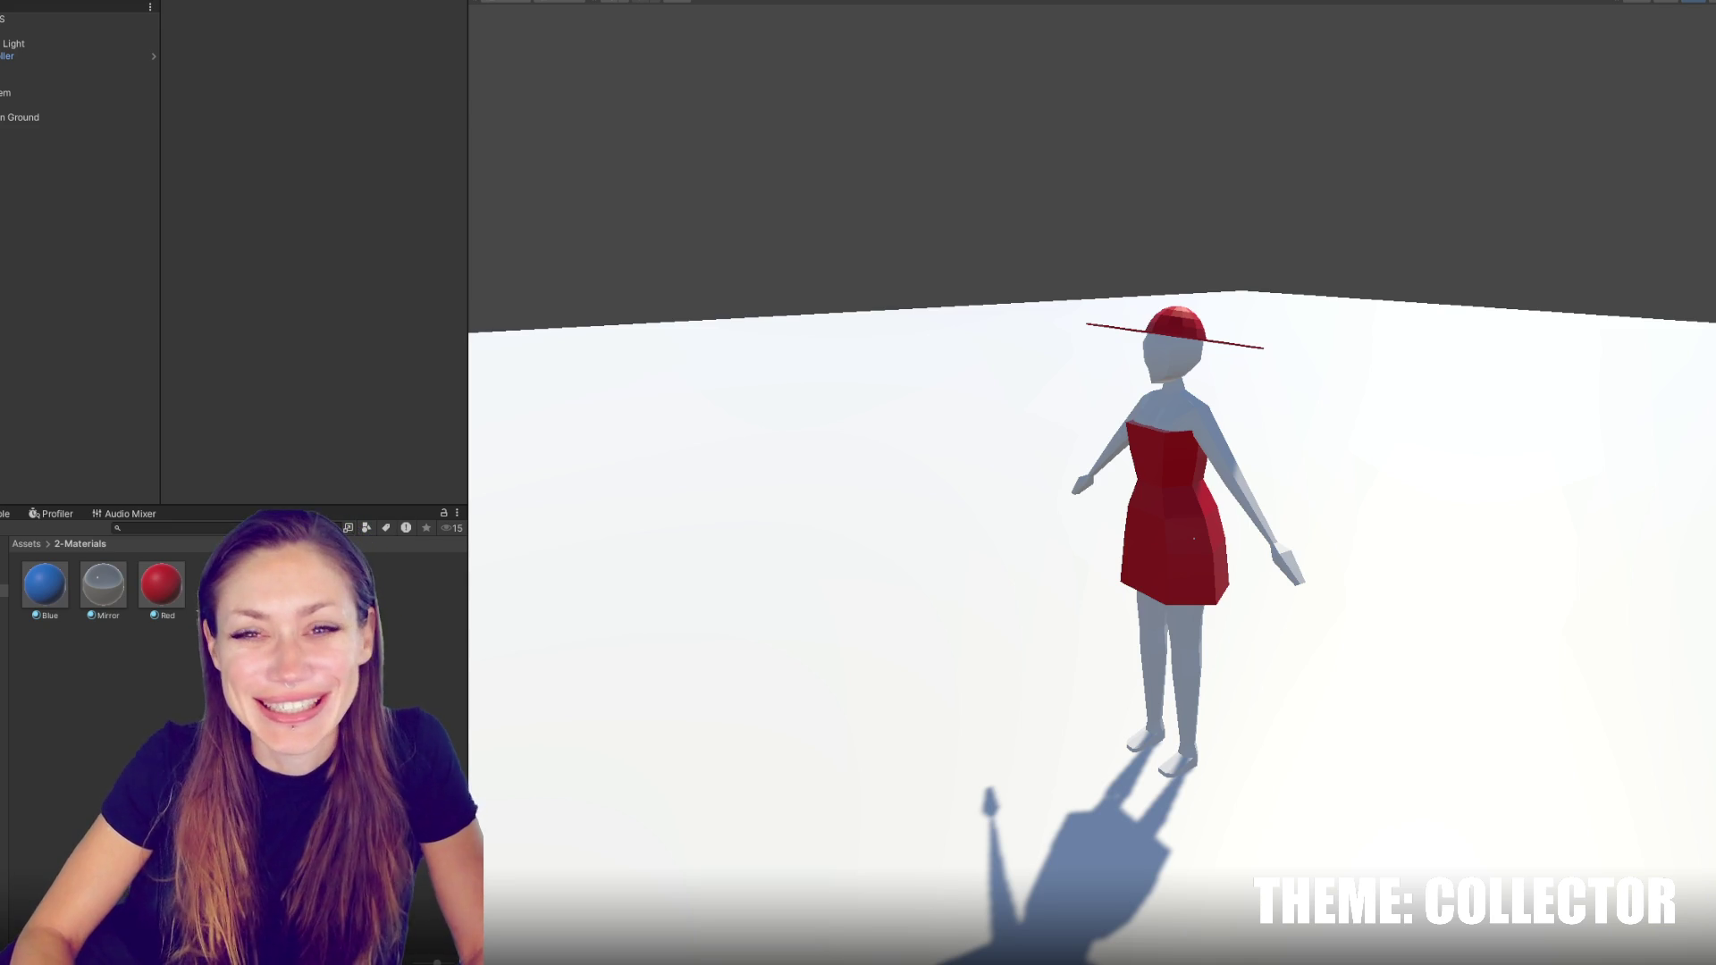
# Widen the Hierarchy panel and select the LD Char 001 (1) character object
pyautogui.moveTo(160, 358); pyautogui.dragTo(168, 367)
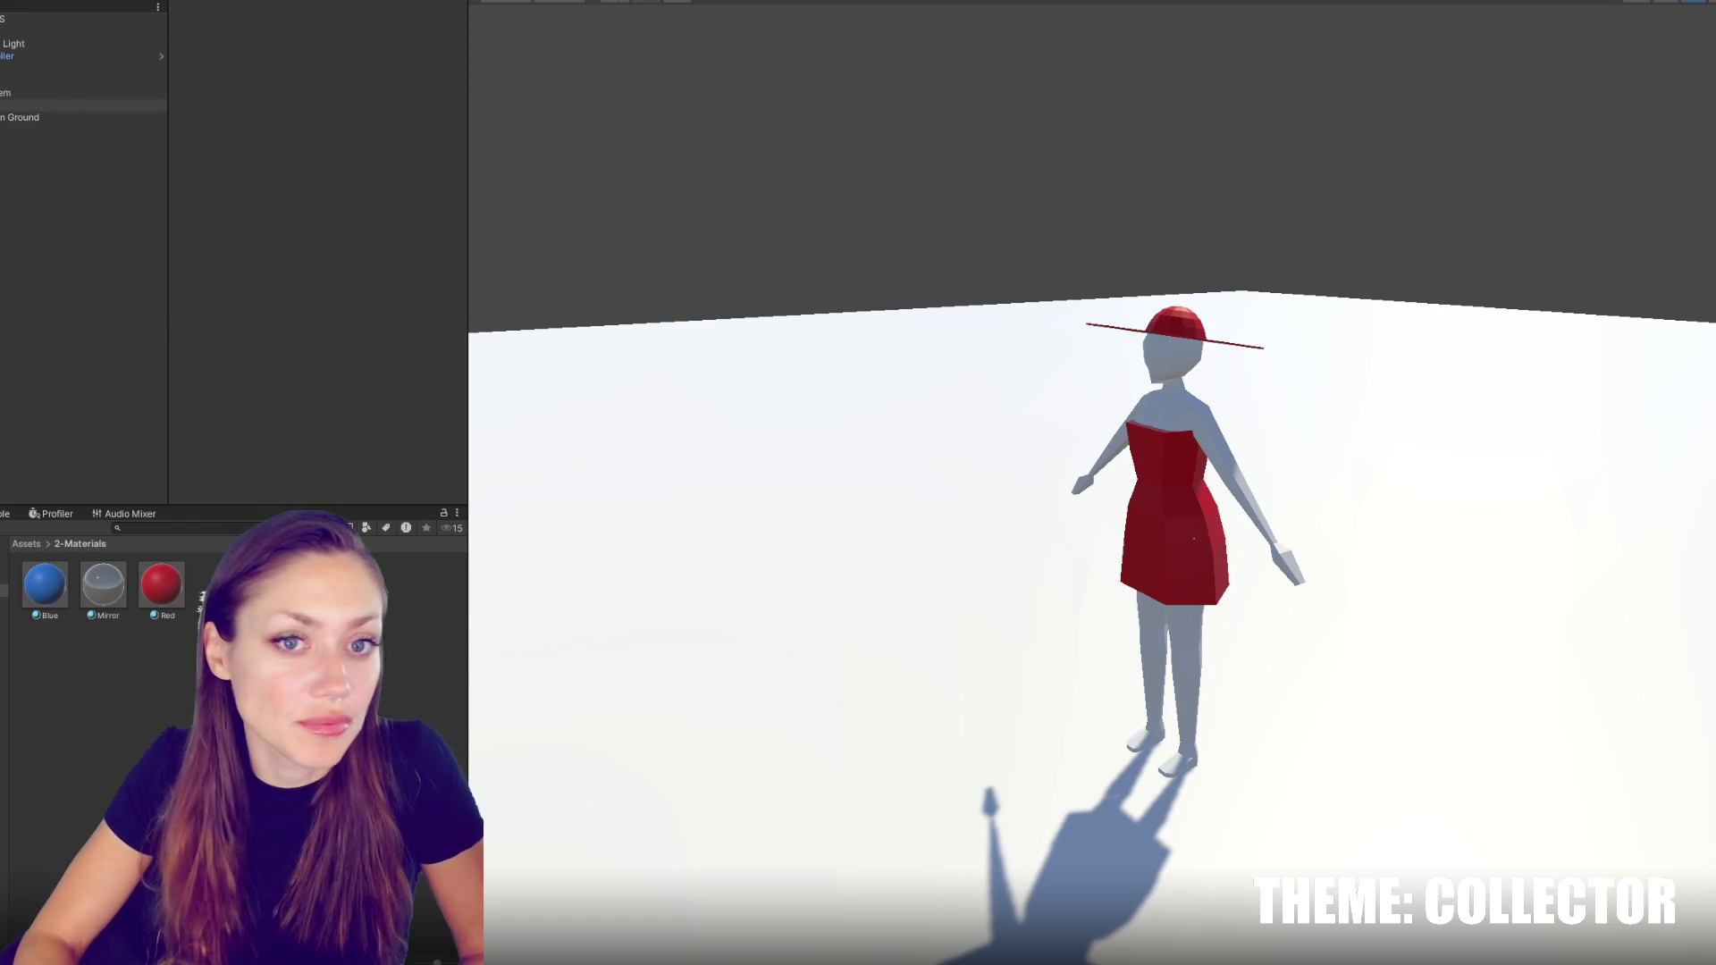
pyautogui.click(20, 69)
pyautogui.click(20, 56)
pyautogui.click(26, 117)
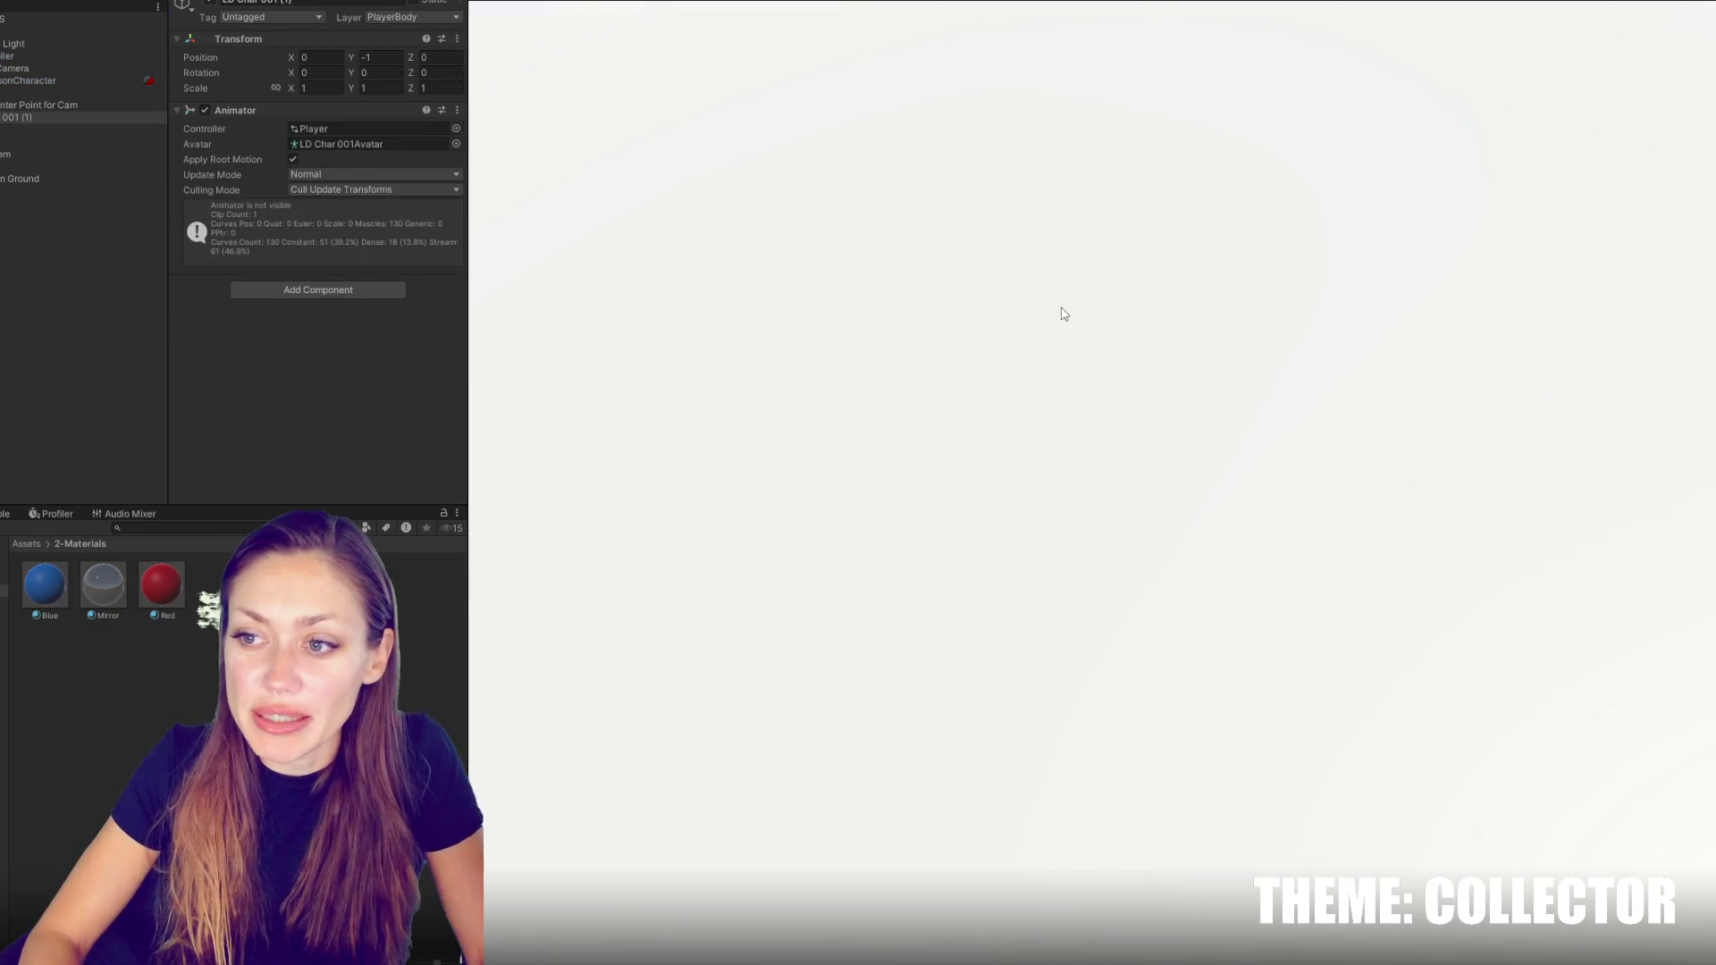
# Walk the character into the mirror window with W and cycle through several hats
pyautogui.press('w')
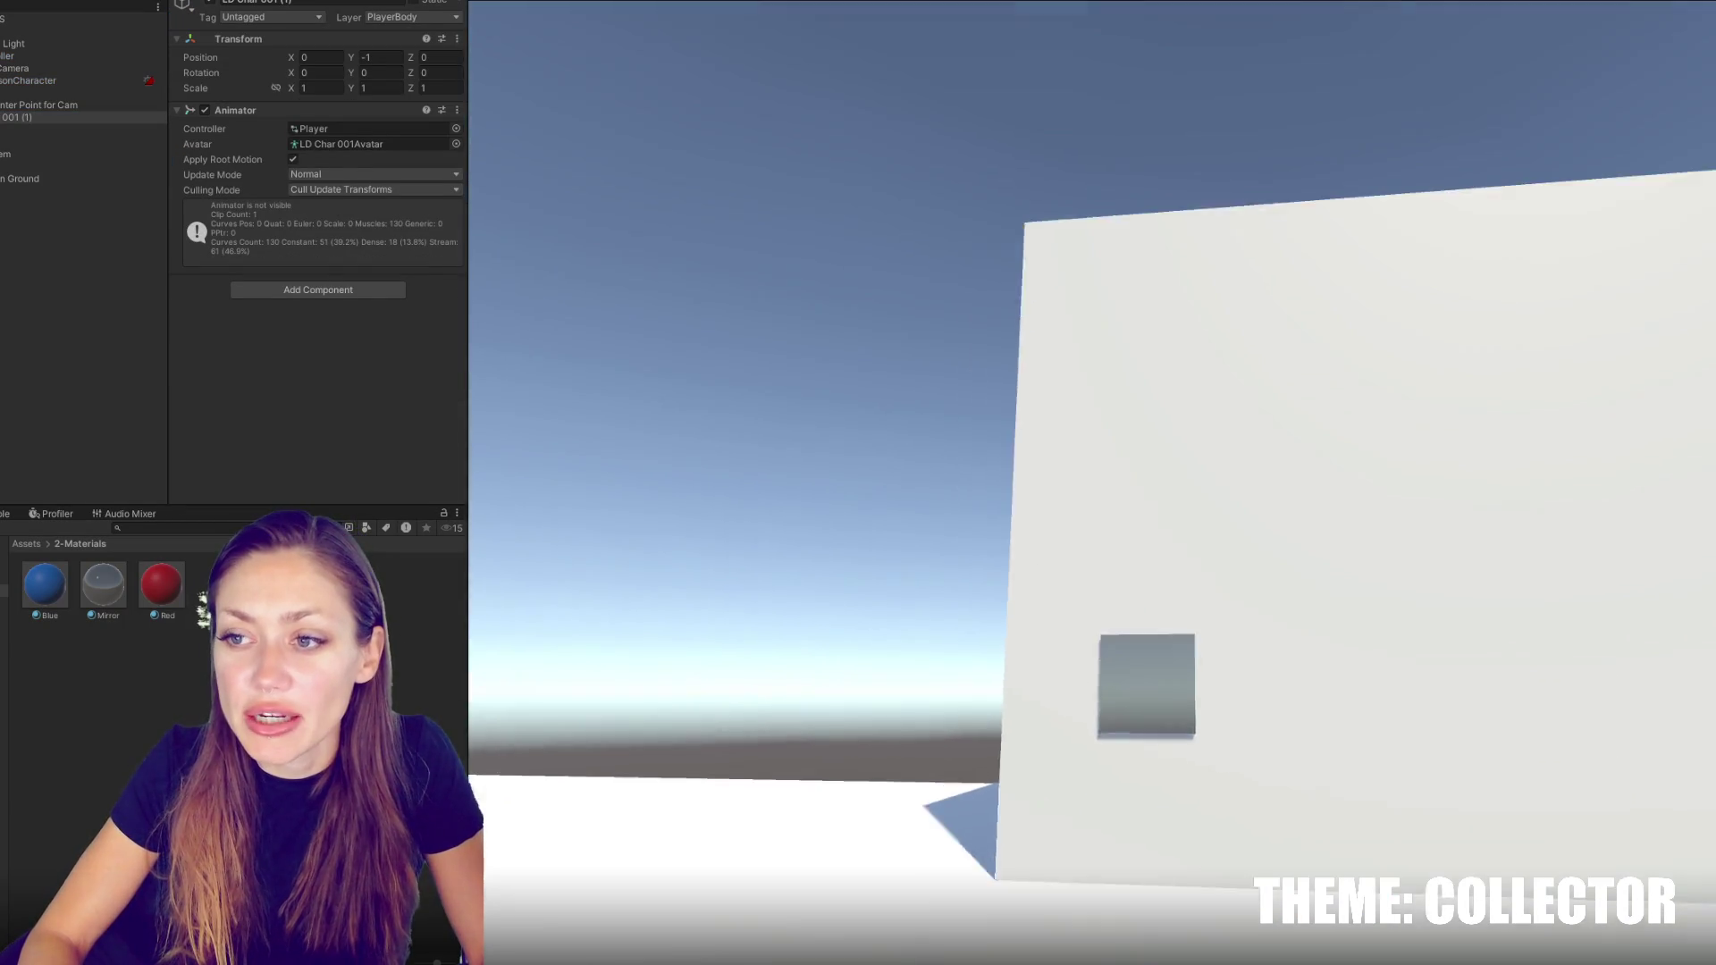
pyautogui.press('w')
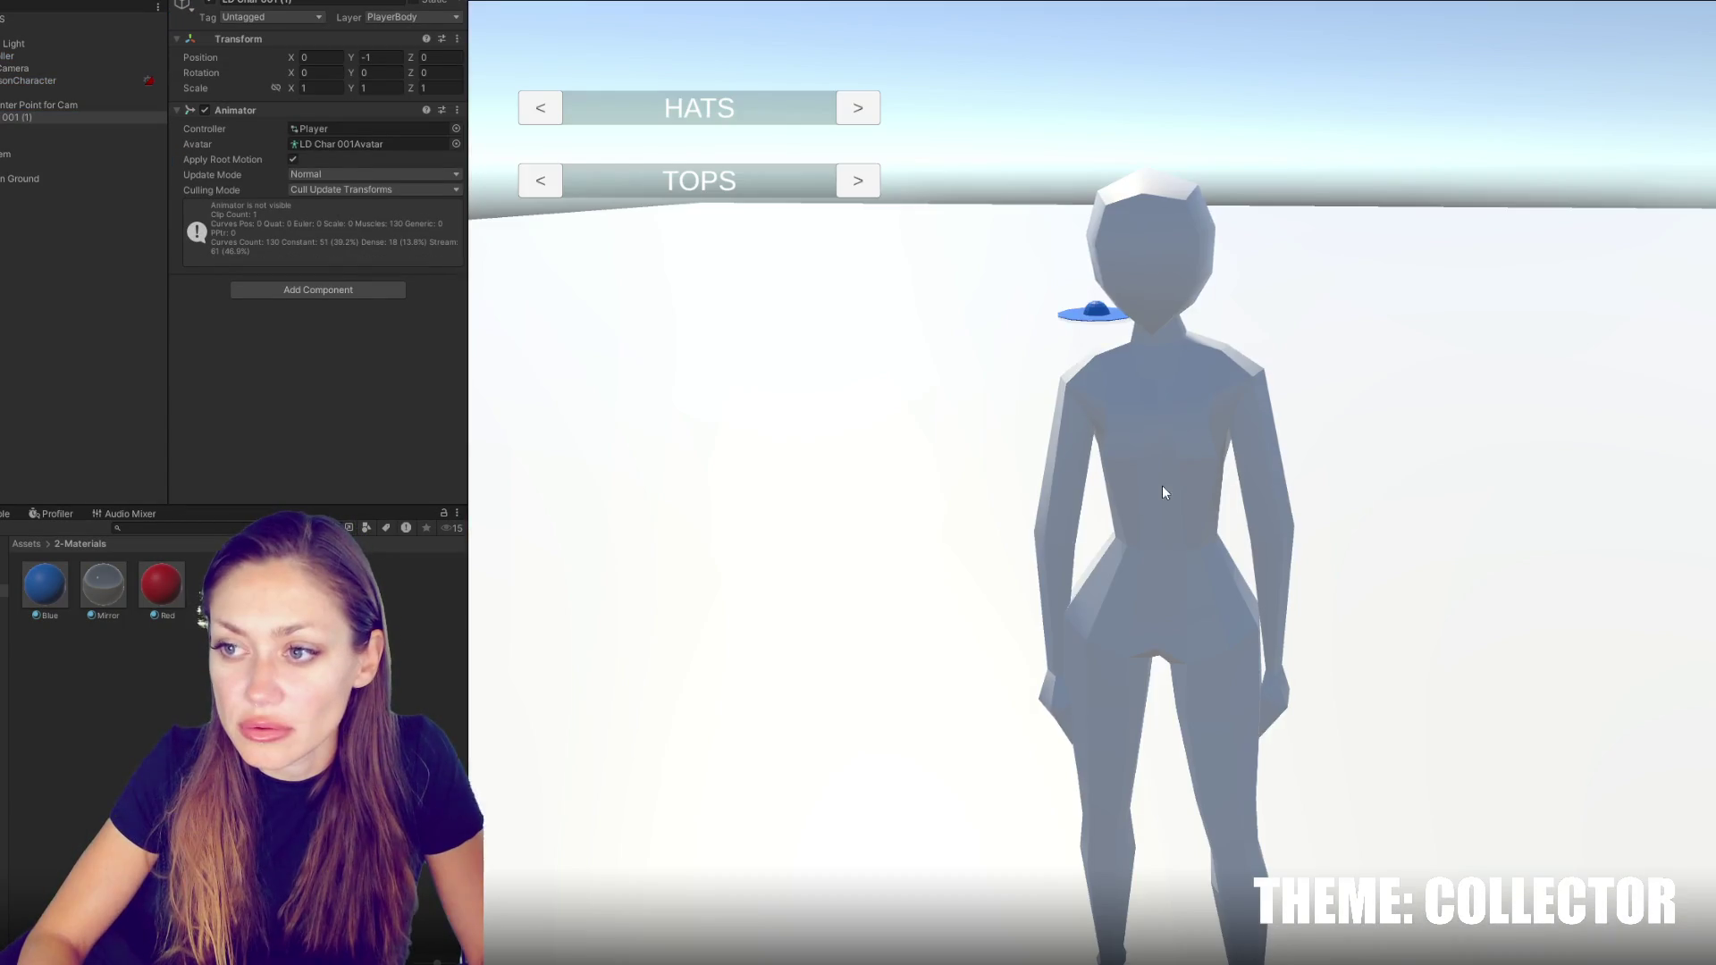
pyautogui.click(863, 120)
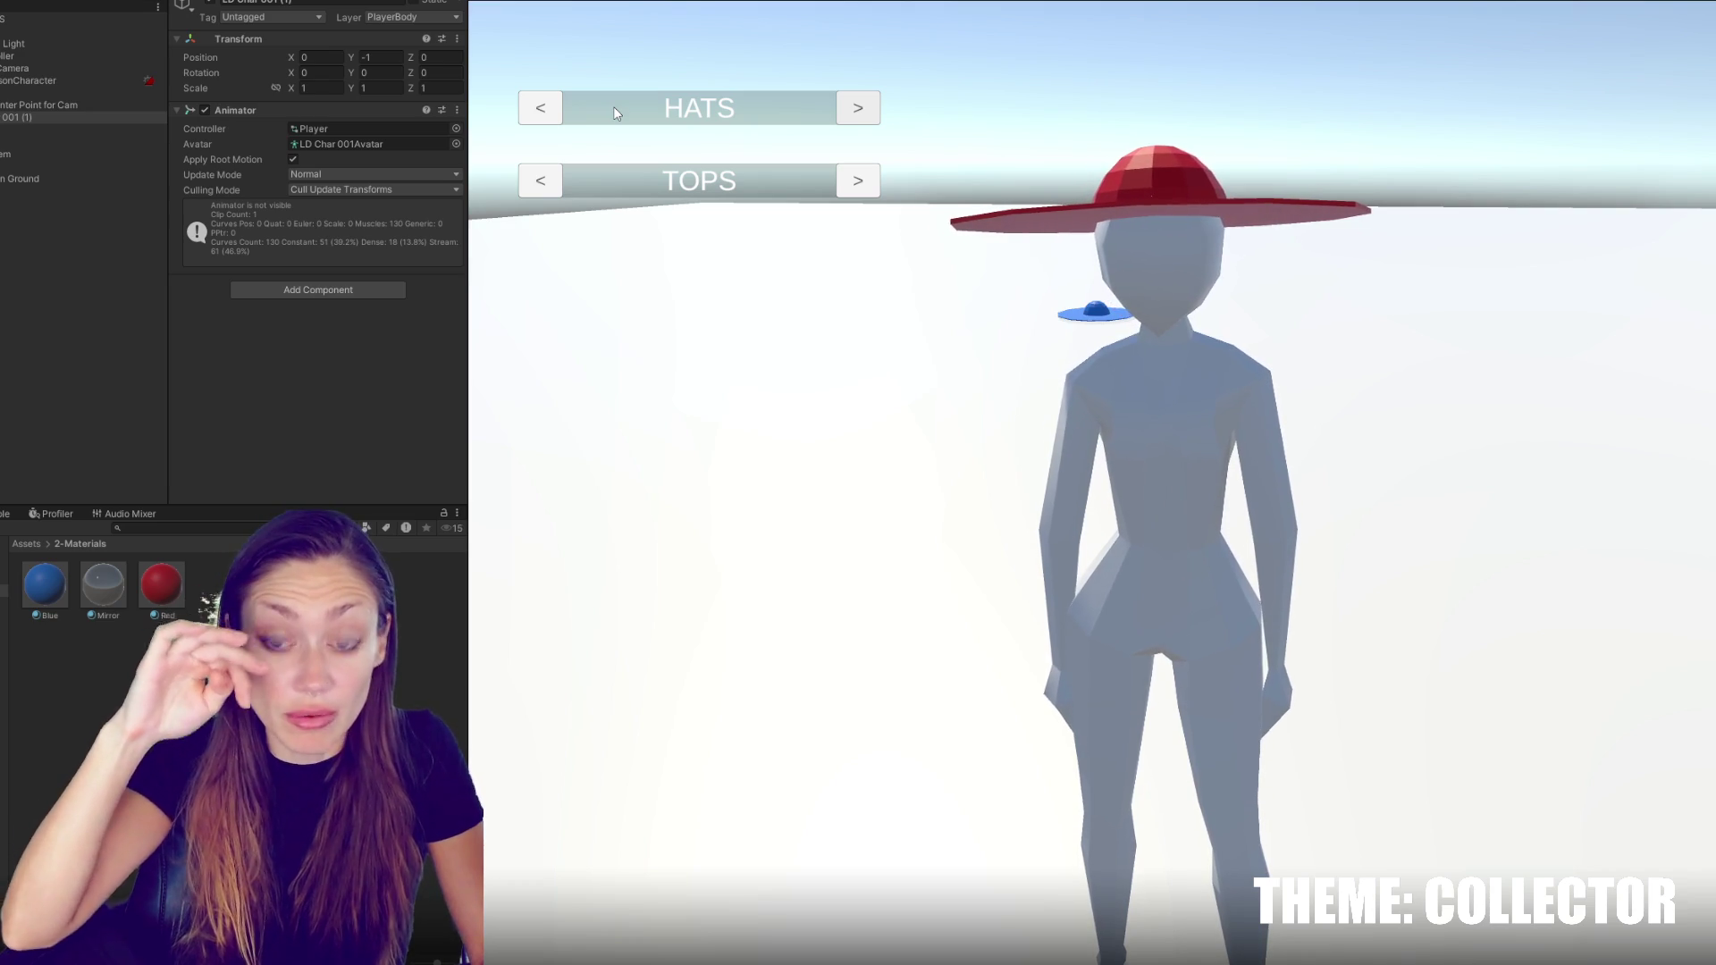
pyautogui.click(860, 108)
pyautogui.click(860, 108)
pyautogui.click(863, 109)
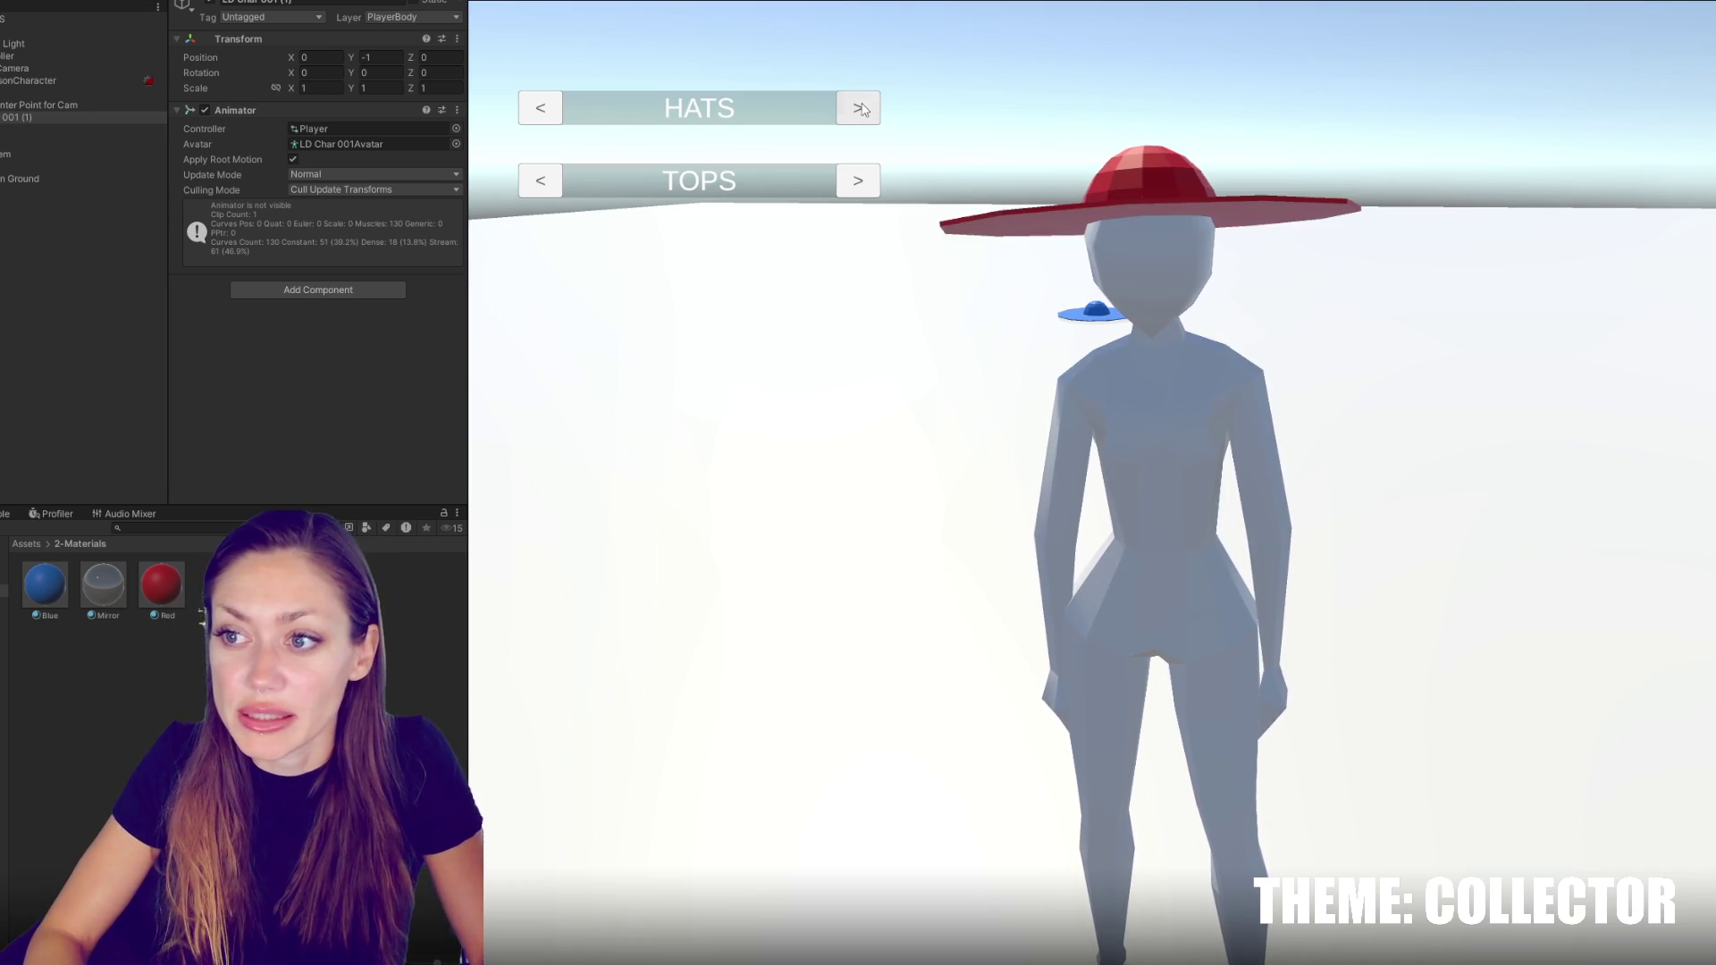
# Cycle the tops through the dress colours and back to the red dress
pyautogui.click(859, 181)
pyautogui.click(864, 183)
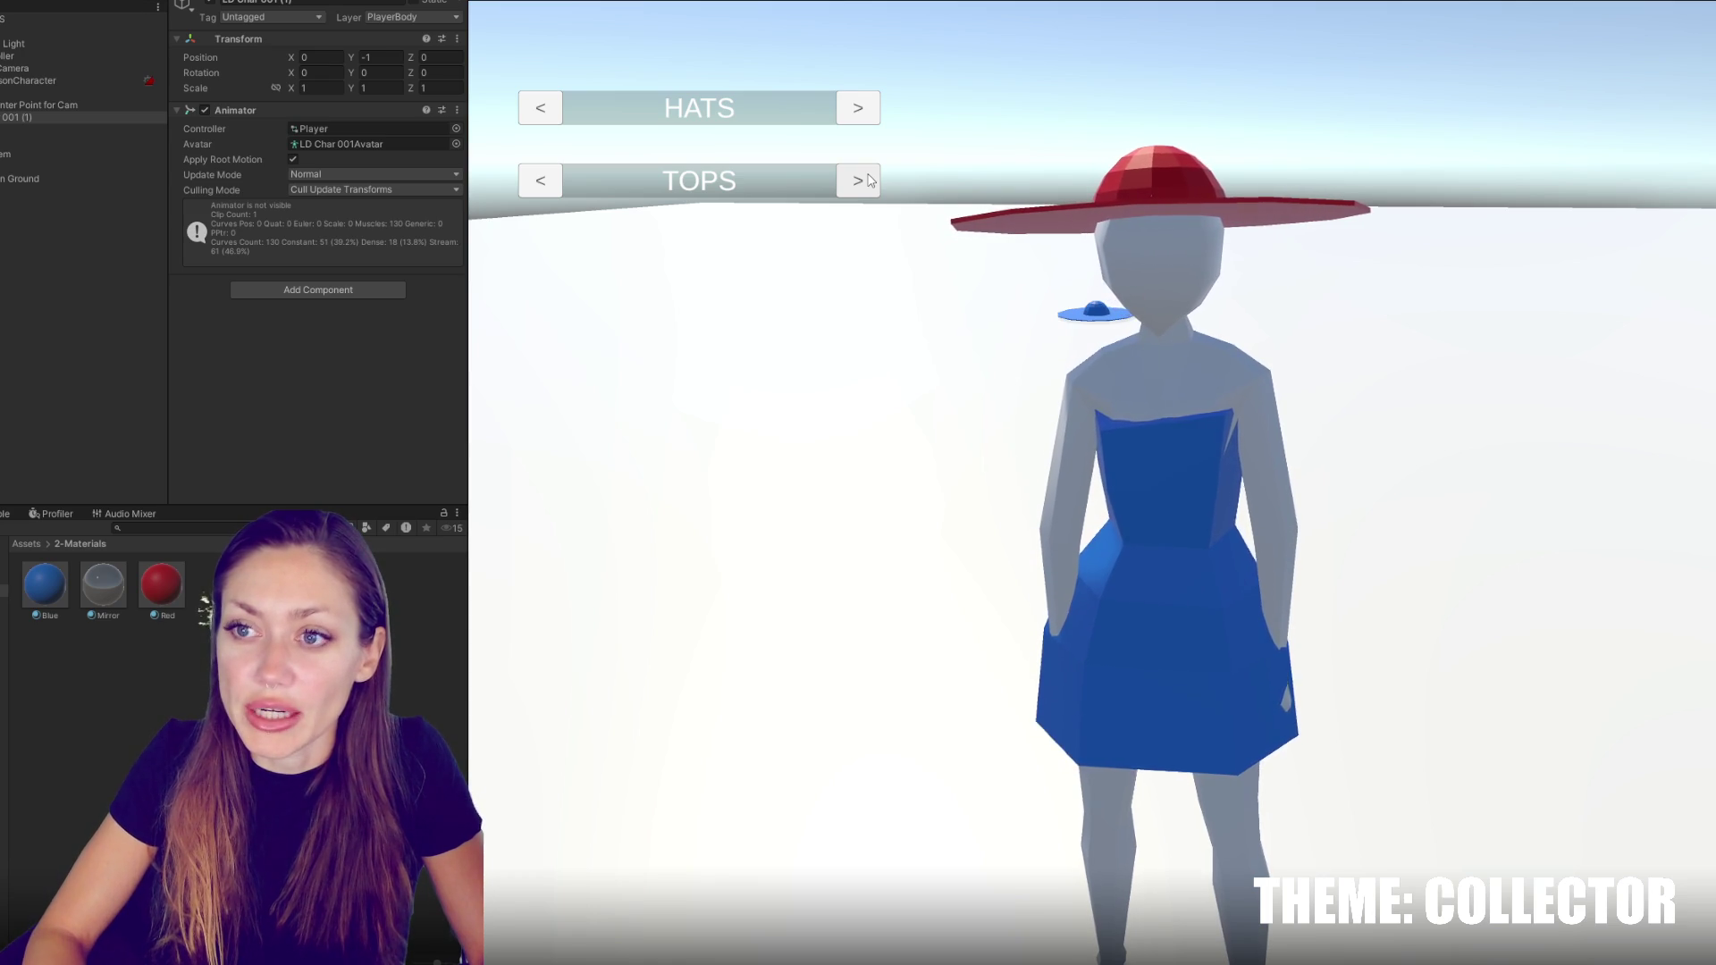
pyautogui.click(868, 179)
pyautogui.click(868, 179)
# Cycle the hats all the way around until the red sunhat is back on
pyautogui.click(860, 111)
pyautogui.click(860, 111)
pyautogui.click(861, 111)
pyautogui.click(862, 112)
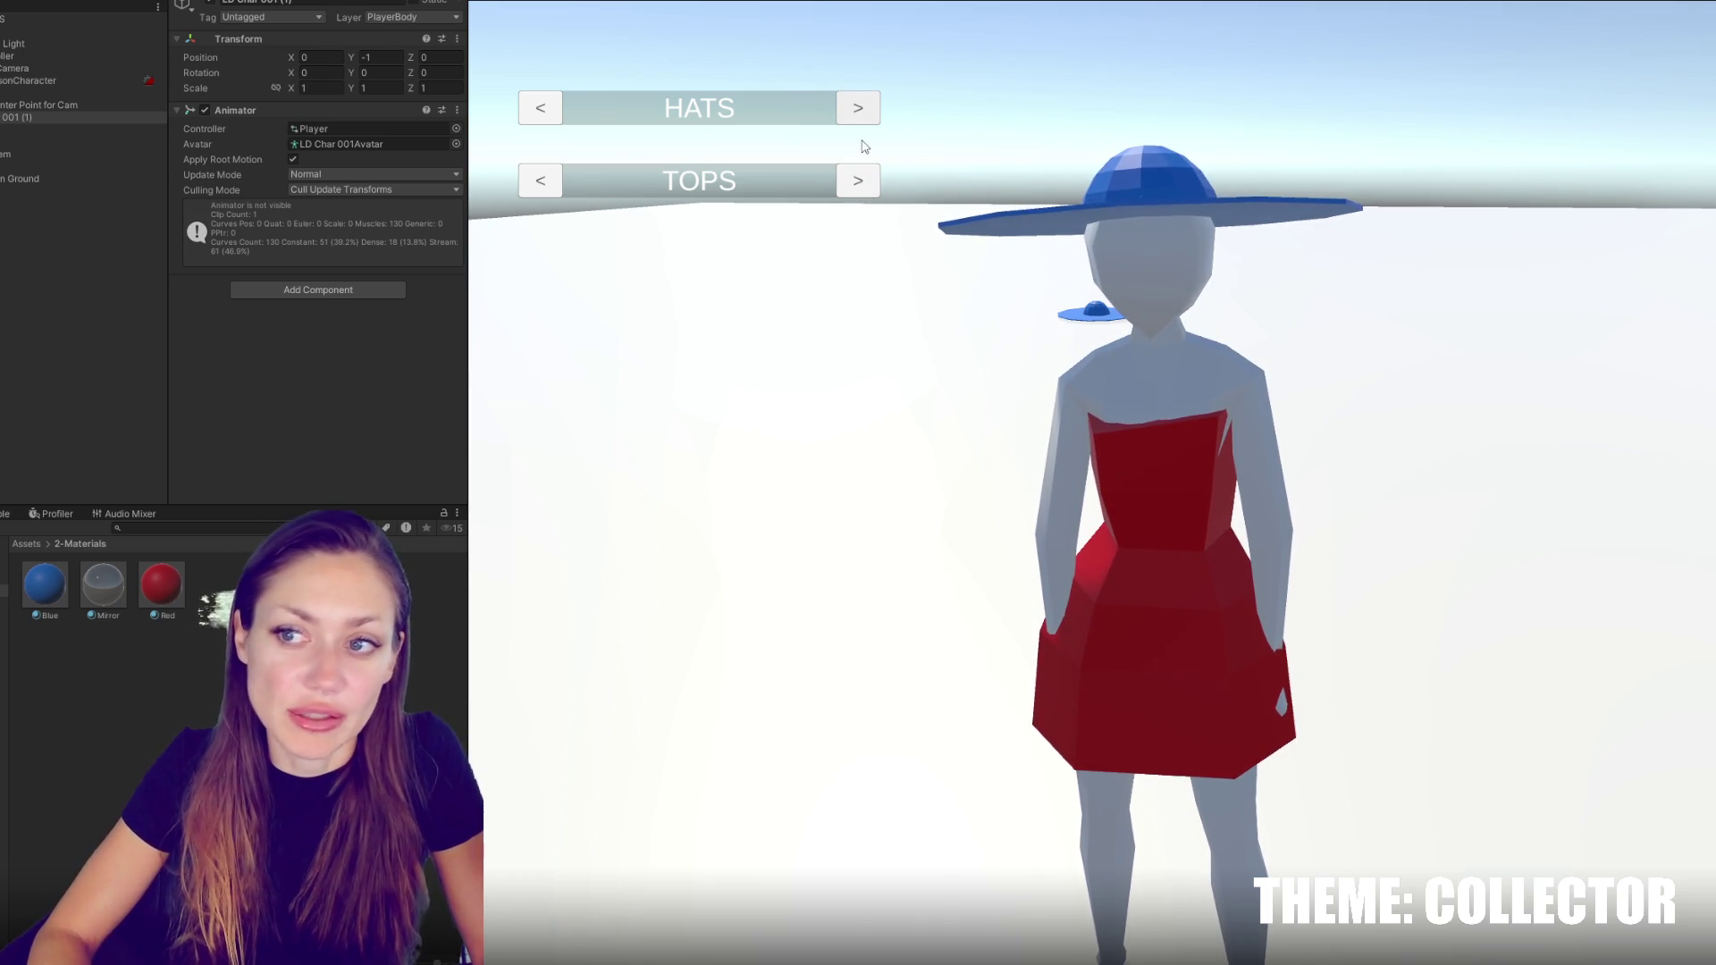
pyautogui.click(865, 118)
pyautogui.click(865, 118)
pyautogui.click(865, 118)
pyautogui.click(867, 121)
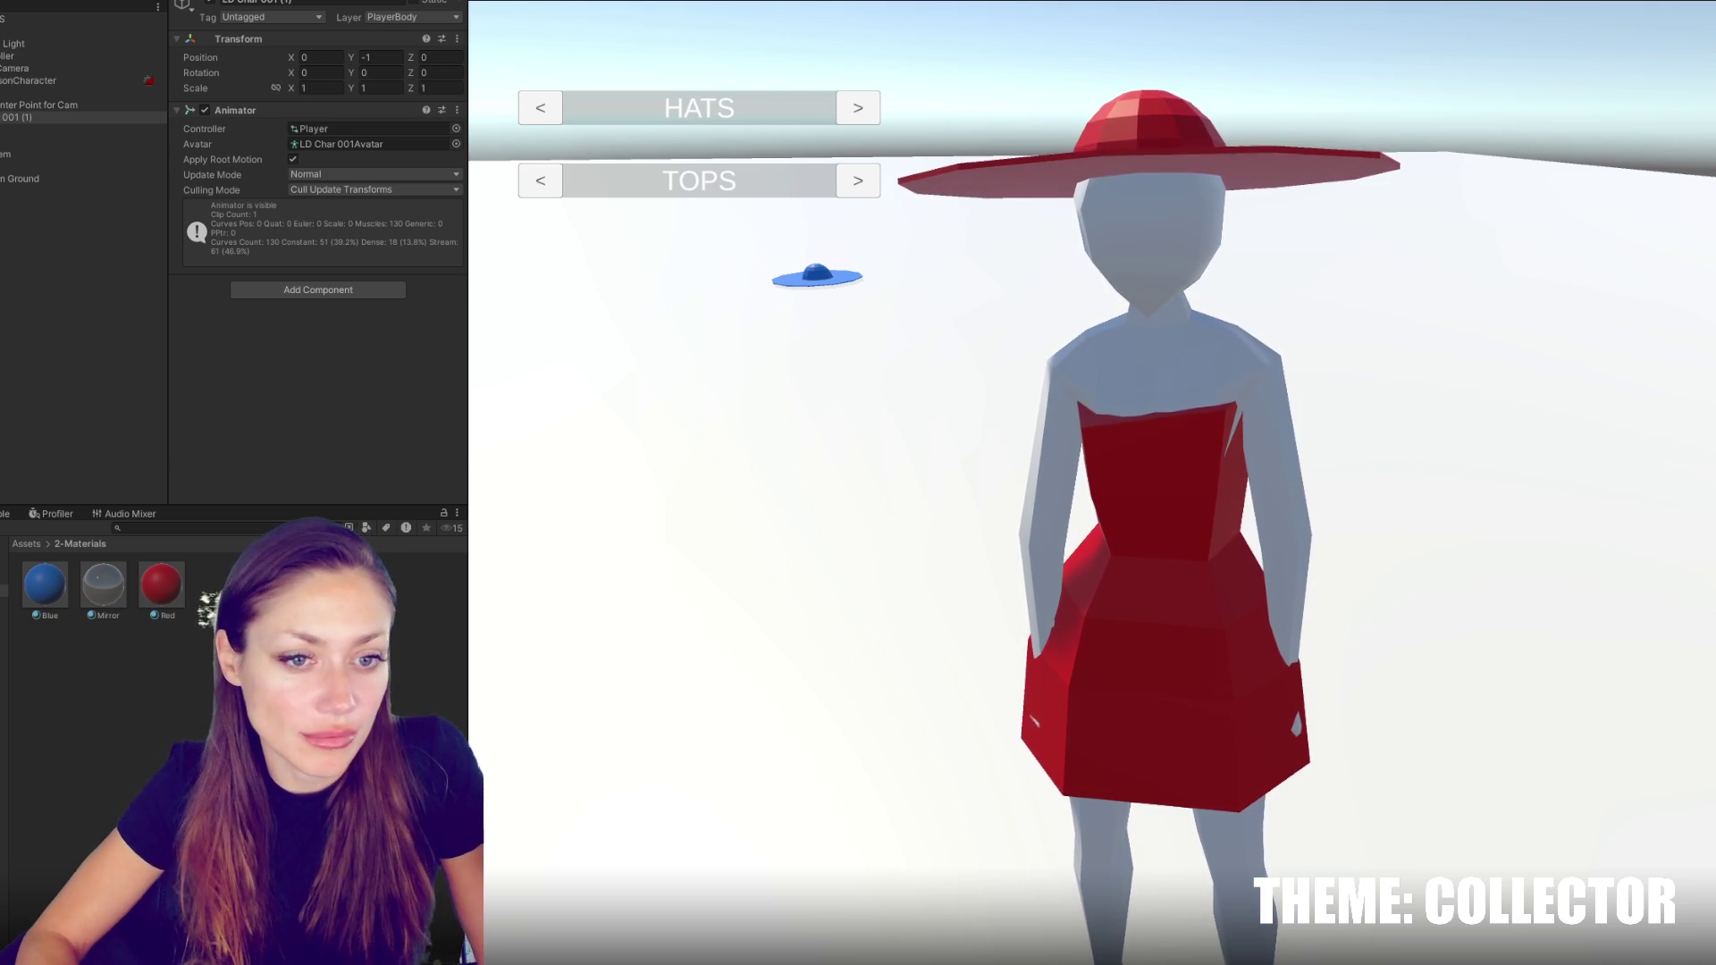
pyautogui.click(36, 55)
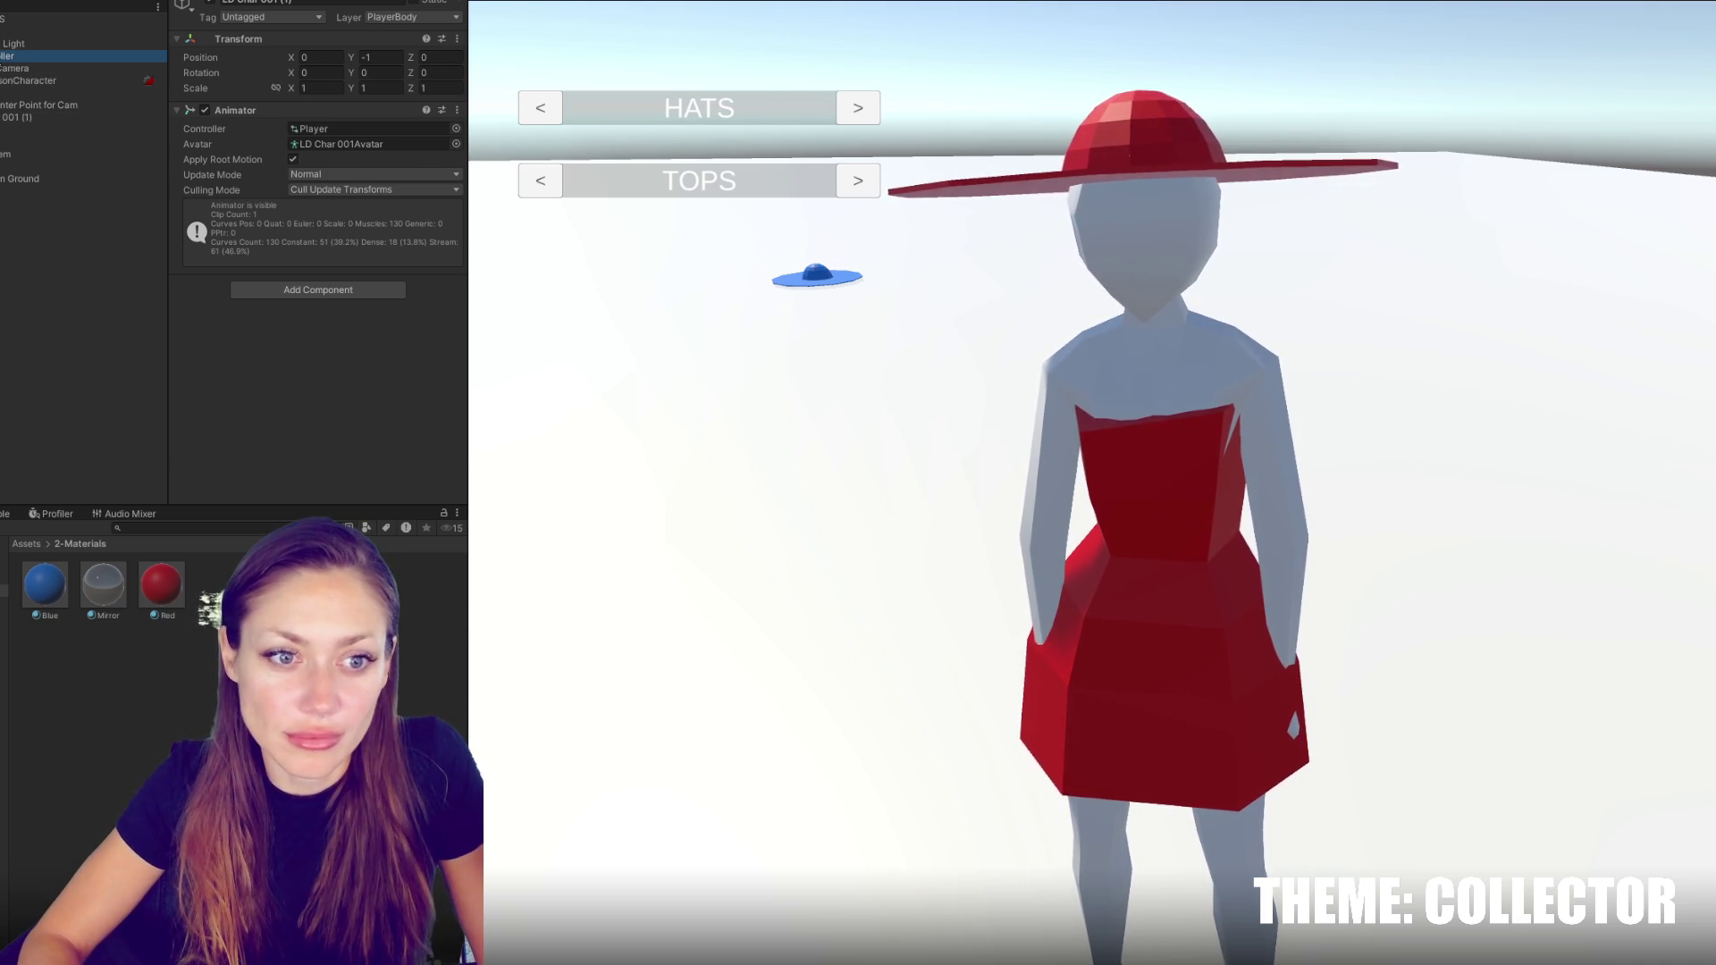
# Inspect the virtual cameras, the Mixing Camera and the FirstPersonCharacter camera in the Hierarchy
pyautogui.hotkey('ctrl', 'd')
pyautogui.click(12, 82)
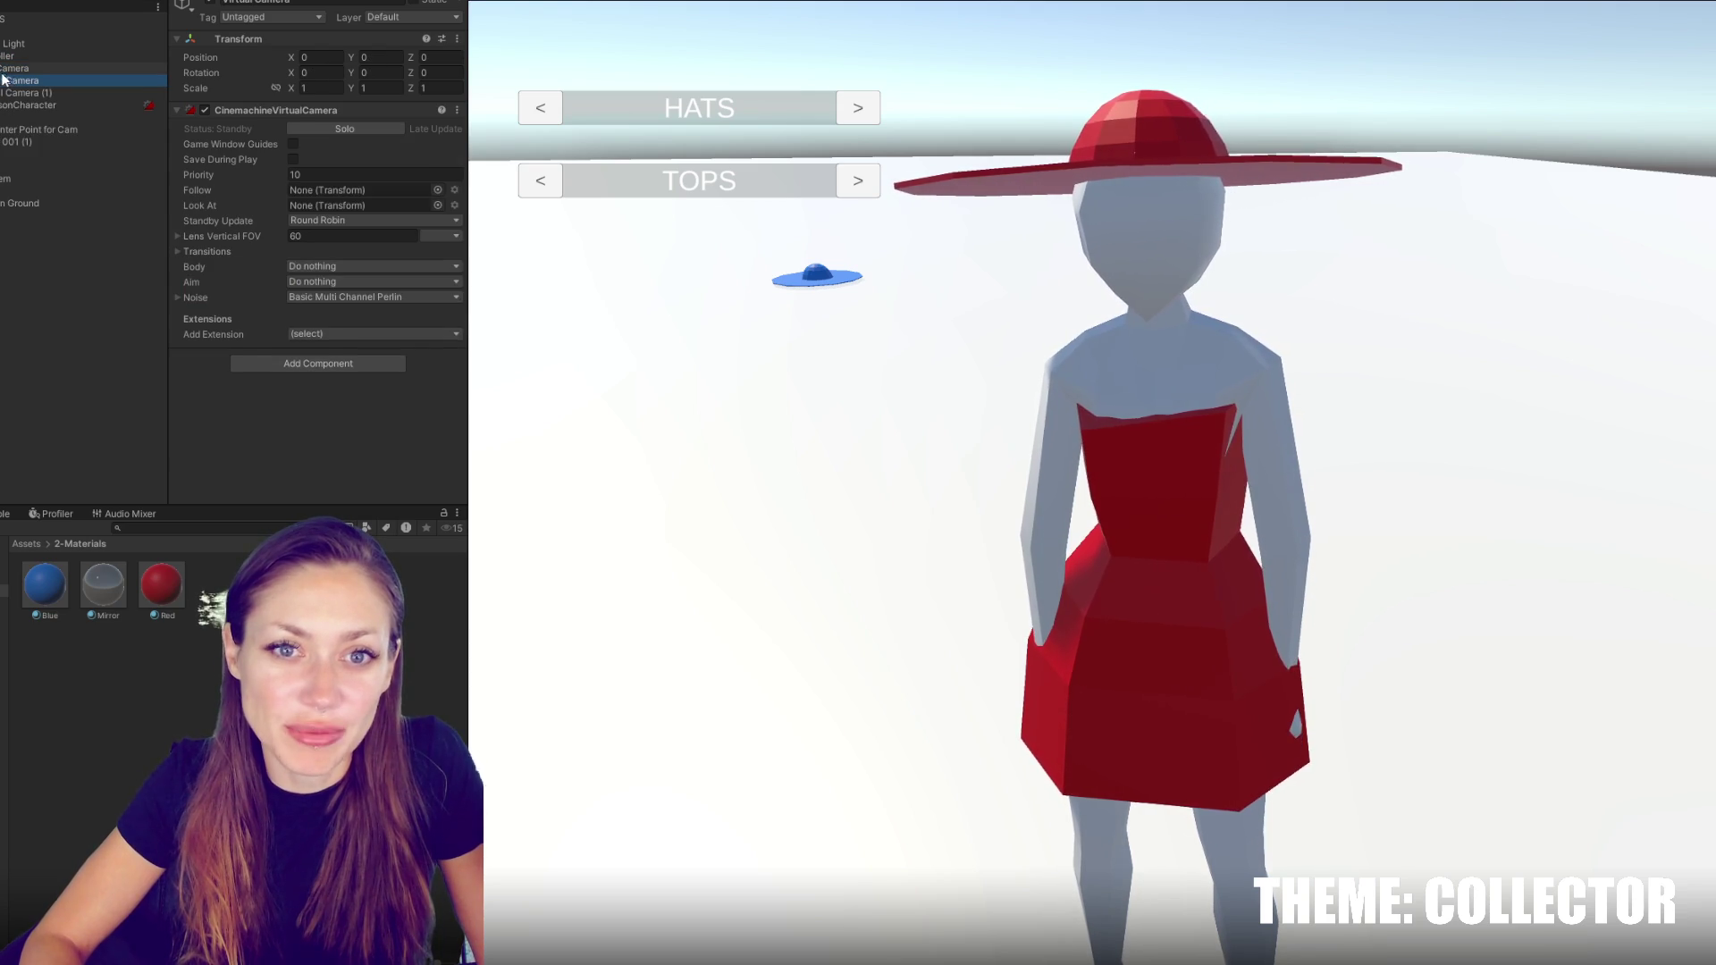
pyautogui.click(13, 68)
pyautogui.press('Left')
pyautogui.press('Down')
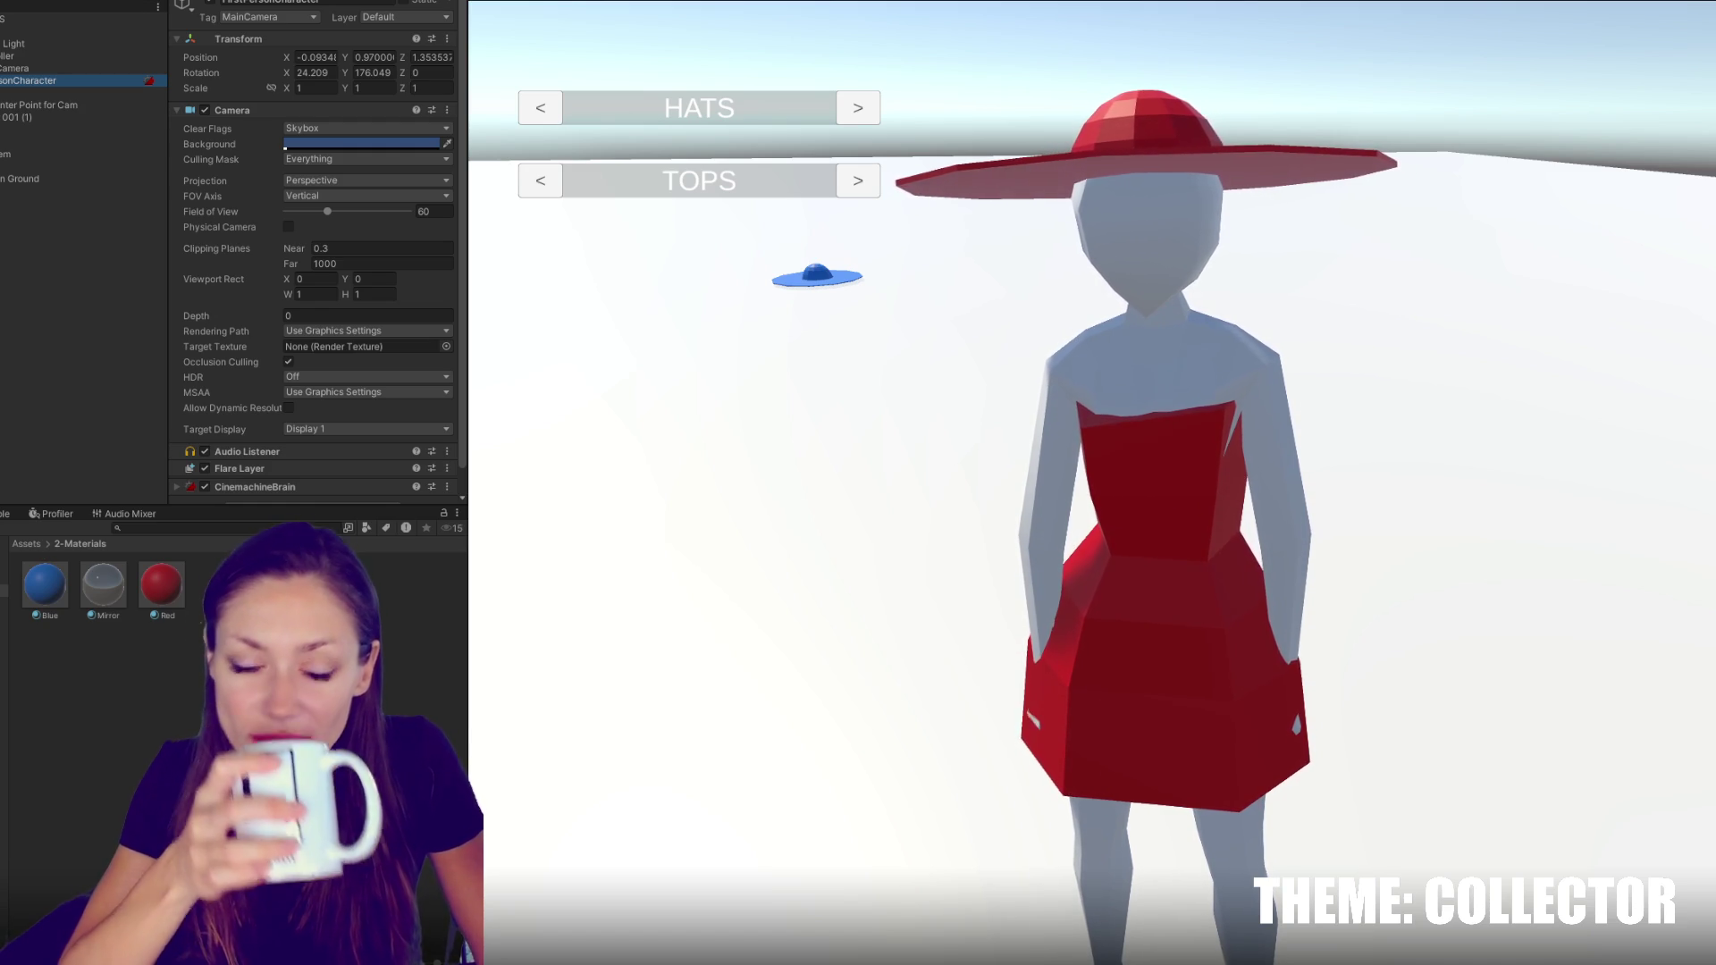
# Expand LD Char 001 (1) and its Character001 model to list its parts
pyautogui.click(18, 117)
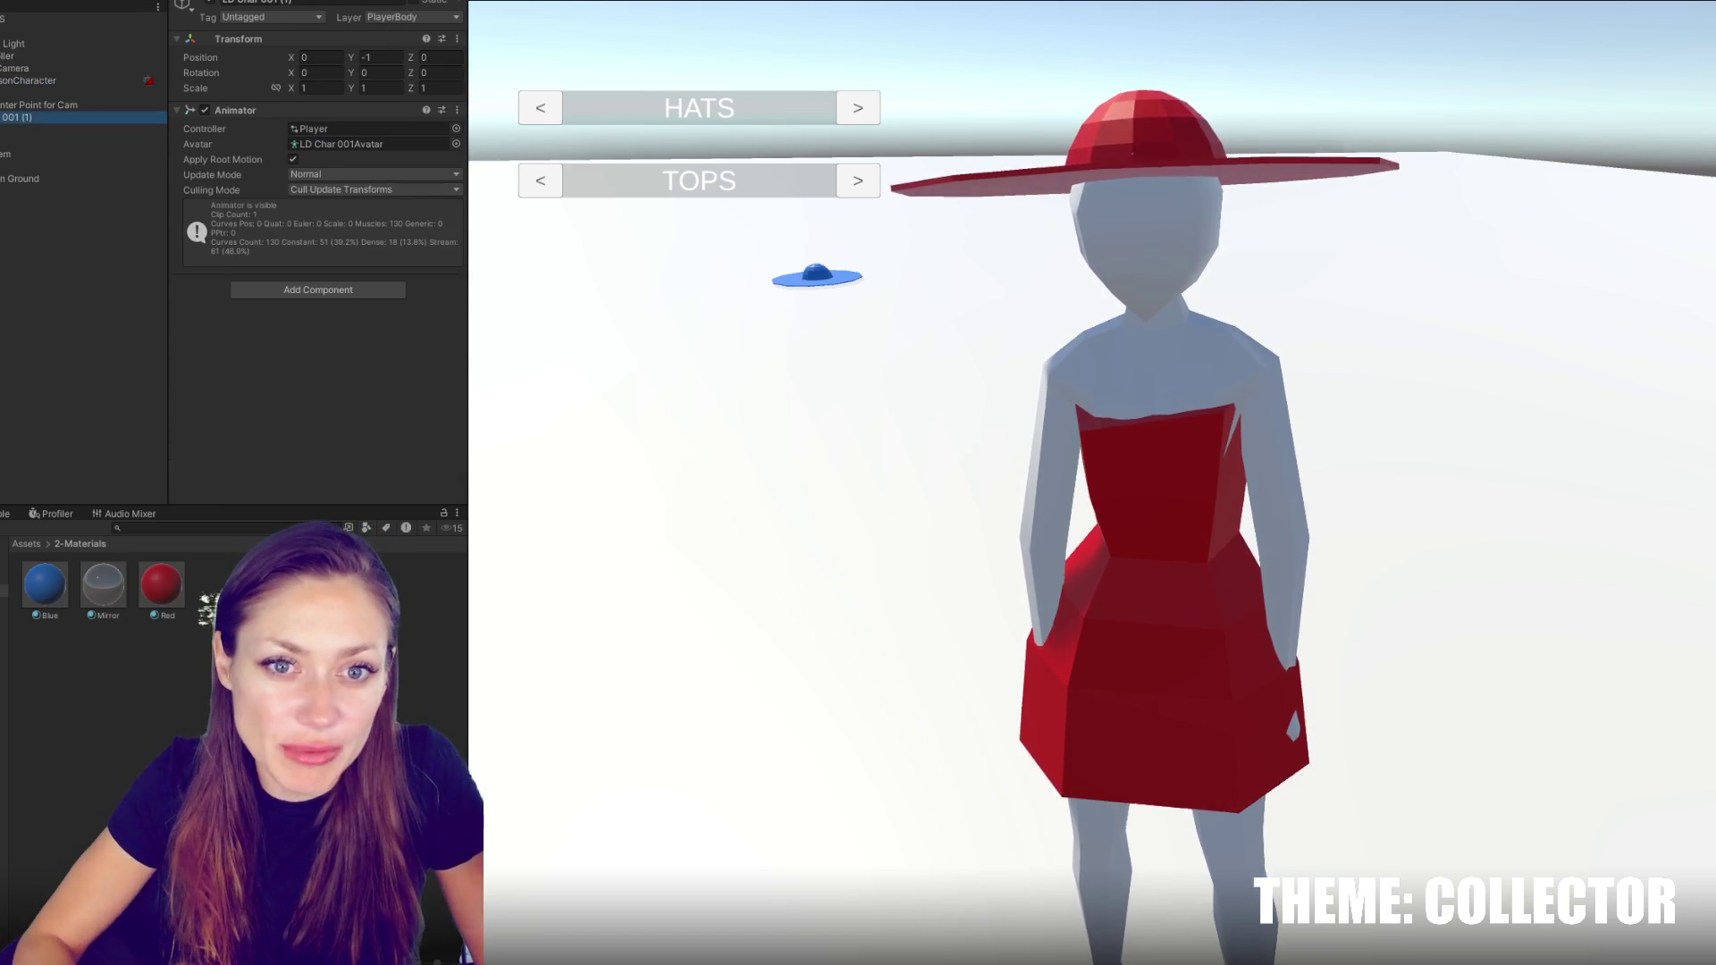
pyautogui.press('Right')
pyautogui.click(18, 179)
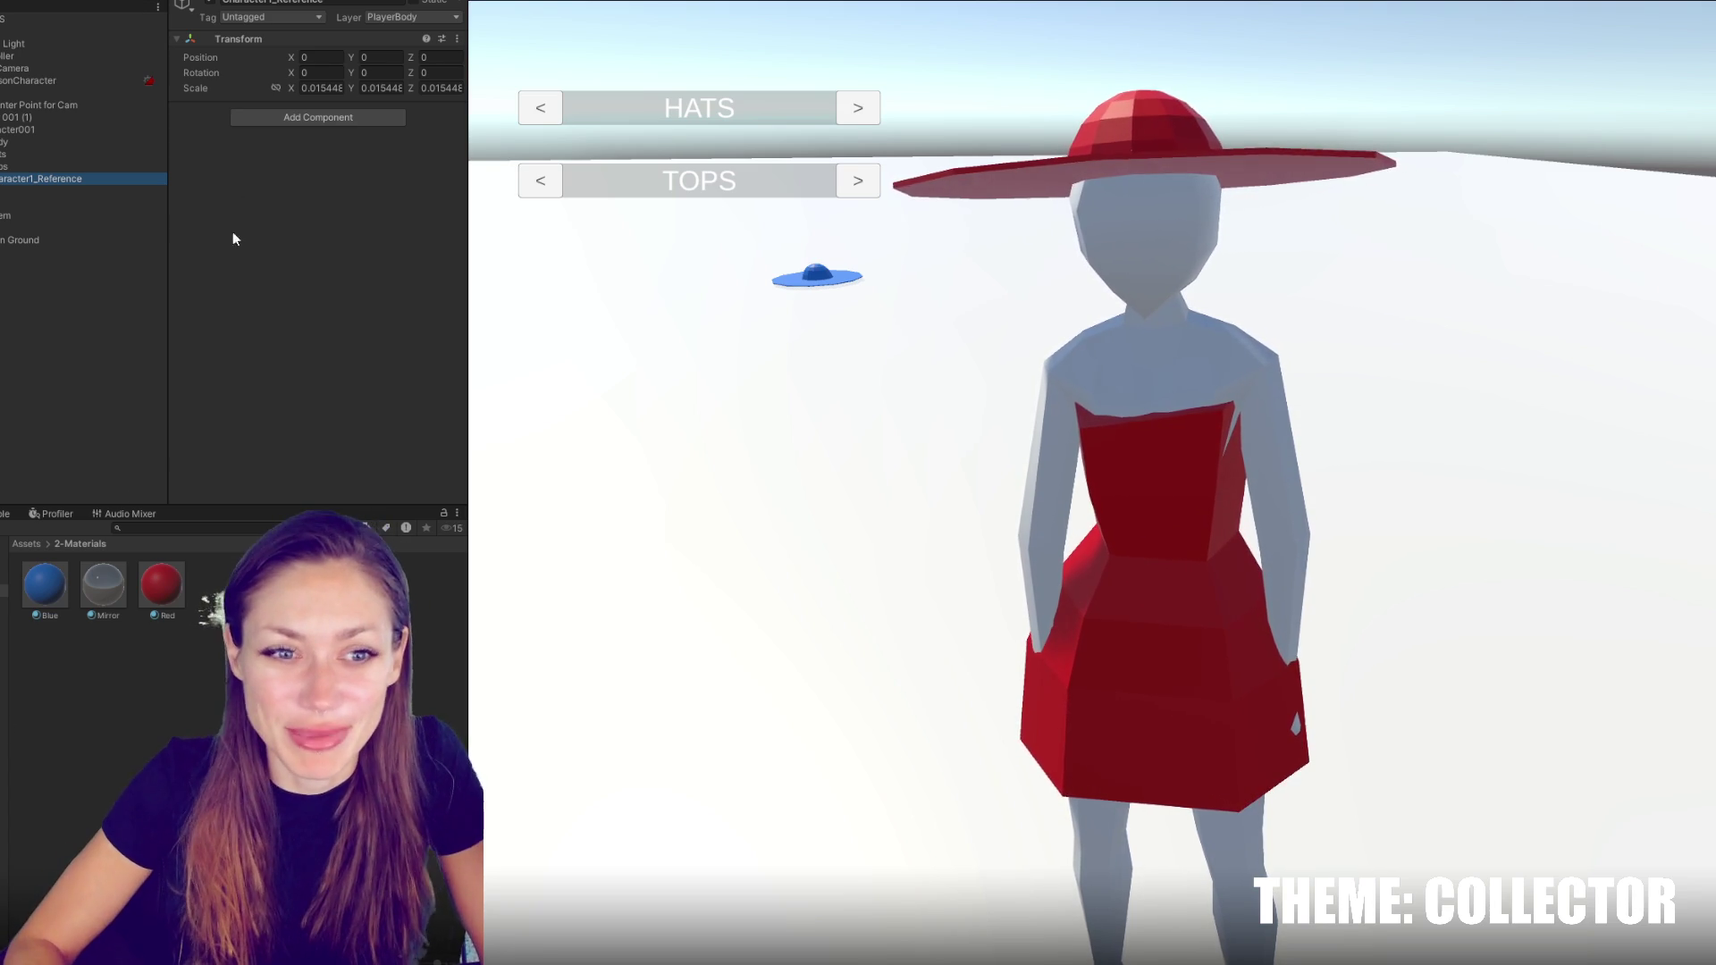
# Inspect the Tops and Body objects, then expand Tops and the hat group to list the variants
pyautogui.click(40, 168)
pyautogui.click(85, 139)
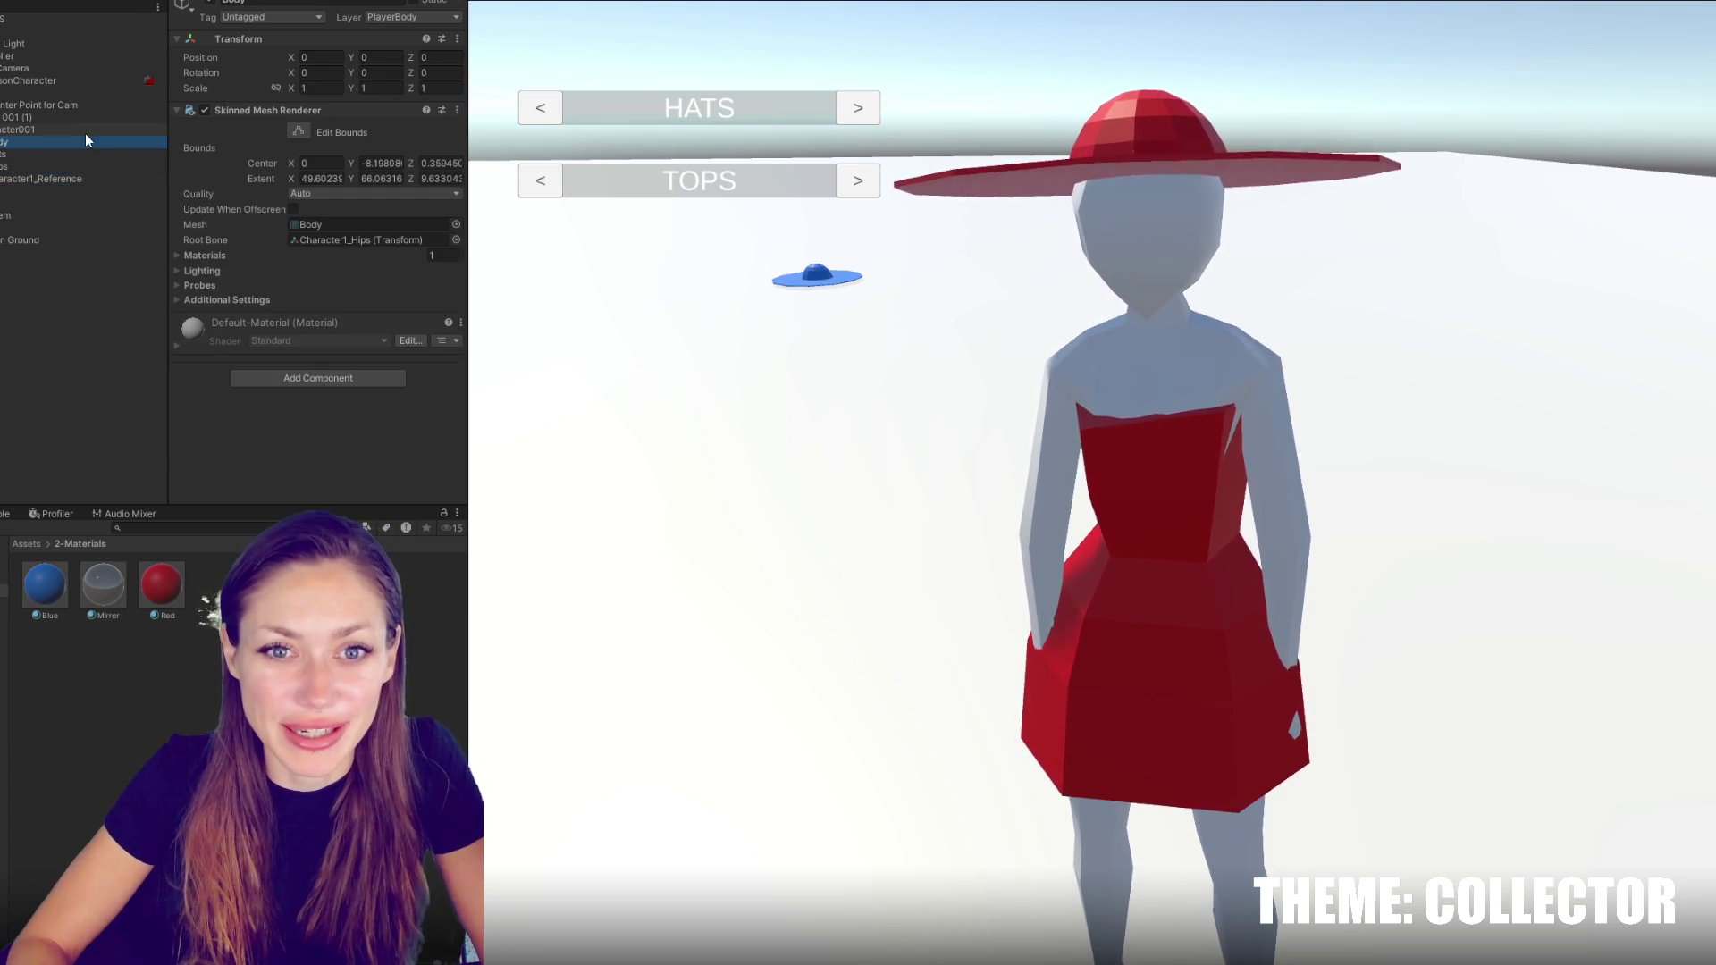
pyautogui.click(54, 166)
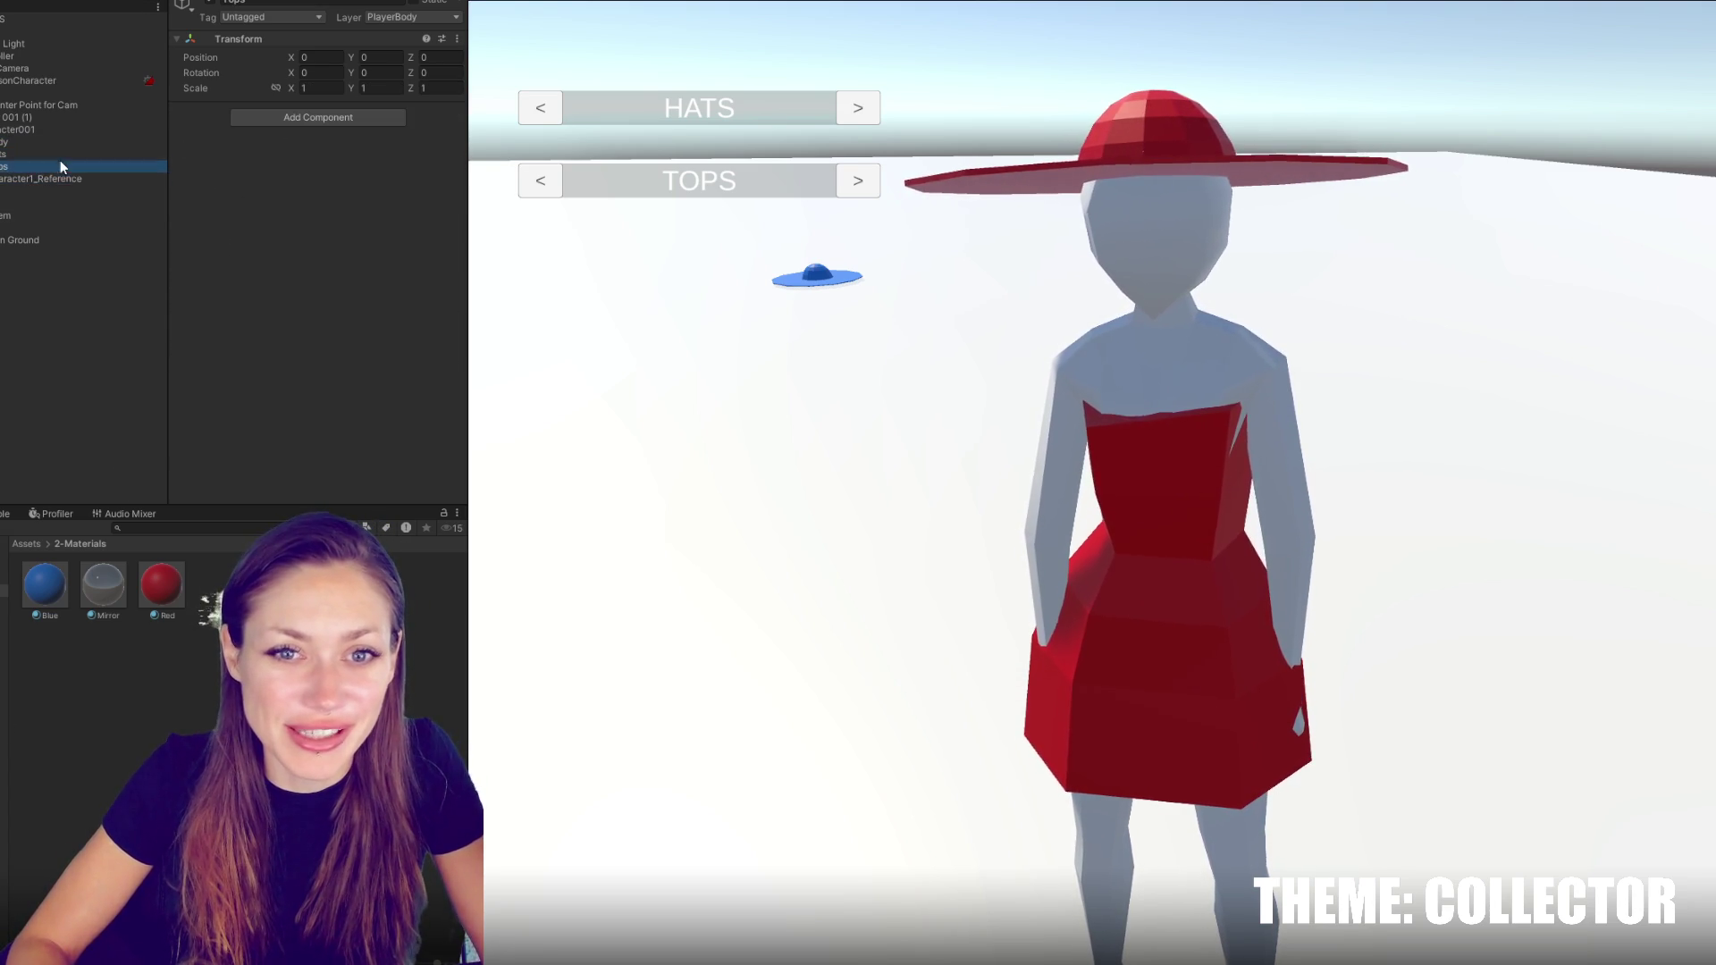
pyautogui.click(52, 141)
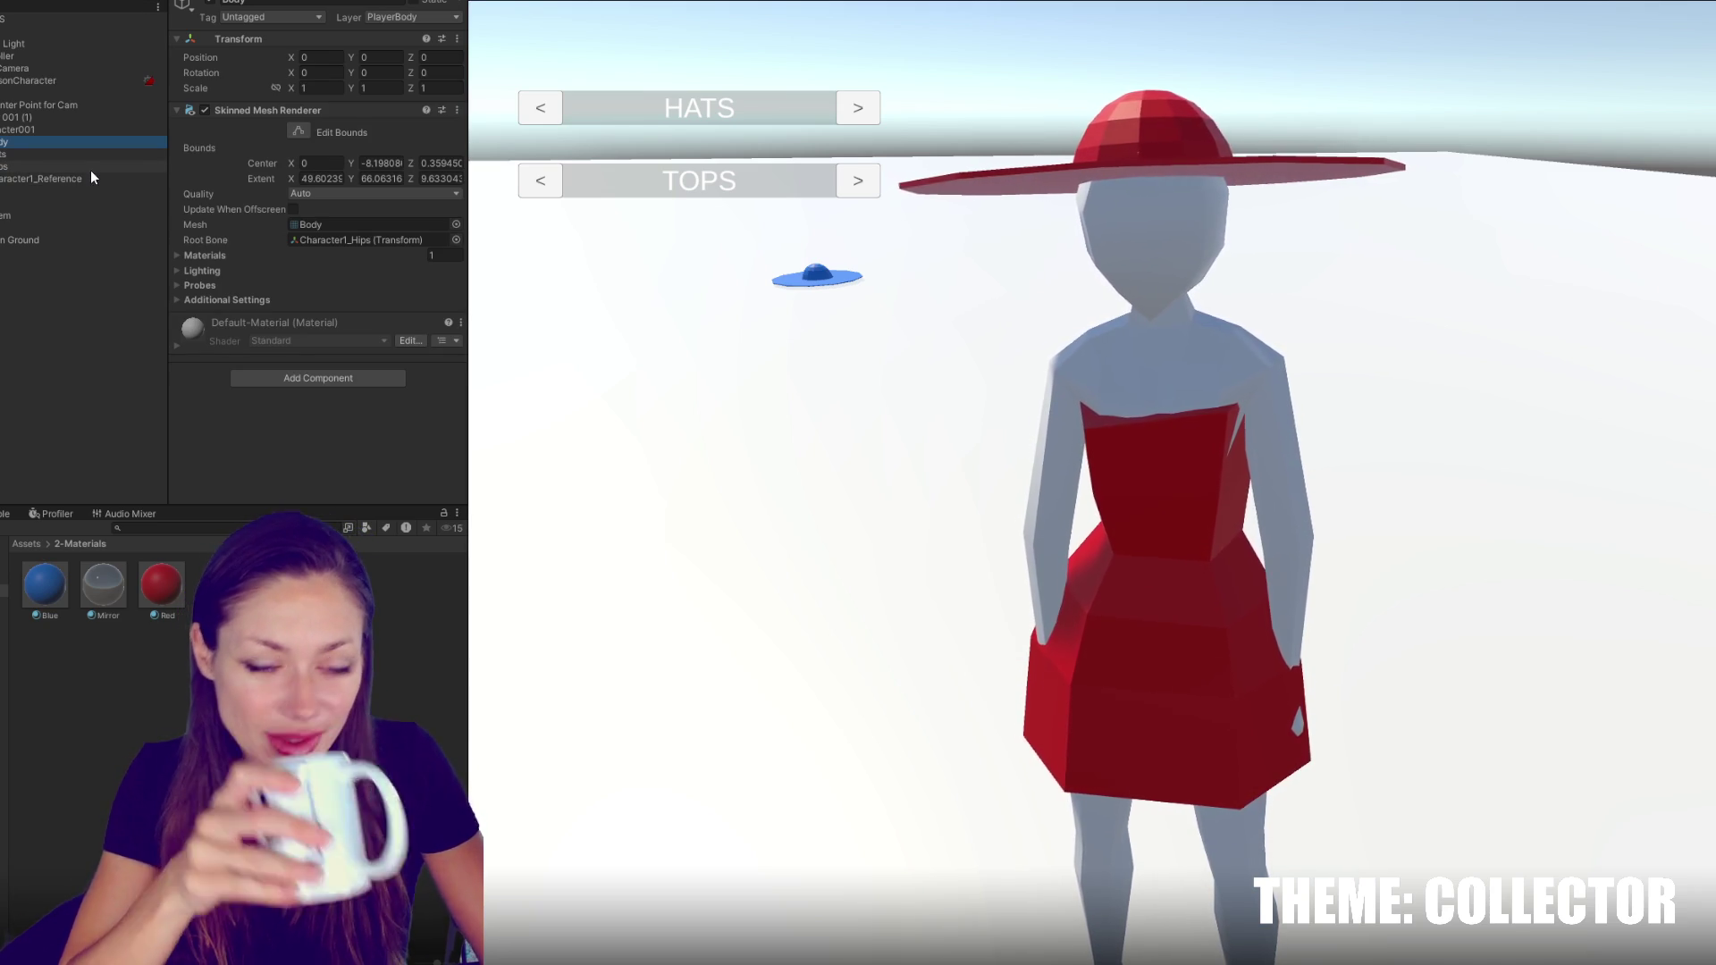
pyautogui.click(91, 168)
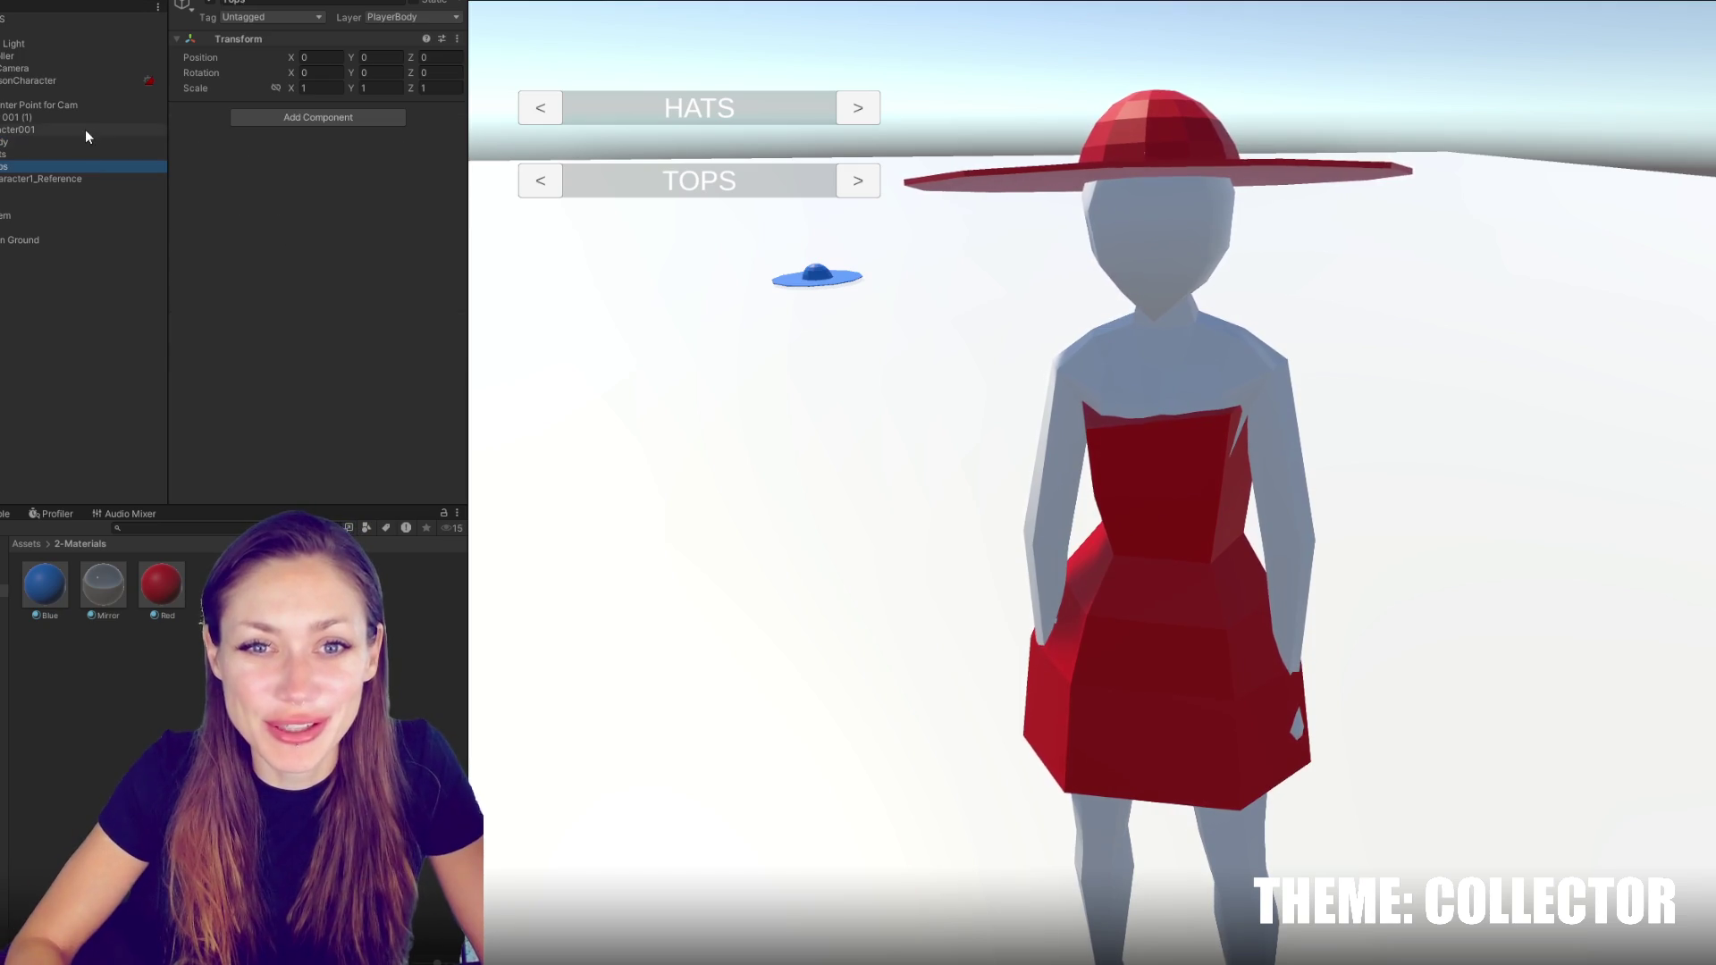
pyautogui.click(1, 166)
pyautogui.click(1, 154)
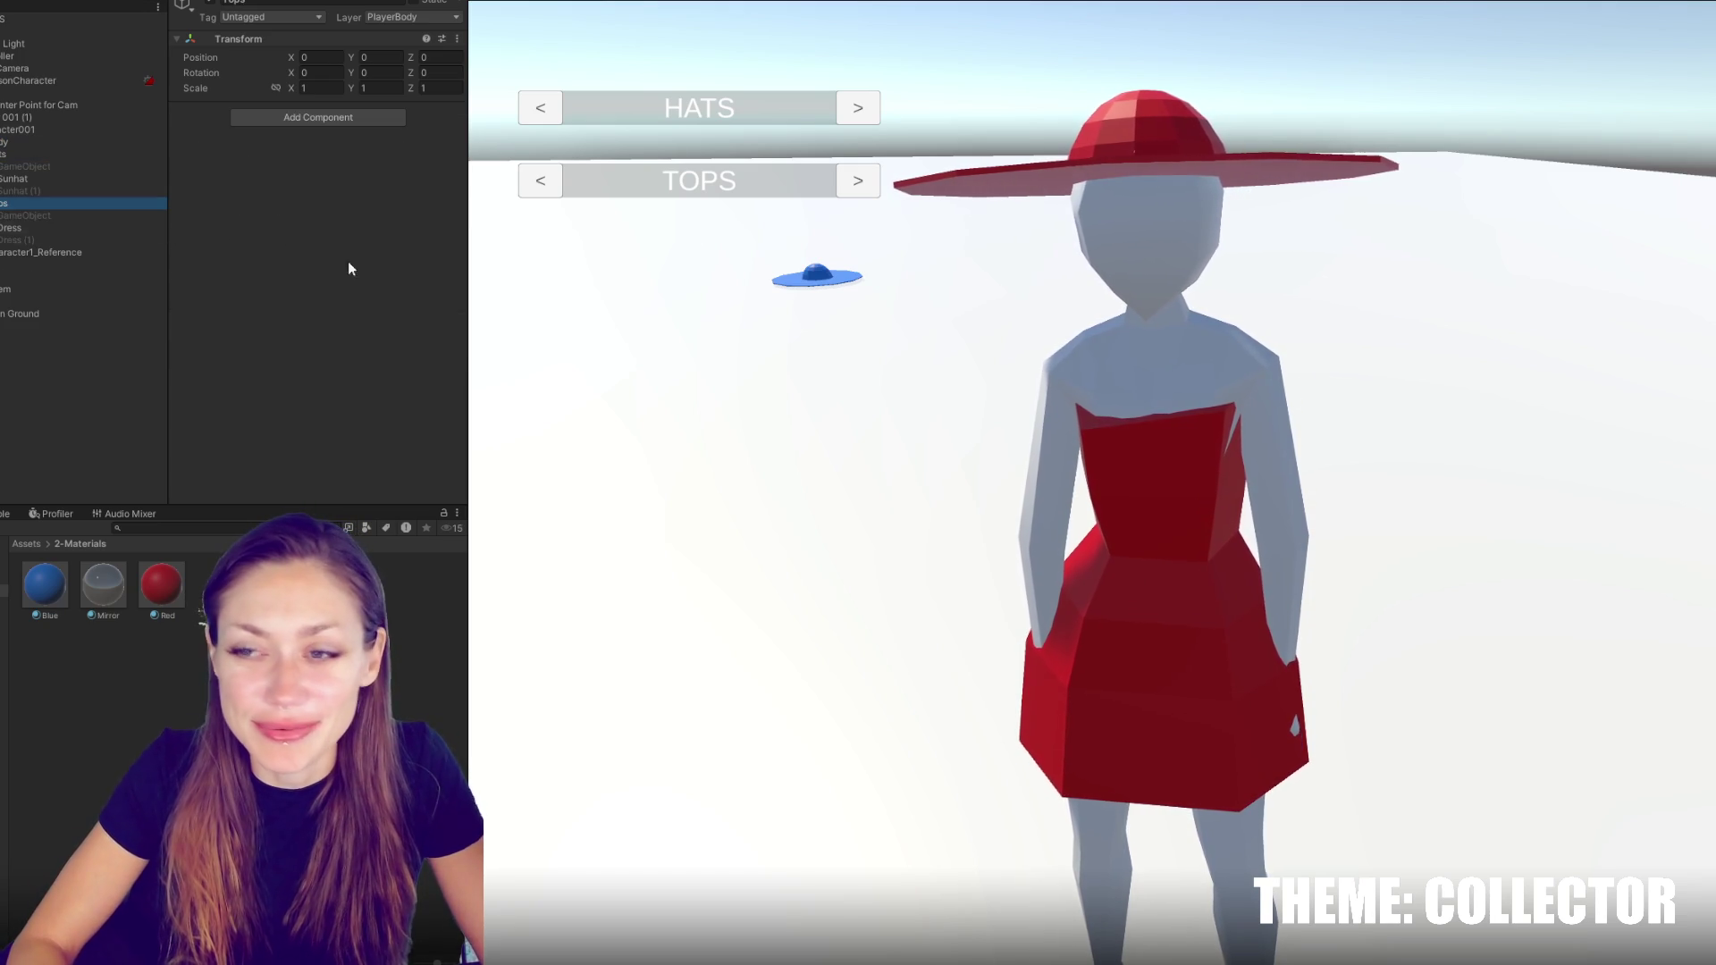
# Switch the dress to blue while cycling the hats back to the red sunhat
pyautogui.click(858, 107)
pyautogui.click(857, 107)
pyautogui.click(858, 107)
pyautogui.click(858, 180)
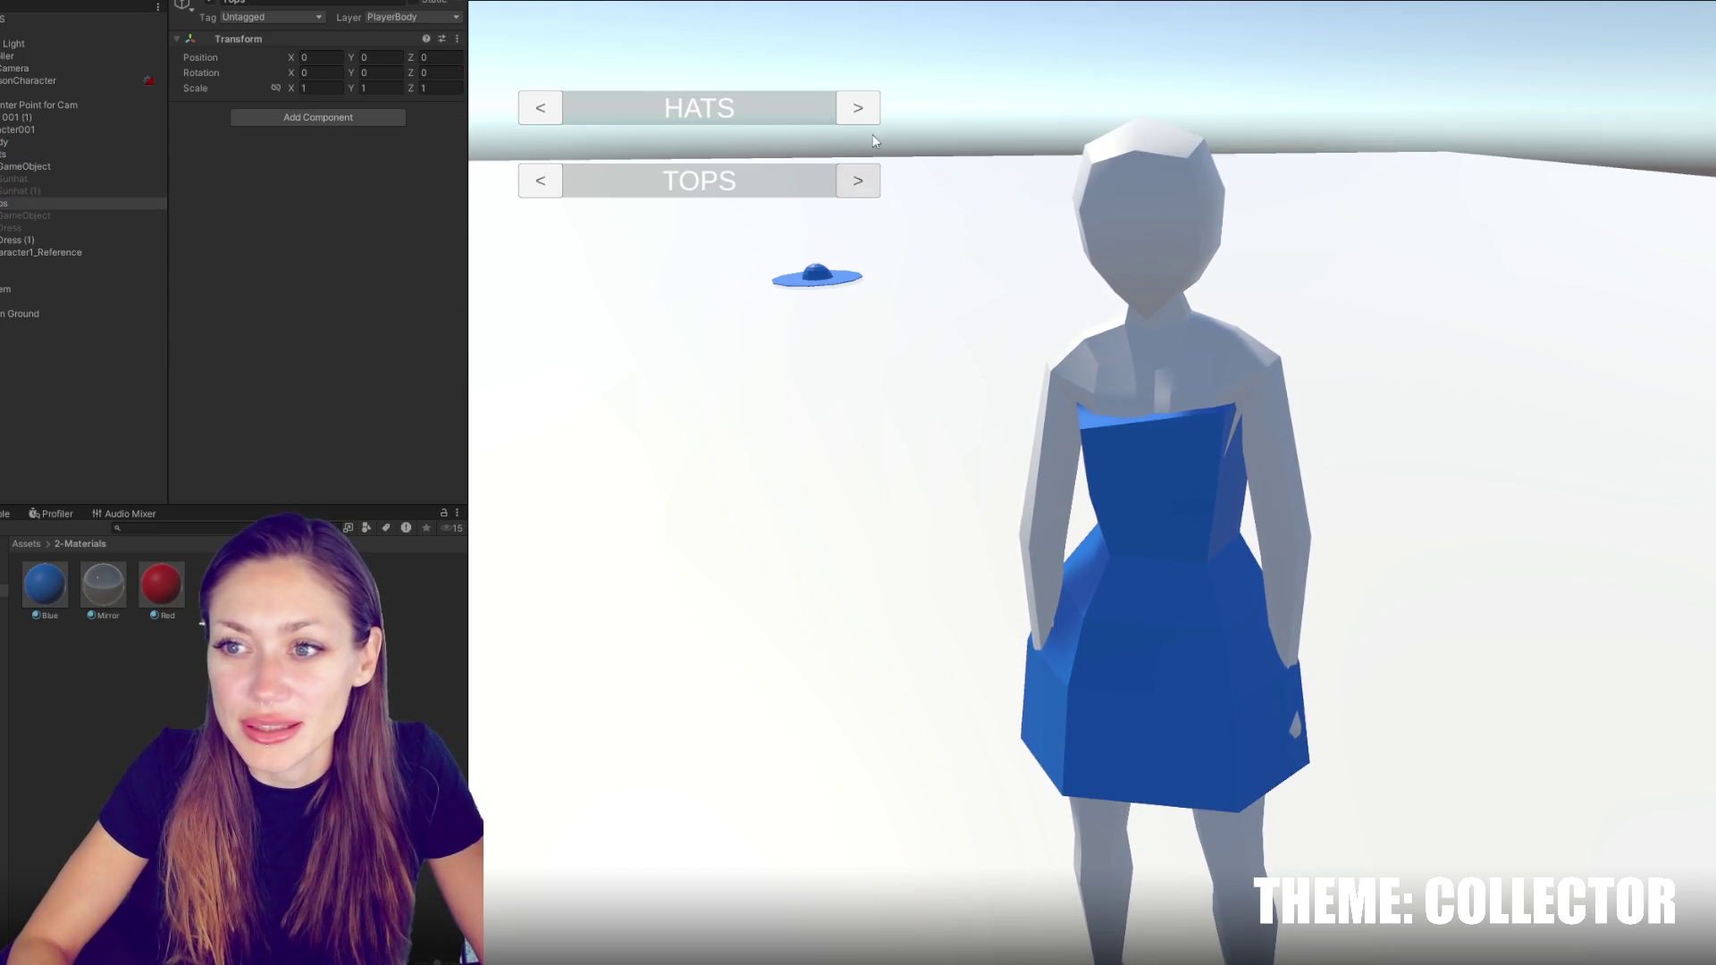
pyautogui.click(858, 107)
pyautogui.click(858, 107)
pyautogui.click(857, 107)
pyautogui.click(860, 111)
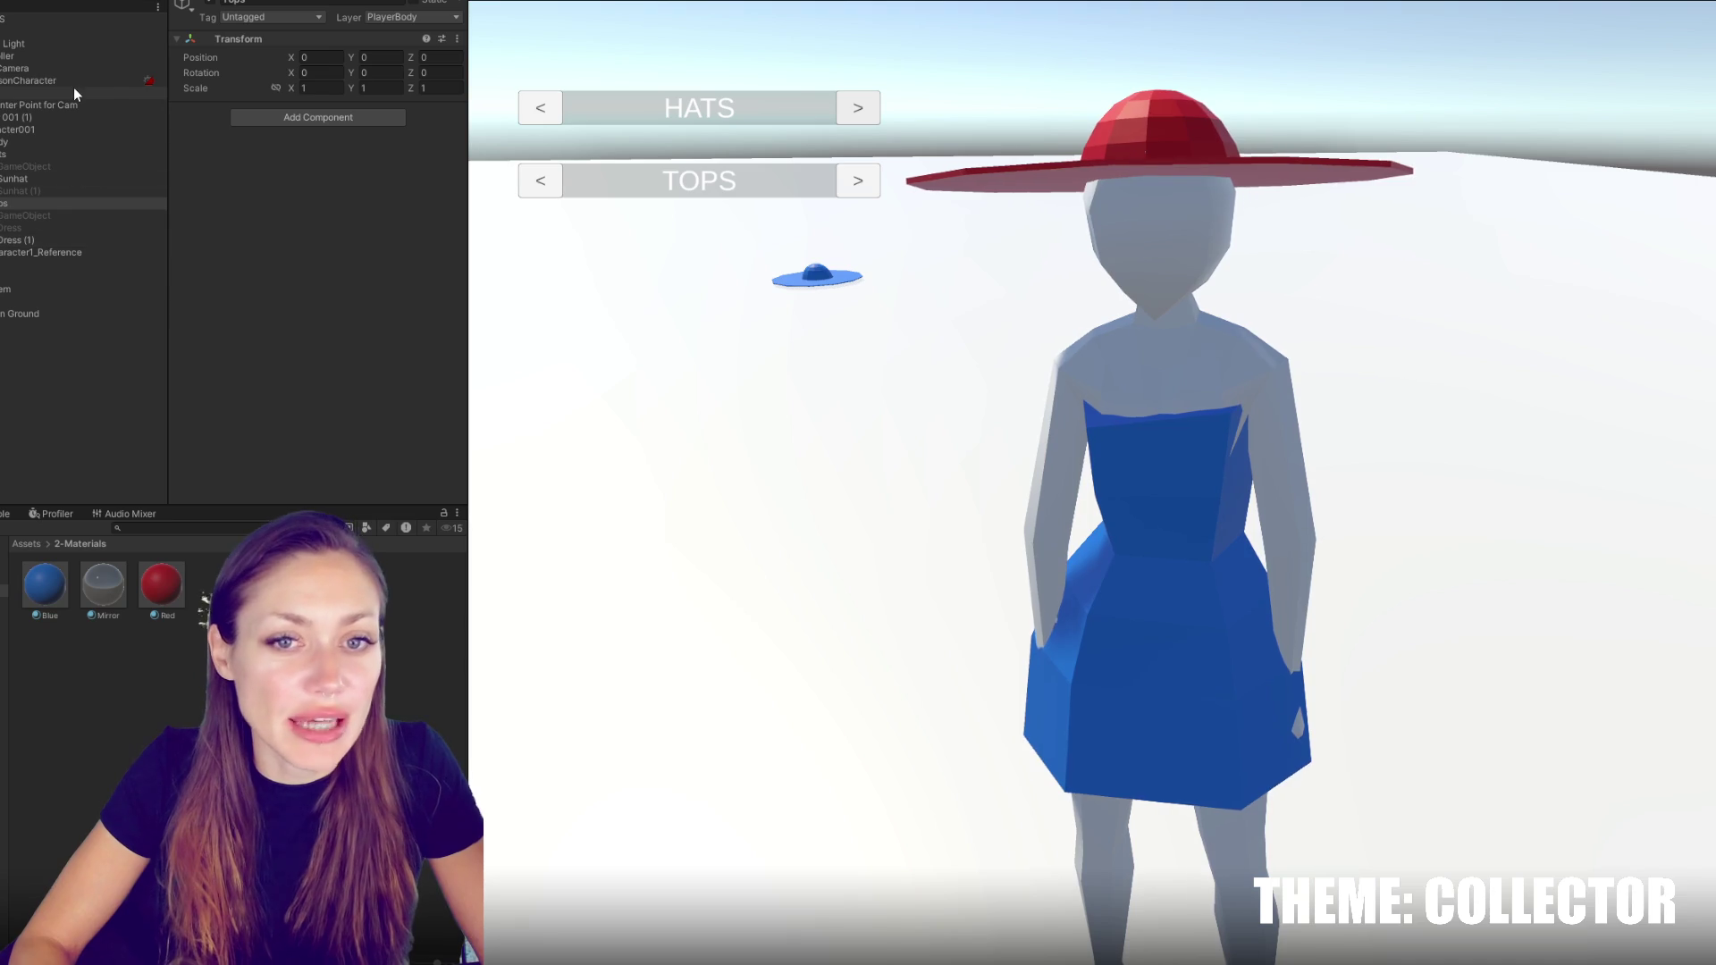
# Inspect the hat GameObject, Sunhat and Sunhat (1), then return to the Assets root folder
pyautogui.click(62, 189)
pyautogui.click(69, 166)
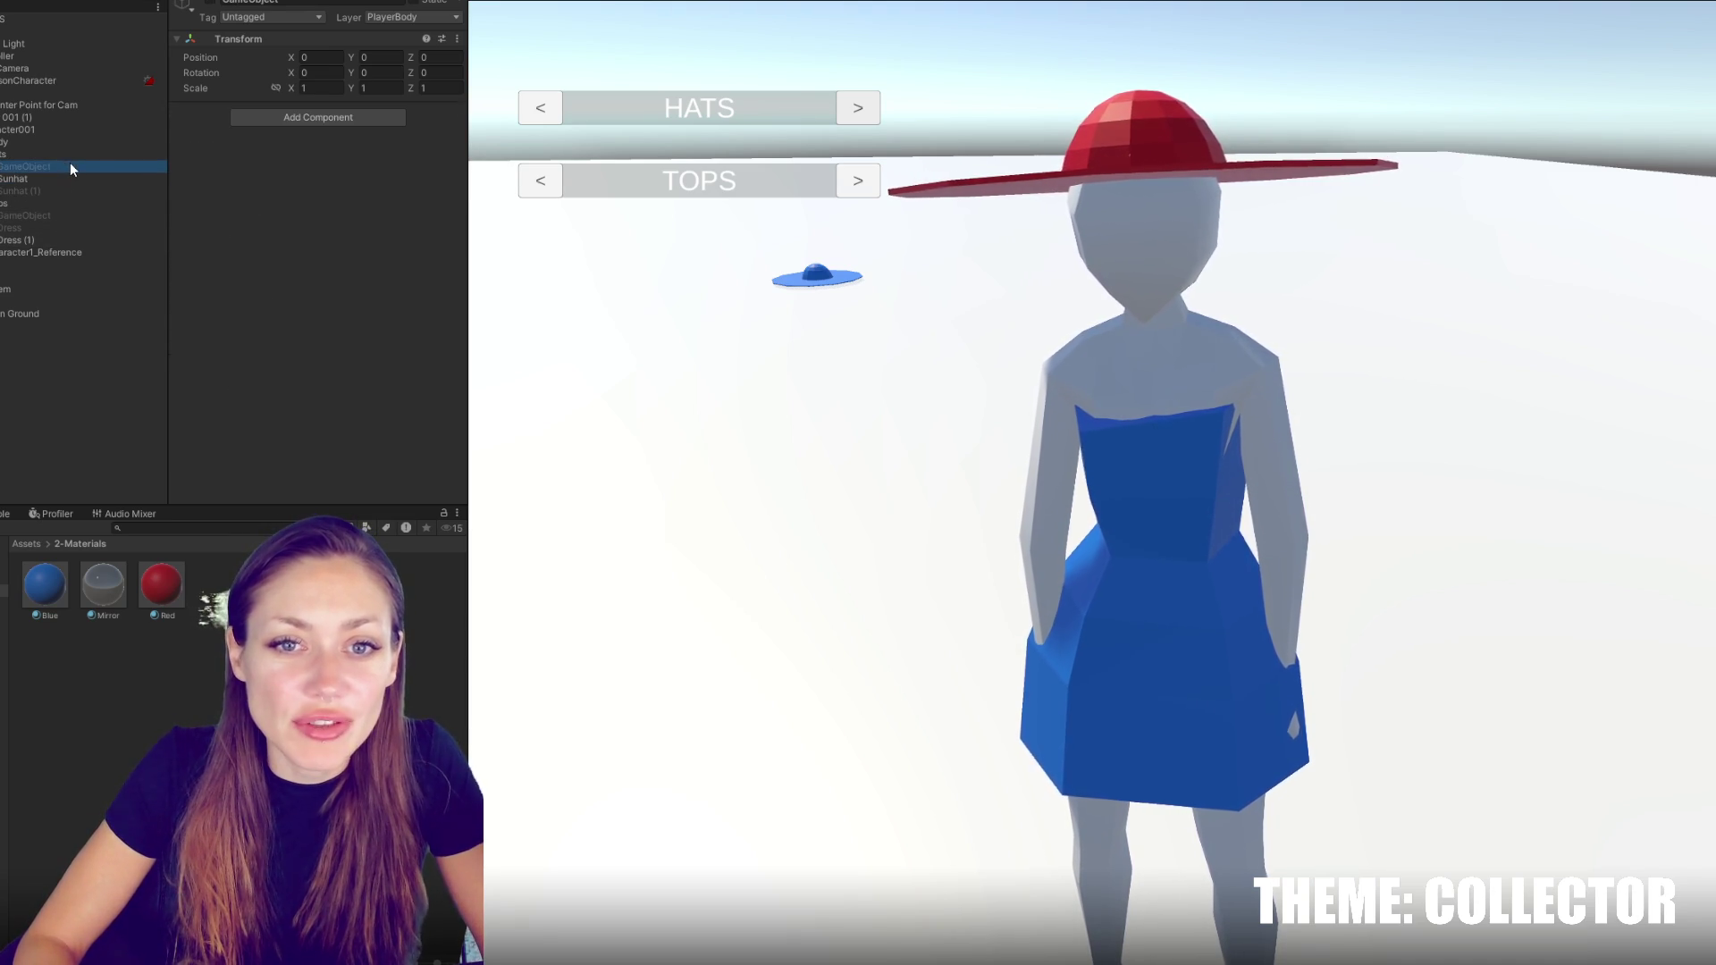
pyautogui.click(70, 190)
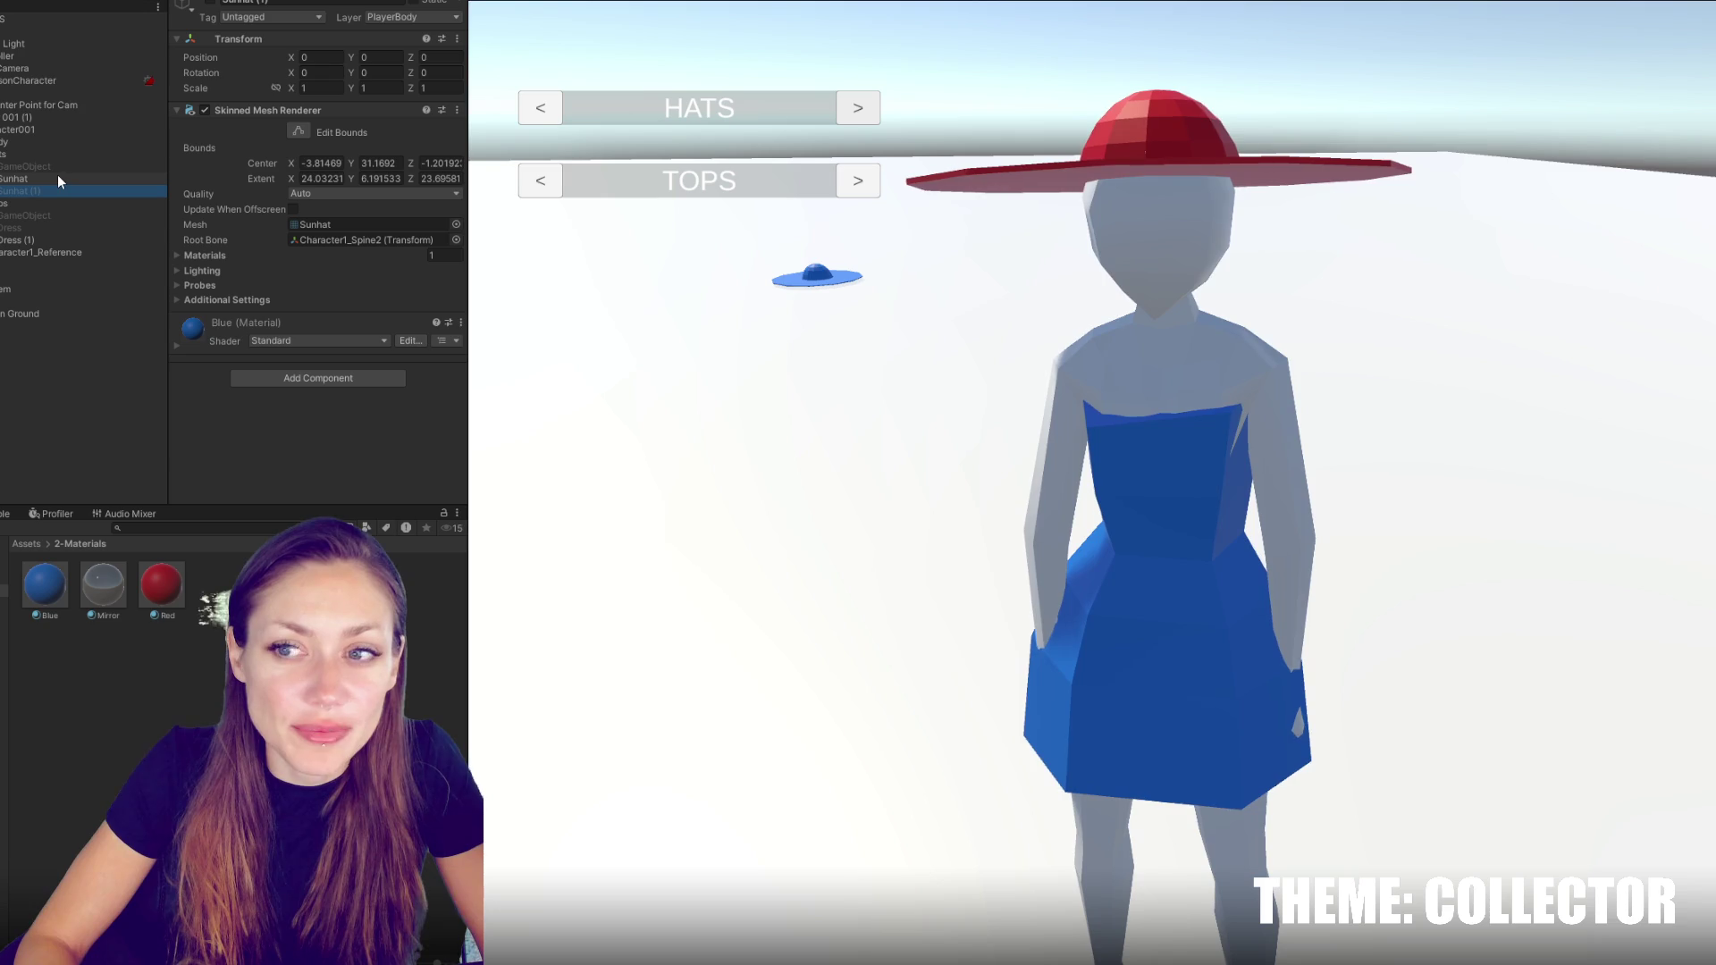
pyautogui.click(50, 153)
pyautogui.click(56, 168)
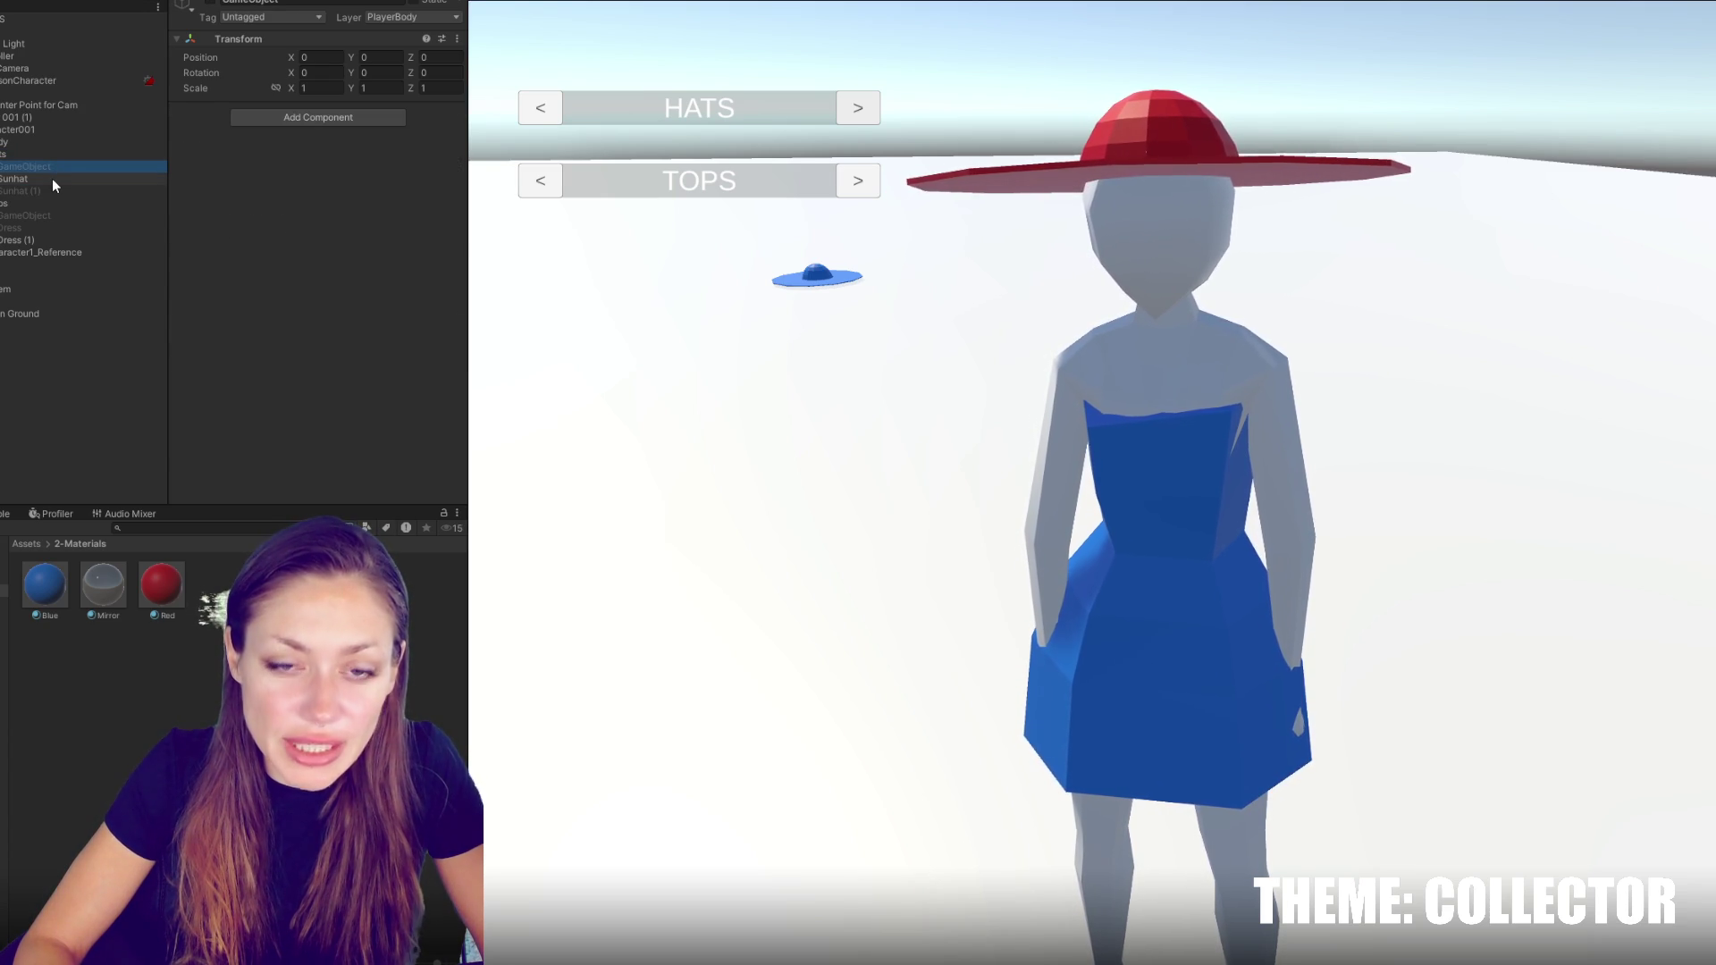
pyautogui.click(52, 179)
pyautogui.click(52, 191)
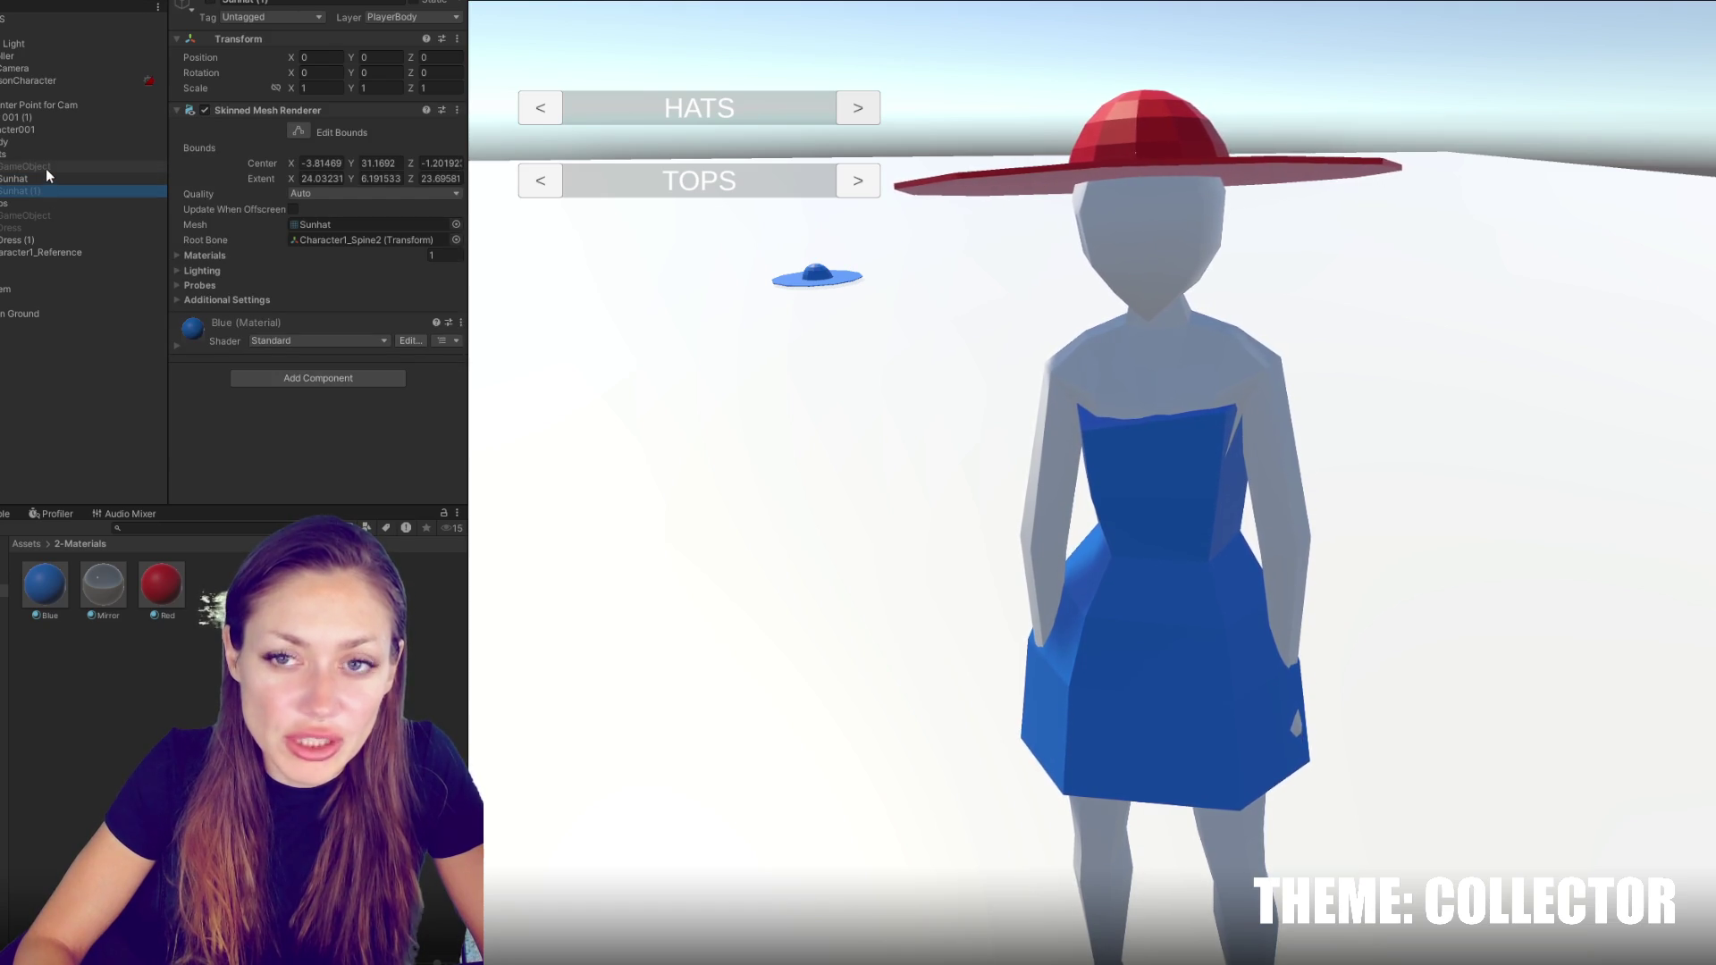
pyautogui.click(4, 566)
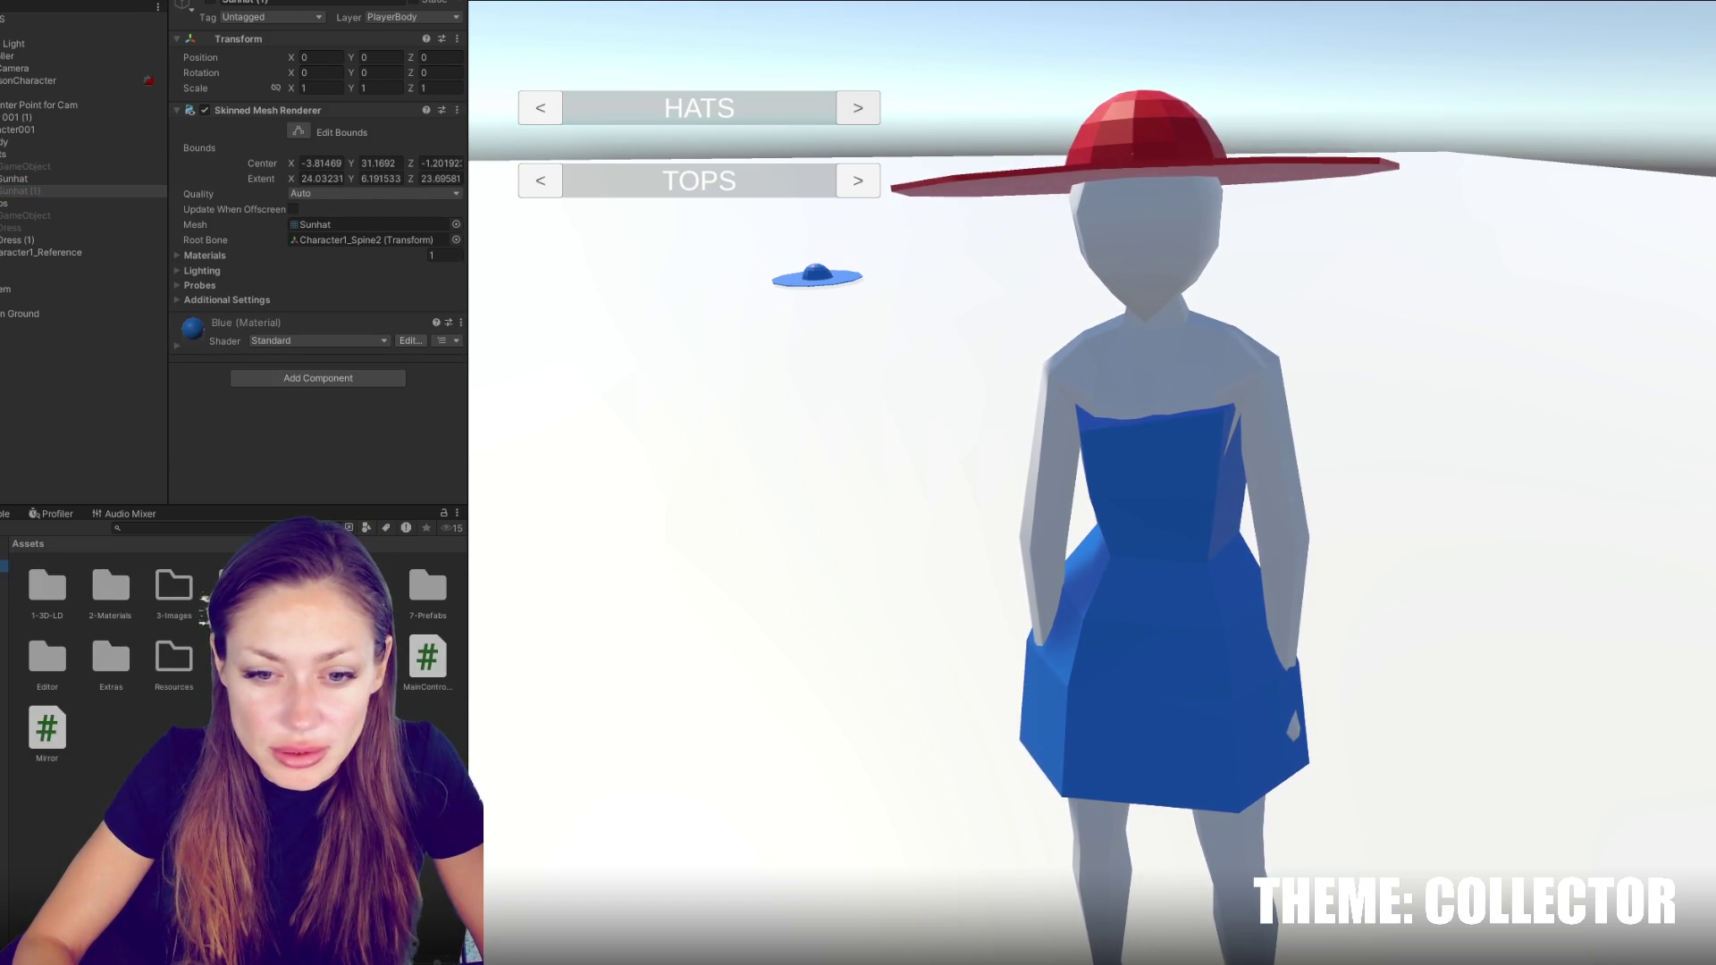
# Open MainControls.cs, close the Copilot chat, and scroll to the SelectLeft/SelectRight methods
pyautogui.doubleClick(427, 657)
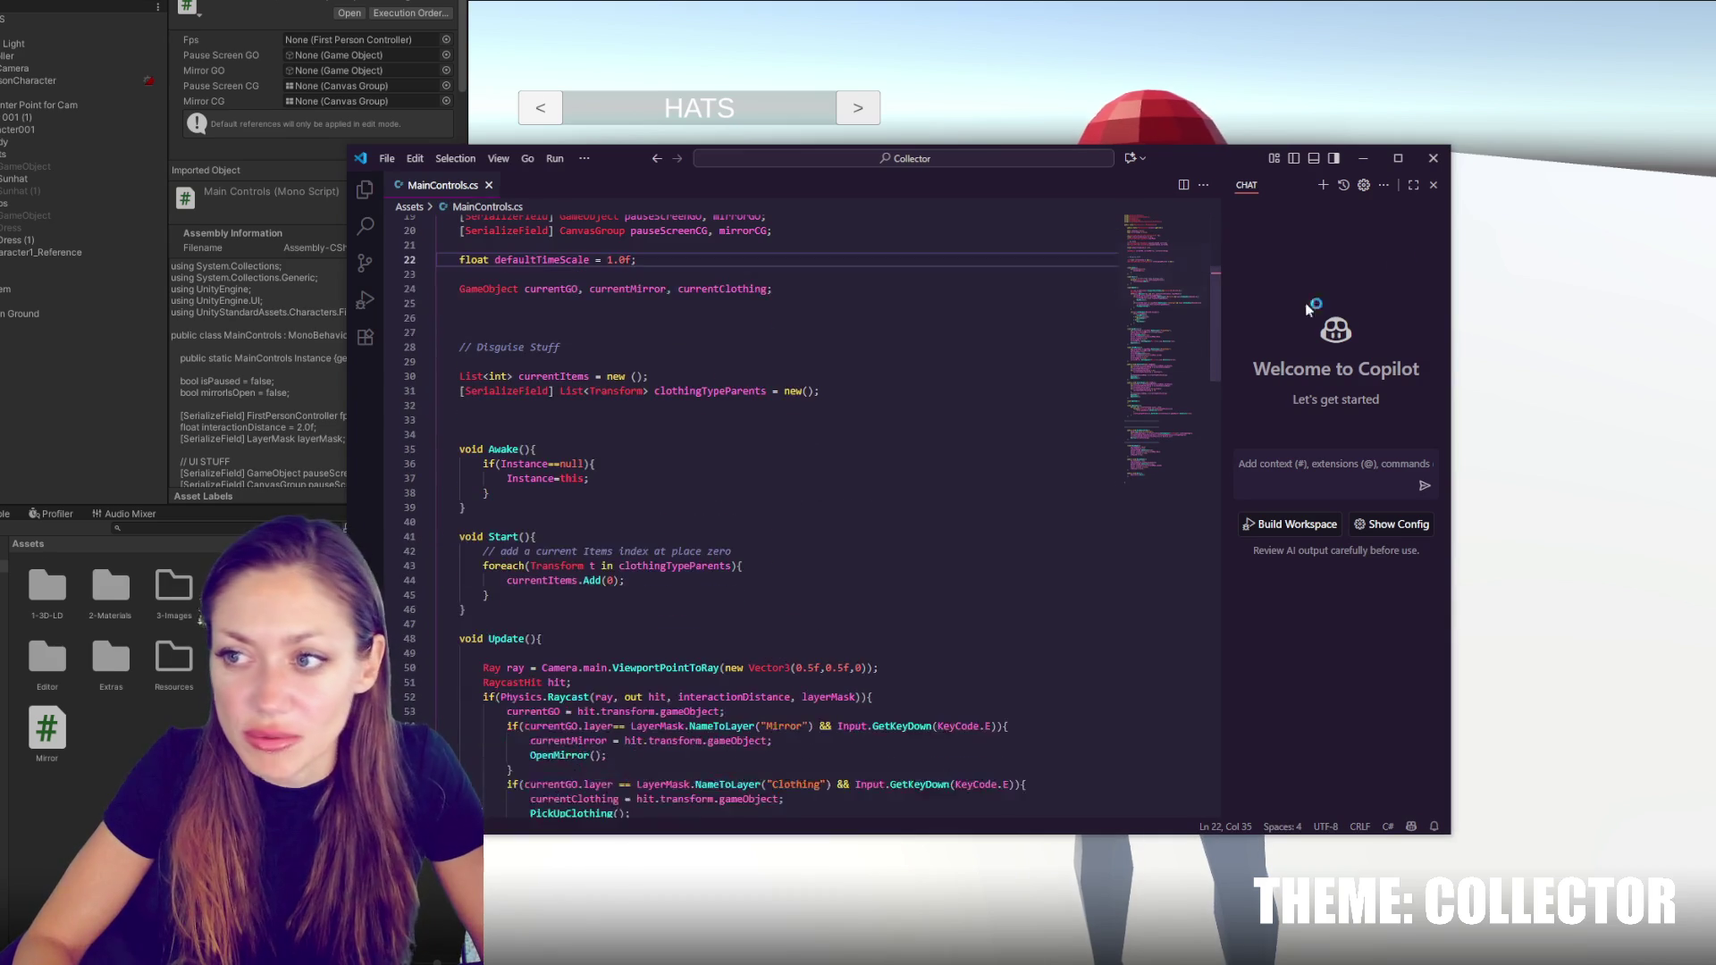
pyautogui.click(1434, 184)
pyautogui.scroll(-10, 942, 408)
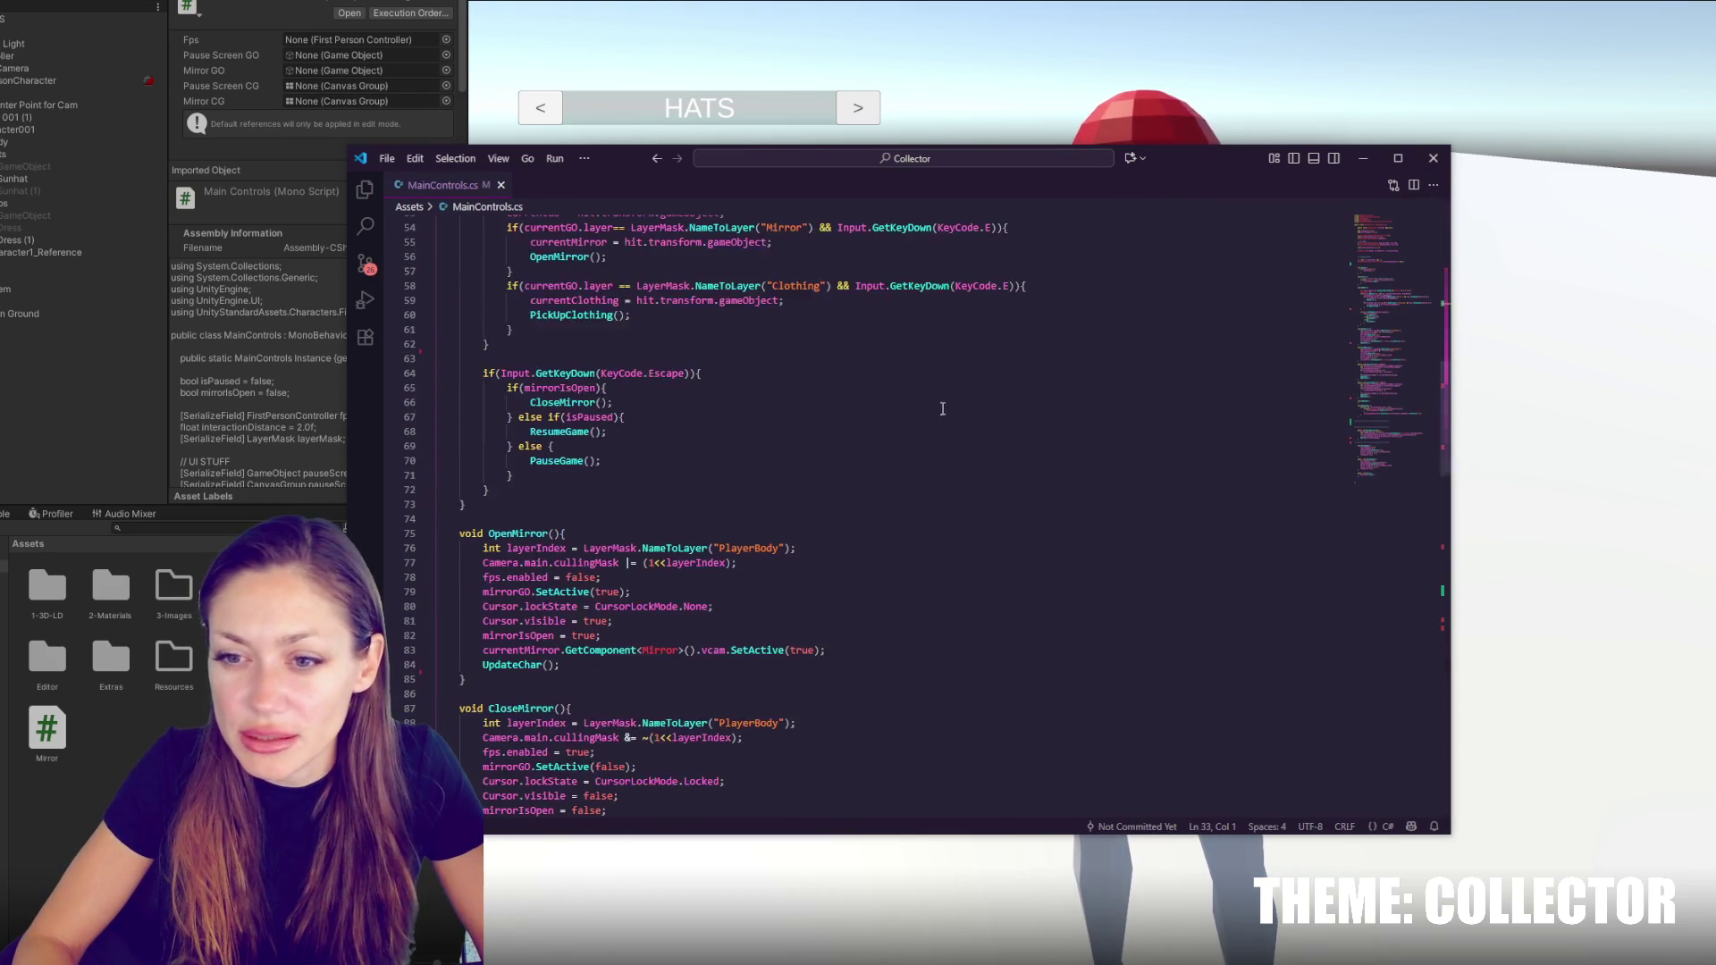
pyautogui.scroll(-20, 723, 461)
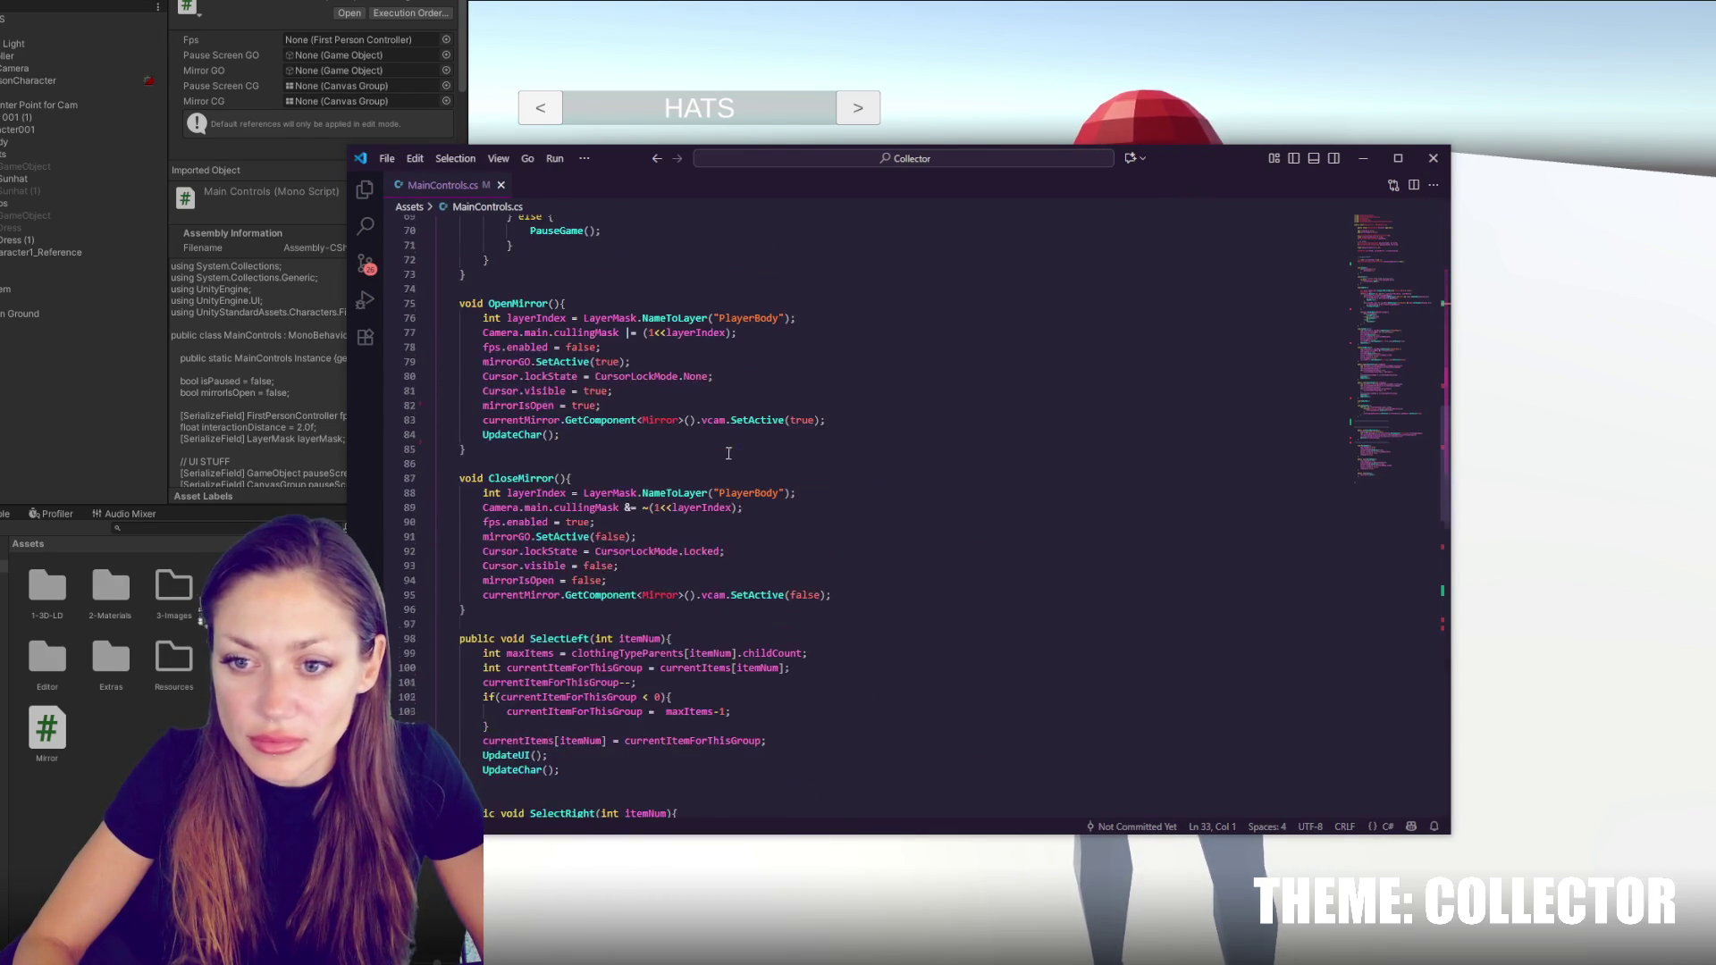
pyautogui.scroll(4, 735, 441)
pyautogui.scroll(-4, 734, 441)
pyautogui.click(686, 523)
pyautogui.scroll(-4, 687, 491)
pyautogui.scroll(16, 687, 459)
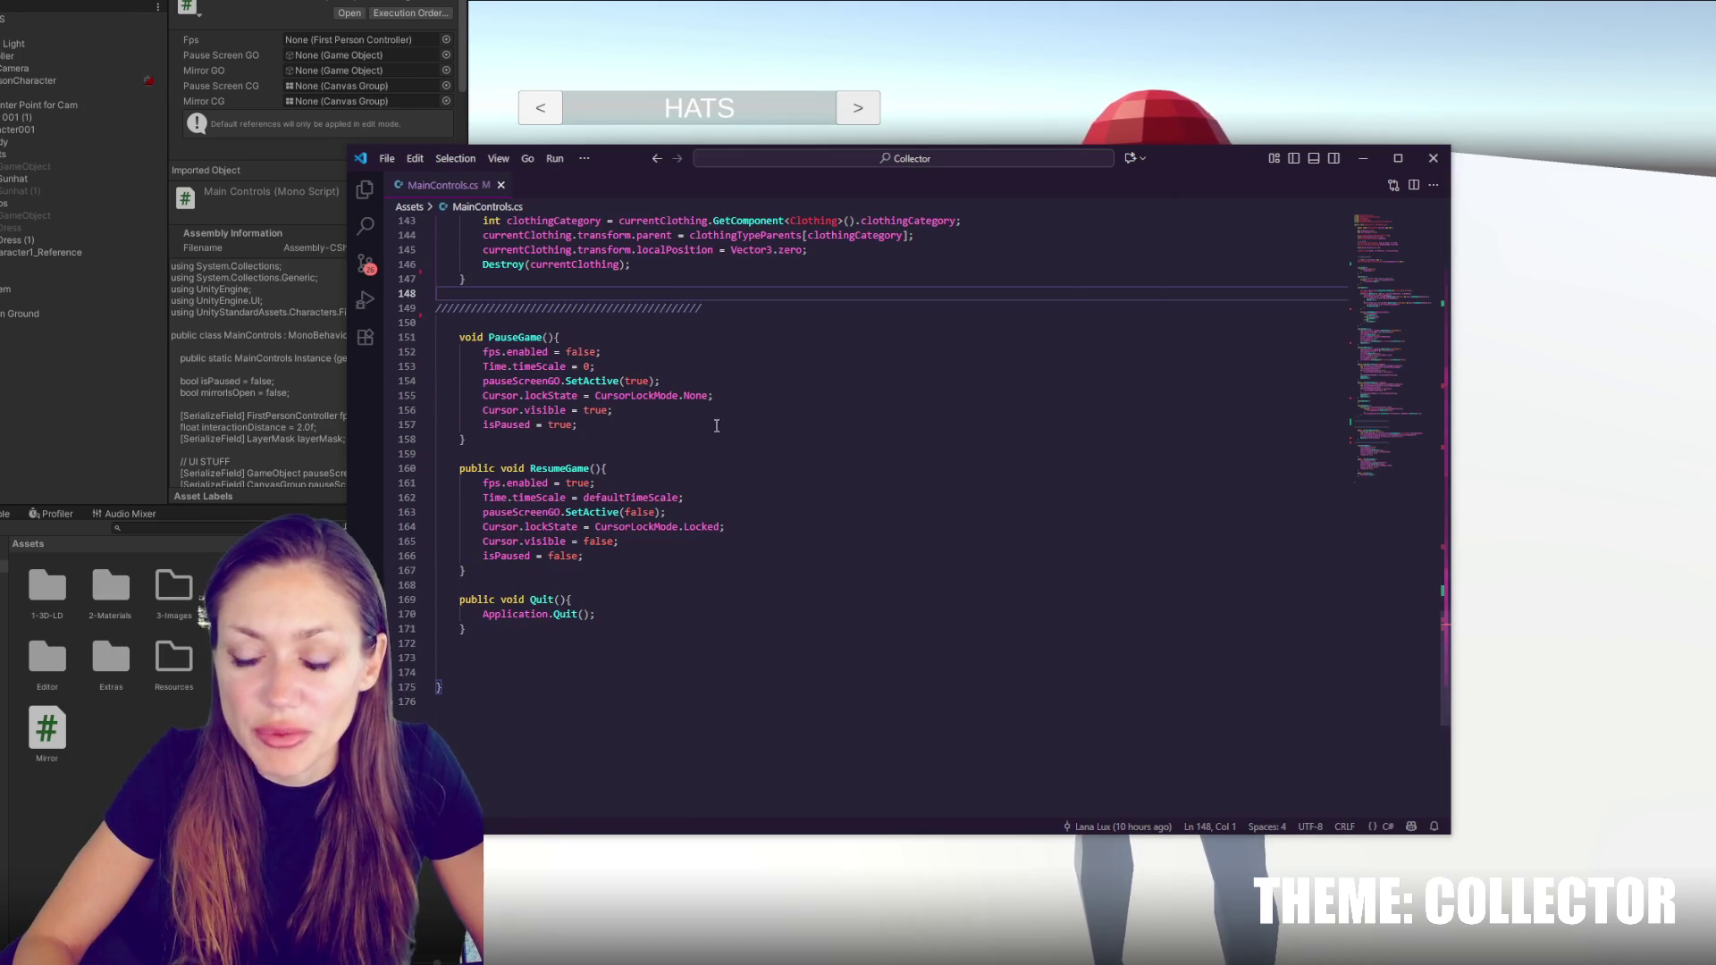
pyautogui.scroll(-4, 702, 377)
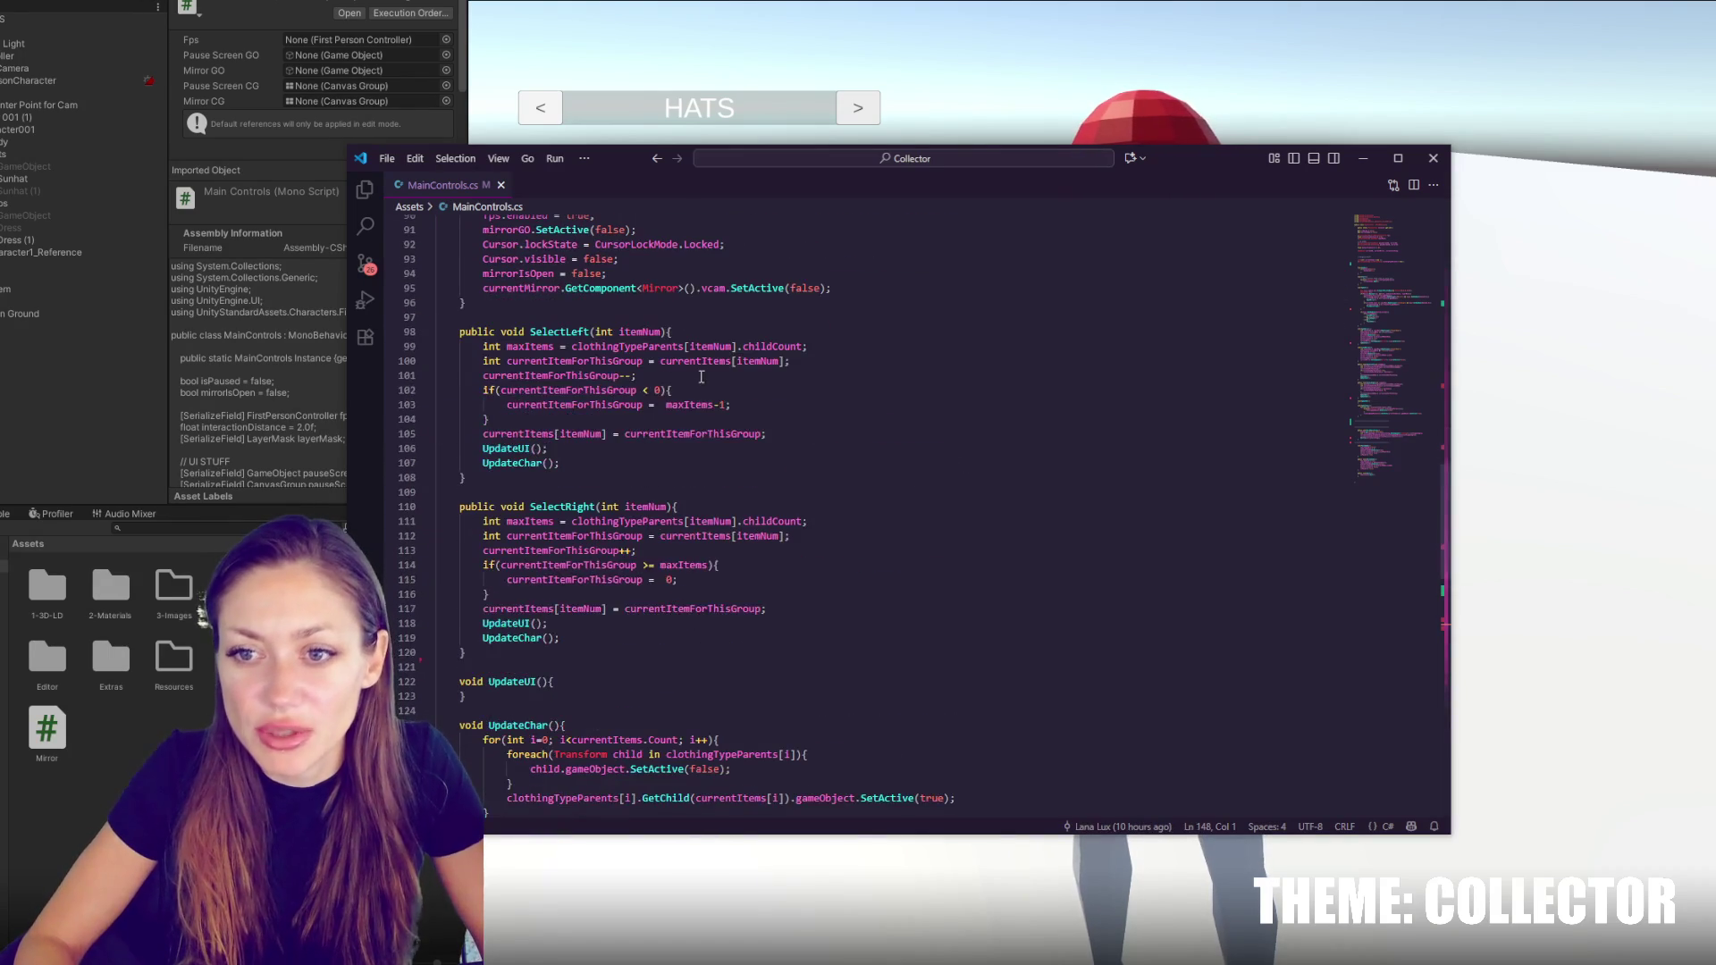
pyautogui.click(730, 508)
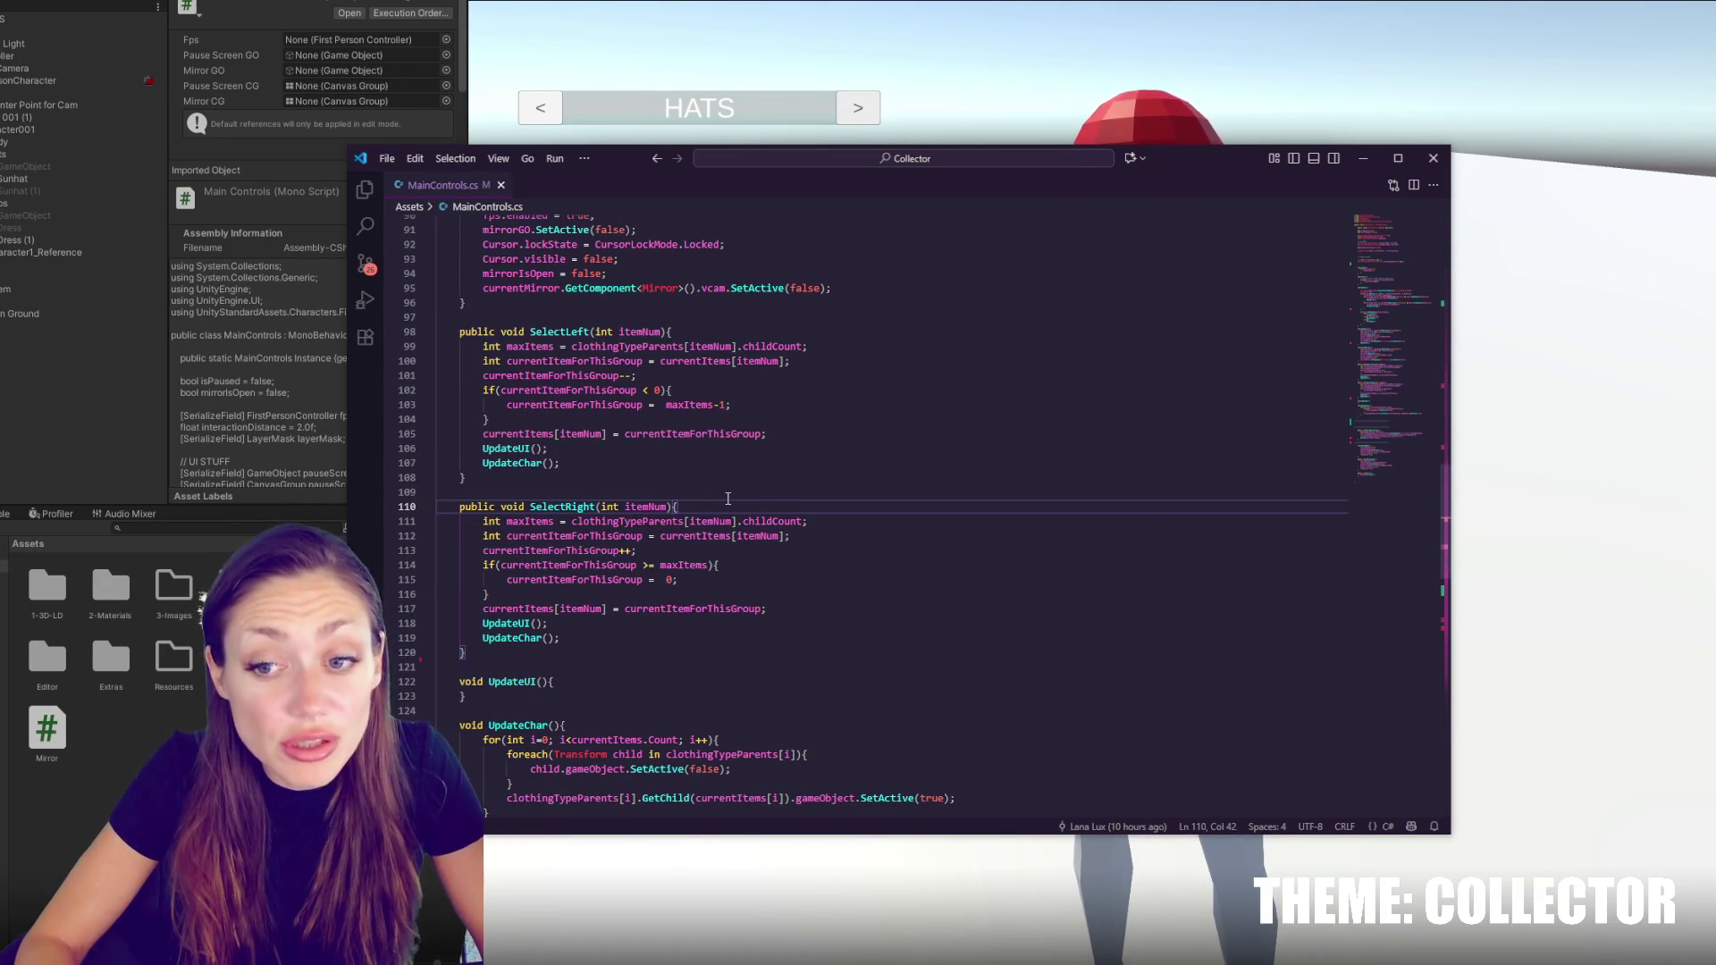
pyautogui.click(905, 535)
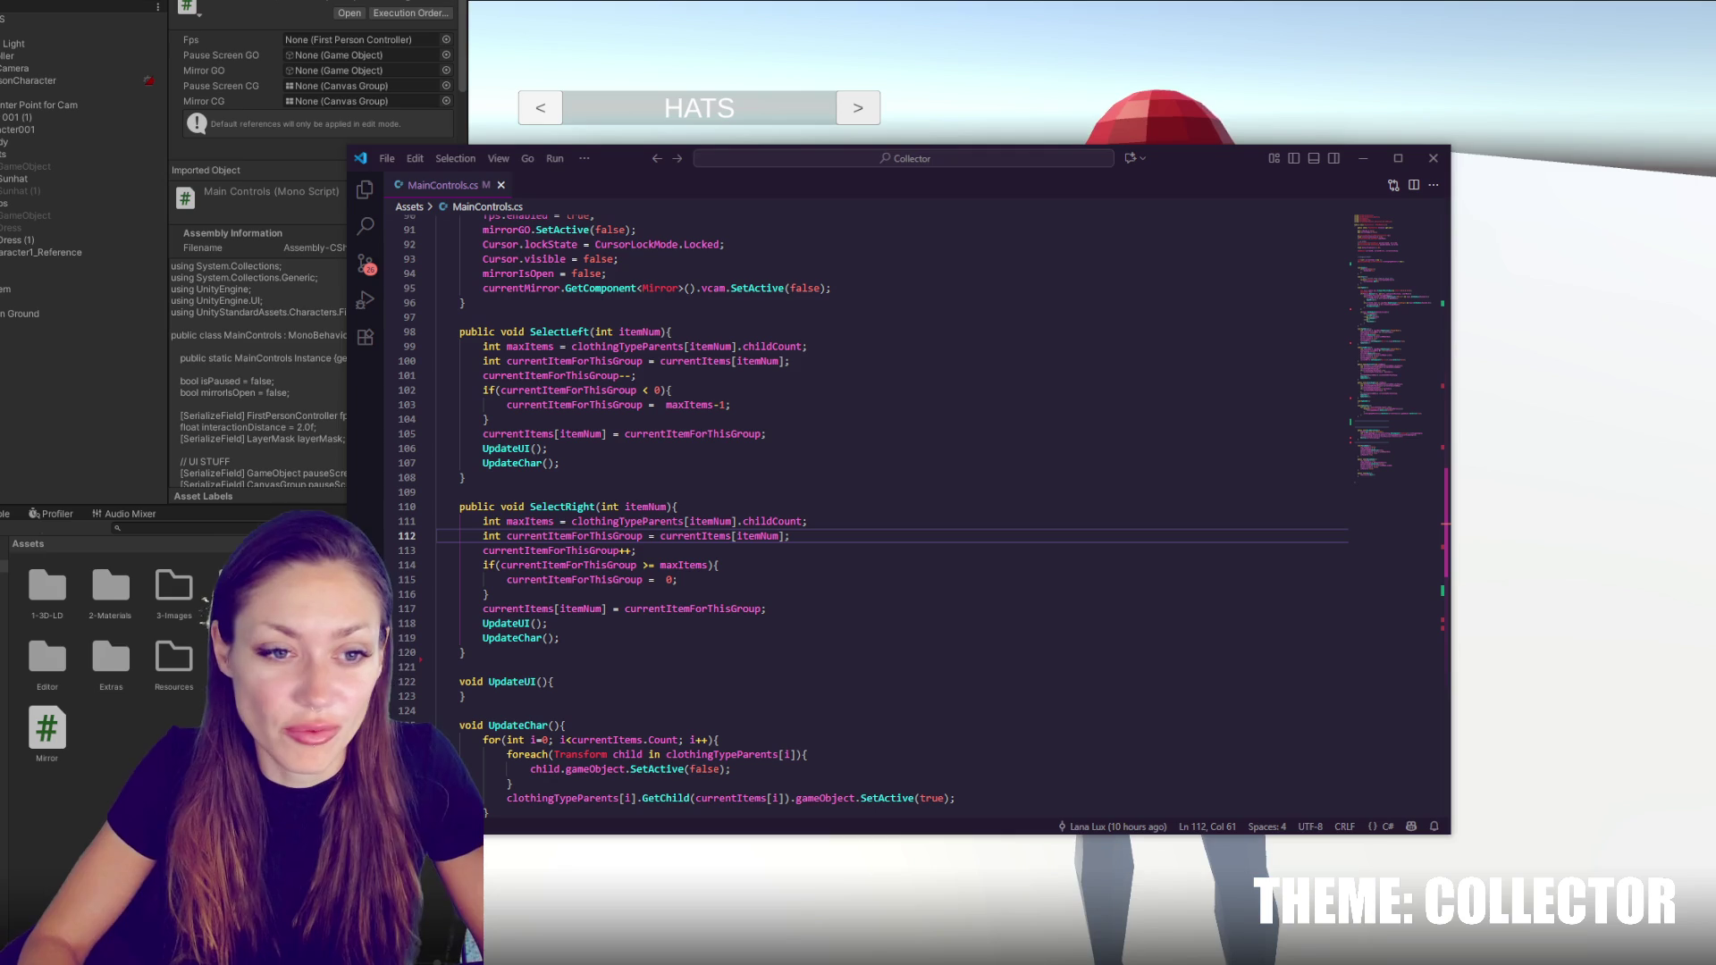
pyautogui.click(713, 550)
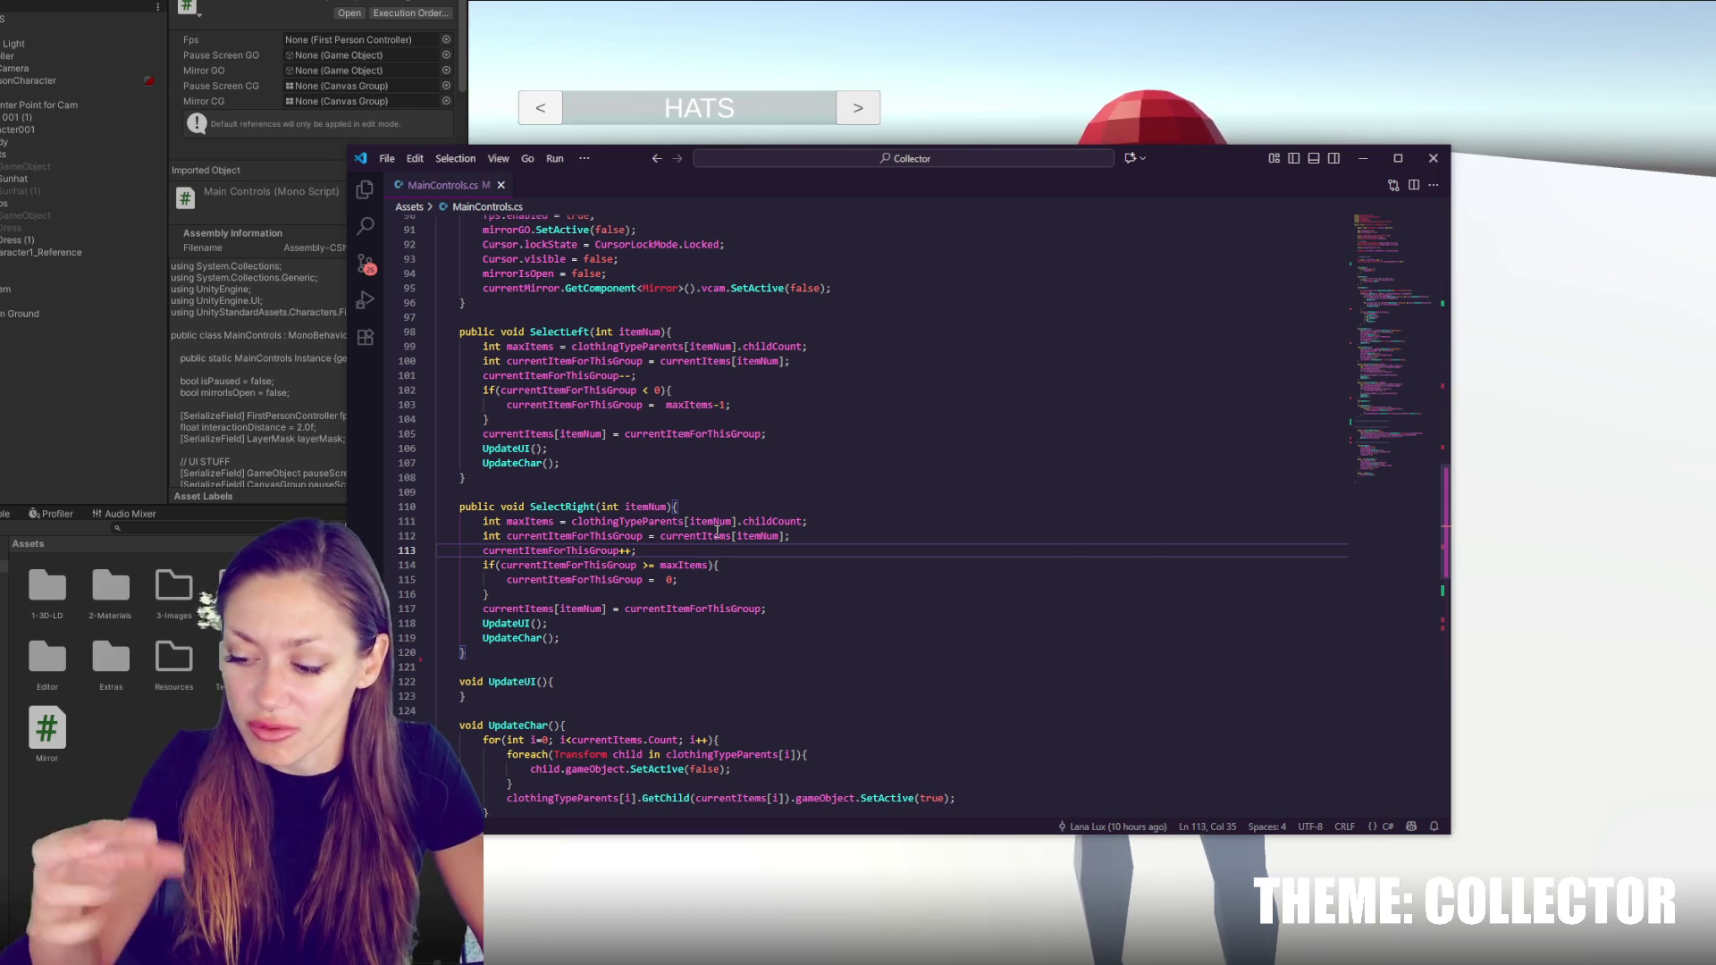
pyautogui.click(821, 536)
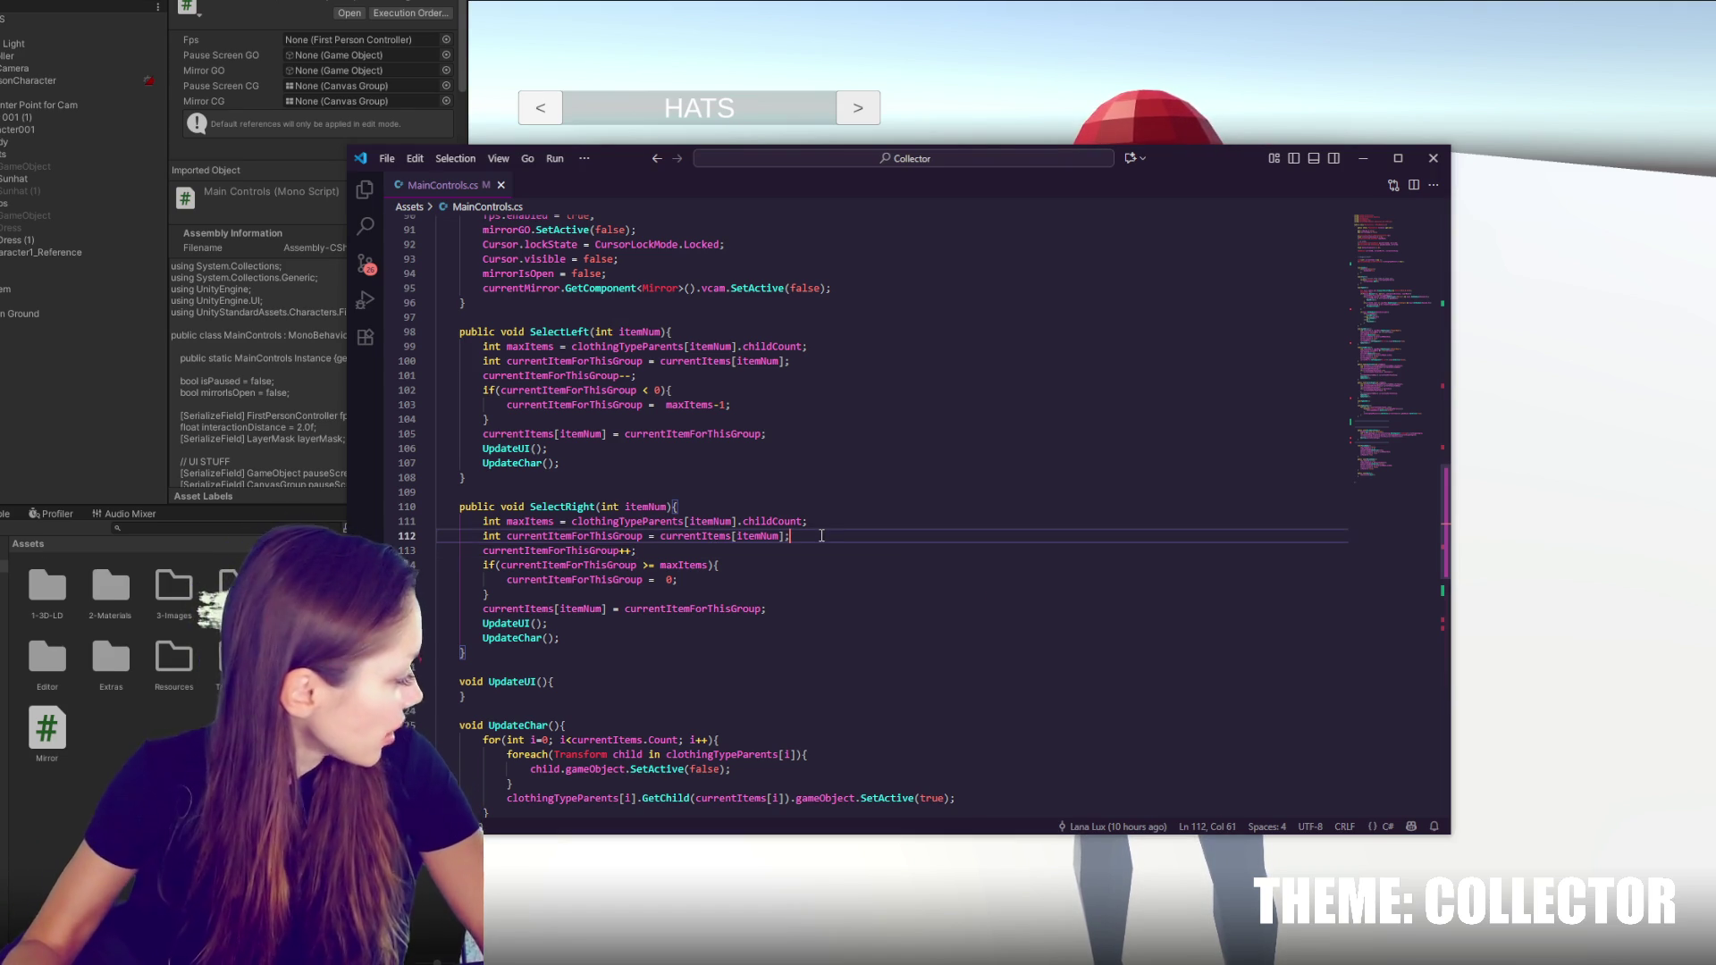
pyautogui.click(890, 489)
pyautogui.click(815, 391)
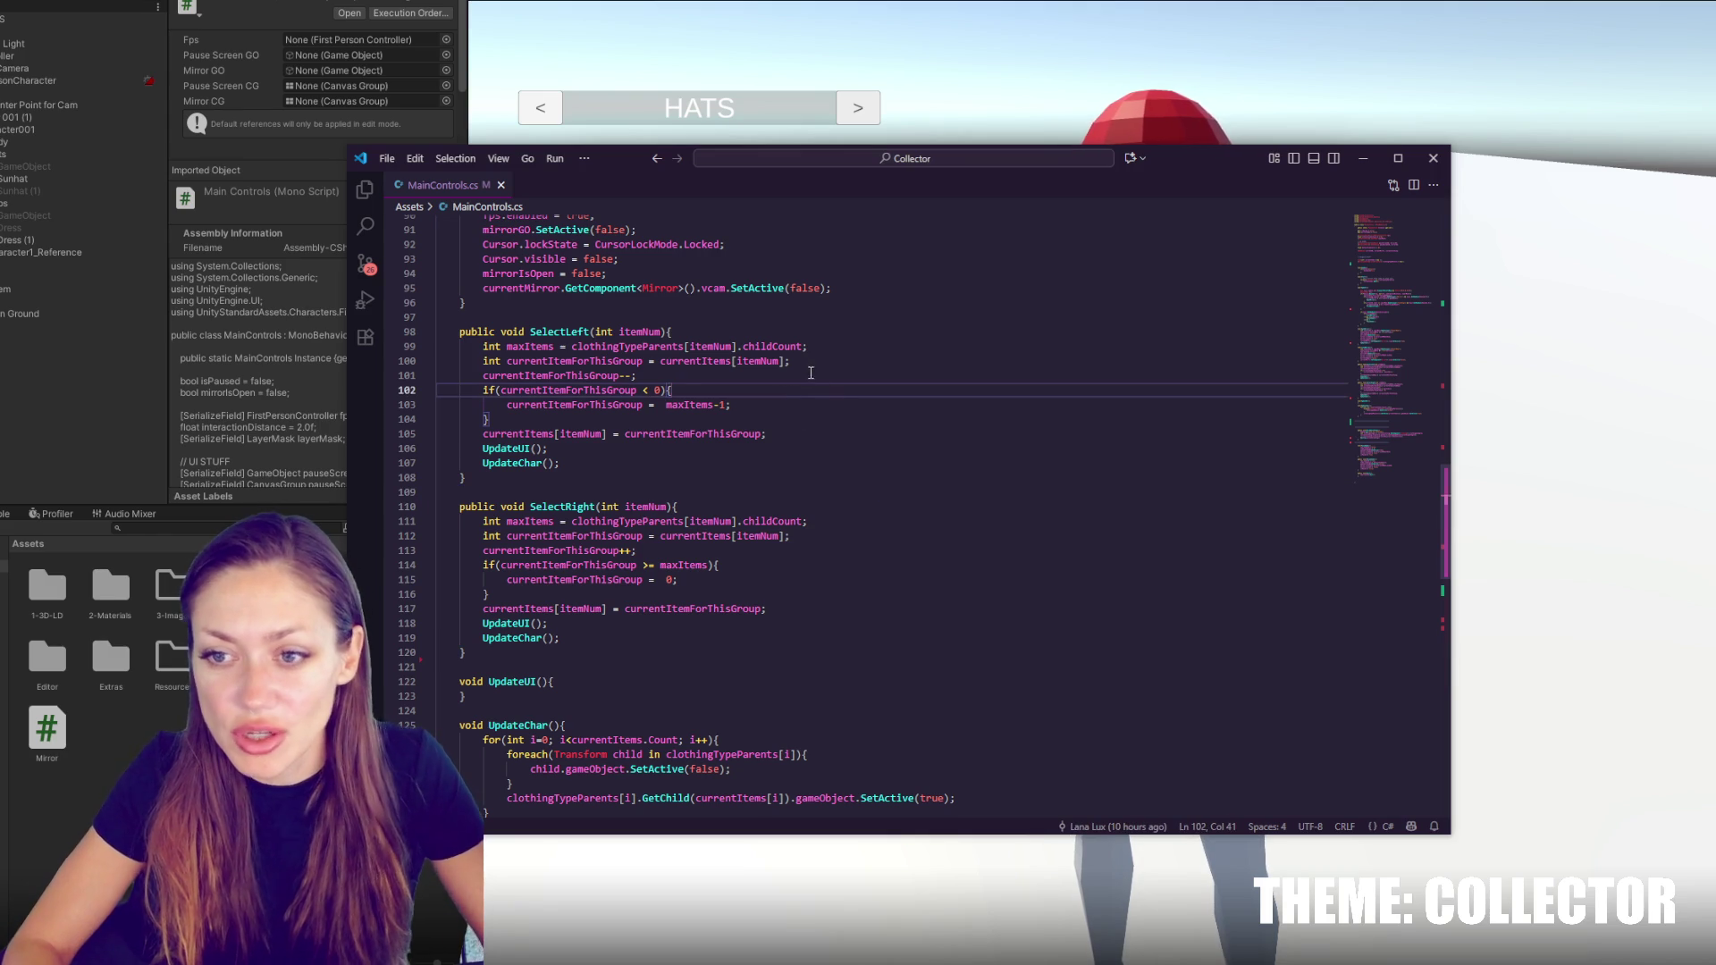
pyautogui.click(824, 361)
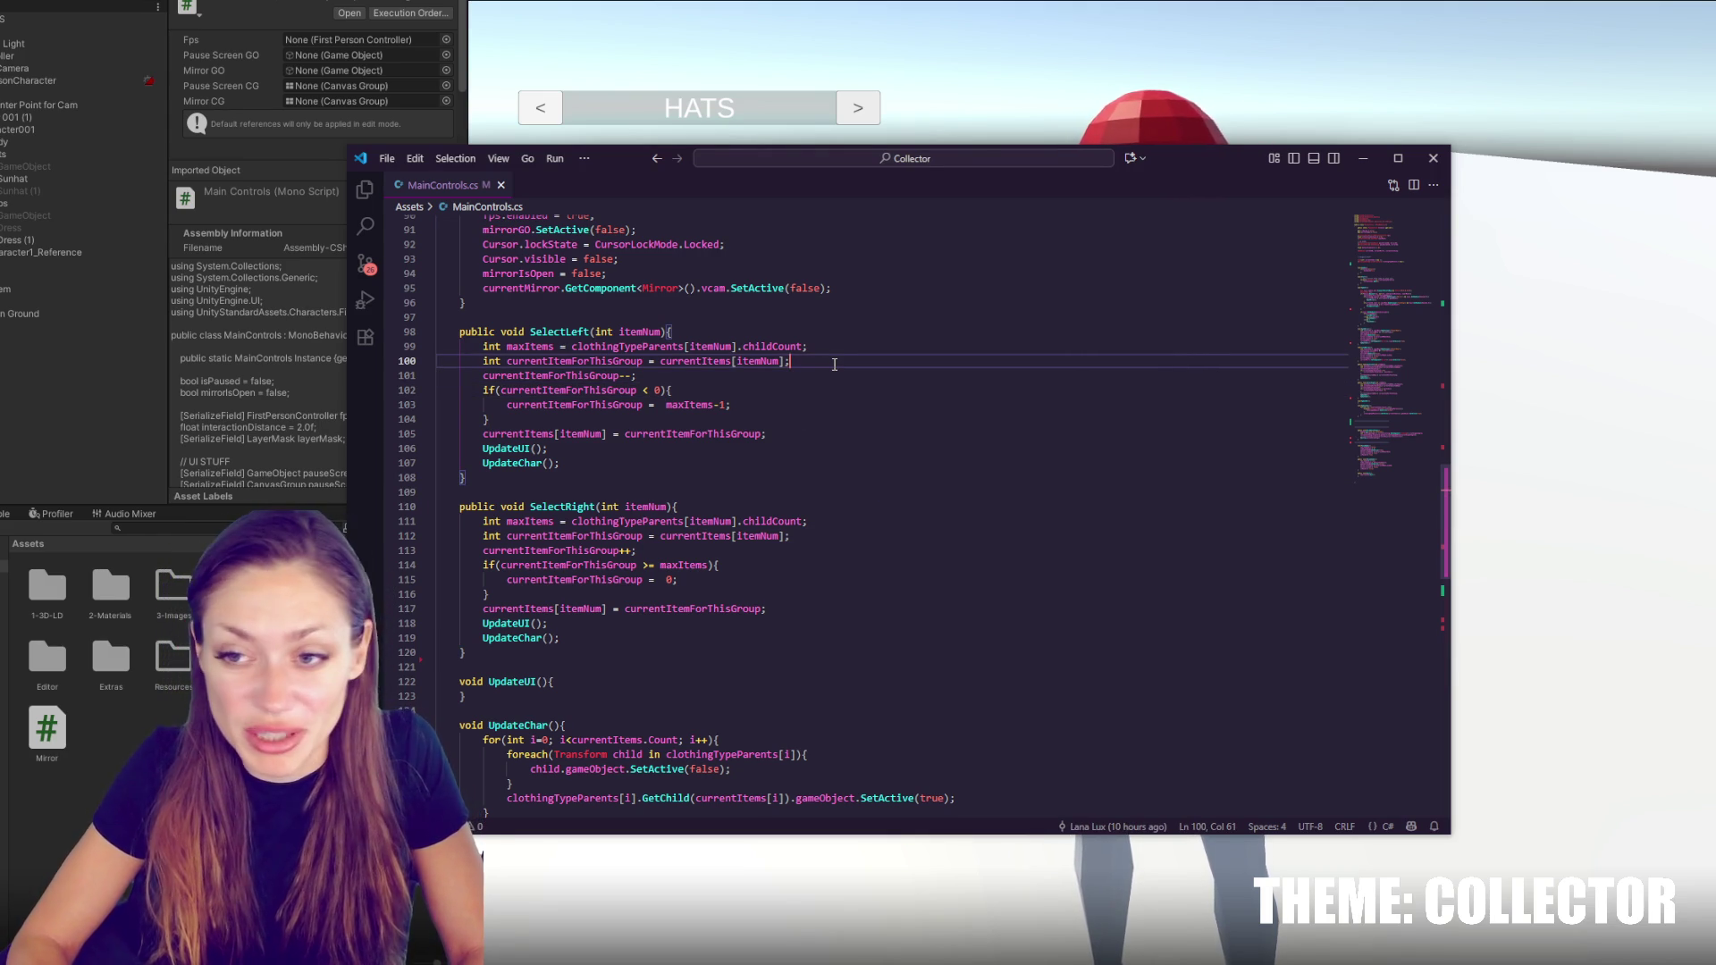
pyautogui.press('Down')
pyautogui.press('Down')
pyautogui.press('Down')
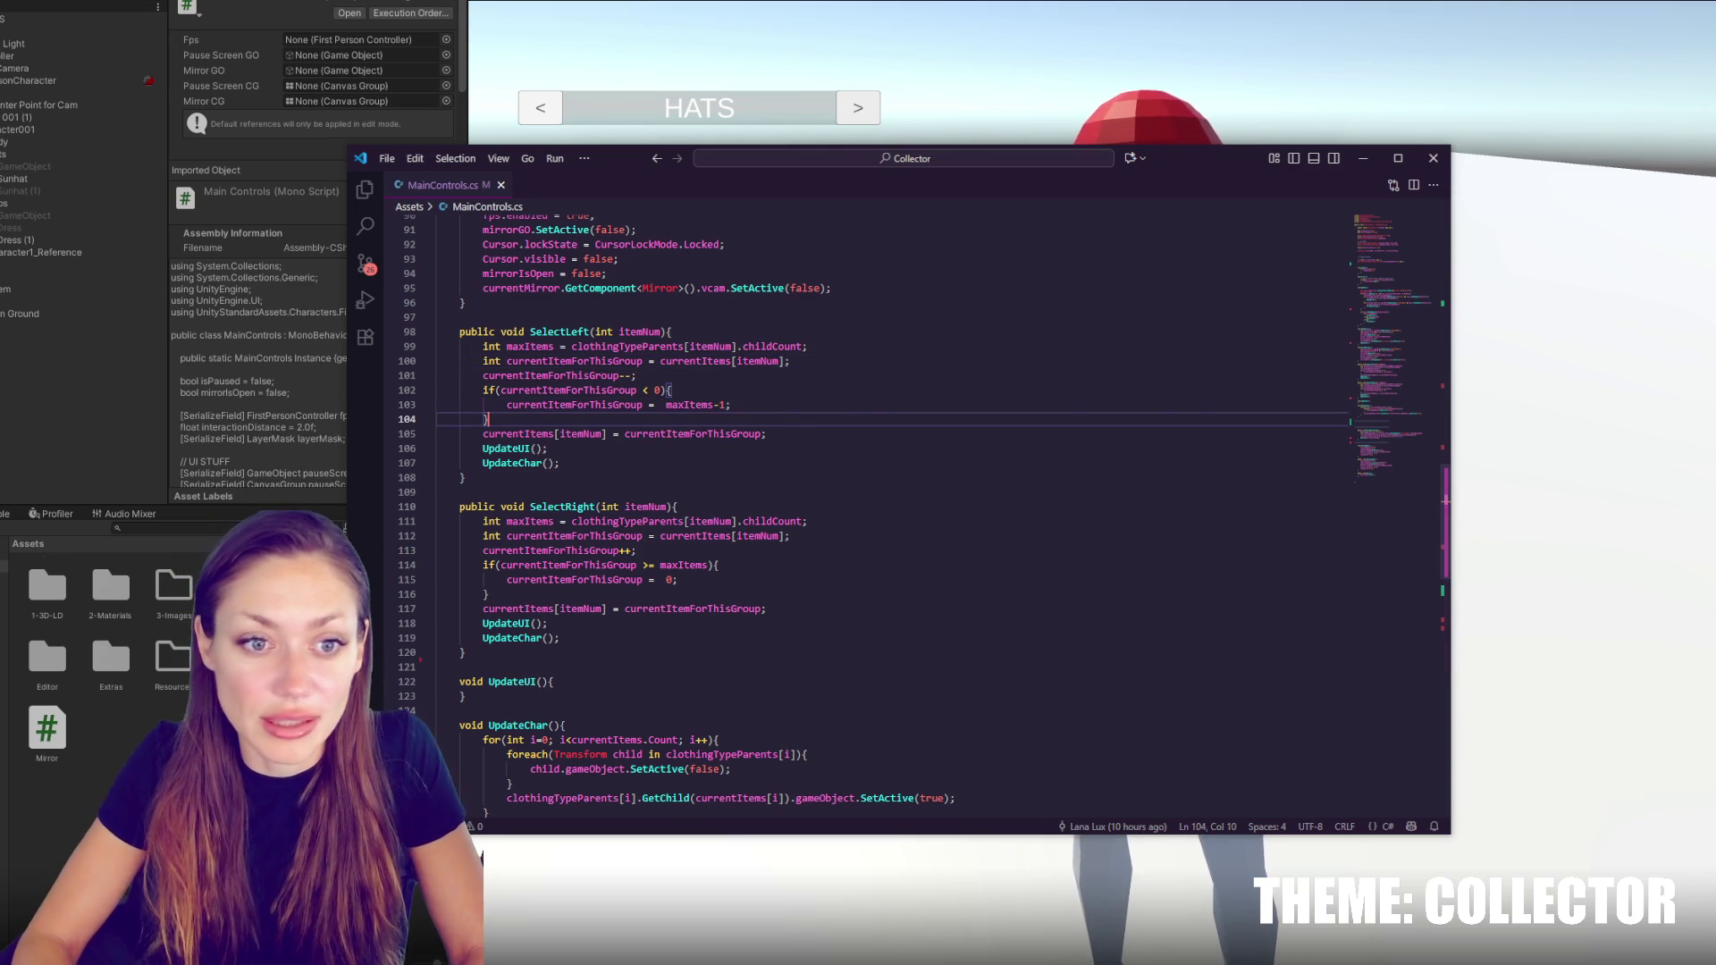
pyautogui.click(919, 391)
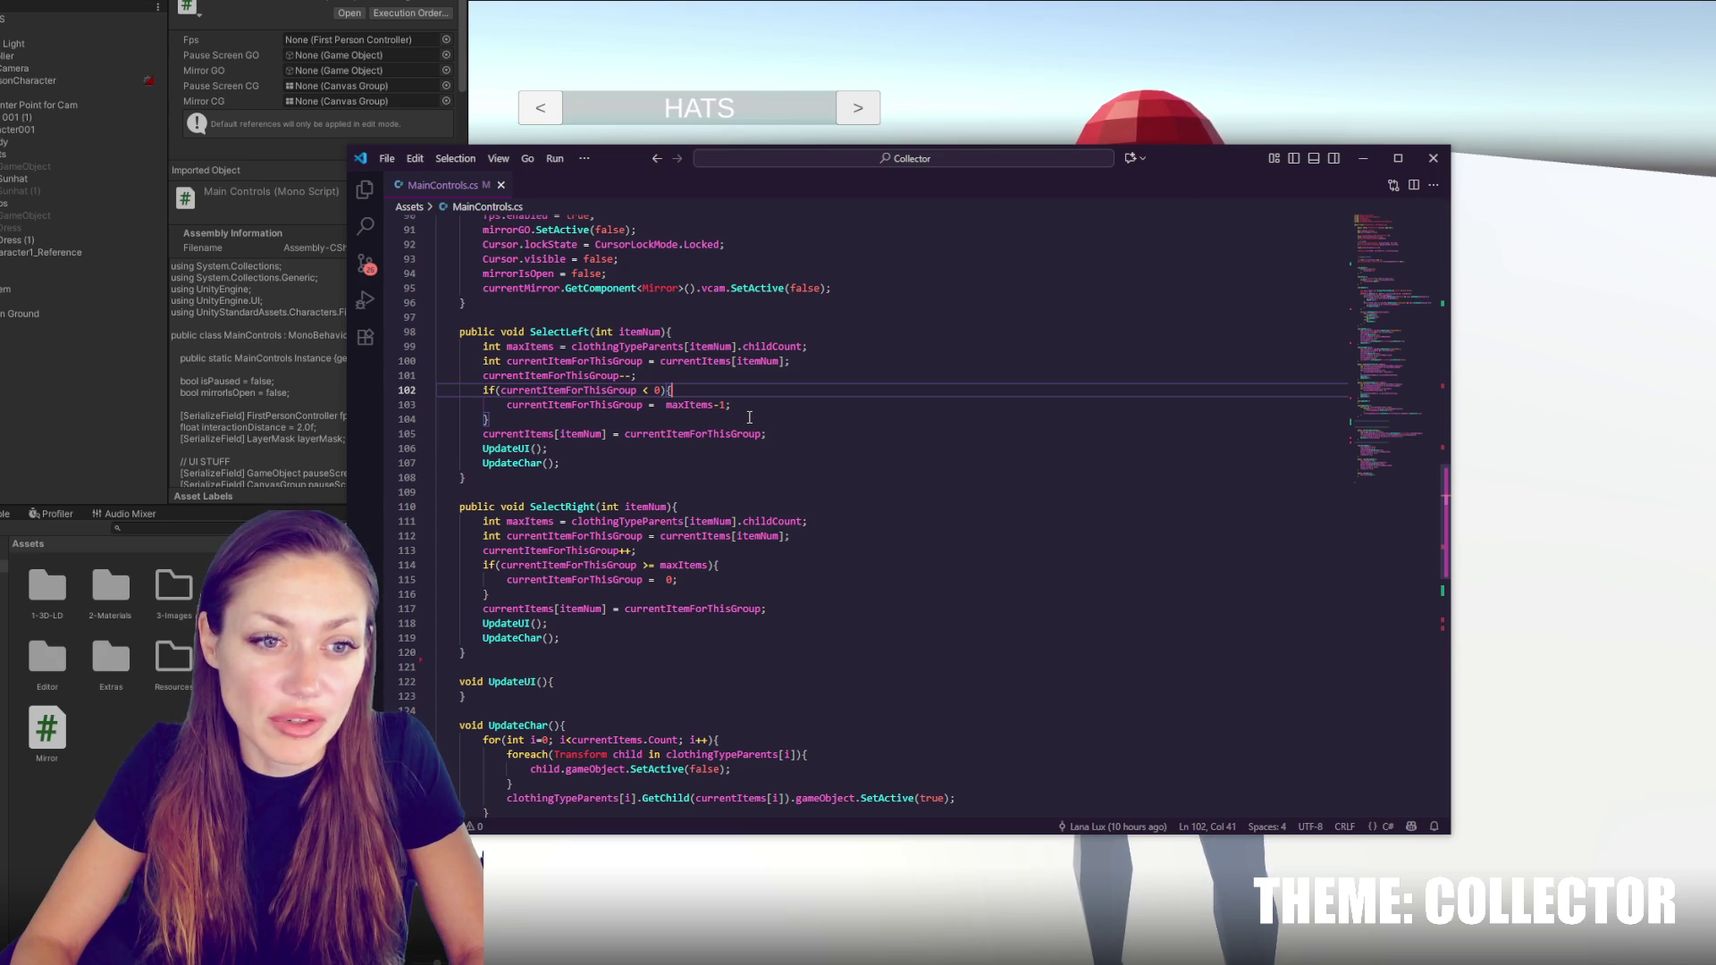
pyautogui.click(750, 417)
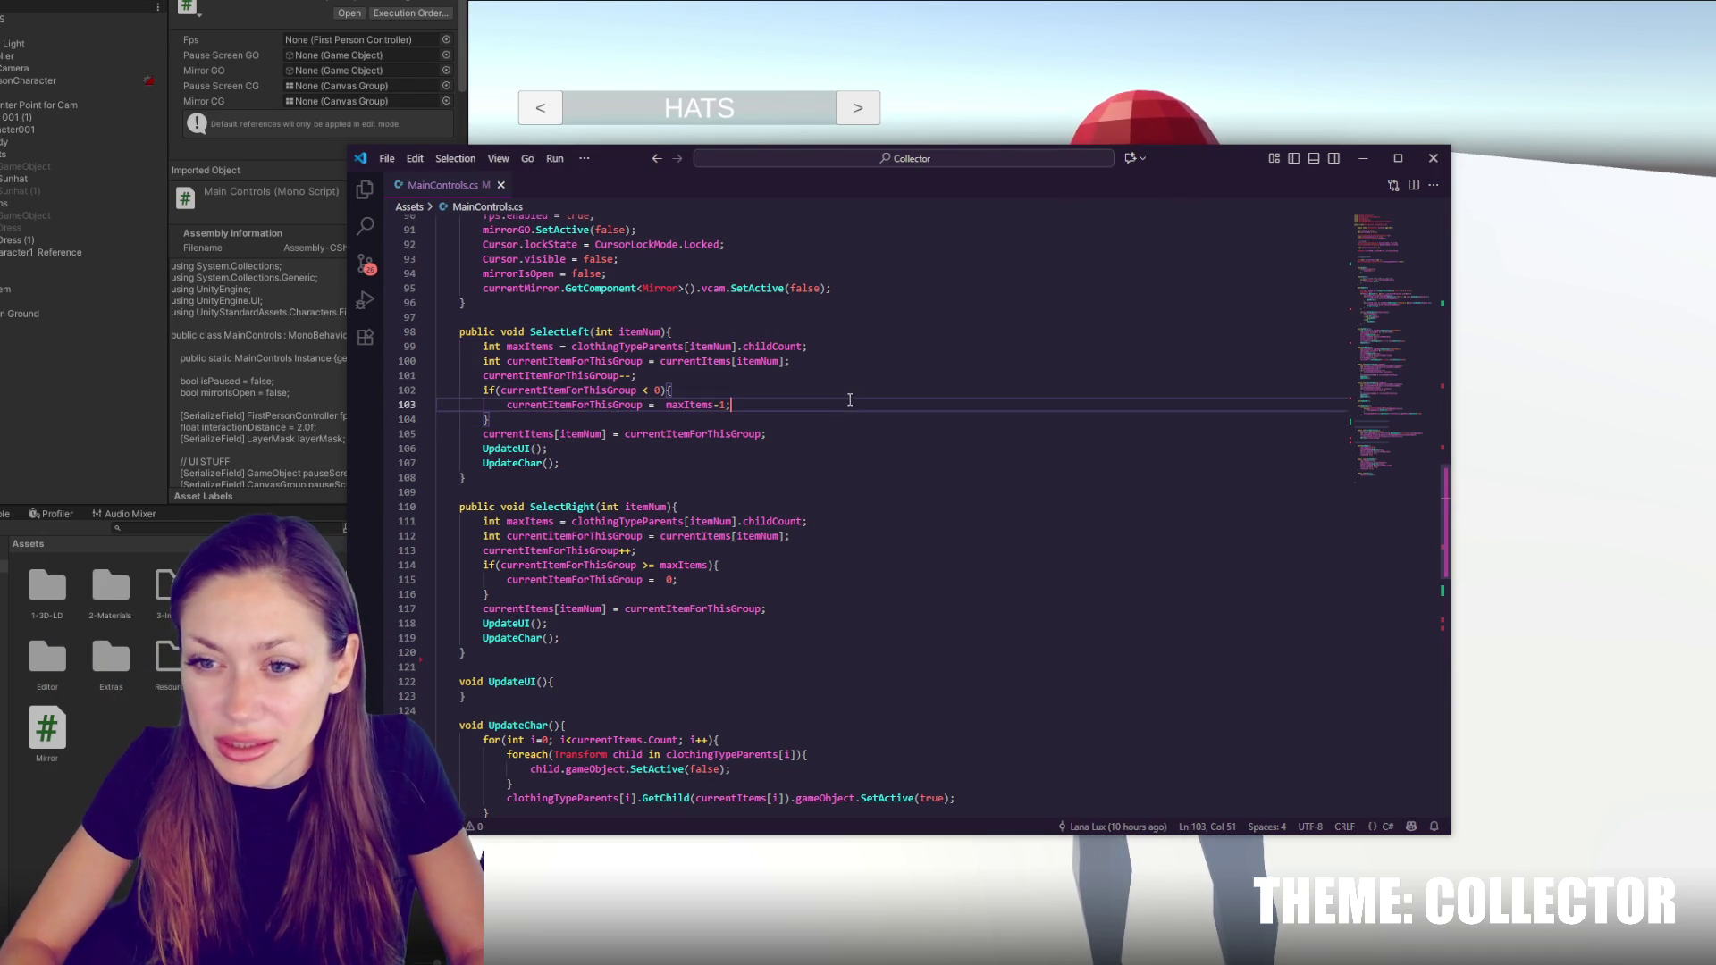
pyautogui.click(863, 360)
pyautogui.click(824, 435)
pyautogui.press('Down')
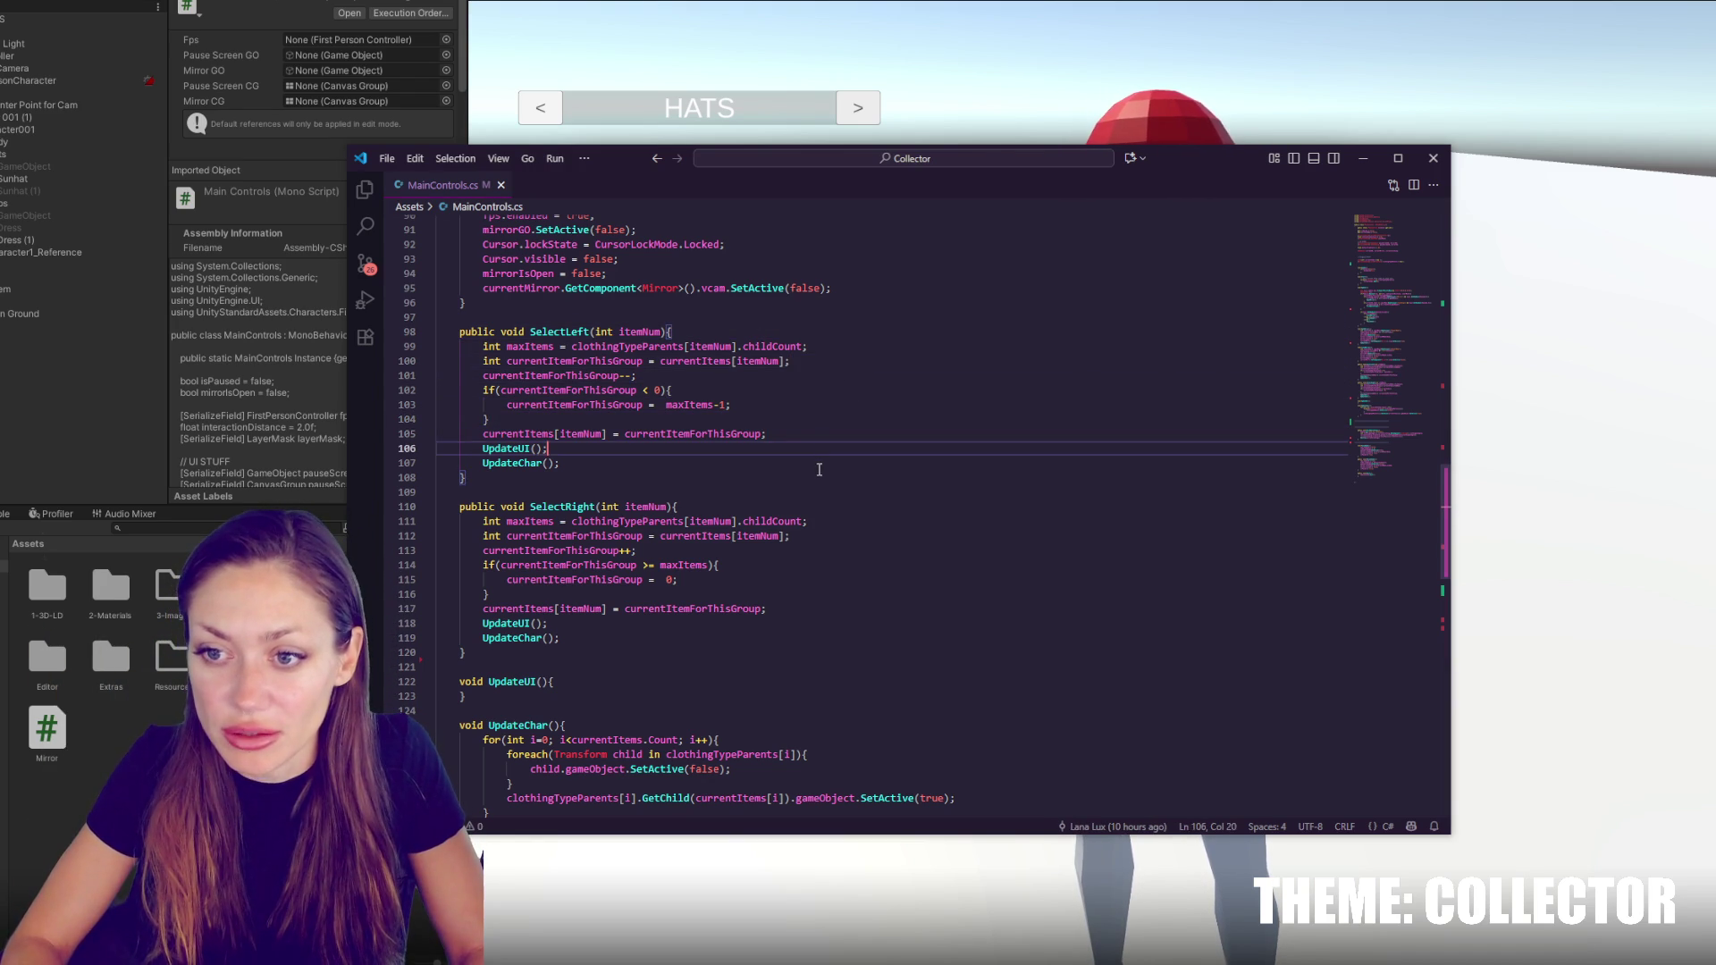
pyautogui.press('Down')
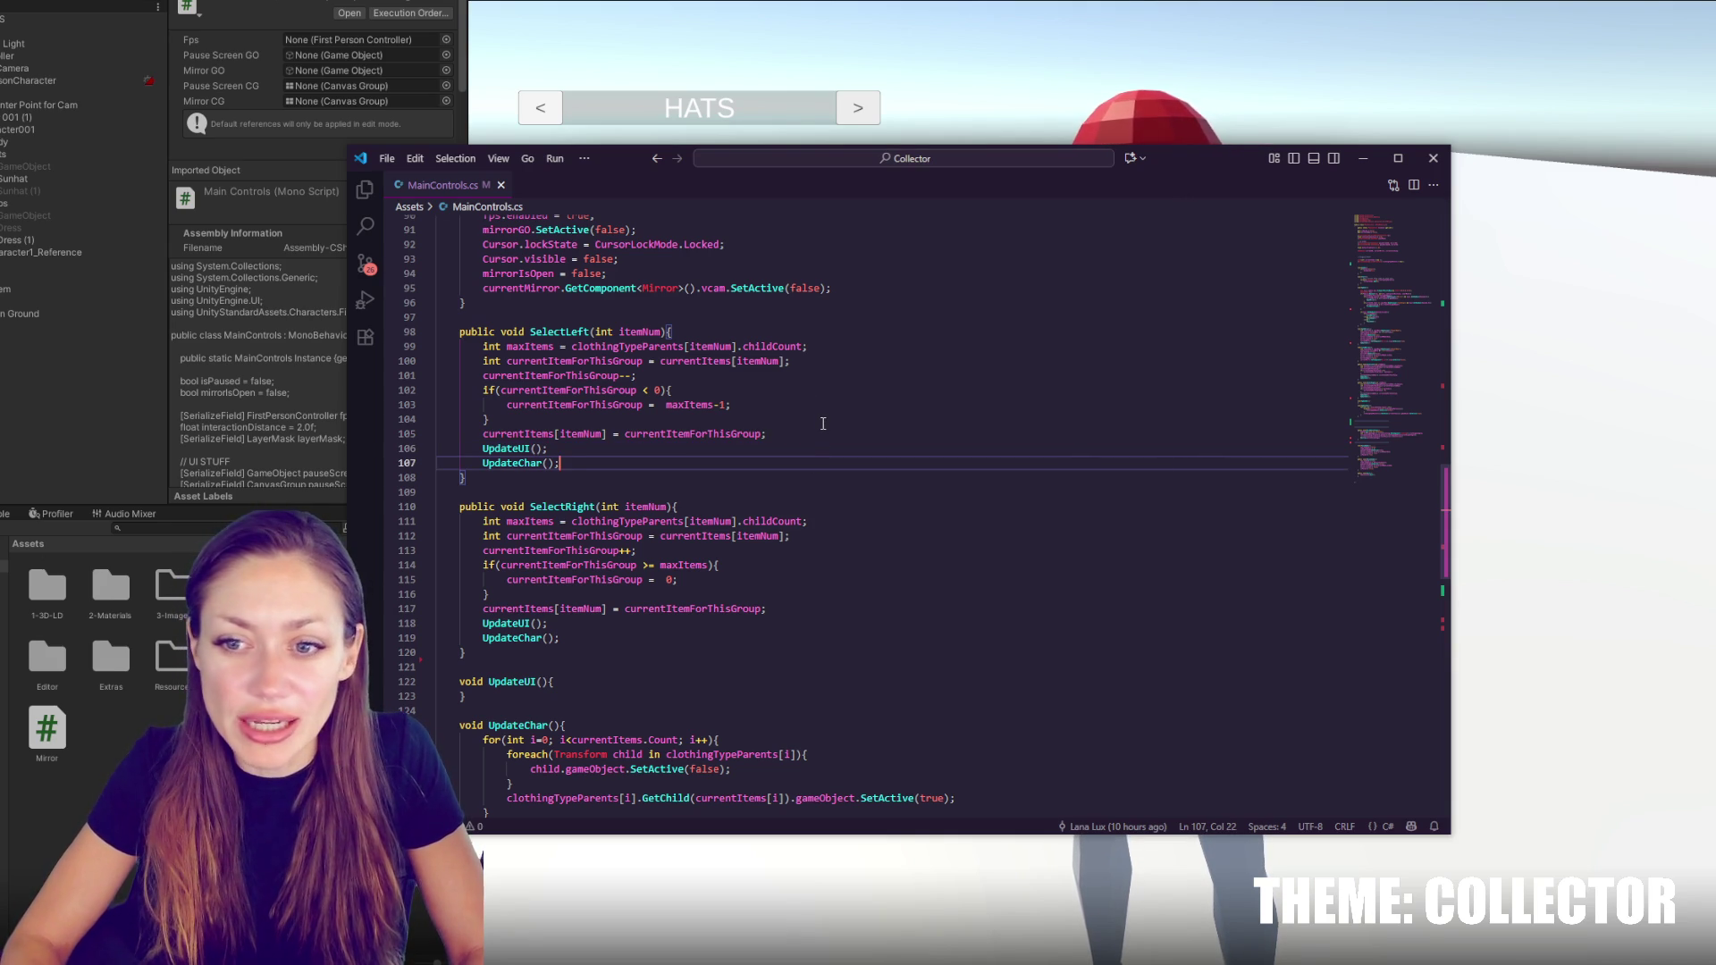
pyautogui.click(805, 433)
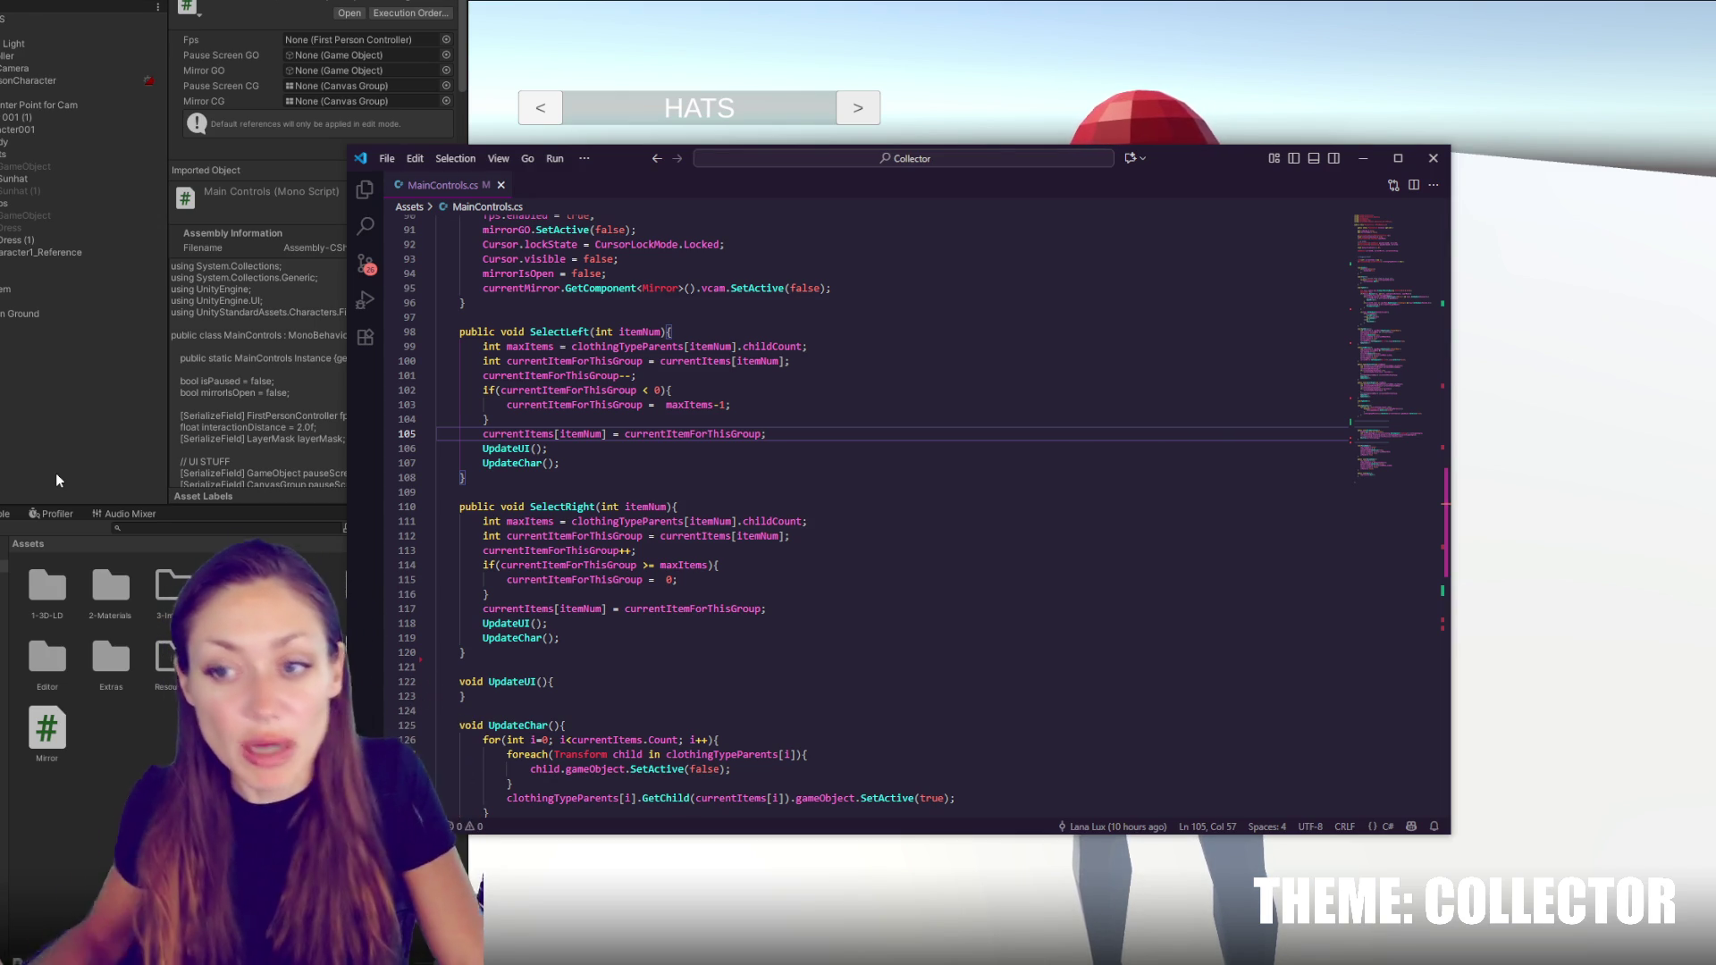
pyautogui.click(805, 419)
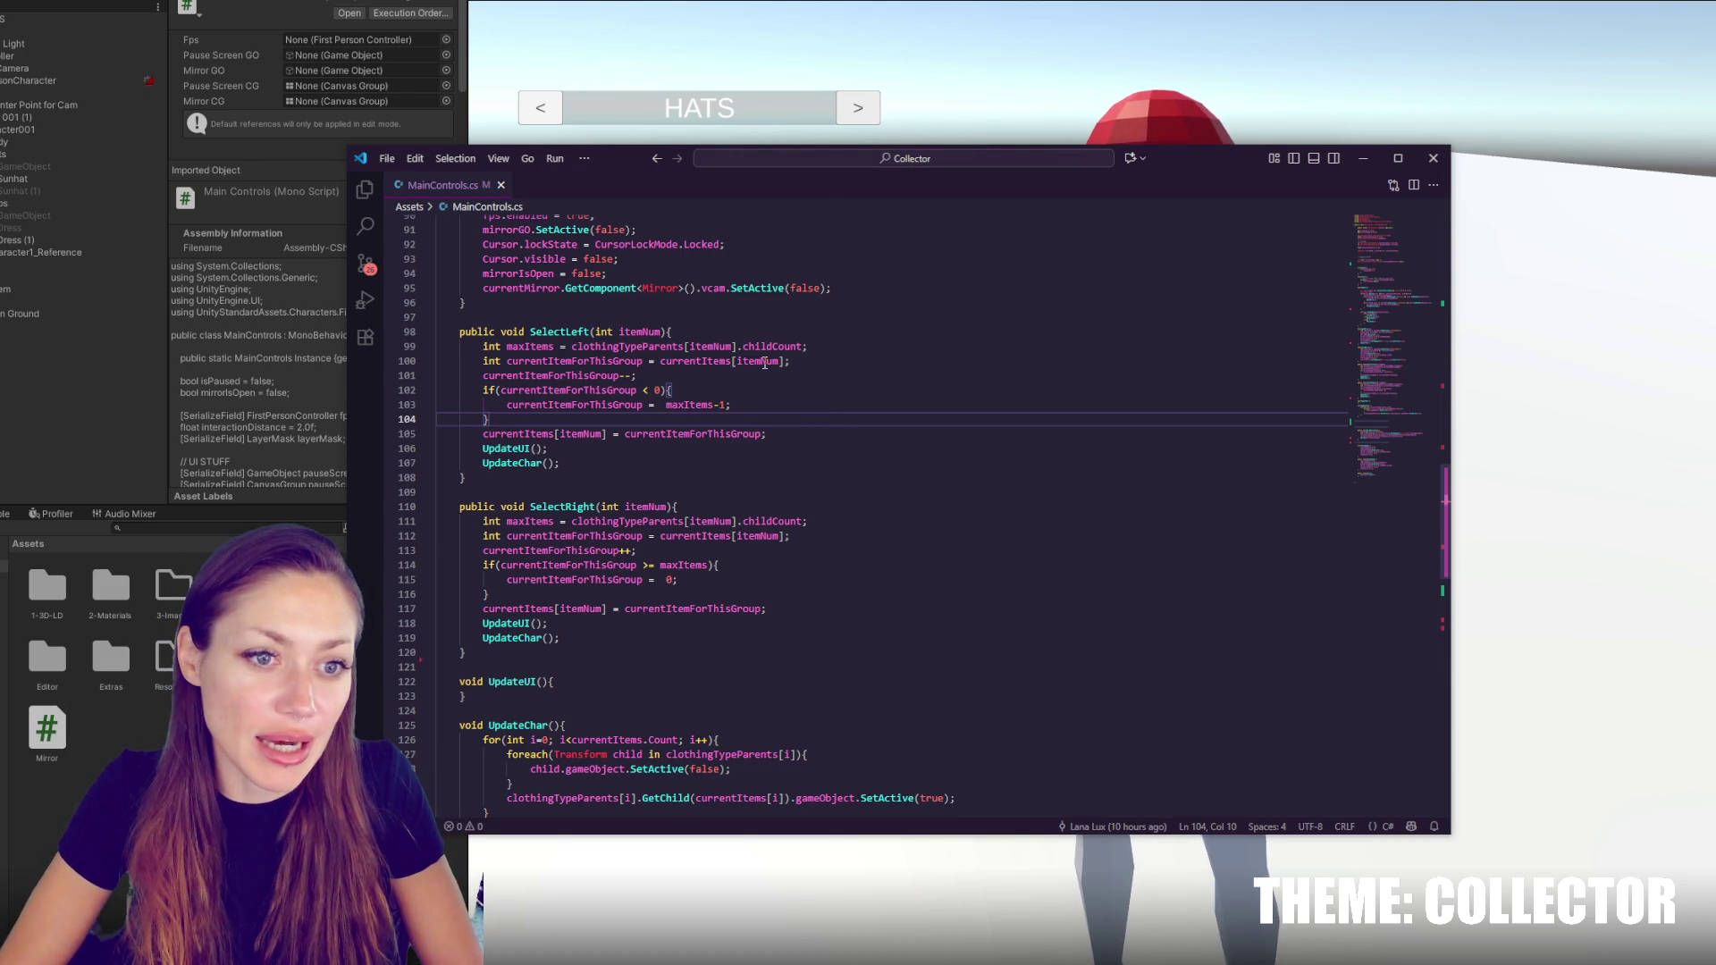
pyautogui.click(765, 362)
pyautogui.click(848, 347)
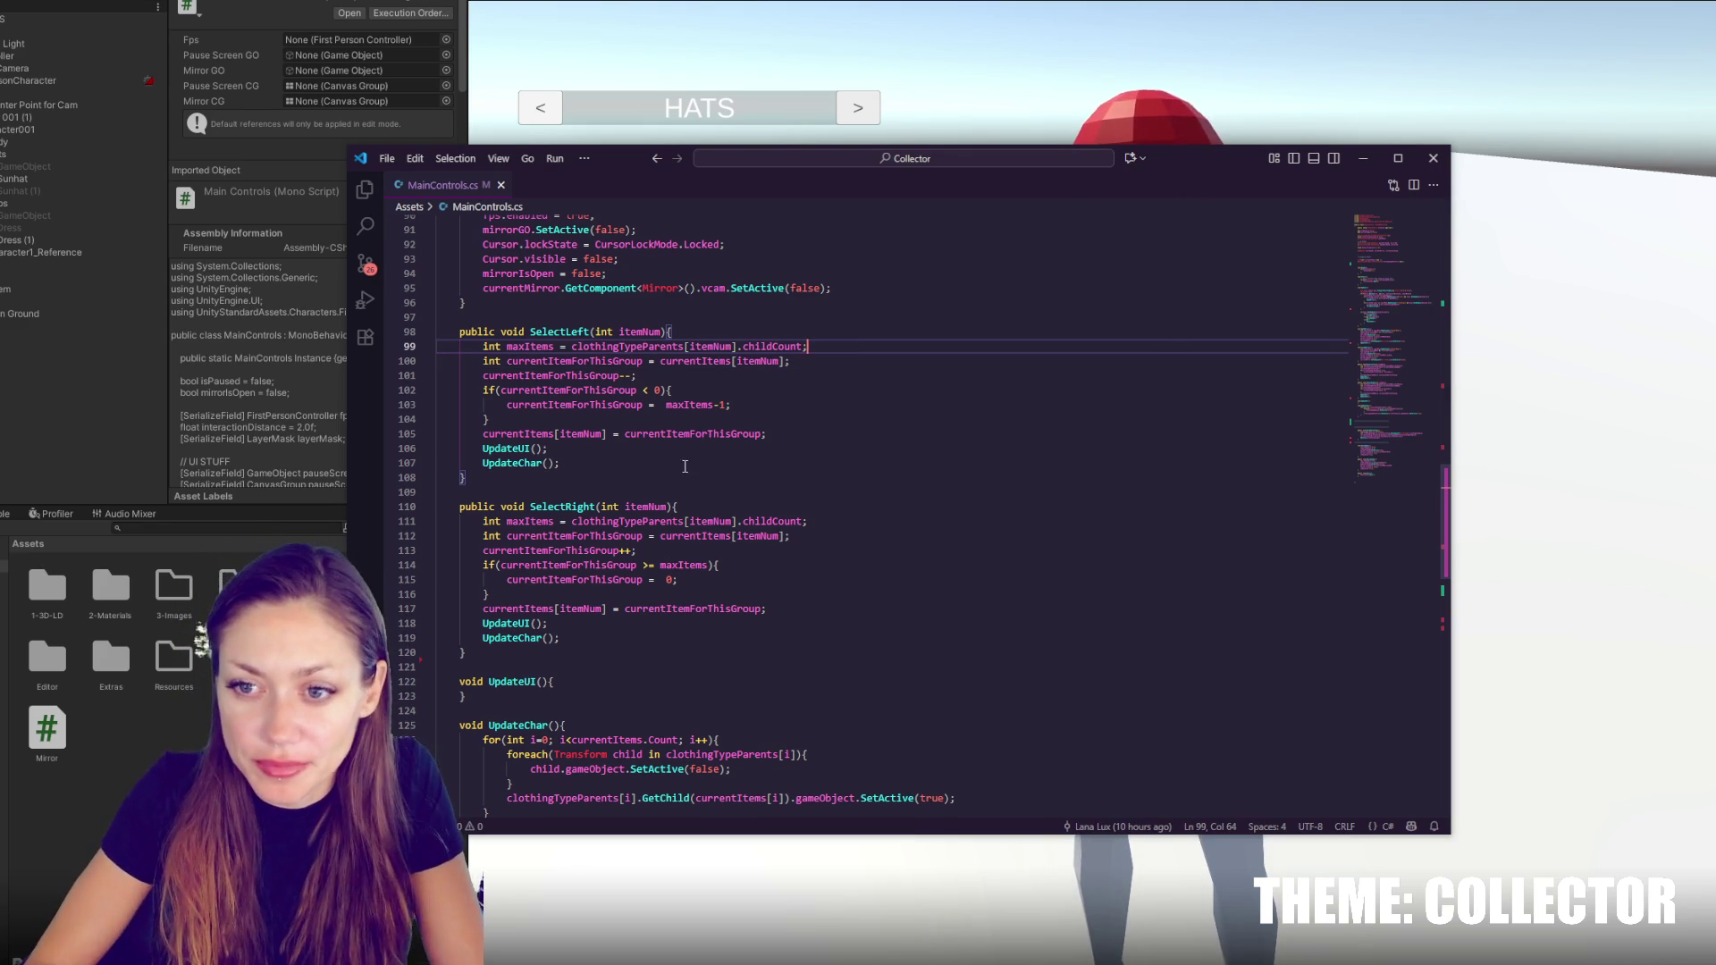
pyautogui.press('Up')
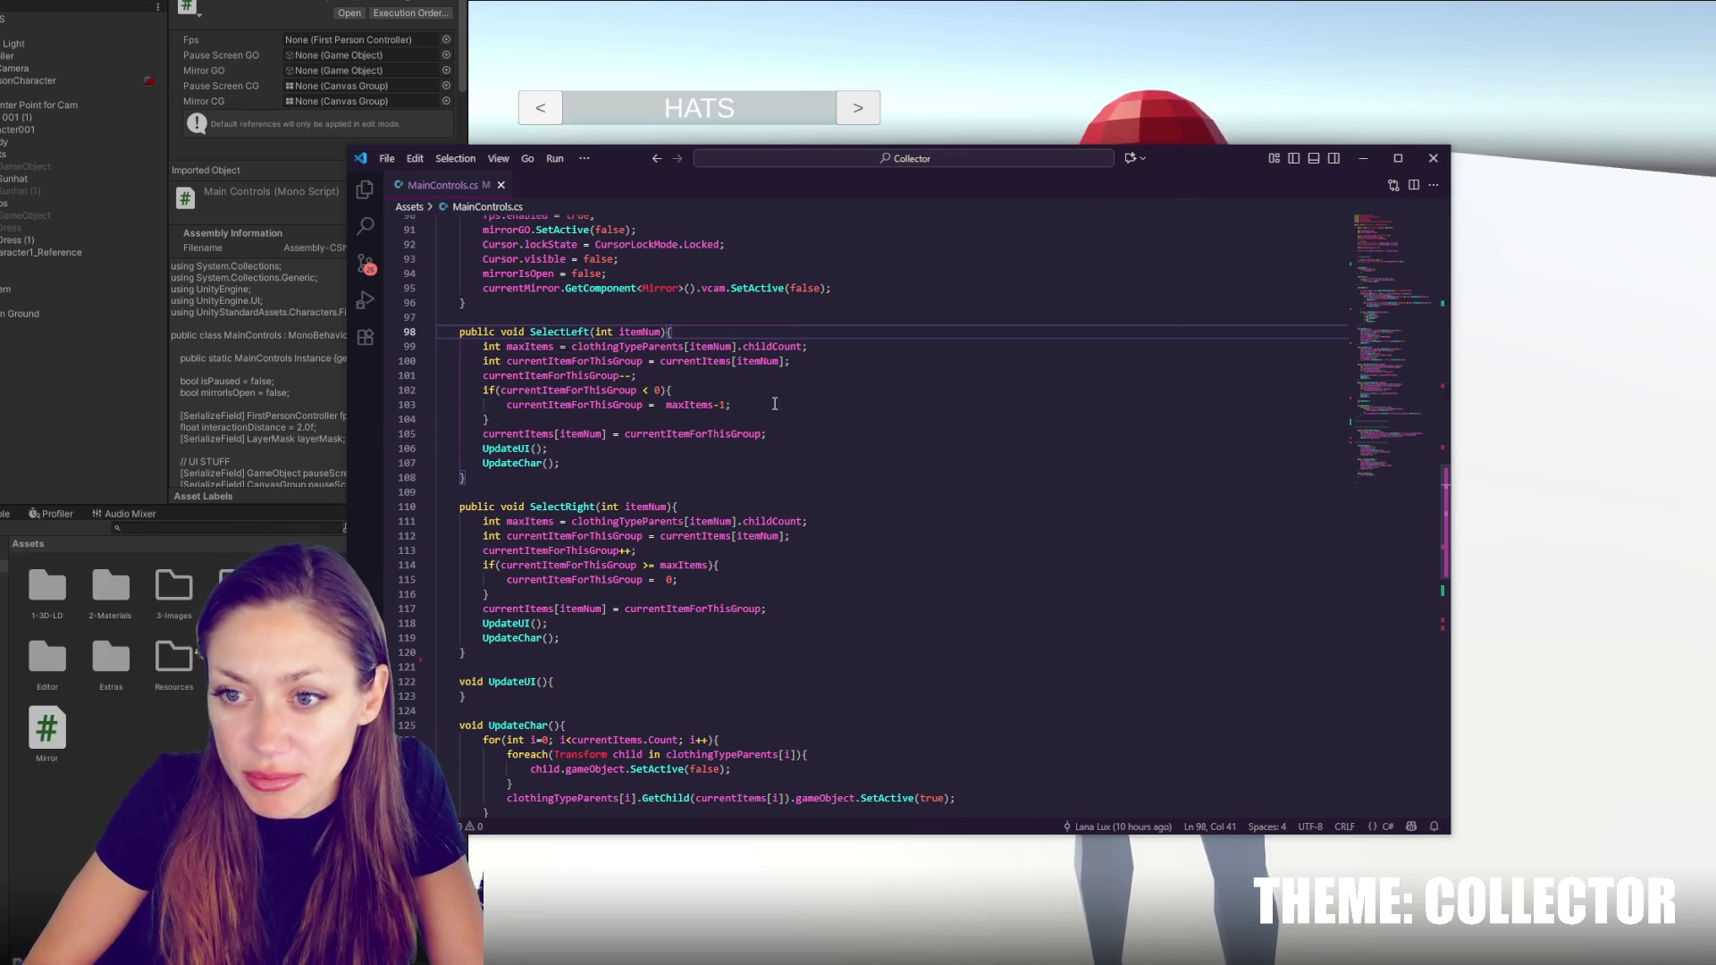
pyautogui.press('Down')
pyautogui.press('Down')
pyautogui.press('Down')
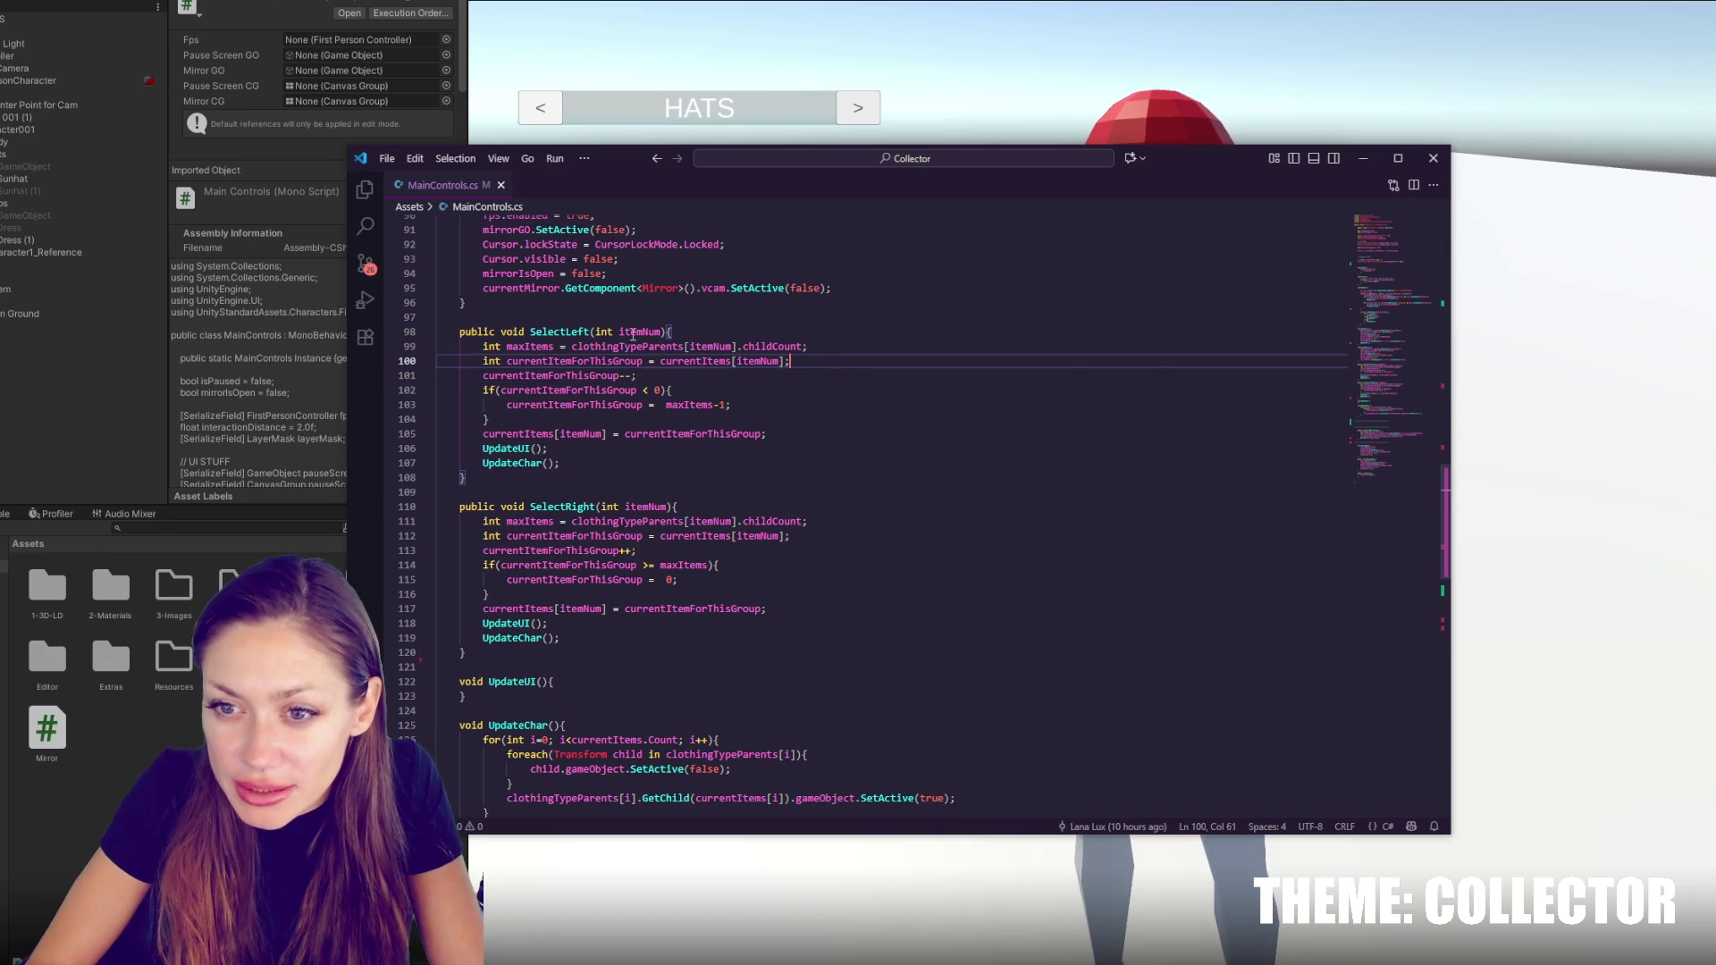
pyautogui.doubleClick(582, 362)
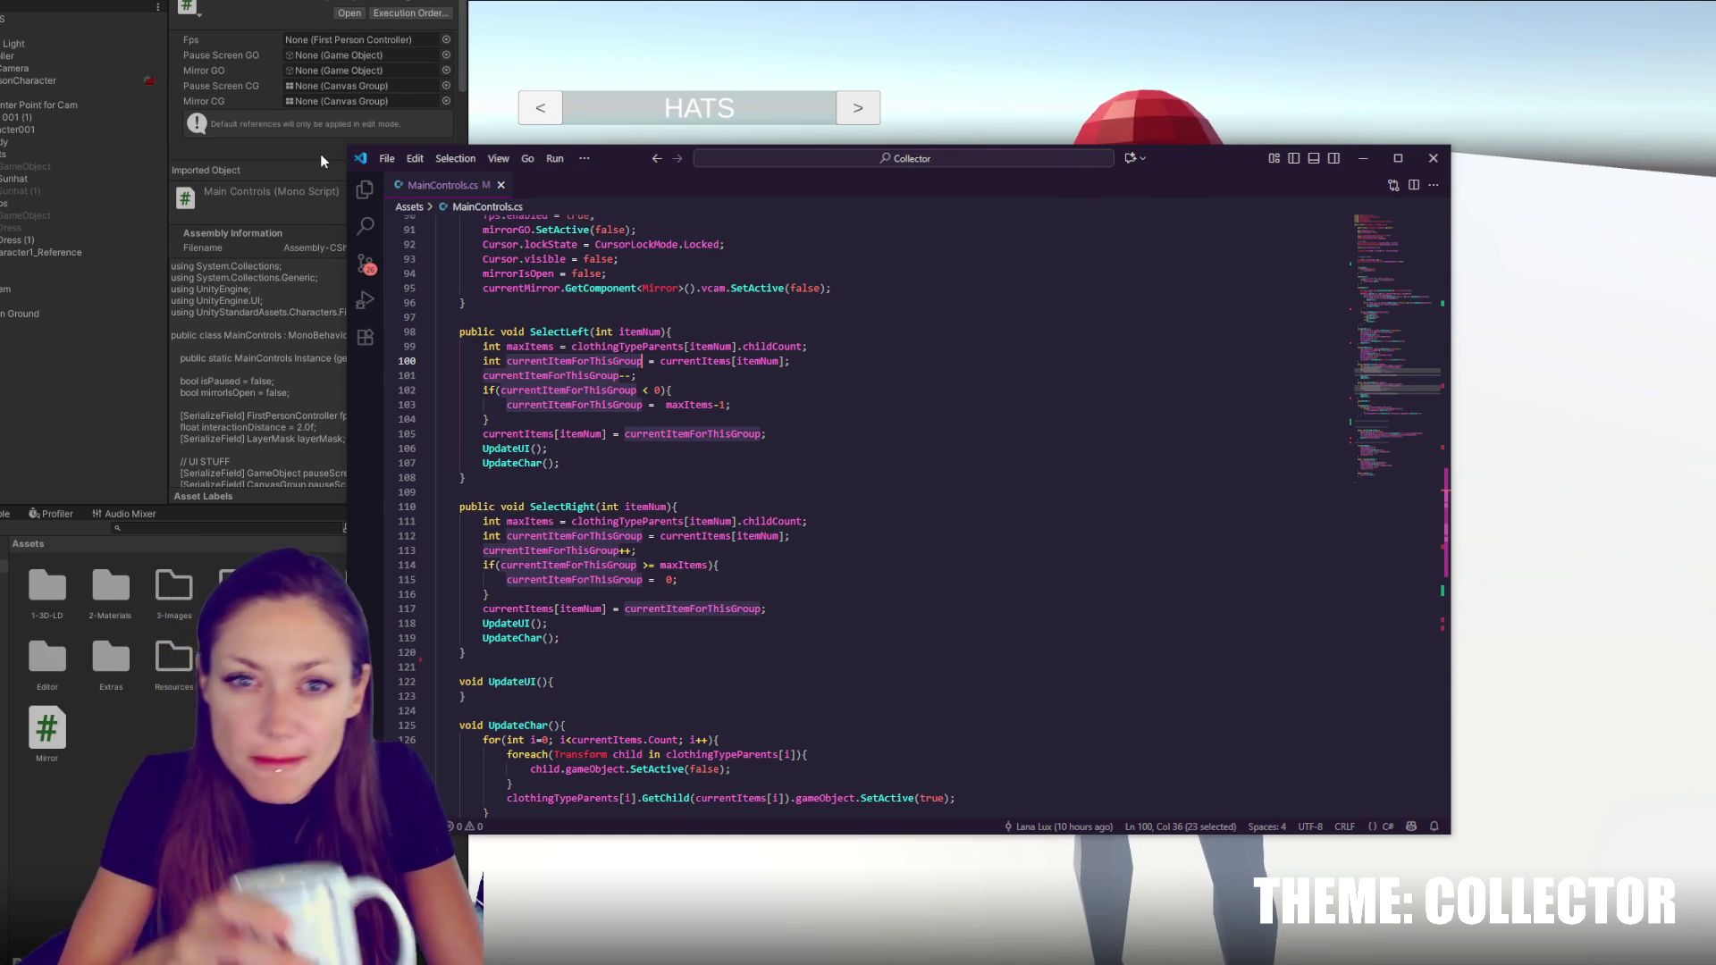
pyautogui.click(549, 271)
pyautogui.scroll(20, 625, 356)
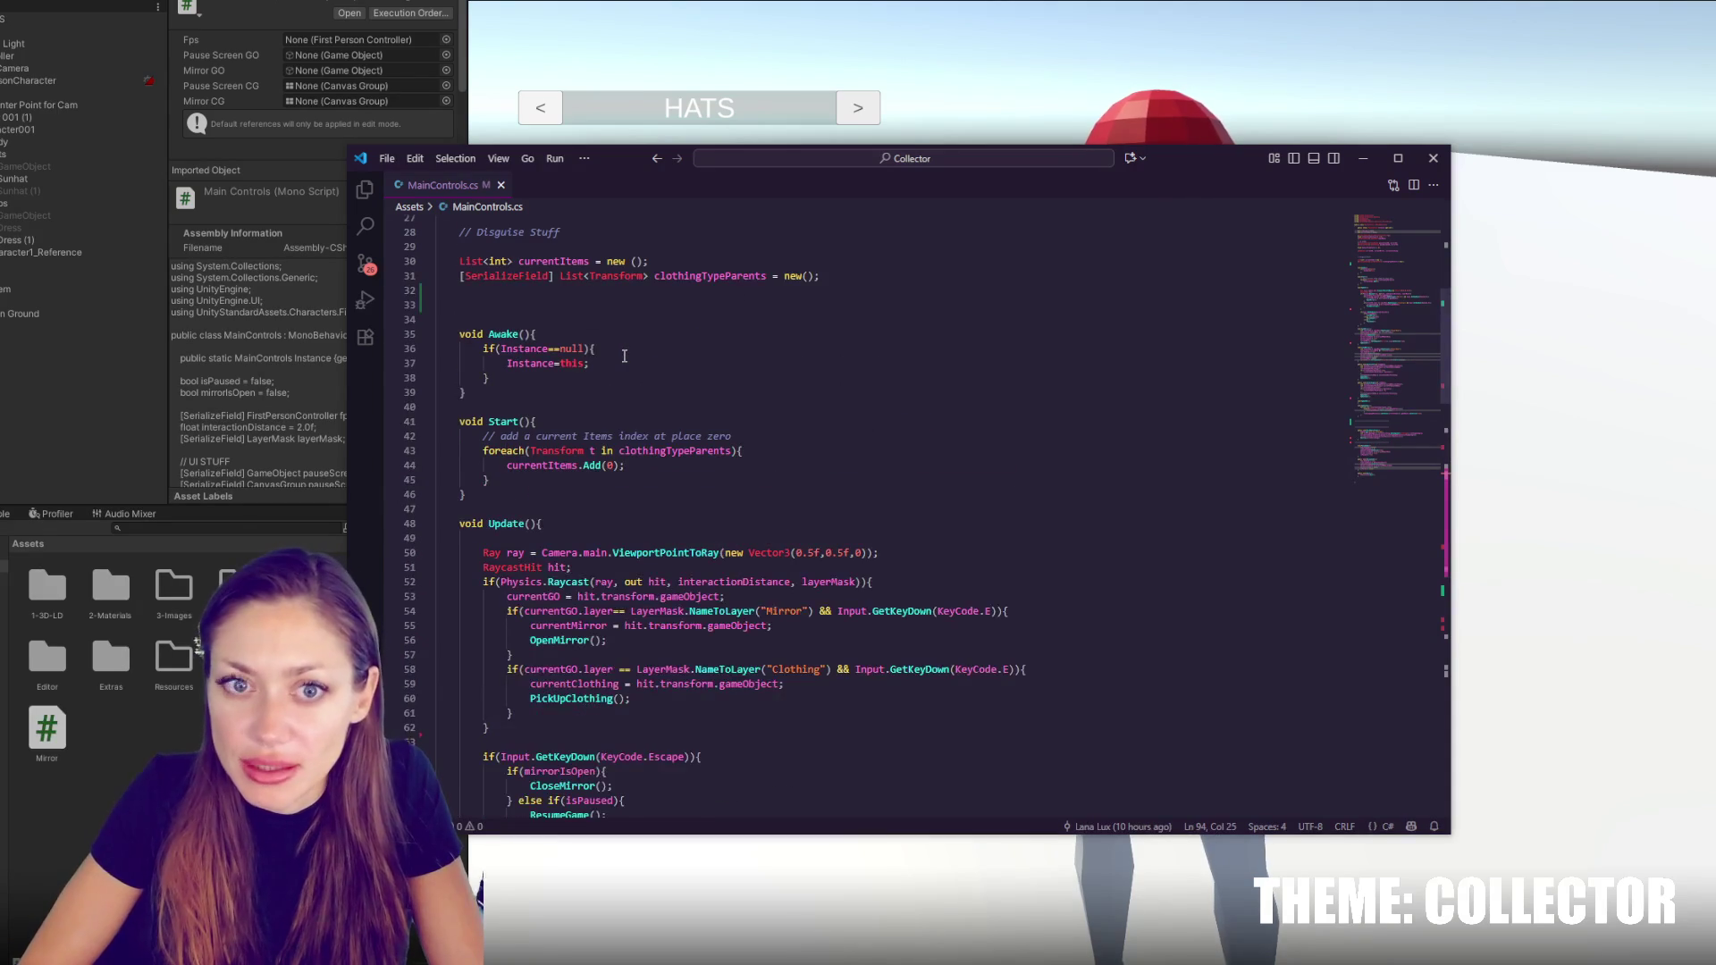
# Add a blank line after the foreach loop inside Start
pyautogui.click(681, 480)
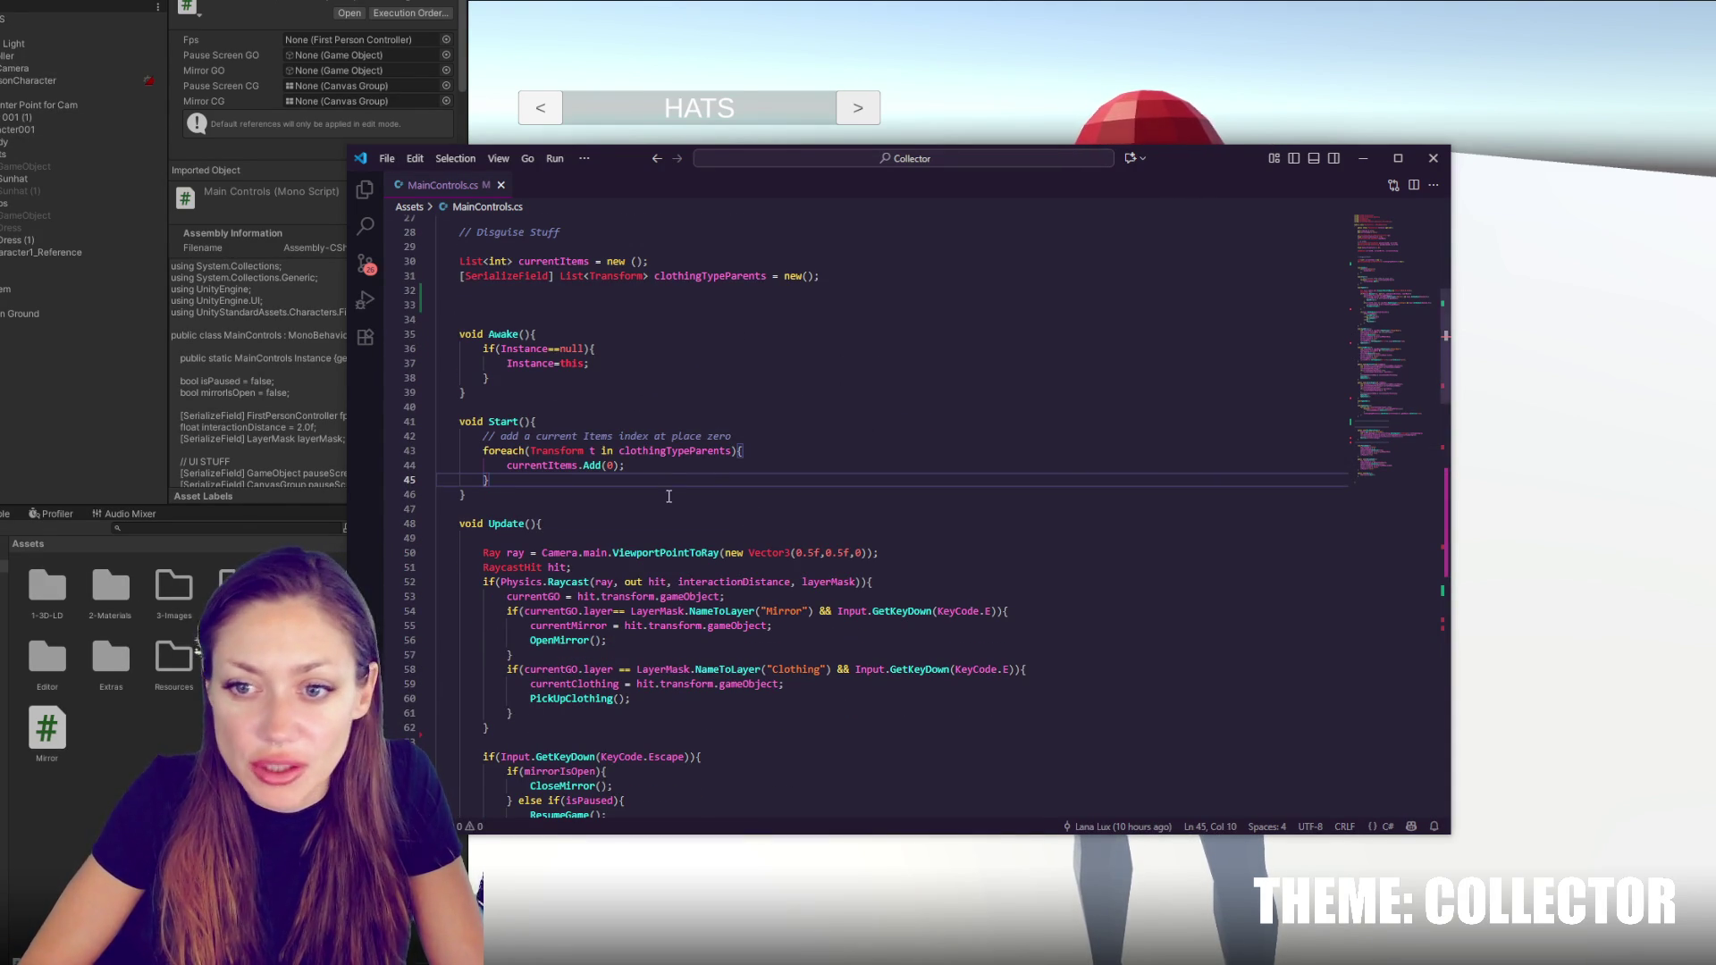
pyautogui.click(734, 483)
pyautogui.press('Return')
pyautogui.press('Return')
pyautogui.press('Return')
pyautogui.press('Return')
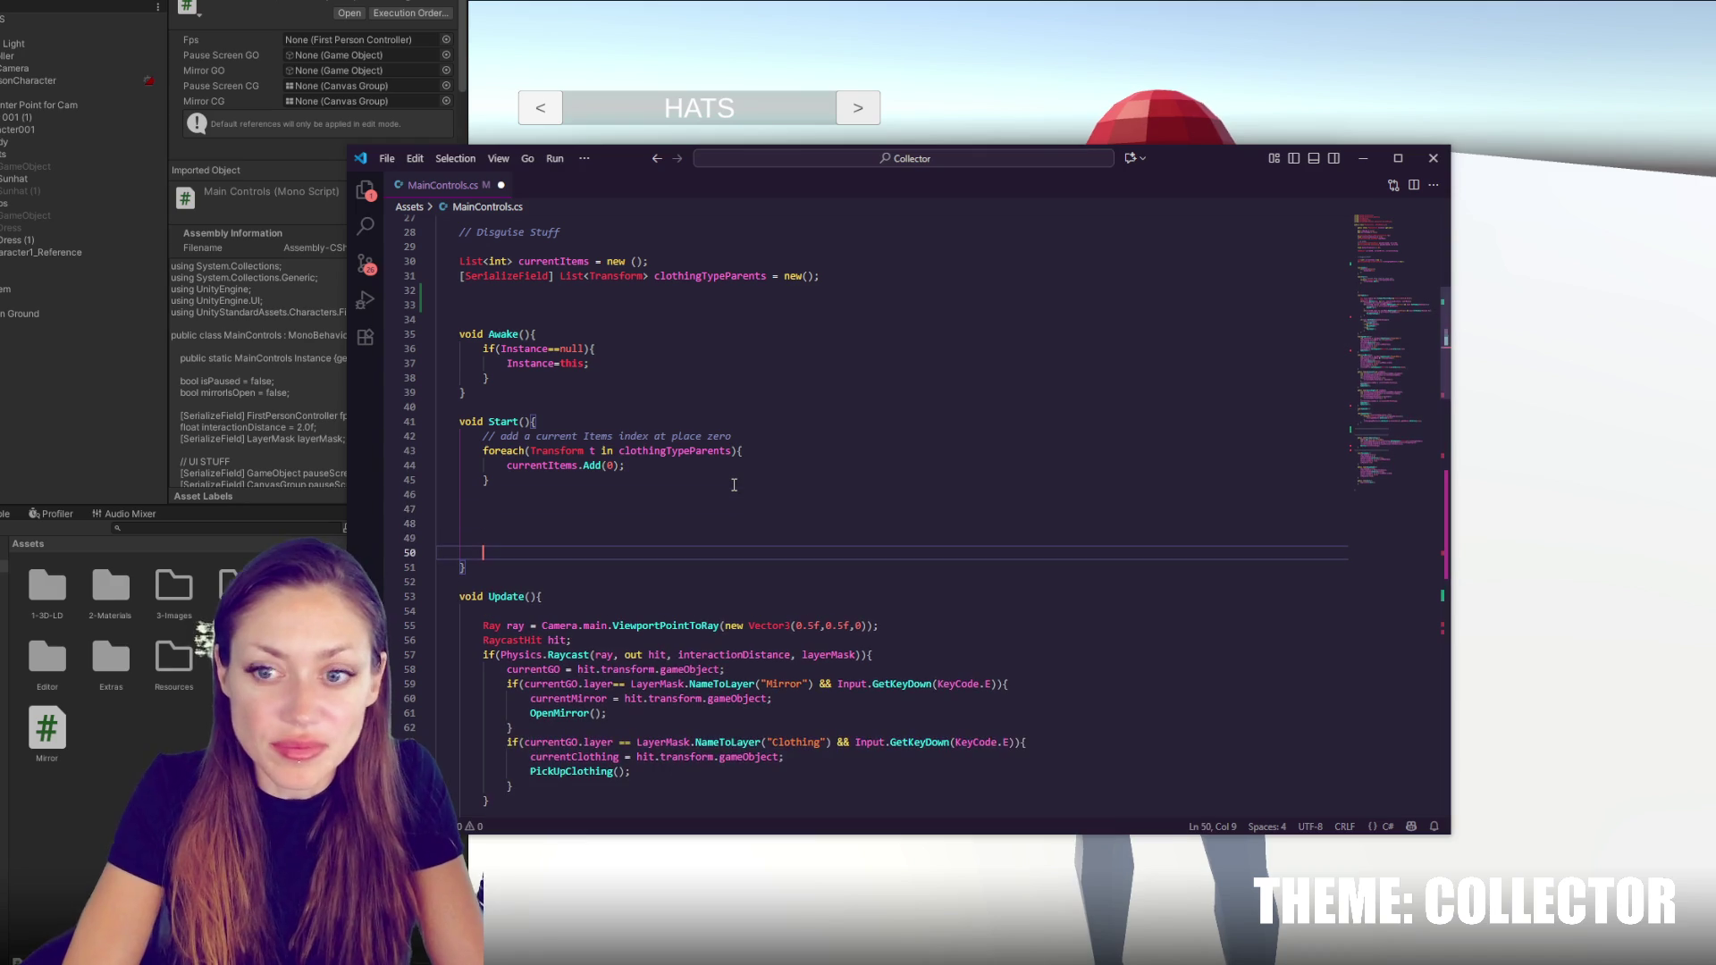
pyautogui.click(758, 519)
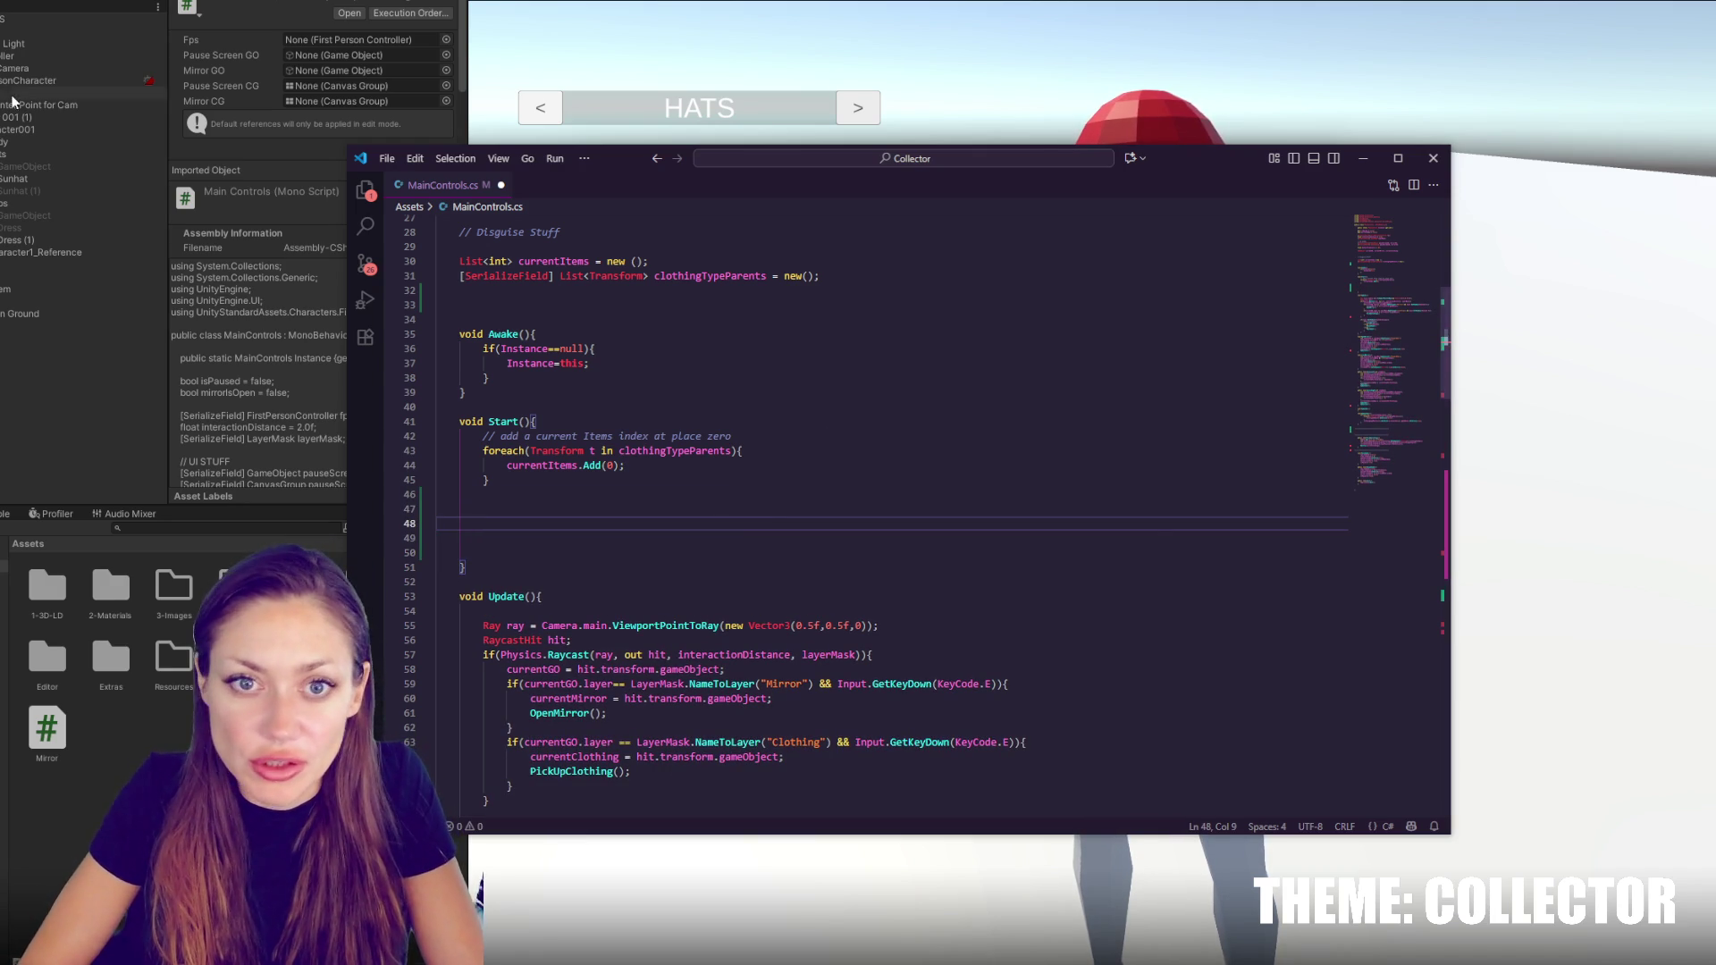
# Declare List<int> availableItems = new(); on the line below the list fields
pyautogui.click(682, 319)
pyautogui.click(681, 306)
pyautogui.press('Tab')
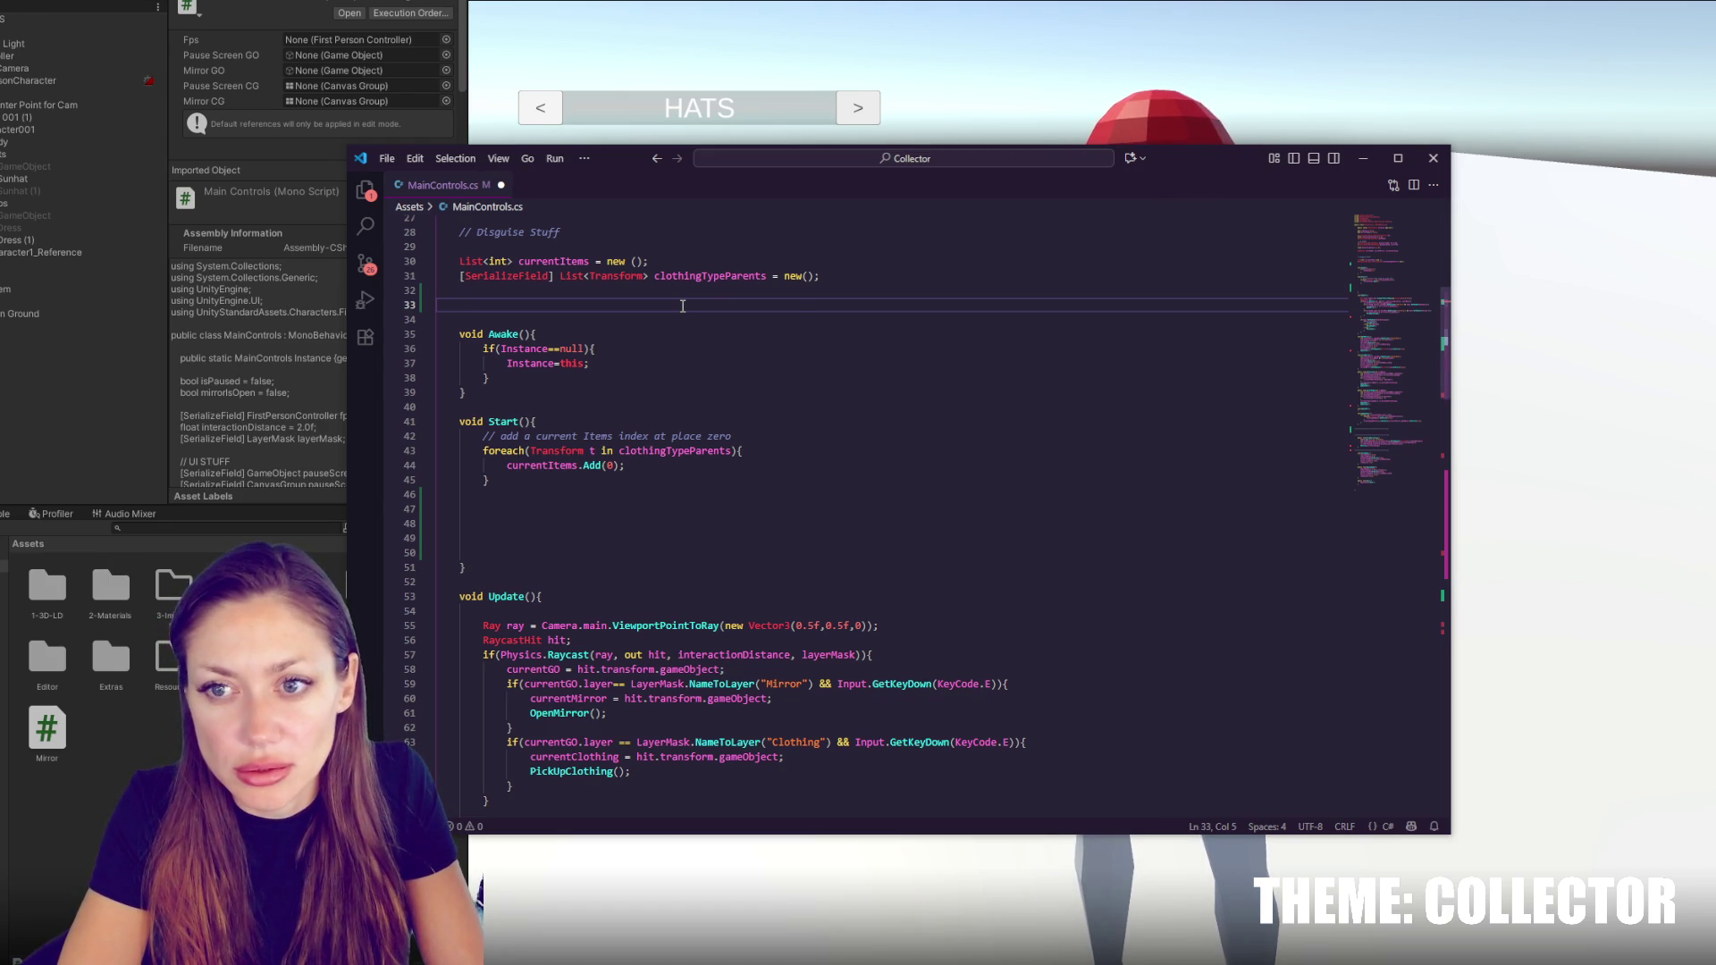
pyautogui.write('List<int>a')
pyautogui.press('BackSpace')
pyautogui.write('availableItems')
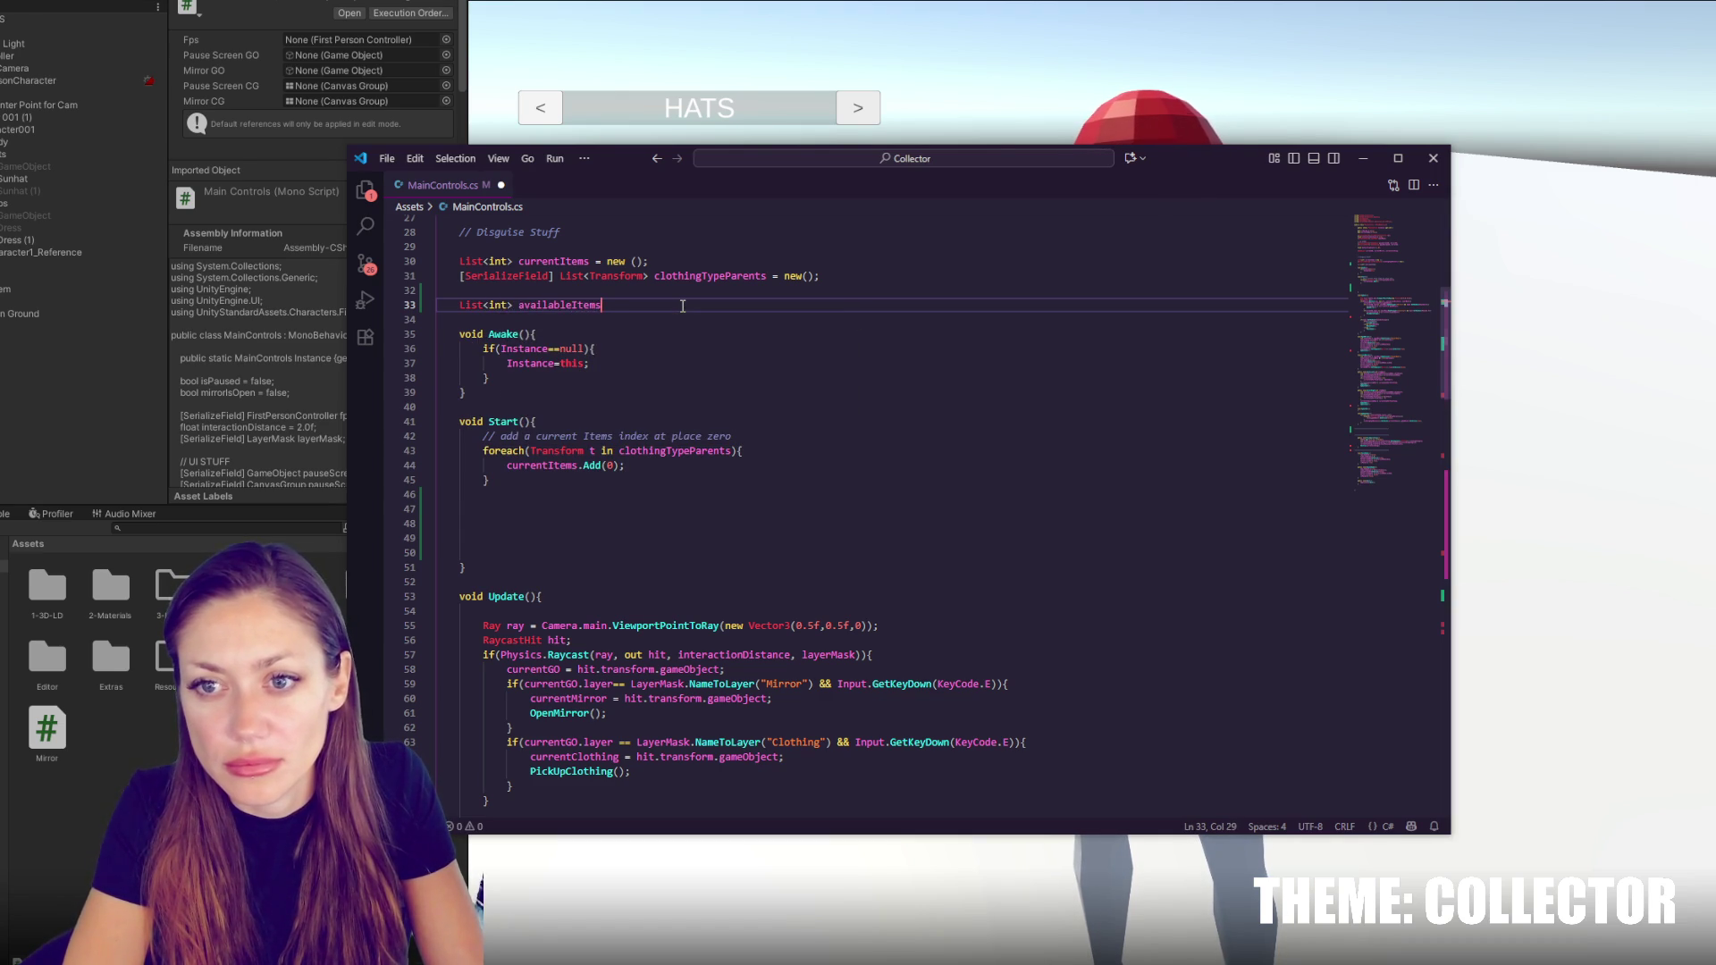
pyautogui.write(' = new();')
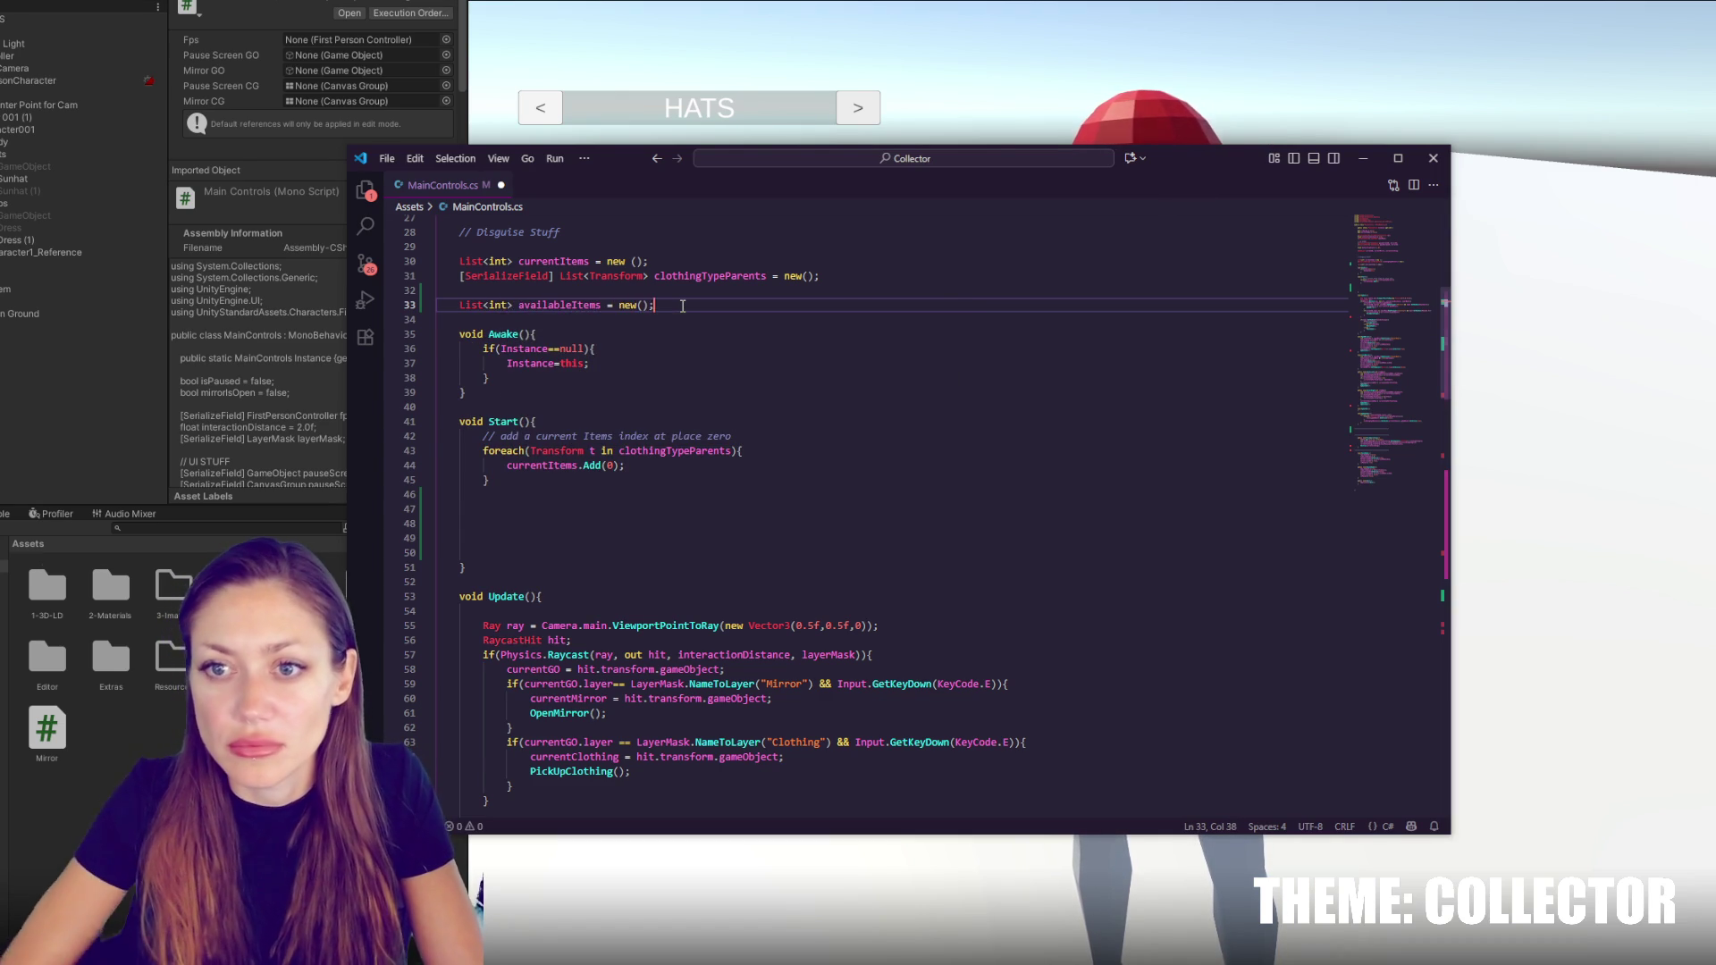
pyautogui.doubleClick(553, 261)
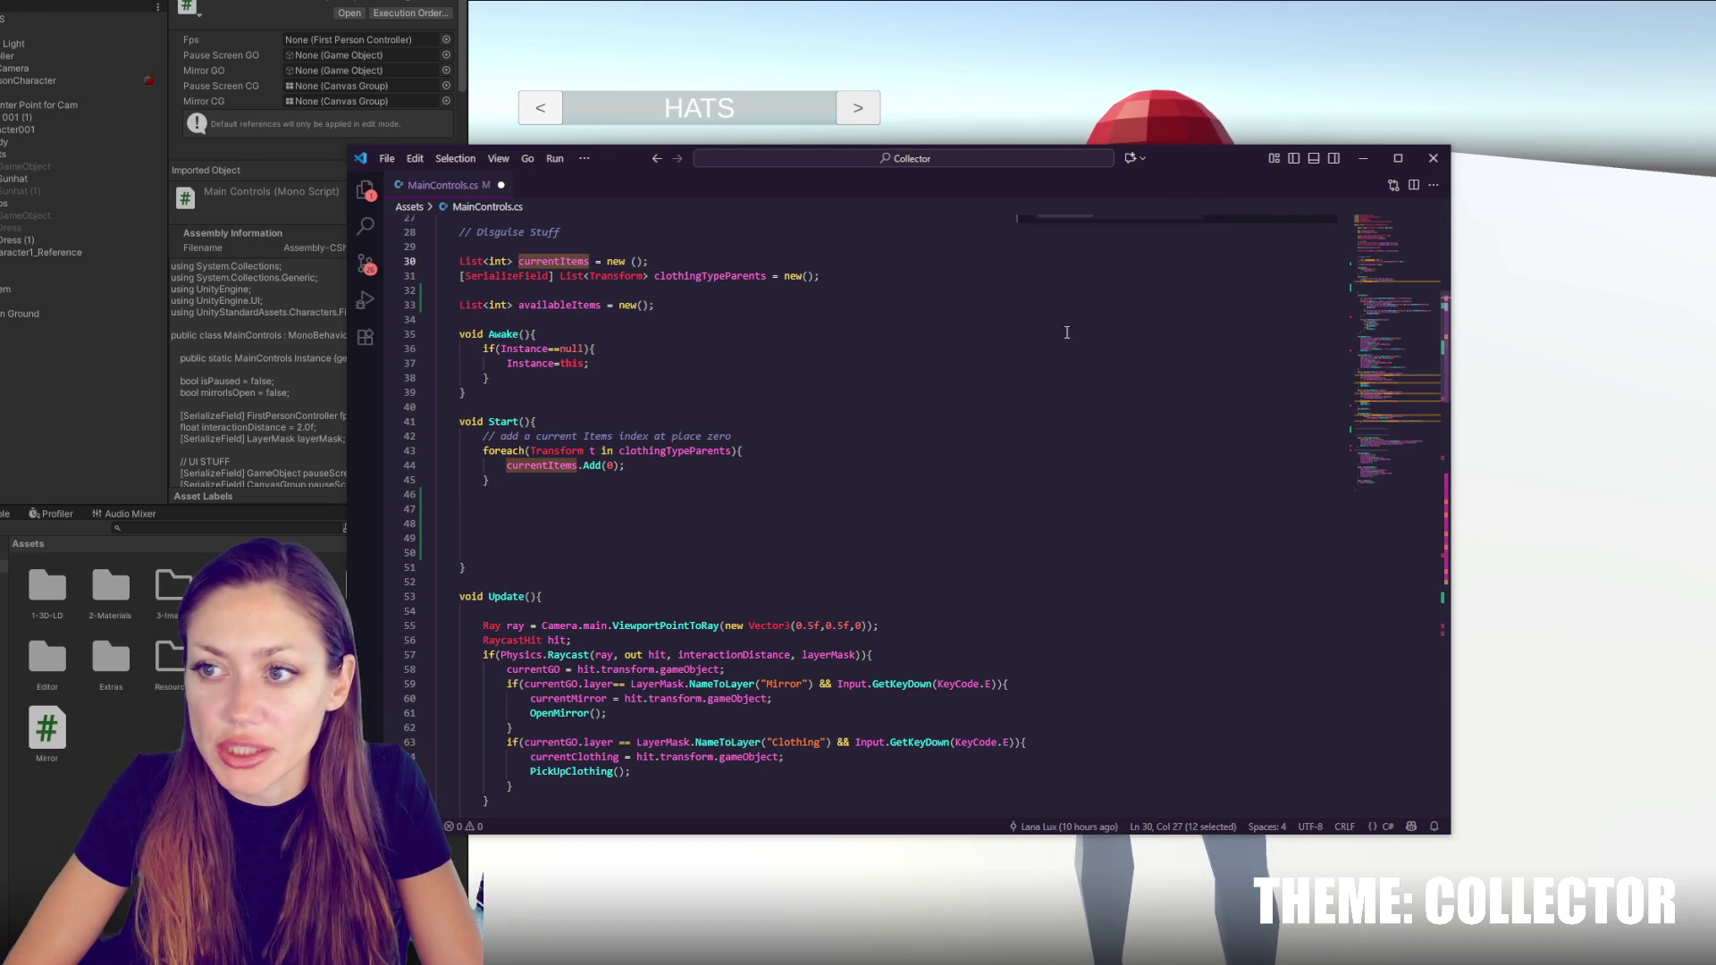
# Replace every currentItems in the file with allItems using Find/Replace
pyautogui.hotkey('ctrl', 'f')
pyautogui.click(1025, 238)
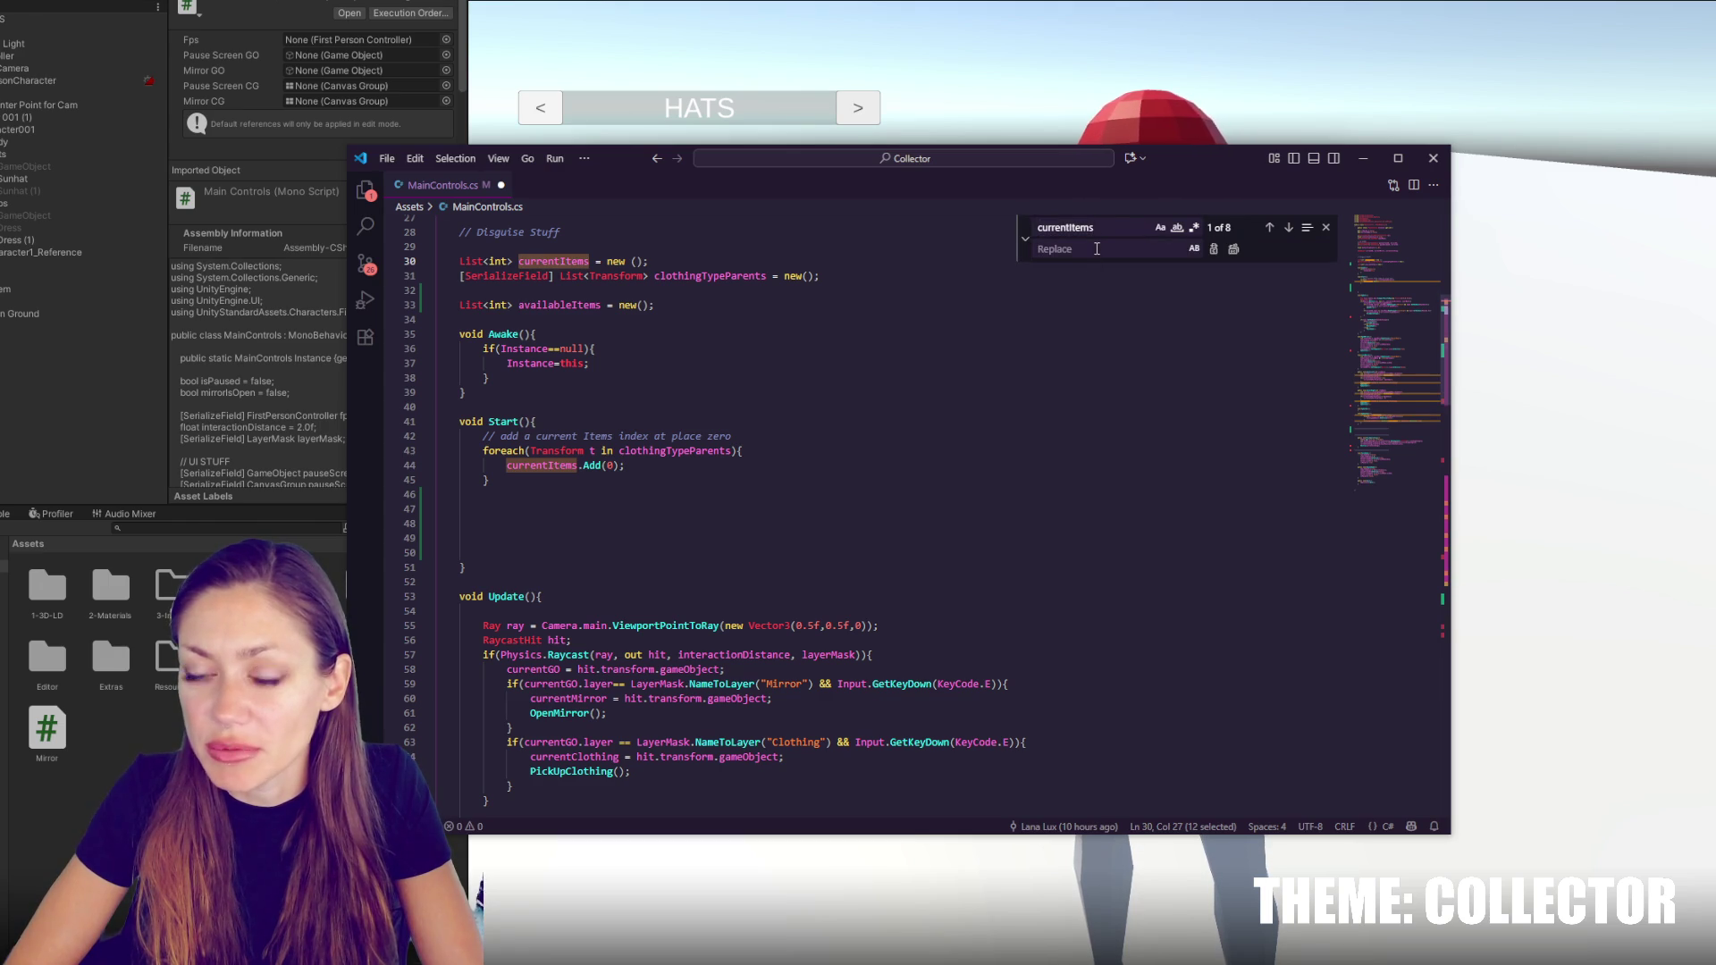
pyautogui.click(1097, 248)
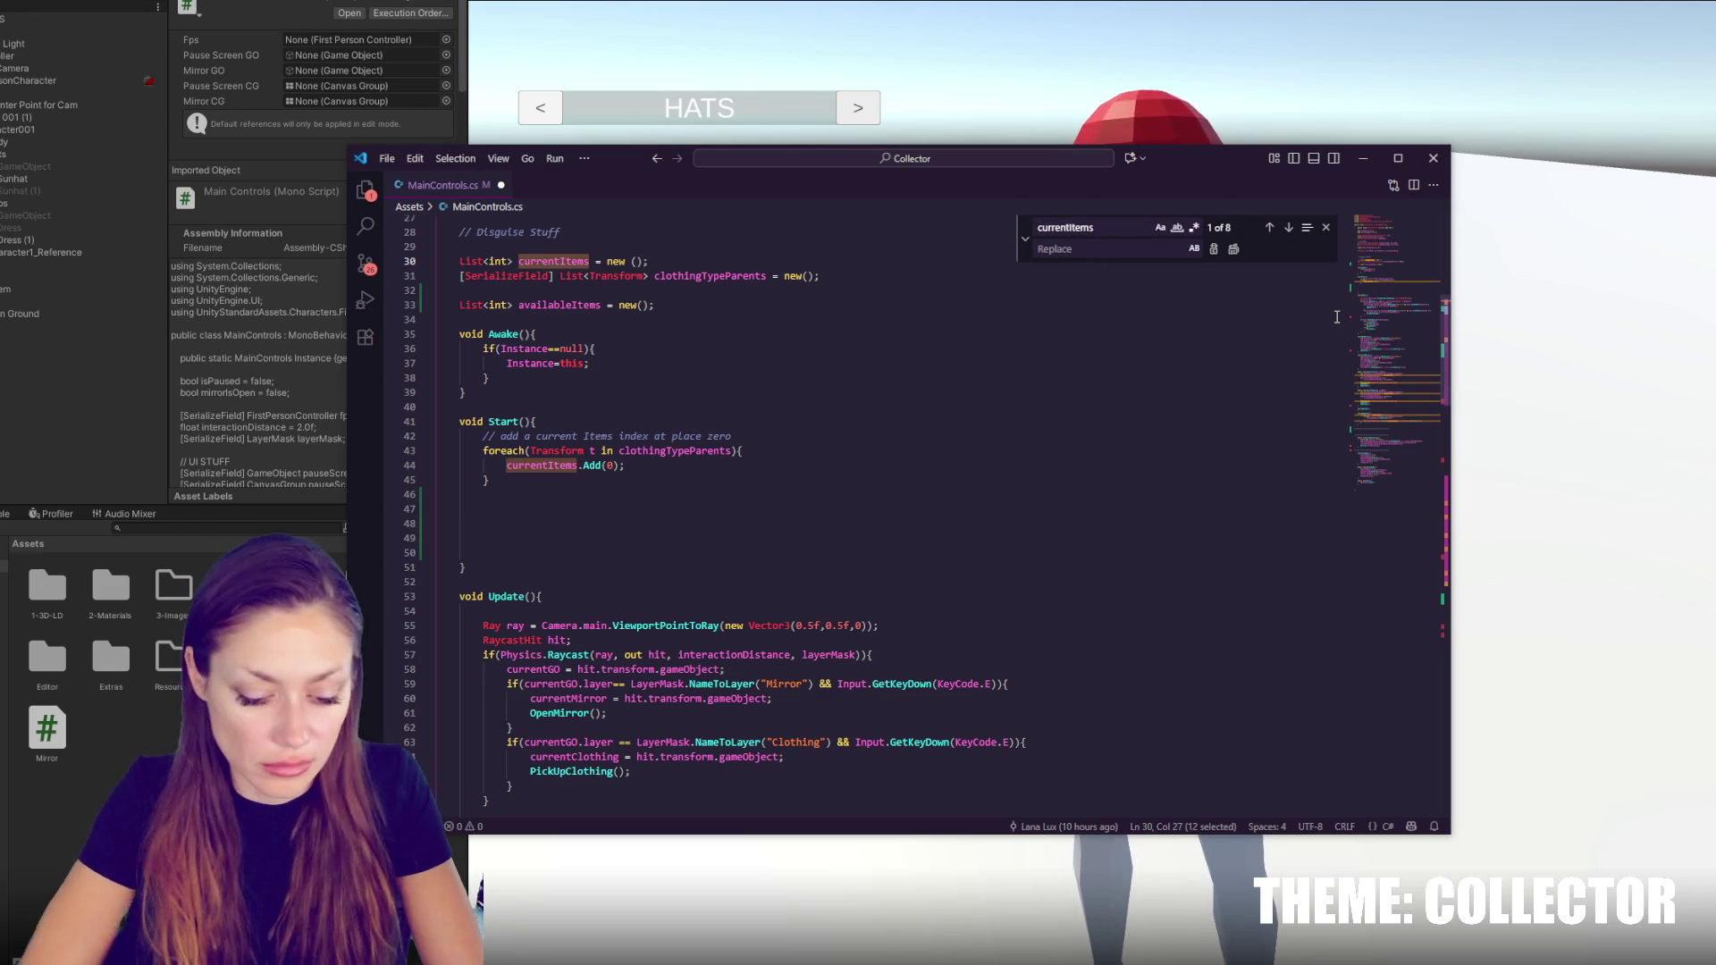
pyautogui.write('allItems')
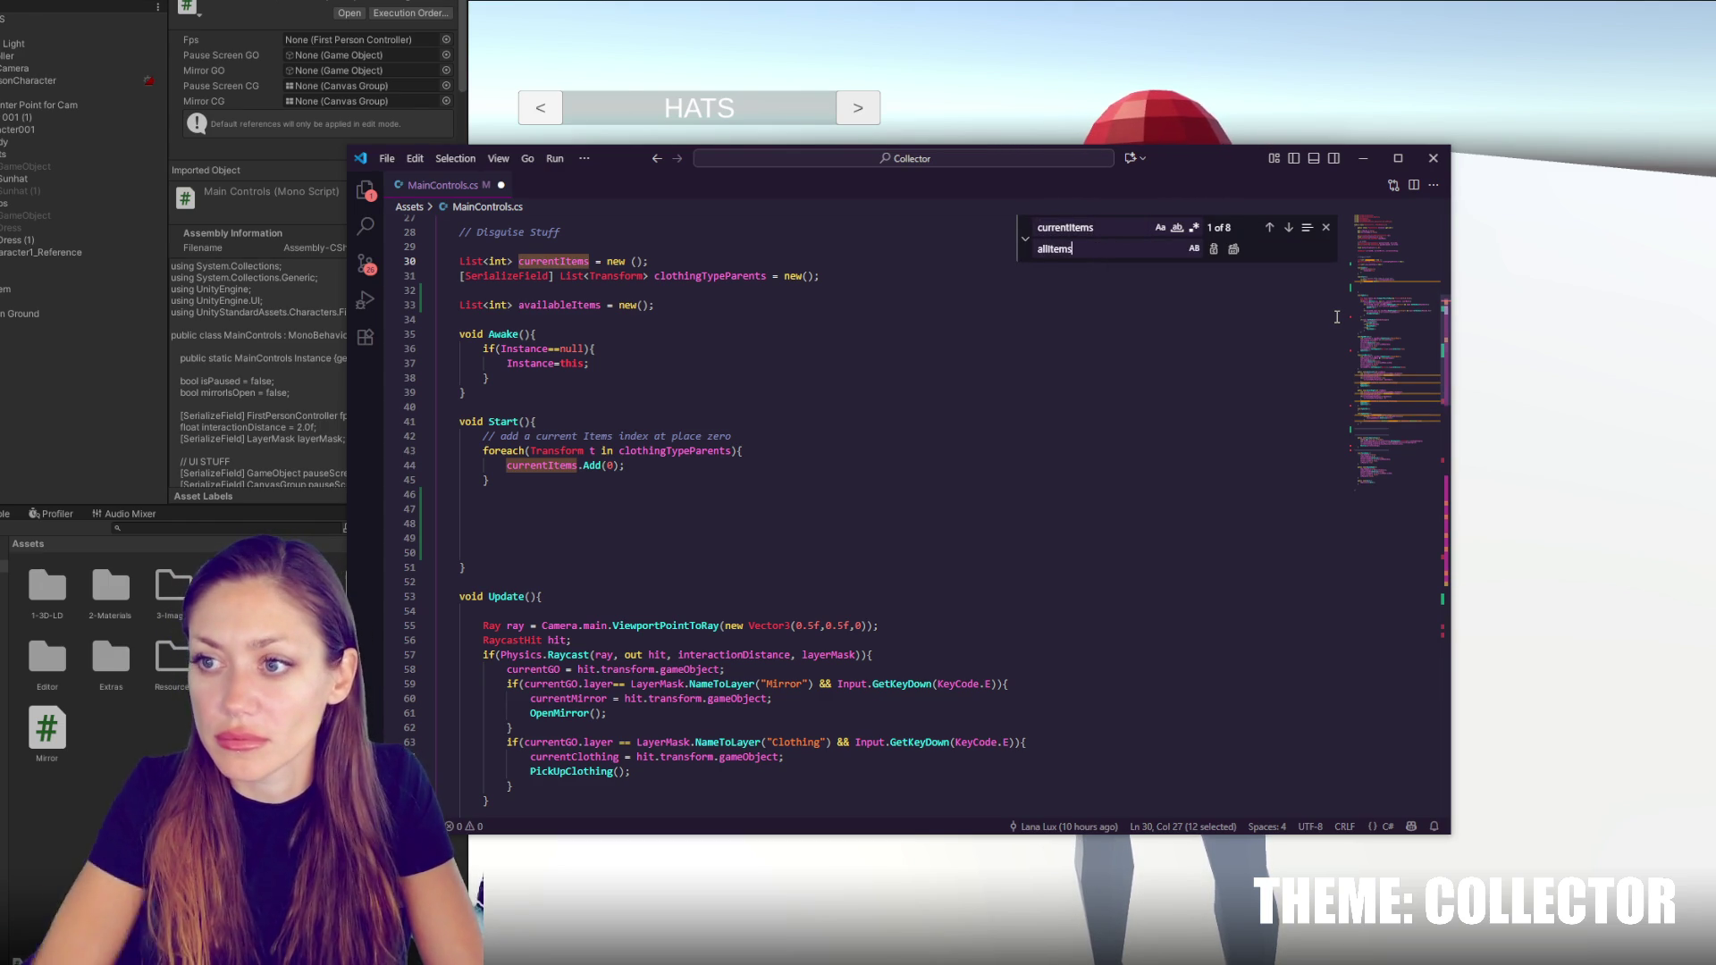
pyautogui.click(1233, 249)
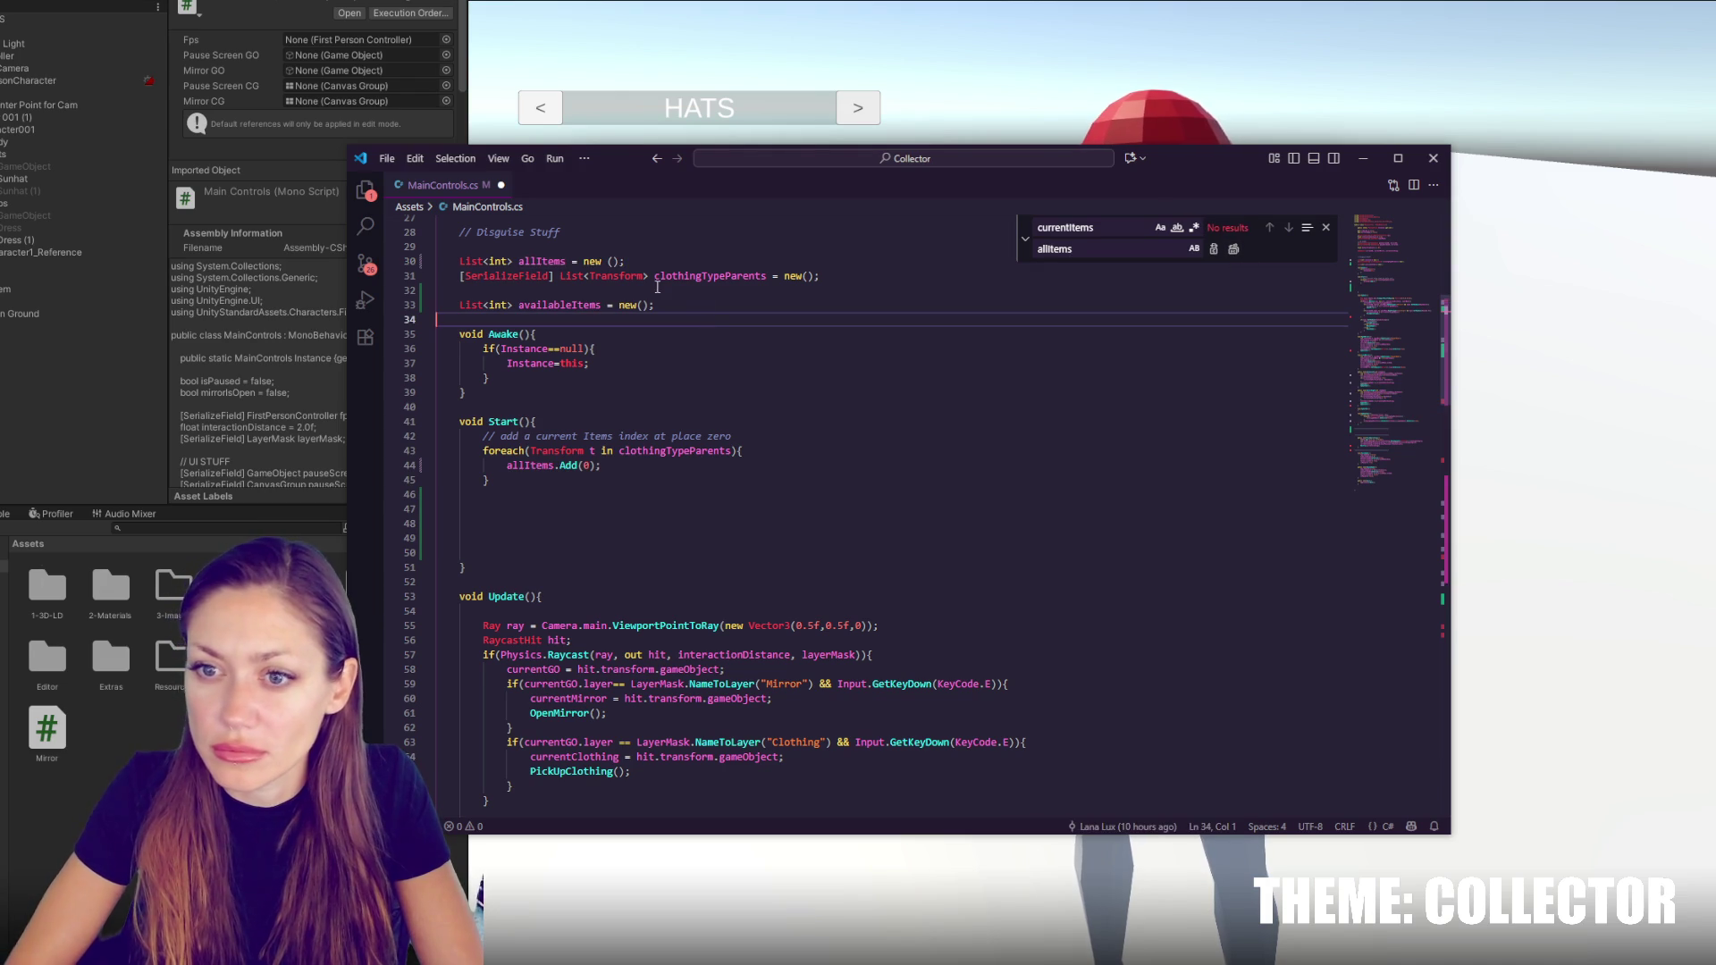
# Rename the line-33 list to currentItems, then back to availableItems
pyautogui.doubleClick(581, 306)
pyautogui.write('currentI')
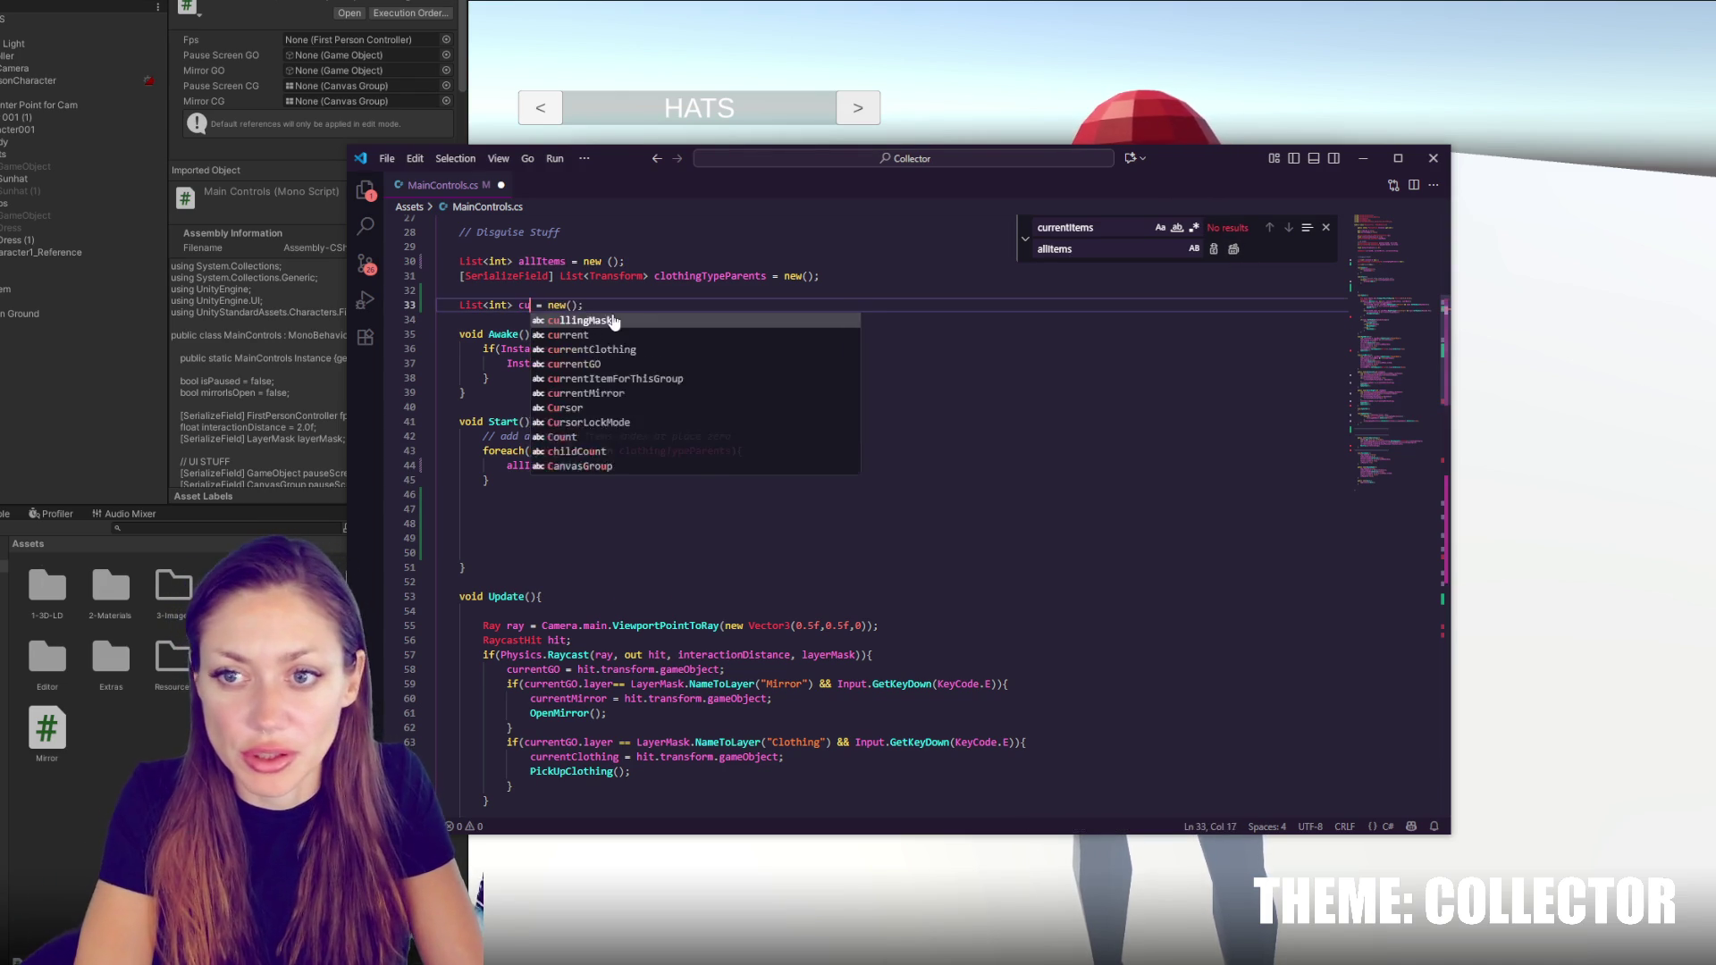
pyautogui.write('tems')
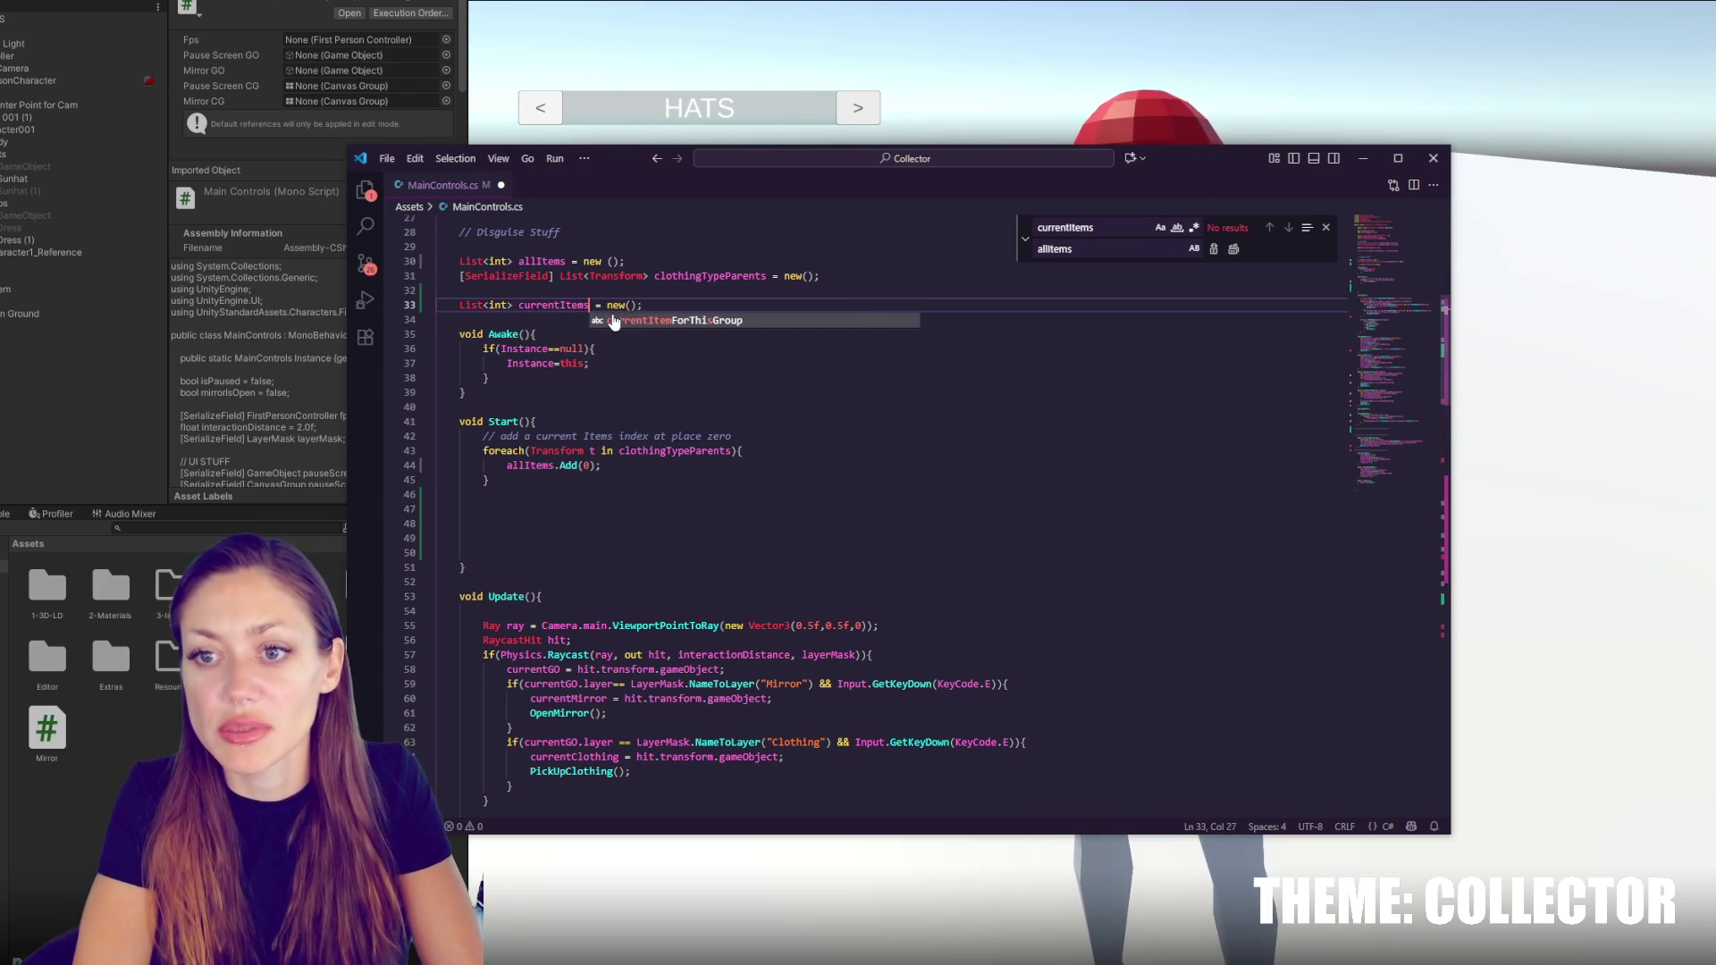
pyautogui.doubleClick(563, 305)
pyautogui.click(608, 505)
pyautogui.press('Down')
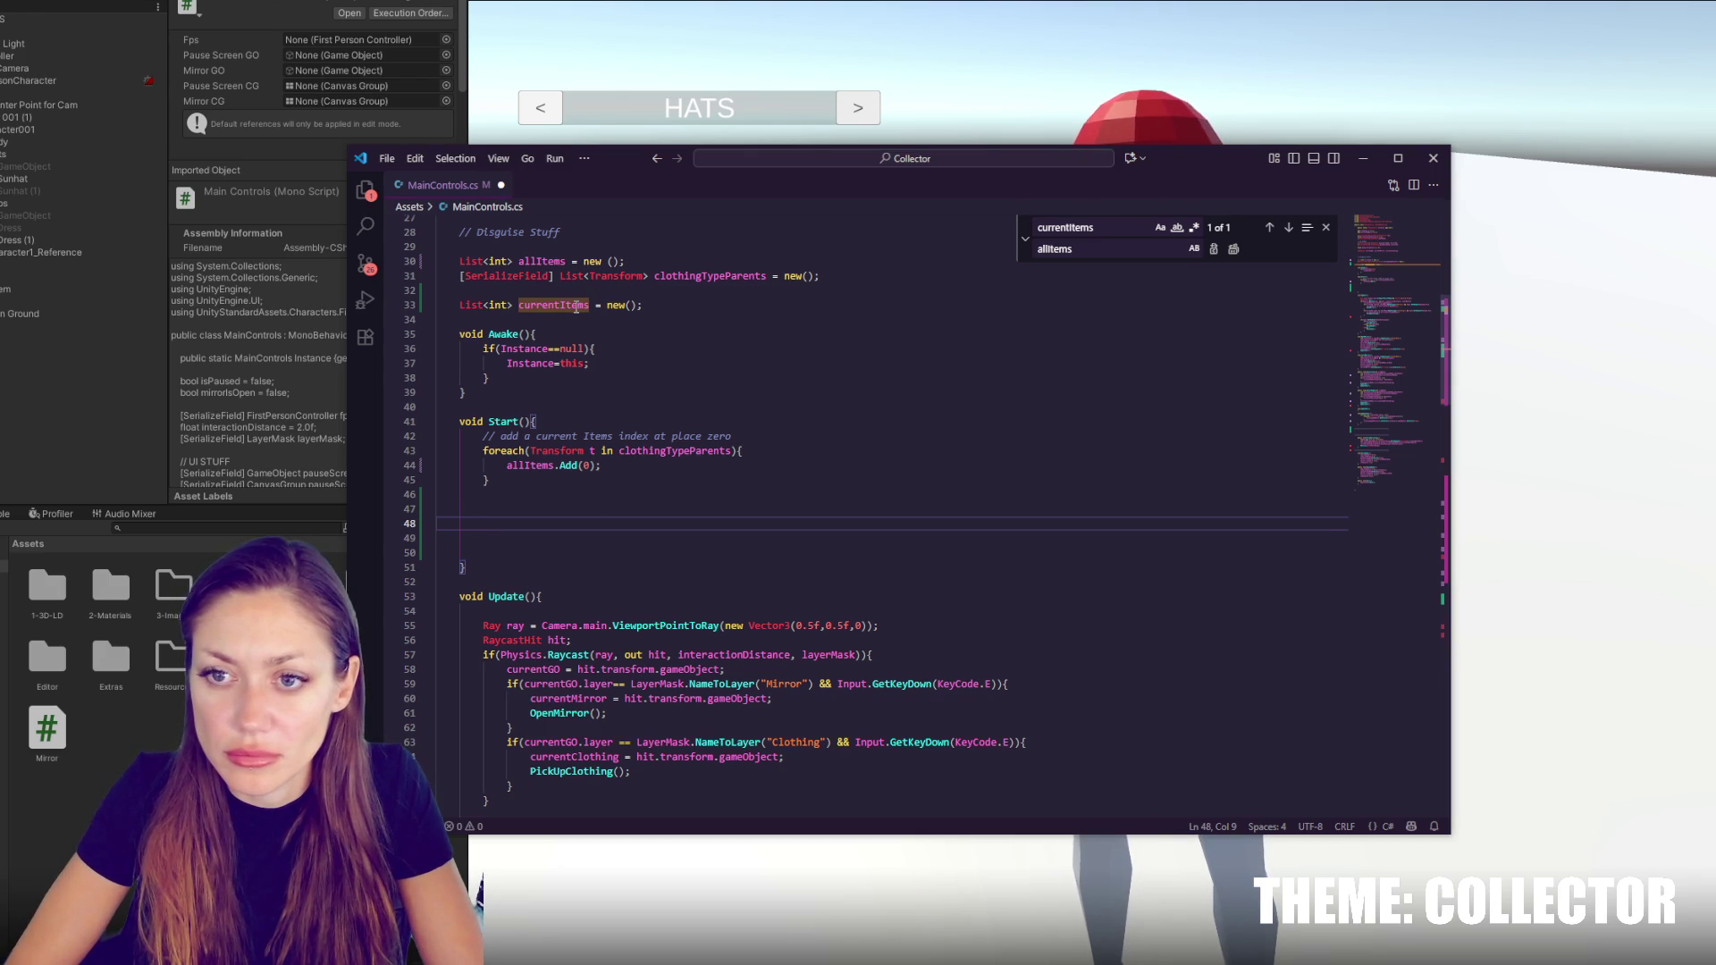
pyautogui.doubleClick(579, 305)
pyautogui.write('avil')
pyautogui.press('BackSpace')
pyautogui.press('BackSpace')
pyautogui.write('ailableItems')
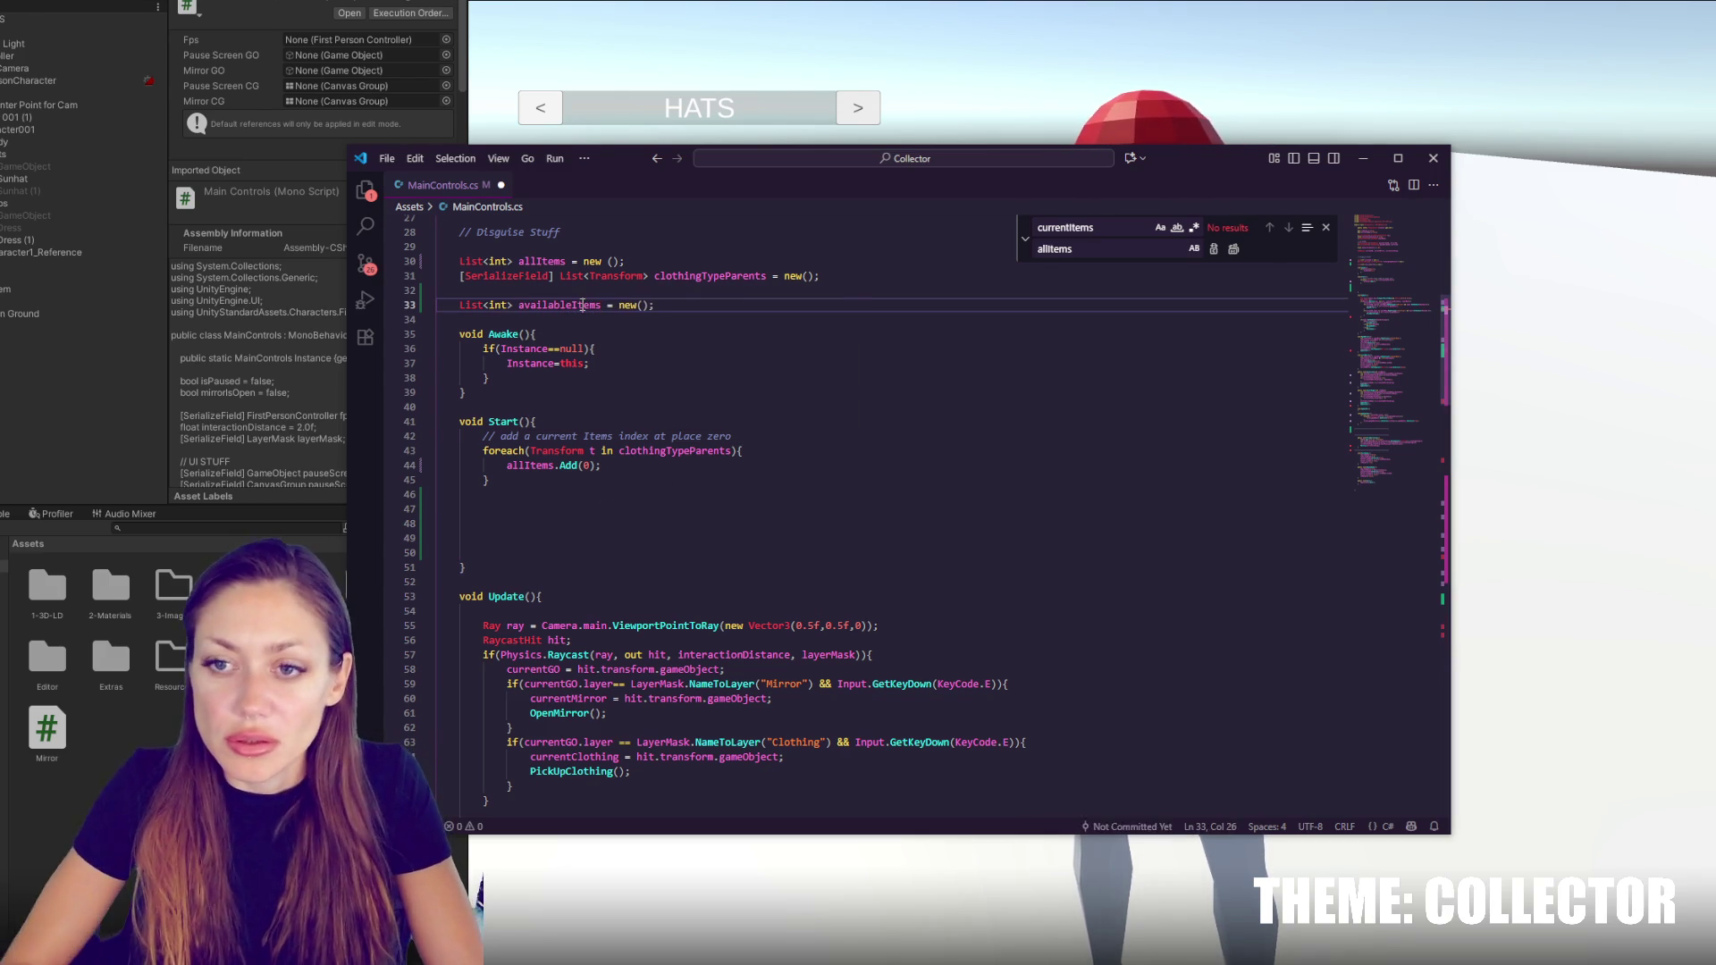
pyautogui.click(606, 507)
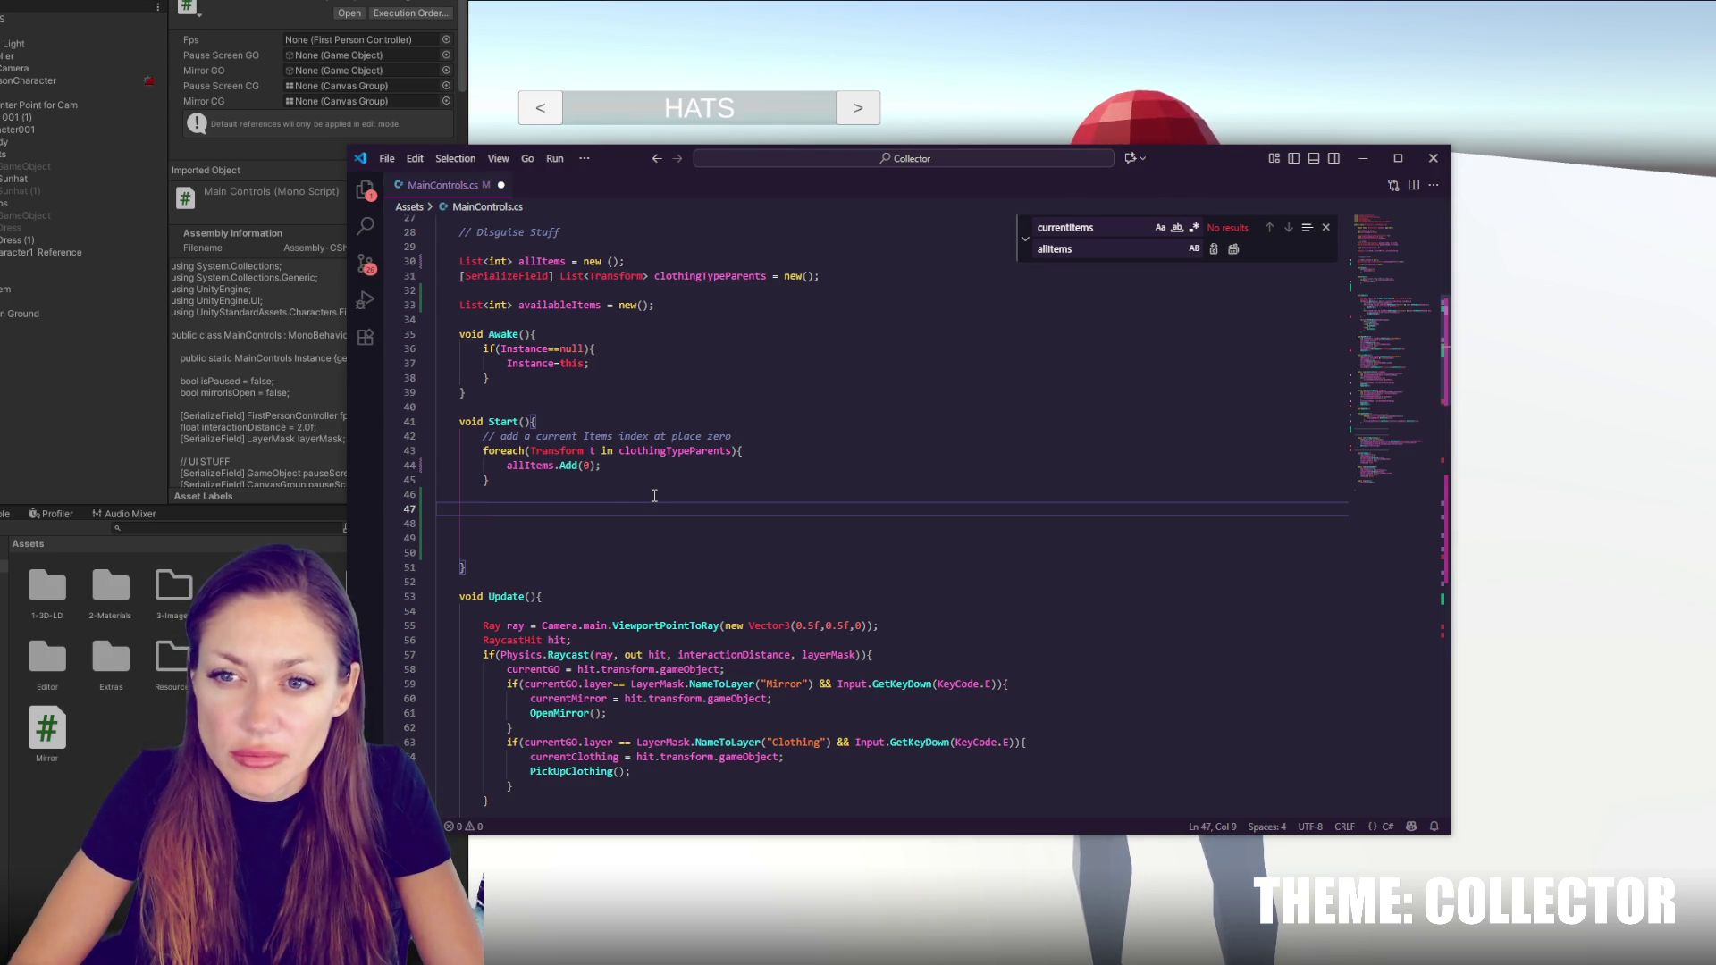
pyautogui.doubleClick(579, 306)
# Start a new availableItems line below allItems.Add(0) in Start
pyautogui.click(600, 462)
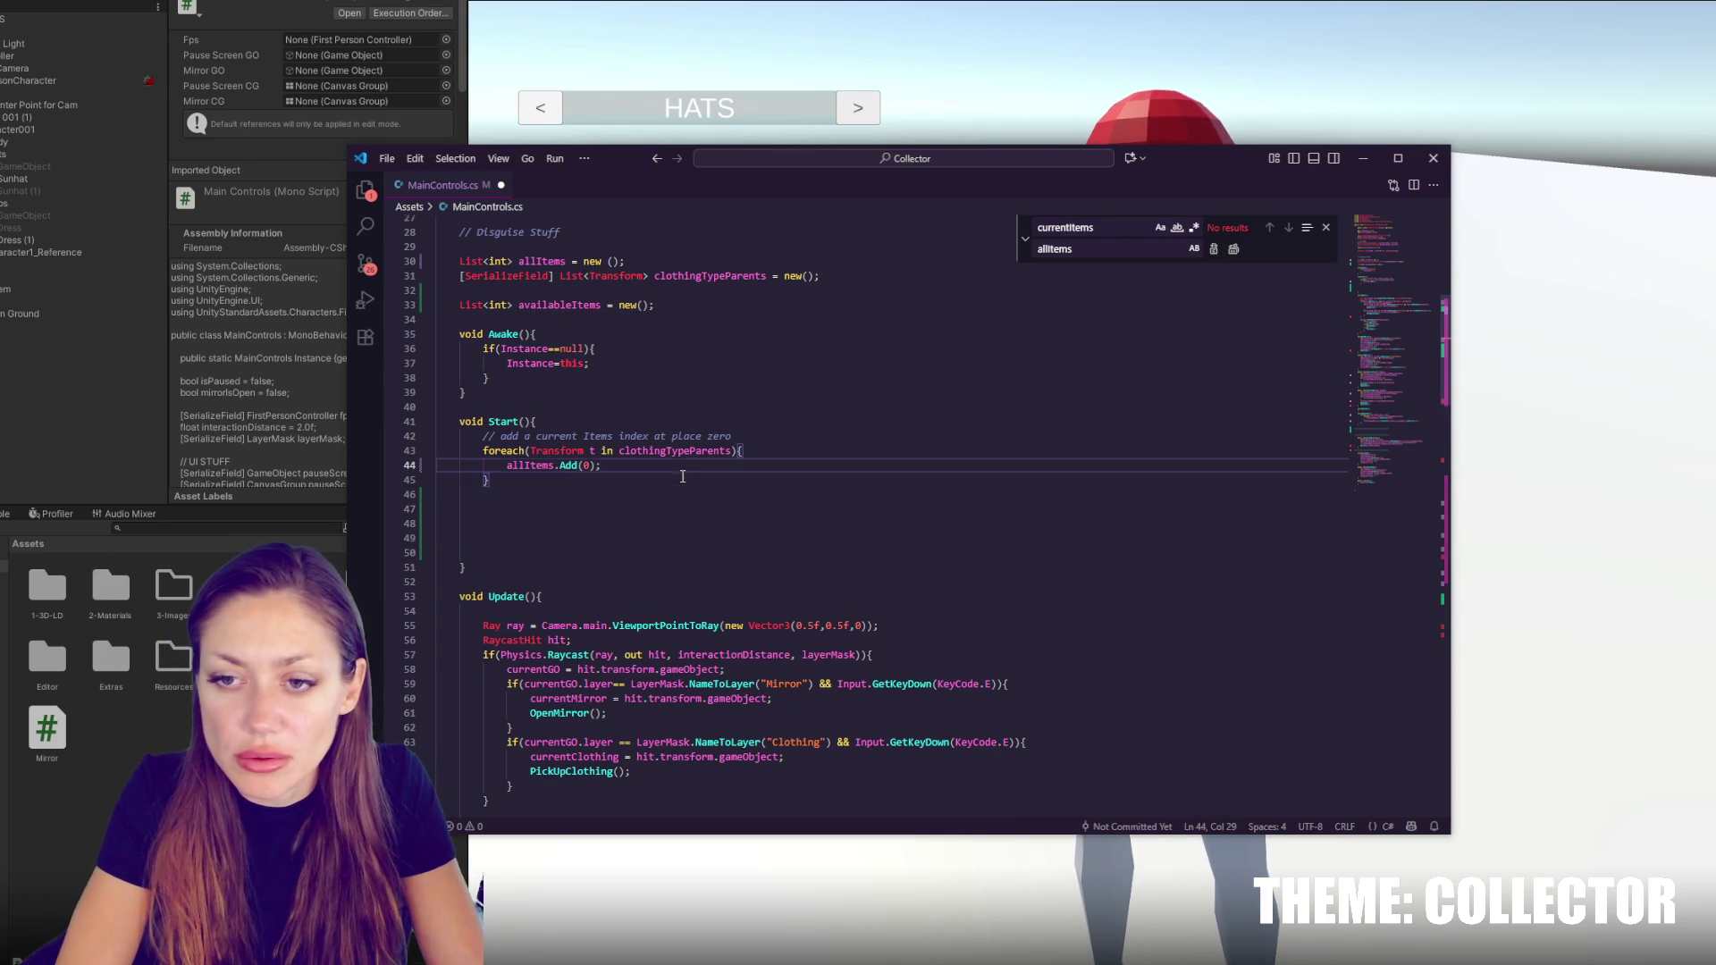
pyautogui.press('Return')
pyautogui.write('availableItems')
# Replace all allItems occurrences back to currentItems with Replace All
pyautogui.doubleClick(559, 264)
pyautogui.hotkey('ctrl', 'f')
pyautogui.click(1080, 252)
pyautogui.hotkey('ctrl', 'a')
pyautogui.write('c')
pyautogui.write('ntI')
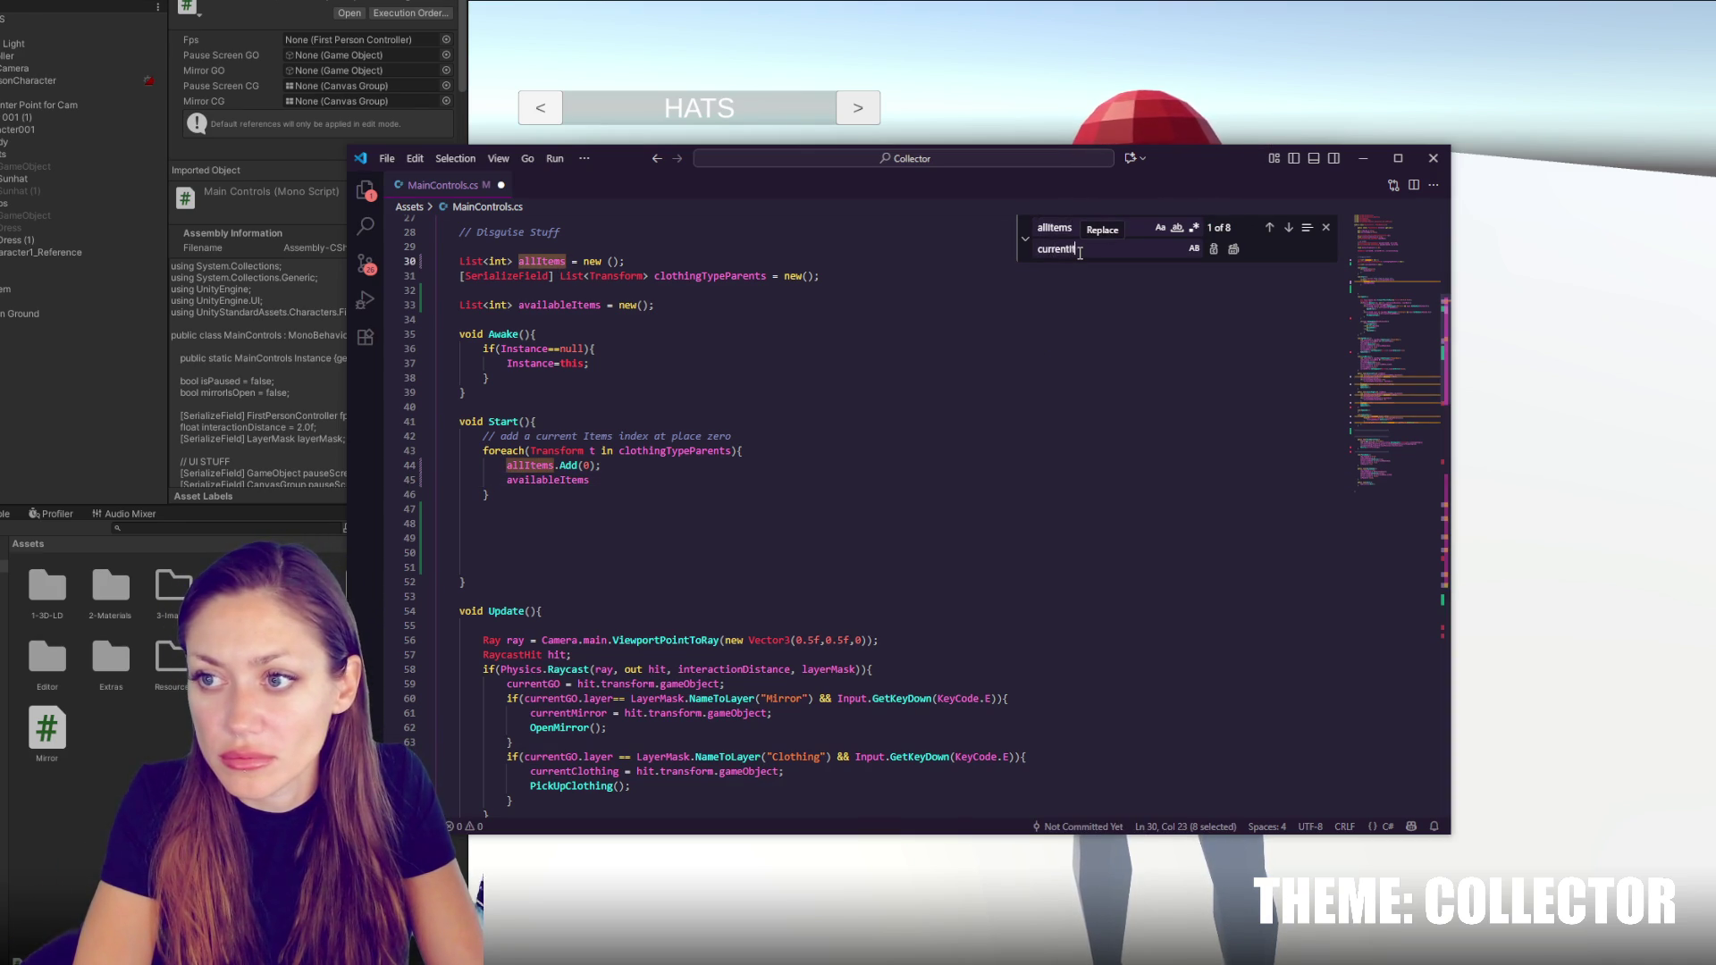
pyautogui.write('s')
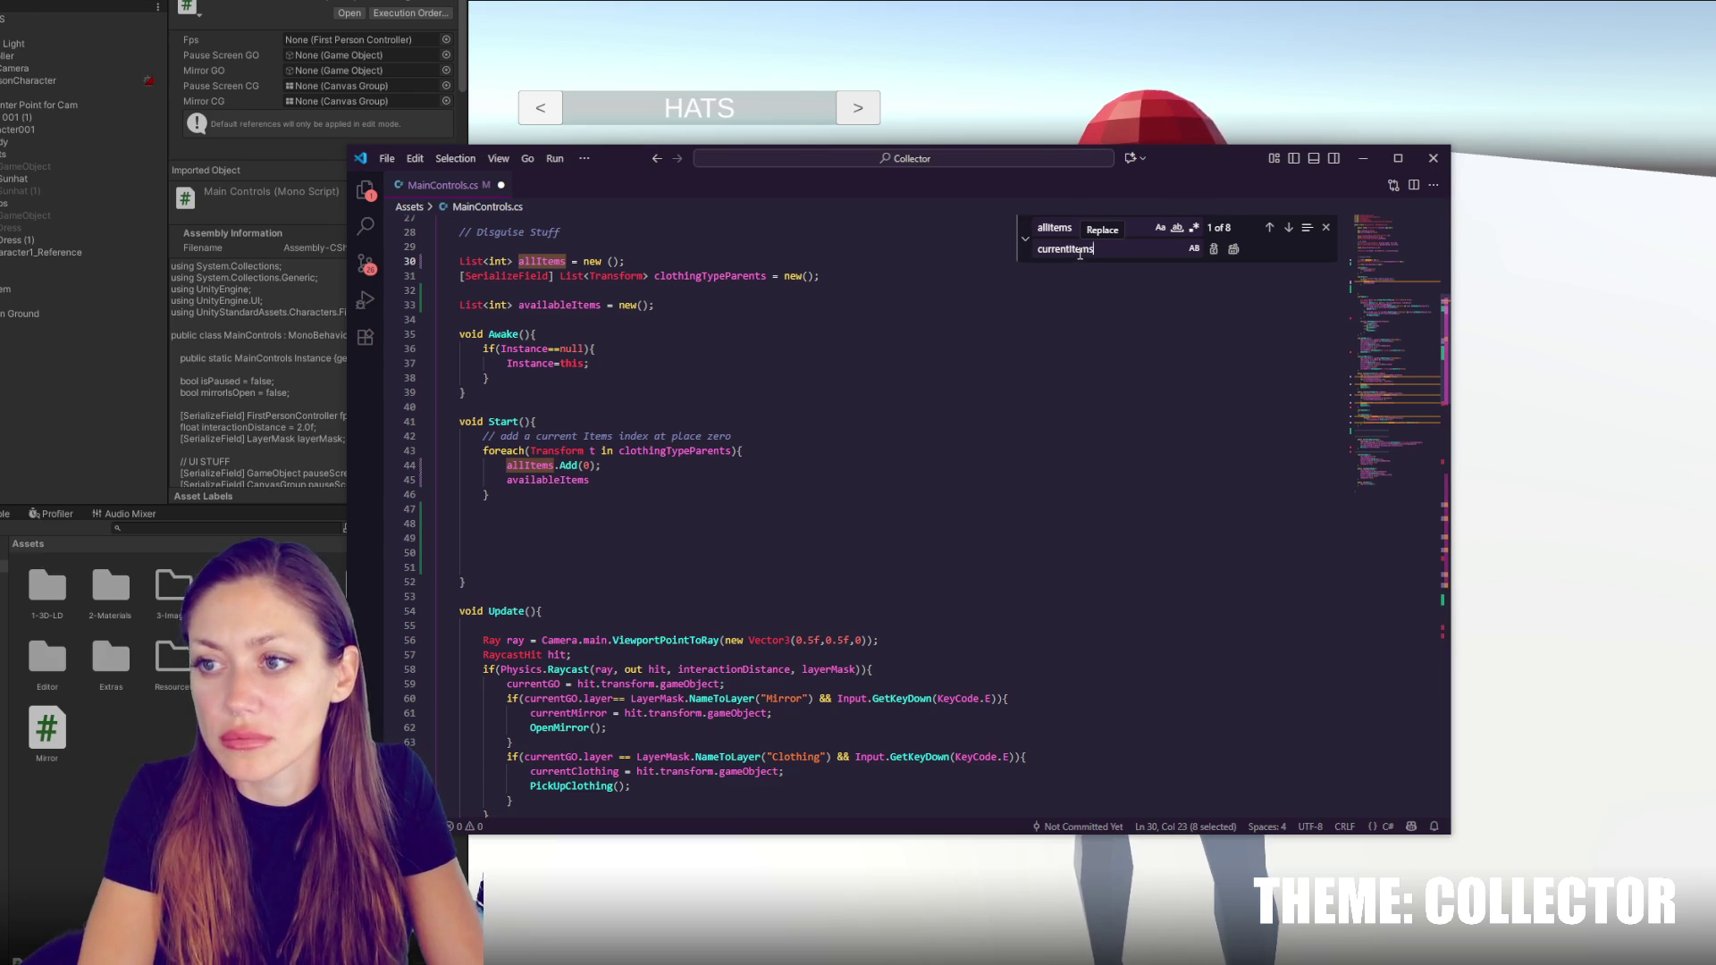
pyautogui.click(1222, 248)
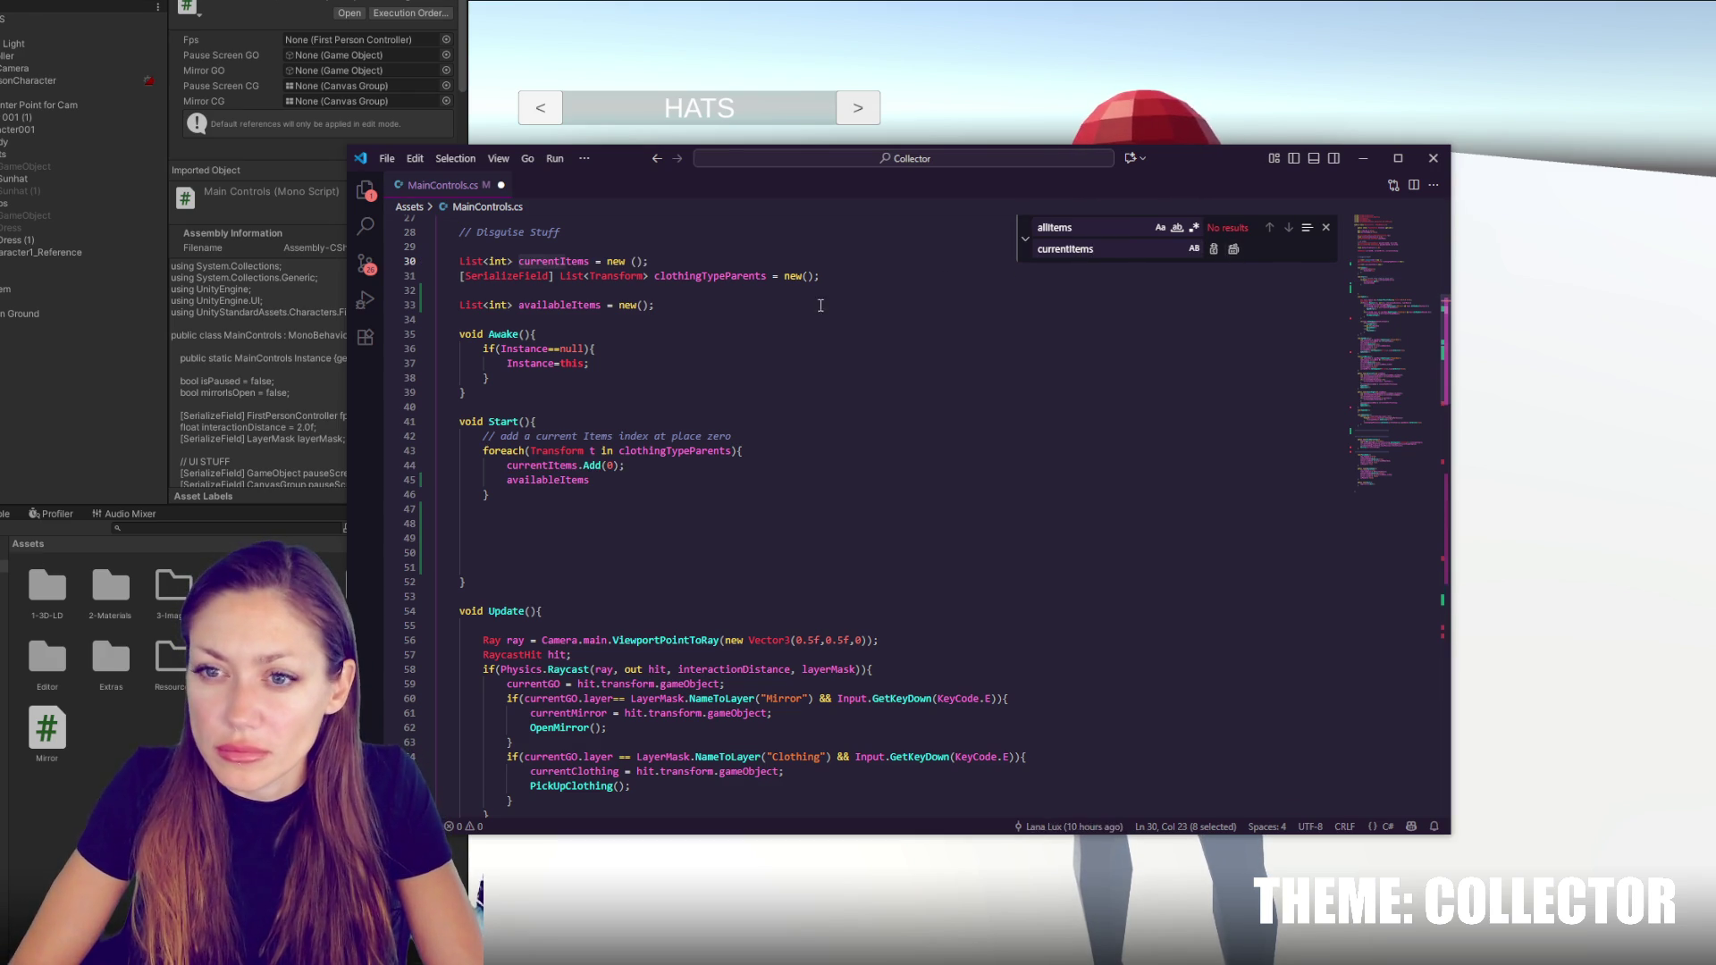
# Comment the lists '// WHICH ONES ARE BEING WORN' and '// THE ONES THAT HAVE BEEN COLLECTED'
pyautogui.click(837, 266)
pyautogui.write('// WHICH')
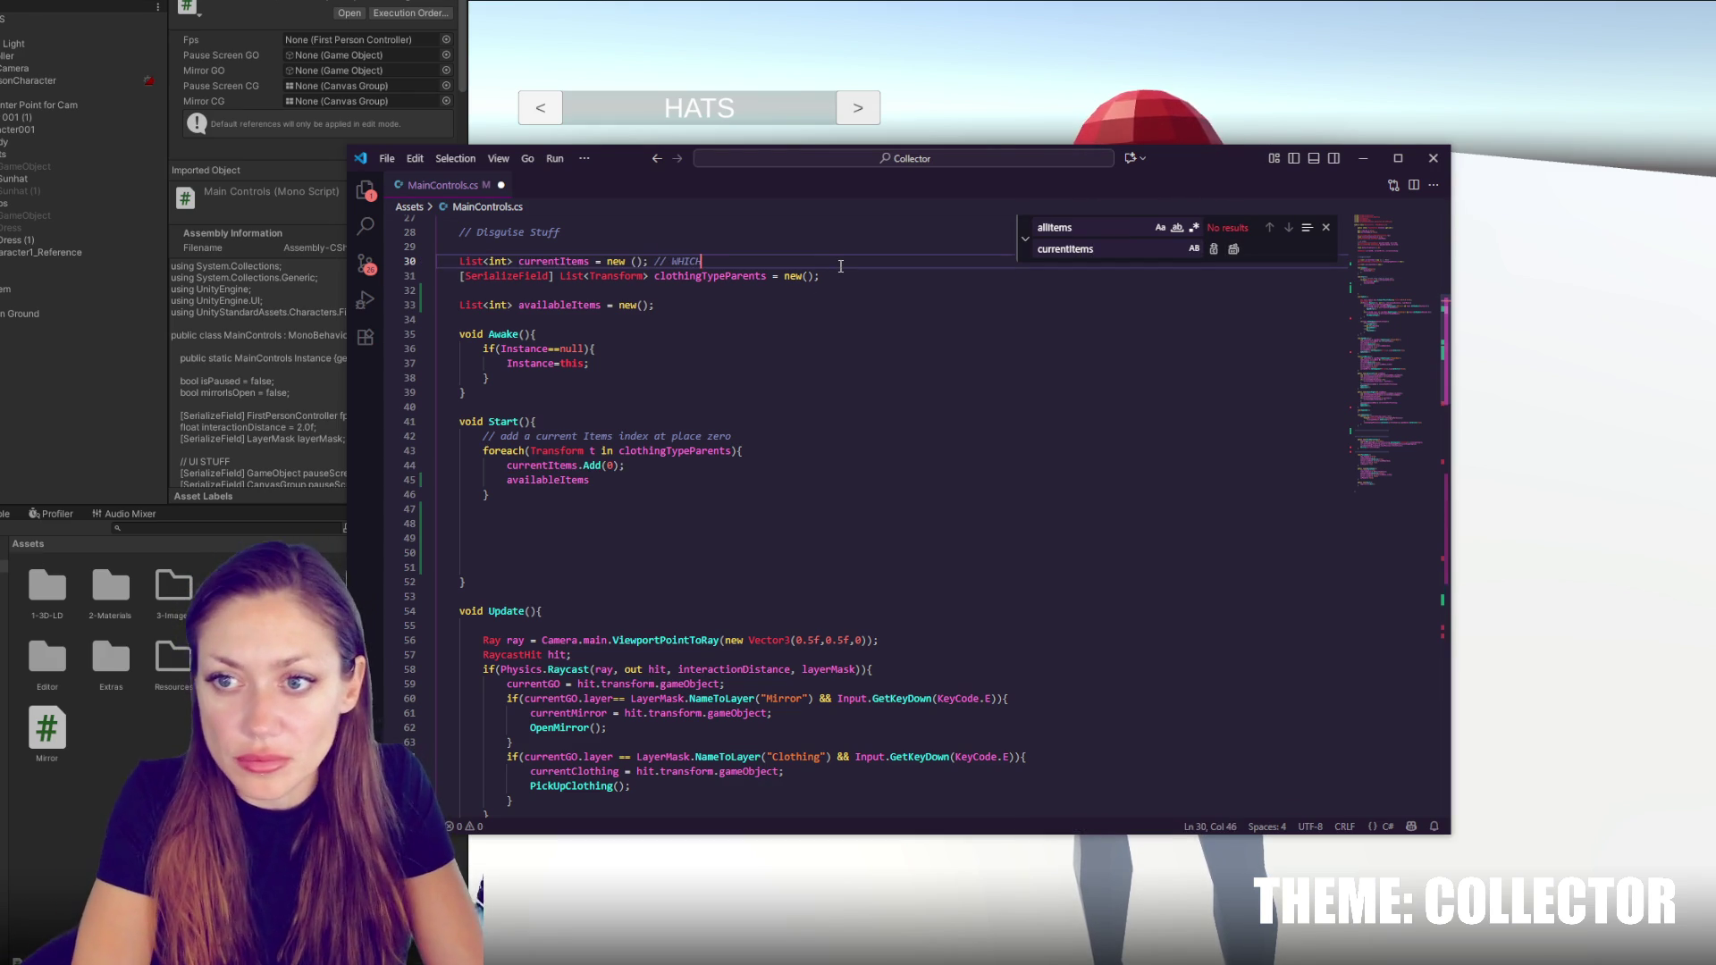
pyautogui.write(' ONES ARE BEING WORN')
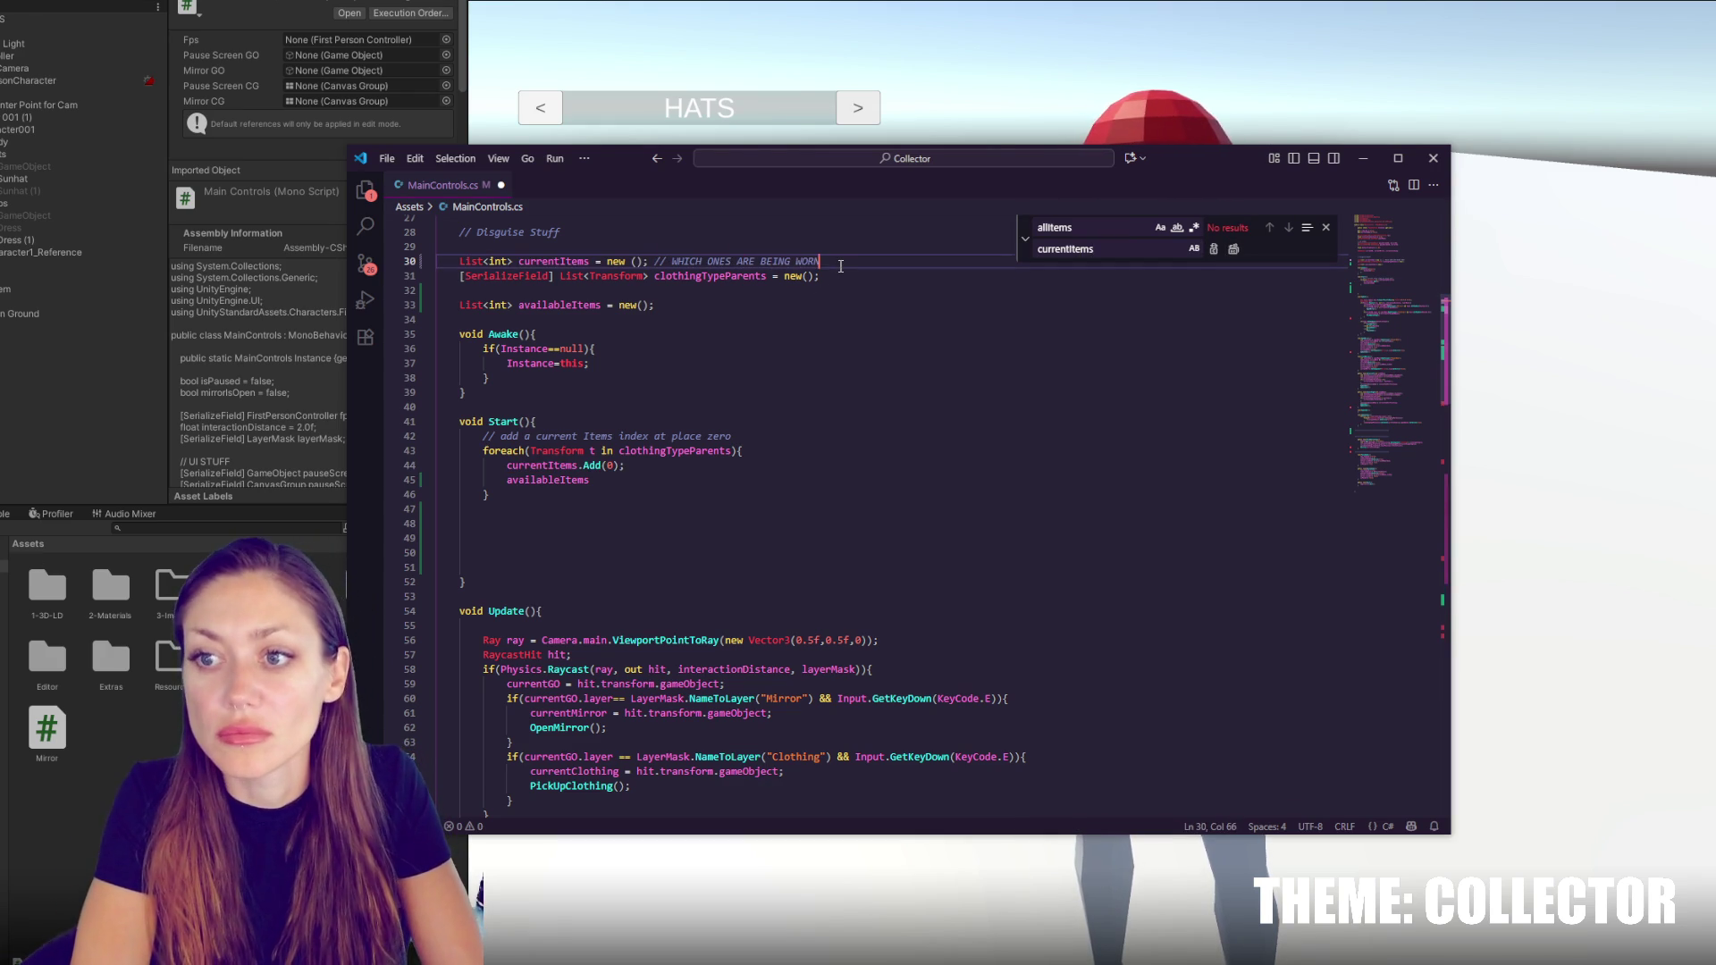
pyautogui.click(800, 305)
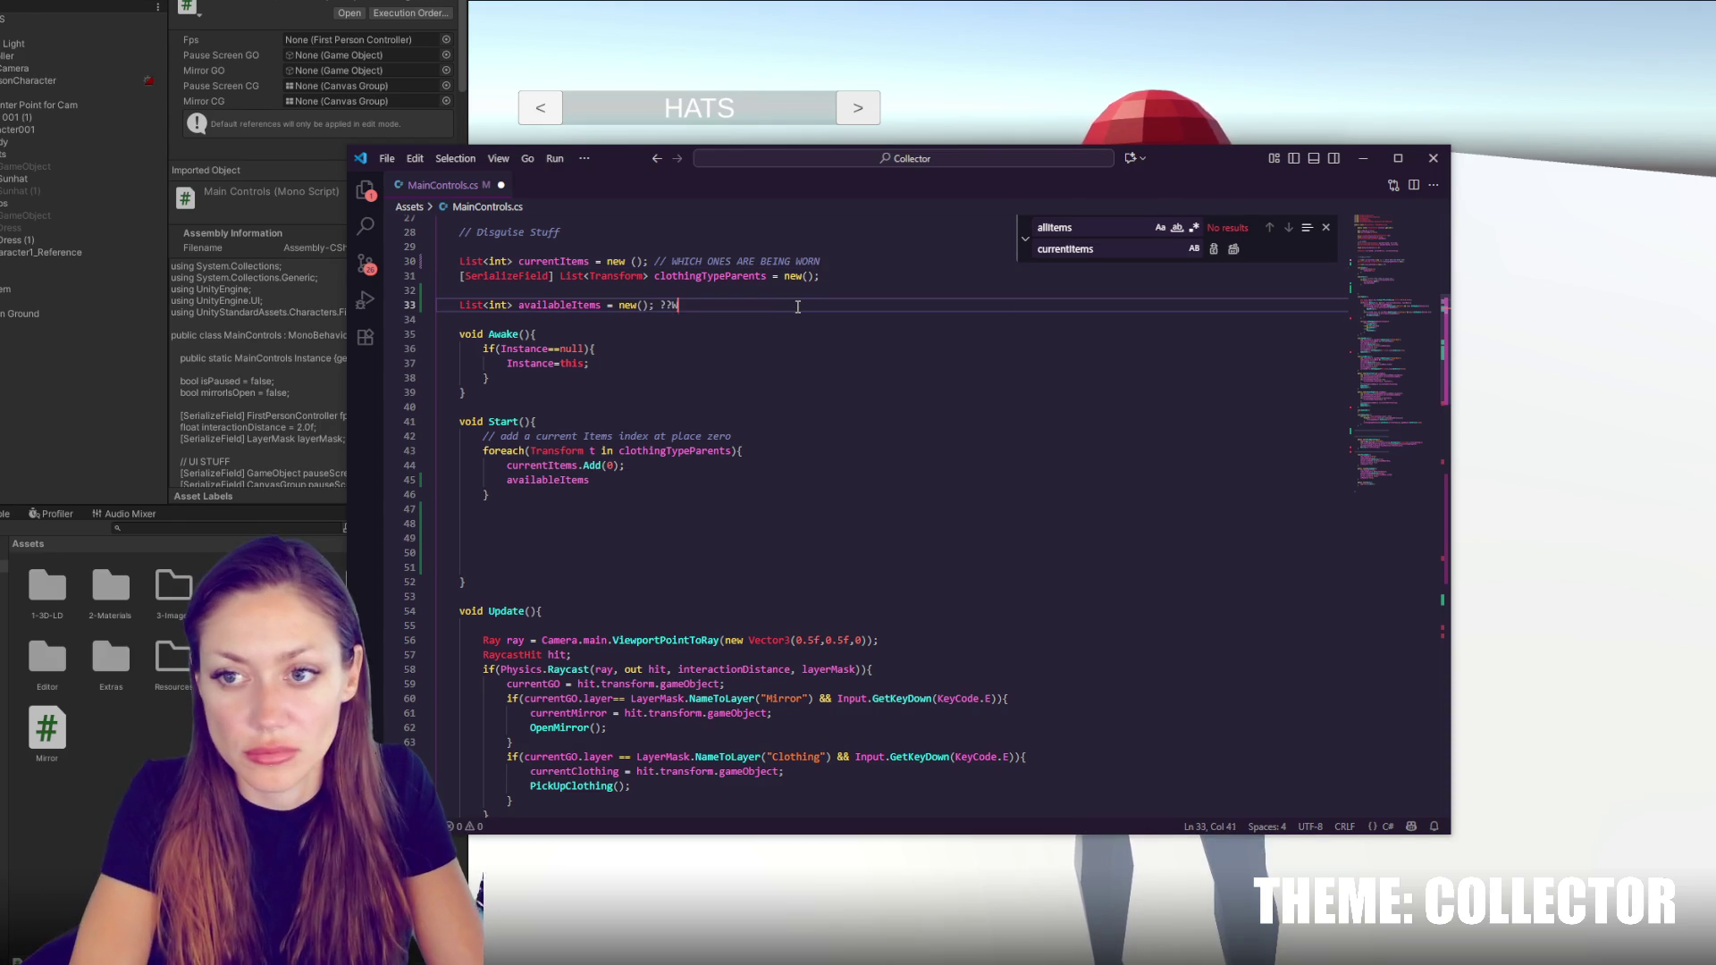
pyautogui.write('///')
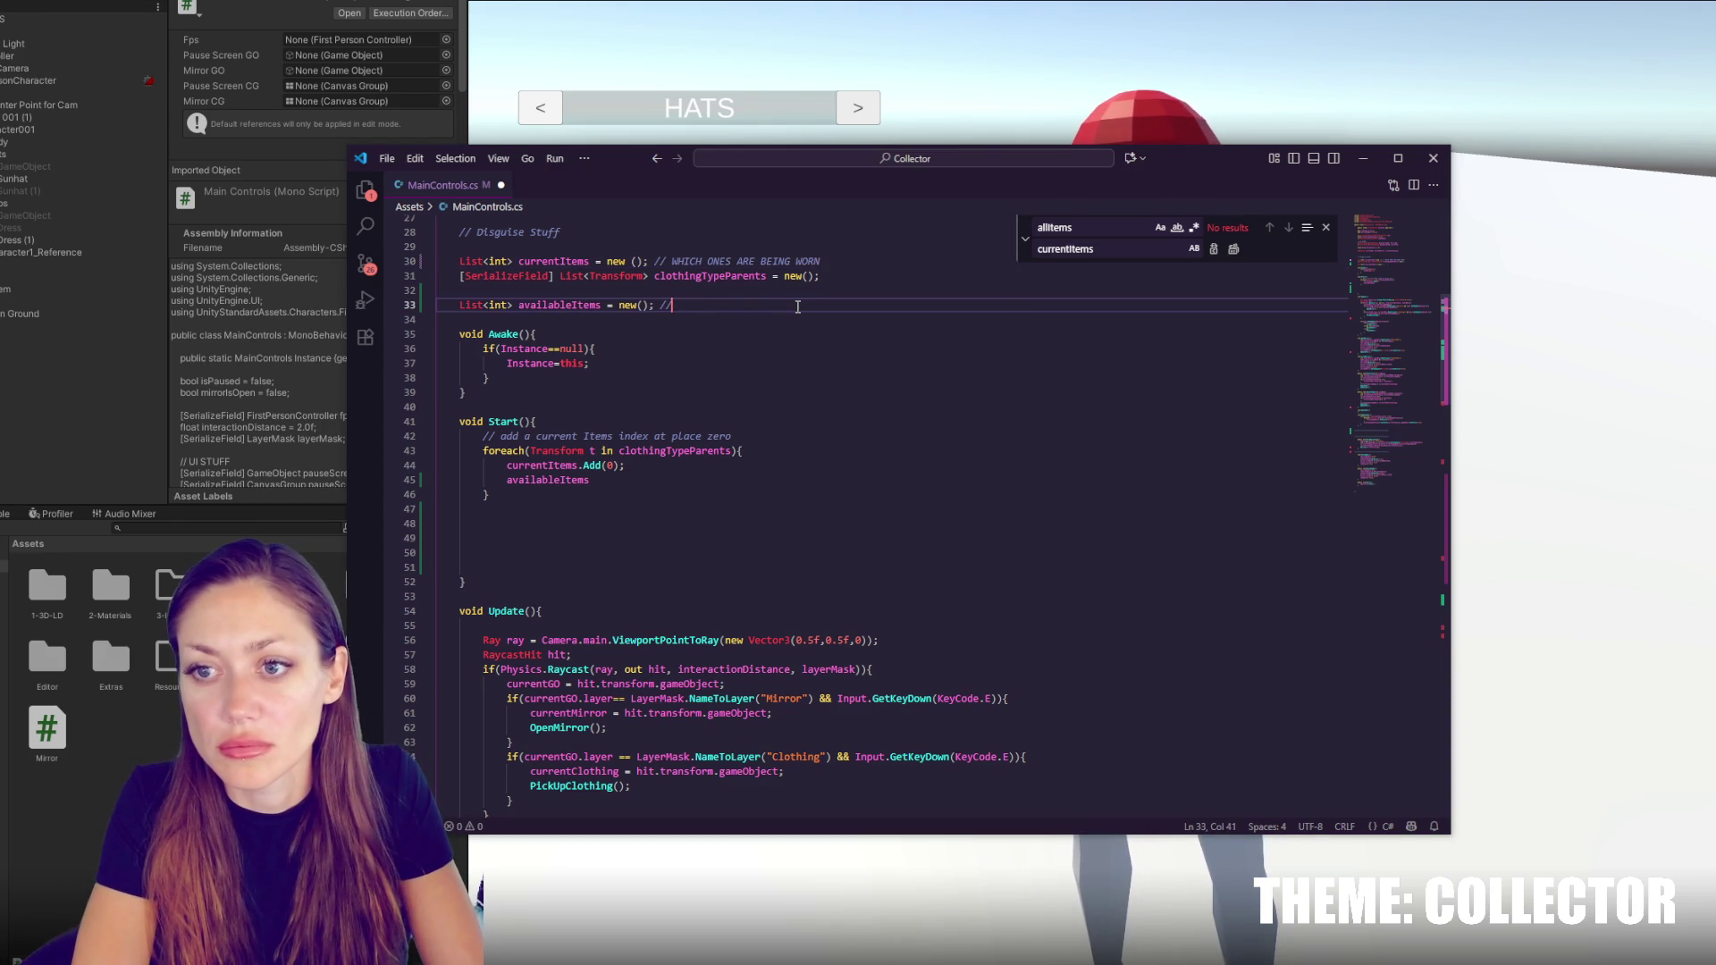
pyautogui.write('E ONES THAT HAVE BEEN COLLECTED')
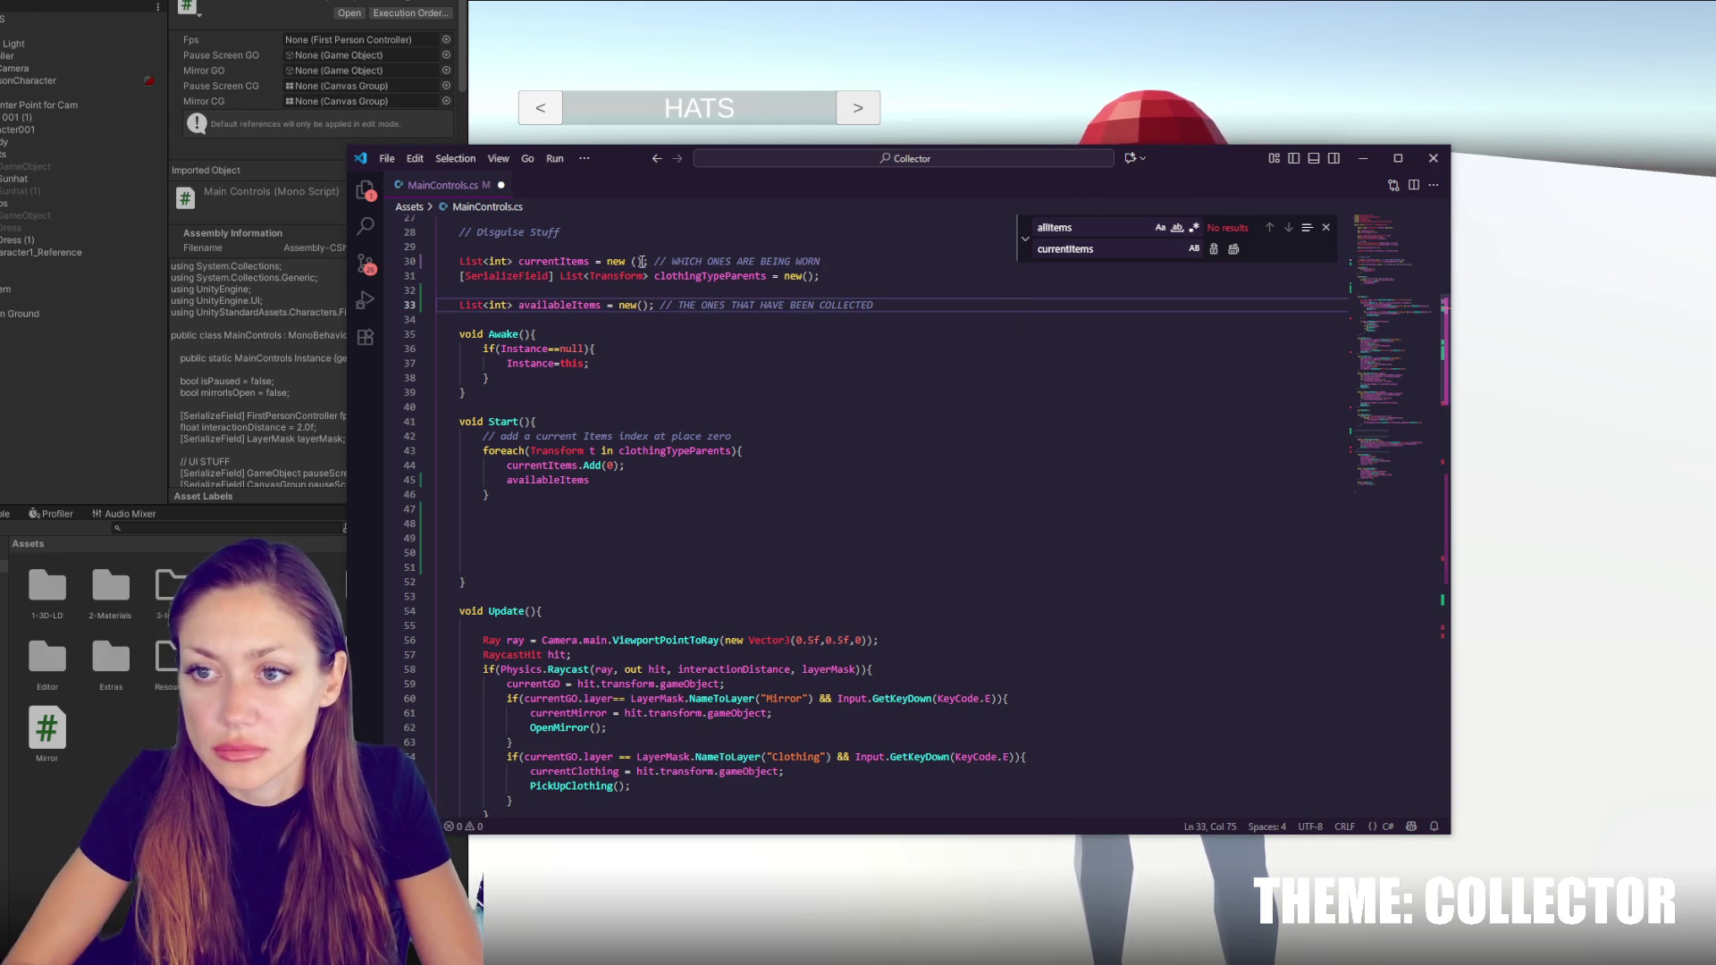
# Reword the worn-items comment to '// THE ONES BEING WORN'
pyautogui.doubleClick(693, 262)
pyautogui.write('THE')
pyautogui.press('BackSpace')
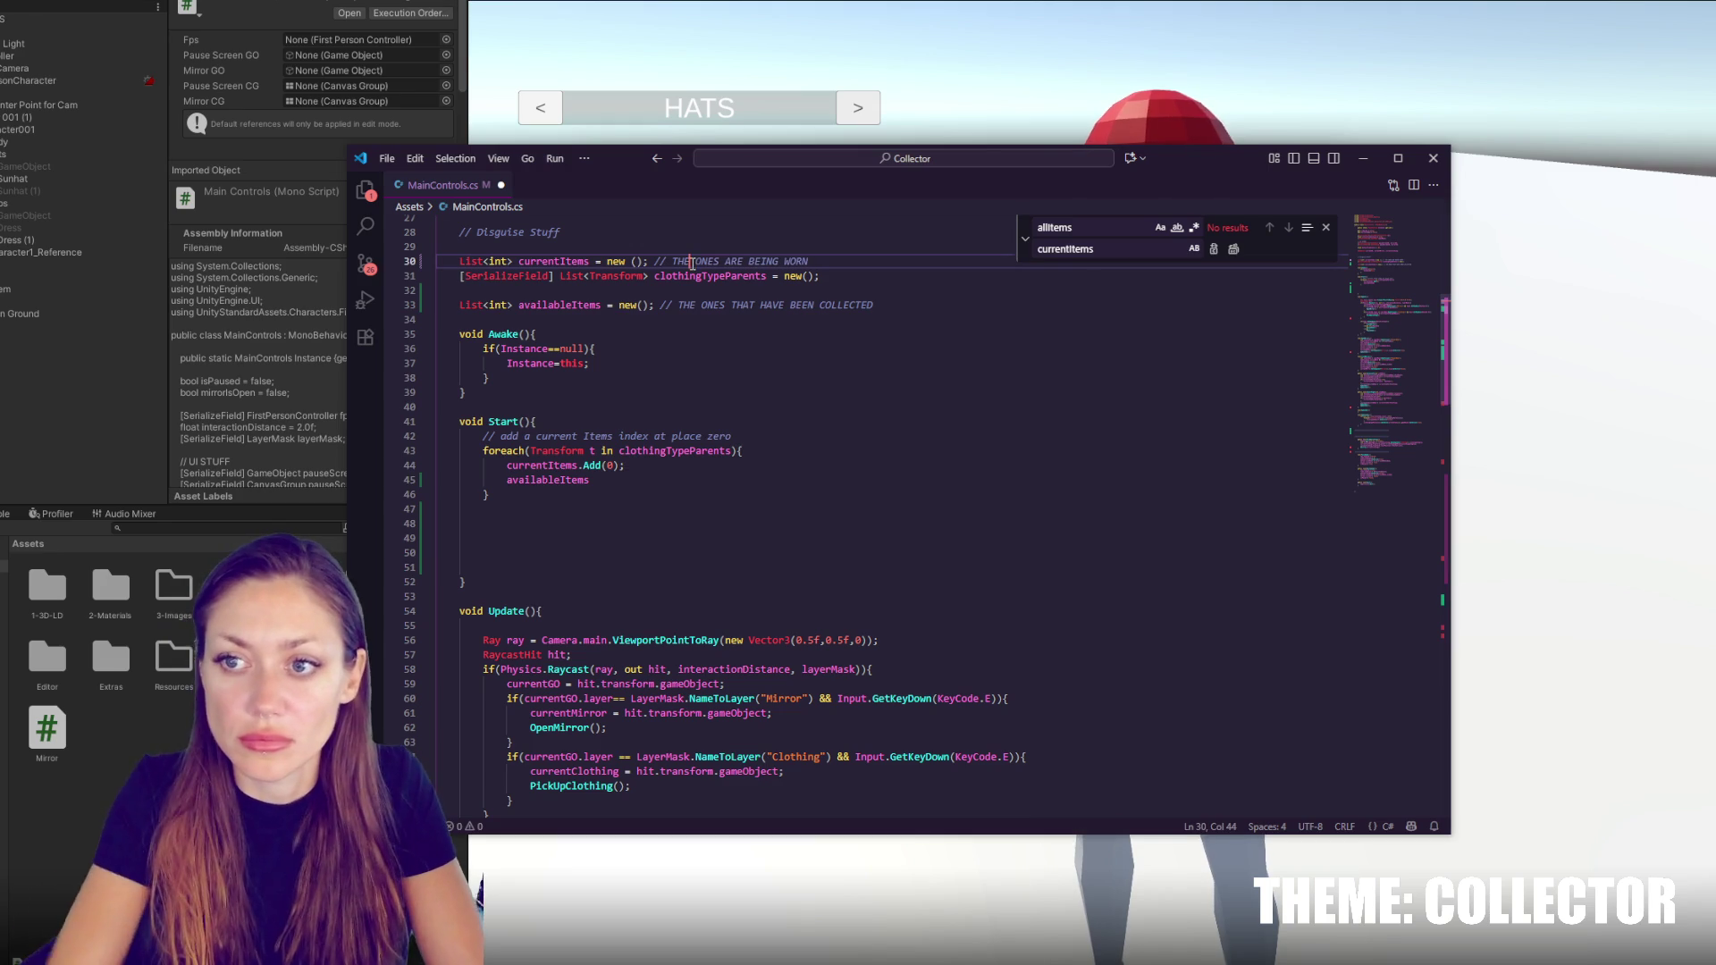
pyautogui.press('BackSpace')
pyautogui.press('BackSpace')
pyautogui.press('BackSpace')
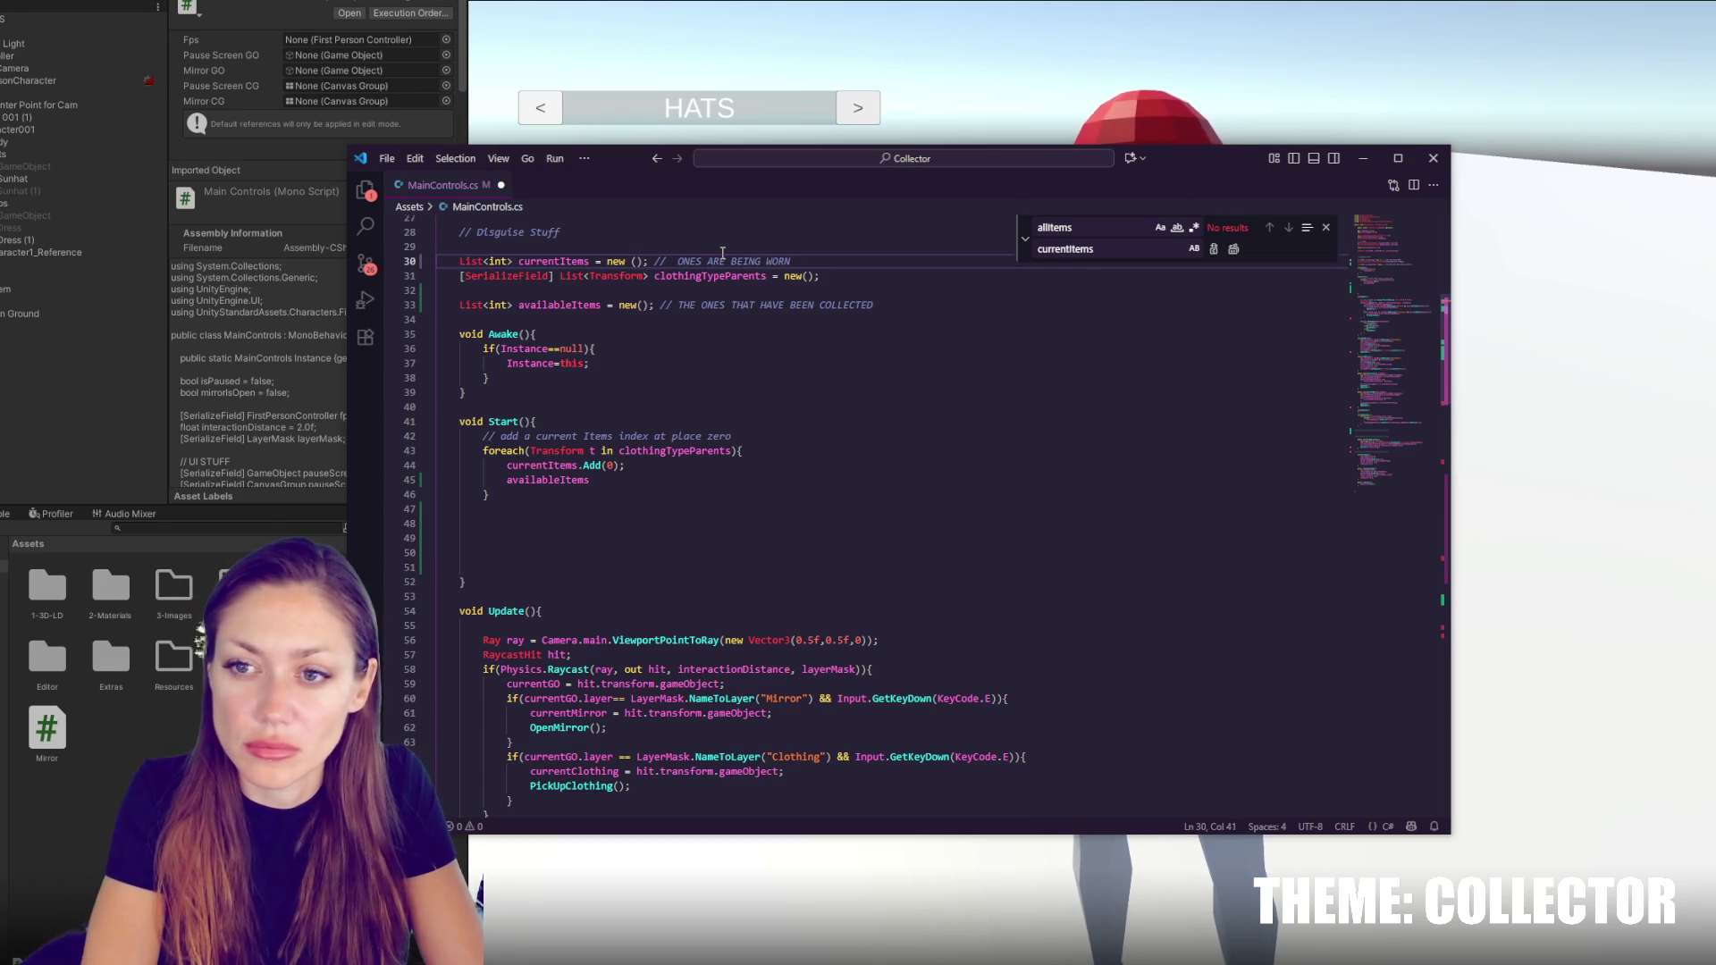
pyautogui.write('THE')
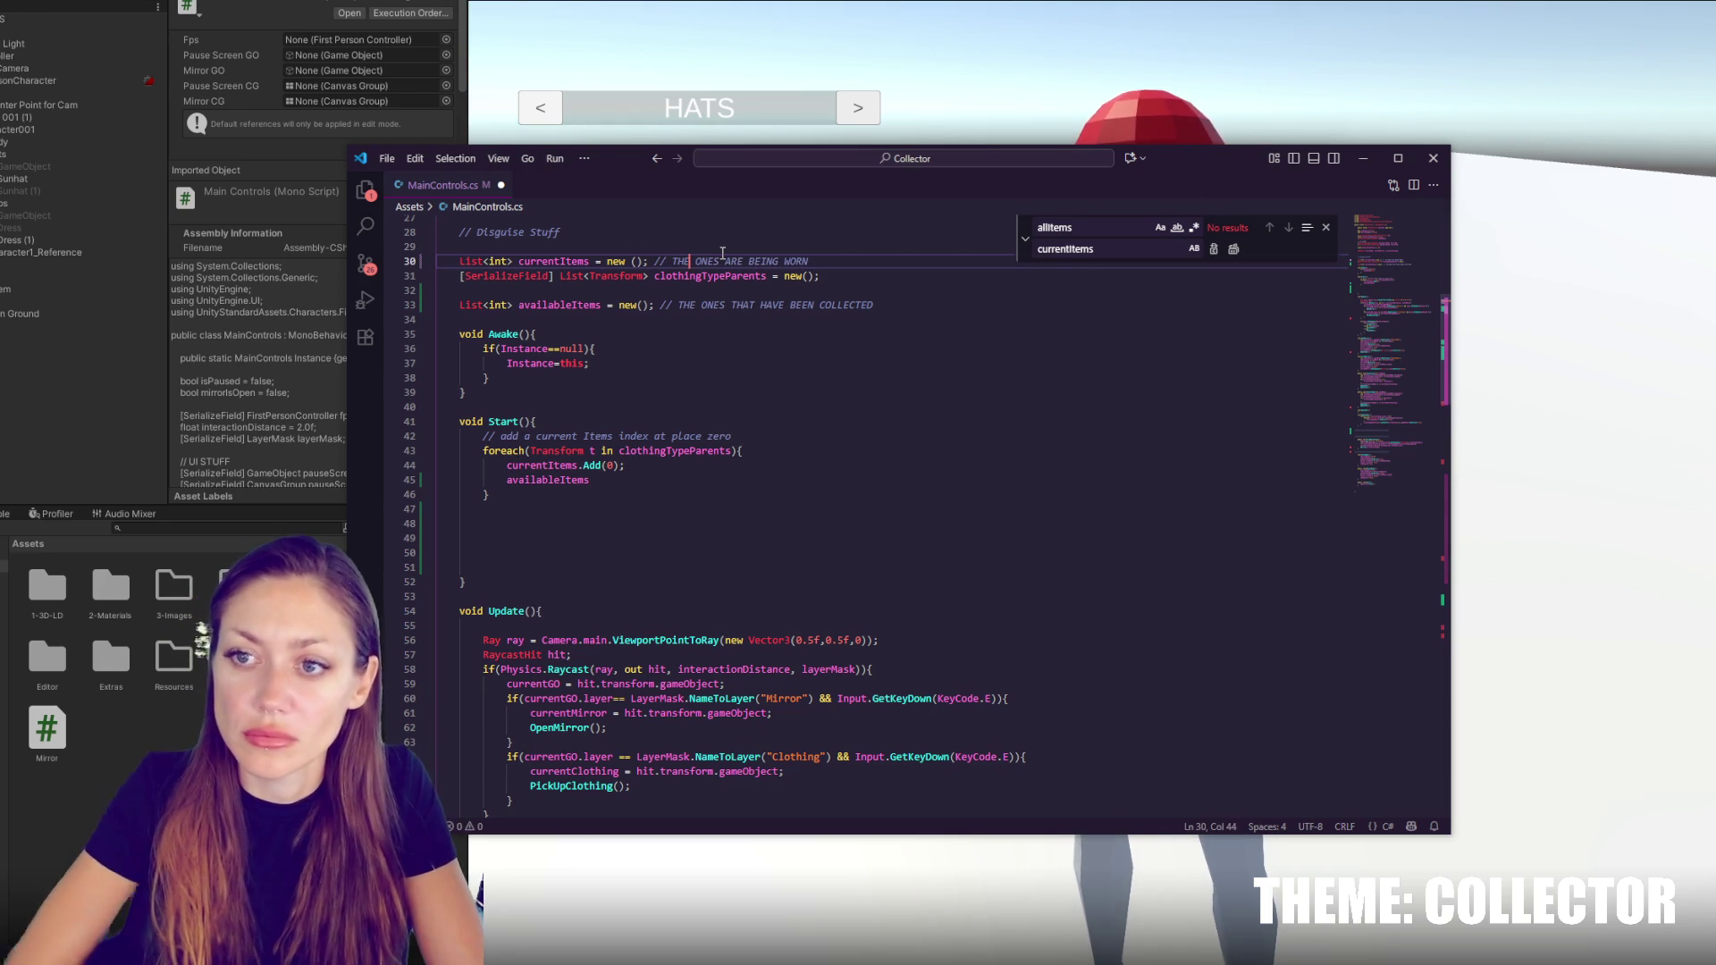
pyautogui.hotkey('ctrl', 'Right')
pyautogui.hotkey('ctrl', 'Delete')
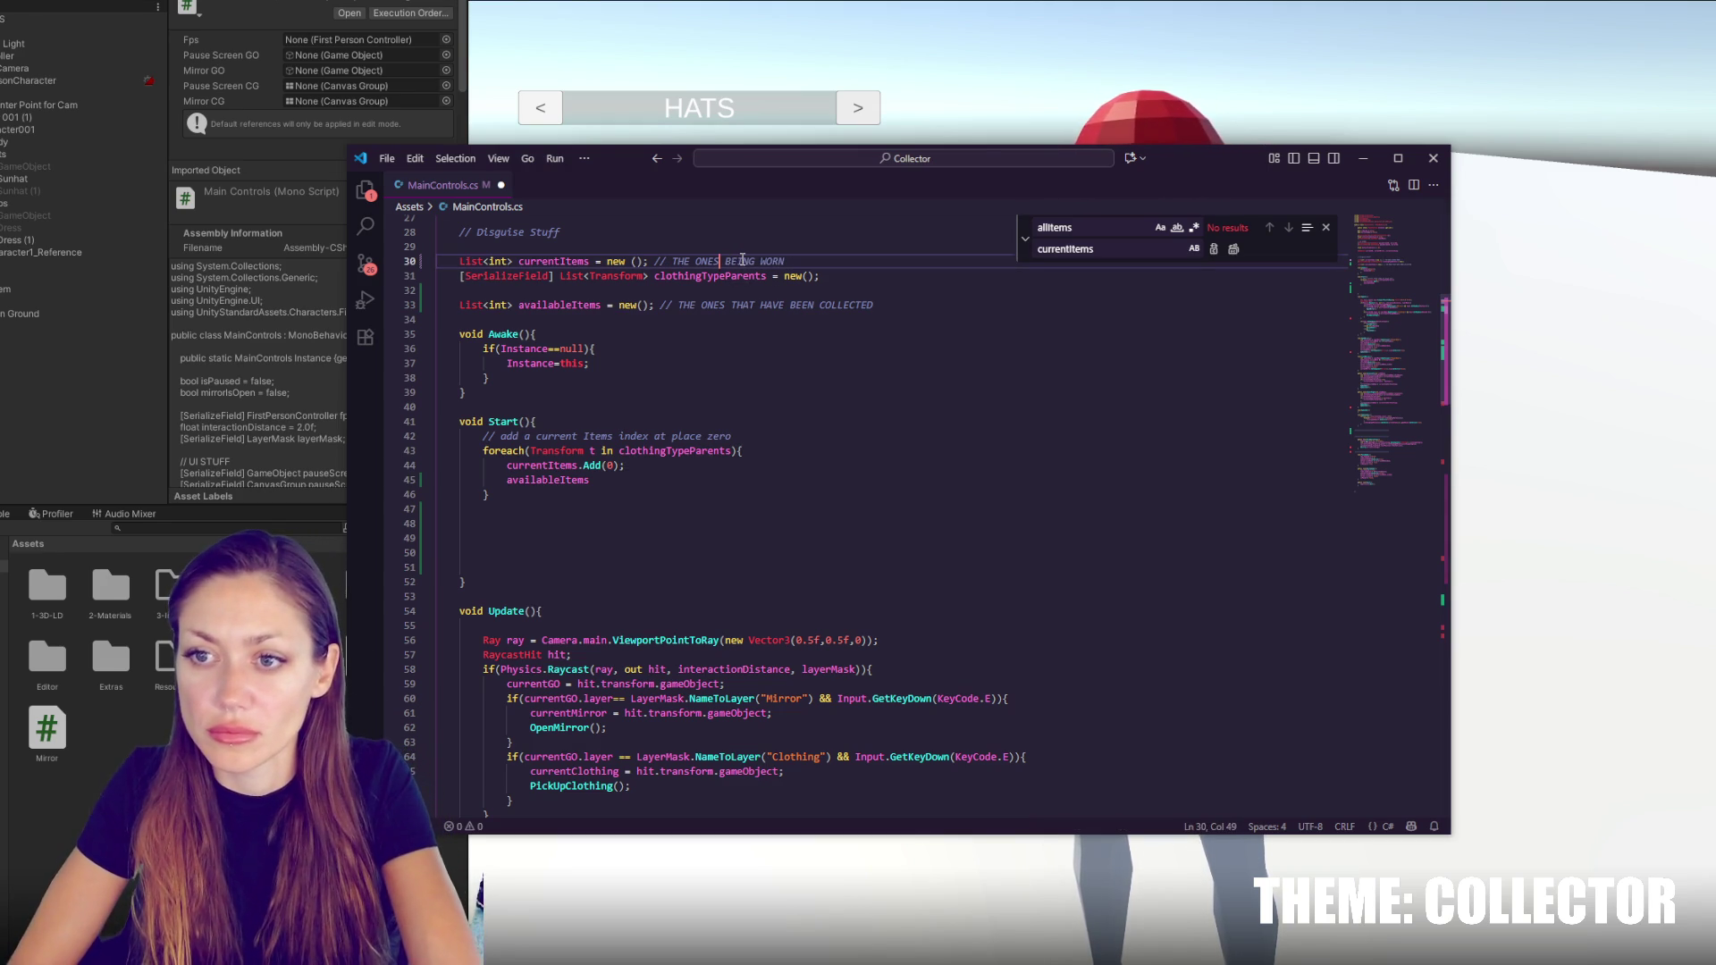
# Complete availableItems.Add(0); in Start's loop and save the script
pyautogui.click(661, 373)
pyautogui.click(671, 480)
pyautogui.write('.Add(0);')
pyautogui.hotkey('ctrl', 's')
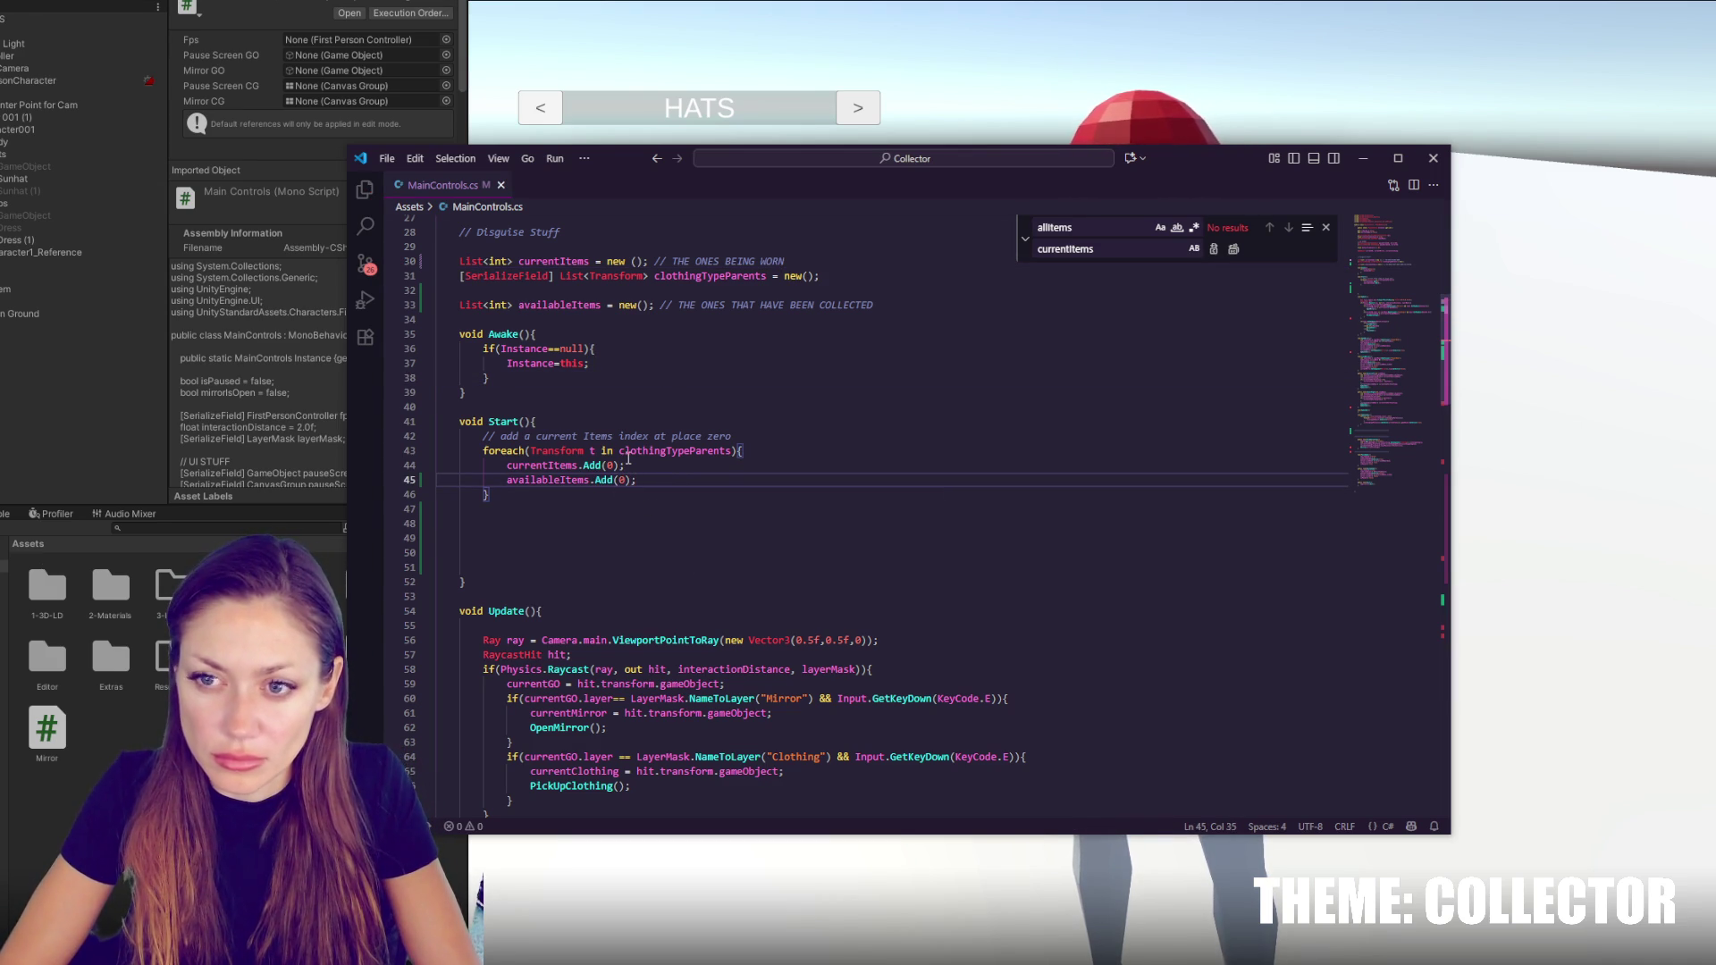
# Check where availableItems is used and scroll down to the SelectLeft method
pyautogui.doubleClick(577, 482)
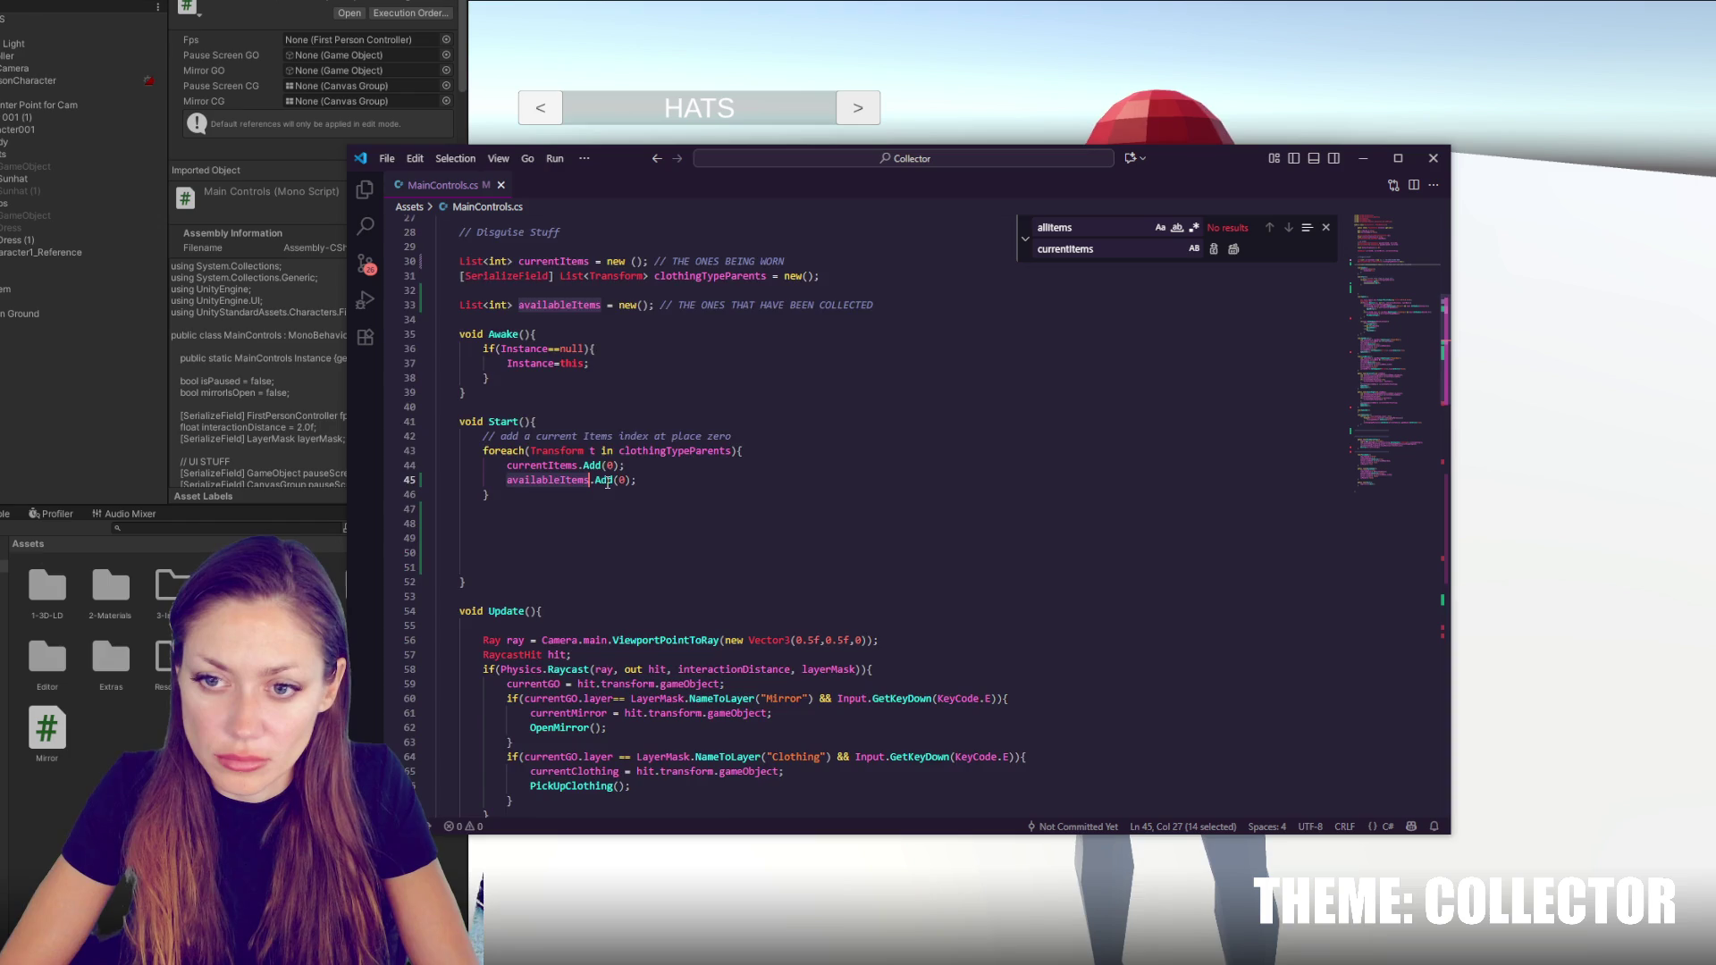
pyautogui.scroll(-15, 606, 483)
pyautogui.scroll(-4, 622, 453)
pyautogui.click(883, 457)
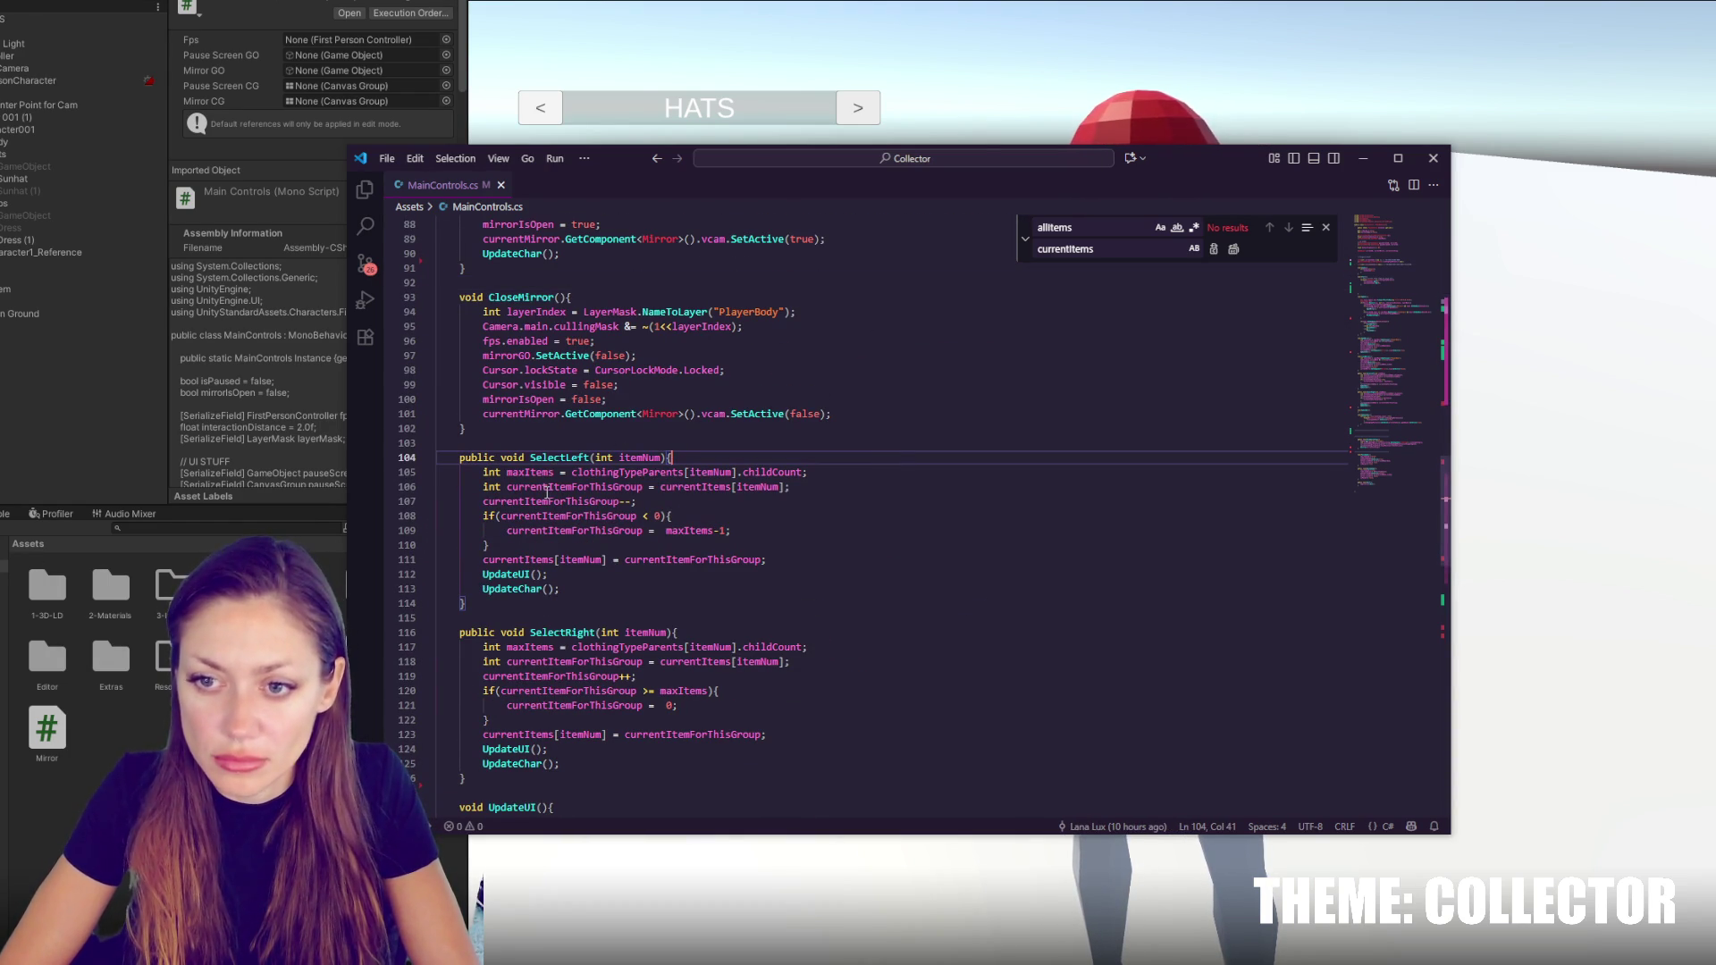
# Begin an 'if(availableItems.' check on a new line after SelectLeft's current-item lookup
pyautogui.click(561, 487)
pyautogui.click(859, 481)
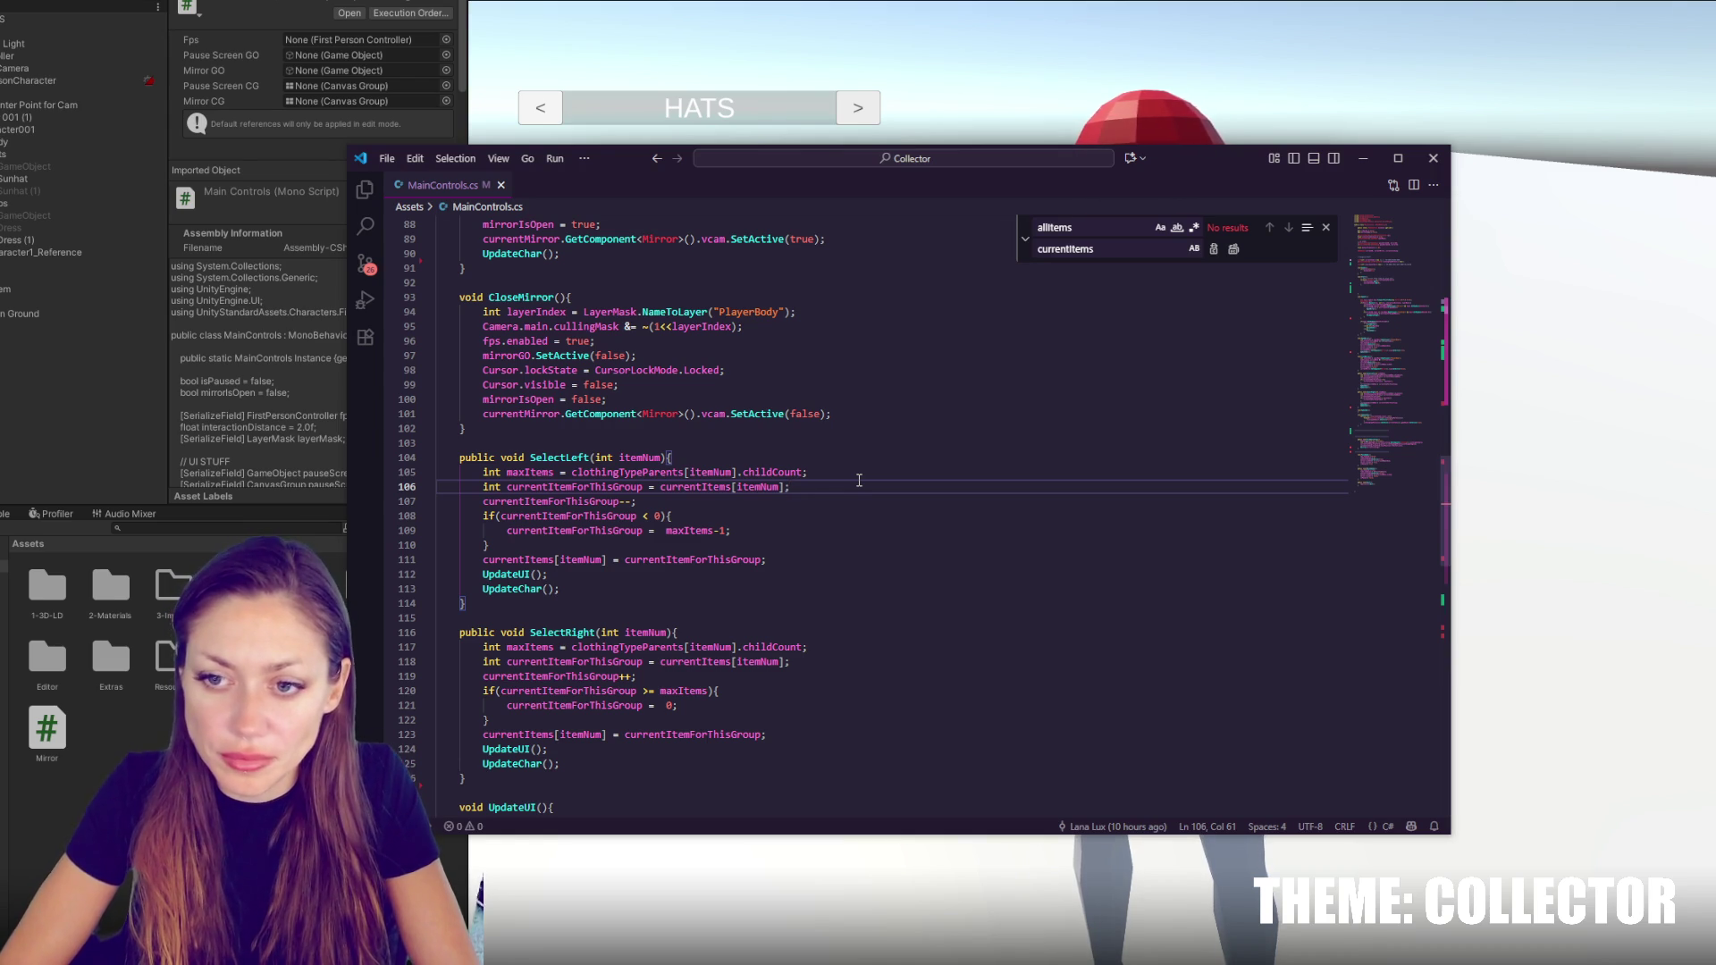
pyautogui.press('Return')
pyautogui.write('if(availableItems')
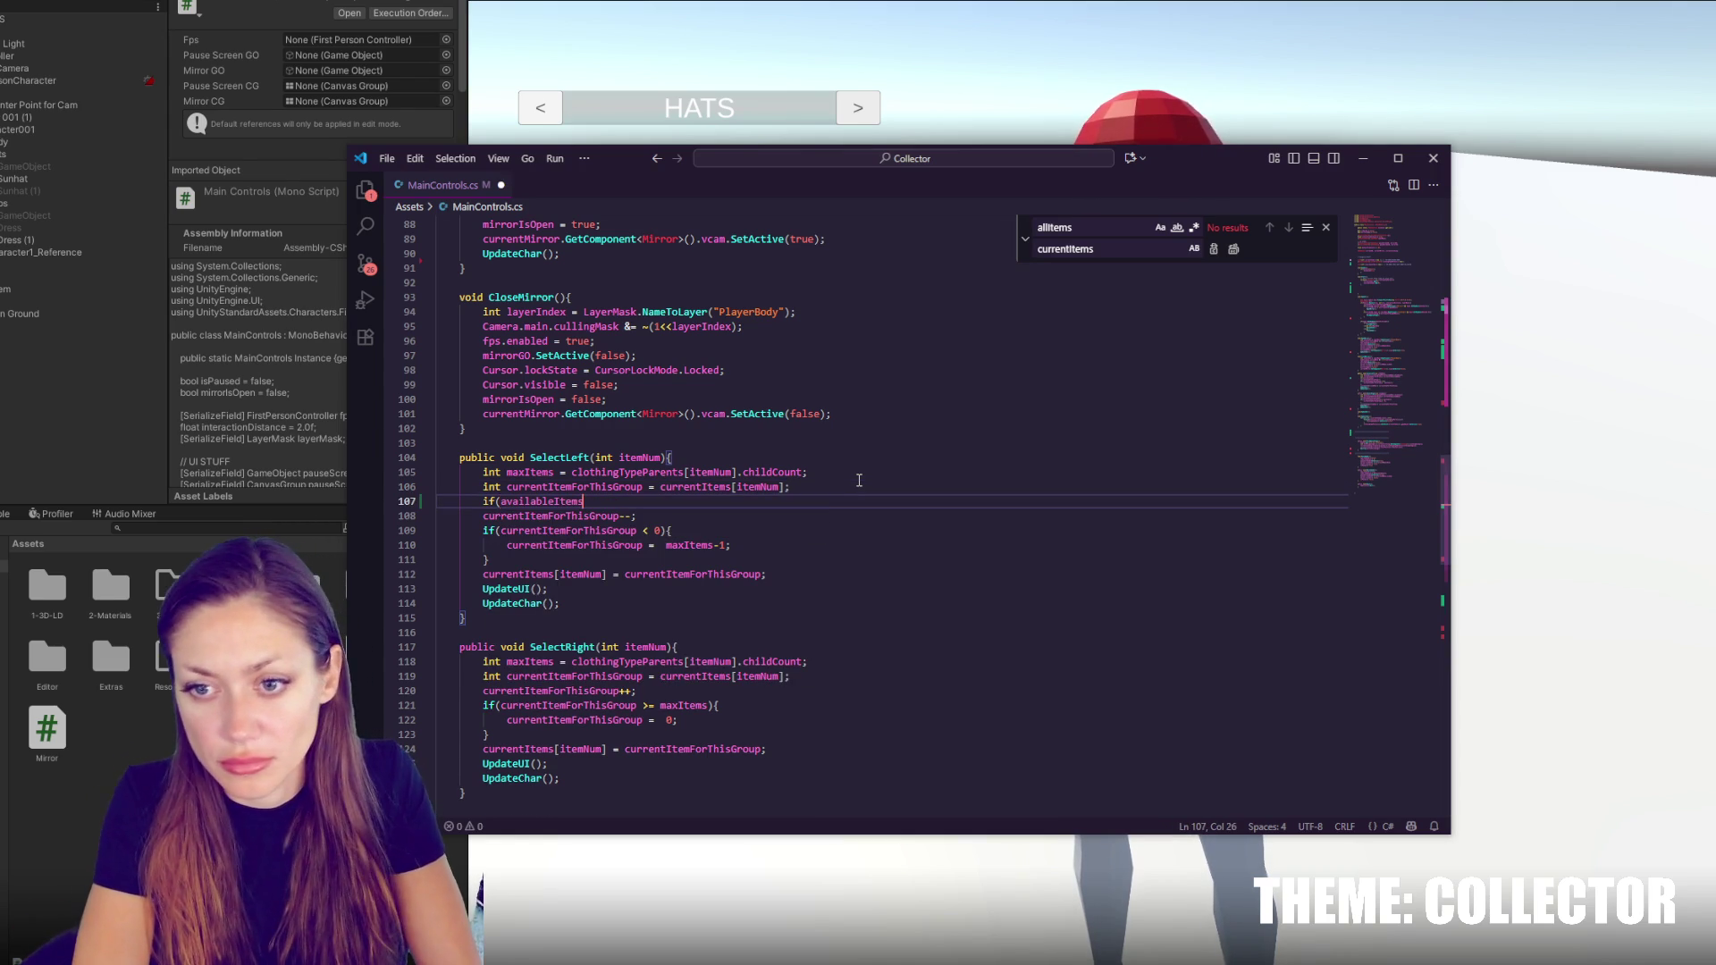
pyautogui.write(')')
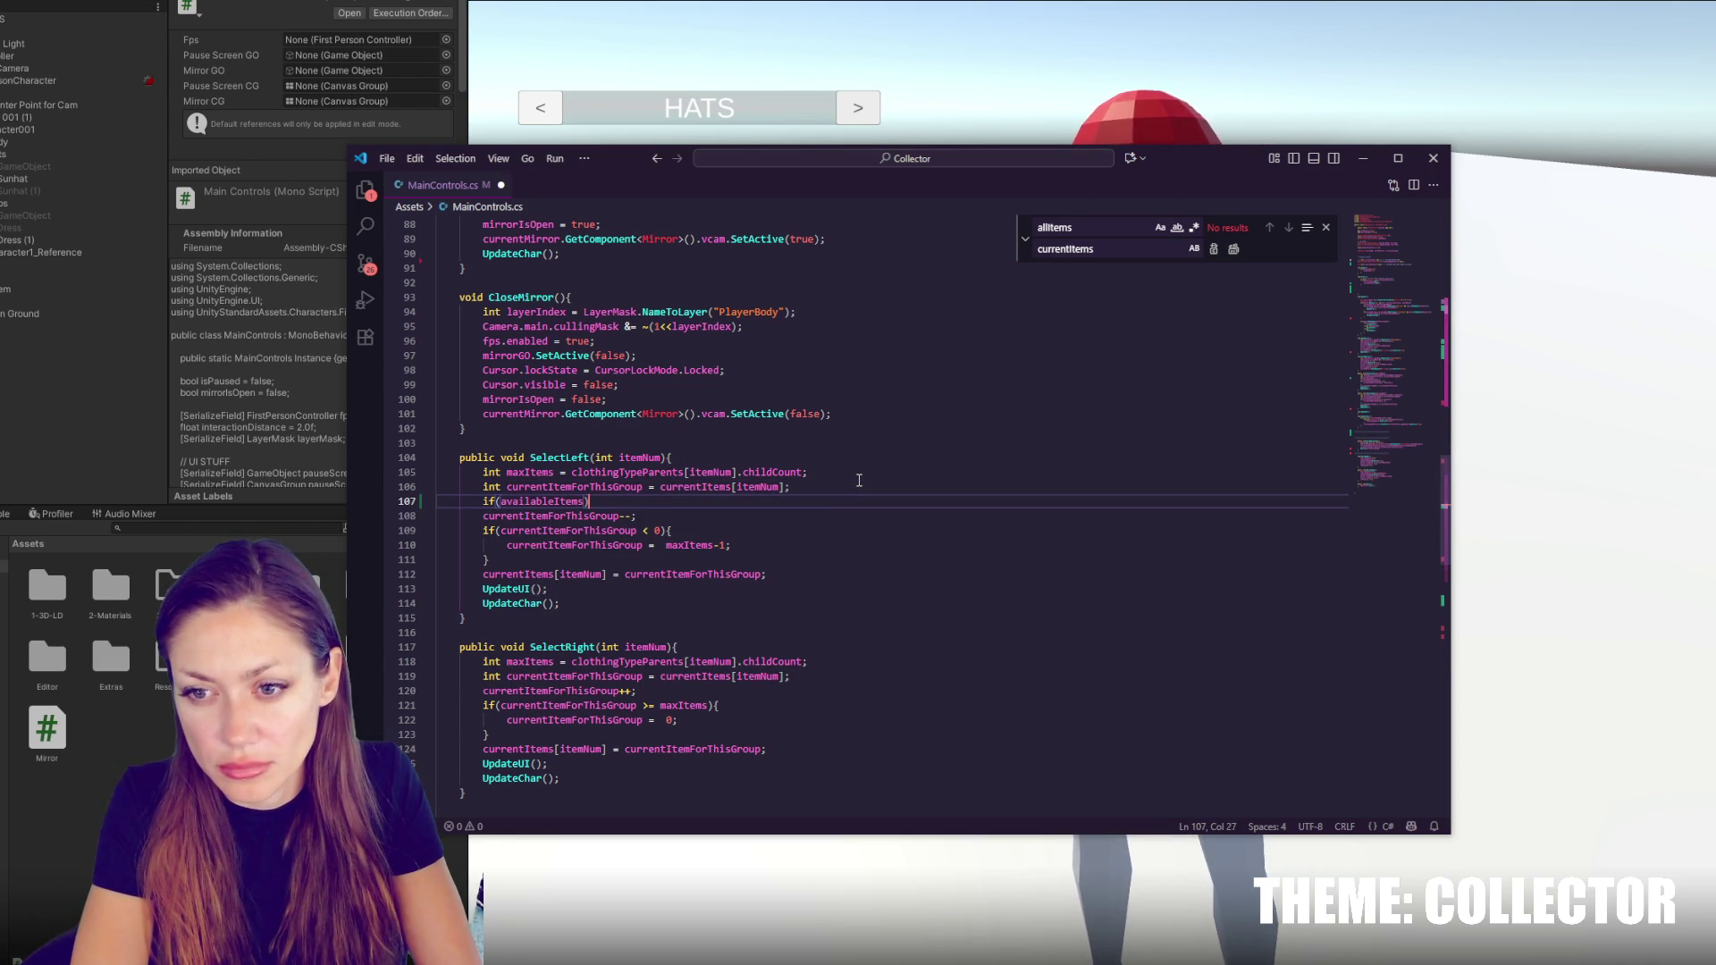
pyautogui.press('BackSpace')
pyautogui.write('.')
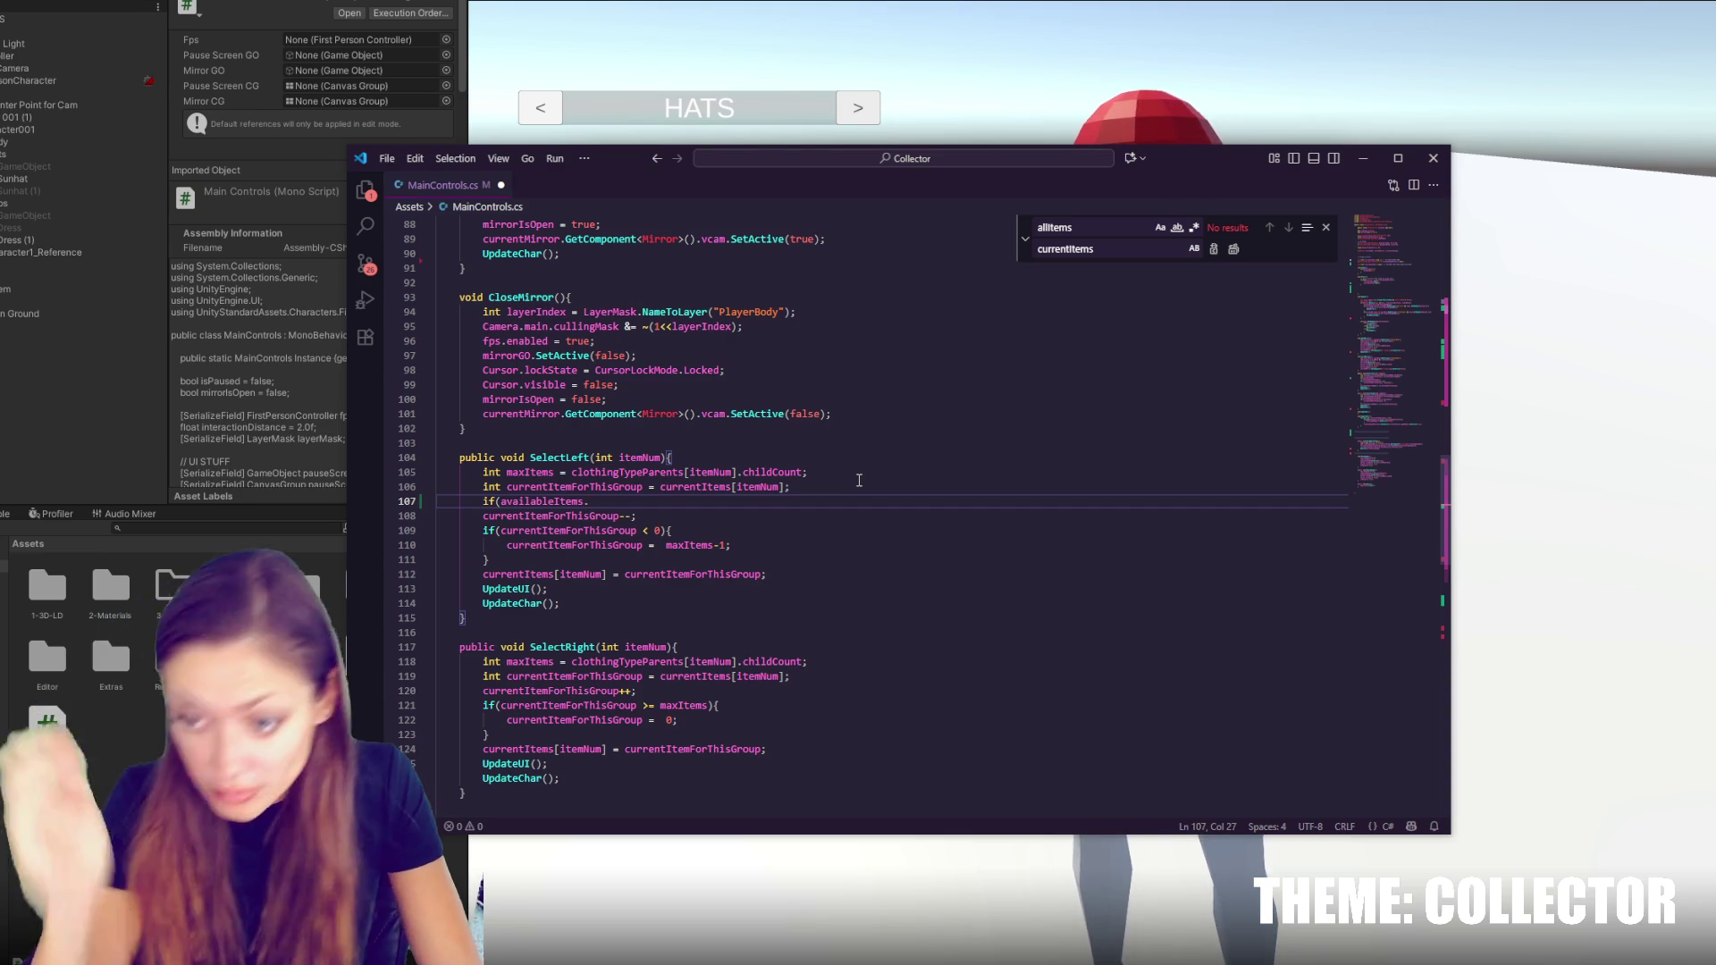
# Scroll back up to the field declarations and select availableItems' int element type
pyautogui.keyDown('shift'); pyautogui.click(861, 494); pyautogui.keyUp('shift')
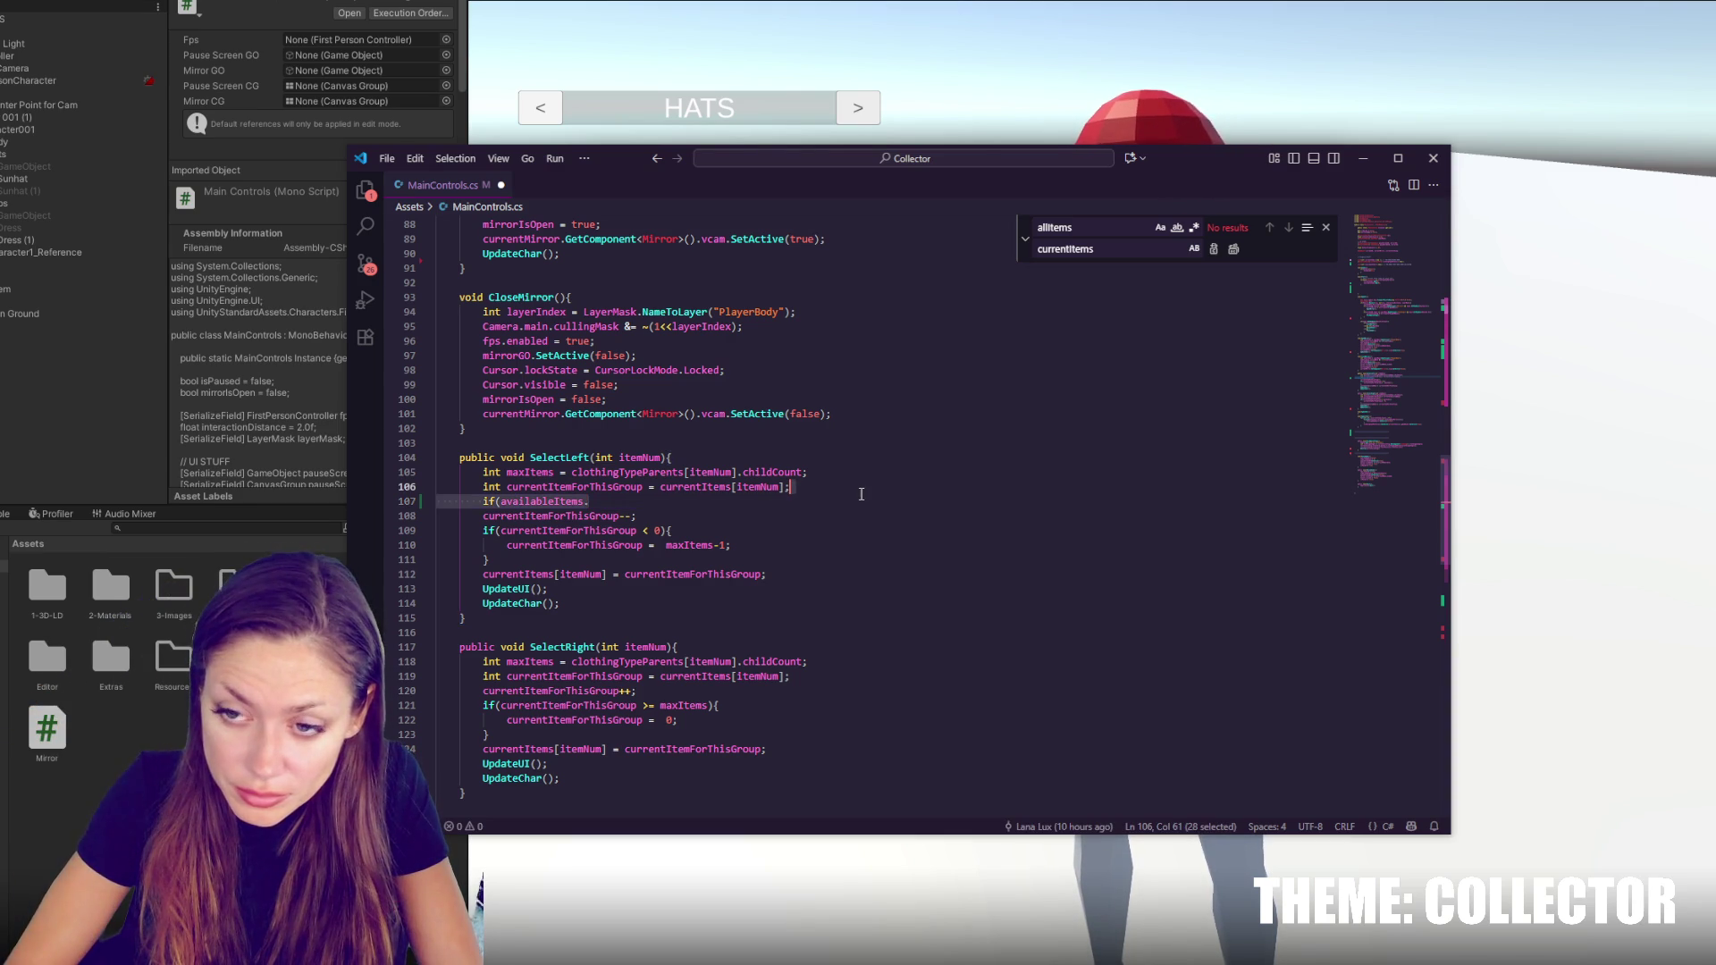
pyautogui.scroll(15, 861, 491)
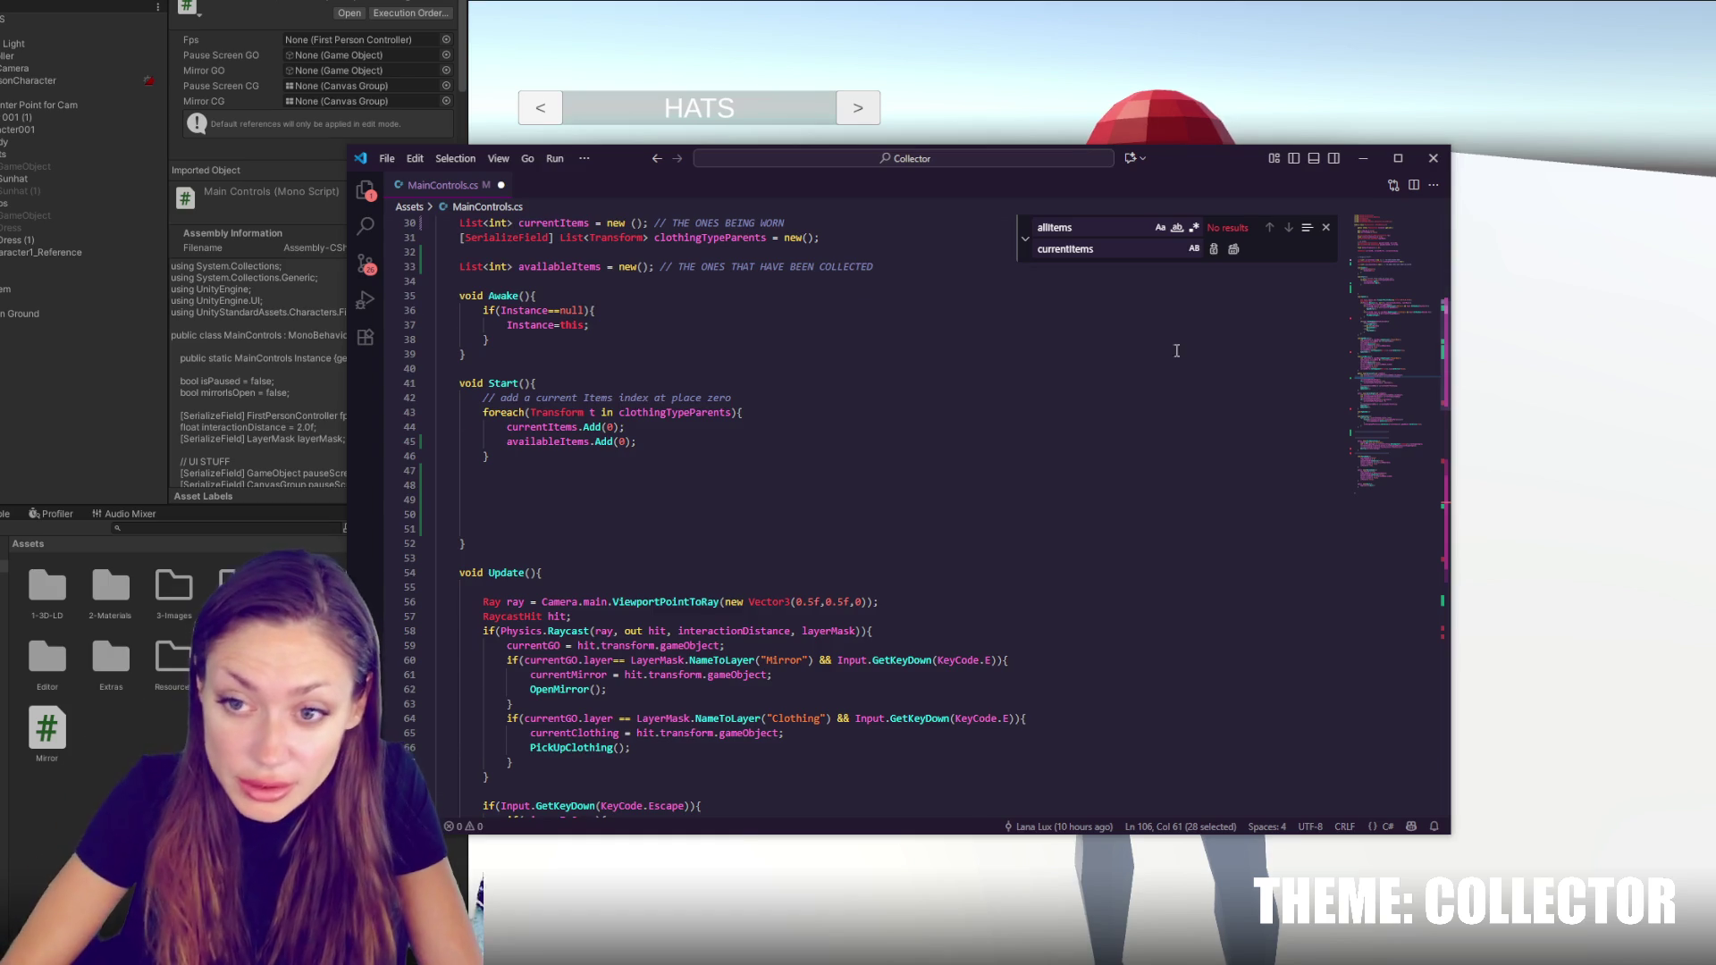
pyautogui.scroll(5, 1168, 306)
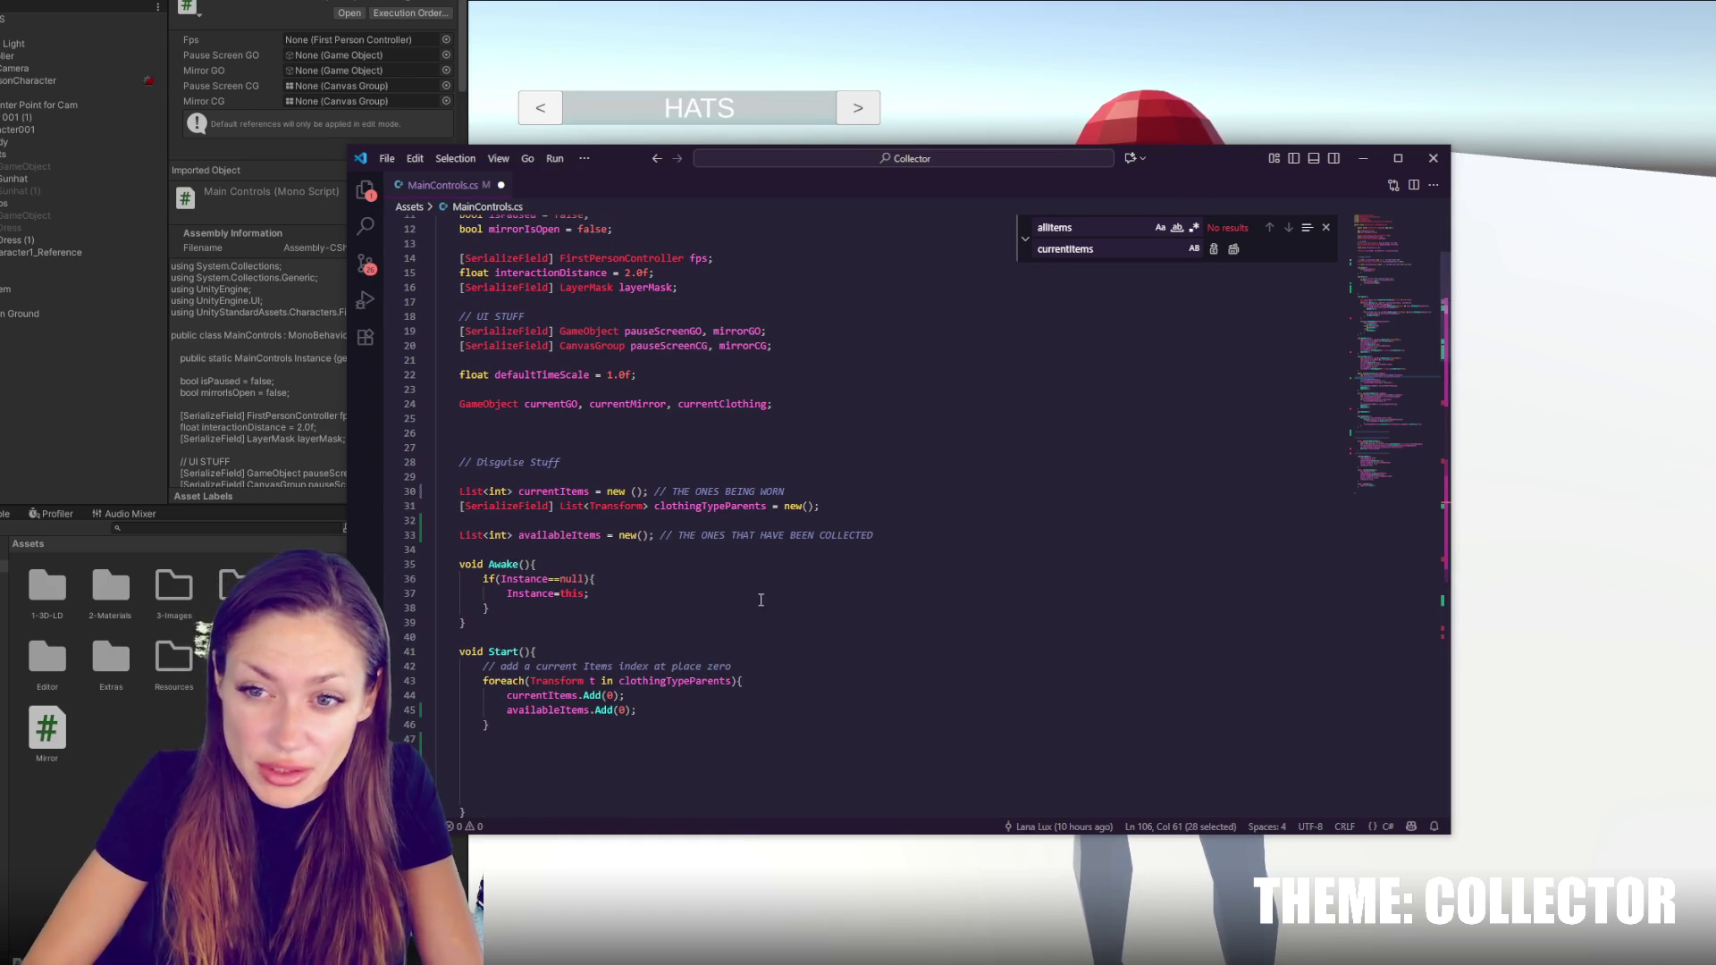
pyautogui.click(606, 403)
pyautogui.scroll(-3, 677, 410)
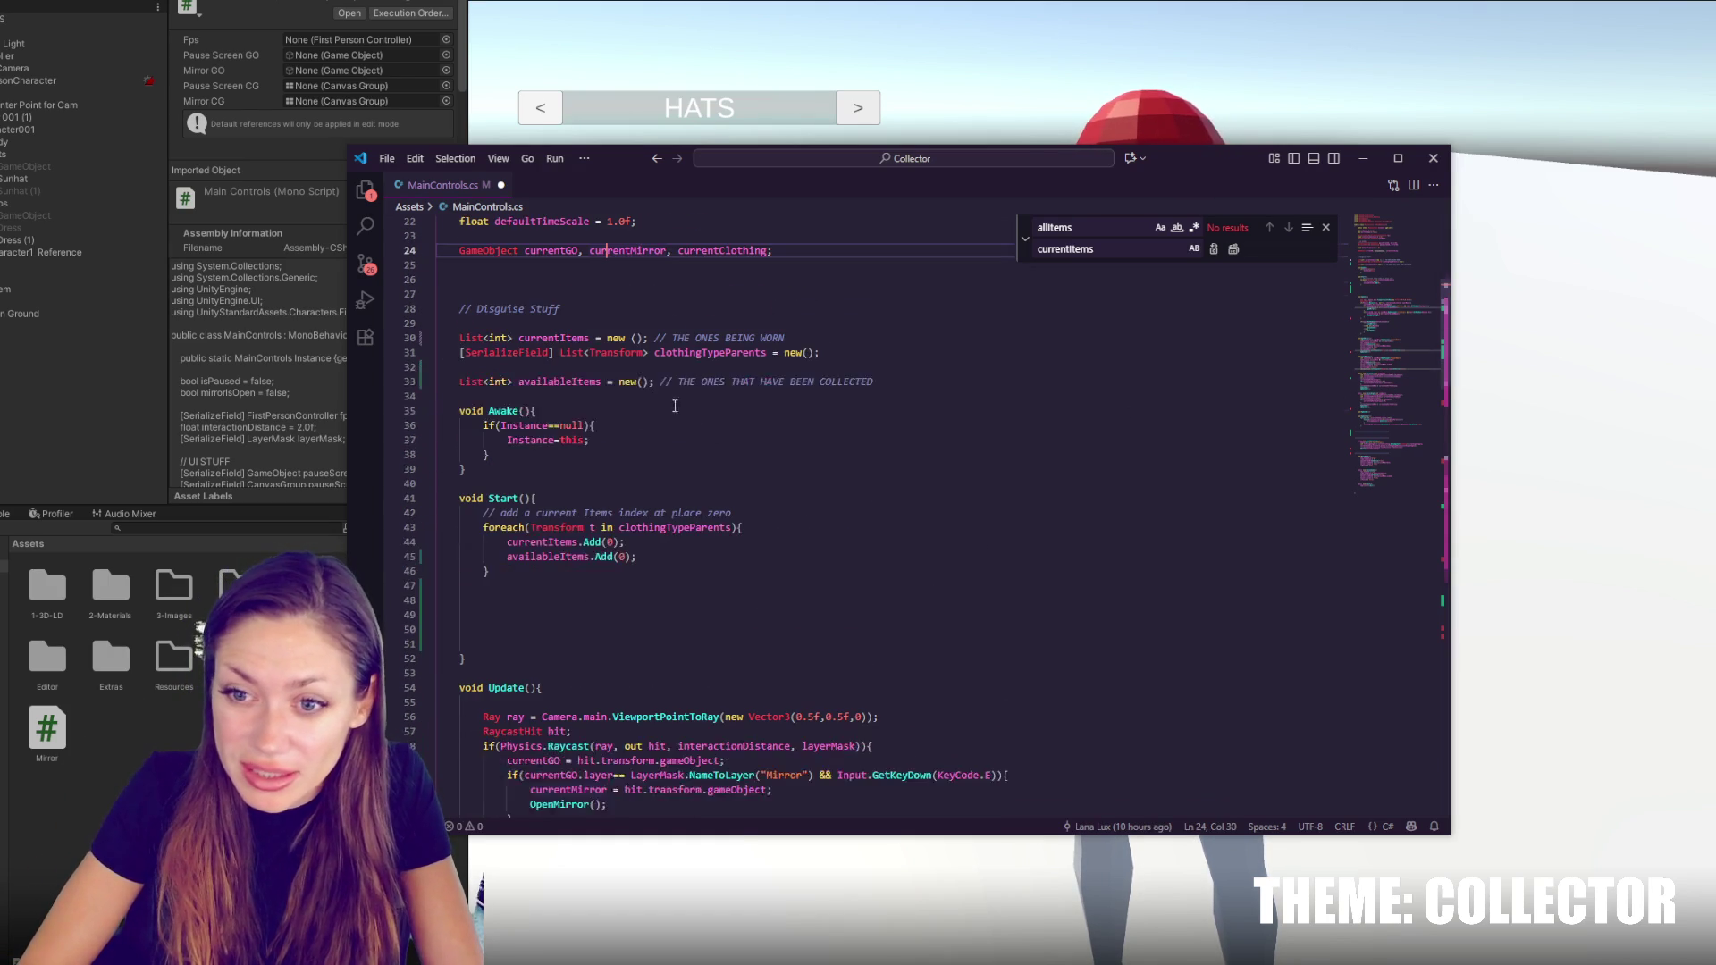
pyautogui.doubleClick(499, 382)
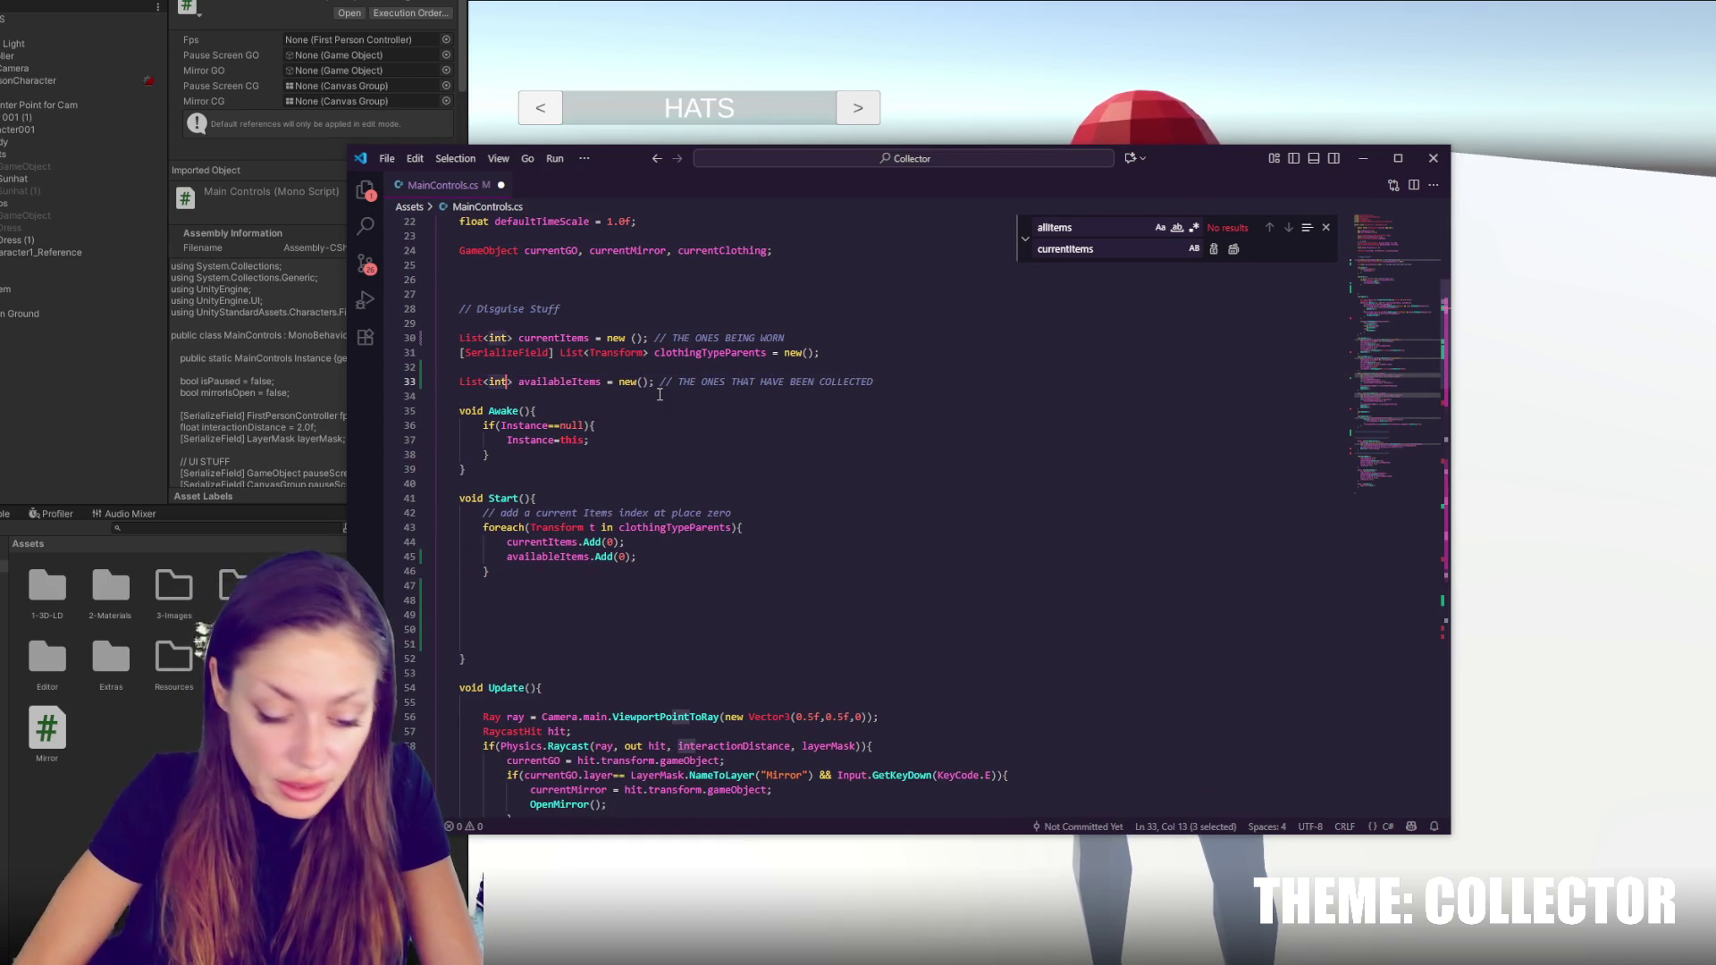
# Change the availableItems declaration on line 33 to List<List<bool>> and save MainControls.cs
pyautogui.write('boool')
pyautogui.press('BackSpace')
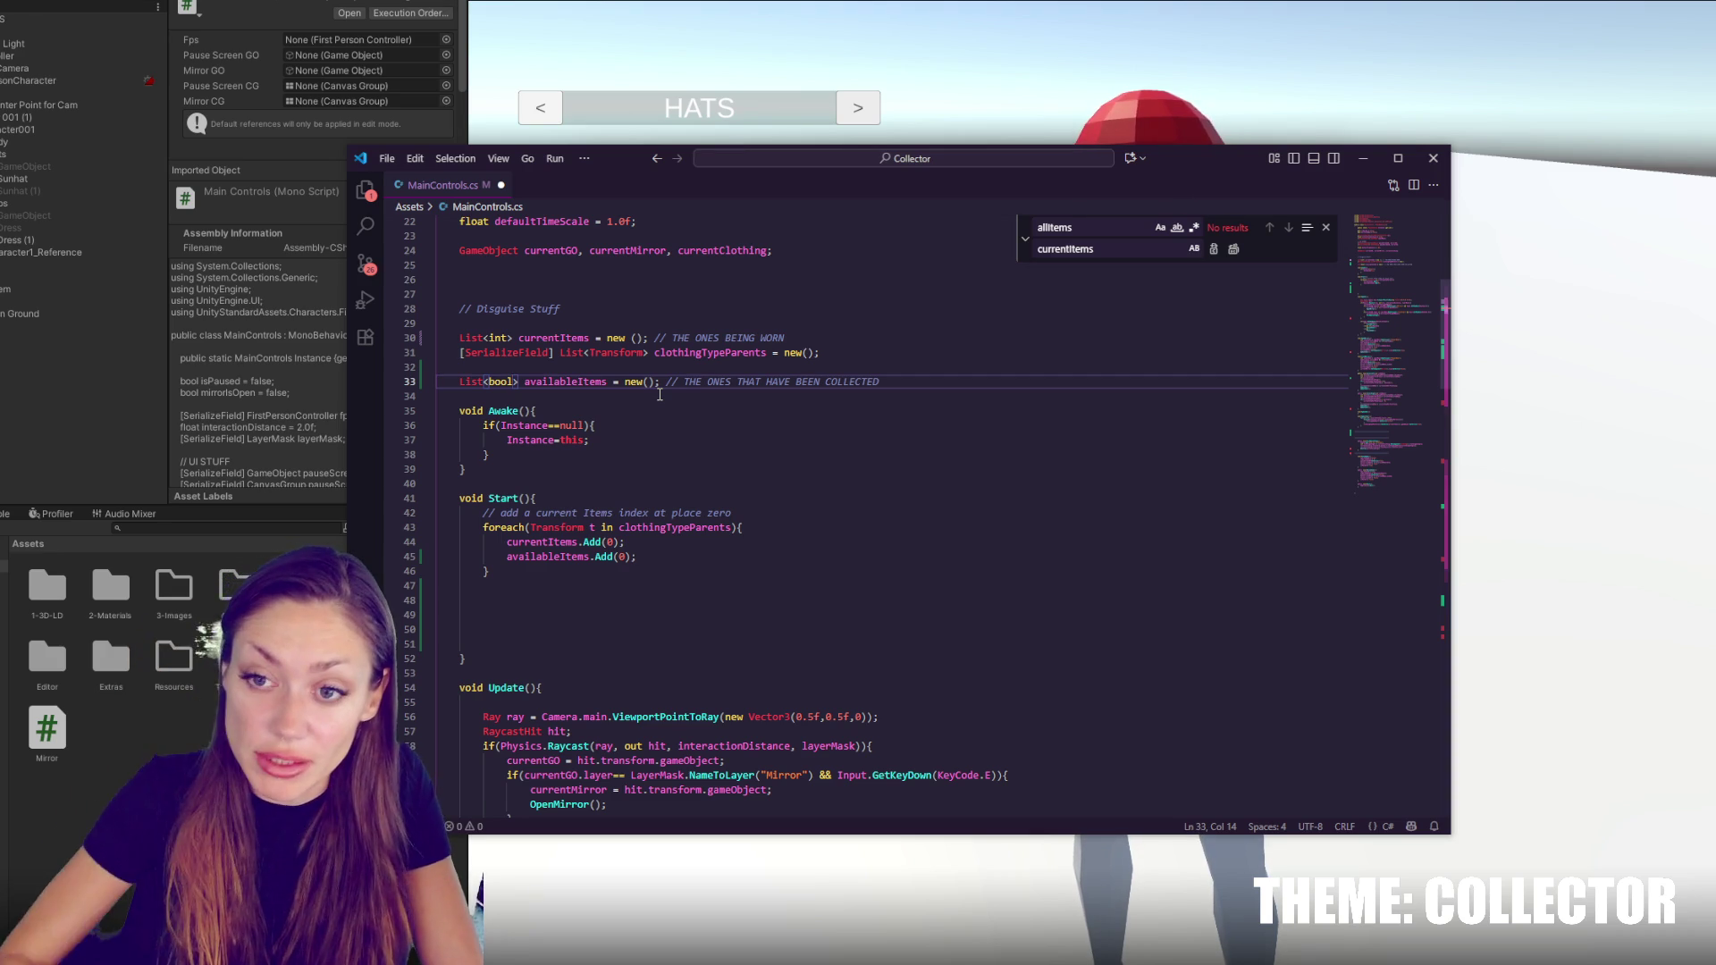
pyautogui.press('Home')
pyautogui.write('List<')
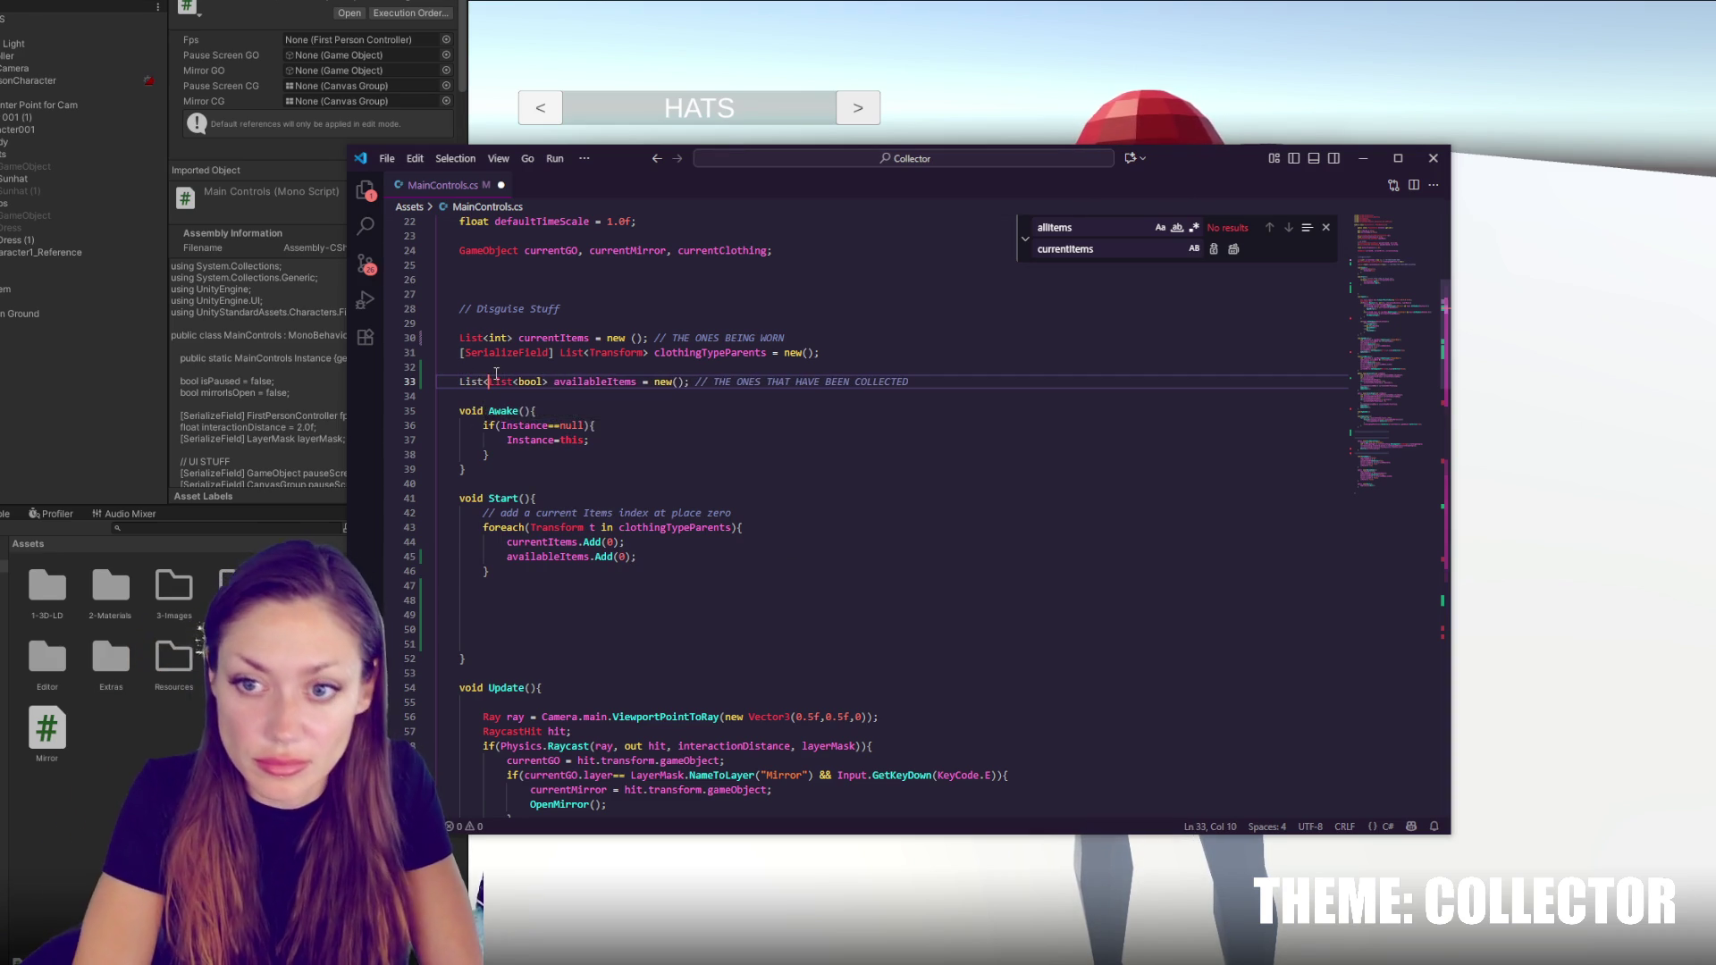
pyautogui.click(543, 382)
pyautogui.write('>')
pyautogui.hotkey('ctrl', 's')
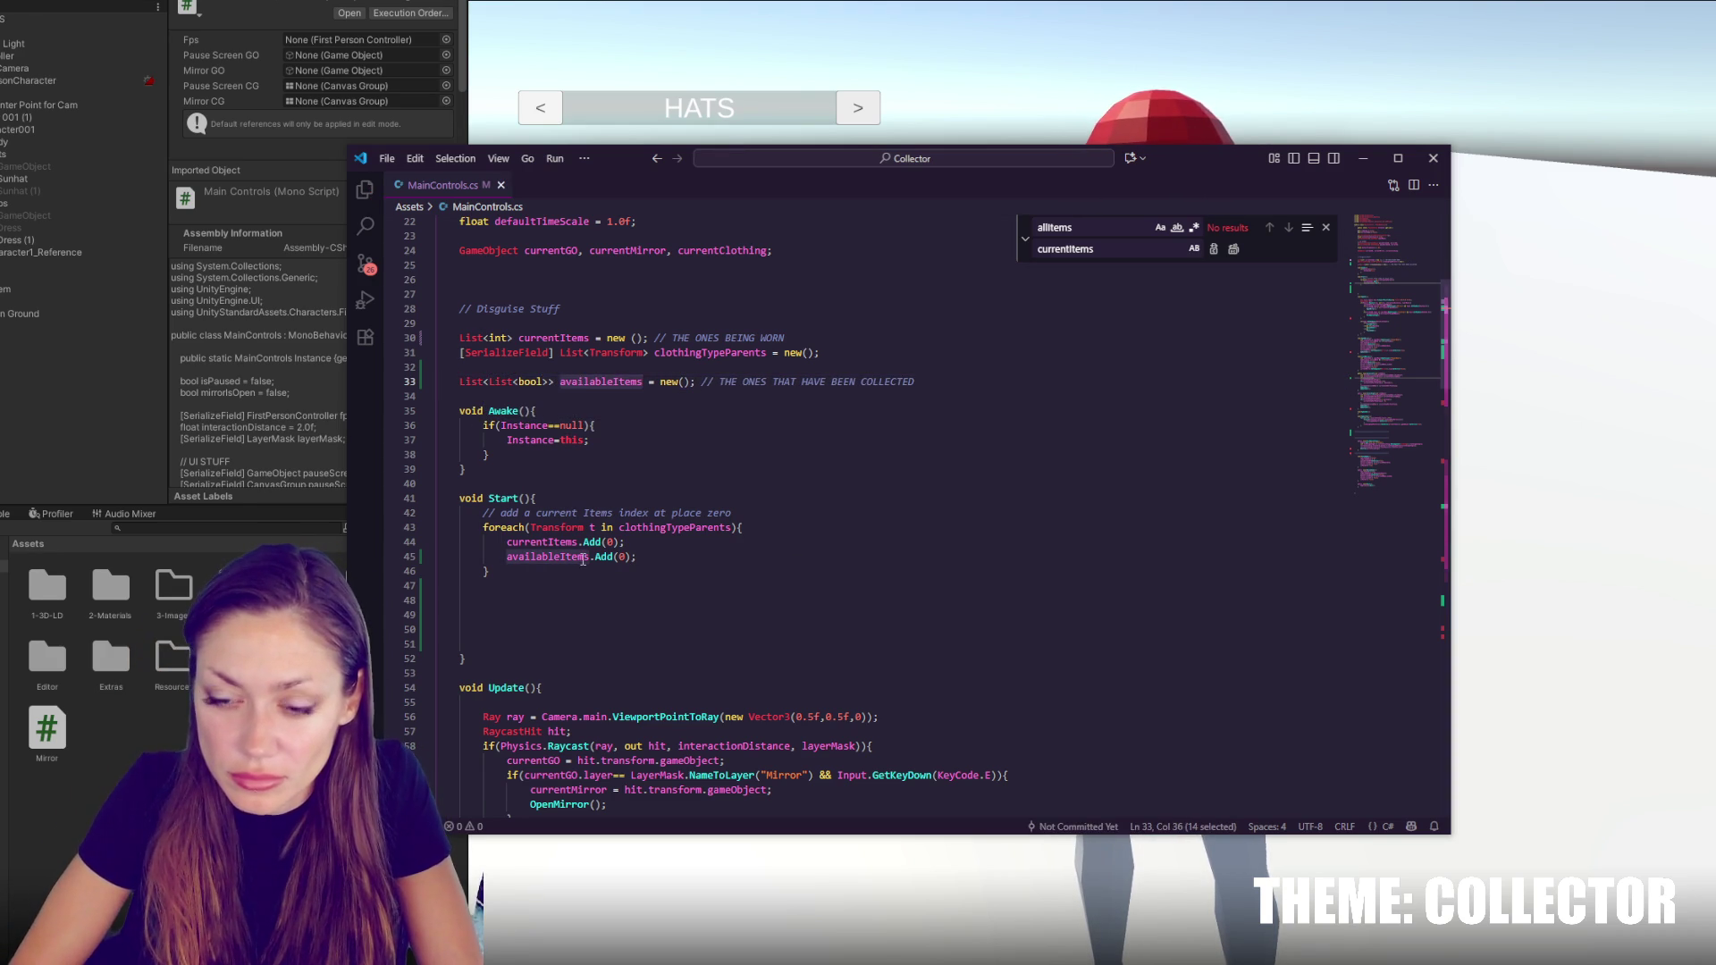
# Move to the end of the availableItems.Add line on line 45 in Start
pyautogui.click(600, 560)
pyautogui.press('Left')
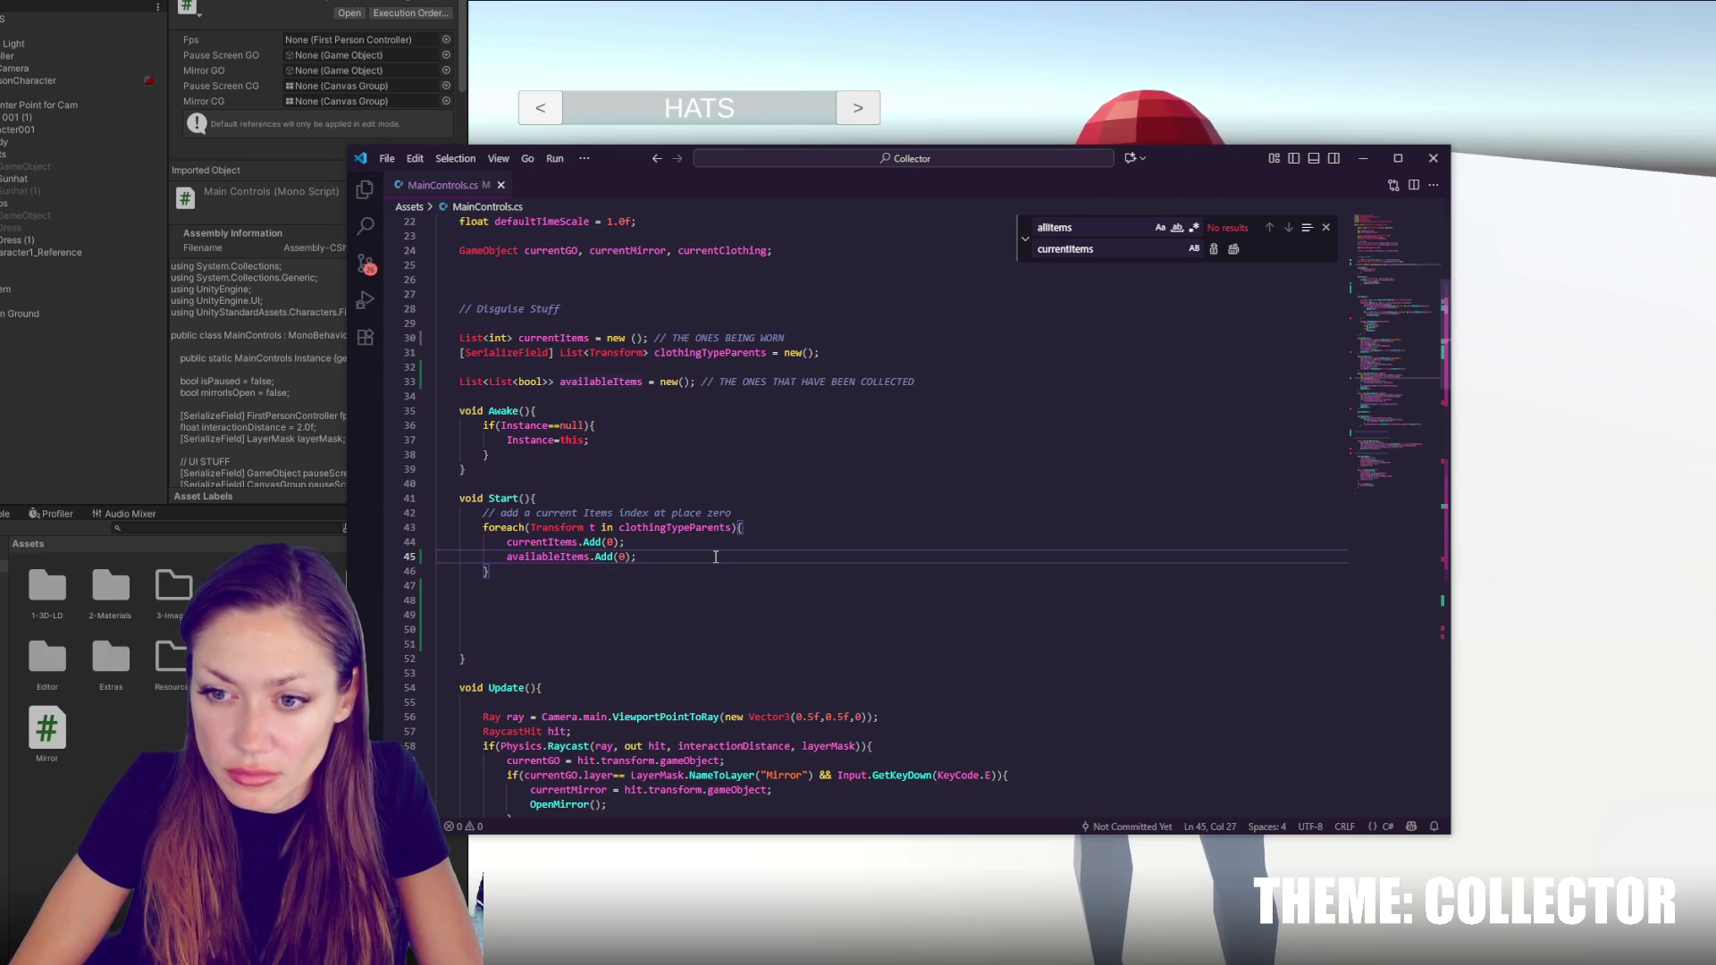
pyautogui.click(713, 554)
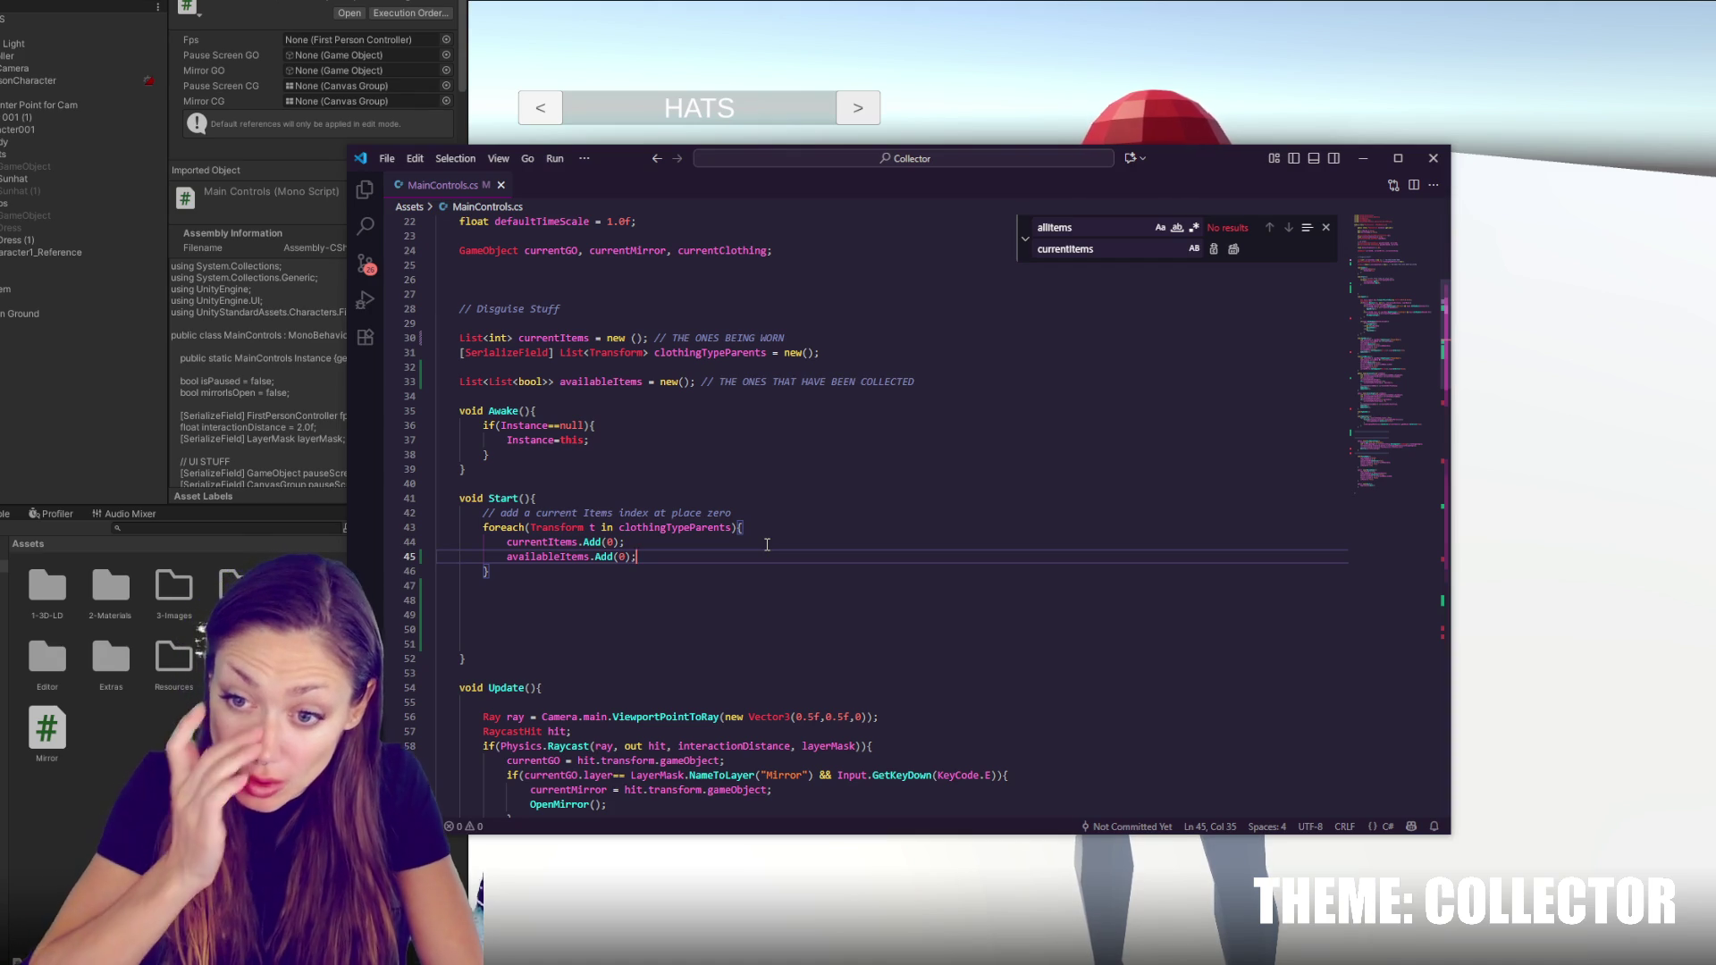
# Begin a for loop over clothingTypes below Start's loop, then delete it again
pyautogui.click(733, 566)
pyautogui.press('Return')
pyautogui.press('Return')
pyautogui.write('fo')
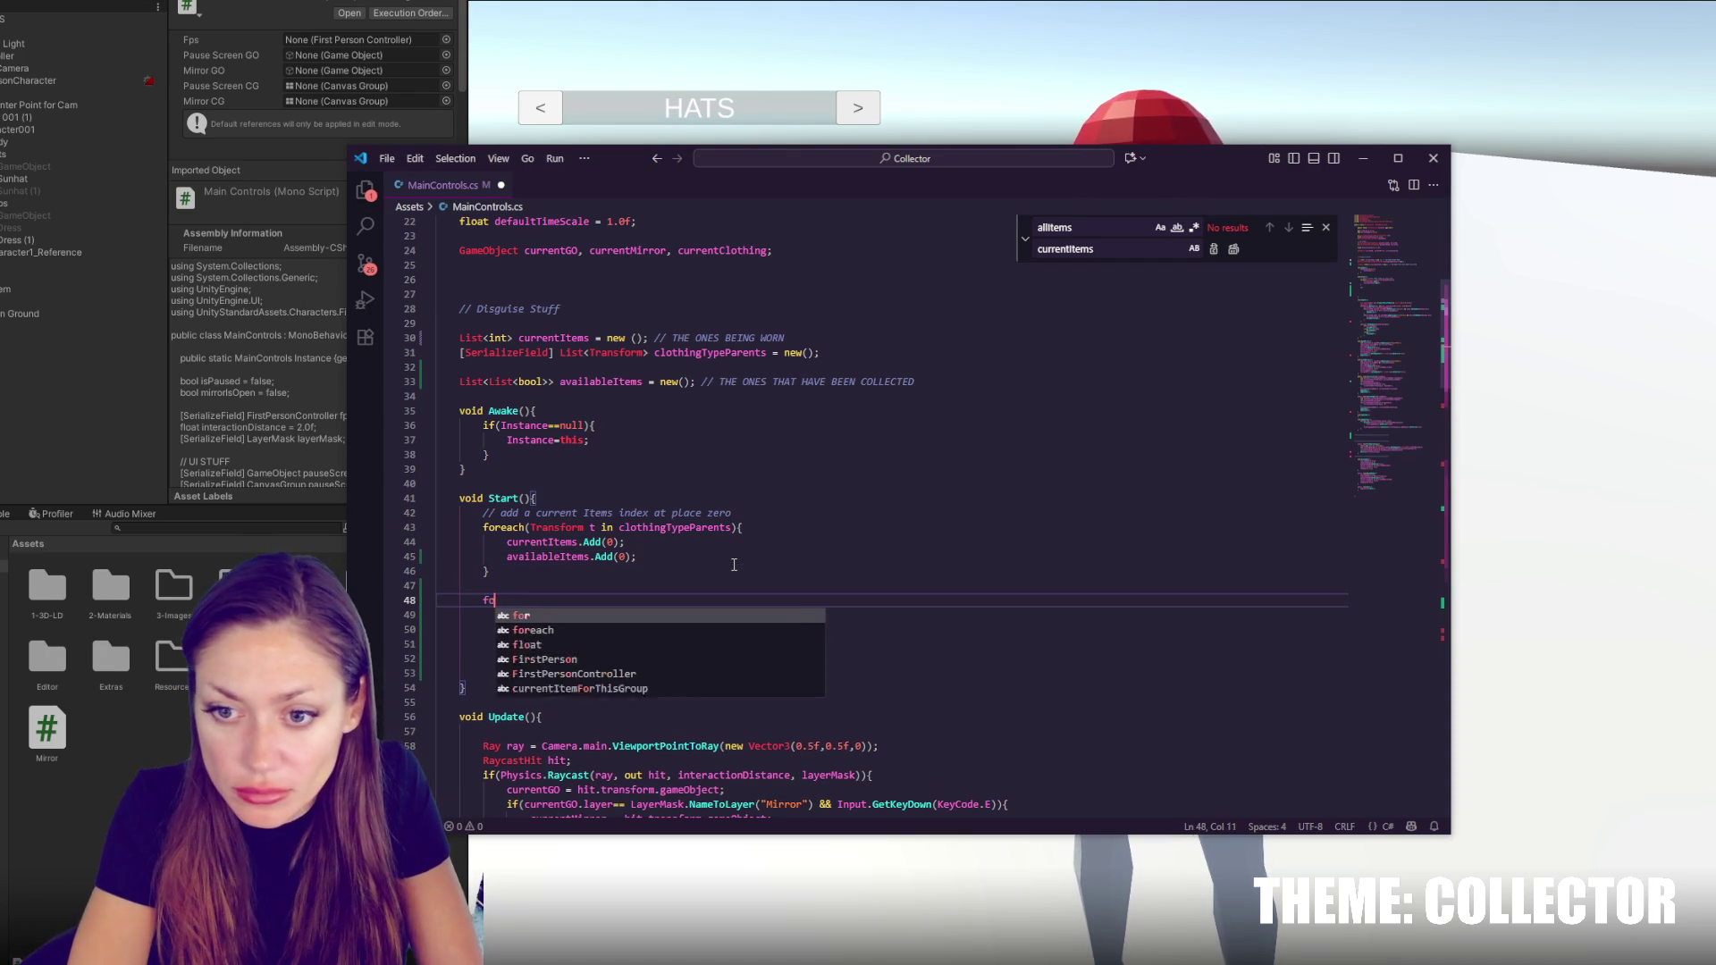
pyautogui.write('r (int i=0; ')
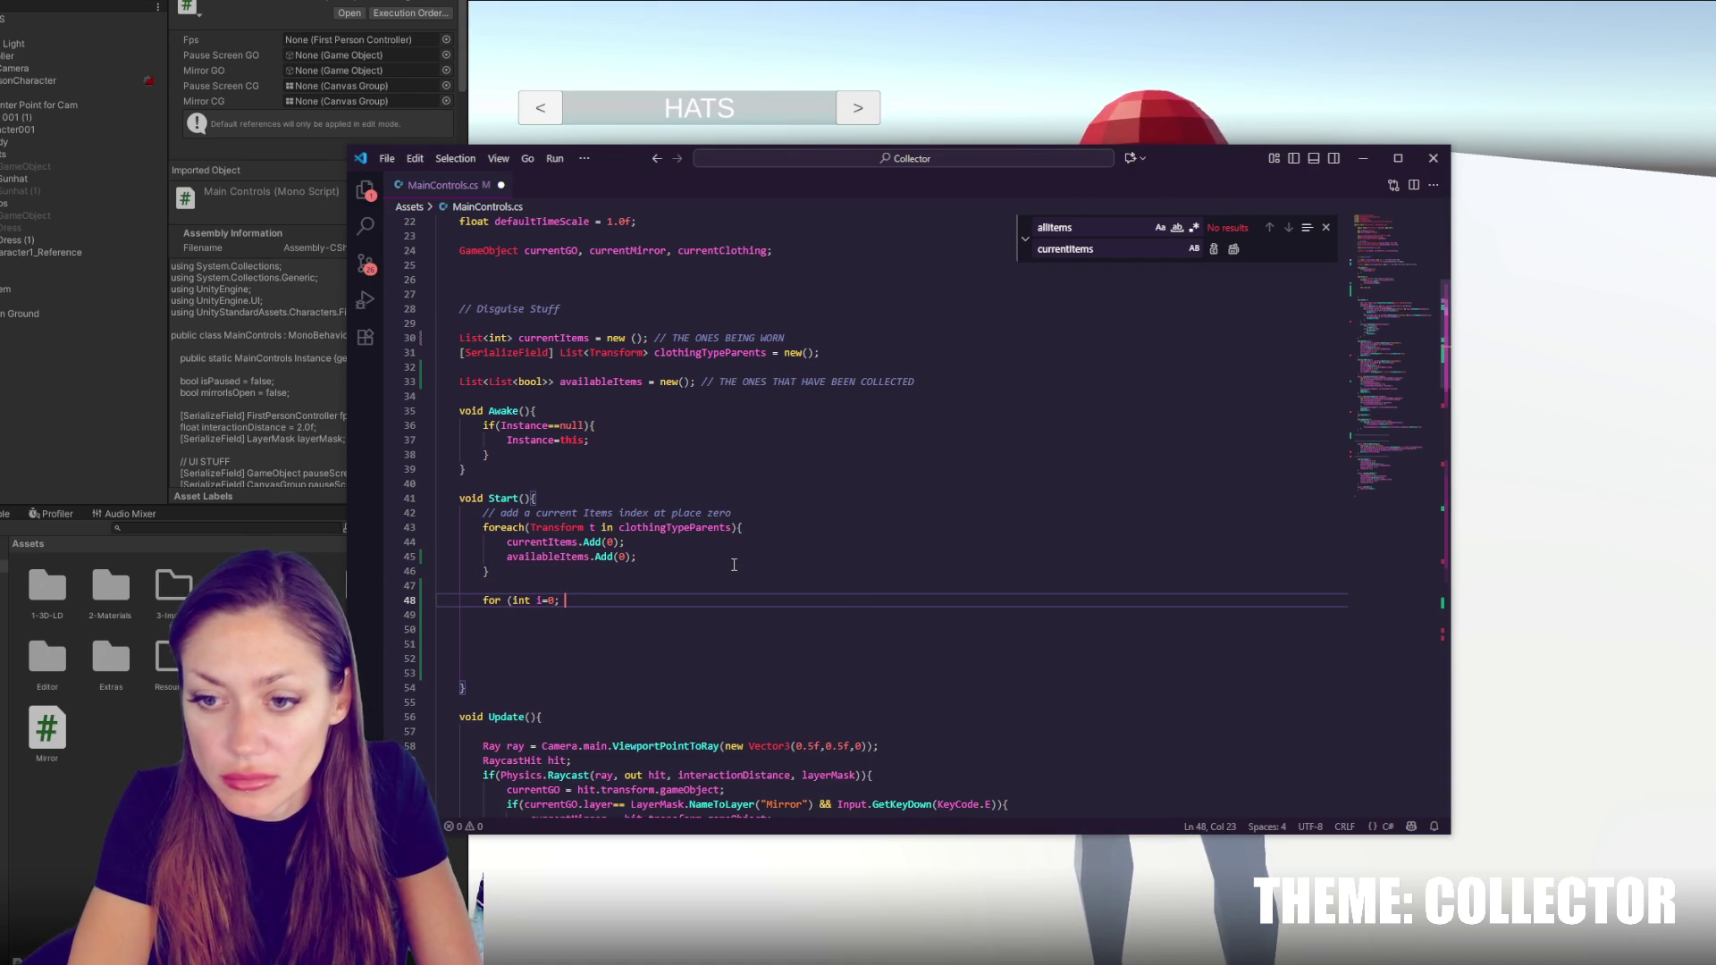
pyautogui.write('i<clothingTypes.')
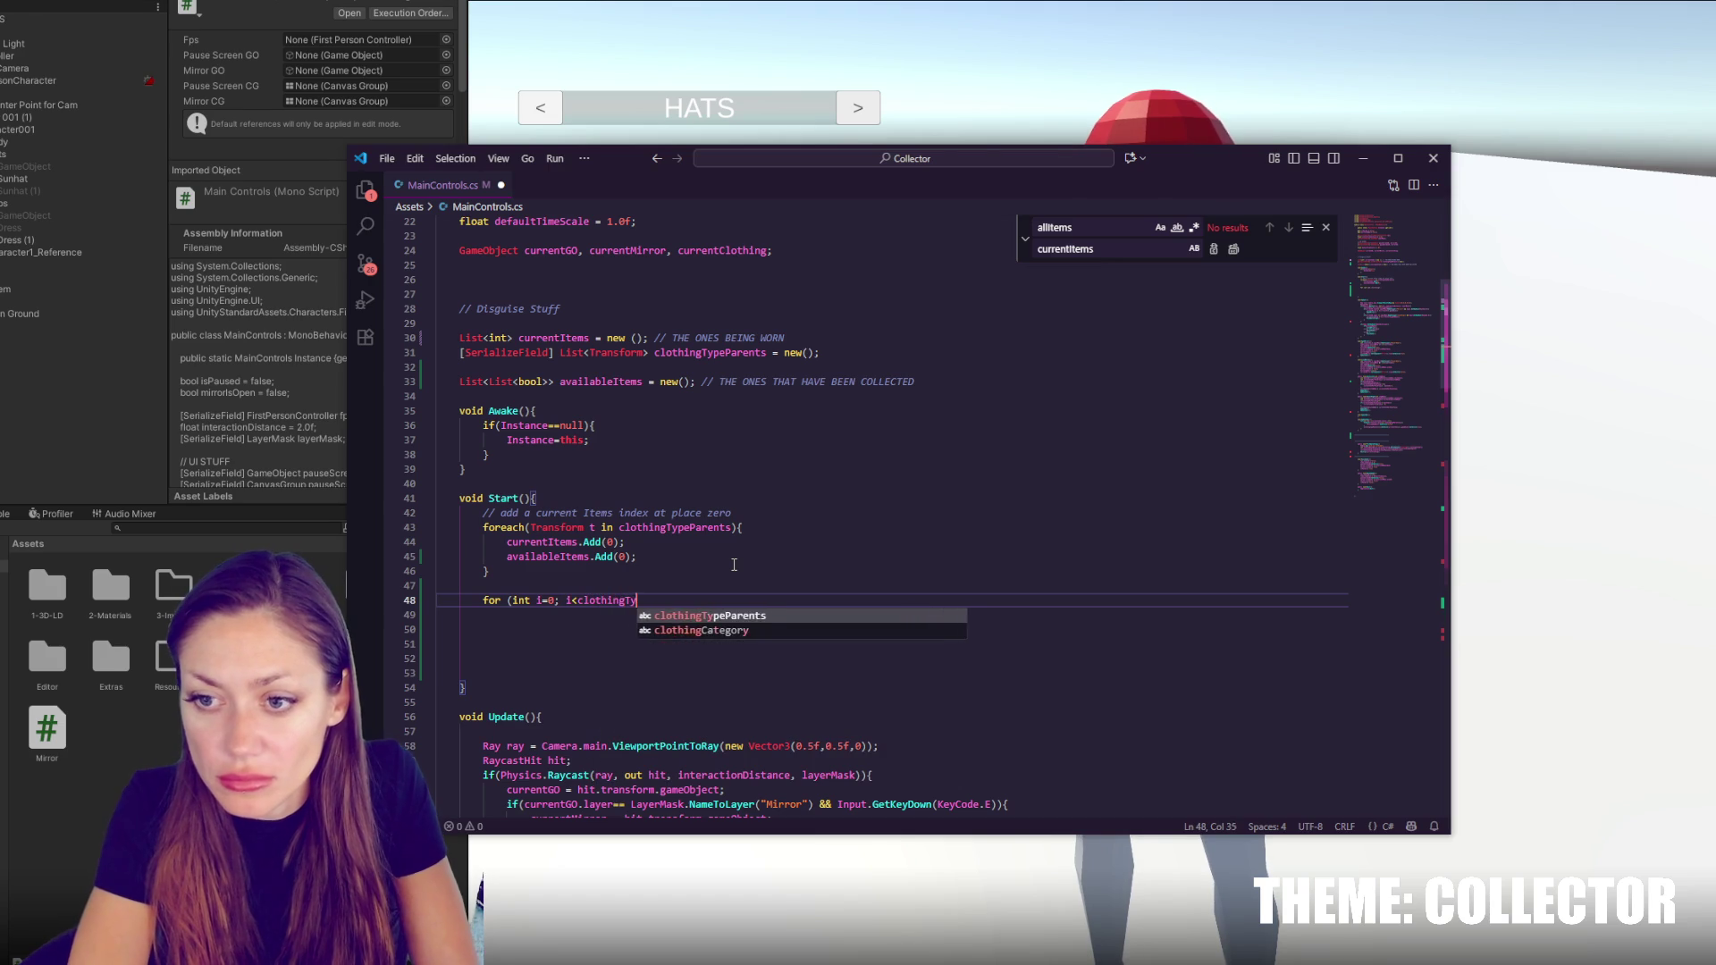
pyautogui.press('BackSpace')
pyautogui.press('BackSpace')
pyautogui.press('BackSpace')
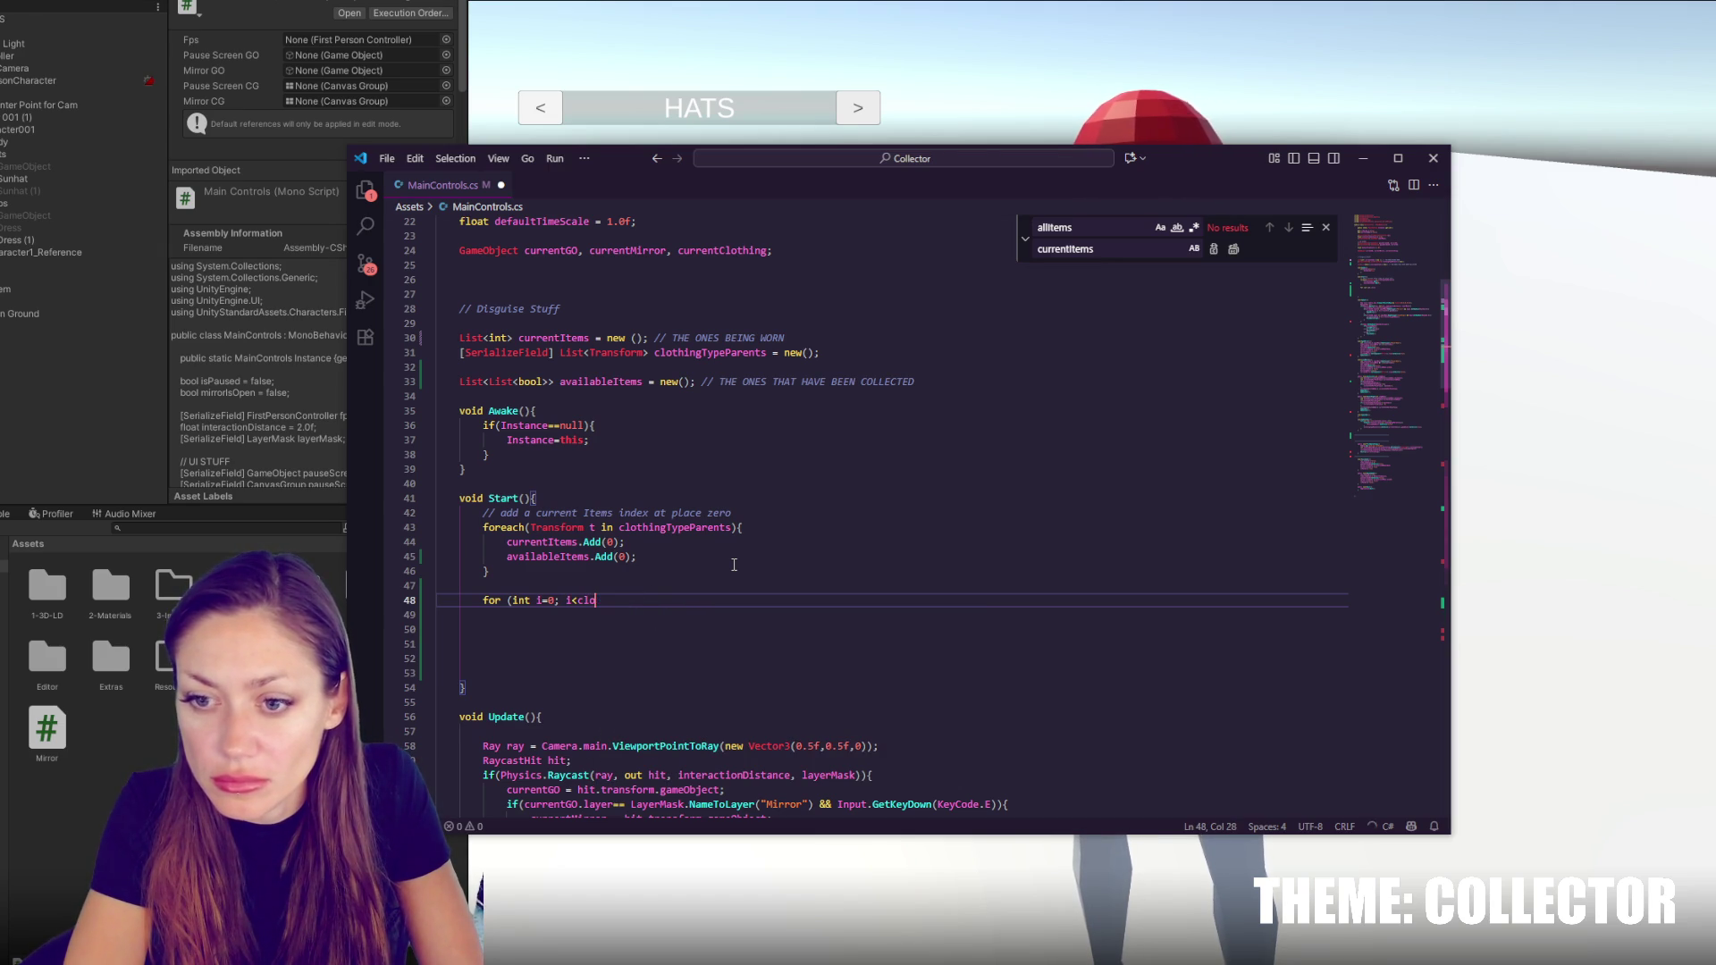
pyautogui.write('available')
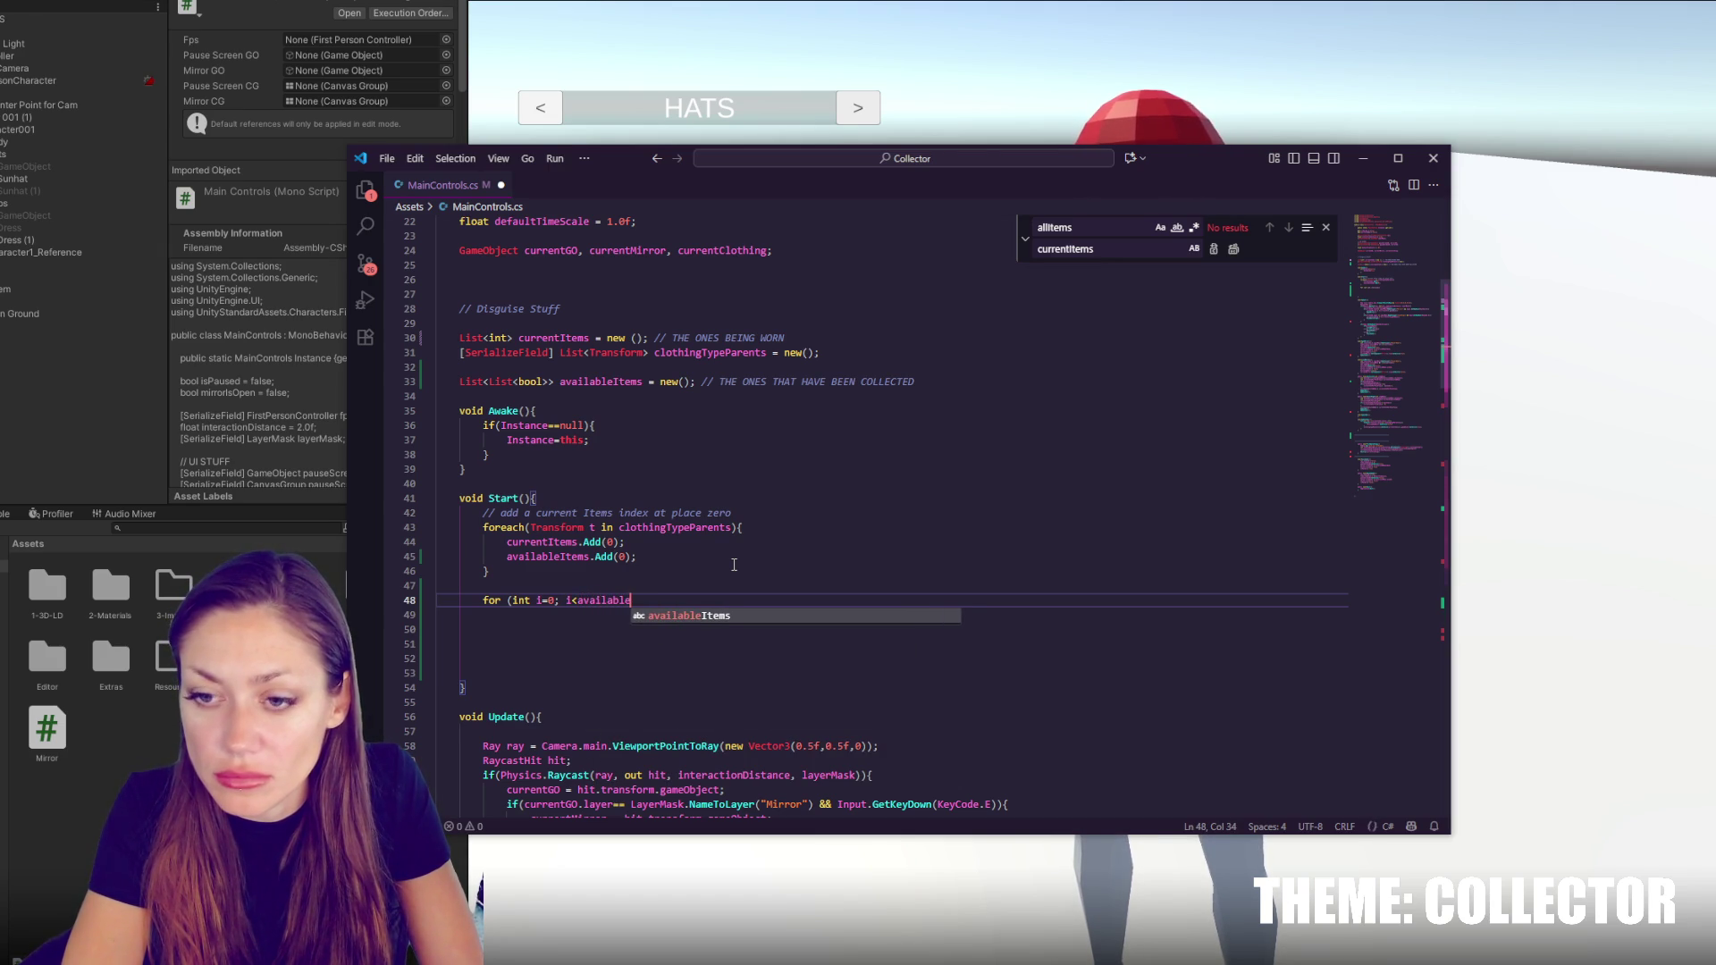
pyautogui.press('BackSpace')
pyautogui.press('BackSpace')
pyautogui.press('BackSpace')
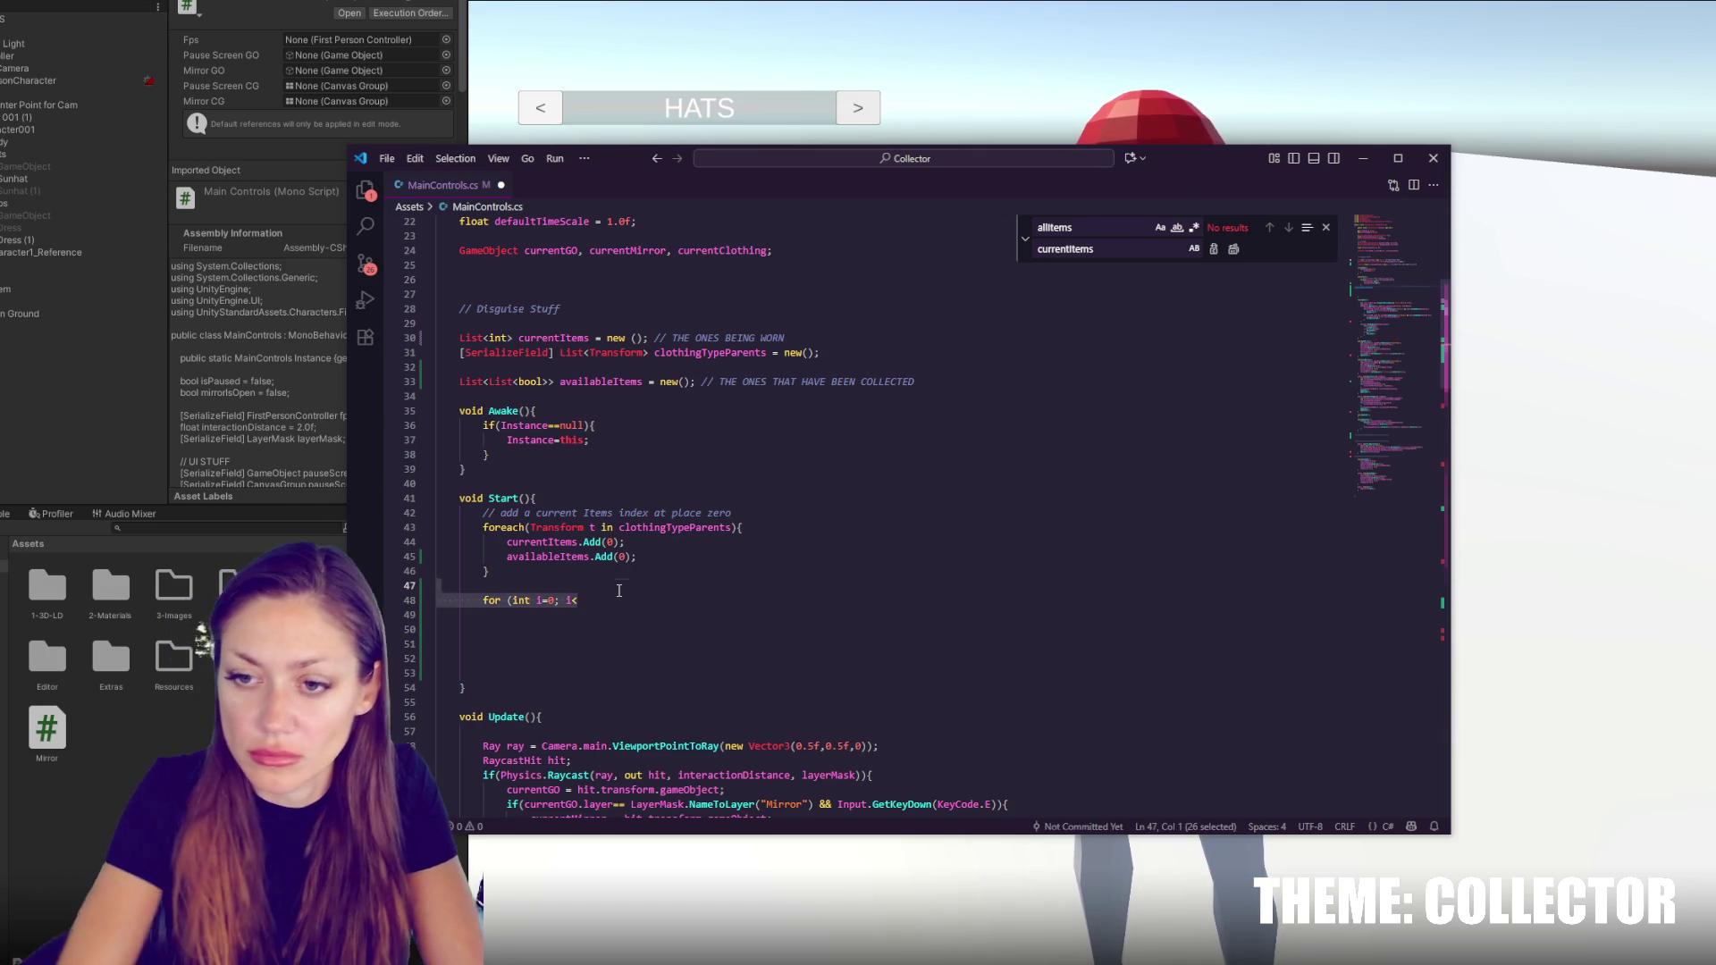
pyautogui.press('BackSpace')
pyautogui.press('BackSpace')
pyautogui.press('BackSpace')
# Open a line after availableItems.Add(0) and draft a foreach(Transform c in ...) header
pyautogui.click(681, 565)
pyautogui.press('Return')
pyautogui.write('foreach(')
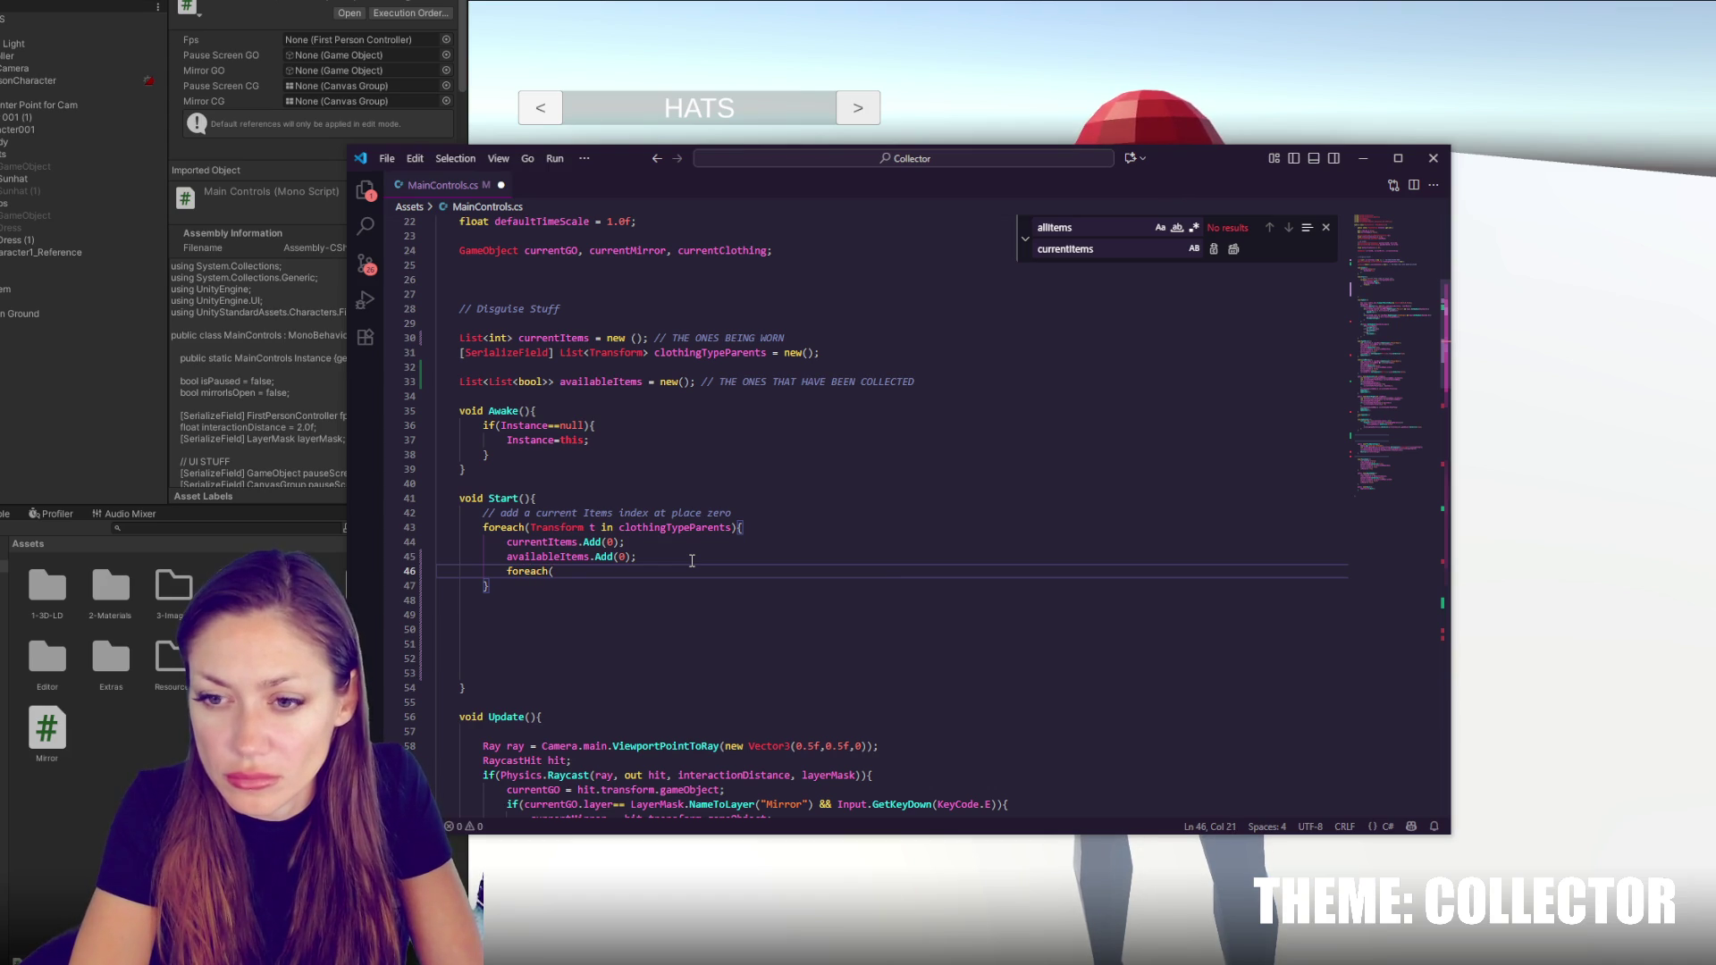
pyautogui.write('Transform')
pyautogui.write(' c in')
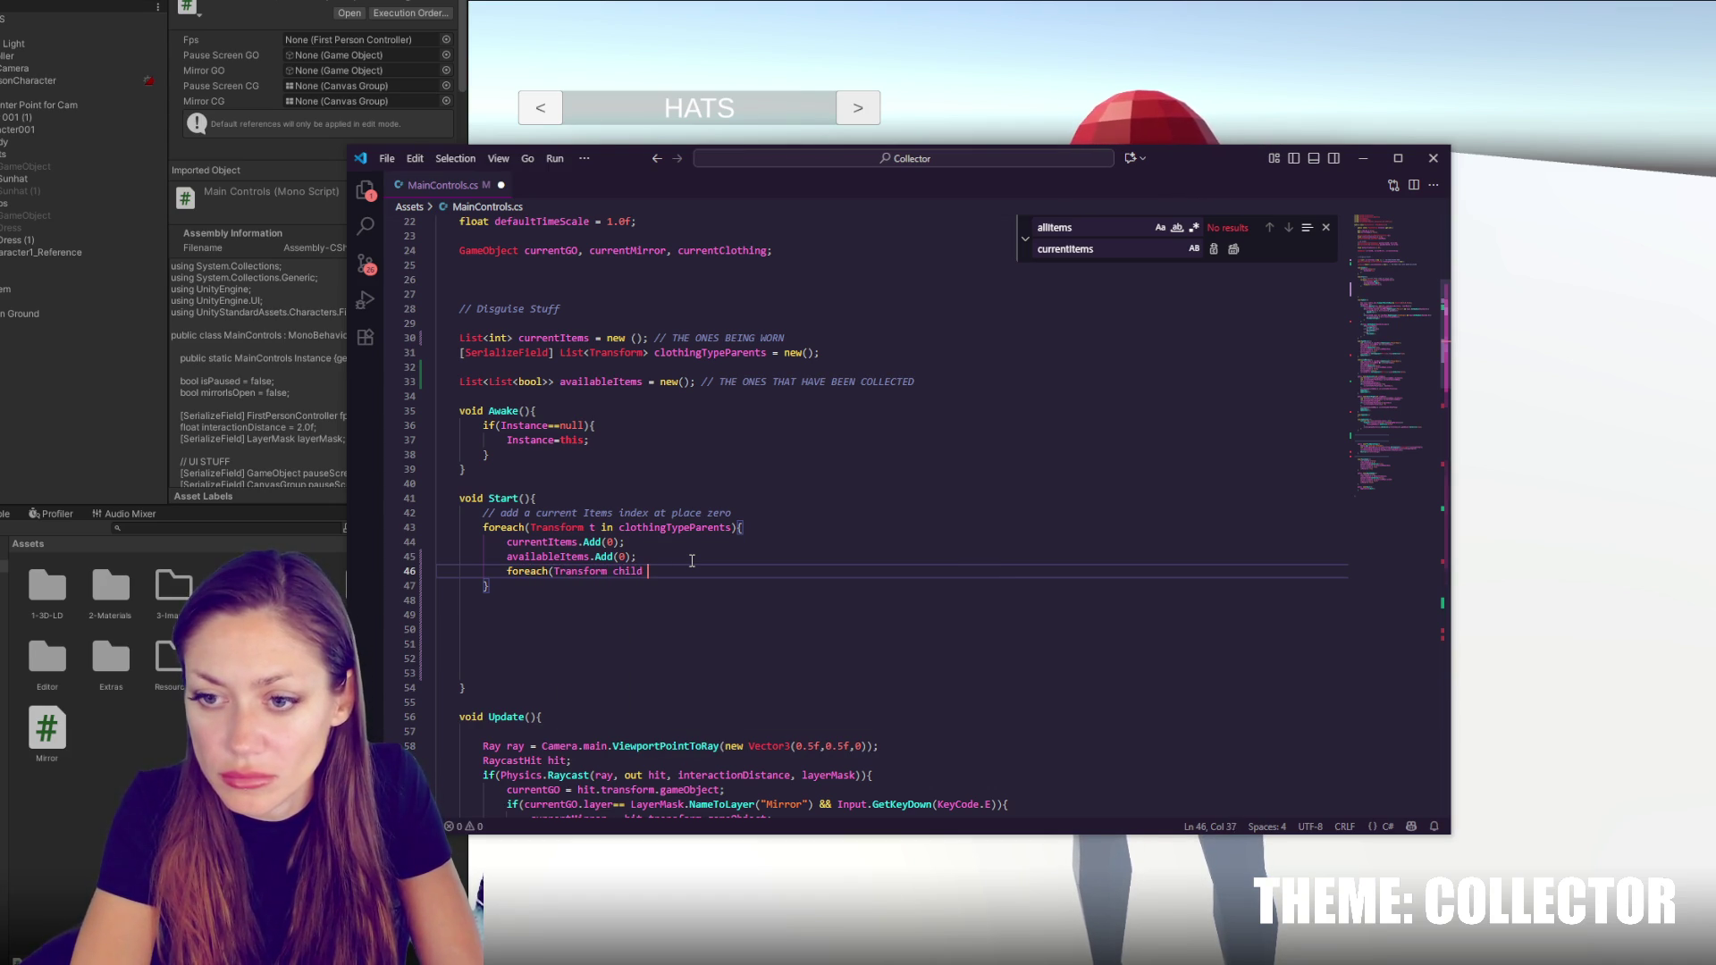
pyautogui.write('hild')
pyautogui.press('BackSpace')
pyautogui.press('BackSpace')
pyautogui.press('BackSpace')
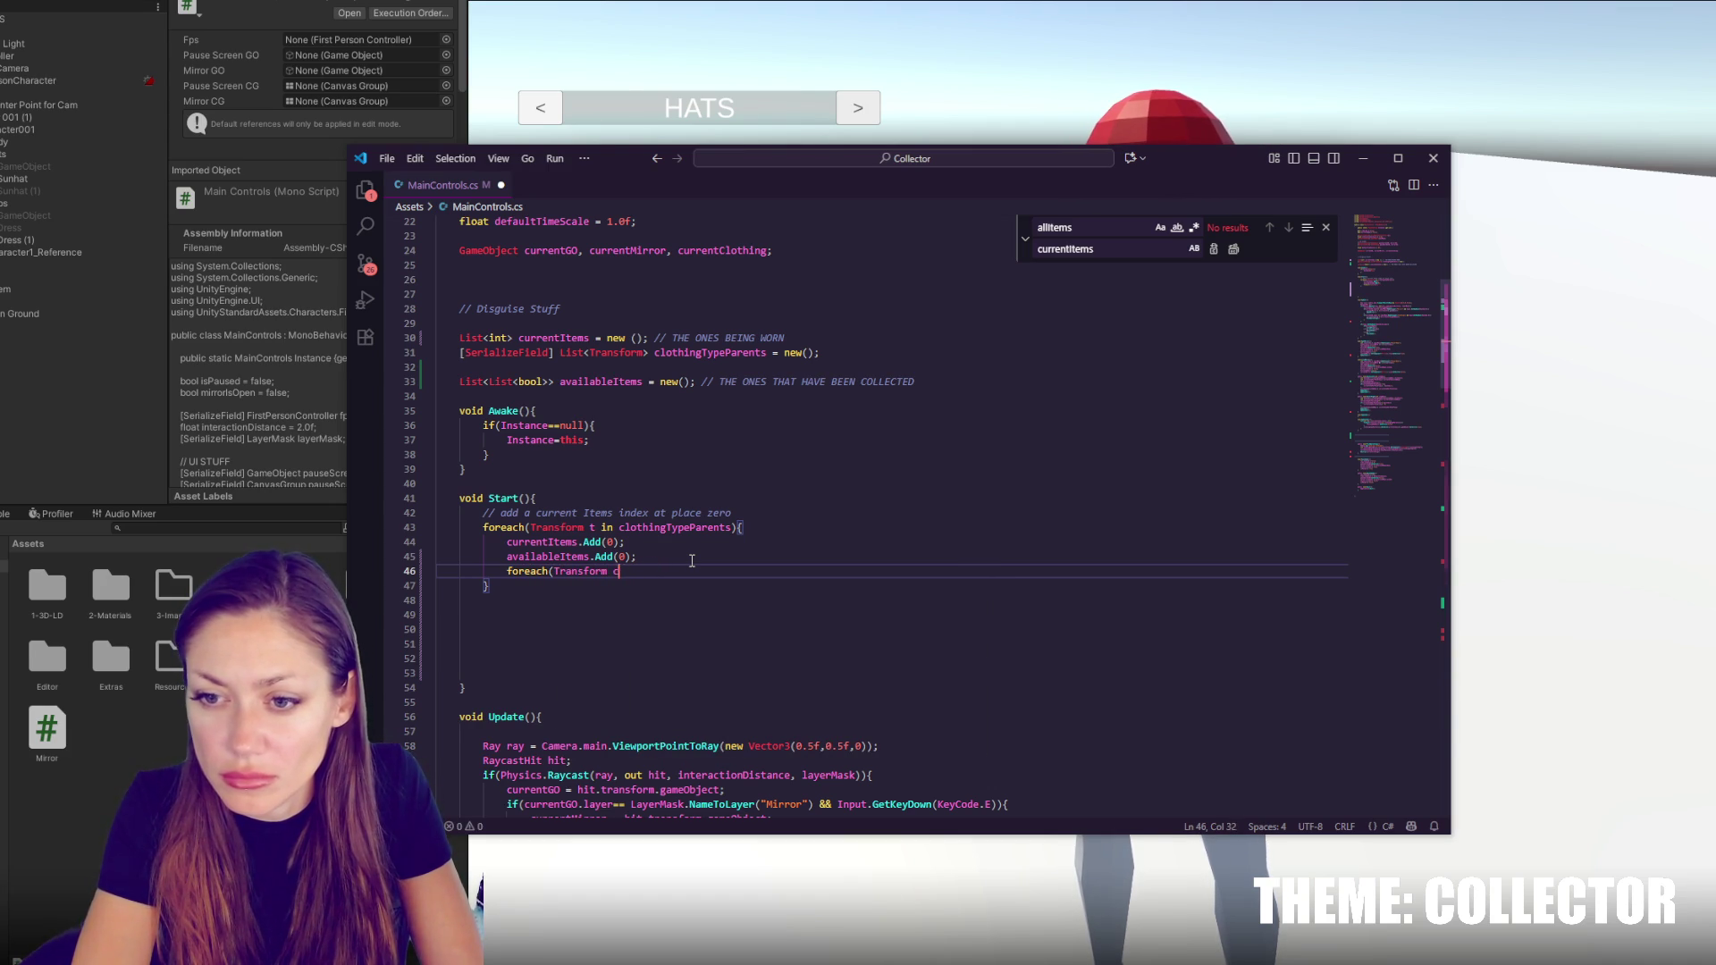
pyautogui.write('c in ')
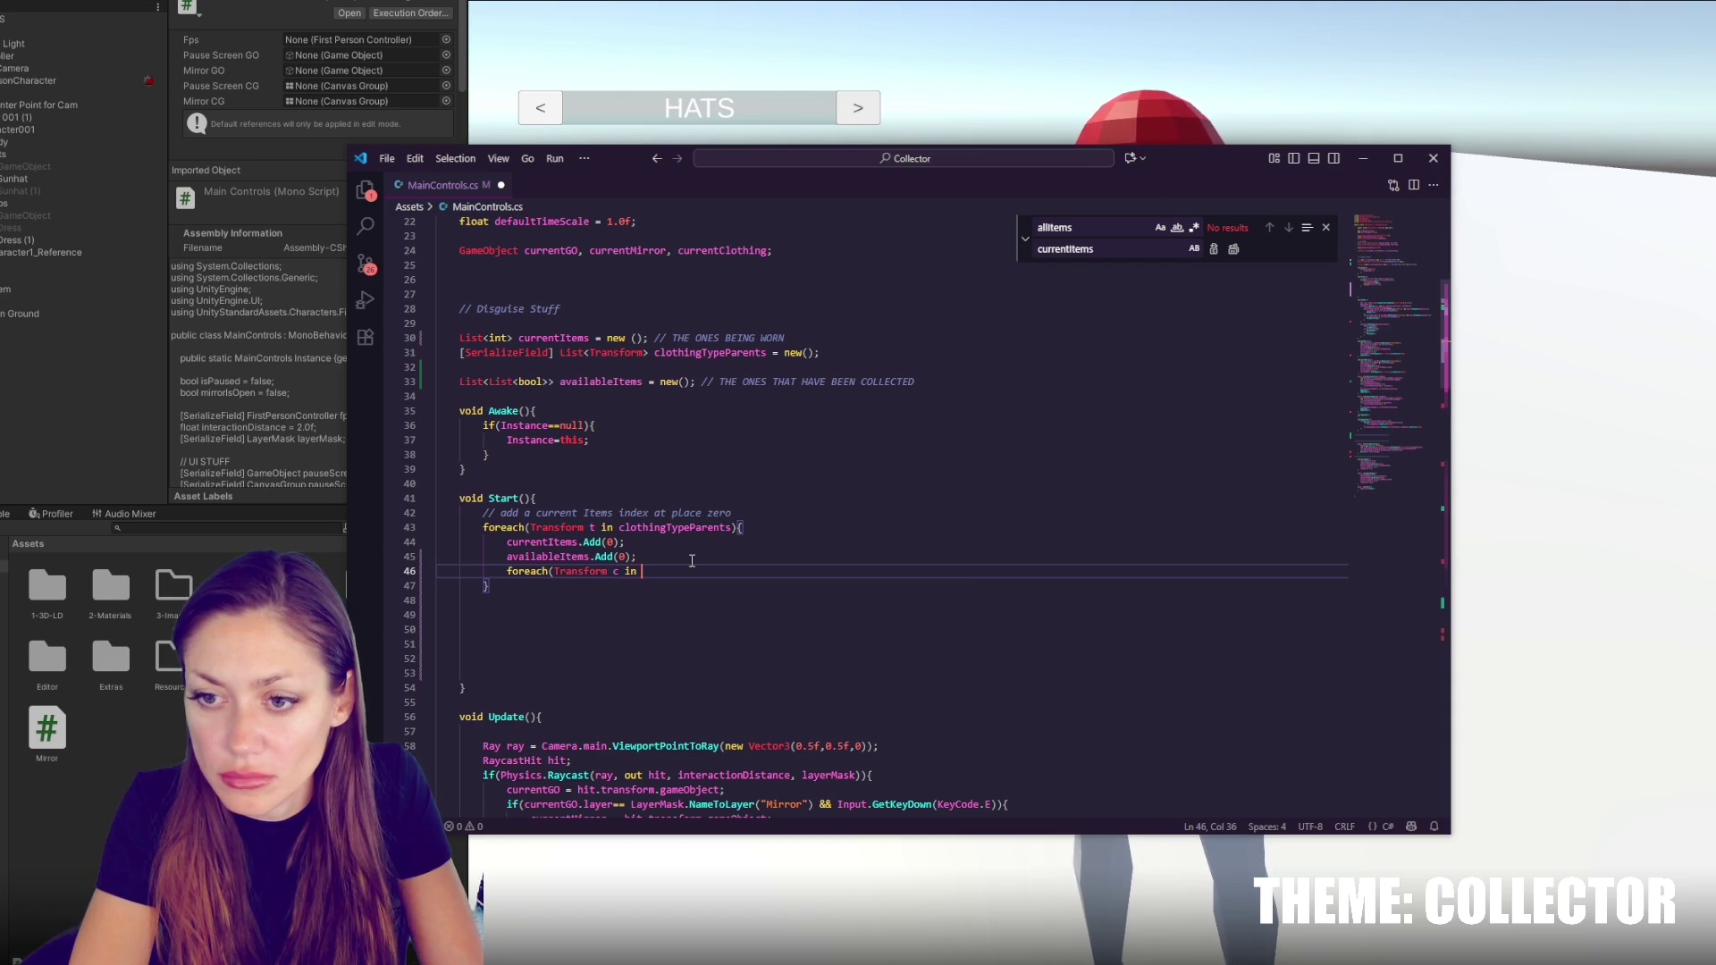
pyautogui.write('a')
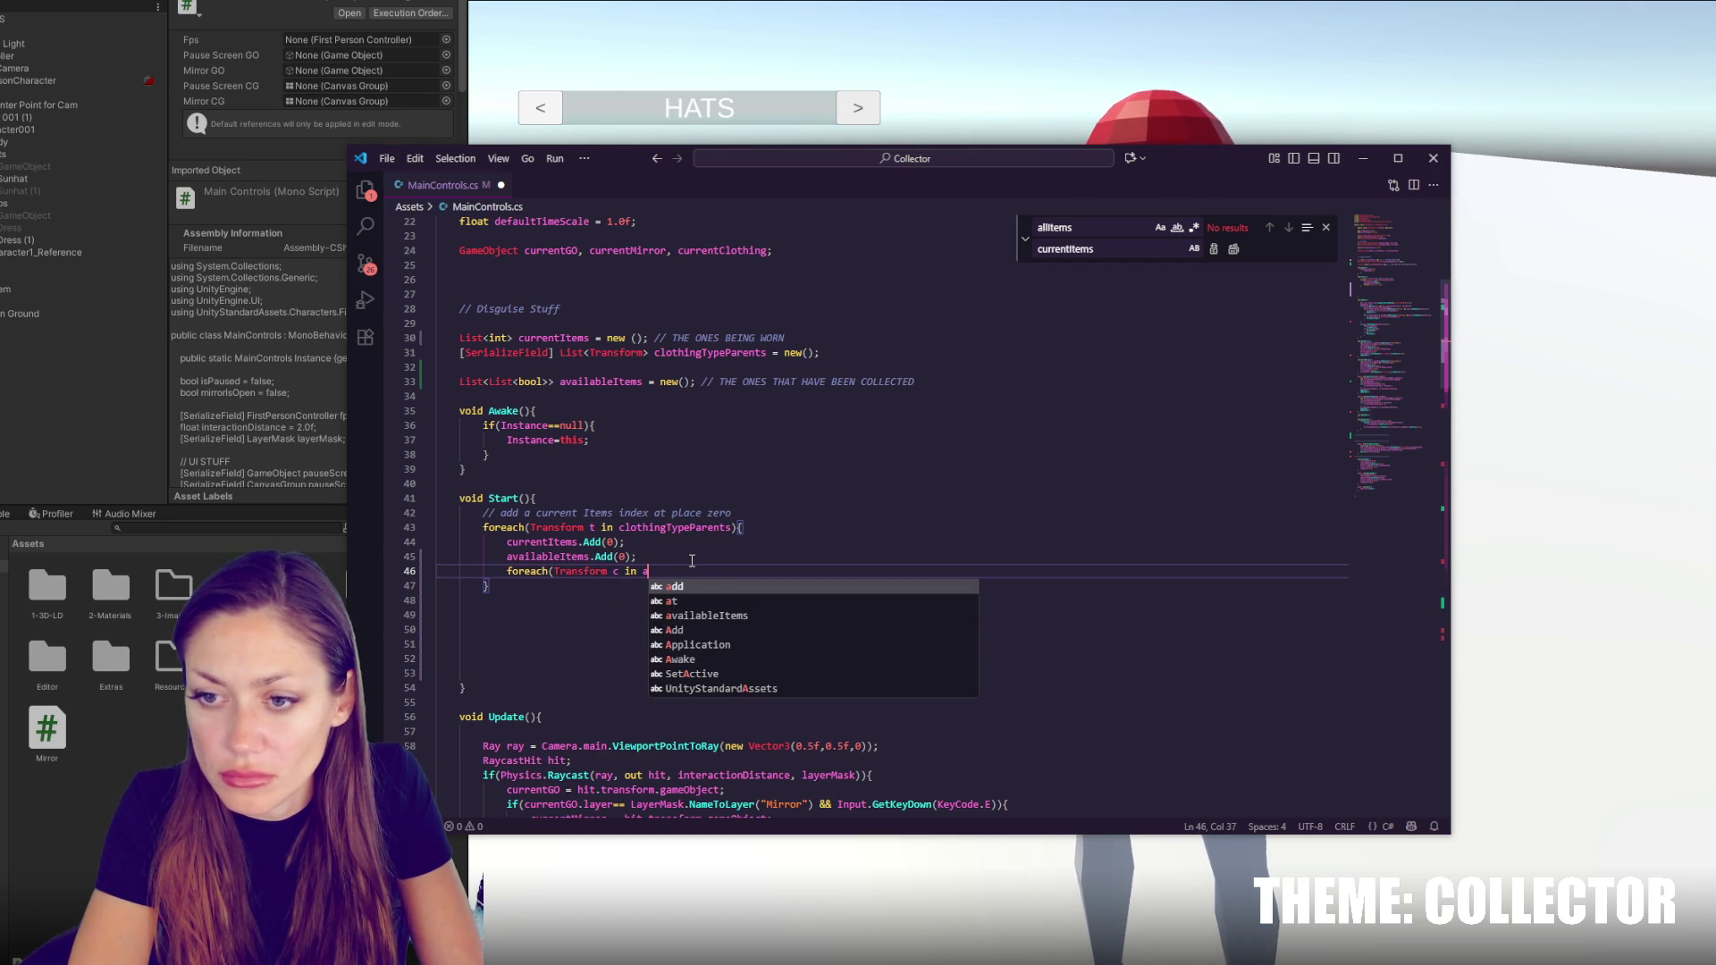
pyautogui.press('BackSpace')
pyautogui.press('BackSpace')
pyautogui.press('BackSpace')
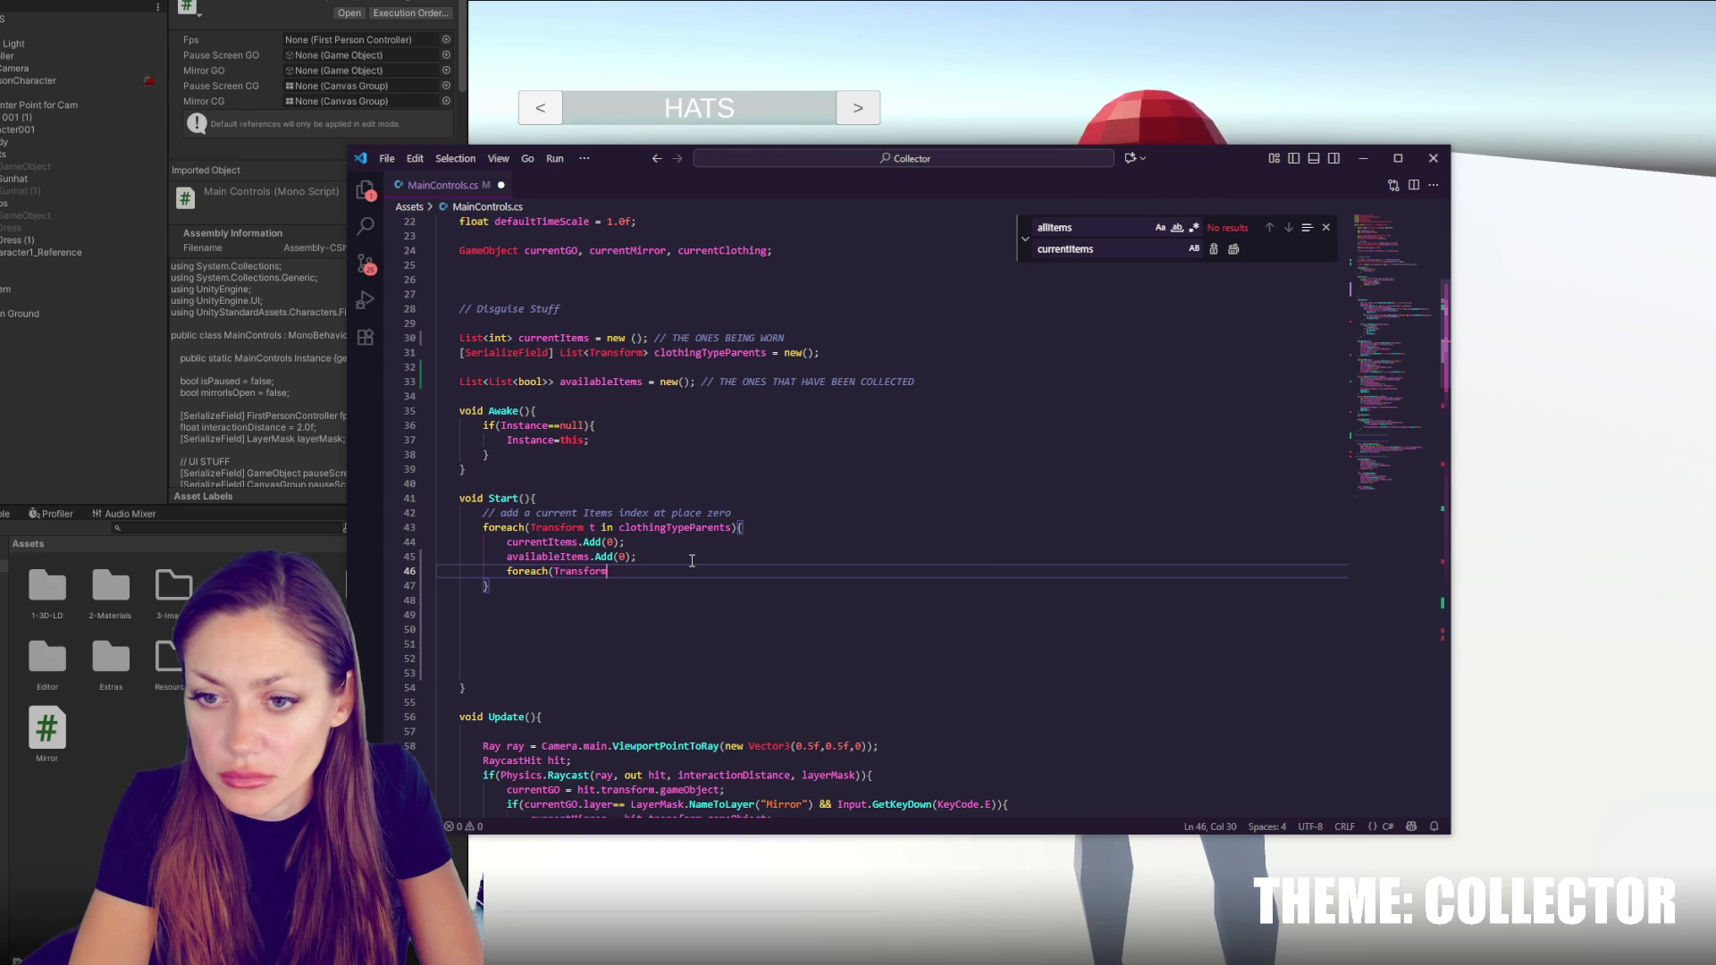
# Write foreach(Transform c in clothingTypeParents) with autocomplete finishing the name
pyautogui.write('for(')
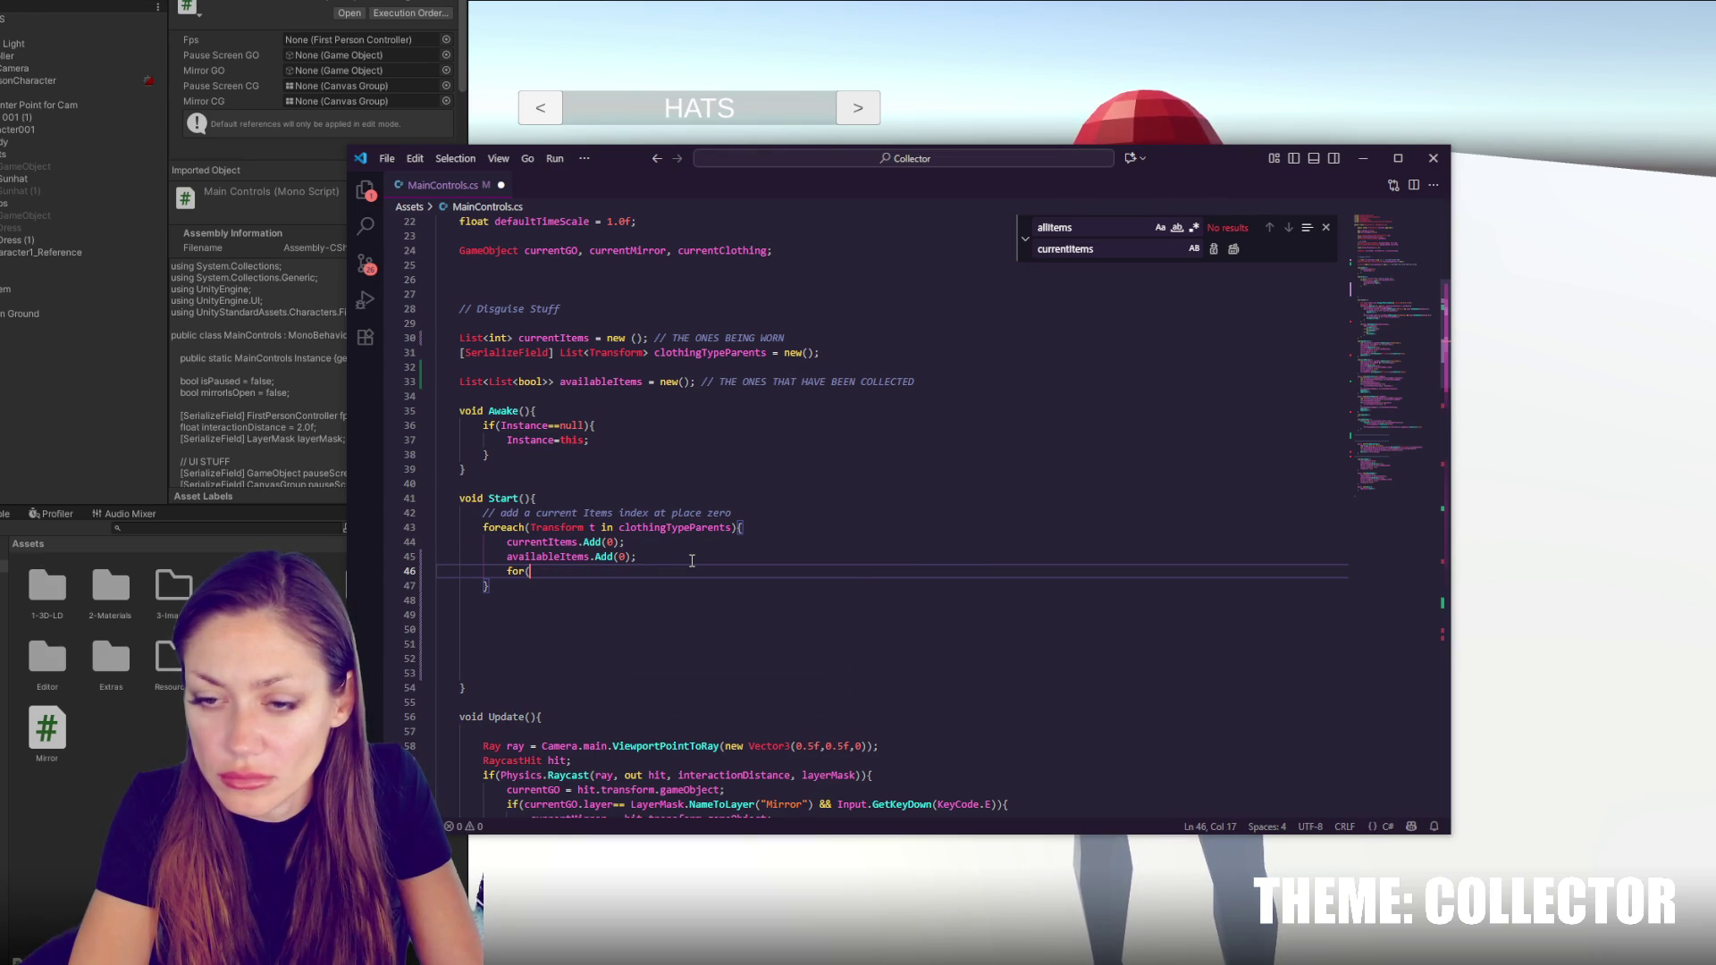
pyautogui.press('BackSpace')
pyautogui.press('BackSpace')
pyautogui.press('BackSpace')
pyautogui.write('foreach(Transform c in')
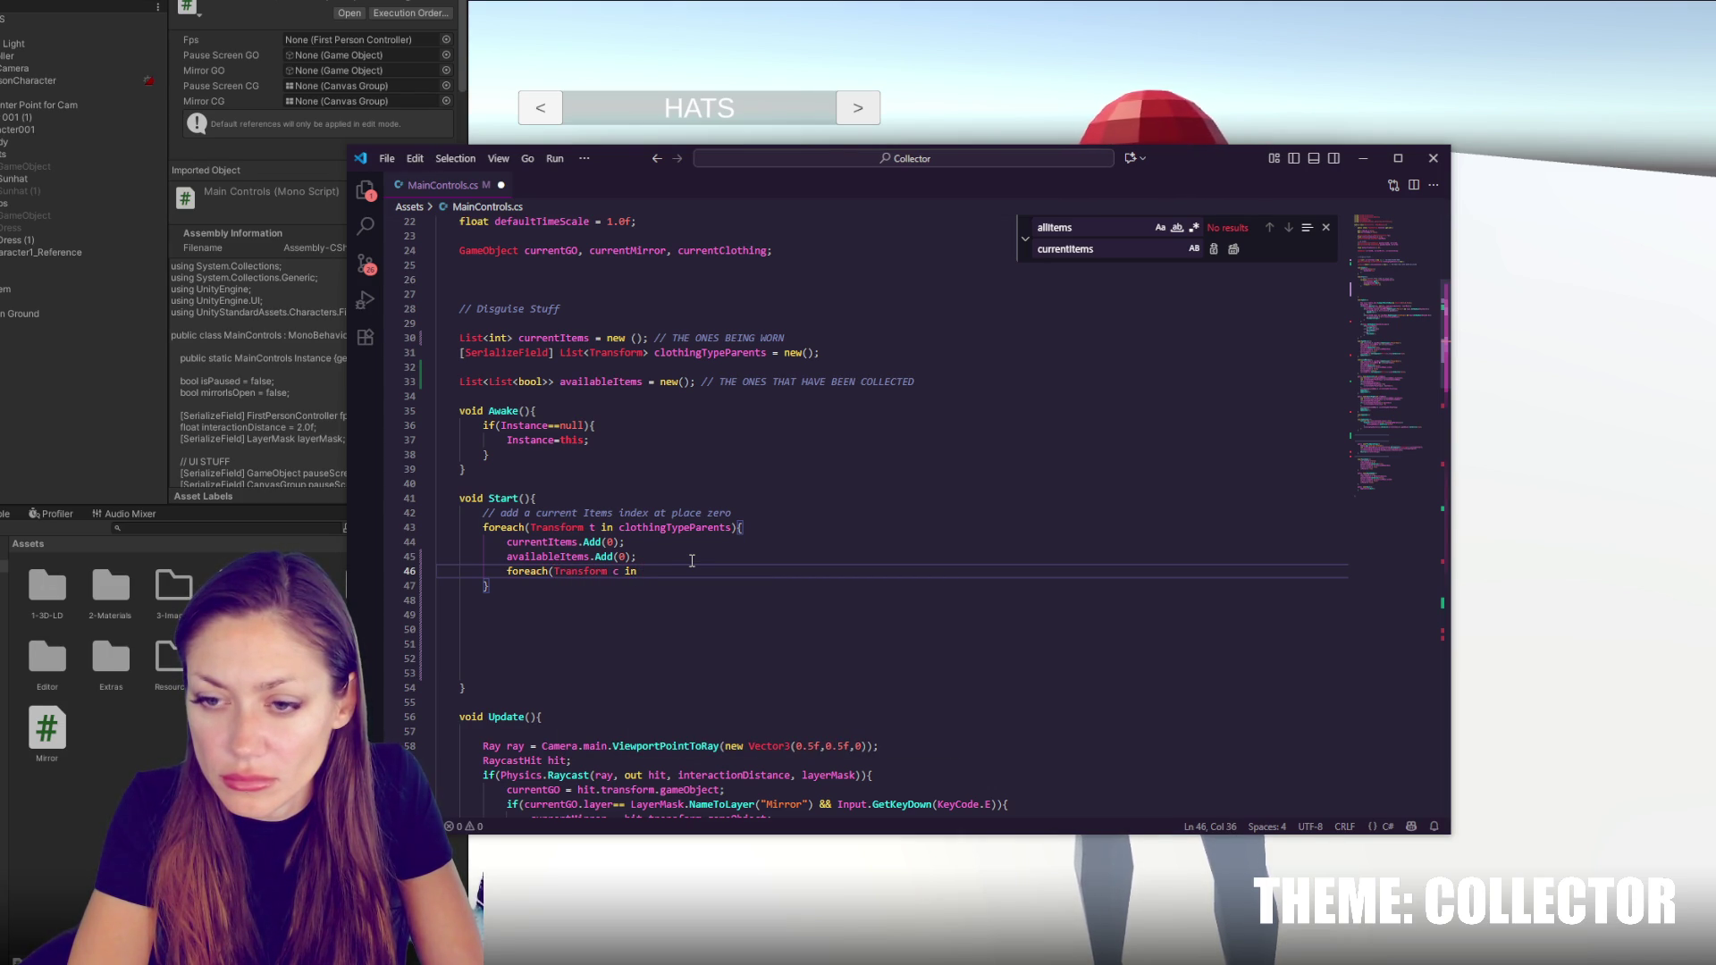
pyautogui.write('clothingTpy')
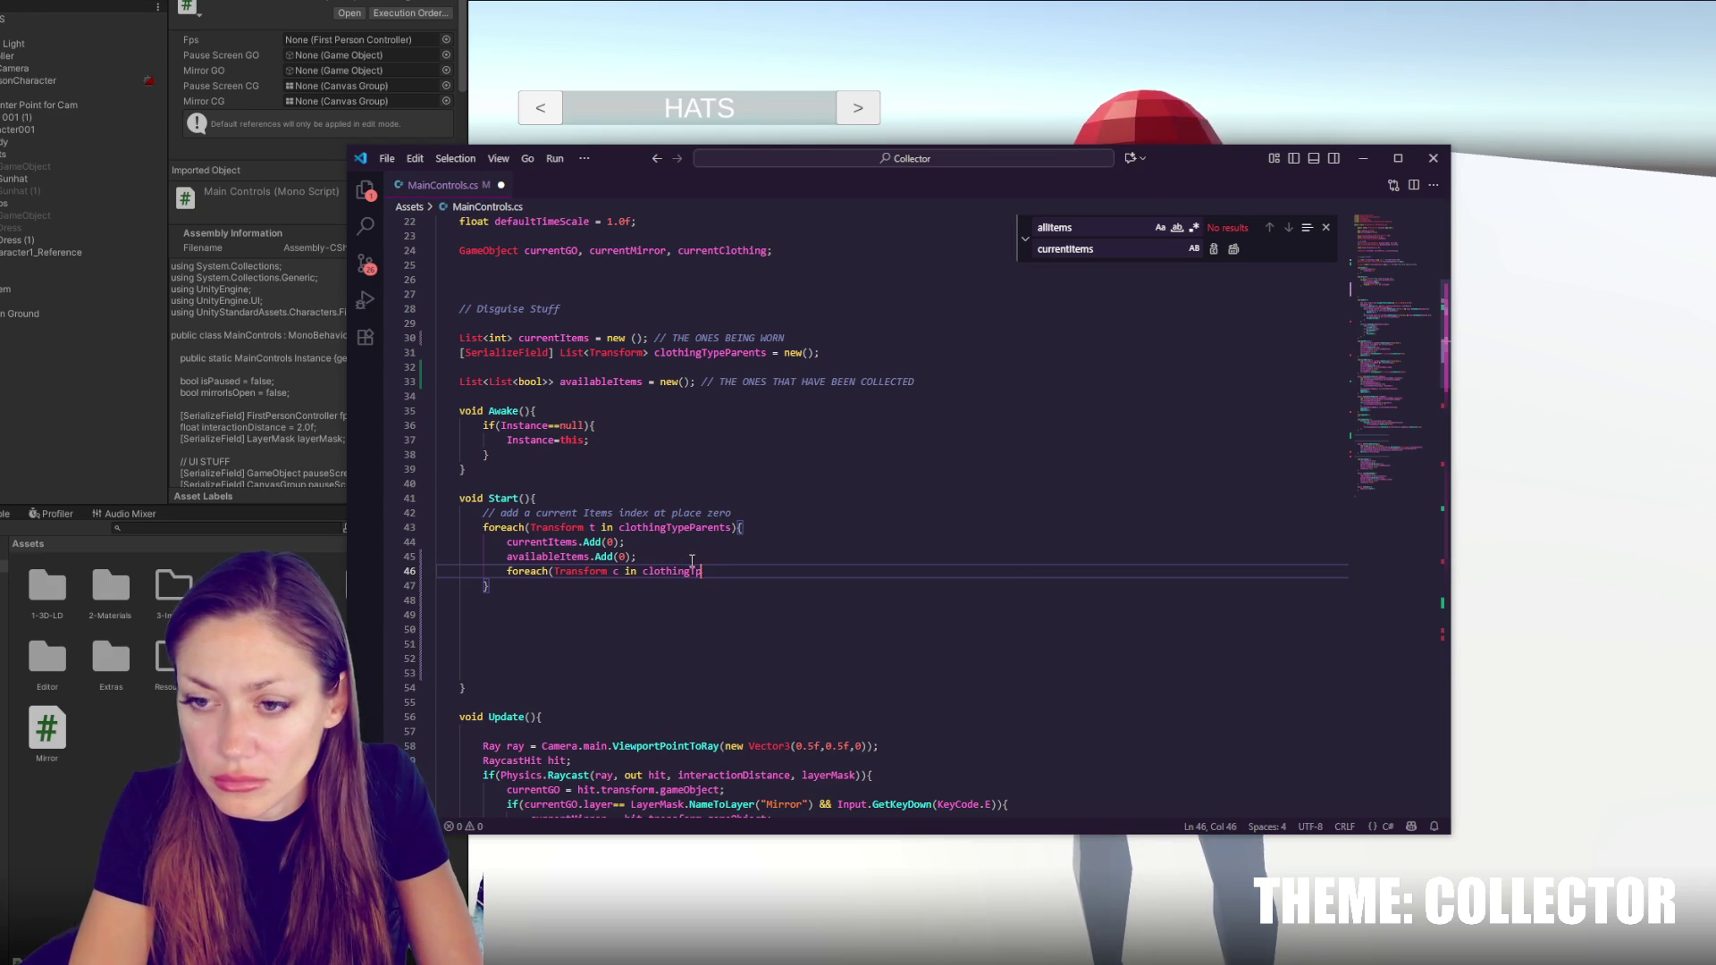
pyautogui.press('BackSpace')
pyautogui.press('BackSpace')
pyautogui.write('ypeParents')
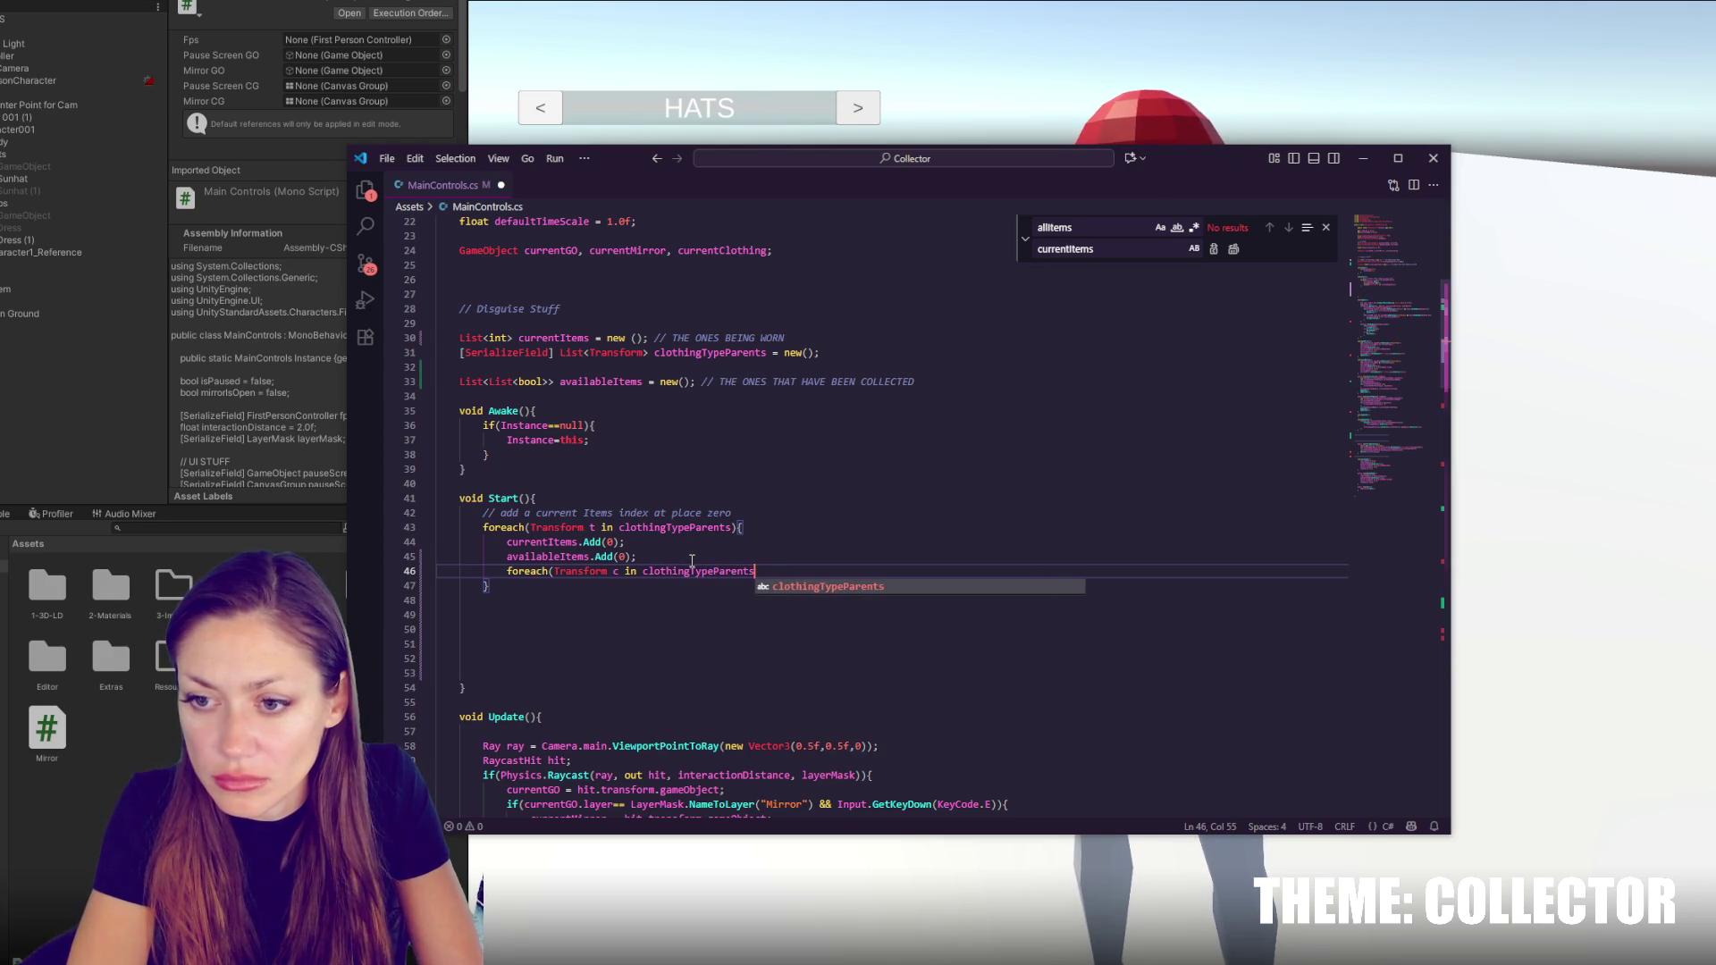
pyautogui.write(')')
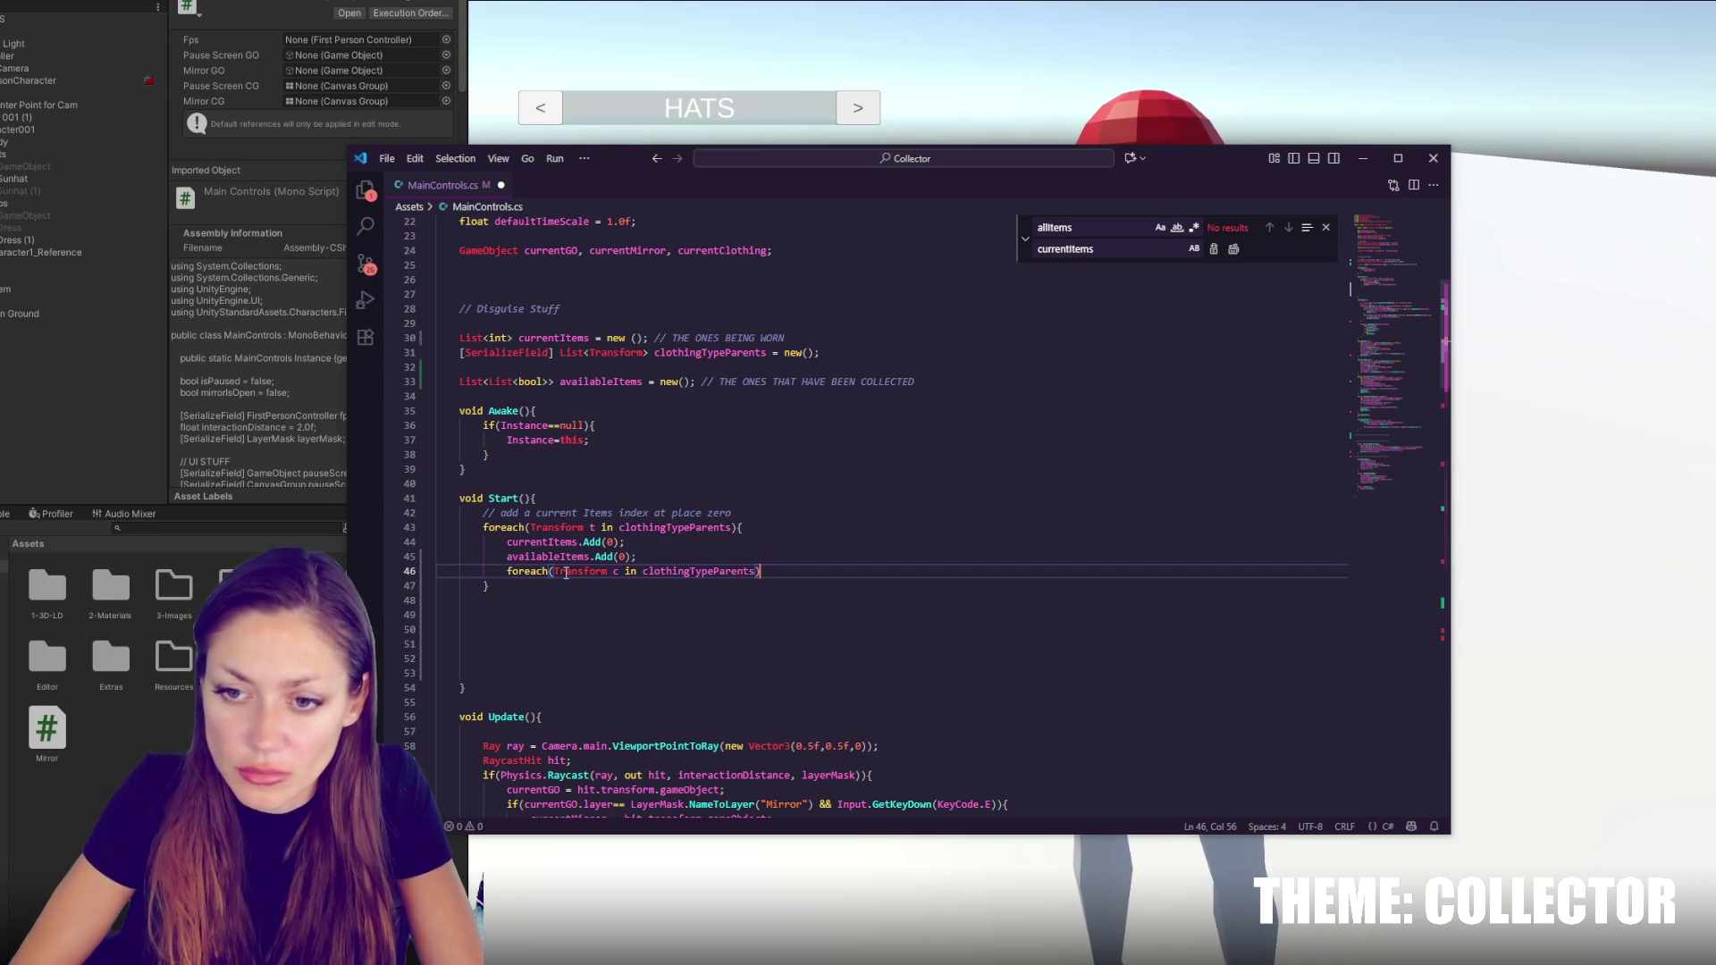
pyautogui.moveTo(525, 573); pyautogui.dragTo(836, 572)
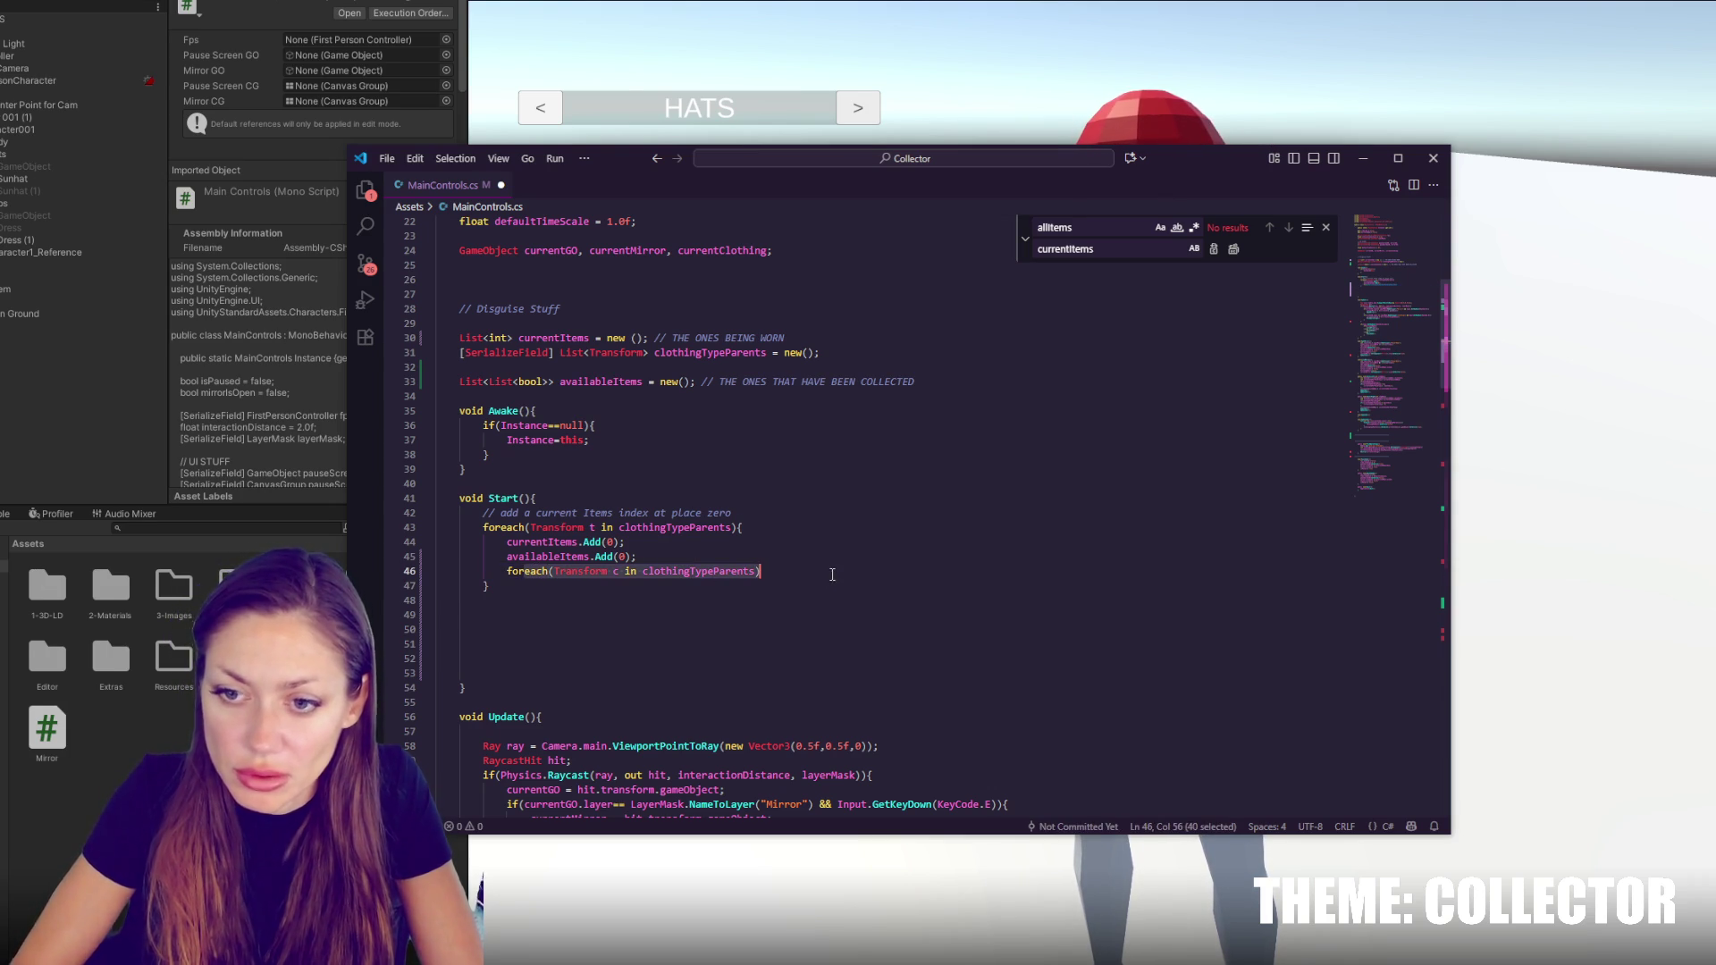
# Turn the loop headers into index loops: for (int i=0; i<clothingTypeParents.Count; i++)
pyautogui.write('(int i=0; i<')
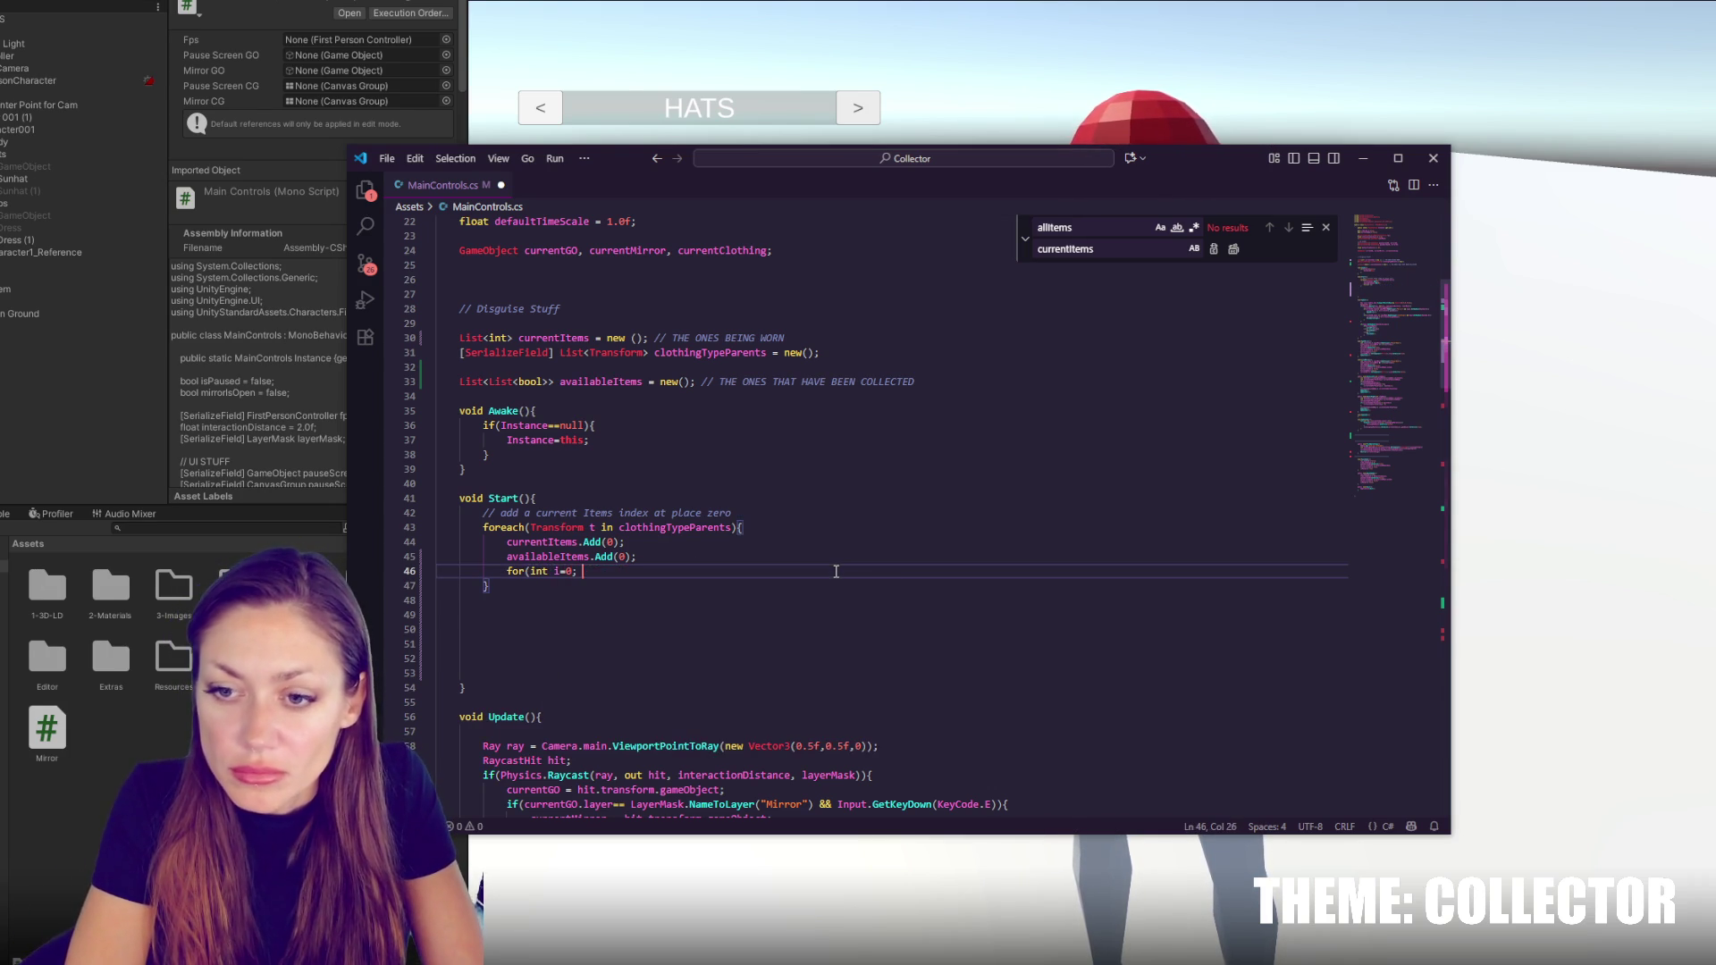
pyautogui.write('clothingTypeParents')
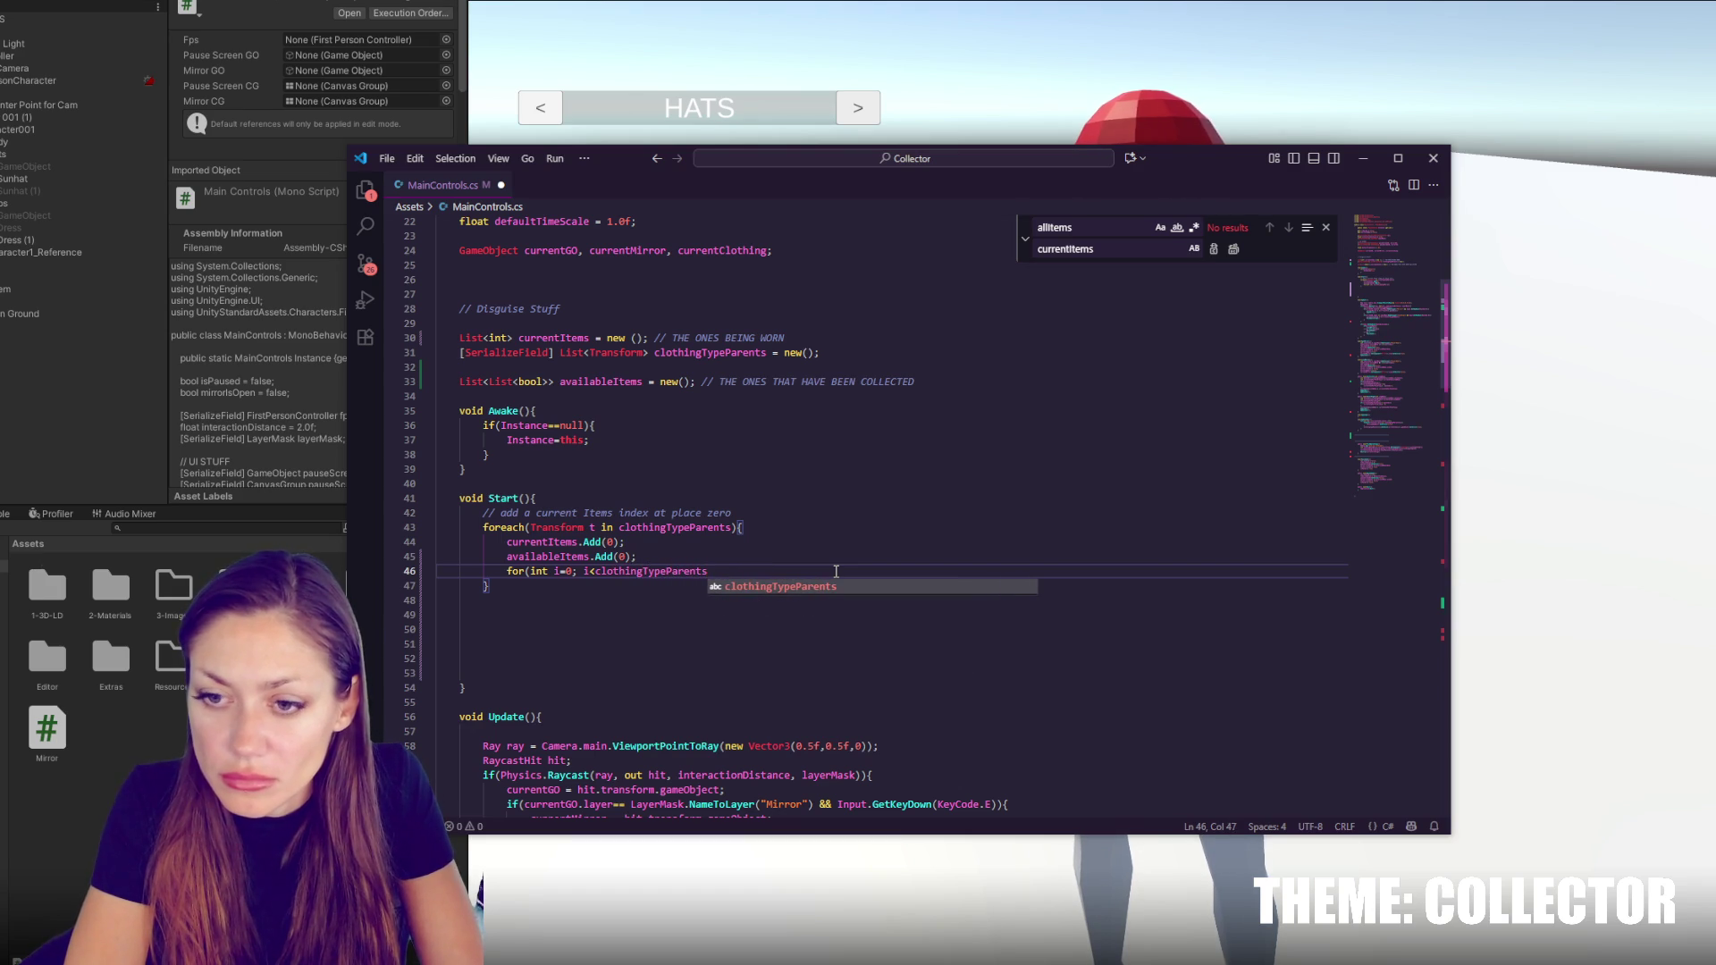
pyautogui.moveTo(531, 527); pyautogui.dragTo(615, 531)
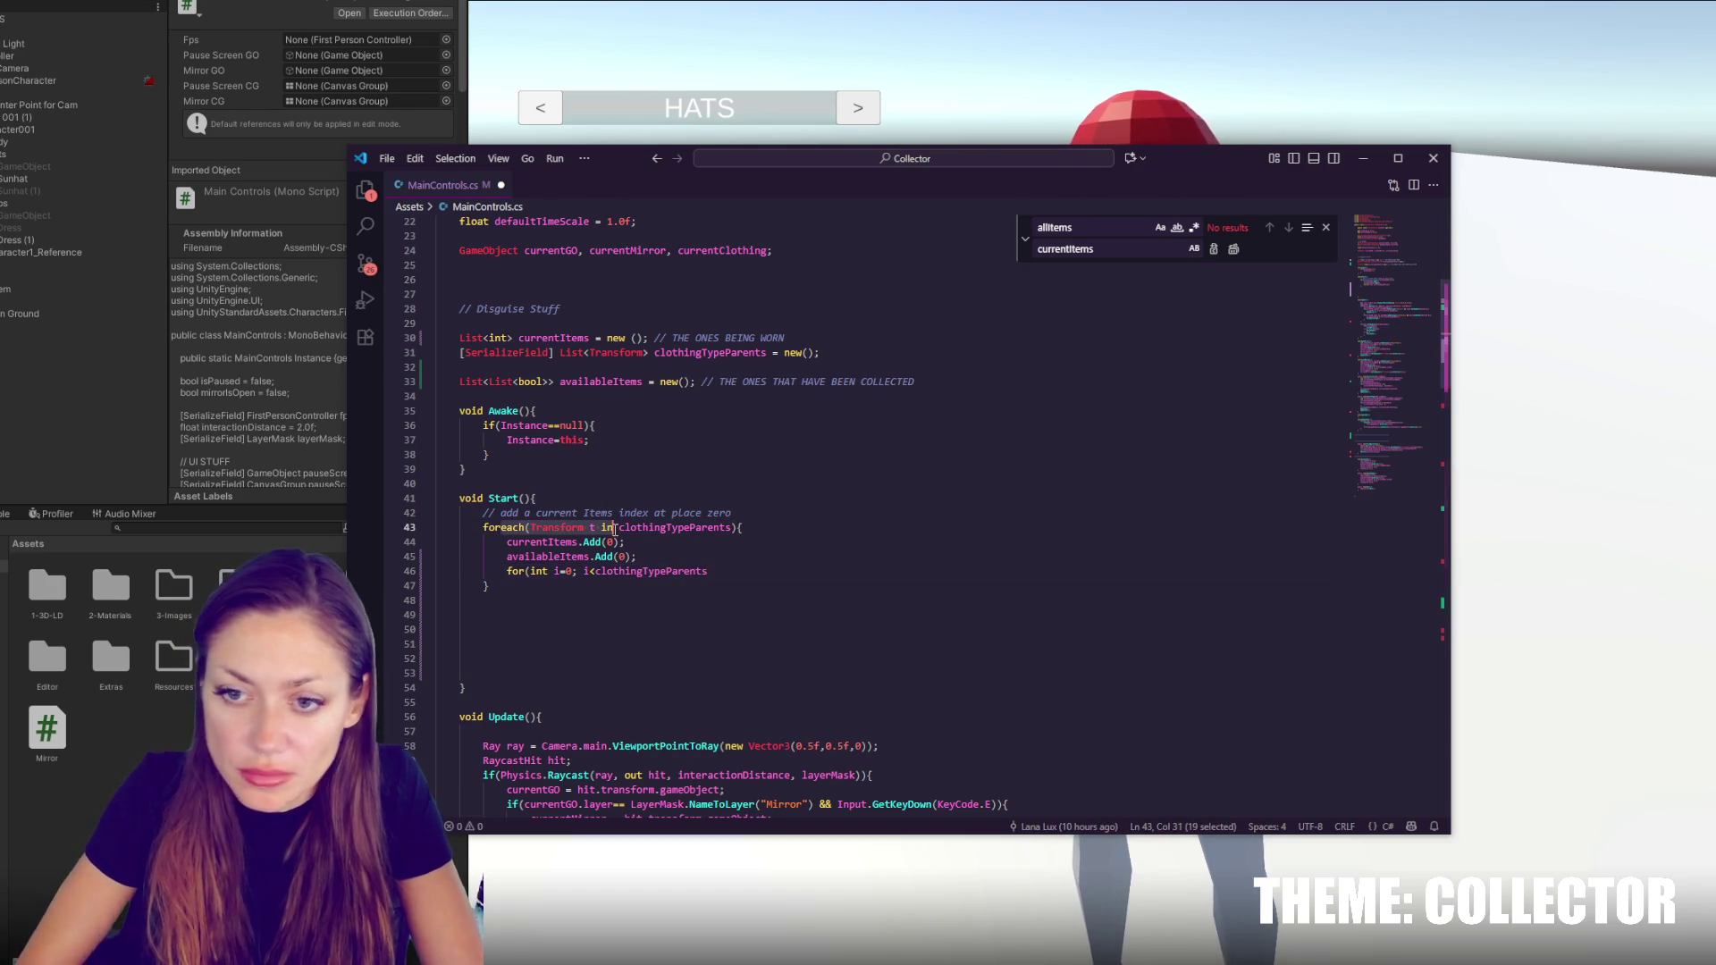
pyautogui.write('(int i=0; ')
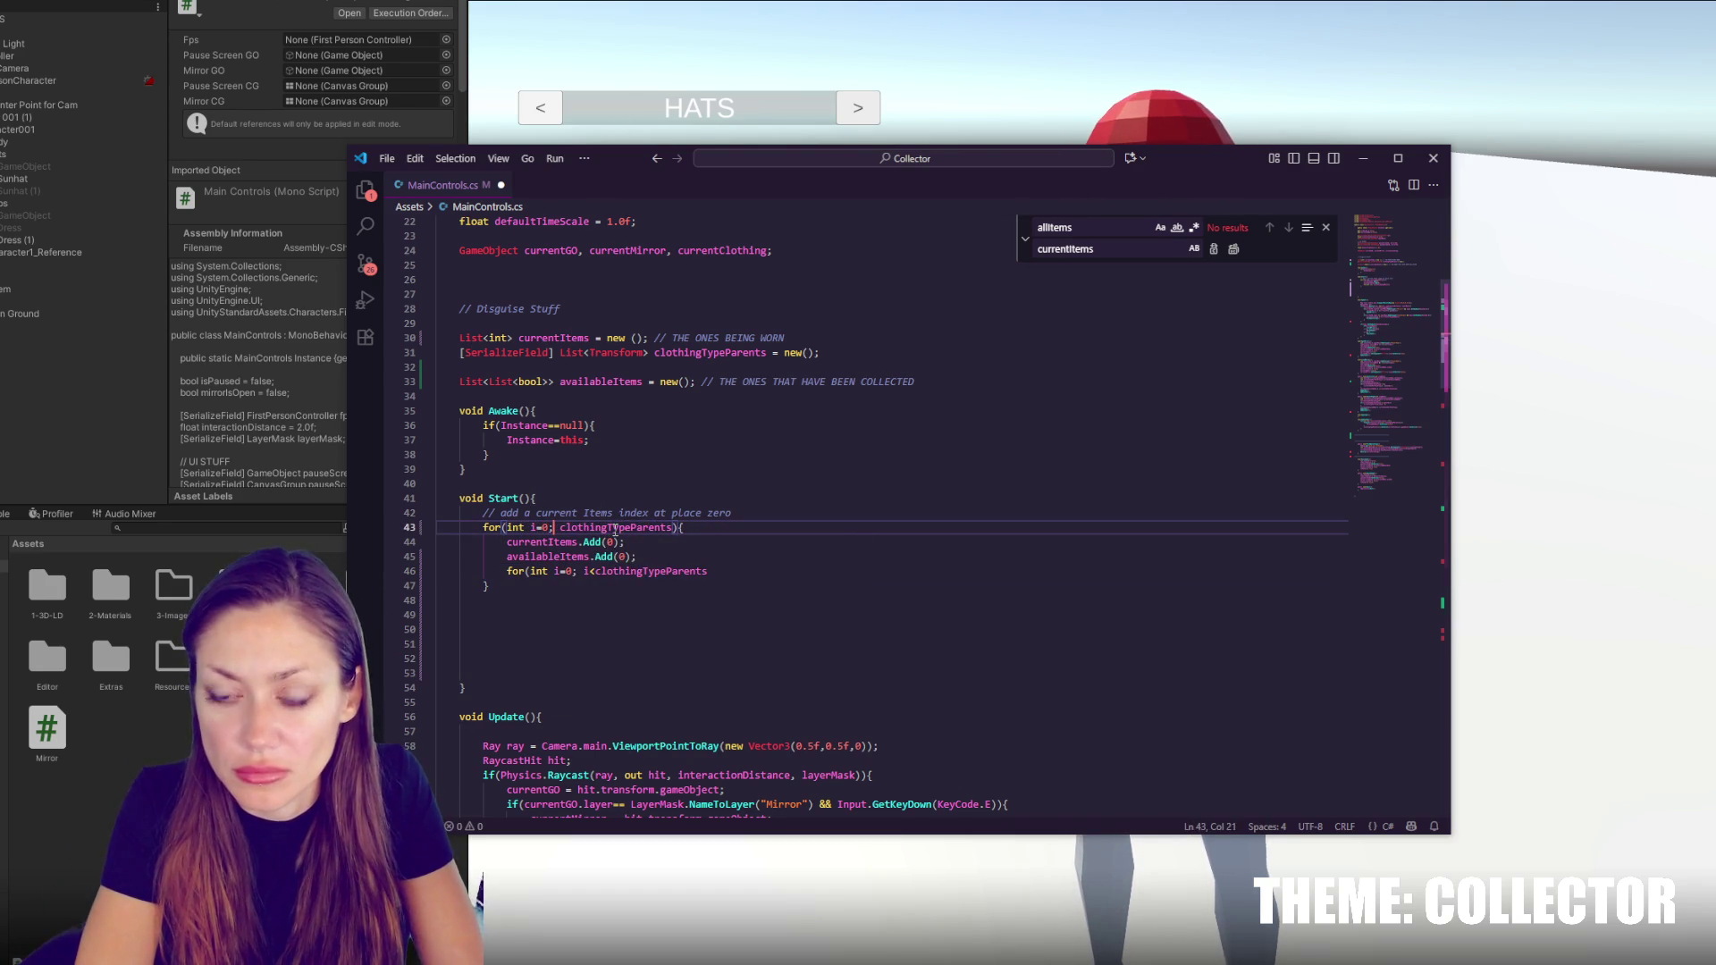
pyautogui.write('i<')
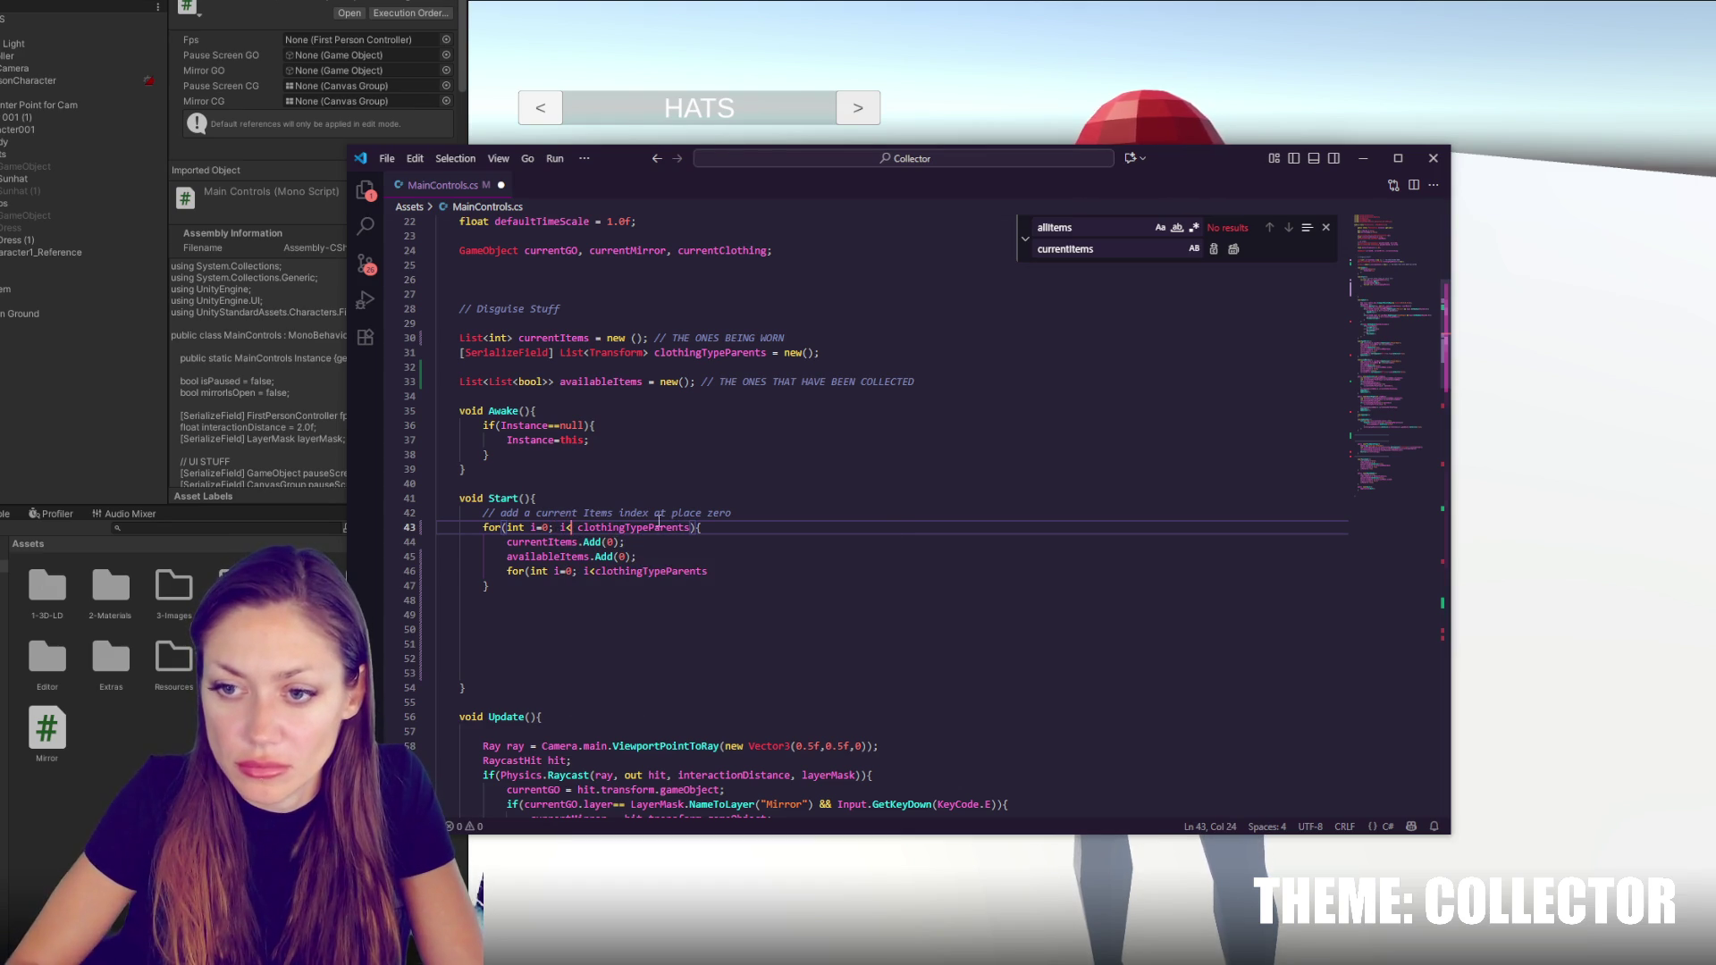
pyautogui.hotkey('ctrl', 'Right')
pyautogui.write('.Count')
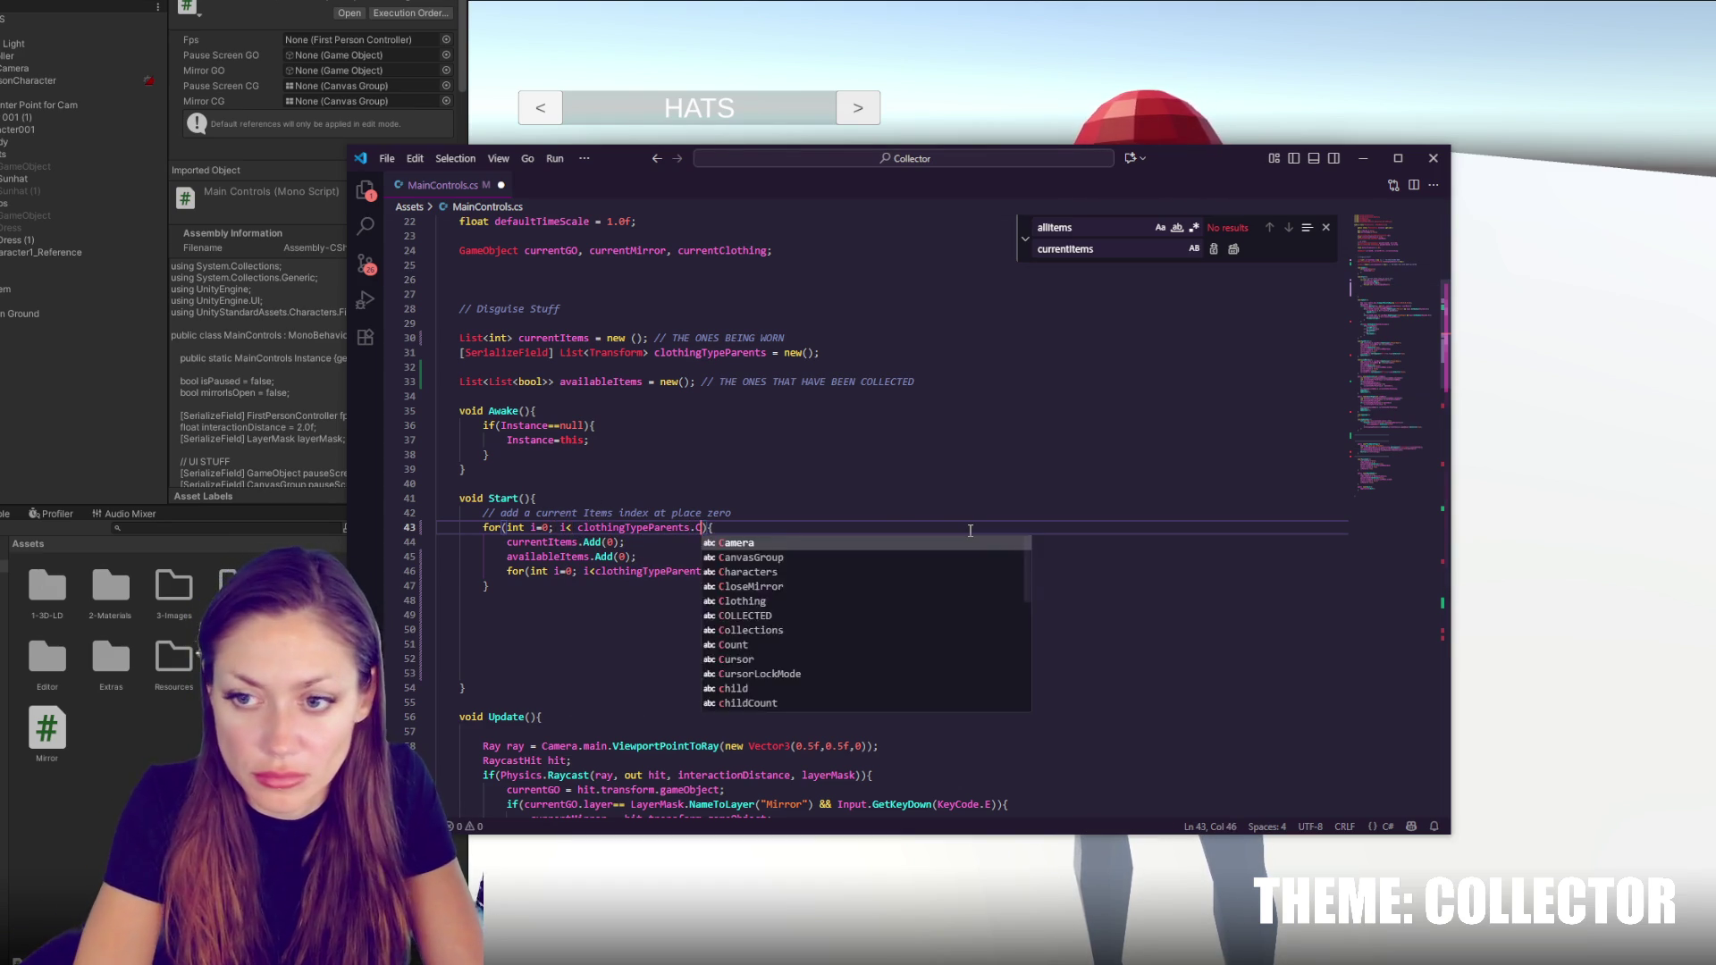
pyautogui.write('; i++')
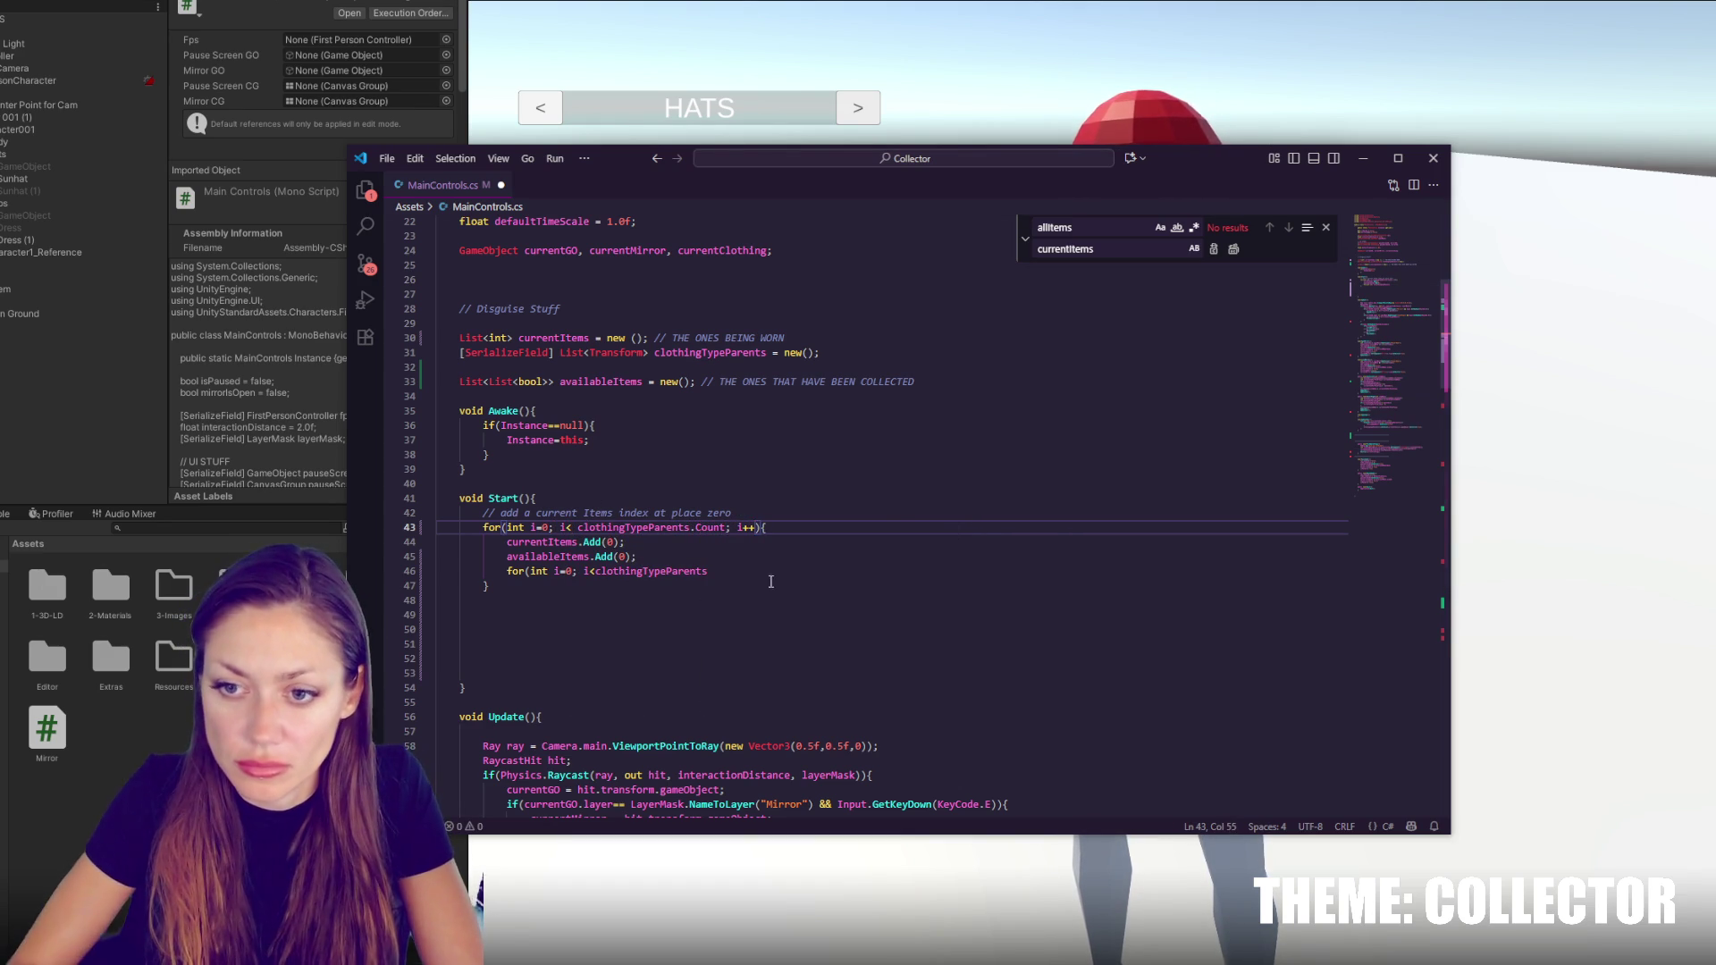
# Rename the nested loop counter to j, bound it by clothingTypeParents[i].Count, and open its body
pyautogui.doubleClick(554, 571)
pyautogui.write('j')
pyautogui.doubleClick(588, 571)
pyautogui.write('j')
pyautogui.click(752, 572)
pyautogui.write('[i].')
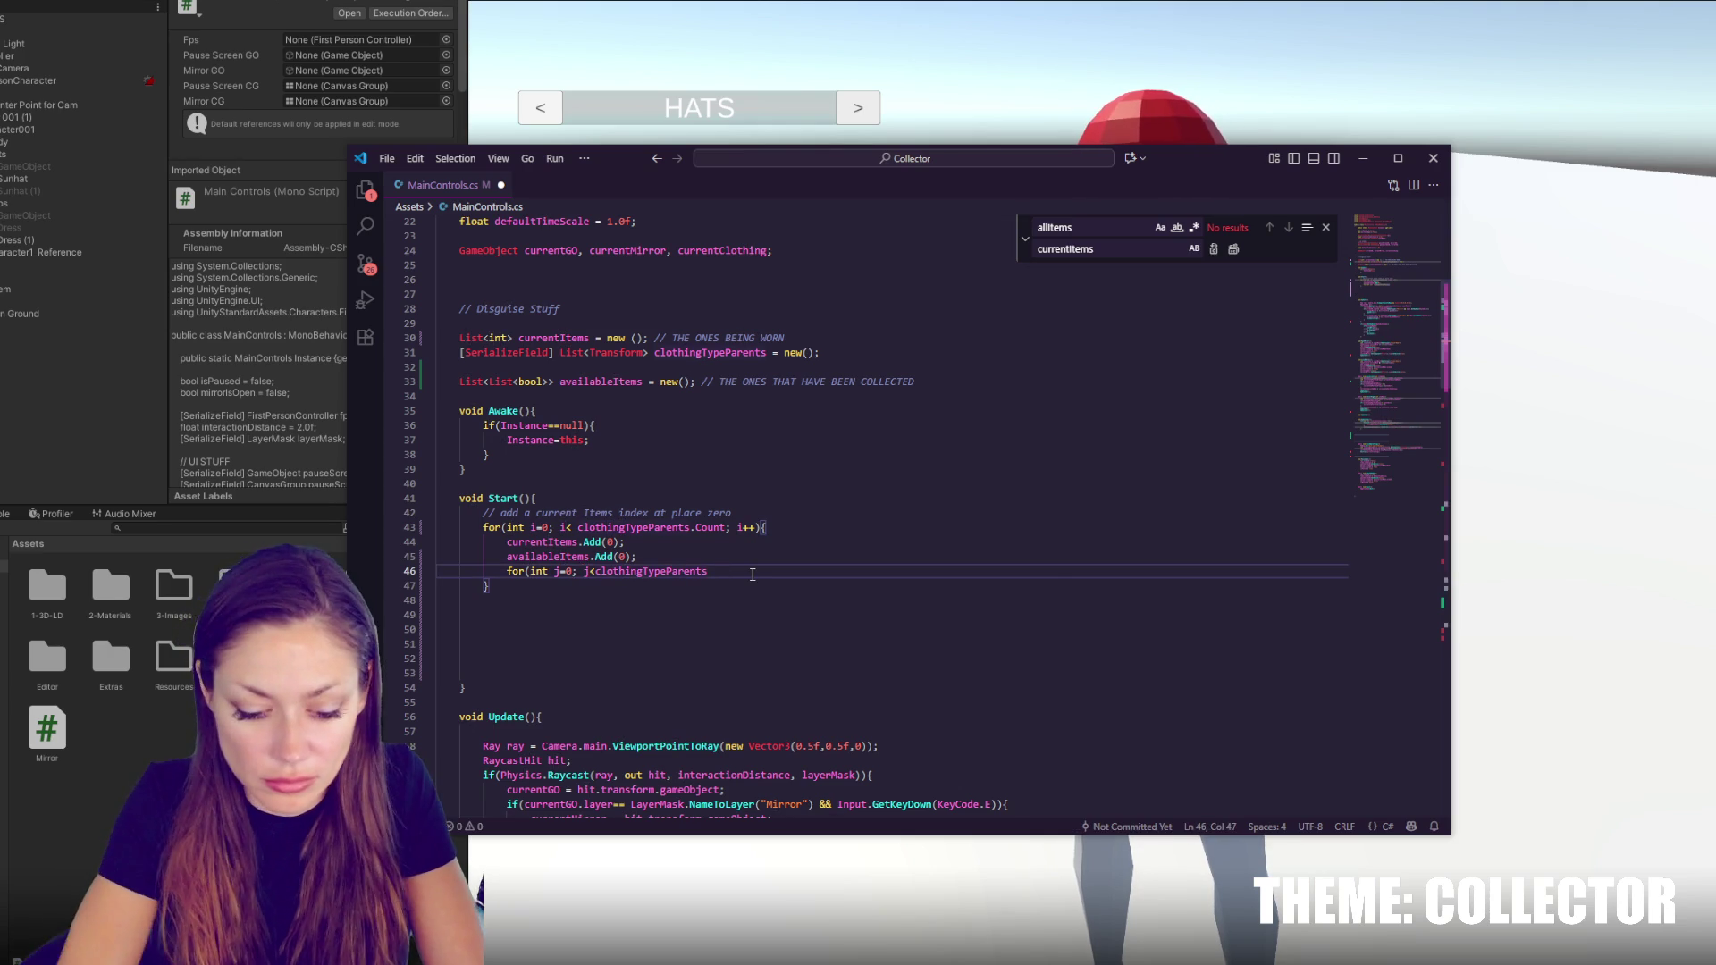
pyautogui.write('Count; i++')
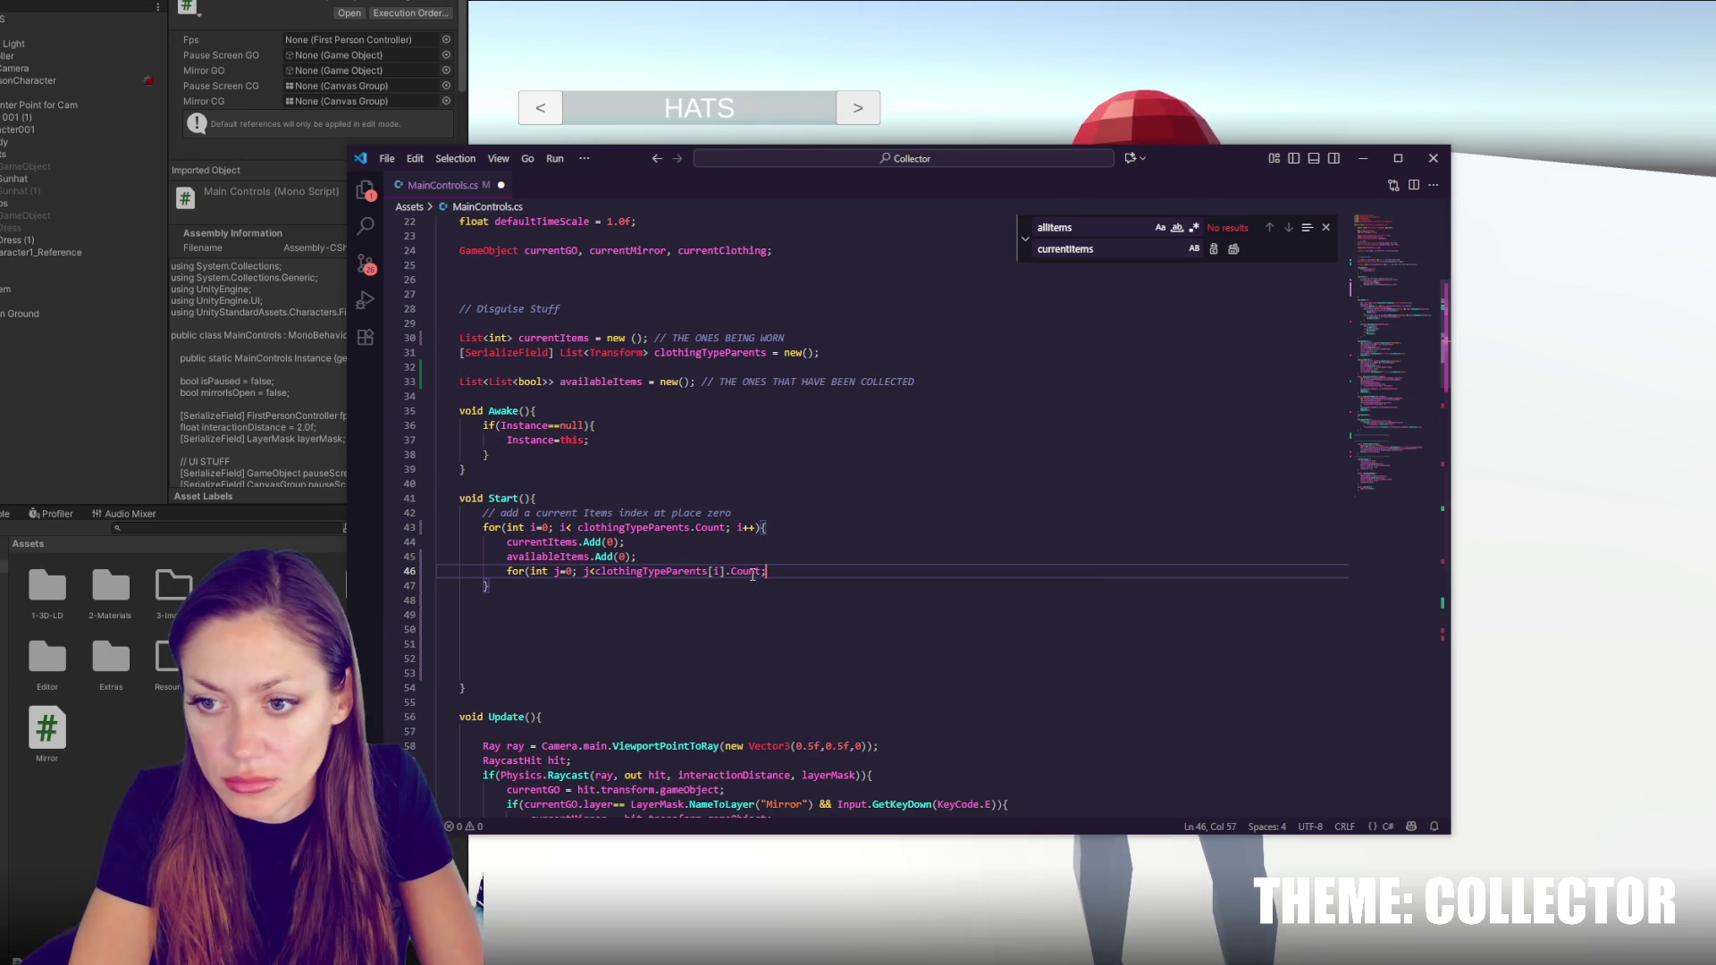
pyautogui.press('Escape')
pyautogui.press('BackSpace')
pyautogui.press('BackSpace')
pyautogui.write(')')
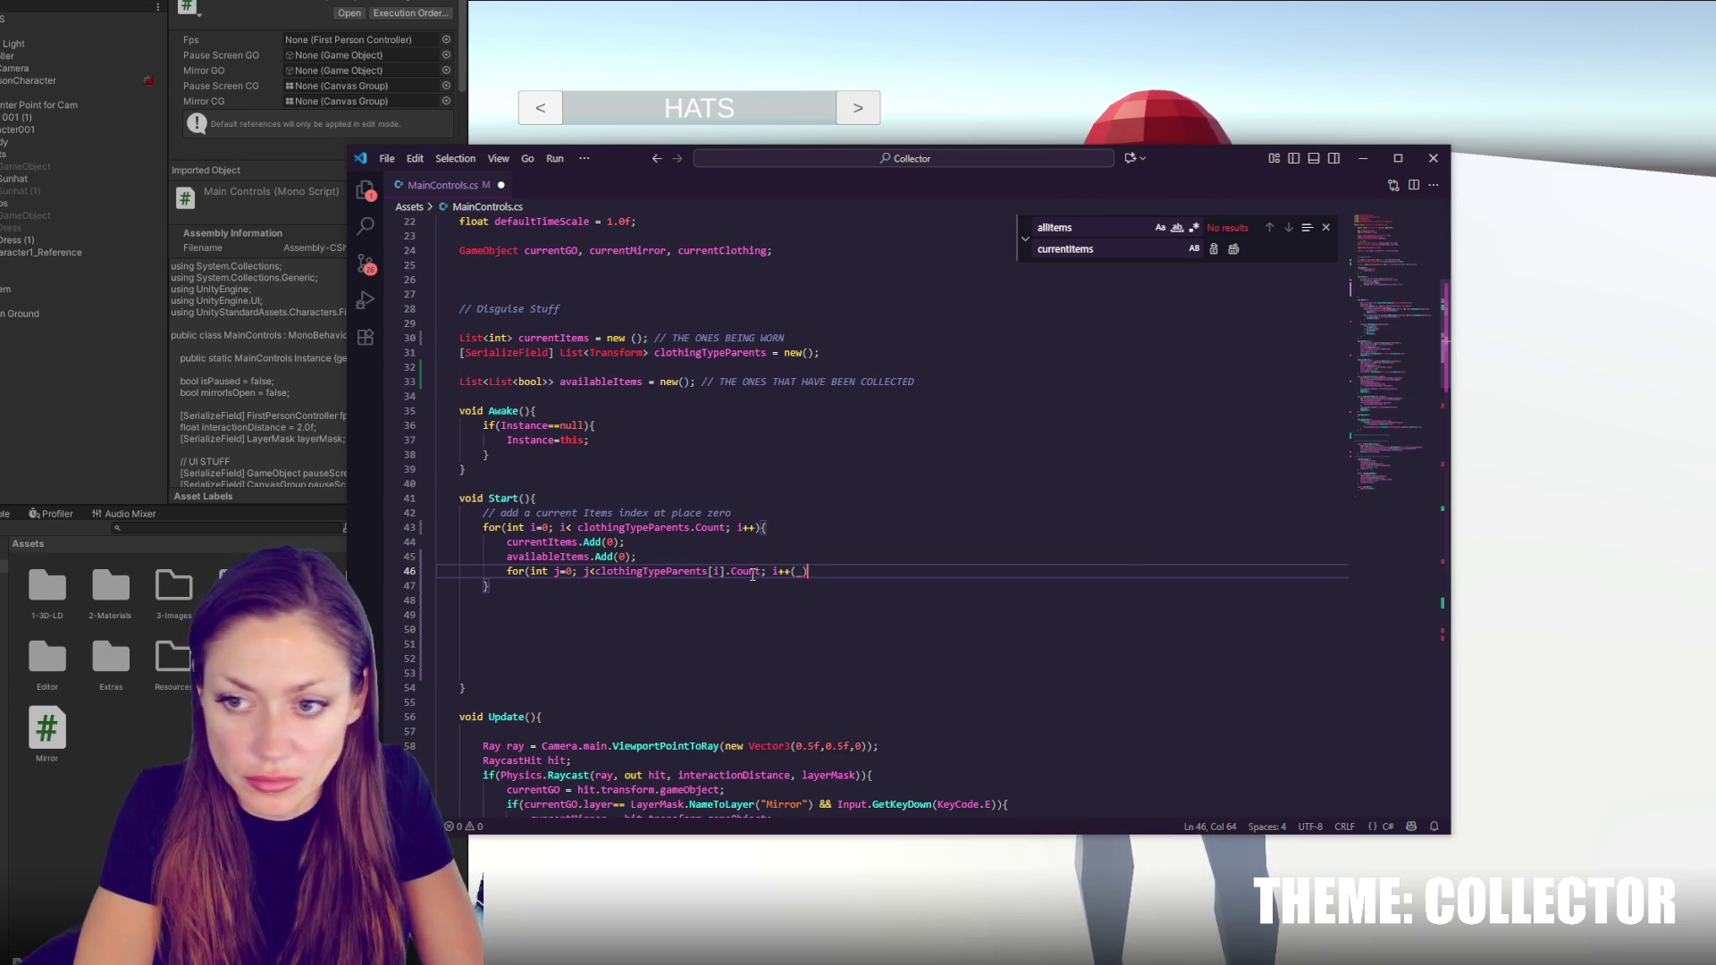
pyautogui.write('{')
pyautogui.press('Return')
pyautogui.press('Return')
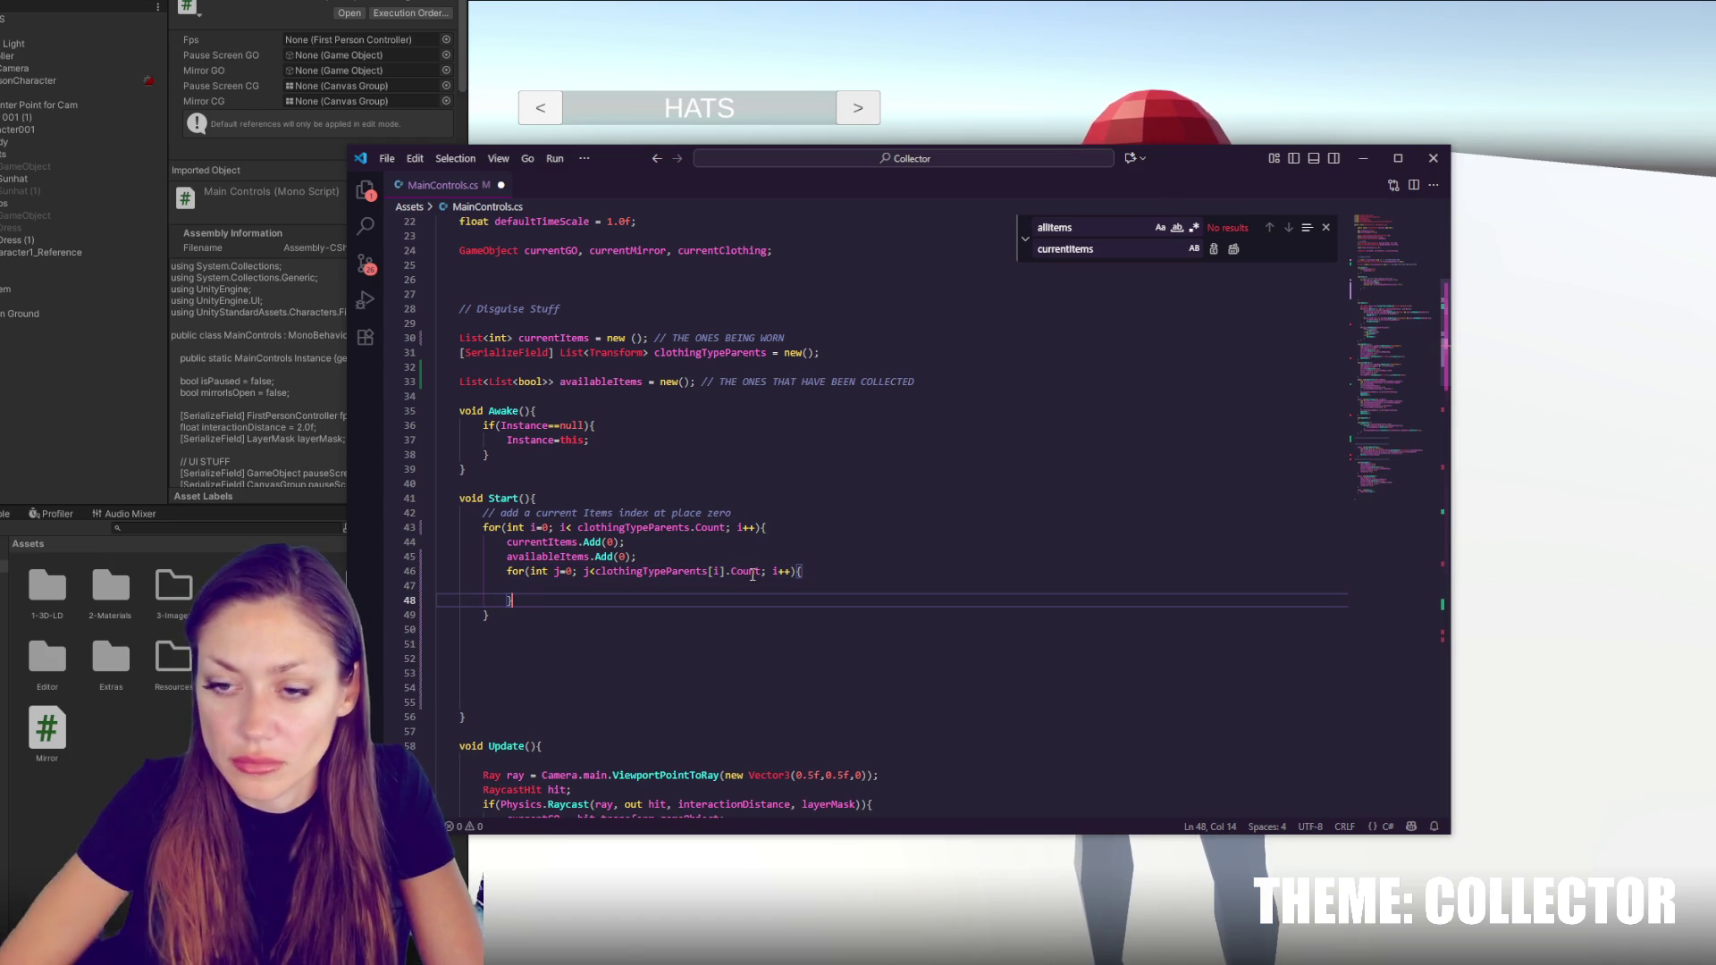
pyautogui.click(601, 589)
# Add an availableItems.Add(_j) call and an int _j = j; declaration inside the inner loop
pyautogui.write('availableItems')
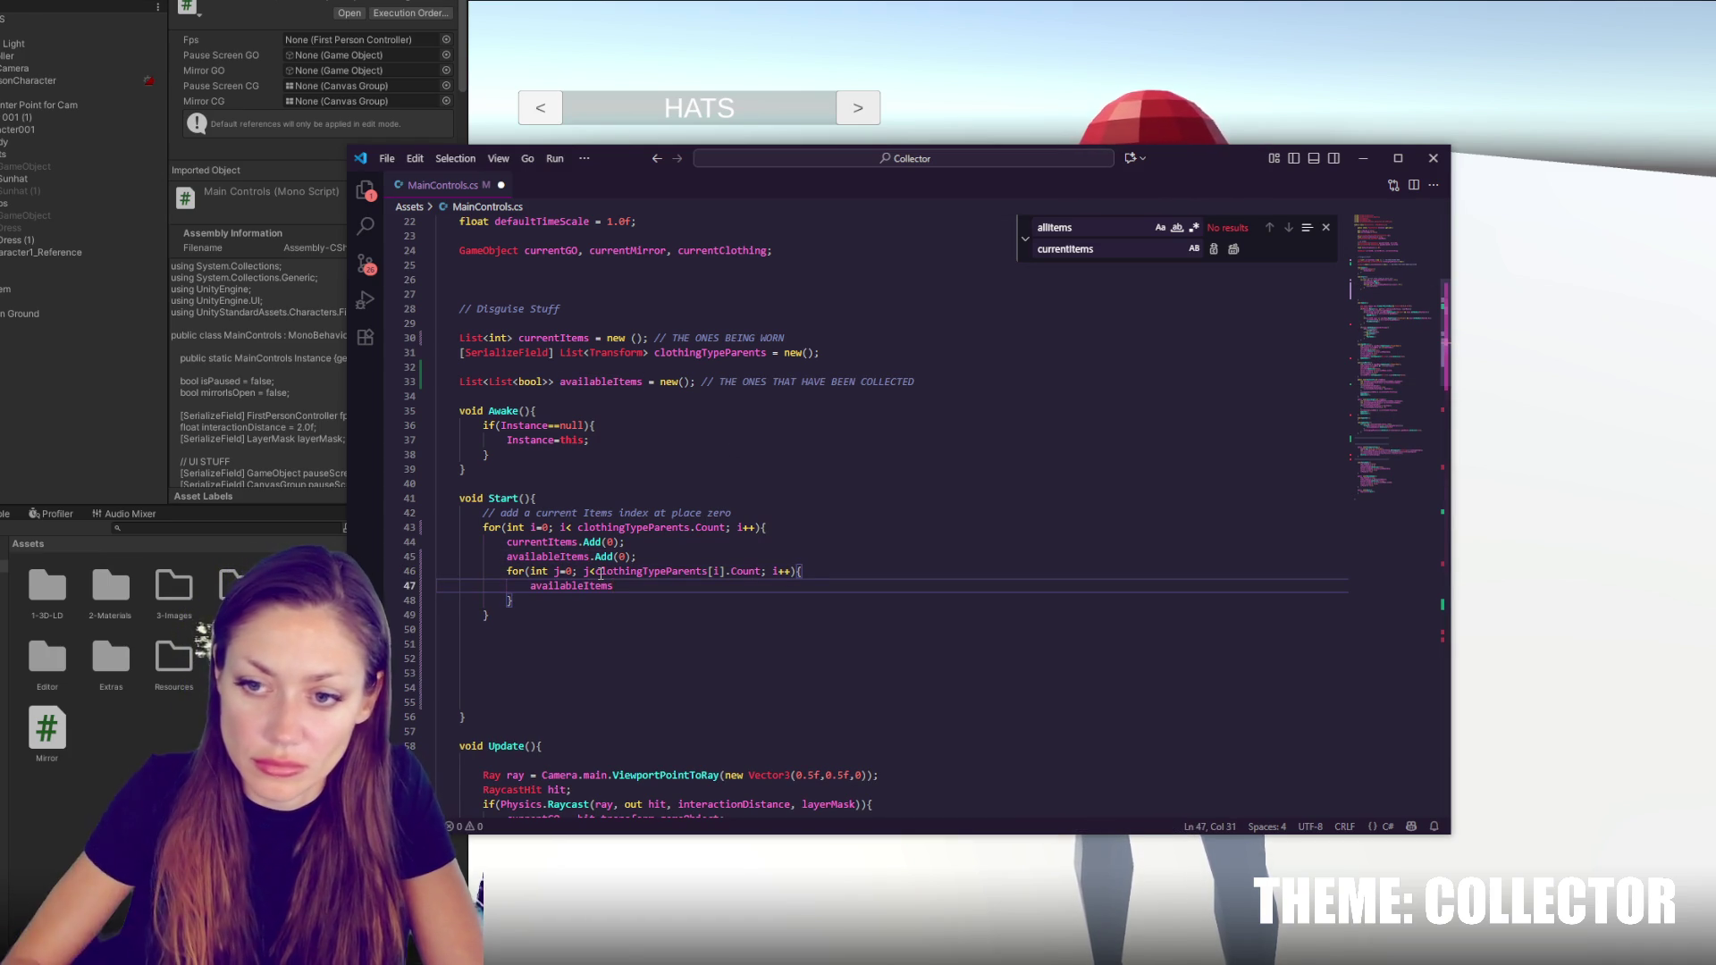
pyautogui.write('.A')
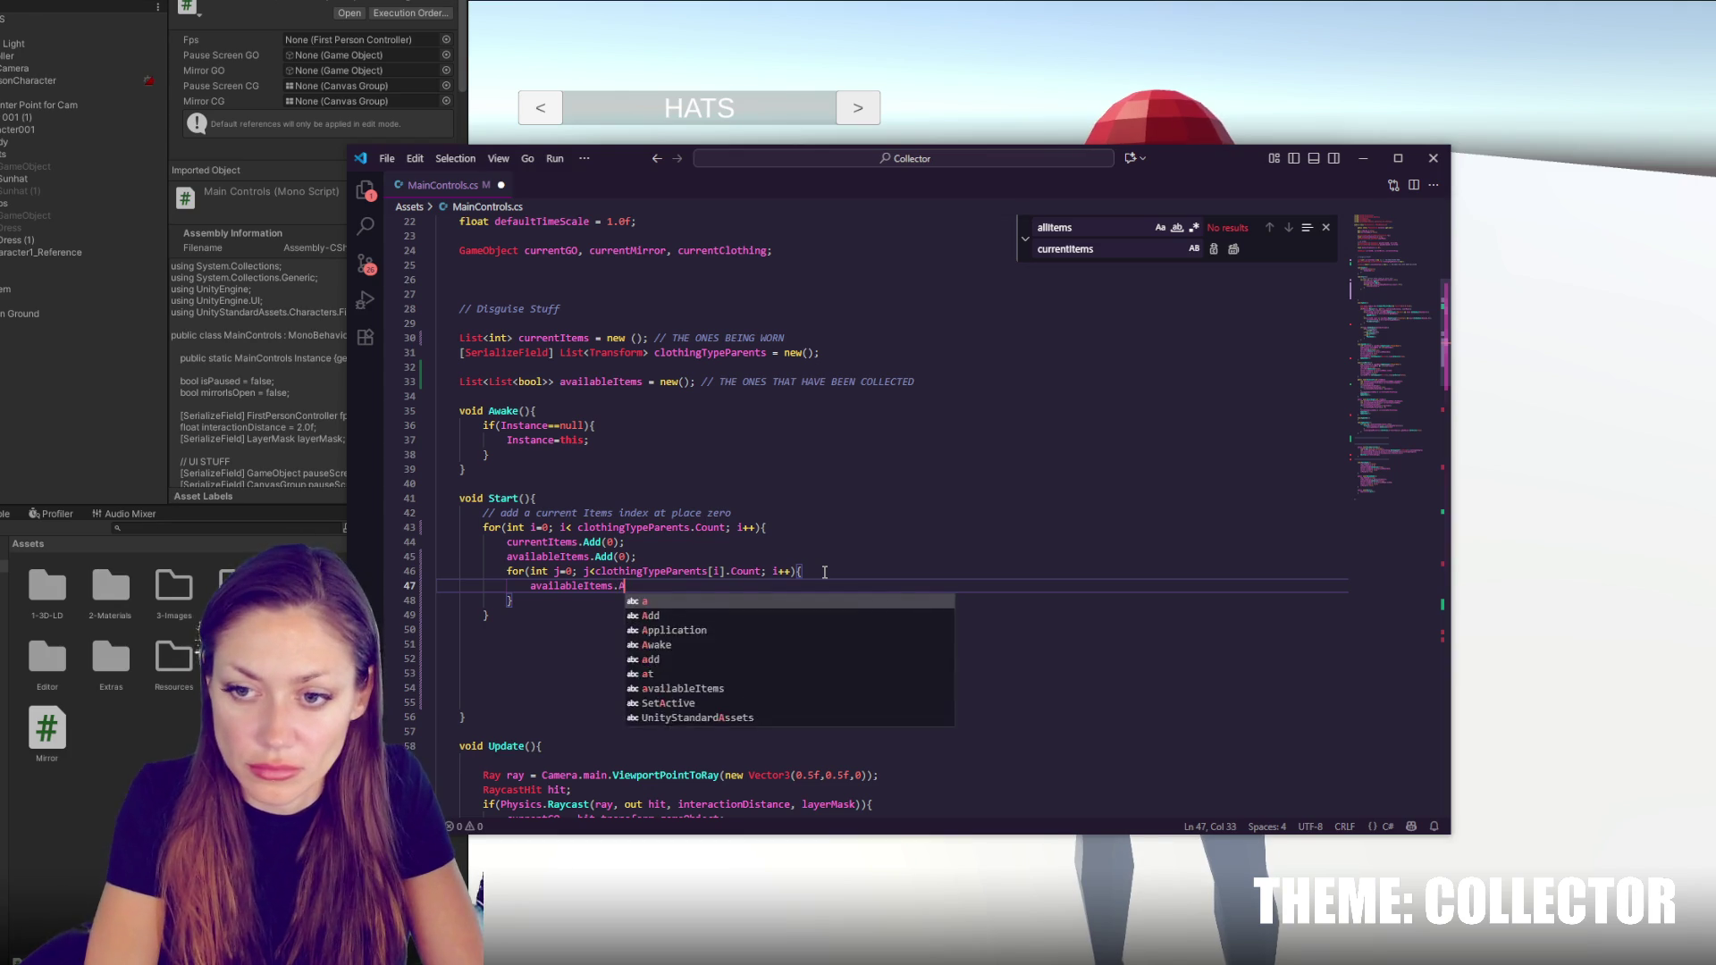
pyautogui.write('dd(_i);')
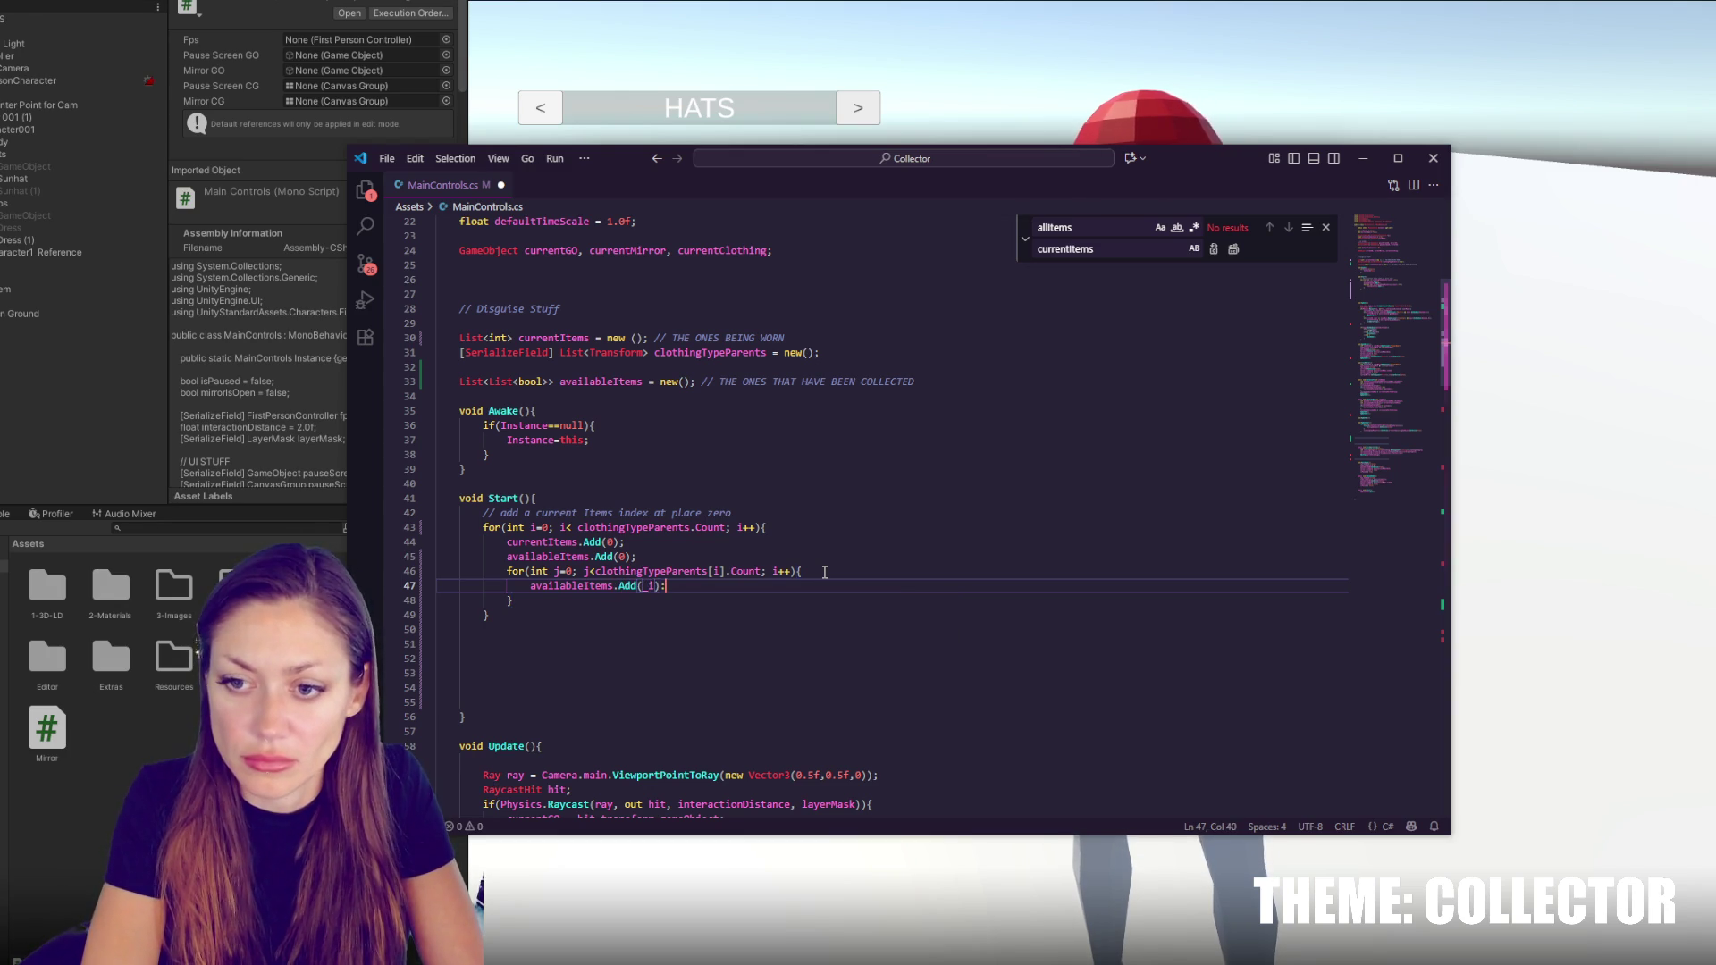
pyautogui.press('BackSpace')
pyautogui.press('BackSpace')
pyautogui.press('BackSpace')
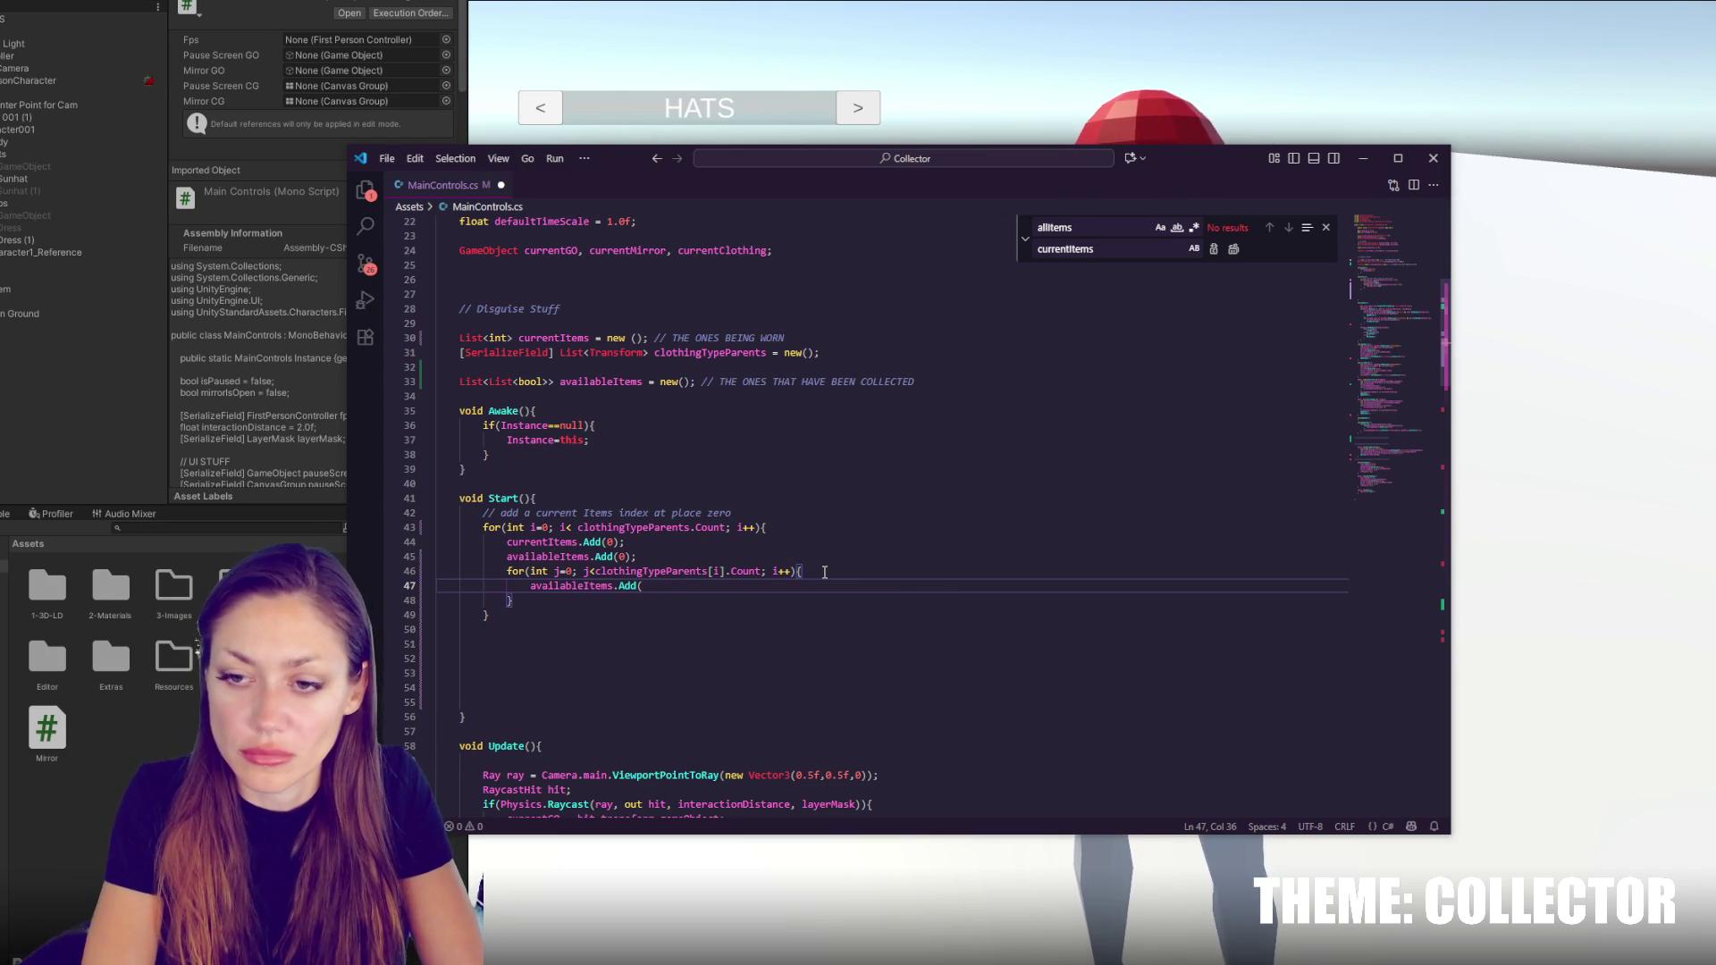
pyautogui.write('f')
pyautogui.write(');')
pyautogui.click(824, 572)
pyautogui.press('Return')
pyautogui.write('in')
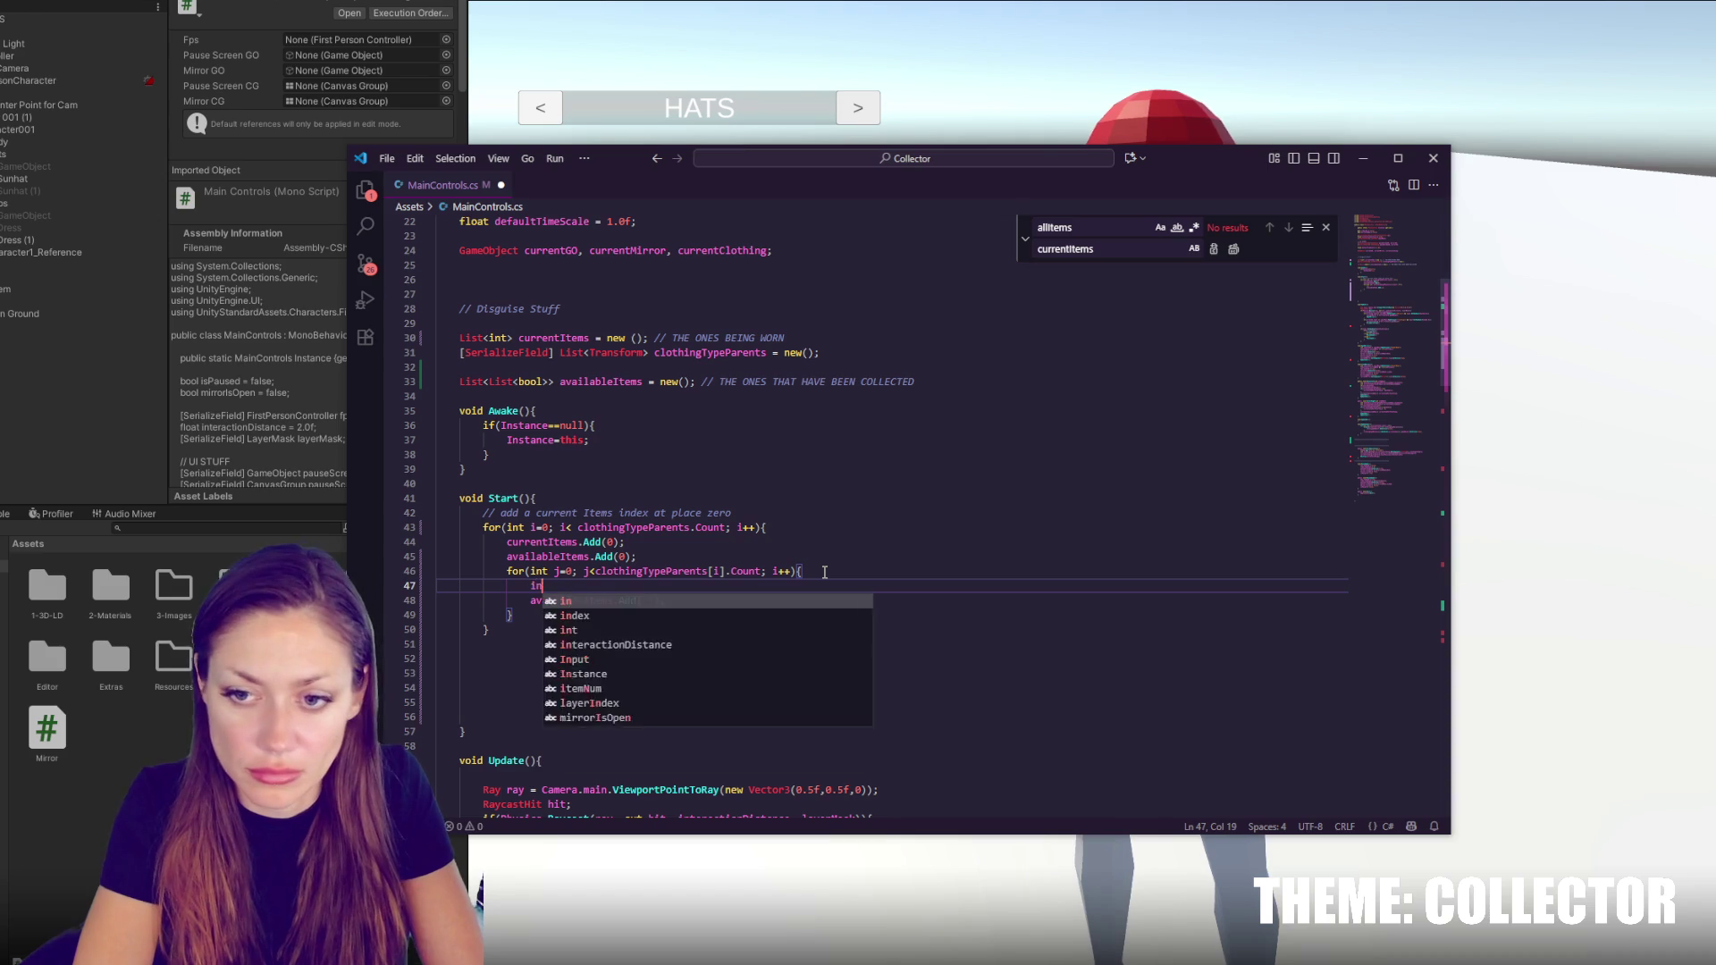
pyautogui.write('t _j =0')
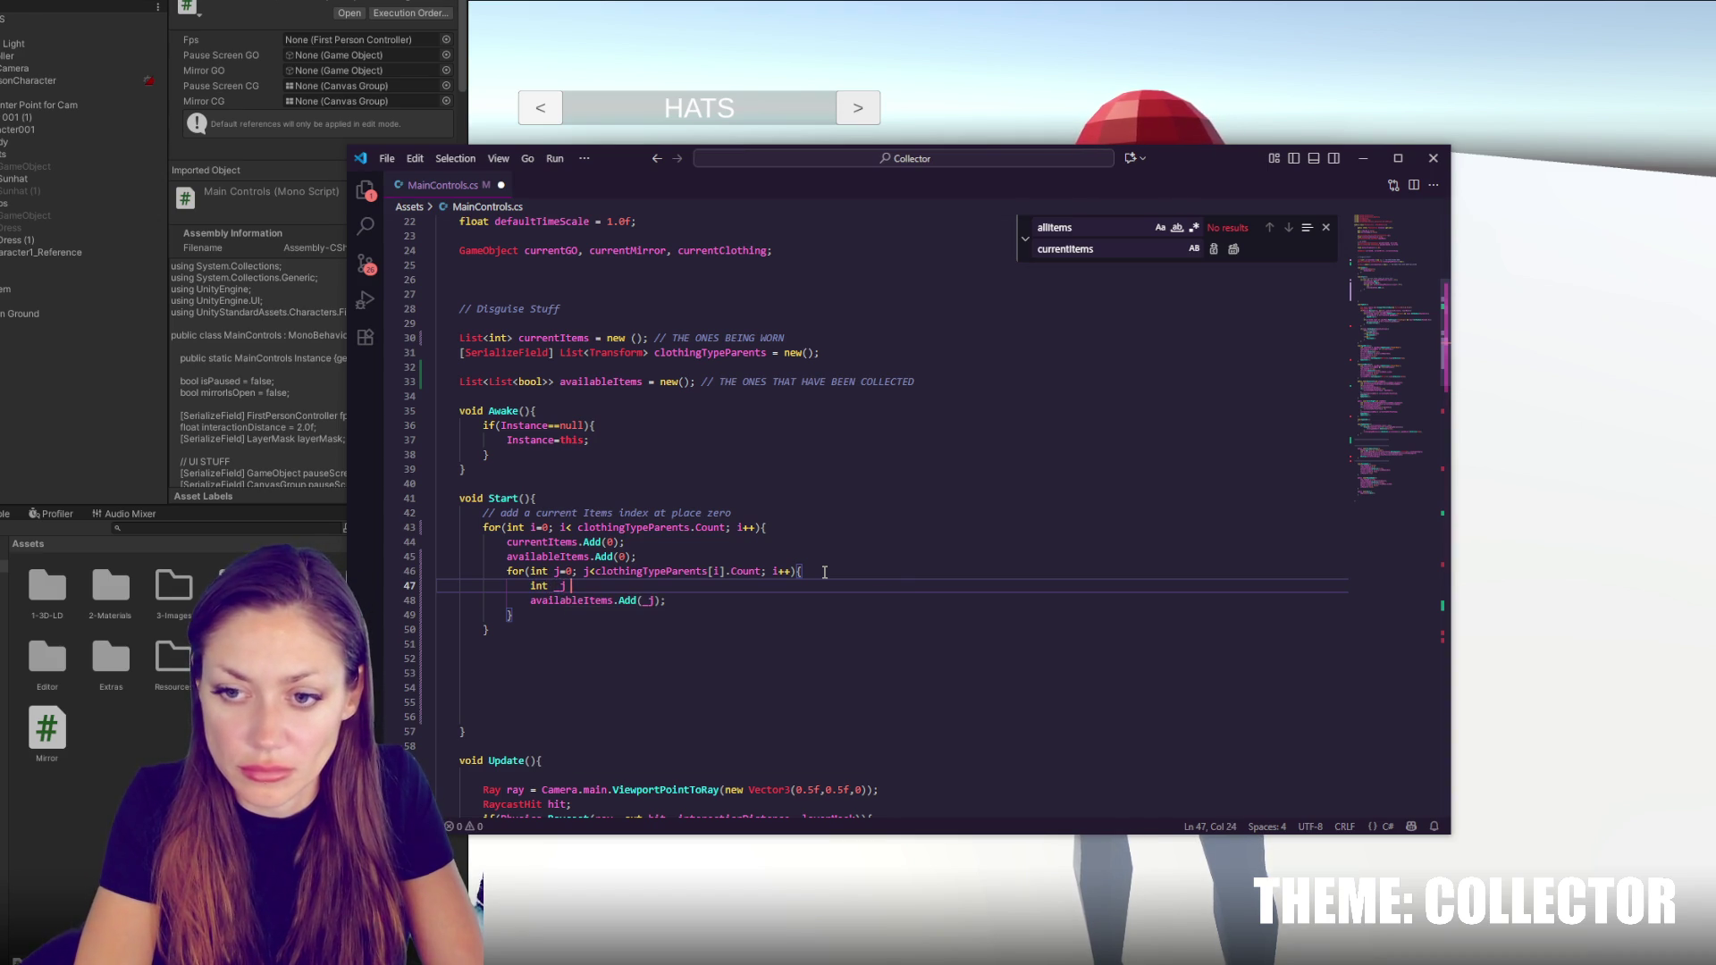
pyautogui.press('BackSpace')
pyautogui.write('j;')
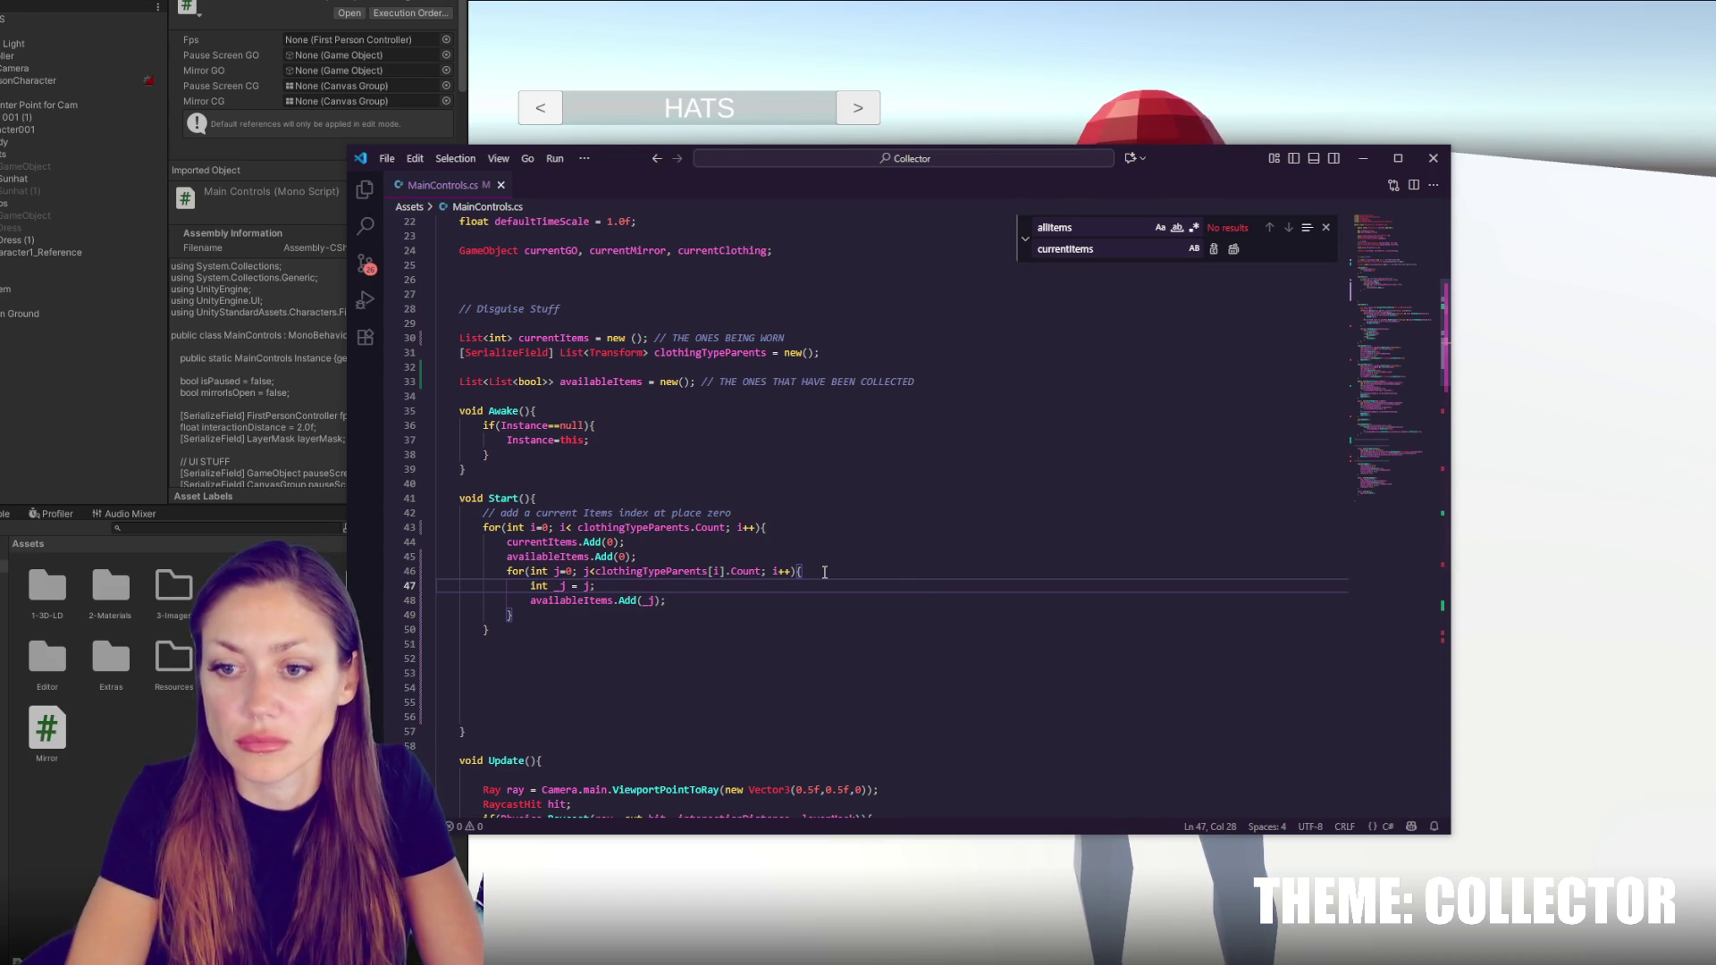
# Correct the inner loop's increment from i++ to j++
pyautogui.press('Up')
pyautogui.press('End')
pyautogui.press('Left')
pyautogui.press('Left')
pyautogui.press('Left')
pyautogui.press('BackSpace')
pyautogui.write('j')
pyautogui.press('Up')
pyautogui.press('Up')
pyautogui.press('End')
pyautogui.click(750, 553)
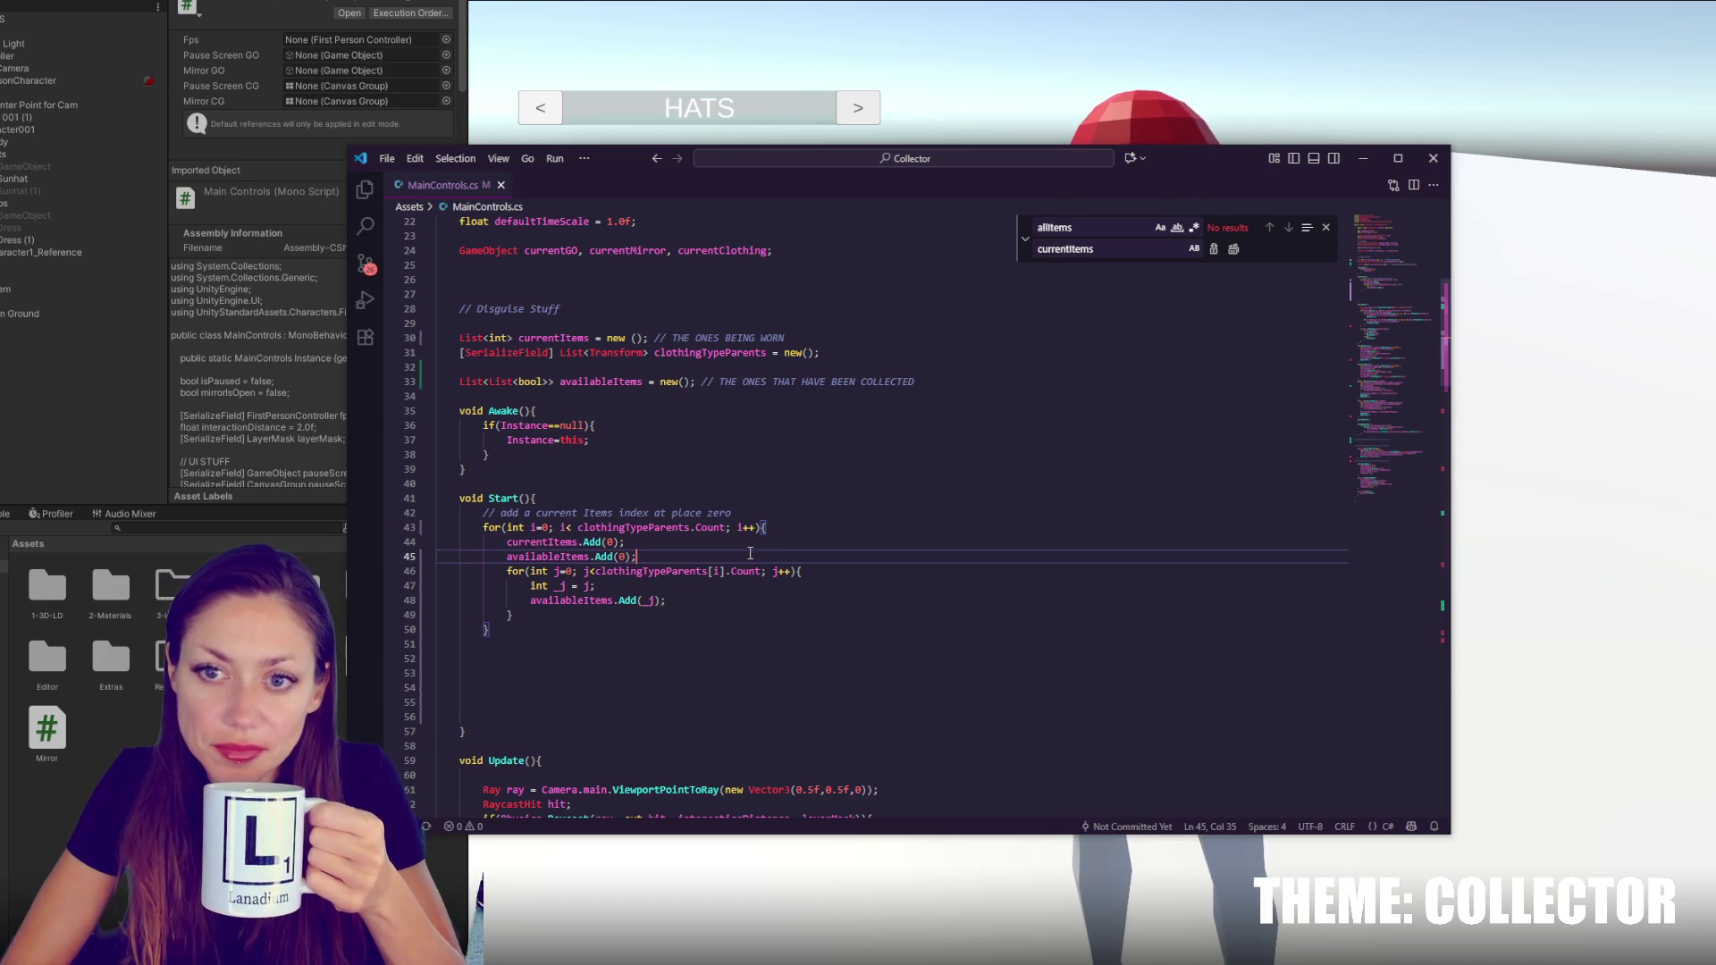
# Change the Add argument to false and add an if(_j == 0) block after the declaration
pyautogui.doubleClick(650, 600)
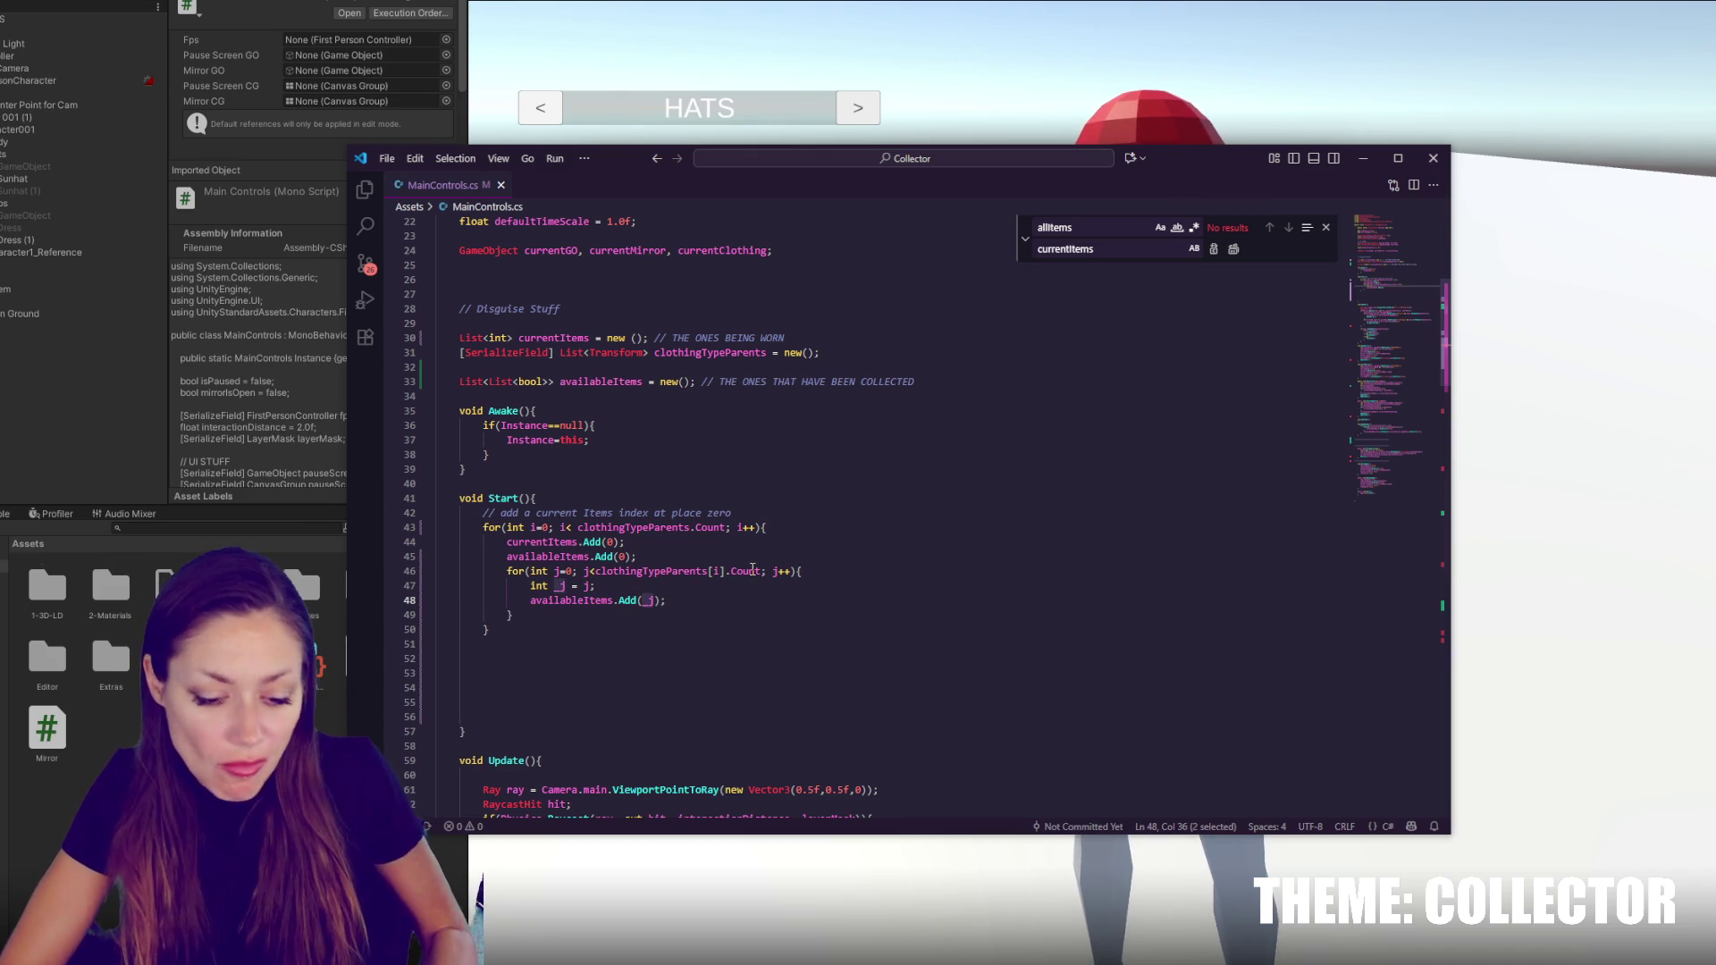
pyautogui.write('false')
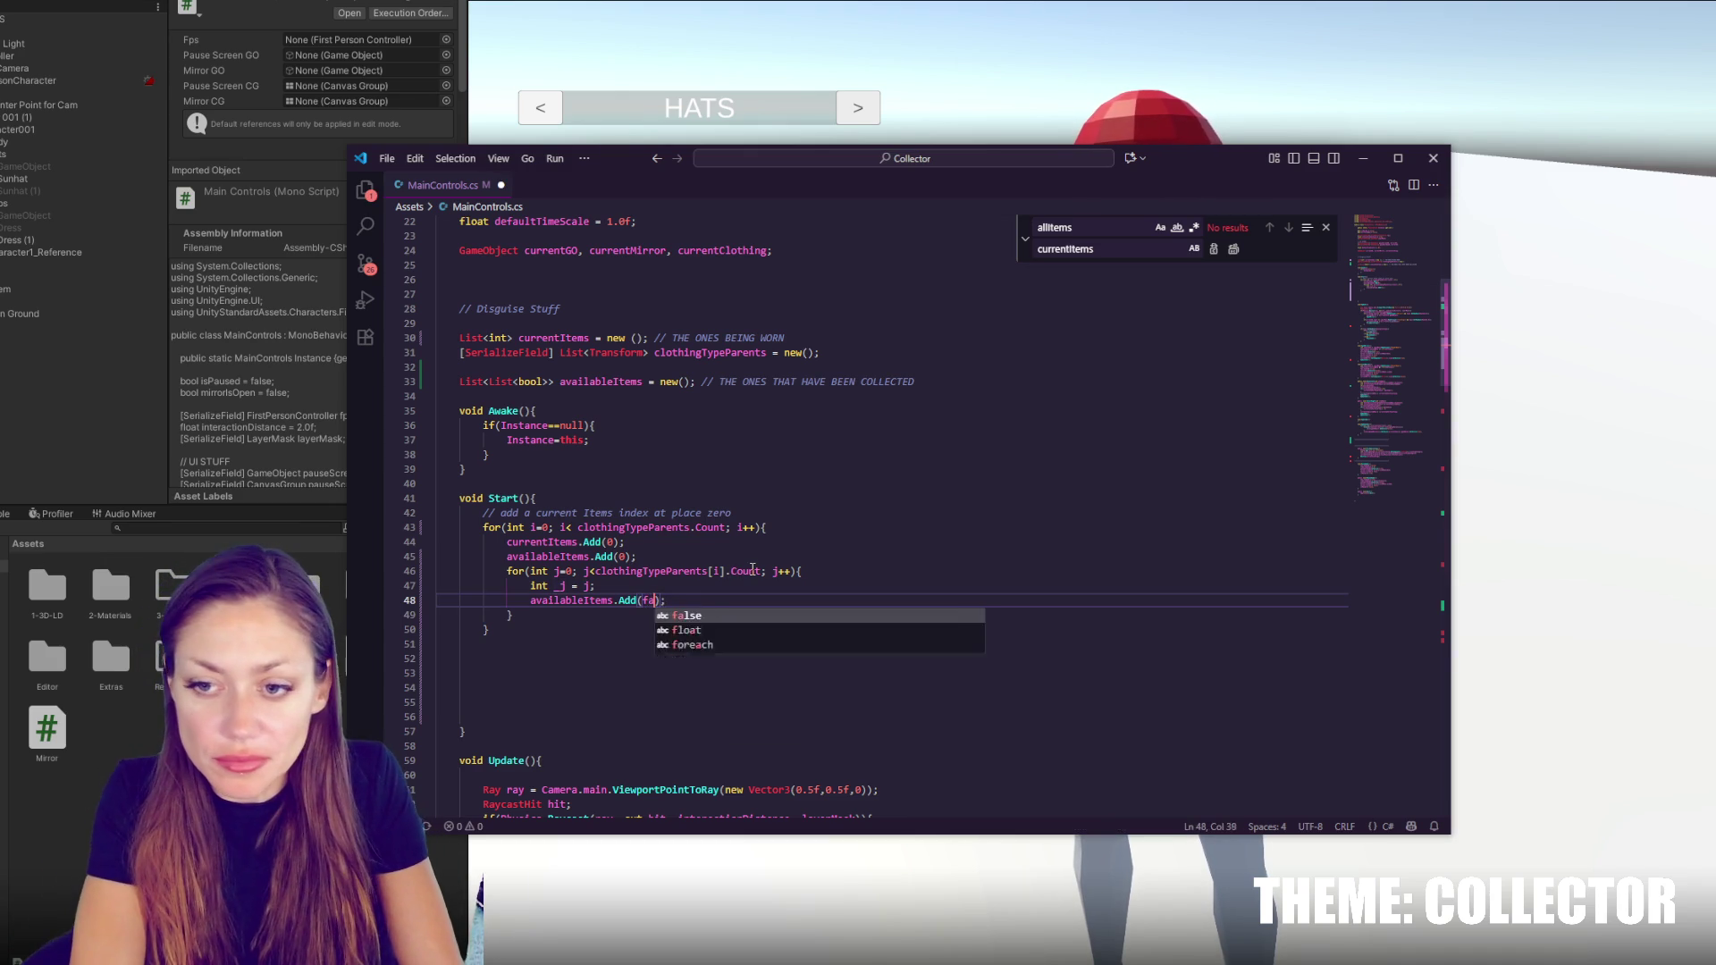
pyautogui.click(804, 582)
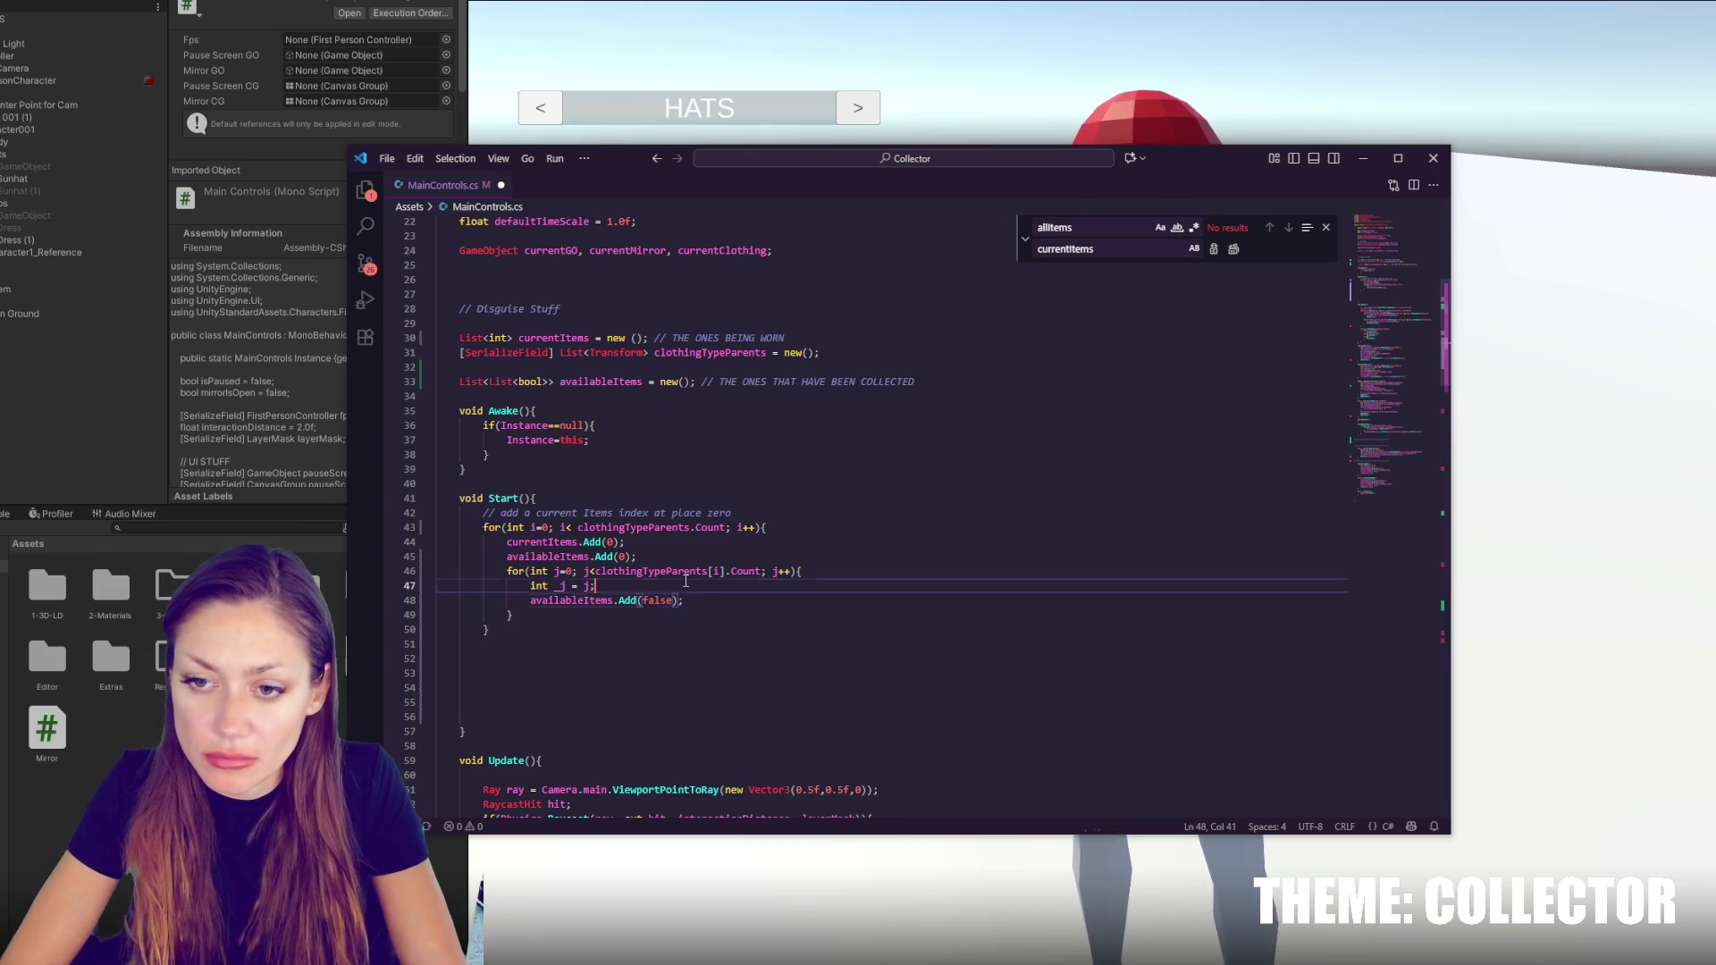
pyautogui.press('Return')
pyautogui.write('if(_j')
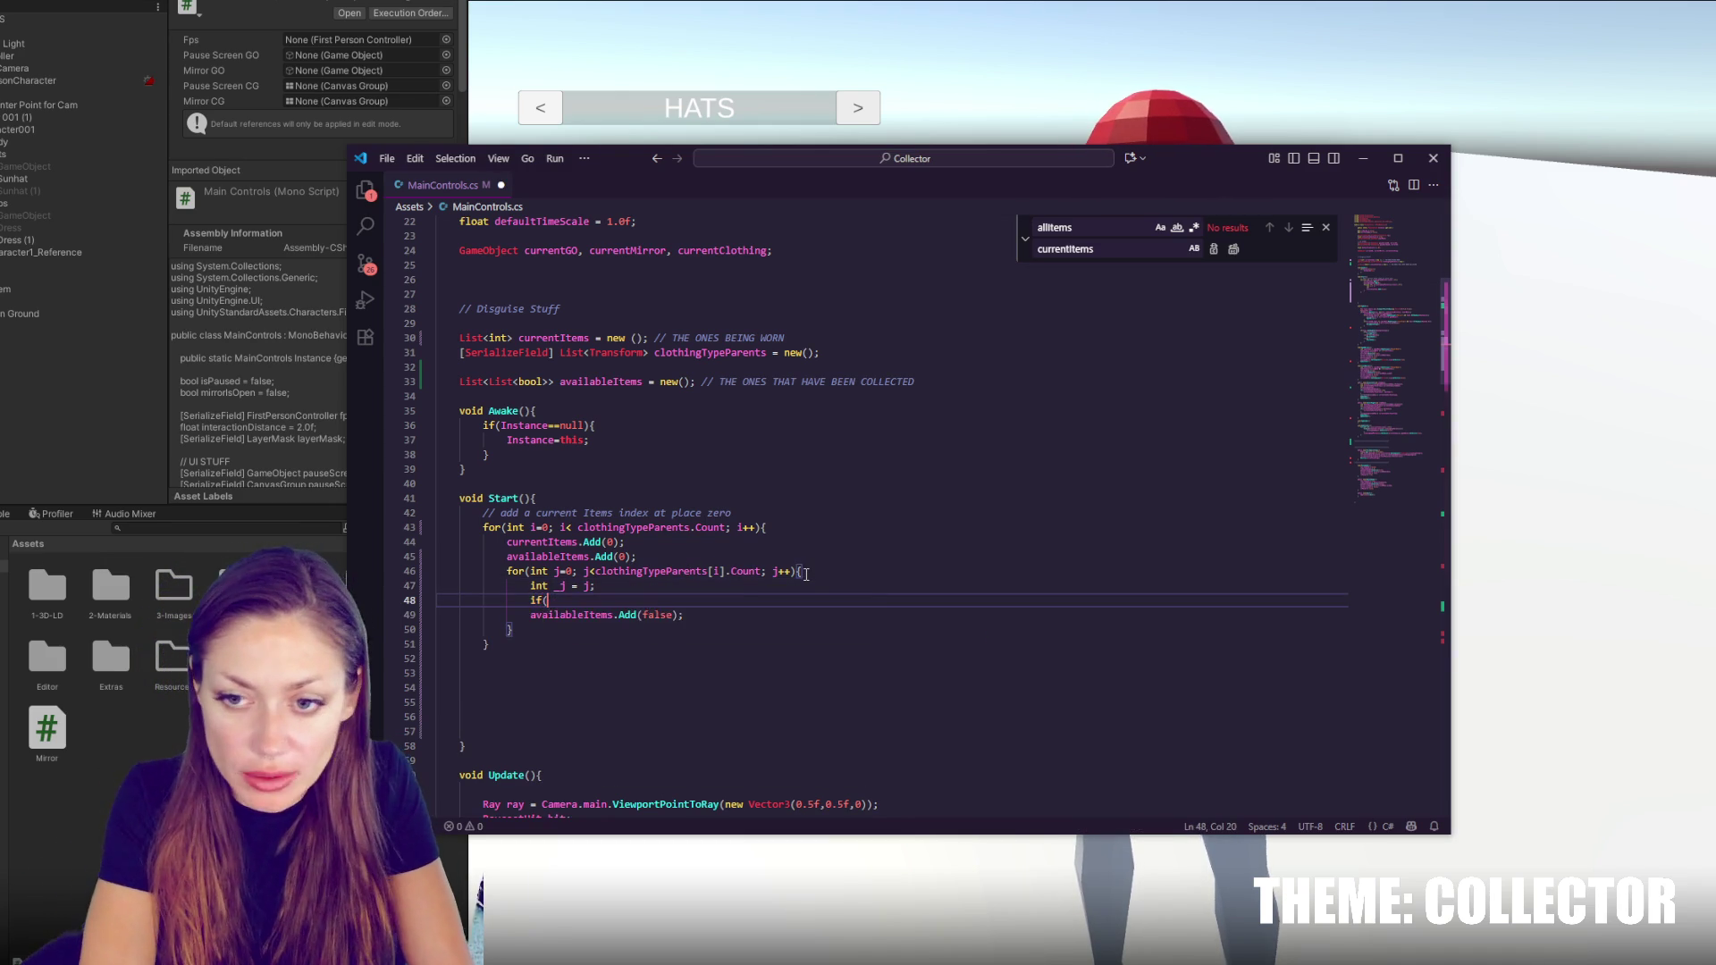
pyautogui.press('BackSpace')
pyautogui.press('BackSpace')
pyautogui.press('BackSpace')
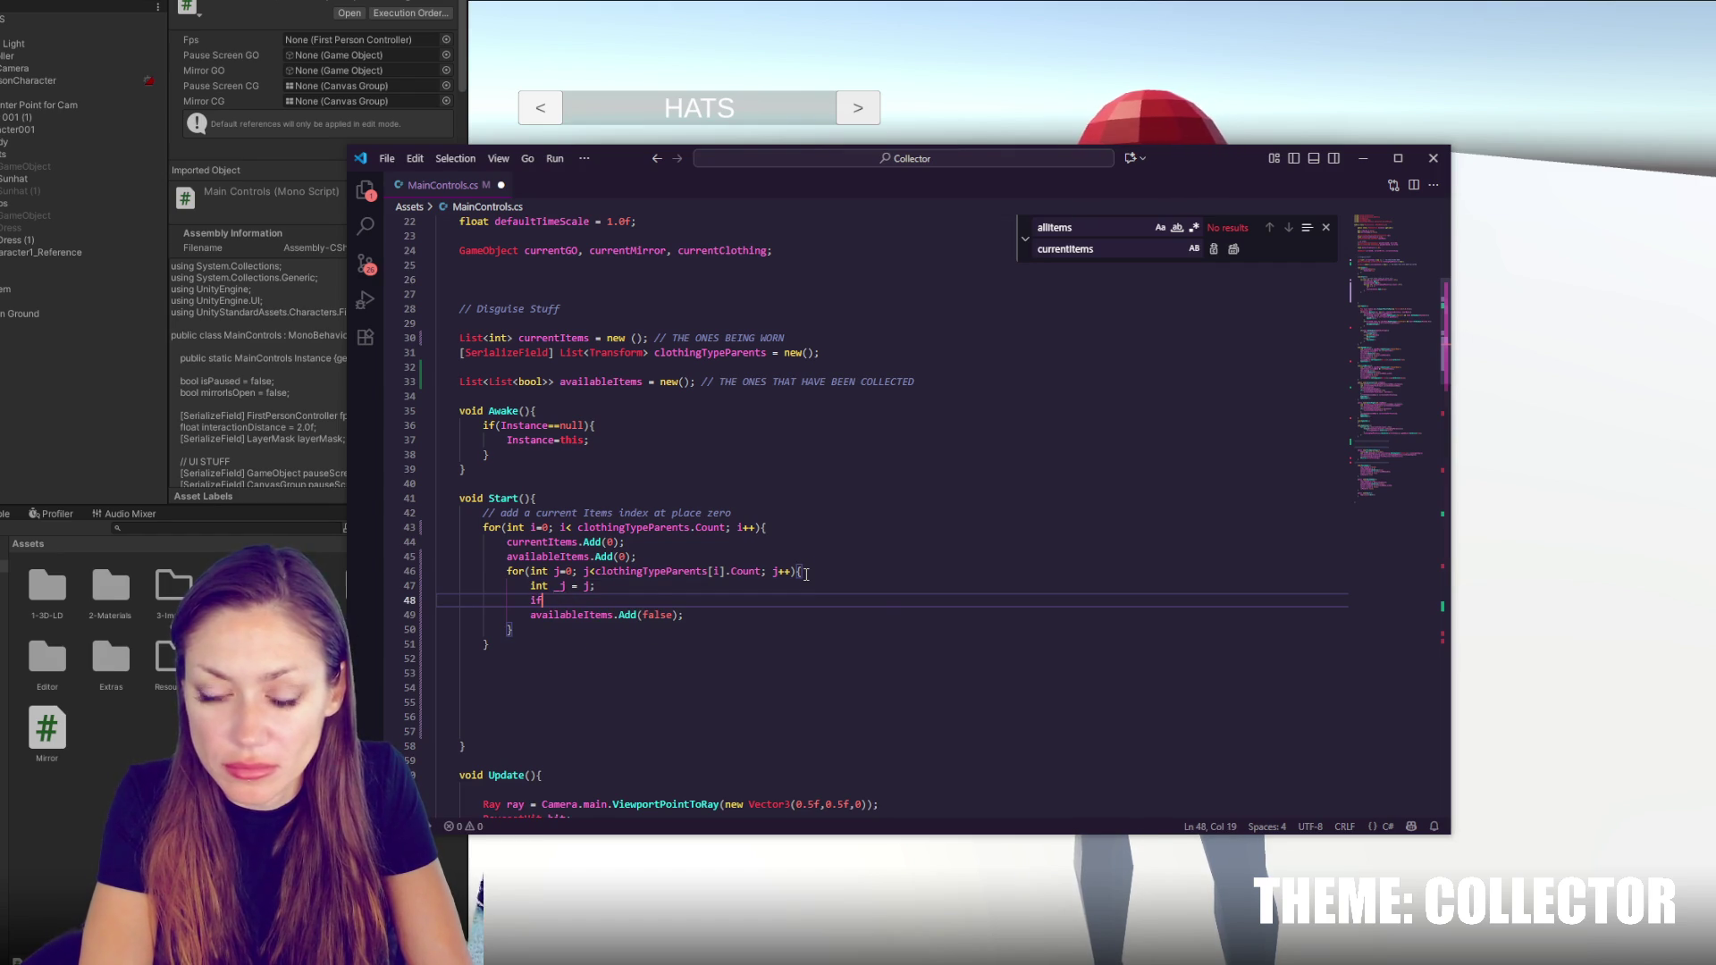
pyautogui.write('_j ==')
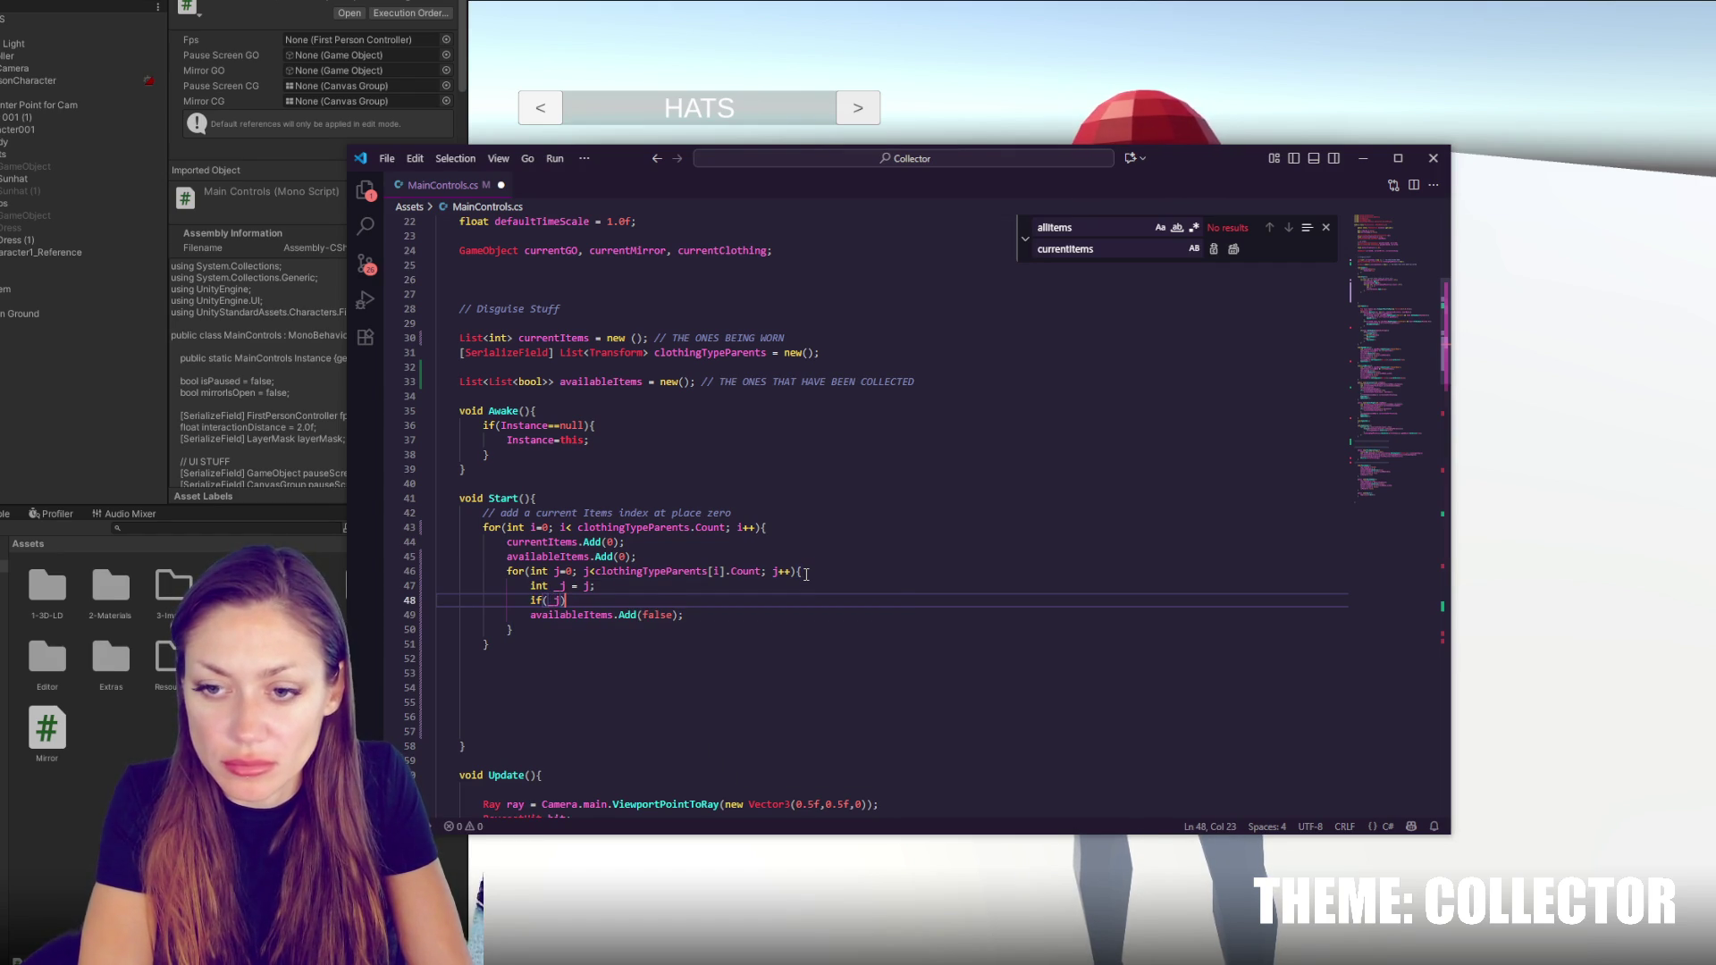
pyautogui.write(' 0){')
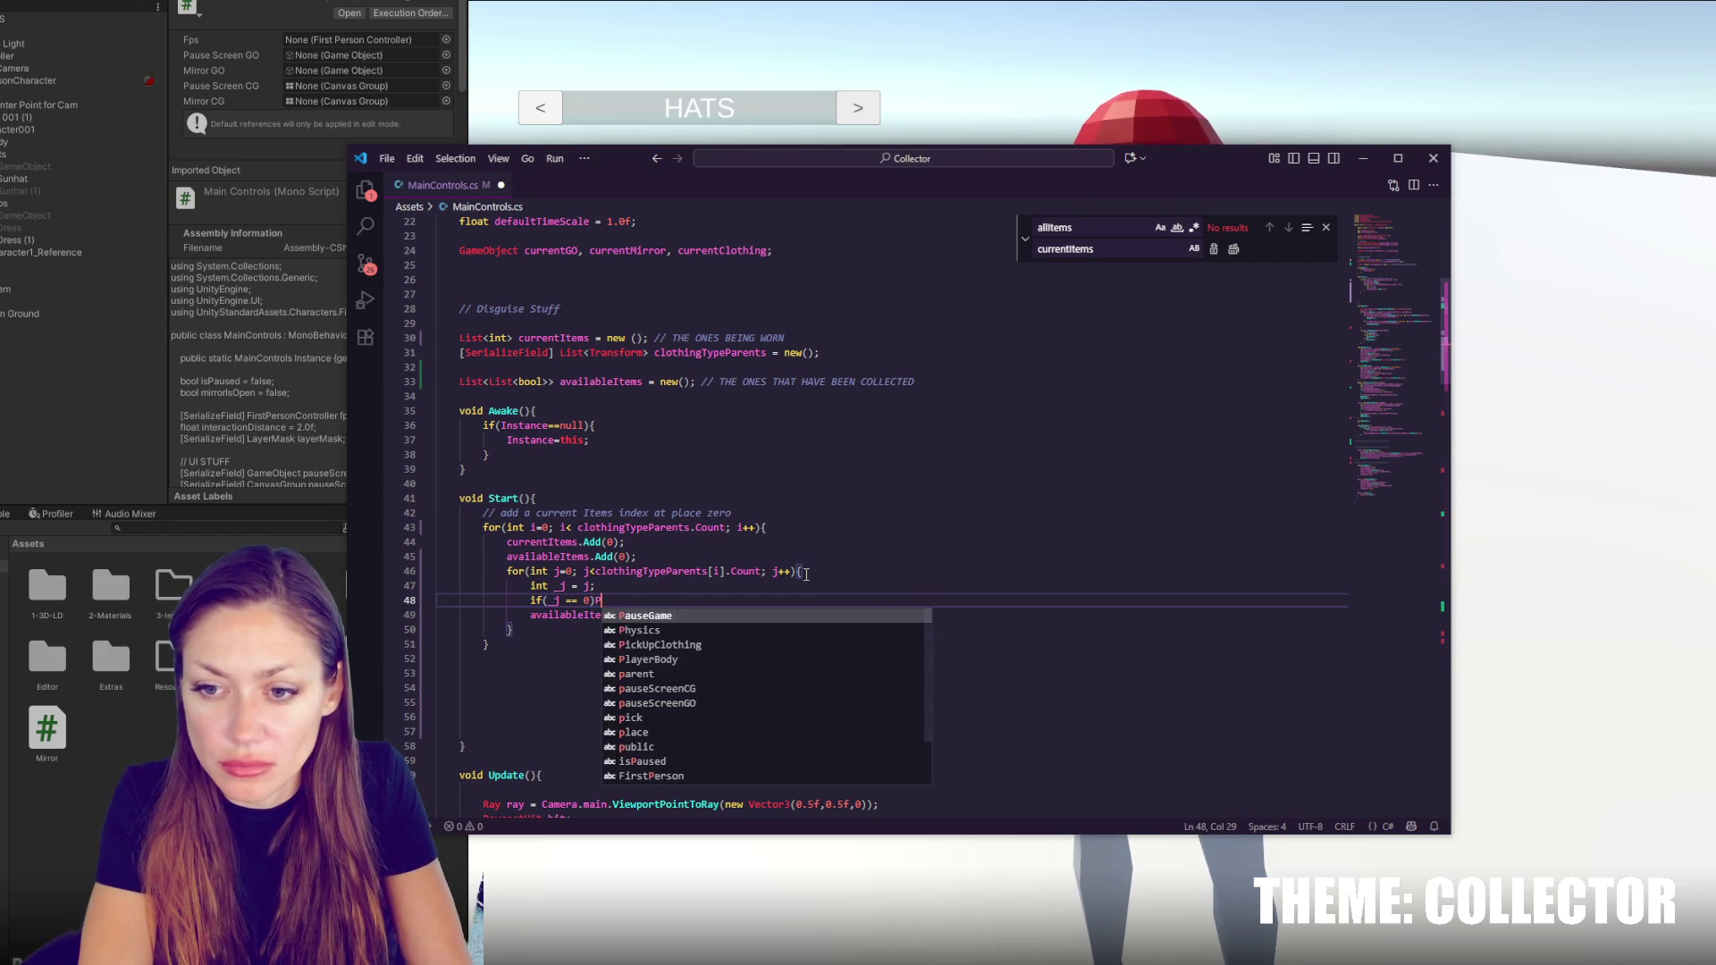
pyautogui.press('Return')
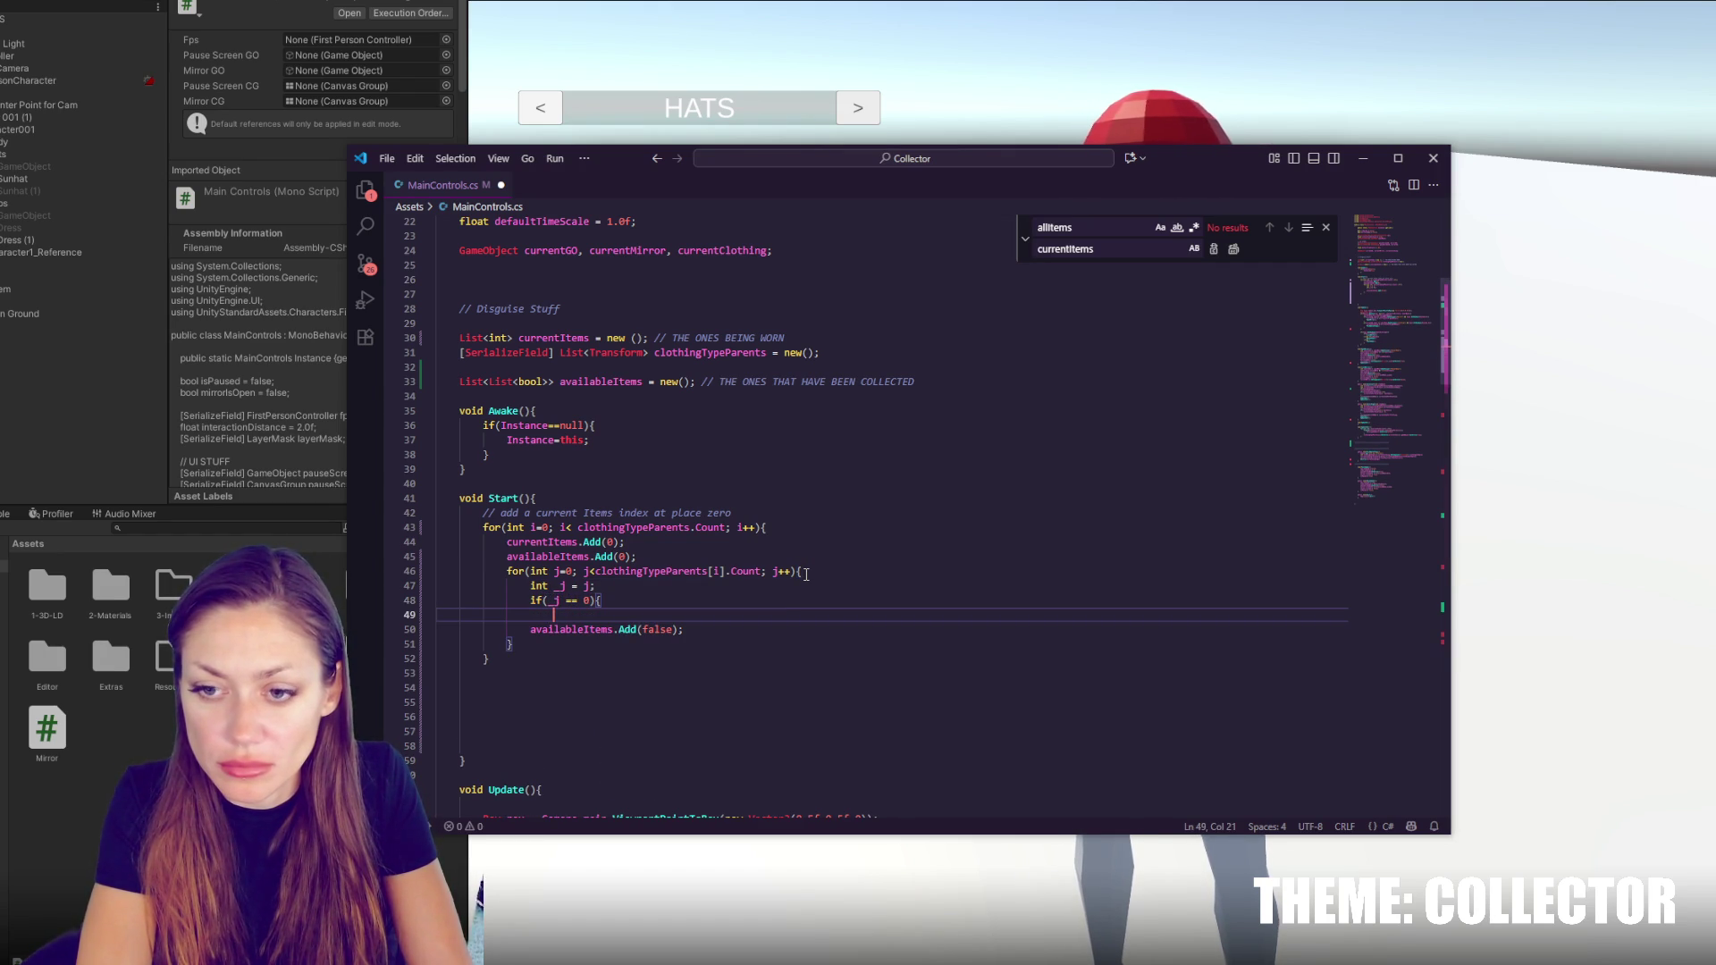
pyautogui.write('}')
pyautogui.press('Return')
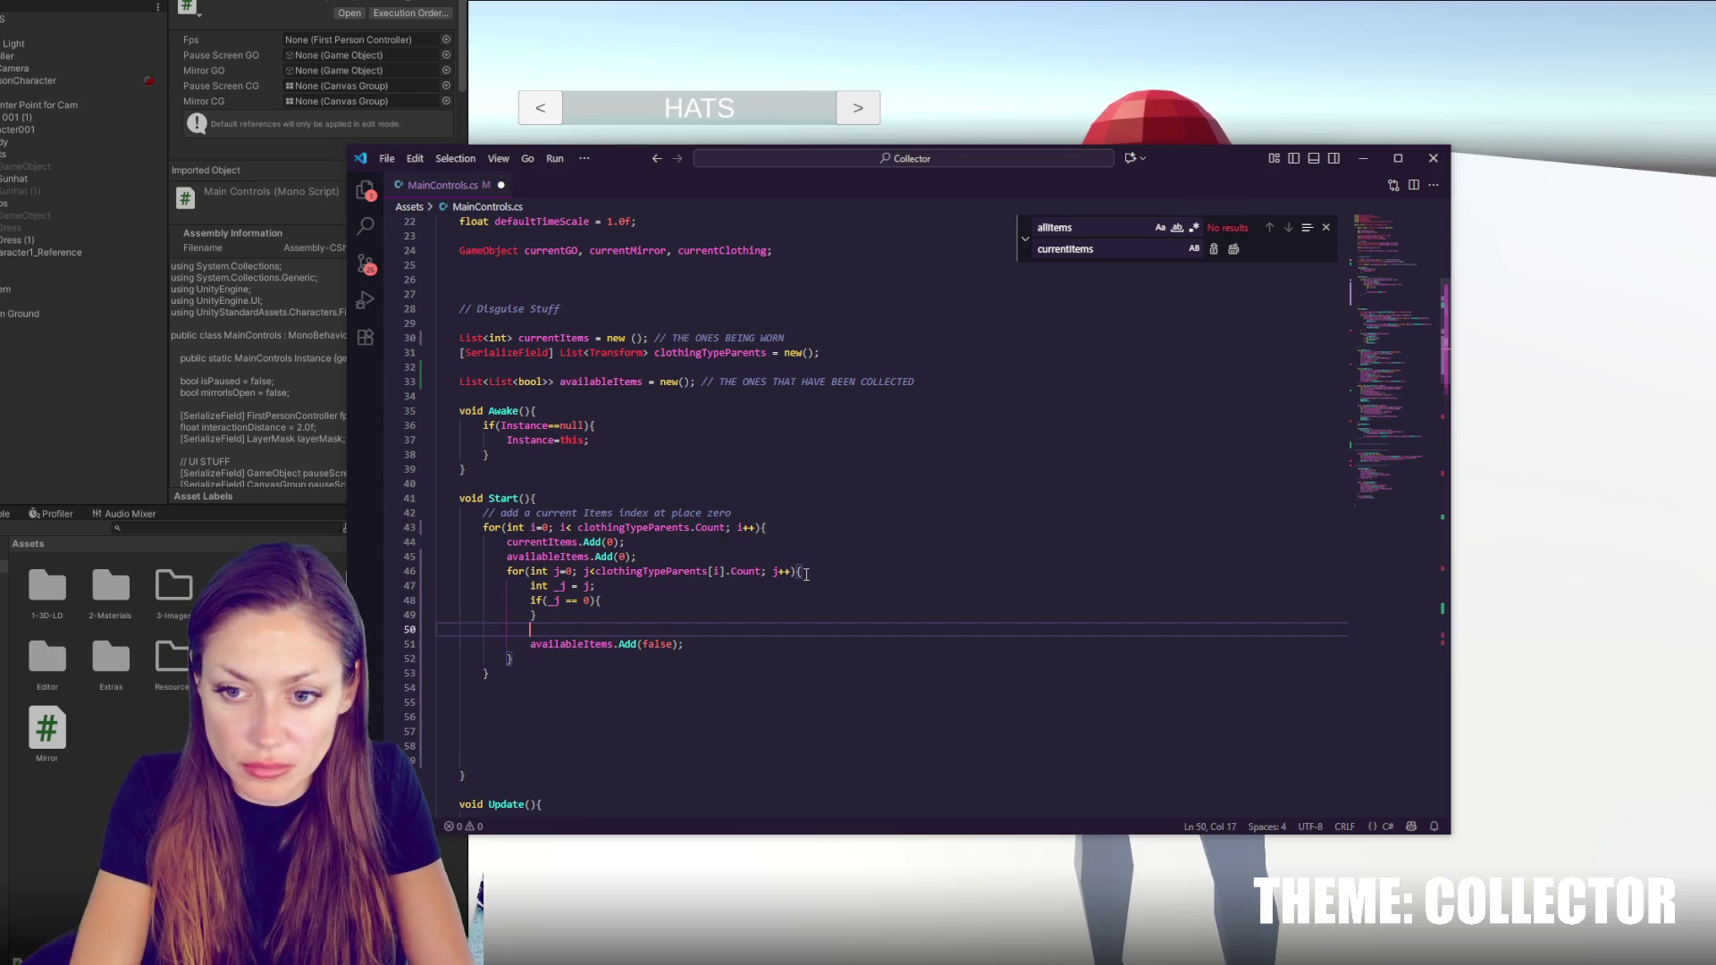
pyautogui.press('BackSpace')
pyautogui.press('BackSpace')
pyautogui.press('BackSpace')
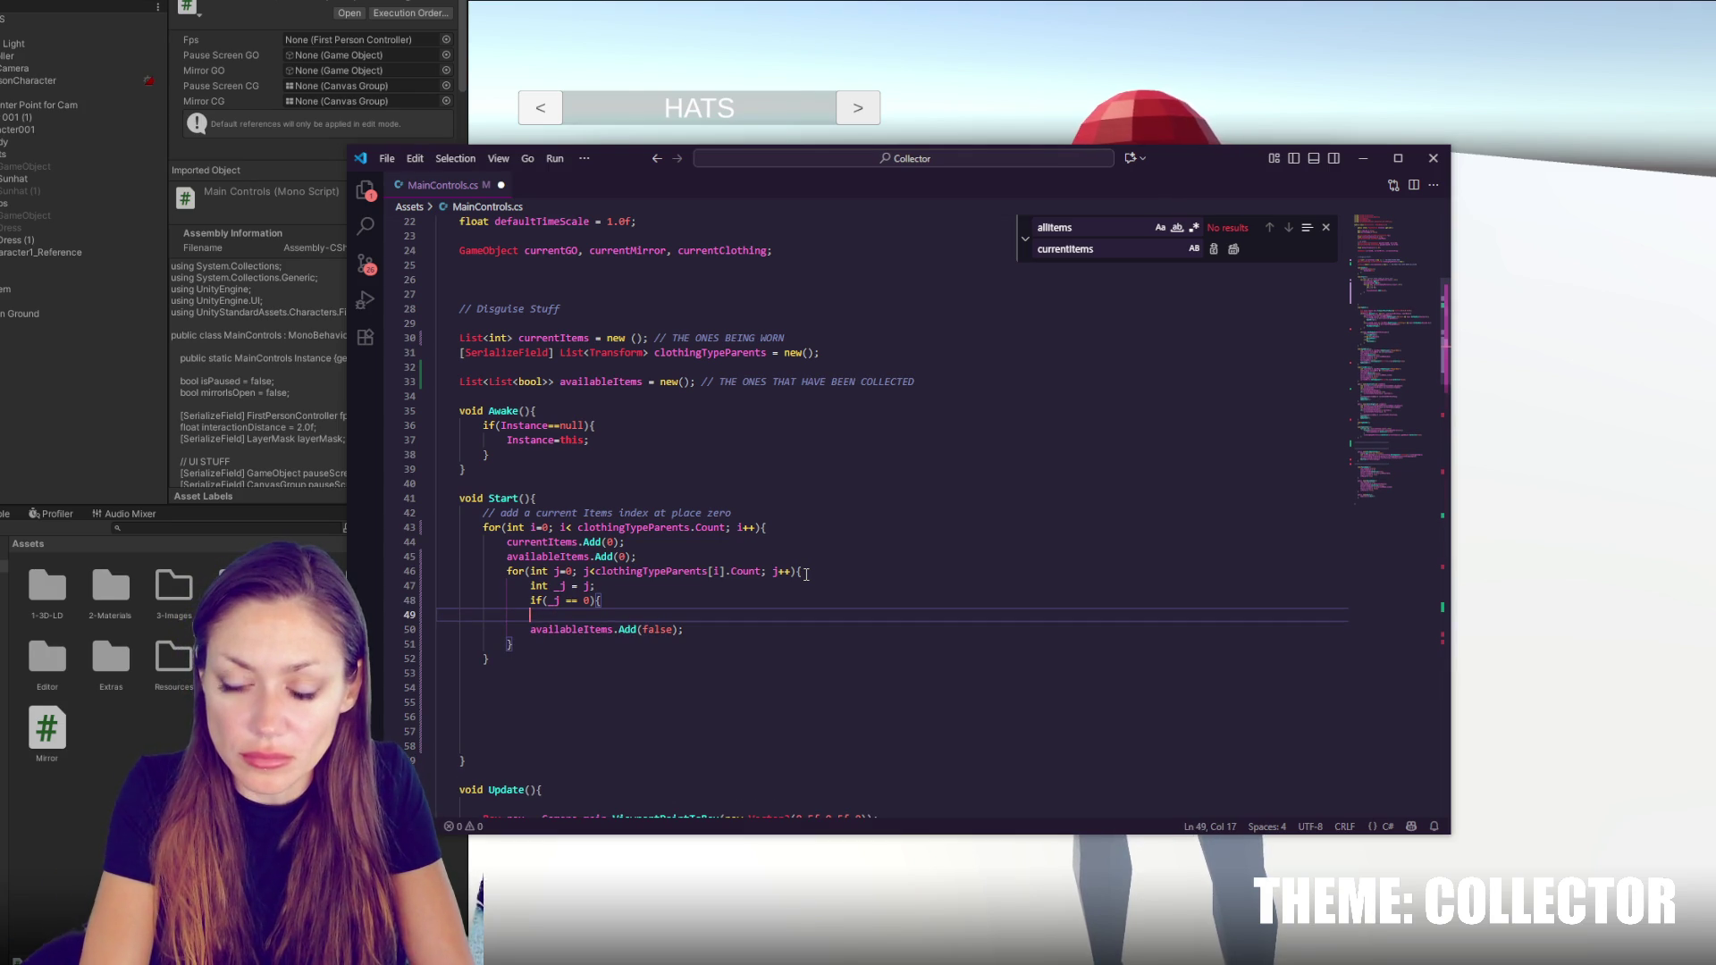
# Add an else block and move the availableItems.Add(false) call into both branches
pyautogui.write('}else {')
pyautogui.press('Return')
pyautogui.press('Down')
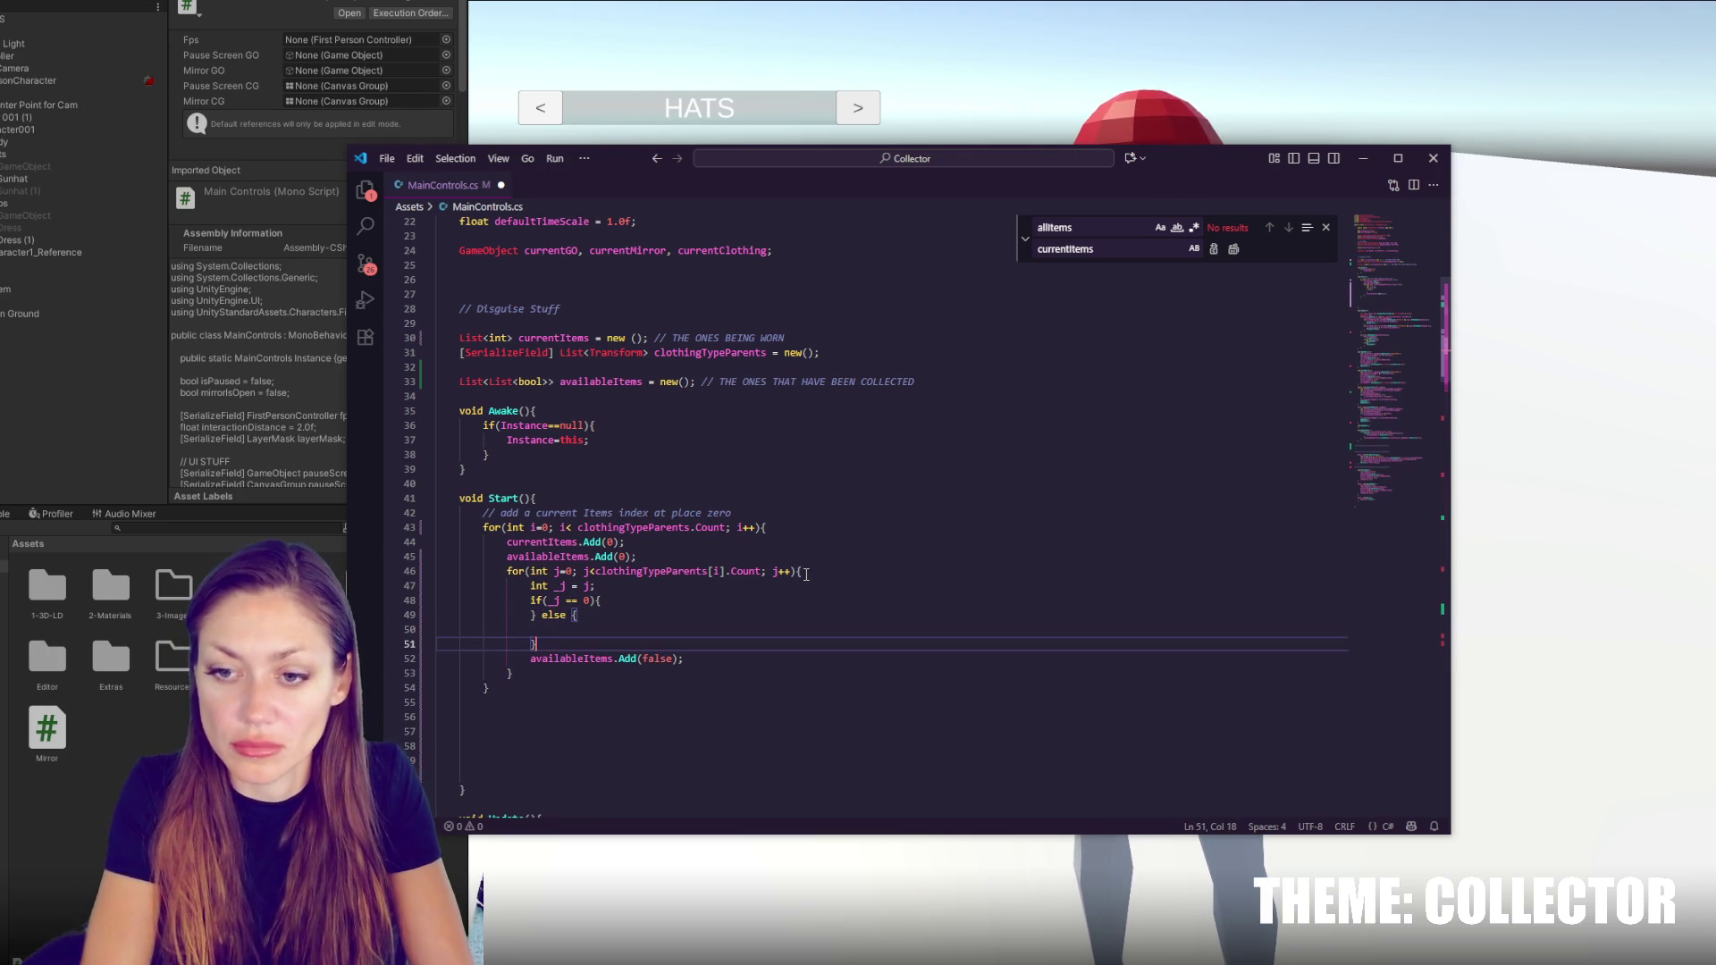
pyautogui.press('Down')
pyautogui.hotkey('ctrl', 'x')
pyautogui.press('Up')
pyautogui.click(667, 600)
pyautogui.press('Return')
pyautogui.hotkey('ctrl', 'v')
pyautogui.click(532, 616)
pyautogui.press('Tab')
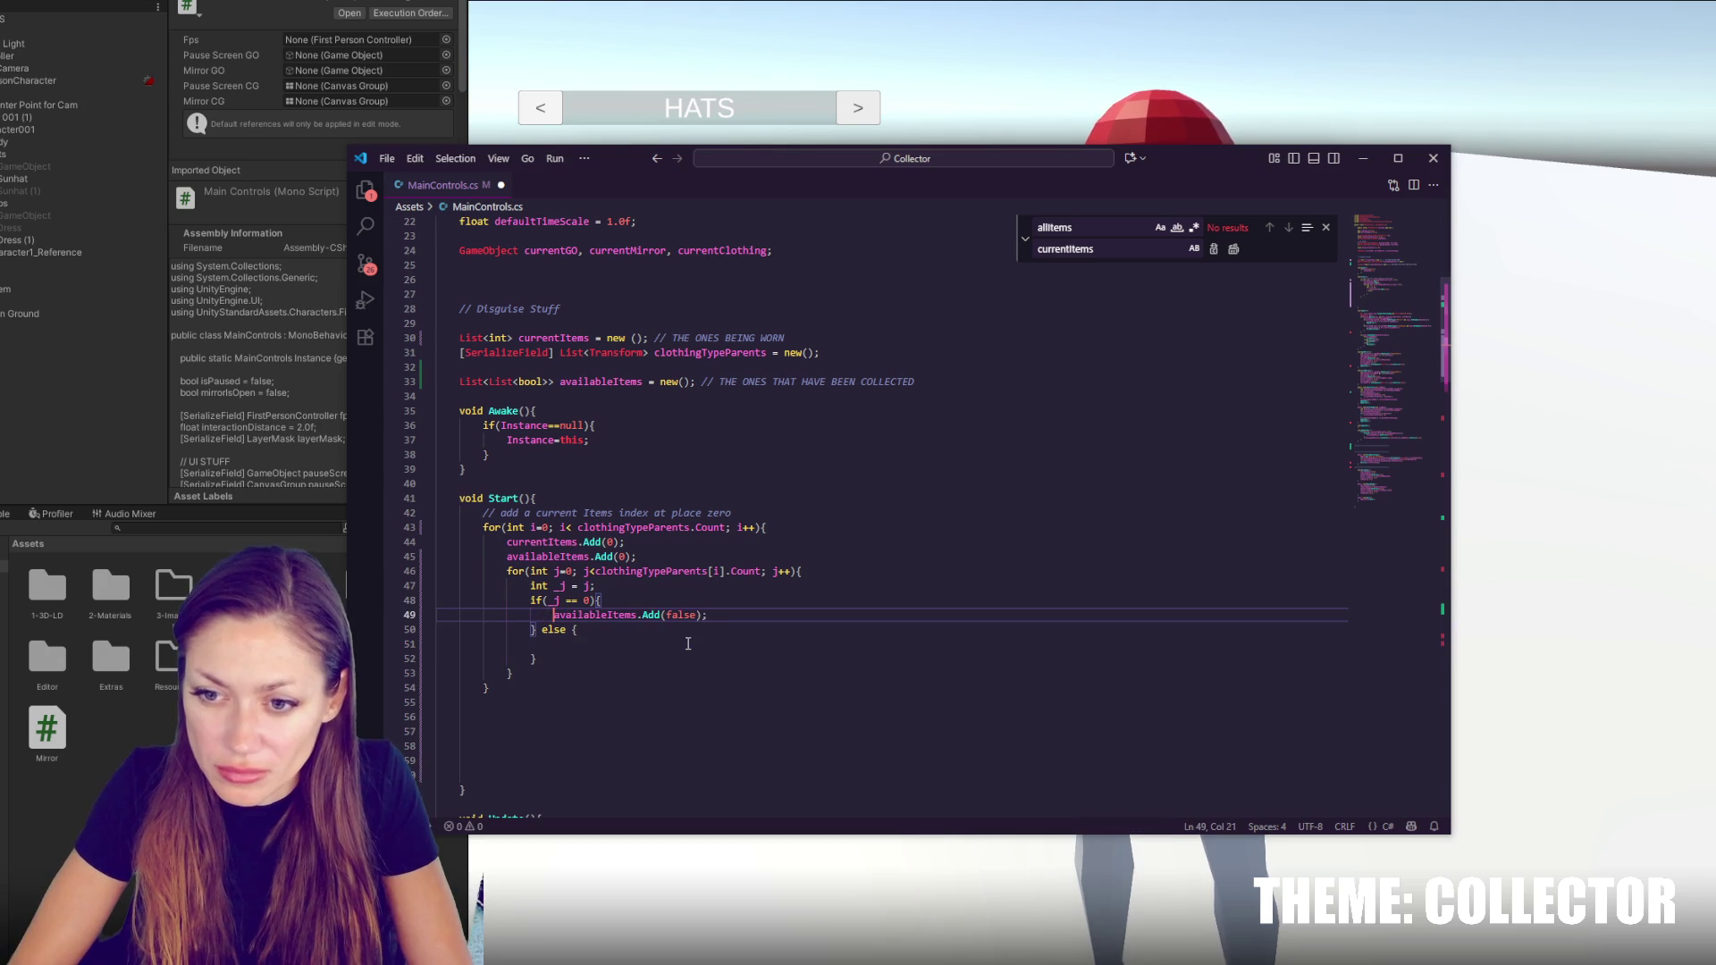
pyautogui.click(687, 644)
pyautogui.hotkey('ctrl', 'v')
# Make the if branch add true, comment it as the empty zeroth item, and save
pyautogui.doubleClick(681, 615)
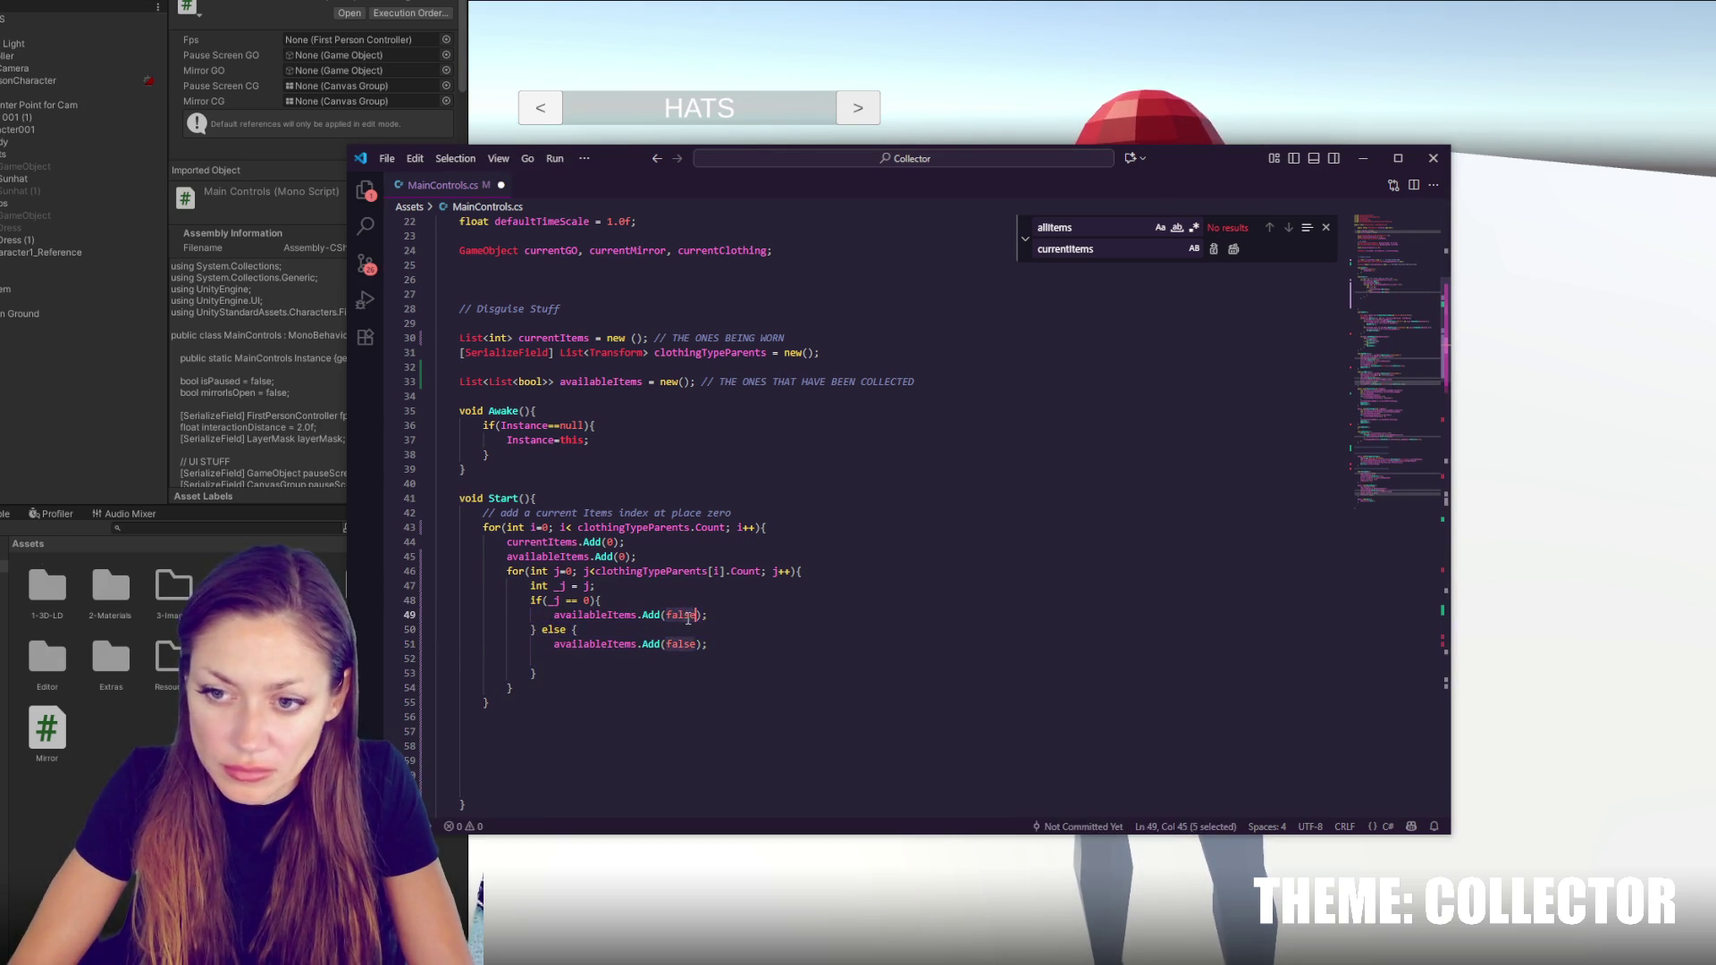
pyautogui.write('true')
pyautogui.click(706, 644)
pyautogui.press('Delete')
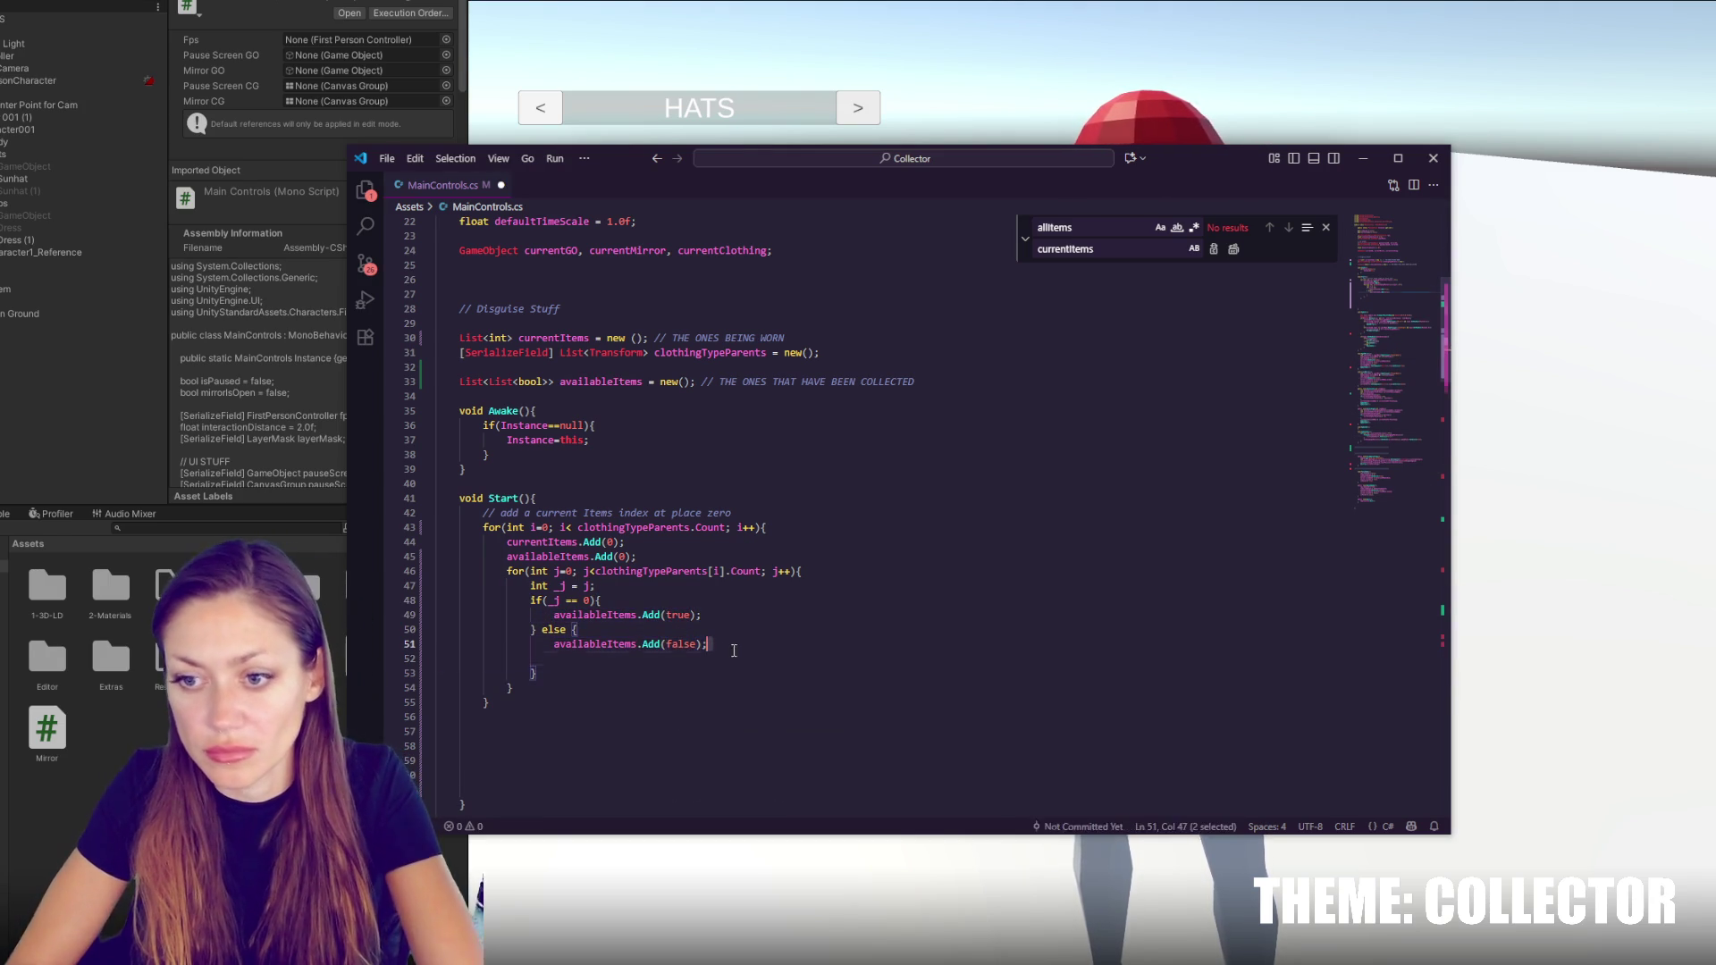
pyautogui.click(704, 608)
pyautogui.click(663, 595)
pyautogui.press('Return')
pyautogui.write('// make the zer')
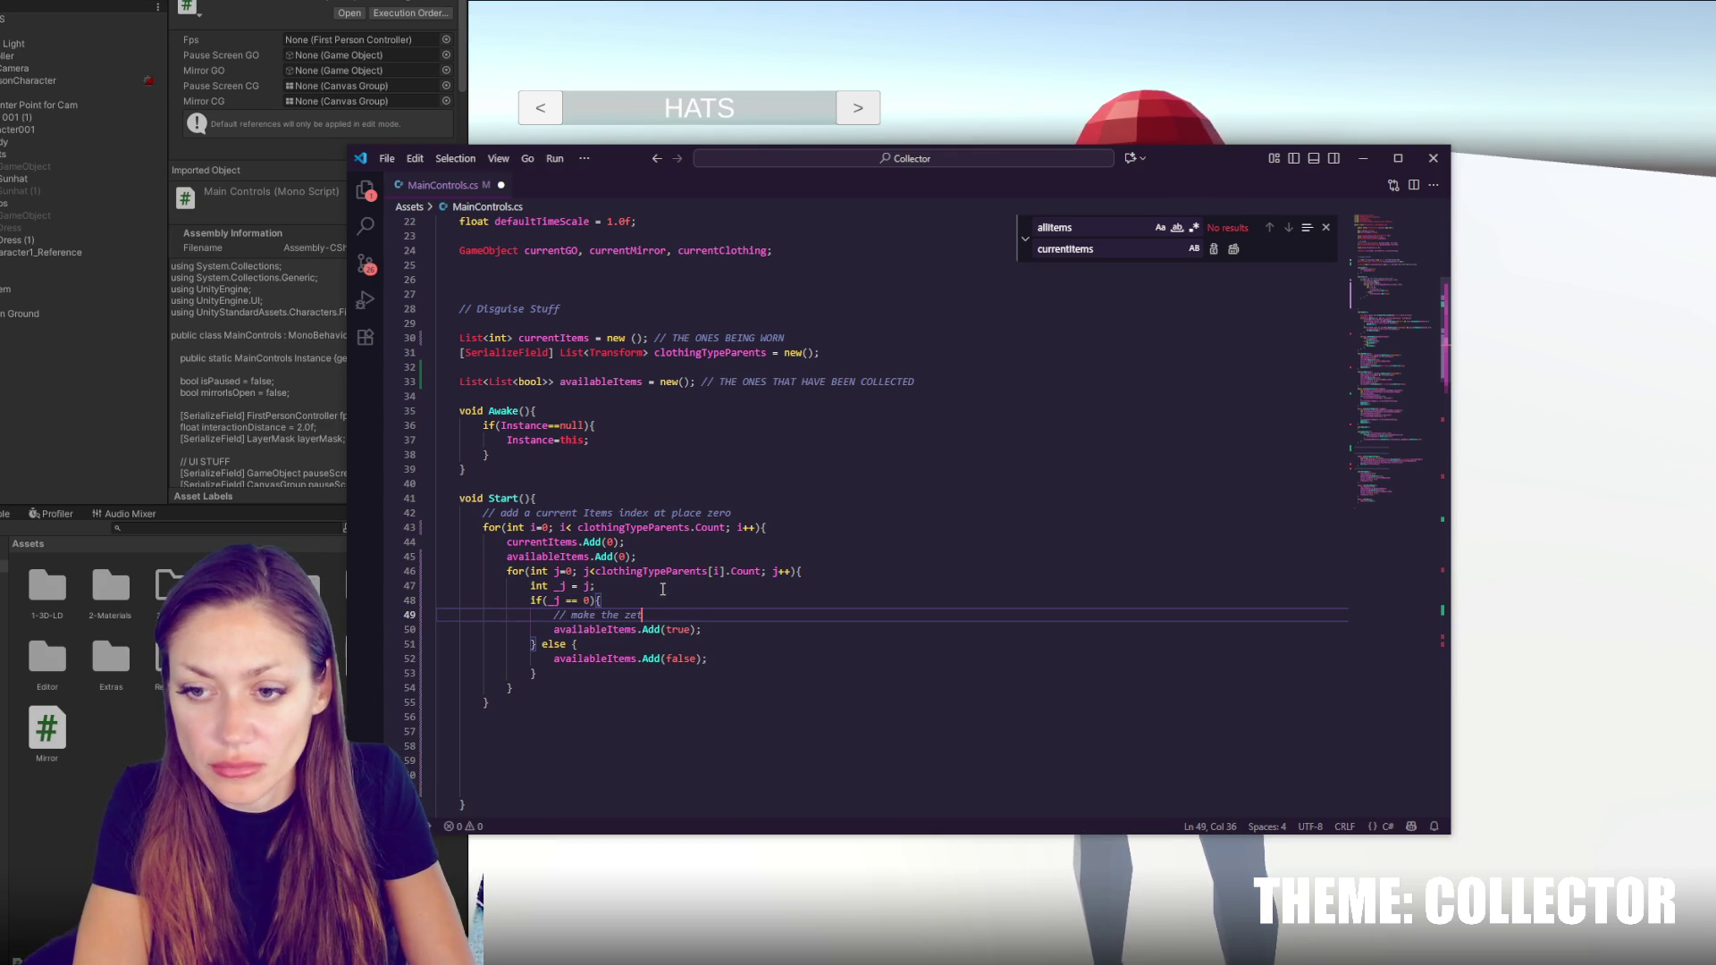
pyautogui.write('oth one ')
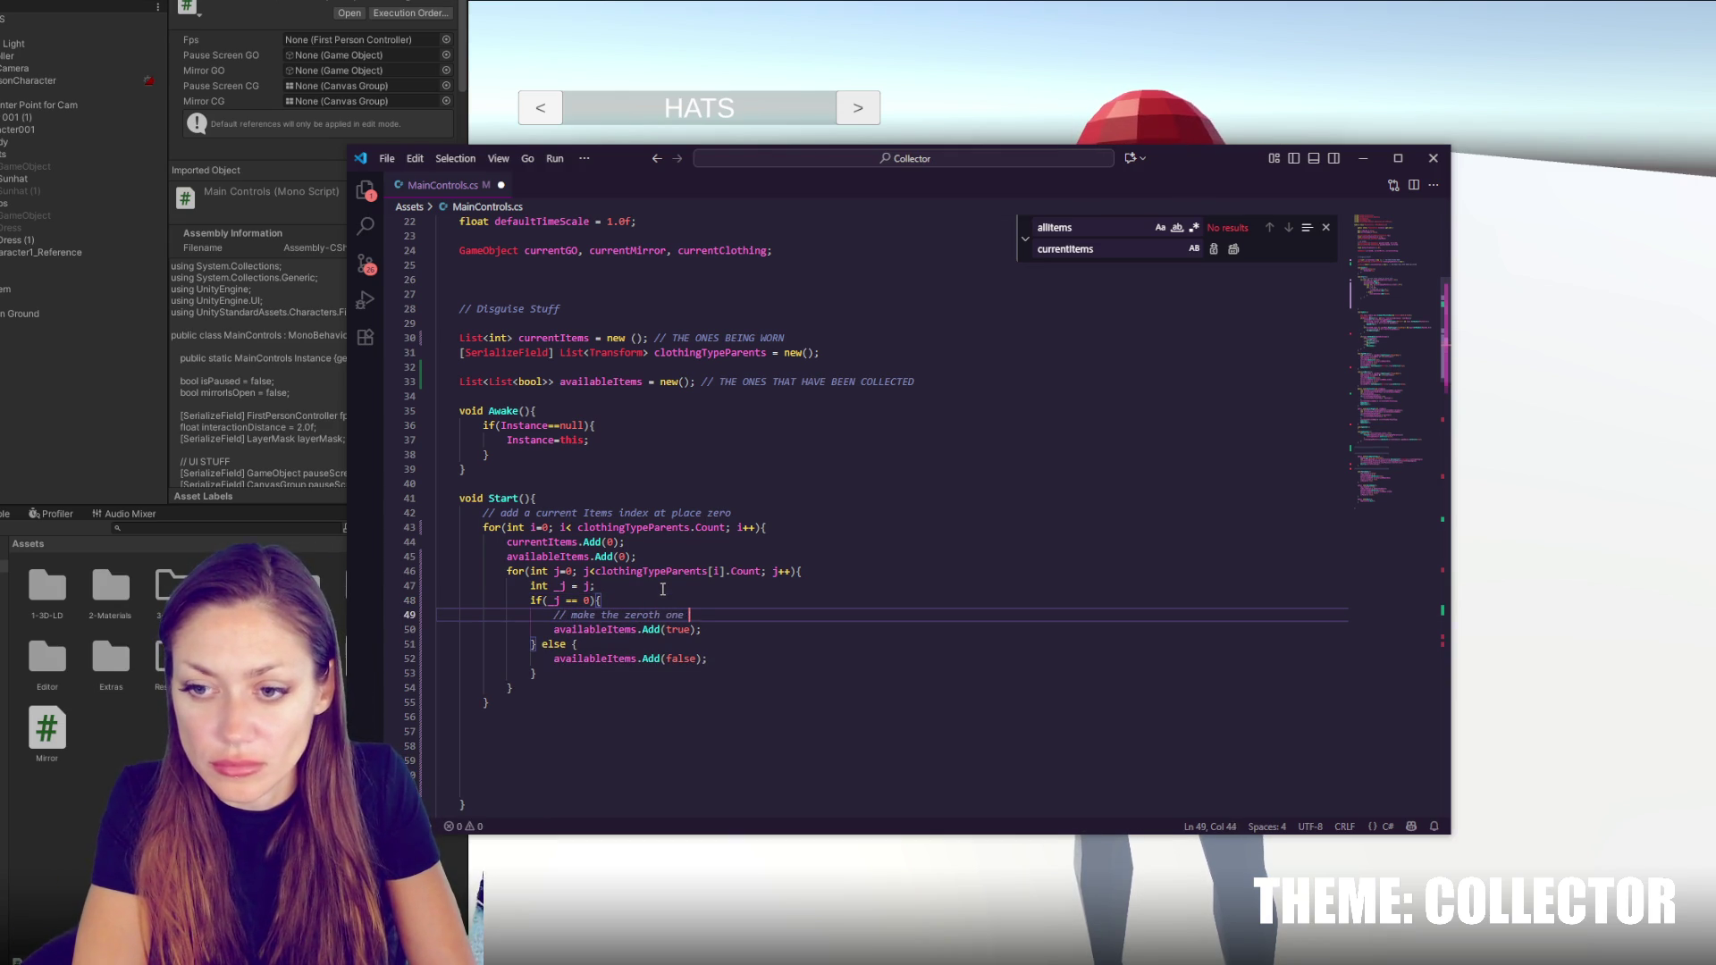
pyautogui.write('/ the empty one be available')
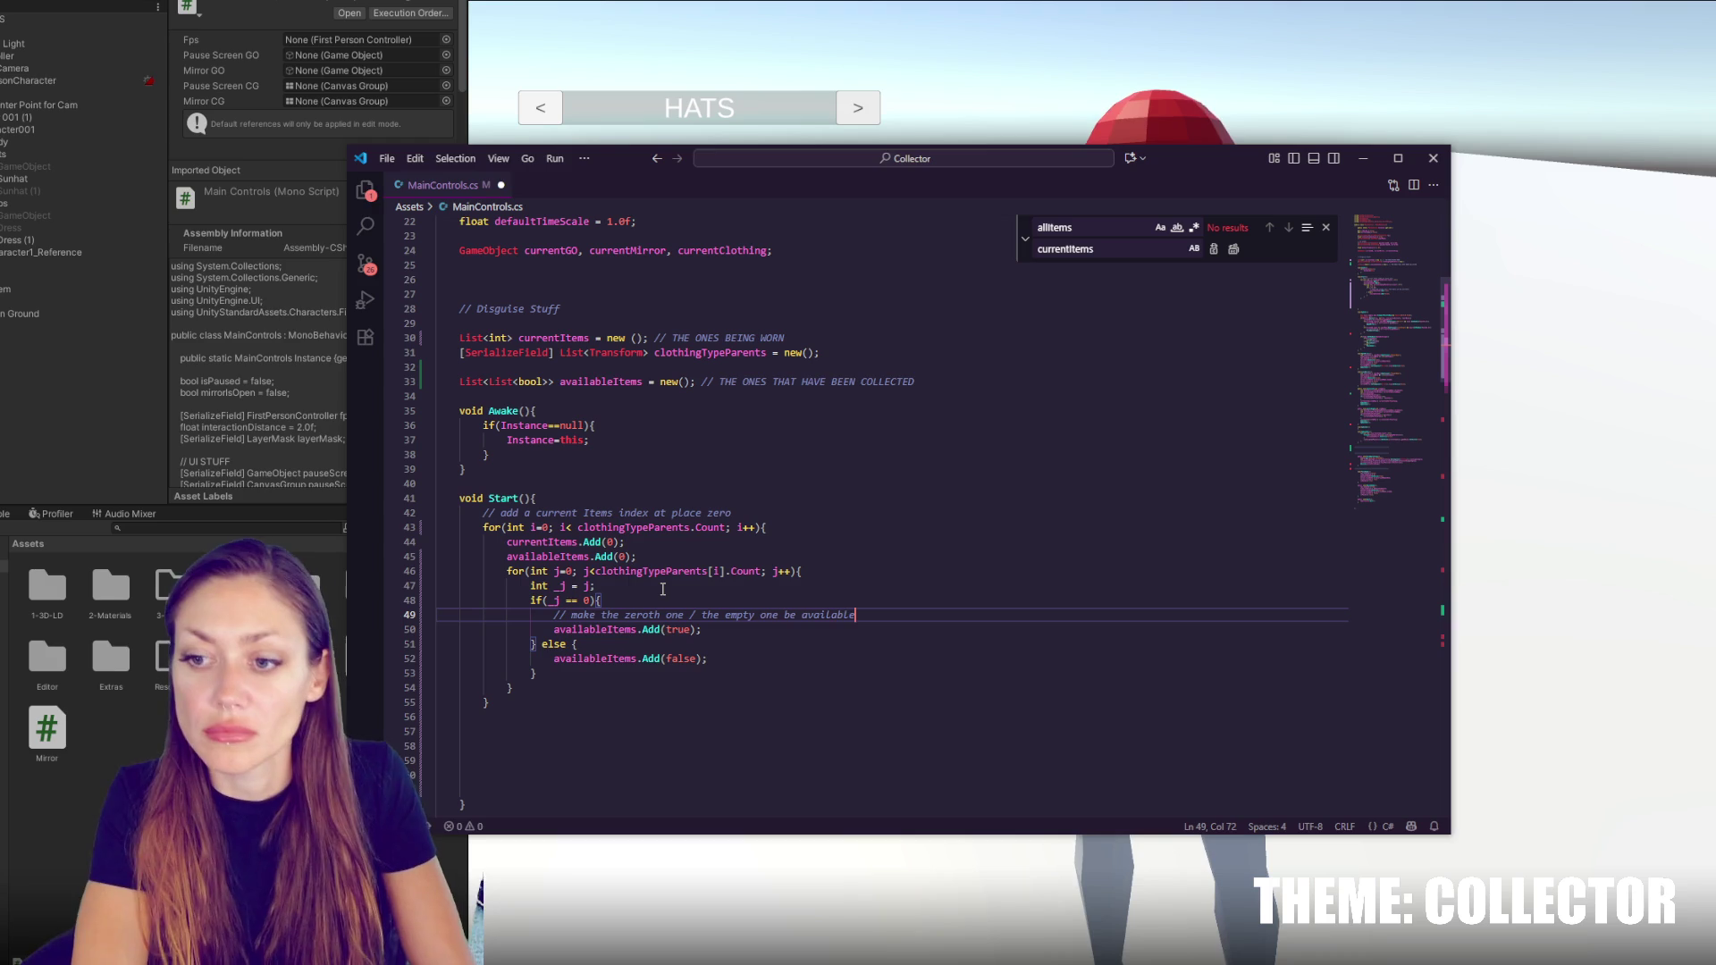
pyautogui.hotkey('ctrl', 's')
pyautogui.click(615, 630)
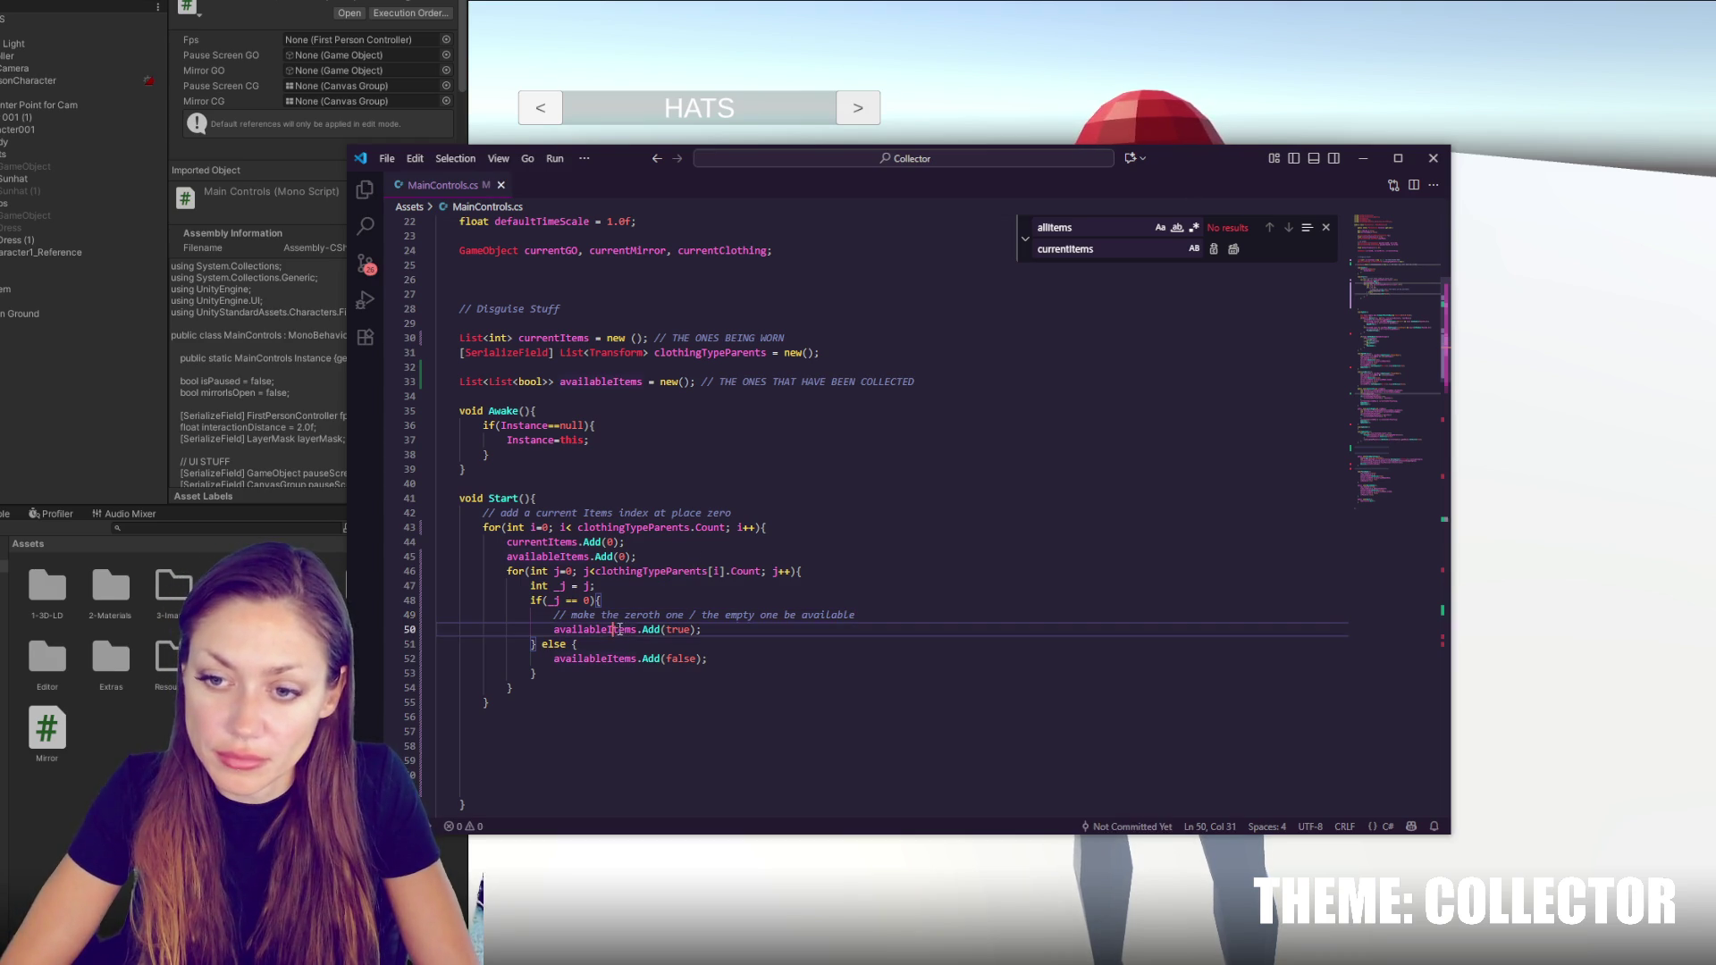
pyautogui.scroll(-20, 620, 629)
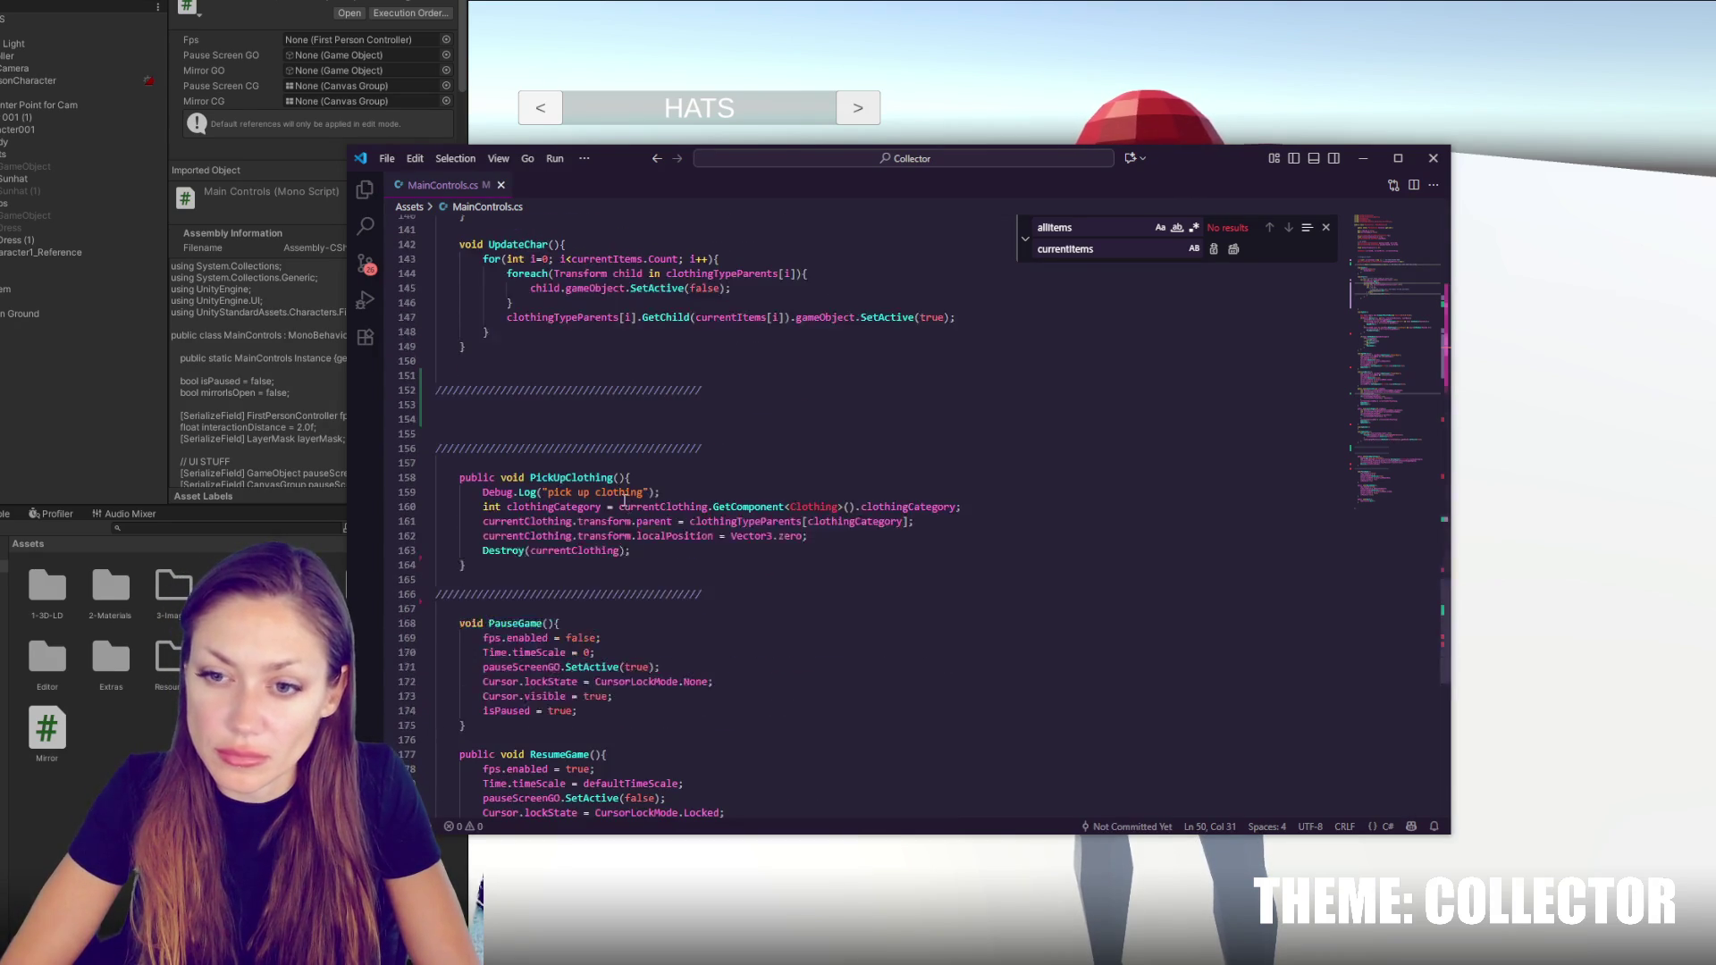
# Fix SelectLeft's unfinished availability check to read availableItems[itemNum]
pyautogui.scroll(13, 616, 499)
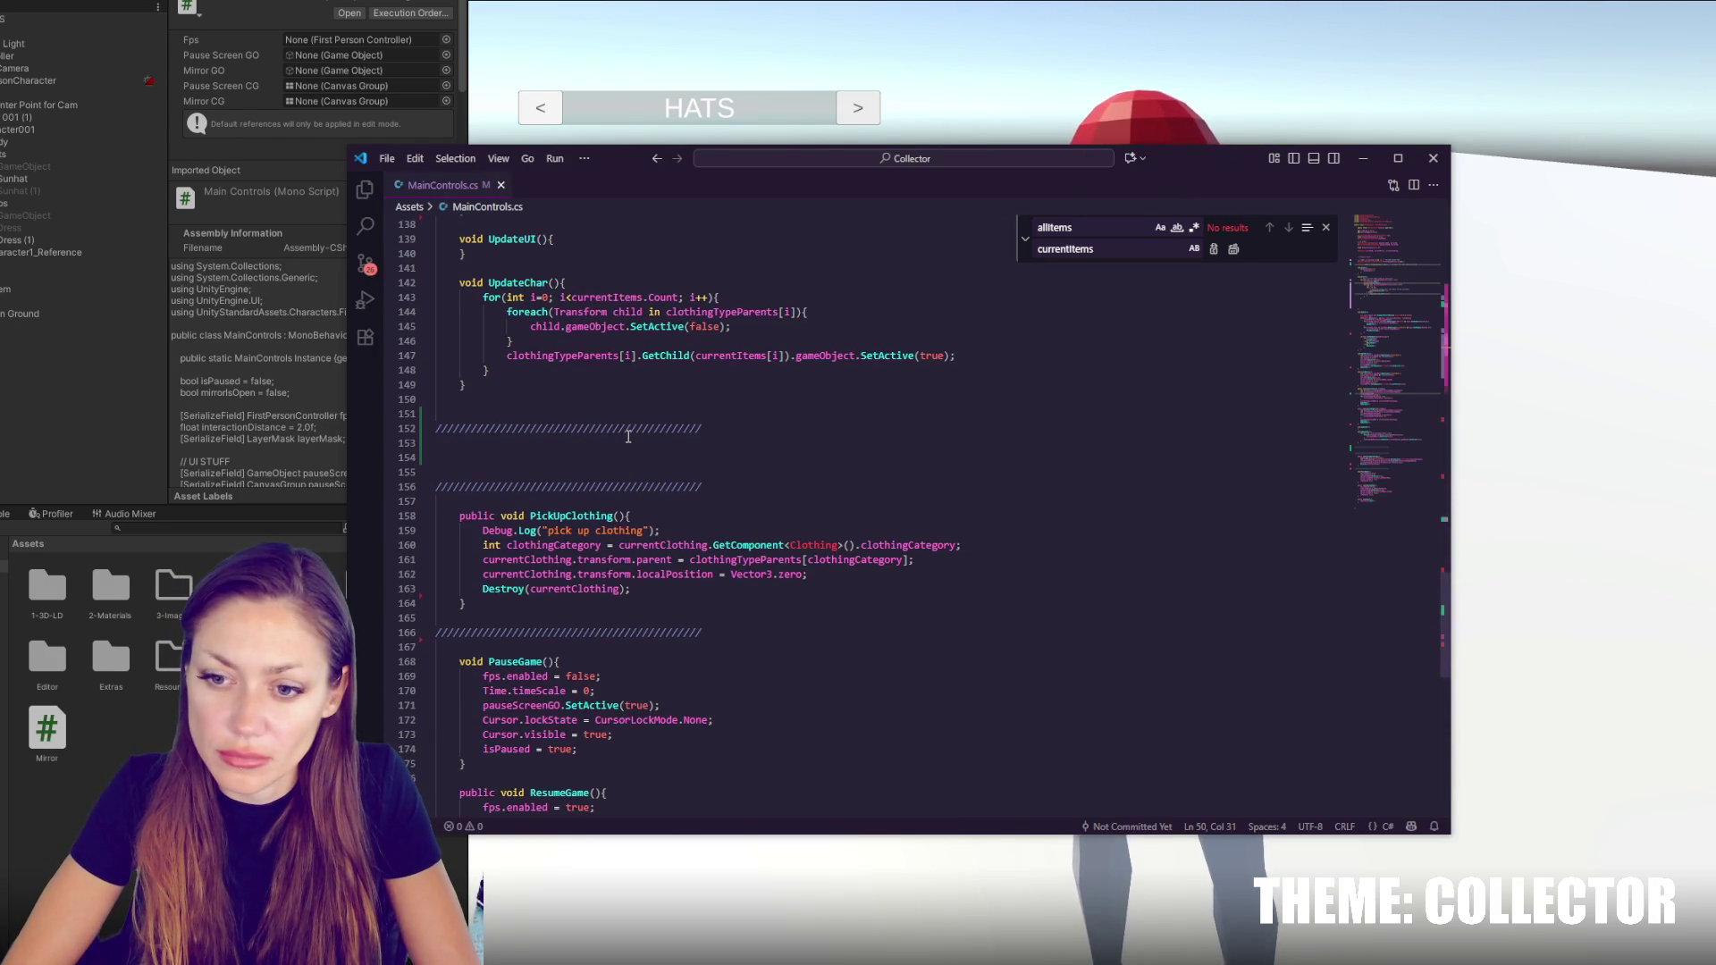
pyautogui.scroll(8, 628, 436)
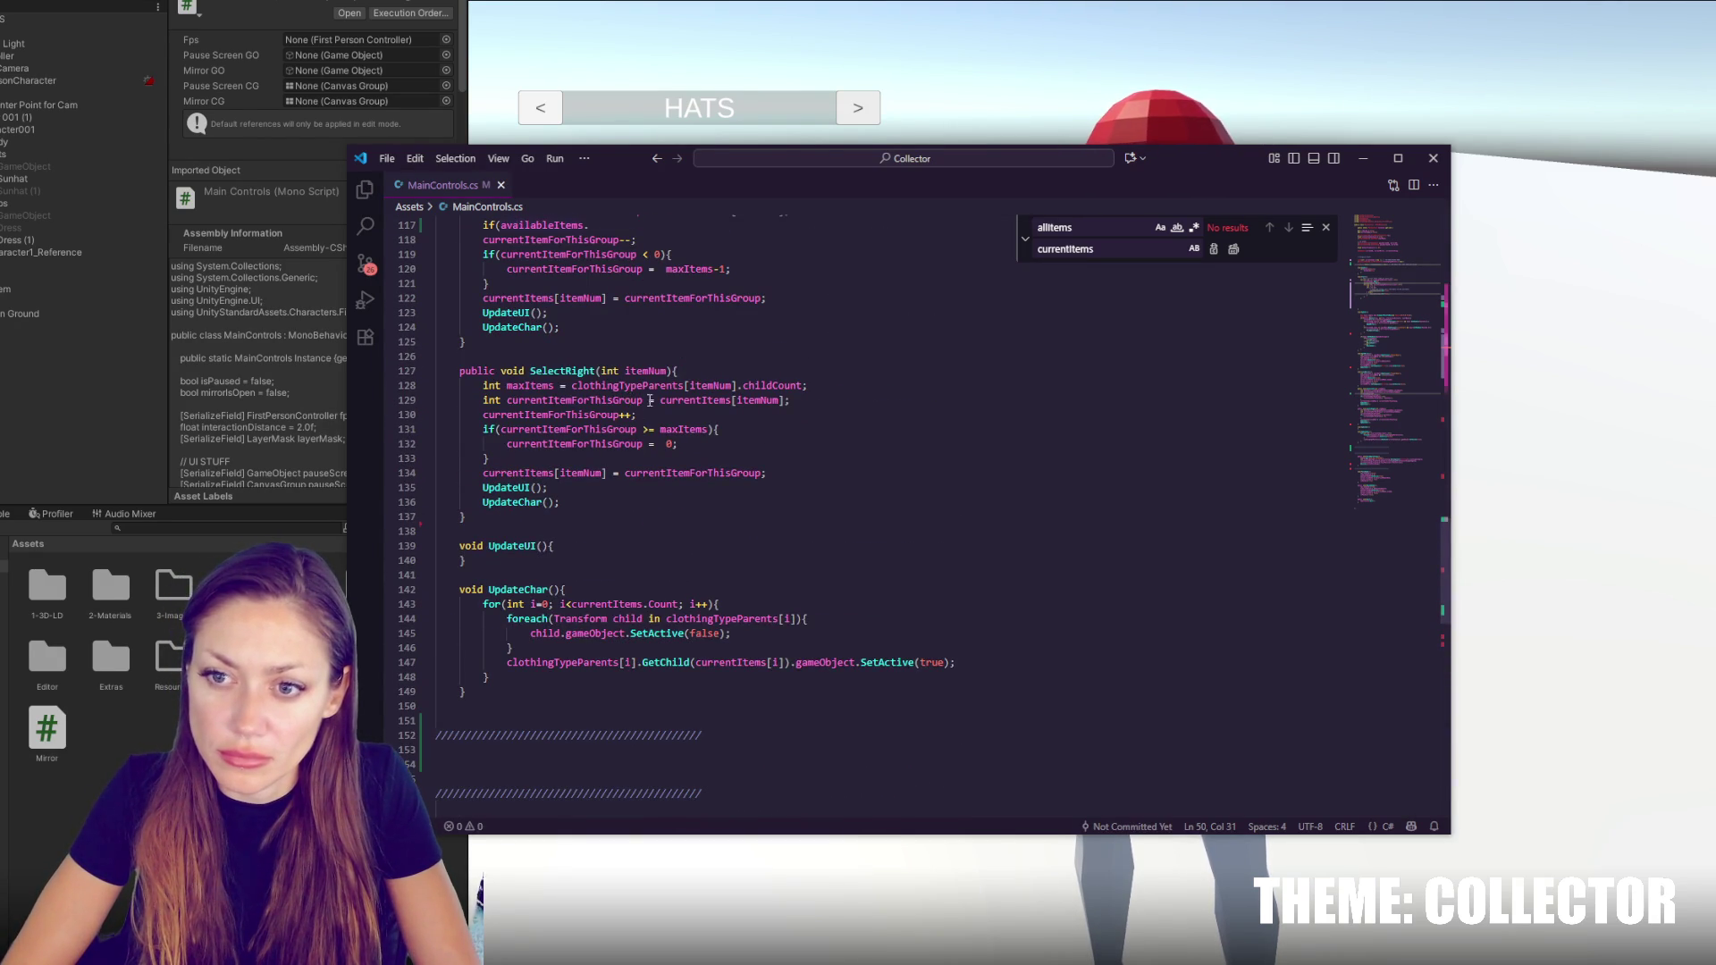
pyautogui.scroll(2, 655, 407)
pyautogui.click(656, 352)
pyautogui.click(596, 340)
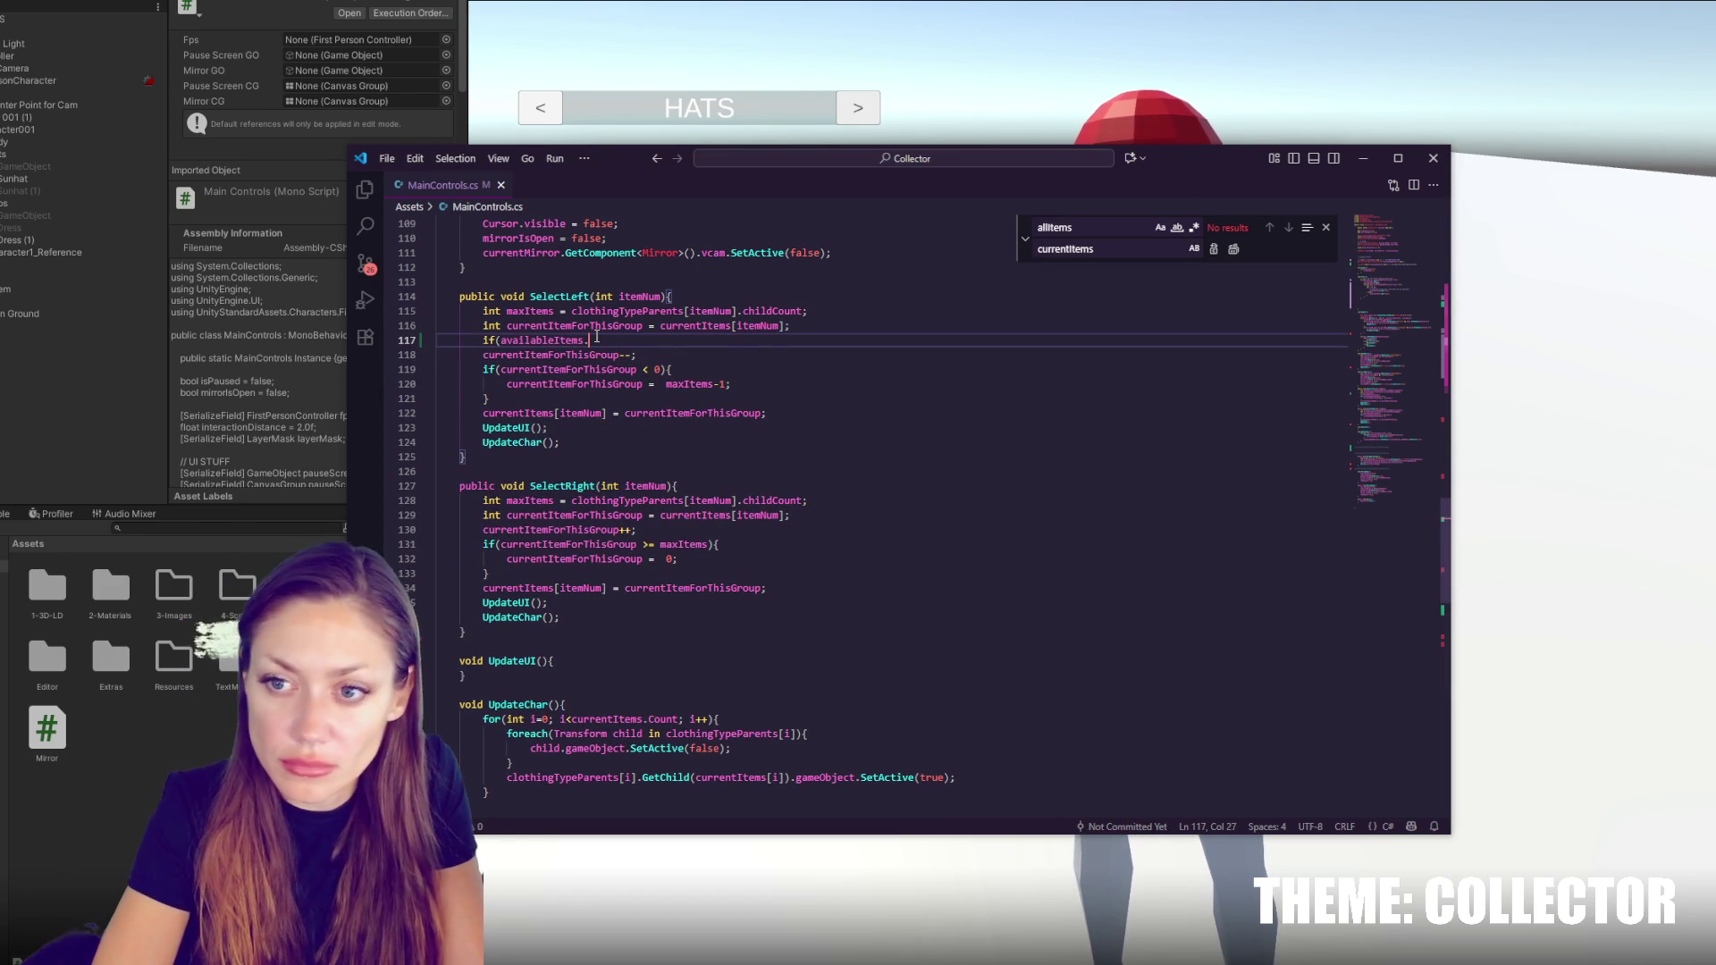
pyautogui.press('BackSpace')
pyautogui.write('[')
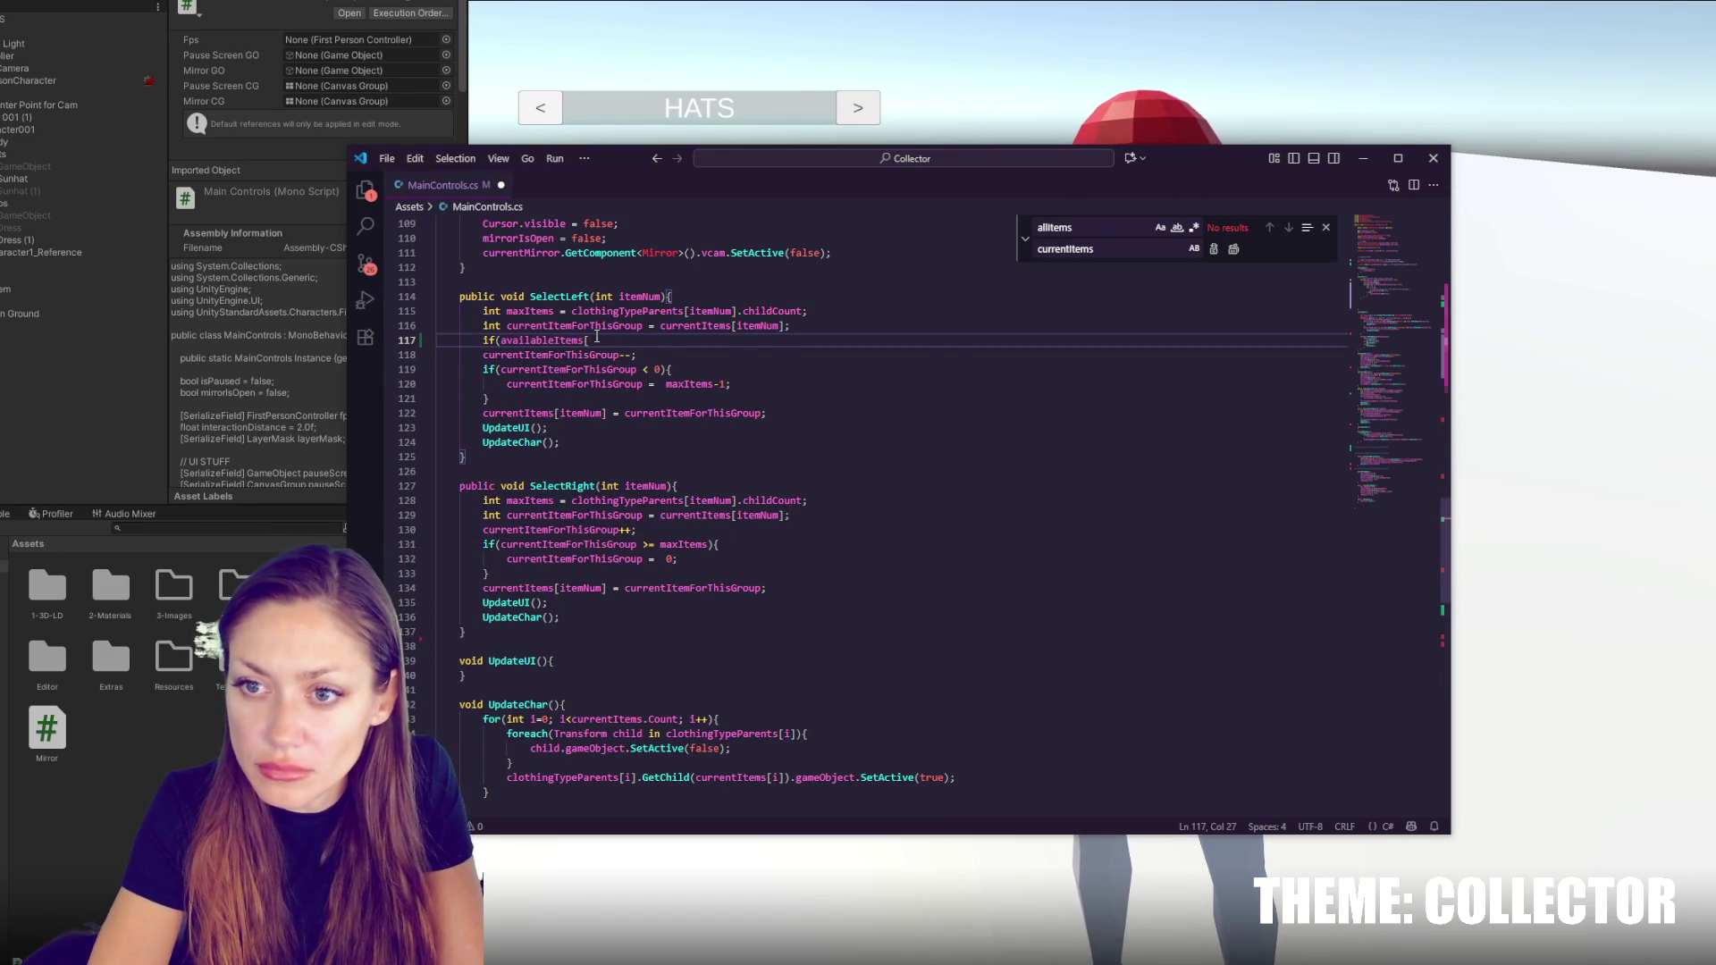
pyautogui.write('itemNum]')
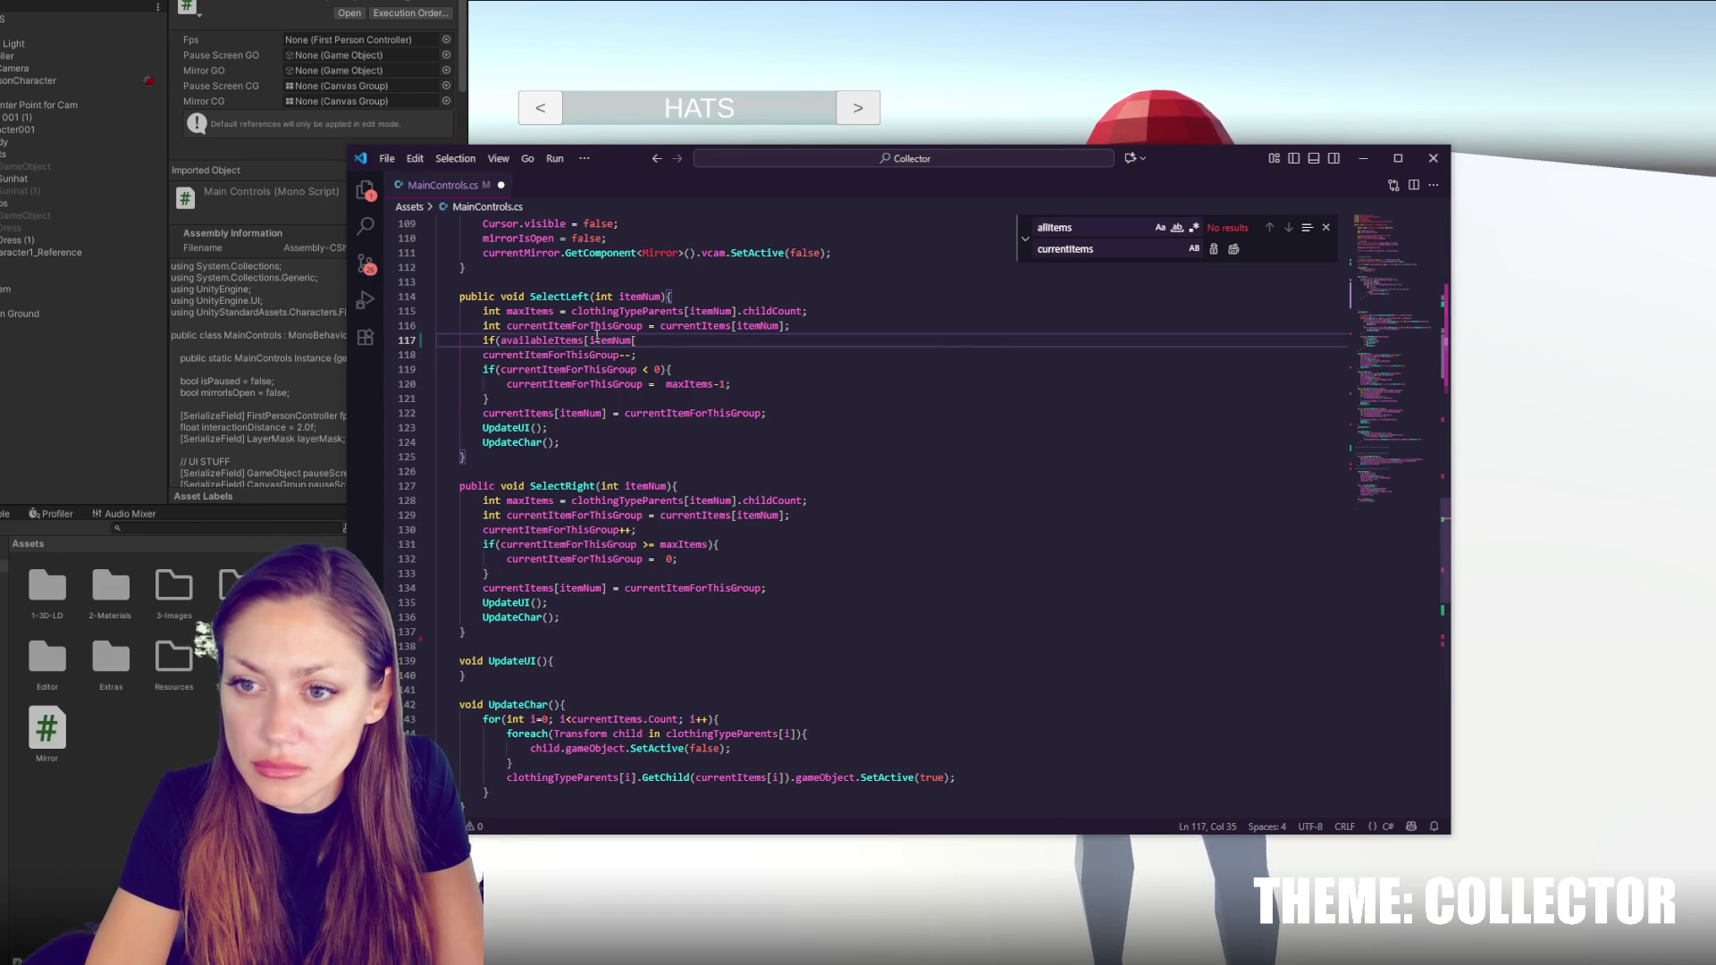
pyautogui.write(')')
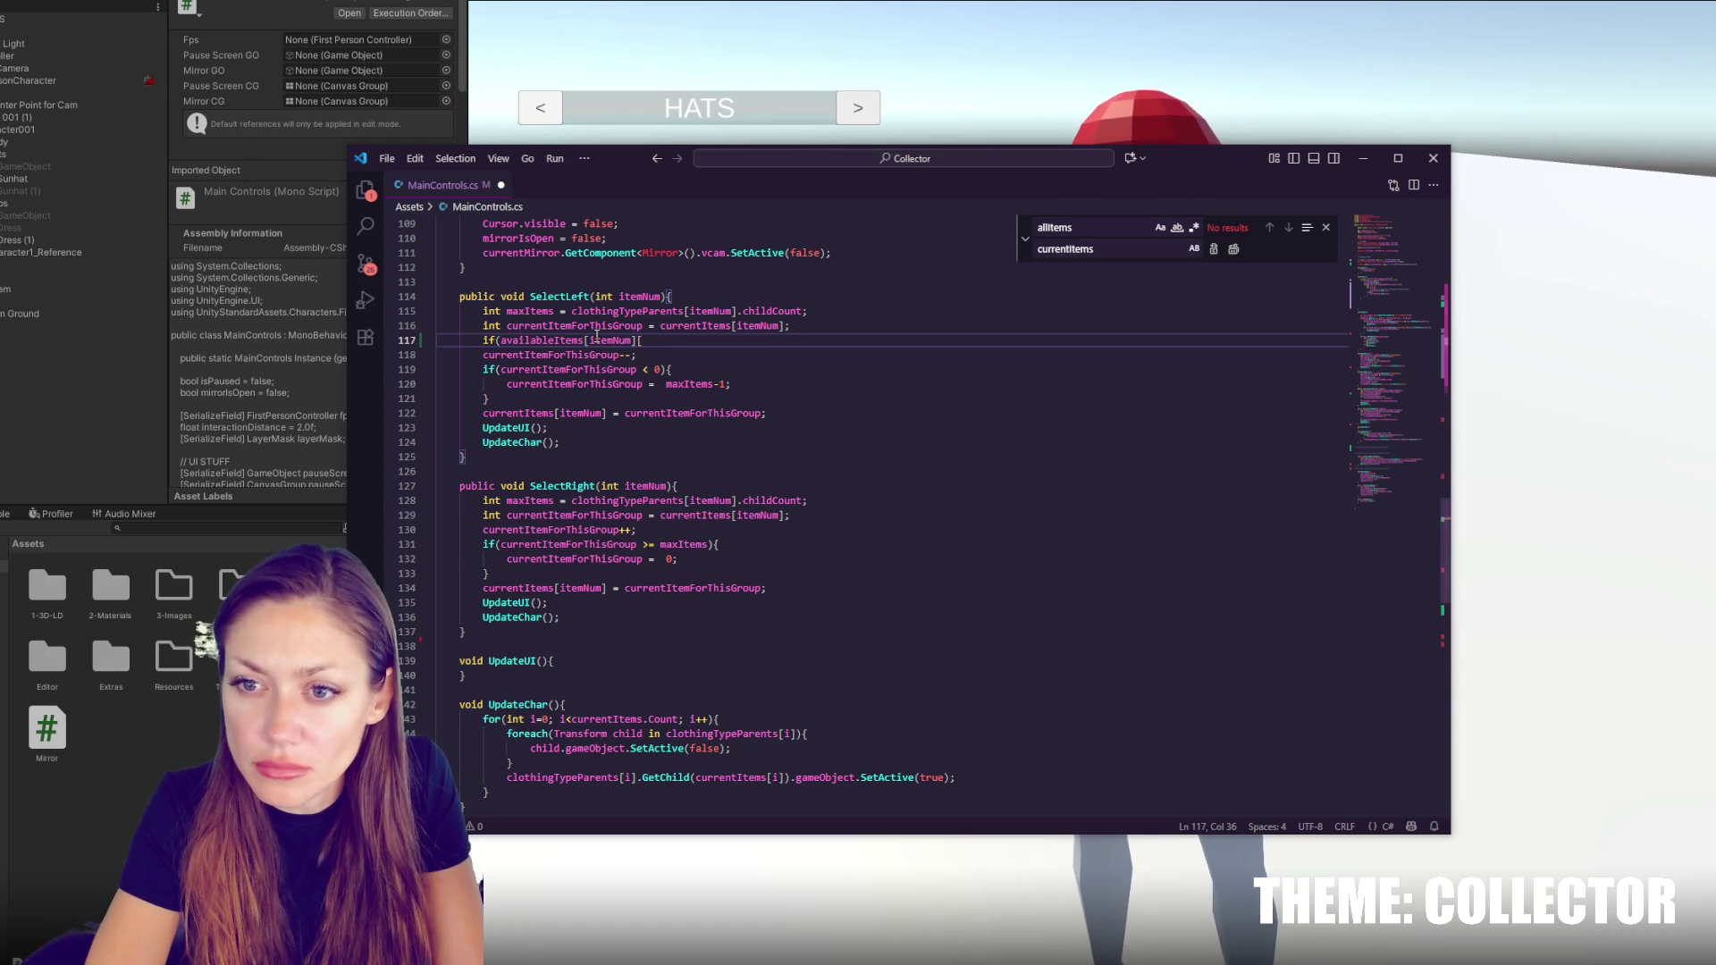
pyautogui.write('c')
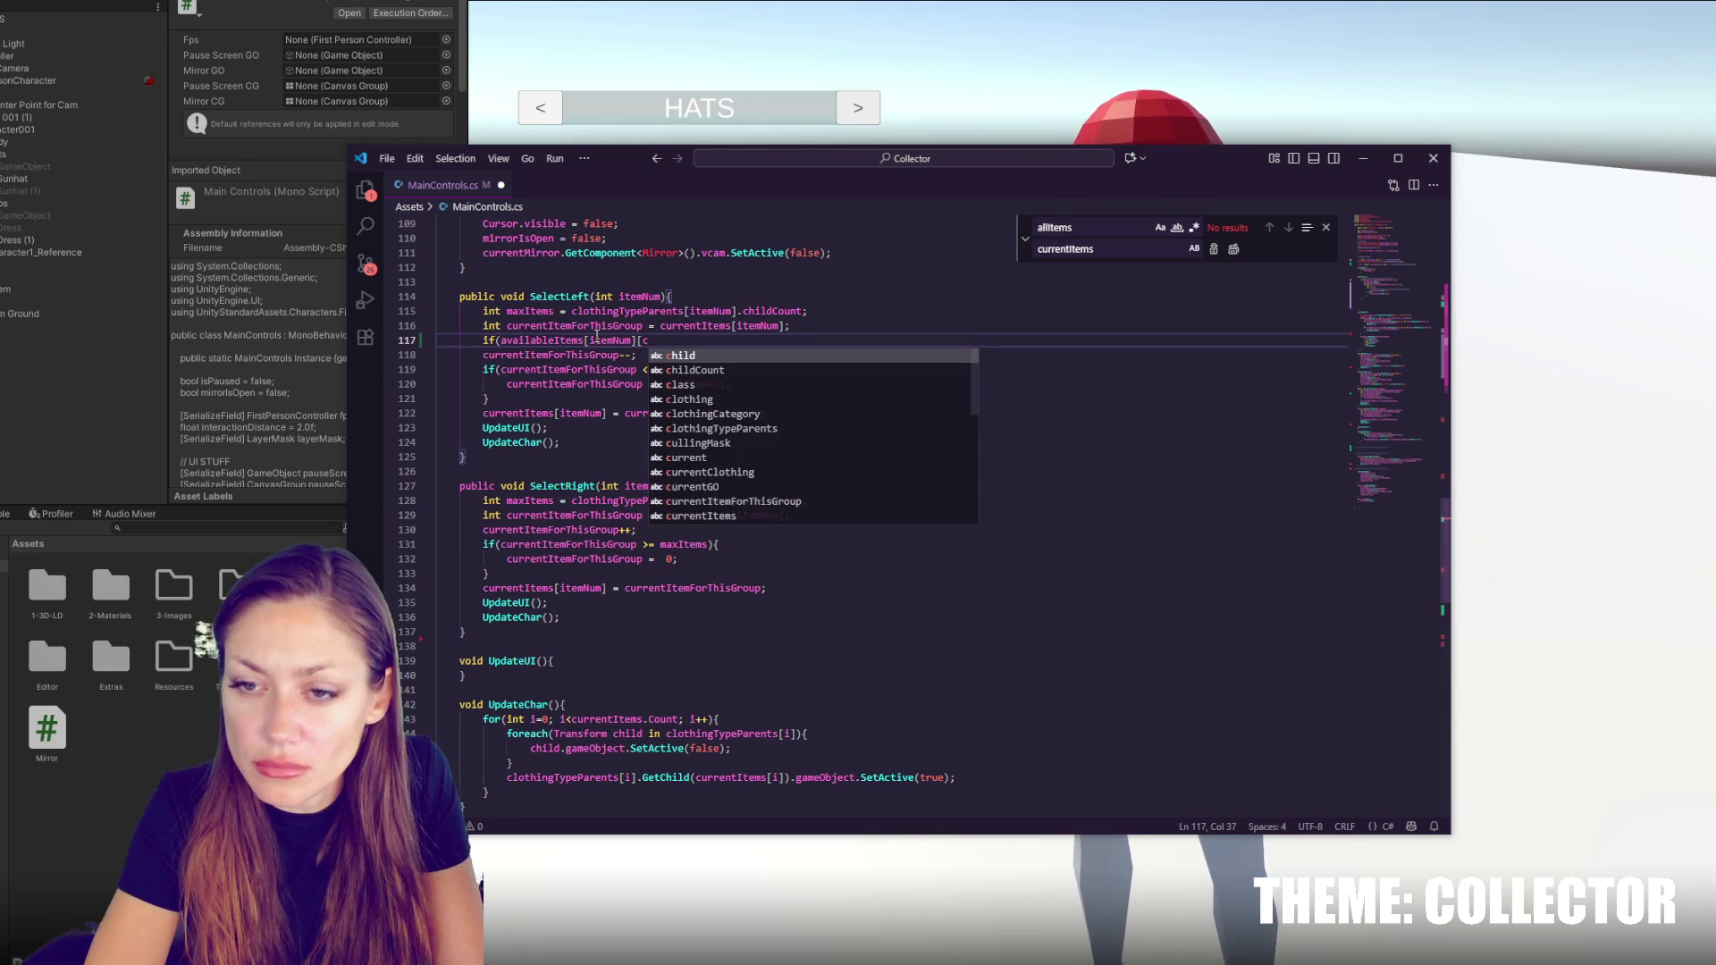
pyautogui.press('BackSpace')
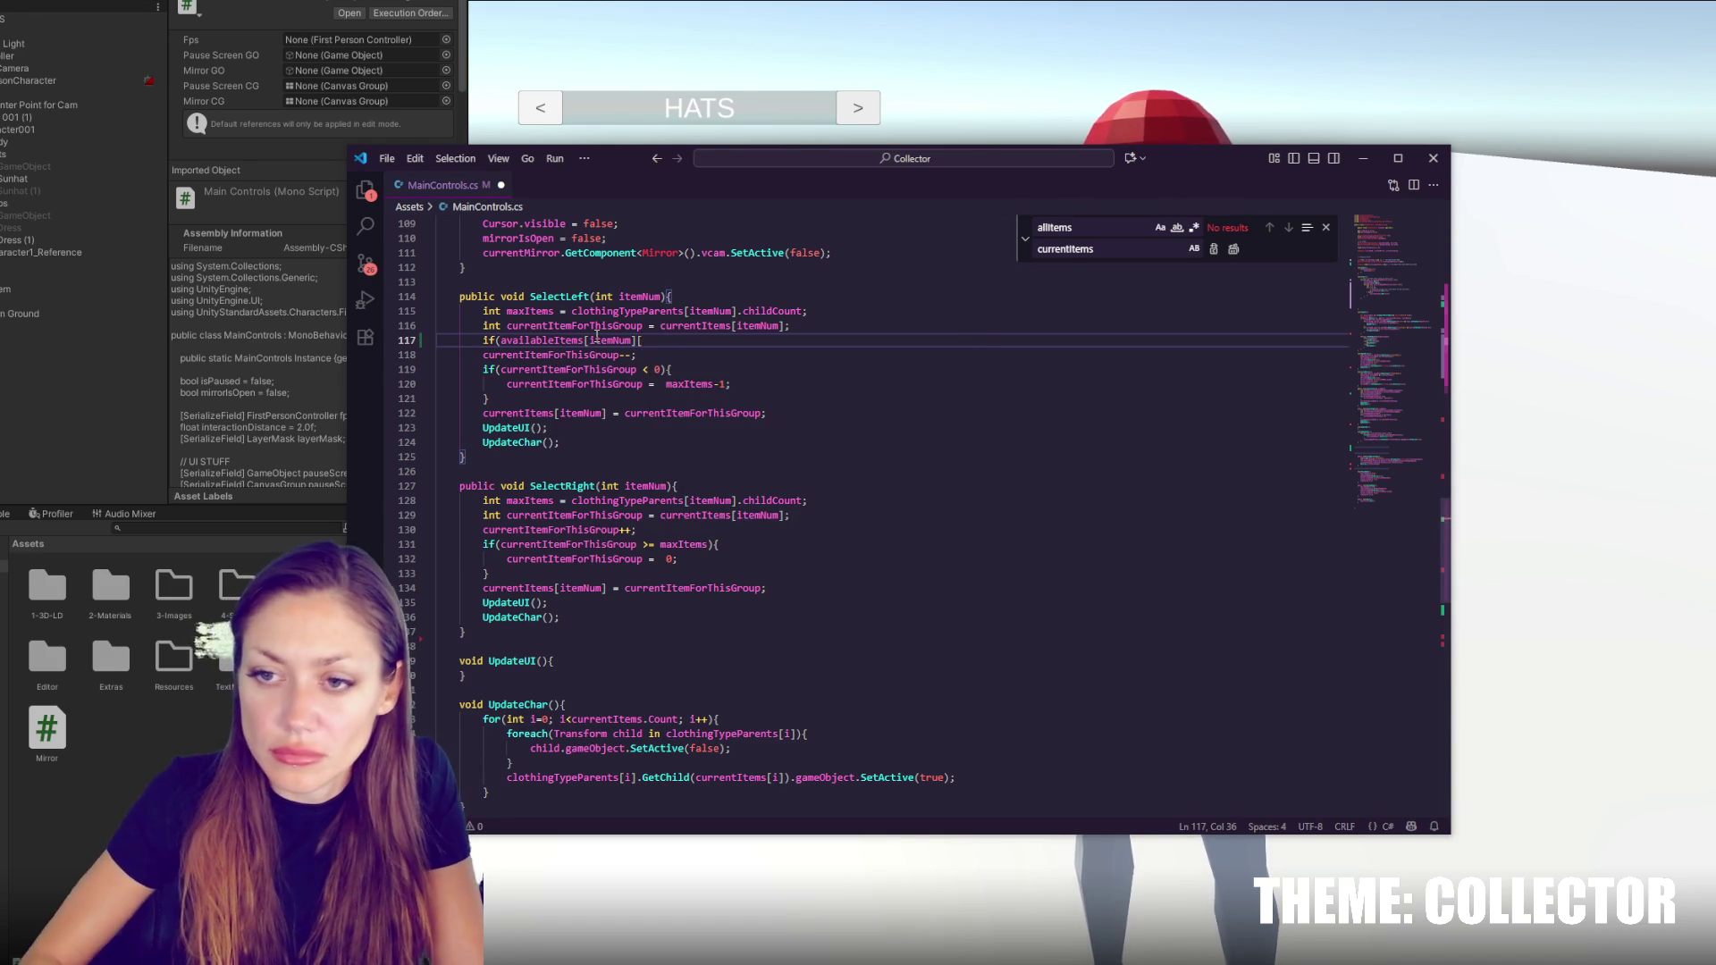
# Move the decrement above the check and index availableItems by currentItemForThisGroup
pyautogui.moveTo(672, 356); pyautogui.dragTo(672, 344)
pyautogui.hotkey('alt', 'Up')
pyautogui.doubleClick(614, 339)
pyautogui.click(746, 356)
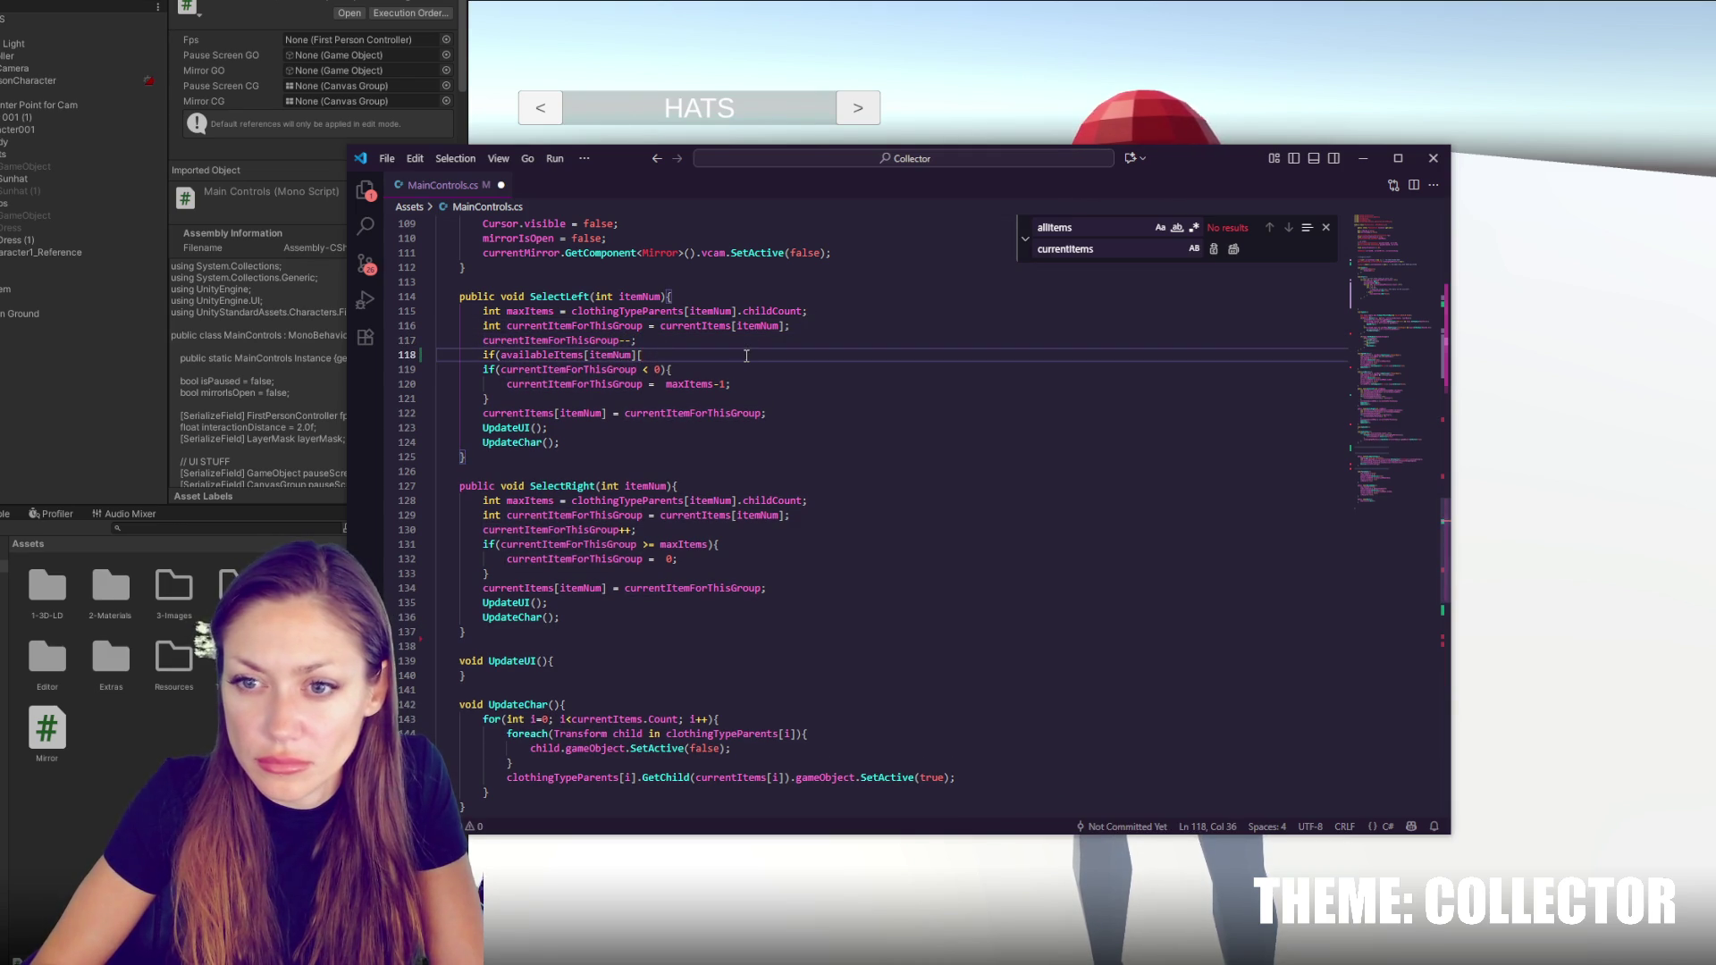
pyautogui.write('currentItemForThisGroup]')
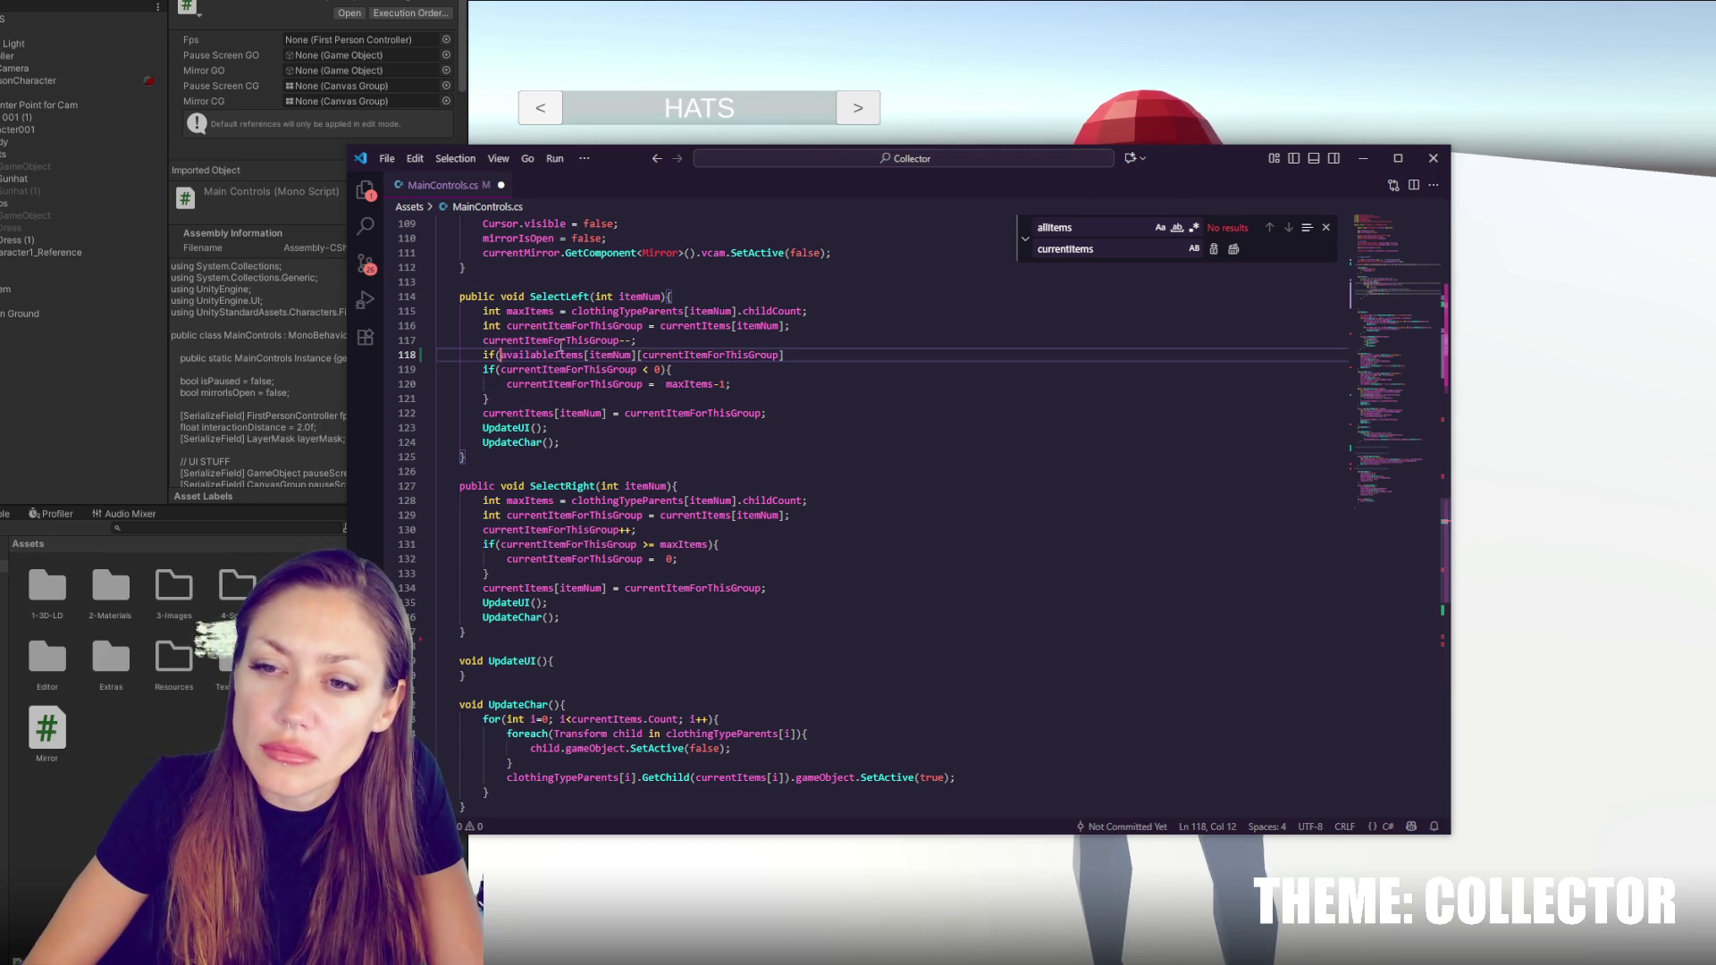
pyautogui.press('Return')
pyautogui.press('Return')
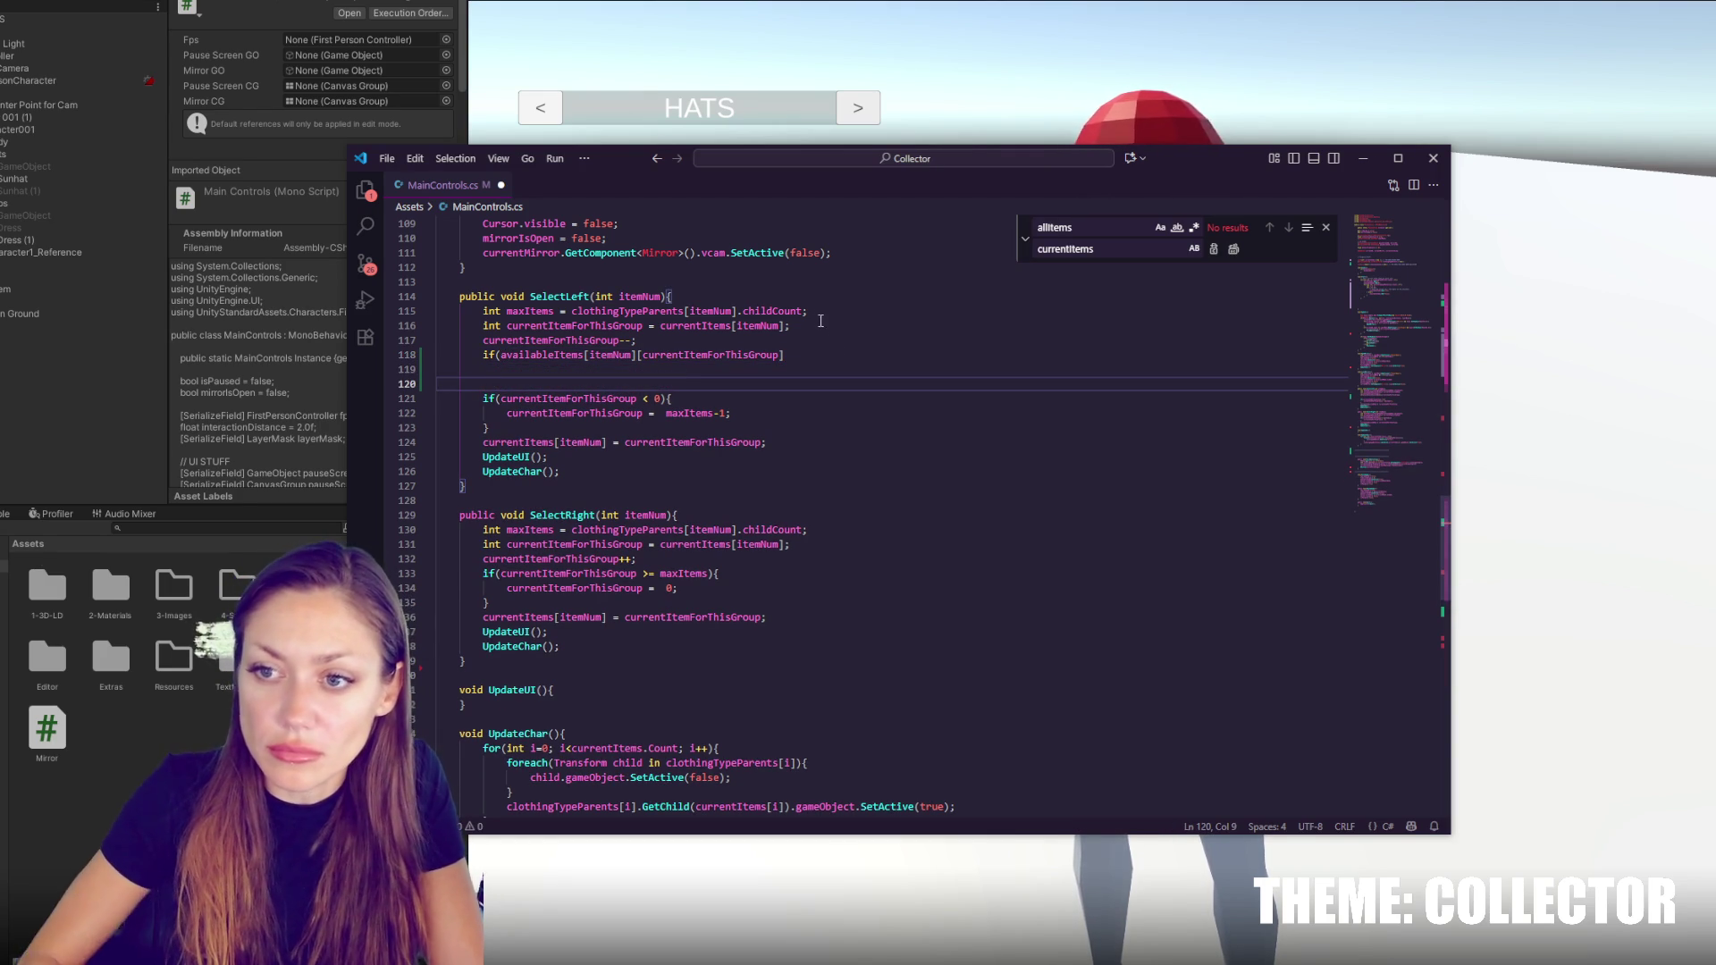
# Negate the condition to !availableItems[itemNum][currentItemForThisGroup] and comment it 'not available'
pyautogui.click(500, 354)
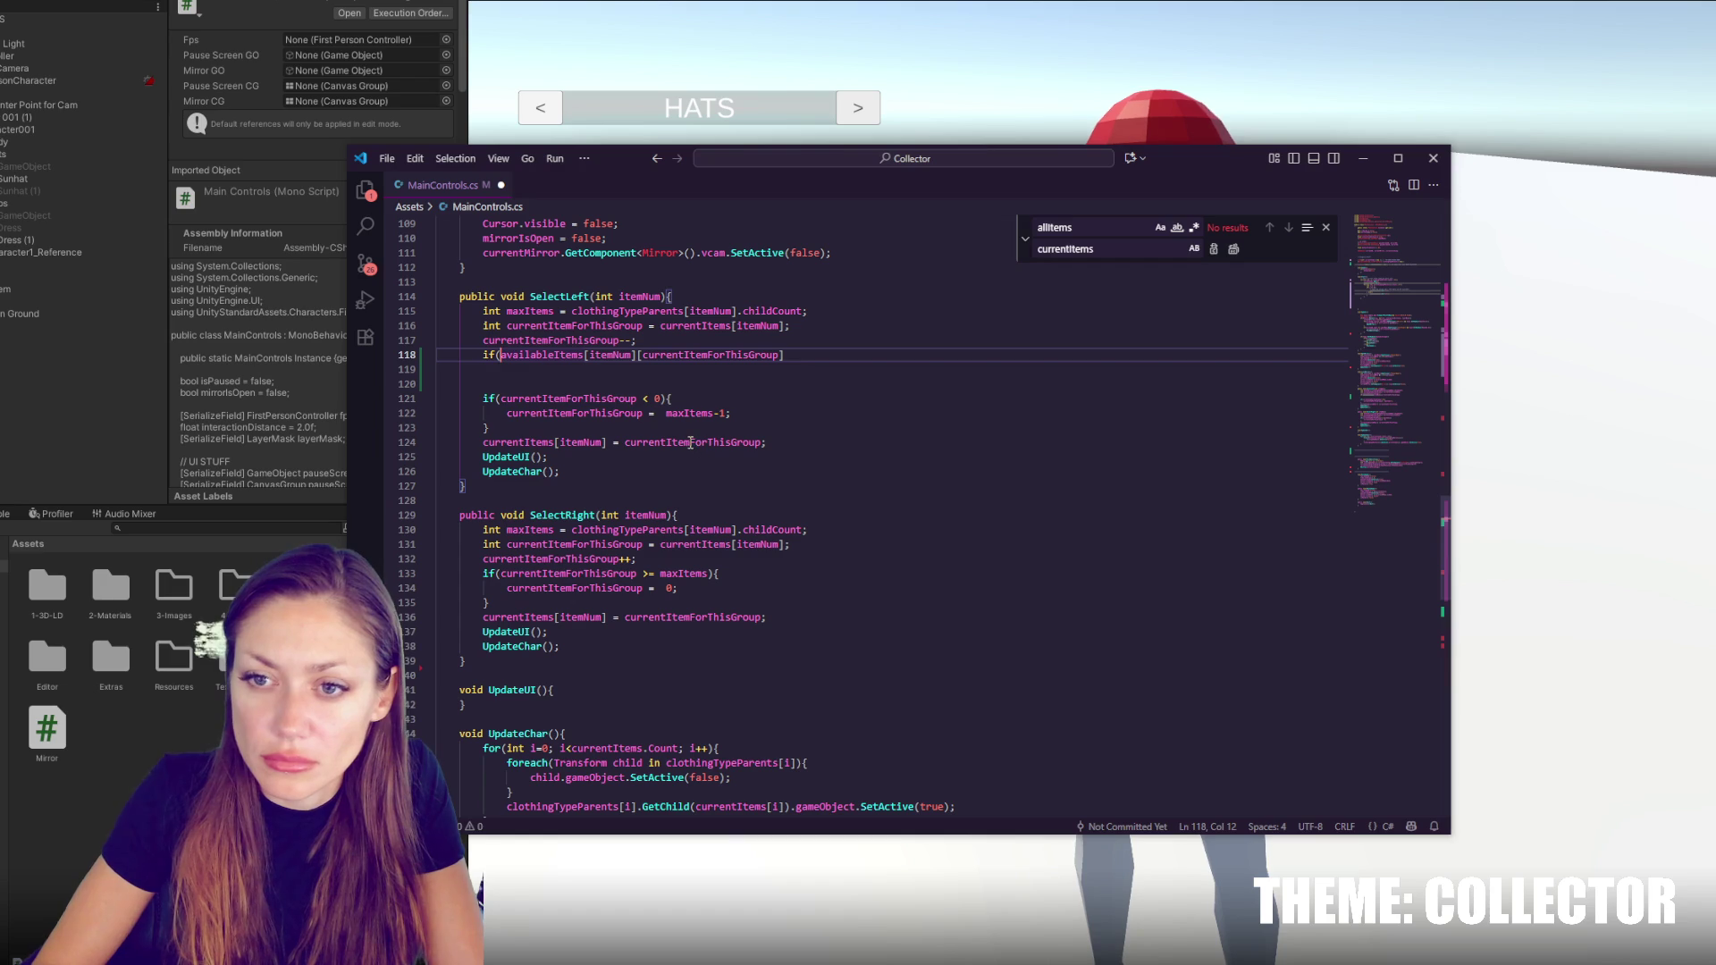
pyautogui.click(586, 355)
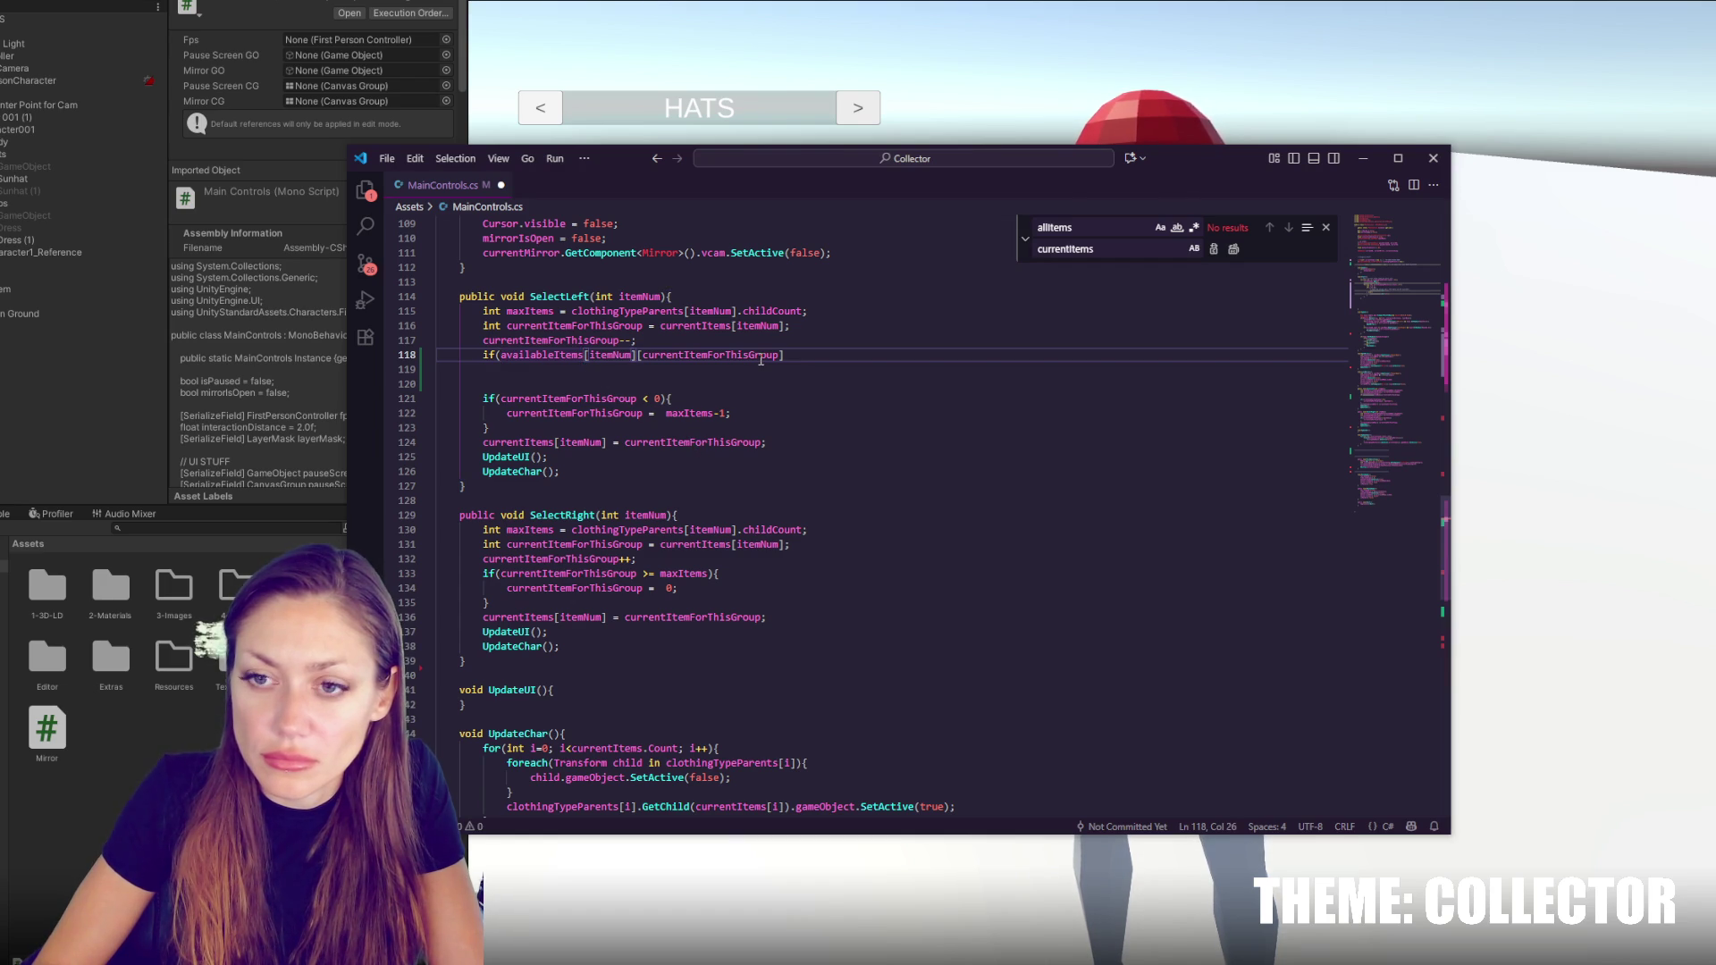
pyautogui.click(639, 354)
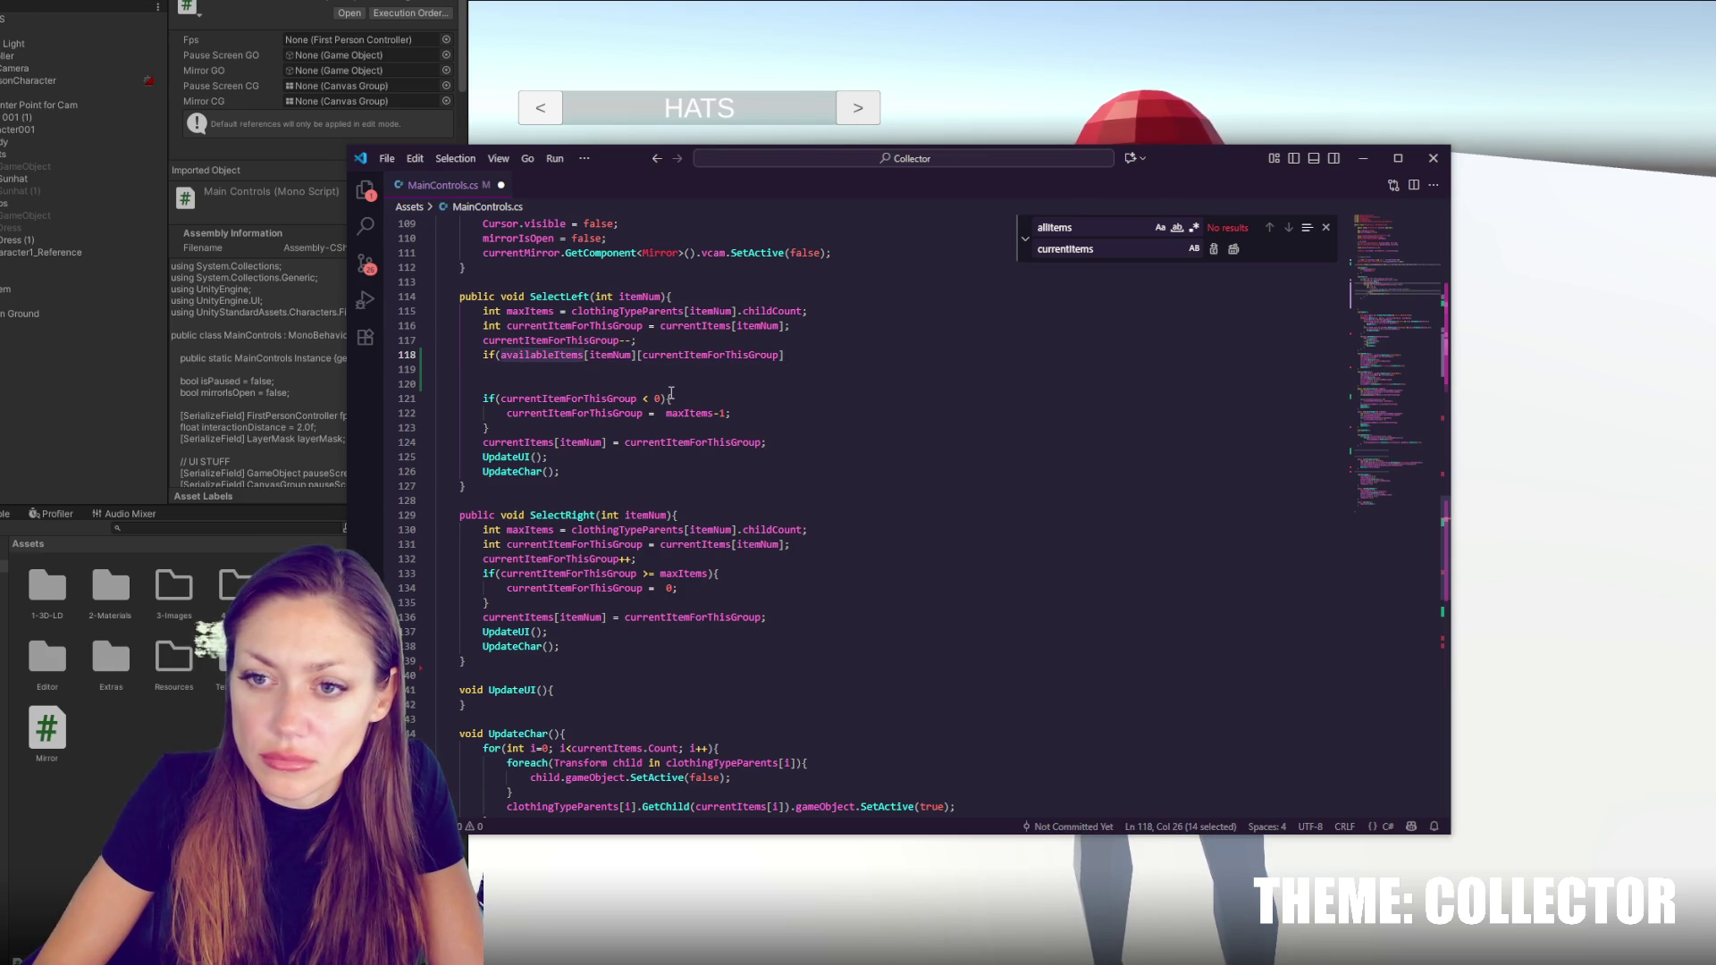
pyautogui.doubleClick(628, 355)
pyautogui.click(791, 356)
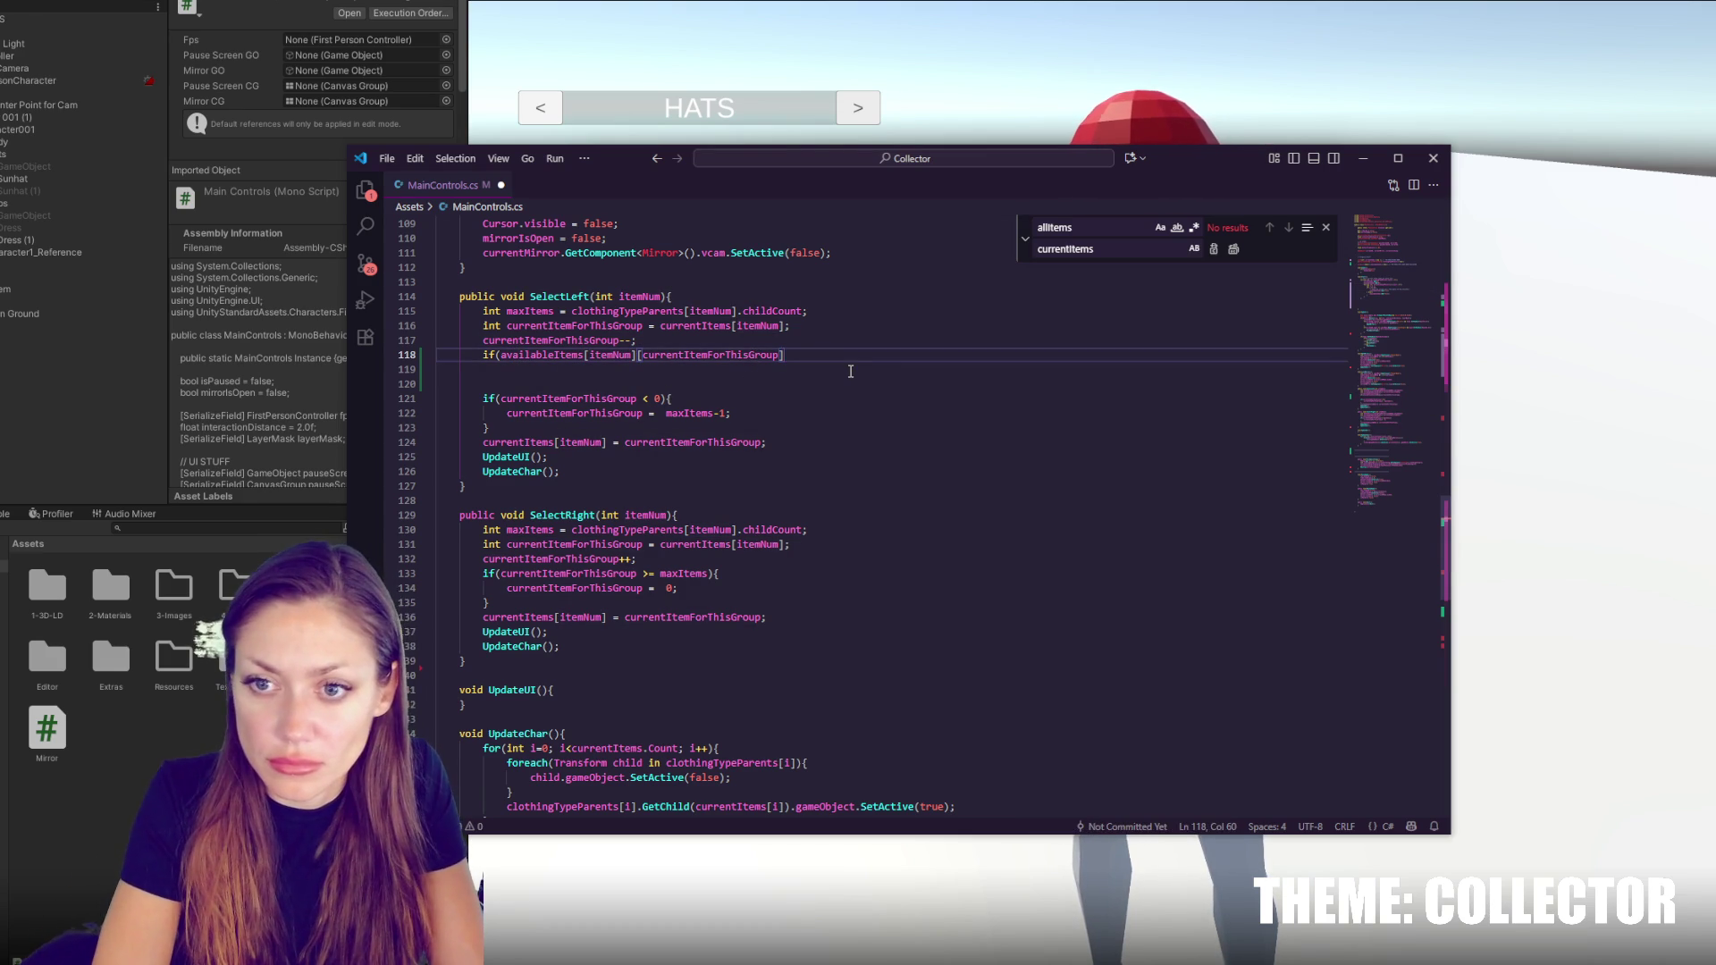
pyautogui.write('){')
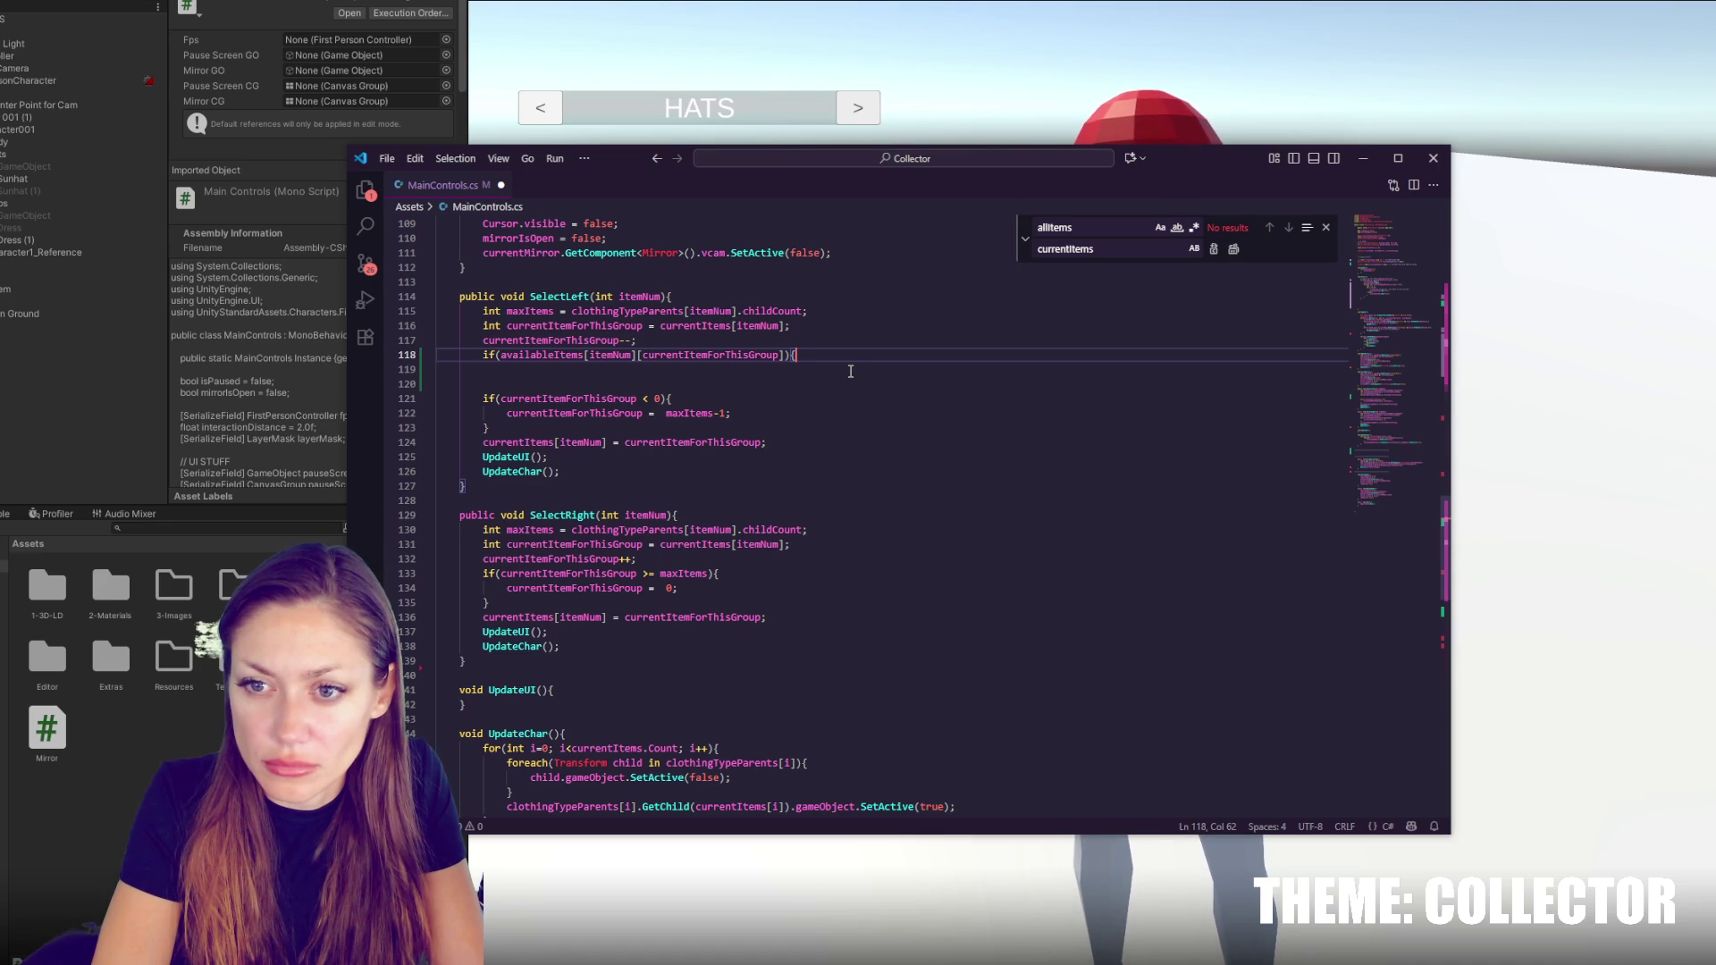
pyautogui.press('BackSpace')
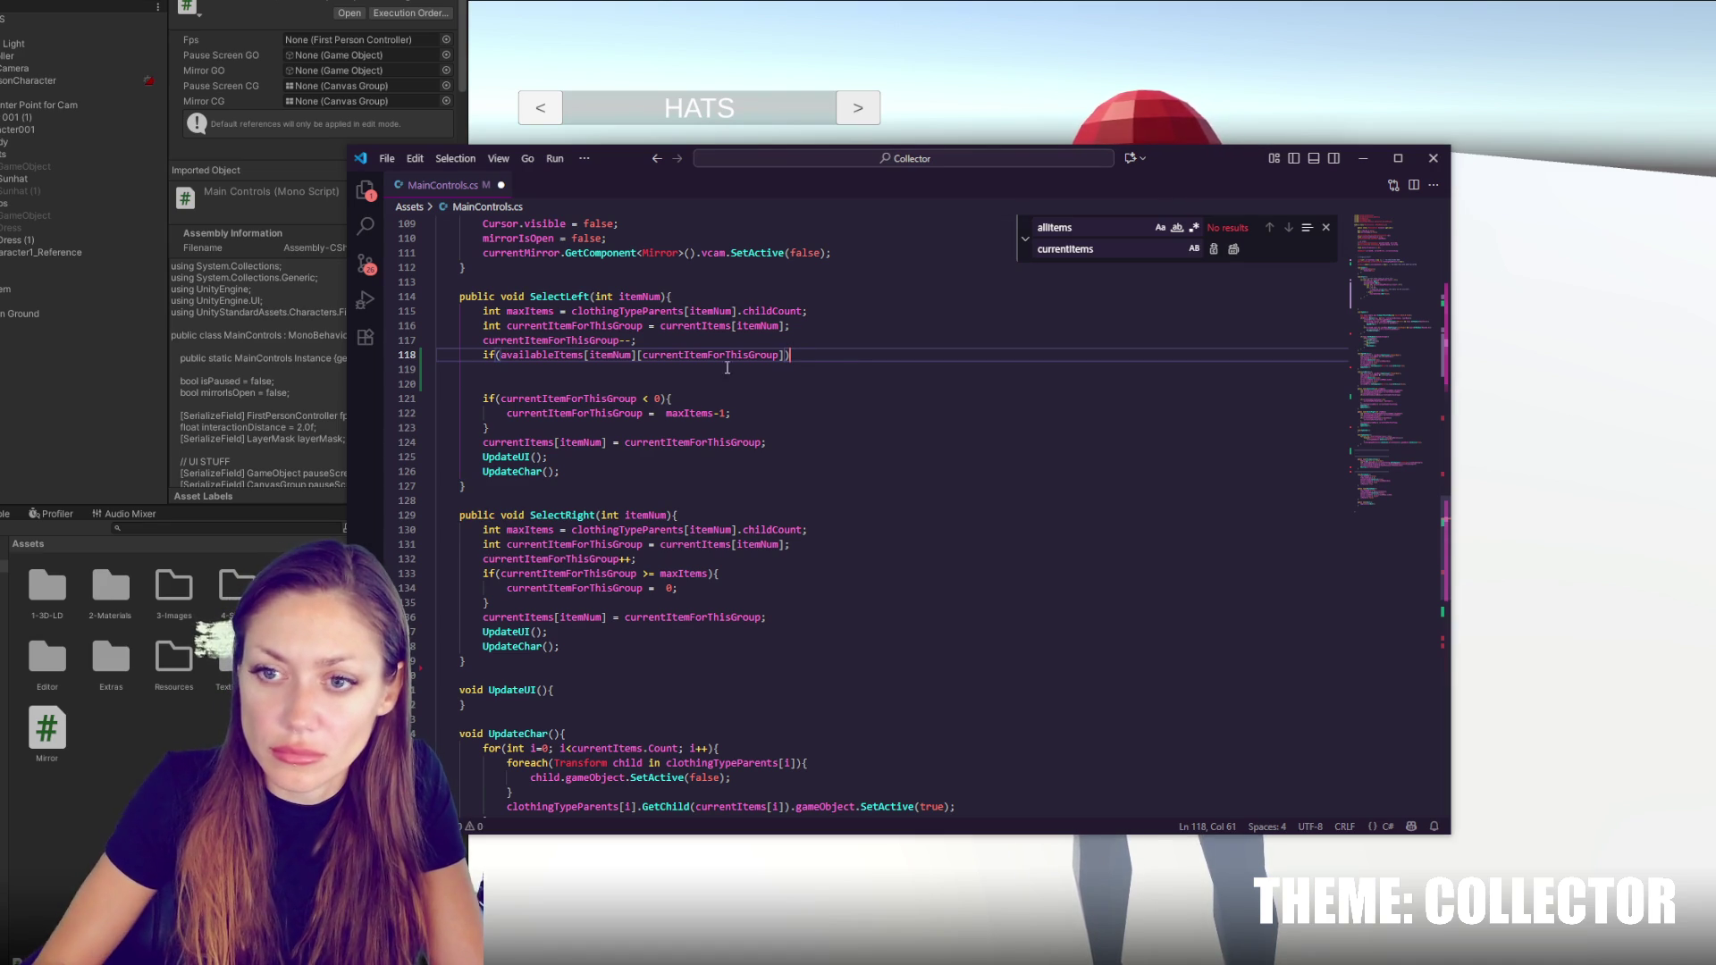
pyautogui.click(498, 355)
pyautogui.write('!')
pyautogui.click(900, 355)
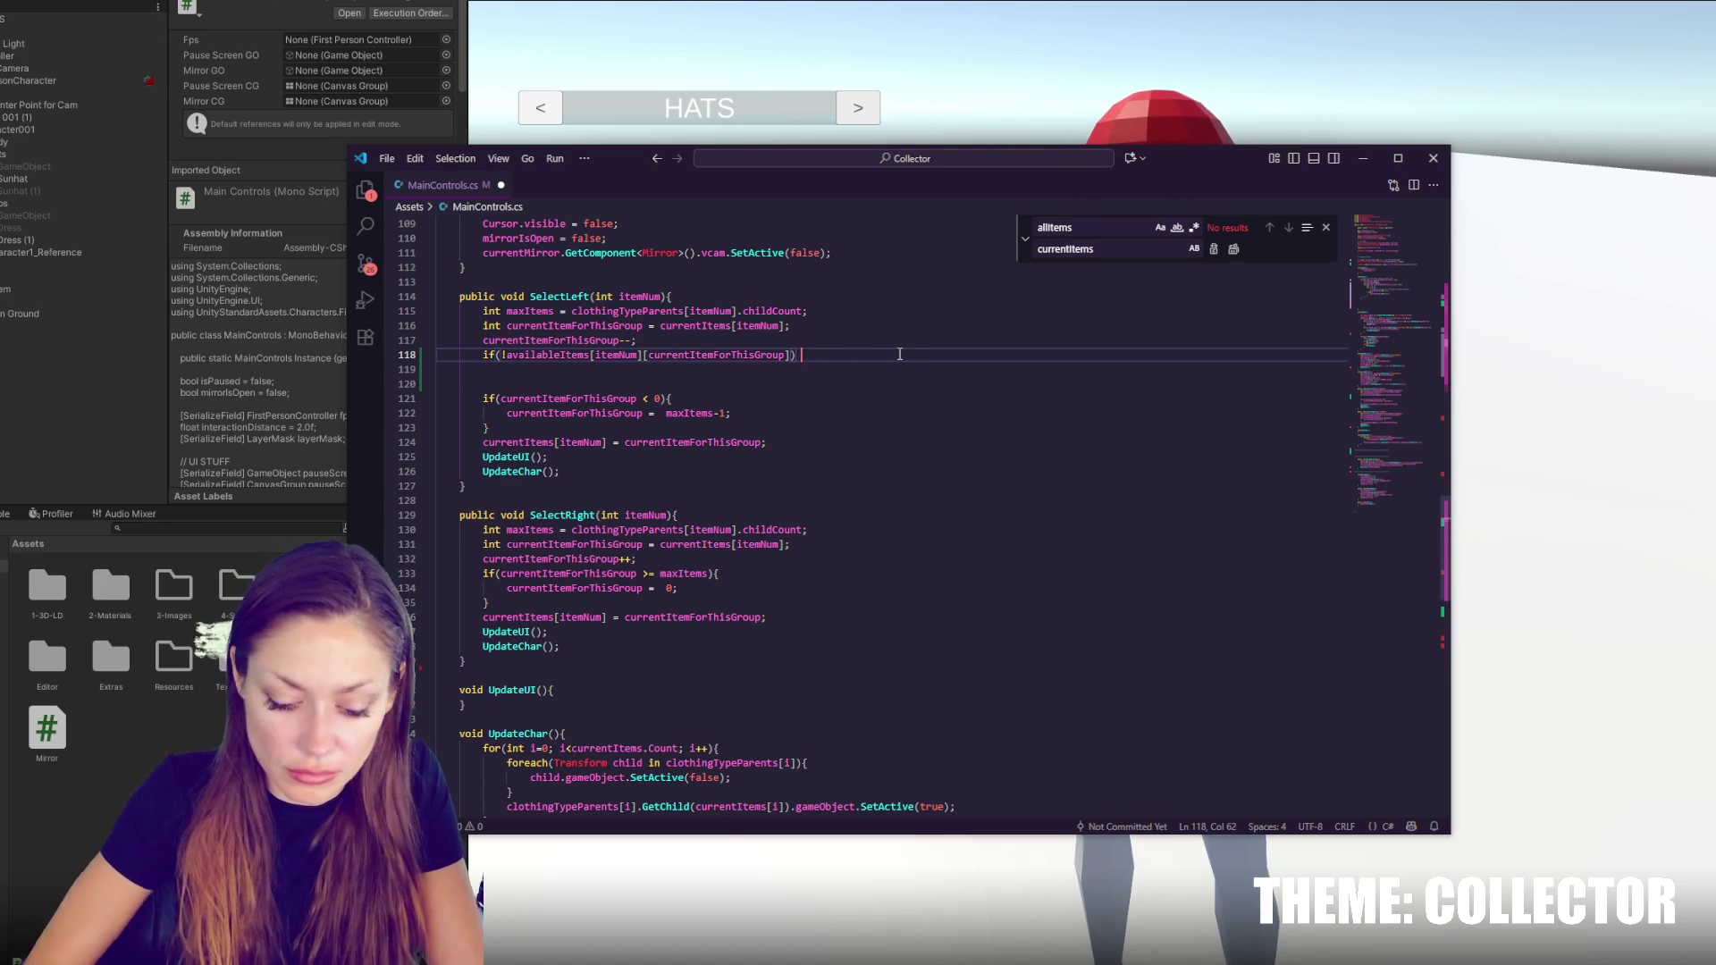
pyautogui.write('// not available')
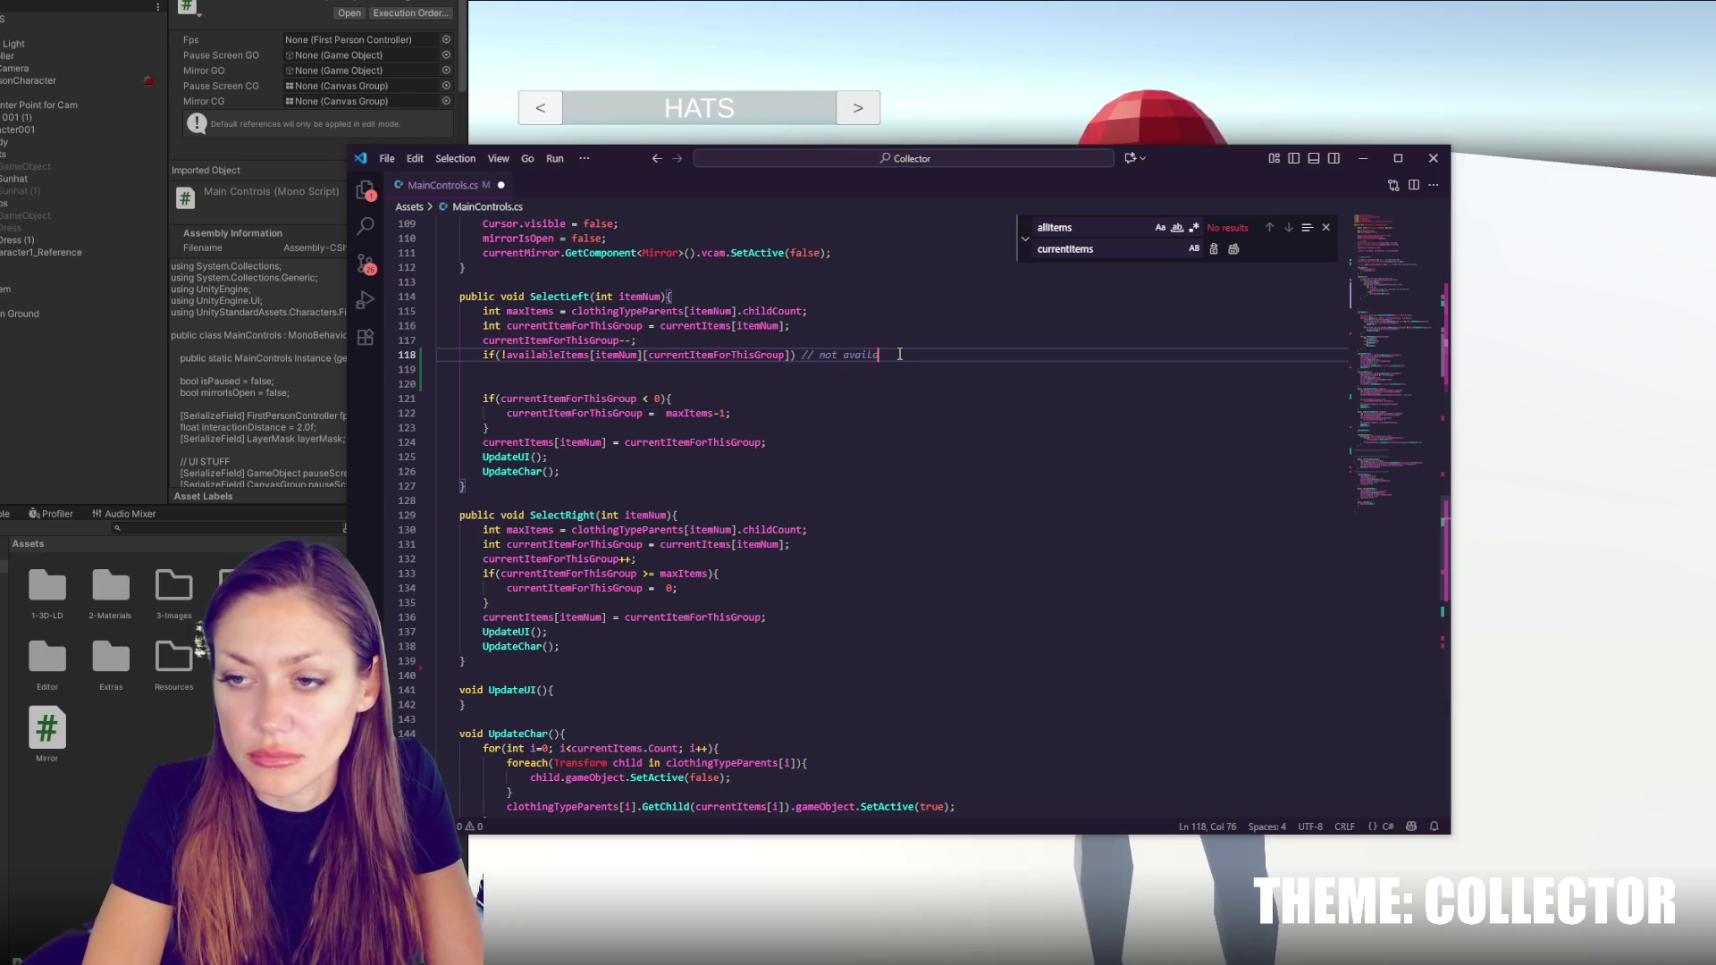
# Give the not-available if statement an empty braced body
pyautogui.press('Return')
pyautogui.press('Return')
pyautogui.write('}')
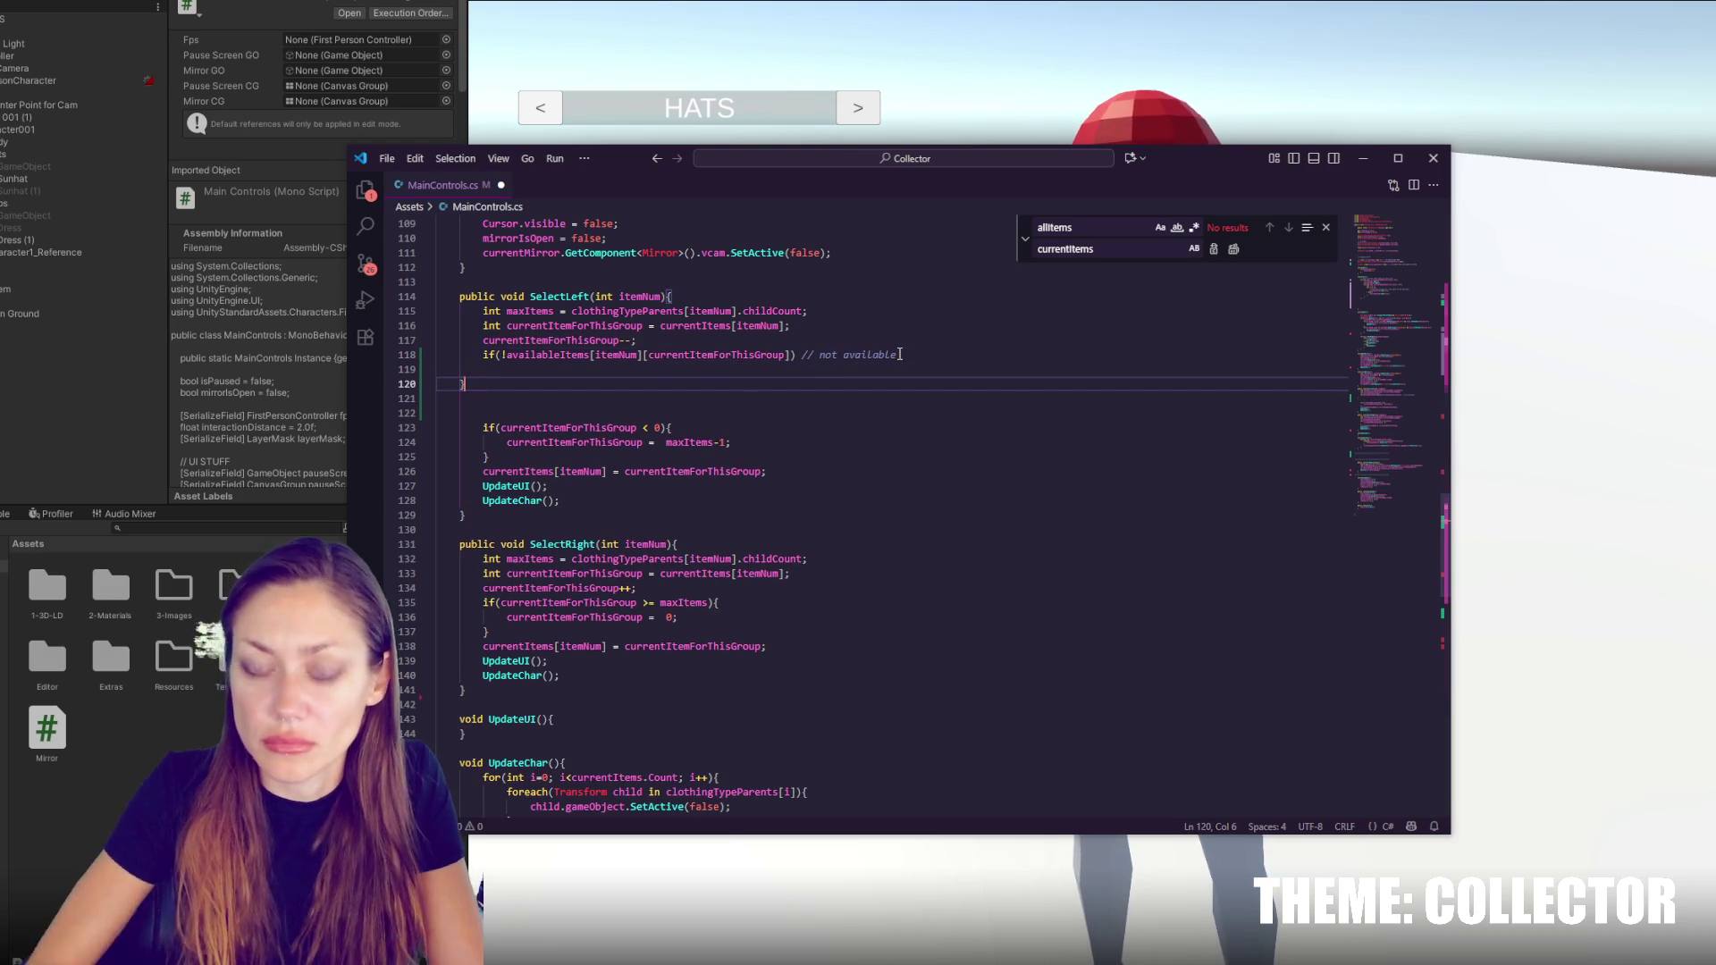
pyautogui.click(800, 359)
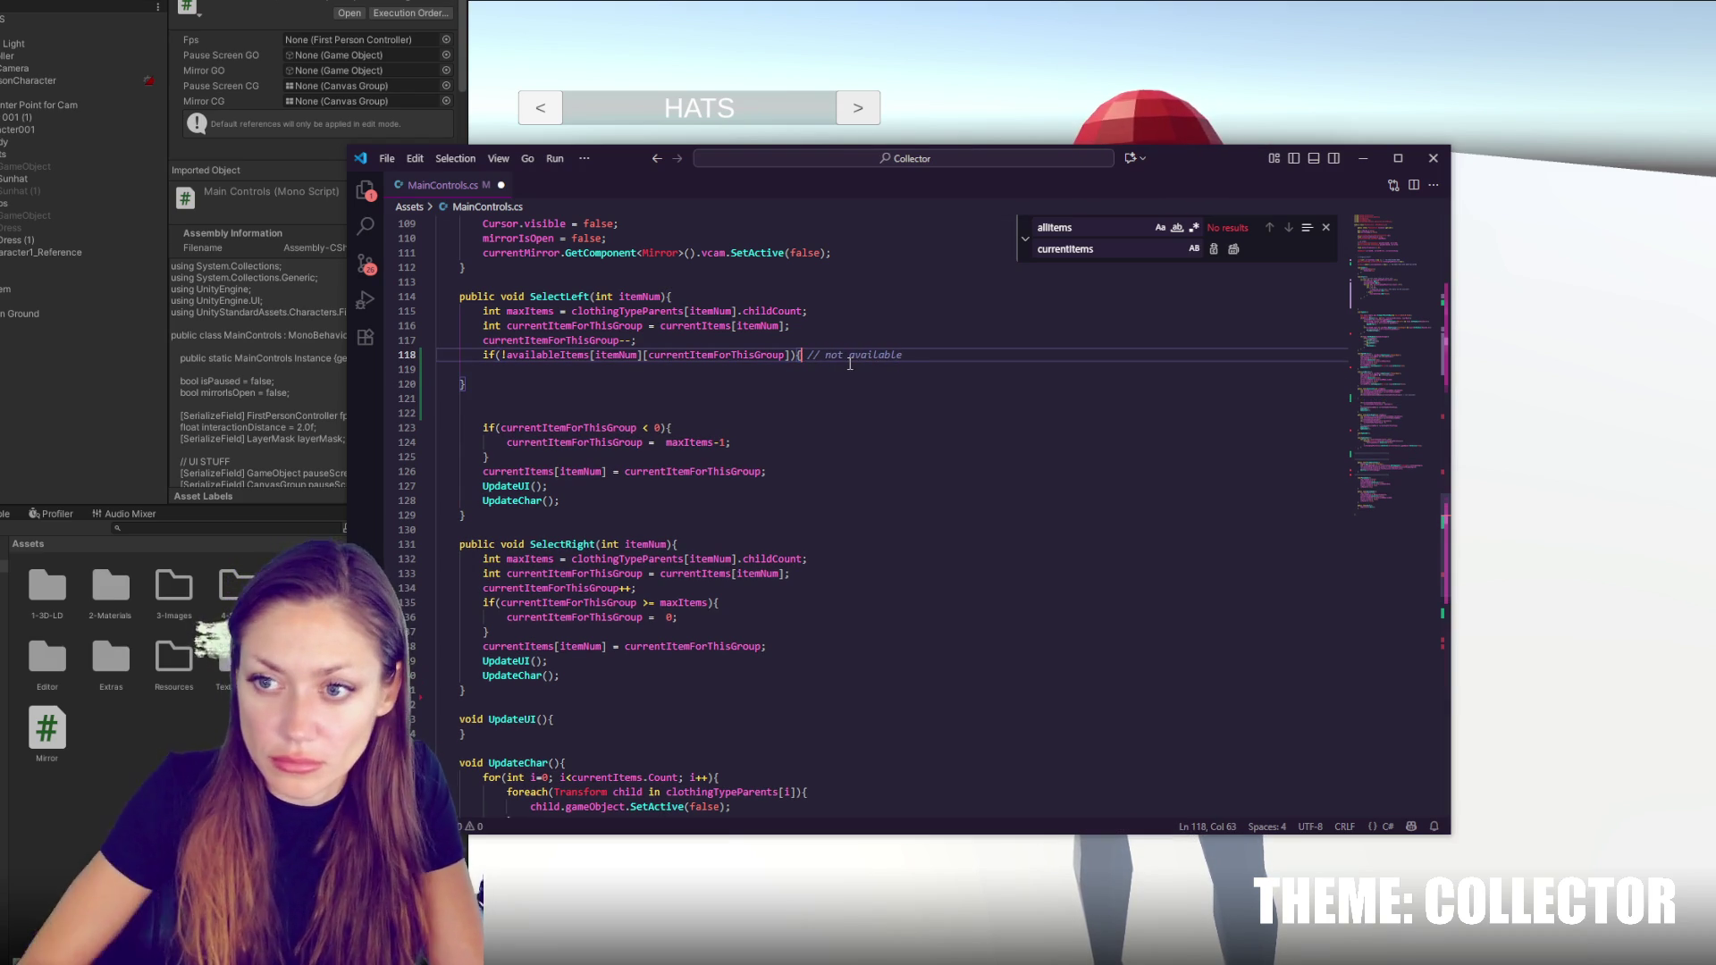
pyautogui.write('{')
pyautogui.click(634, 428)
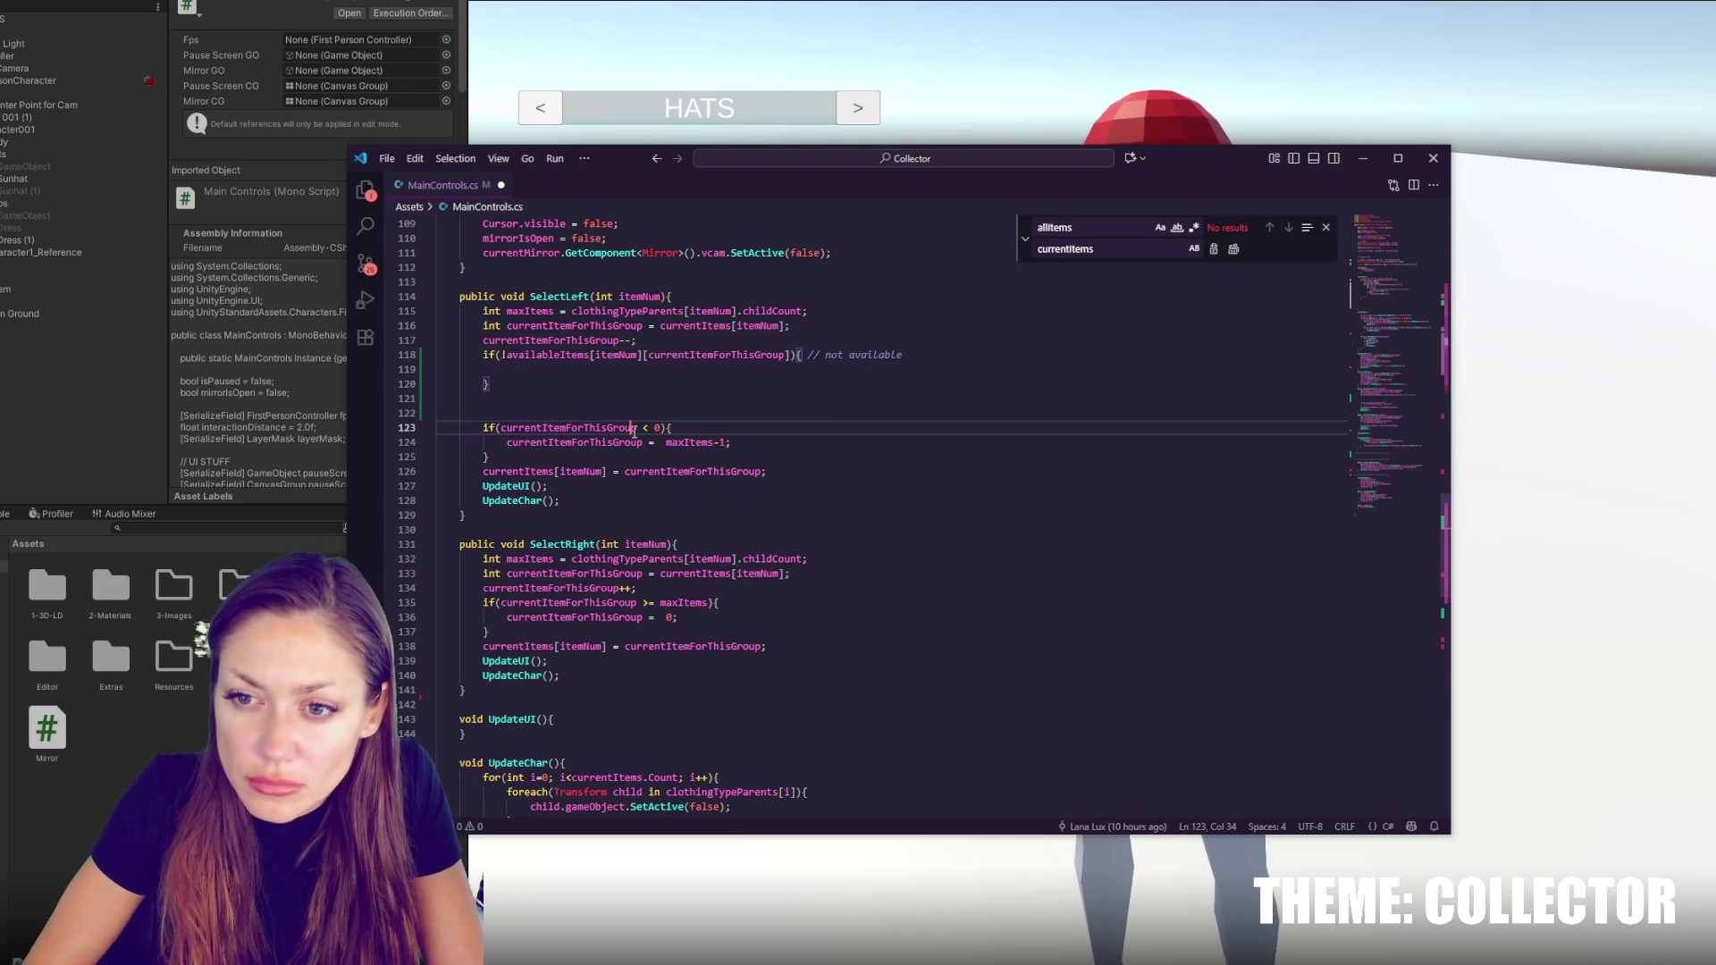
pyautogui.press('Down')
pyautogui.press('Down')
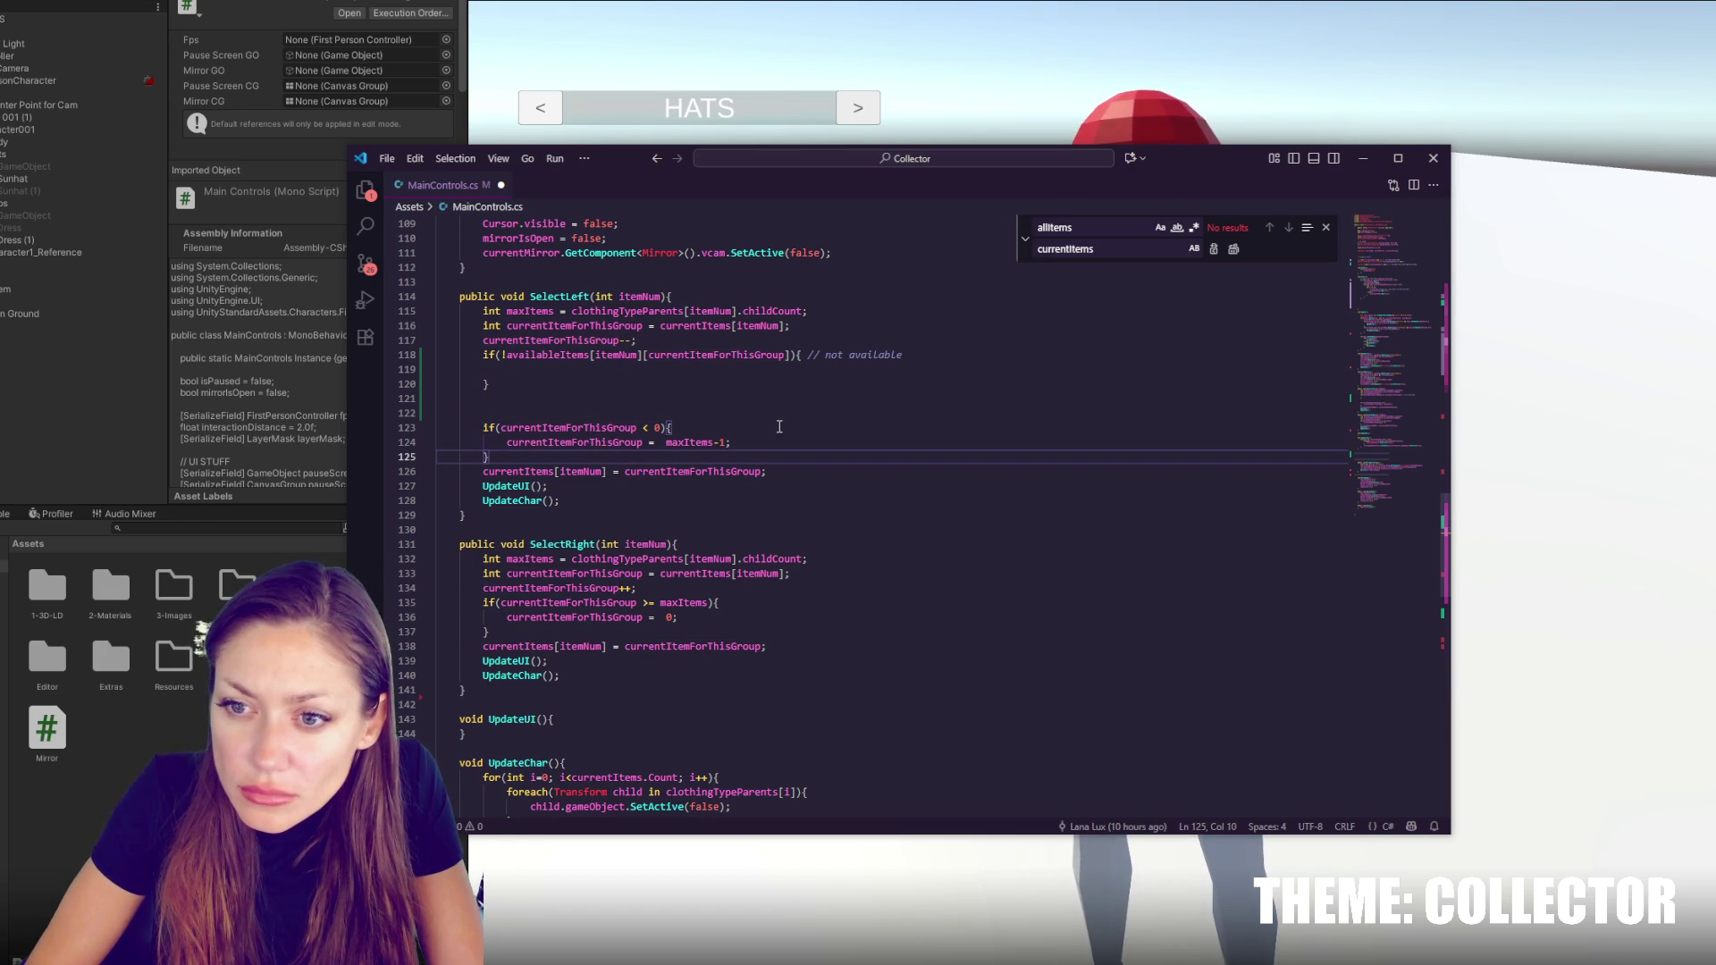
# In SelectLeft, move the wrap-around check directly after the decrement line and remove the stray blank line
pyautogui.keyDown('shift'); pyautogui.click(664, 411); pyautogui.keyUp('shift')
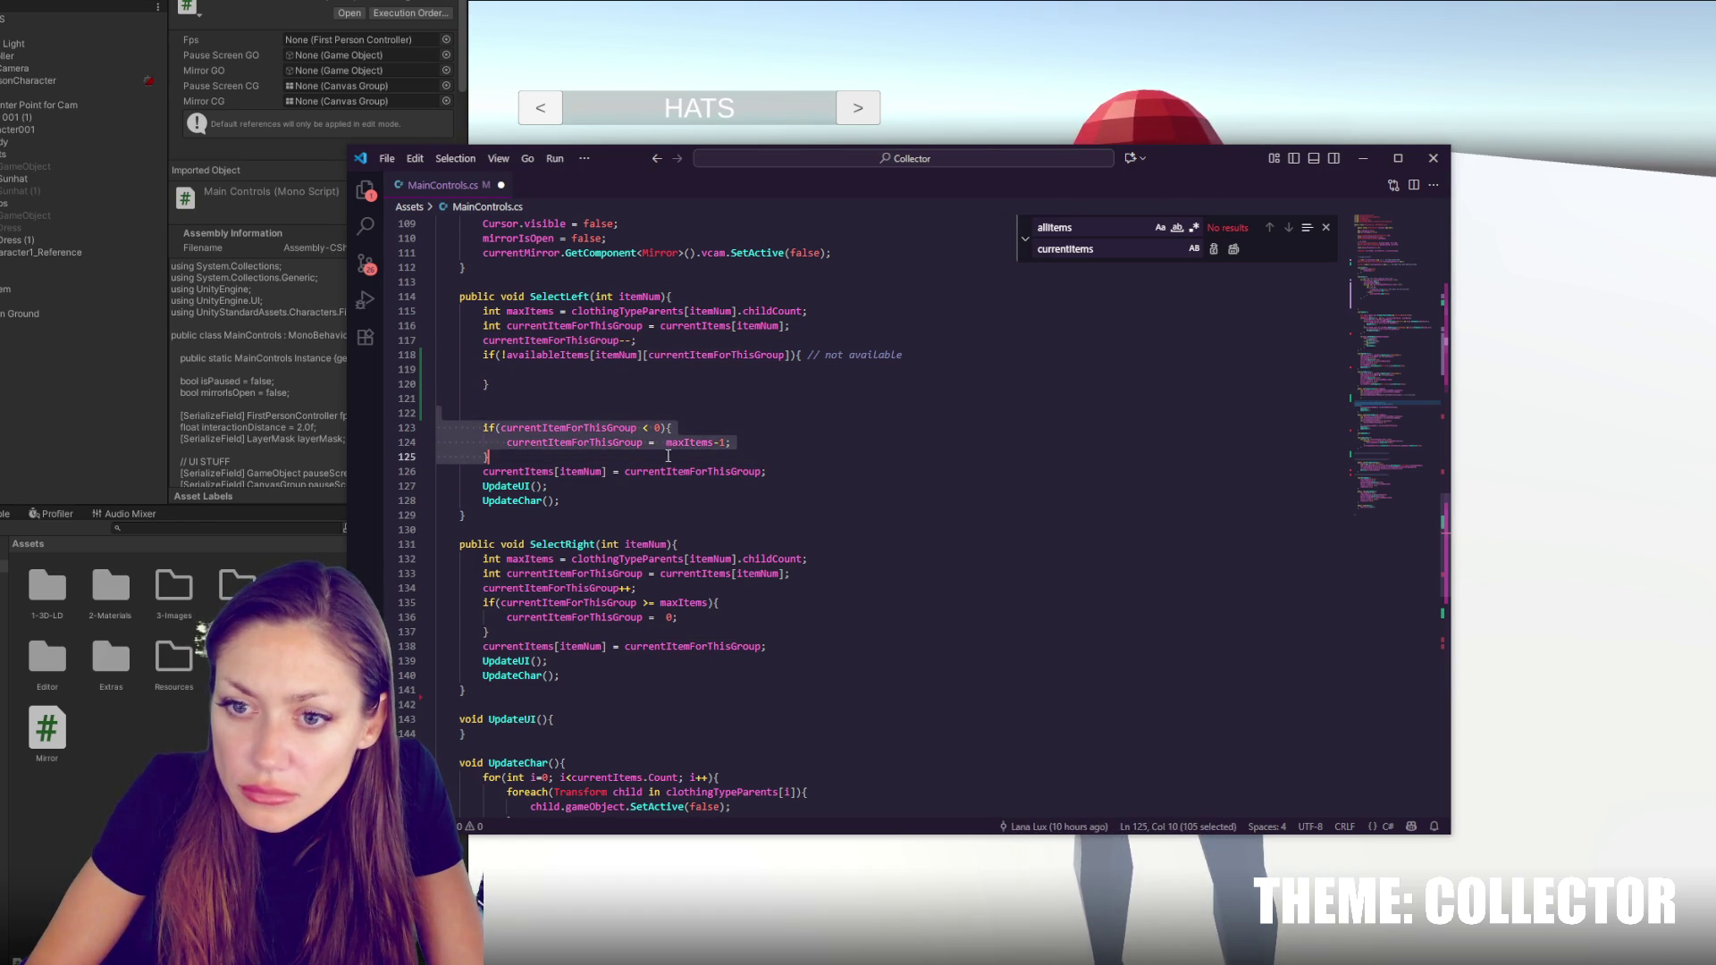
pyautogui.press('BackSpace')
pyautogui.click(649, 338)
pyautogui.press('Return')
pyautogui.hotkey('ctrl', 'v')
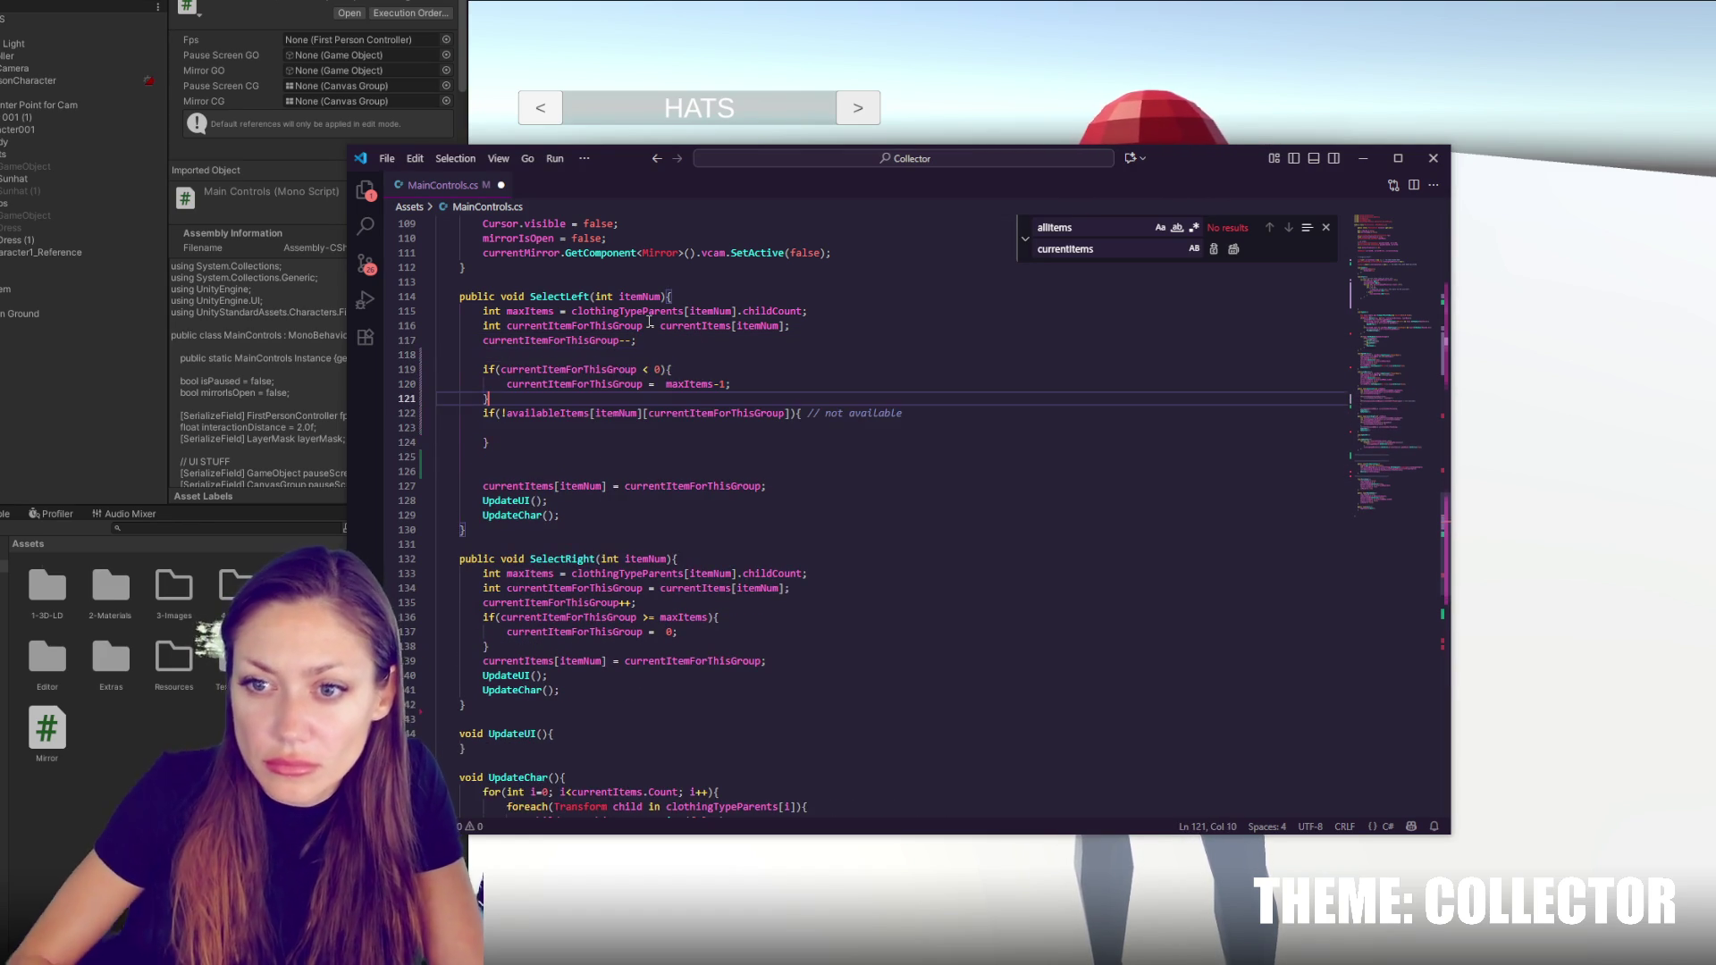
pyautogui.moveTo(483, 487); pyautogui.dragTo(803, 492)
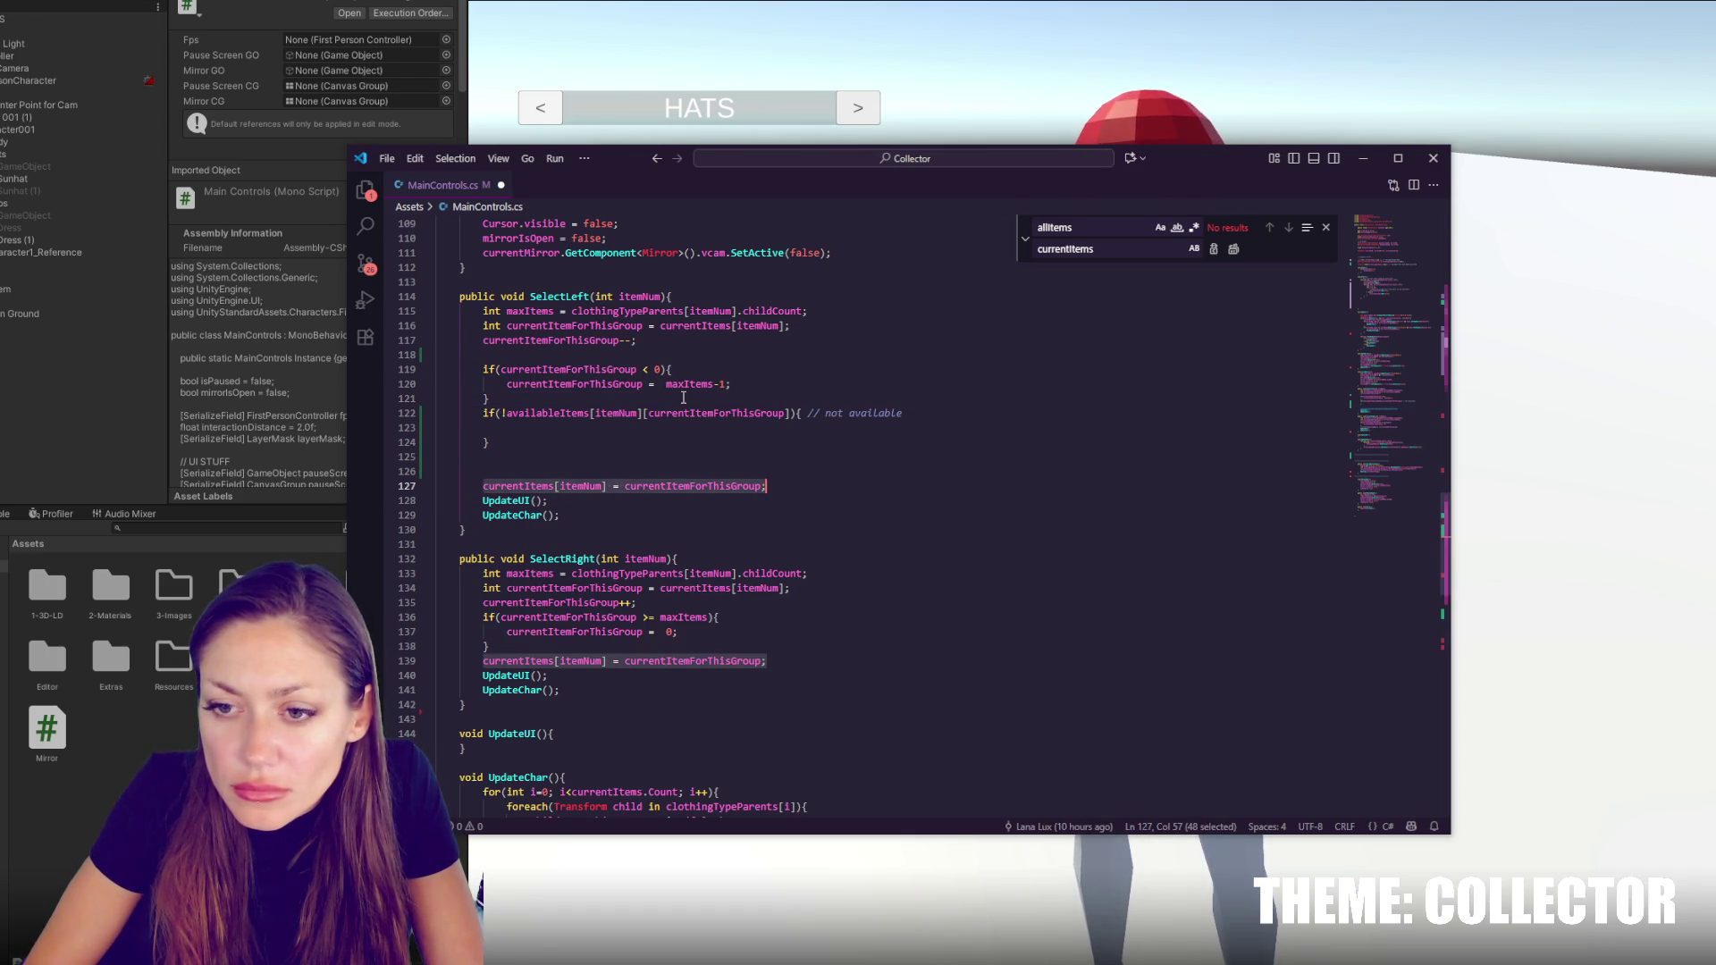
pyautogui.click(662, 399)
pyautogui.press('Up')
pyautogui.press('Up')
pyautogui.press('Up')
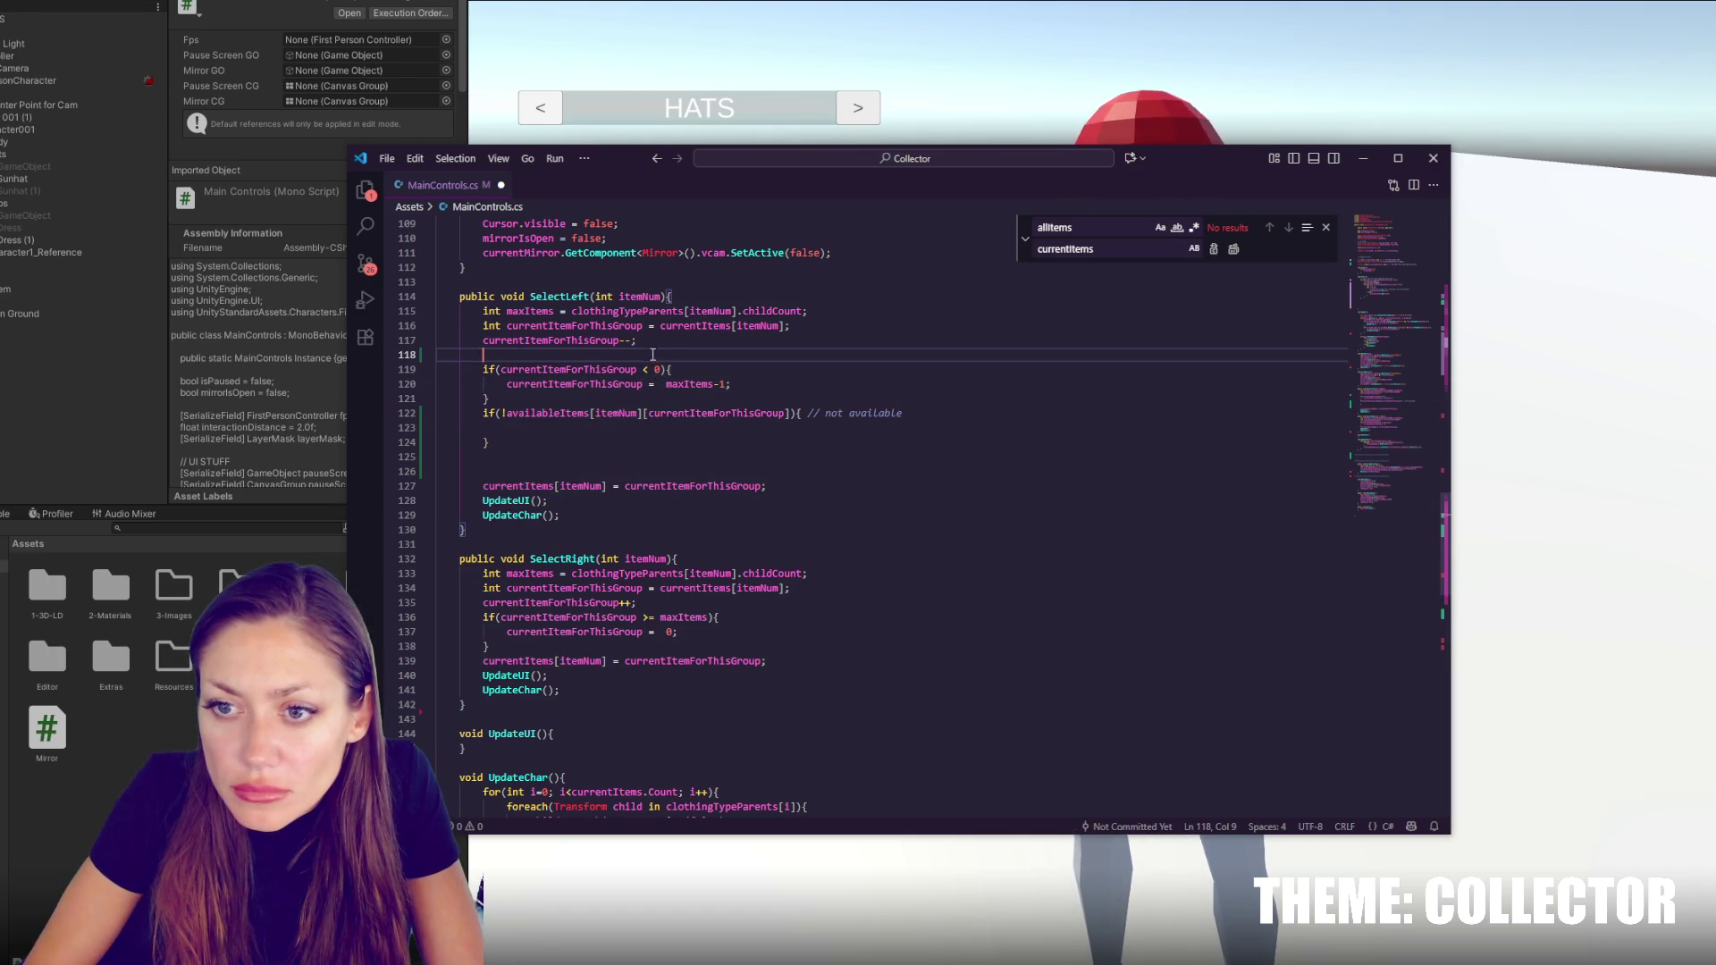
pyautogui.press('BackSpace')
pyautogui.press('BackSpace')
pyautogui.press('BackSpace')
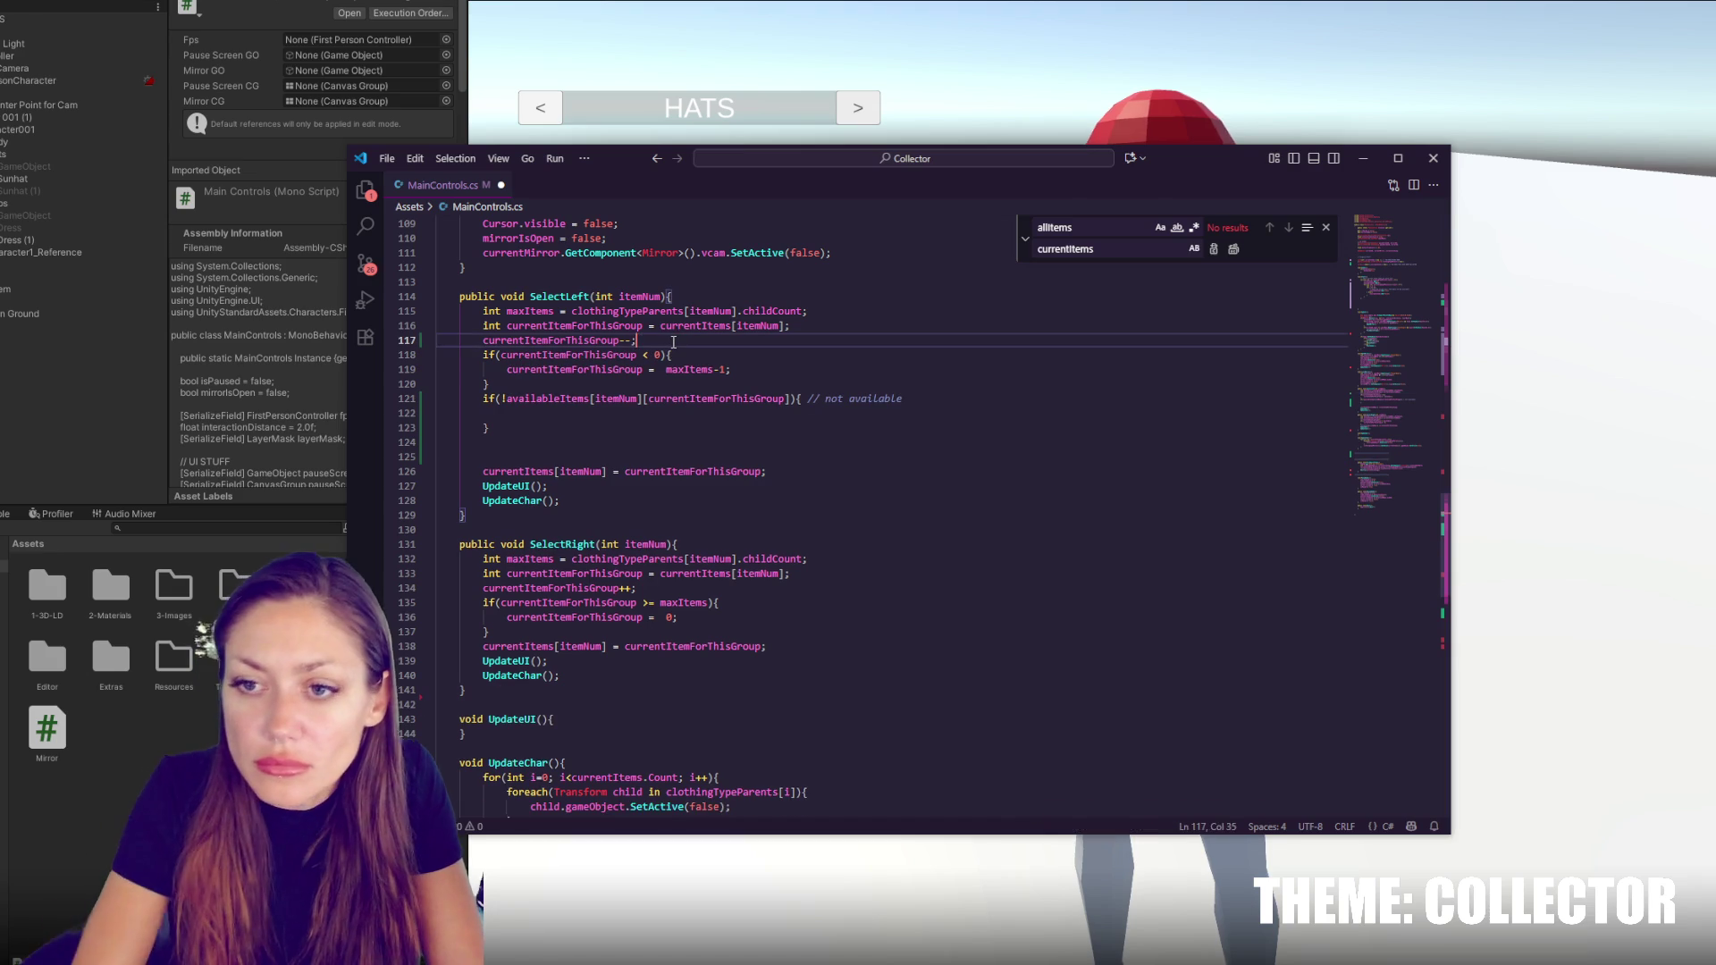
# Paste the decrement-and-wrap lines into the if(!availableItems…) block and delete the blank line above them
pyautogui.moveTo(842, 326)
pyautogui.mouseDown()
pyautogui.moveTo(843, 374)
pyautogui.moveTo(903, 385)
pyautogui.mouseUp()
pyautogui.hotkey('ctrl', 'c')
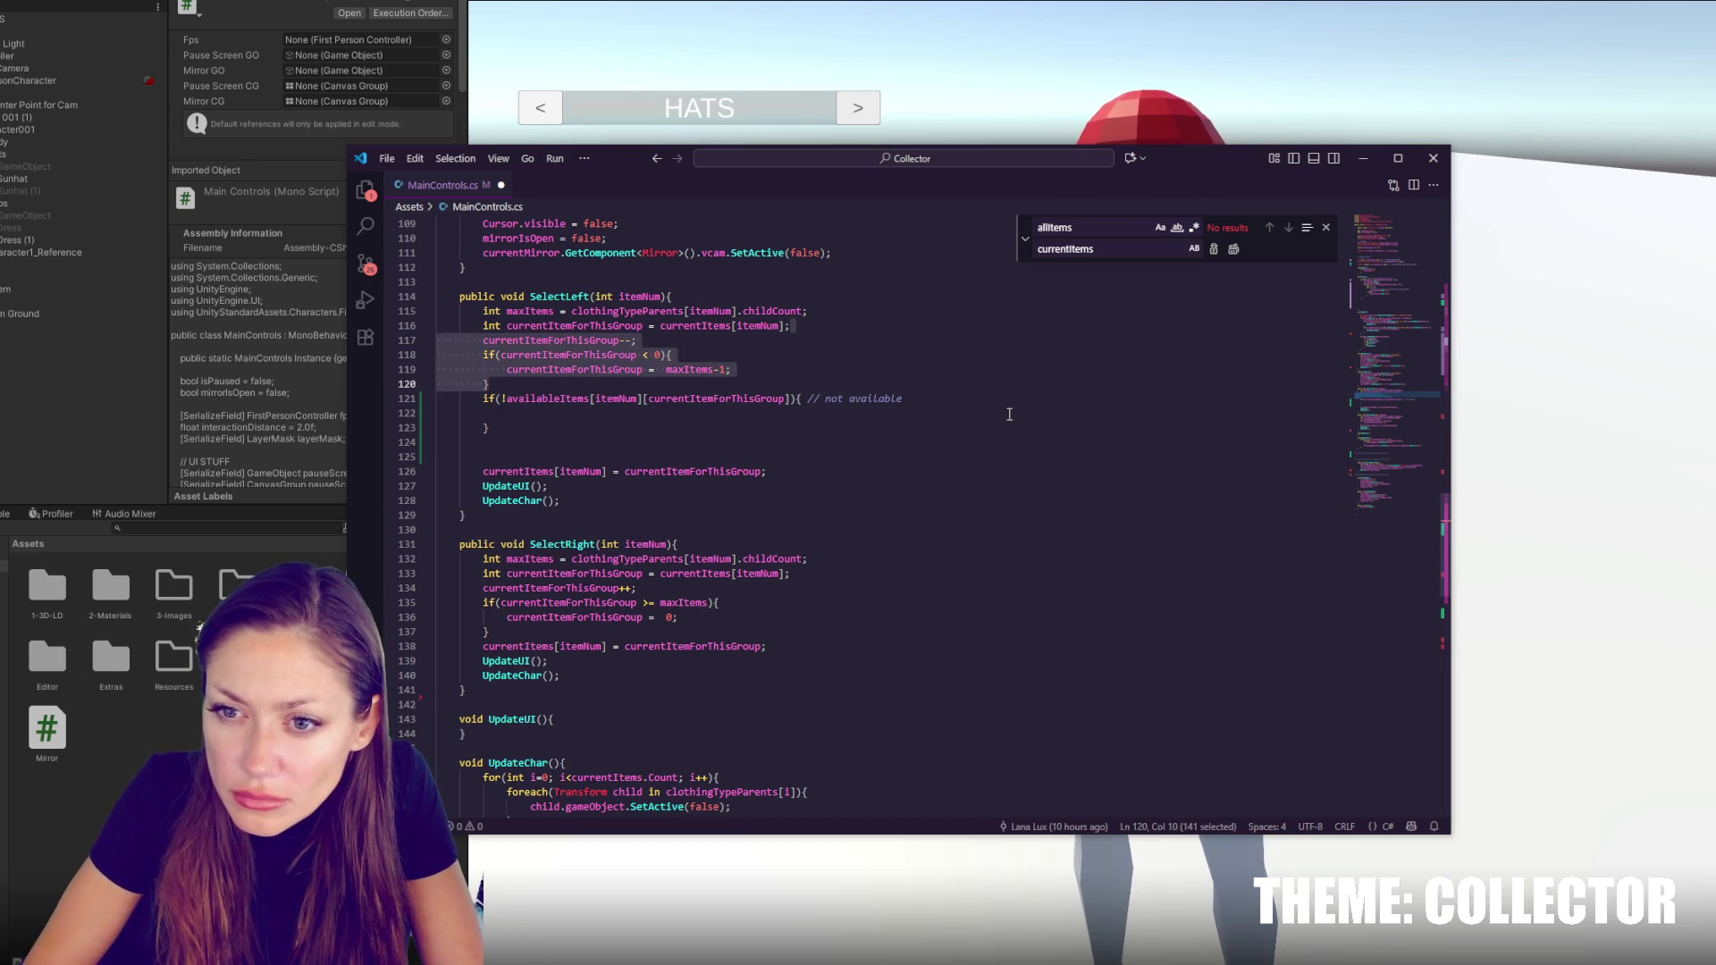
pyautogui.click(817, 411)
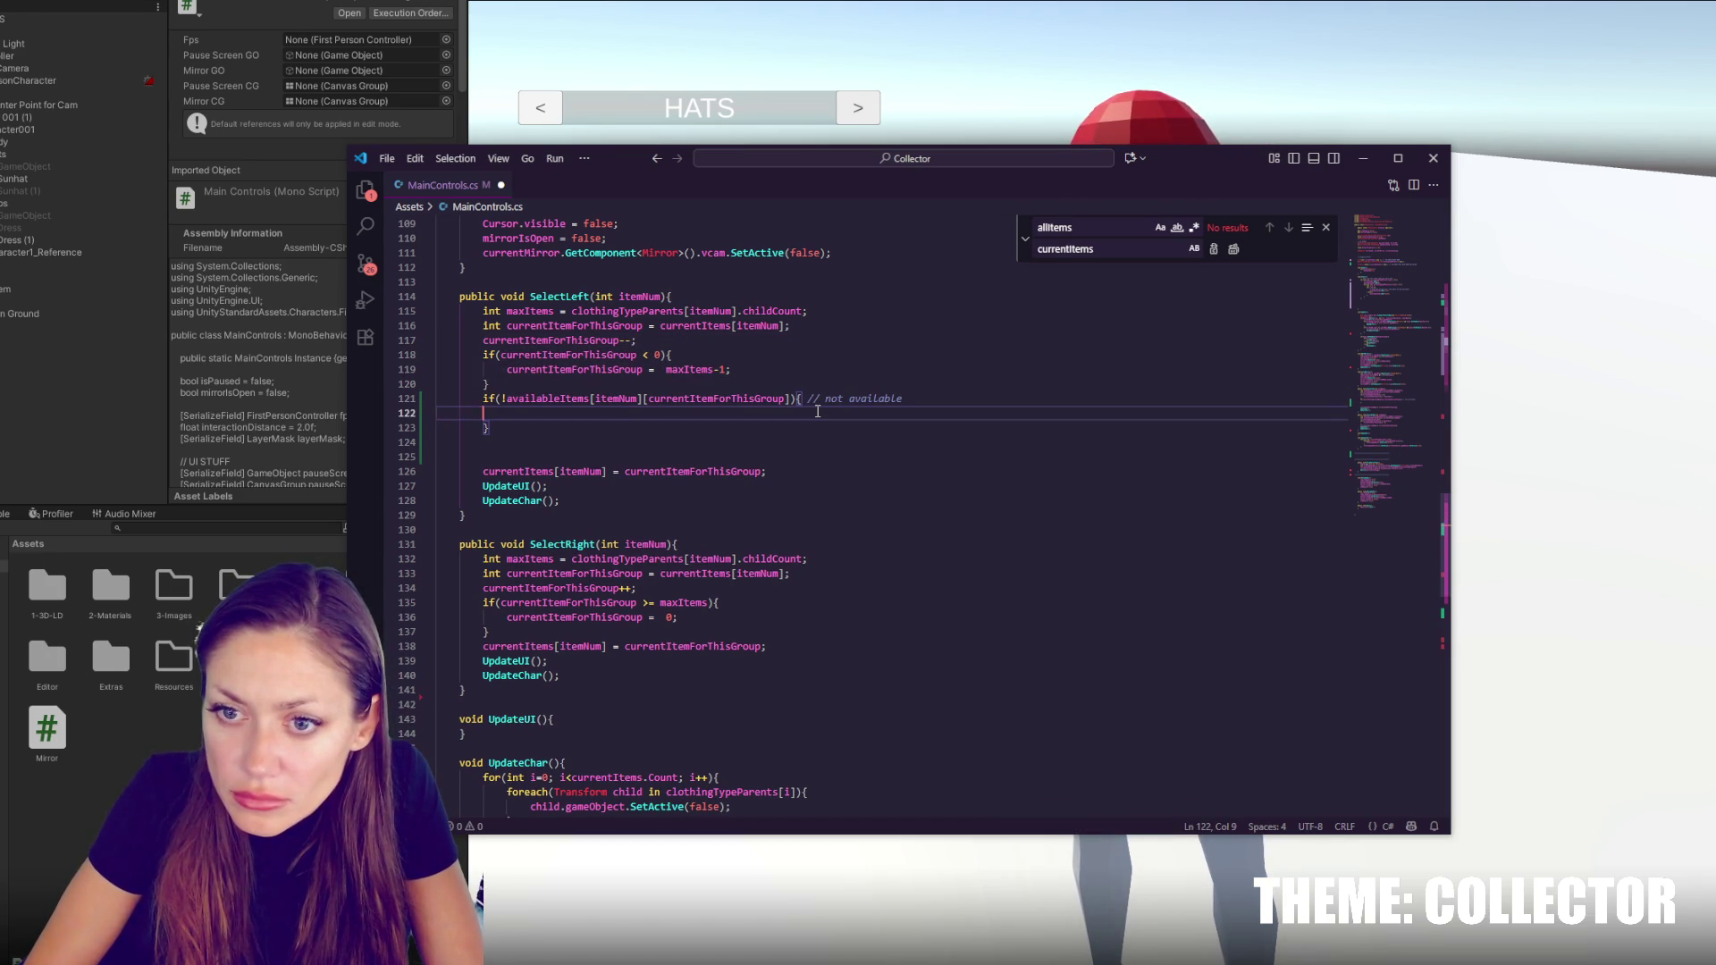
pyautogui.hotkey('ctrl', 'v')
pyautogui.moveTo(530, 428); pyautogui.dragTo(512, 470)
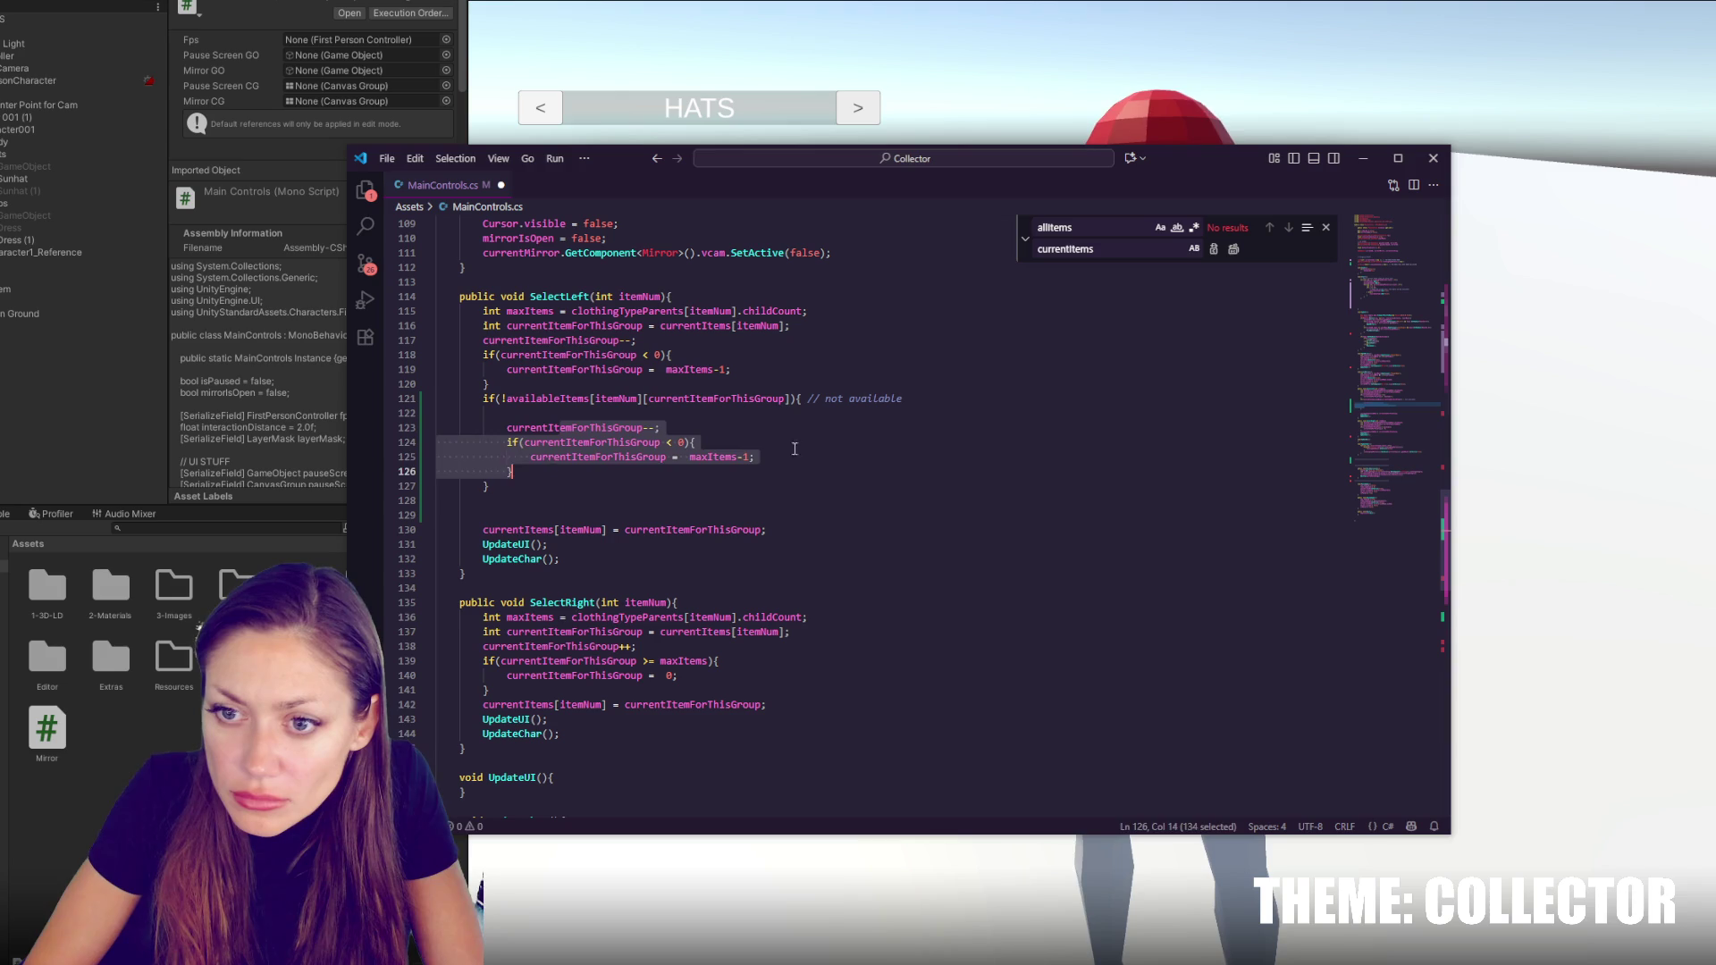
pyautogui.click(711, 452)
pyautogui.click(809, 419)
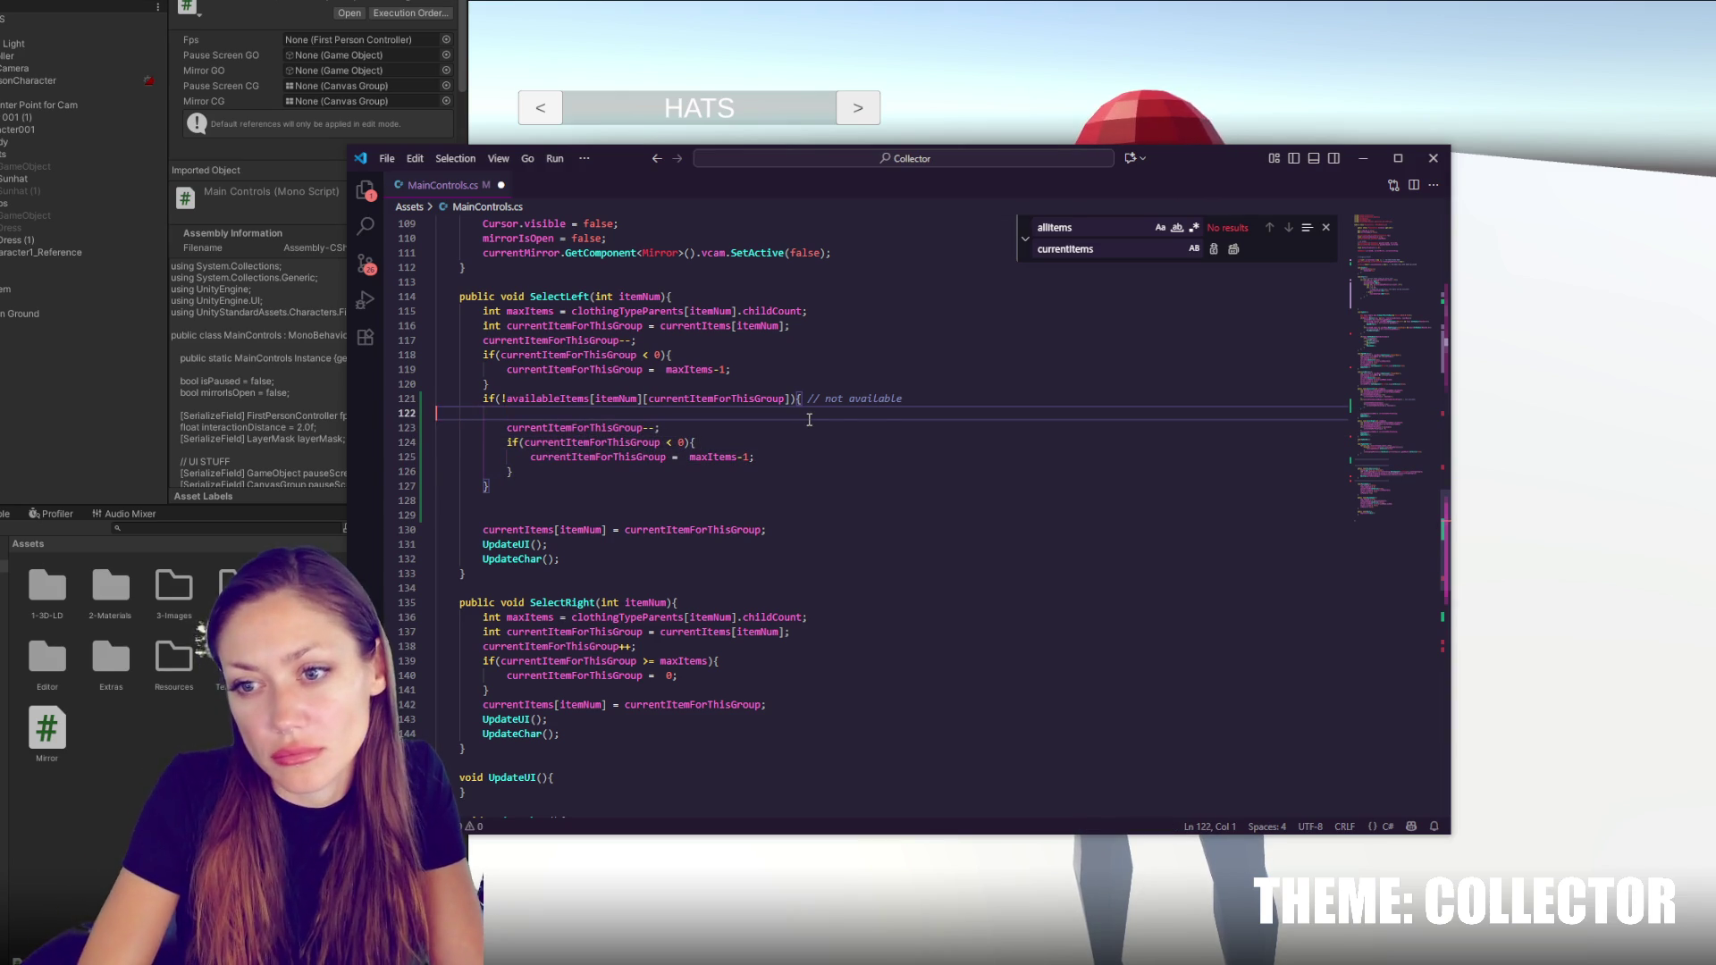
pyautogui.press('Delete')
pyautogui.click(612, 413)
pyautogui.click(786, 428)
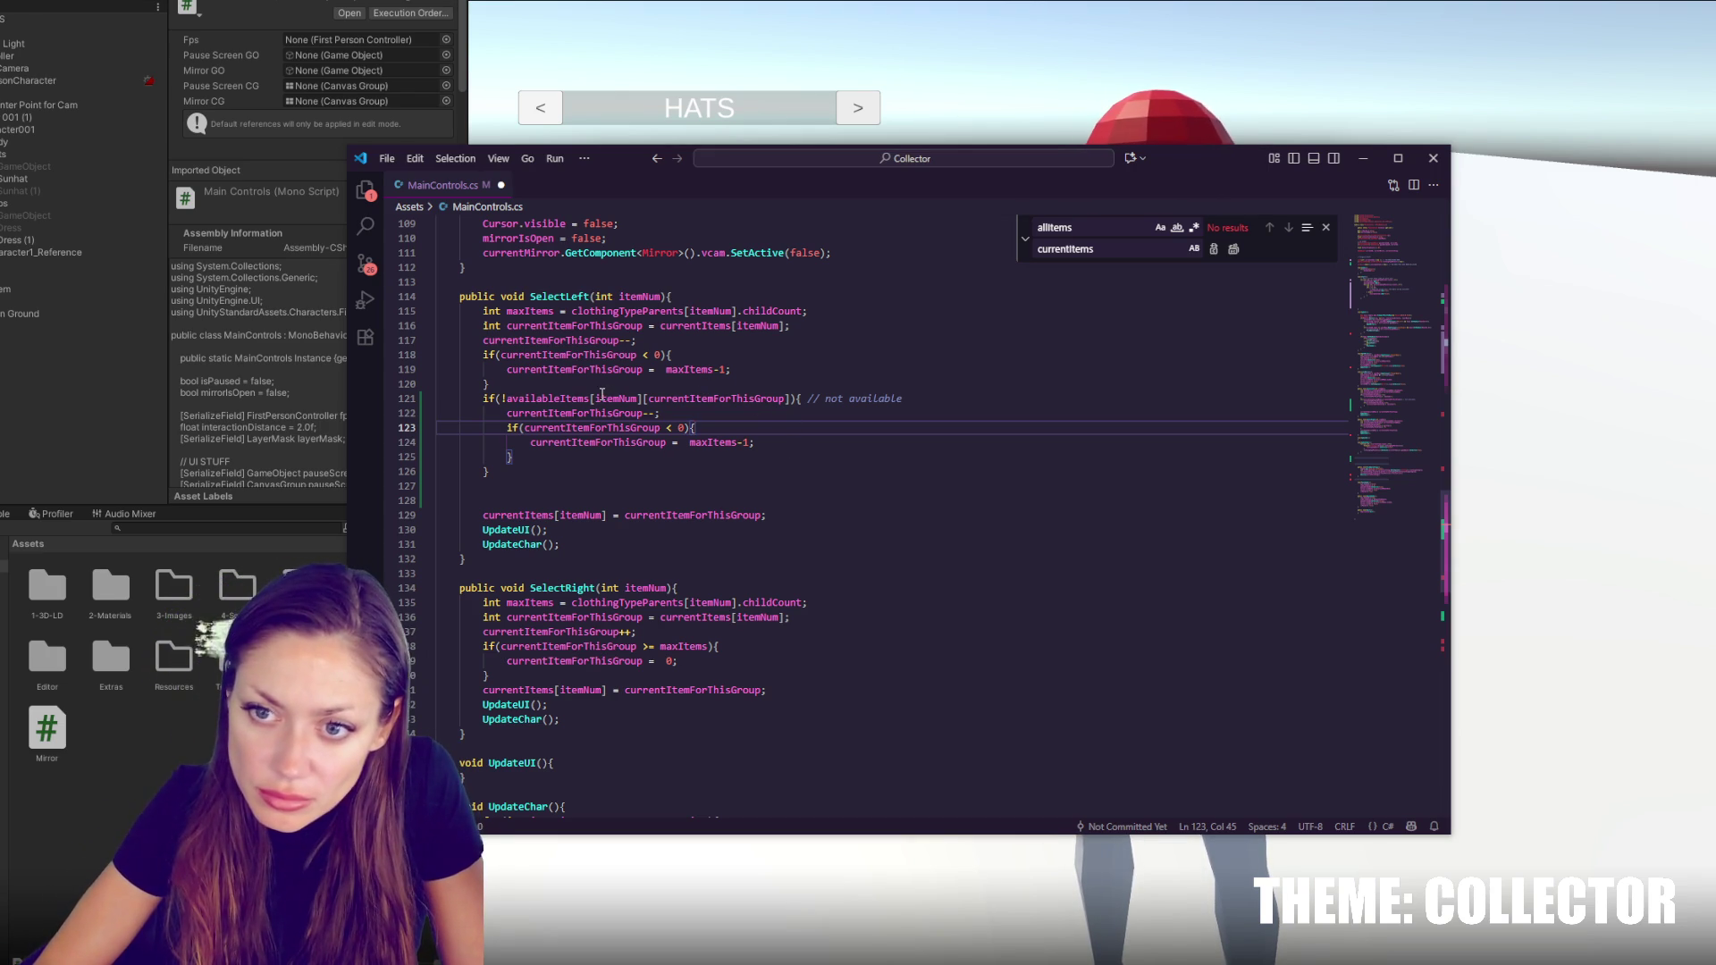
# Expand the not-available comment with the words 'if', 'this one is' and 'o next'
pyautogui.click(597, 487)
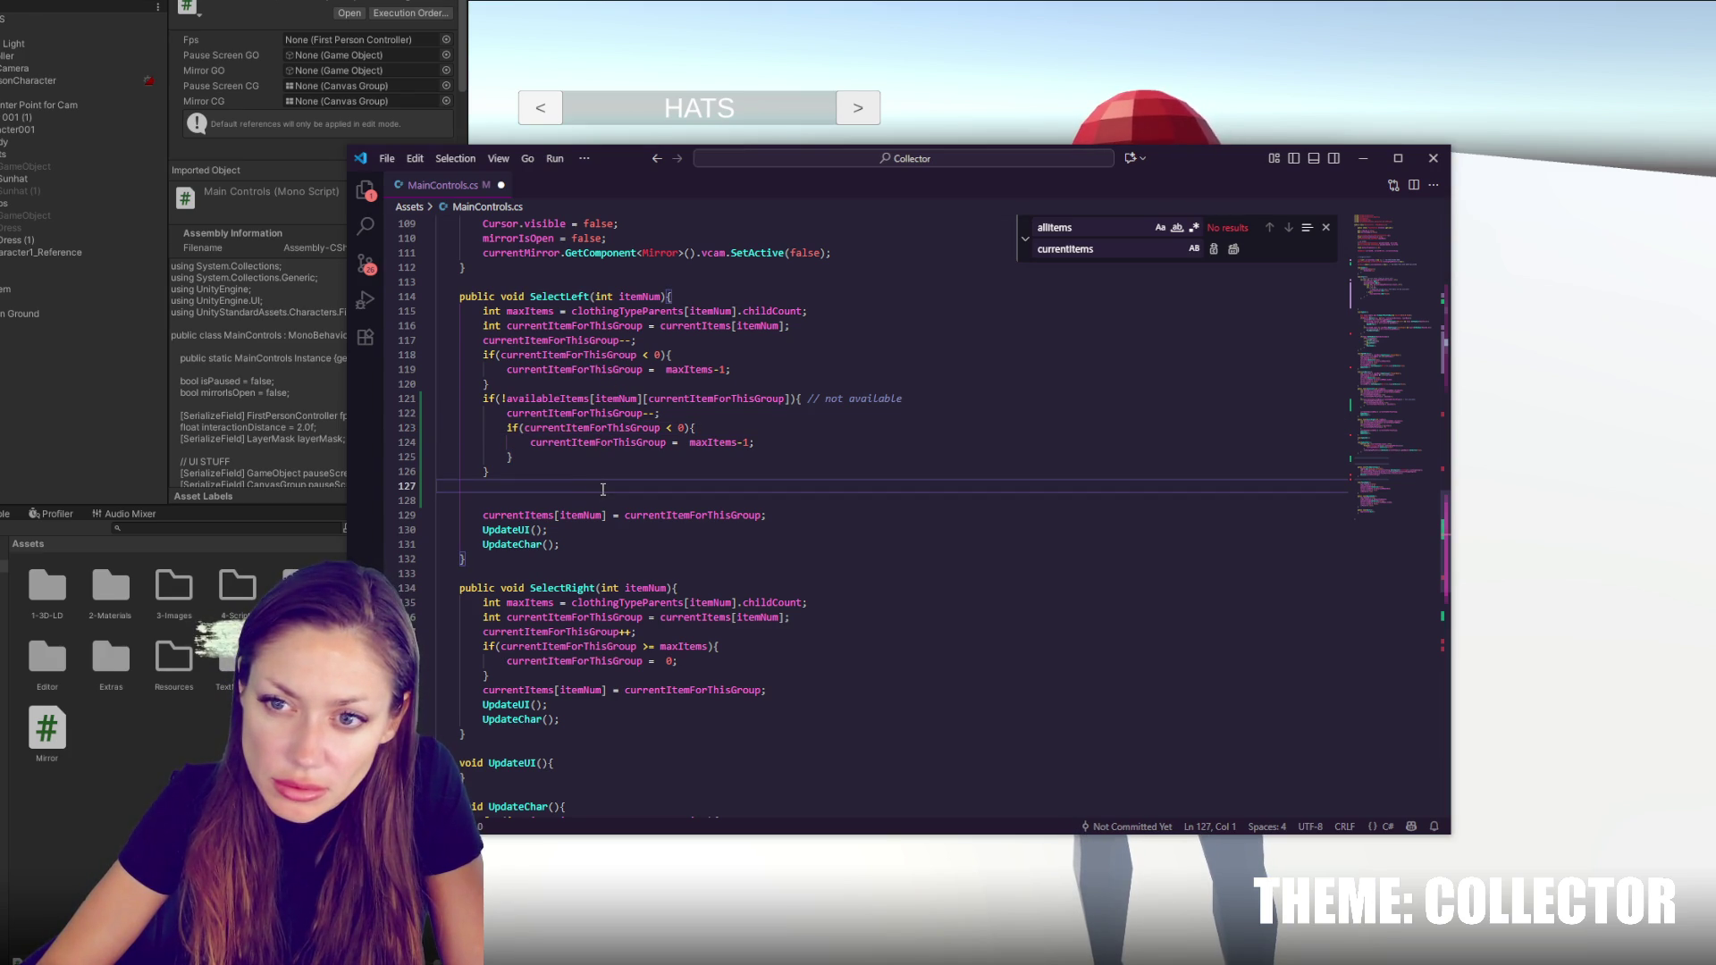
pyautogui.scroll(-2, 610, 486)
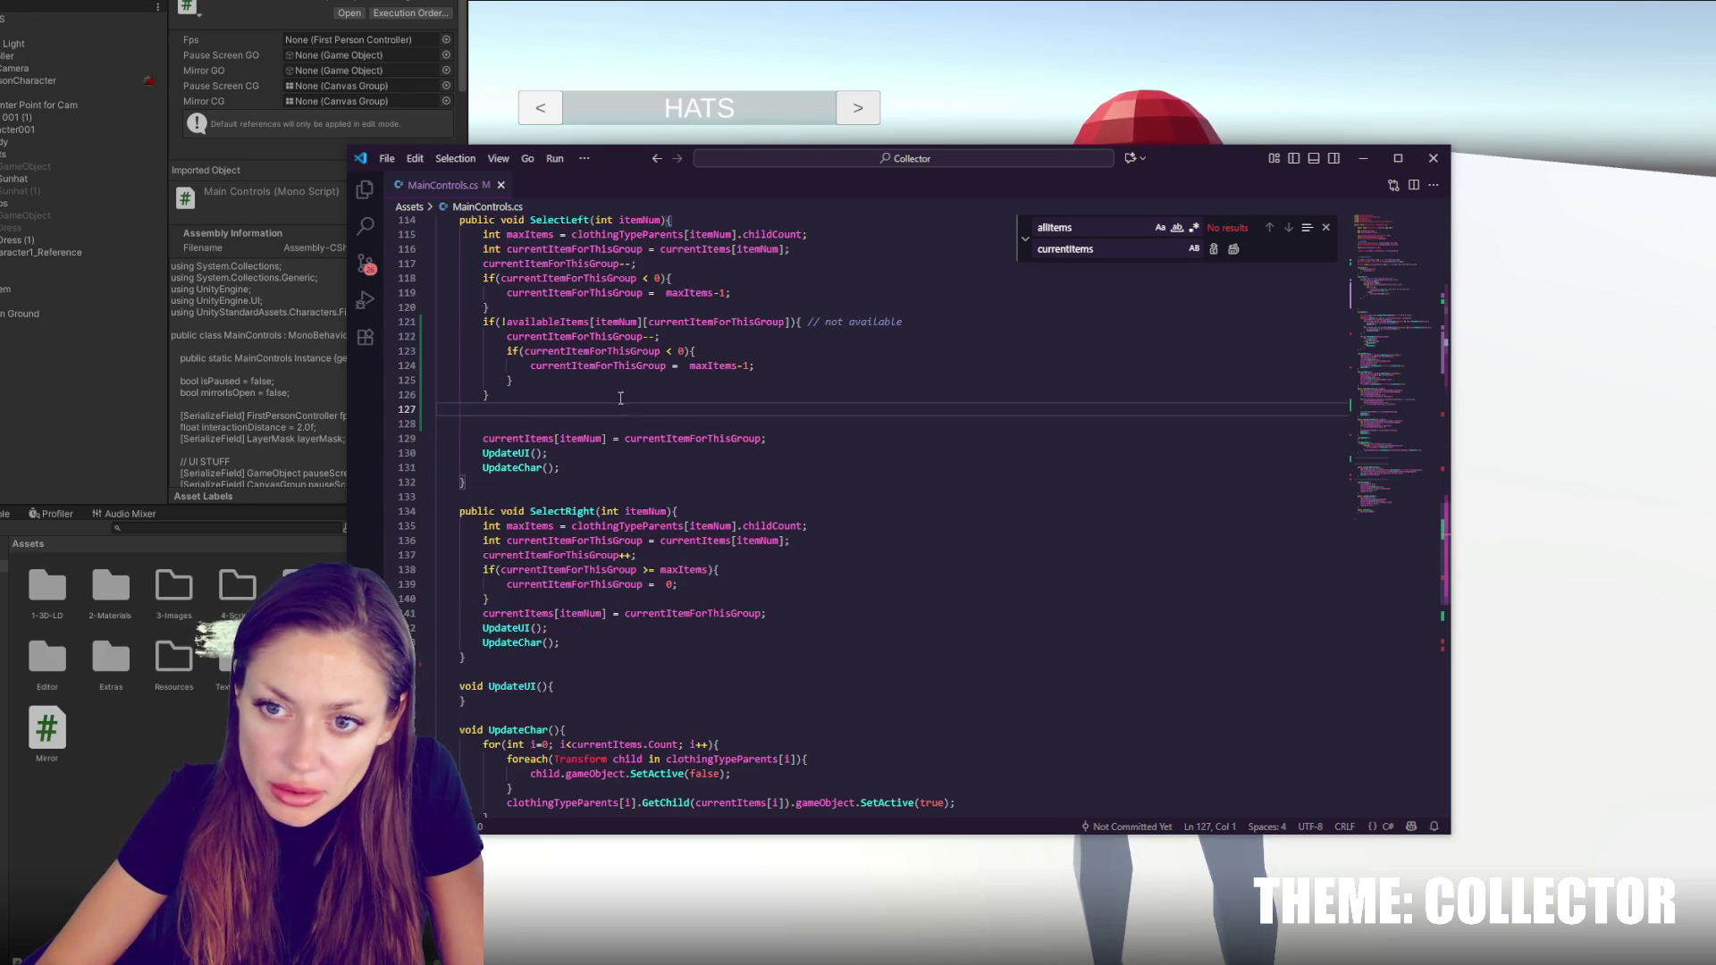
pyautogui.moveTo(904, 322); pyautogui.dragTo(949, 307)
pyautogui.hotkey('ctrl', 'c')
pyautogui.click(904, 322)
pyautogui.write('this one is')
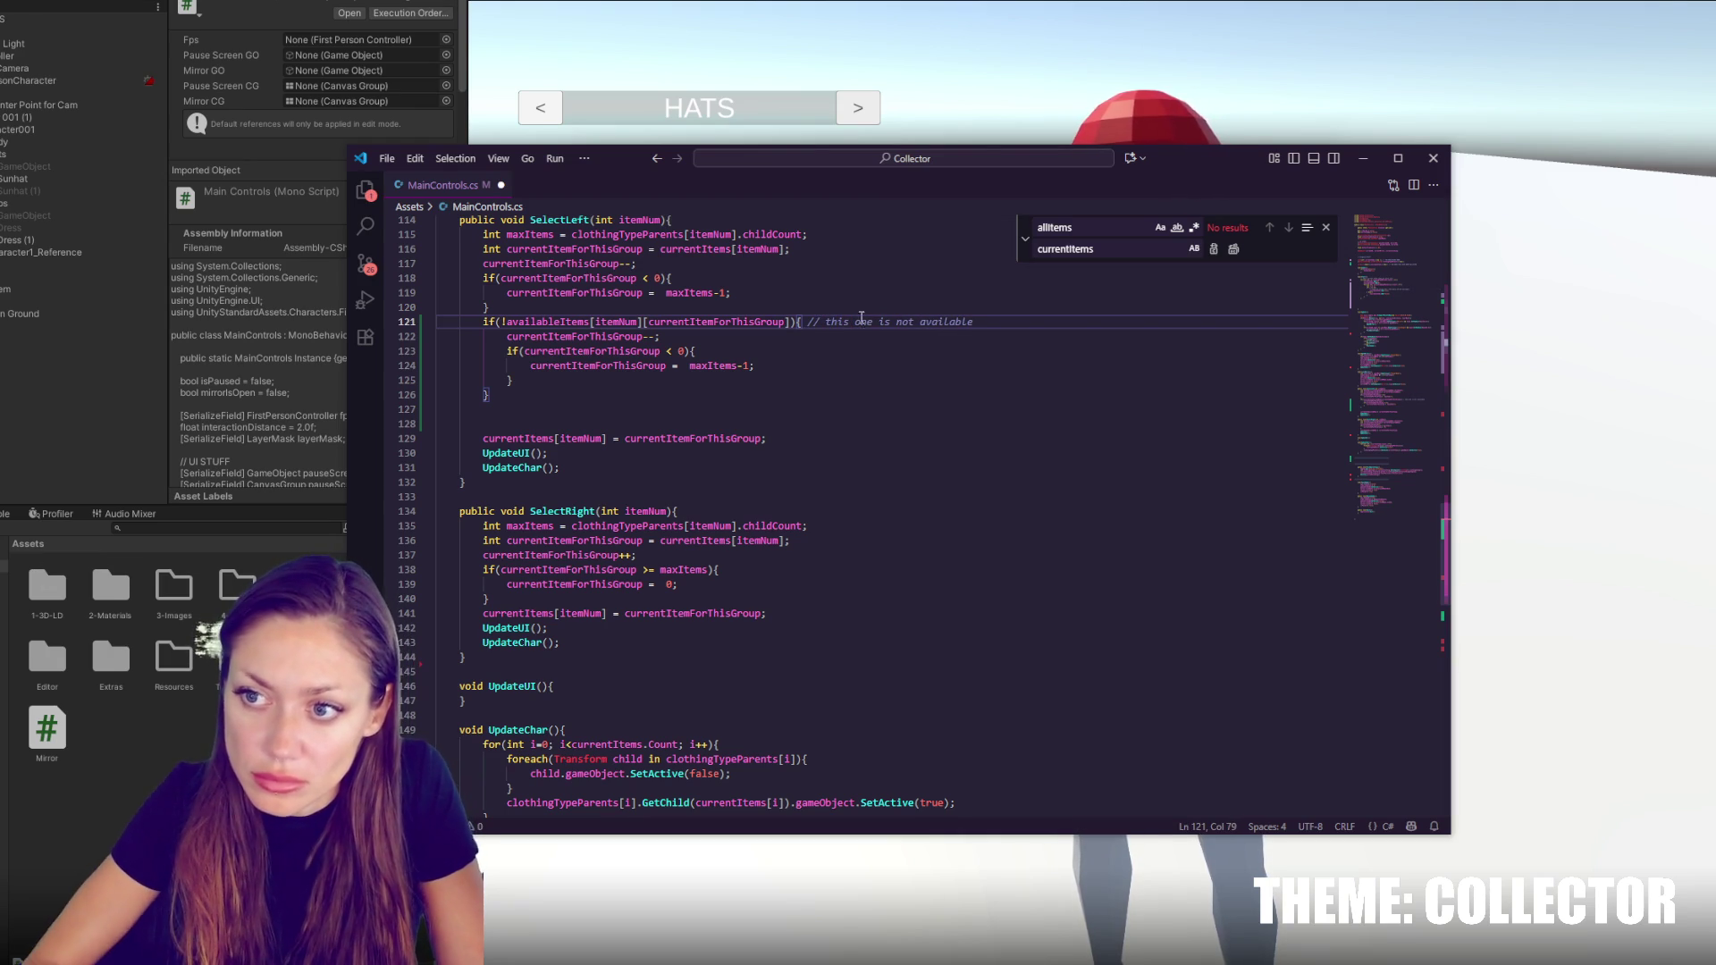
pyautogui.click(1000, 321)
pyautogui.write('o next')
pyautogui.click(828, 321)
pyautogui.write('if')
# Delete the extra blank line below SelectLeft's not-available block
pyautogui.click(713, 407)
pyautogui.click(751, 438)
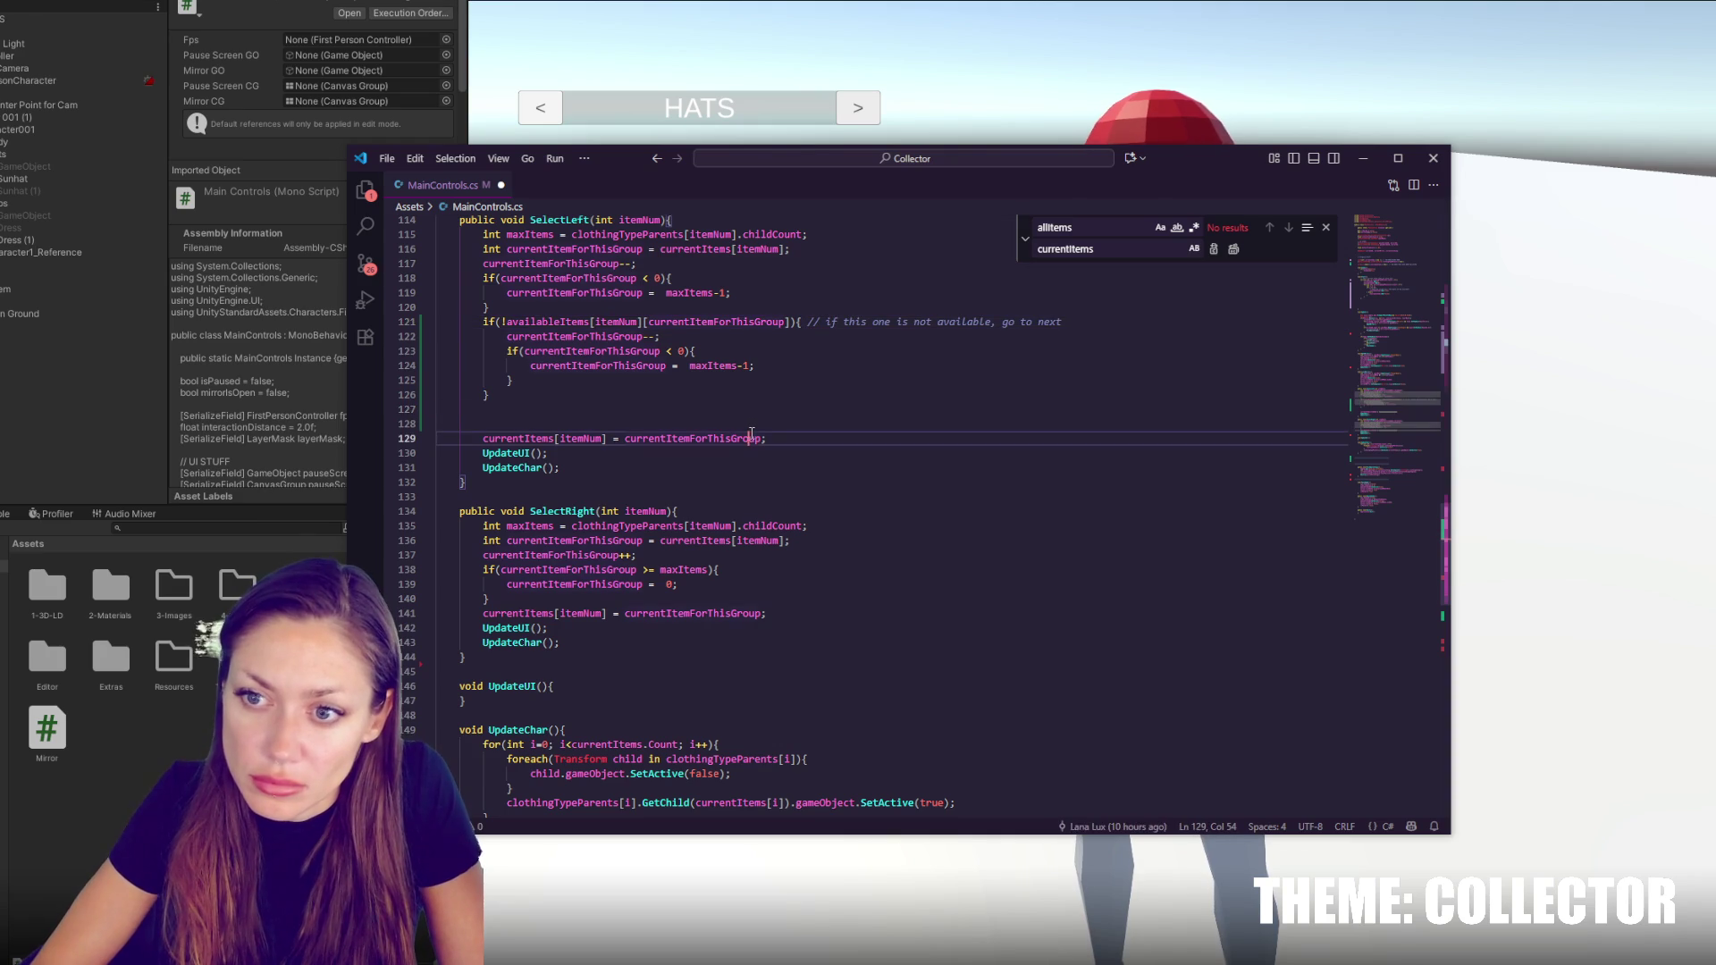
pyautogui.click(716, 411)
pyautogui.press('BackSpace')
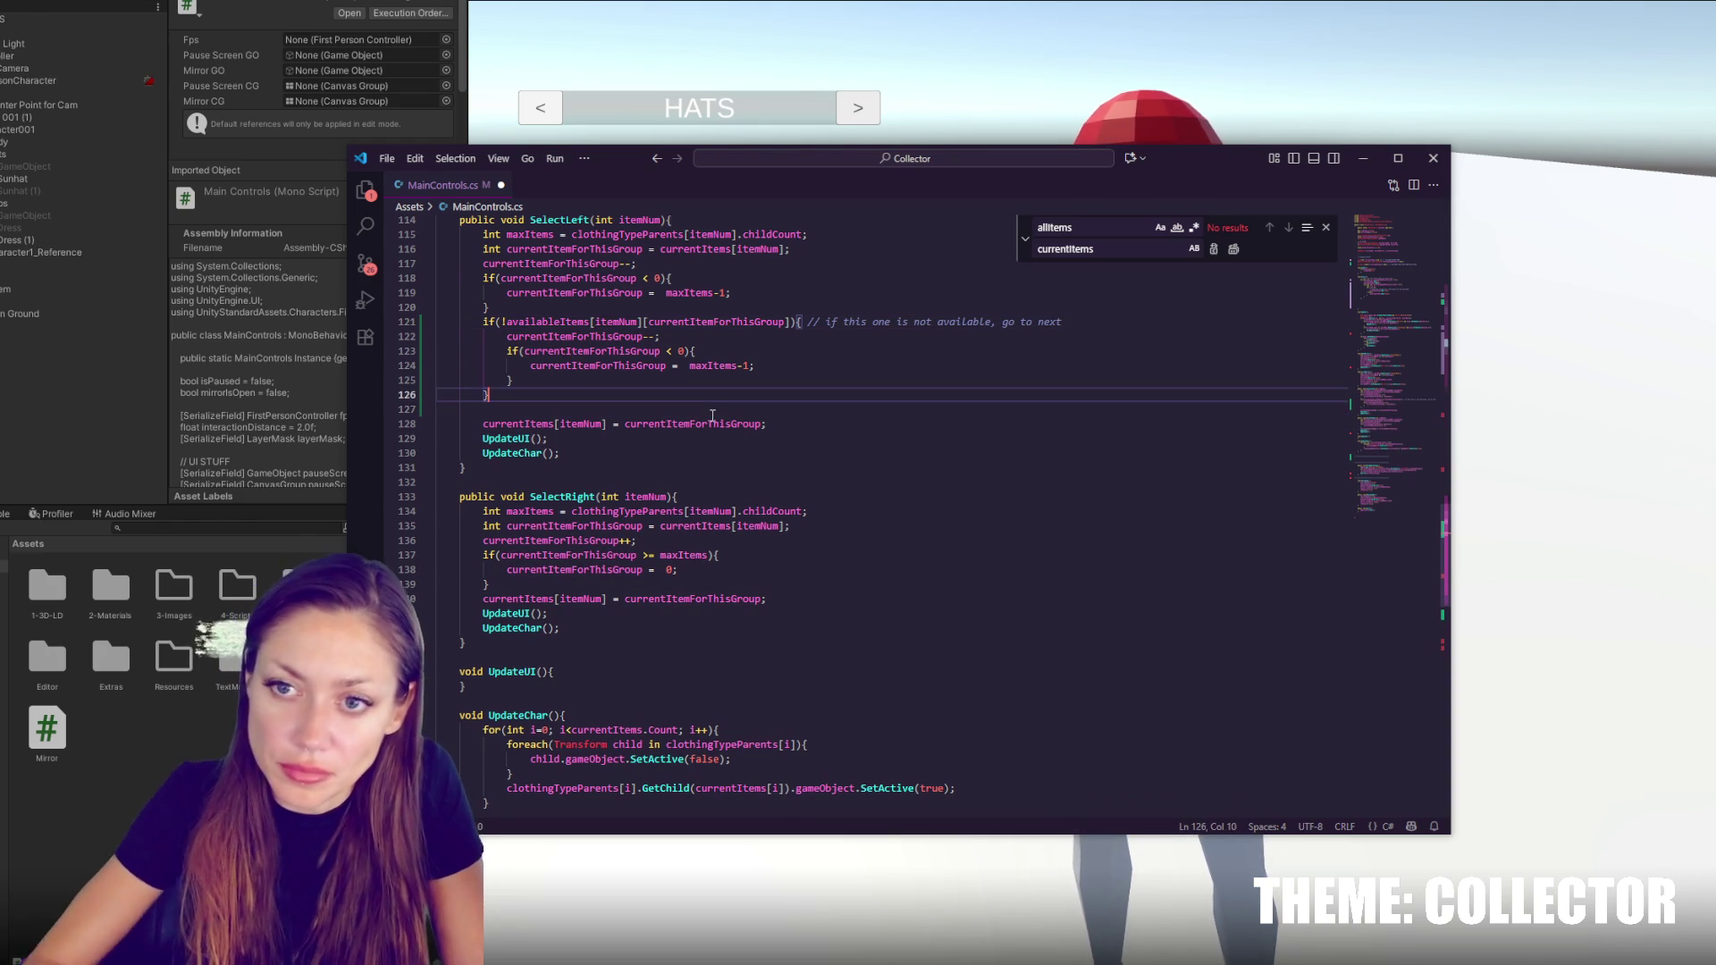
pyautogui.click(690, 497)
pyautogui.click(788, 574)
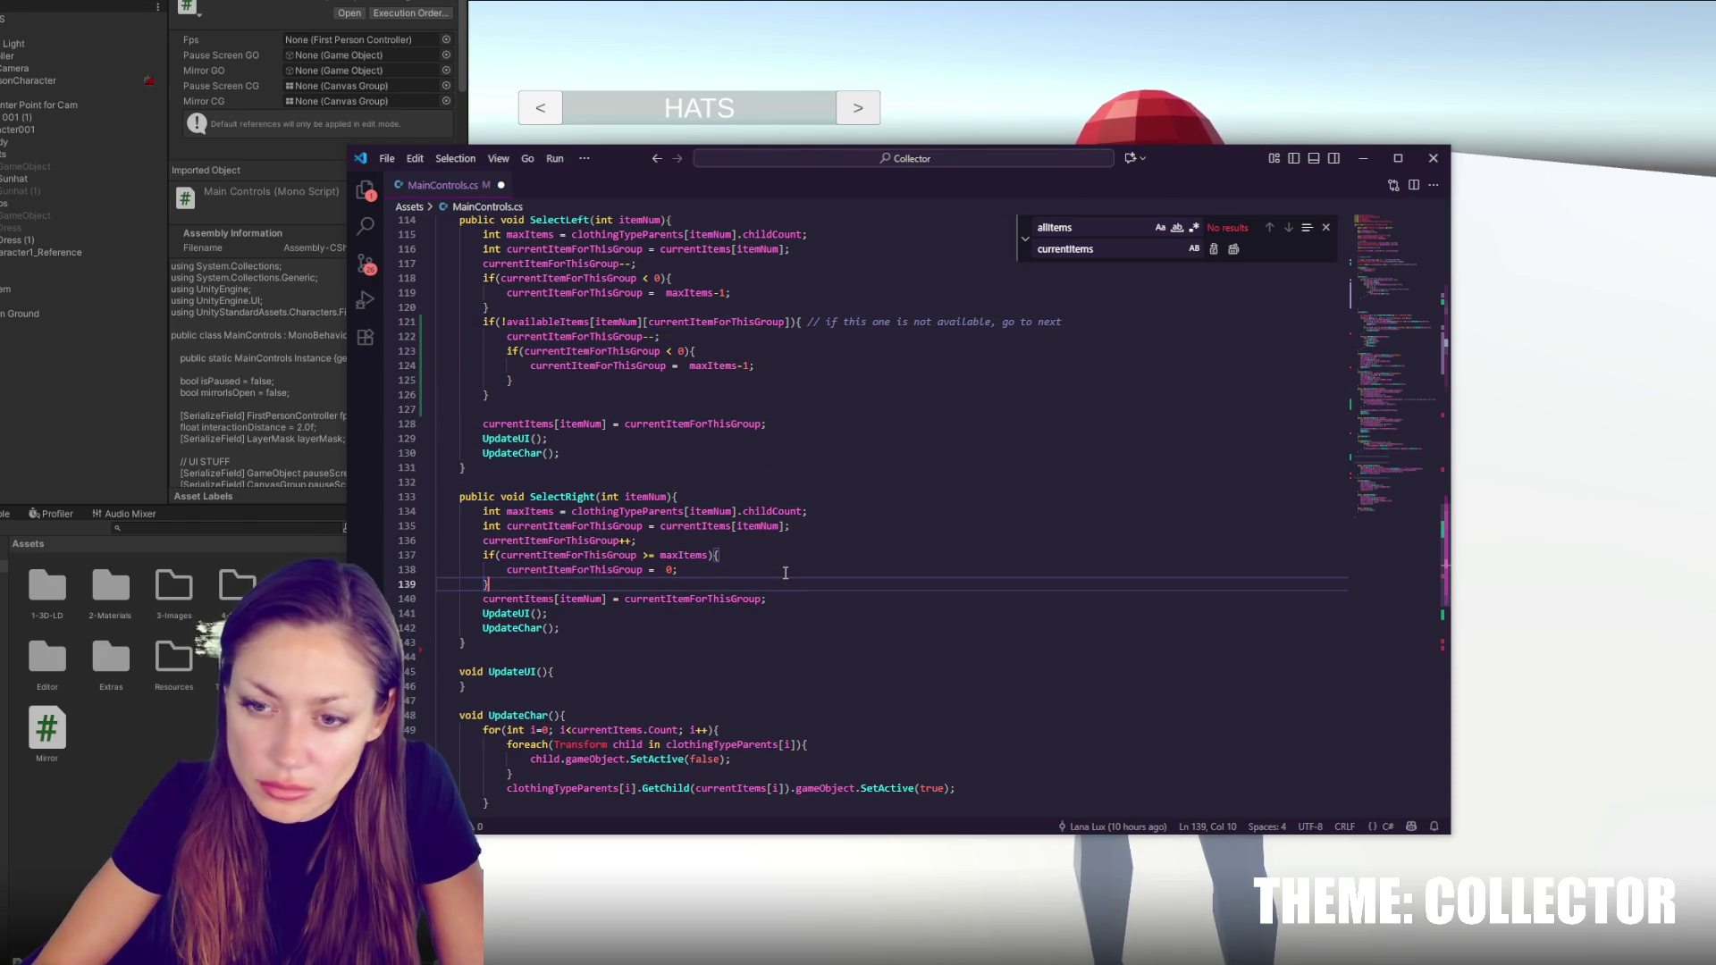
# Add an if(!availableItems…) block to SelectRight containing a copy of its increment-and-wrap lines
pyautogui.press('Return')
pyautogui.press('Return')
pyautogui.hotkey('ctrl', 'v')
pyautogui.press('Return')
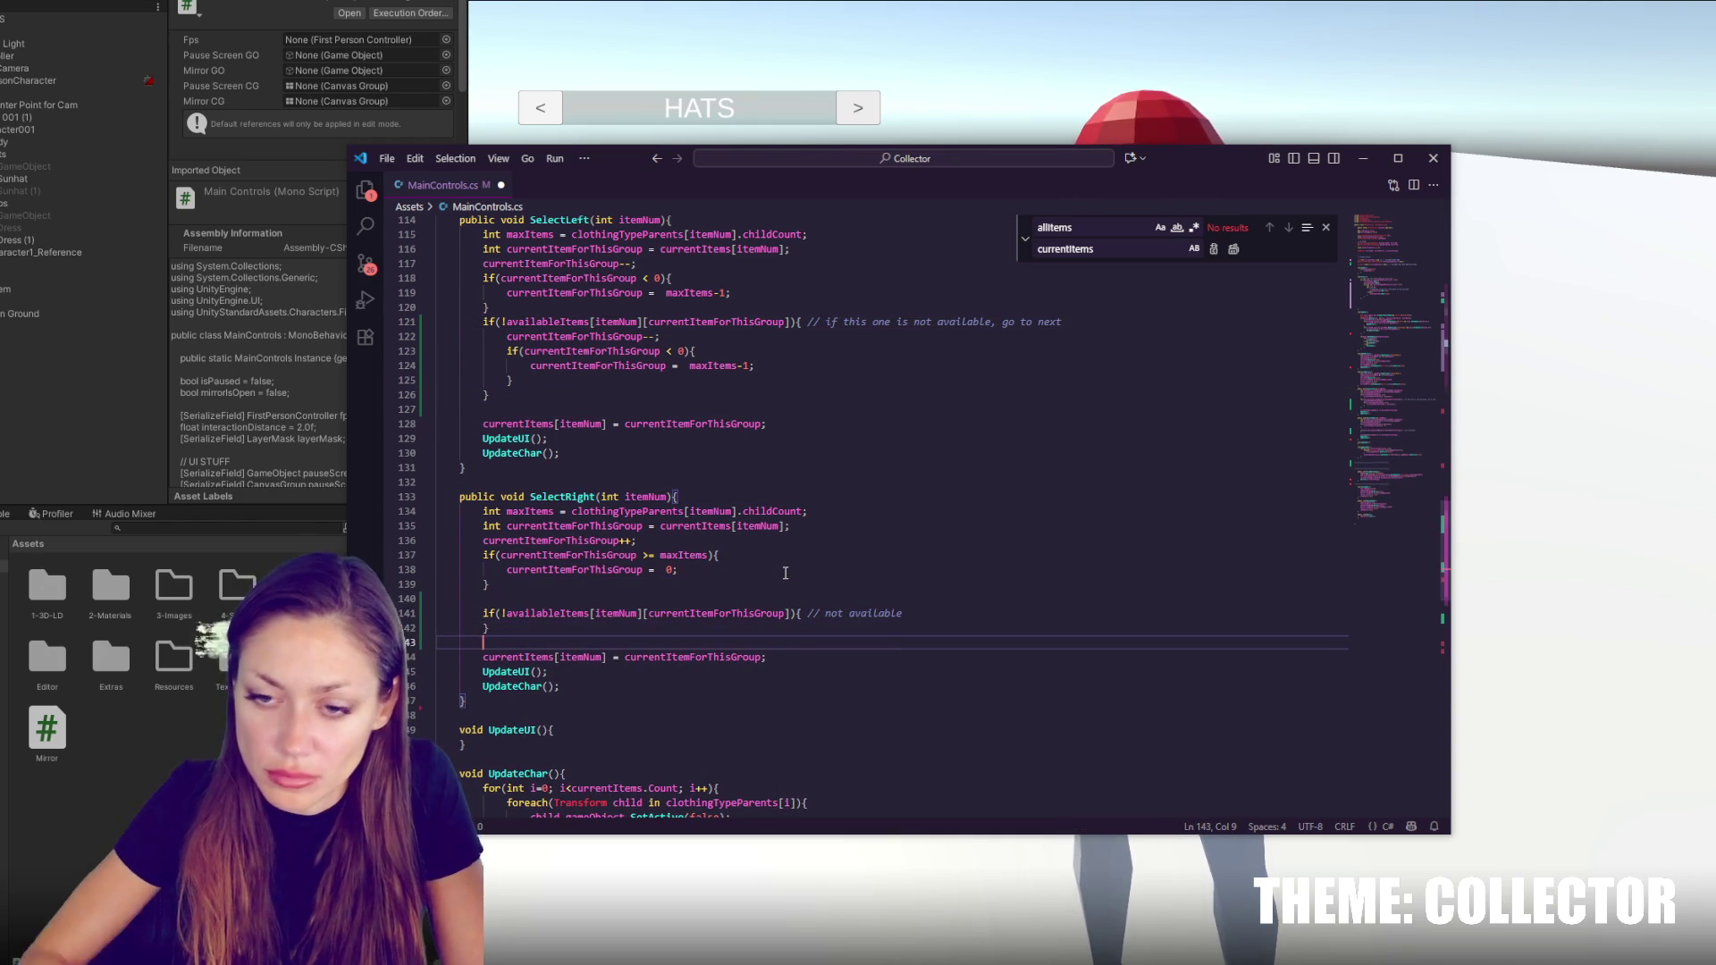
pyautogui.moveTo(491, 584); pyautogui.dragTo(274, 546)
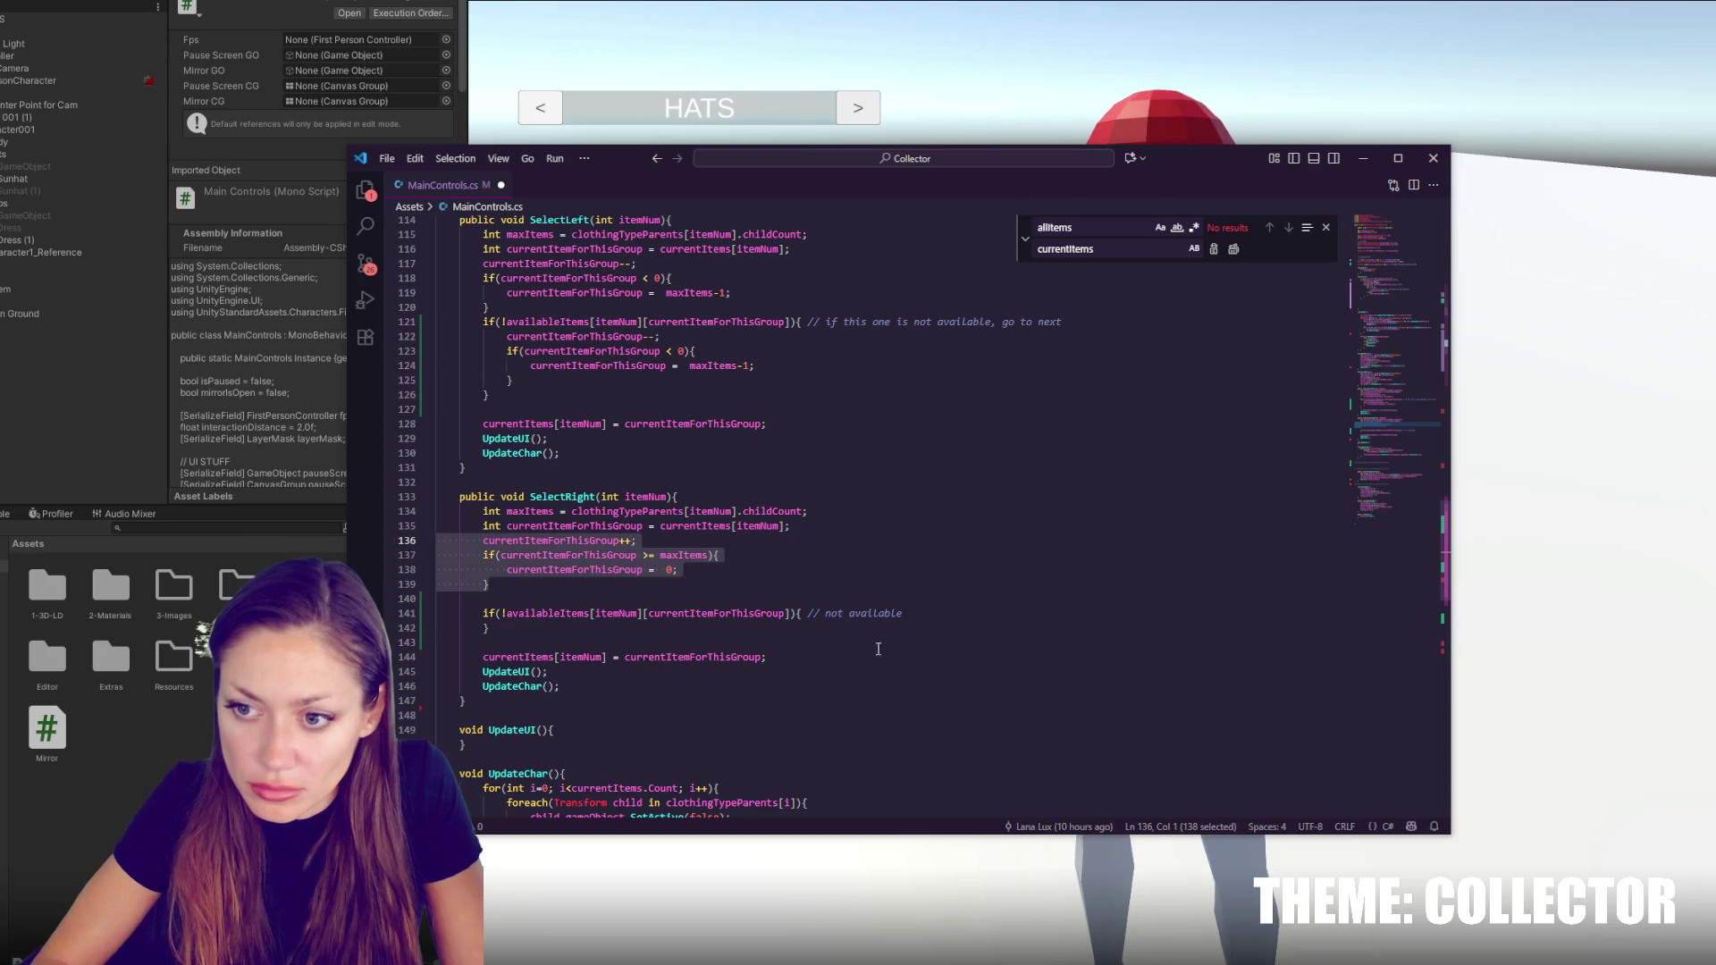
pyautogui.hotkey('ctrl', 'c')
pyautogui.click(875, 613)
pyautogui.press('Return')
pyautogui.hotkey('ctrl', 'v')
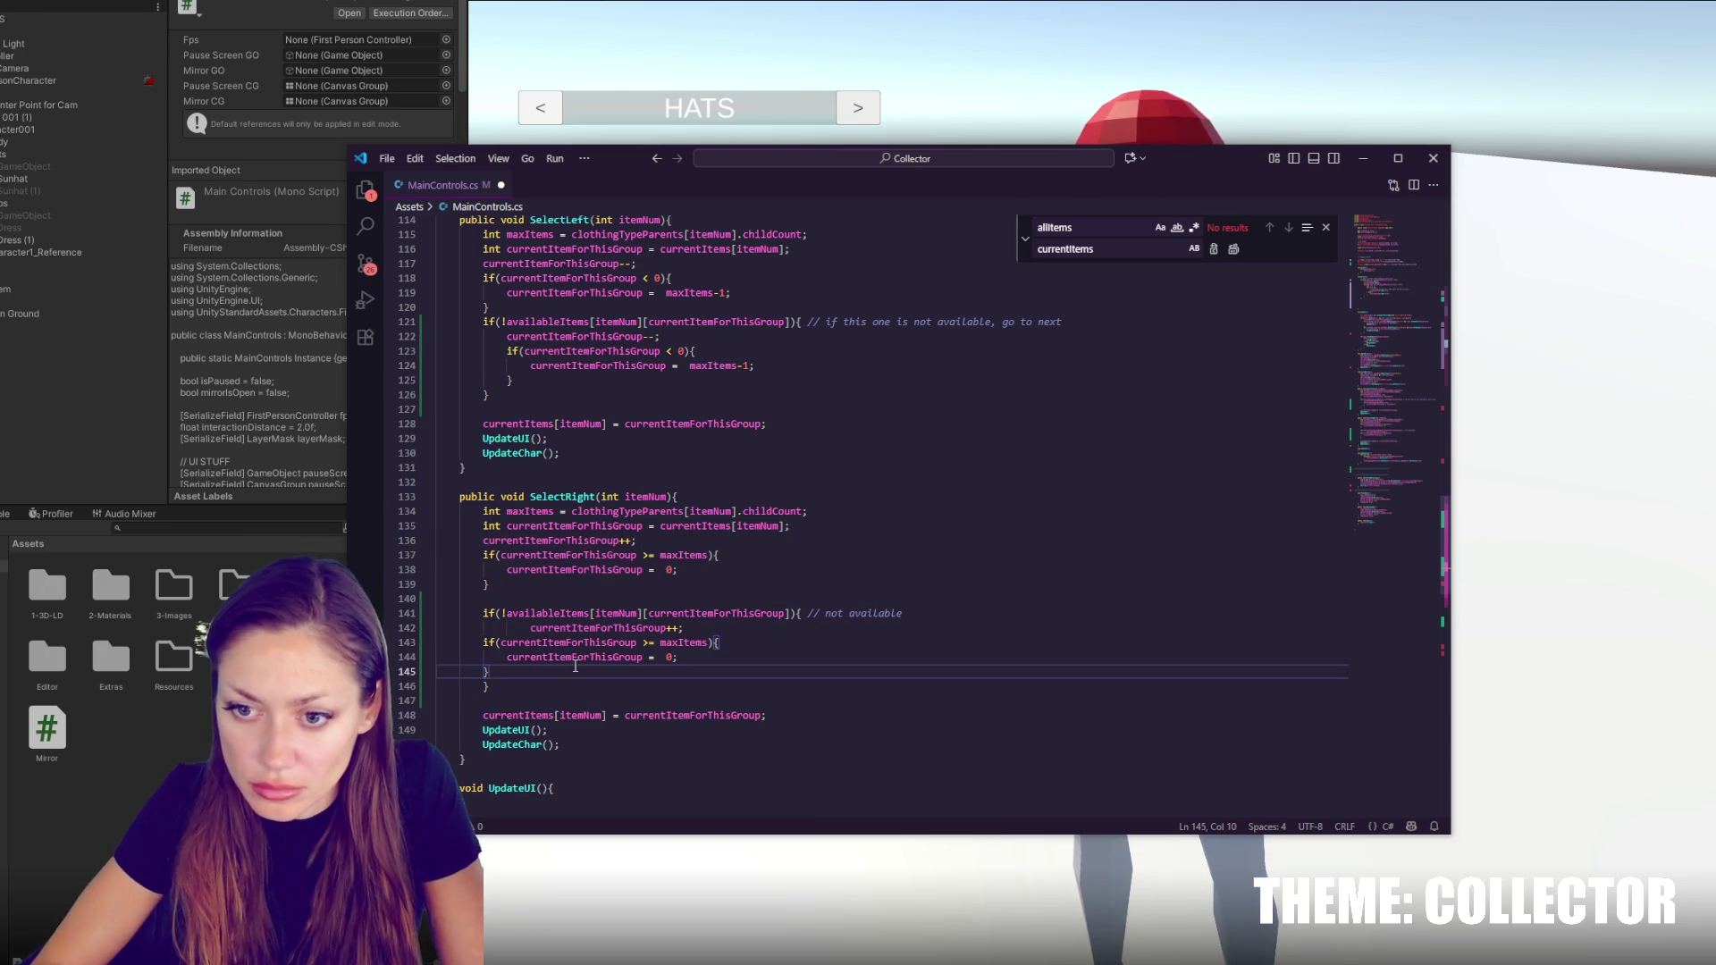
# Fix the indentation of the pasted increment line and wrap check
pyautogui.moveTo(474, 642); pyautogui.dragTo(500, 671)
pyautogui.press('Tab')
pyautogui.click(854, 664)
pyautogui.press('Up')
pyautogui.press('Up')
pyautogui.hotkey('shift', 'Tab')
# Save the script, try Play in Unity, and open the first compiler error at line 45
pyautogui.hotkey('ctrl', 's')
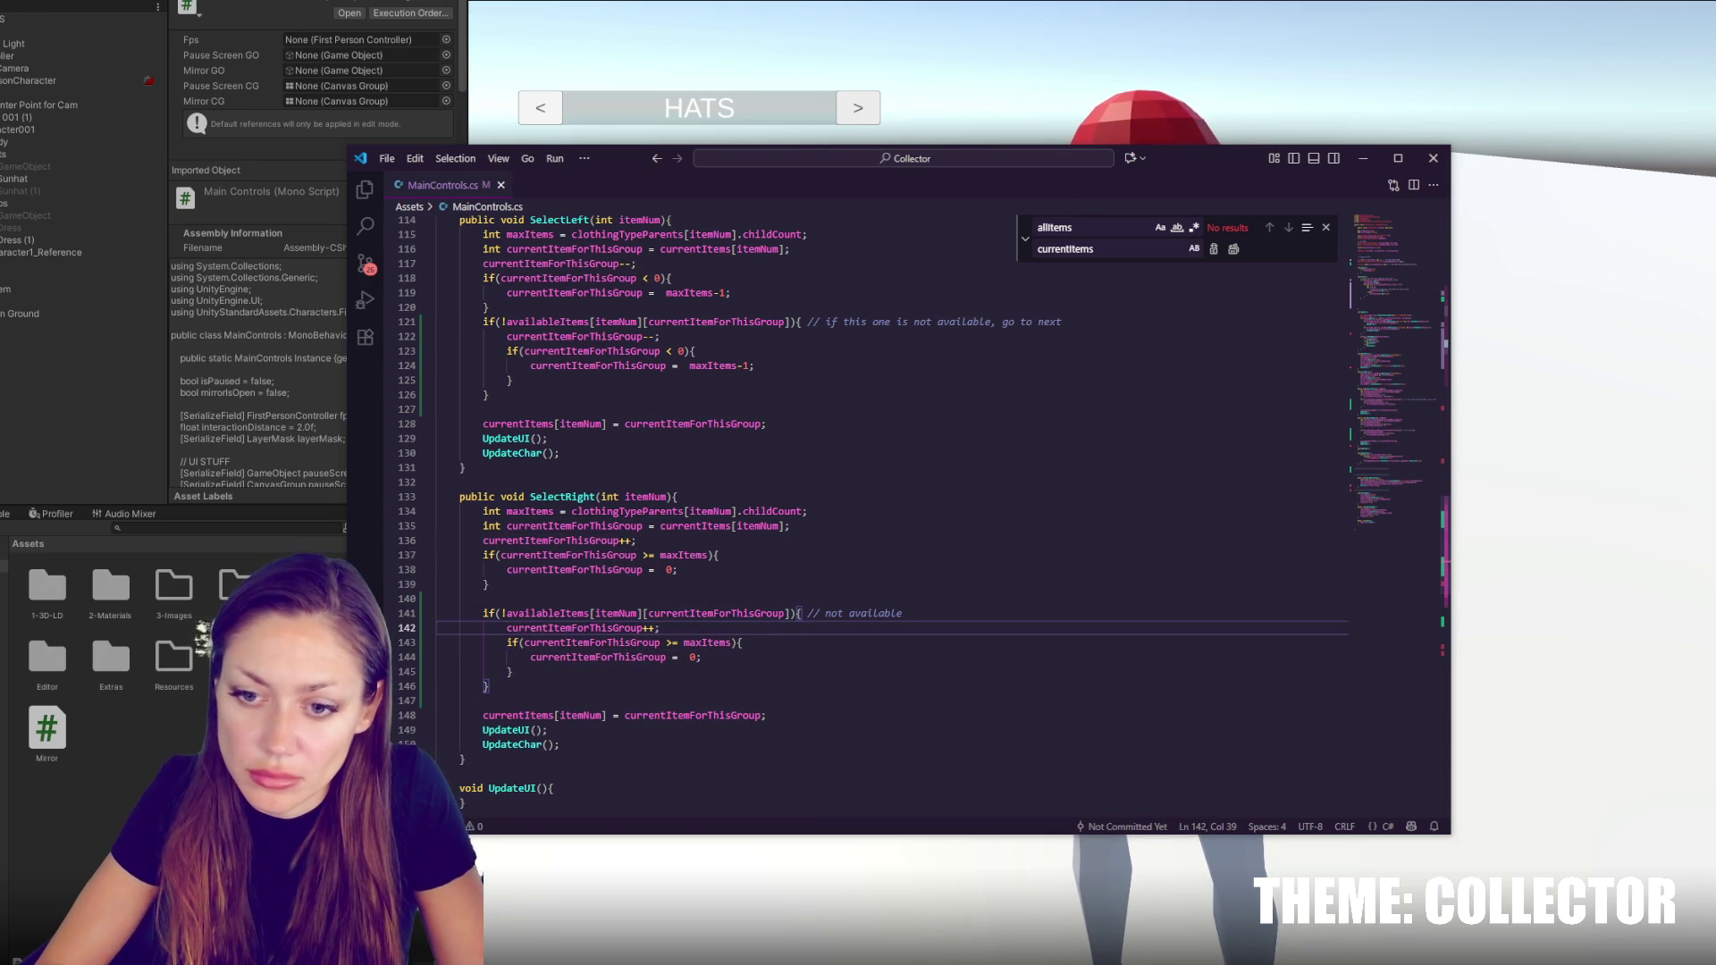
pyautogui.hotkey('alt', 'Tab')
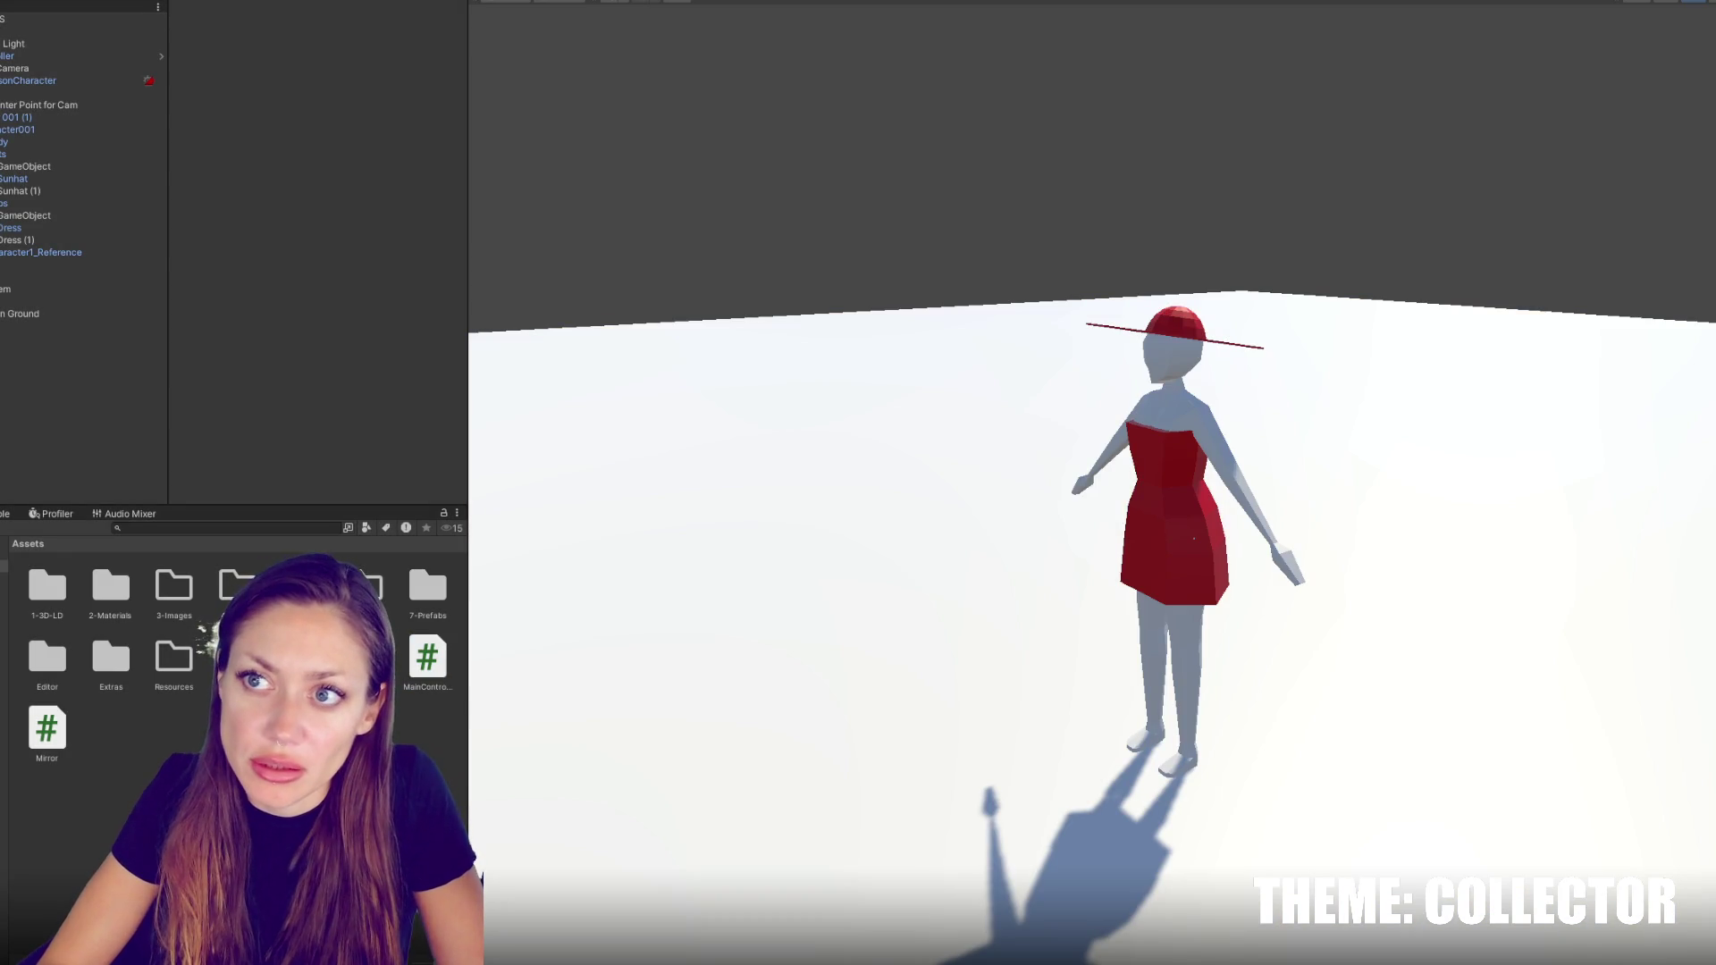
pyautogui.hotkey('ctrl', 'p')
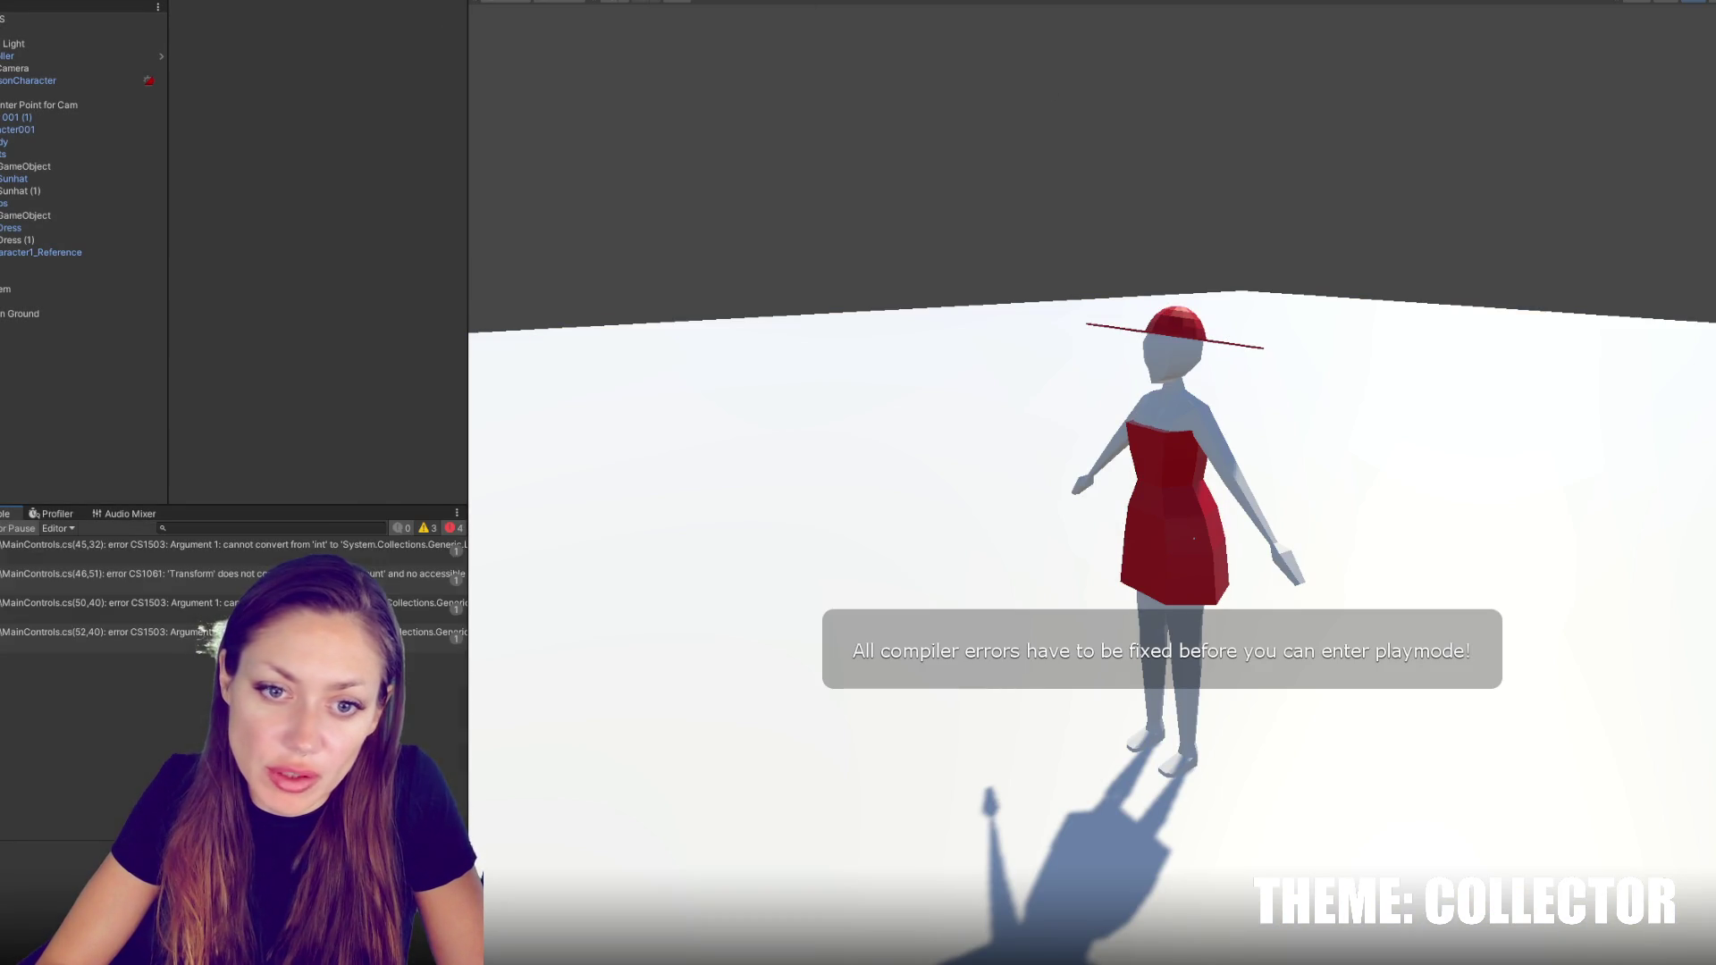
pyautogui.hotkey('alt', 'Tab')
pyautogui.click(178, 586)
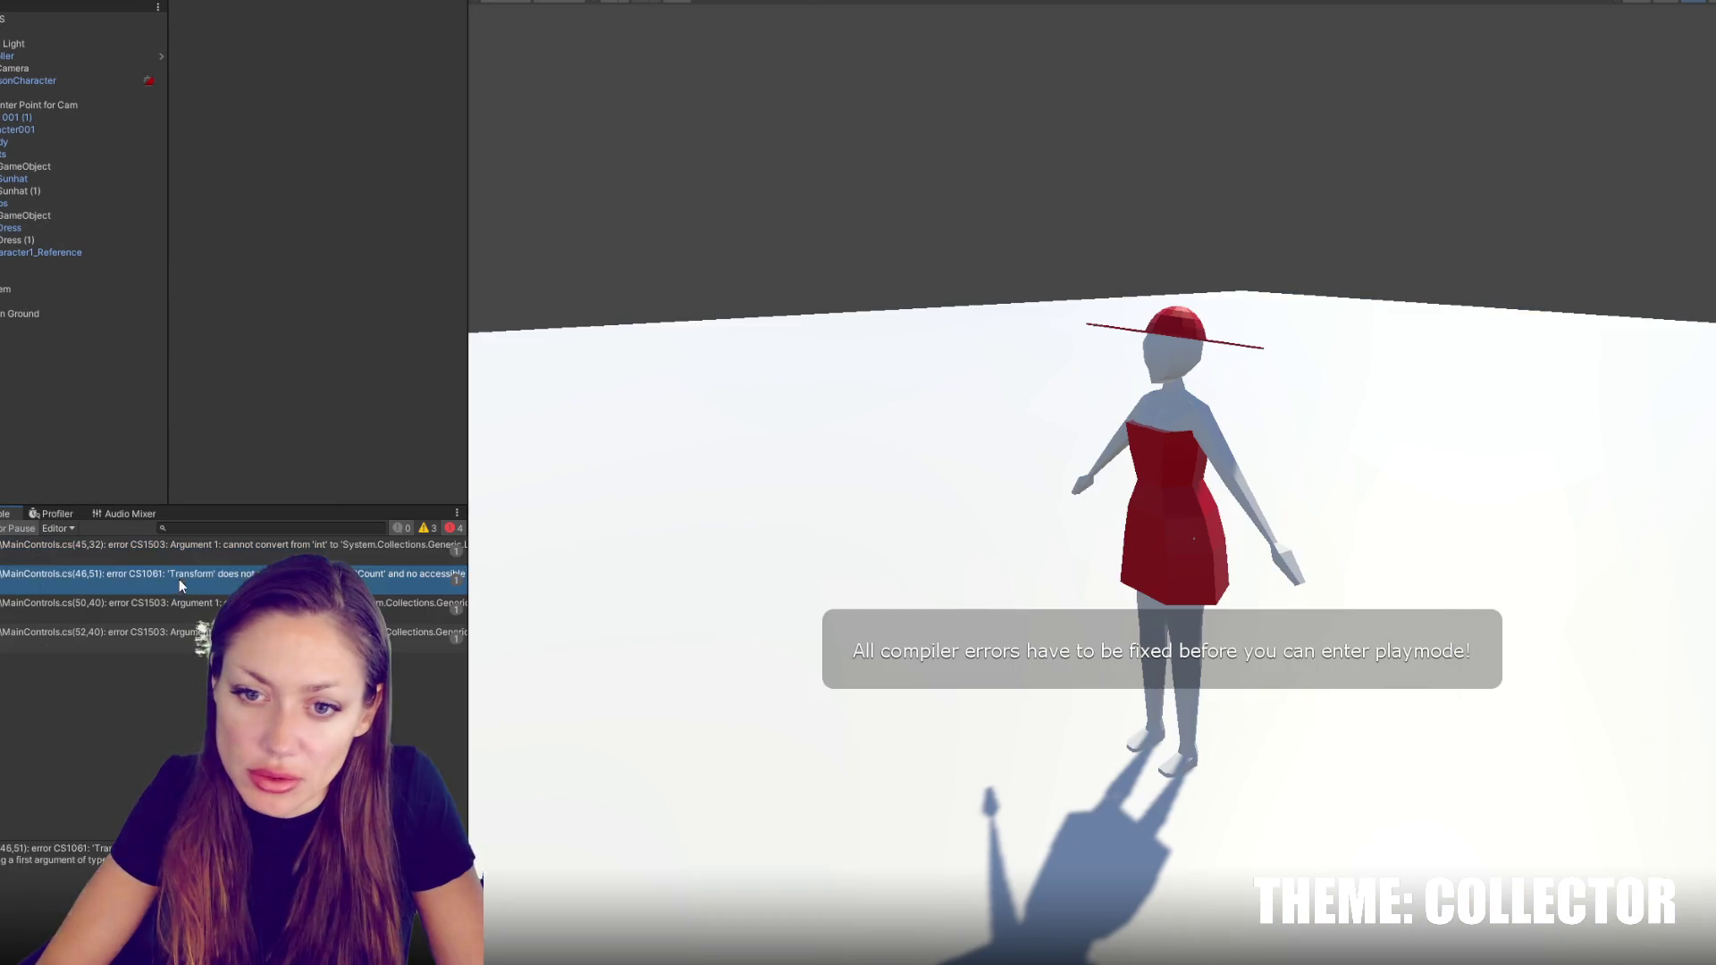
pyautogui.doubleClick(179, 545)
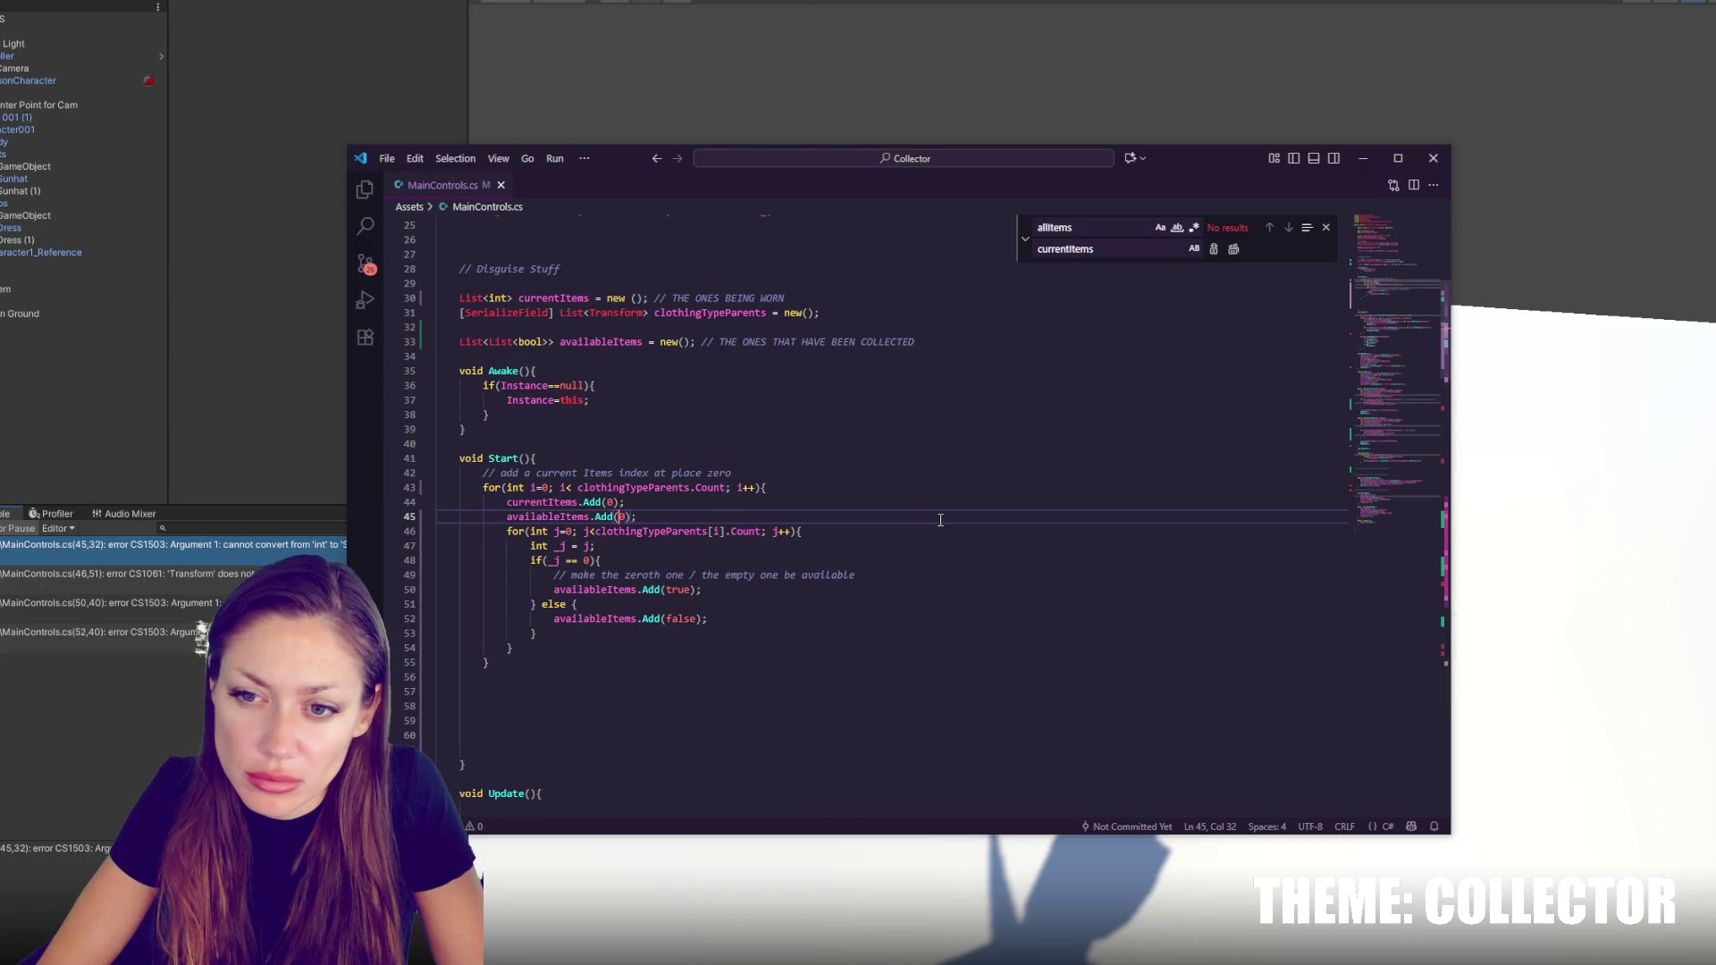
# Declare List<bool> newList = new(); and pass newList instead of 0 to availableItems.Add, then save
pyautogui.press('Up')
pyautogui.press('End')
pyautogui.press('Return')
pyautogui.write('List<bool> newList = new();')
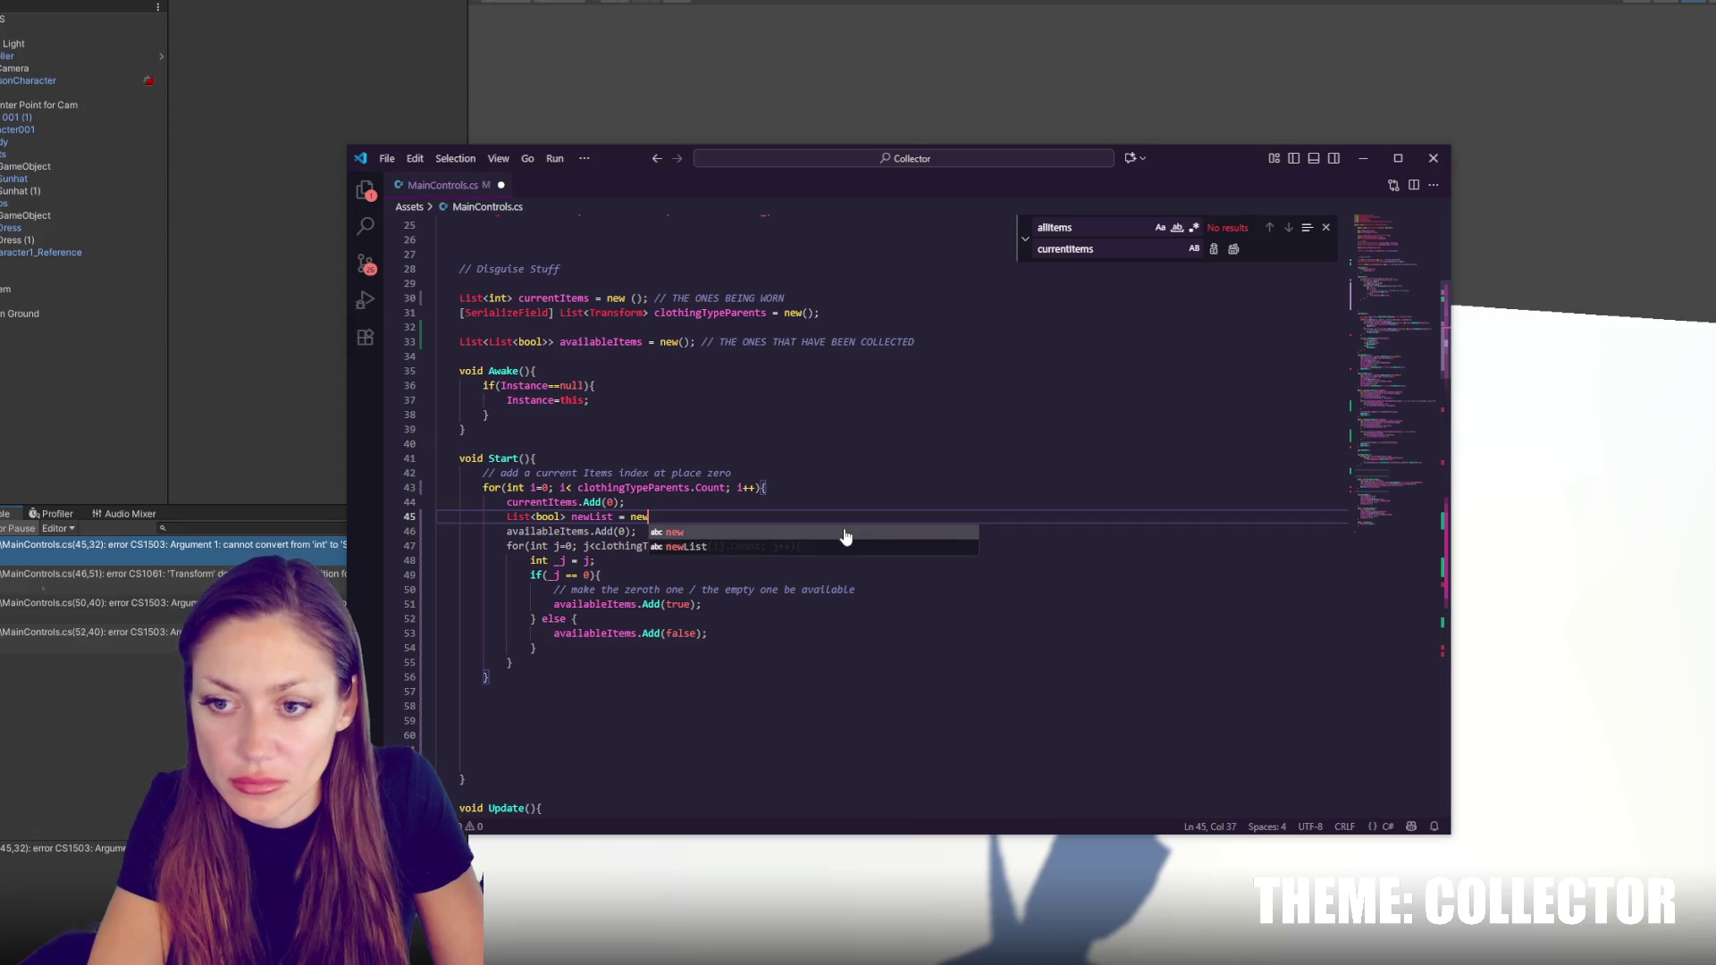
pyautogui.doubleClick(592, 517)
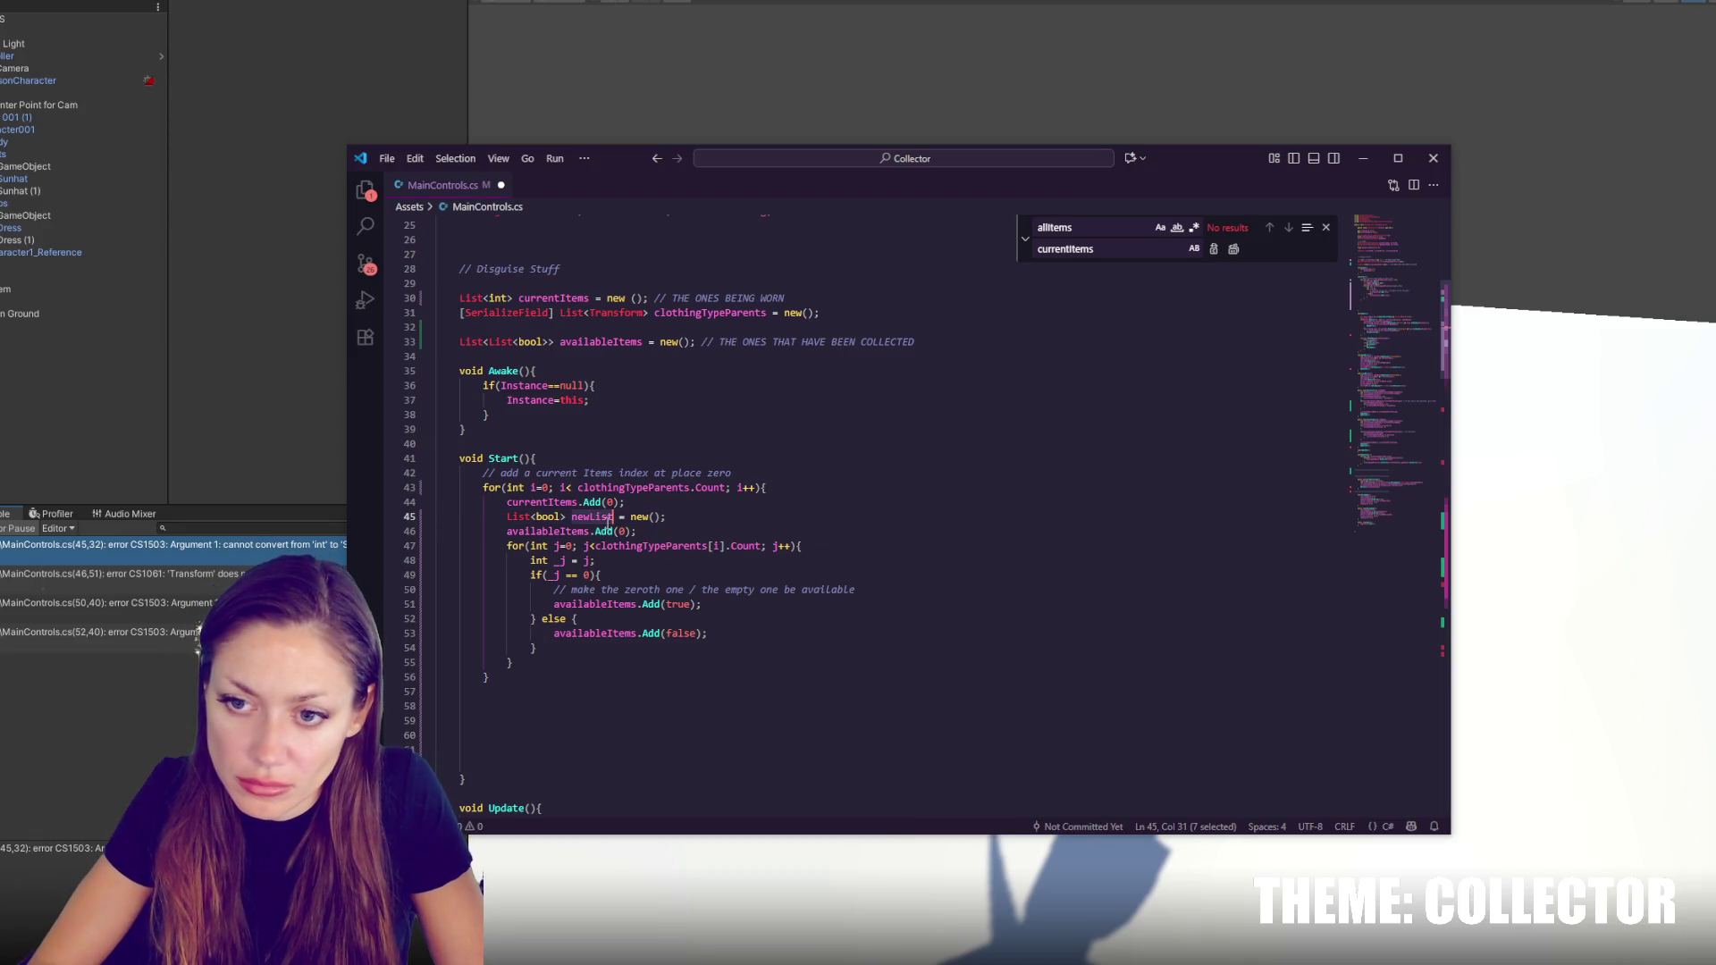
pyautogui.hotkey('ctrl', 'c')
pyautogui.doubleClick(619, 531)
pyautogui.hotkey('ctrl', 'v')
pyautogui.hotkey('ctrl', 's')
pyautogui.click(889, 517)
# Recompile in Unity and open the next compiler error, the inner loop on line 47
pyautogui.hotkey('alt', 'Tab')
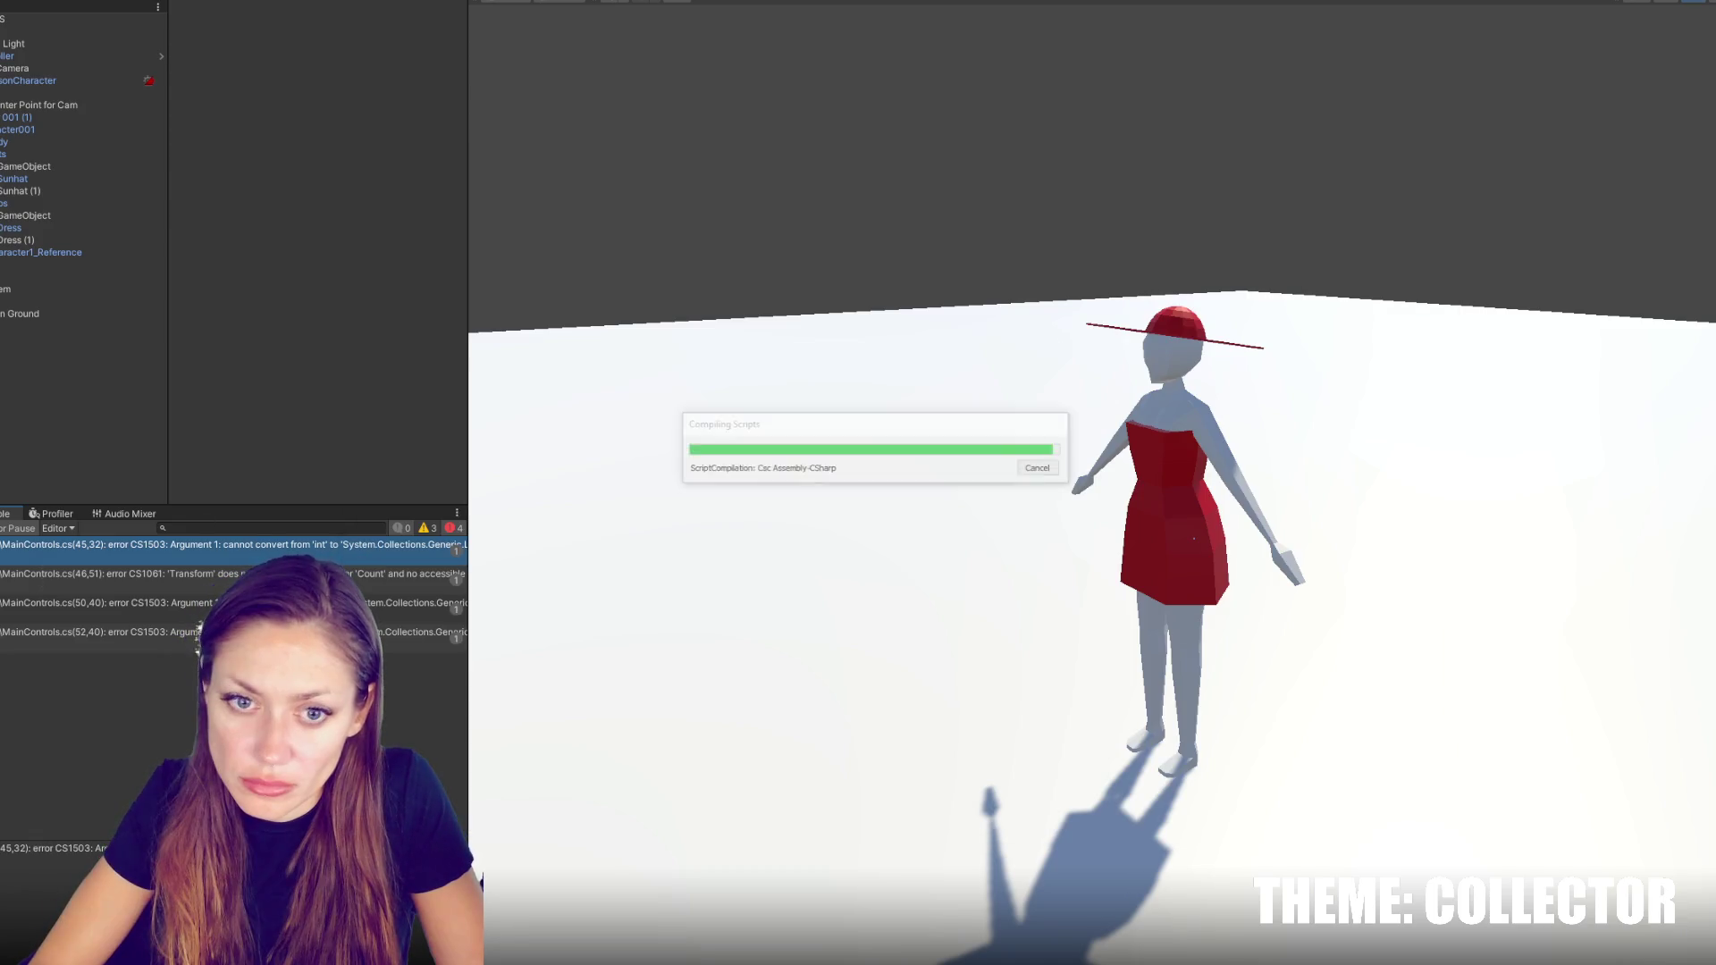
pyautogui.doubleClick(179, 544)
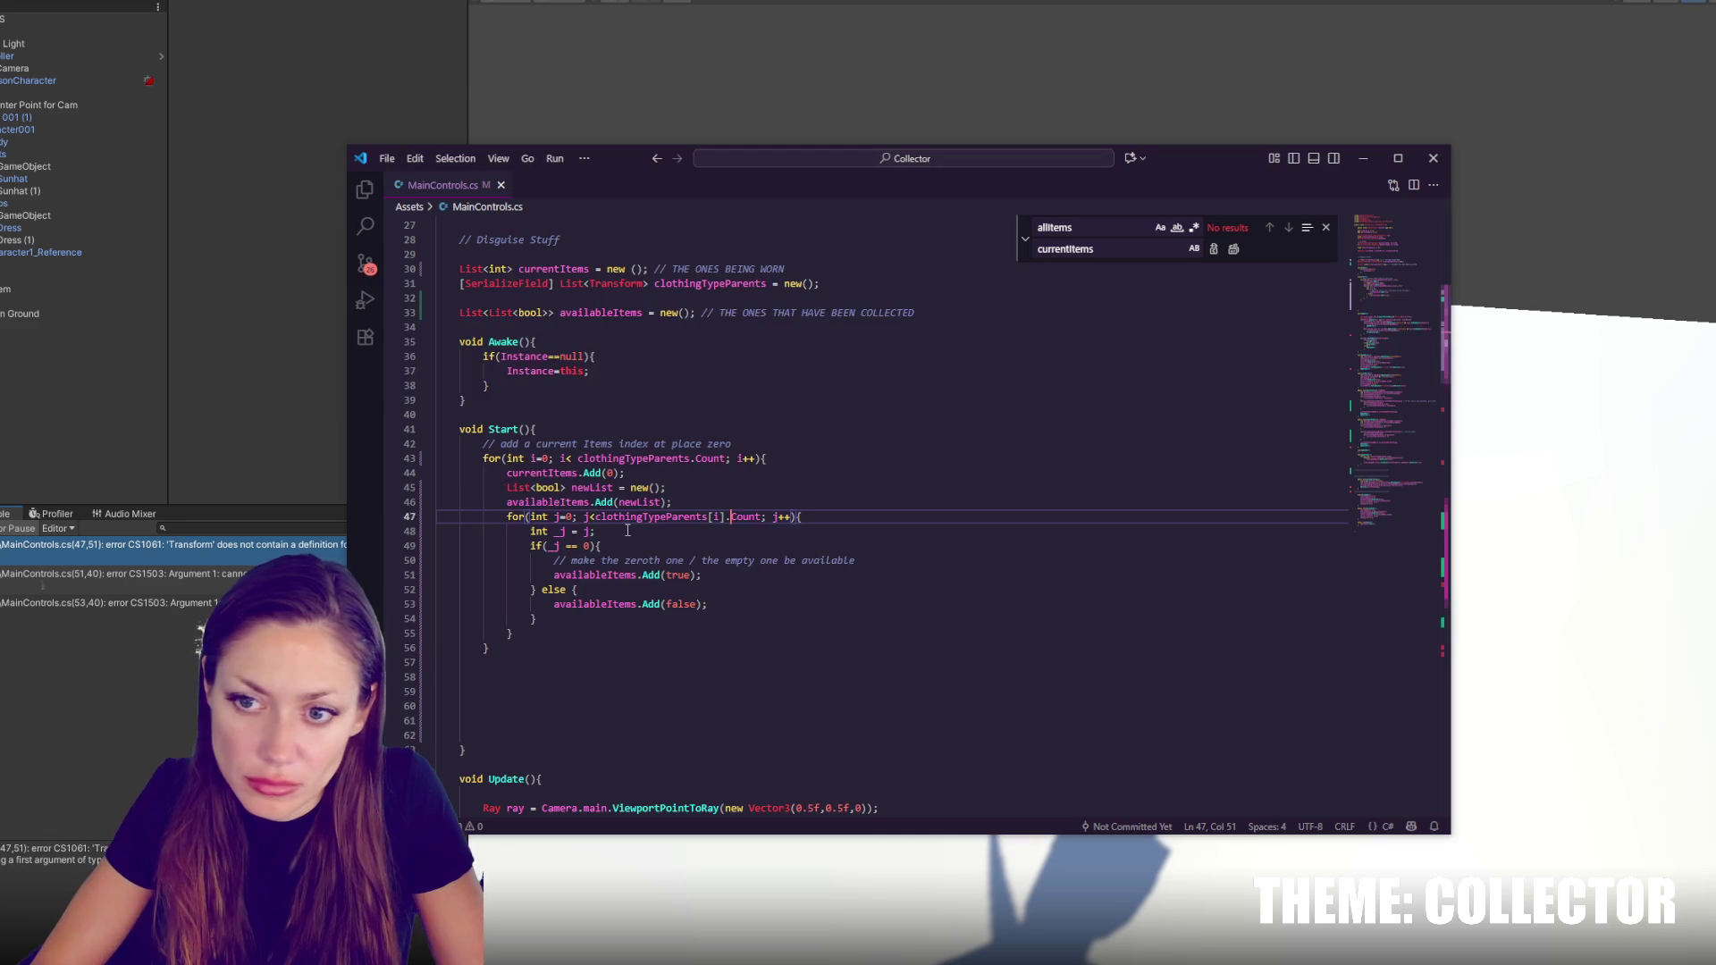
pyautogui.click(597, 516)
pyautogui.press('Left')
pyautogui.press('Left')
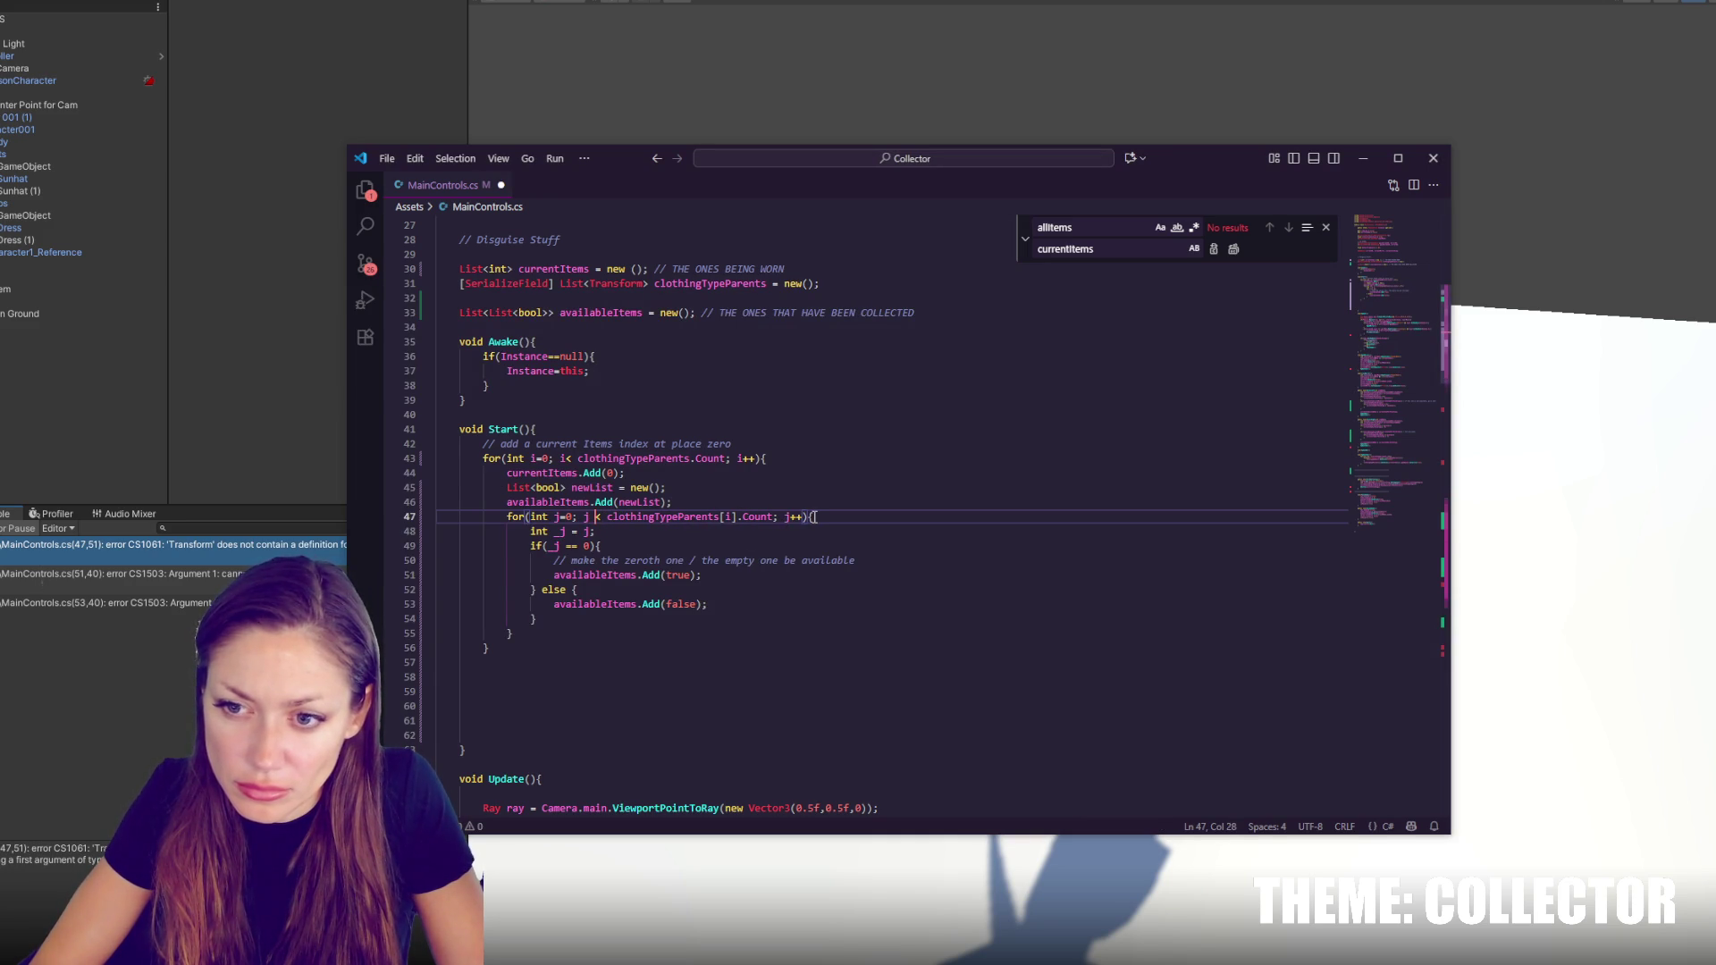
pyautogui.doubleClick(661, 516)
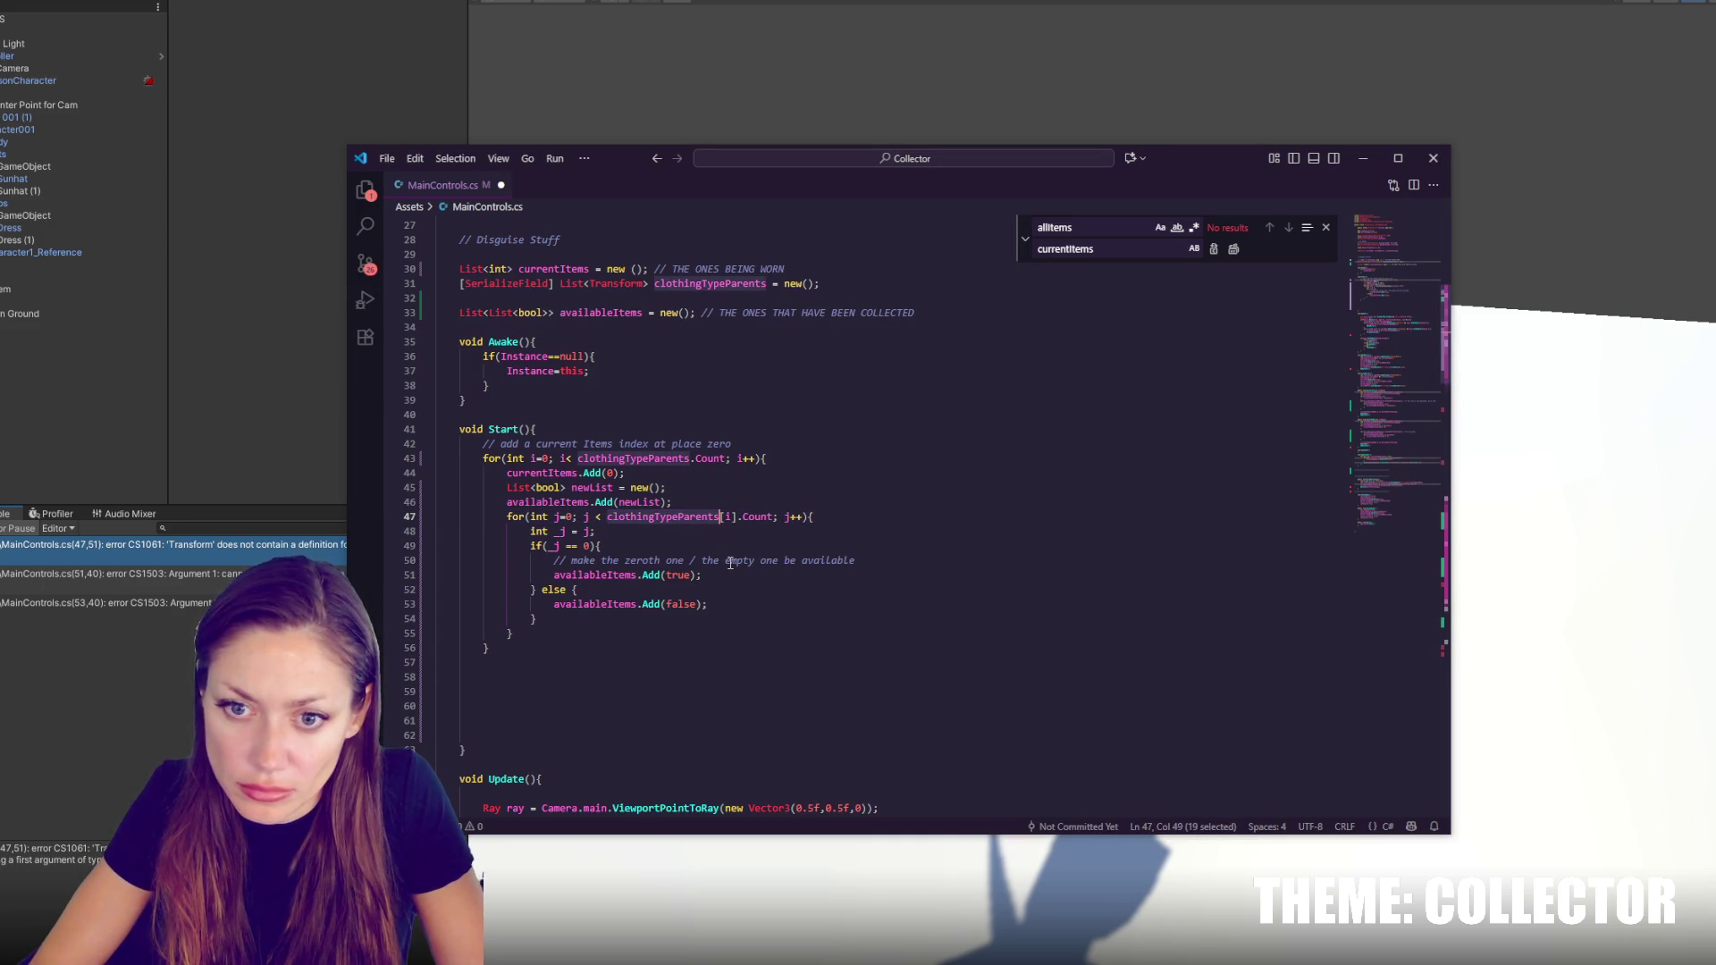
pyautogui.hotkey('alt', 'Tab')
pyautogui.hotkey('alt', 'Tab')
# Replace Count with childCount in line 47's clothingTypeParents[i] loop bound
pyautogui.click(731, 517)
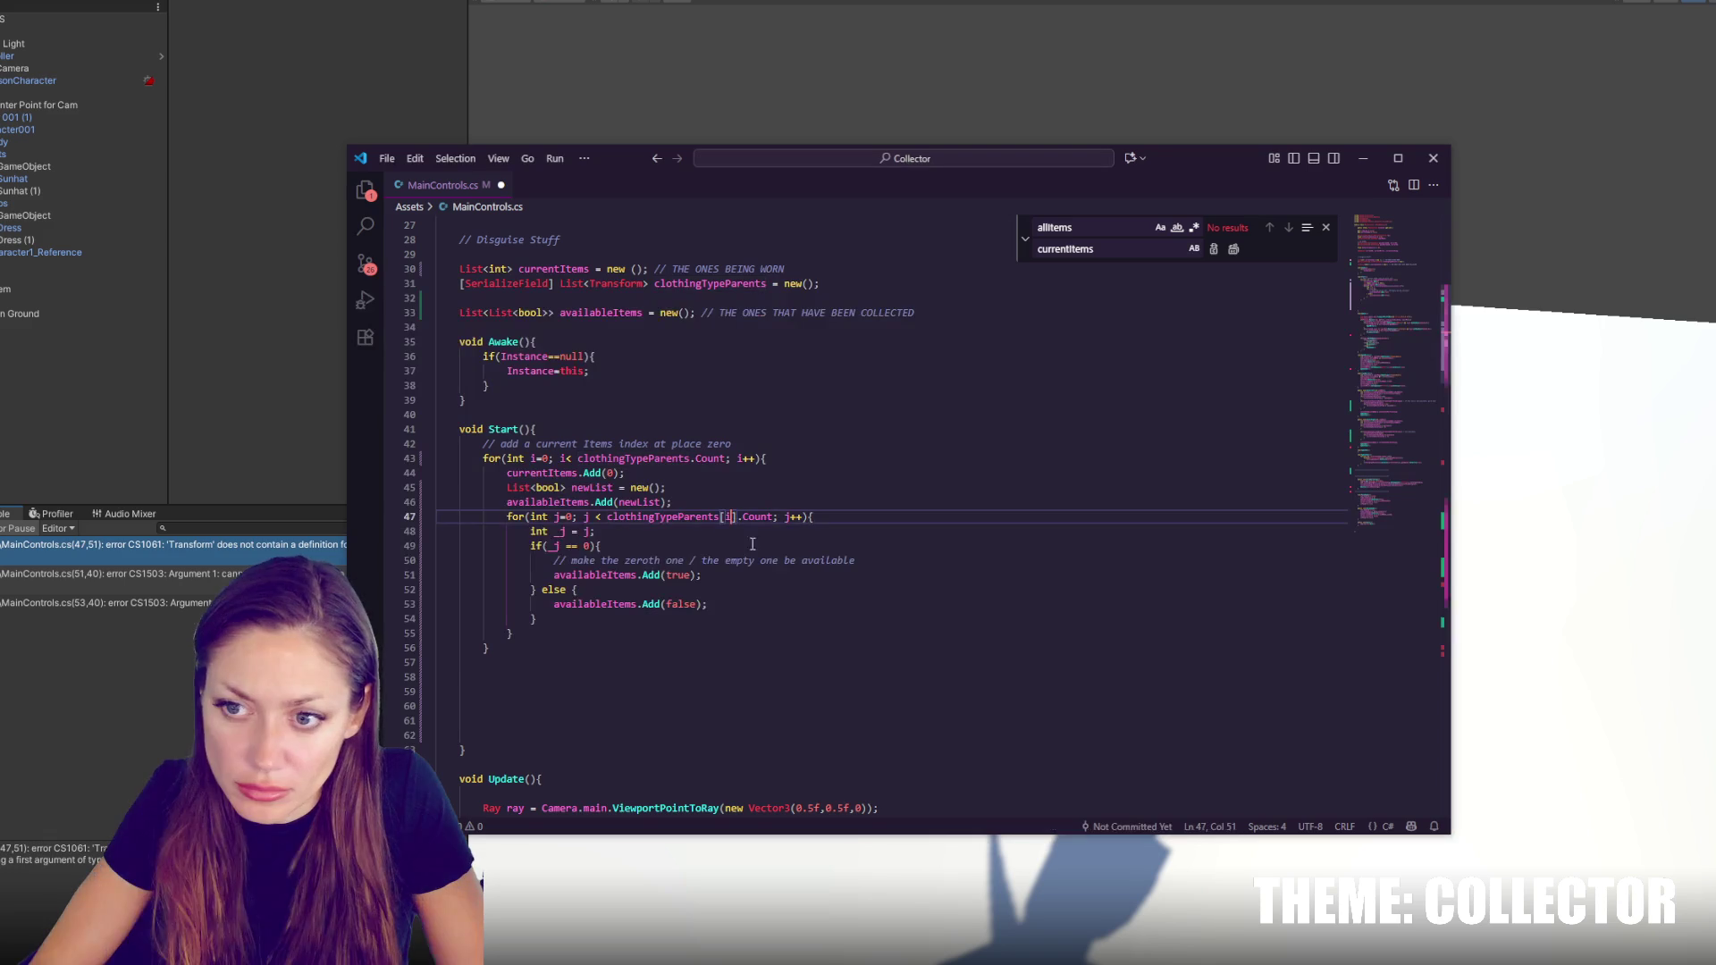
pyautogui.doubleClick(758, 518)
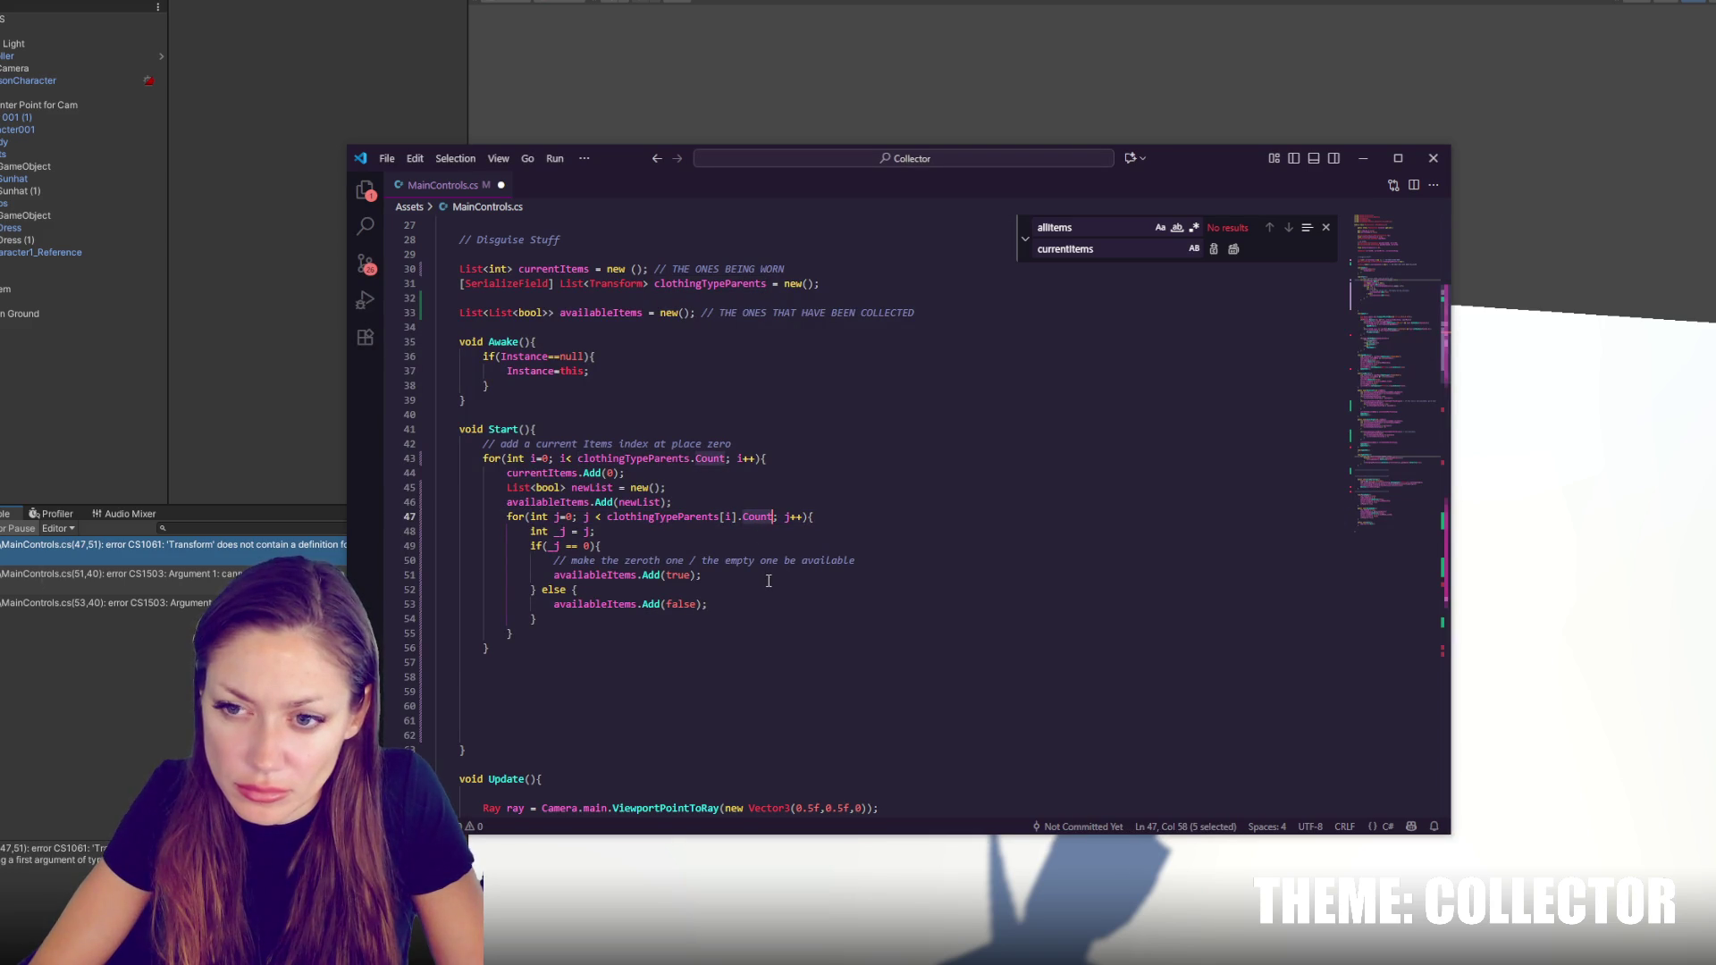
pyautogui.doubleClick(688, 518)
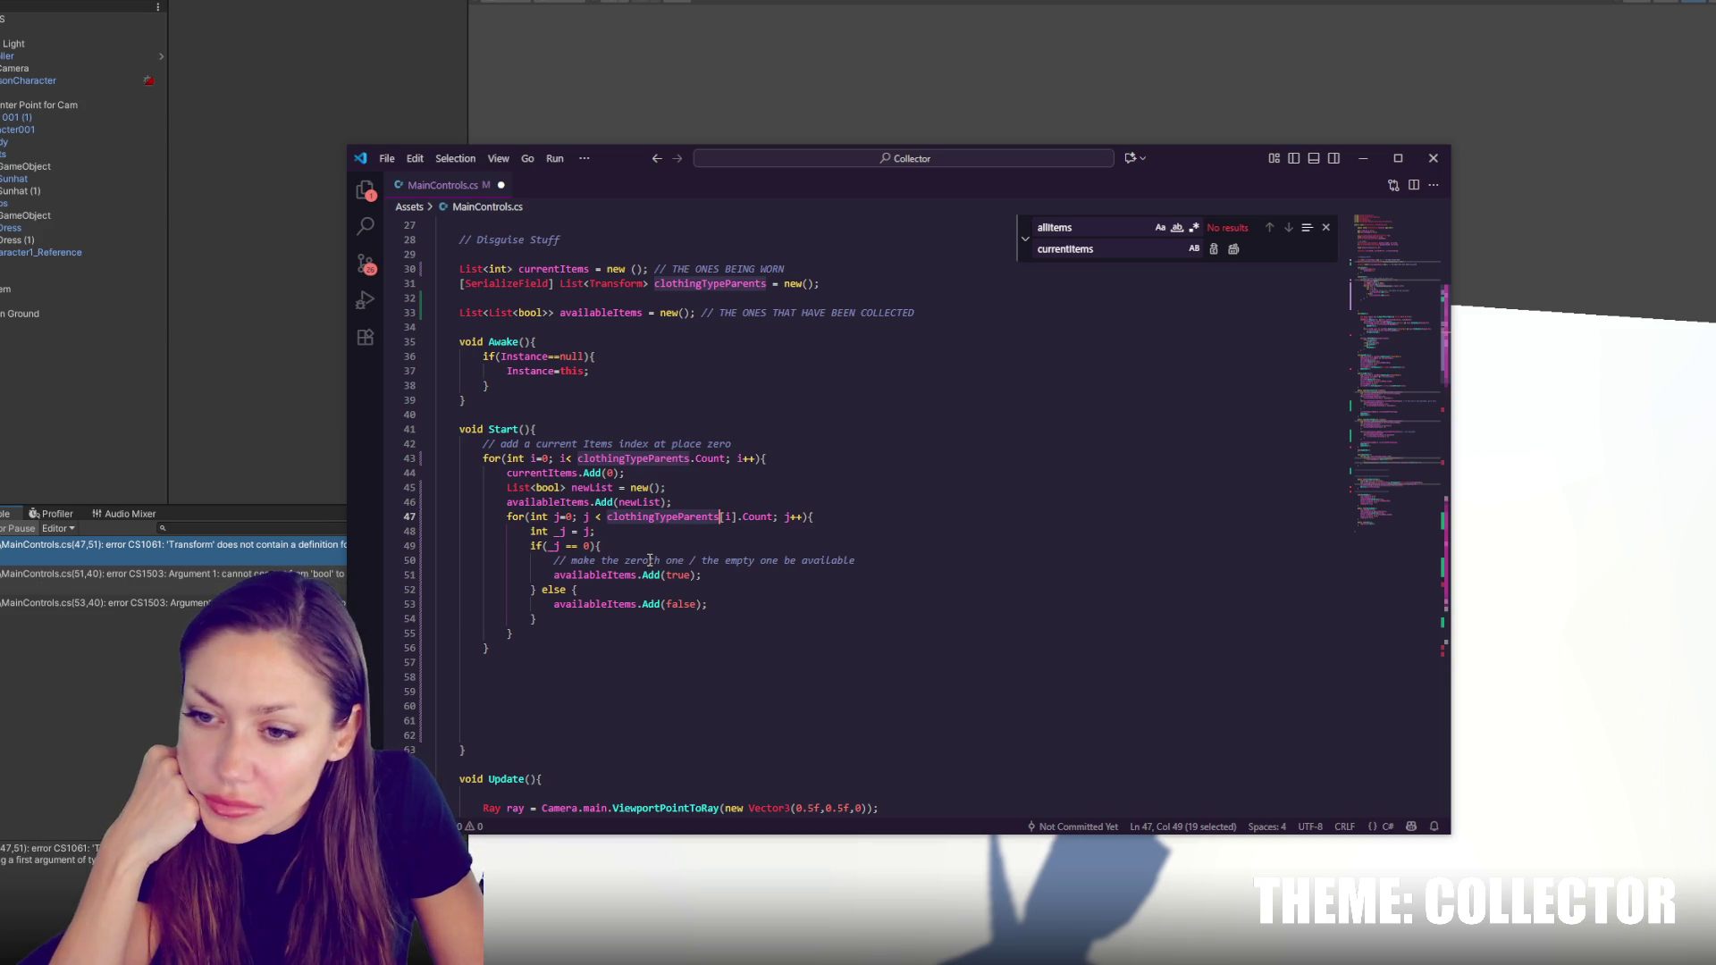
pyautogui.doubleClick(760, 516)
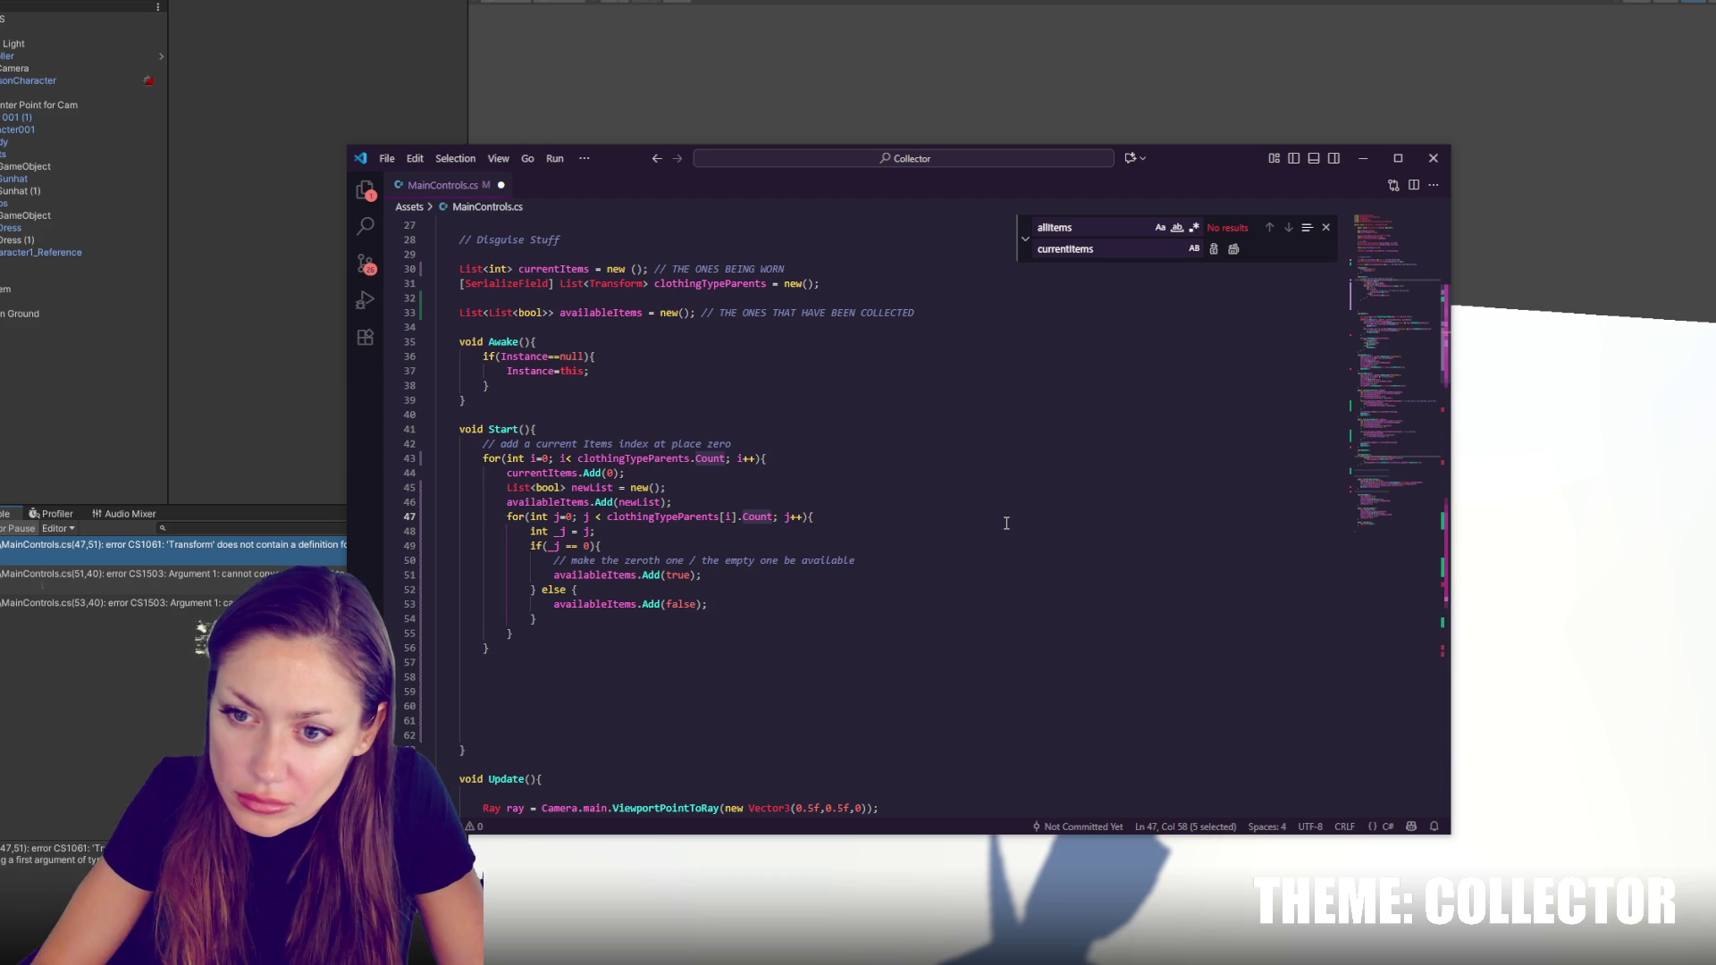
pyautogui.scroll(3, 1006, 524)
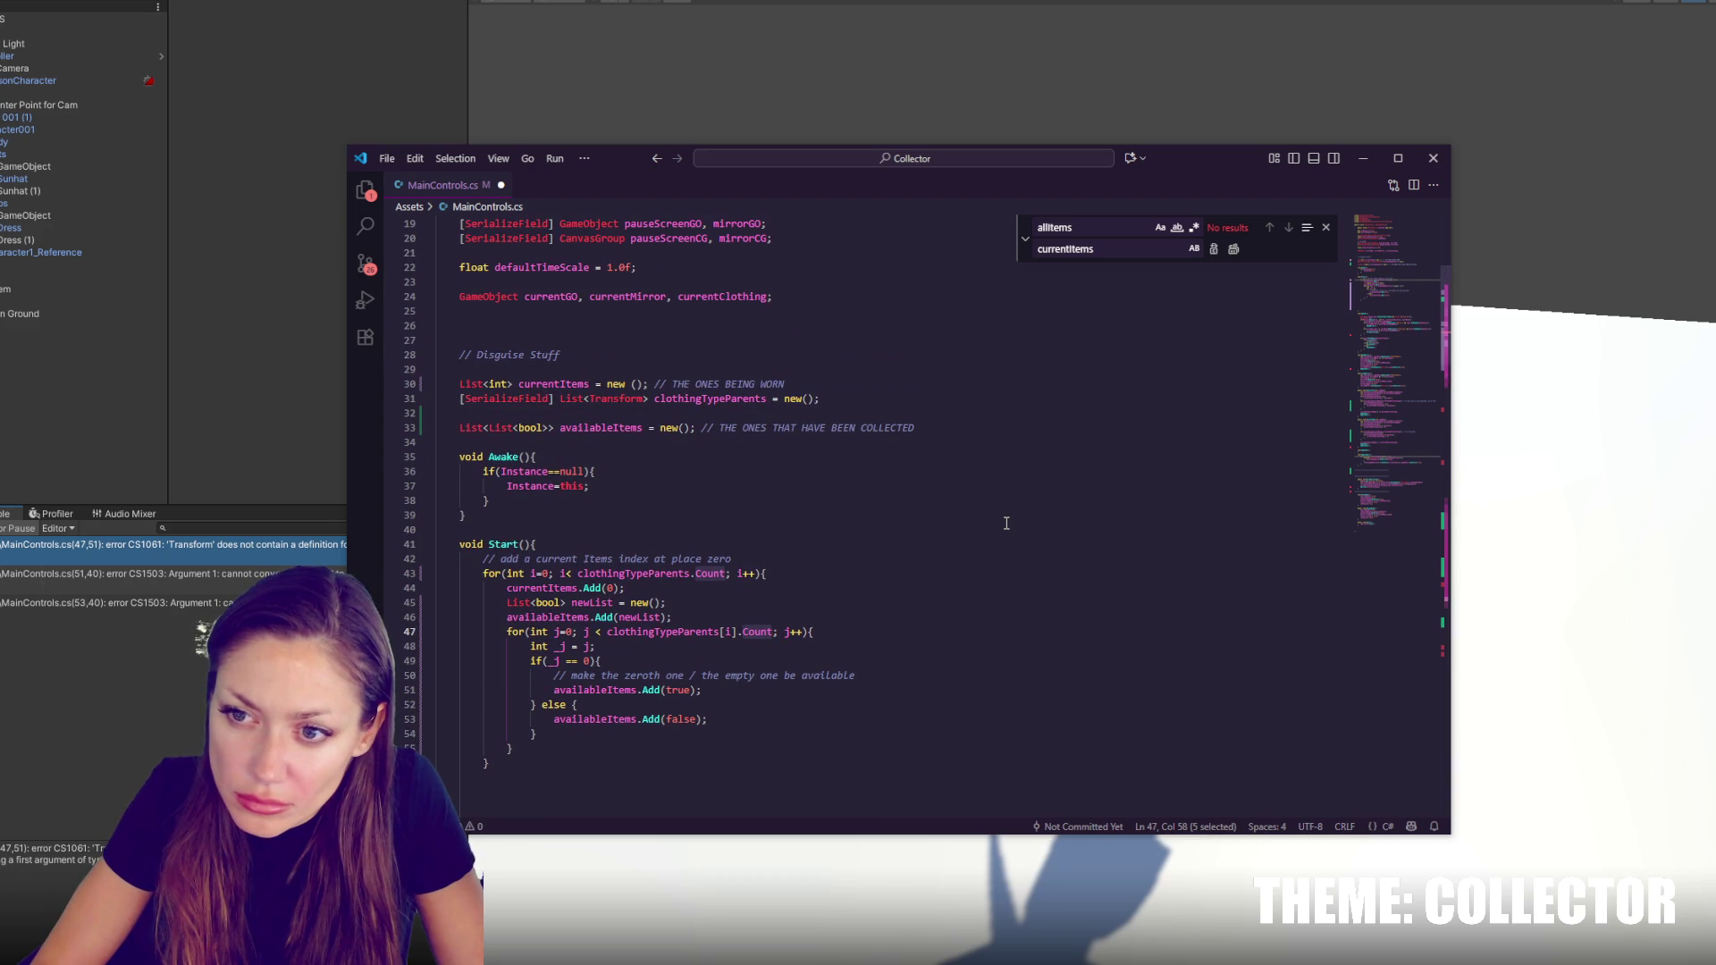
pyautogui.scroll(-3, 1006, 524)
pyautogui.write('child')
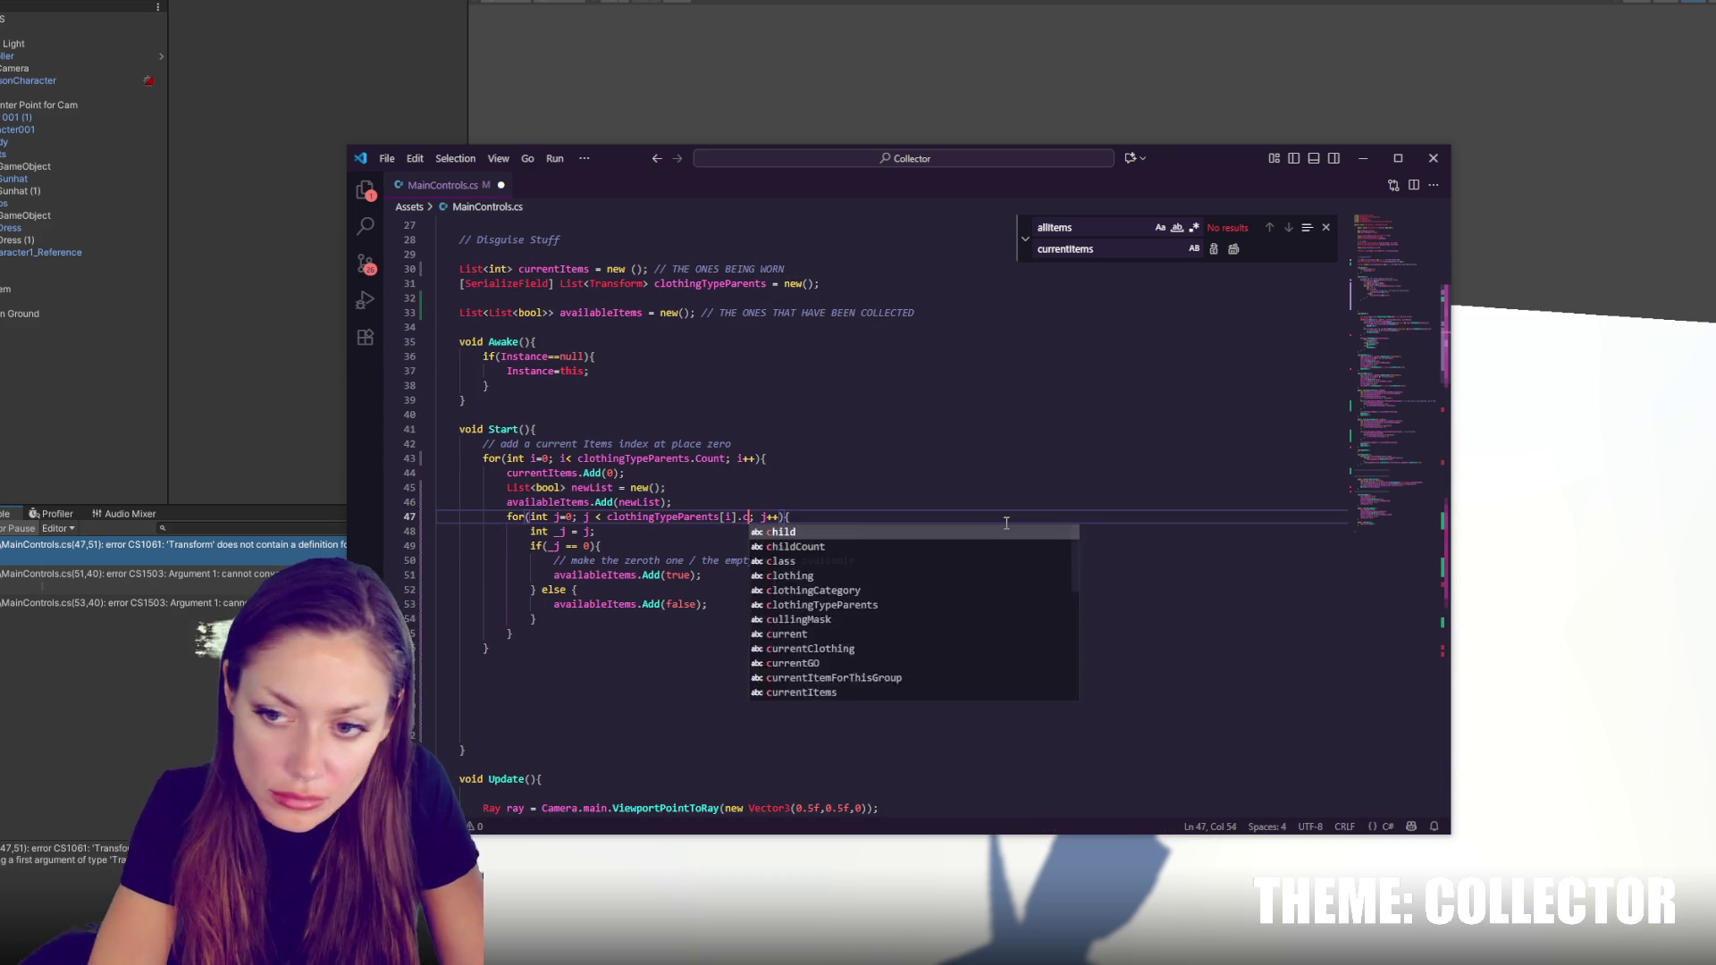
pyautogui.press('Escape')
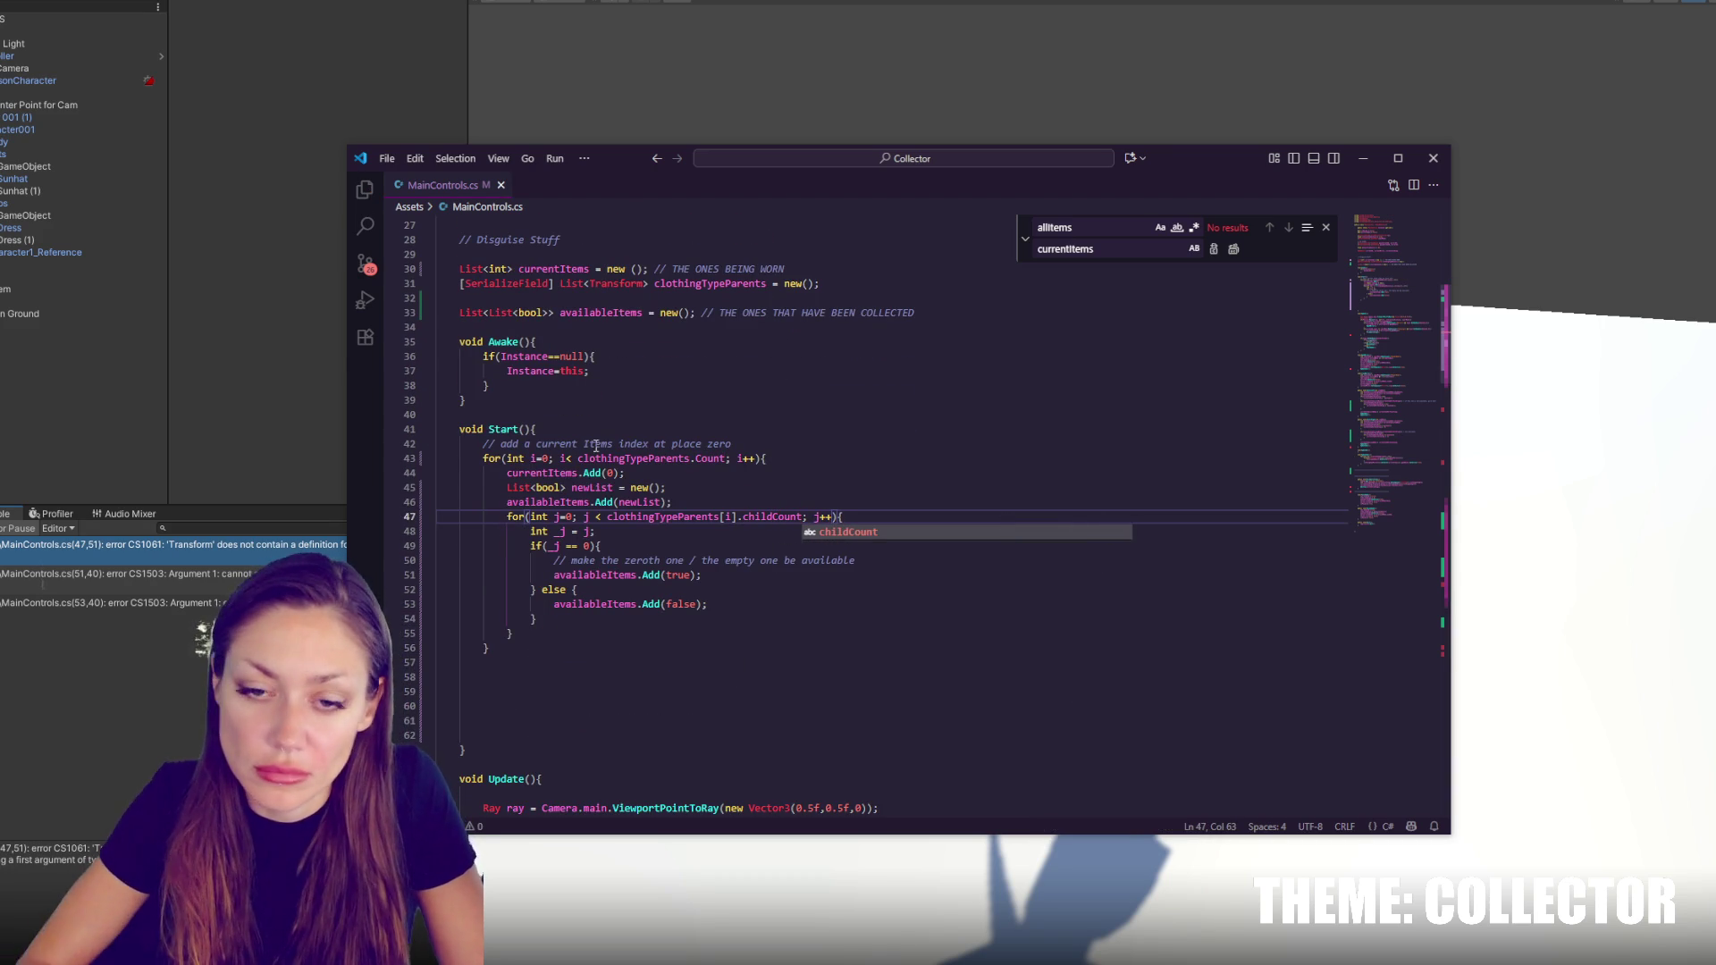
pyautogui.hotkey('alt', 'Tab')
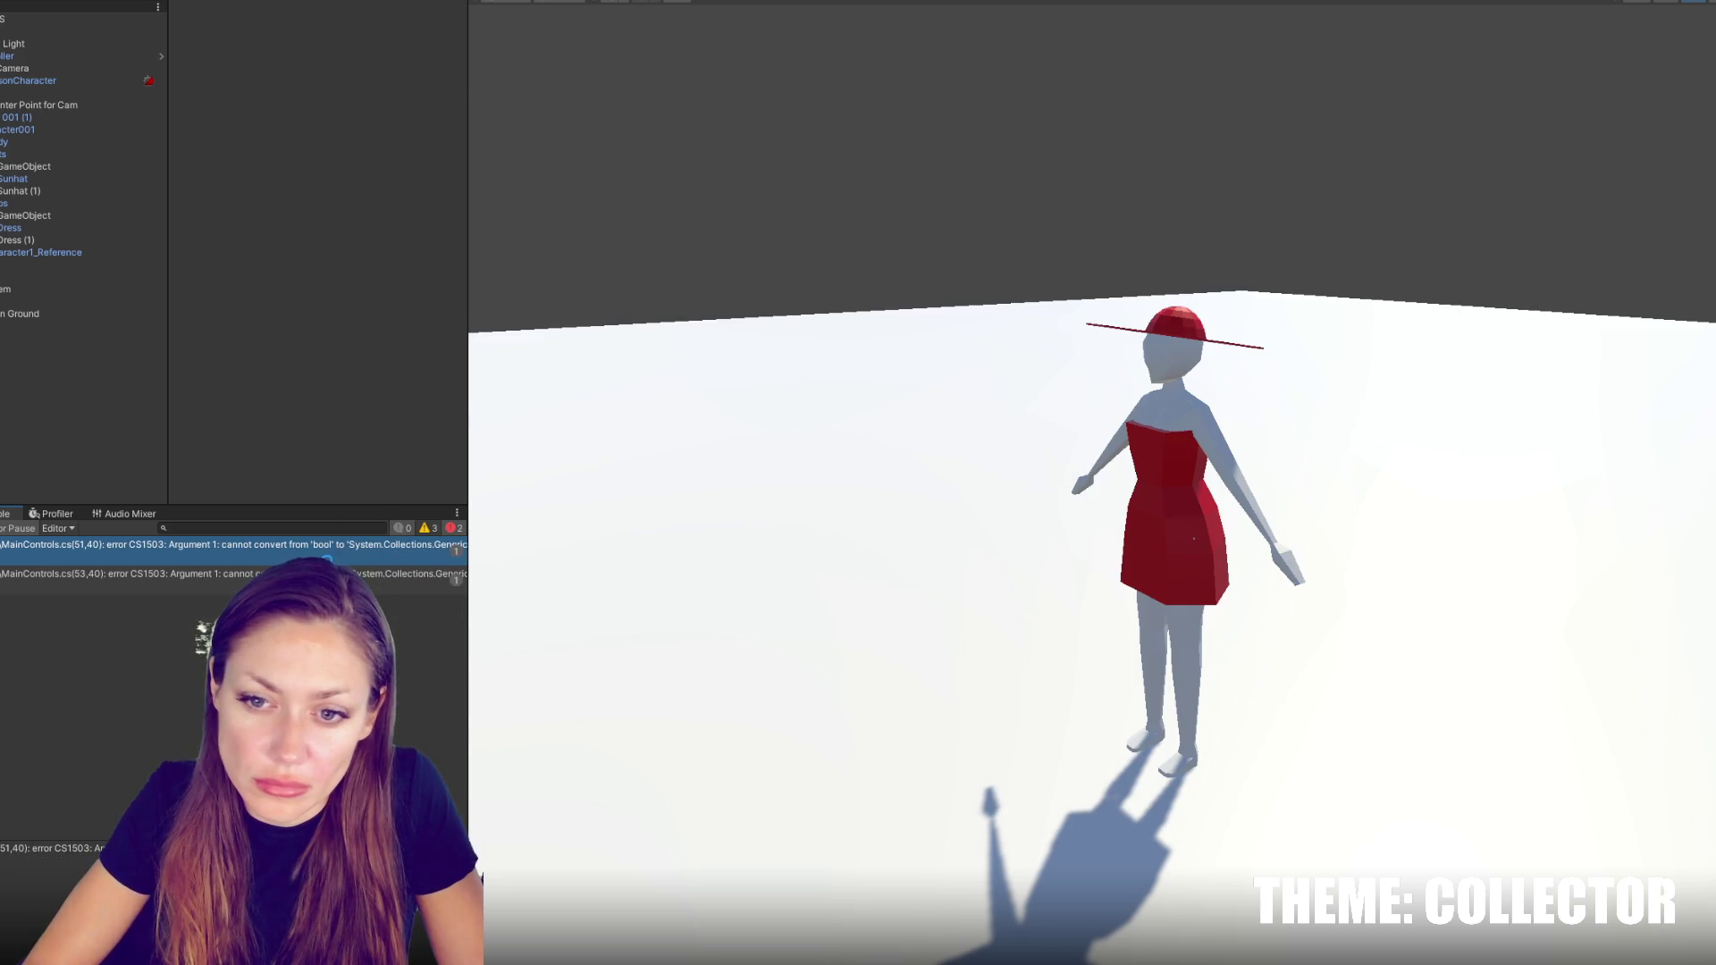
# Change the Add calls on lines 51 and 53 to availableItems[i], then recompile in Unity
pyautogui.hotkey('alt', 'Tab')
pyautogui.doubleClick(676, 520)
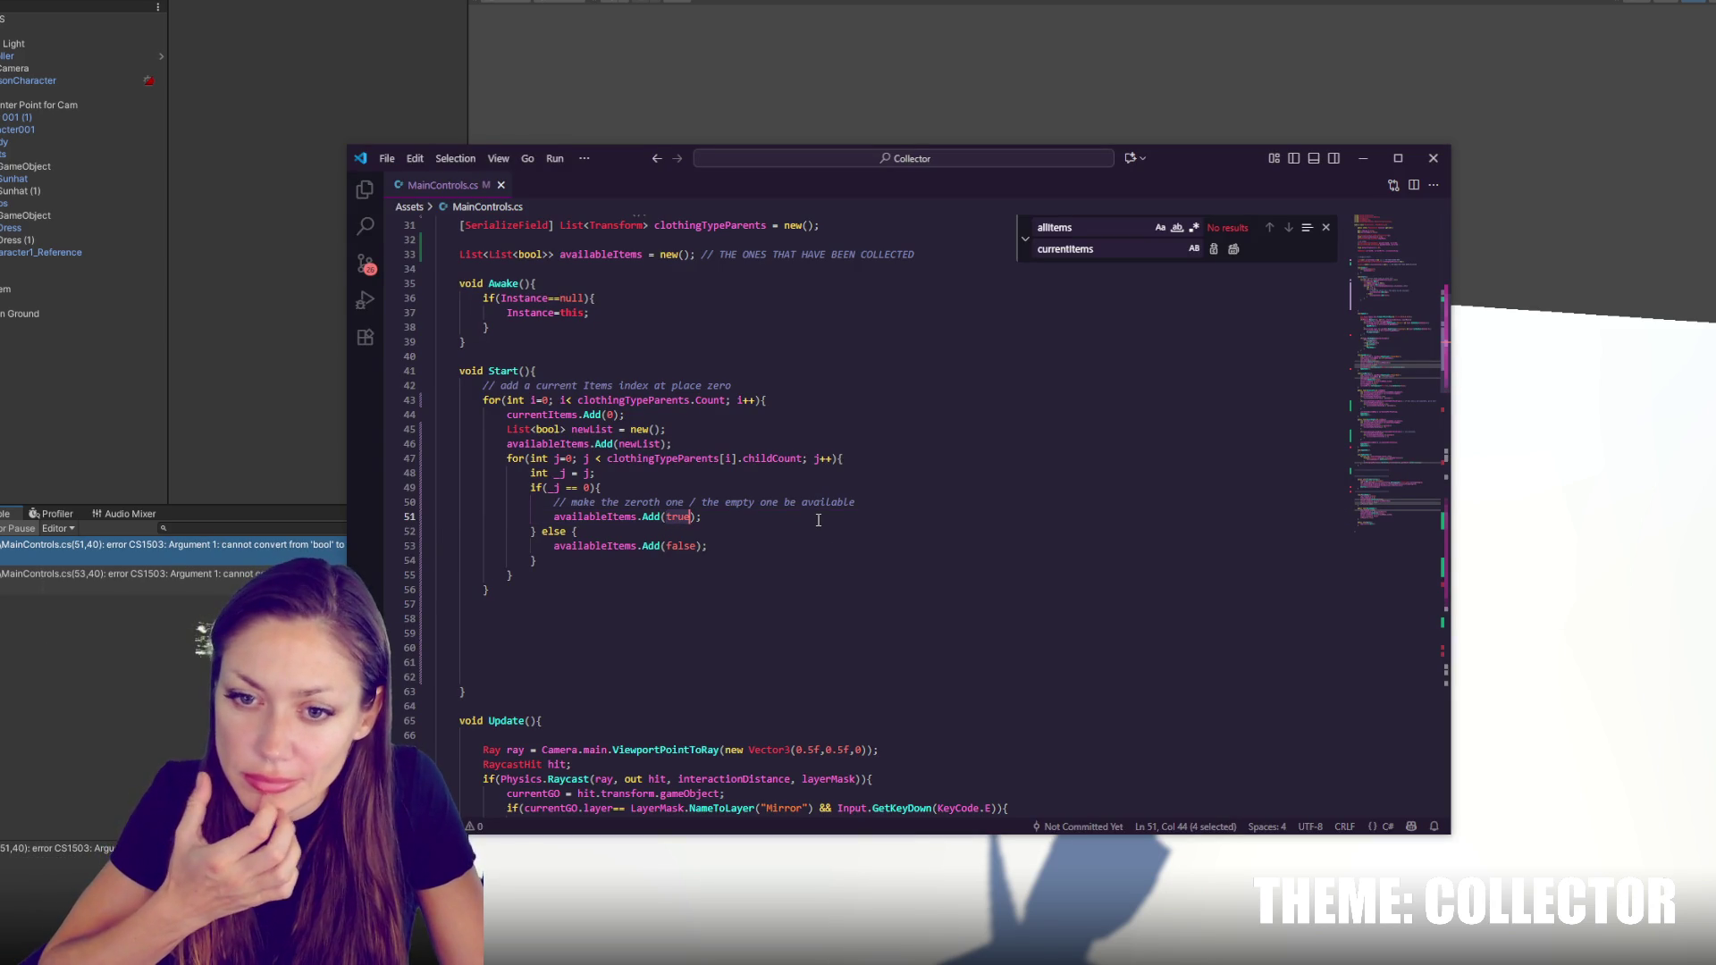
pyautogui.doubleClick(585, 518)
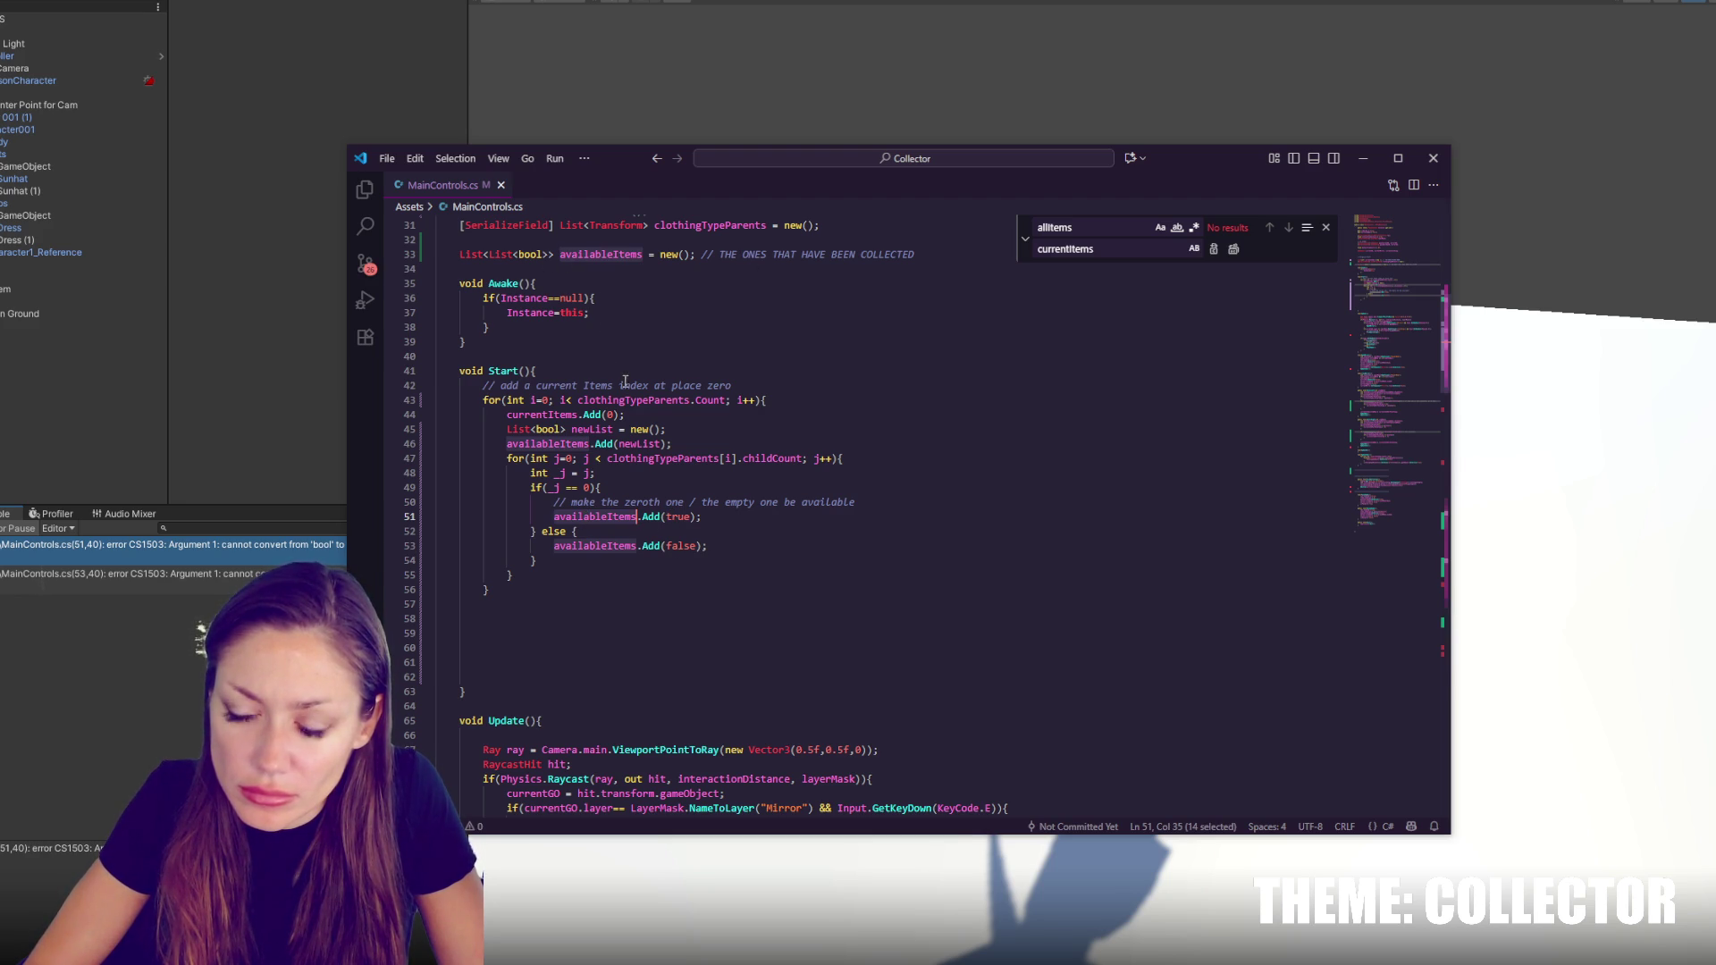
pyautogui.click(638, 519)
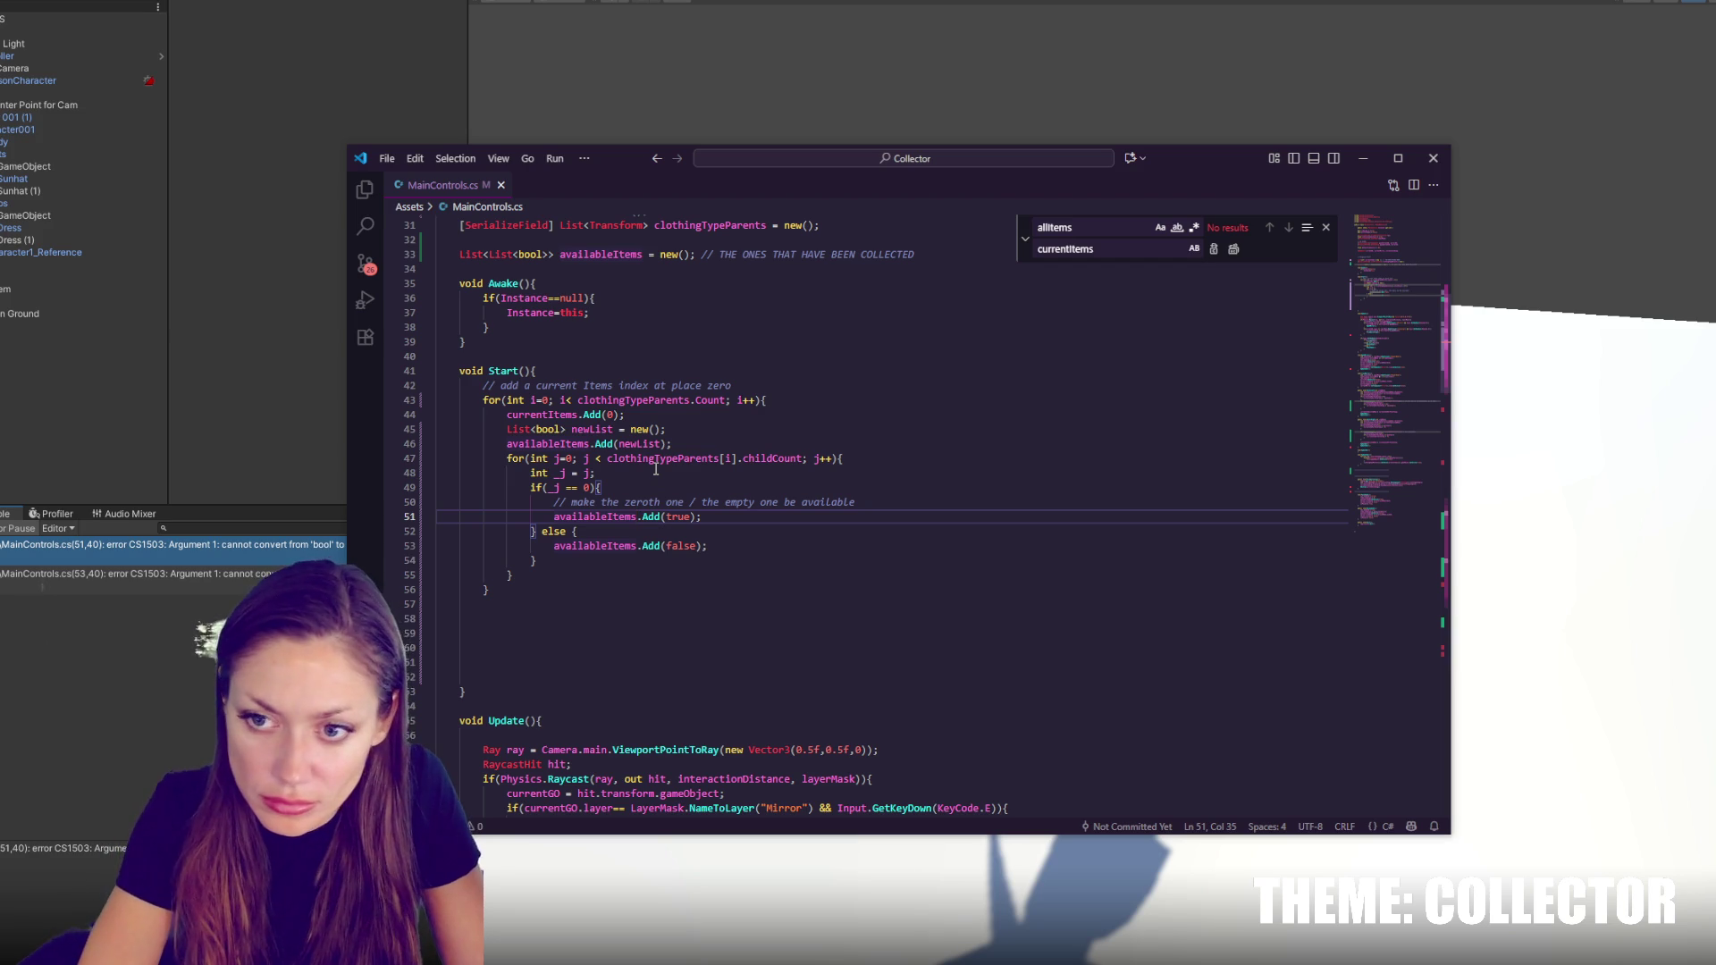
pyautogui.write('[]')
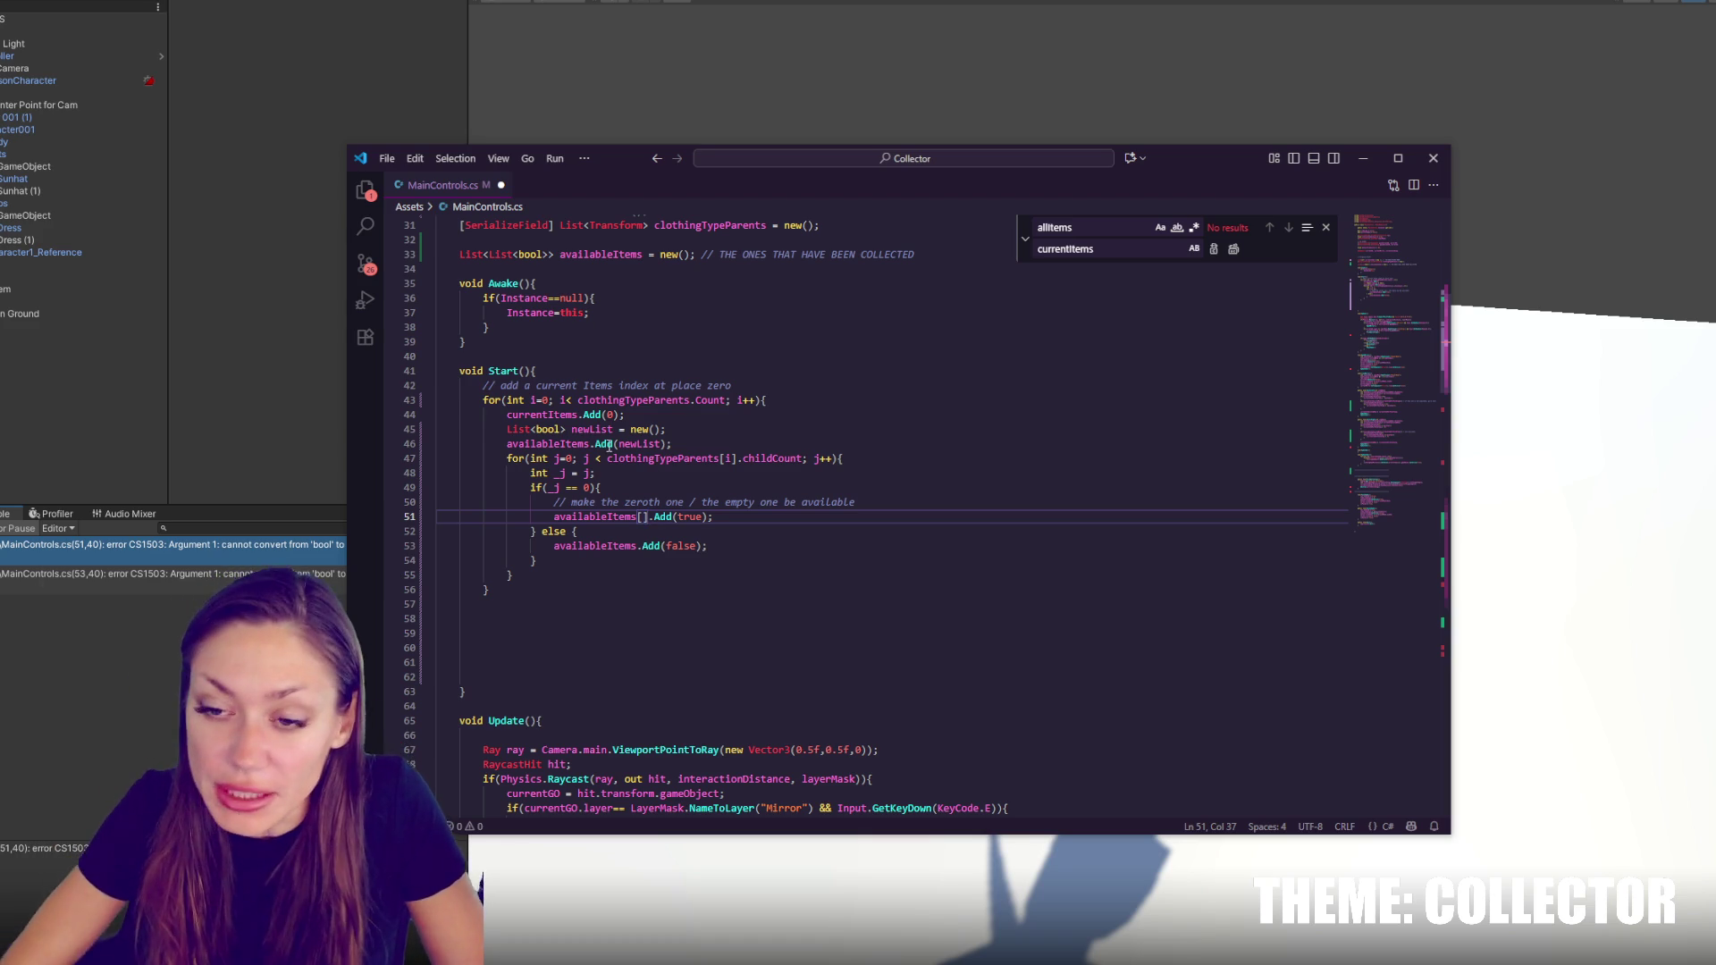
pyautogui.write('i')
pyautogui.press('Escape')
pyautogui.click(637, 545)
pyautogui.write('[i]')
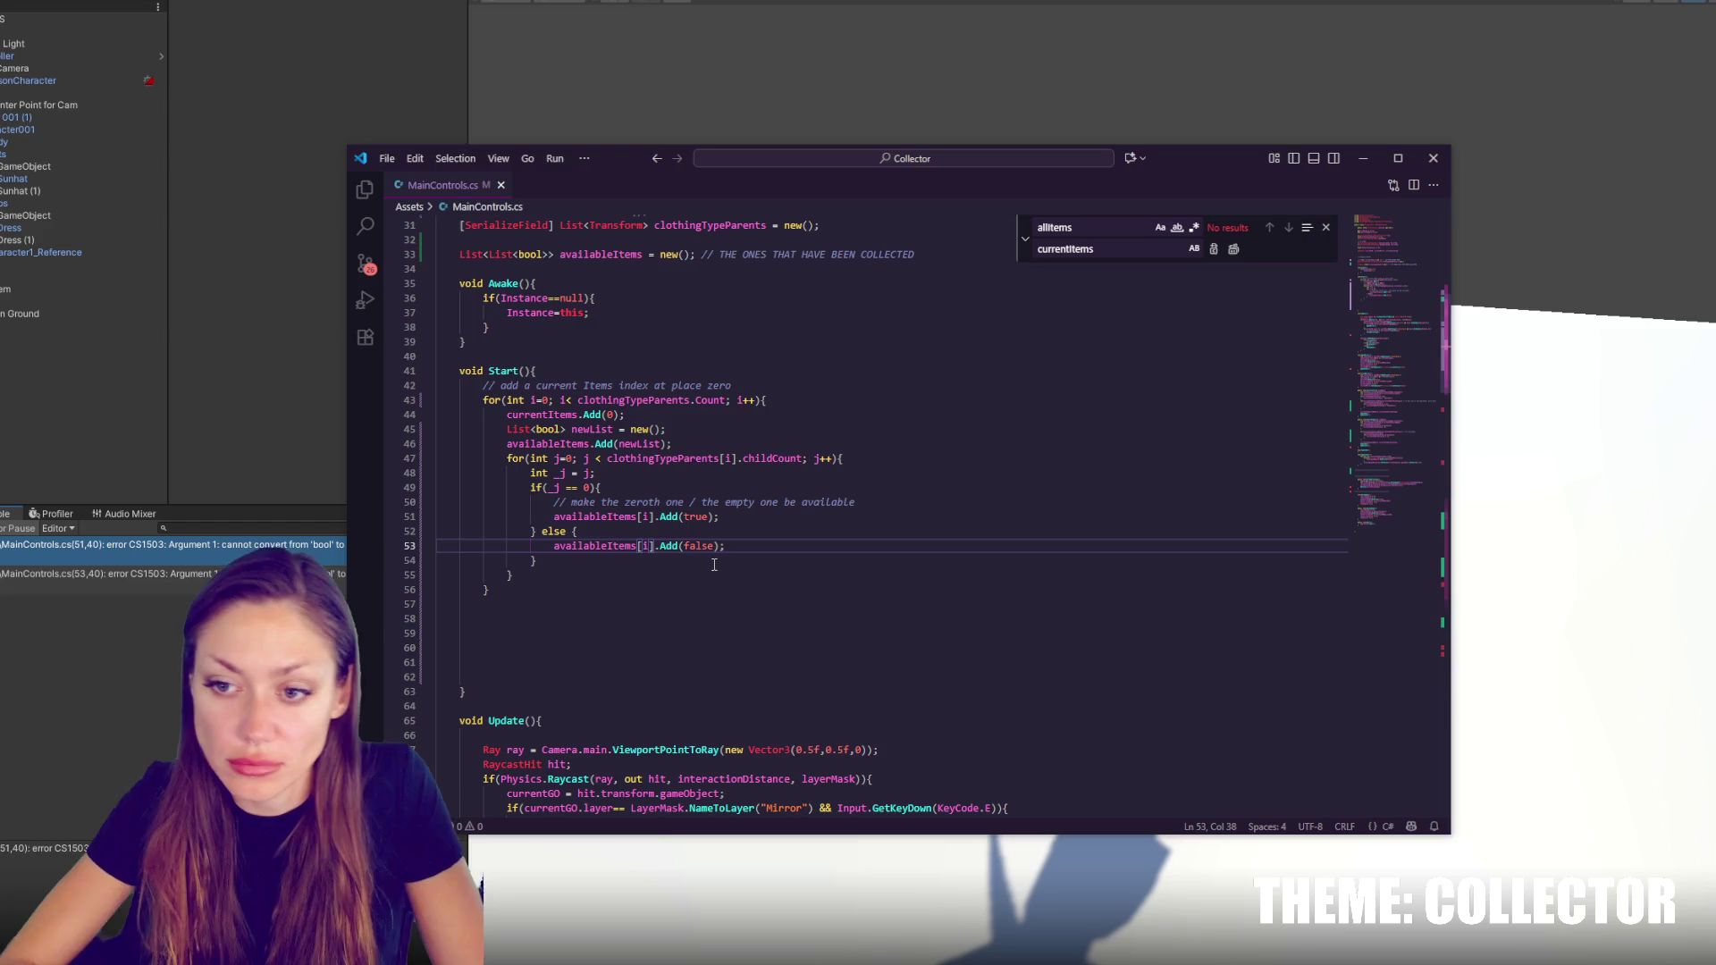
pyautogui.click(204, 458)
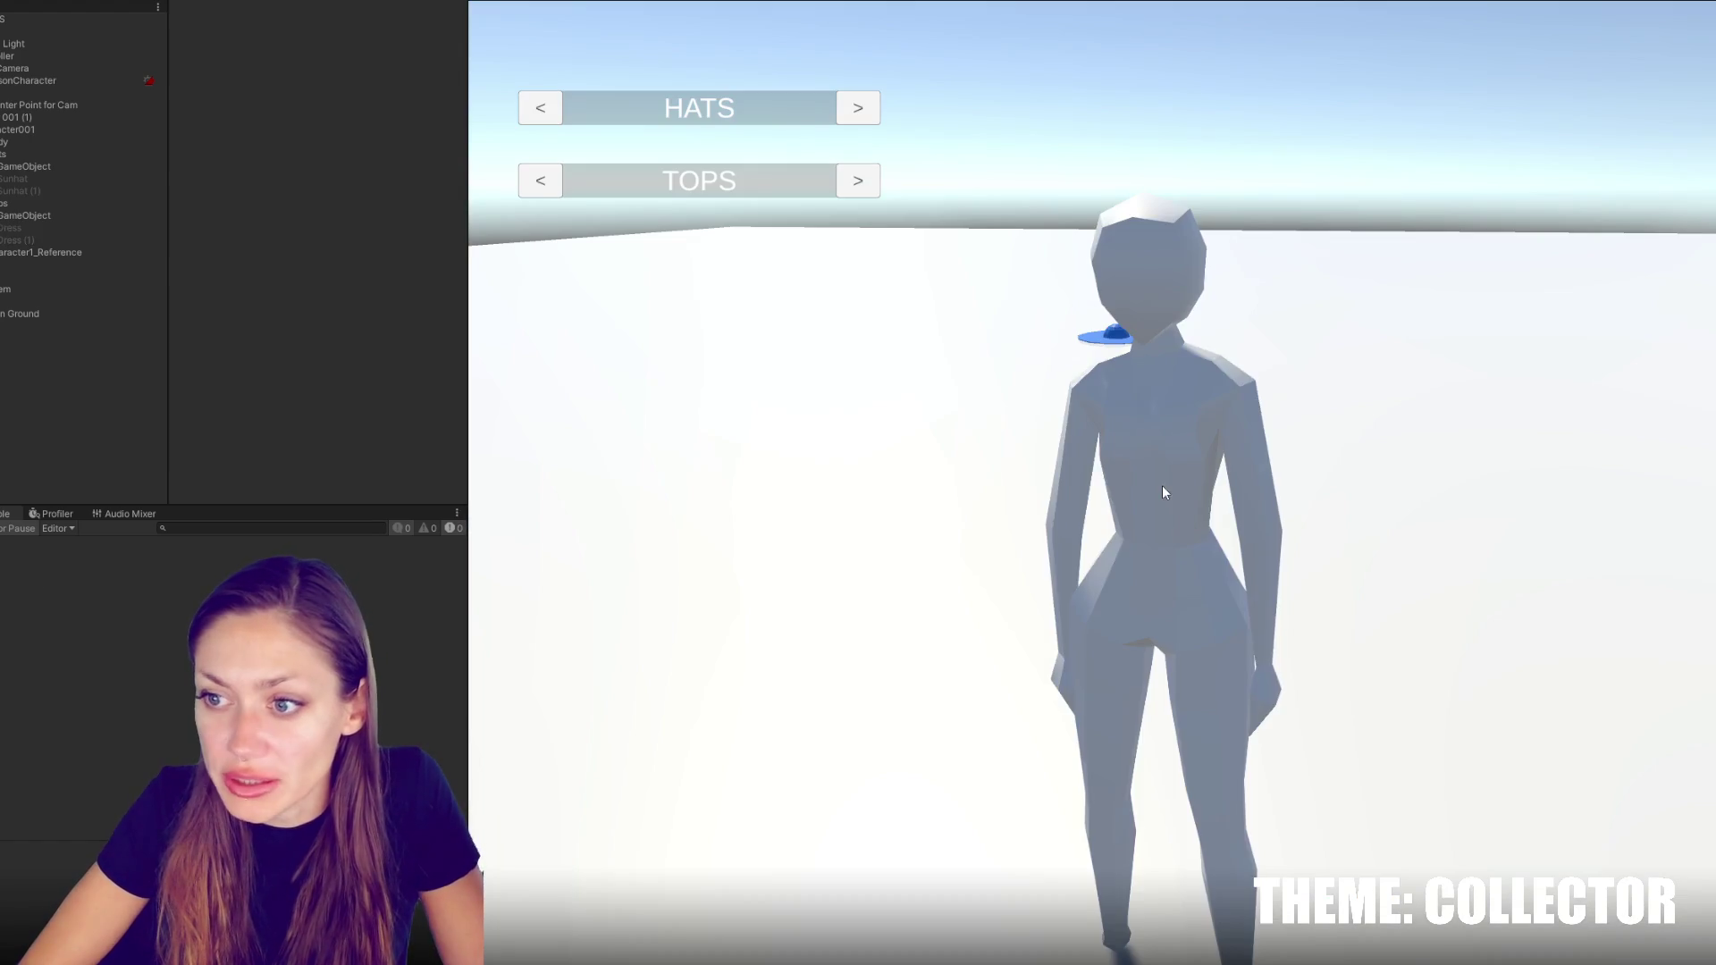
# Cycle hats three times with the HATS > arrow, check Controls' Main Controls, then stop playing
pyautogui.click(851, 104)
pyautogui.click(849, 104)
pyautogui.click(850, 93)
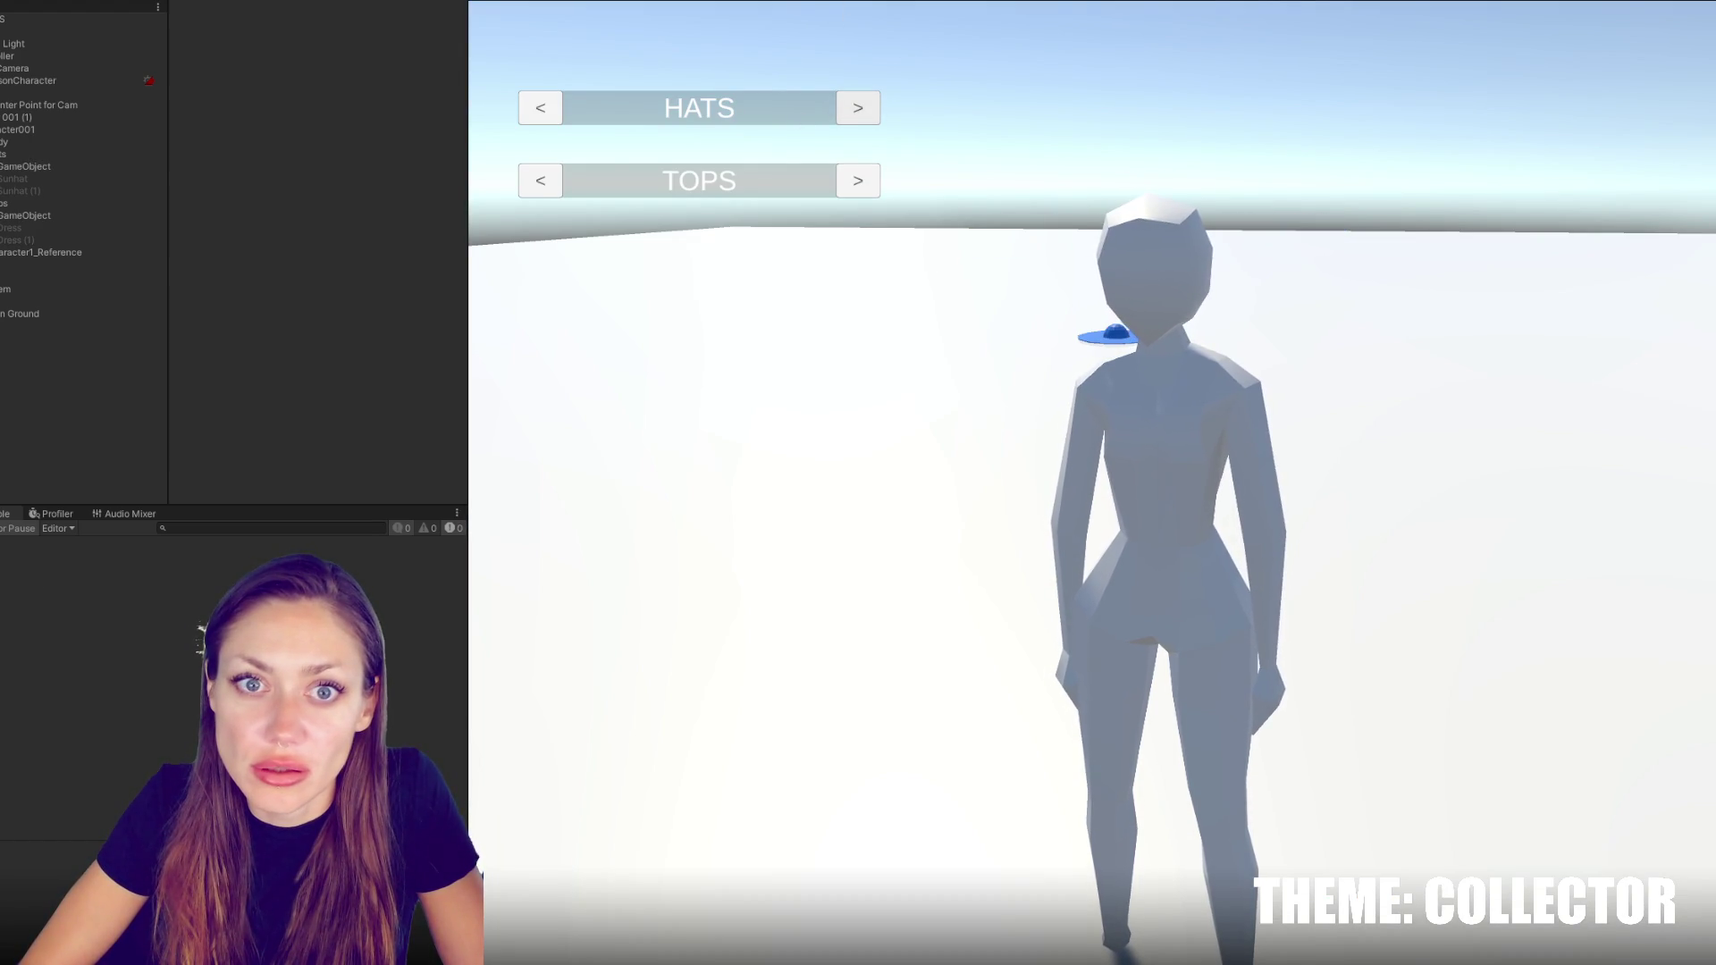
pyautogui.click(54, 19)
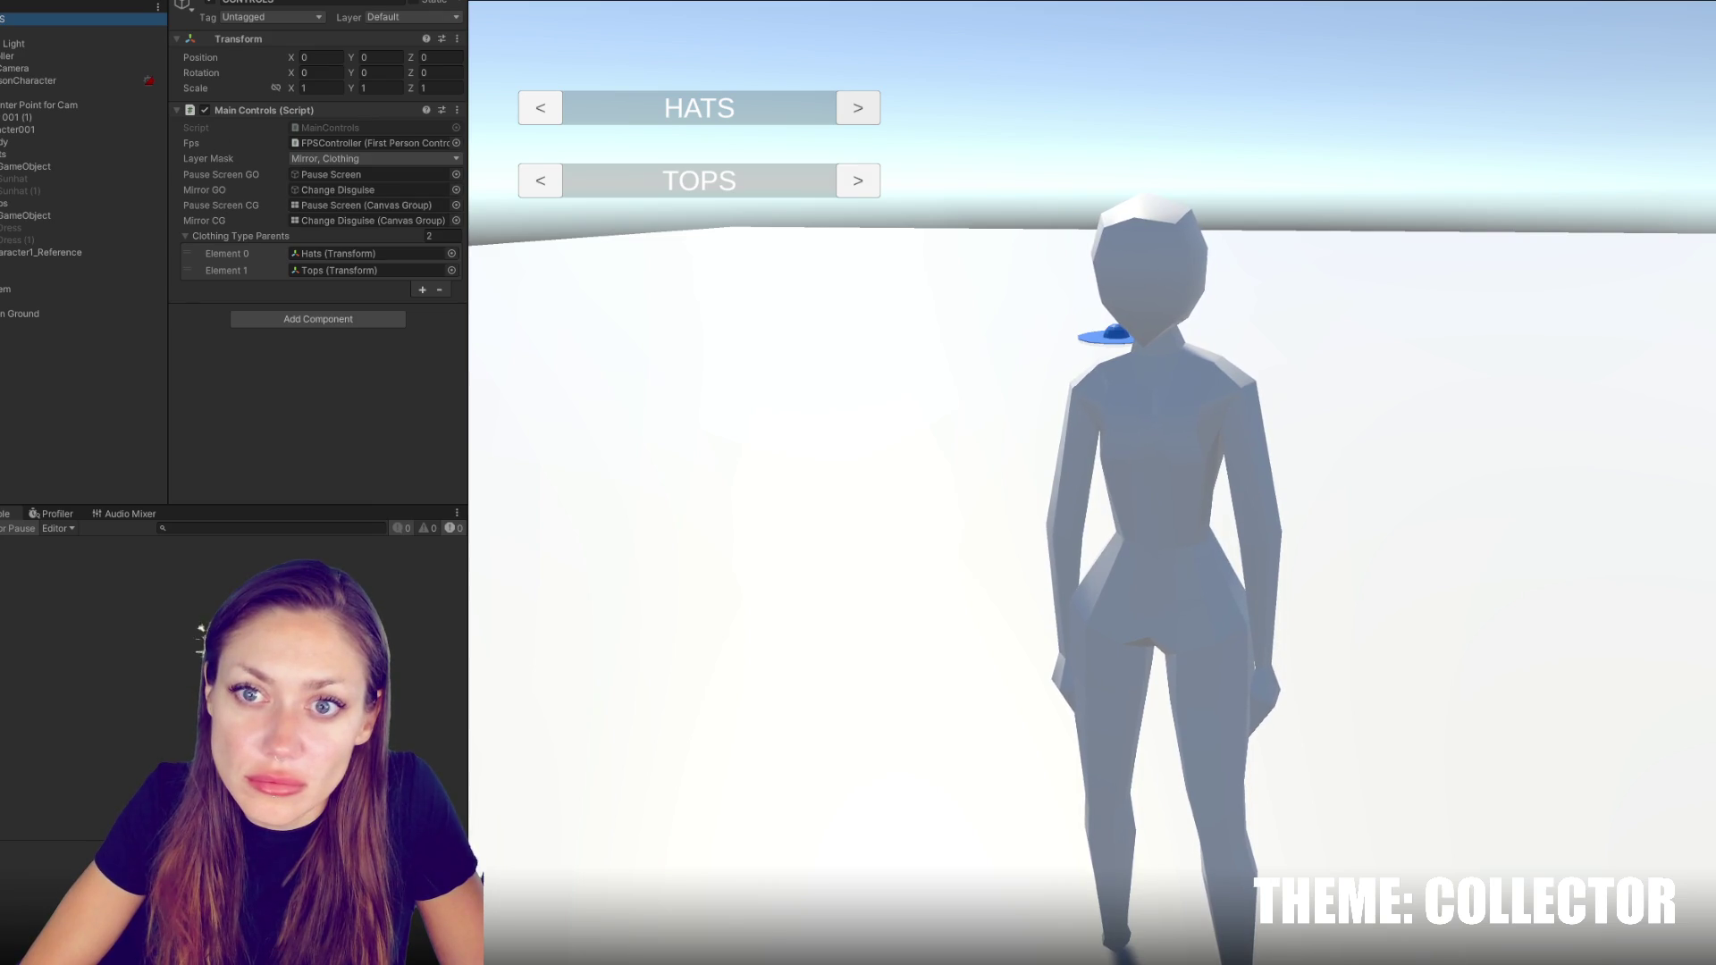
pyautogui.hotkey('ctrl', 'p')
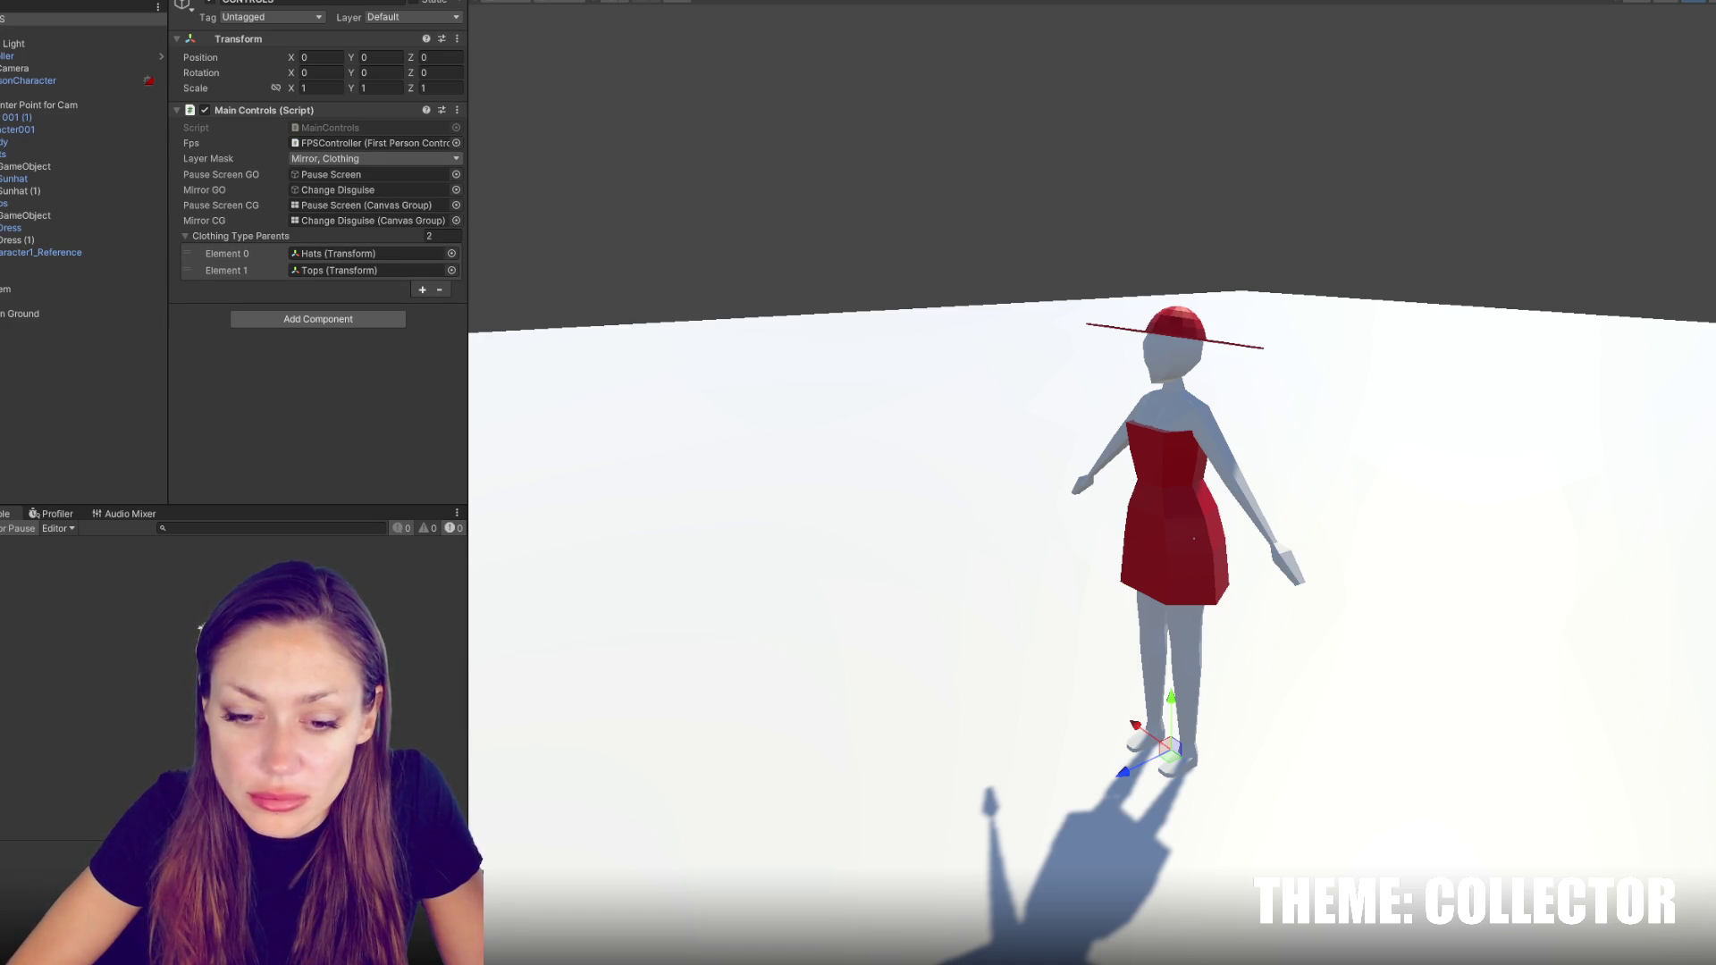
# Scroll through MainControls.cs to SelectRight and review its maxItems check
pyautogui.hotkey('alt', 'Tab')
pyautogui.click(621, 631)
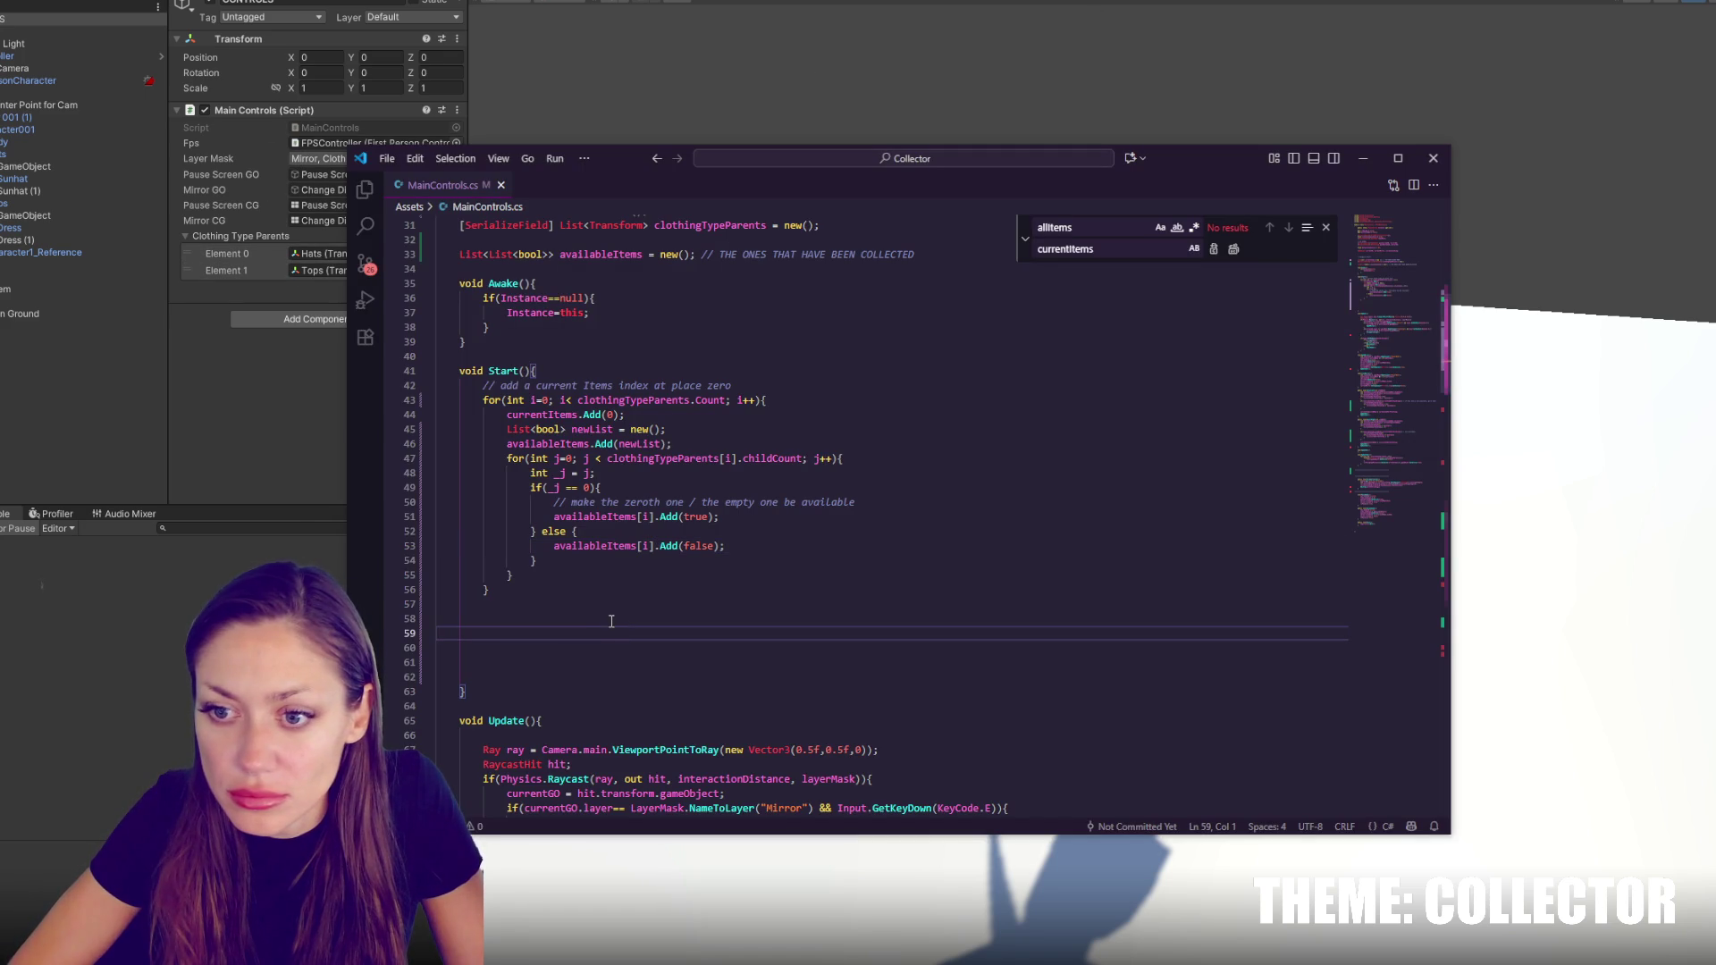
pyautogui.scroll(-15, 595, 577)
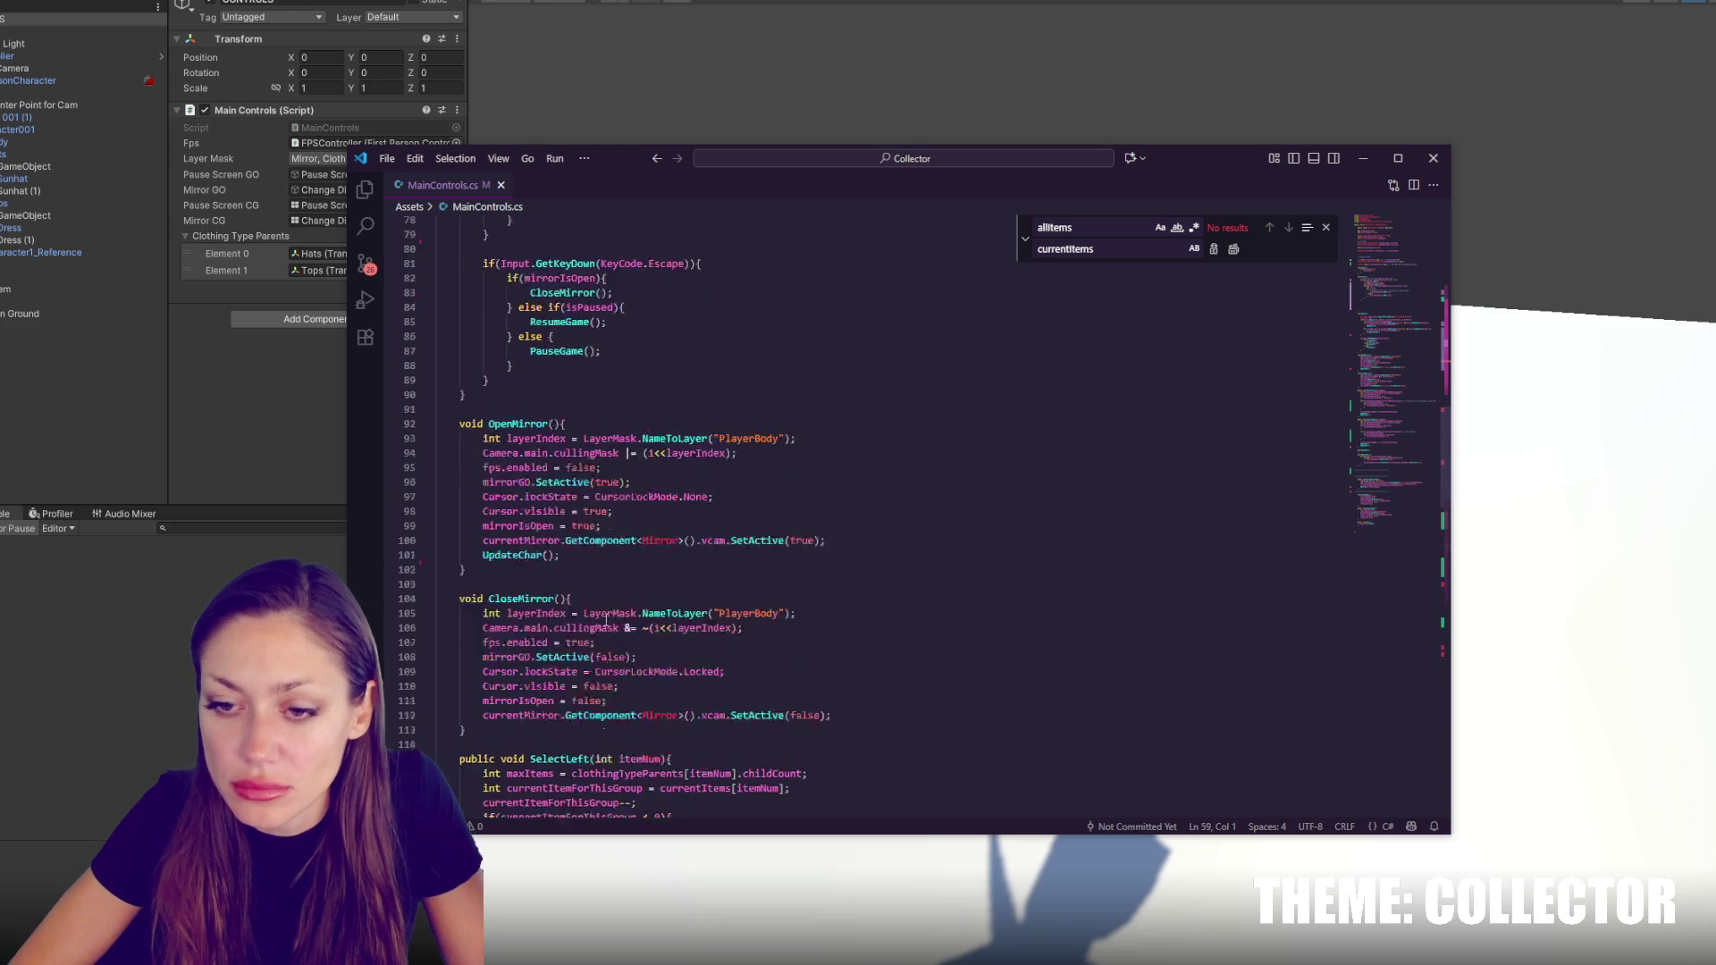
pyautogui.scroll(-4, 606, 651)
pyautogui.scroll(4, 616, 603)
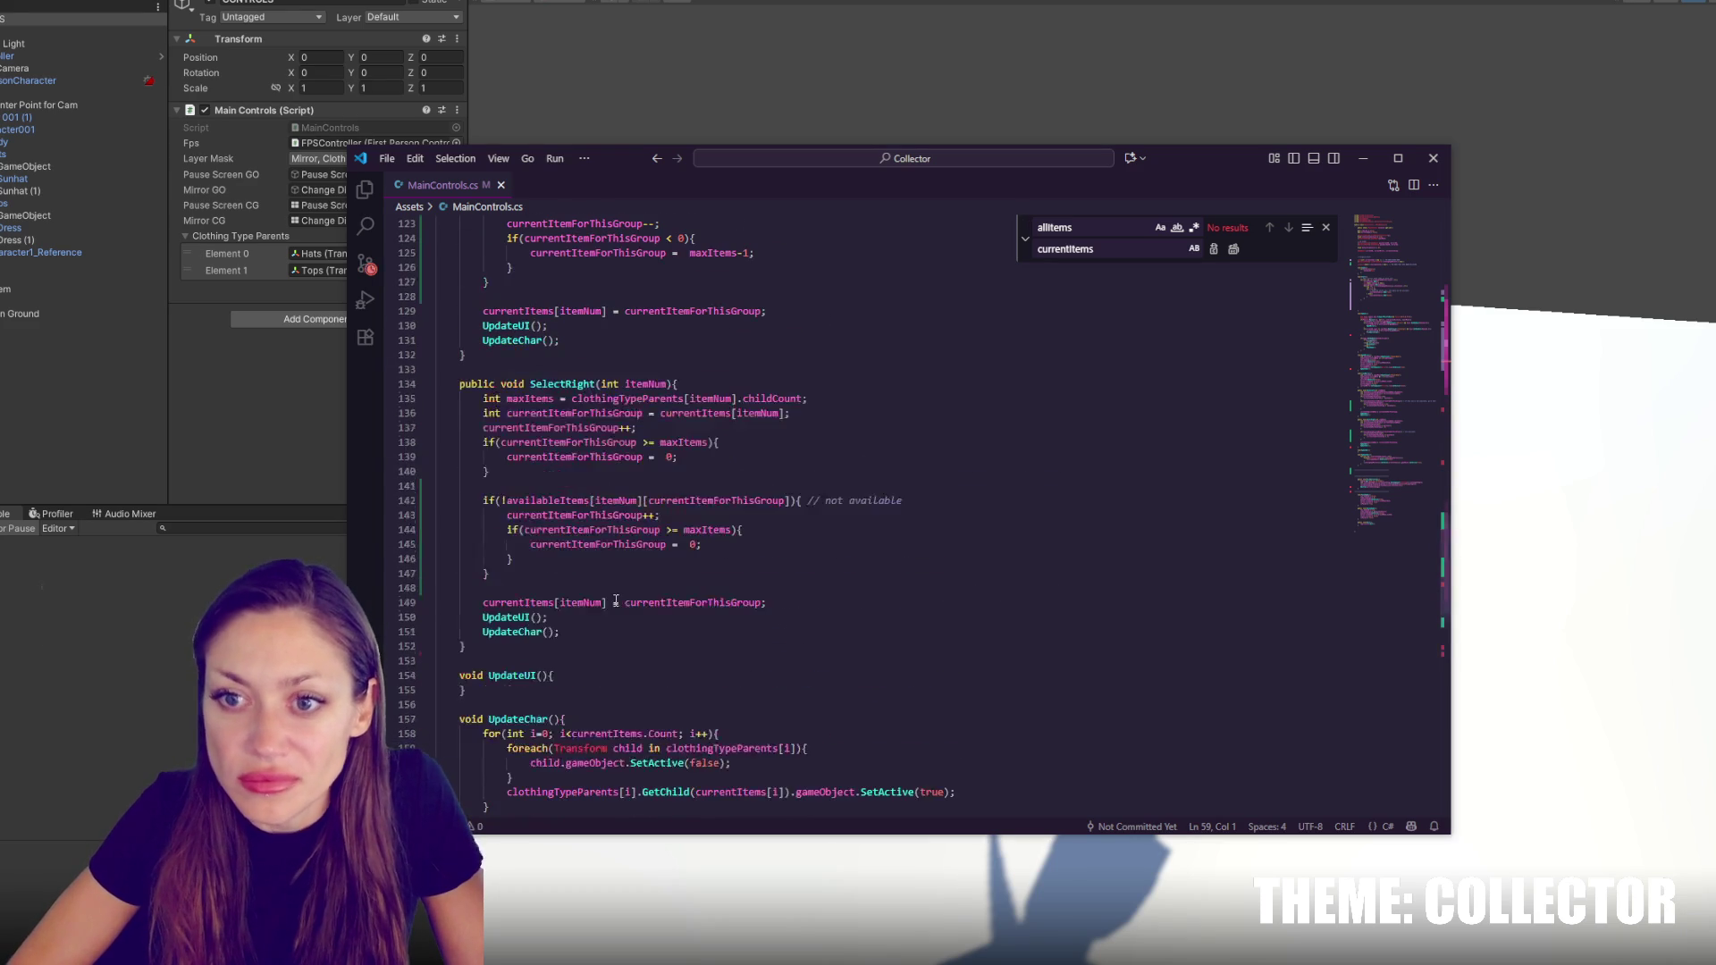
pyautogui.click(674, 443)
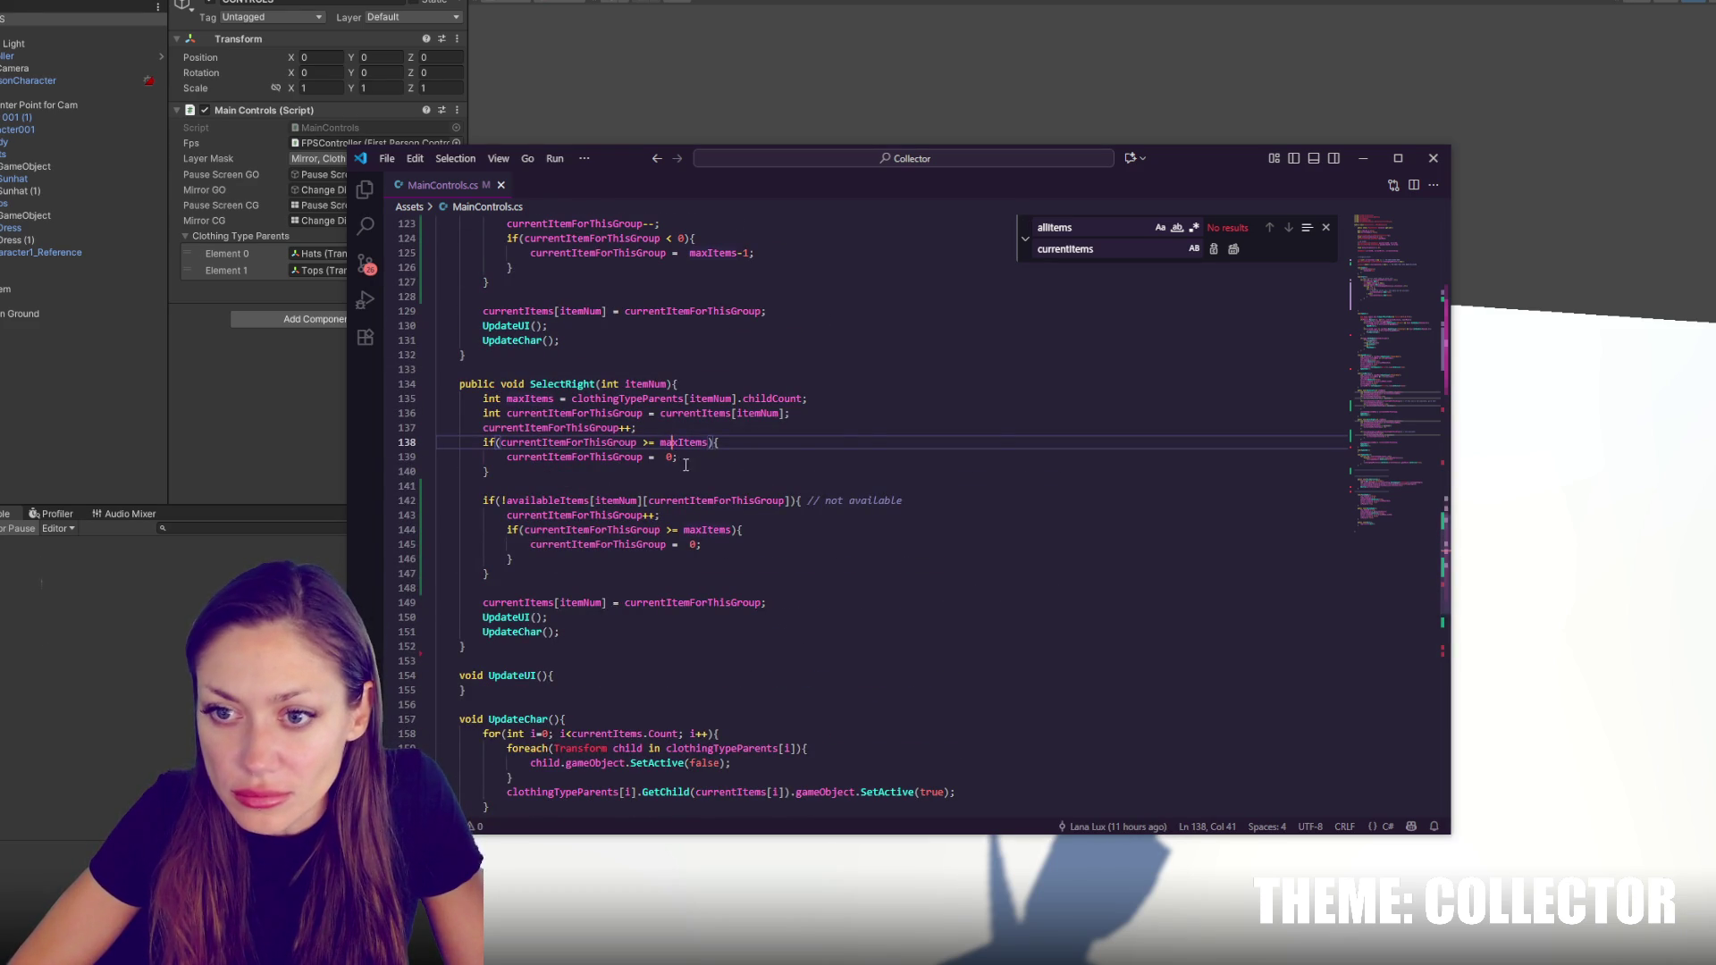
pyautogui.scroll(4, 686, 463)
pyautogui.scroll(-4, 626, 447)
# Inspect currentItemForThisGroup on lines 136-139 and the index in the availability check
pyautogui.click(612, 444)
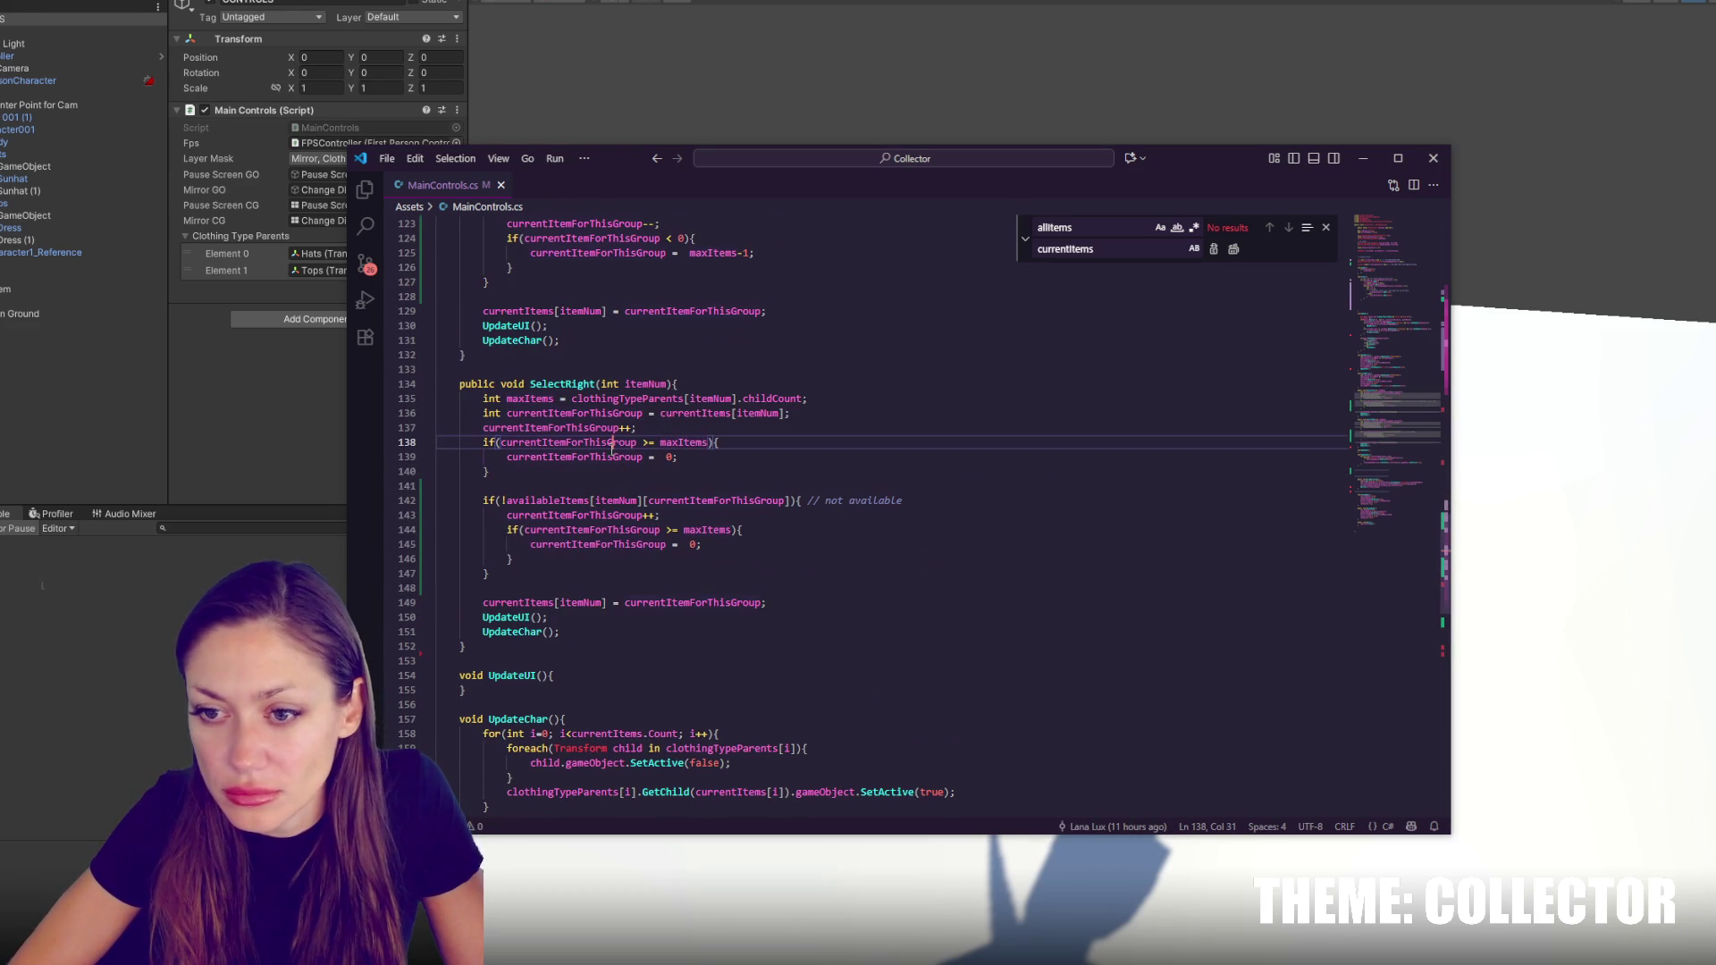
pyautogui.click(910, 503)
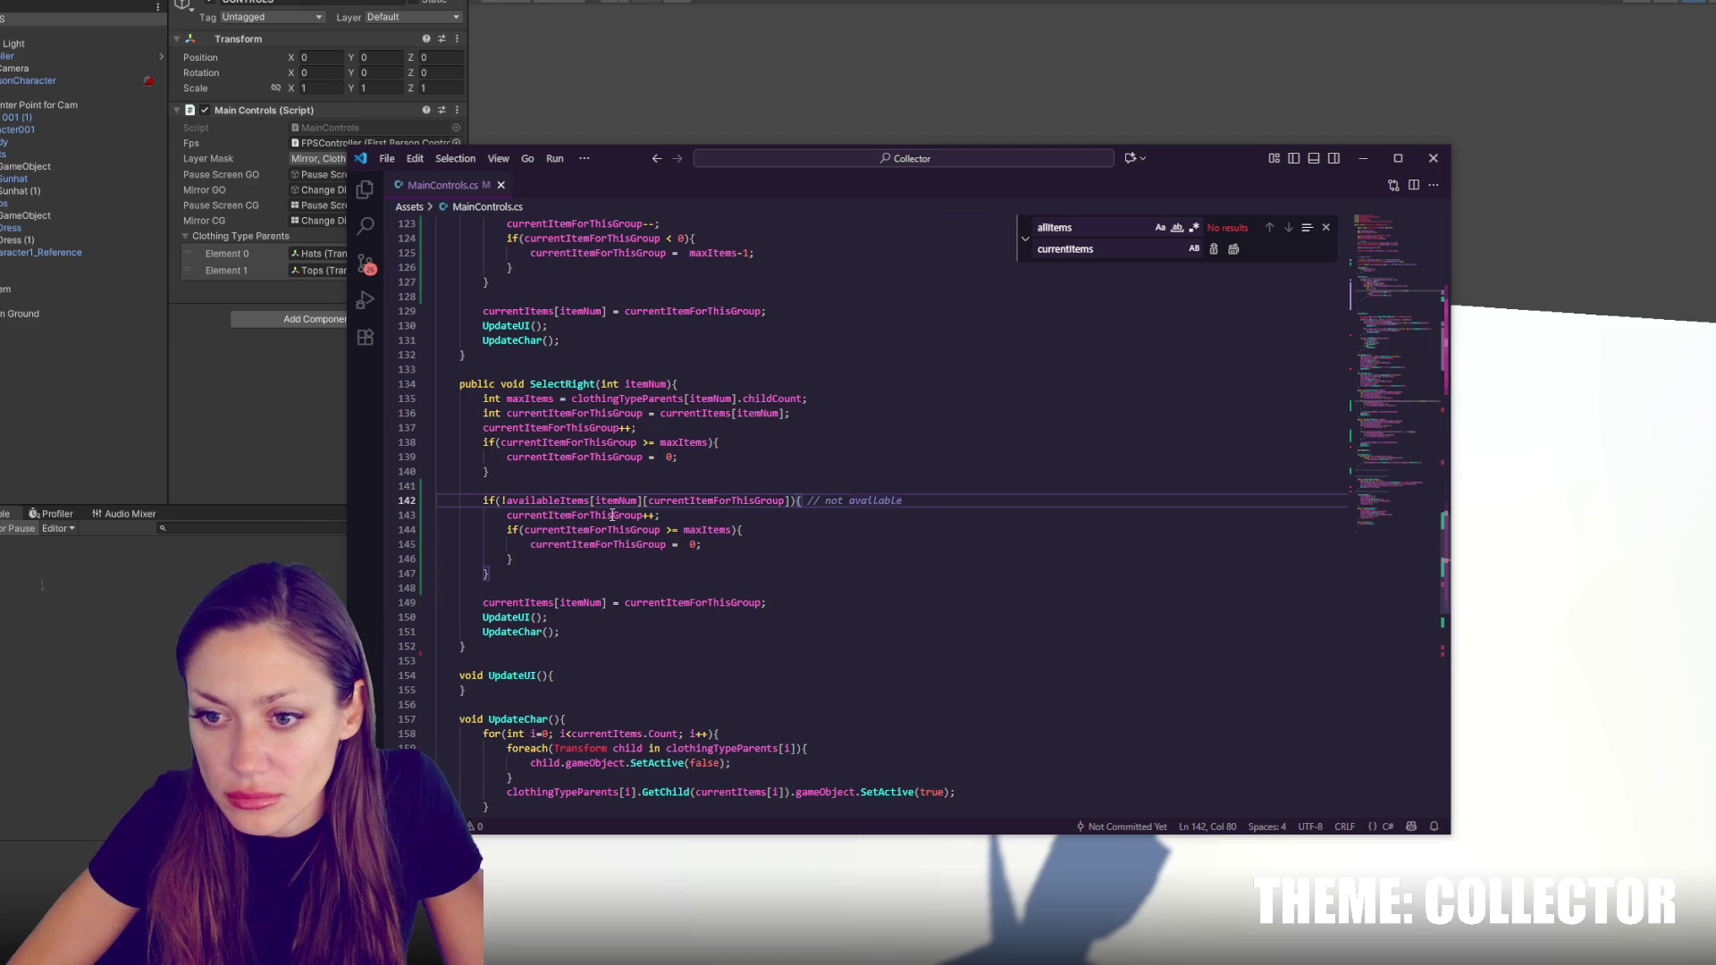
pyautogui.click(707, 558)
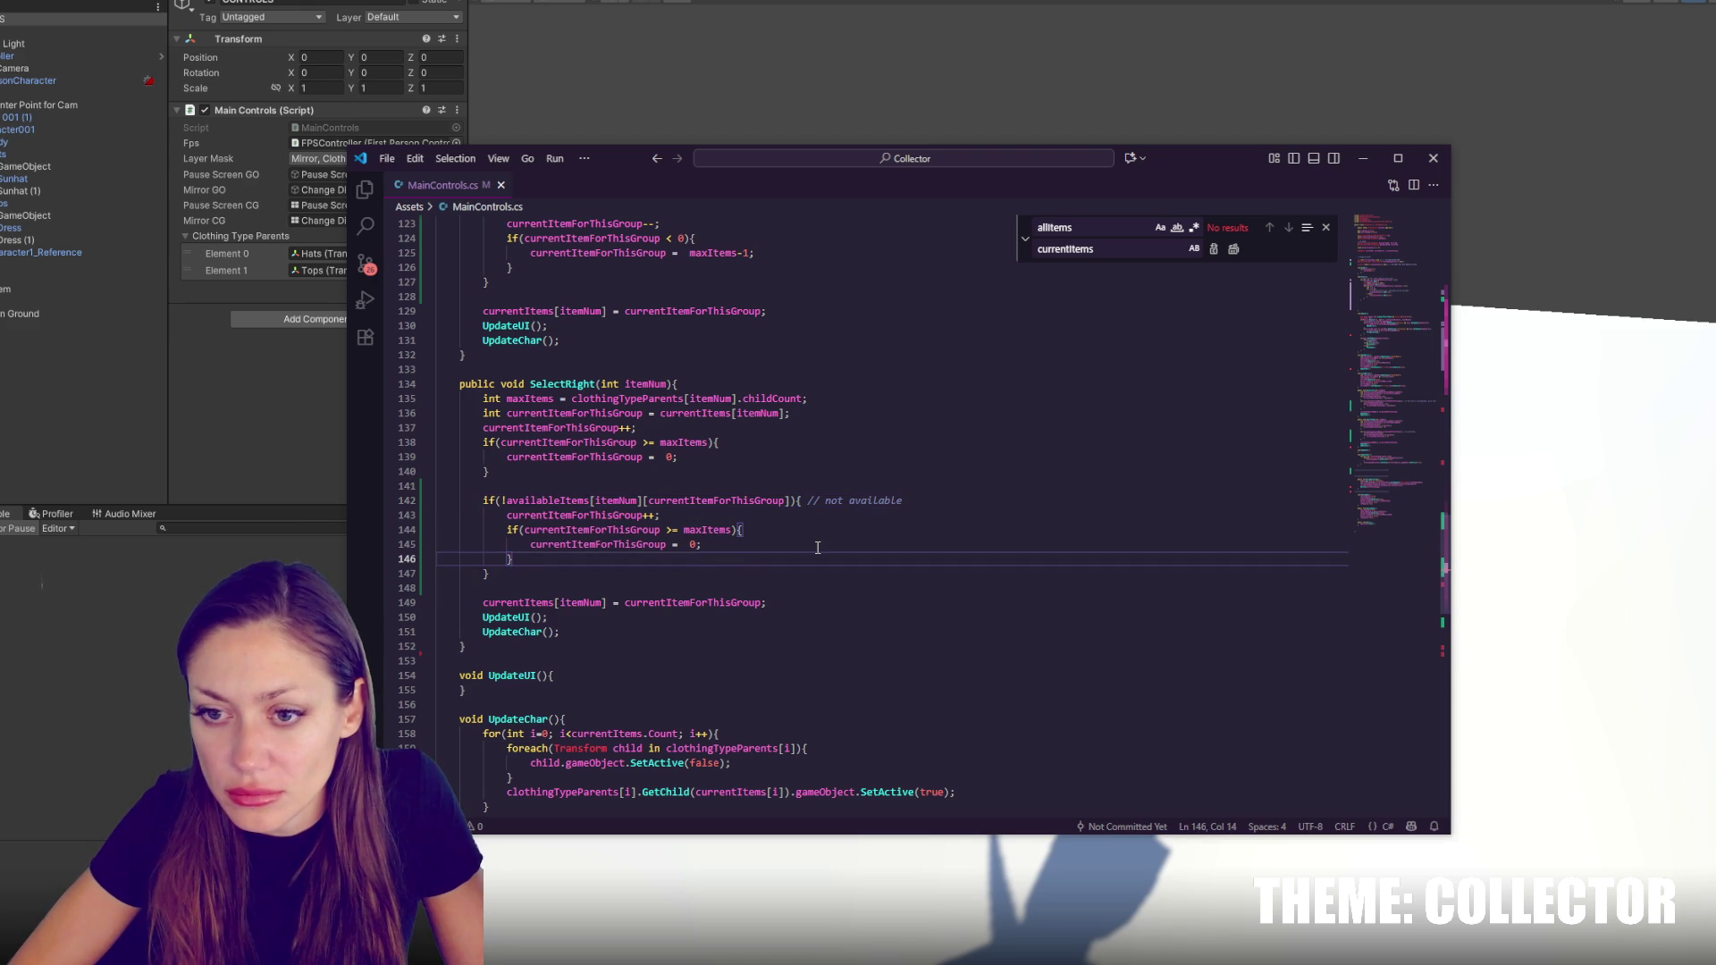
pyautogui.doubleClick(630, 456)
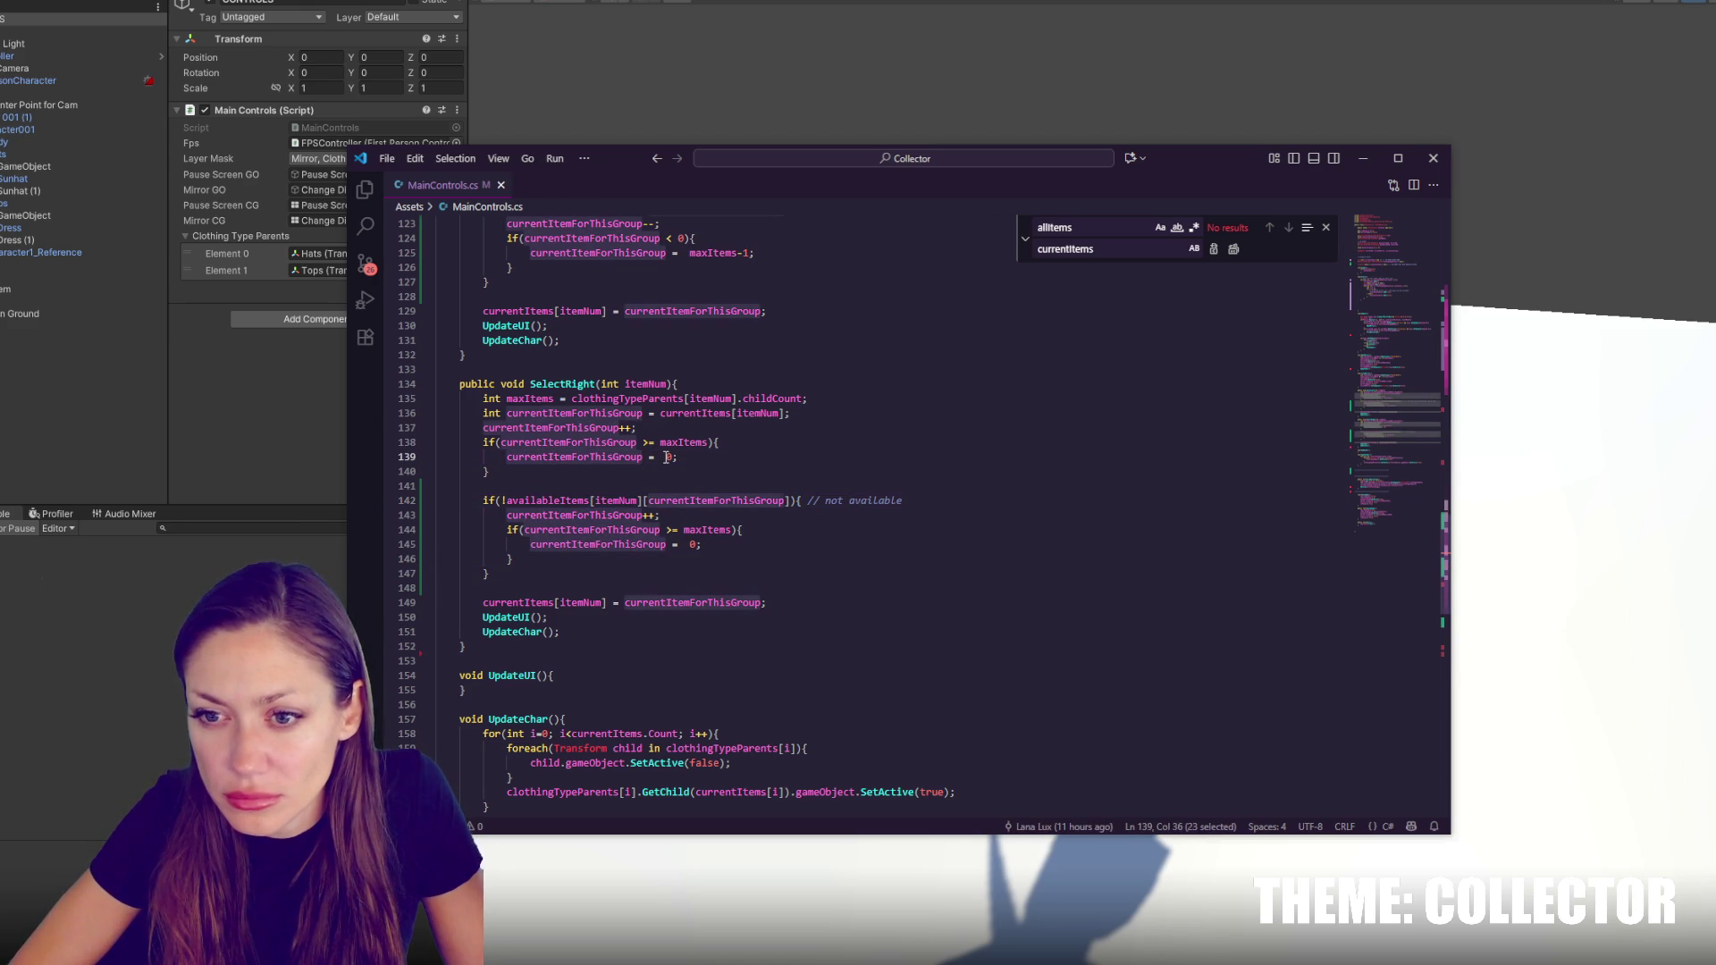
pyautogui.click(666, 456)
pyautogui.doubleClick(623, 413)
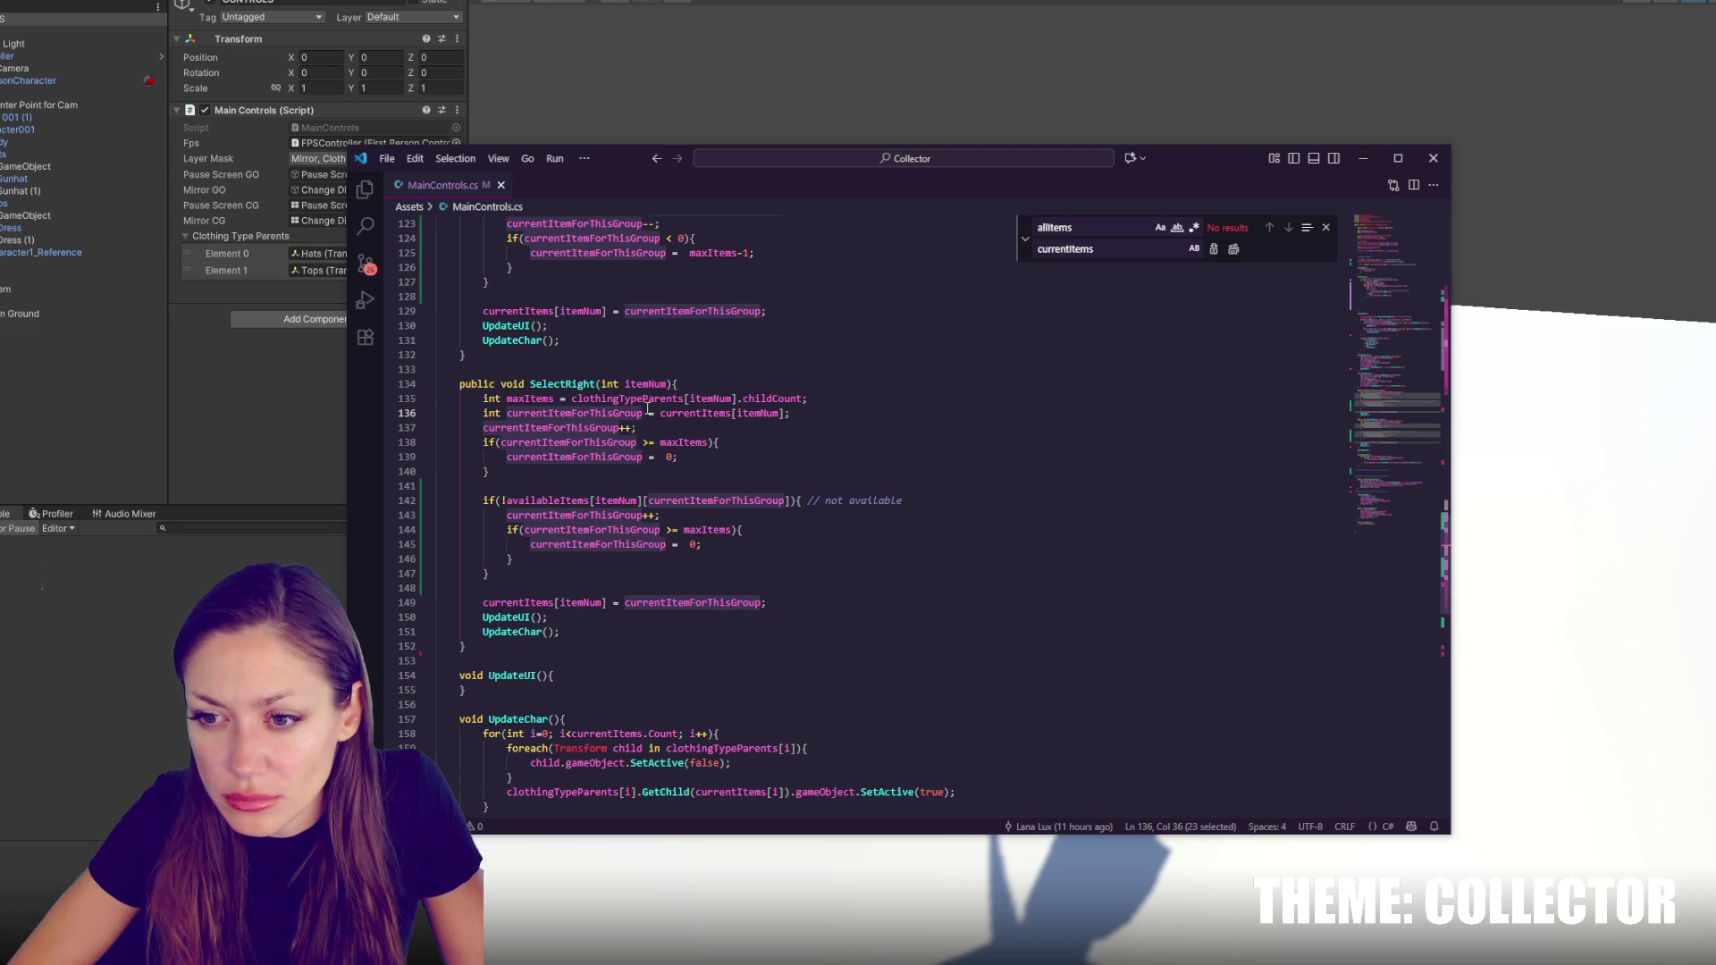
pyautogui.click(574, 502)
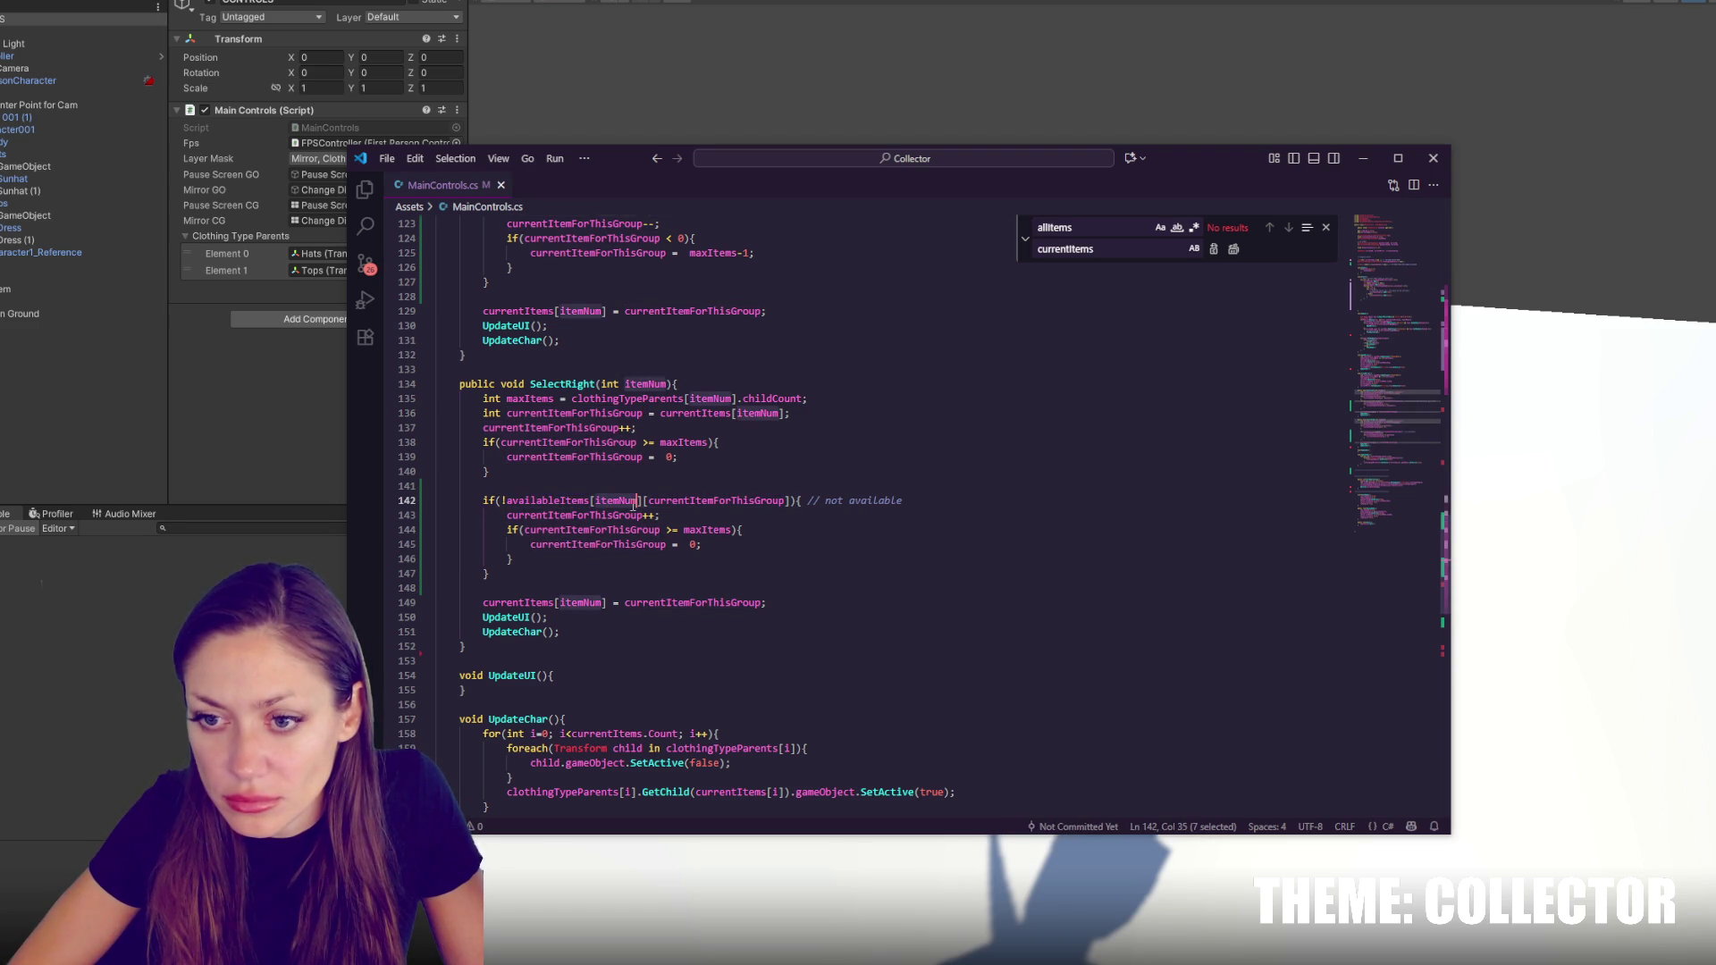
pyautogui.doubleClick(715, 500)
# Insert blank lines right after SelectRight's opening brace
pyautogui.click(715, 384)
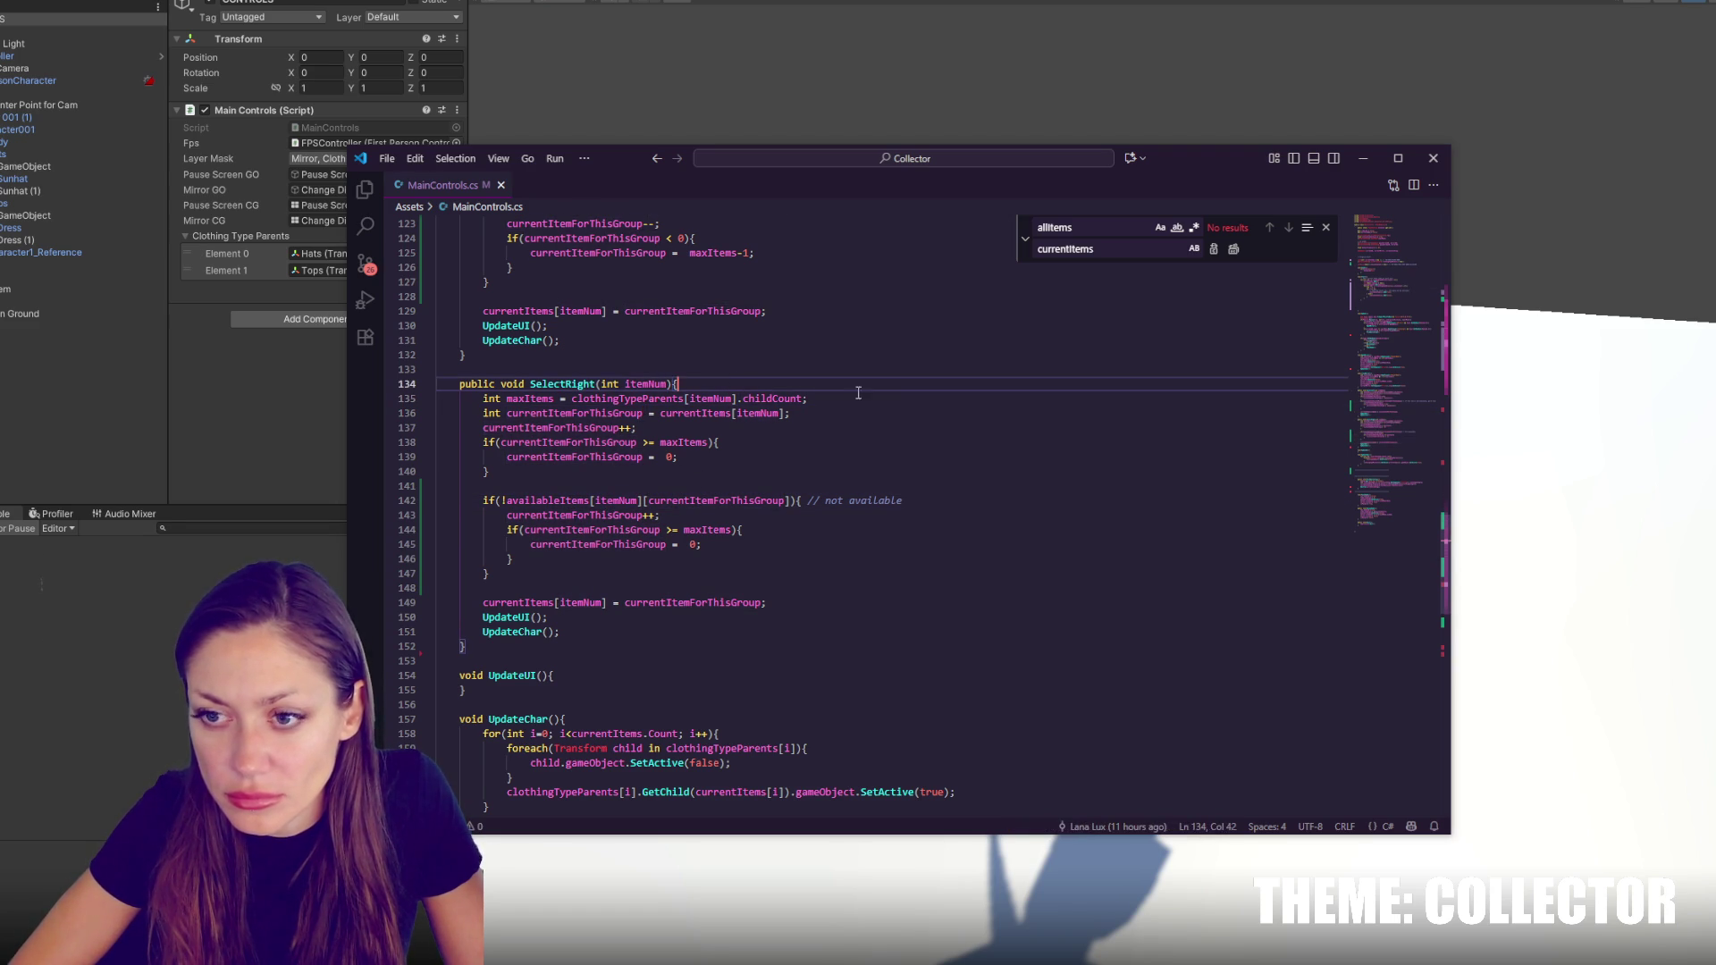
pyautogui.press('Return')
pyautogui.press('Return')
pyautogui.press('Return')
pyautogui.click(835, 415)
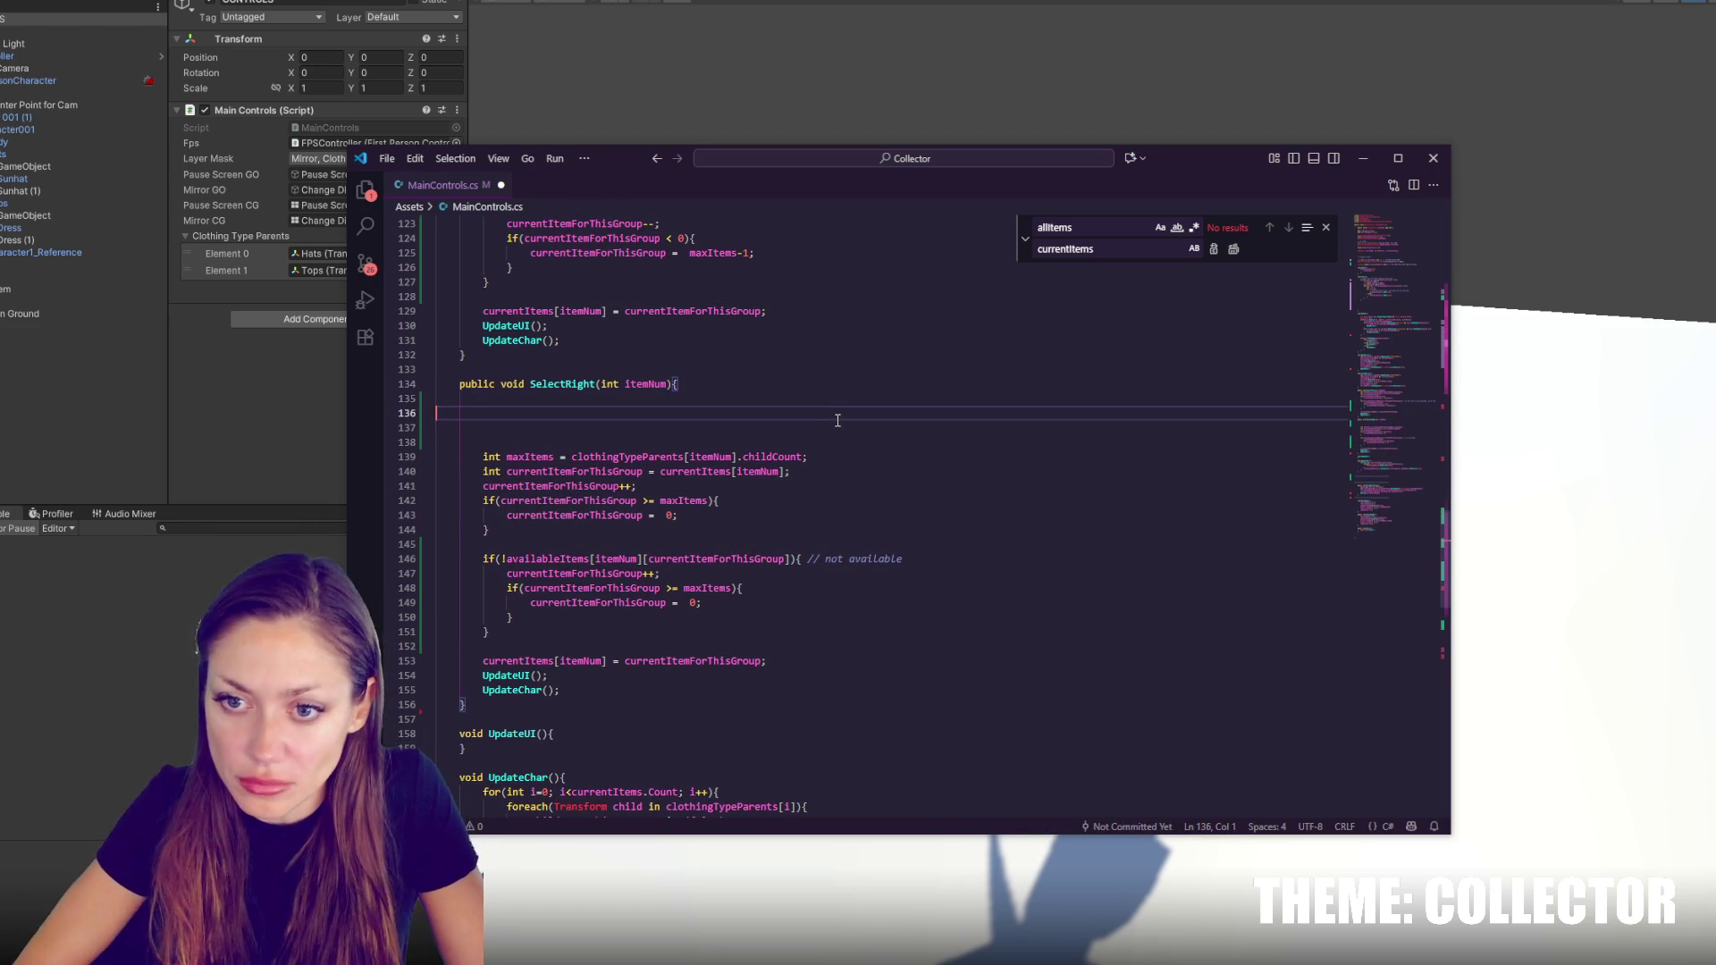
# Add an outer for loop over k < availableItems.Count that logs "k " + k
pyautogui.write('for(int ')
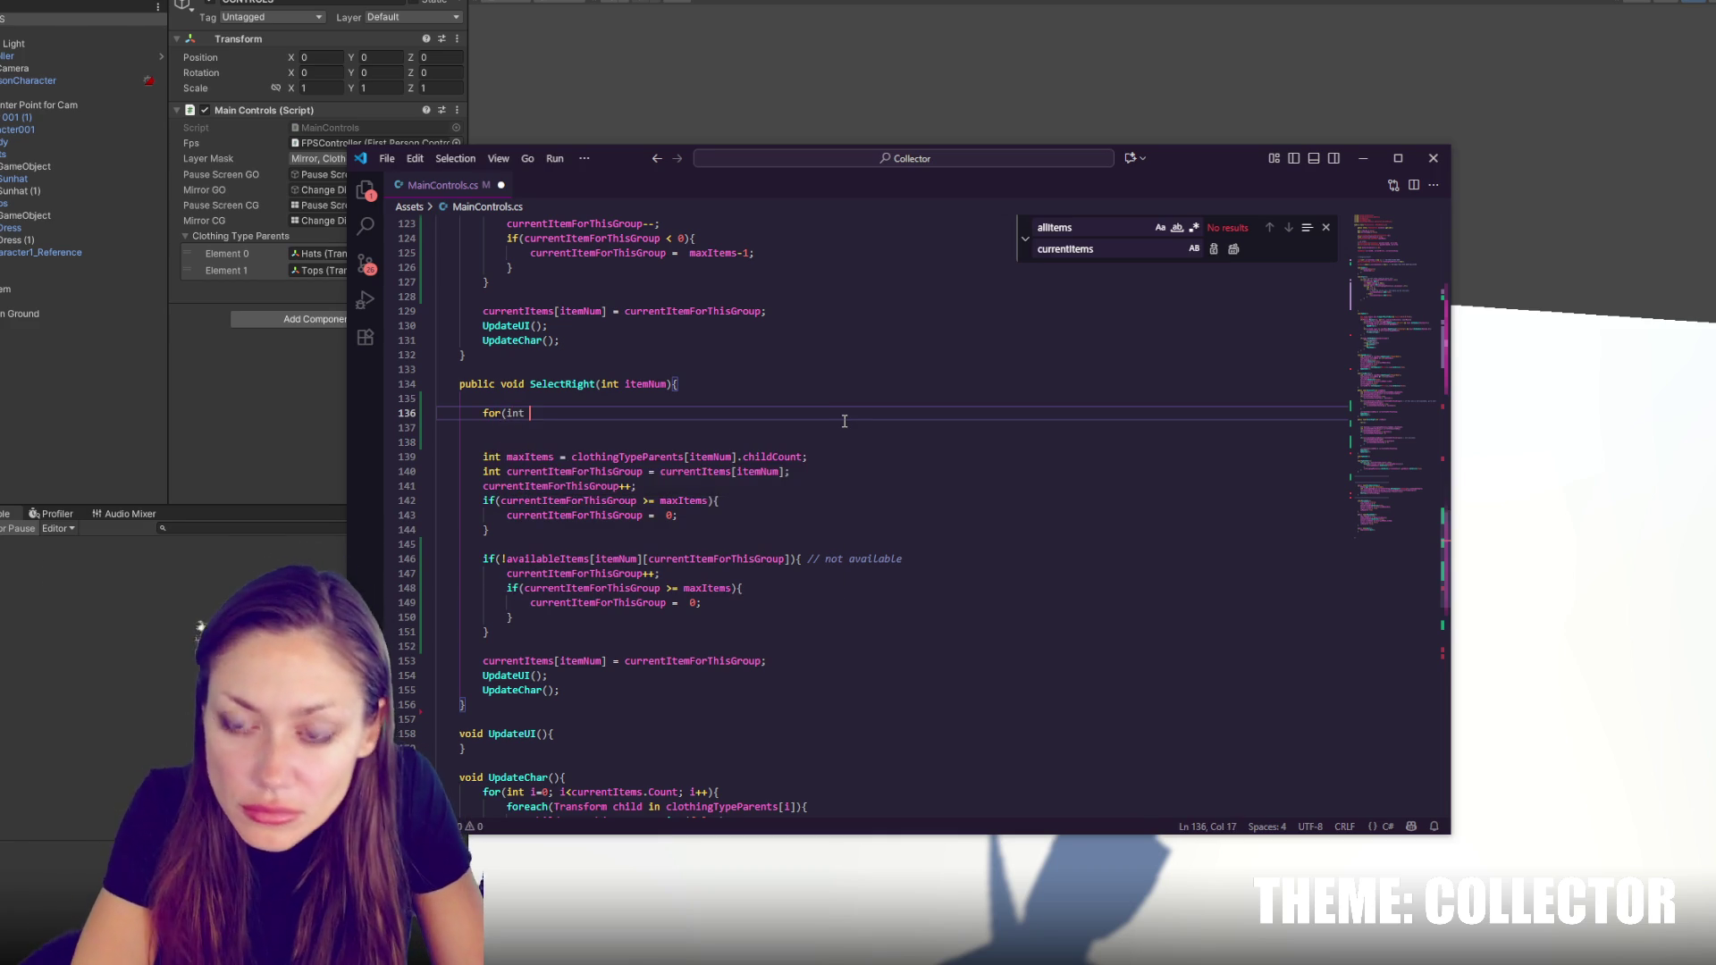
pyautogui.write('k =0')
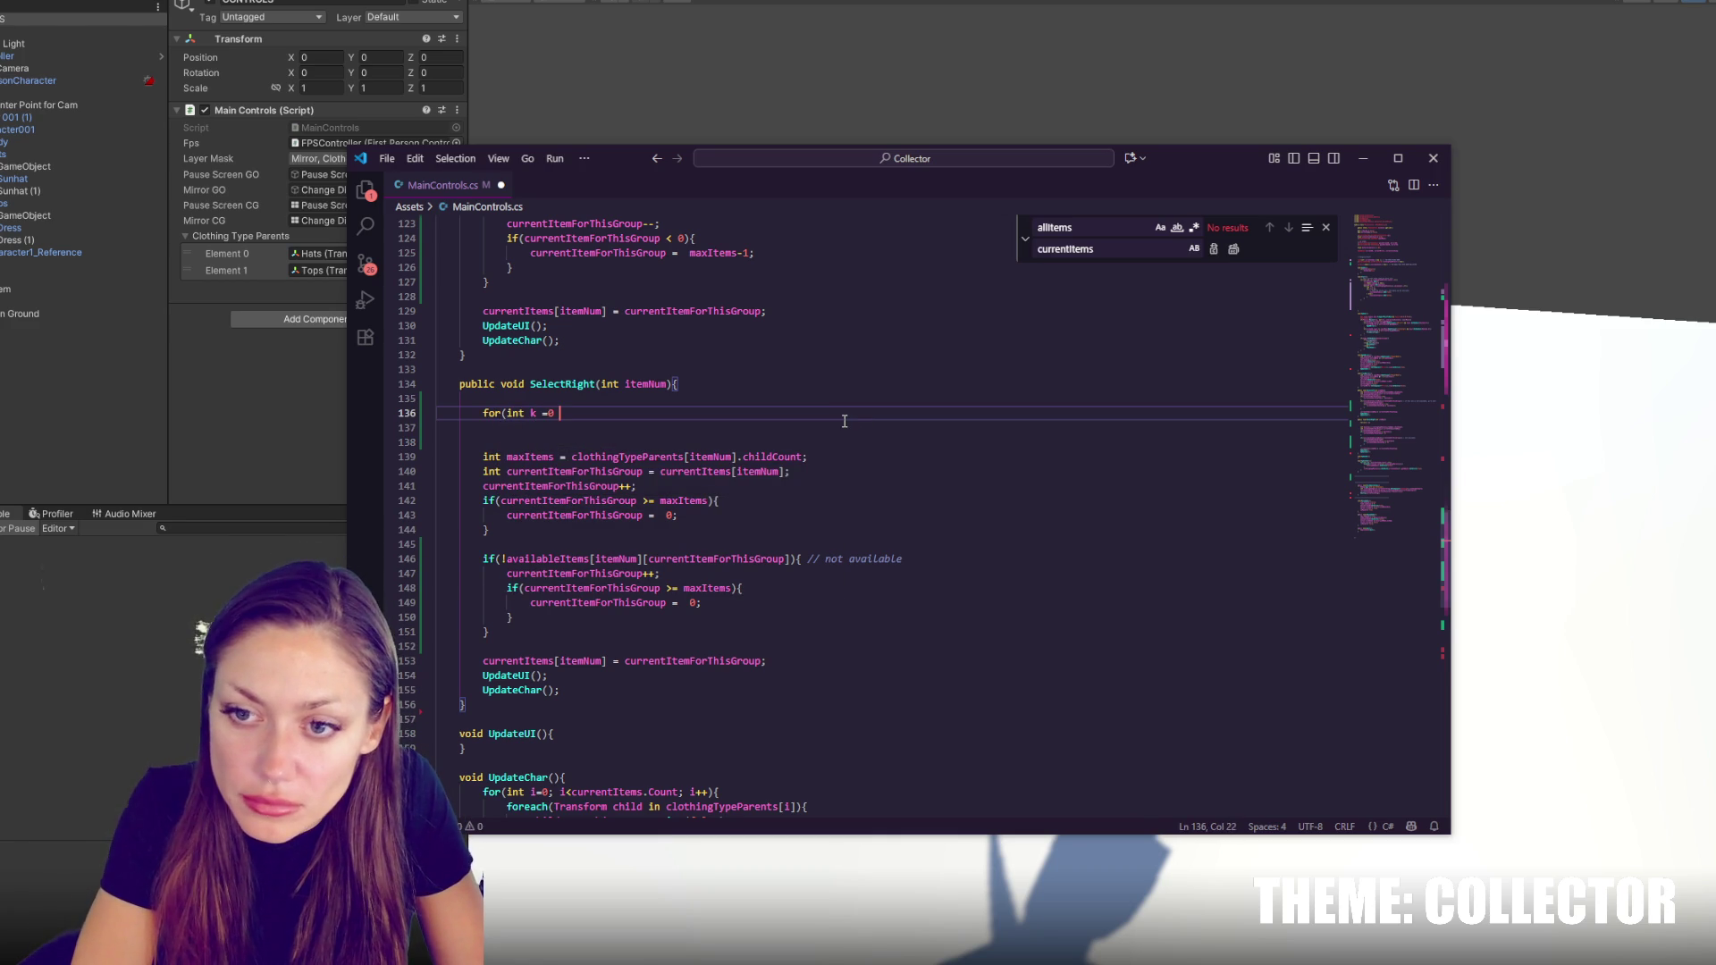
pyautogui.press('BackSpace')
pyautogui.write('k<a')
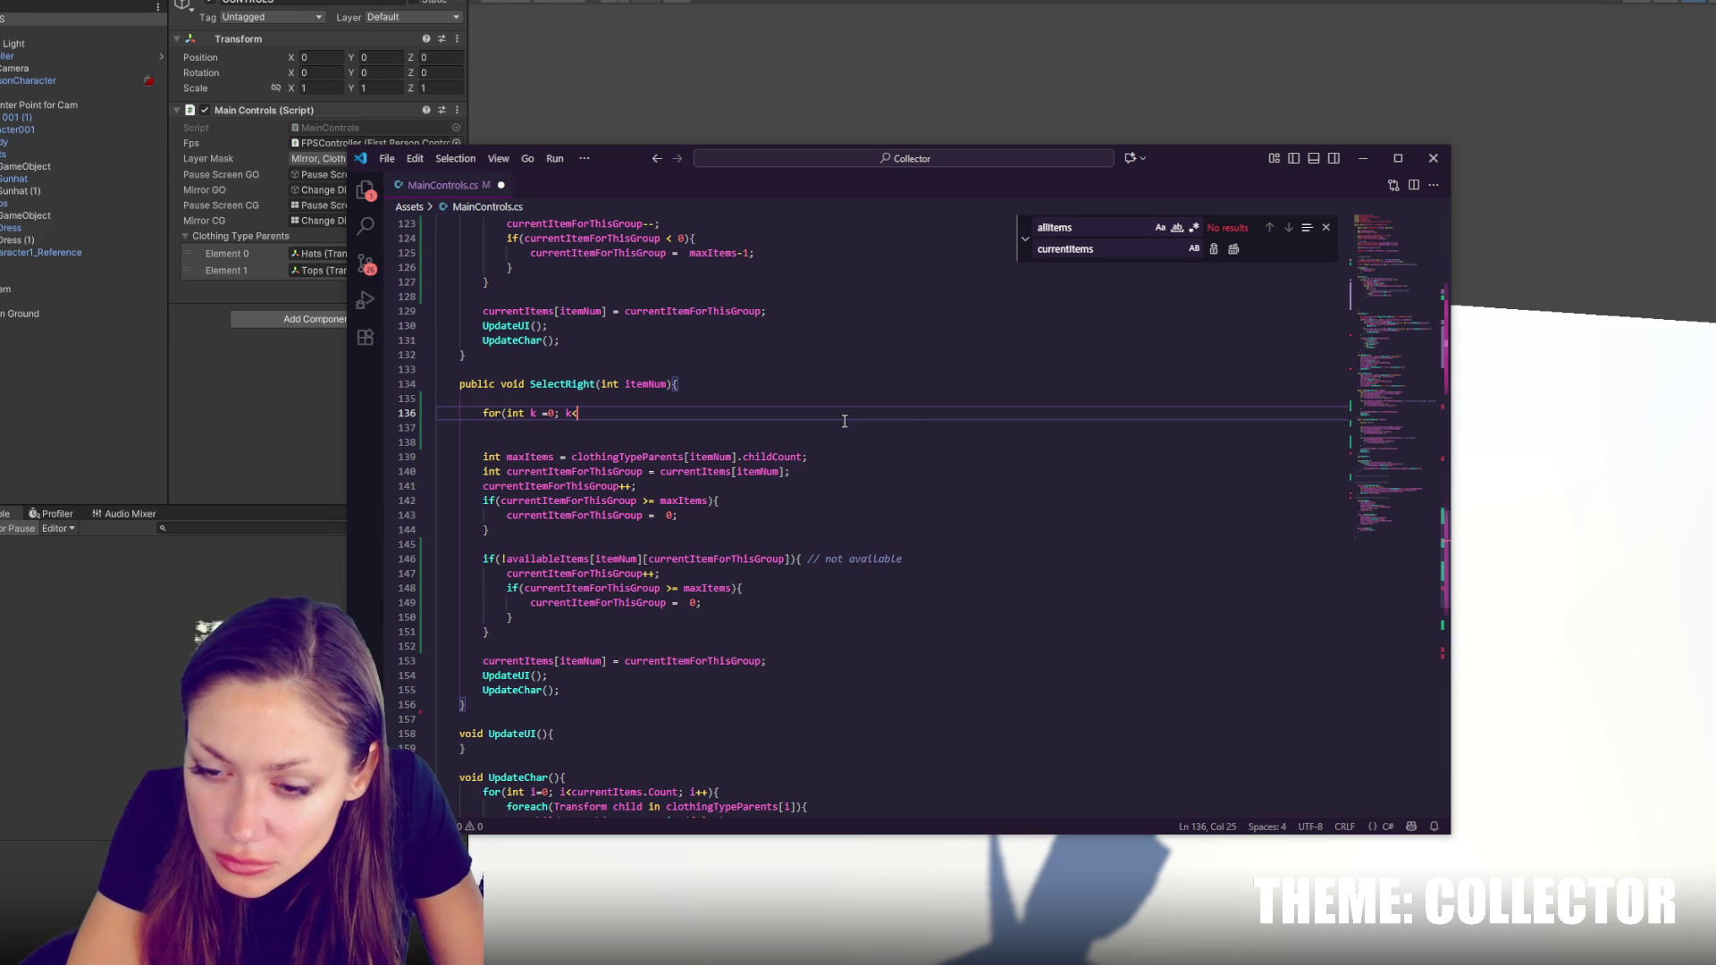
pyautogui.write('vilable')
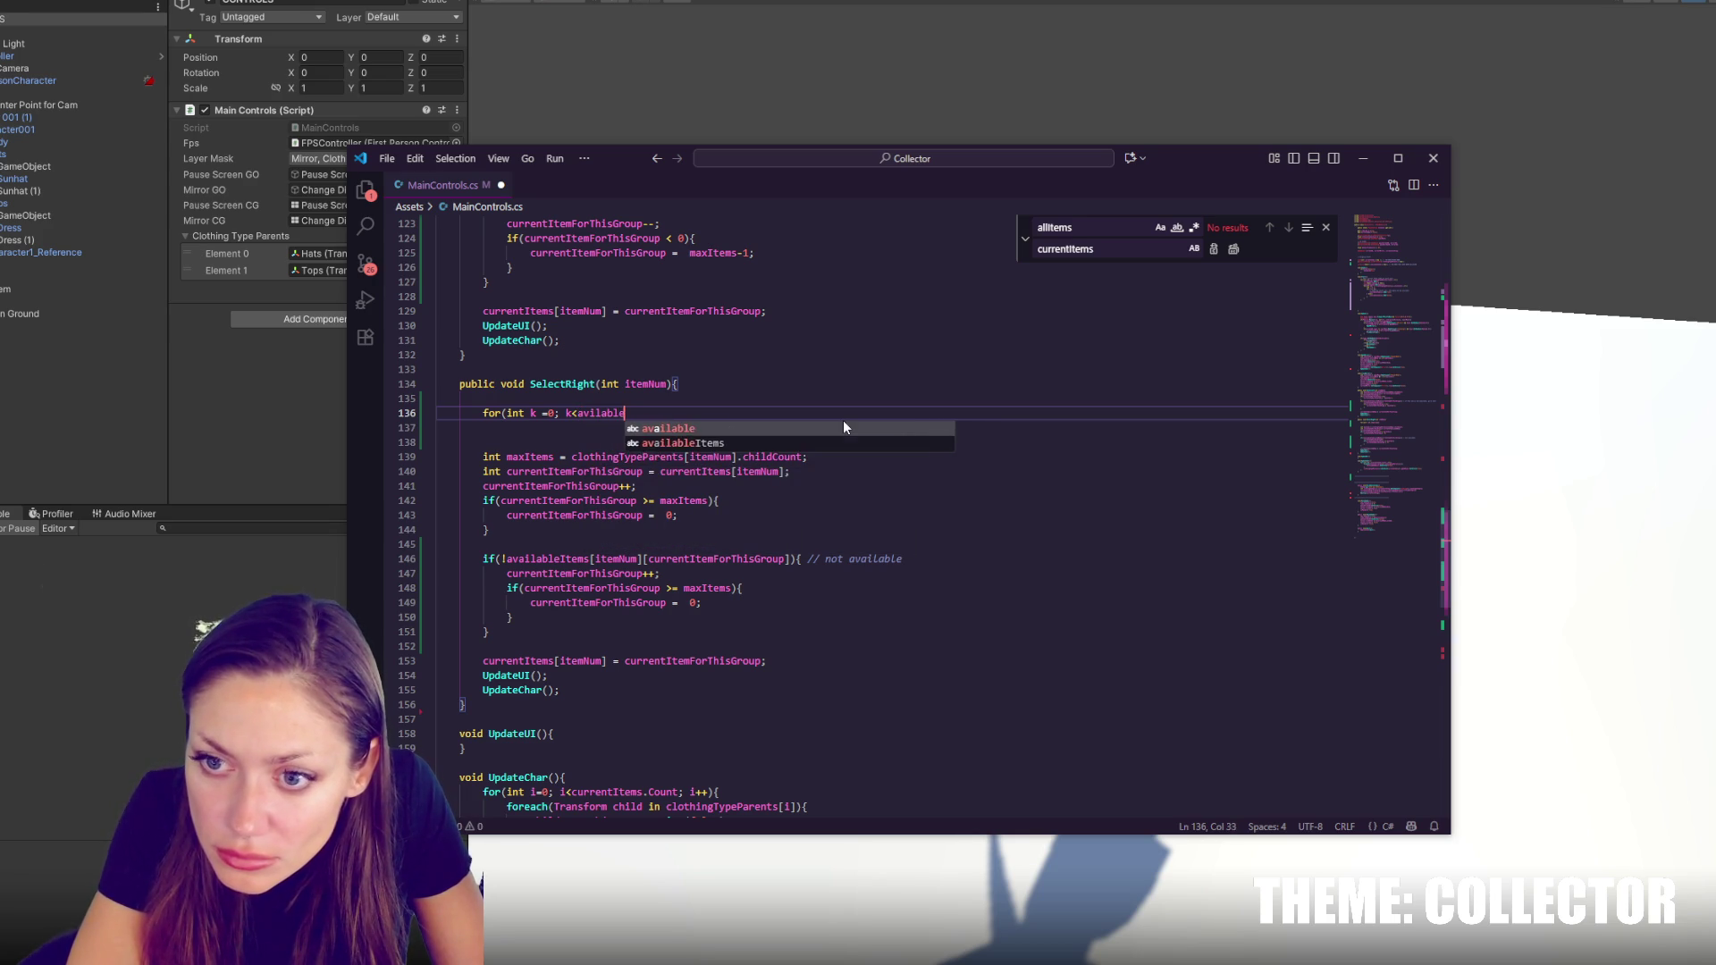
pyautogui.press('Down')
pyautogui.press('Return')
pyautogui.write('[')
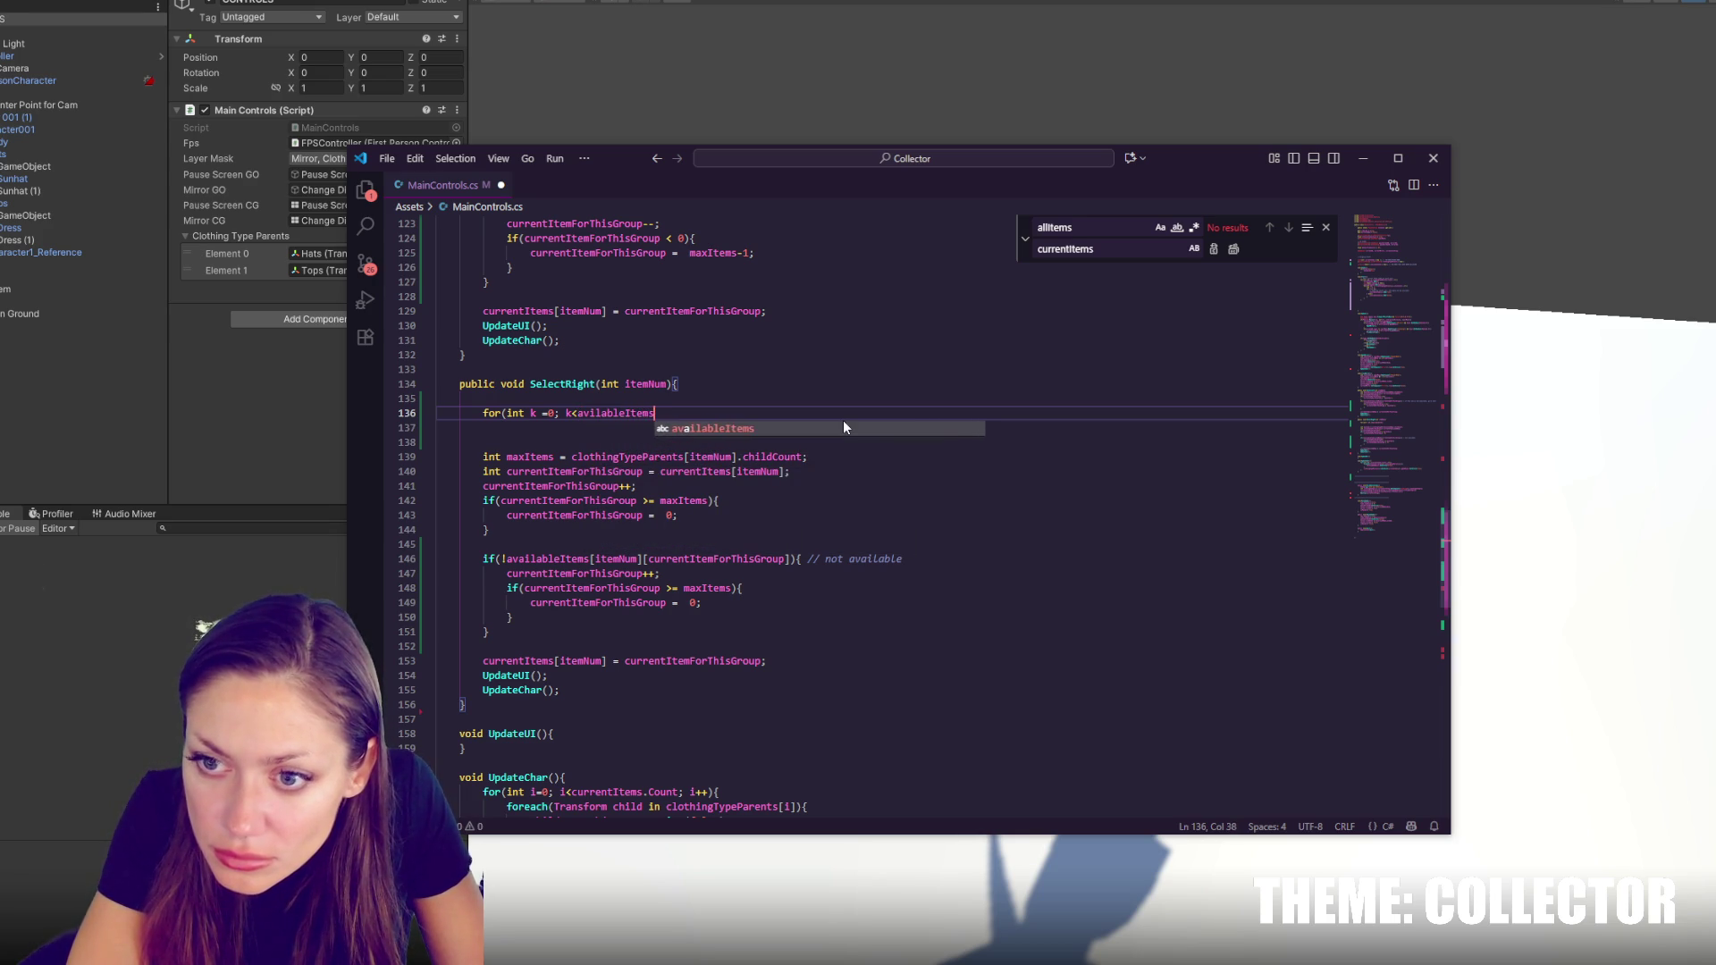
pyautogui.write('Count; k++){')
pyautogui.press('Return')
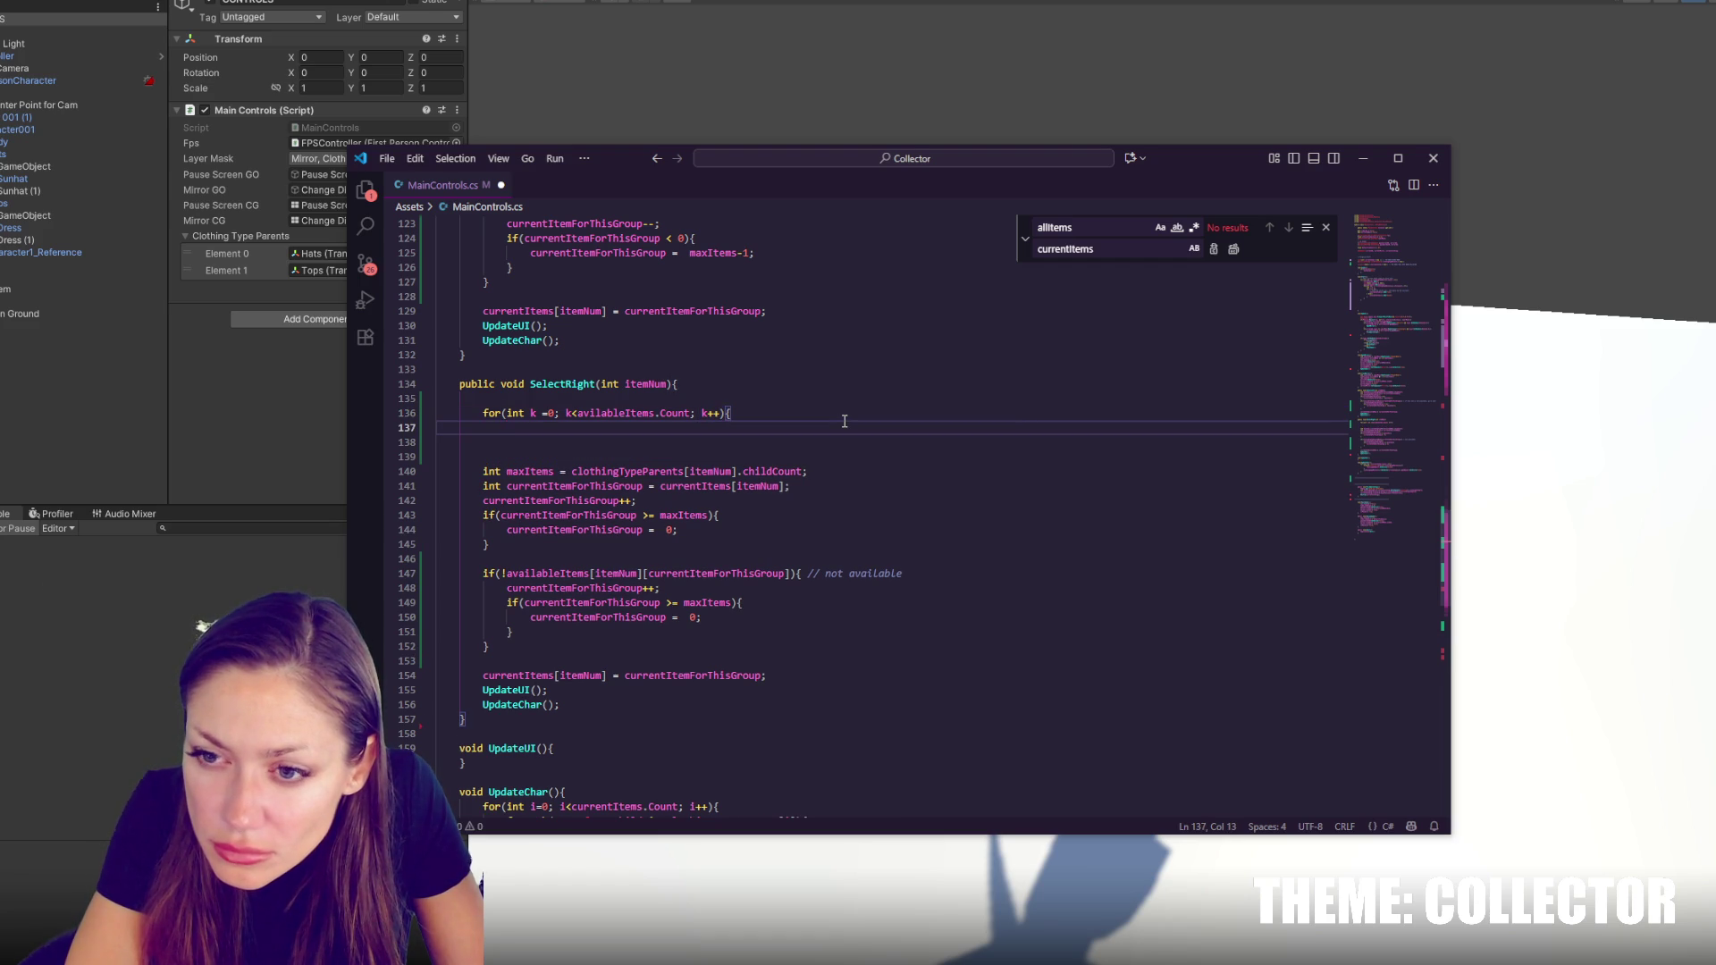
pyautogui.write('Debug.Log("k ')
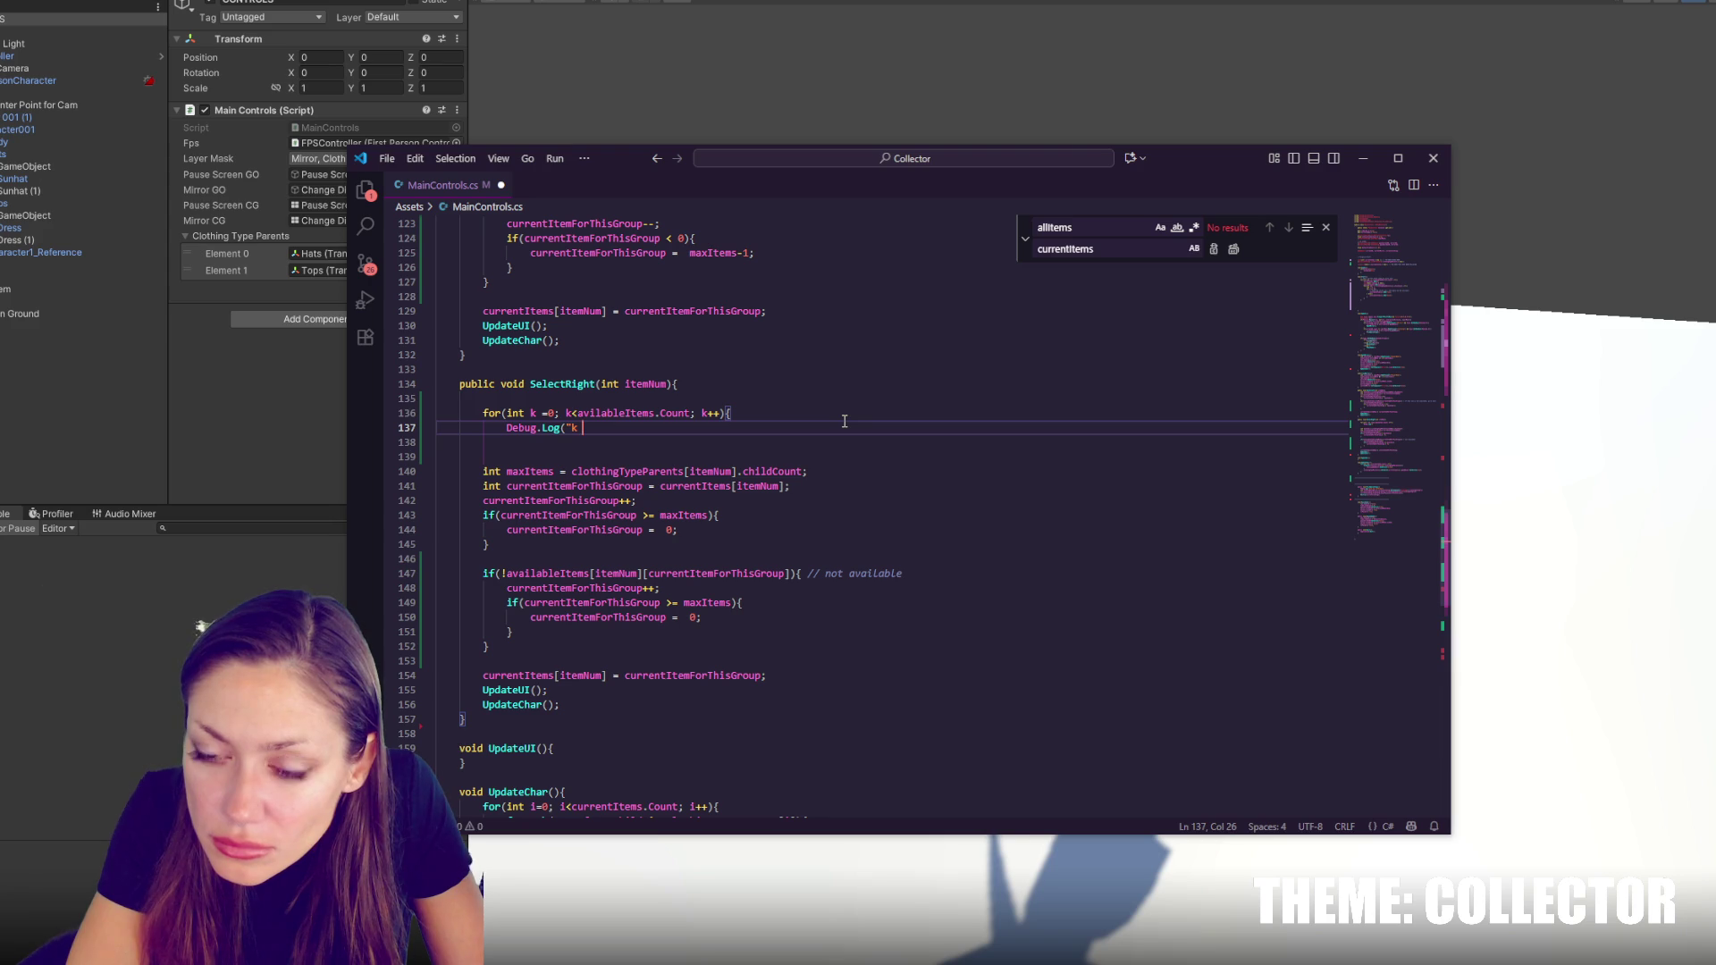
pyautogui.write('" + ')
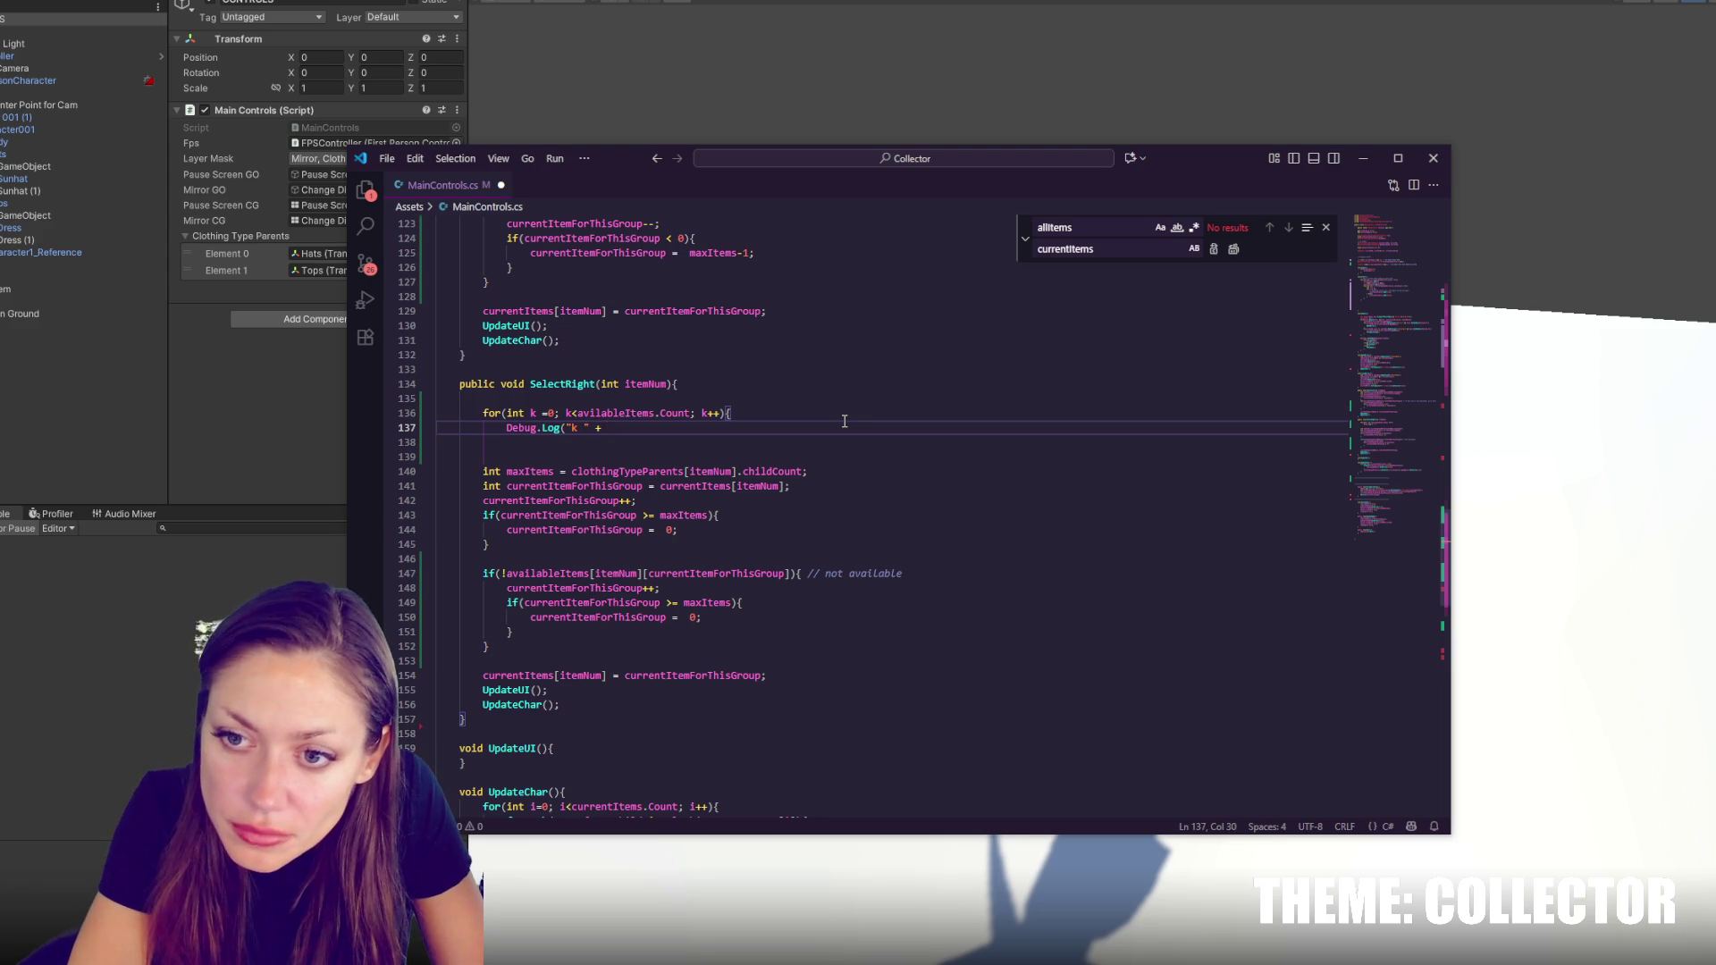
pyautogui.write('k);')
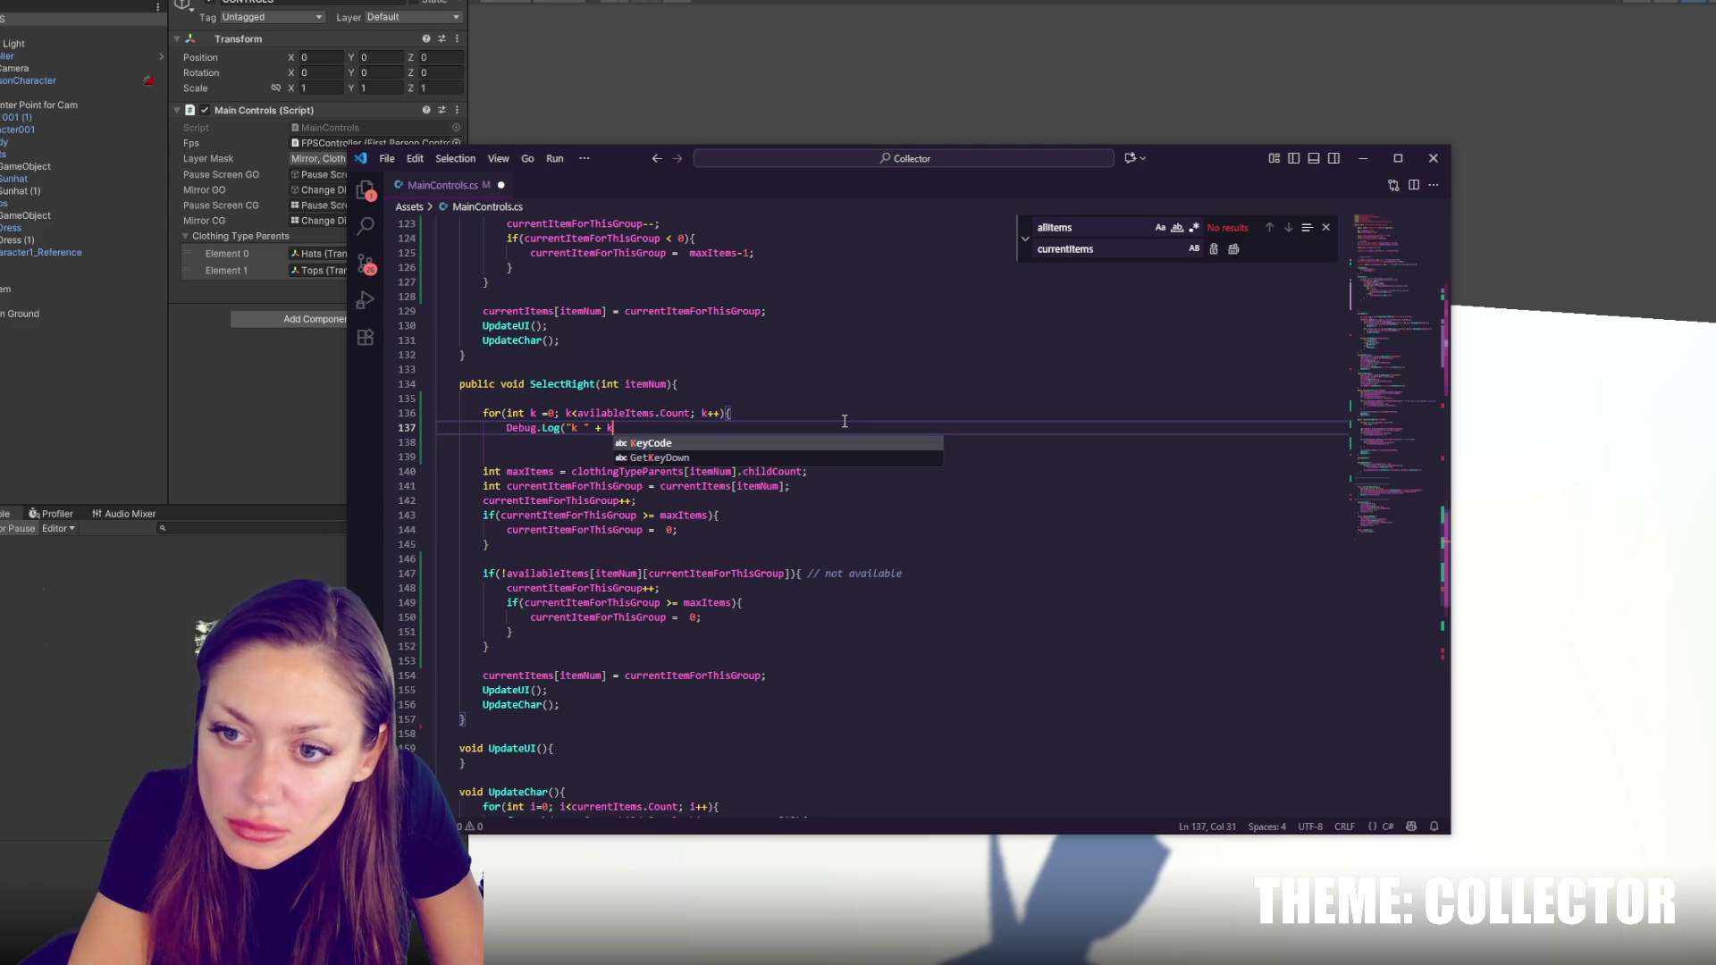
pyautogui.press('Return')
# Nest an inner for loop over l up to availableItems[k].Count inside it
pyautogui.write('for ')
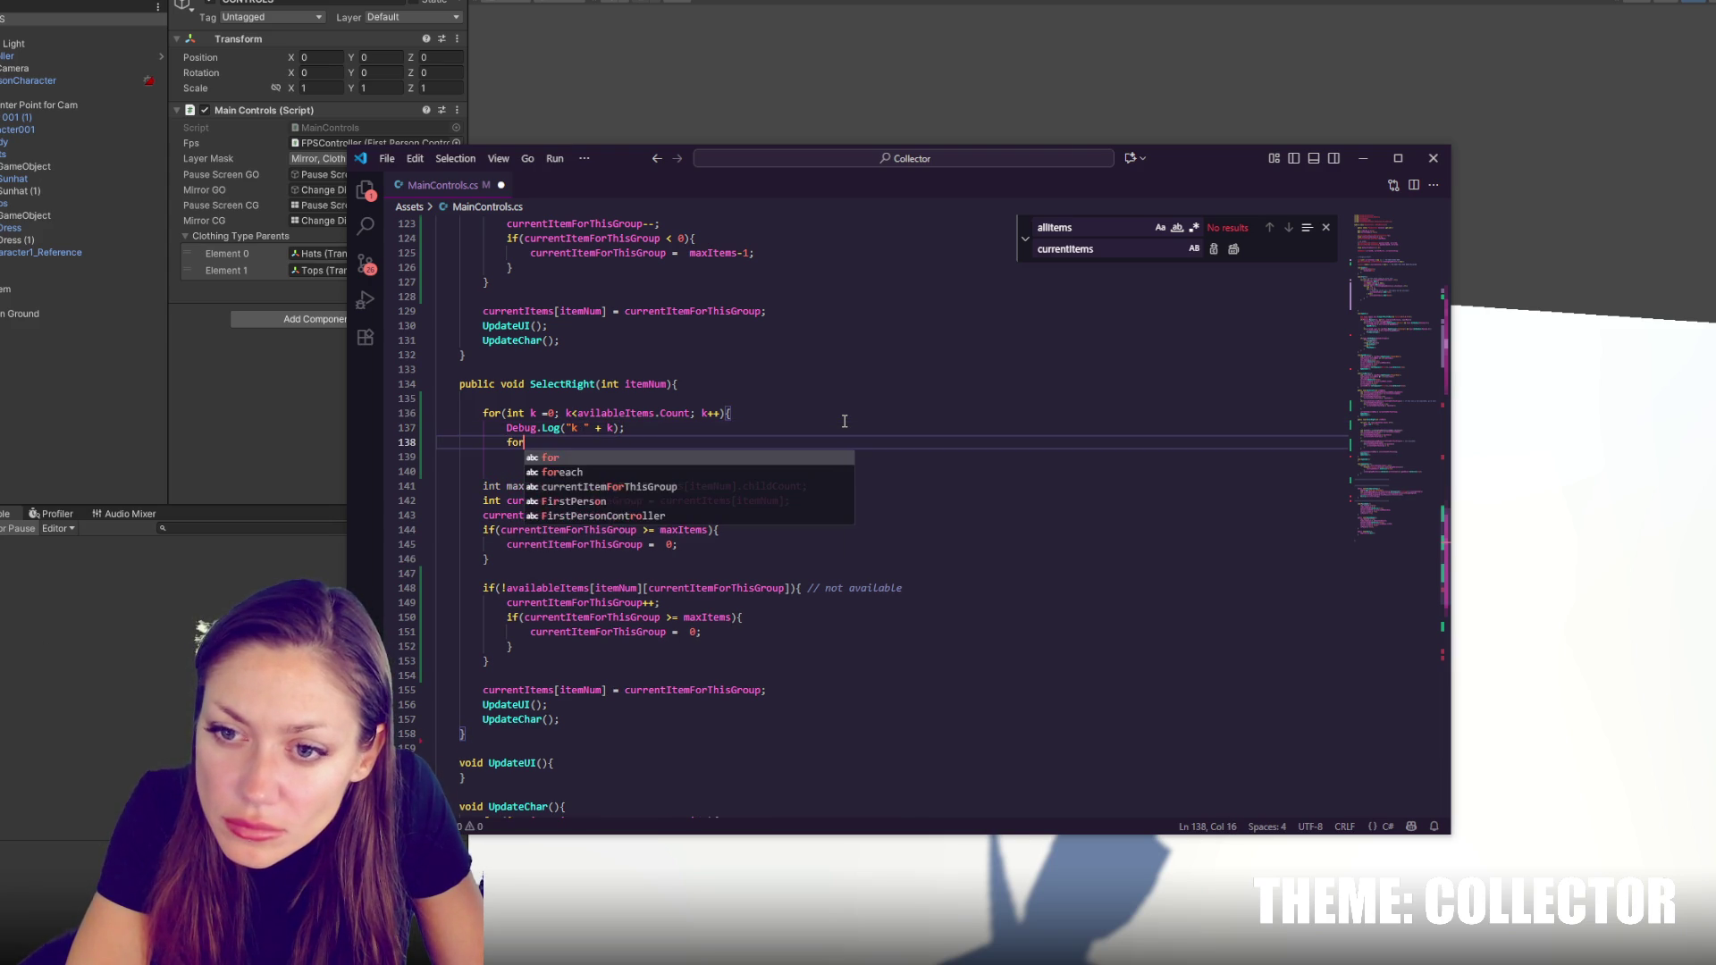
pyautogui.write('int l=0<')
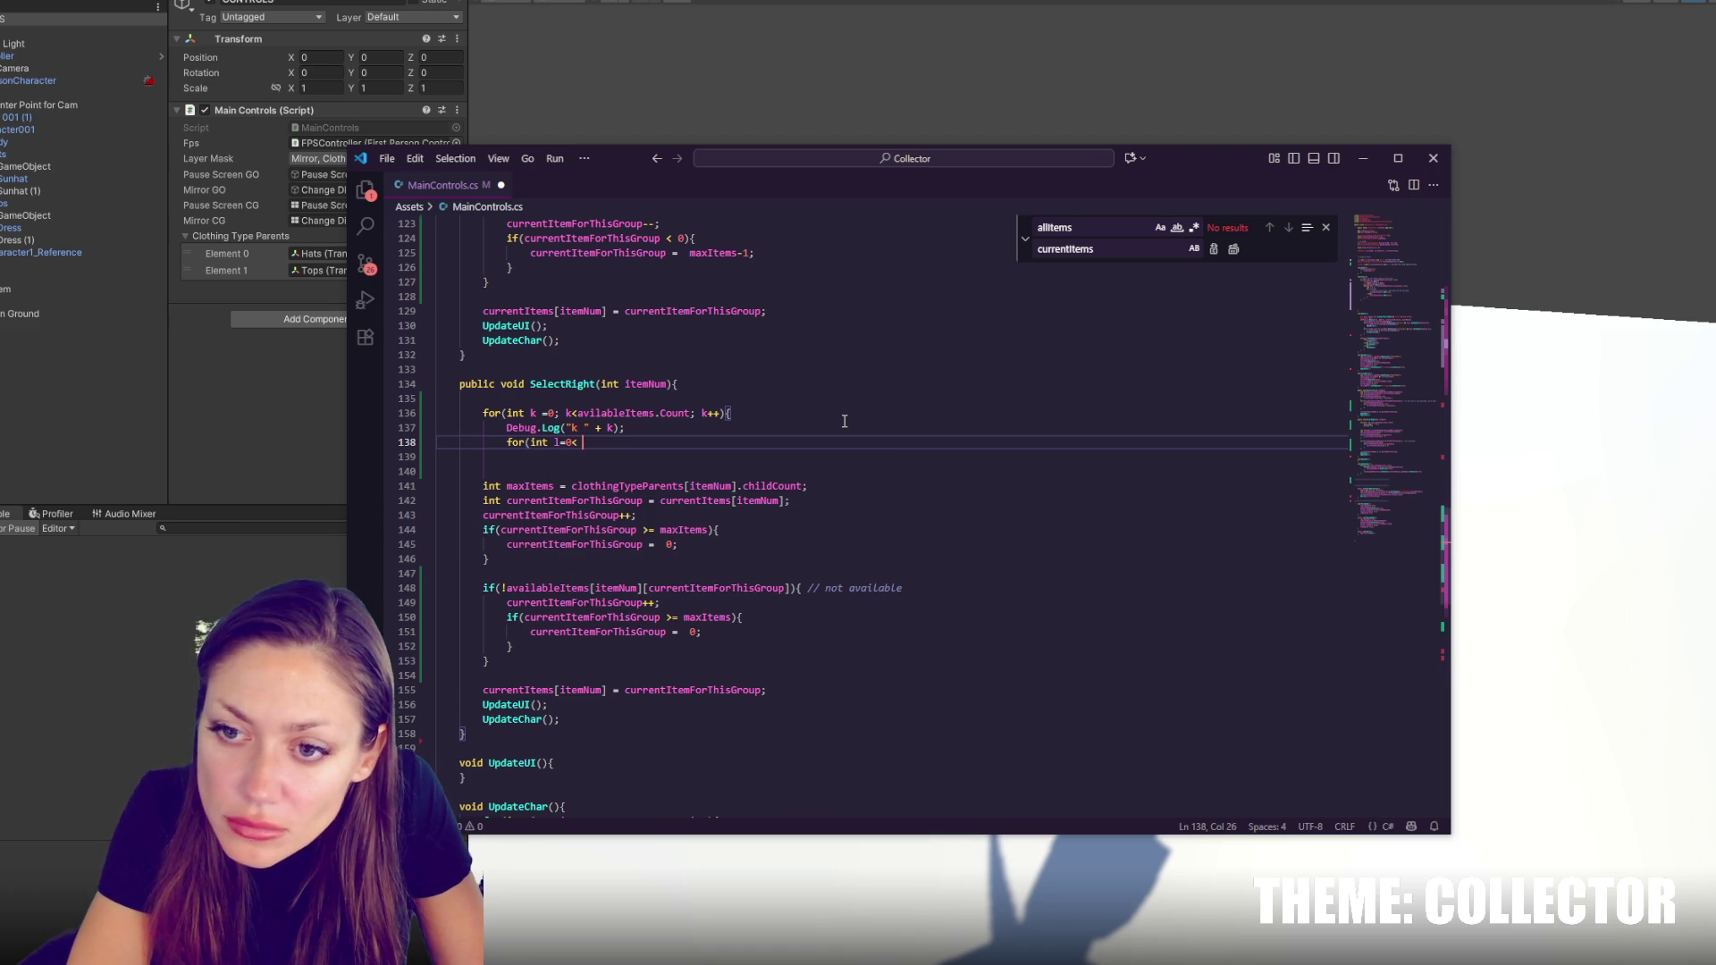
pyautogui.write(' l<acilabl')
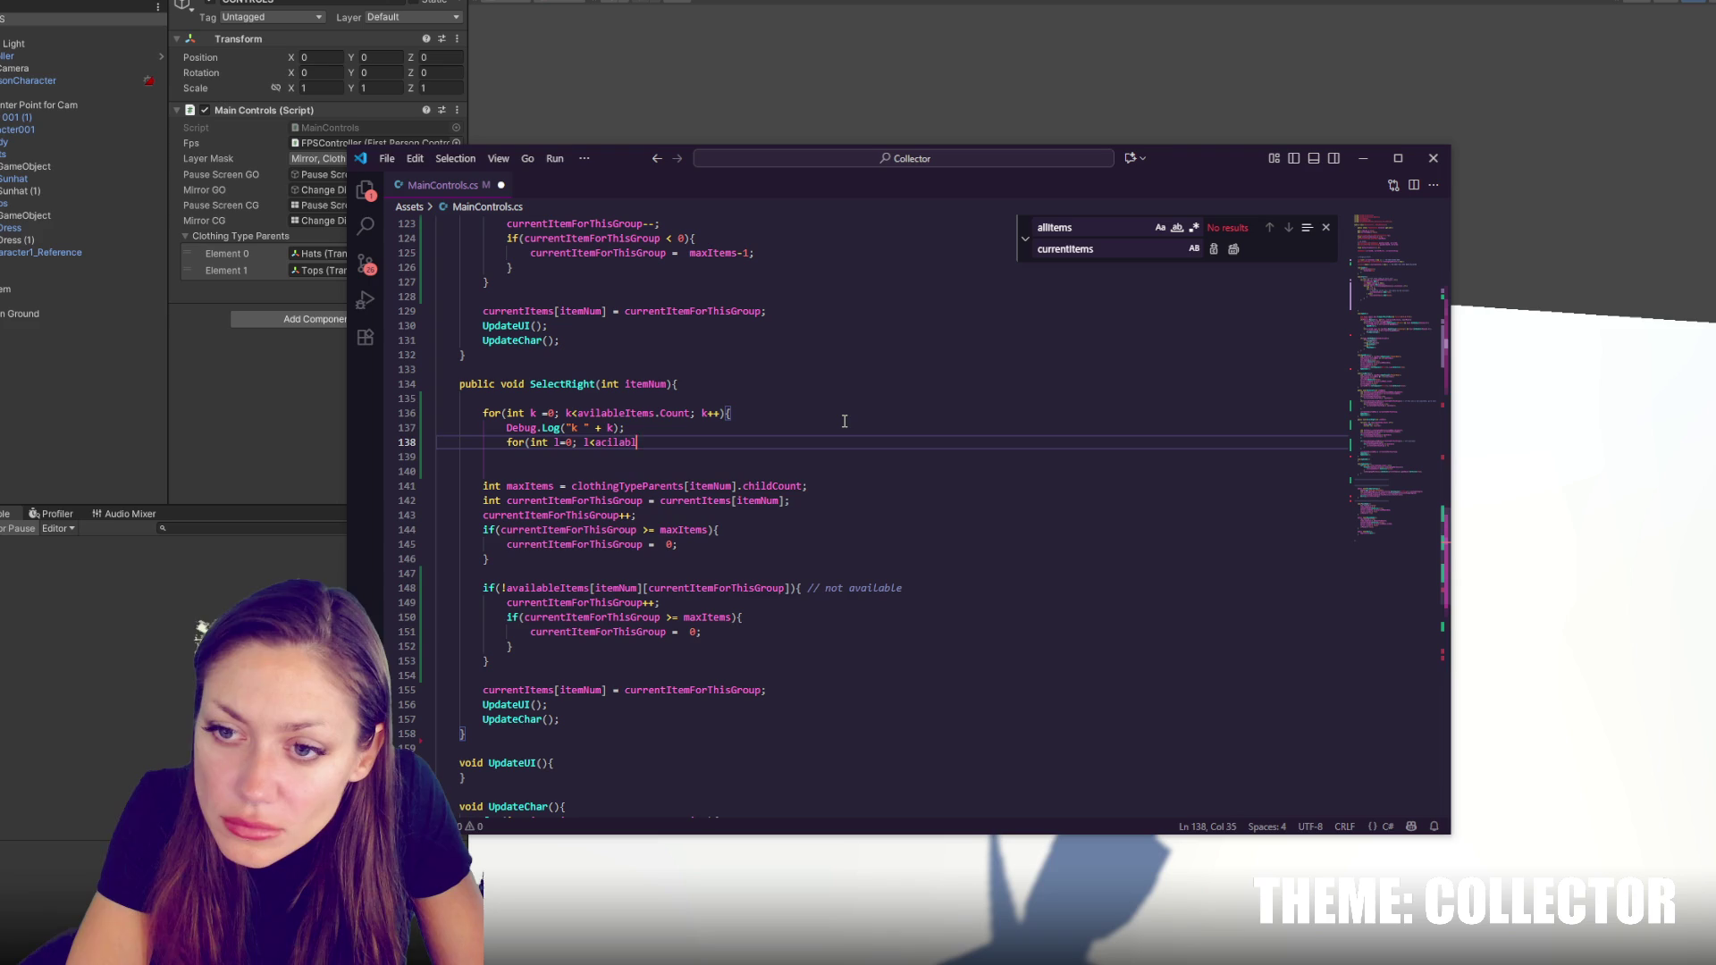
pyautogui.press('BackSpace')
pyautogui.press('BackSpace')
pyautogui.press('BackSpace')
pyautogui.press('BackSpace')
pyautogui.press('BackSpace')
pyautogui.press('BackSpace')
pyautogui.write('va')
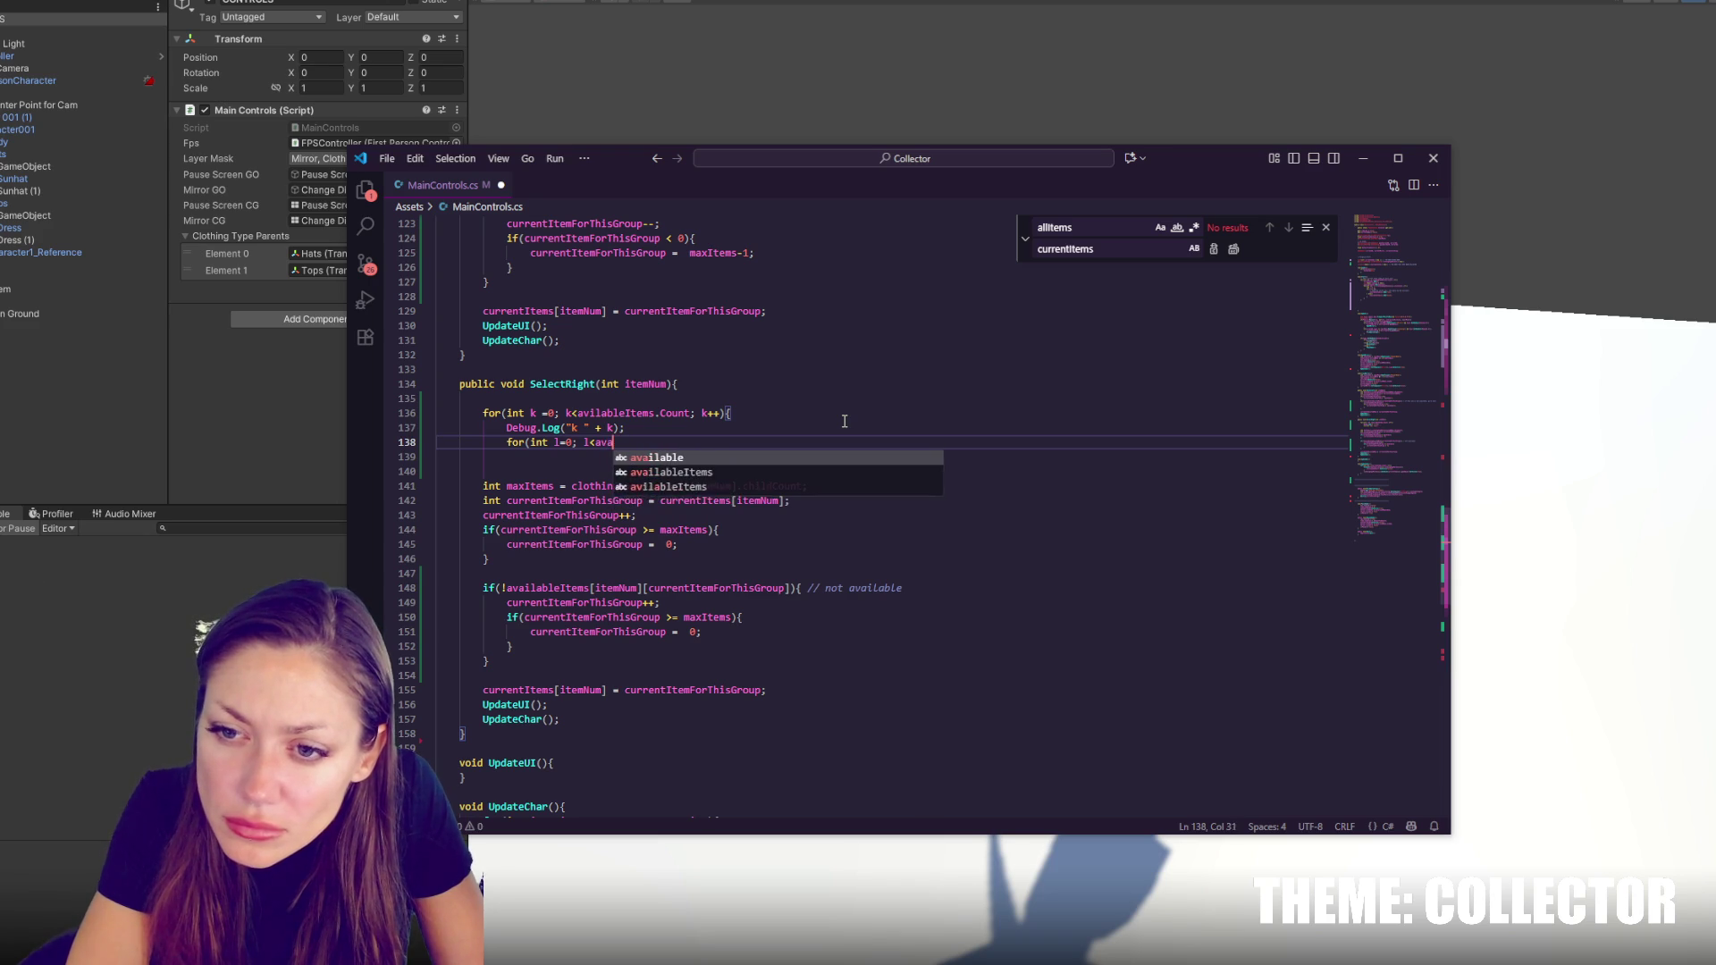
pyautogui.write('ilableItems.')
pyautogui.write('[k]')
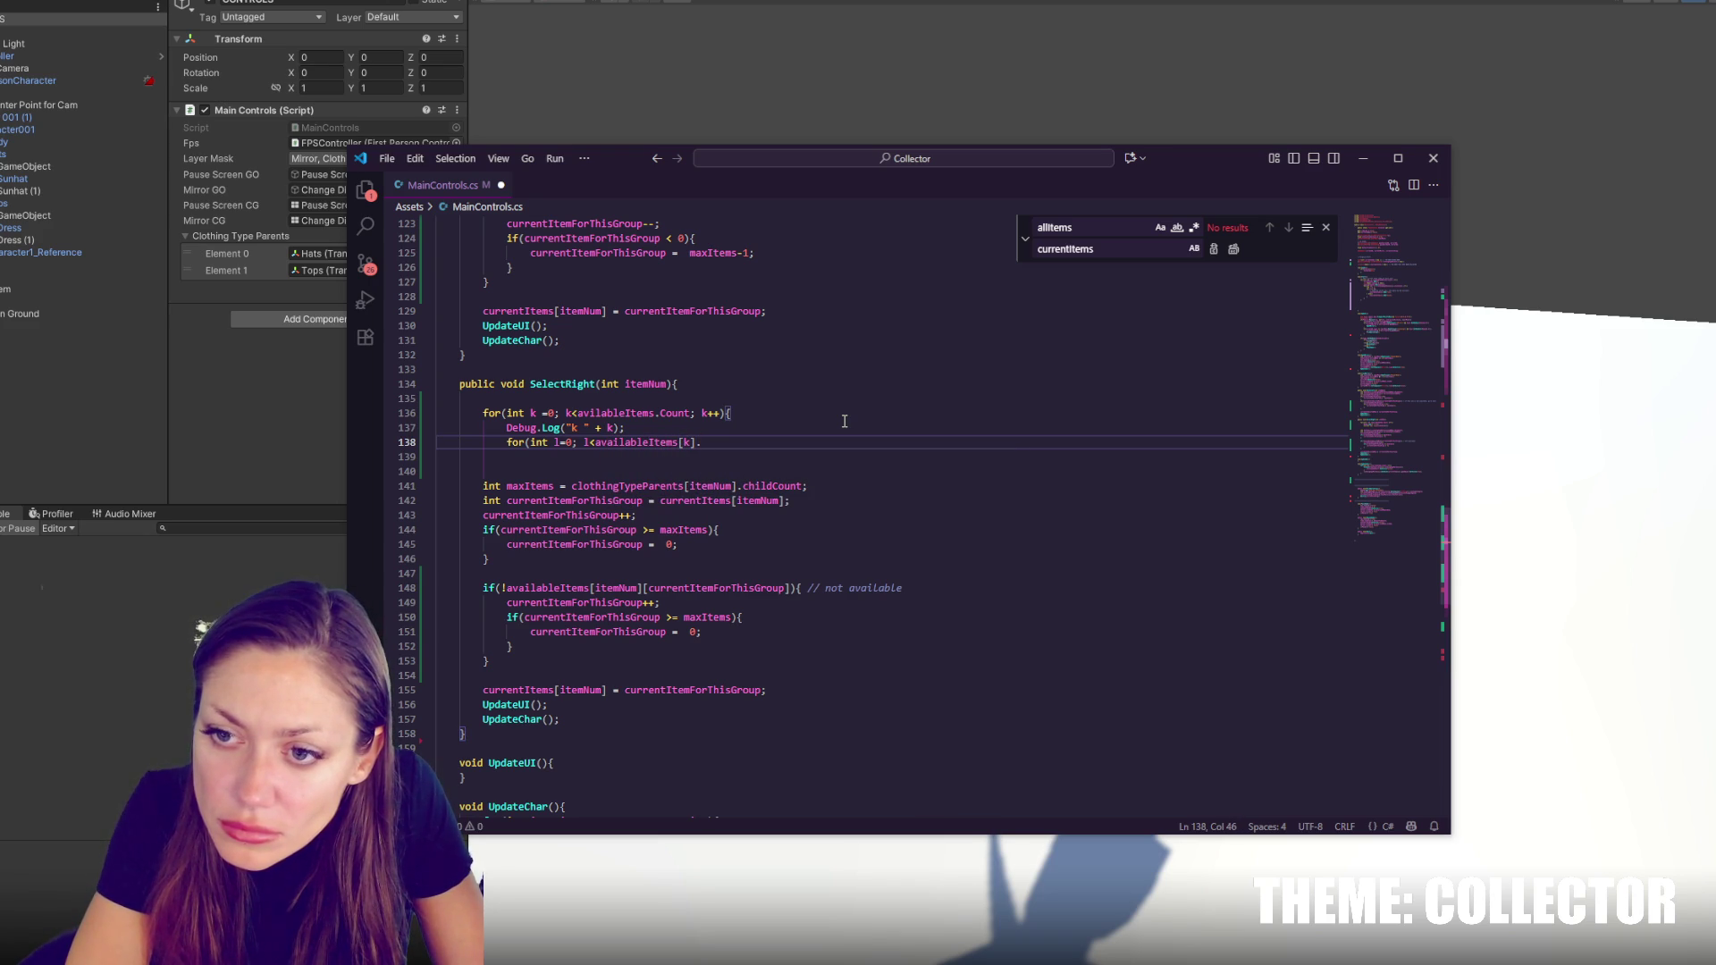
pyautogui.write('Count; l')
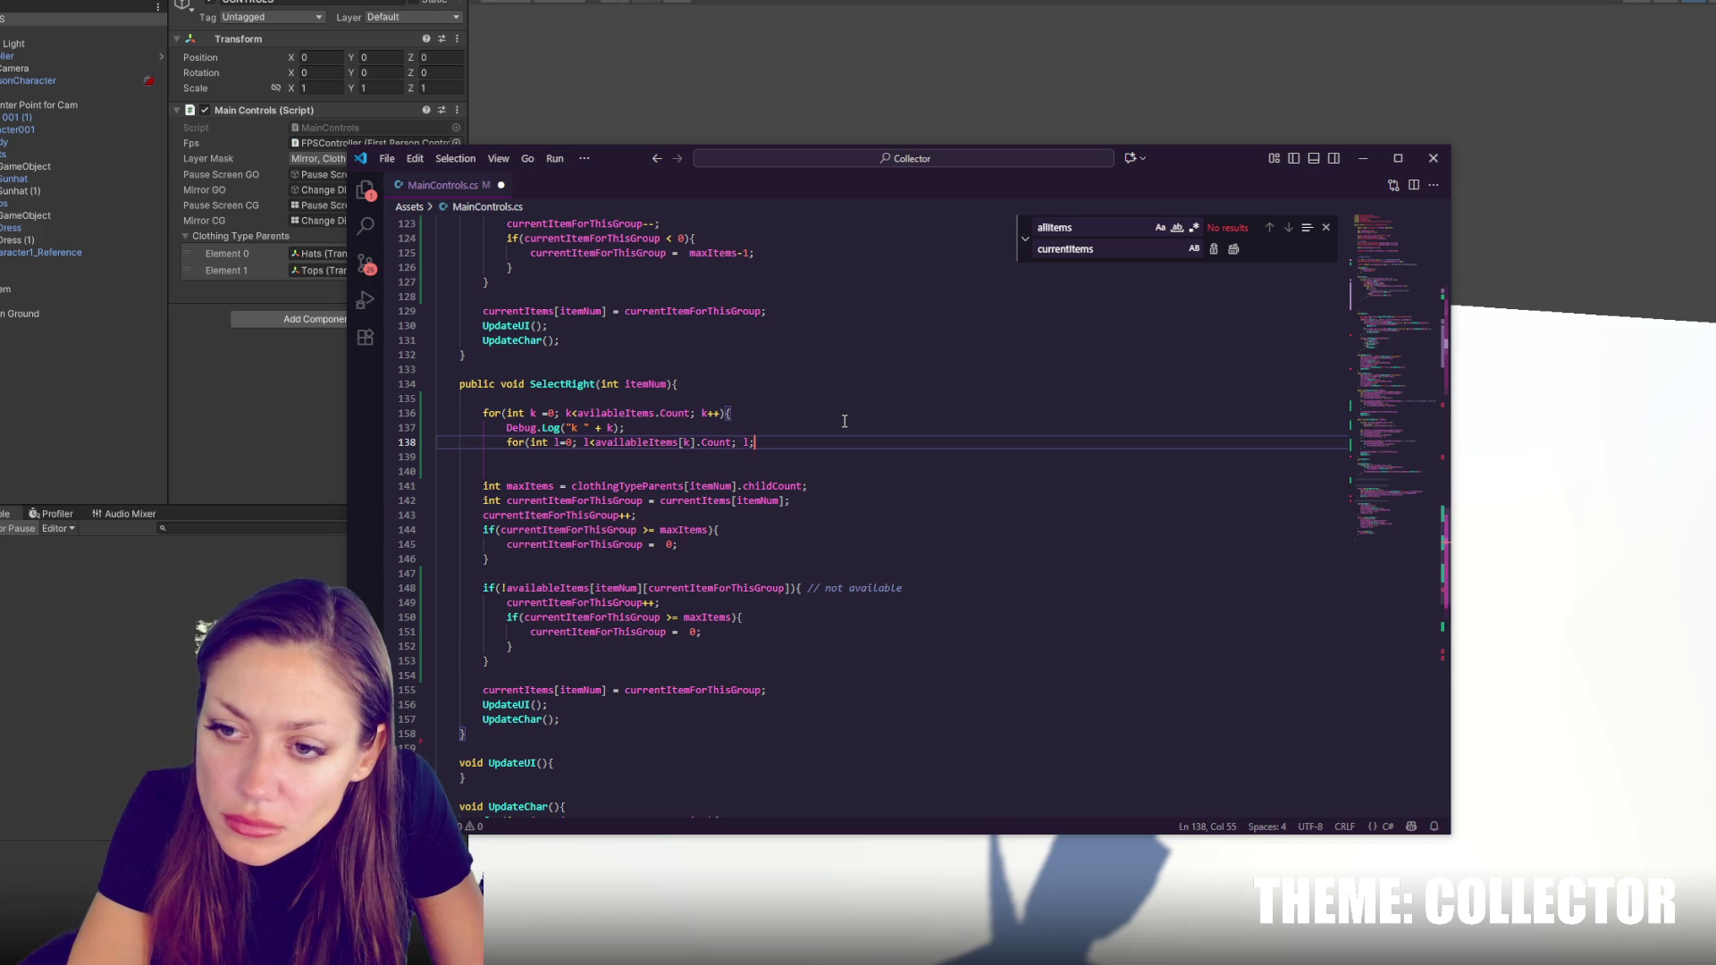
pyautogui.write('{')
pyautogui.press('Return')
pyautogui.press('Down')
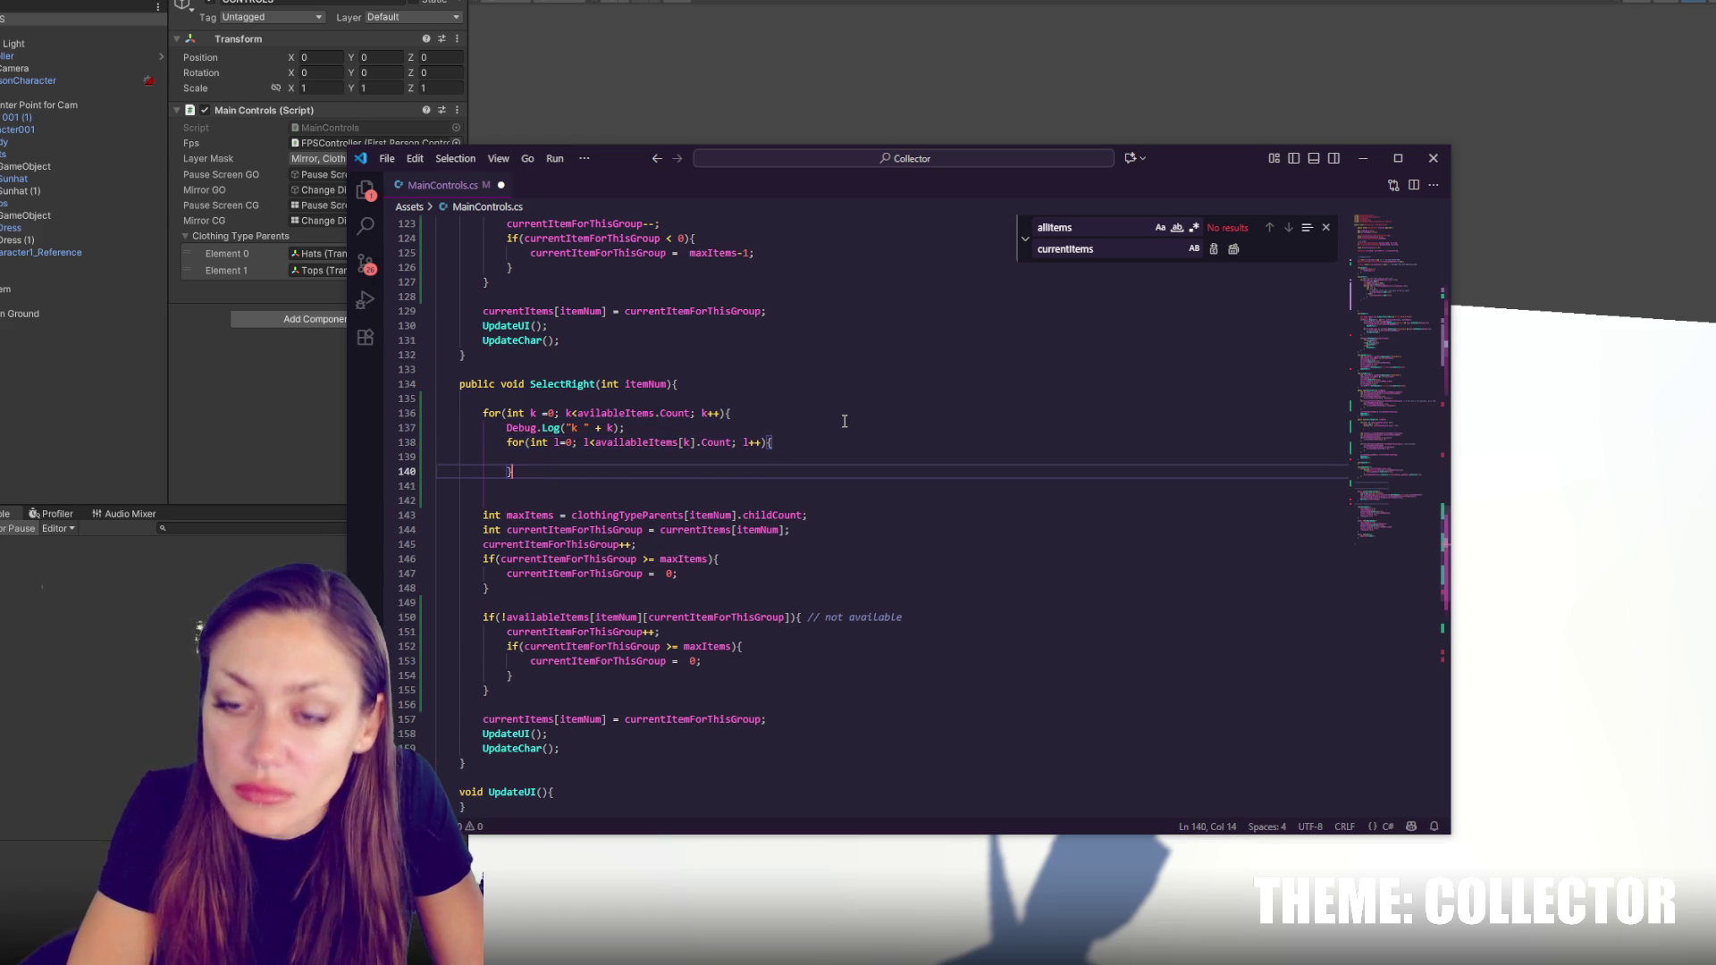
# Duplicate the k log line into the inner loop, change it to log l, and remove the blank line
pyautogui.tripleClick(786, 423)
pyautogui.hotkey('ctrl', 'c')
pyautogui.press('Down')
pyautogui.press('Down')
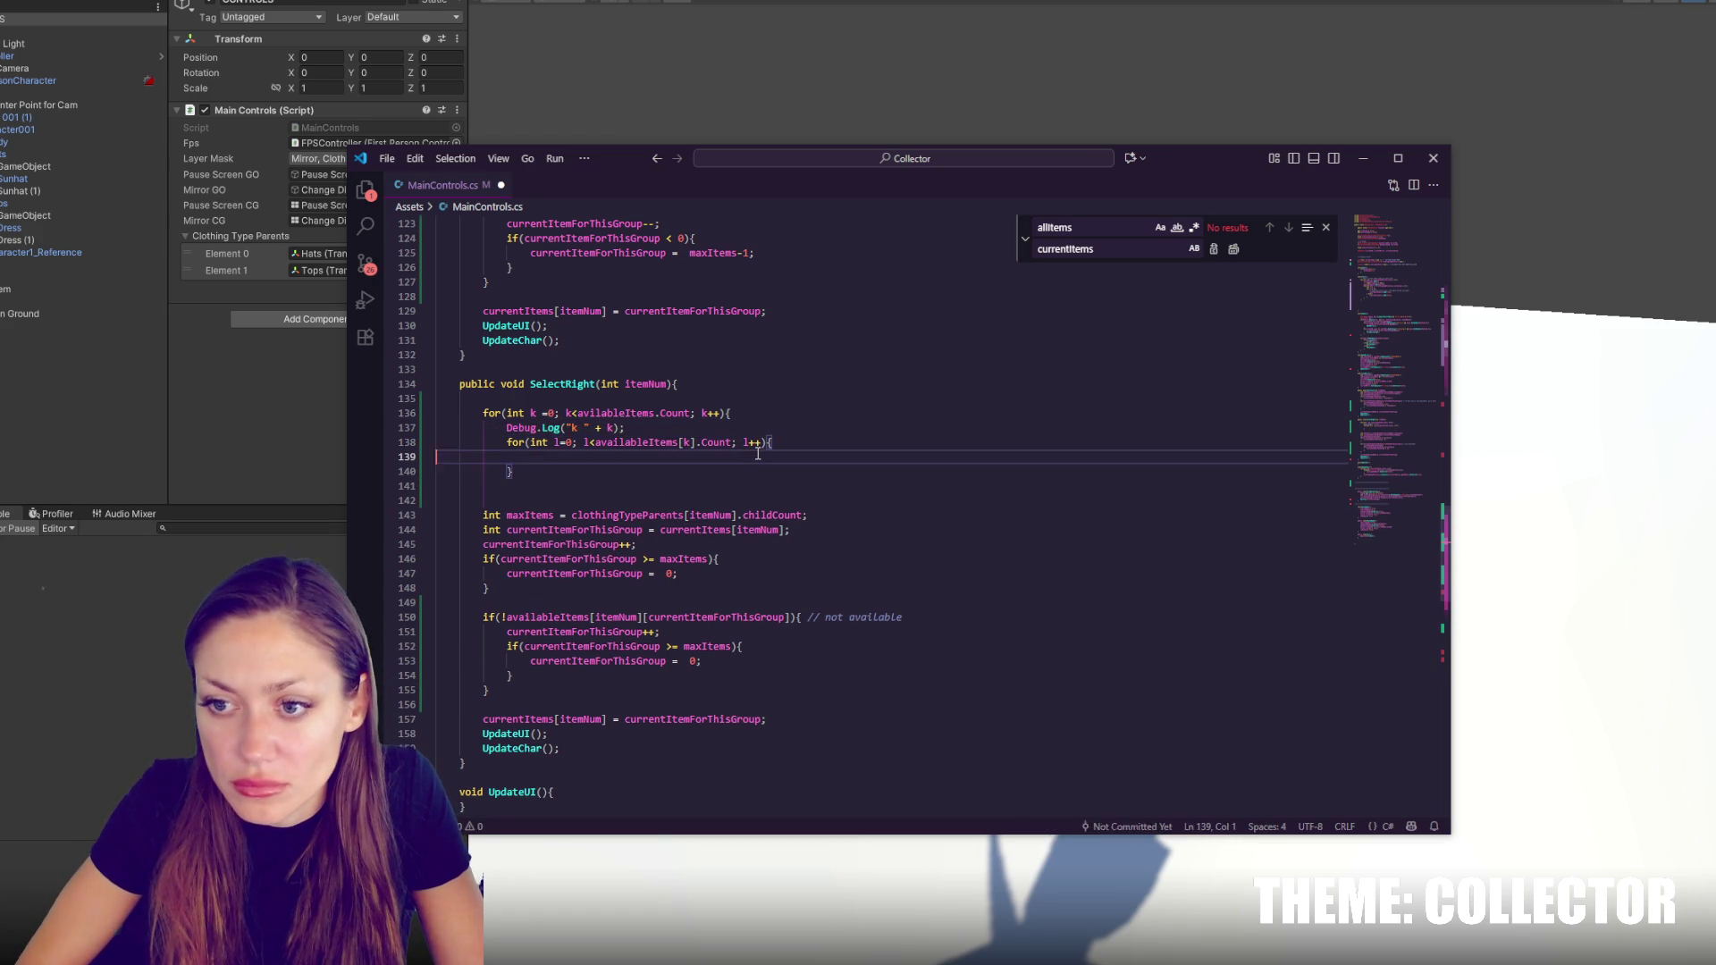
pyautogui.hotkey('ctrl', 'v')
pyautogui.press('Up')
pyautogui.press('End')
pyautogui.press('Left')
pyautogui.press('Left')
pyautogui.press('Left')
pyautogui.press('Delete')
pyautogui.write('l')
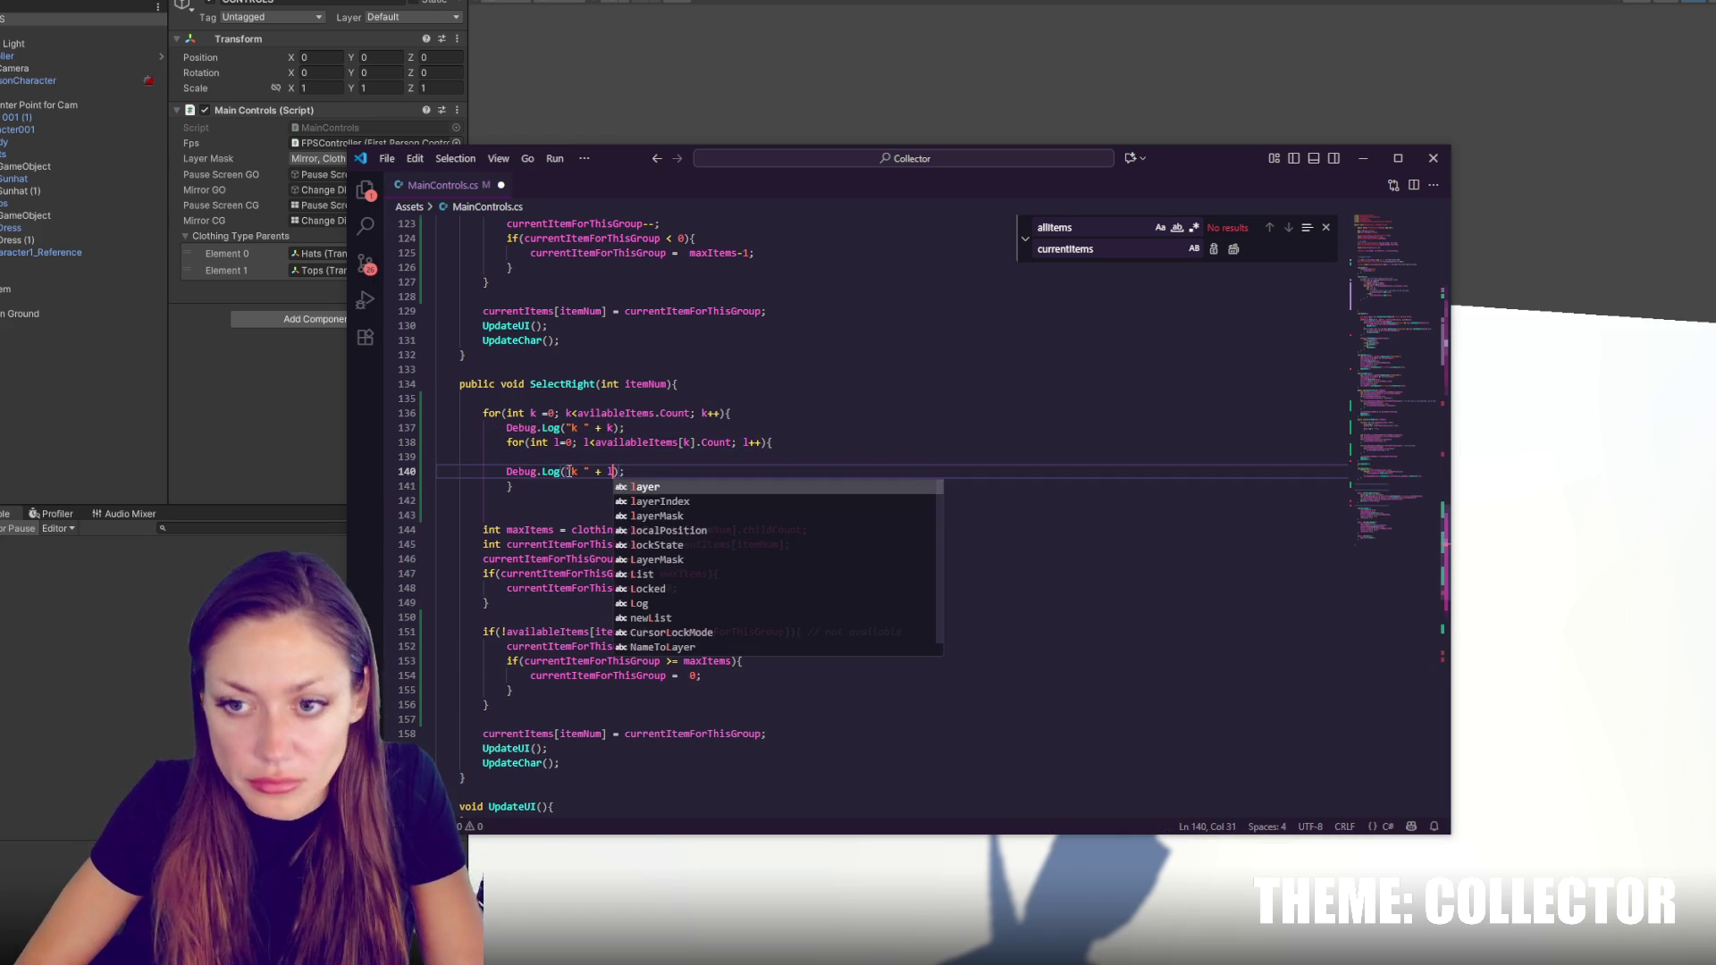
pyautogui.click(514, 471)
pyautogui.press('Tab')
pyautogui.hotkey('ctrl', 'z')
pyautogui.moveTo(530, 456); pyautogui.dragTo(810, 444)
pyautogui.press('BackSpace')
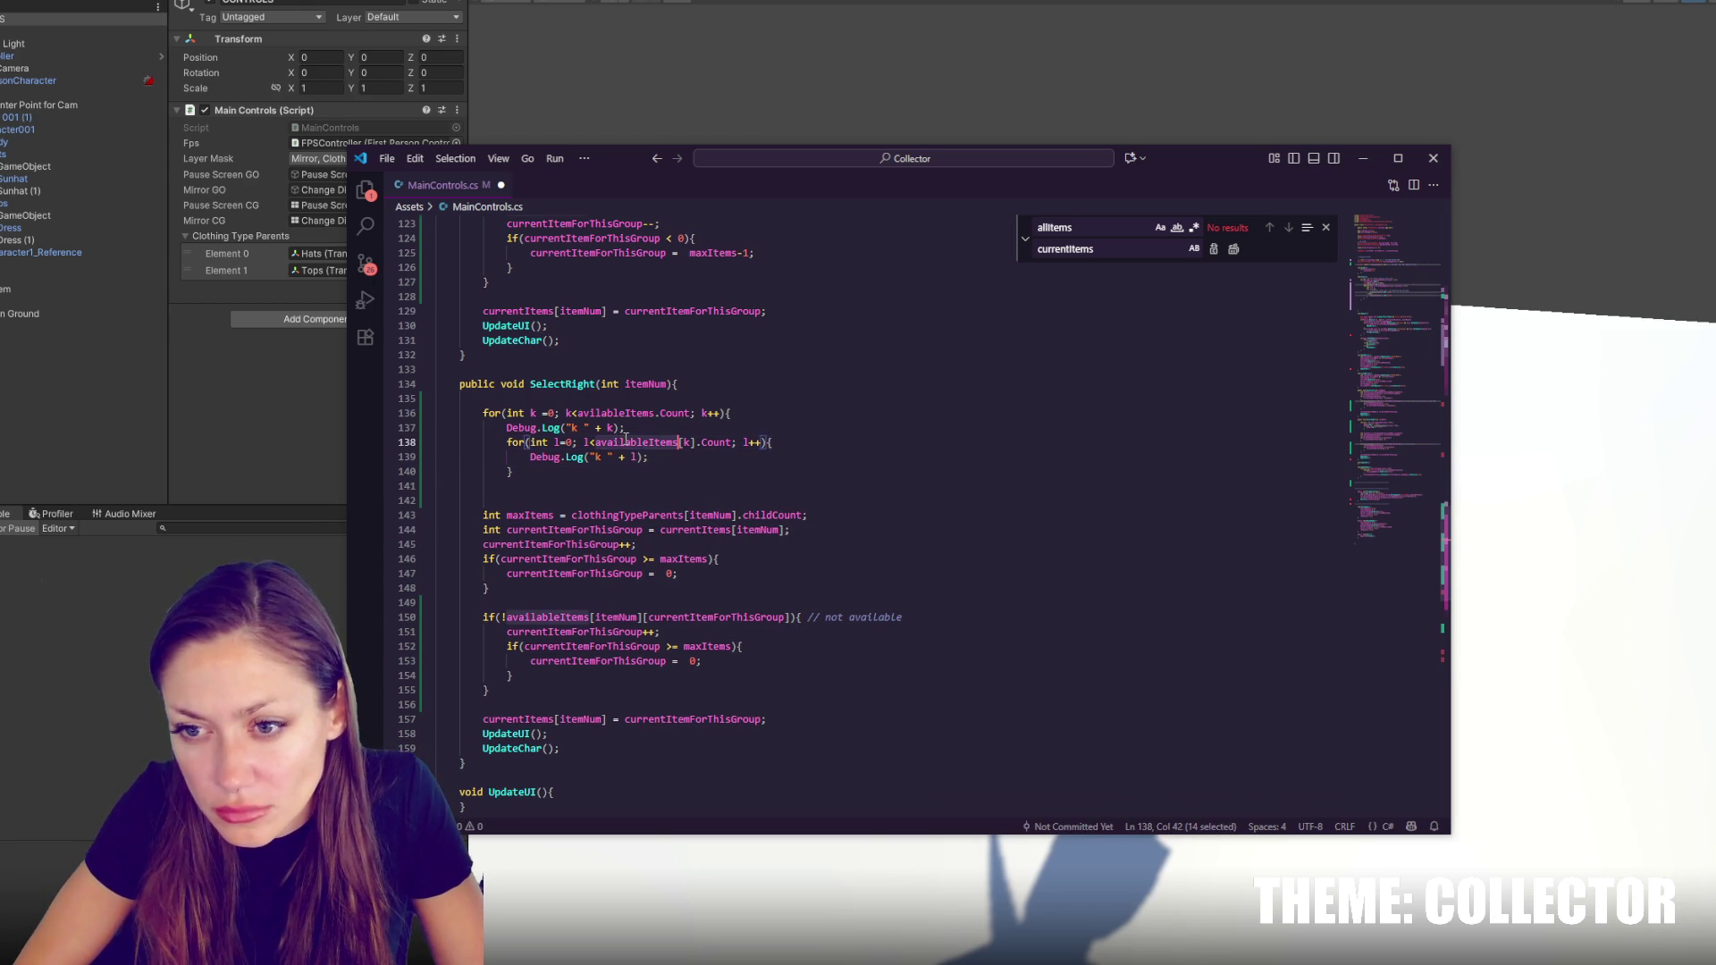
# Make the inner log print availableItems[k][l]
pyautogui.moveTo(696, 443); pyautogui.dragTo(596, 442)
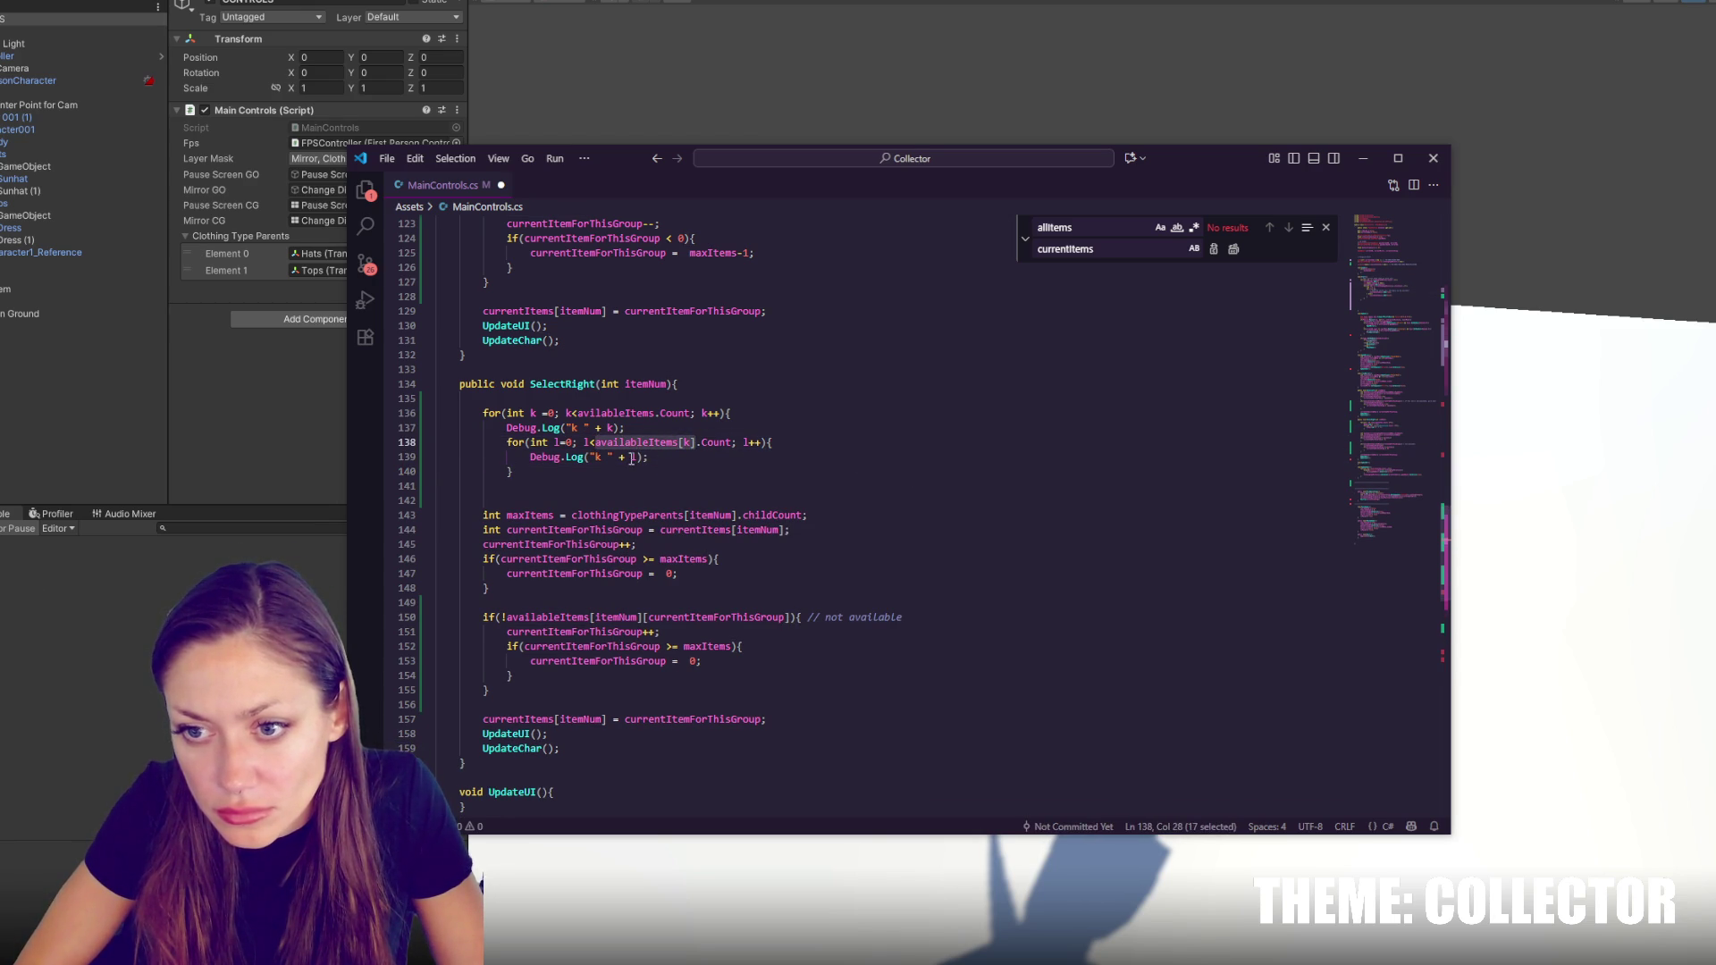
pyautogui.hotkey('ctrl', 'c')
pyautogui.click(631, 457)
pyautogui.hotkey('ctrl', 'v')
pyautogui.write('[')
pyautogui.press('Right')
pyautogui.write(']')
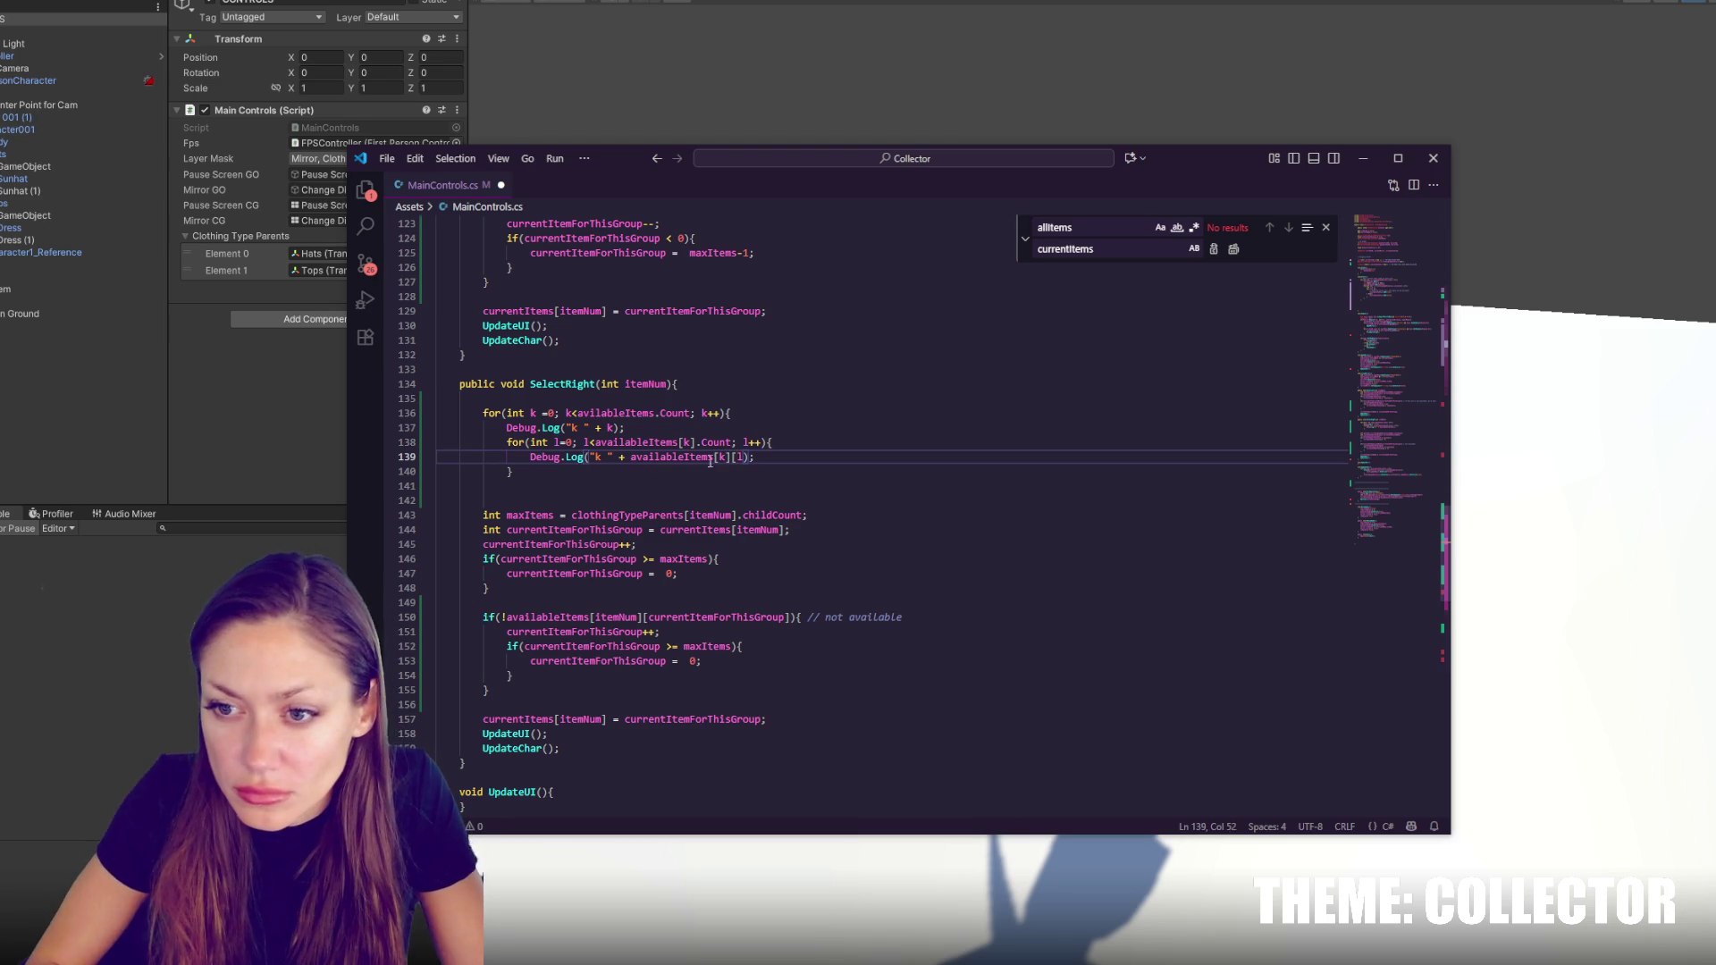
pyautogui.press('Right')
pyautogui.write(']')
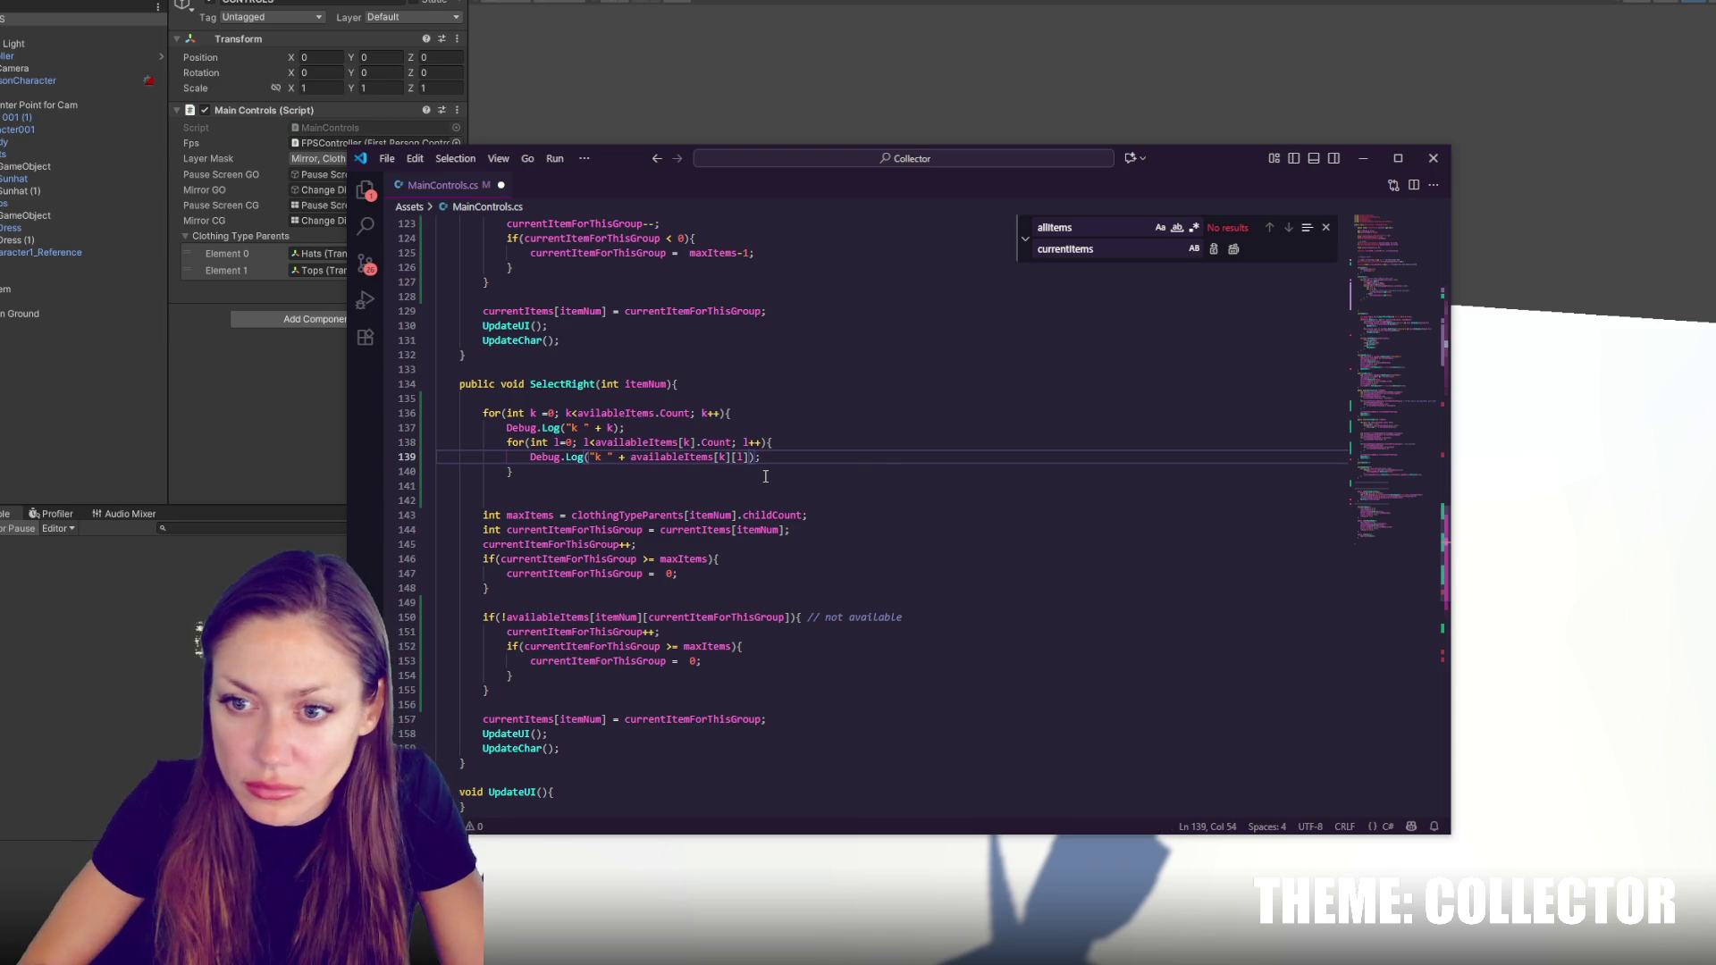
# Save the script and switch back to Unity to recompile
pyautogui.click(840, 470)
pyautogui.press('Return')
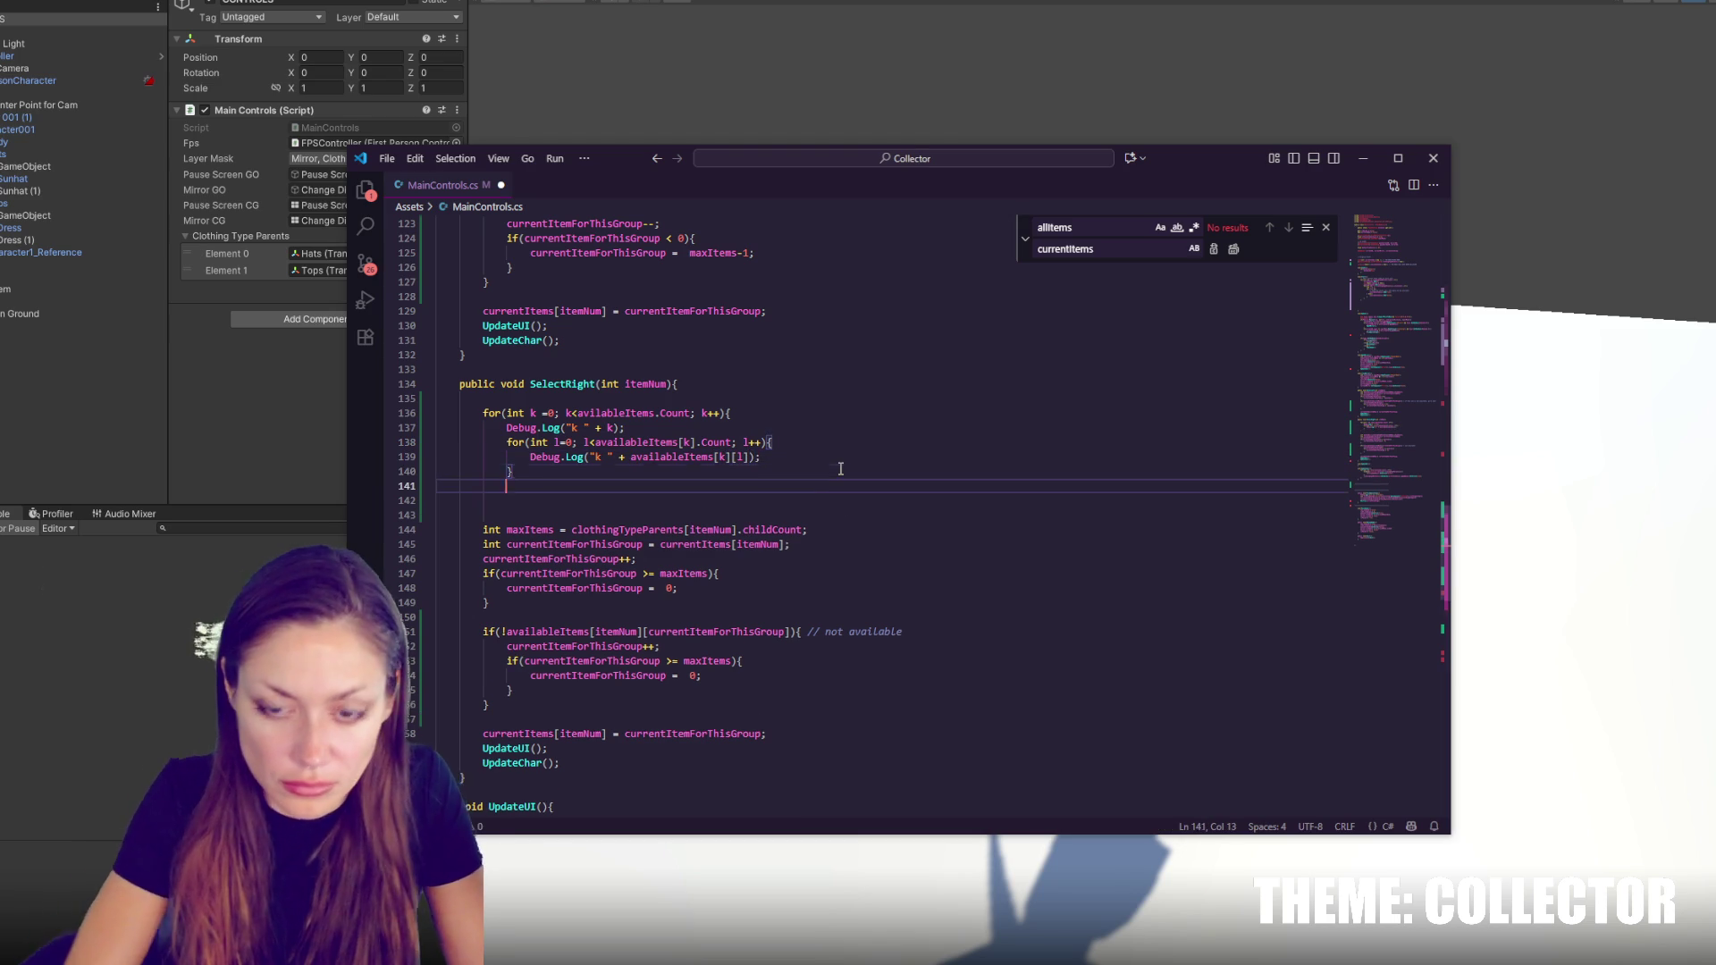
pyautogui.write('}')
pyautogui.hotkey('ctrl', 's')
pyautogui.click(272, 435)
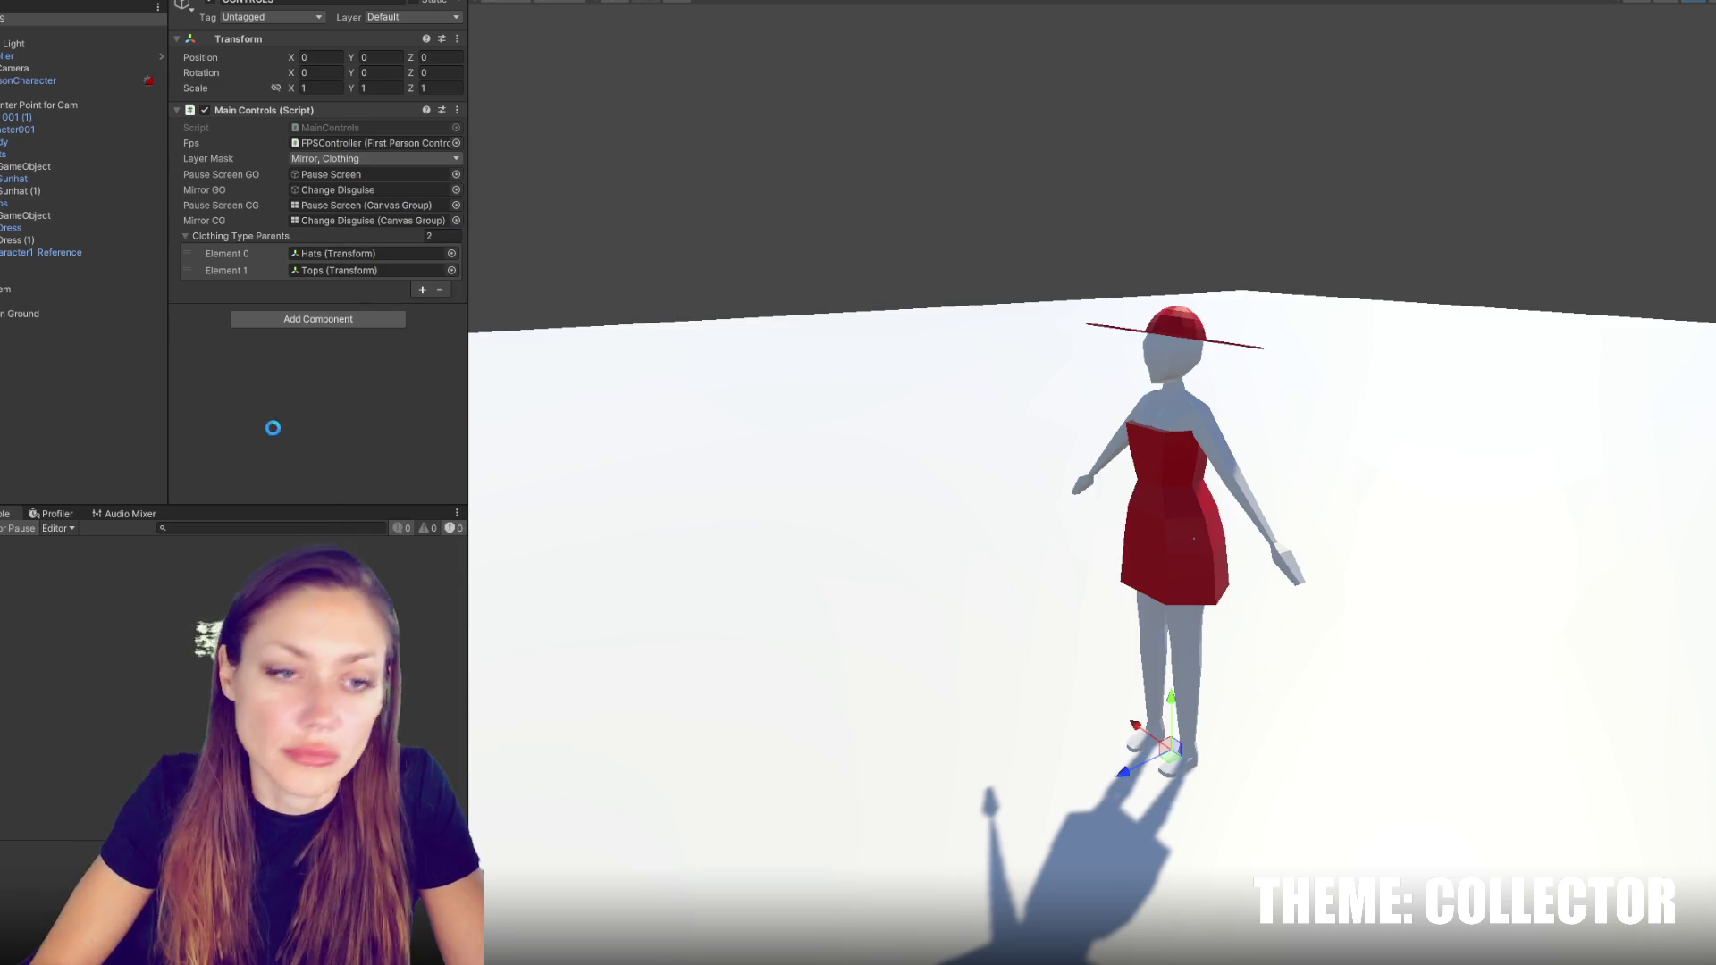
# From the CS0103 error, fix 'avilableItems' on line 136 to 'availableItems' and return to Unity
pyautogui.doubleClick(170, 552)
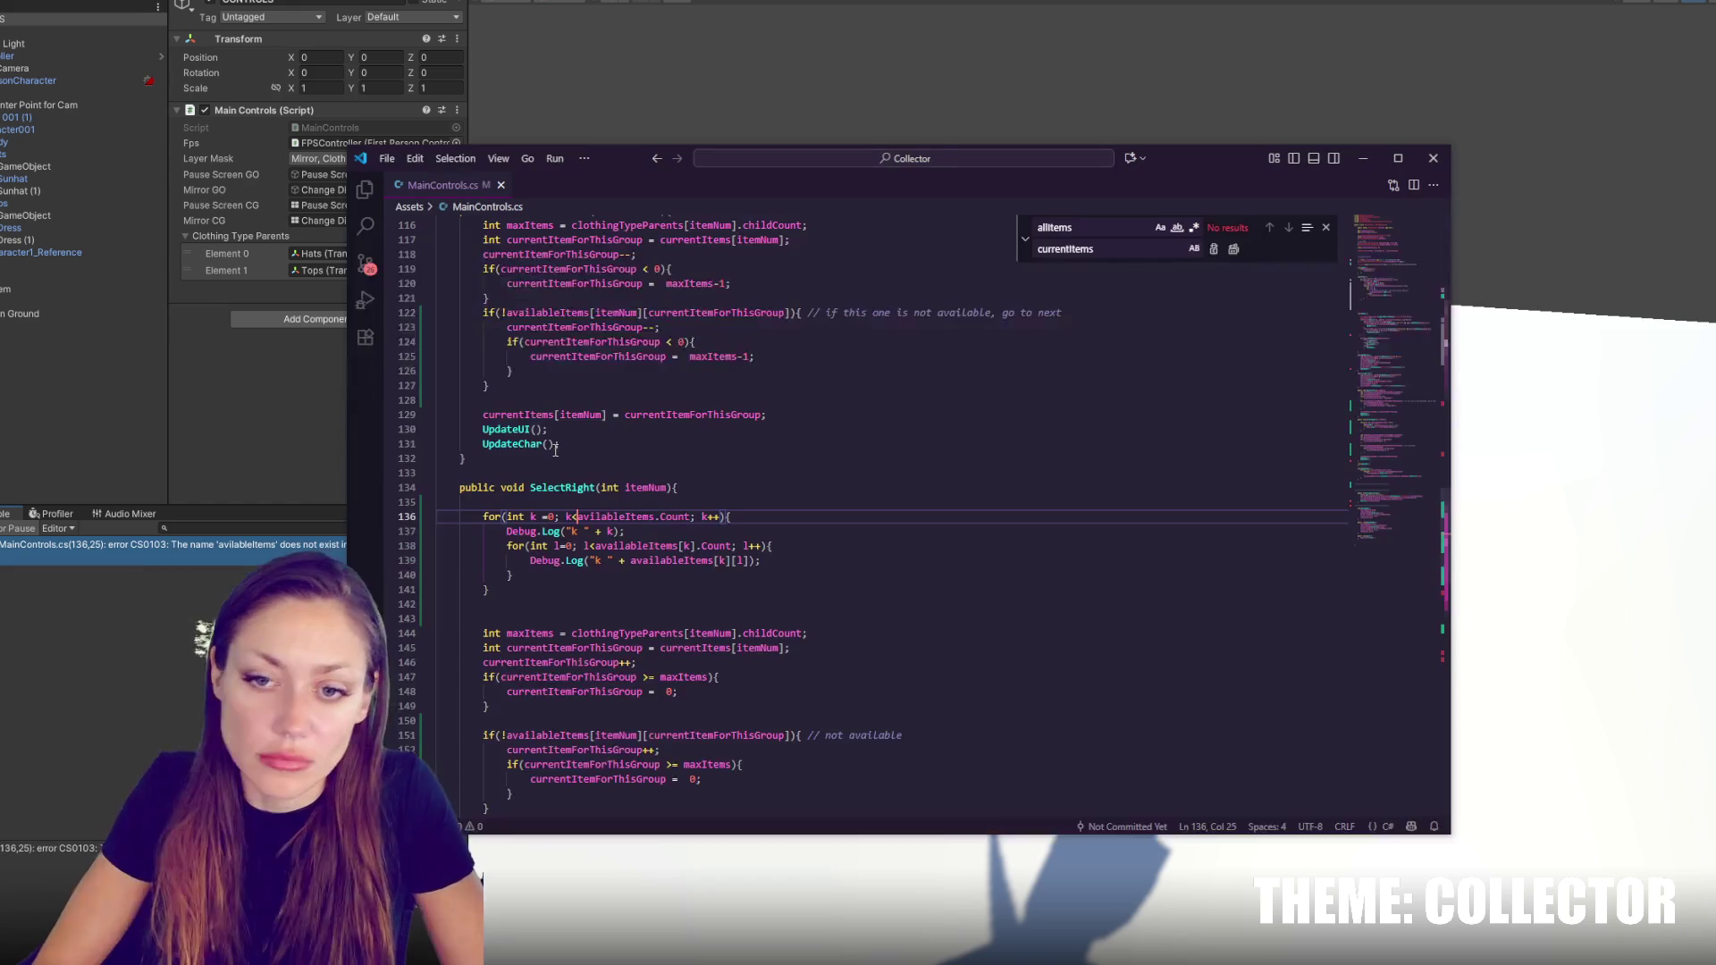
pyautogui.doubleClick(655, 516)
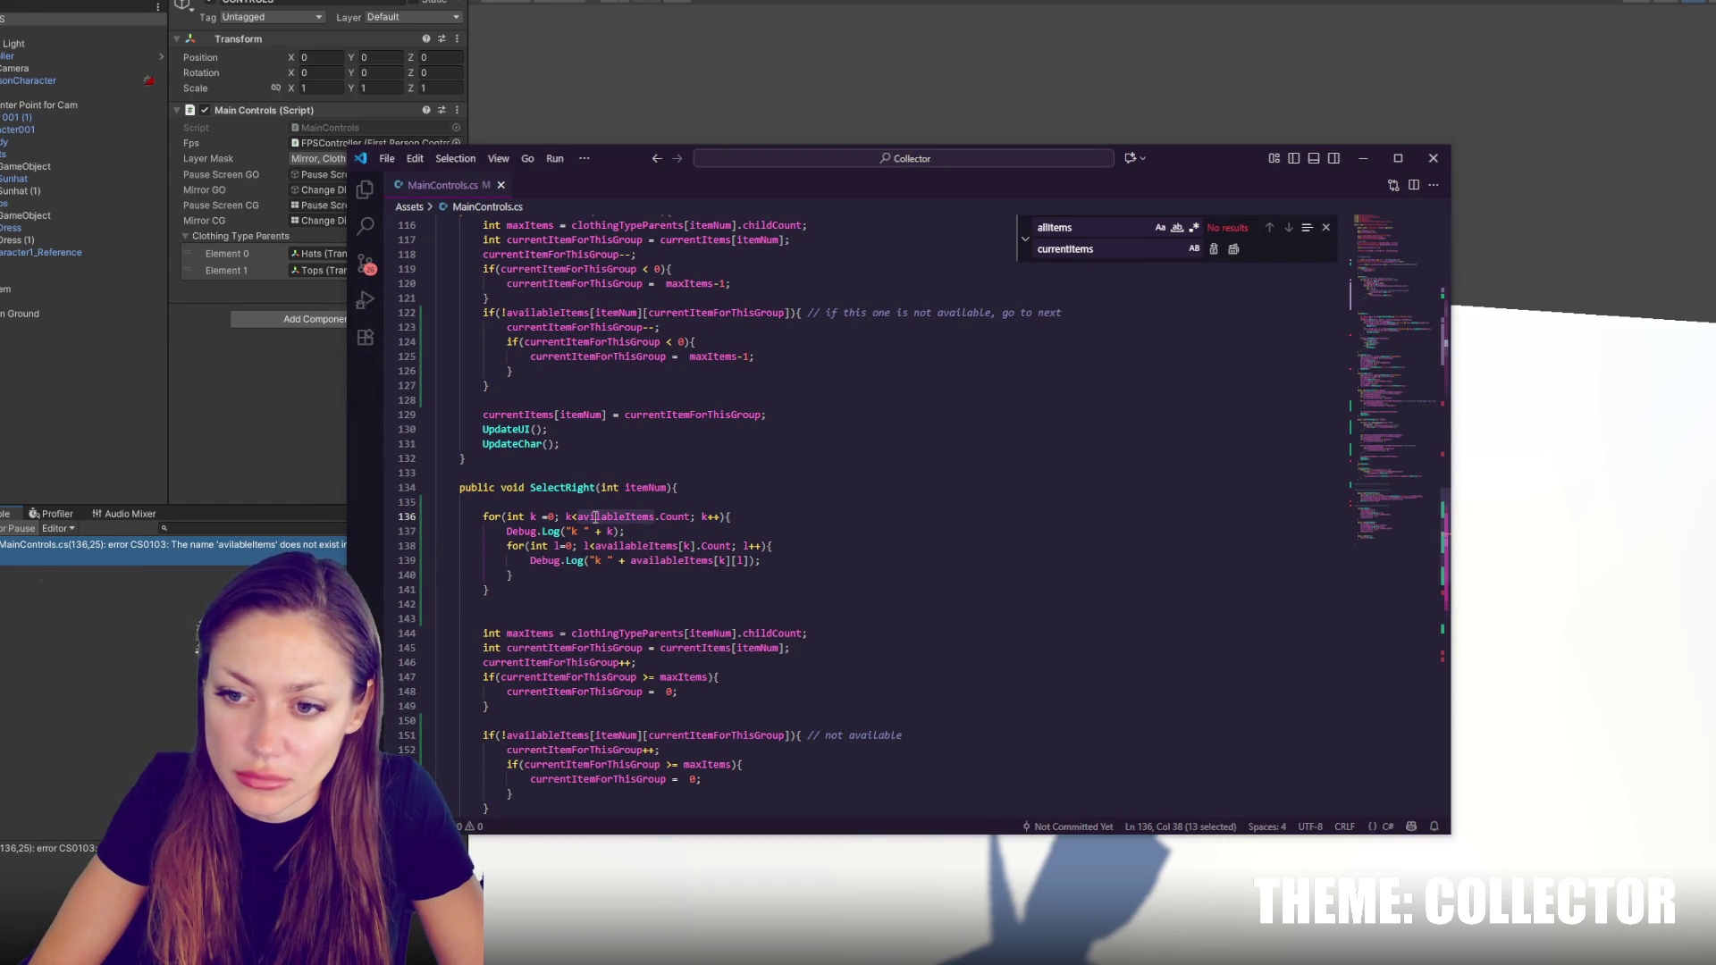
pyautogui.write('availableItems')
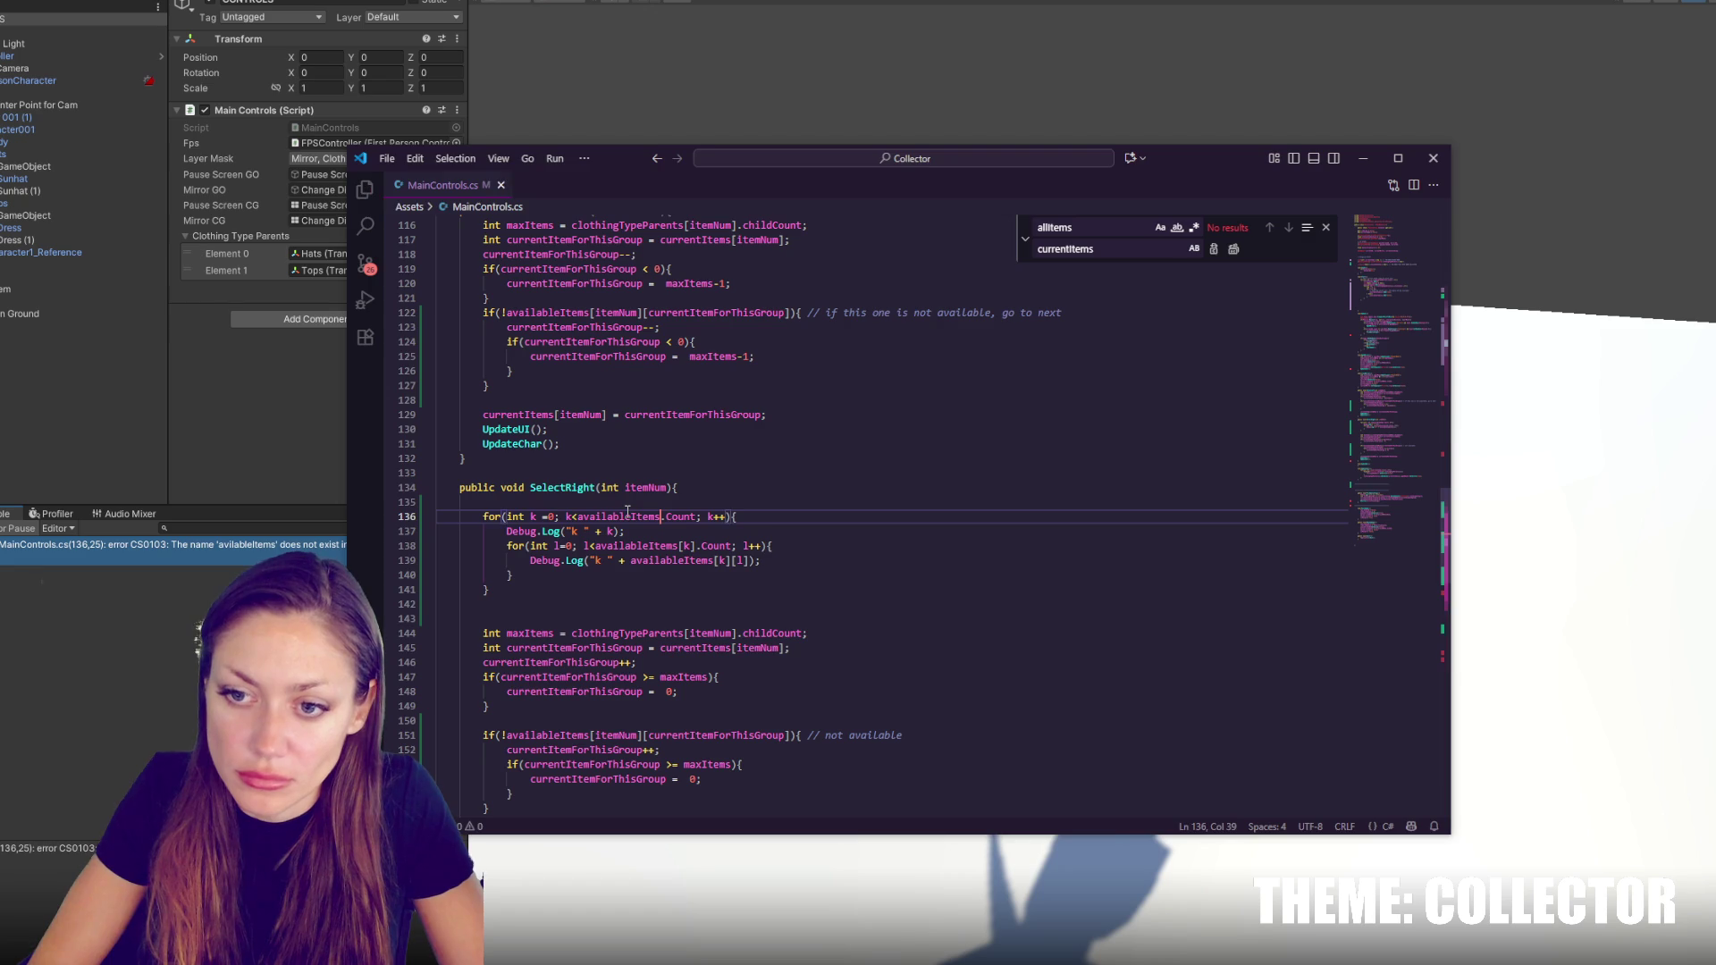
pyautogui.hotkey('alt', 'Tab')
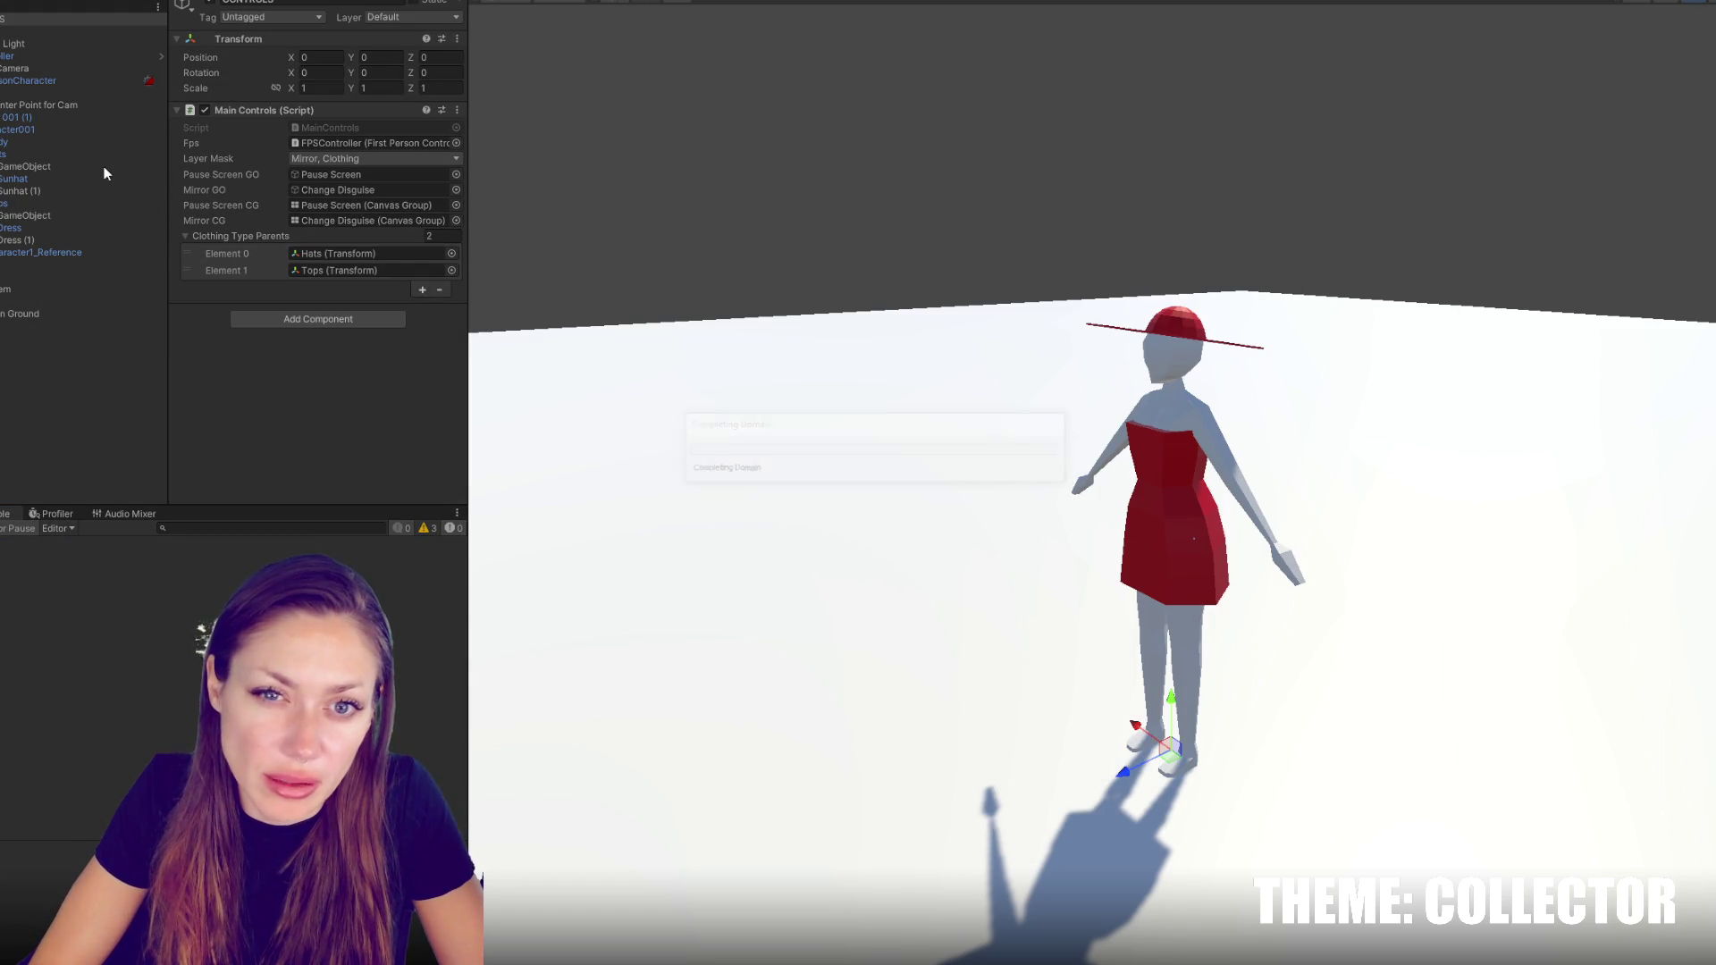
# Walk the player to the mirror, open the disguise menu to trigger the logs, and return to the script
pyautogui.press('w')
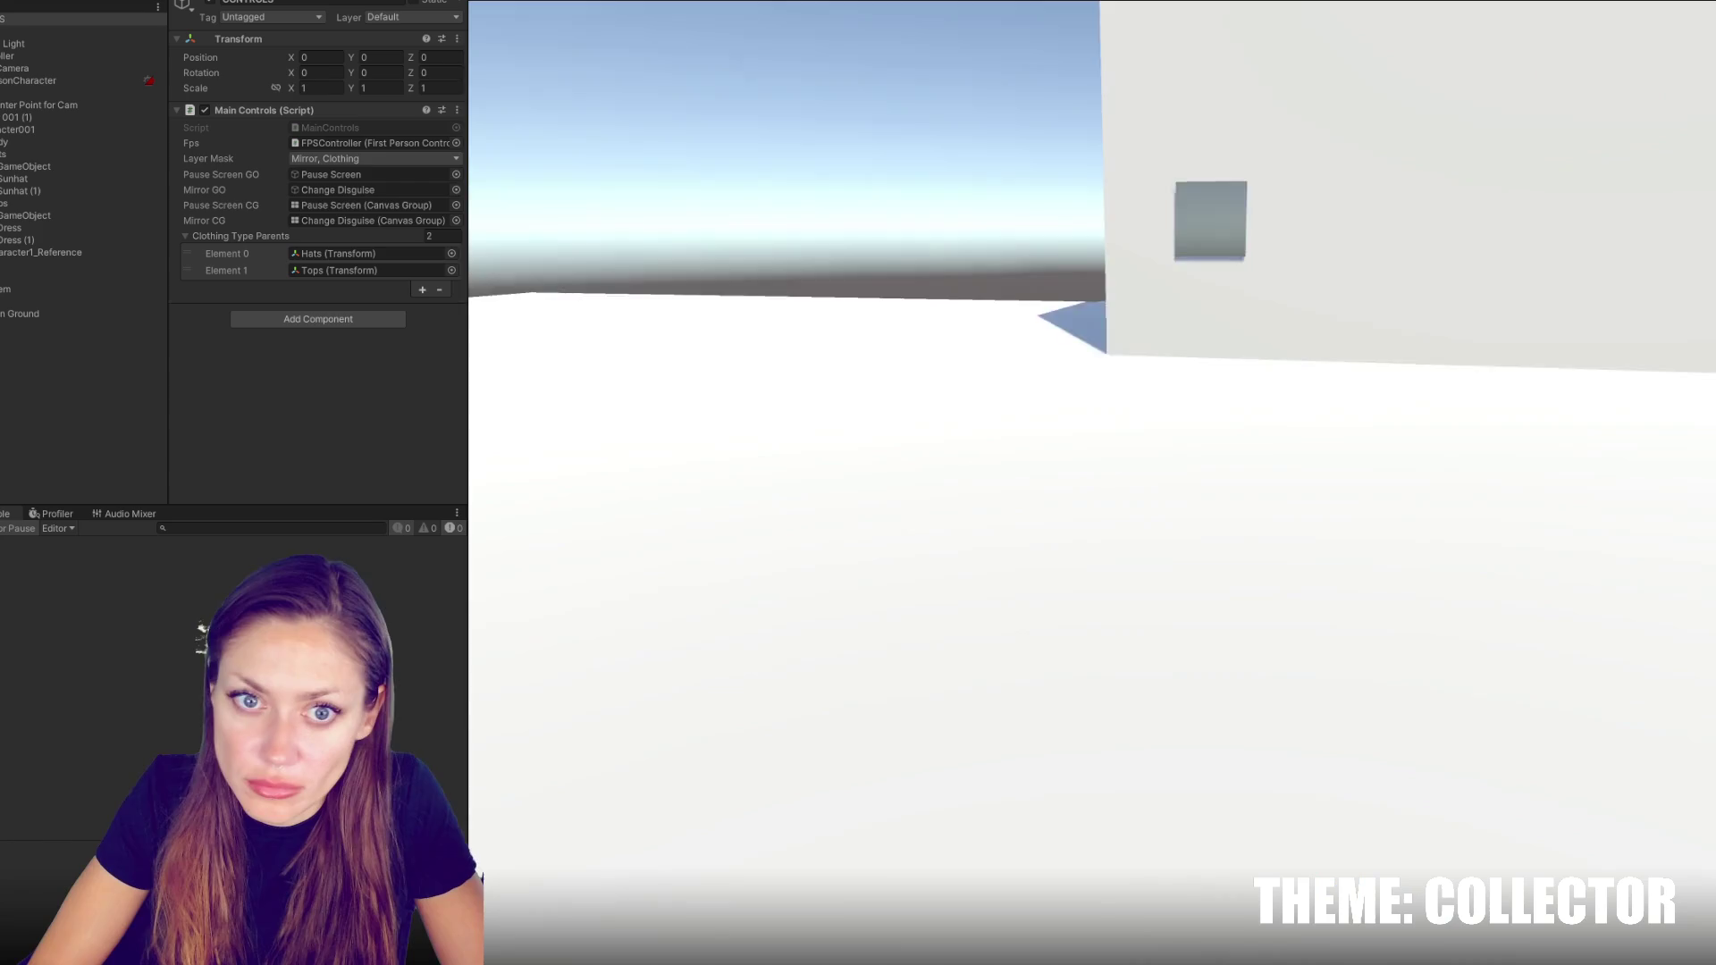
pyautogui.press('e')
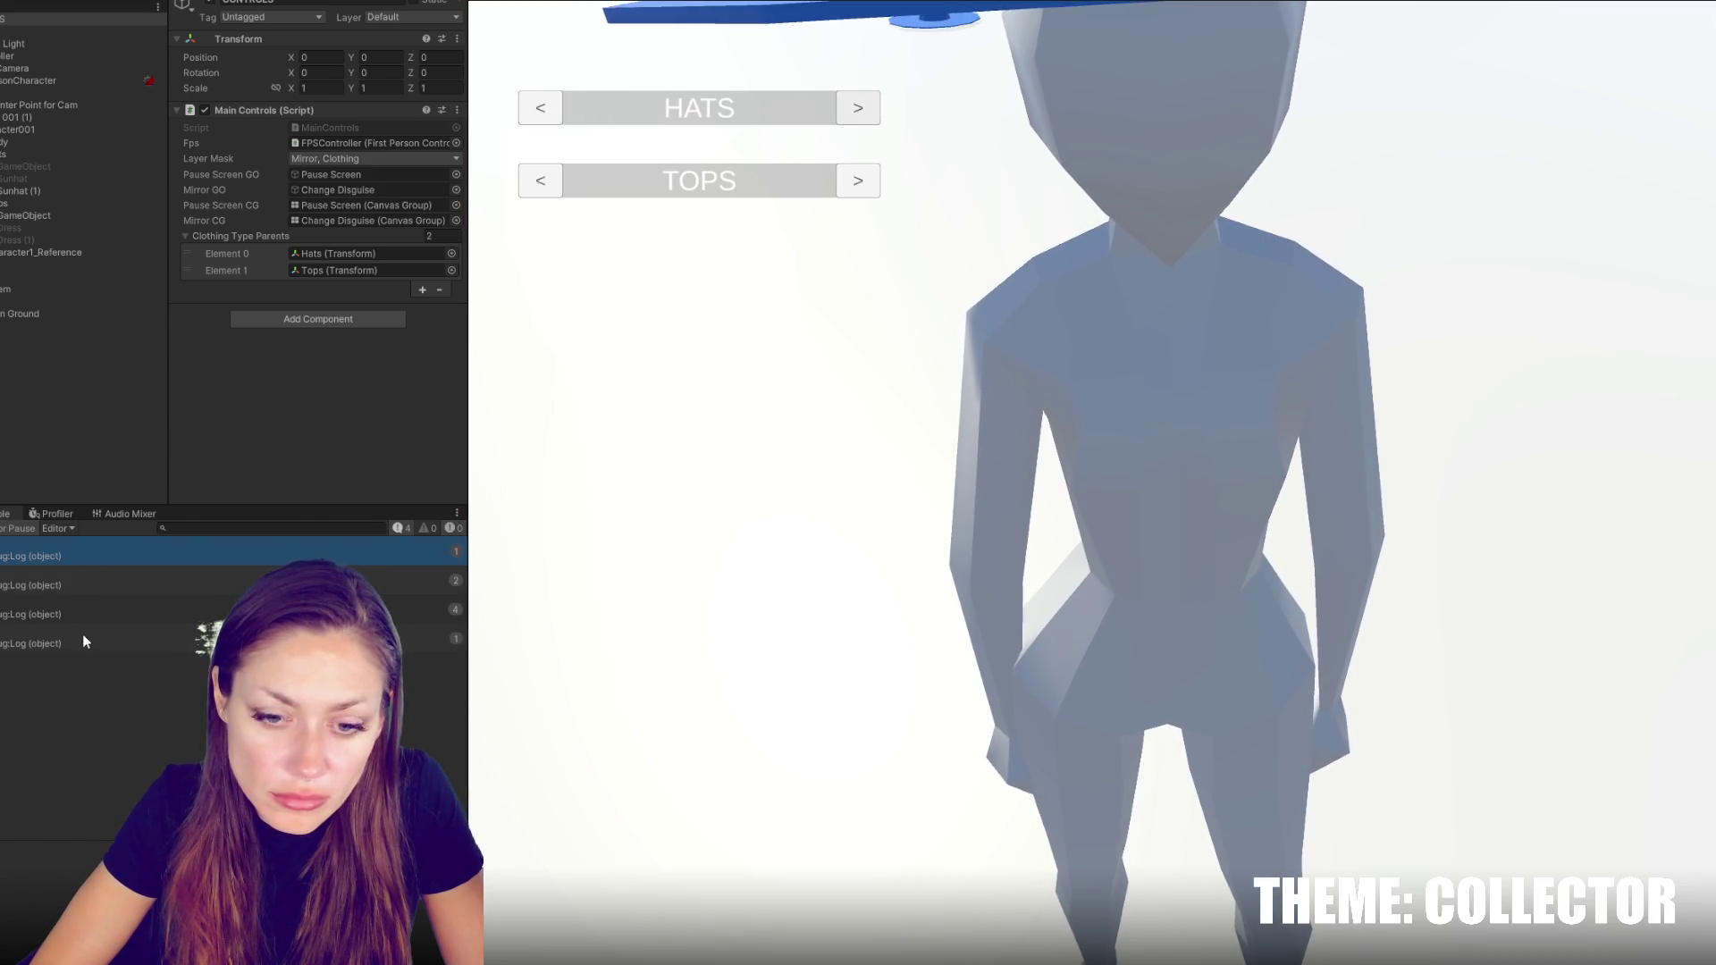
pyautogui.hotkey('alt', 'Tab')
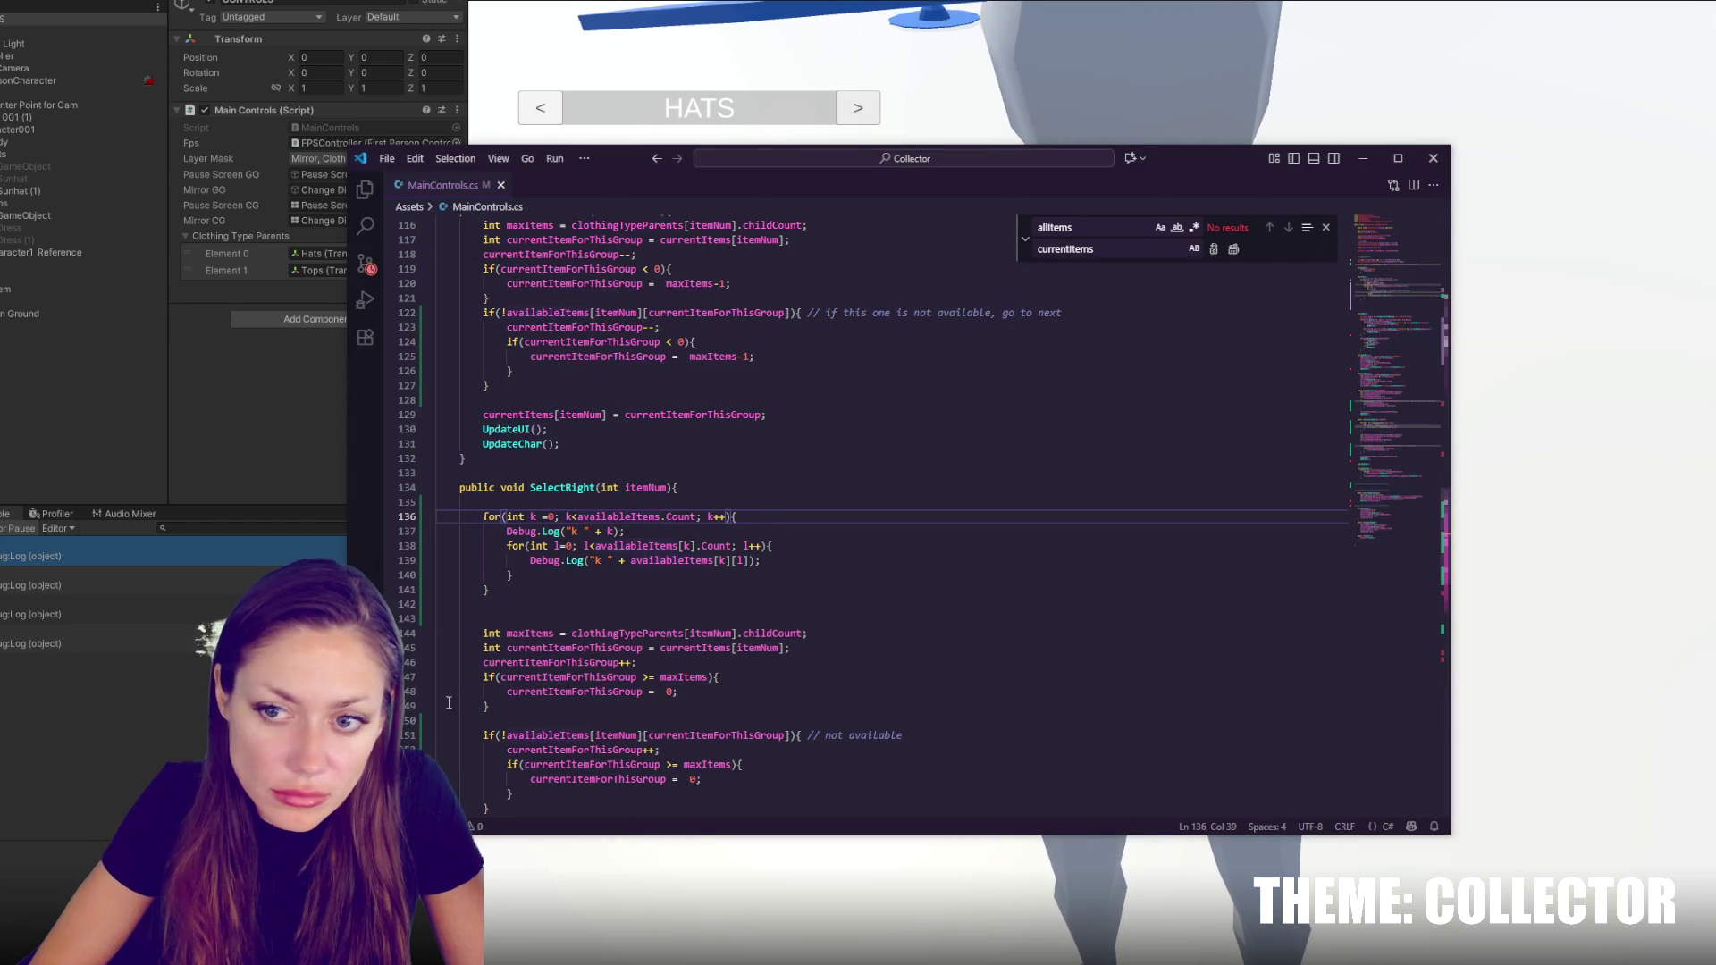
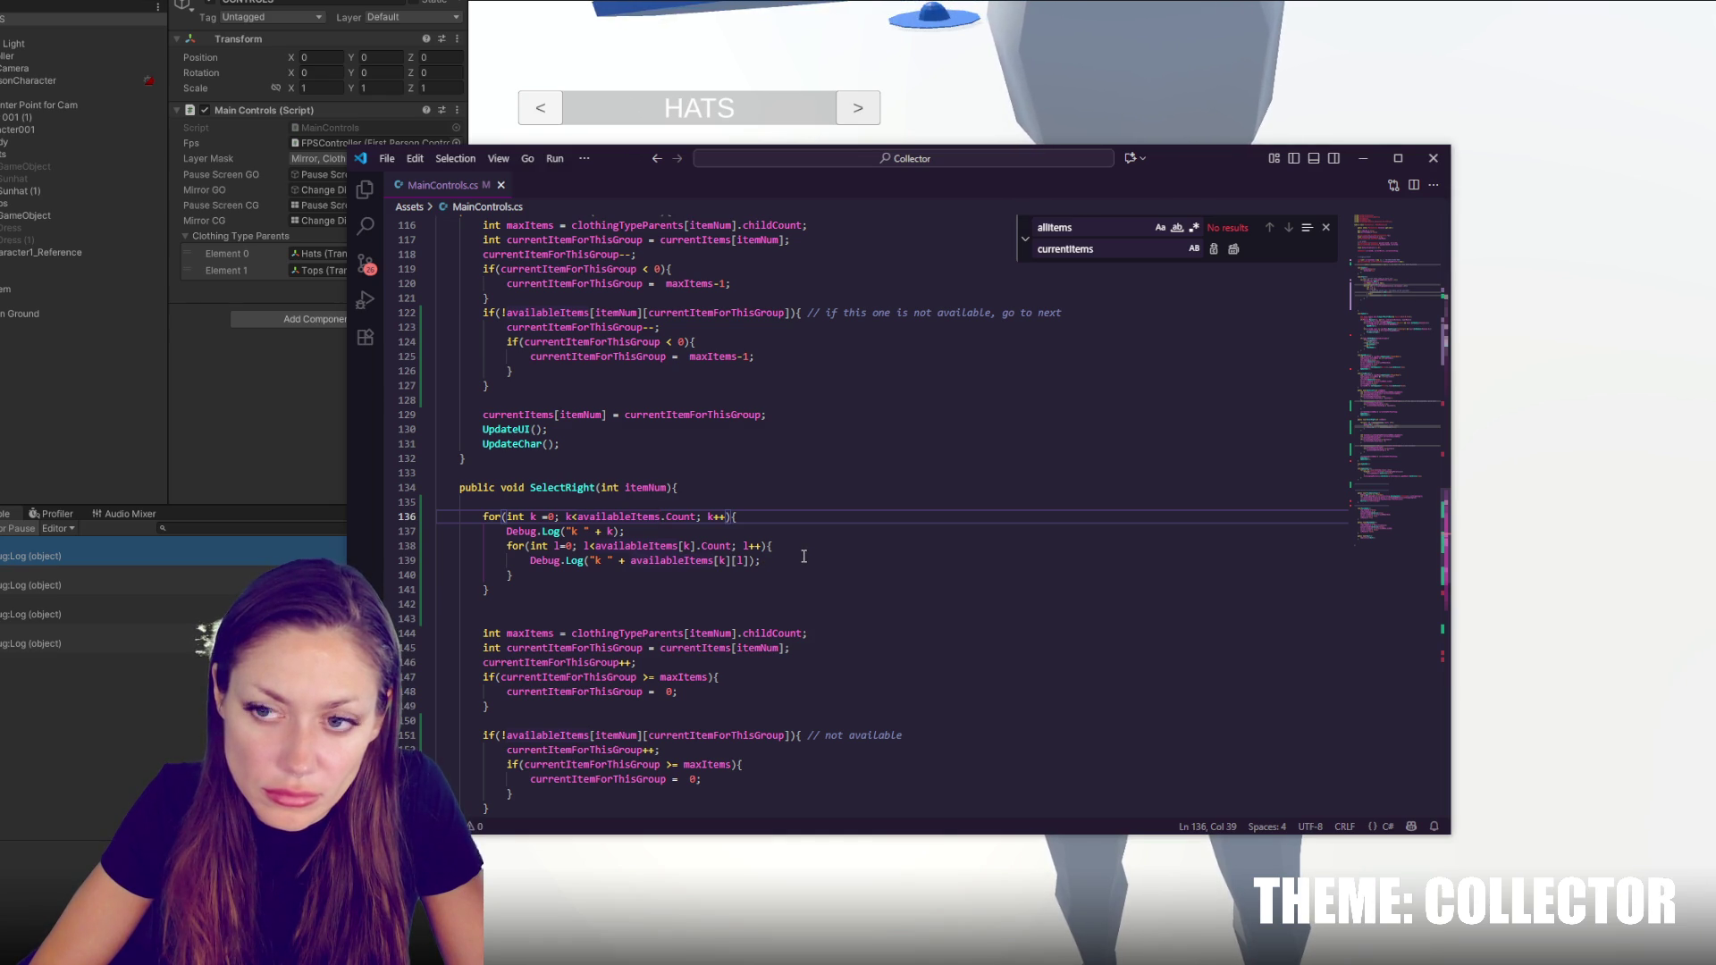
# Look up where availableItems, clothingTypeParents and currentItems are used in Start
pyautogui.doubleClick(670, 560)
pyautogui.hotkey('ctrl', 'f')
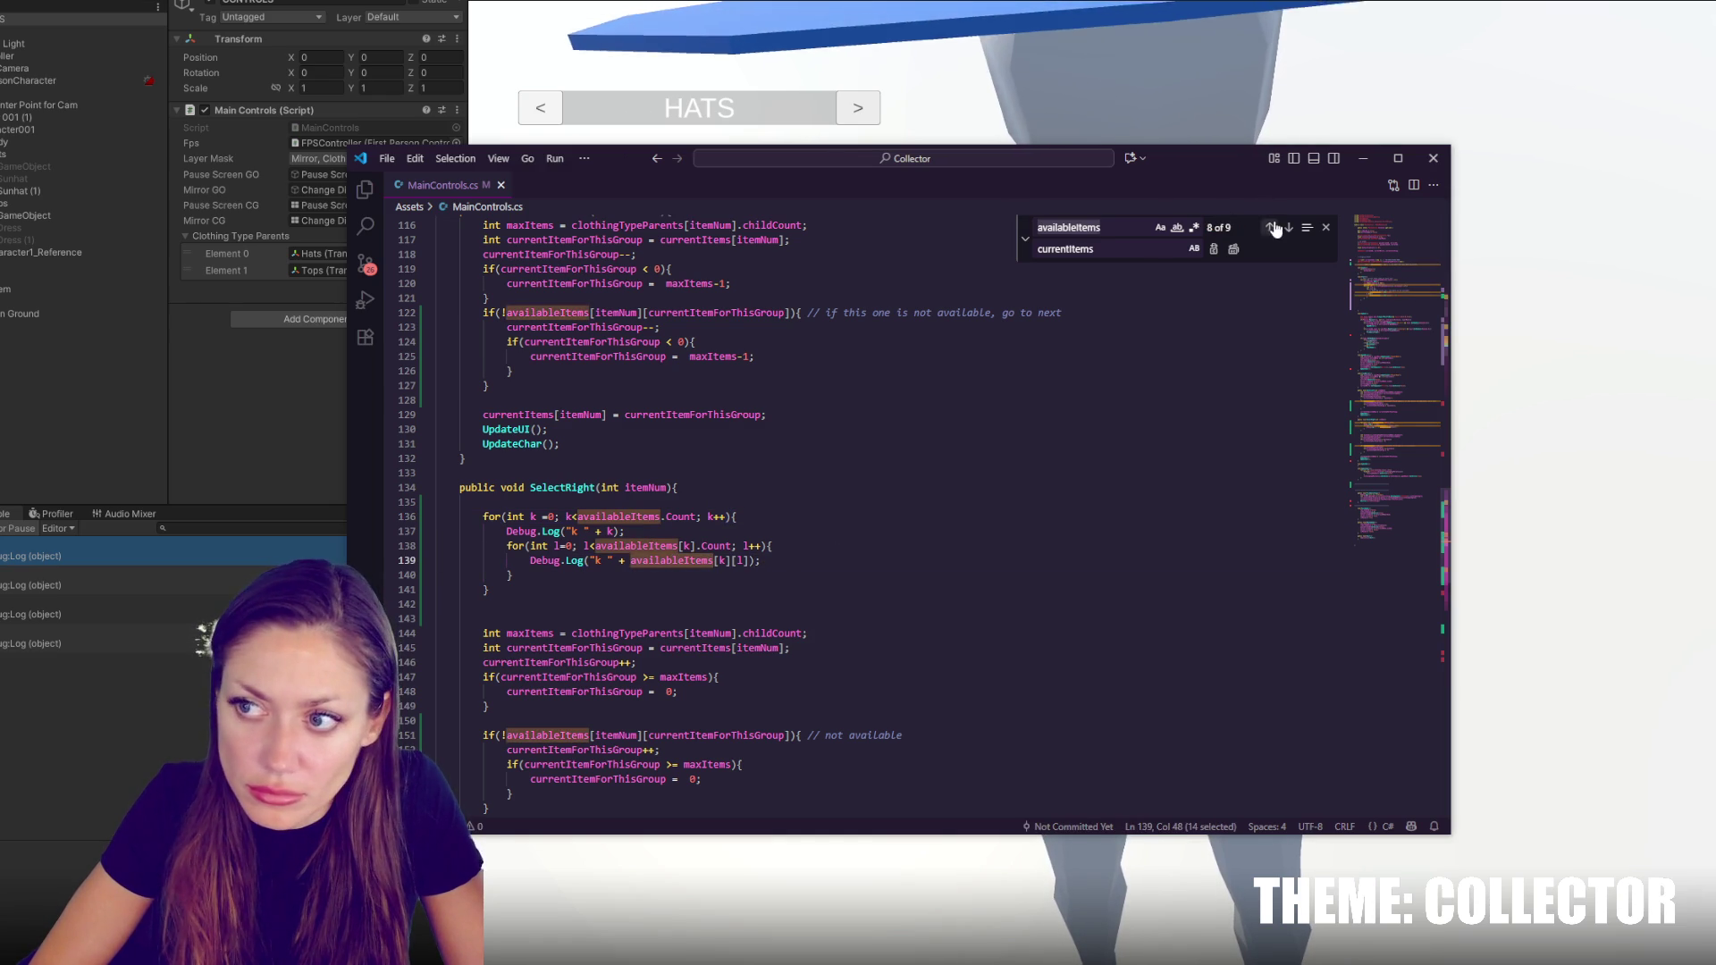
pyautogui.click(1025, 238)
pyautogui.click(1269, 227)
pyautogui.click(1269, 227)
pyautogui.click(1269, 227)
pyautogui.click(1269, 227)
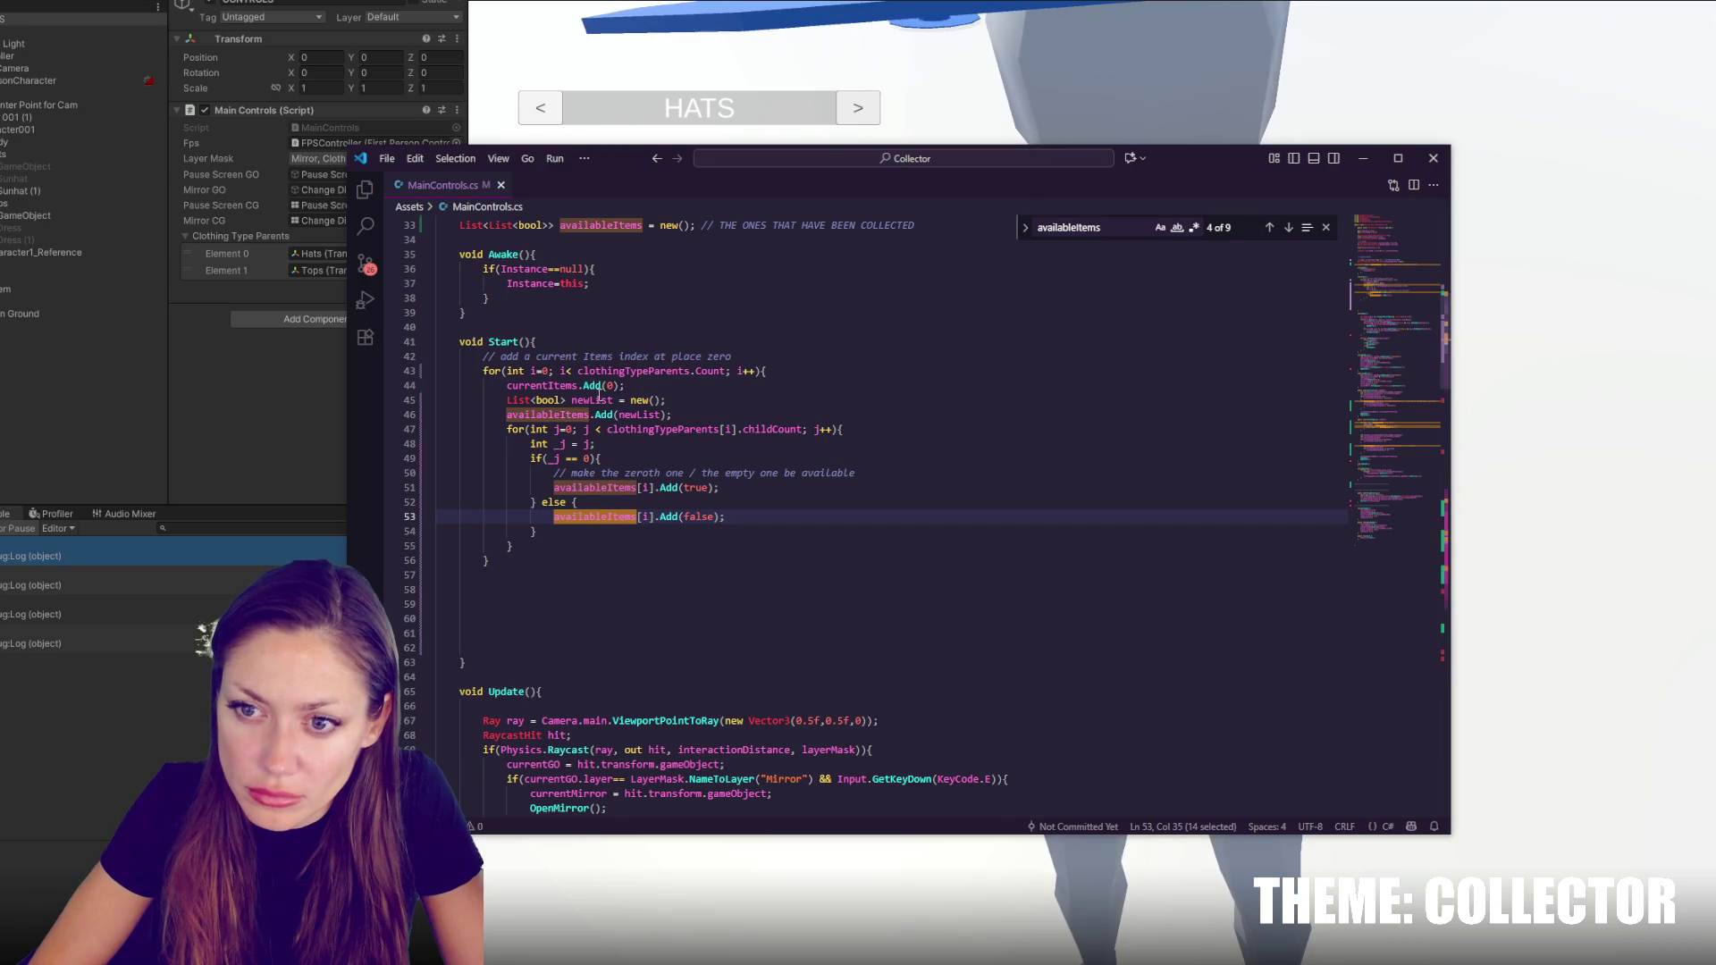
pyautogui.doubleClick(555, 414)
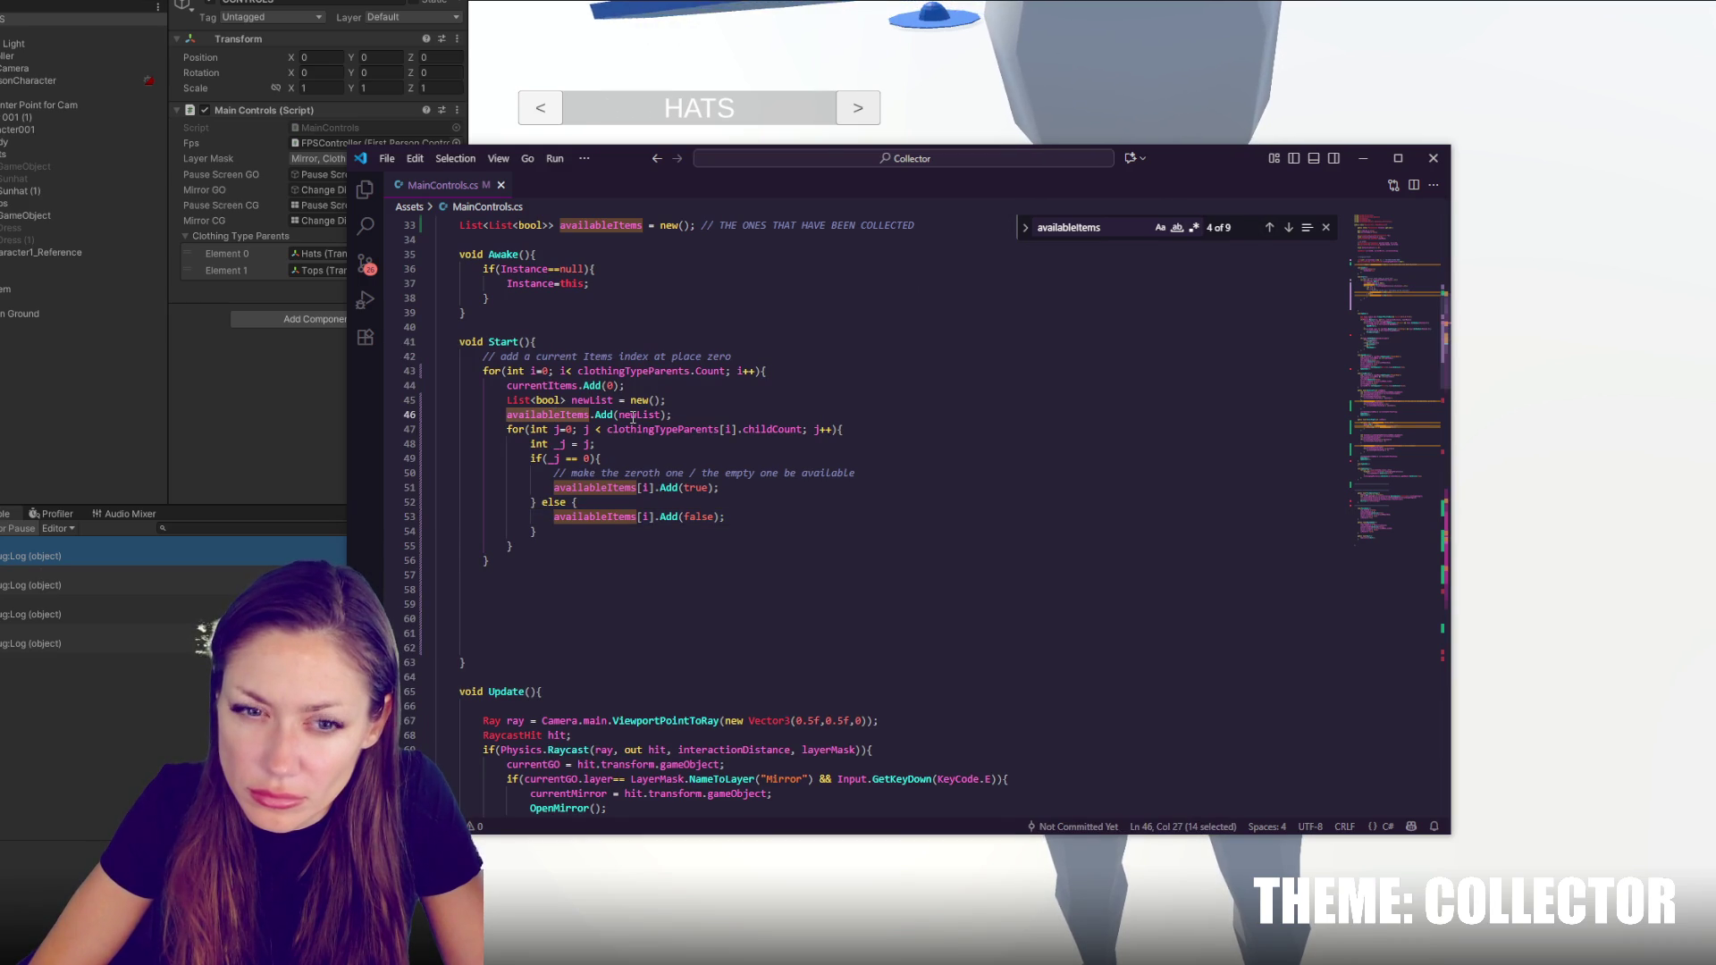
pyautogui.doubleClick(681, 372)
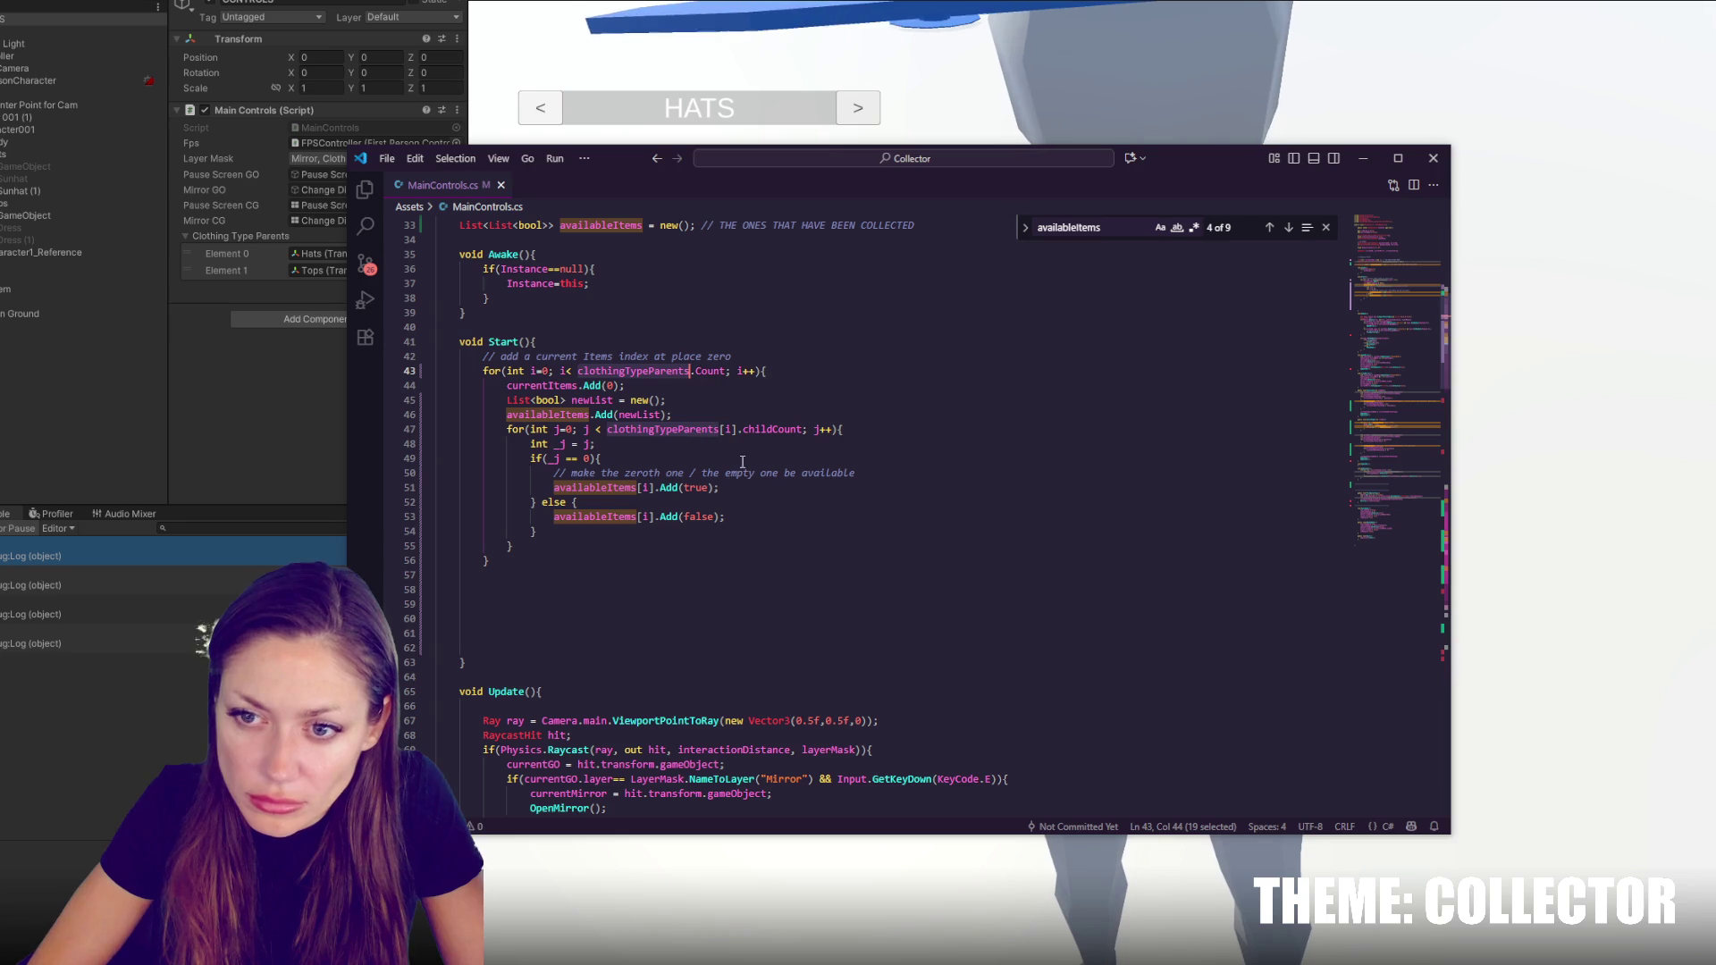
pyautogui.press('Down')
pyautogui.press('Down')
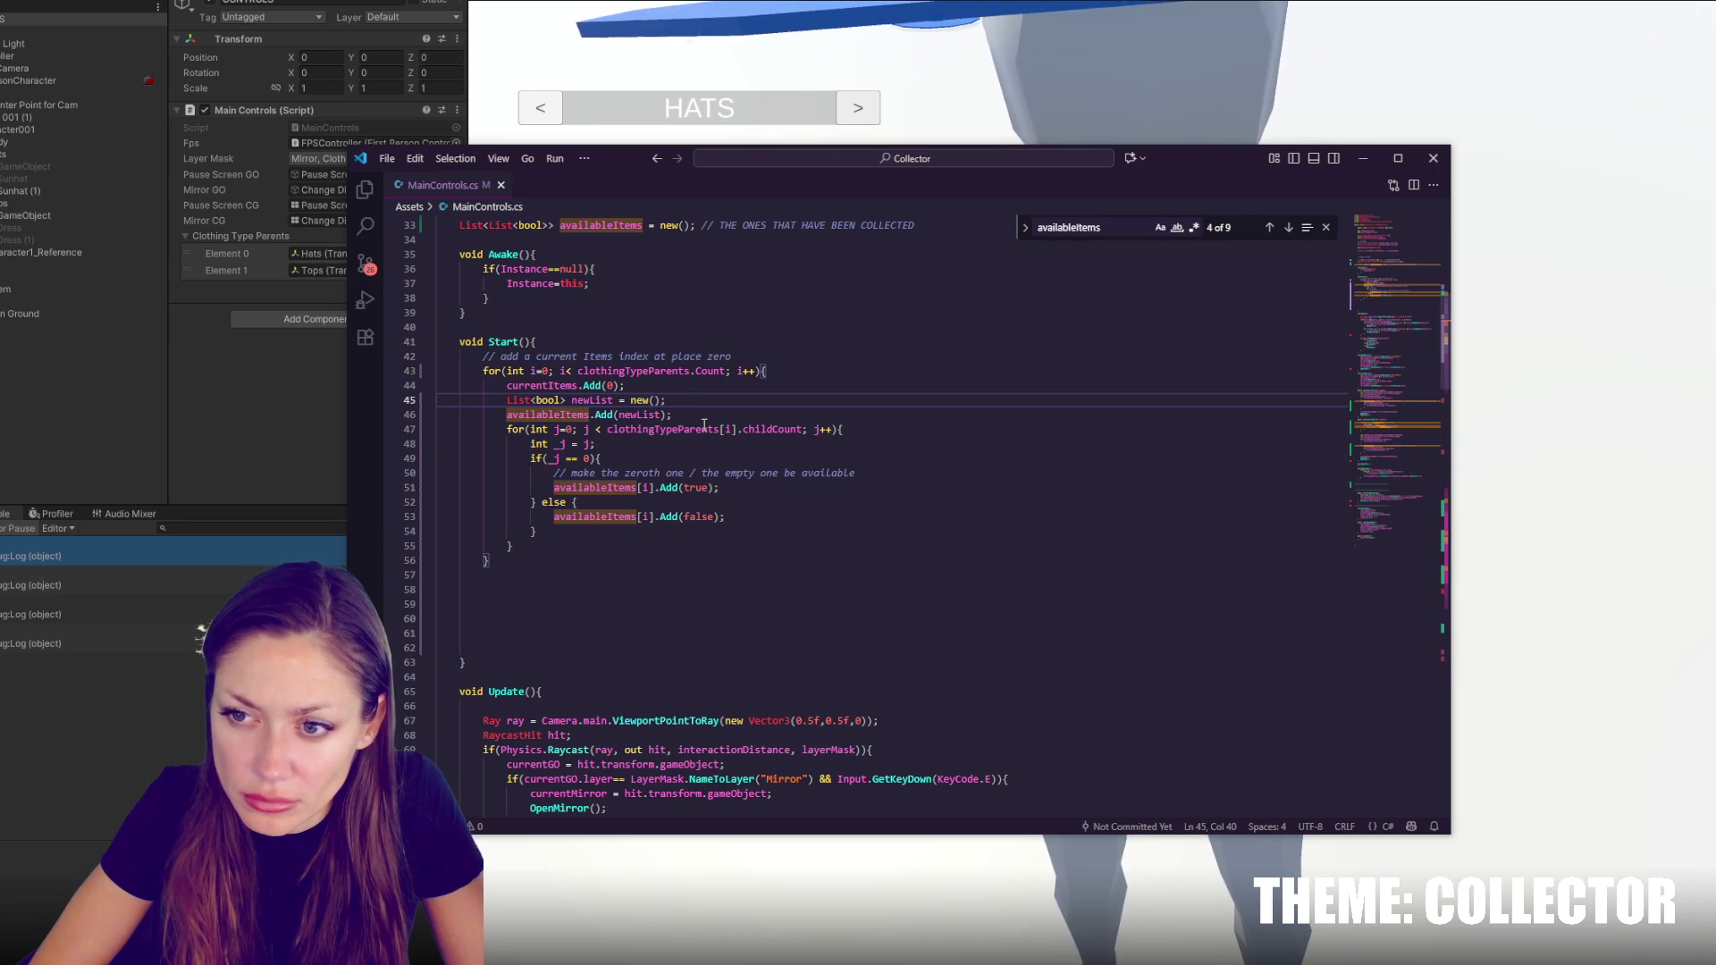
pyautogui.doubleClick(542, 385)
pyautogui.click(690, 386)
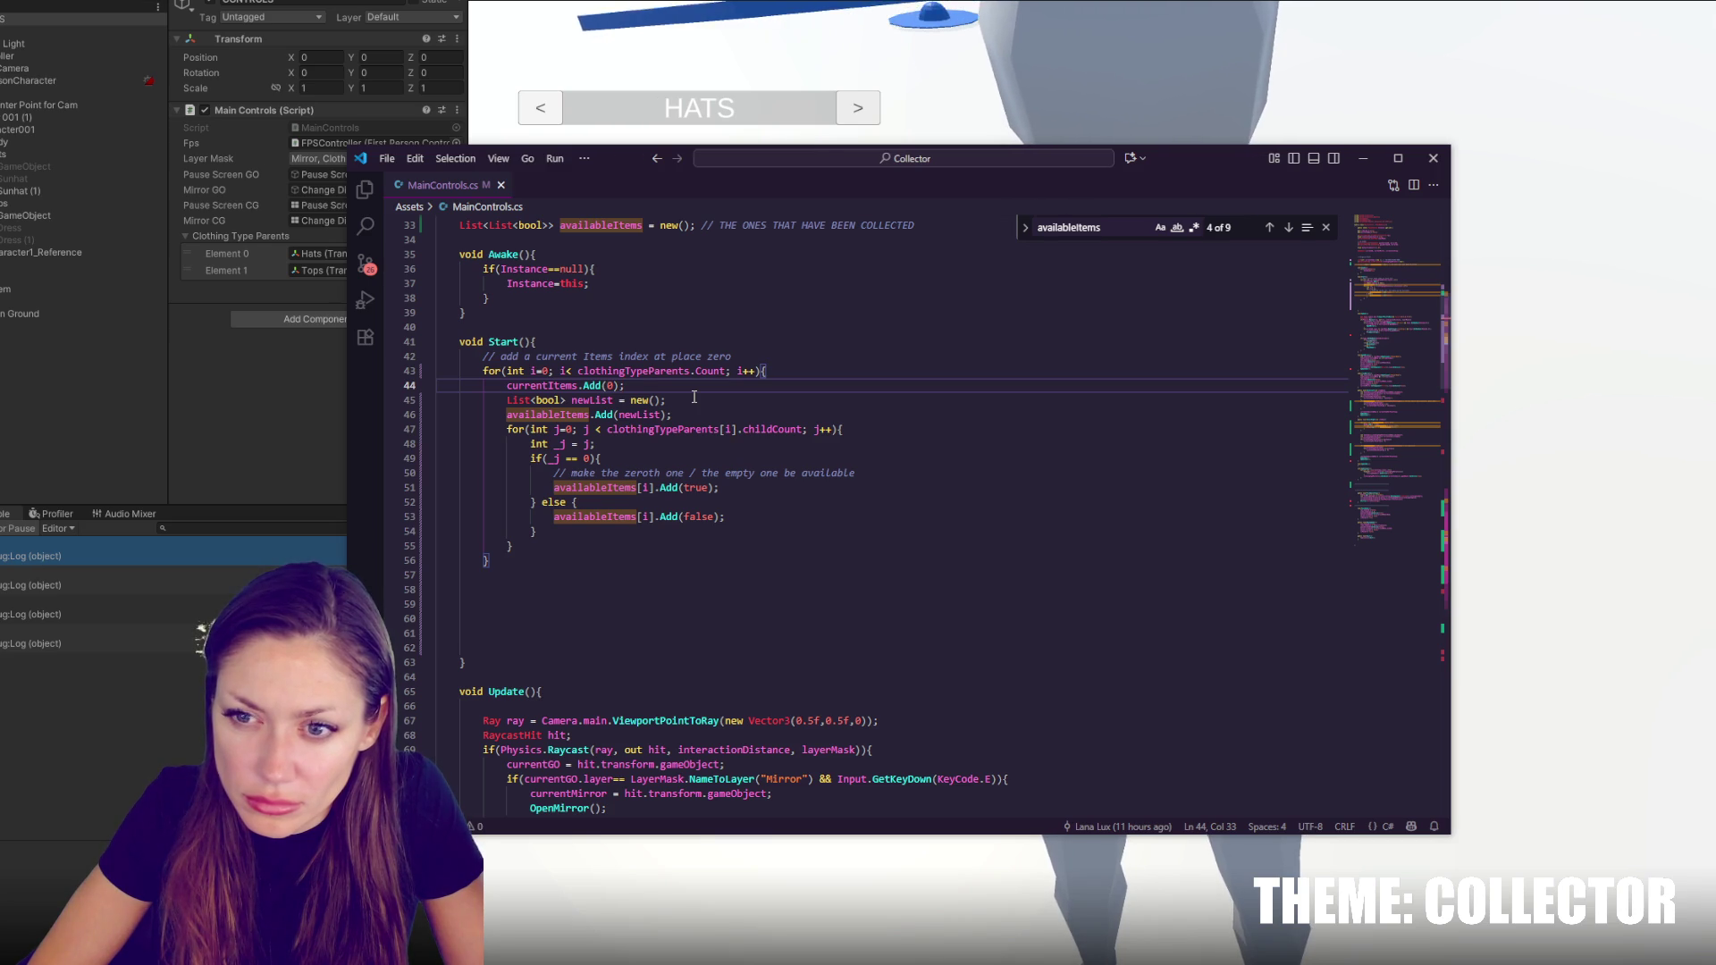
pyautogui.doubleClick(560, 386)
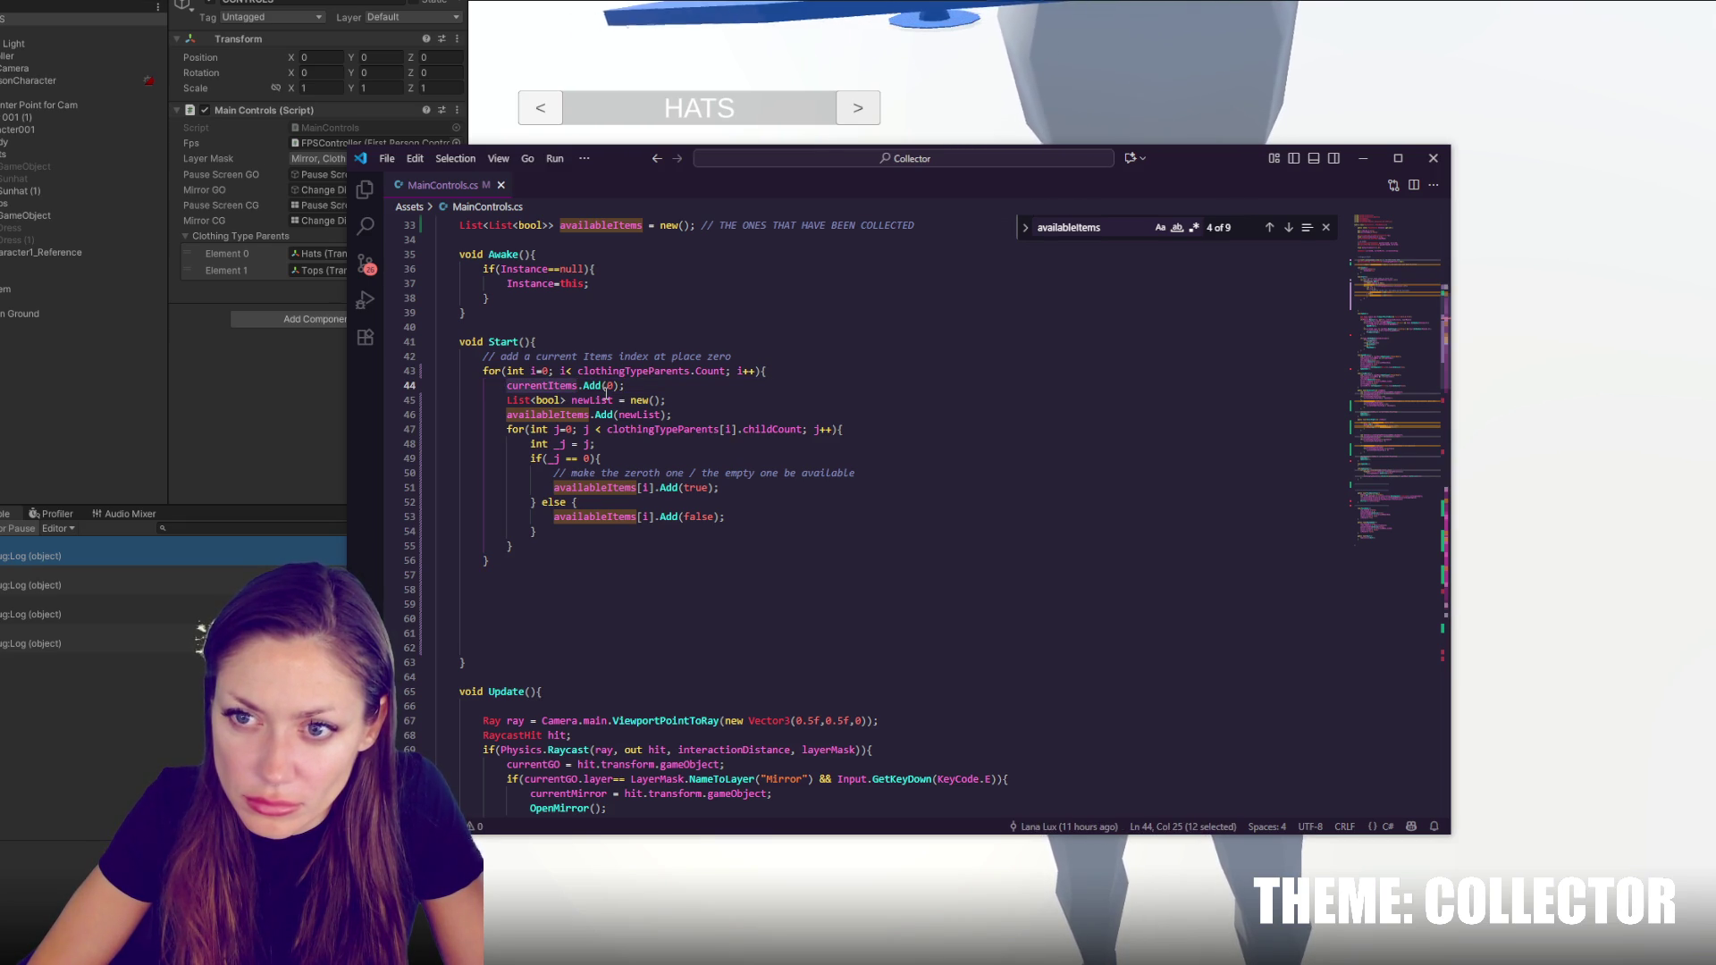
pyautogui.scroll(4, 607, 392)
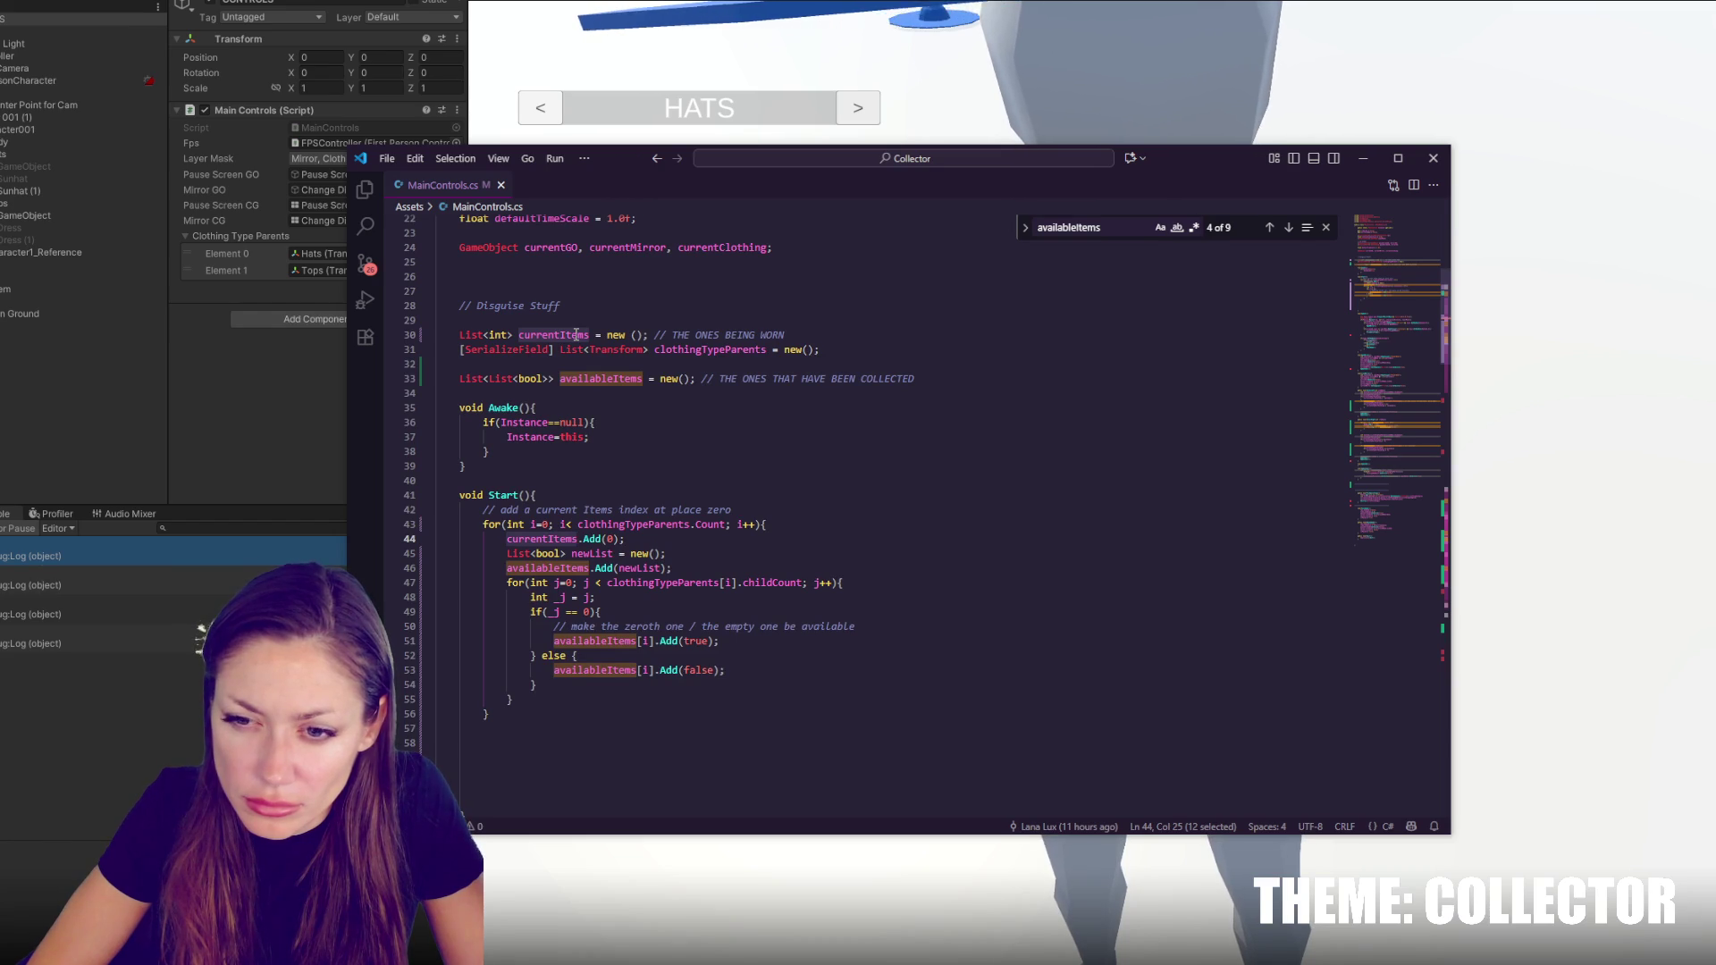
# Add a 'TO KEEP TRACK OF WHERE WE ARE' comment above currentItems.Add(0) in Start
pyautogui.click(636, 553)
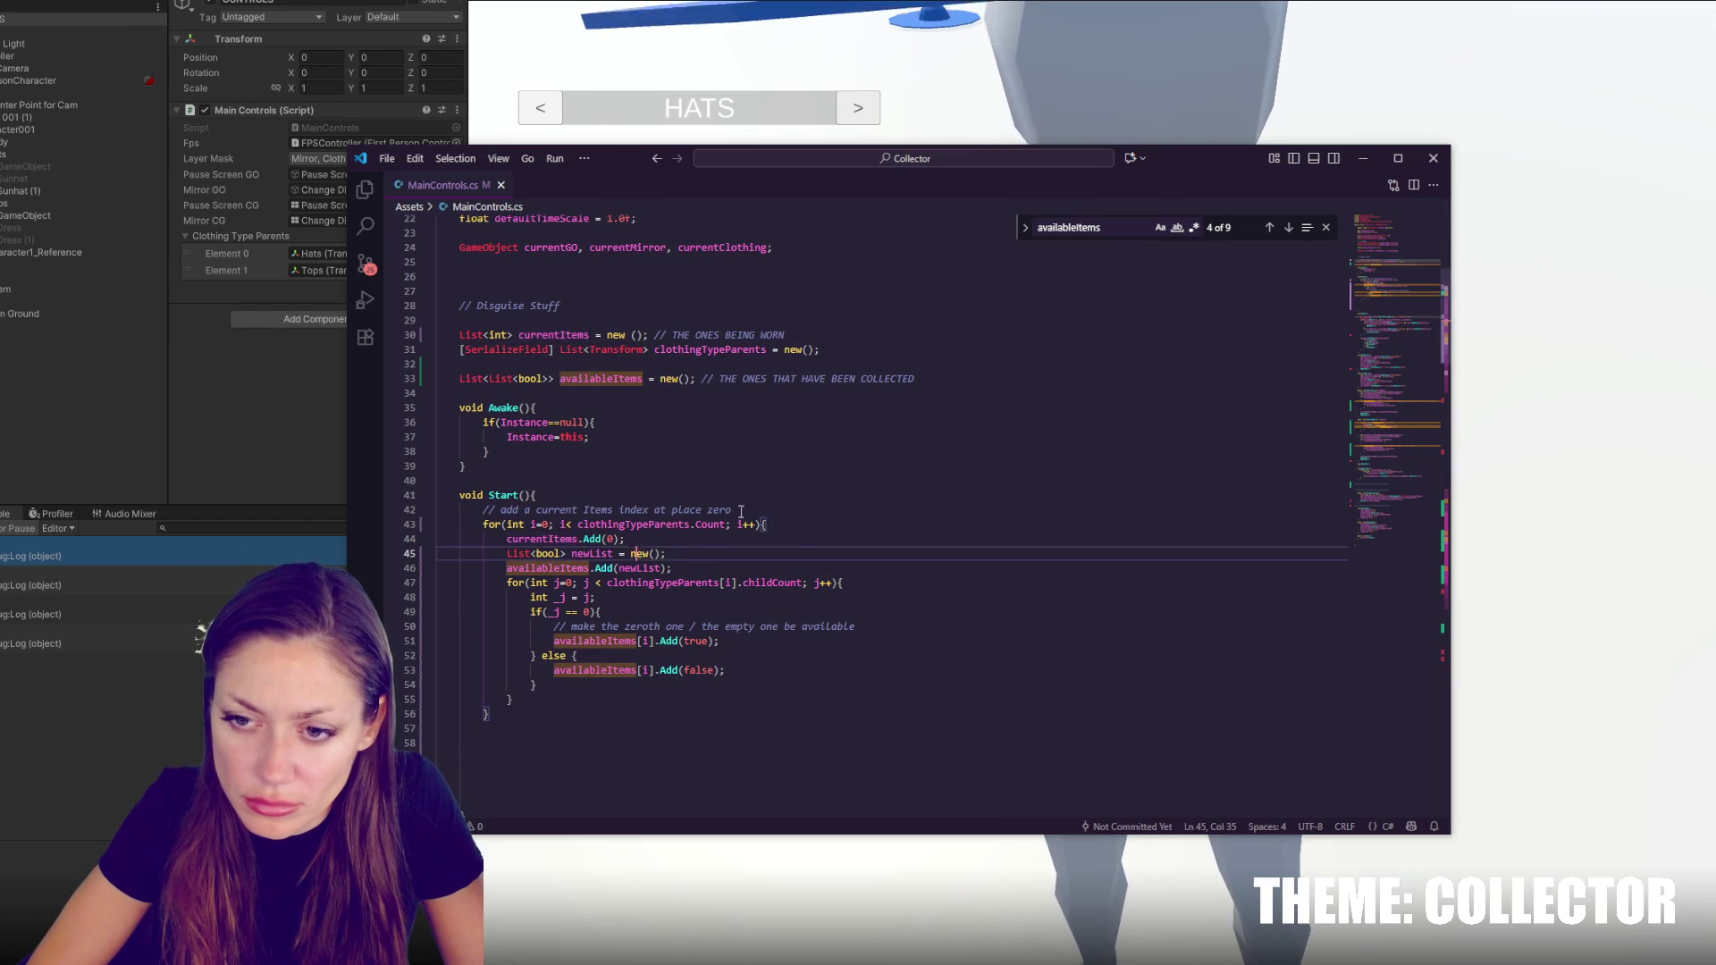
pyautogui.scroll(-2, 735, 488)
pyautogui.click(778, 462)
pyautogui.press('Return')
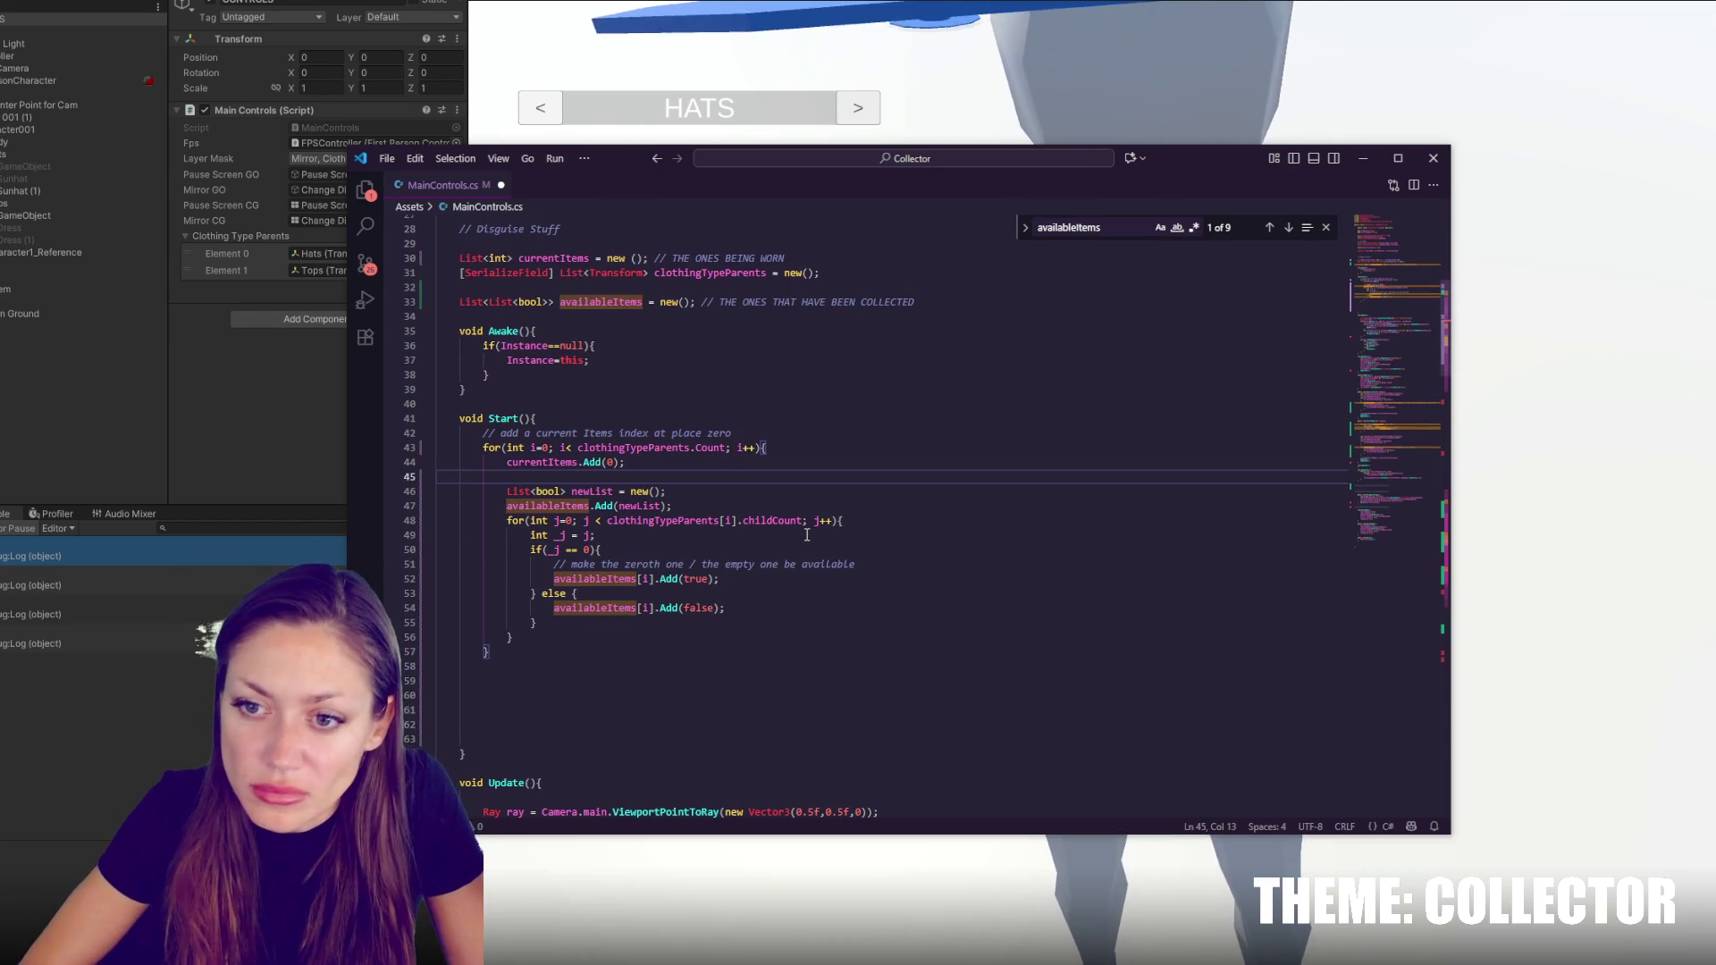
pyautogui.press('Return')
pyautogui.write('// AD')
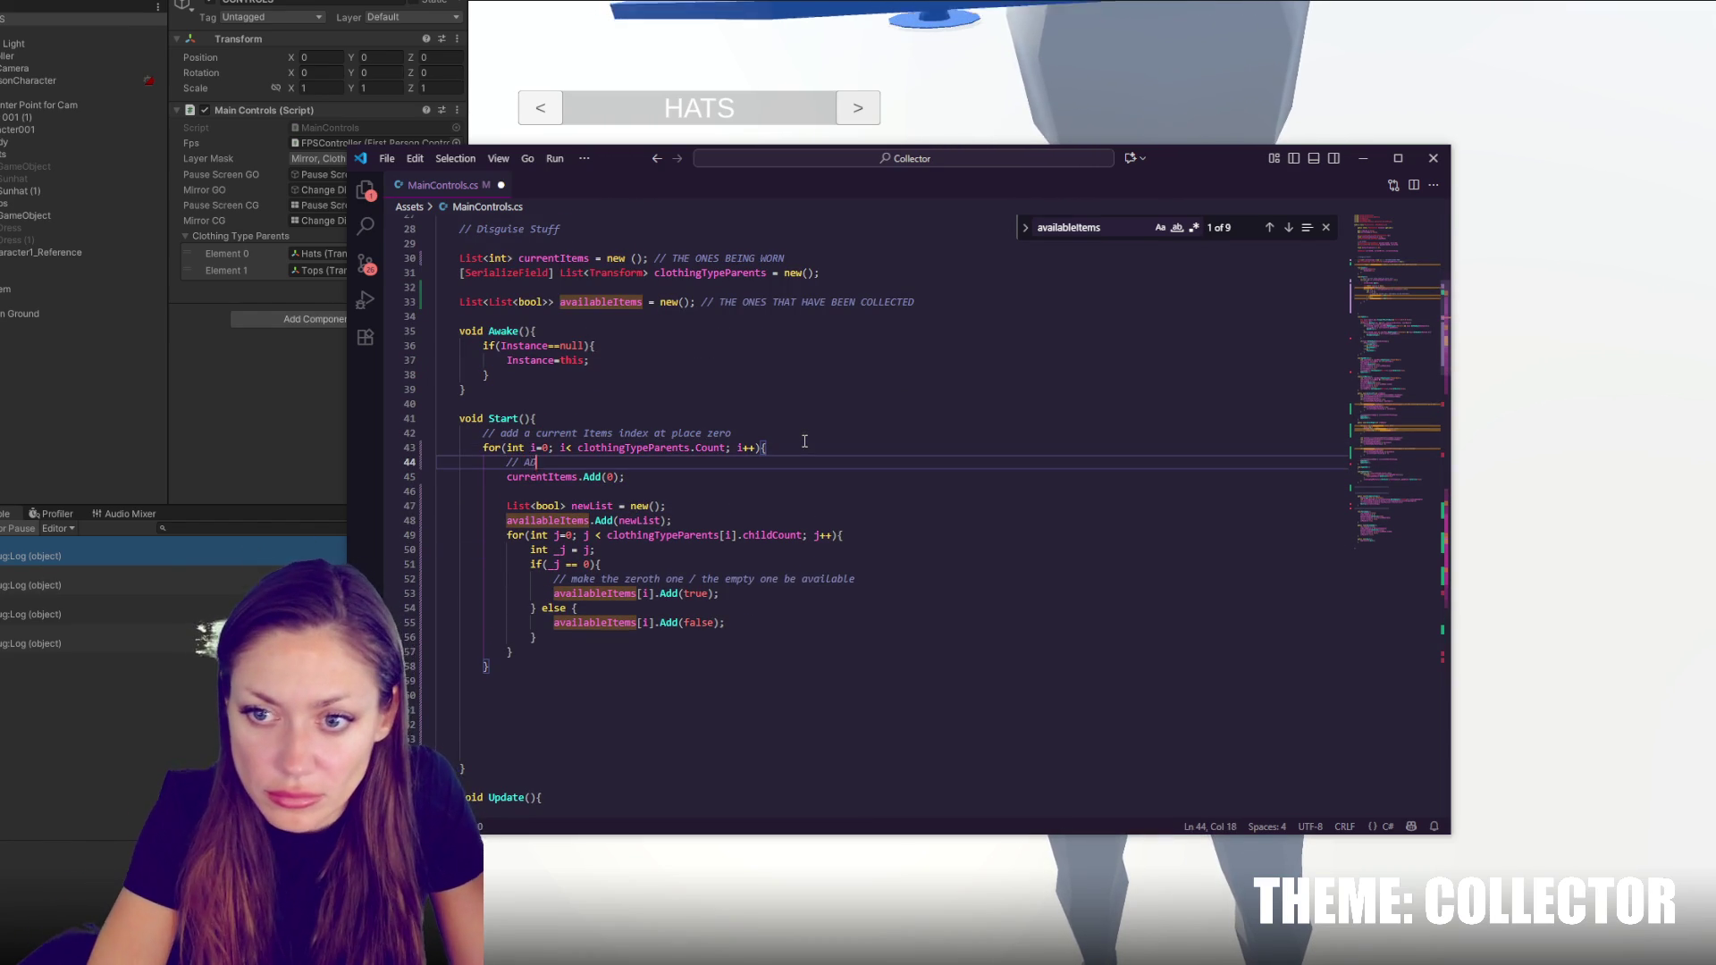
pyautogui.press('BackSpace')
pyautogui.press('BackSpace')
pyautogui.write('TO KEEP T')
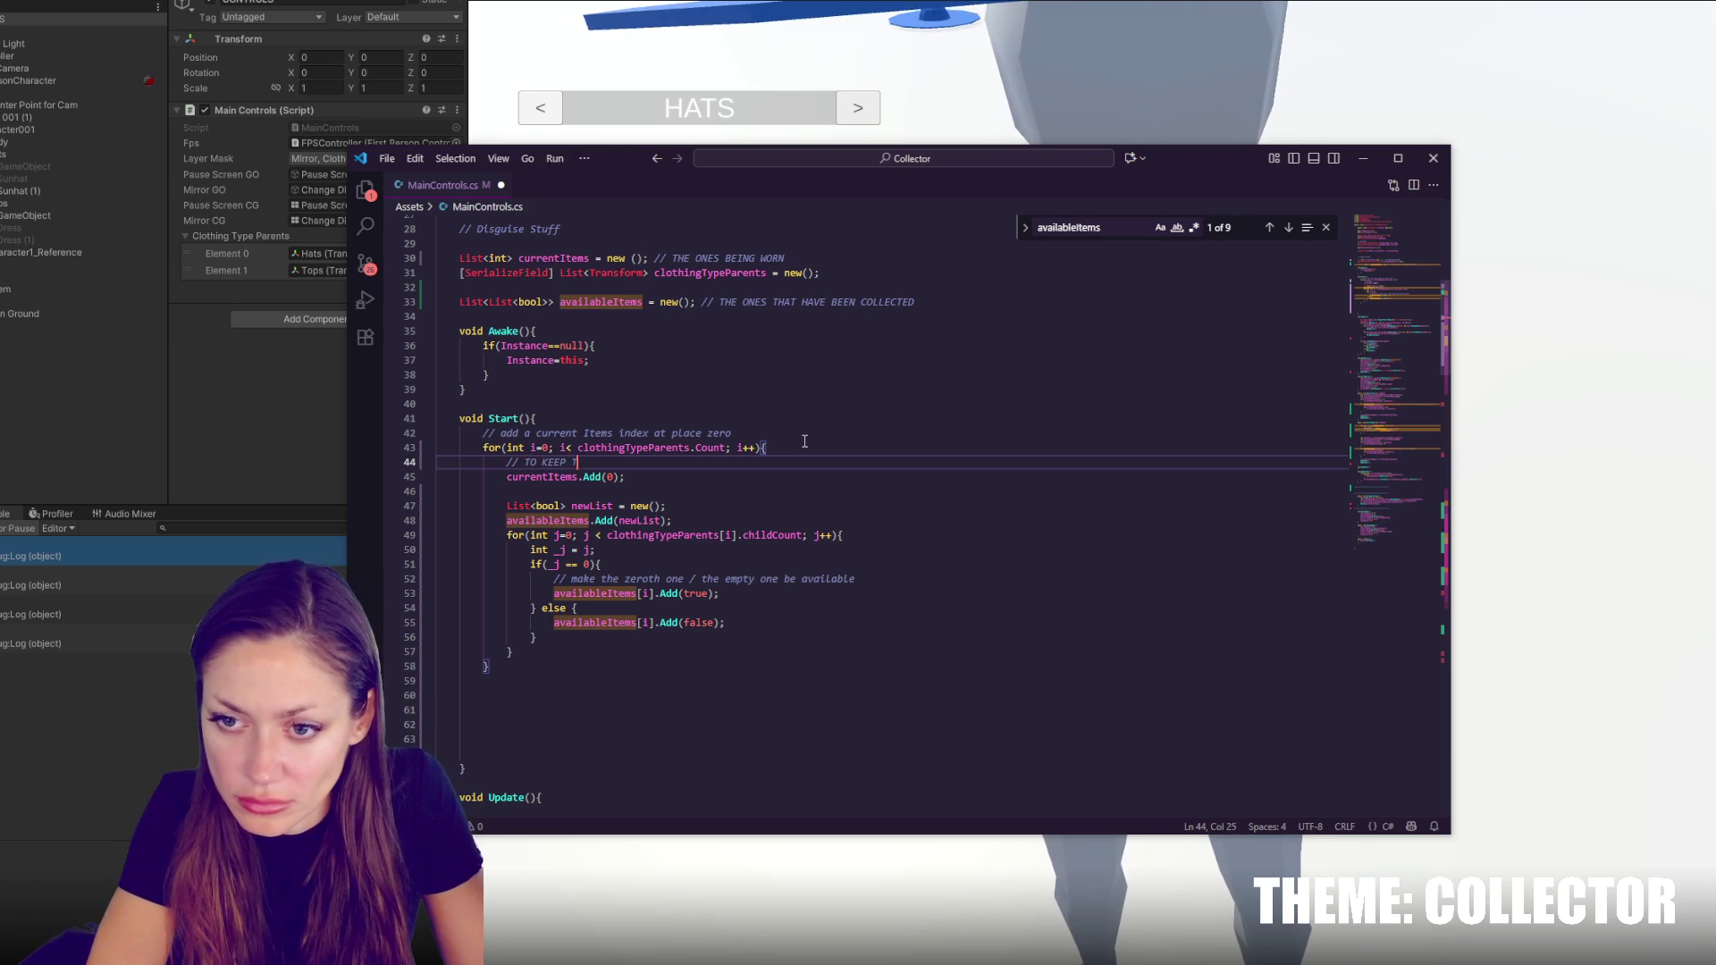
pyautogui.write('RACK OF WHERE WE ARE')
pyautogui.click(747, 478)
pyautogui.press('Down')
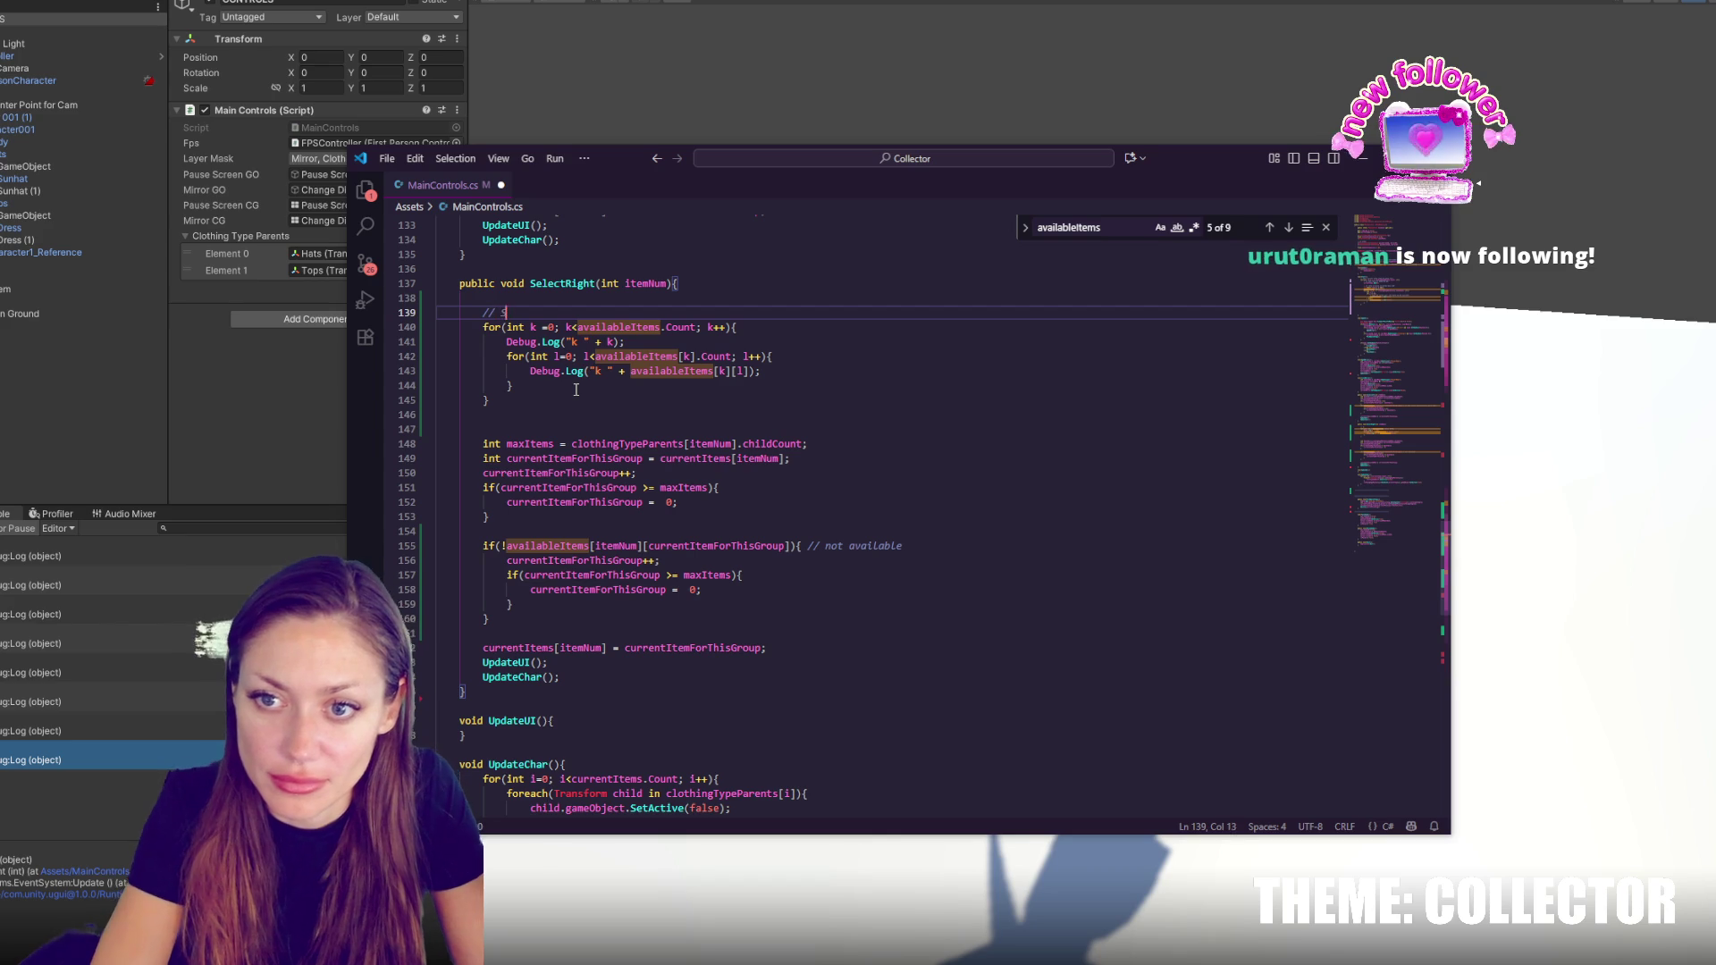
# Move the availableItems debug for-loops from SelectRight into OpenMirror and save the script
pyautogui.moveTo(590, 417)
pyautogui.mouseDown()
pyautogui.moveTo(626, 329)
pyautogui.moveTo(663, 299)
pyautogui.mouseUp()
pyautogui.hotkey('ctrl', 'c')
pyautogui.press('BackSpace')
pyautogui.scroll(-10, 679, 358)
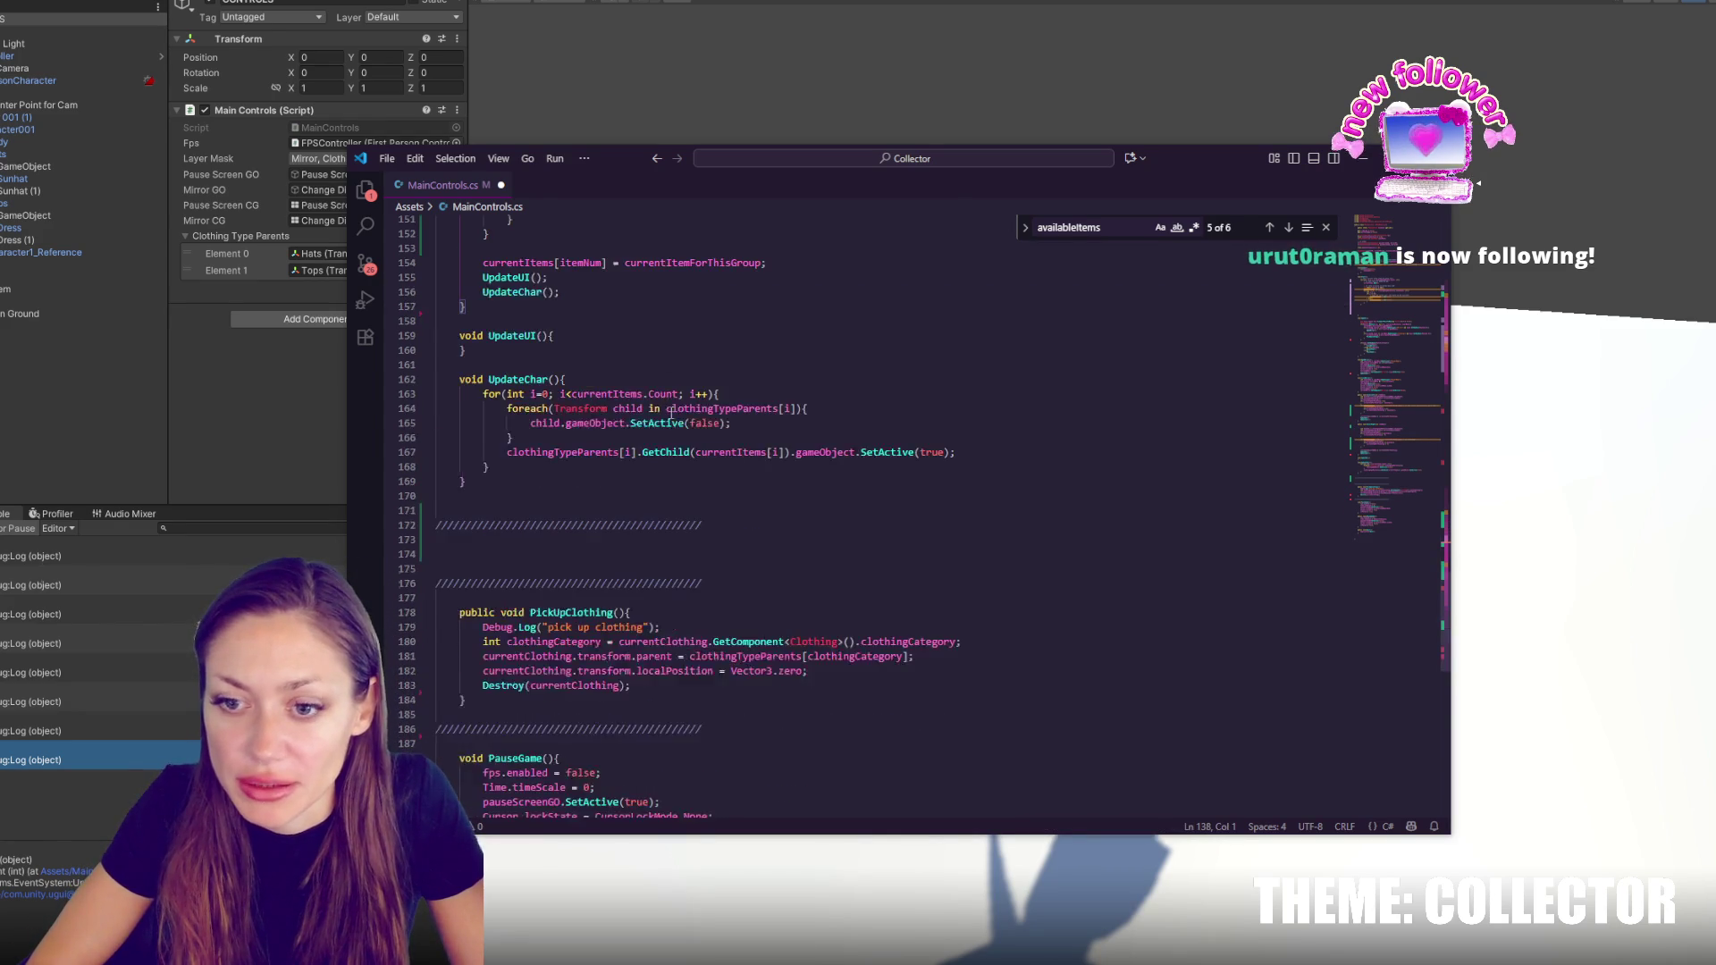
pyautogui.scroll(6, 696, 386)
pyautogui.scroll(10, 696, 386)
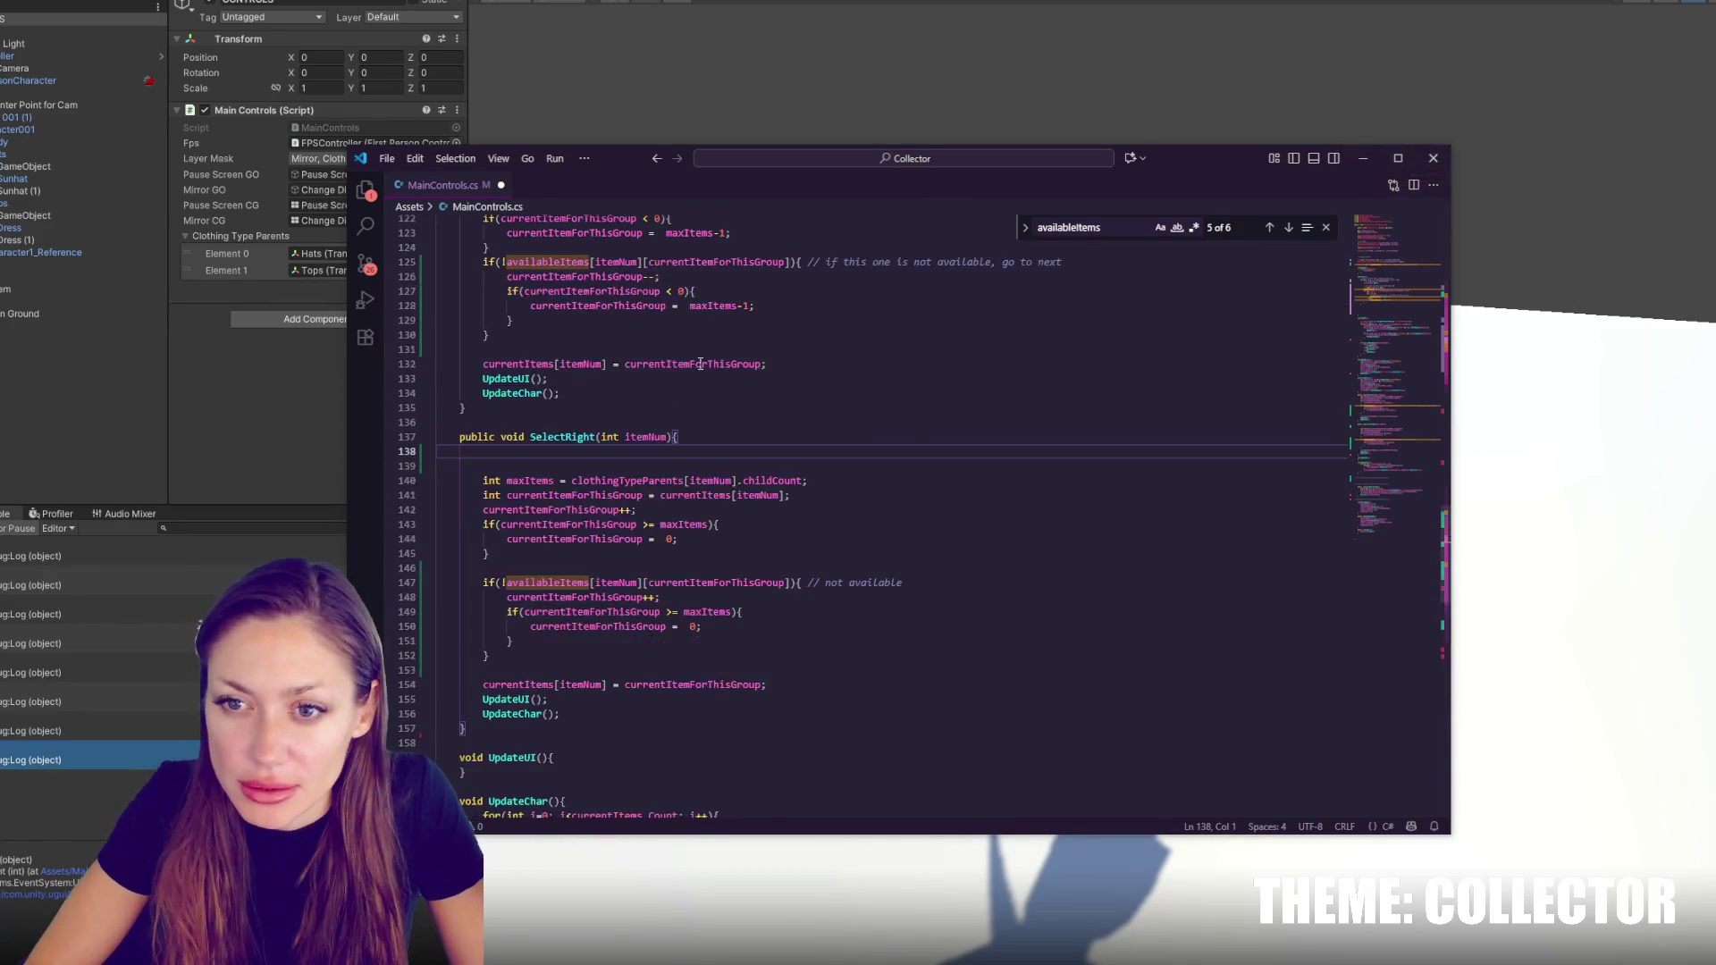
pyautogui.scroll(5, 641, 282)
pyautogui.click(658, 338)
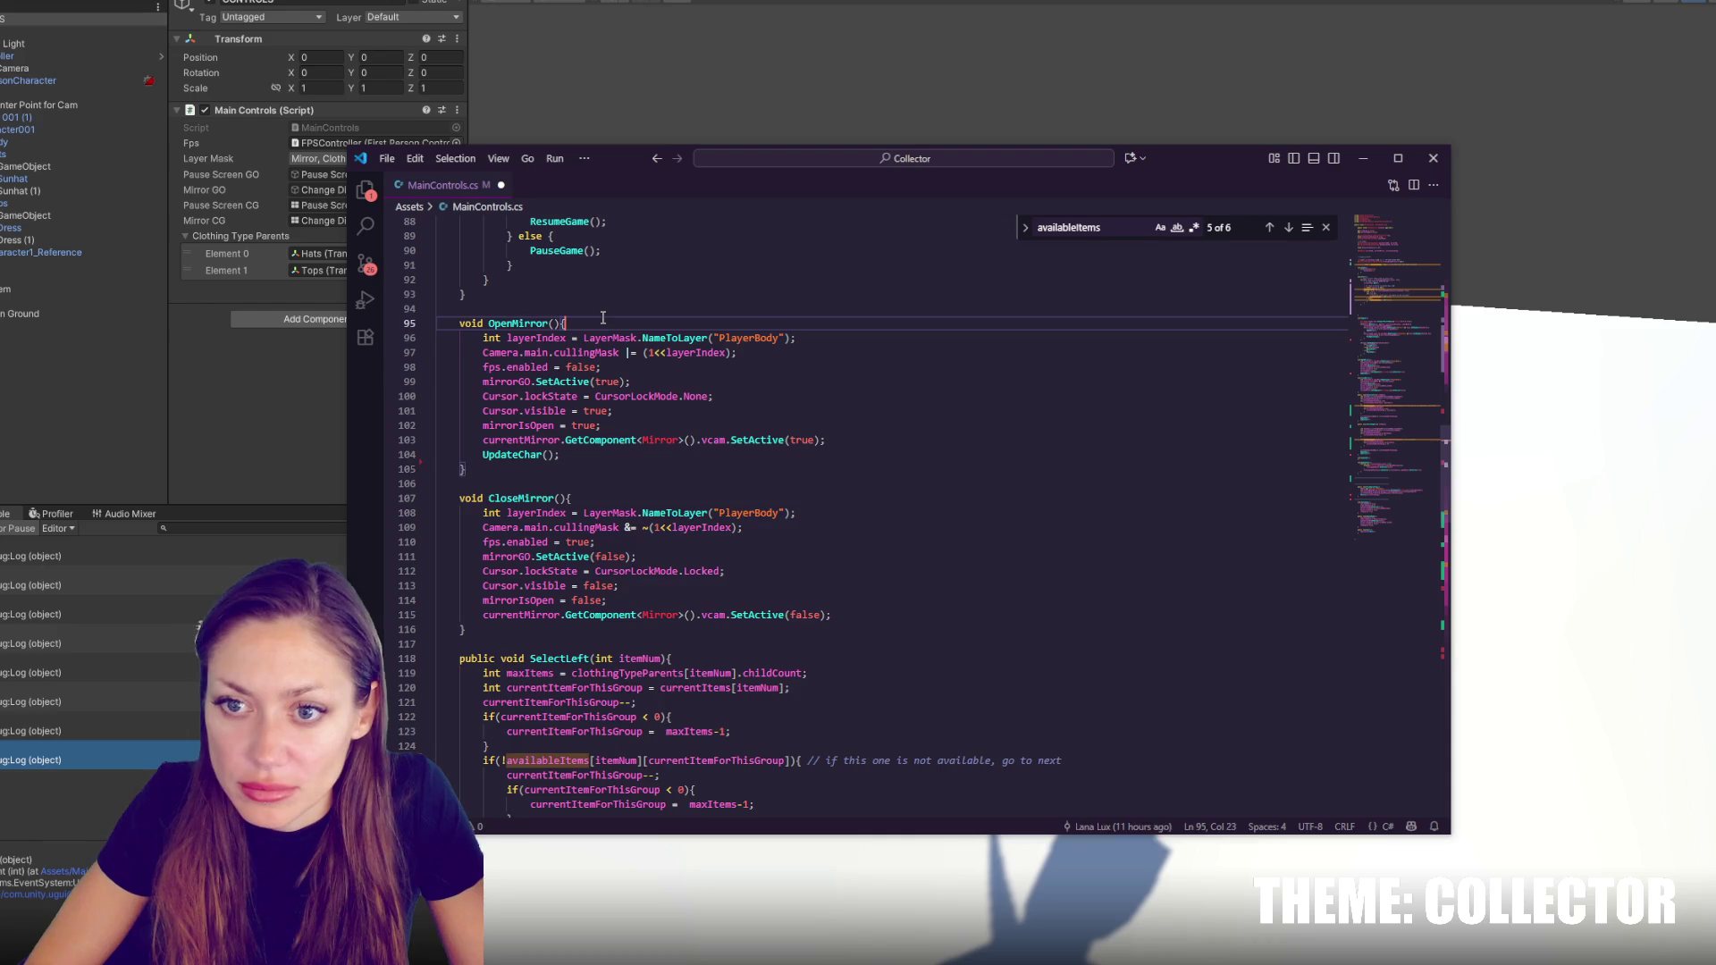
pyautogui.hotkey('ctrl', 'v')
pyautogui.hotkey('ctrl', 's')
pyautogui.scroll(-8, 661, 384)
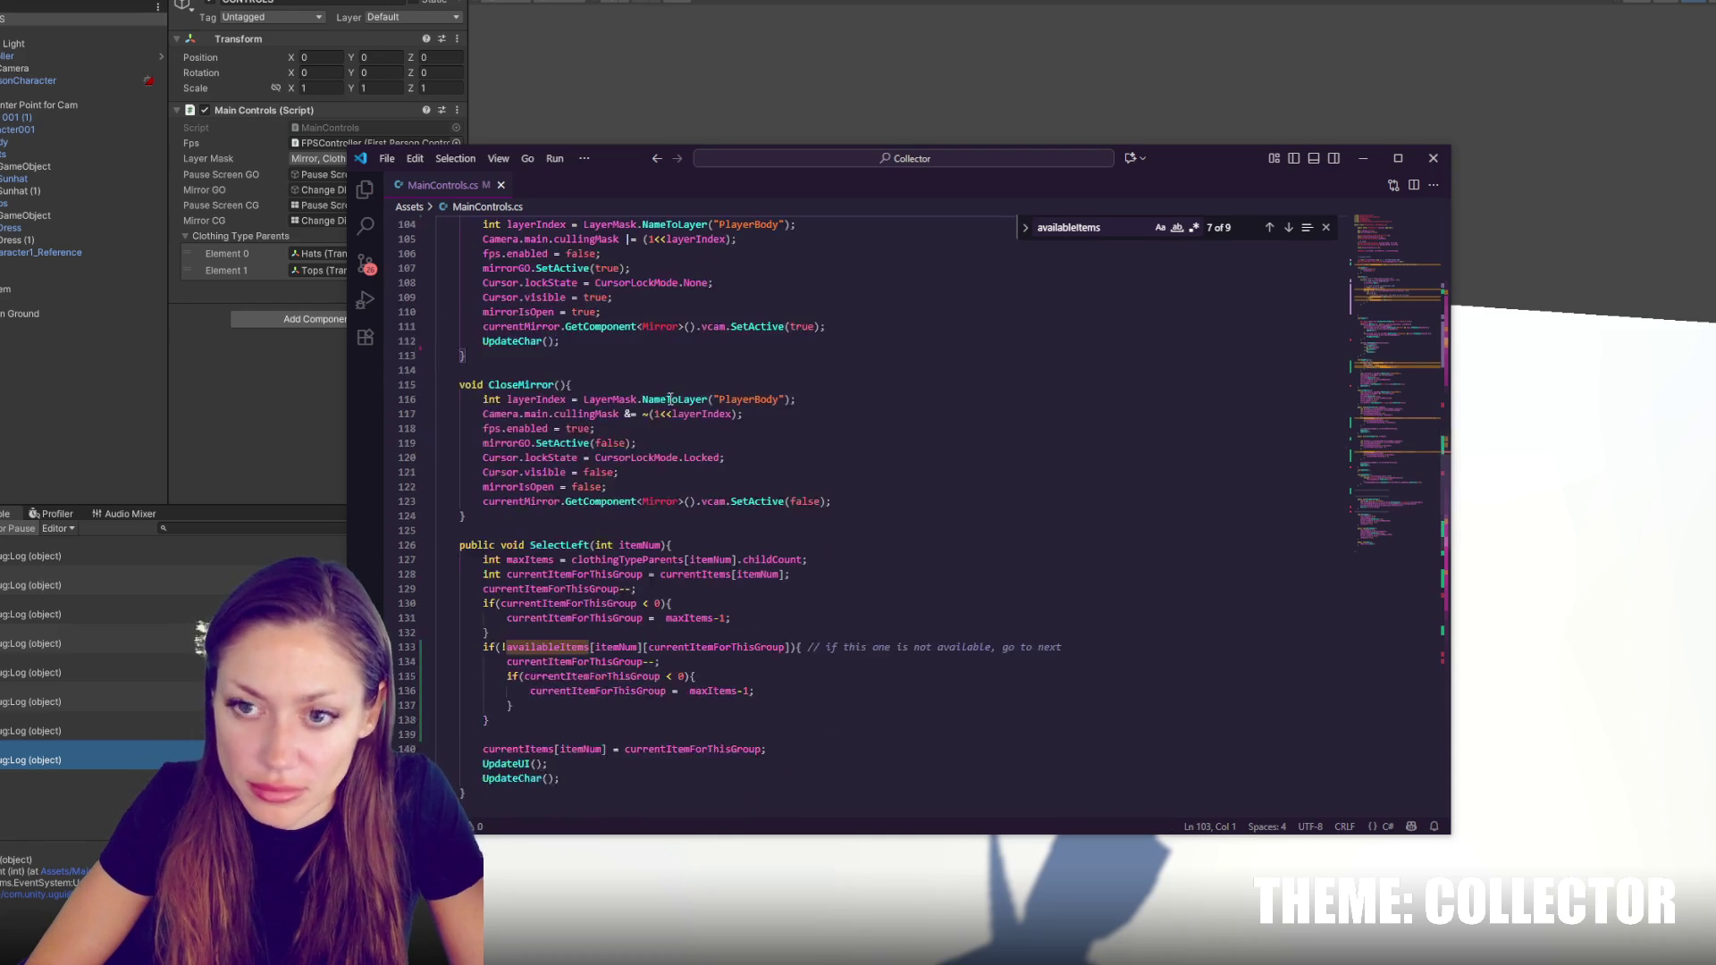
pyautogui.scroll(-4, 667, 394)
pyautogui.click(667, 352)
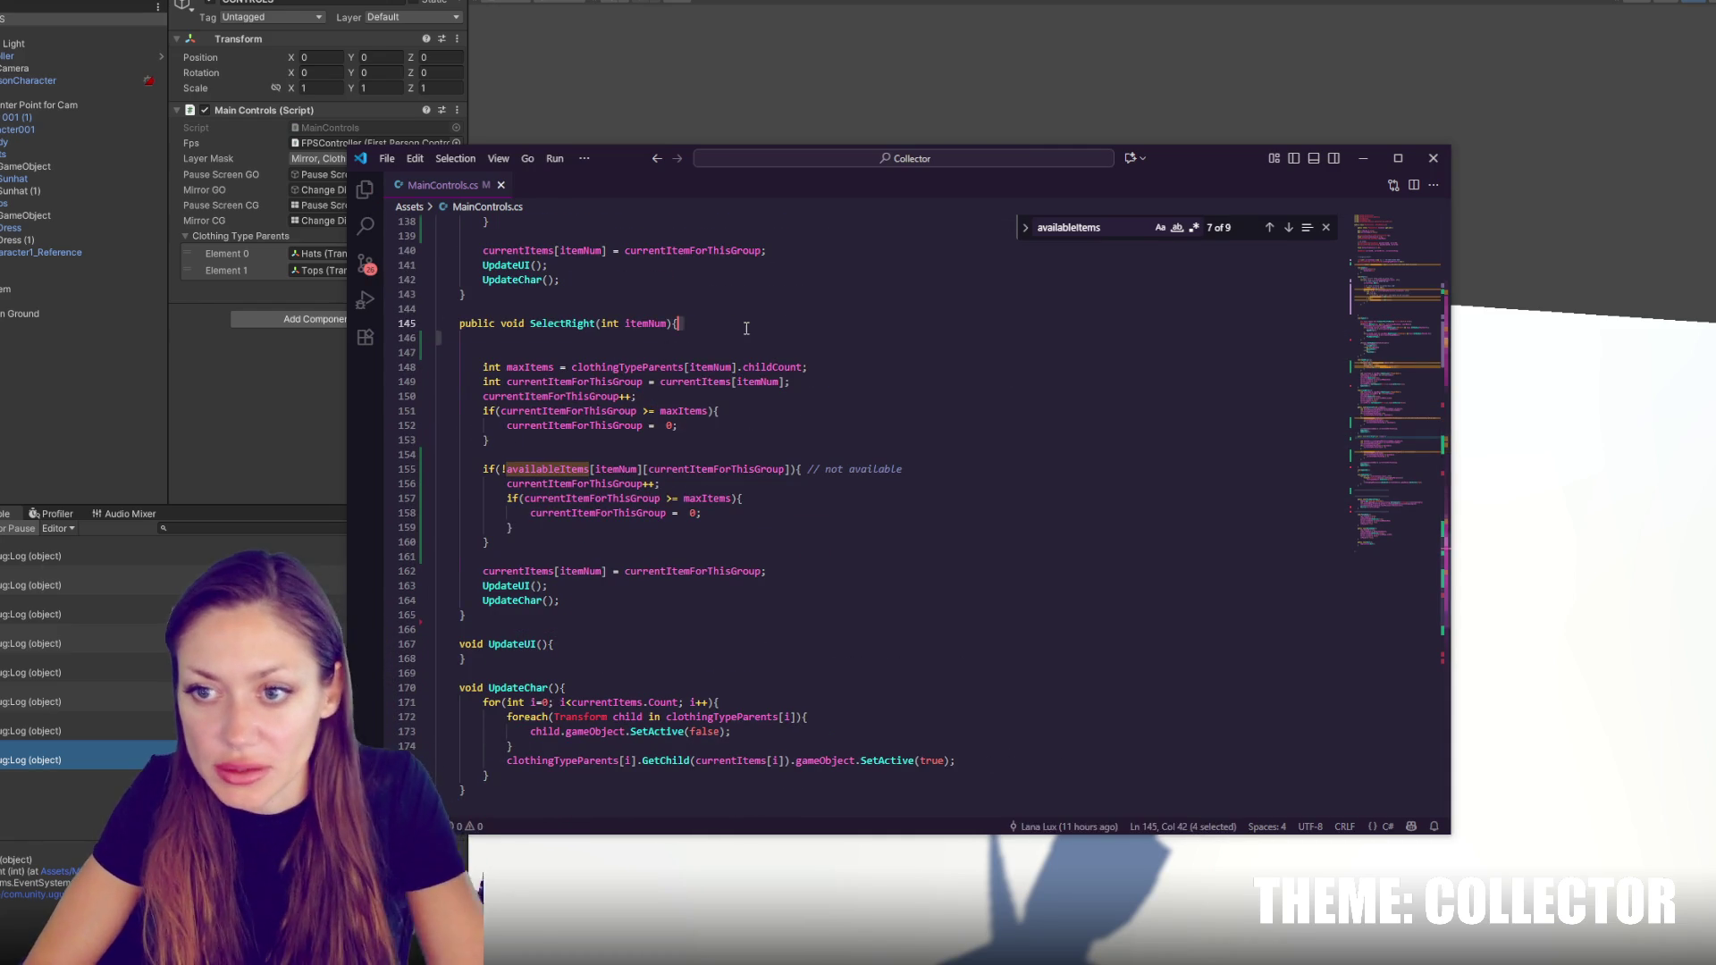
pyautogui.press('BackSpace')
pyautogui.press('BackSpace')
pyautogui.click(666, 338)
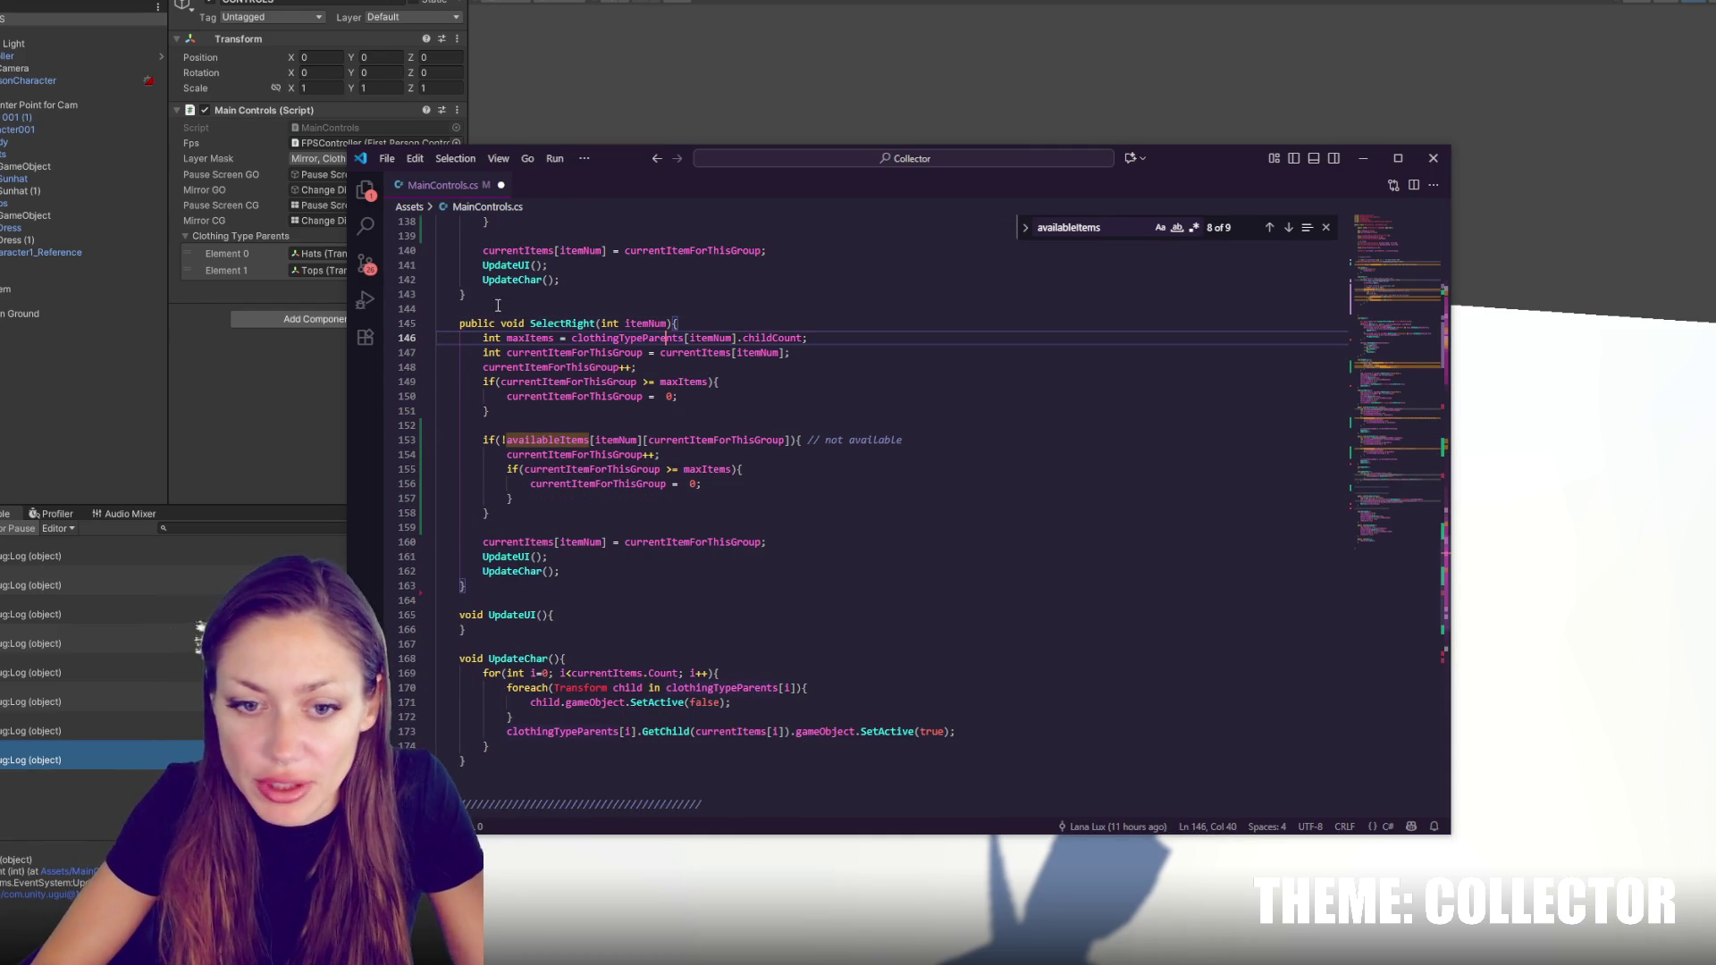
pyautogui.click(688, 410)
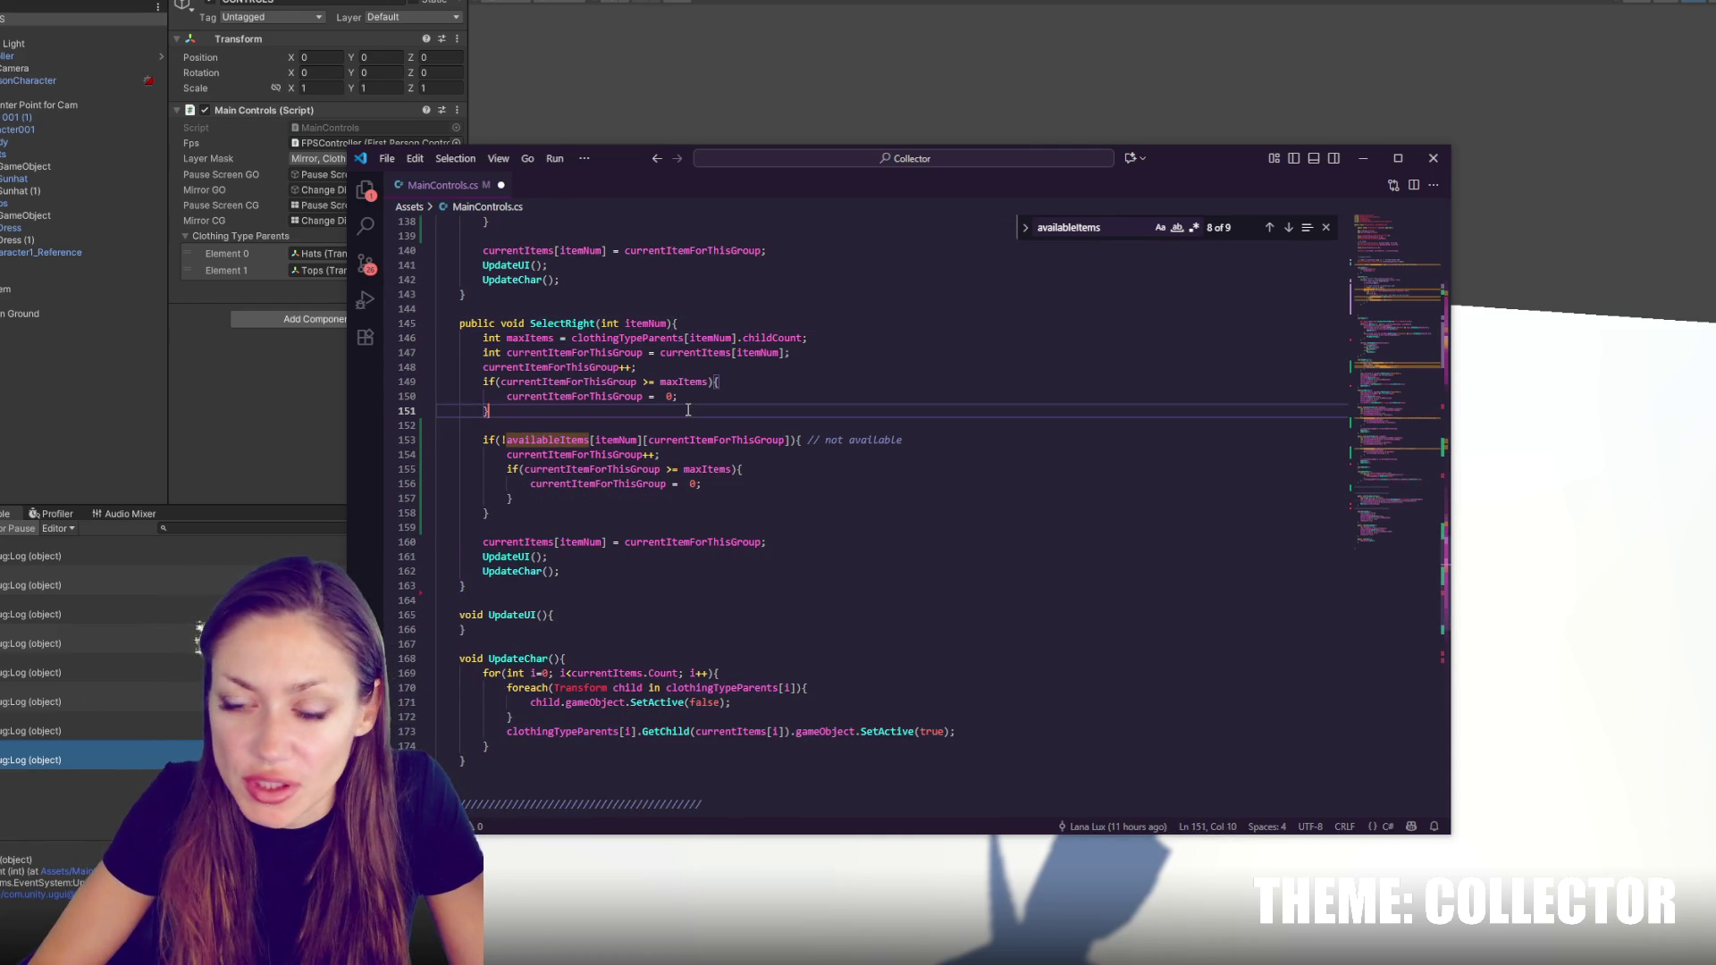
pyautogui.doubleClick(608, 394)
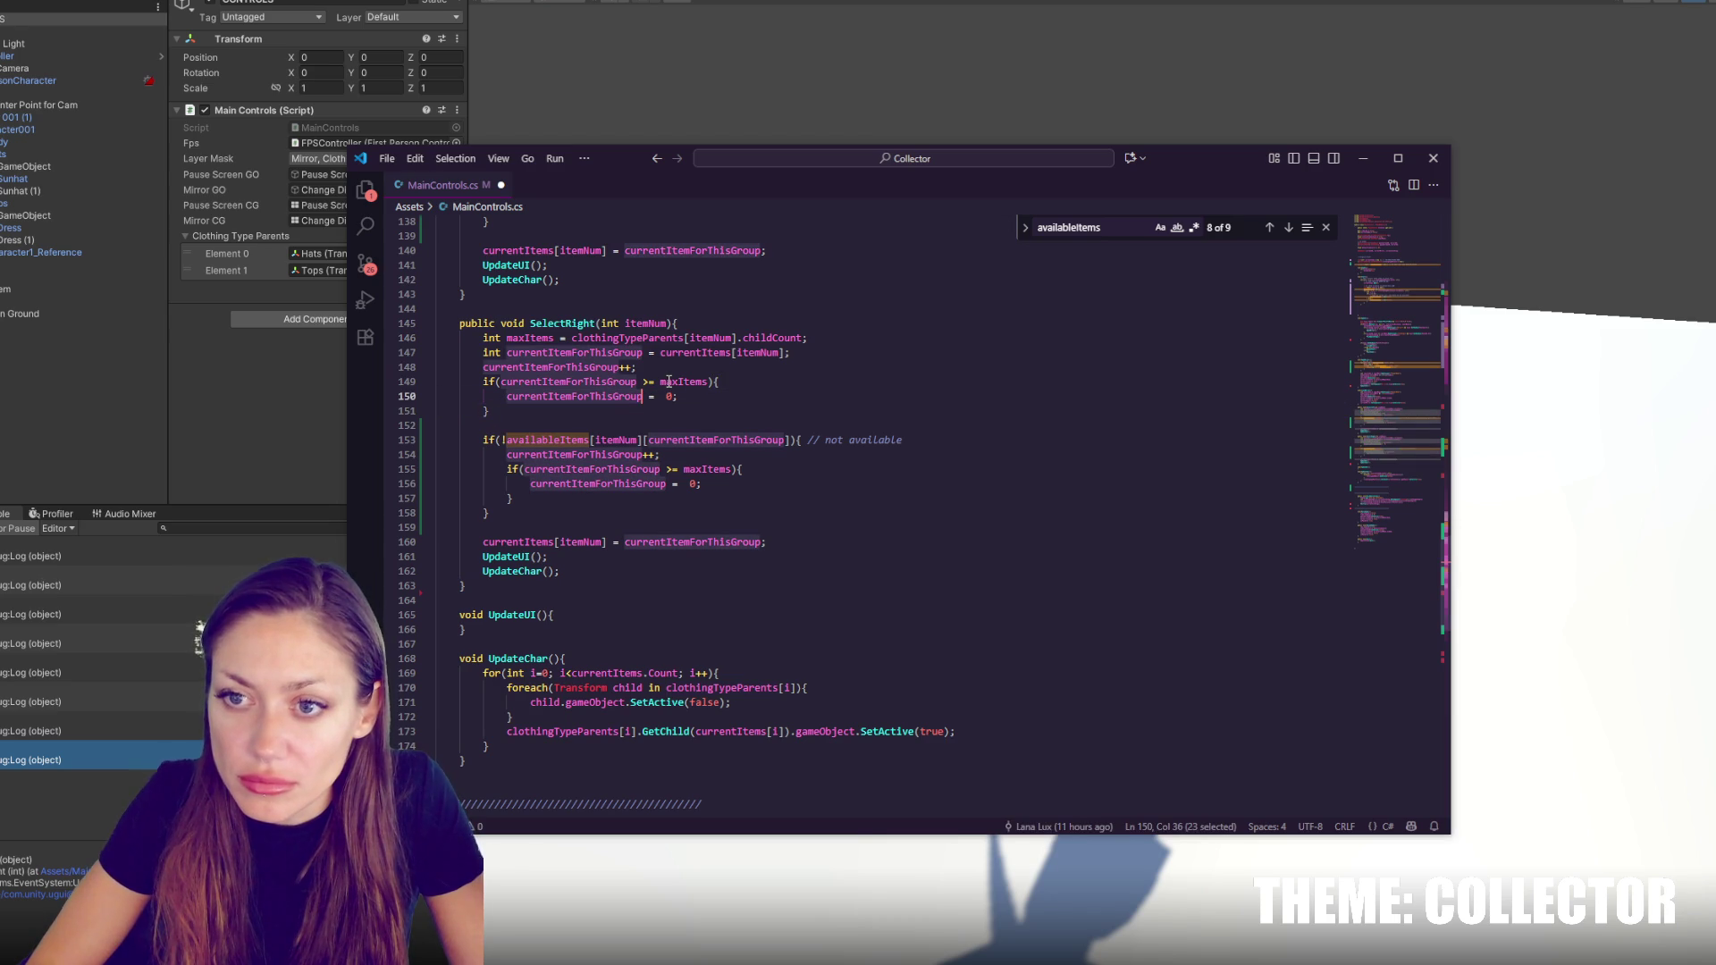
pyautogui.doubleClick(581, 439)
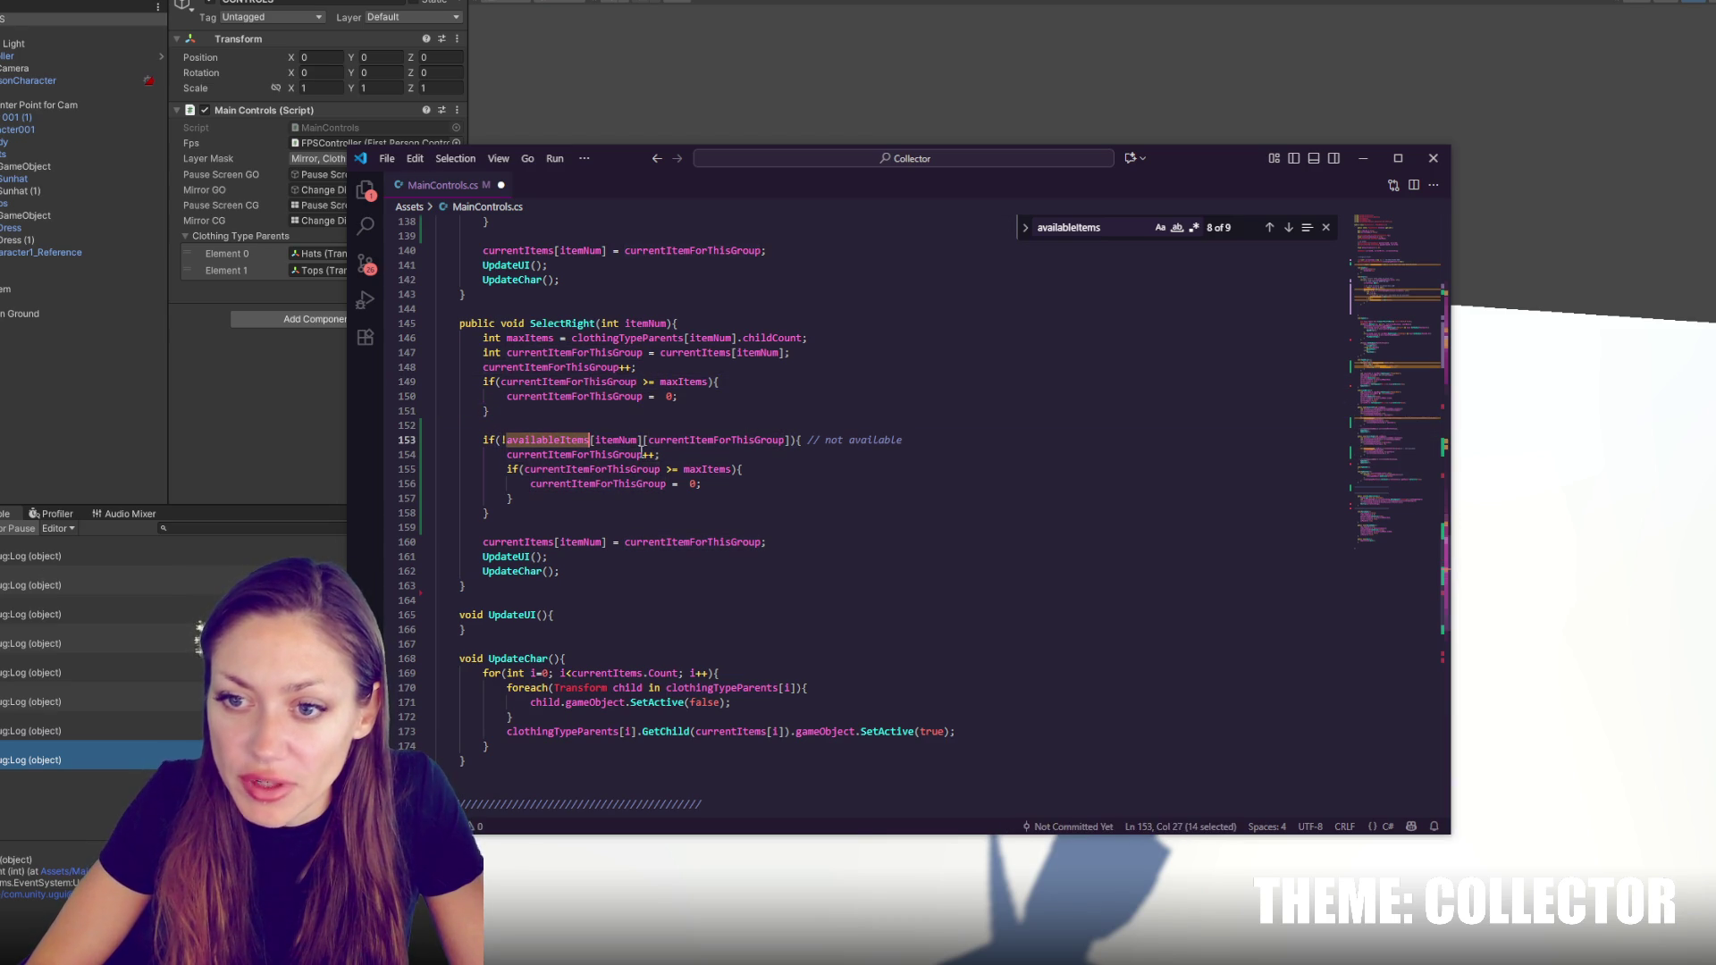
pyautogui.doubleClick(691, 440)
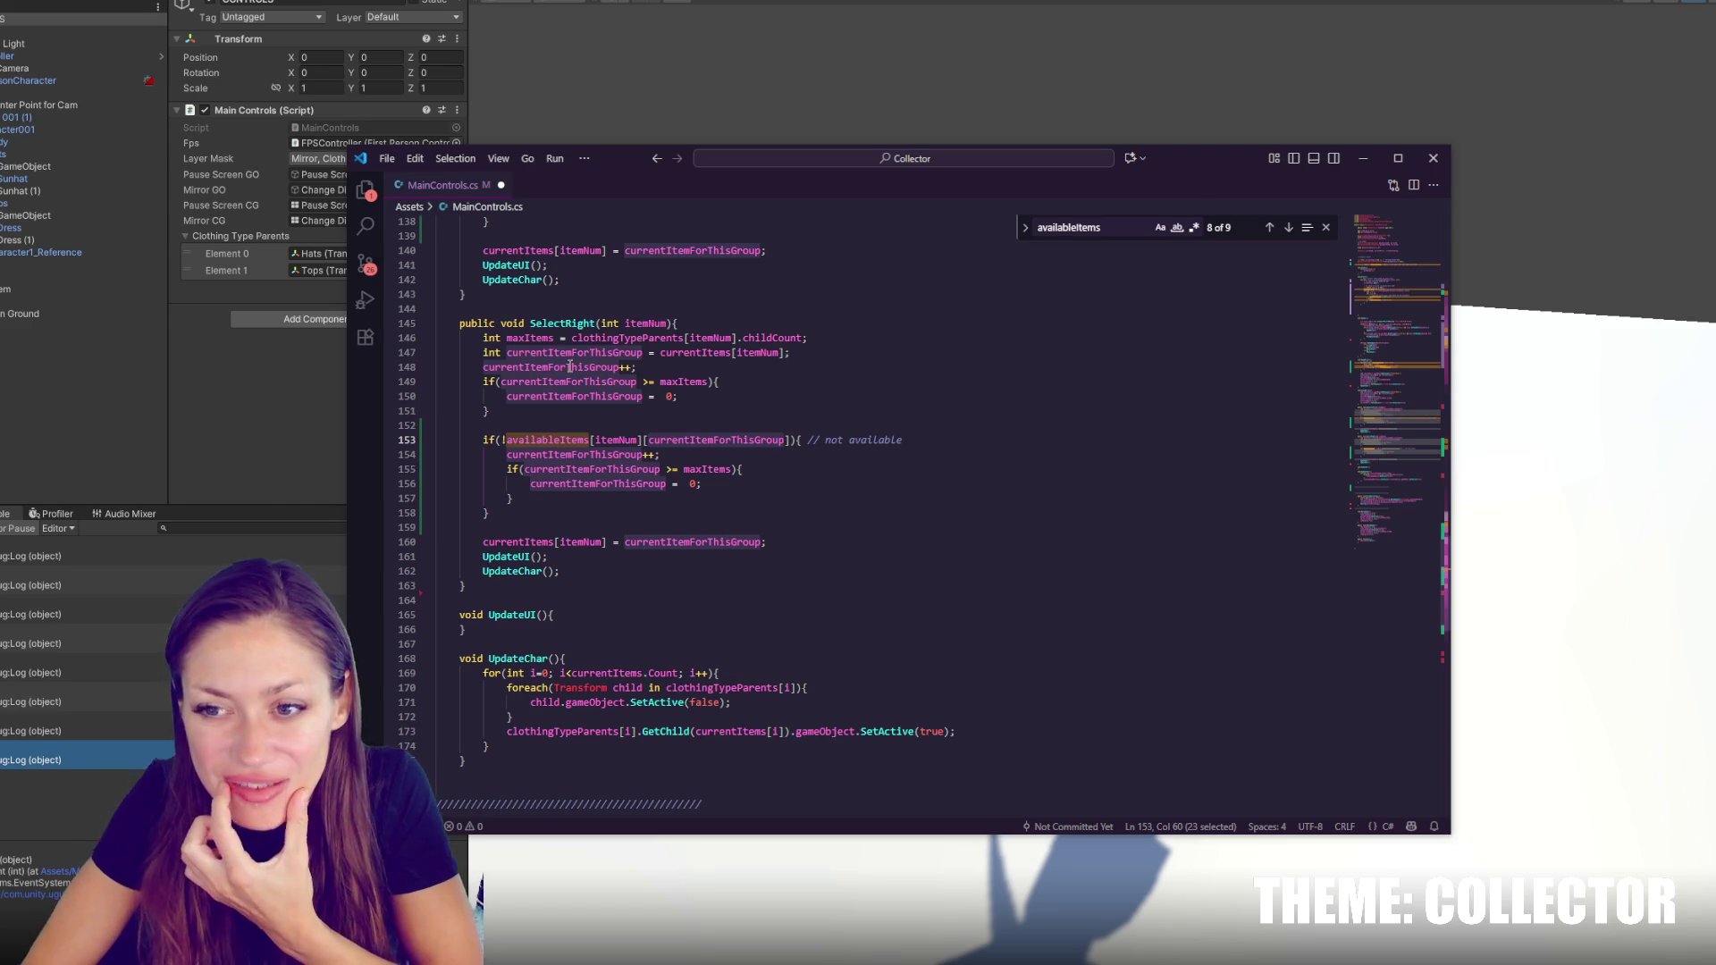
pyautogui.doubleClick(574, 367)
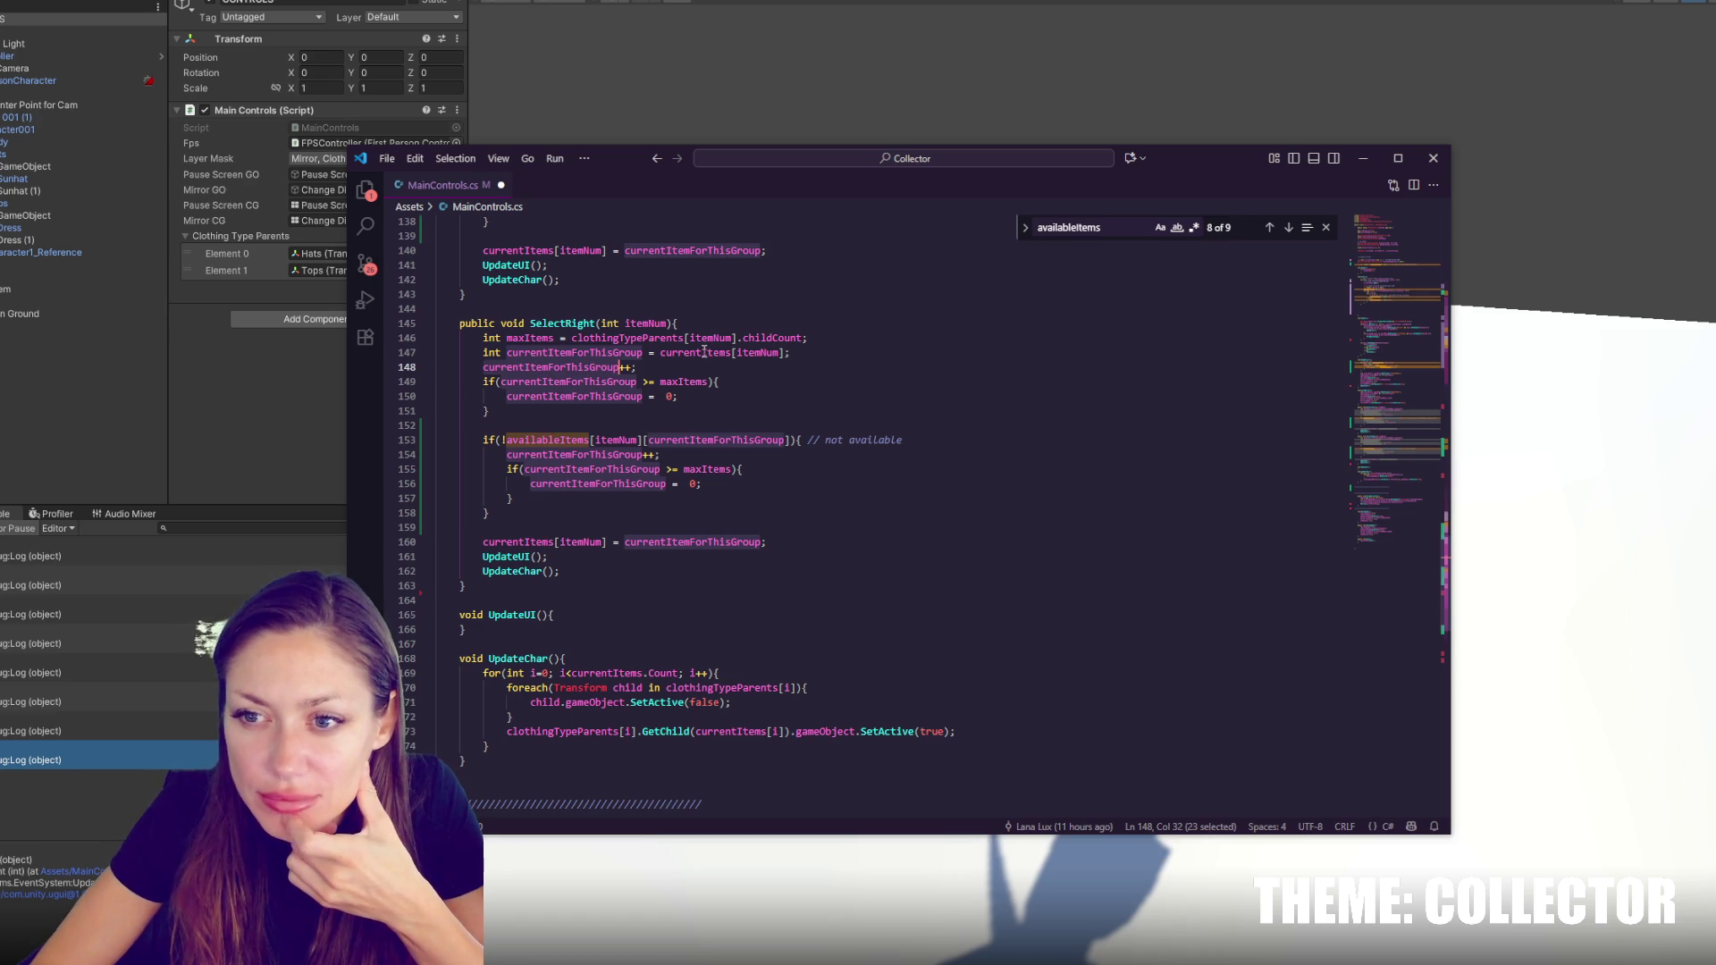
pyautogui.doubleClick(625, 353)
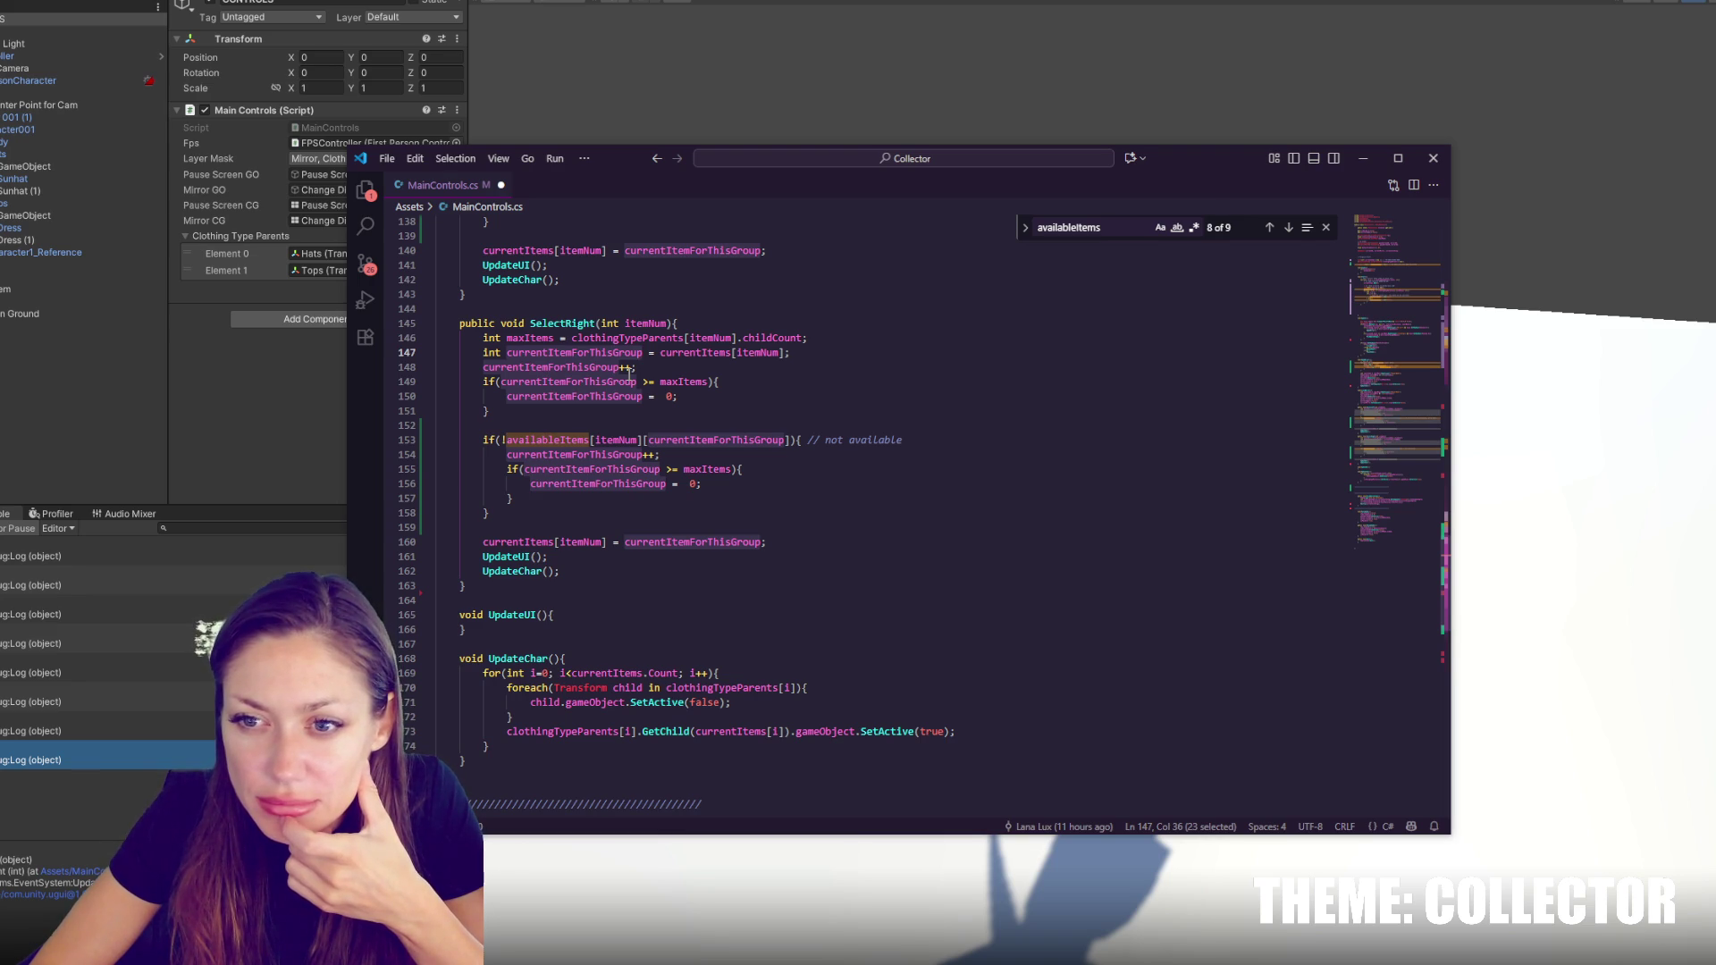
pyautogui.doubleClick(692, 382)
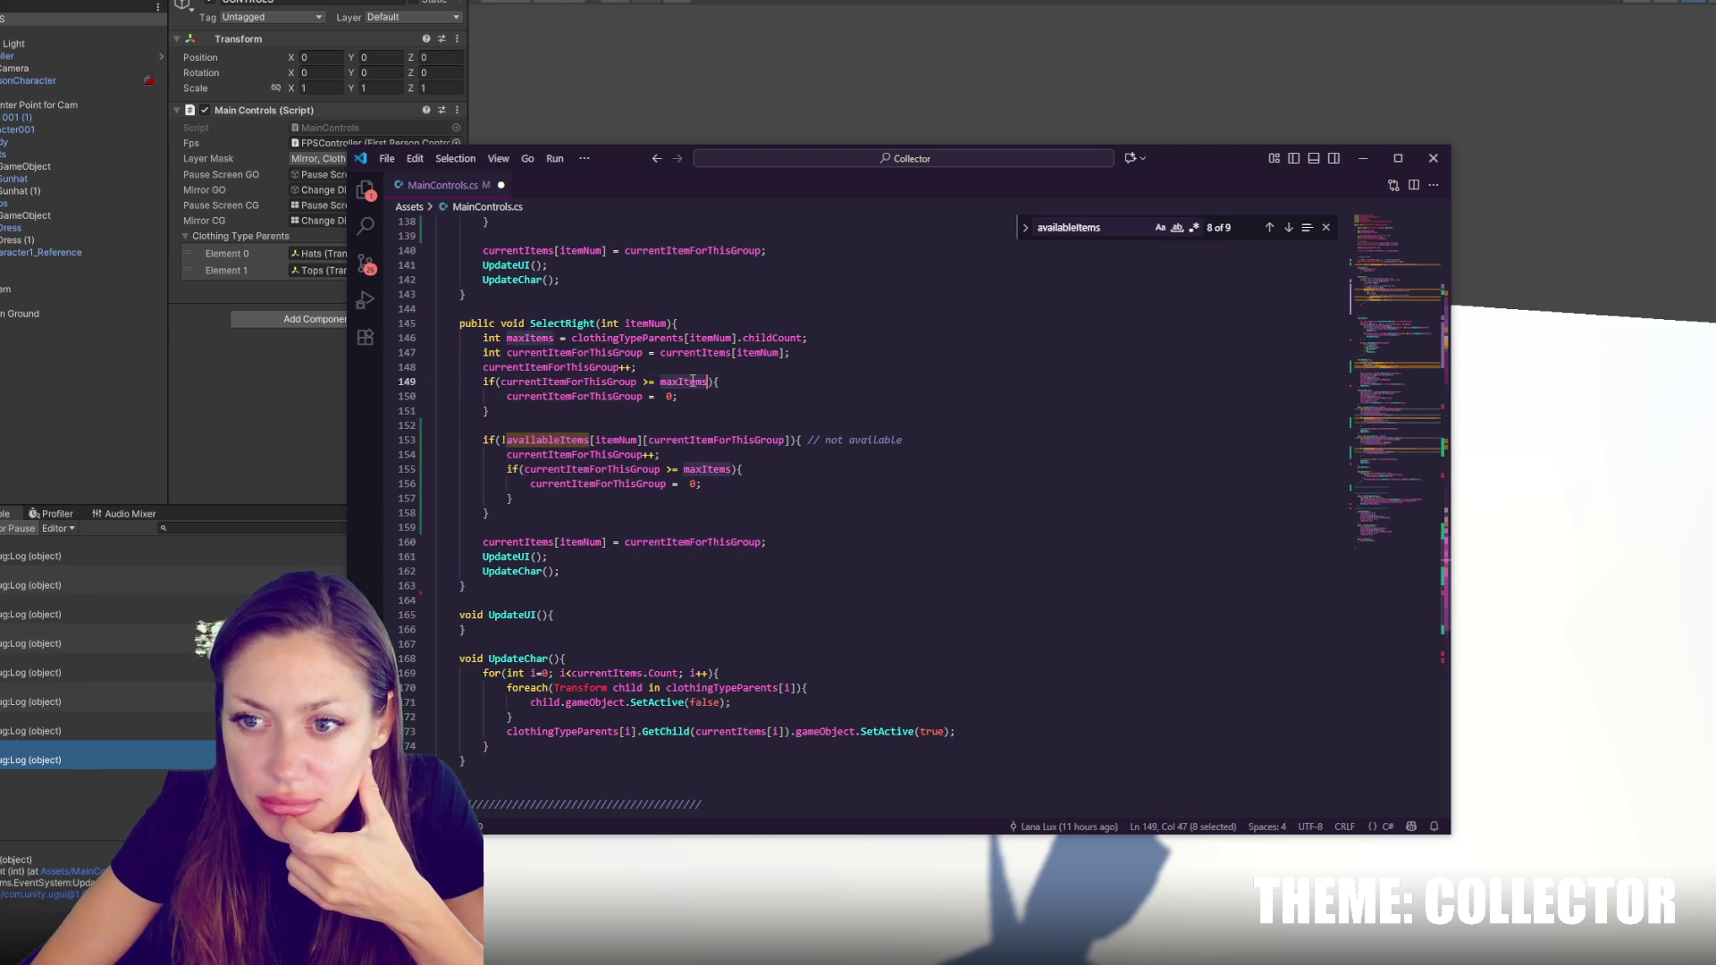
pyautogui.doubleClick(621, 383)
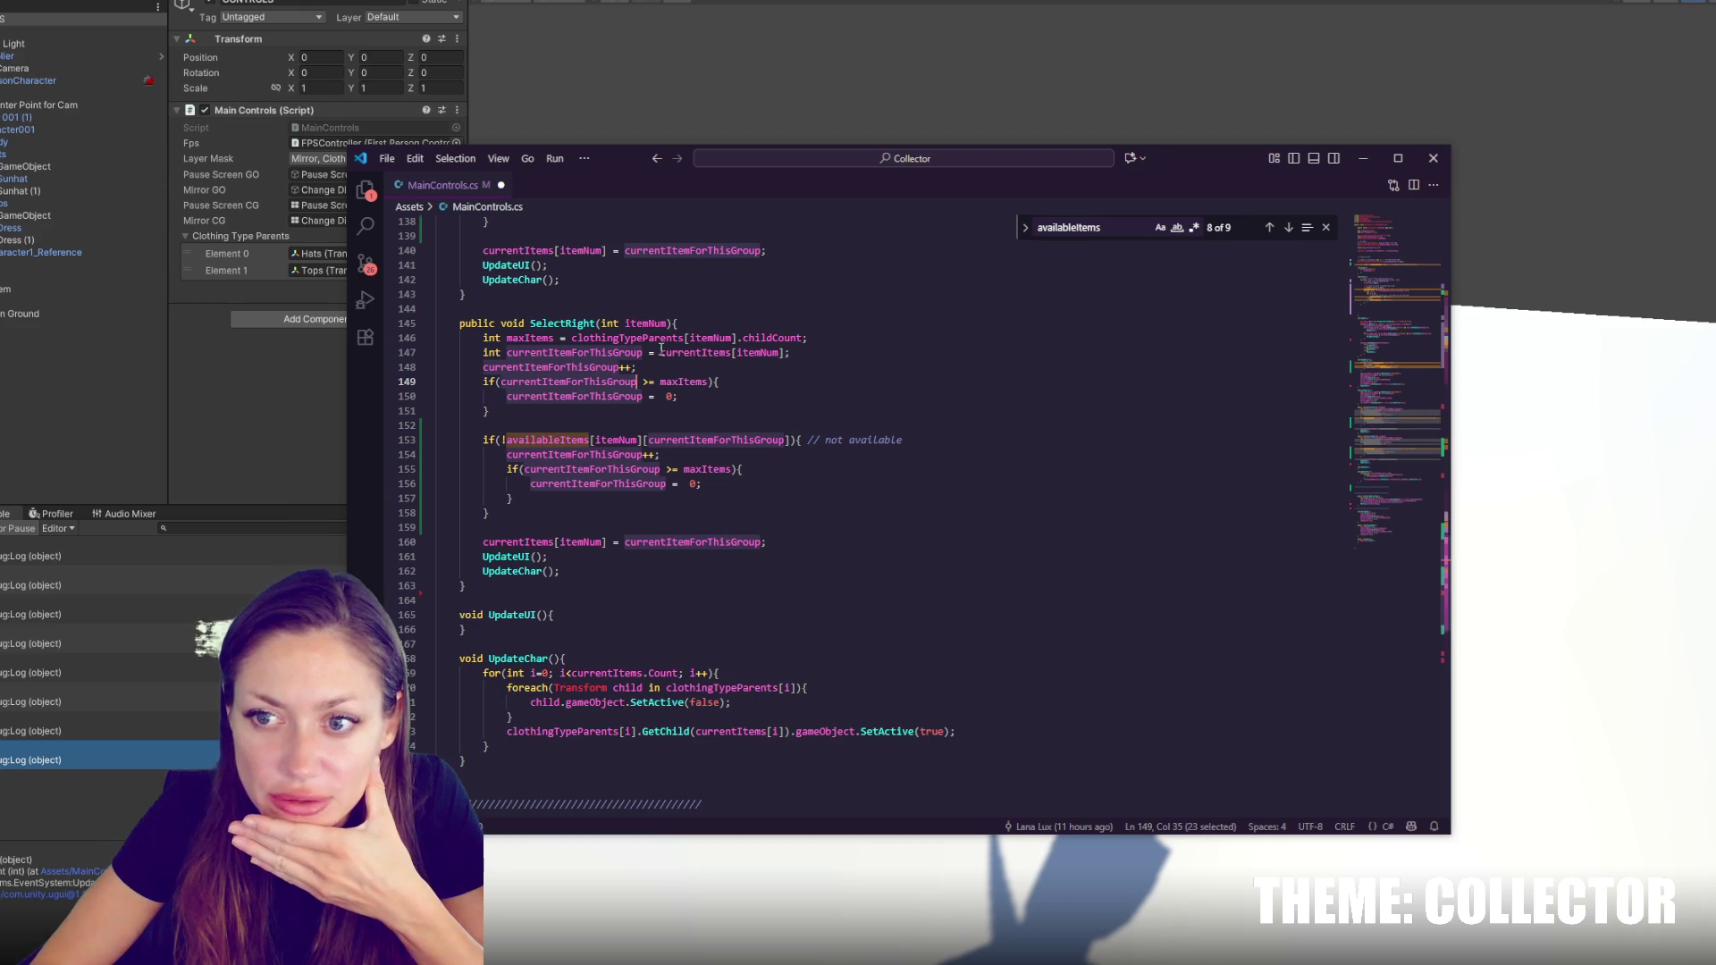
pyautogui.doubleClick(688, 383)
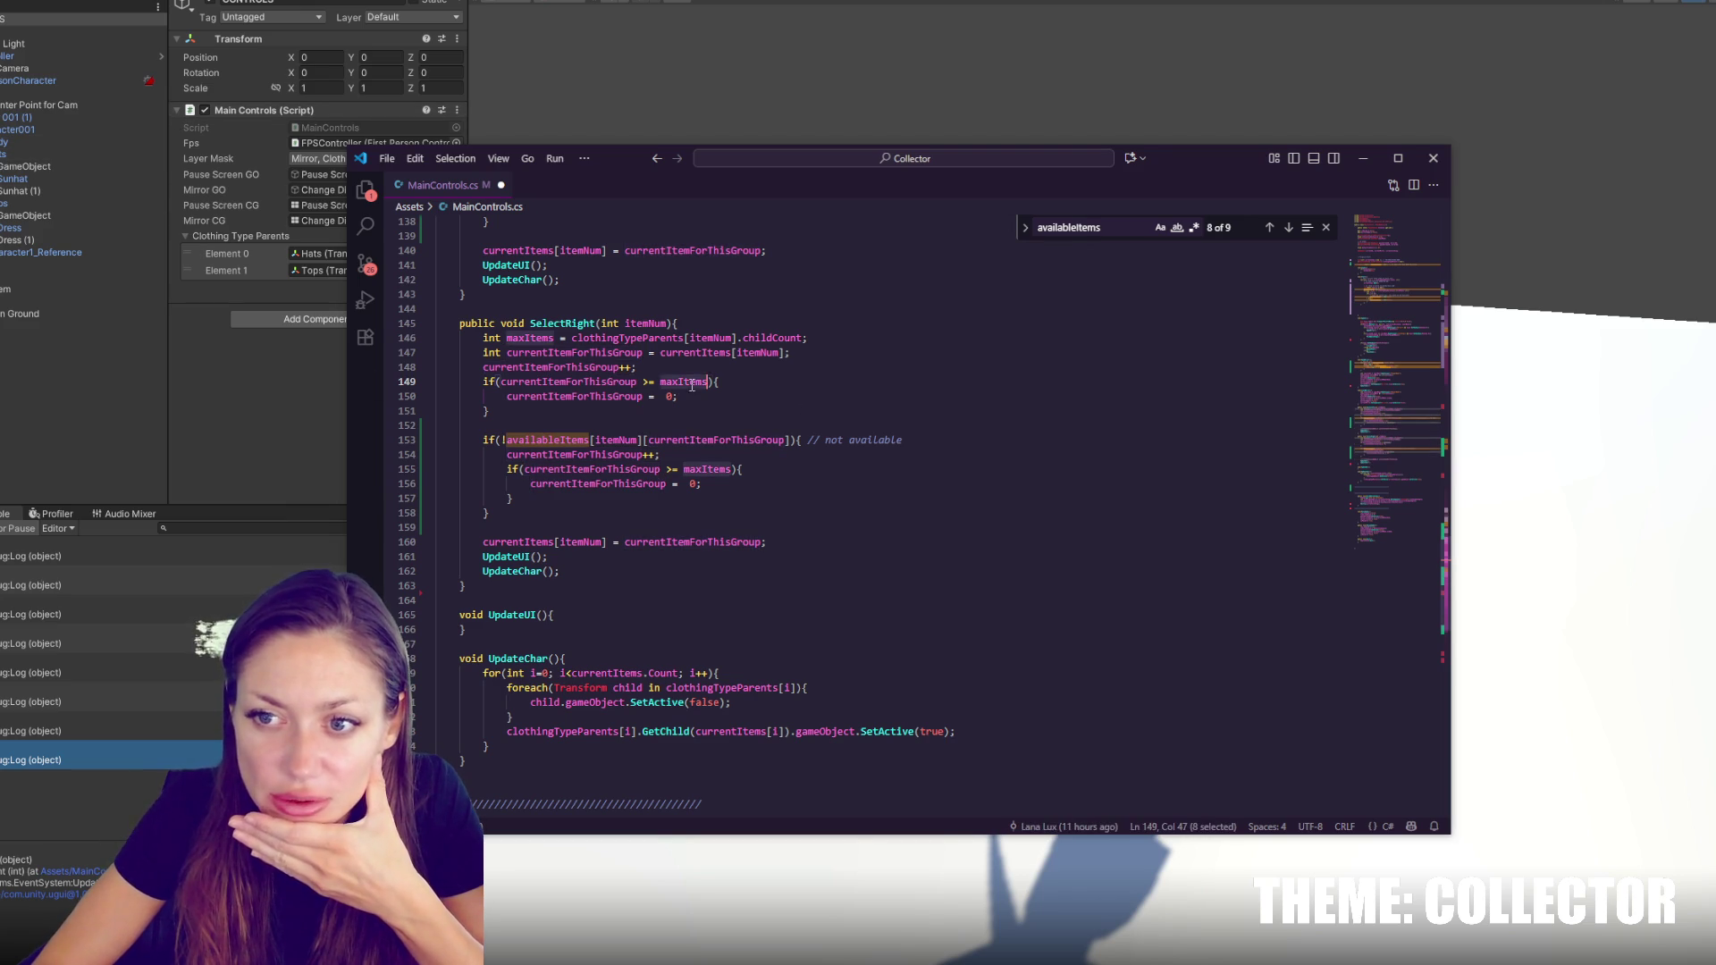
pyautogui.click(699, 395)
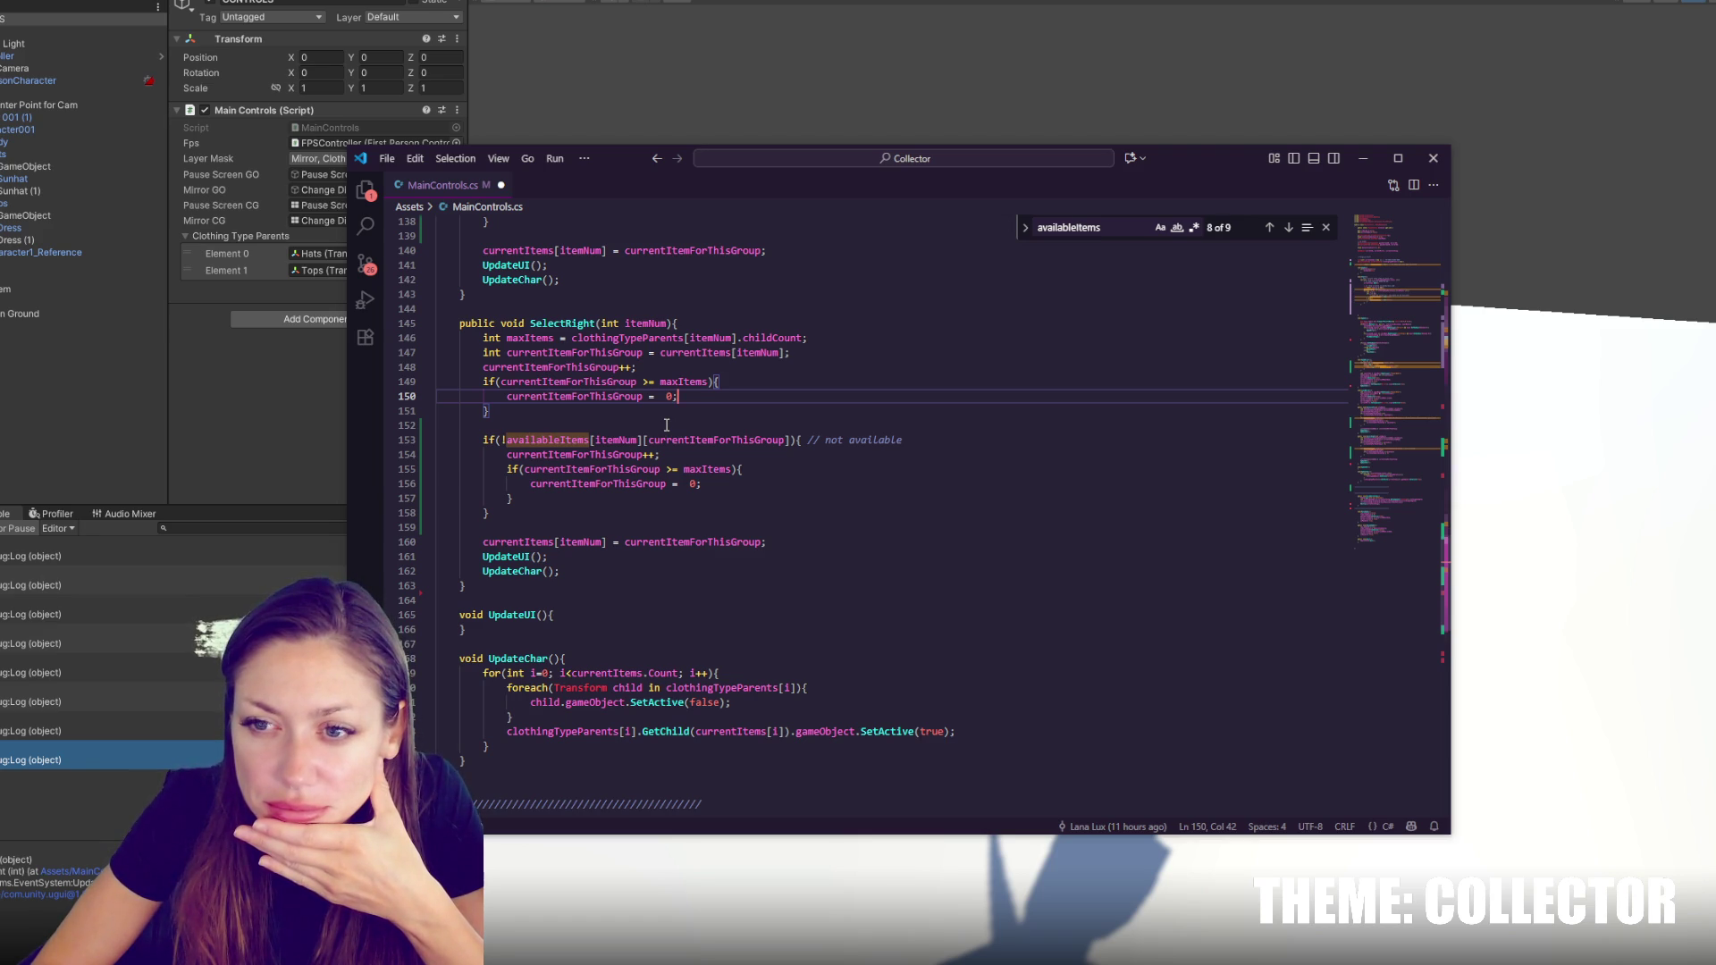
pyautogui.doubleClick(714, 442)
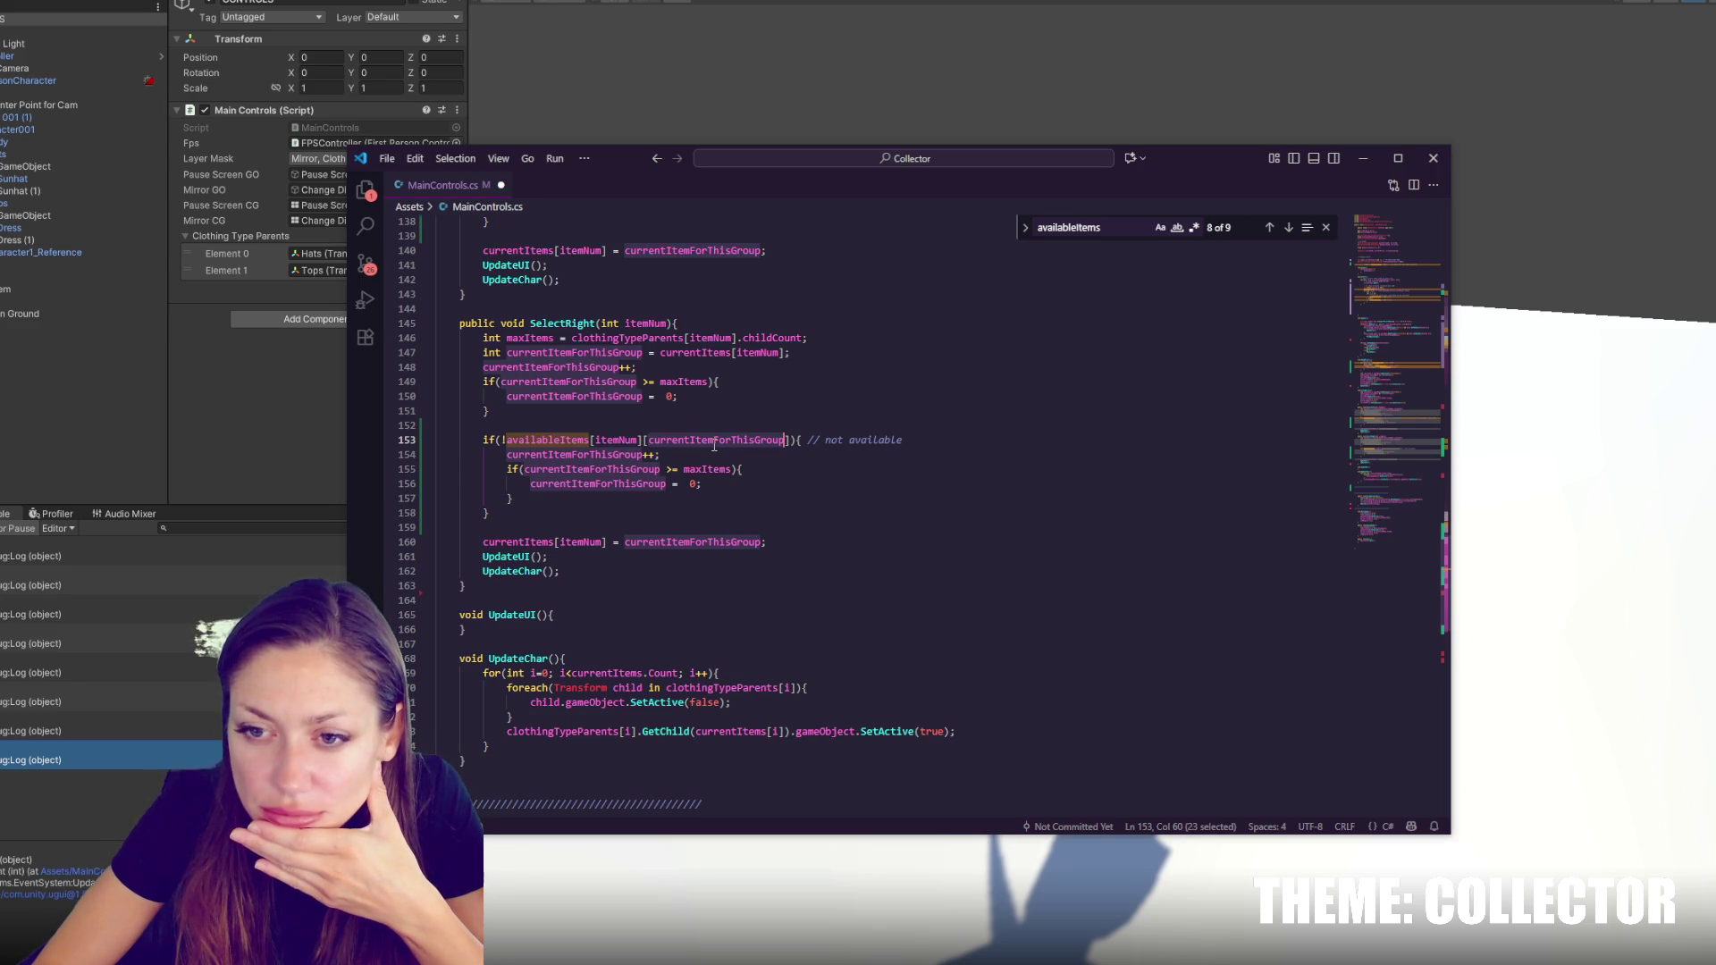
pyautogui.scroll(-5, 714, 445)
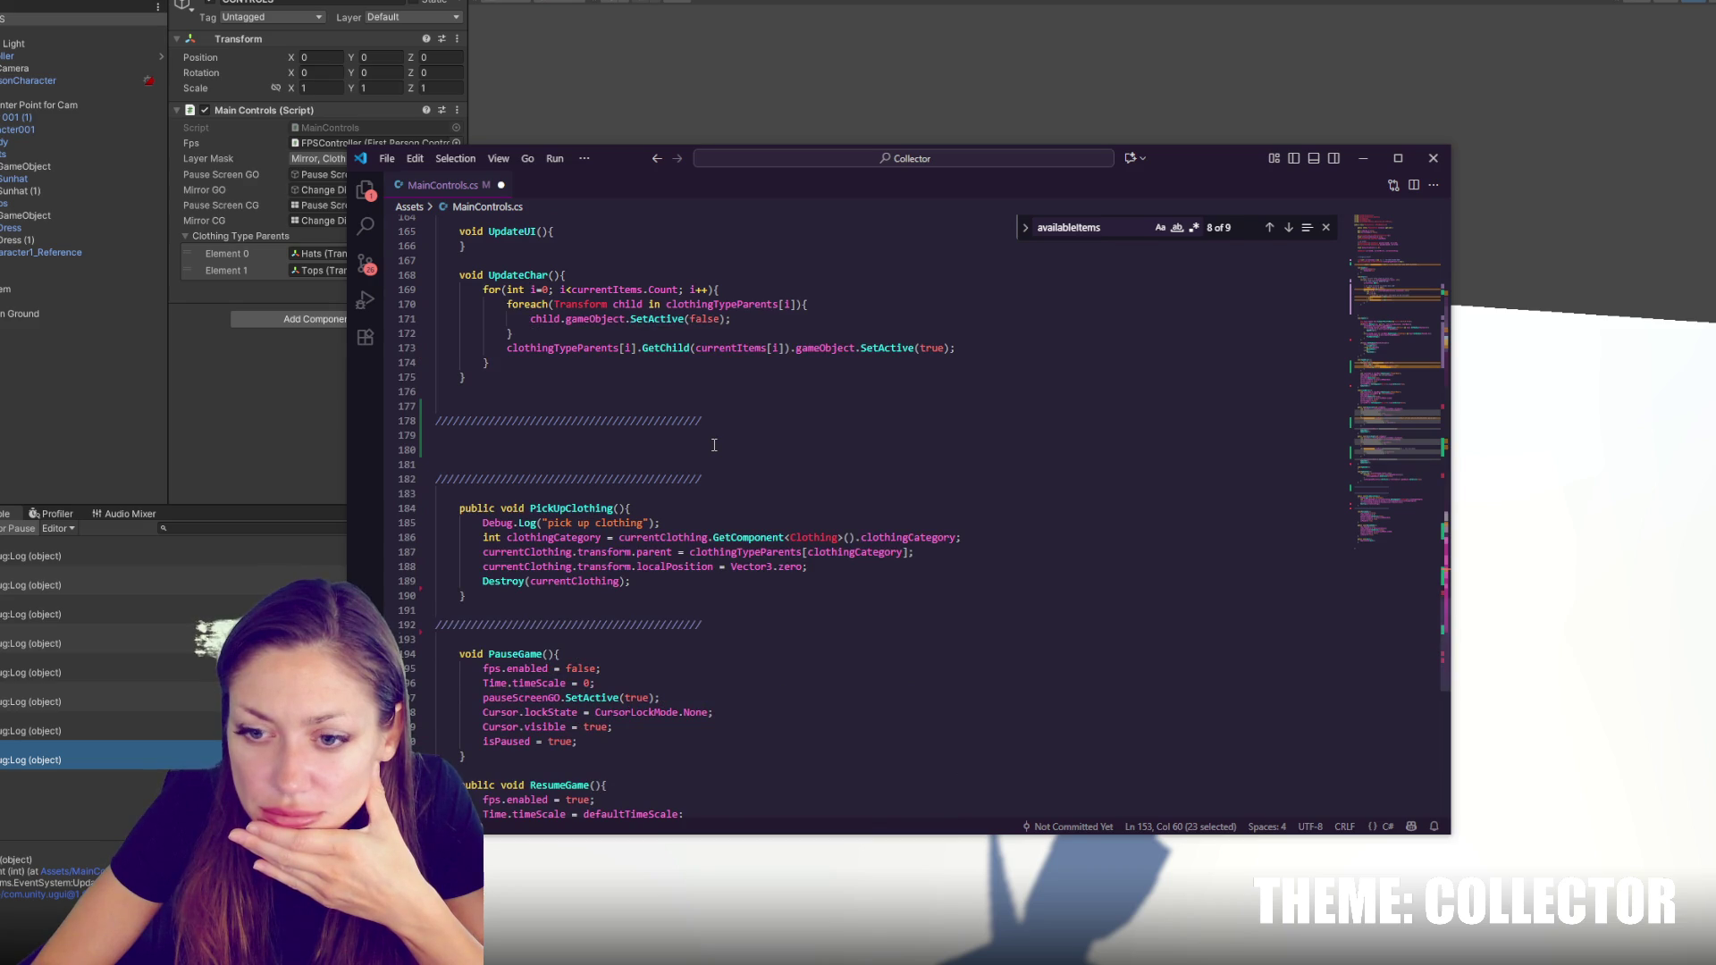
pyautogui.scroll(-5, 714, 445)
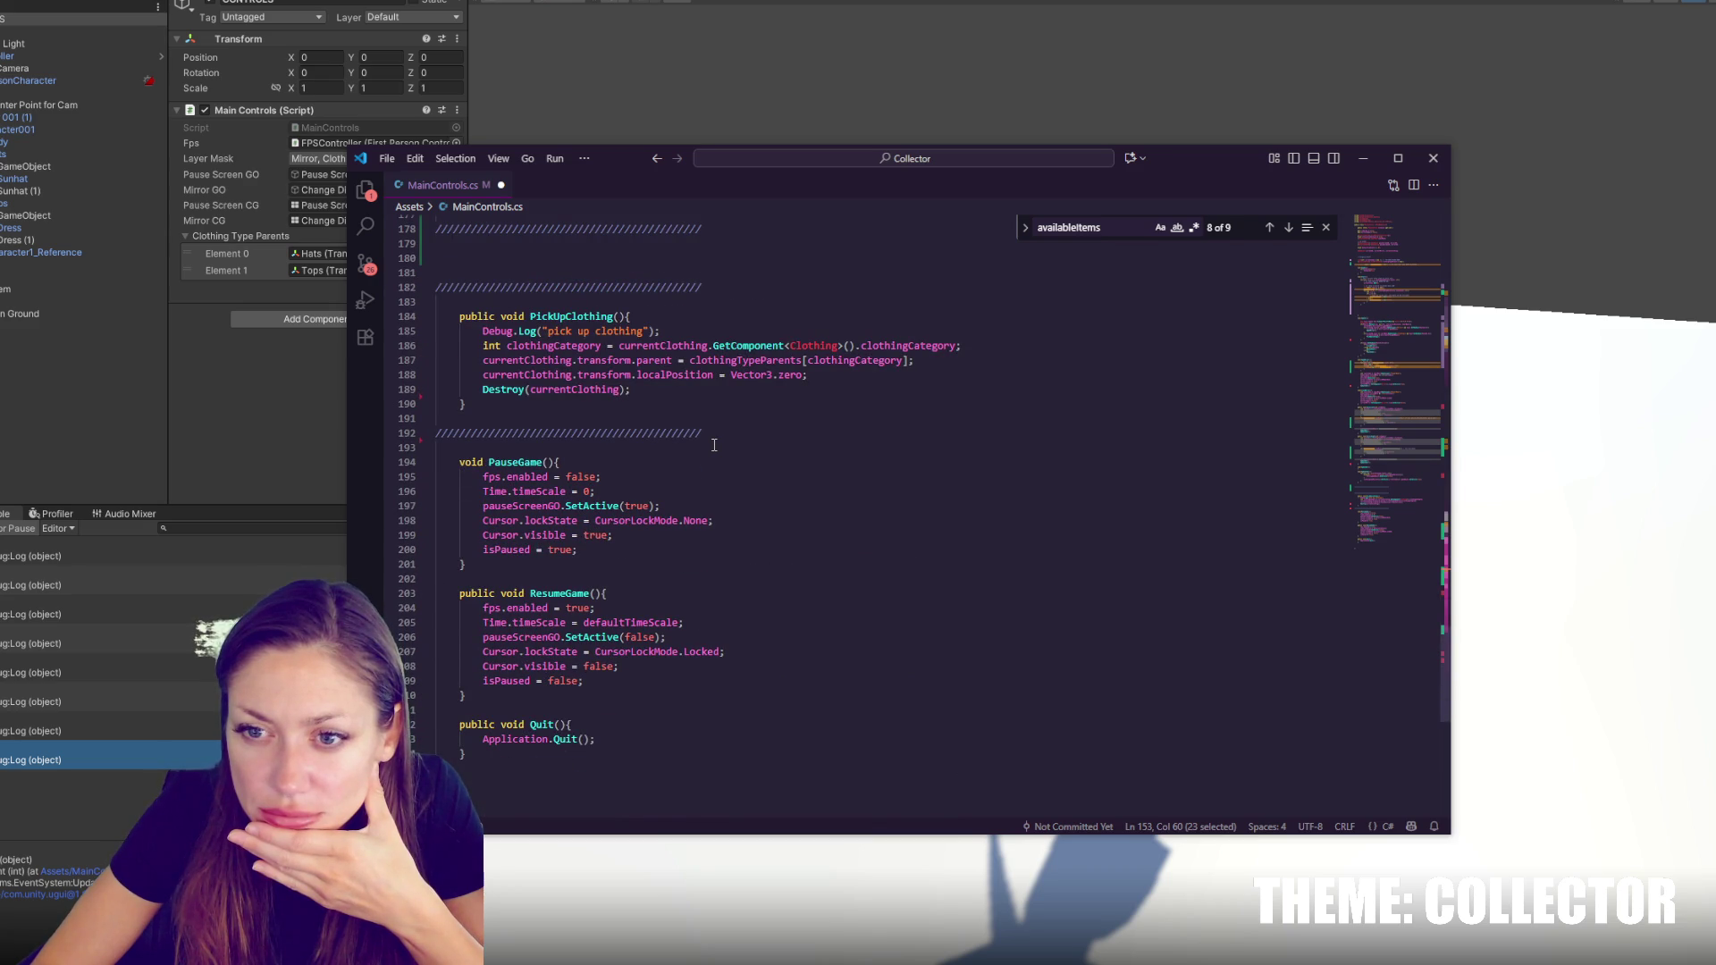
pyautogui.scroll(5, 714, 445)
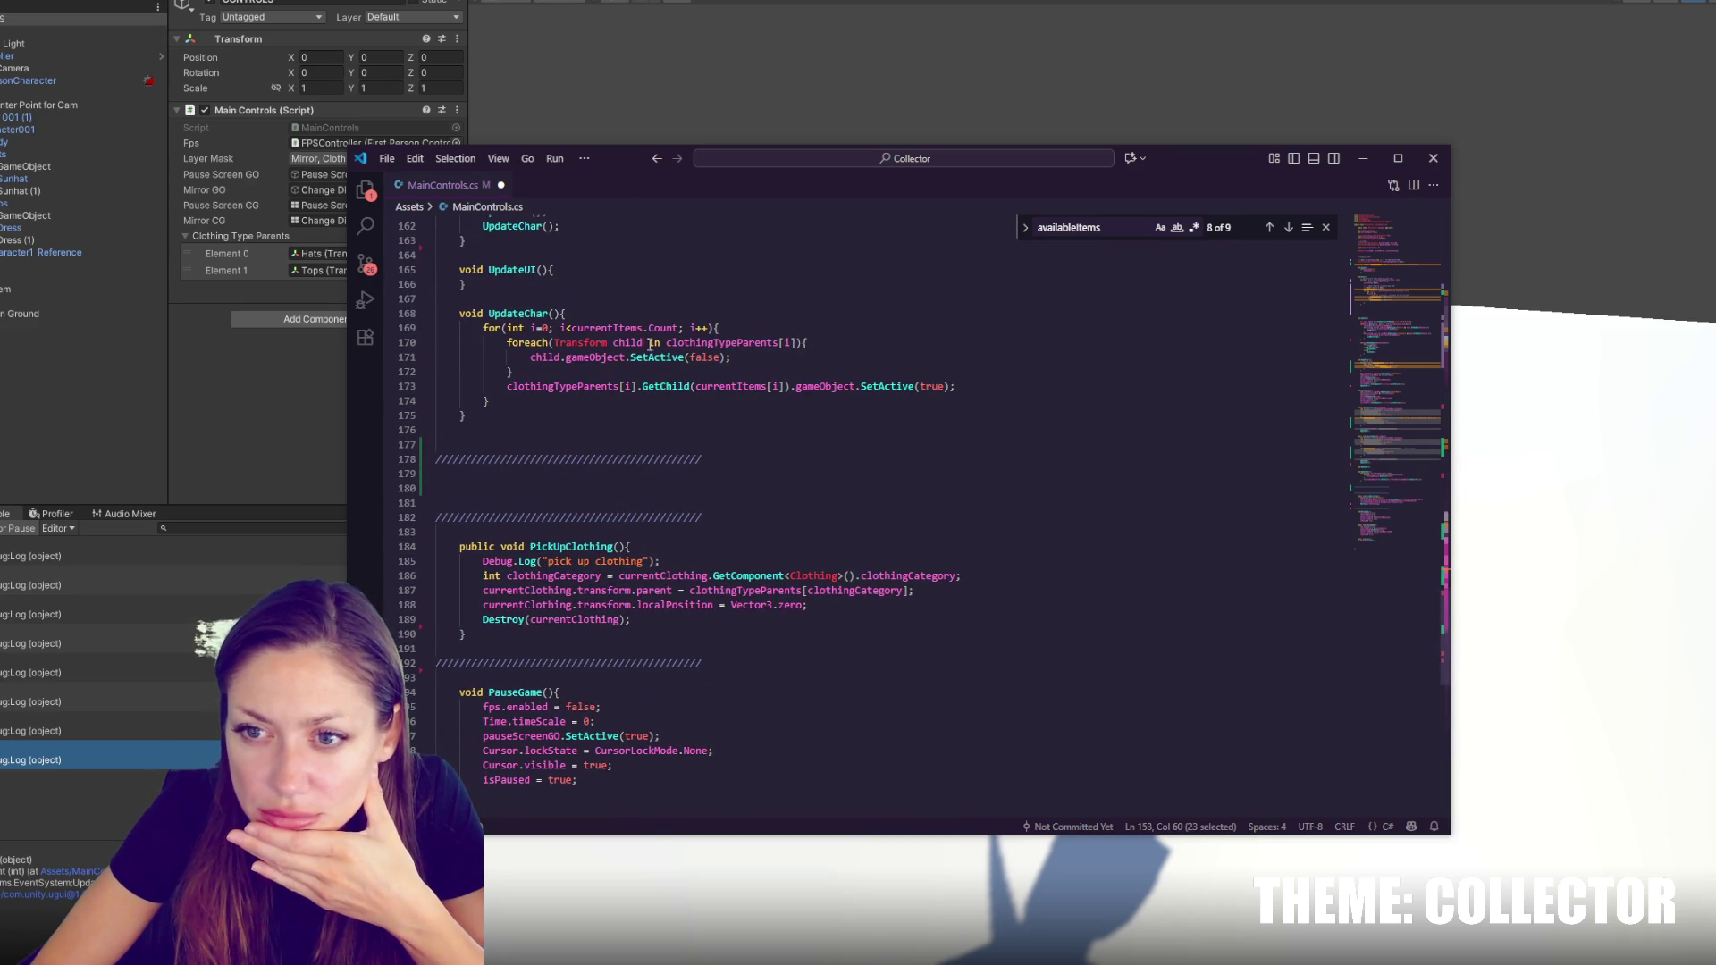
pyautogui.doubleClick(608, 328)
pyautogui.doubleClick(869, 385)
pyautogui.doubleClick(540, 386)
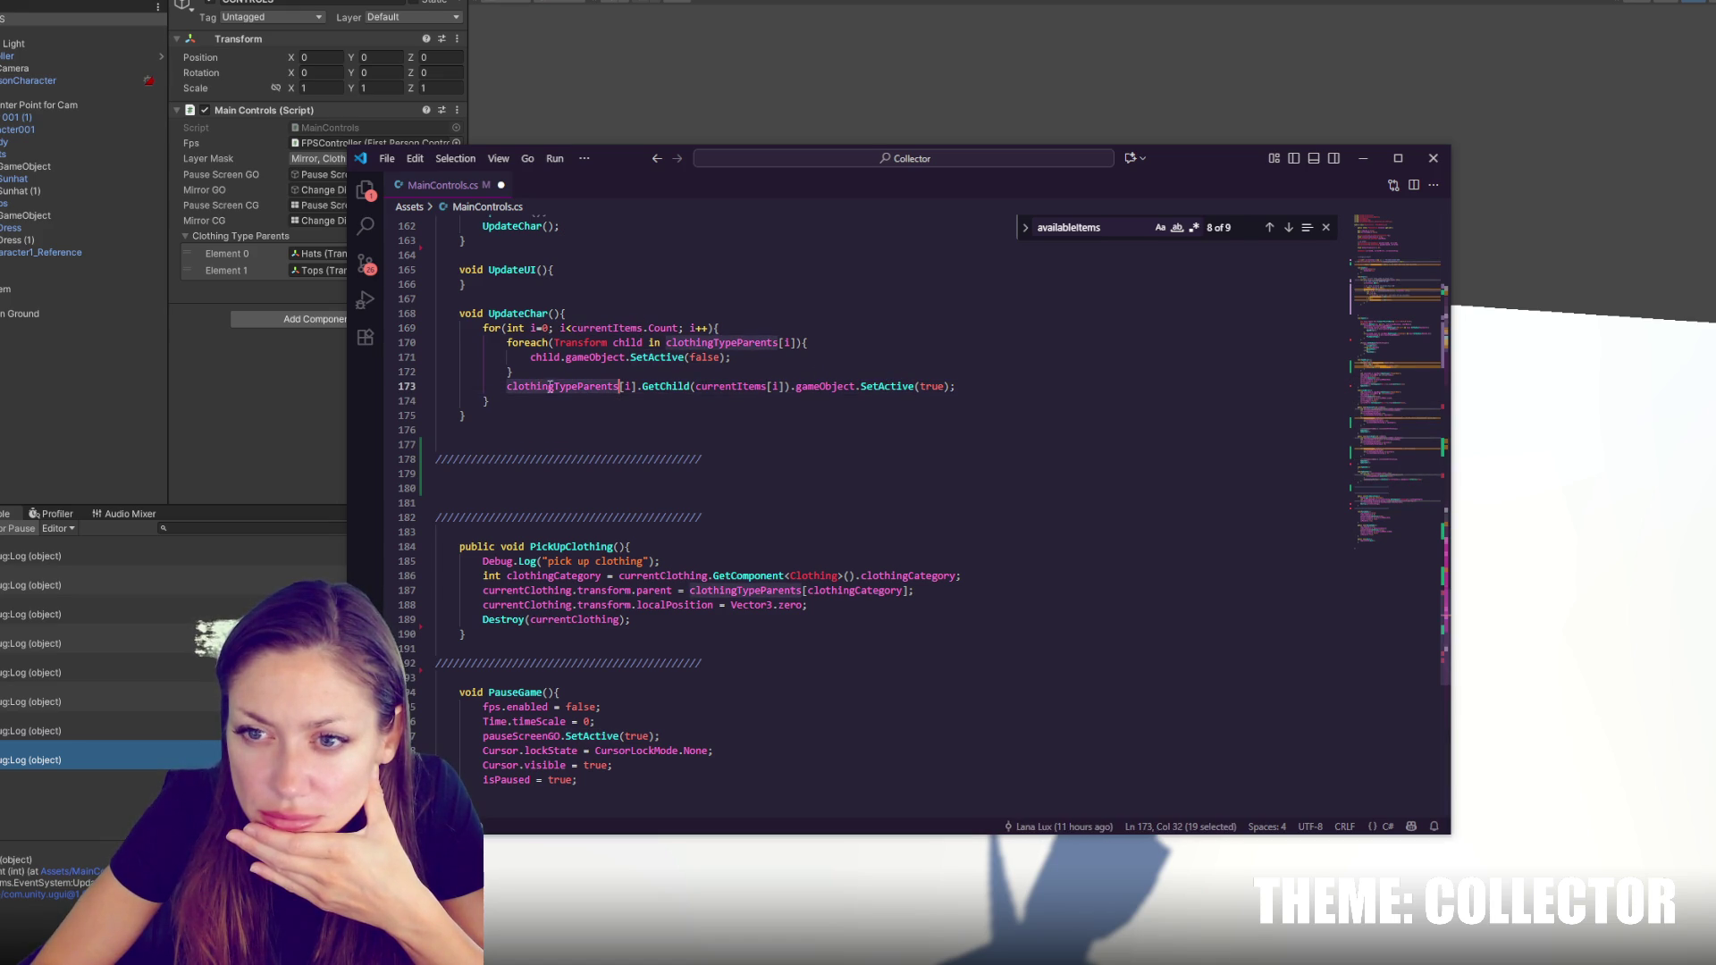
pyautogui.doubleClick(735, 344)
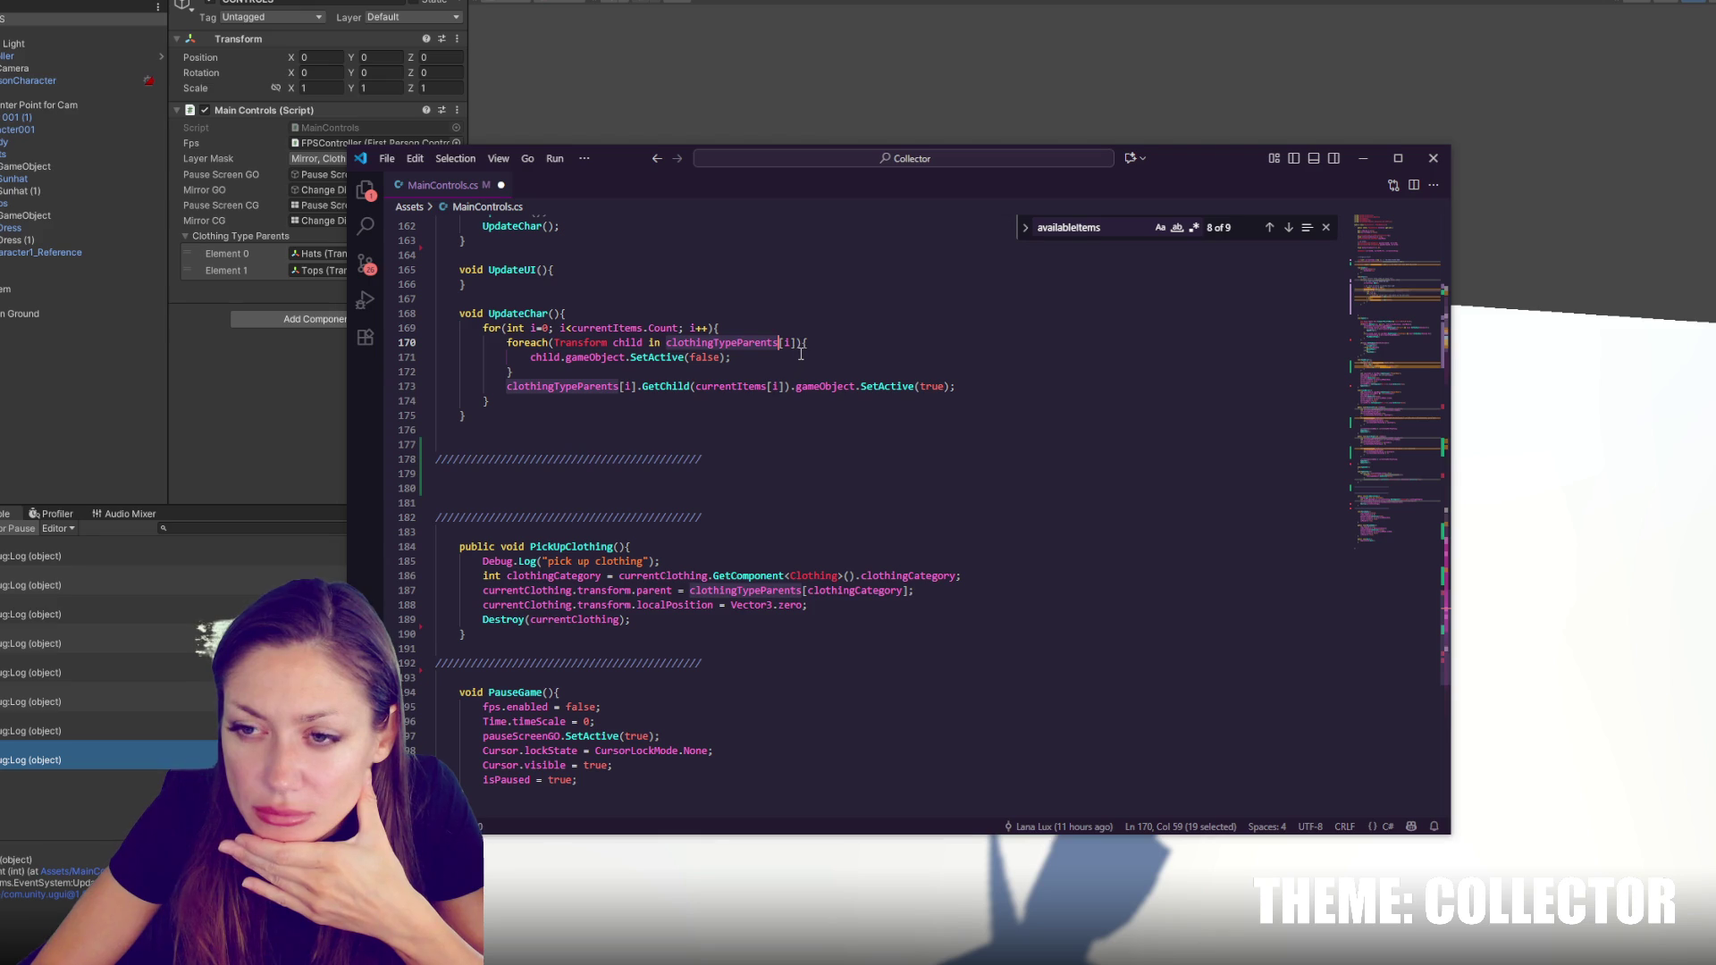
pyautogui.doubleClick(596, 385)
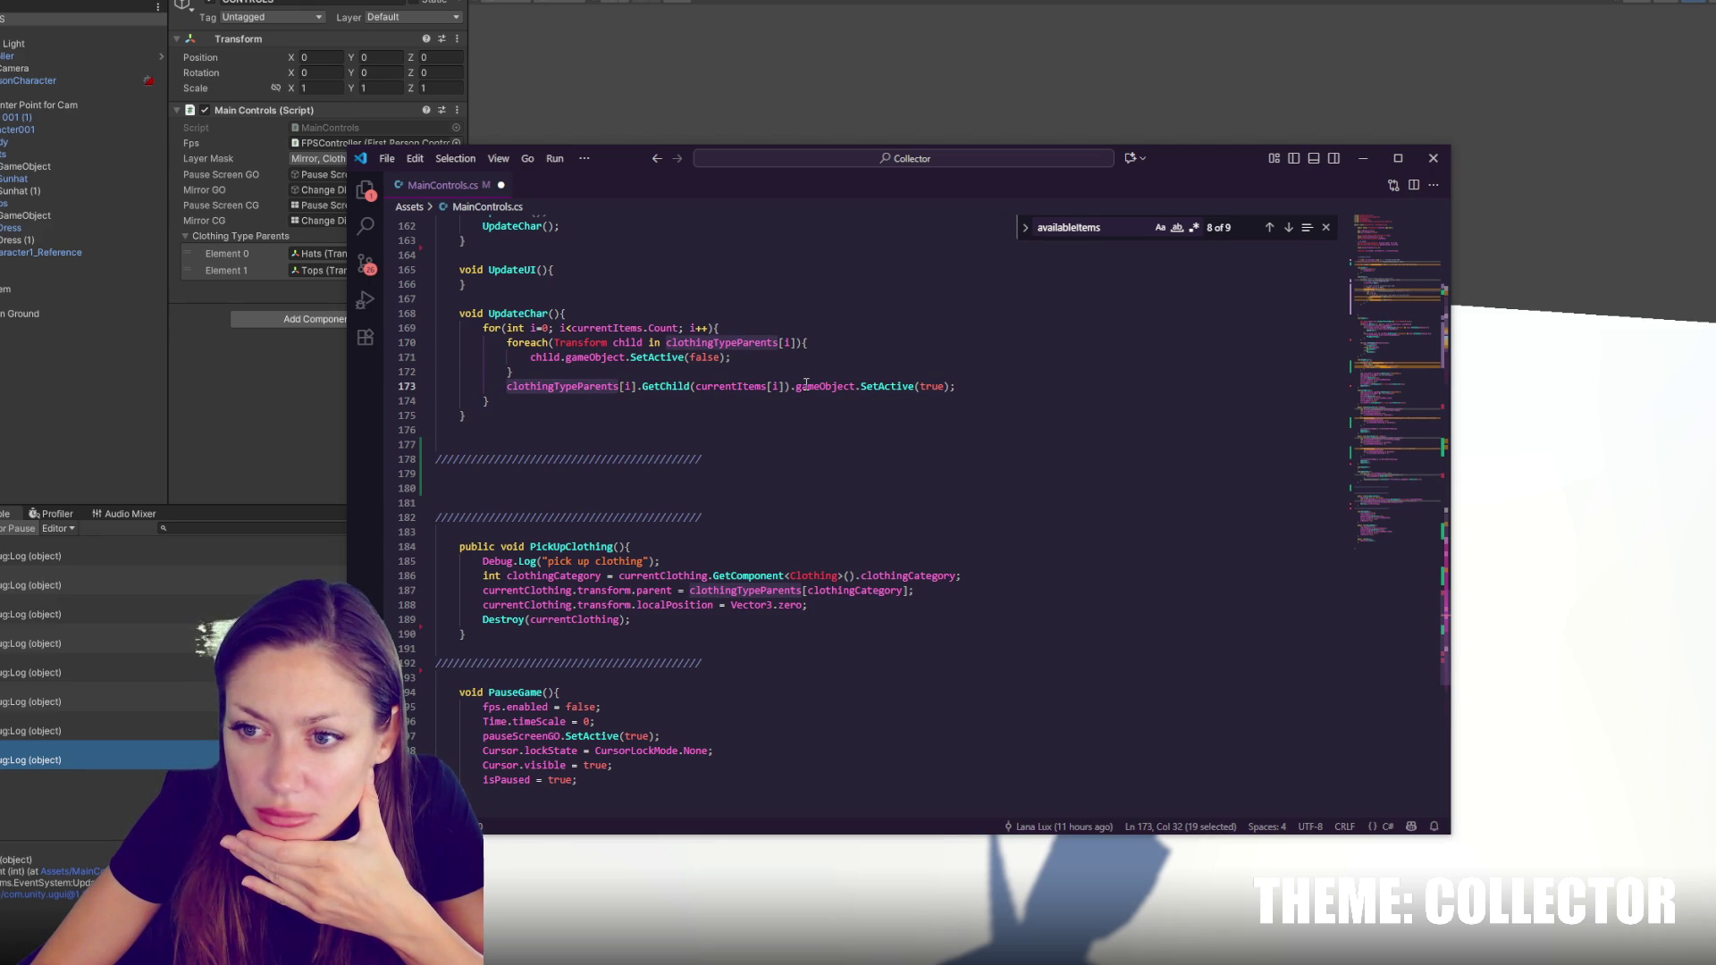
pyautogui.scroll(4, 803, 382)
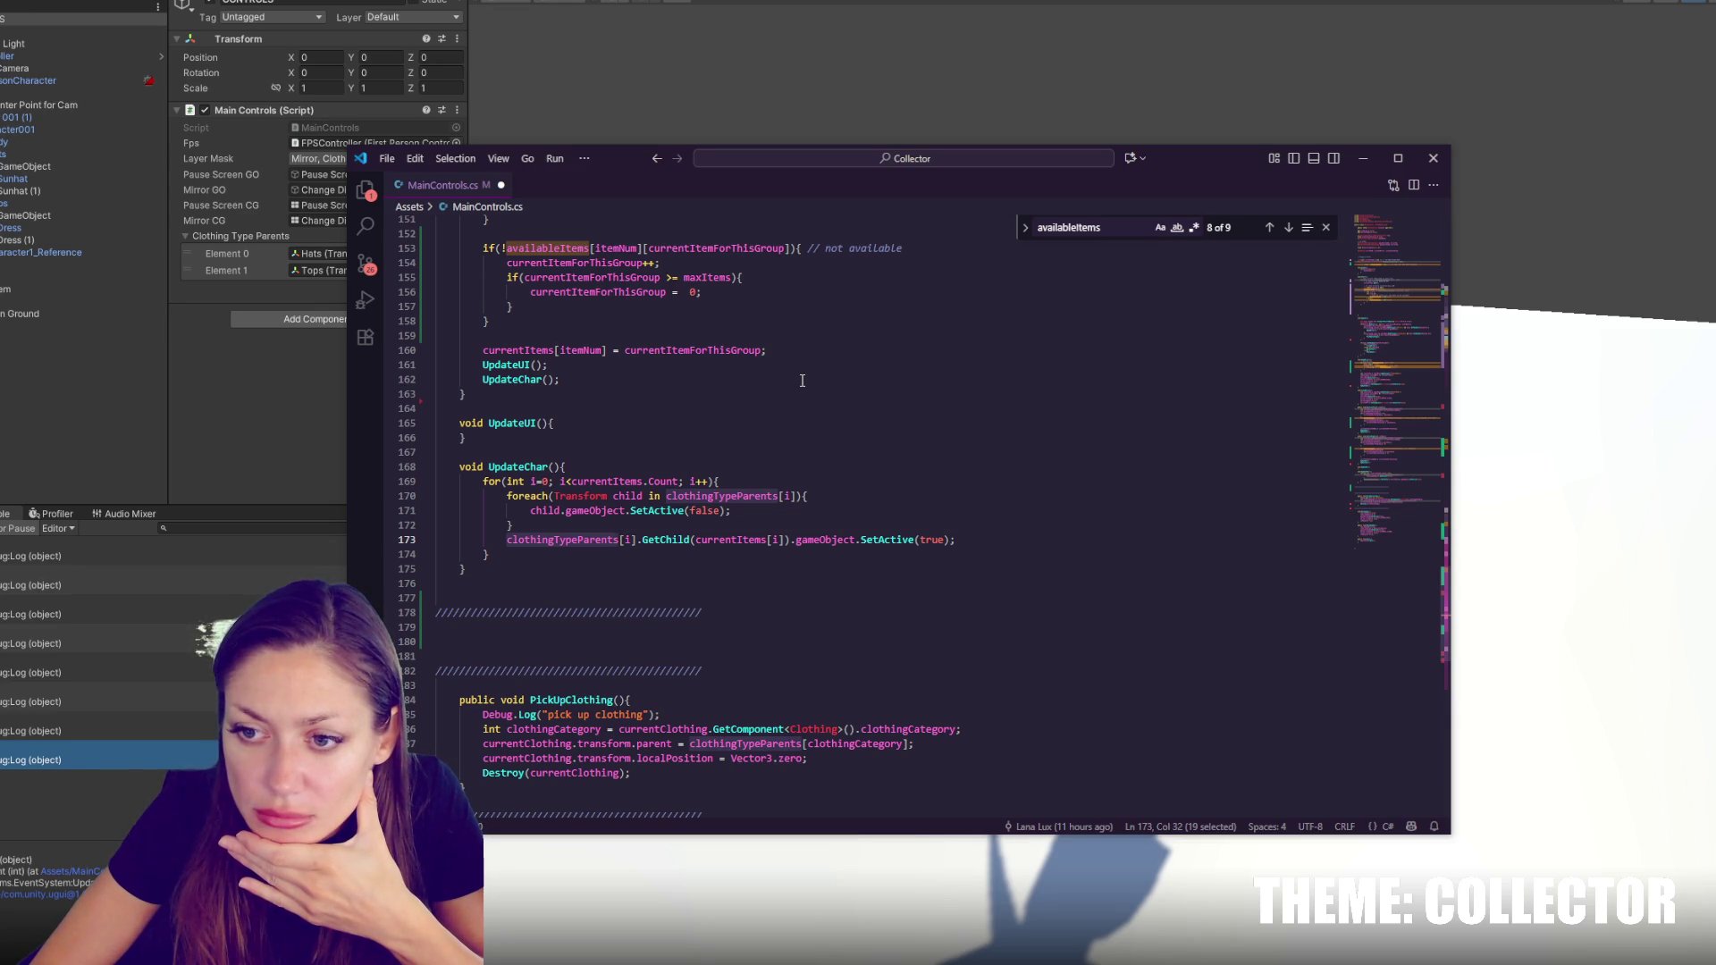
pyautogui.doubleClick(730, 540)
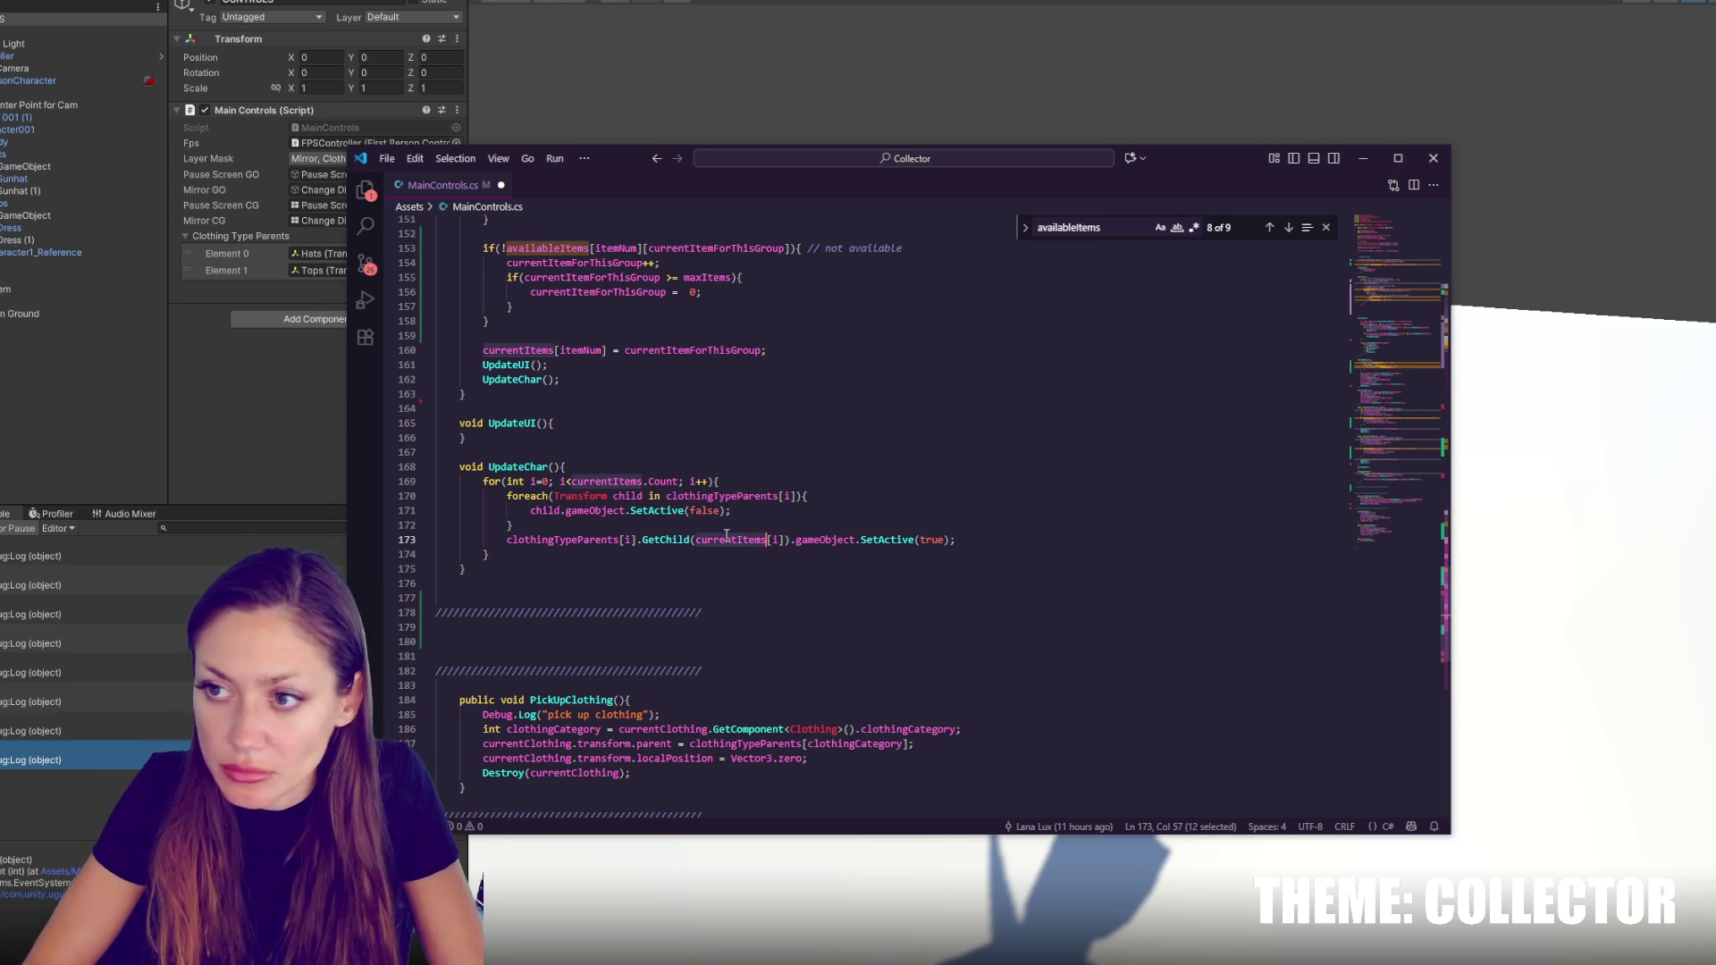
# Replace all occurrences of currentItems with currentItem in MainControls.cs and save
pyautogui.hotkey('ctrl', 'f')
pyautogui.click(1025, 227)
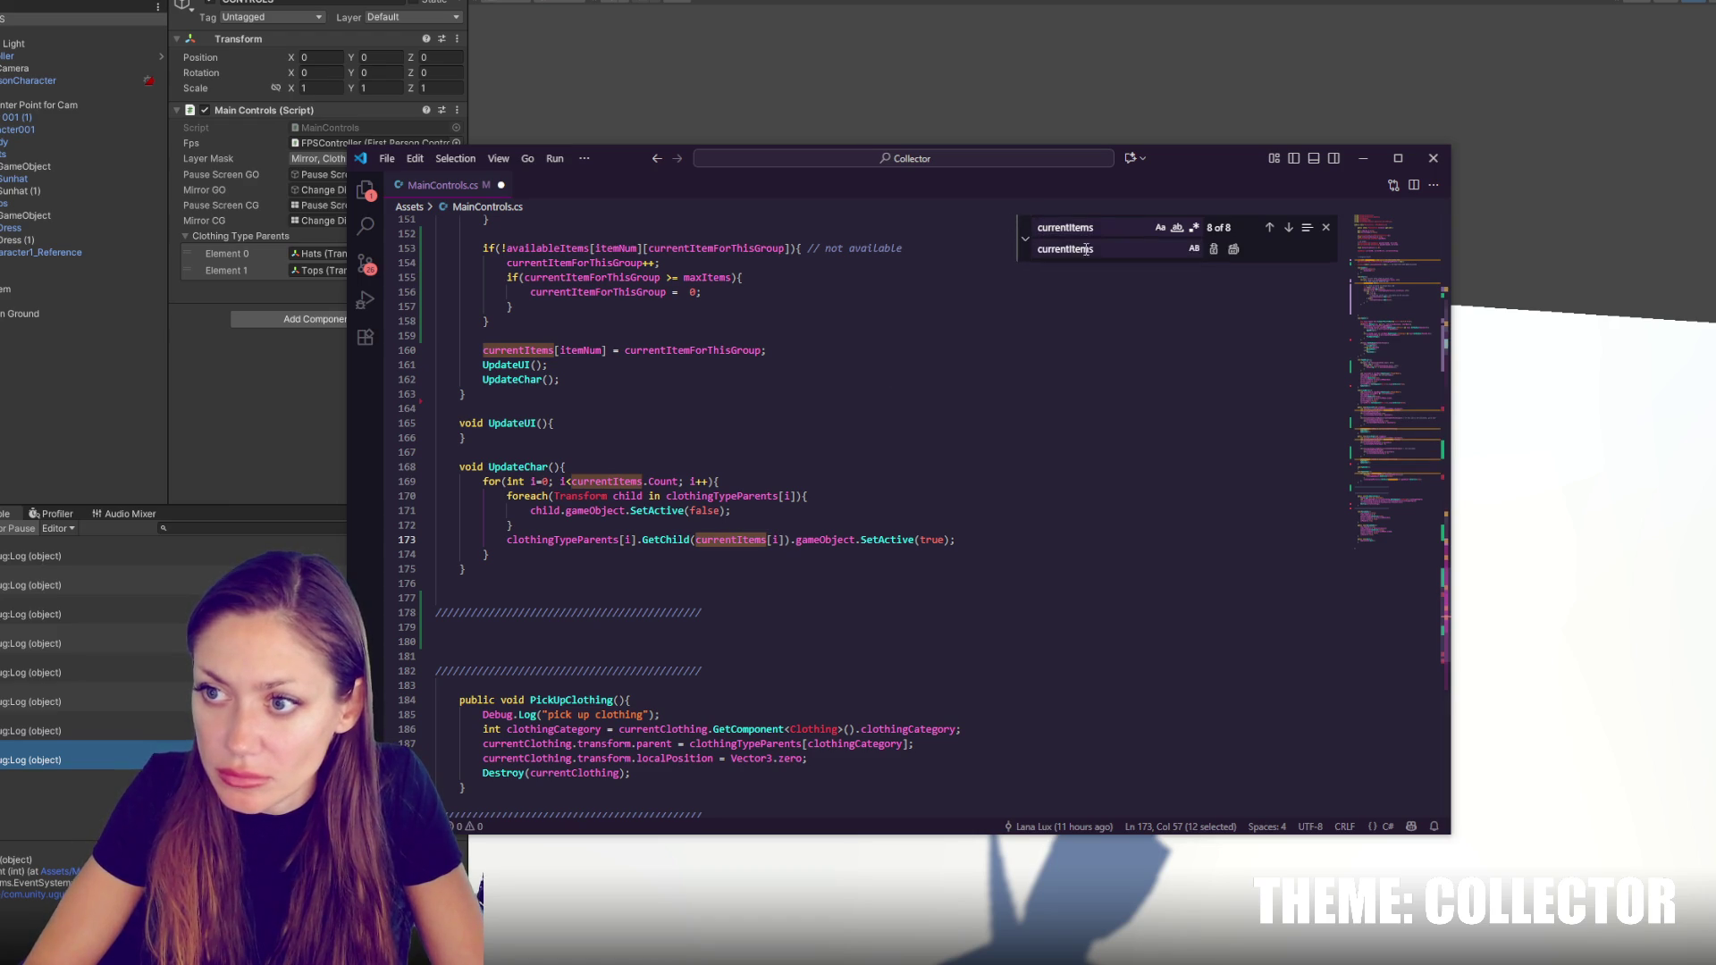
pyautogui.press('BackSpace')
pyautogui.click(1233, 248)
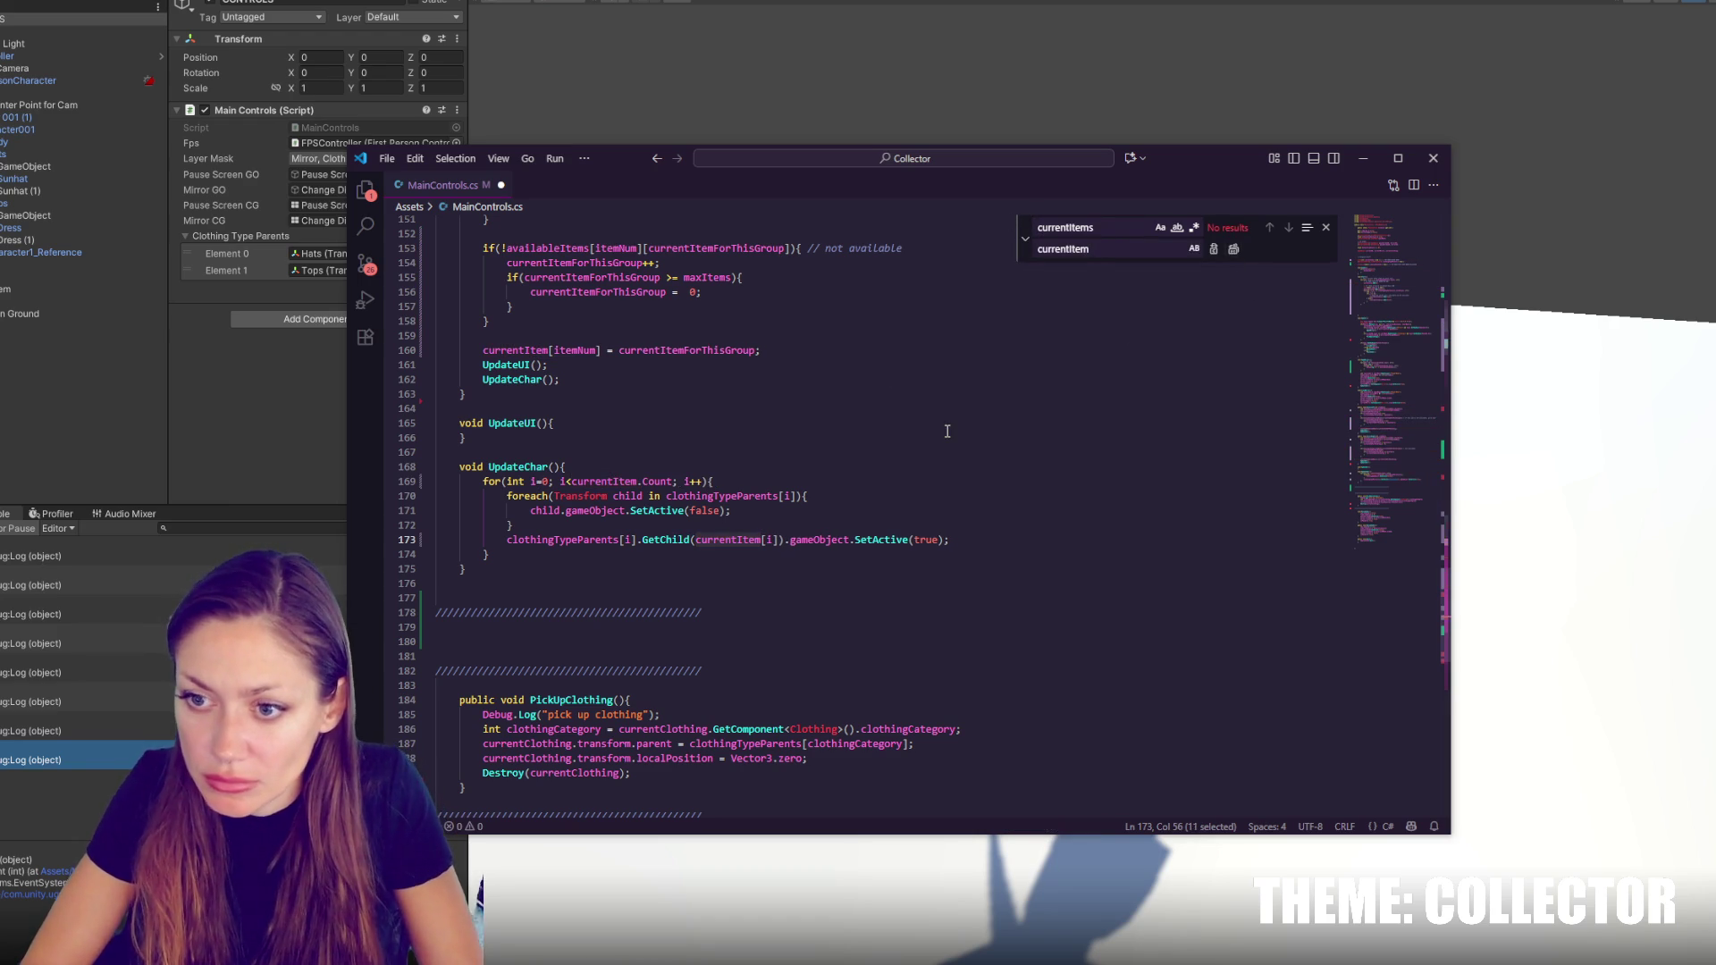
pyautogui.click(950, 437)
pyautogui.click(802, 540)
pyautogui.scroll(-3, 831, 447)
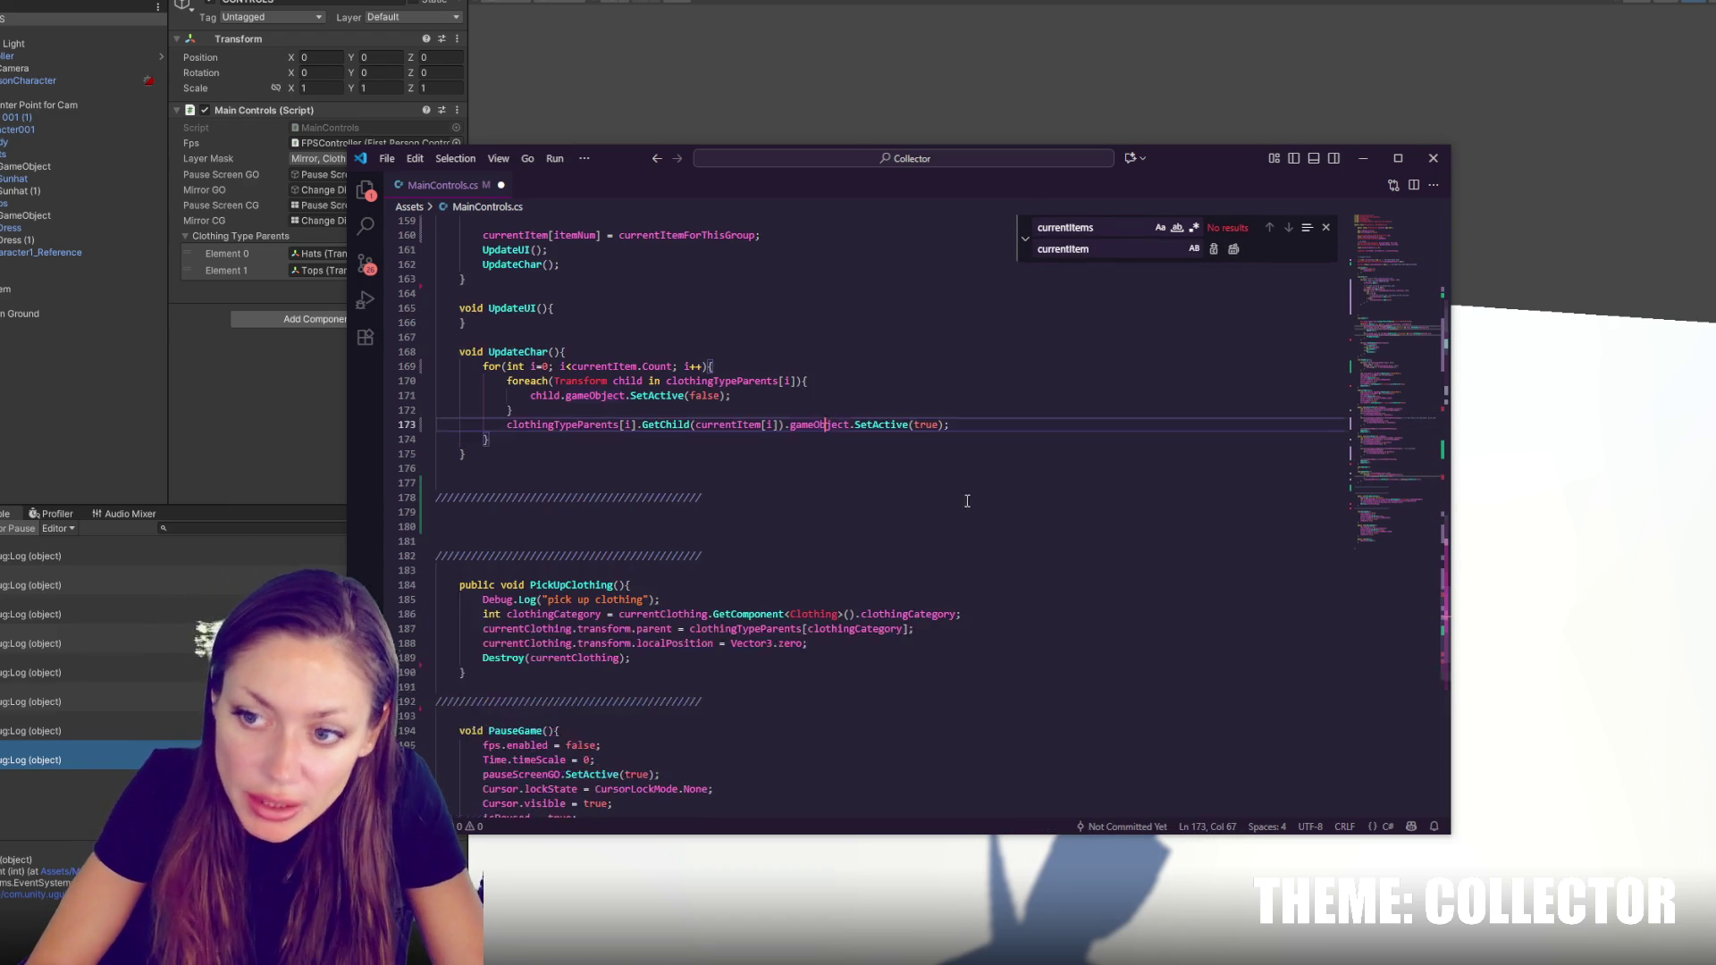
pyautogui.press('End')
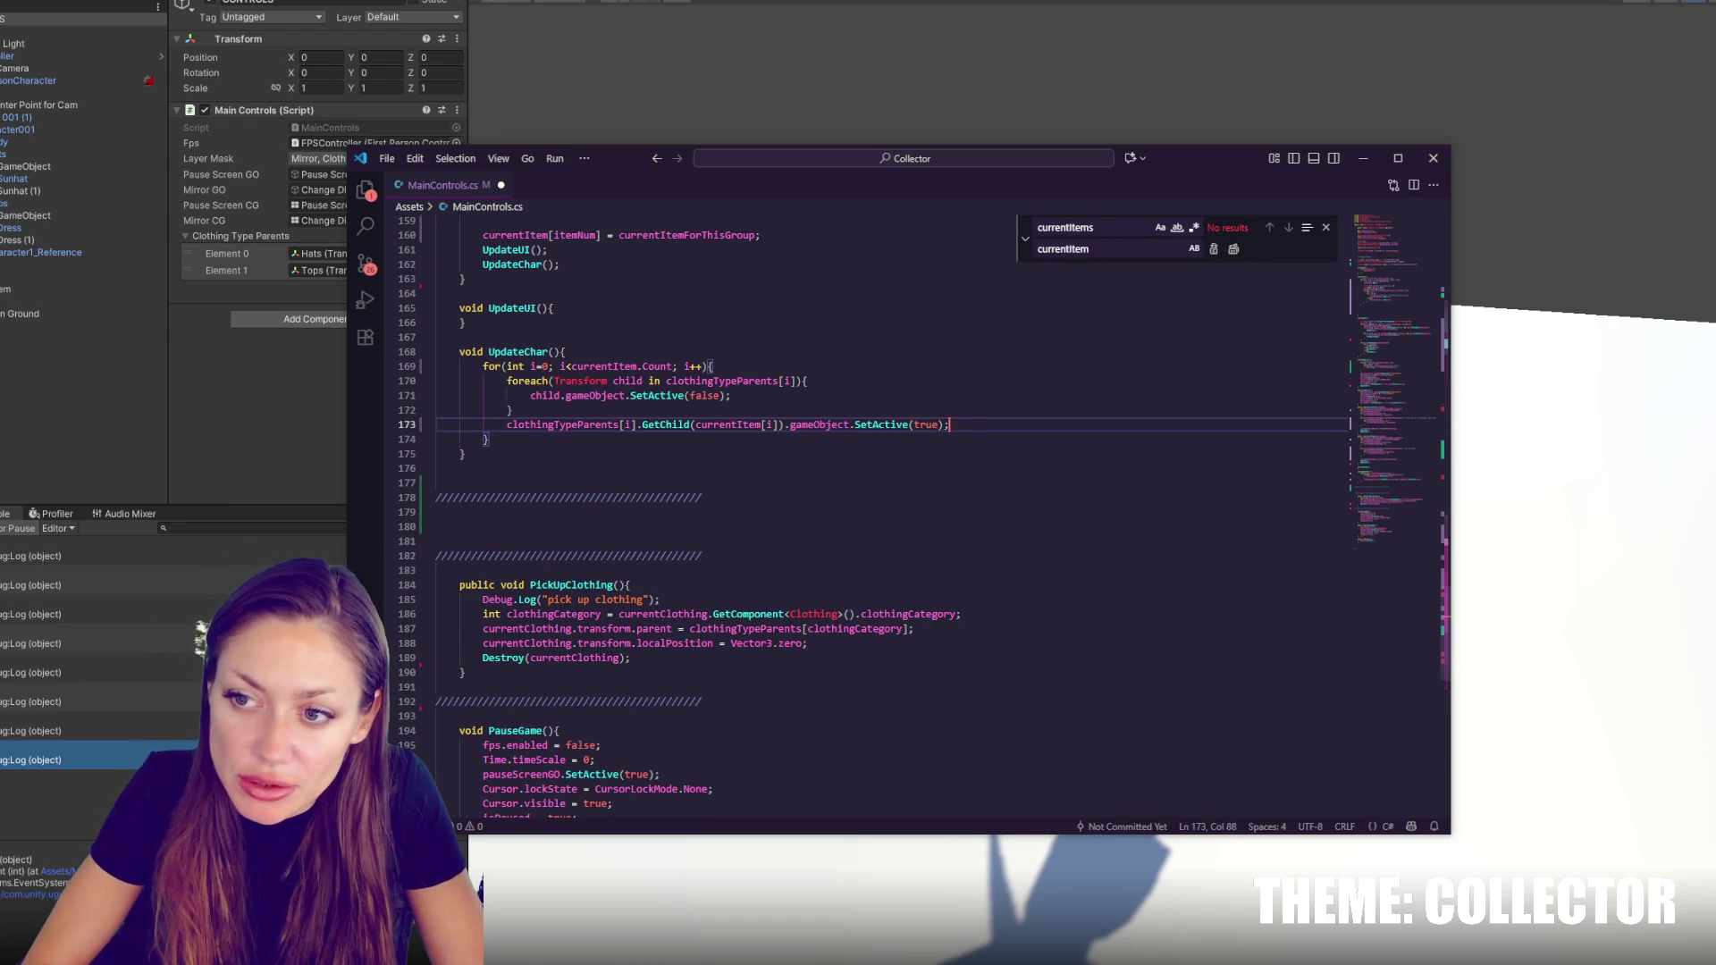
pyautogui.hotkey('ctrl', 's')
# Add Debug.Log("current item" + currentItem[i]); in UpdateChar, save, and go back to Unity
pyautogui.click(733, 572)
pyautogui.click(774, 425)
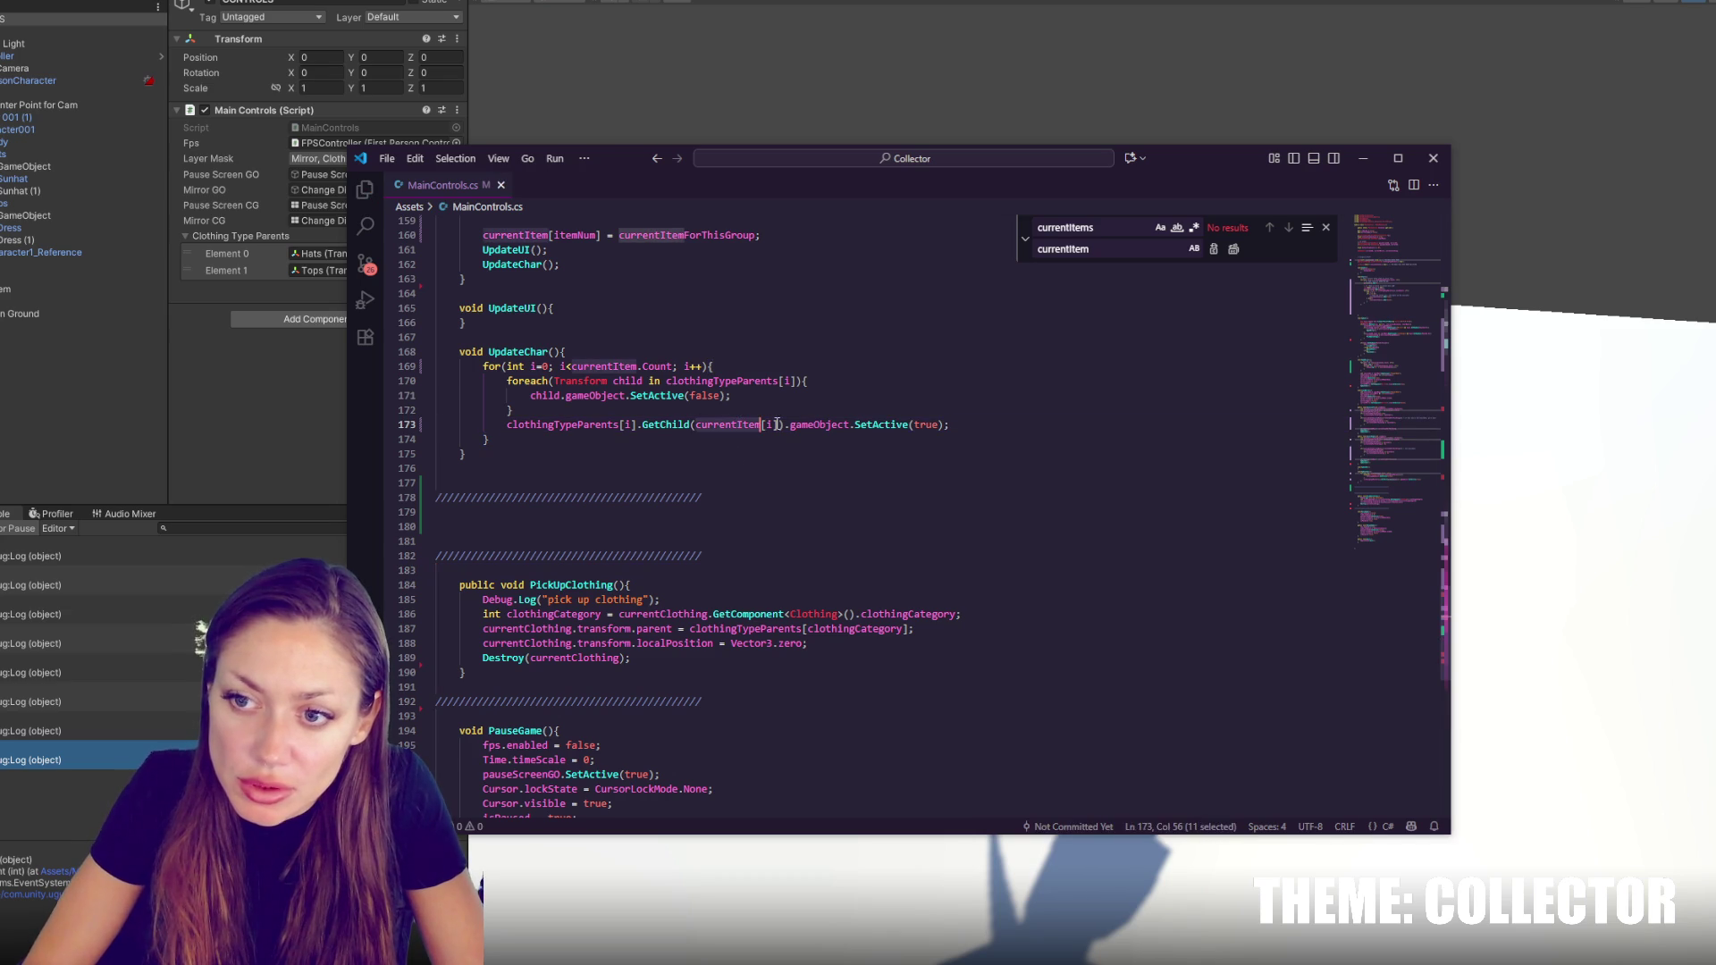
pyautogui.moveTo(774, 425); pyautogui.dragTo(697, 424)
pyautogui.click(699, 414)
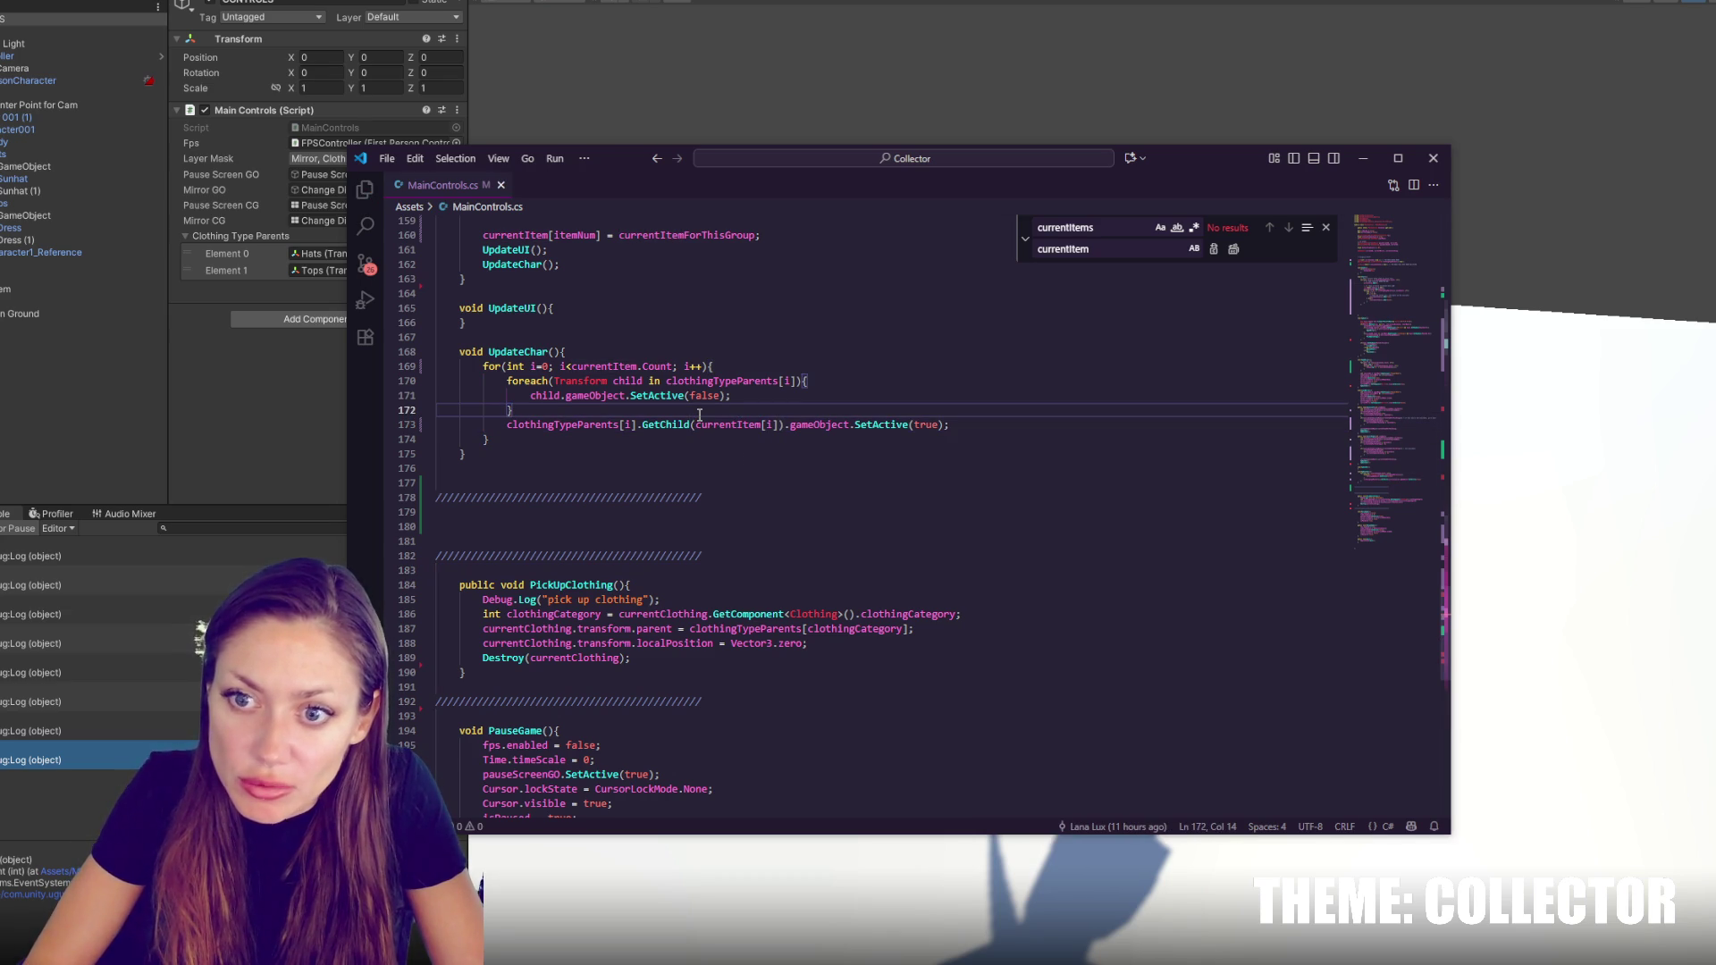
pyautogui.press('Return')
pyautogui.write('Debug.L')
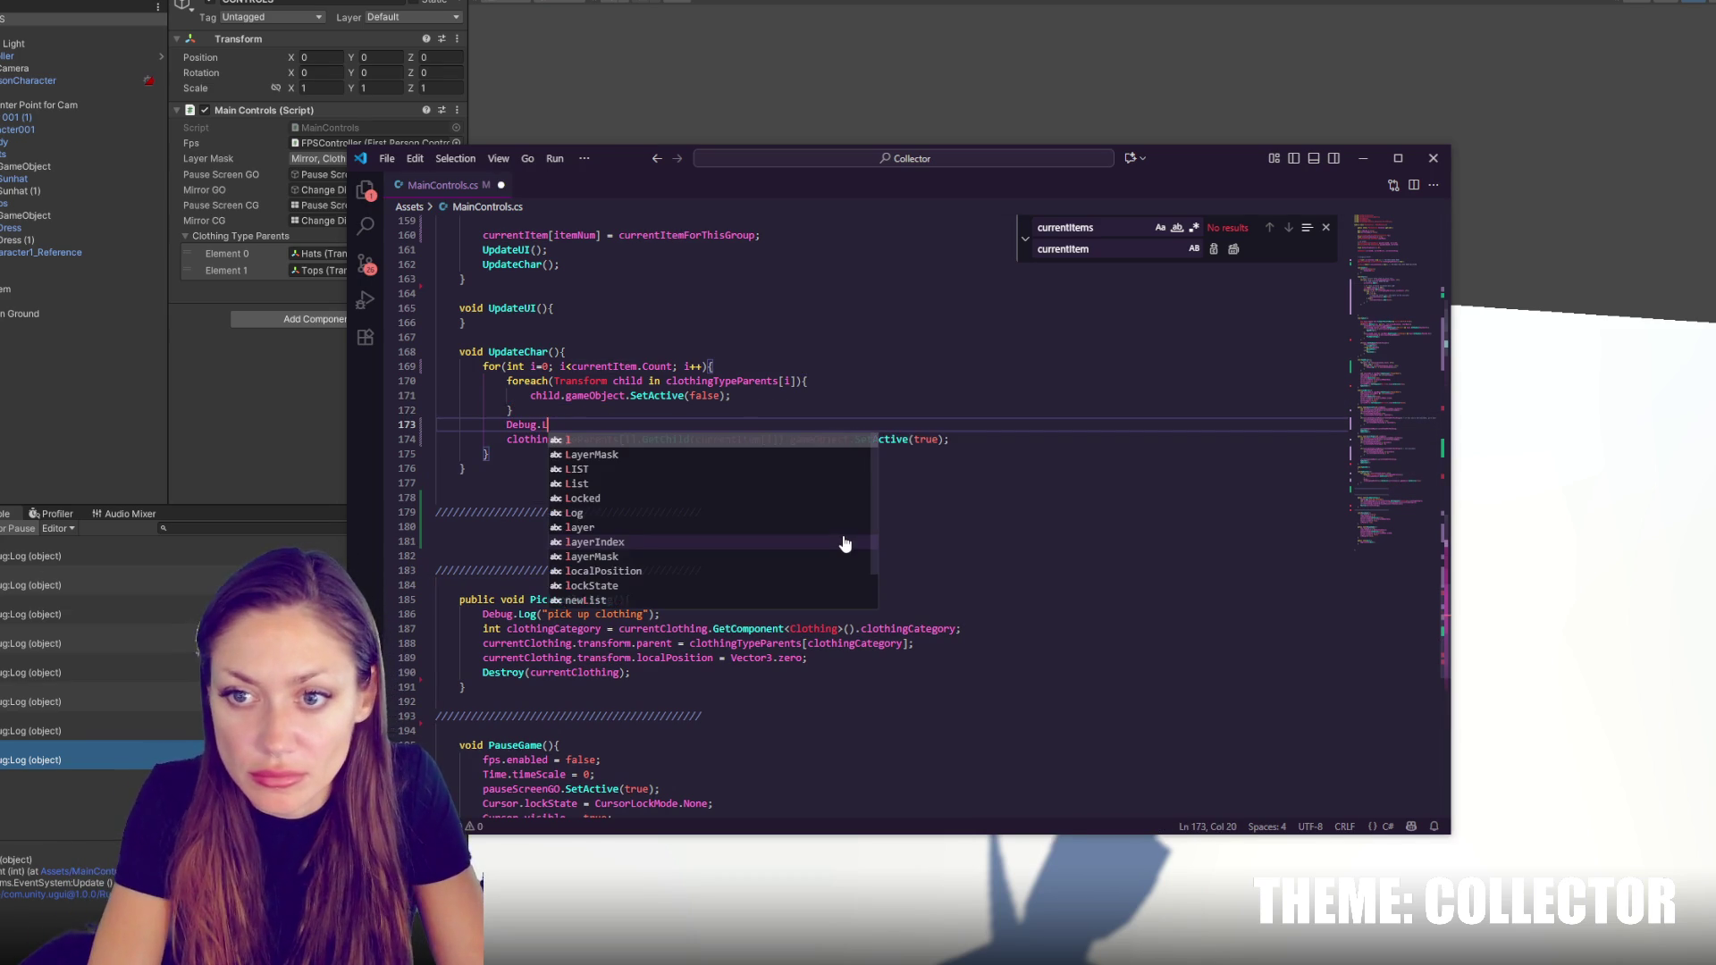
pyautogui.write('og(currentItem[i]);')
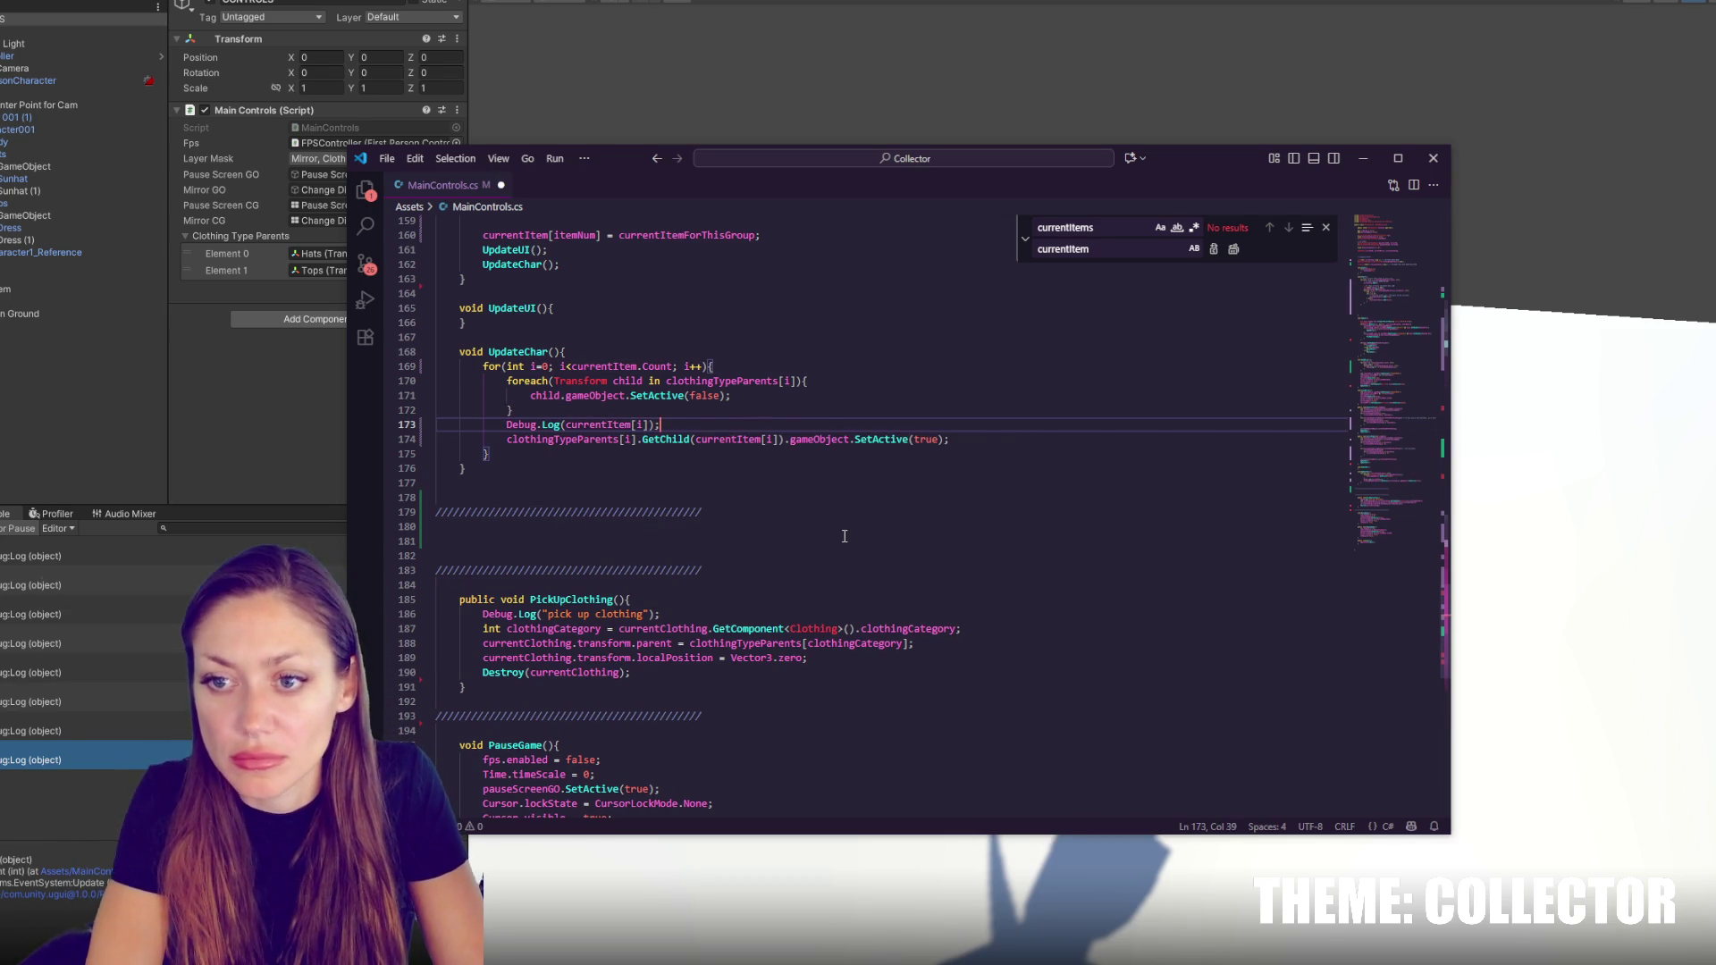
pyautogui.hotkey('ctrl', 's')
pyautogui.click(565, 425)
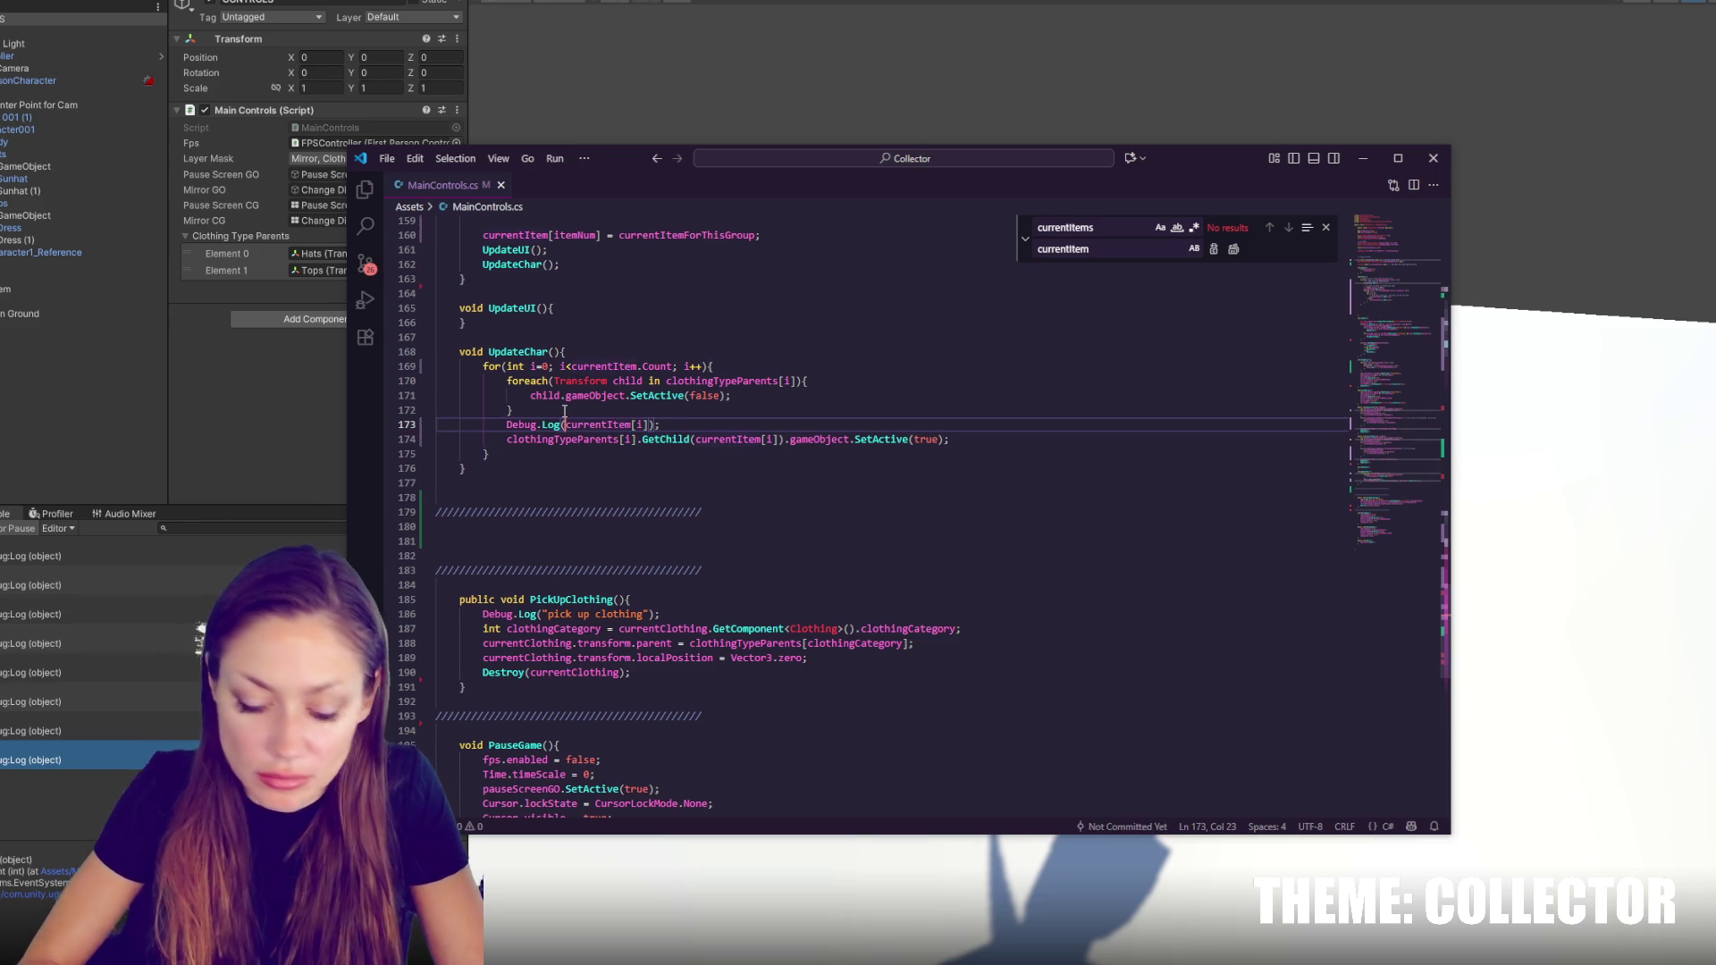
pyautogui.write('"current item')
pyautogui.write('" +')
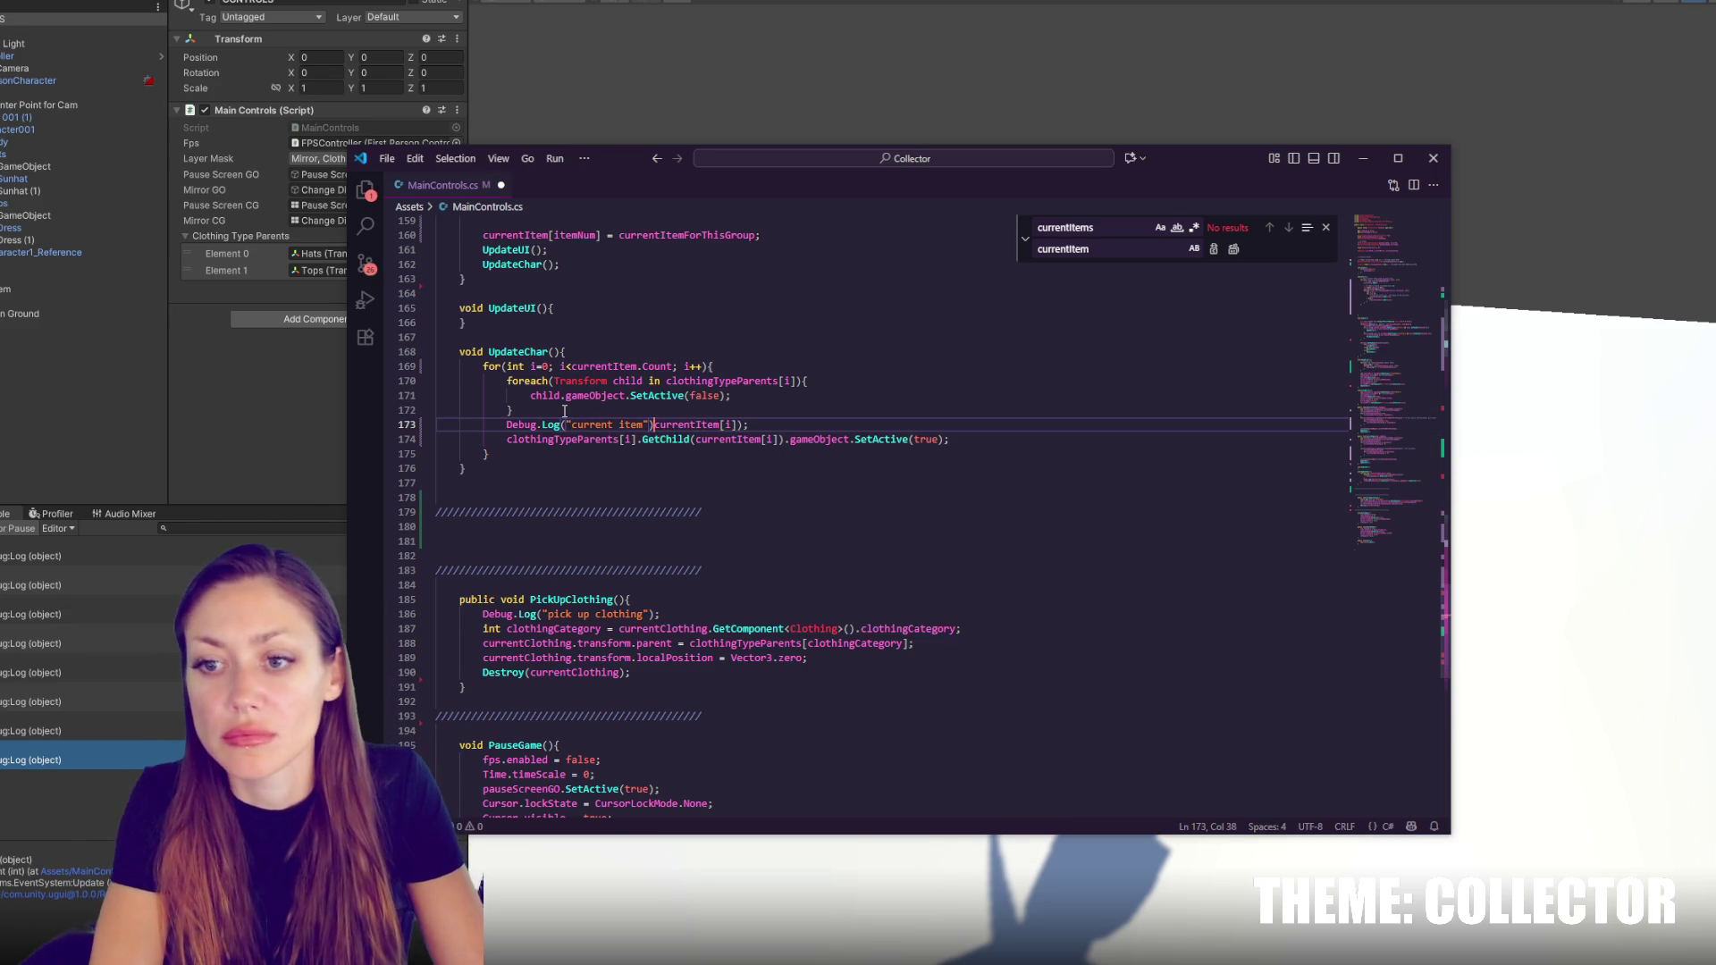
pyautogui.hotkey('ctrl', 's')
pyautogui.click(277, 411)
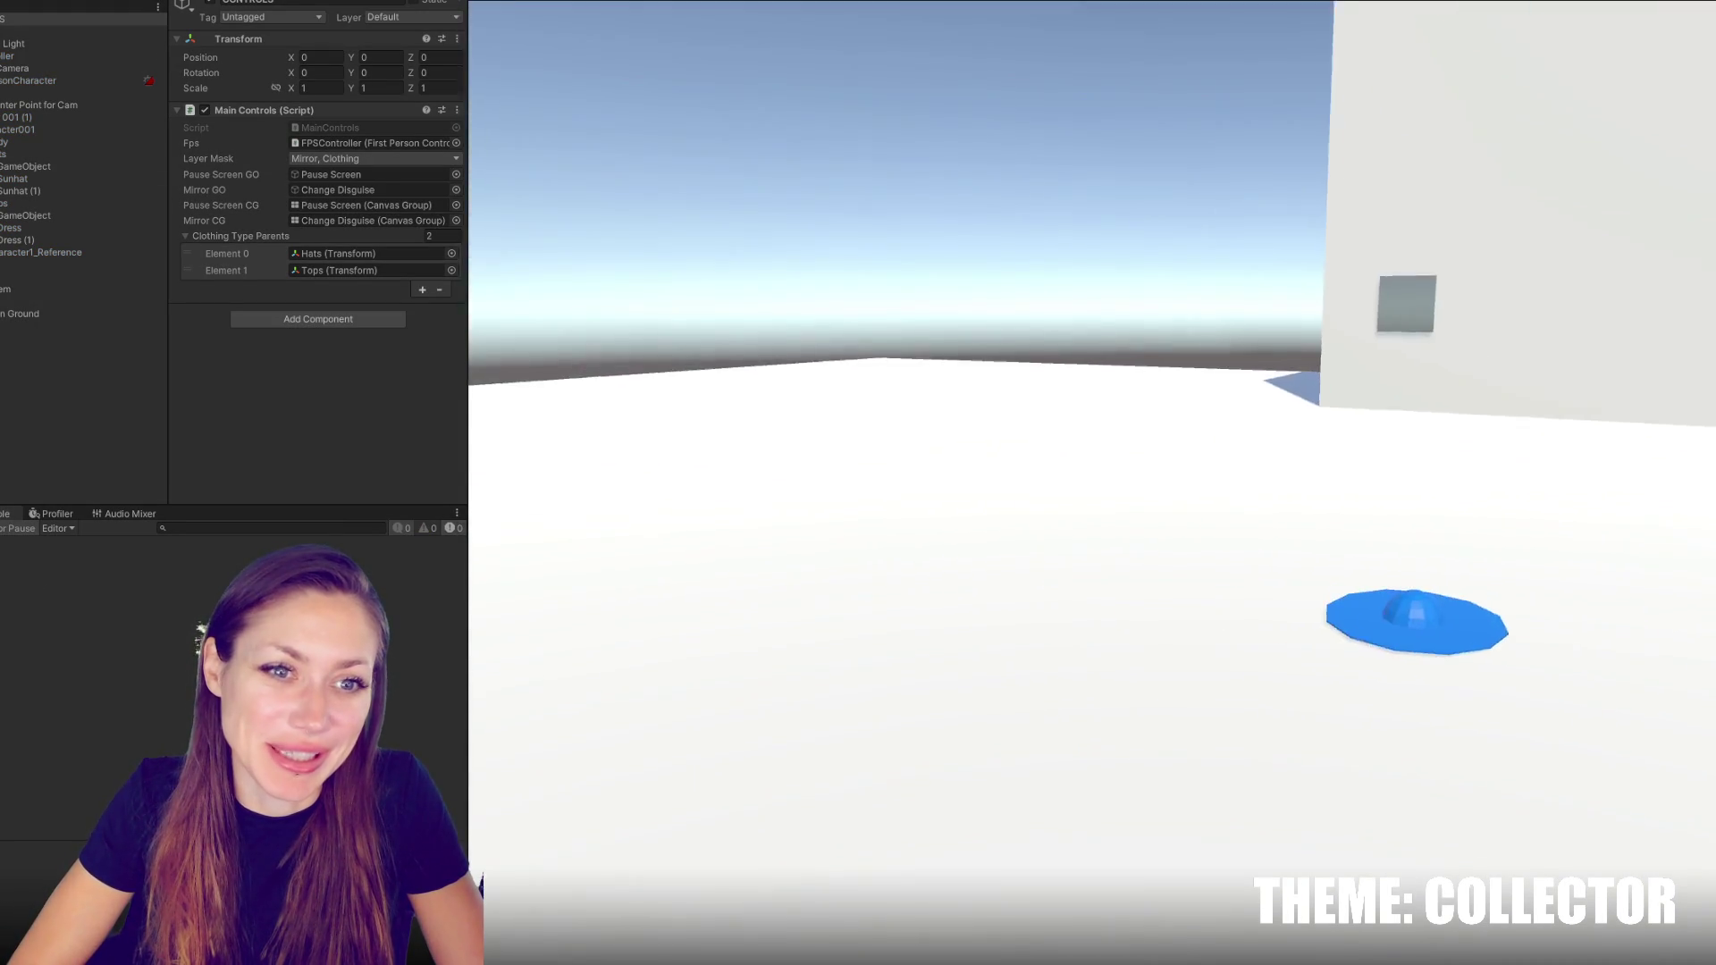
# Walk the player to the mirror, open the disguise screen, and review the Console log entries
pyautogui.press('w')
pyautogui.press('w')
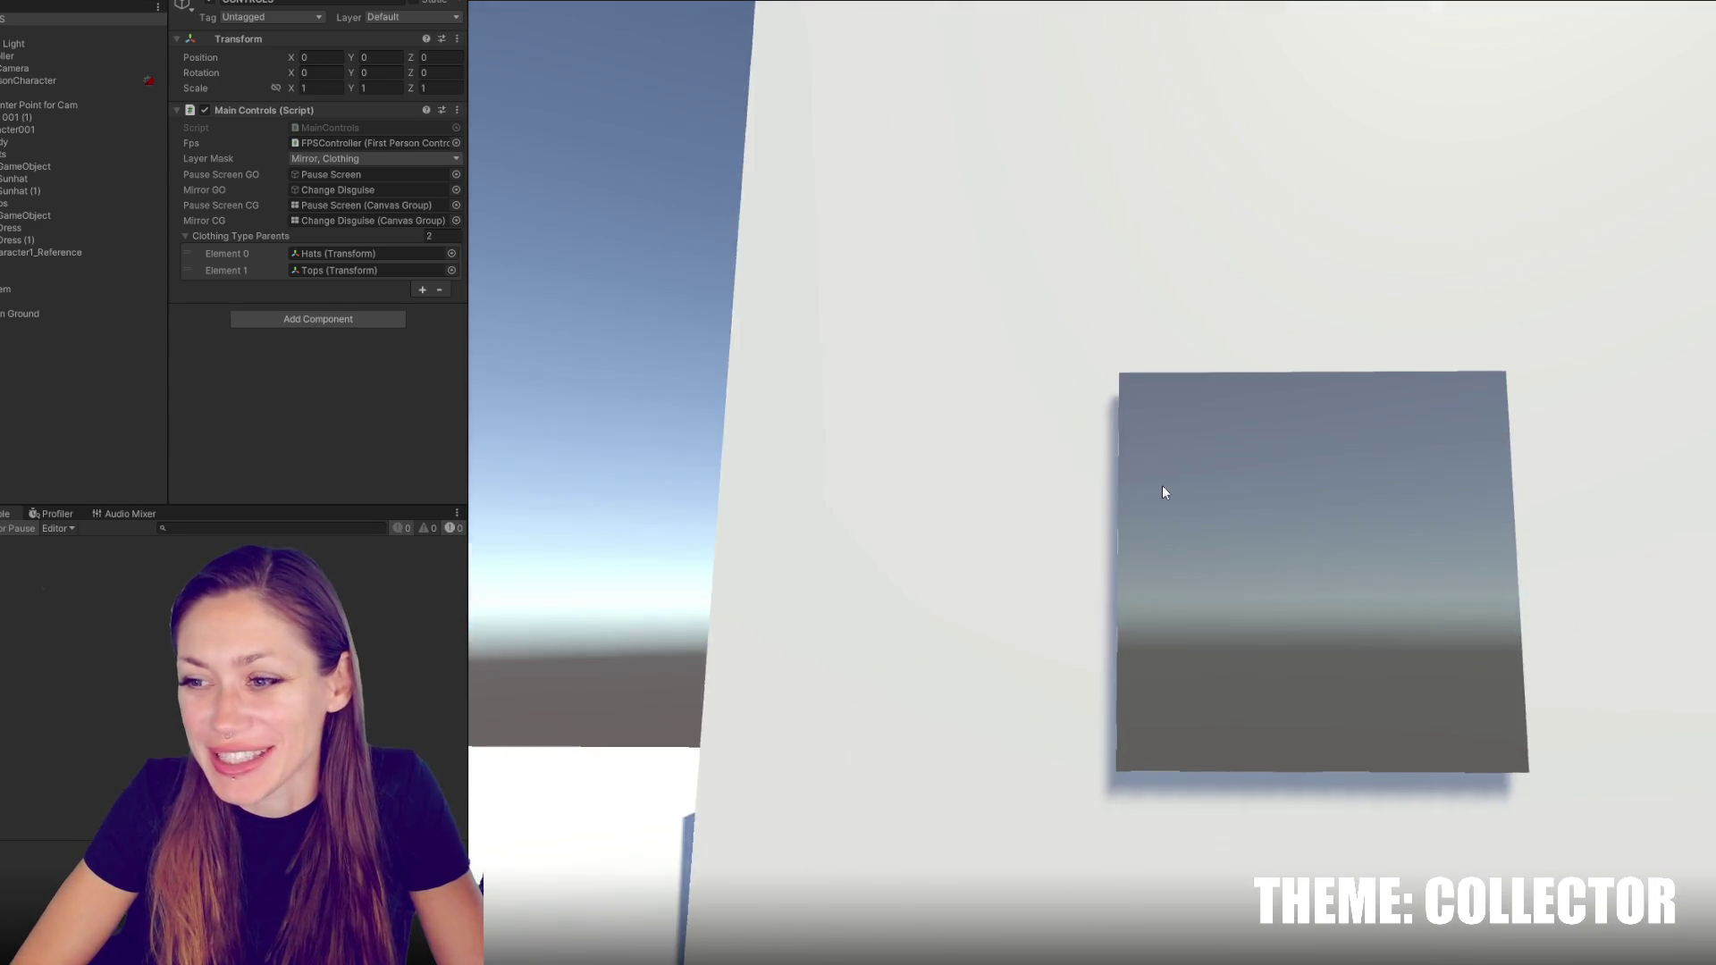
pyautogui.click(1162, 485)
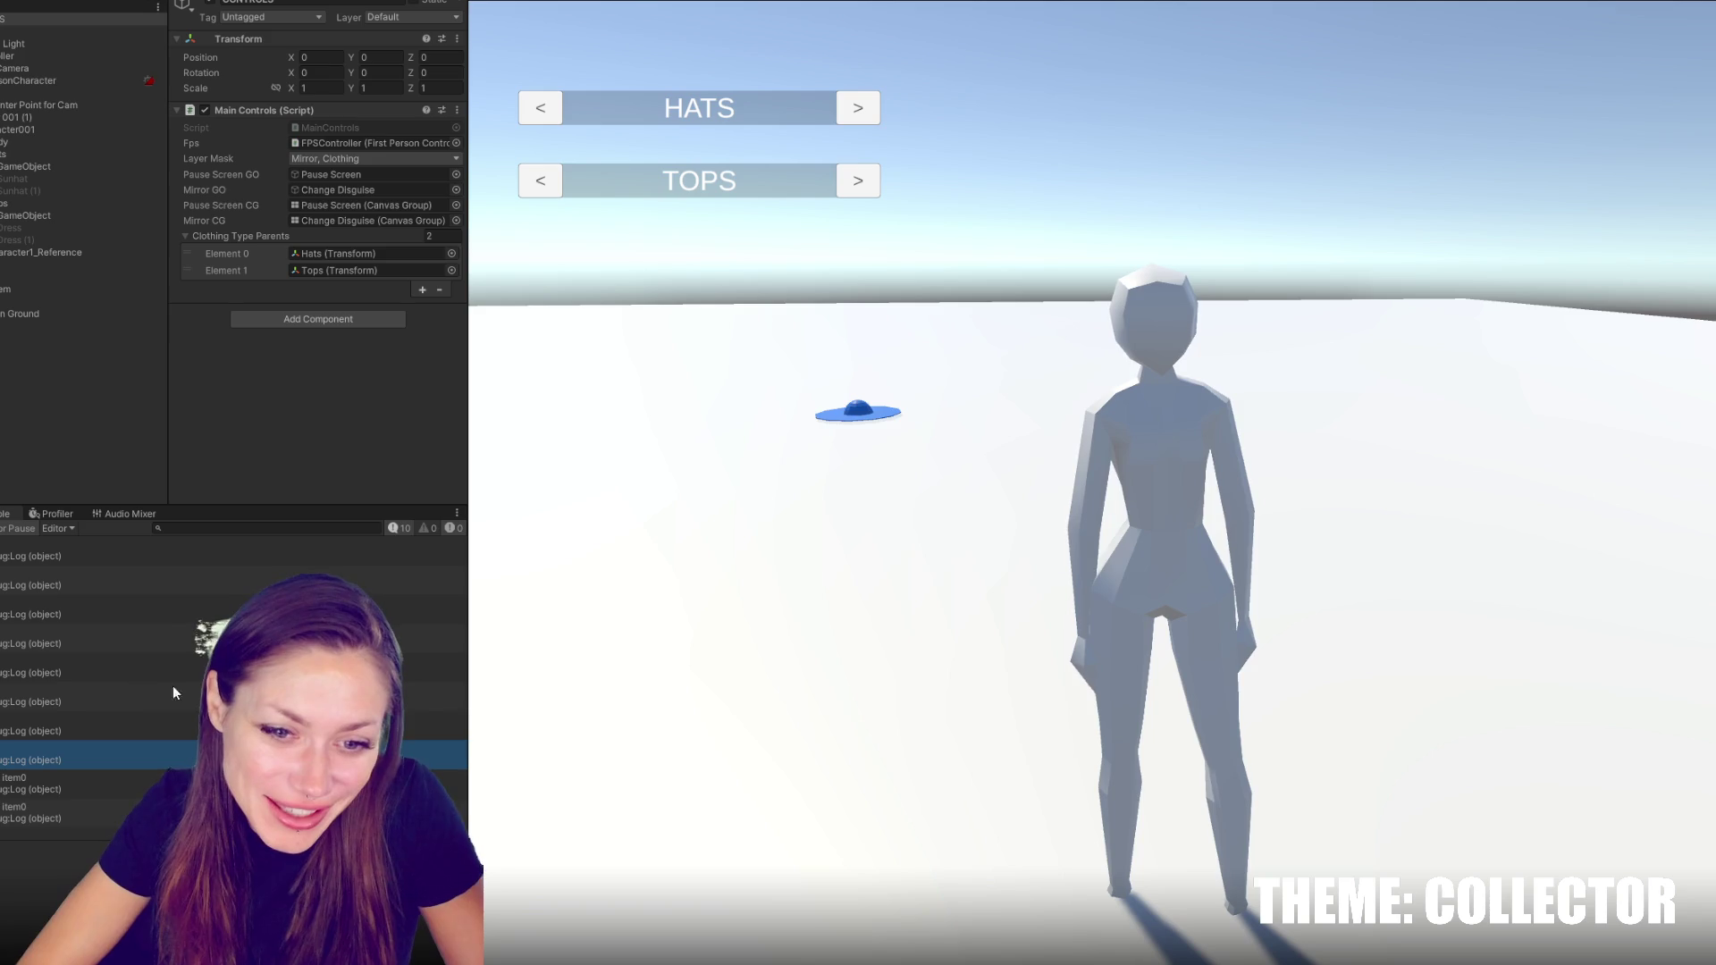
pyautogui.click(95, 566)
pyautogui.click(83, 577)
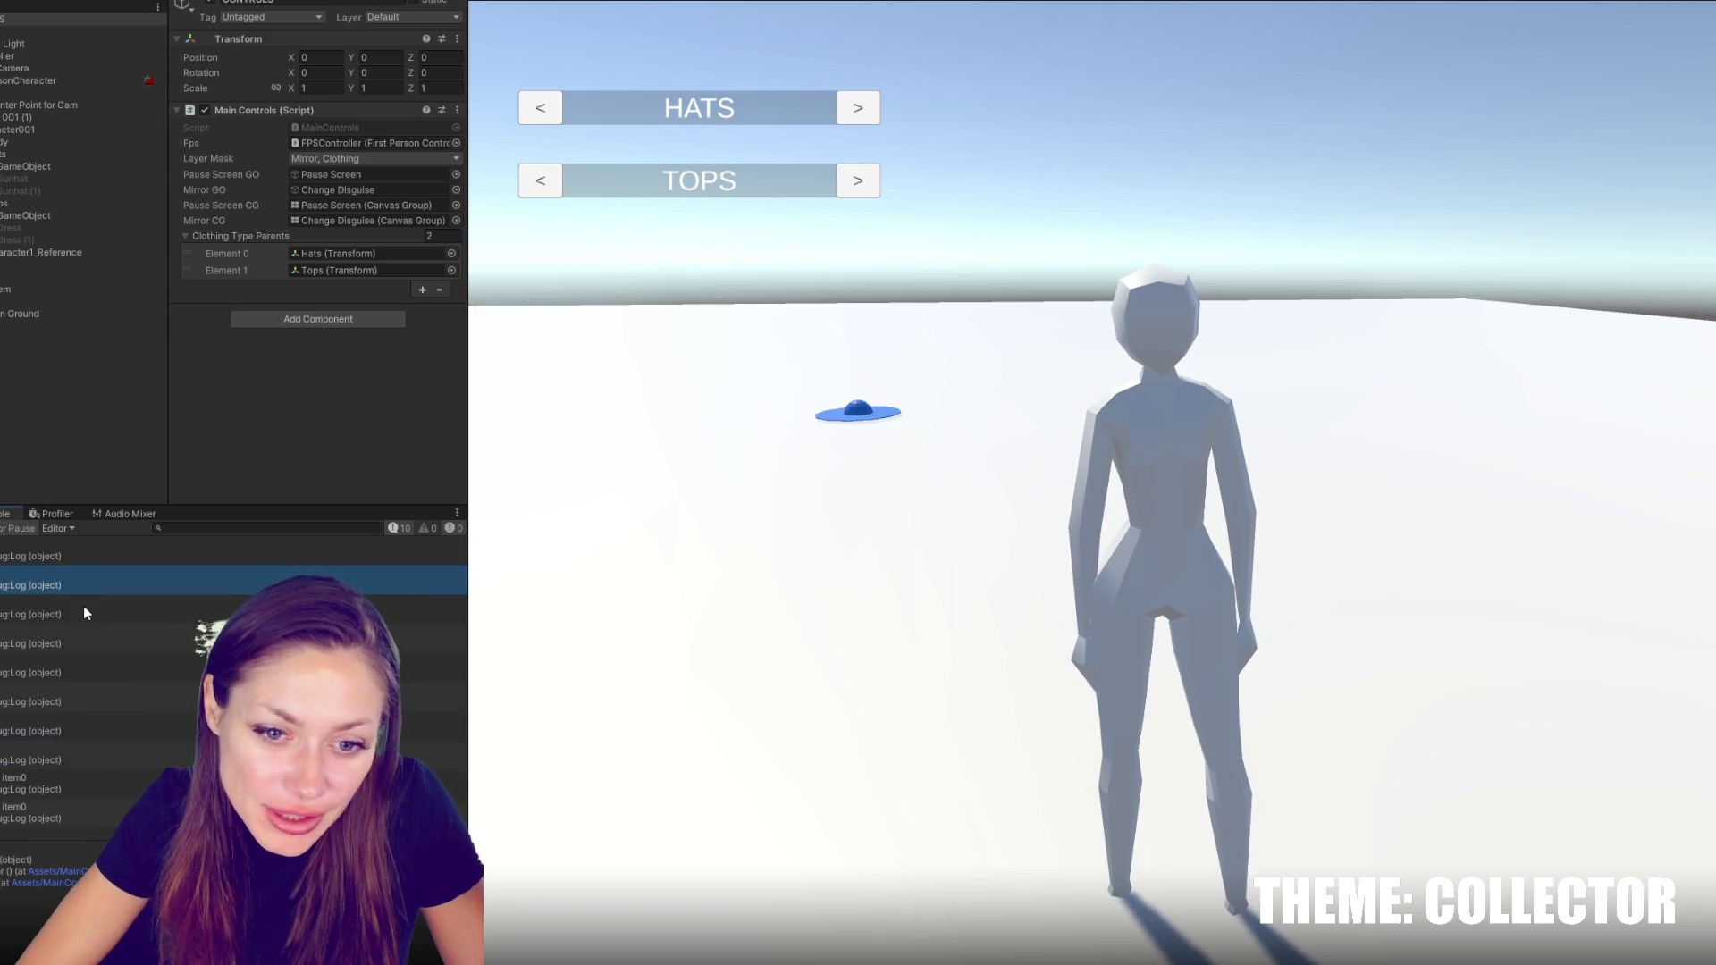
pyautogui.click(84, 612)
pyautogui.click(78, 644)
pyautogui.click(81, 704)
pyautogui.click(82, 731)
pyautogui.click(82, 755)
pyautogui.click(100, 794)
pyautogui.click(100, 815)
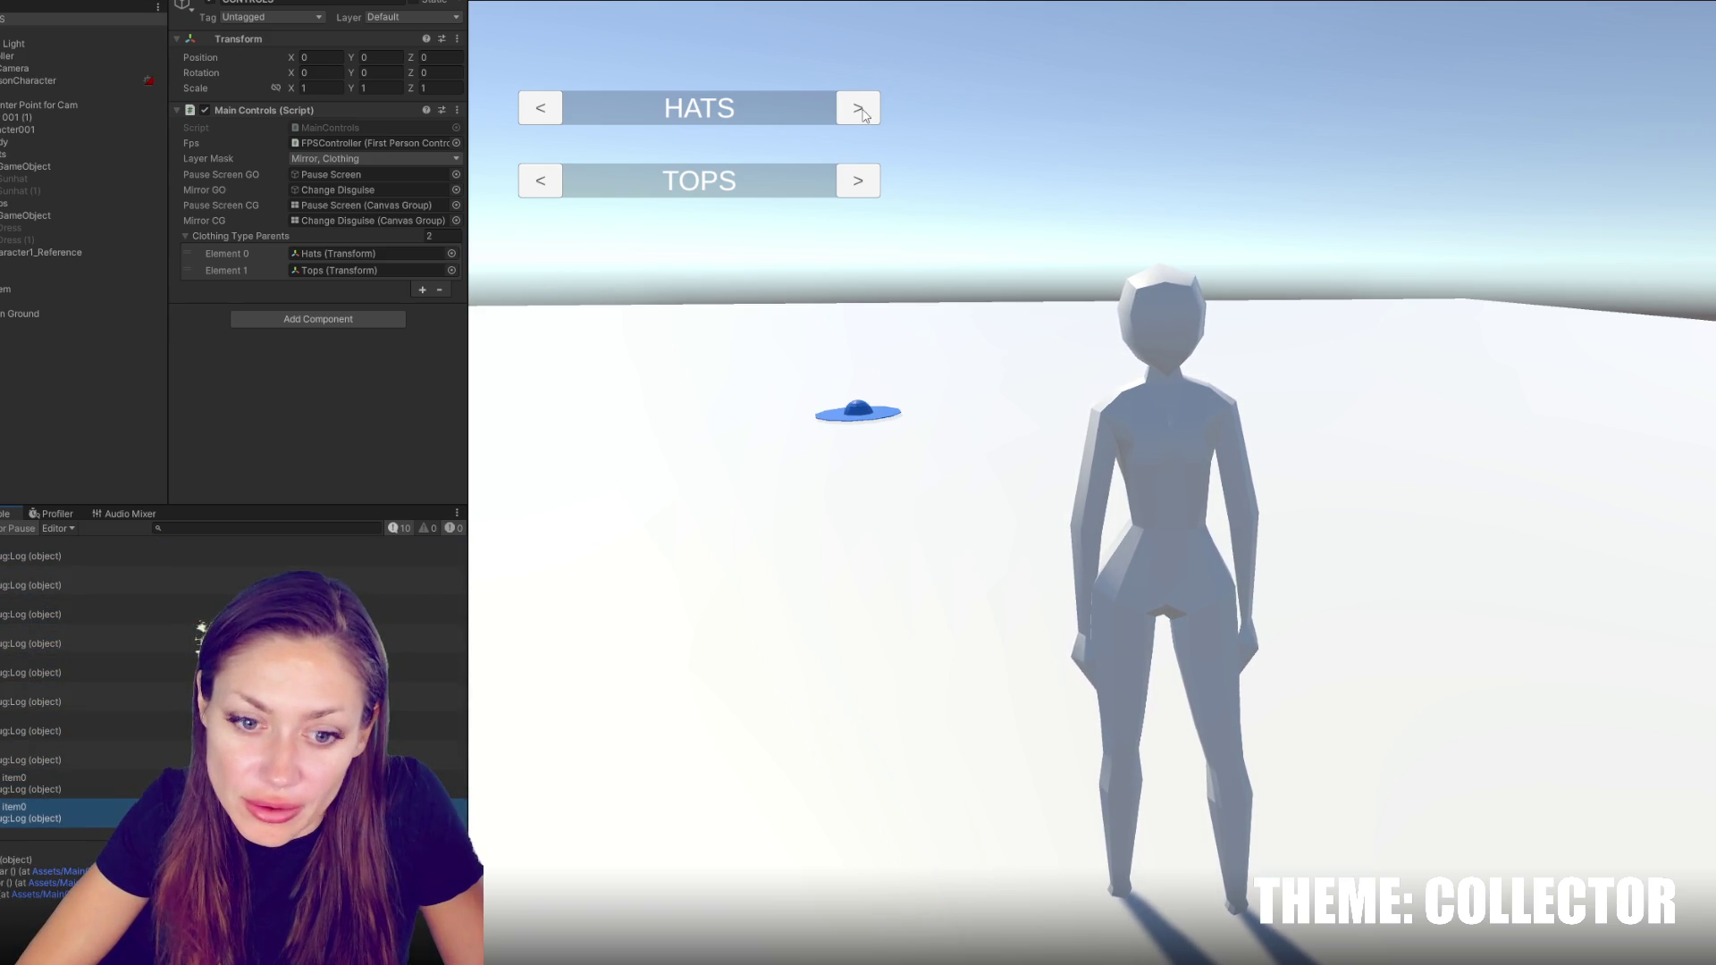
# Put the blue sunhat on the character, check the item2 log, then stop playing and return to the code
pyautogui.click(854, 111)
pyautogui.click(125, 786)
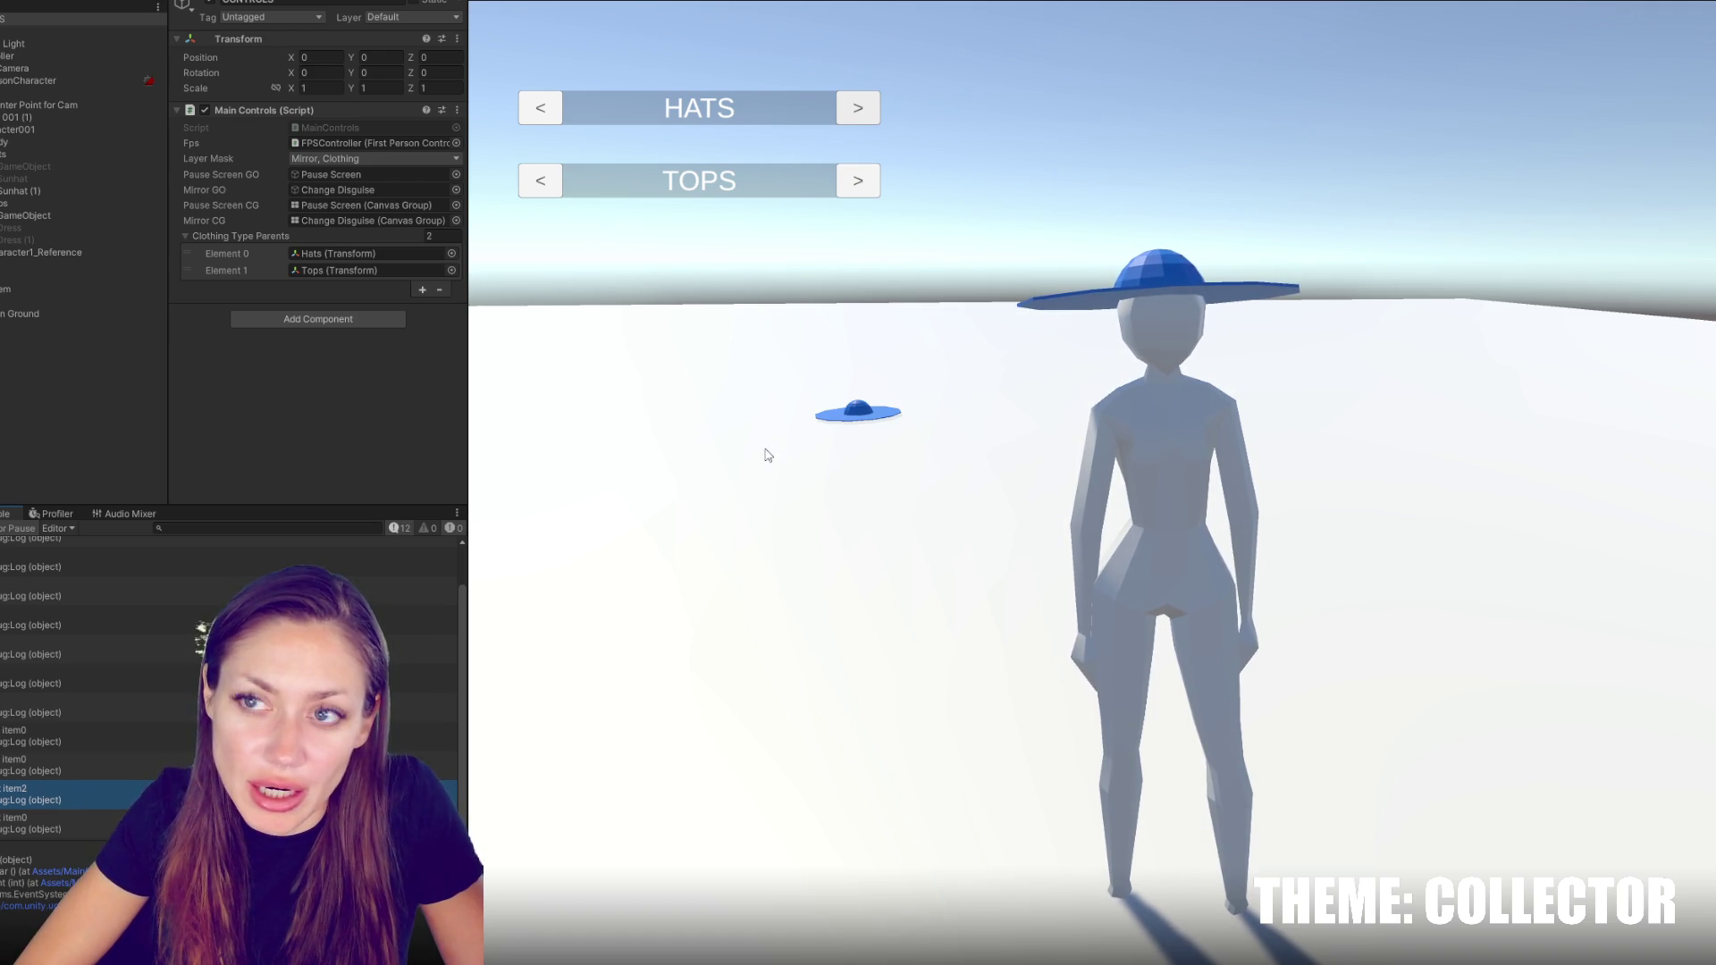
pyautogui.hotkey('ctrl', 'p')
pyautogui.hotkey('alt', 'Tab')
pyautogui.scroll(10, 761, 485)
pyautogui.scroll(-5, 761, 485)
pyautogui.scroll(6, 738, 473)
pyautogui.scroll(-19, 722, 465)
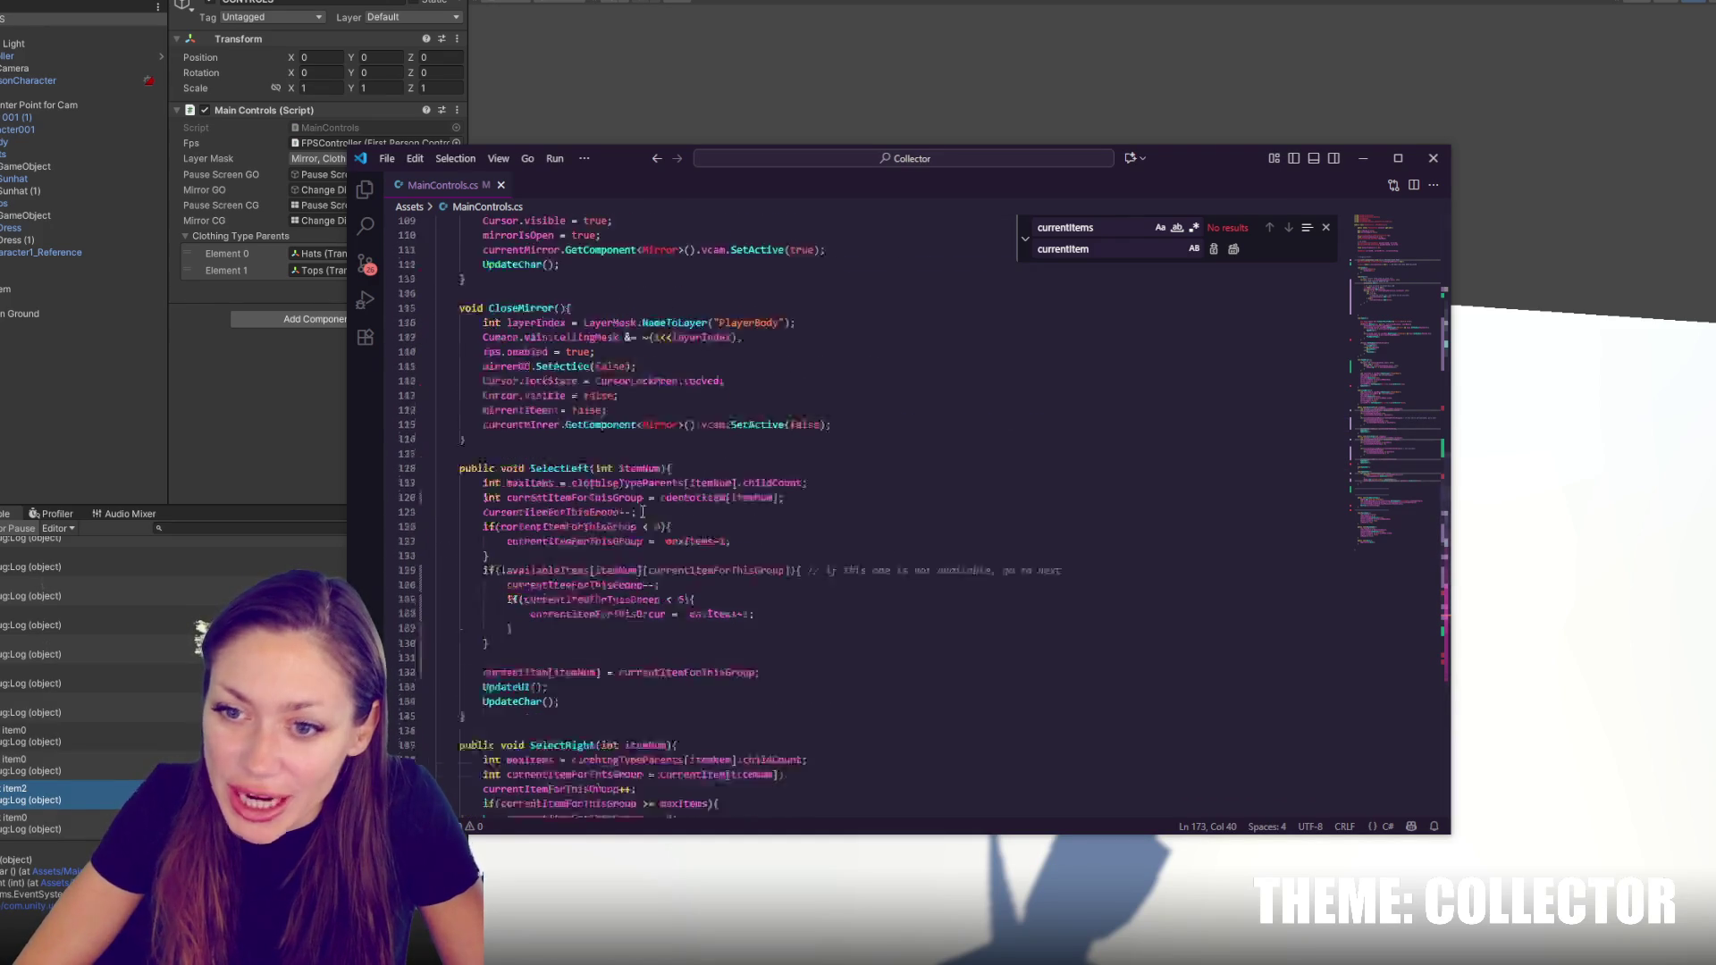
# Change the availability if checks in SelectLeft and SelectRight to while loops, save, and return to Unity
pyautogui.scroll(7, 568, 611)
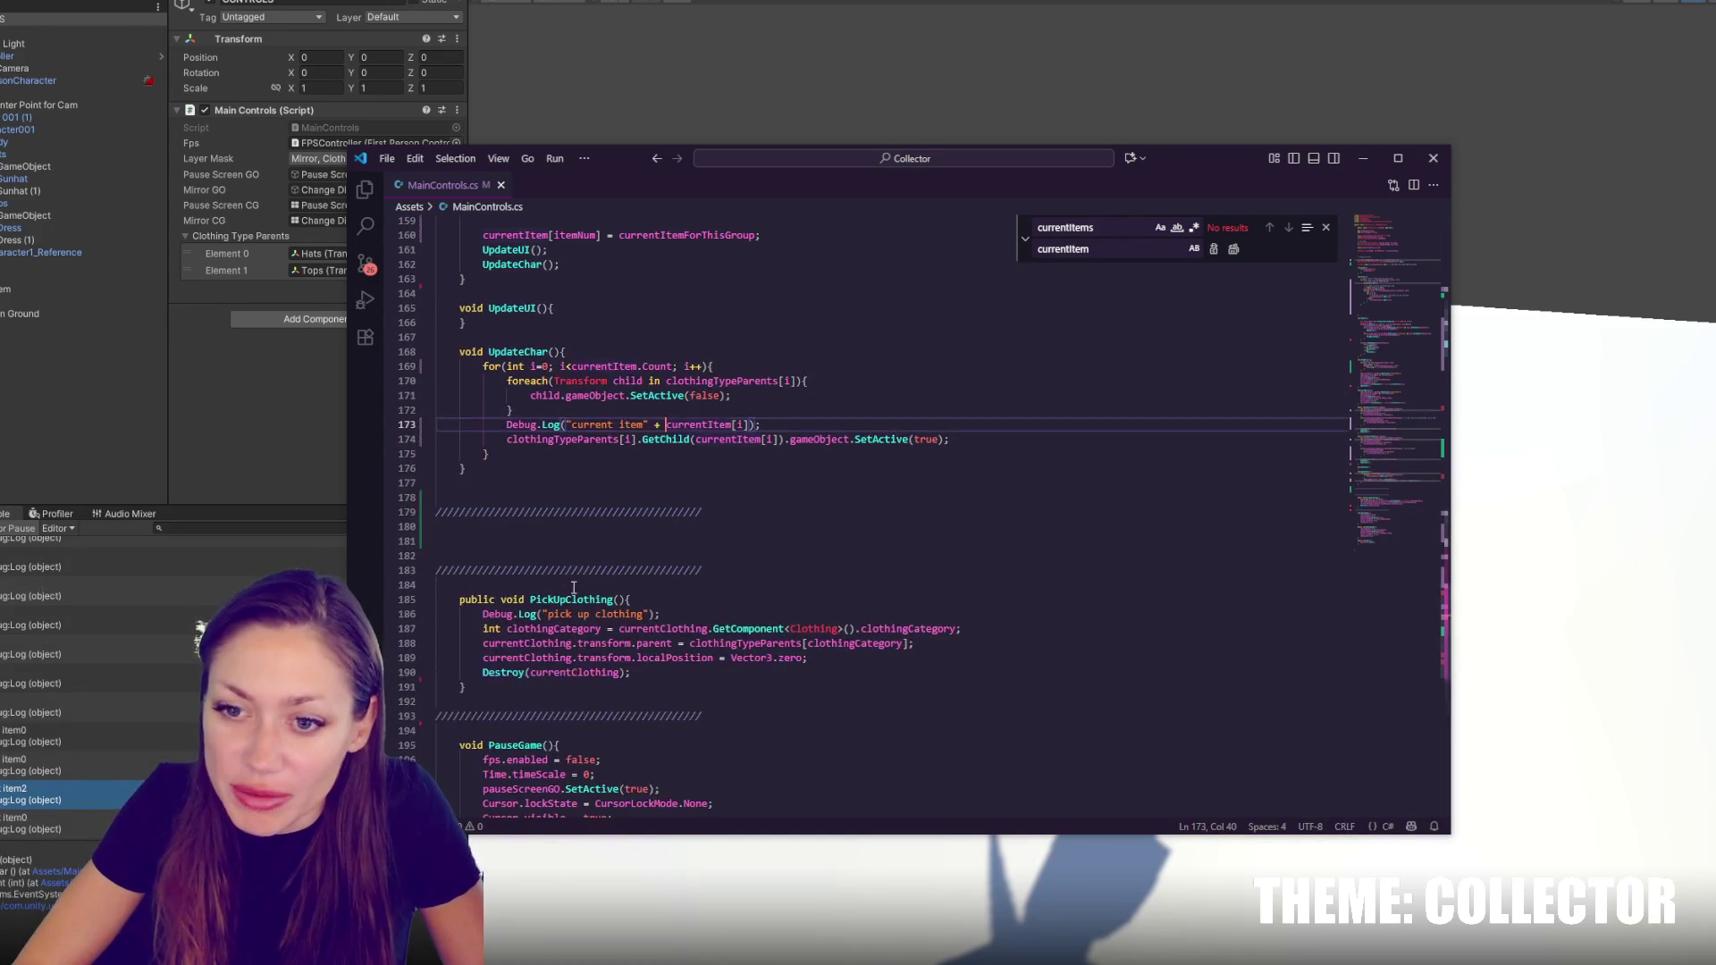
pyautogui.scroll(12, 715, 539)
pyautogui.click(494, 379)
pyautogui.press('BackSpace')
pyautogui.press('BackSpace')
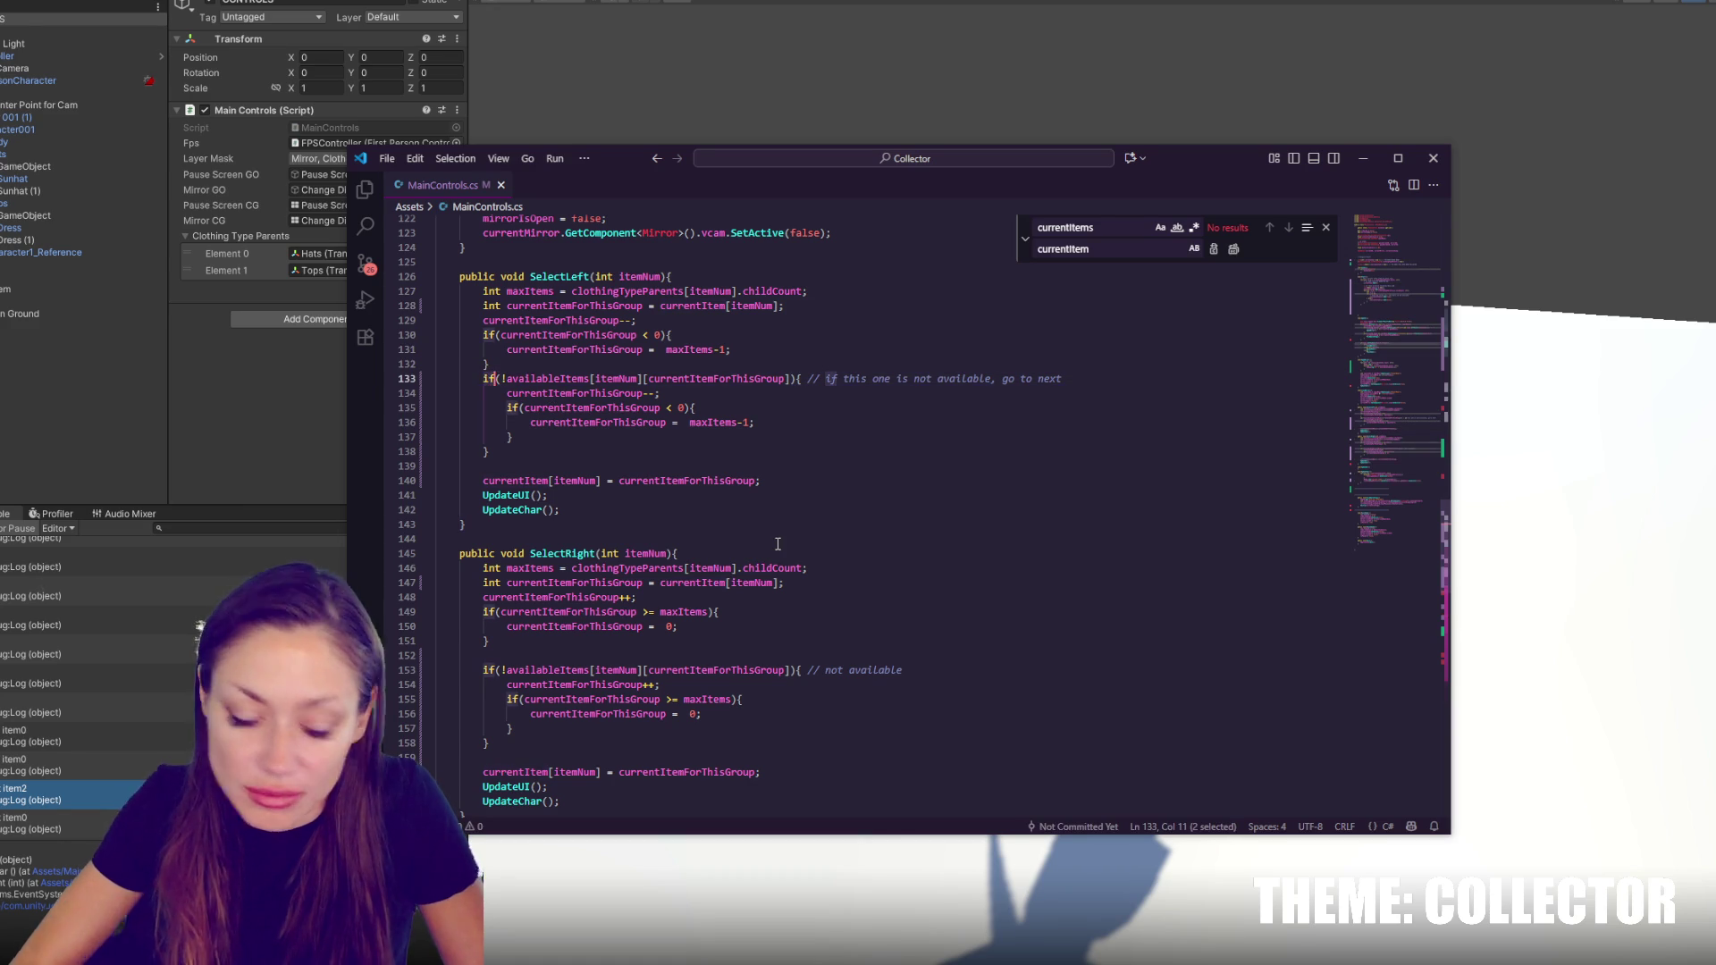
pyautogui.write('while')
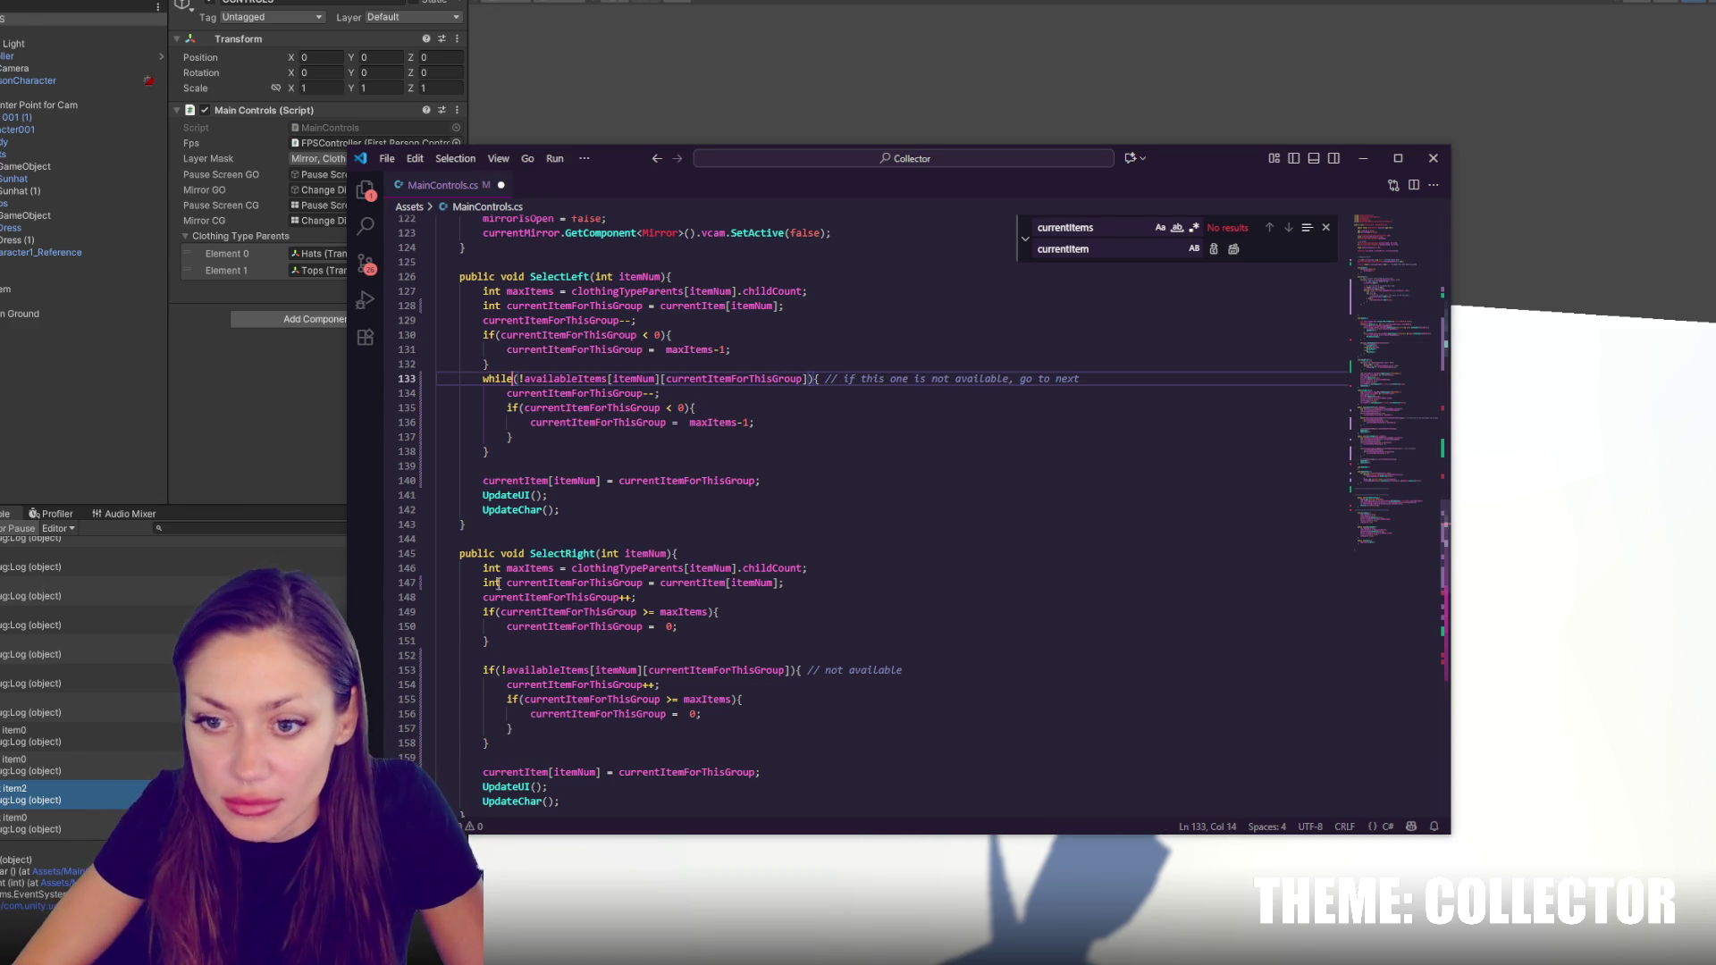
pyautogui.doubleClick(489, 671)
pyautogui.write('while')
pyautogui.hotkey('ctrl', 's')
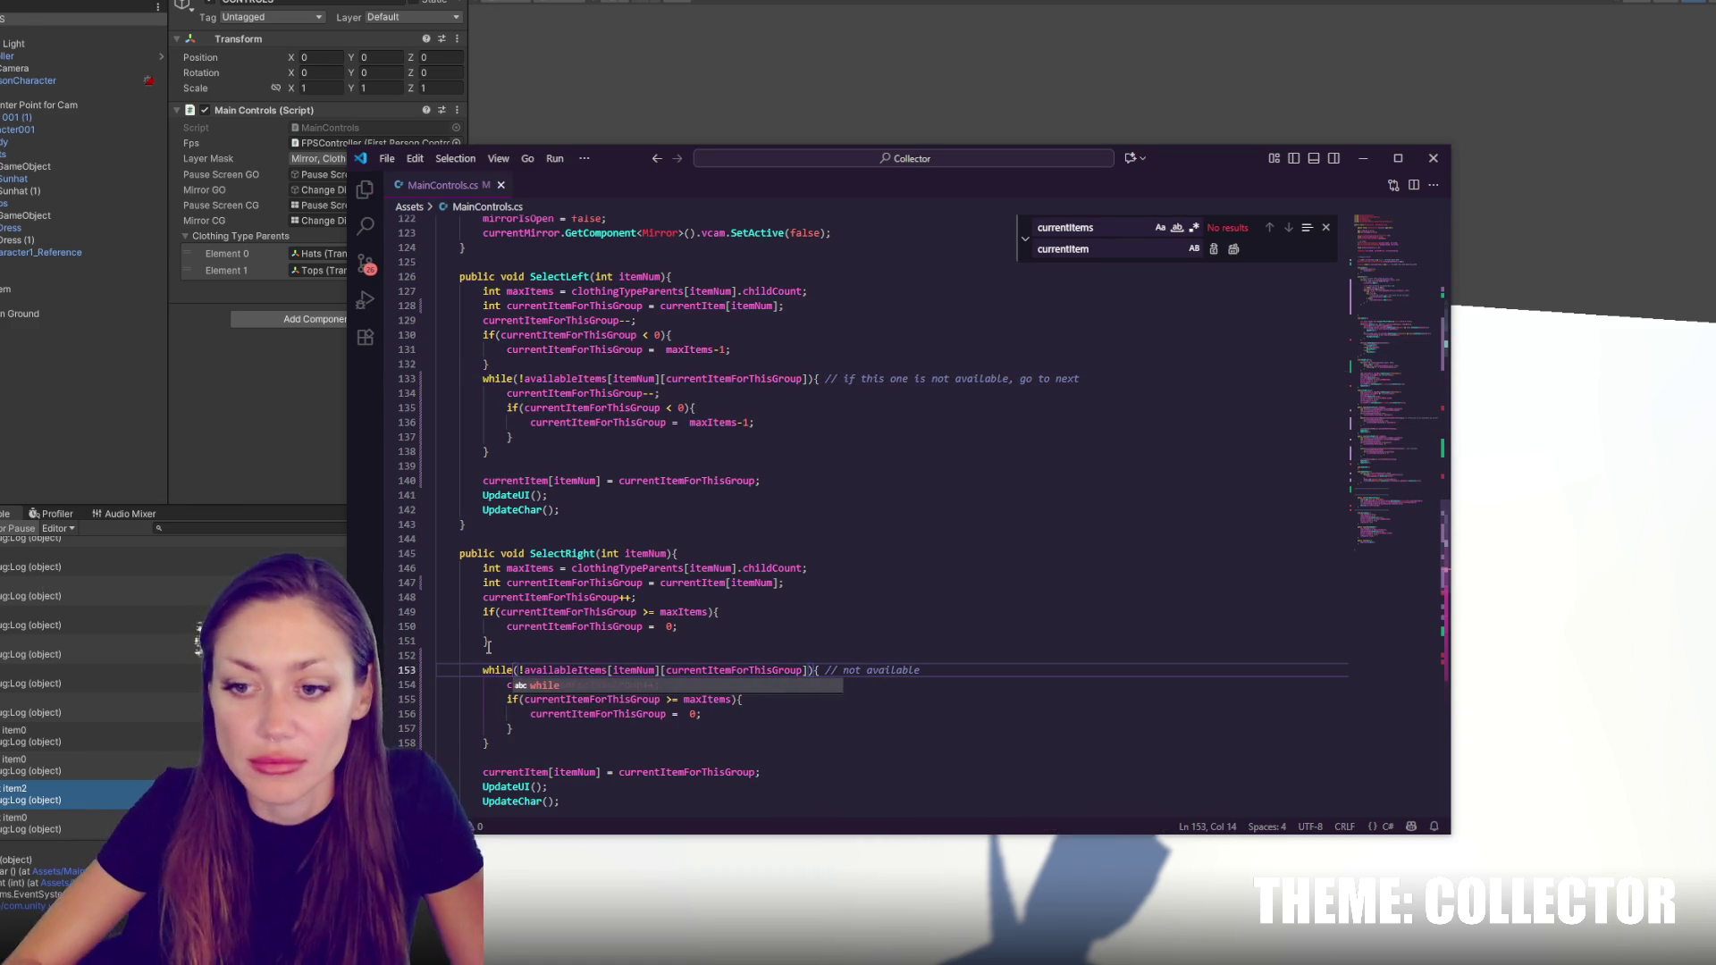
pyautogui.click(254, 422)
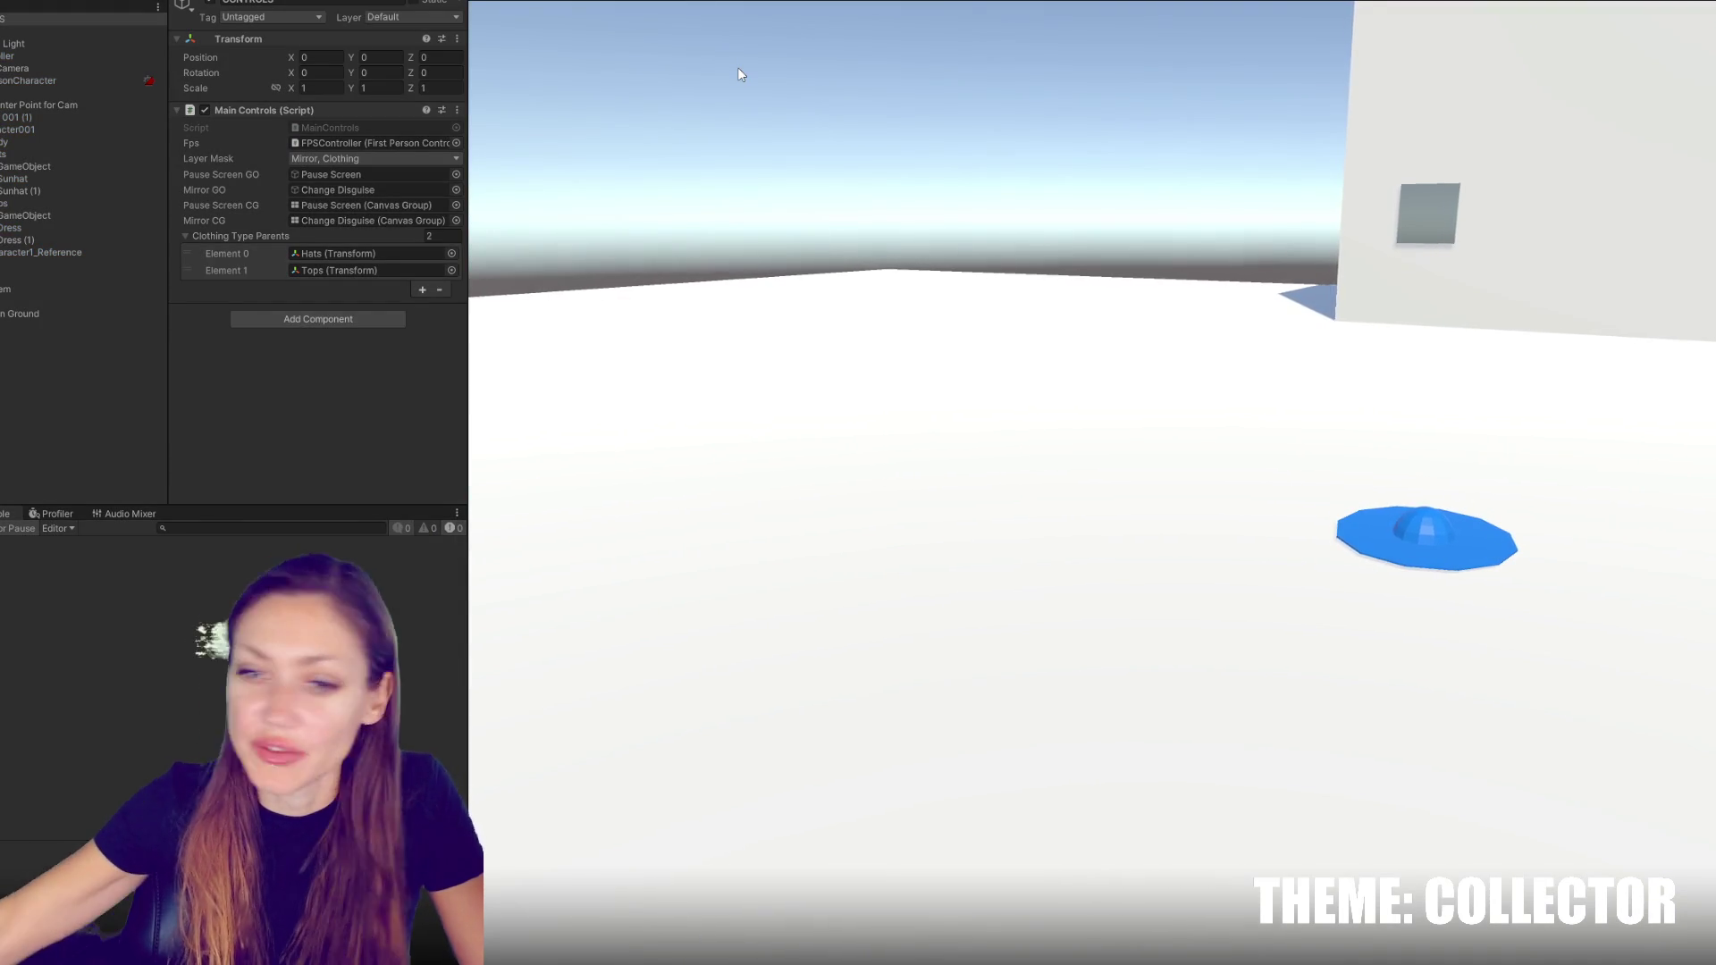
# Play-test the mirror's disguise menu, compare the logged item messages, cycle to the next hat, and stop
pyautogui.click(737, 67)
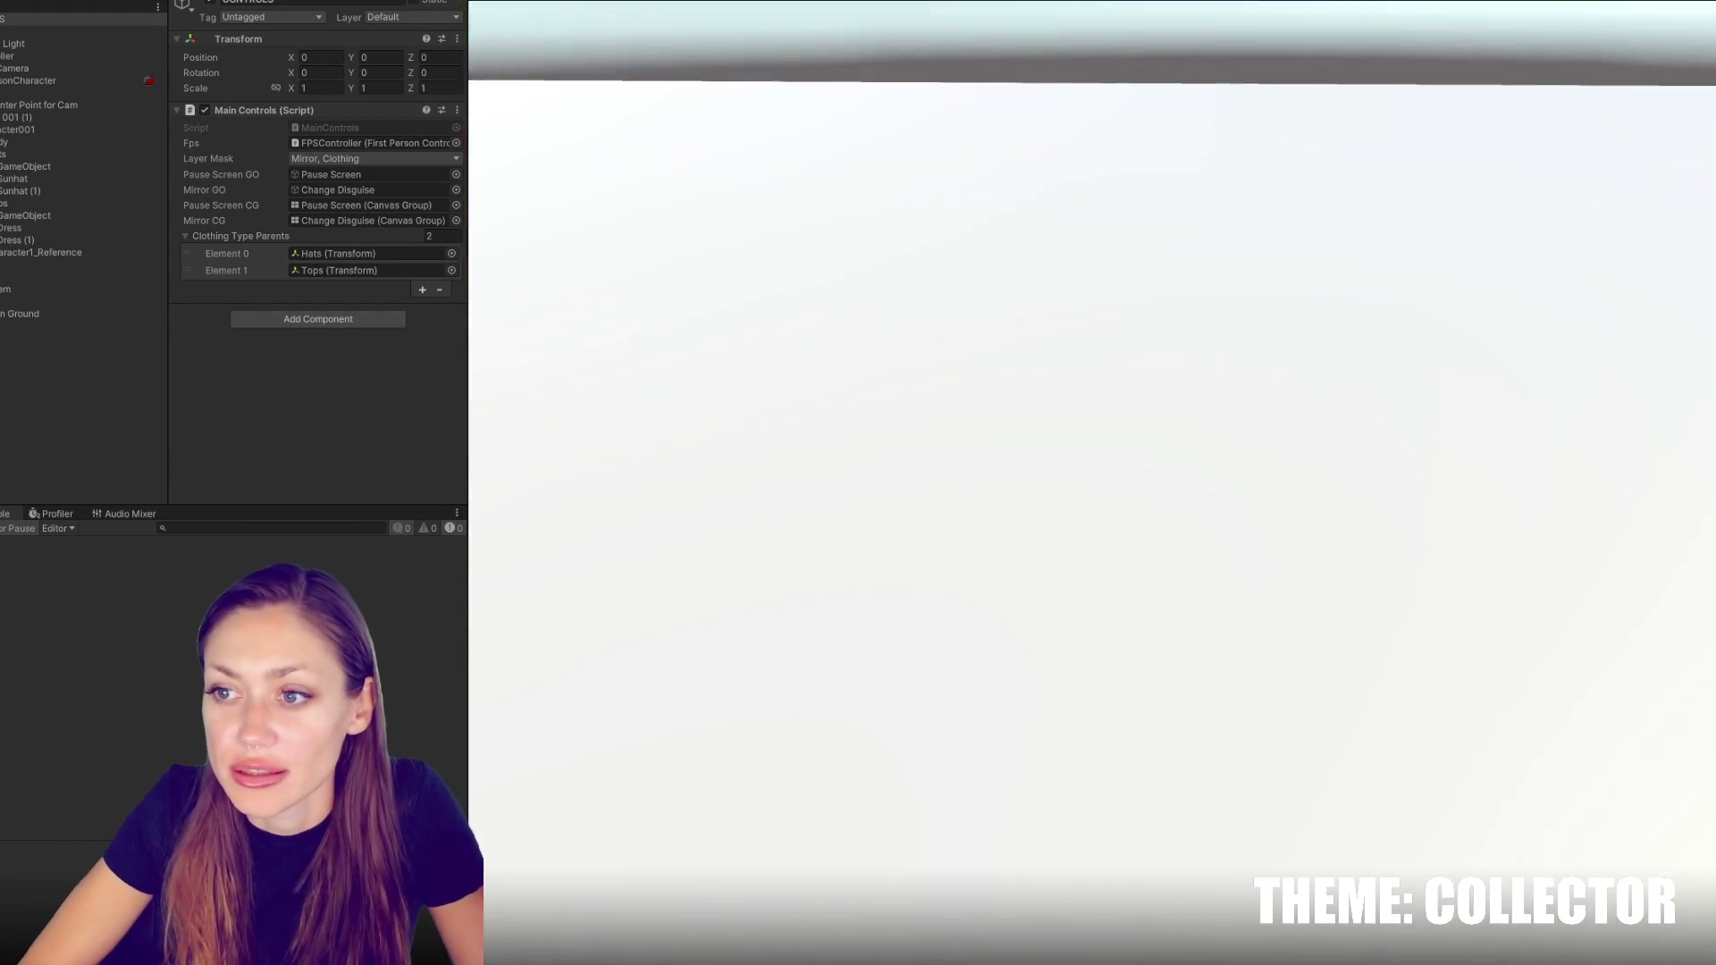
pyautogui.press('w')
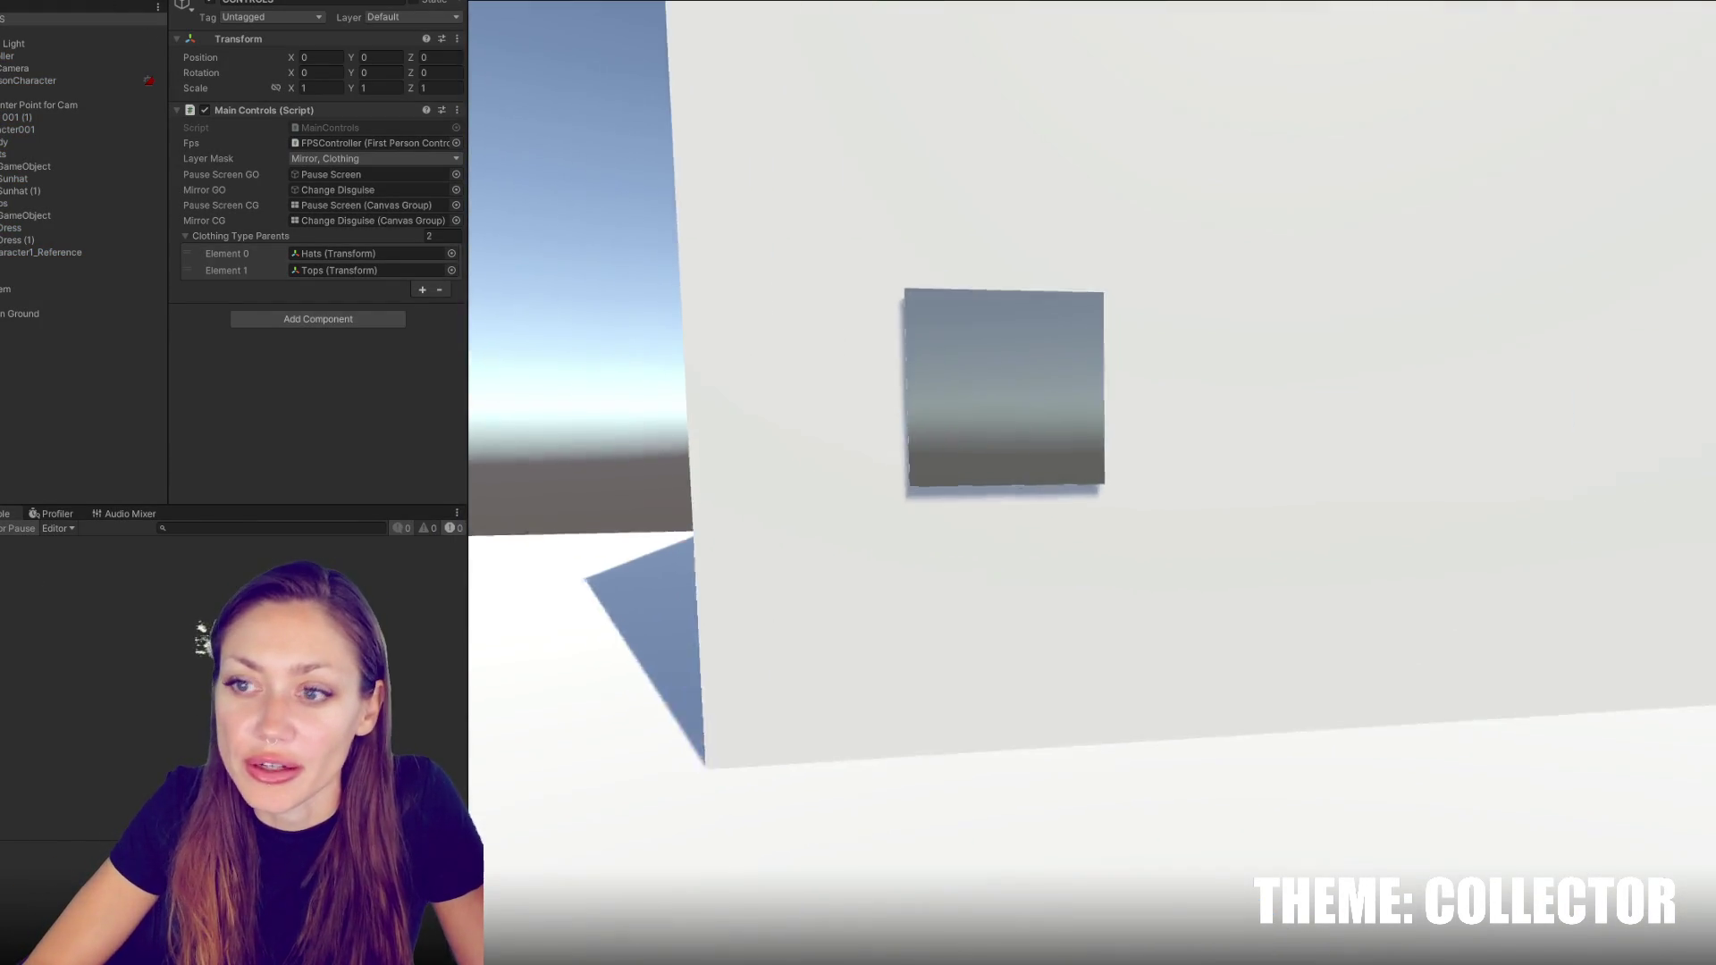
pyautogui.press('e')
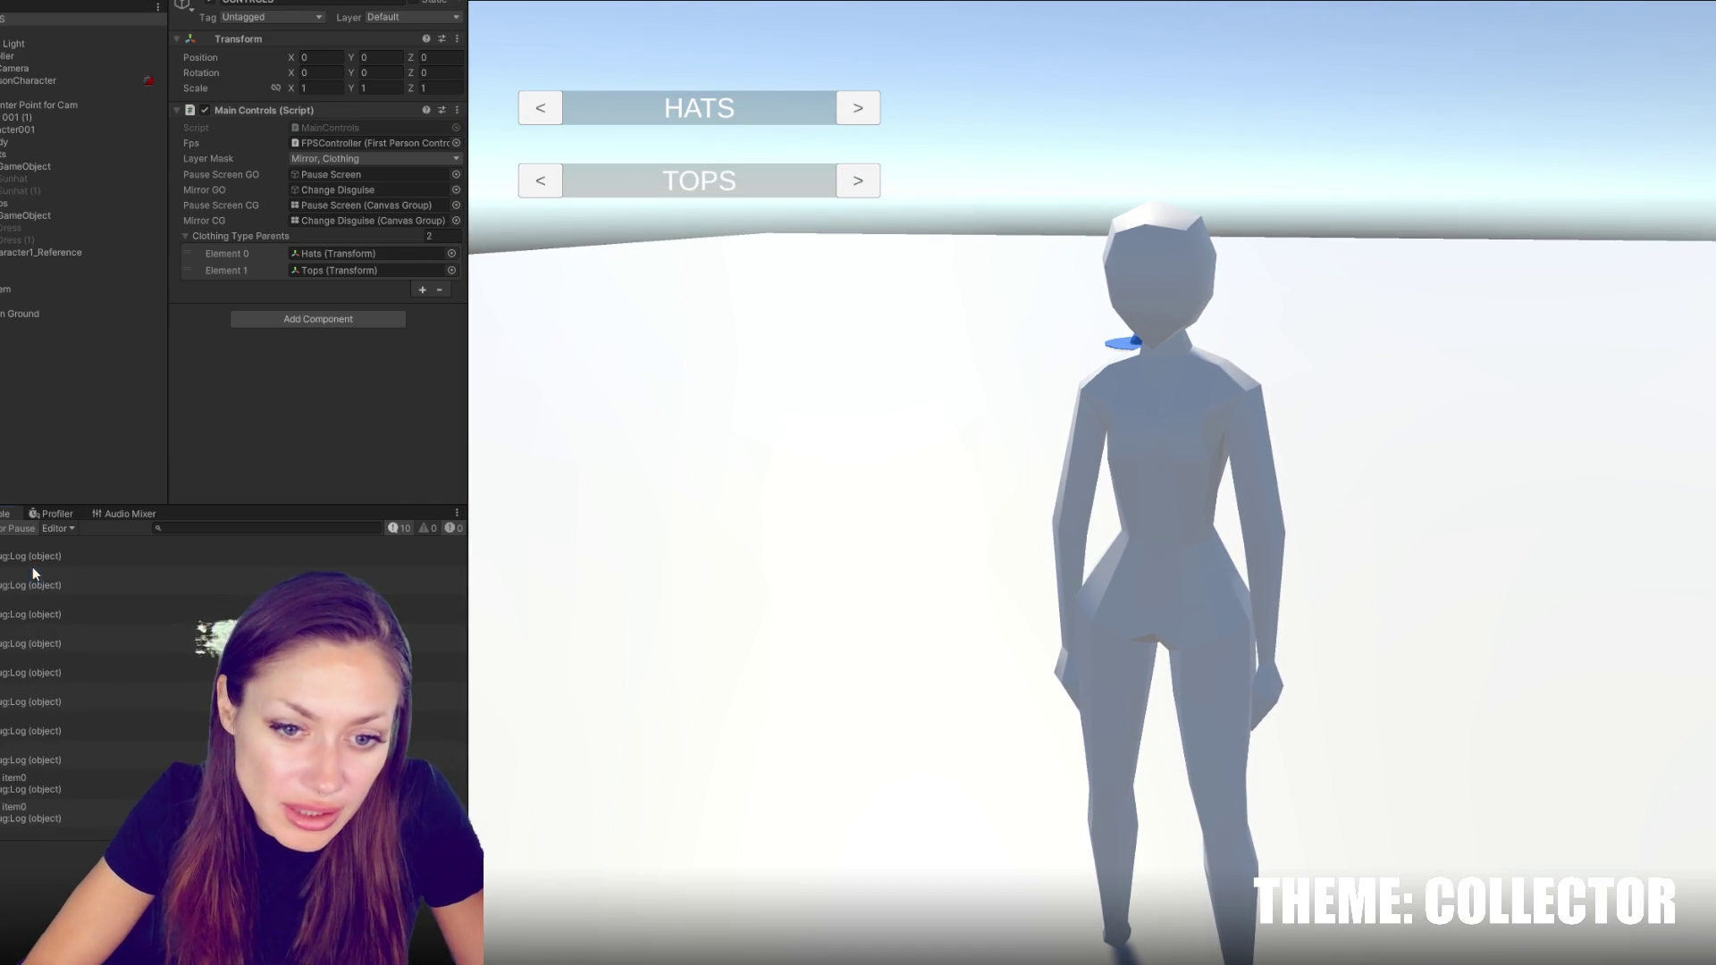
pyautogui.click(35, 644)
pyautogui.click(118, 701)
pyautogui.click(130, 755)
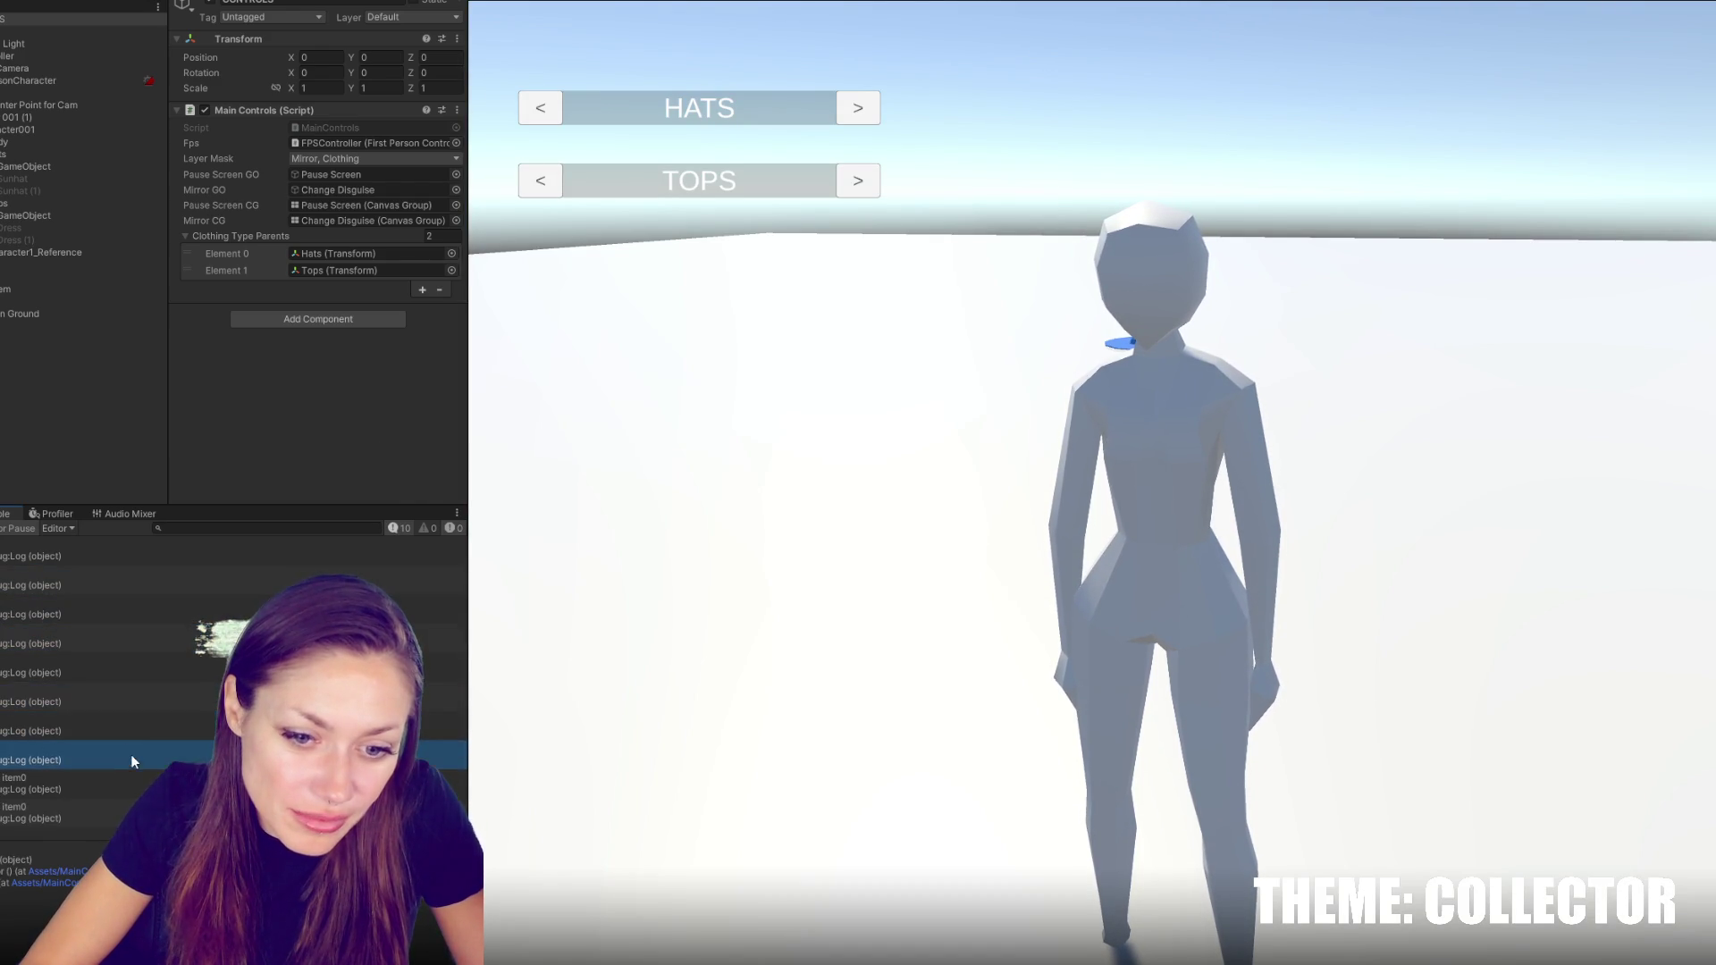
pyautogui.click(110, 608)
pyautogui.click(93, 635)
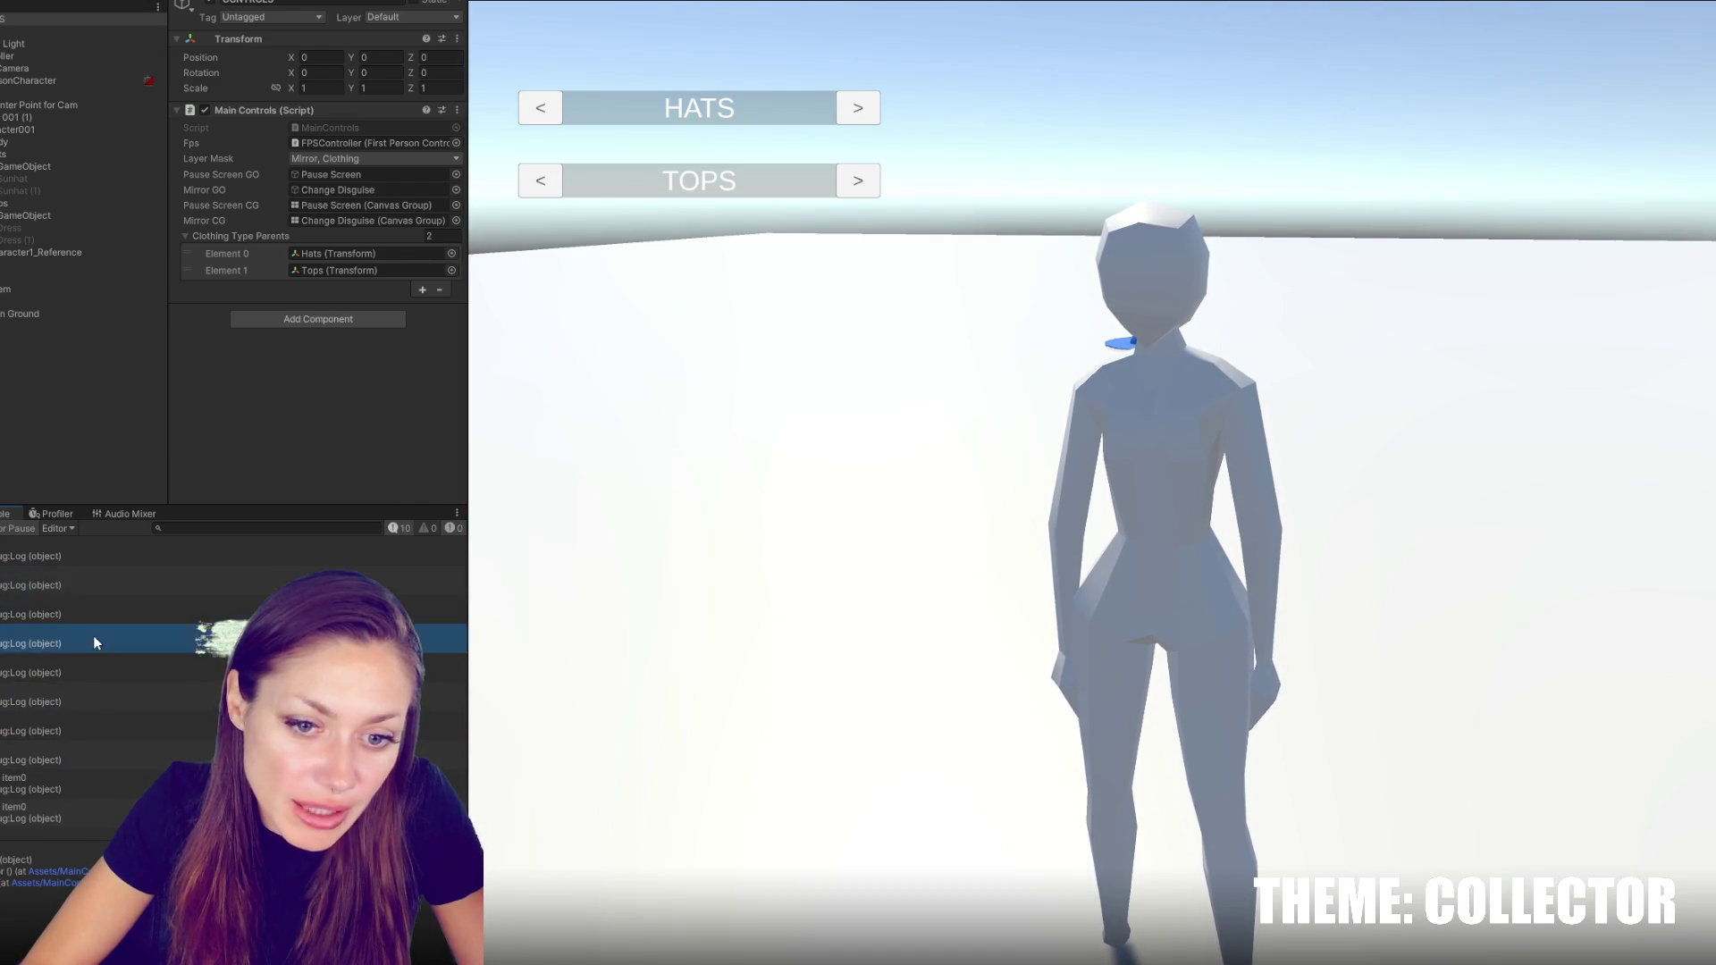
pyautogui.click(99, 735)
pyautogui.click(106, 757)
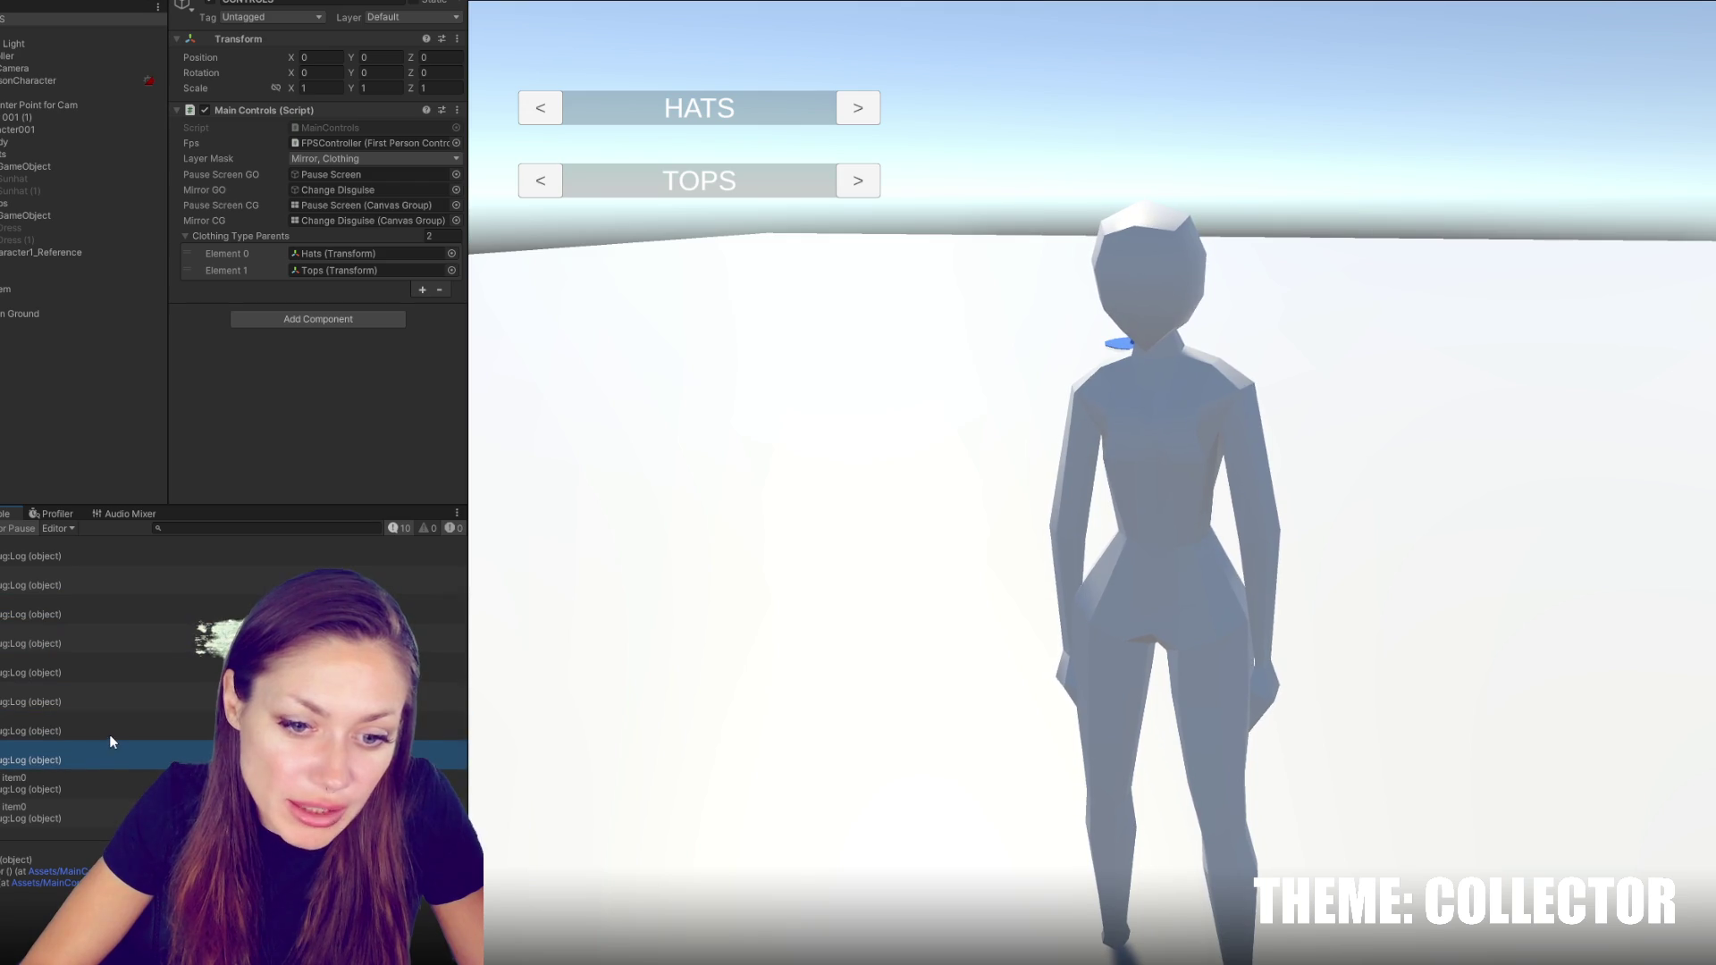
pyautogui.click(858, 108)
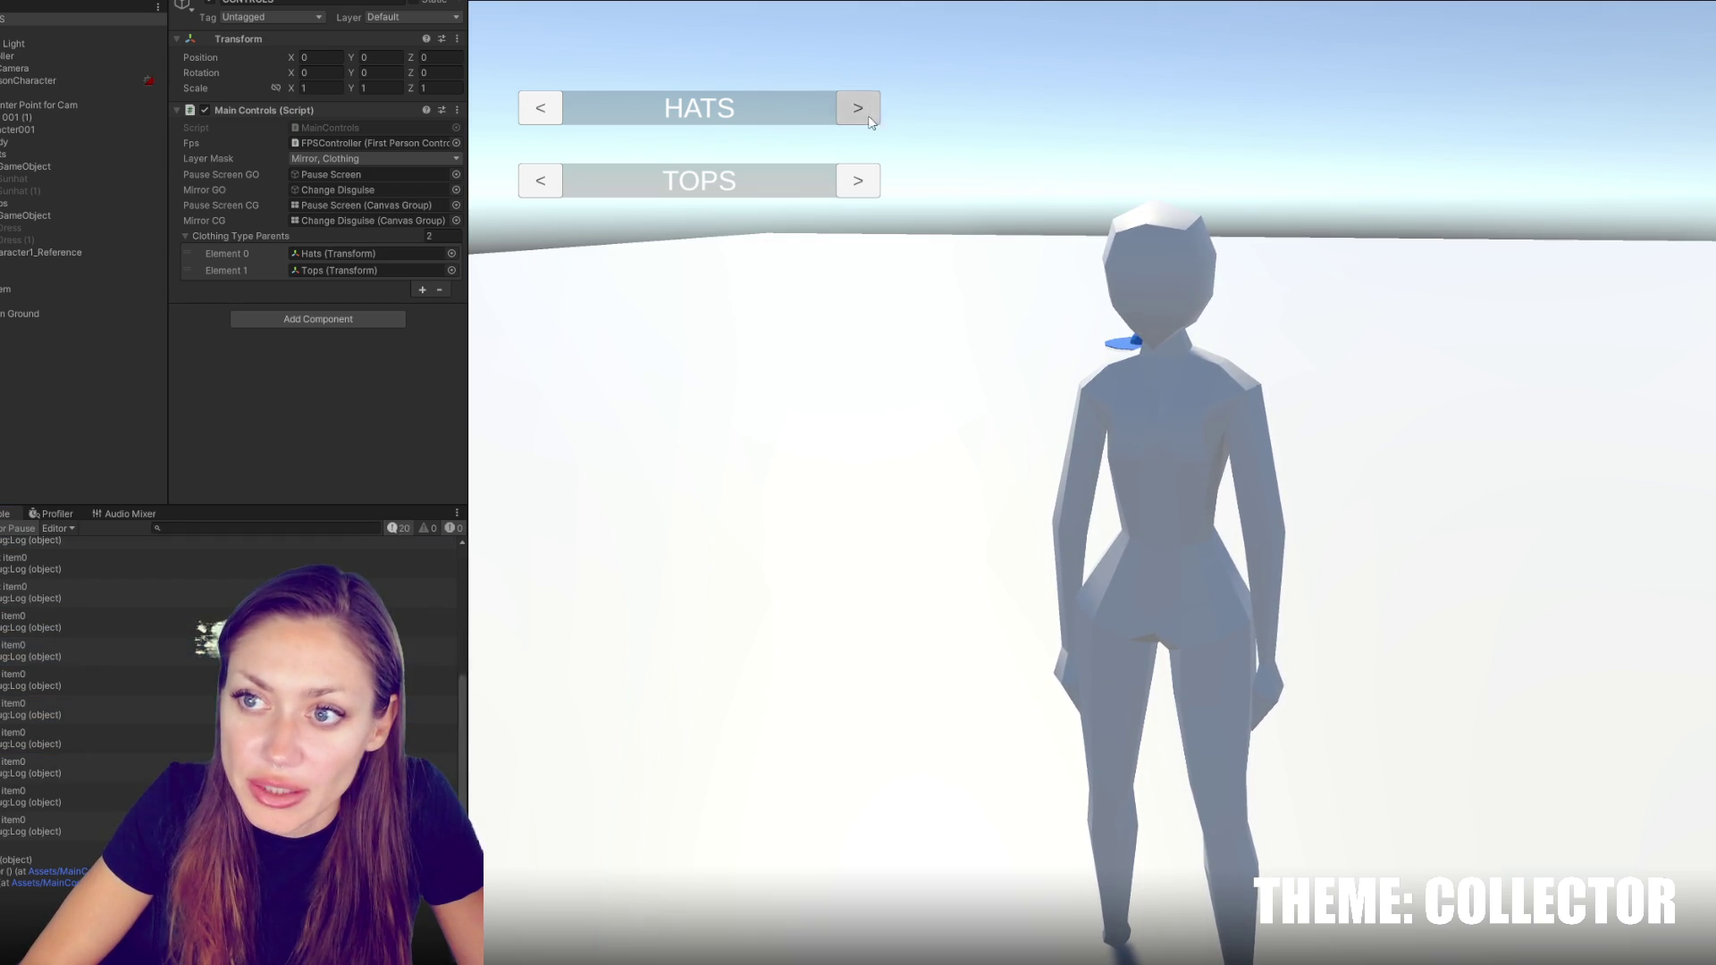
pyautogui.click(874, 10)
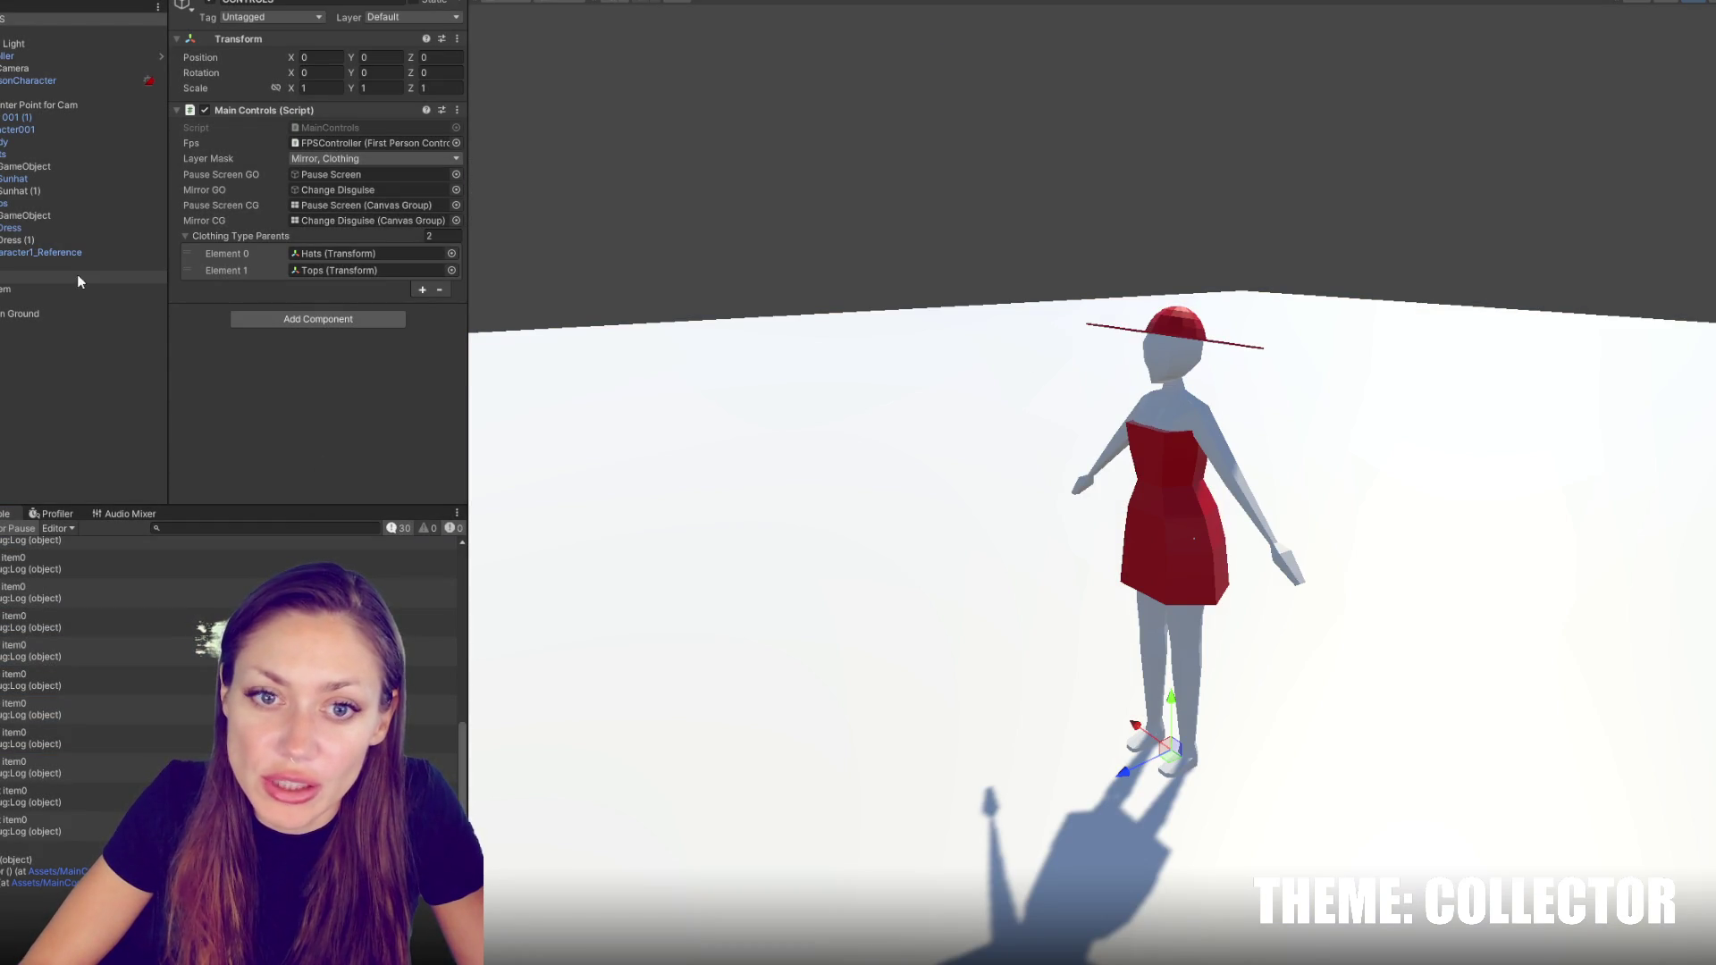
# Select and frame Blue Hat On Ground, then open its Clothing script
pyautogui.click(63, 311)
pyautogui.press('f')
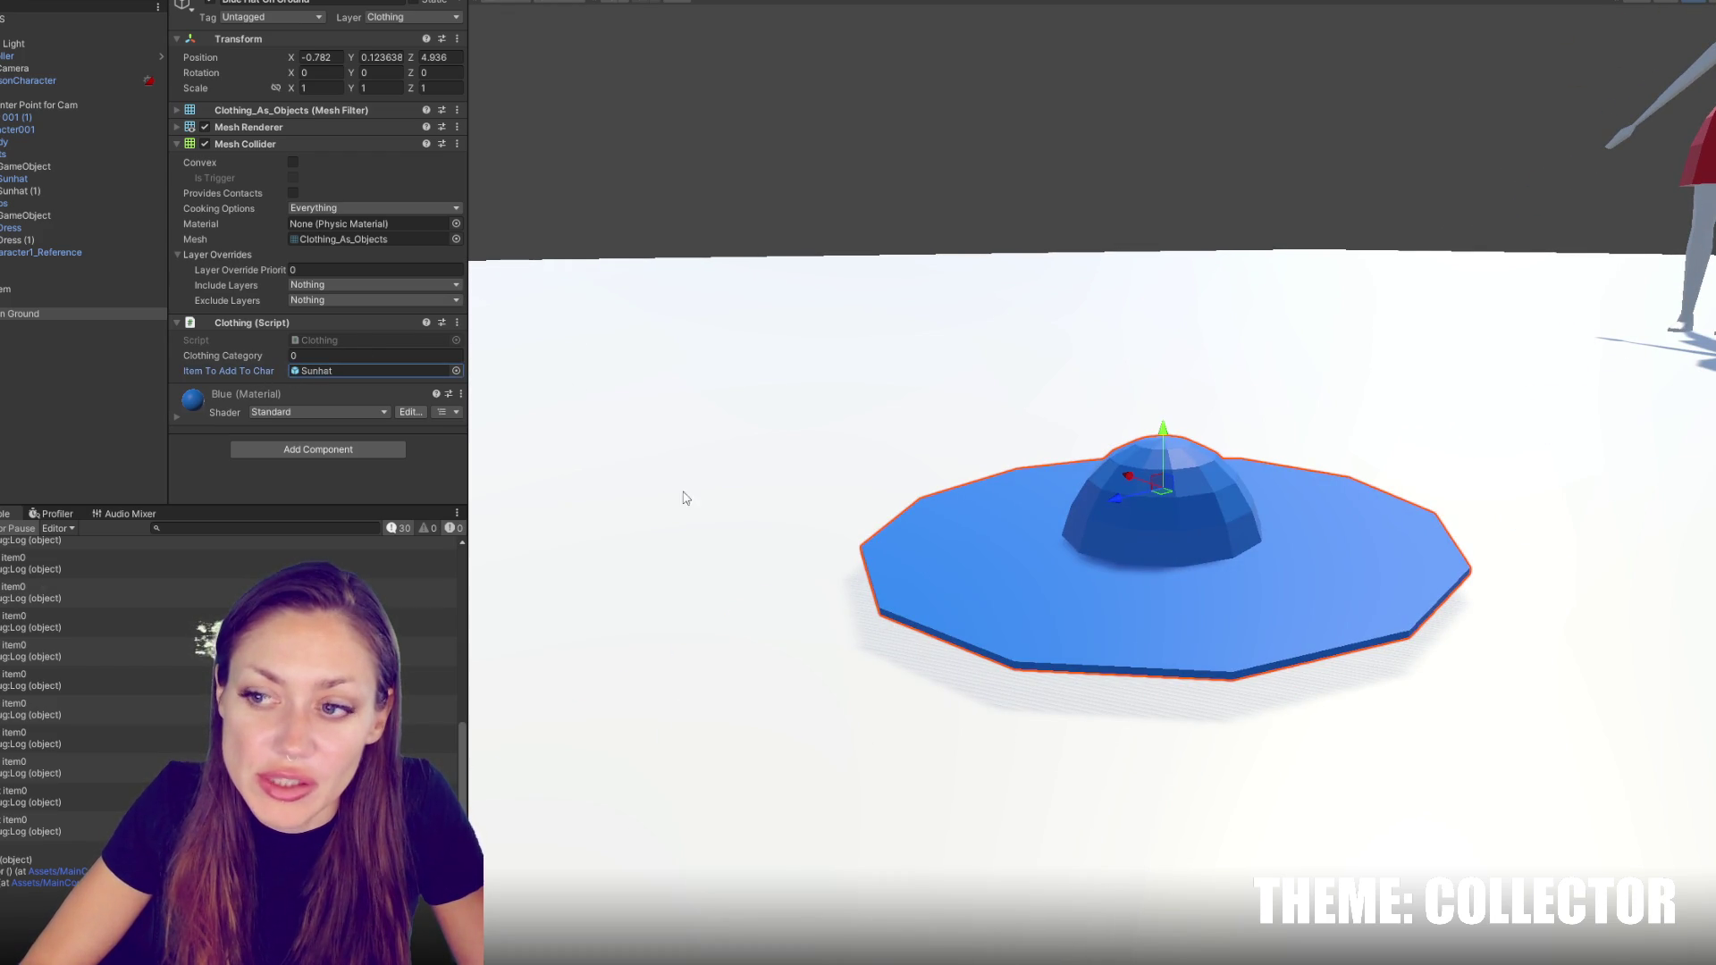
pyautogui.doubleClick(318, 341)
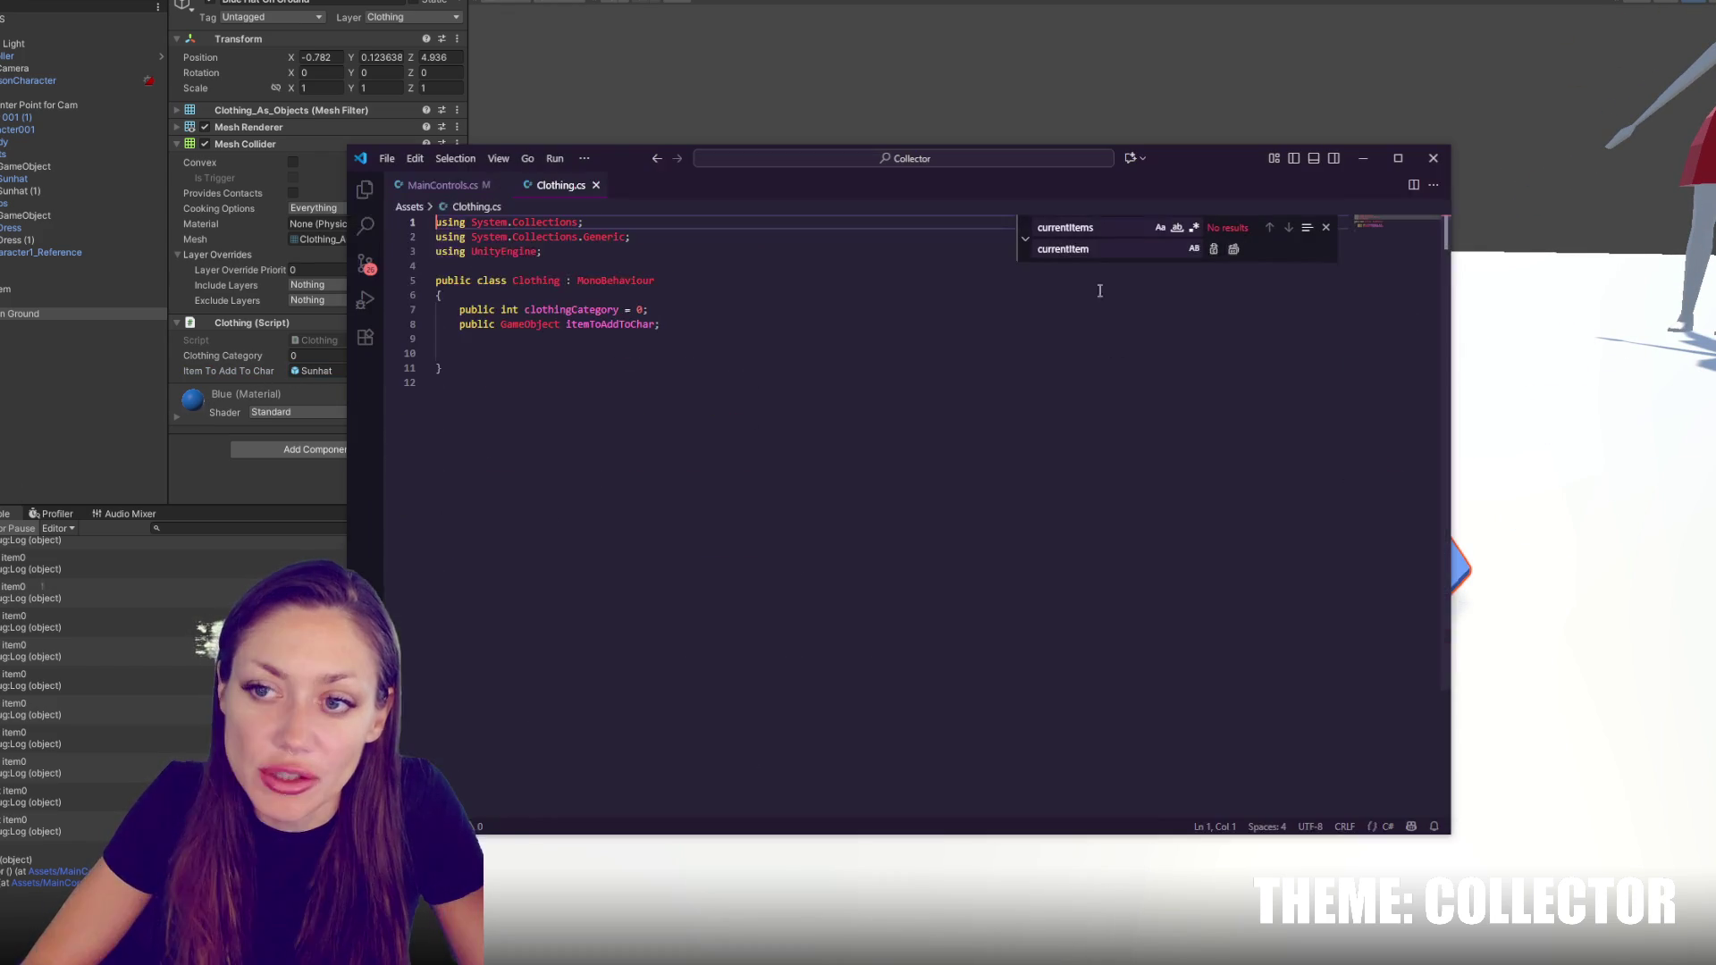
# In Clothing.cs, replace the GameObject itemToAddToChar field with int indexToAdd, then return to MainControls.cs
pyautogui.press('Escape')
pyautogui.click(666, 324)
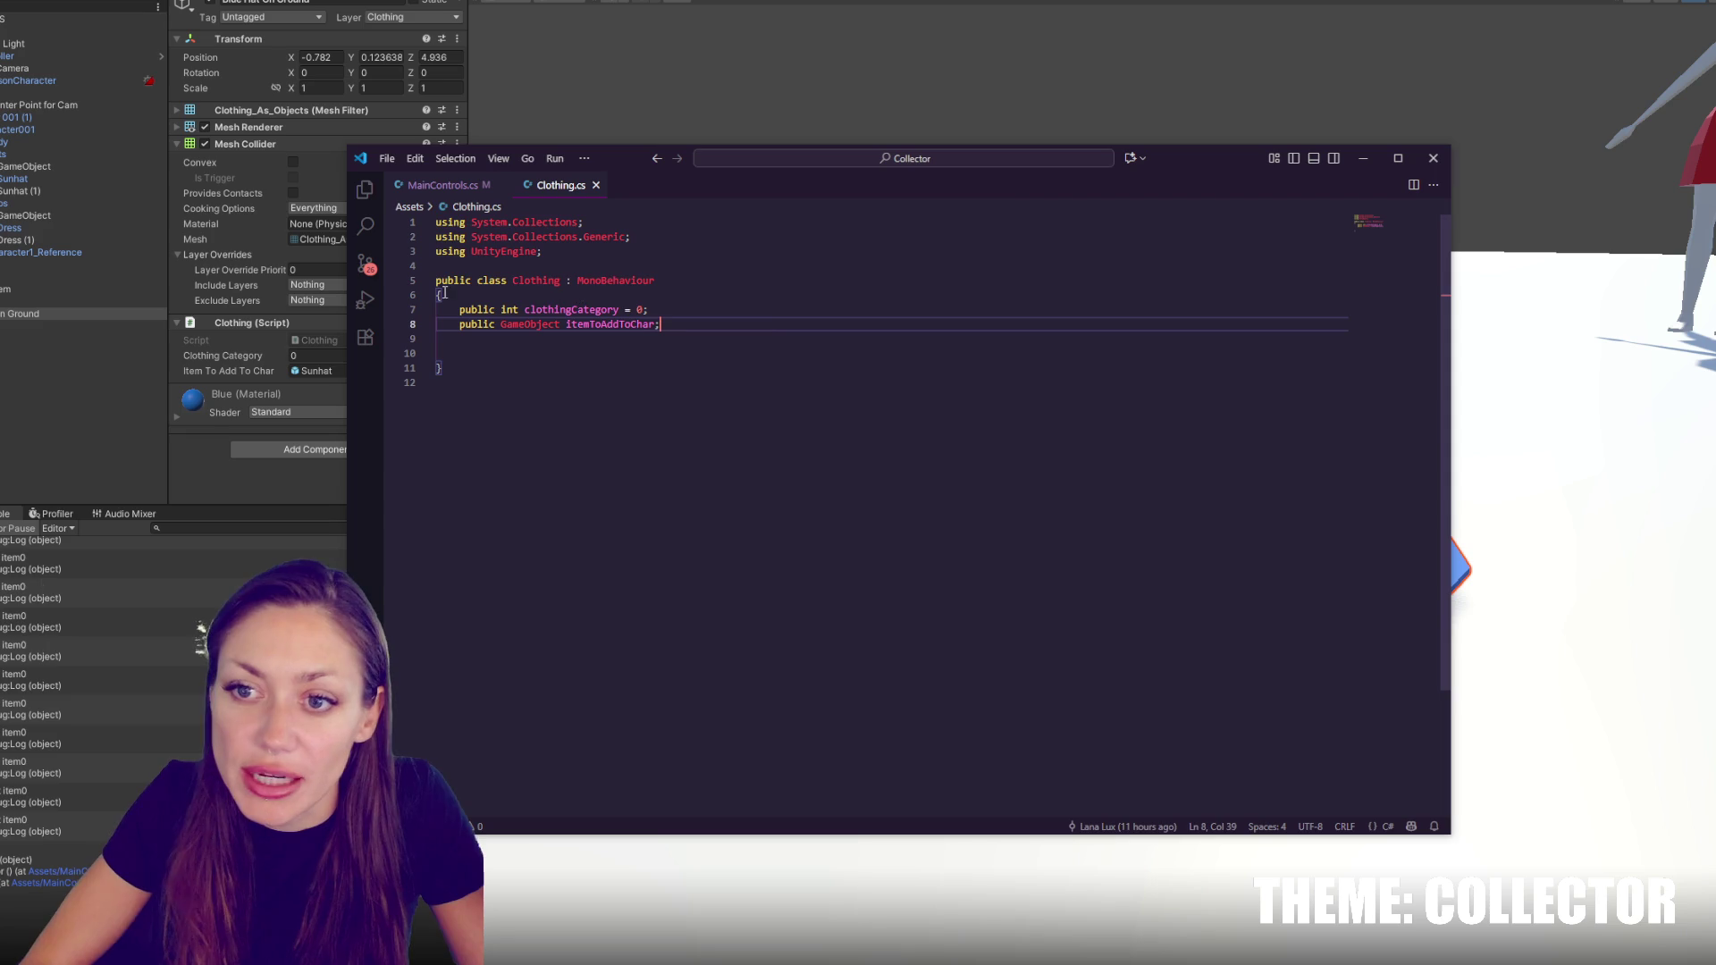
pyautogui.moveTo(348, 269)
pyautogui.mouseDown()
pyautogui.moveTo(651, 295)
pyautogui.moveTo(628, 304)
pyautogui.mouseUp()
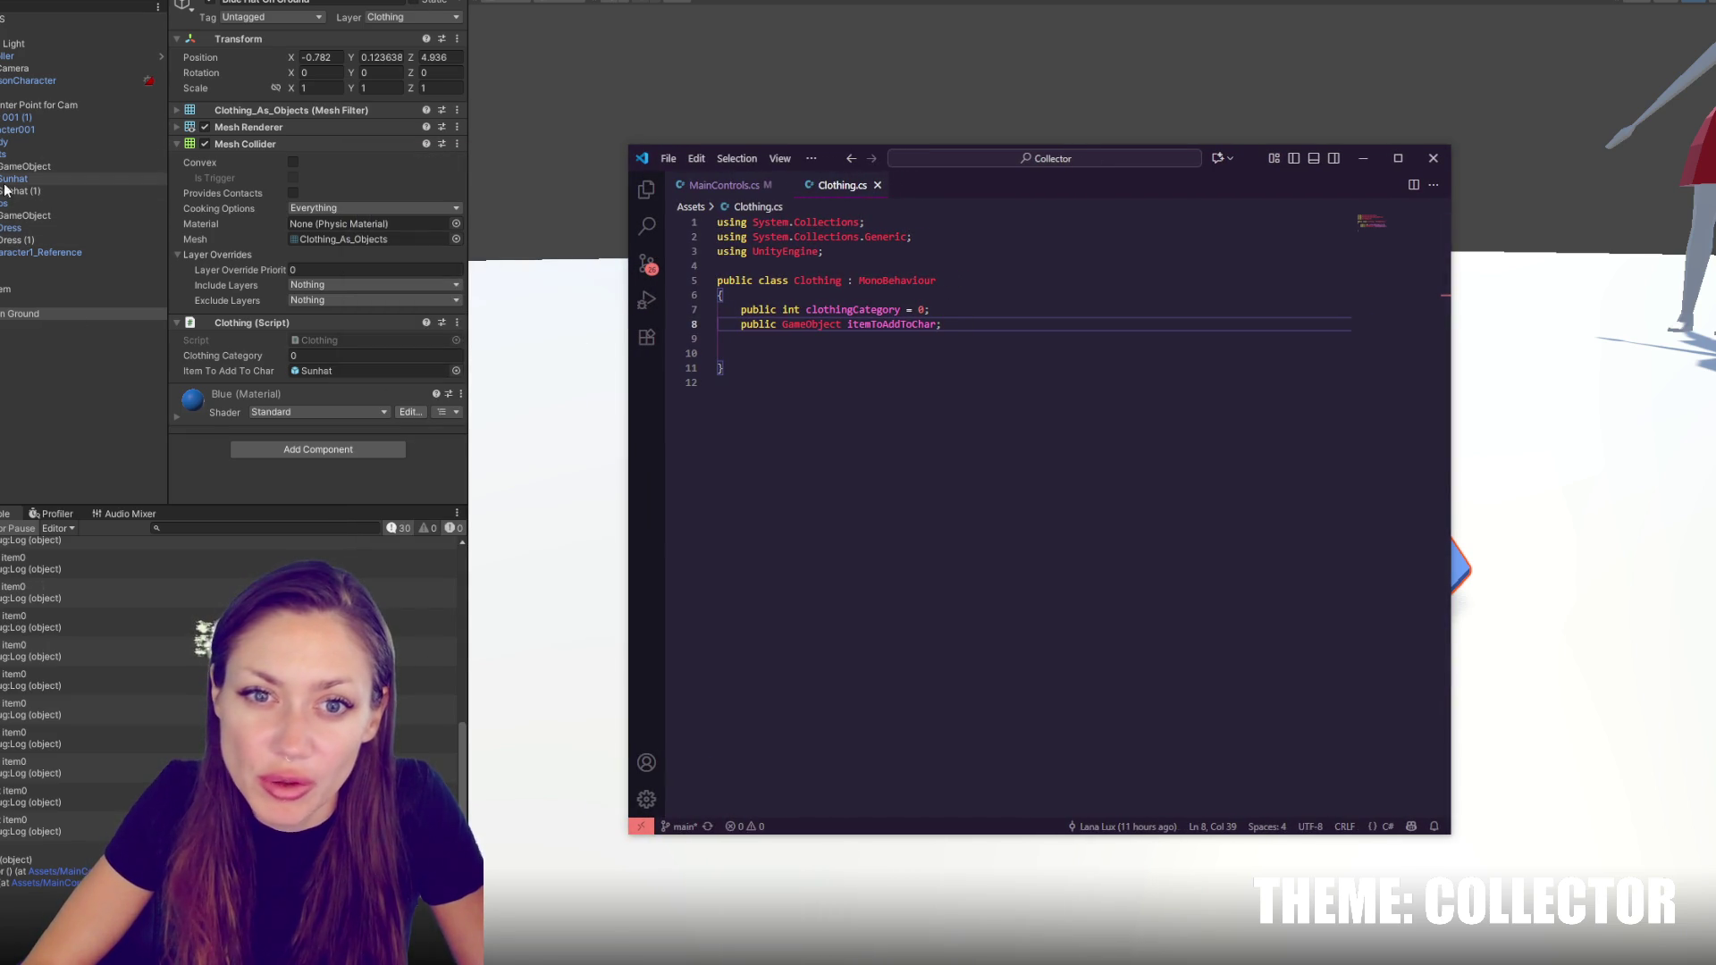
pyautogui.doubleClick(809, 324)
pyautogui.write('int')
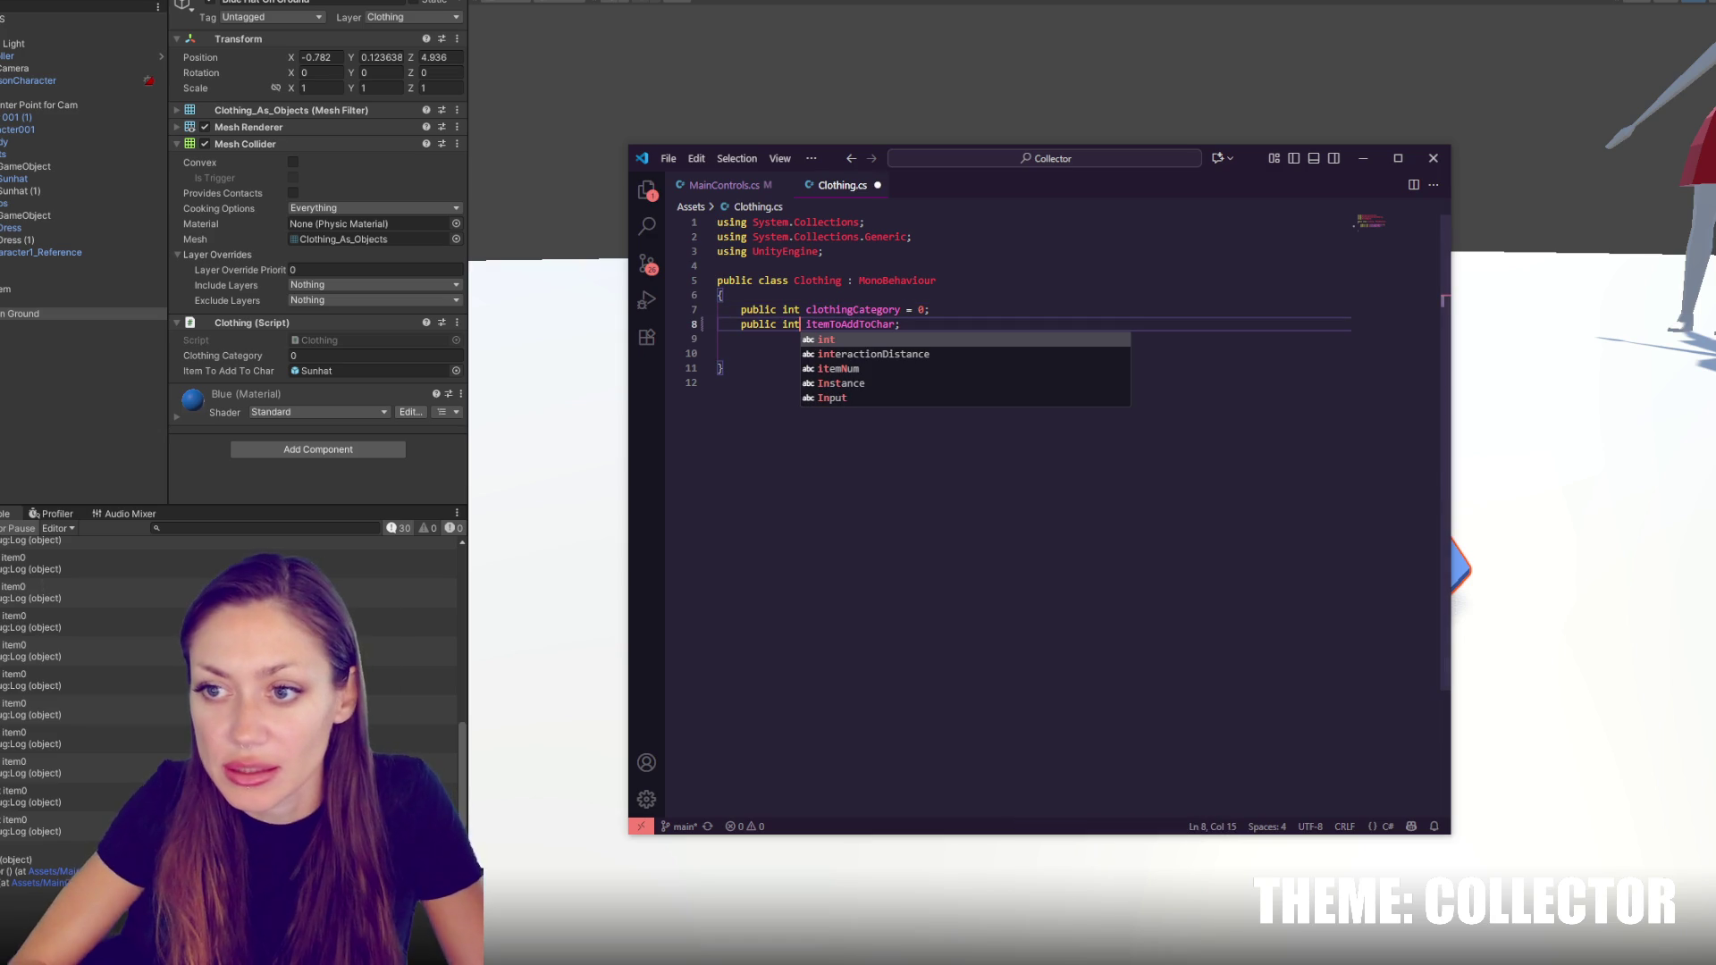
pyautogui.doubleClick(876, 324)
pyautogui.write('indexToA')
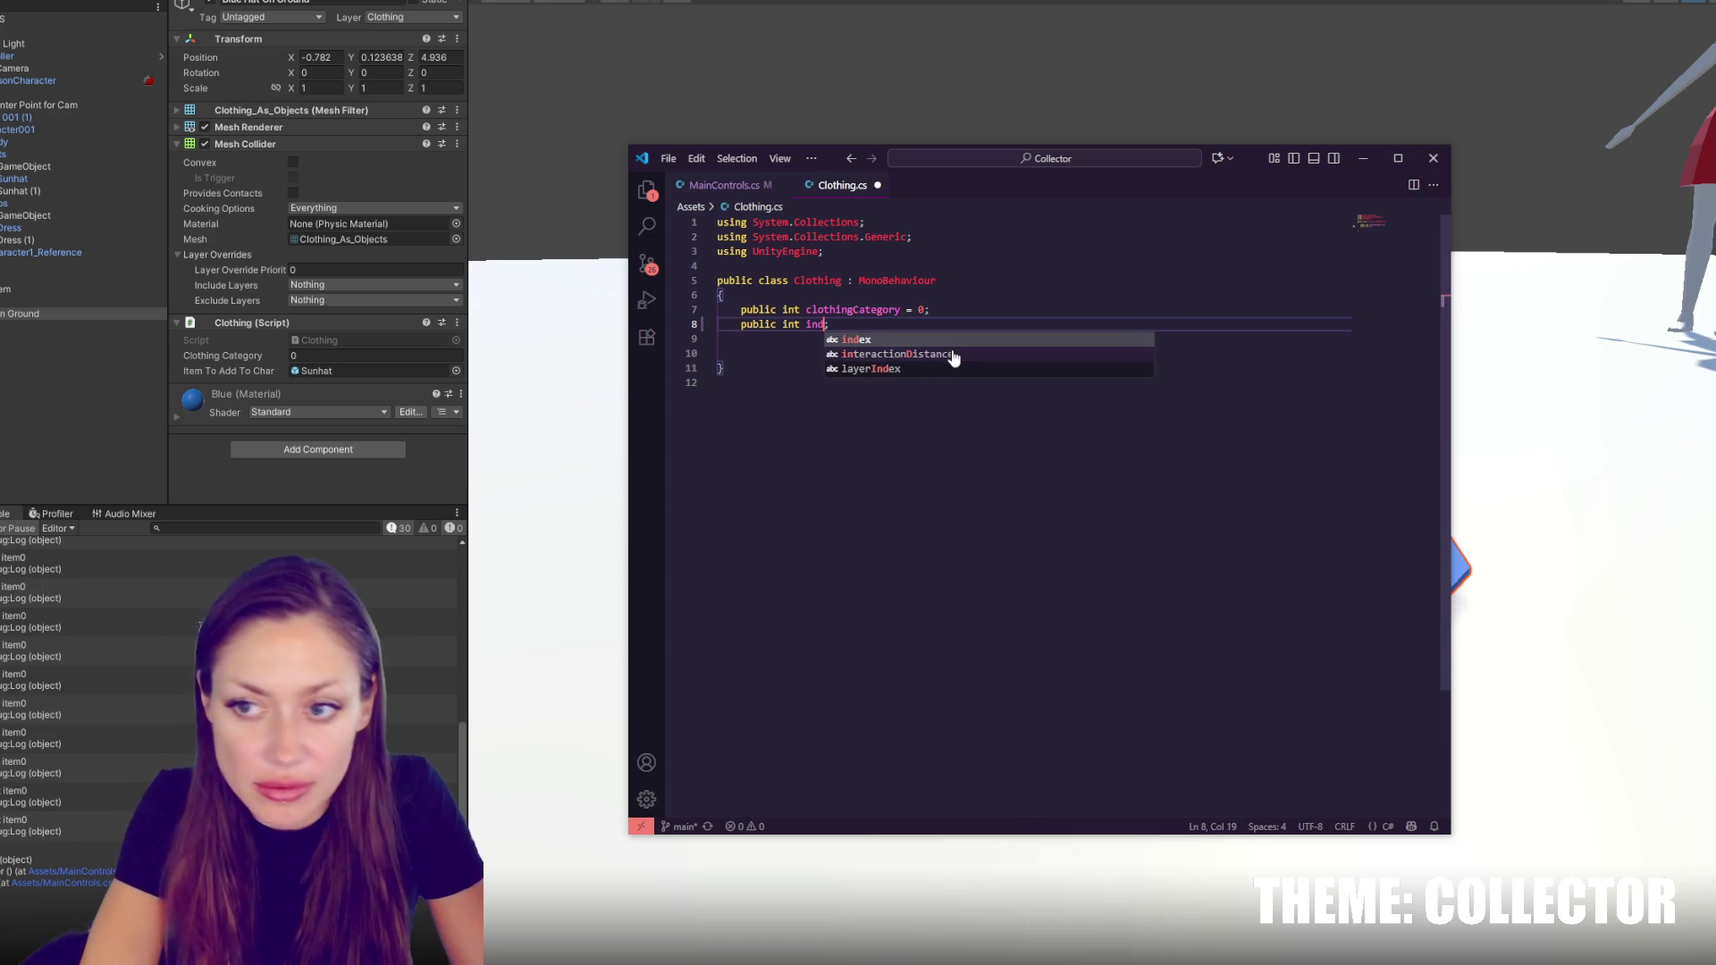
pyautogui.click(924, 313)
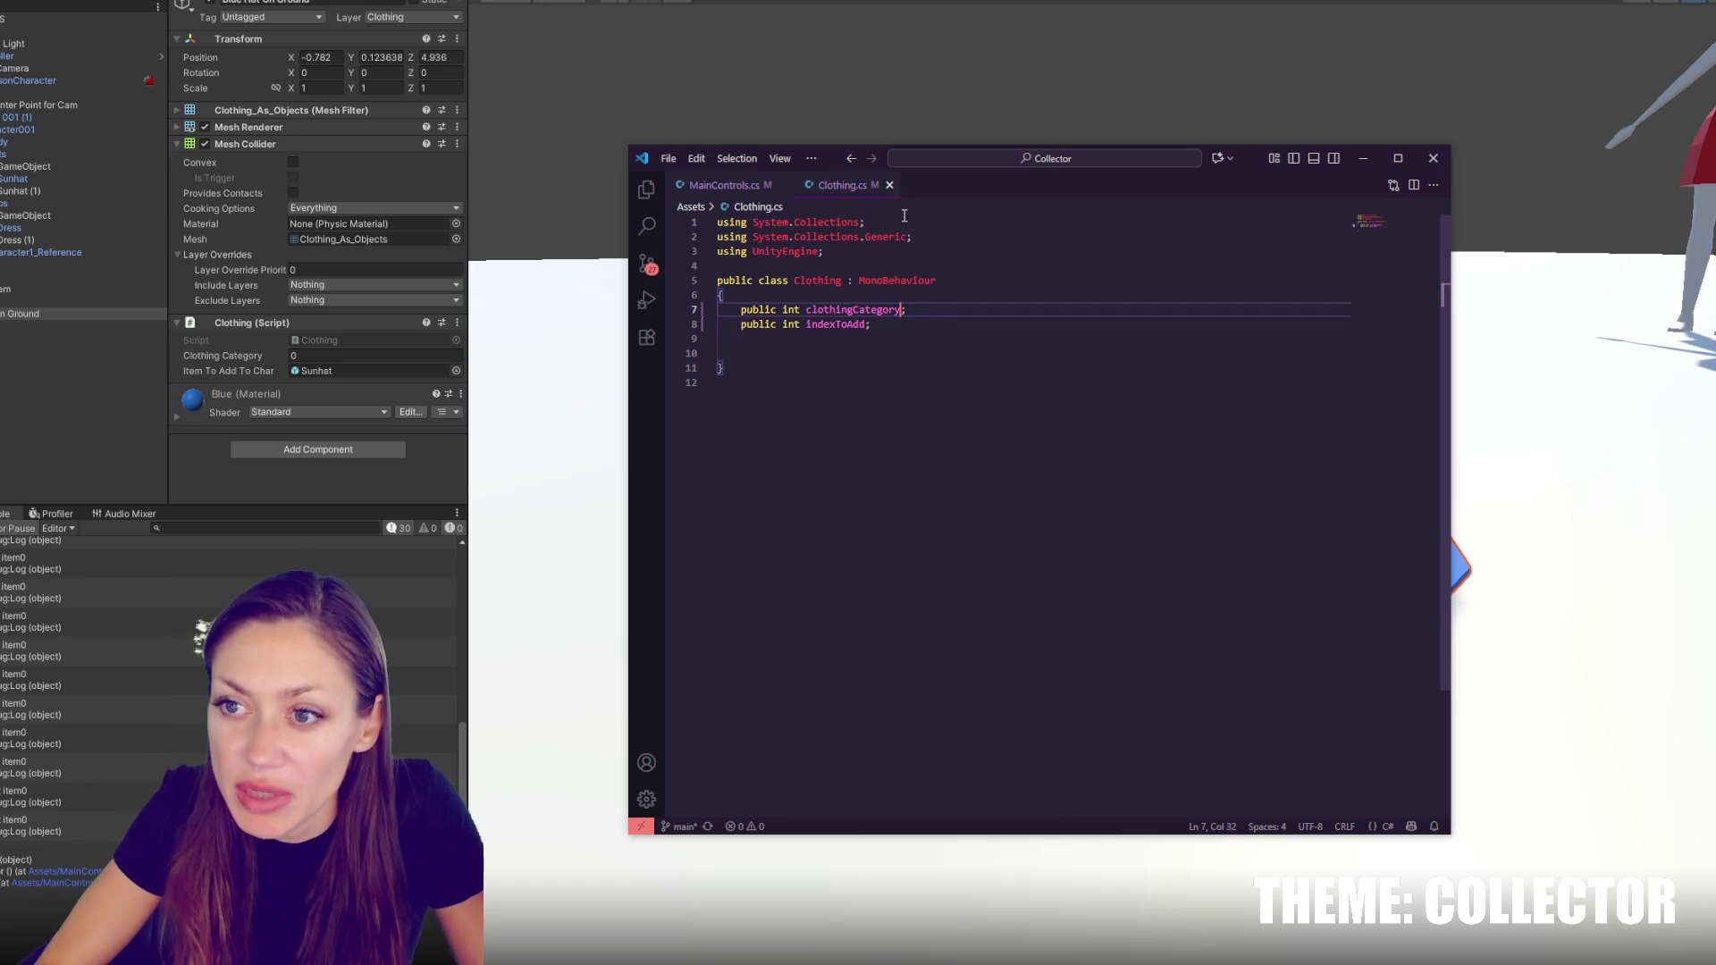
pyautogui.doubleClick(837, 324)
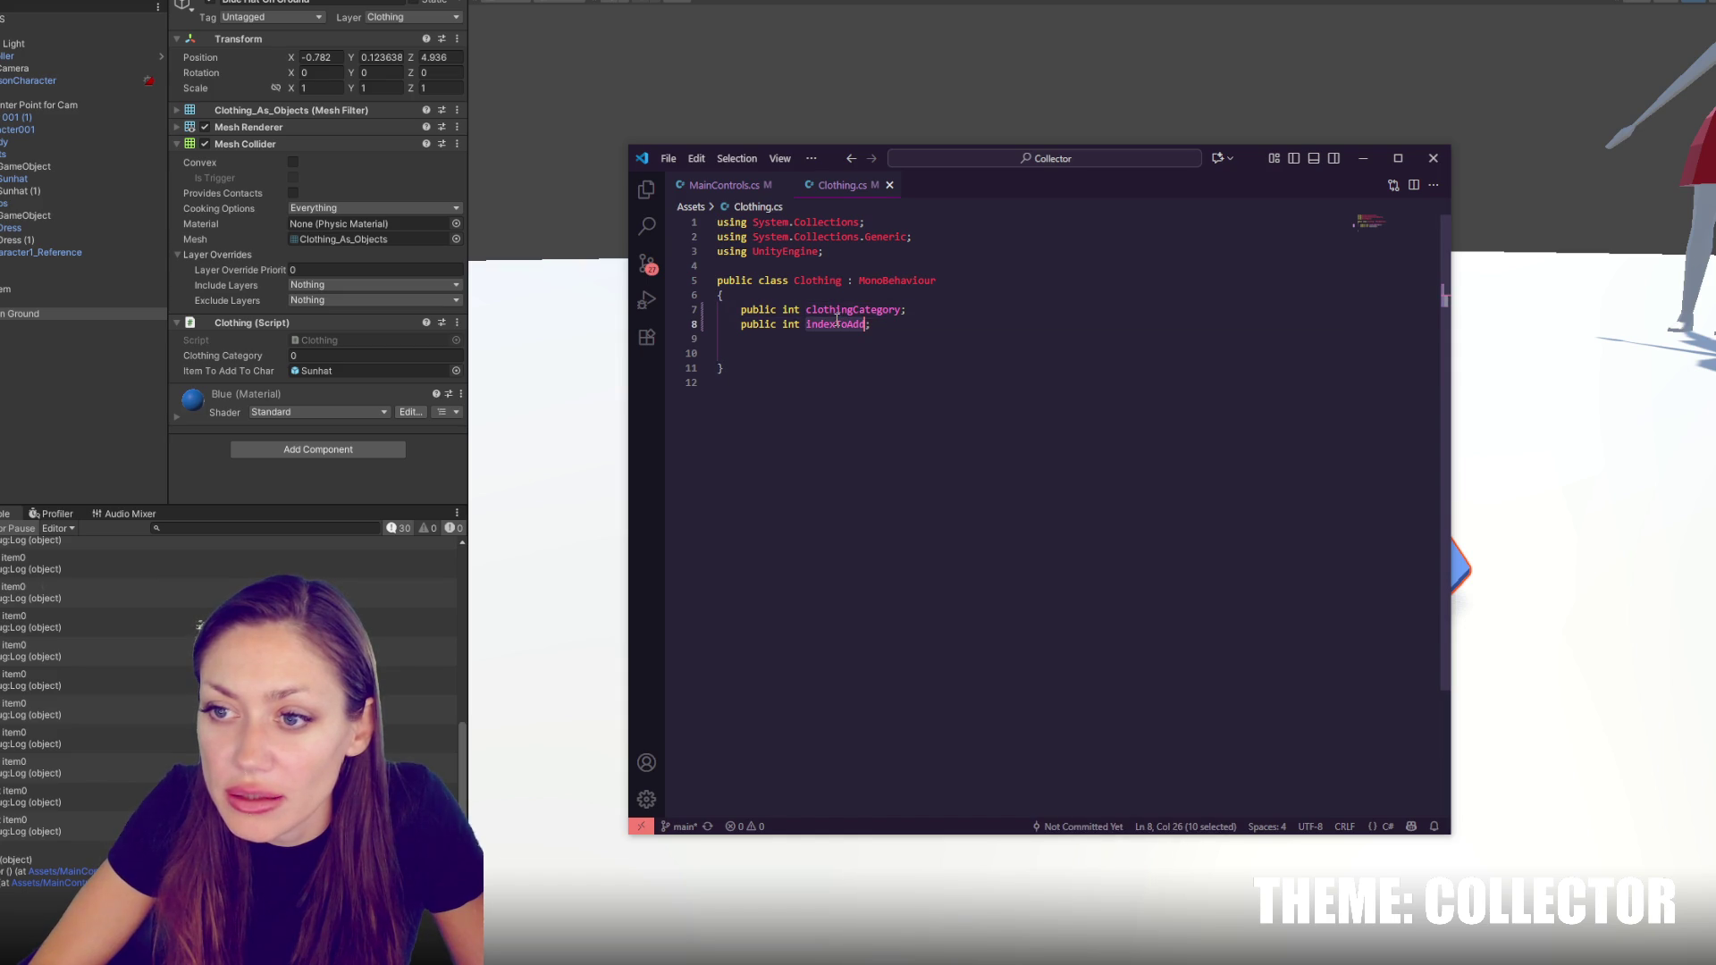
pyautogui.hotkey('ctrl', 'Tab')
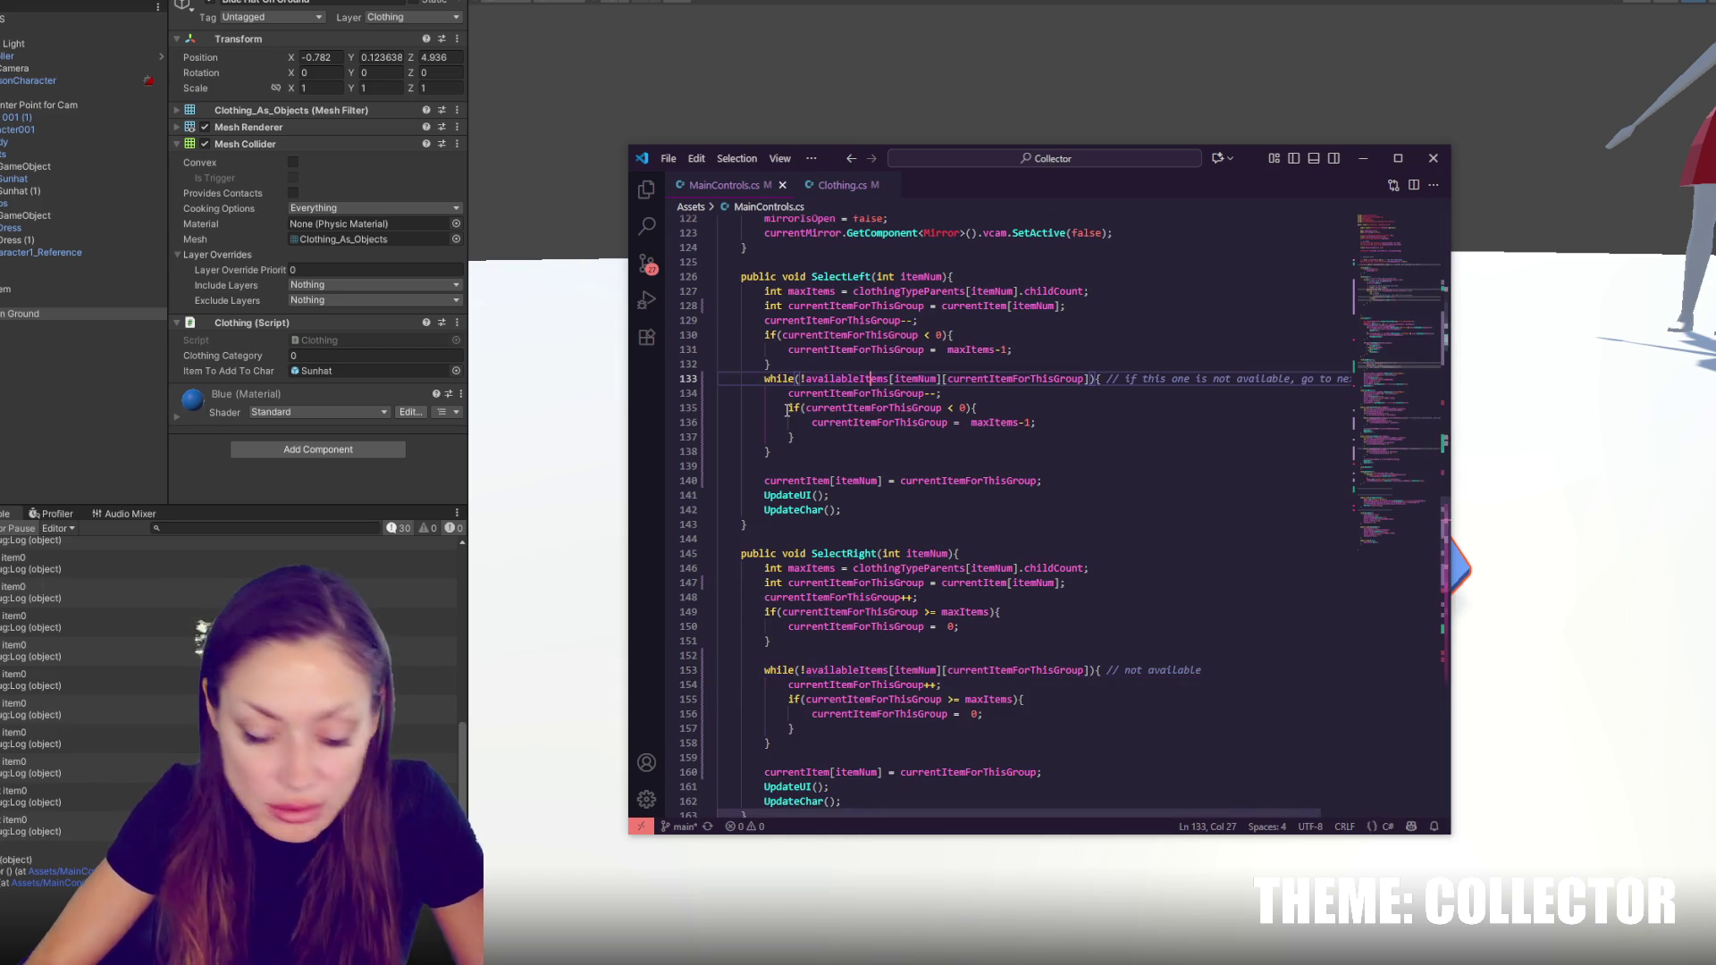
# Find the PickUpClothing method in MainControls.cs and delete its Destroy(currentClothing) call
pyautogui.hotkey('ctrl', 'f')
pyautogui.write('add')
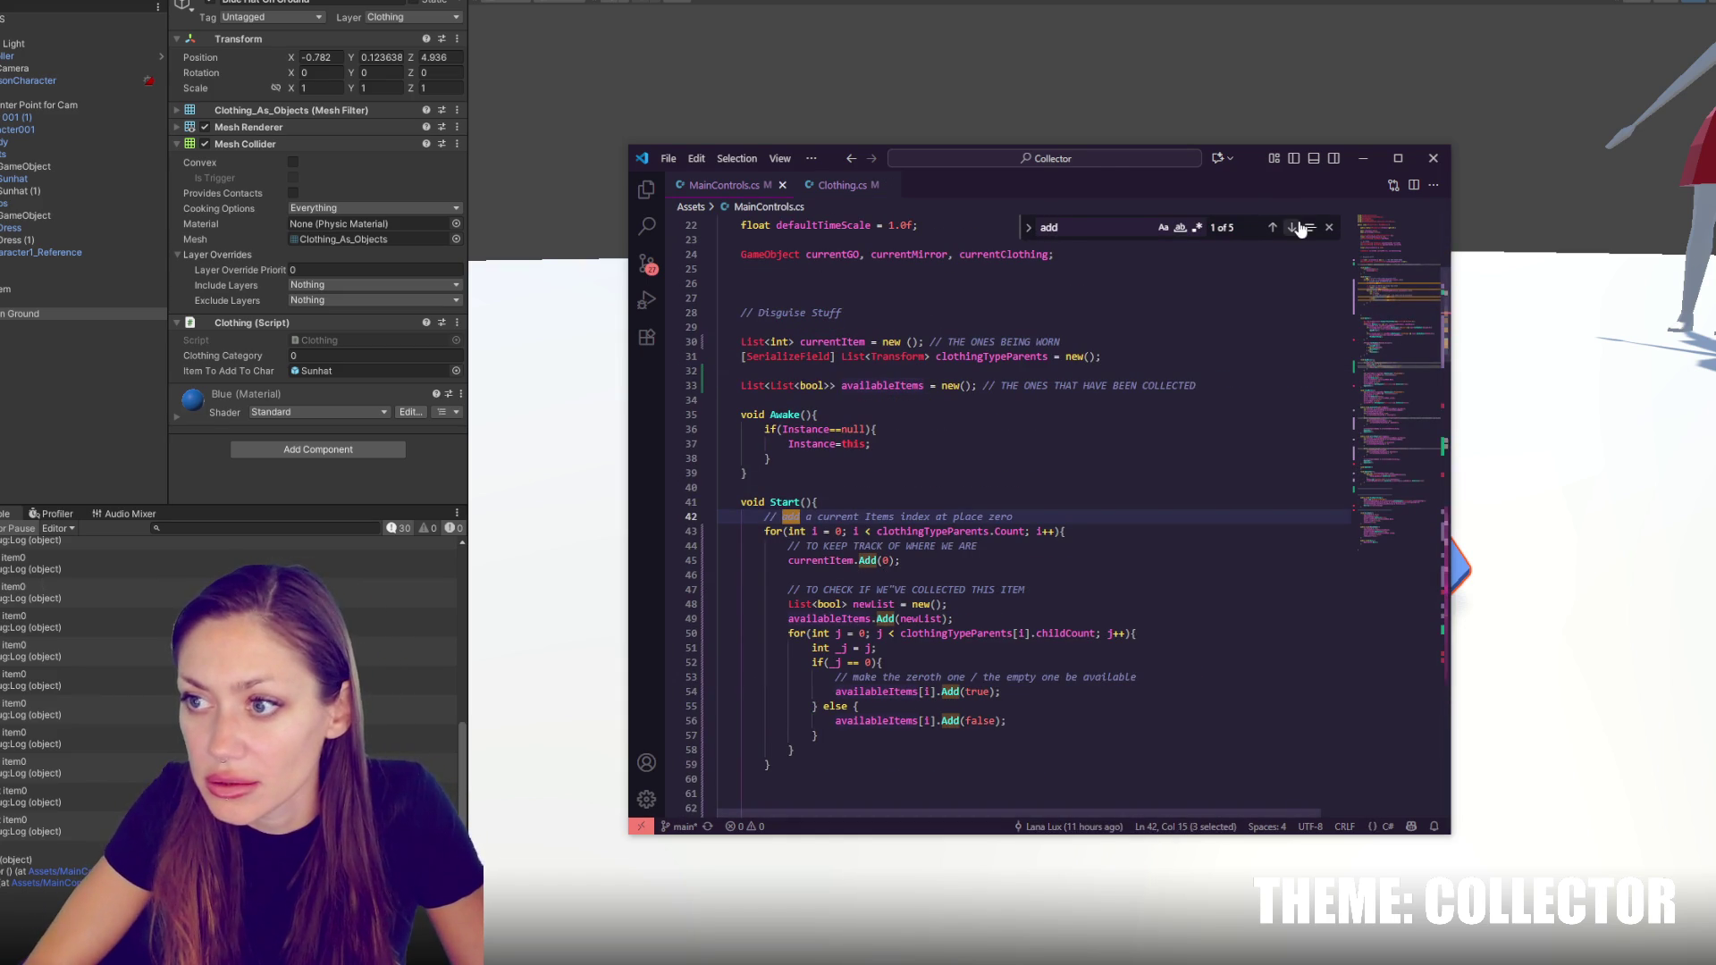
pyautogui.click(1293, 228)
pyautogui.click(1293, 228)
pyautogui.click(1293, 228)
pyautogui.click(1293, 228)
pyautogui.click(1293, 228)
pyautogui.click(1293, 228)
pyautogui.click(1296, 228)
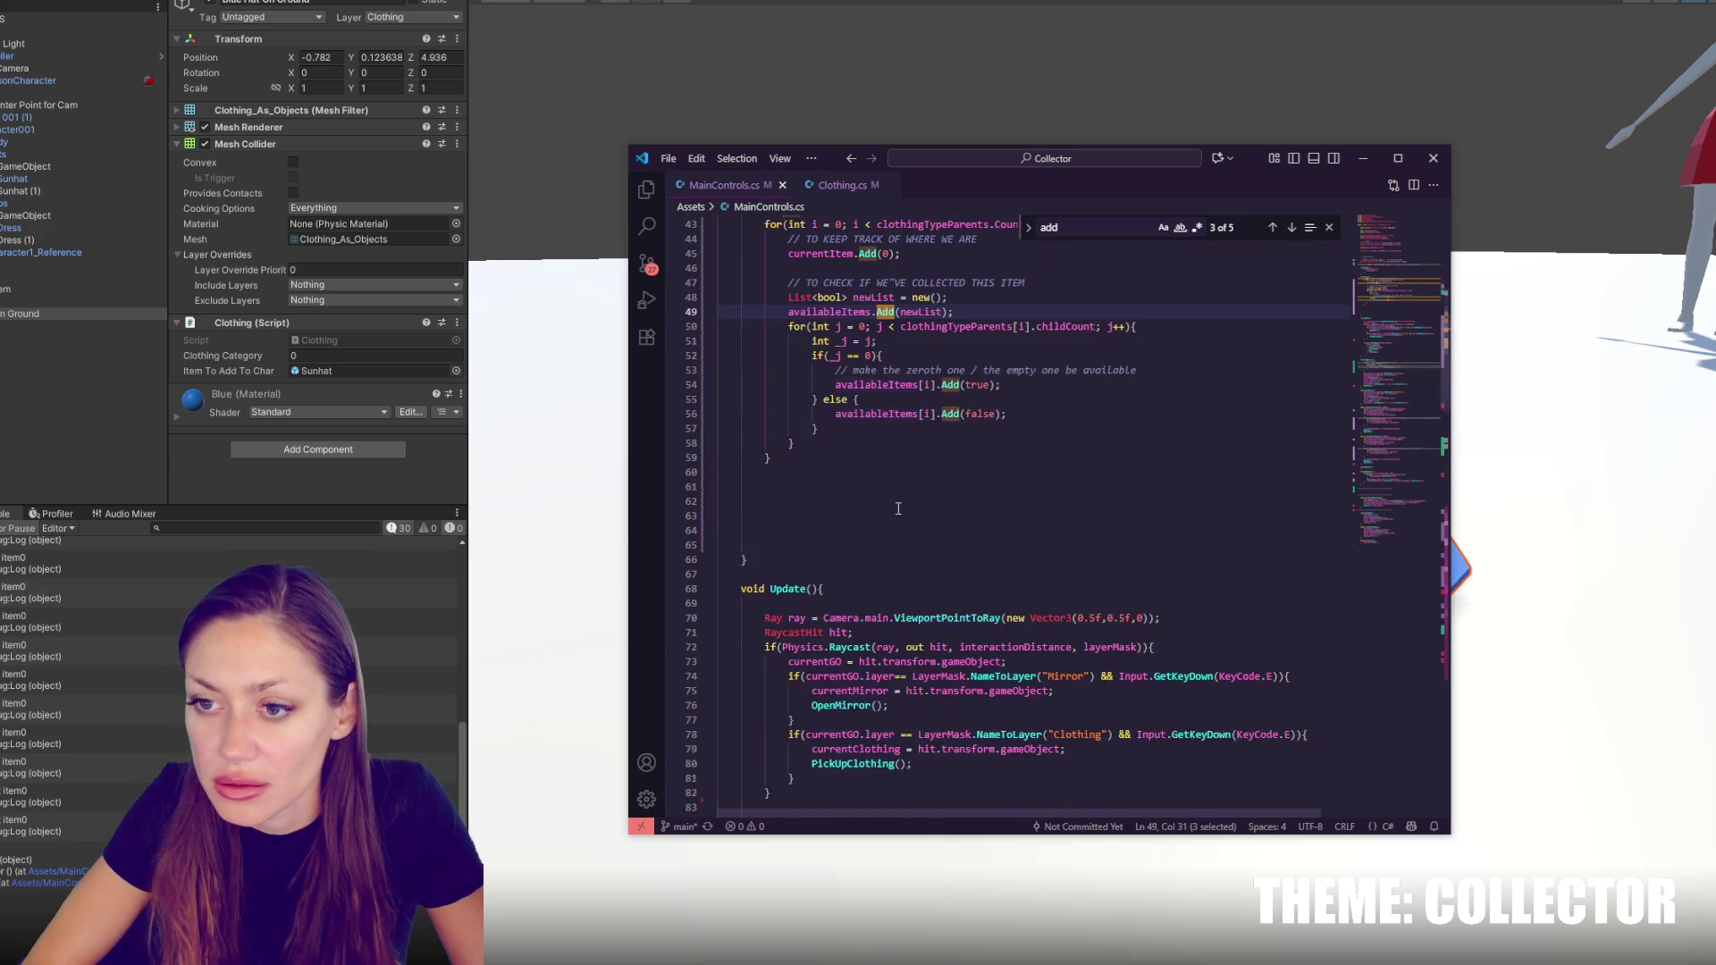
pyautogui.scroll(-20, 903, 458)
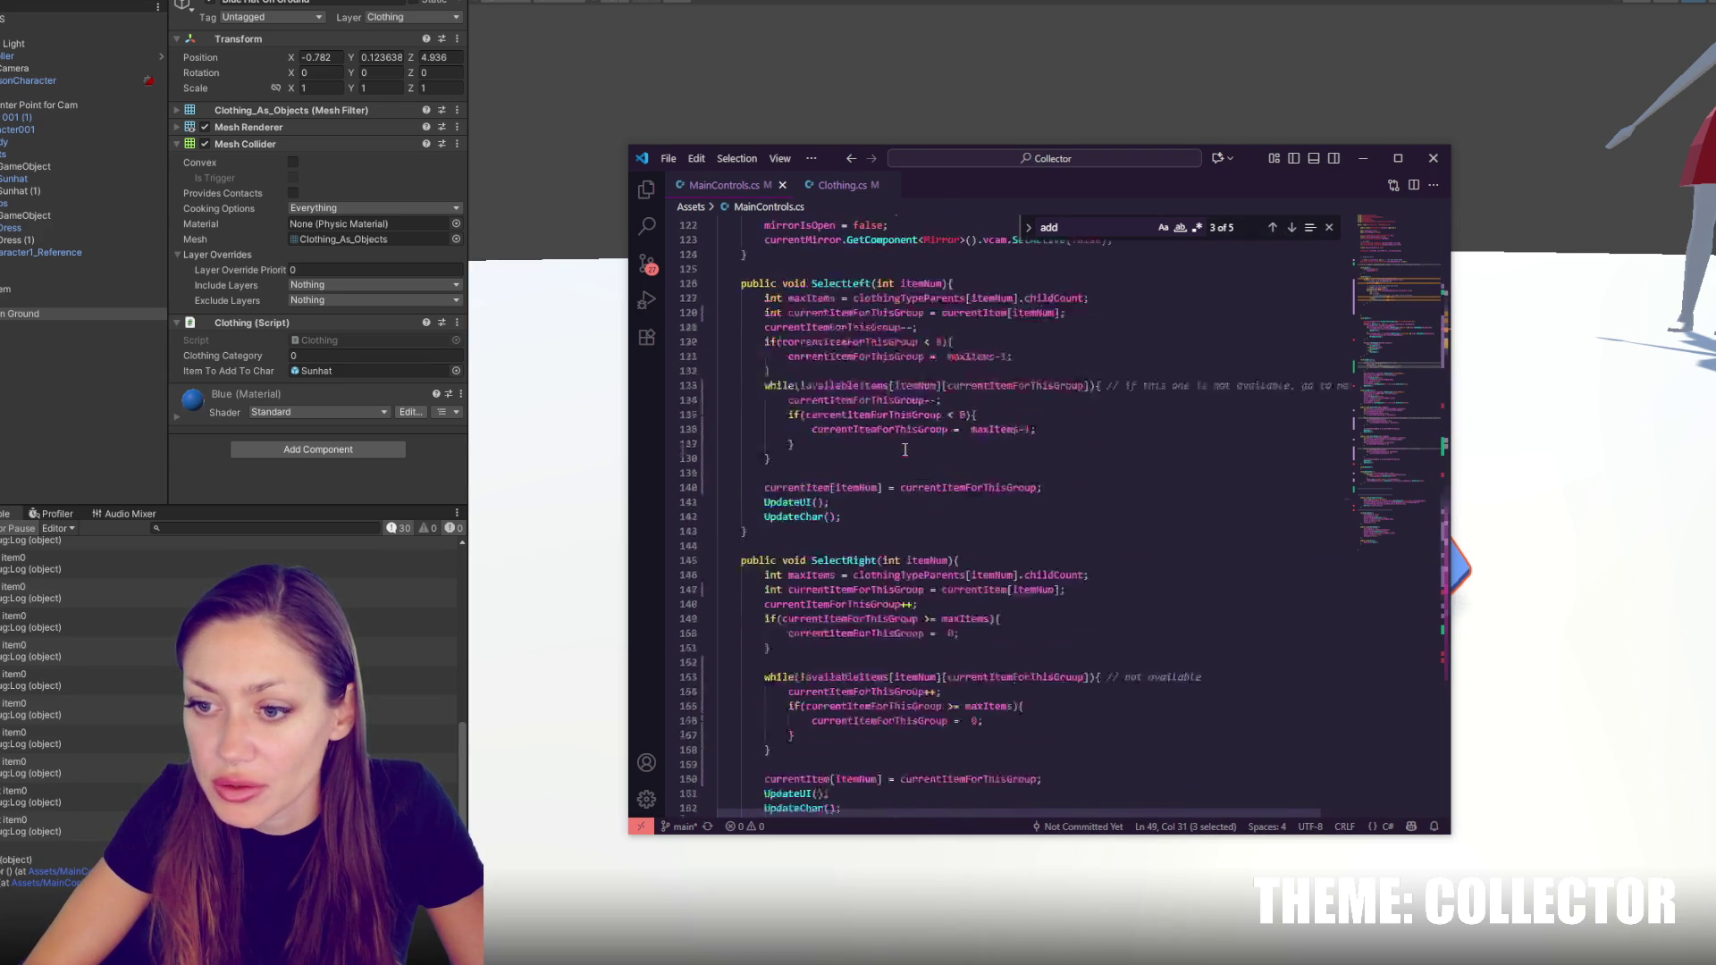
pyautogui.scroll(-10, 906, 454)
pyautogui.click(953, 491)
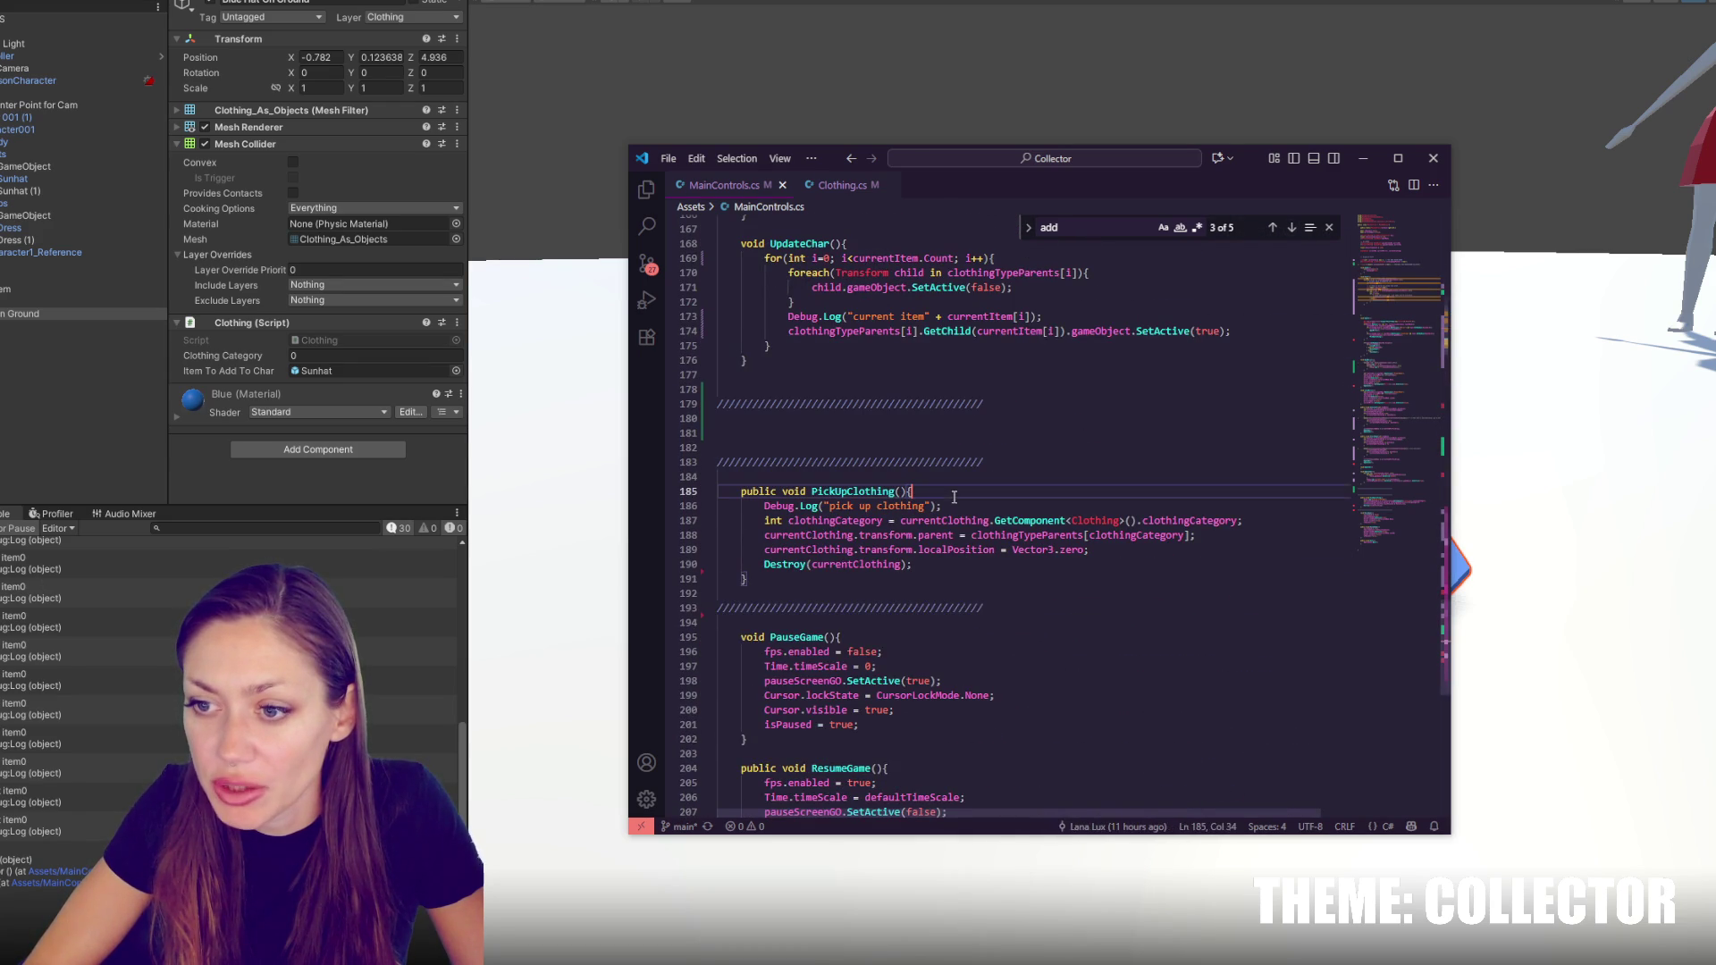
pyautogui.press('Down')
pyautogui.press('Down')
pyautogui.press('Down')
pyautogui.scroll(-3, 1196, 396)
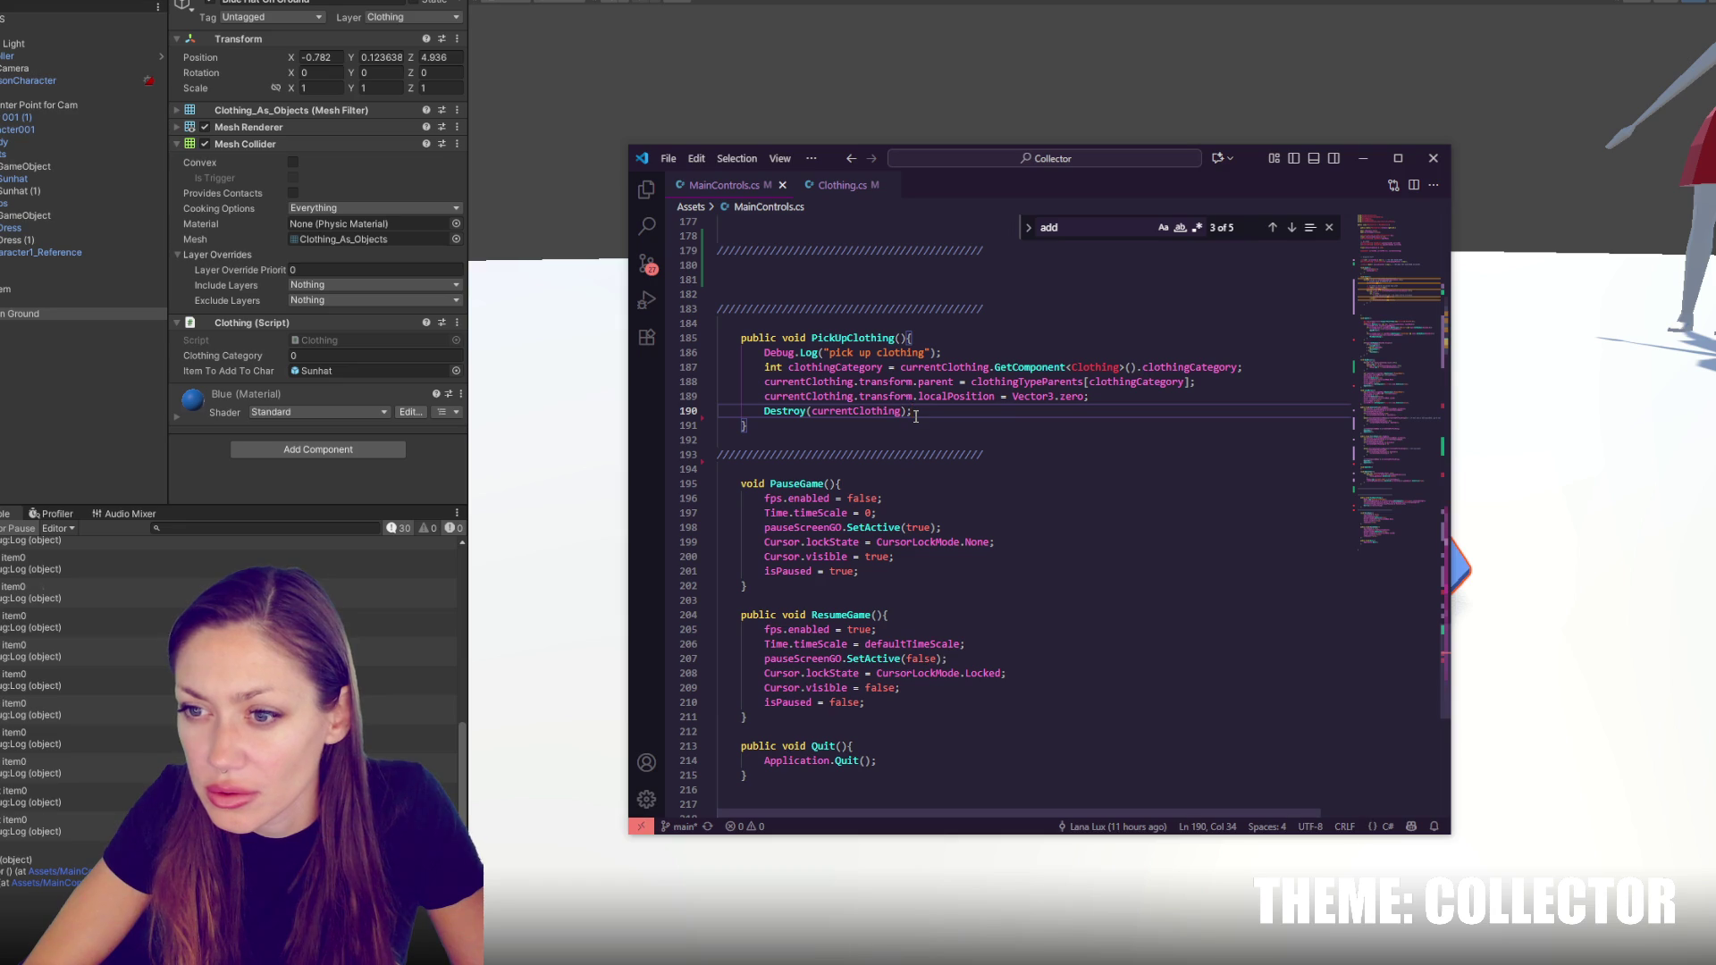
pyautogui.moveTo(1070, 407); pyautogui.dragTo(1124, 396)
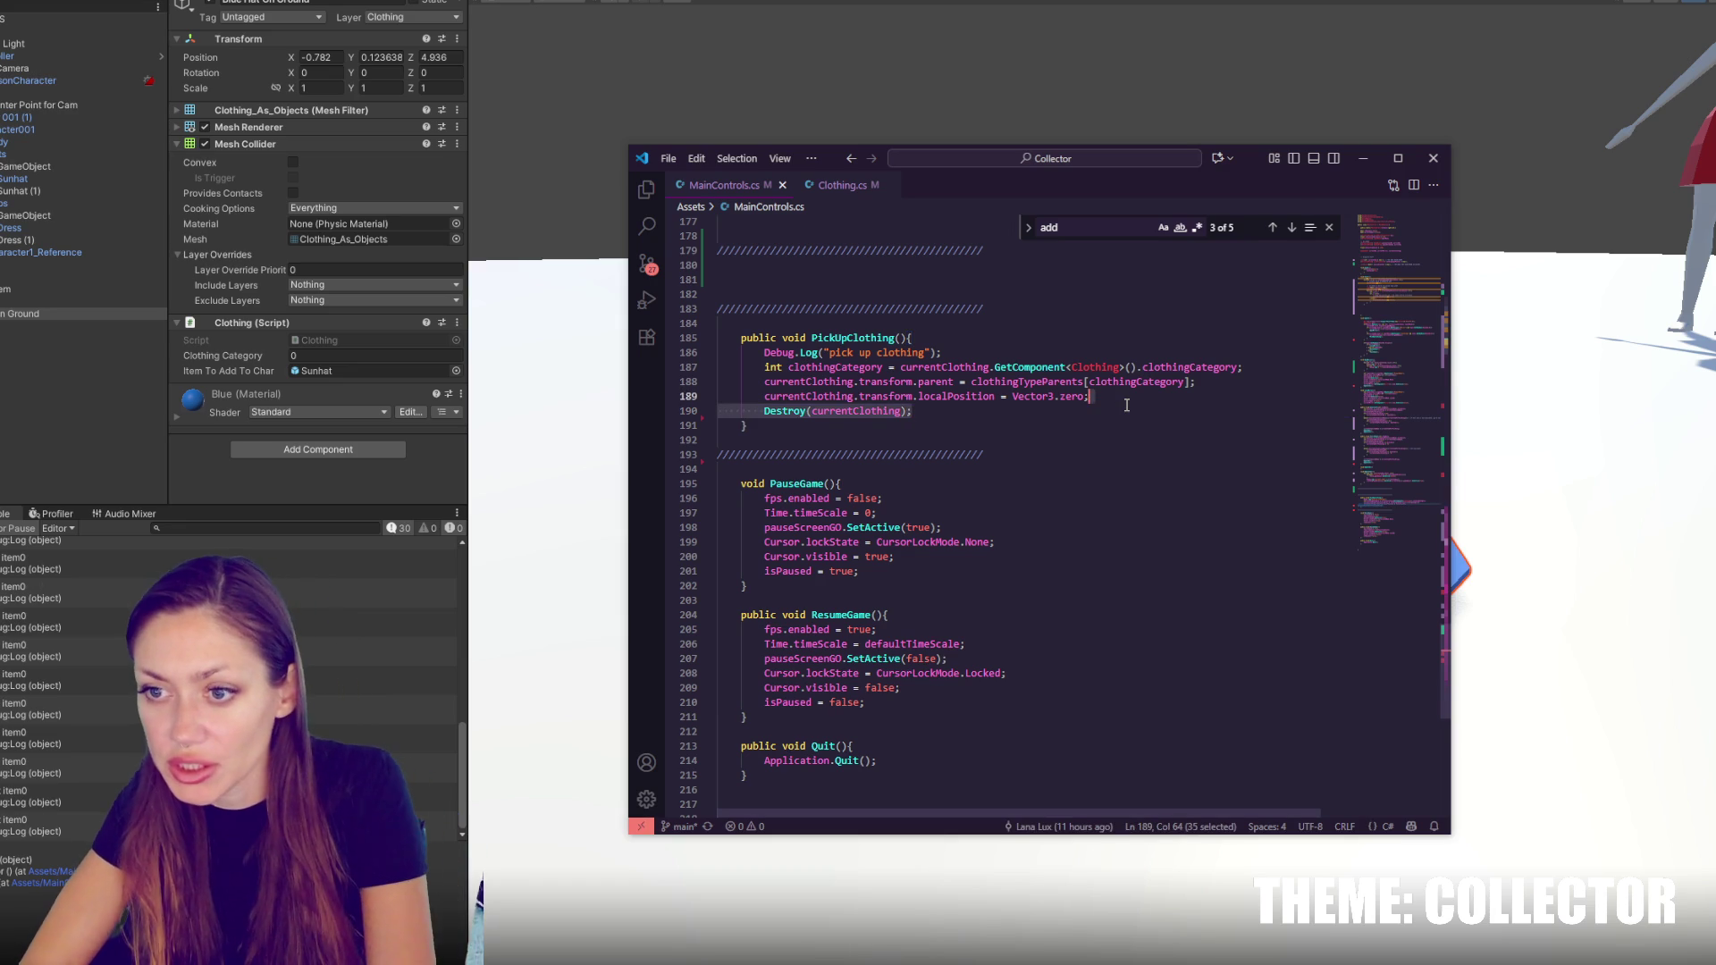
pyautogui.press('BackSpace')
pyautogui.press('Return')
pyautogui.press('Return')
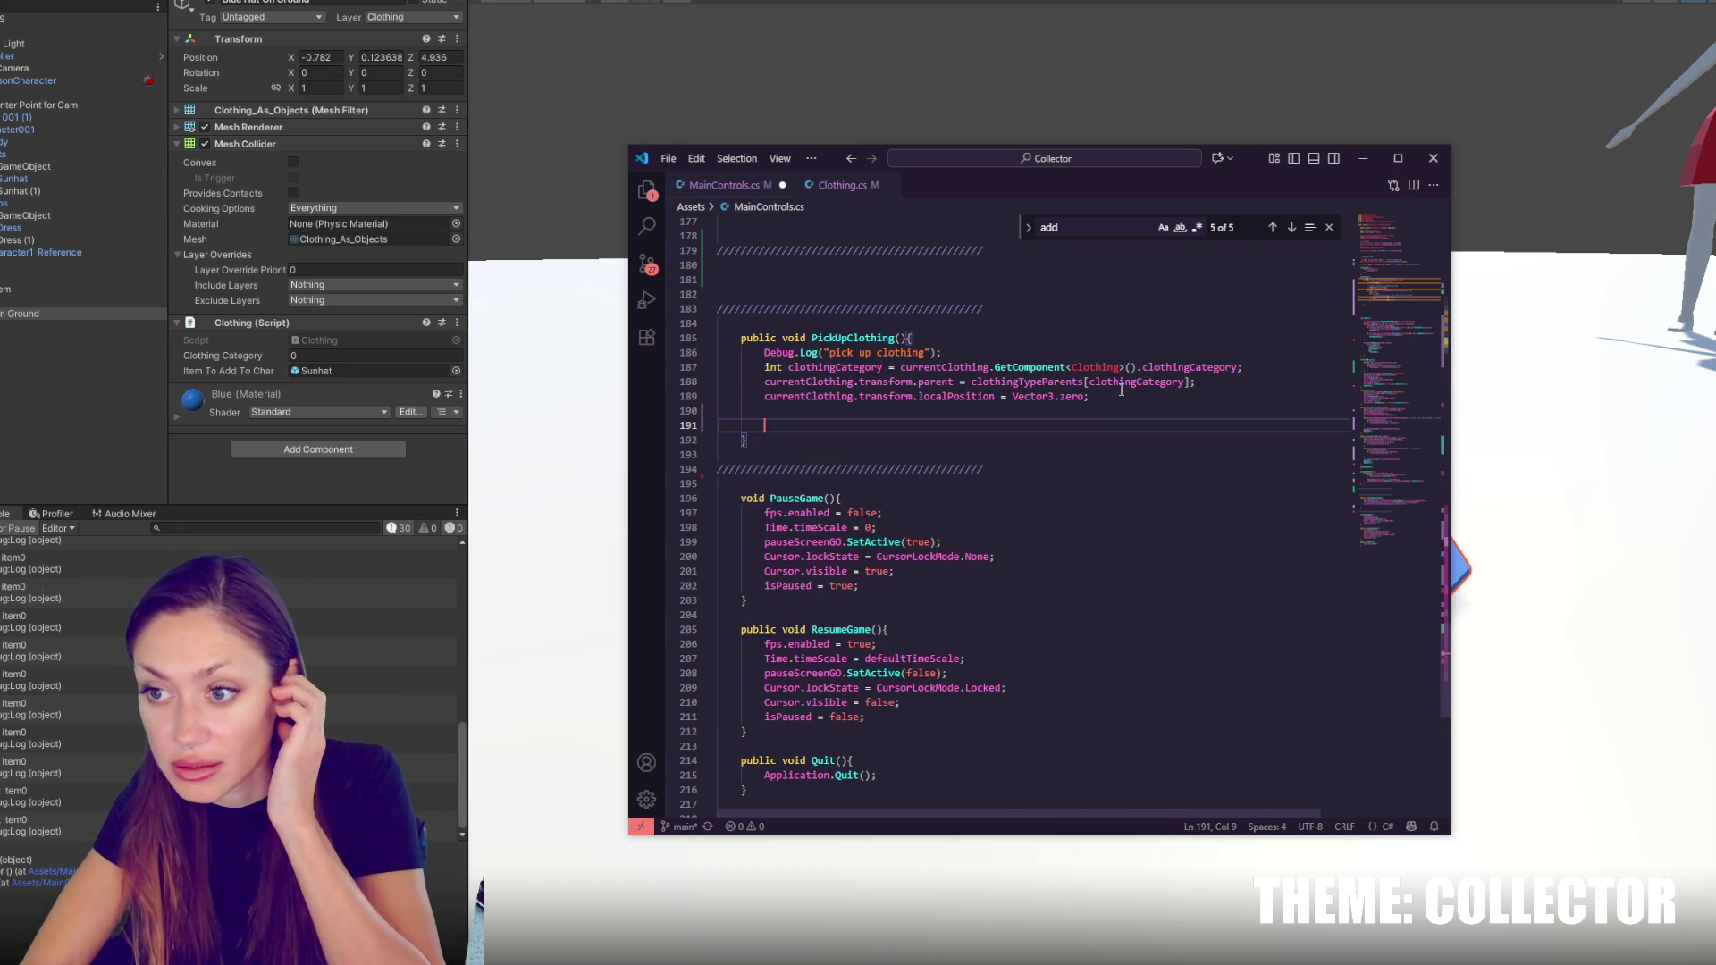
# Remove the two reparenting lines after the category lookup and begin a new int line
pyautogui.moveTo(1138, 395); pyautogui.dragTo(1257, 367)
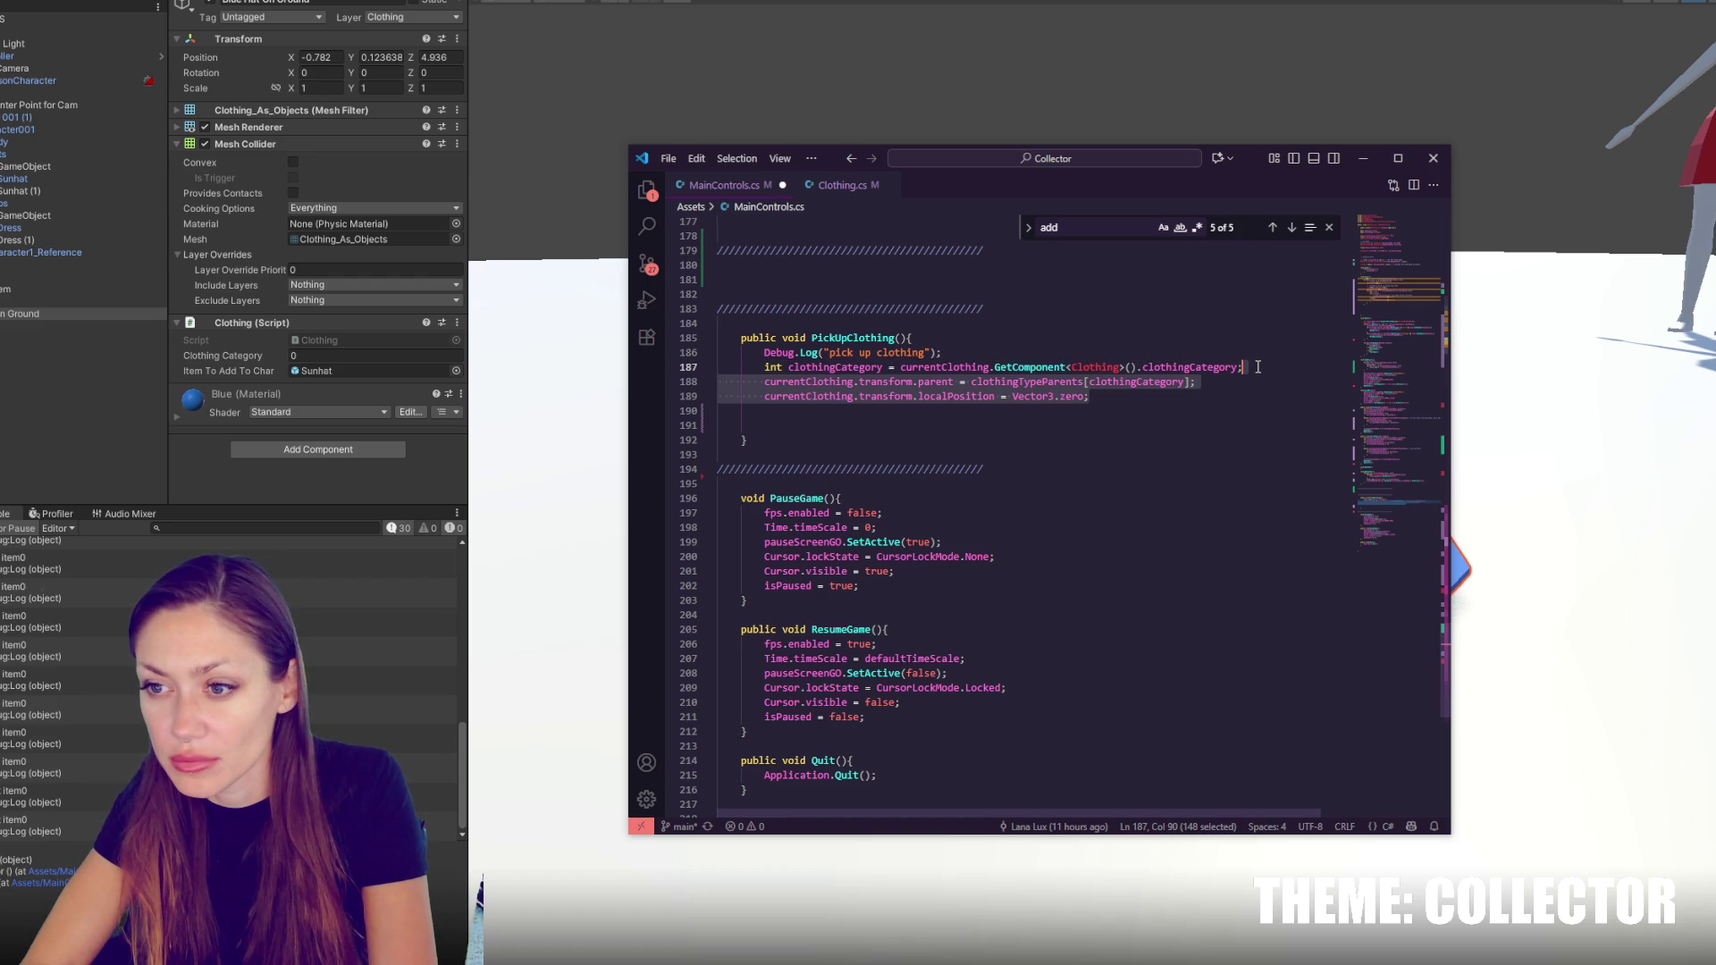
pyautogui.press('BackSpace')
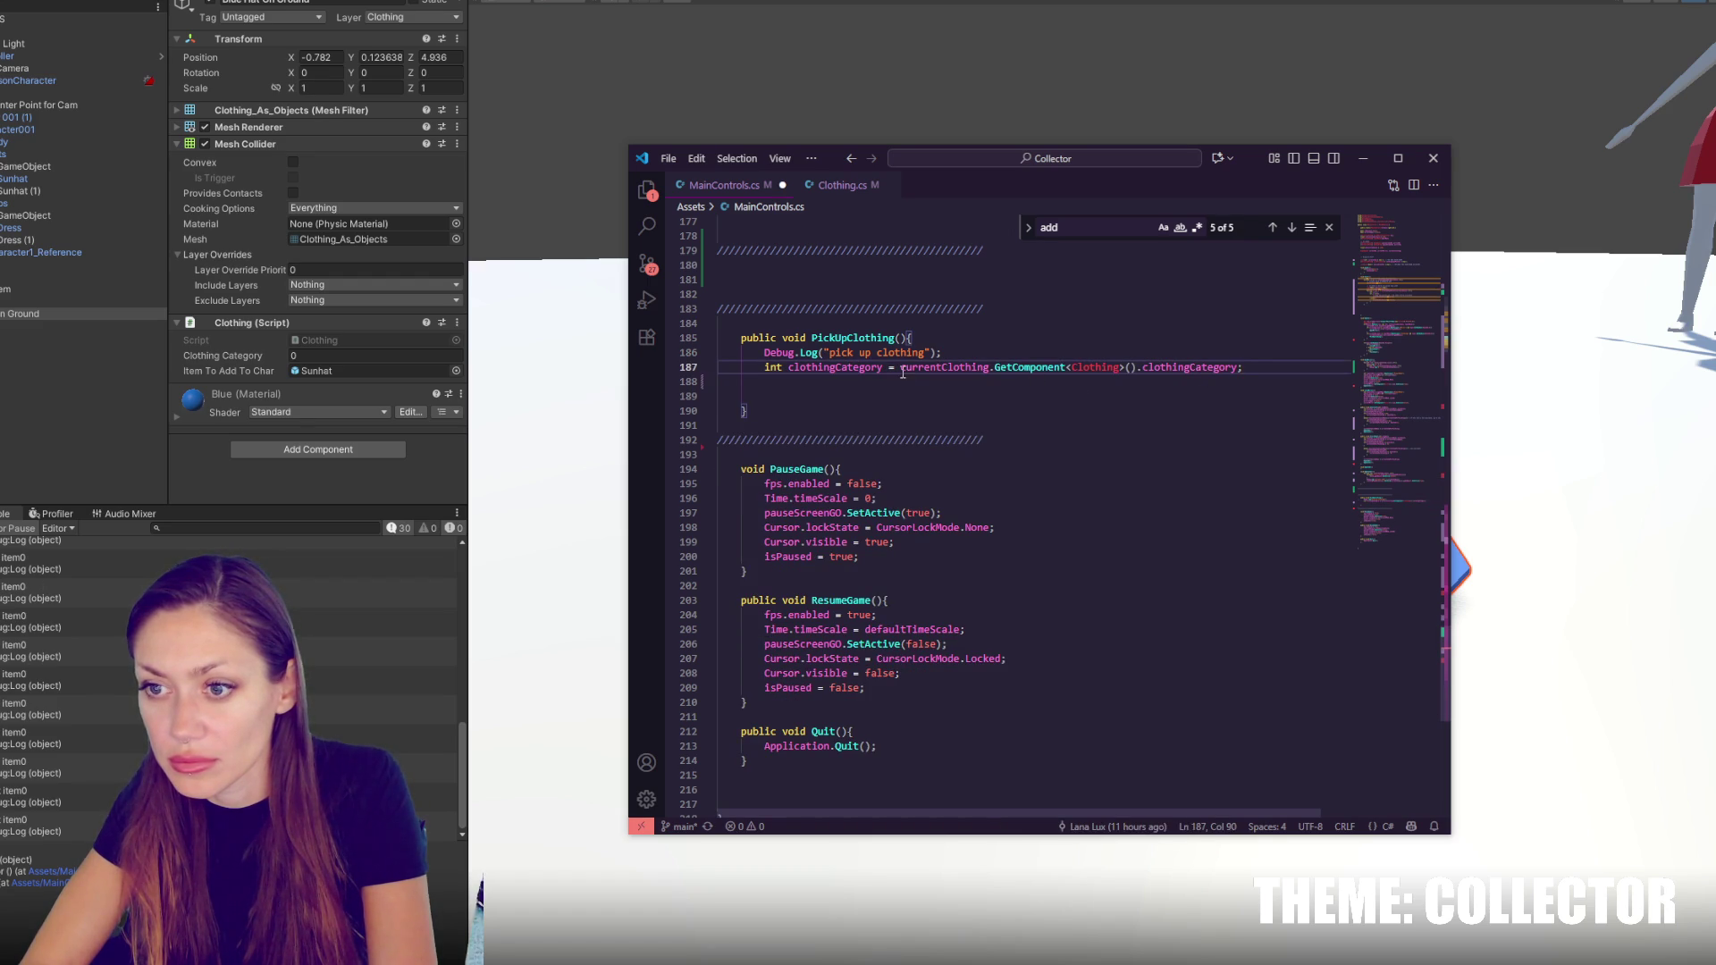
pyautogui.press('Return')
pyautogui.write('int.')
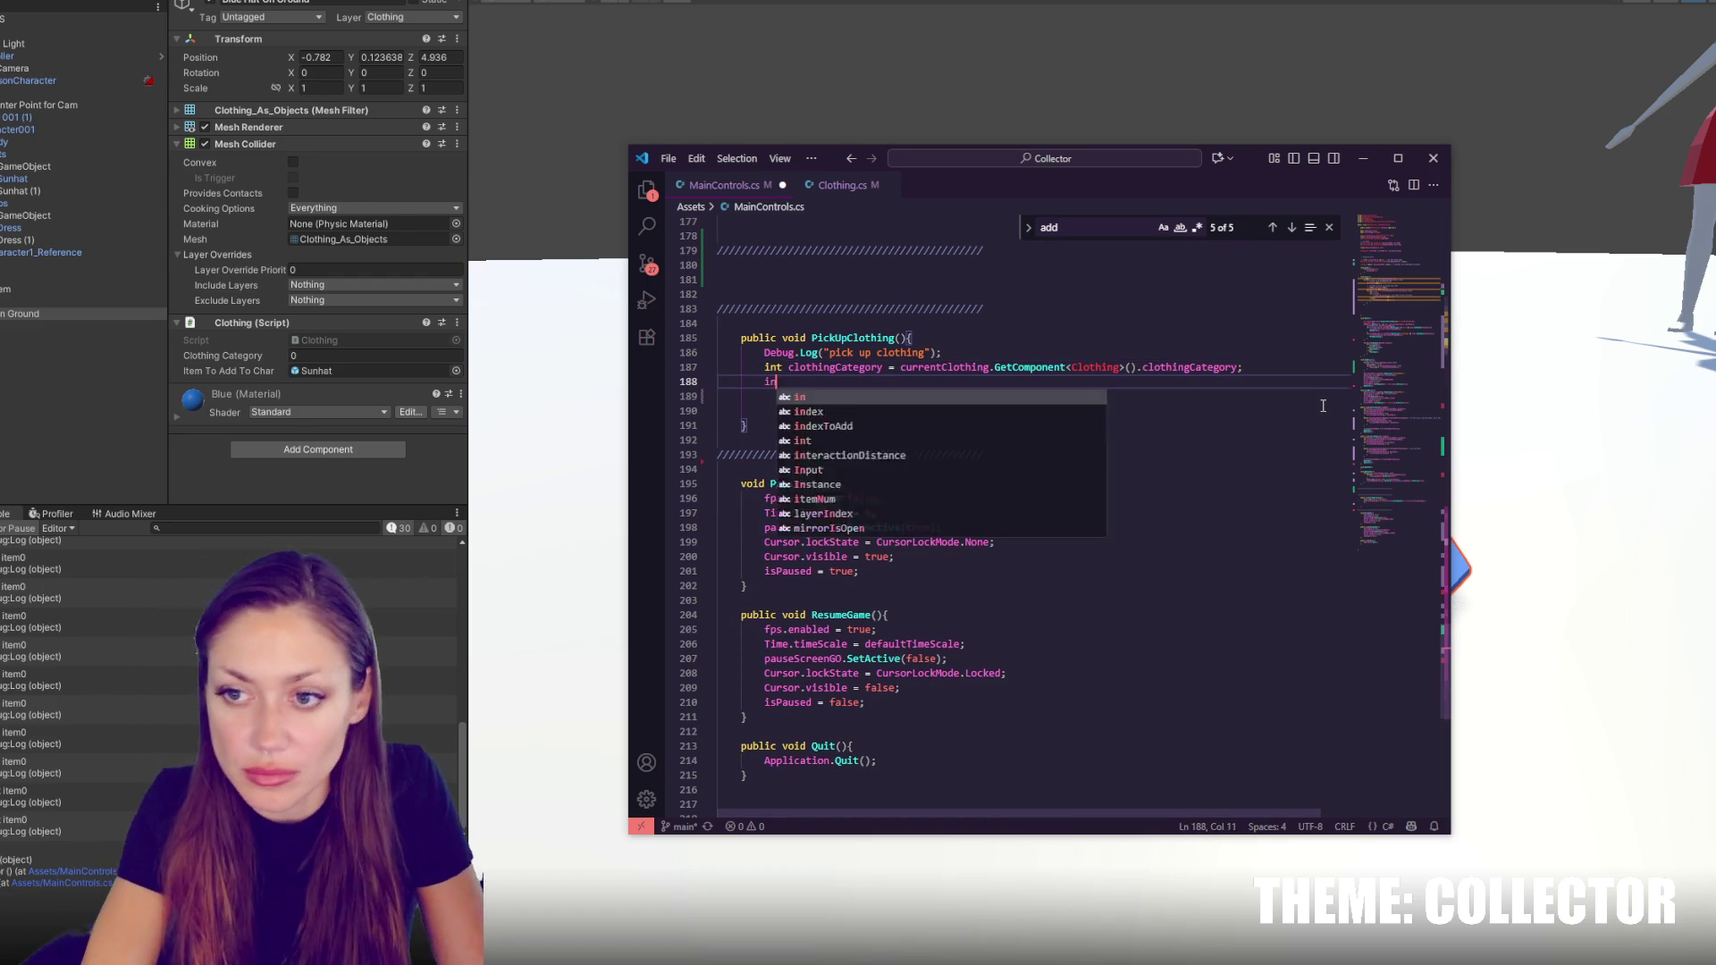
pyautogui.press('BackSpace')
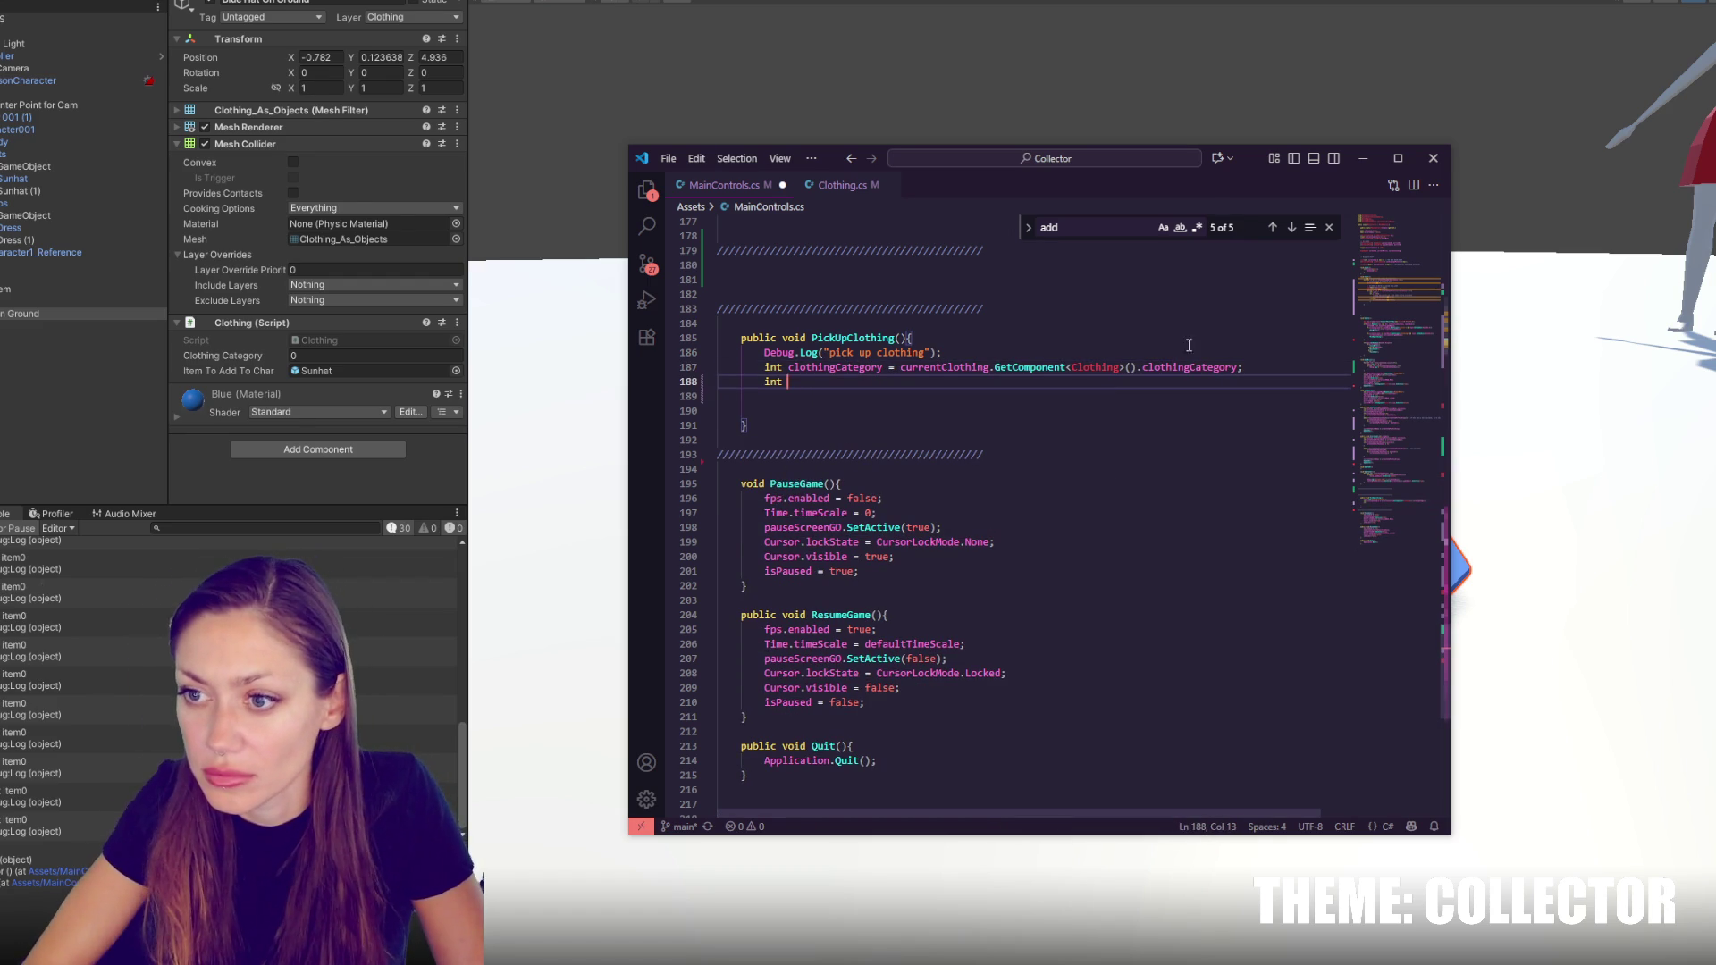
# Add 'Clothing clothingItem = currentClothing.GetComponent<Clothing>();' and use clothingItem in place of the repeated lookup
pyautogui.moveTo(903, 367)
pyautogui.mouseDown()
pyautogui.moveTo(1129, 370)
pyautogui.moveTo(901, 367)
pyautogui.mouseUp()
pyautogui.hotkey('ctrl', 'c')
pyautogui.click(1138, 367)
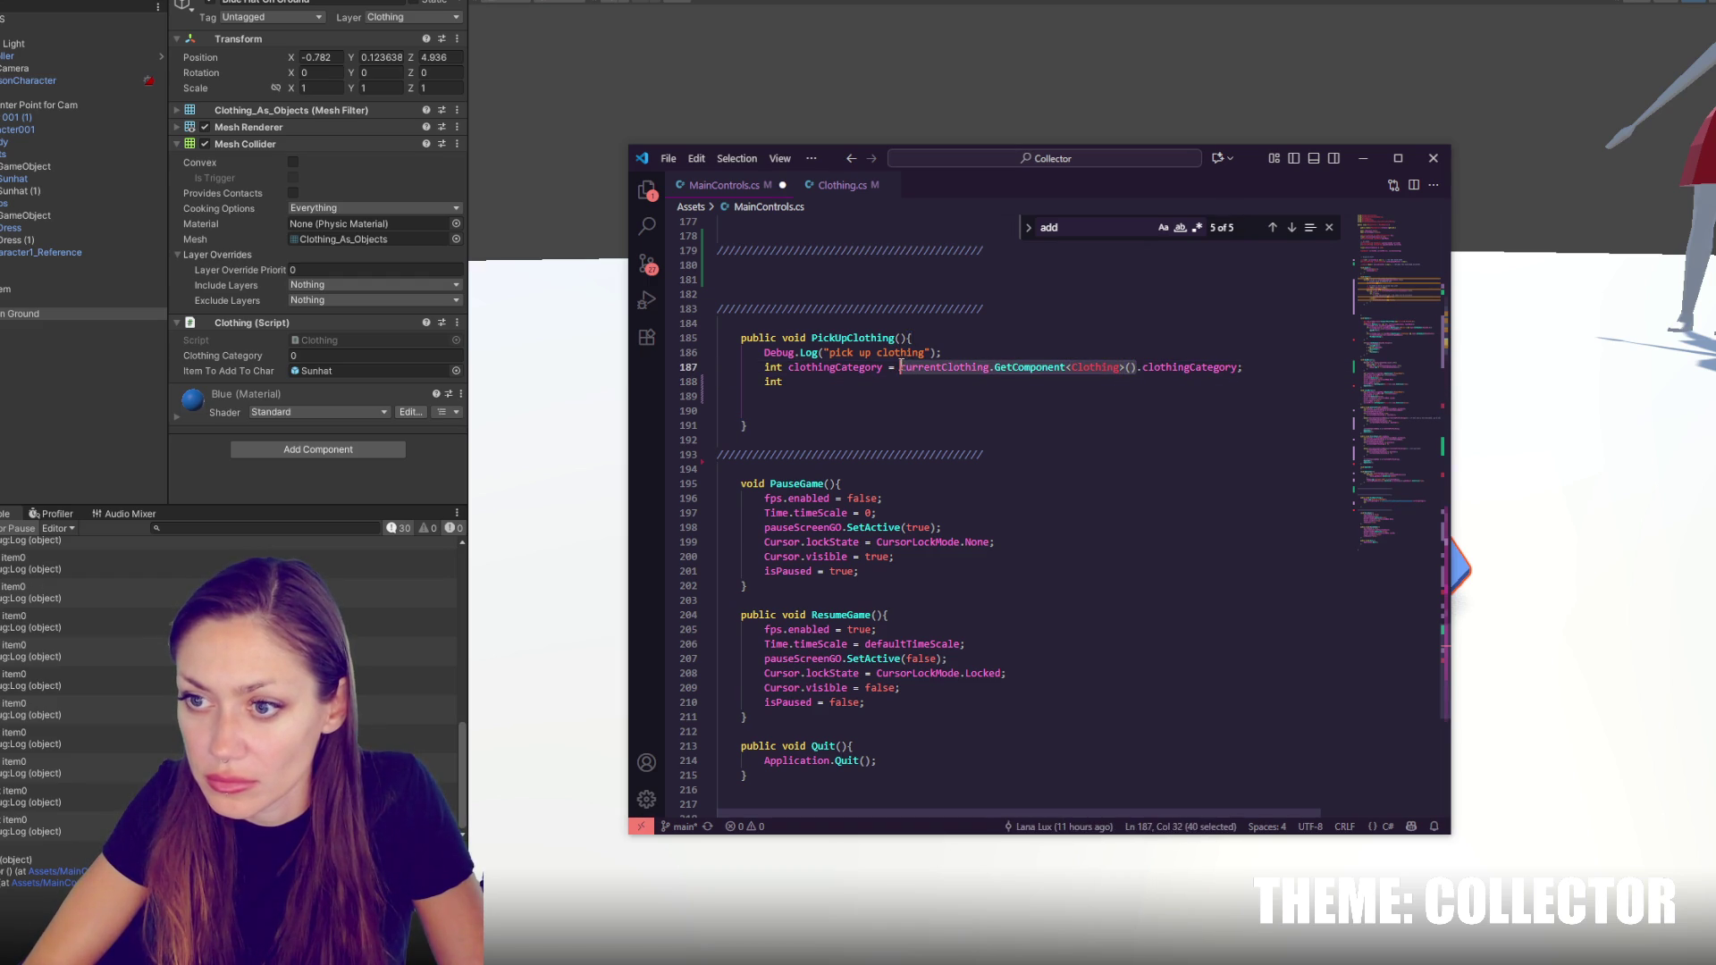
pyautogui.click(975, 354)
pyautogui.press('Return')
pyautogui.write('Clothing clothing')
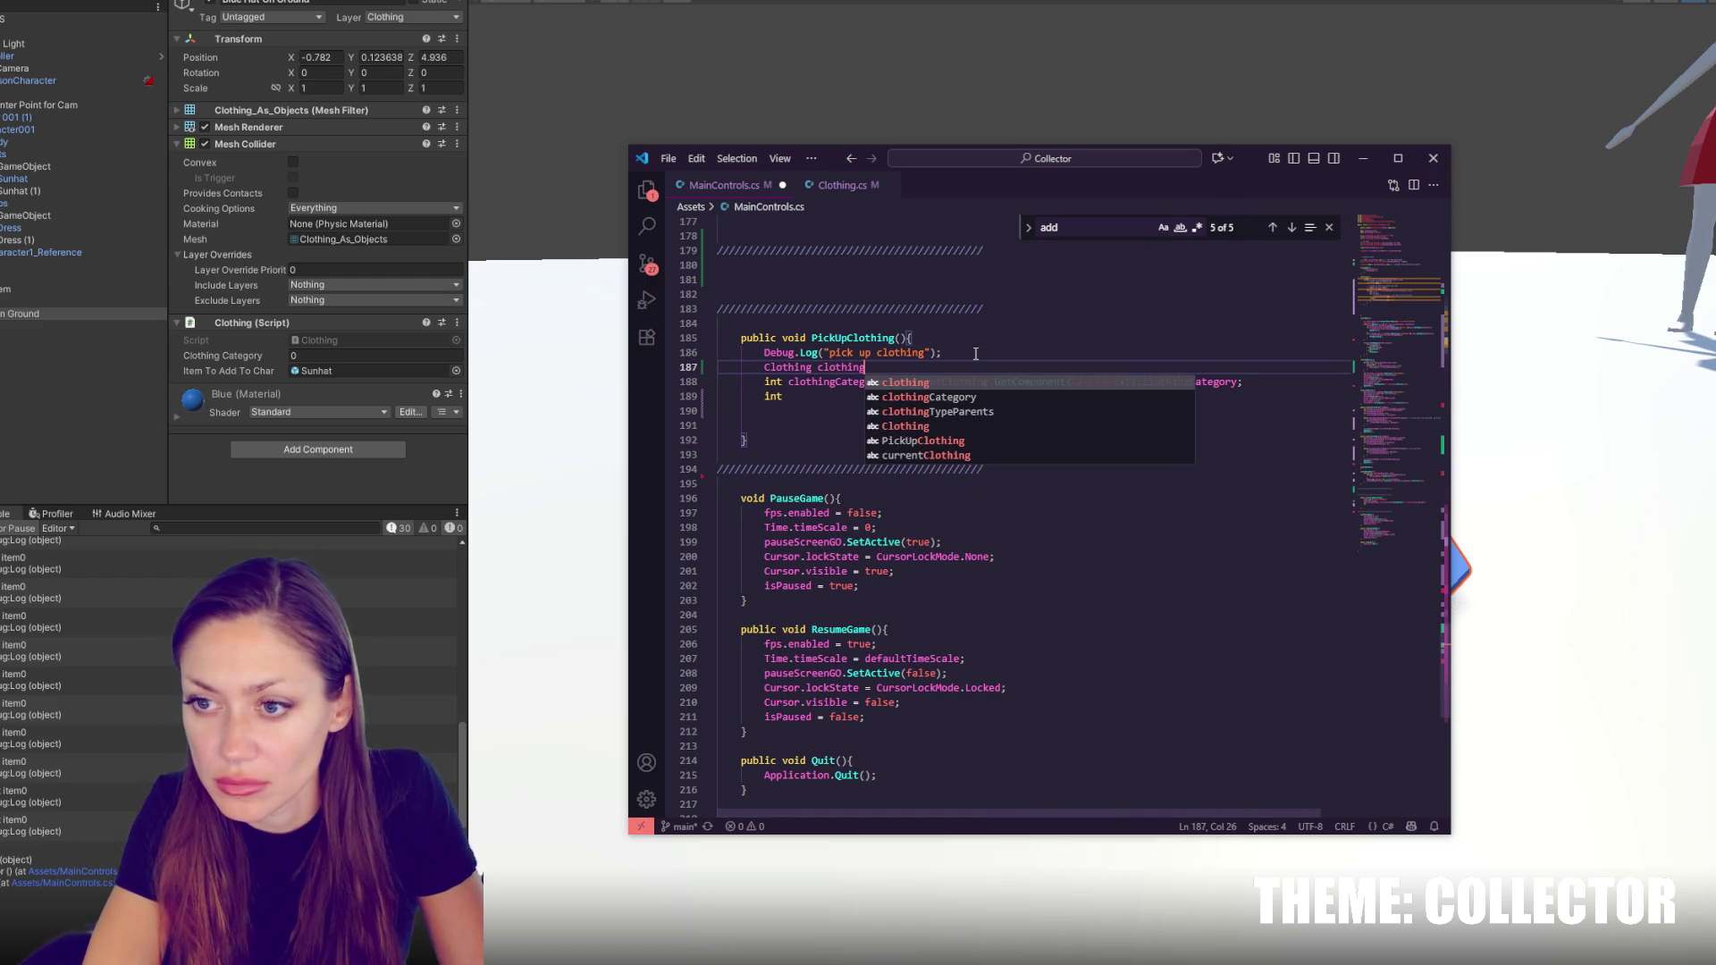
pyautogui.write(' =')
pyautogui.hotkey('ctrl', 'v')
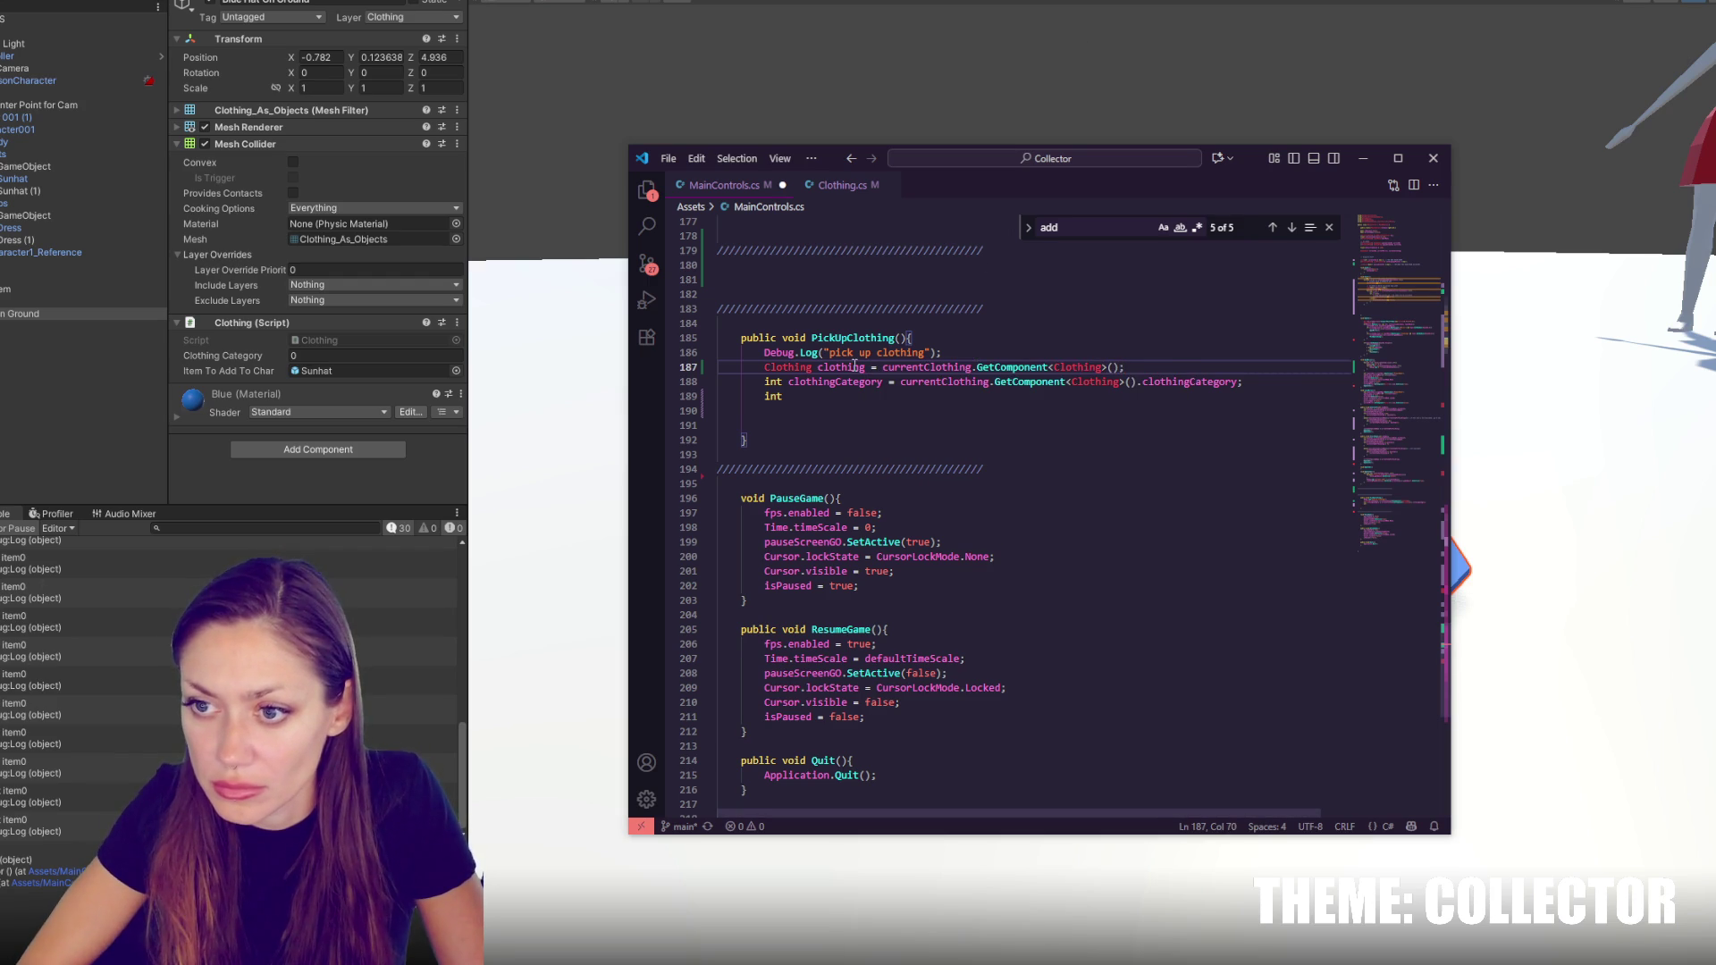
pyautogui.write('Item')
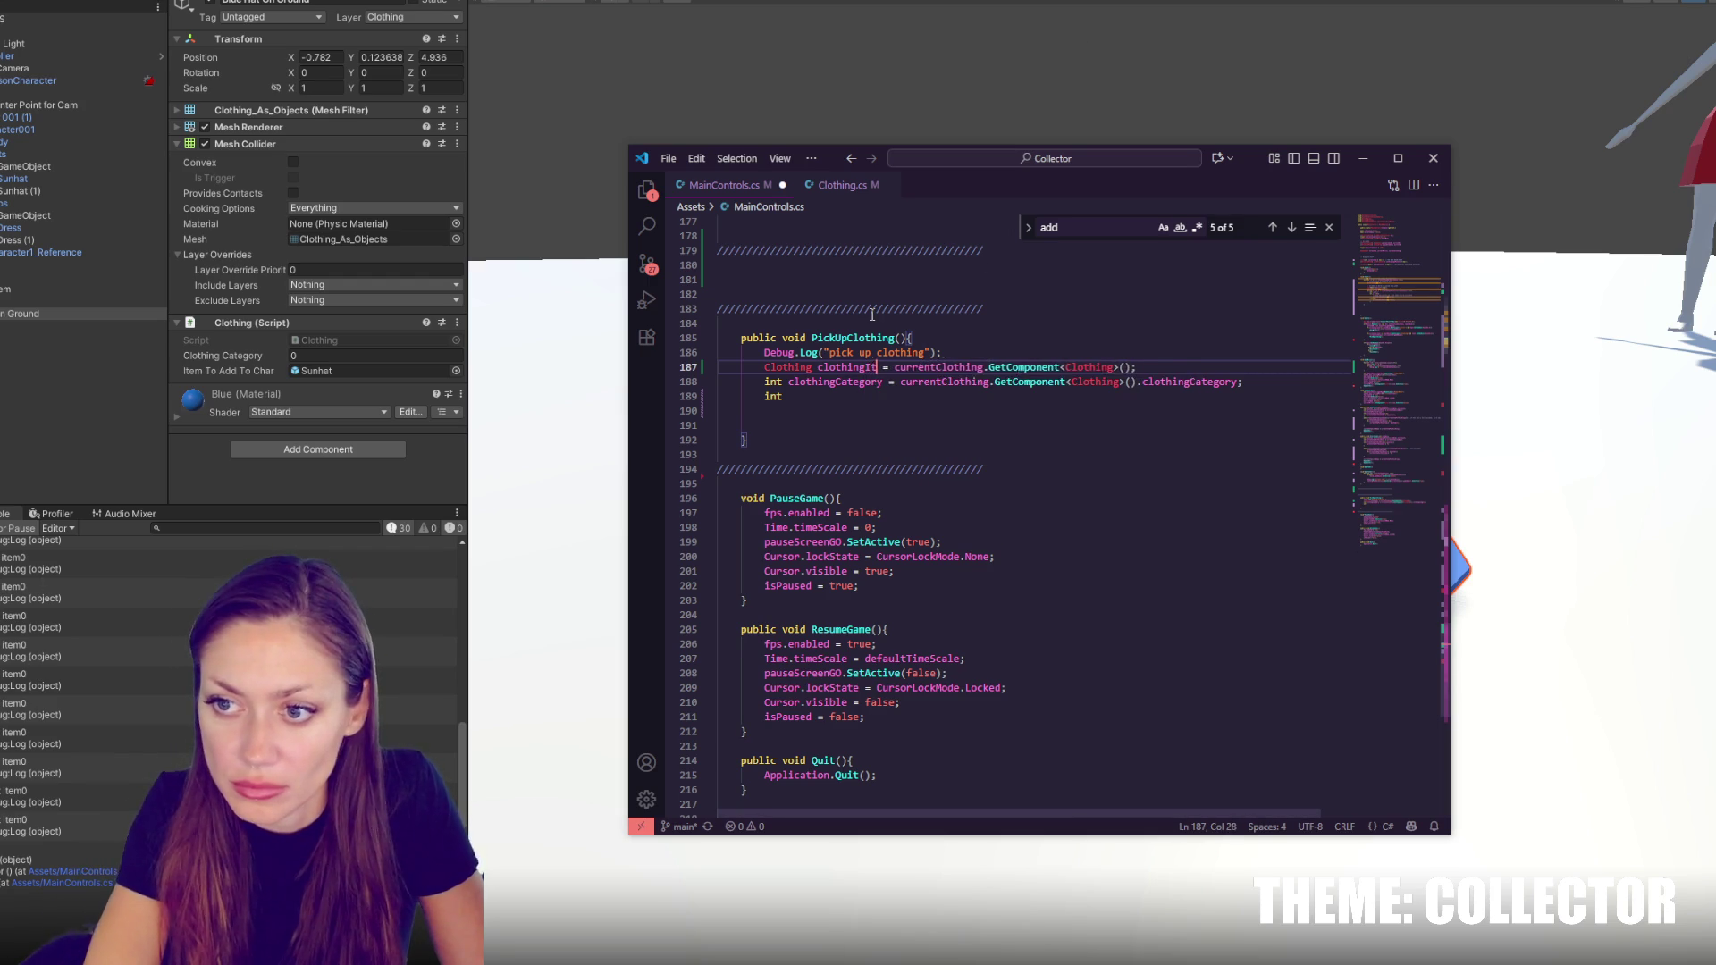
pyautogui.doubleClick(879, 369)
pyautogui.moveTo(900, 382); pyautogui.dragTo(1164, 370)
pyautogui.write('clothingItem')
# Write 'avilableItems[clothingCategory][indexToAdd] = true', taking indexToAdd from the Clothing script
pyautogui.click(1070, 392)
pyautogui.moveTo(764, 382)
pyautogui.mouseDown()
pyautogui.moveTo(883, 385)
pyautogui.moveTo(773, 383)
pyautogui.mouseUp()
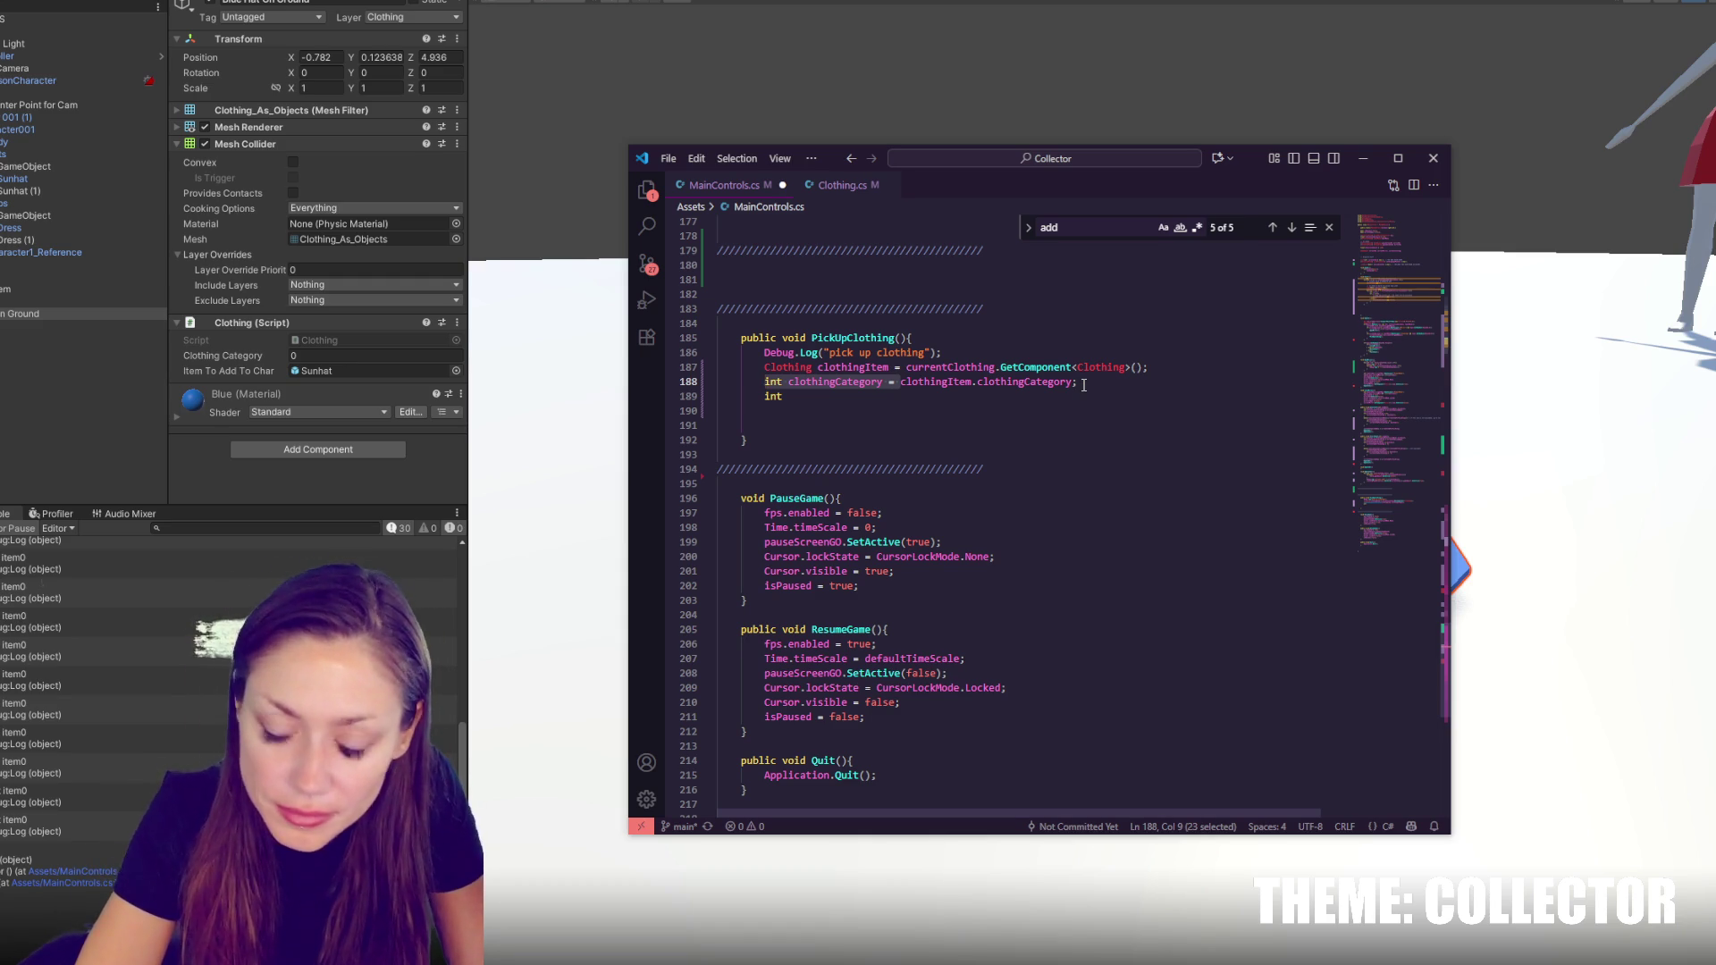
pyautogui.write('avilableItems[')
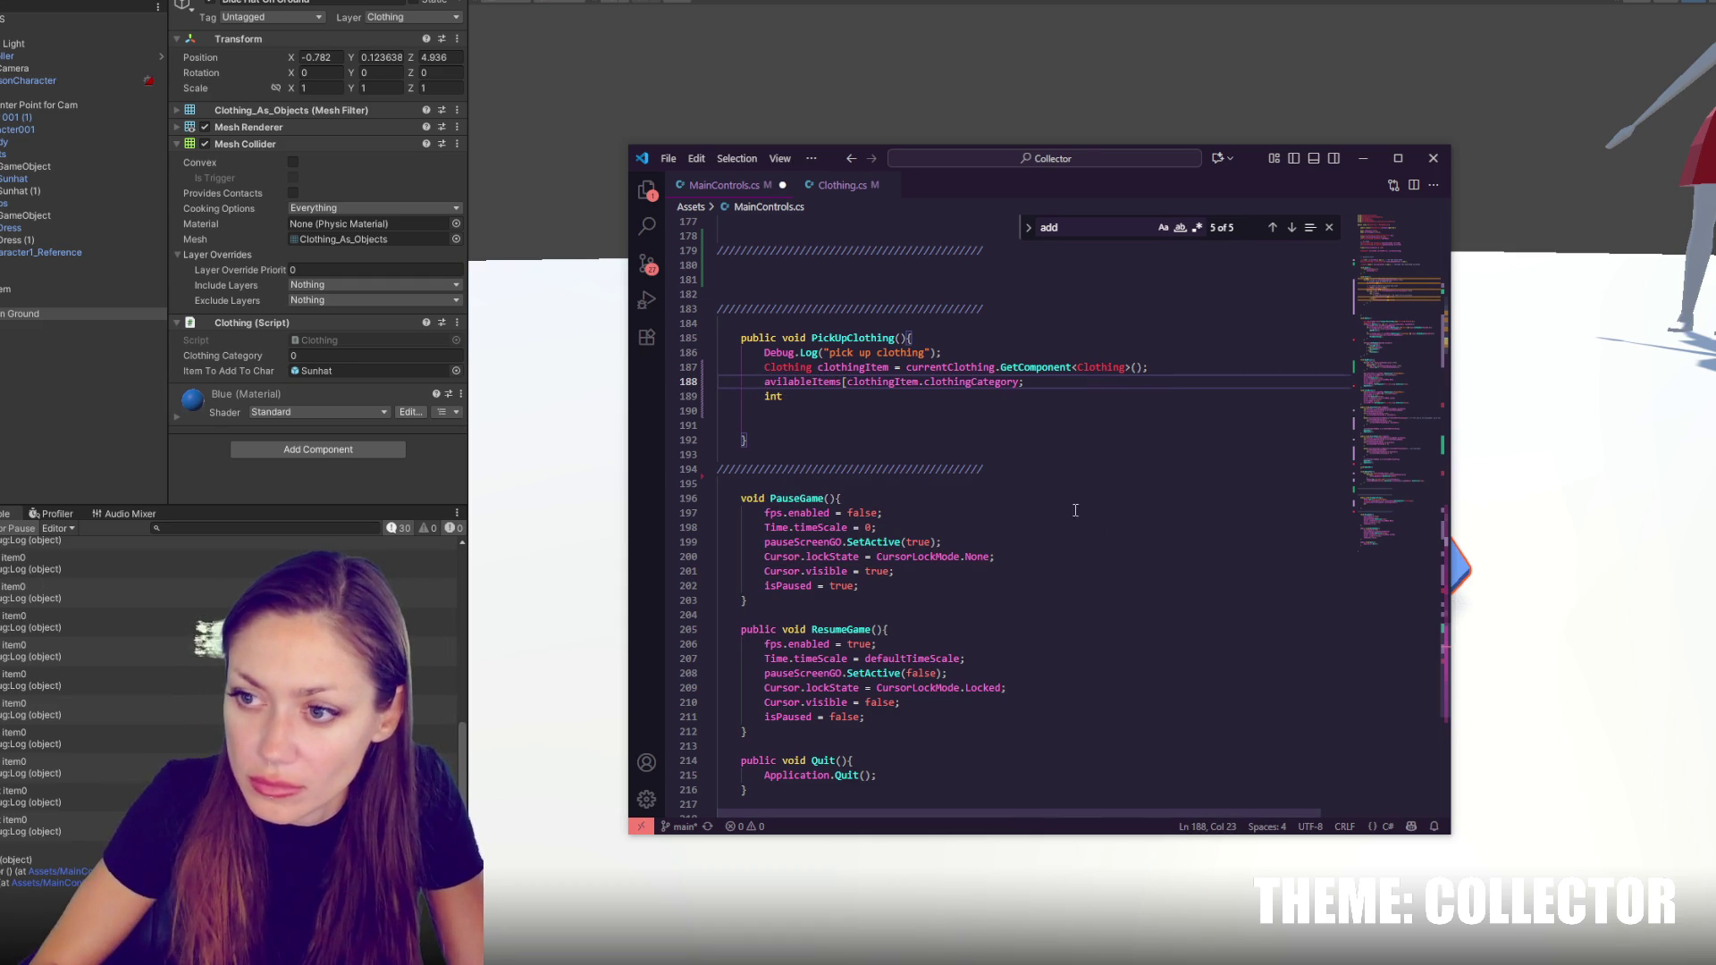
pyautogui.click(1021, 384)
pyautogui.write('][')
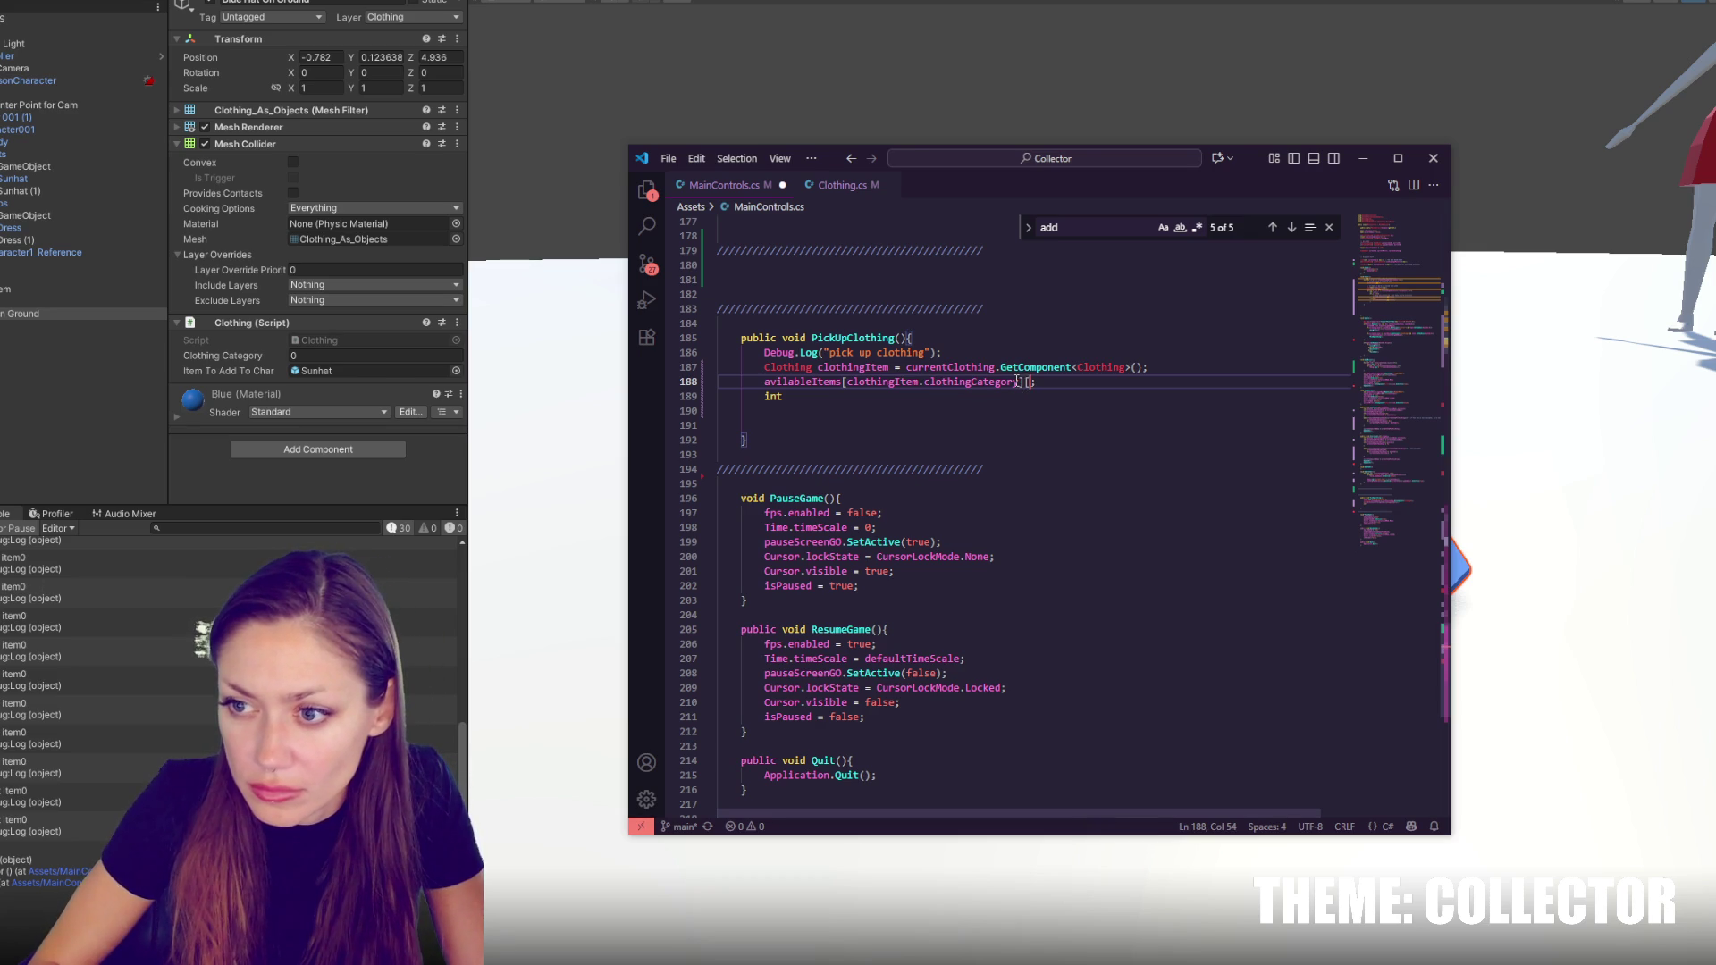
pyautogui.click(1024, 383)
pyautogui.write('clothingItem.')
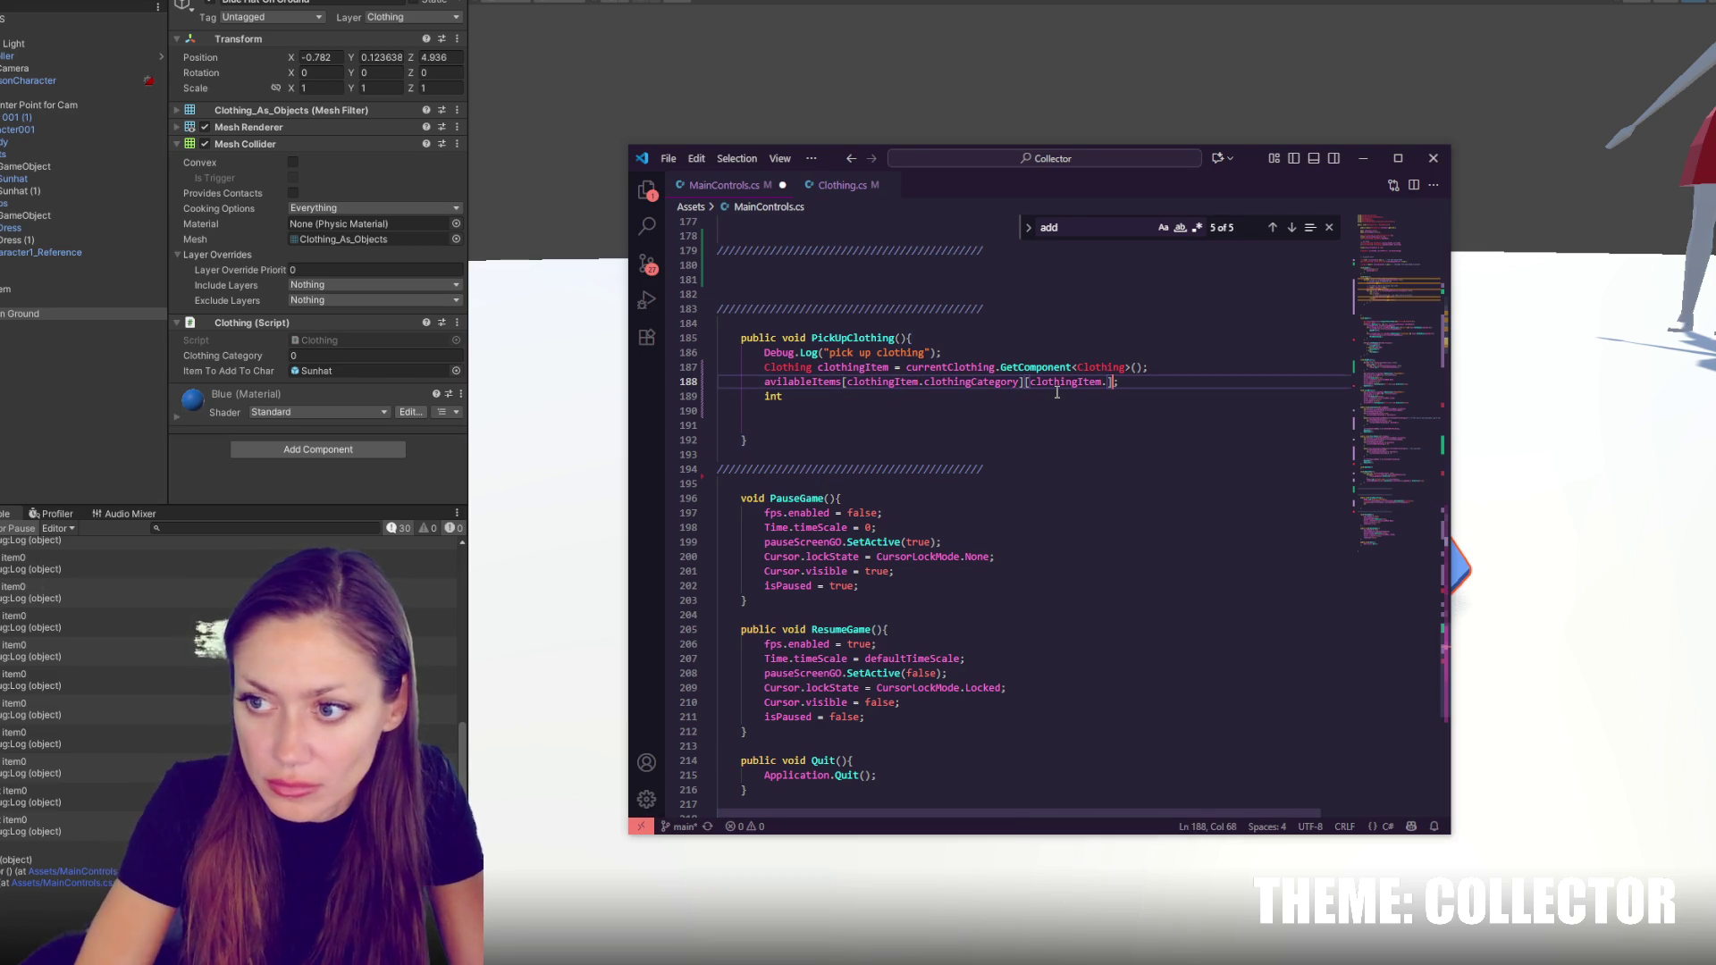
pyautogui.click(840, 185)
pyautogui.doubleClick(831, 324)
pyautogui.hotkey('ctrl', 'c')
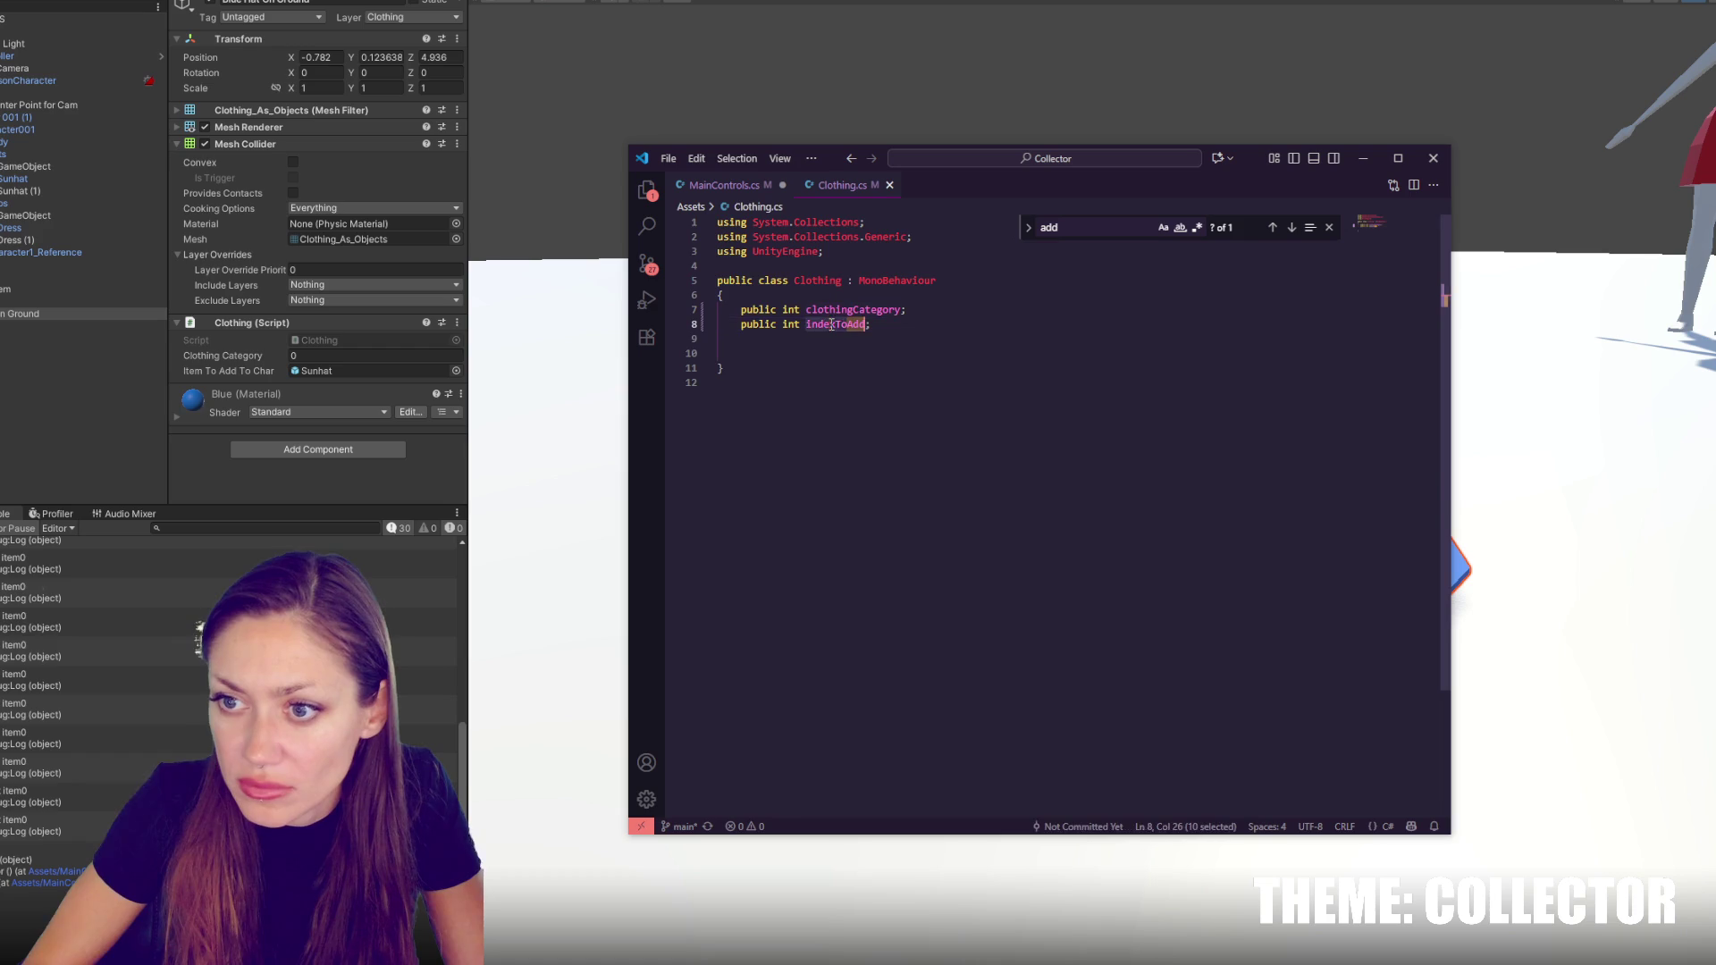
pyautogui.click(755, 186)
pyautogui.hotkey('ctrl', 'v')
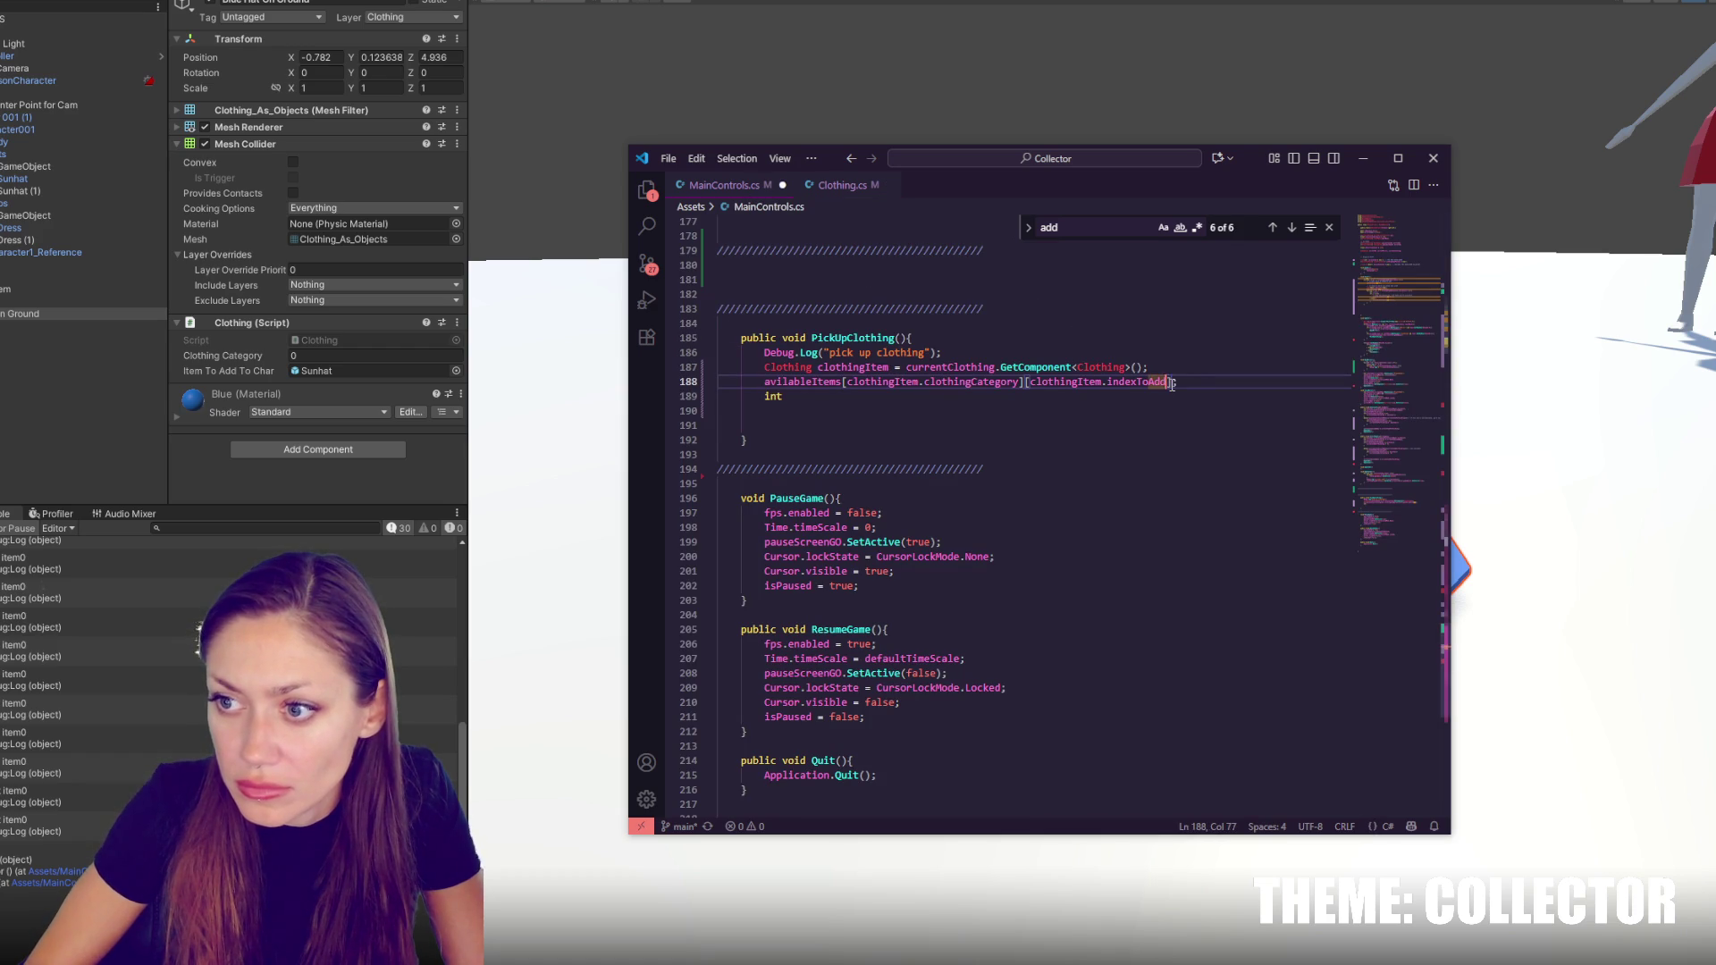
pyautogui.write(']')
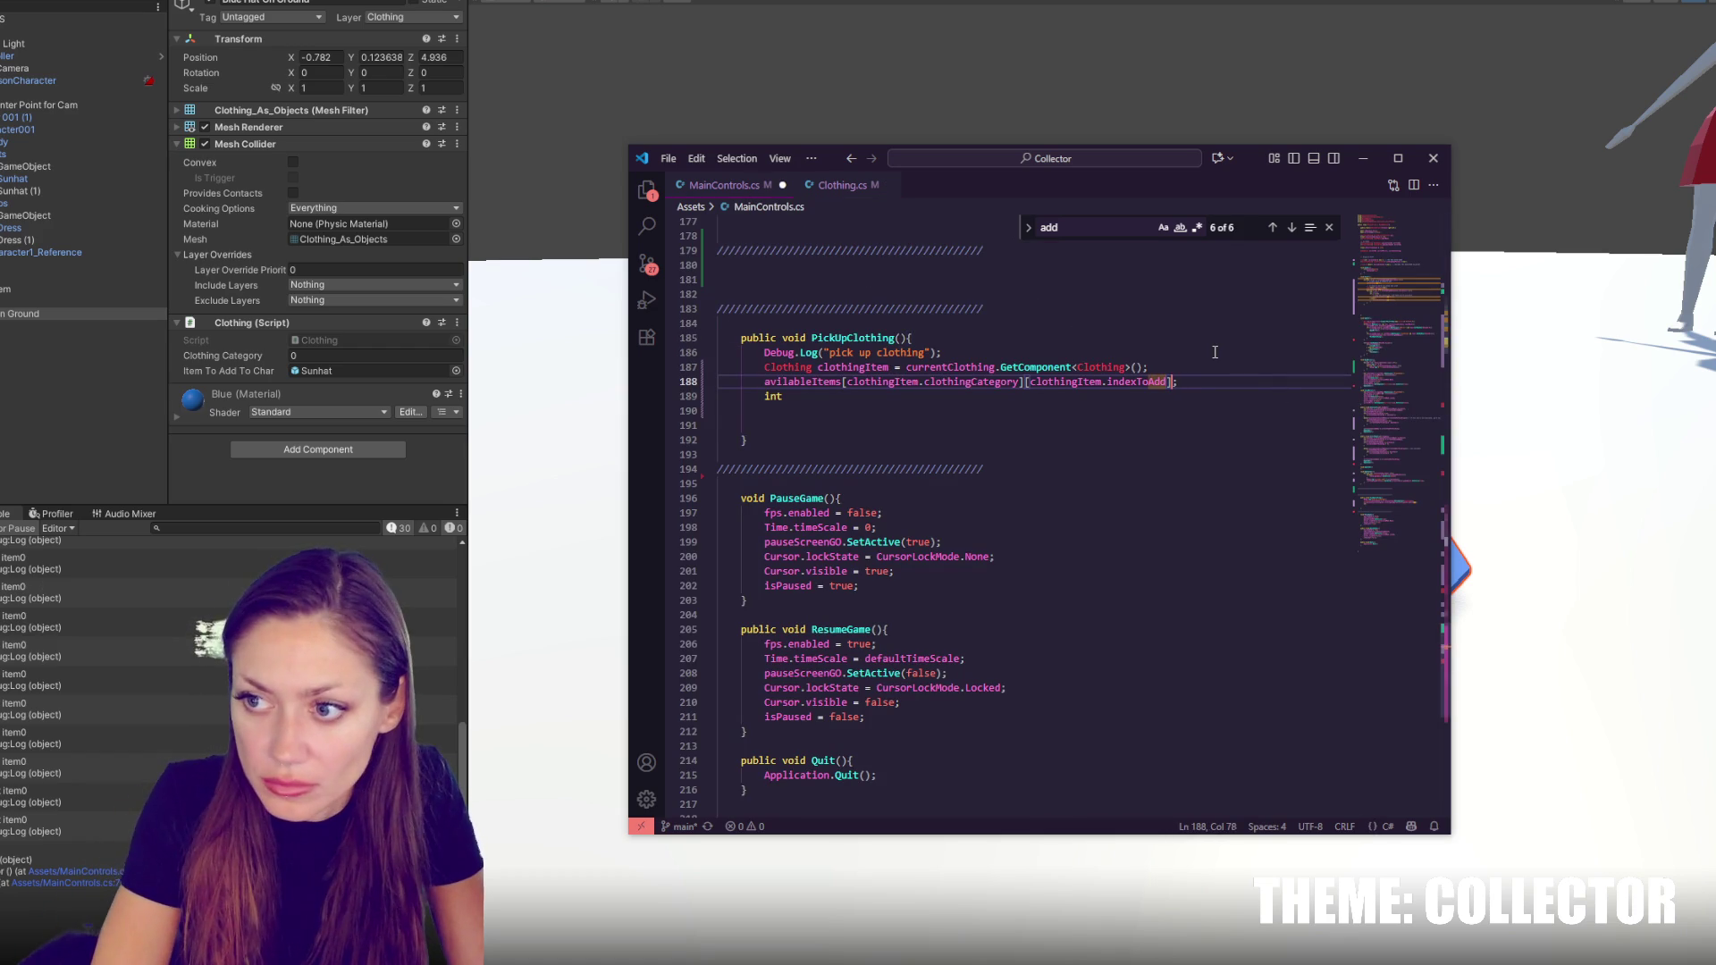
pyautogui.write(' = true')
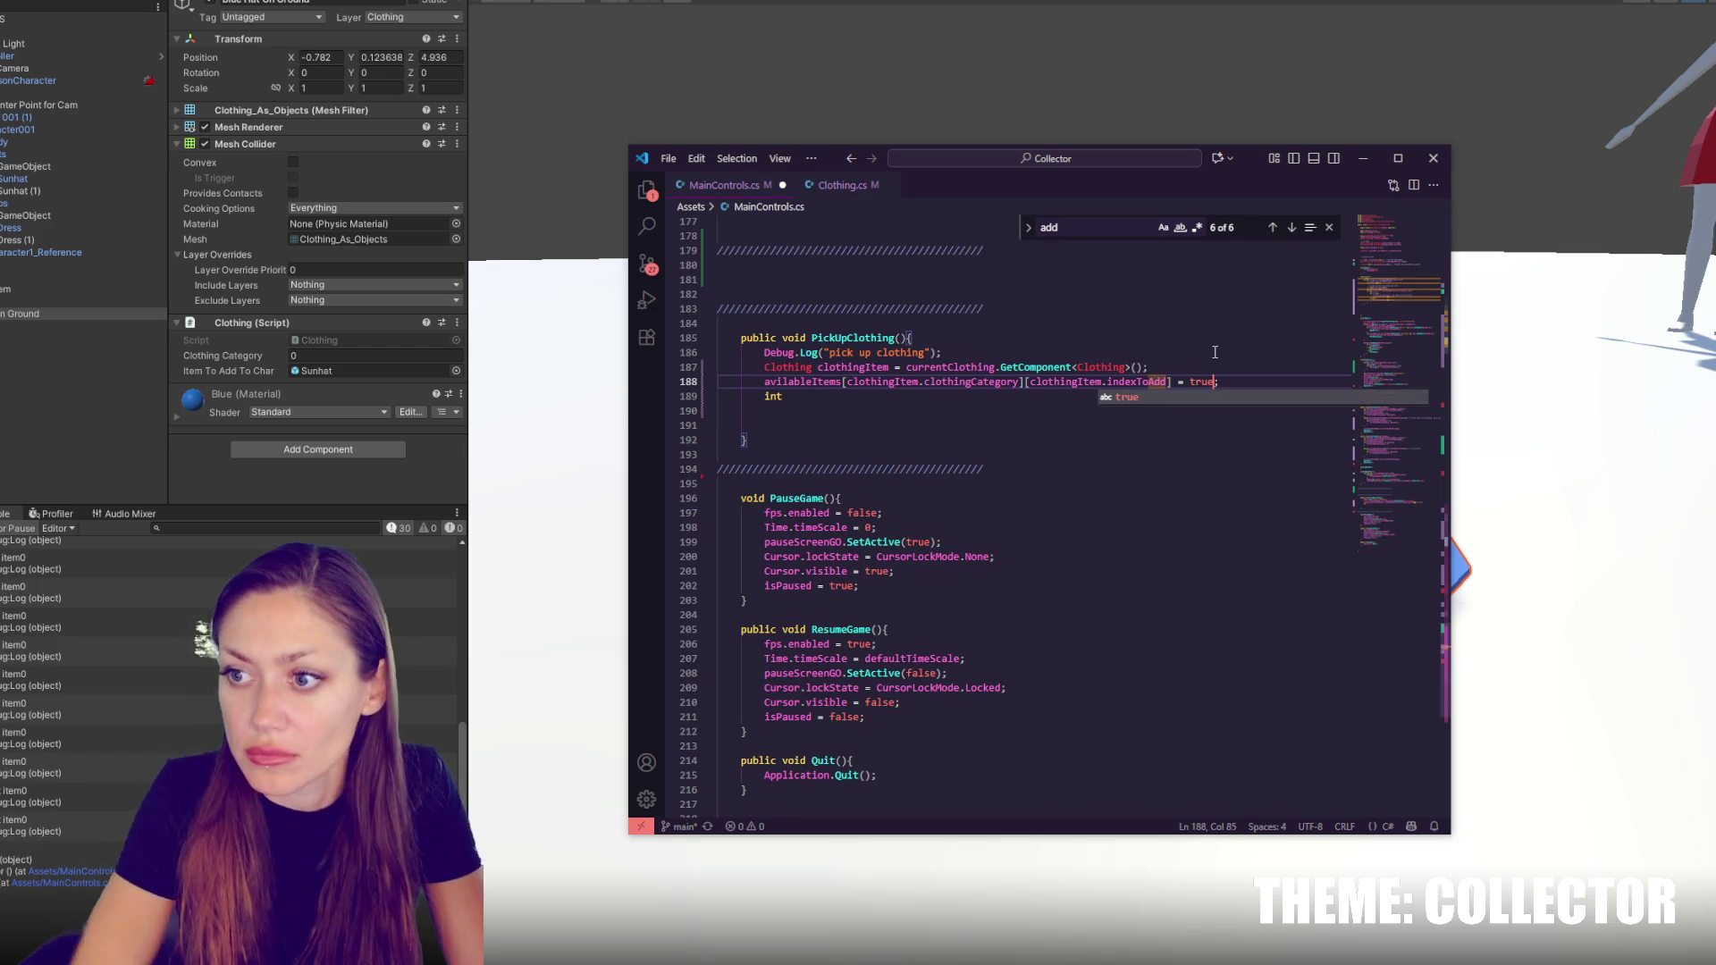
# Delete the leftover int lines and save MainControls.cs
pyautogui.click(1215, 352)
pyautogui.click(1220, 382)
pyautogui.hotkey('shift', 'Down')
pyautogui.hotkey('shift', 'Down')
pyautogui.hotkey('shift', 'Down')
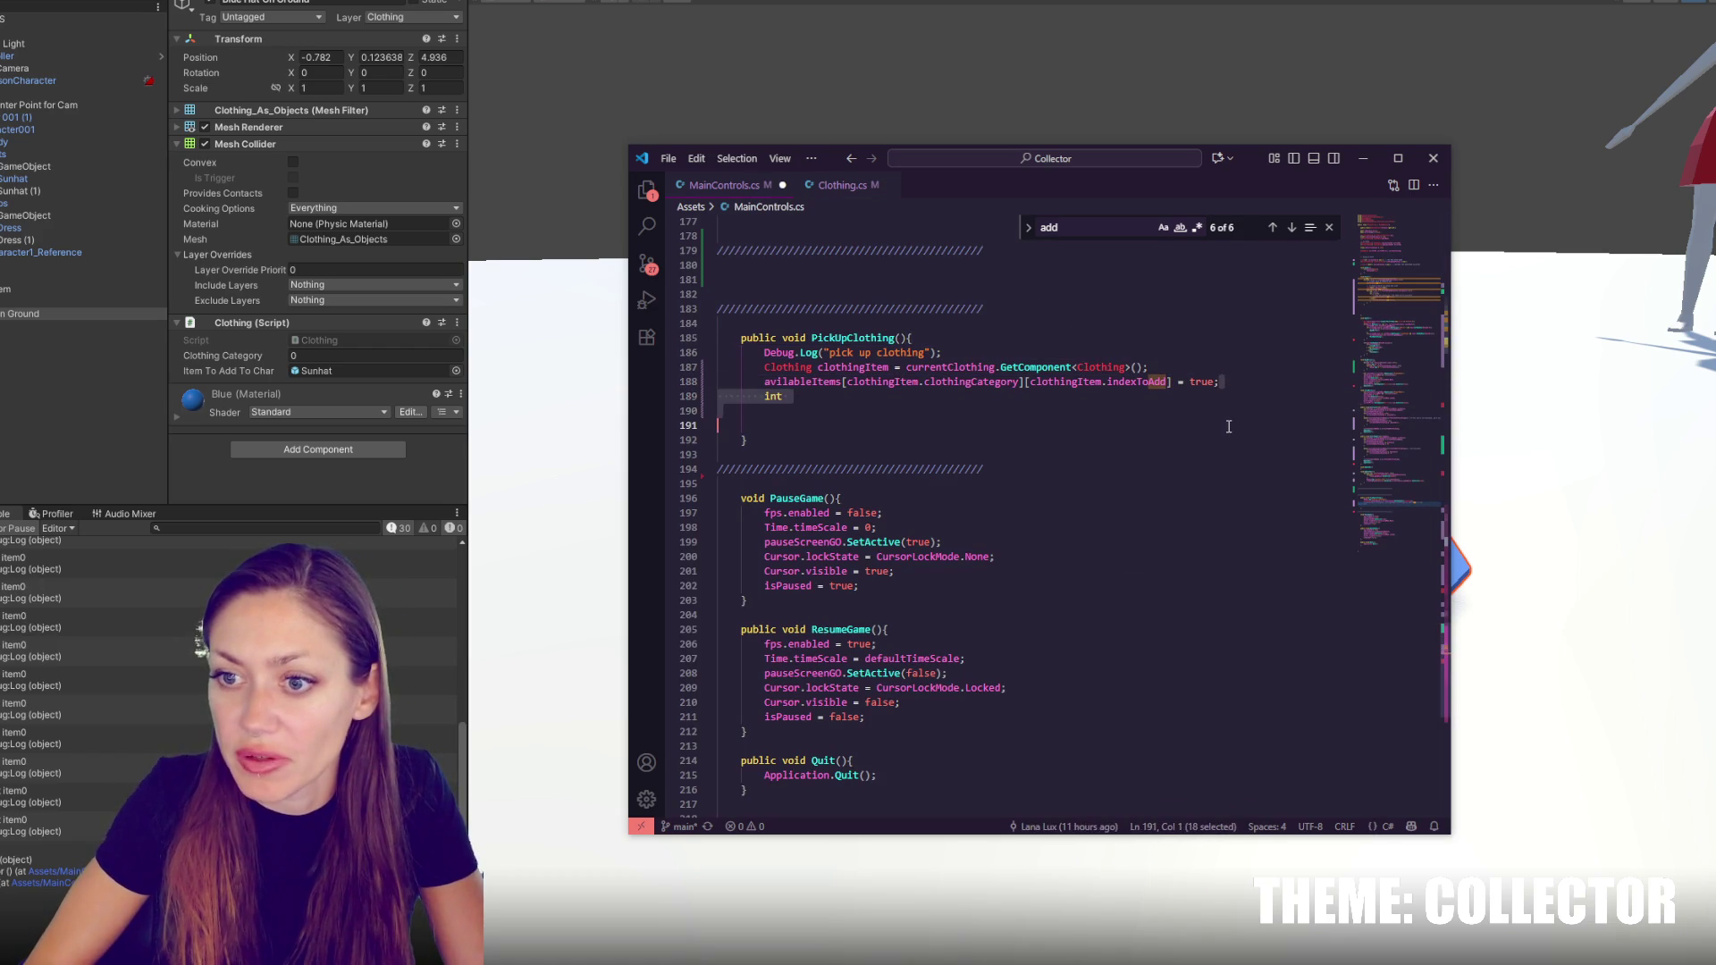
pyautogui.press('BackSpace')
pyautogui.hotkey('ctrl', 's')
pyautogui.click(1043, 480)
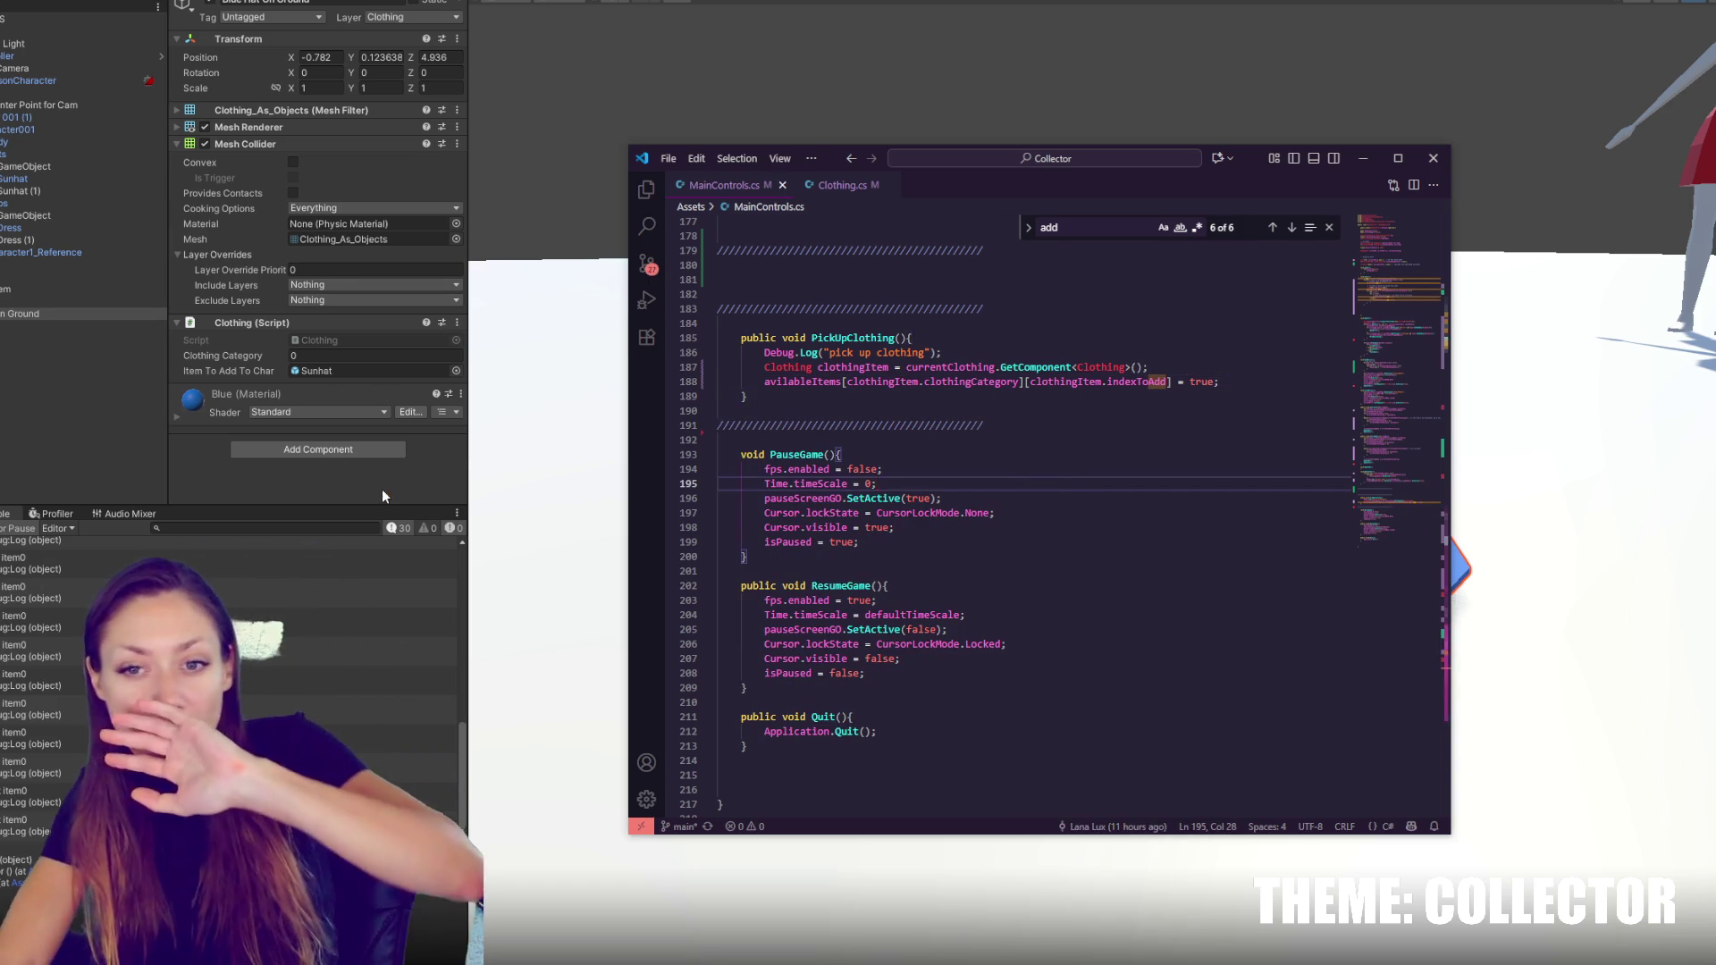
pyautogui.click(386, 494)
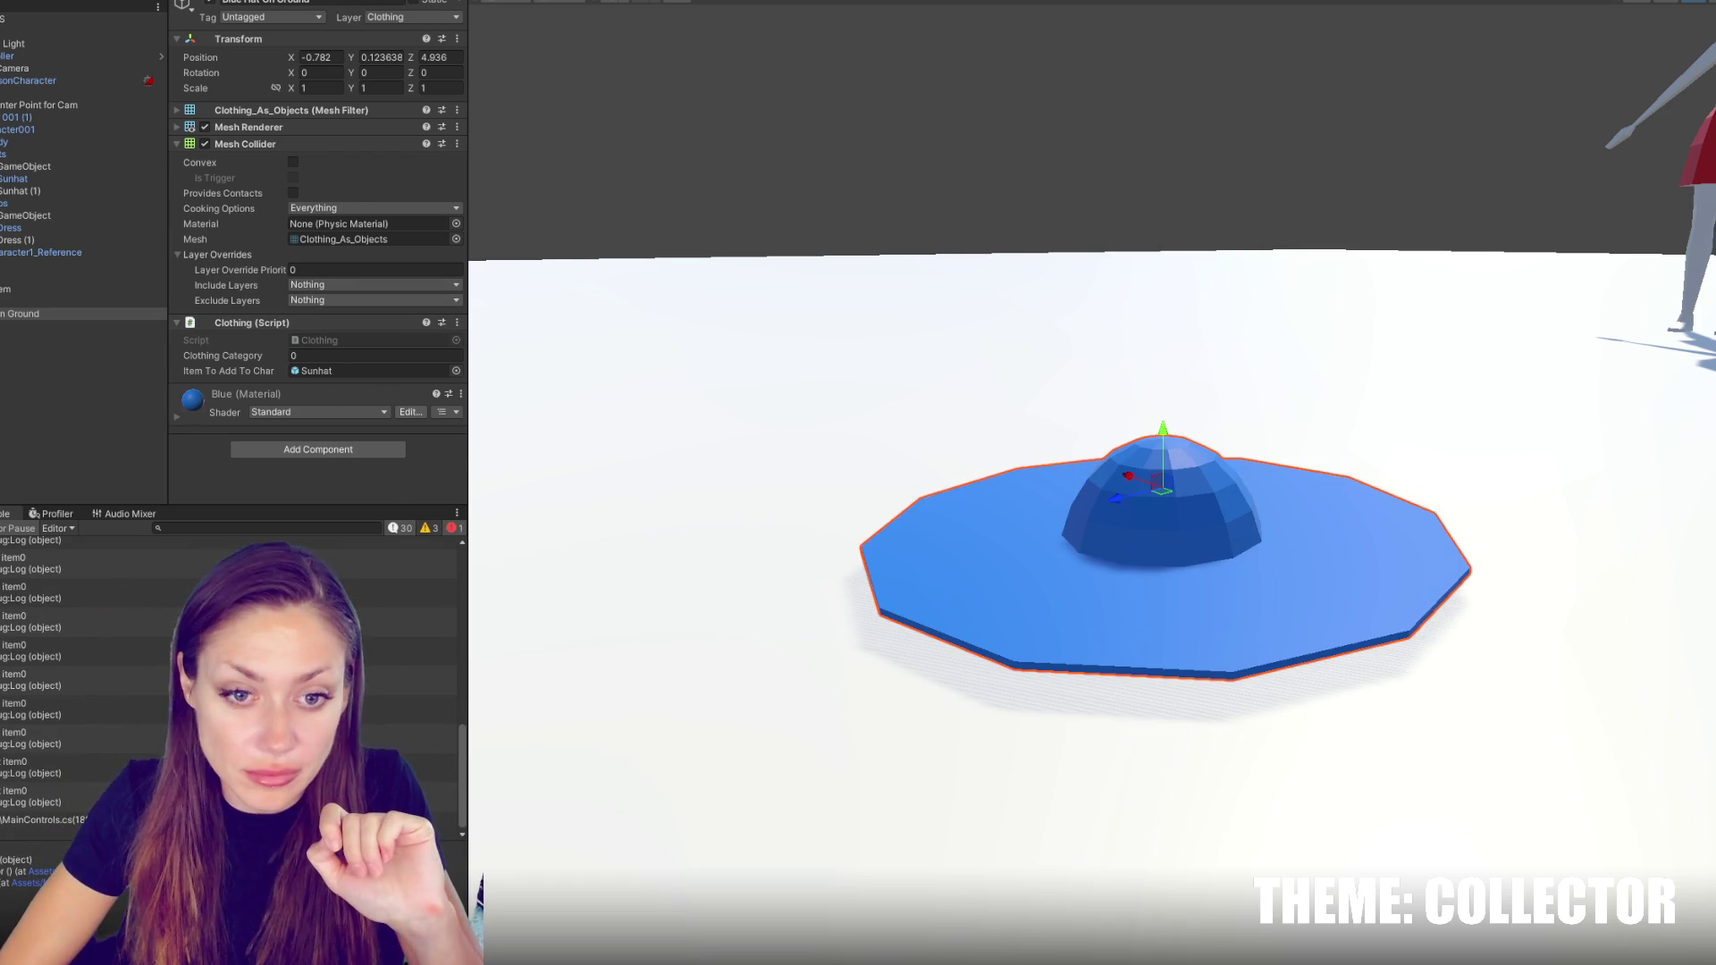
# From the CS0103 error, correct 'avilableItems' to 'availableItems' on line 188 and save
pyautogui.doubleClick(101, 544)
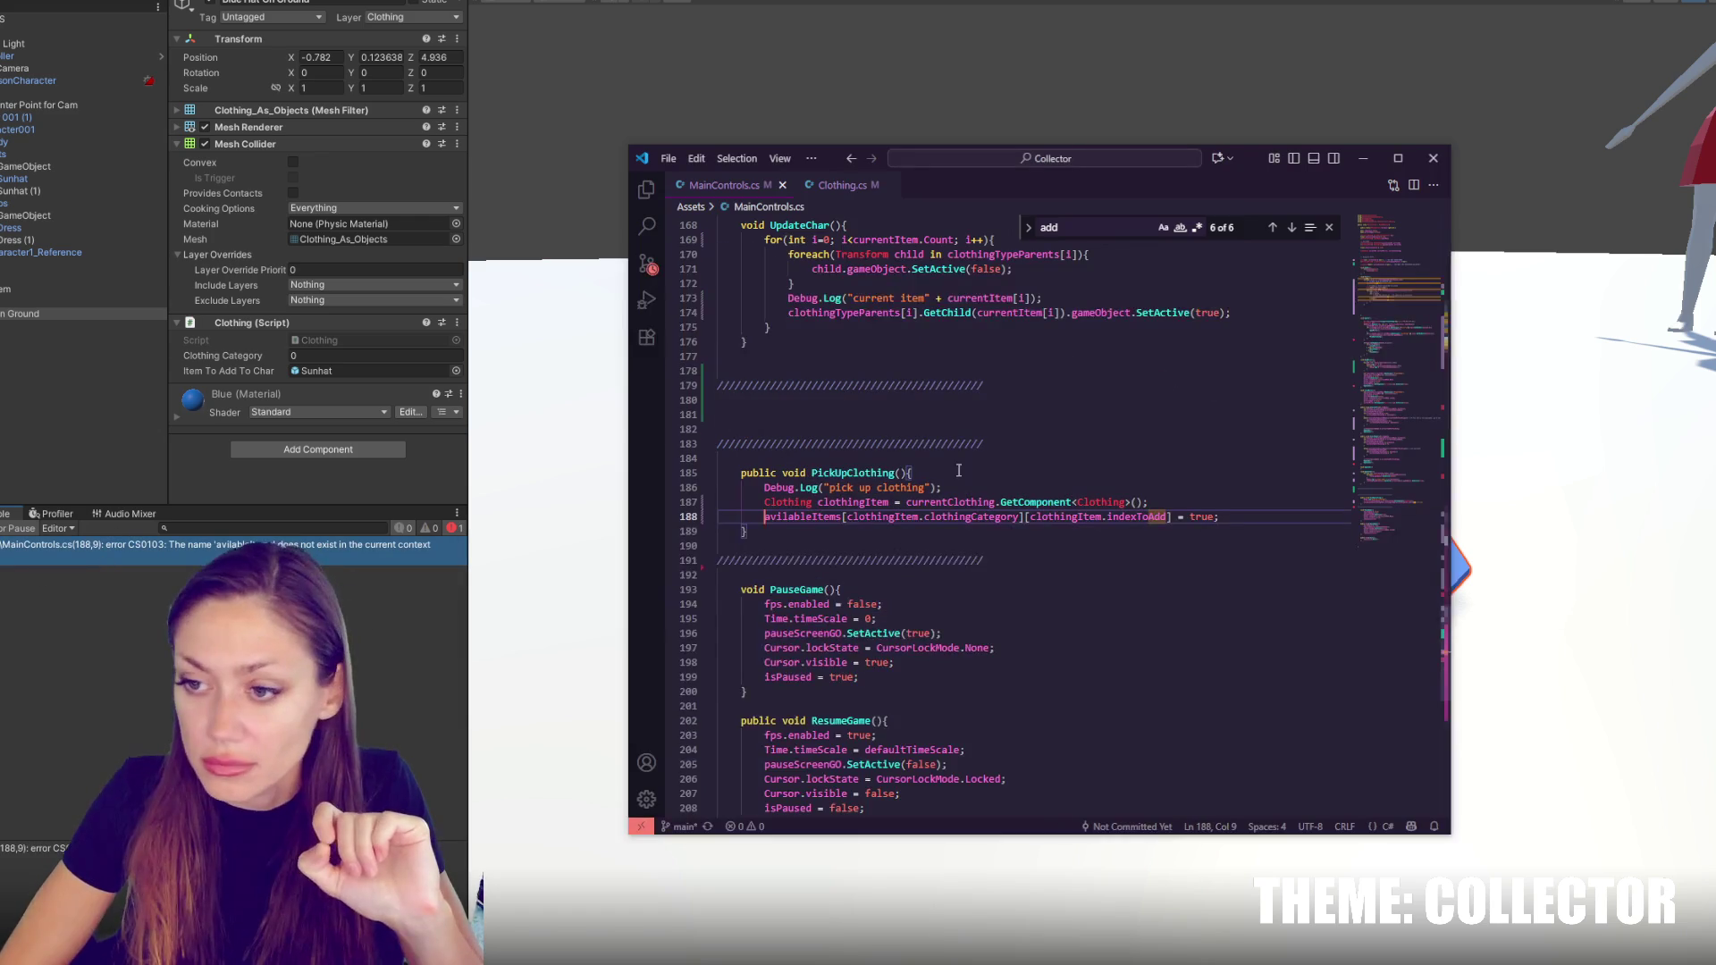
pyautogui.click(781, 517)
pyautogui.write('a')
pyautogui.press('BackSpace')
pyautogui.press('BackSpace')
pyautogui.write('ai')
pyautogui.hotkey('ctrl', 's')
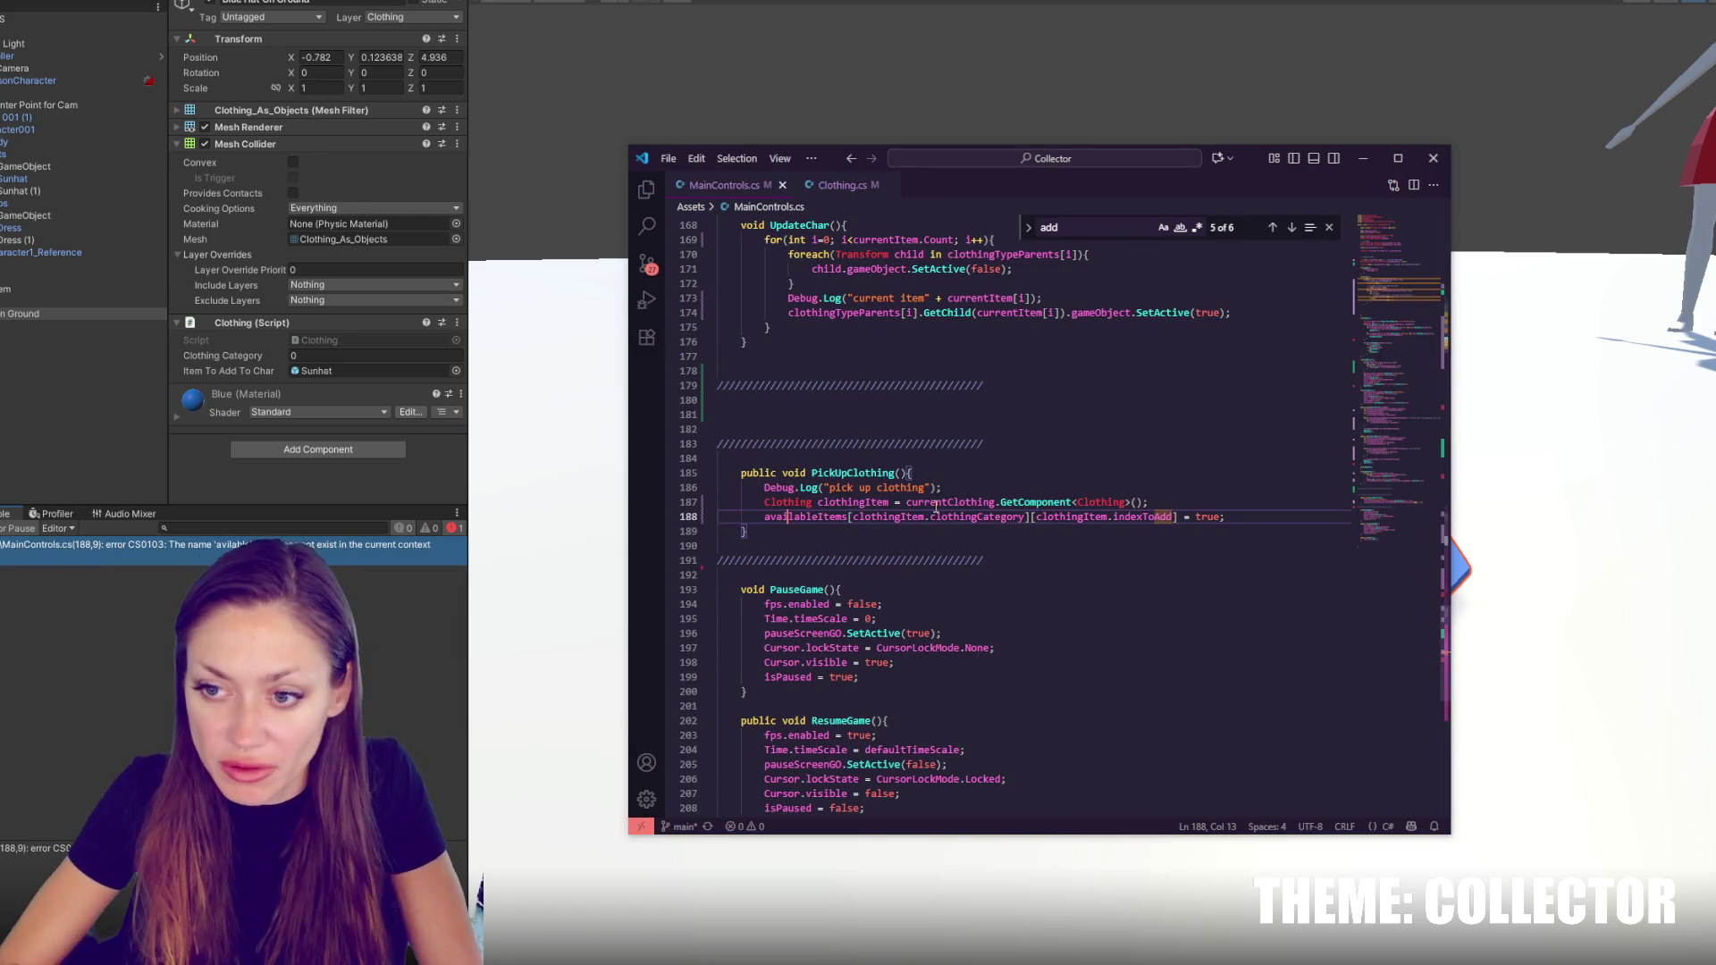
pyautogui.hotkey('alt', 'Tab')
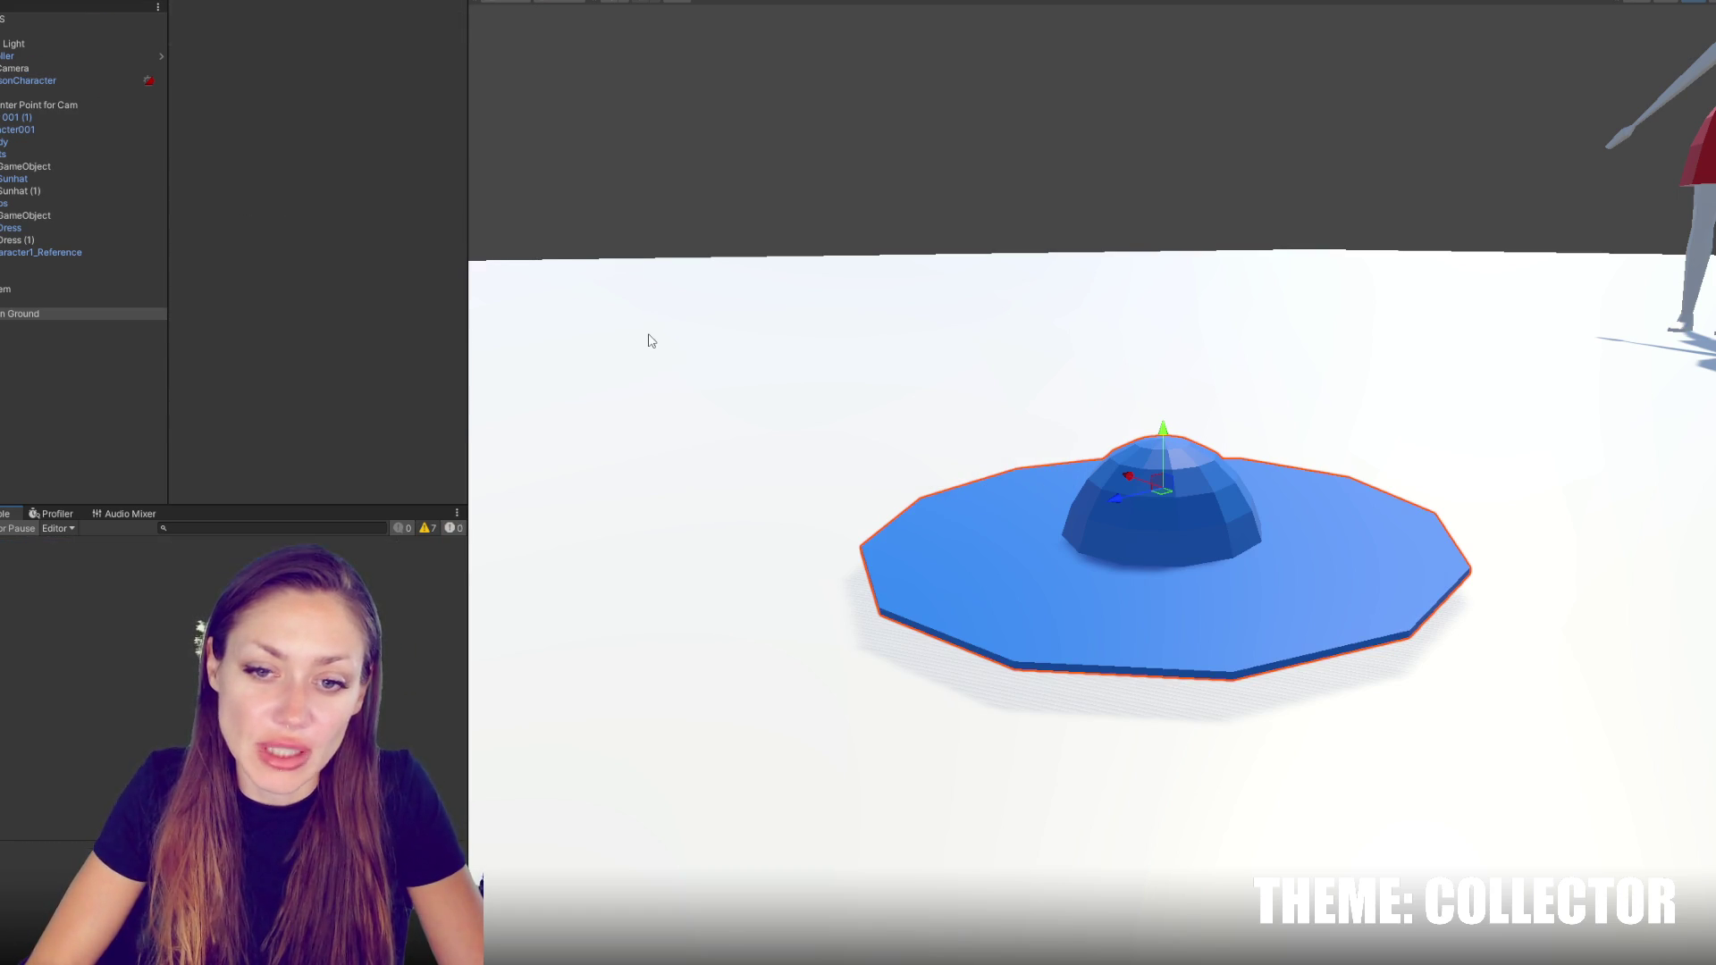
# Set the blue hat's Index To Add to 2, play-test the pickup, then stop play mode
pyautogui.click(351, 371)
pyautogui.write('2')
pyautogui.click(1033, 181)
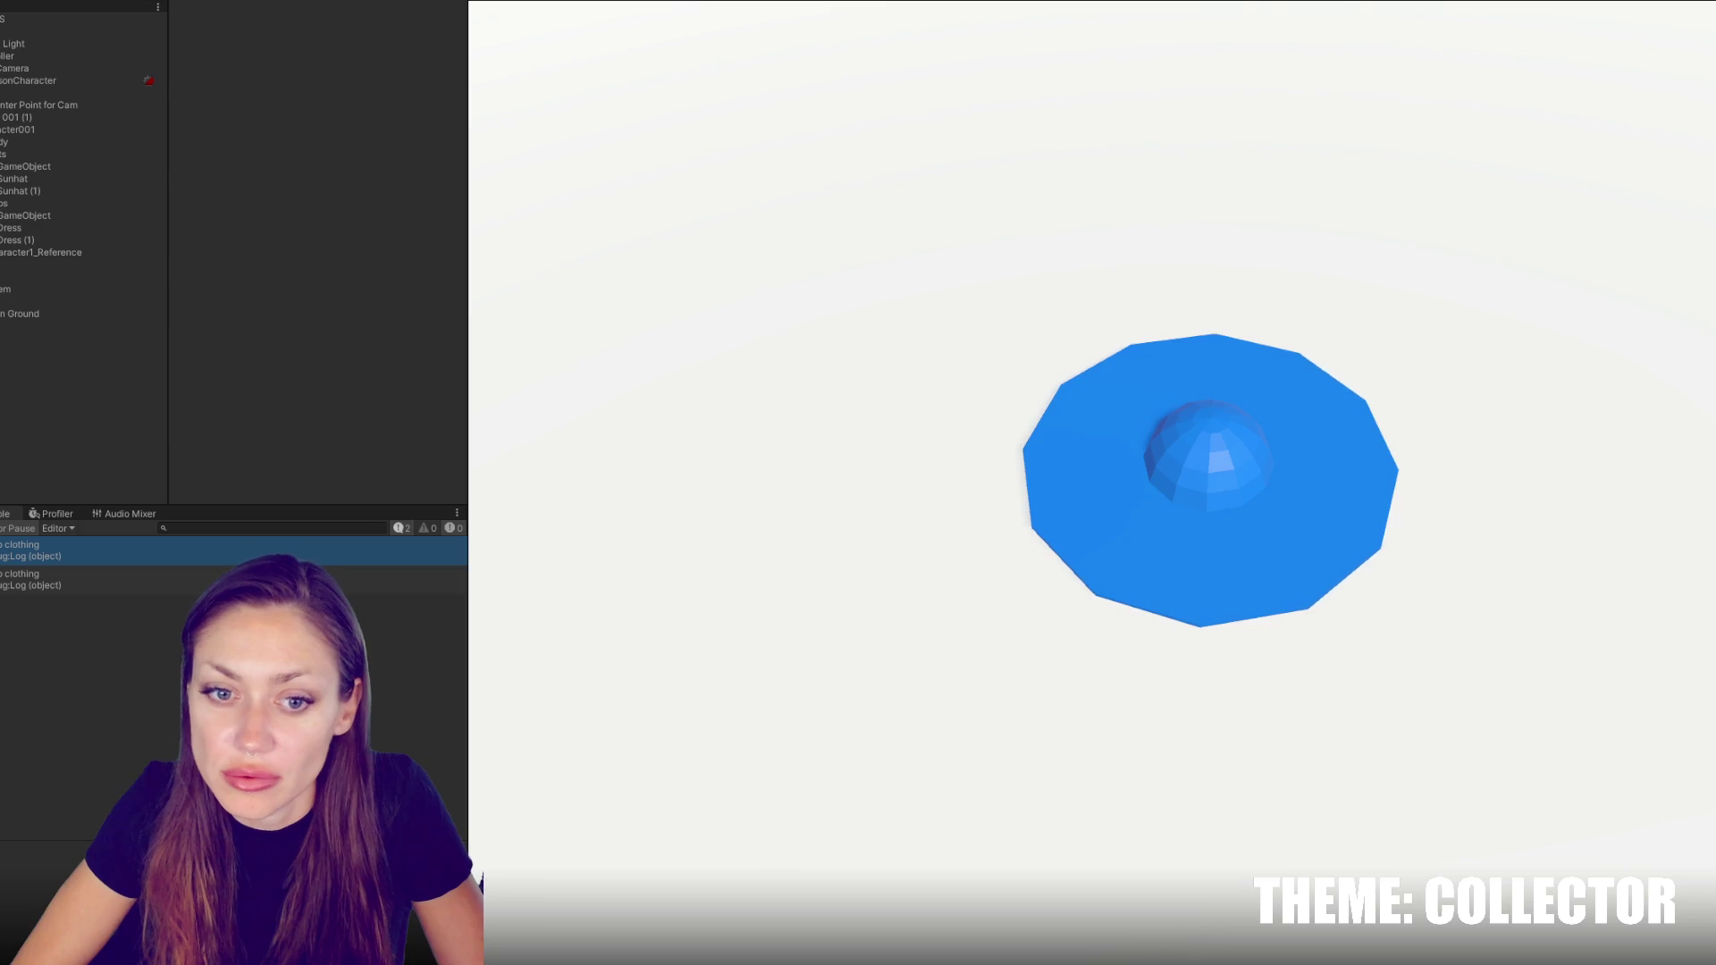
pyautogui.press('Escape')
pyautogui.hotkey('ctrl', 'p')
pyautogui.hotkey('alt', 'Tab')
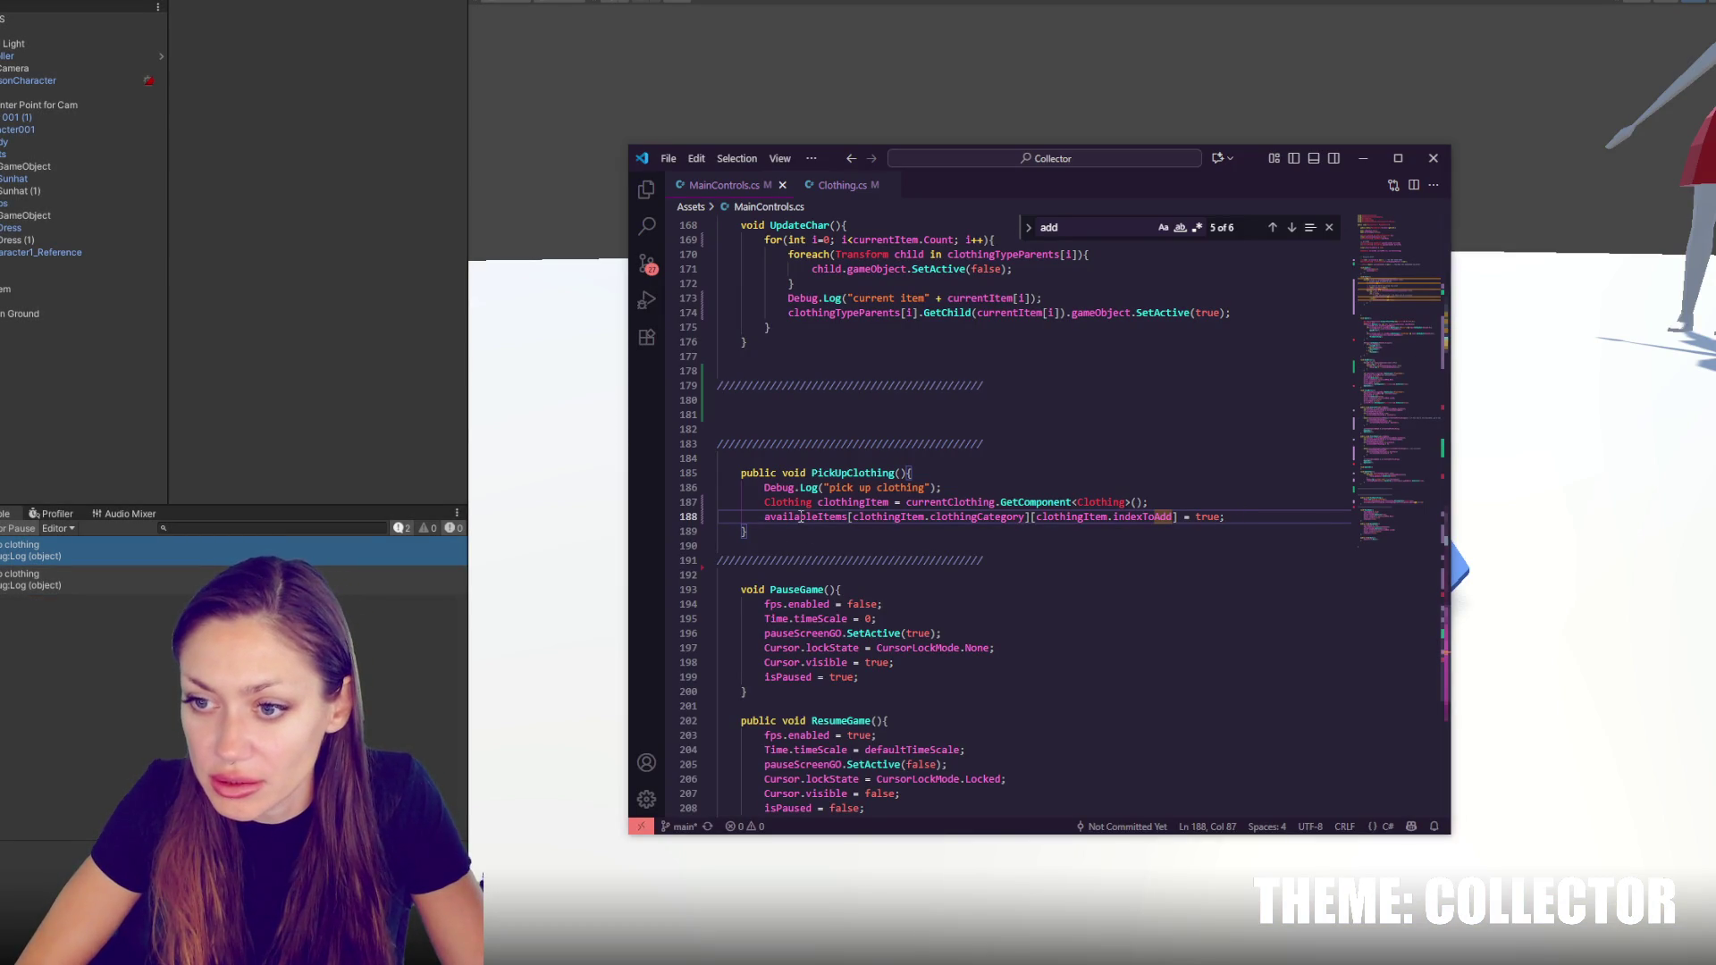
# Add 'Destroy(currentClothing);' on a new line after the availableItems assignment
pyautogui.doubleClick(850, 502)
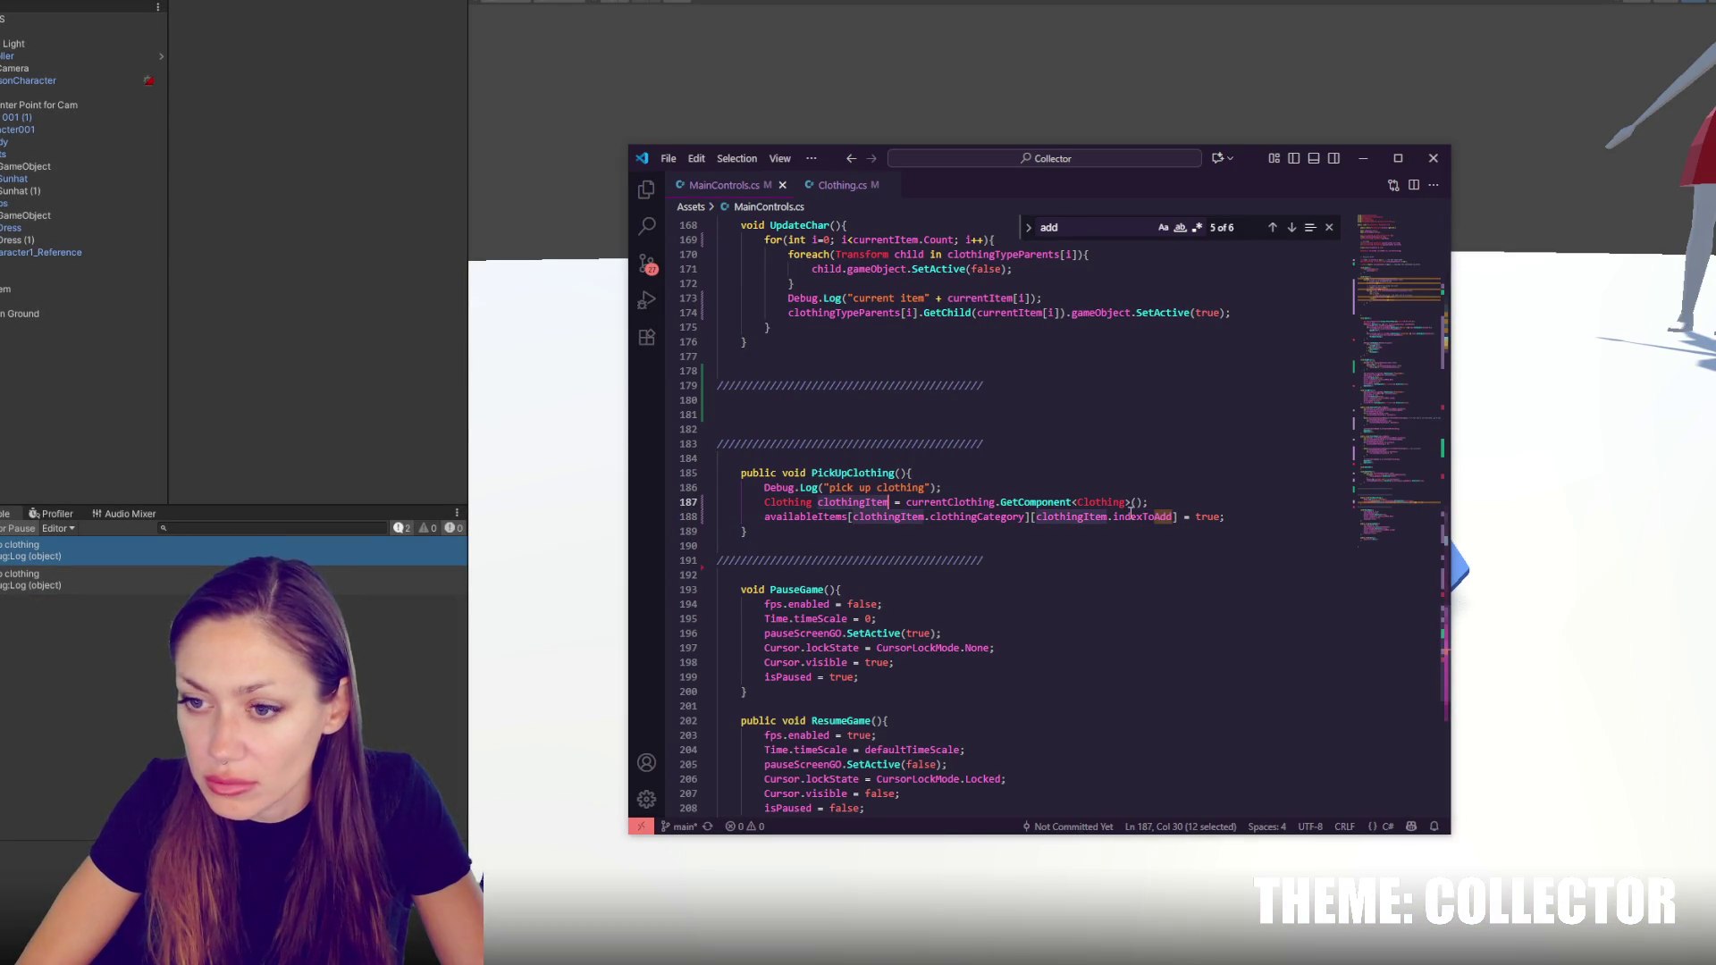
pyautogui.click(1269, 517)
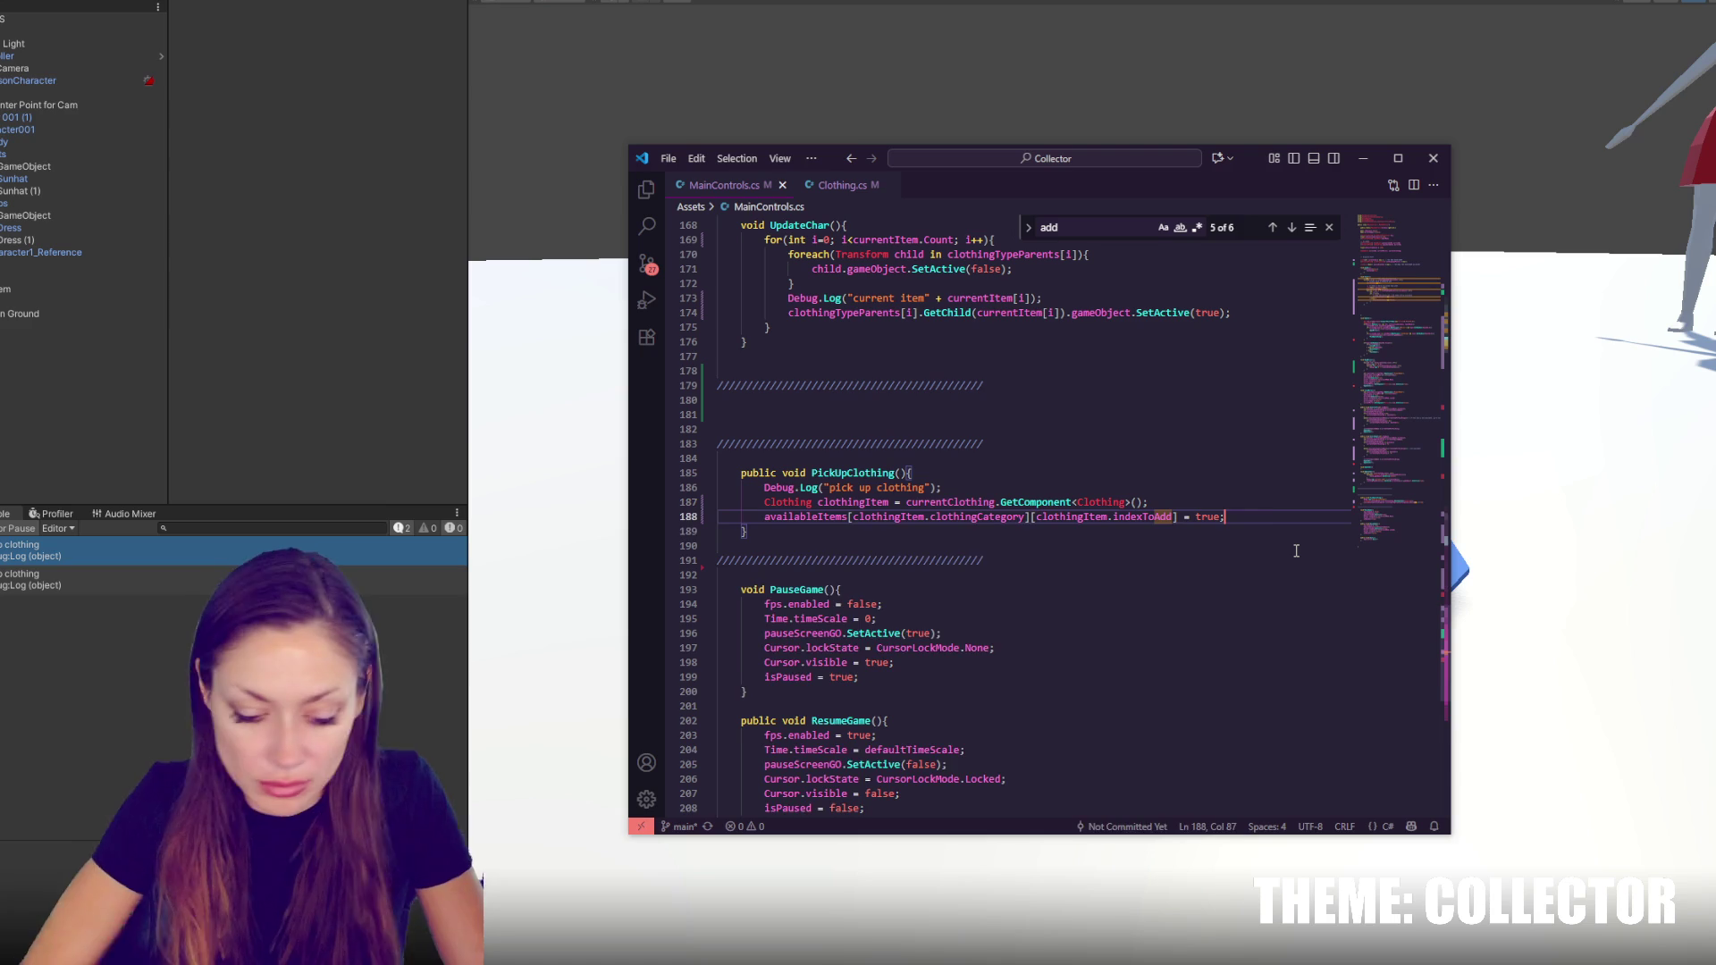
pyautogui.press('Return')
pyautogui.write('Destroy(currentClothing);')
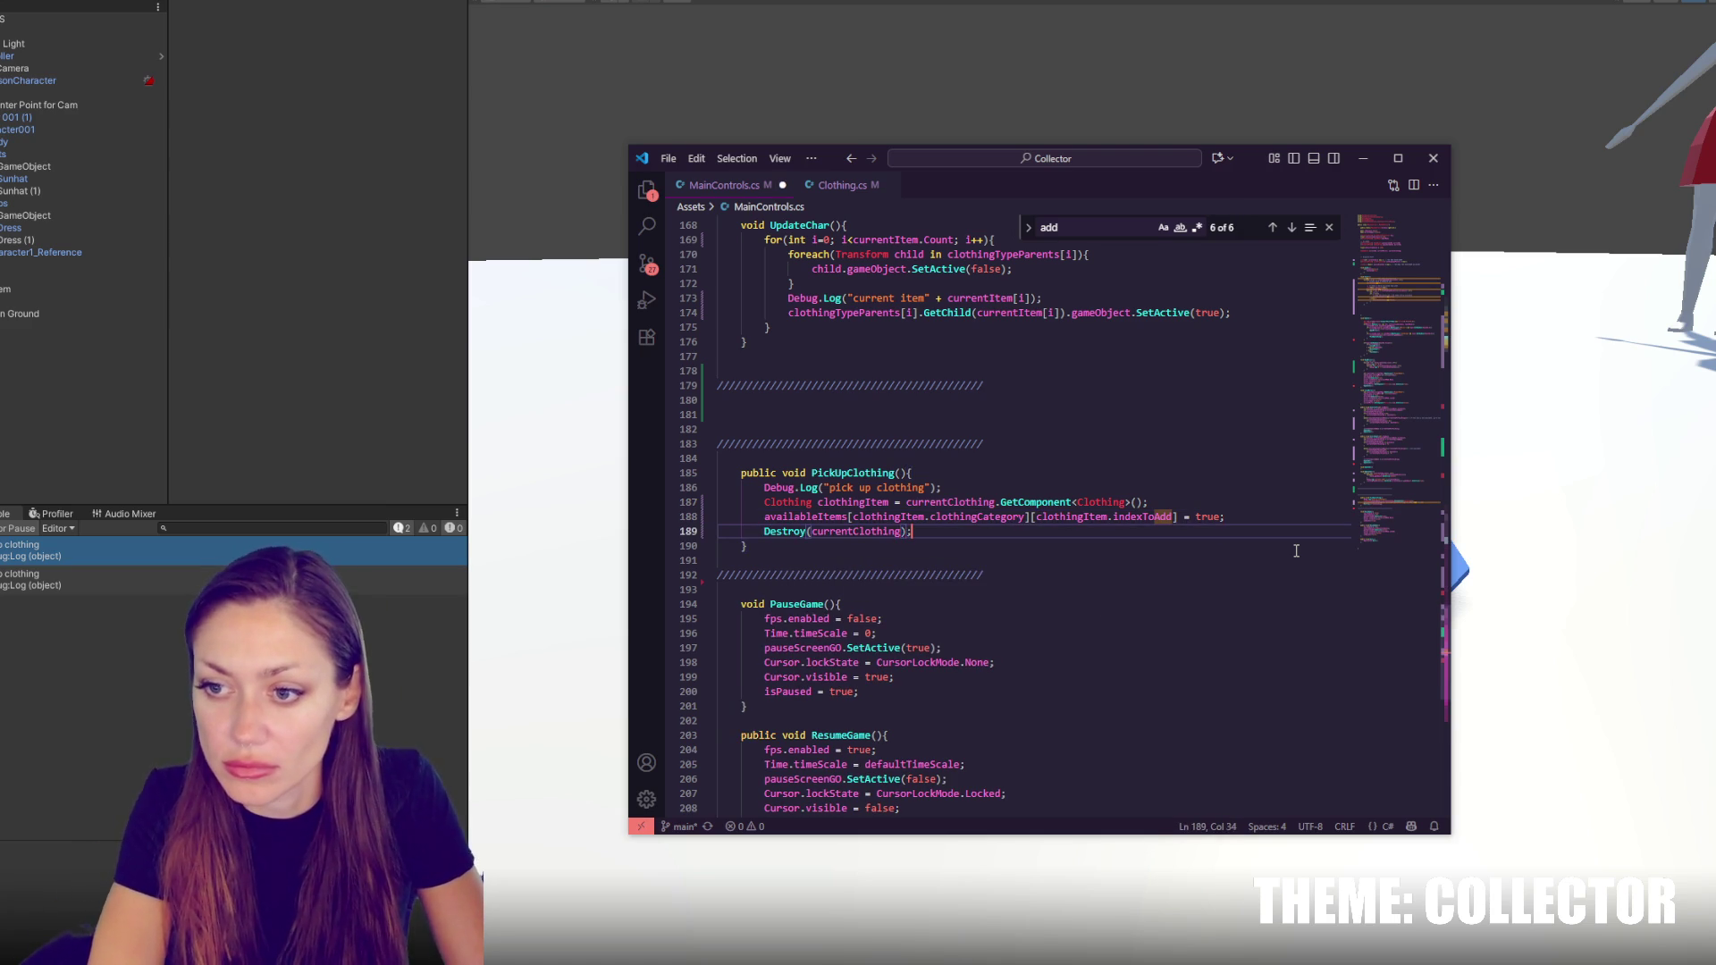
pyautogui.click(376, 355)
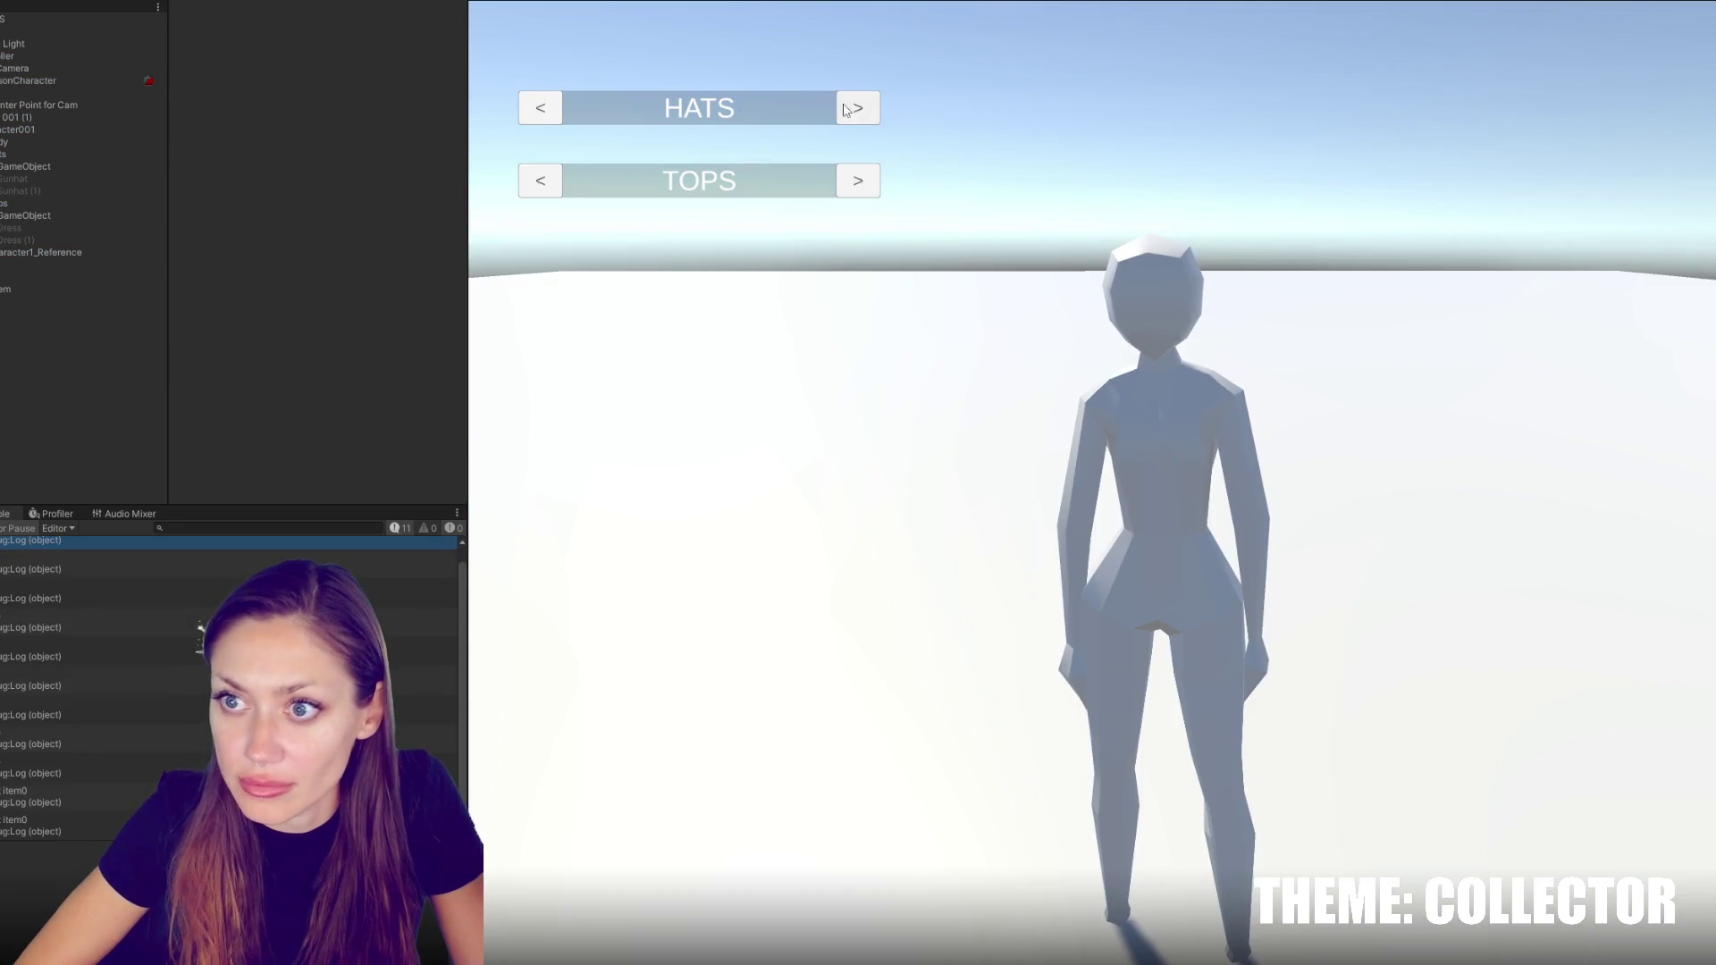
# Move the smaller ground hat aside, apply the Red material and set its Index To Add to 1
pyautogui.click(855, 110)
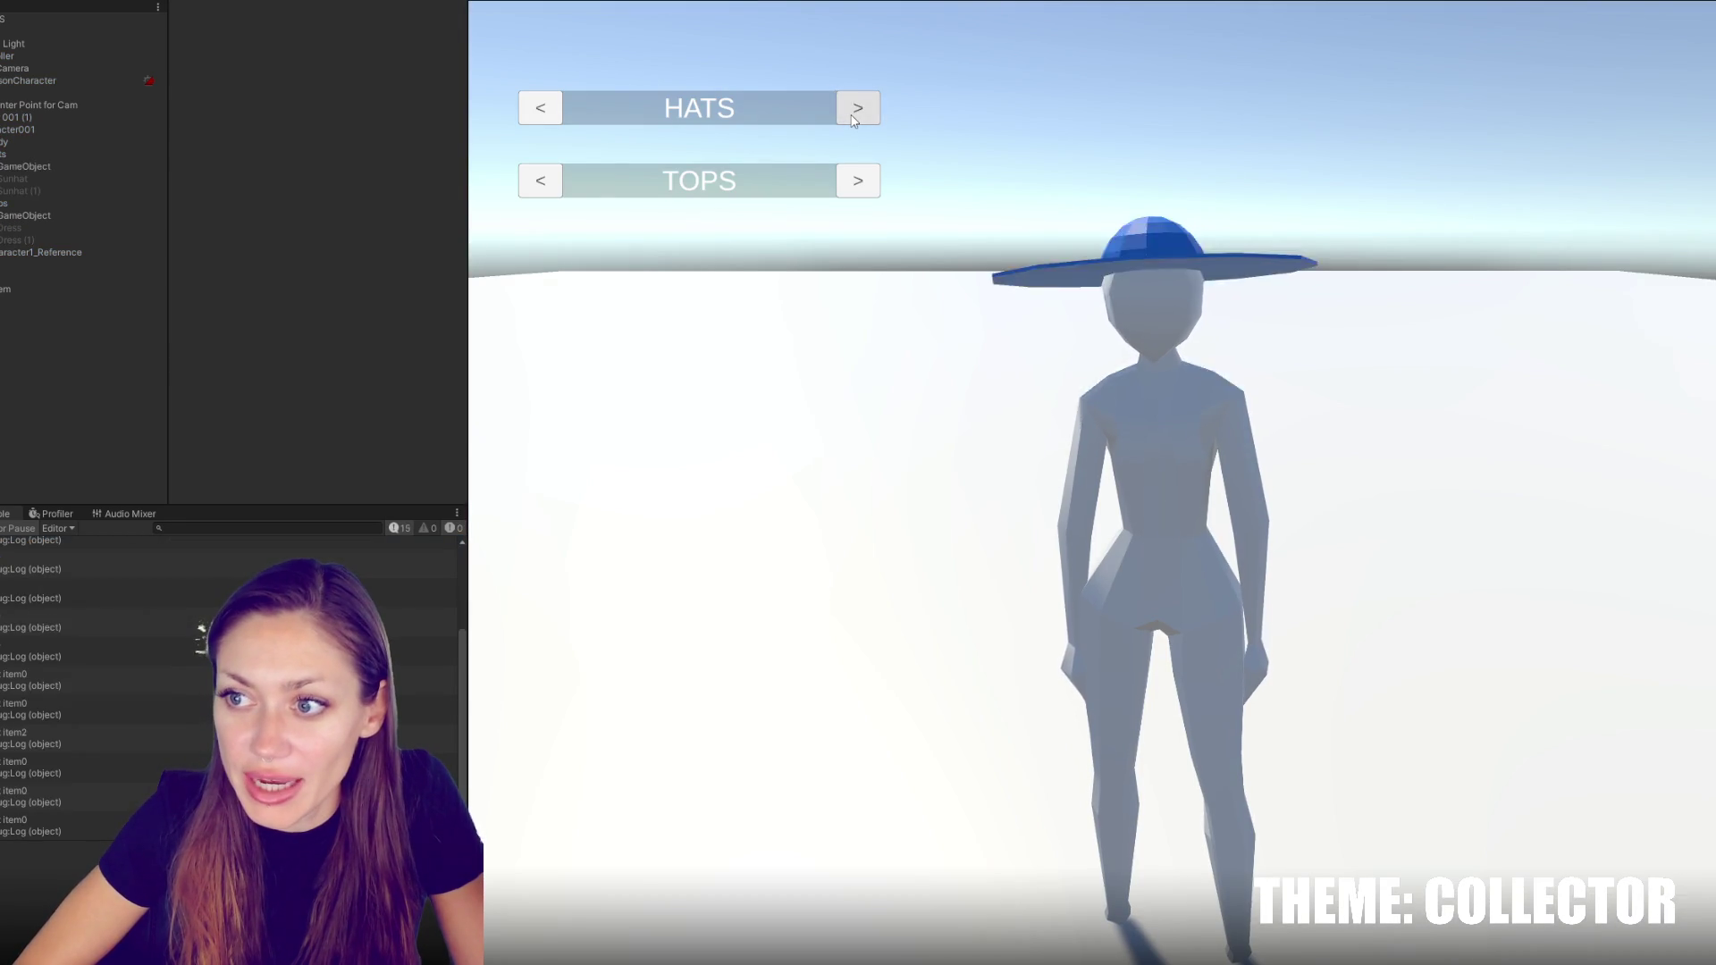
pyautogui.click(852, 118)
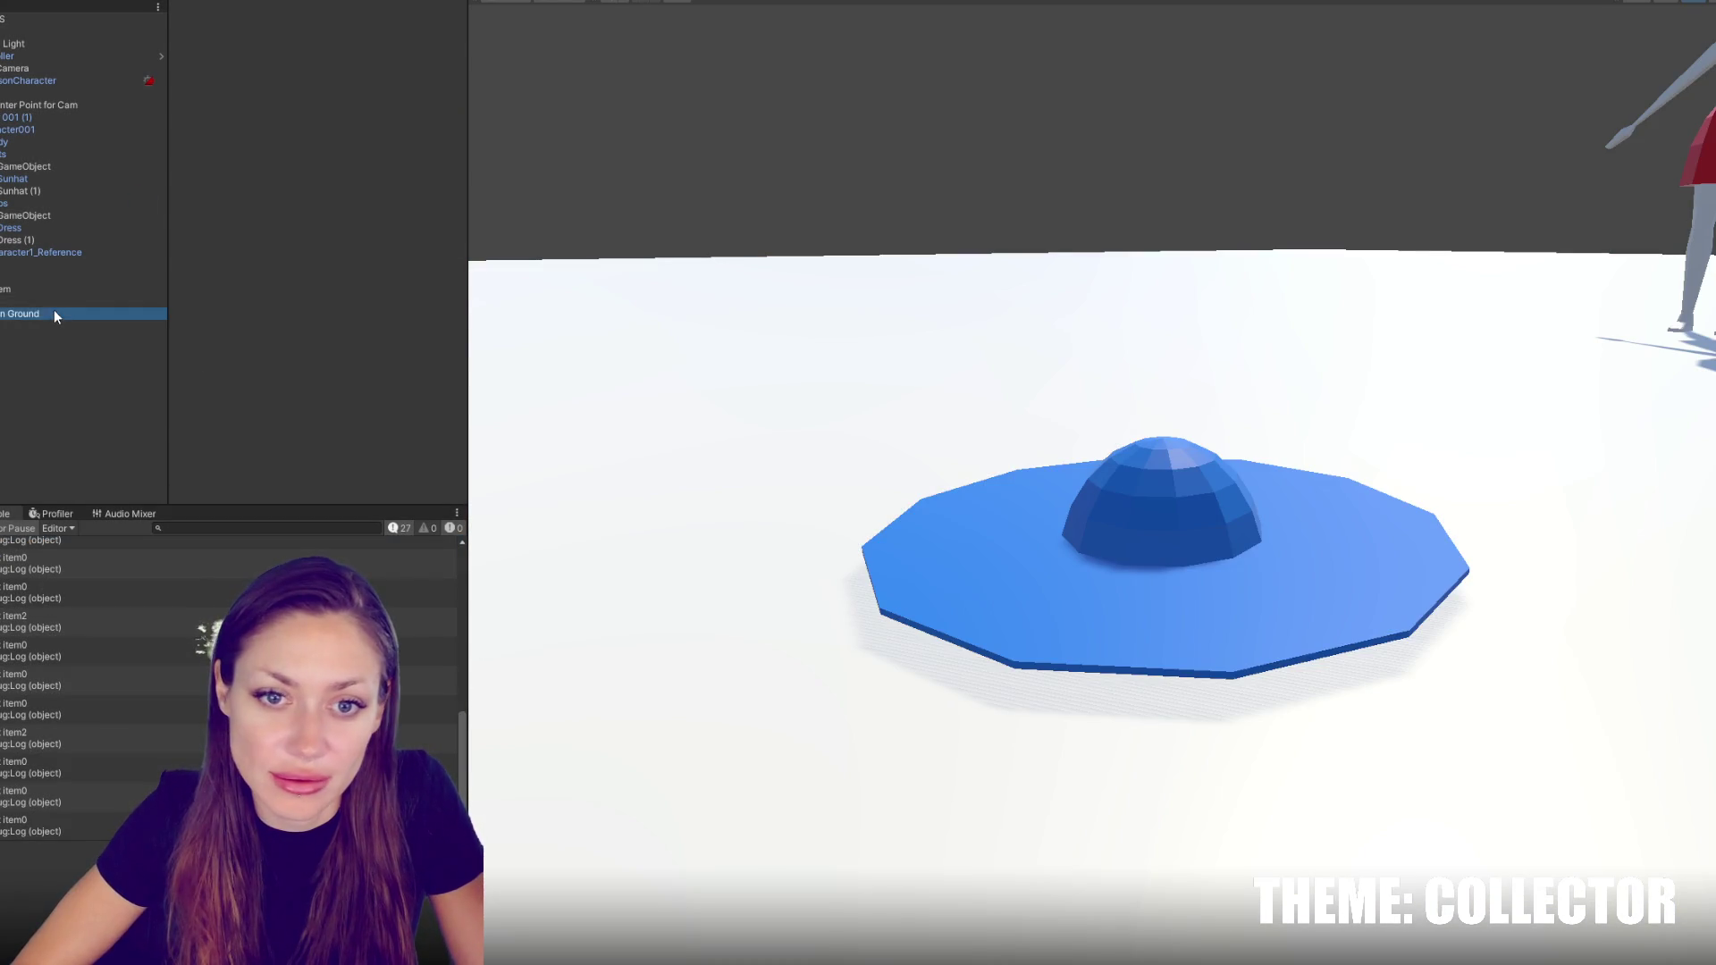
pyautogui.click(54, 325)
pyautogui.moveTo(1128, 483); pyautogui.dragTo(690, 333)
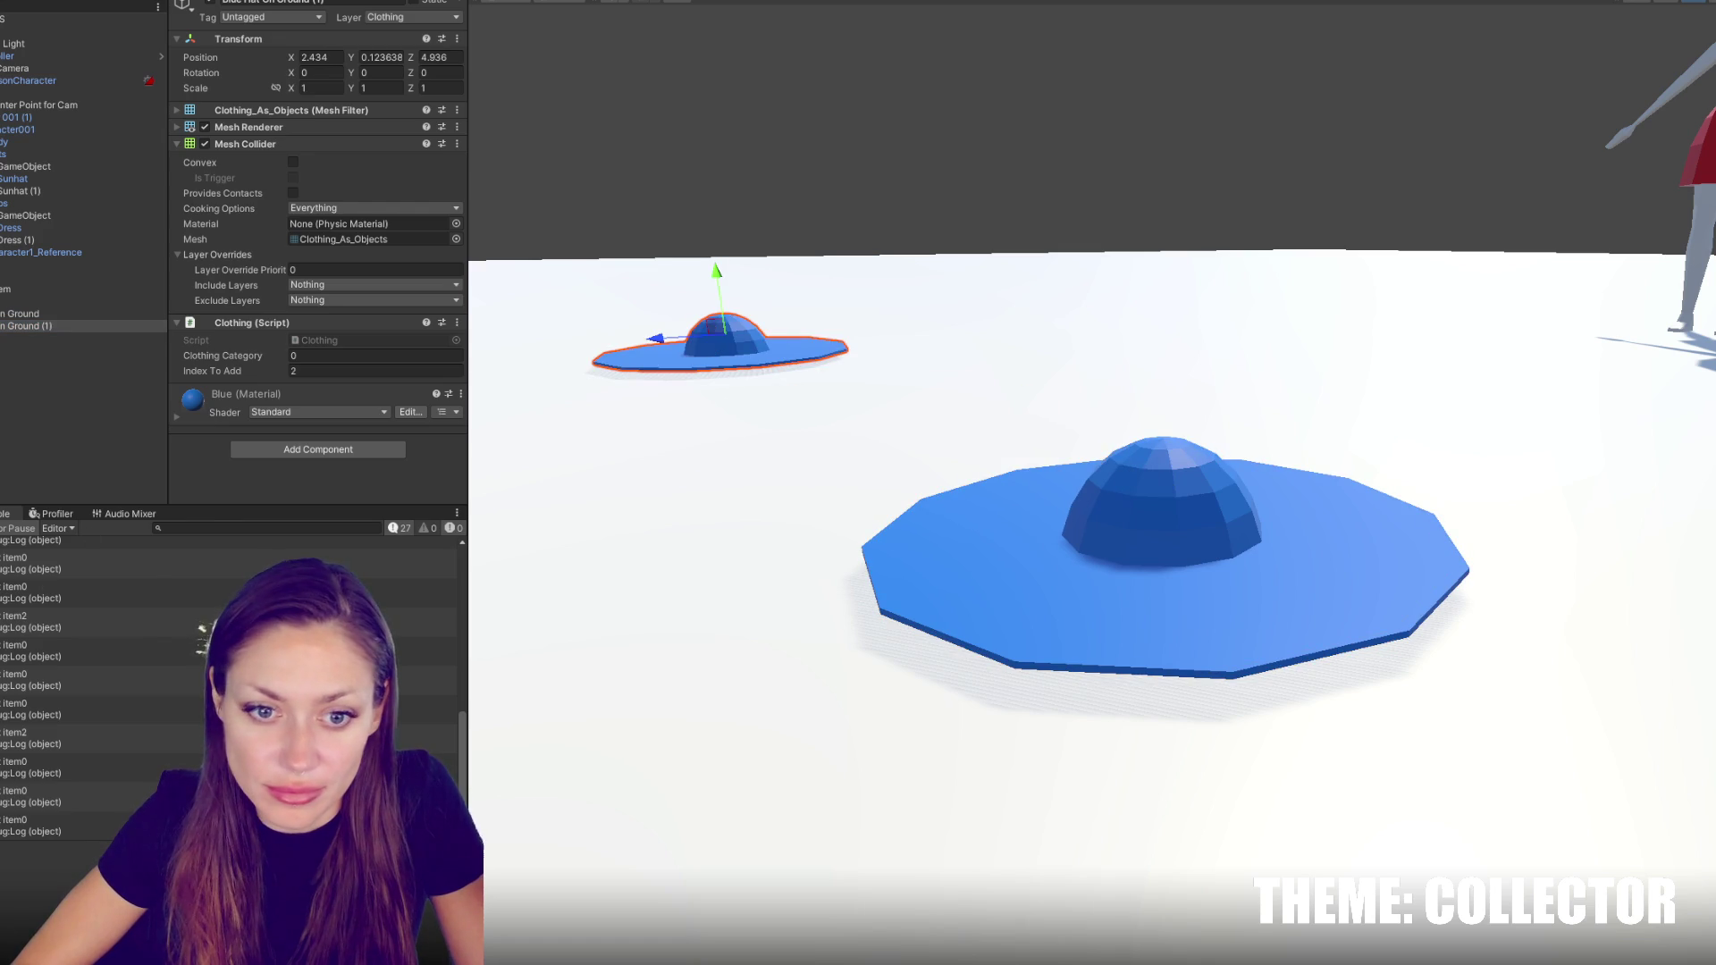
pyautogui.doubleClick(111, 586)
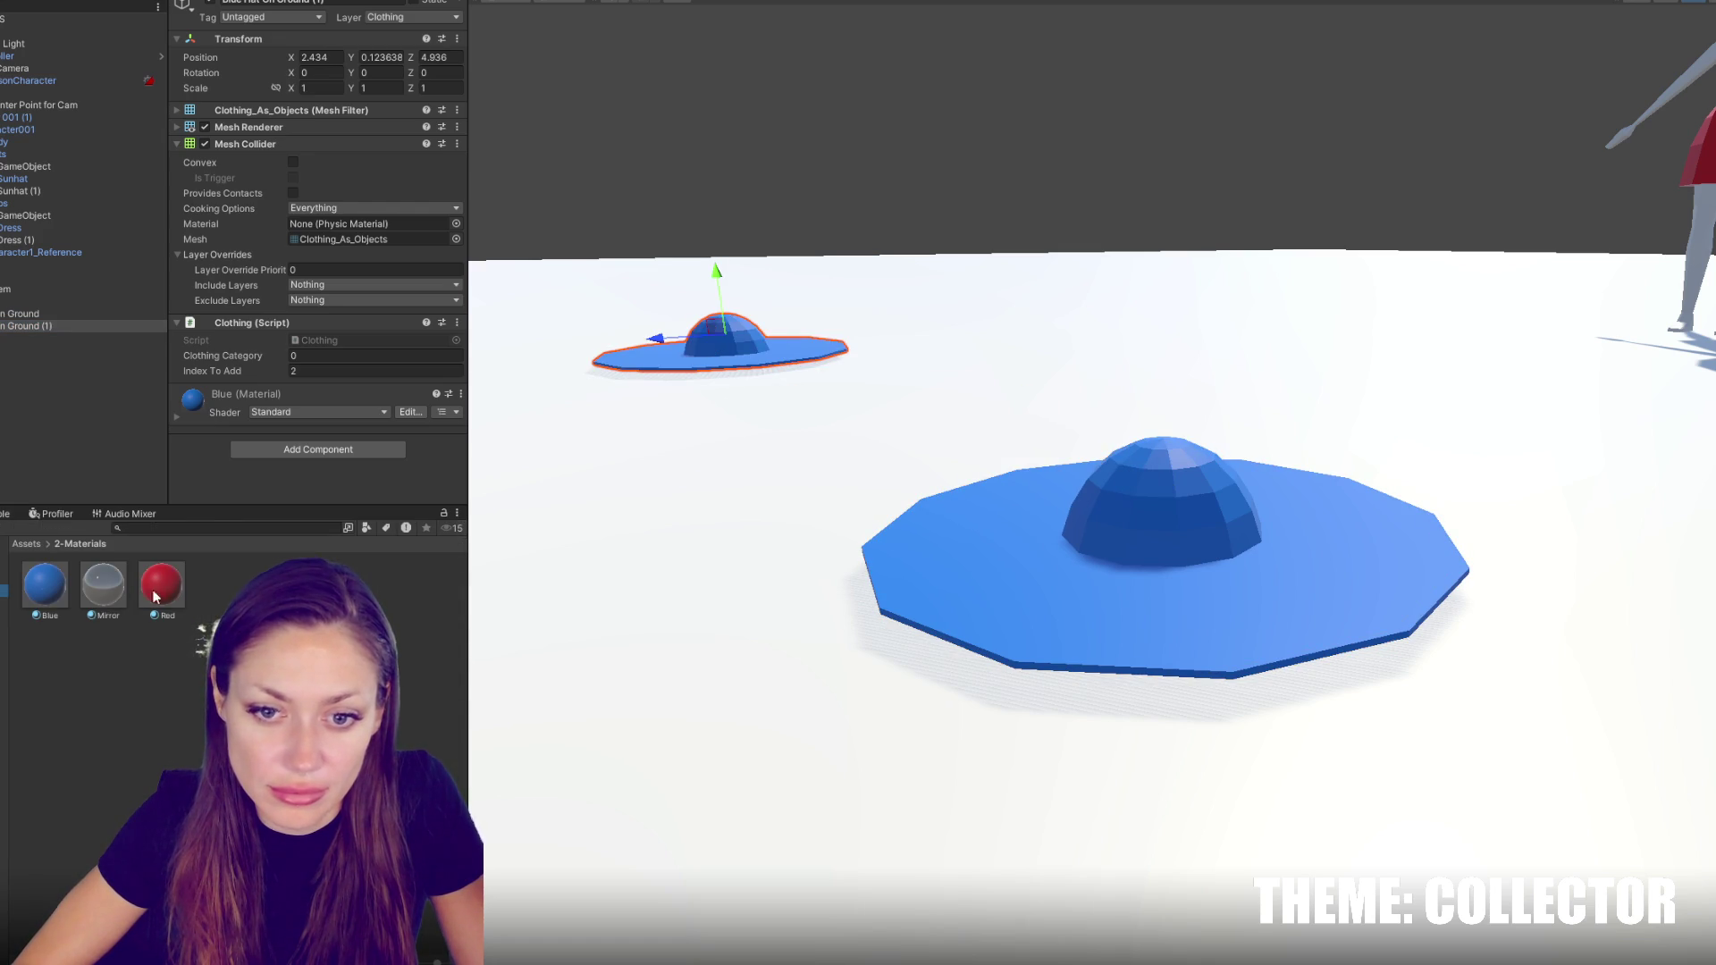
pyautogui.moveTo(162, 584); pyautogui.dragTo(714, 353)
pyautogui.click(334, 371)
pyautogui.write('1')
pyautogui.press('Return')
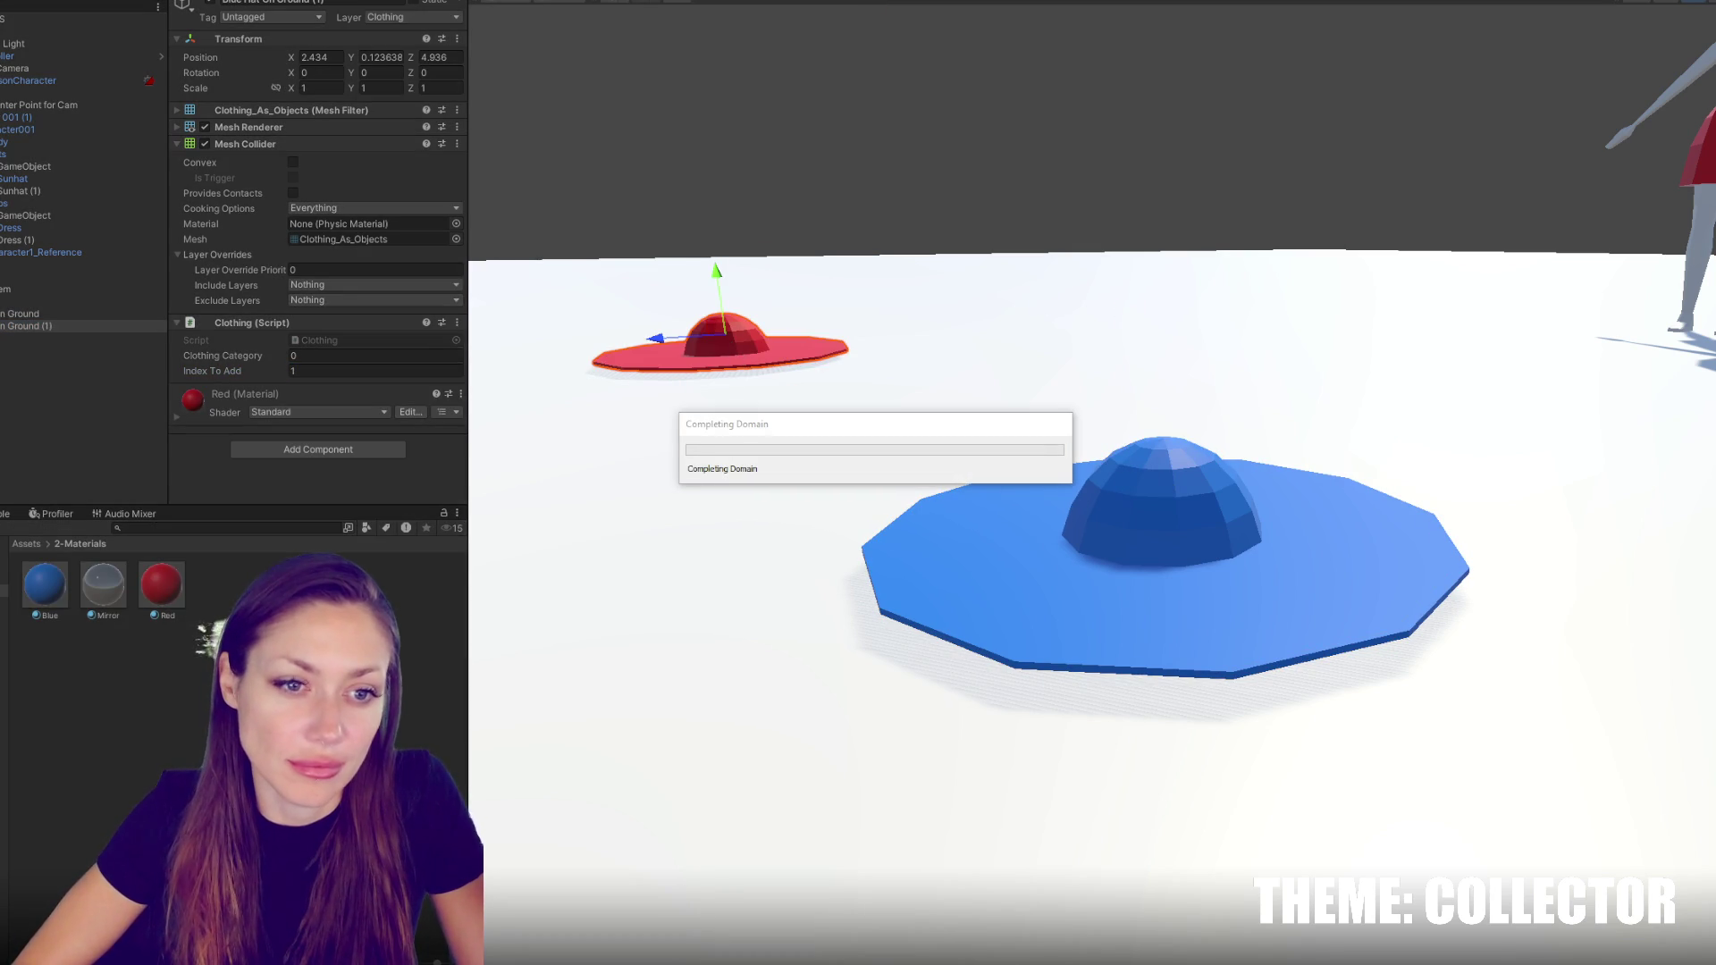
# In play, walk to the hat, collect it with E and cycle through the character's hats
pyautogui.press('w')
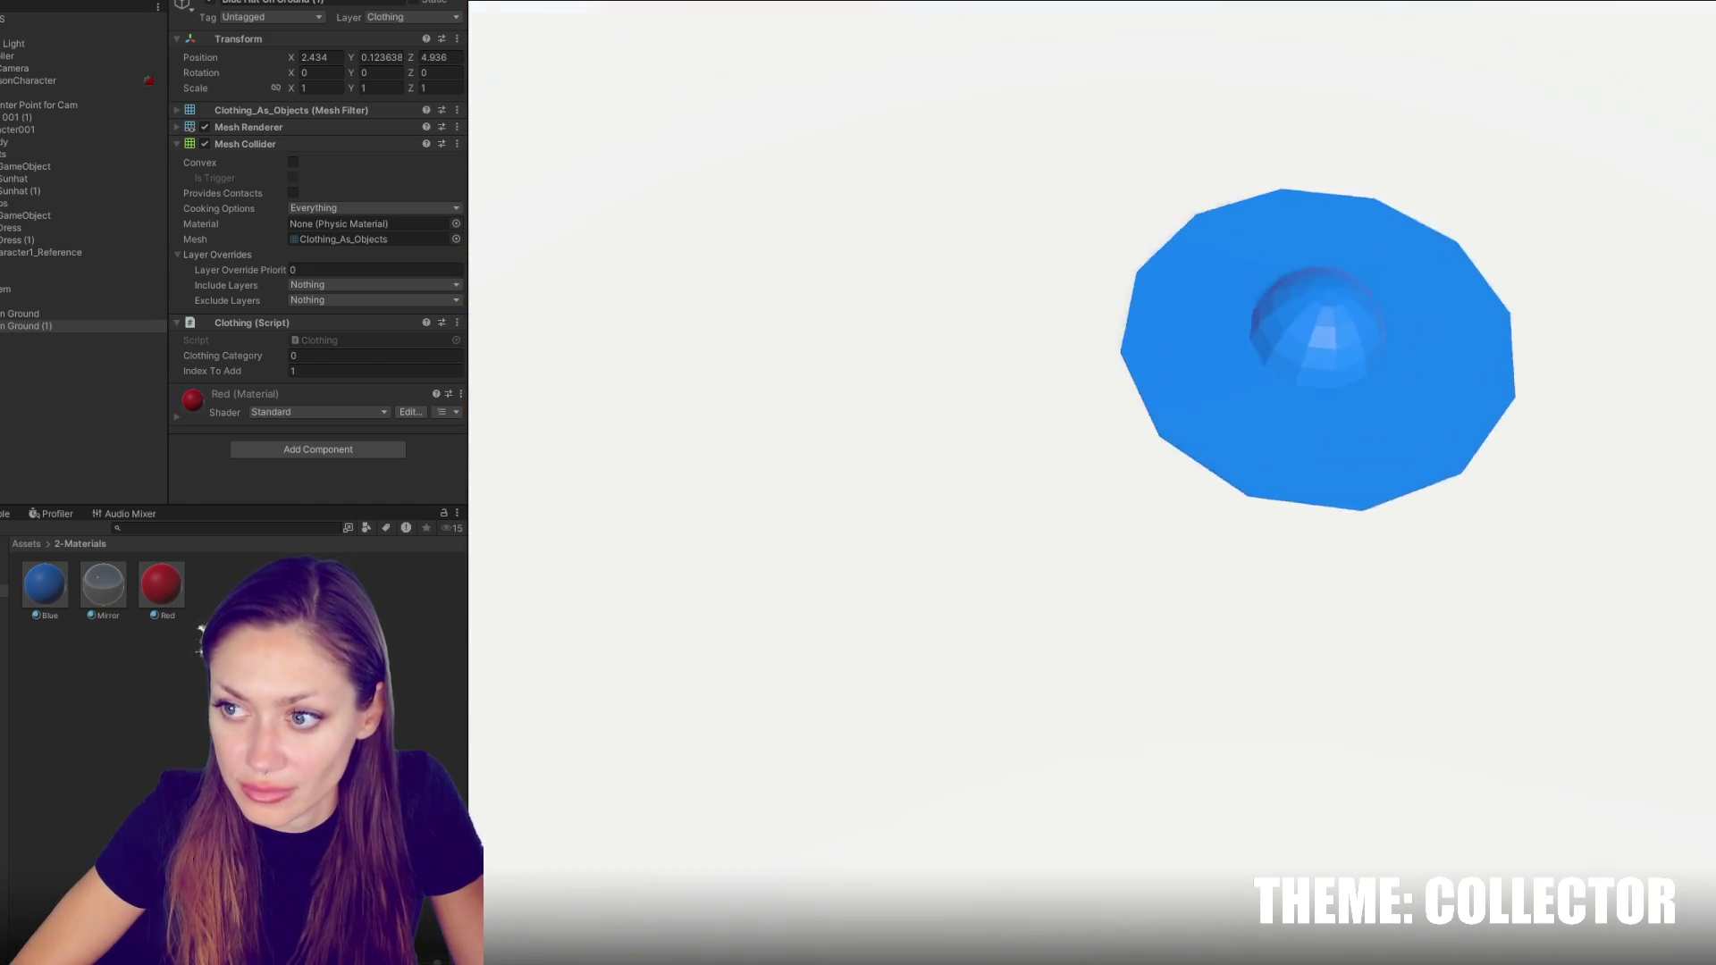
pyautogui.press('e')
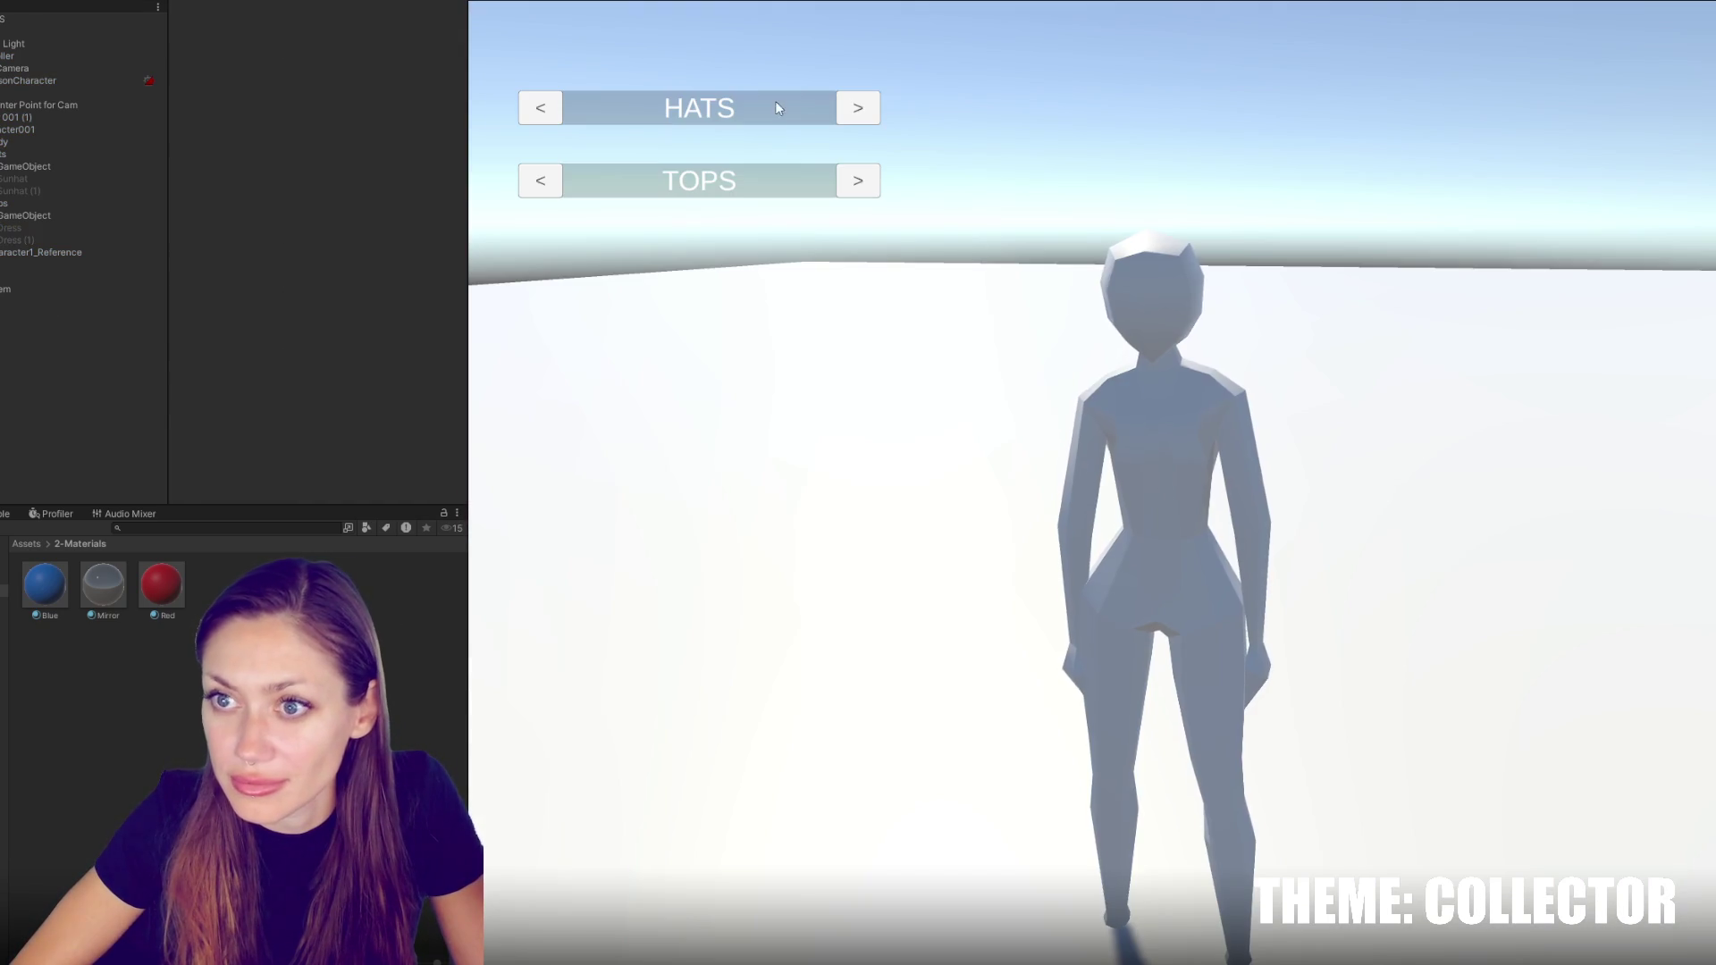
pyautogui.click(853, 111)
pyautogui.click(854, 112)
pyautogui.click(853, 111)
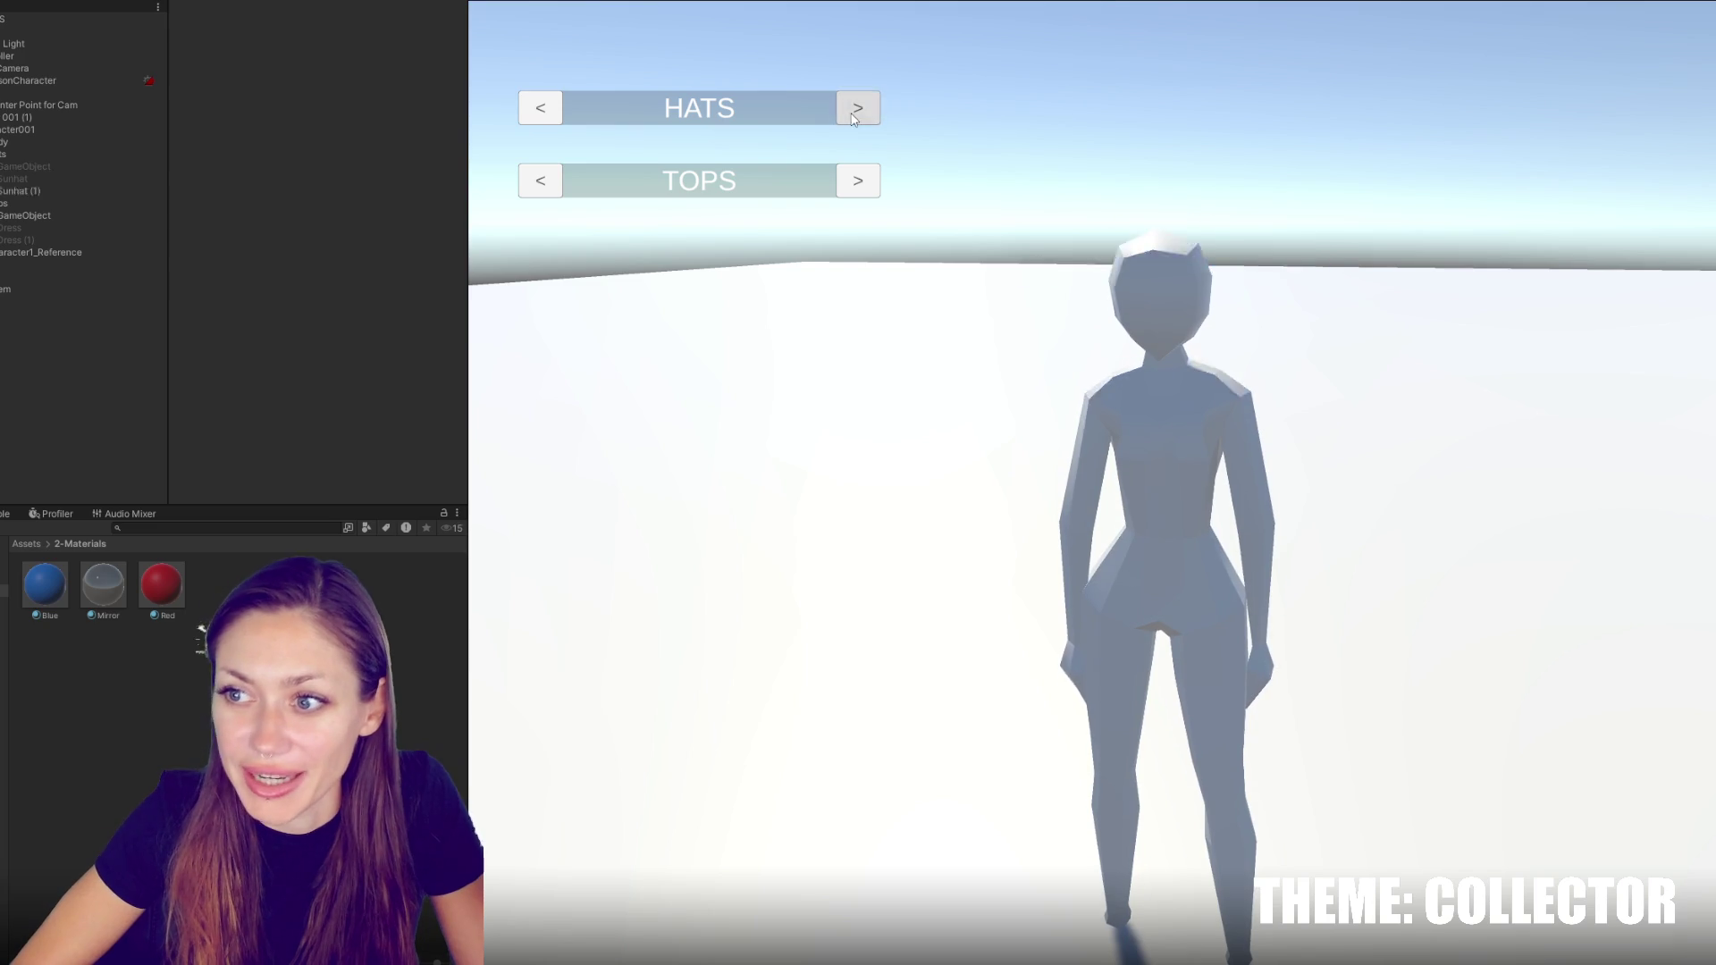
pyautogui.click(849, 112)
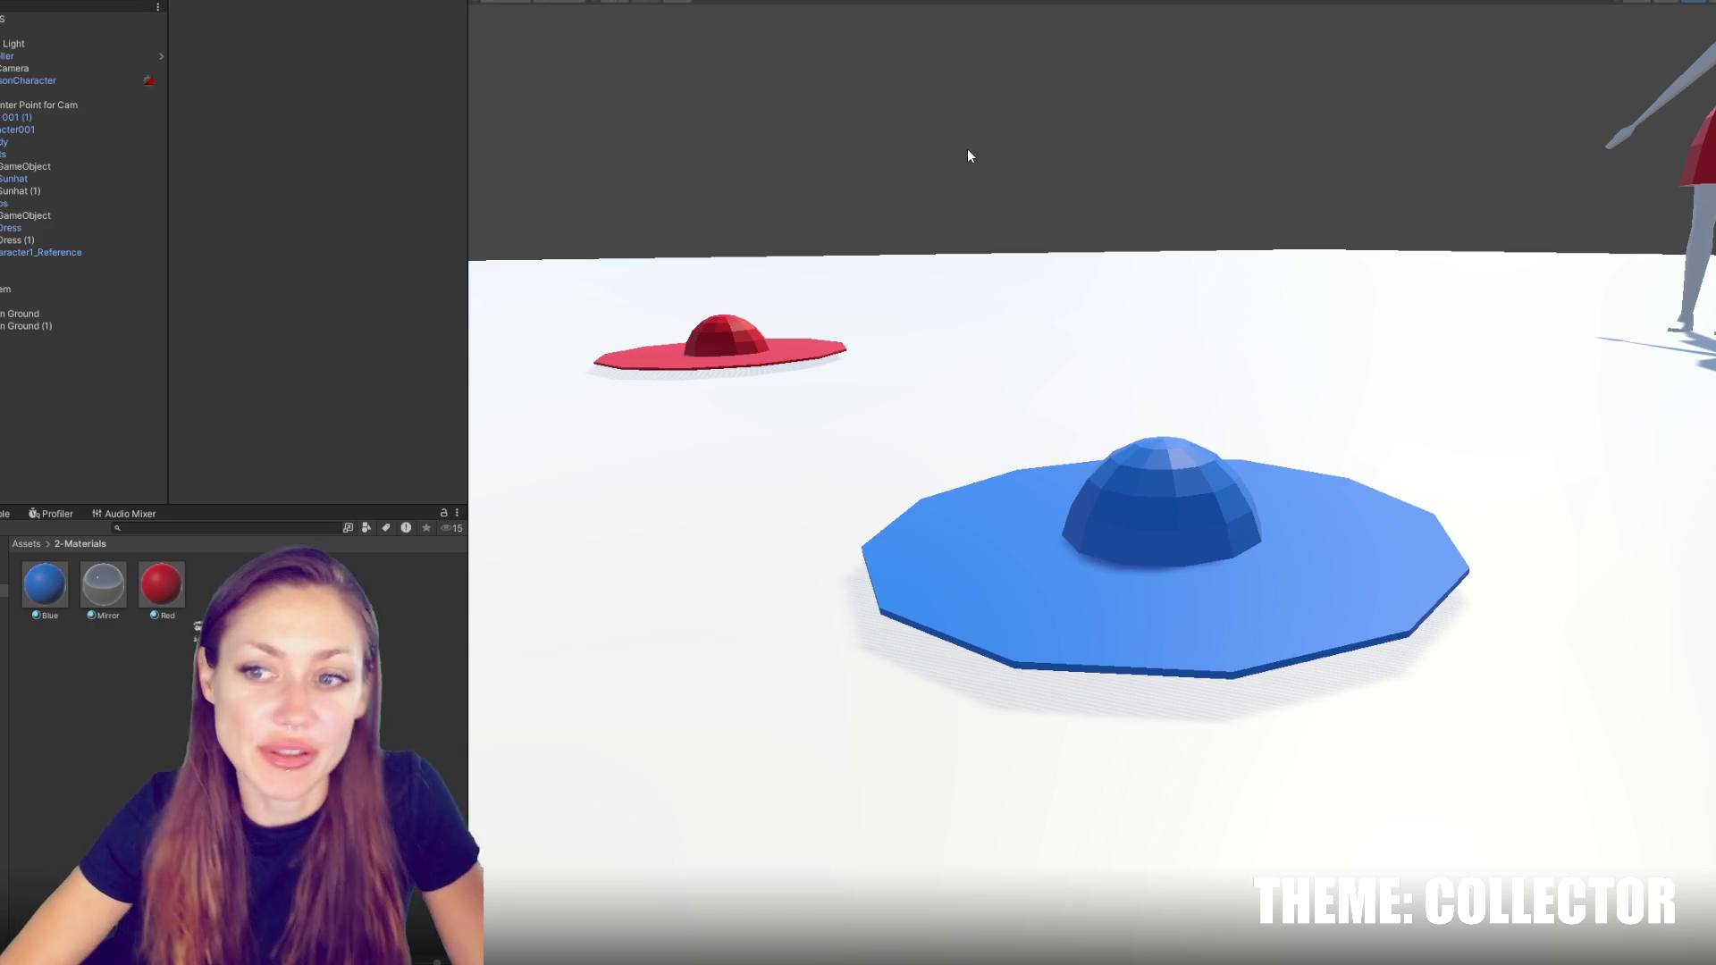
# Rename the red ground hat to 'Red Hat On Ground'
pyautogui.click(742, 341)
pyautogui.click(273, 4)
pyautogui.write('Red')
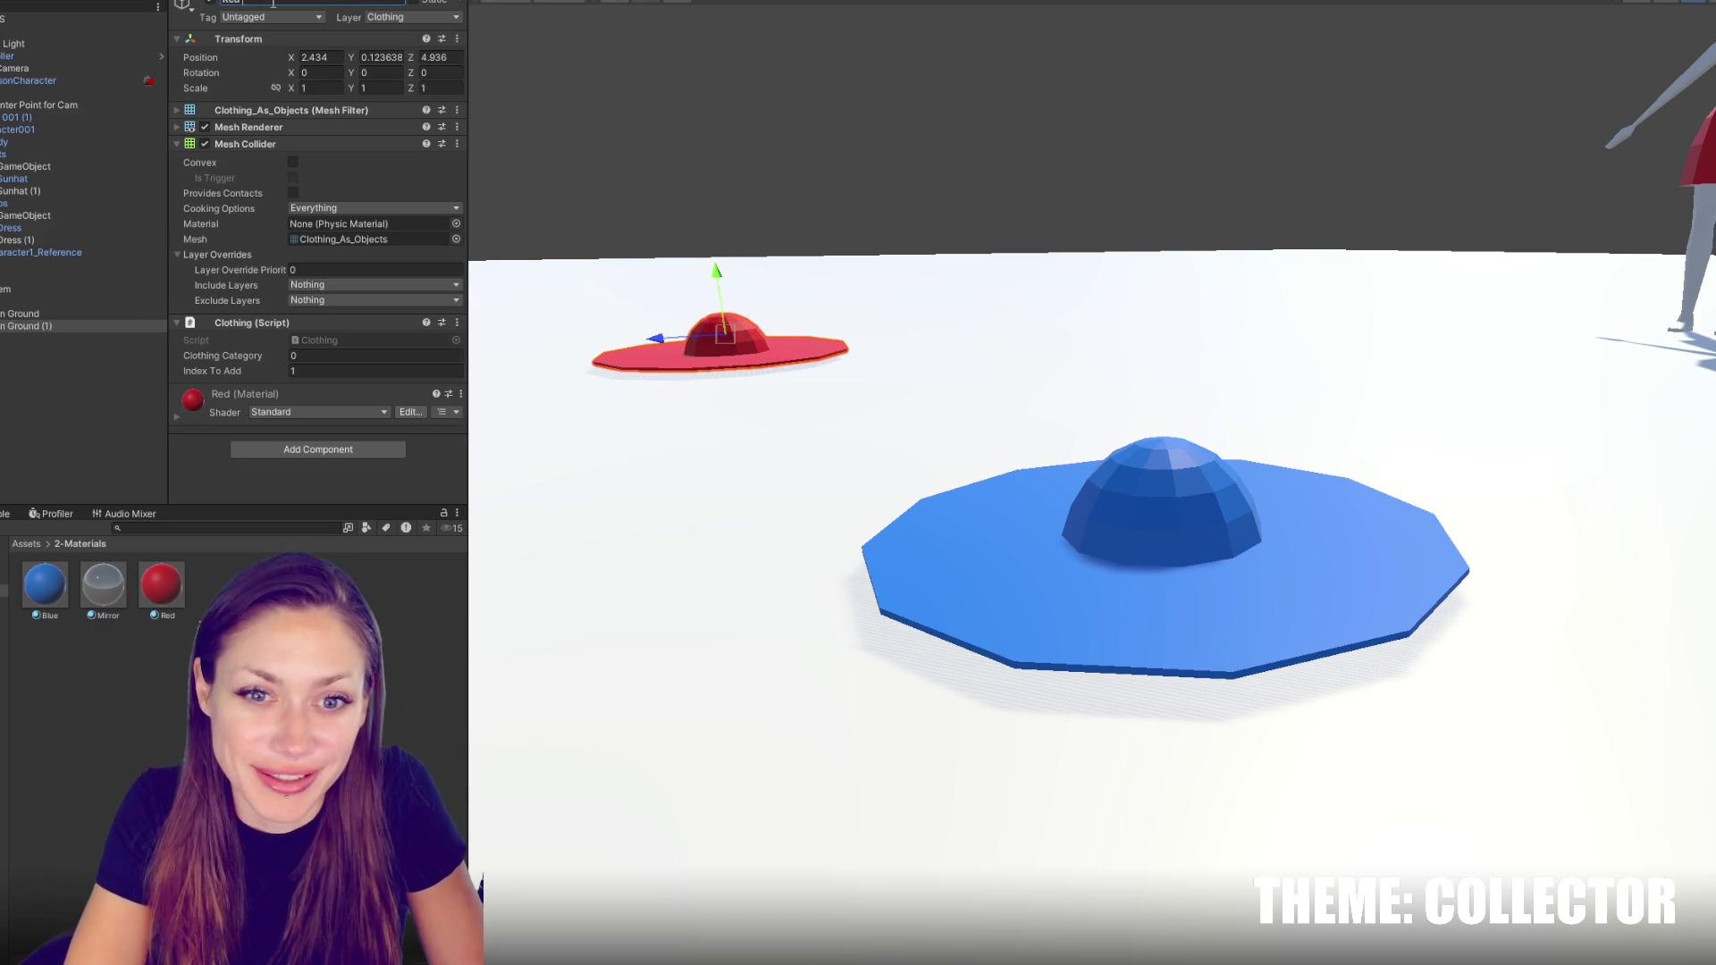
pyautogui.write(' Hat On')
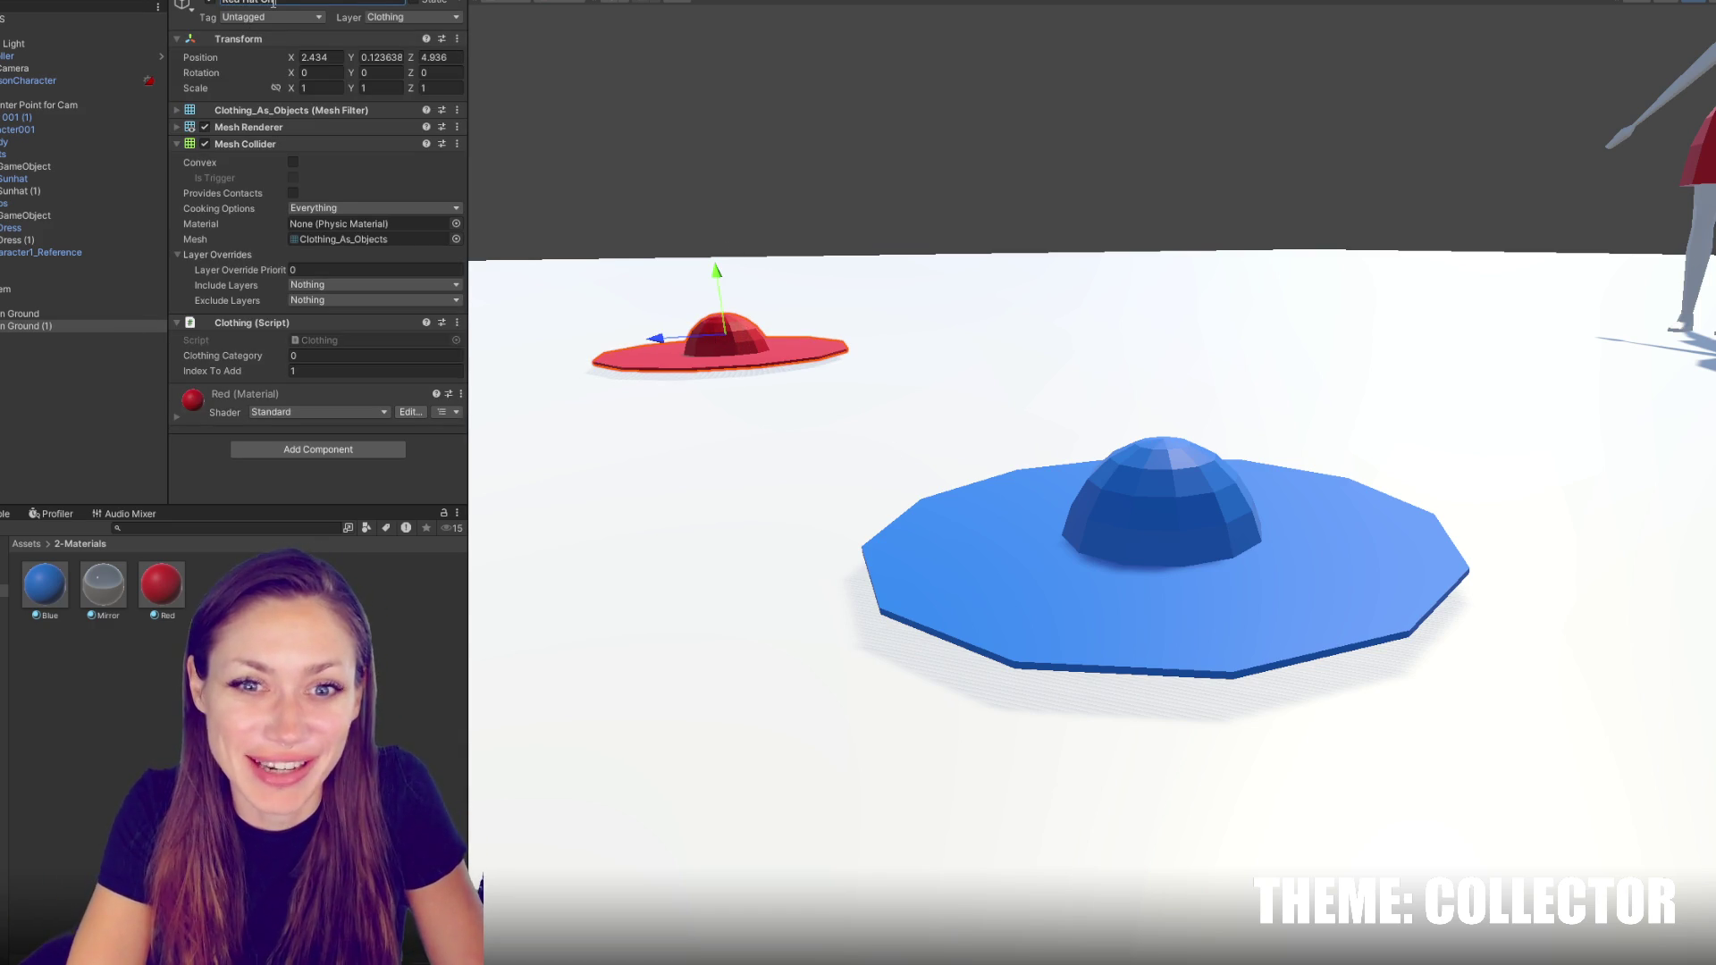
pyautogui.write(' Ground')
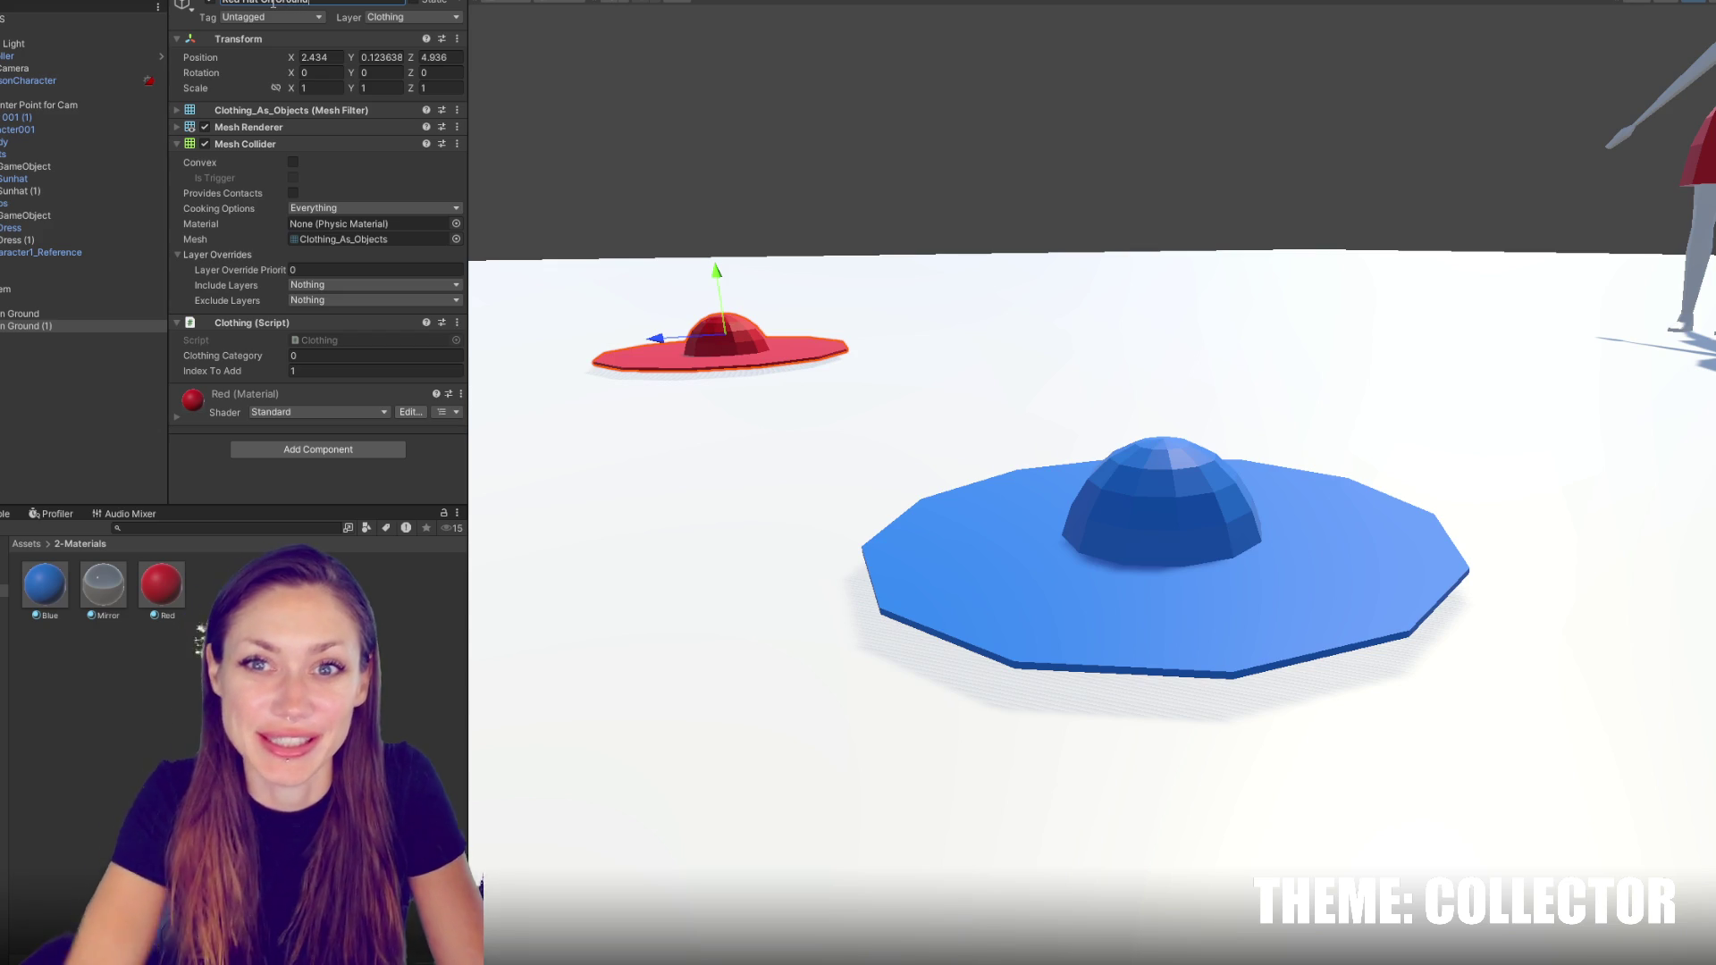
pyautogui.click(706, 232)
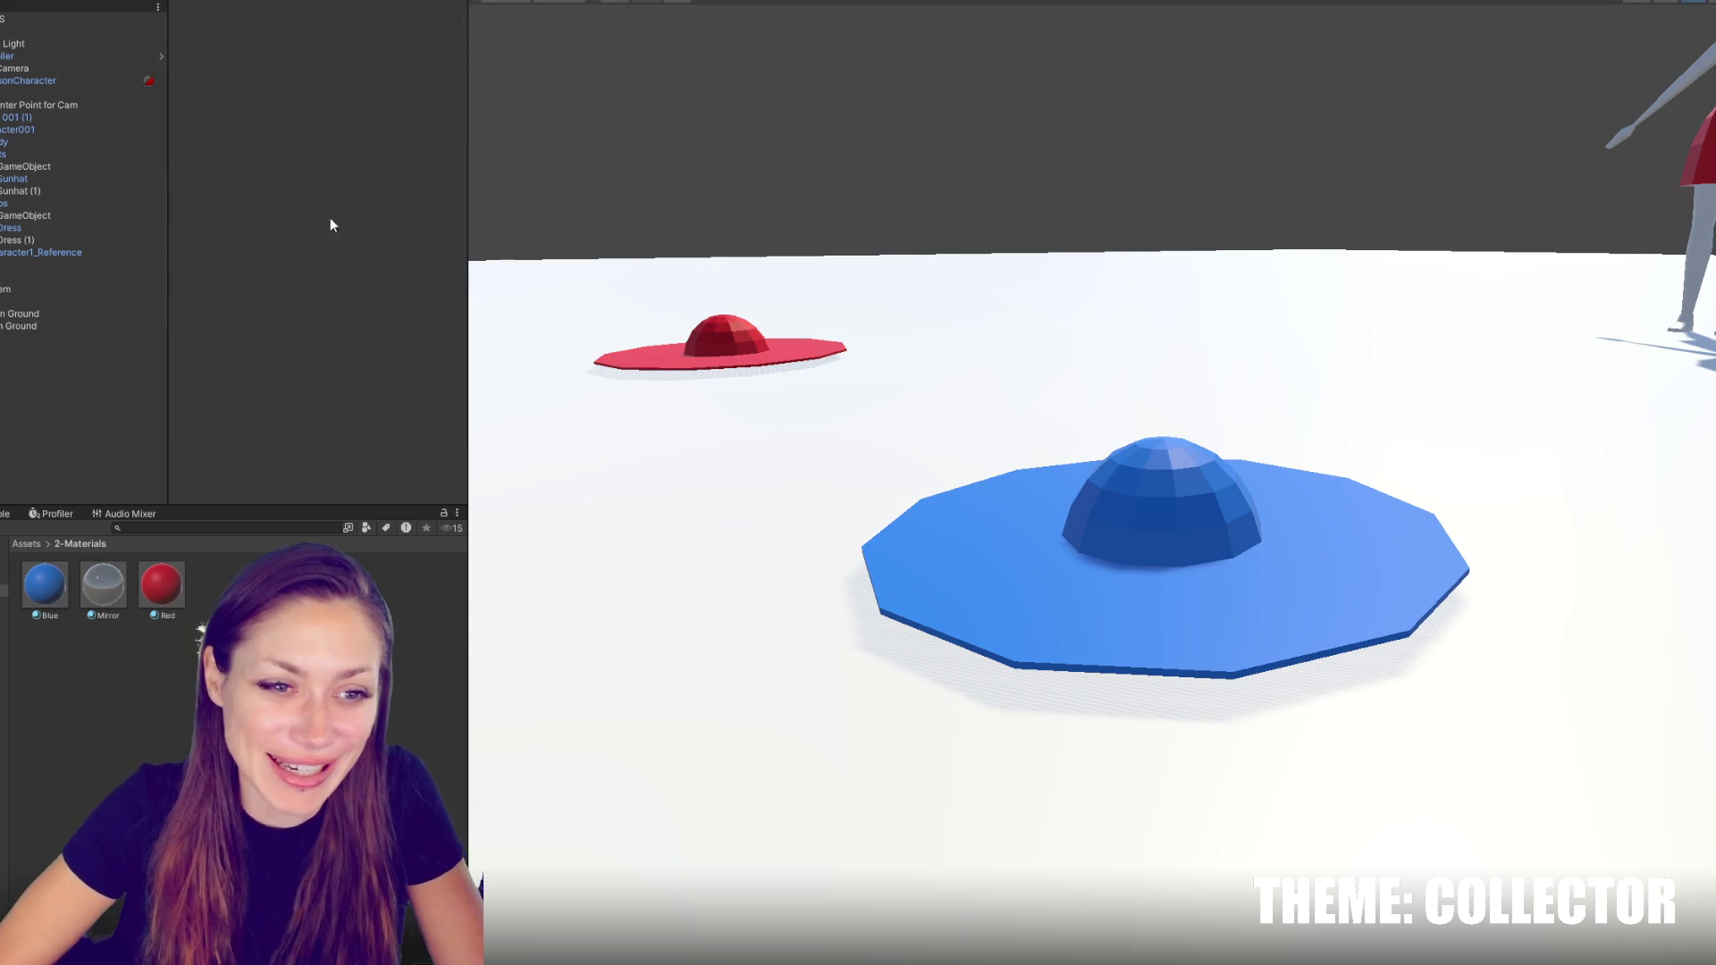
pyautogui.click(50, 327)
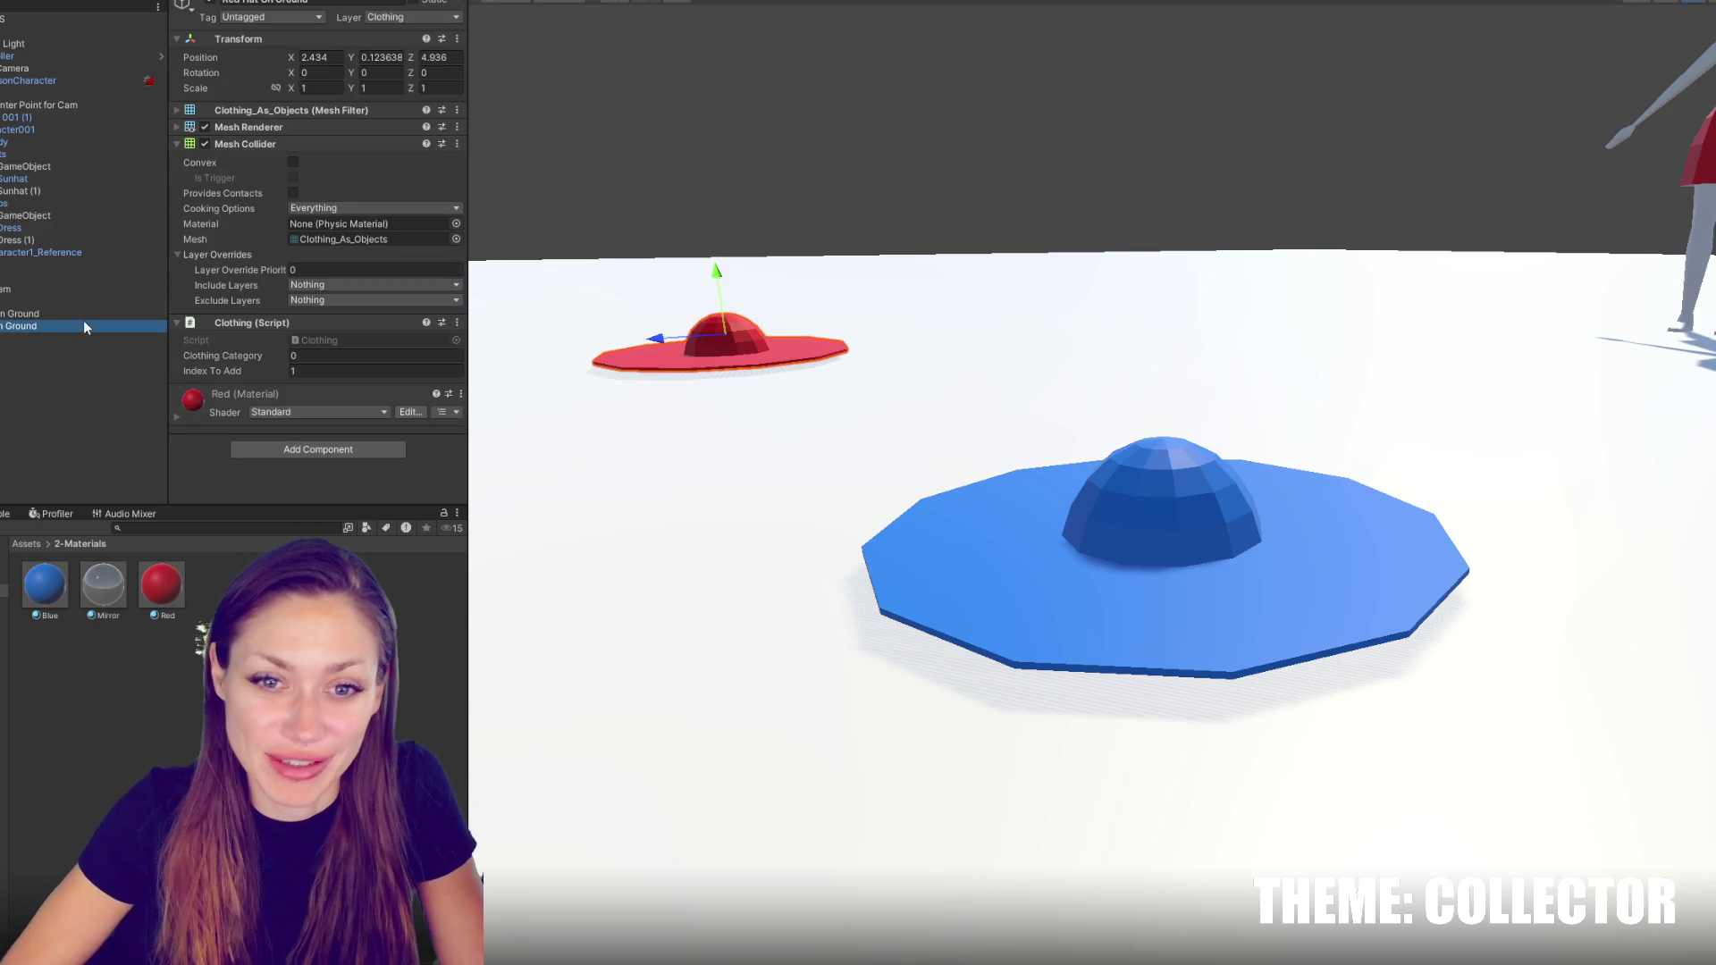
pyautogui.click(80, 340)
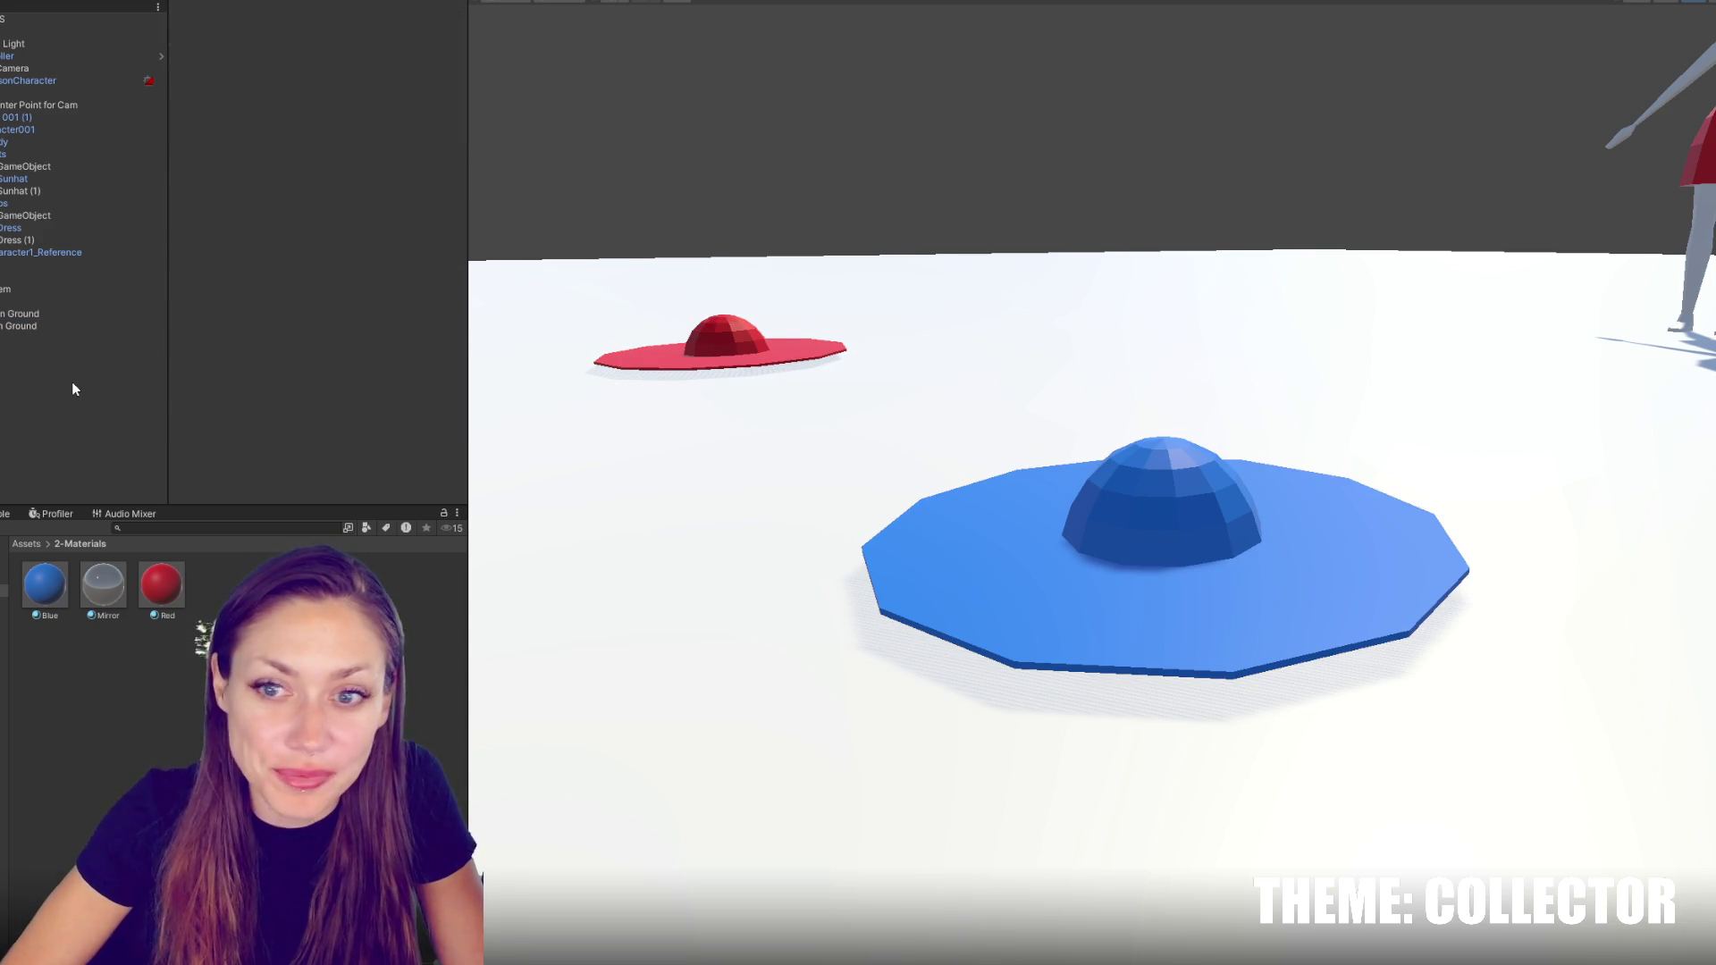
# Check the old Sunhat prefab, then rename the hats 'Blue Sunhat' and 'Red Sunhat'
pyautogui.click(50, 317)
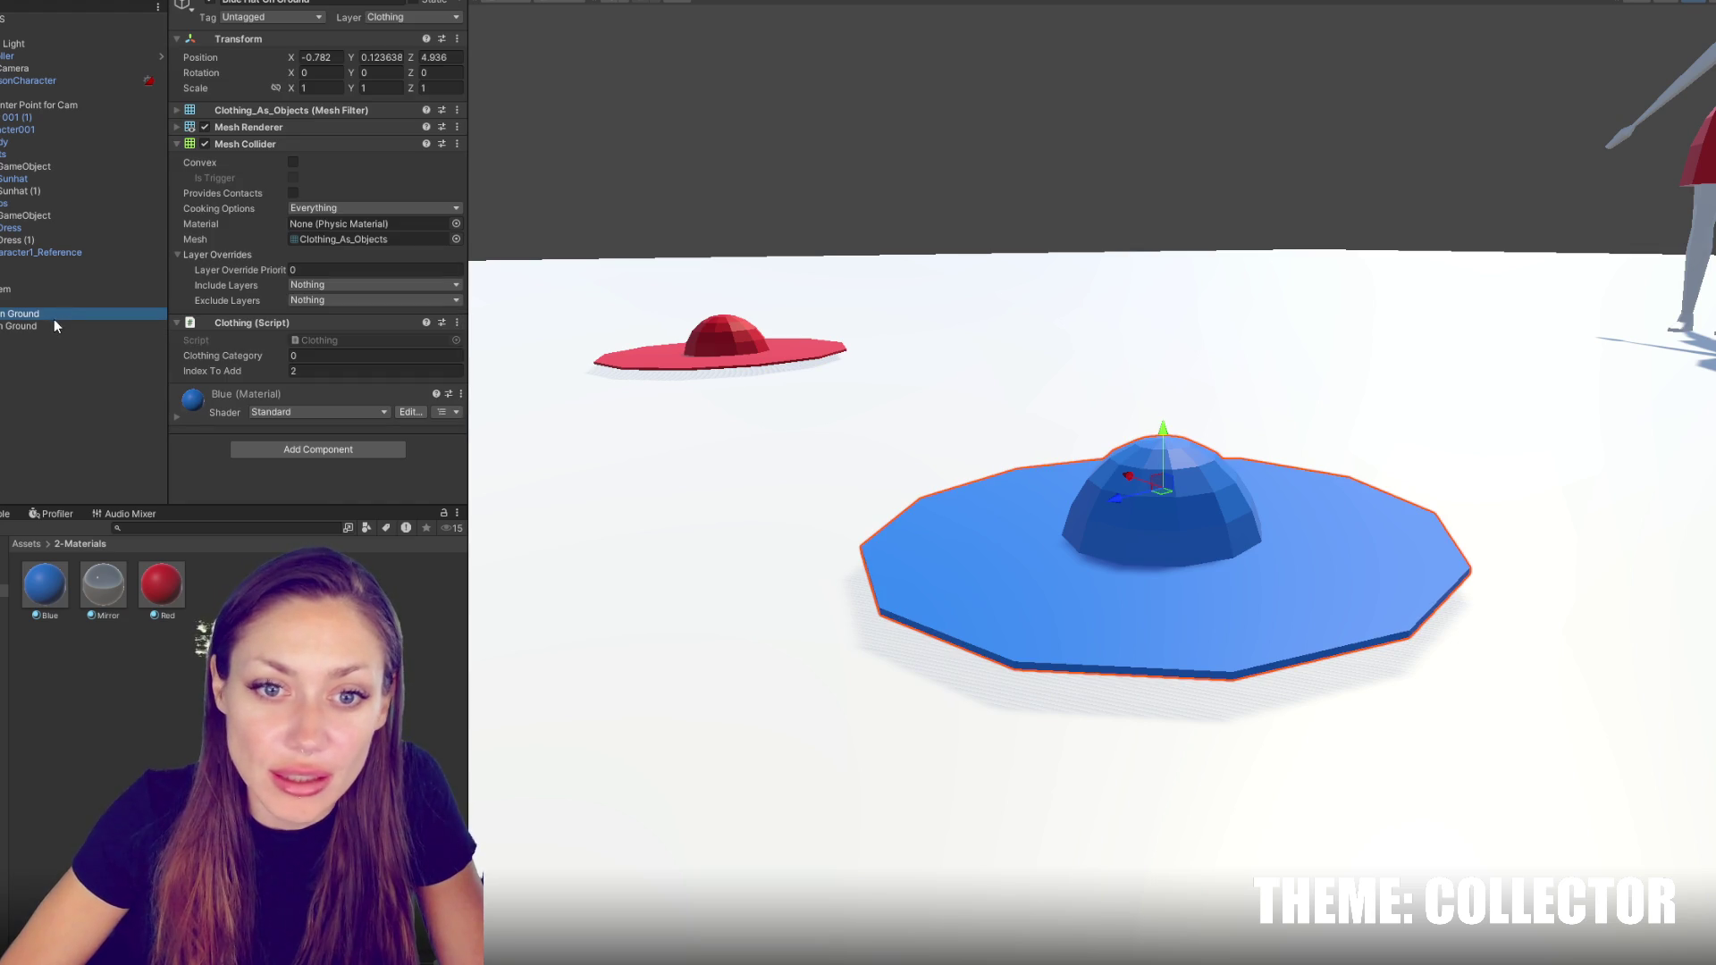
pyautogui.click(3, 652)
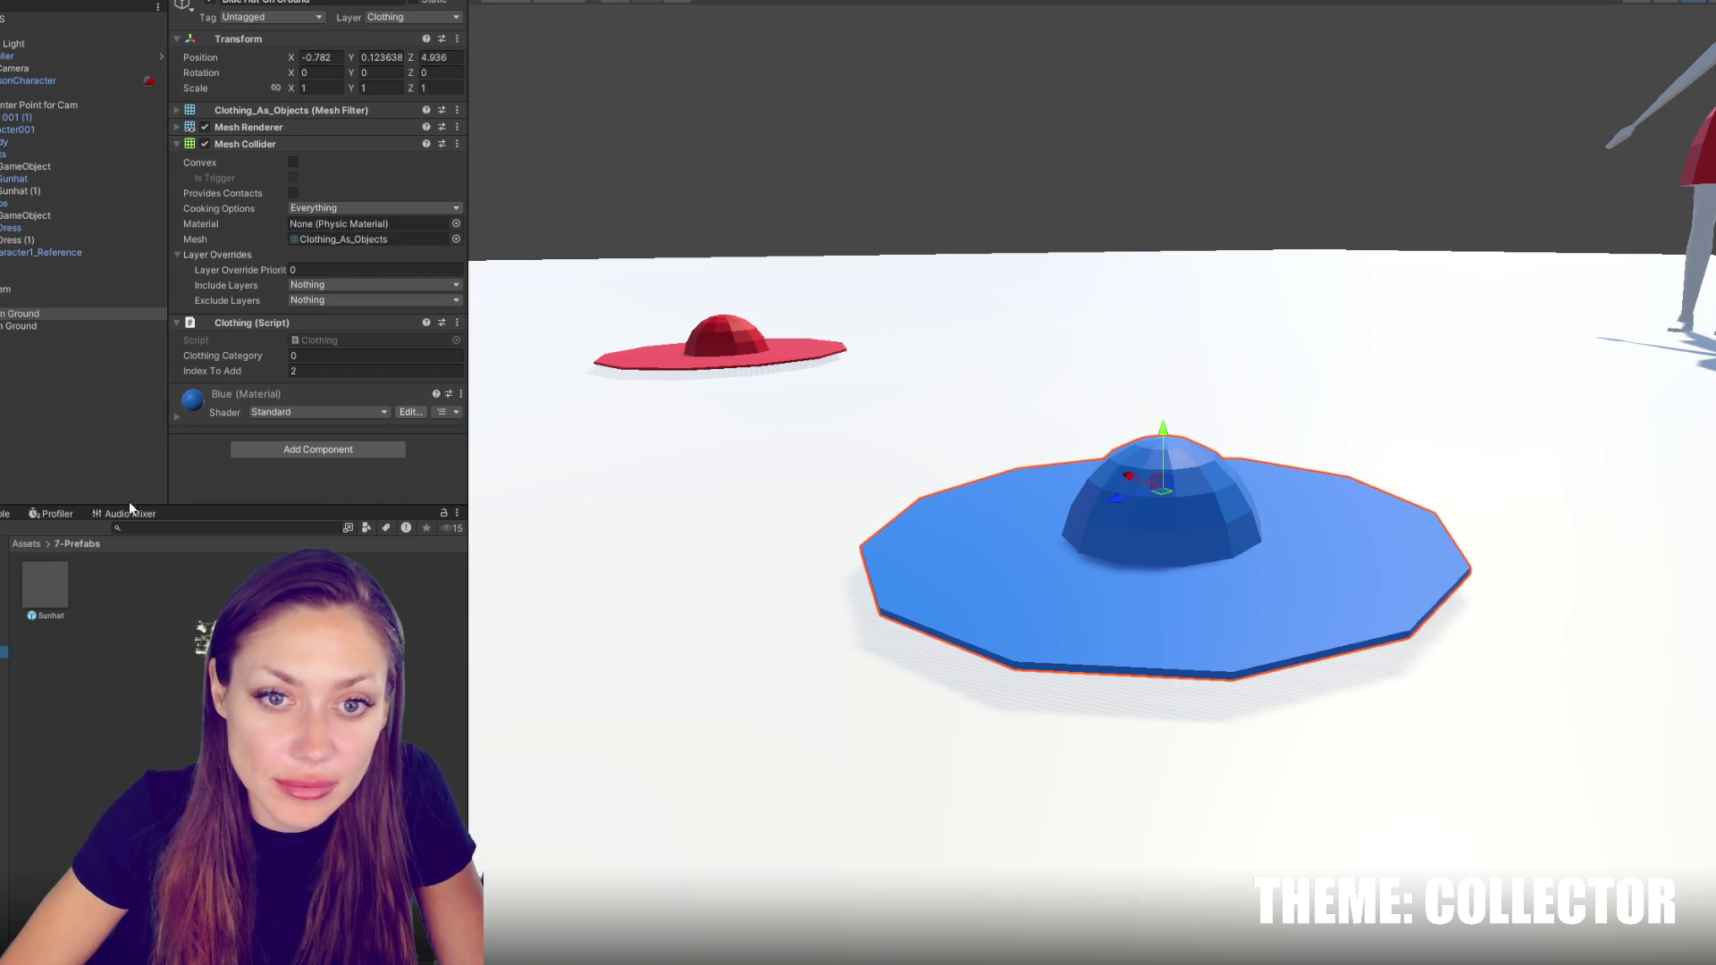
pyautogui.click(44, 587)
pyautogui.click(84, 314)
pyautogui.click(279, 2)
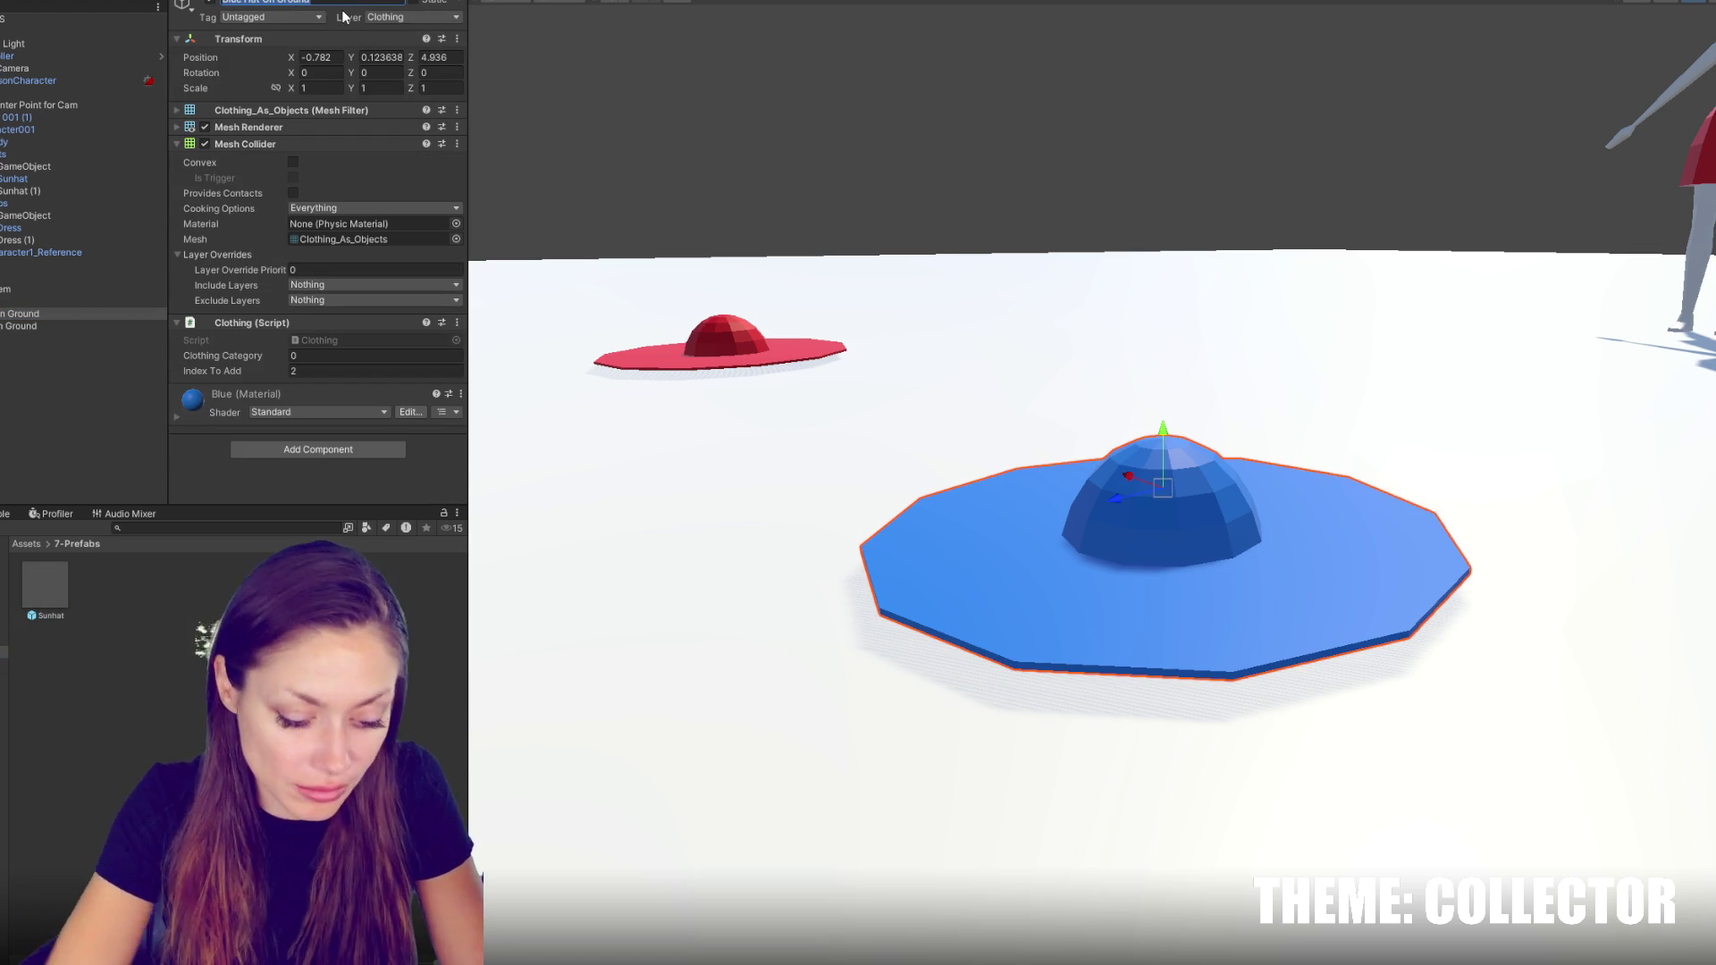
pyautogui.write('Blue Sunhat')
pyautogui.press('Return')
pyautogui.click(18, 325)
pyautogui.click(313, 2)
pyautogui.write('Red Sun')
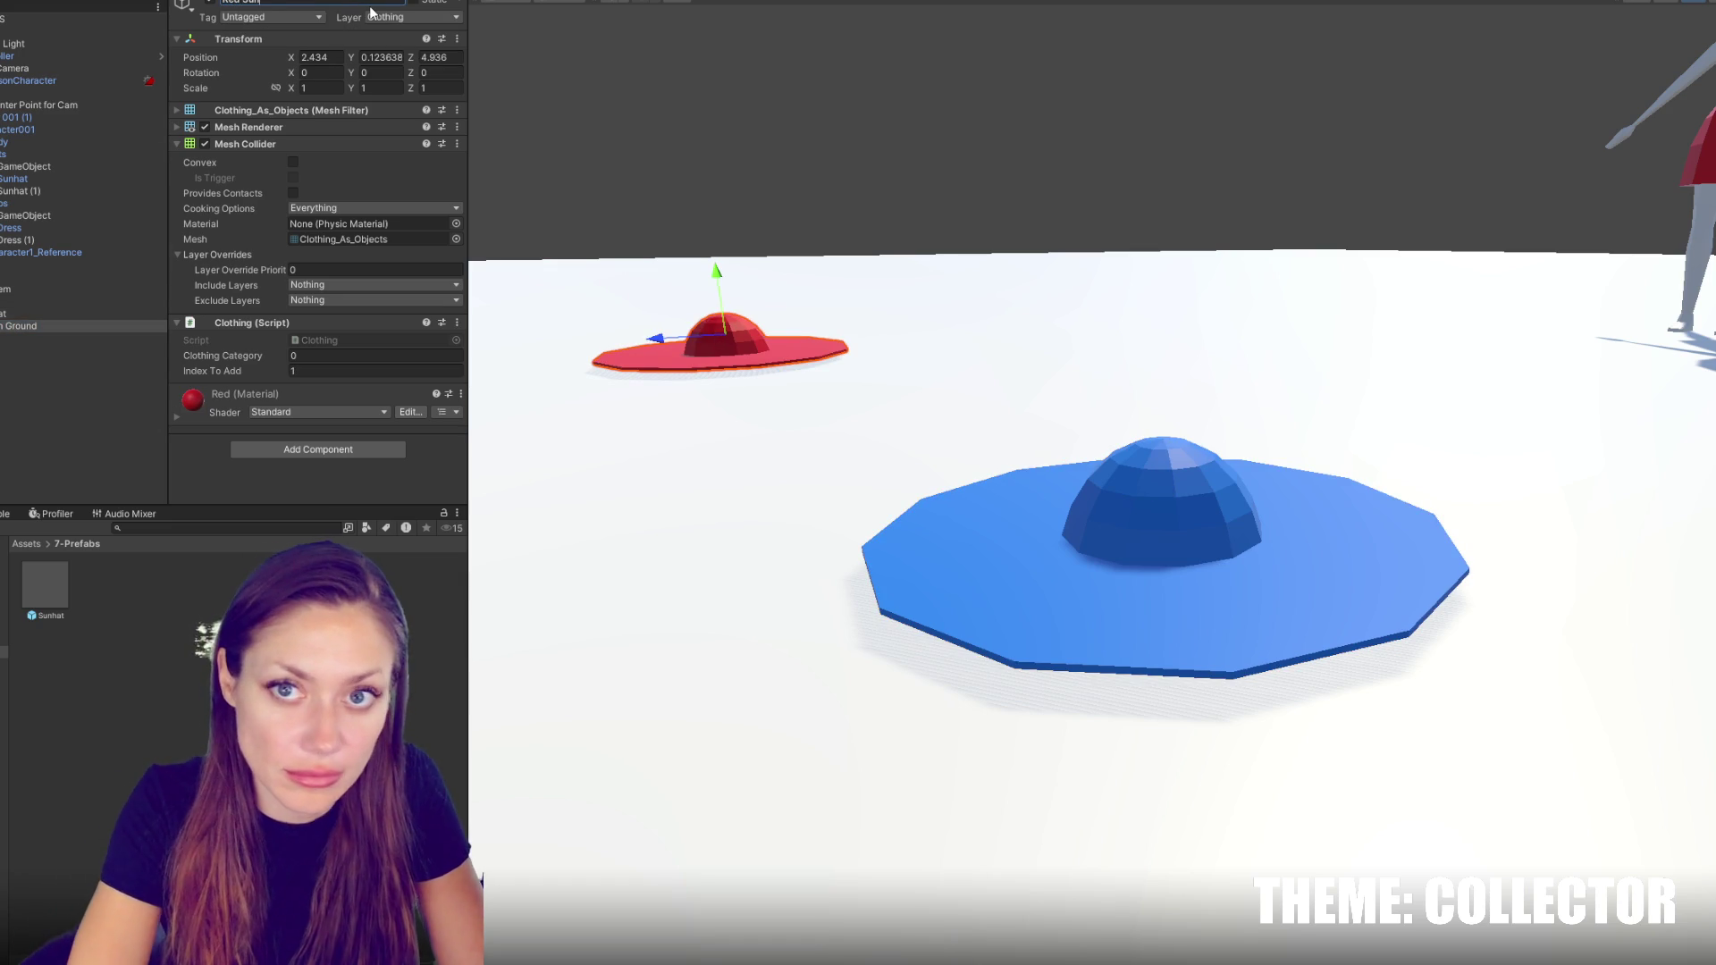
pyautogui.write('hat')
pyautogui.click(50, 615)
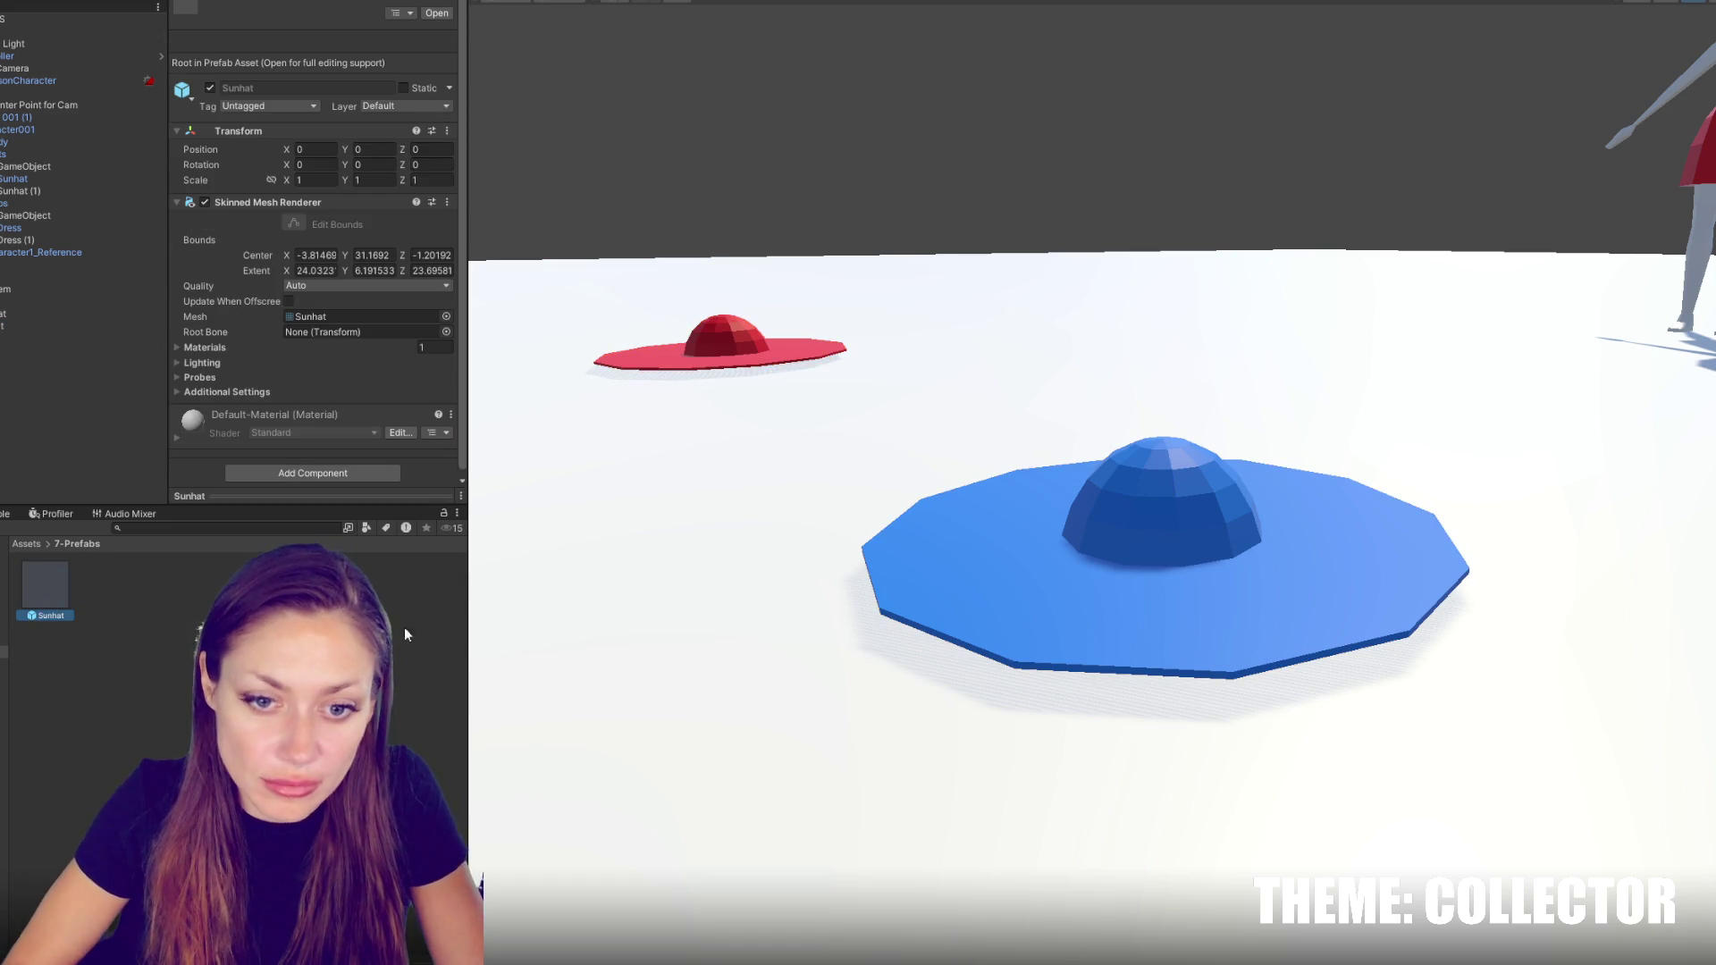
# Delete Sunhat.prefab and save both hats as prefabs in the 7-Prefabs folder
pyautogui.press('Delete')
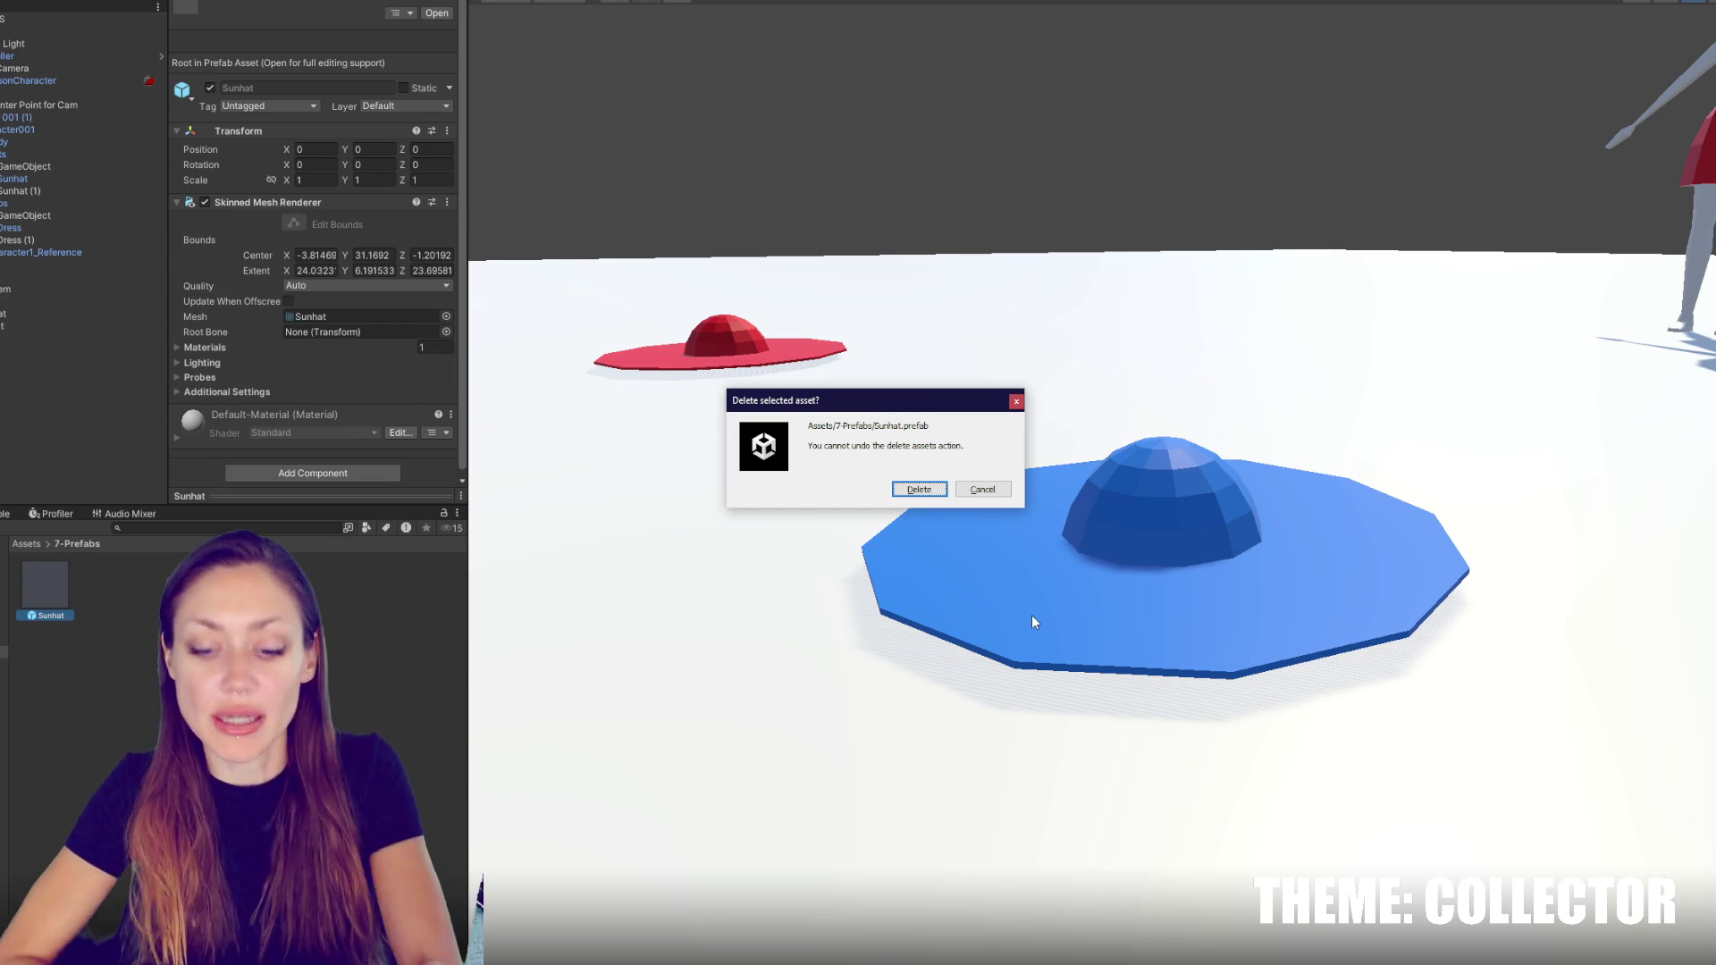
pyautogui.press('Return')
pyautogui.click(15, 315)
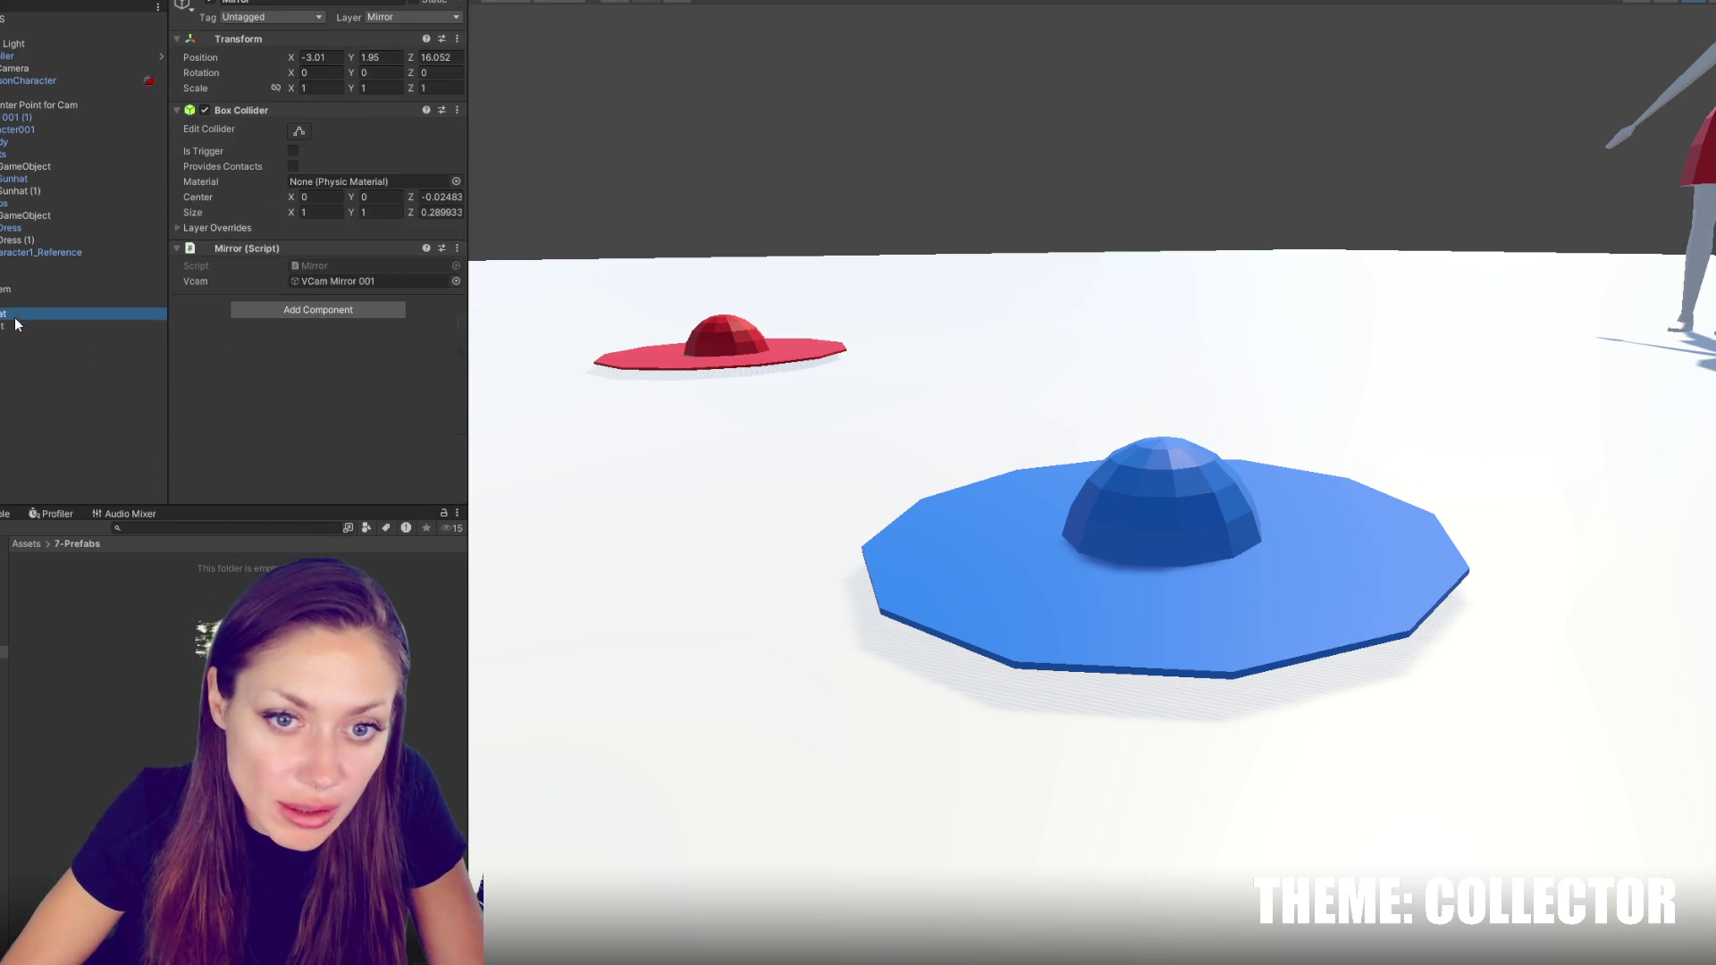
pyautogui.keyDown('shift'); pyautogui.click(15, 326); pyautogui.keyUp('shift')
pyautogui.moveTo(15, 320); pyautogui.dragTo(134, 679)
# Inspect LD Char 001 and the first-person player controller, viewing the whole floor
pyautogui.moveTo(840, 479)
pyautogui.mouseDown()
pyautogui.moveTo(850, 490)
pyautogui.moveTo(999, 379)
pyautogui.moveTo(1130, 425)
pyautogui.moveTo(905, 475)
pyautogui.moveTo(907, 517)
pyautogui.mouseUp()
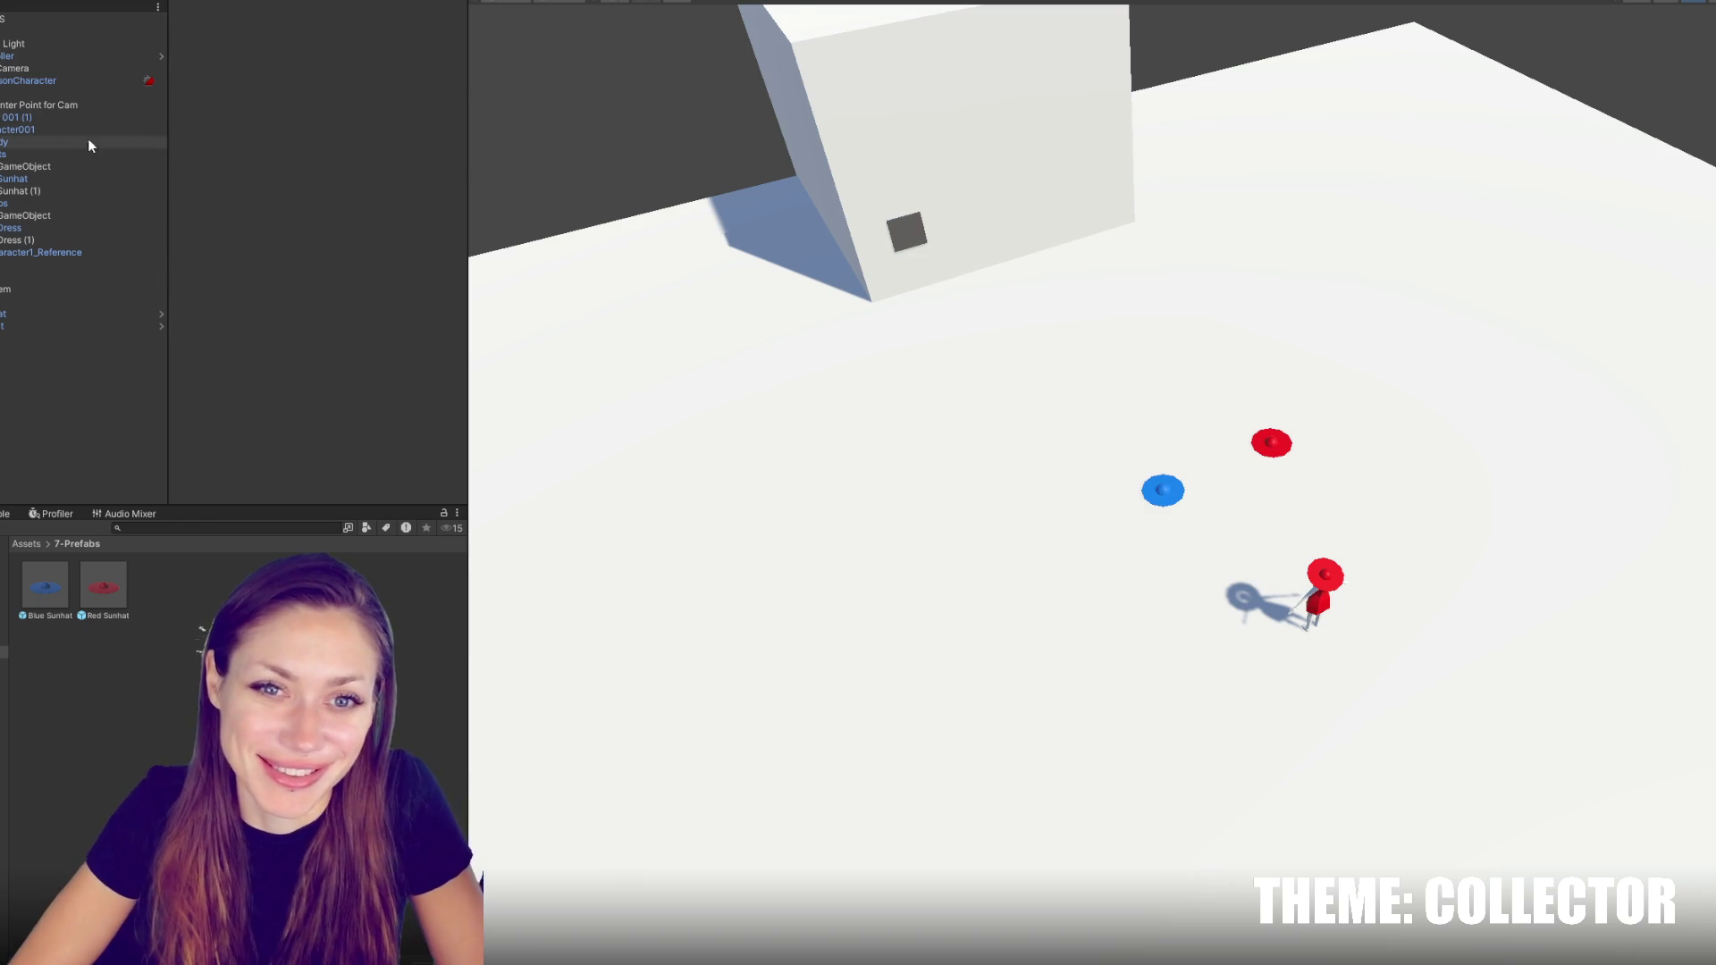
pyautogui.click(12, 117)
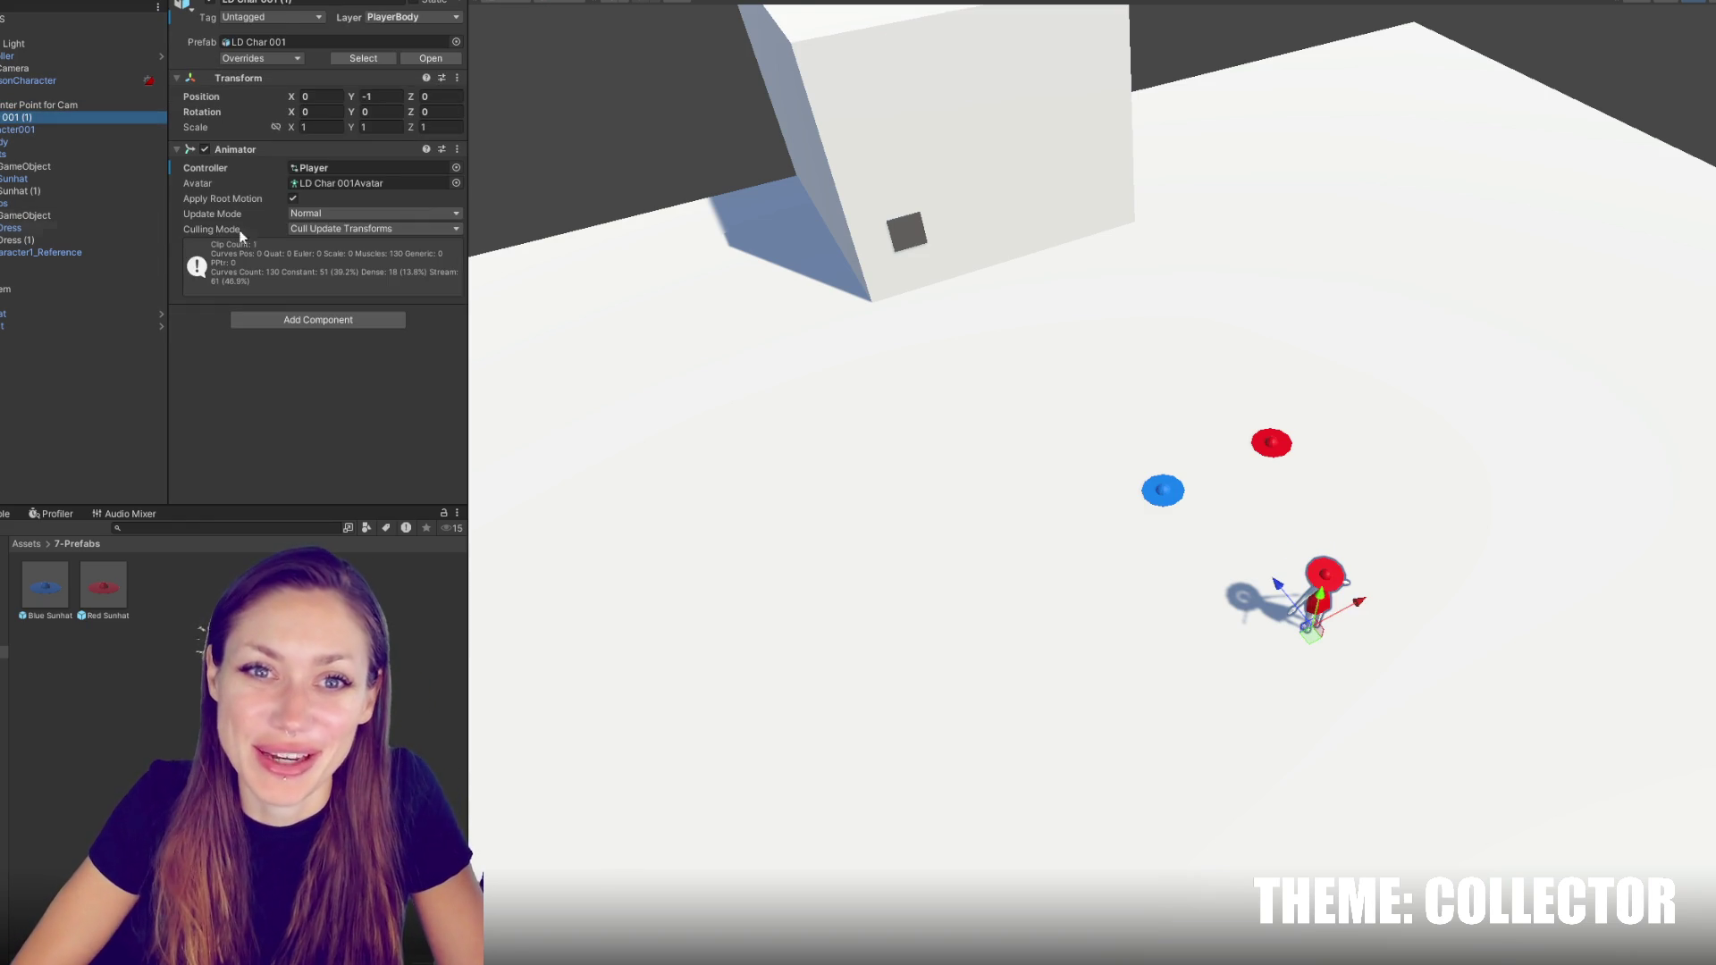
pyautogui.click(125, 55)
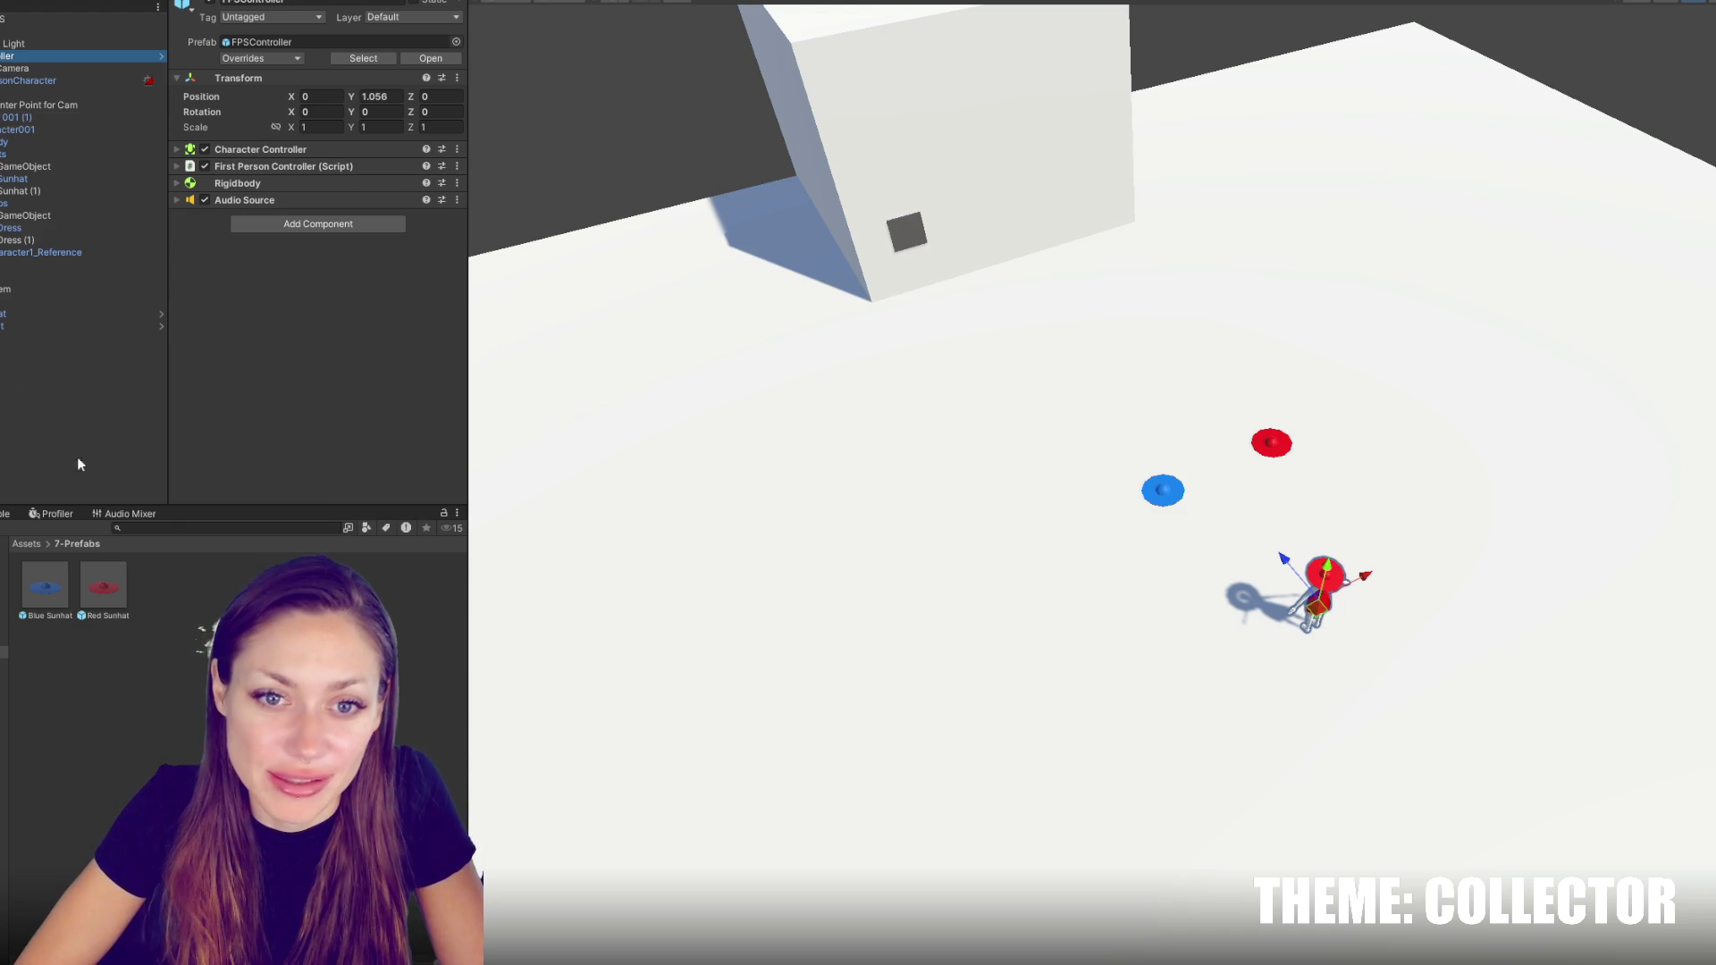
pyautogui.click(277, 626)
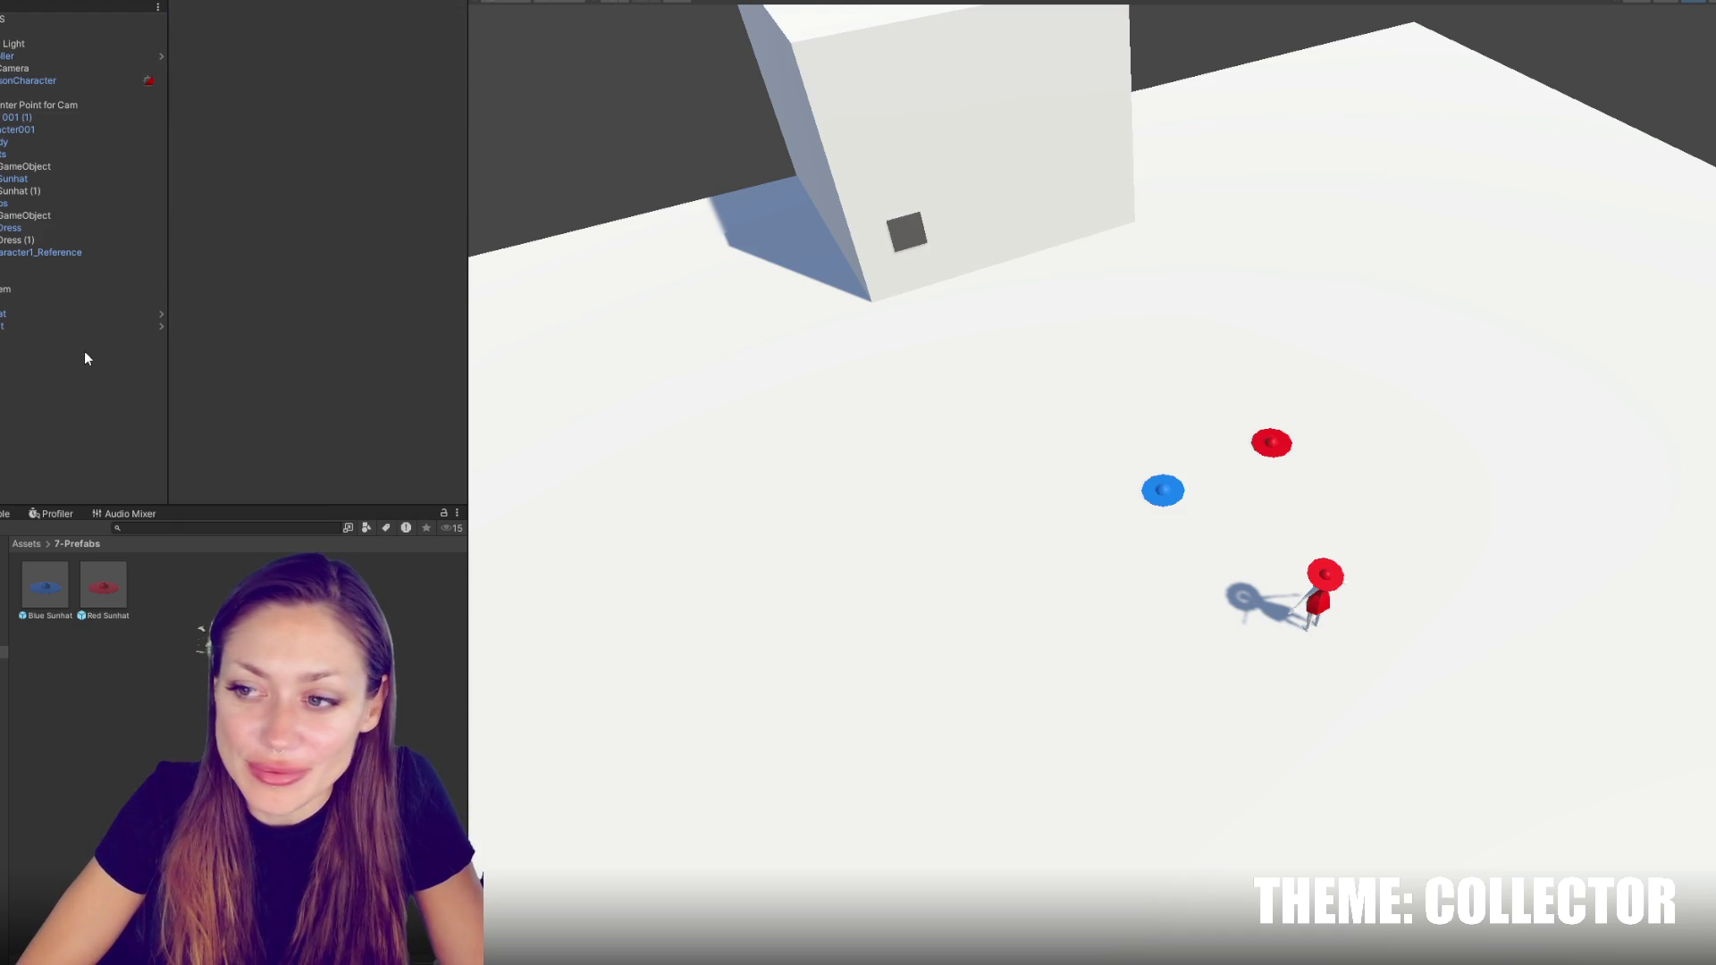
pyautogui.scroll(-5, 1341, 441)
pyautogui.moveTo(1341, 440)
pyautogui.mouseDown()
pyautogui.moveTo(744, 407)
pyautogui.moveTo(1182, 530)
pyautogui.moveTo(739, 432)
pyautogui.moveTo(914, 482)
pyautogui.moveTo(1557, 332)
pyautogui.mouseUp()
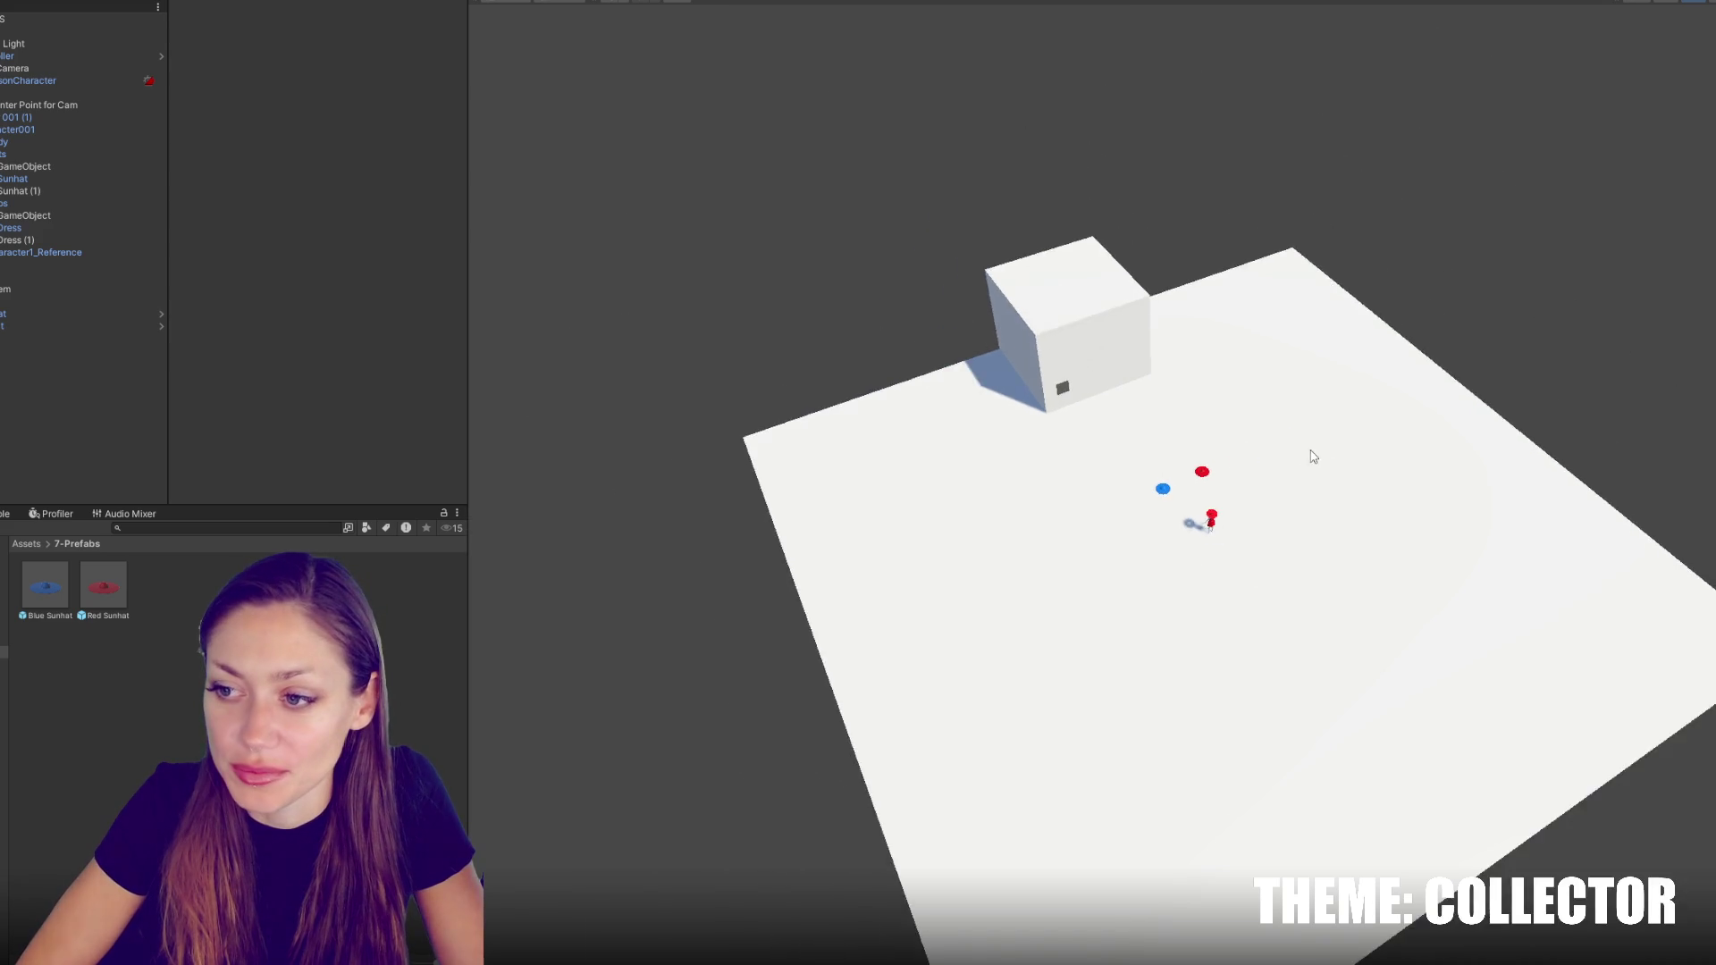
pyautogui.scroll(-3, 913, 483)
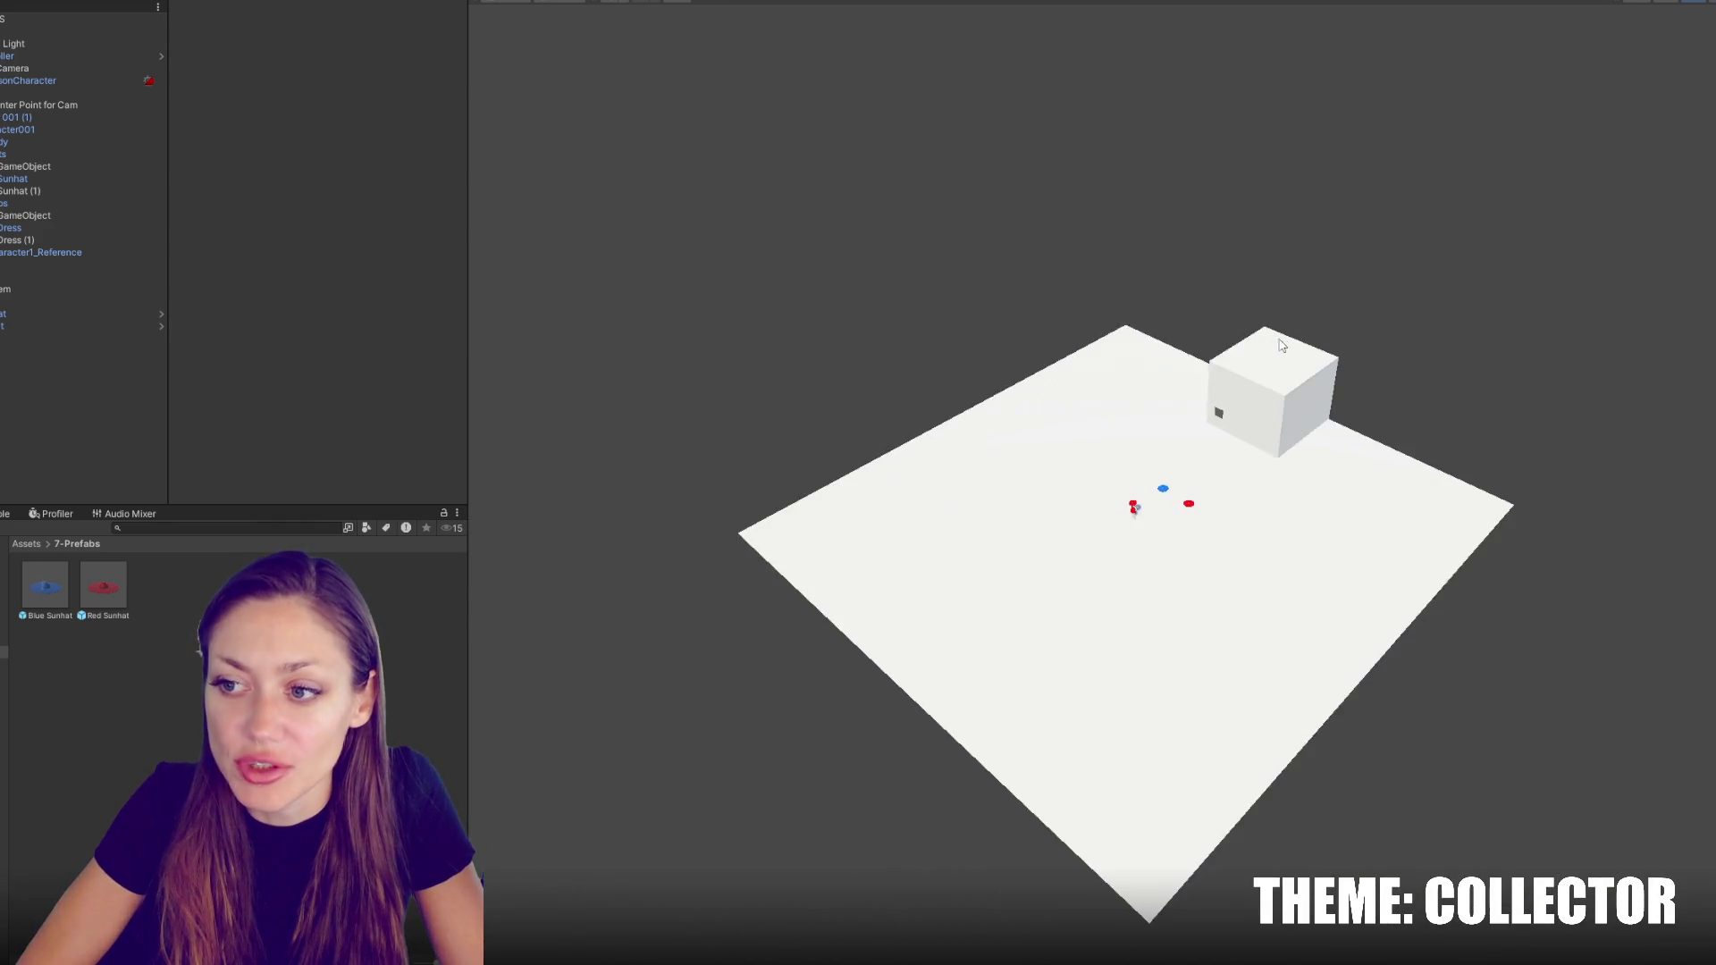
pyautogui.scroll(5, 1557, 332)
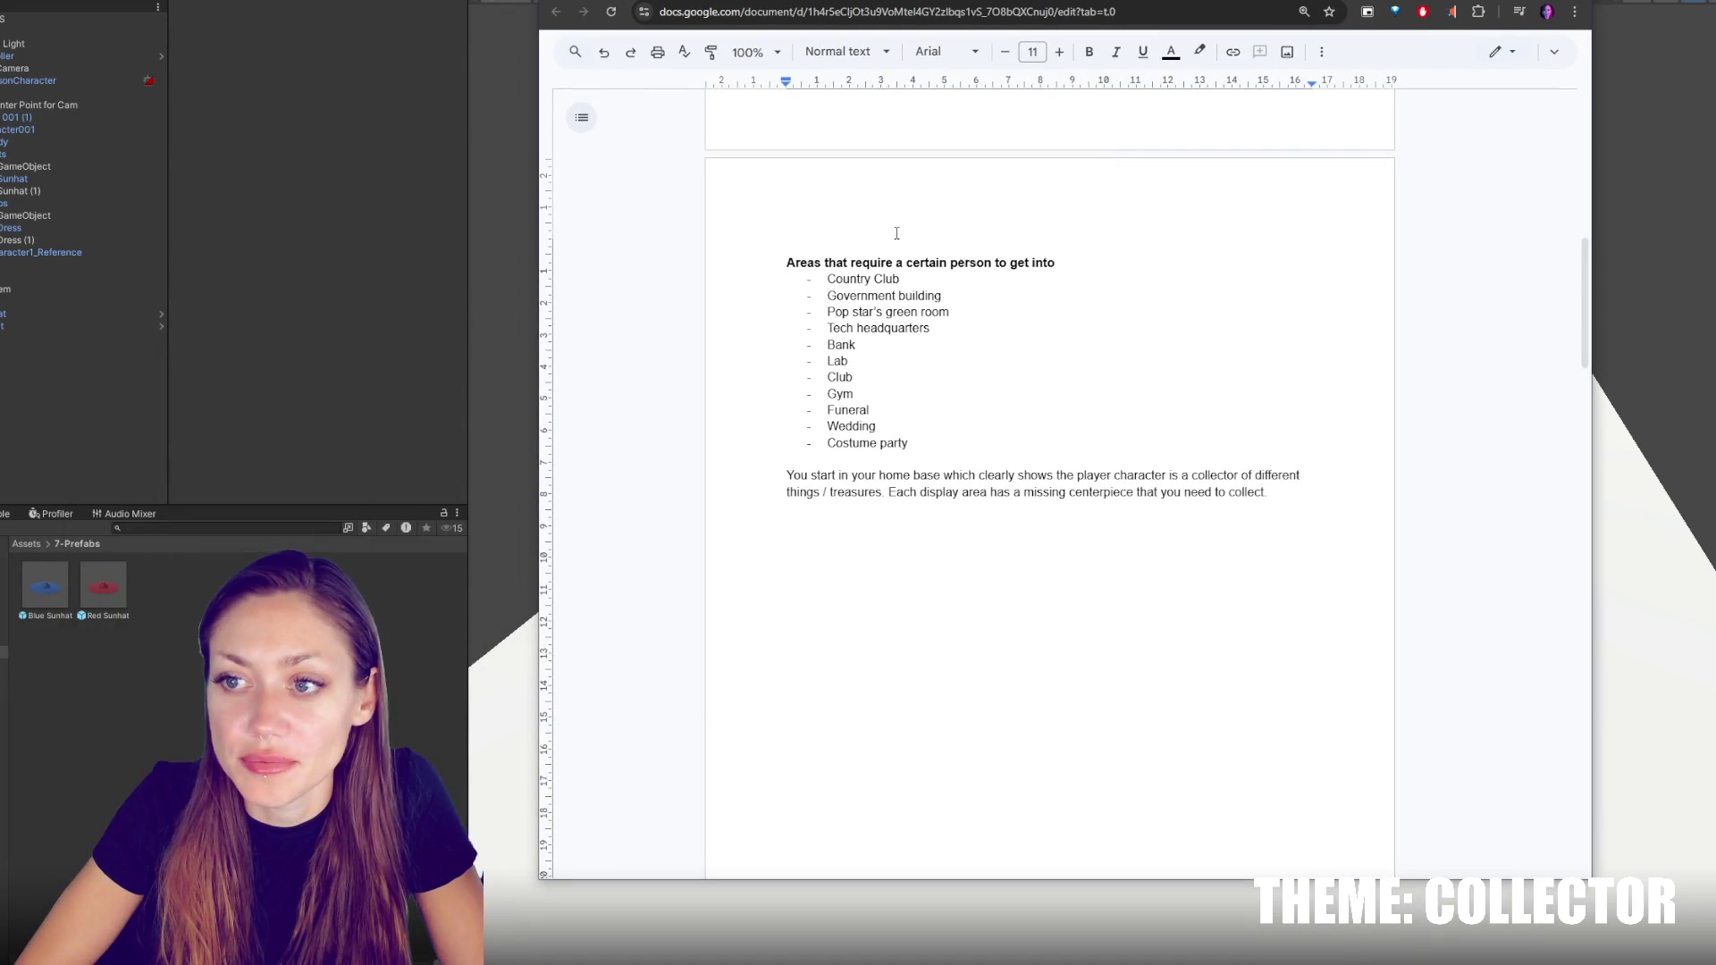
pyautogui.click(990, 316)
pyautogui.press('Down')
pyautogui.press('Down')
pyautogui.press('Down')
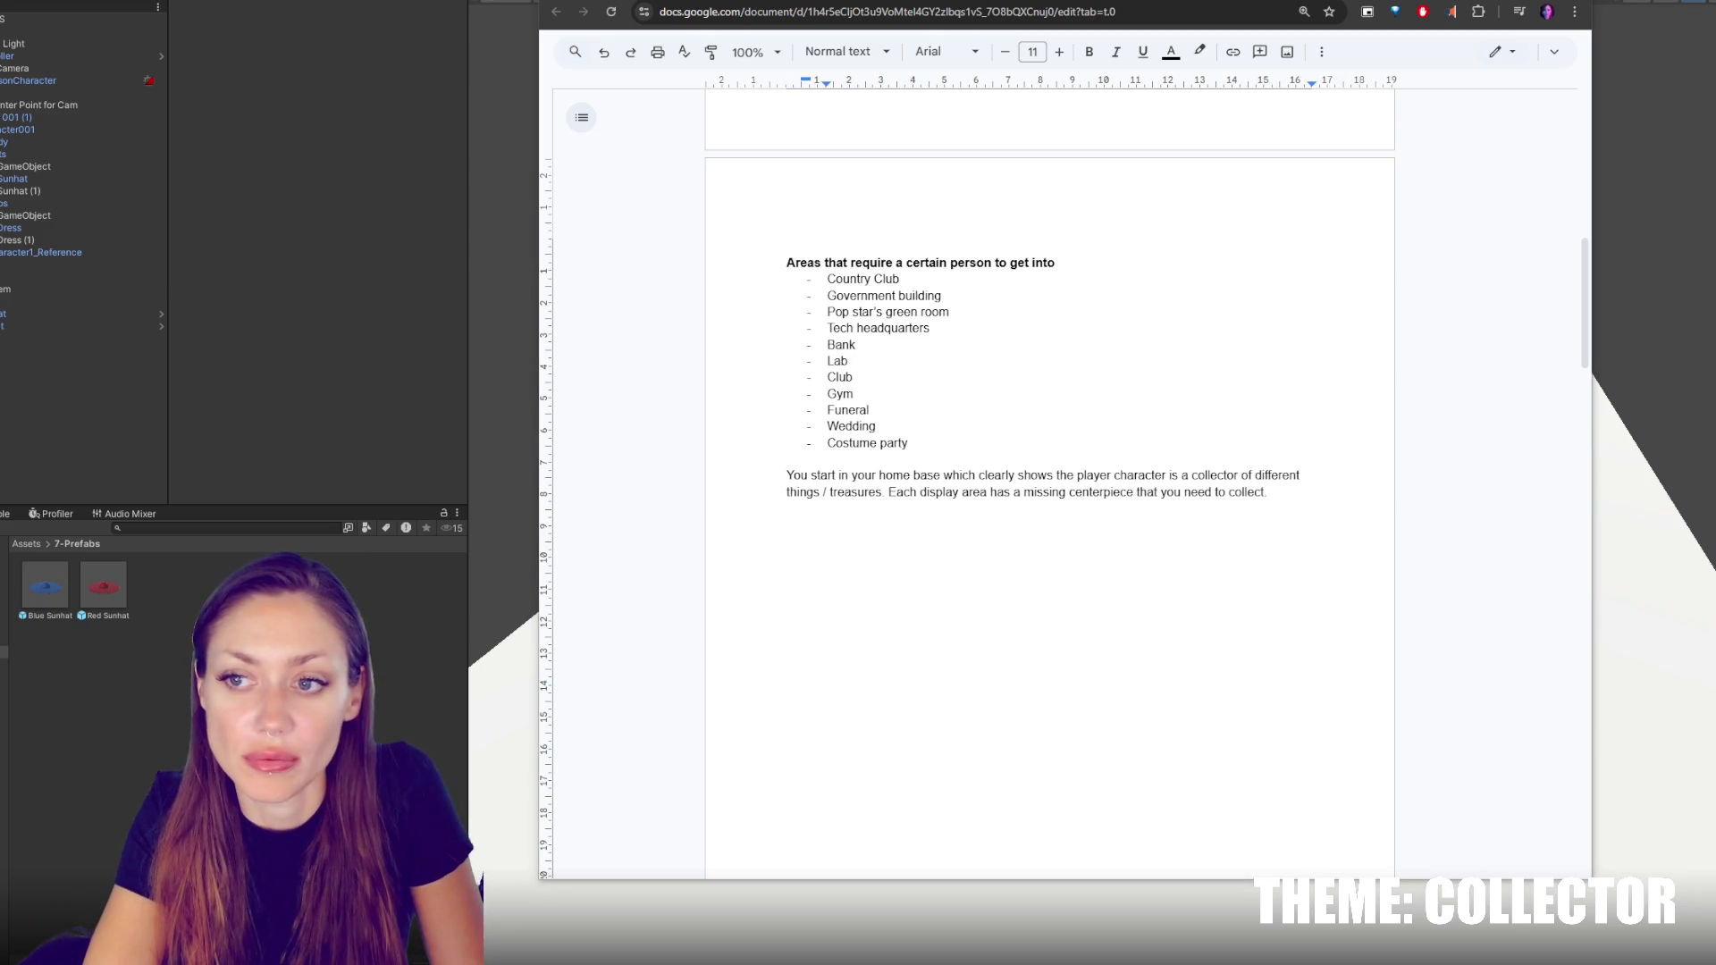
pyautogui.moveTo(809, 436); pyautogui.dragTo(800, 284)
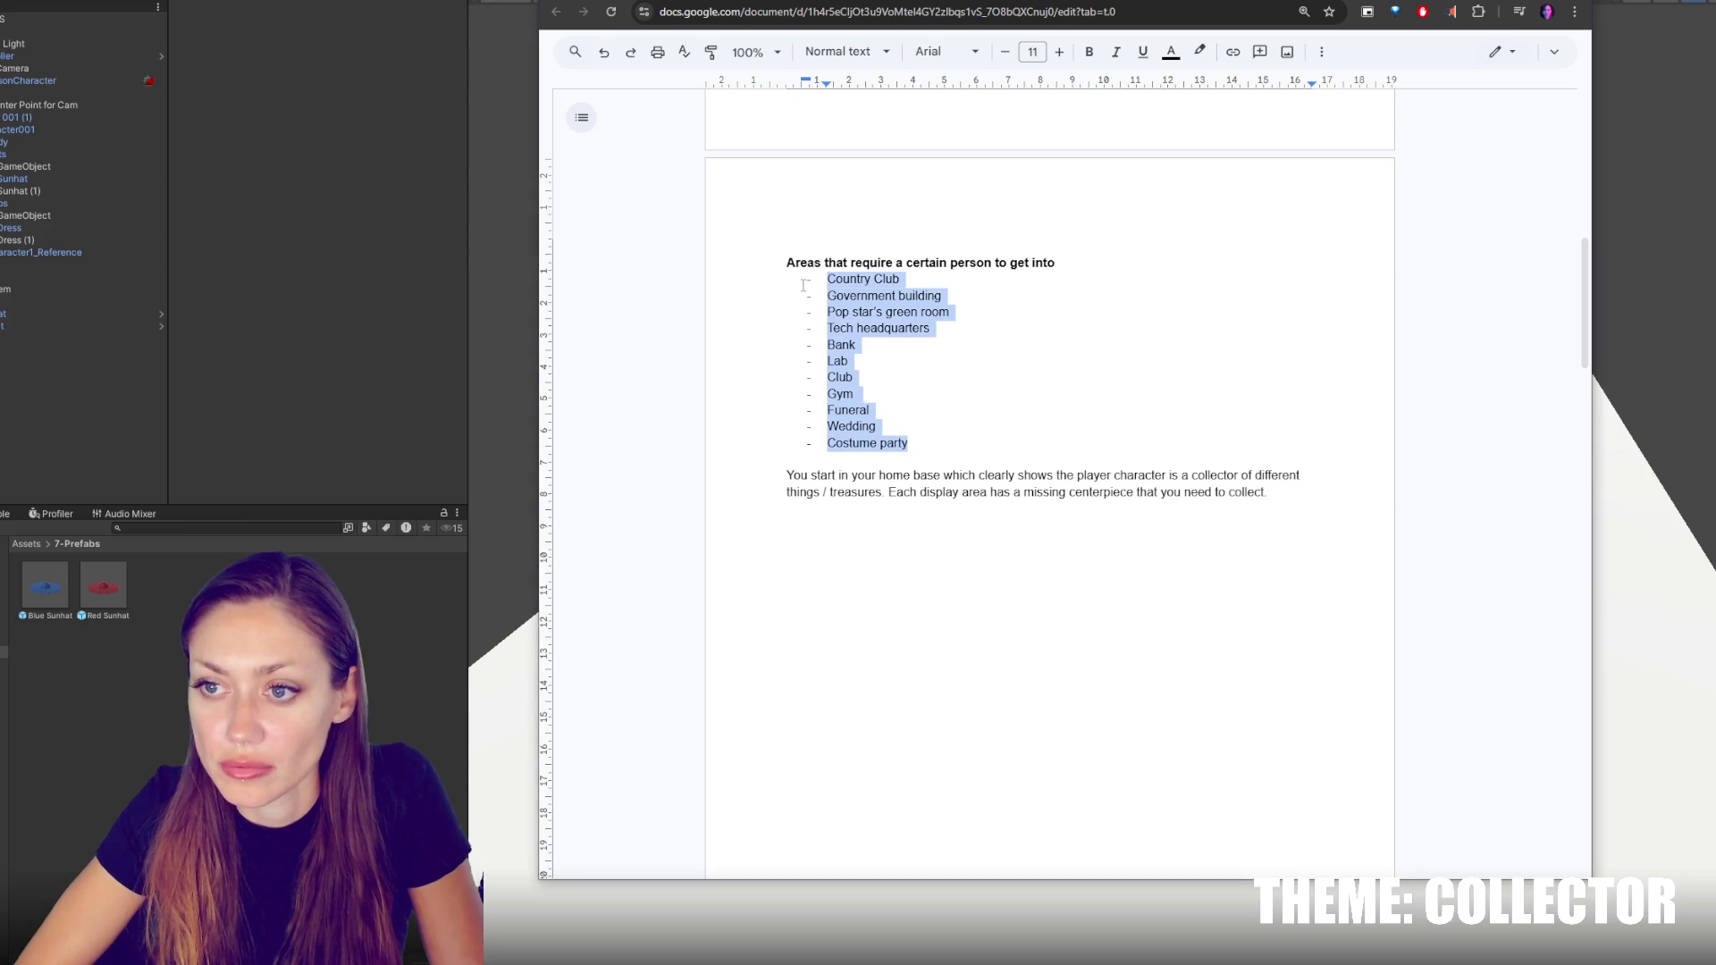
pyautogui.click(1378, 642)
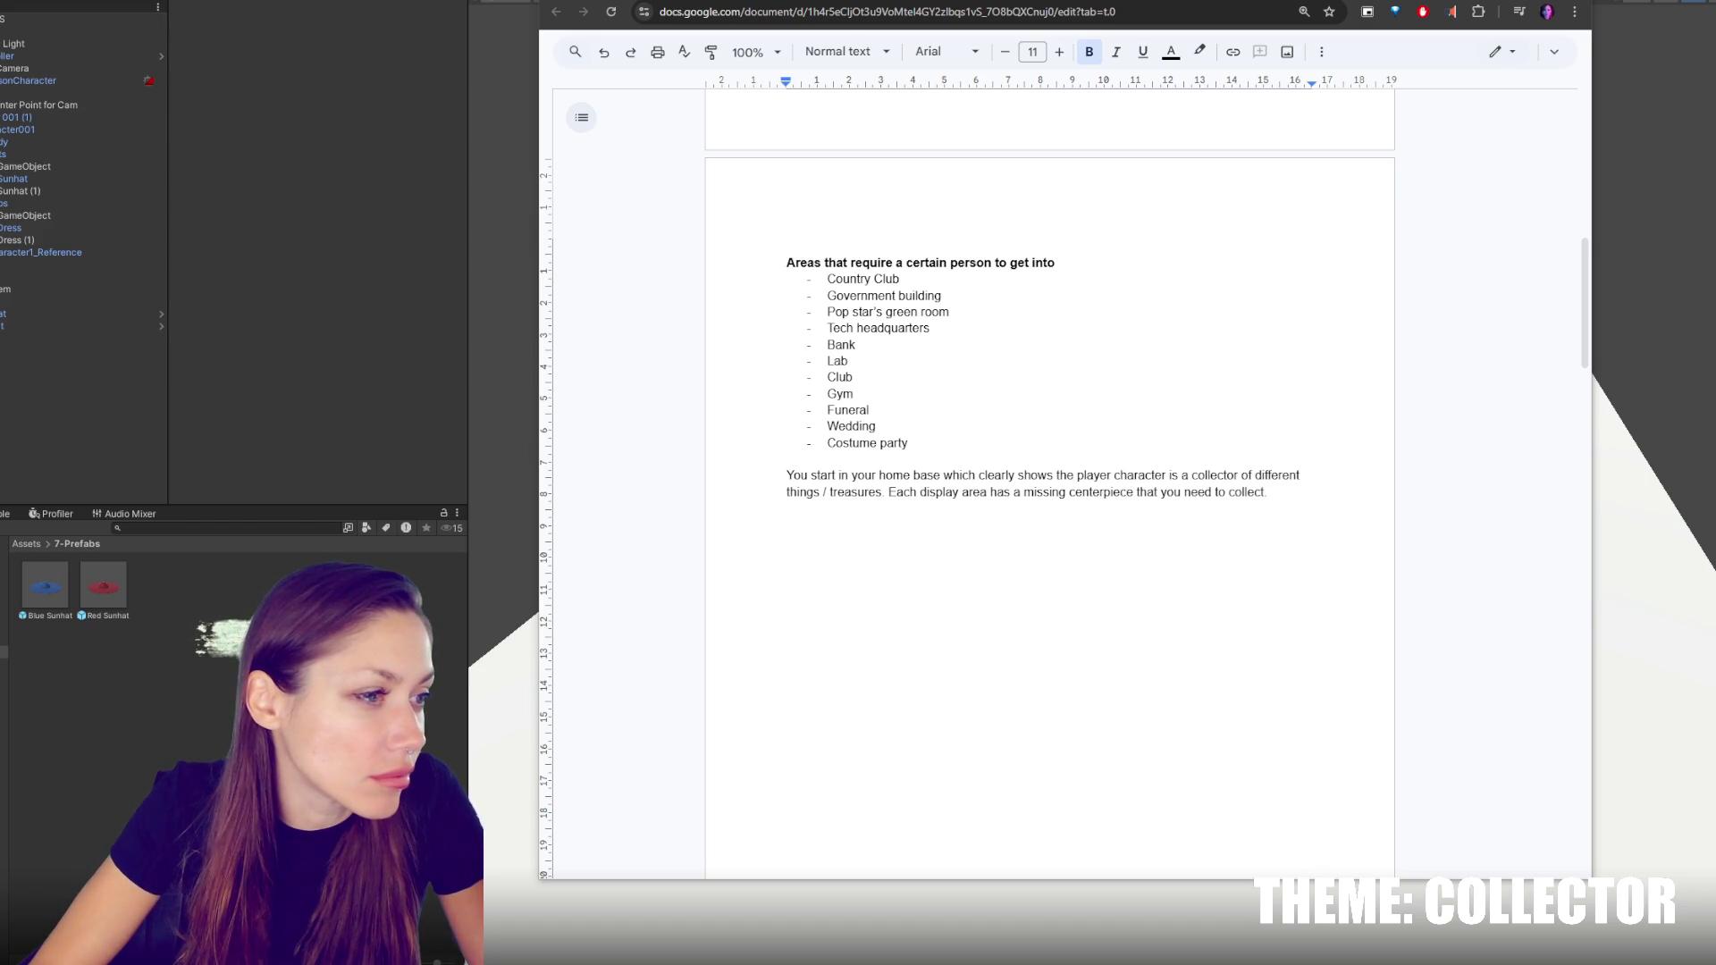
# Add a 'Film set' bullet under Costume party
pyautogui.click(928, 447)
pyautogui.press('Return')
pyautogui.write('Film se')
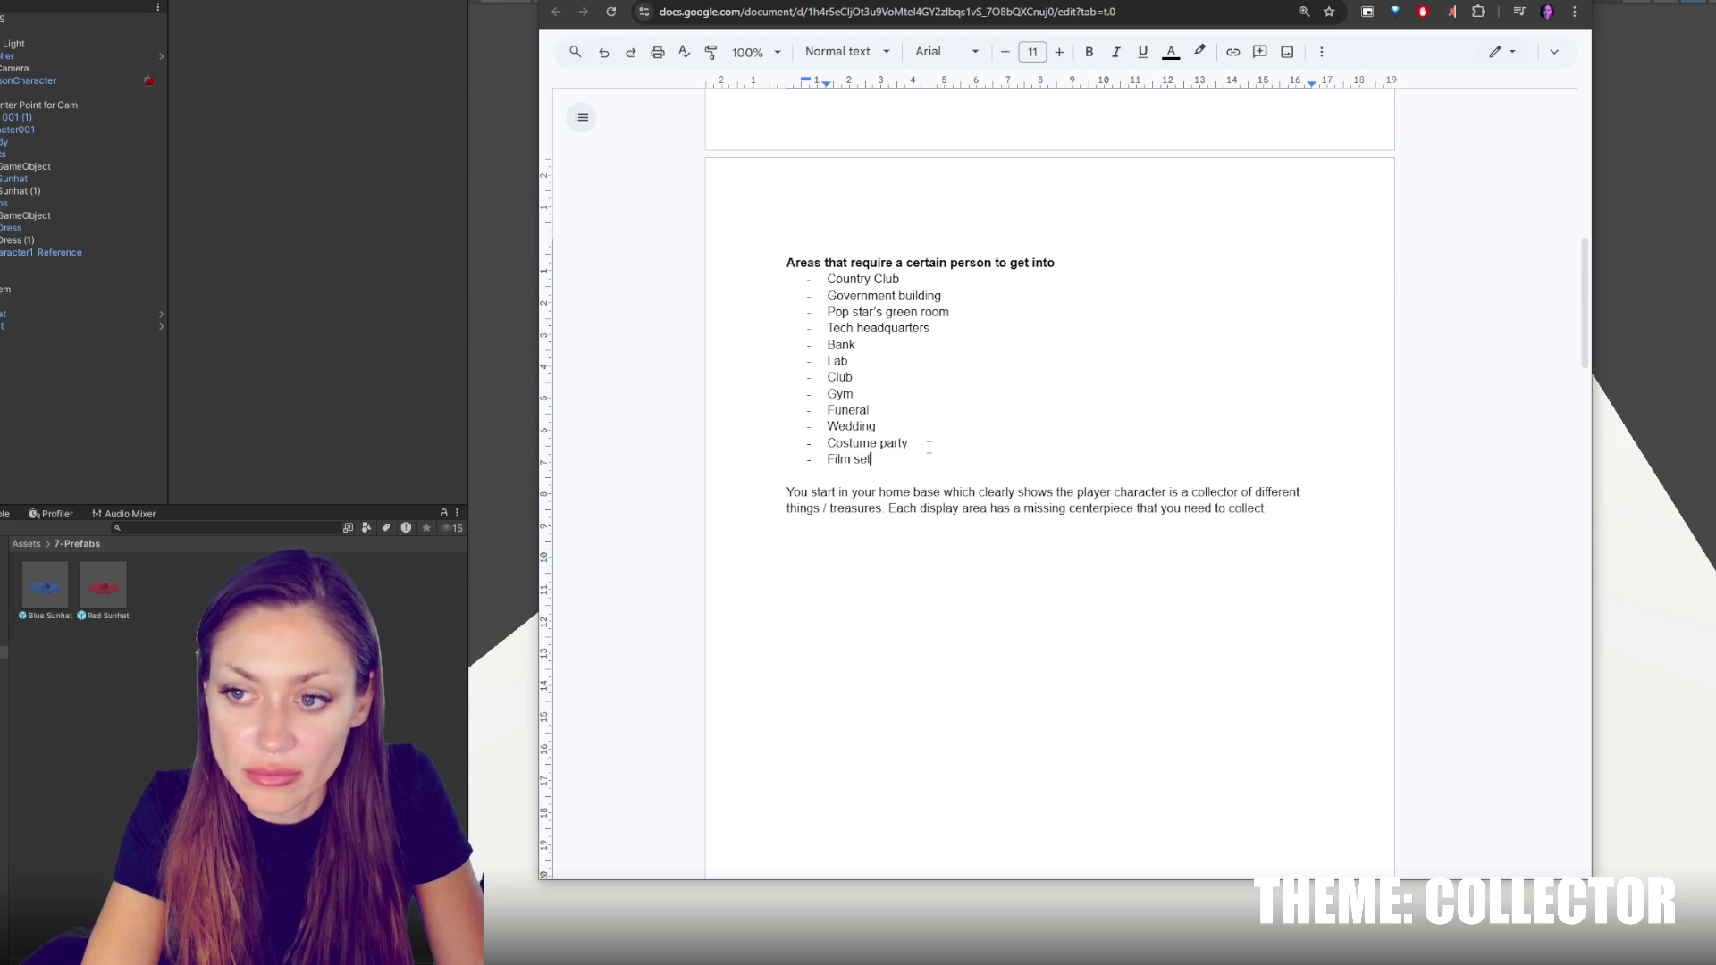
pyautogui.write('t')
pyautogui.press('Return')
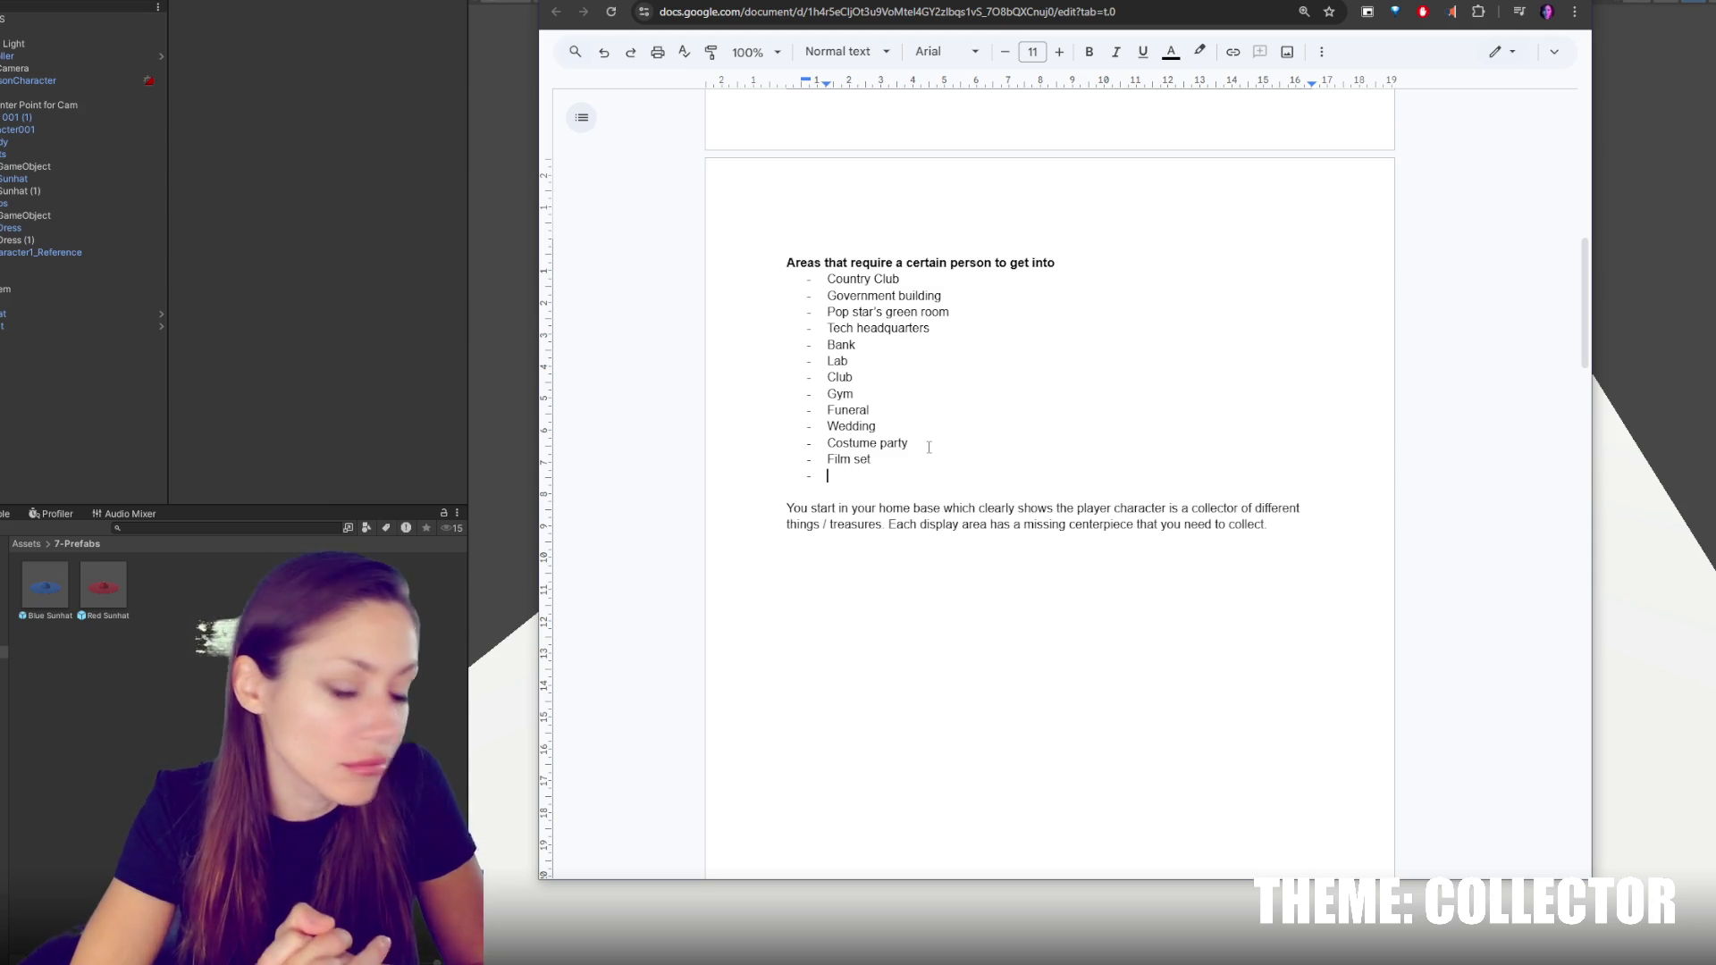
# Extend the bullet to 'Tech headquarters / server farm / data center'
pyautogui.click(947, 331)
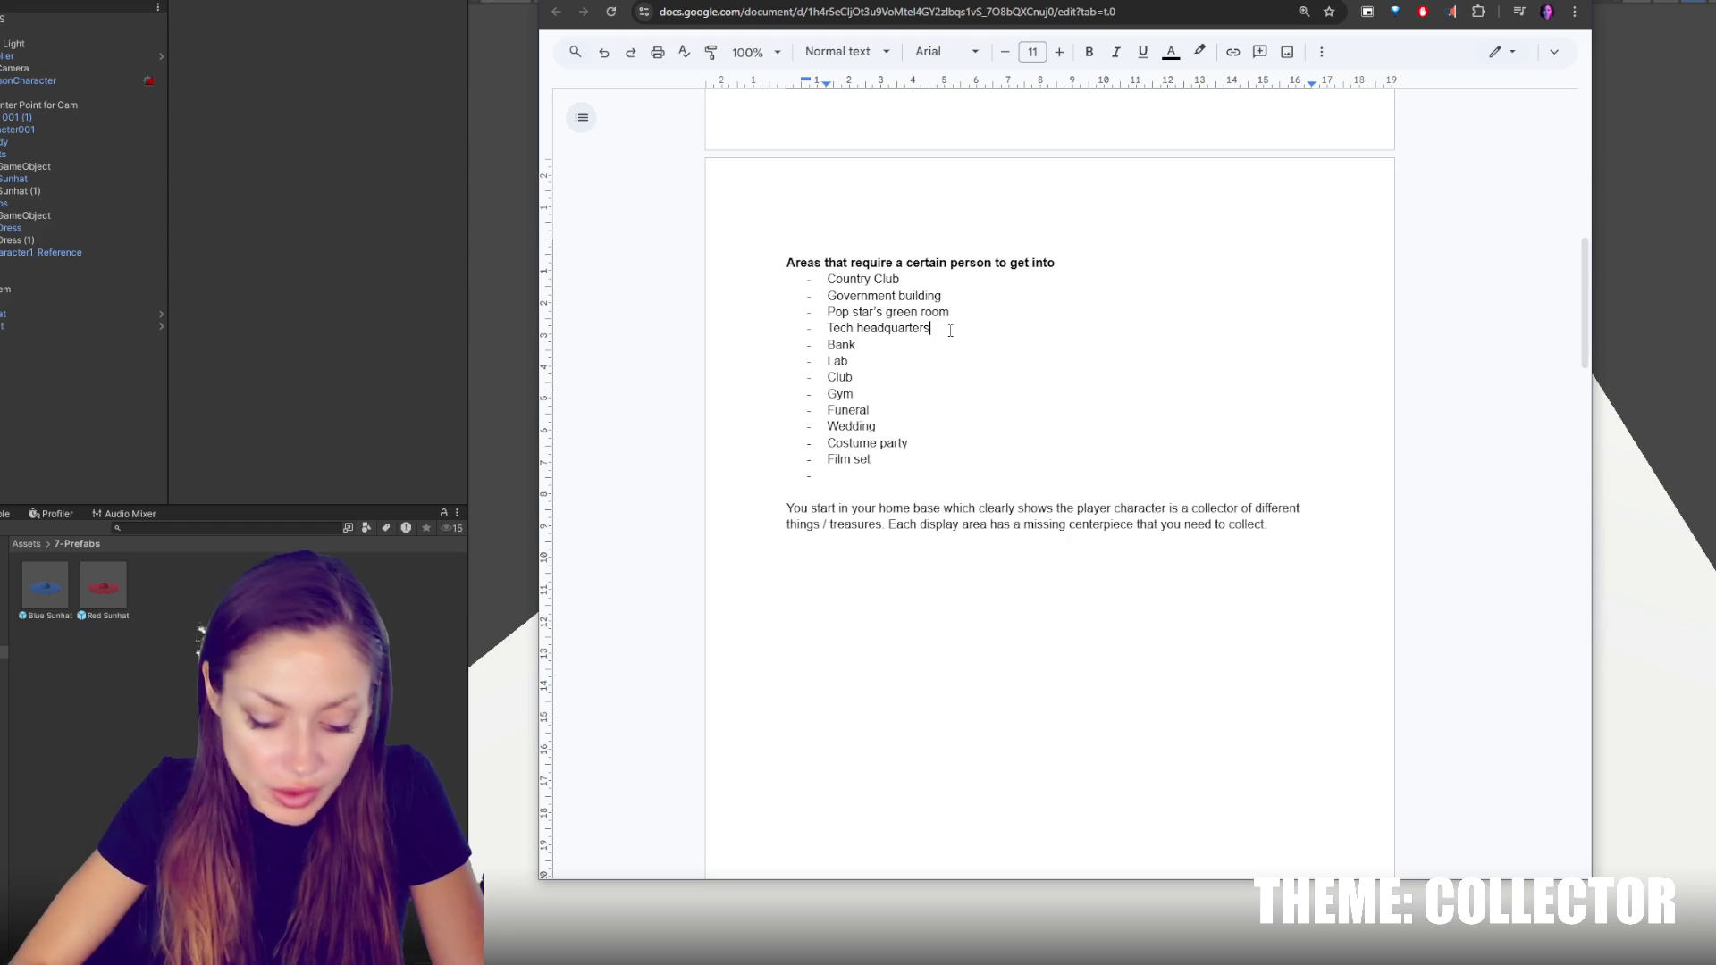
pyautogui.write('/ data')
pyautogui.press('BackSpace')
pyautogui.press('BackSpace')
pyautogui.press('BackSpace')
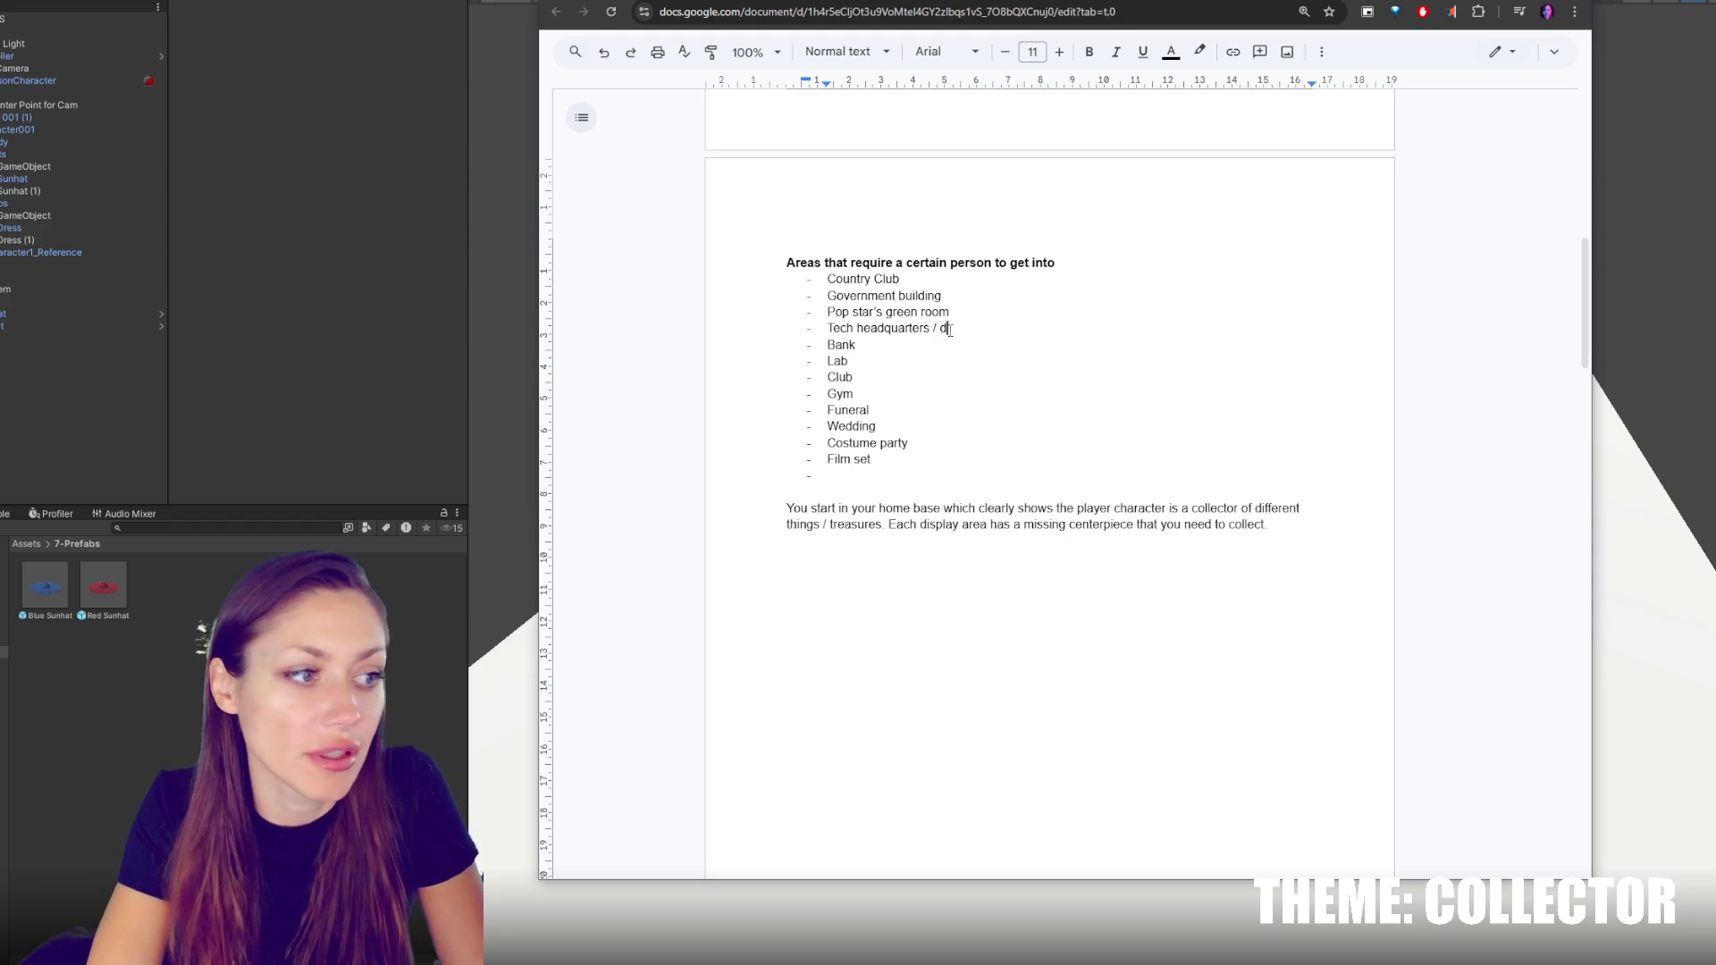
pyautogui.press('BackSpace')
pyautogui.write('serv')
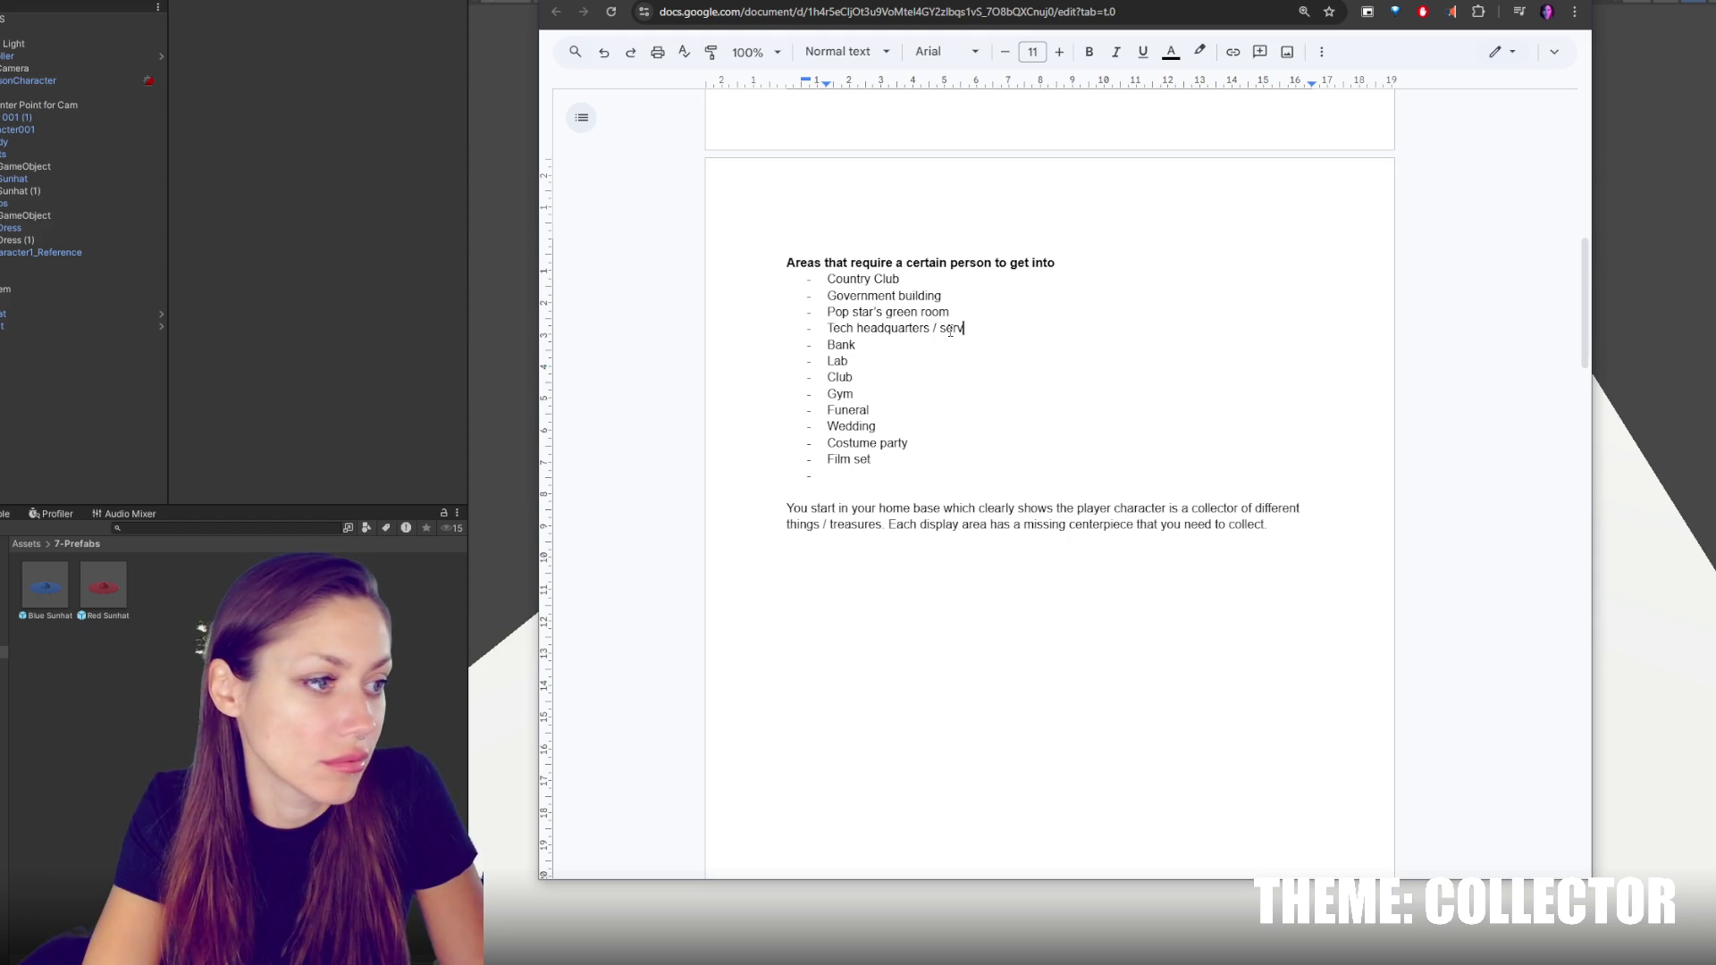
pyautogui.write('er farm / data centre')
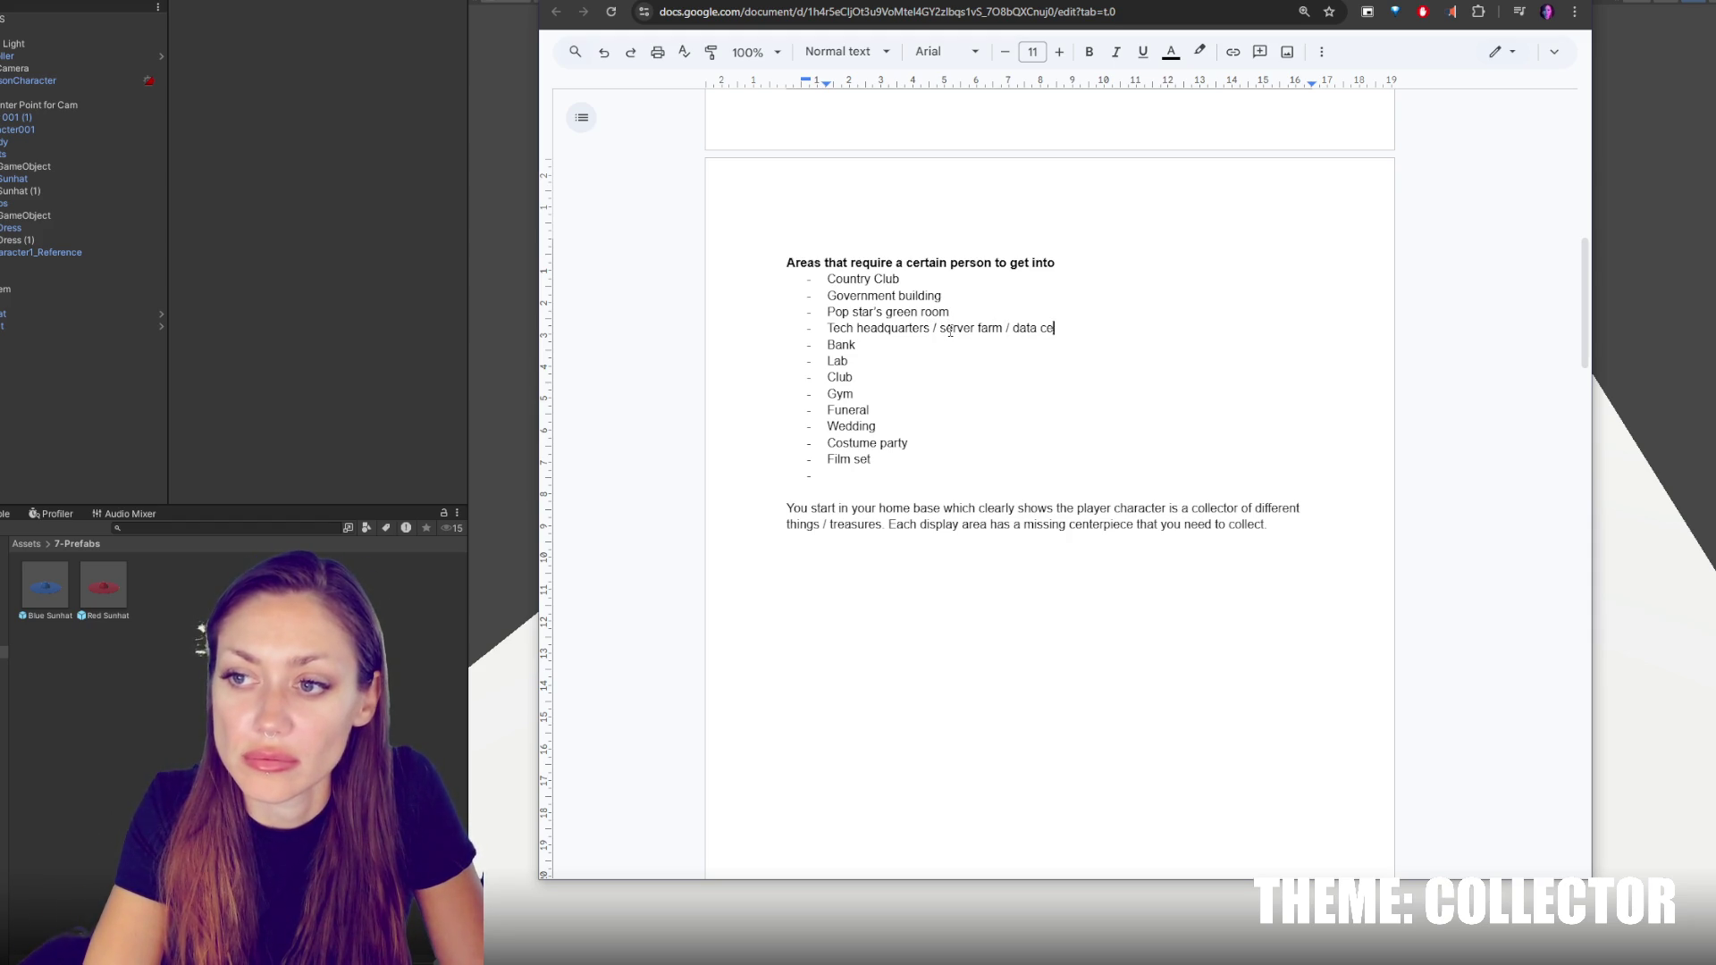
pyautogui.press('BackSpace')
pyautogui.press('BackSpace')
pyautogui.write('er')
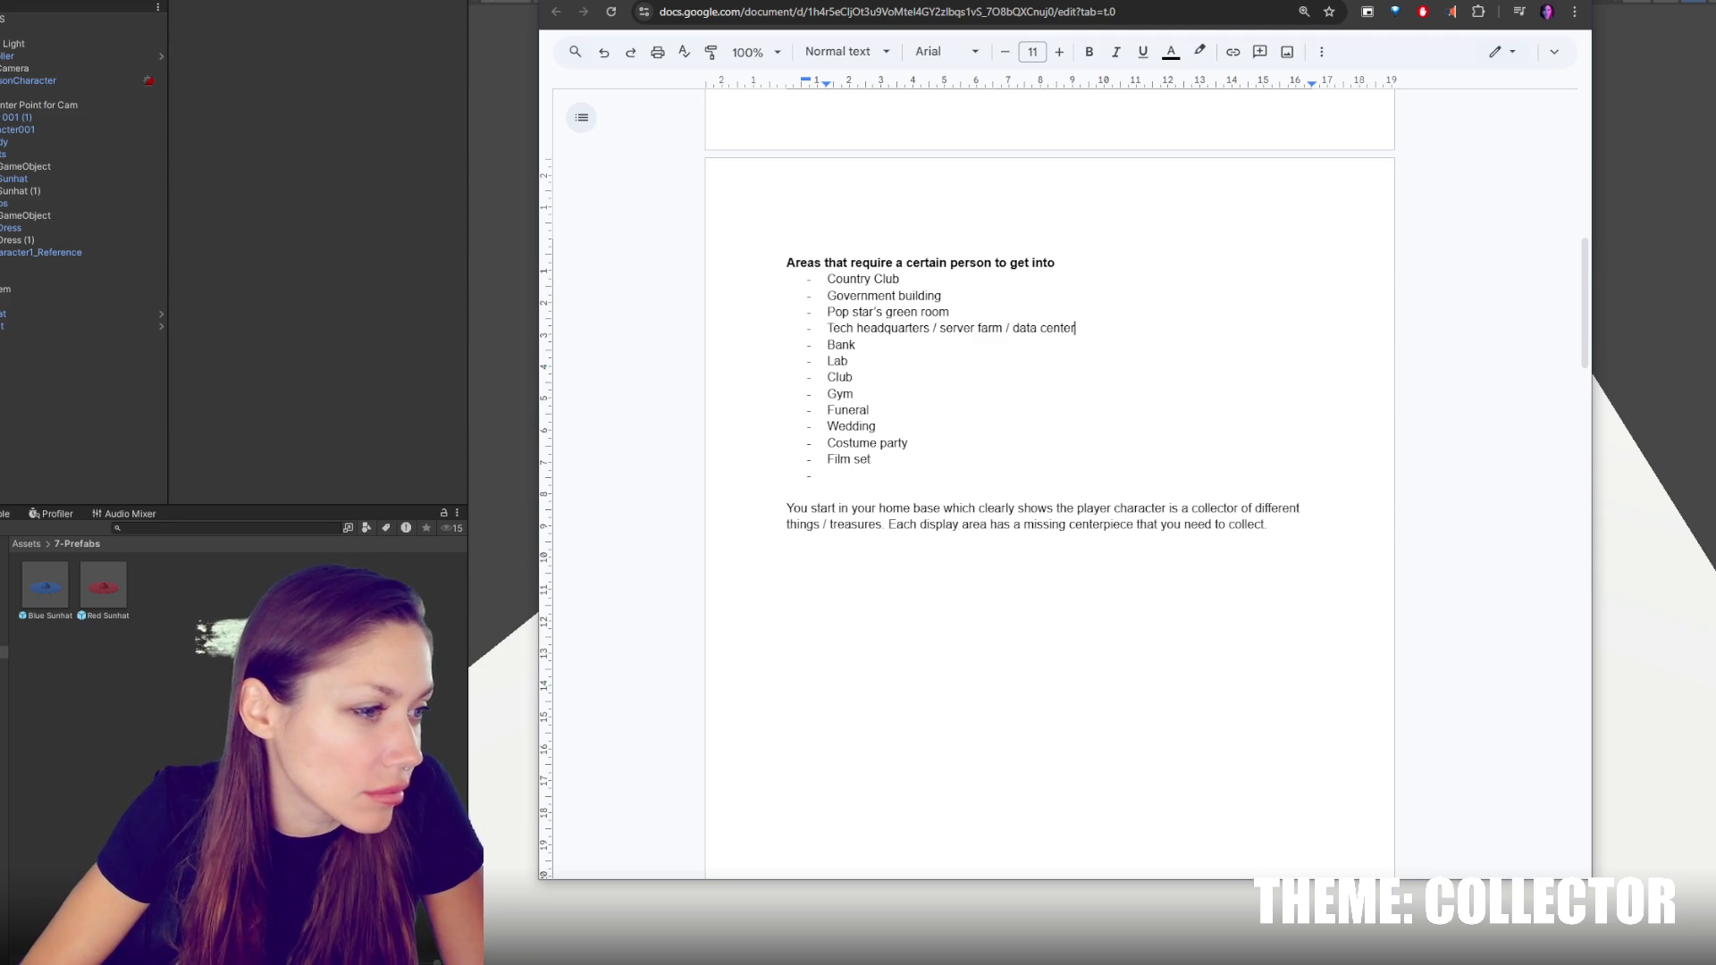
# Add 'Construction site' and 'Chef's kitchen' as new bullets
pyautogui.click(932, 477)
pyautogui.write('Construction site')
pyautogui.press('Return')
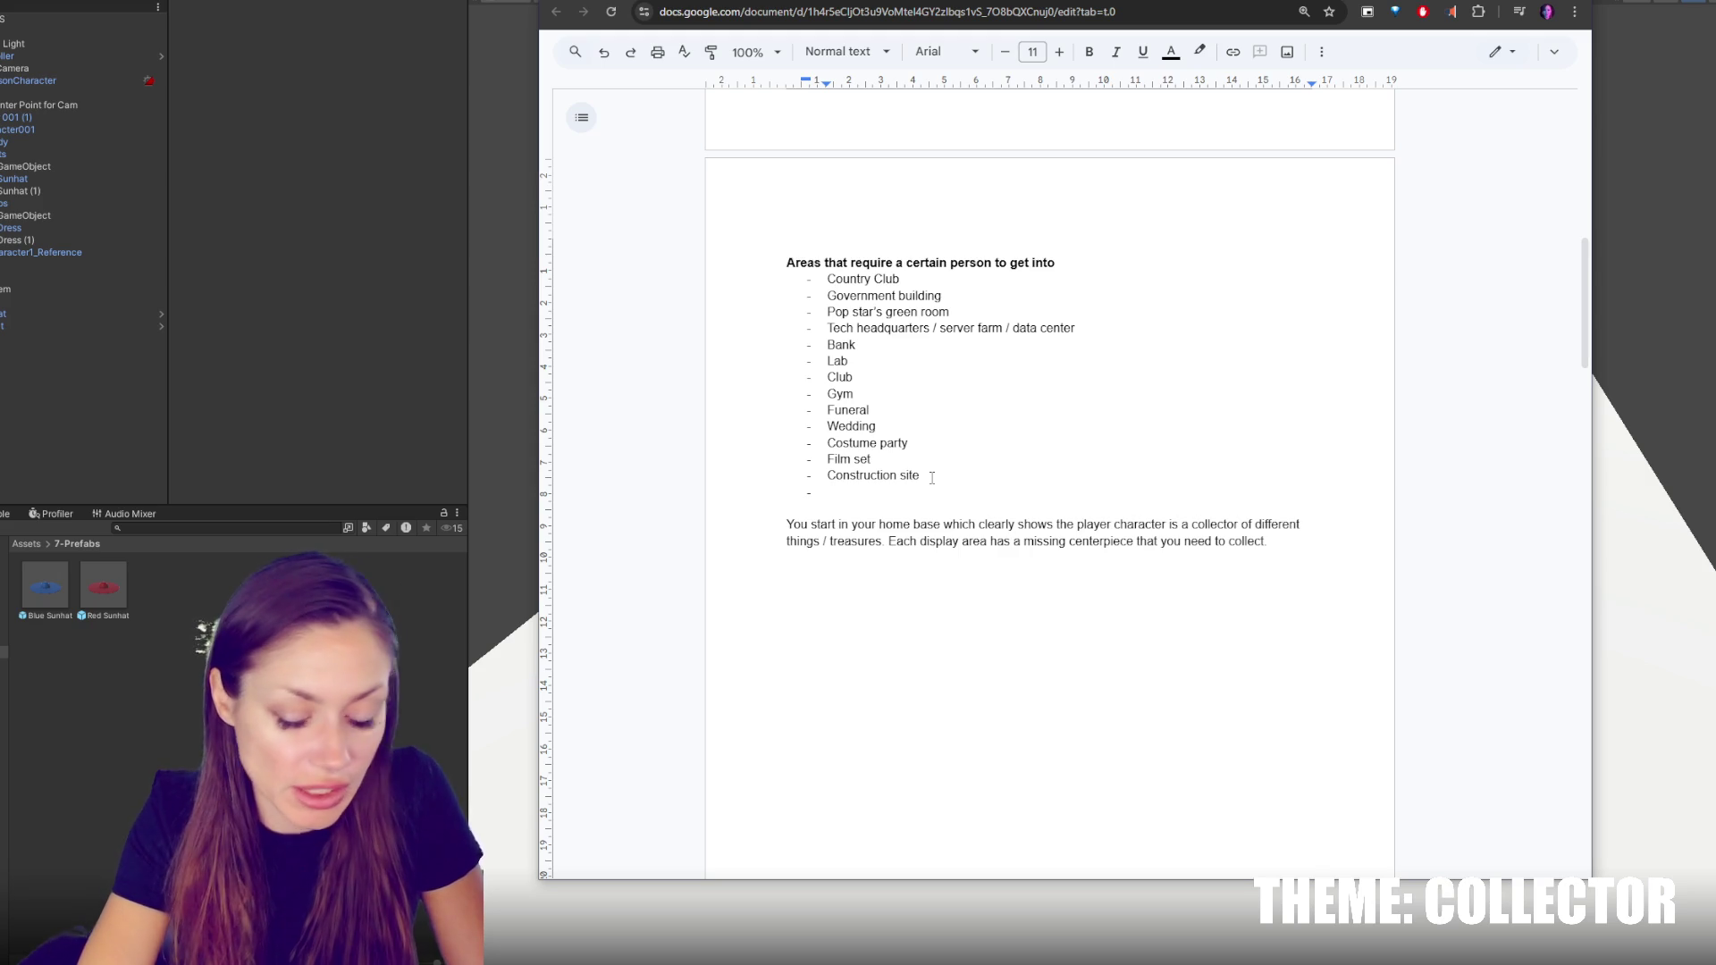
pyautogui.write("Chef's kitchen")
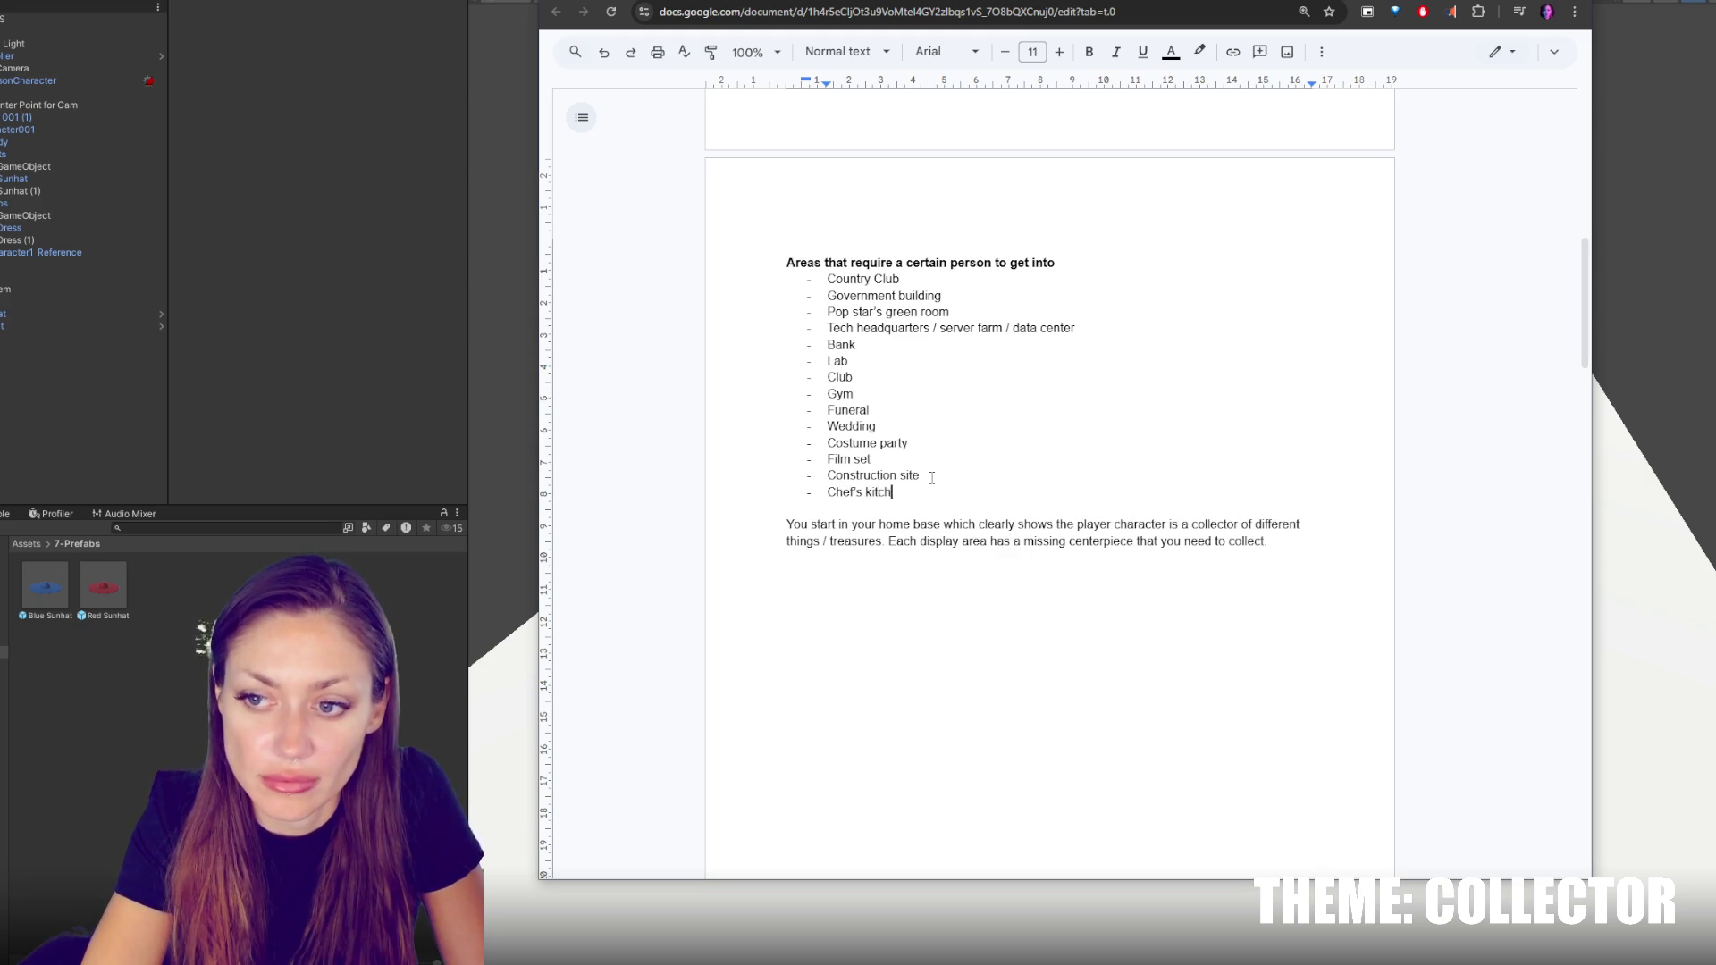
pyautogui.press('Return')
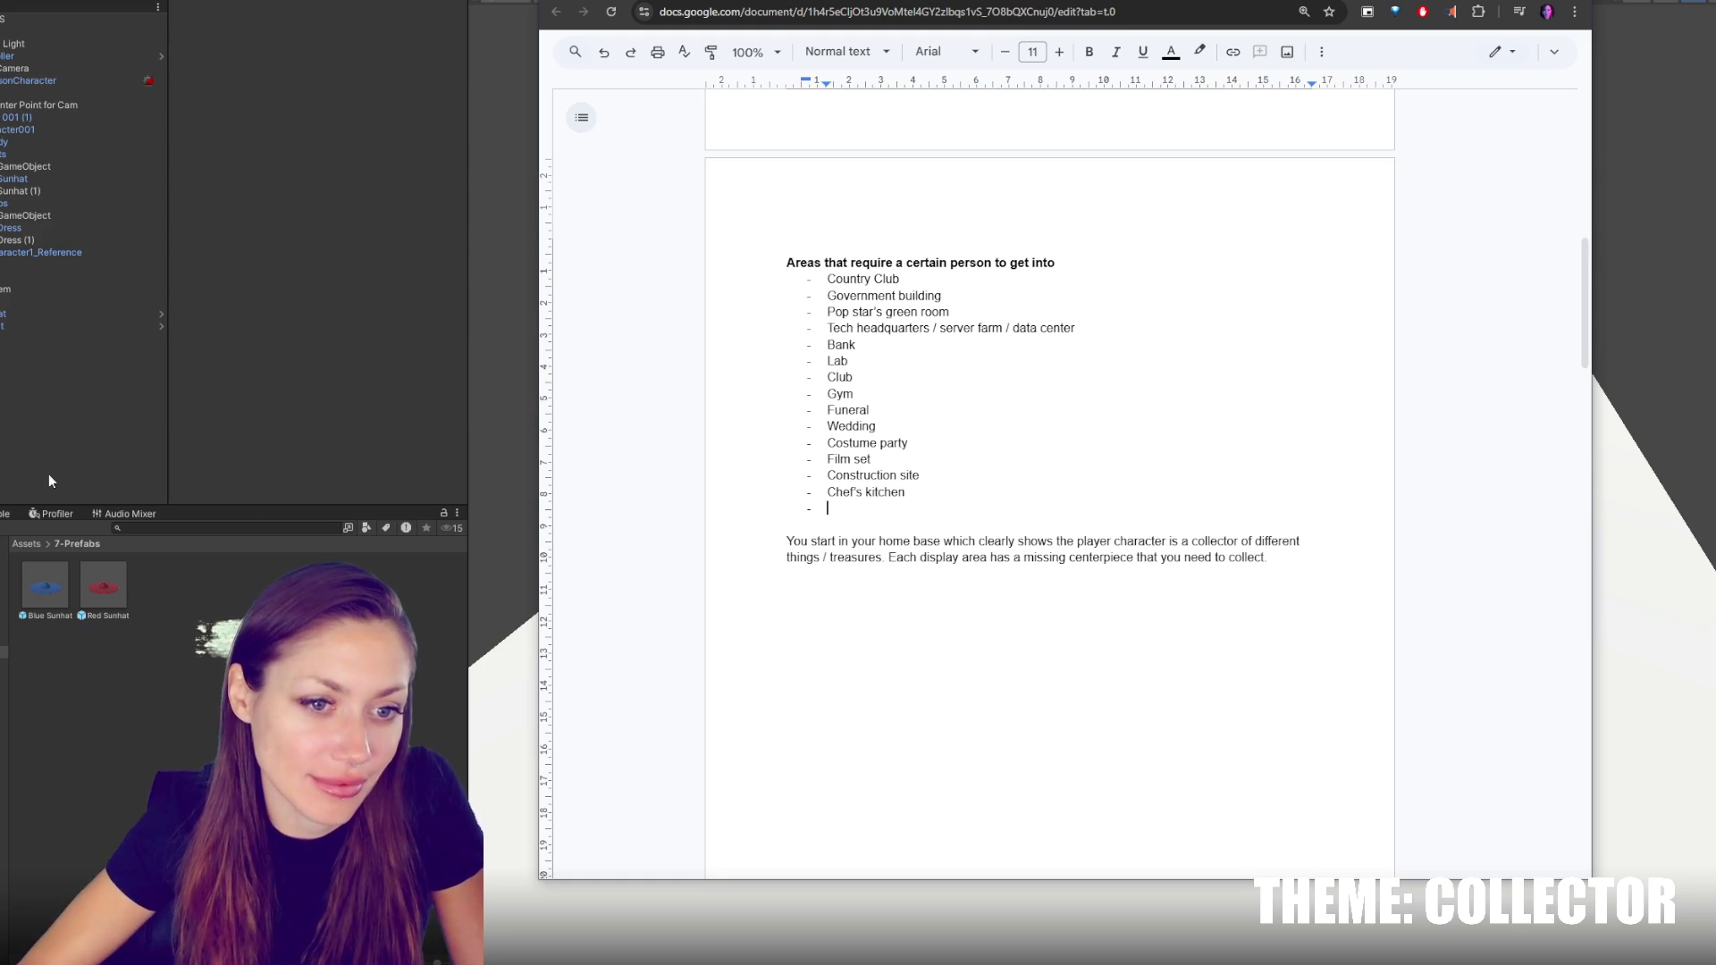
pyautogui.hotkey('ctrl', 'Tab')
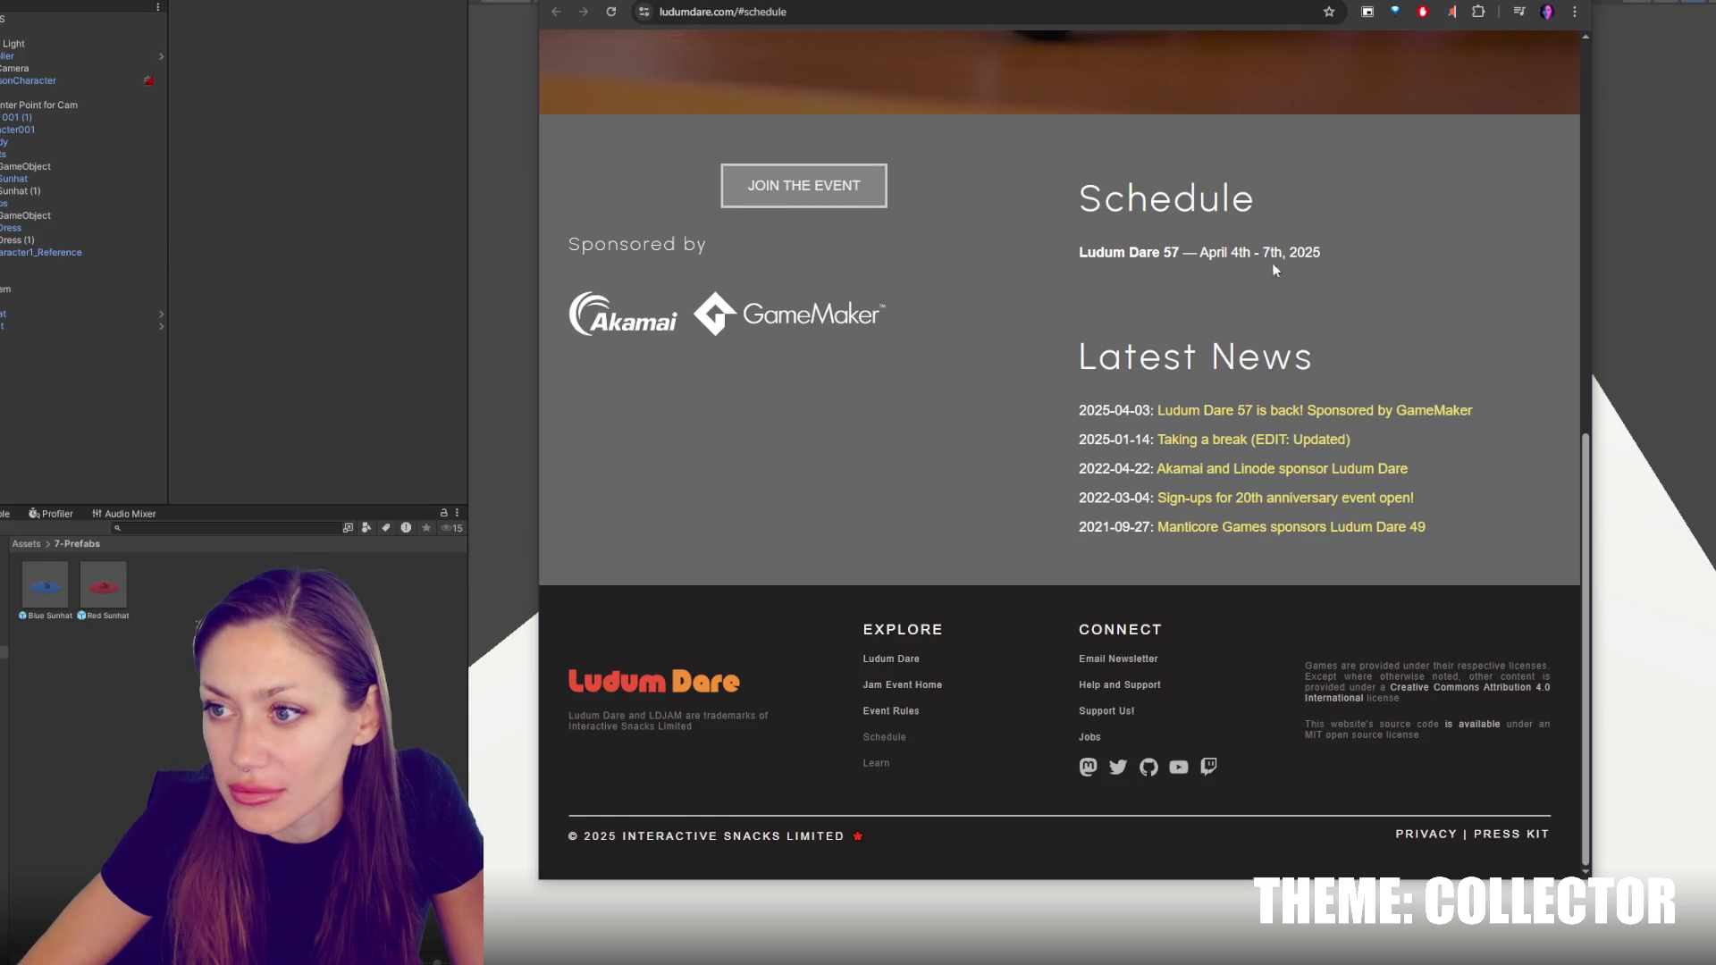
# Look over the Ludum Dare 57 schedule on the ludumdare.com page
pyautogui.tripleClick(1217, 252)
pyautogui.scroll(10, 1258, 308)
pyautogui.scroll(-8, 1278, 358)
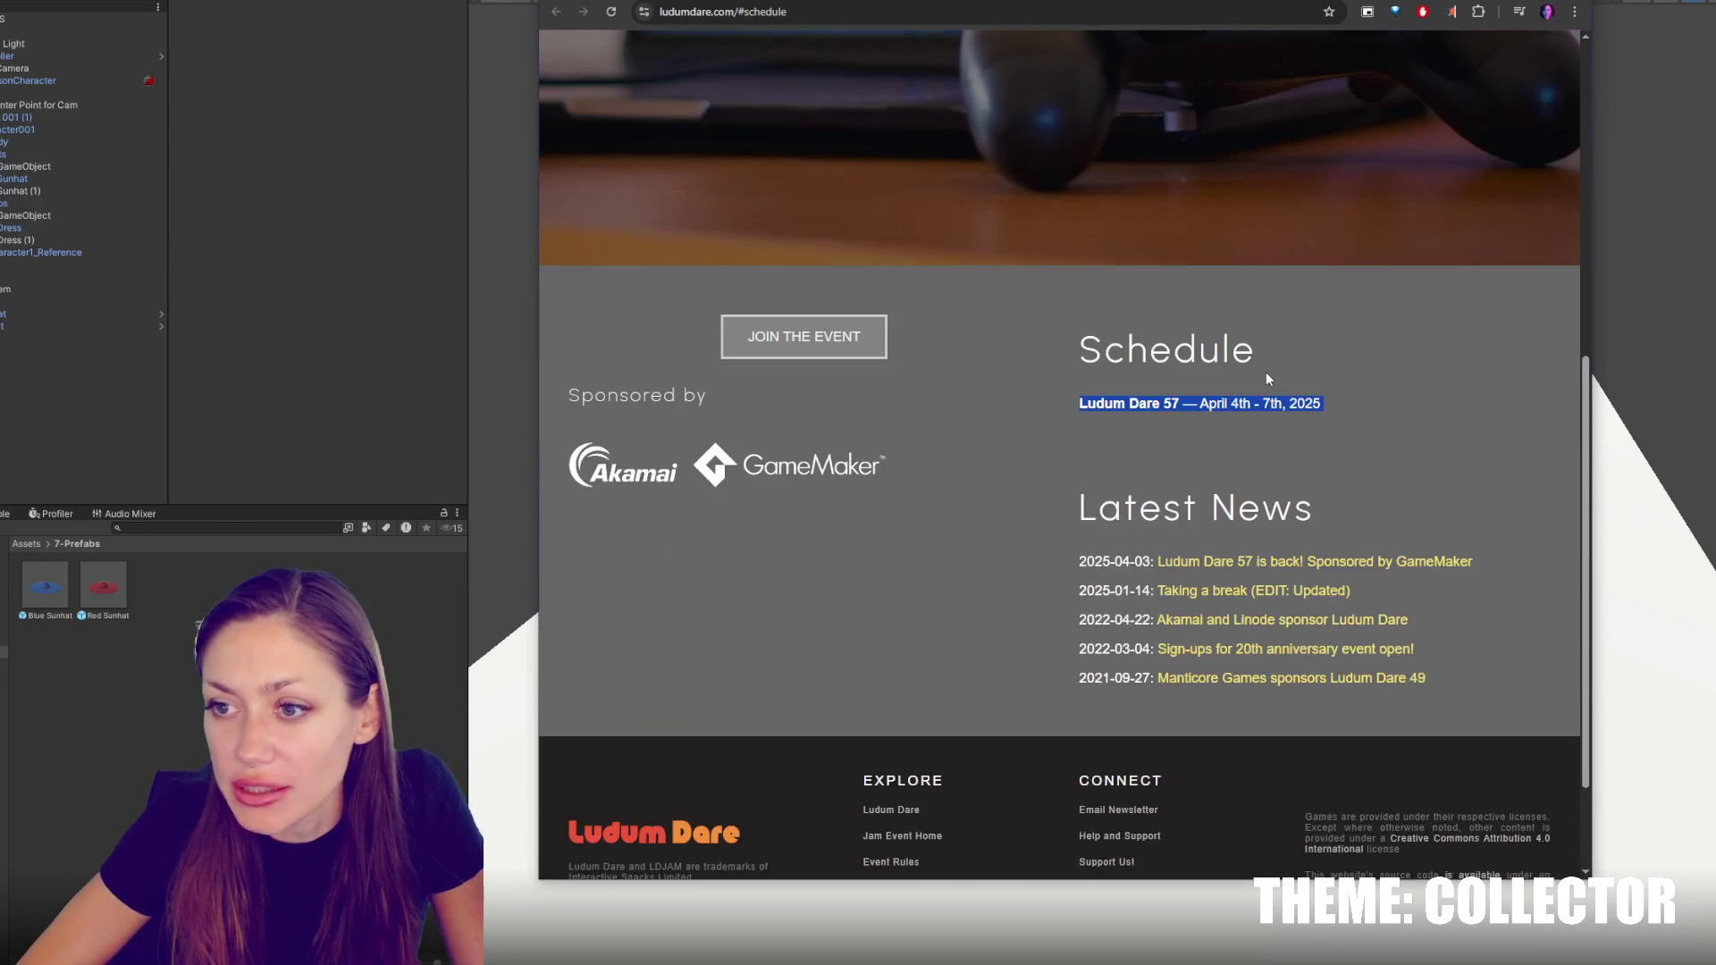
pyautogui.scroll(-2, 1162, 429)
pyautogui.scroll(6, 1051, 461)
pyautogui.scroll(-3, 1060, 469)
pyautogui.scroll(-4, 1059, 479)
pyautogui.scroll(2, 1060, 477)
pyautogui.click(1058, 463)
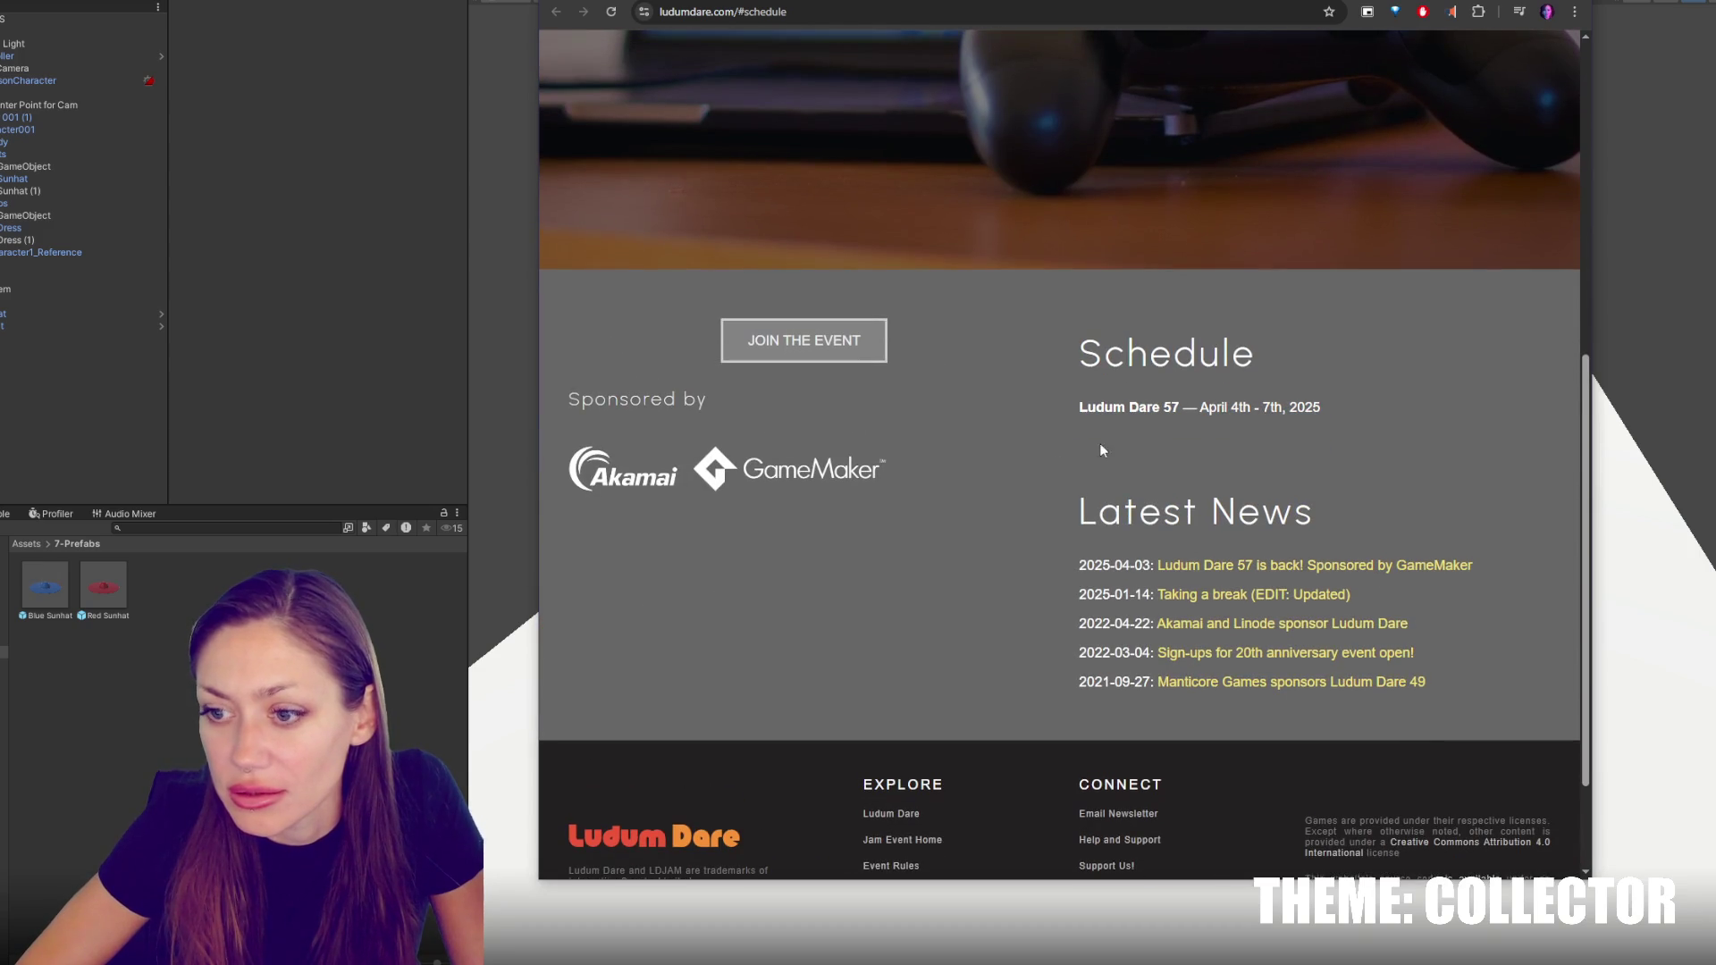
pyautogui.scroll(-2, 977, 561)
# Read through the Event Rules page, then go back to the ldjam.com home page
pyautogui.click(881, 703)
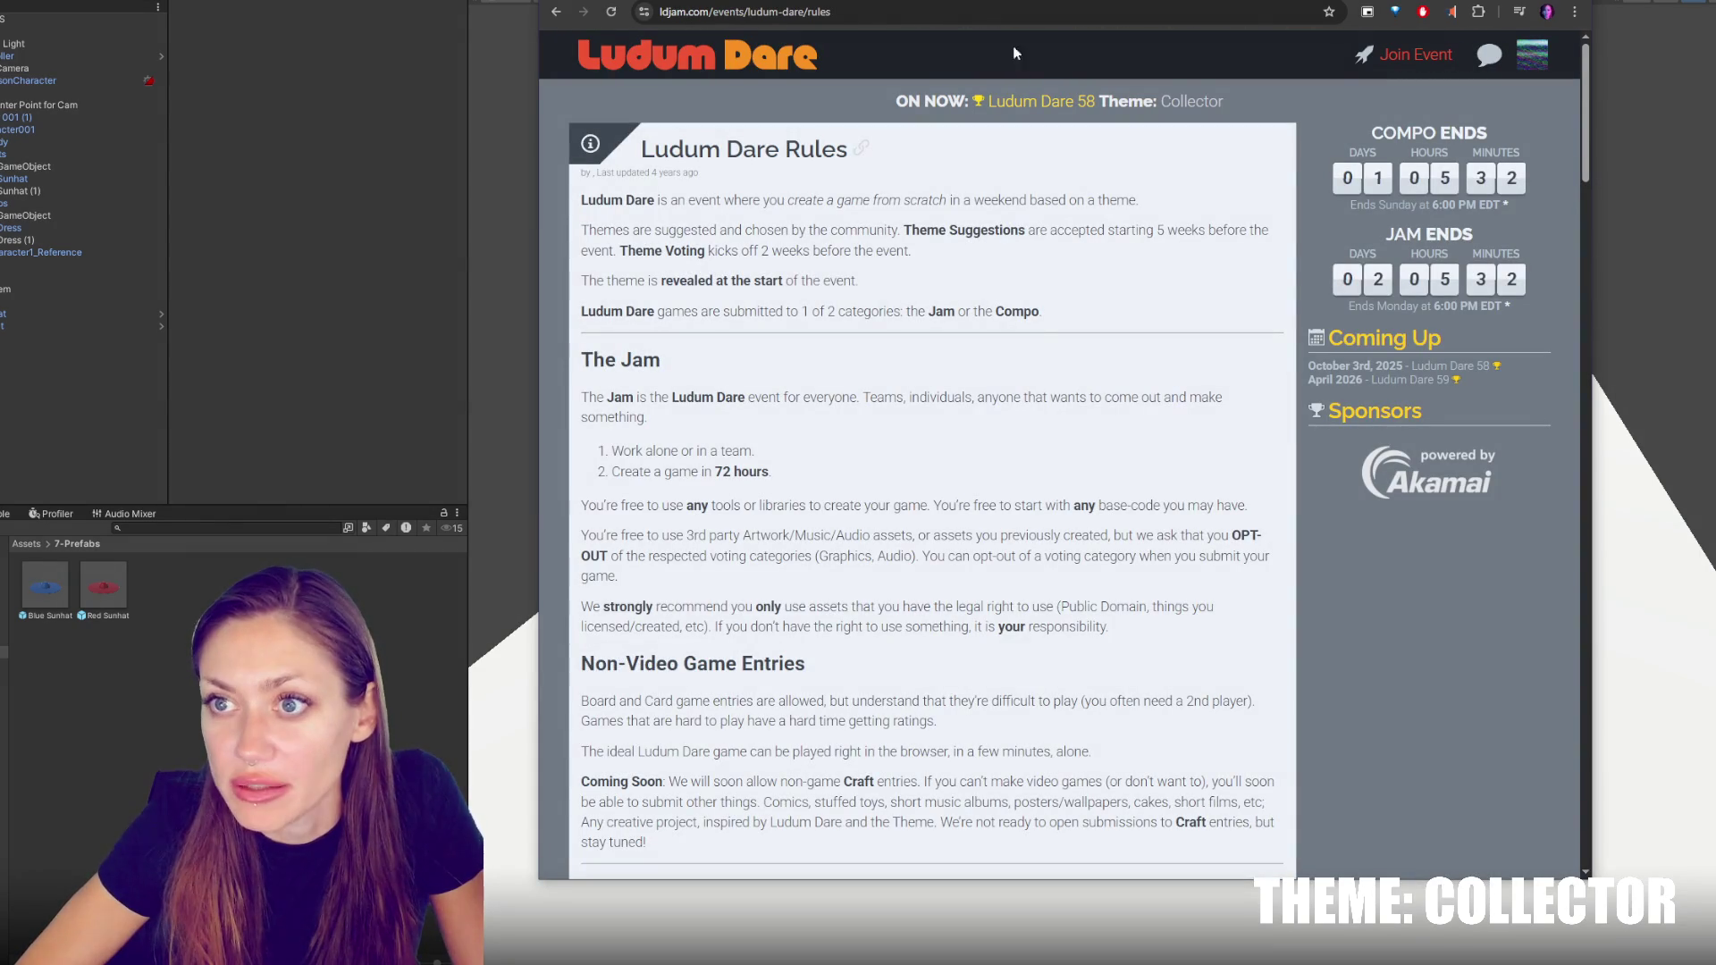
pyautogui.click(1013, 13)
pyautogui.click(815, 88)
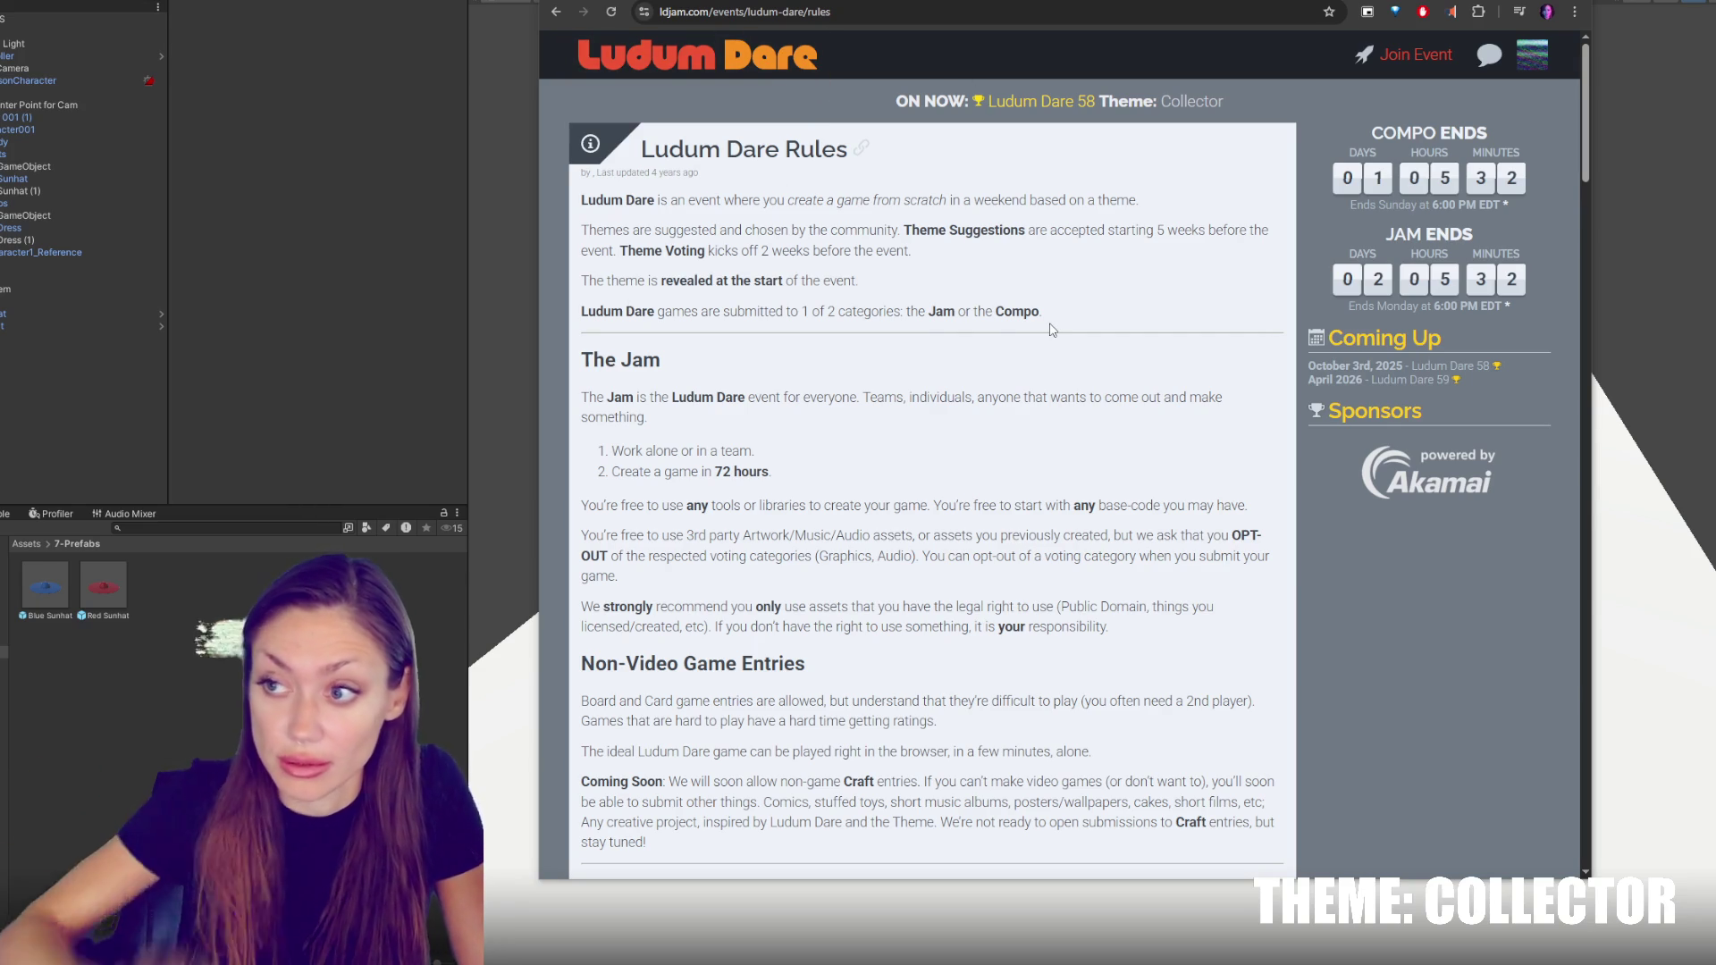
pyautogui.scroll(-20, 1032, 233)
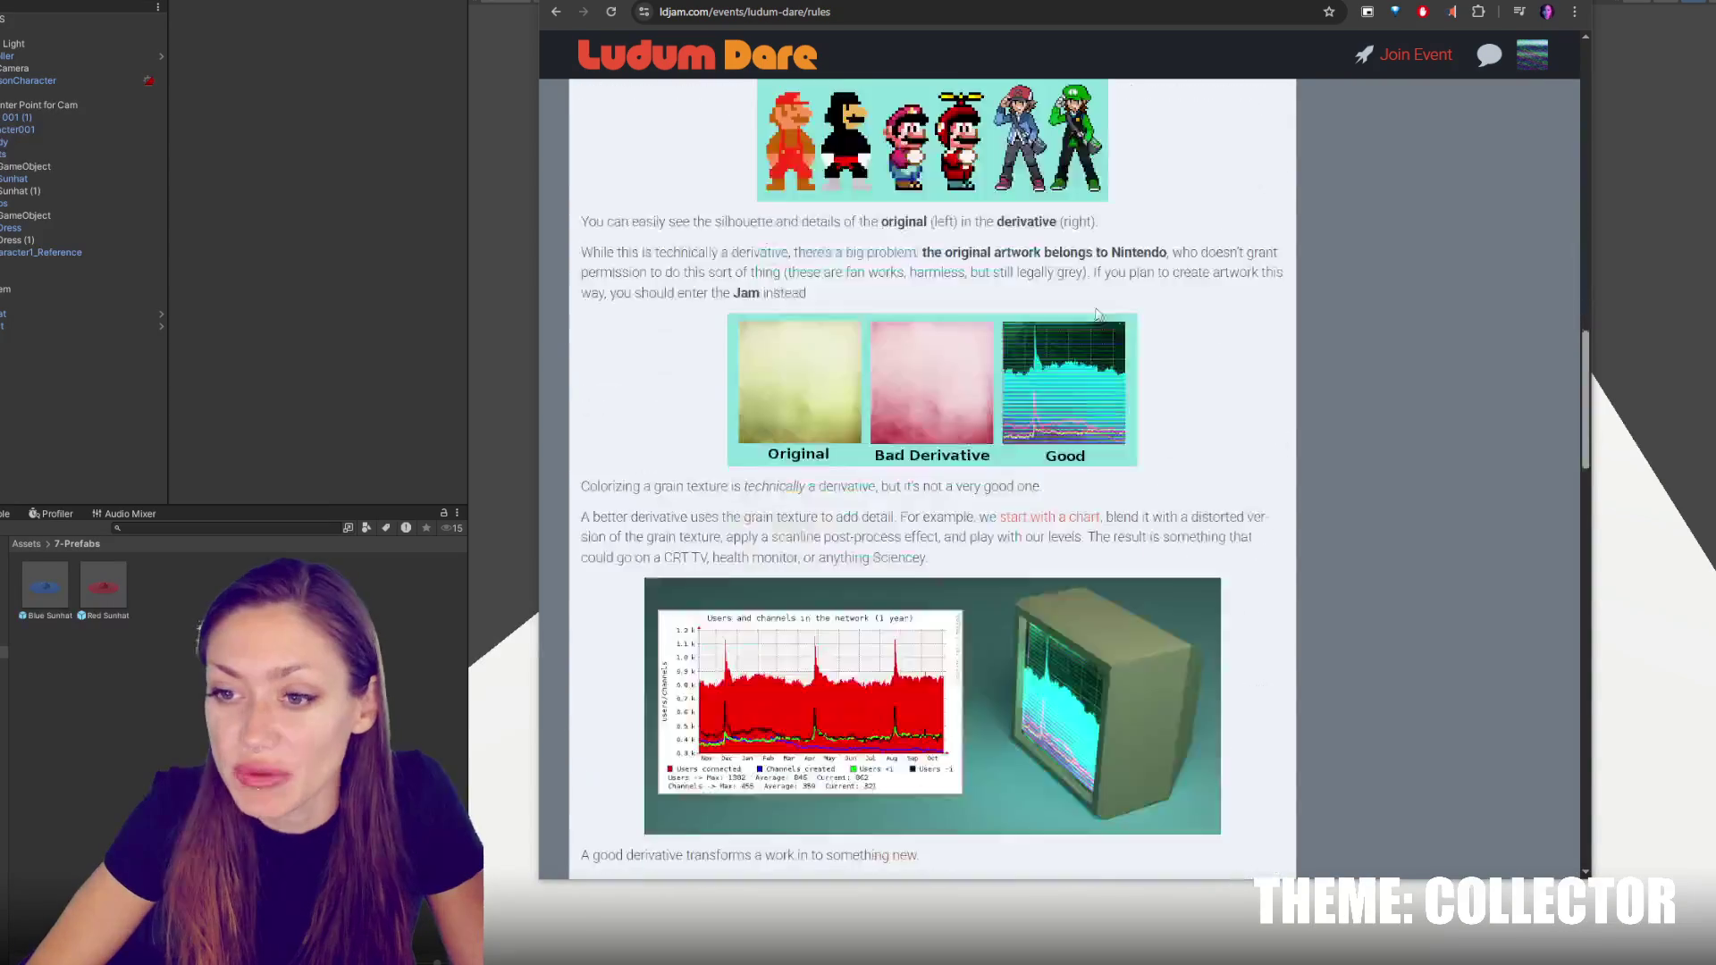
pyautogui.scroll(-5, 1039, 433)
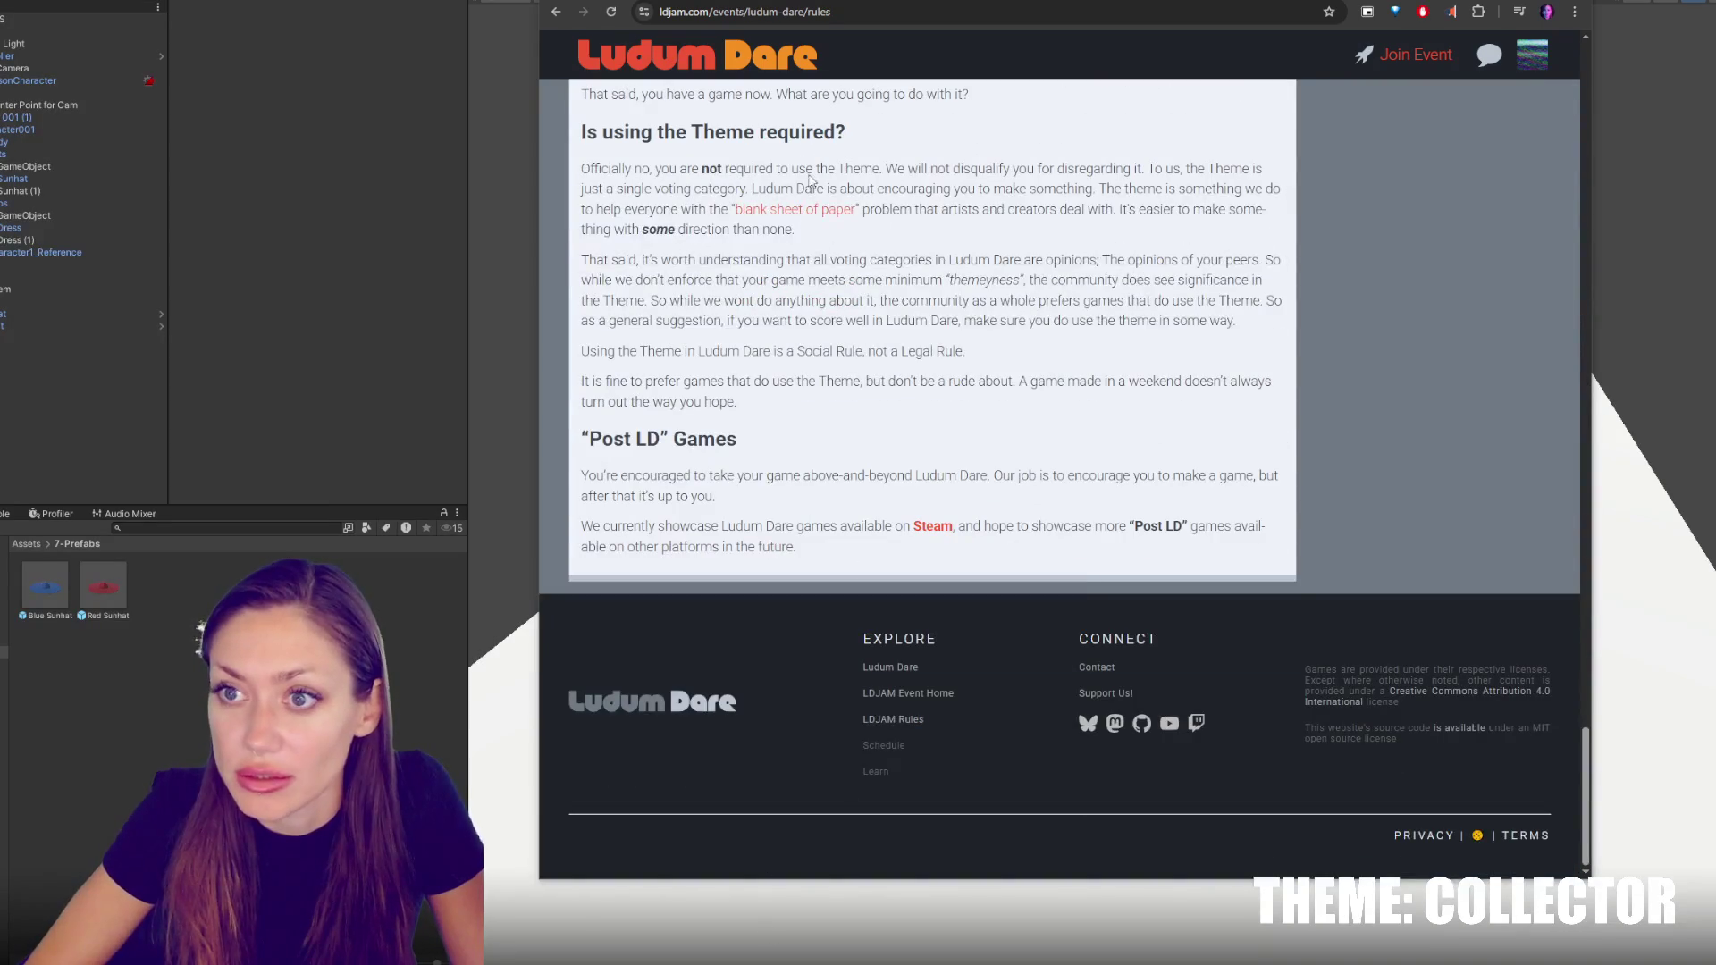
pyautogui.scroll(10, 1072, 357)
pyautogui.hotkey('alt', 'Left')
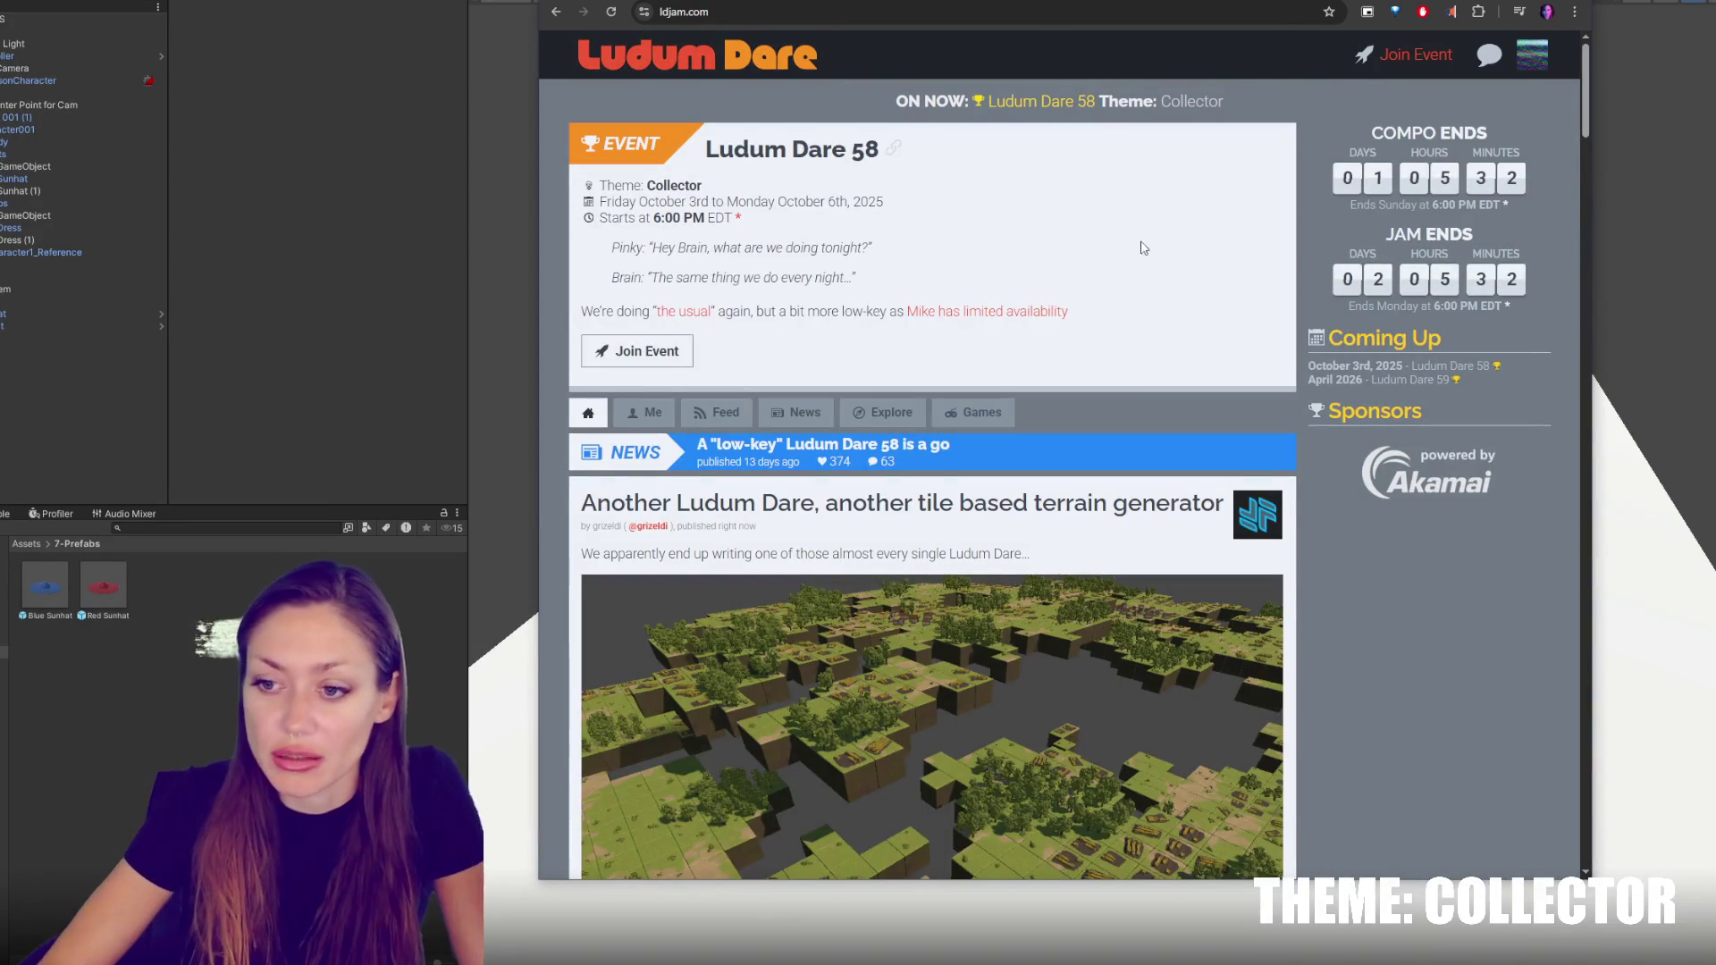
# Scroll the ldjam.com jam feed and like the Brainstorm post
pyautogui.scroll(-5, 1140, 250)
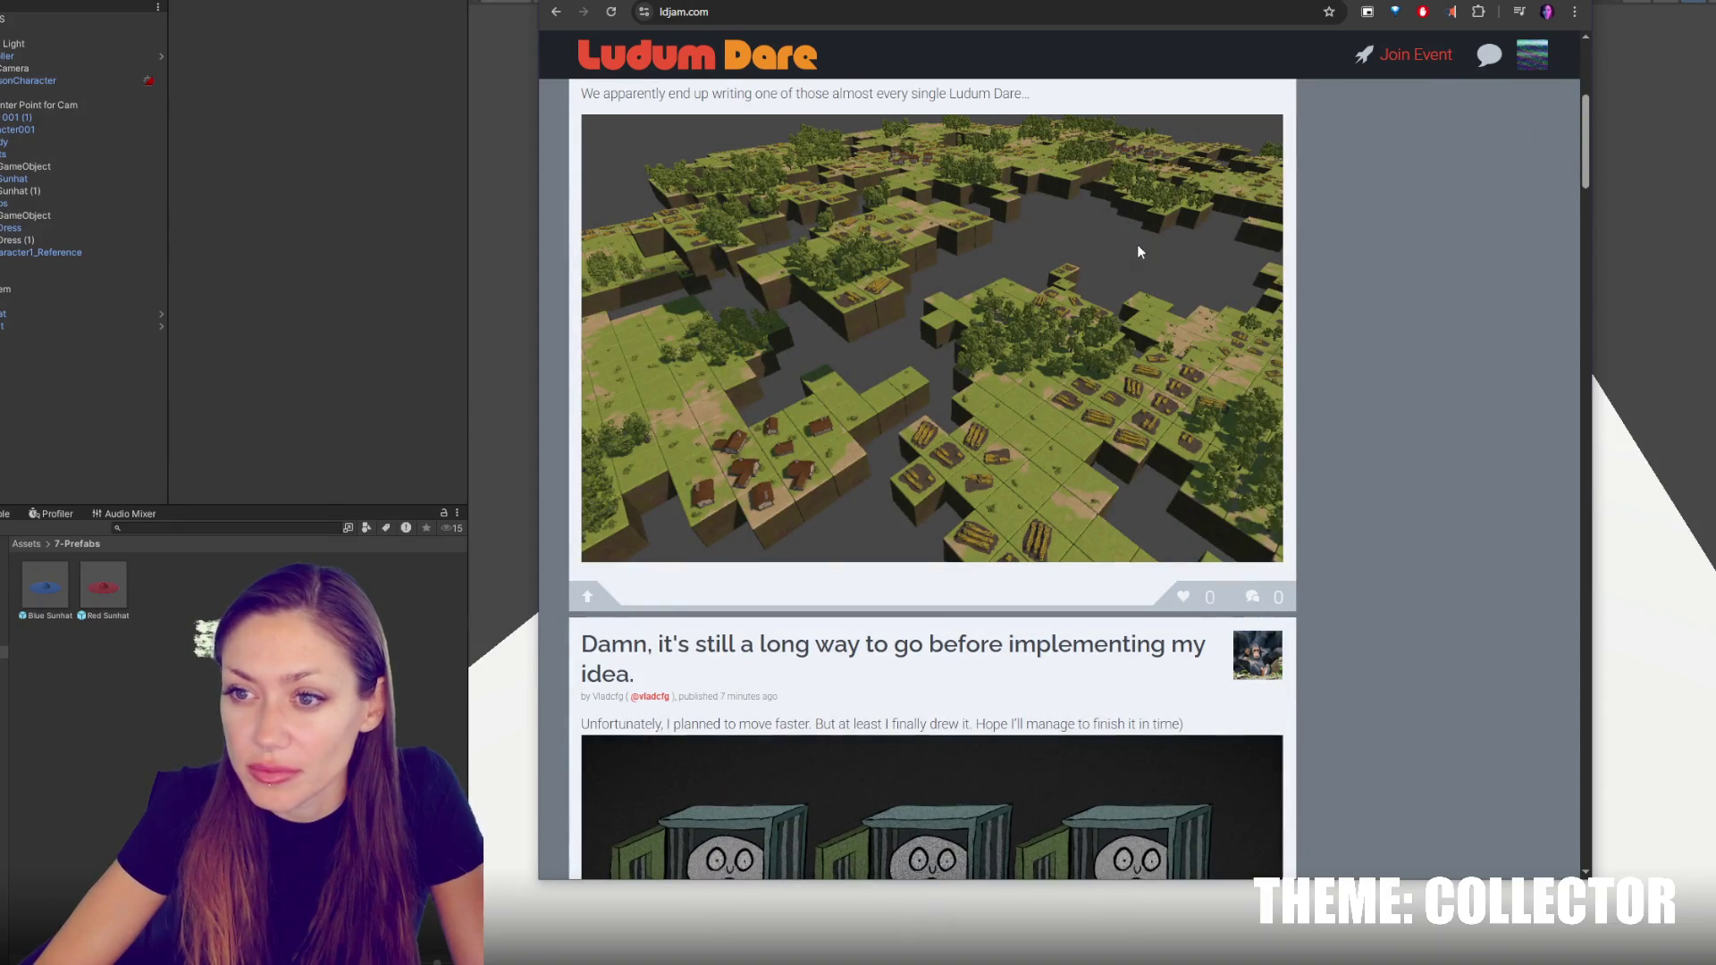
pyautogui.scroll(-5, 1138, 251)
pyautogui.scroll(-15, 1139, 251)
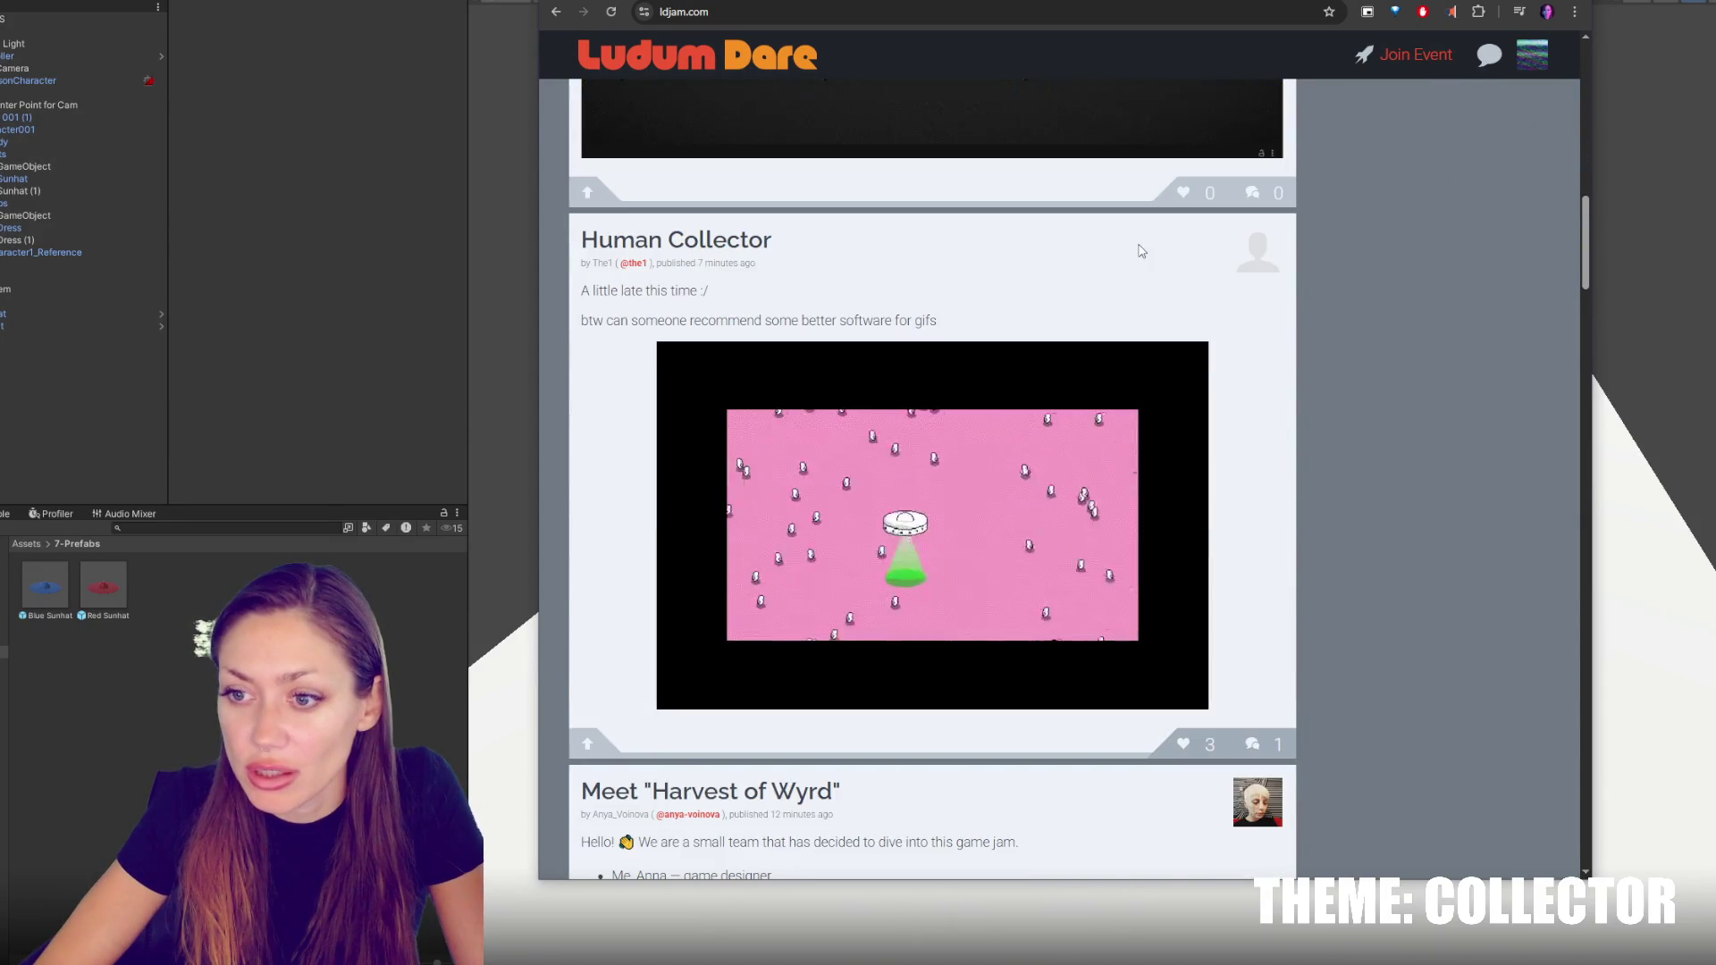
pyautogui.scroll(-20, 1140, 258)
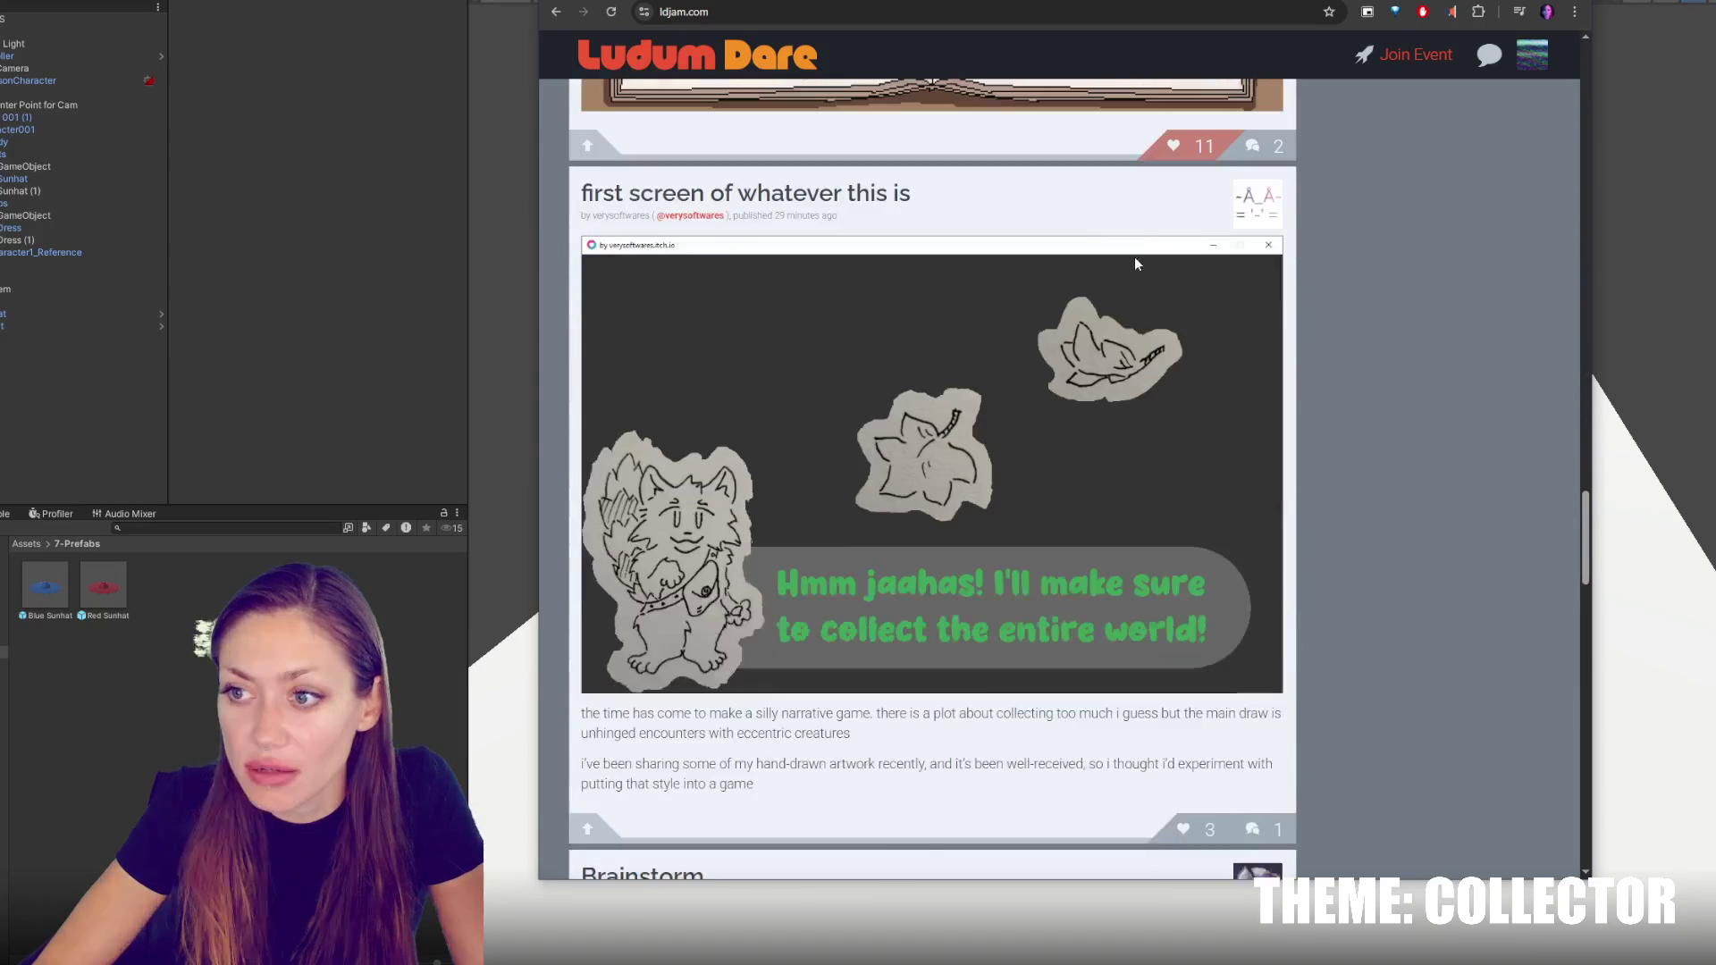
pyautogui.scroll(10, 1122, 275)
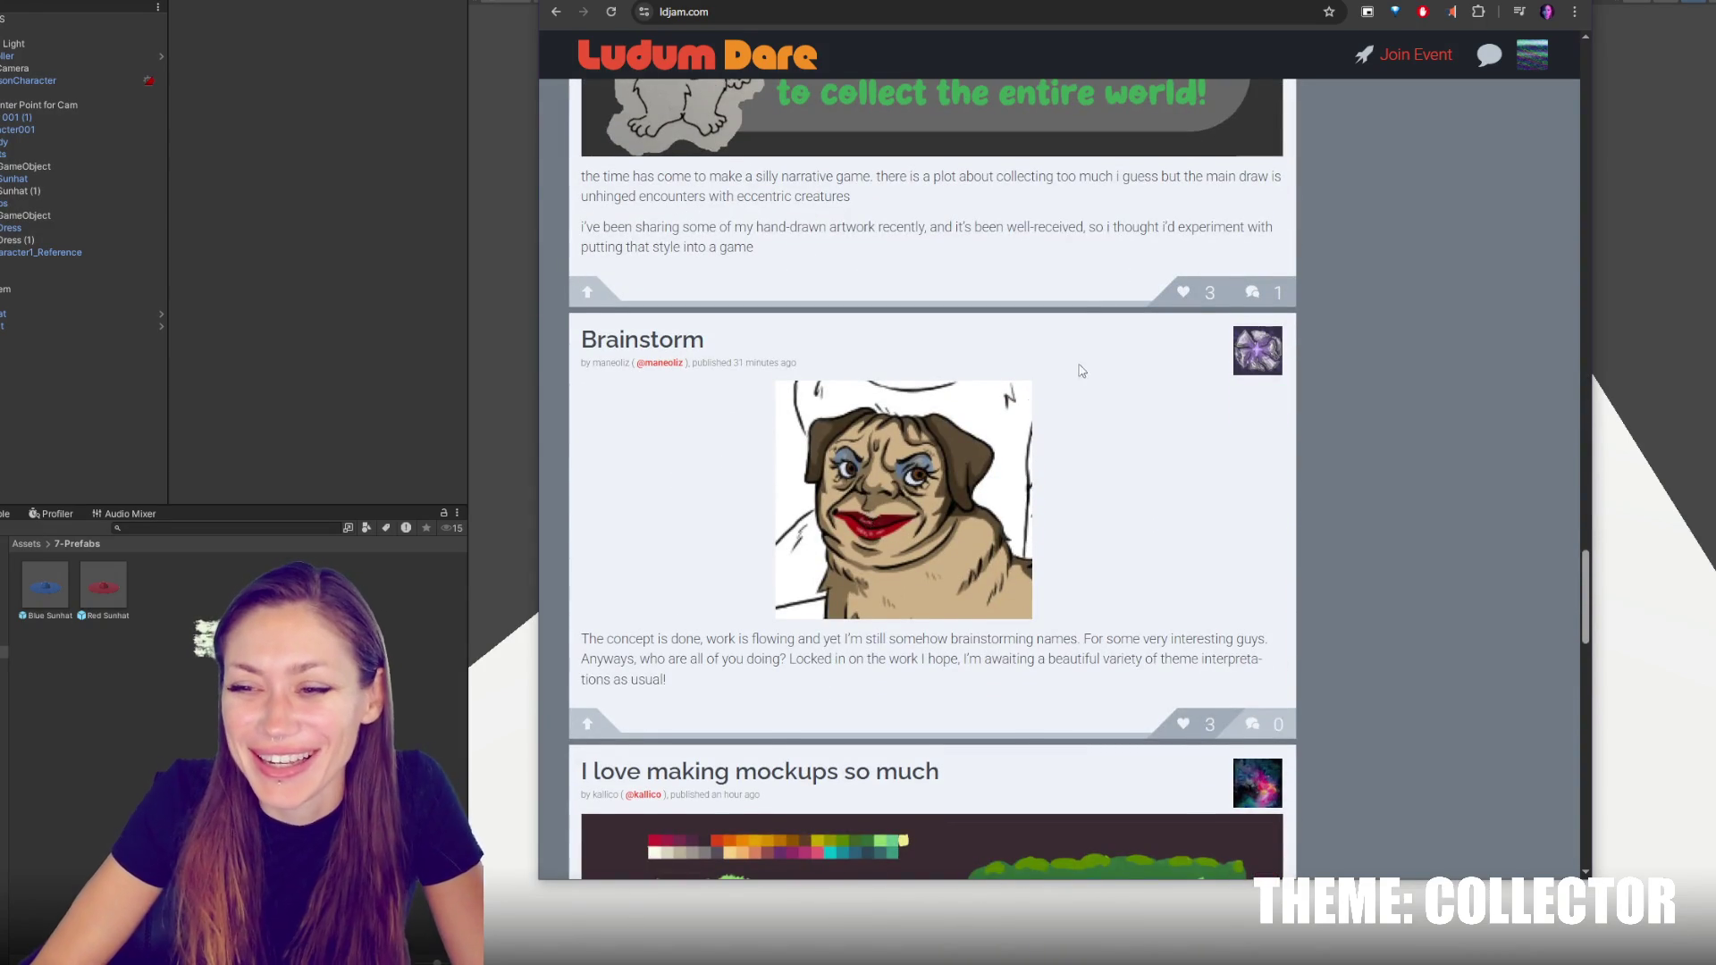
pyautogui.scroll(-1, 1081, 305)
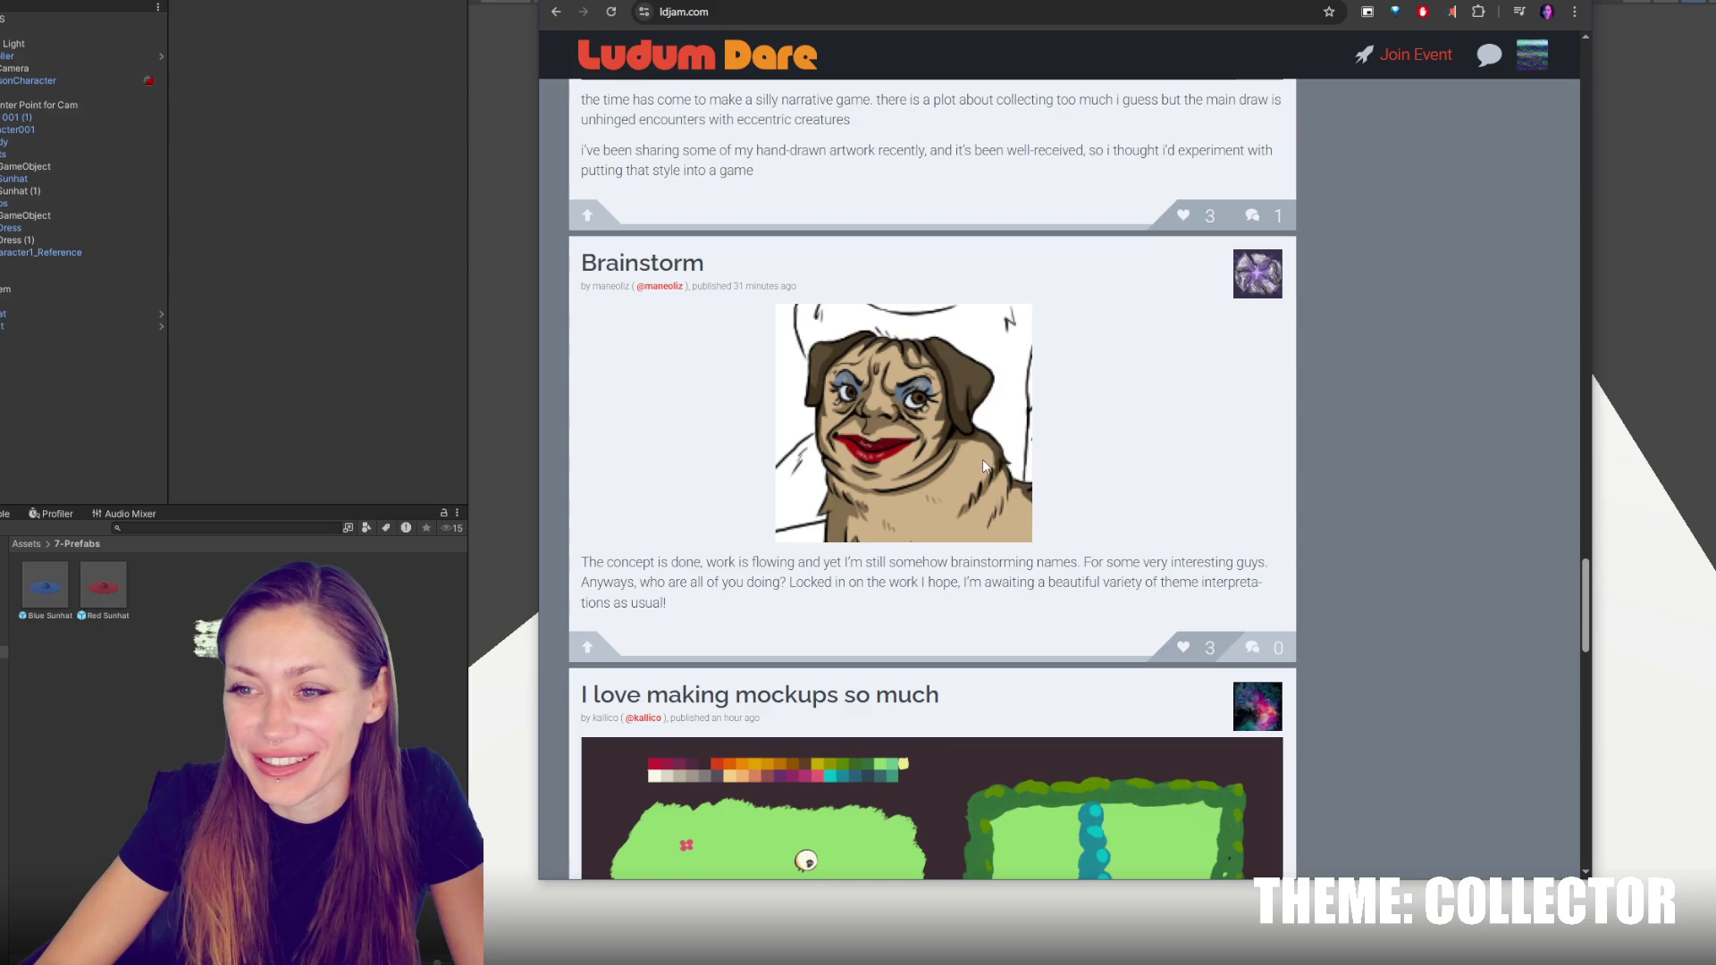
pyautogui.click(1184, 647)
pyautogui.scroll(-6, 1177, 479)
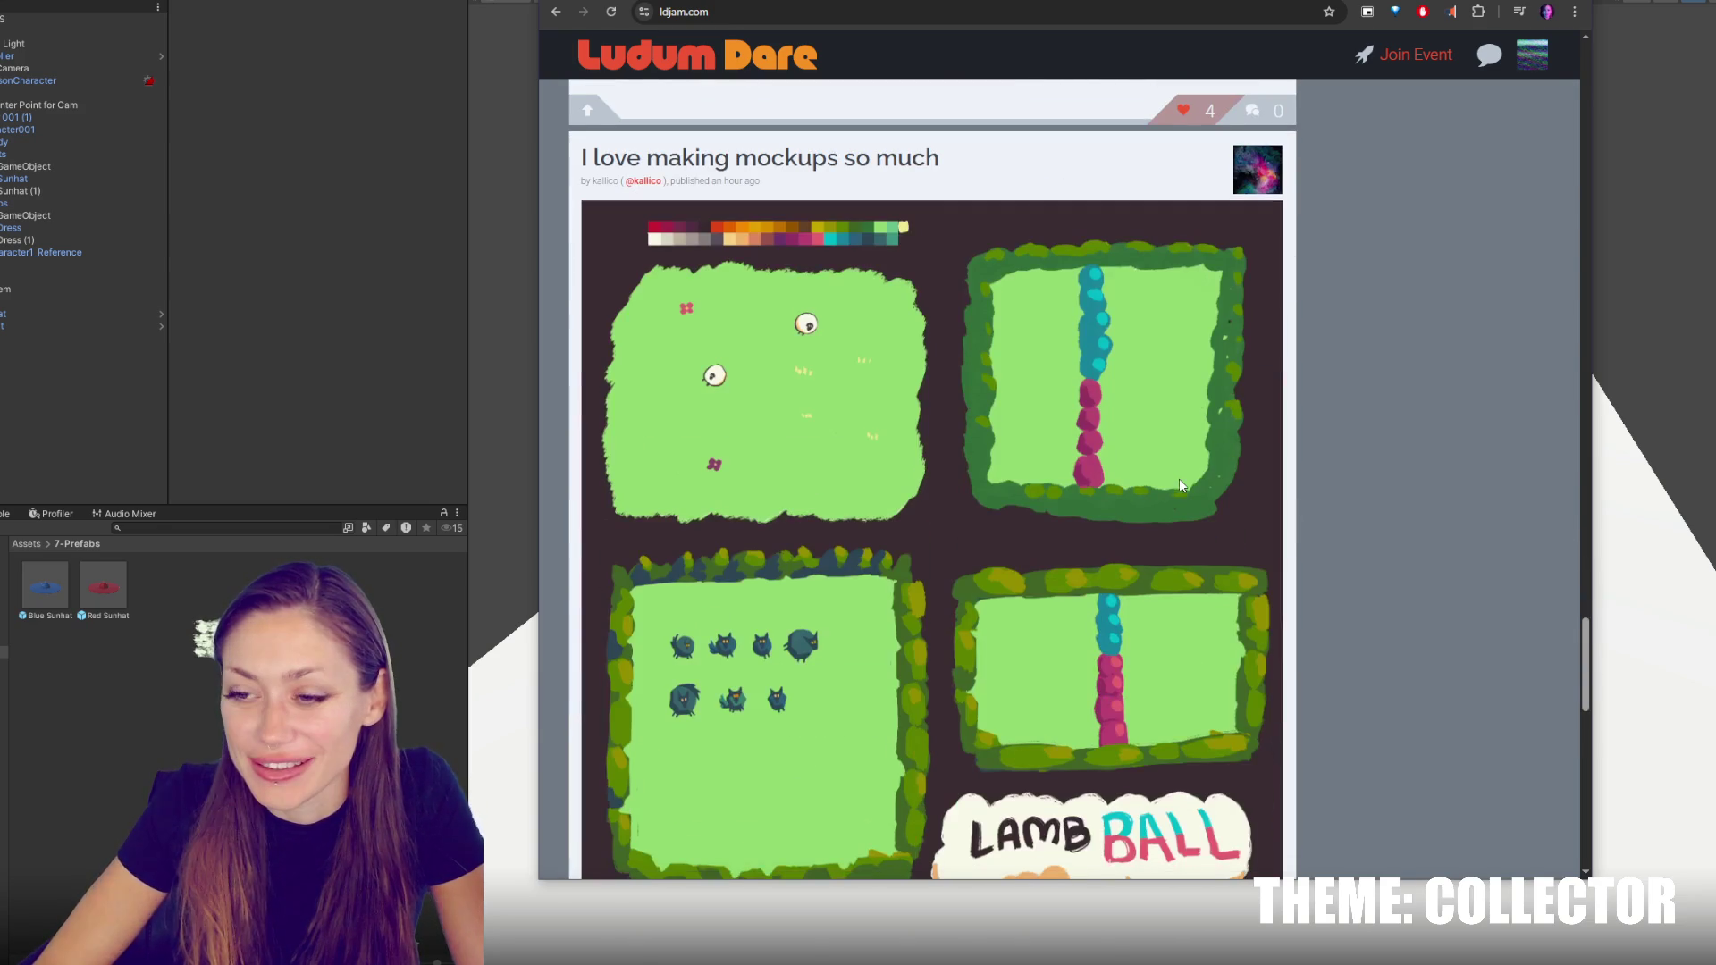
pyautogui.scroll(-6, 1178, 472)
pyautogui.scroll(-6, 1162, 445)
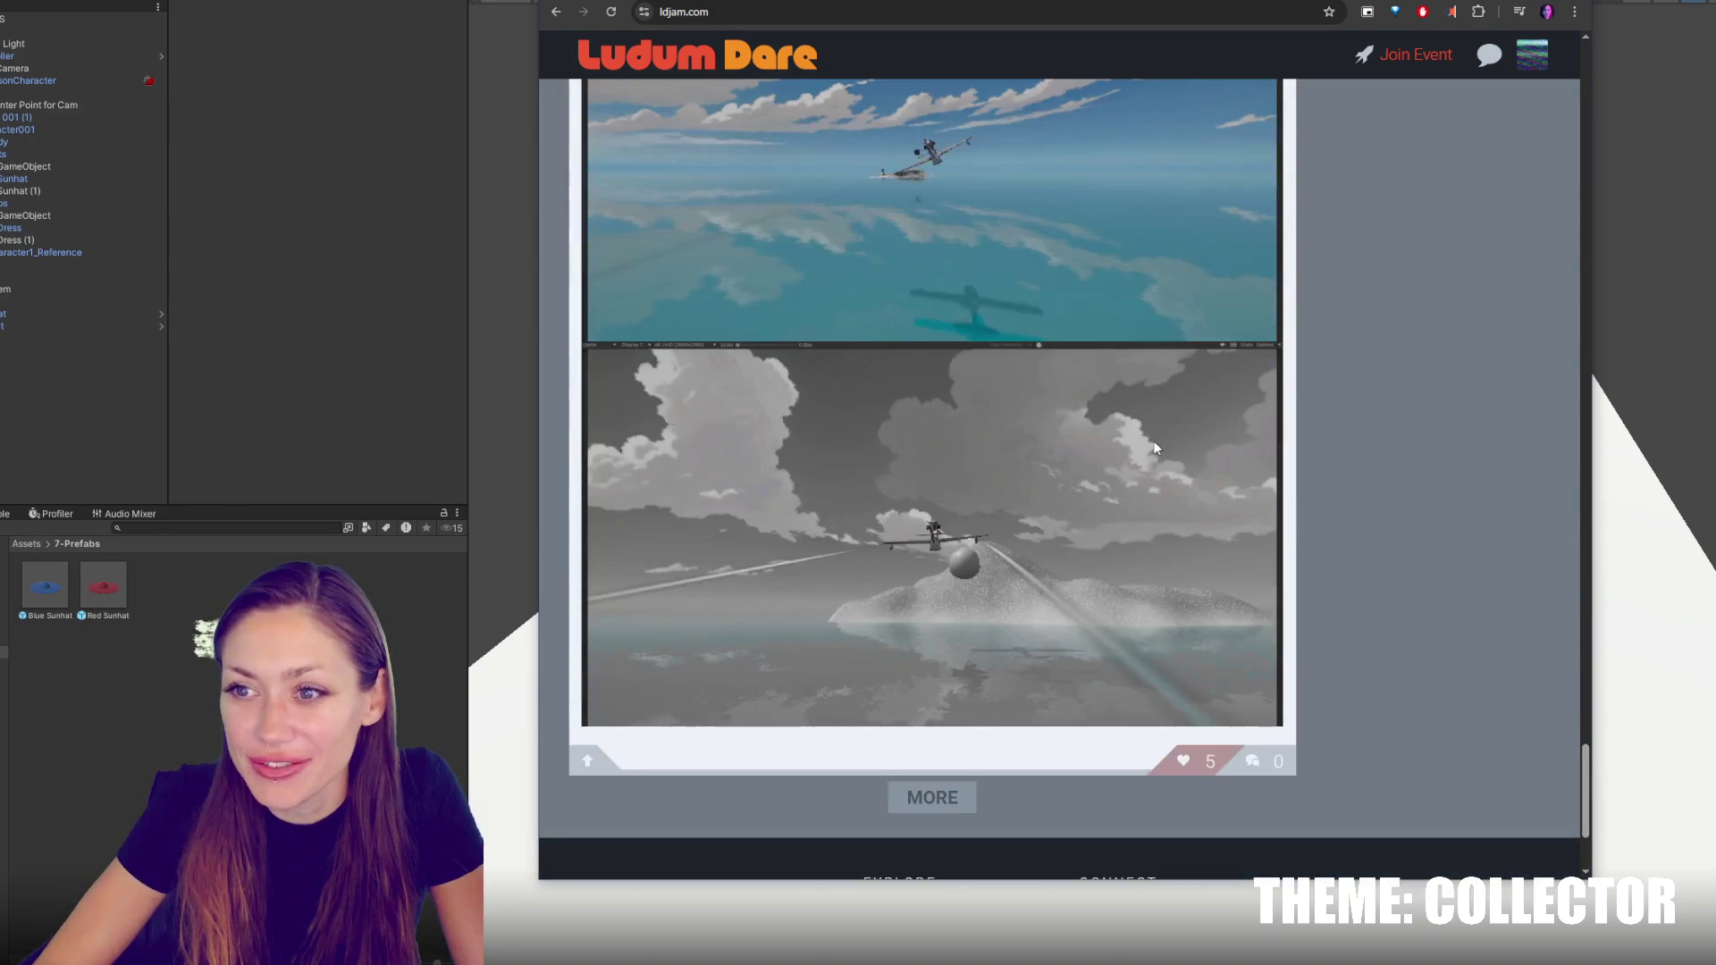
pyautogui.scroll(-3, 1155, 446)
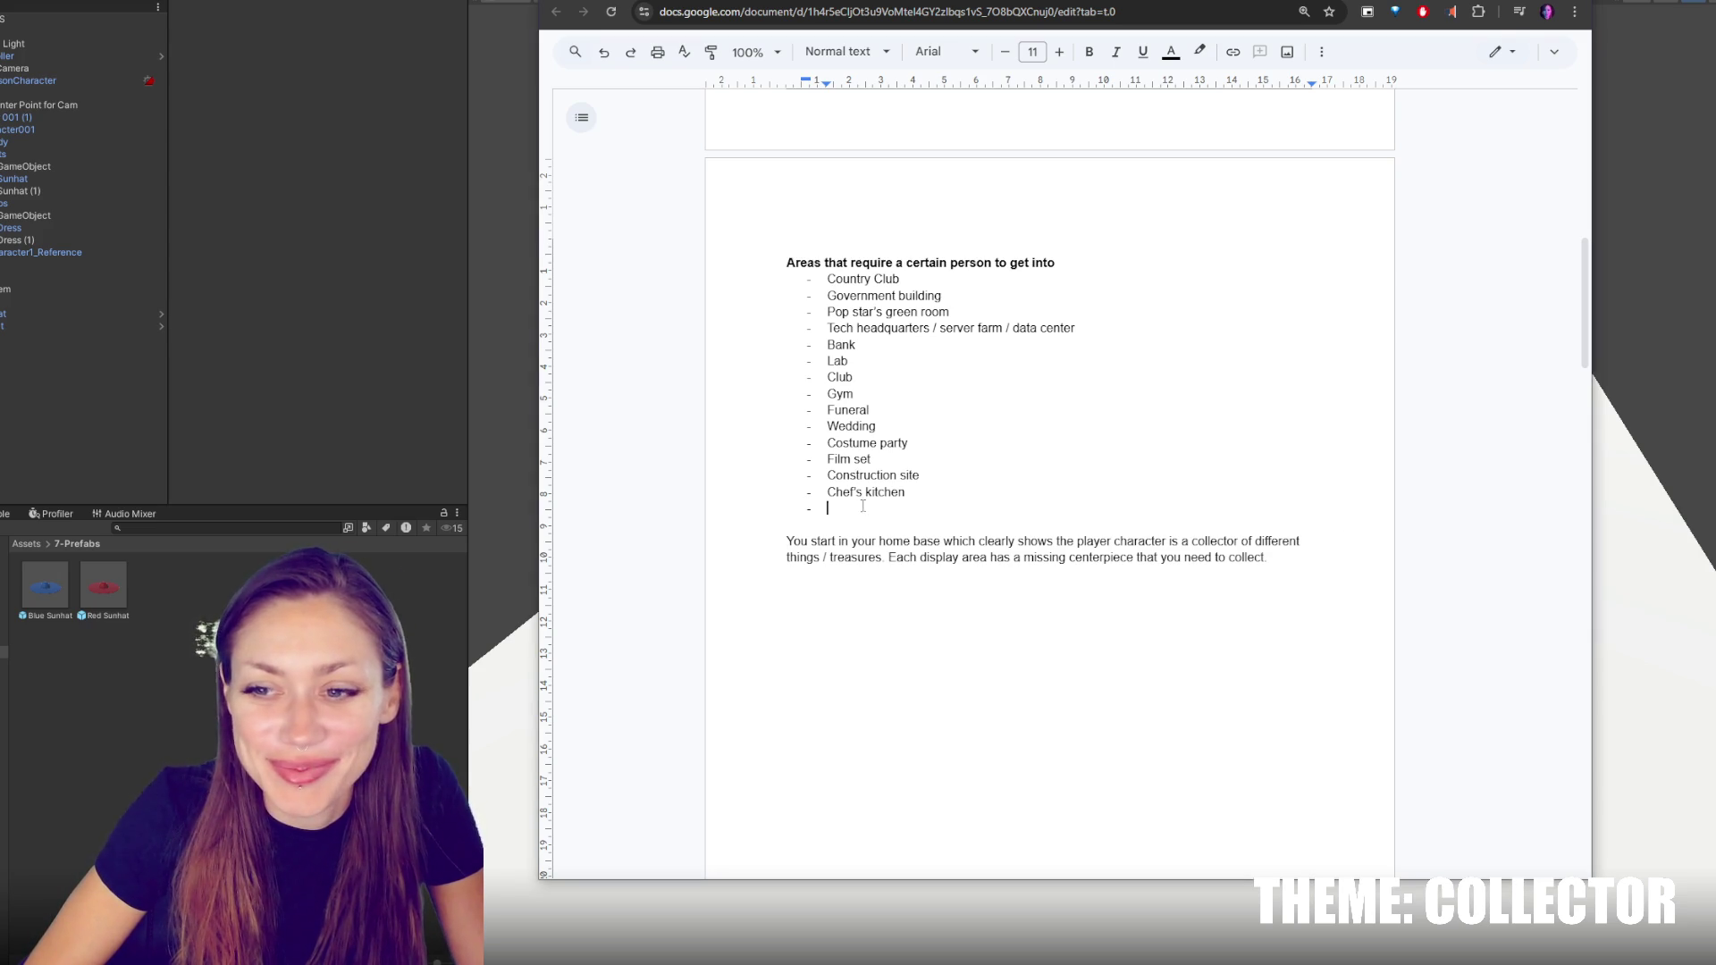
# Add 'Motorcycle club' and 'Police evidence locker' as the last bullets of the areas list
pyautogui.doubleClick(916, 514)
pyautogui.write('Motorc')
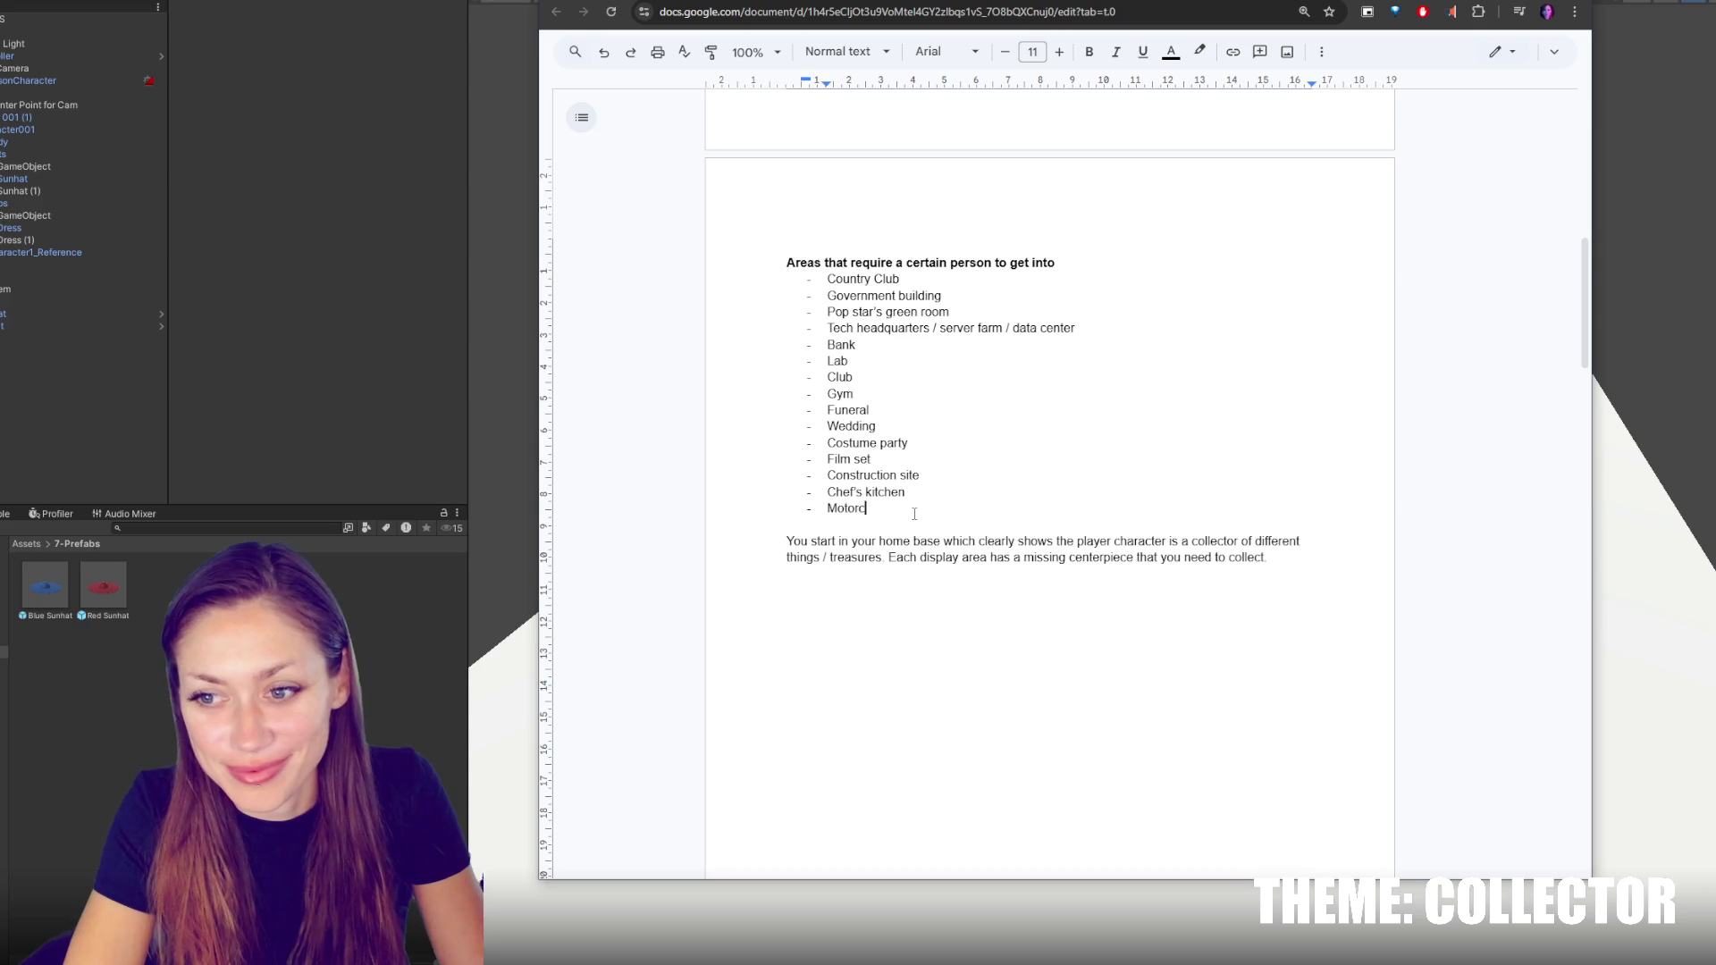
pyautogui.write('ycle club')
pyautogui.press('Return')
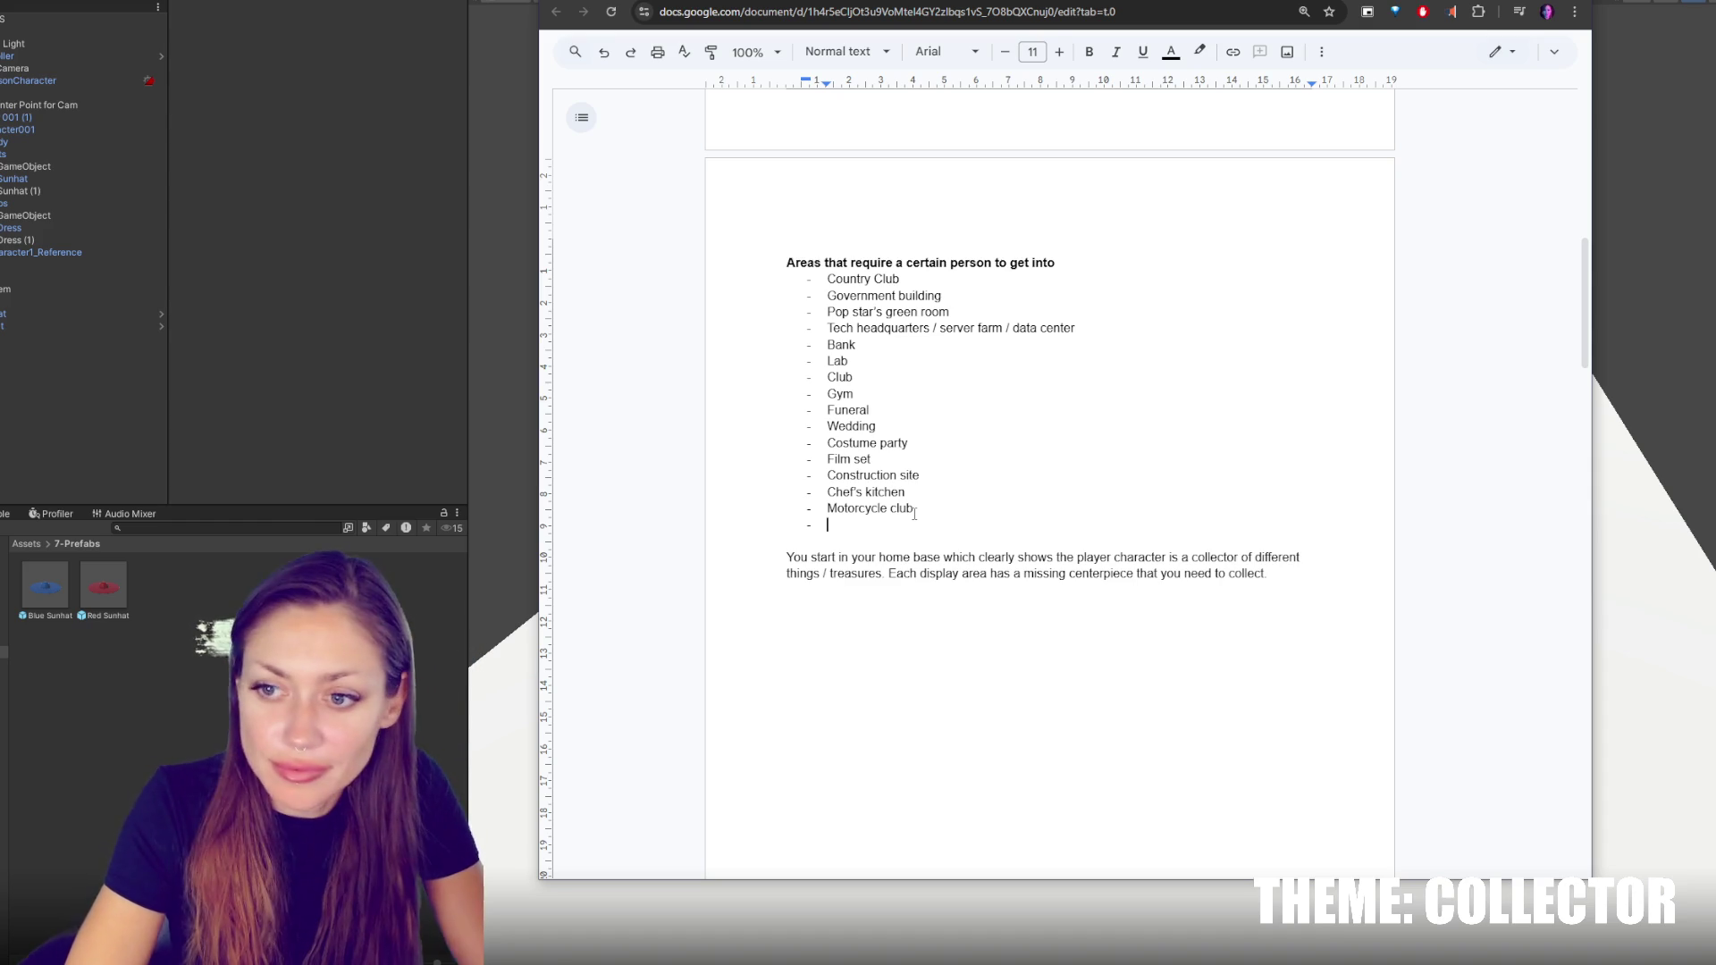
pyautogui.write('Police evidence locke')
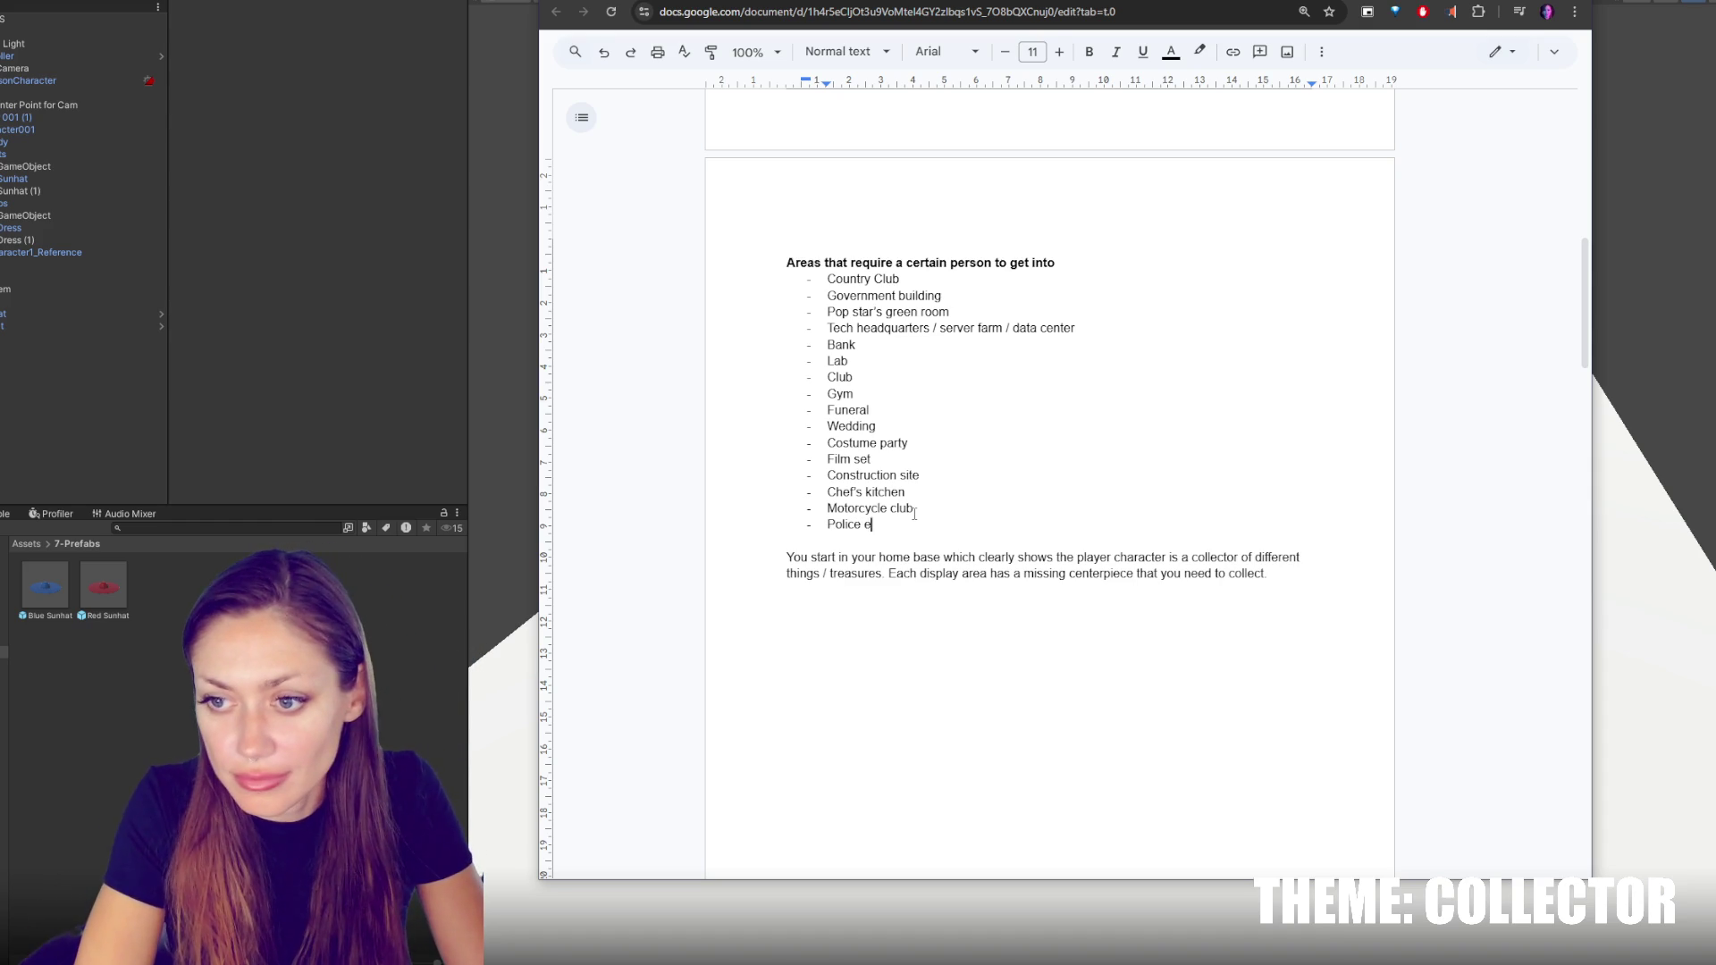
pyautogui.write('r')
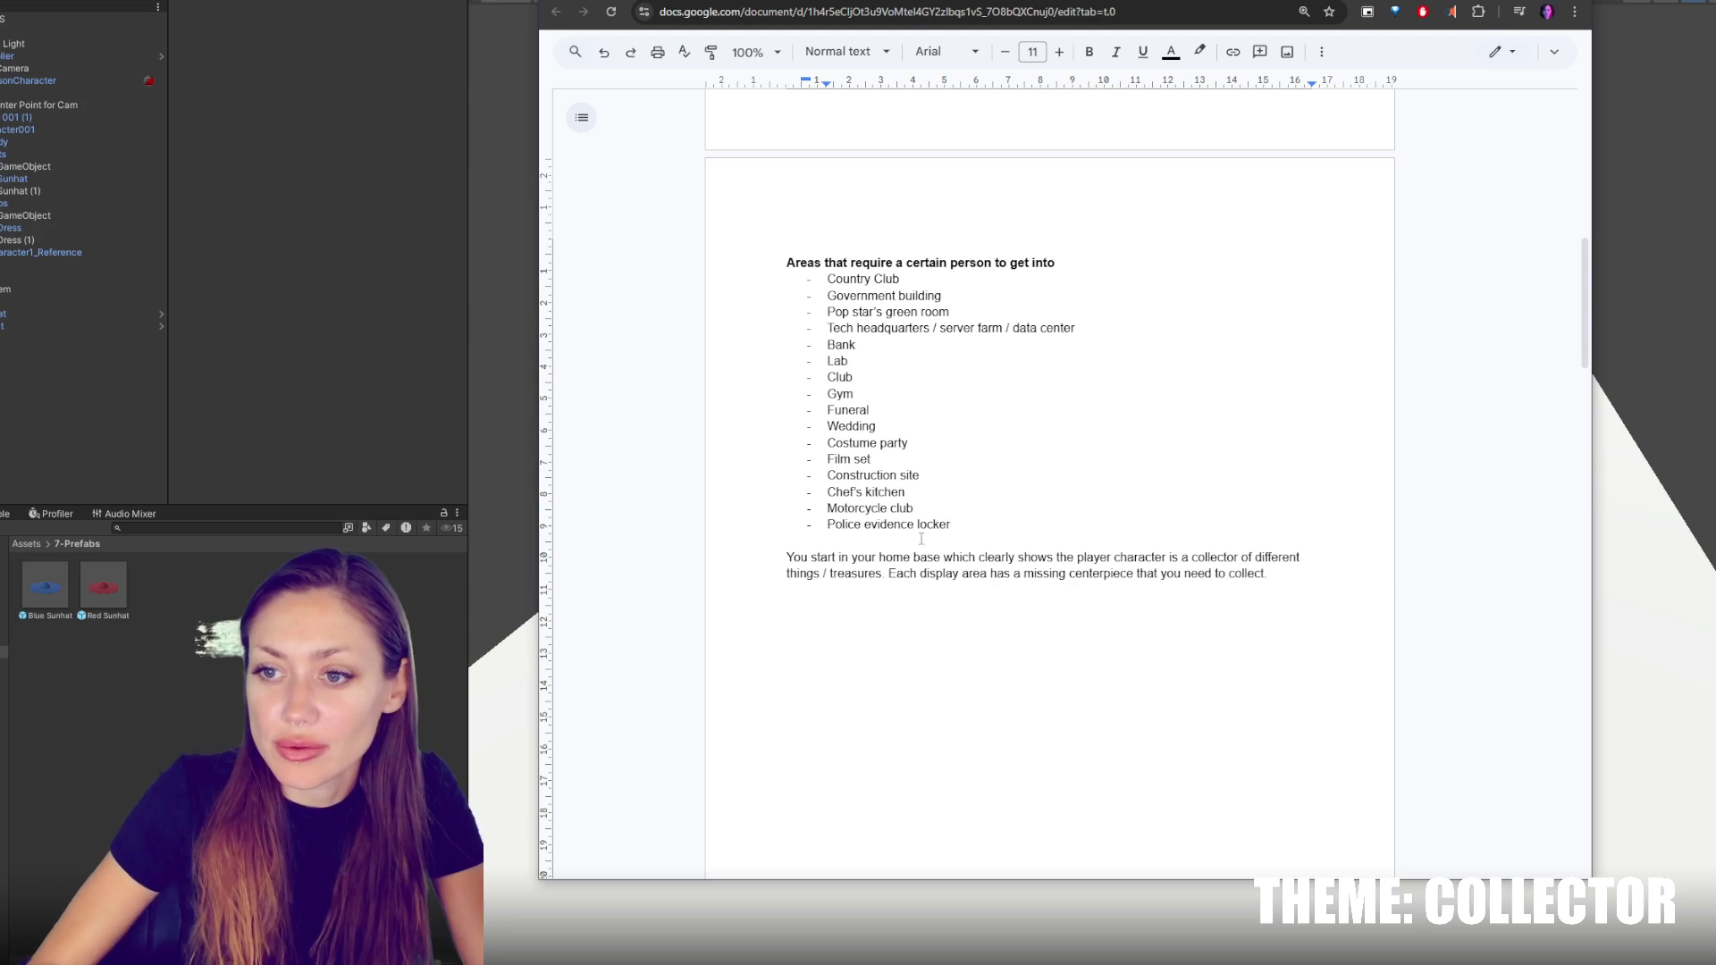
# Insert 'Marine biologist area' below Lab, then select the list from Country Club to review it
pyautogui.doubleClick(911, 357)
pyautogui.press('Return')
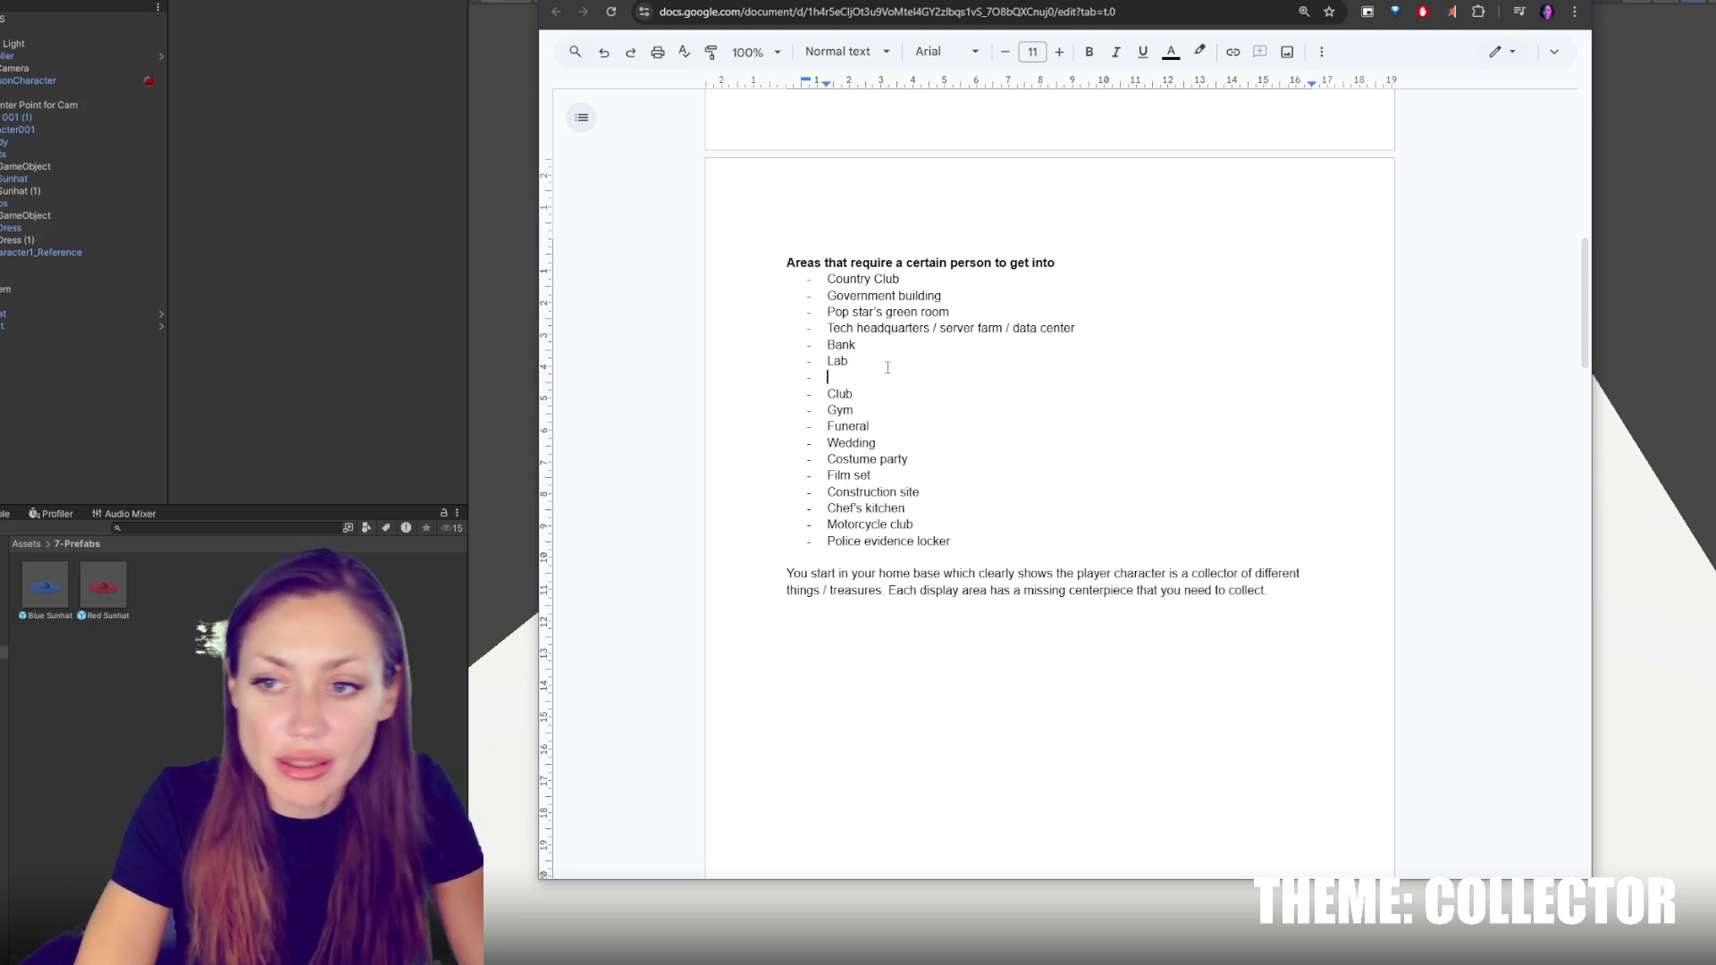
pyautogui.write('Marine biologist area')
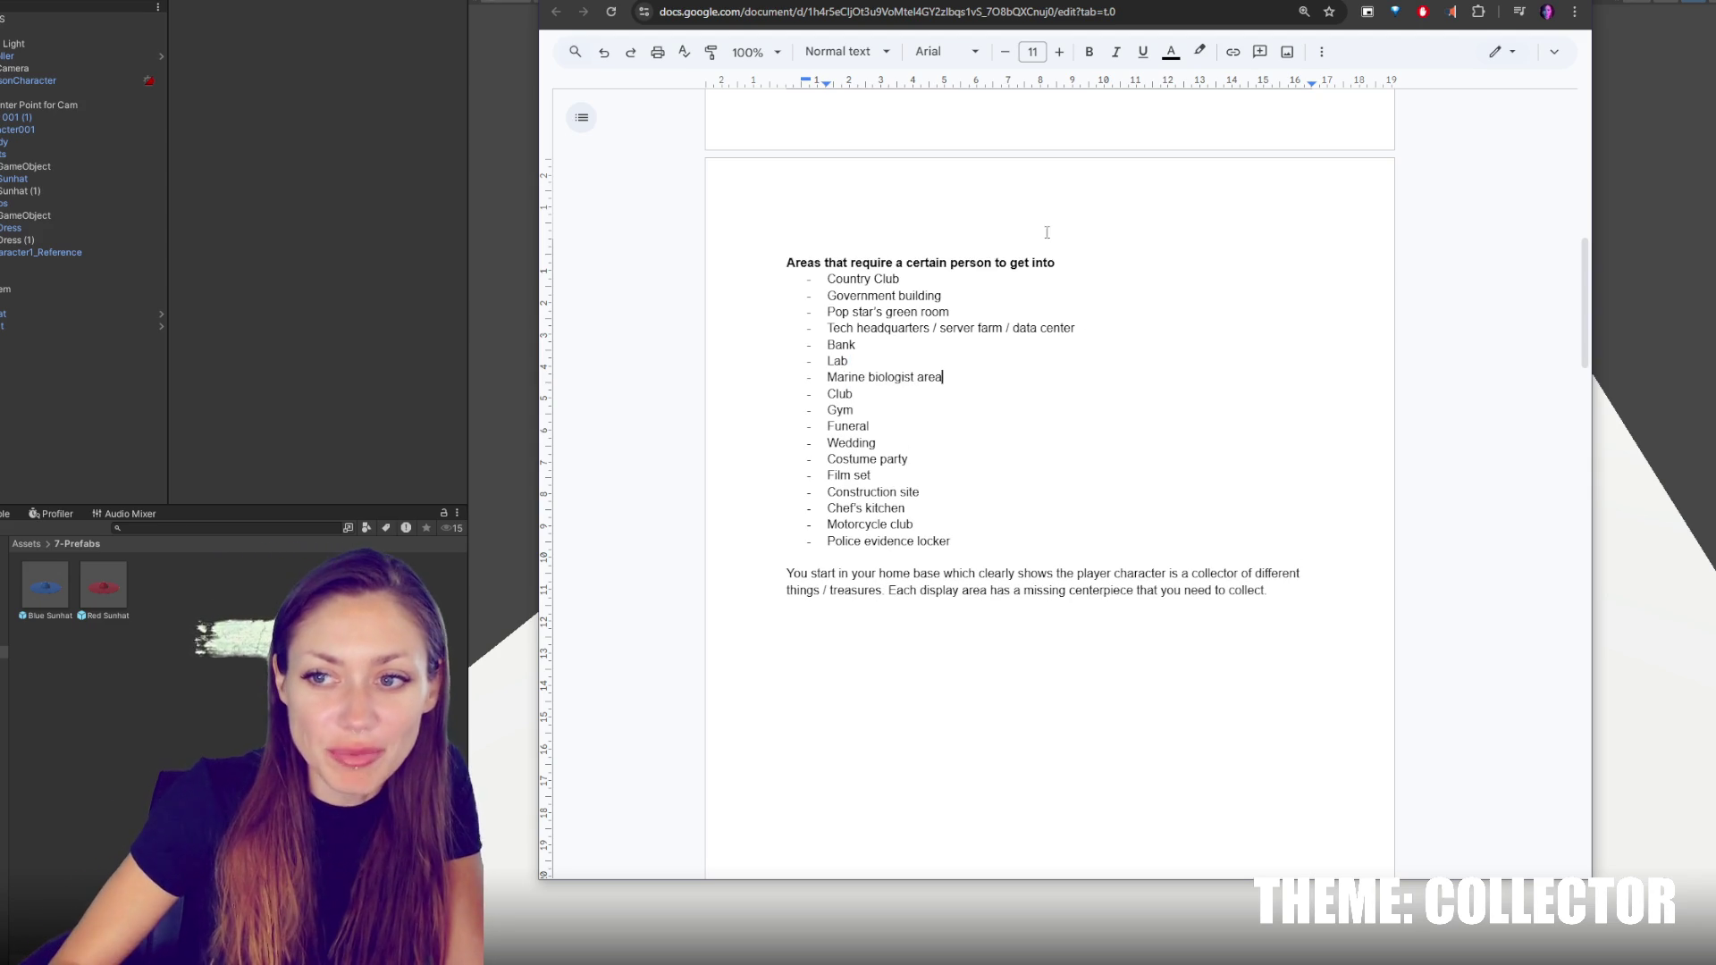
pyautogui.moveTo(816, 278); pyautogui.dragTo(1009, 543)
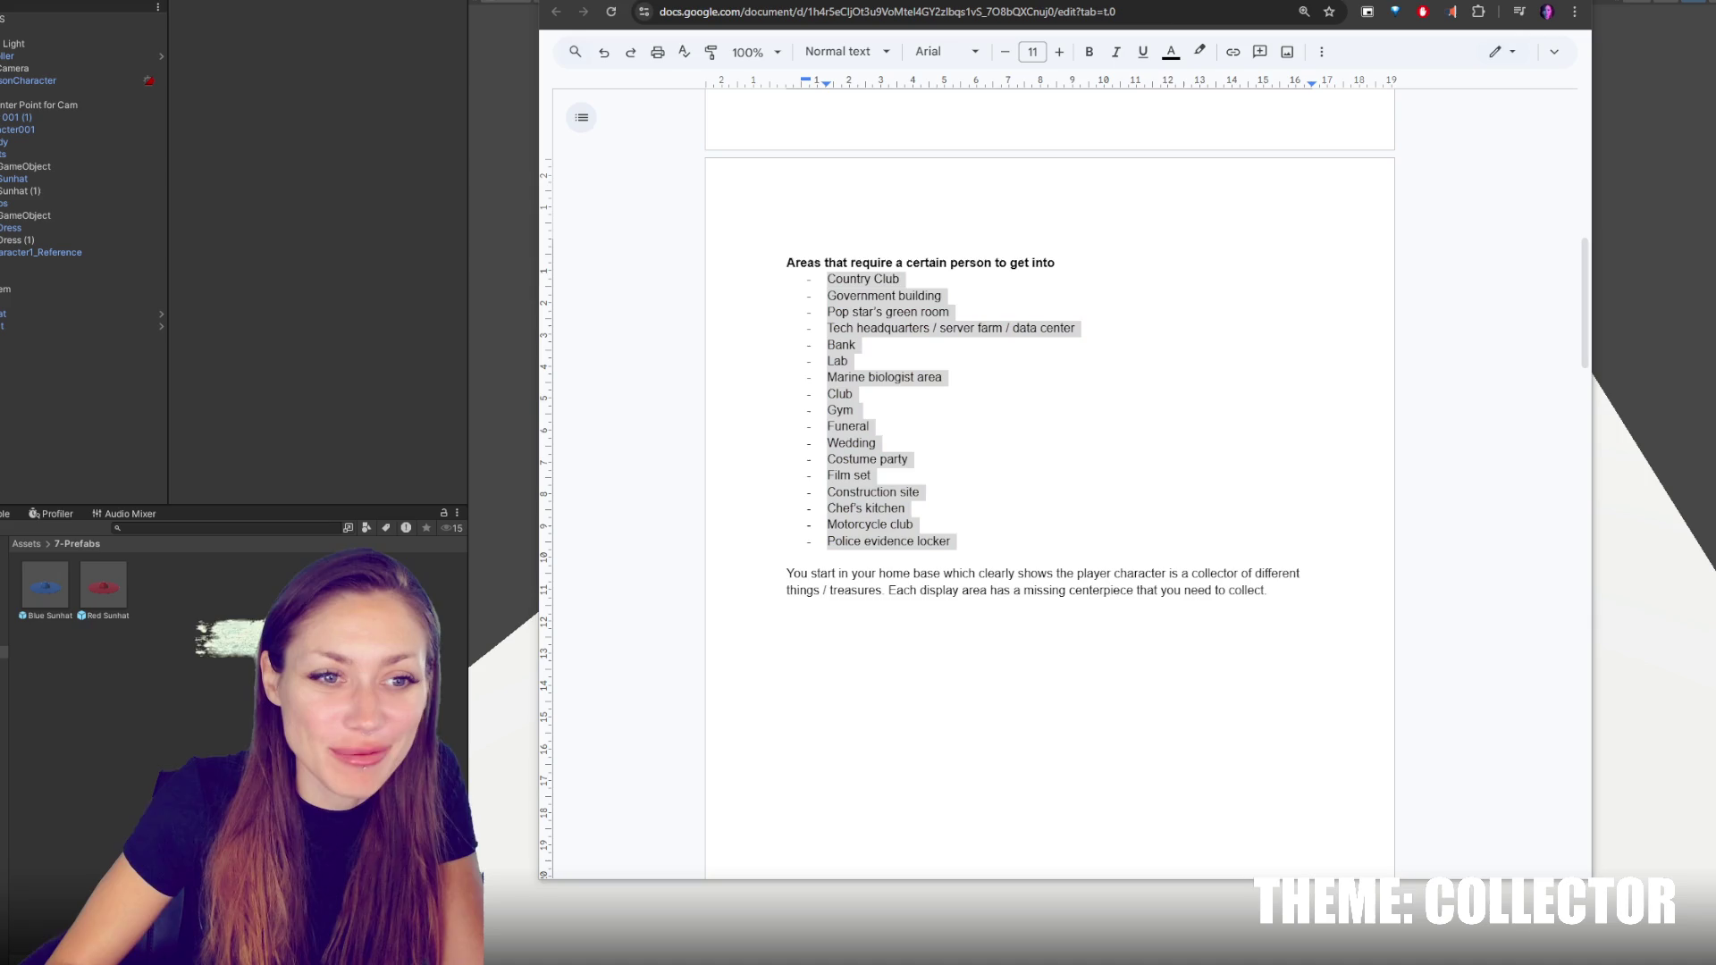
pyautogui.hotkey('ctrl', 'Tab')
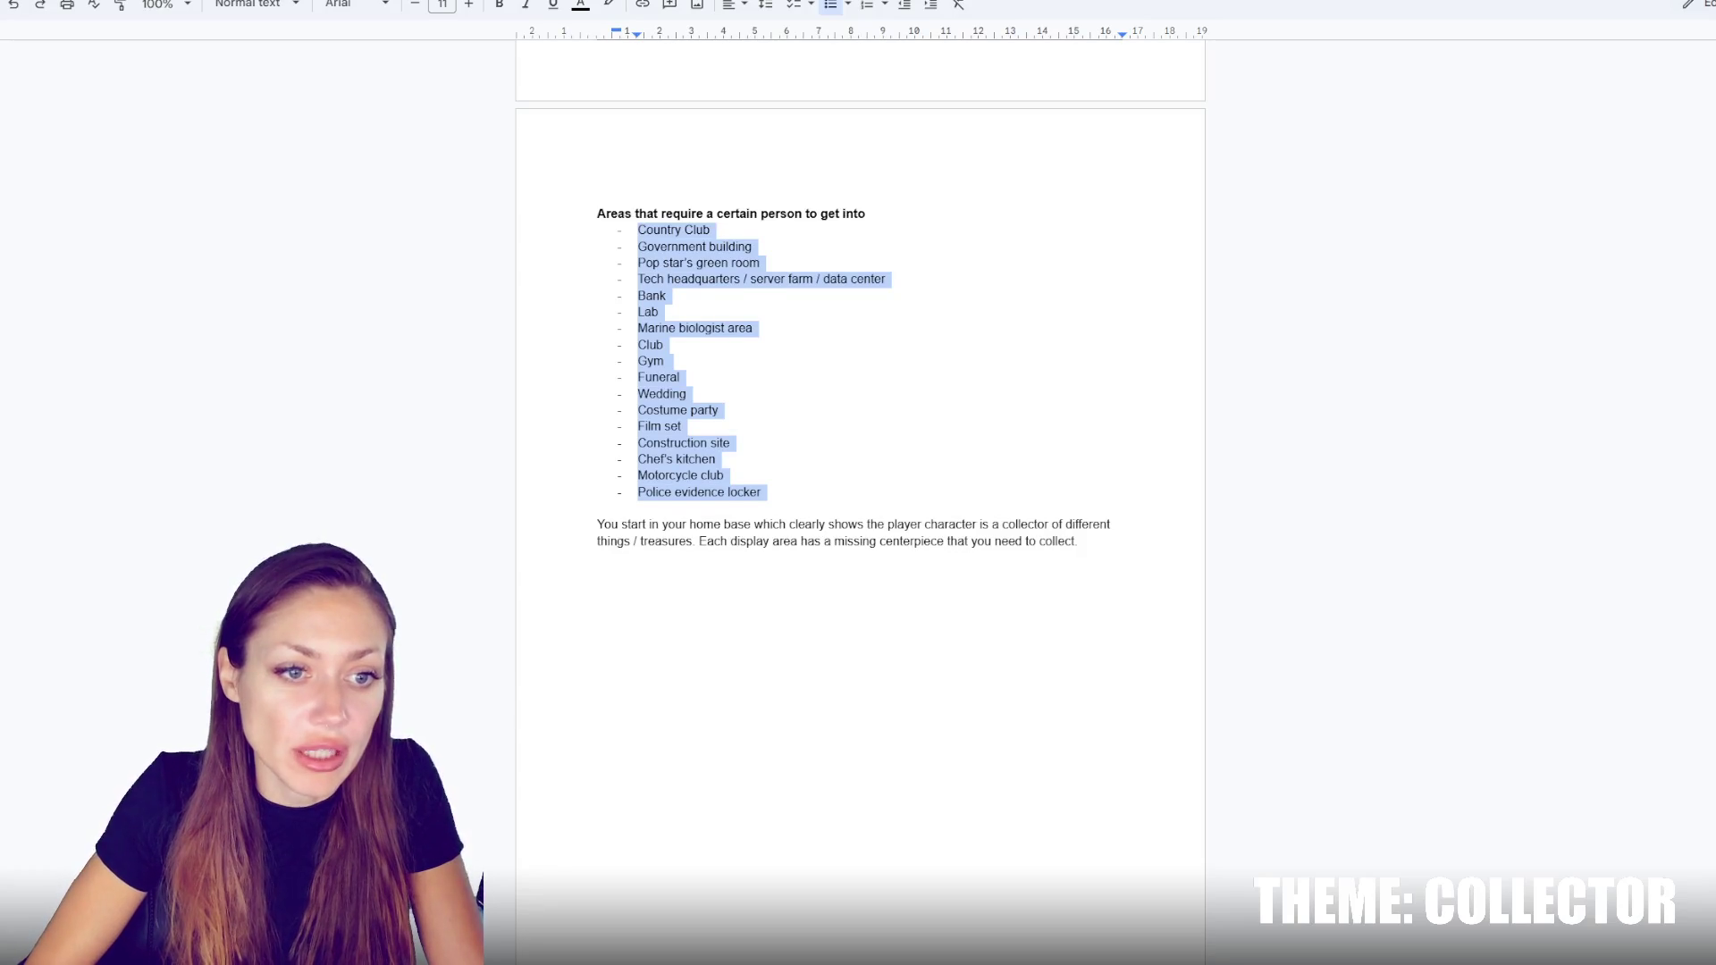
pyautogui.click(192, 378)
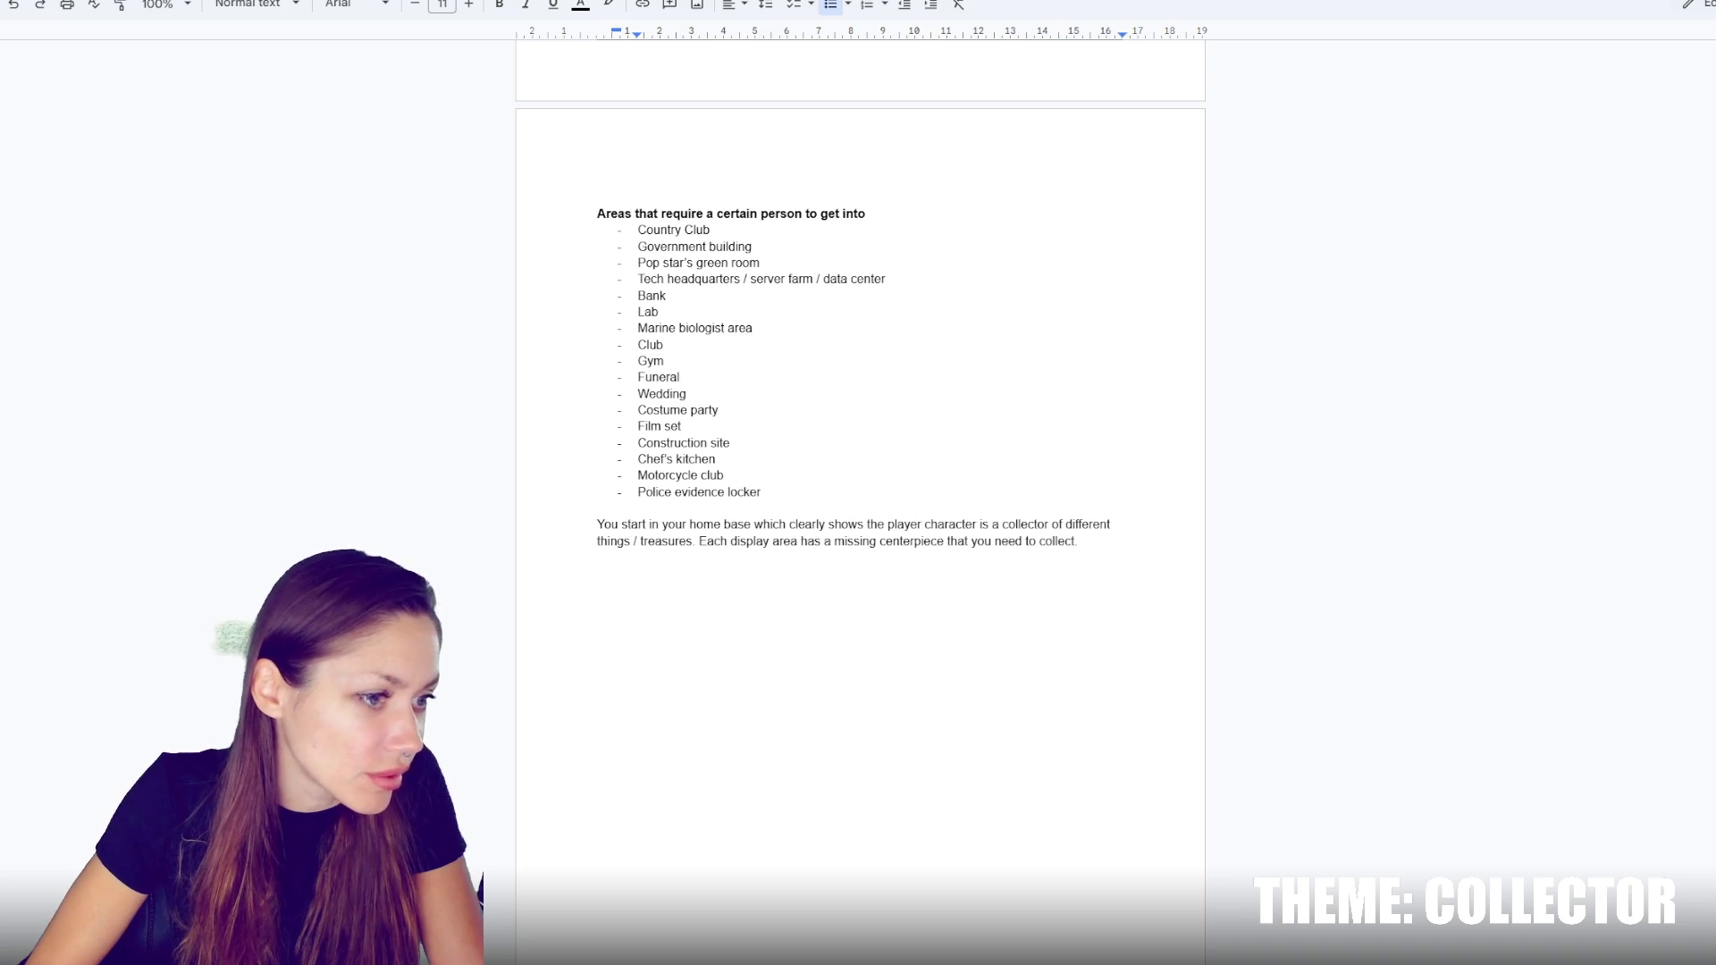
# Add 'Underground fight' after Police evidence locker at the end of the list
pyautogui.click(888, 480)
pyautogui.click(891, 491)
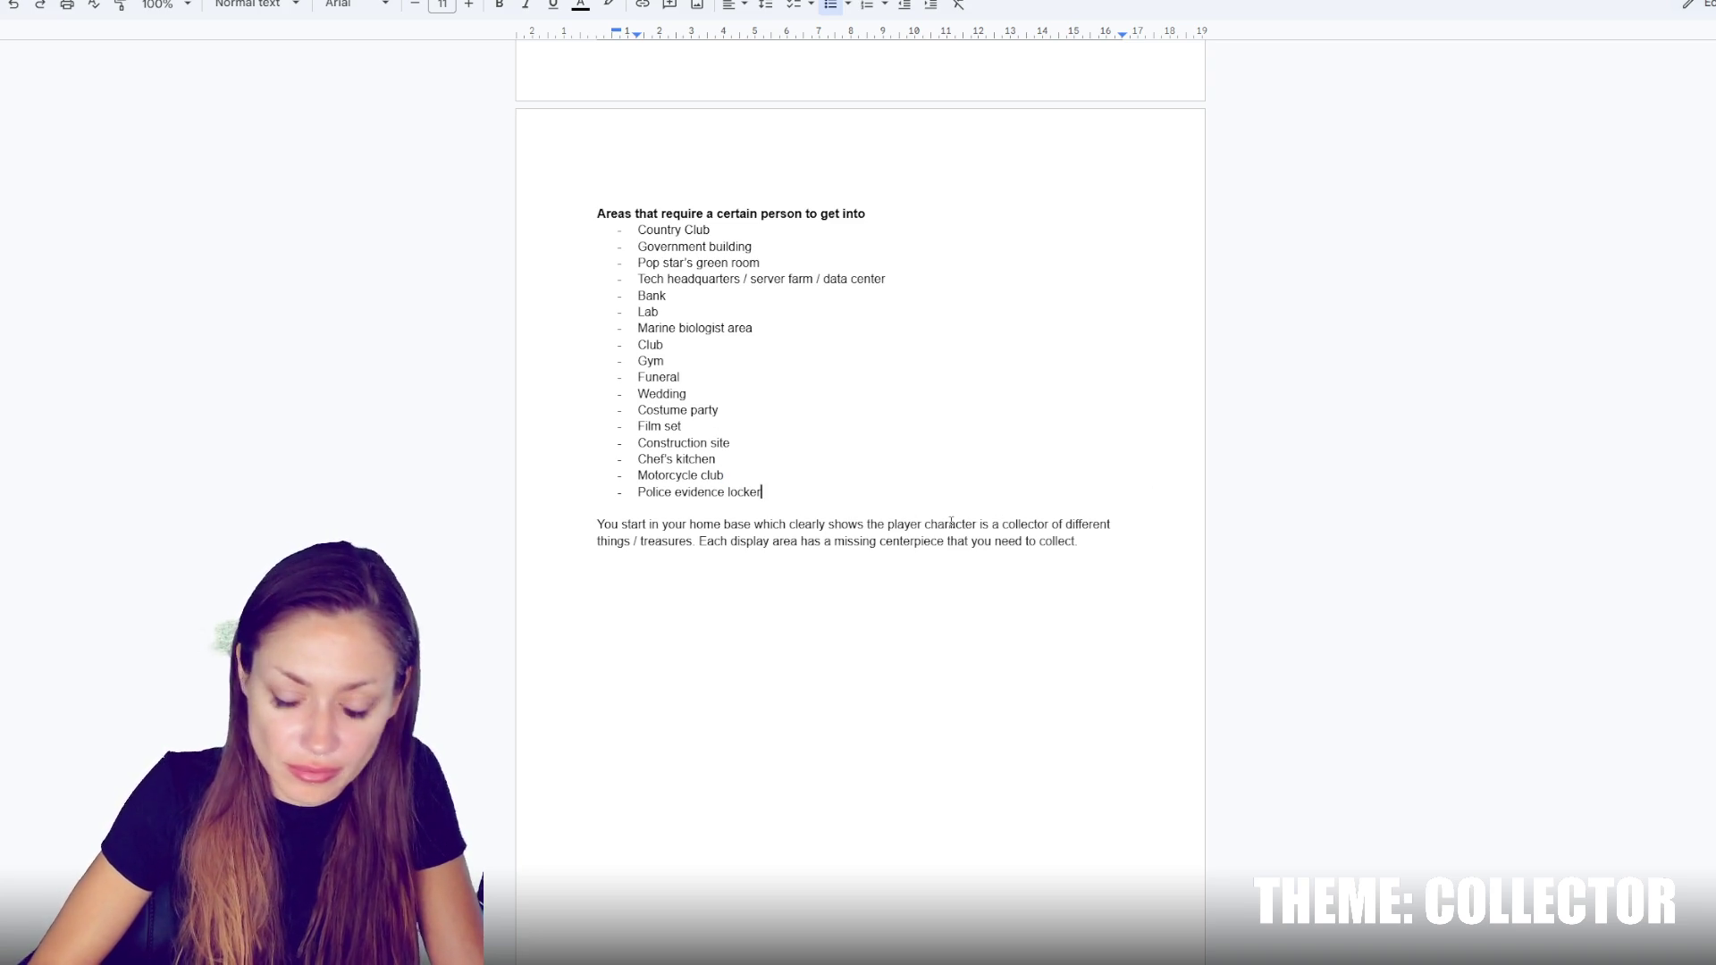
pyautogui.press('Return')
pyautogui.write('Underground fight')
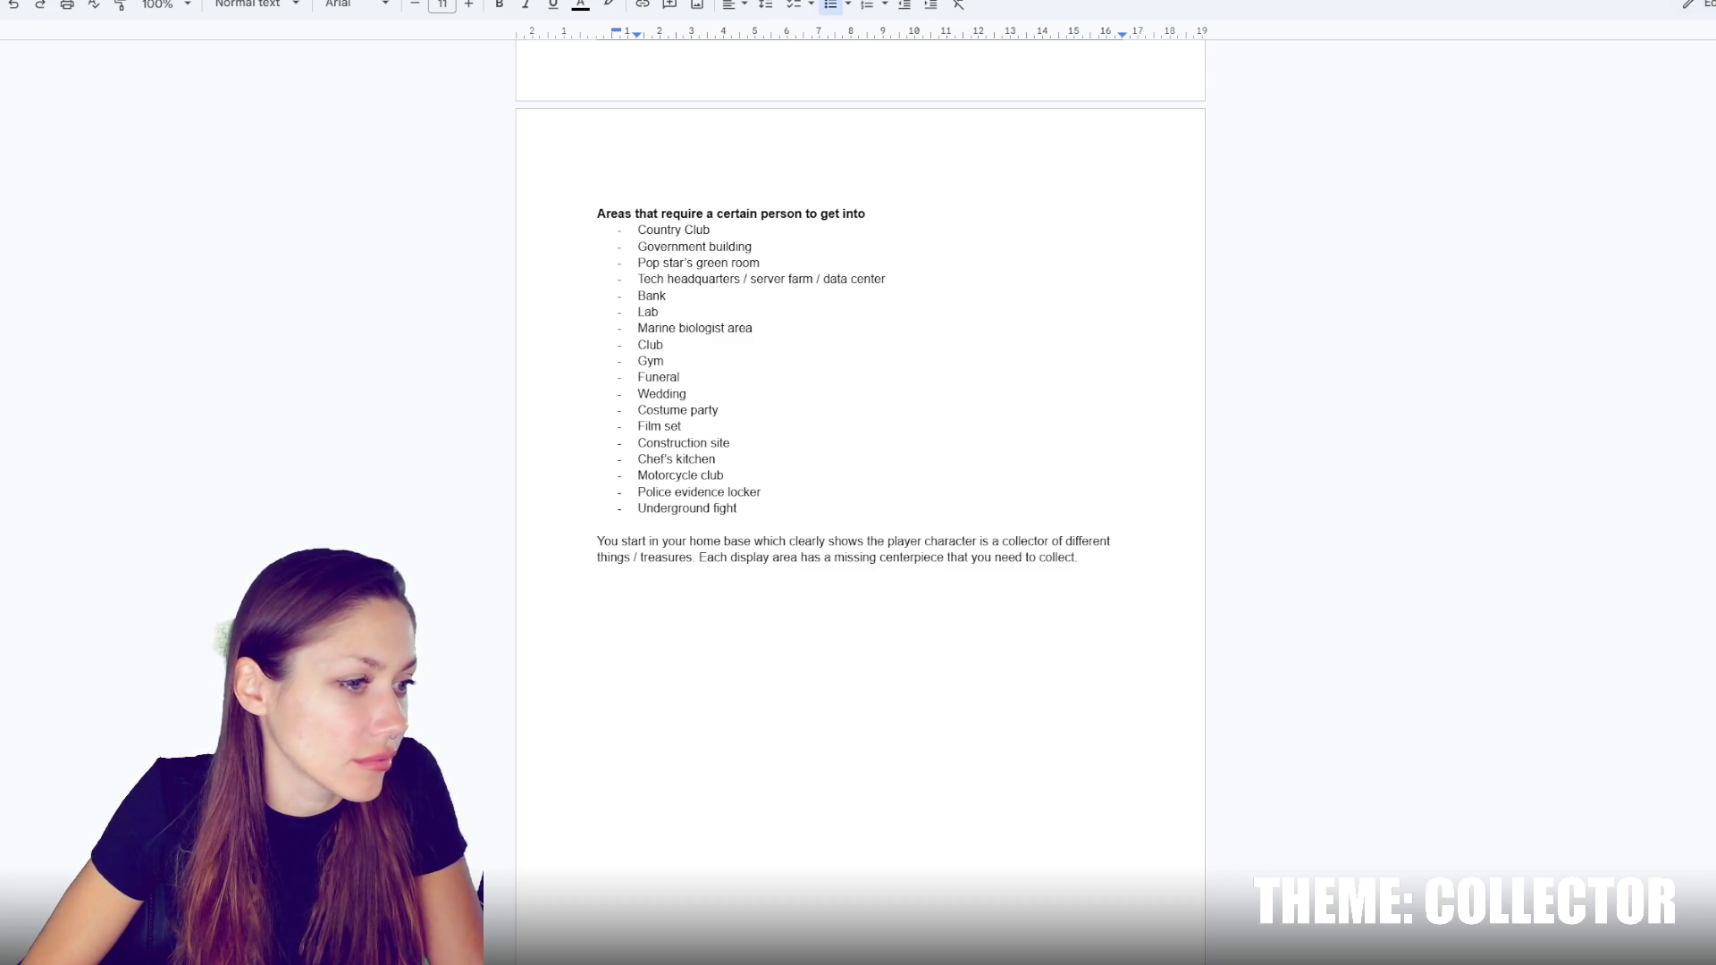
# Insert 'Botanical garden' after Marine biologist area
pyautogui.click(812, 308)
pyautogui.click(814, 324)
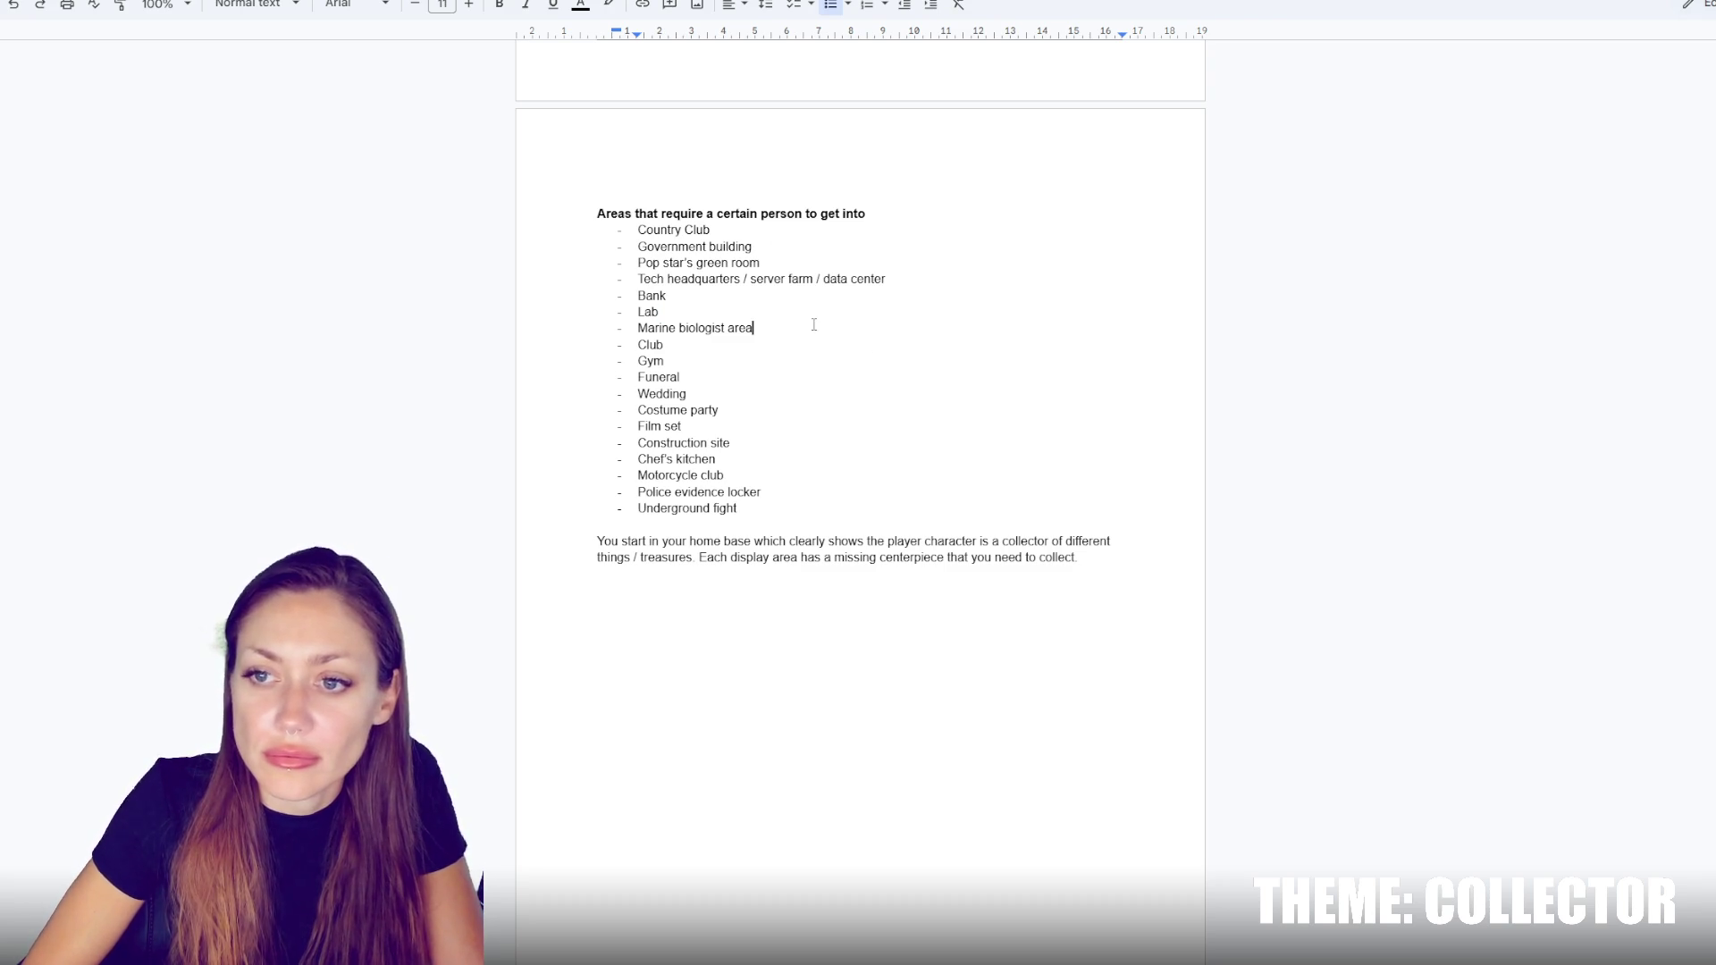
pyautogui.press('Return')
pyautogui.write('B')
pyautogui.write('otani')
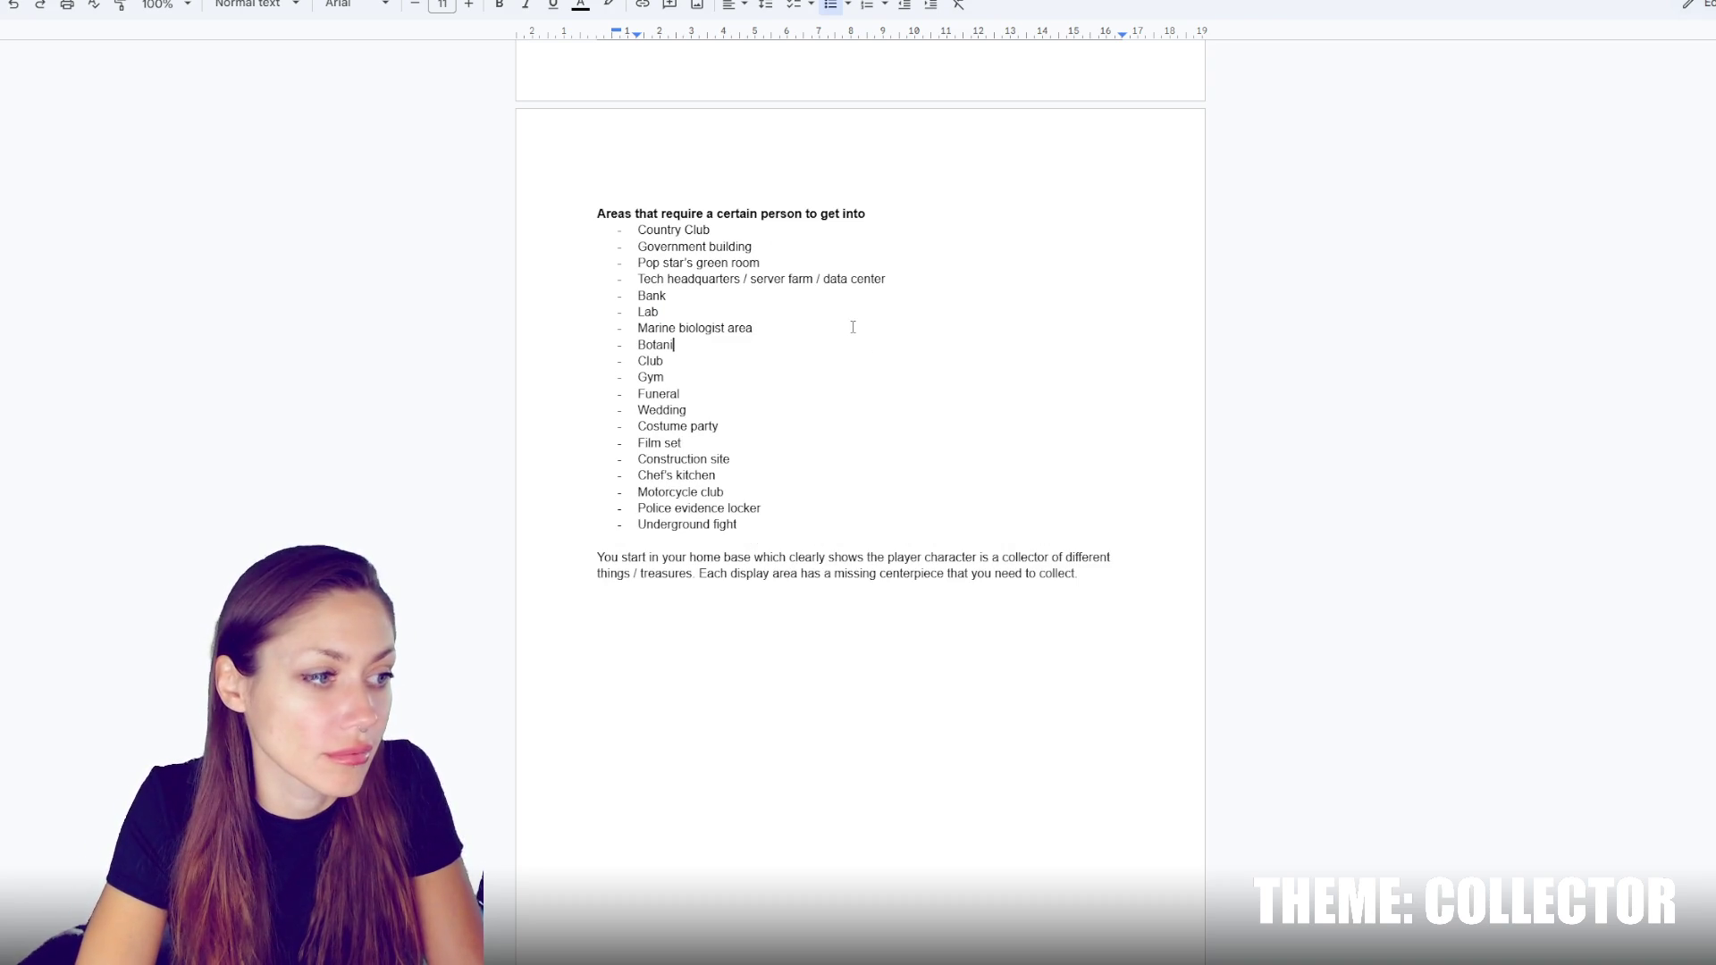
pyautogui.write('cal garden')
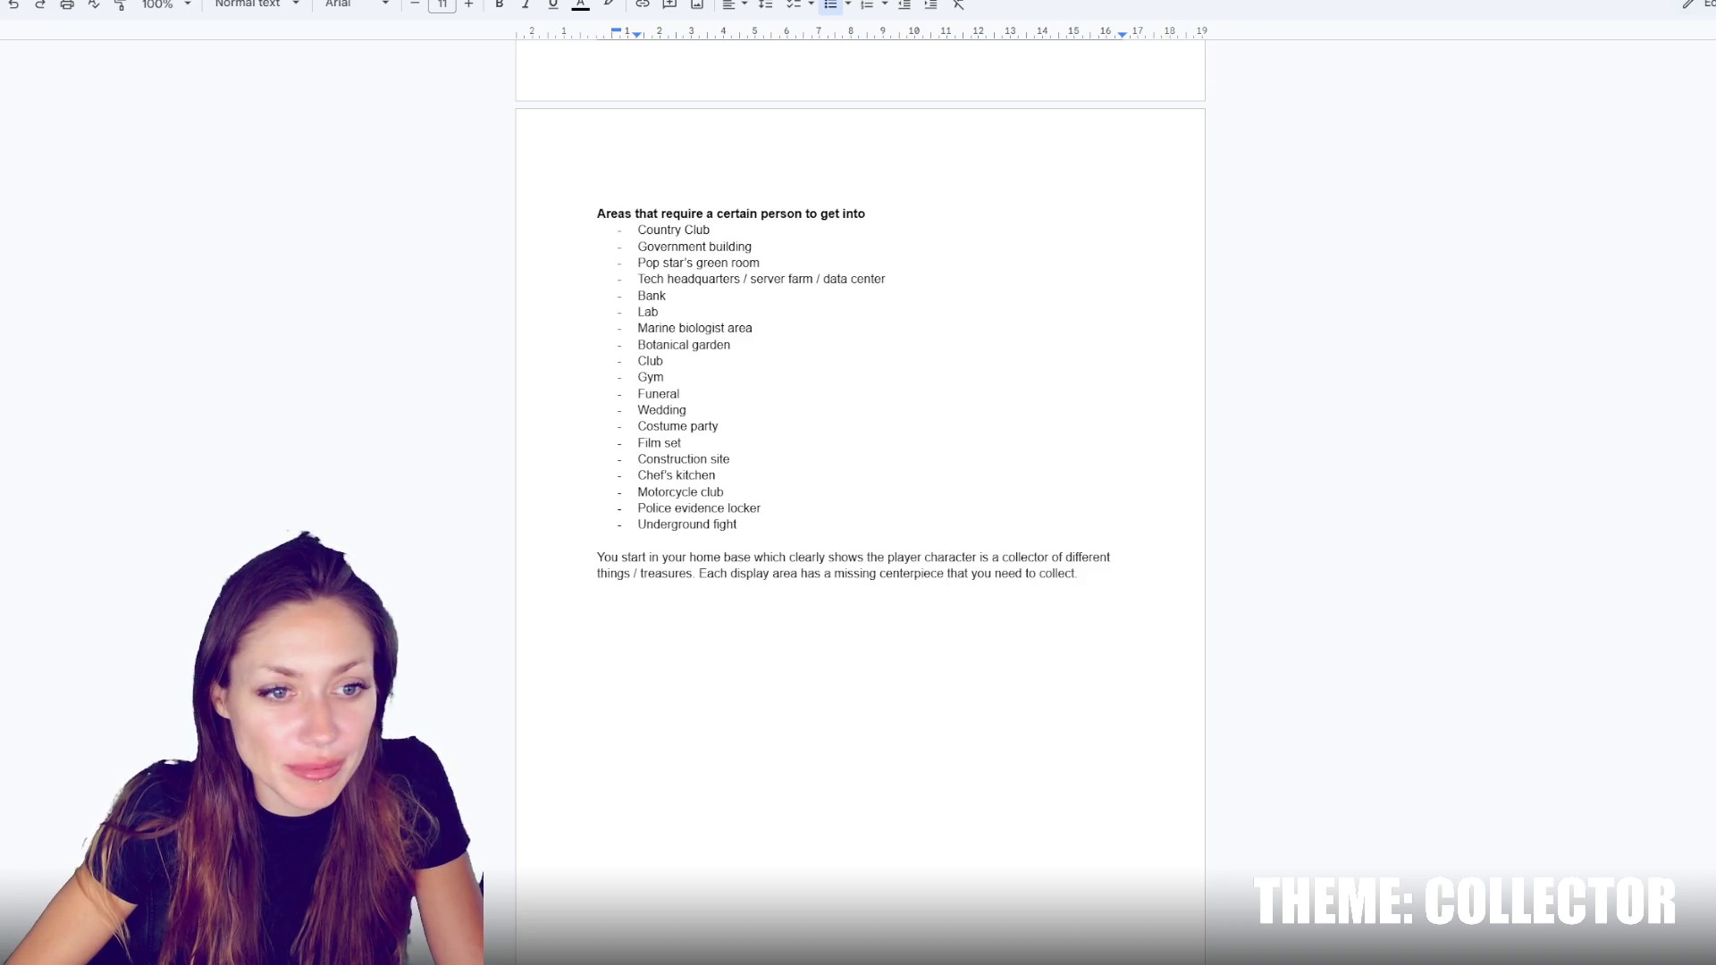
# Move the caret through Film set and Construction site, ending at the end of Country Club
pyautogui.click(572, 689)
pyautogui.click(595, 541)
pyautogui.click(665, 442)
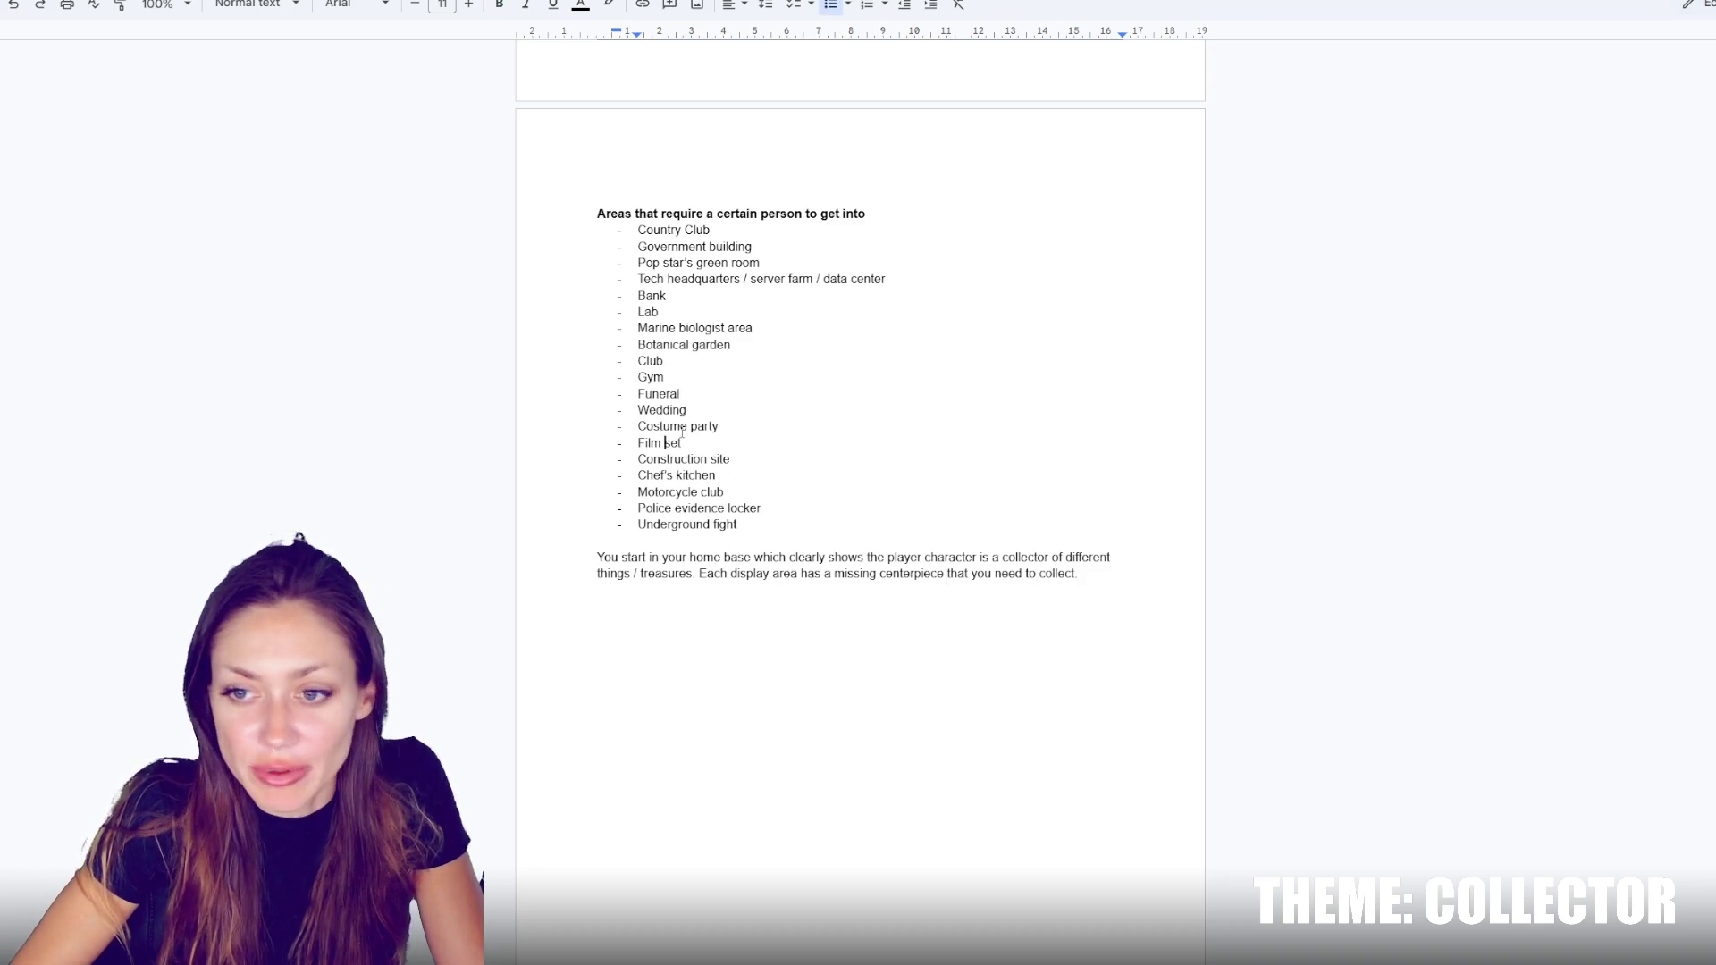
pyautogui.click(734, 458)
pyautogui.scroll(-1, 885, 393)
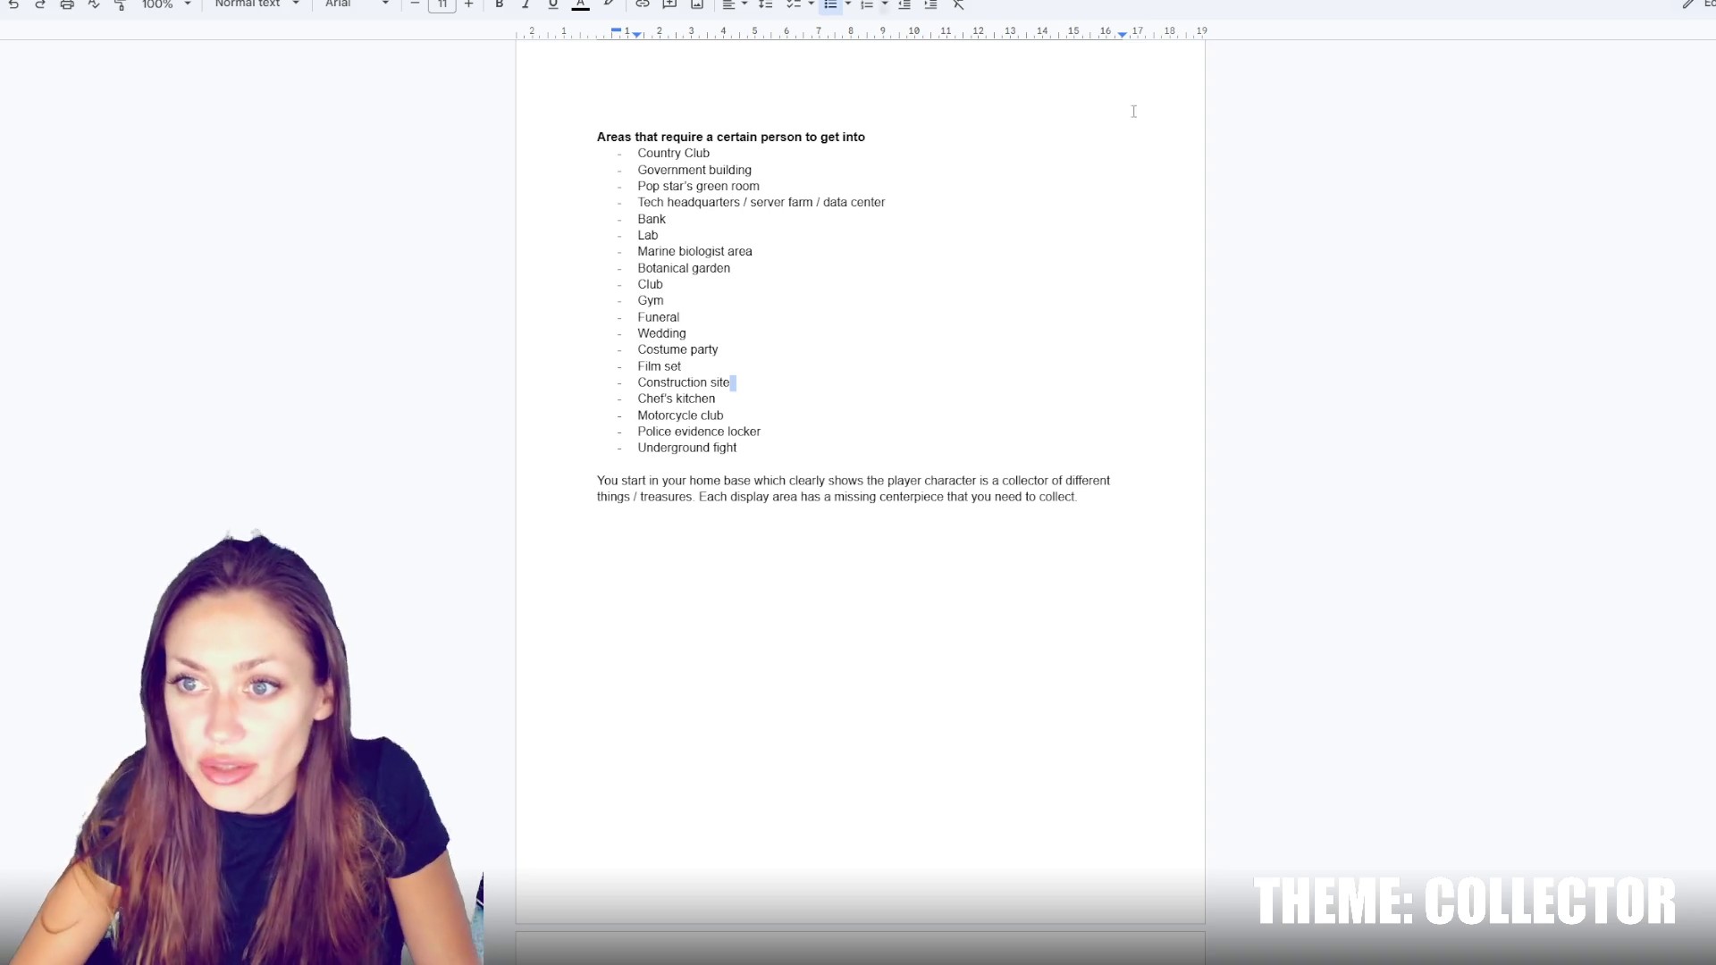
pyautogui.click(1063, 150)
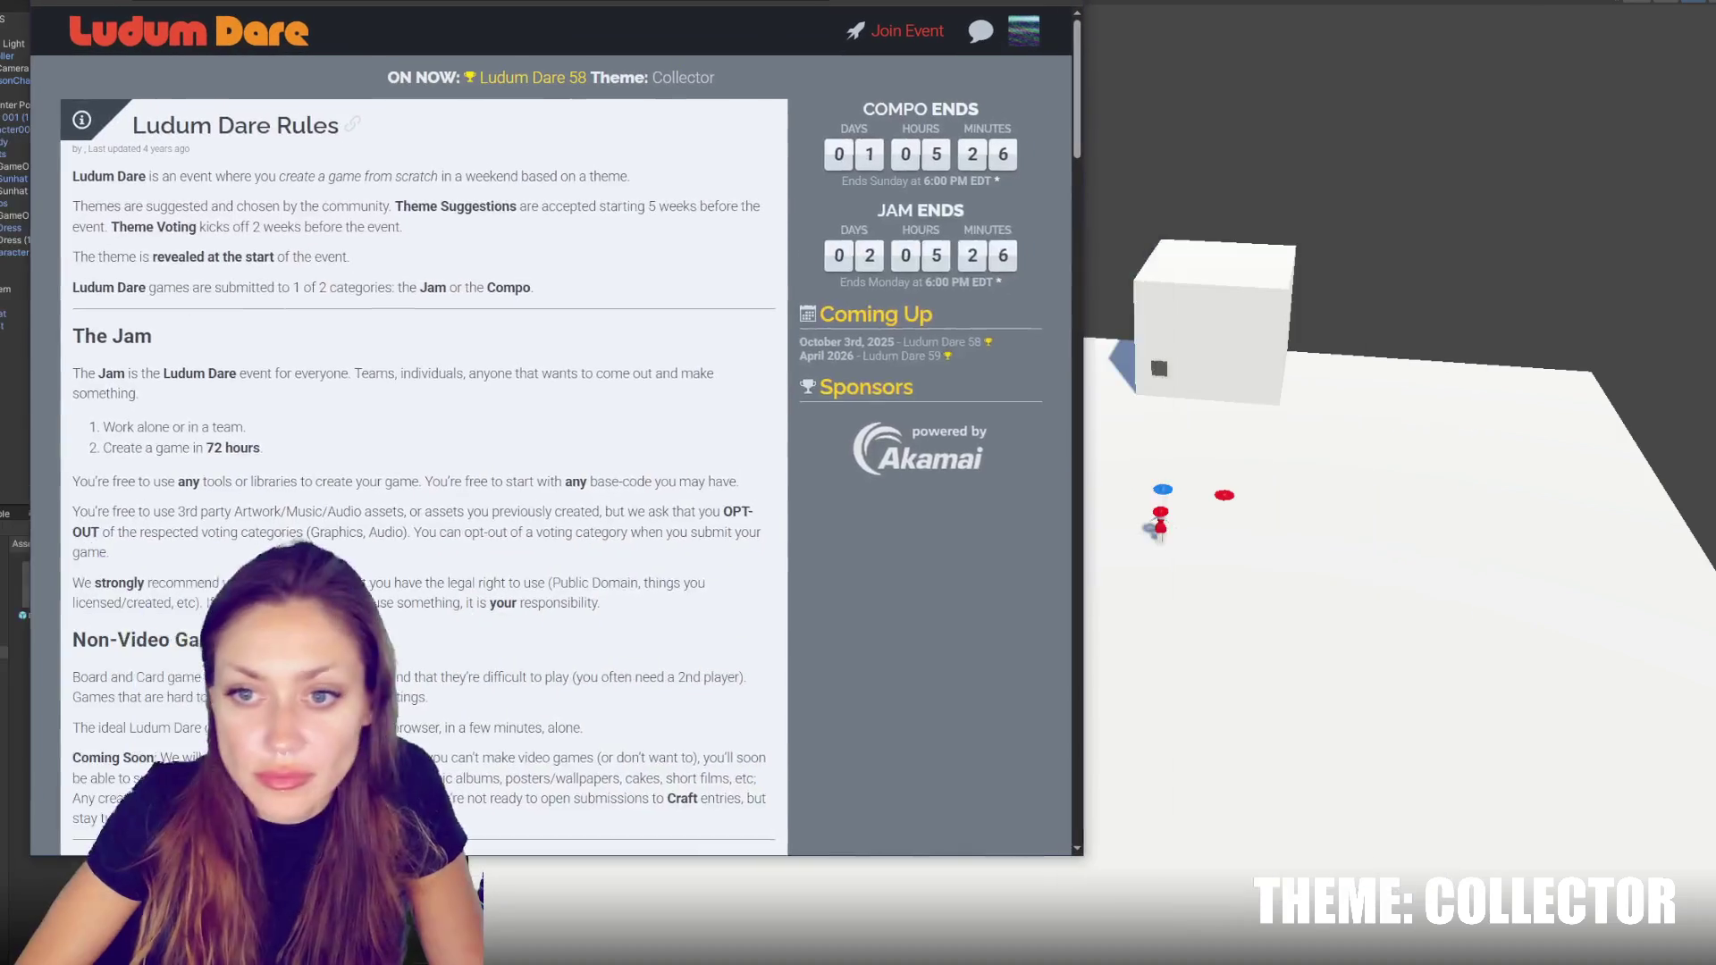
pyautogui.scroll(-1, 471, 259)
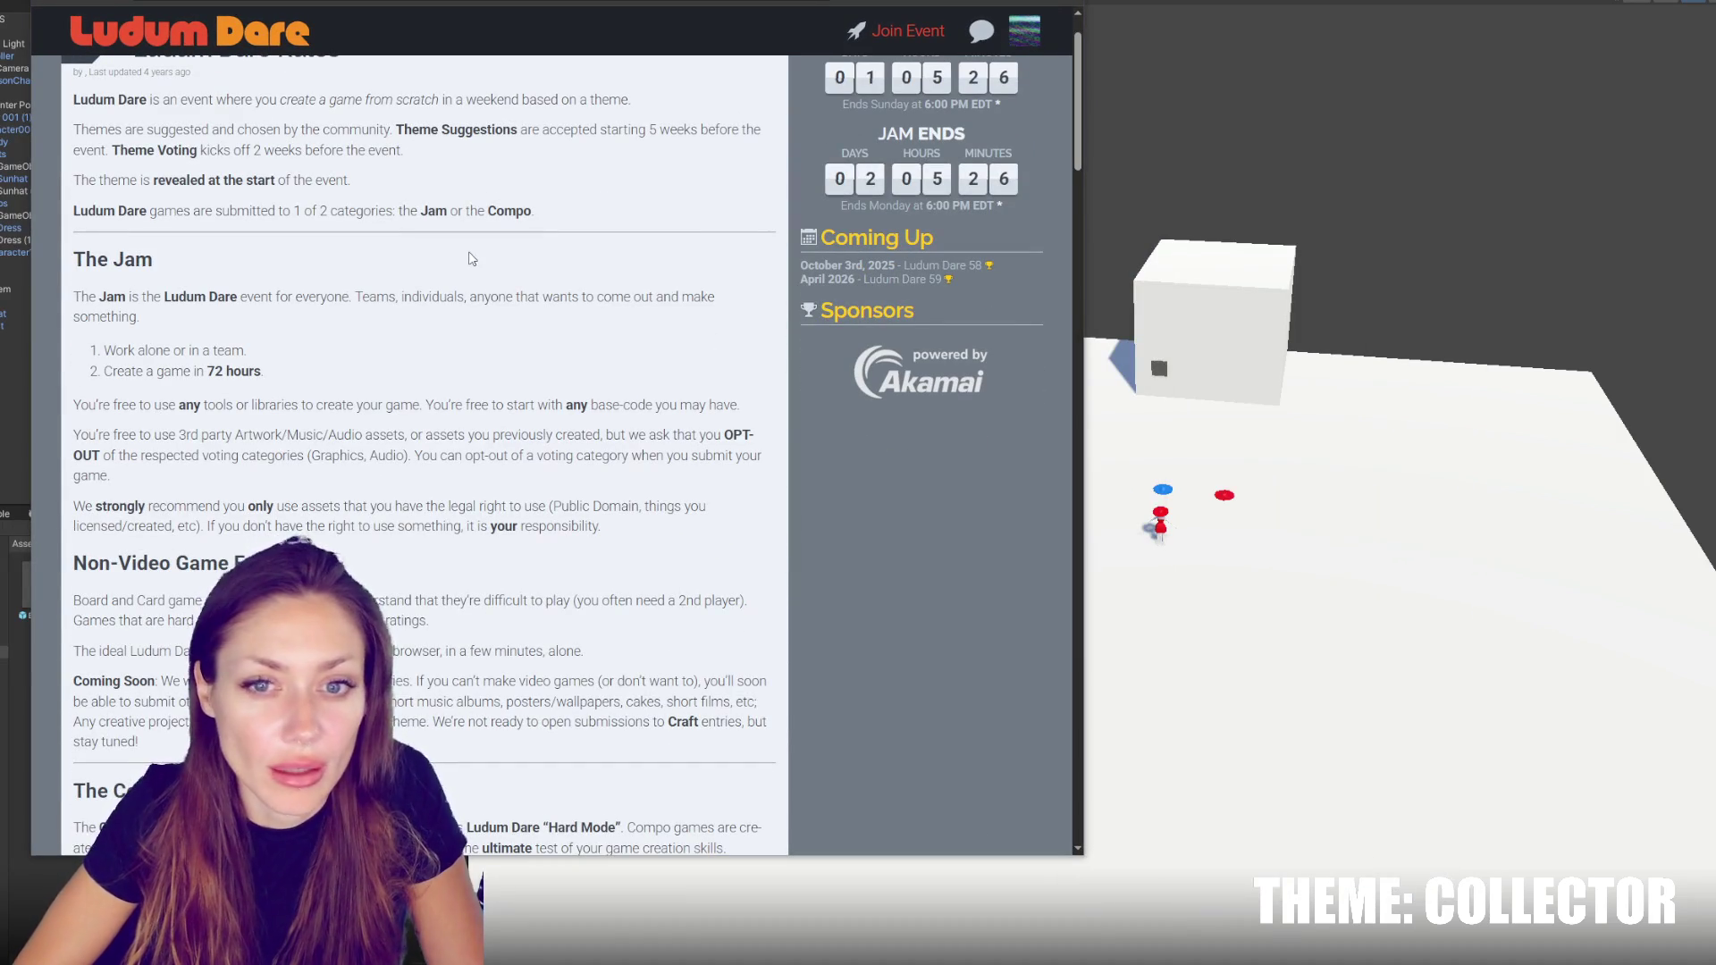
pyautogui.scroll(-2, 357, 246)
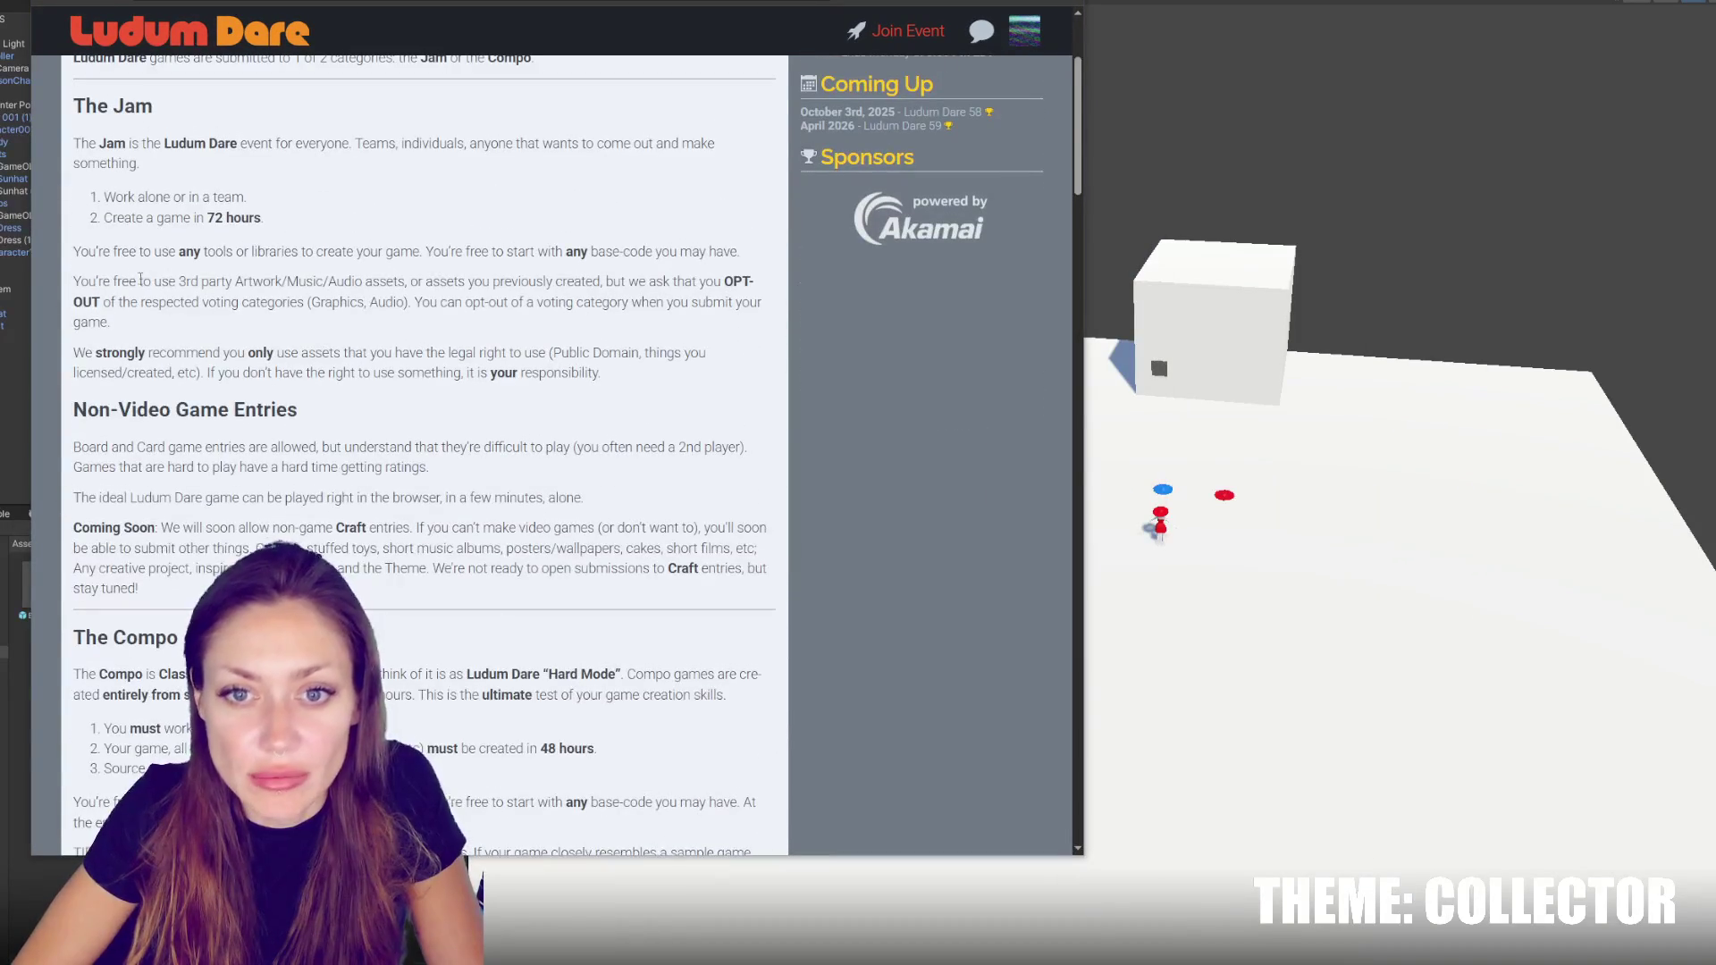
pyautogui.moveTo(80, 281)
pyautogui.mouseDown()
pyautogui.moveTo(747, 283)
pyautogui.moveTo(143, 303)
pyautogui.moveTo(445, 307)
pyautogui.moveTo(407, 307)
pyautogui.mouseUp()
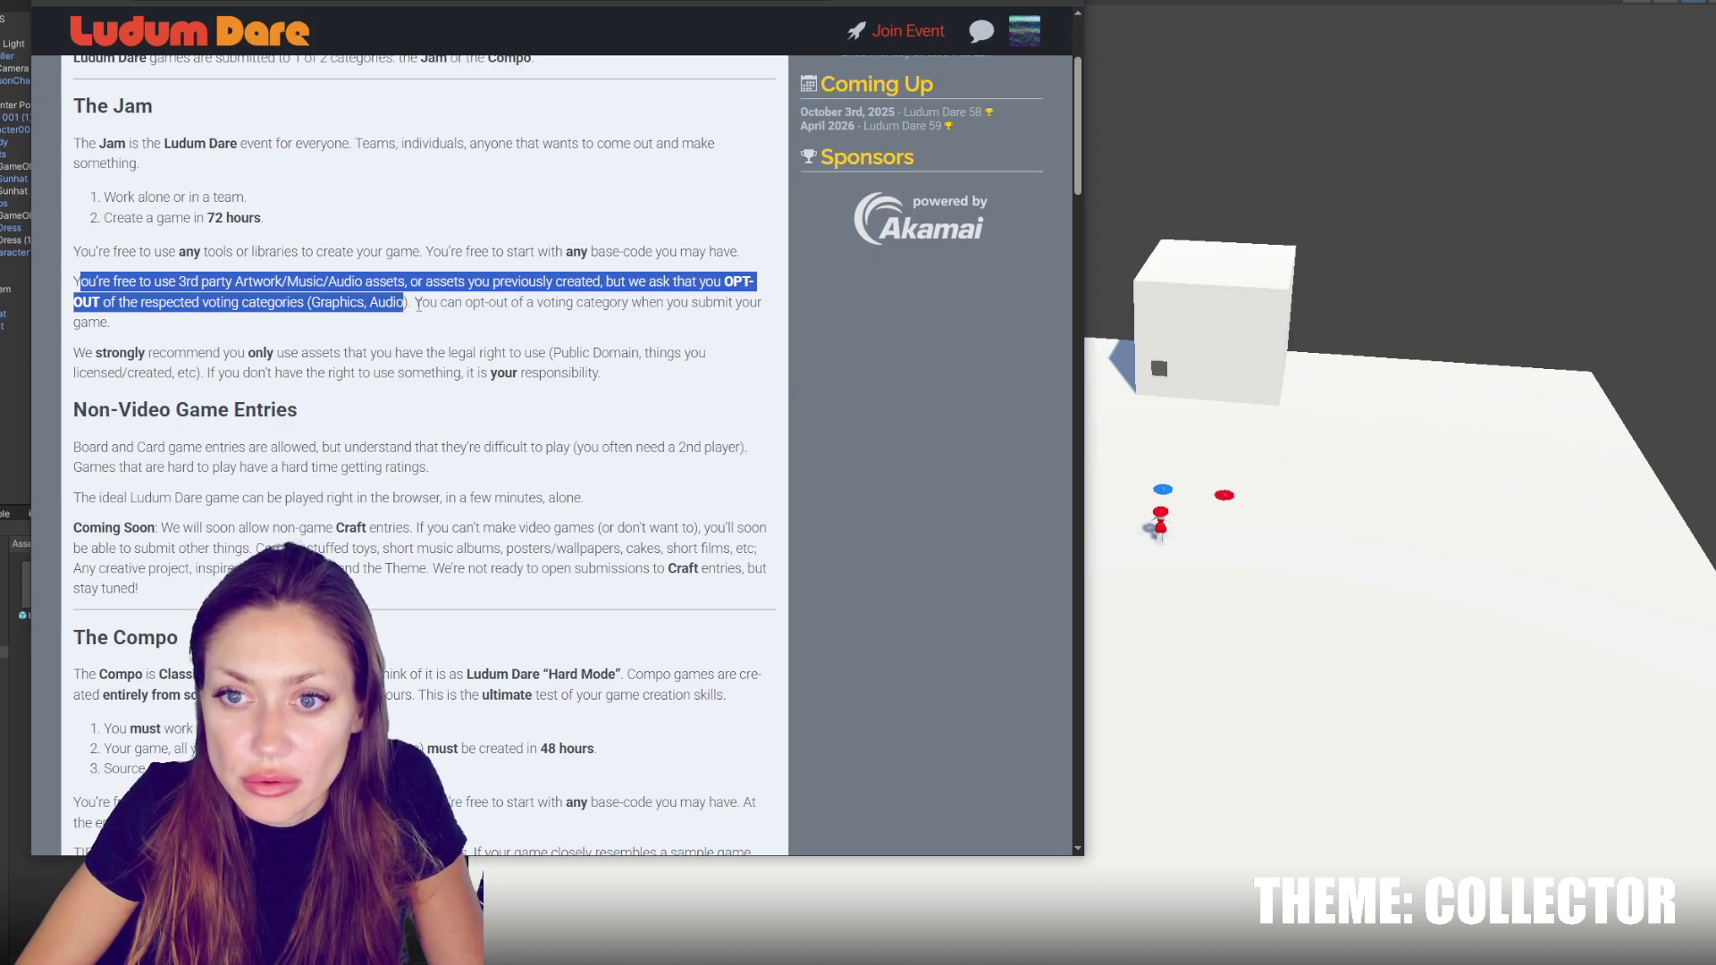
pyautogui.moveTo(417, 305); pyautogui.dragTo(418, 325)
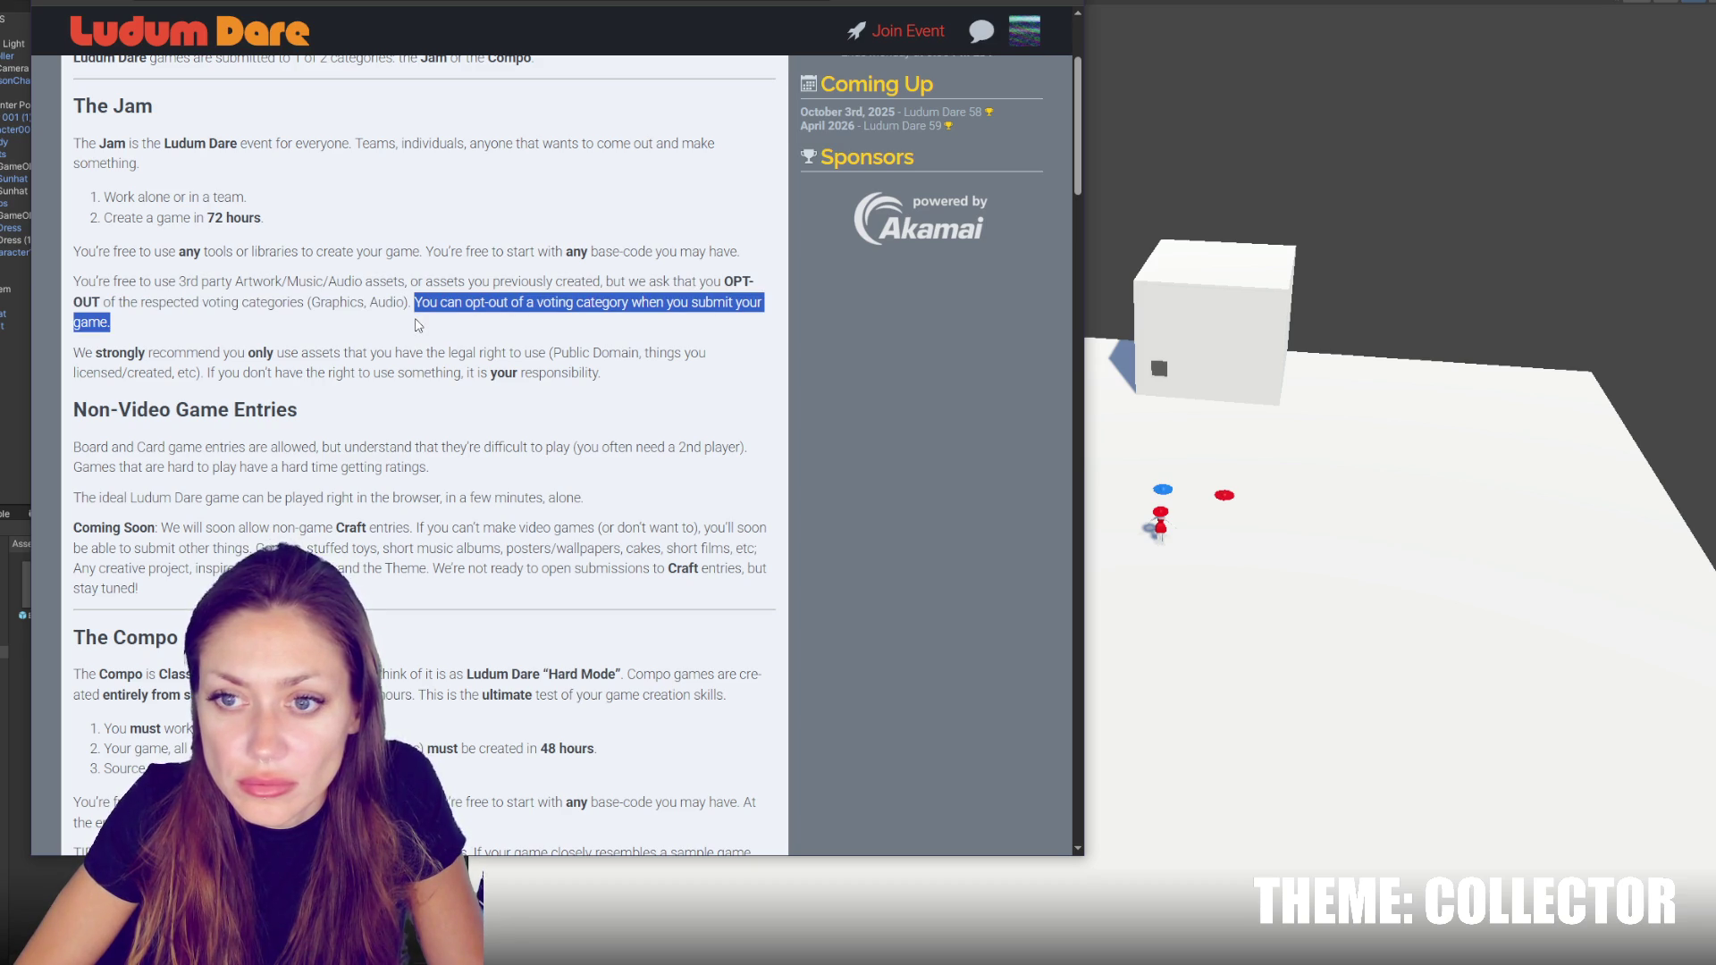
pyautogui.click(418, 325)
pyautogui.moveTo(87, 252); pyautogui.dragTo(746, 252)
pyautogui.click(509, 242)
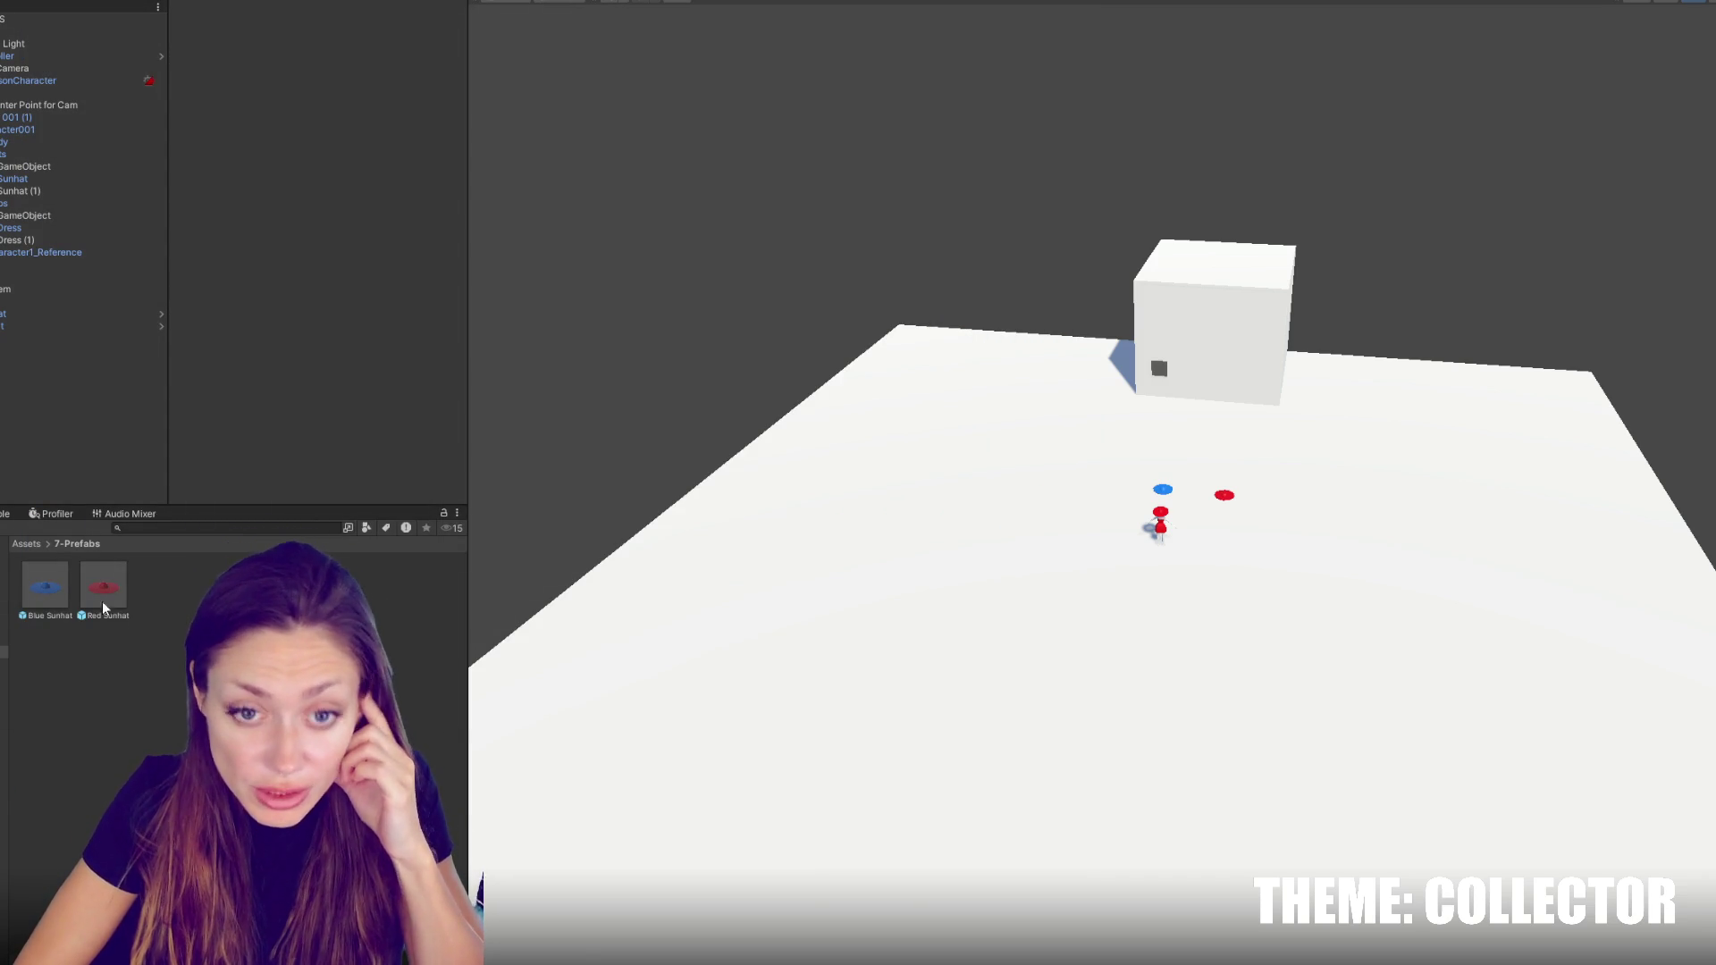
# Collapse the character and camera groups in the Hierarchy, then launch Unity Hub
pyautogui.click(4, 117)
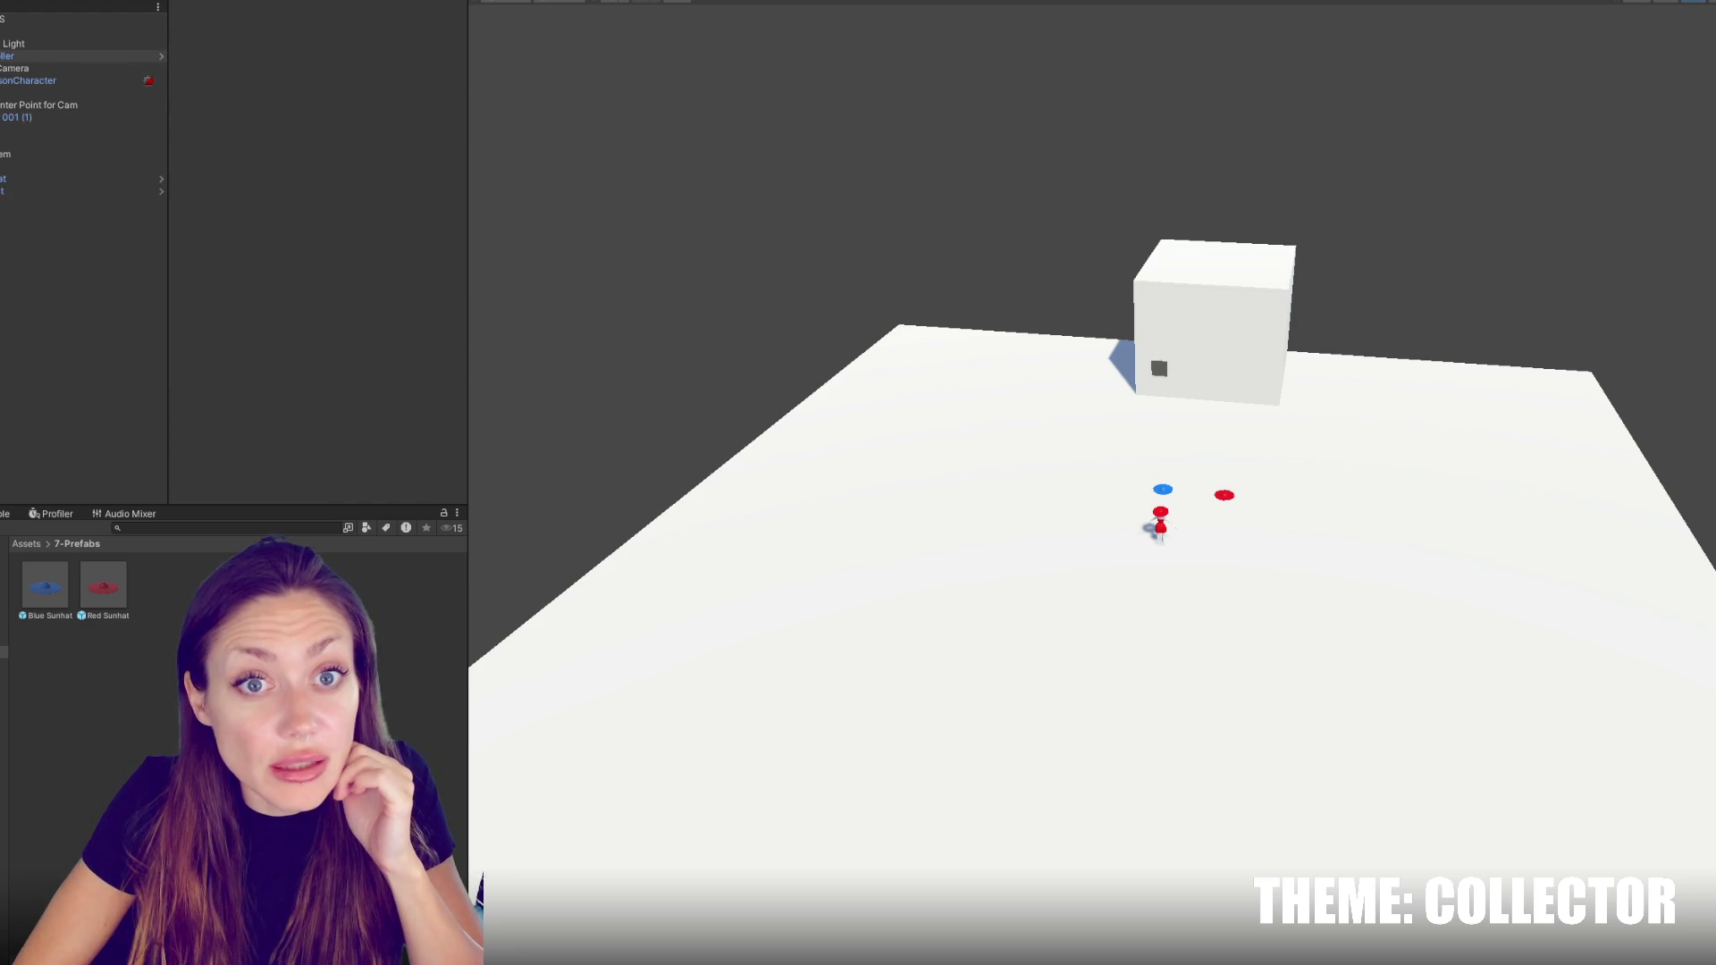
pyautogui.click(3, 55)
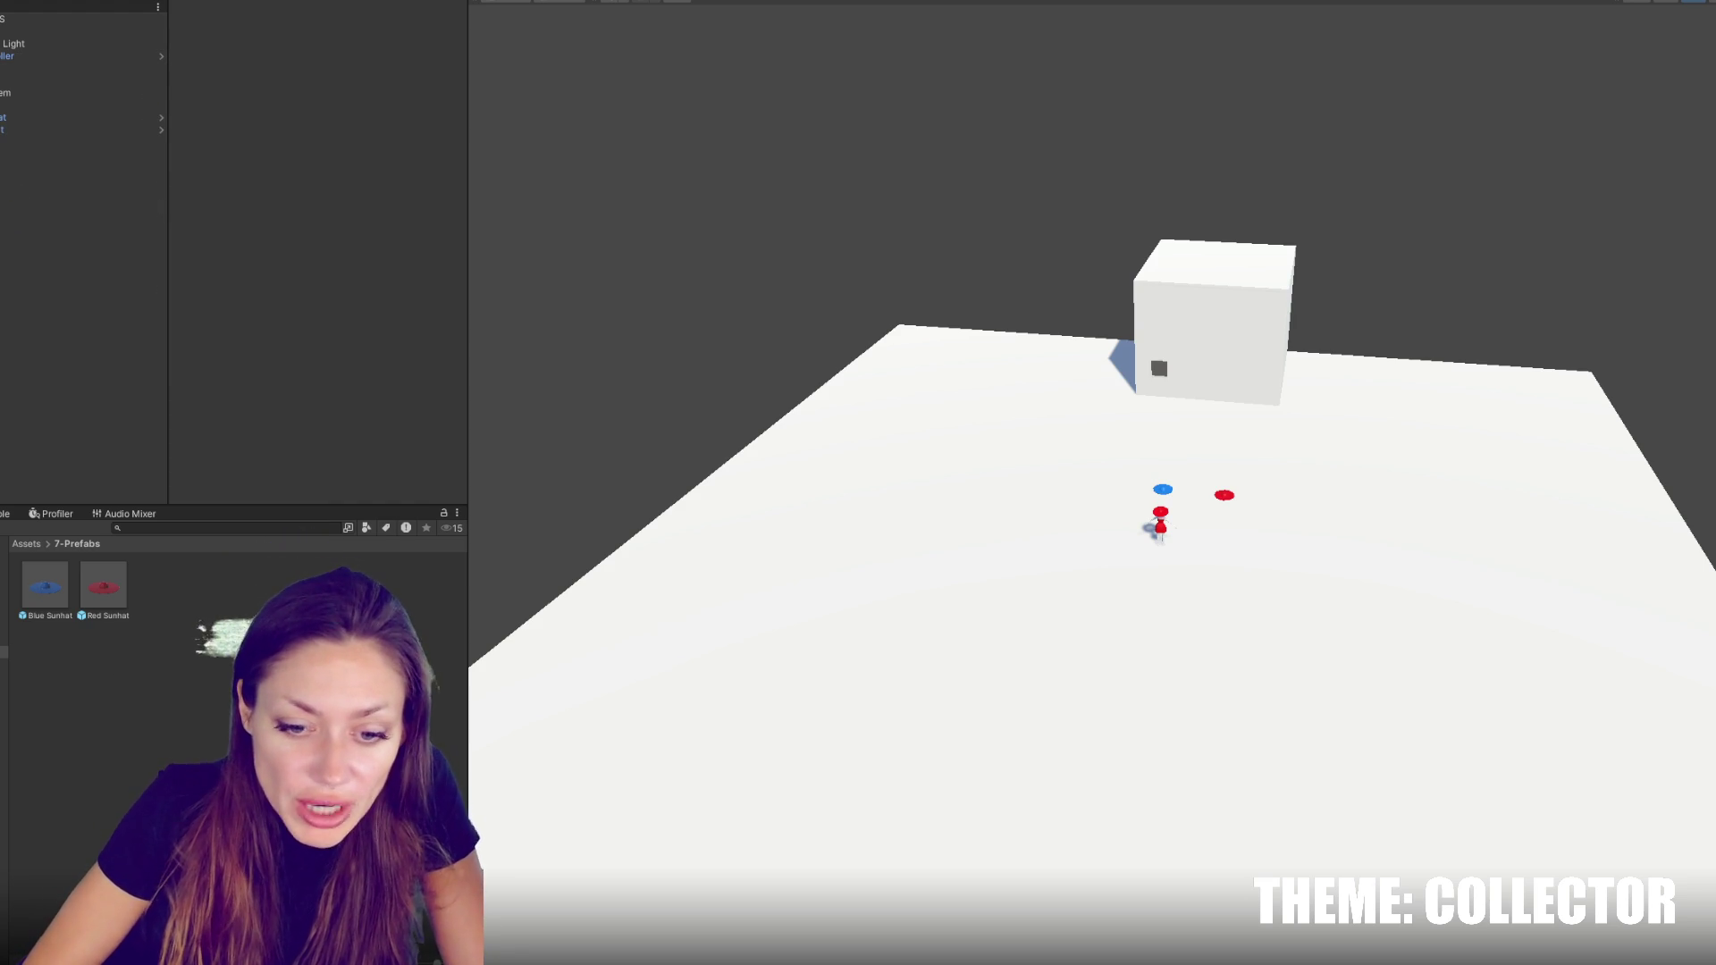
pyautogui.press('super')
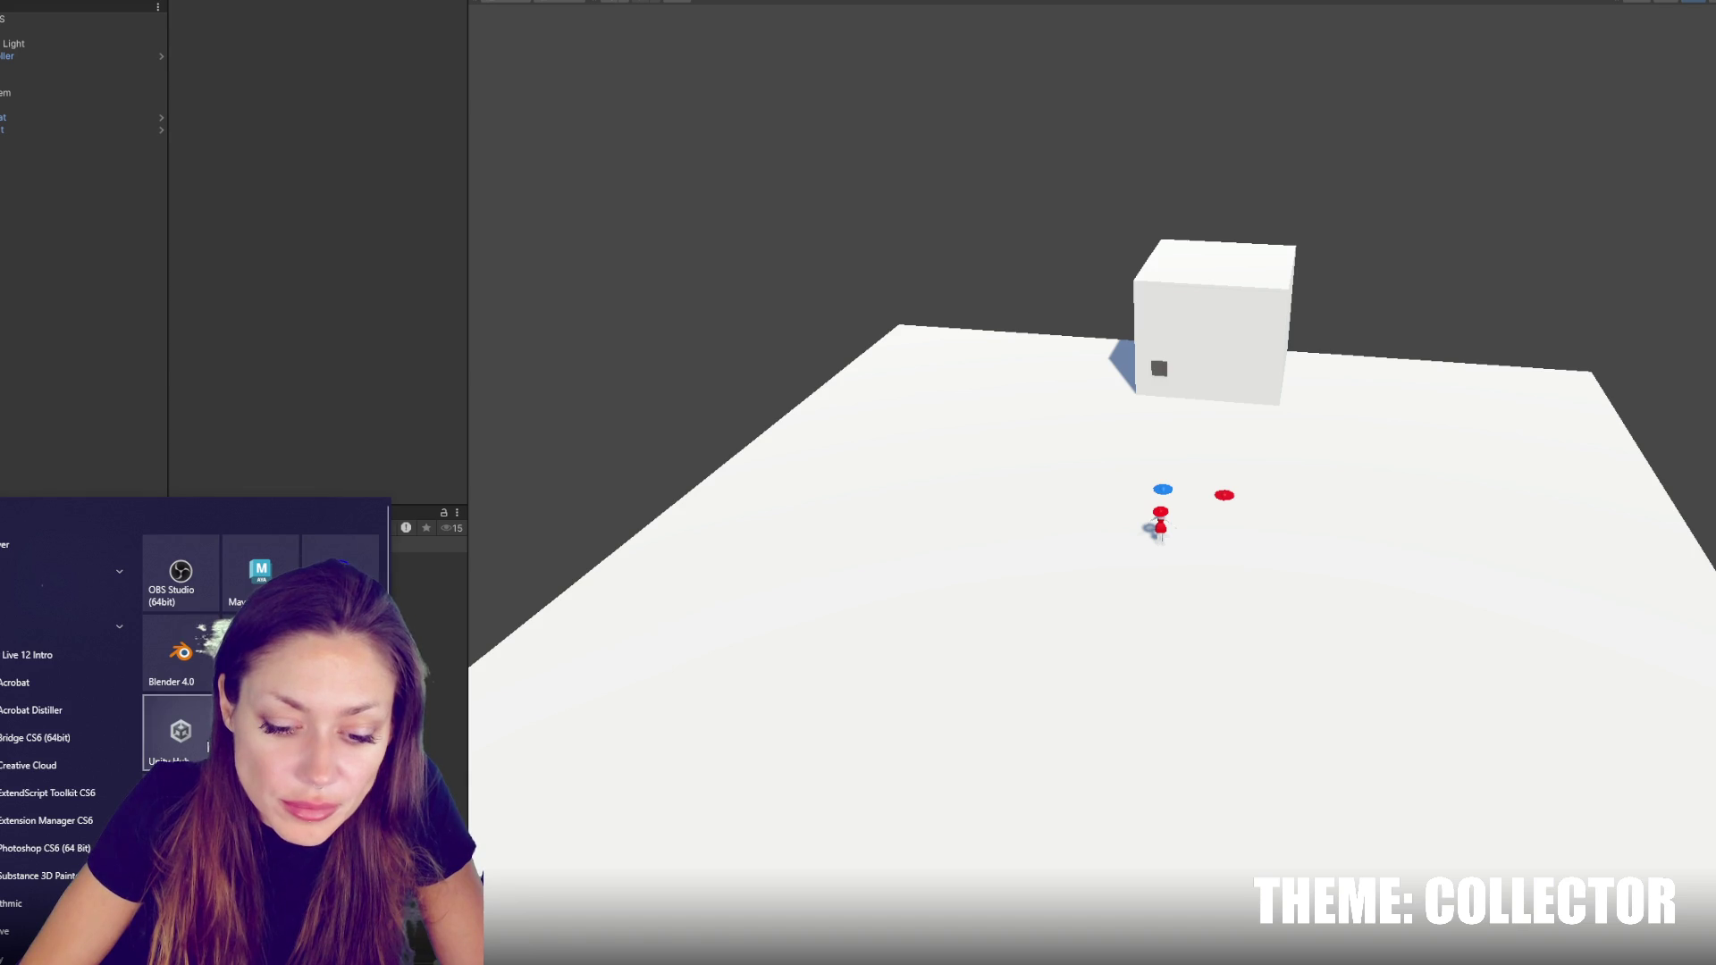
pyautogui.click(181, 734)
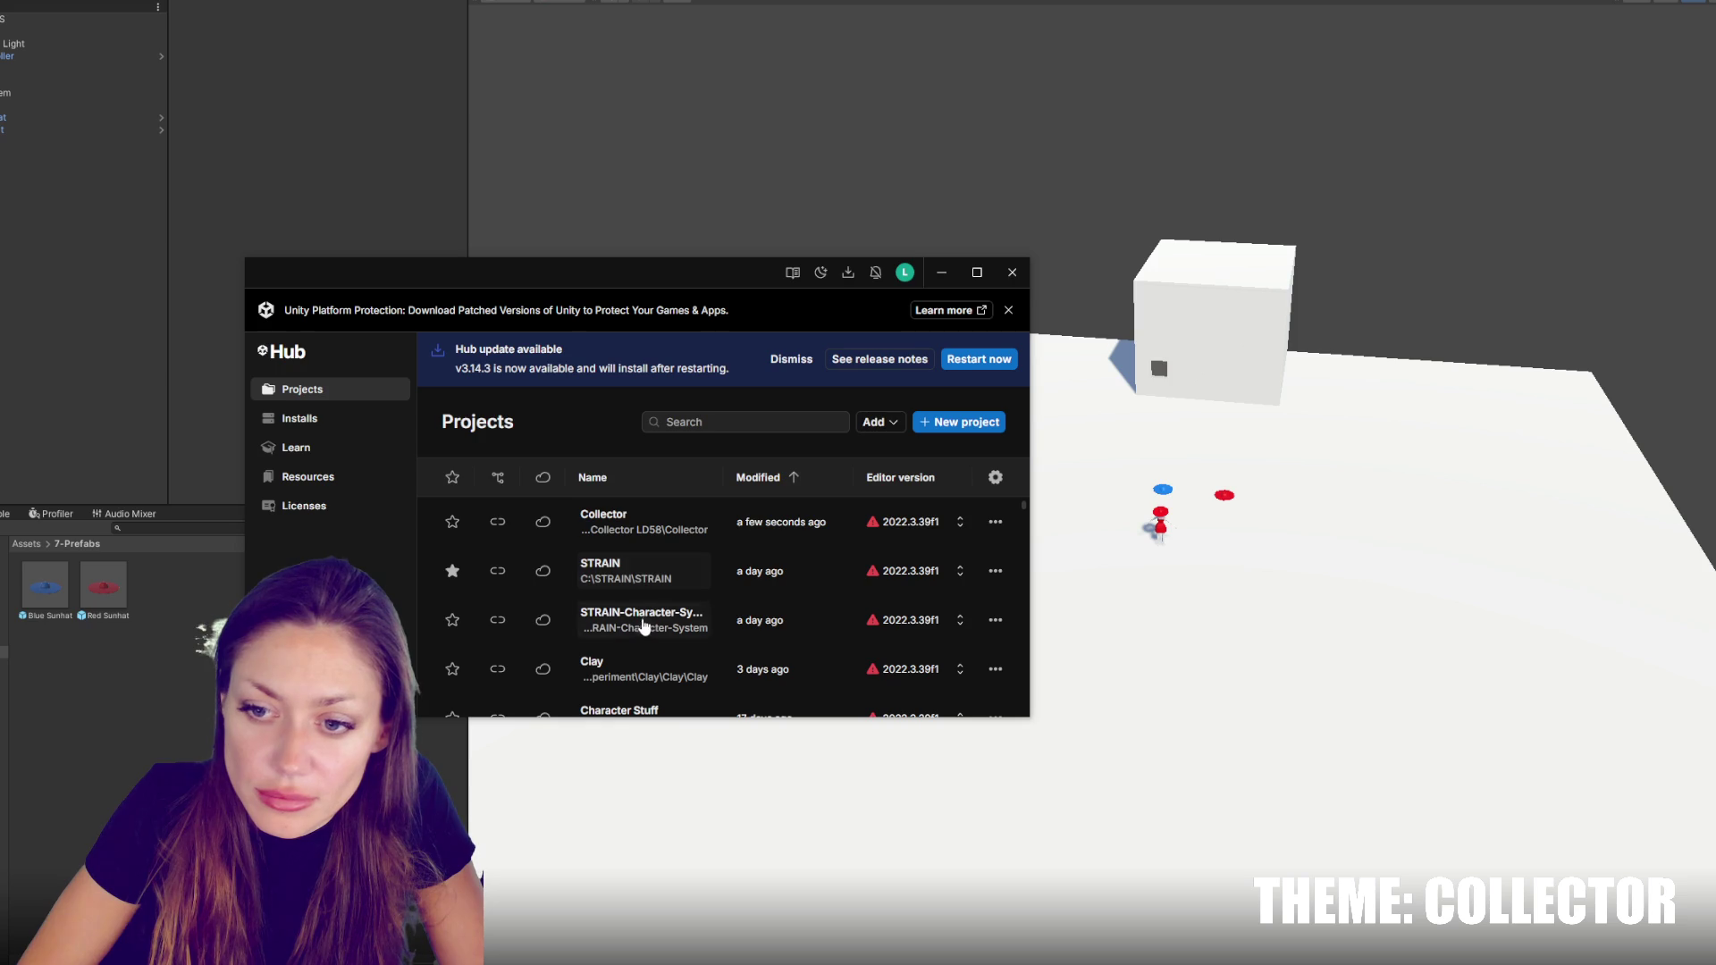
# Open the STRAIN-Character-System project from Unity Hub's Projects list
pyautogui.click(646, 625)
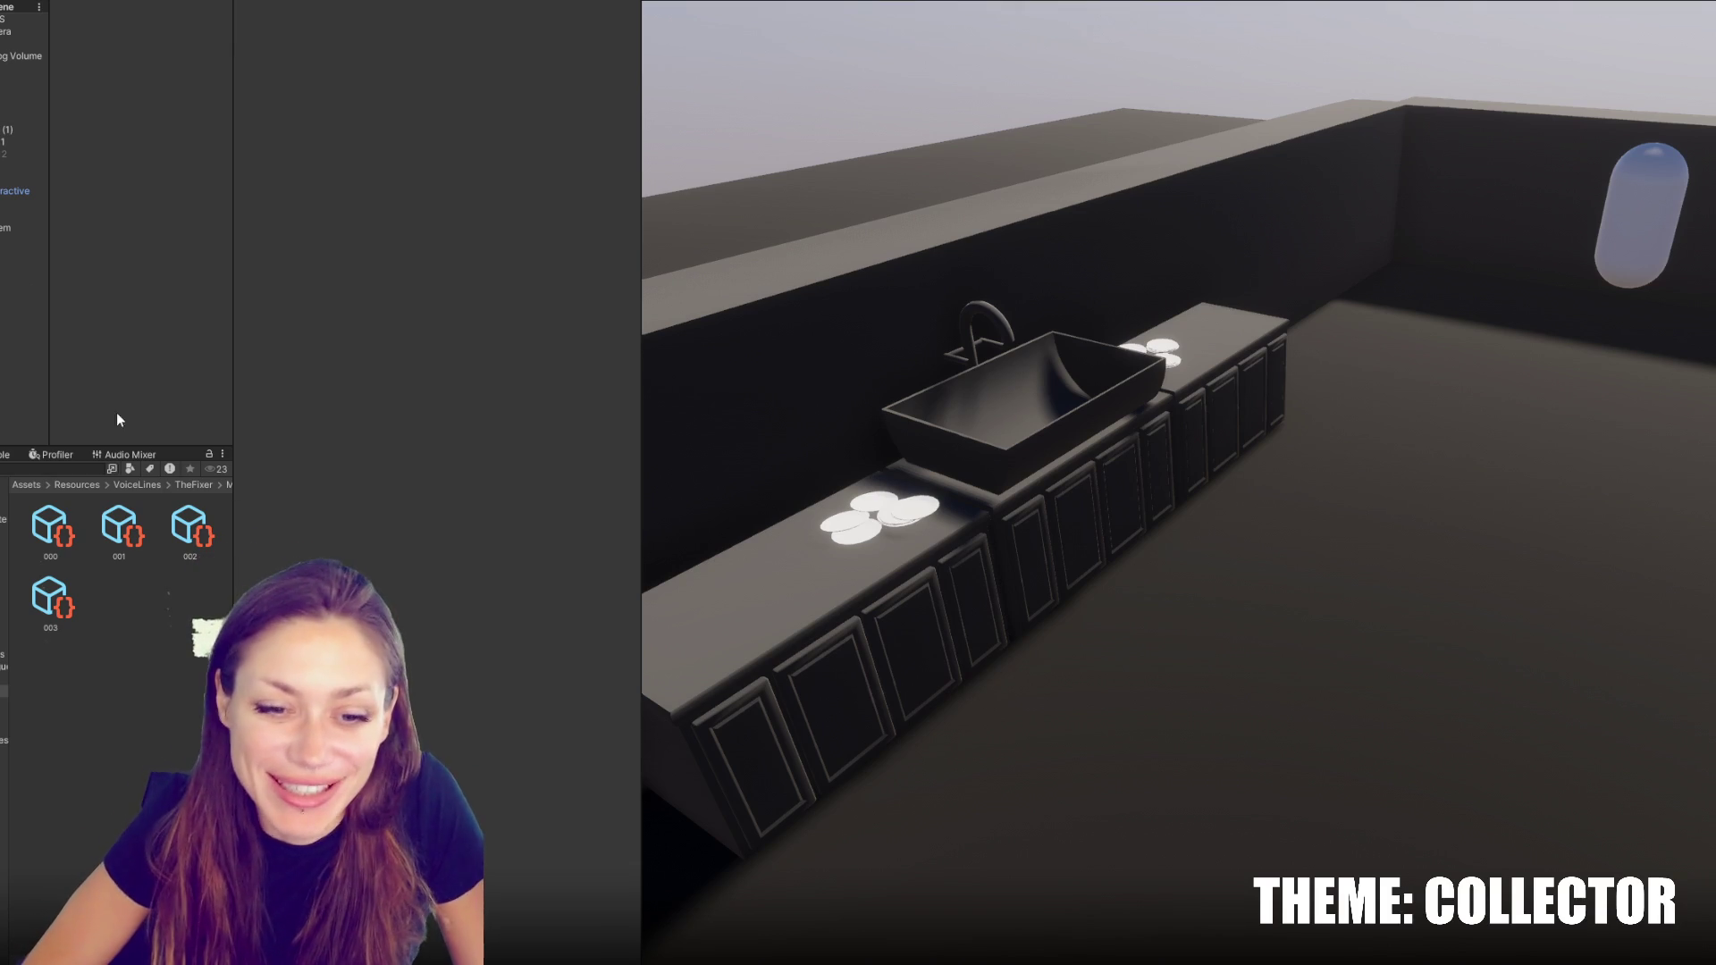
# Browse from TheFixer voice lines to Resources > Characters, then return to the level project's scene
pyautogui.click(194, 484)
pyautogui.doubleClick(103, 527)
pyautogui.click(194, 484)
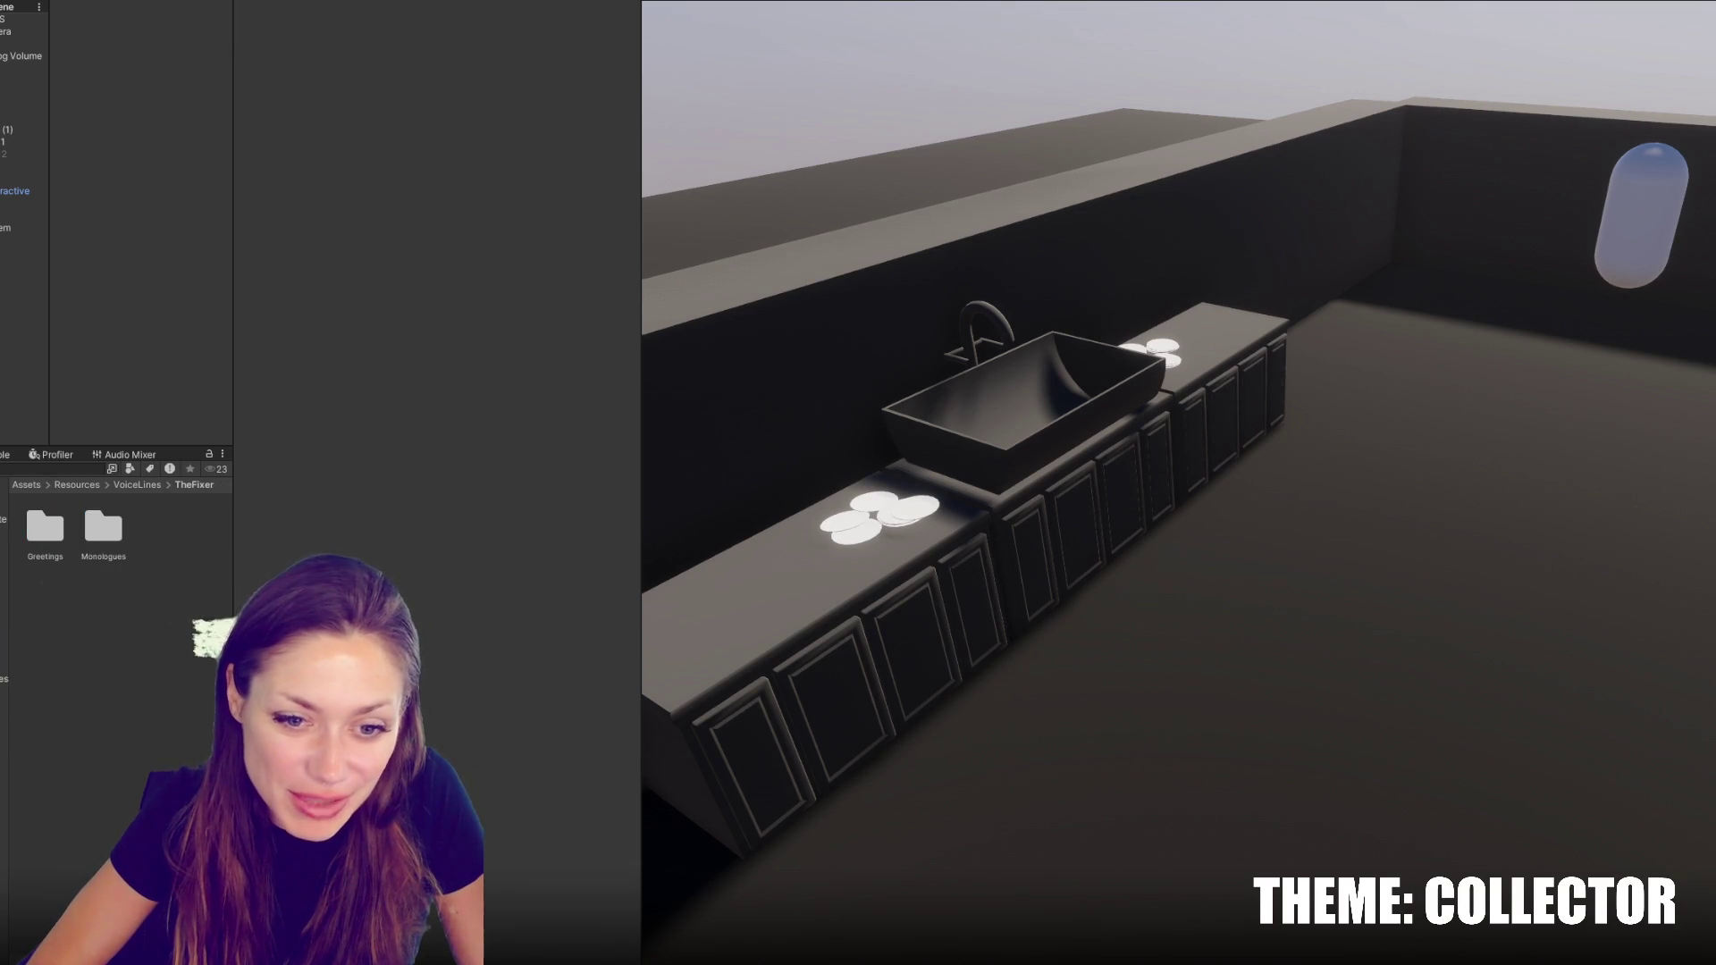
pyautogui.click(3, 554)
pyautogui.click(3, 568)
pyautogui.press('Up')
pyautogui.press('Up')
pyautogui.press('Up')
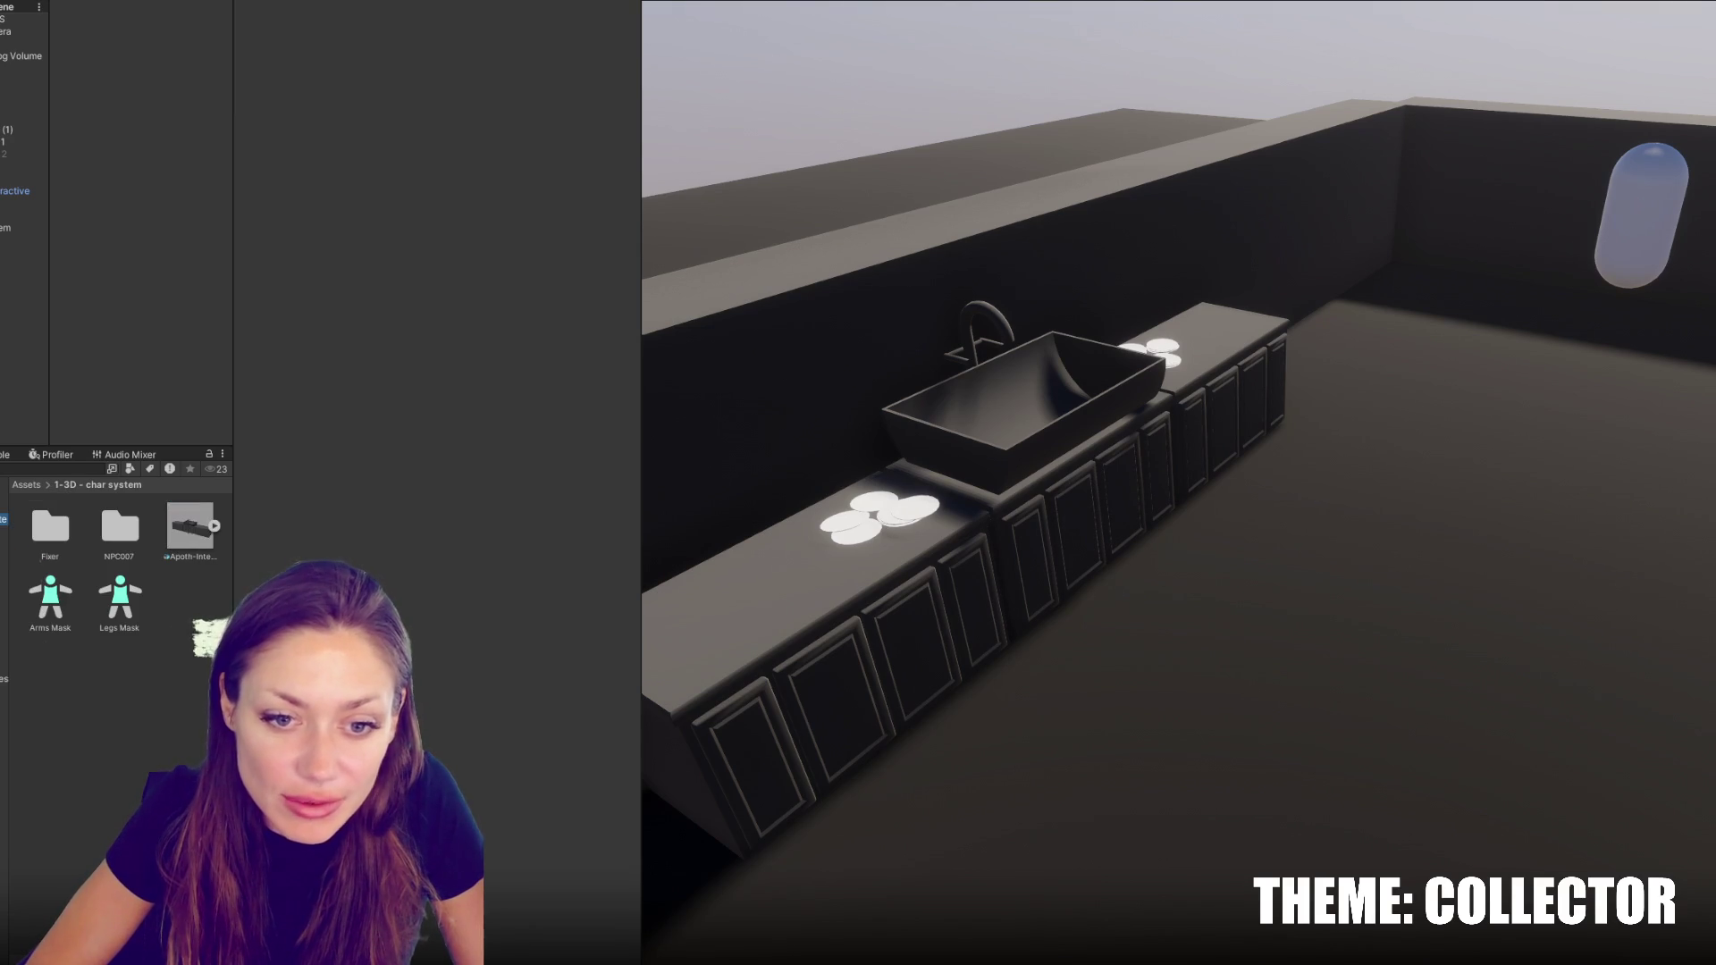
pyautogui.click(3, 630)
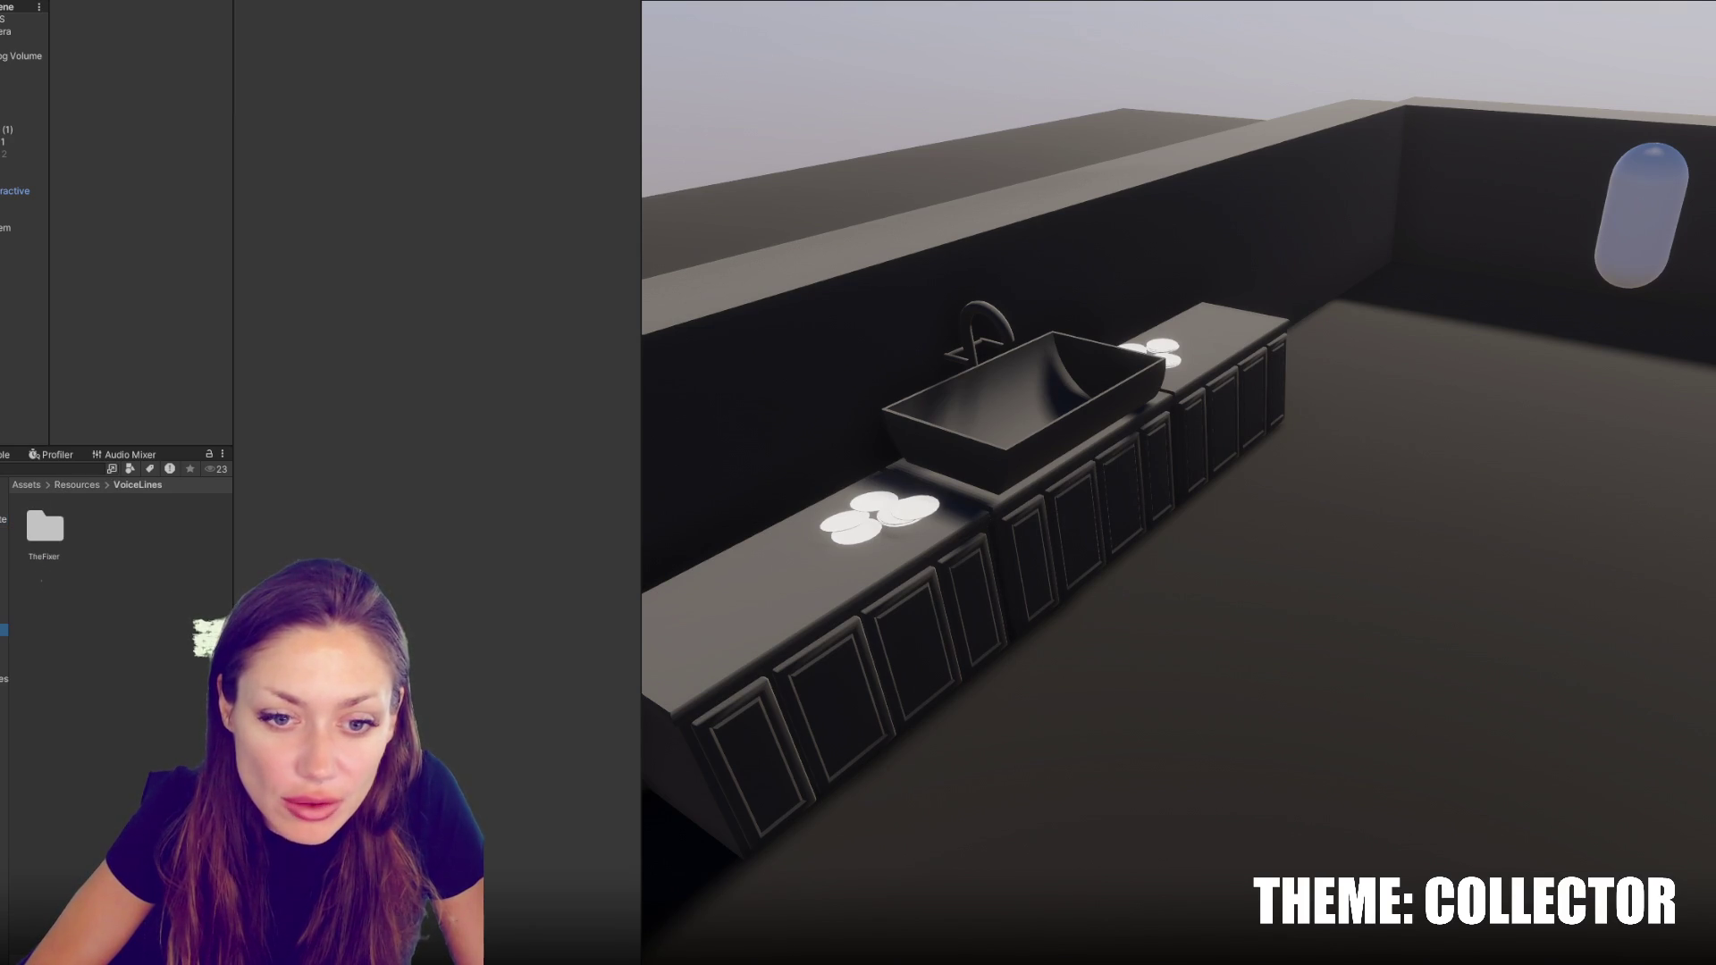
pyautogui.click(3, 617)
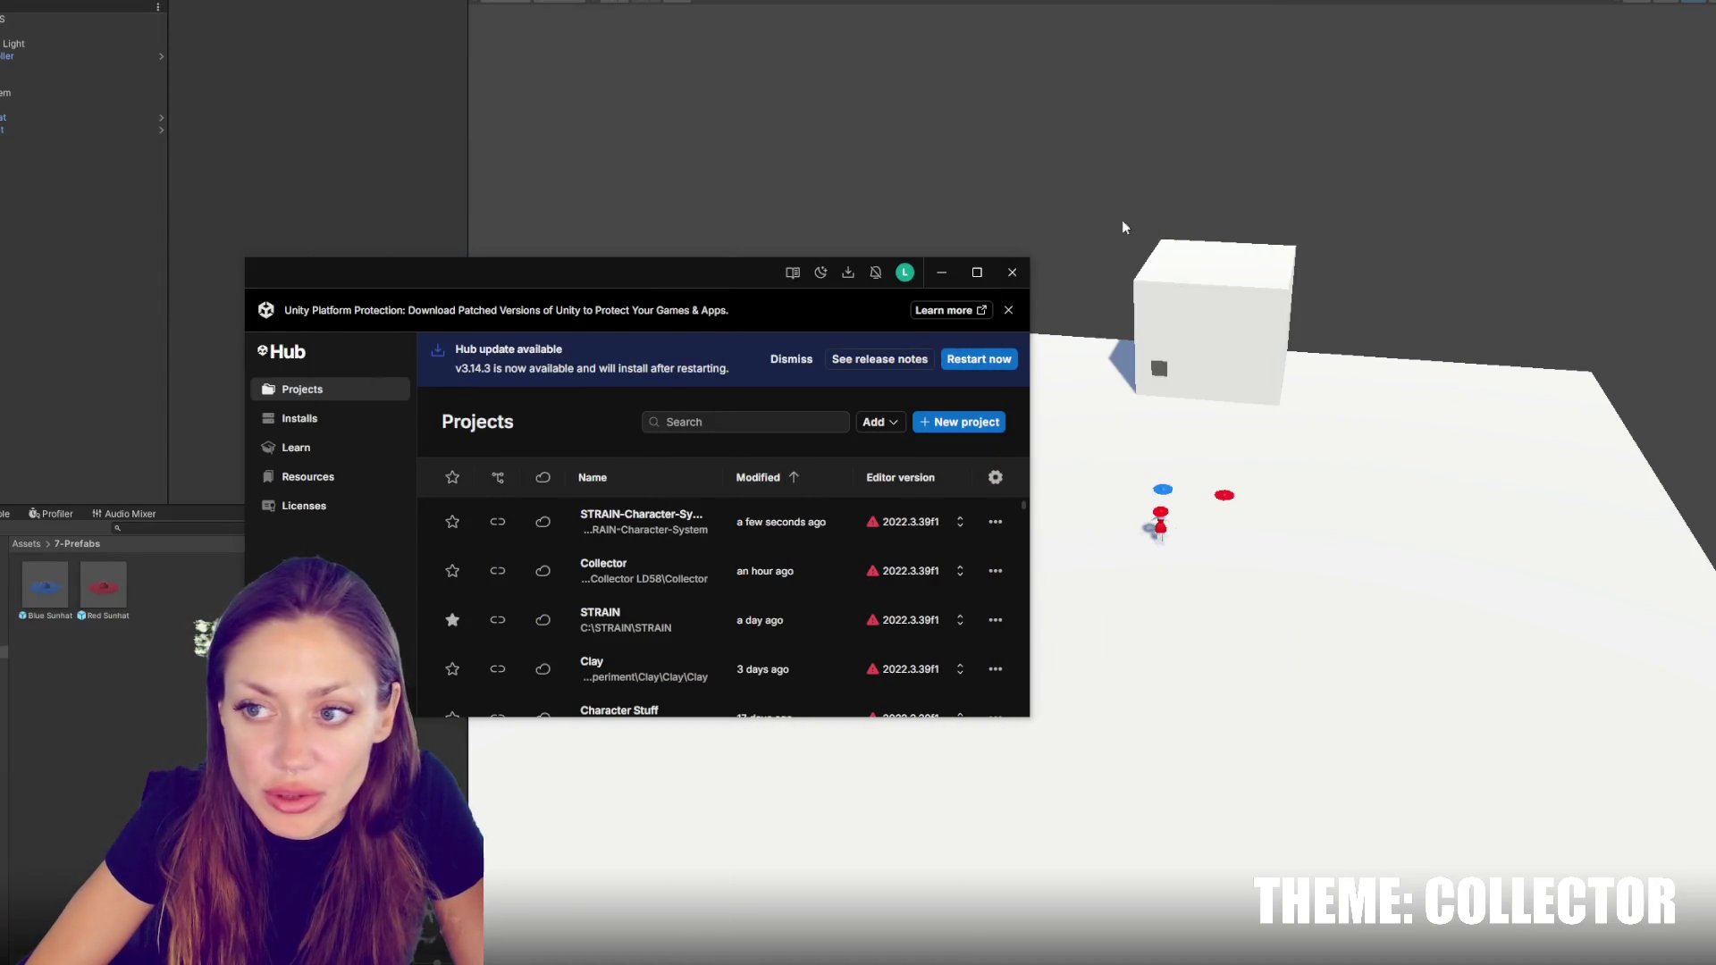
pyautogui.click(1011, 272)
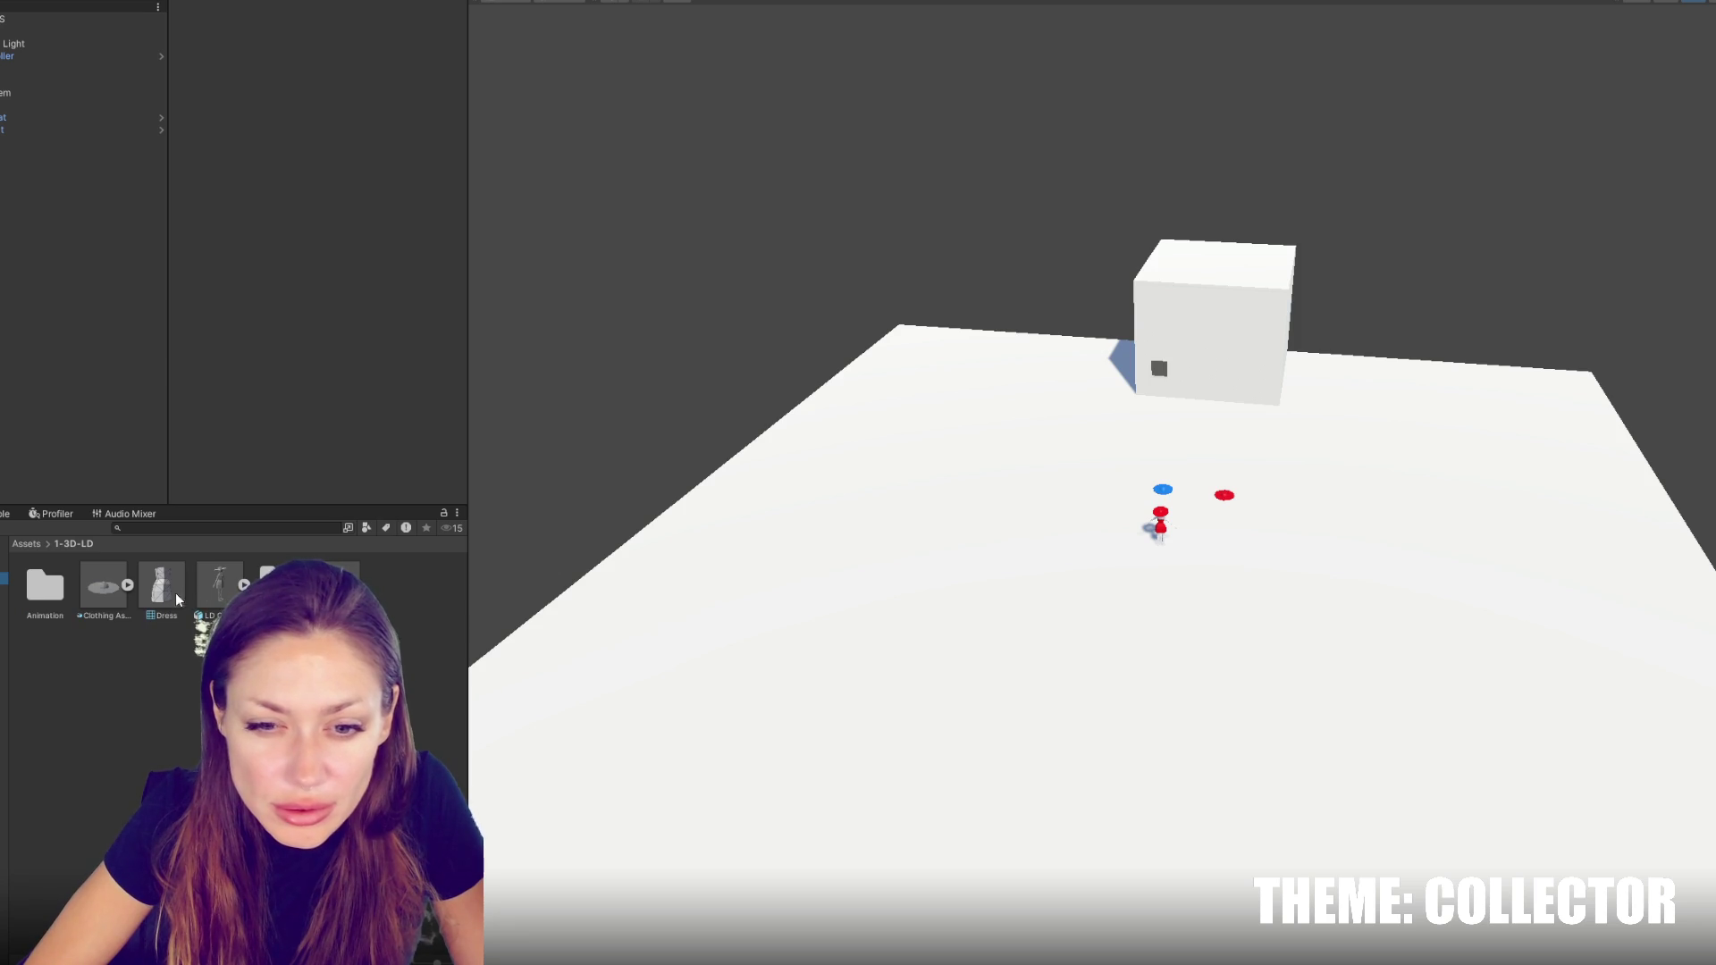
# In the Animation folder, toggle Convert Units and axis conversion in Idle's import settings
pyautogui.doubleClick(60, 585)
pyautogui.click(55, 590)
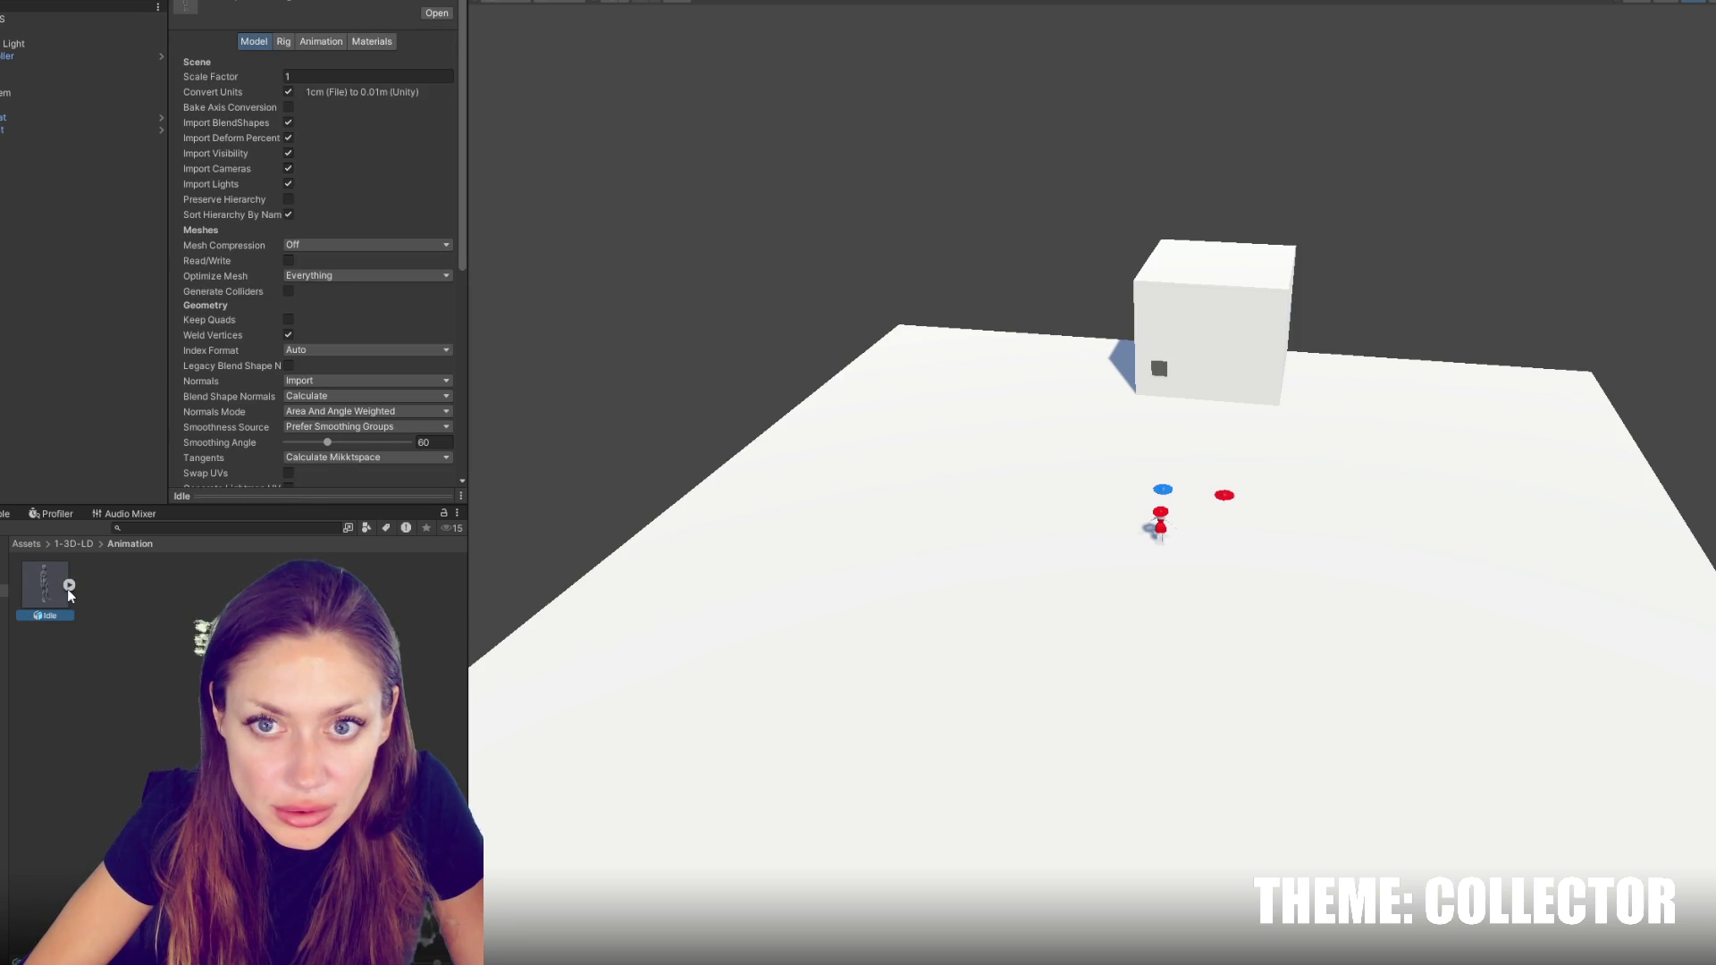
pyautogui.click(287, 92)
pyautogui.click(288, 107)
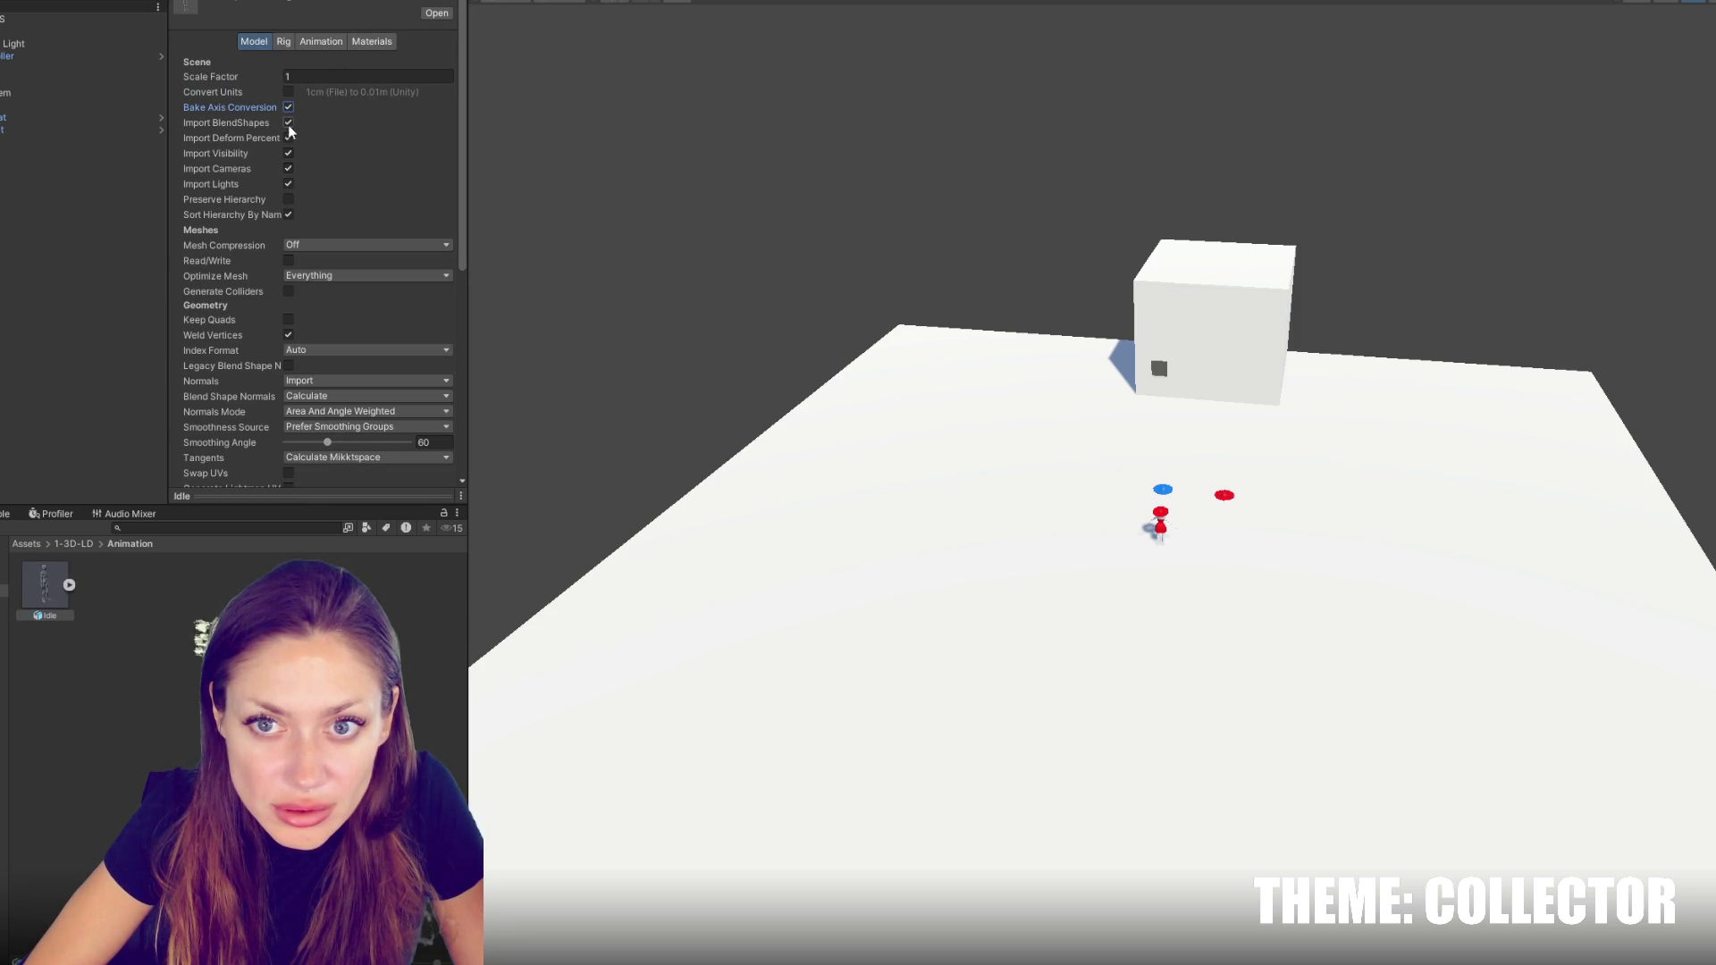
pyautogui.click(288, 92)
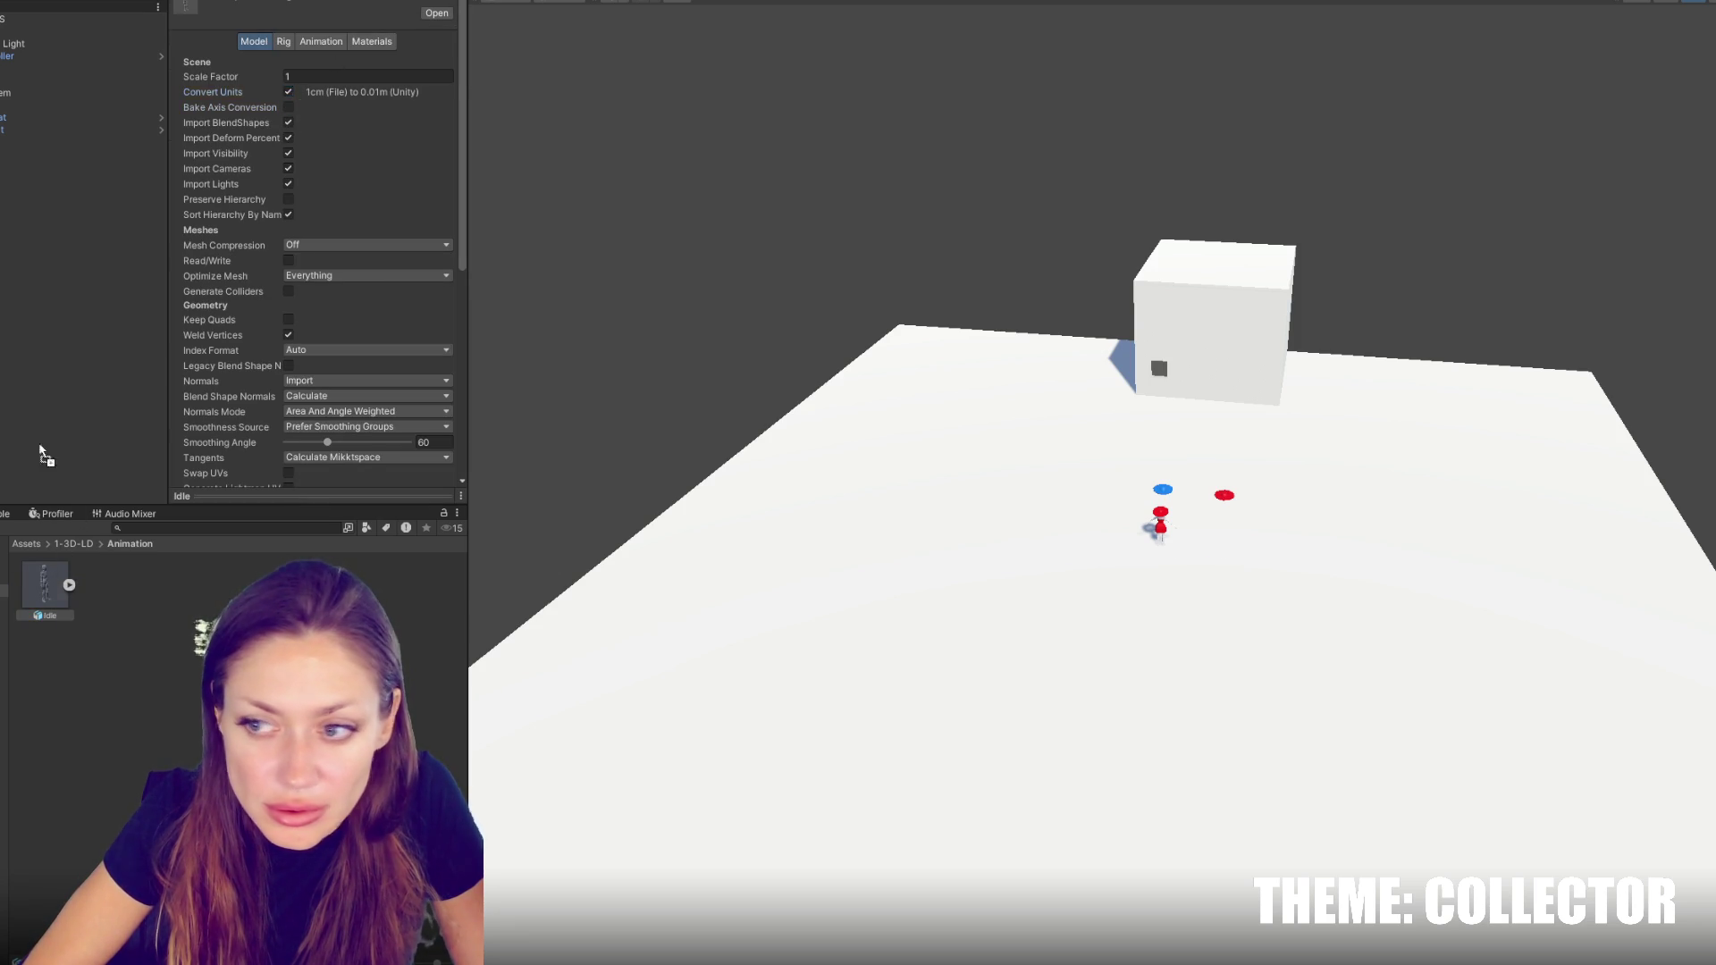
# Drag the Idle character into the scene, redoing the placement until it sits correctly
pyautogui.moveTo(45, 585); pyautogui.dragTo(32, 371)
pyautogui.press('f')
pyautogui.hotkey('ctrl', 'z')
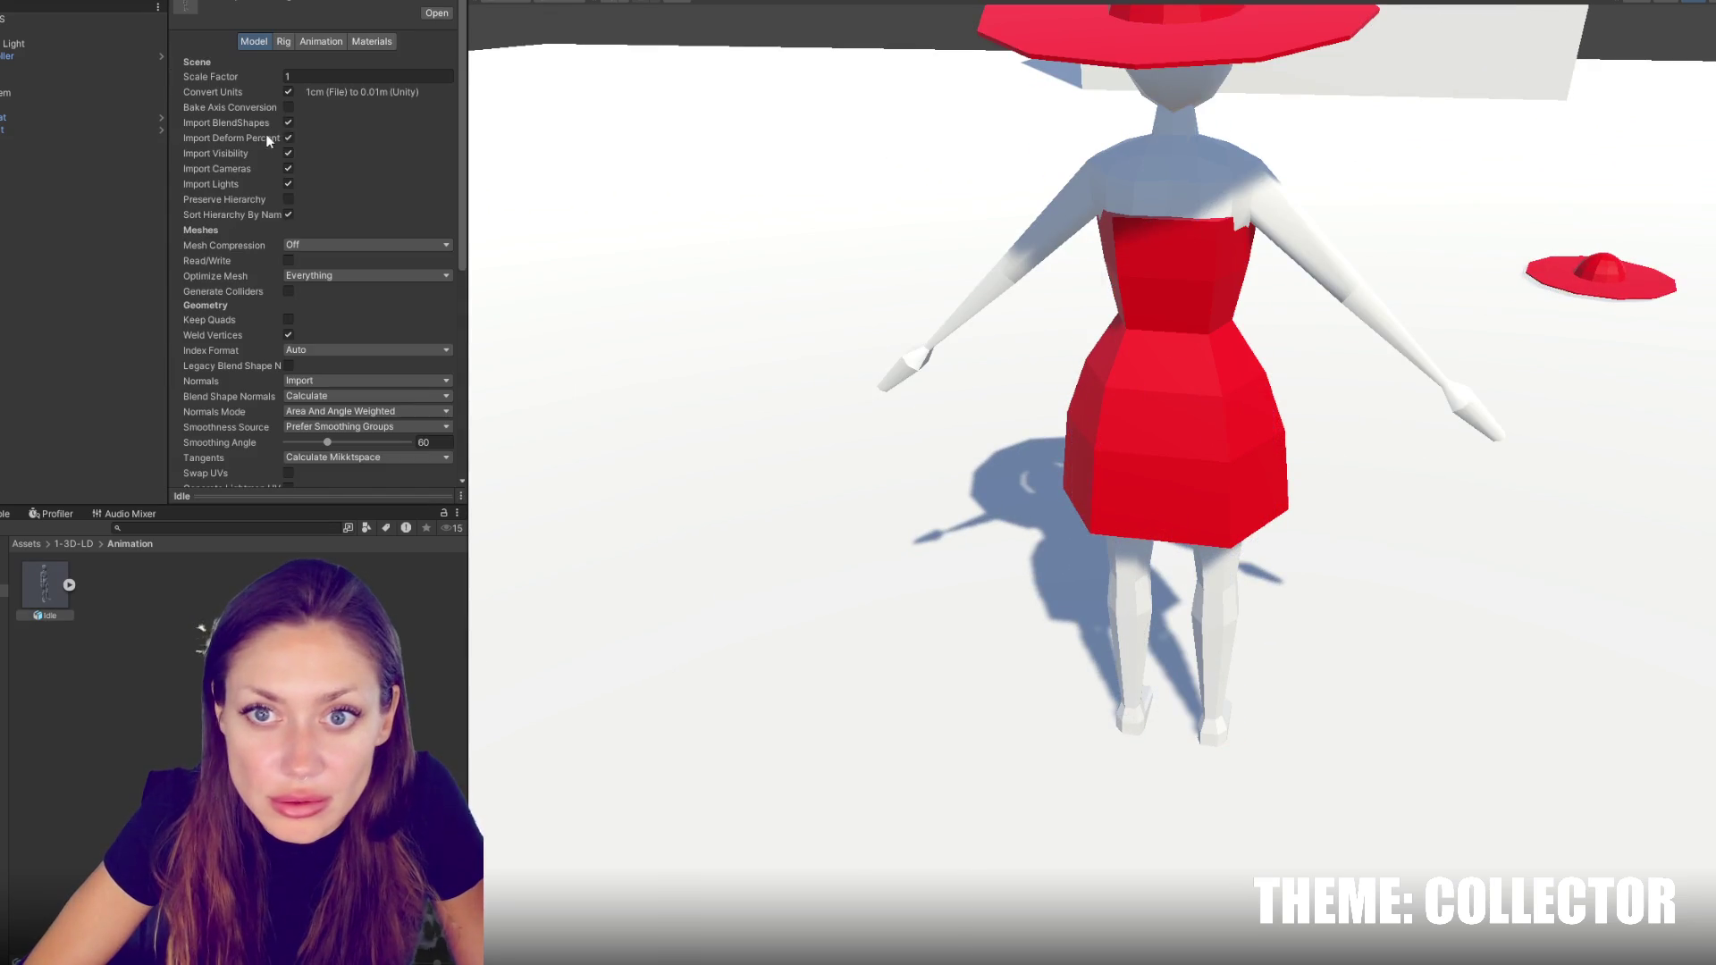
pyautogui.scroll(-5, 375, 268)
pyautogui.scroll(5, 351, 195)
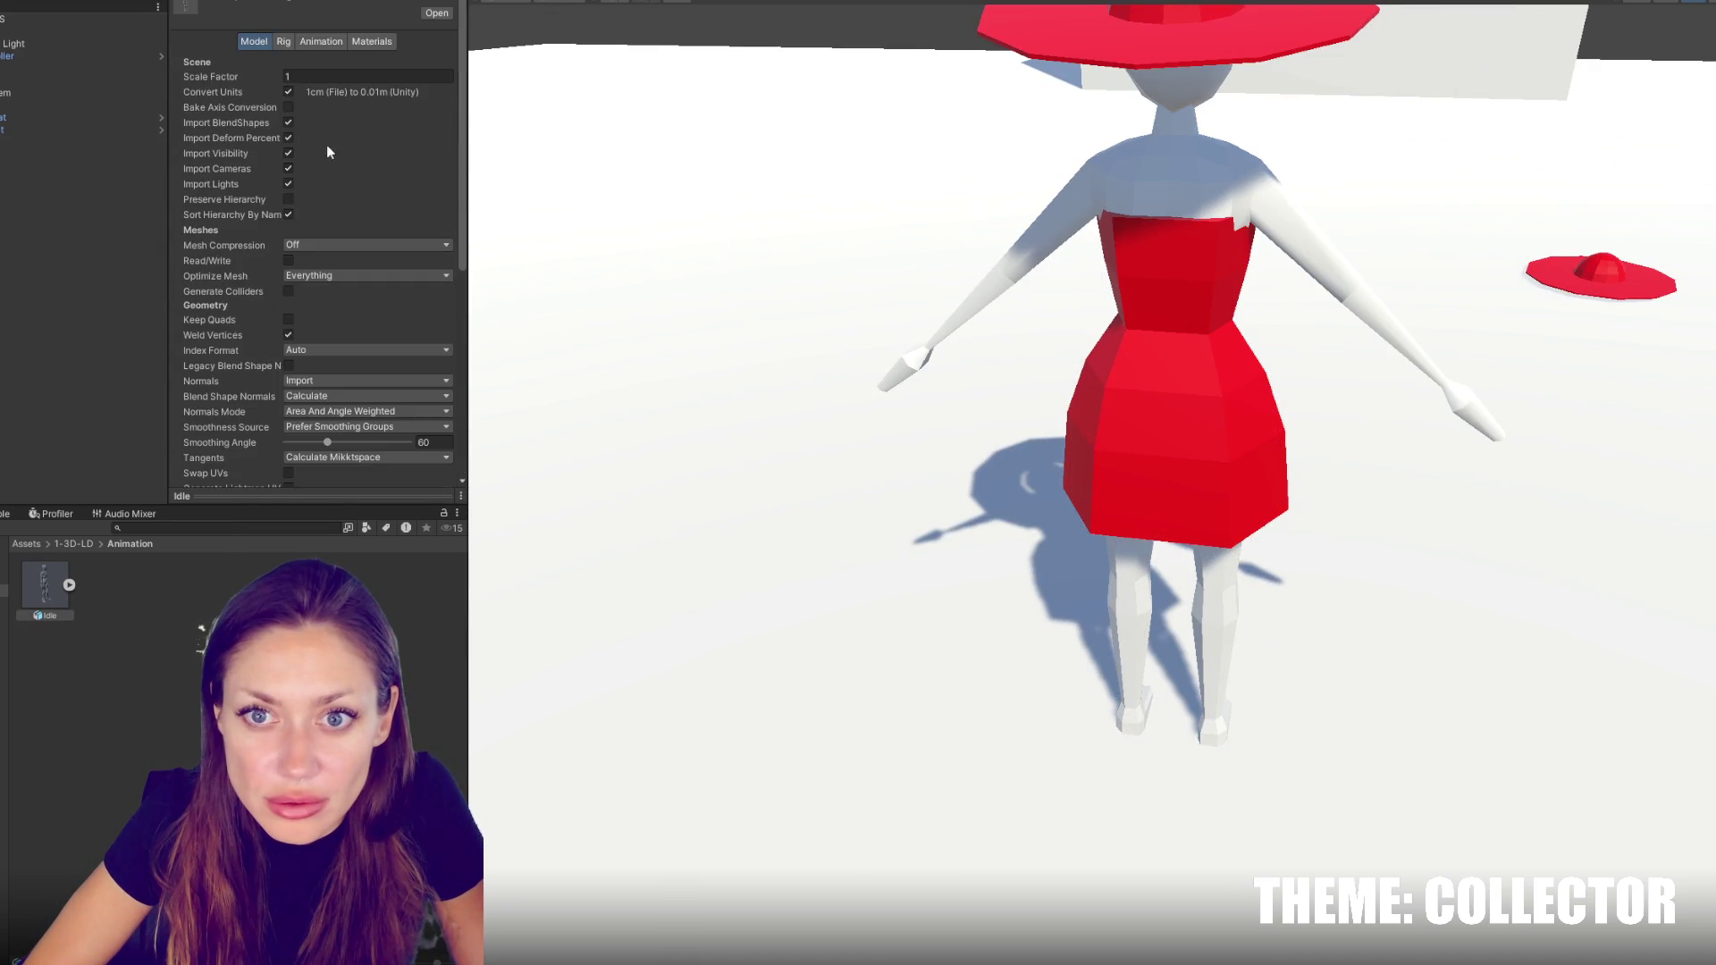
pyautogui.scroll(-5, 289, 89)
pyautogui.scroll(1, 217, 320)
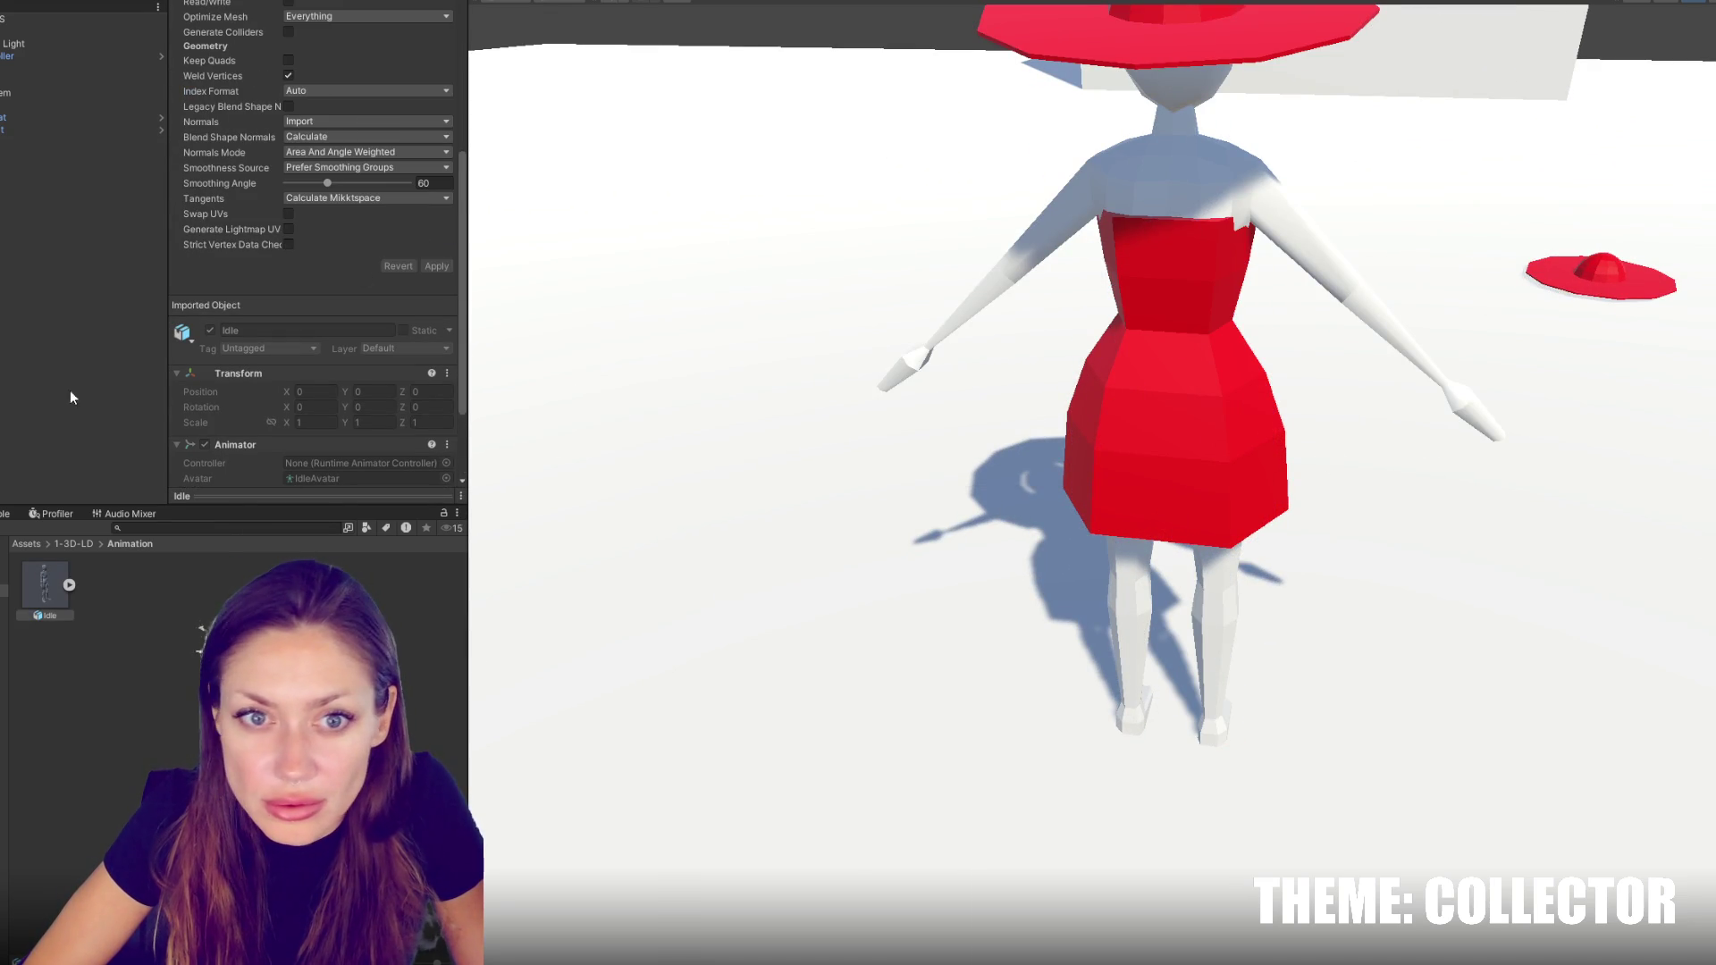
pyautogui.moveTo(52, 574)
pyautogui.mouseDown()
pyautogui.moveTo(12, 365)
pyautogui.moveTo(37, 399)
pyautogui.mouseUp()
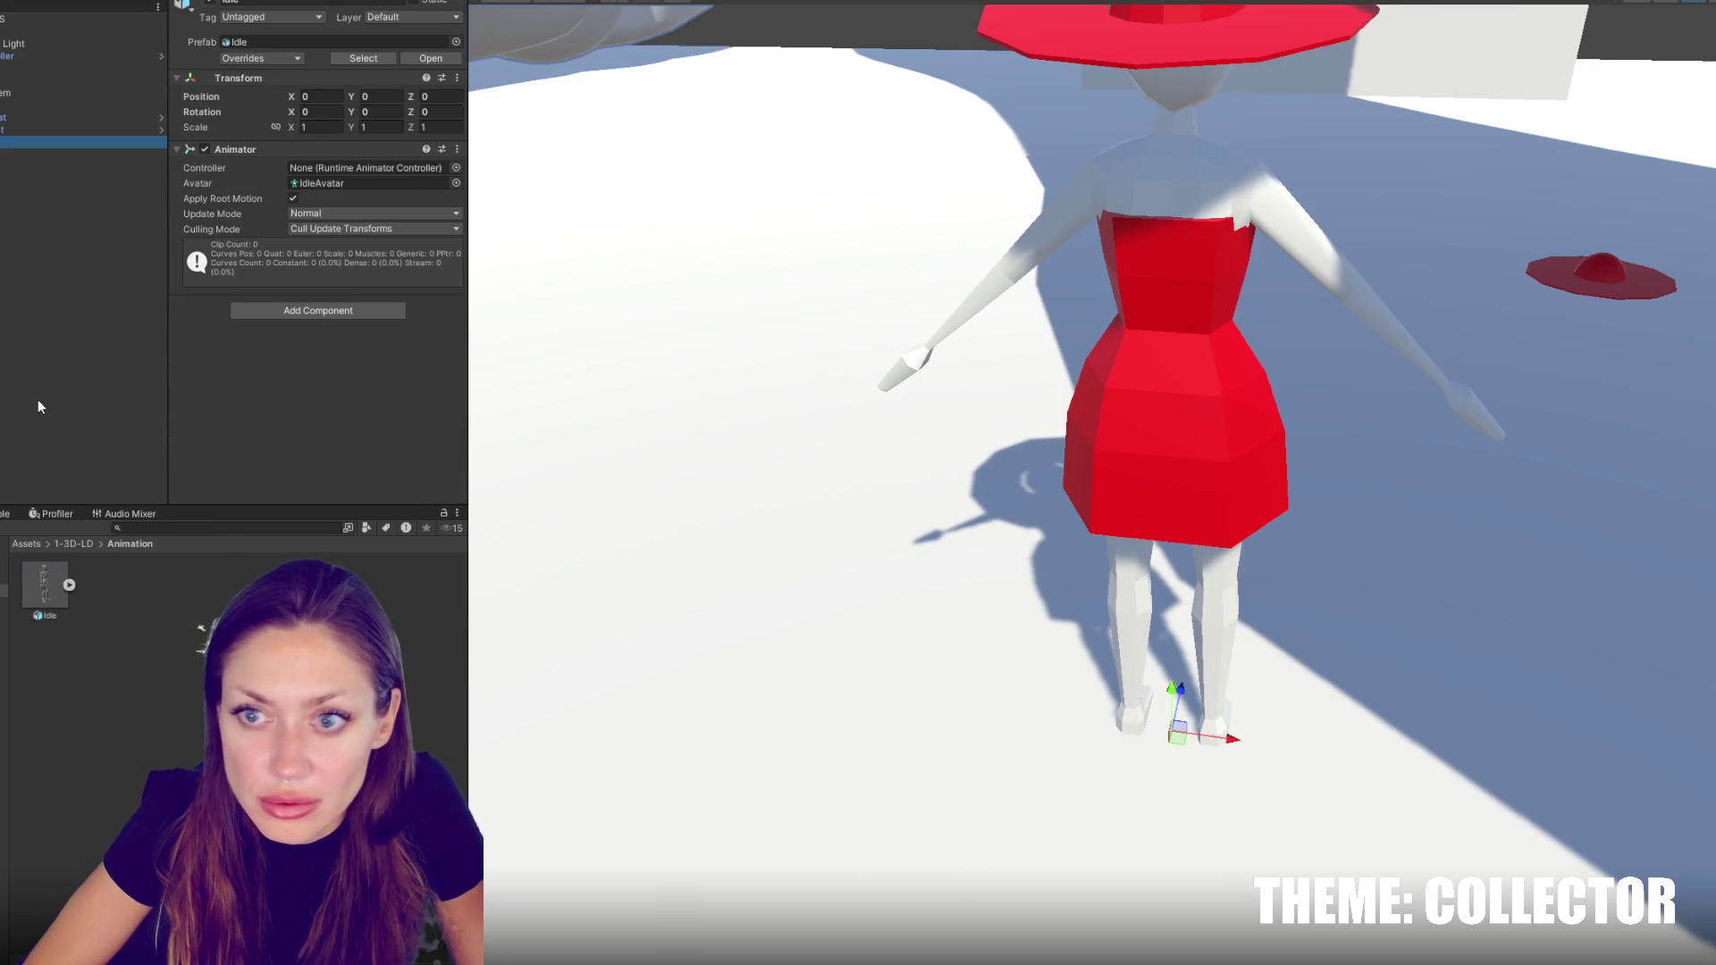
pyautogui.scroll(-5, 1188, 377)
pyautogui.hotkey('ctrl', 'z')
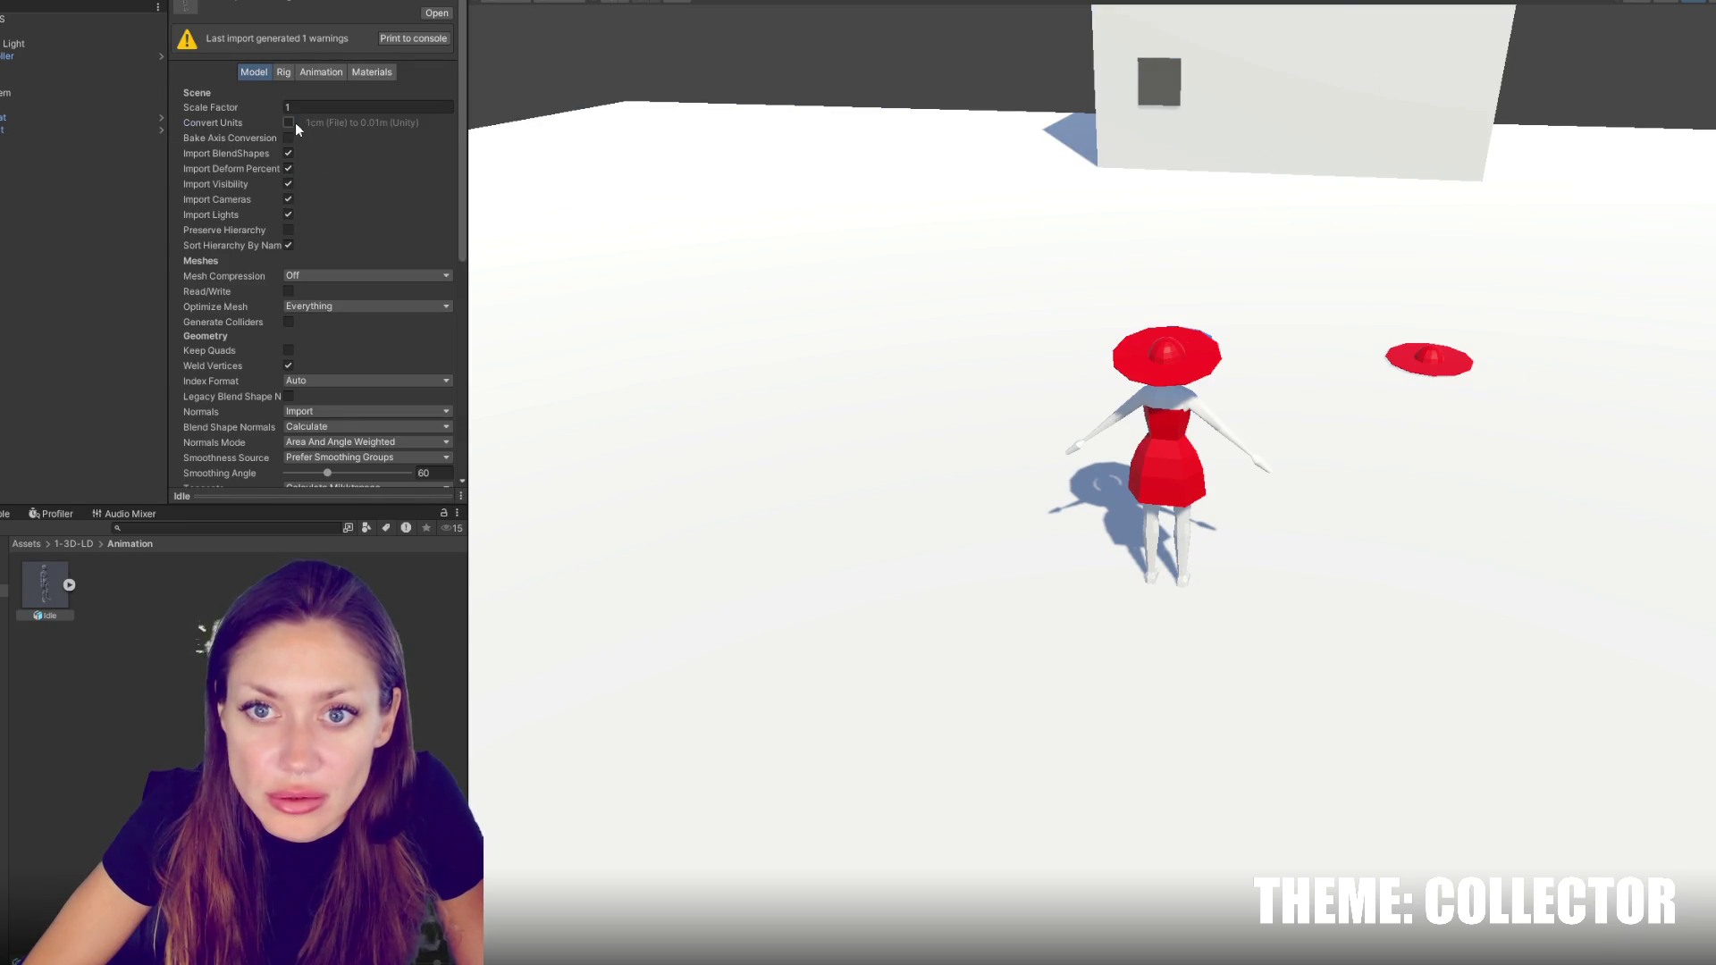
pyautogui.scroll(-1, 450, 347)
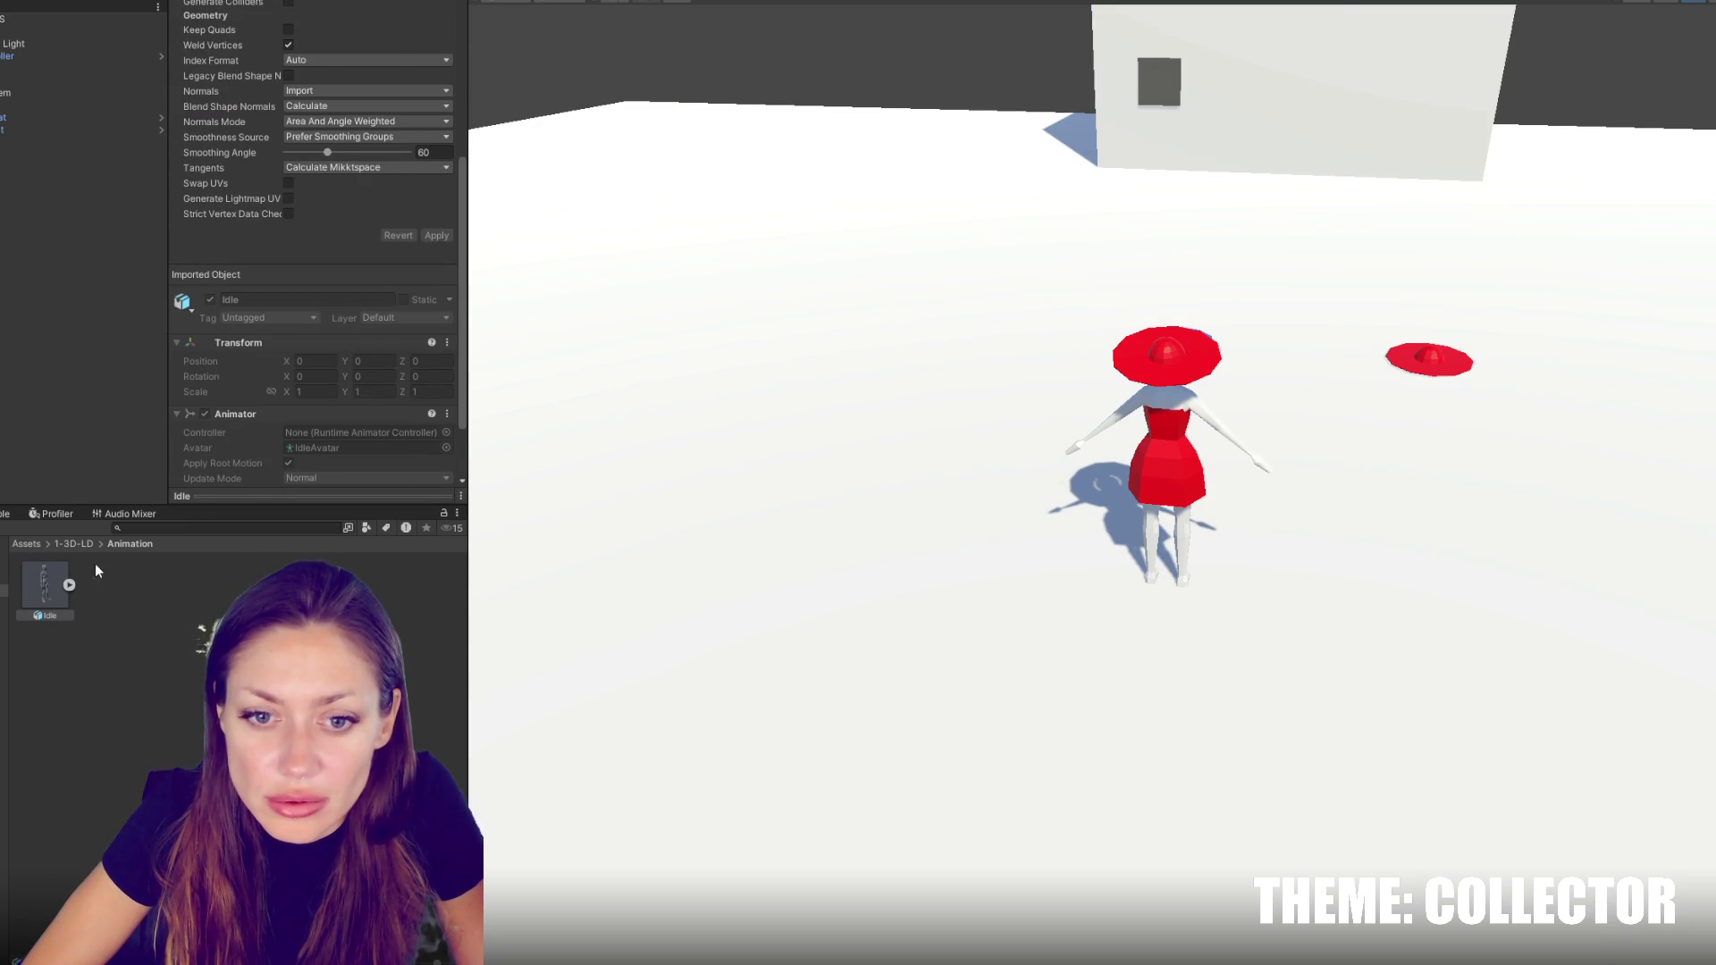
pyautogui.moveTo(45, 585); pyautogui.dragTo(34, 368)
# Orbit around Idle, then expand FPSController and select the player's LD Char 001 model
pyautogui.moveTo(1158, 557)
pyautogui.mouseDown()
pyautogui.moveTo(625, 465)
pyautogui.moveTo(420, 452)
pyautogui.mouseUp()
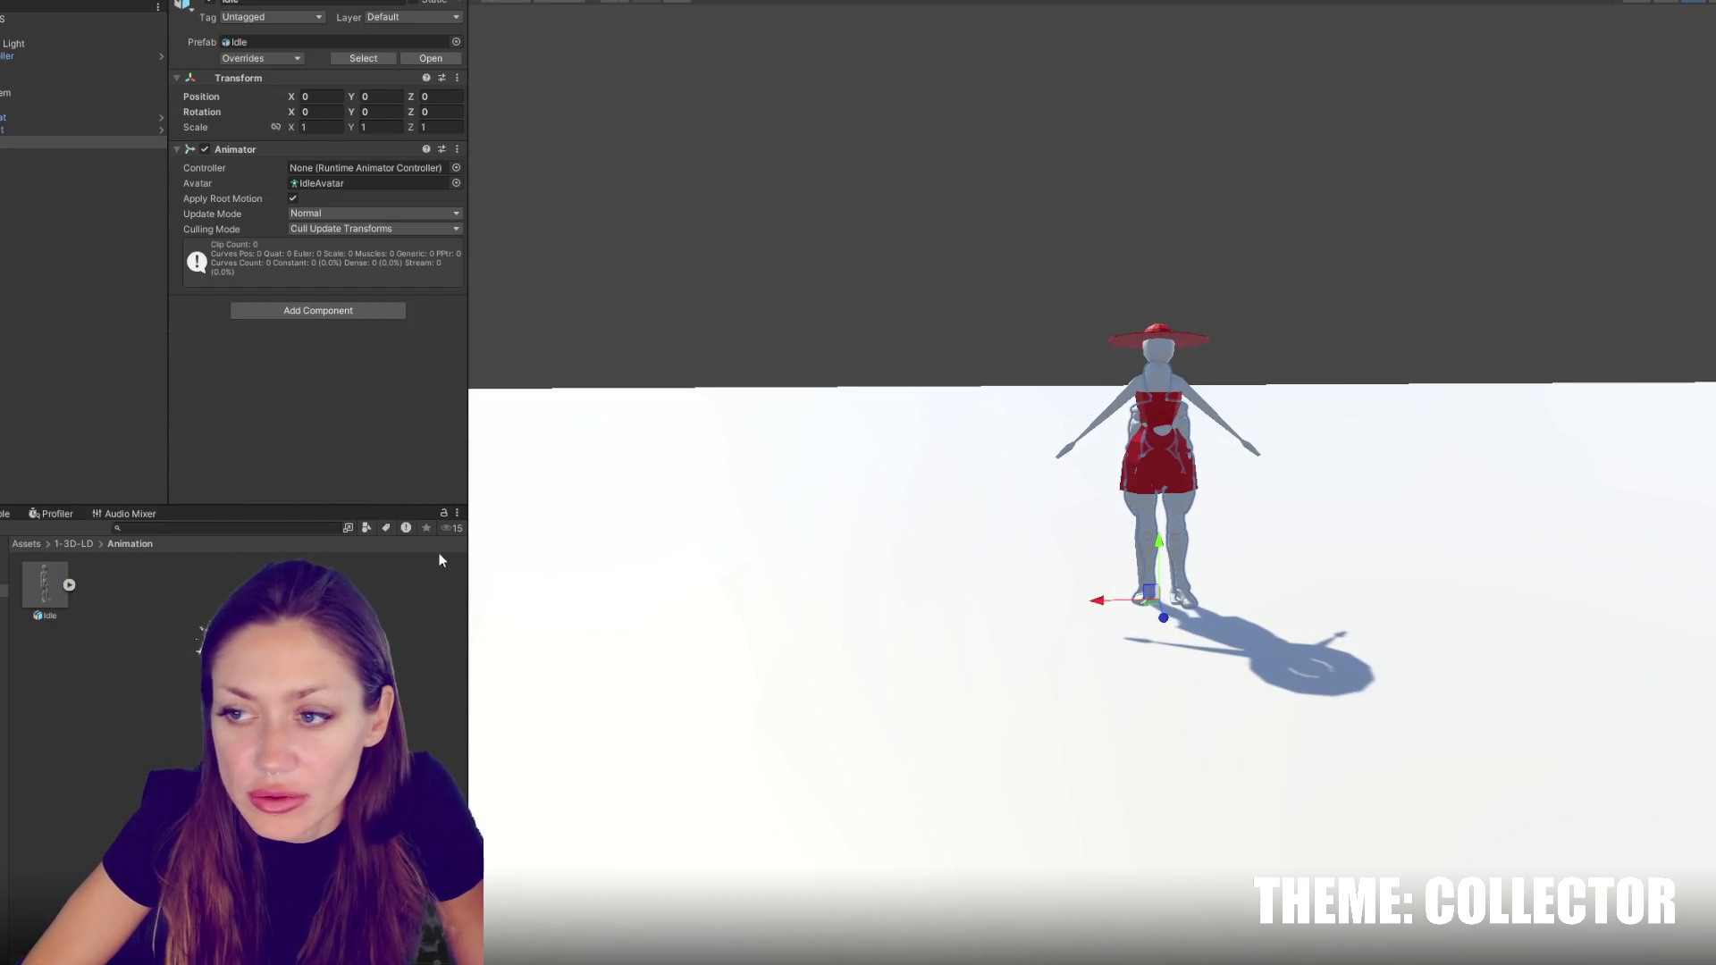
pyautogui.scroll(5, 1340, 415)
pyautogui.moveTo(889, 459)
pyautogui.mouseDown()
pyautogui.moveTo(1117, 447)
pyautogui.moveTo(889, 441)
pyautogui.moveTo(923, 486)
pyautogui.mouseUp()
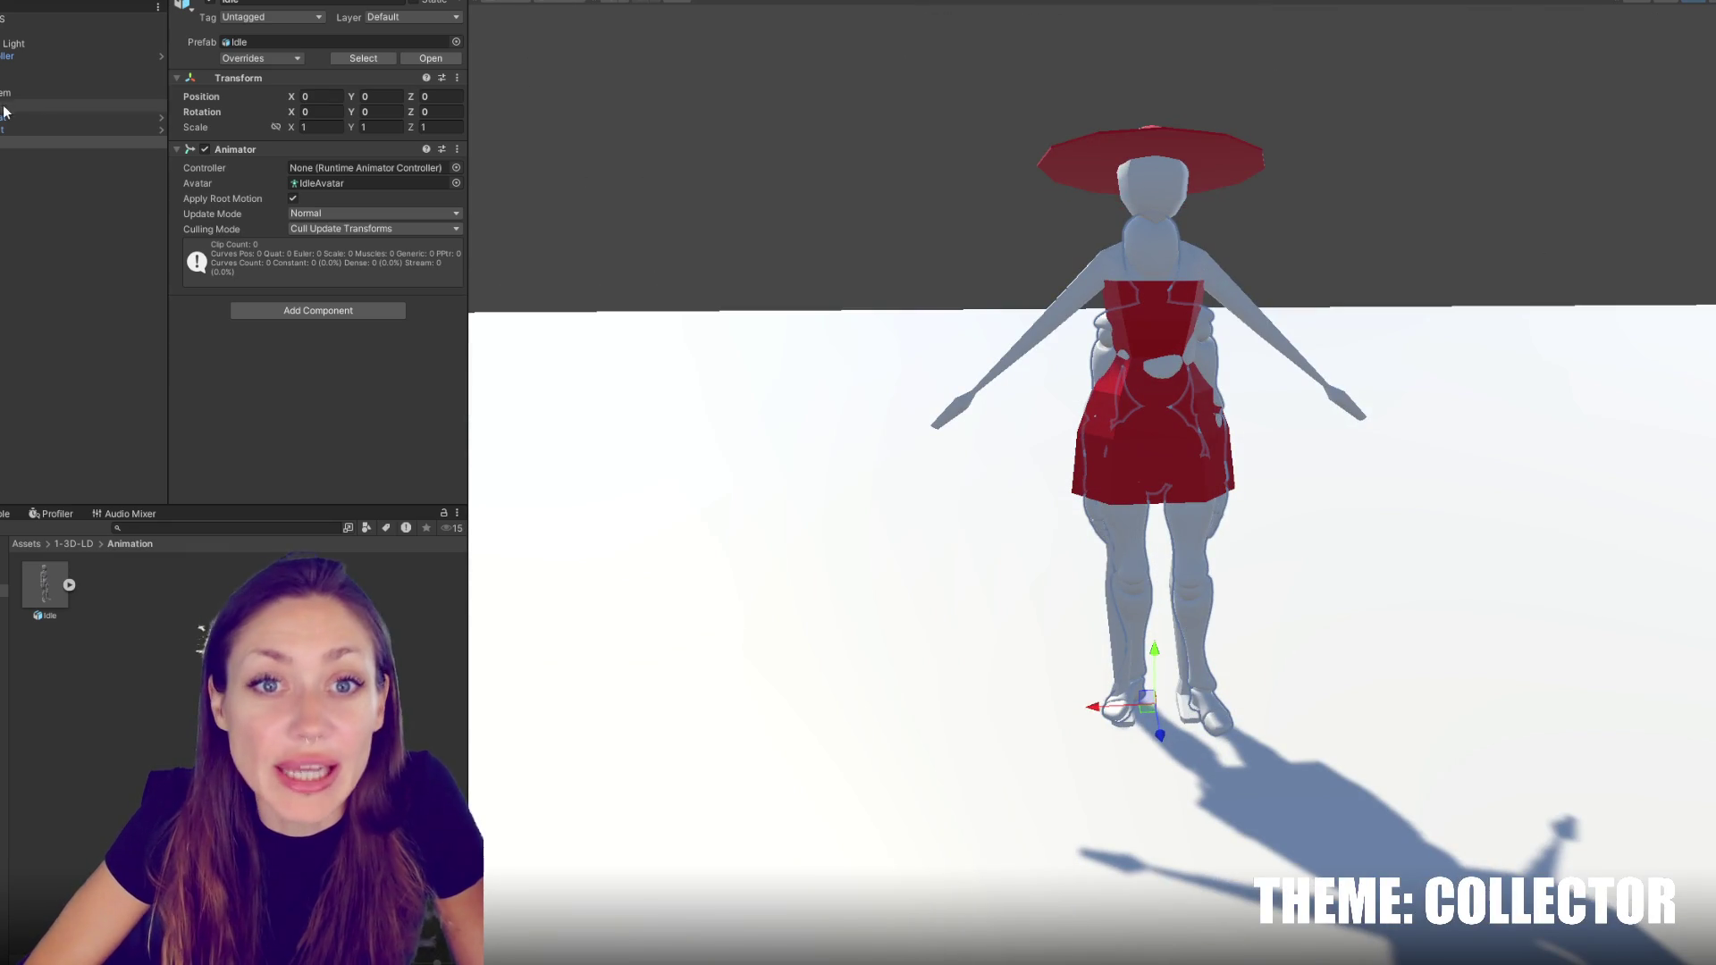
pyautogui.click(7, 57)
pyautogui.click(1, 56)
pyautogui.click(36, 82)
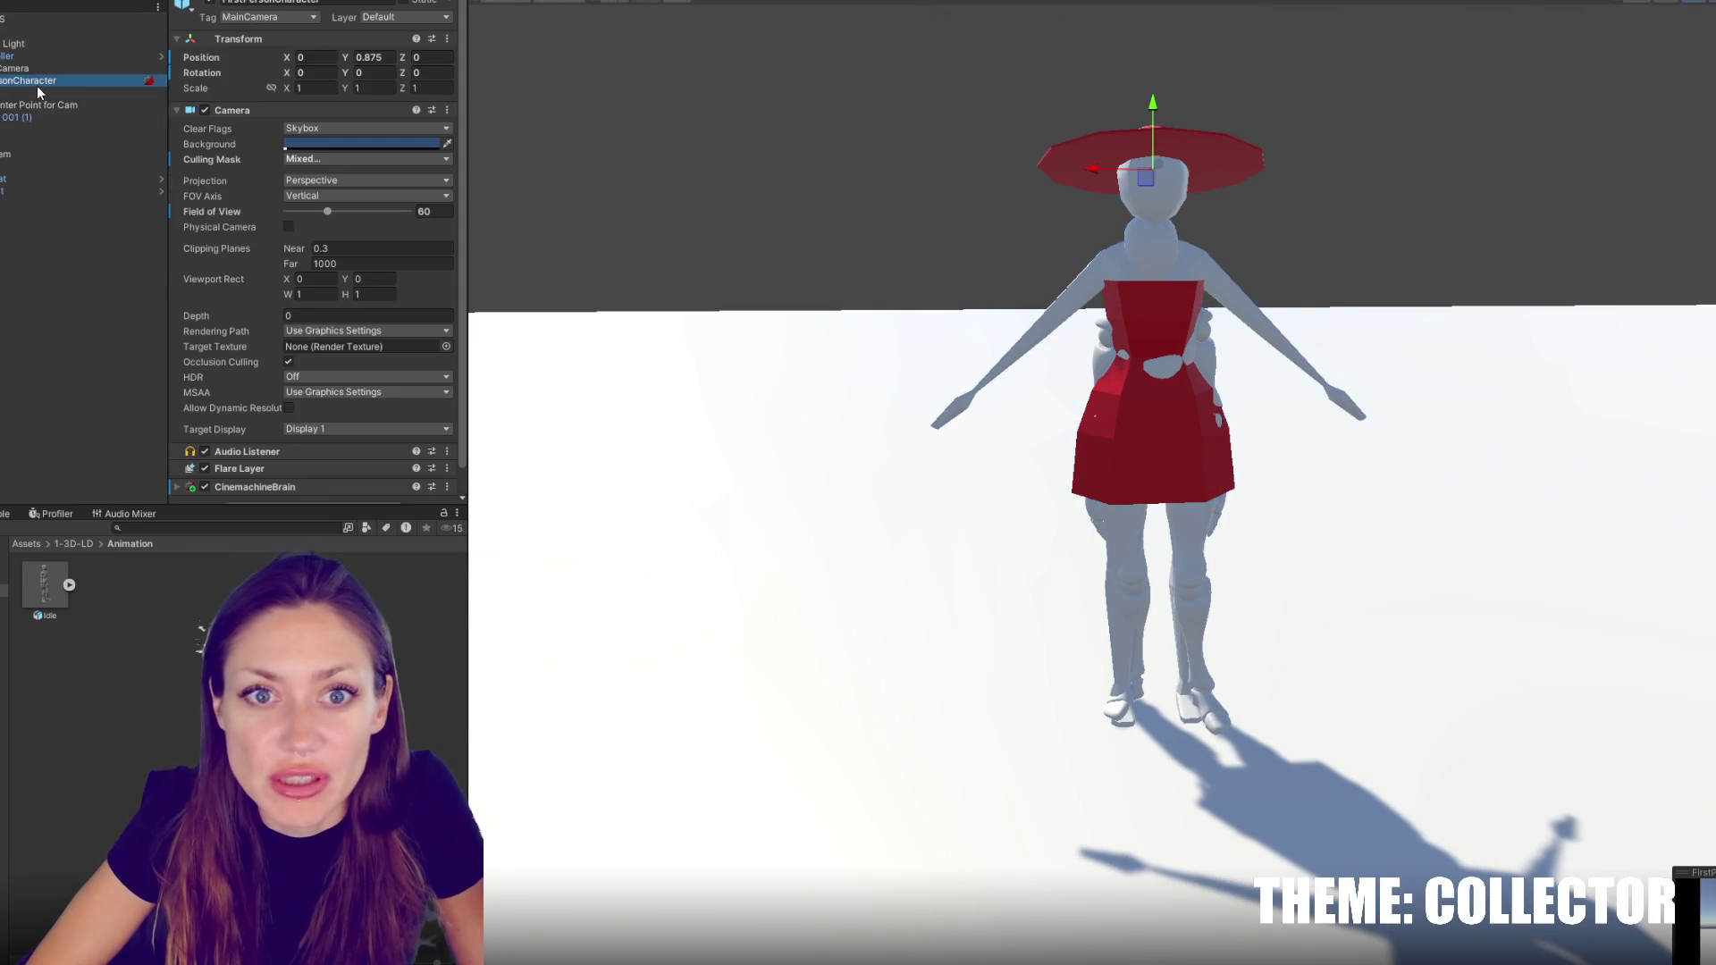
pyautogui.click(32, 115)
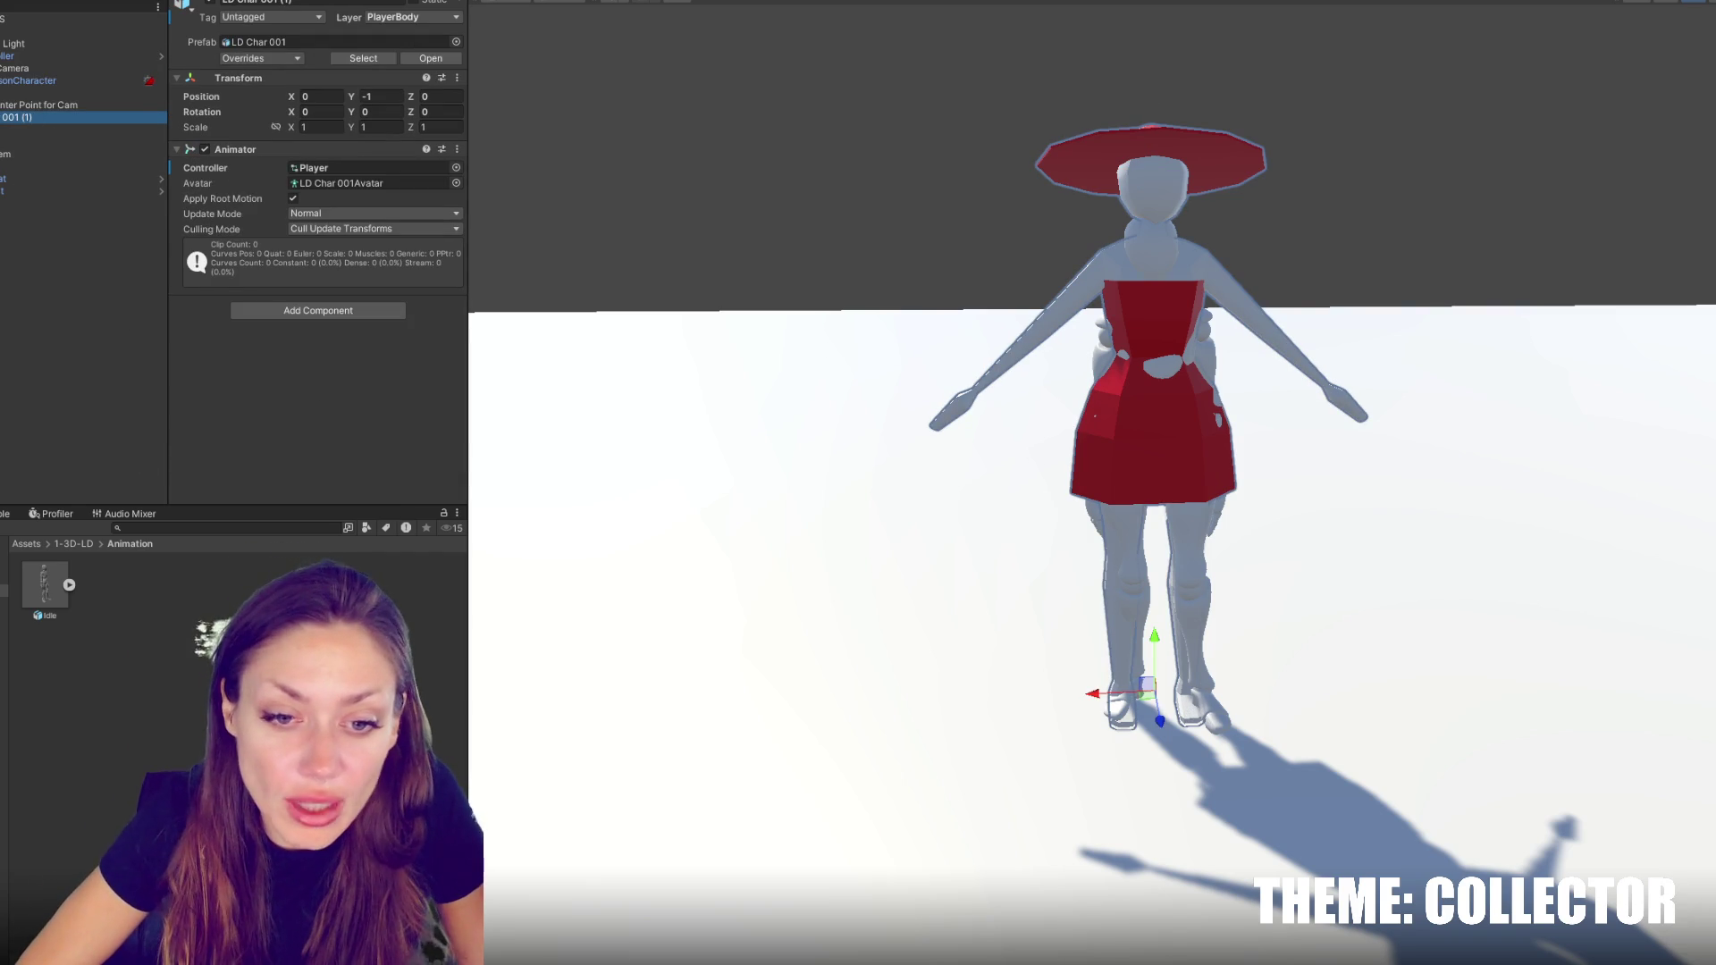
# Set the LD Char 001 model's import Scale Factor to 0.5 and apply it
pyautogui.click(74, 544)
pyautogui.click(211, 602)
pyautogui.click(317, 76)
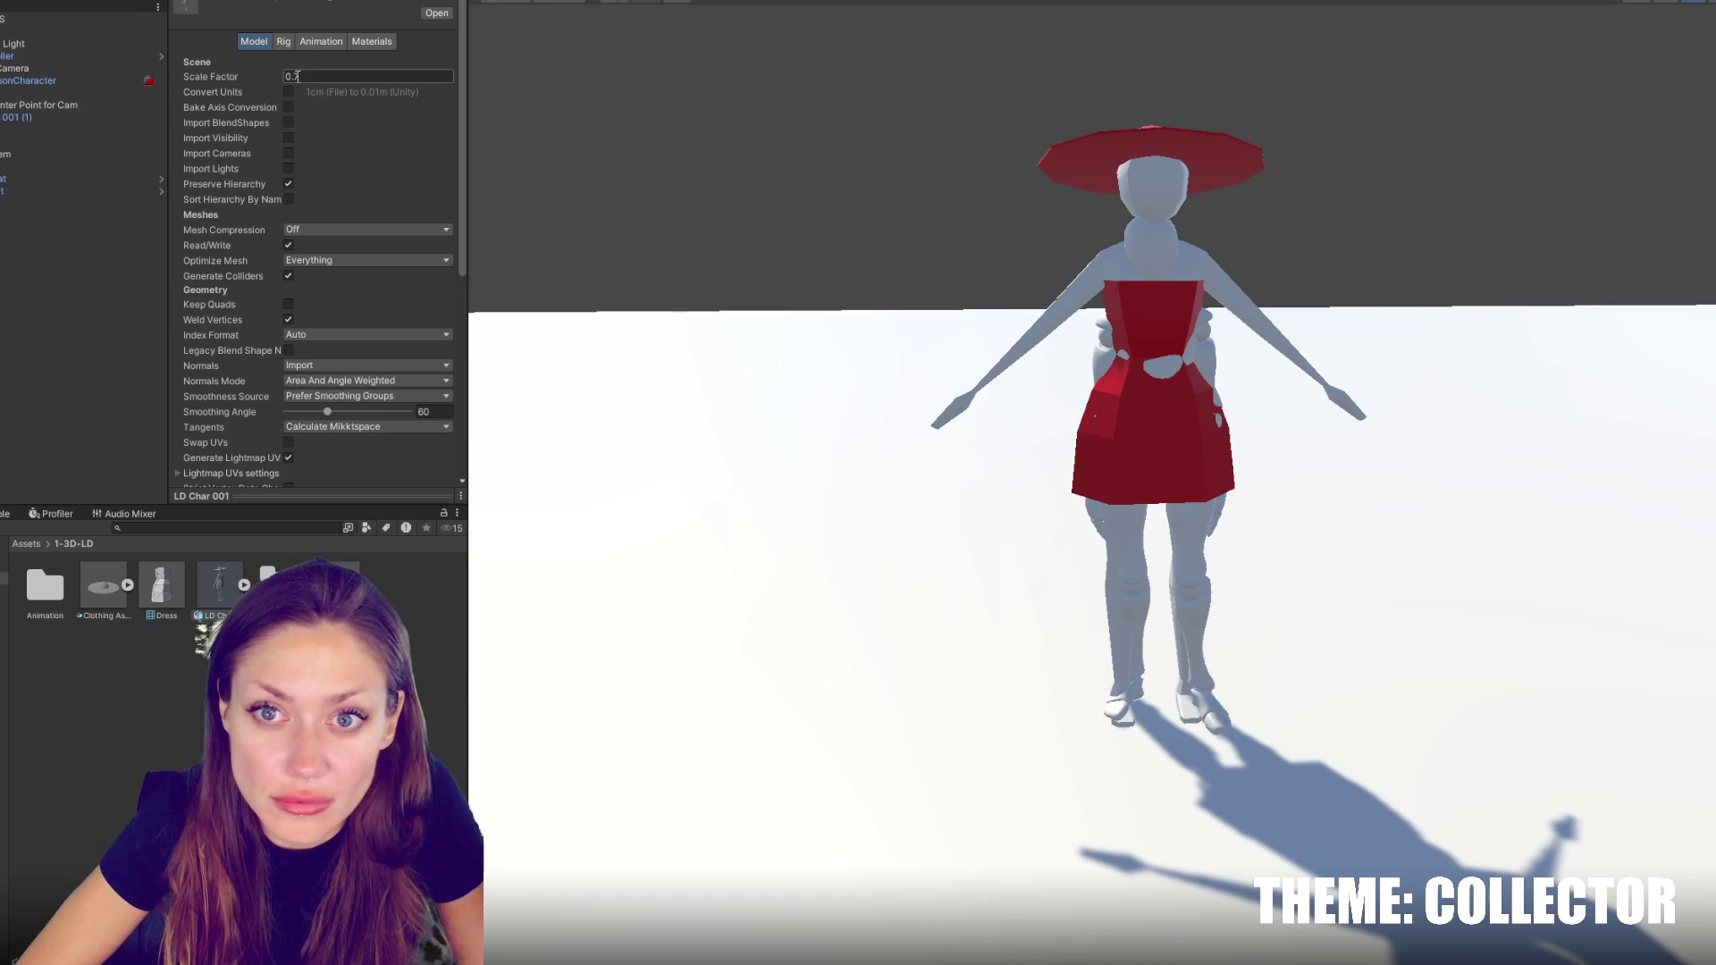
pyautogui.press('BackSpace')
pyautogui.write('5')
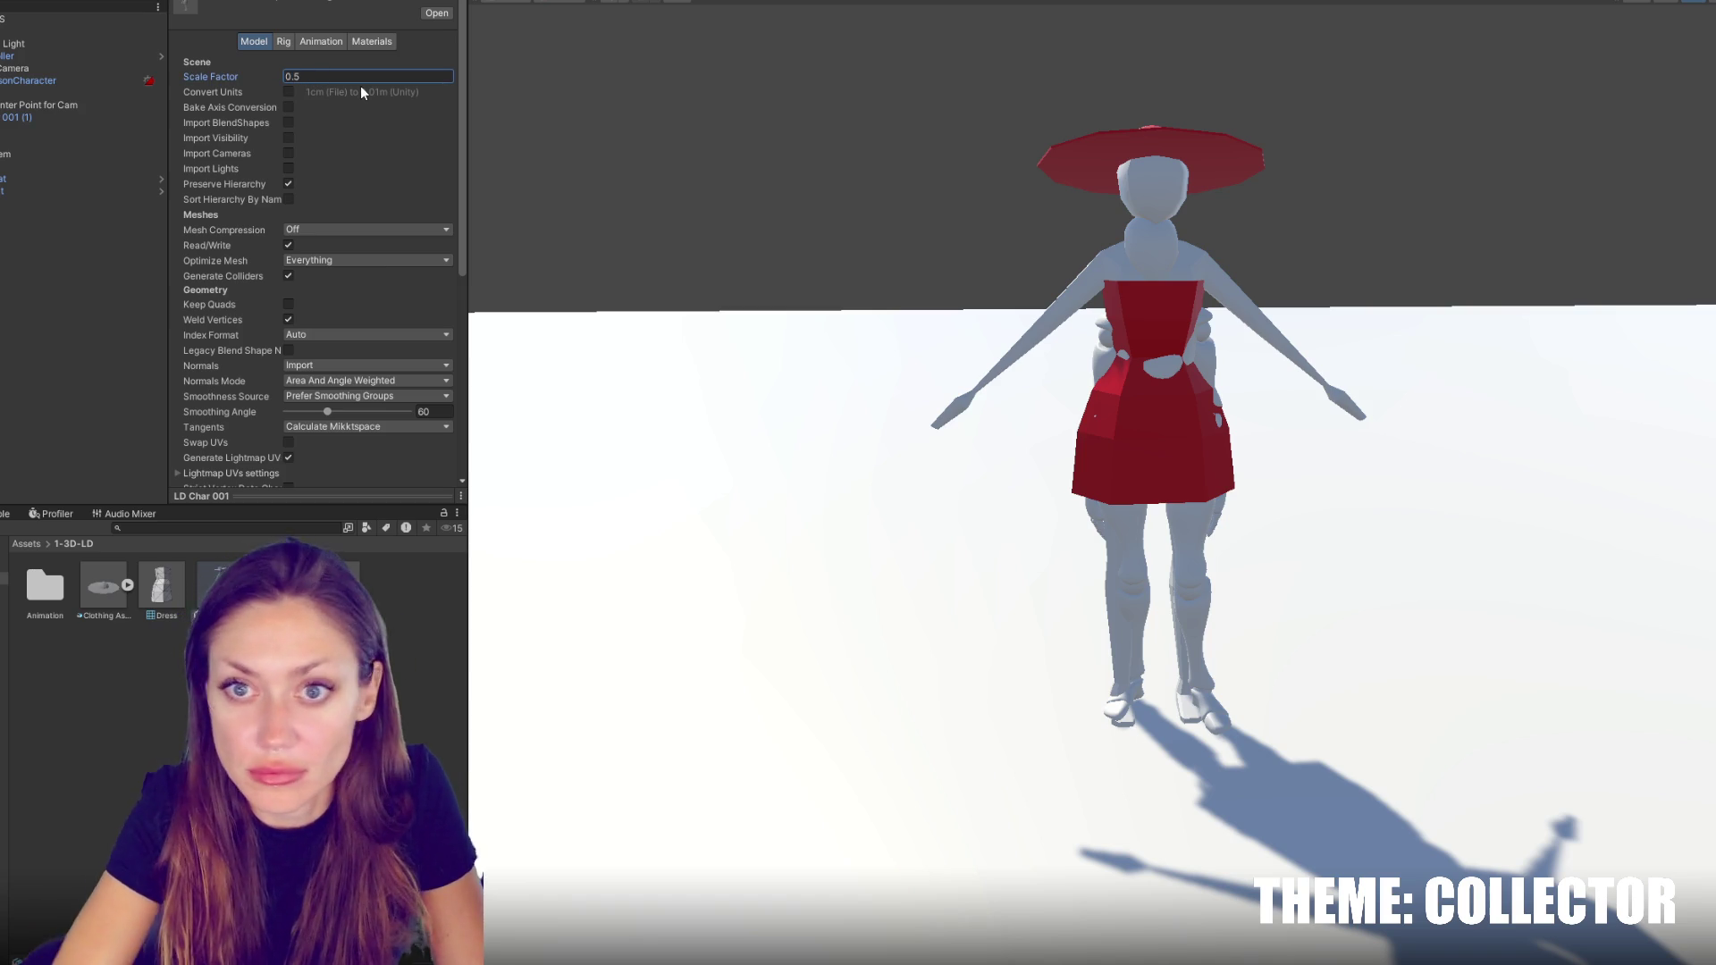
pyautogui.scroll(-1, 361, 85)
pyautogui.scroll(-4, 361, 86)
pyautogui.click(436, 303)
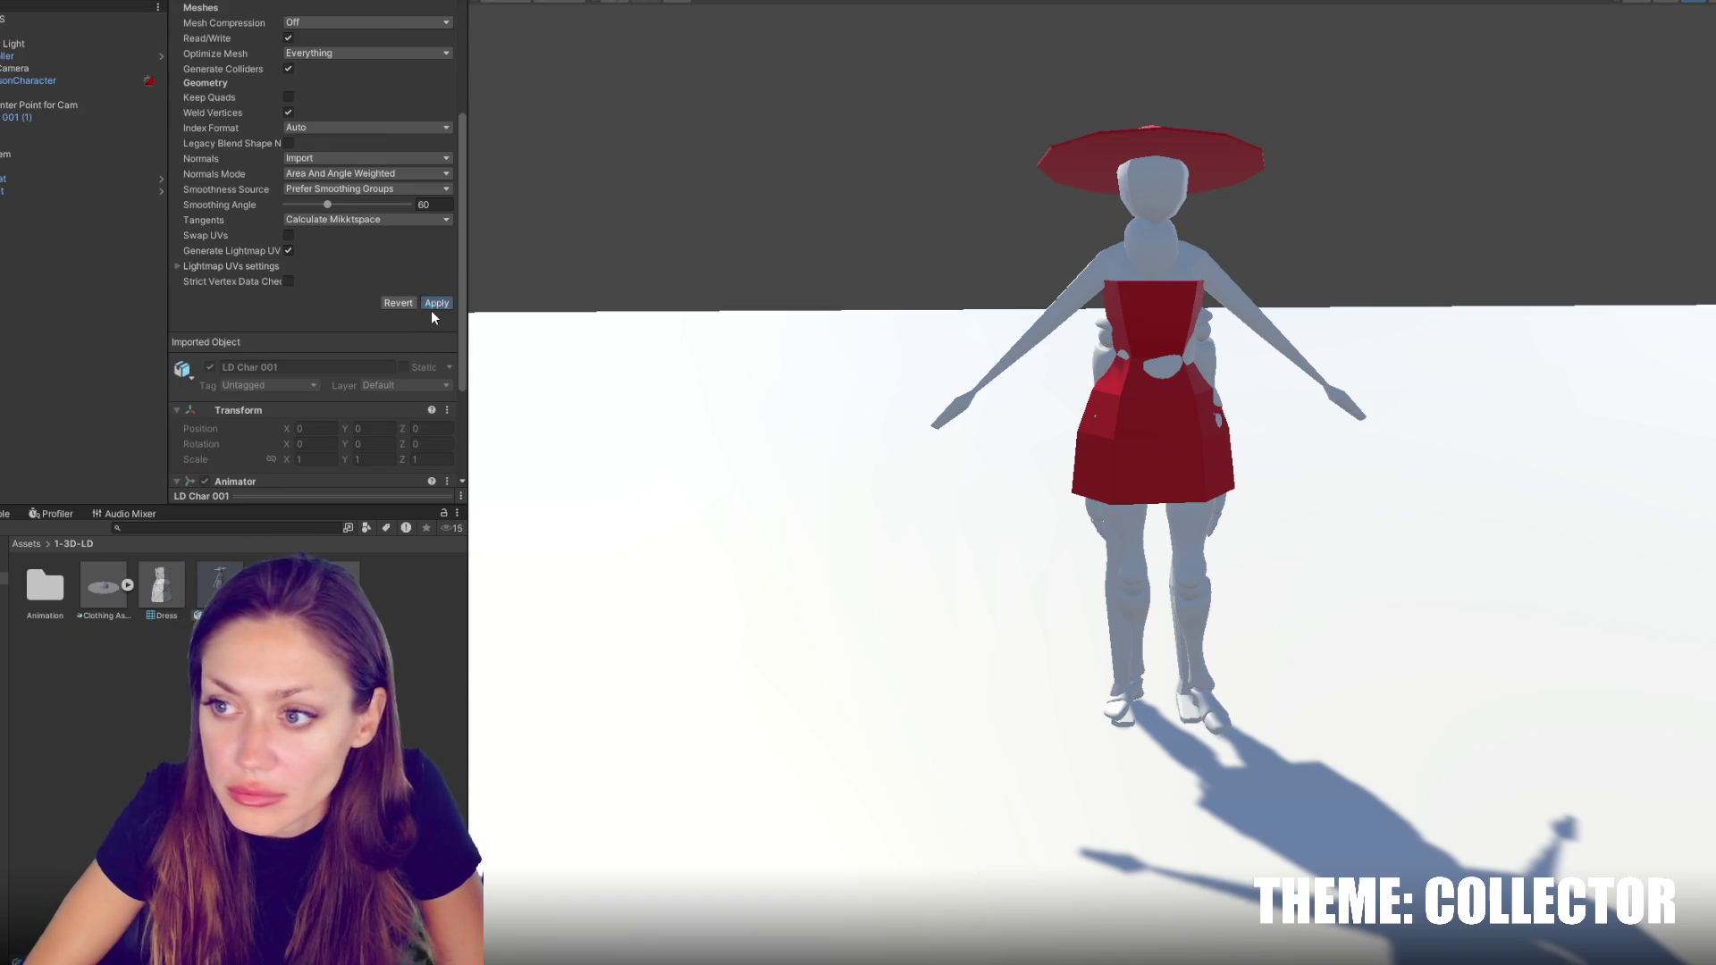
# Adjust the Scale Factor to 0.6 and re-apply the import
pyautogui.scroll(5, 293, 218)
pyautogui.click(298, 76)
pyautogui.press('BackSpace')
pyautogui.write('6')
pyautogui.scroll(-6, 375, 269)
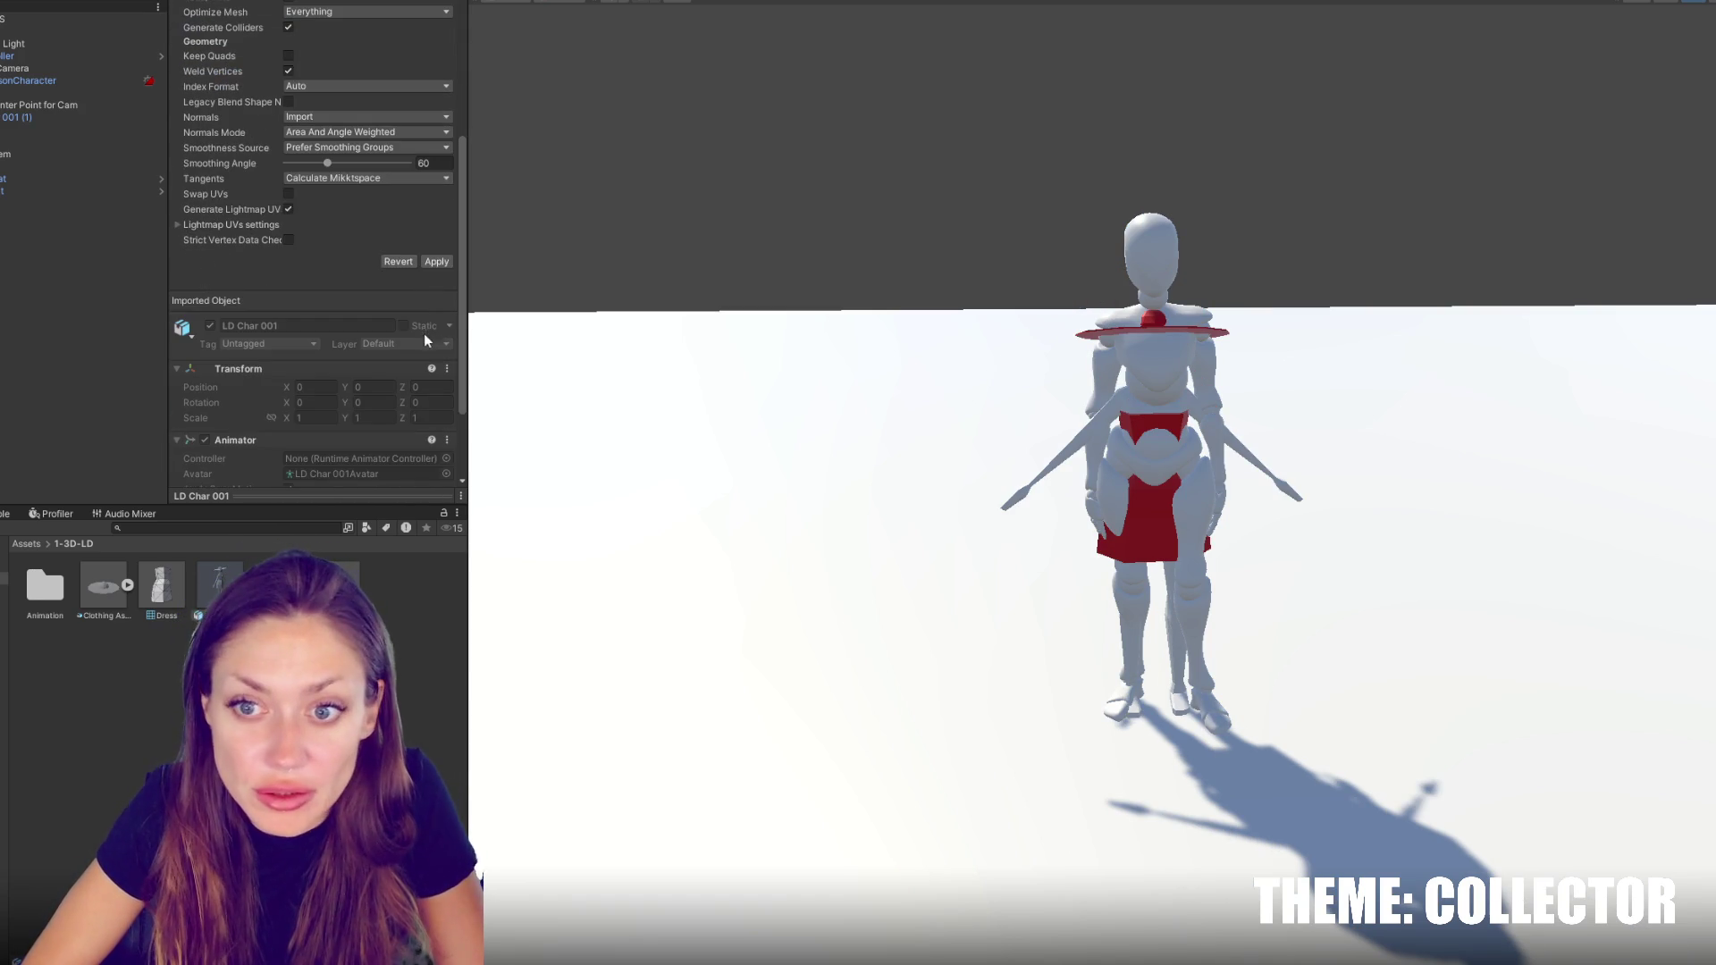
pyautogui.click(437, 262)
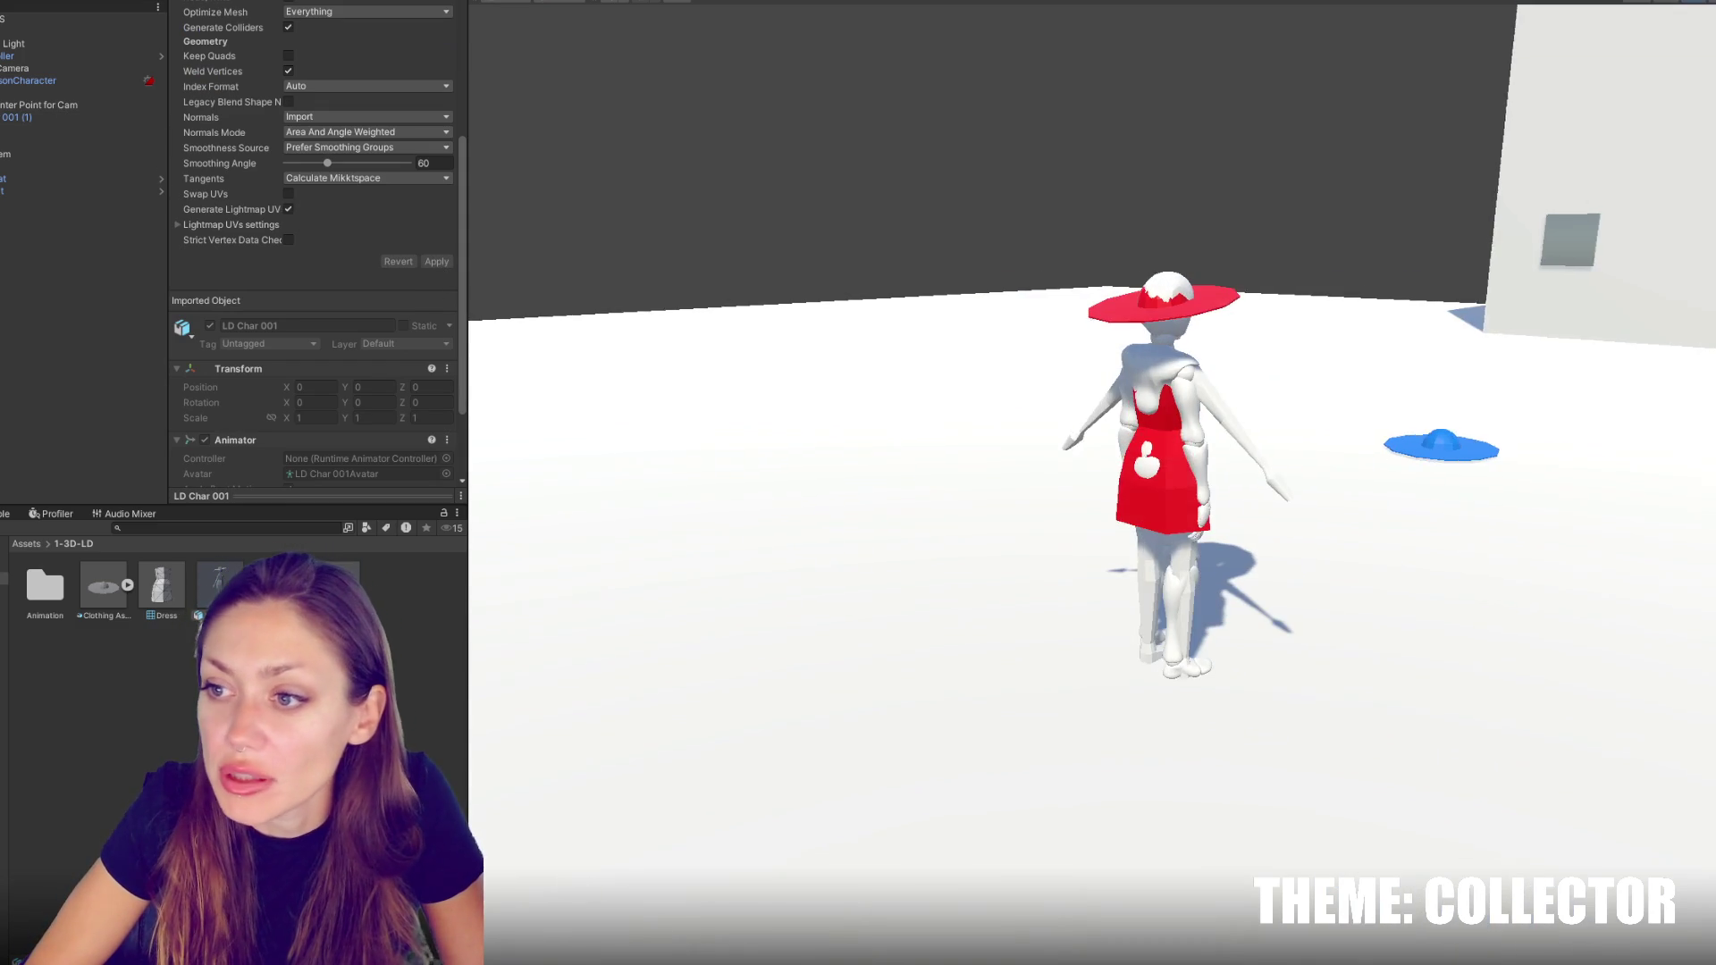
# Select the Idle character and orbit to a side view to compare the sizes
pyautogui.click(1570, 239)
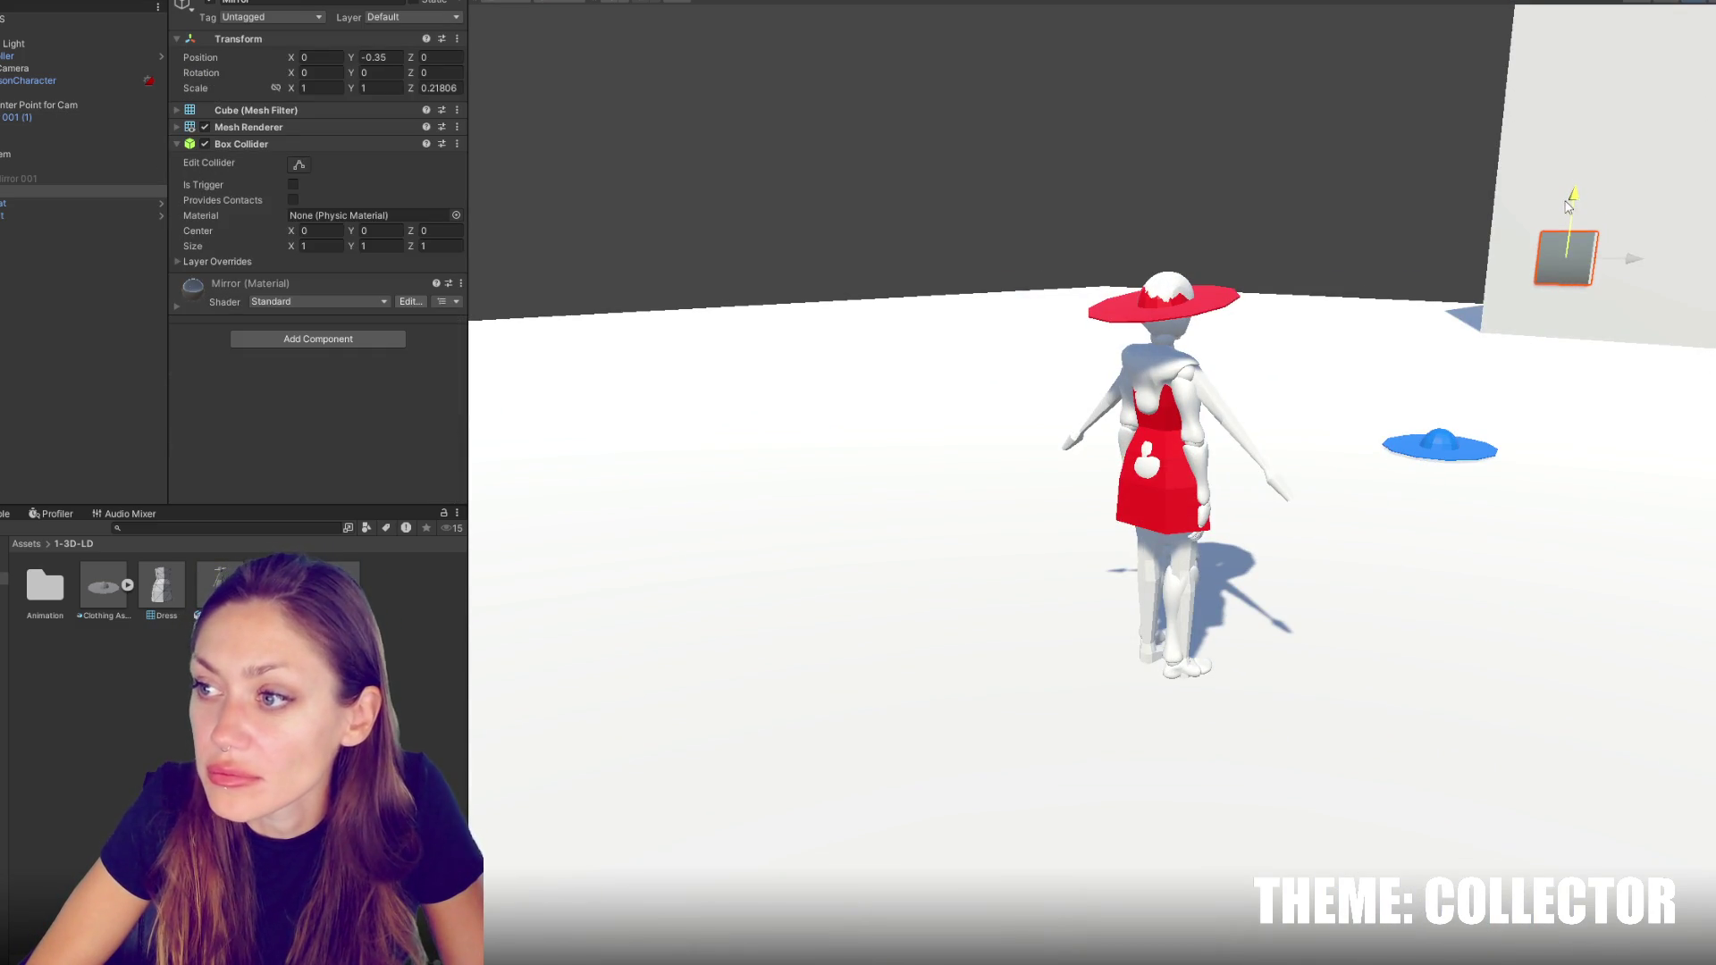
pyautogui.click(89, 228)
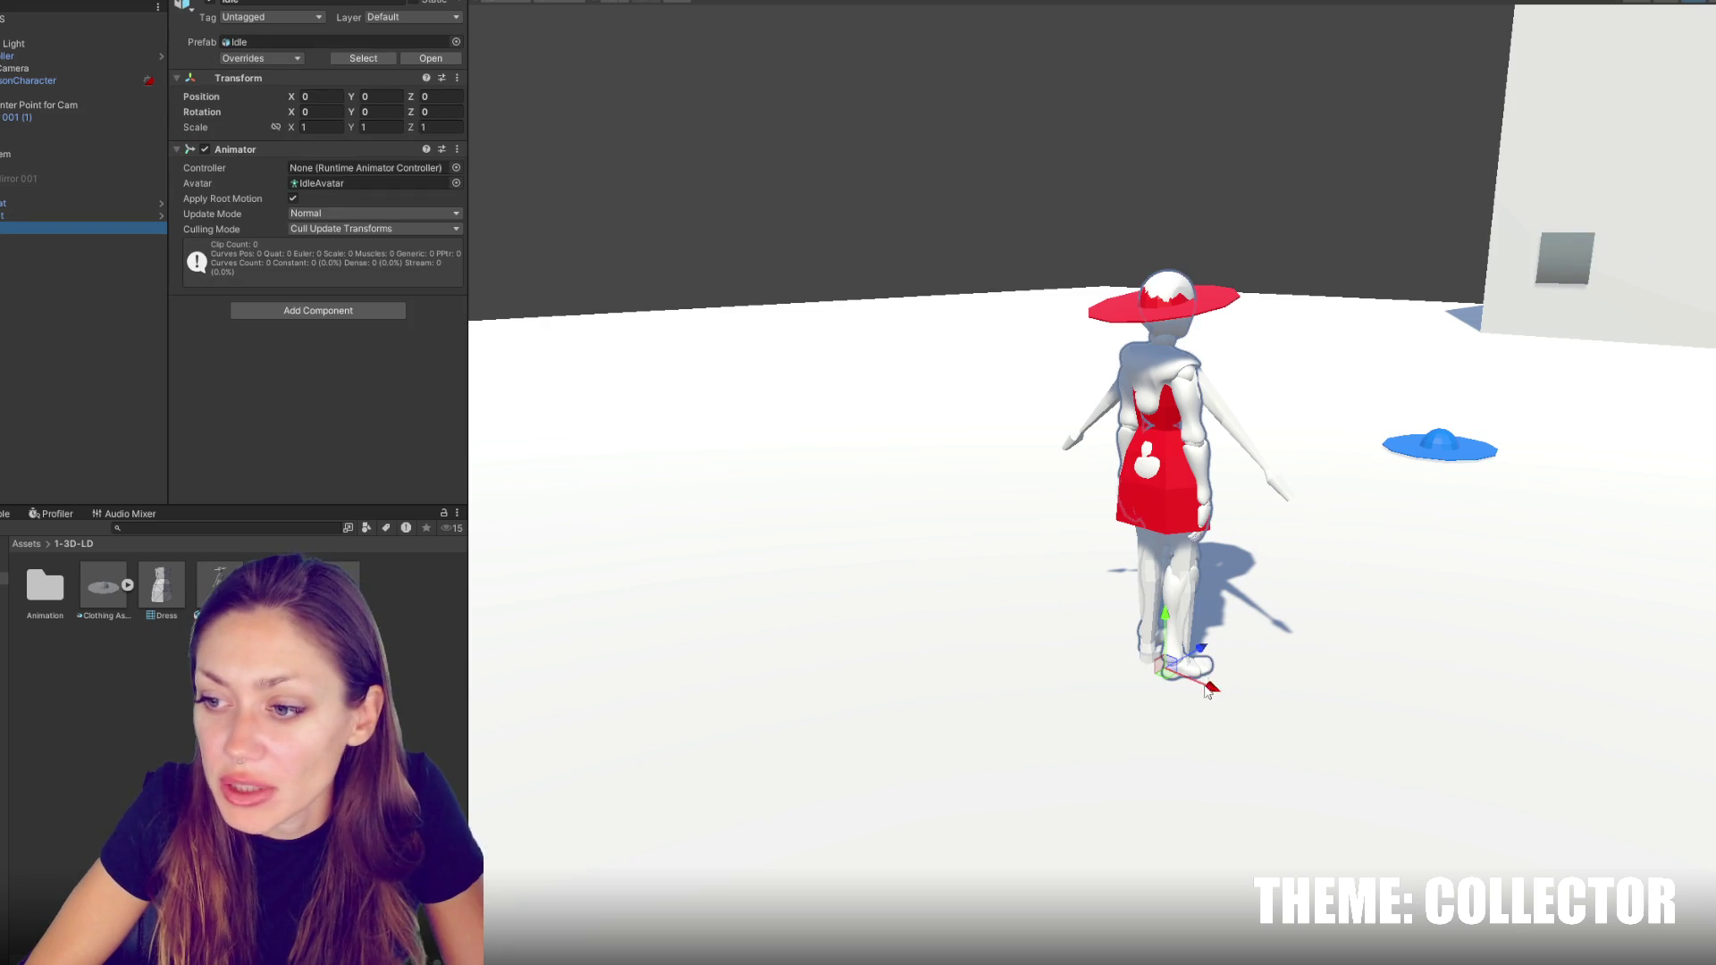
pyautogui.moveTo(972, 548); pyautogui.dragTo(722, 441)
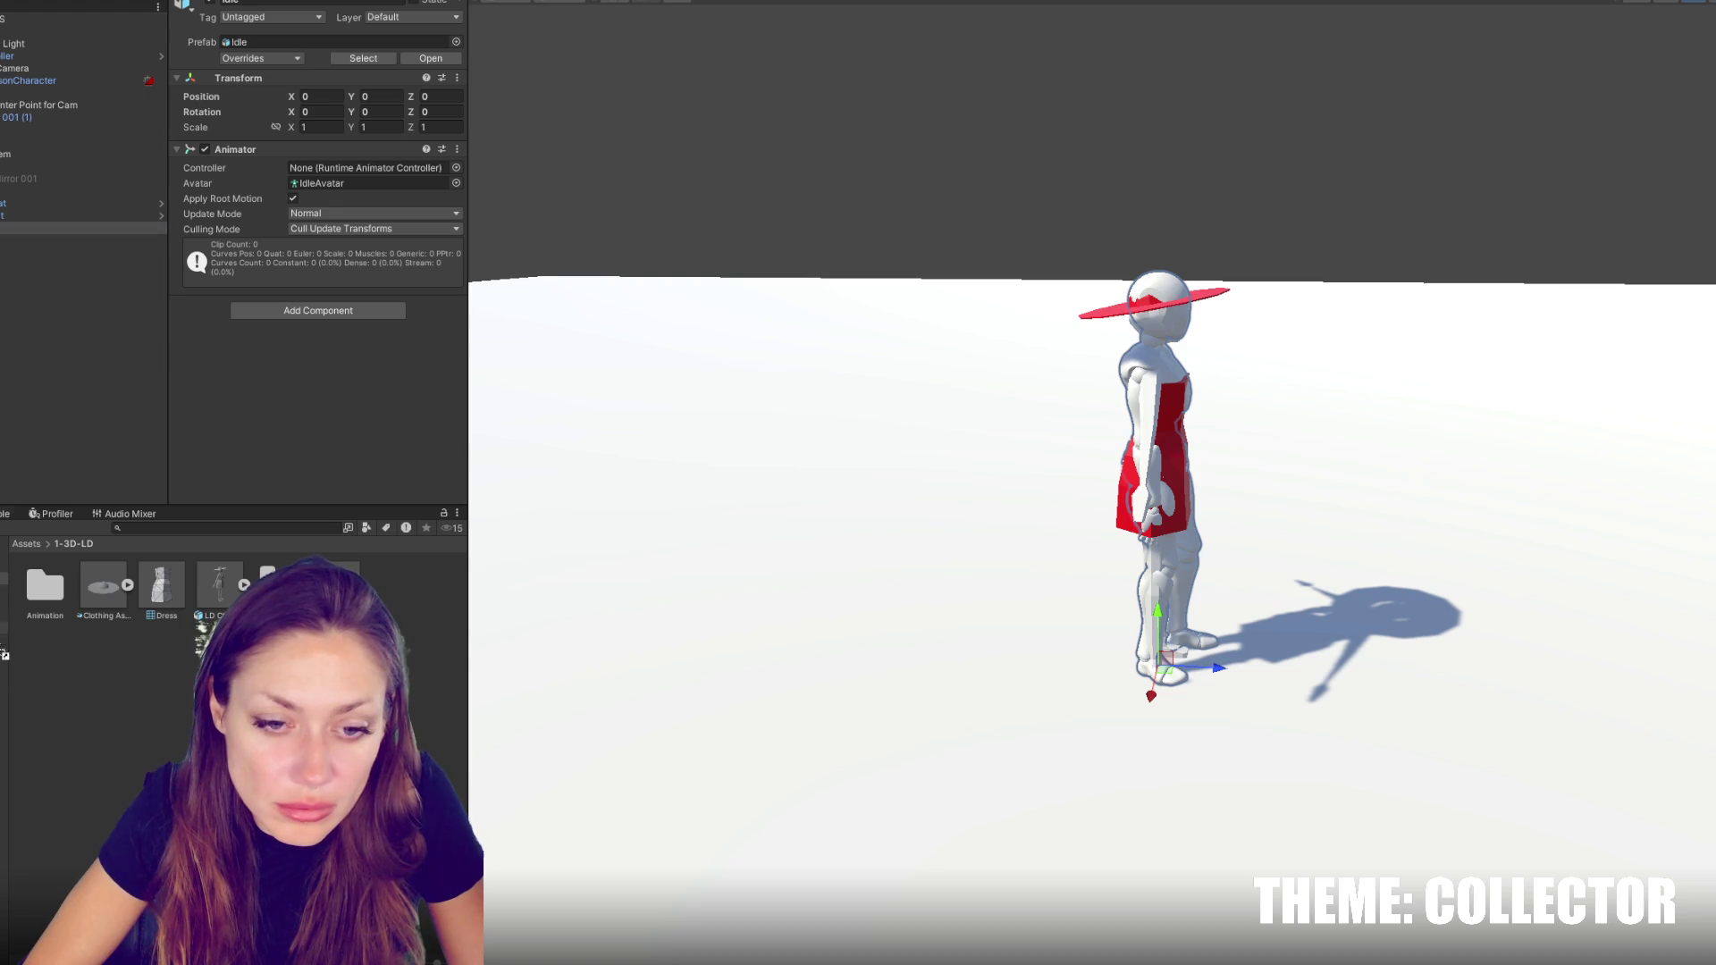
# Rename the Idle prefab variant to NPC001, then browse through 1-3D-LD into the empty 4-Scripts folder
pyautogui.click(363, 58)
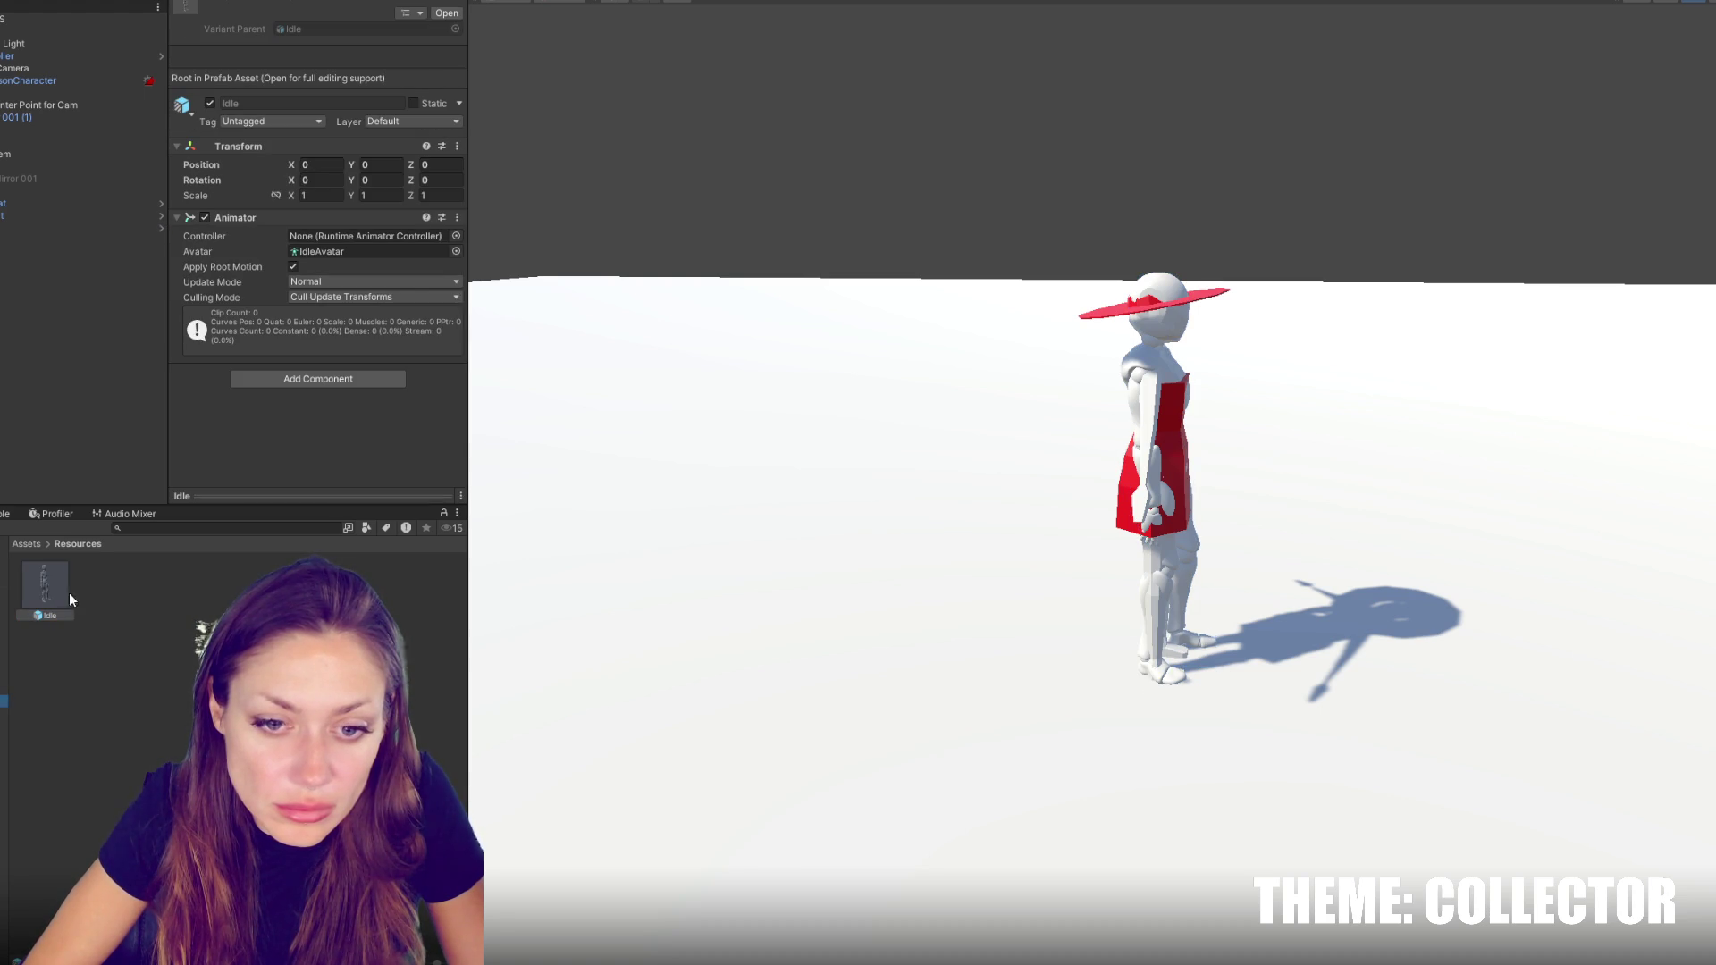
pyautogui.click(41, 614)
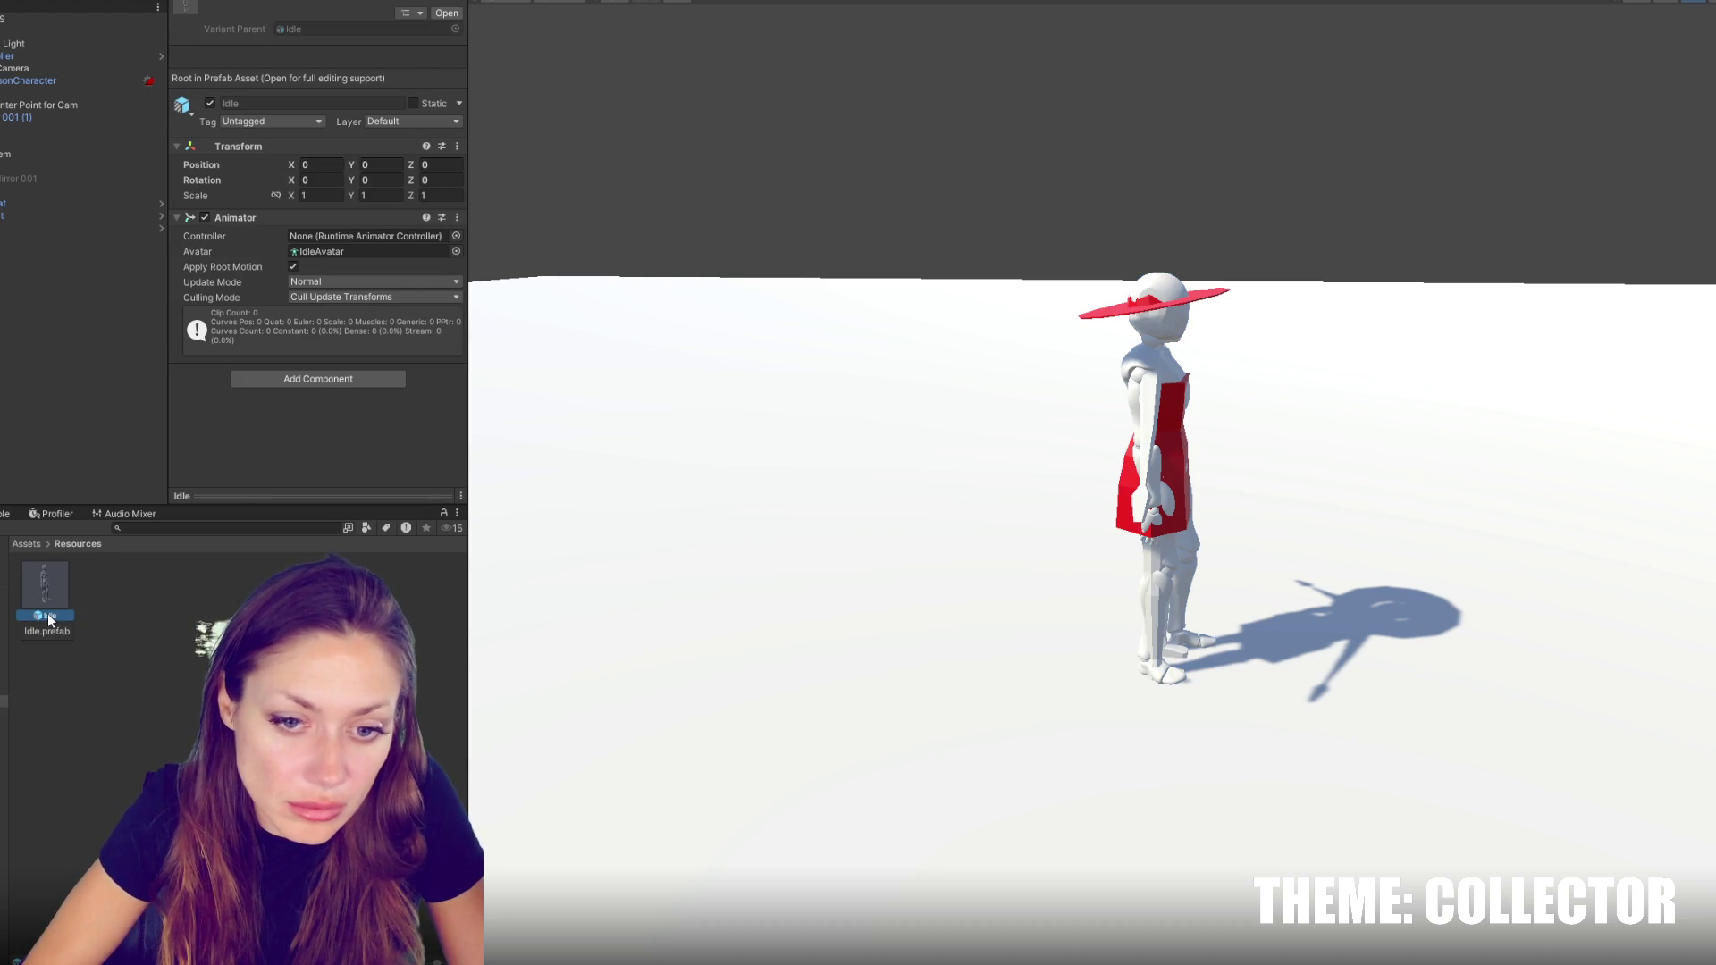
pyautogui.write('NPC')
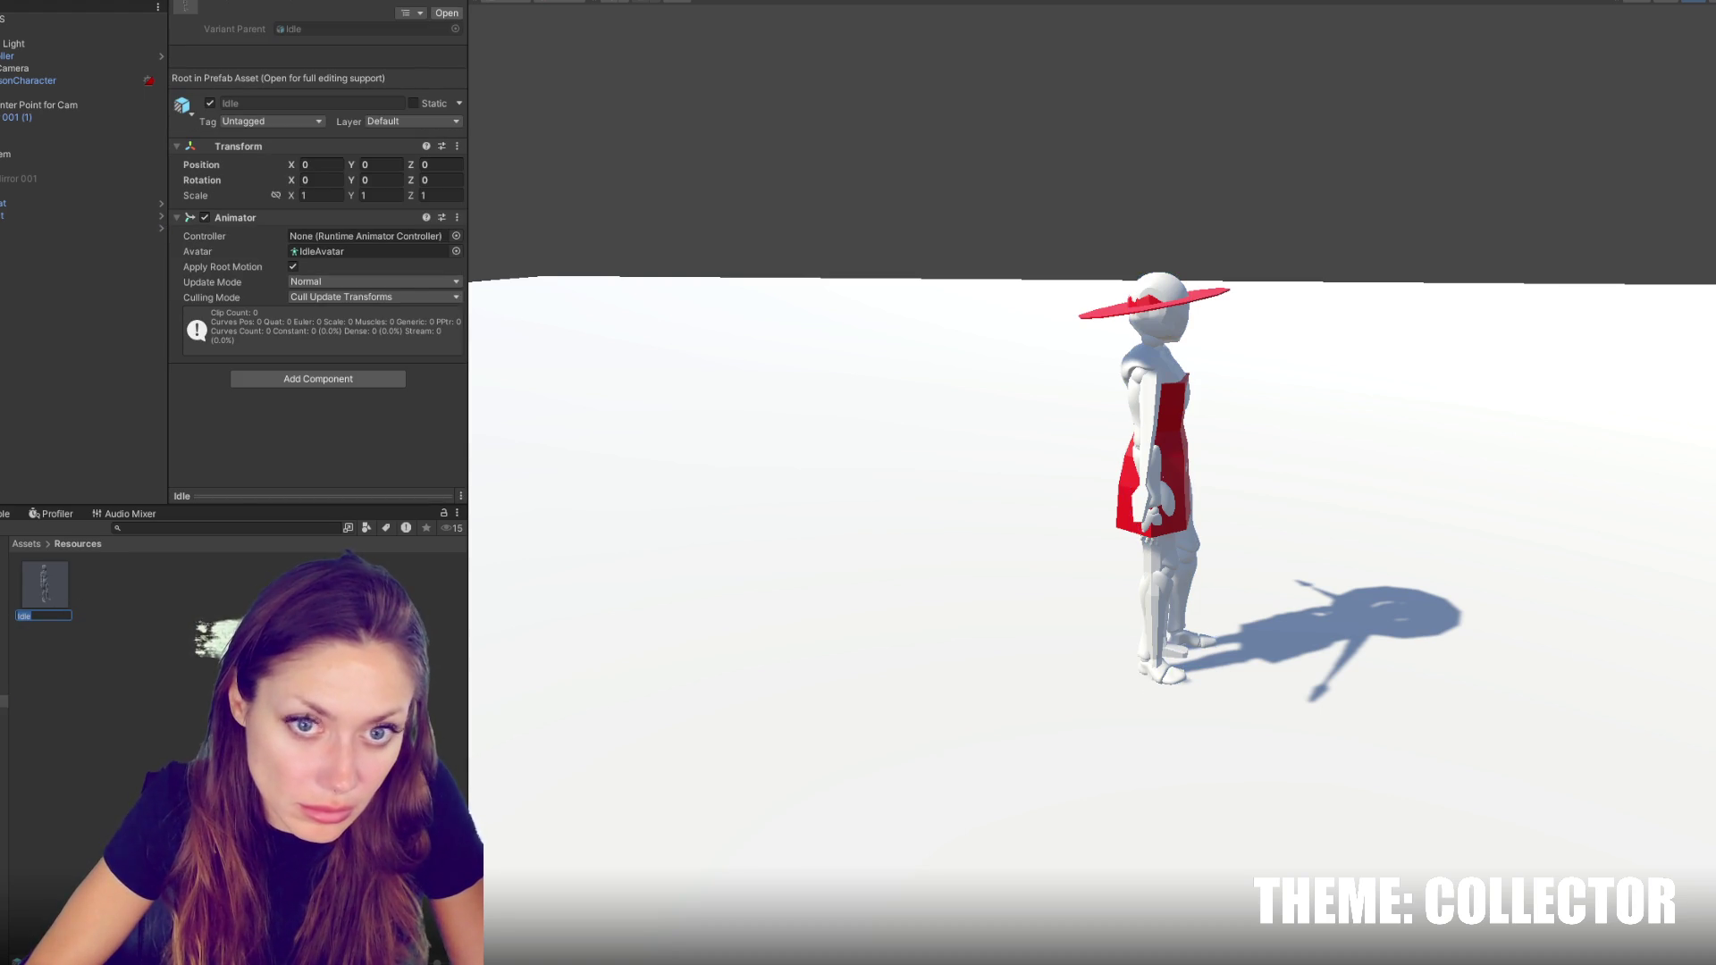
pyautogui.write('001')
pyautogui.press('Return')
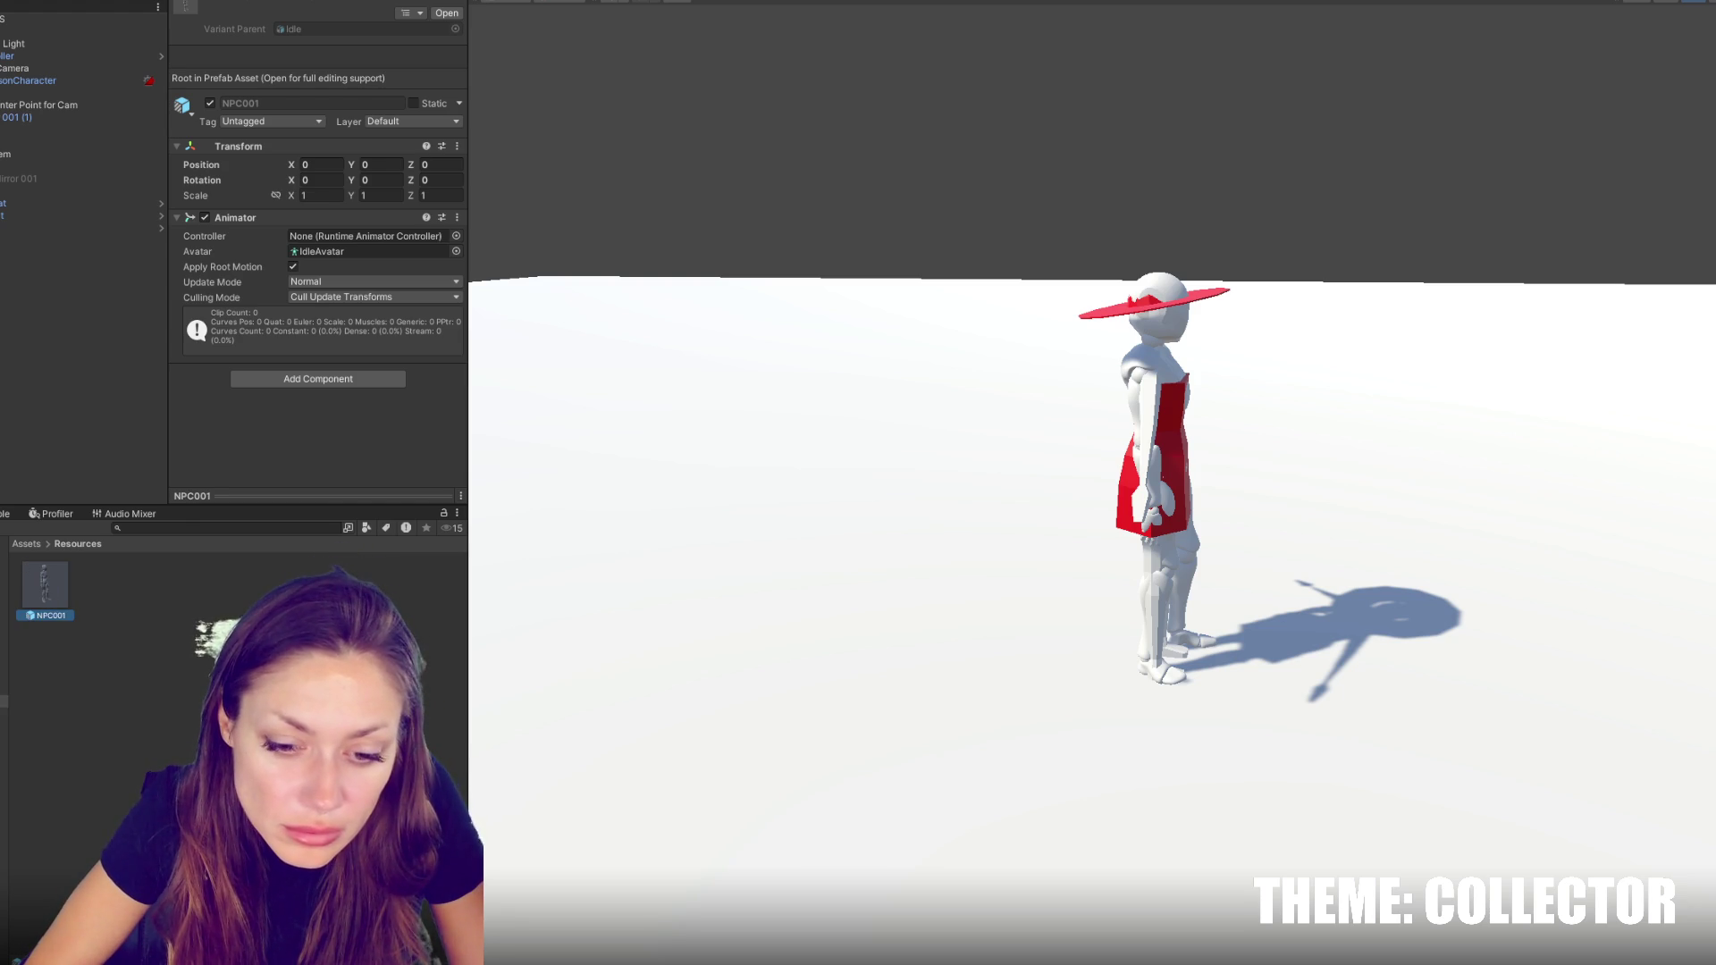
pyautogui.click(4, 578)
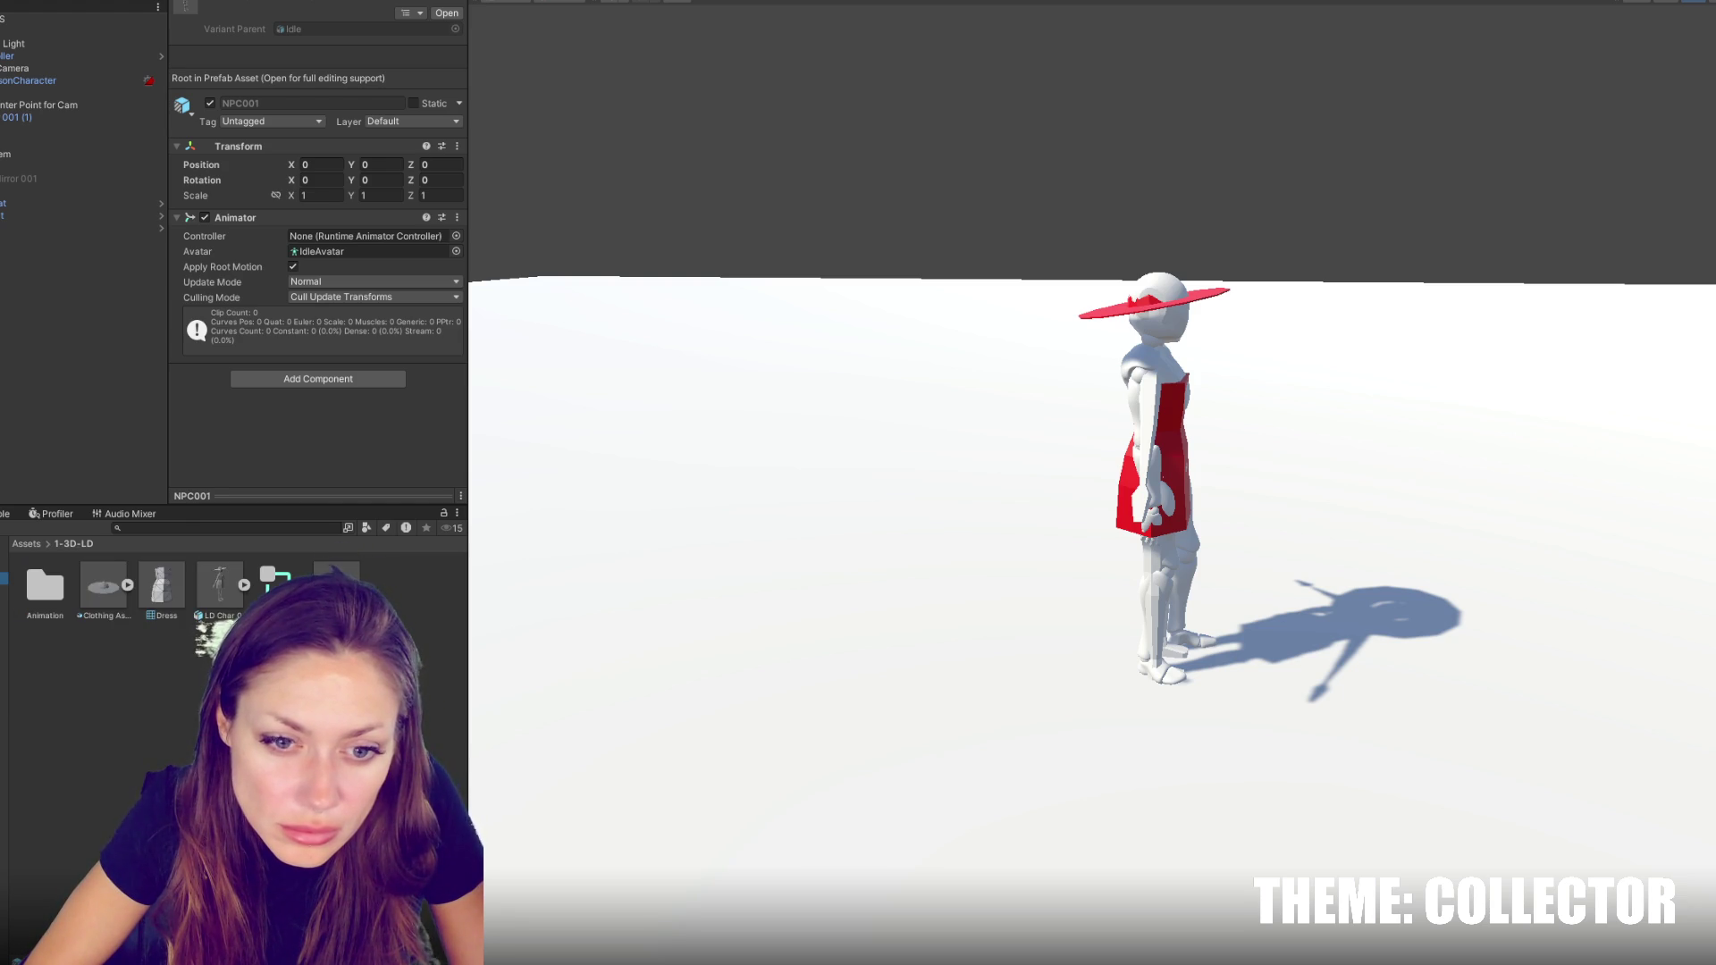
pyautogui.click(4, 627)
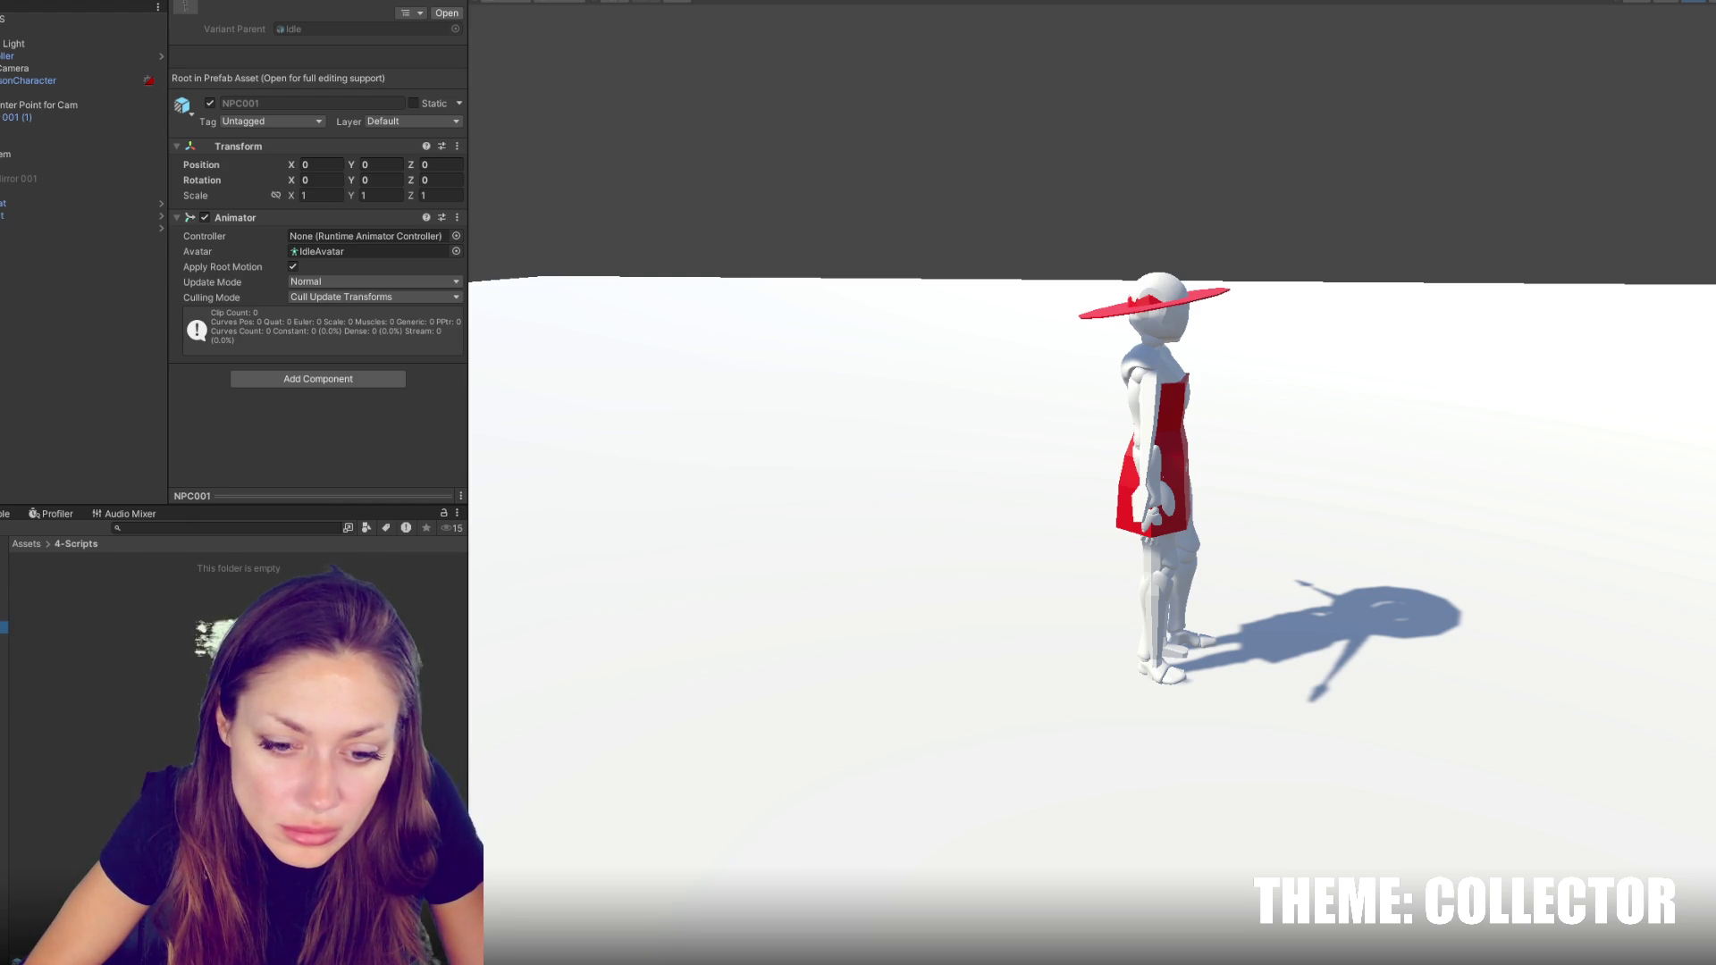
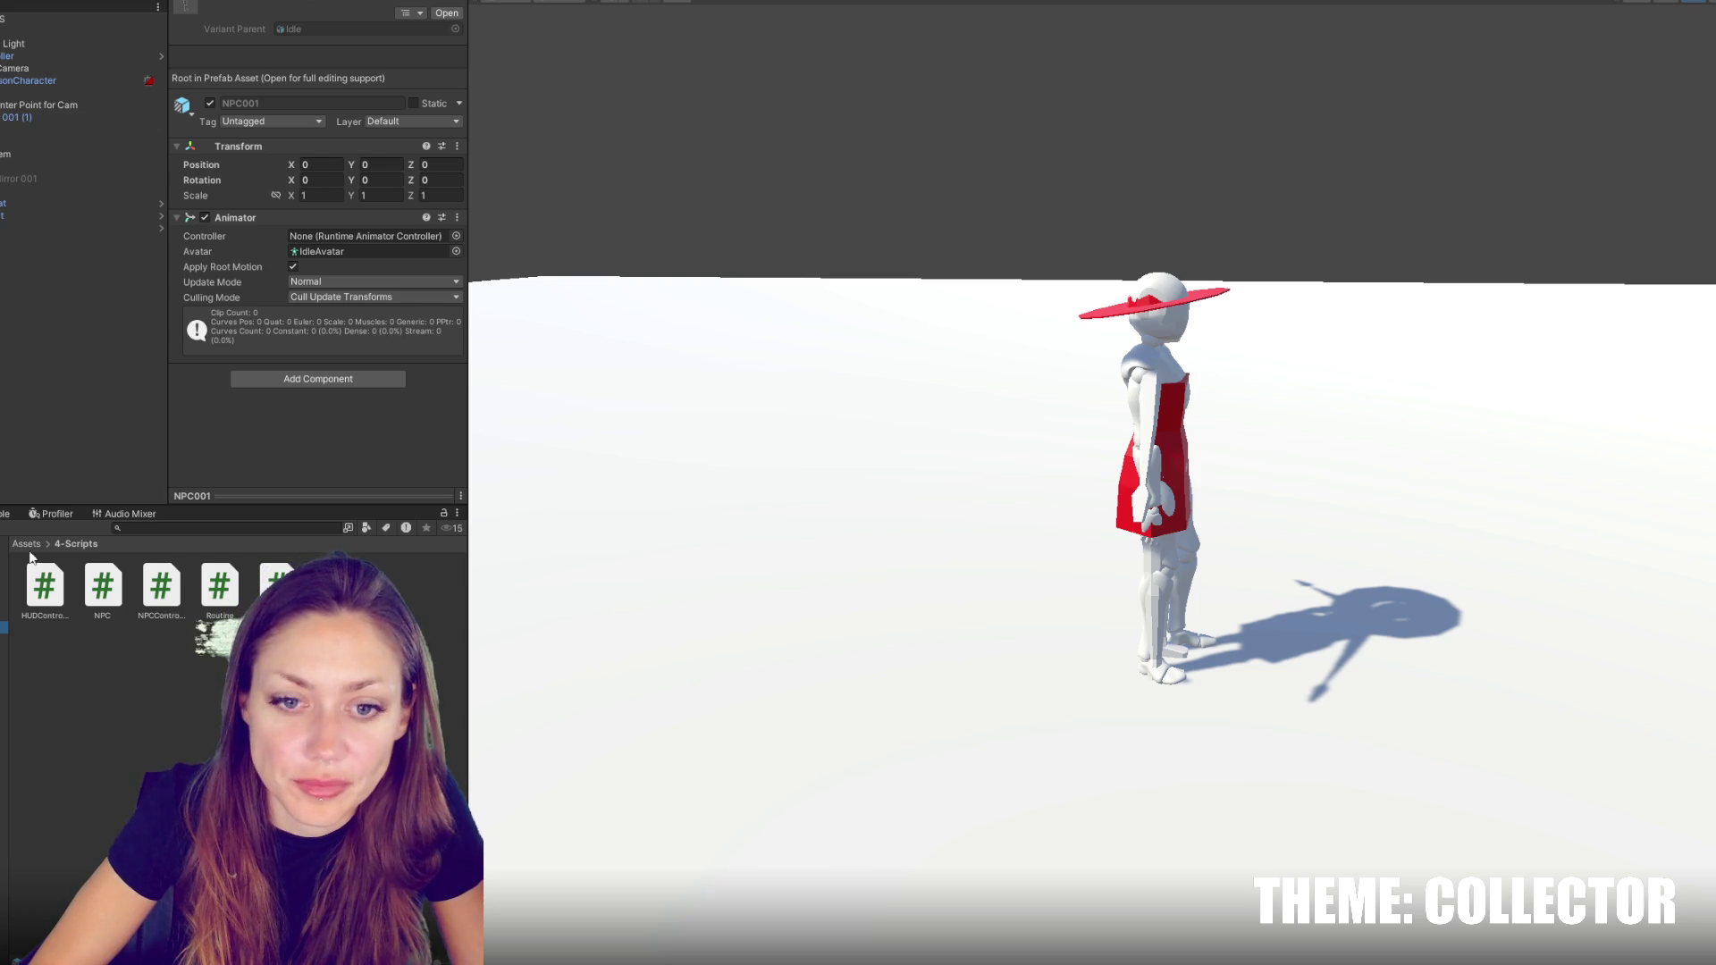
# Check the compile errors, then import Realistic Eye Movements from My Assets in the Package Manager
pyautogui.hotkey('ctrl', 'shift', 'c')
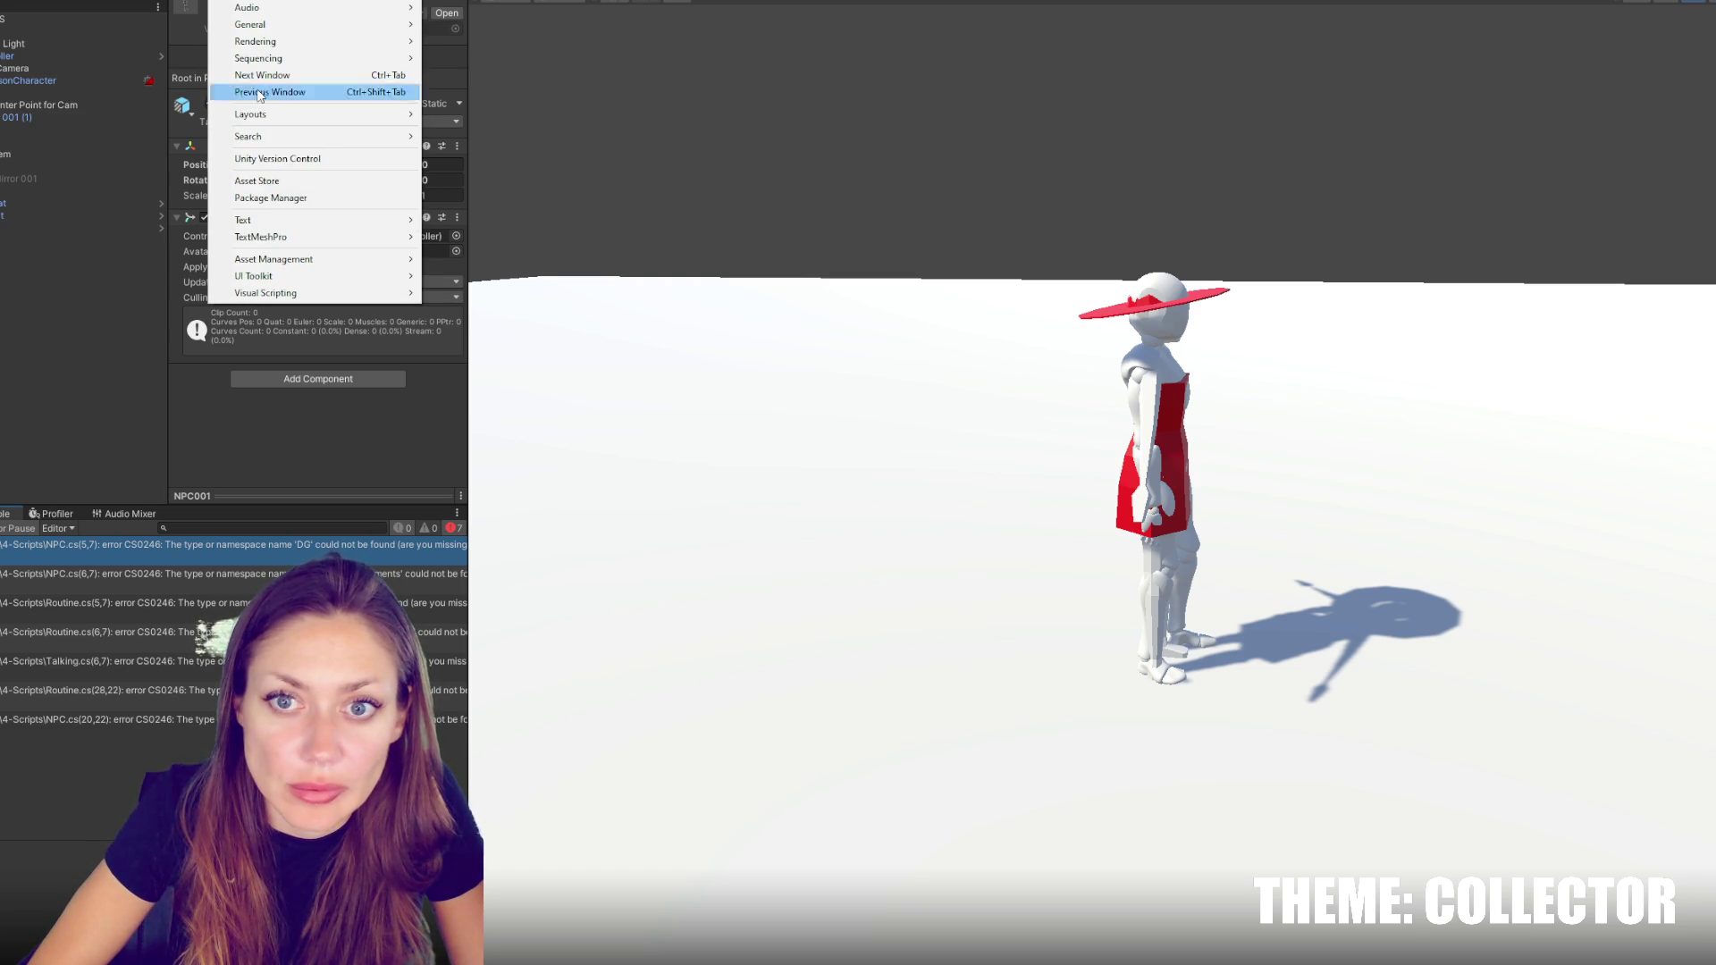
pyautogui.click(268, 195)
pyautogui.click(536, 138)
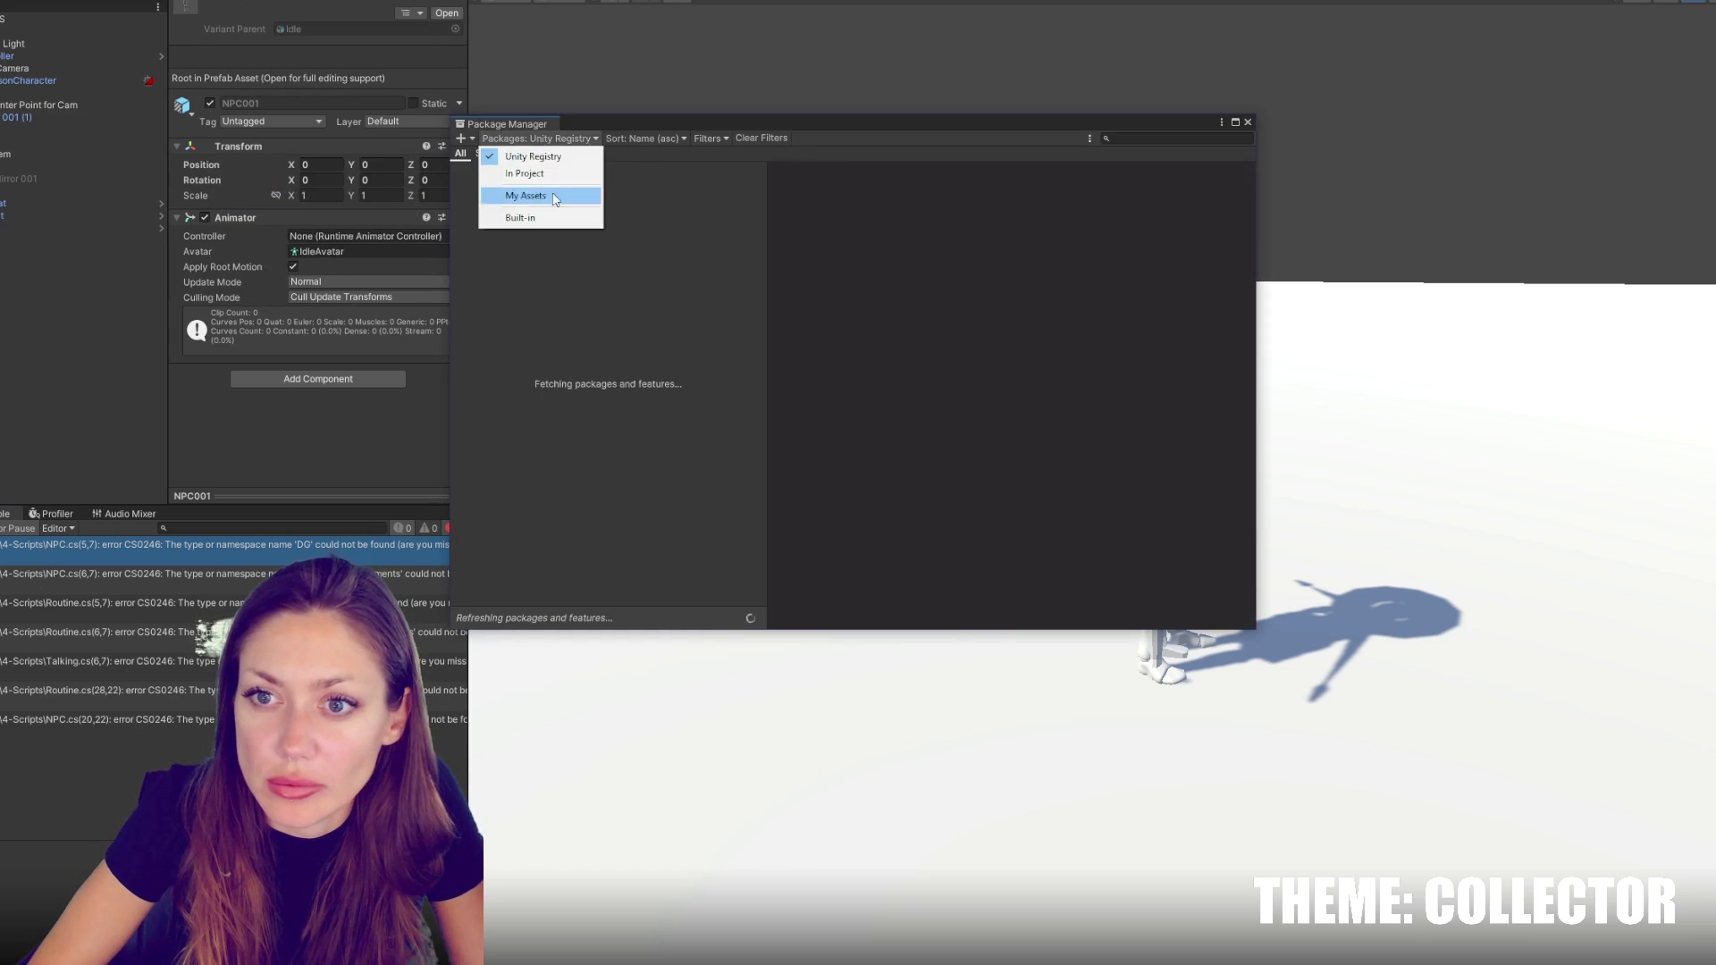
pyautogui.click(518, 196)
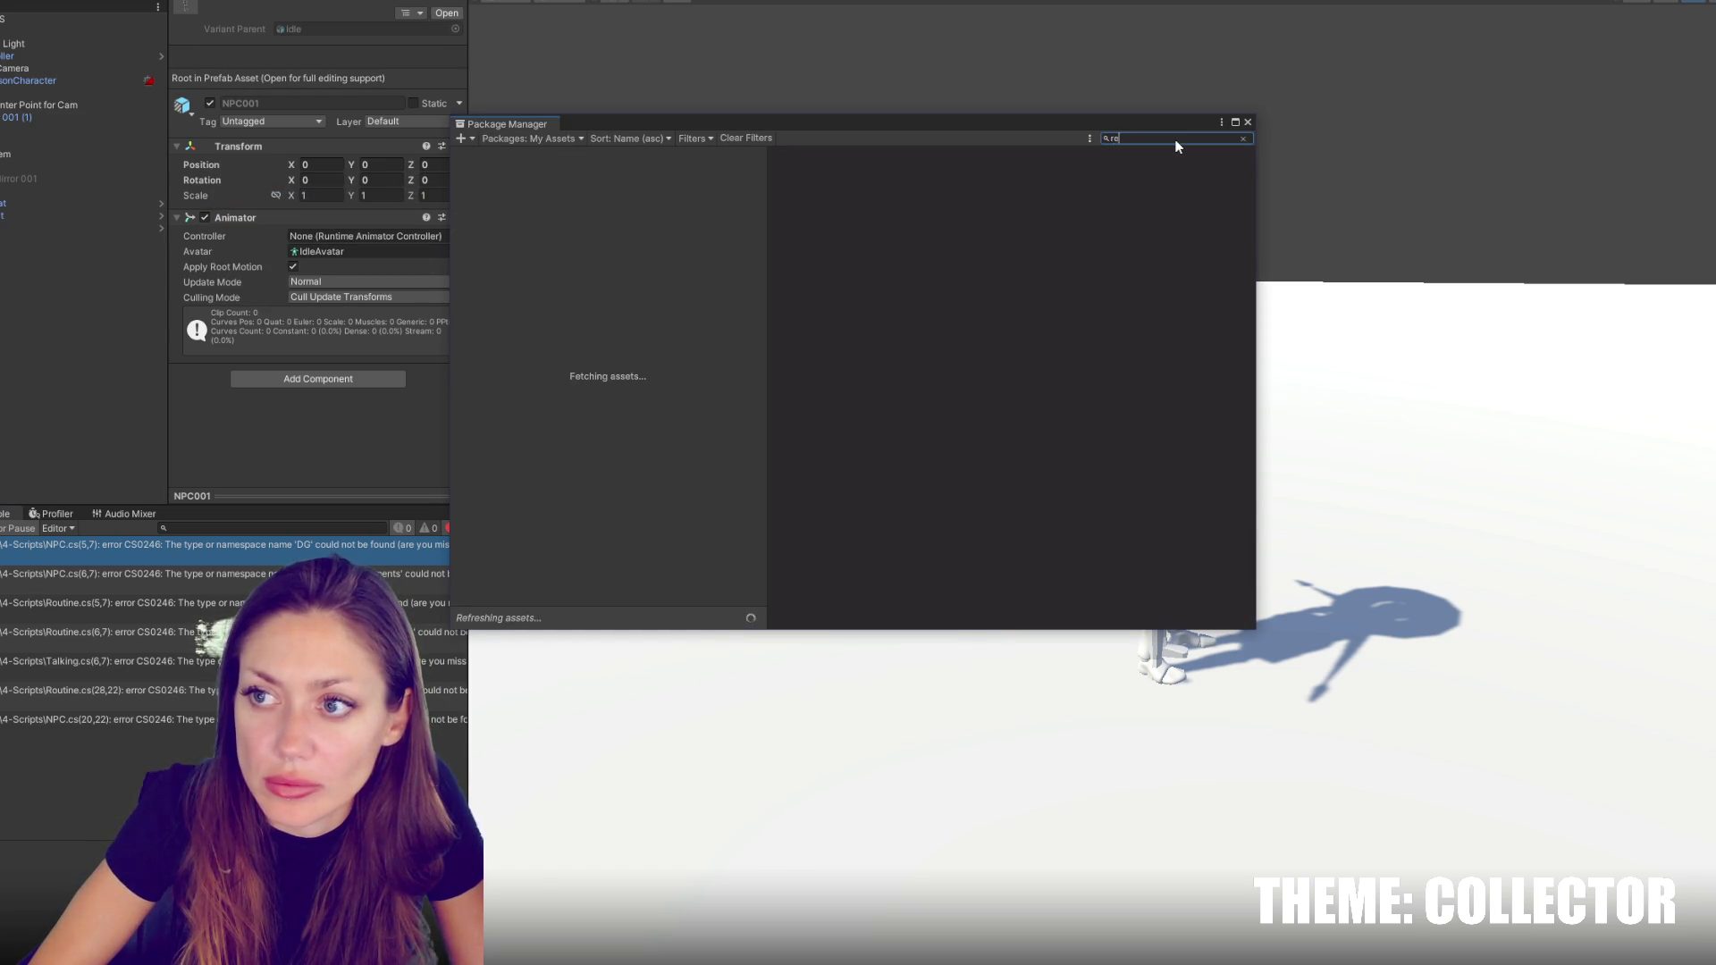
pyautogui.write('ealis')
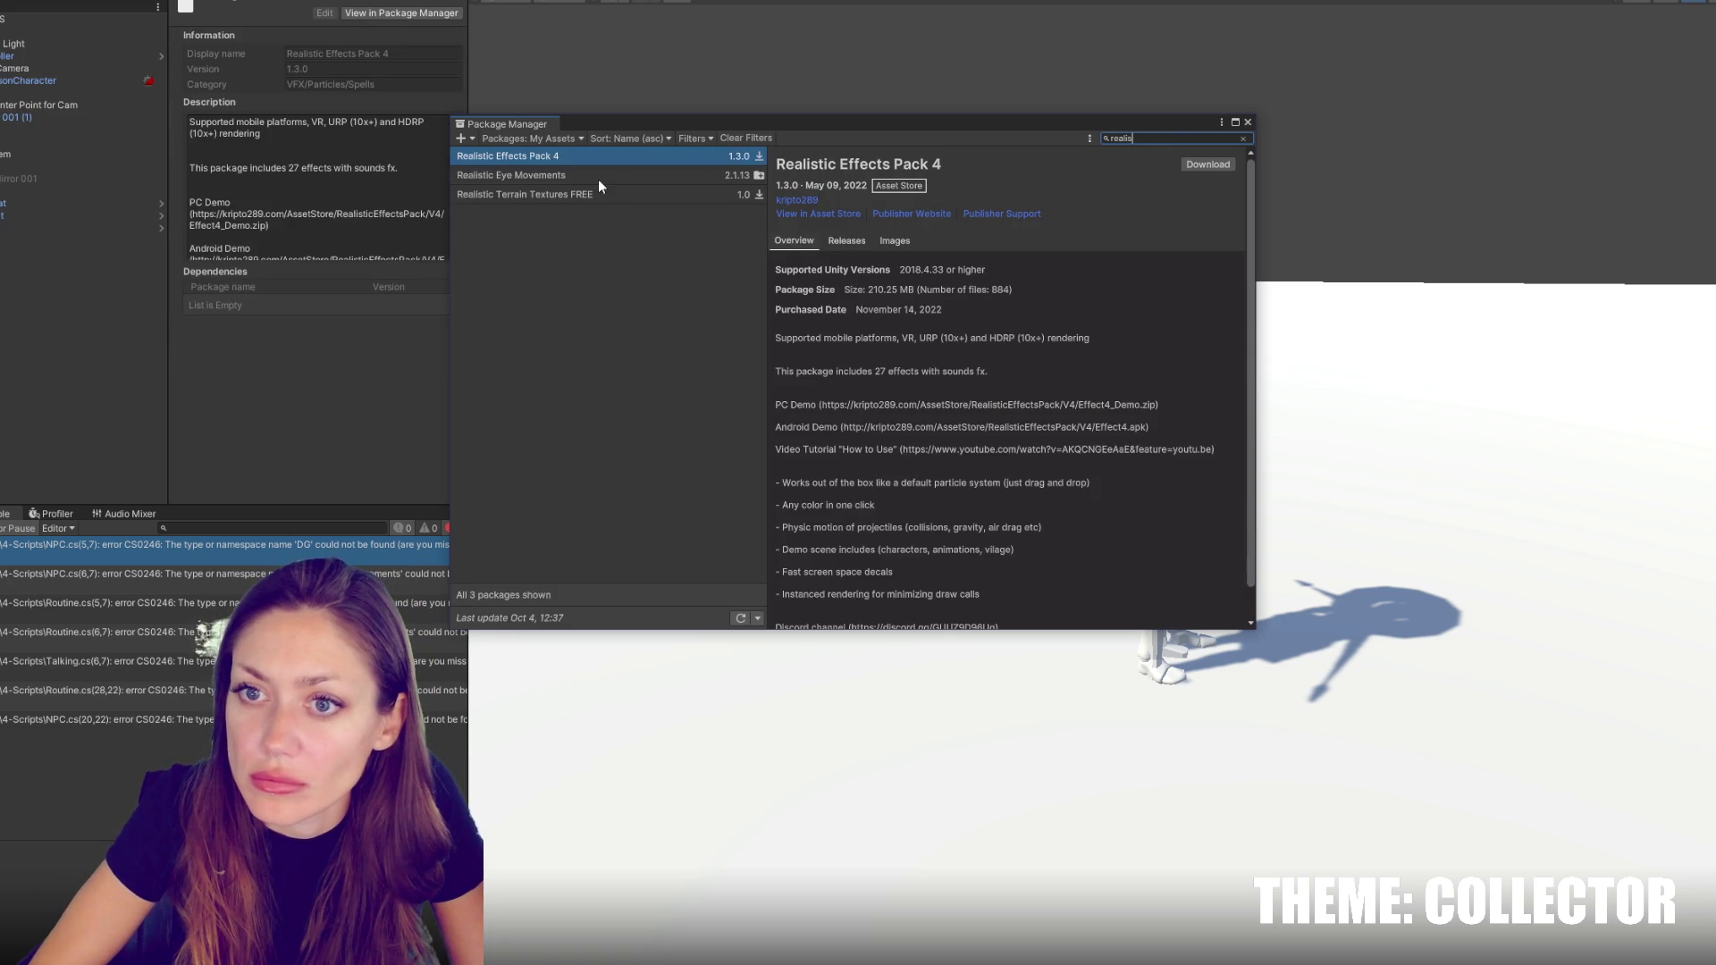
pyautogui.click(597, 176)
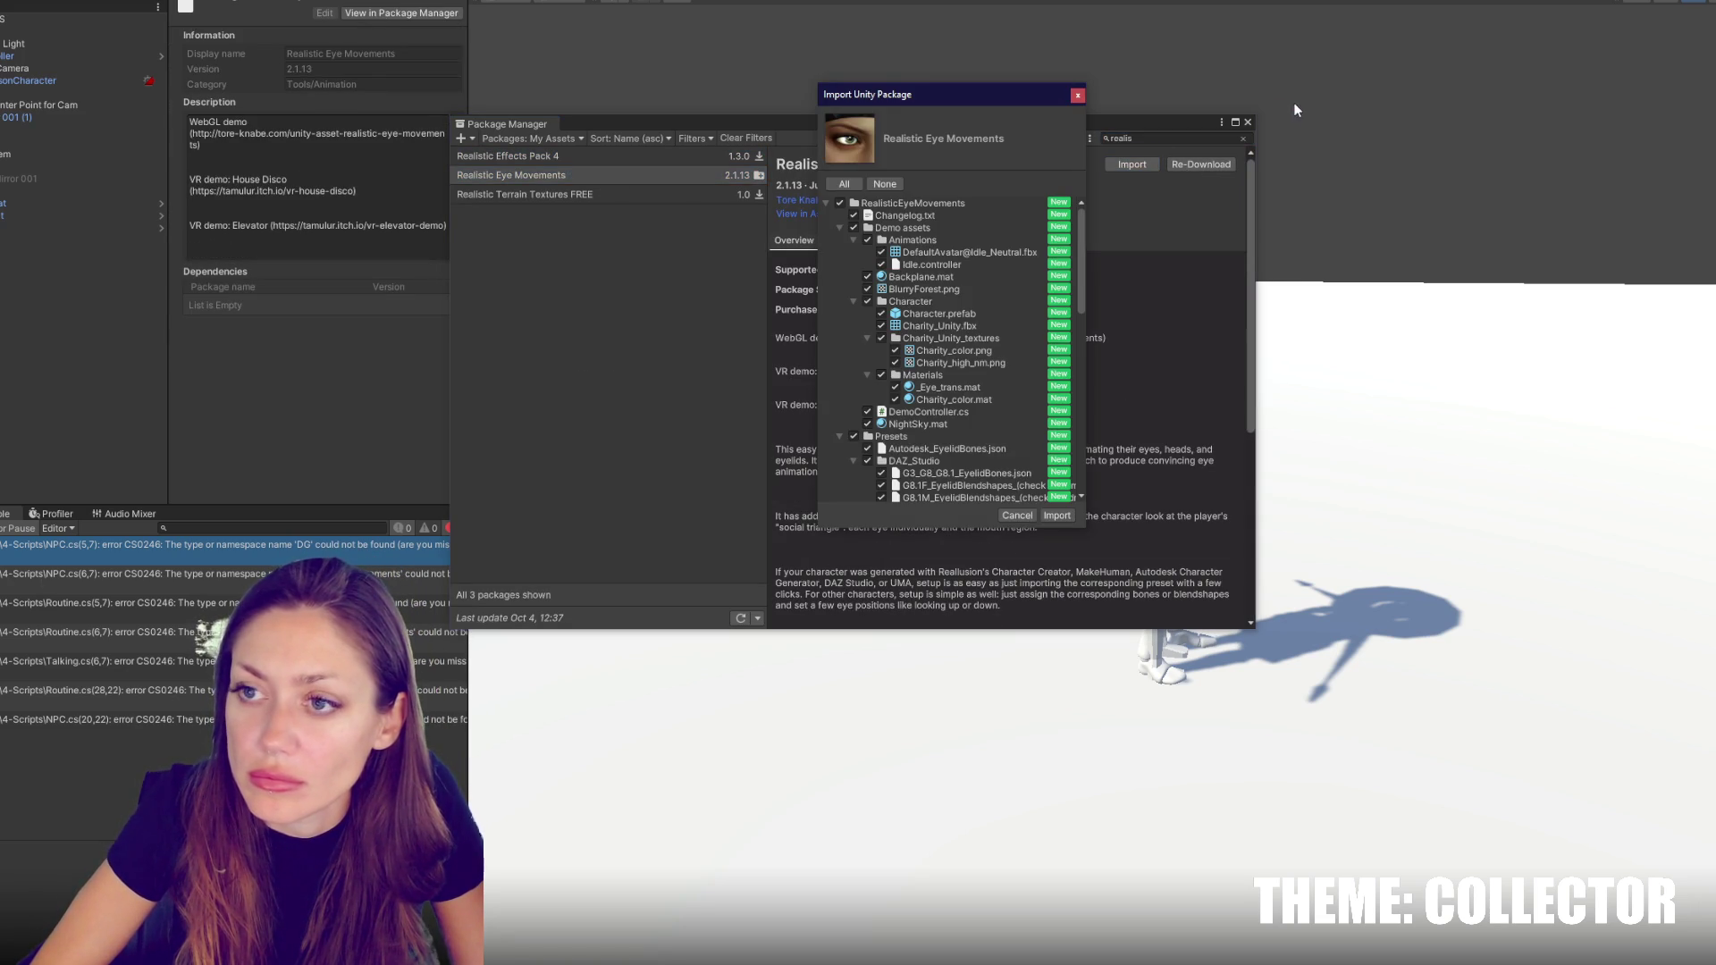
pyautogui.click(1055, 516)
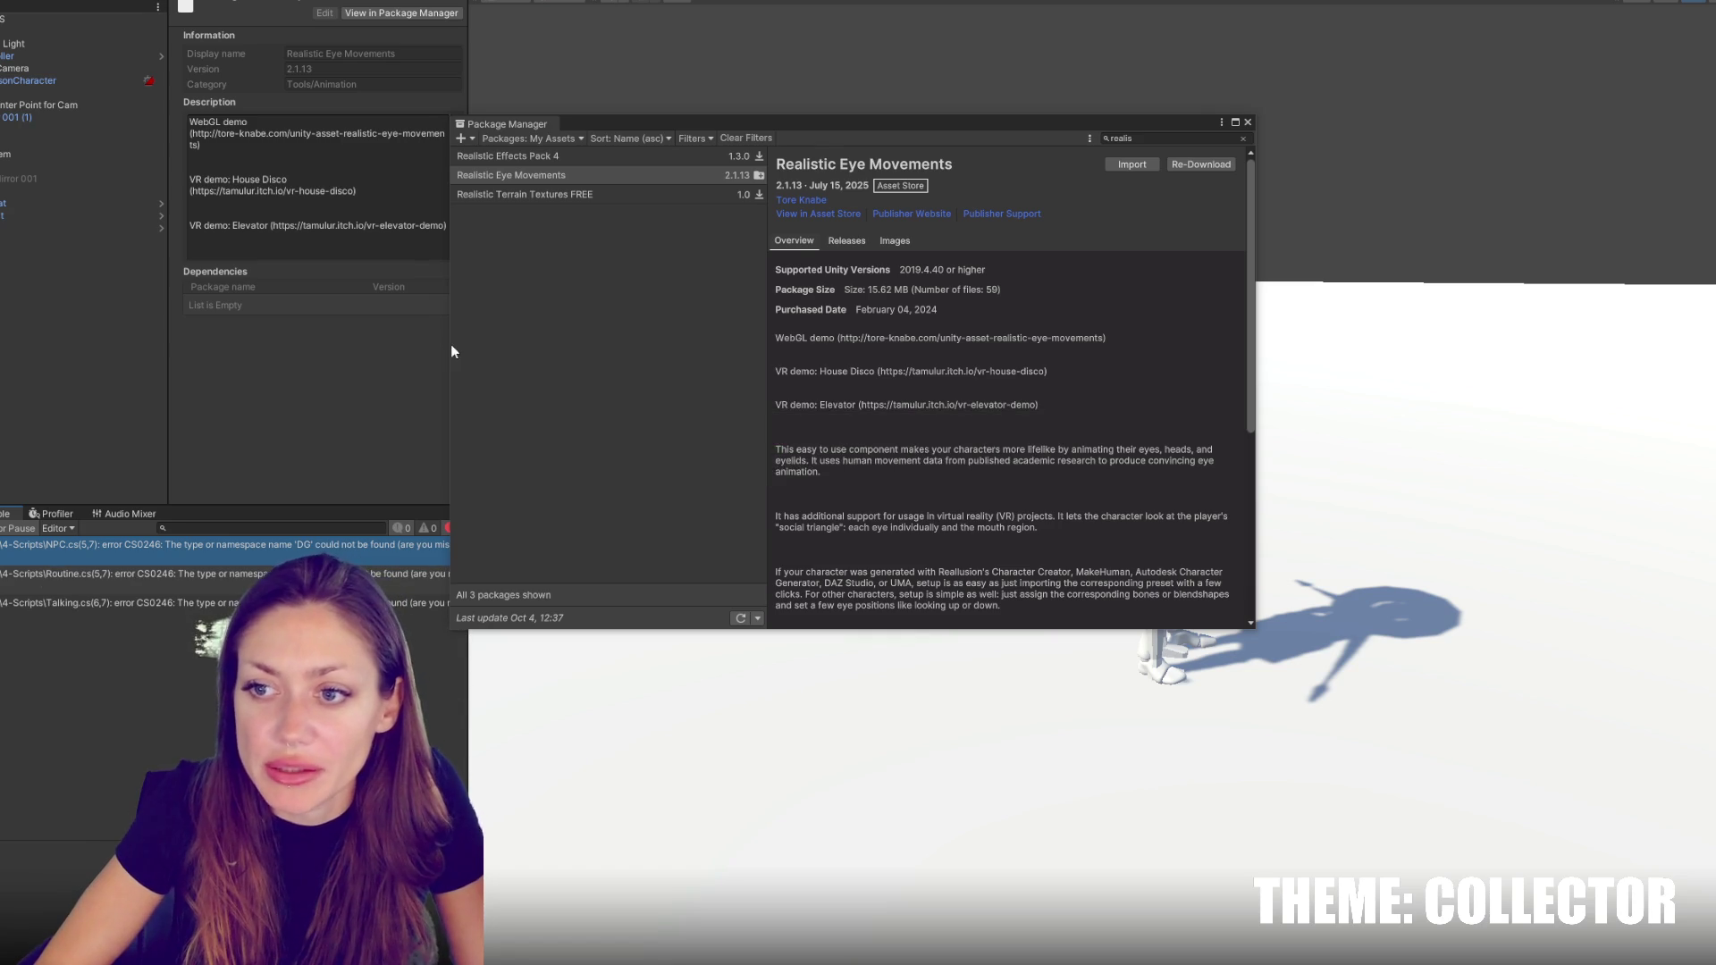
pyautogui.click(1248, 123)
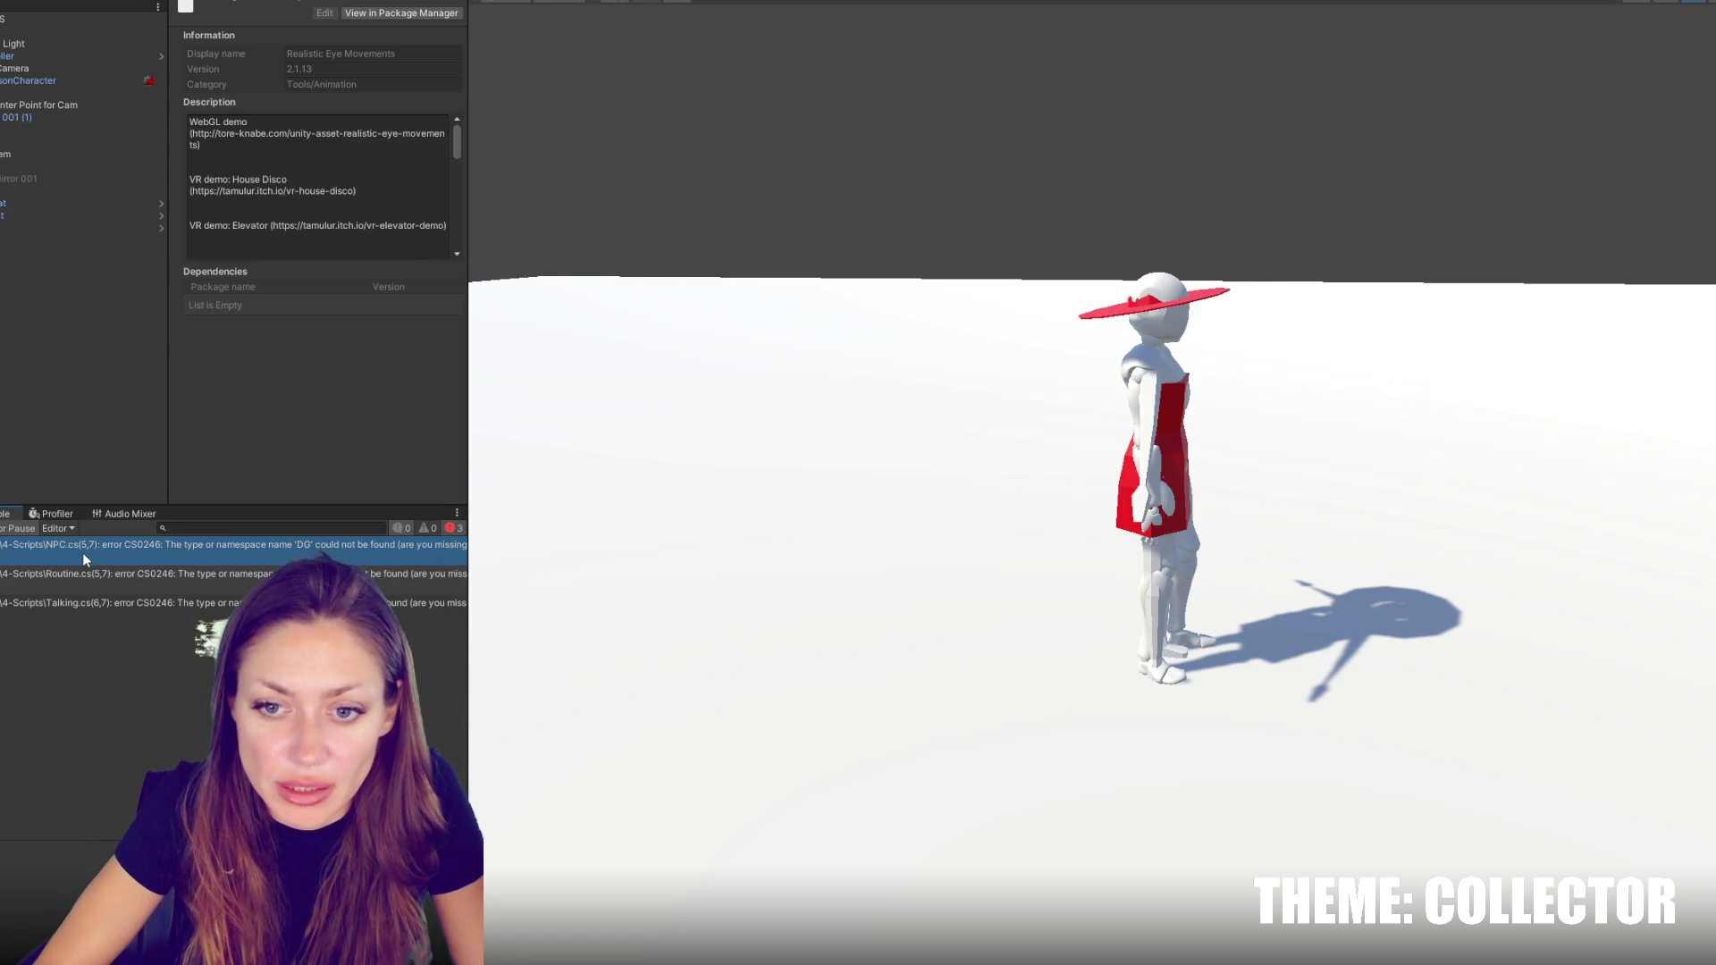
# Search the Package Manager for 'dotween', import DOTween (HOTween v2), and clear the search
pyautogui.click(228, 1)
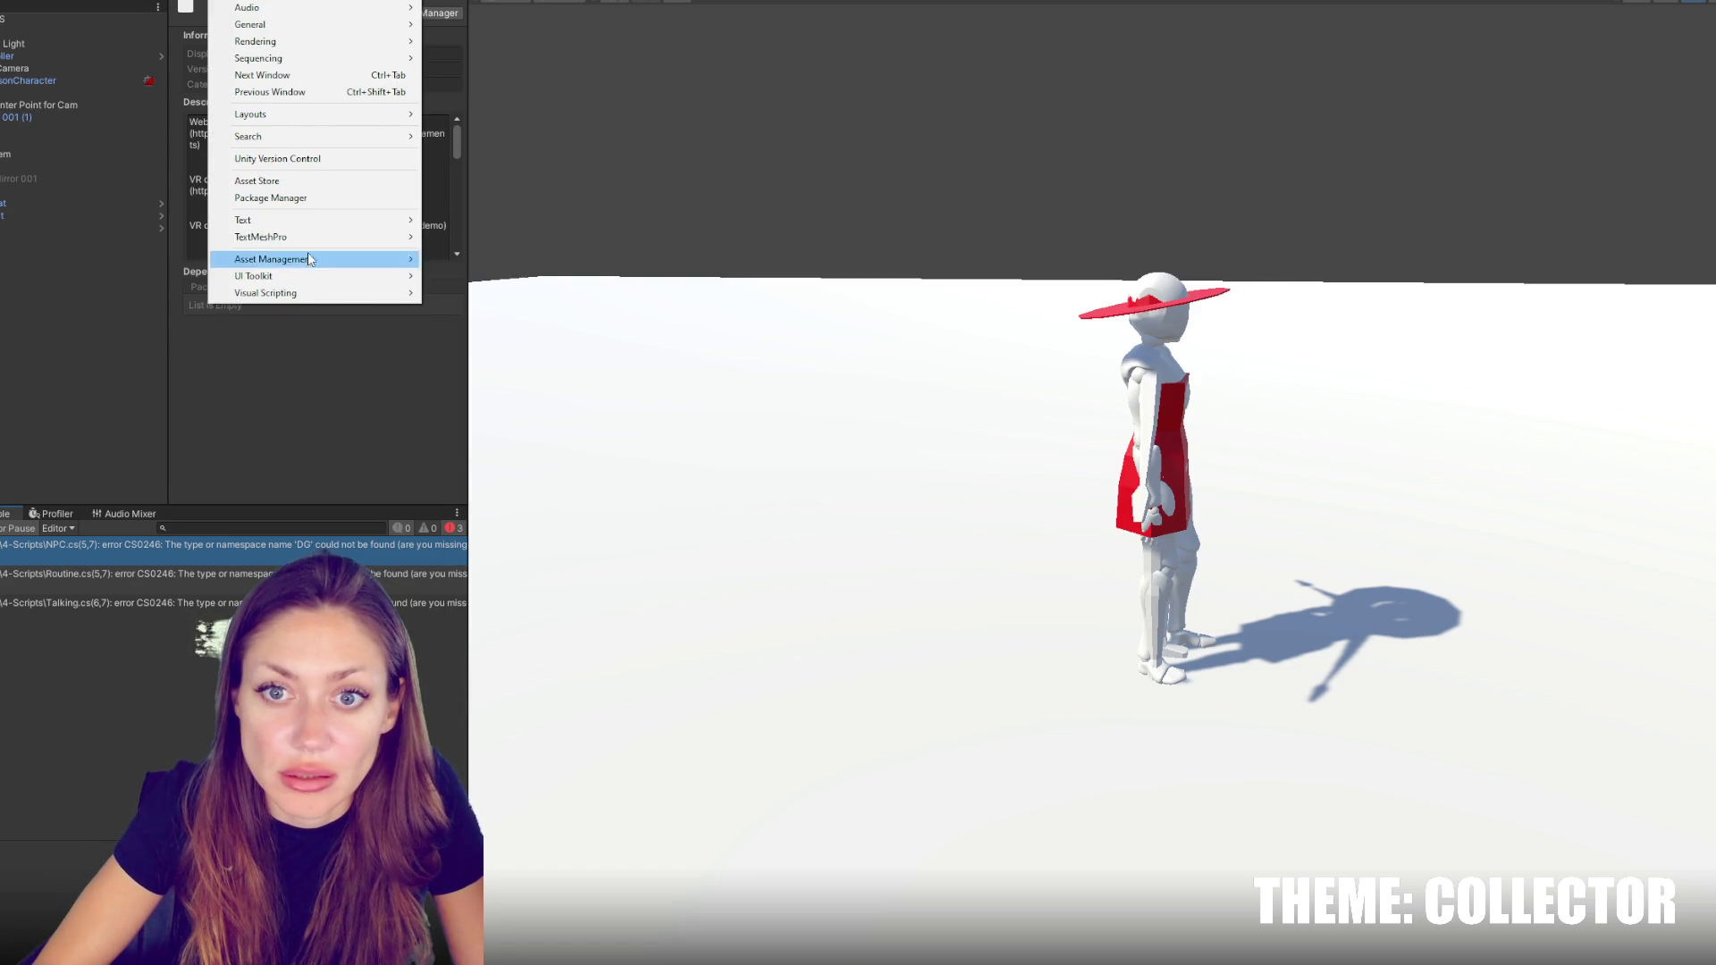
pyautogui.click(268, 188)
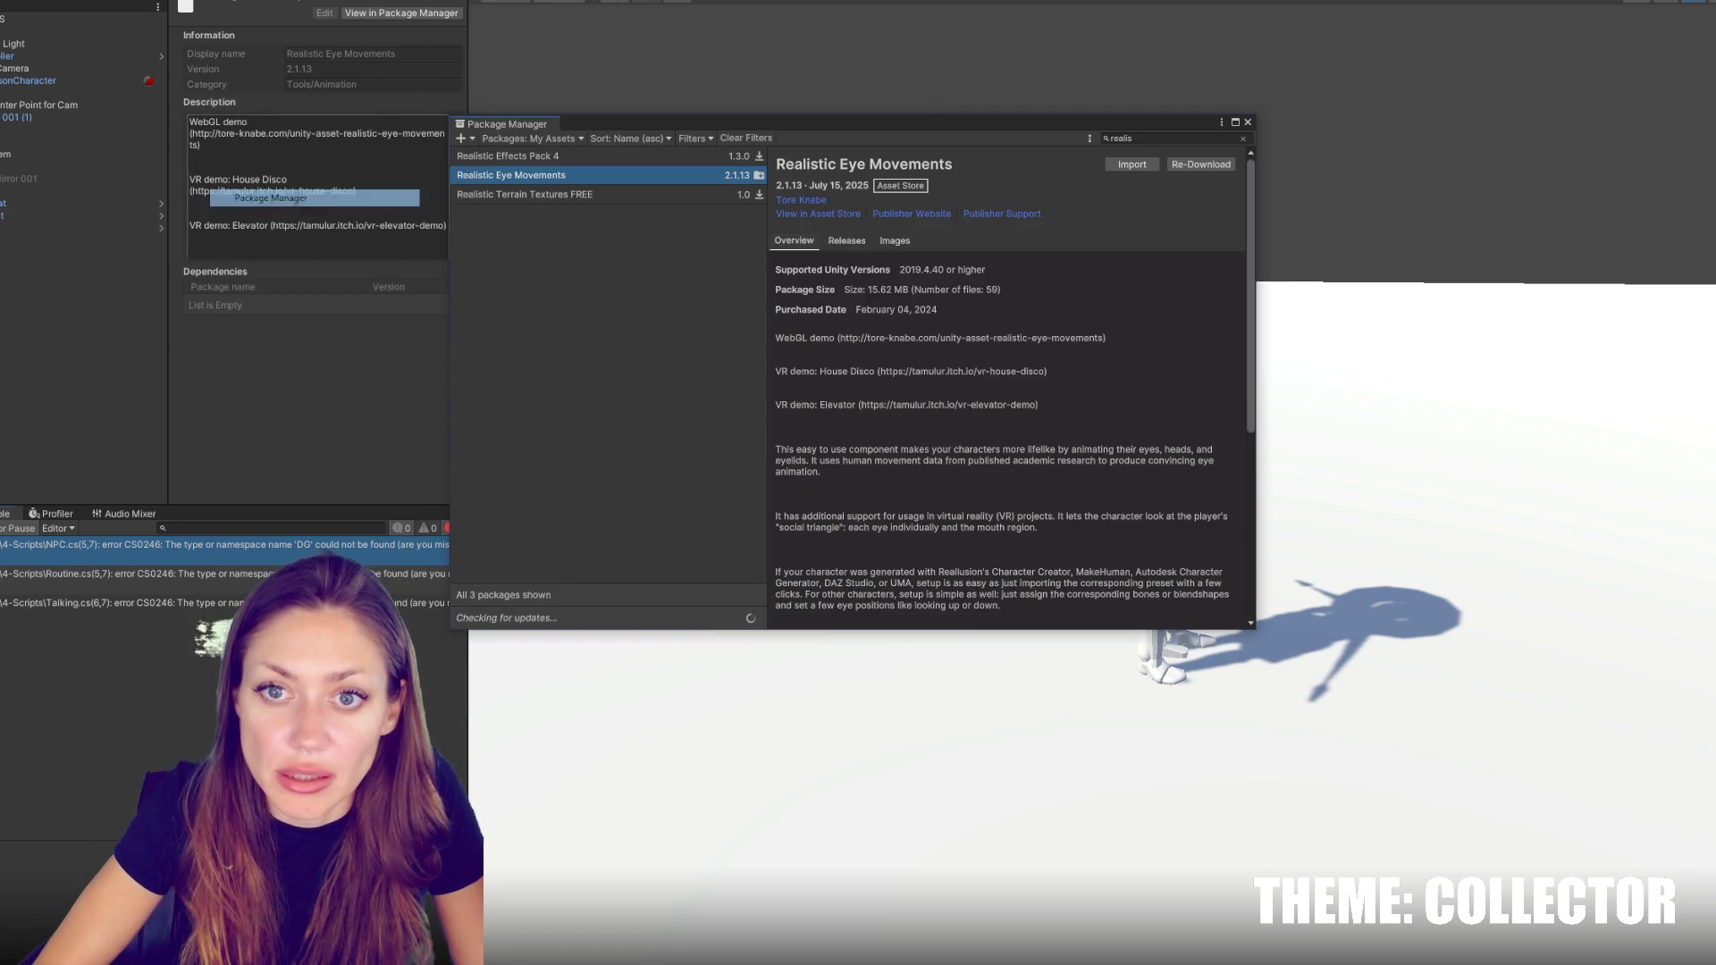
pyautogui.doubleClick(1140, 139)
pyautogui.write('dot')
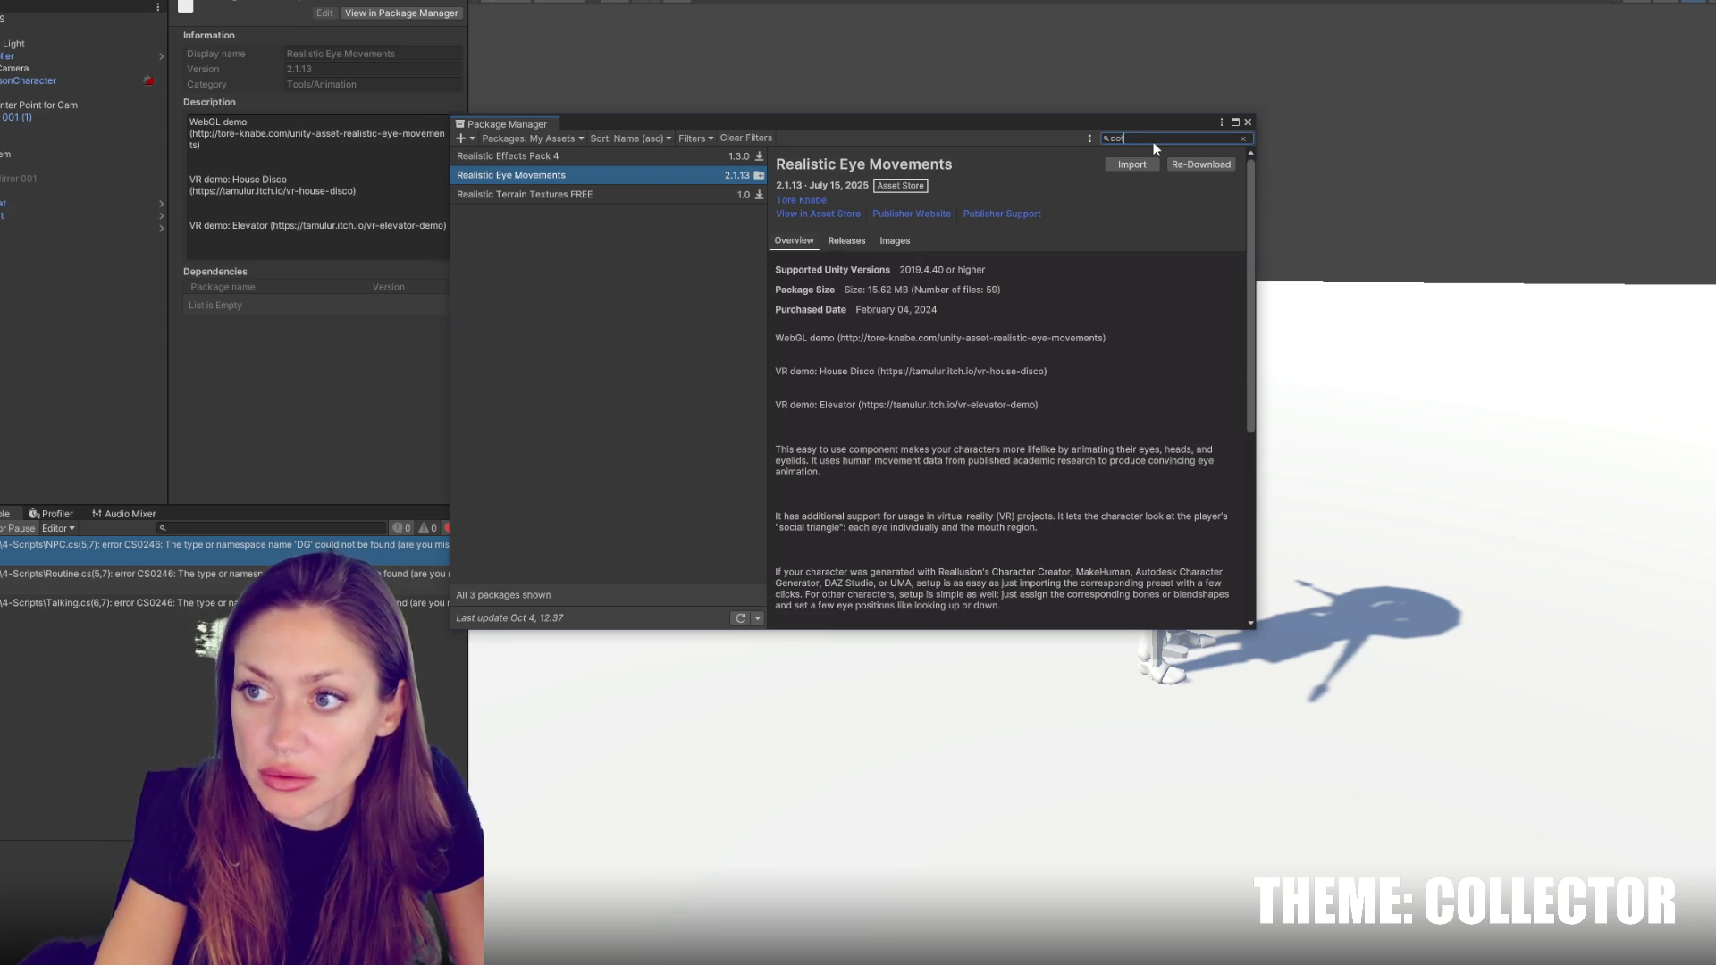
pyautogui.write('ween')
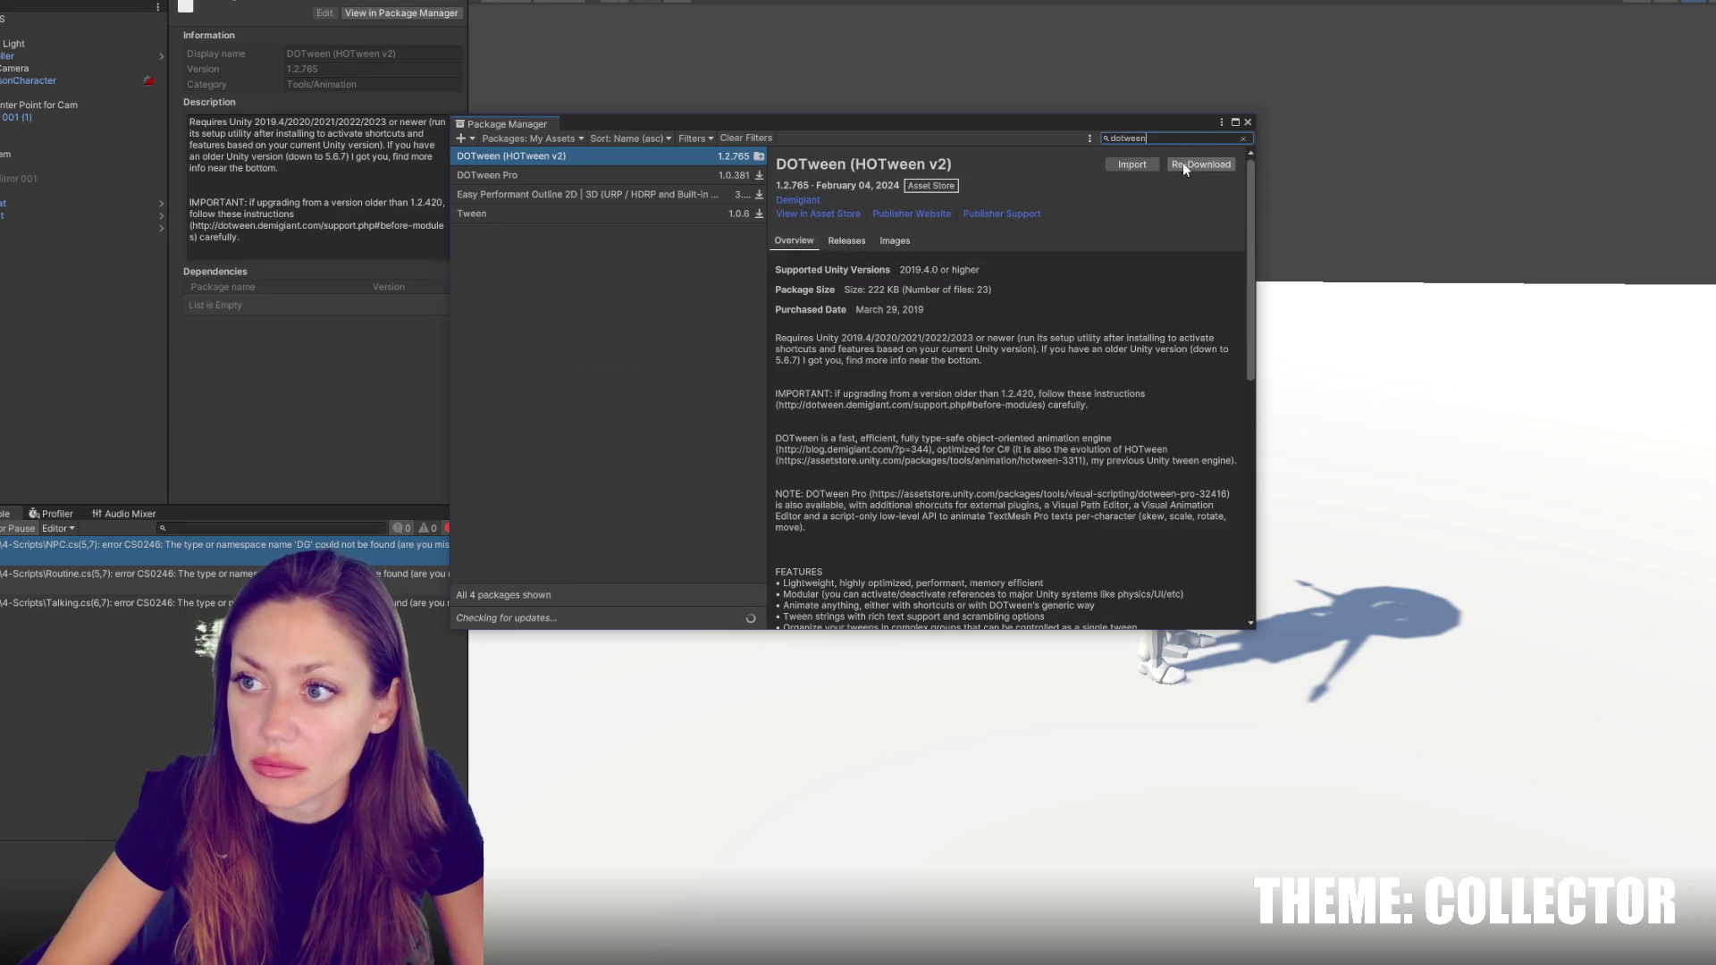
pyautogui.click(1070, 511)
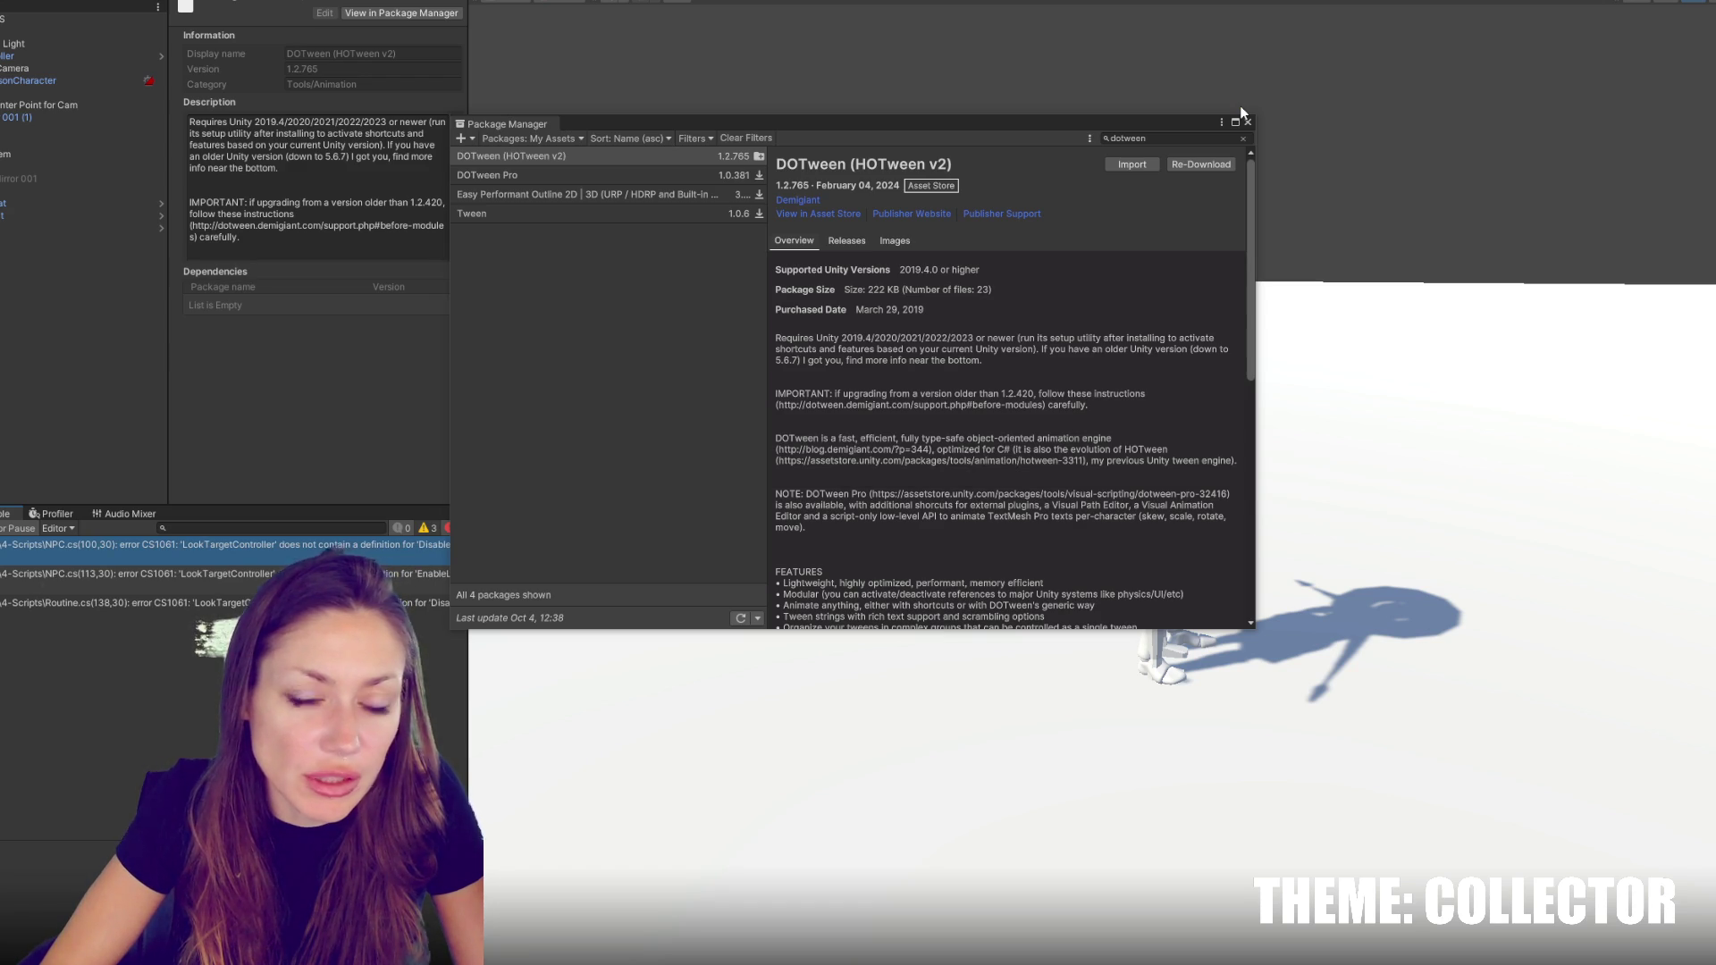
pyautogui.click(1242, 138)
pyautogui.click(1248, 123)
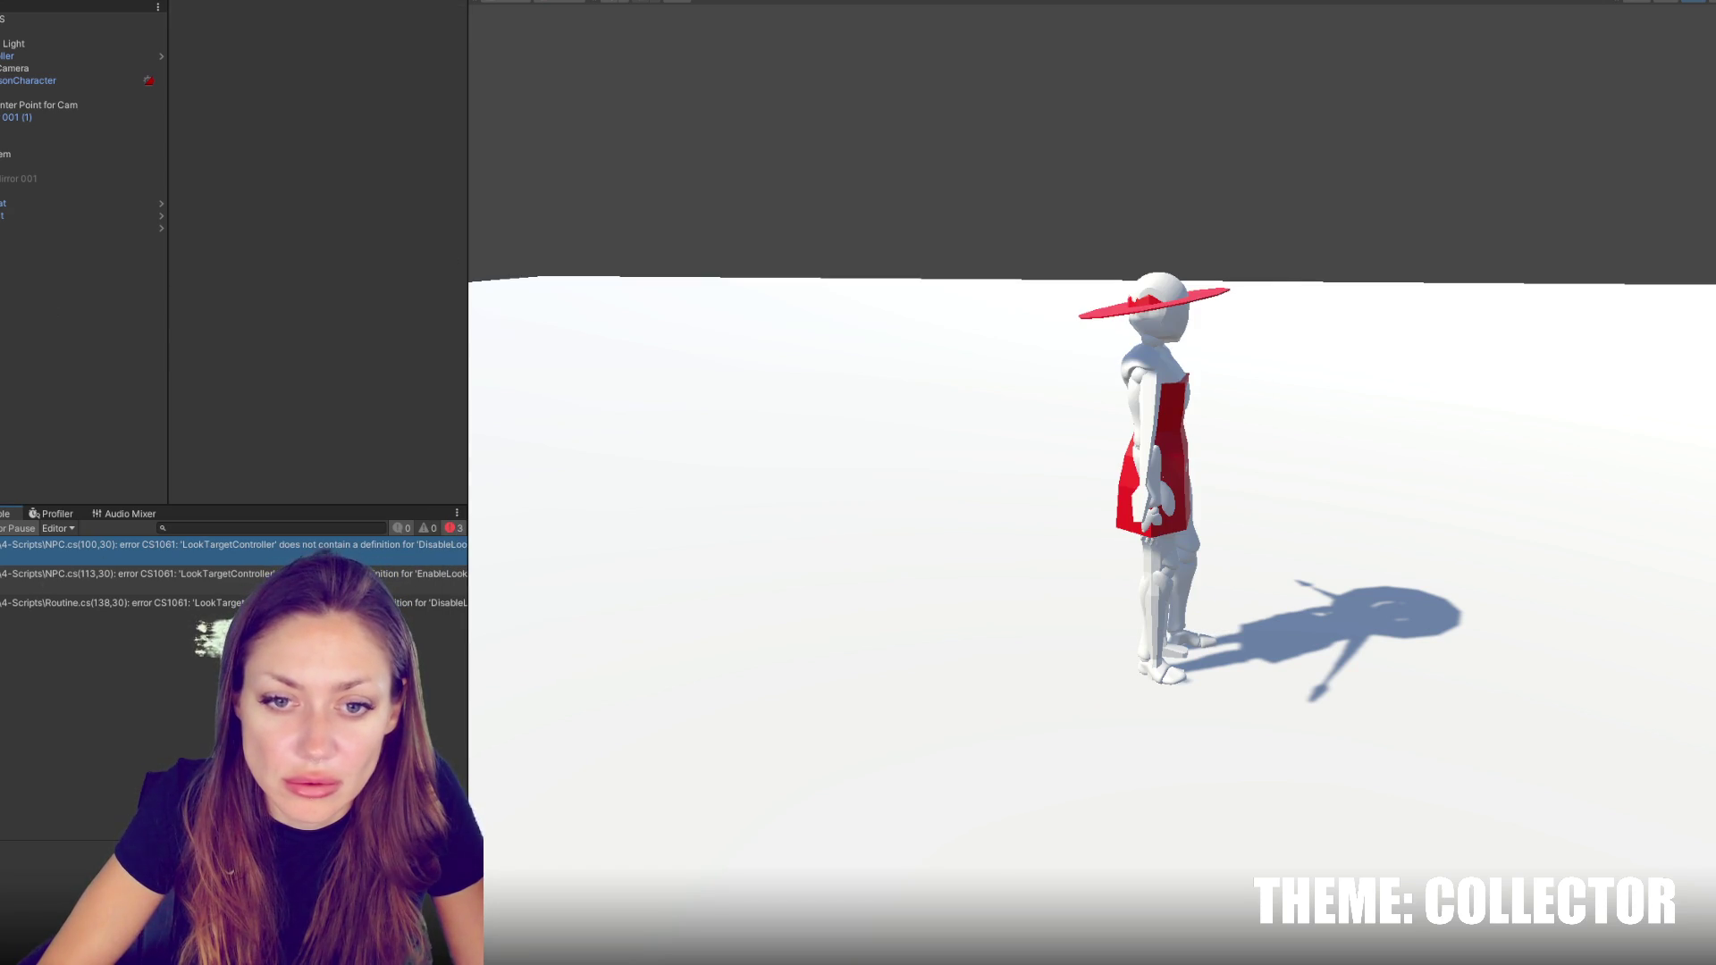
# Open NPC.cs at the line-100 error and inspect its lookTargetController.DisableLookAtPlayer call
pyautogui.click(69, 555)
pyautogui.doubleClick(69, 555)
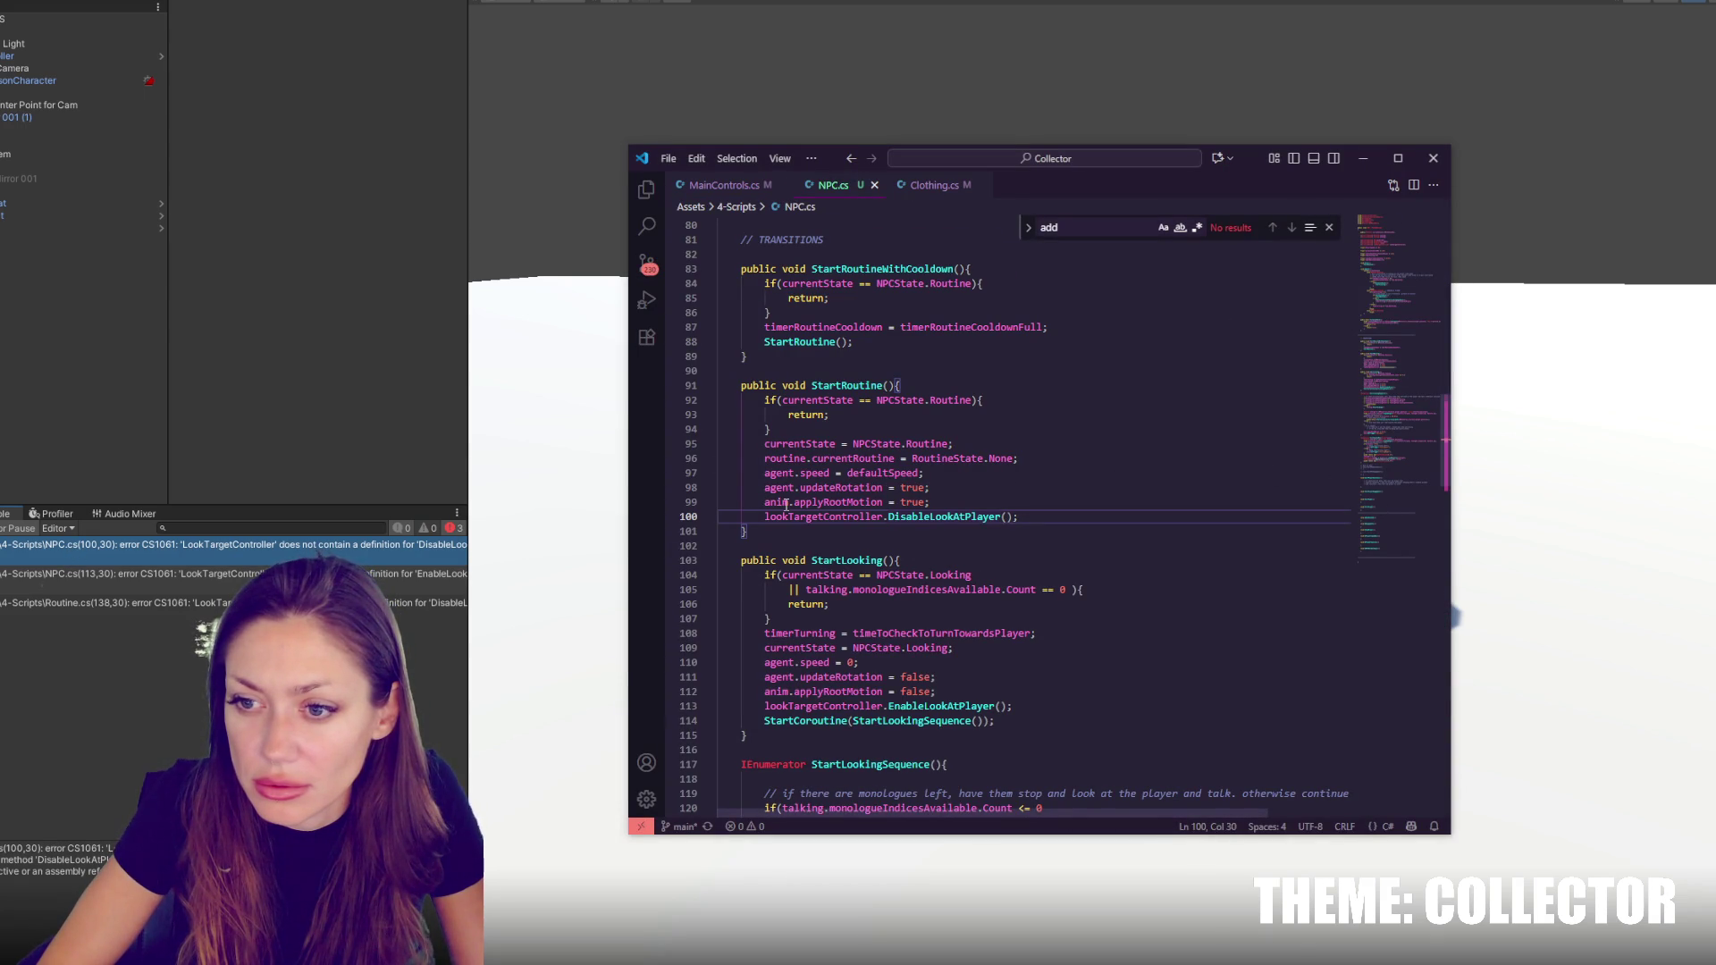
pyautogui.doubleClick(782, 518)
pyautogui.click(917, 516)
pyautogui.doubleClick(955, 516)
pyautogui.click(1139, 511)
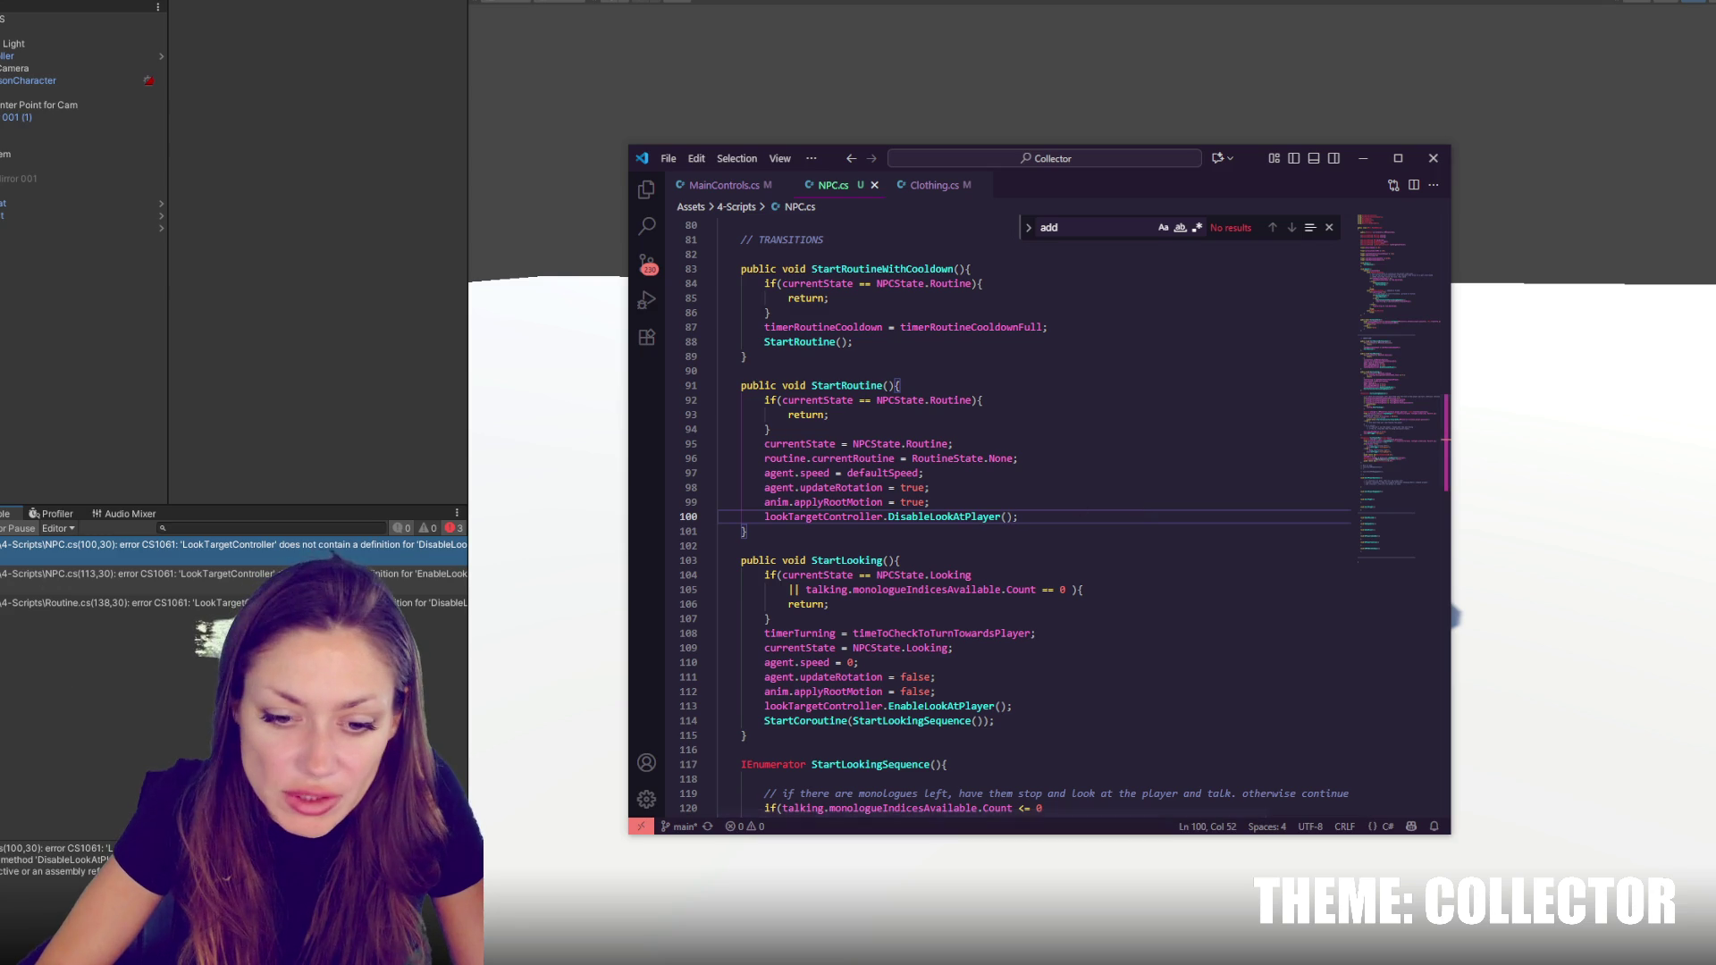
pyautogui.hotkey('alt', 'Tab')
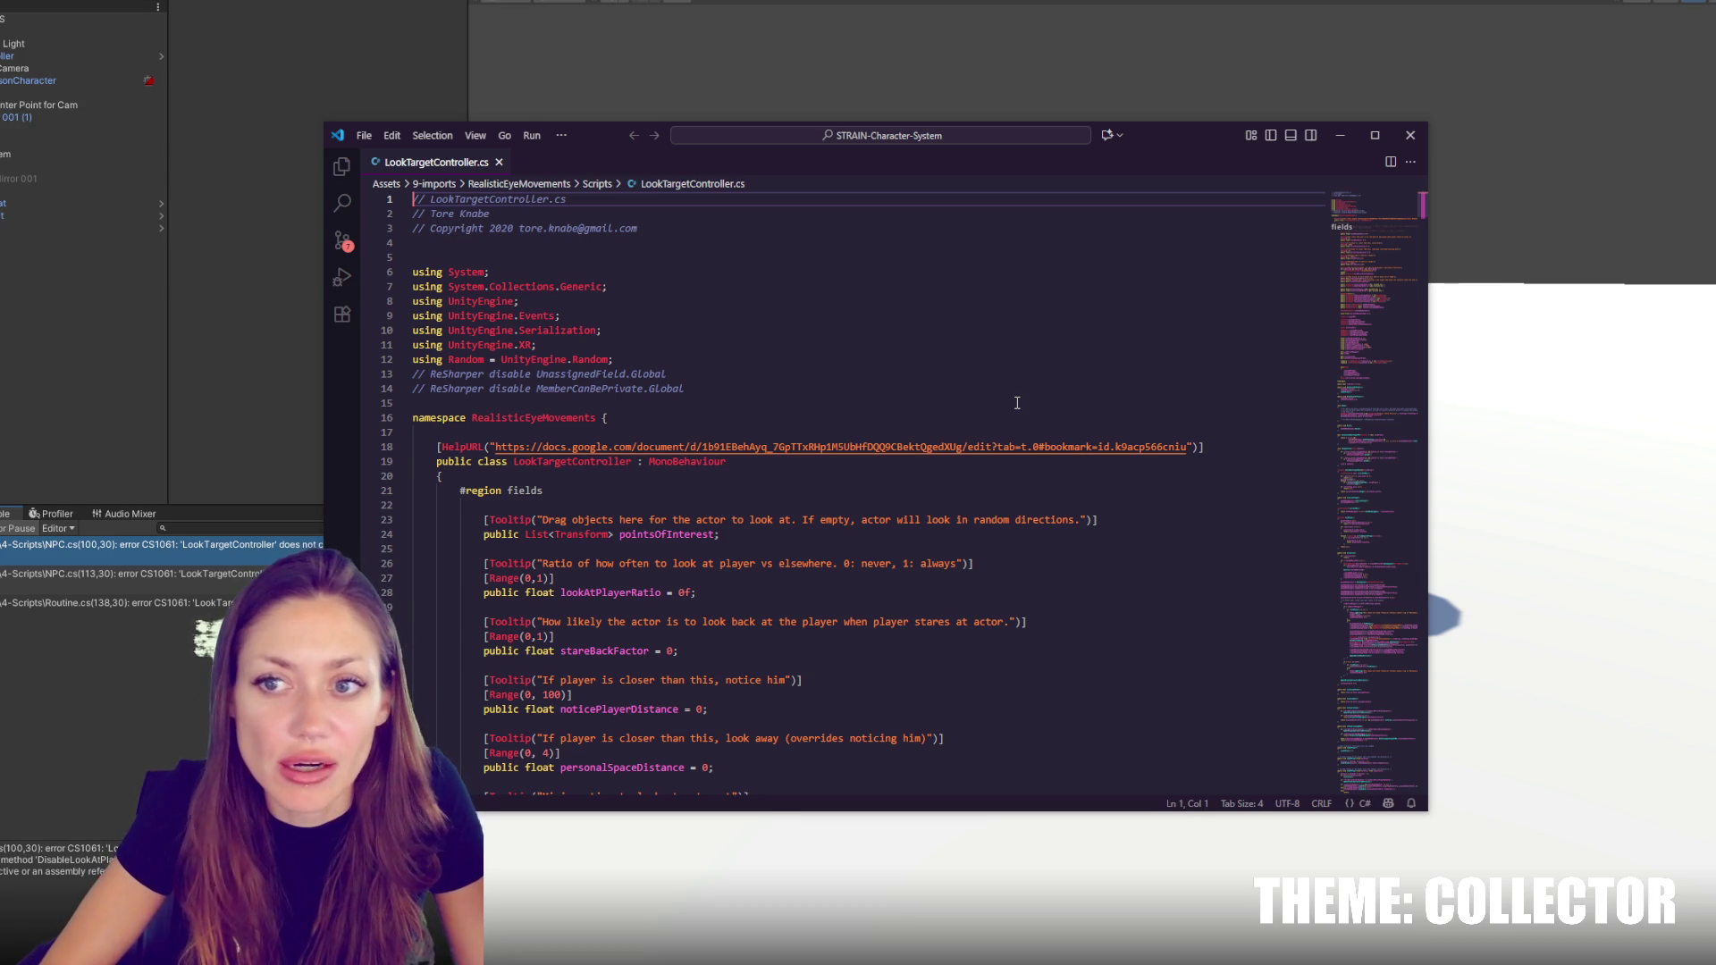
# Read through LookTargetController.cs from its header comment downward
pyautogui.click(814, 431)
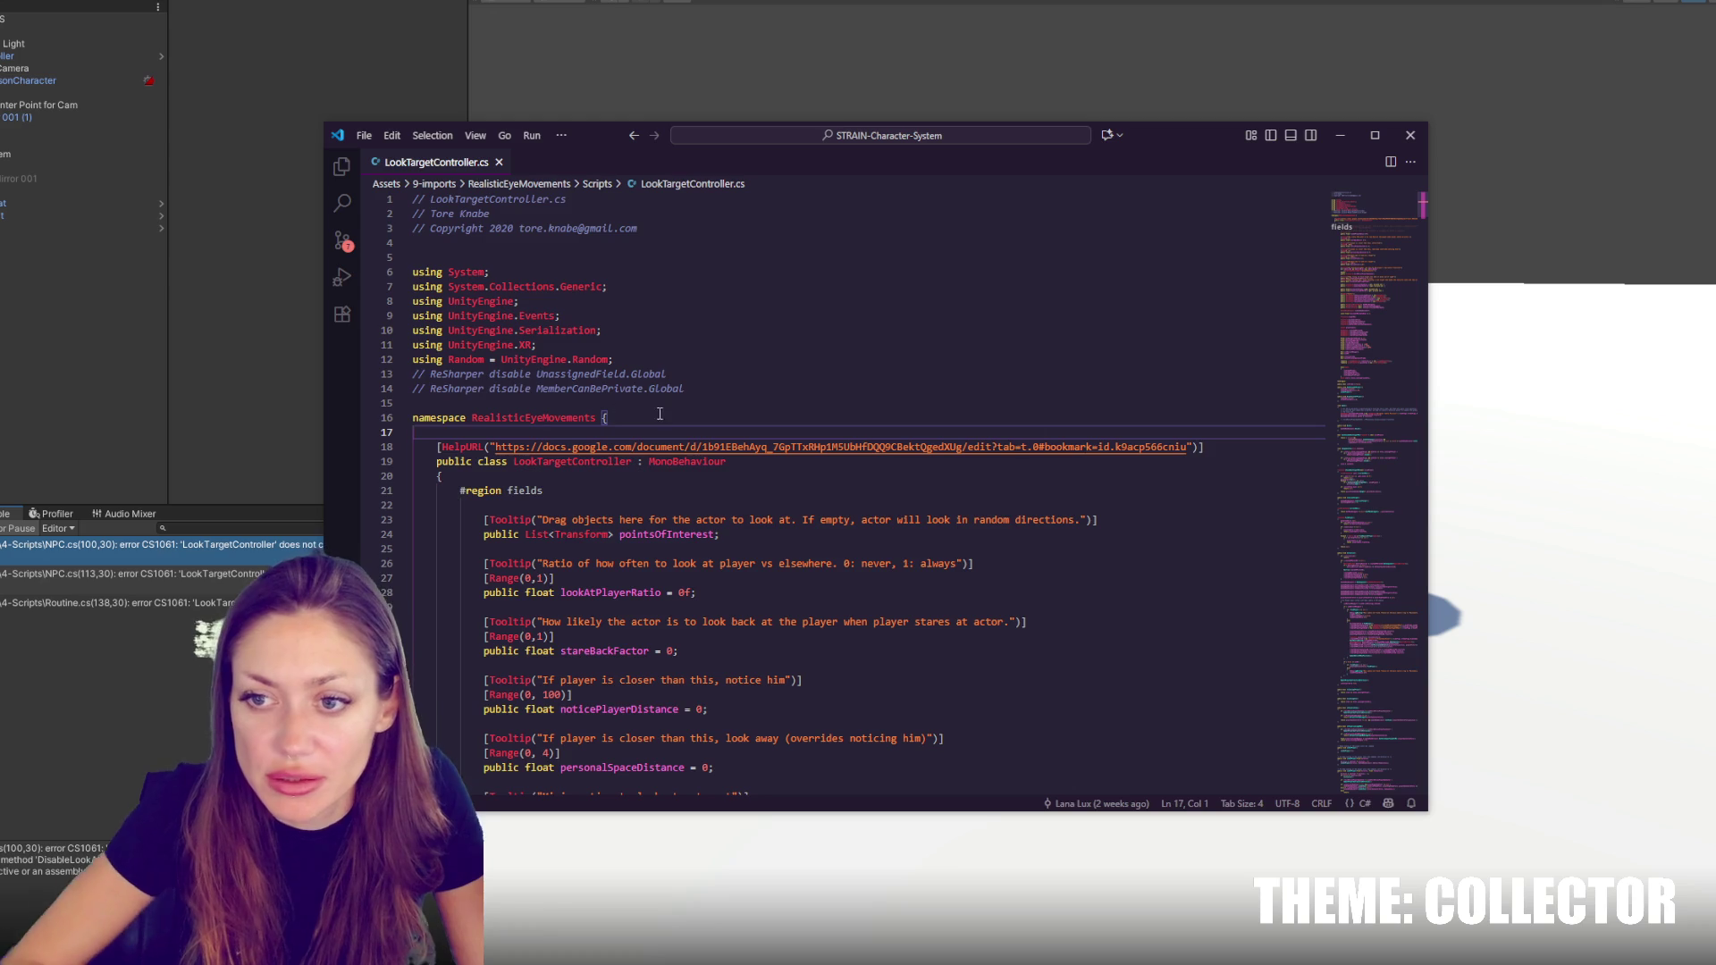
pyautogui.scroll(-3, 655, 421)
pyautogui.scroll(3, 666, 322)
pyautogui.click(674, 226)
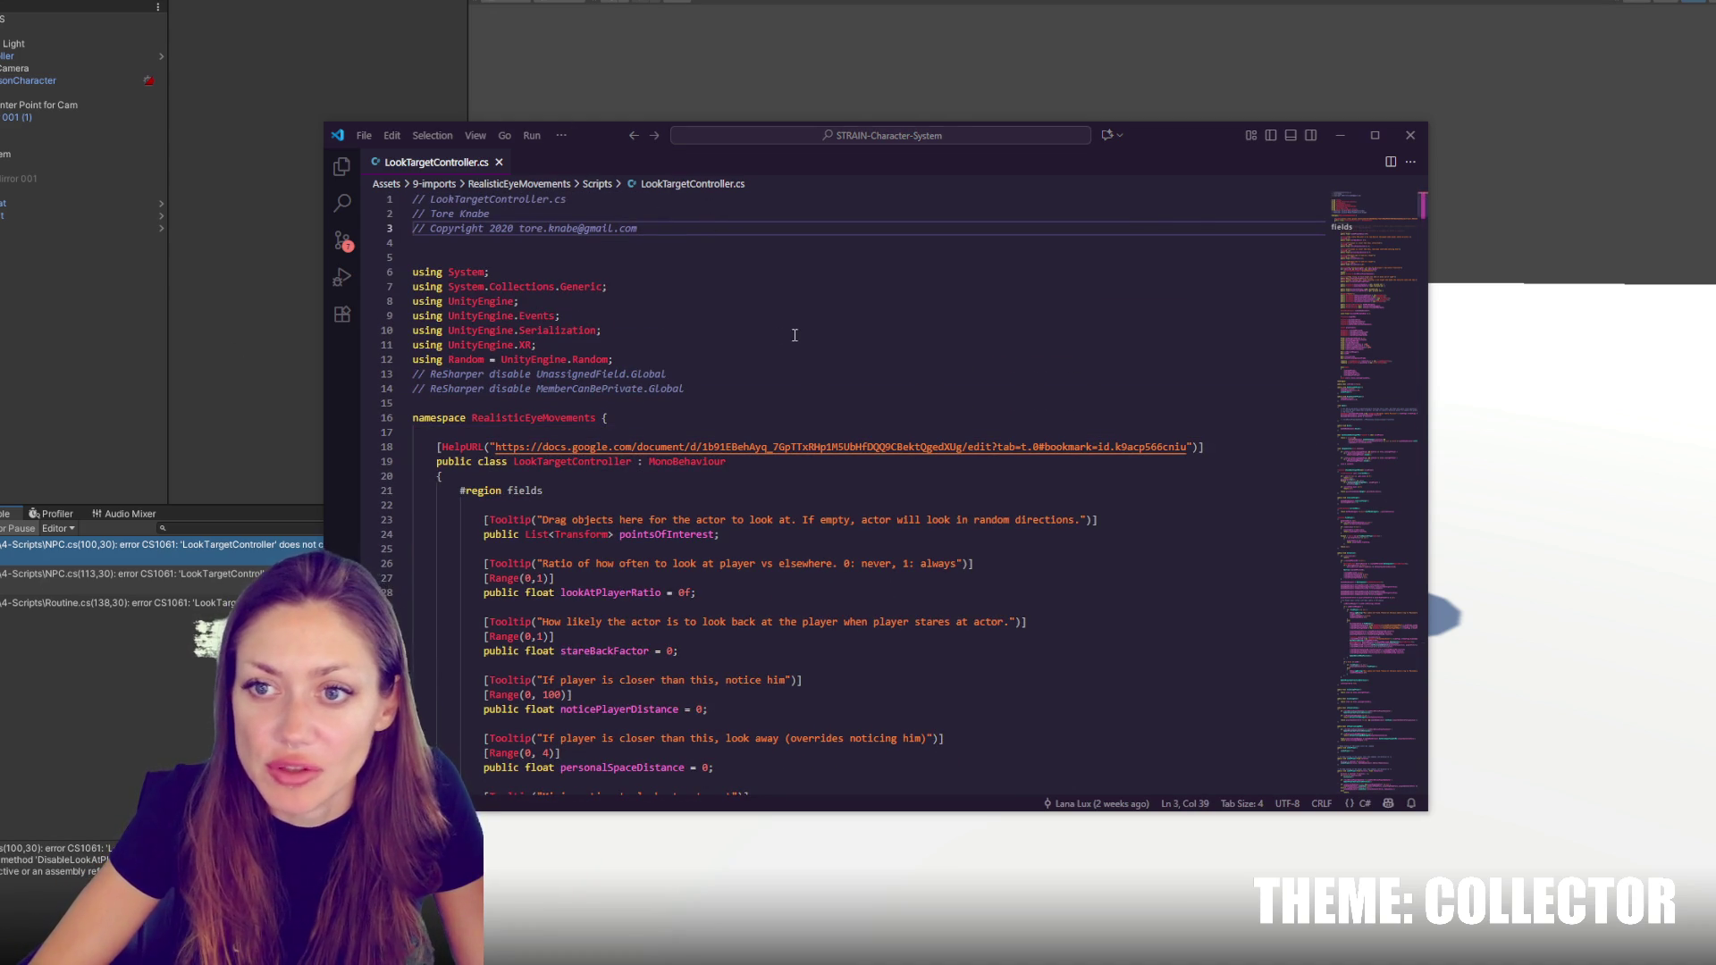
pyautogui.scroll(-15, 795, 335)
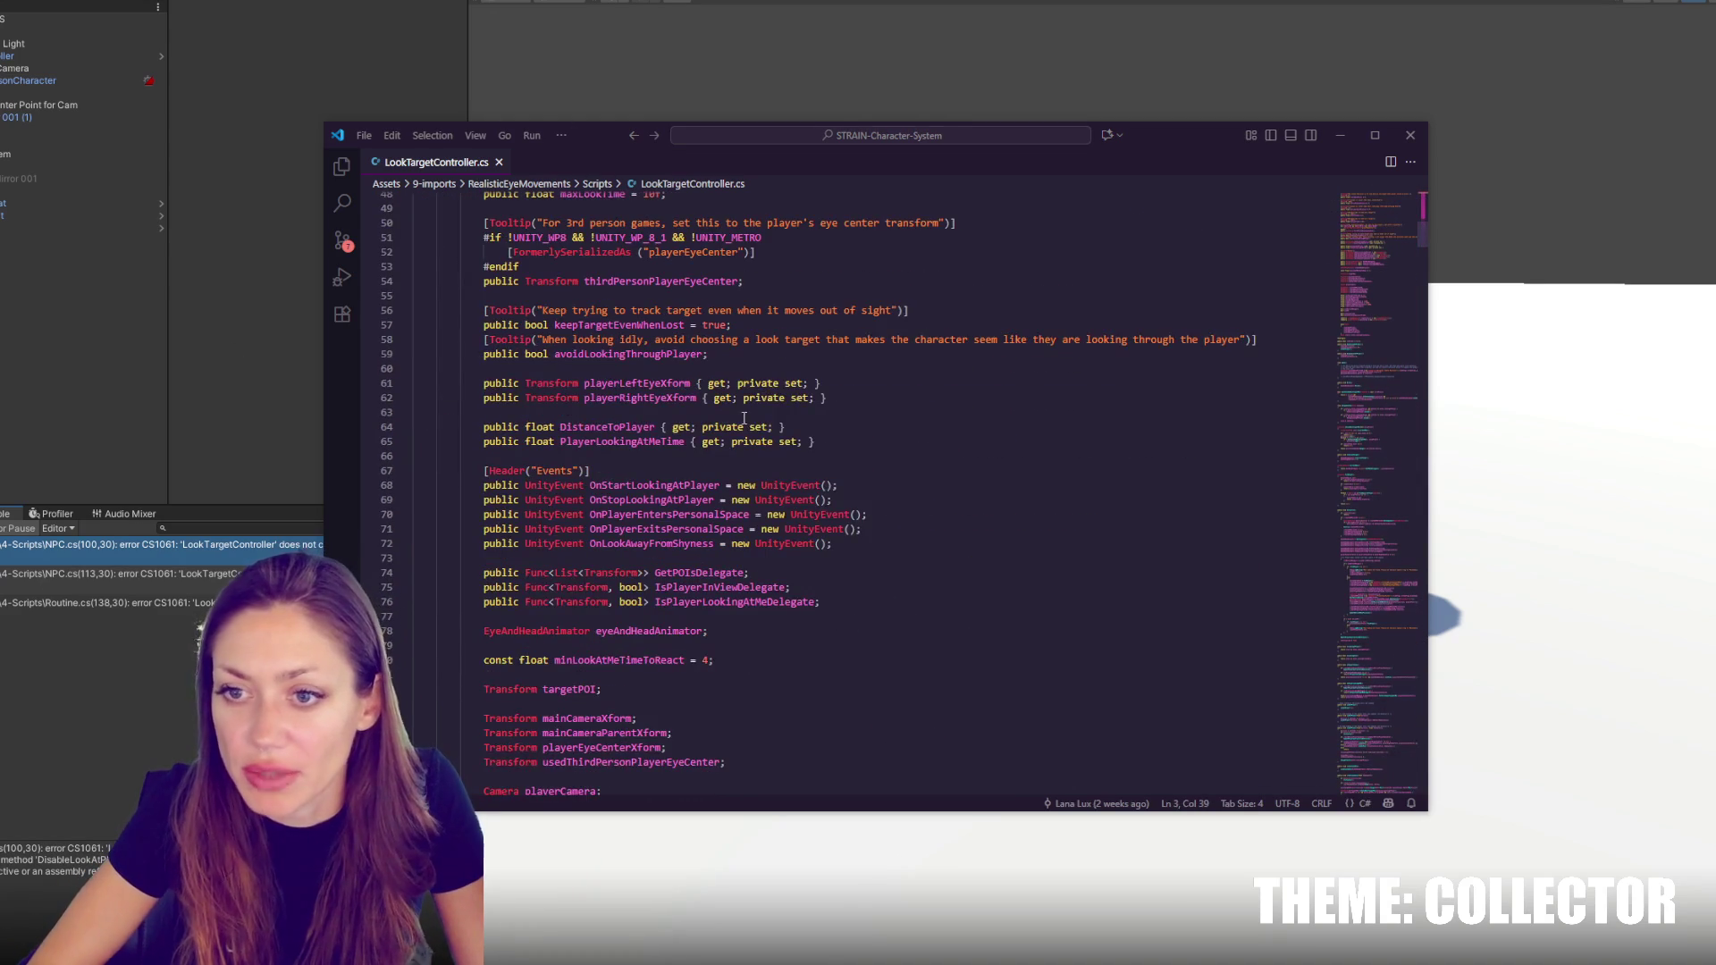
pyautogui.scroll(-17, 744, 417)
pyautogui.scroll(-8, 885, 478)
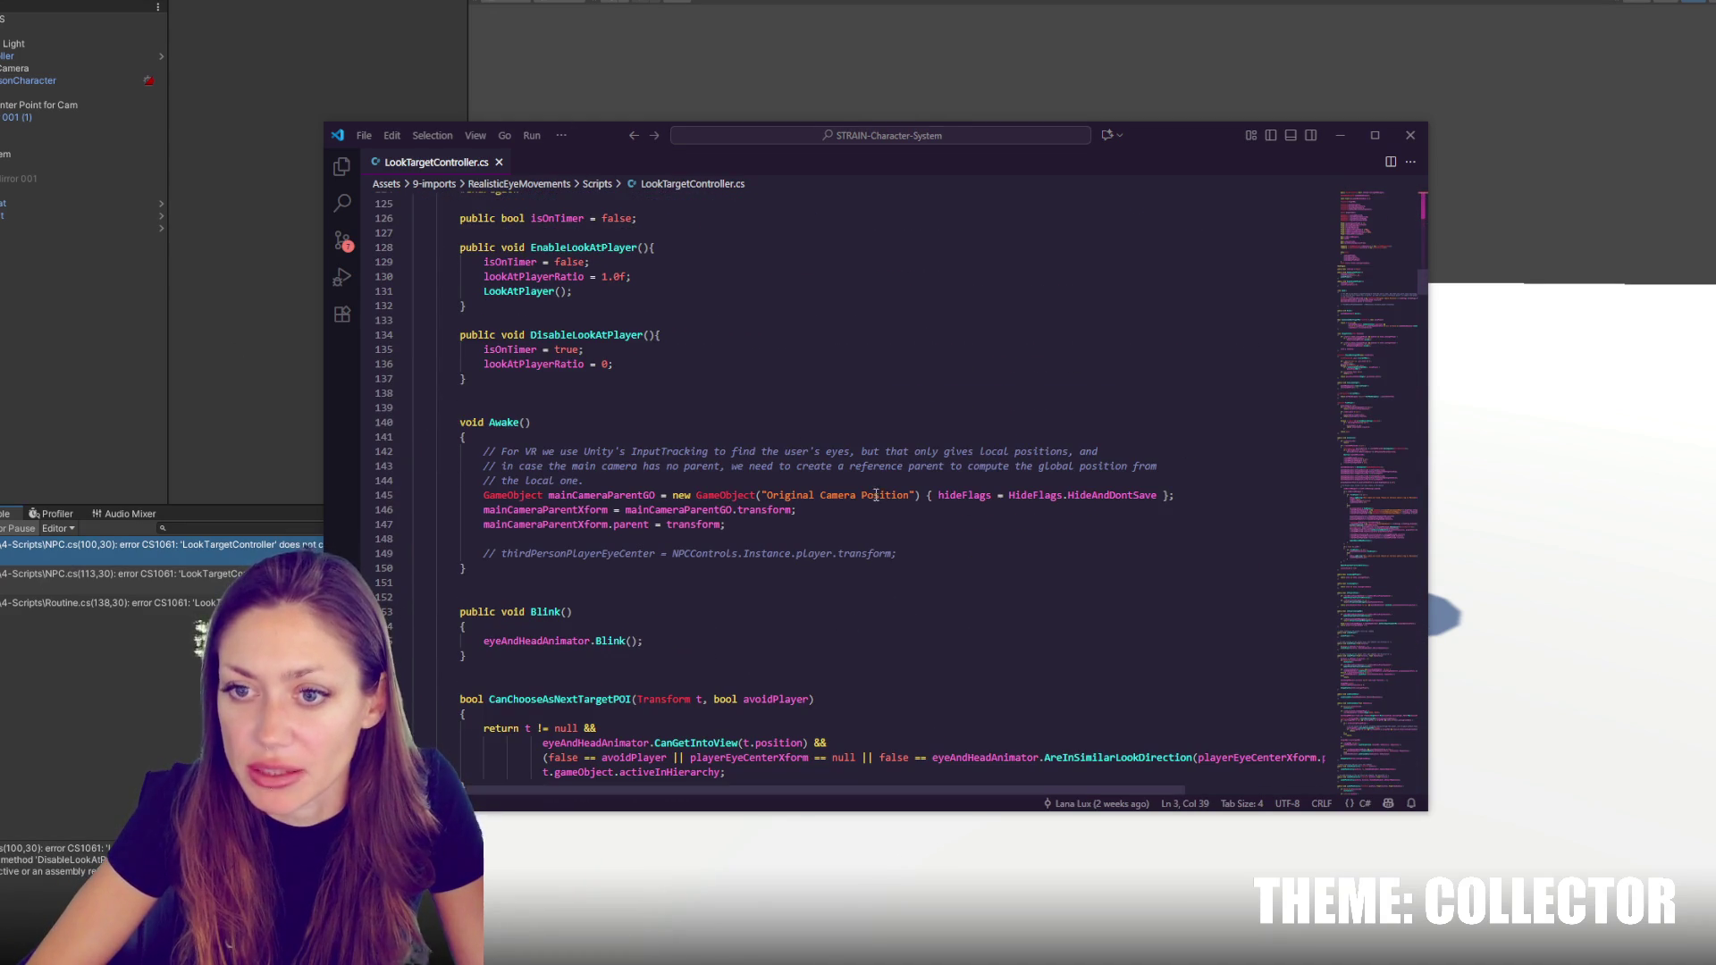
pyautogui.scroll(-9, 1036, 555)
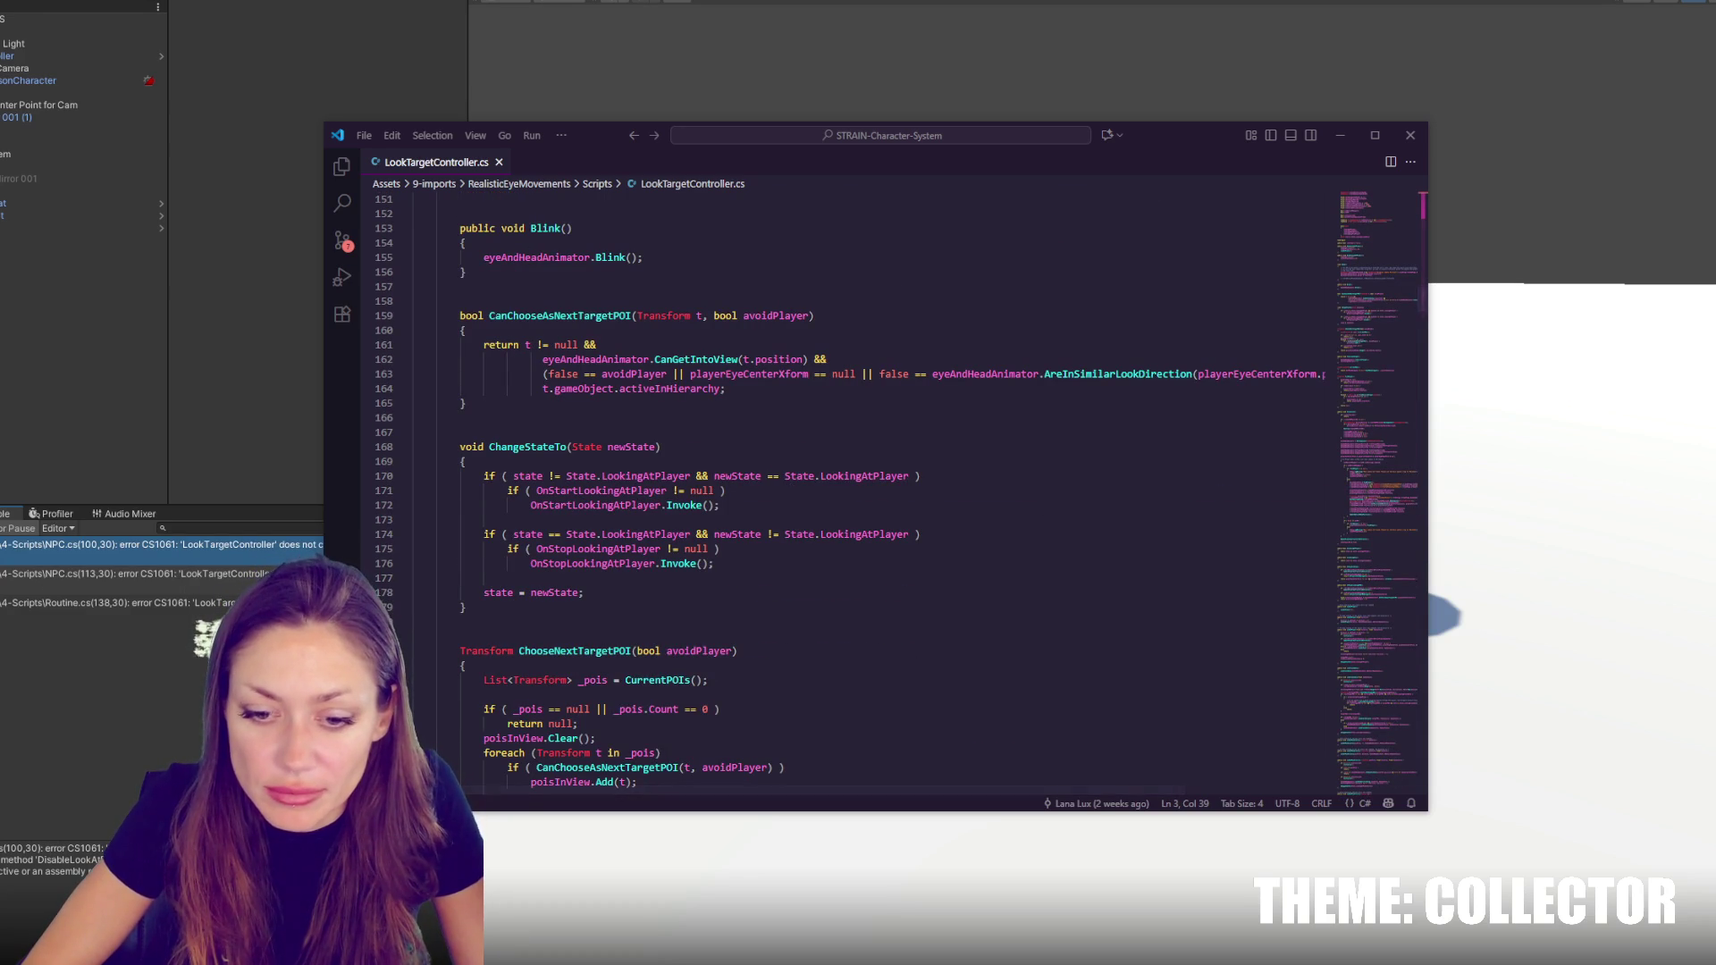
# Find DisableLookAtPlayer in LookTargetController.cs and select the whole method
pyautogui.hotkey('alt', 'Tab')
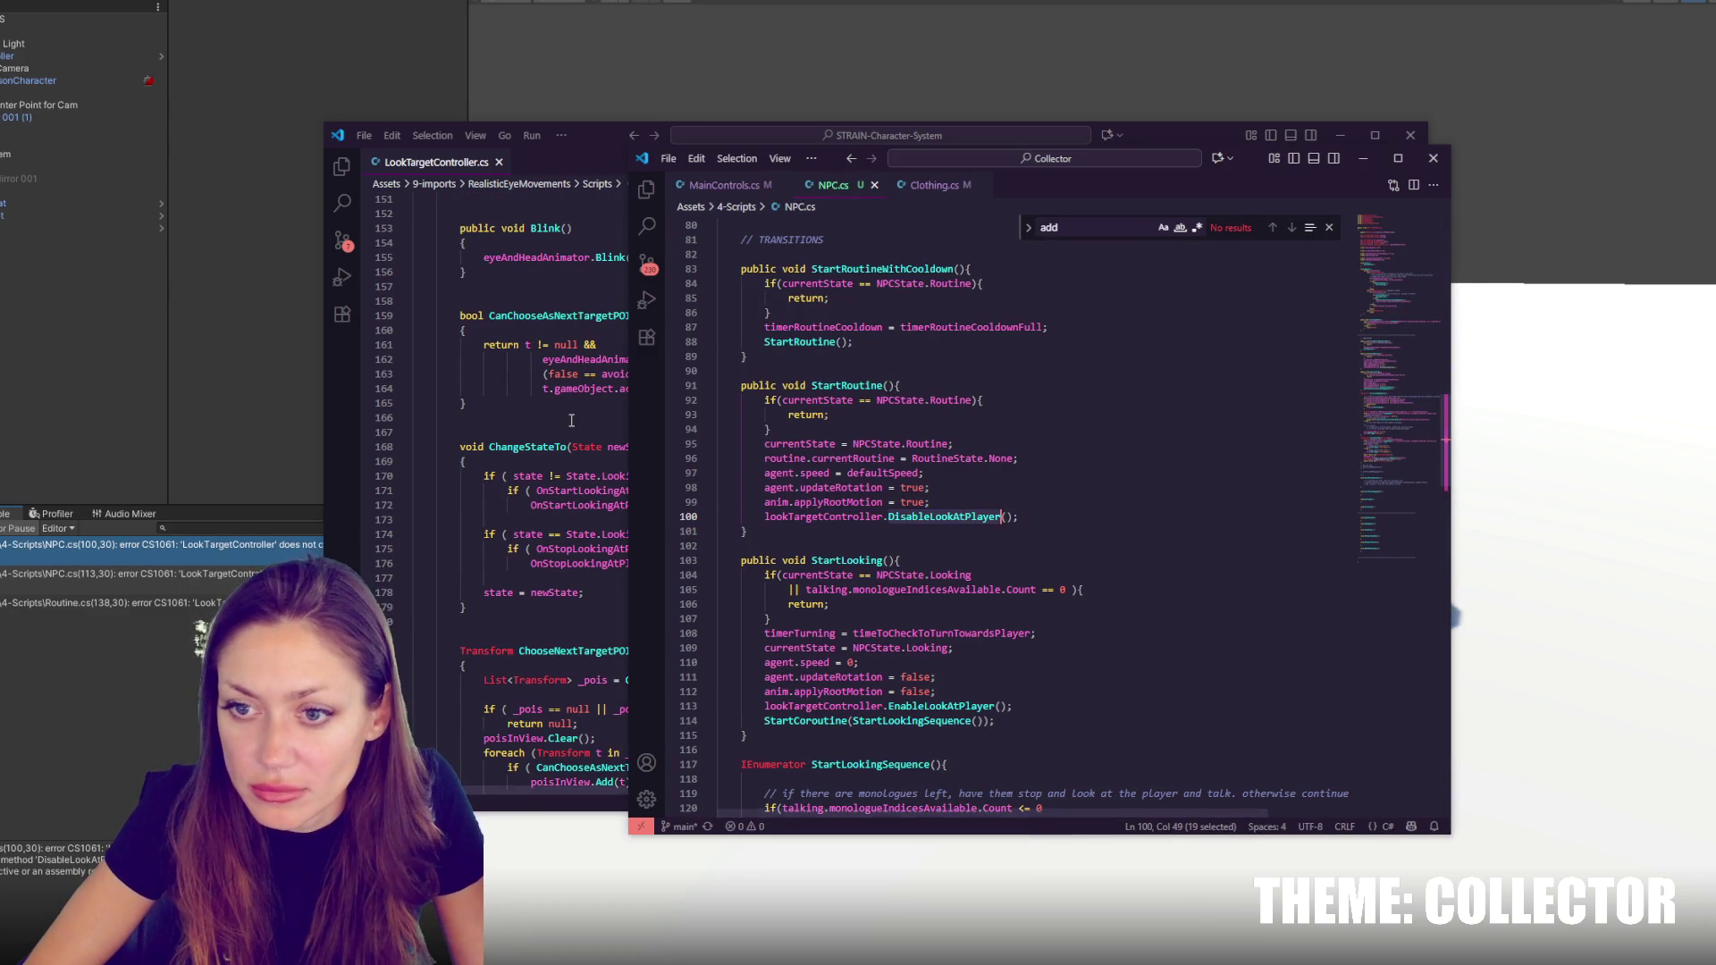
pyautogui.hotkey('alt', 'Tab')
pyautogui.click(875, 418)
pyautogui.hotkey('ctrl', 'f')
pyautogui.write('DisableLookAtPlayer')
pyautogui.click(615, 529)
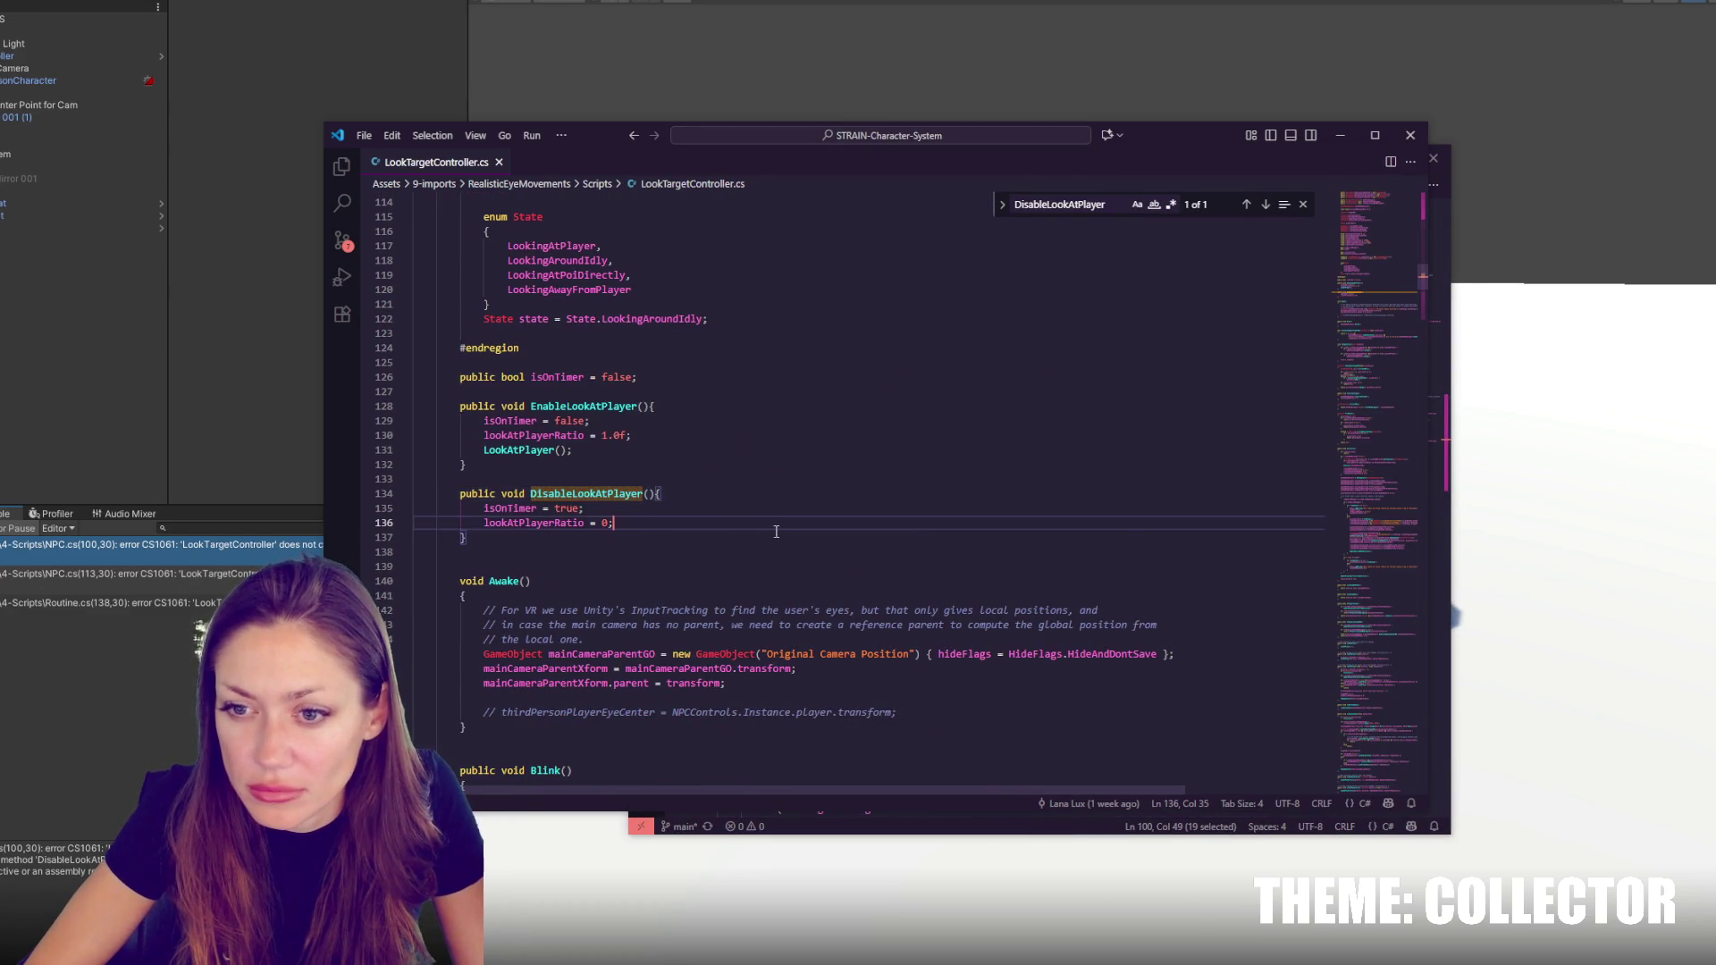
pyautogui.scroll(-3, 785, 521)
pyautogui.moveTo(657, 437); pyautogui.dragTo(566, 366)
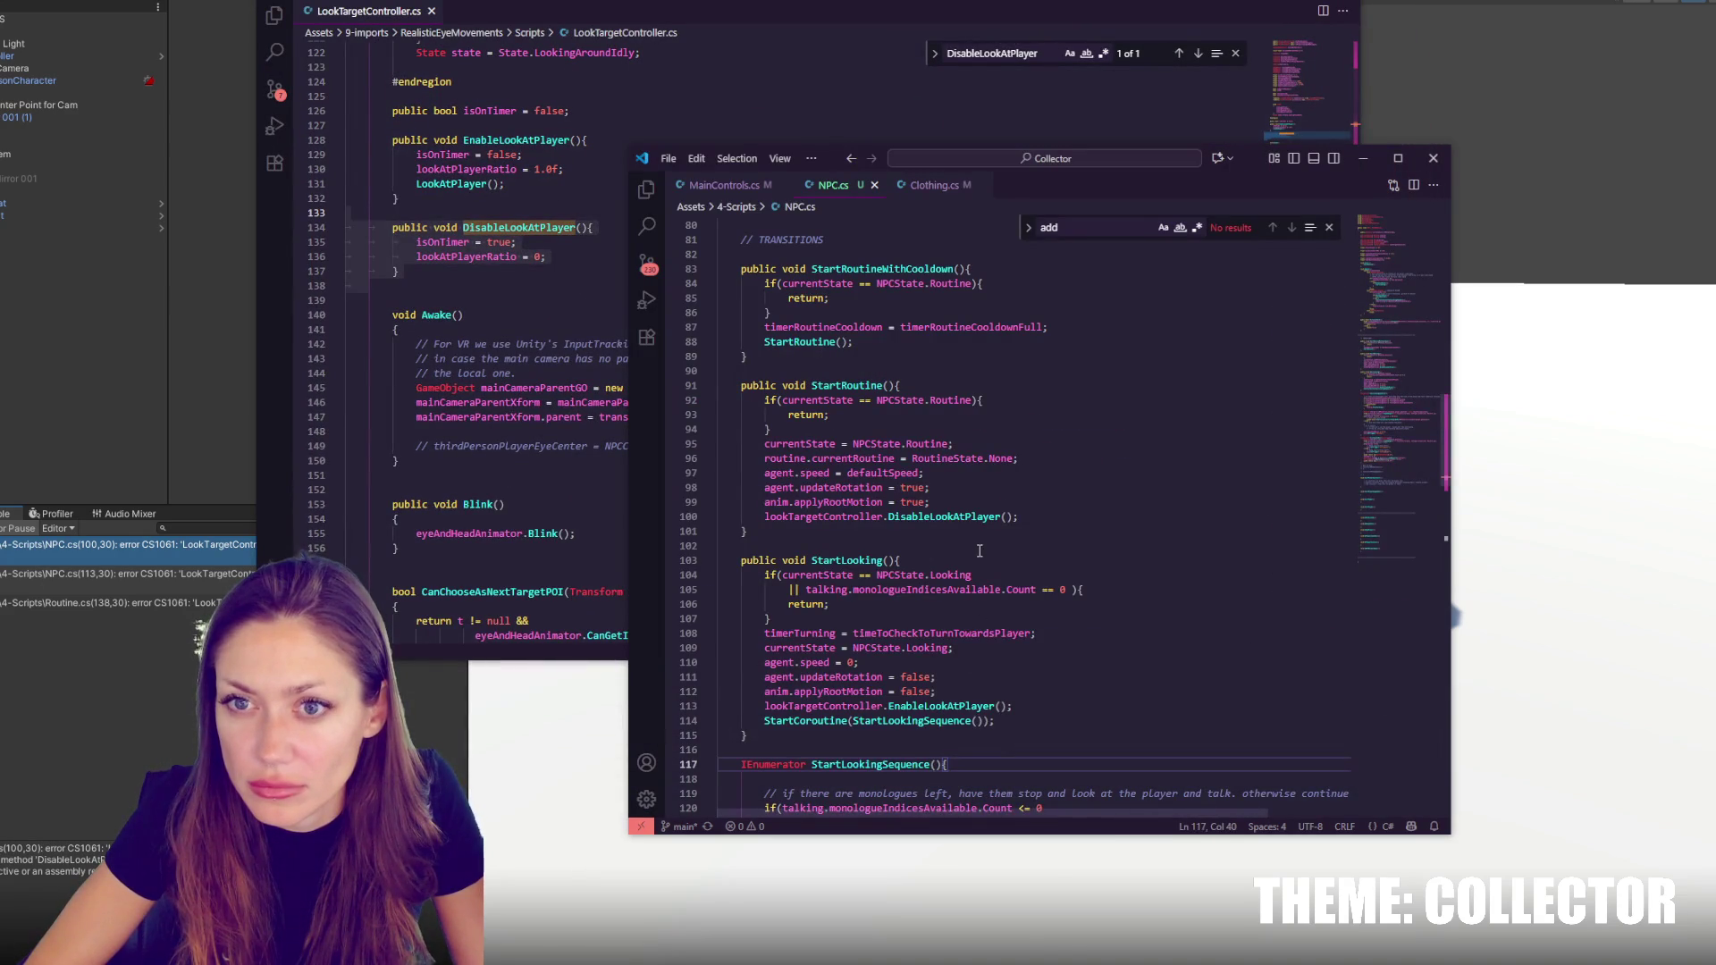
# Search NPC.cs for 'have', then go back to Unity's project files
pyautogui.scroll(-10, 981, 527)
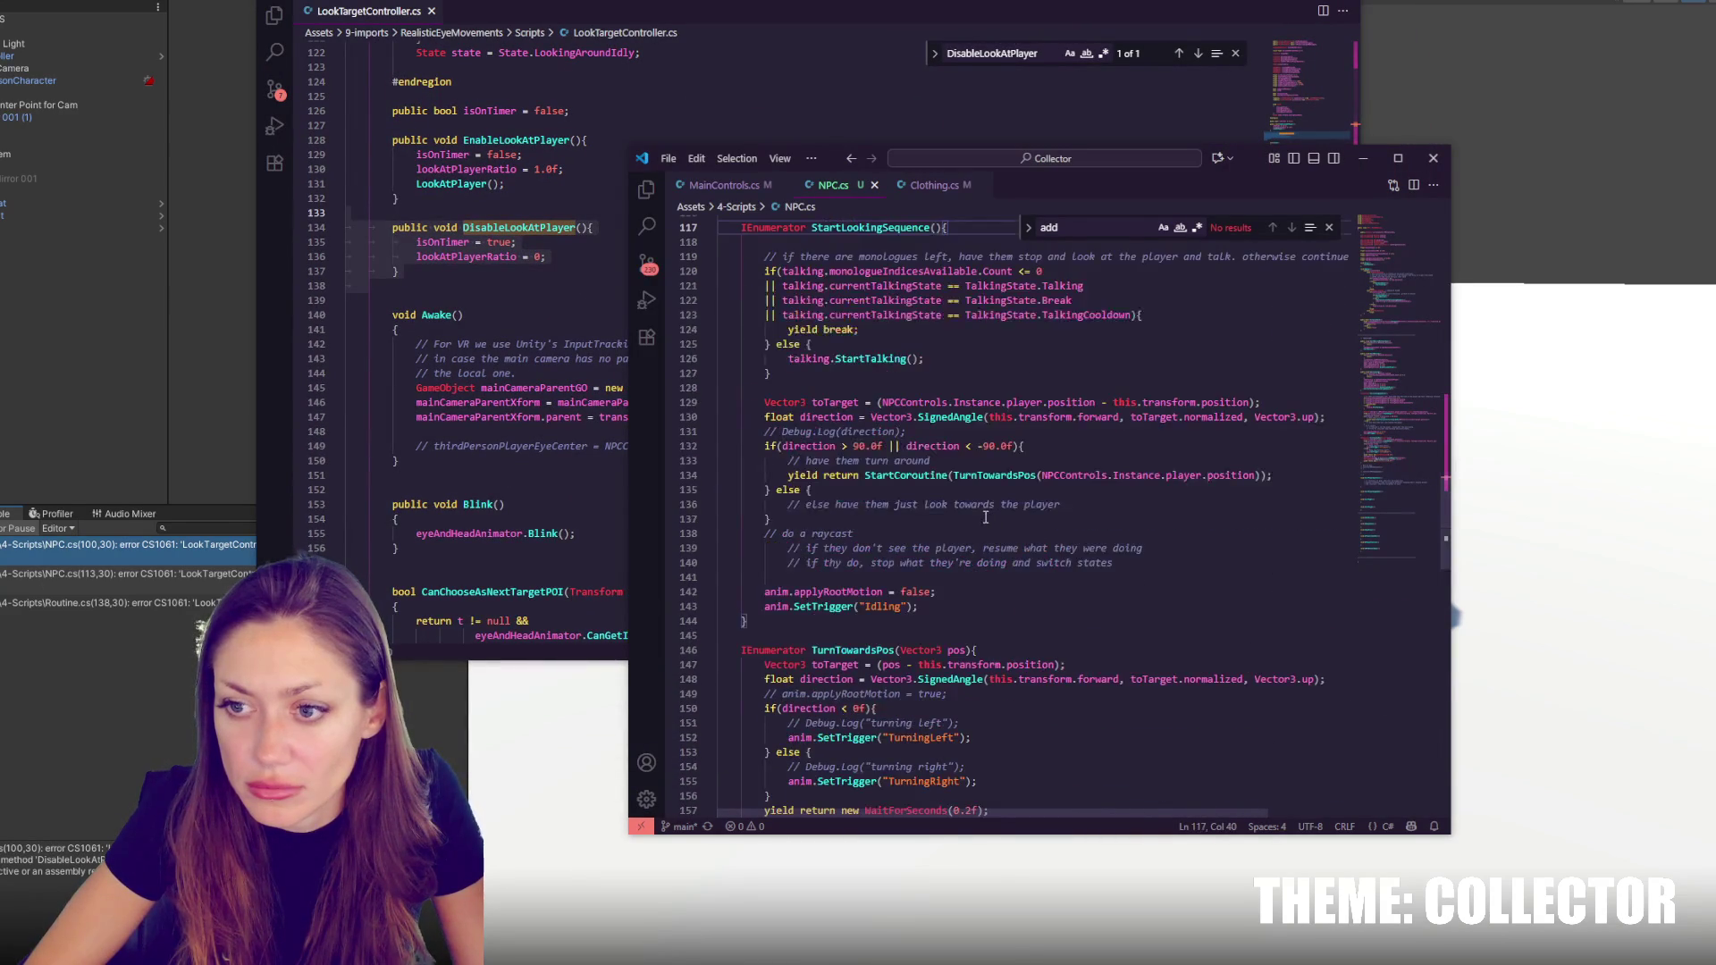
pyautogui.scroll(-8, 978, 481)
pyautogui.click(1004, 487)
pyautogui.hotkey('ctrl', 'f')
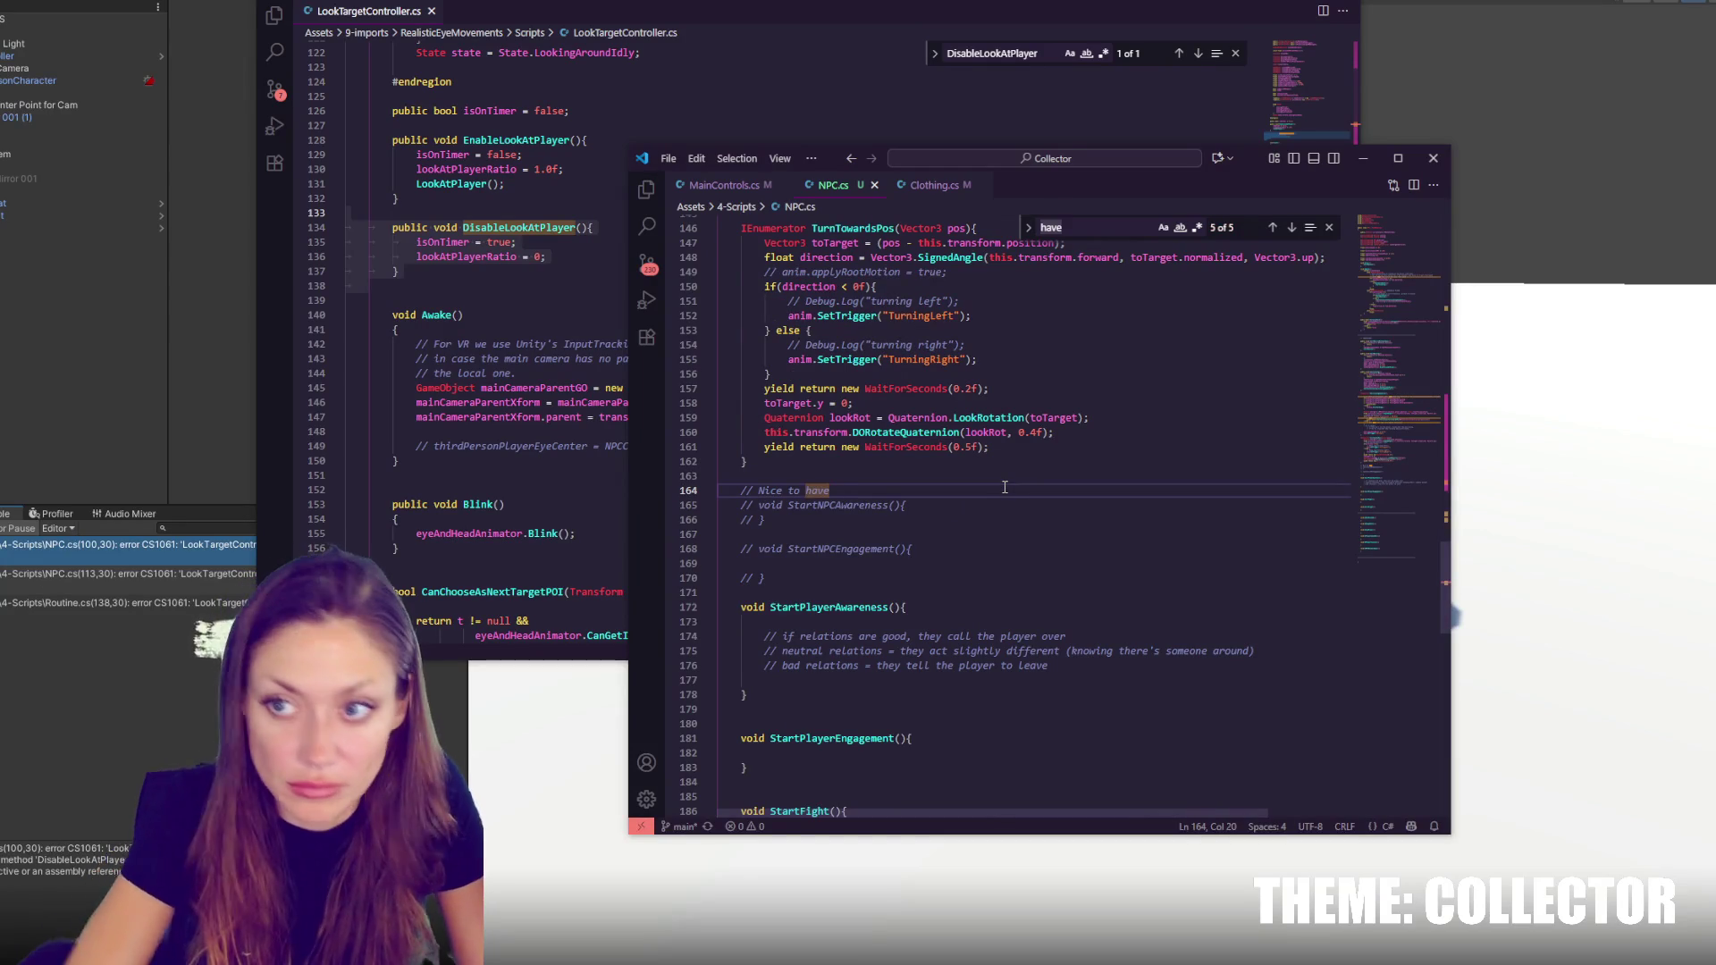
pyautogui.click(161, 545)
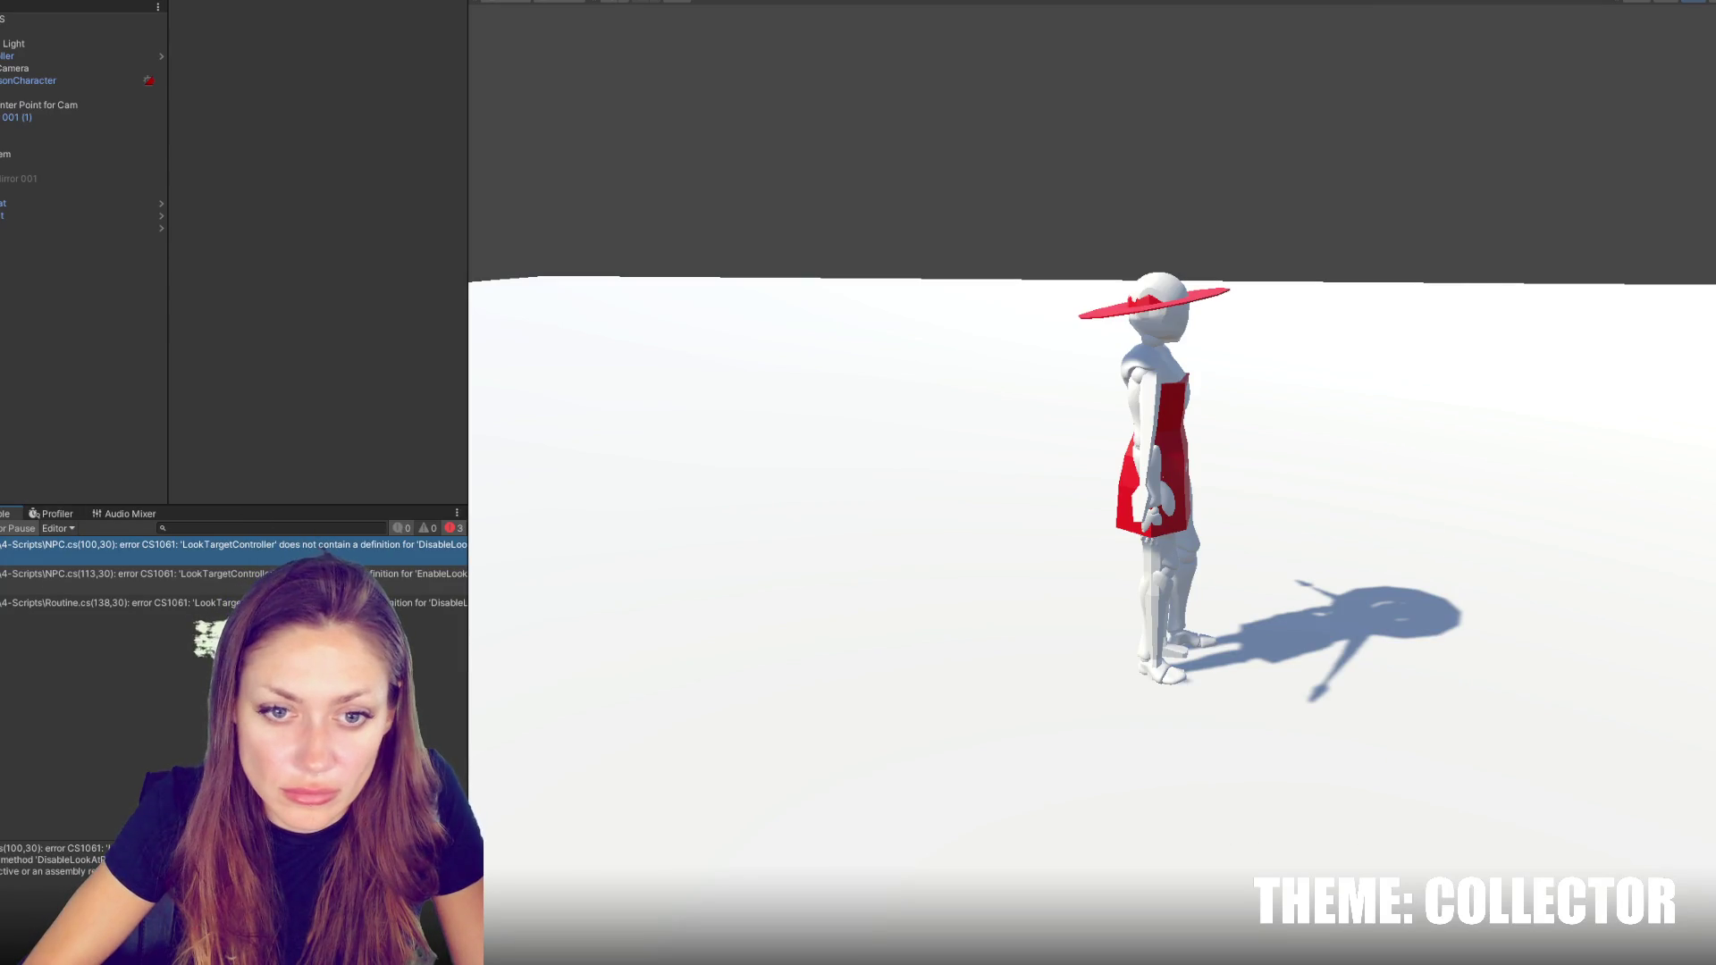
# Find 'look target' in the project and open LookTargetController.cs in the code editor
pyautogui.hotkey('ctrl', 'f')
pyautogui.write('look t')
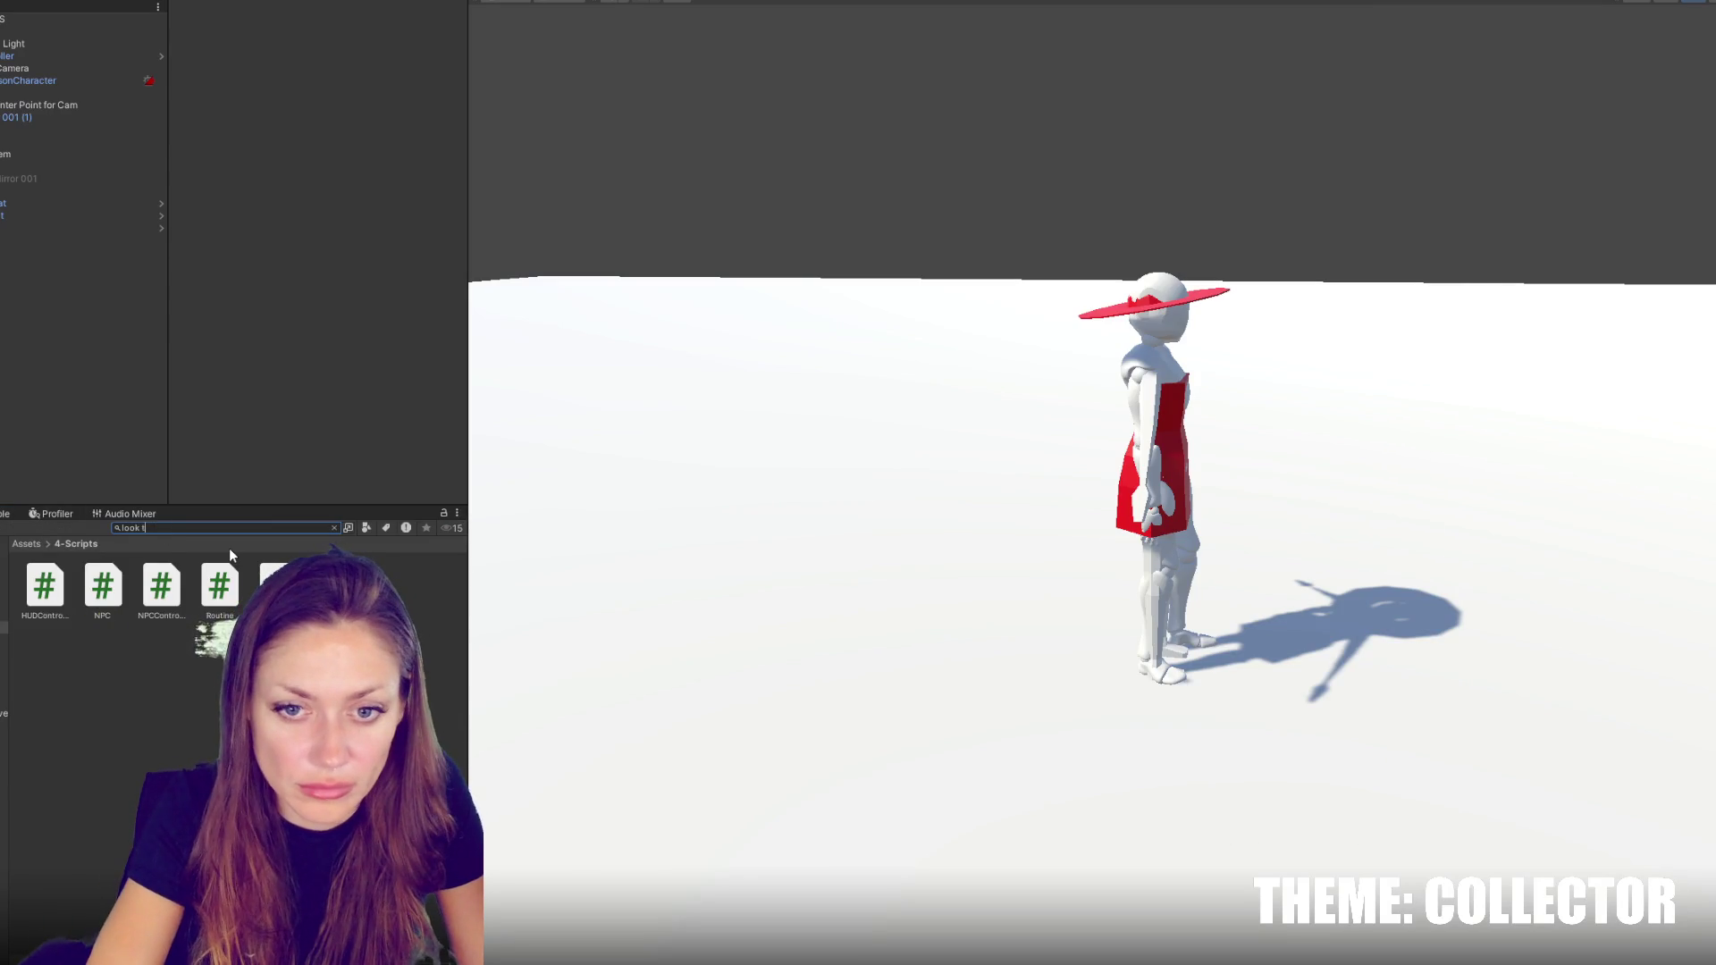
pyautogui.write('arget')
pyautogui.click(44, 585)
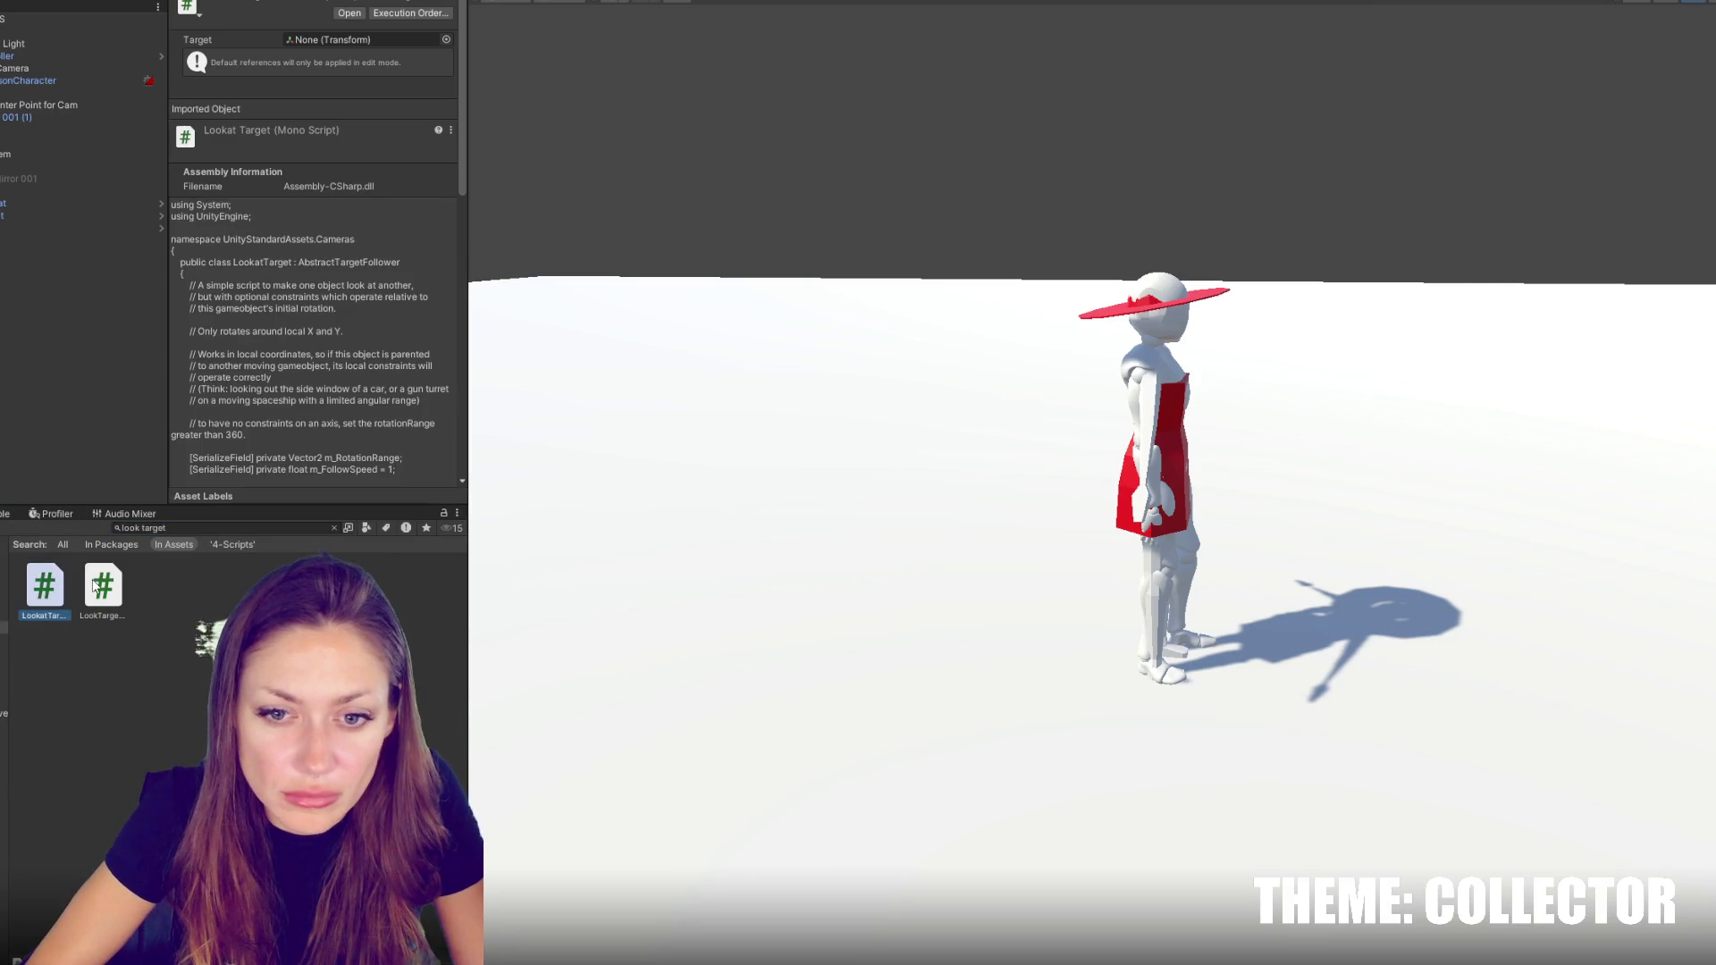
pyautogui.click(103, 586)
pyautogui.doubleClick(103, 582)
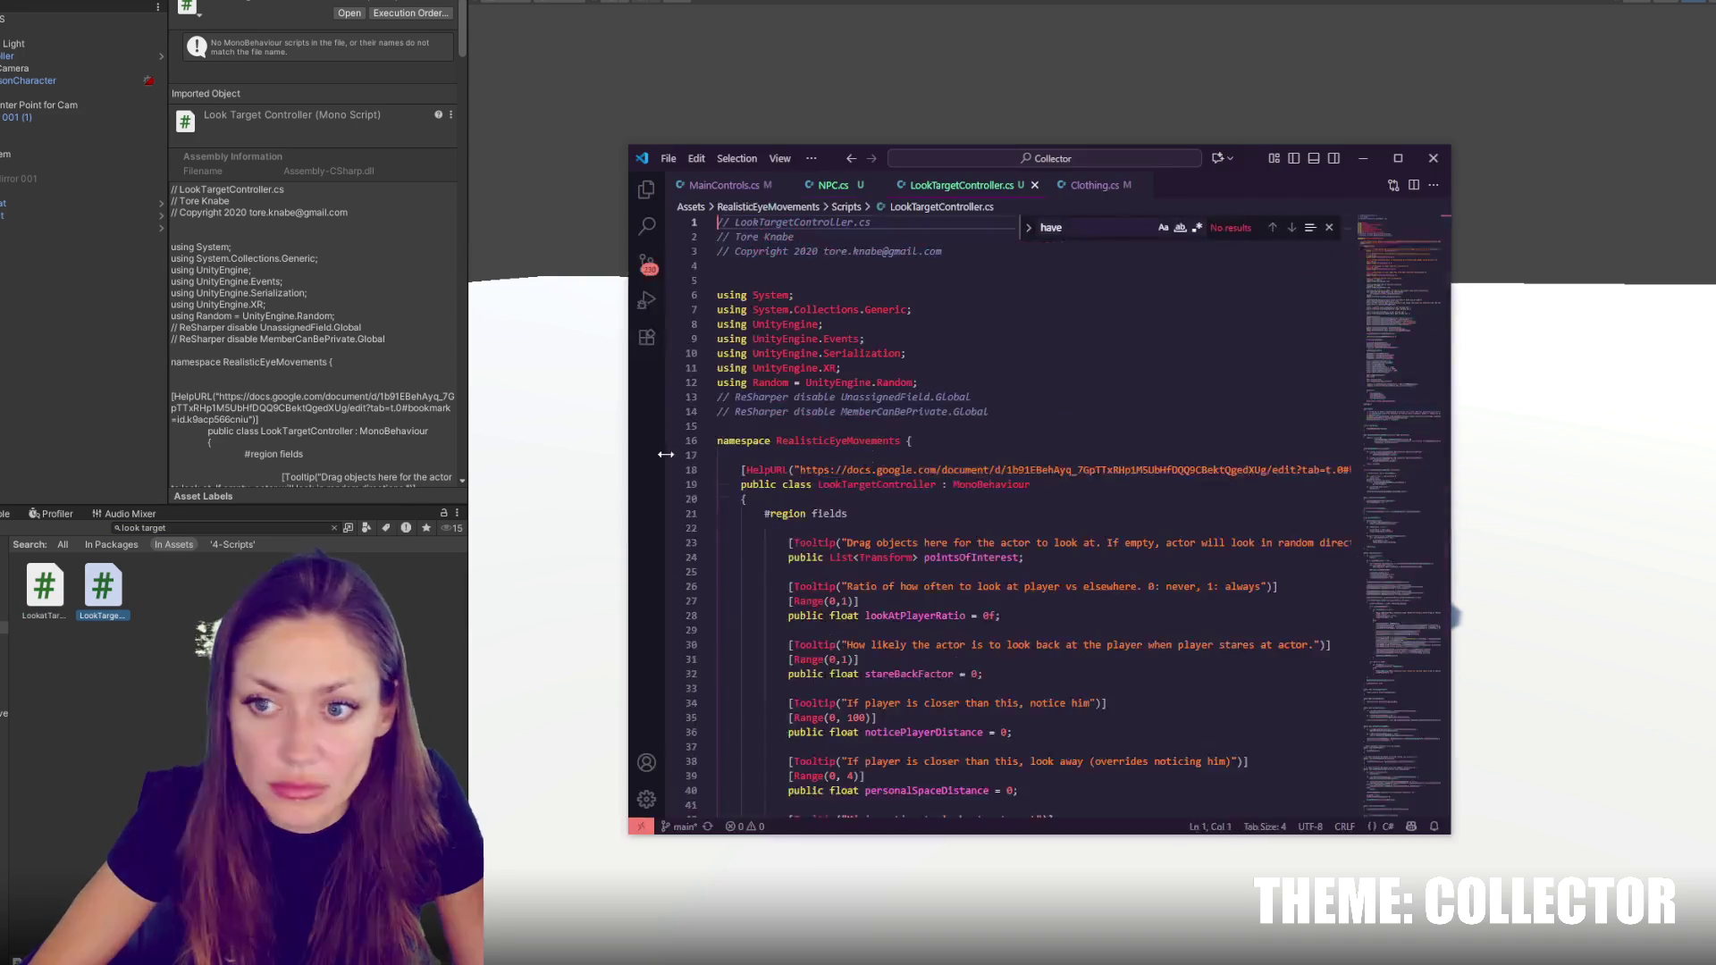
pyautogui.click(1329, 227)
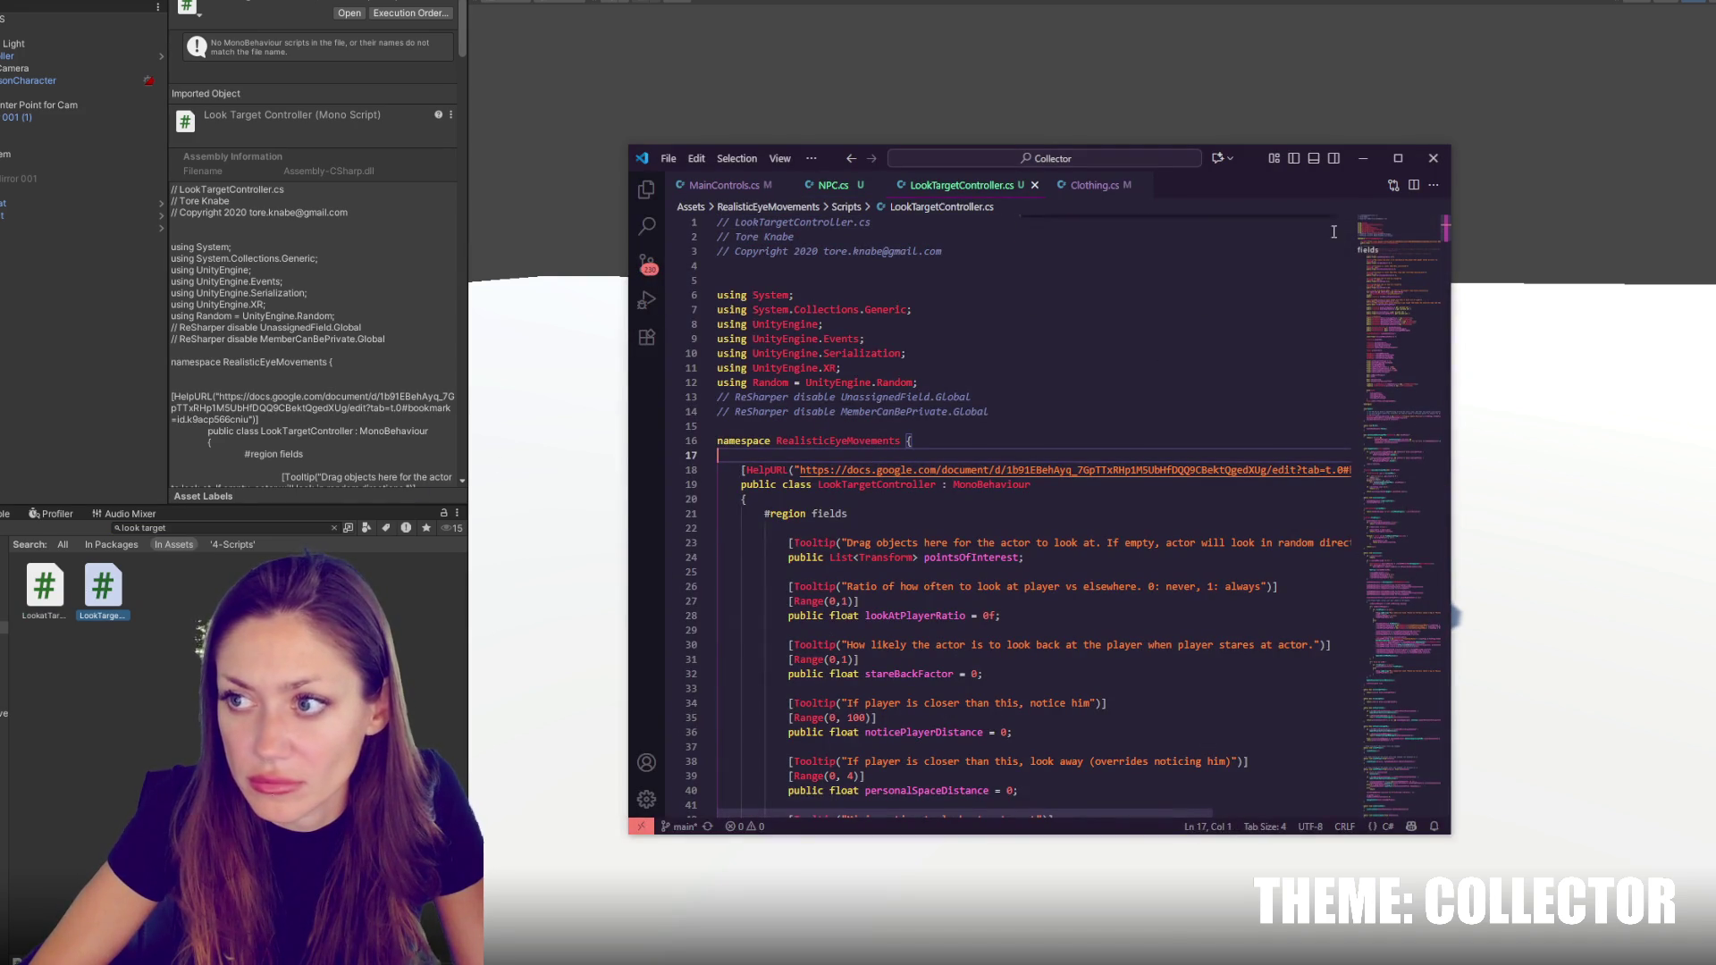
pyautogui.scroll(-20, 1027, 509)
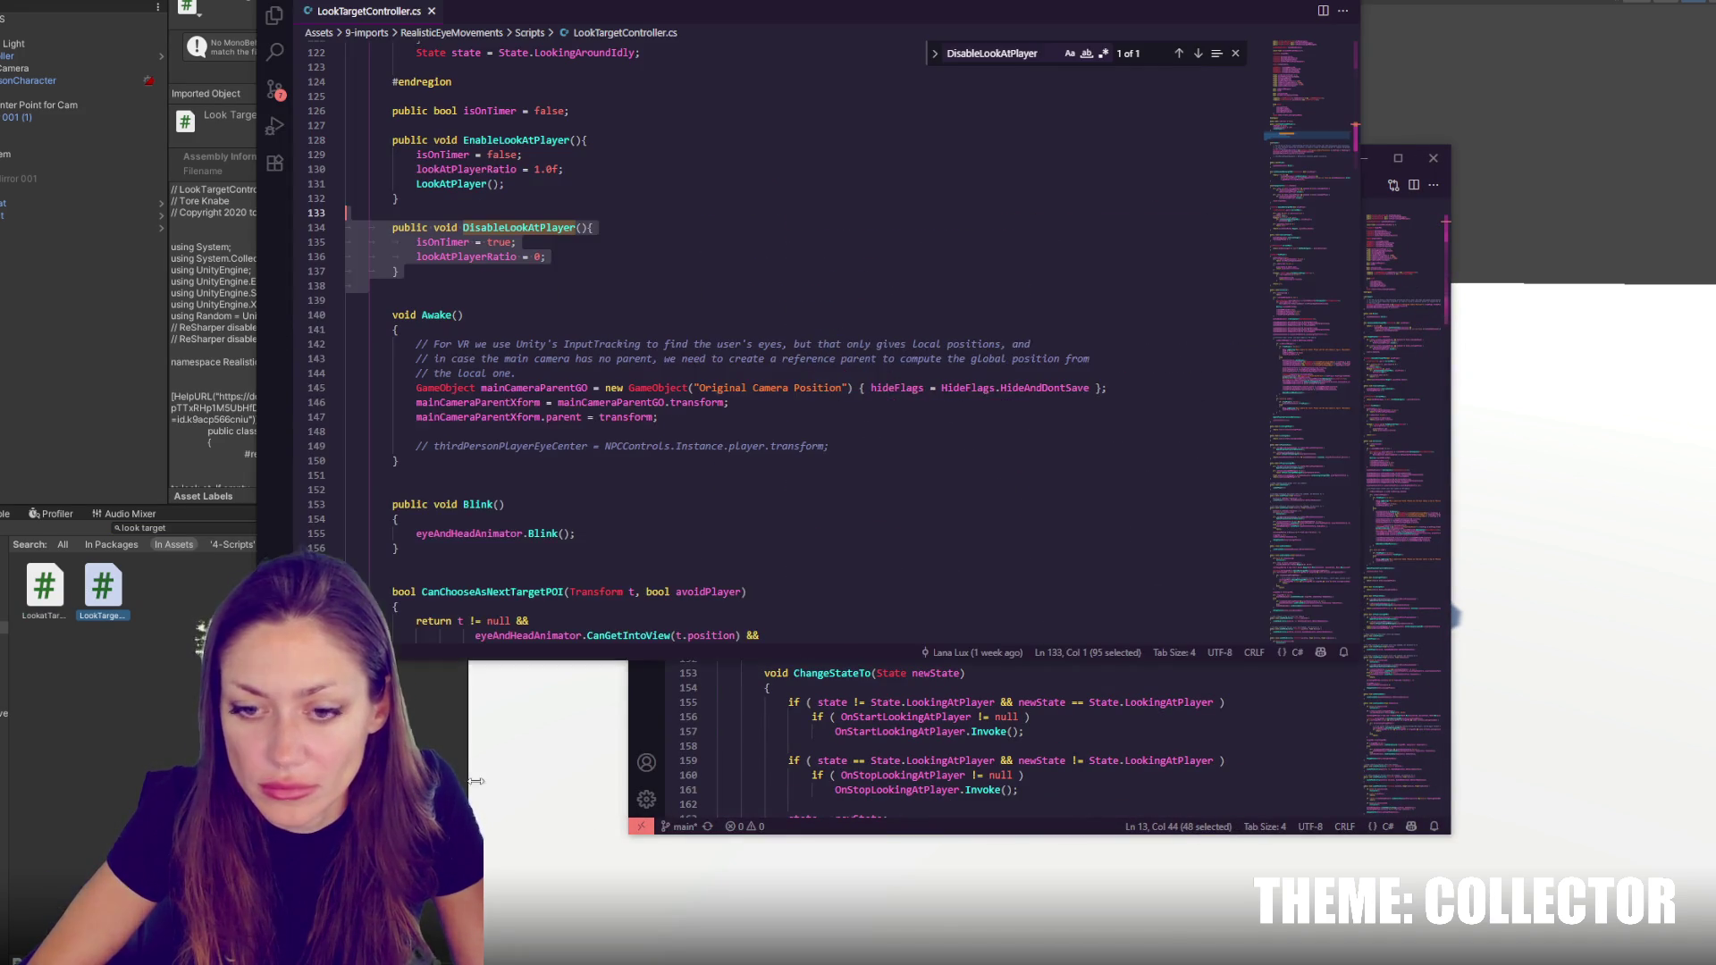
# Locate Awake() in the Collector's LookTargetController.cs and place the caret on the line before it
pyautogui.click(894, 687)
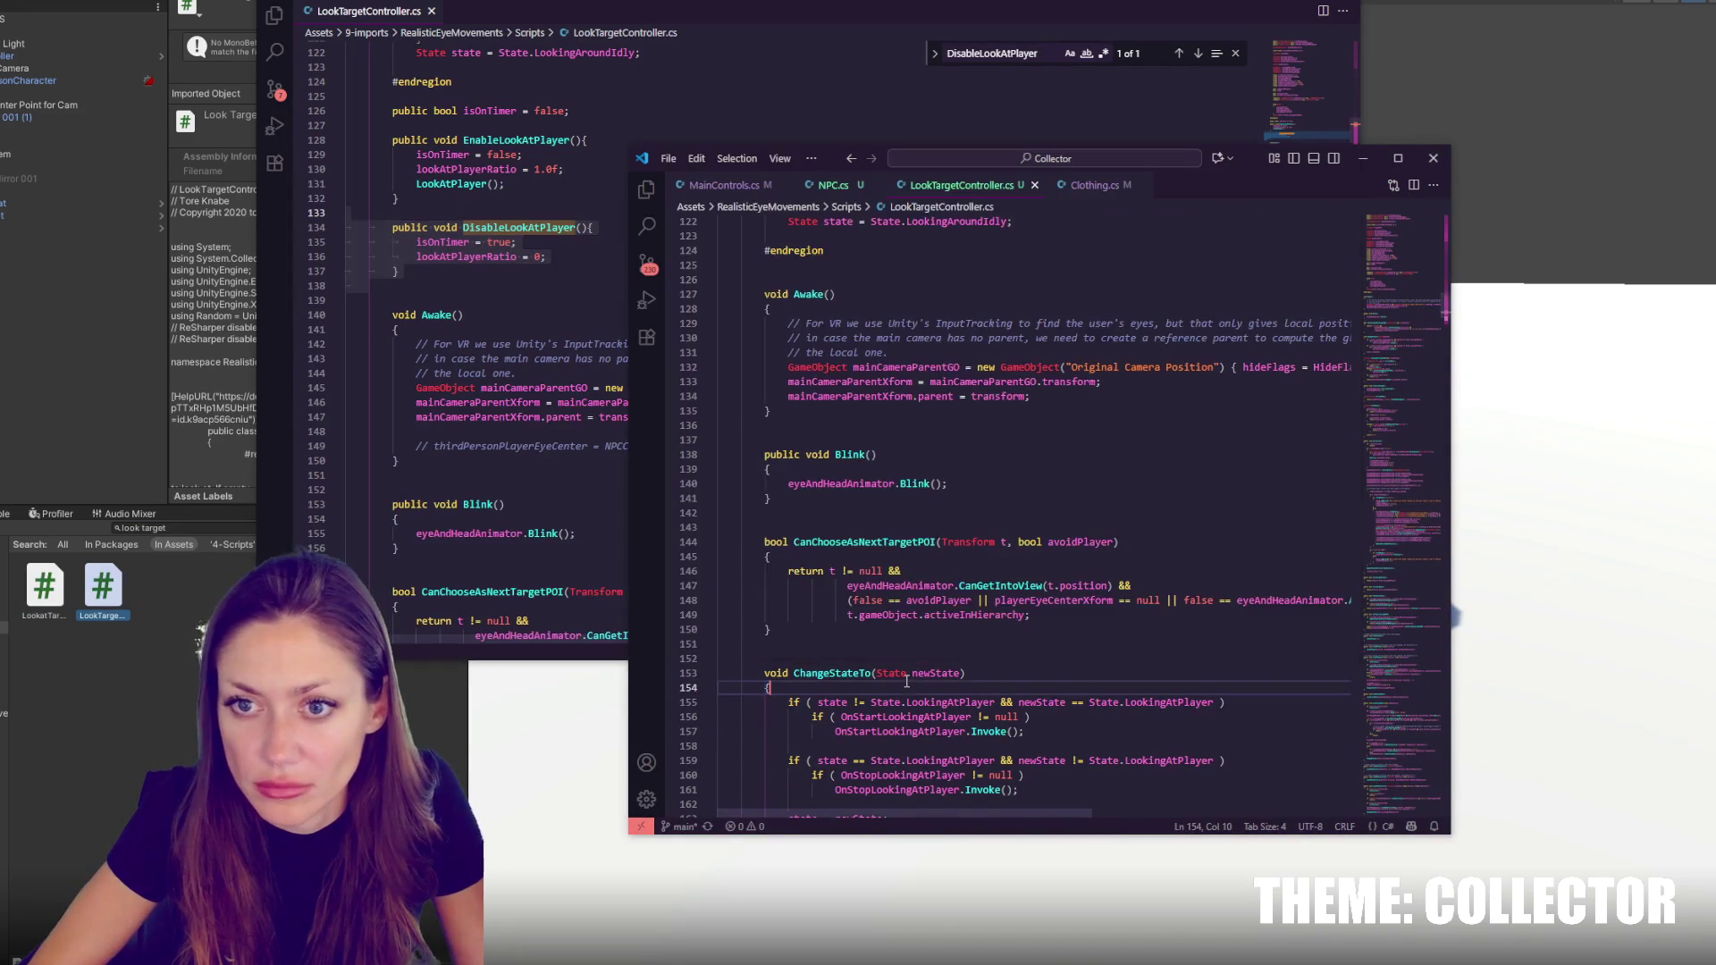
pyautogui.scroll(-15, 996, 486)
pyautogui.scroll(-20, 995, 486)
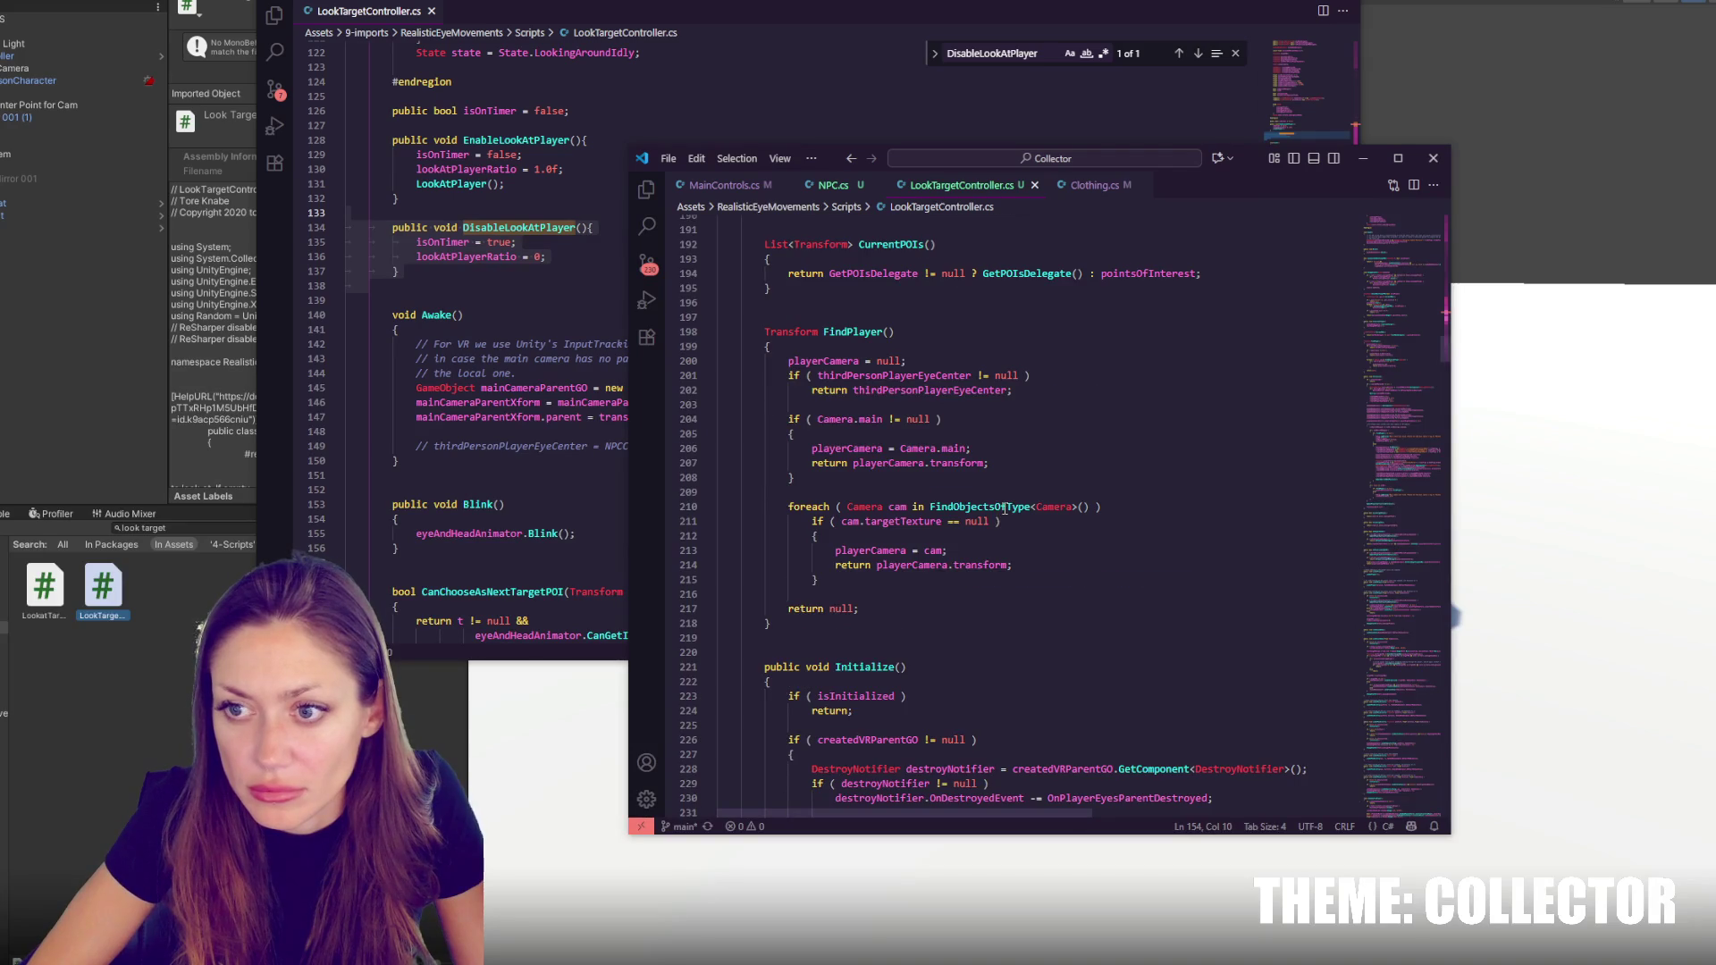
pyautogui.scroll(10, 1016, 556)
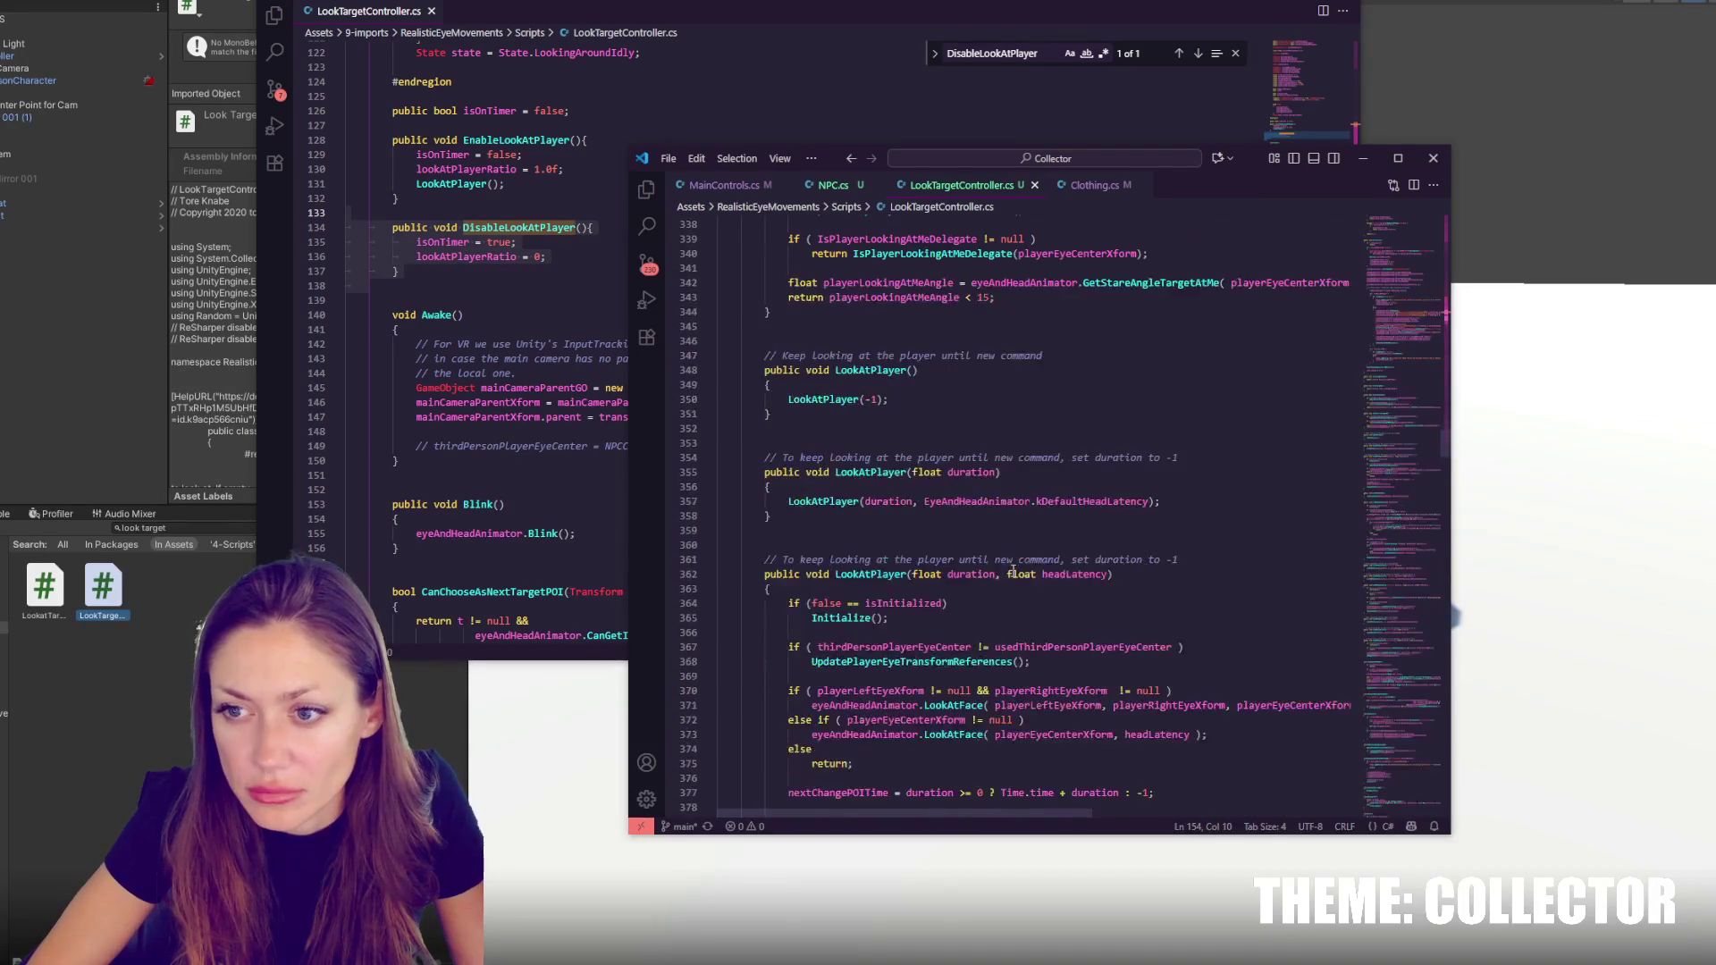
pyautogui.hotkey('ctrl', 'f')
pyautogui.write('awake')
pyautogui.click(870, 443)
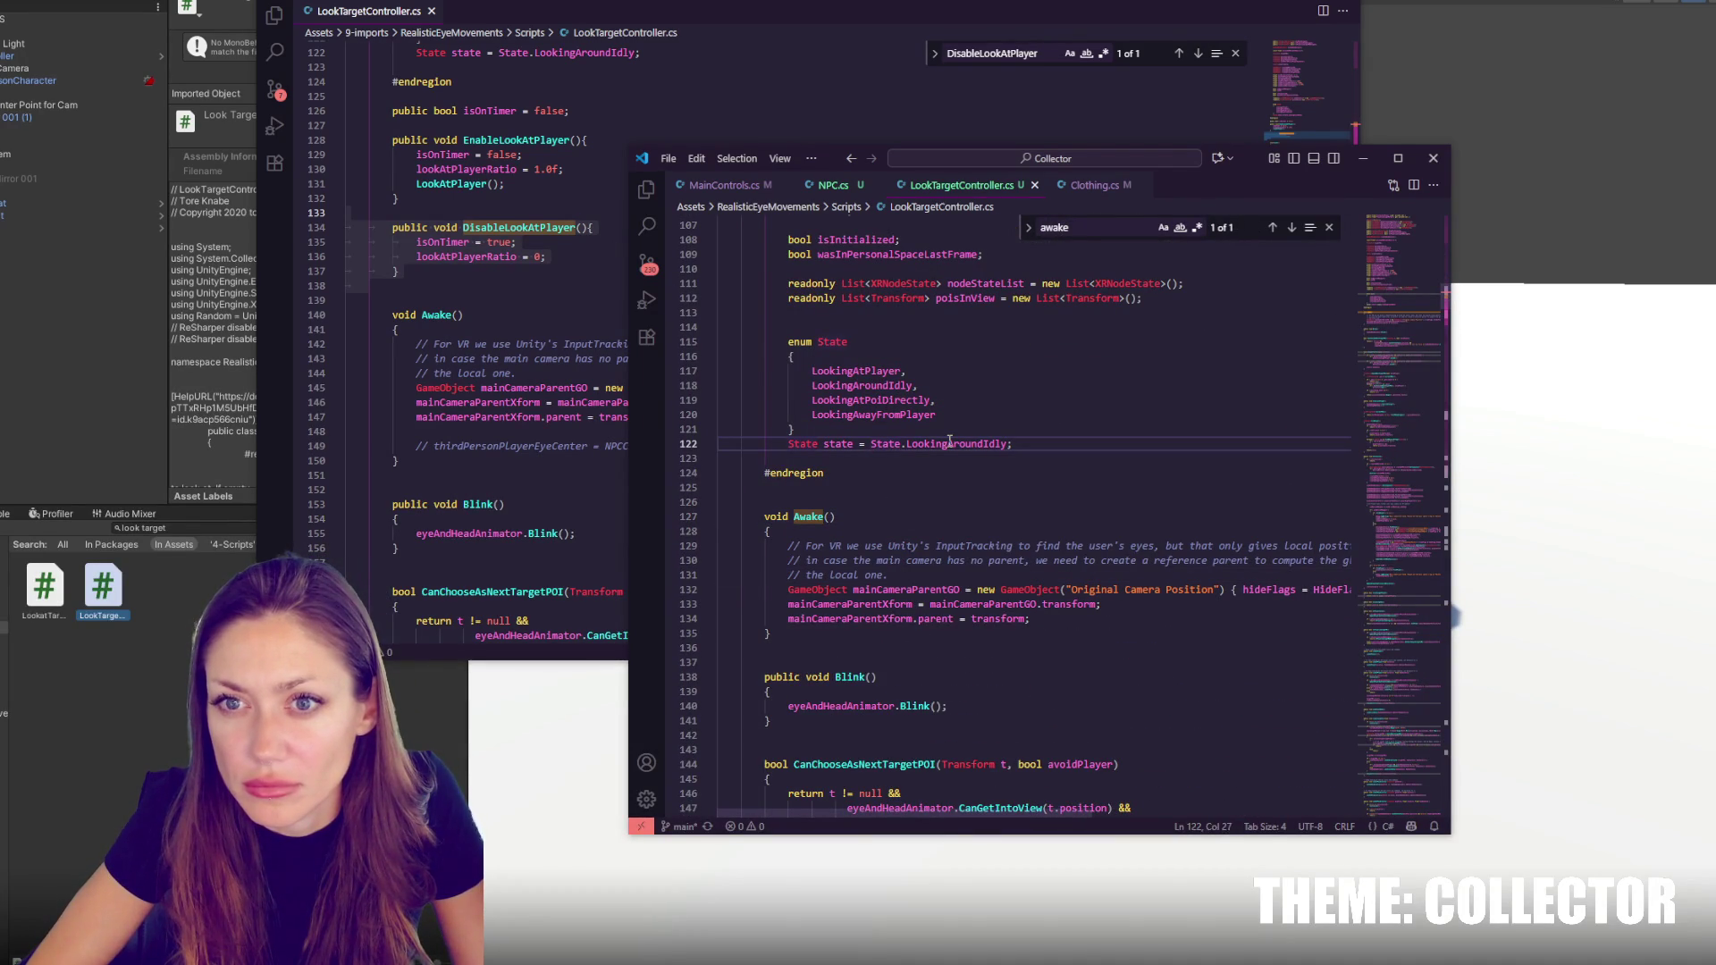
pyautogui.click(901, 497)
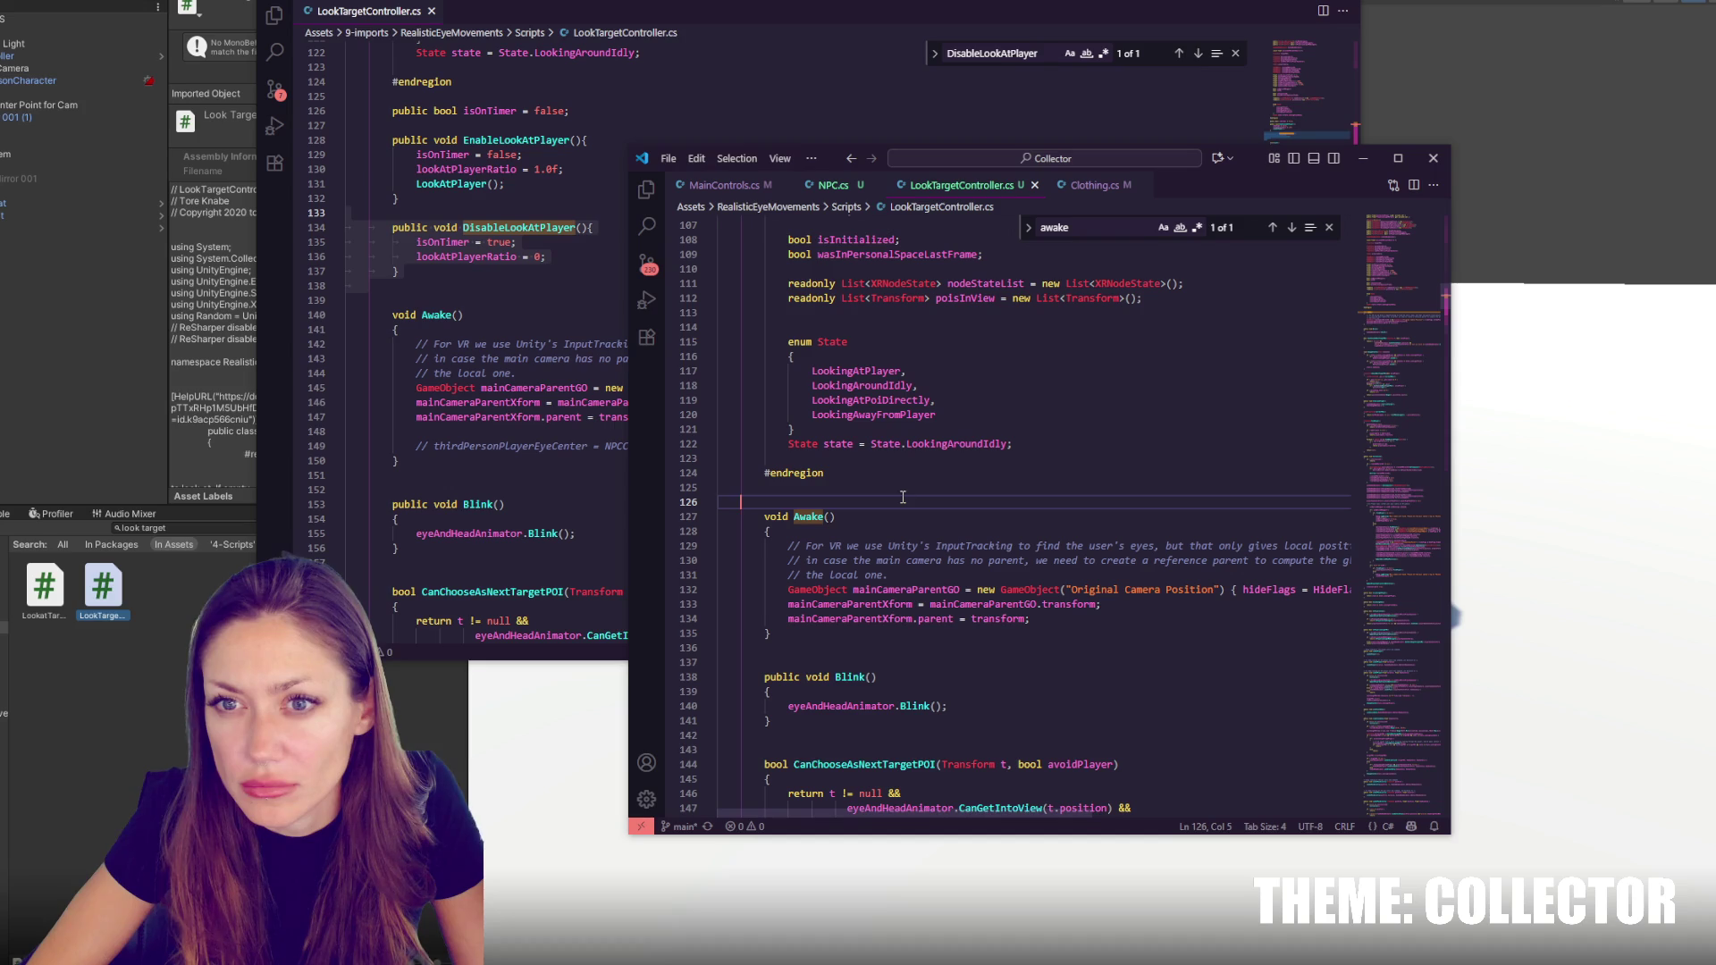
# Copy the isOnTimer field and EnableLookAtPlayer method from the reference script and paste them above Awake()
pyautogui.click(506, 193)
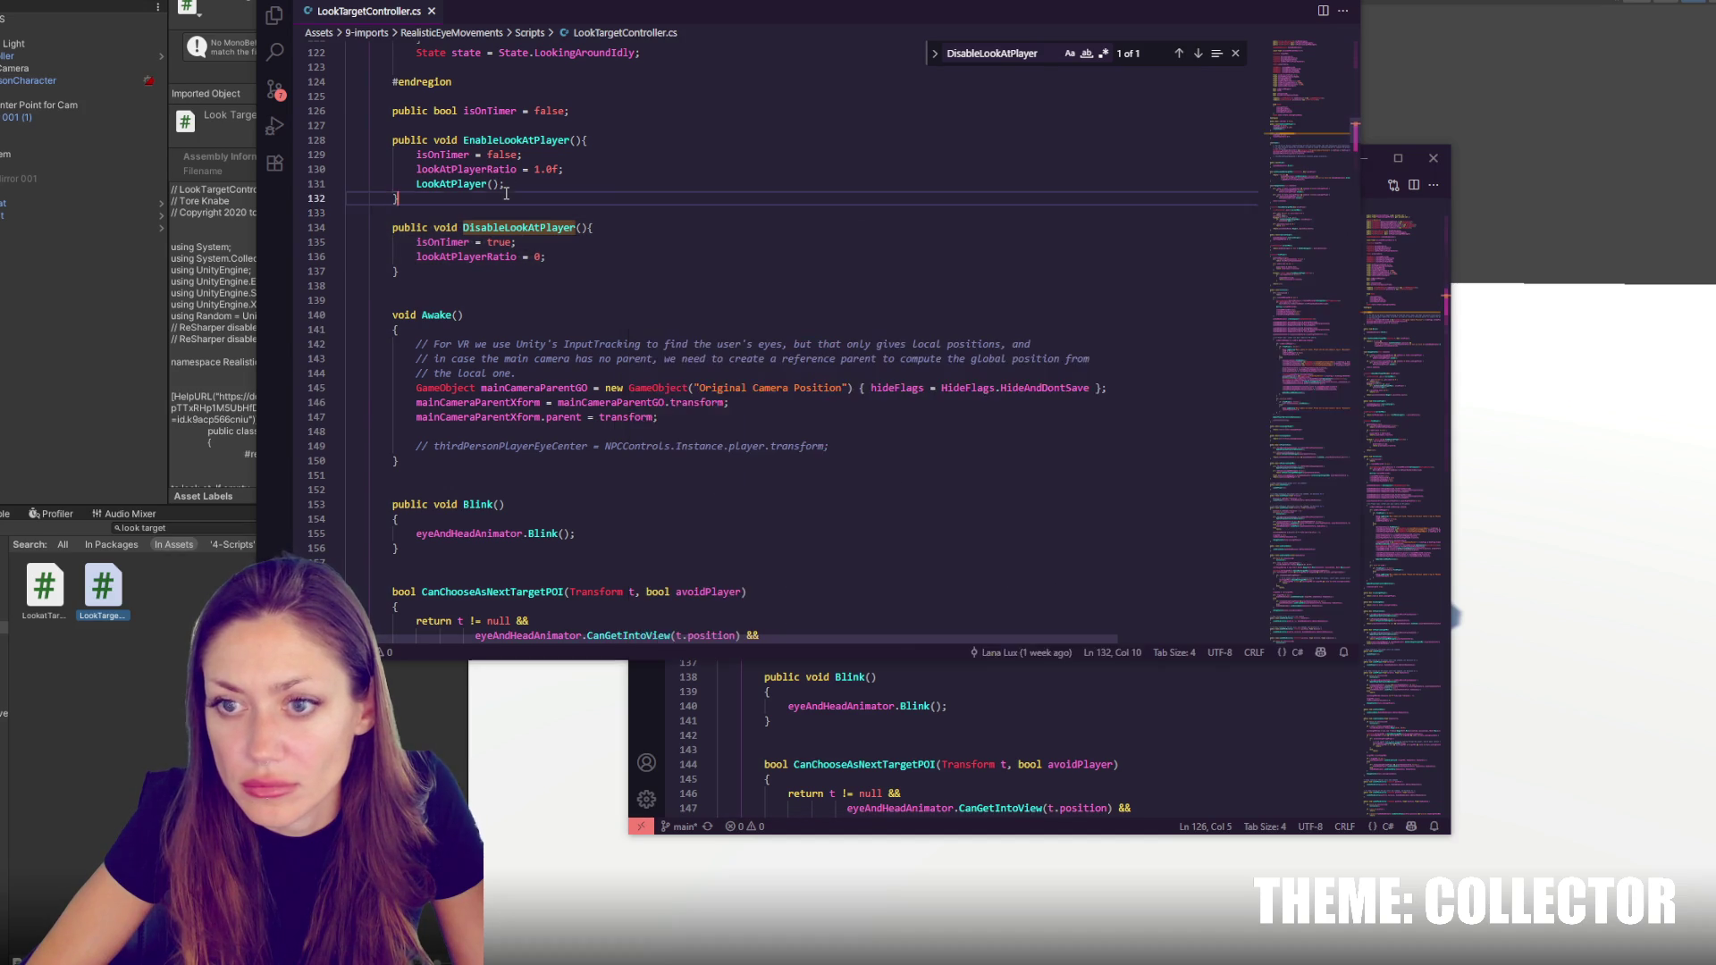
pyautogui.moveTo(505, 199); pyautogui.dragTo(492, 101)
pyautogui.hotkey('ctrl', 'c')
pyautogui.hotkey('alt', 'Tab')
pyautogui.click(826, 502)
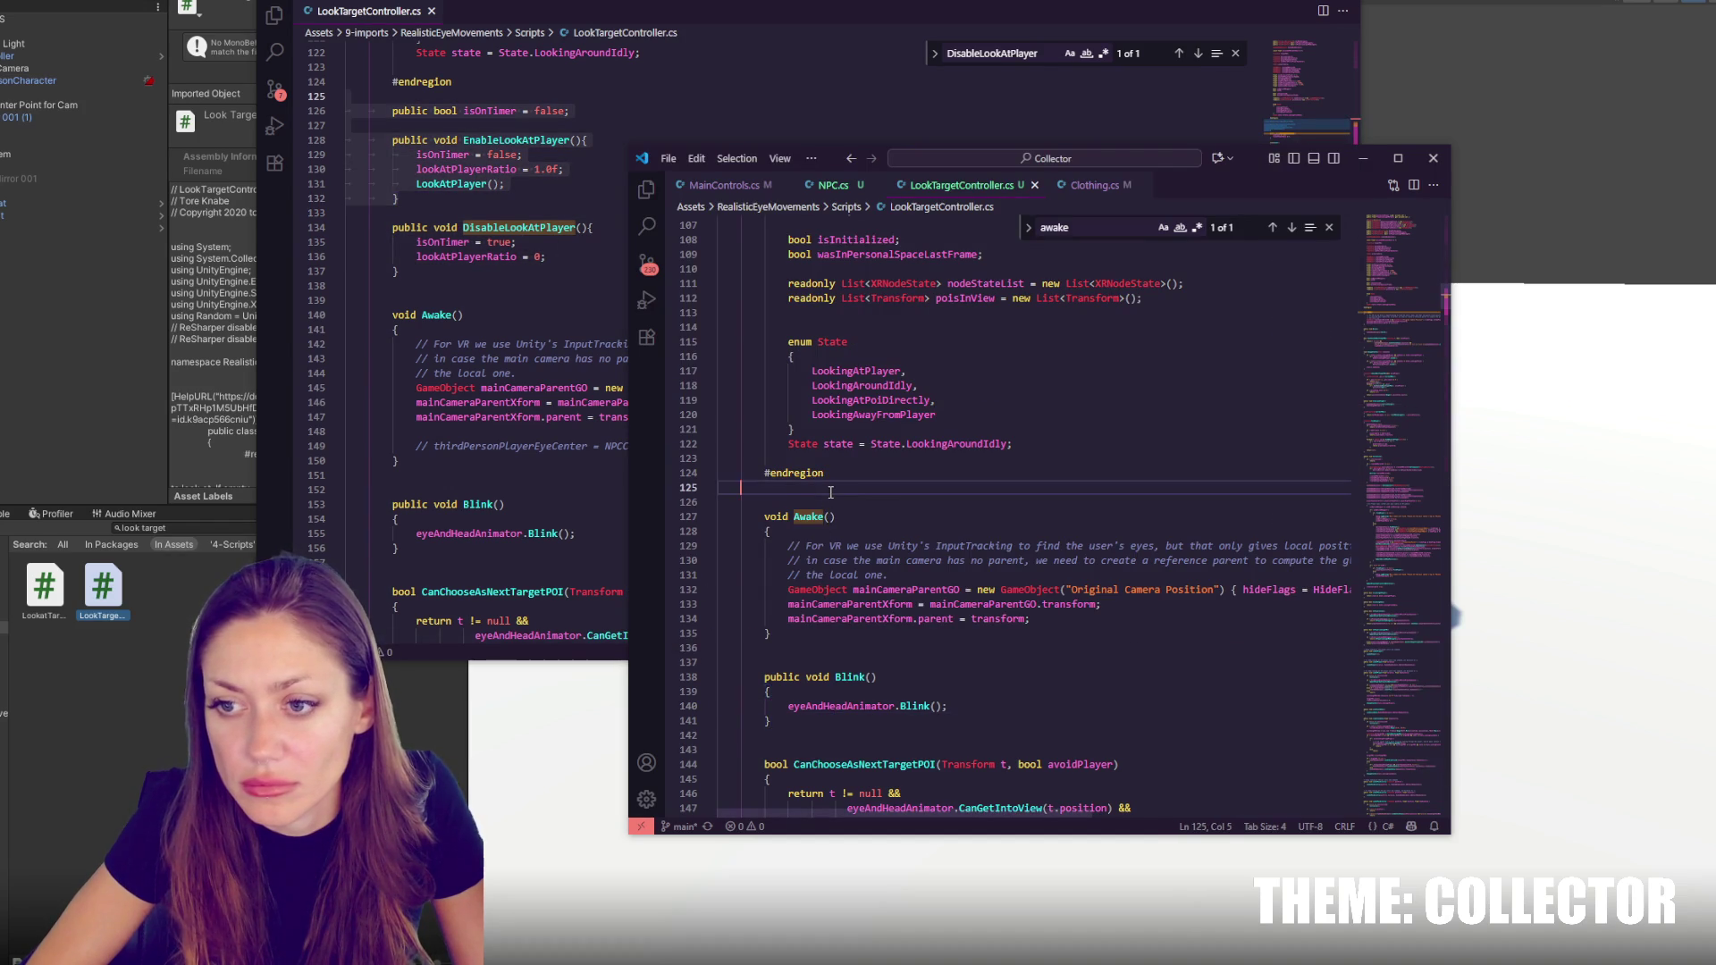
pyautogui.hotkey('ctrl', 'v')
# Locate the isOnTimer duration check inside LookAtPlayer in the reference script
pyautogui.click(447, 293)
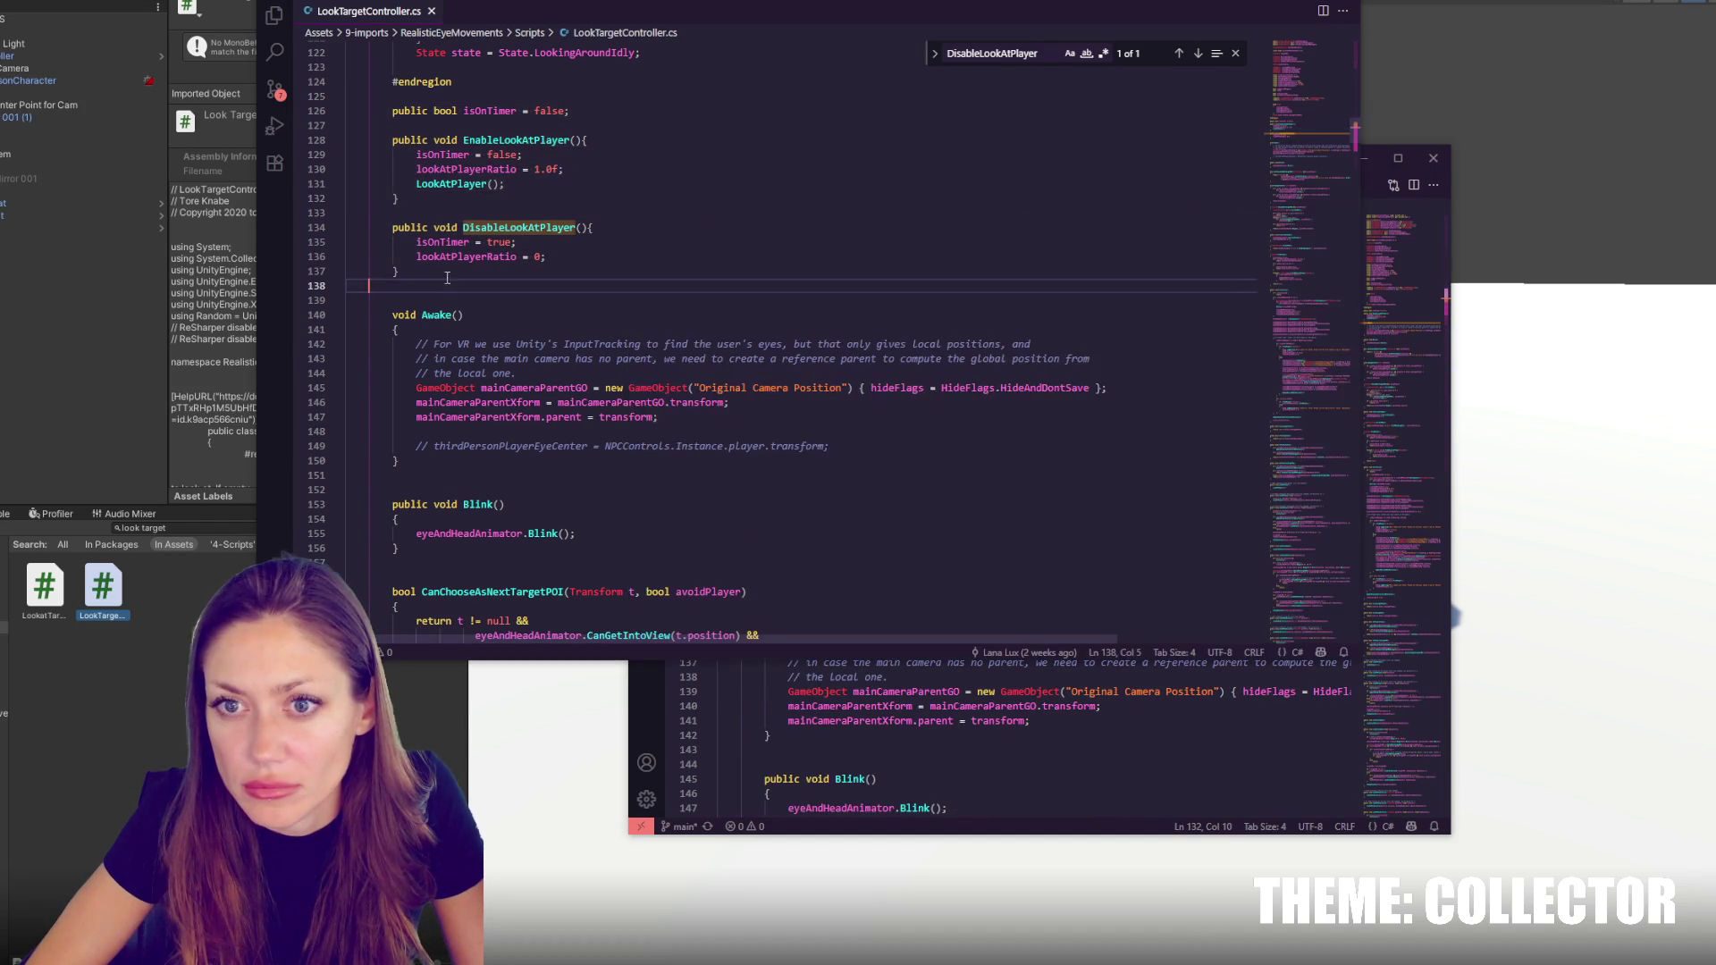
pyautogui.doubleClick(444, 154)
pyautogui.hotkey('ctrl', 'f')
pyautogui.click(1198, 54)
pyautogui.click(1199, 53)
pyautogui.click(715, 331)
# Insert the isOnTimer duration check into the Collector script's first LookAtPlayer(float) overload
pyautogui.click(1066, 589)
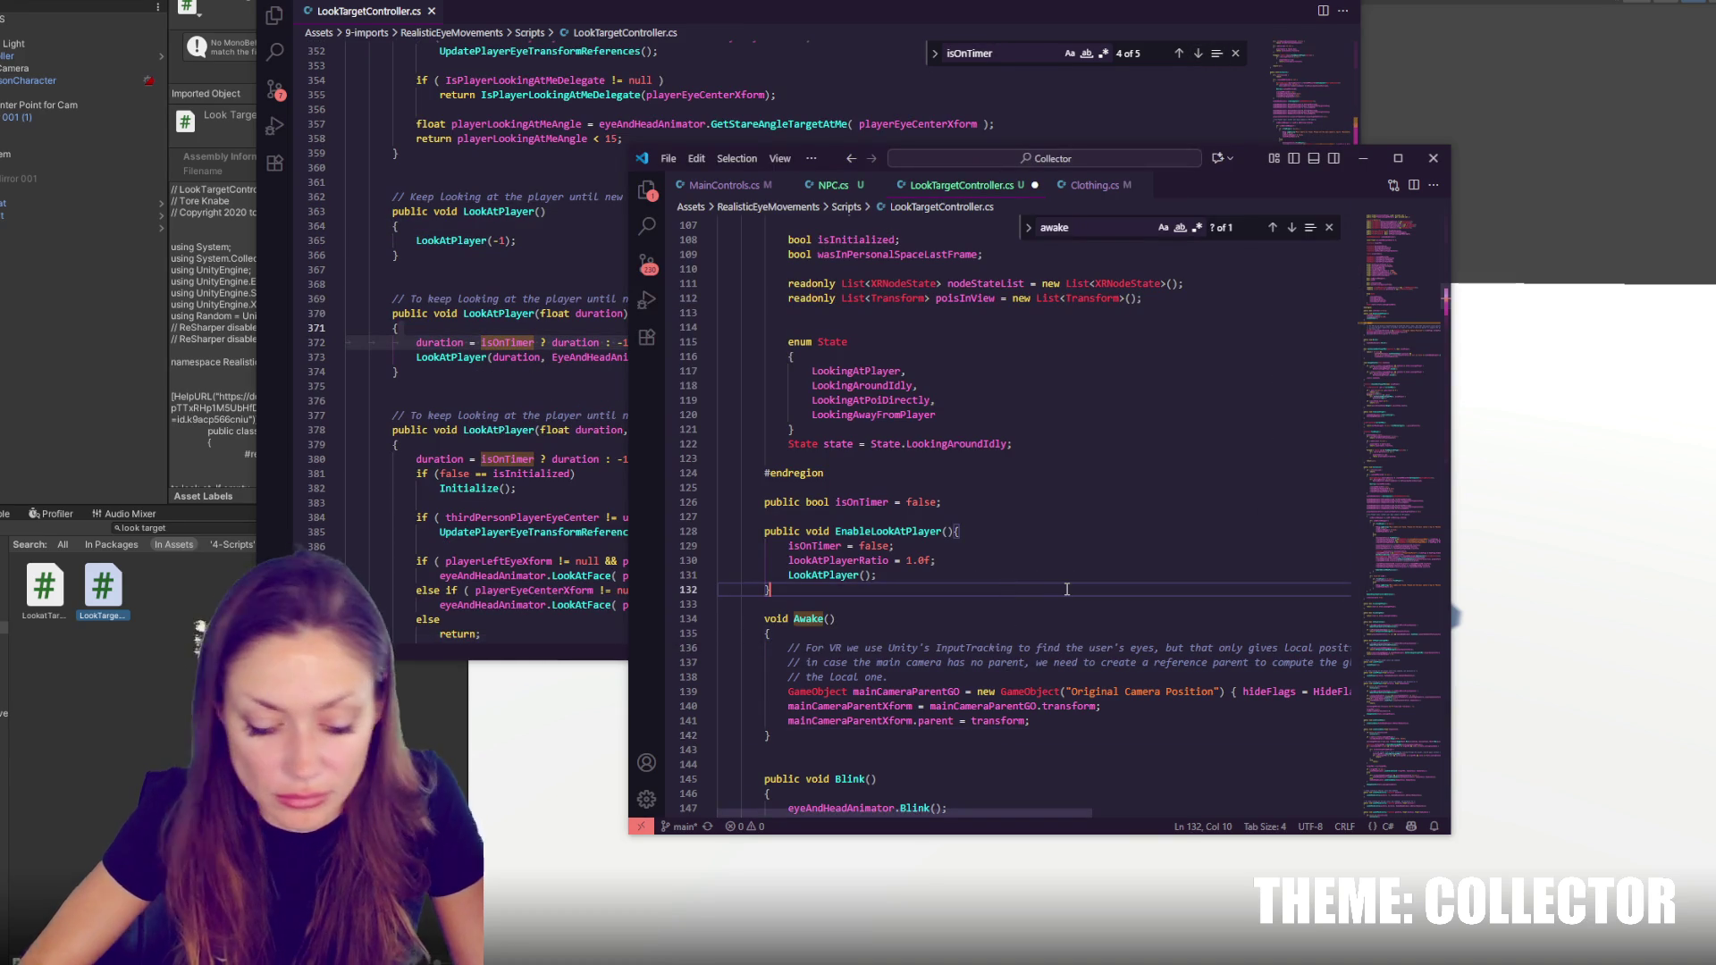
pyautogui.hotkey('ctrl', 'f')
pyautogui.write('lookatplayer(fl')
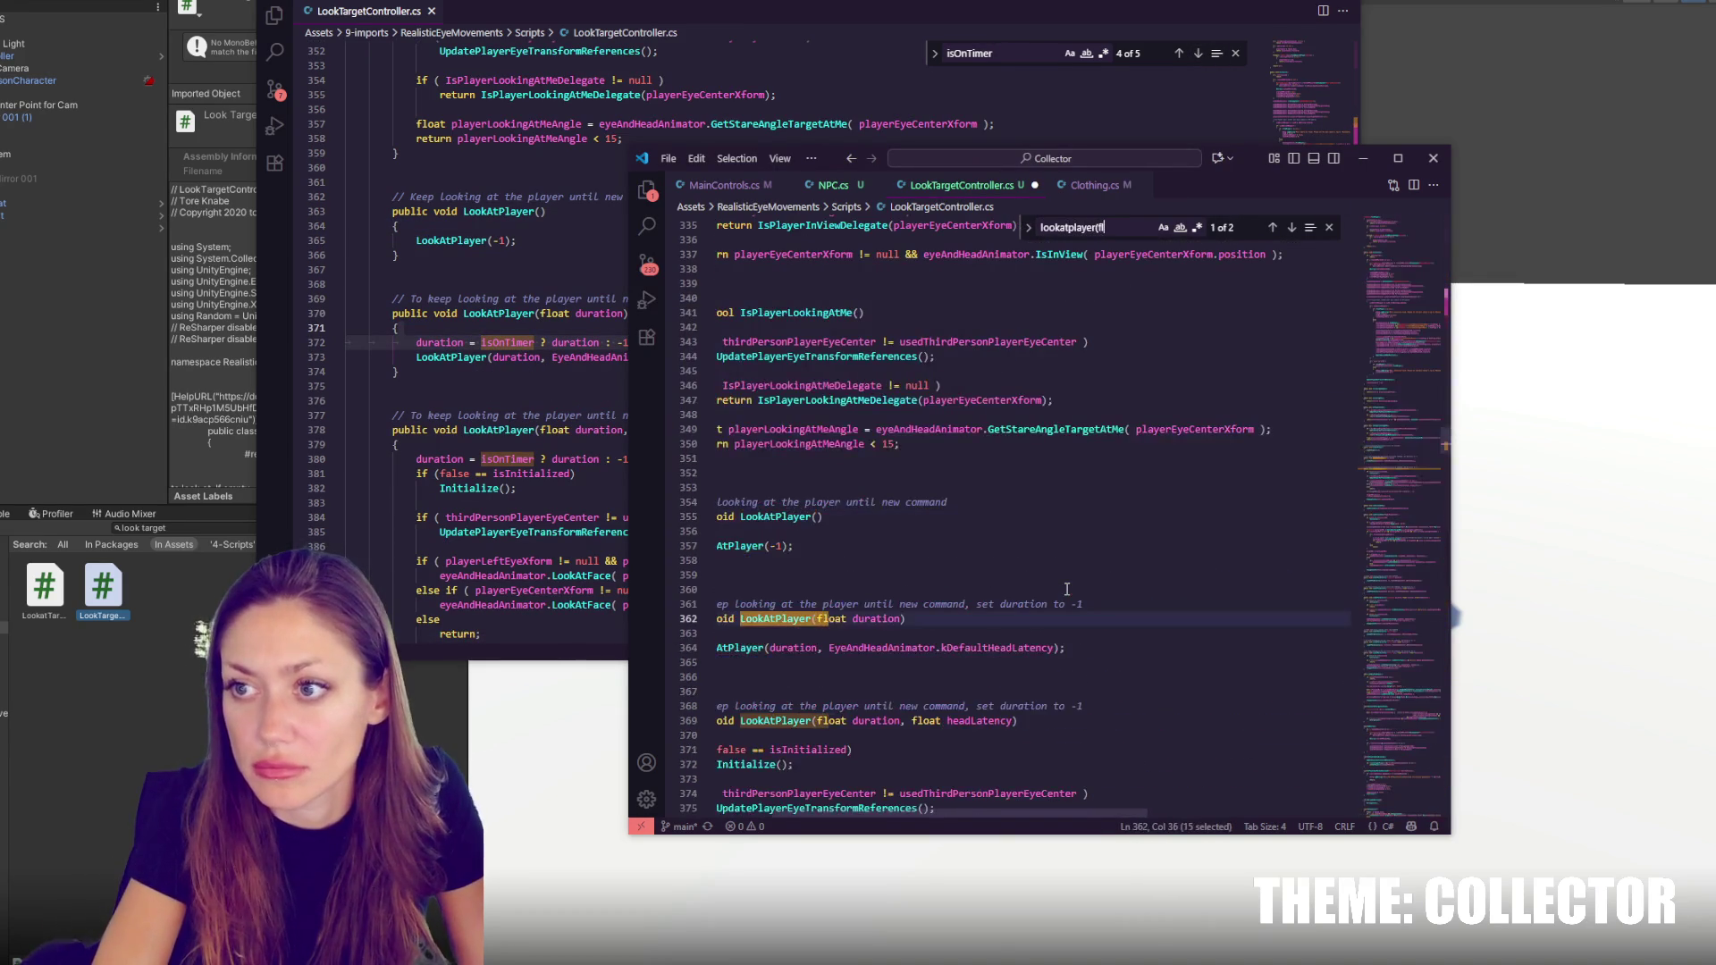
pyautogui.write('oat')
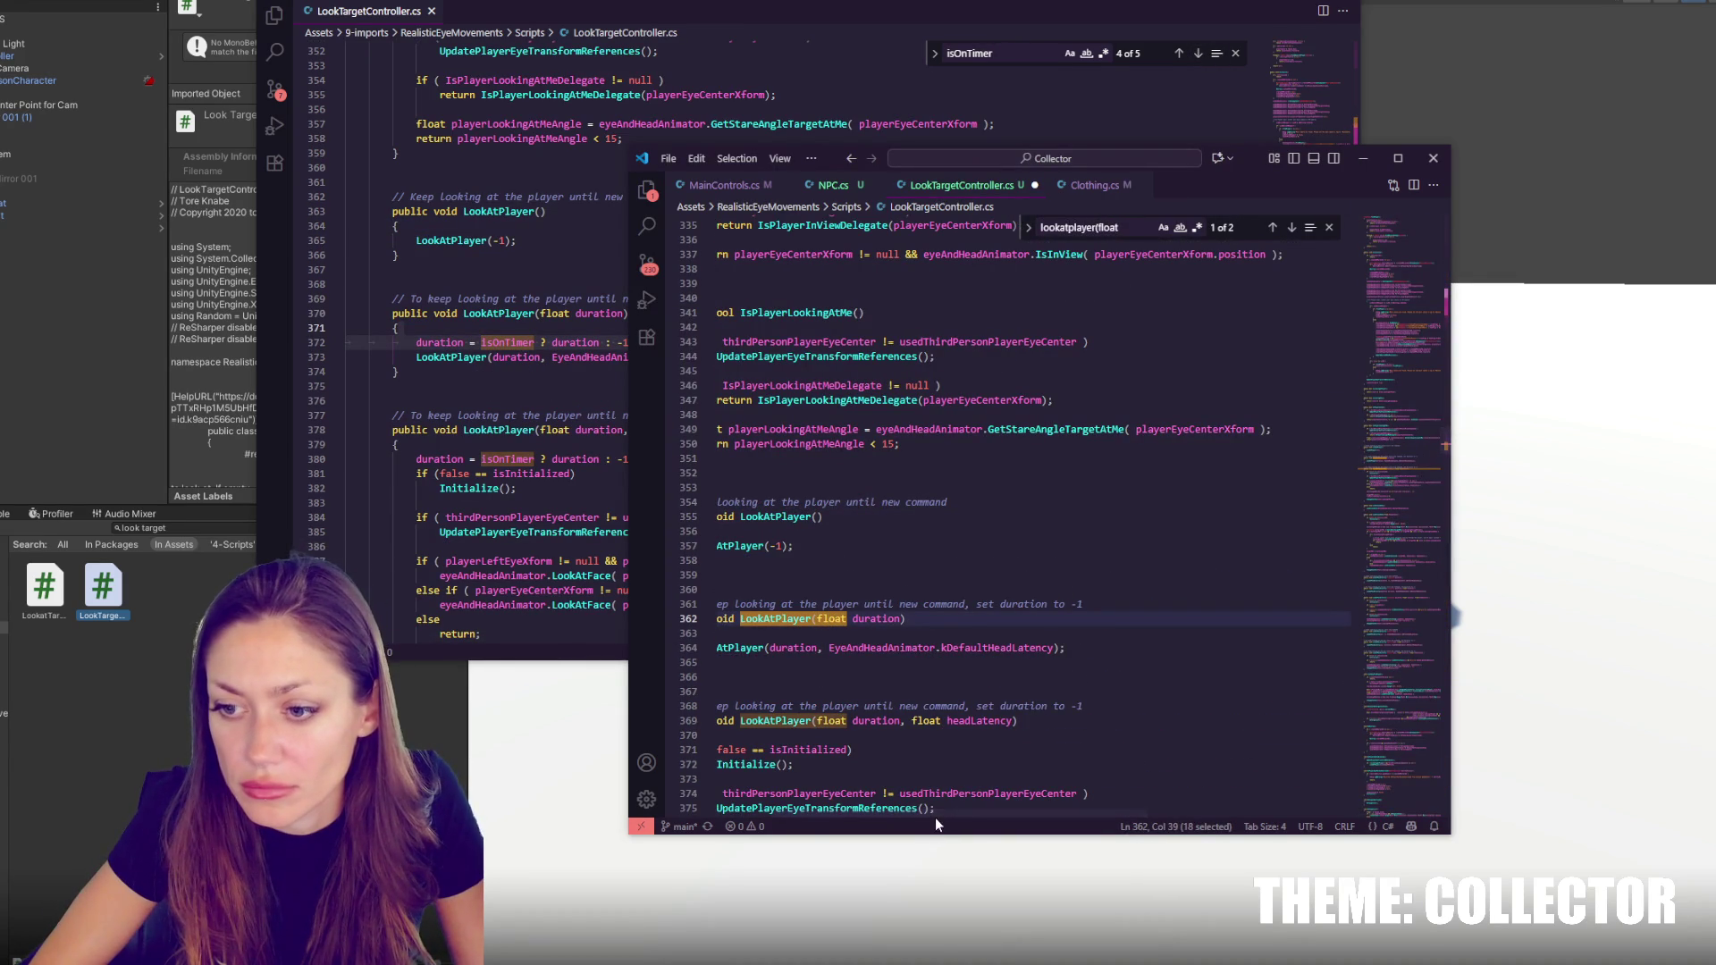
pyautogui.hscroll(-3, 803, 825)
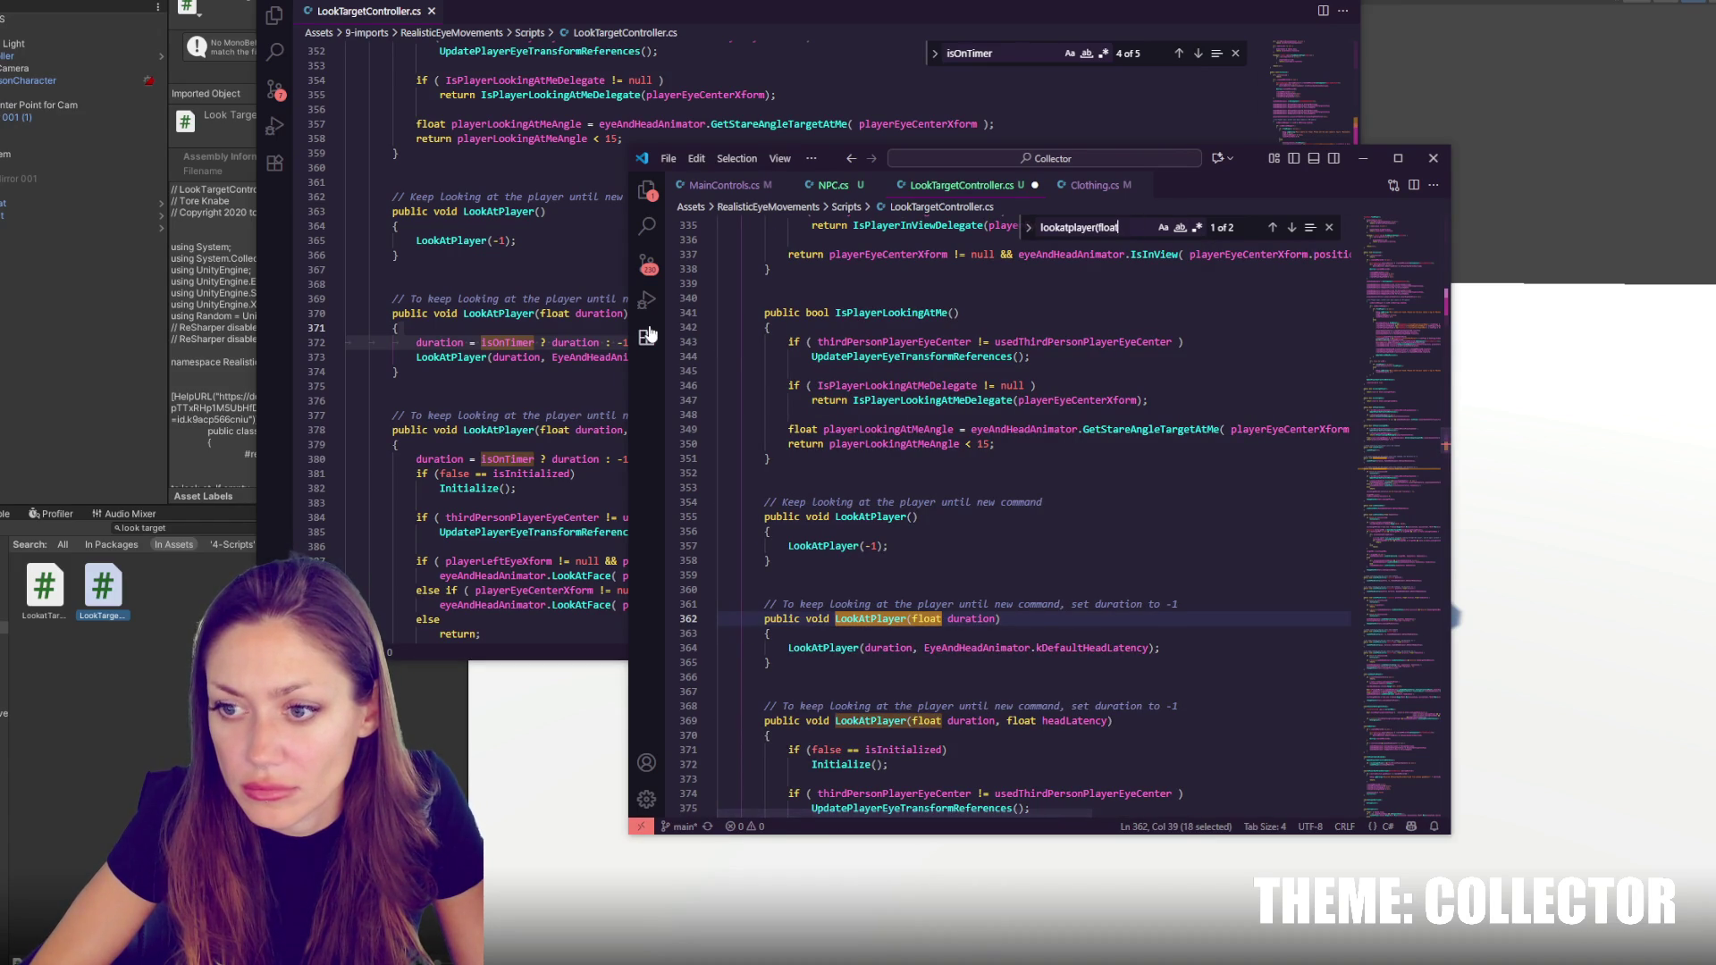
pyautogui.click(943, 631)
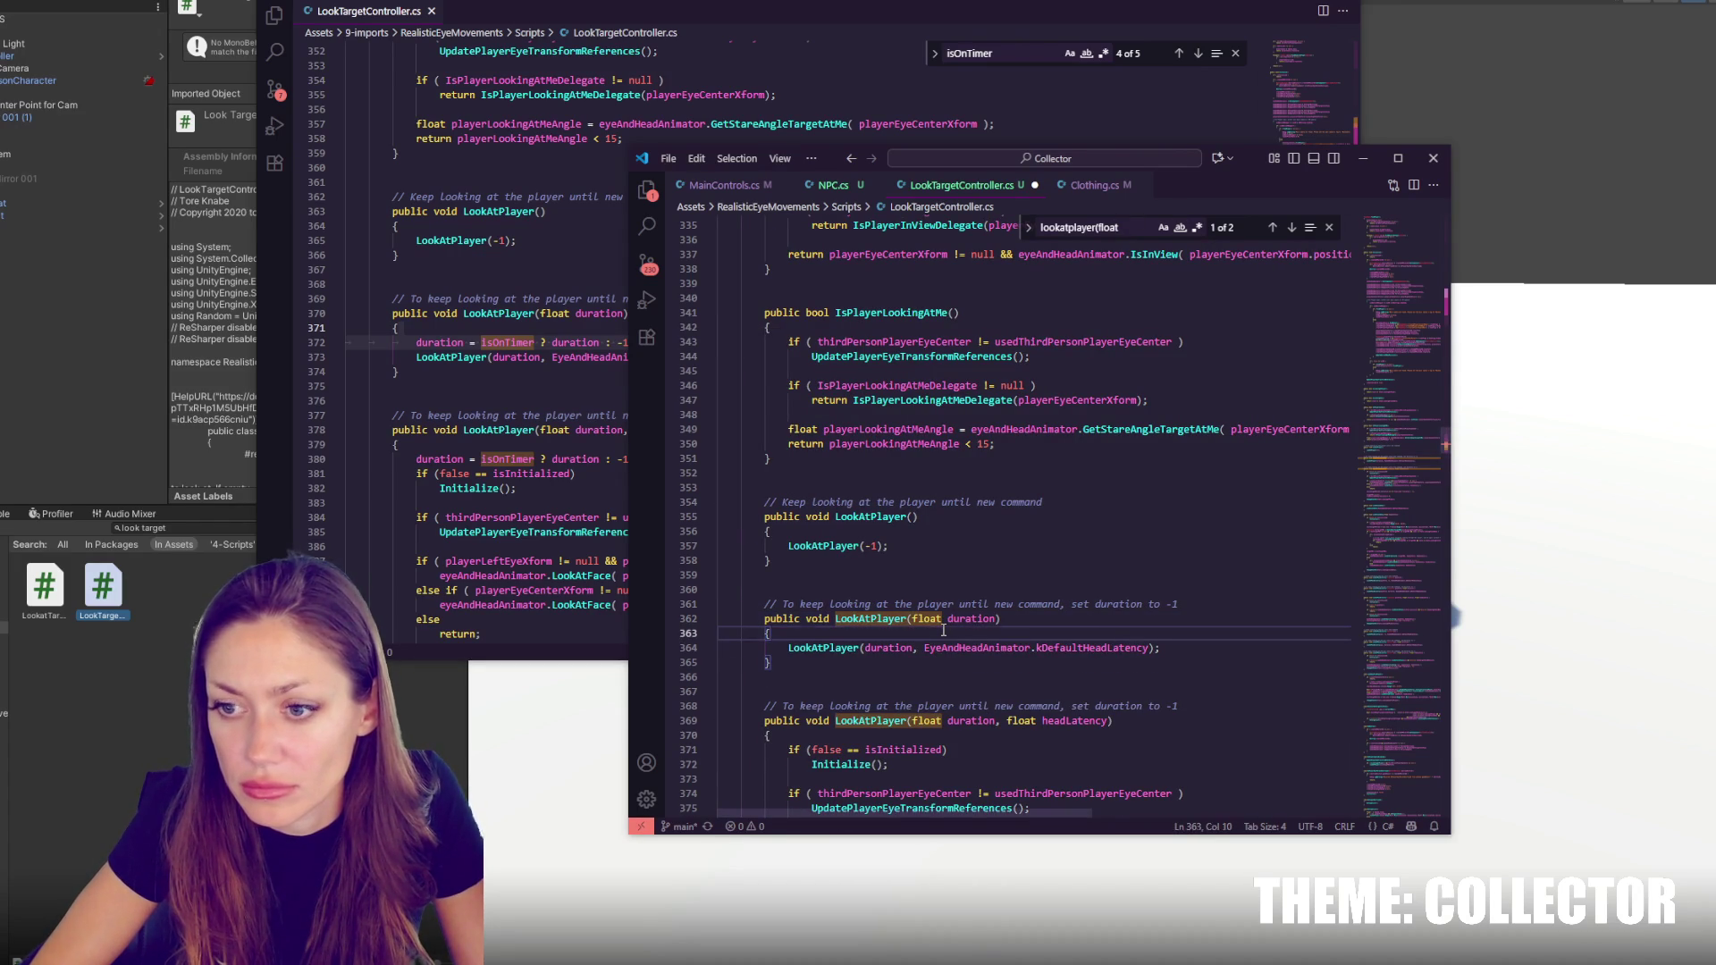
pyautogui.press('Return')
pyautogui.write('duration = isOnTimer ? duration : -1;')
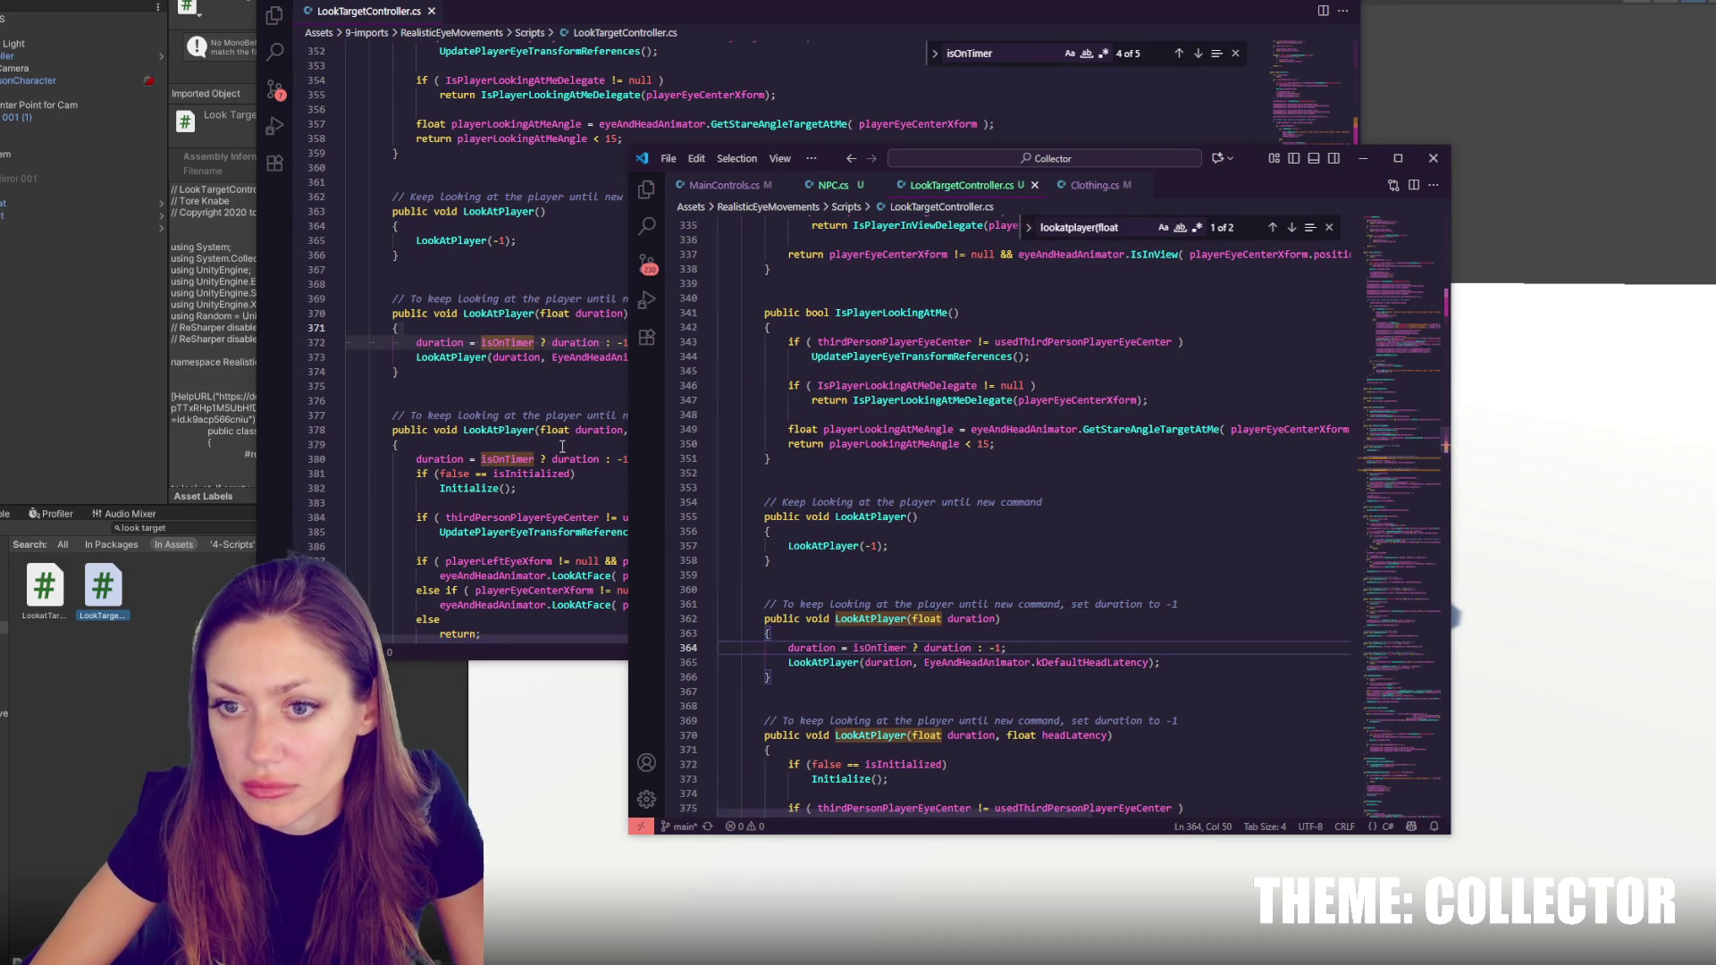
# Add the duration check to the second LookAtPlayer overload on its own line and save
pyautogui.click(562, 445)
pyautogui.tripleClick(551, 459)
pyautogui.hotkey('ctrl', 'c')
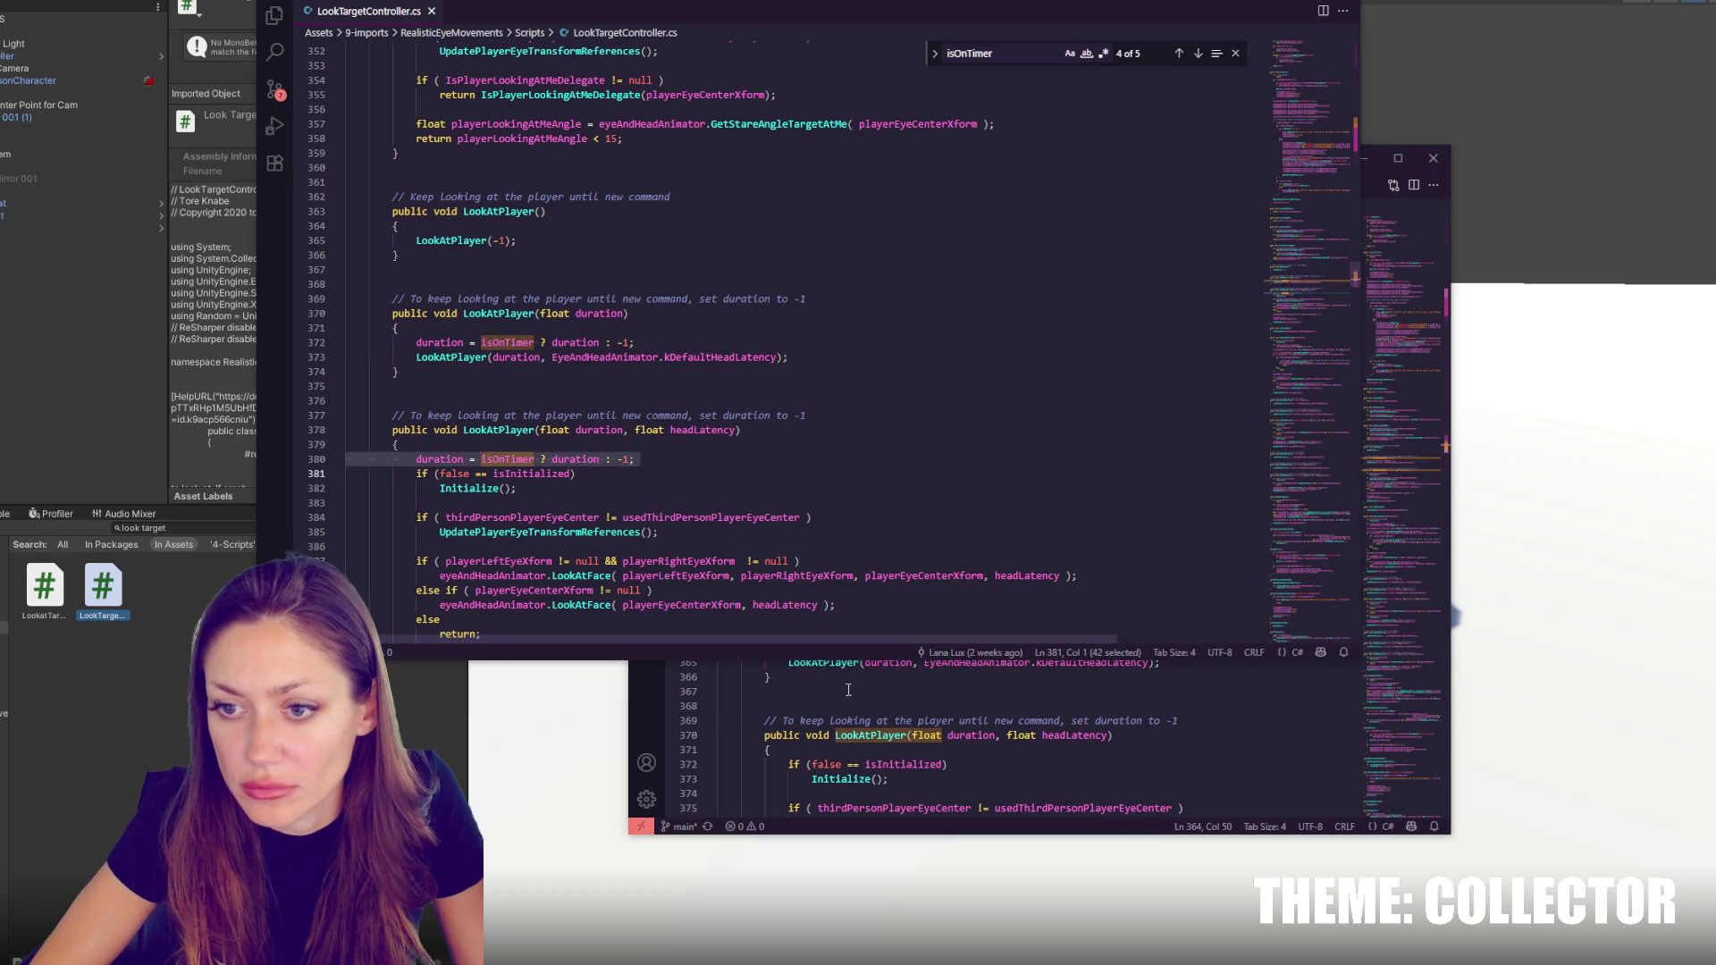
pyautogui.click(818, 706)
pyautogui.scroll(-4, 894, 647)
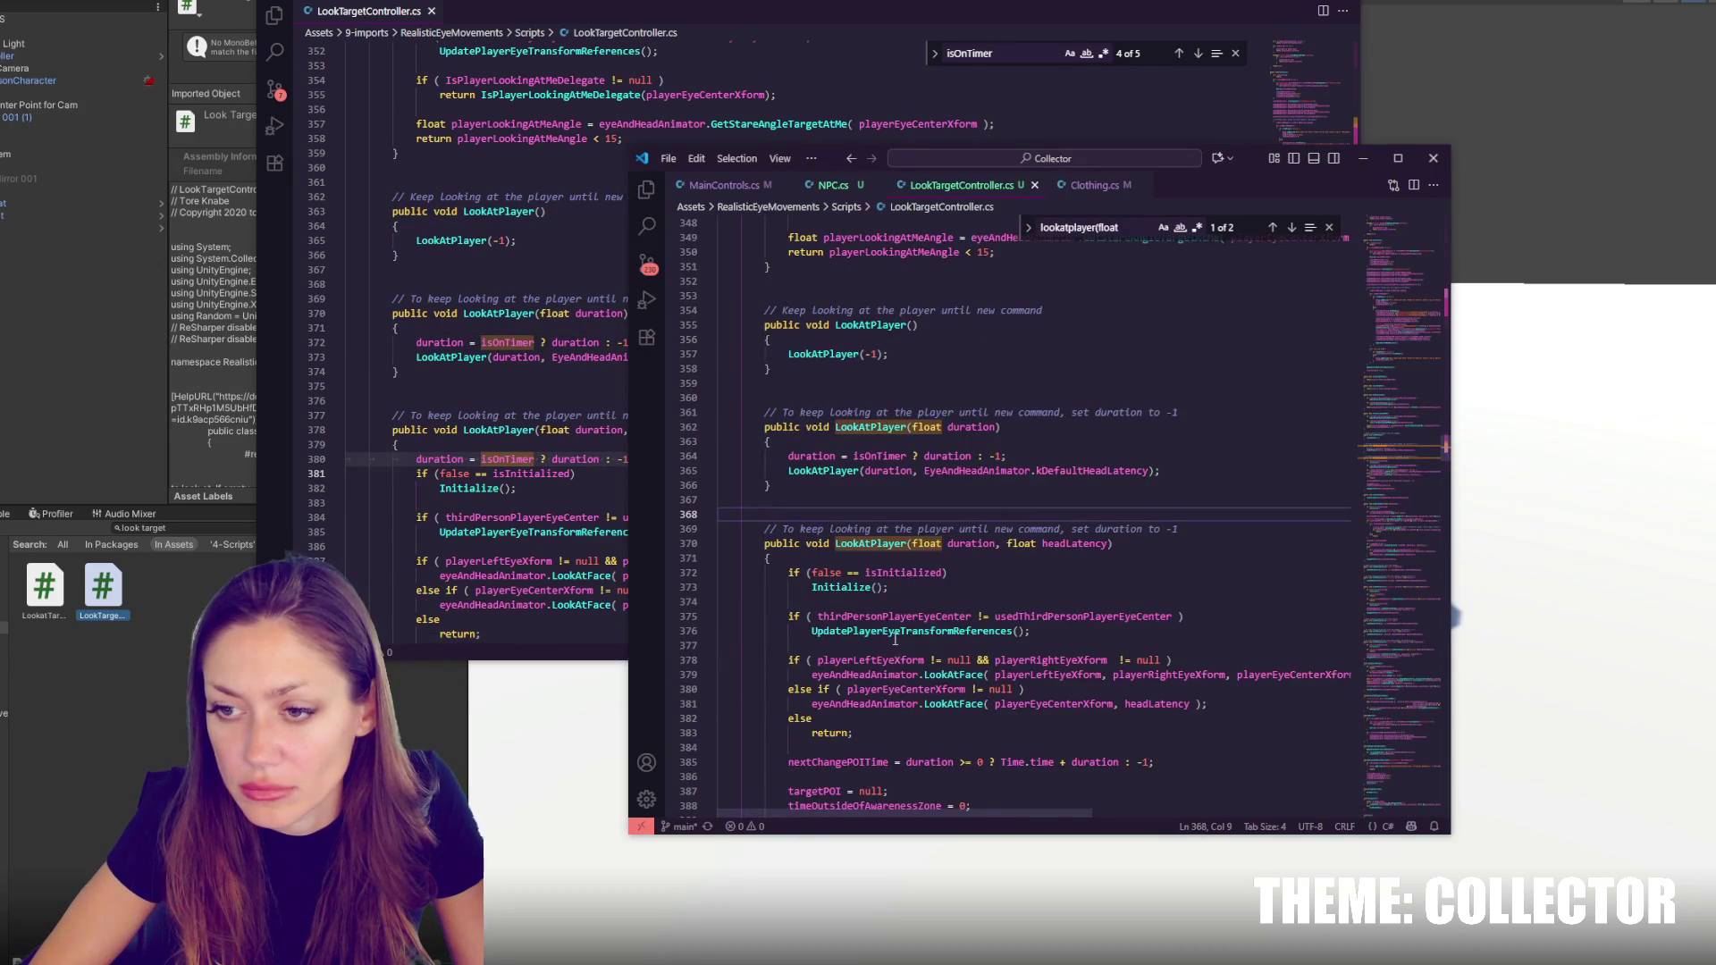
pyautogui.click(862, 557)
pyautogui.hotkey('ctrl', 'v')
pyautogui.click(836, 559)
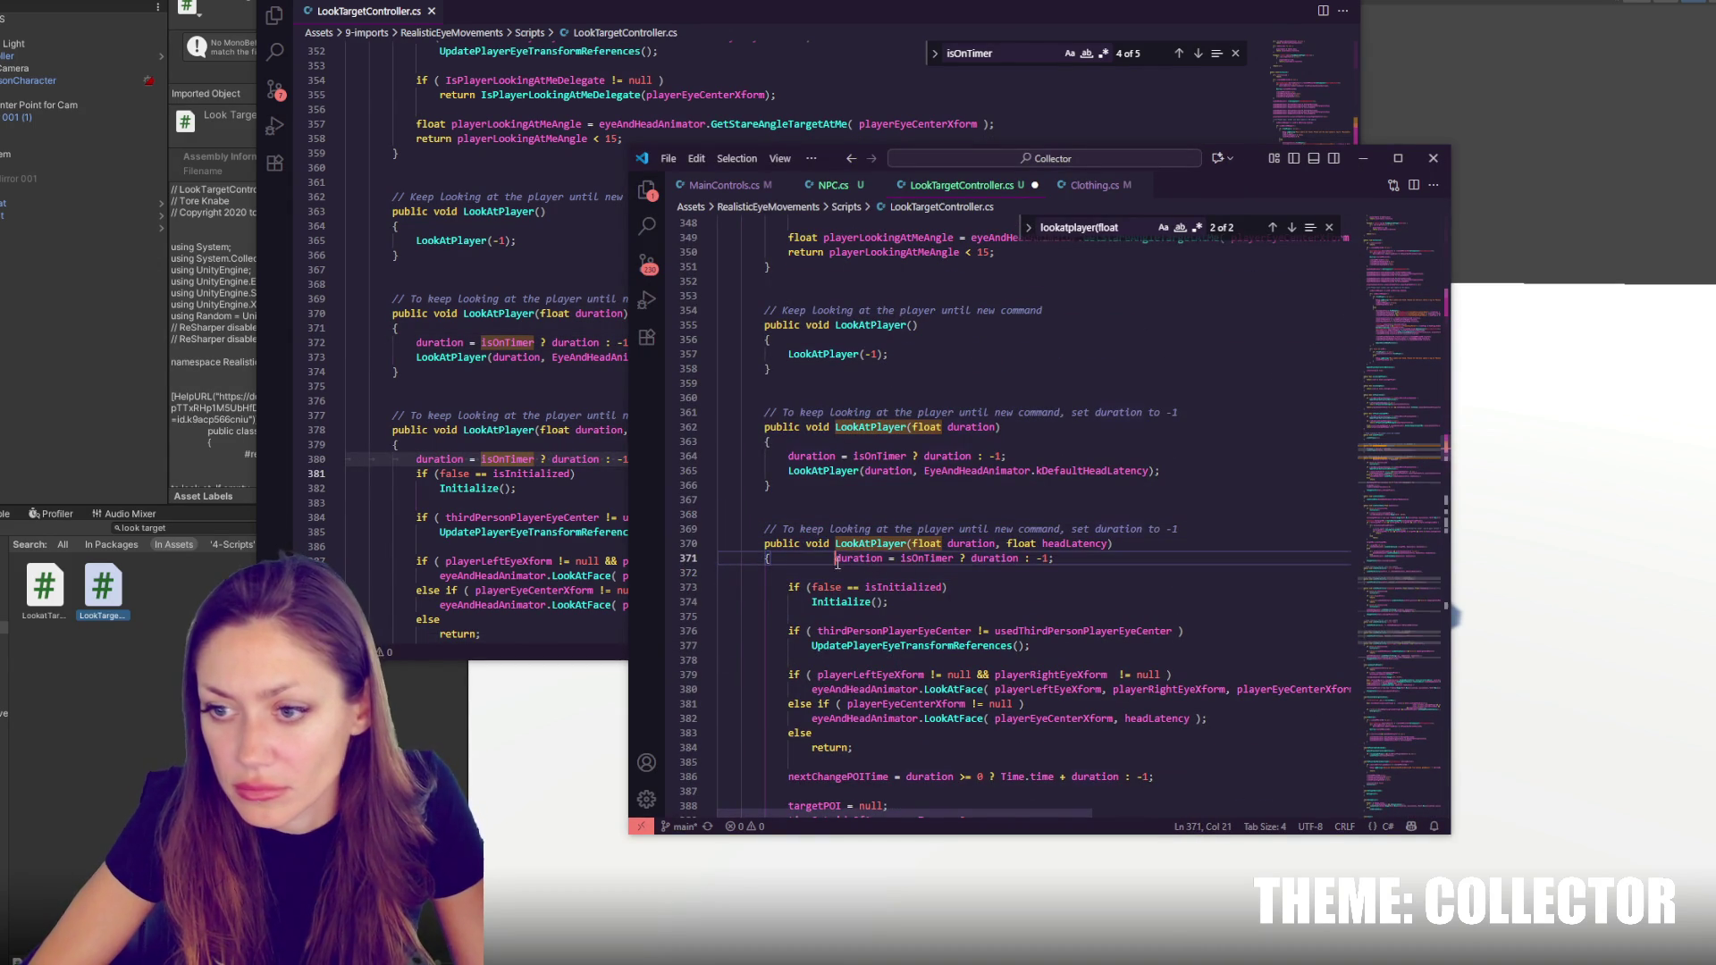
pyautogui.press('Return')
pyautogui.hotkey('ctrl', 's')
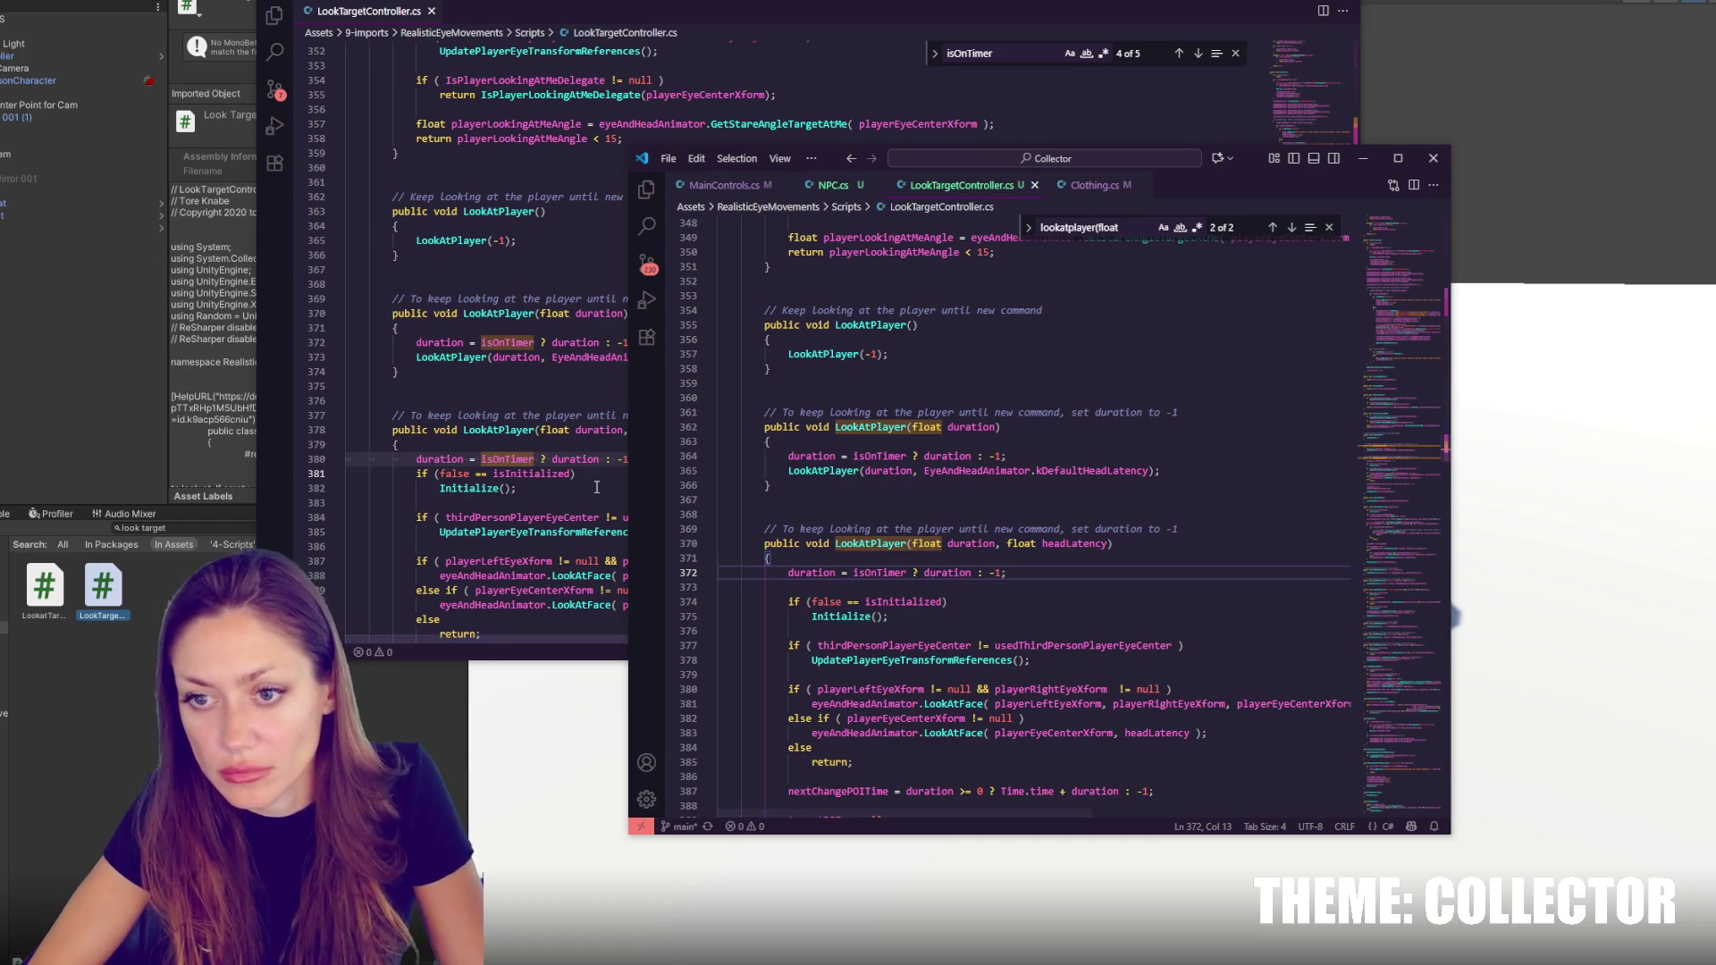
# Select isOnTimer with both EnableLookAtPlayer and DisableLookAtPlayer in the reference script
pyautogui.click(1199, 53)
pyautogui.click(1198, 54)
pyautogui.click(1199, 54)
pyautogui.click(1198, 54)
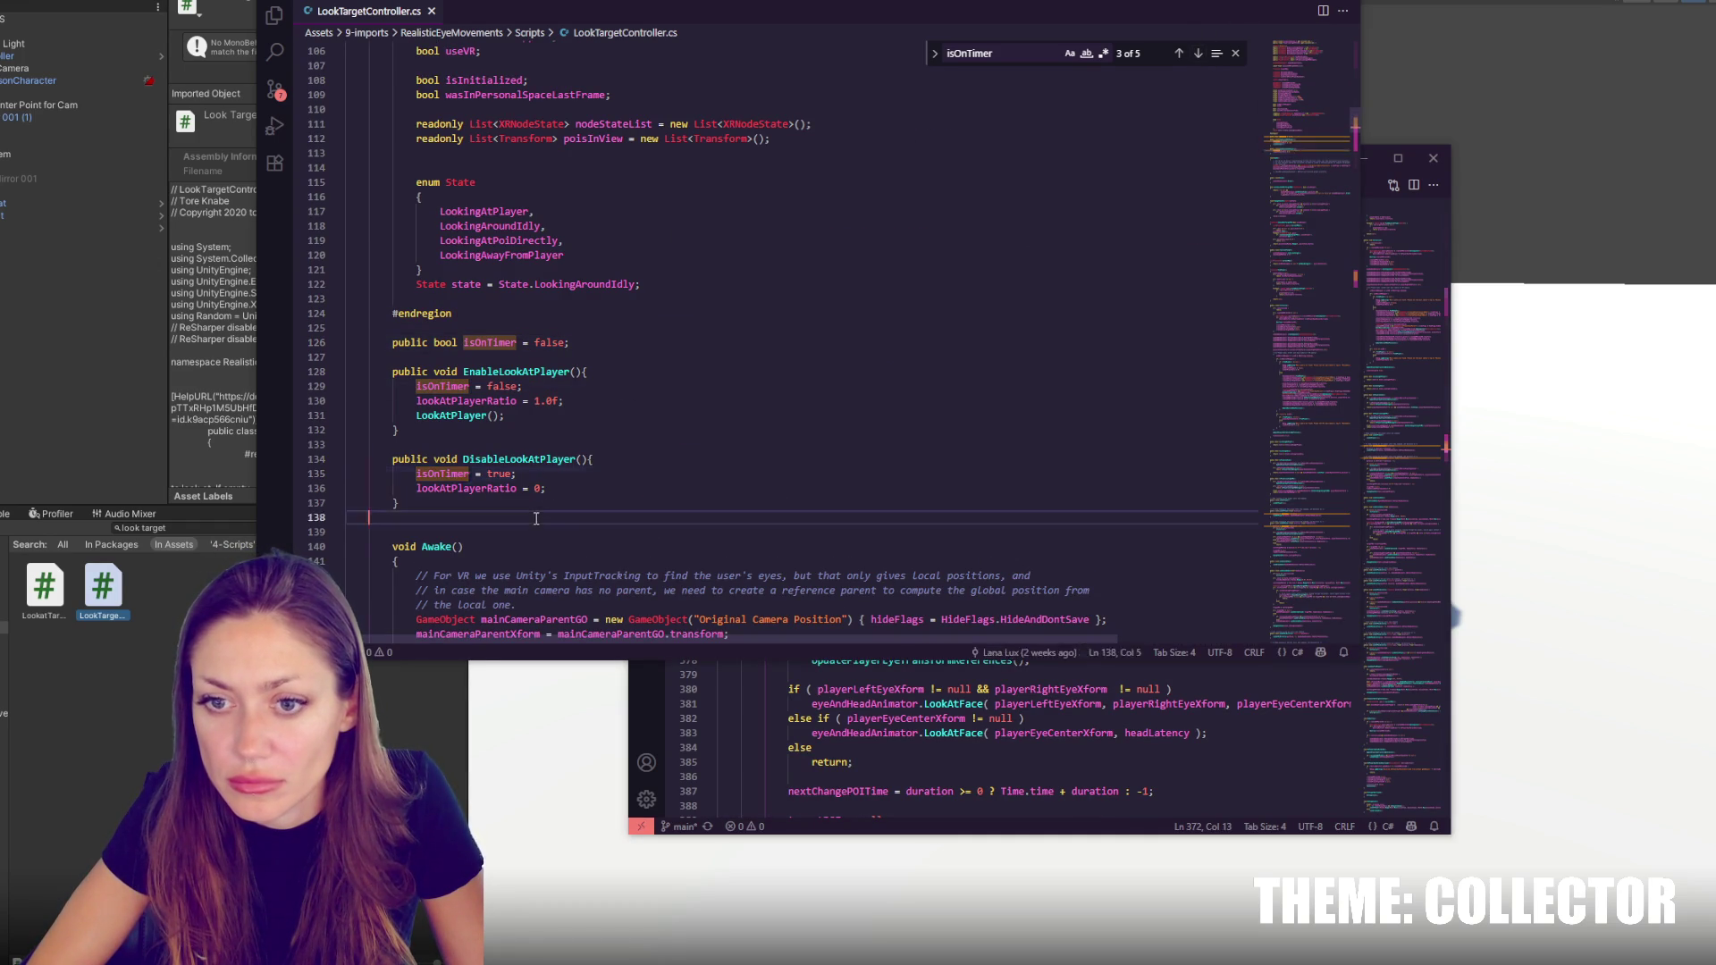
pyautogui.moveTo(536, 519); pyautogui.dragTo(534, 328)
pyautogui.hotkey('ctrl', 'c')
pyautogui.click(903, 761)
pyautogui.scroll(20, 995, 585)
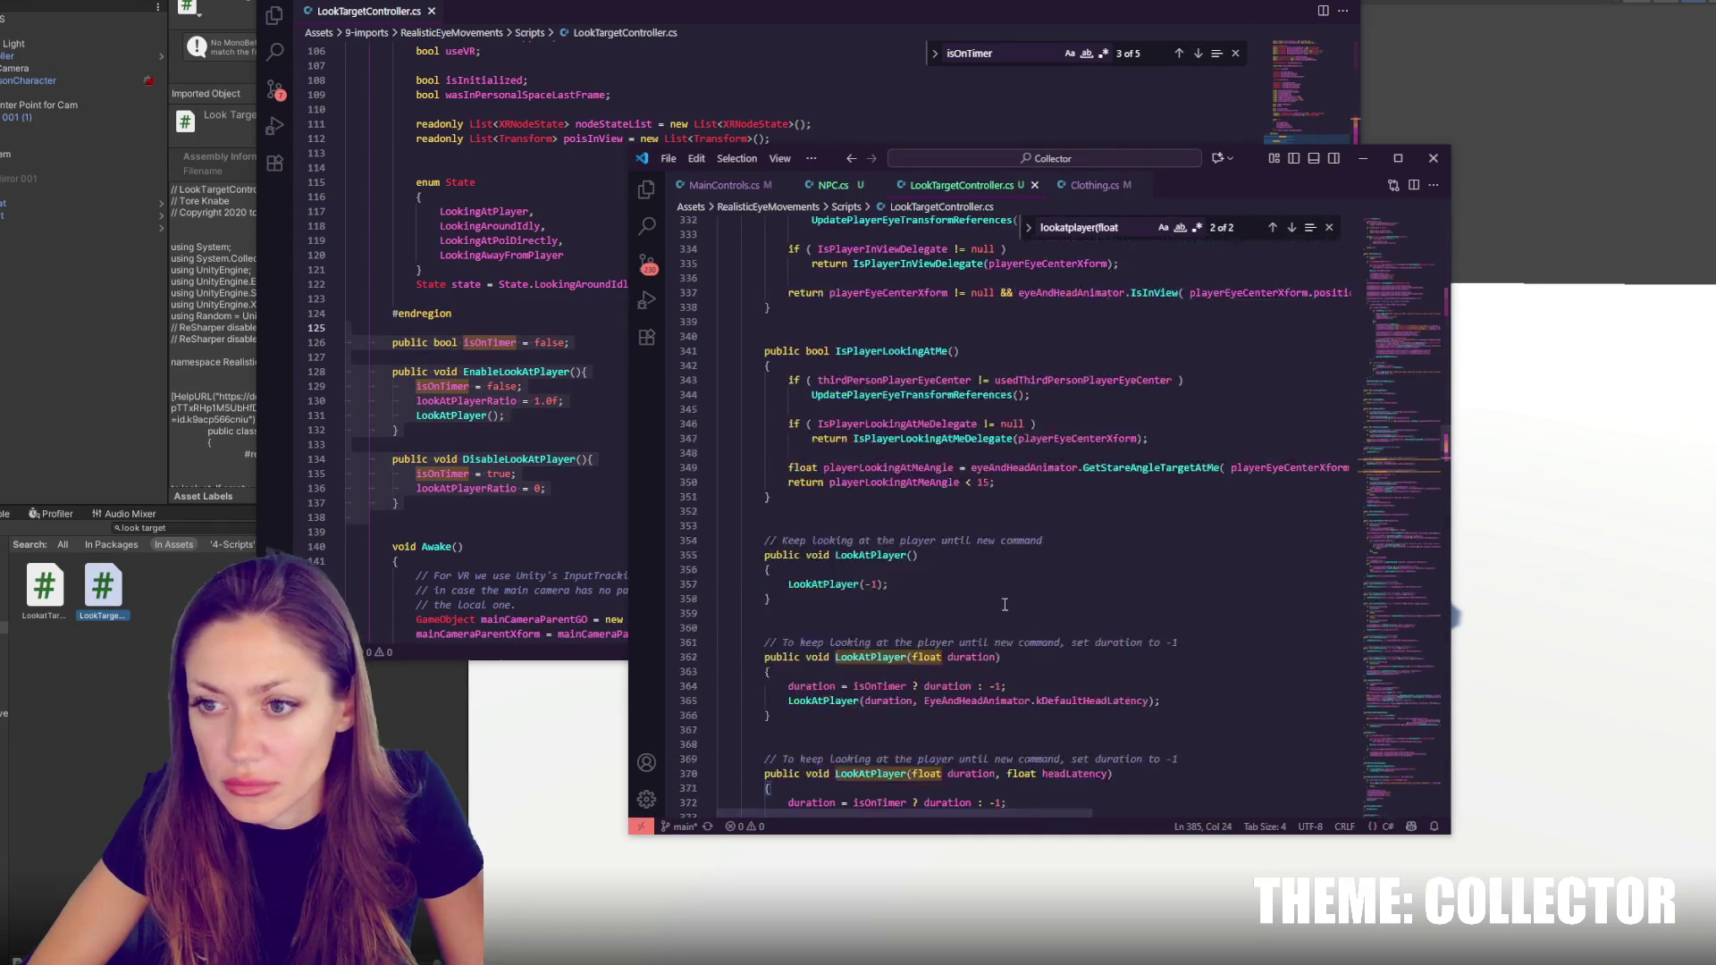
pyautogui.scroll(-5, 994, 585)
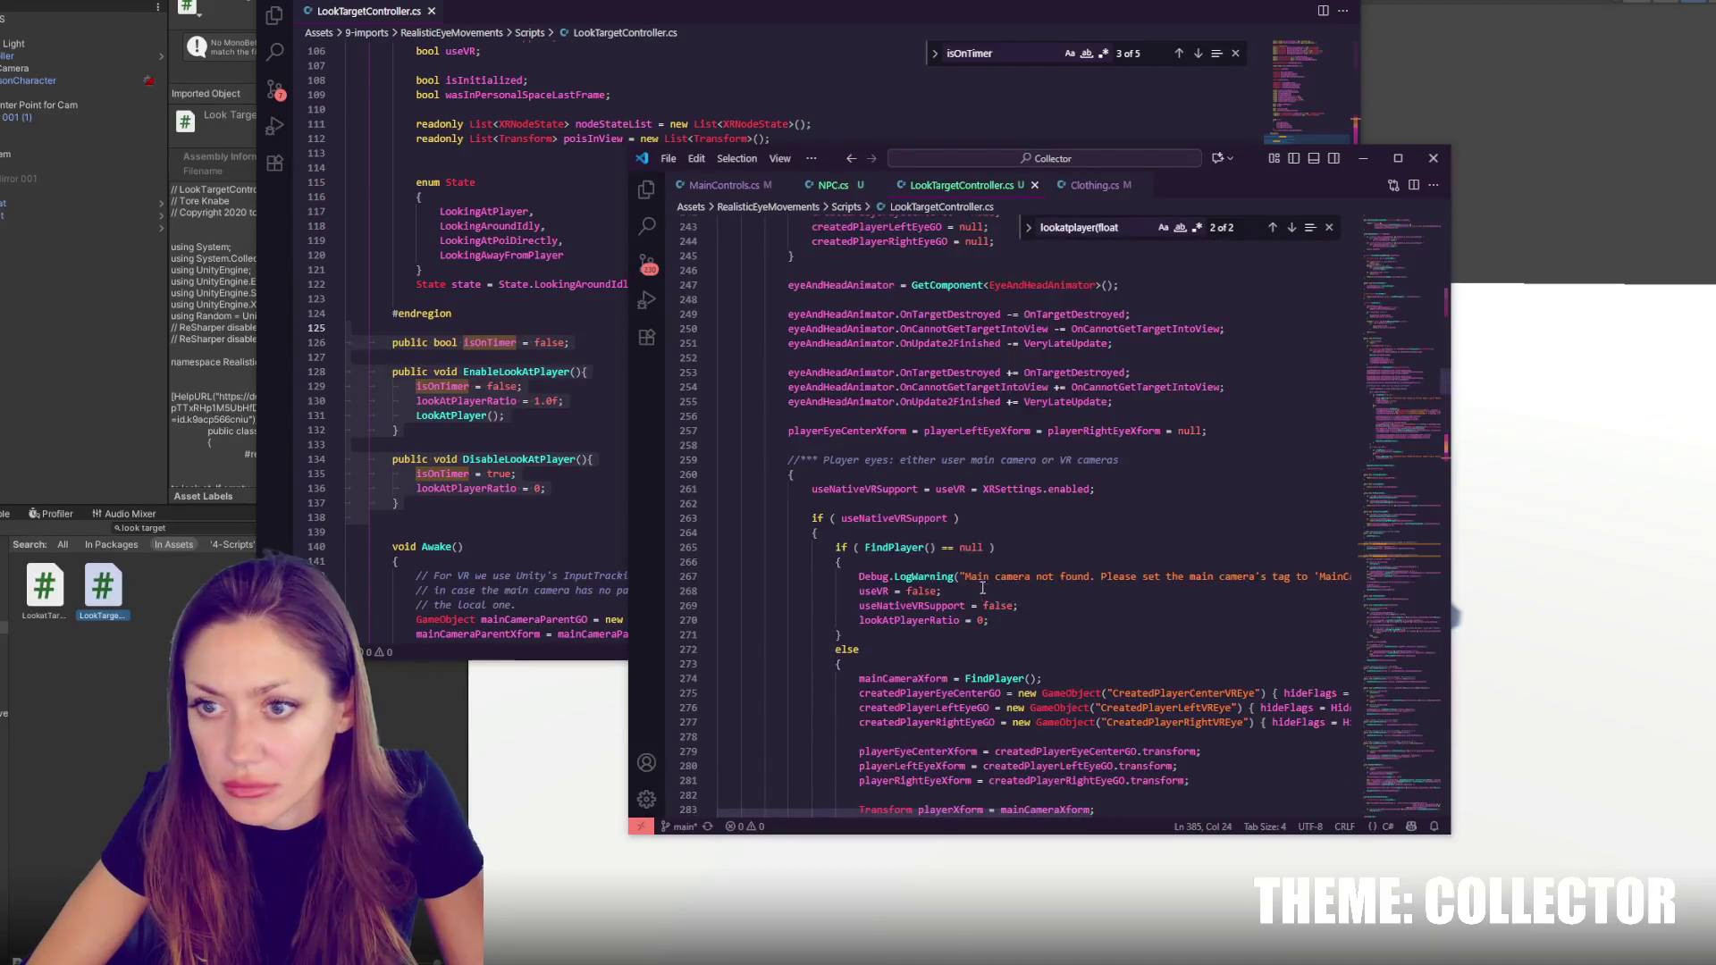
# Replace the earlier pasted isOnTimer block in the Collector script with the block including DisableLookAtPlayer
pyautogui.hotkey('ctrl', 'f')
pyautogui.write('enable')
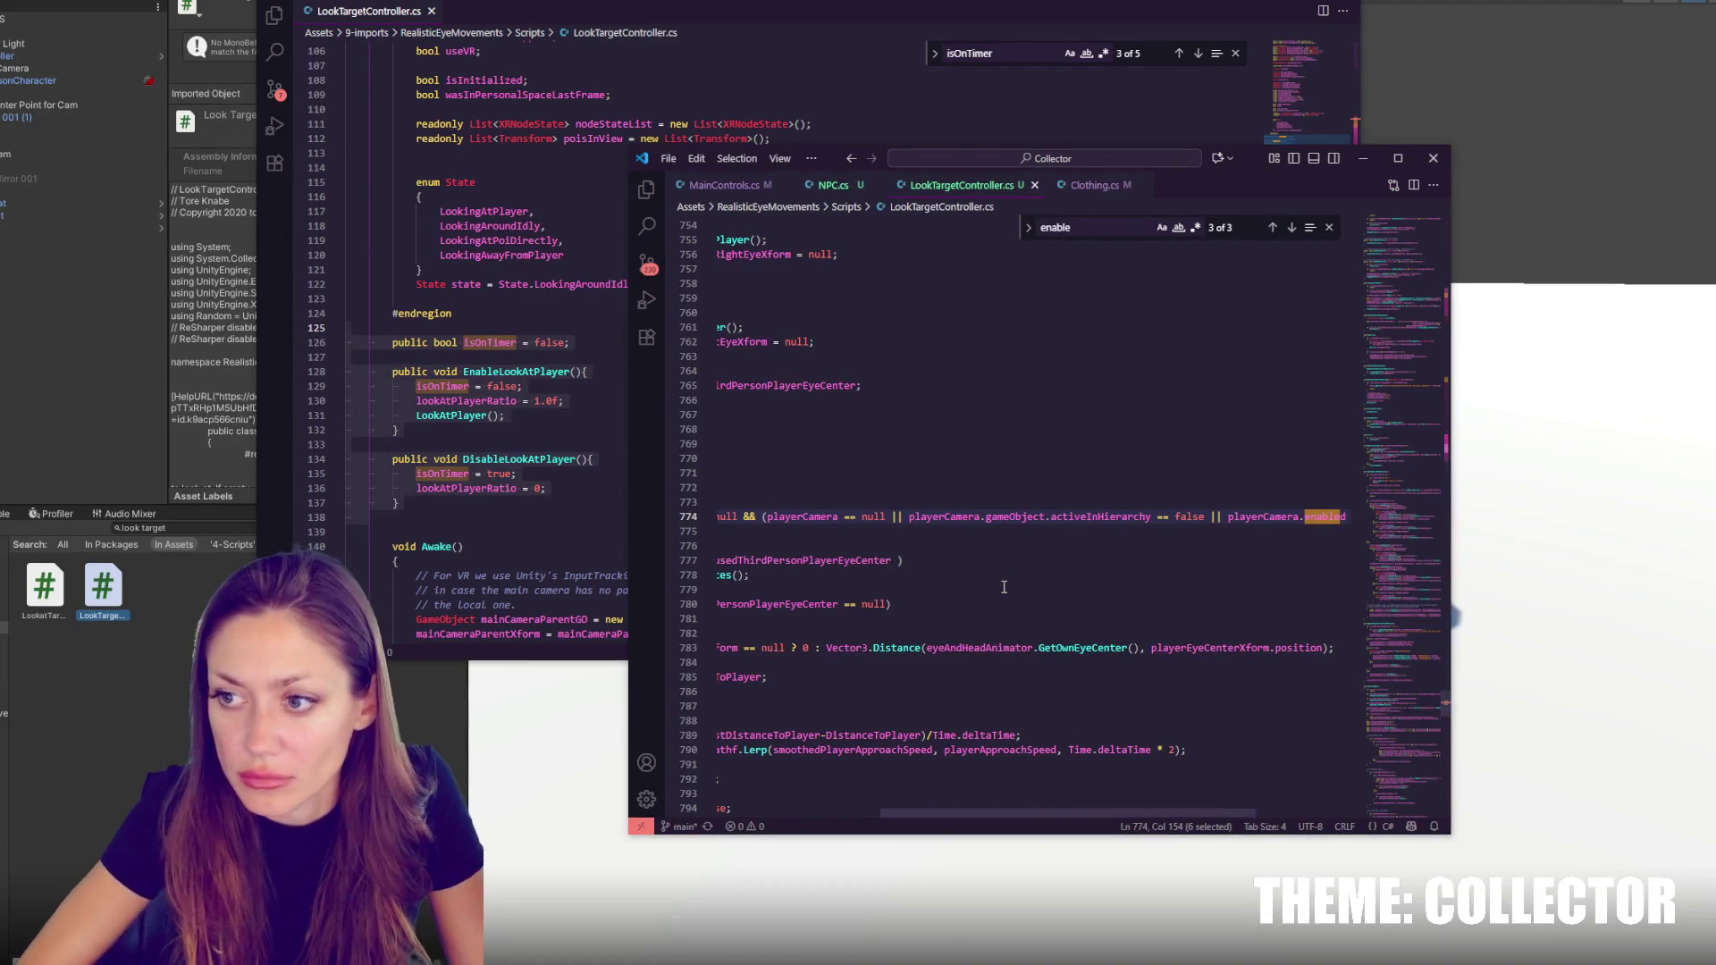
pyautogui.write('dL')
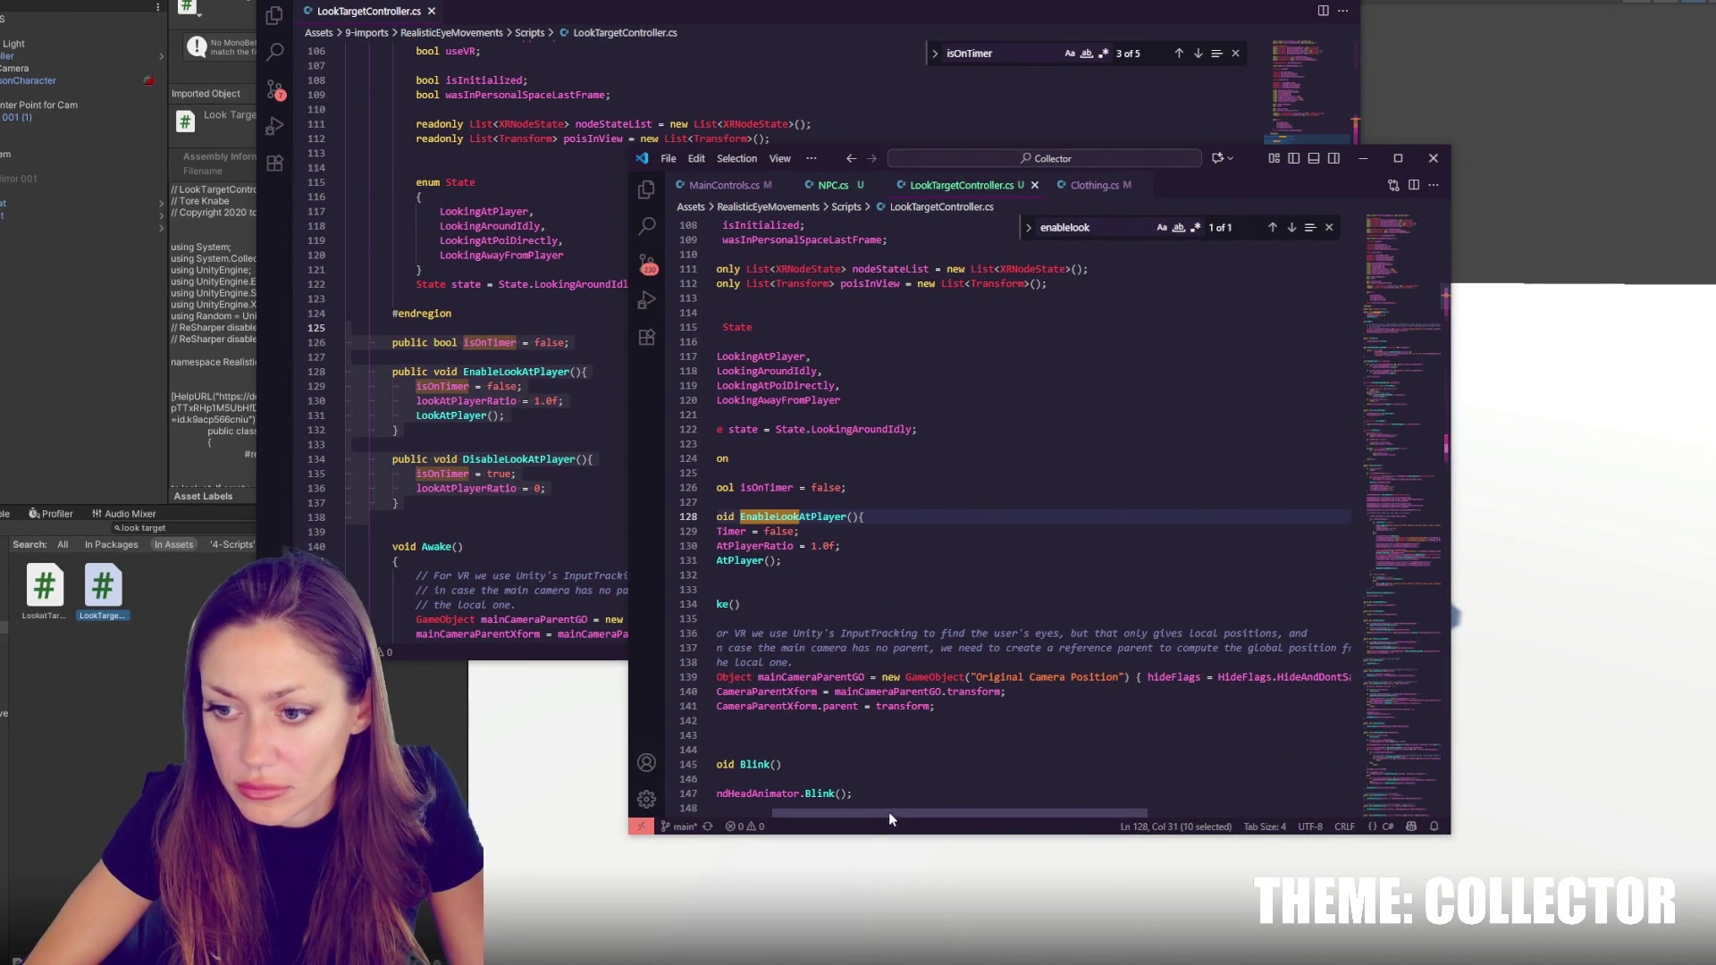
pyautogui.moveTo(902, 816); pyautogui.dragTo(770, 817)
pyautogui.moveTo(773, 575); pyautogui.dragTo(665, 482)
pyautogui.hotkey('ctrl', 'v')
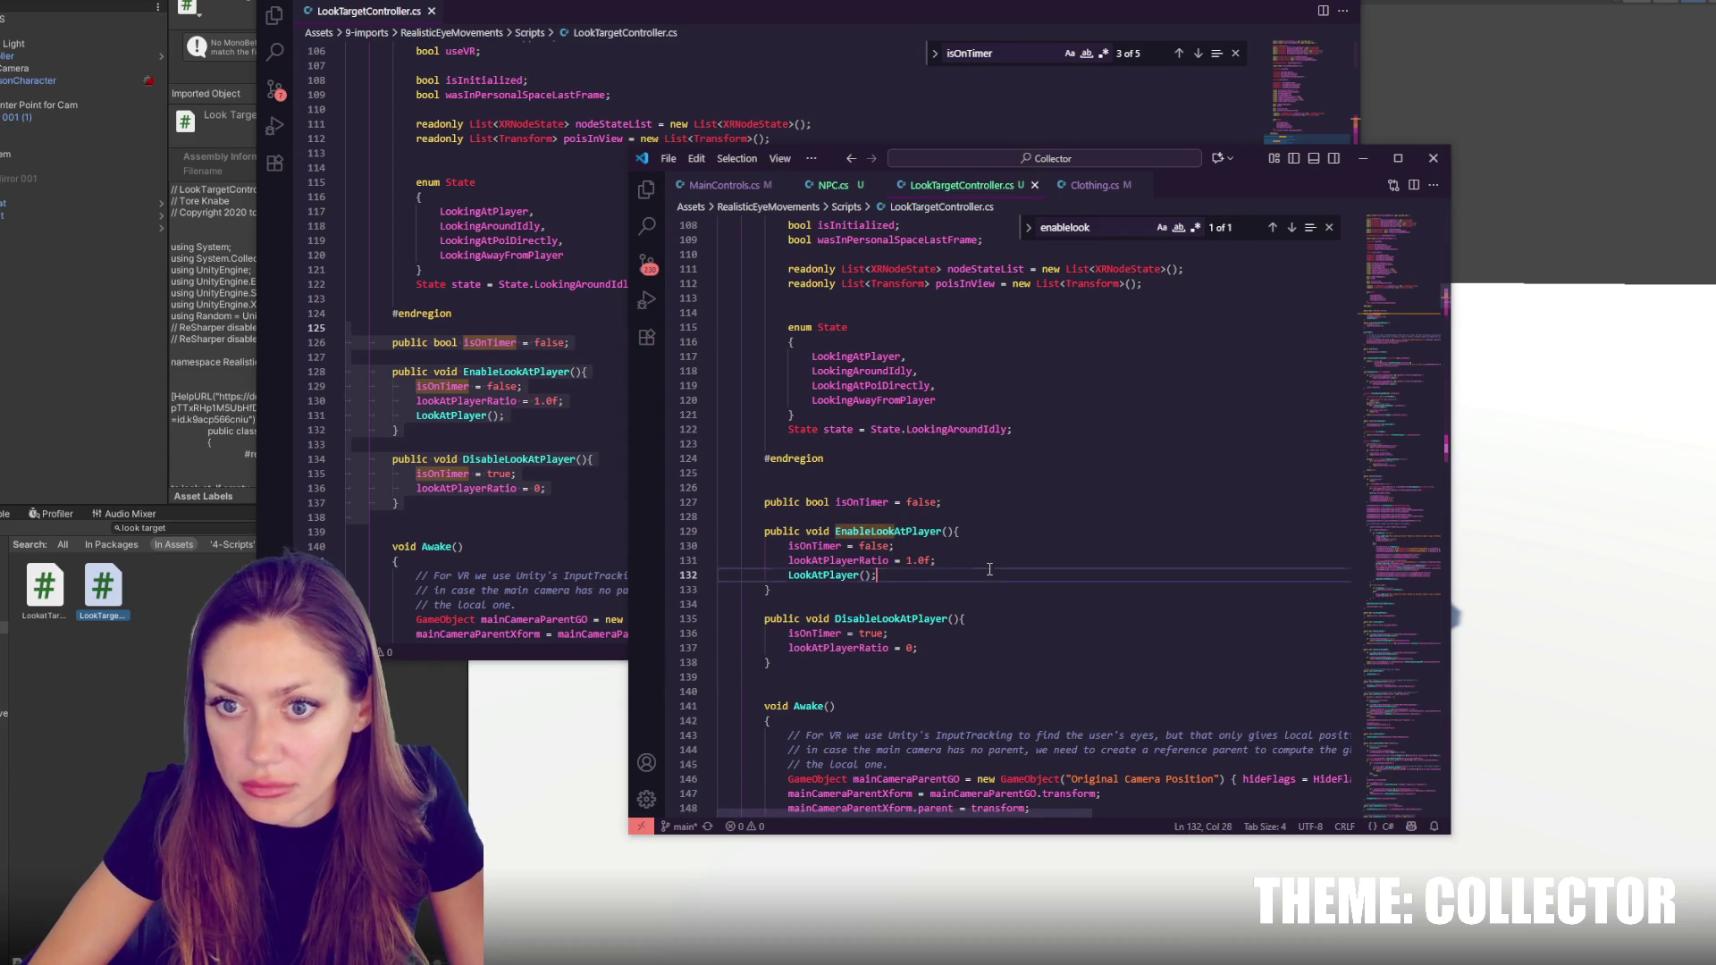
pyautogui.click(390, 642)
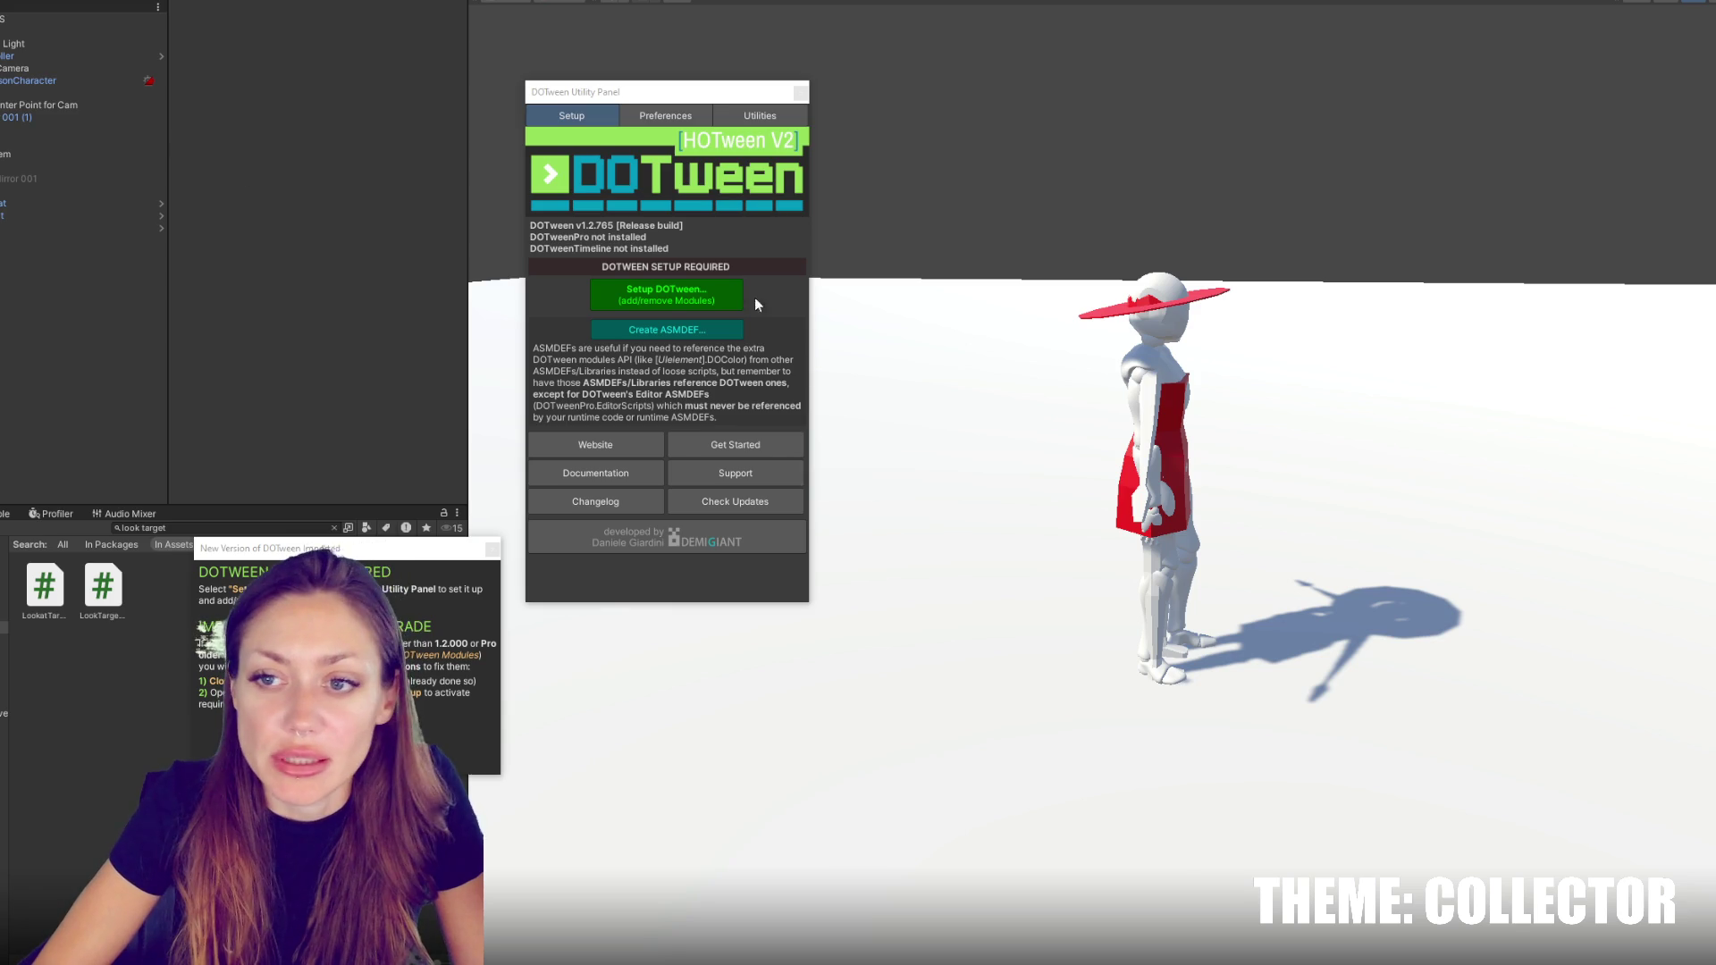
# Run Setup DOTween, apply the Audio, Physics, Physics2D, Sprites and UI modules, and close the notices
pyautogui.click(728, 298)
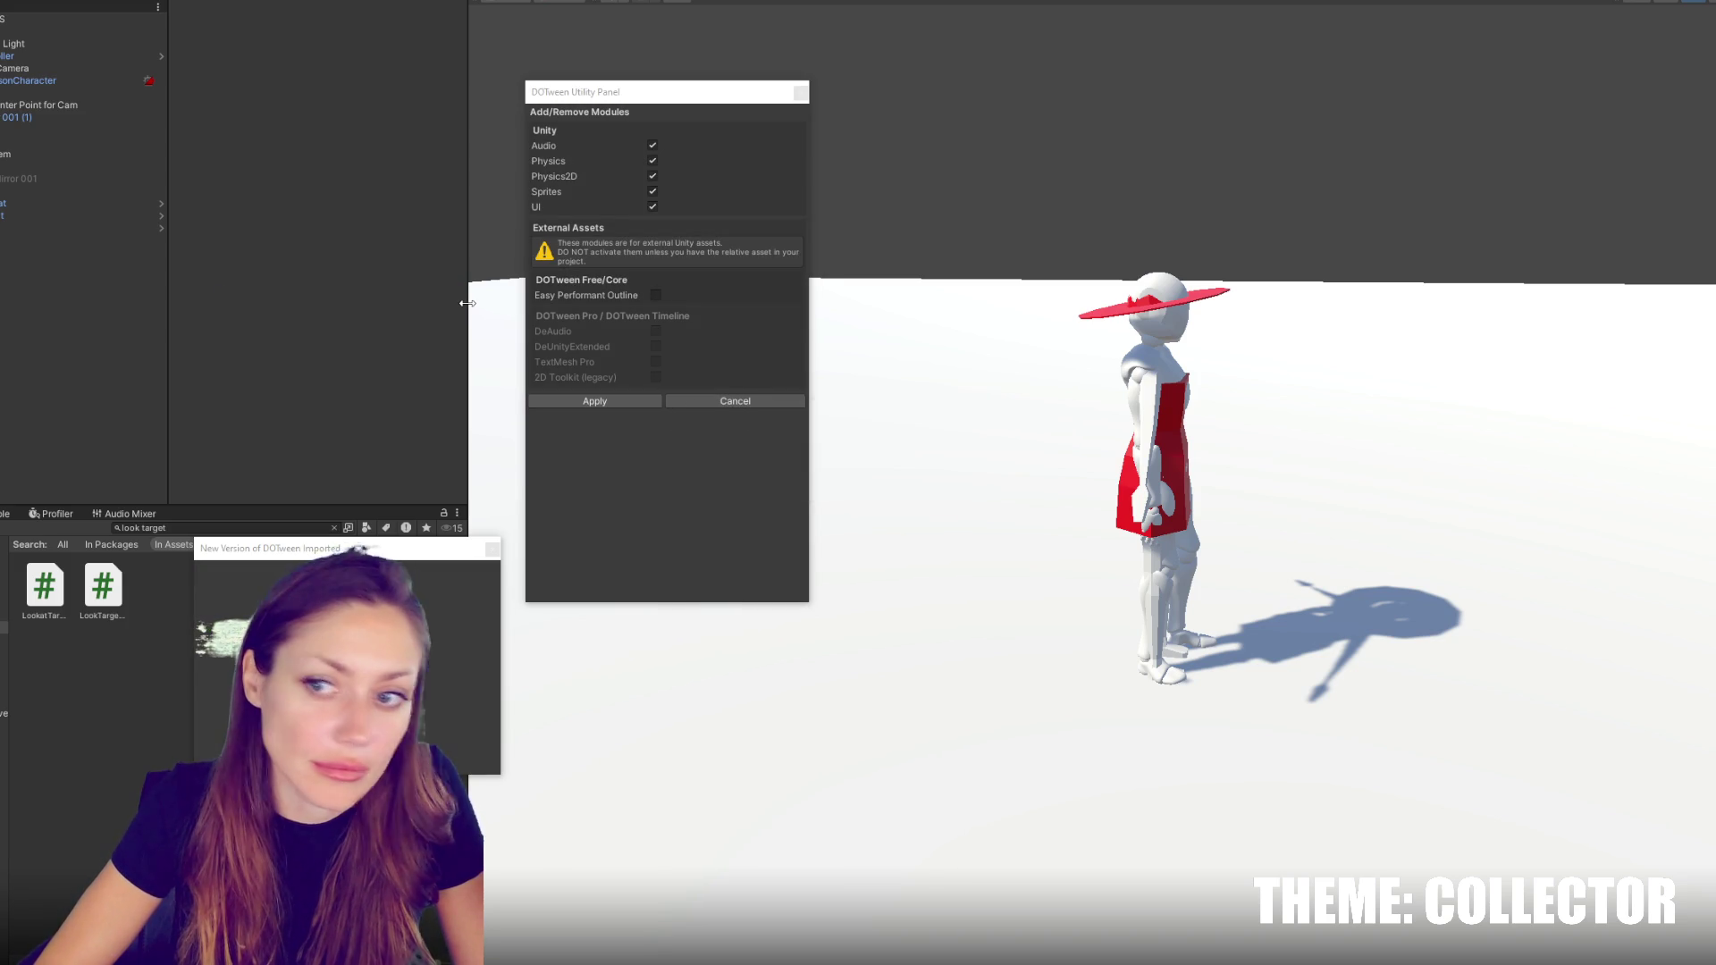
pyautogui.click(635, 404)
pyautogui.click(799, 93)
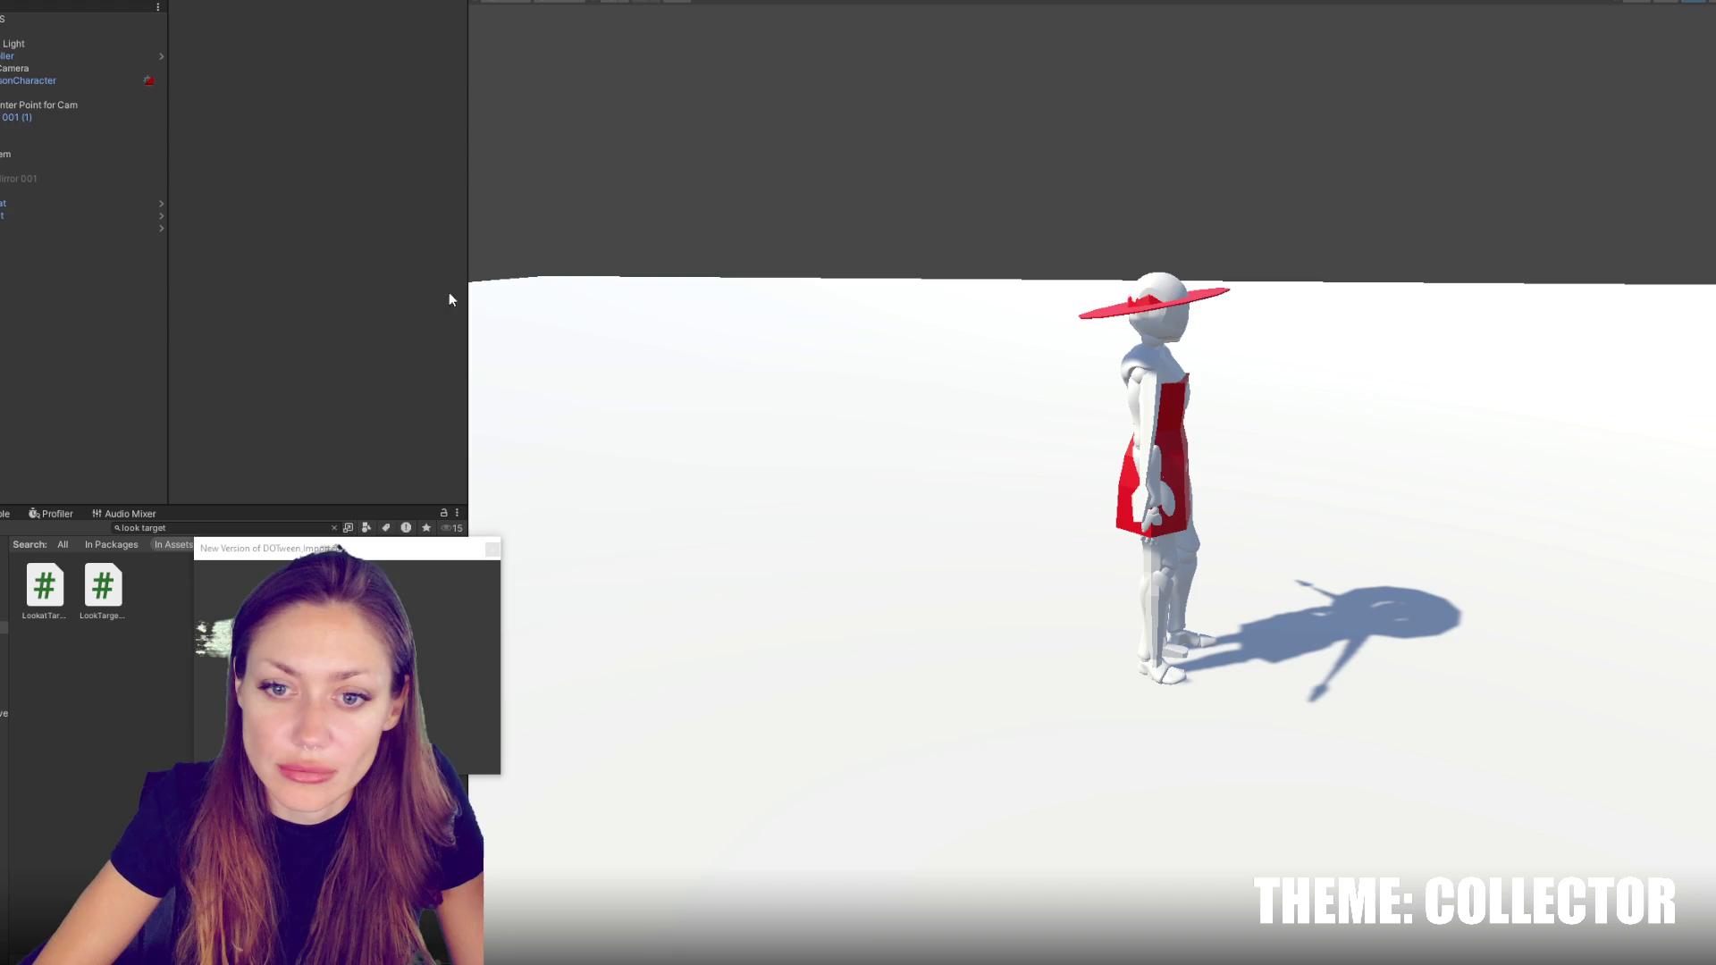
pyautogui.click(491, 552)
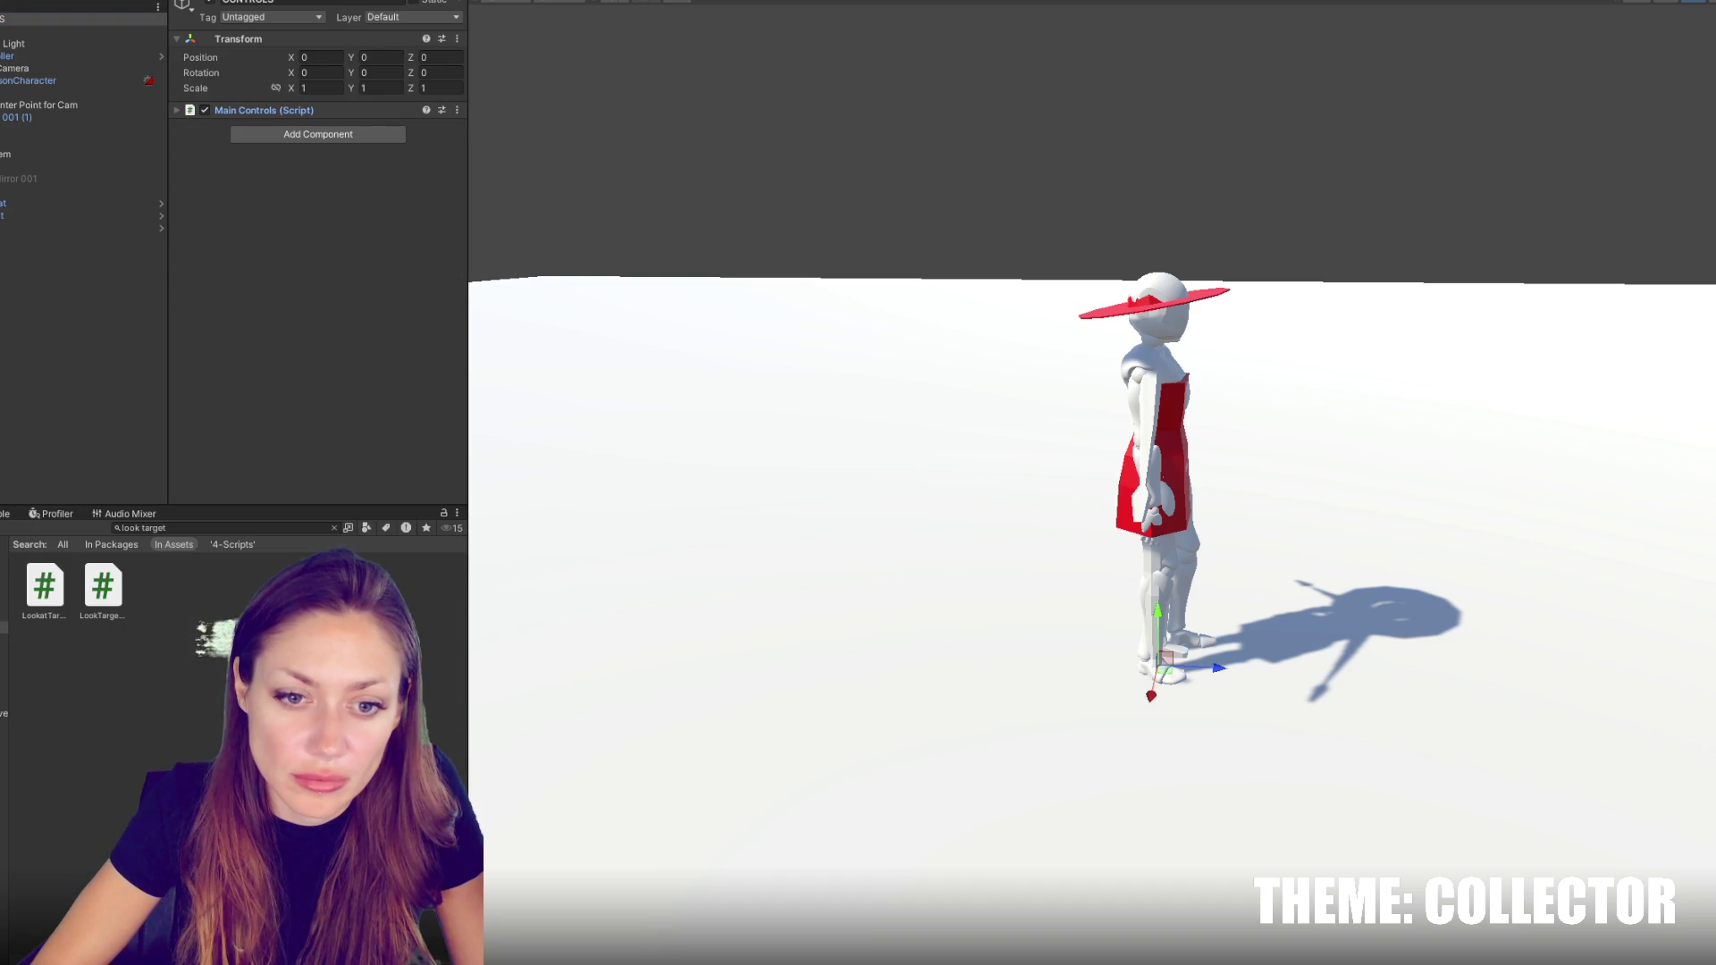
# Attach HUDControls and NPCControls from Assets/4-Scripts to the controller object
pyautogui.click(3, 629)
pyautogui.moveTo(45, 599); pyautogui.dragTo(231, 411)
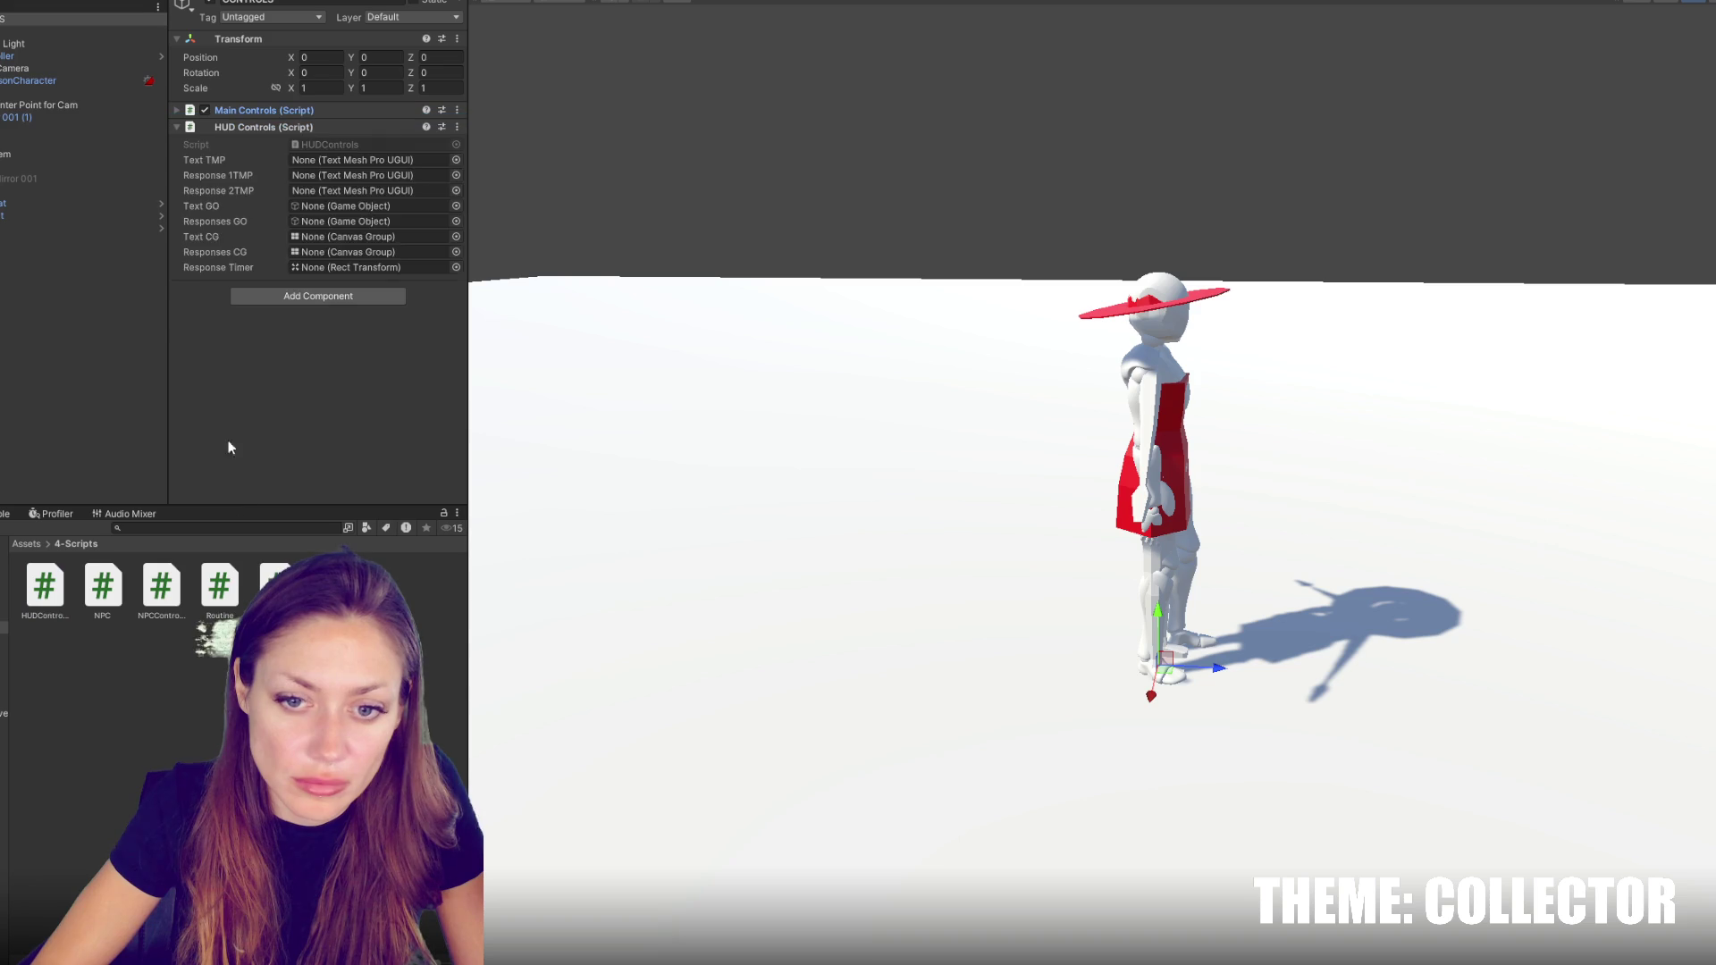
pyautogui.moveTo(189, 604); pyautogui.dragTo(245, 459)
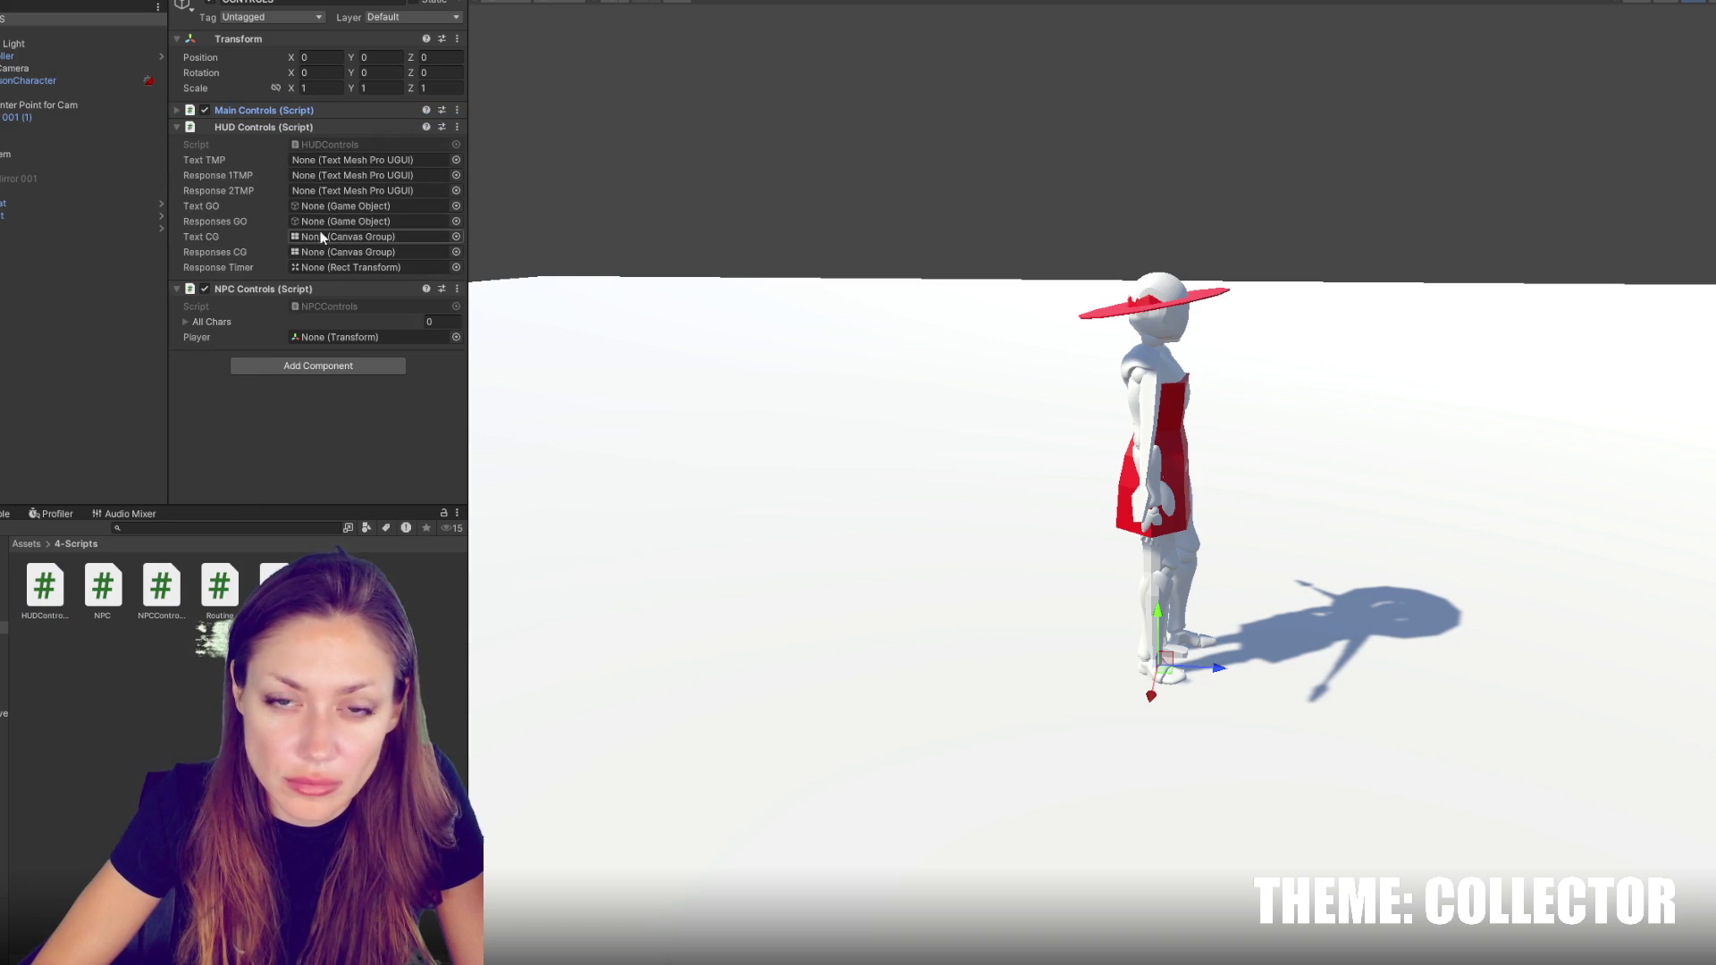
# Collapse the top object and expand the Canvas, ready to add children to it
pyautogui.click(80, 18)
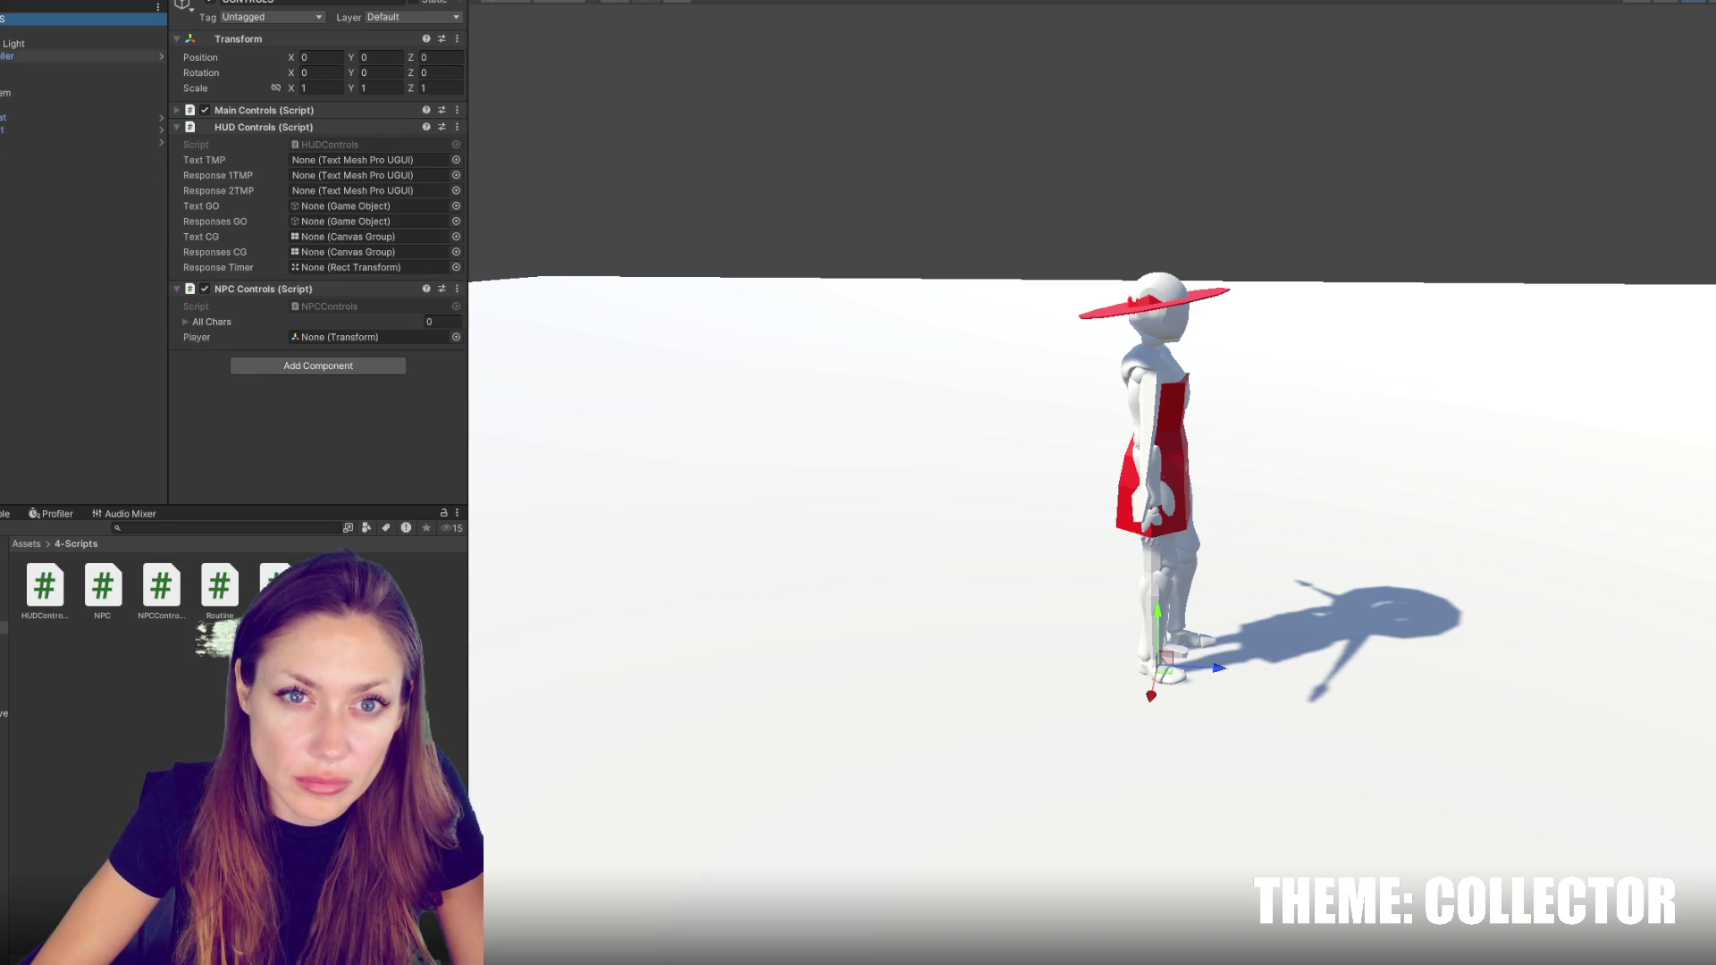
pyautogui.click(3, 34)
pyautogui.rightClick(2, 41)
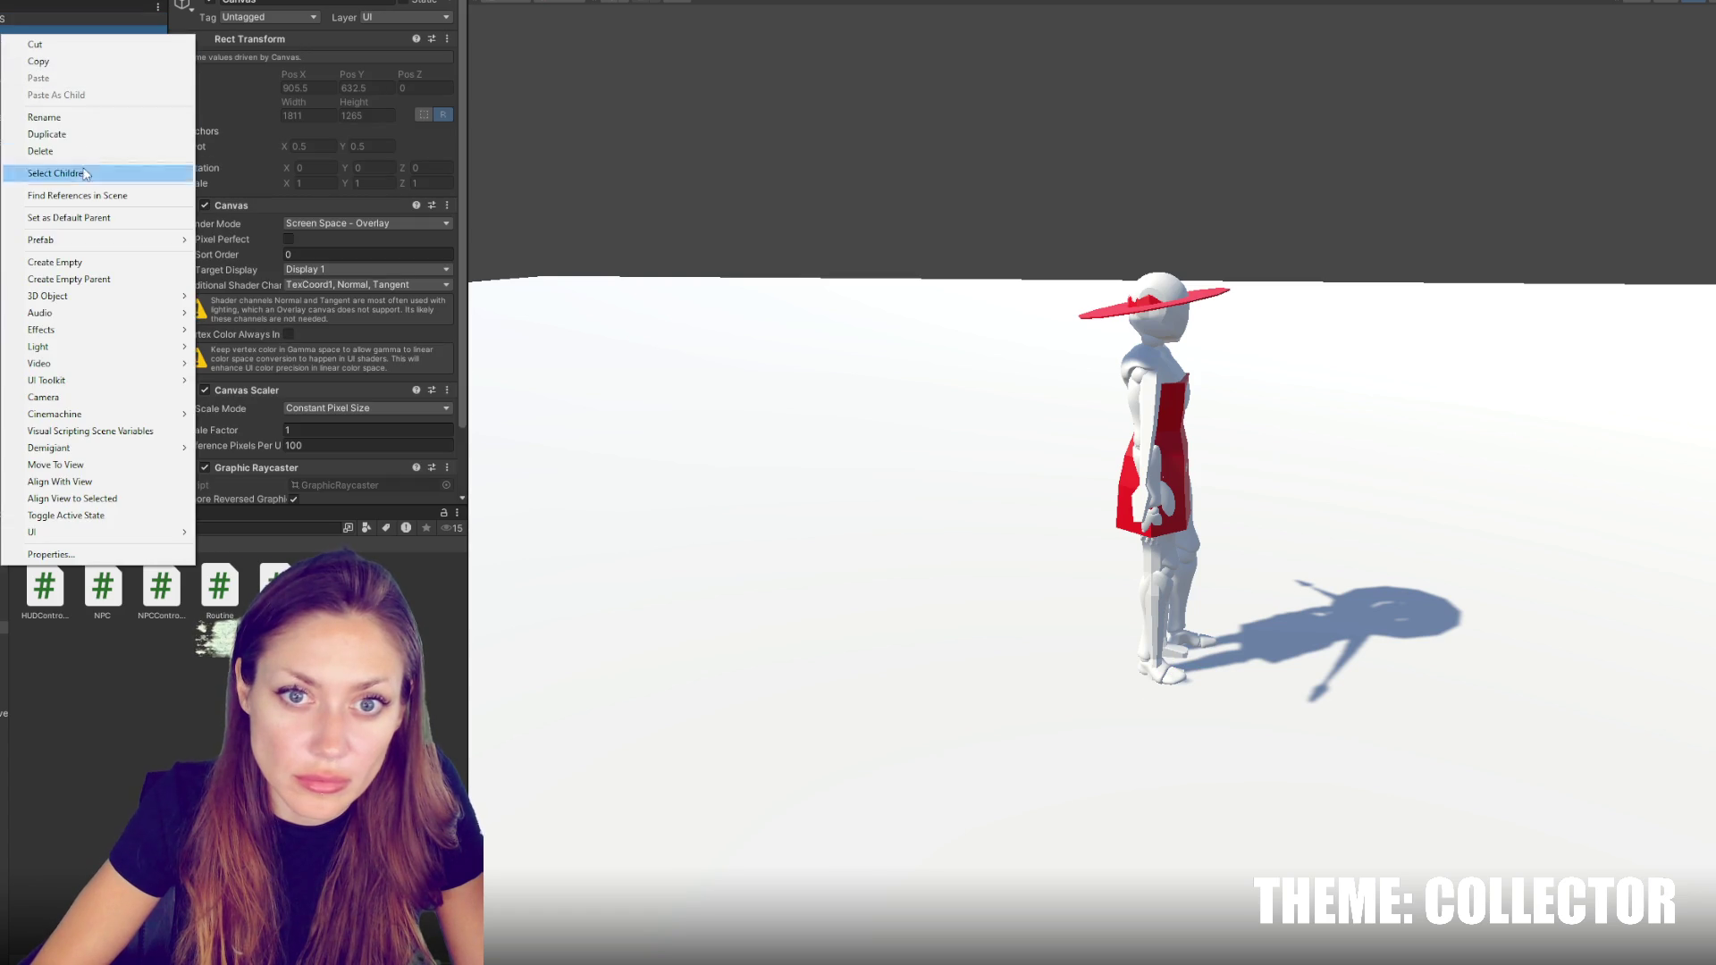
# Create an empty child of Canvas stretched to fill it, named 'Game UI'
pyautogui.click(36, 264)
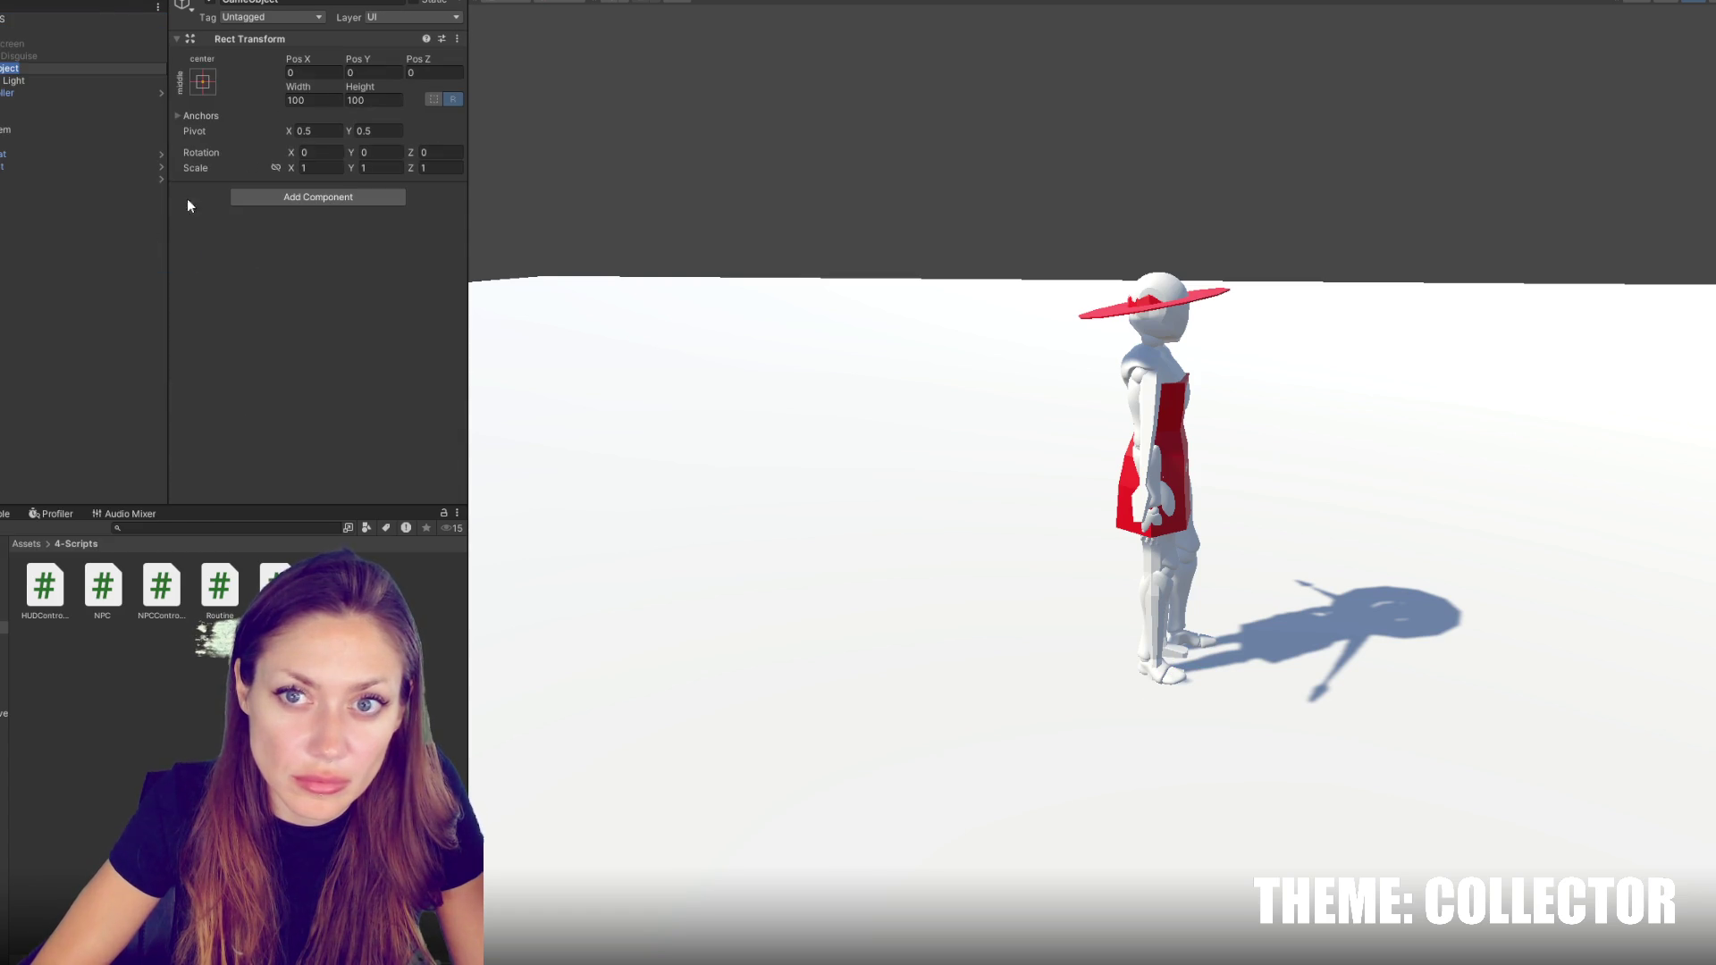
pyautogui.click(204, 83)
pyautogui.keyDown('alt'); pyautogui.click(367, 313); pyautogui.keyUp('alt')
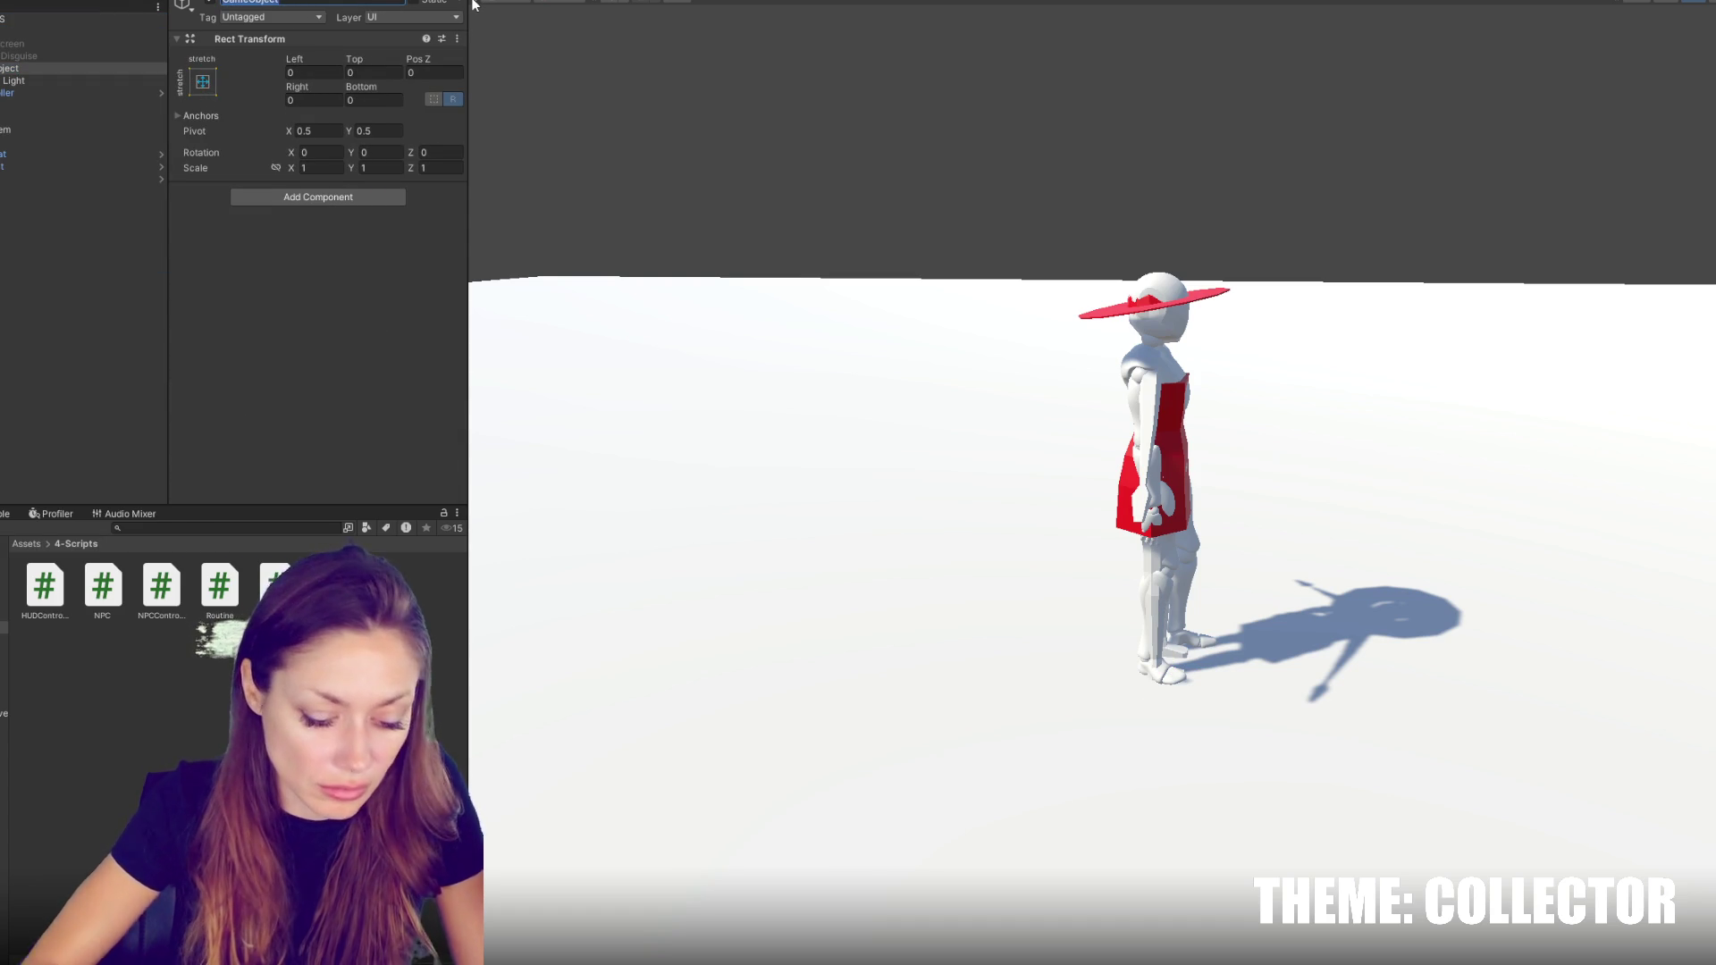
pyautogui.write('Game UI')
pyautogui.press('Return')
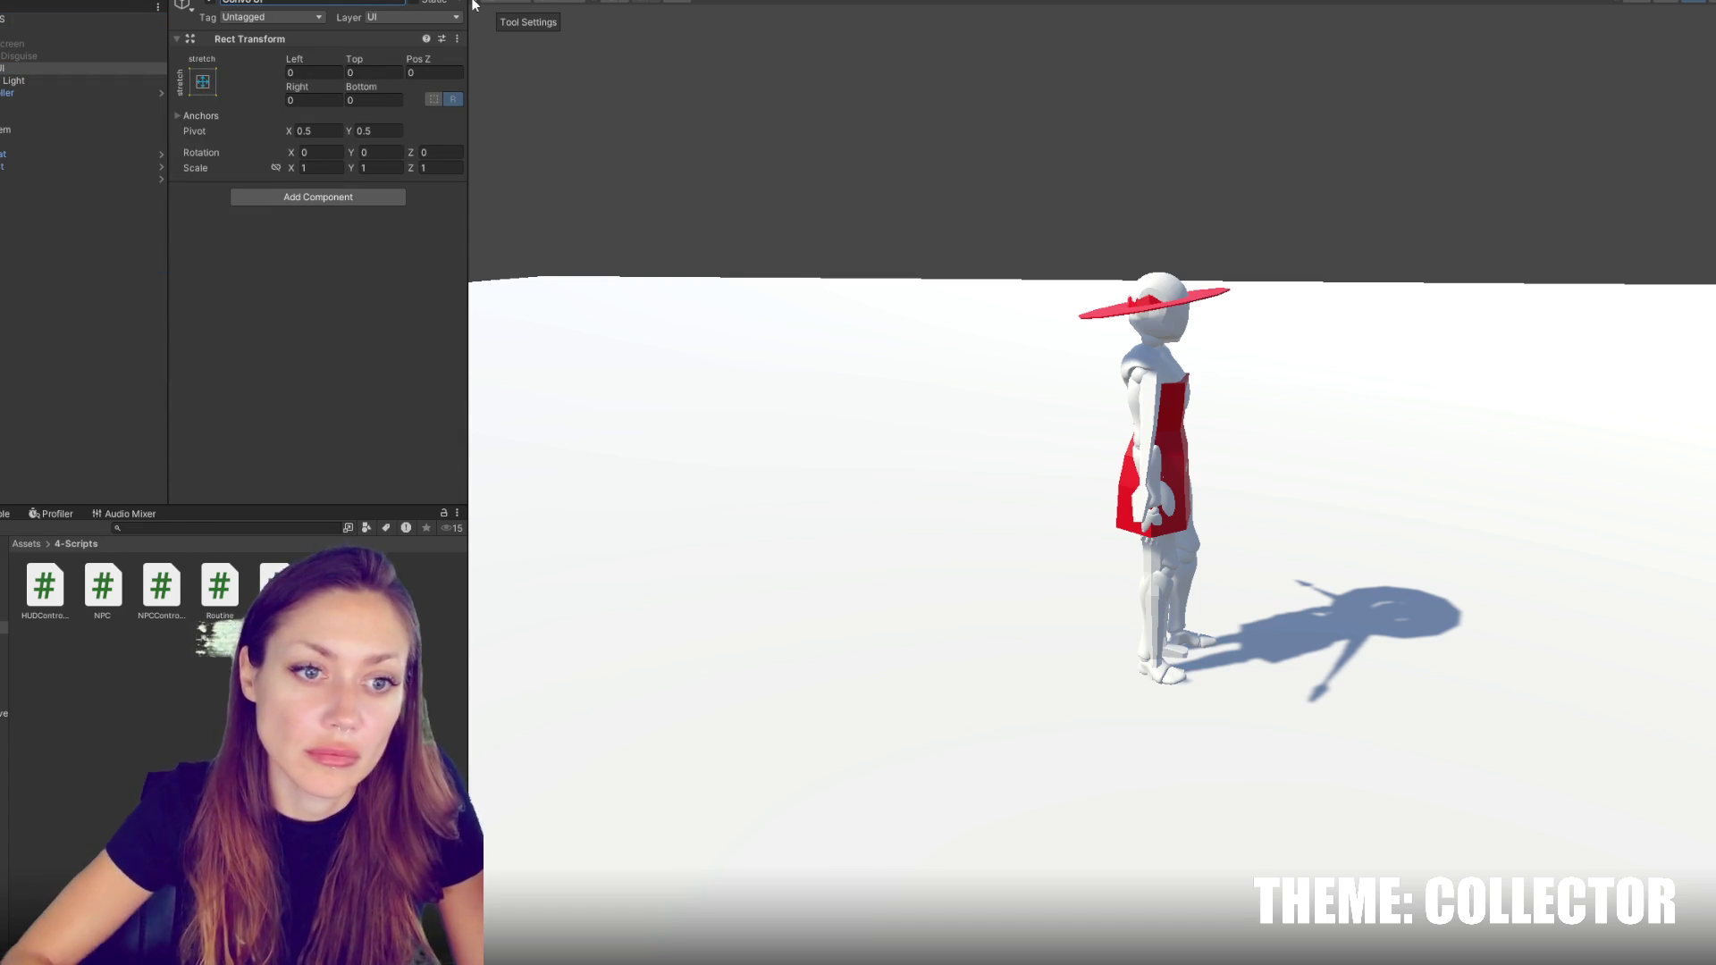
pyautogui.click(67, 69)
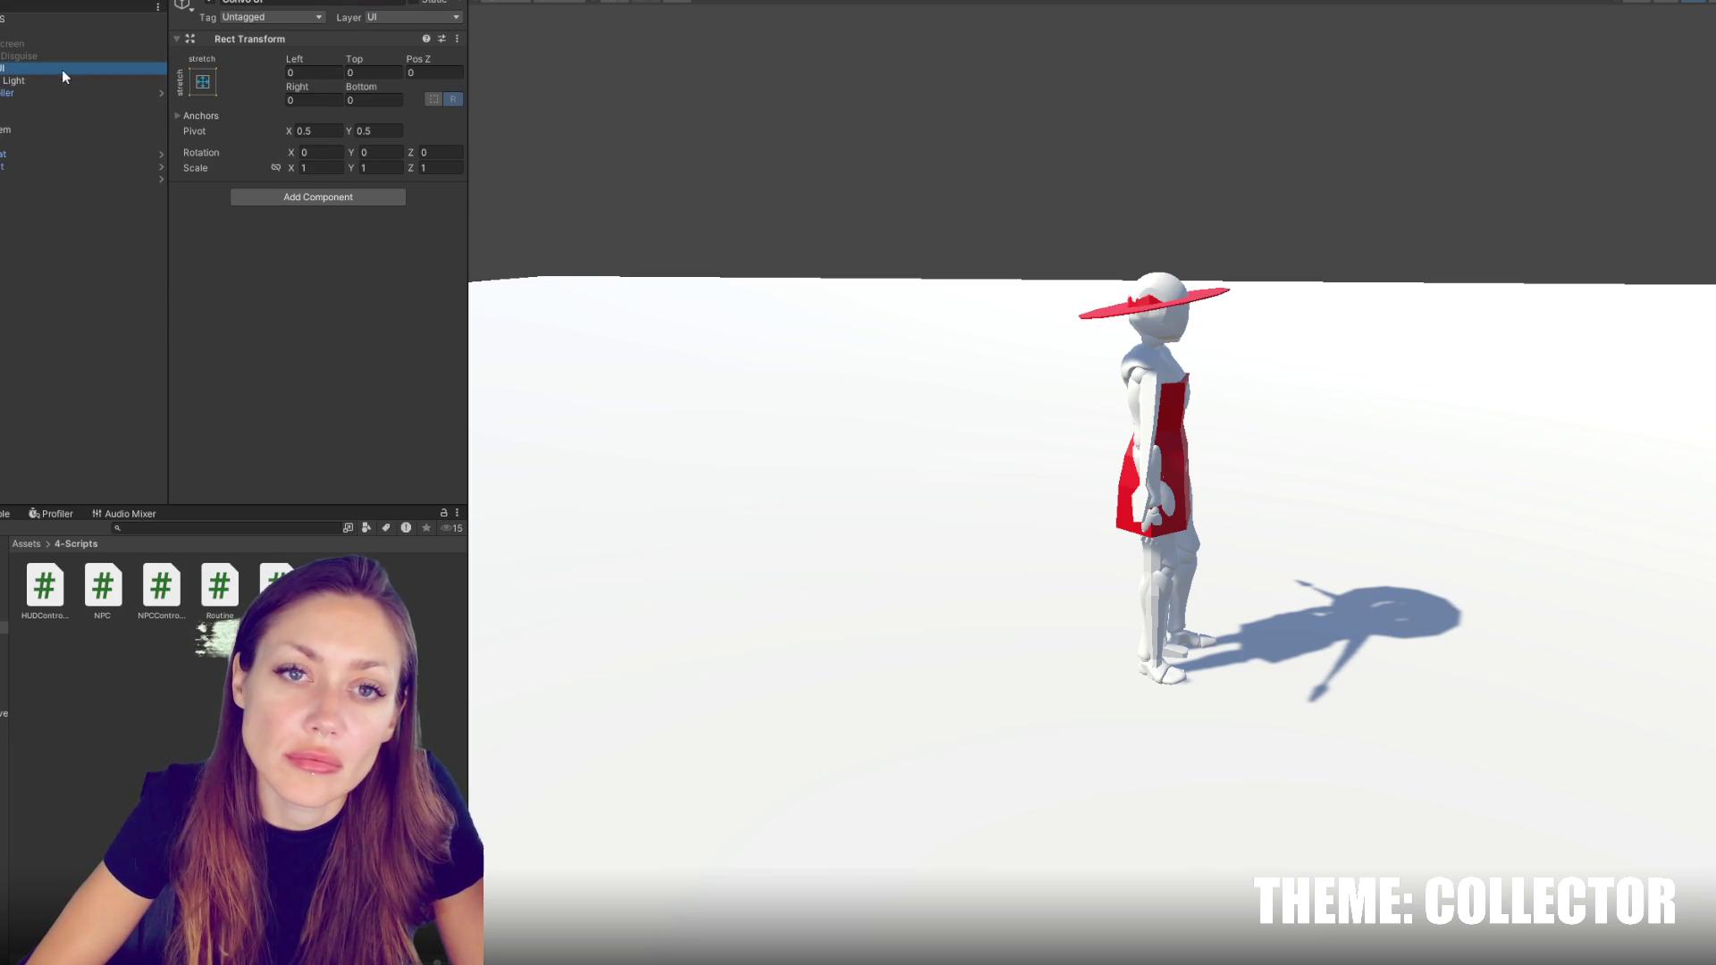
# Add a TextMeshPro text and a Button under Game UI, then frame the canvas face-on
pyautogui.rightClick(32, 68)
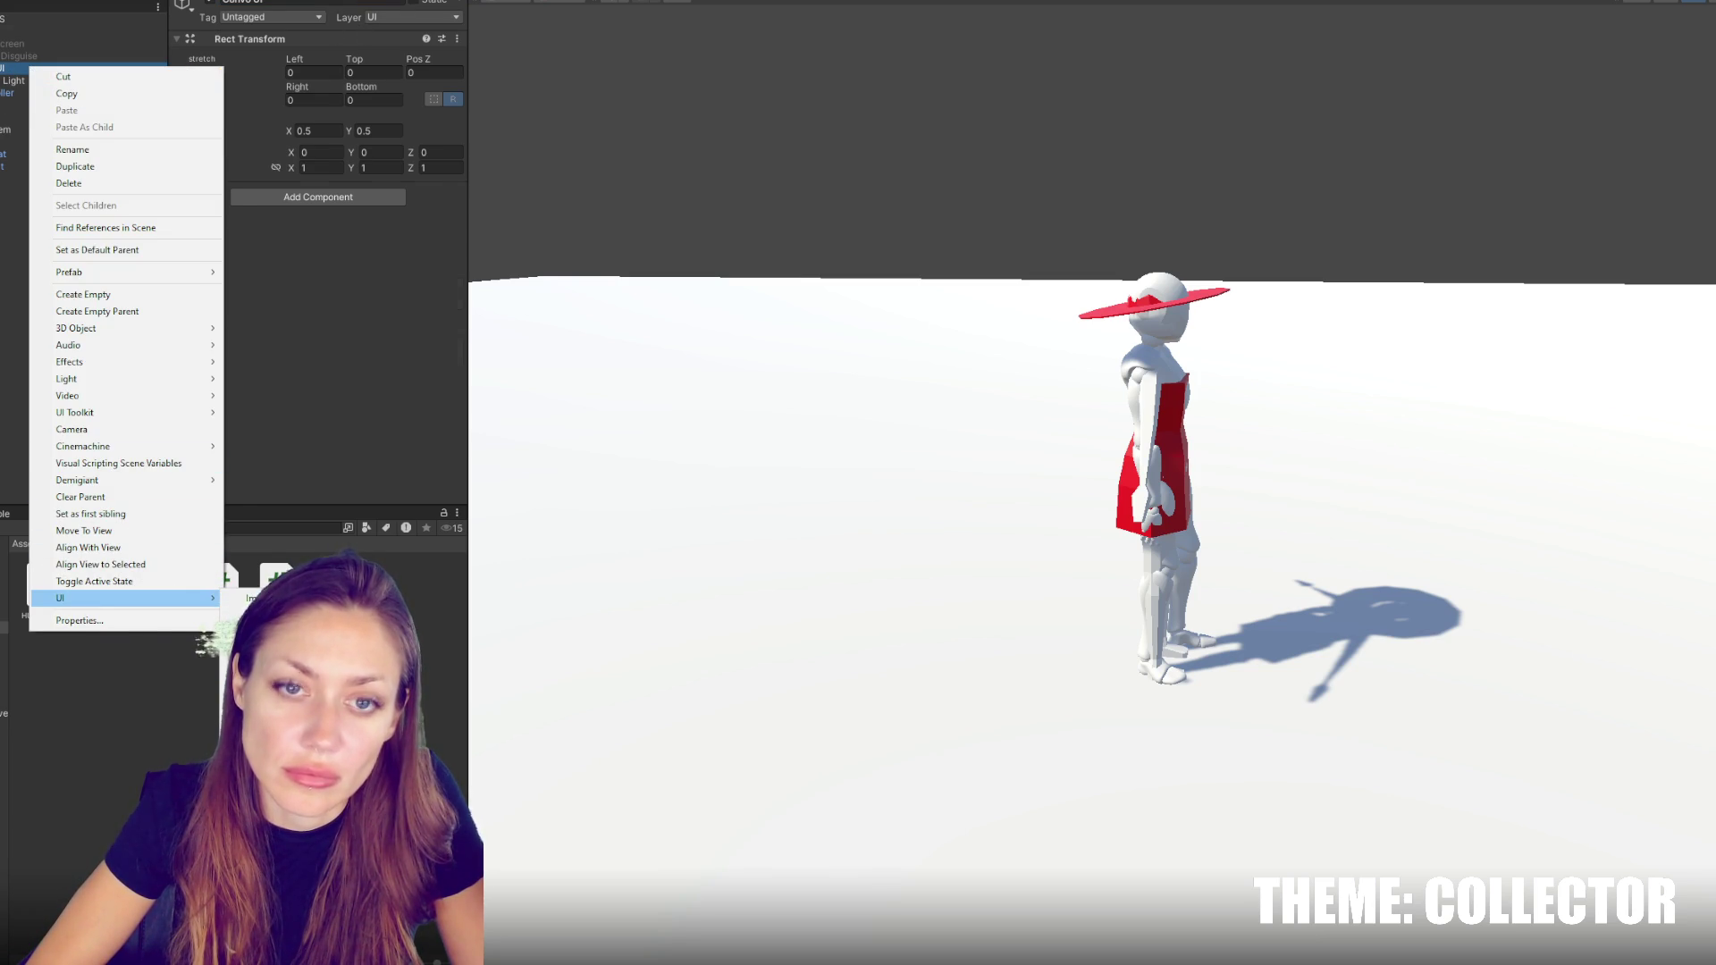
pyautogui.rightClick(52, 68)
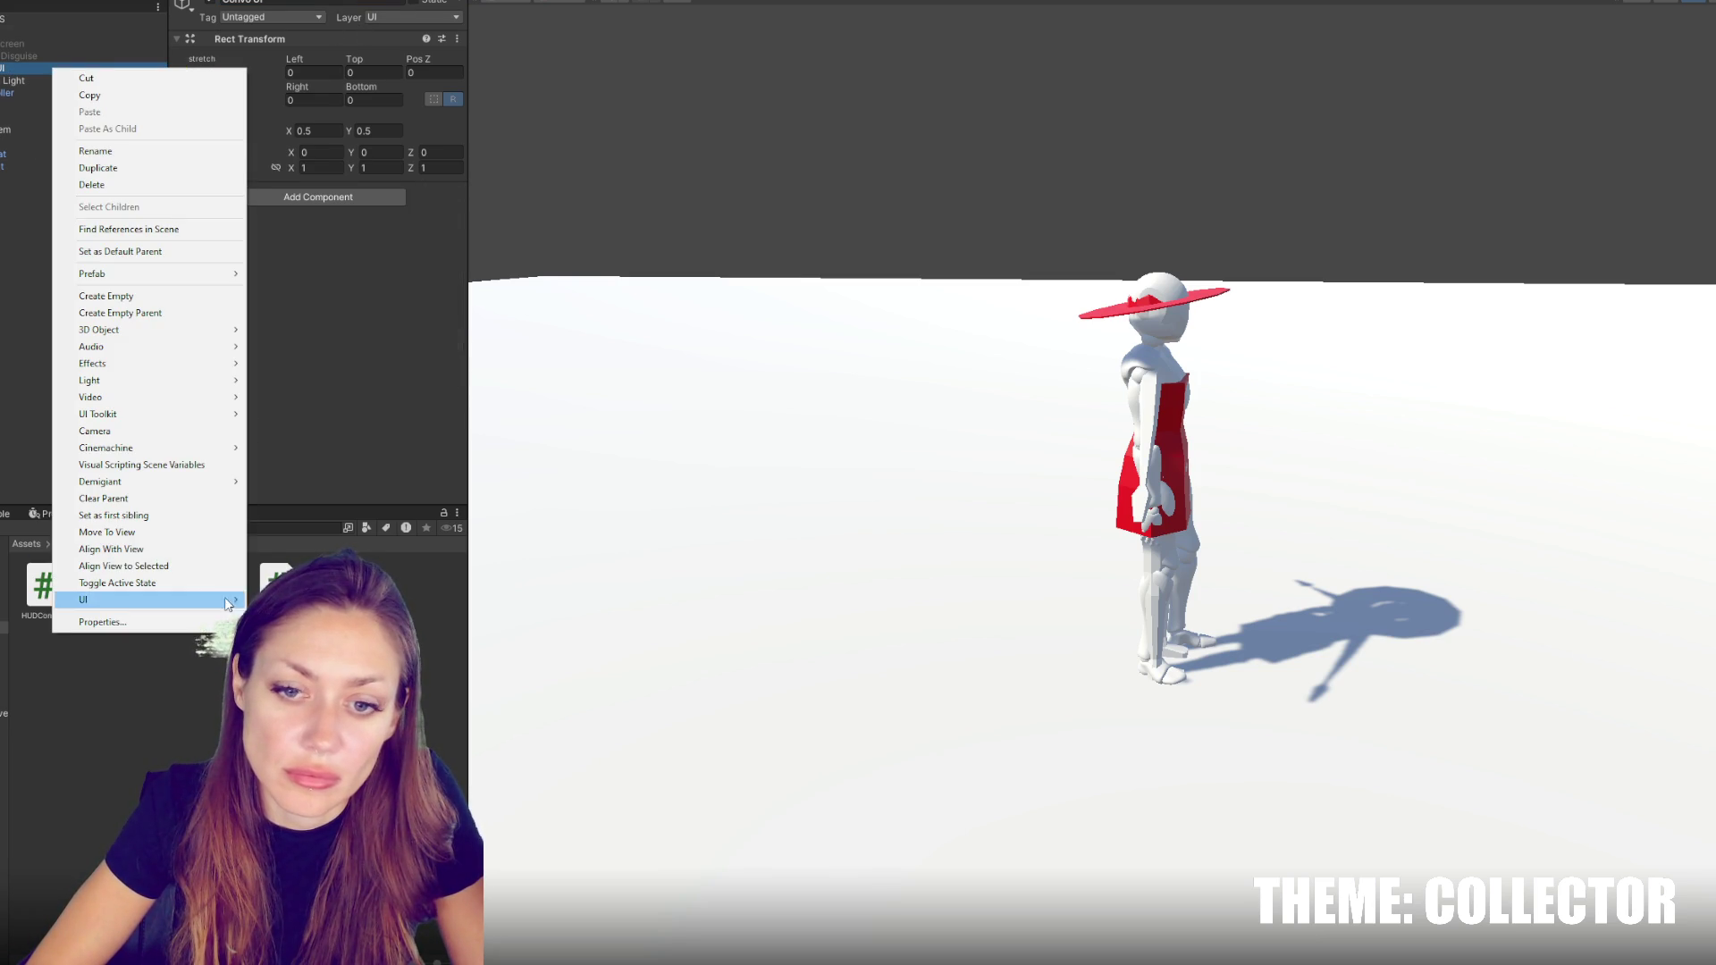
pyautogui.click(27, 125)
pyautogui.rightClick(3, 70)
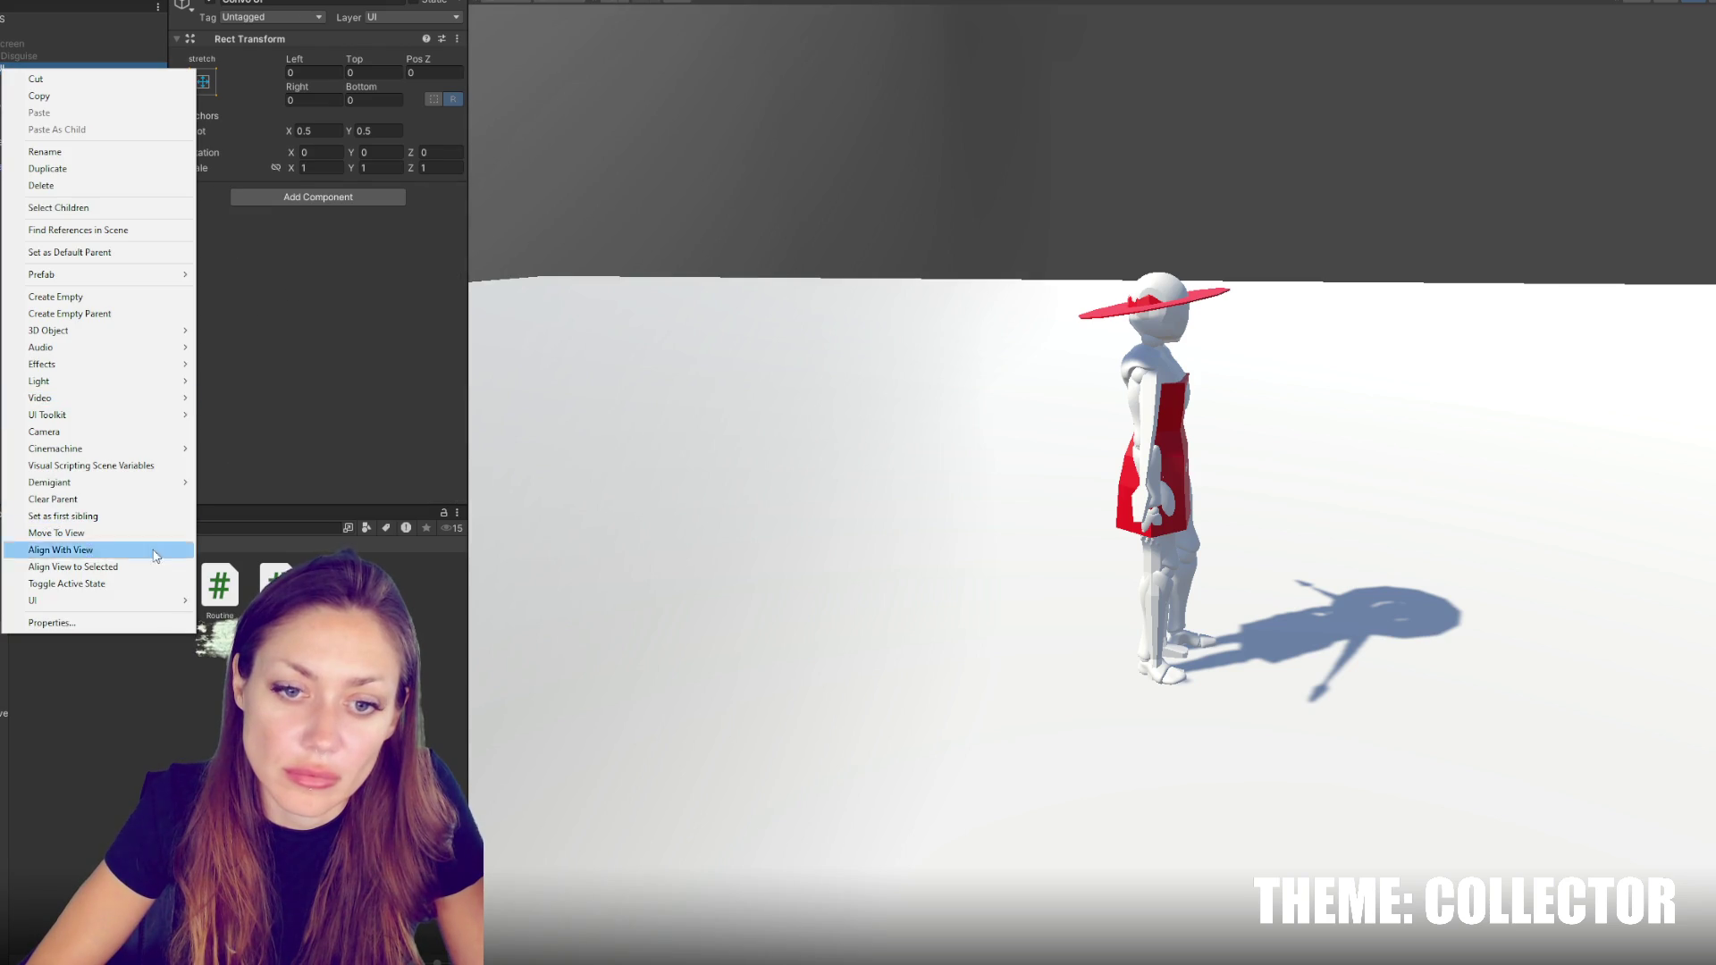
pyautogui.moveTo(196, 605)
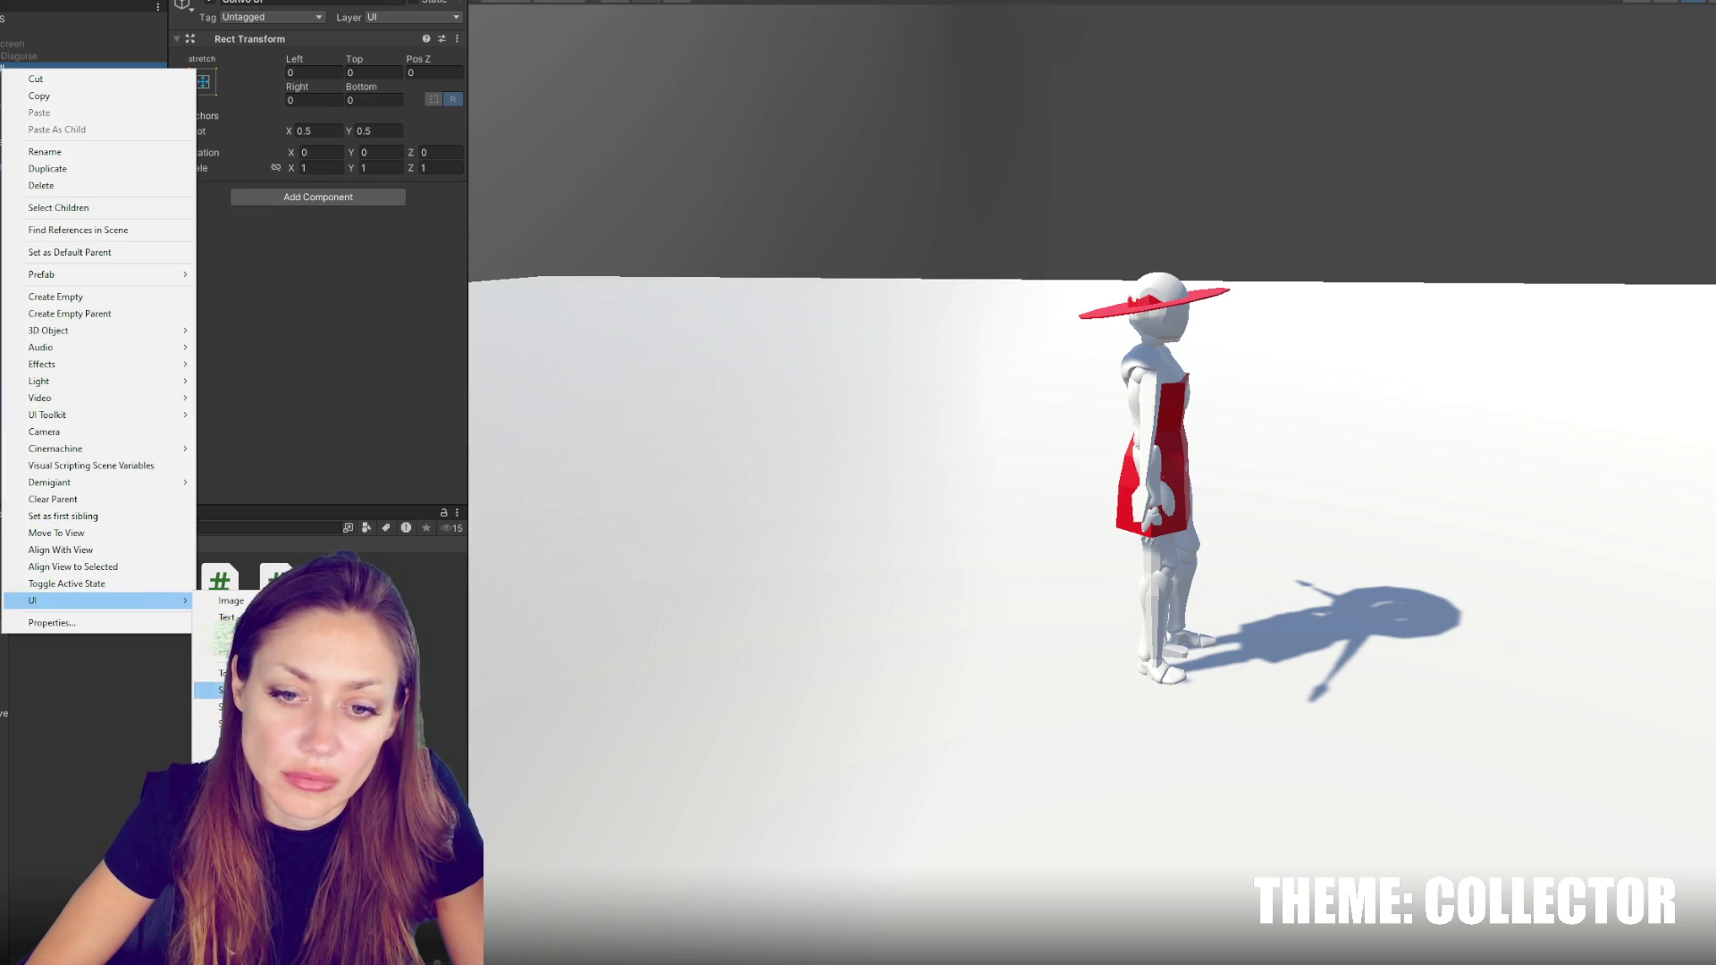
pyautogui.click(226, 617)
pyautogui.rightClick(15, 68)
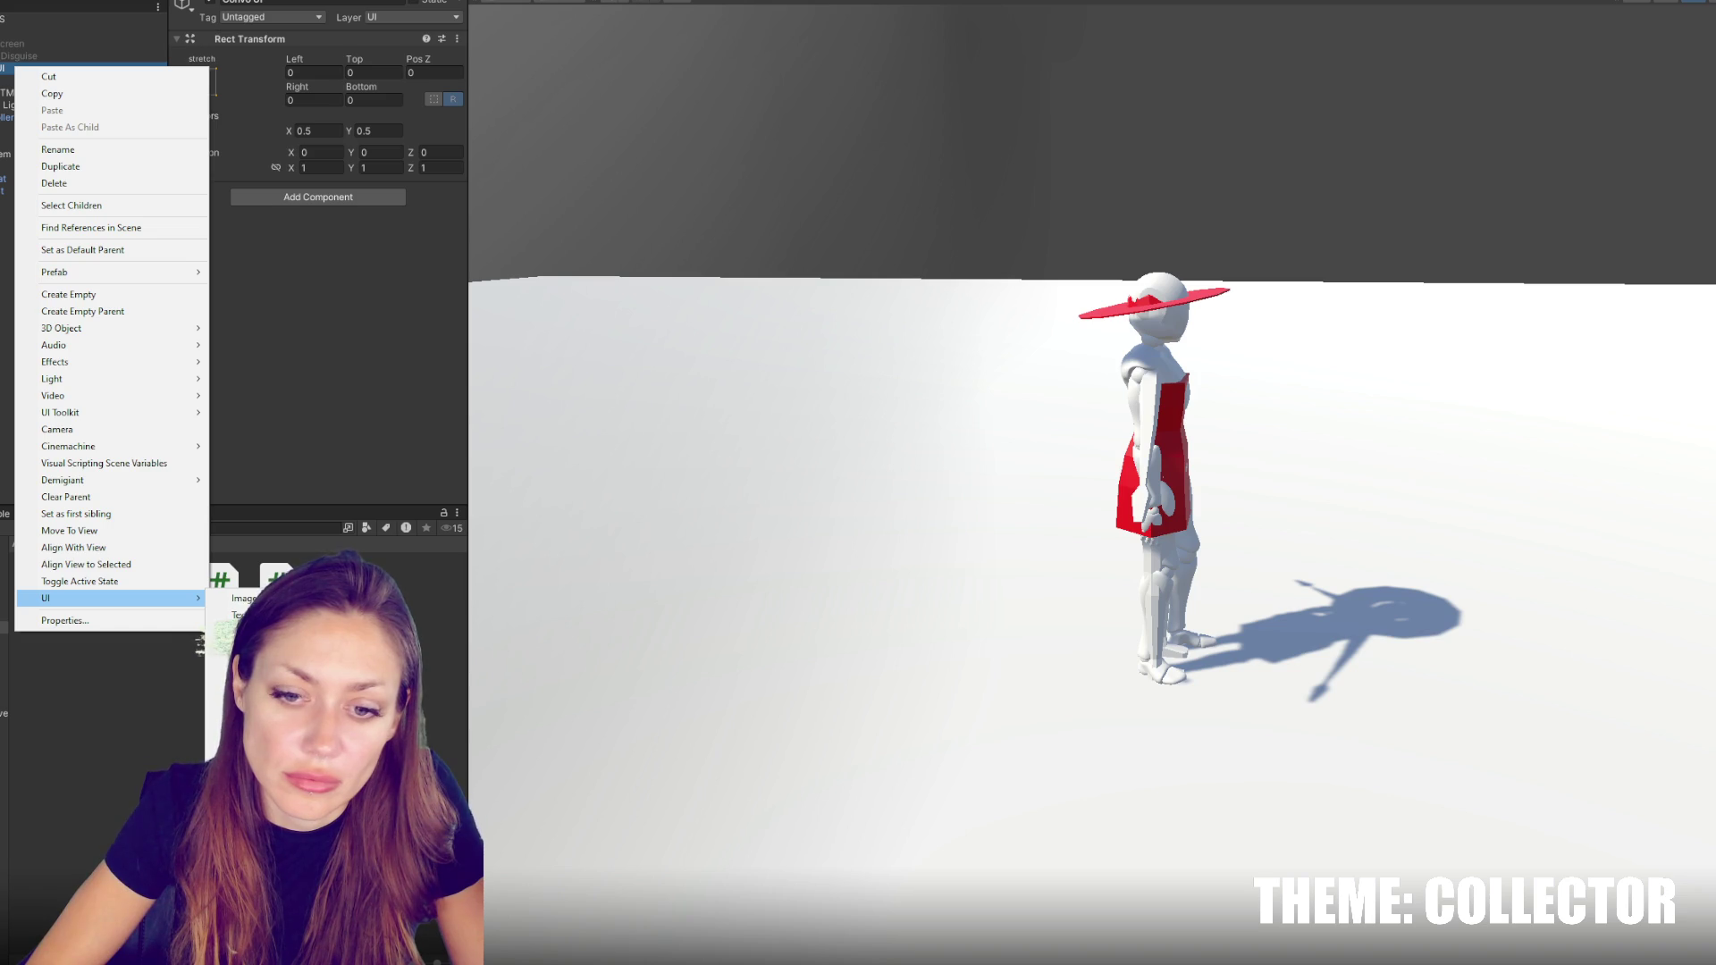
pyautogui.click(268, 700)
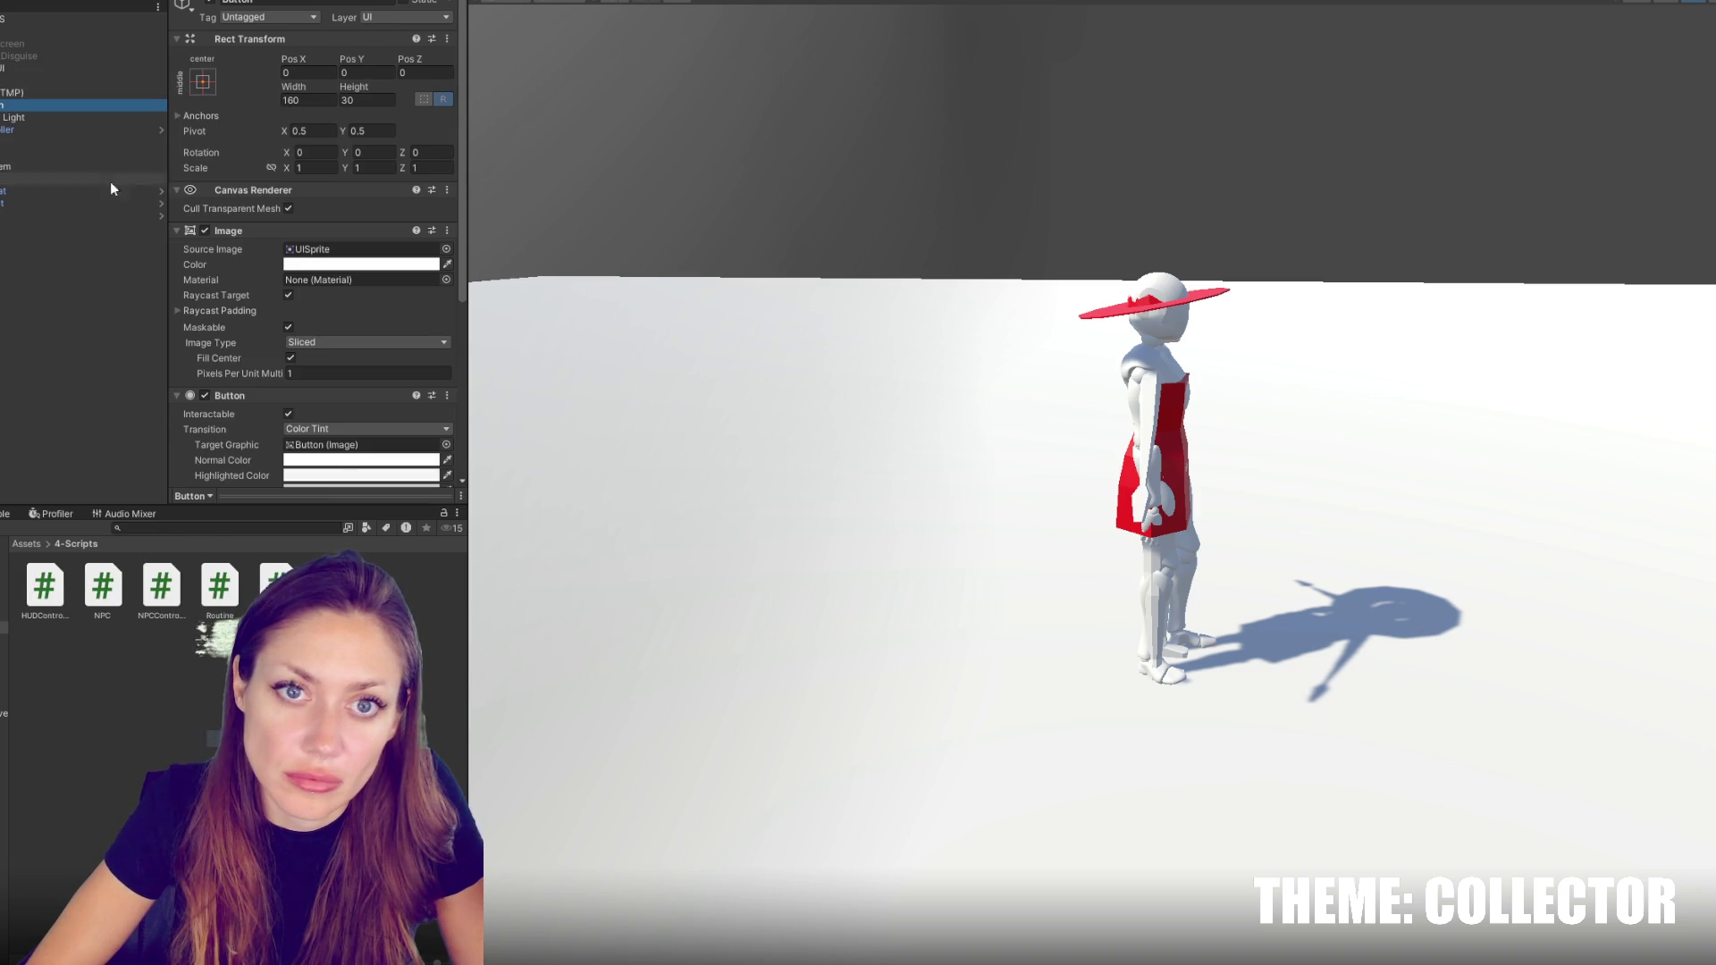
pyautogui.doubleClick(3, 68)
pyautogui.moveTo(1270, 490)
pyautogui.mouseDown()
pyautogui.moveTo(1073, 490)
pyautogui.moveTo(1207, 490)
pyautogui.moveTo(1117, 490)
pyautogui.mouseUp()
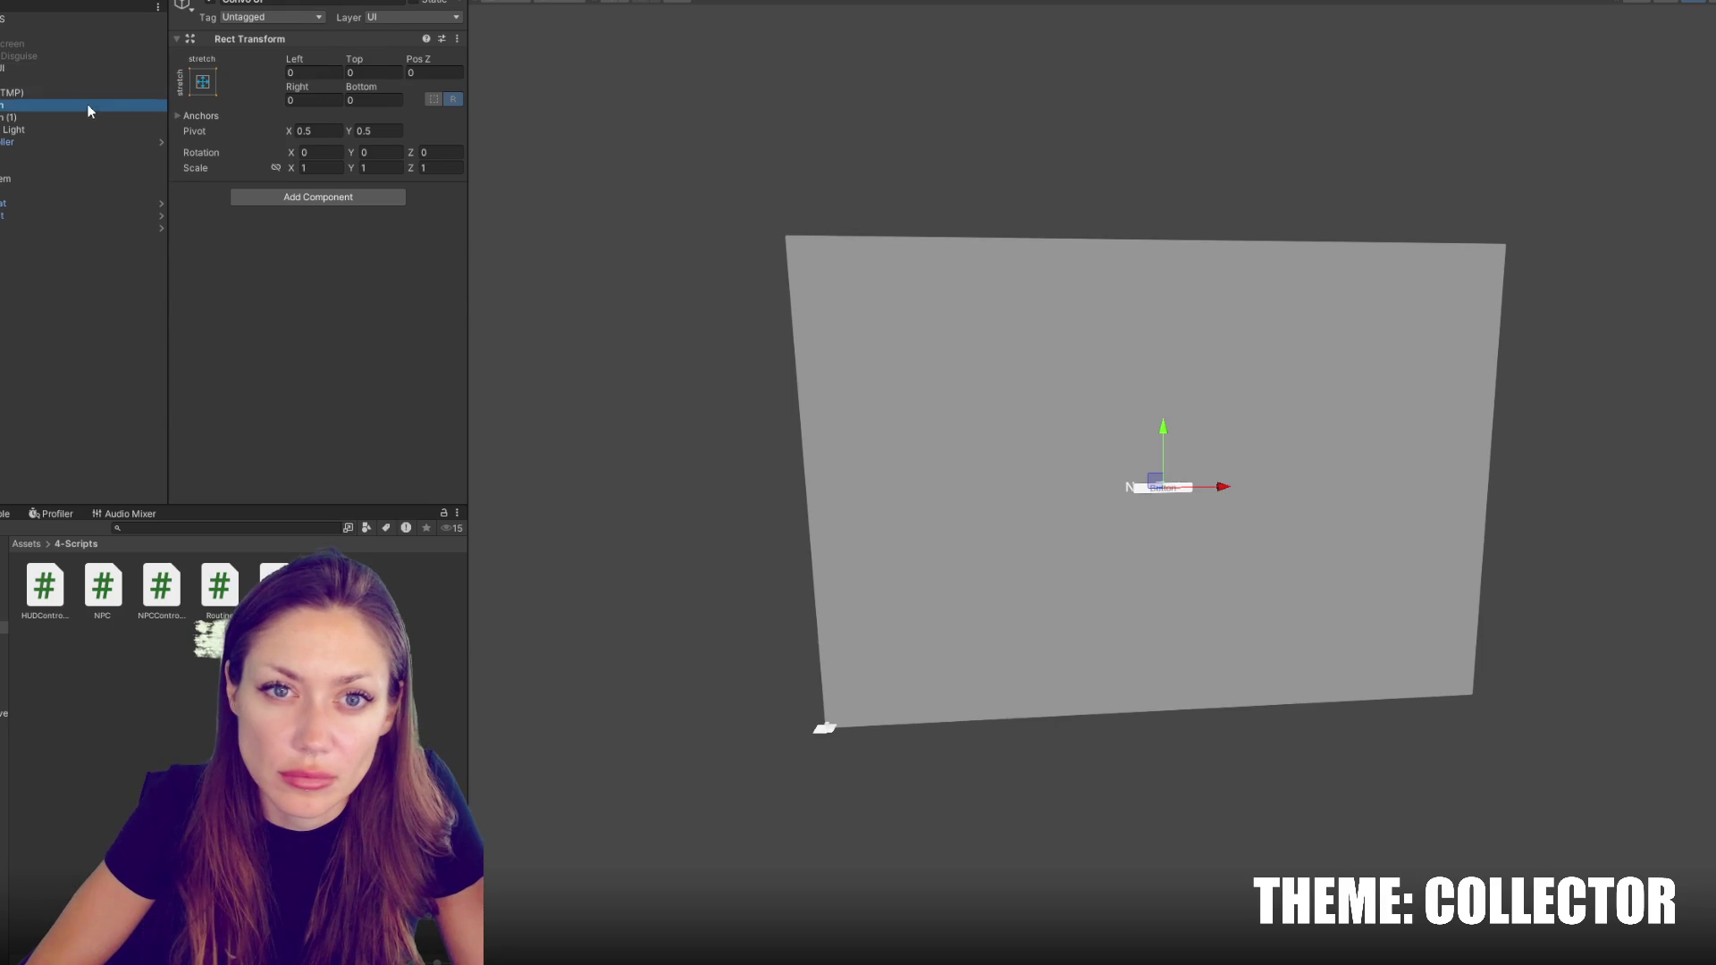
# Add a UI Panel to the canvas
pyautogui.rightClick(79, 69)
pyautogui.click(304, 645)
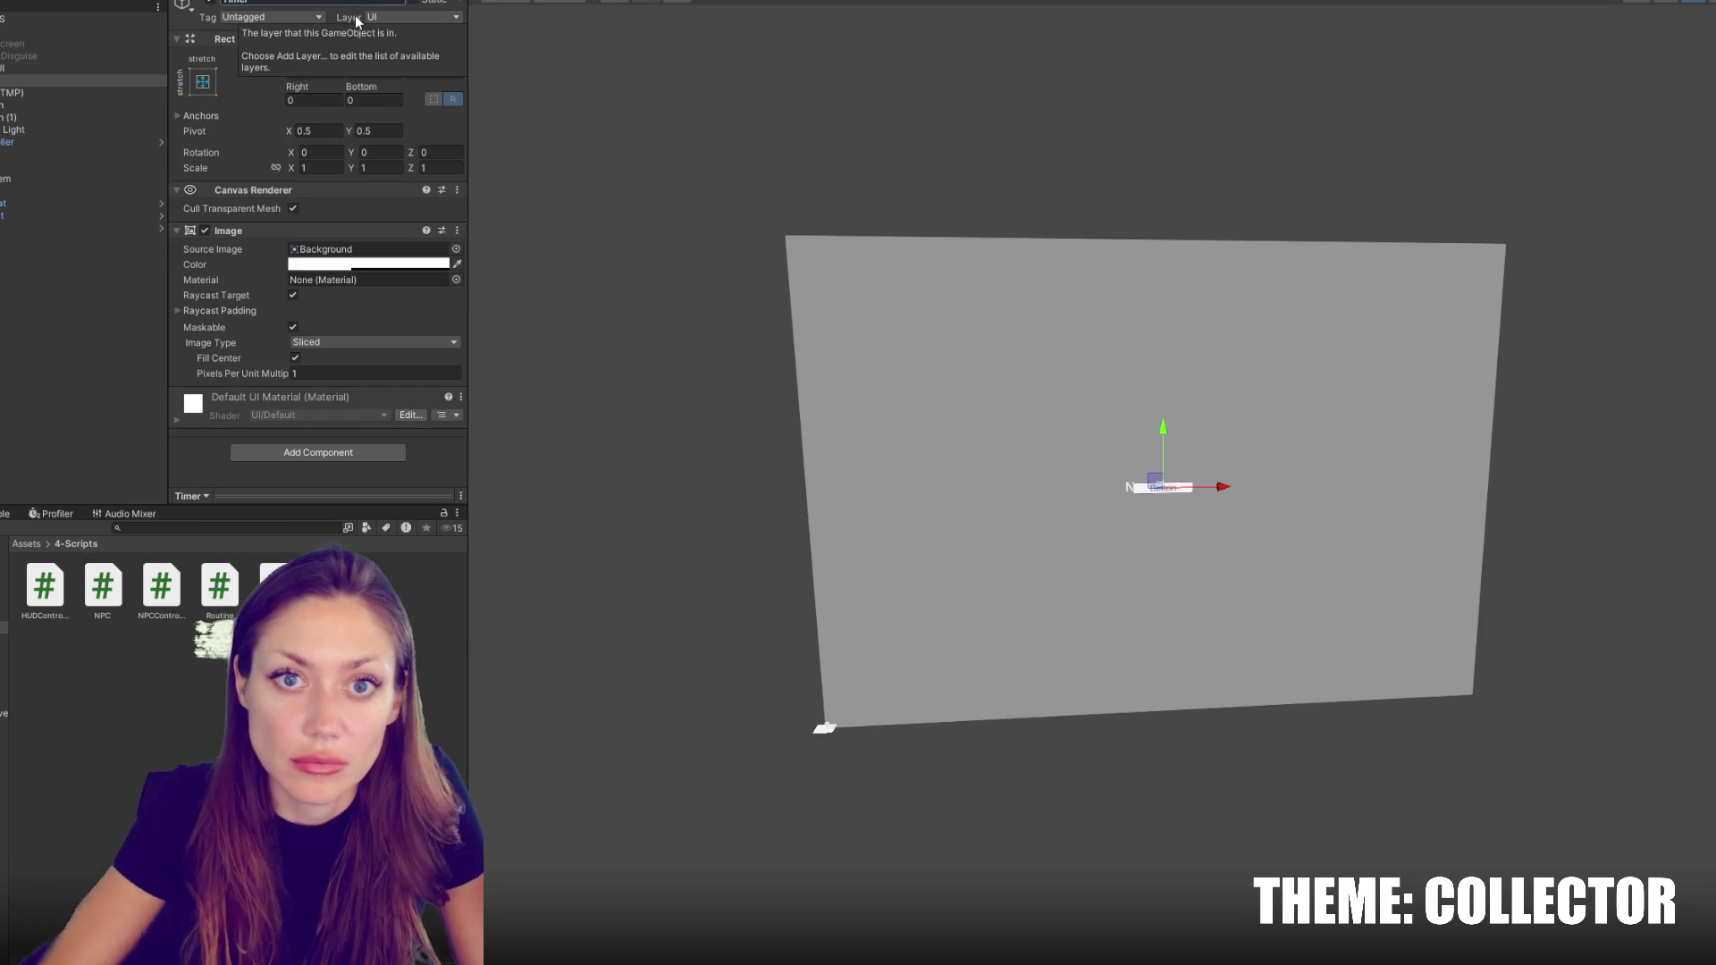
pyautogui.hotkey('ctrl', 'z')
# Rename the text element 'Subtitle' and make it 900 by 200 with font size 16
pyautogui.click(257, 4)
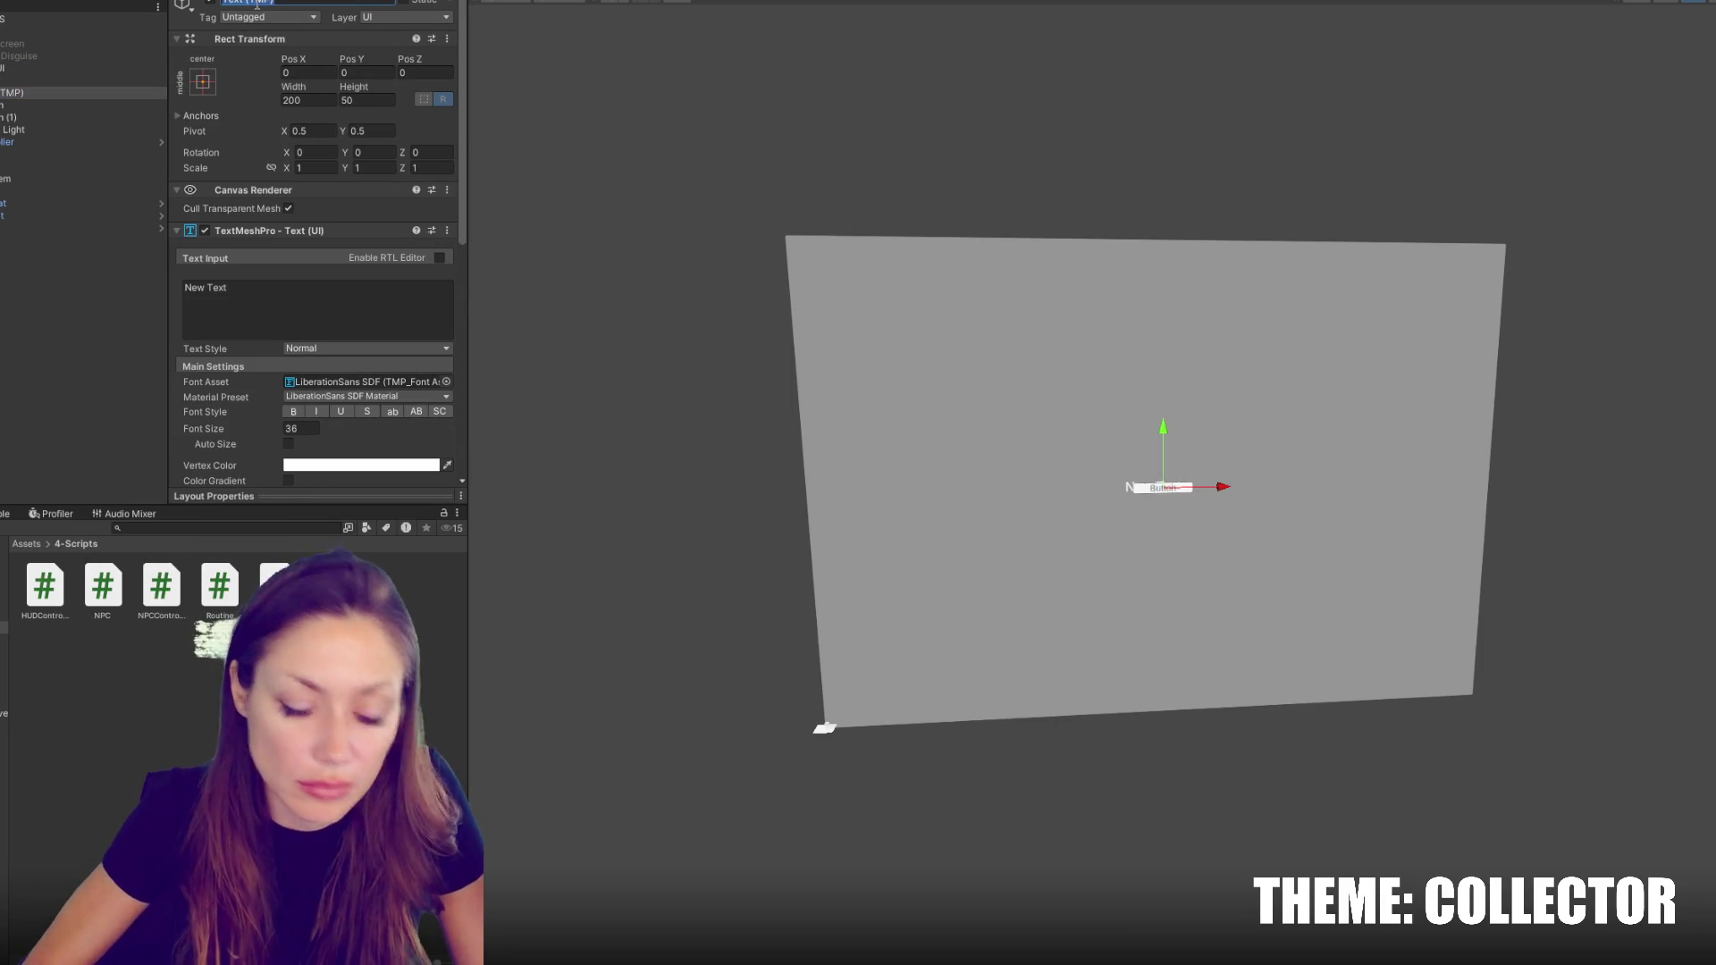
pyautogui.write('Subtitle')
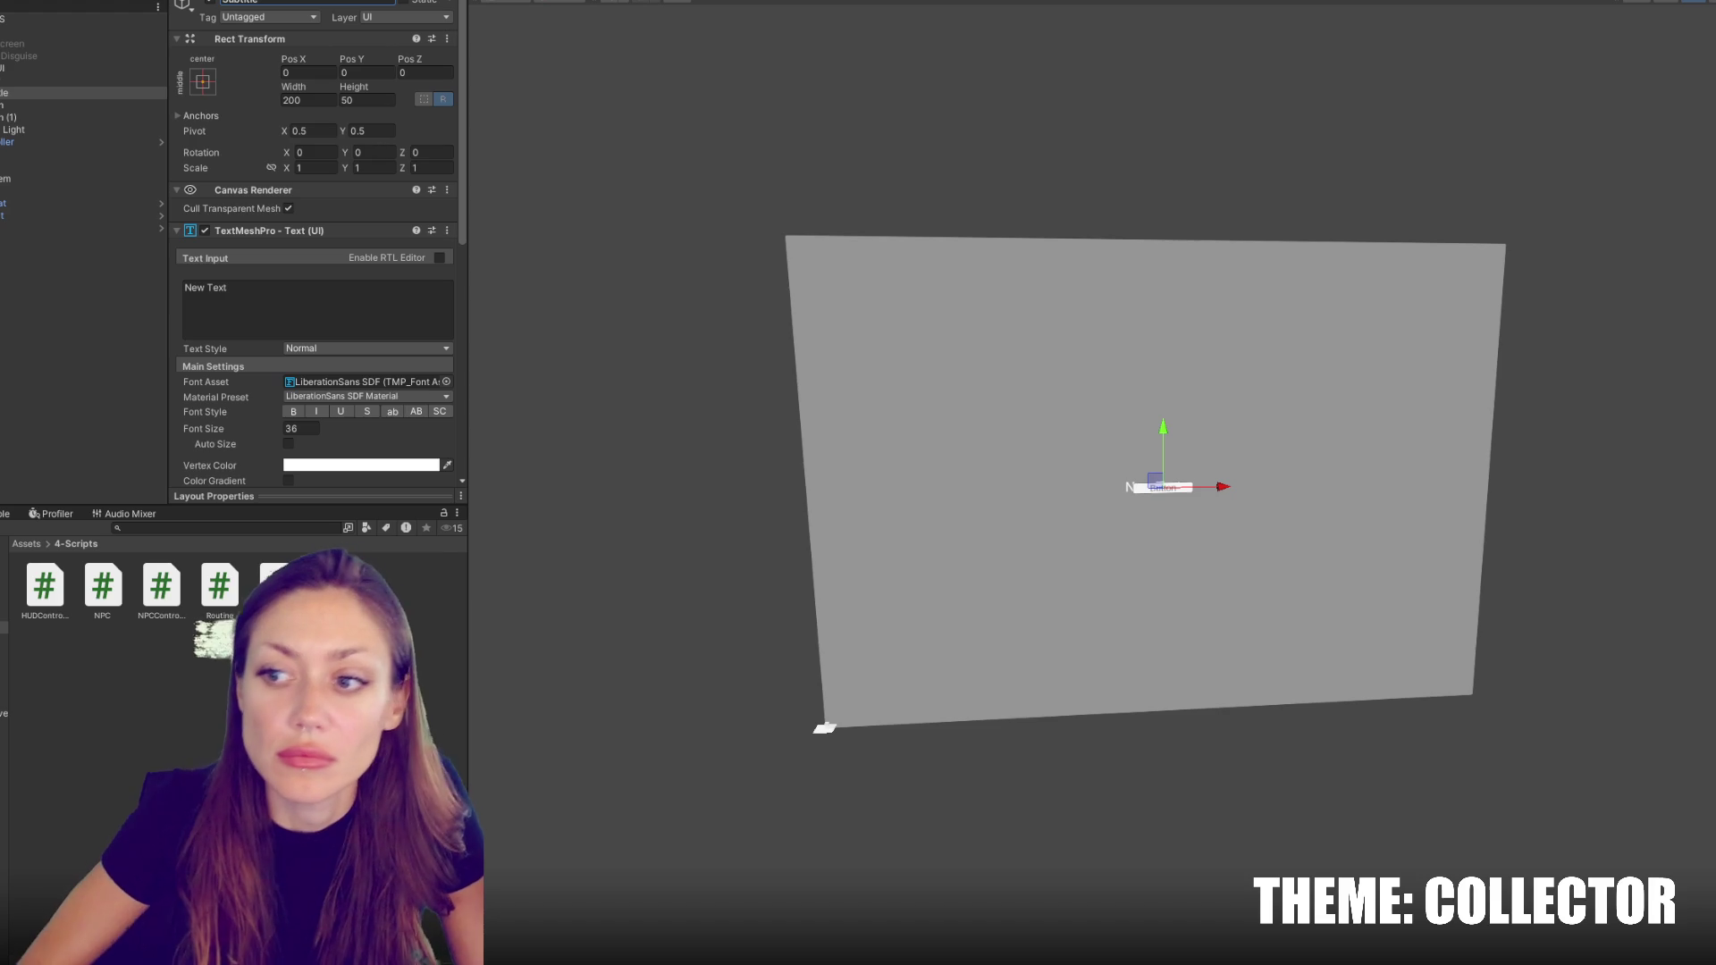
pyautogui.click(318, 101)
pyautogui.write('900')
pyautogui.press('Tab')
pyautogui.write('200')
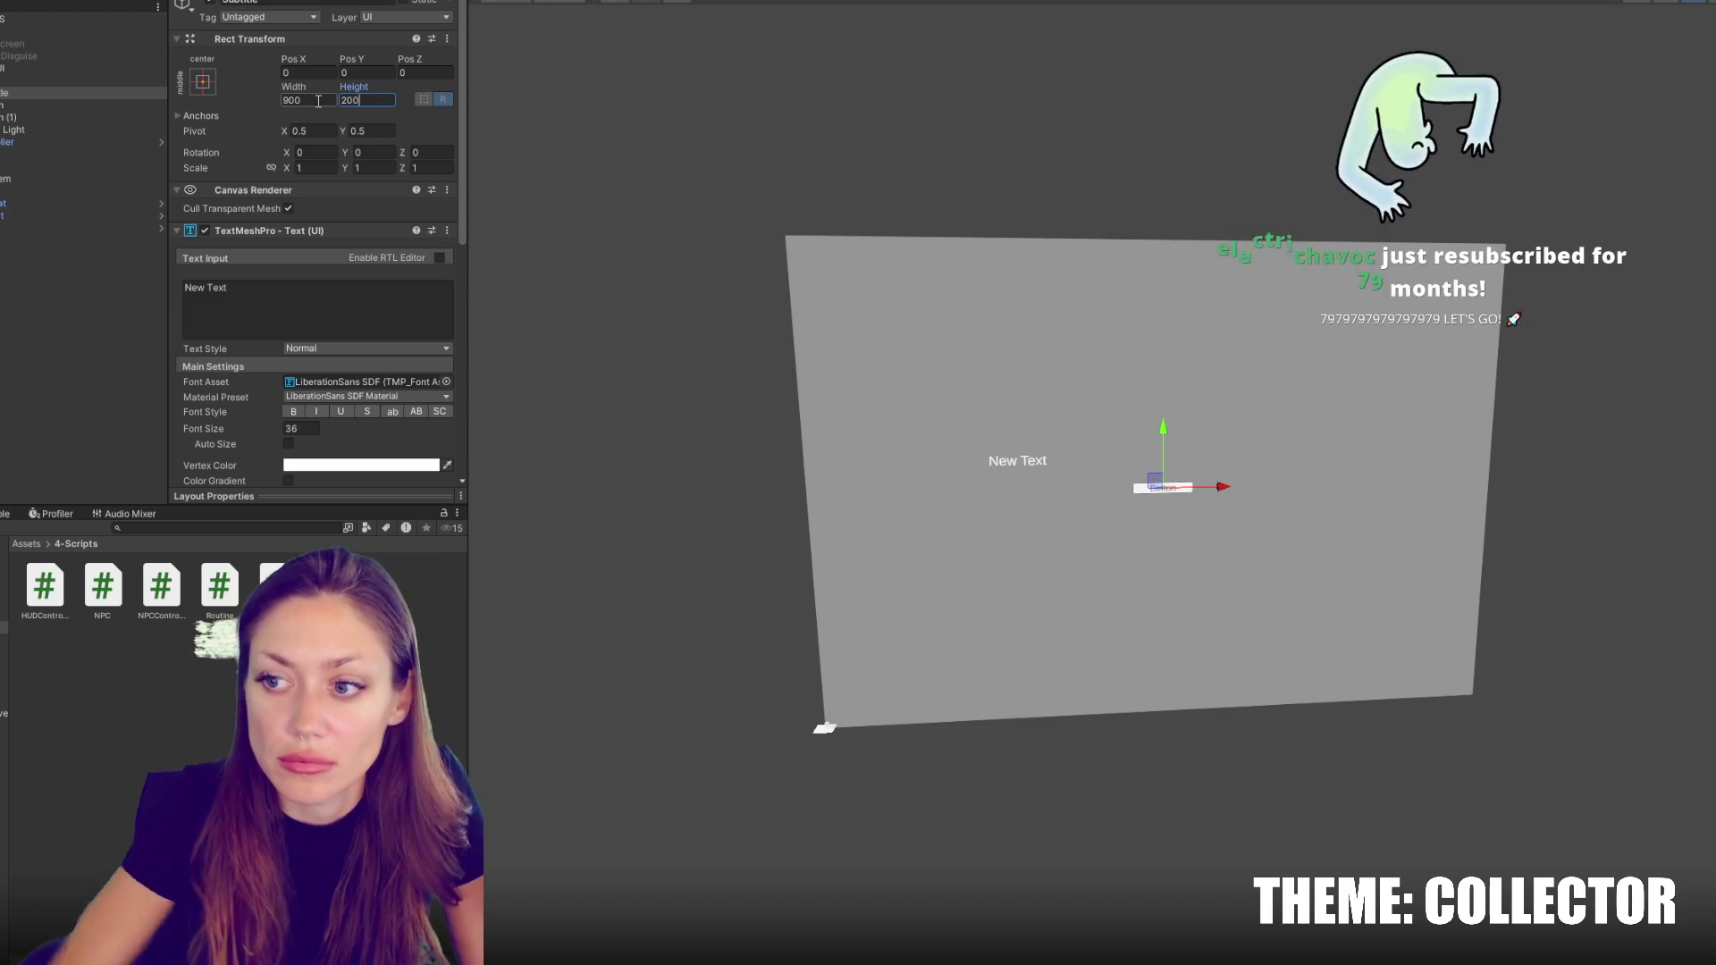
pyautogui.scroll(-3, 308, 277)
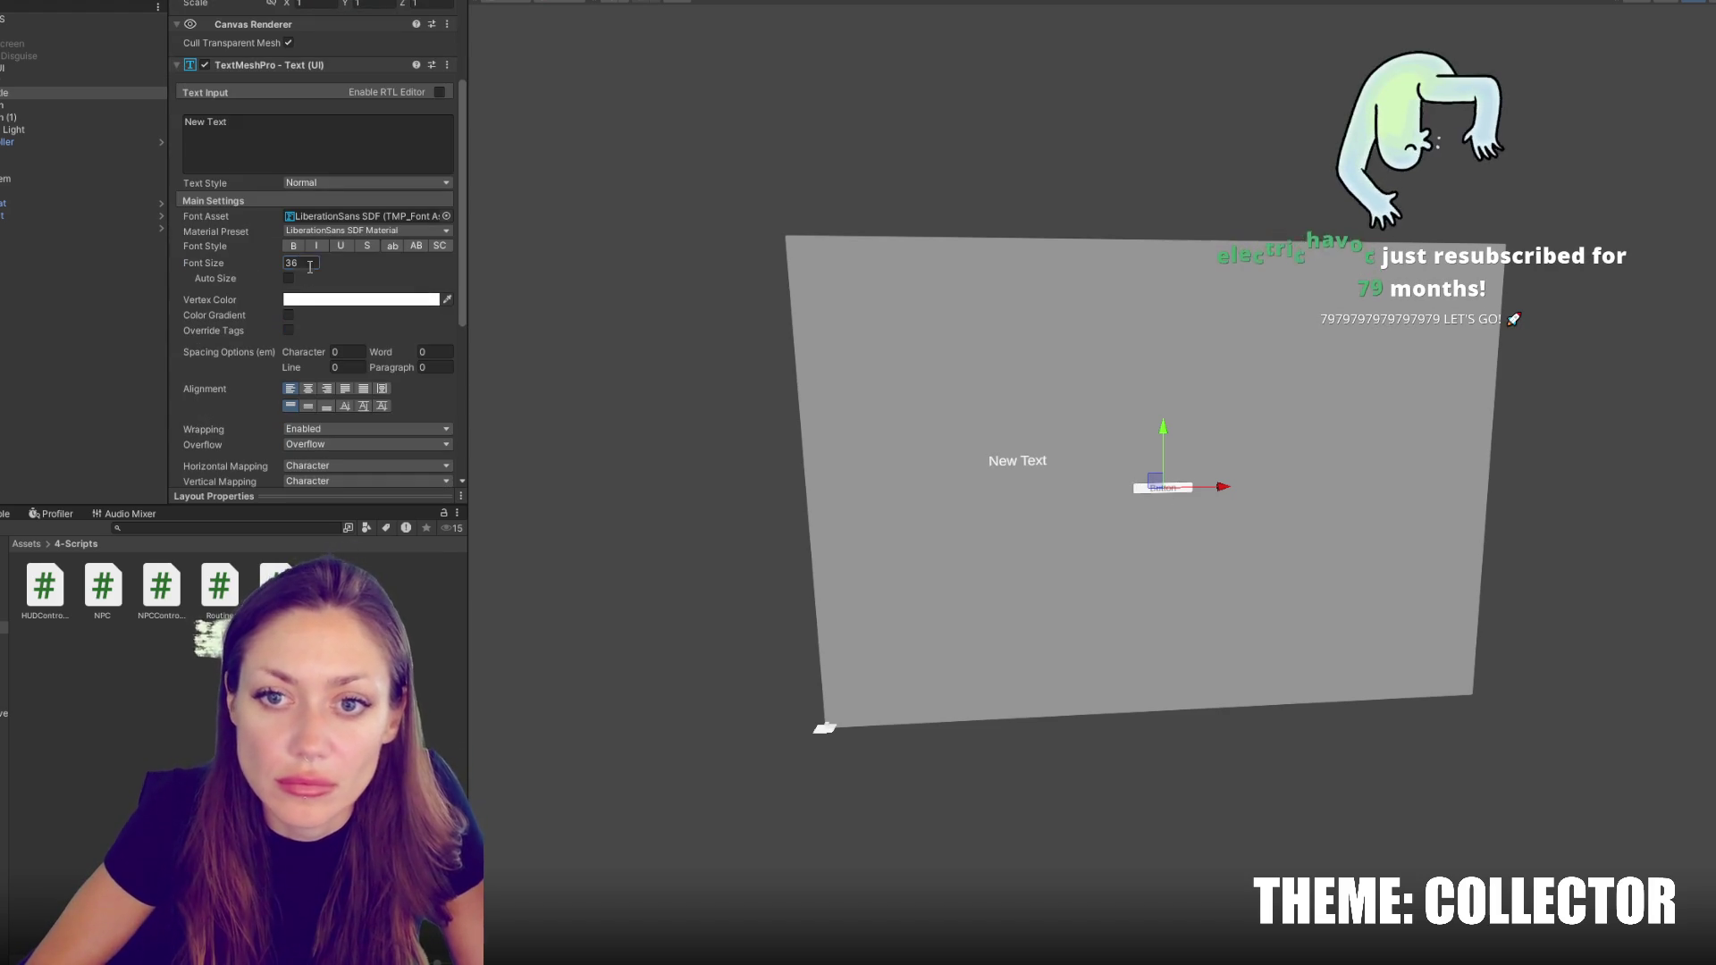
pyautogui.click(300, 263)
pyautogui.write('16')
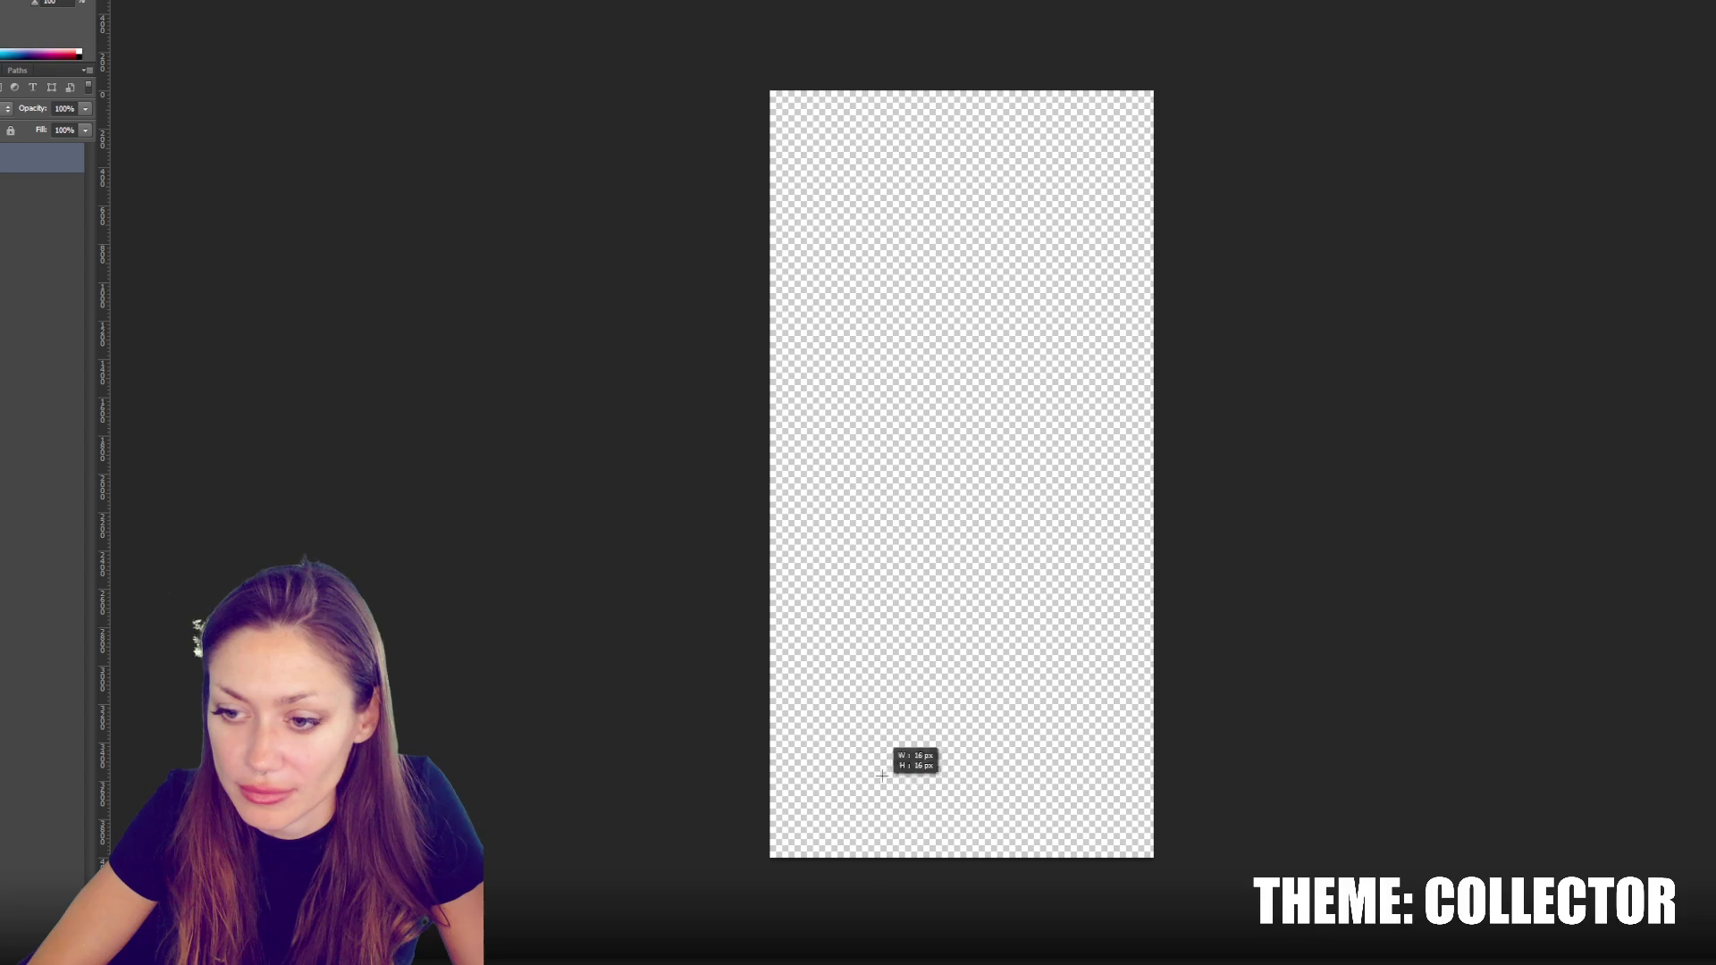
# Draw a strong dark gradient upward from the canvas bottom with three Gradient strokes
pyautogui.moveTo(930, 869)
pyautogui.mouseDown()
pyautogui.moveTo(927, 478)
pyautogui.moveTo(913, 474)
pyautogui.mouseUp()
pyautogui.moveTo(899, 937); pyautogui.dragTo(904, 504)
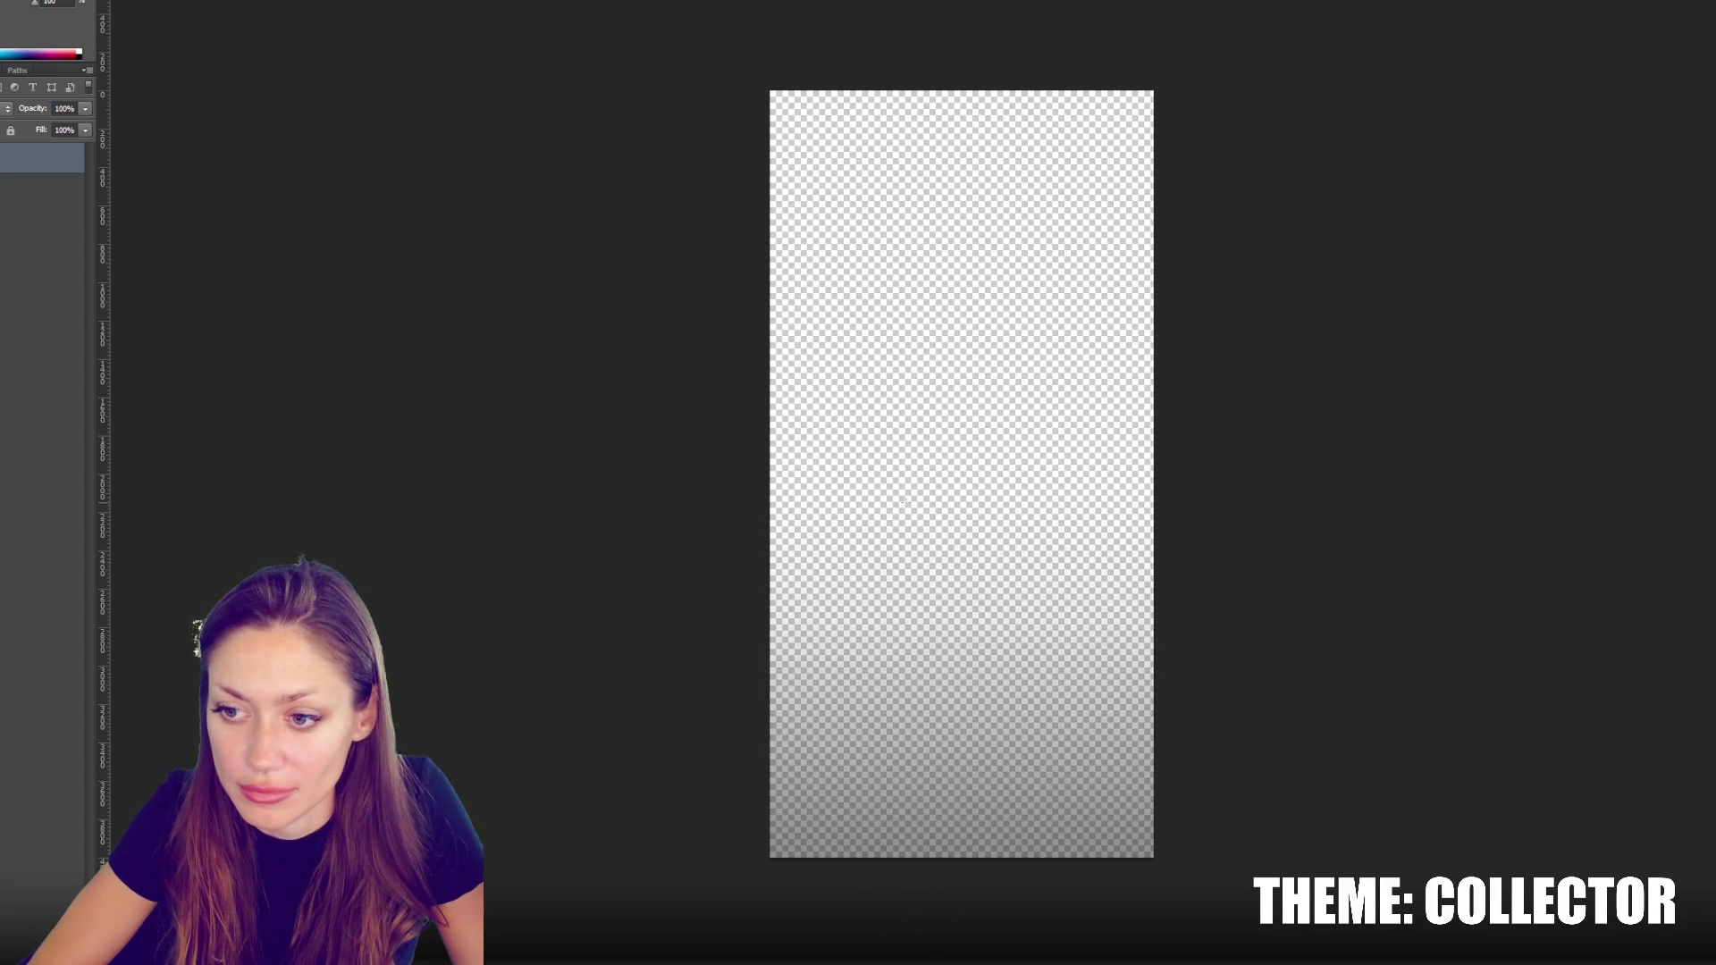
pyautogui.moveTo(986, 877); pyautogui.dragTo(987, 459)
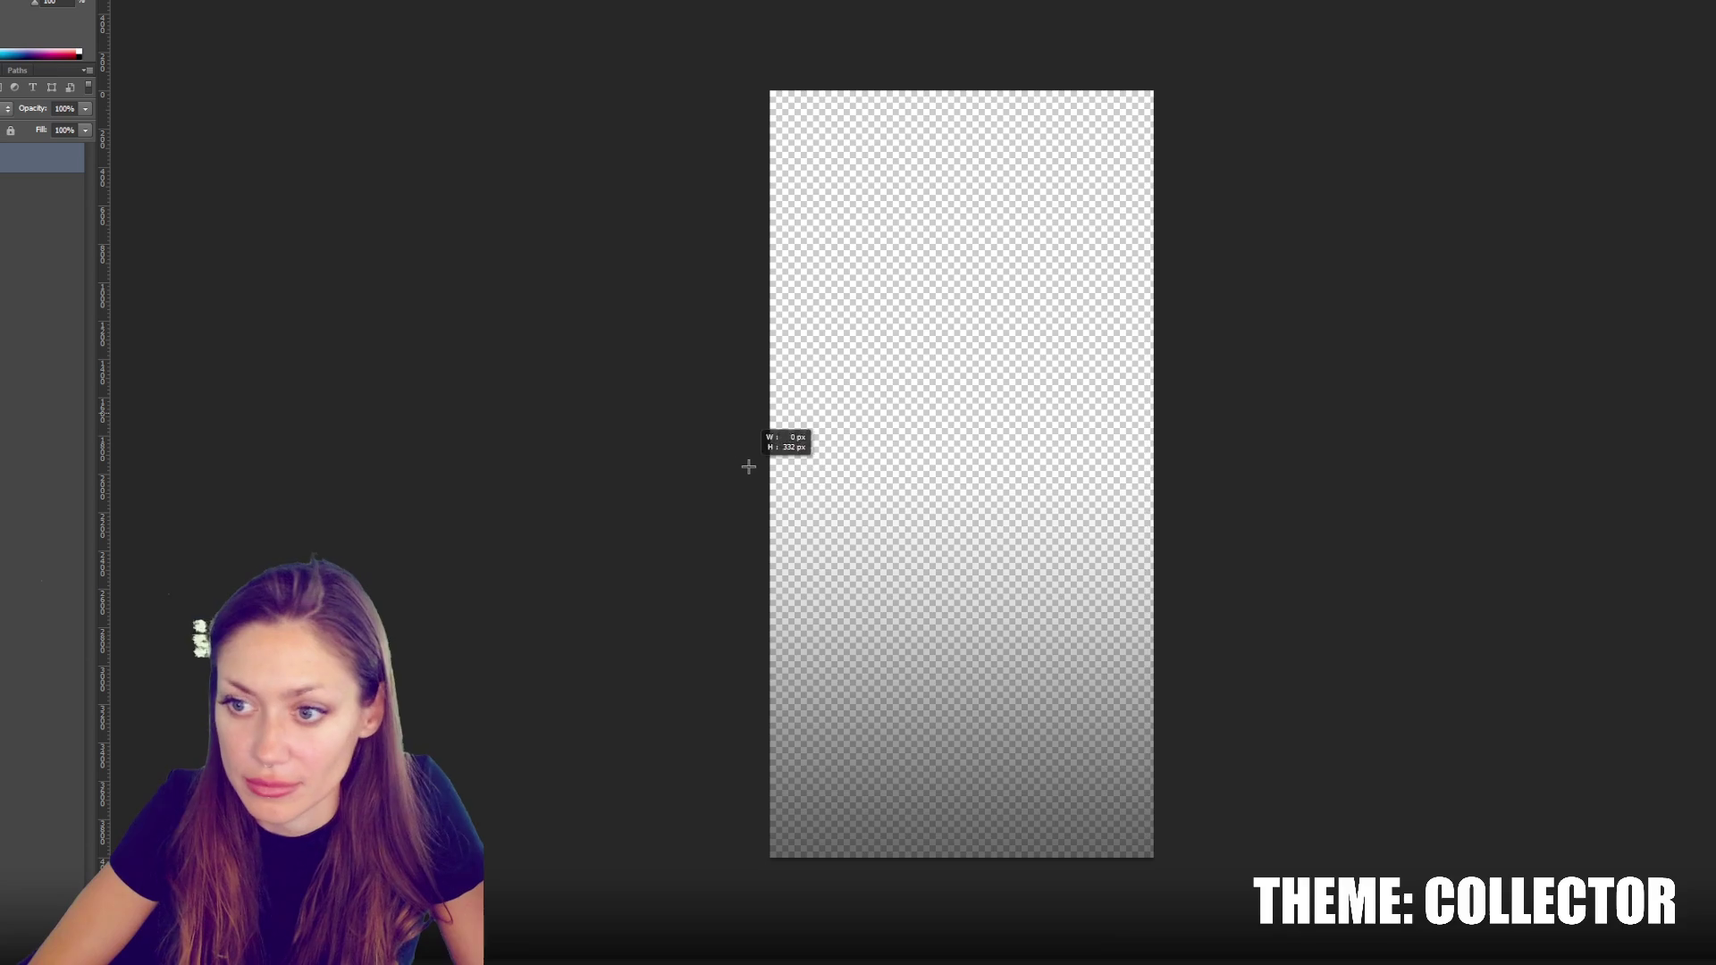
# Select all, crop the image and resize it to half its size
pyautogui.hotkey('ctrl', 'a')
pyautogui.hotkey('alt', 'i')
pyautogui.click(51, 79)
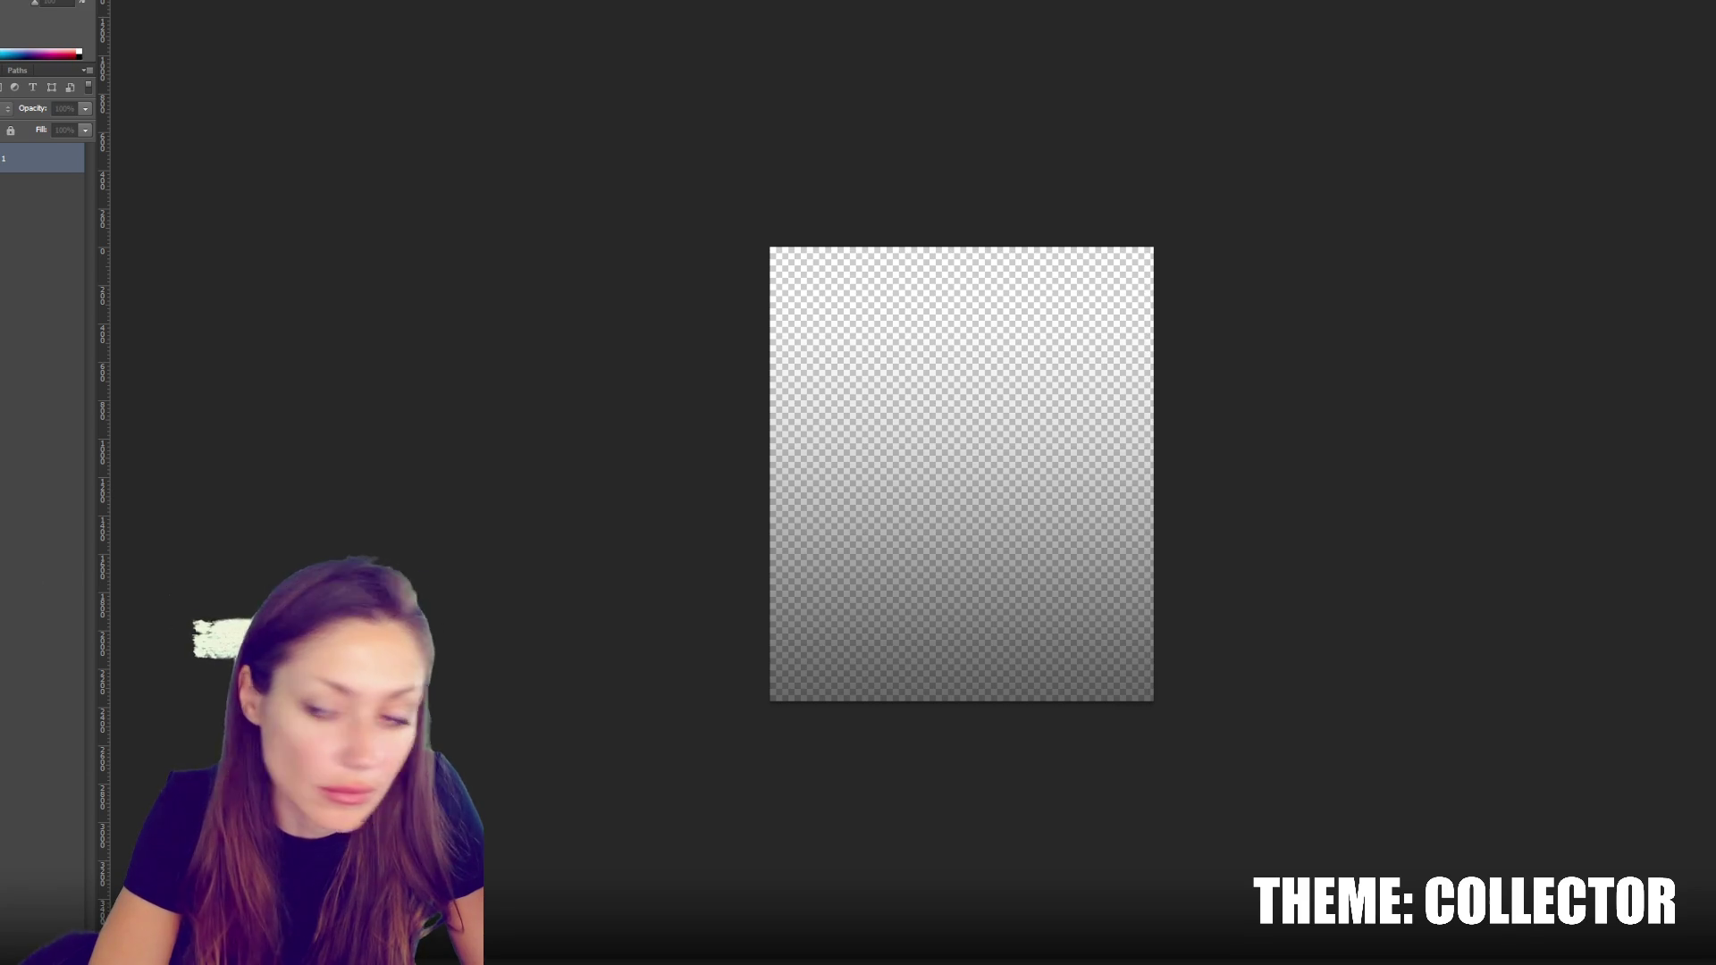
pyautogui.press('Return')
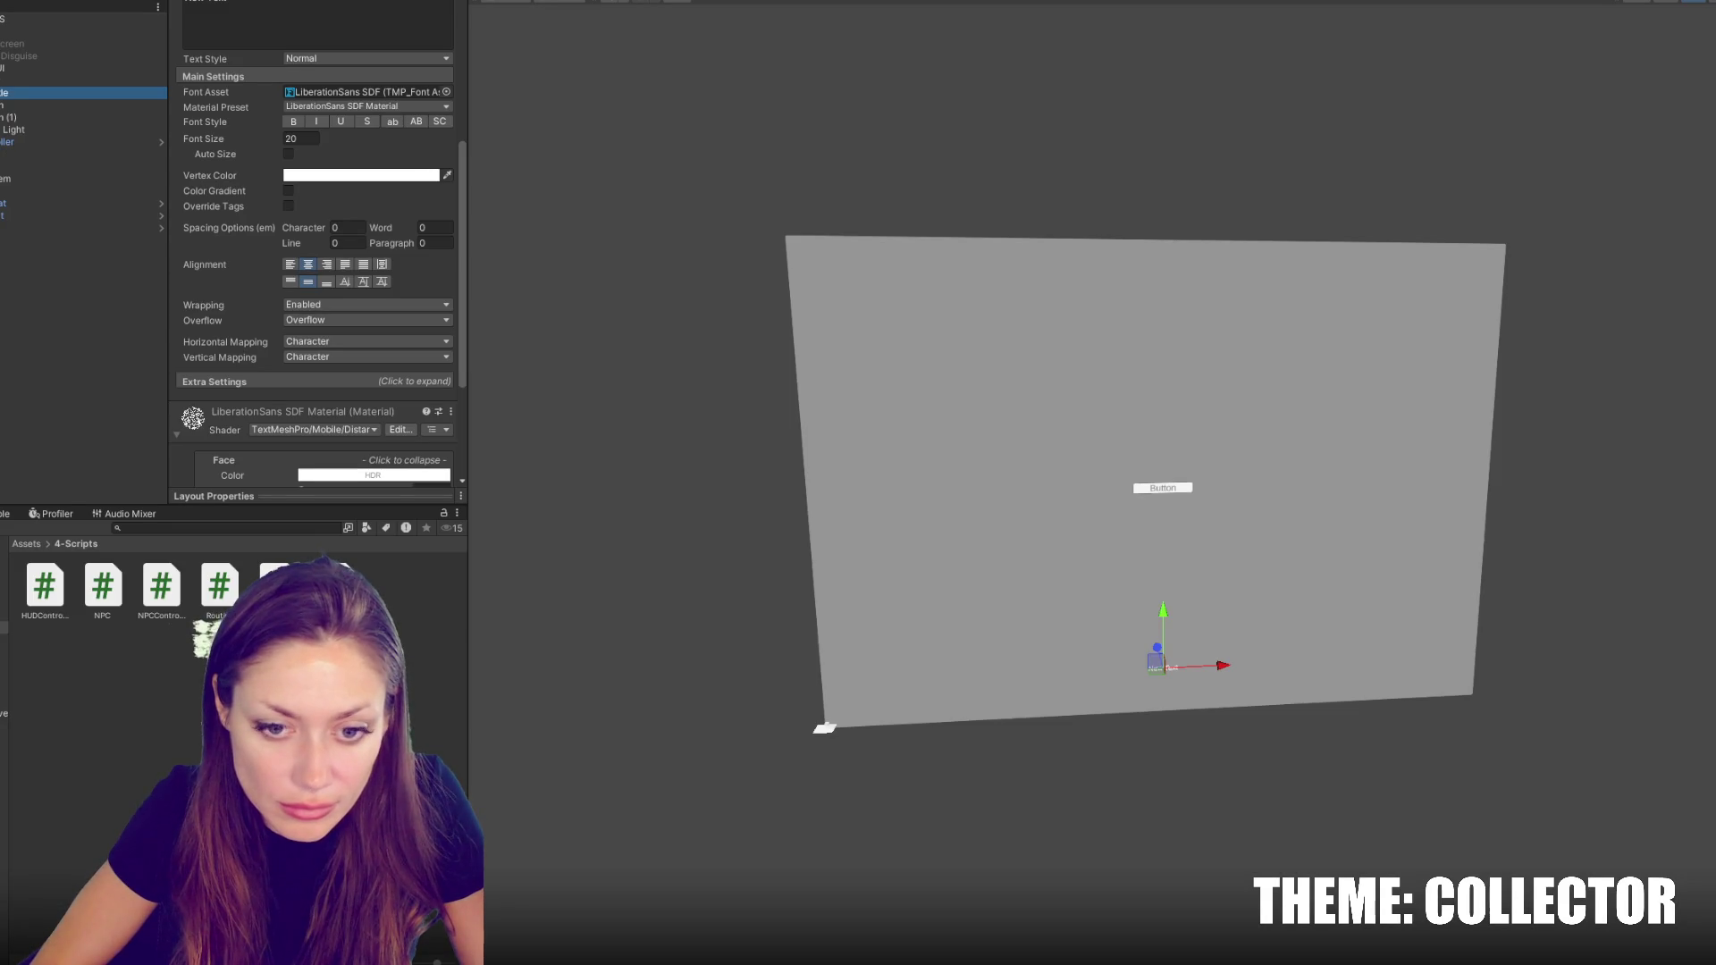
# Deselect everything once the size-20 Sub text sits centred at the canvas bottom
pyautogui.press('Escape')
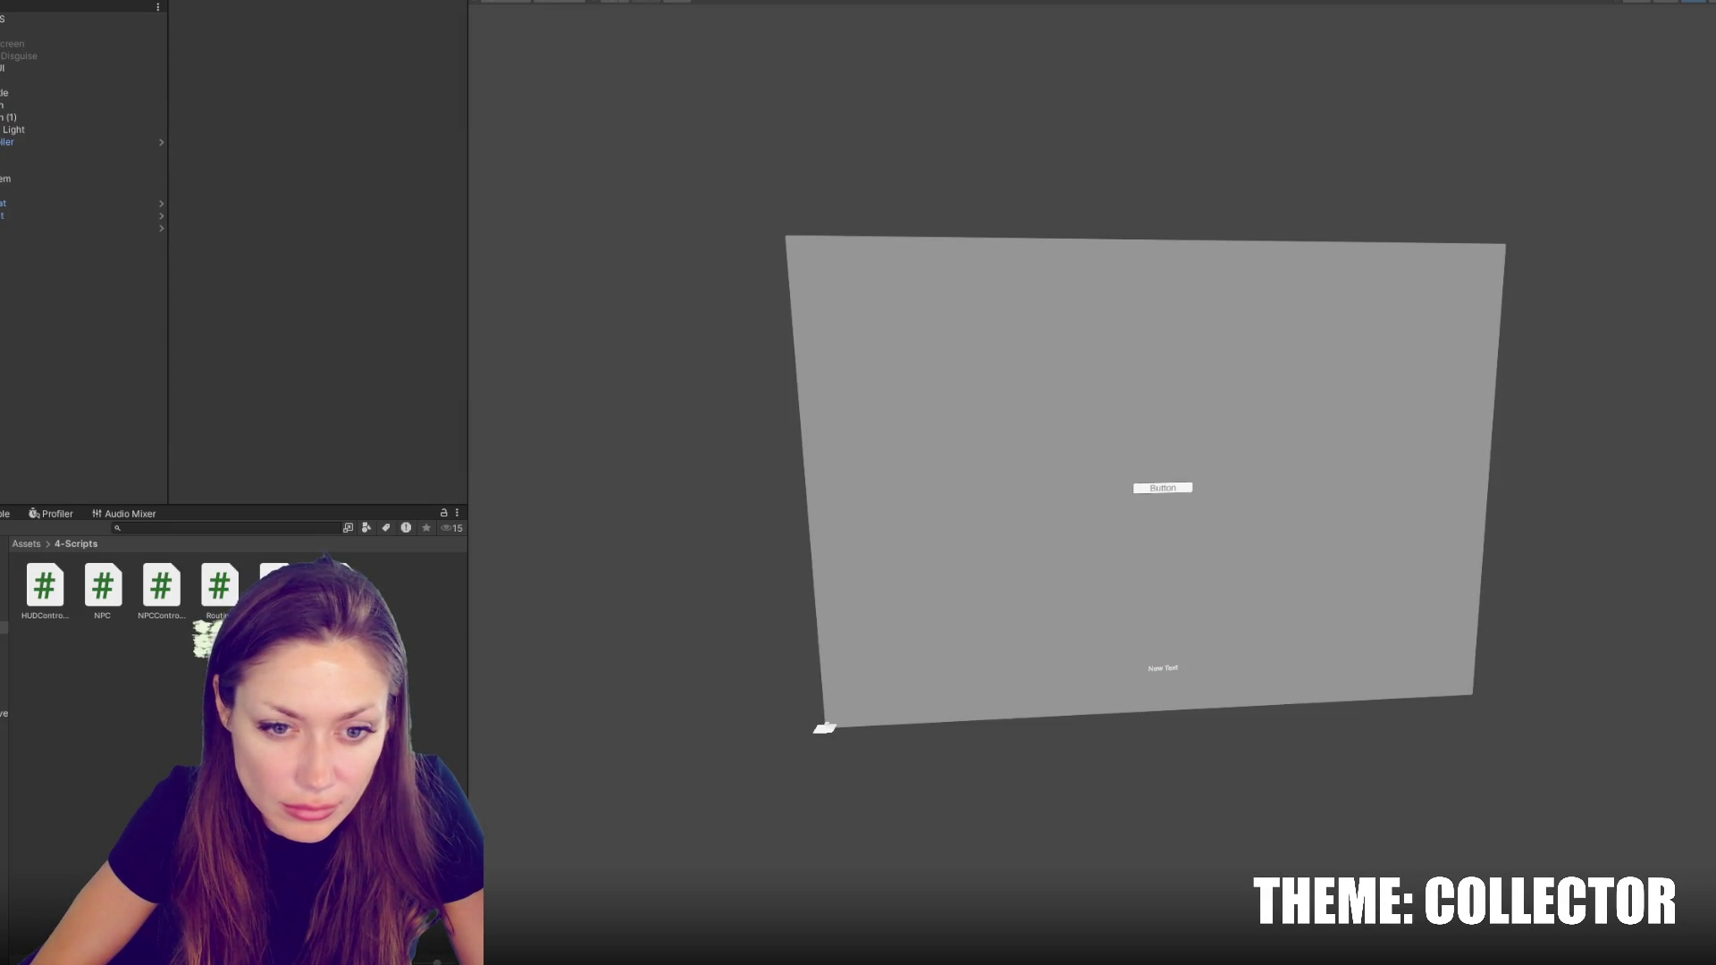
# Import the grad image into 3-Images, using its input alpha as transparency
pyautogui.click(4, 615)
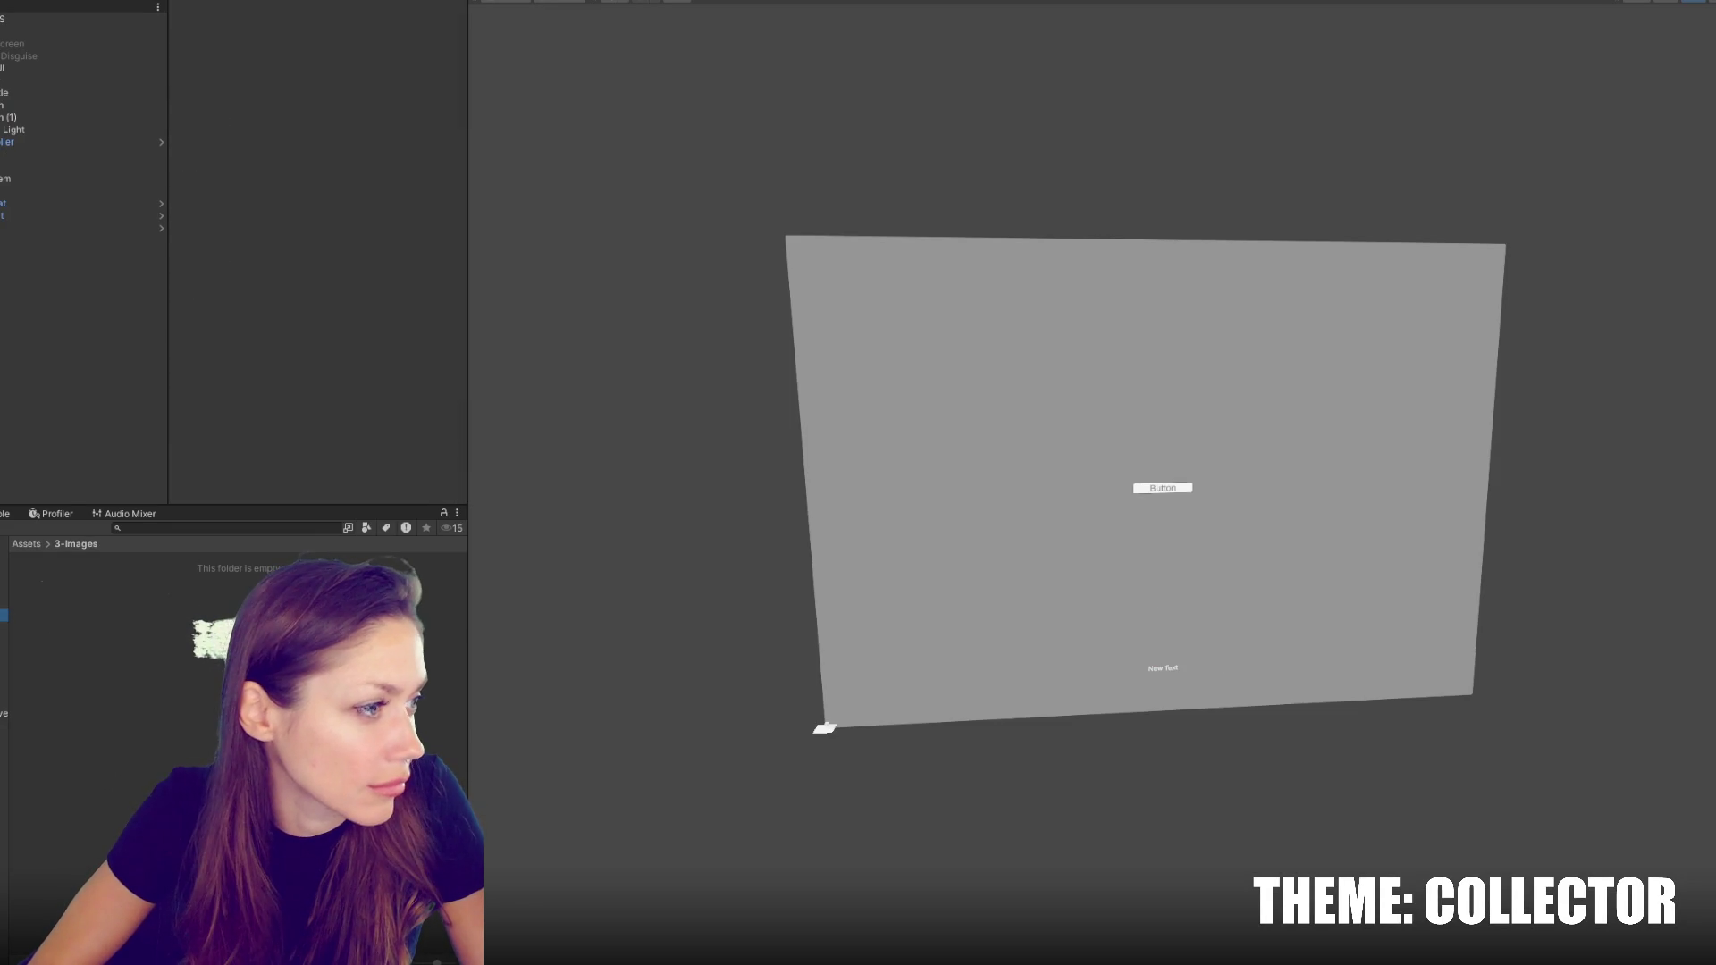
pyautogui.moveTo(2, 645); pyautogui.dragTo(189, 690)
pyautogui.click(309, 61)
pyautogui.click(319, 78)
pyautogui.click(308, 99)
pyautogui.click(322, 148)
pyautogui.click(314, 98)
pyautogui.click(354, 131)
pyautogui.click(294, 114)
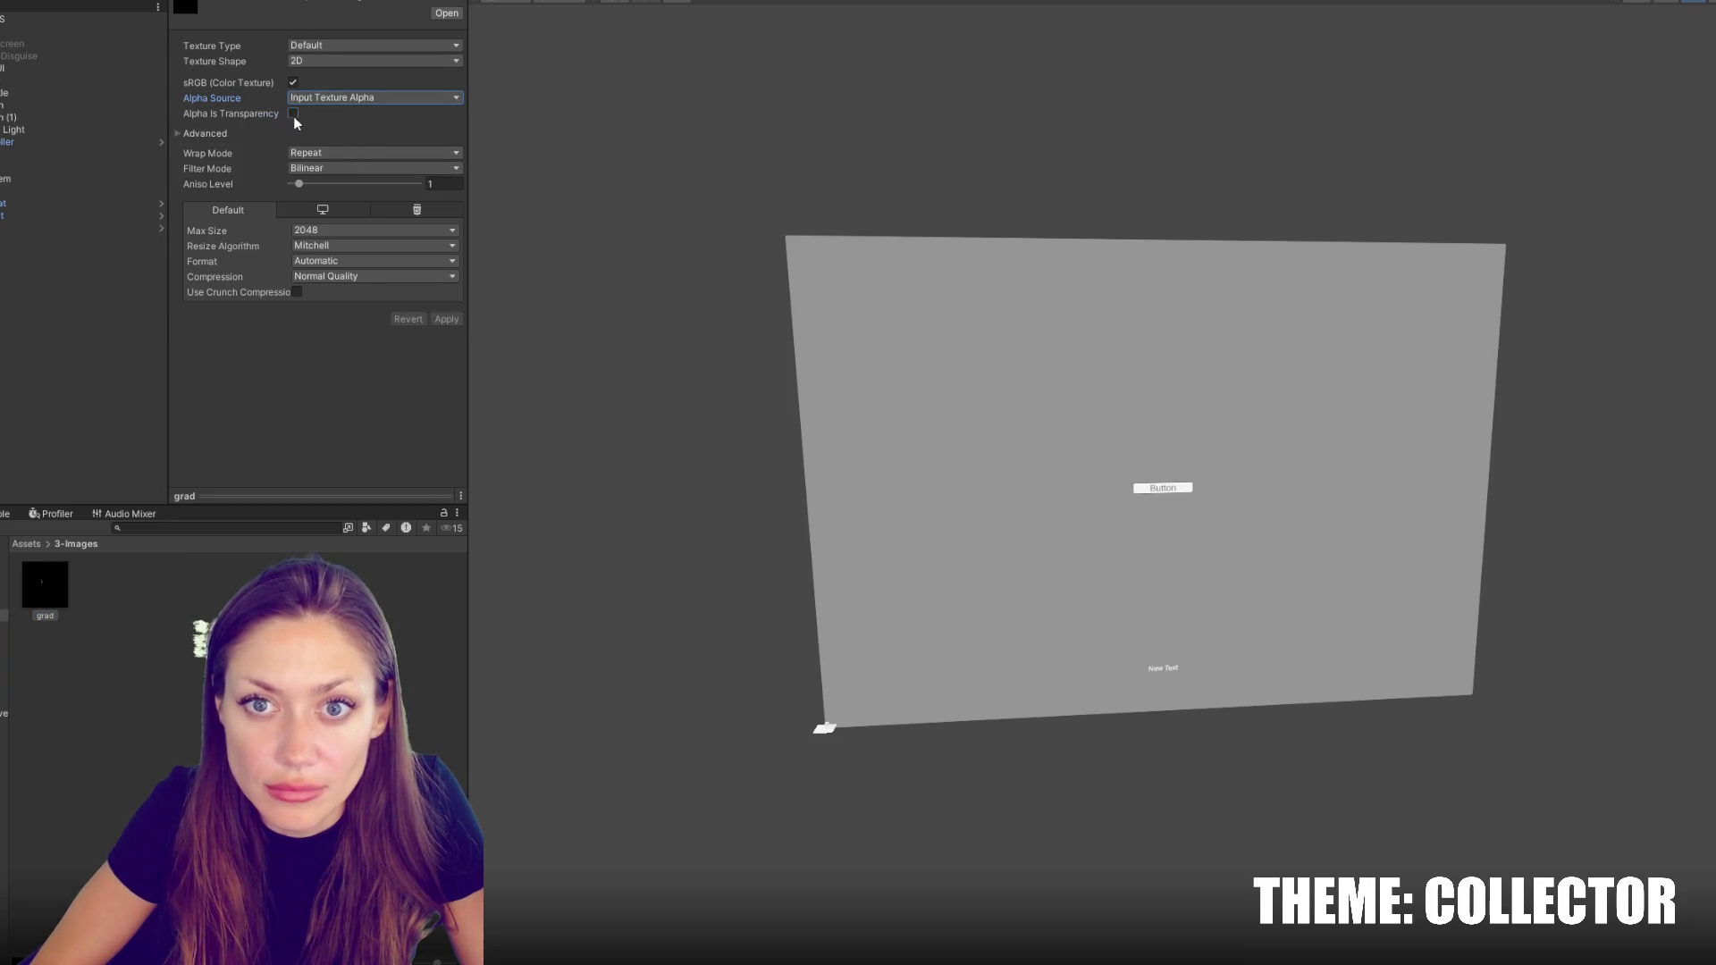
pyautogui.click(446, 319)
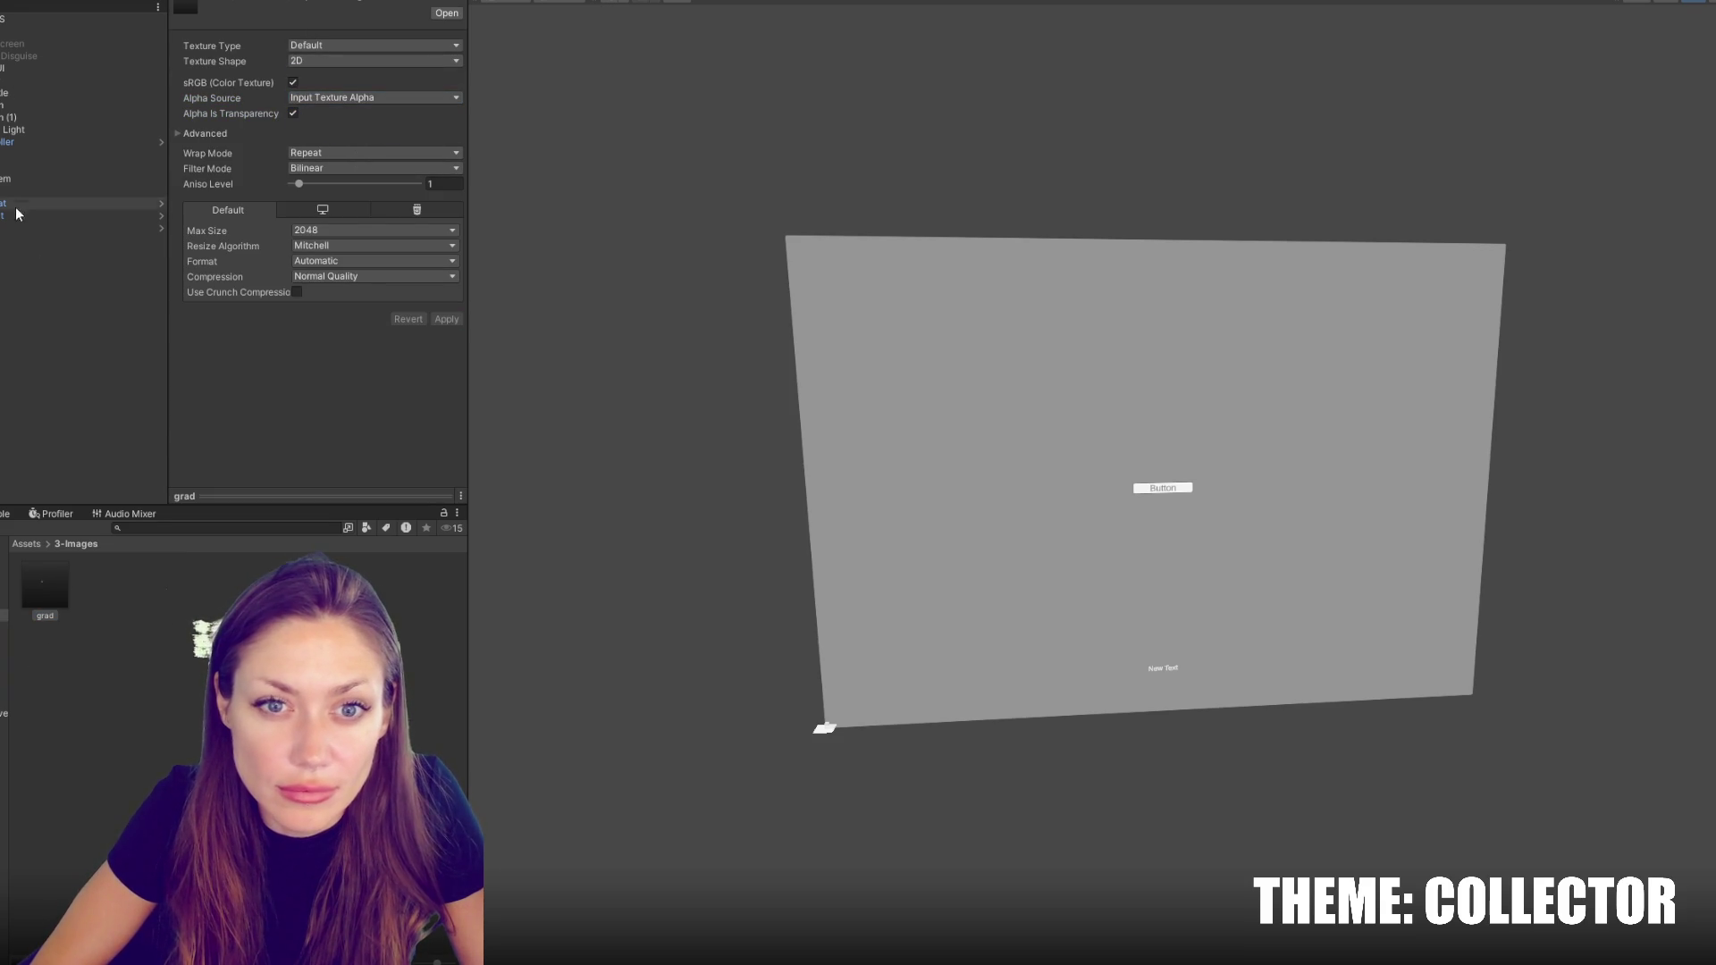
# Duplicate the Timer UI element and move the Timer (1) copy lower in the Hierarchy
pyautogui.click(35, 92)
pyautogui.click(8, 111)
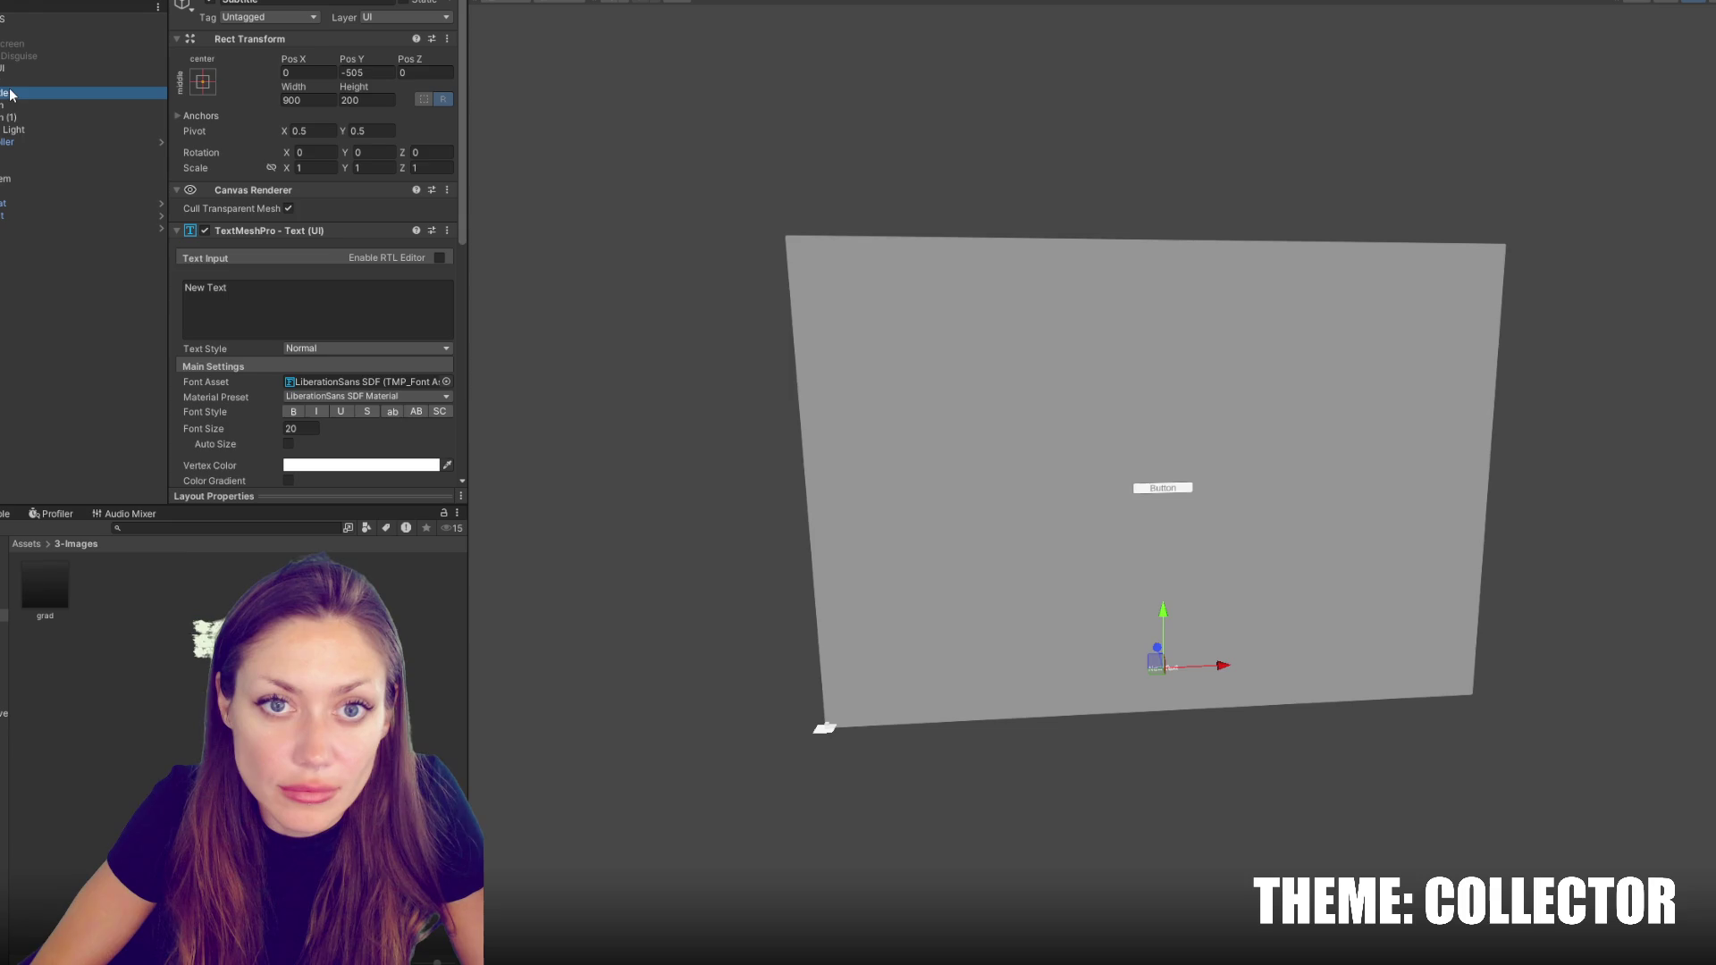
pyautogui.click(4, 92)
pyautogui.hotkey('ctrl', 'd')
pyautogui.moveTo(2, 97); pyautogui.dragTo(5, 126)
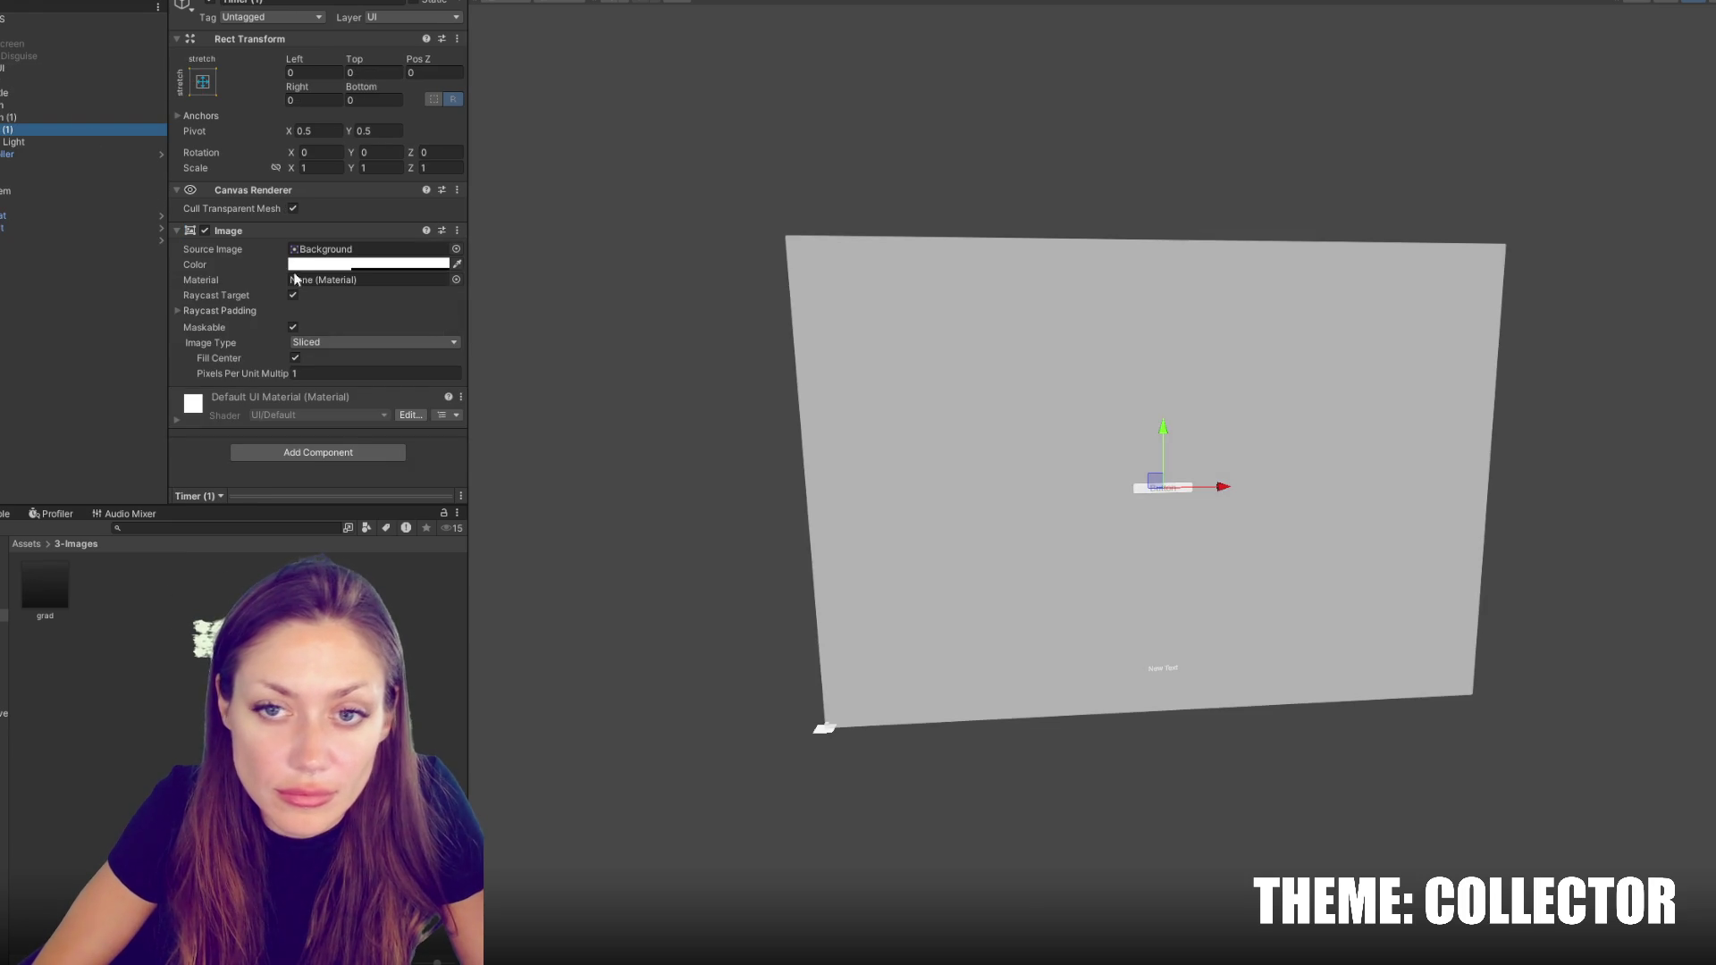
# Set the grad texture's Texture Type to Sprite (2D and UI) and apply
pyautogui.moveTo(40, 592); pyautogui.dragTo(313, 250)
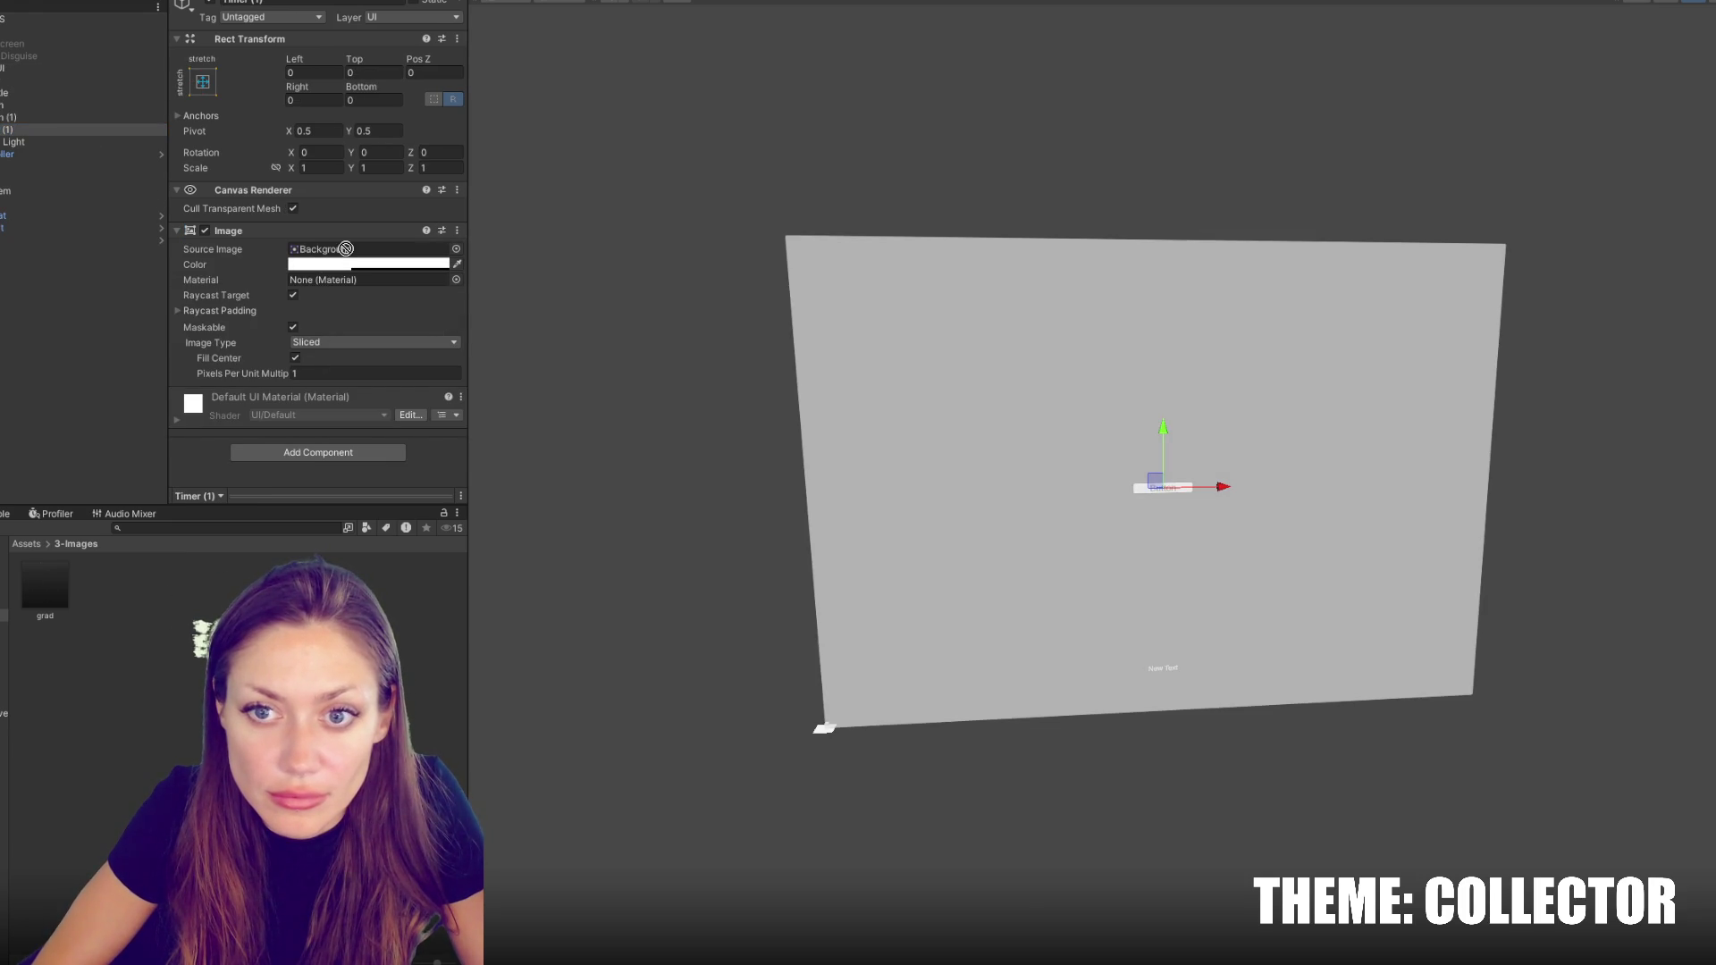
pyautogui.click(45, 585)
pyautogui.click(358, 46)
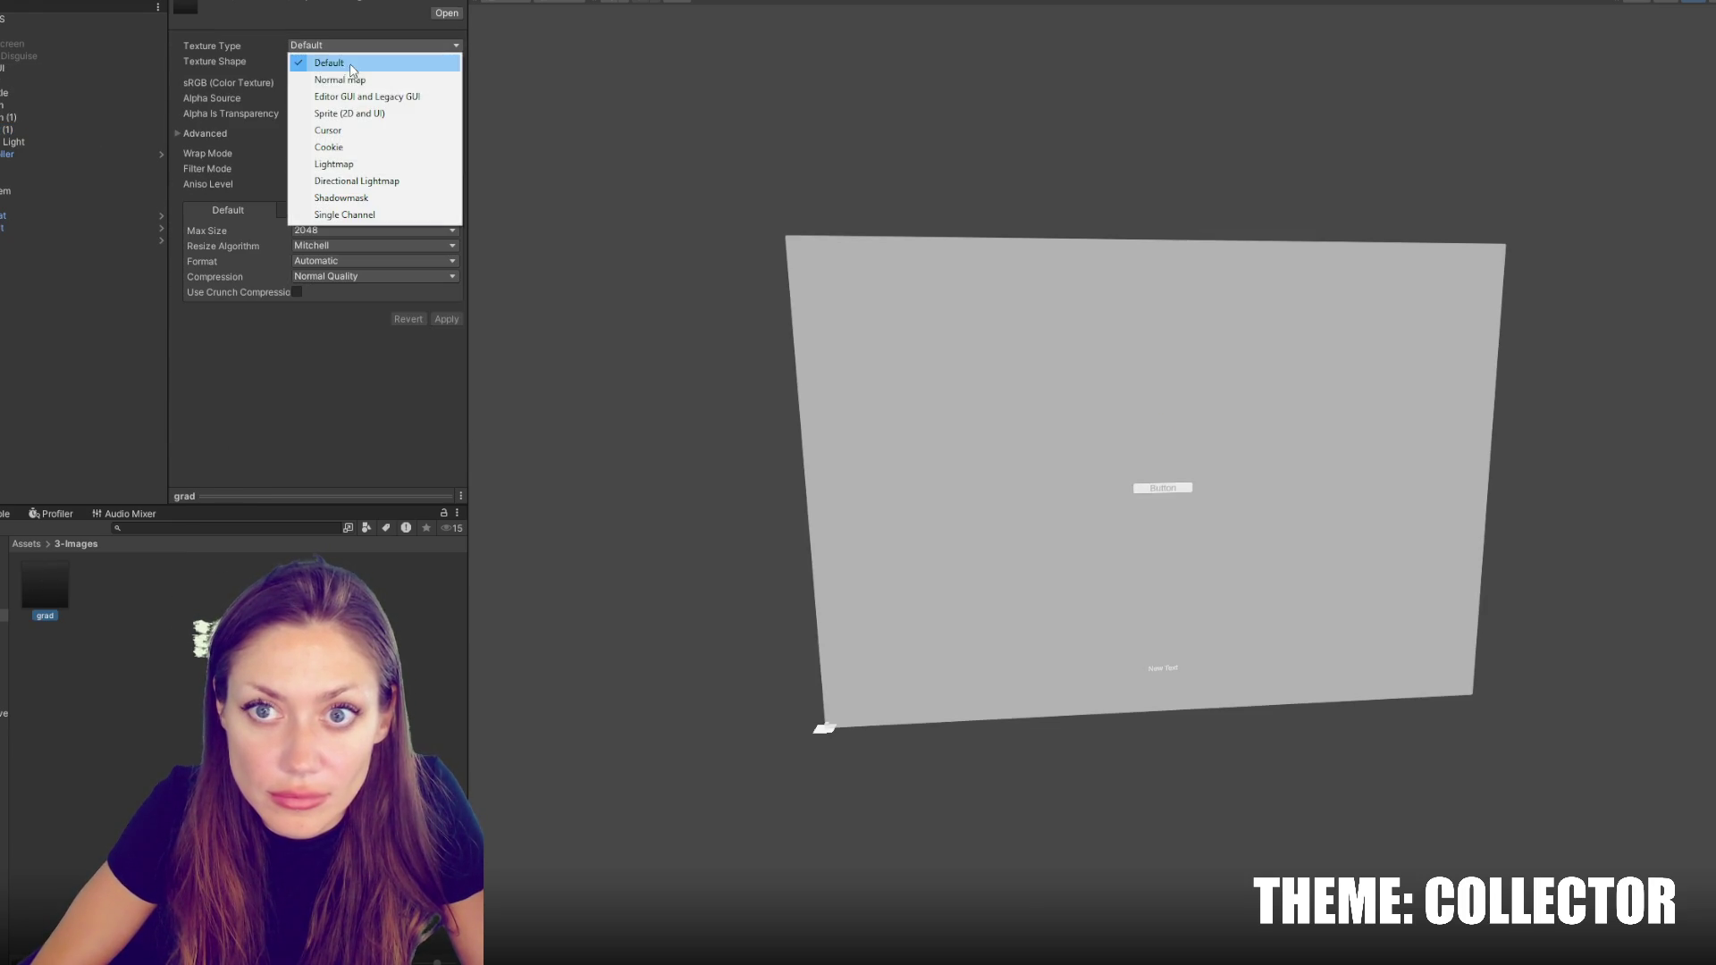
pyautogui.click(348, 112)
pyautogui.click(444, 379)
# Rename the copy to Grad and assign the grad sprite as its Source Image
pyautogui.click(7, 129)
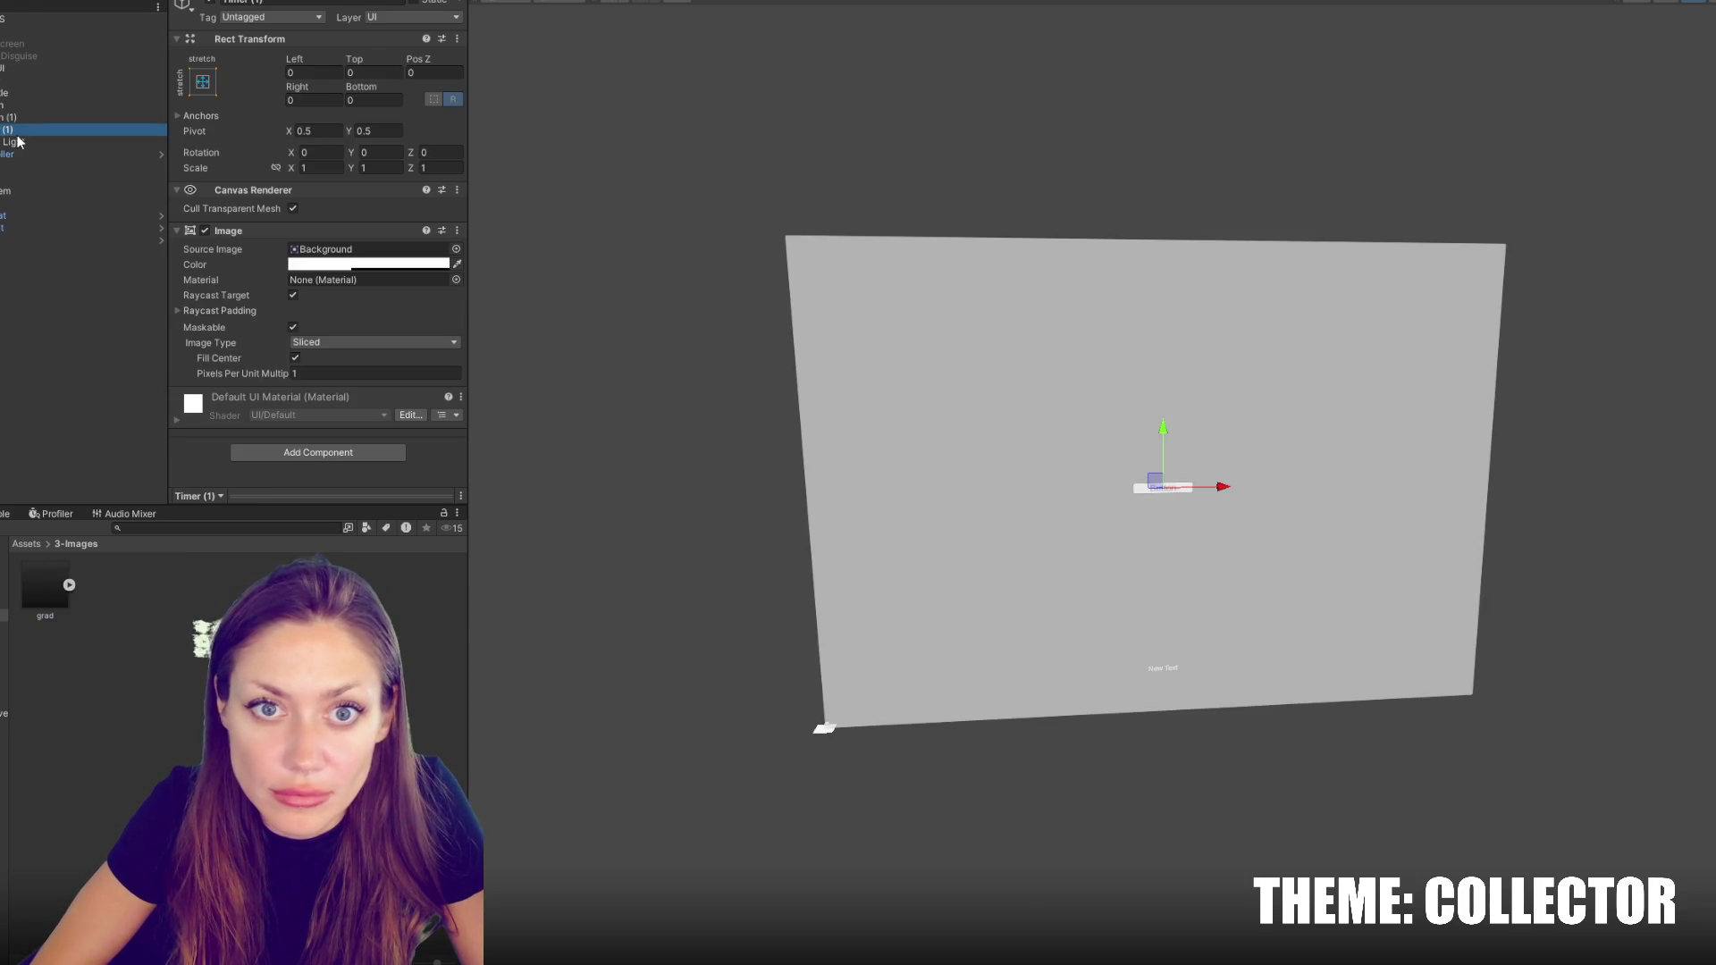
pyautogui.click(358, 2)
pyautogui.write('Grad')
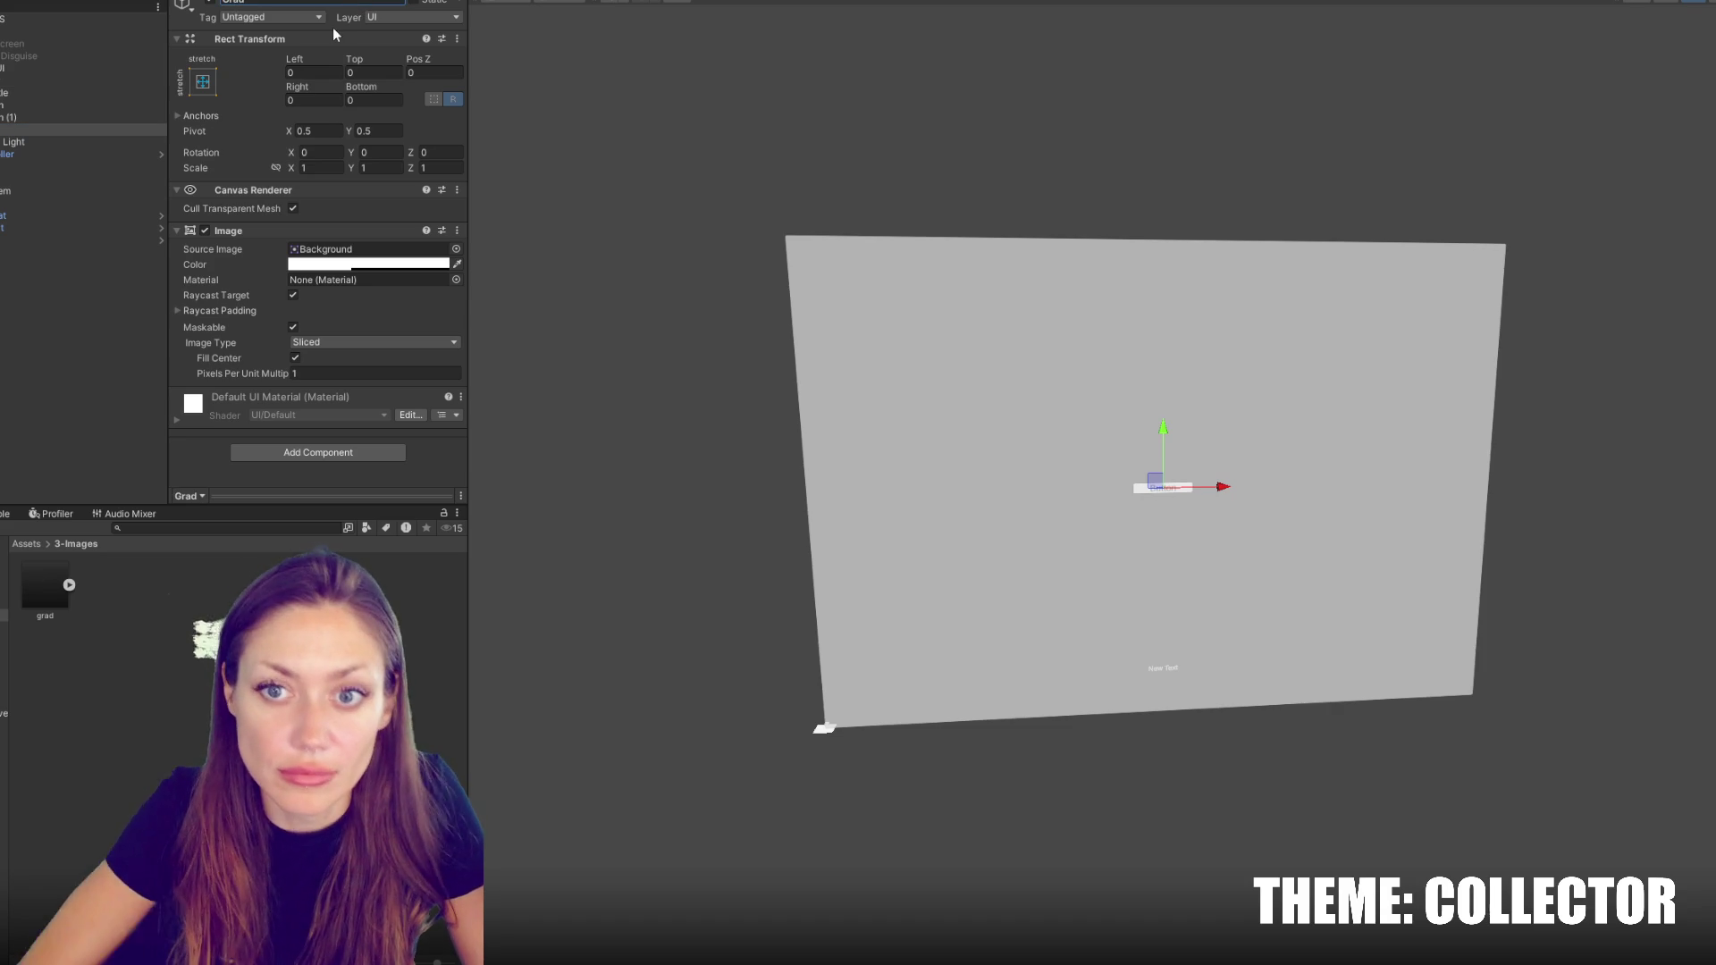
pyautogui.moveTo(44, 588)
pyautogui.mouseDown()
pyautogui.moveTo(341, 317)
pyautogui.moveTo(353, 250)
pyautogui.mouseUp()
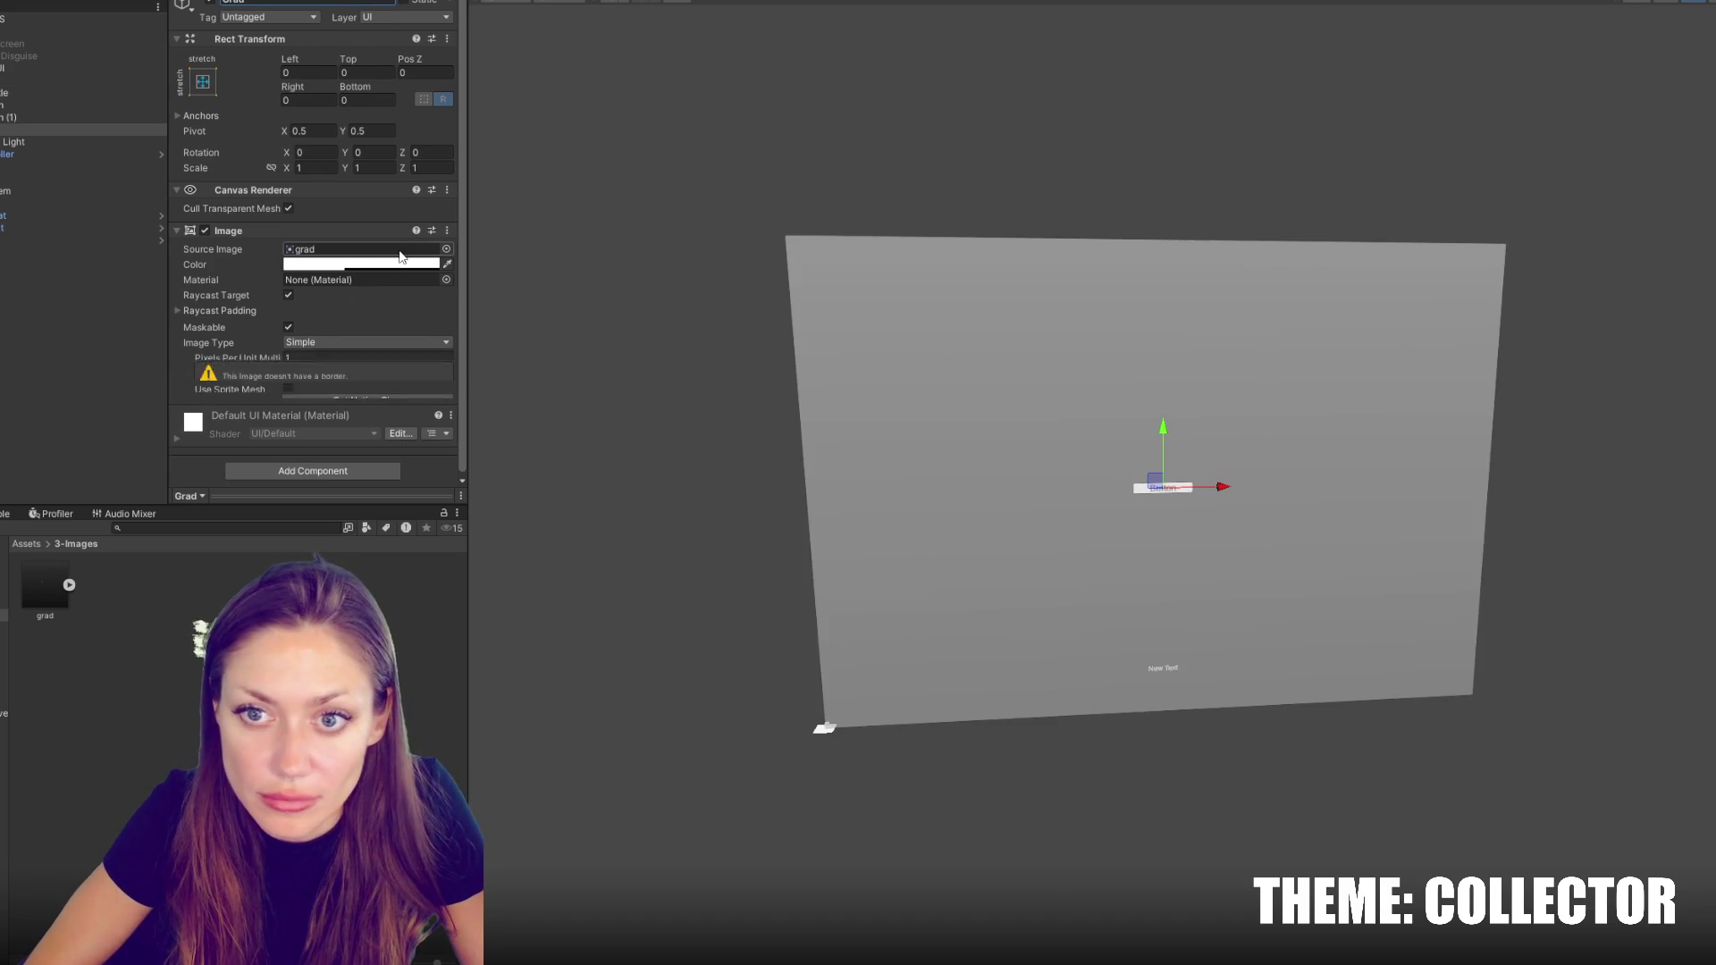
# Anchor Grad with the bottom-stretch preset along the canvas bottom edge
pyautogui.click(336, 265)
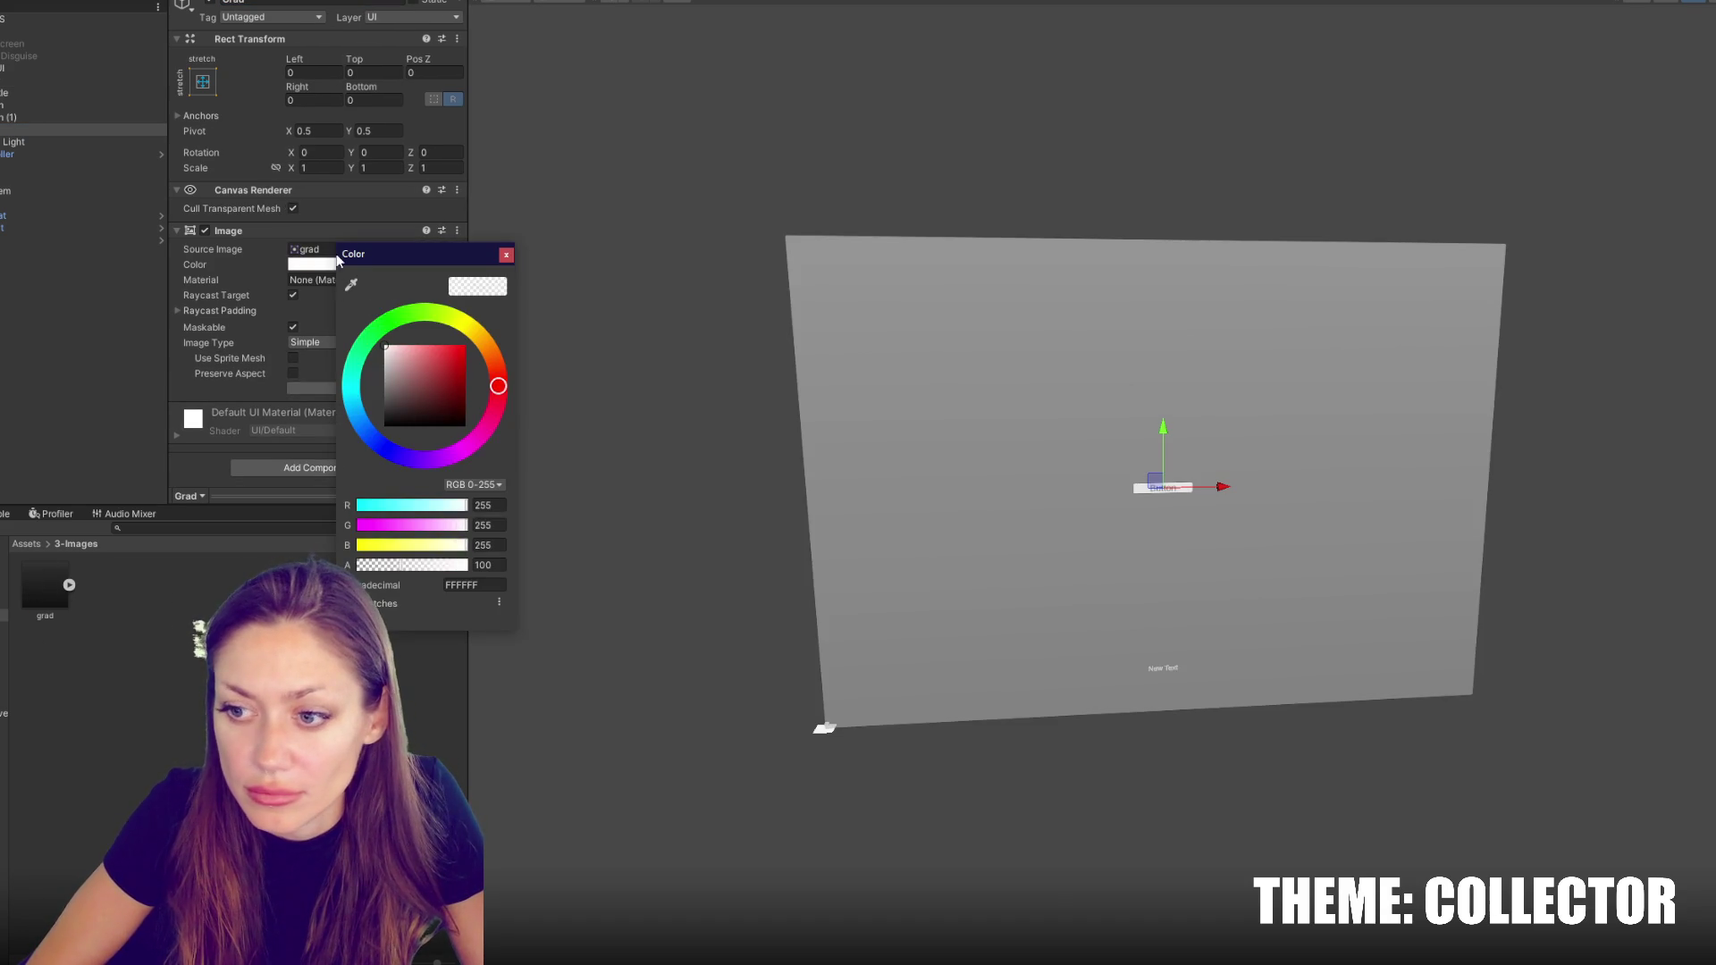
pyautogui.click(507, 257)
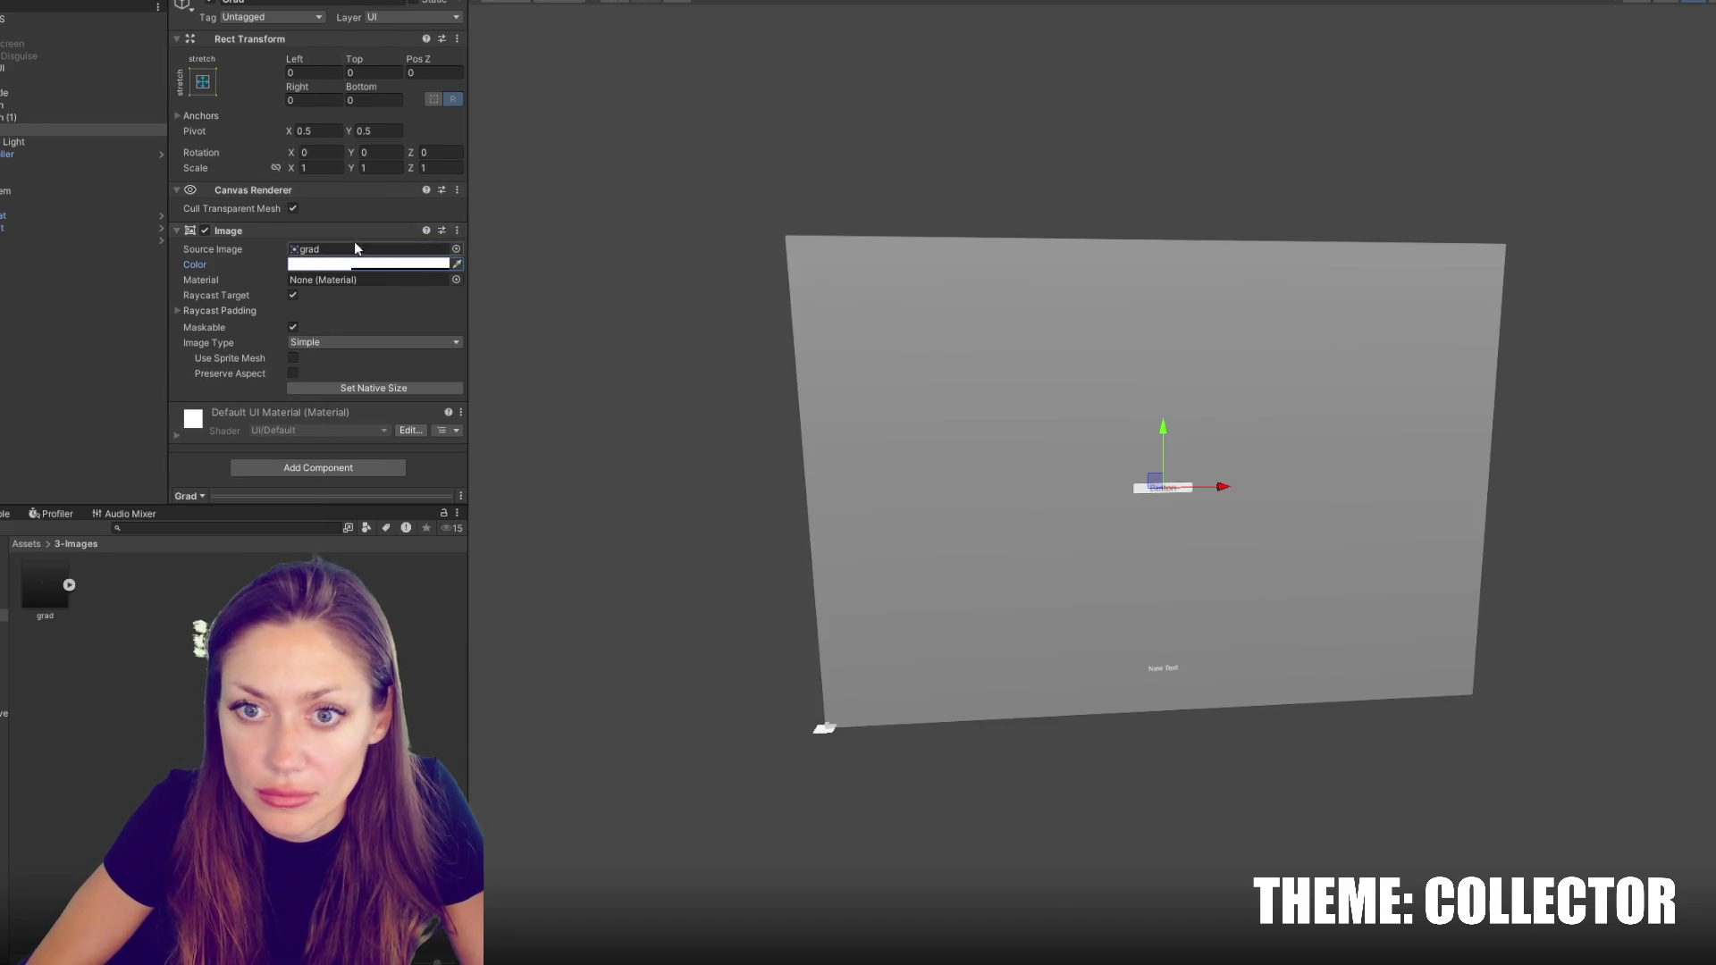
pyautogui.click(210, 84)
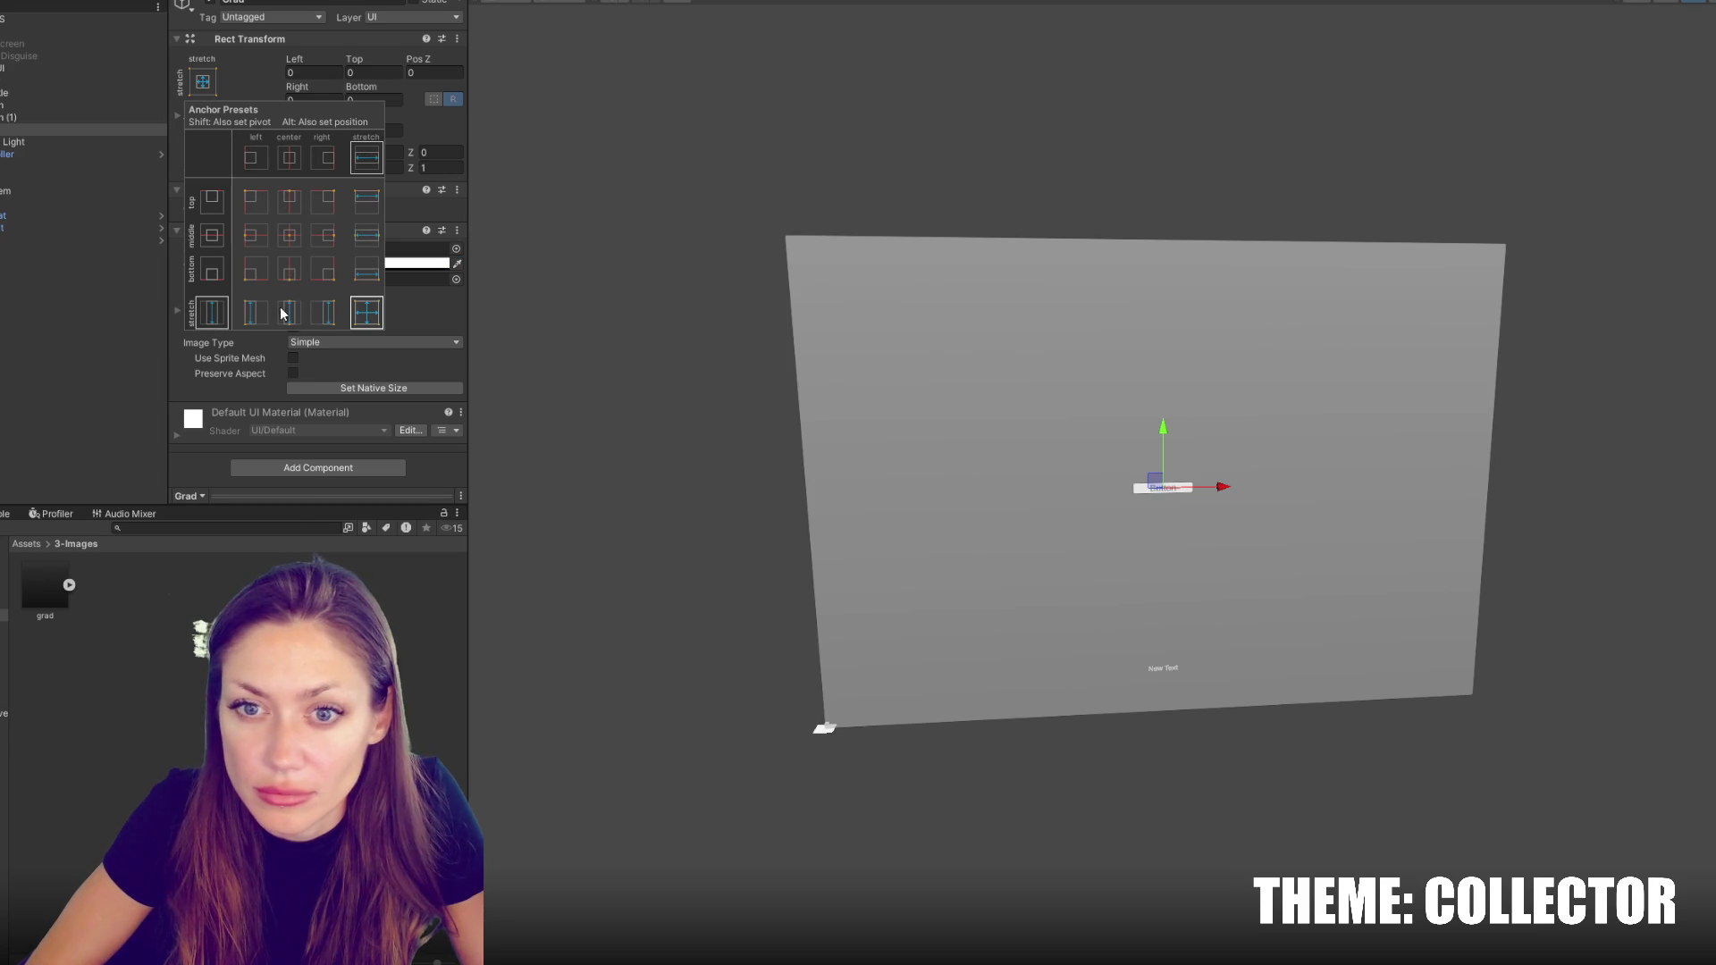
pyautogui.click(368, 273)
pyautogui.click(432, 258)
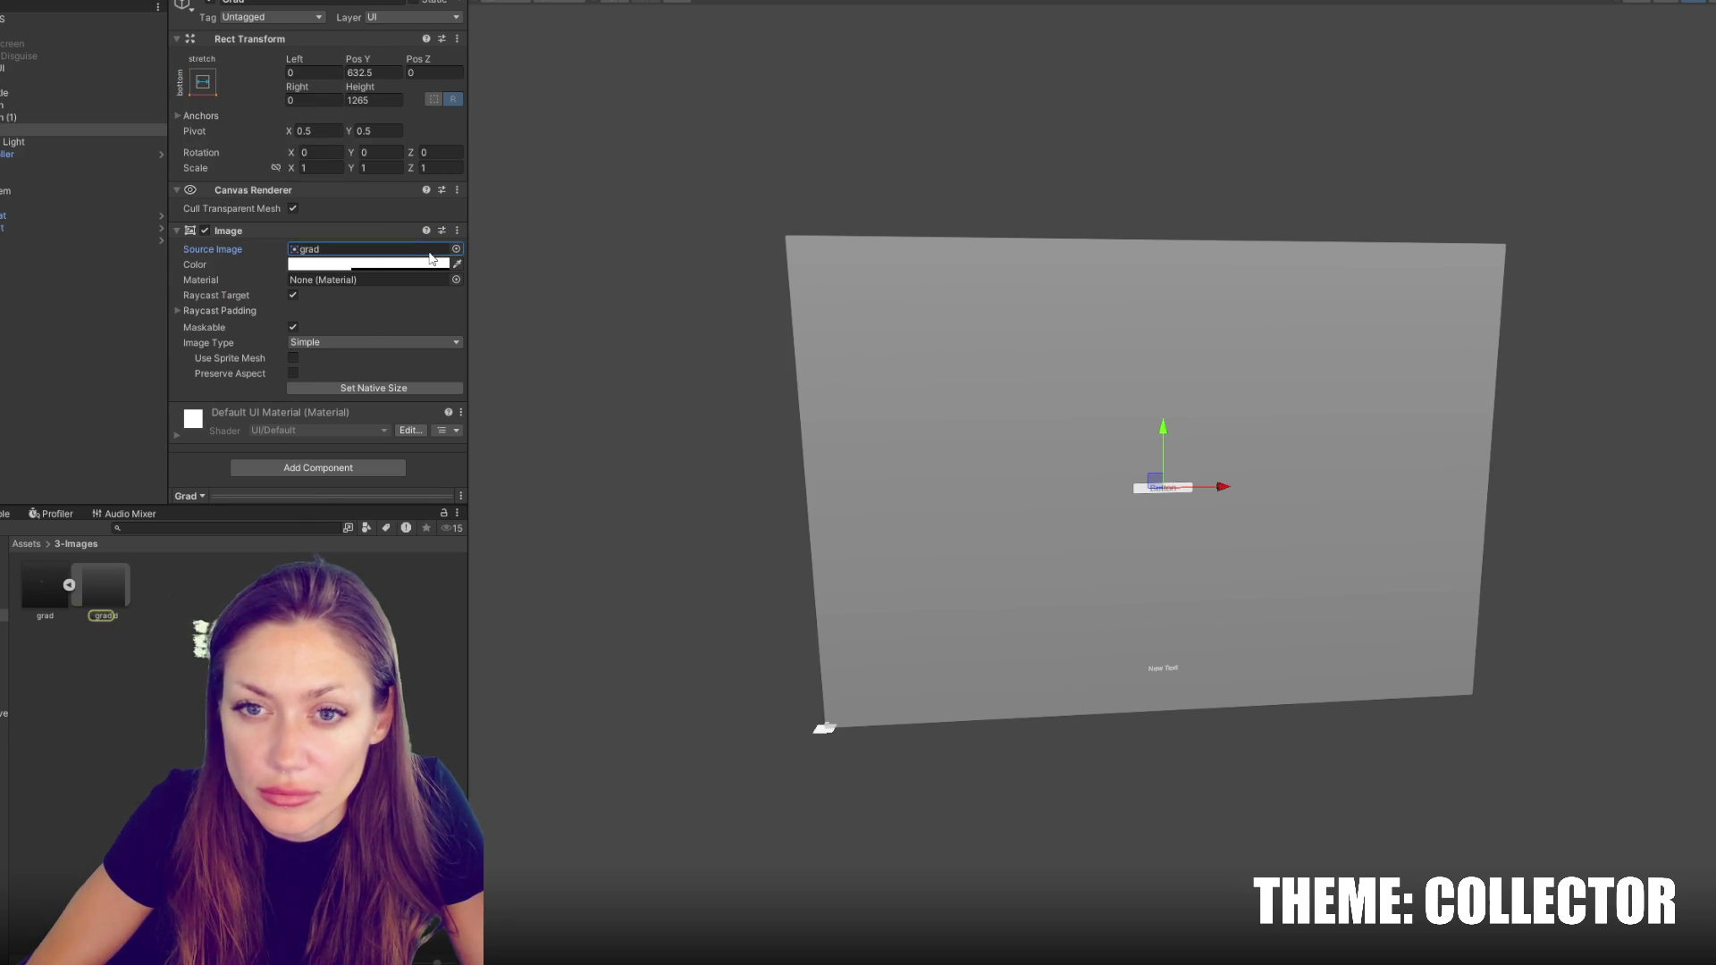
pyautogui.click(389, 265)
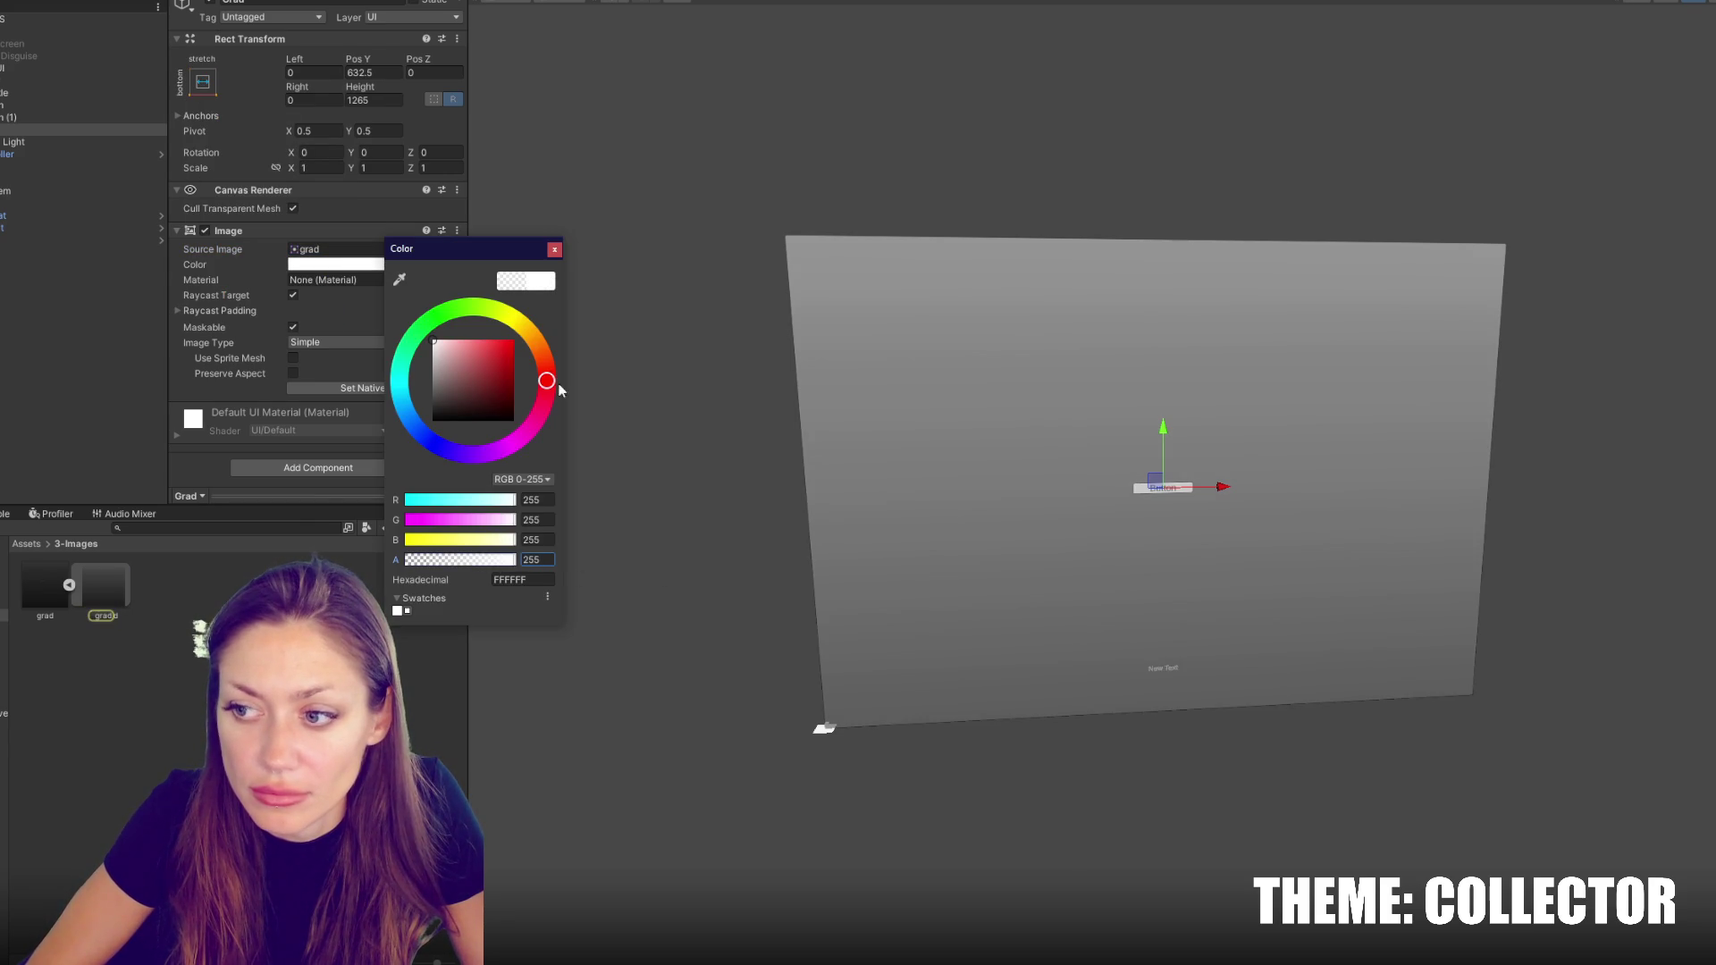
pyautogui.click(554, 249)
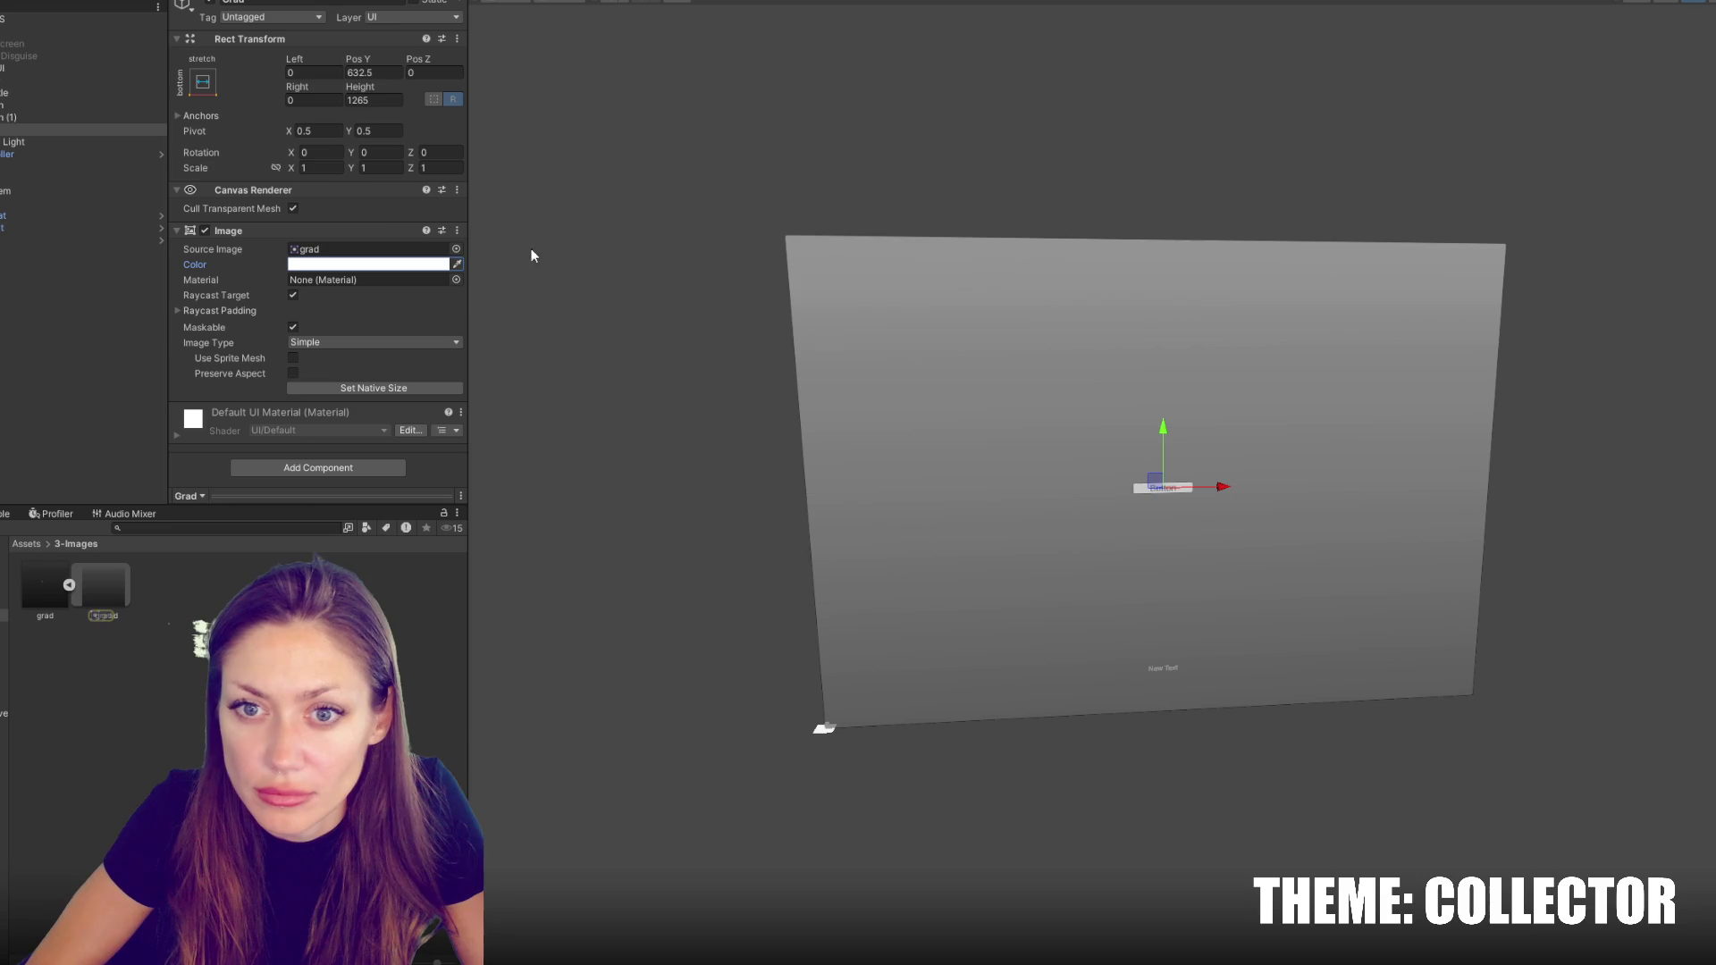
# Set Grad's Height to 400 and snap it flush against the bottom edge
pyautogui.click(255, 118)
pyautogui.click(367, 98)
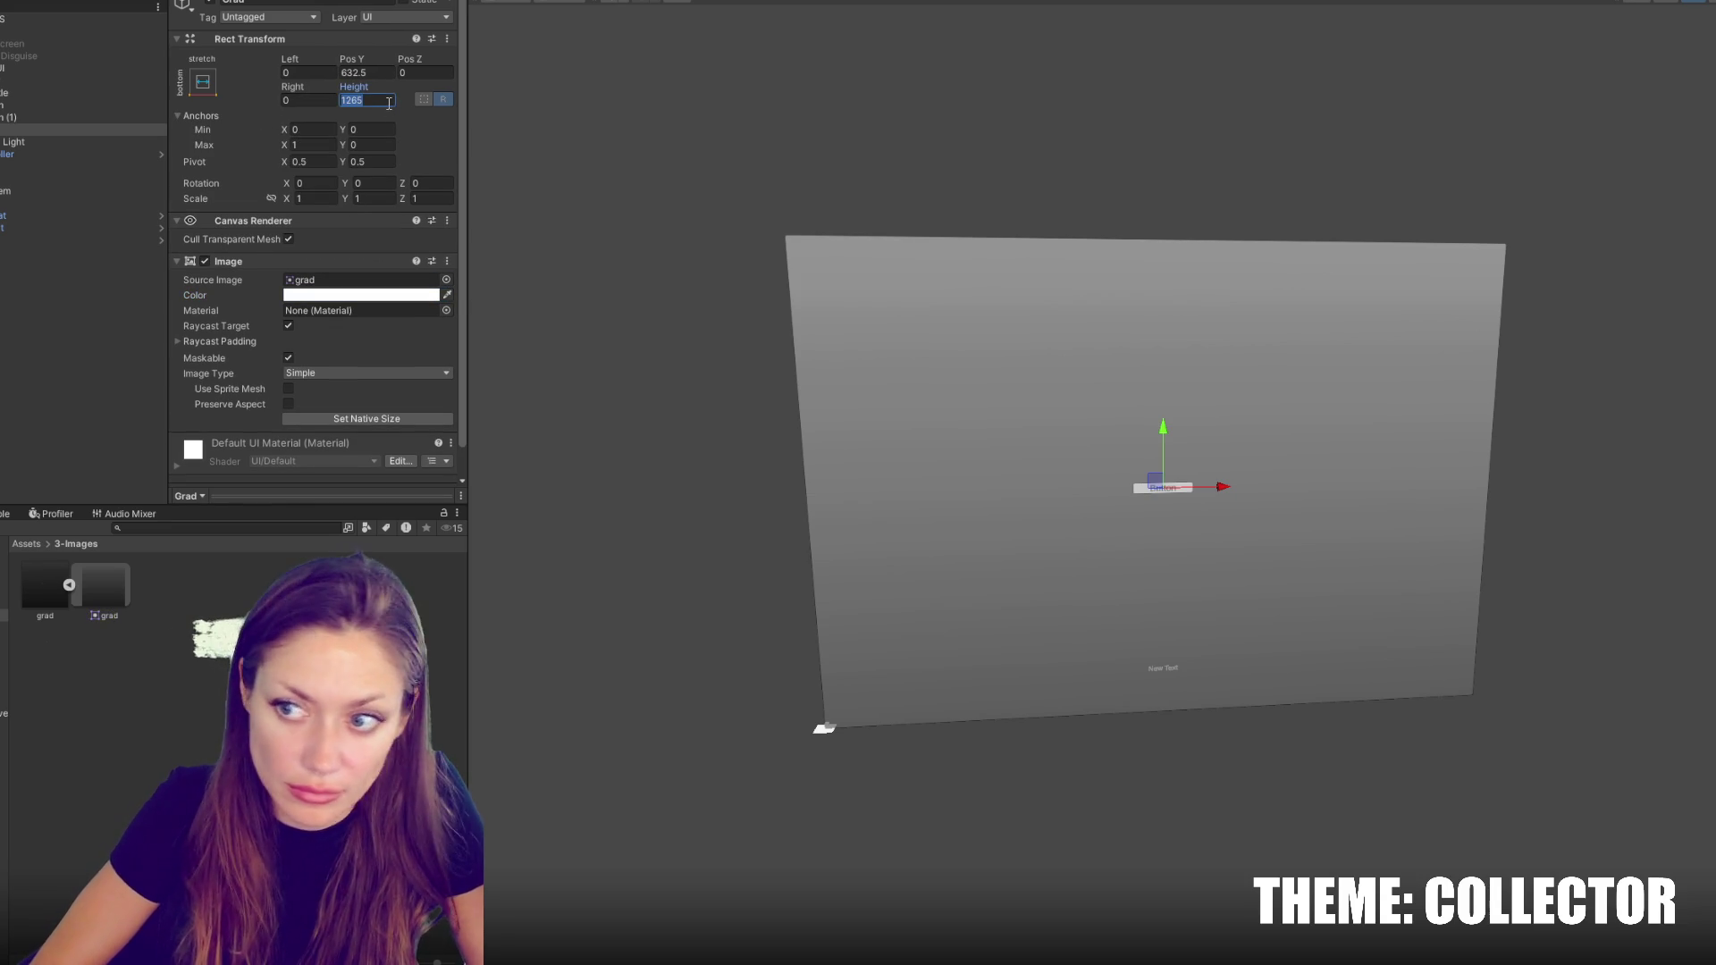
pyautogui.write('200')
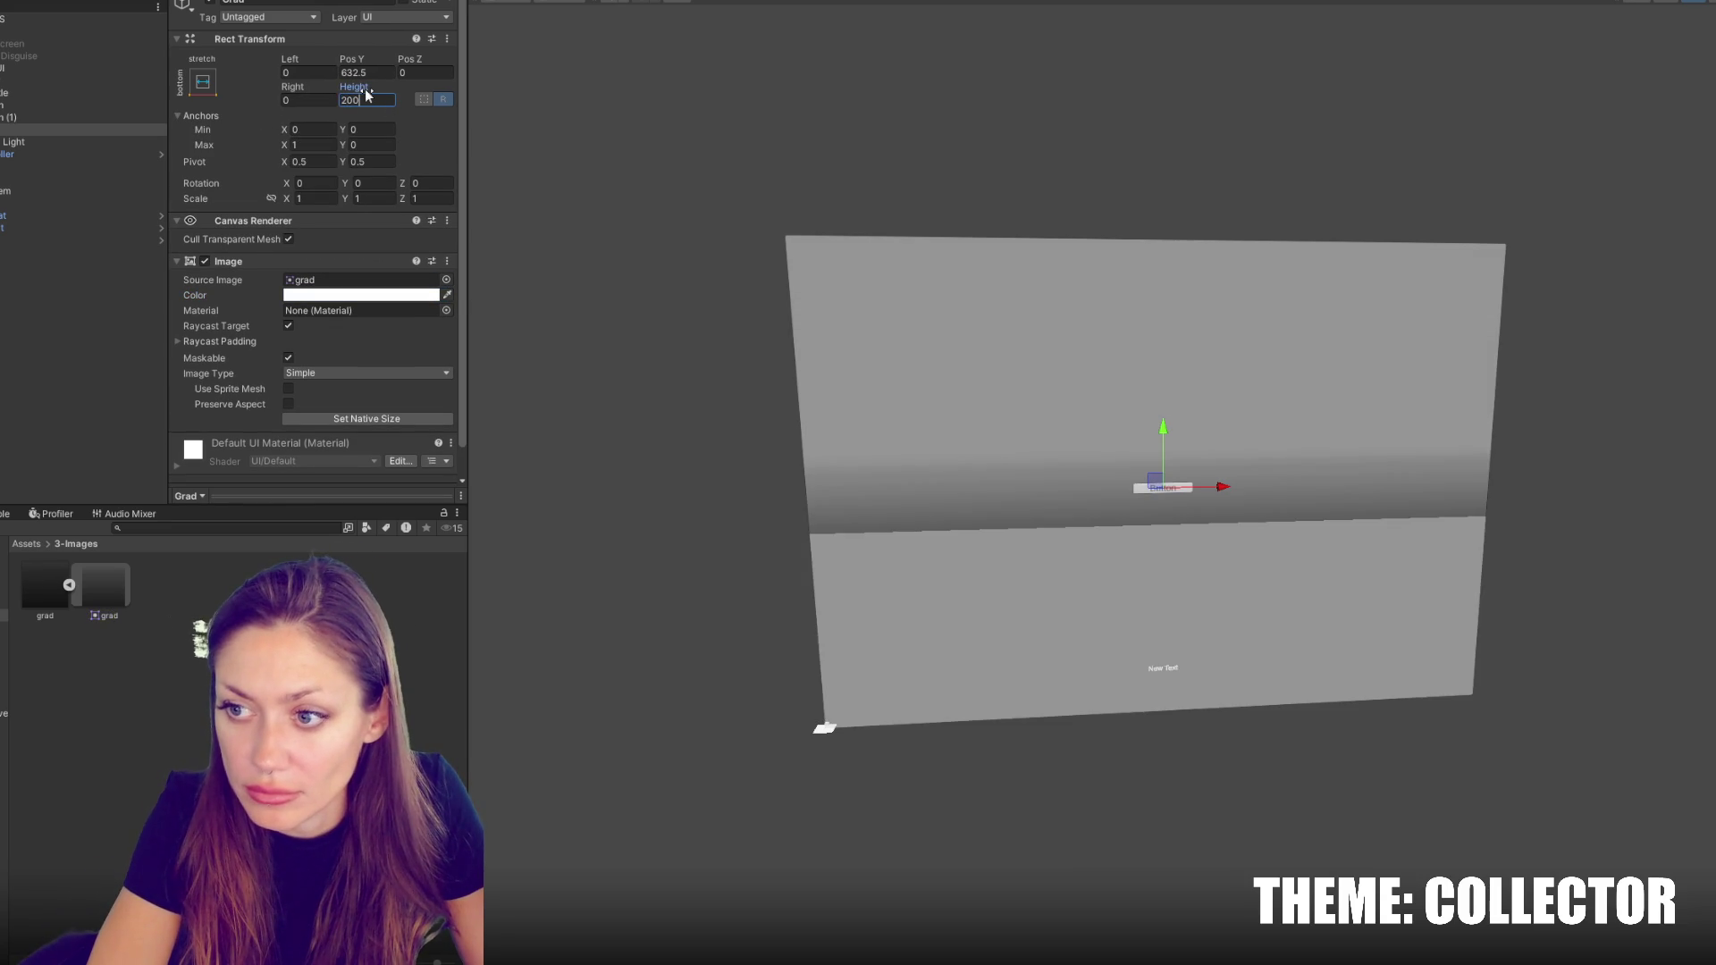
pyautogui.press('BackSpace')
pyautogui.press('BackSpace')
pyautogui.press('BackSpace')
pyautogui.write('300')
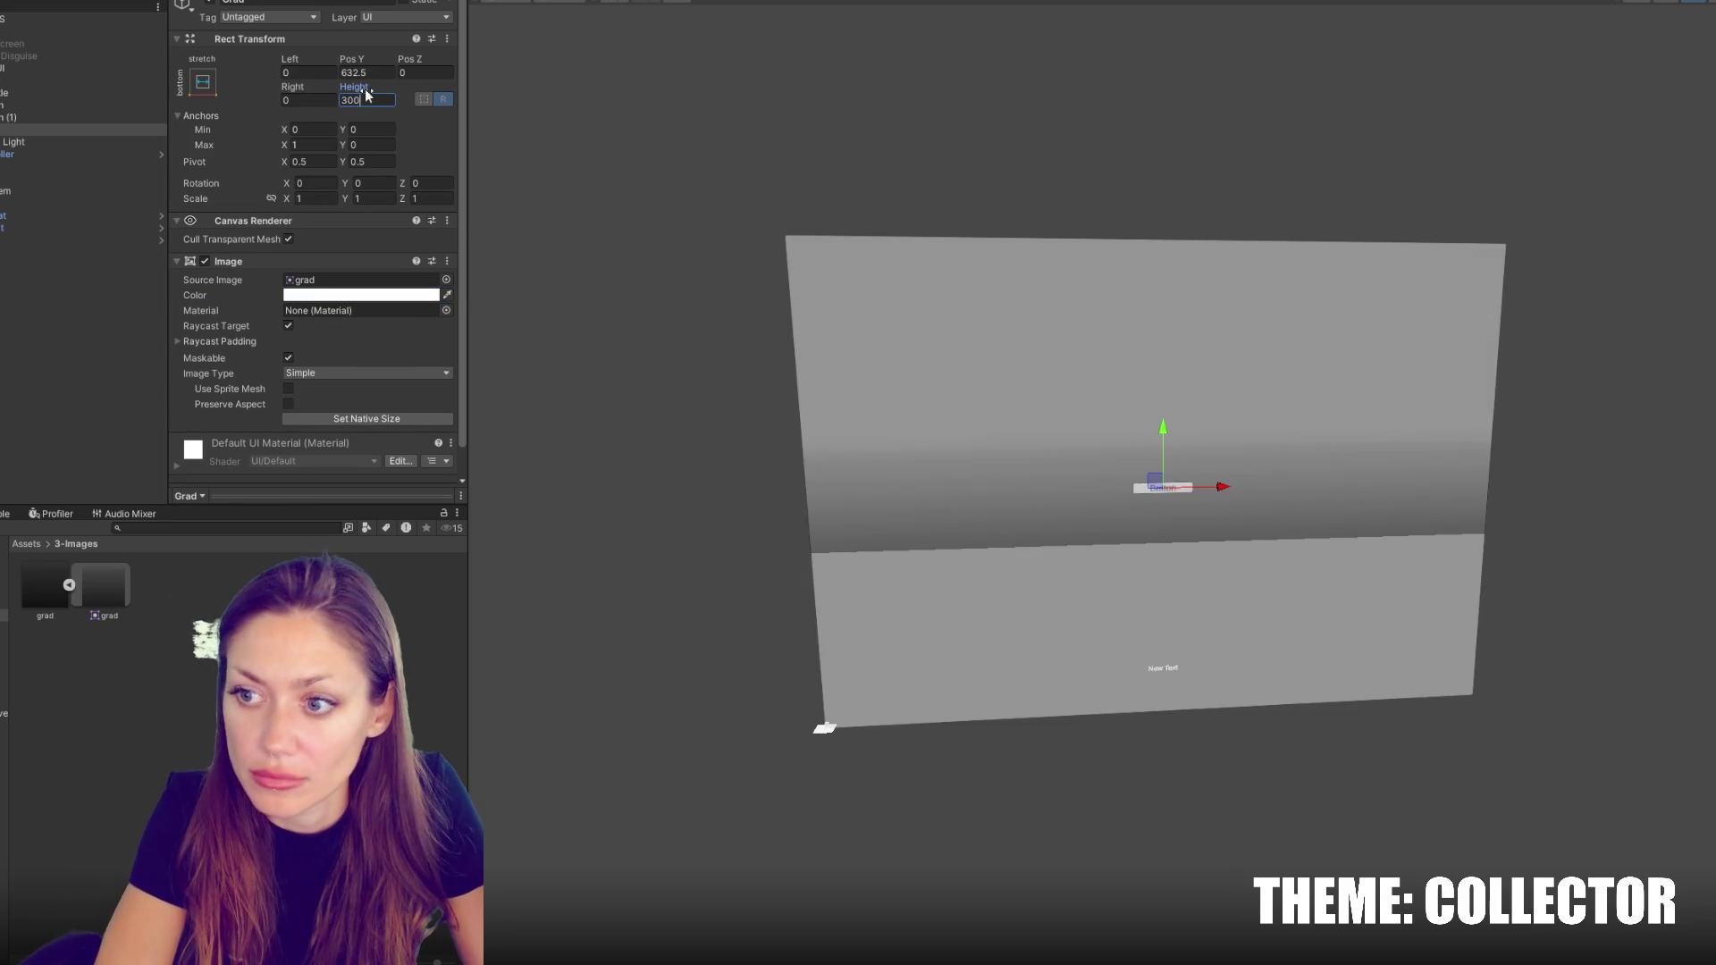
pyautogui.click(203, 81)
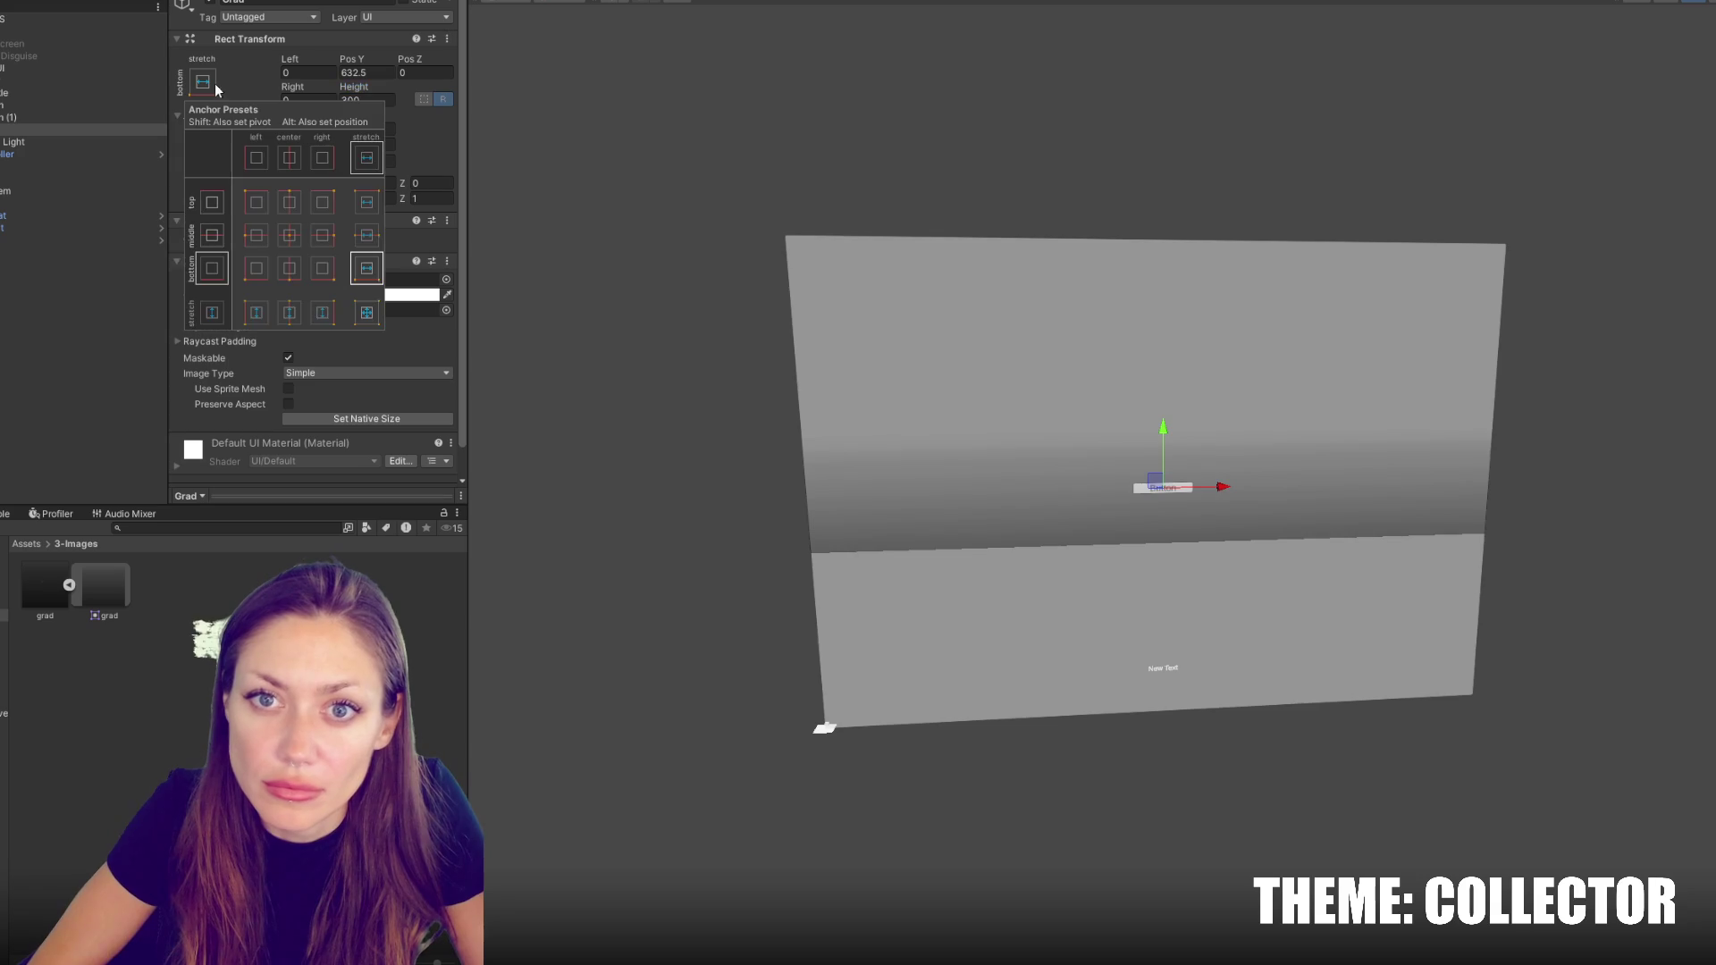
pyautogui.keyDown('alt'); pyautogui.click(367, 271); pyautogui.keyUp('alt')
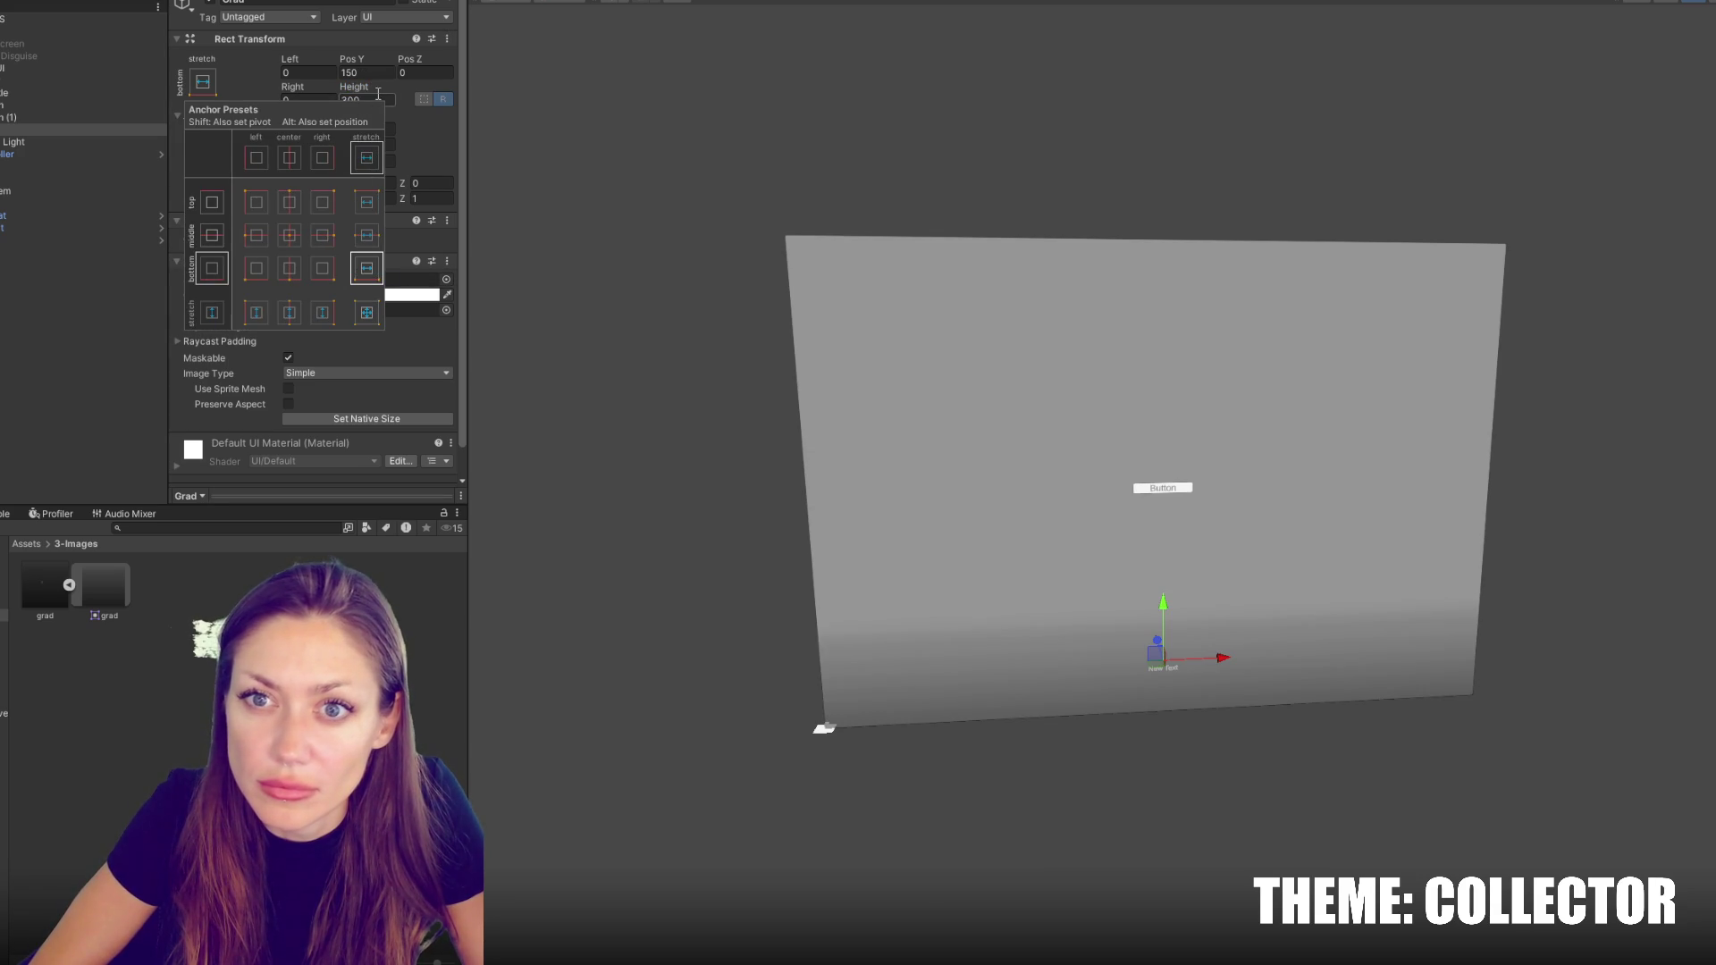
pyautogui.click(371, 99)
pyautogui.write('400')
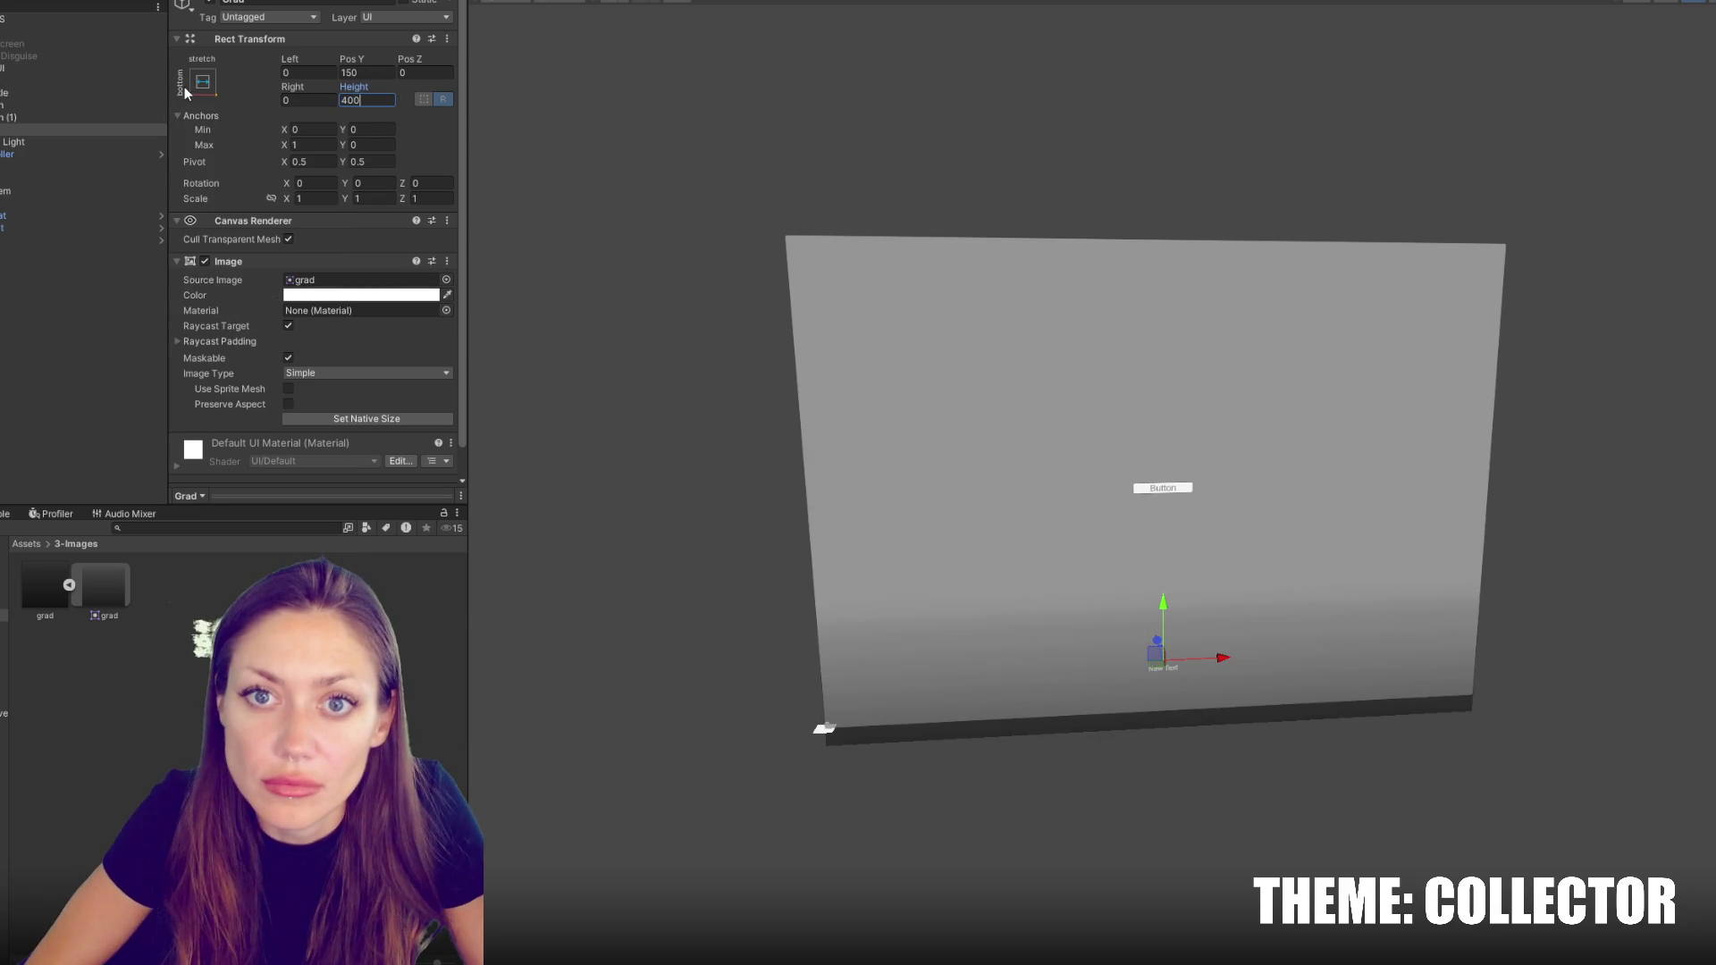
pyautogui.click(183, 88)
pyautogui.keyDown('alt'); pyautogui.click(373, 284); pyautogui.keyUp('alt')
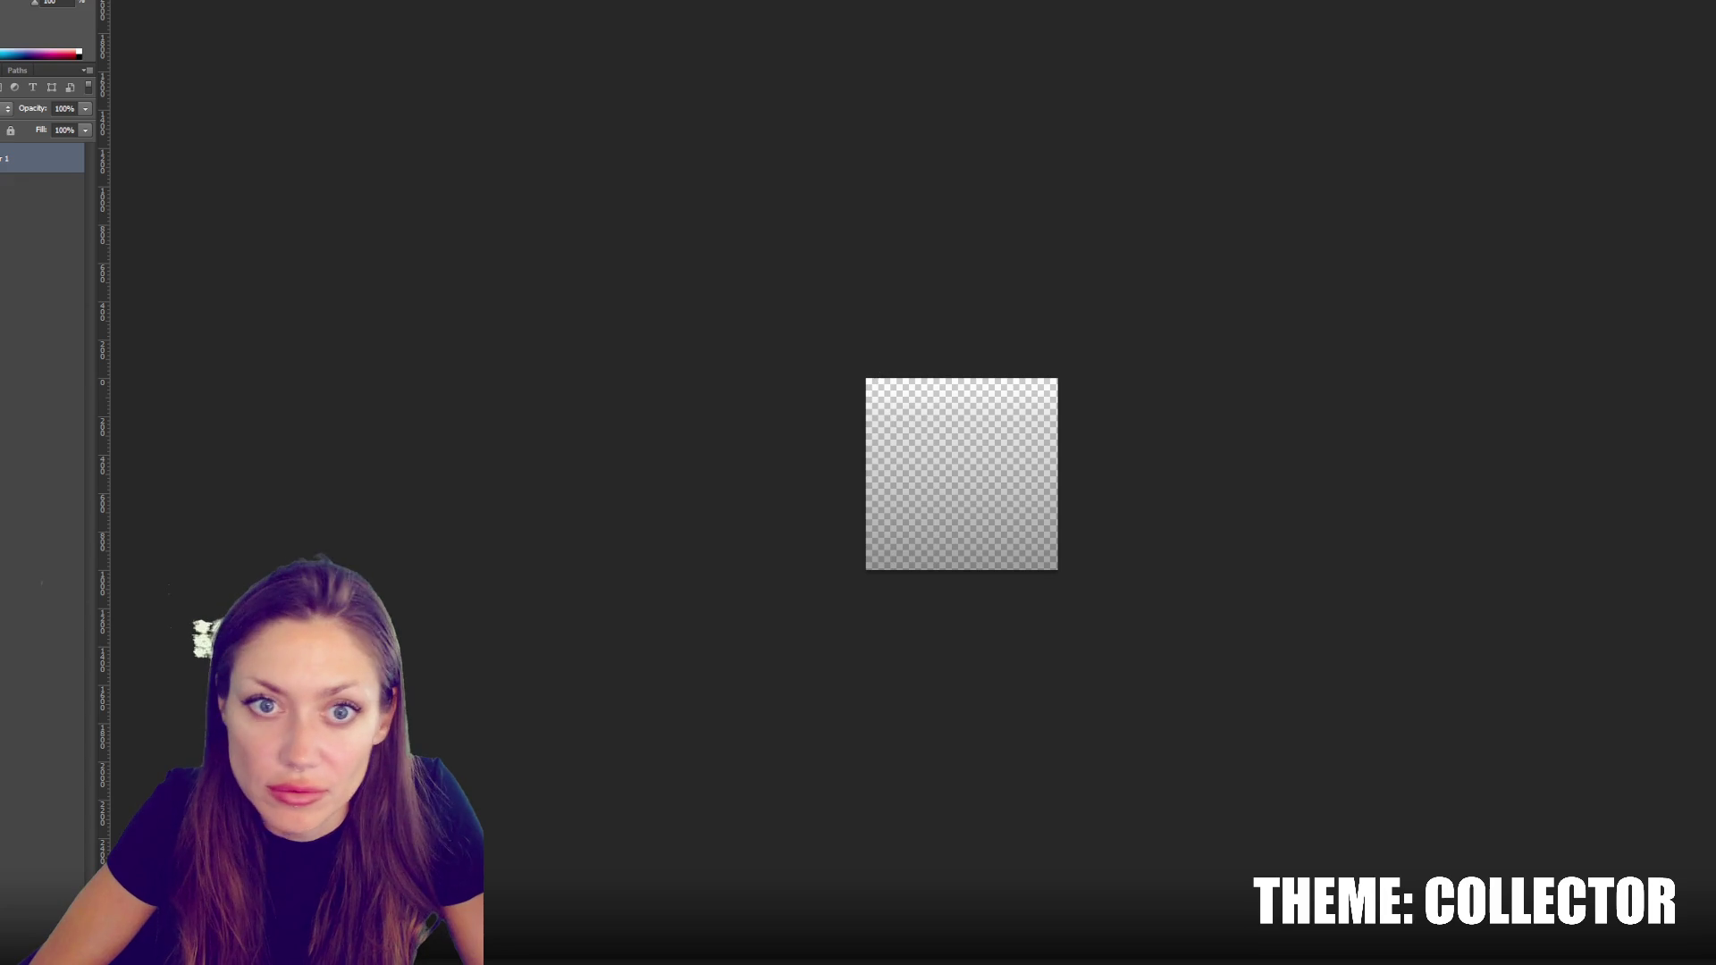
# Undo the old gradient and draw a fresh vertical gradient up from the canvas bottom
pyautogui.hotkey('ctrl', 'z')
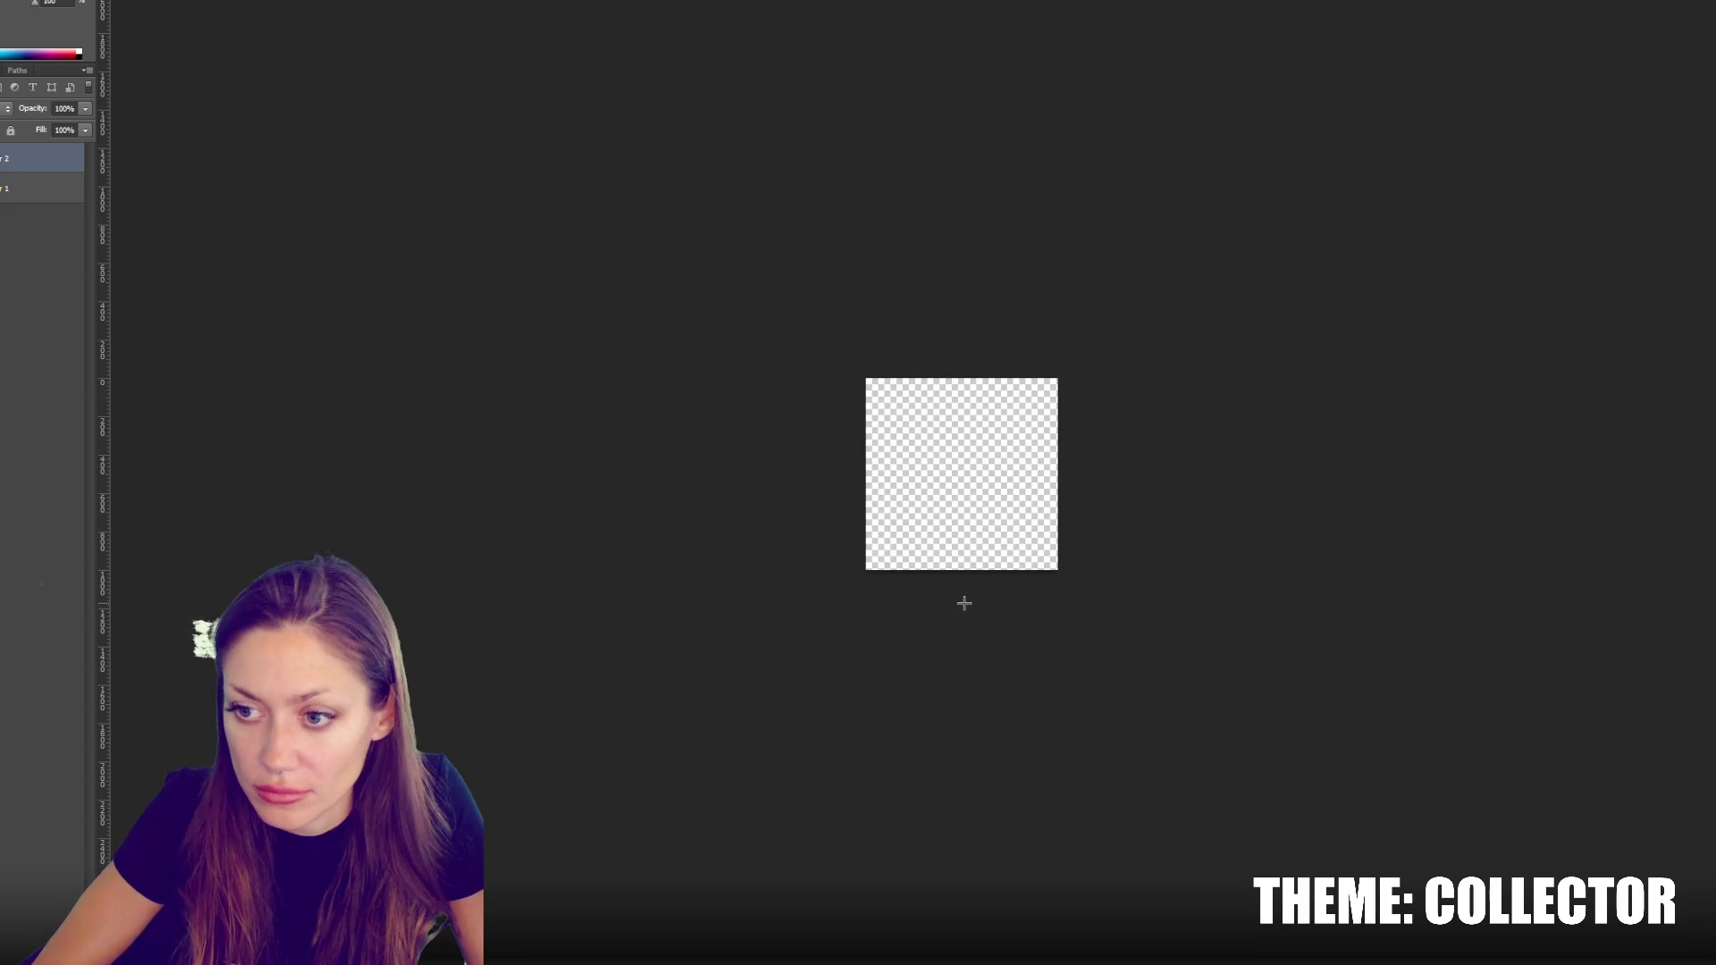
pyautogui.moveTo(974, 498); pyautogui.dragTo(959, 407)
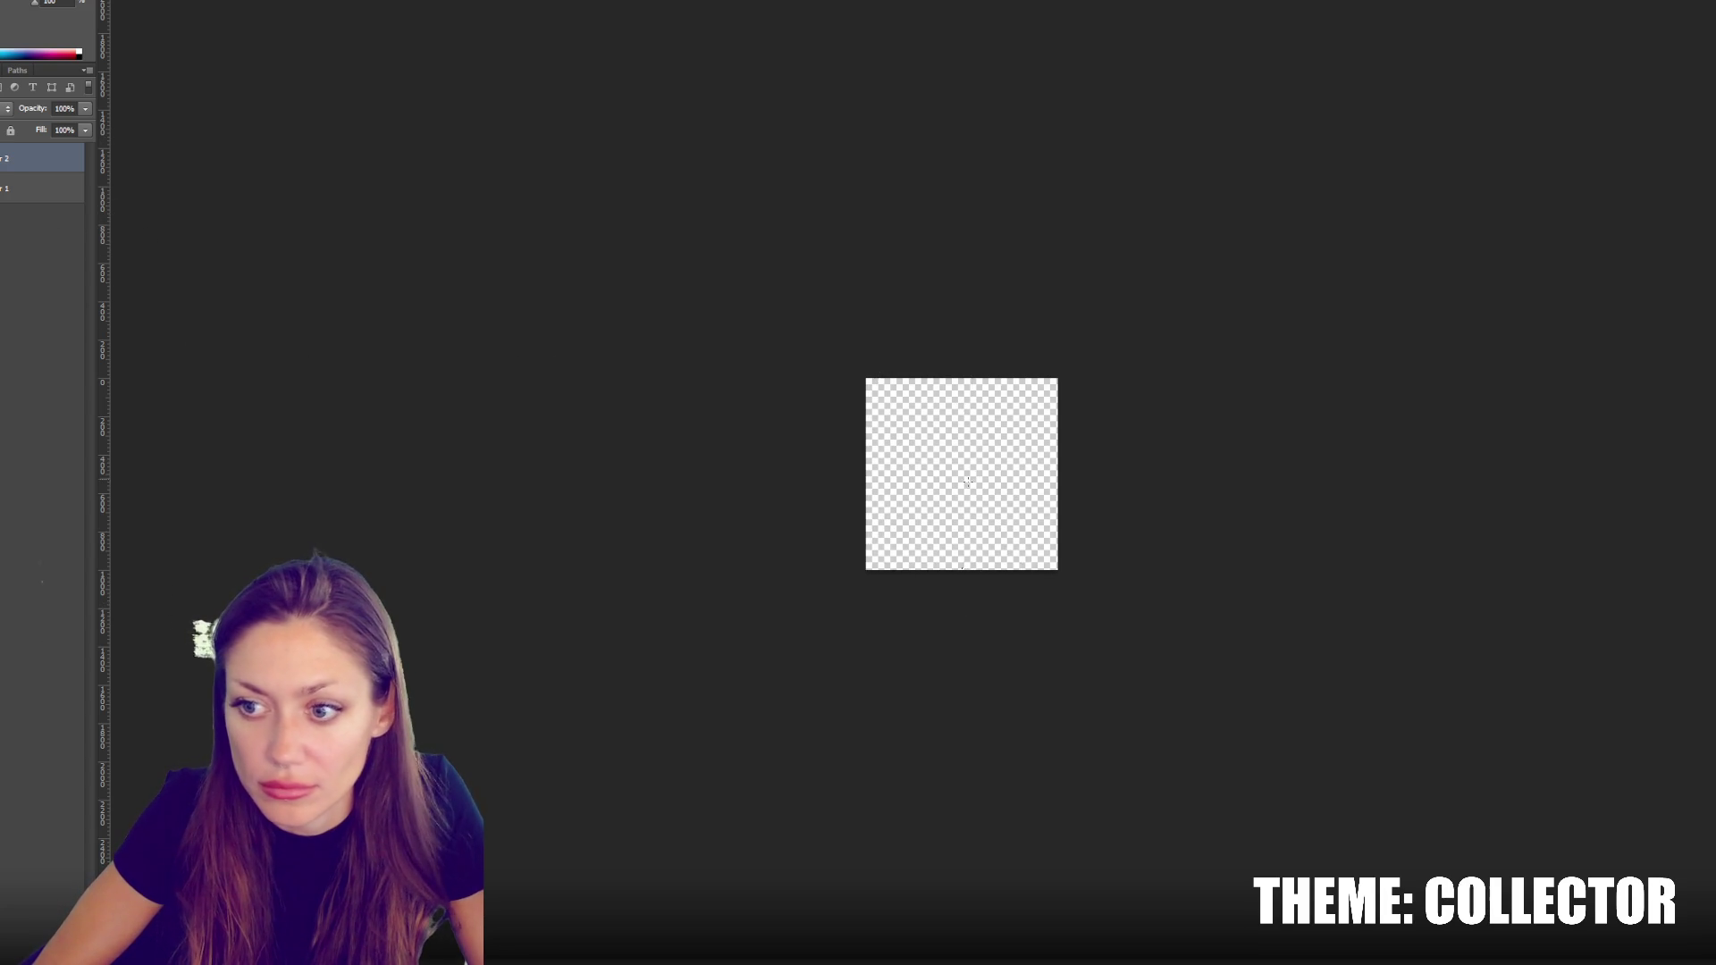
pyautogui.moveTo(986, 590)
pyautogui.mouseDown()
pyautogui.moveTo(986, 386)
pyautogui.moveTo(953, 393)
pyautogui.mouseUp()
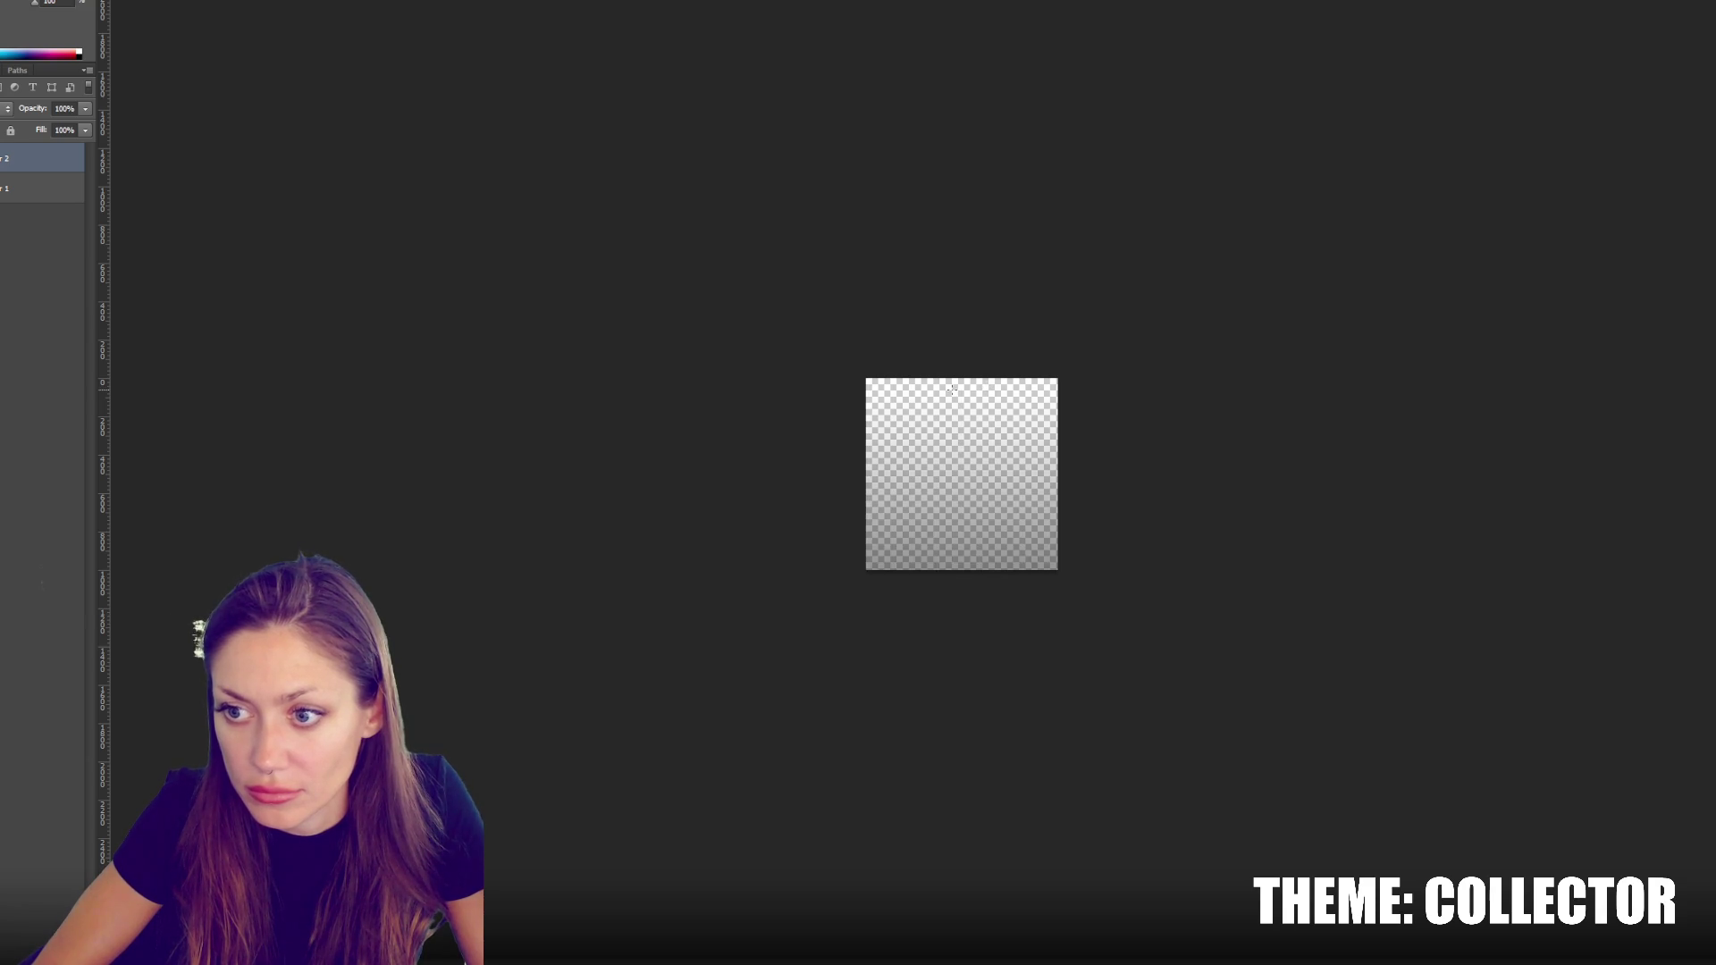
pyautogui.moveTo(940, 606); pyautogui.dragTo(940, 570)
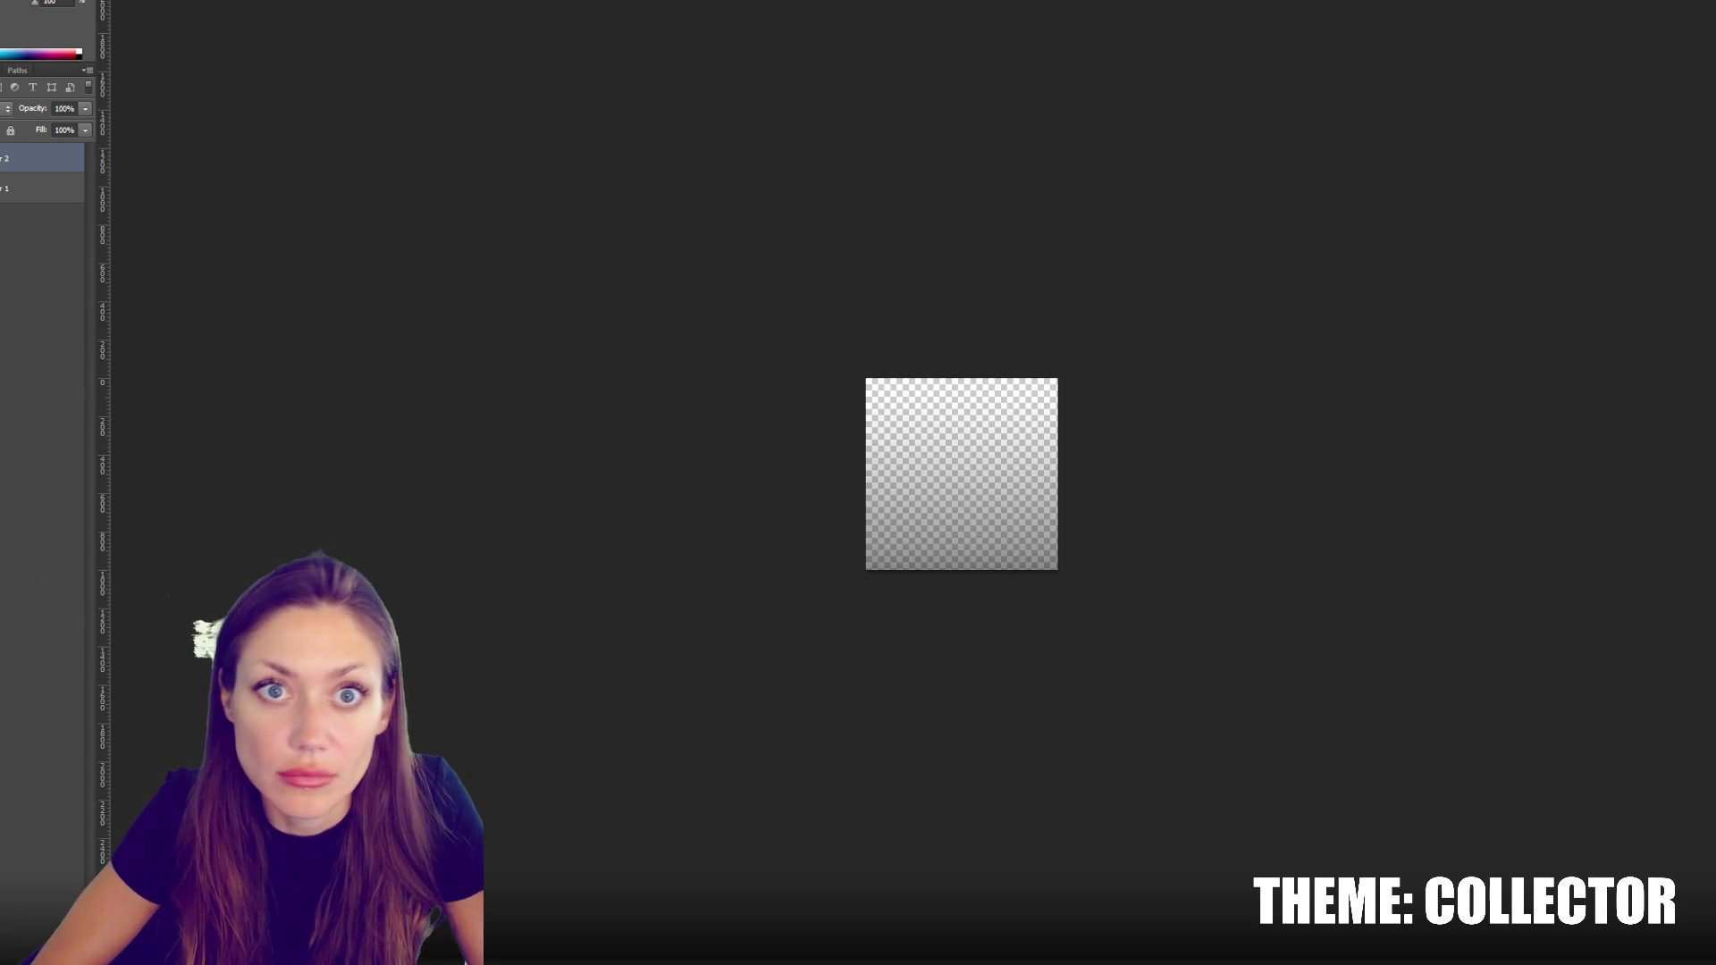
# Open Photoshop's File menu, then select the grad texture asset in Unity
pyautogui.click(14, 2)
pyautogui.moveTo(46, 212)
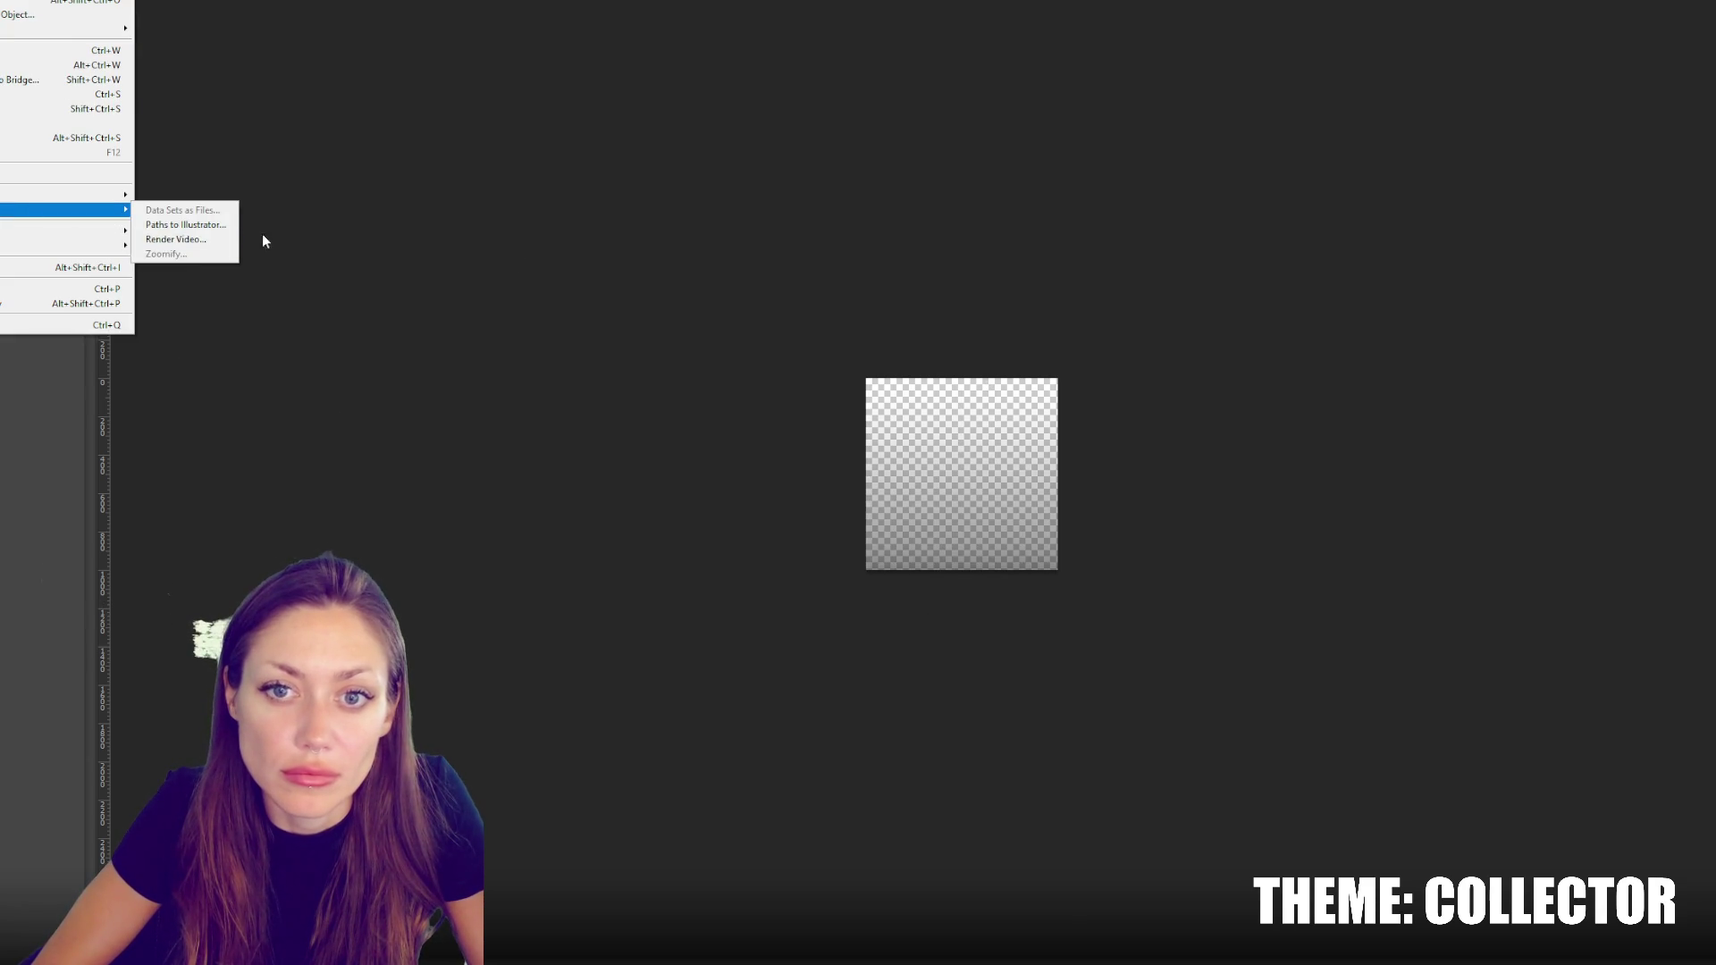
pyautogui.click(184, 229)
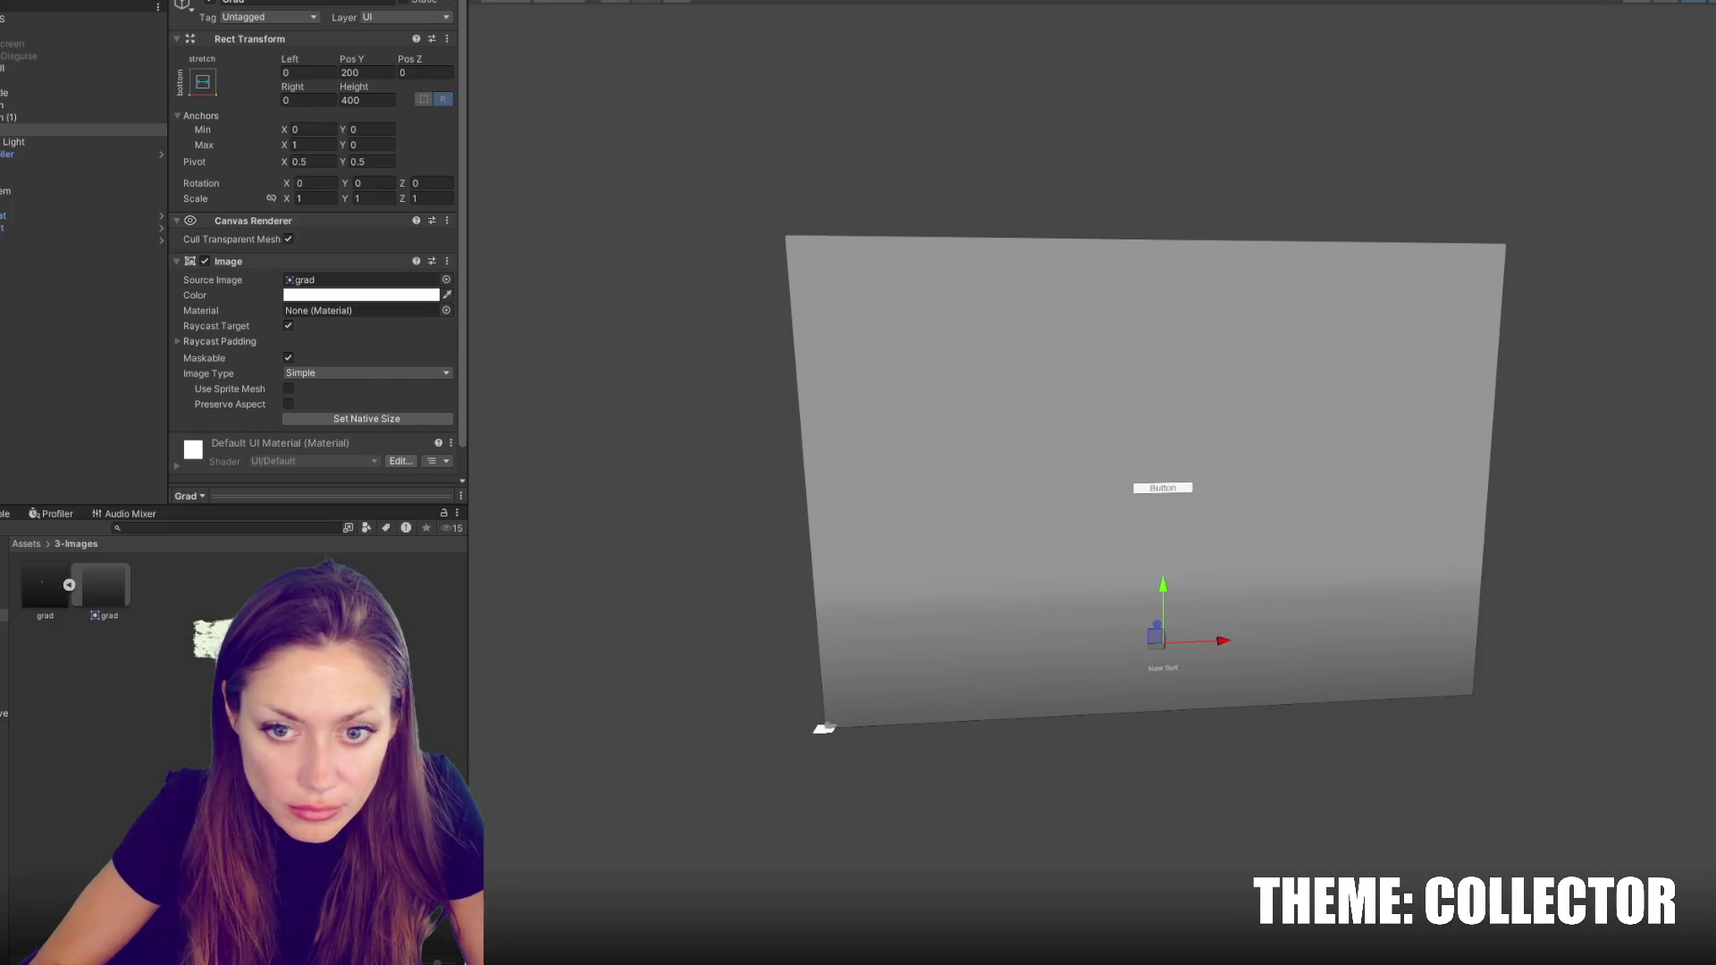
pyautogui.click(44, 585)
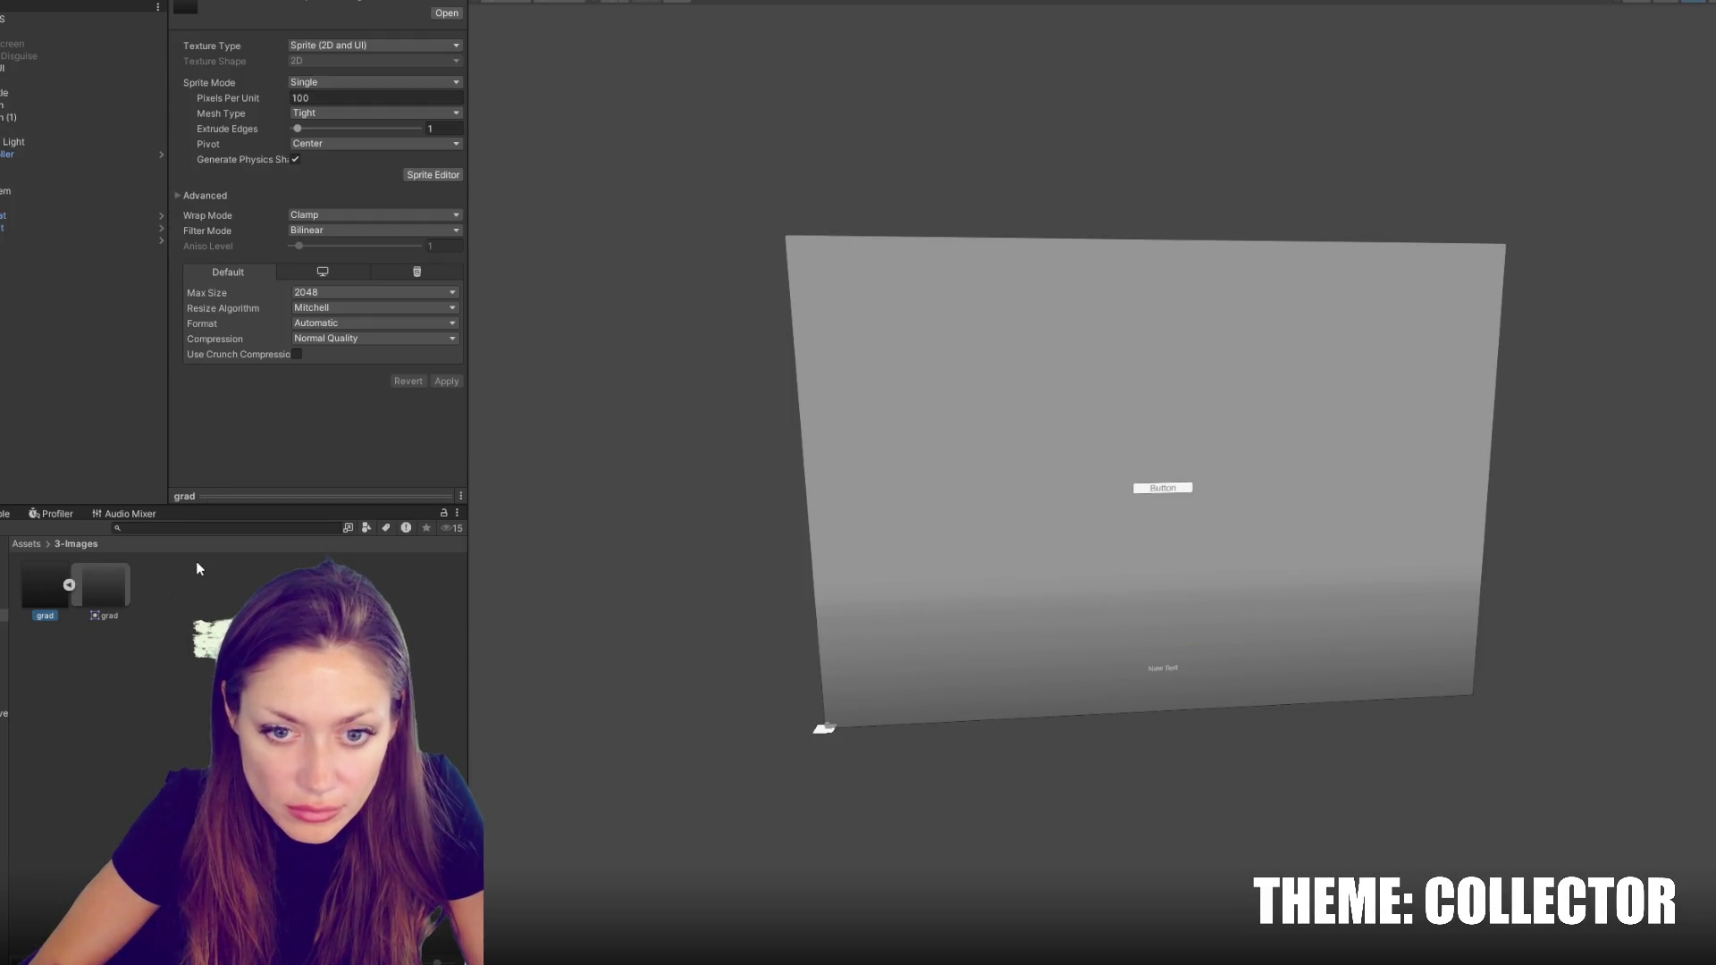
# Delete and re-import grad, setting its Texture Type to Sprite (2D and UI)
pyautogui.press('Delete')
pyautogui.press('Return')
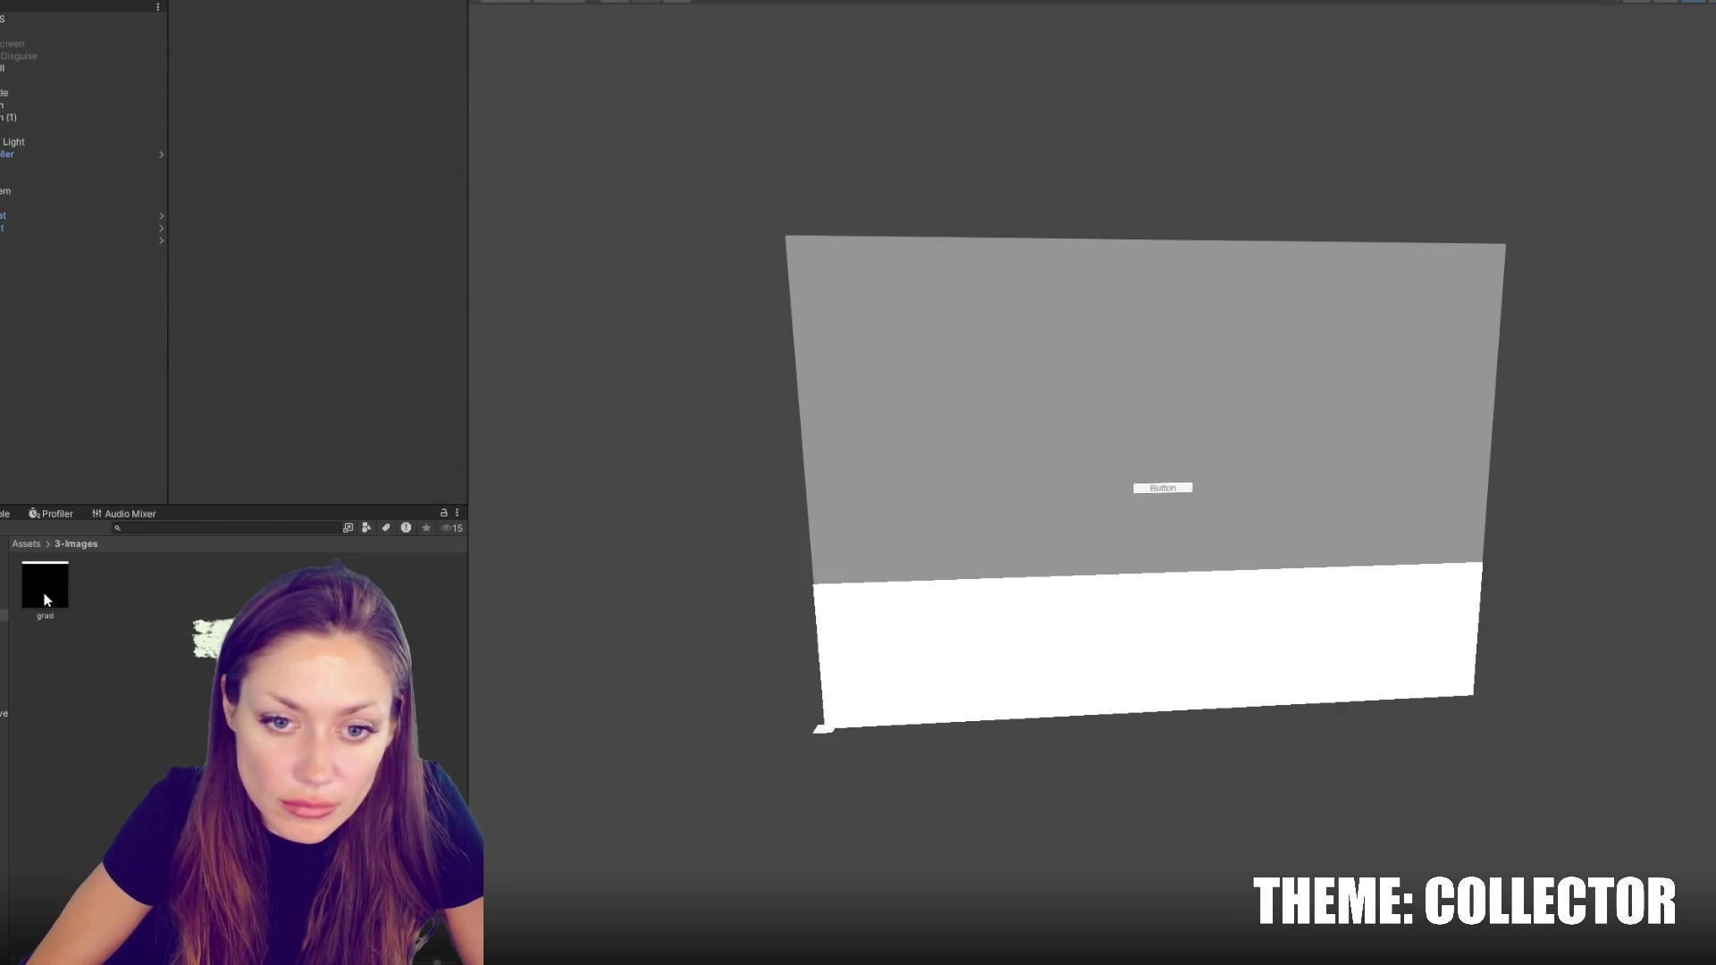
pyautogui.click(46, 590)
pyautogui.click(384, 47)
pyautogui.click(313, 114)
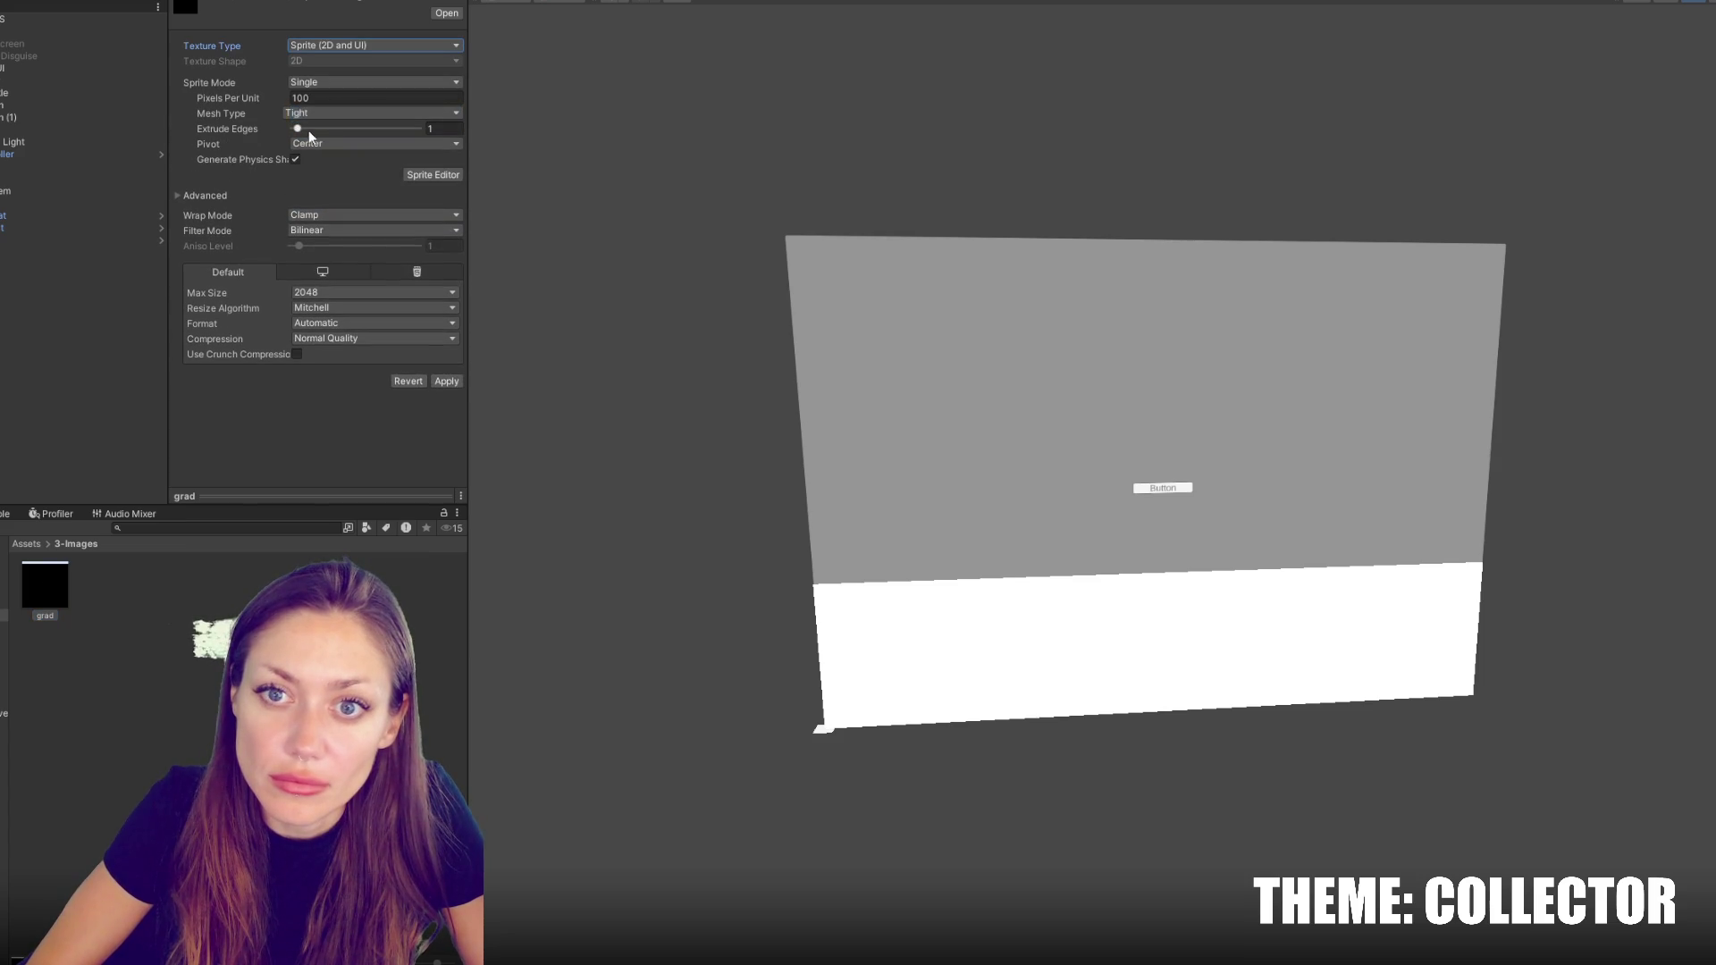
pyautogui.click(446, 381)
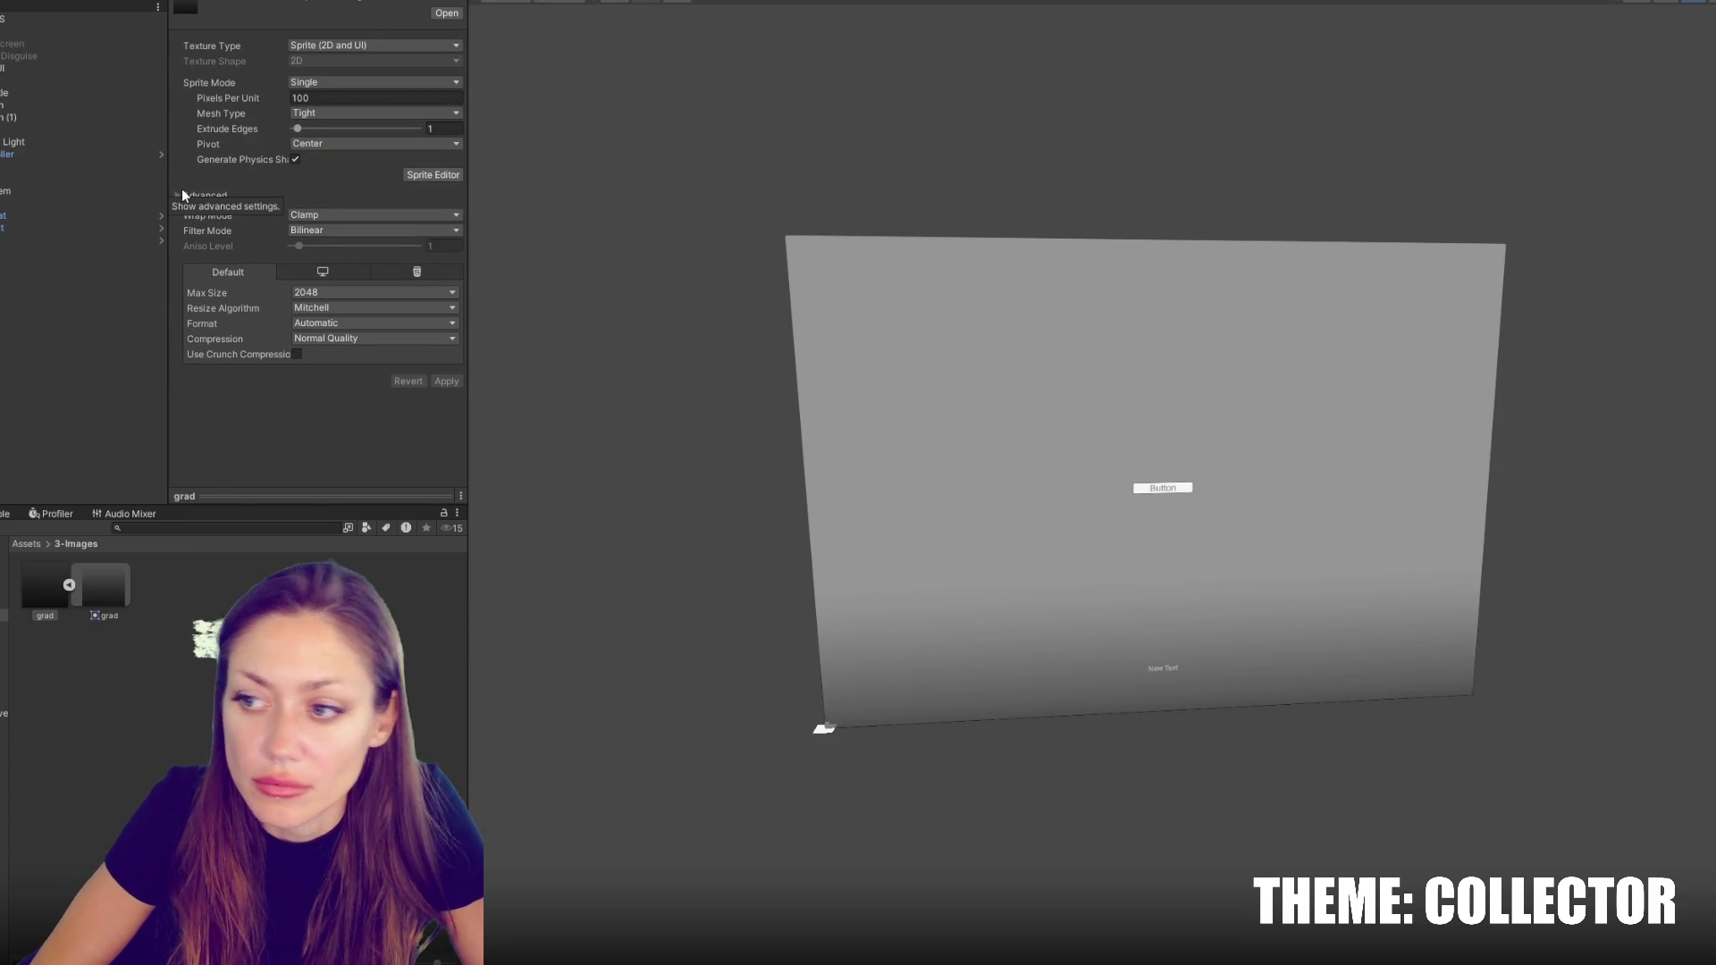
# Drag Grad higher in the Hierarchy order, then select Timer
pyautogui.click(45, 130)
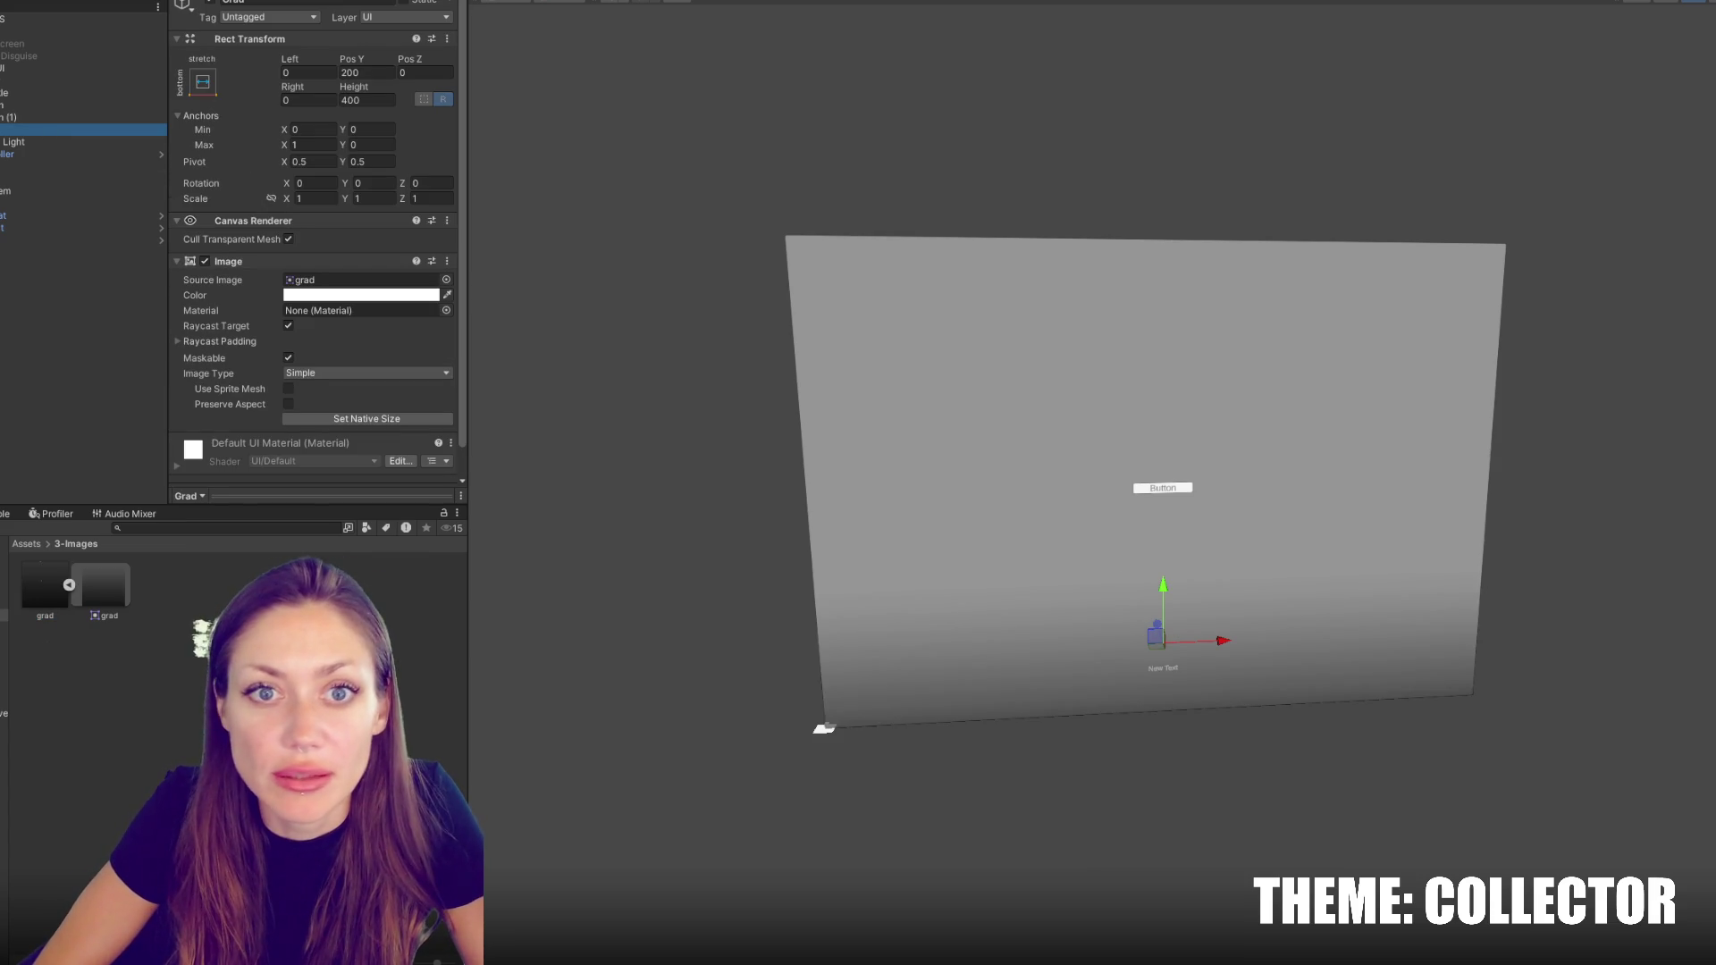
pyautogui.moveTo(44, 130); pyautogui.dragTo(45, 80)
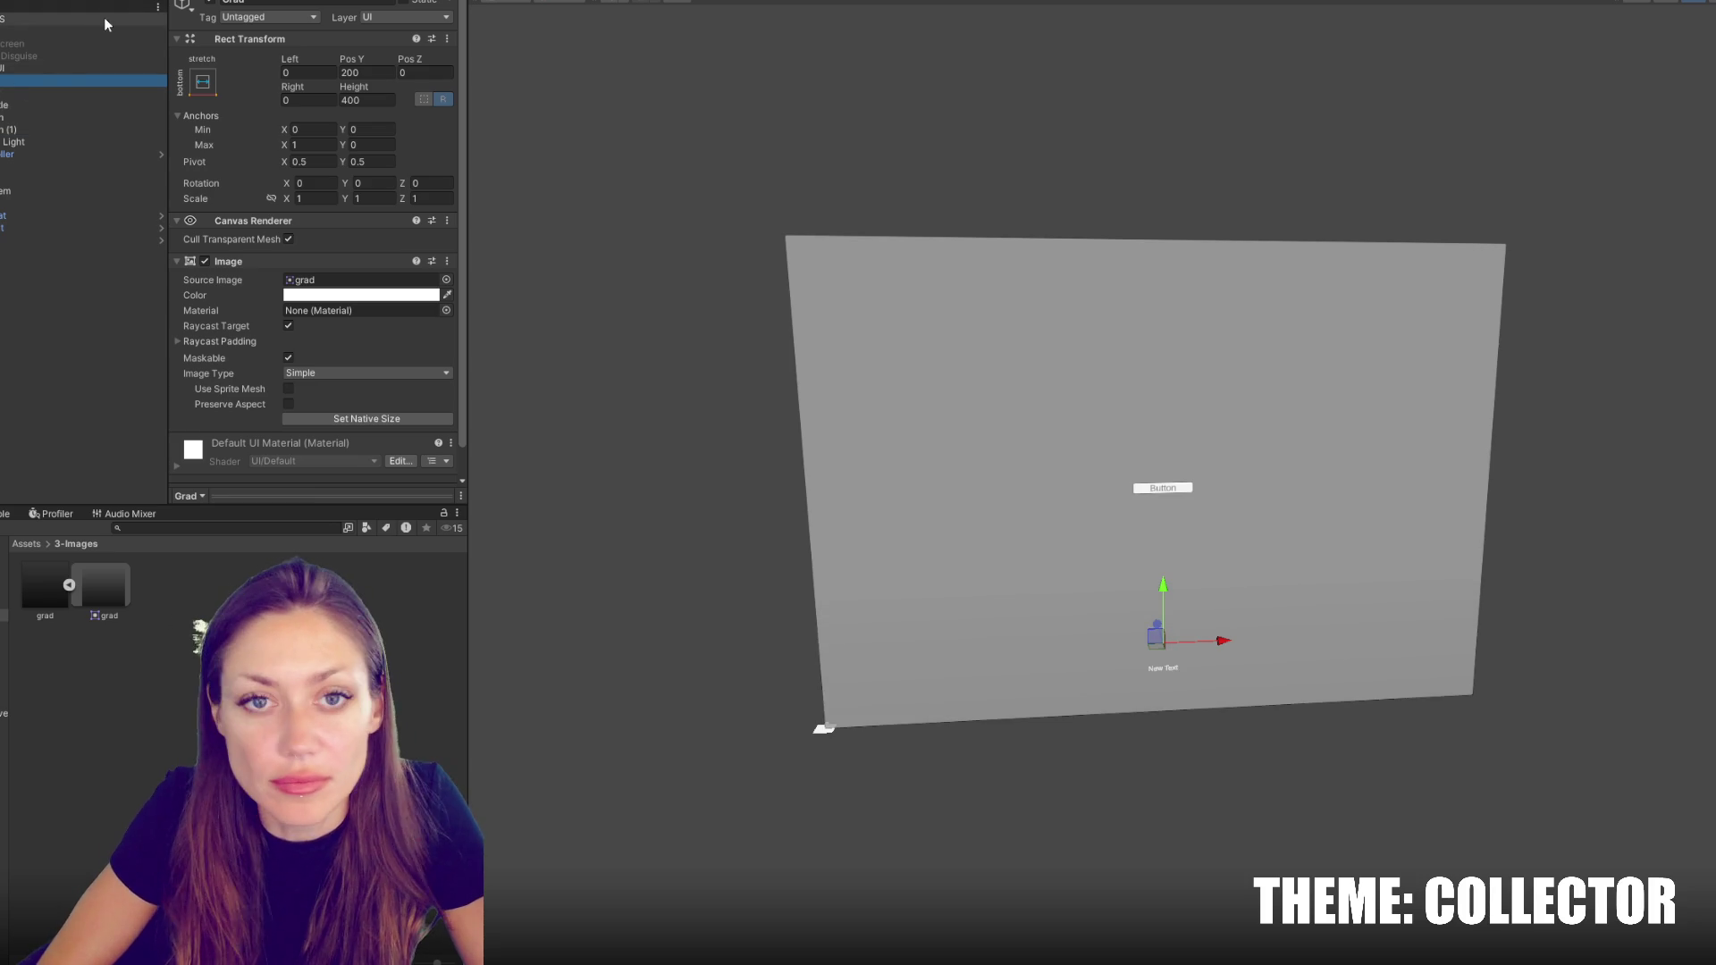
pyautogui.click(22, 95)
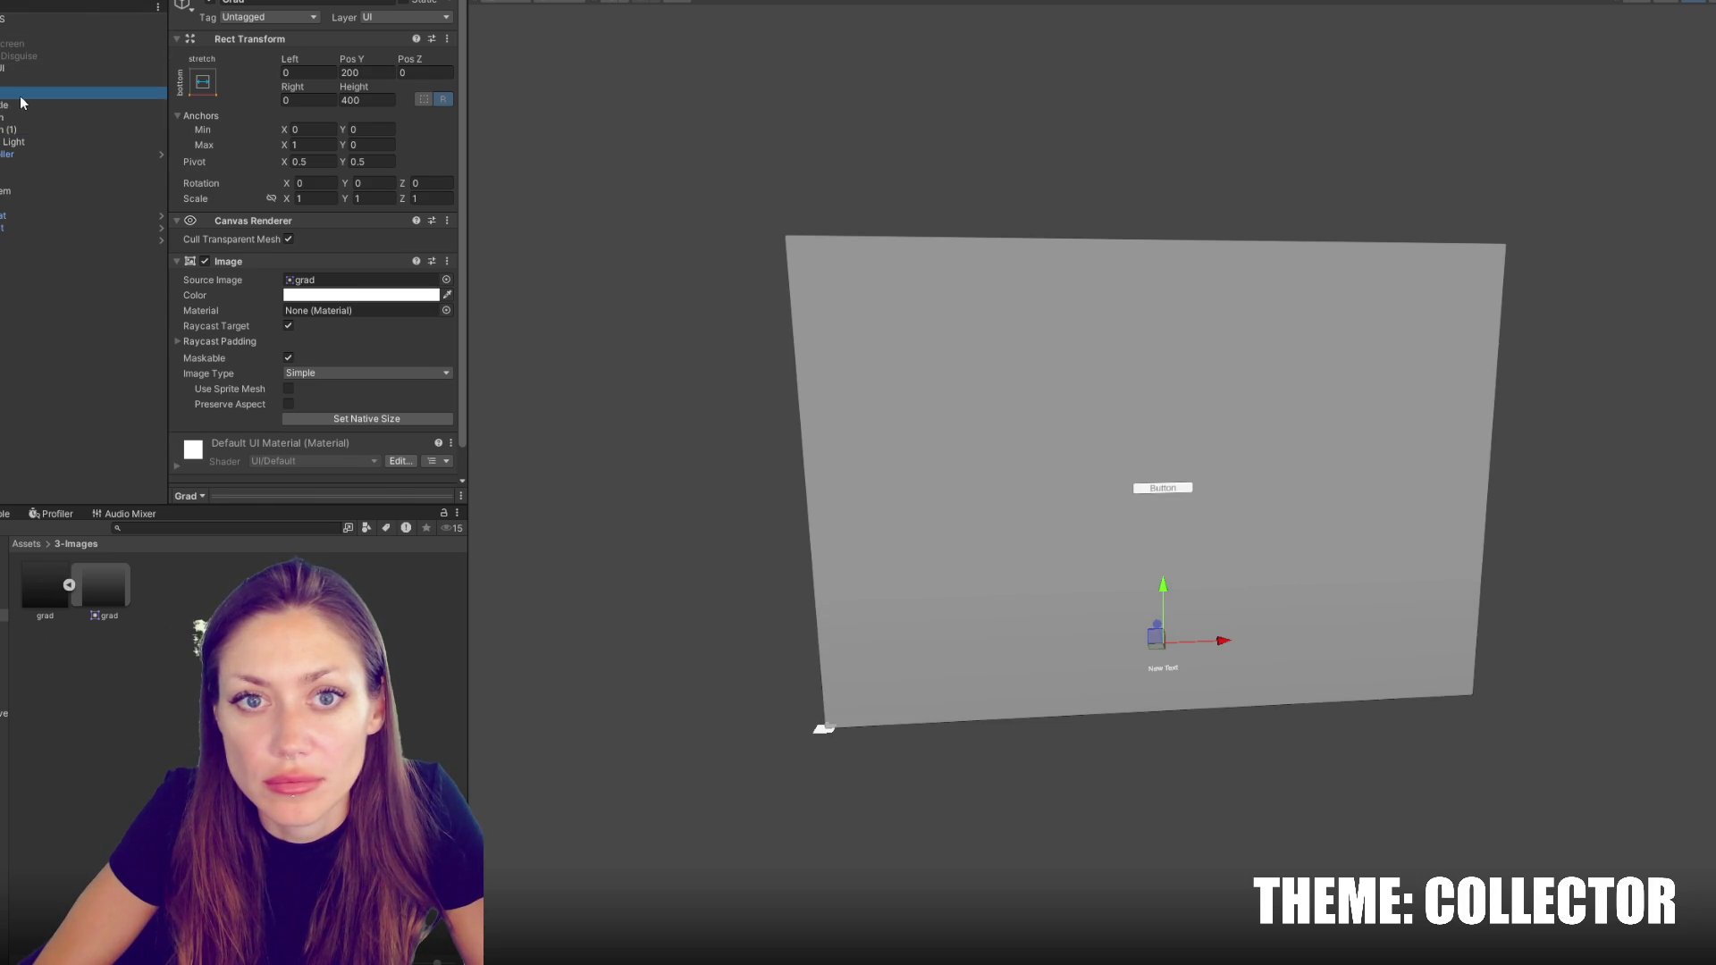
# Anchor Timer middle-centre and size it 900 wide by 5 high
pyautogui.click(203, 82)
pyautogui.click(290, 236)
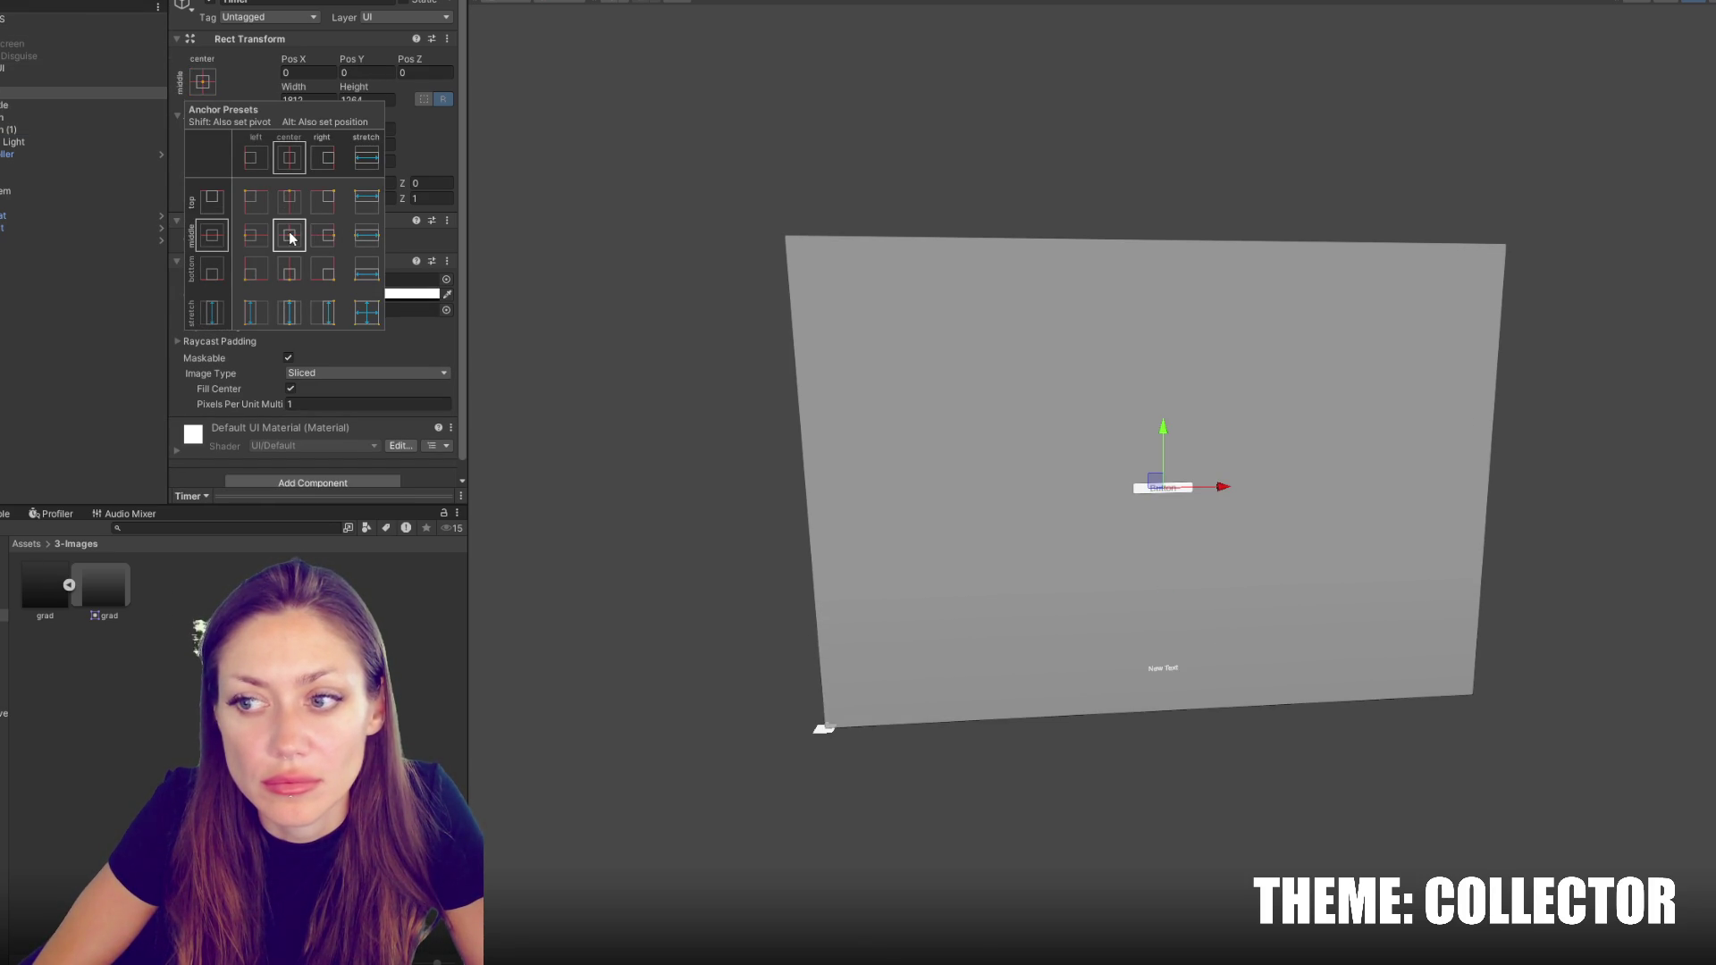
pyautogui.press('alt')
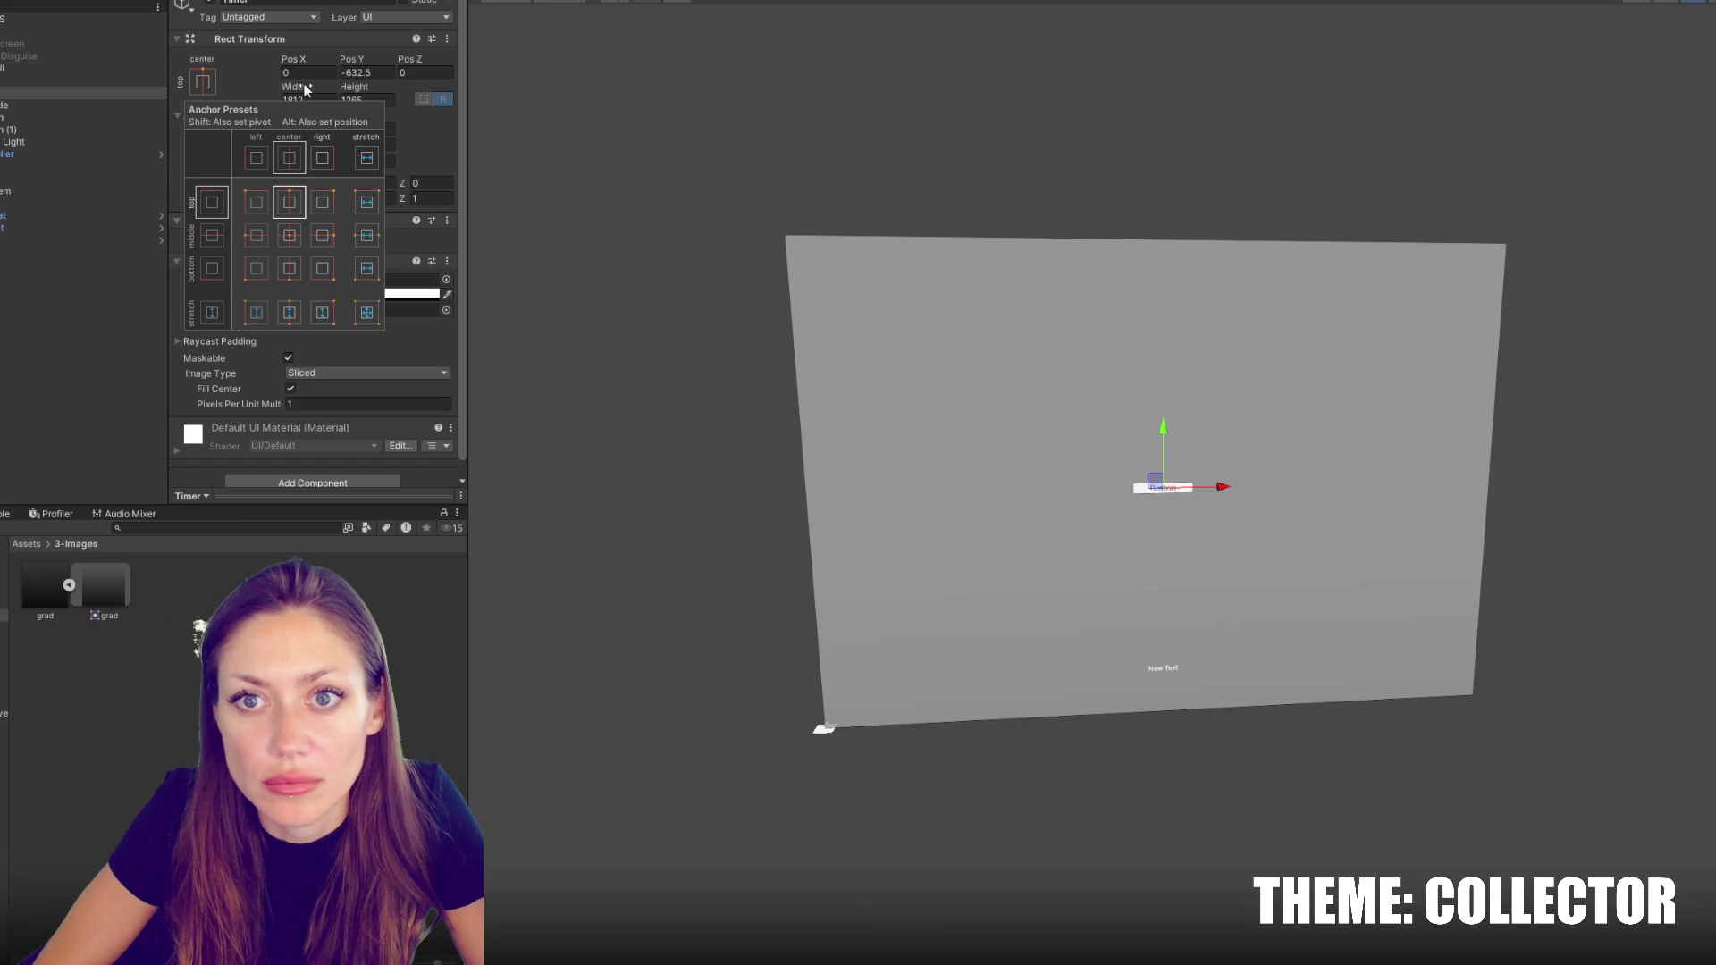
pyautogui.click(303, 100)
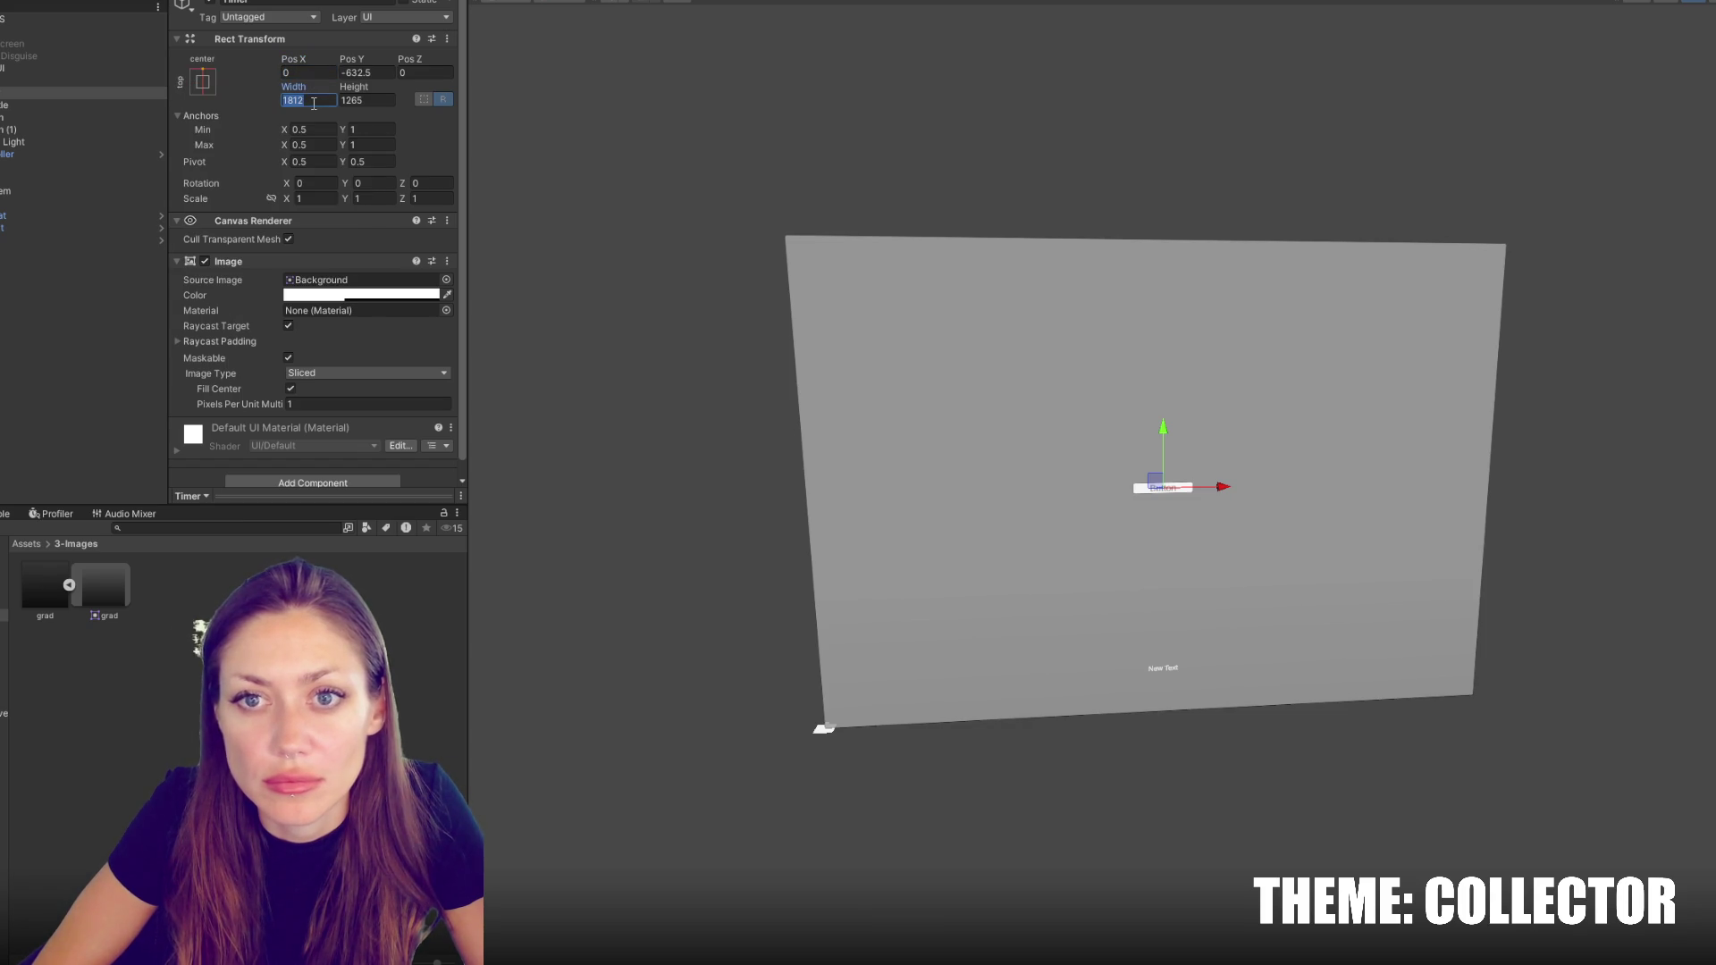
pyautogui.write('900')
pyautogui.press('Tab')
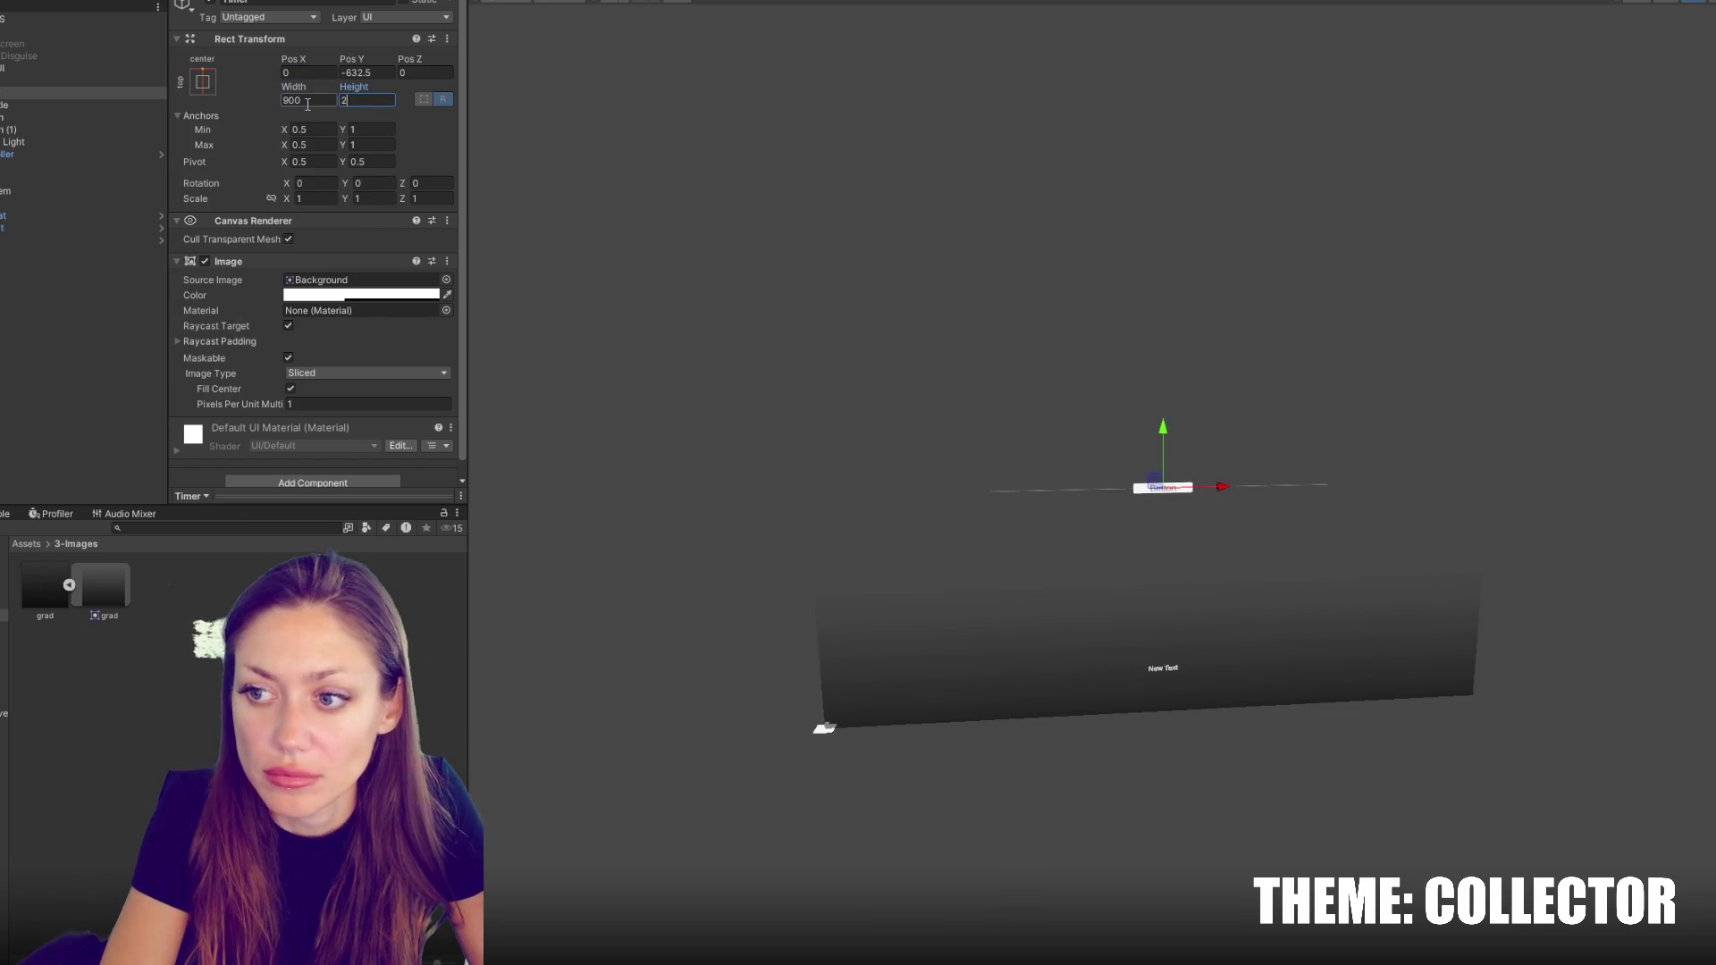
pyautogui.write('3')
pyautogui.press('BackSpace')
pyautogui.write('5')
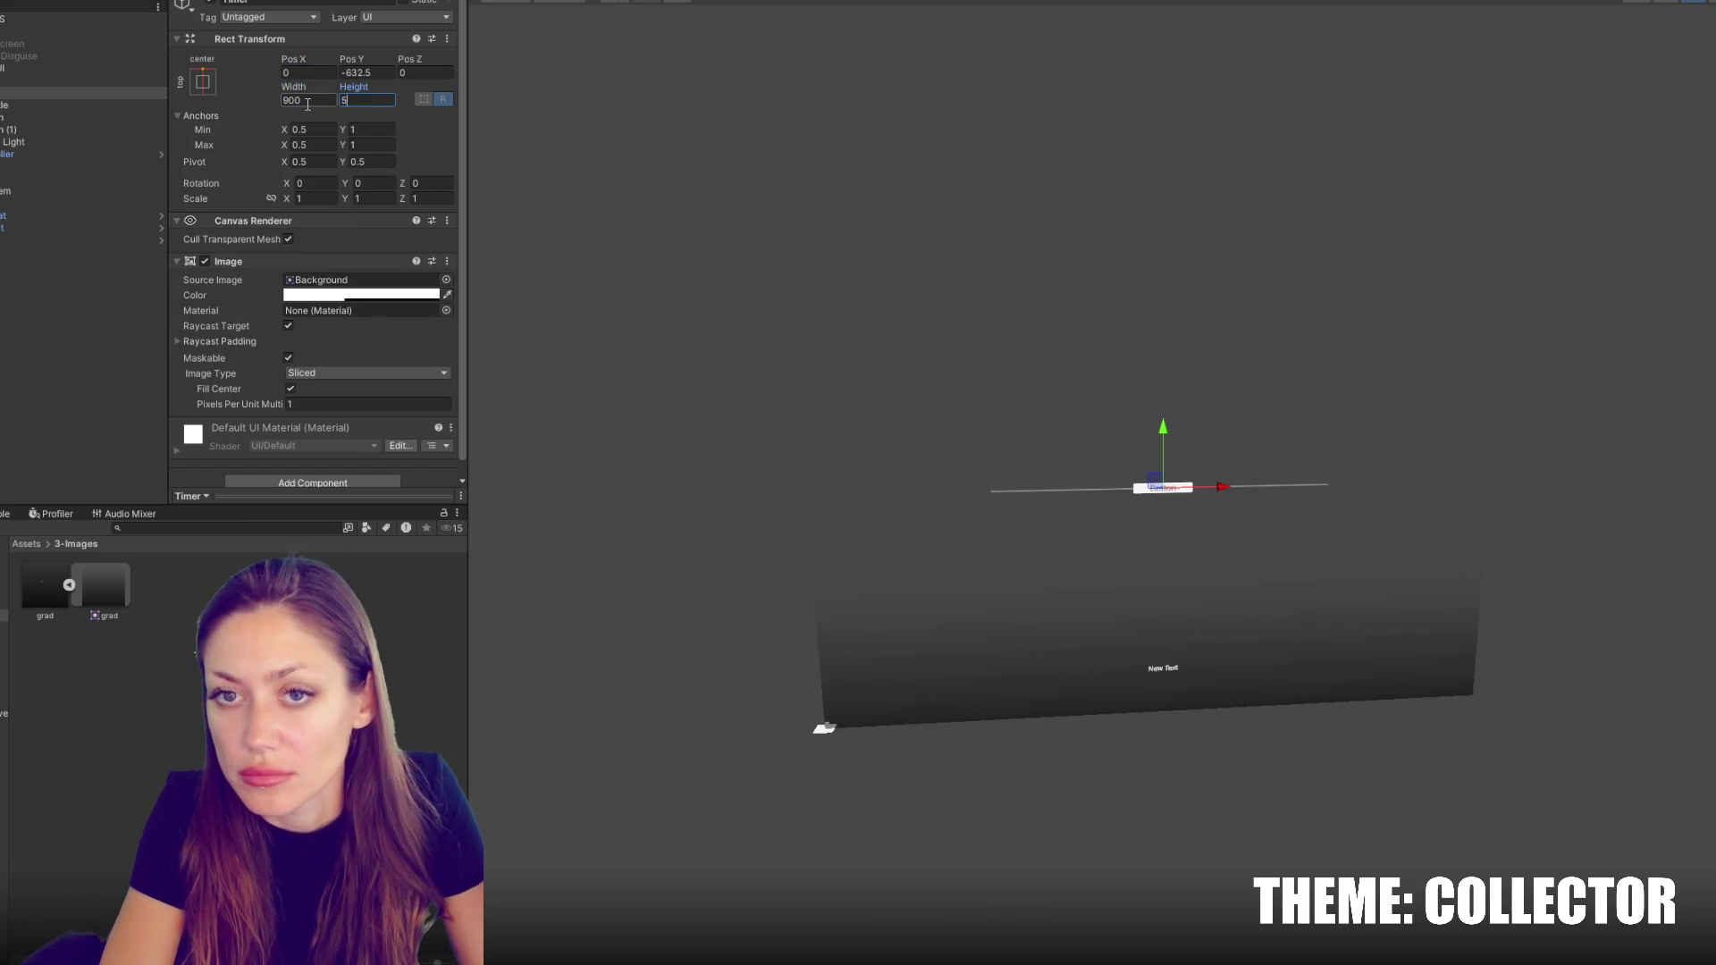
# Raise the Timer line and anchor it top-centre at Pos Y -72
pyautogui.moveTo(1166, 429); pyautogui.dragTo(1208, 274)
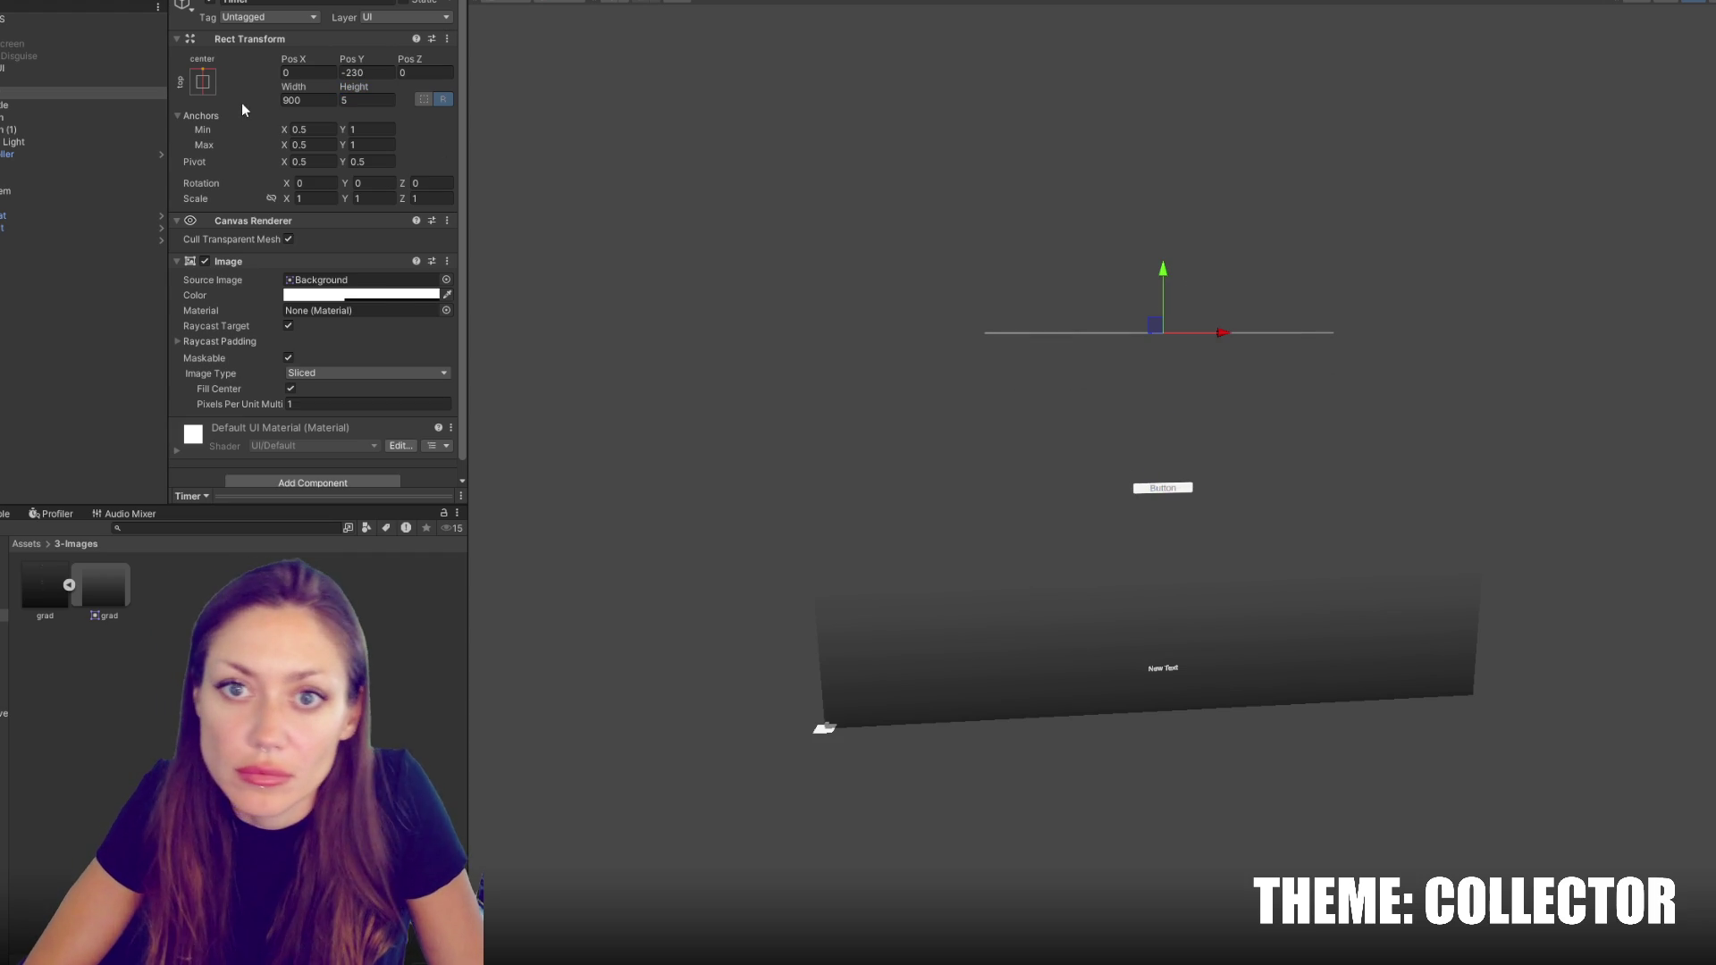
pyautogui.click(203, 81)
pyautogui.click(295, 193)
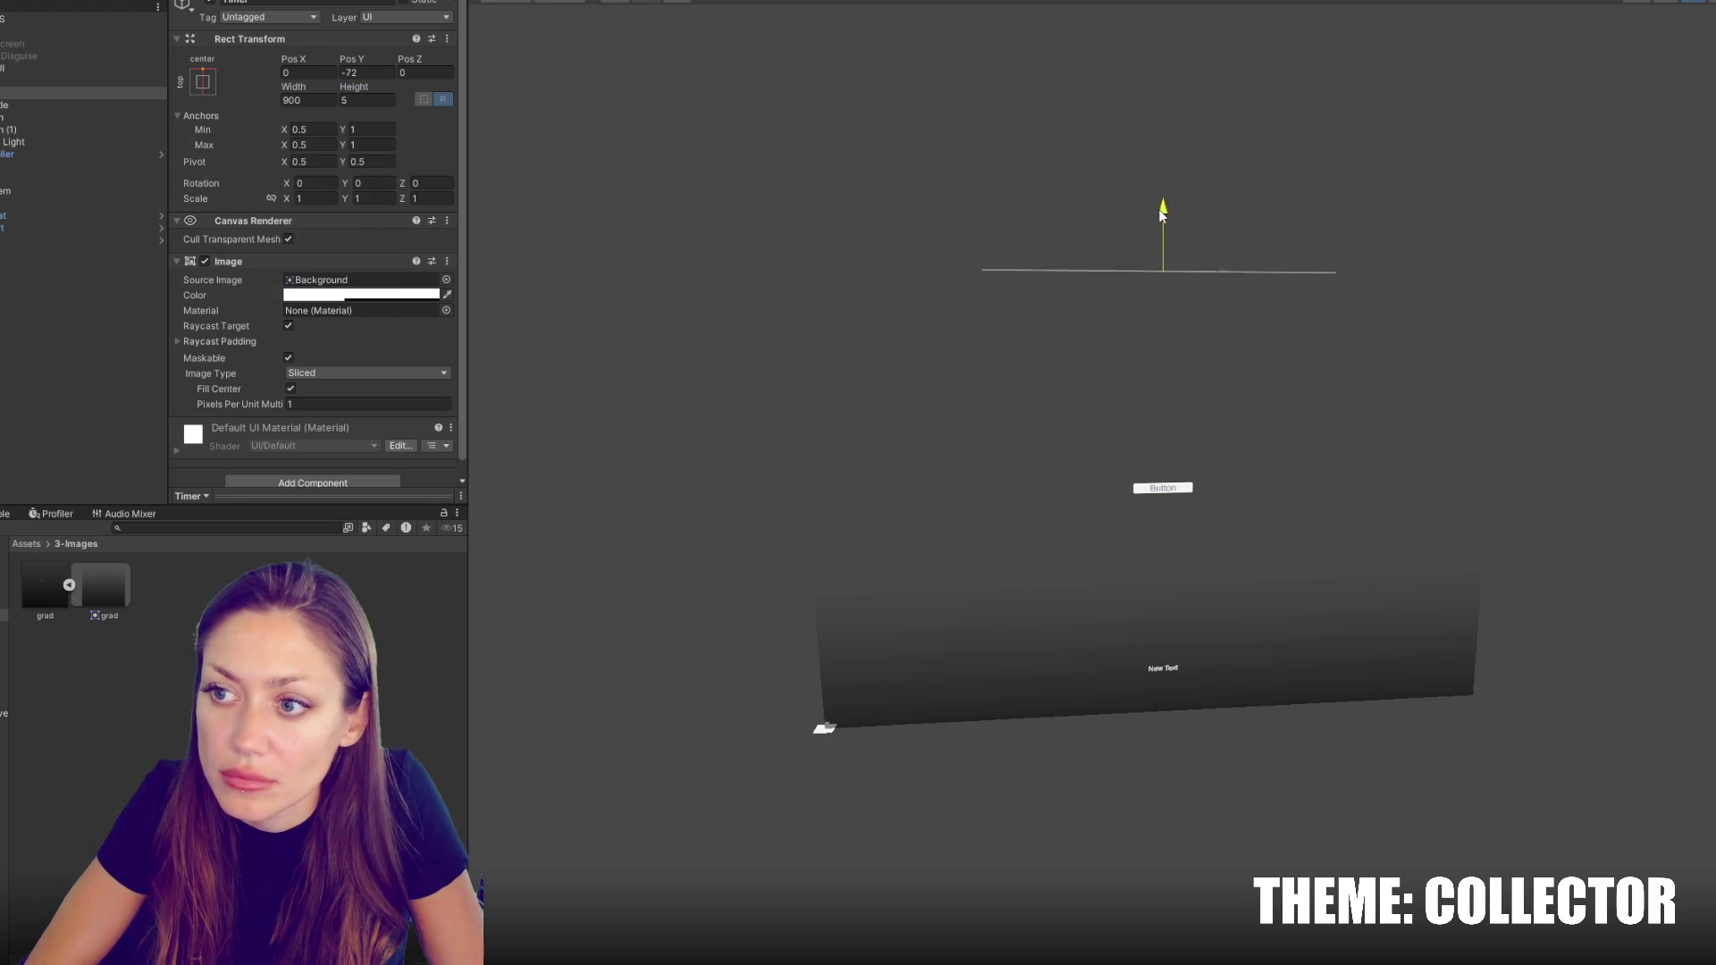
# Drag the second button right to Pos X 429
pyautogui.click(98, 116)
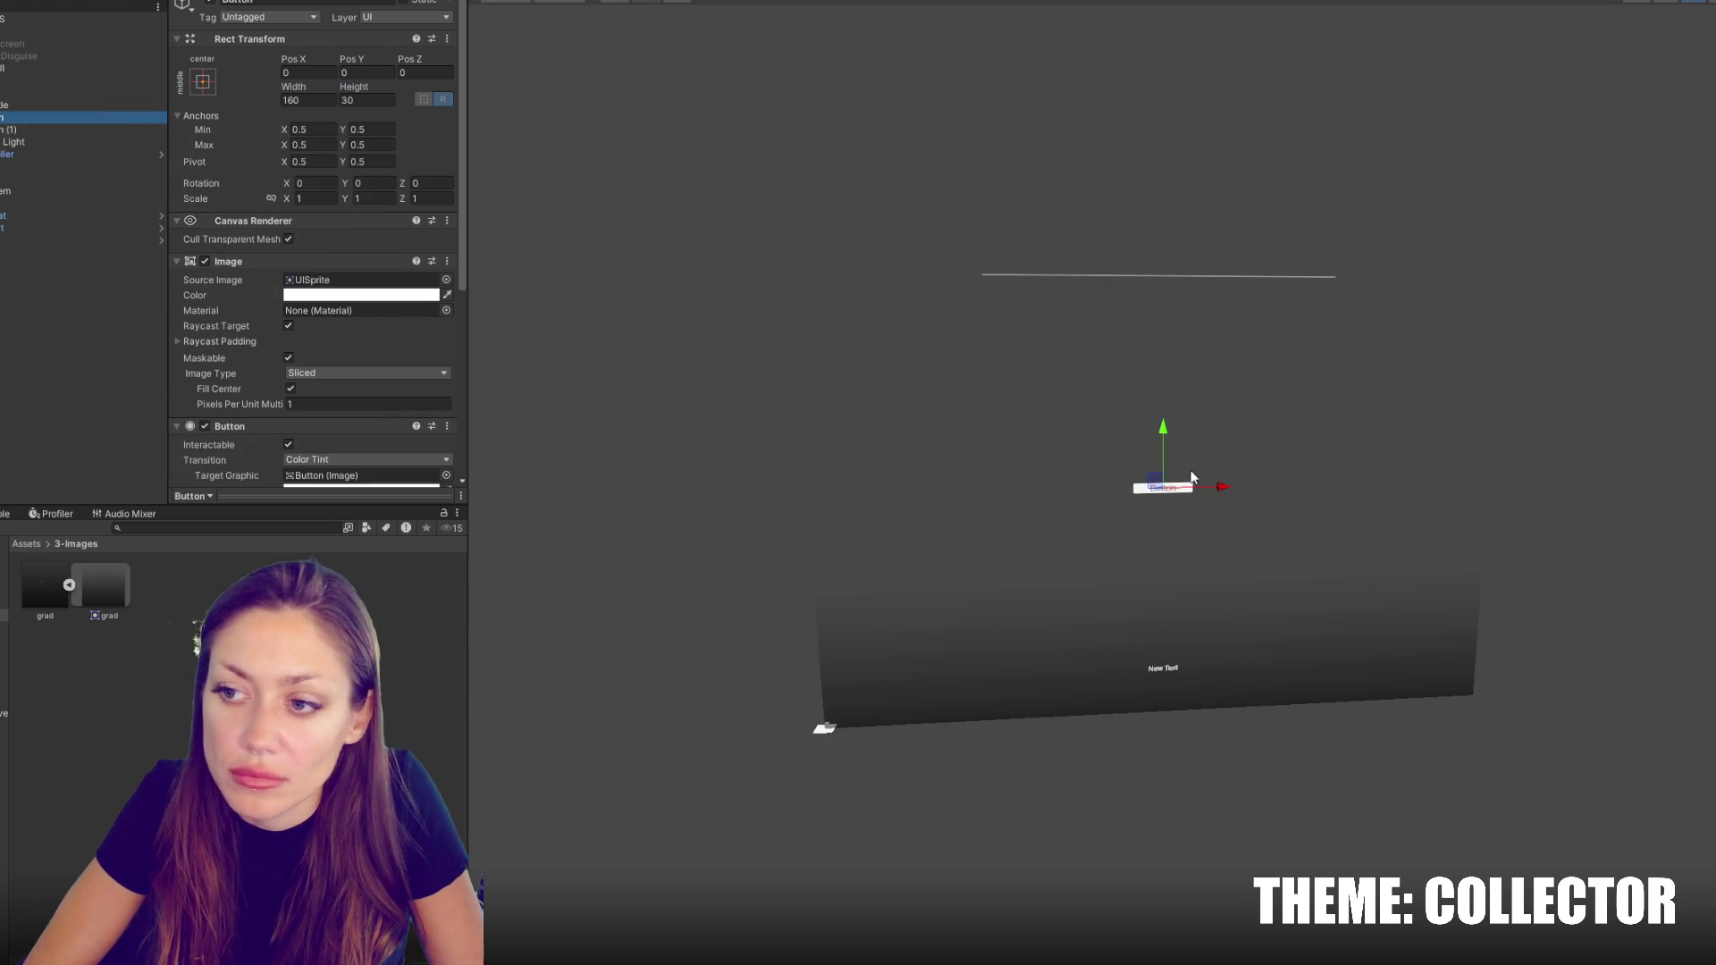
pyautogui.click(123, 131)
pyautogui.moveTo(1199, 480); pyautogui.dragTo(1431, 489)
# Add a Canvas Group component to the conversation UI container
pyautogui.click(71, 68)
pyautogui.click(345, 229)
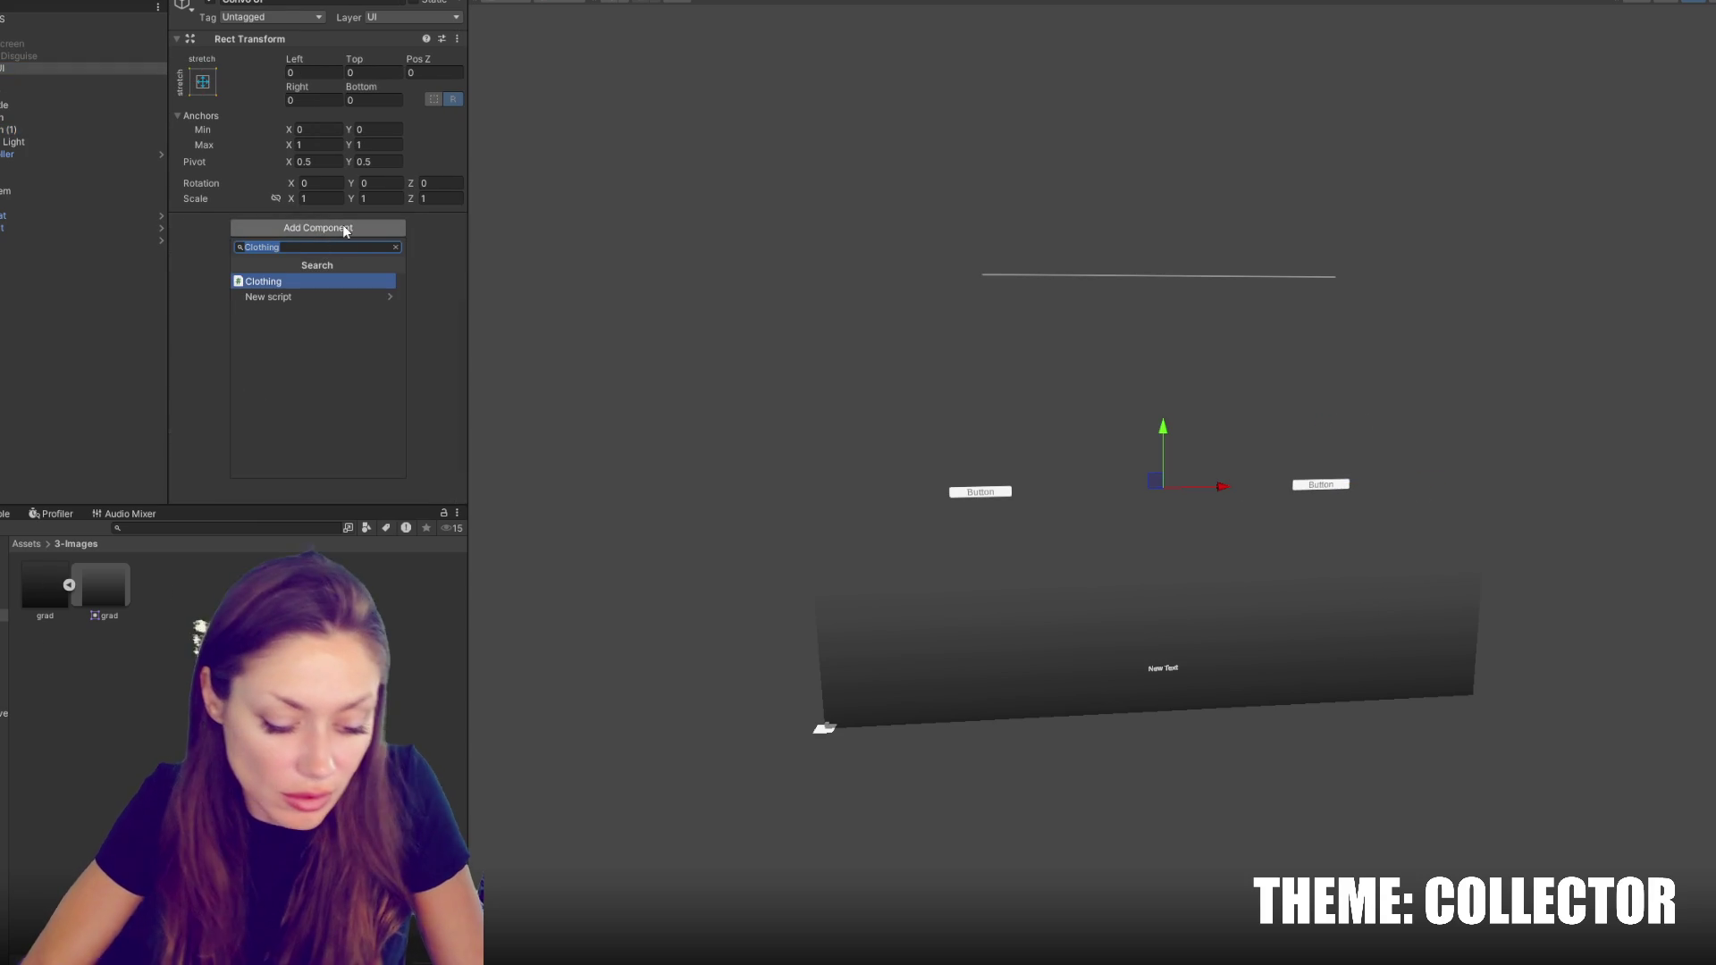
pyautogui.write('can')
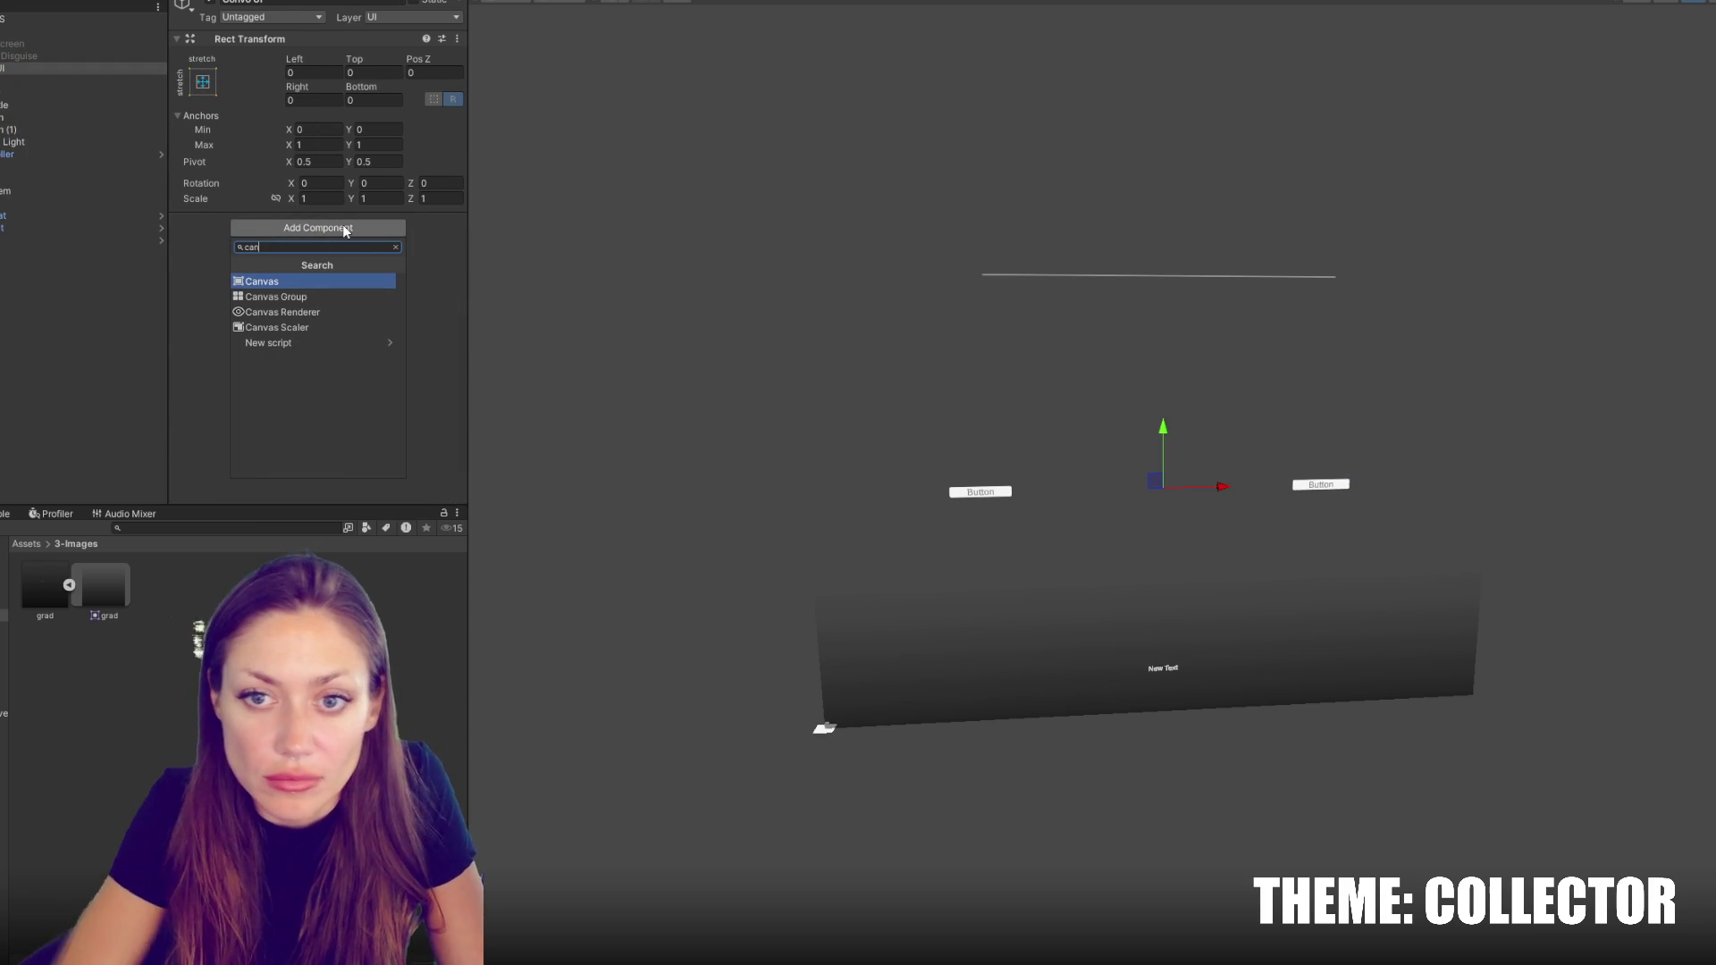
pyautogui.click(320, 296)
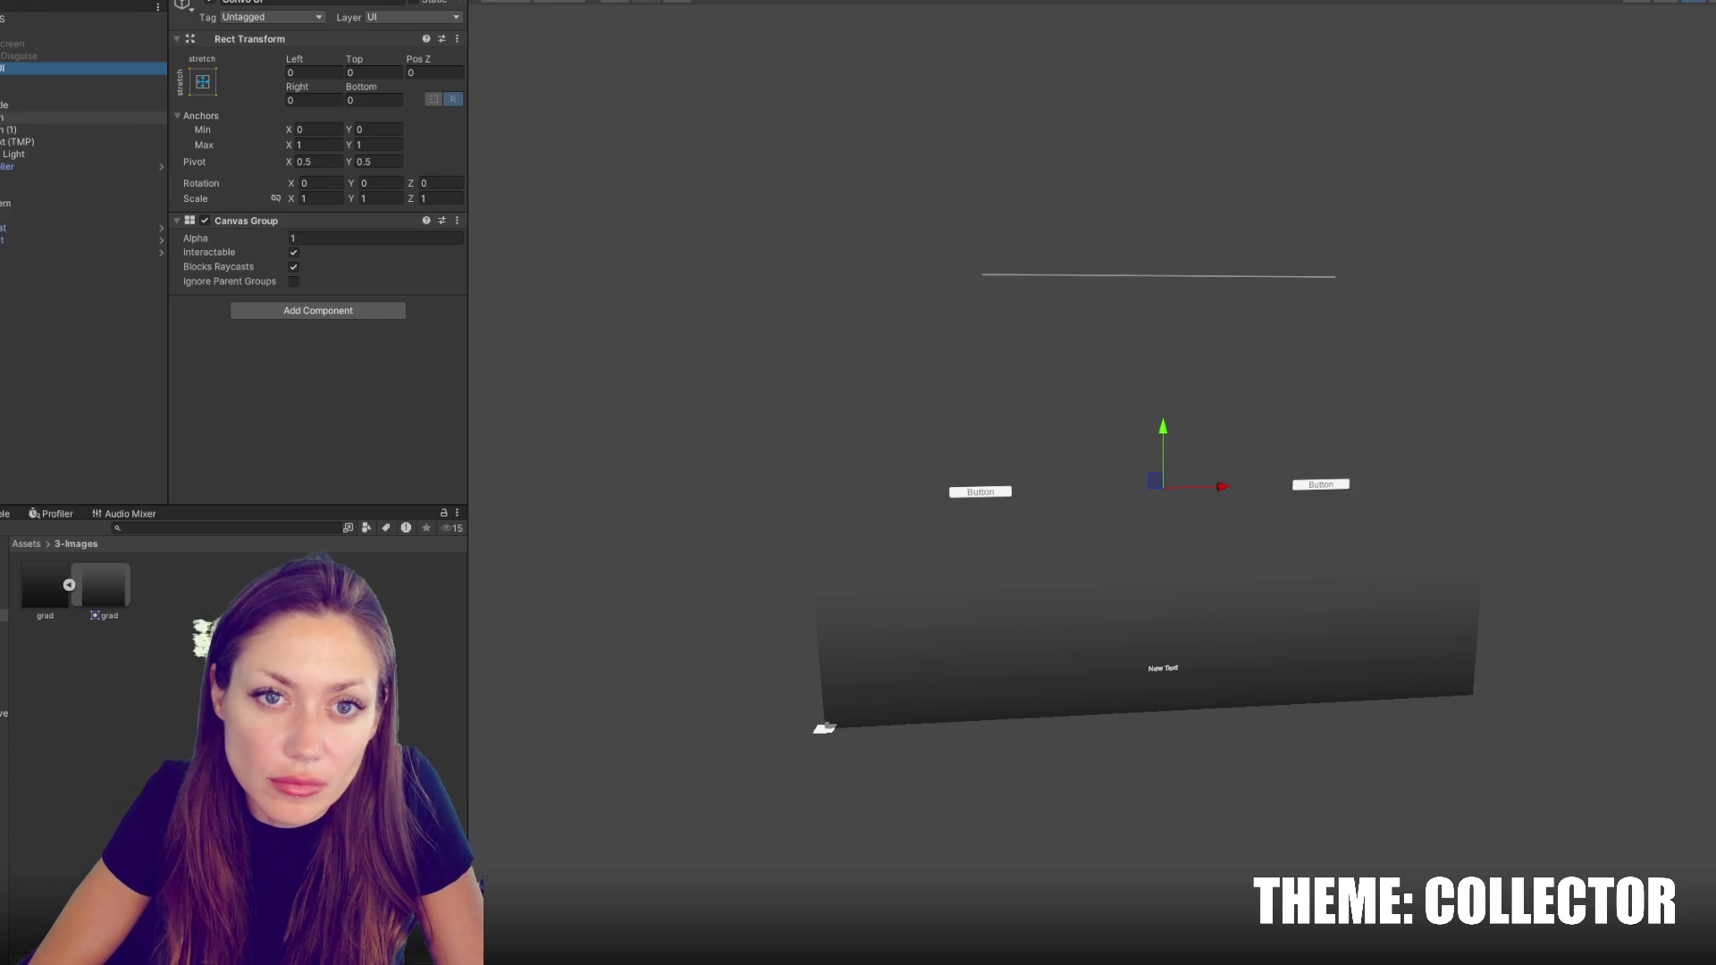
pyautogui.click(17, 129)
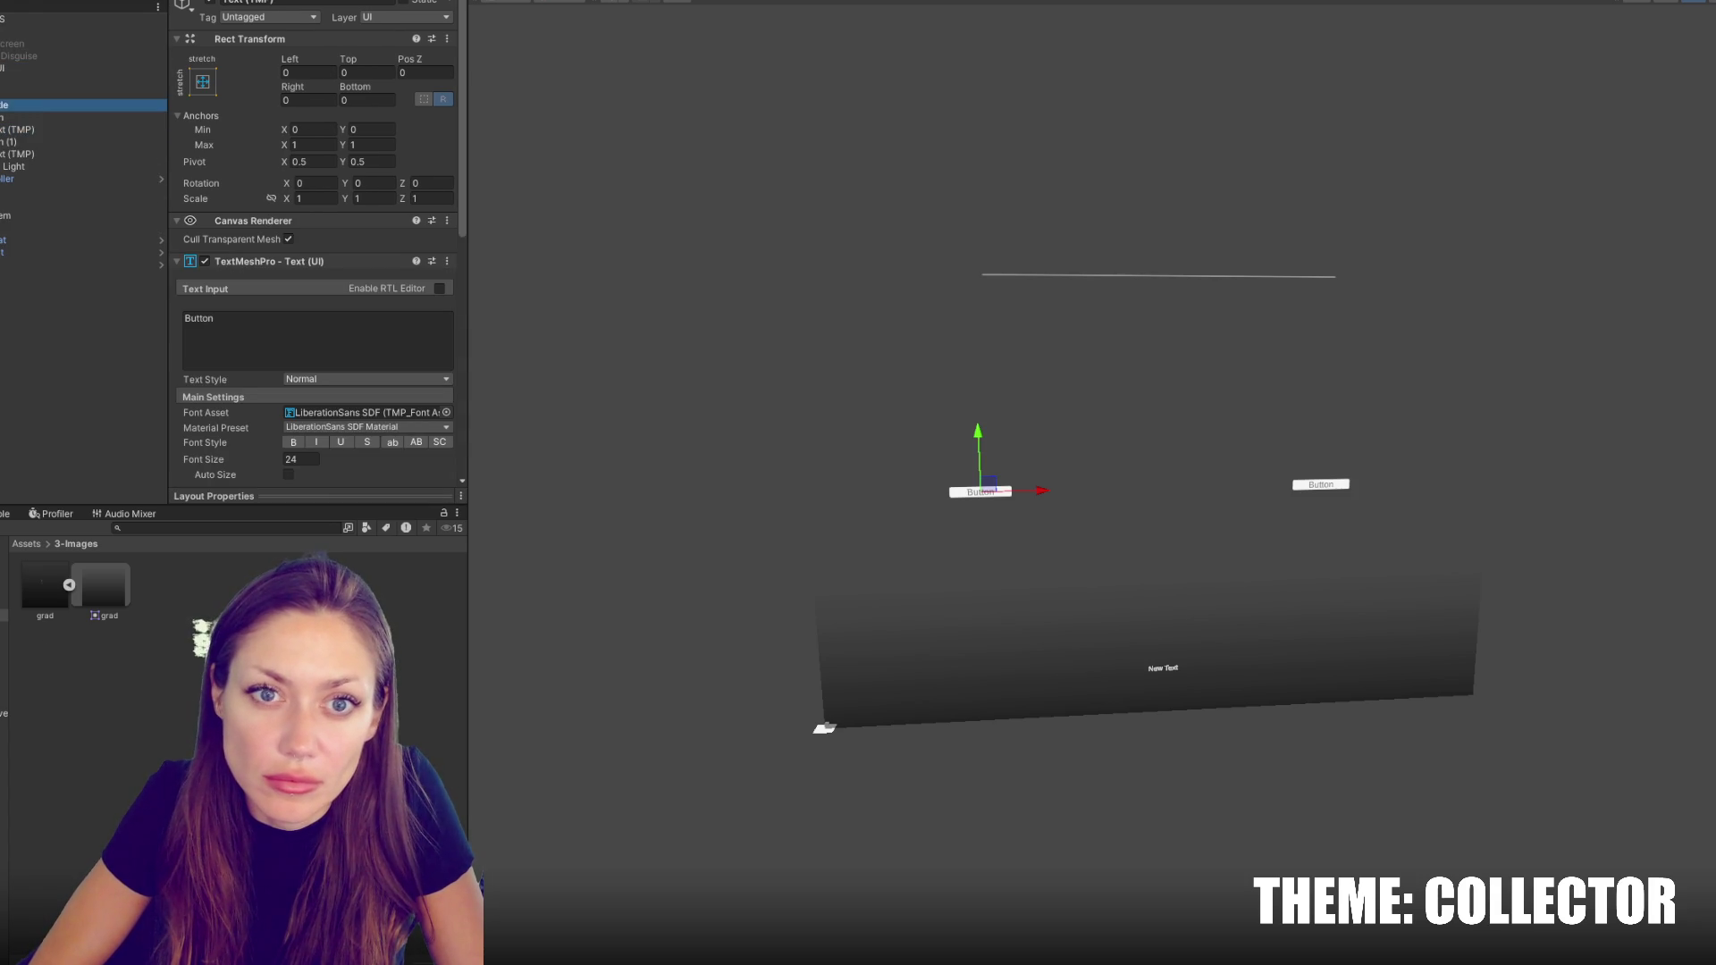
# Resize both response buttons to 300 by 100
pyautogui.click(4, 117)
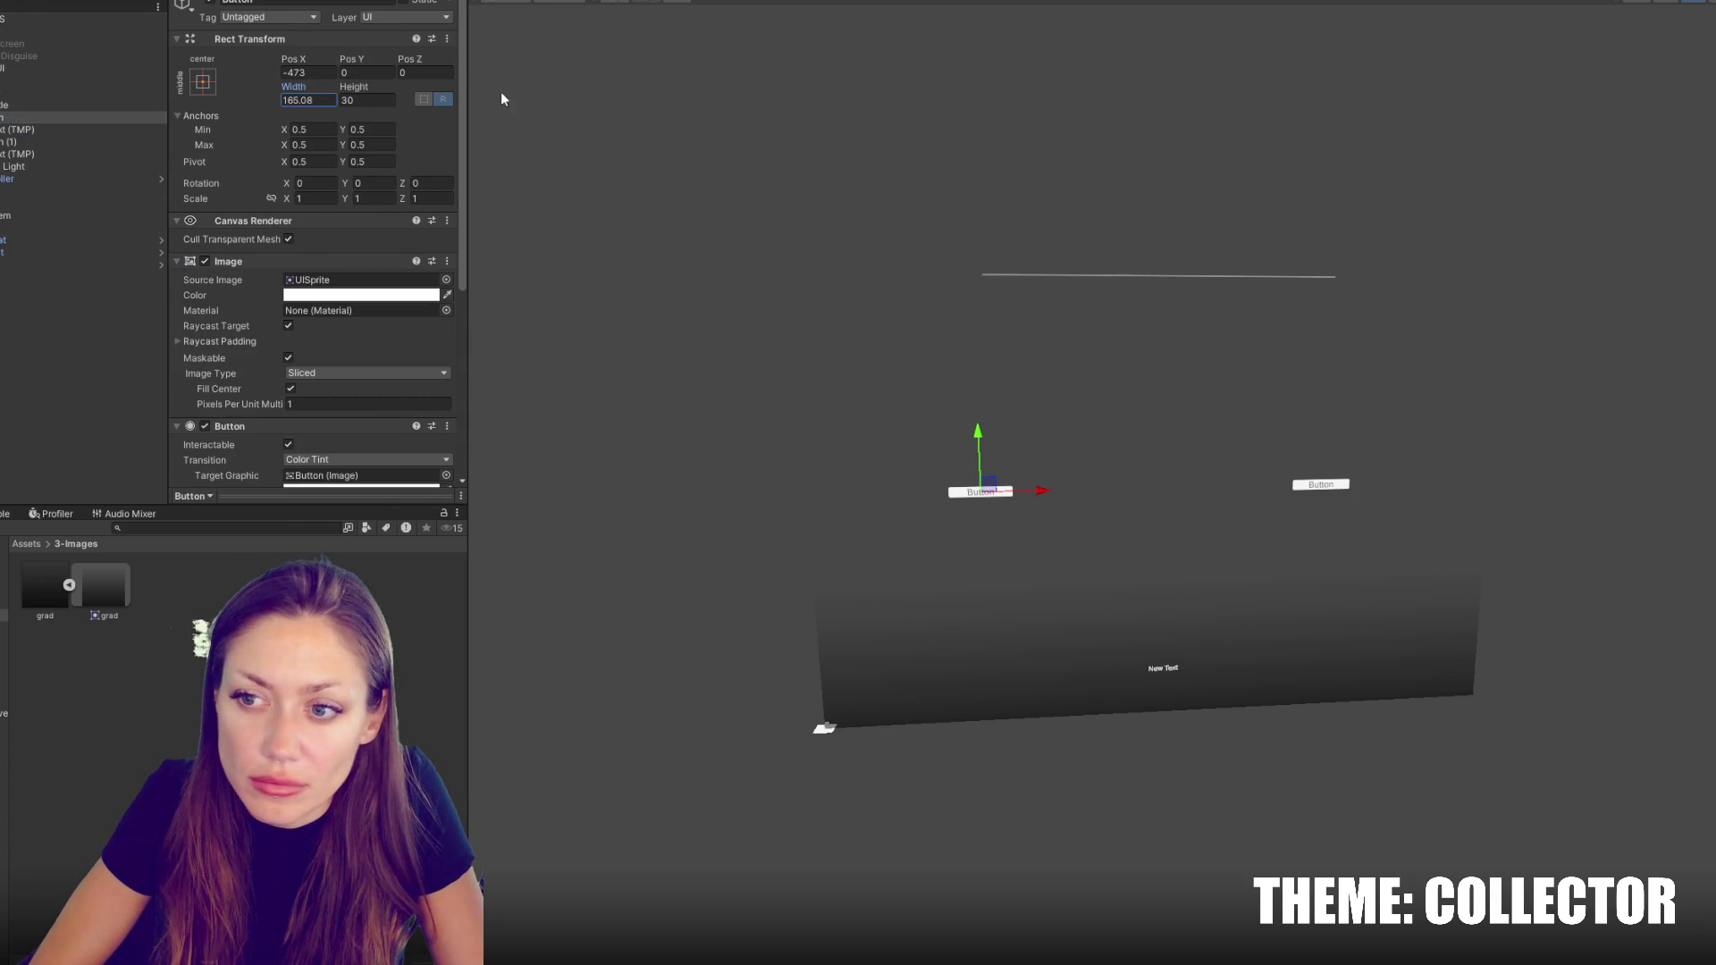
pyautogui.write('294.8')
pyautogui.click(347, 99)
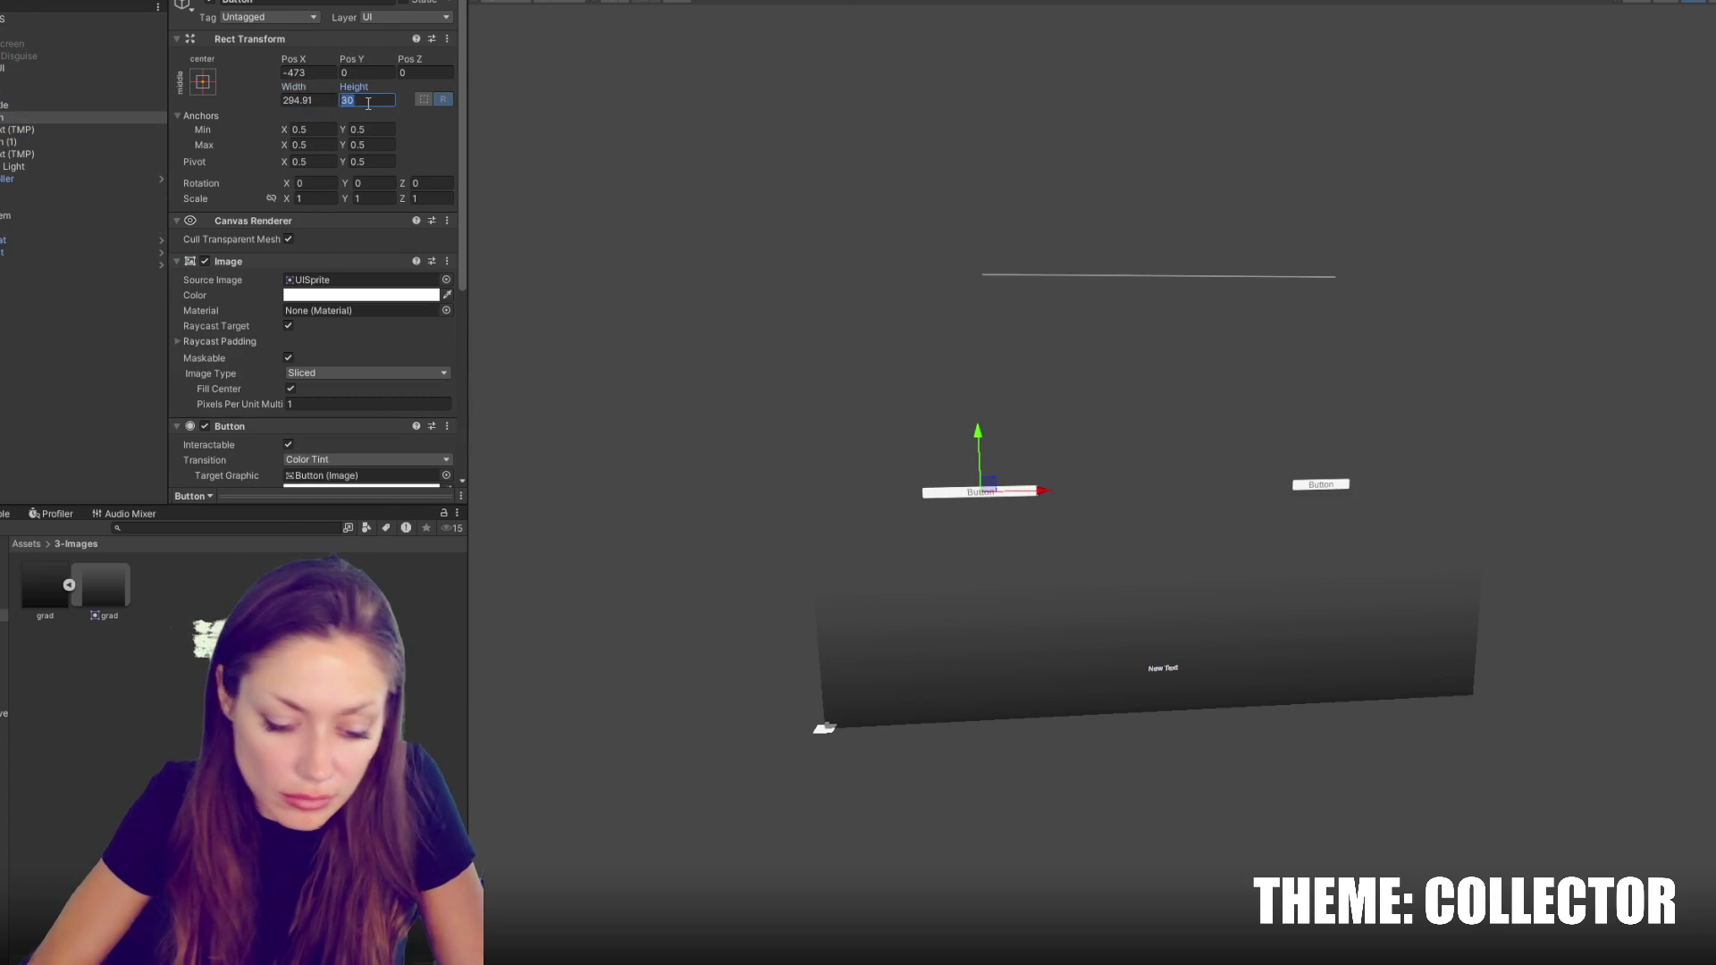
pyautogui.write('100')
pyautogui.click(18, 141)
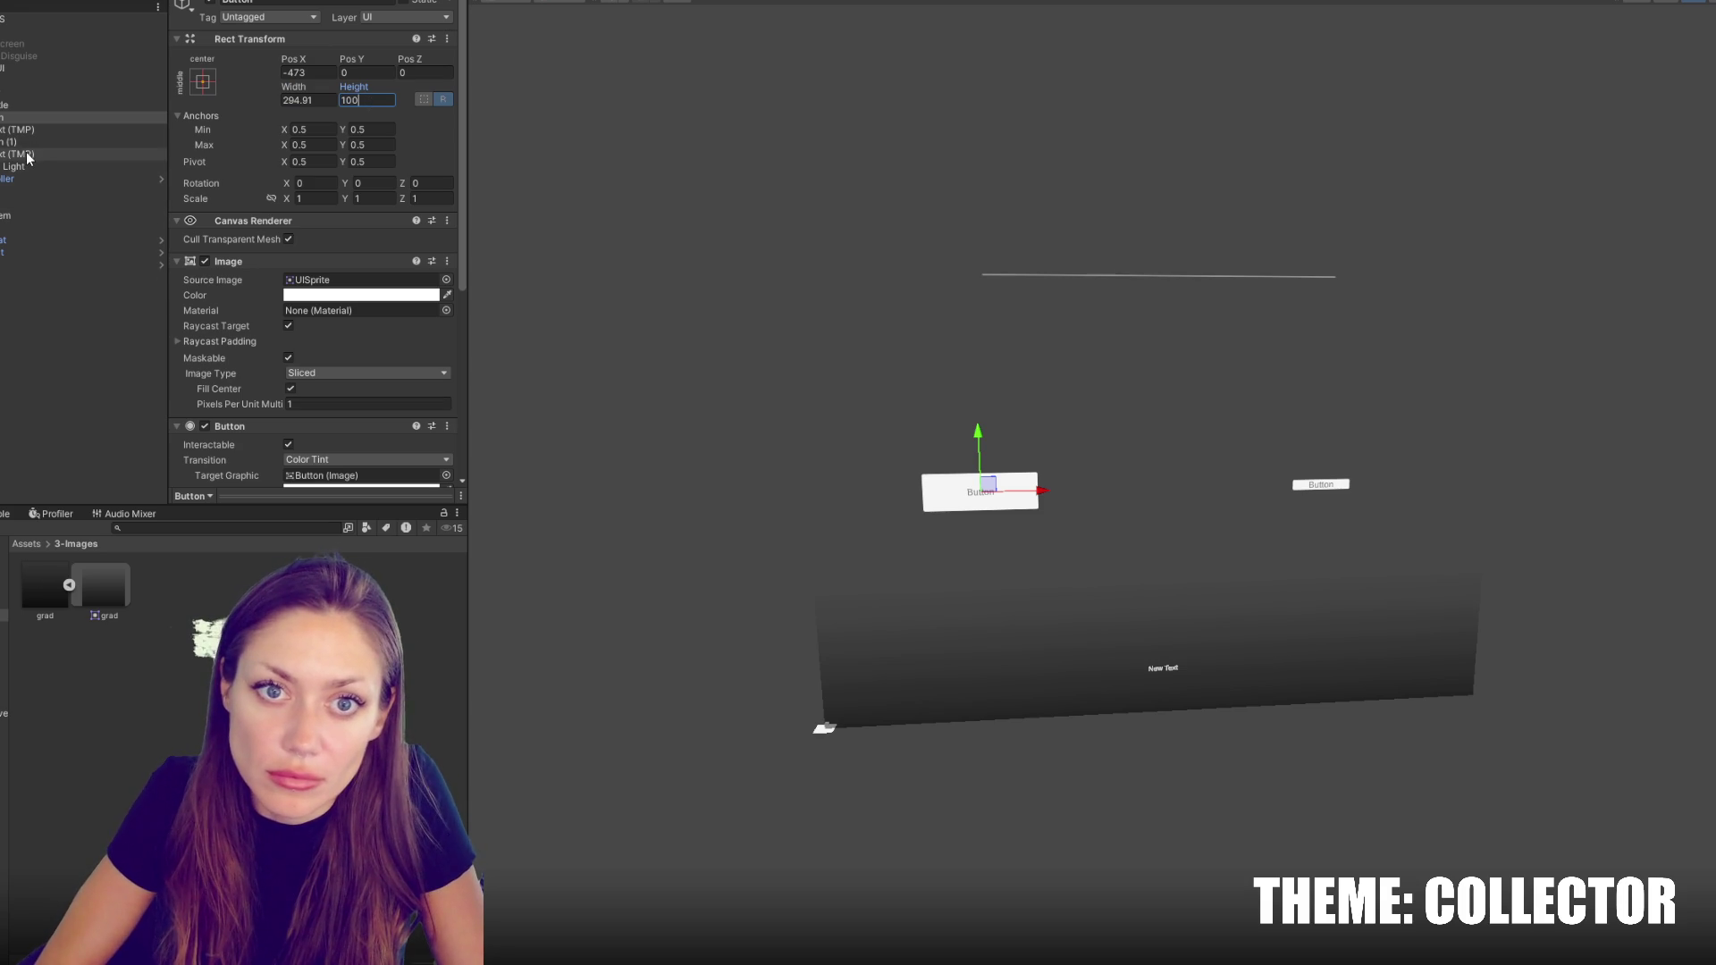
pyautogui.click(95, 117)
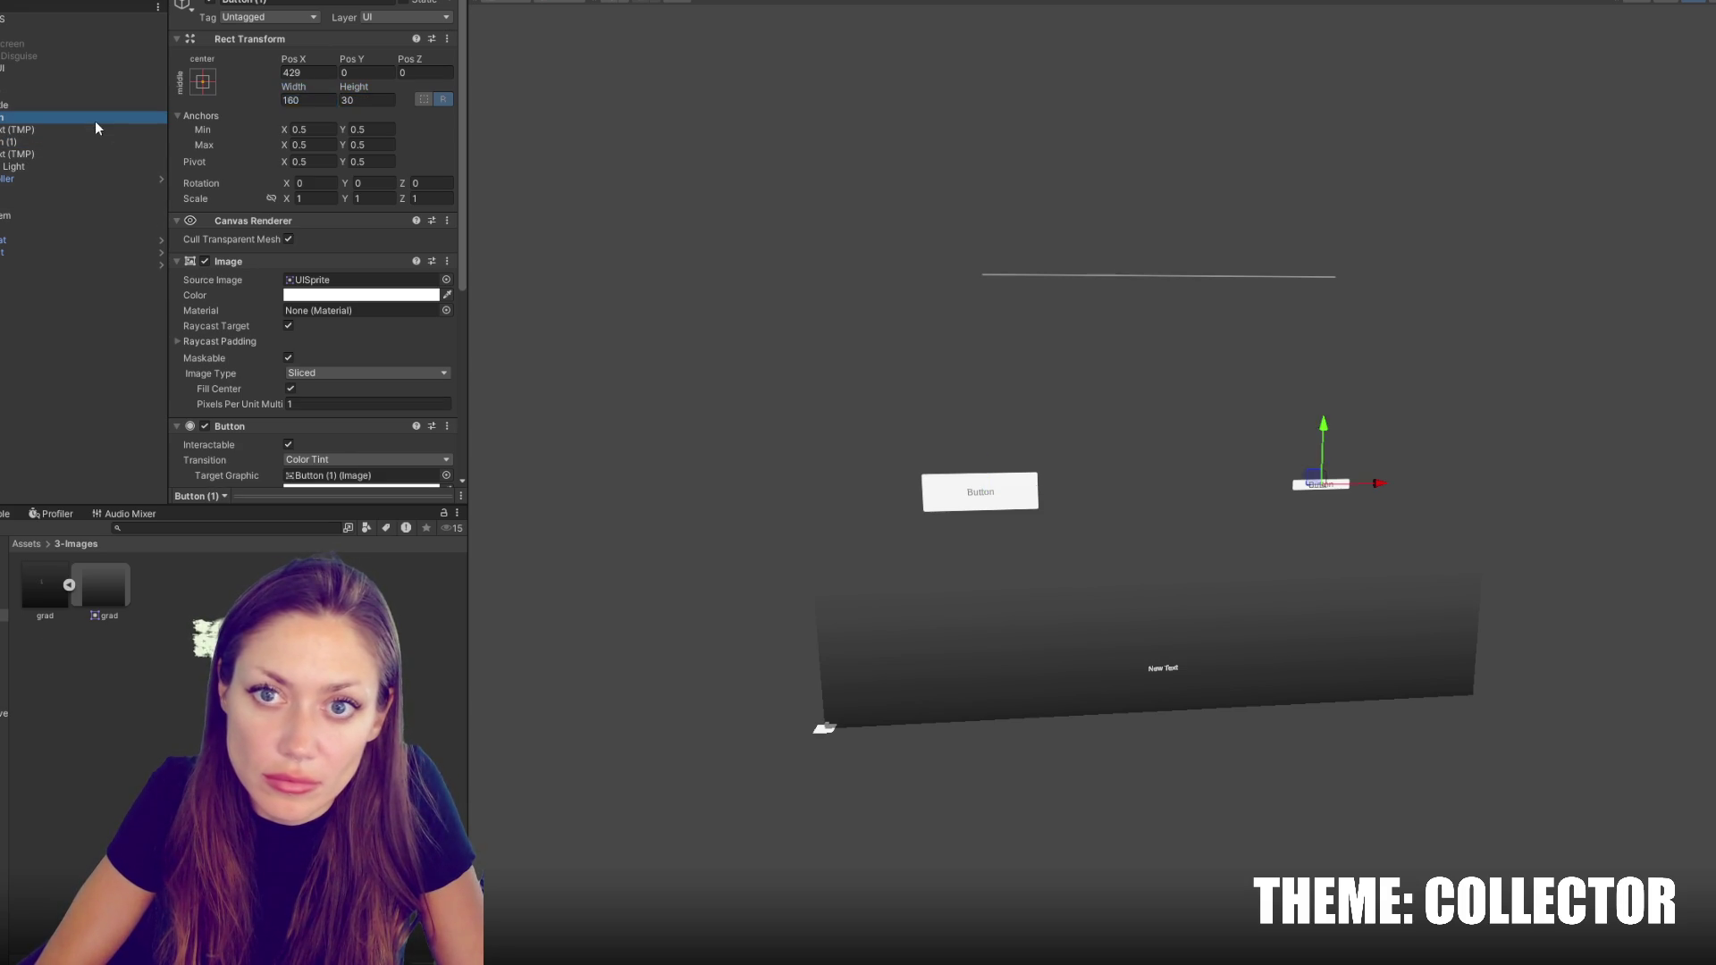
pyautogui.click(309, 99)
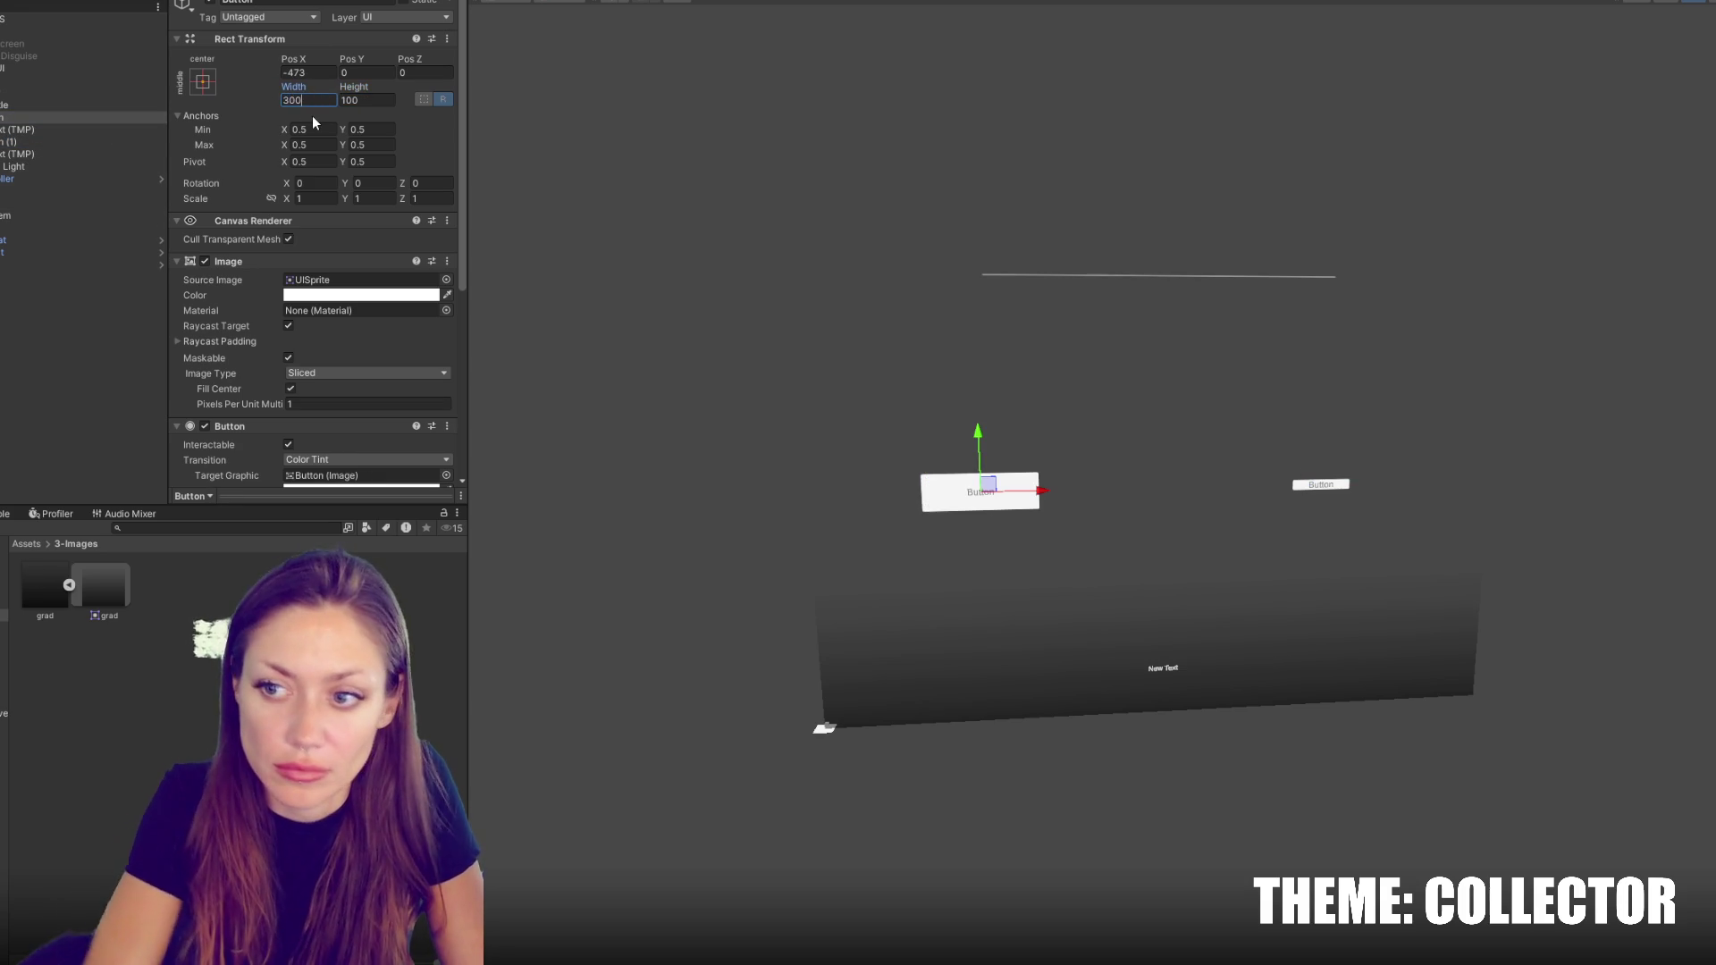
pyautogui.click(59, 142)
pyautogui.click(317, 103)
pyautogui.write('300')
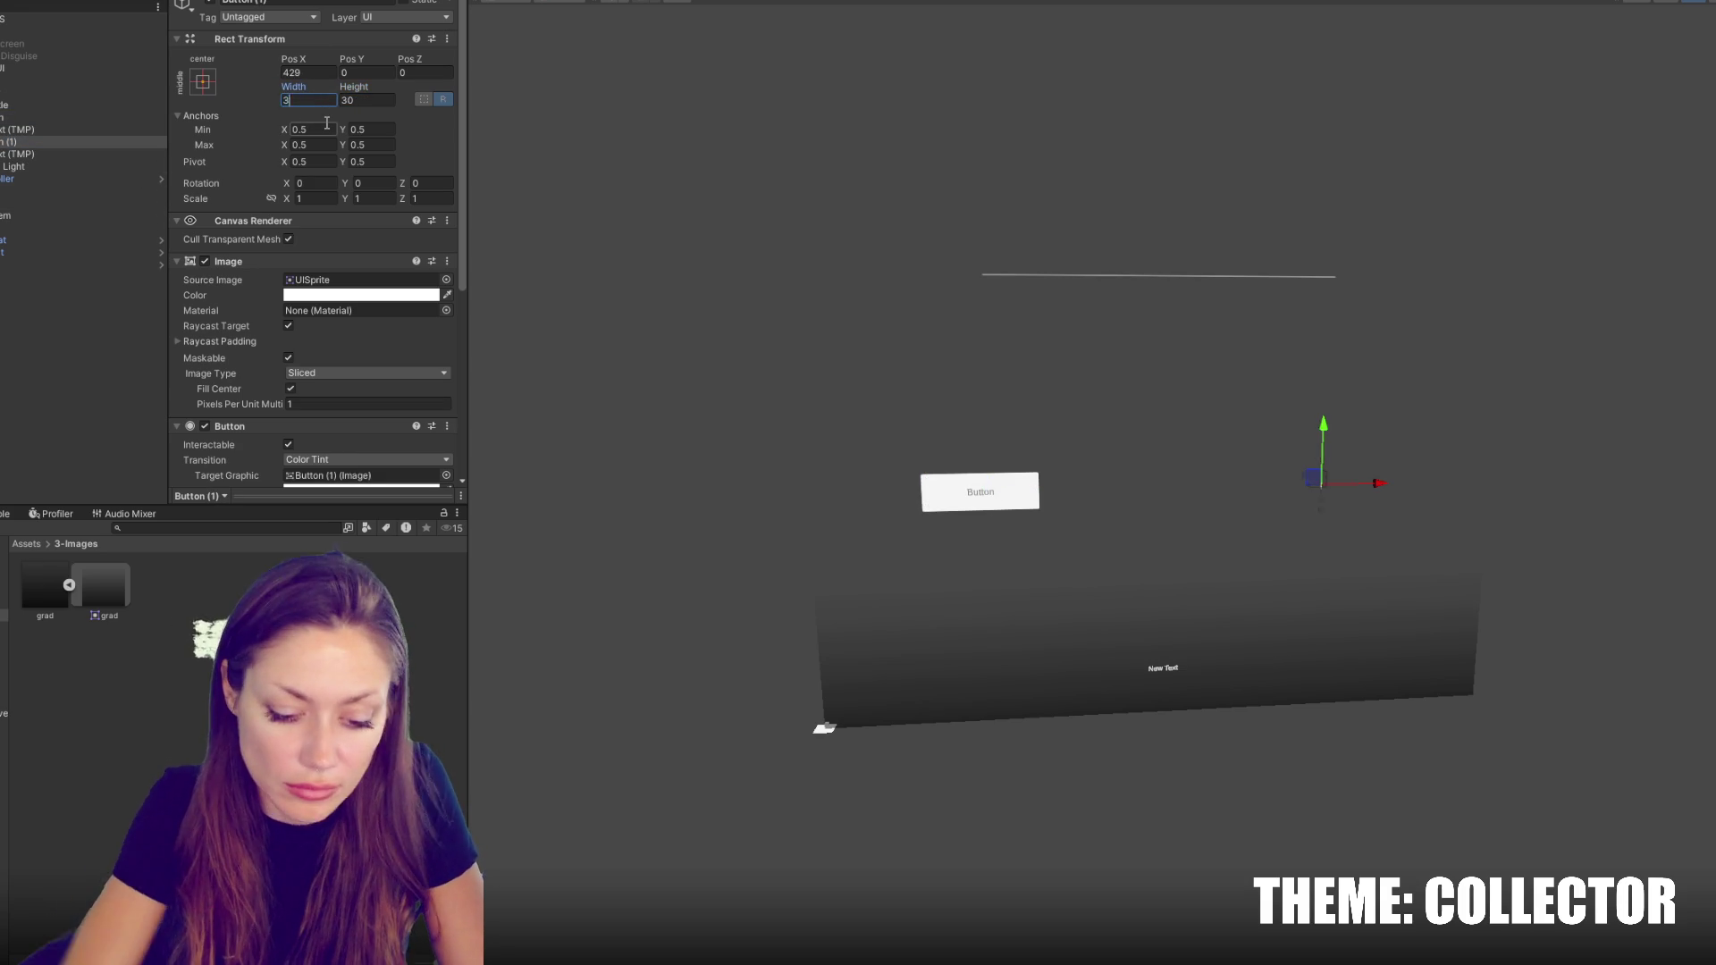
pyautogui.press('Tab')
pyautogui.write('100')
# Clear both buttons' Source Image and colour them translucent black
pyautogui.keyDown('ctrl'); pyautogui.click(69, 115); pyautogui.keyUp('ctrl')
pyautogui.click(340, 279)
pyautogui.press('Delete')
pyautogui.click(361, 295)
pyautogui.moveTo(438, 429); pyautogui.dragTo(385, 454)
pyautogui.moveTo(467, 594); pyautogui.dragTo(413, 598)
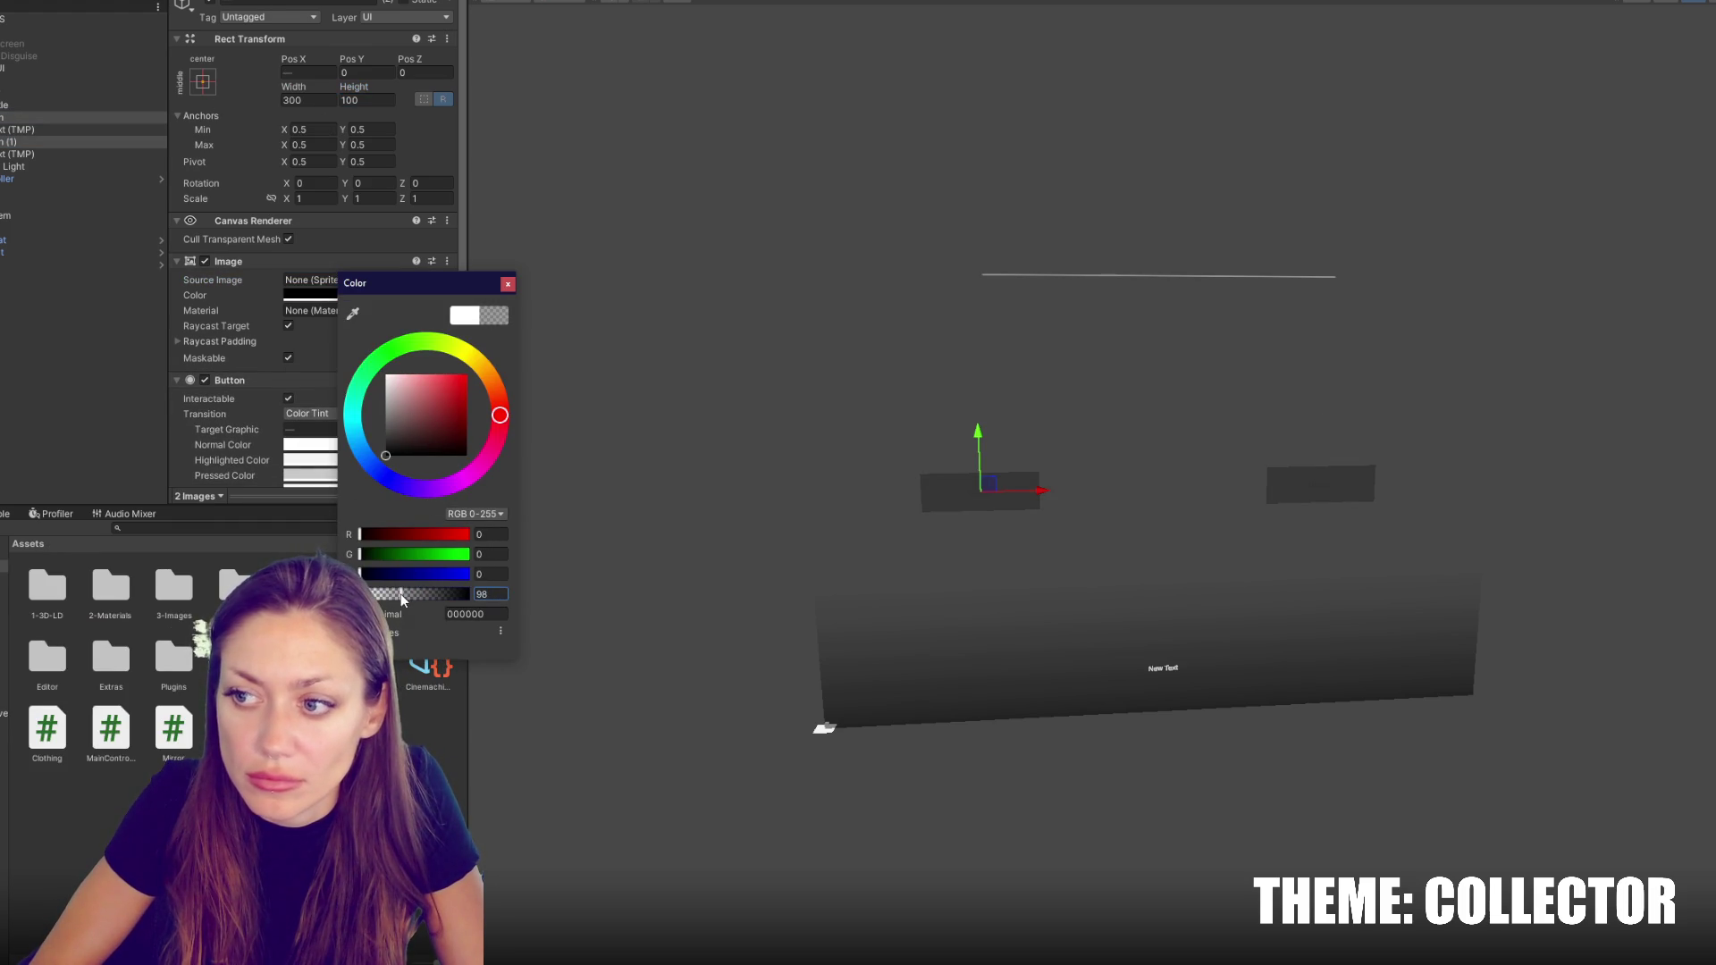
pyautogui.click(508, 283)
# Set both button labels' text colour to white
pyautogui.click(46, 130)
pyautogui.keyDown('ctrl'); pyautogui.click(56, 156); pyautogui.keyUp('ctrl')
pyautogui.scroll(-3, 319, 433)
pyautogui.click(332, 332)
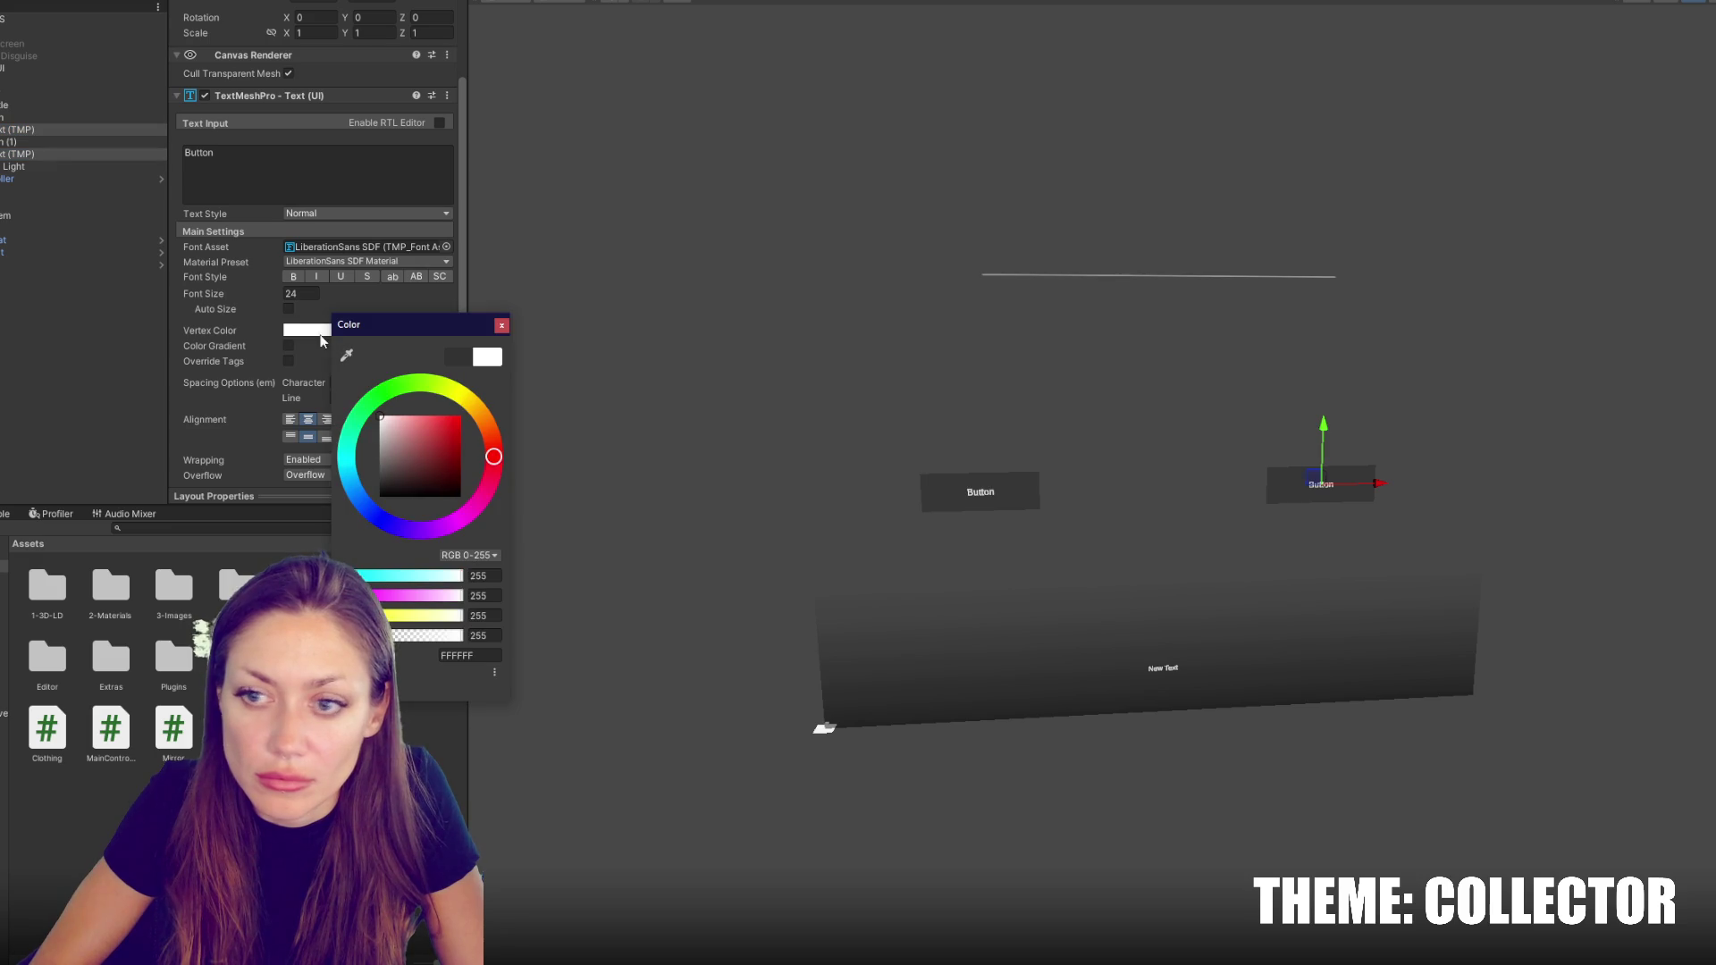
pyautogui.click(503, 326)
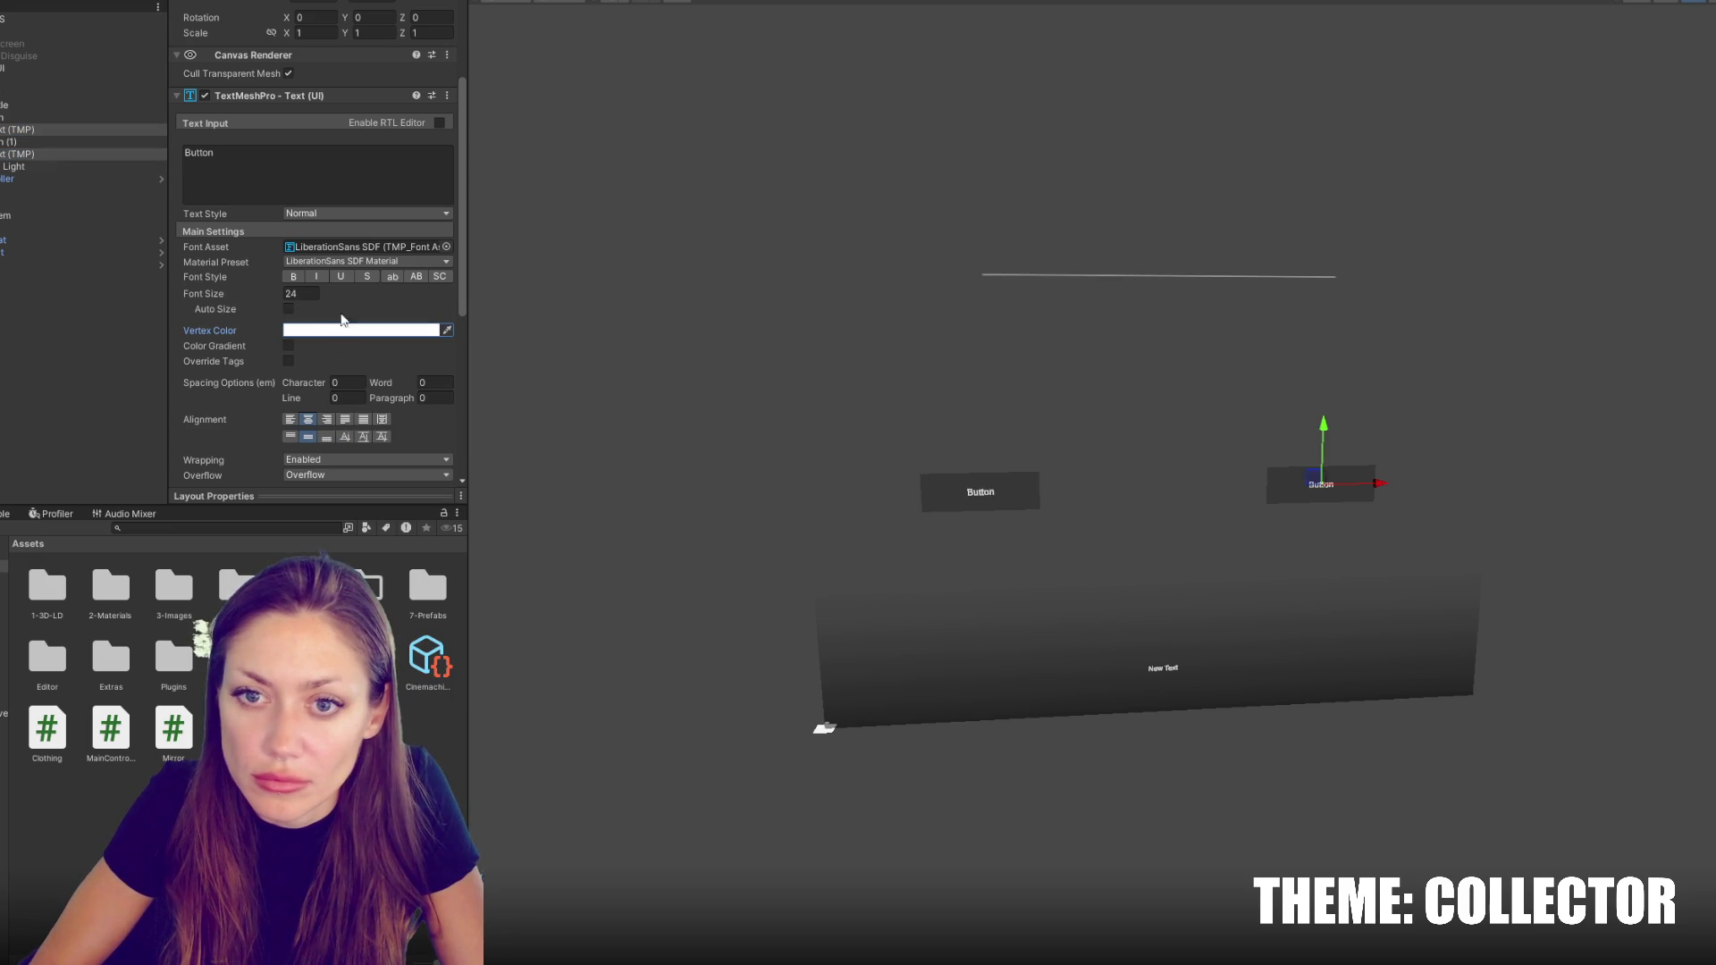
pyautogui.click(20, 129)
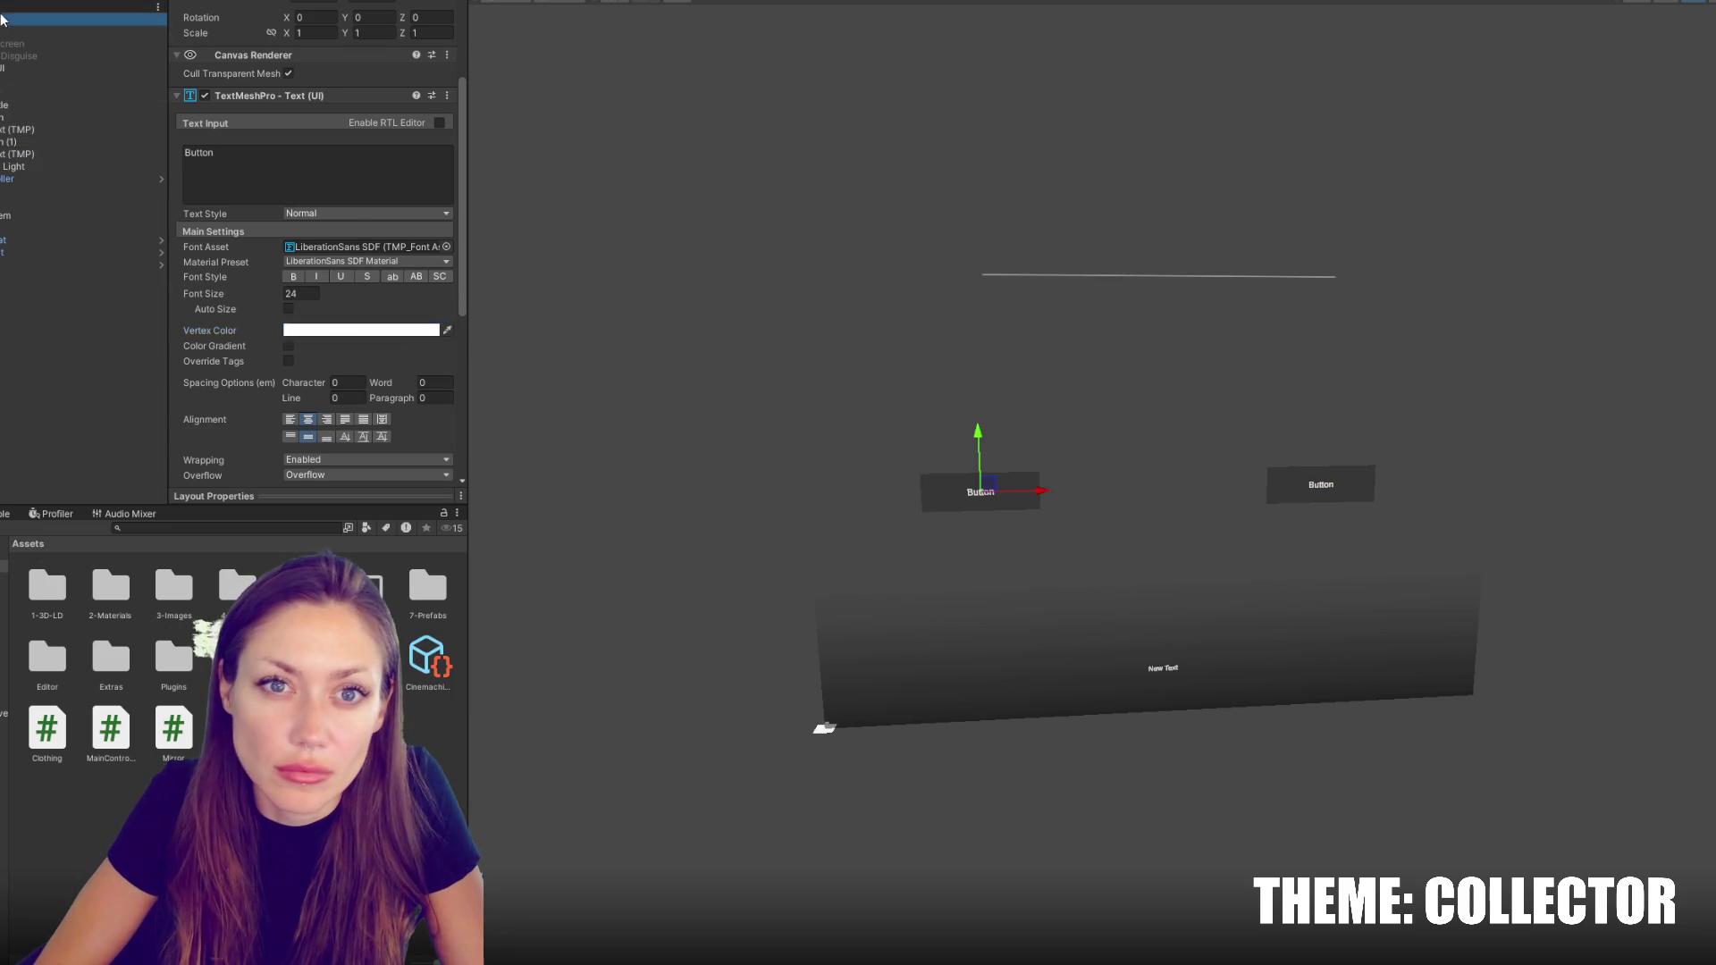
pyautogui.click(2, 18)
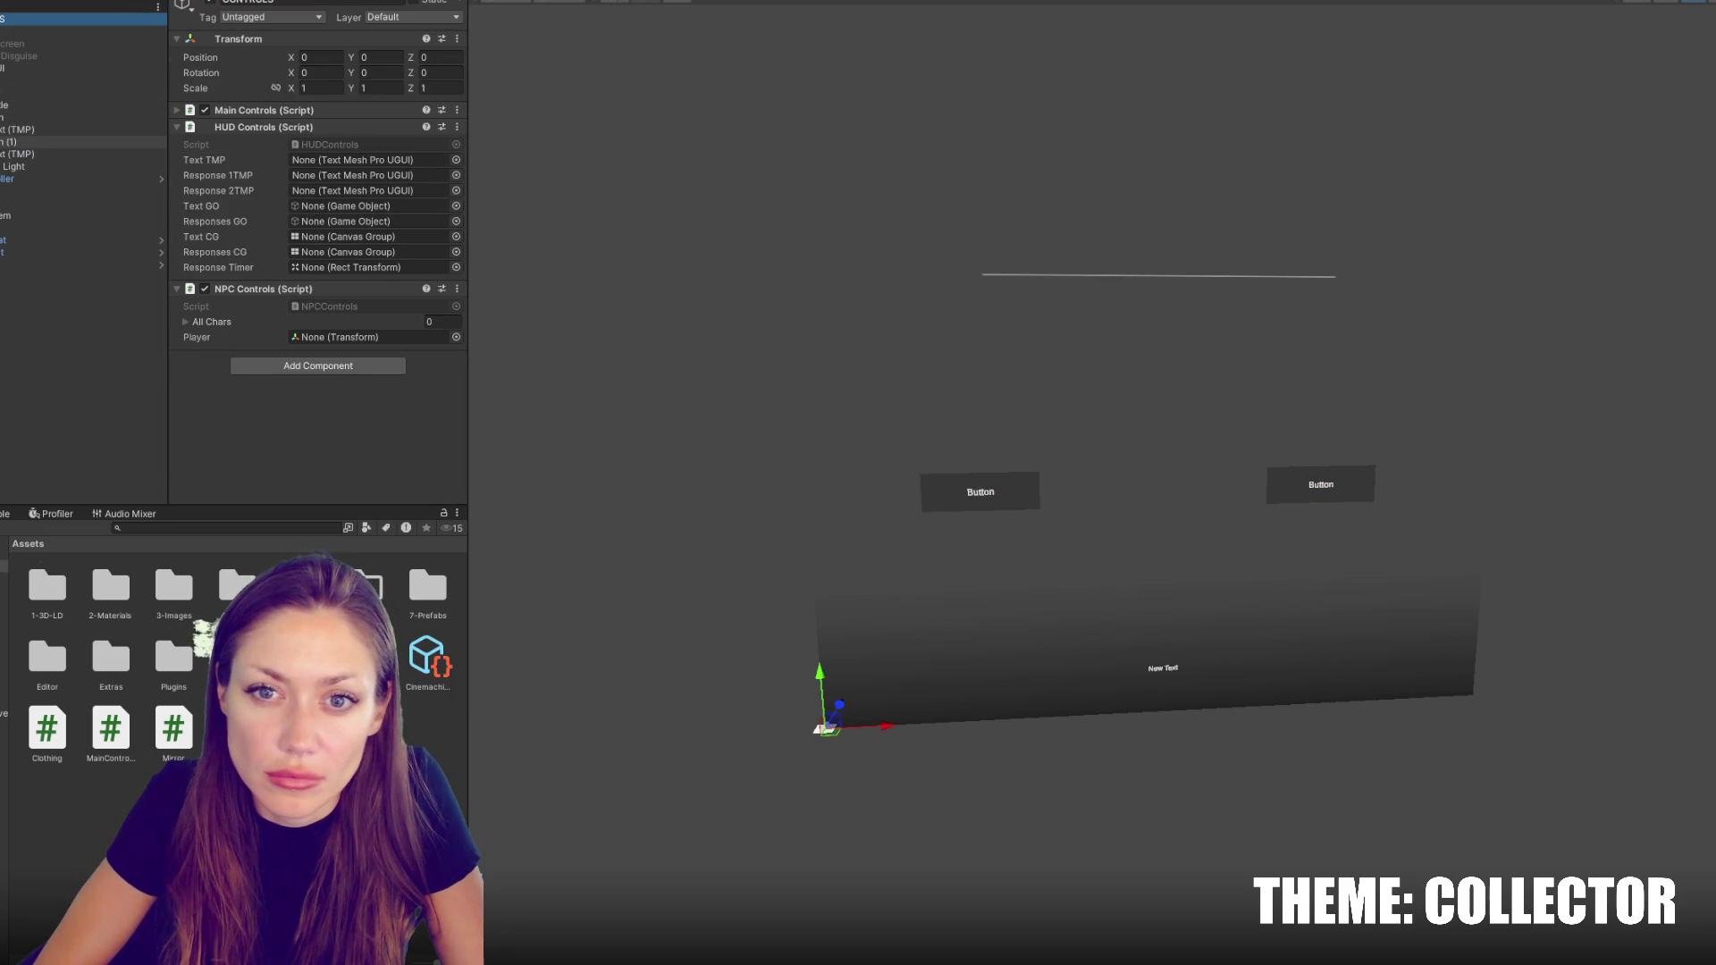
# Assign the labels to Response 1TMP/2TMP, Subtitle to Text GO and Convo UI to Responses GO
pyautogui.moveTo(18, 130); pyautogui.dragTo(349, 176)
pyautogui.moveTo(18, 154); pyautogui.dragTo(348, 195)
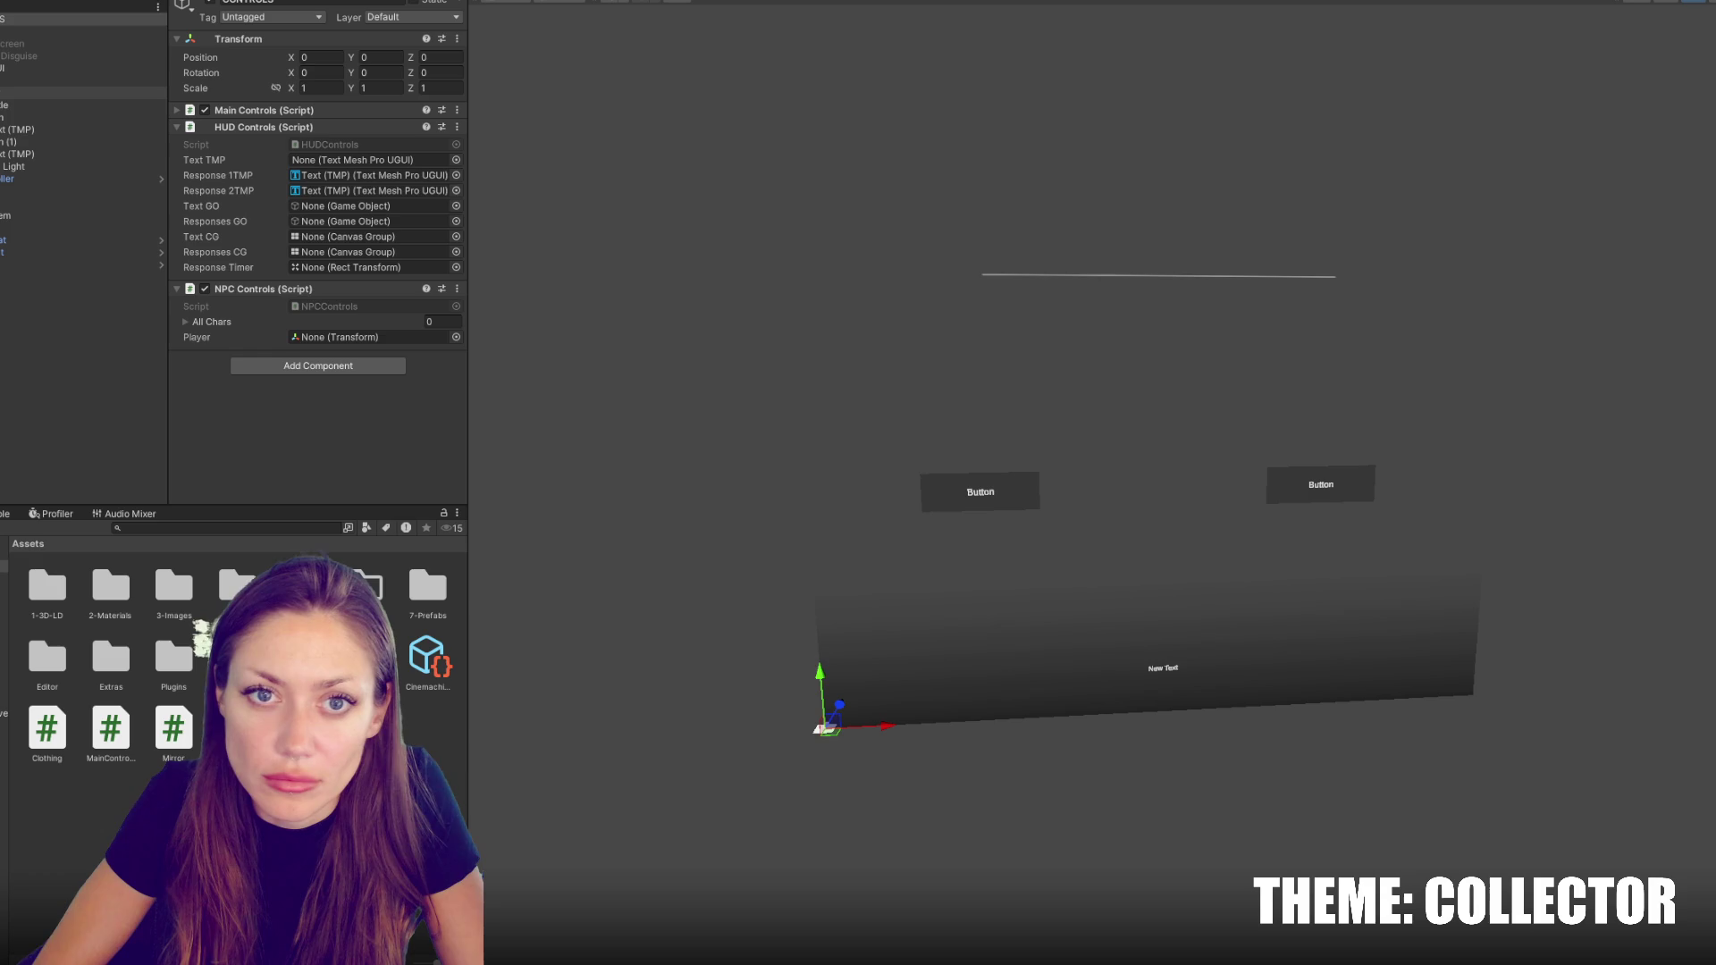
pyautogui.moveTo(9, 105); pyautogui.dragTo(327, 212)
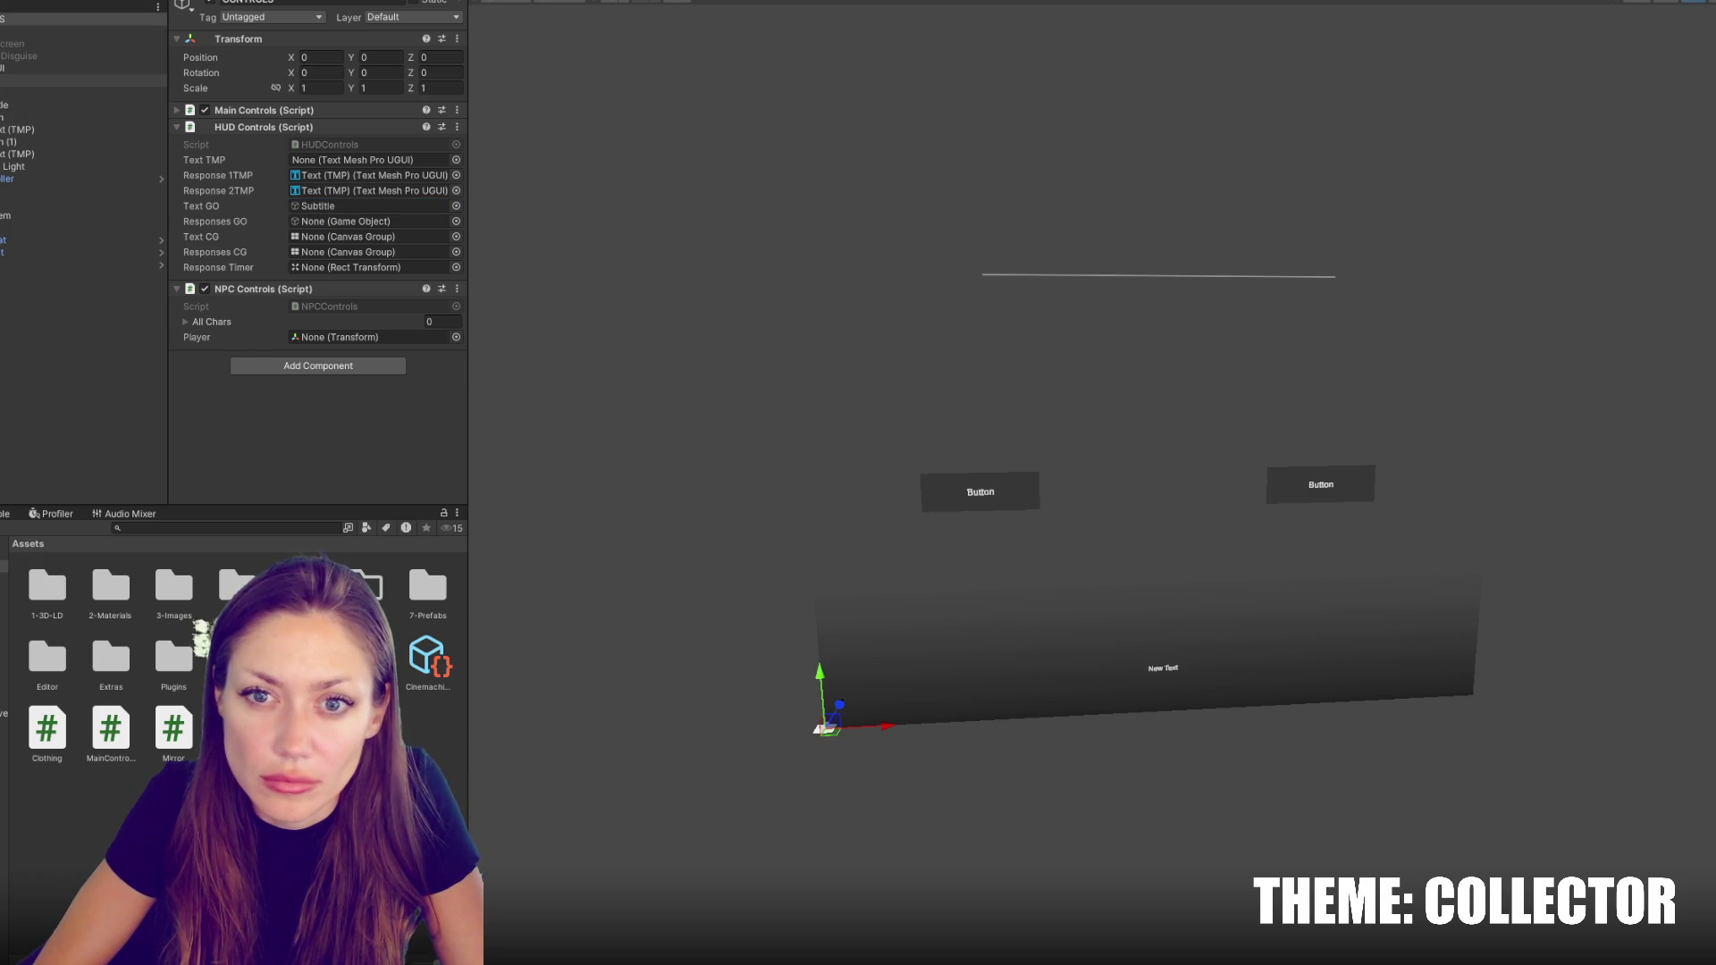
pyautogui.moveTo(104, 68); pyautogui.dragTo(327, 225)
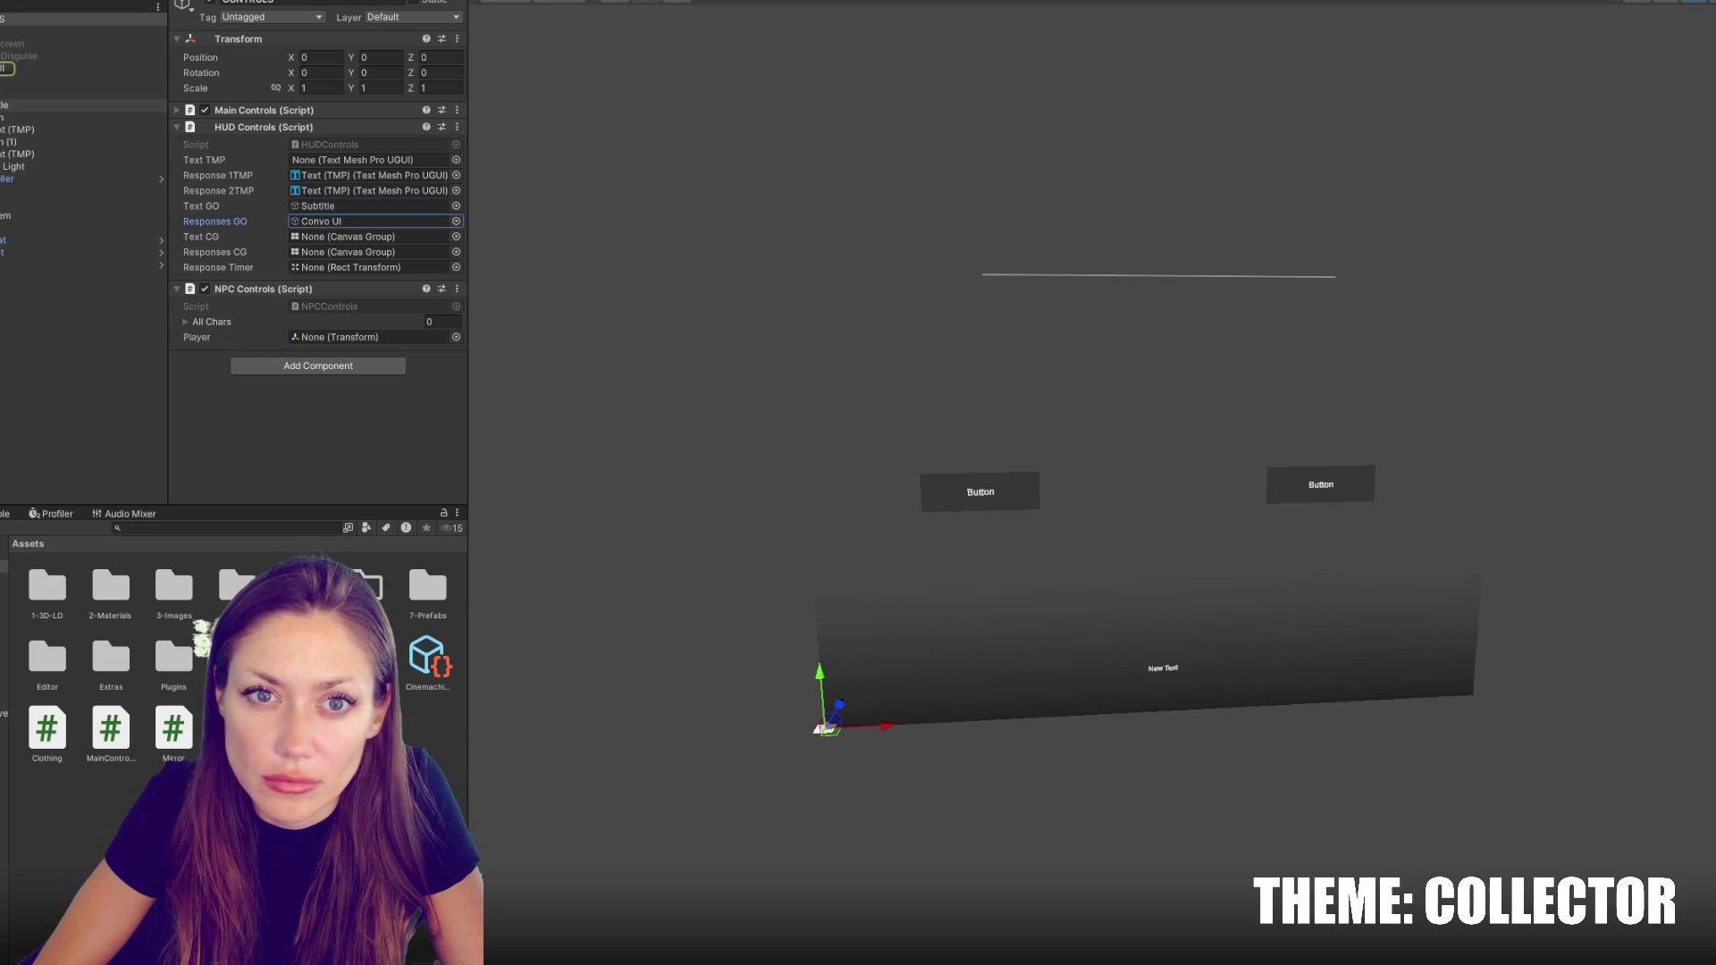
pyautogui.moveTo(9, 105)
pyautogui.mouseDown()
pyautogui.moveTo(151, 183)
pyautogui.moveTo(313, 238)
pyautogui.mouseUp()
# Add a Canvas Group component to Convo UI
pyautogui.scroll(-10, 315, 412)
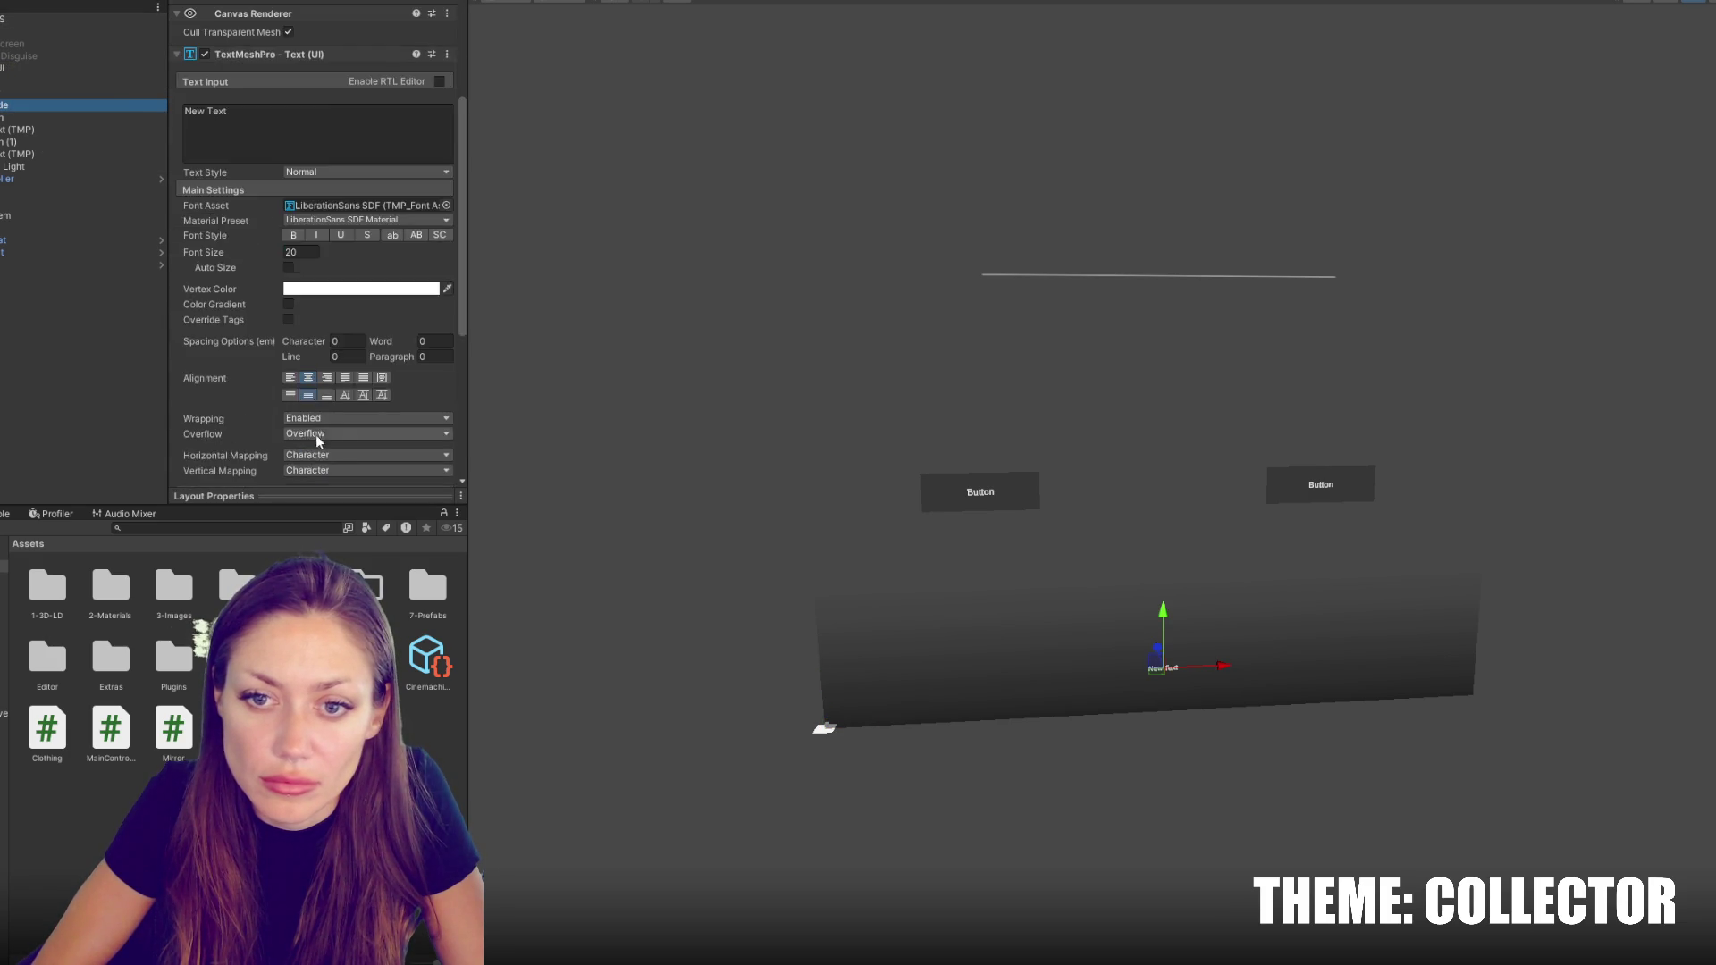
pyautogui.click(312, 469)
pyautogui.click(293, 539)
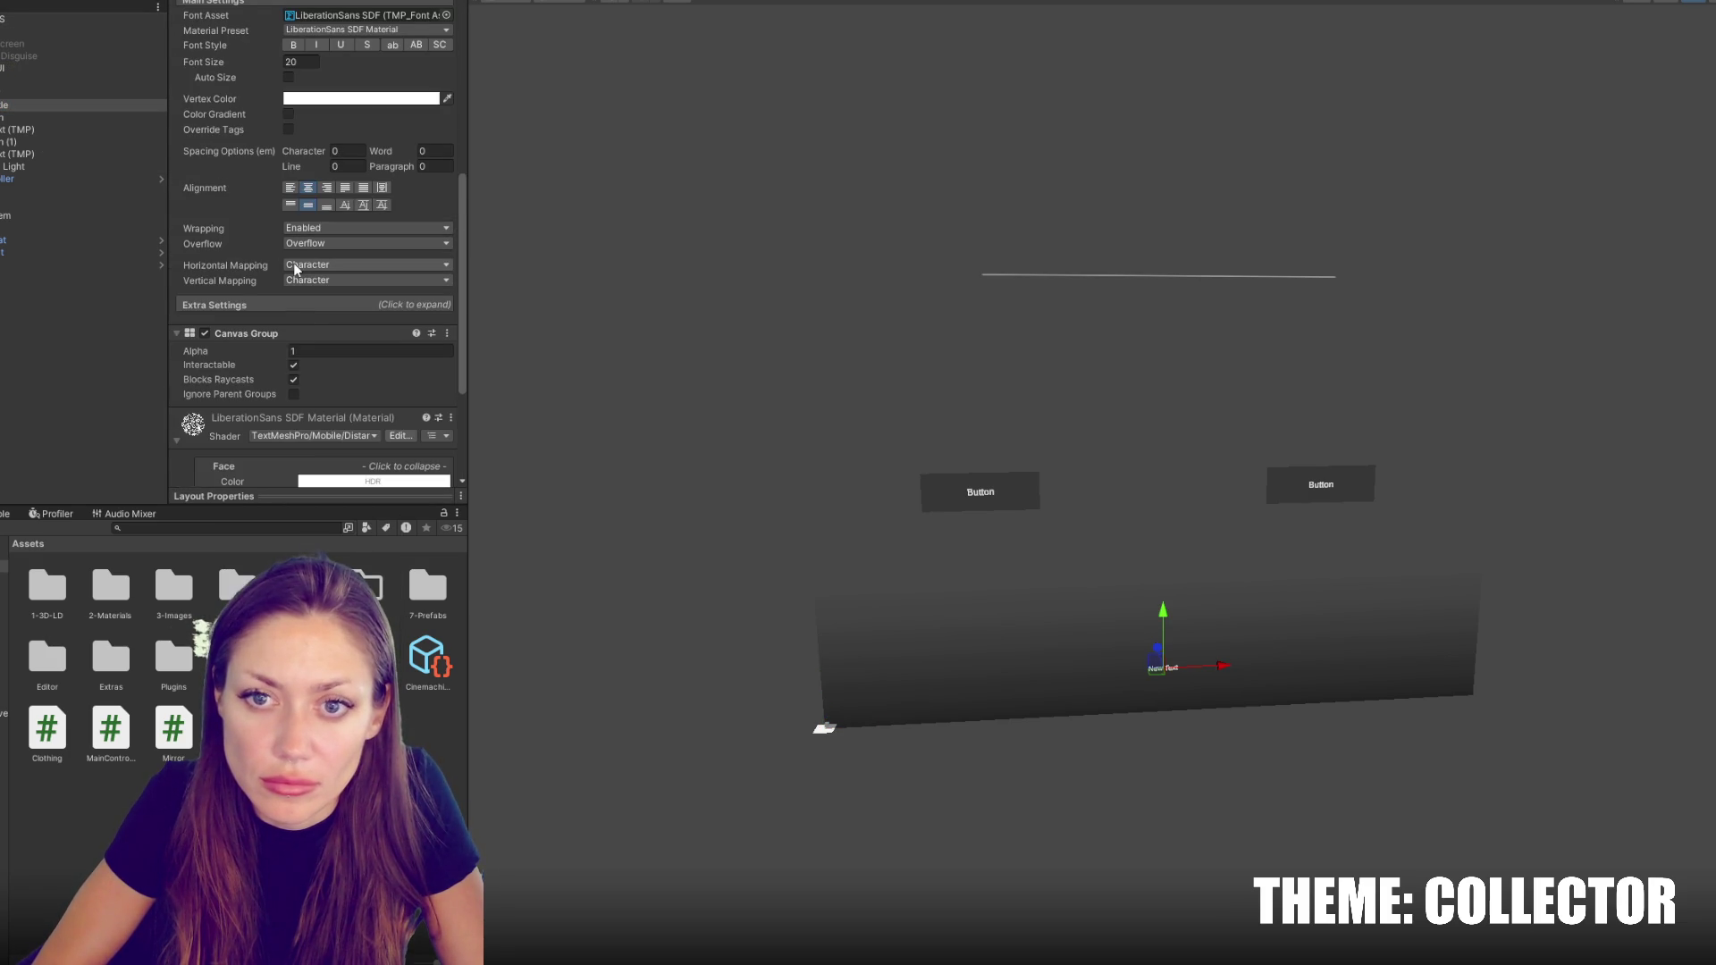
pyautogui.click(80, 68)
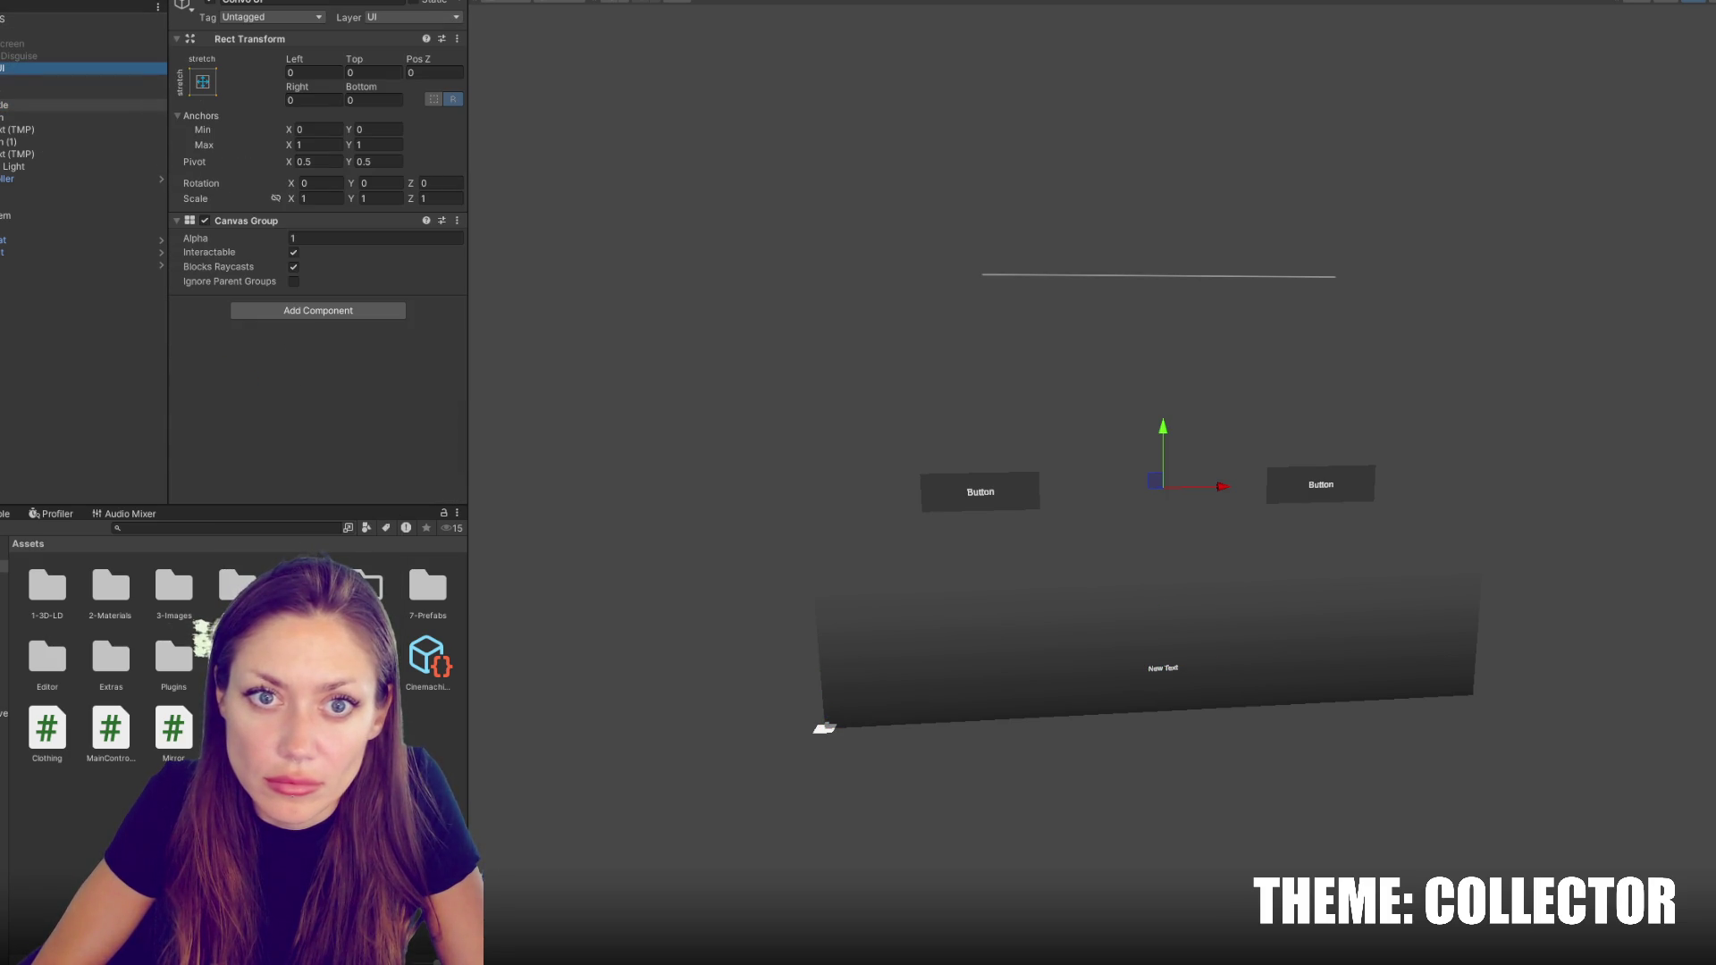
pyautogui.click(81, 19)
# Link Convo UI to Responses CG and Timer to Response Timer, then open NPCControls.cs
pyautogui.moveTo(81, 68)
pyautogui.mouseDown()
pyautogui.moveTo(80, 116)
pyautogui.moveTo(313, 253)
pyautogui.moveTo(326, 219)
pyautogui.moveTo(327, 239)
pyautogui.mouseUp()
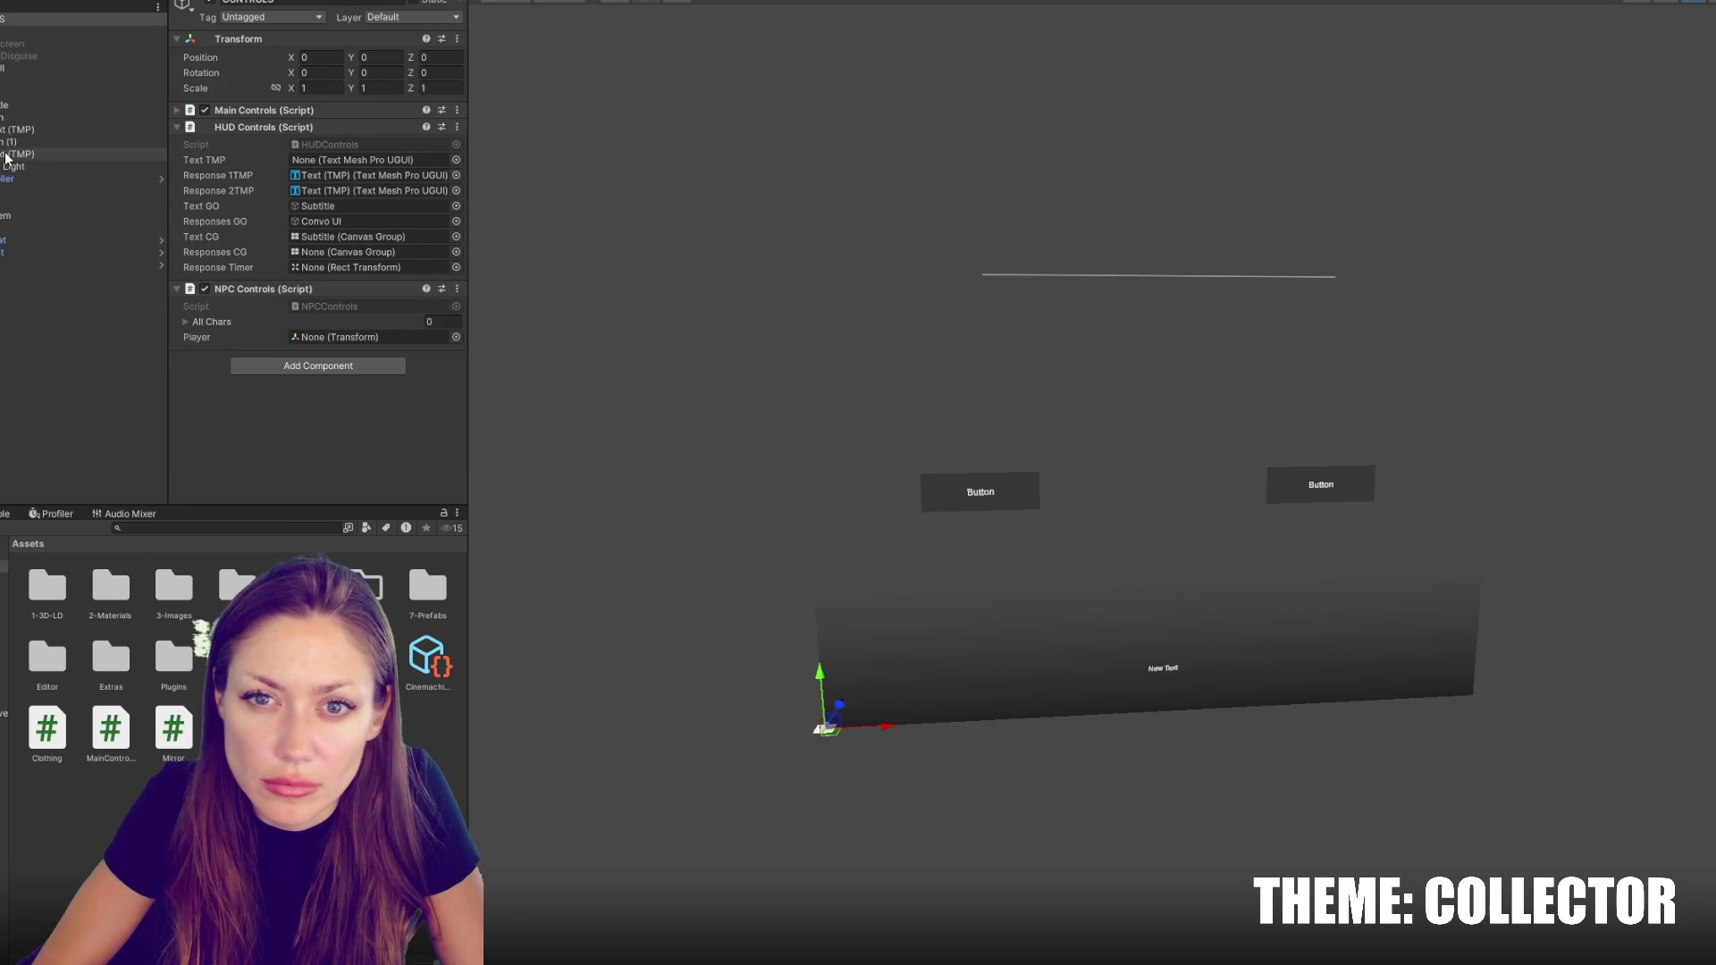
pyautogui.moveTo(5, 68)
pyautogui.mouseDown()
pyautogui.moveTo(367, 268)
pyautogui.moveTo(326, 250)
pyautogui.mouseUp()
pyautogui.moveTo(18, 107); pyautogui.dragTo(383, 273)
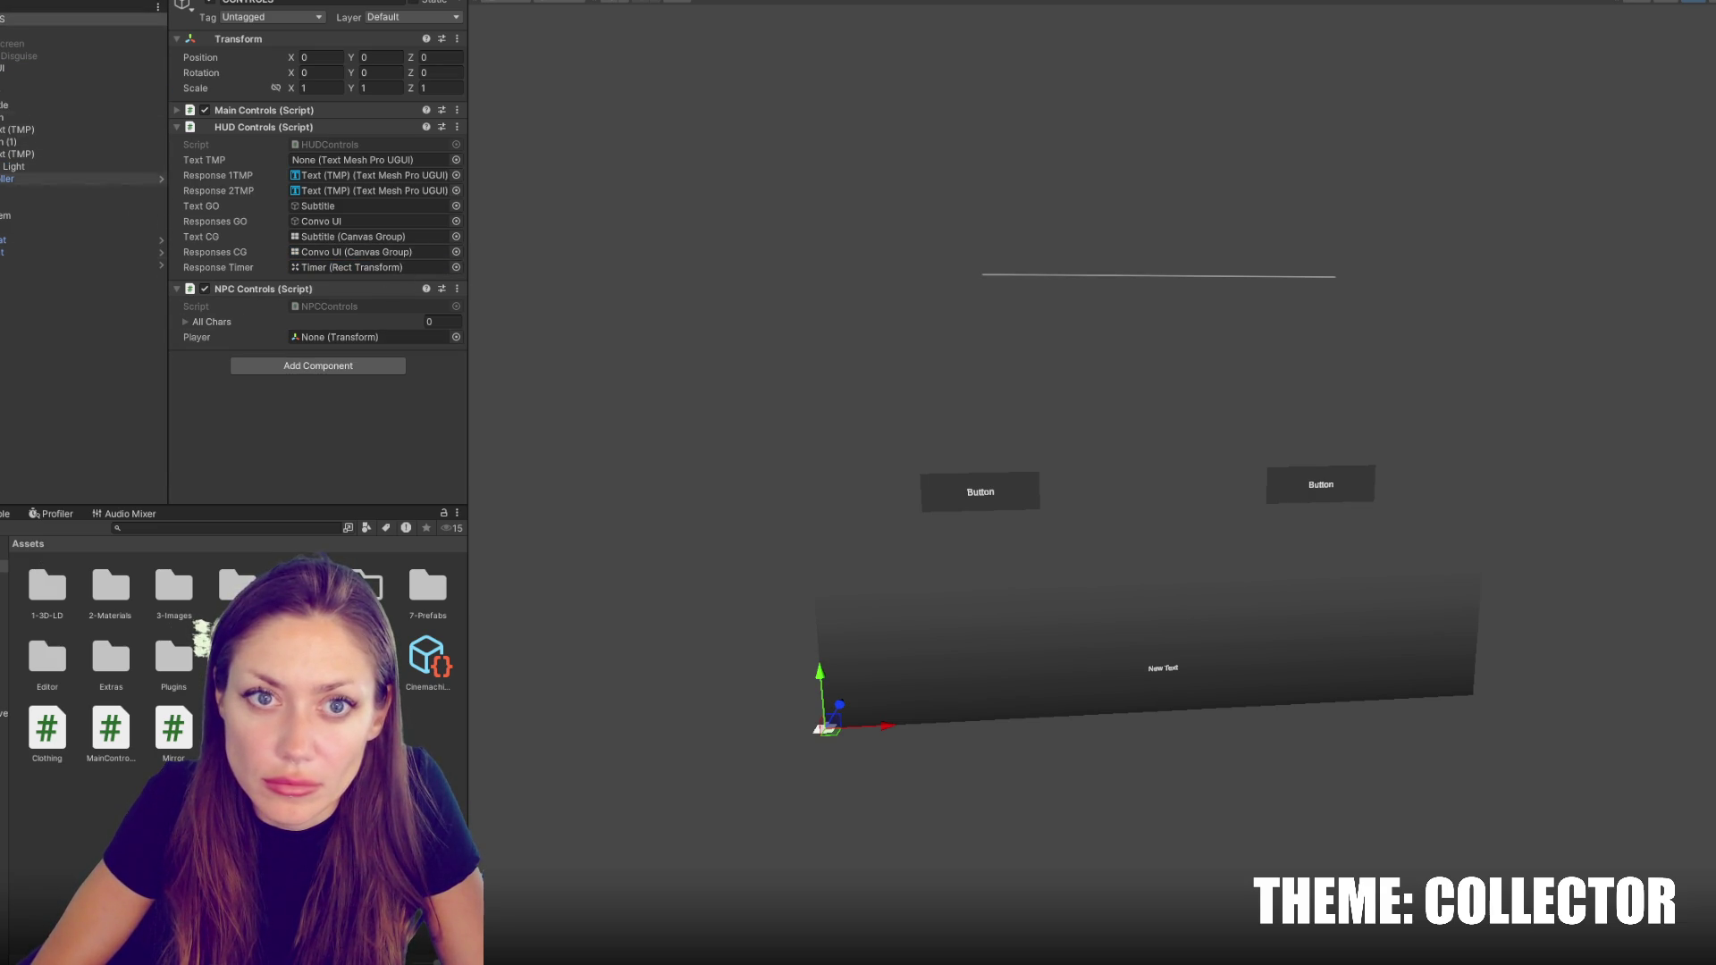
pyautogui.doubleClick(366, 306)
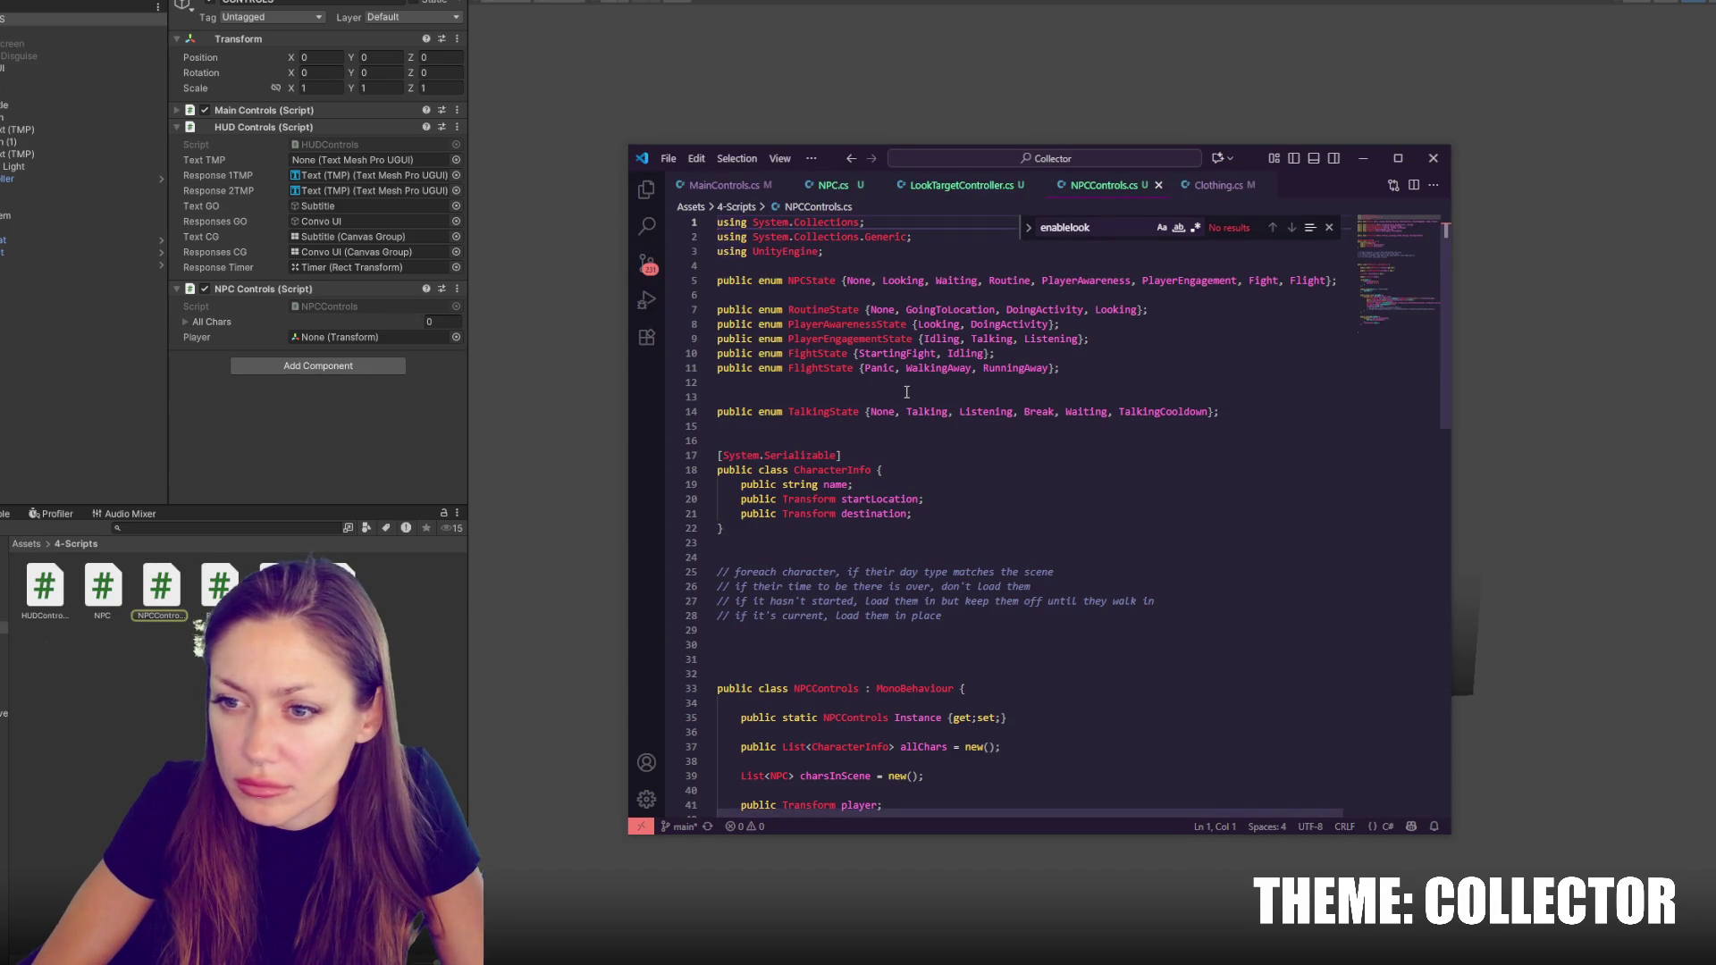
# Find each place 'player' is used in NPCControls.cs
pyautogui.scroll(-6, 928, 487)
pyautogui.doubleClick(858, 536)
pyautogui.hotkey('ctrl', 'f')
pyautogui.doubleClick(1292, 228)
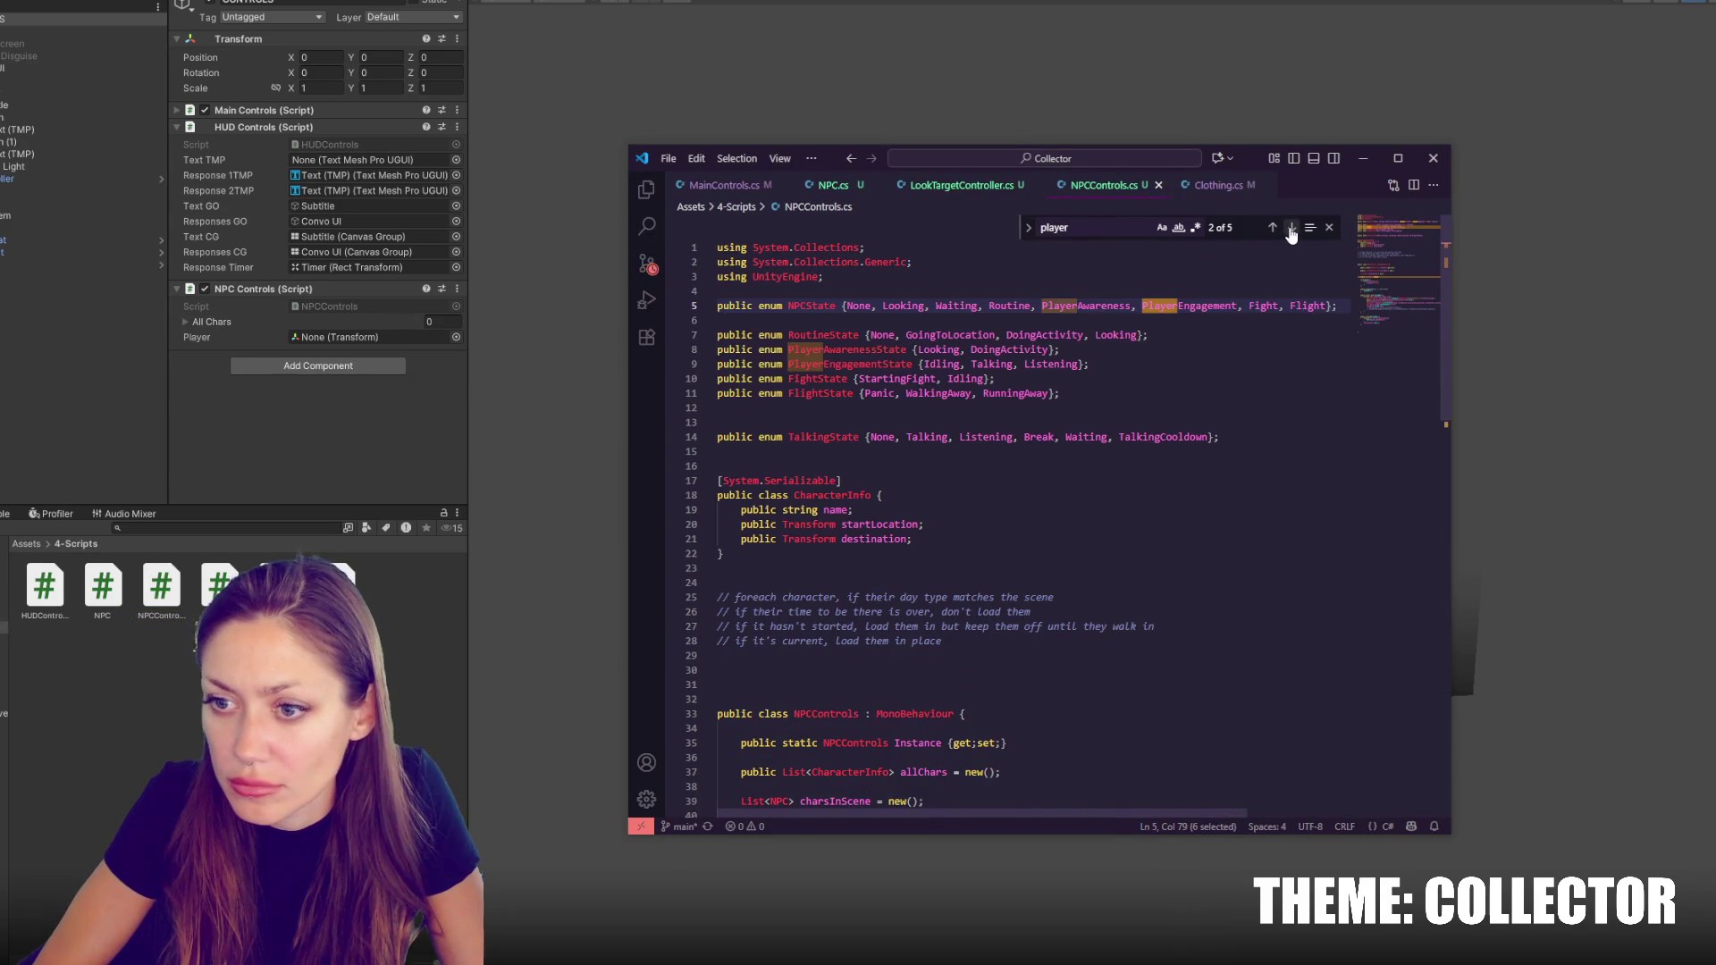
pyautogui.click(1291, 229)
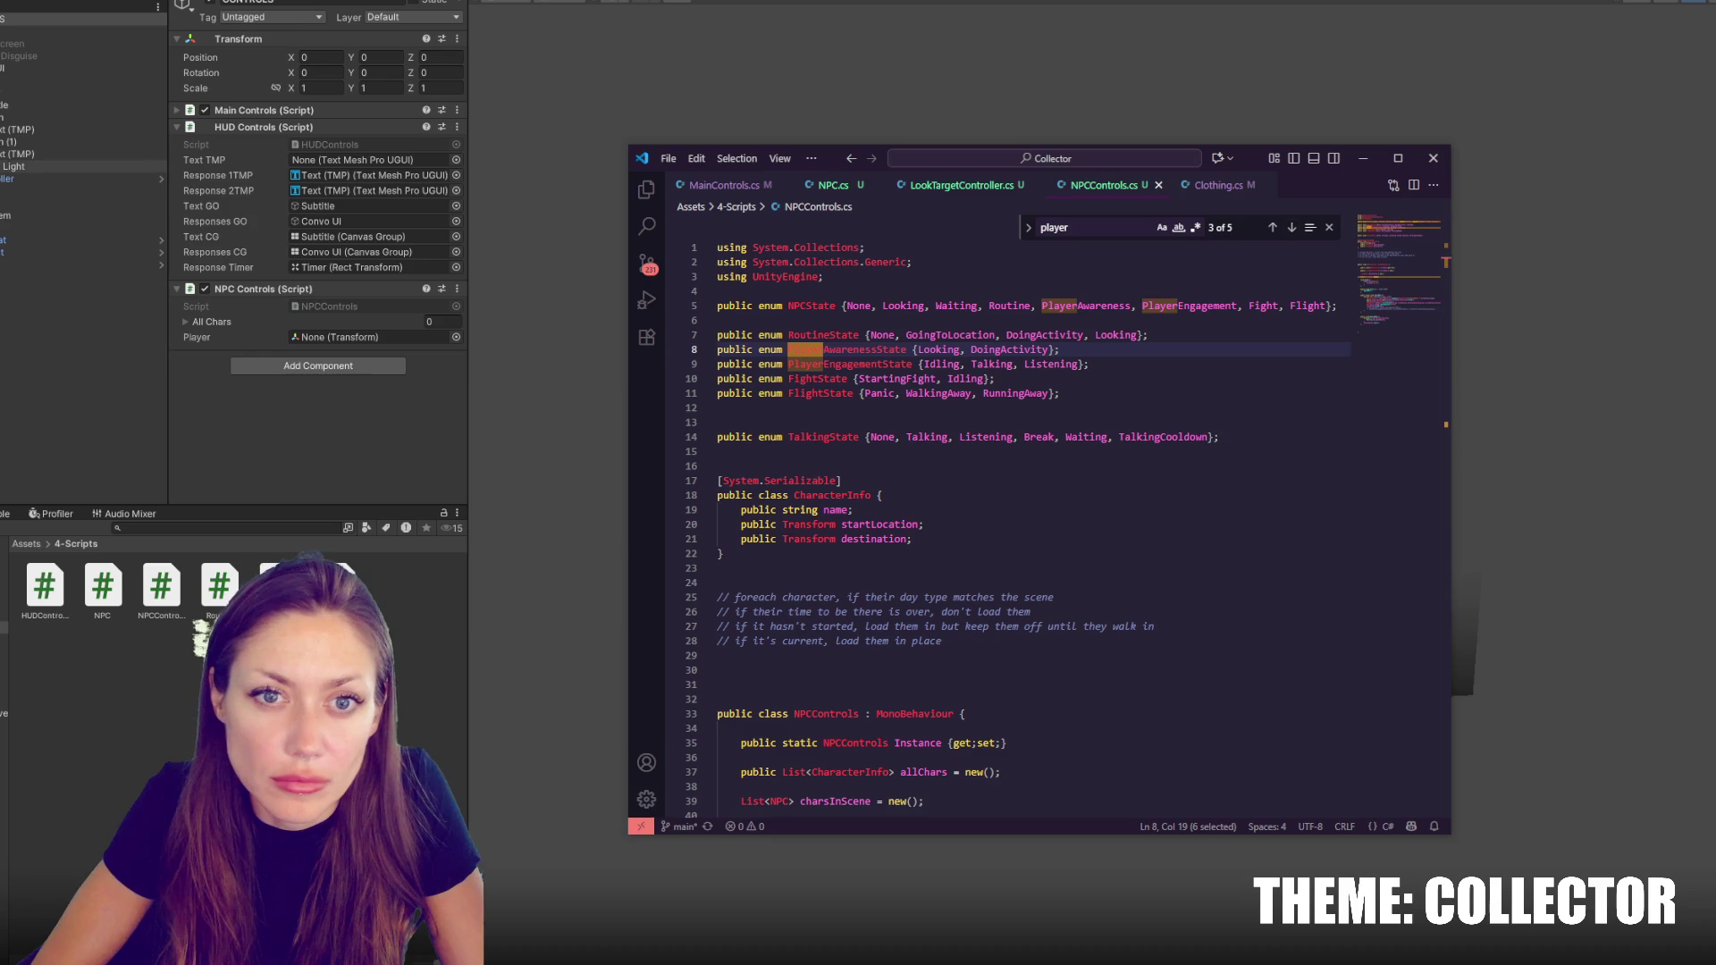
# Assign FPSController from the Hierarchy to the NPC Controls Player field
pyautogui.click(53, 178)
pyautogui.moveTo(54, 179); pyautogui.dragTo(319, 346)
pyautogui.click(275, 324)
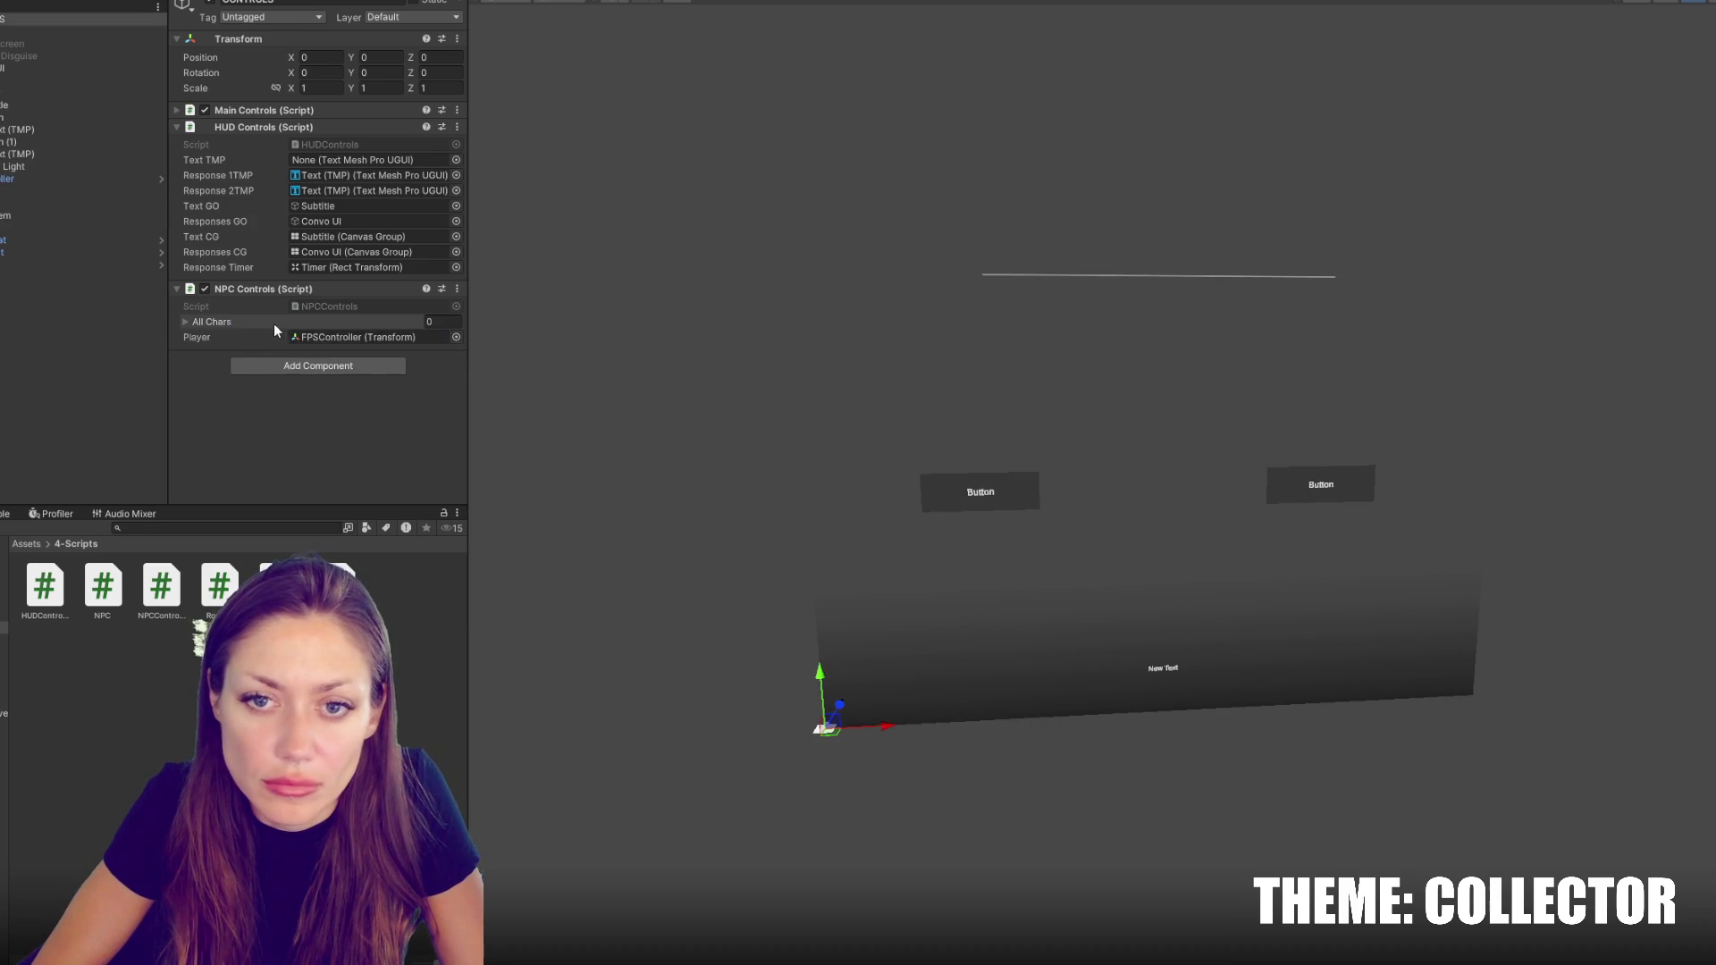
# Add Element 0 to All Chars with the Name NPC001
pyautogui.click(421, 358)
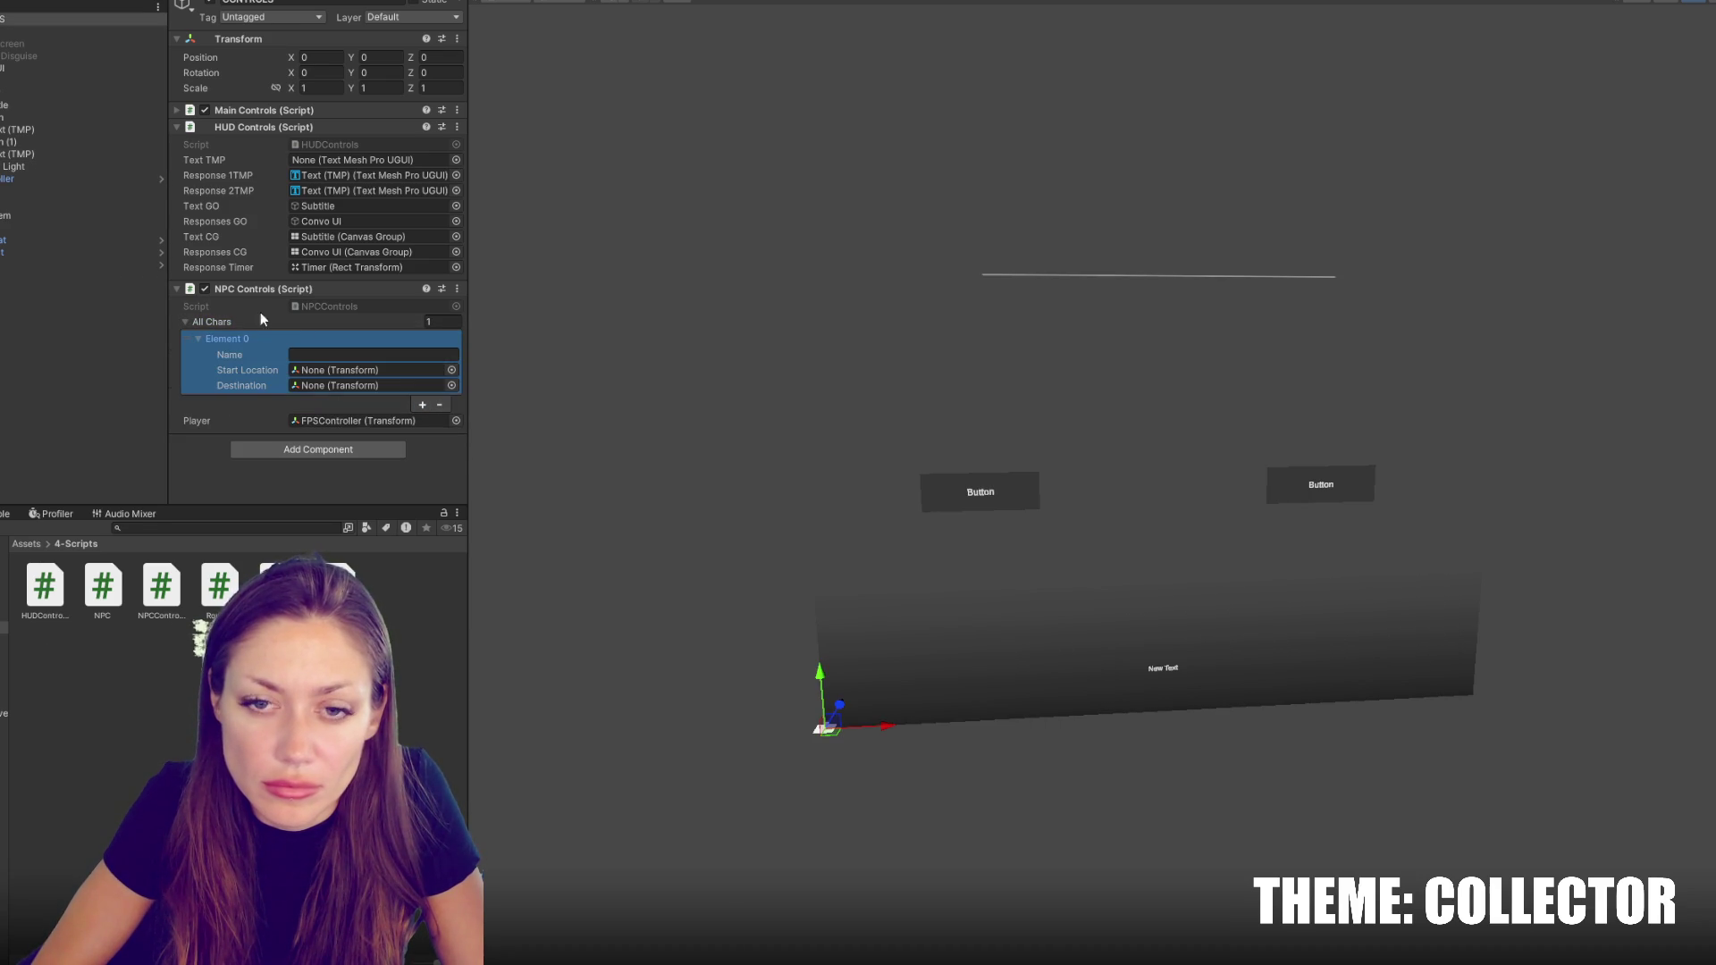
pyautogui.write('NPC001')
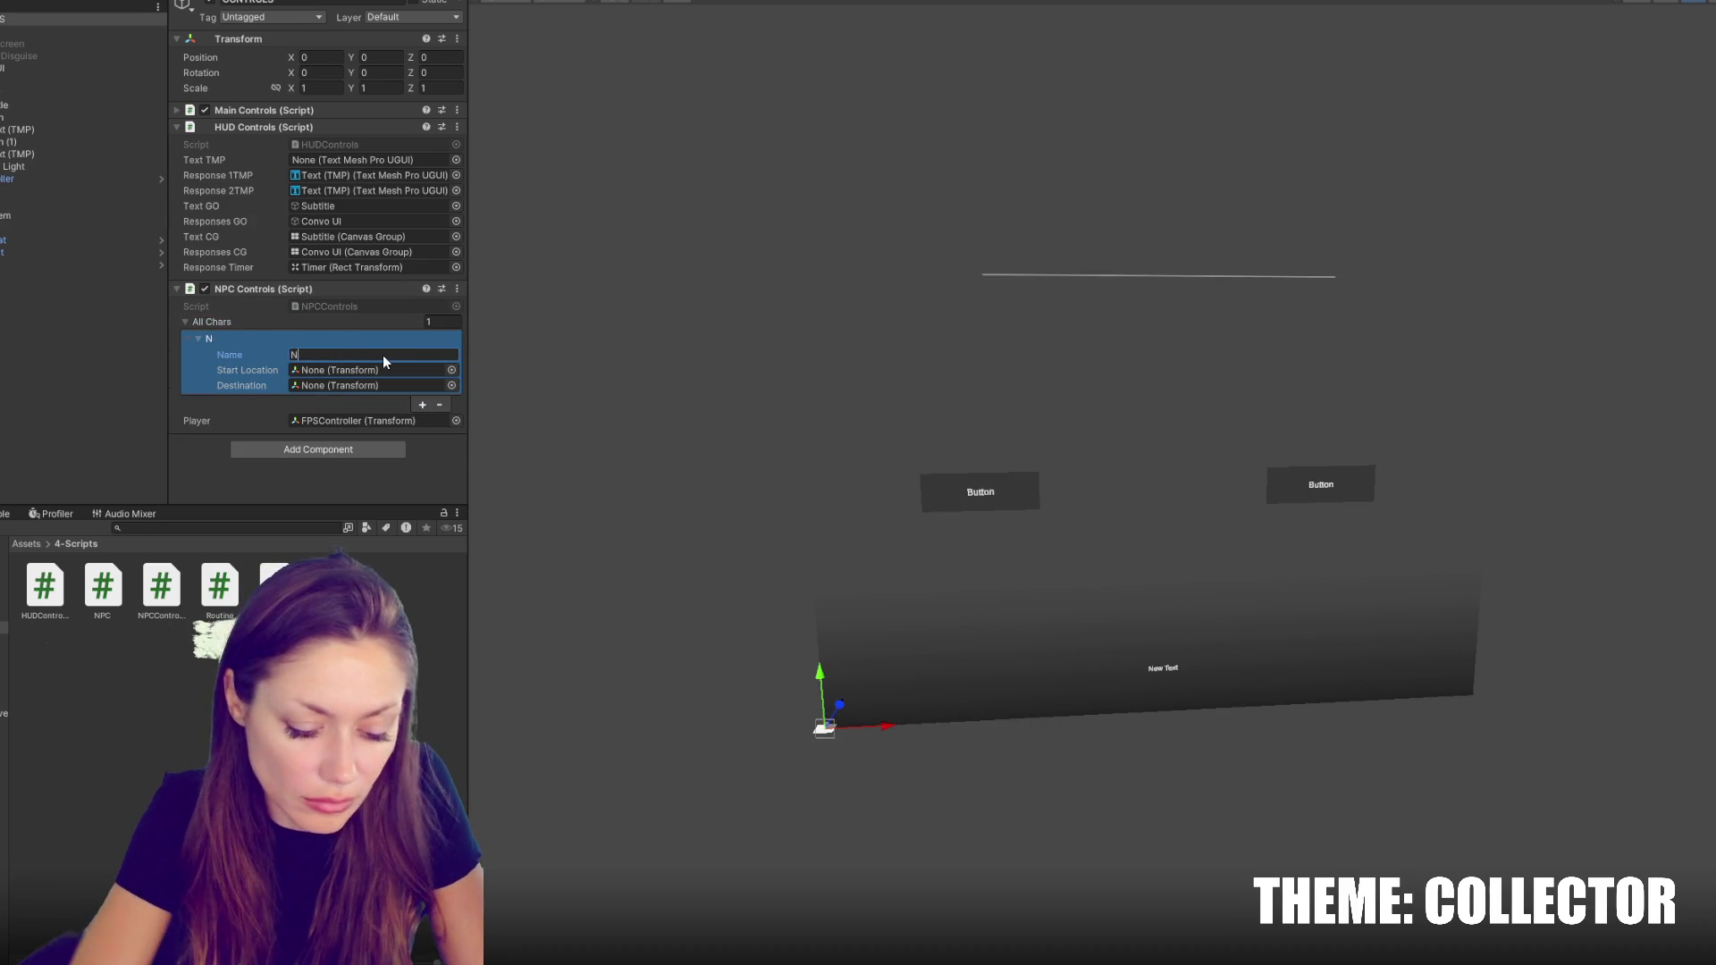
pyautogui.rightClick(58, 374)
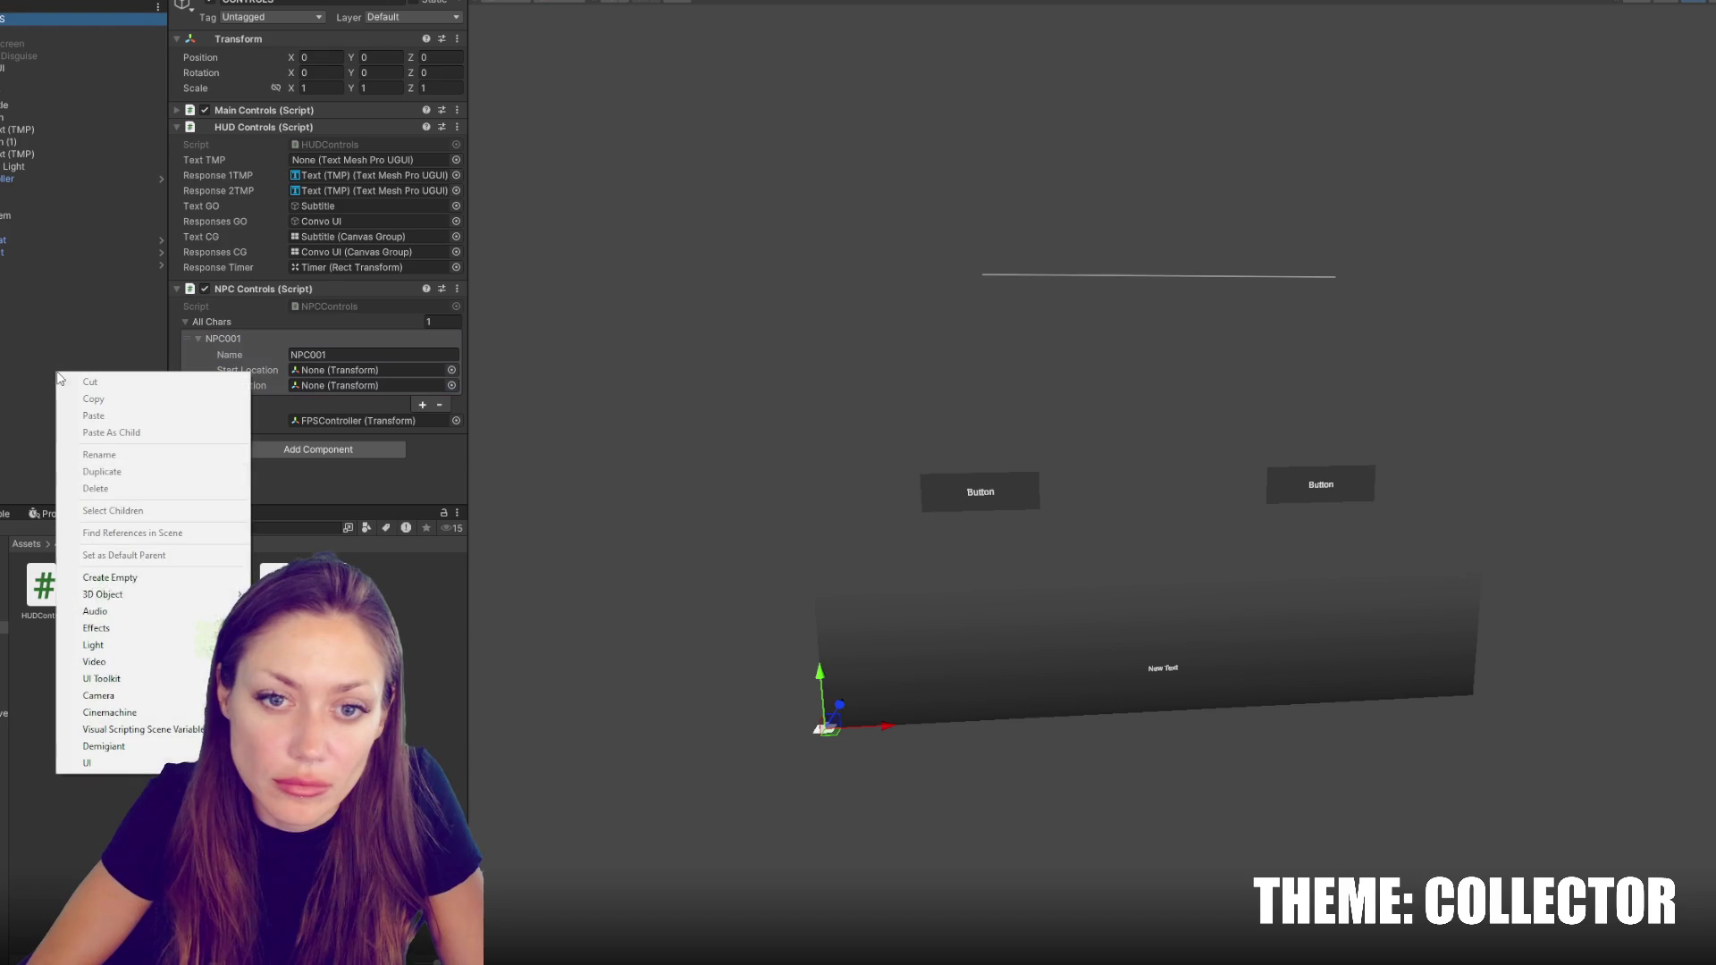
pyautogui.click(51, 493)
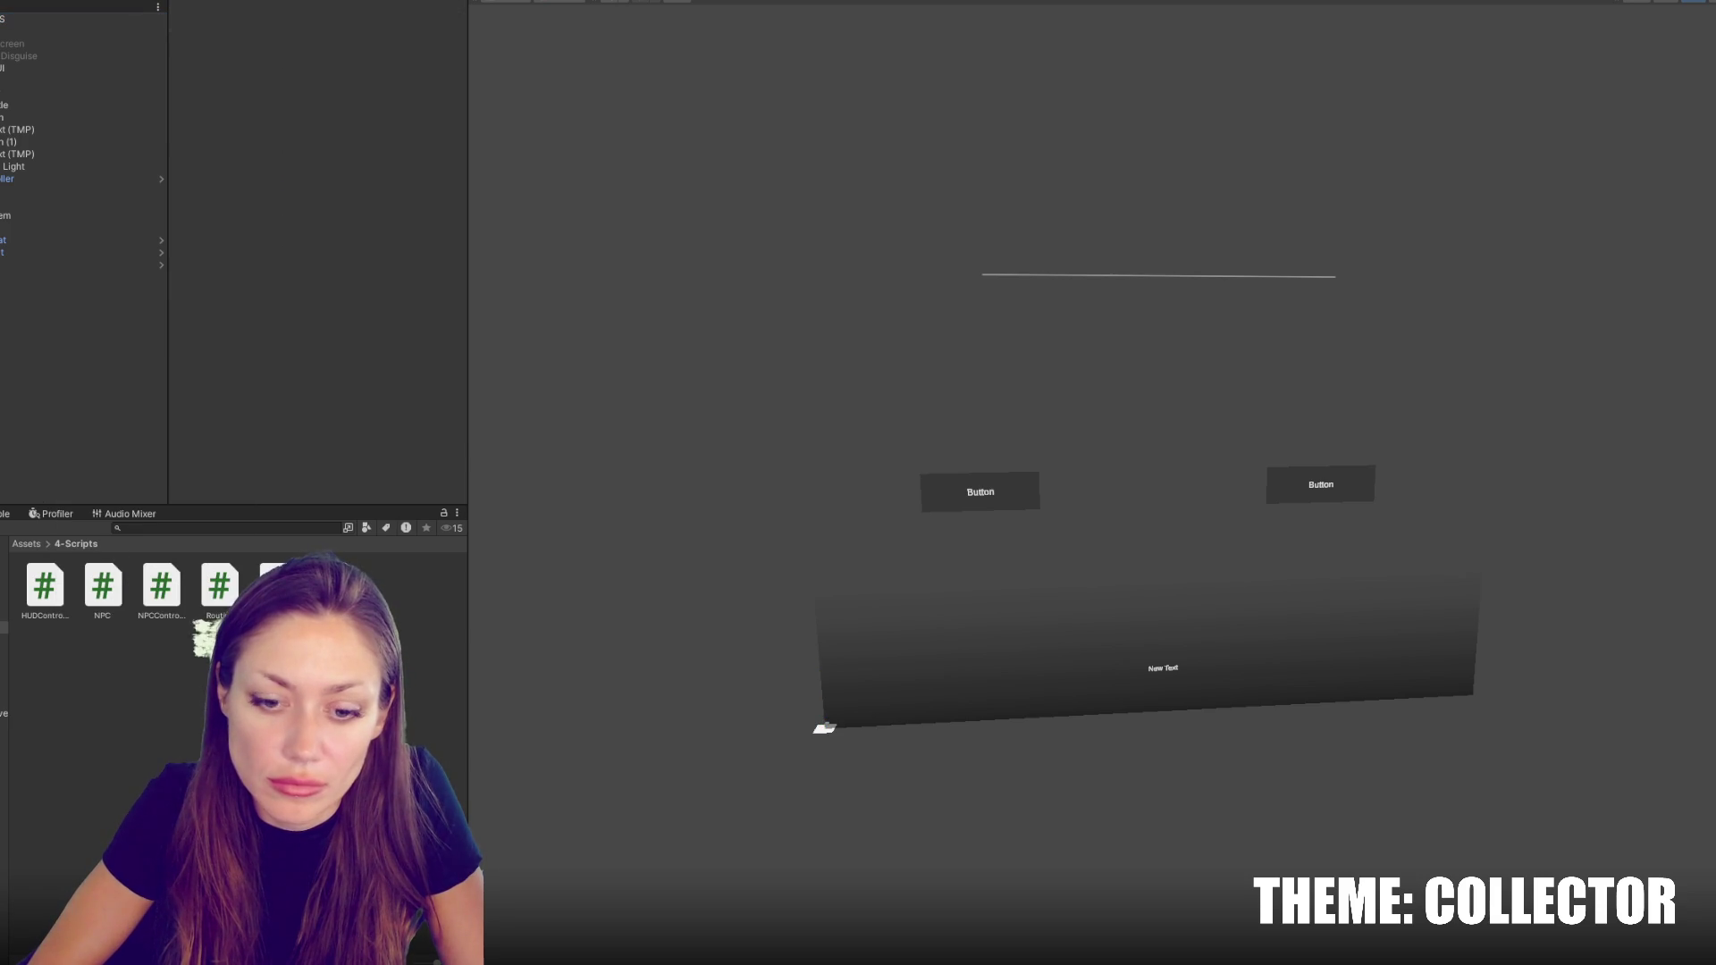
# Delete the 'public Transform destination;' line from CharacterInfo in NPCControls.cs, then let Unity recompile
pyautogui.click(67, 898)
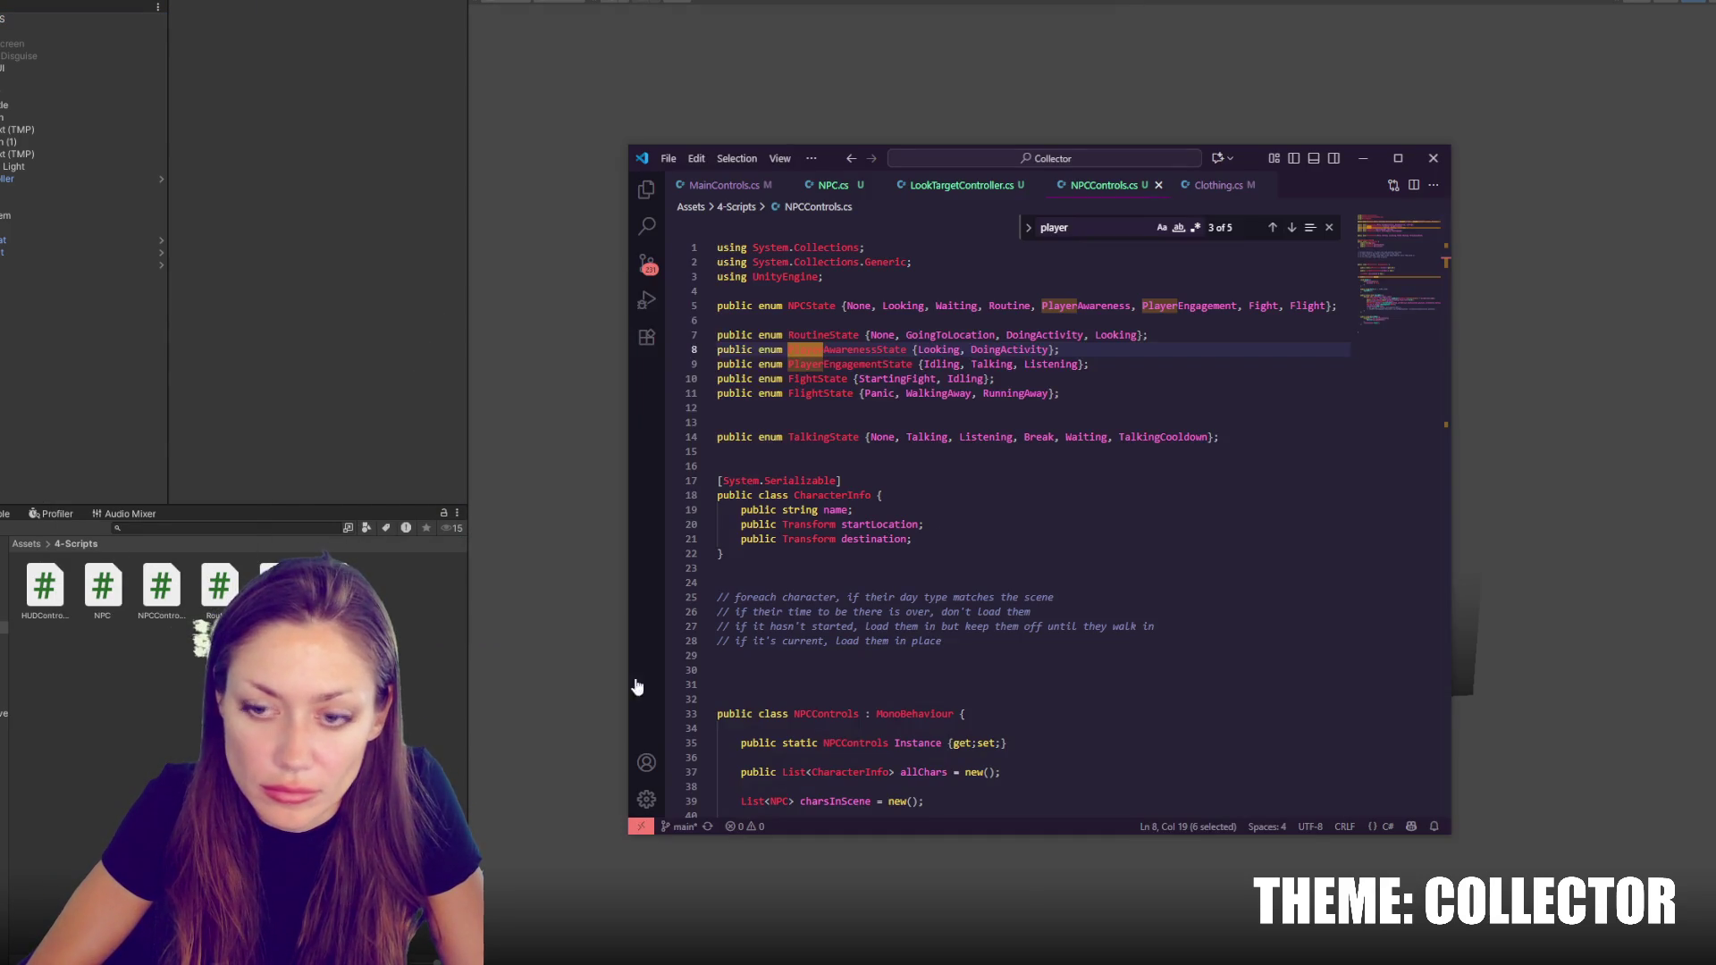
pyautogui.scroll(-5, 932, 488)
pyautogui.click(935, 309)
pyautogui.moveTo(958, 306); pyautogui.dragTo(930, 294)
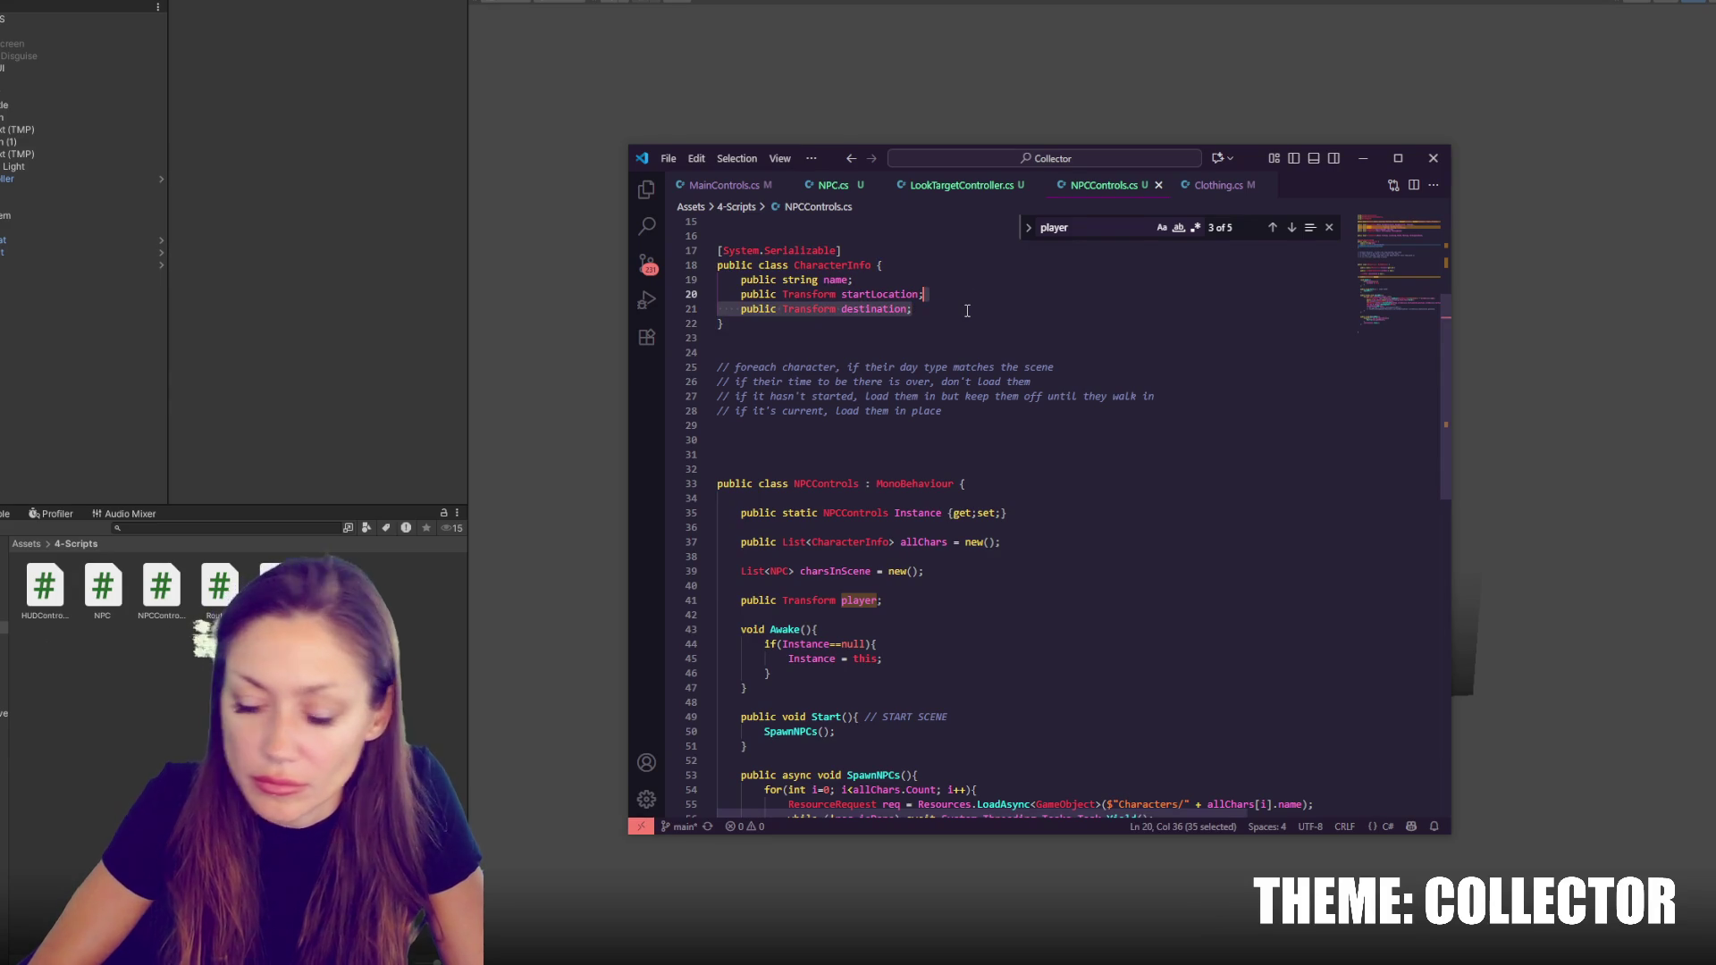
pyautogui.press('BackSpace')
pyautogui.click(67, 366)
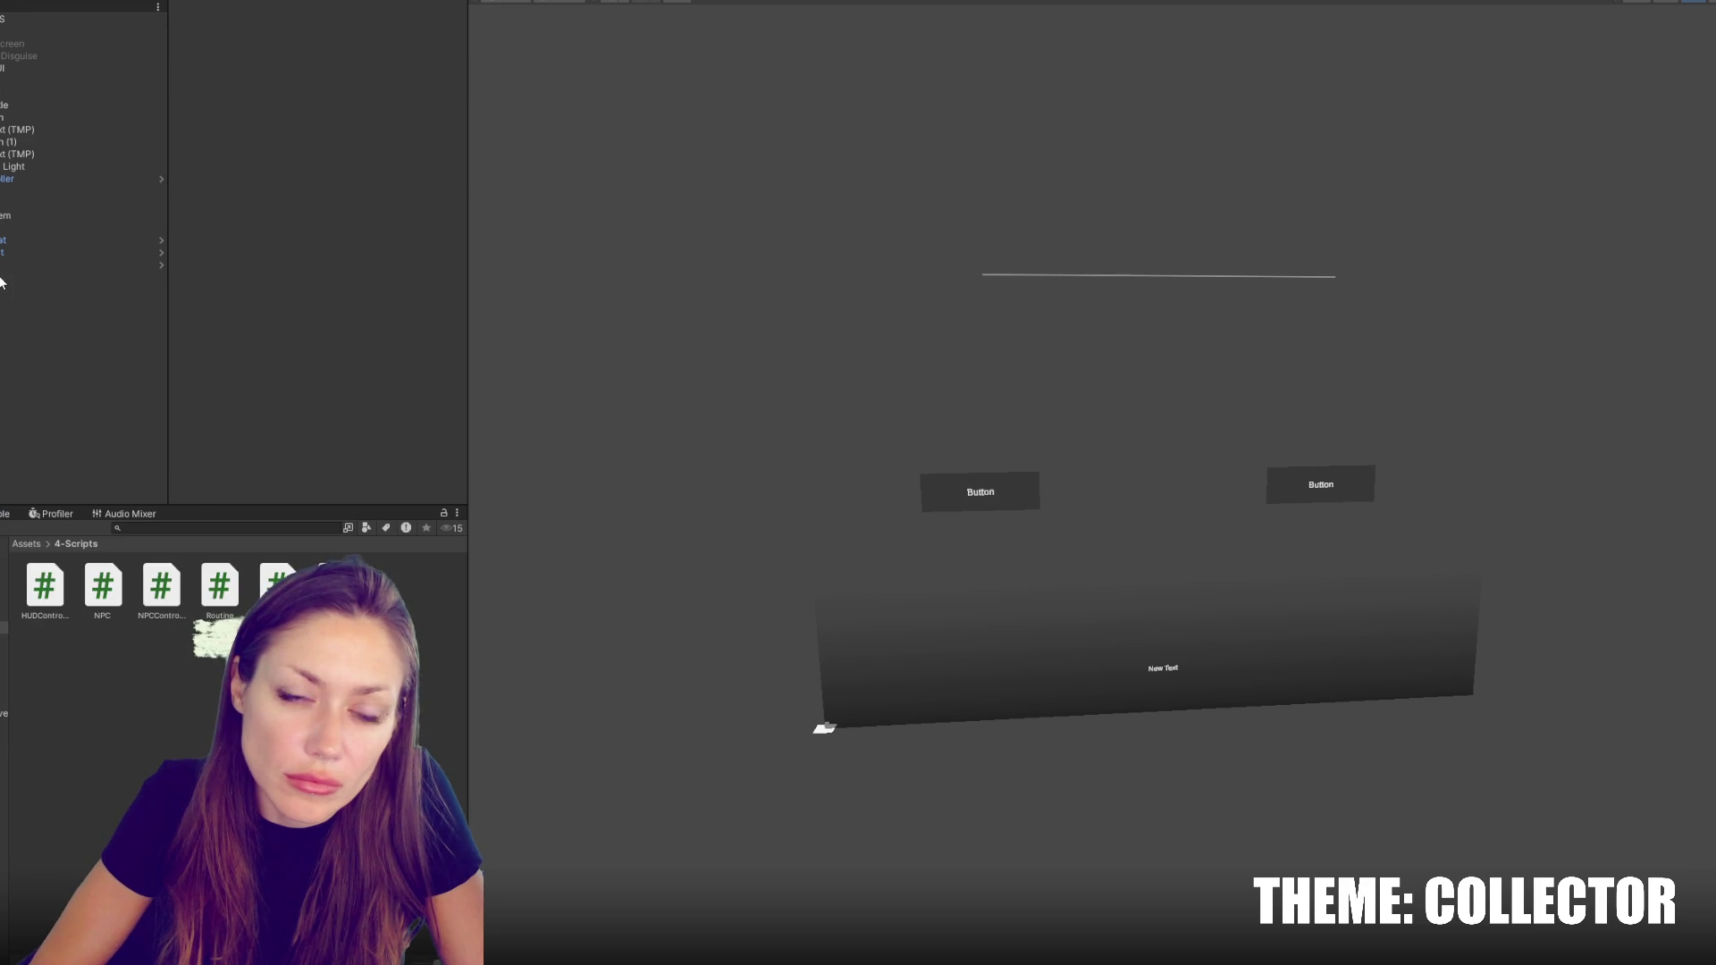
# Create a new cube in the scene named 'starting point'
pyautogui.rightClick(3, 338)
pyautogui.moveTo(134, 563)
pyautogui.click(234, 565)
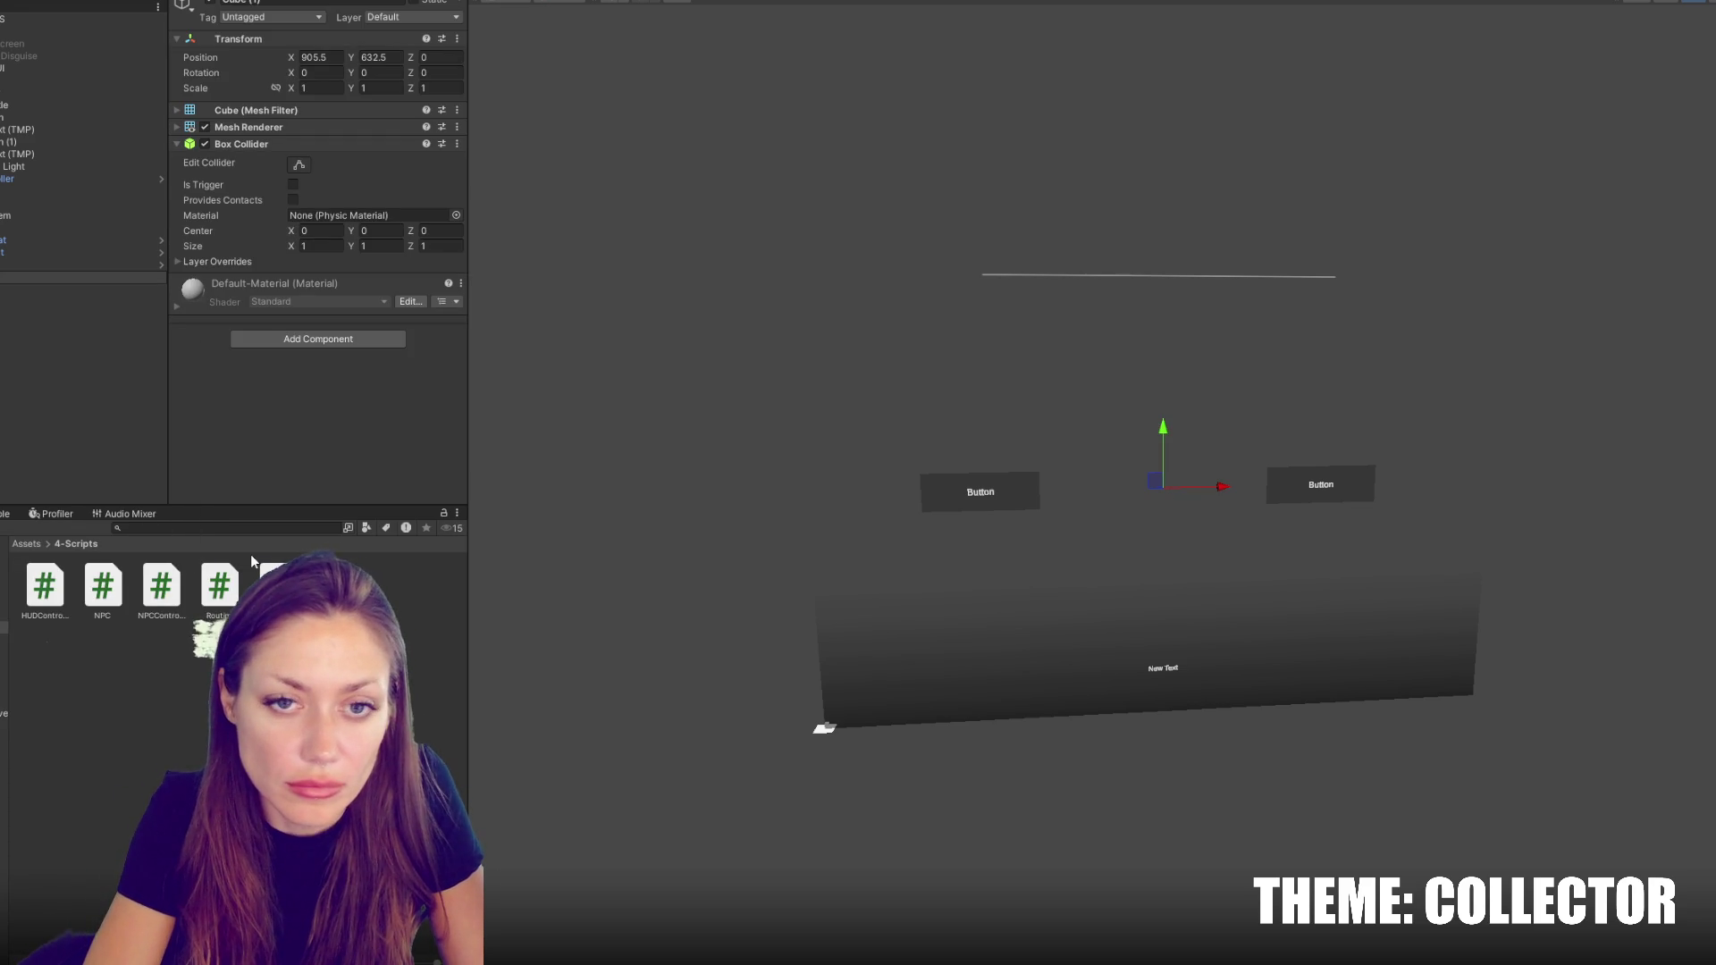
pyautogui.write('starting point')
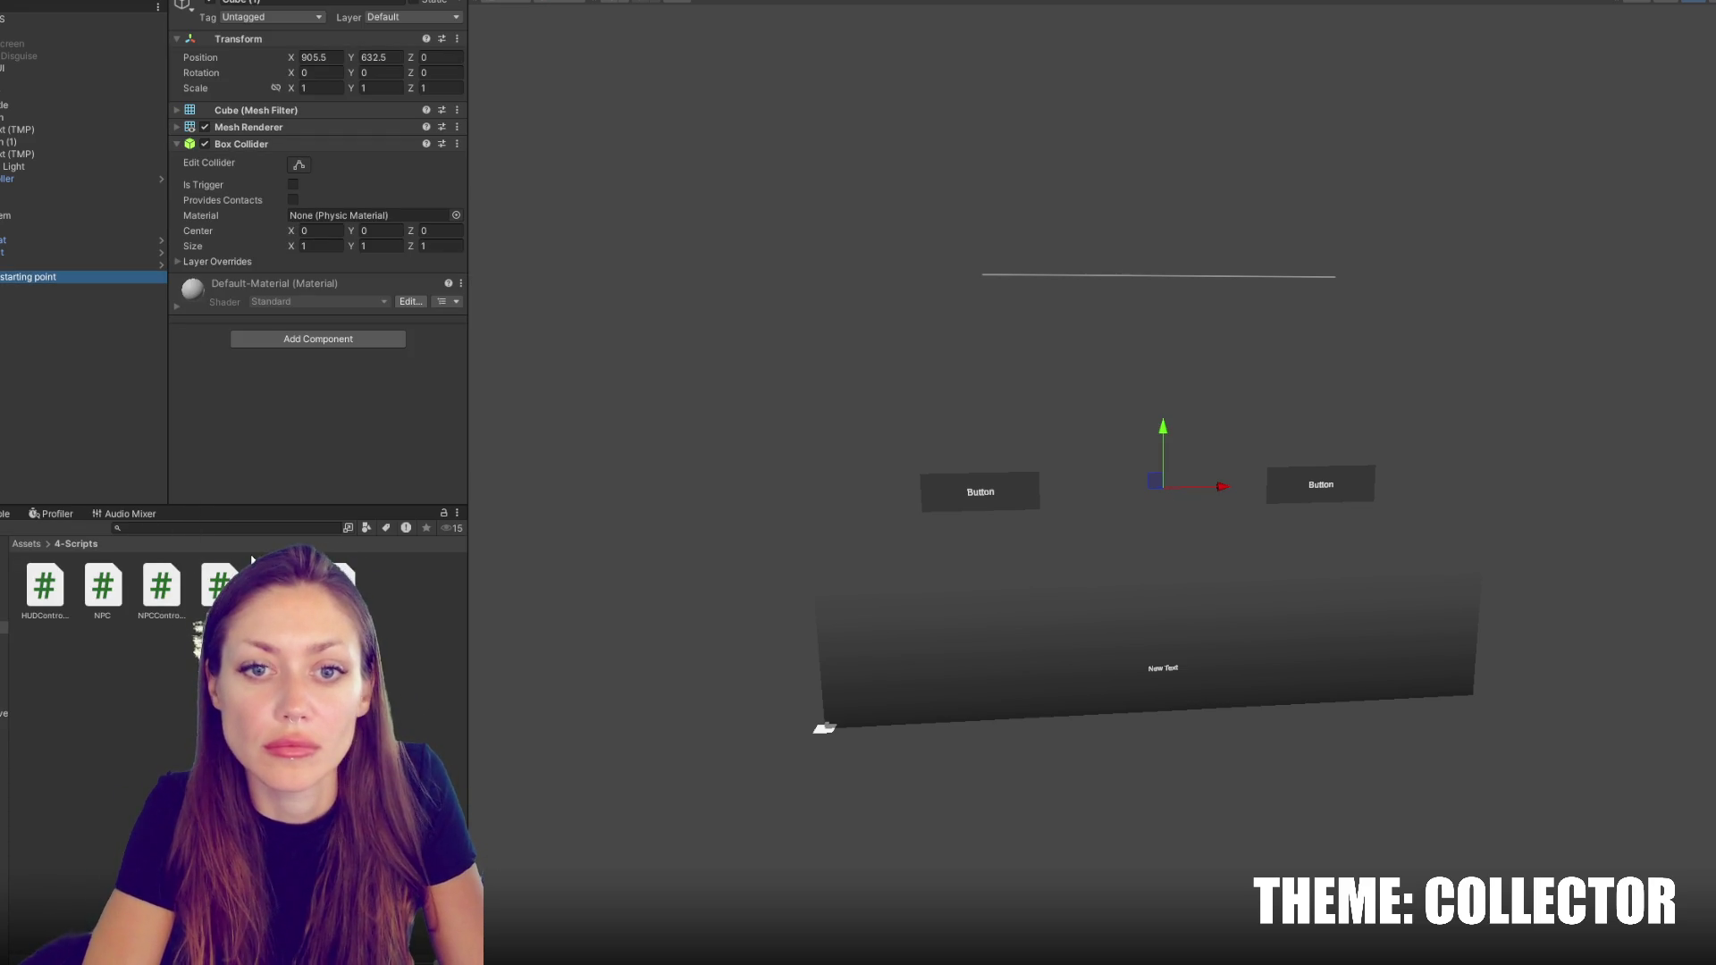
pyautogui.press('Return')
# Hide the conversation UI by setting its Canvas Group alpha to 0
pyautogui.click(29, 69)
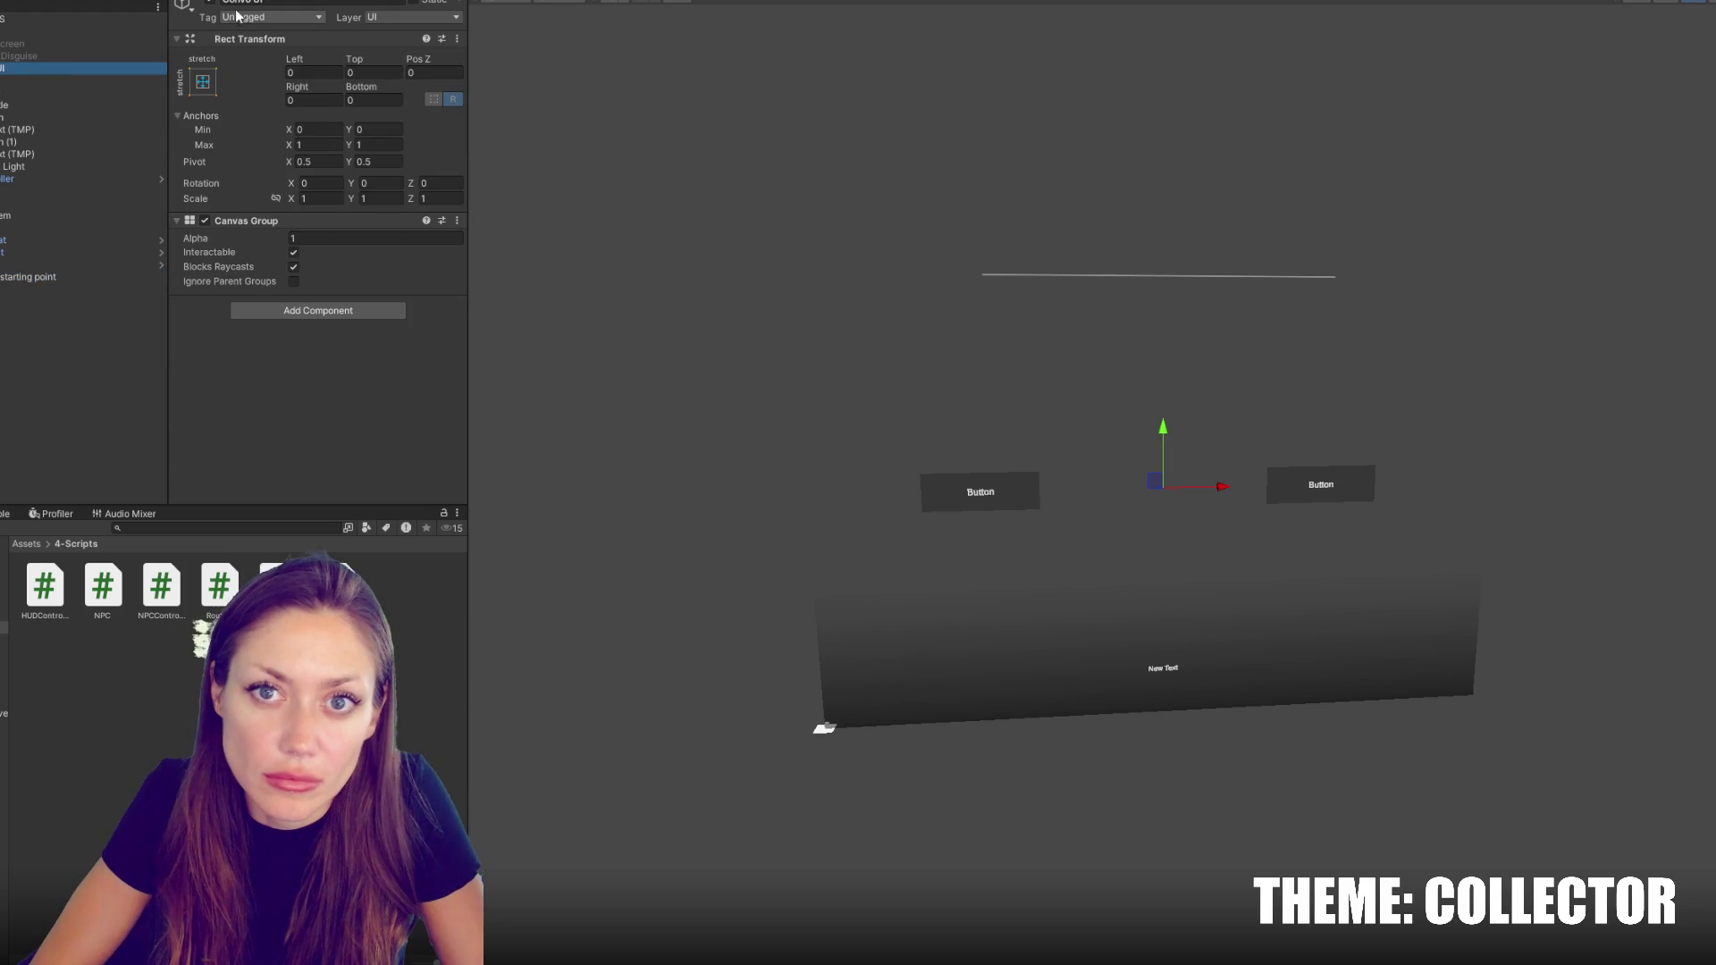
pyautogui.click(209, 1)
pyautogui.click(296, 237)
pyautogui.write('0')
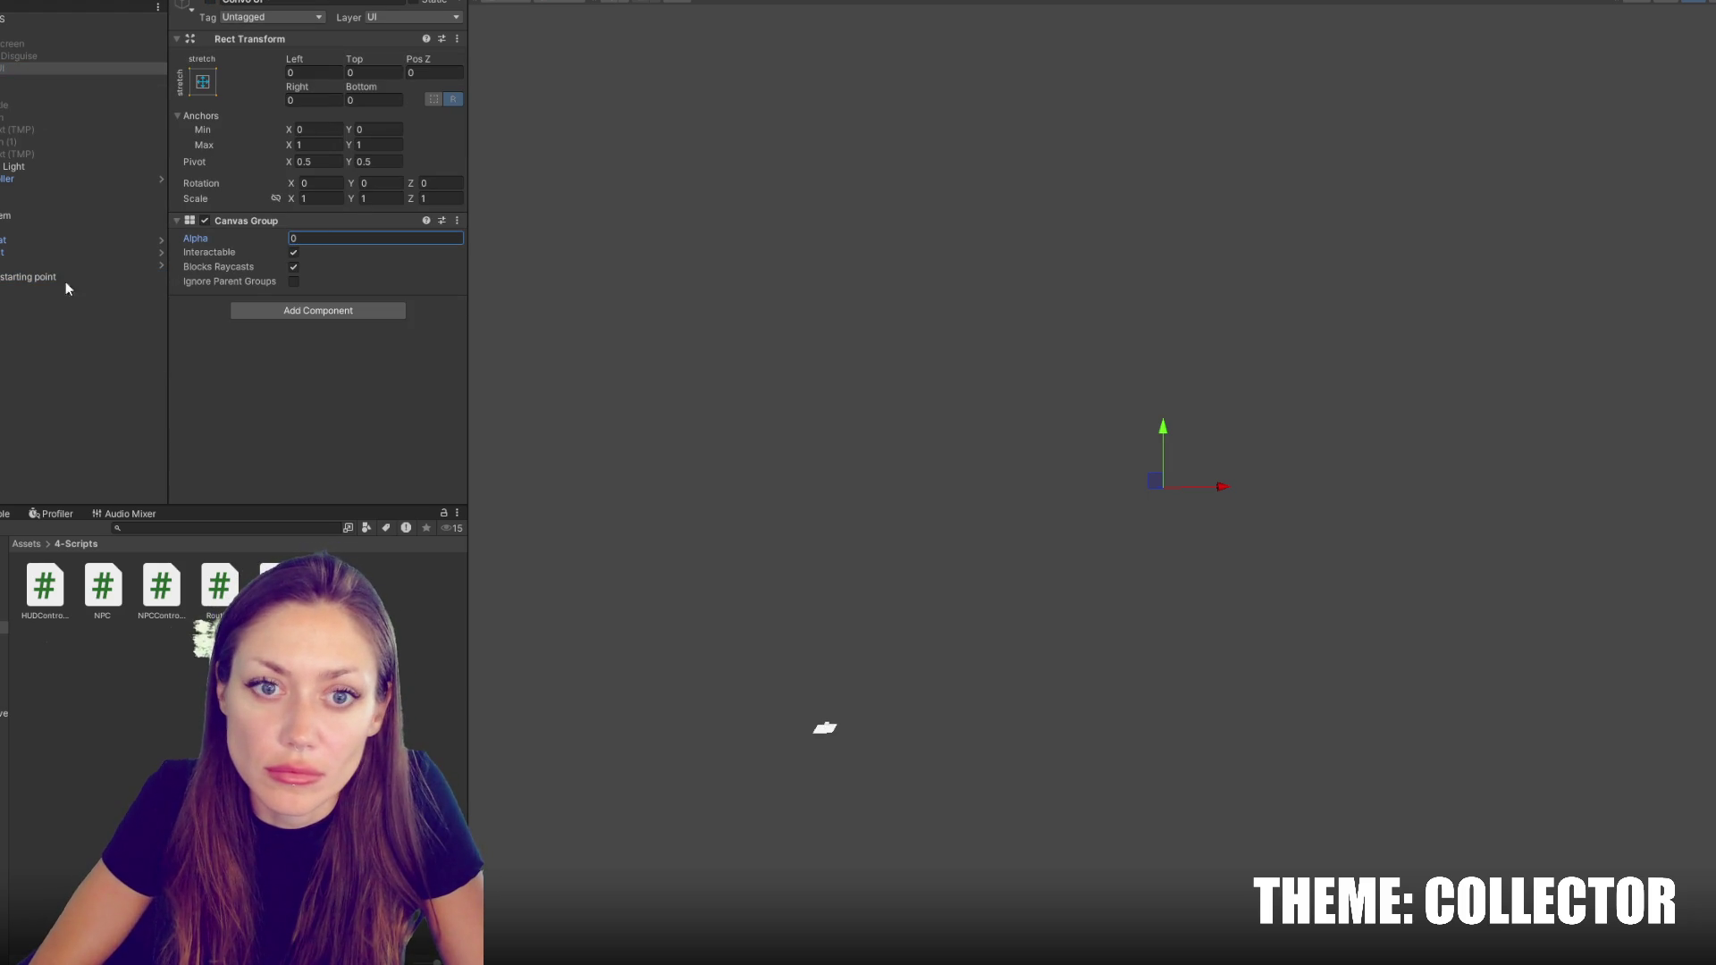
# Frame the NPC001 character and the starting point cube in the Scene view
pyautogui.click(36, 277)
pyautogui.click(36, 217)
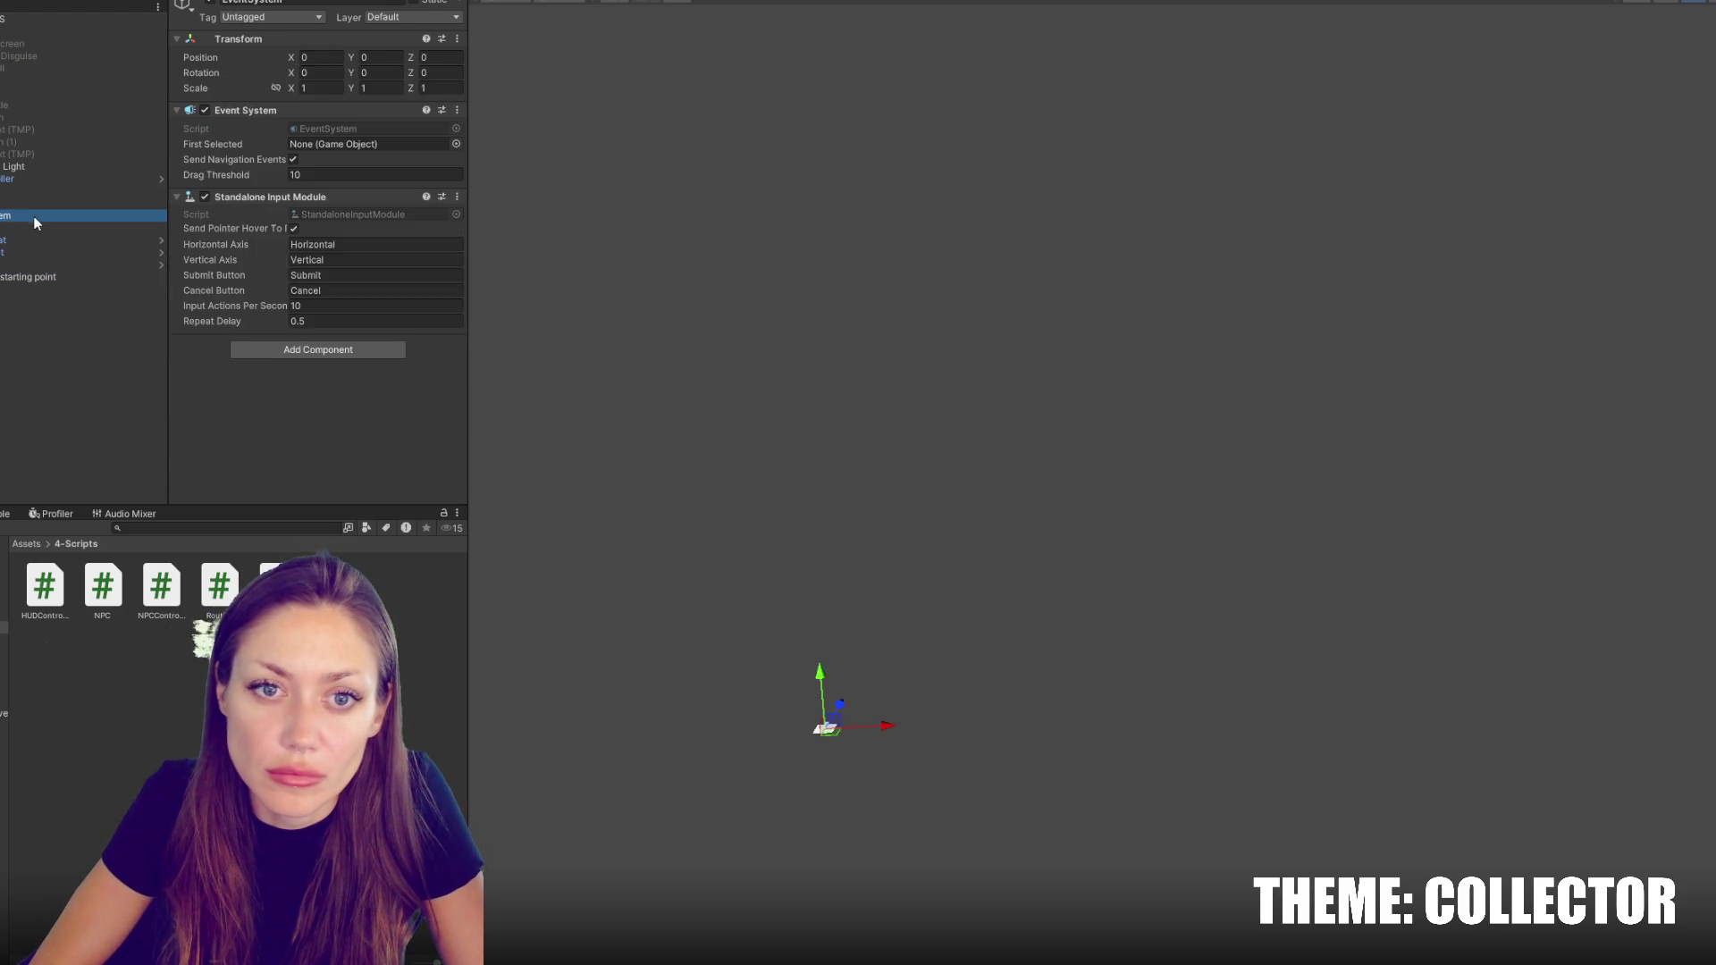
pyautogui.doubleClick(66, 257)
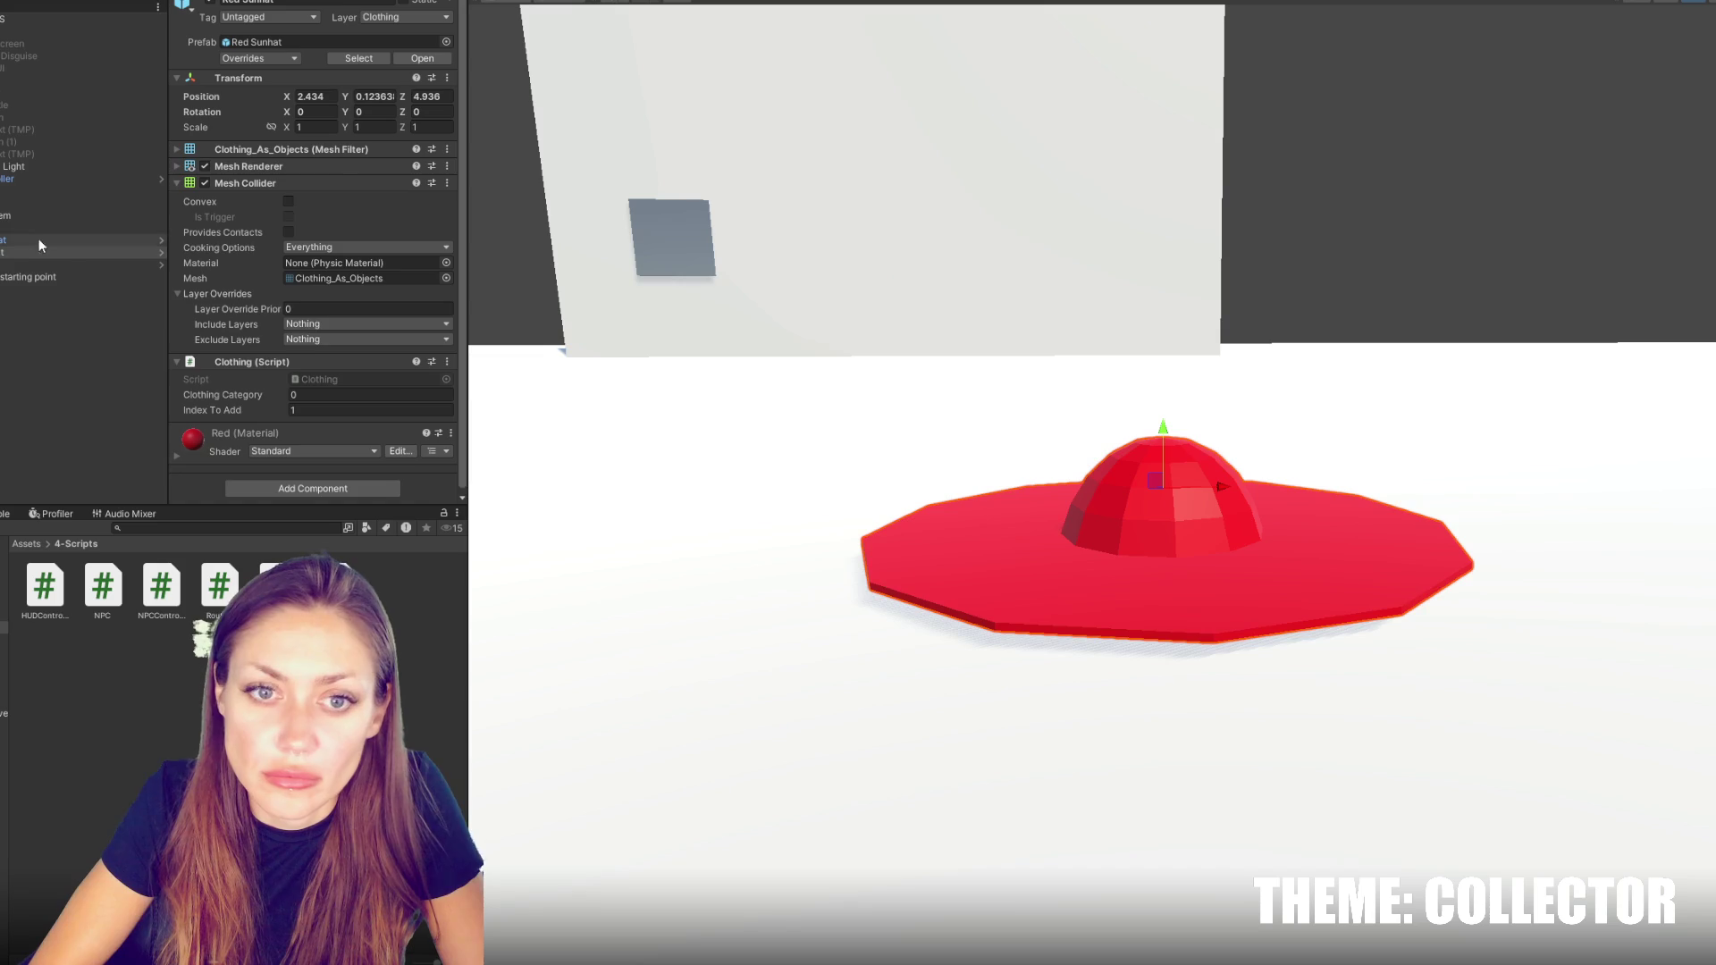
pyautogui.click(16, 265)
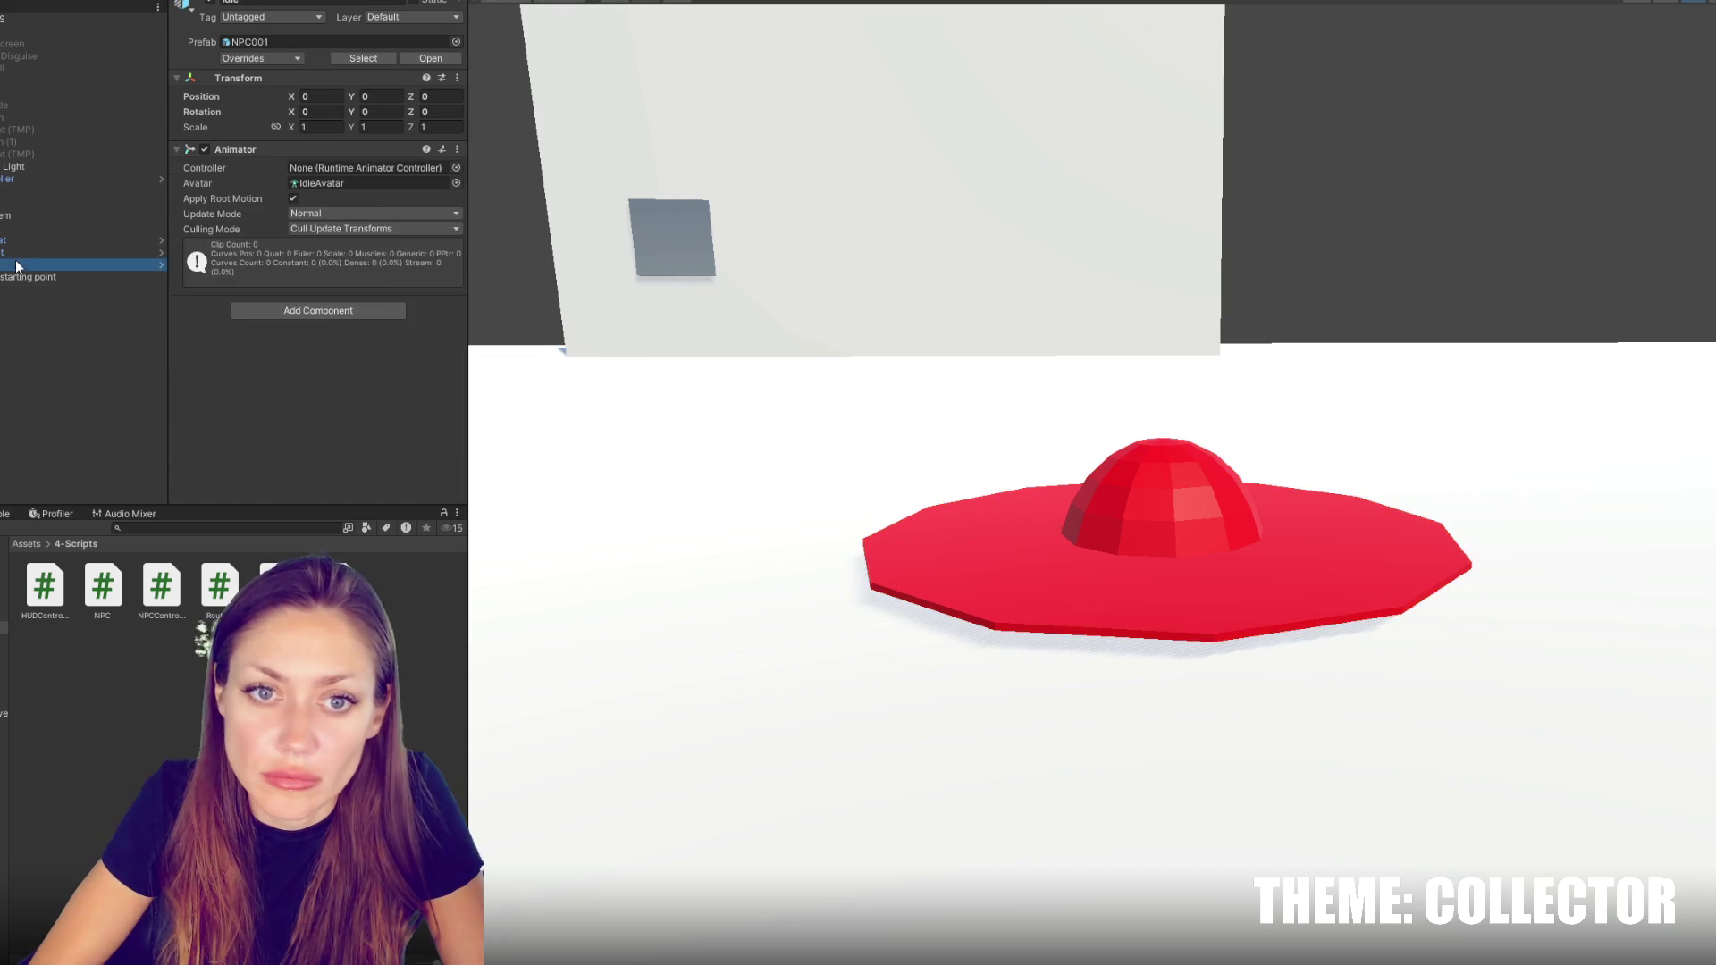
pyautogui.click(36, 276)
pyautogui.press('f')
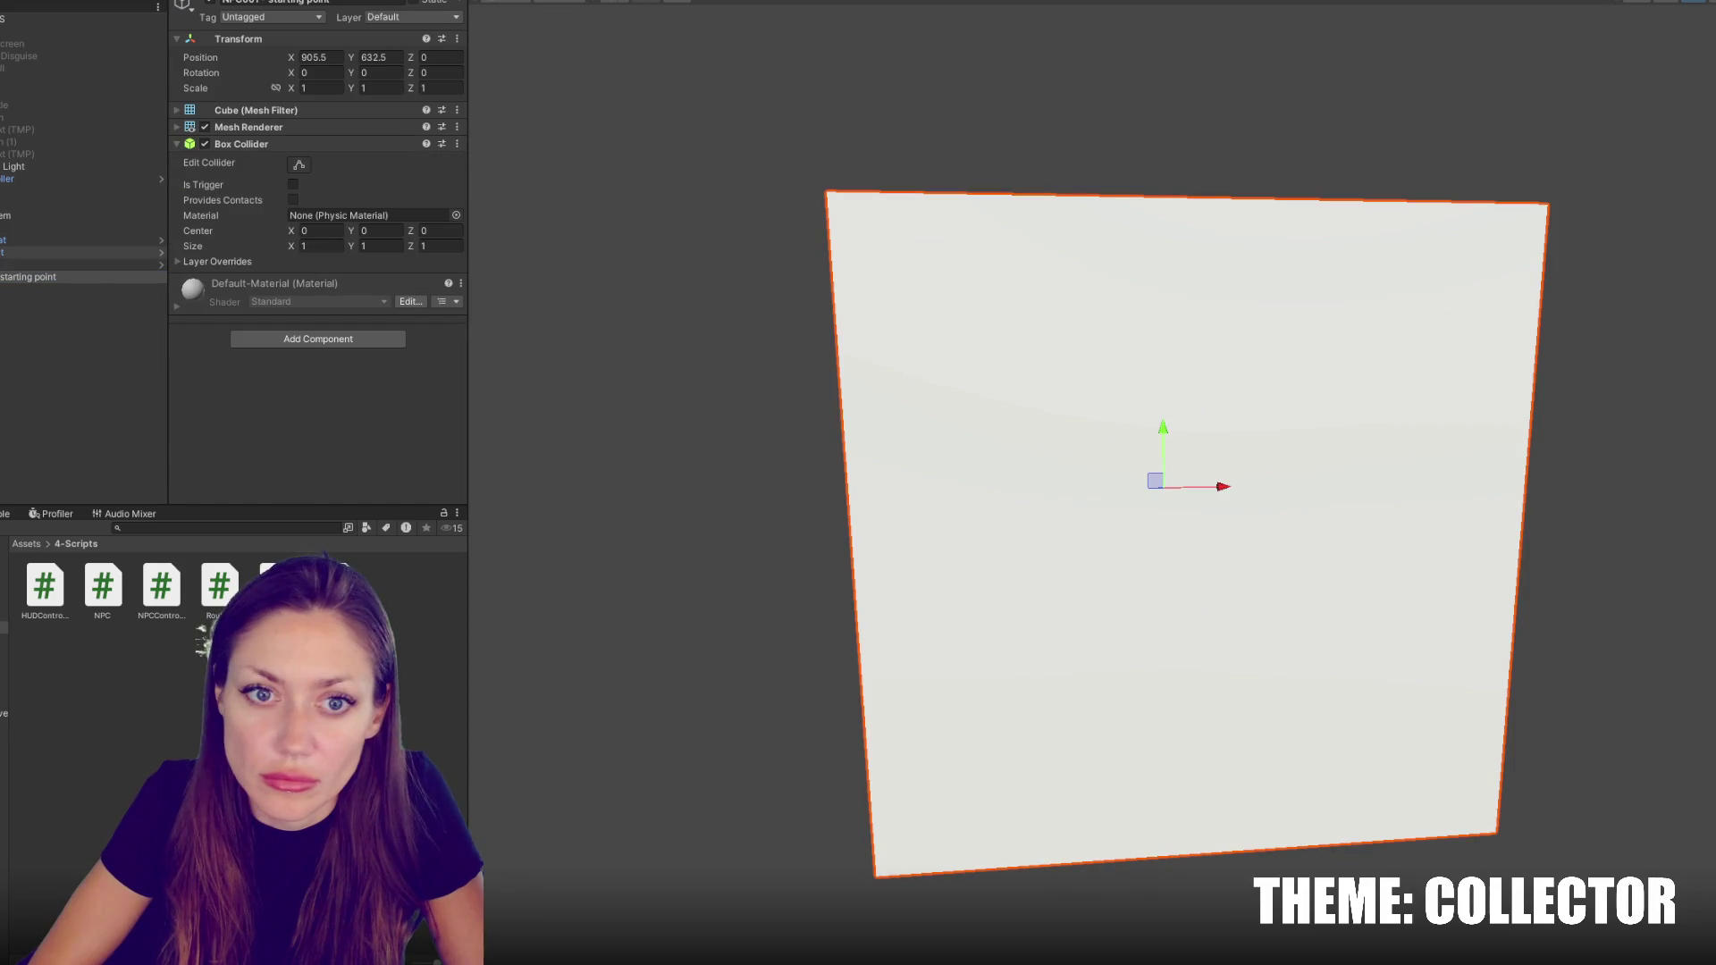
# Reset the starting point cube's position to 0, 0, 0
pyautogui.click(38, 264)
pyautogui.click(319, 58)
pyautogui.write('066')
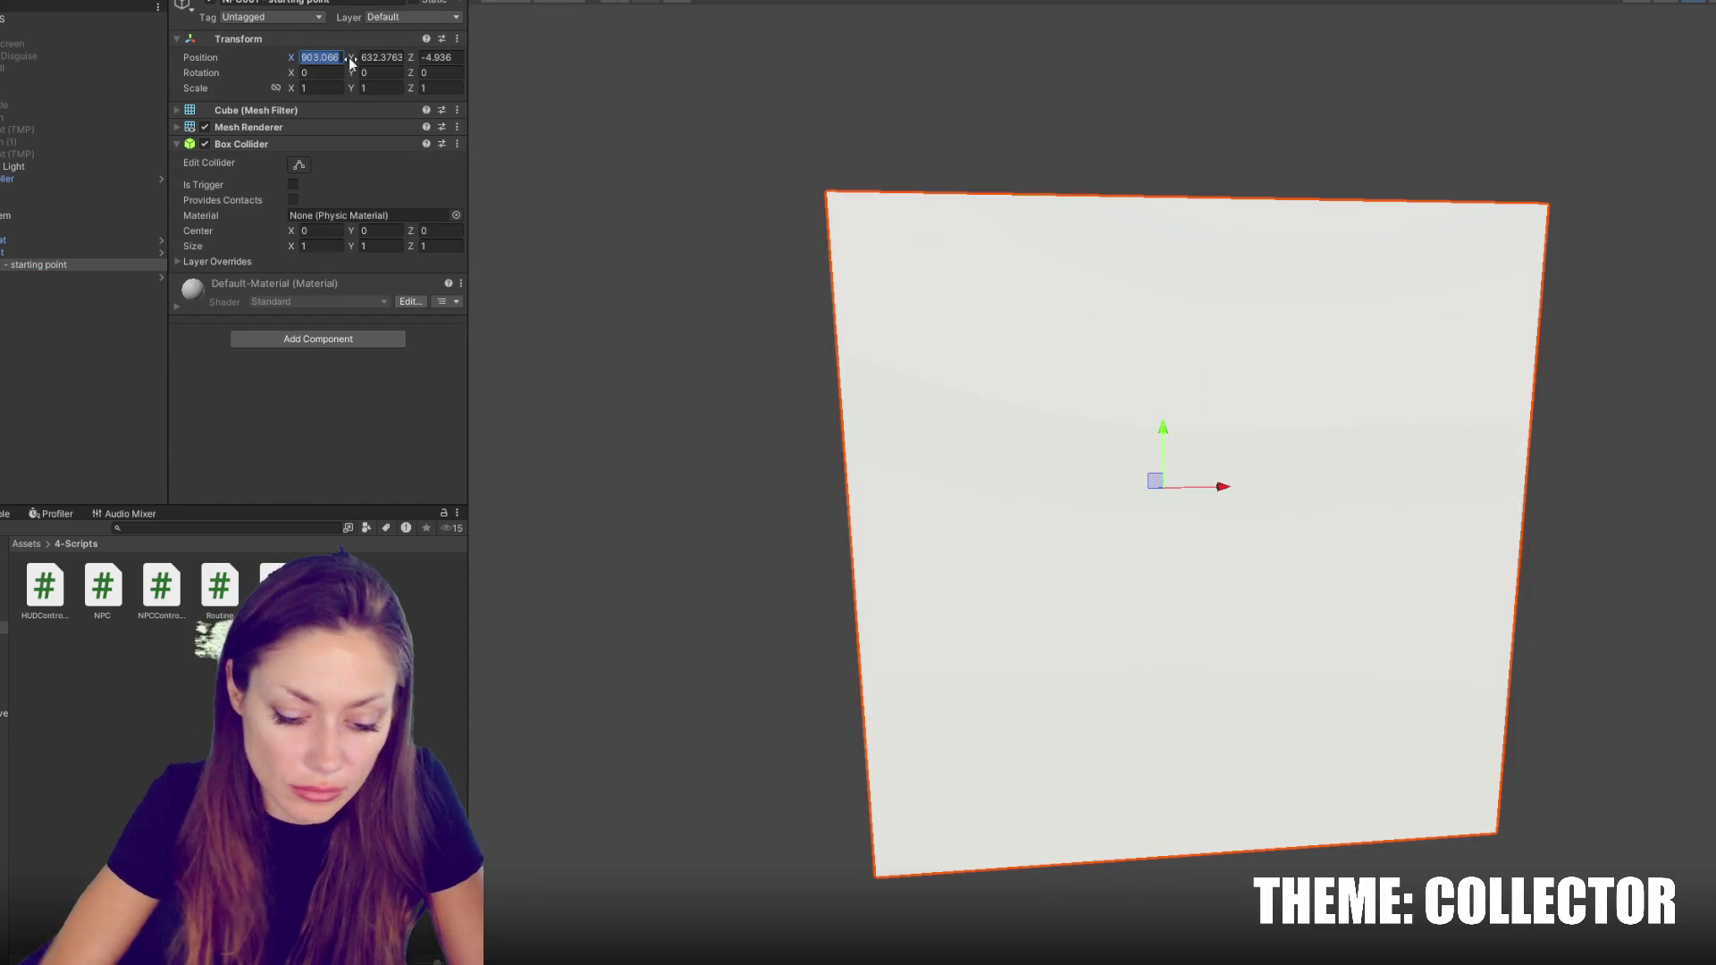
pyautogui.press('Tab')
pyautogui.write('0')
pyautogui.press('Tab')
pyautogui.write('0')
pyautogui.press('Return')
# Raise the starting point cube above the ground and move it right along X
pyautogui.doubleClick(36, 266)
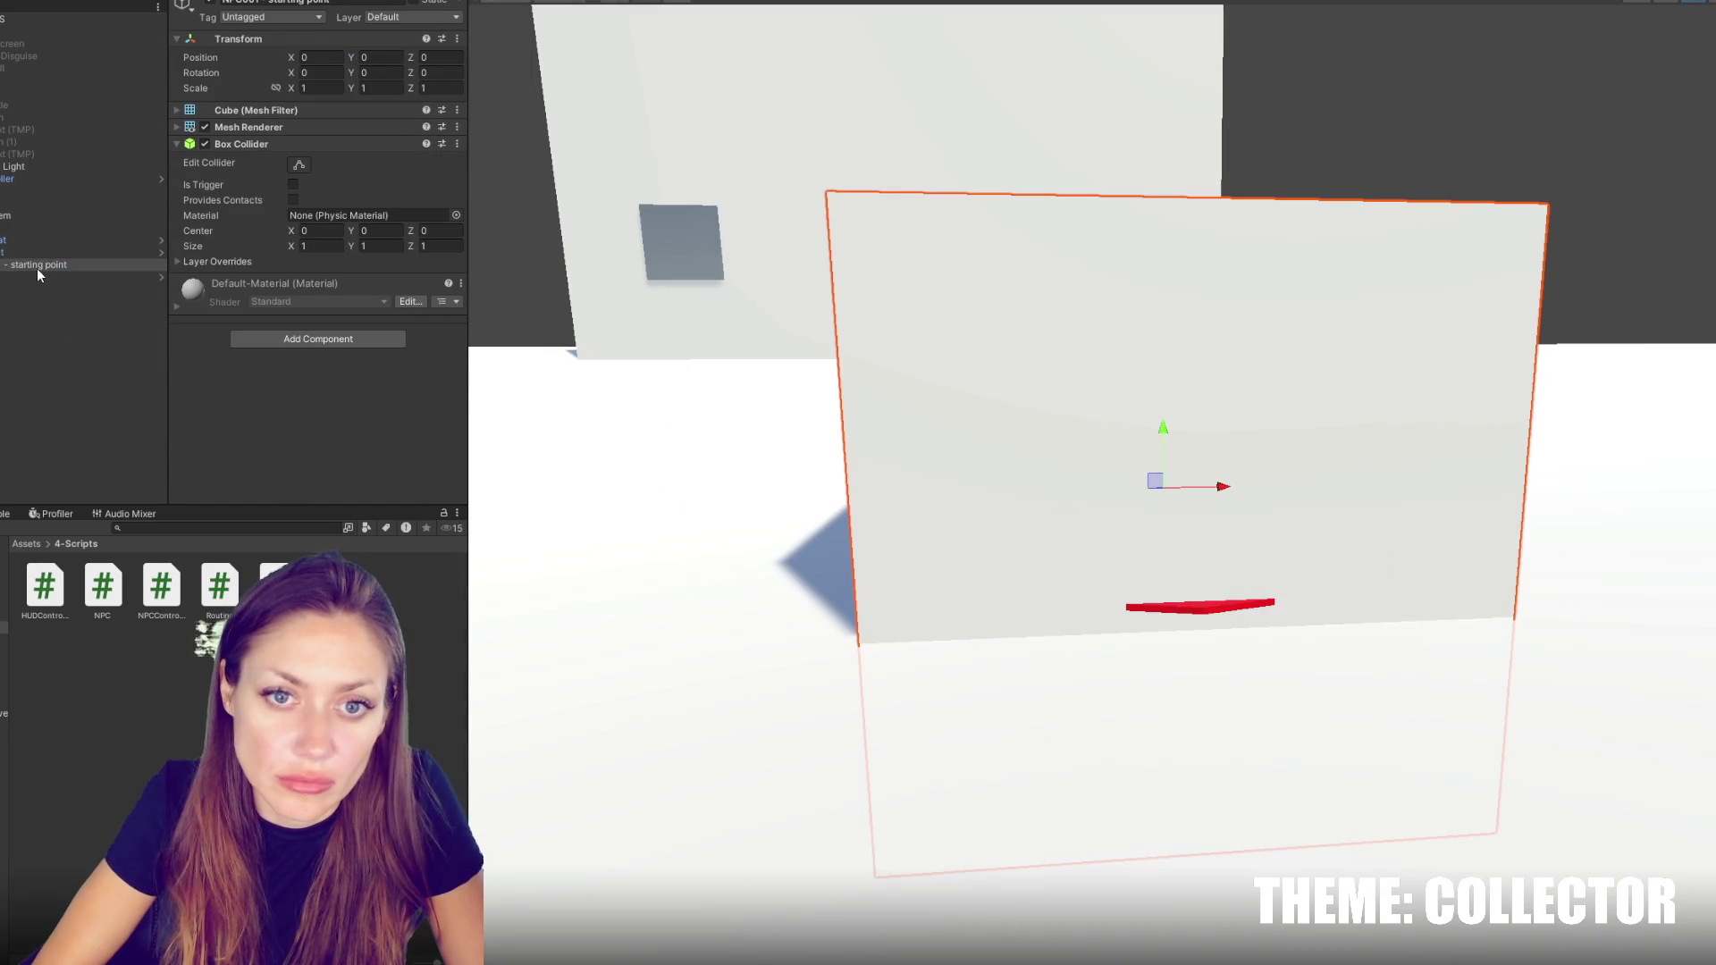
pyautogui.scroll(-5, 1114, 427)
pyautogui.moveTo(1164, 430); pyautogui.dragTo(1175, 332)
pyautogui.moveTo(1225, 393); pyautogui.dragTo(1667, 397)
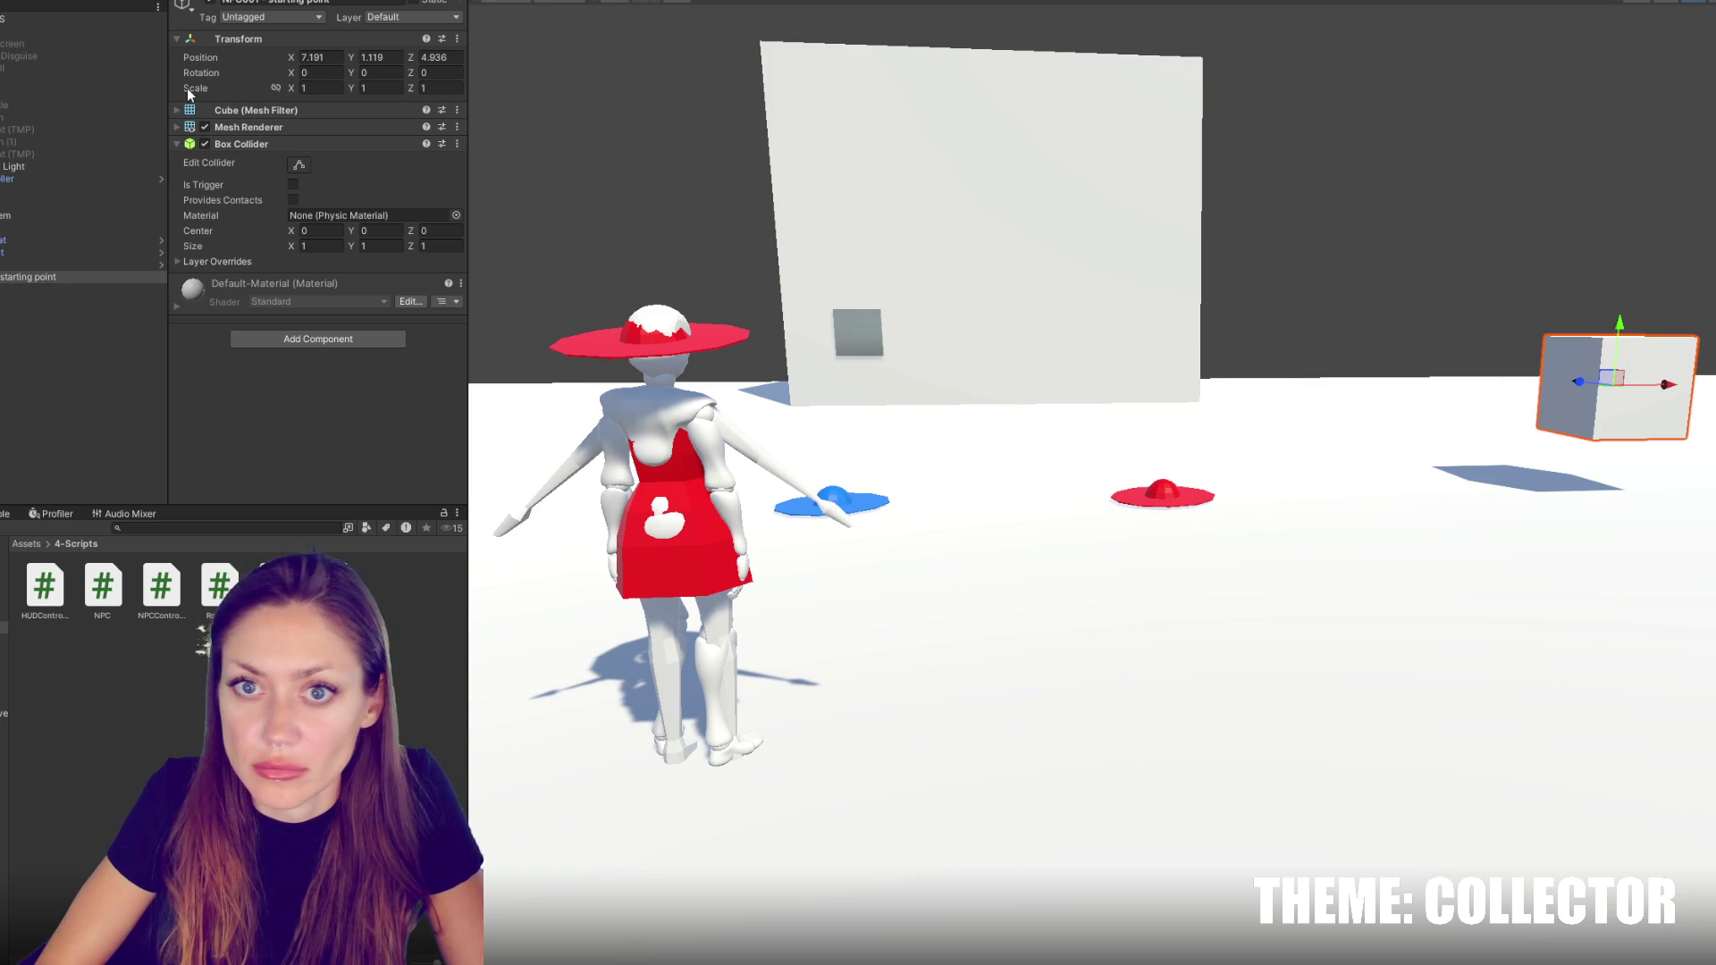
pyautogui.scroll(-3, 1372, 282)
pyautogui.moveTo(1373, 282); pyautogui.dragTo(1385, 393)
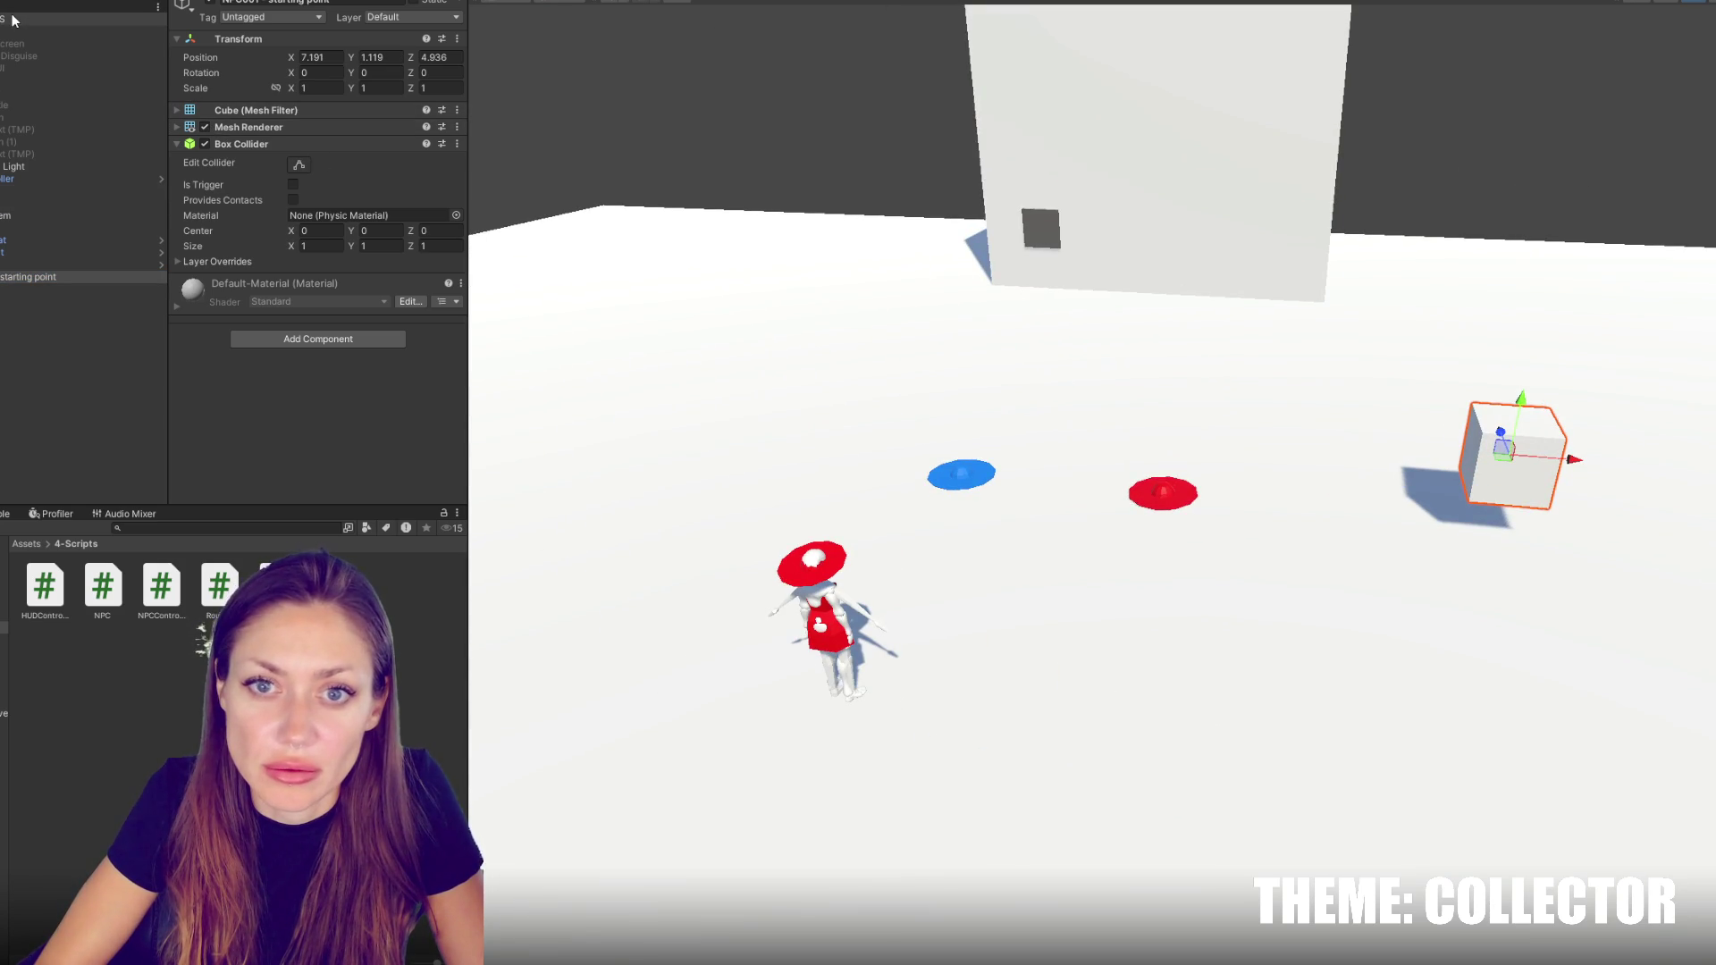
pyautogui.click(14, 20)
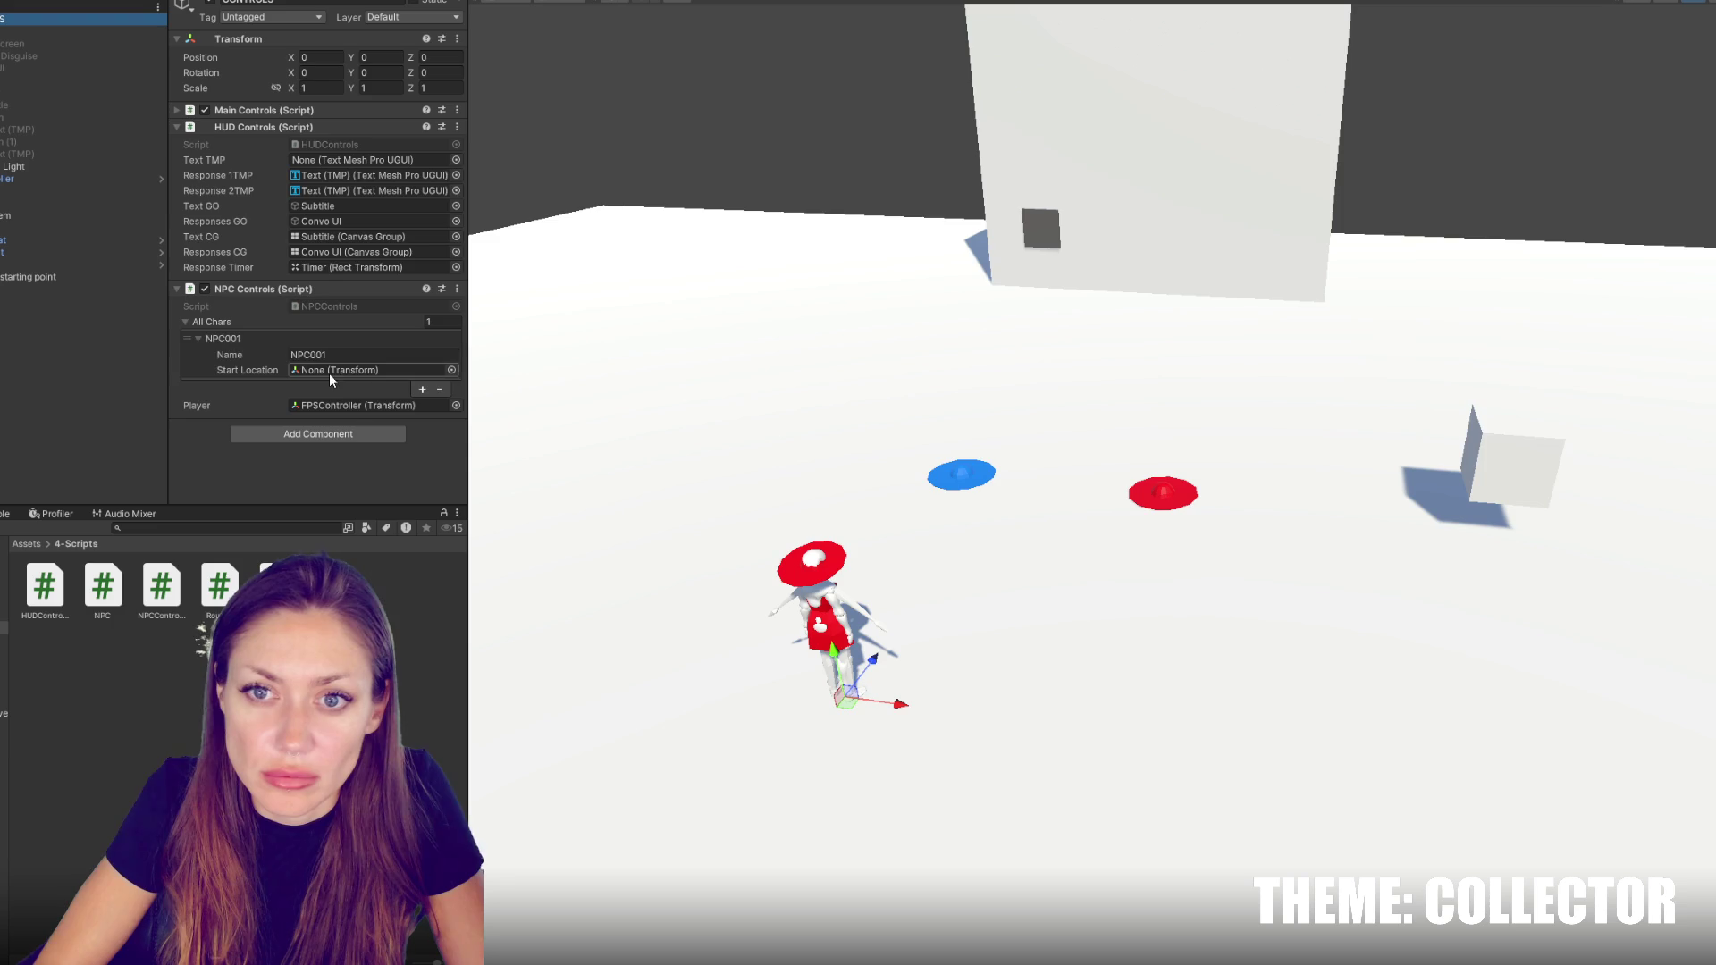
pyautogui.click(27, 277)
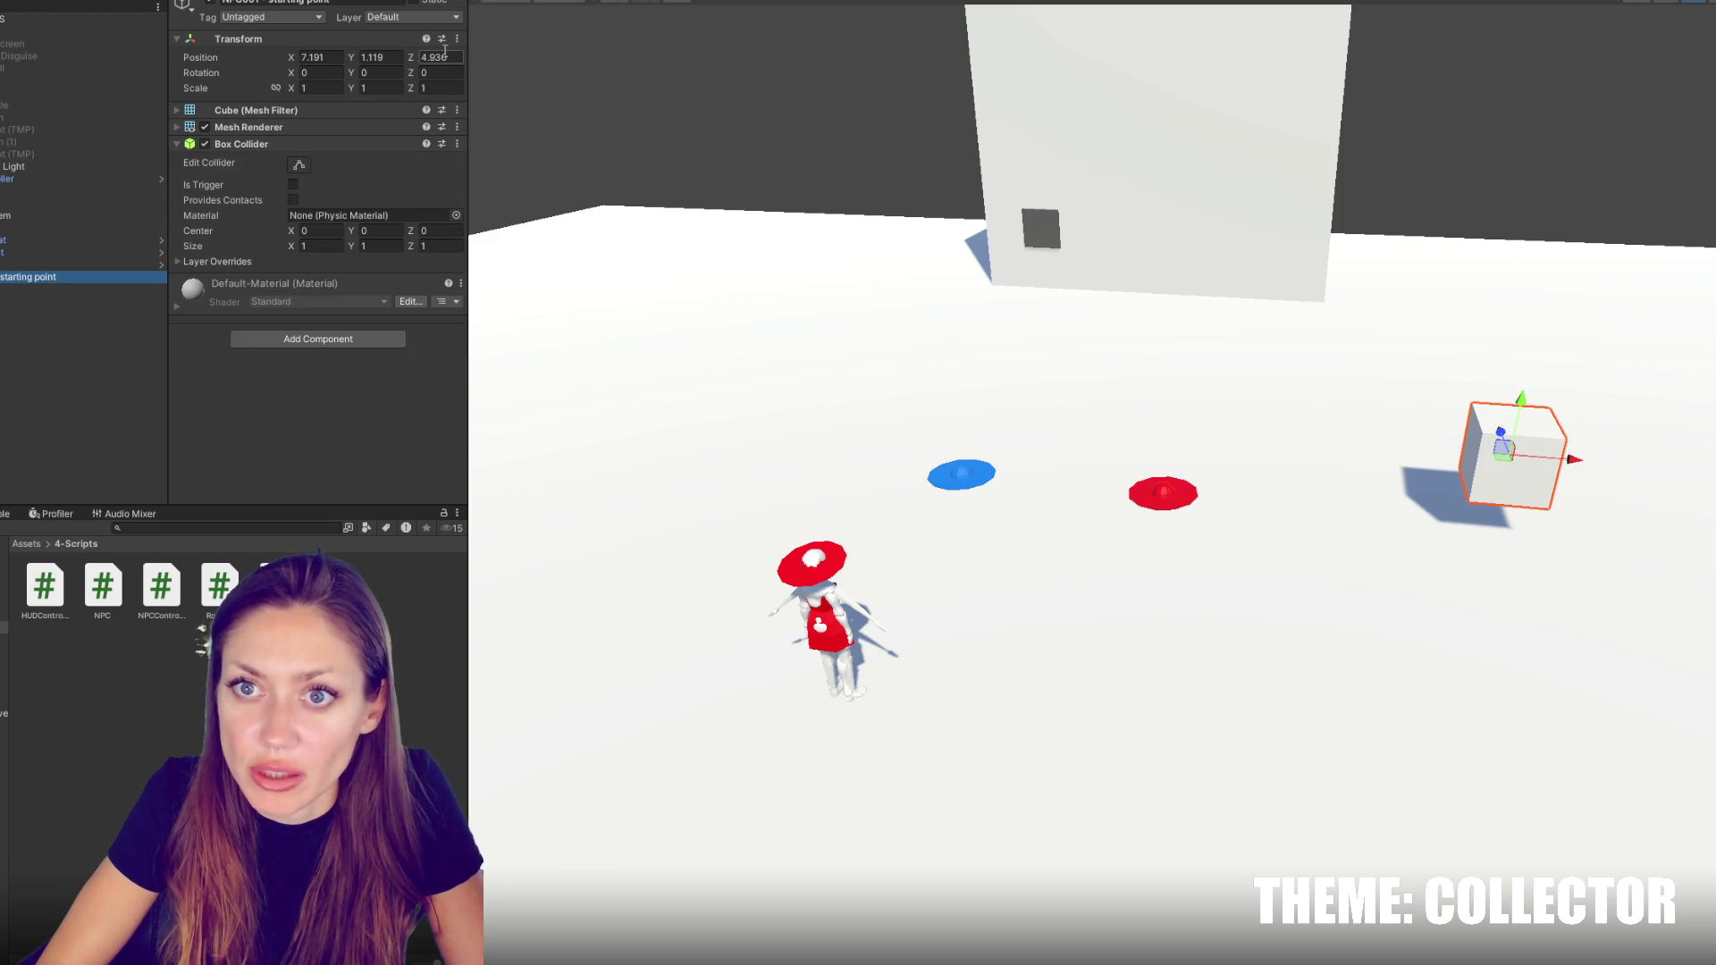
pyautogui.moveTo(1573, 460)
pyautogui.mouseDown()
pyautogui.moveTo(1482, 373)
pyautogui.moveTo(1482, 439)
pyautogui.moveTo(1463, 295)
pyautogui.moveTo(1550, 402)
pyautogui.moveTo(1316, 400)
pyautogui.moveTo(1621, 420)
pyautogui.moveTo(1329, 394)
pyautogui.moveTo(1698, 393)
pyautogui.moveTo(1235, 369)
pyautogui.moveTo(1588, 403)
pyautogui.moveTo(1542, 542)
pyautogui.moveTo(1590, 479)
pyautogui.mouseUp()
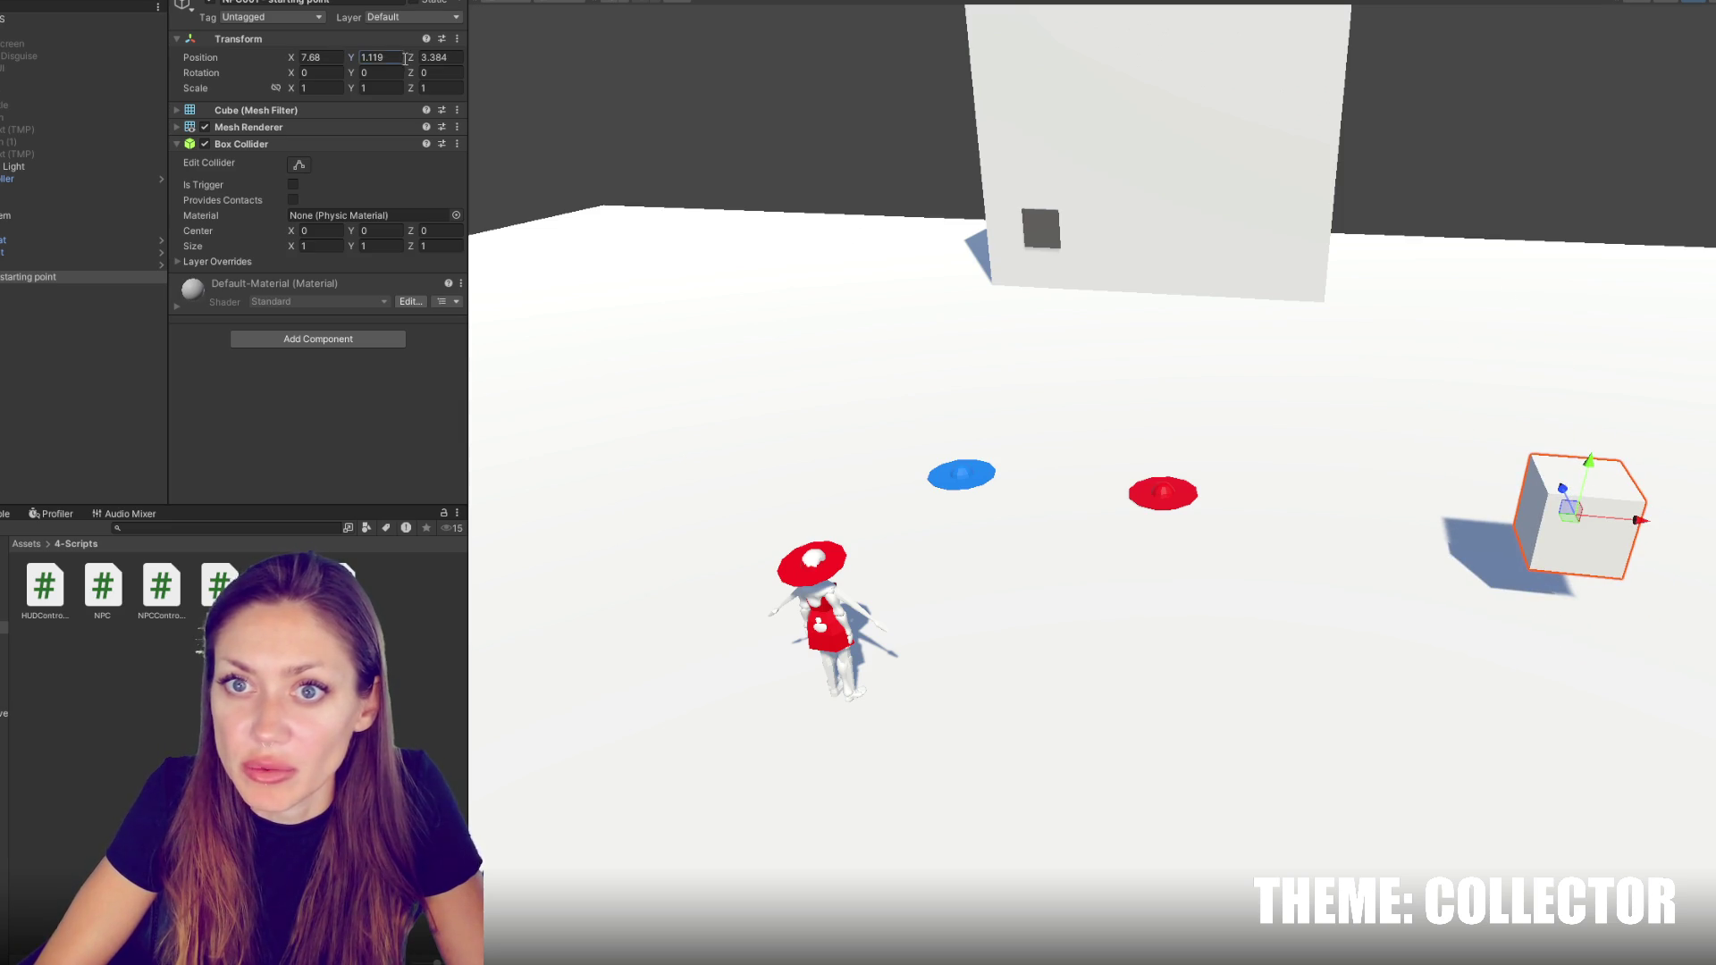
pyautogui.write('1')
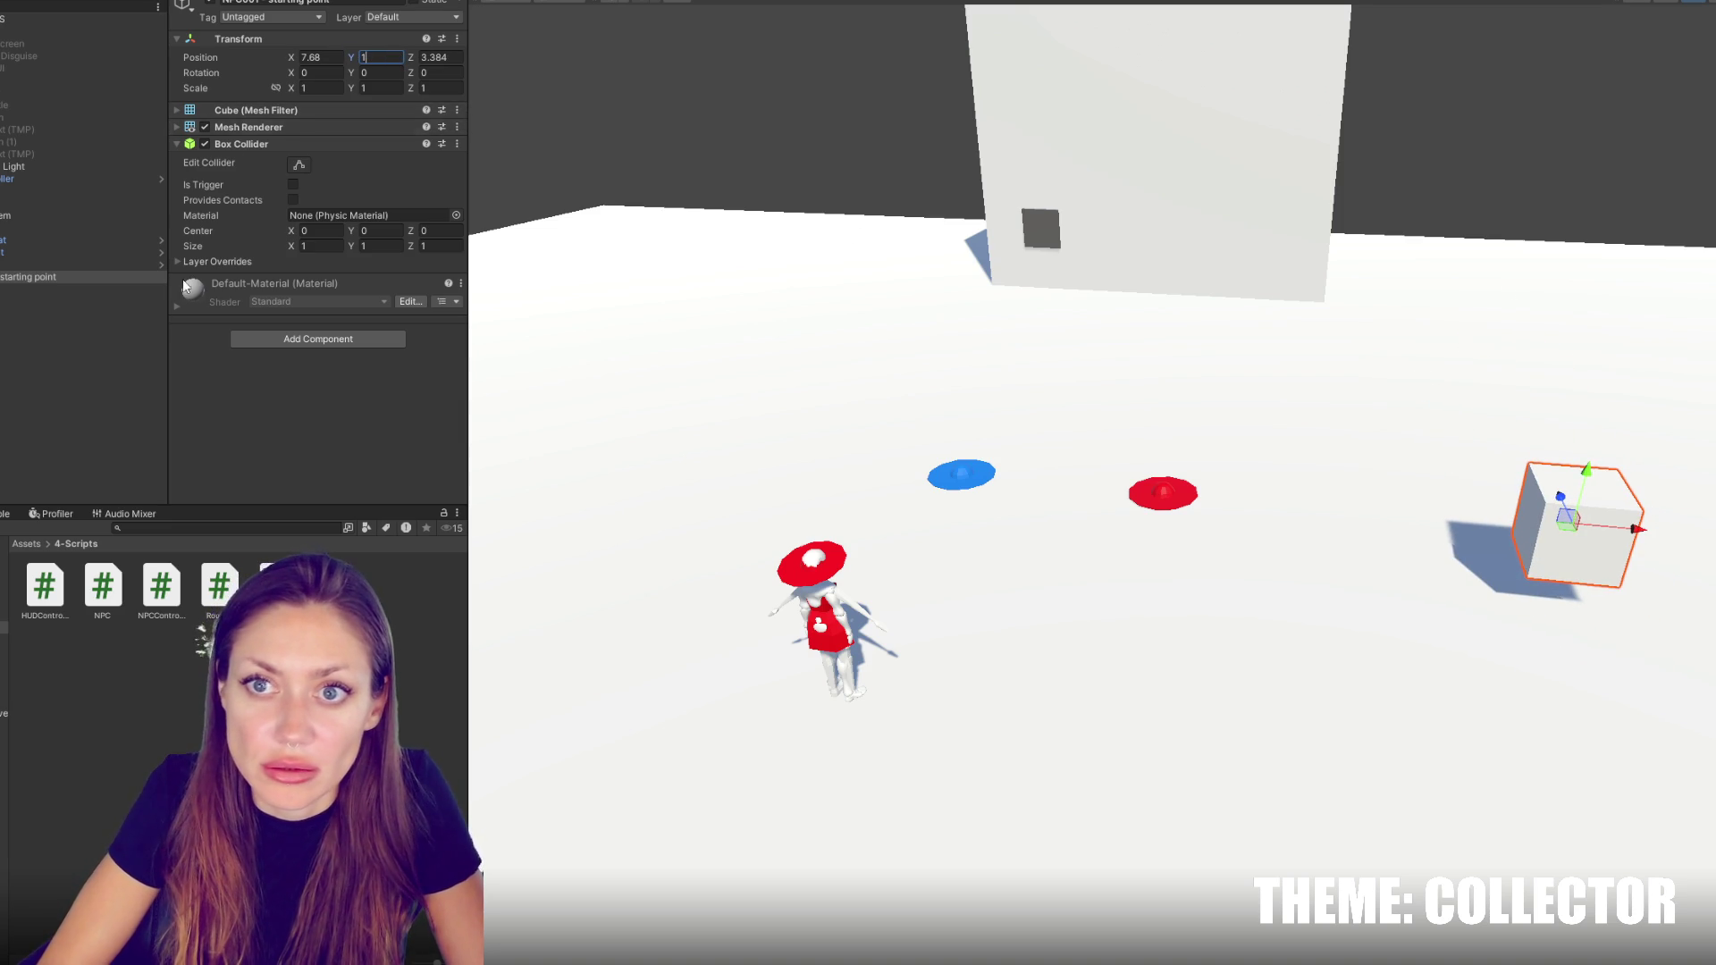
# Drag the starting point object into NPC001's Start Location field
pyautogui.click(89, 19)
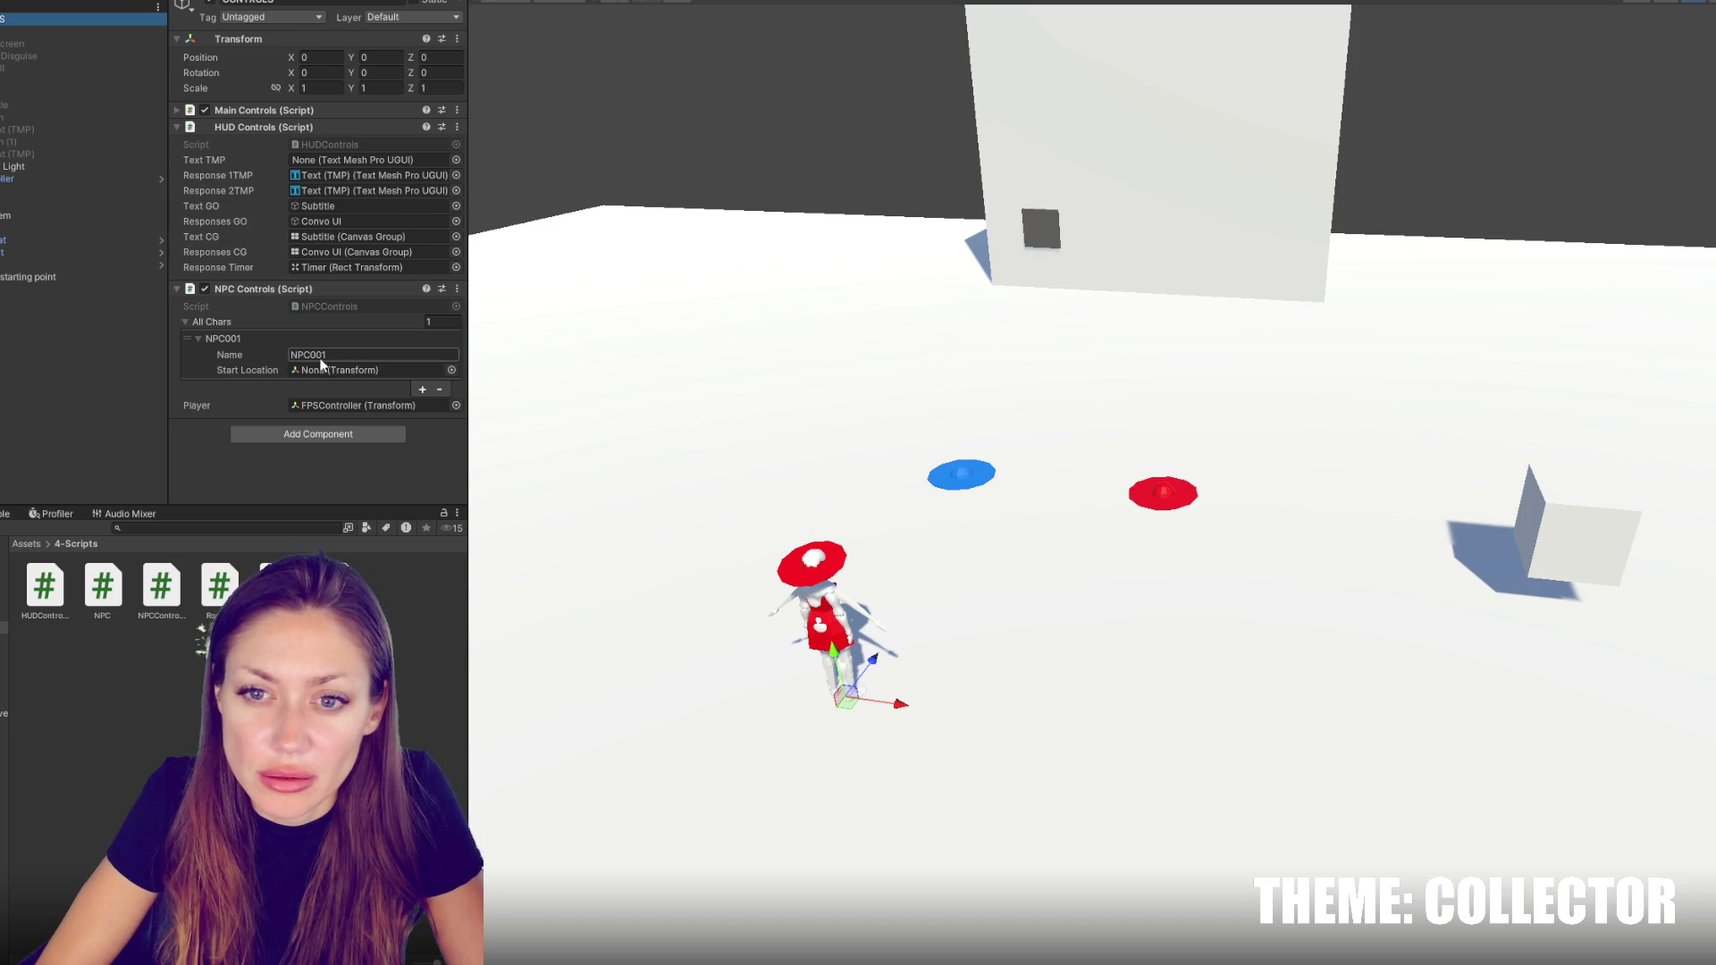
pyautogui.click(31, 275)
pyautogui.hotkey('ctrl', 'z')
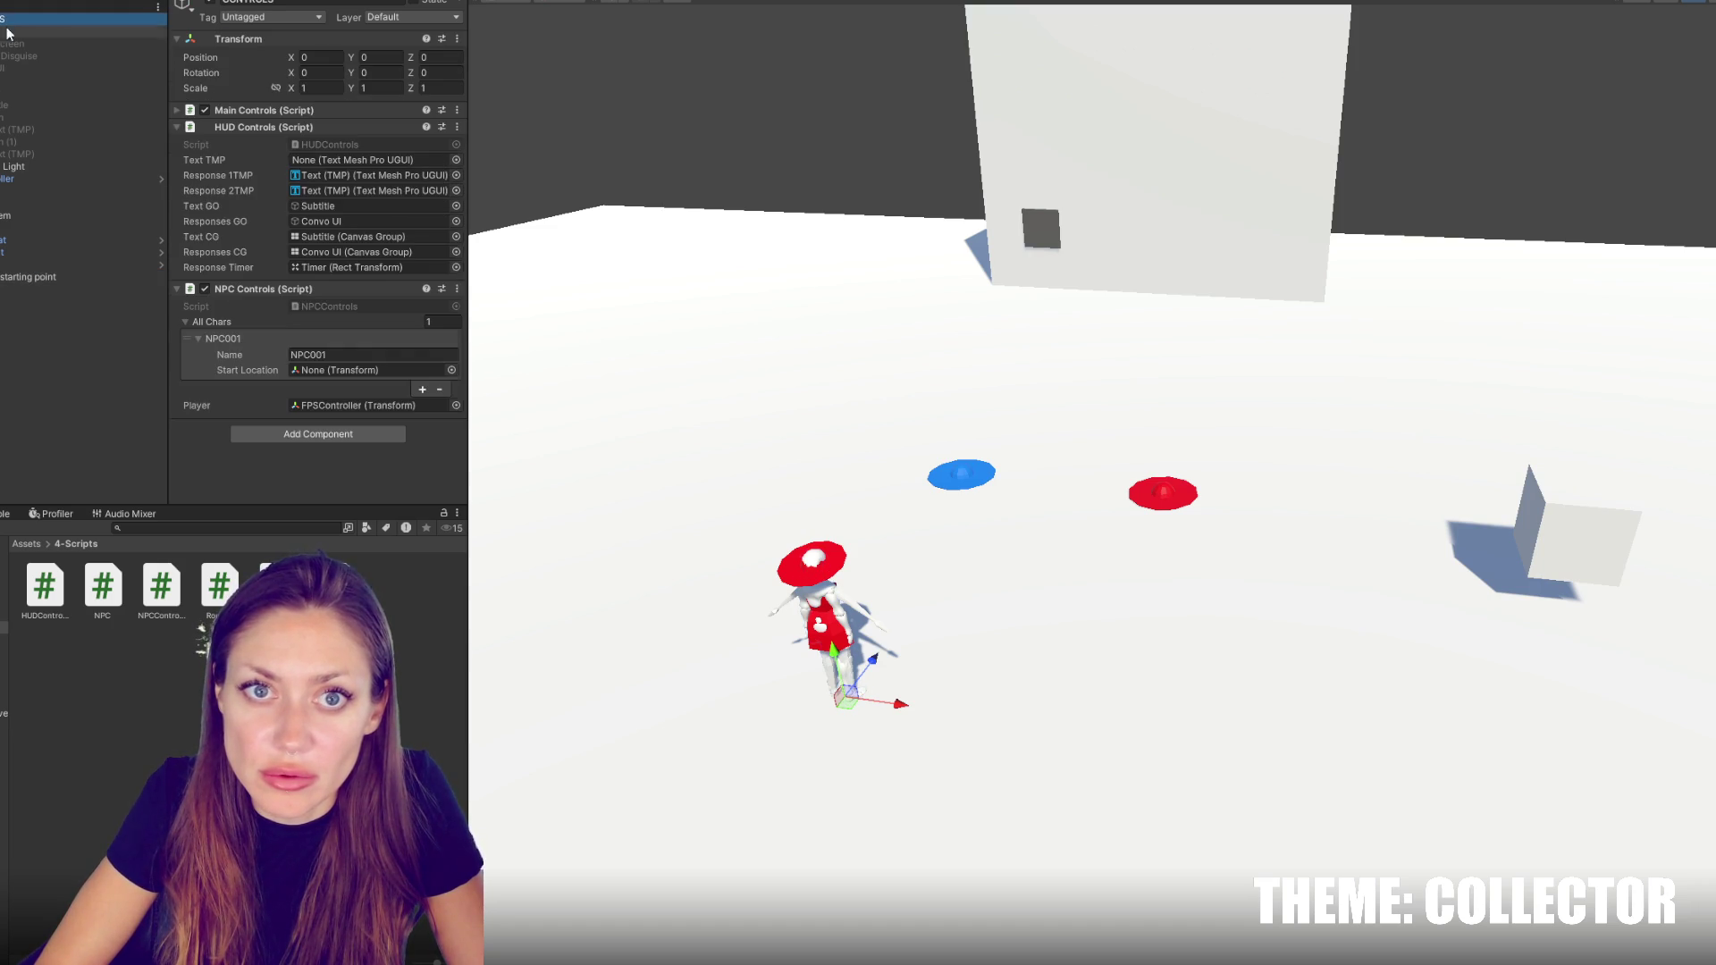
pyautogui.moveTo(42, 273); pyautogui.dragTo(348, 371)
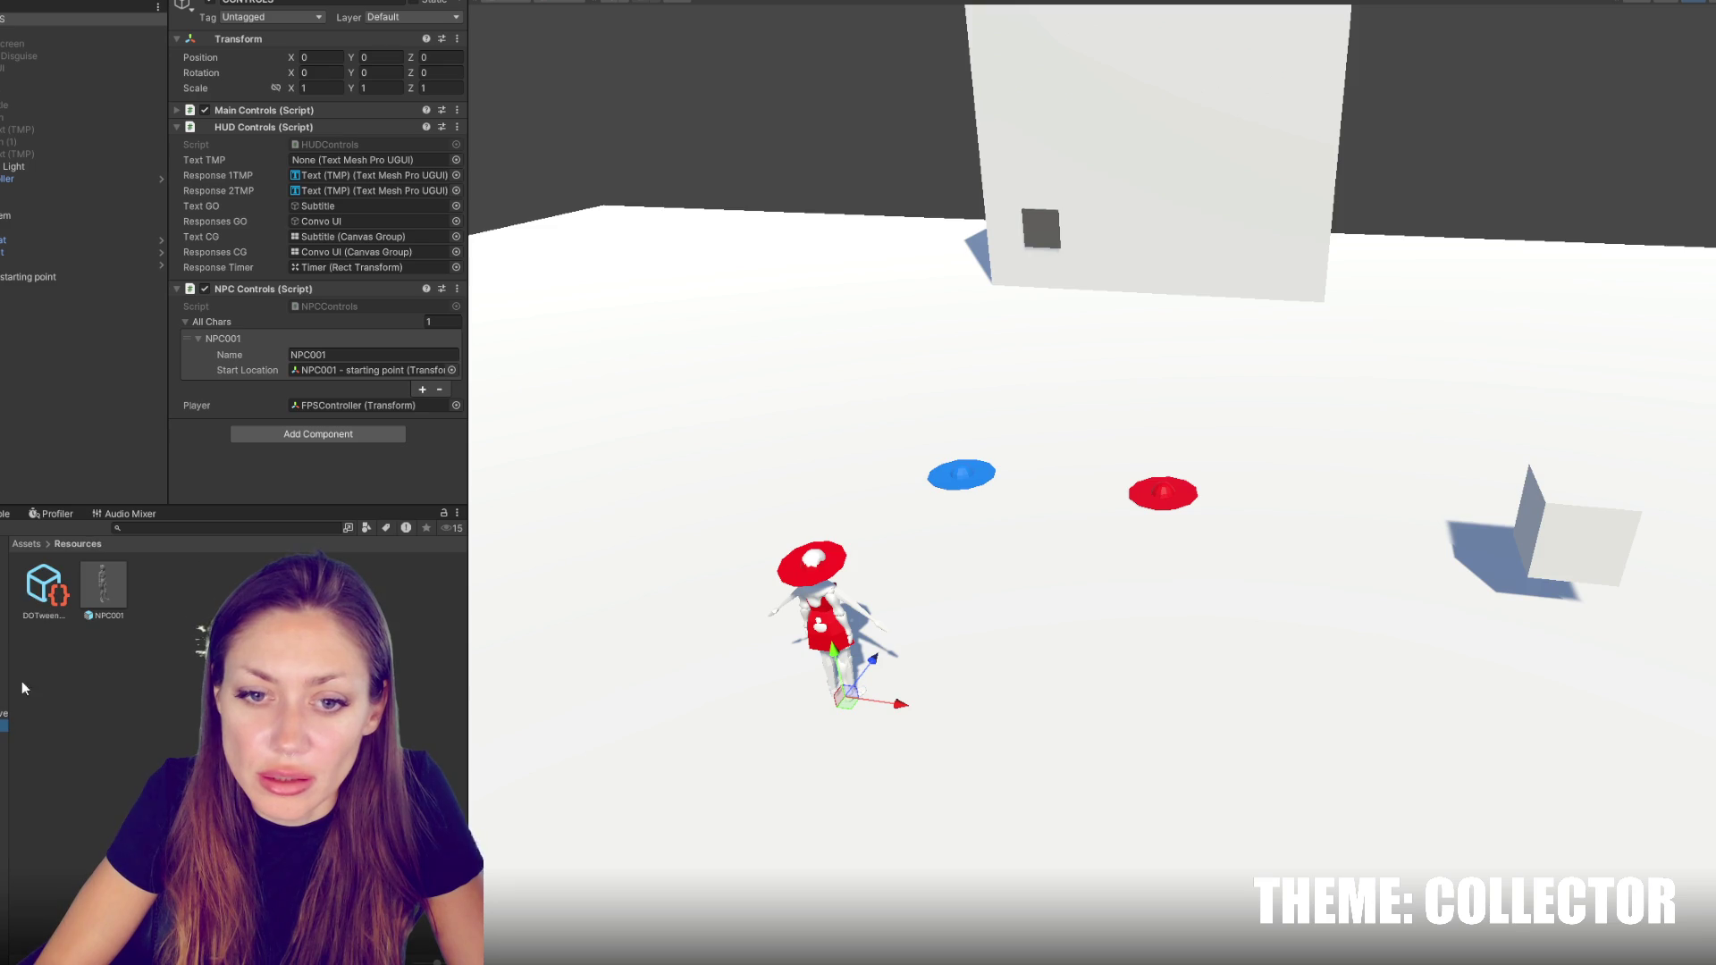
# Create an 'NPC Animator' controller in Resources and assign it to NPC001's Animator
pyautogui.click(99, 599)
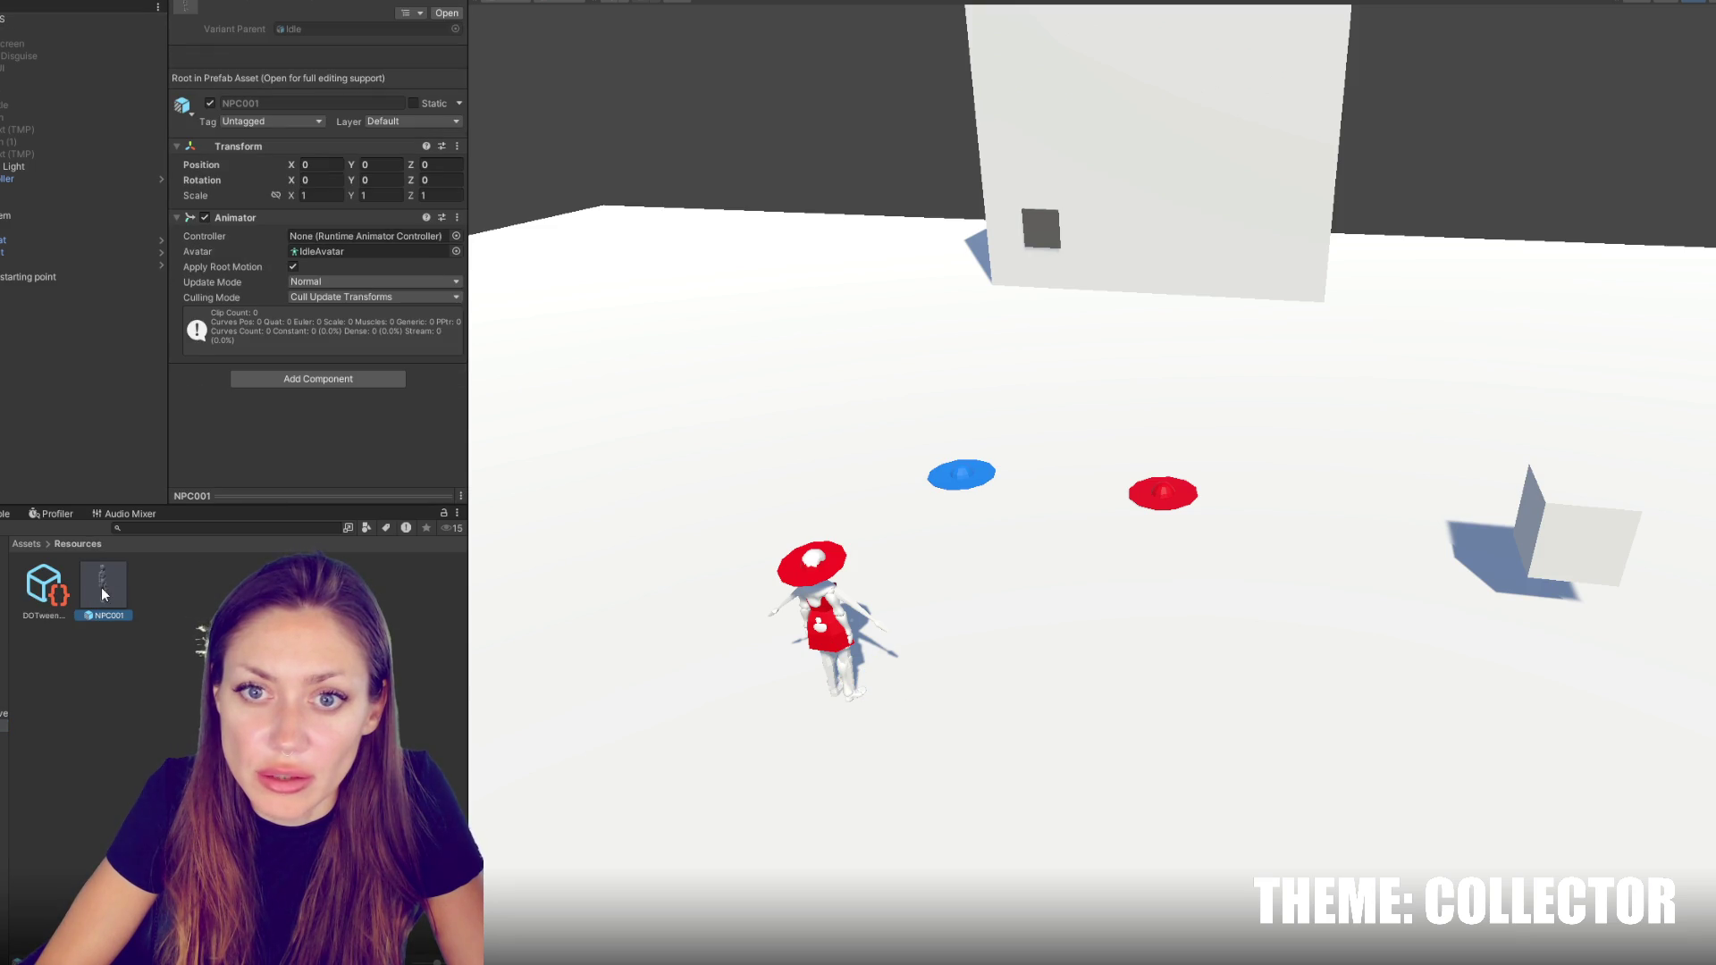
pyautogui.rightClick(265, 713)
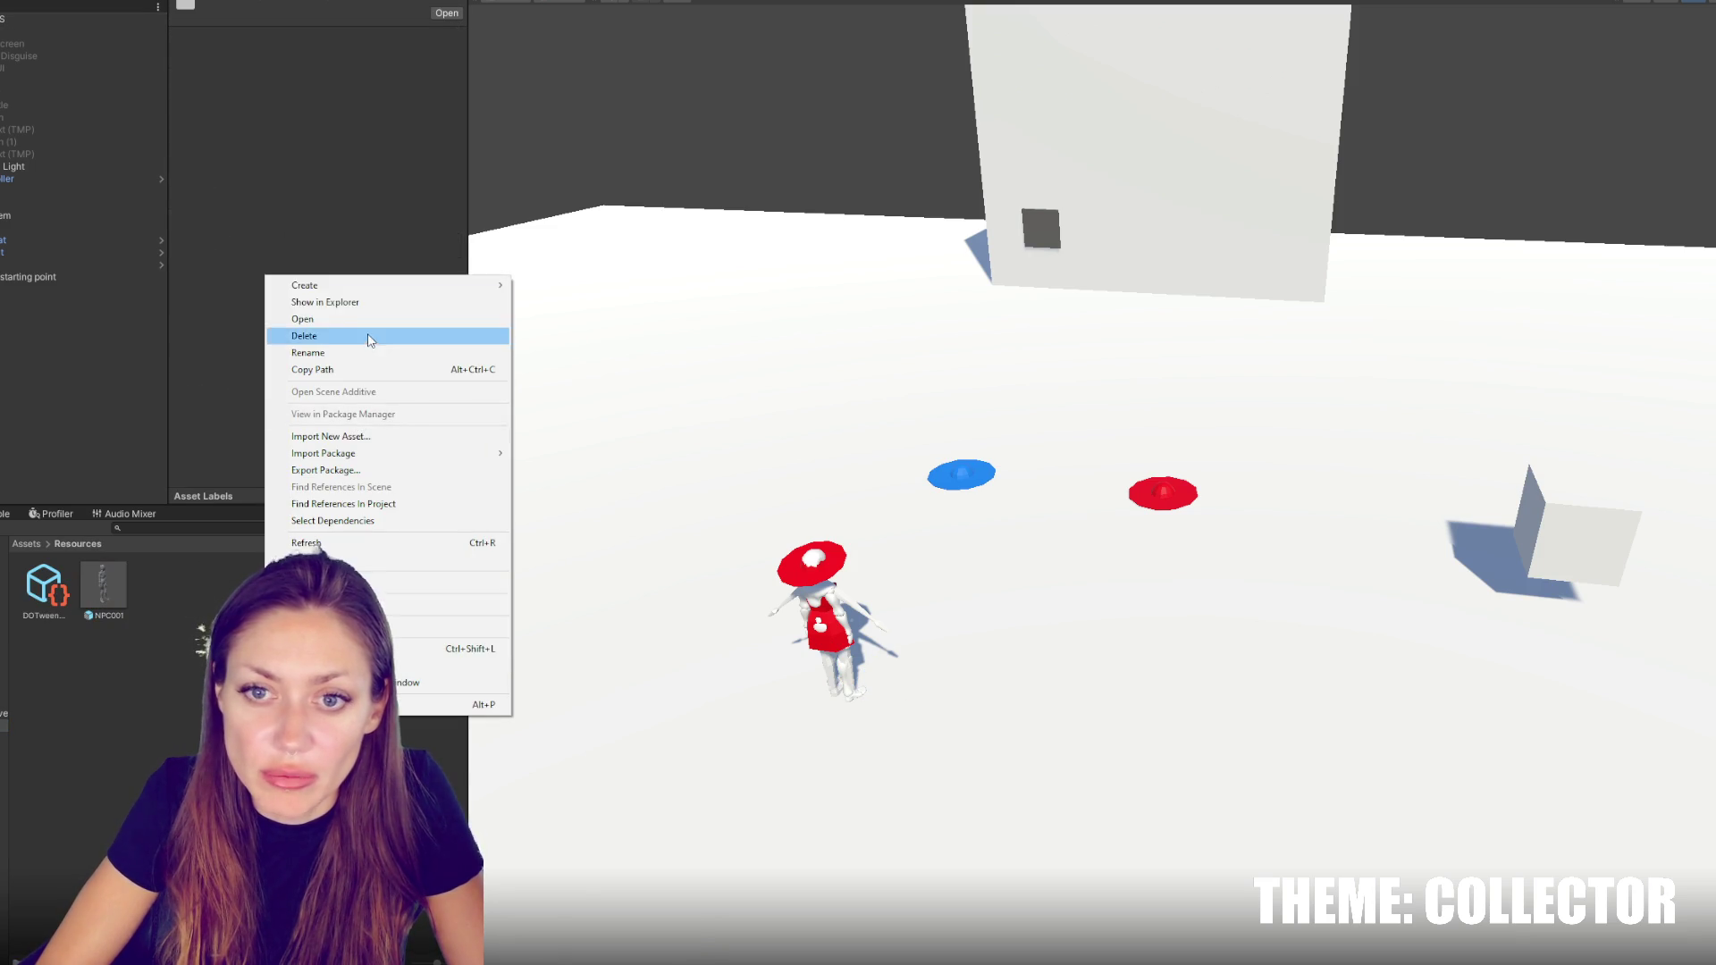
pyautogui.moveTo(303, 286)
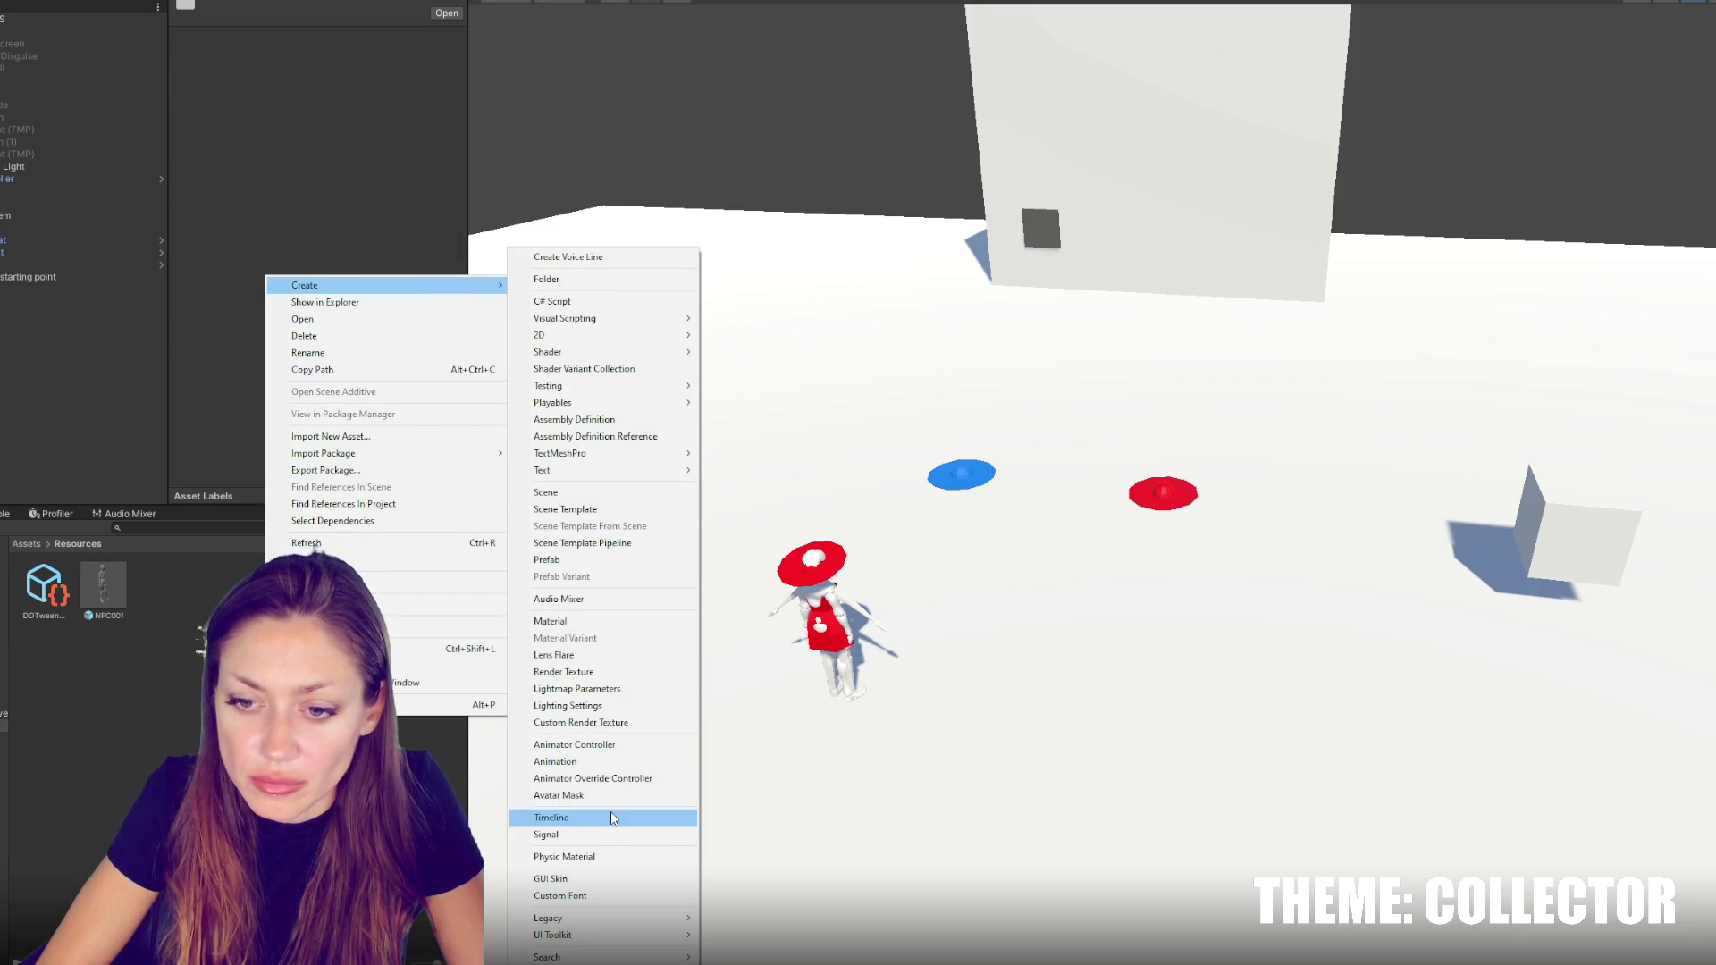
pyautogui.click(613, 745)
pyautogui.write('NPC Animator')
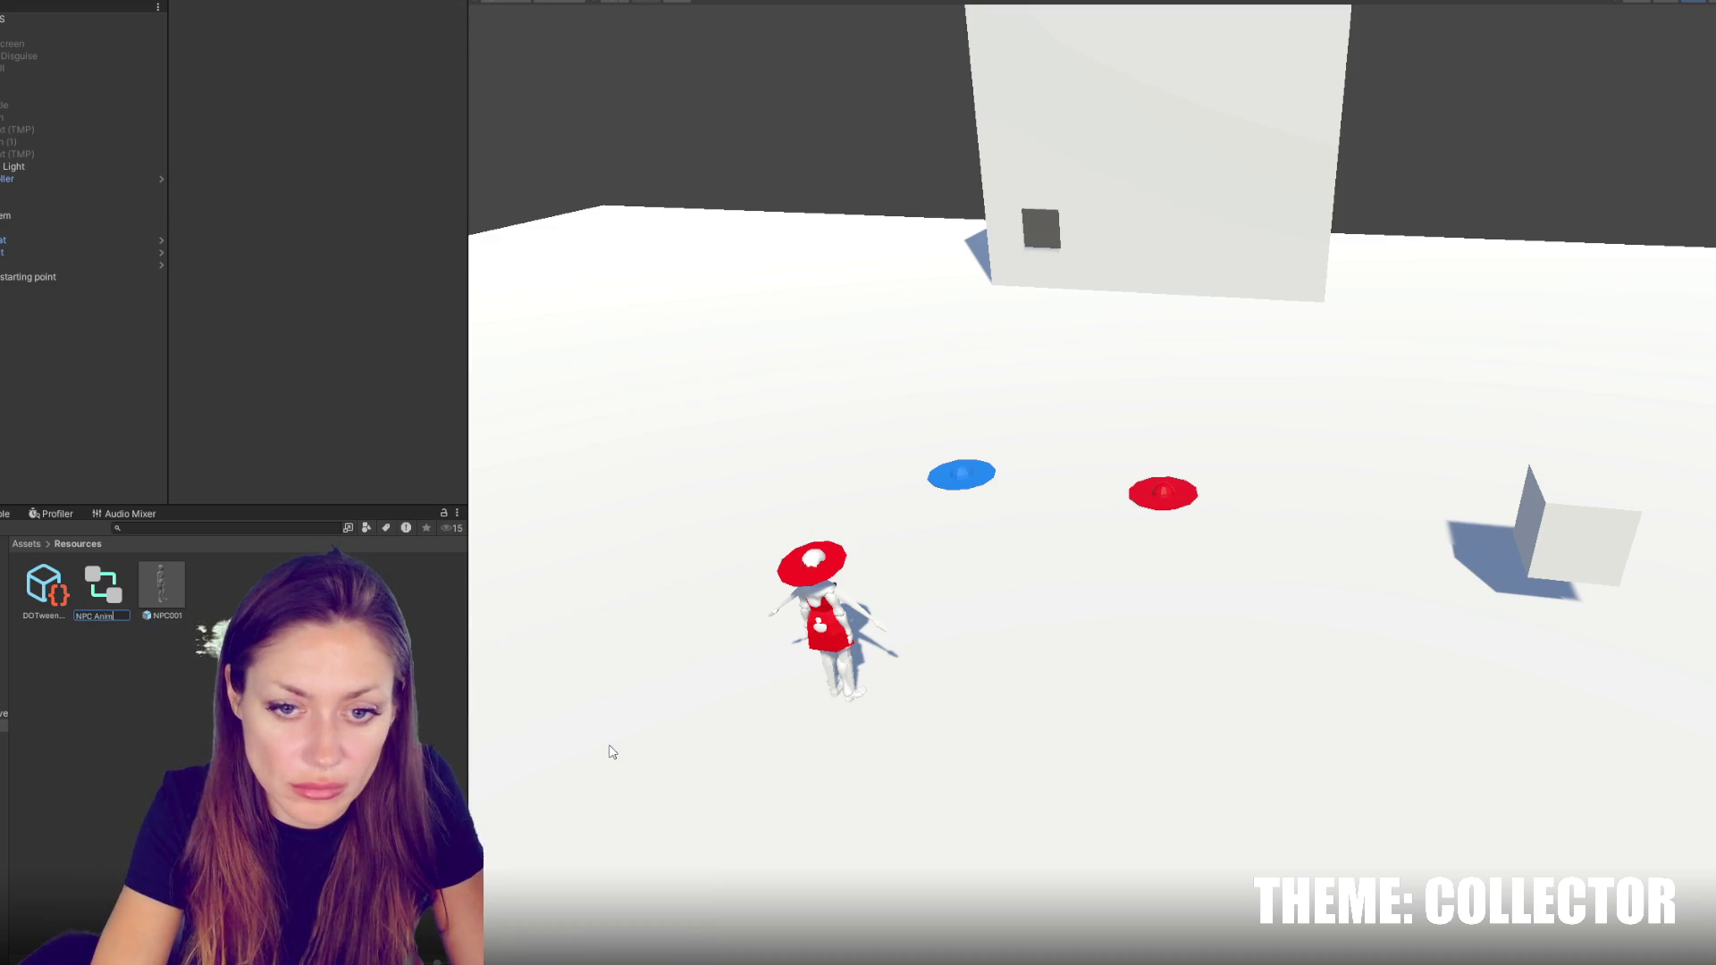
pyautogui.press('Return')
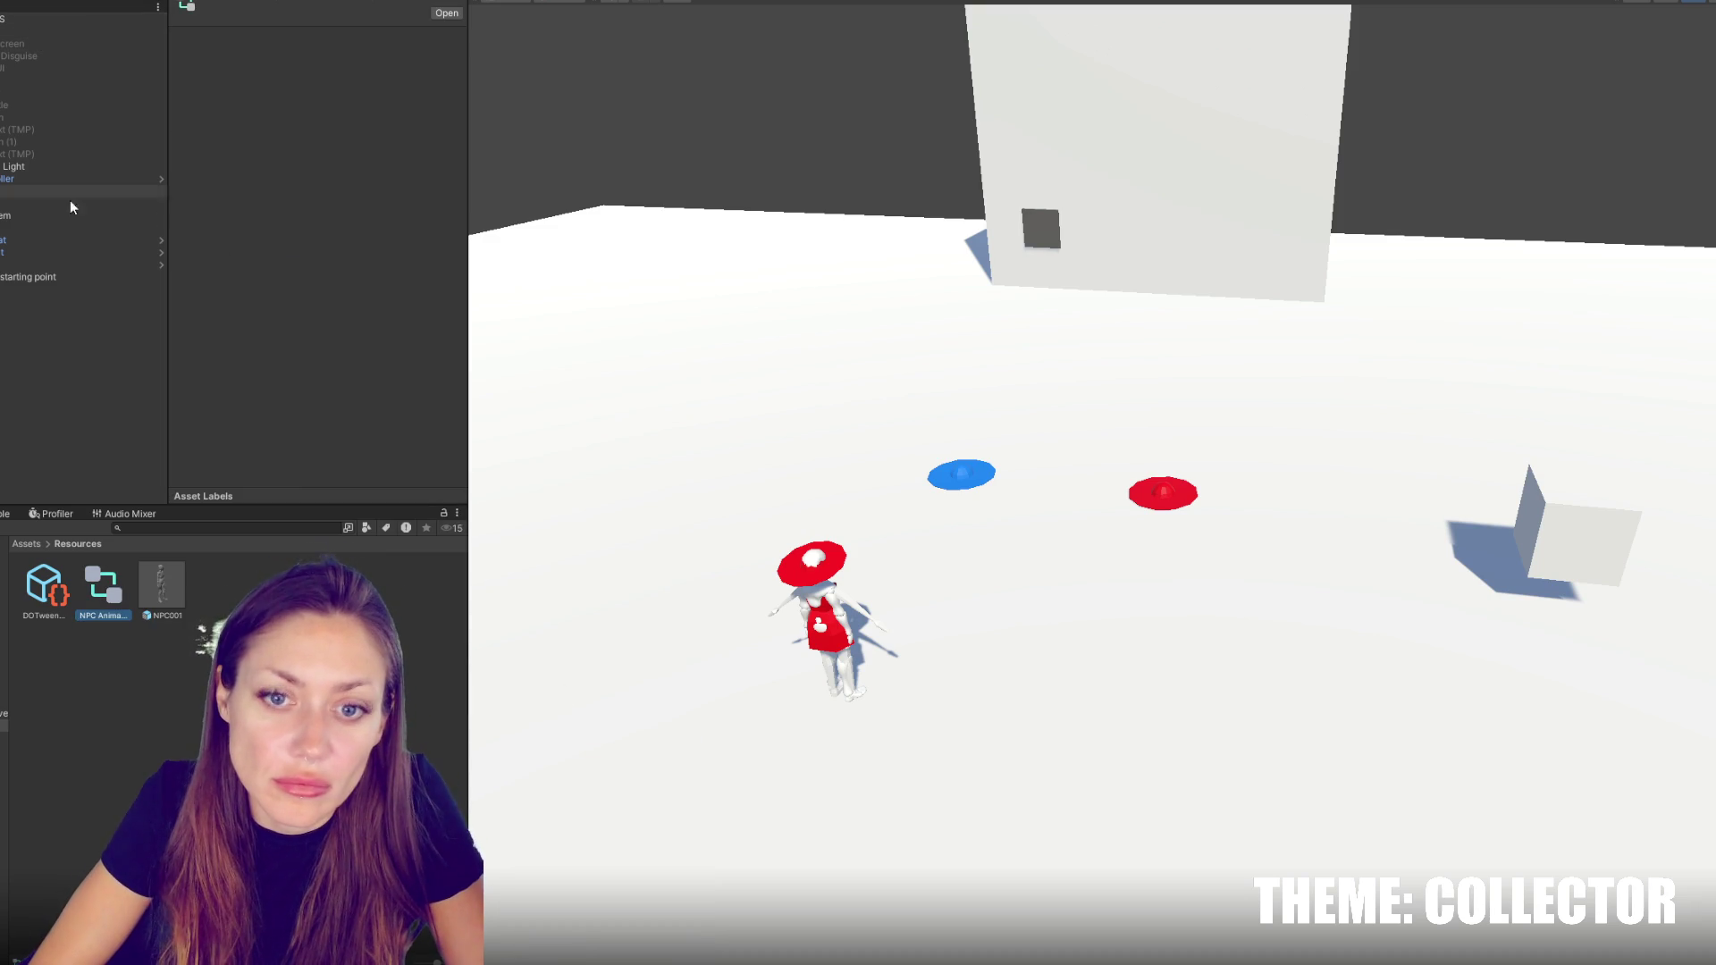
pyautogui.click(161, 585)
pyautogui.moveTo(103, 585)
pyautogui.mouseDown()
pyautogui.moveTo(350, 238)
pyautogui.moveTo(337, 247)
pyautogui.mouseUp()
# Add Routine, Talking, Eye And Head Animator and Look Target Controller scripts to NPC001
pyautogui.click(313, 379)
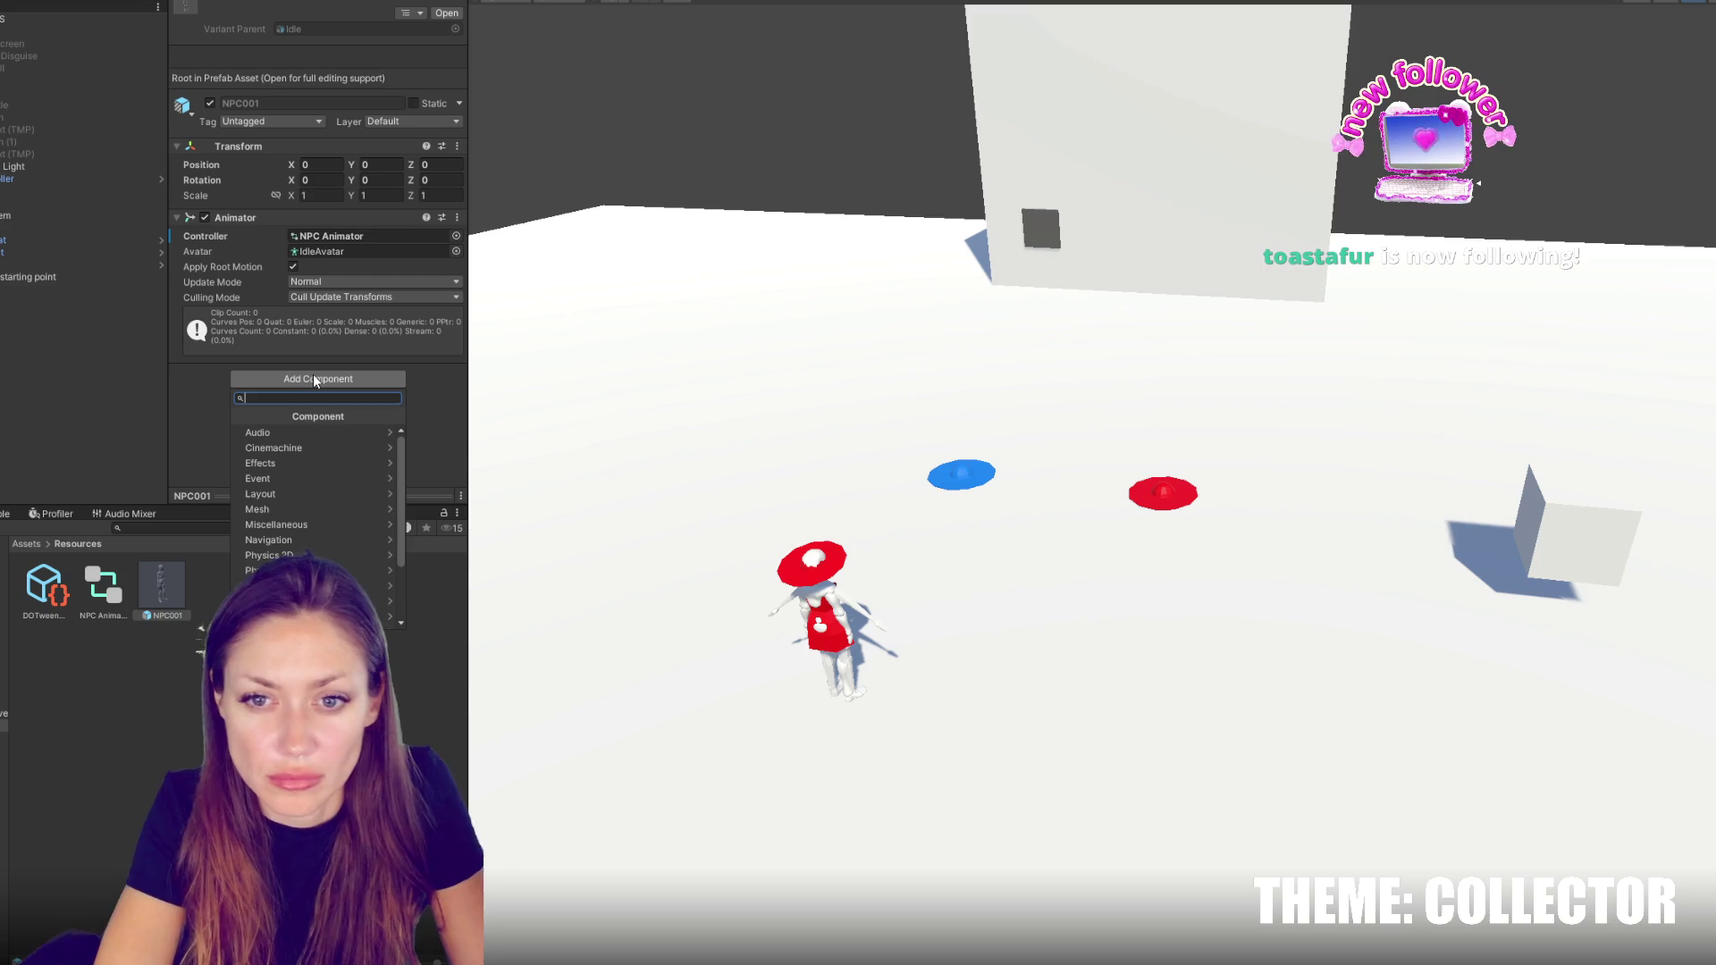
pyautogui.write('routine')
pyautogui.press('Return')
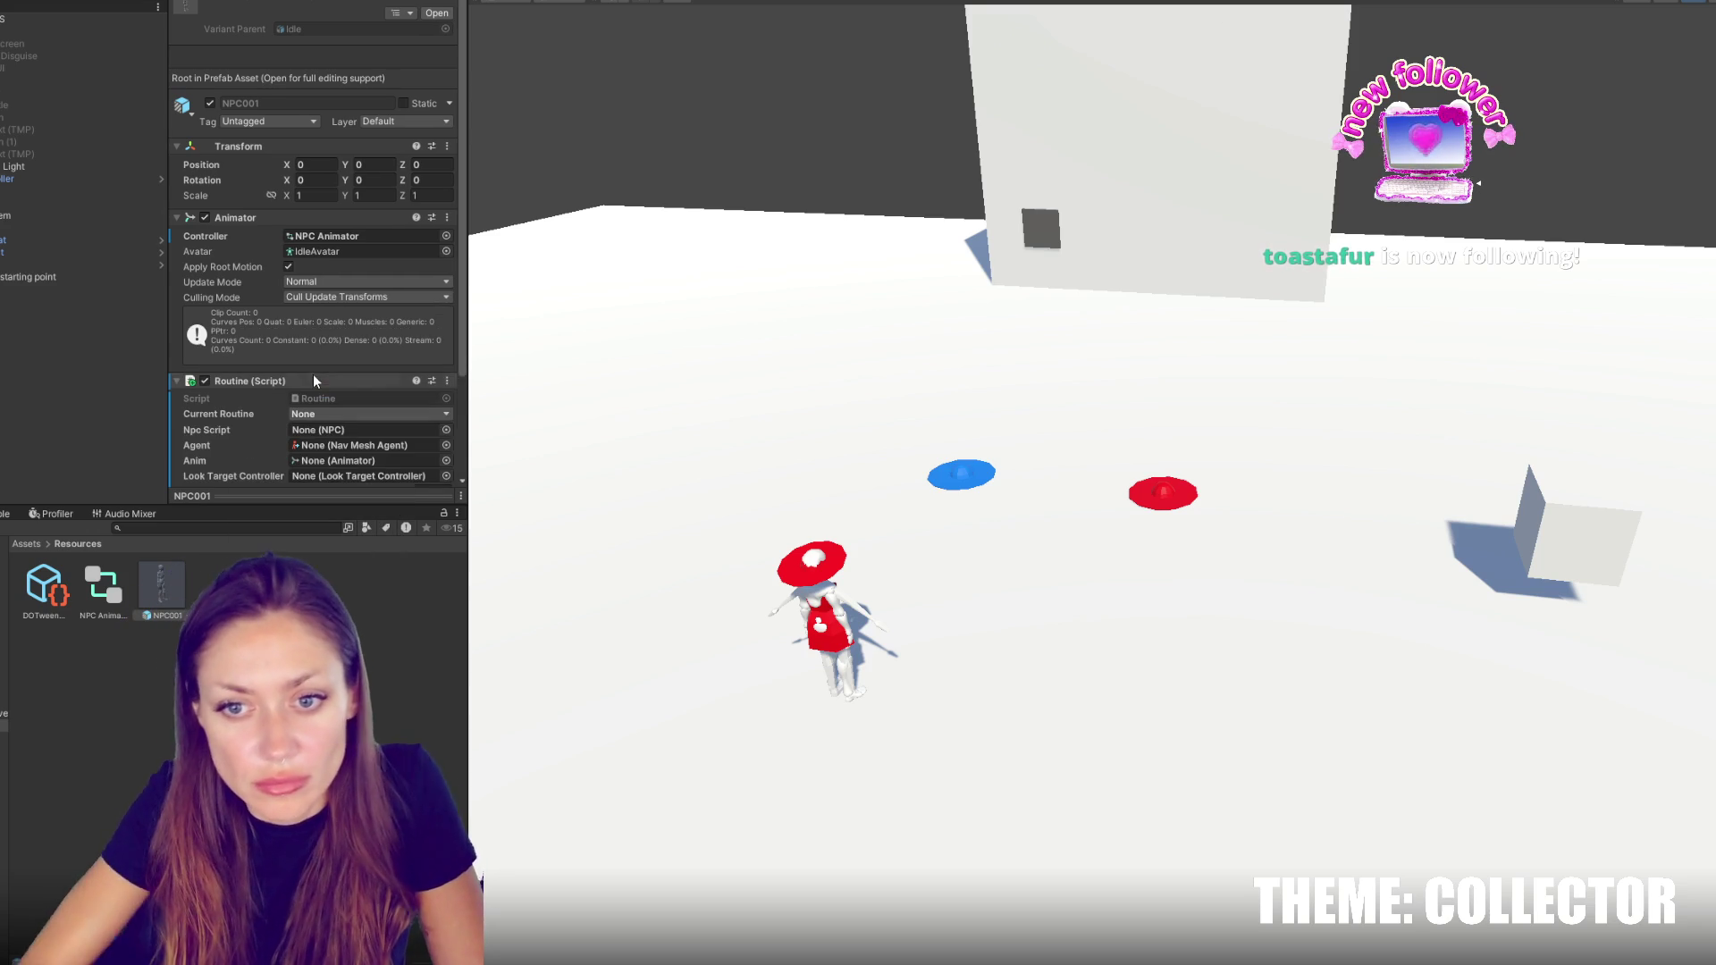
pyautogui.click(379, 459)
pyautogui.write('talking')
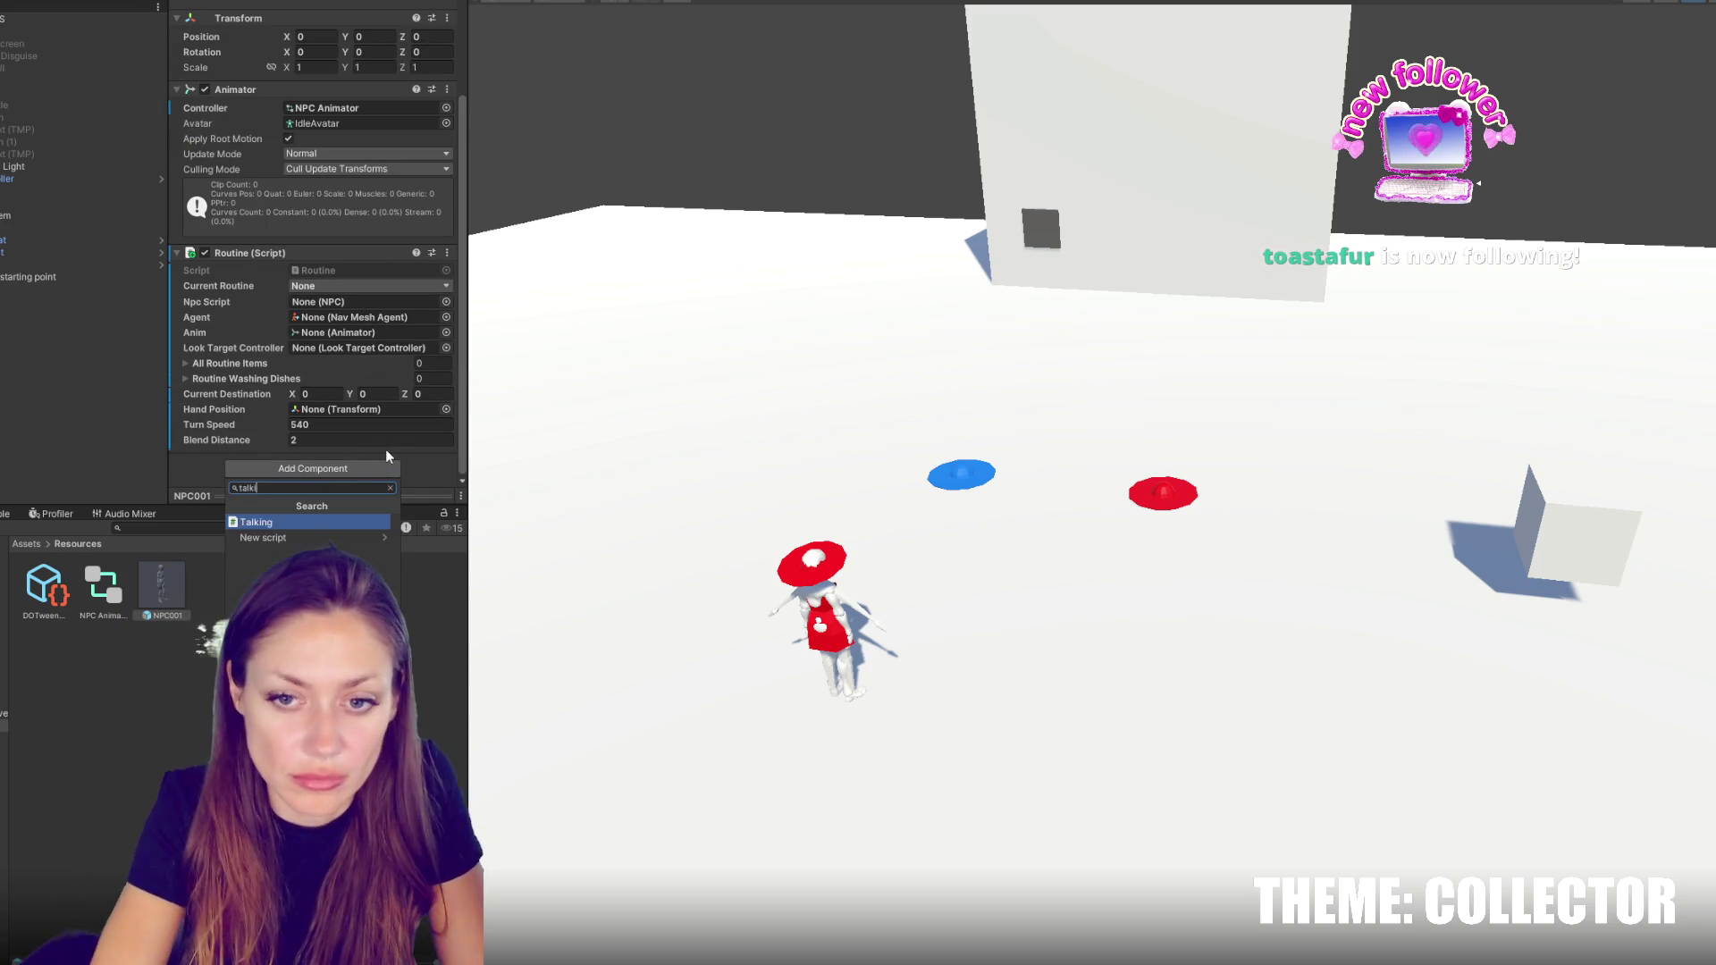
pyautogui.press('Return')
pyautogui.click(304, 466)
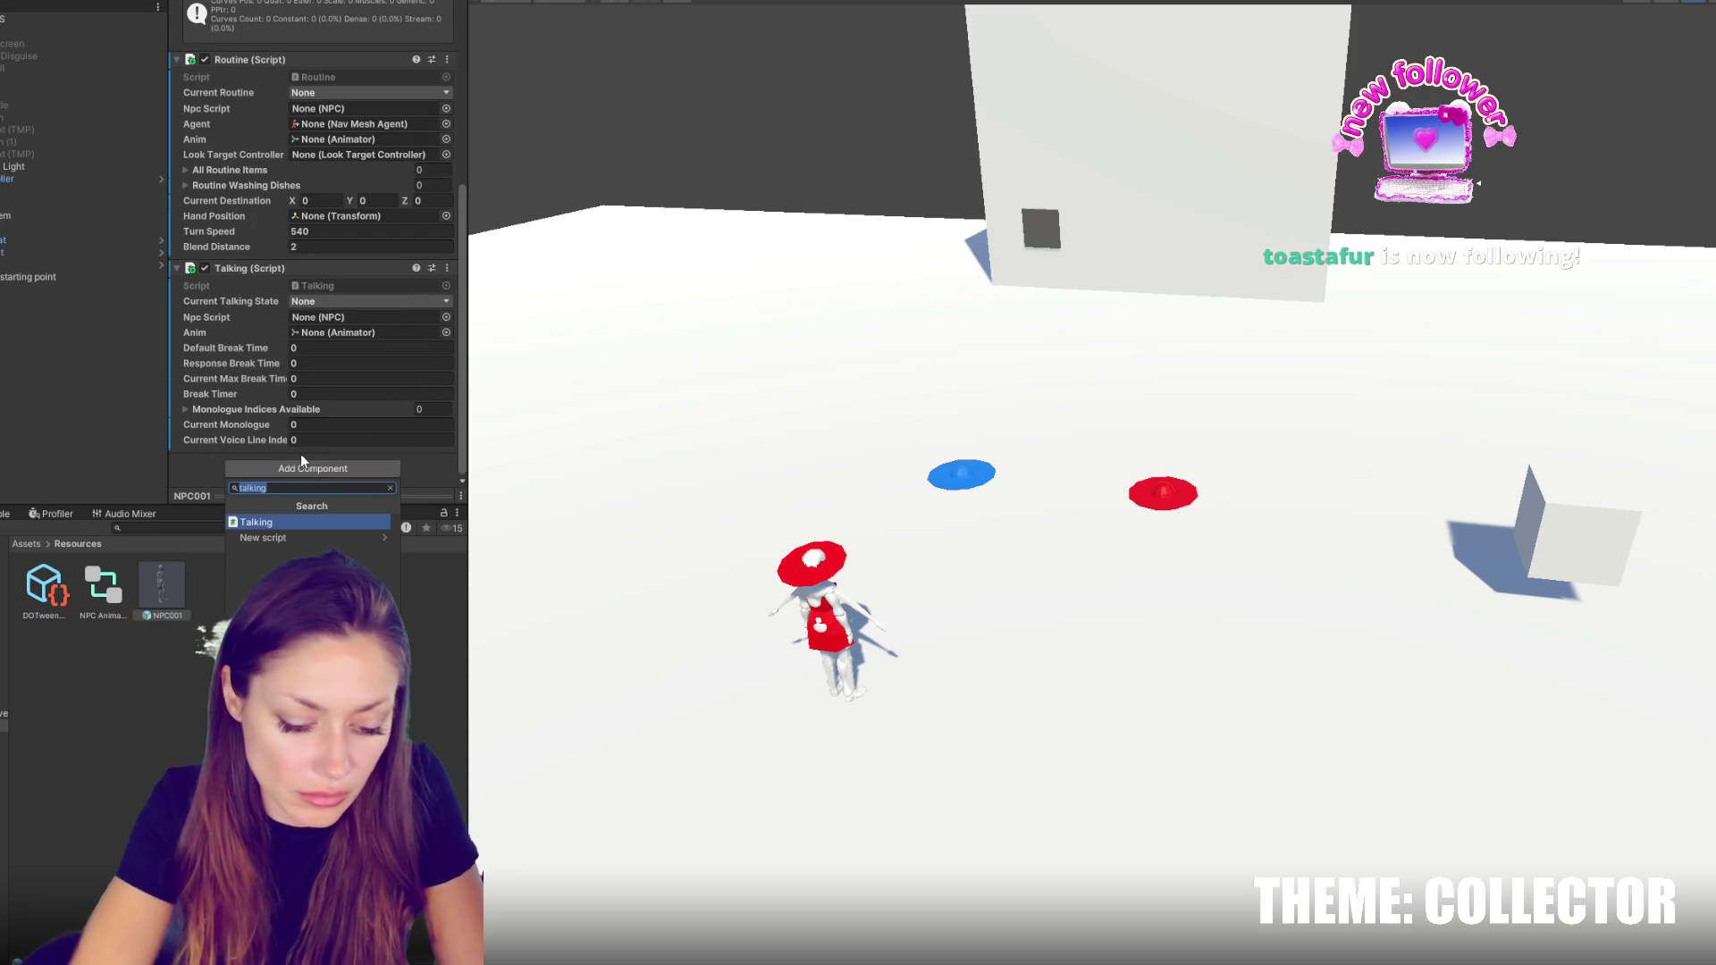
pyautogui.write('eye')
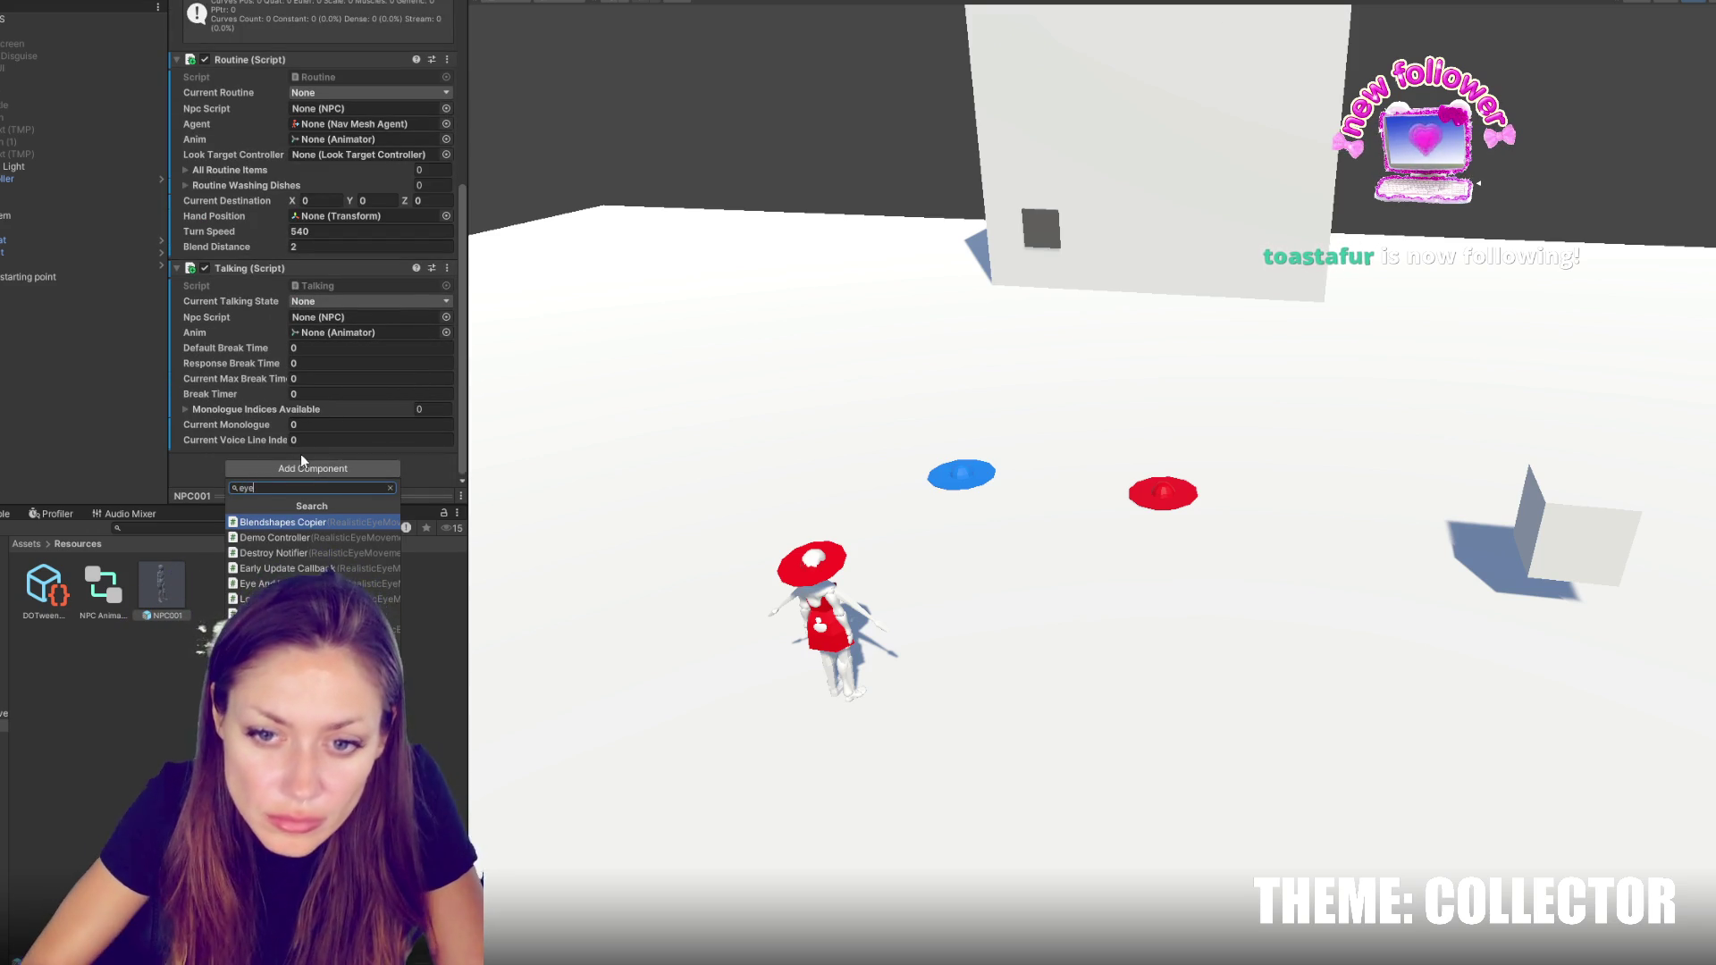
pyautogui.press('Down')
pyautogui.press('Down')
pyautogui.press('Down')
pyautogui.press('Return')
pyautogui.click(305, 460)
pyautogui.press('Down')
pyautogui.press('Return')
# Leave the talking state and Current Routine at None, and try filling the Npc Script and Agent fields
pyautogui.scroll(3, 311, 340)
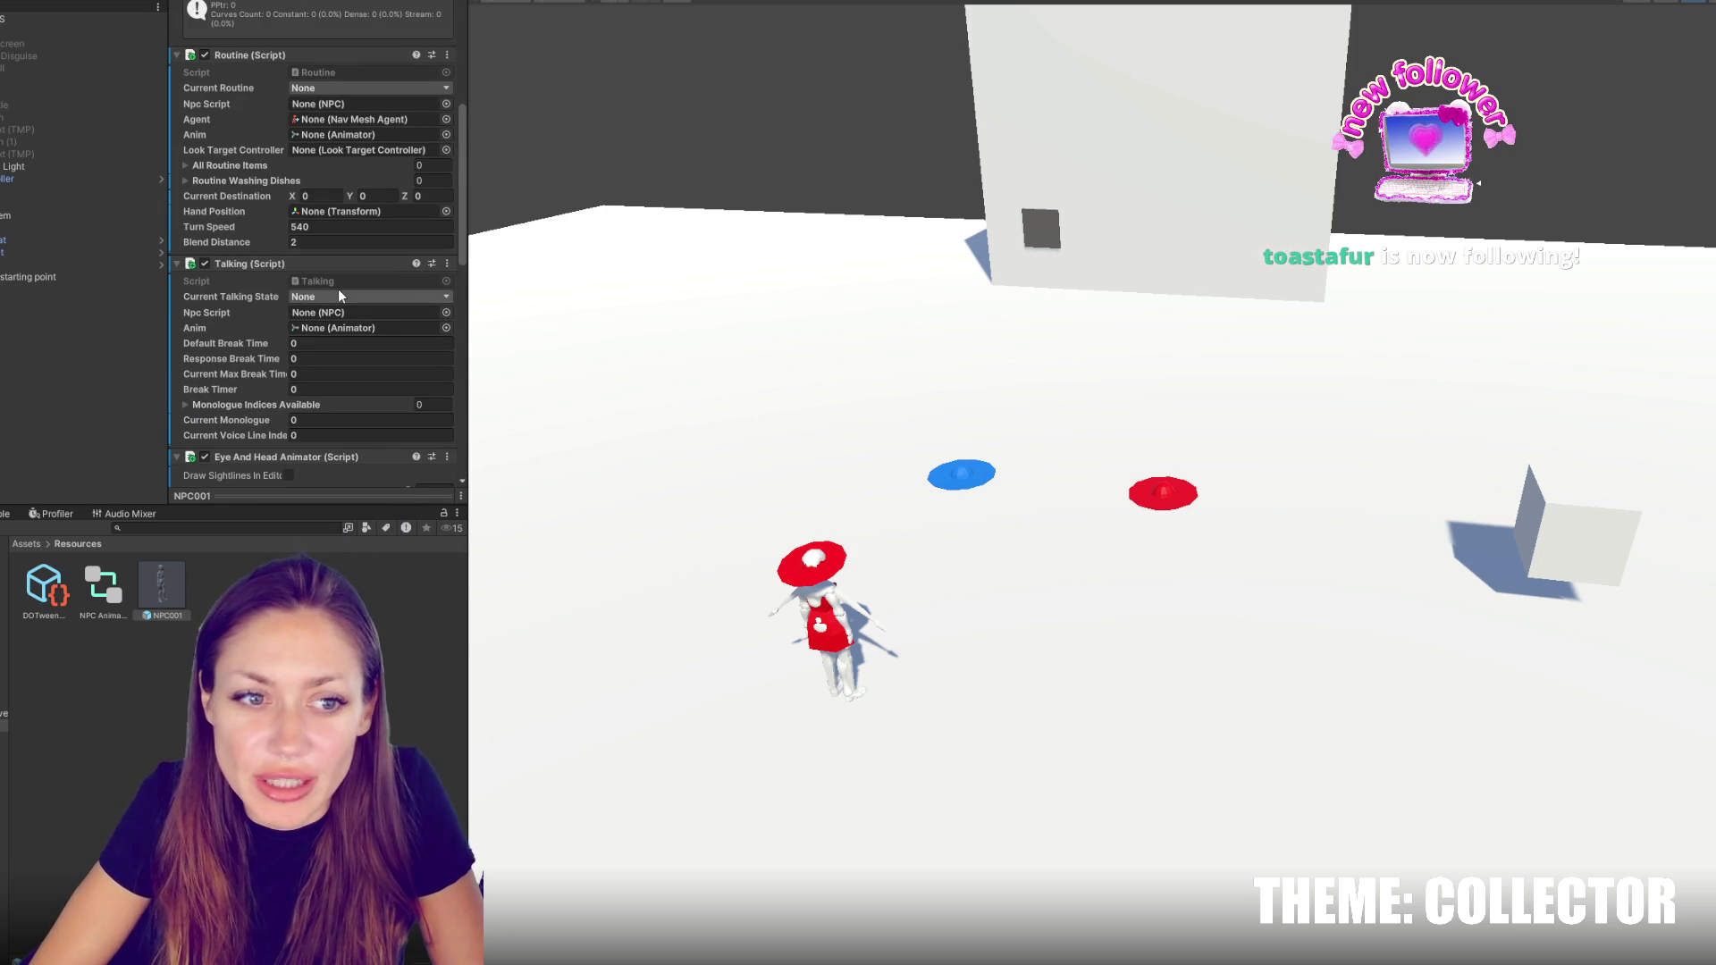
pyautogui.click(340, 296)
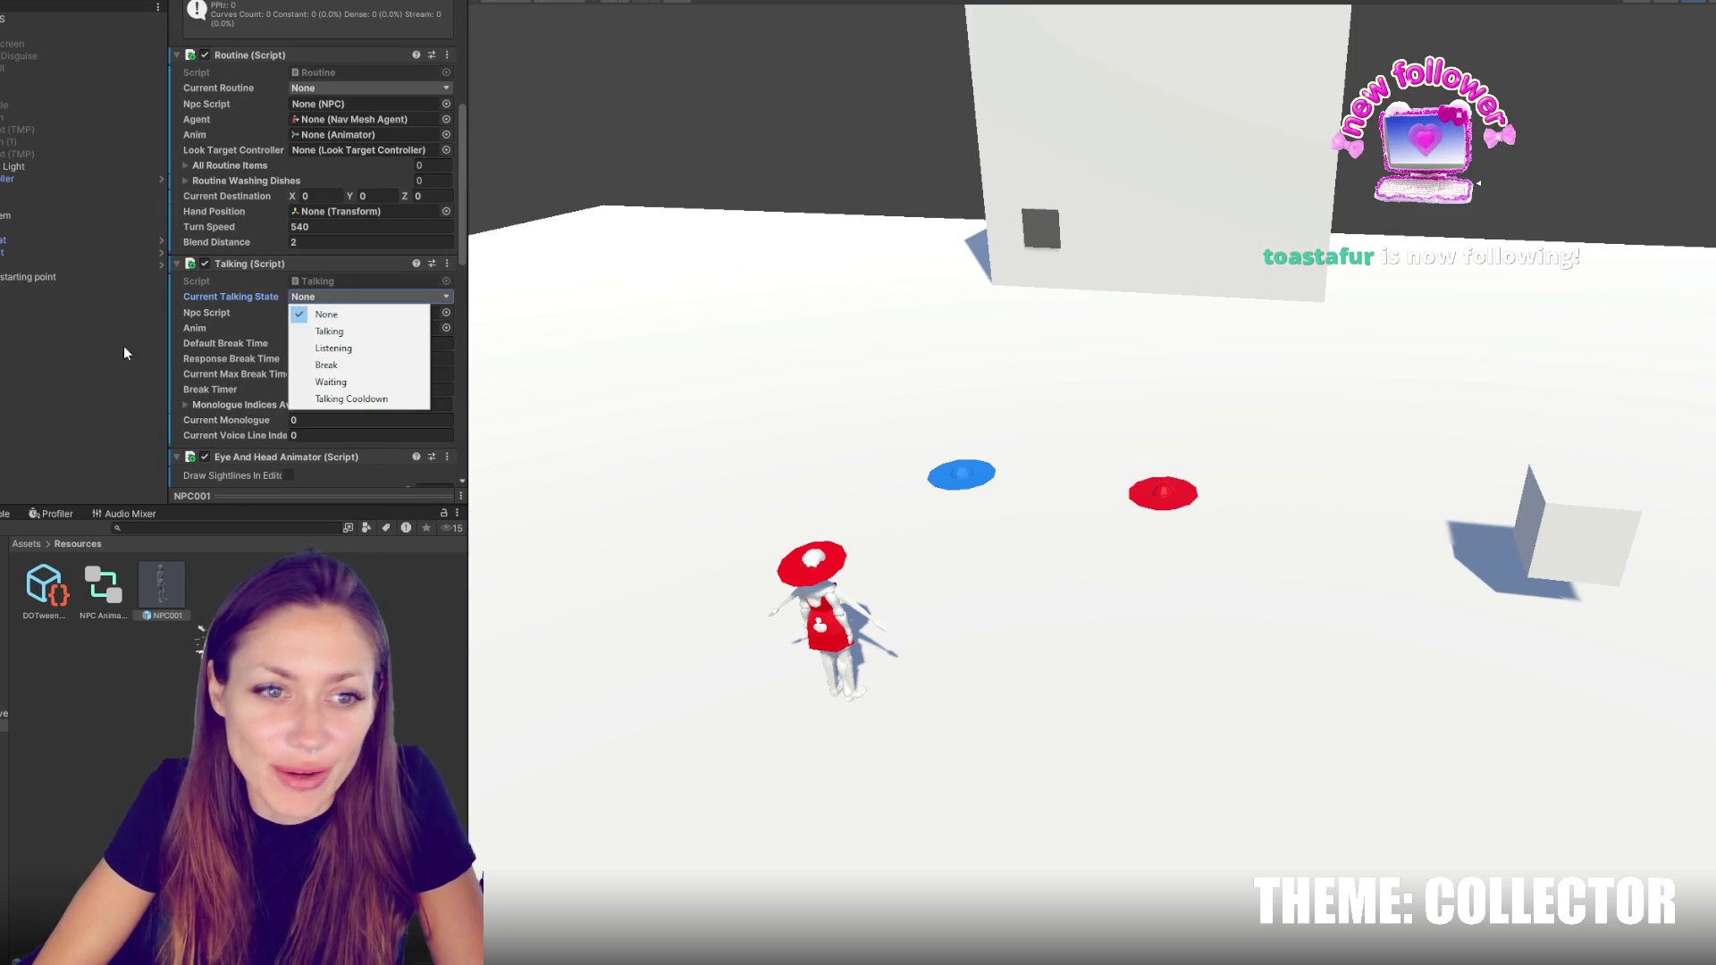
pyautogui.click(308, 297)
pyautogui.click(322, 299)
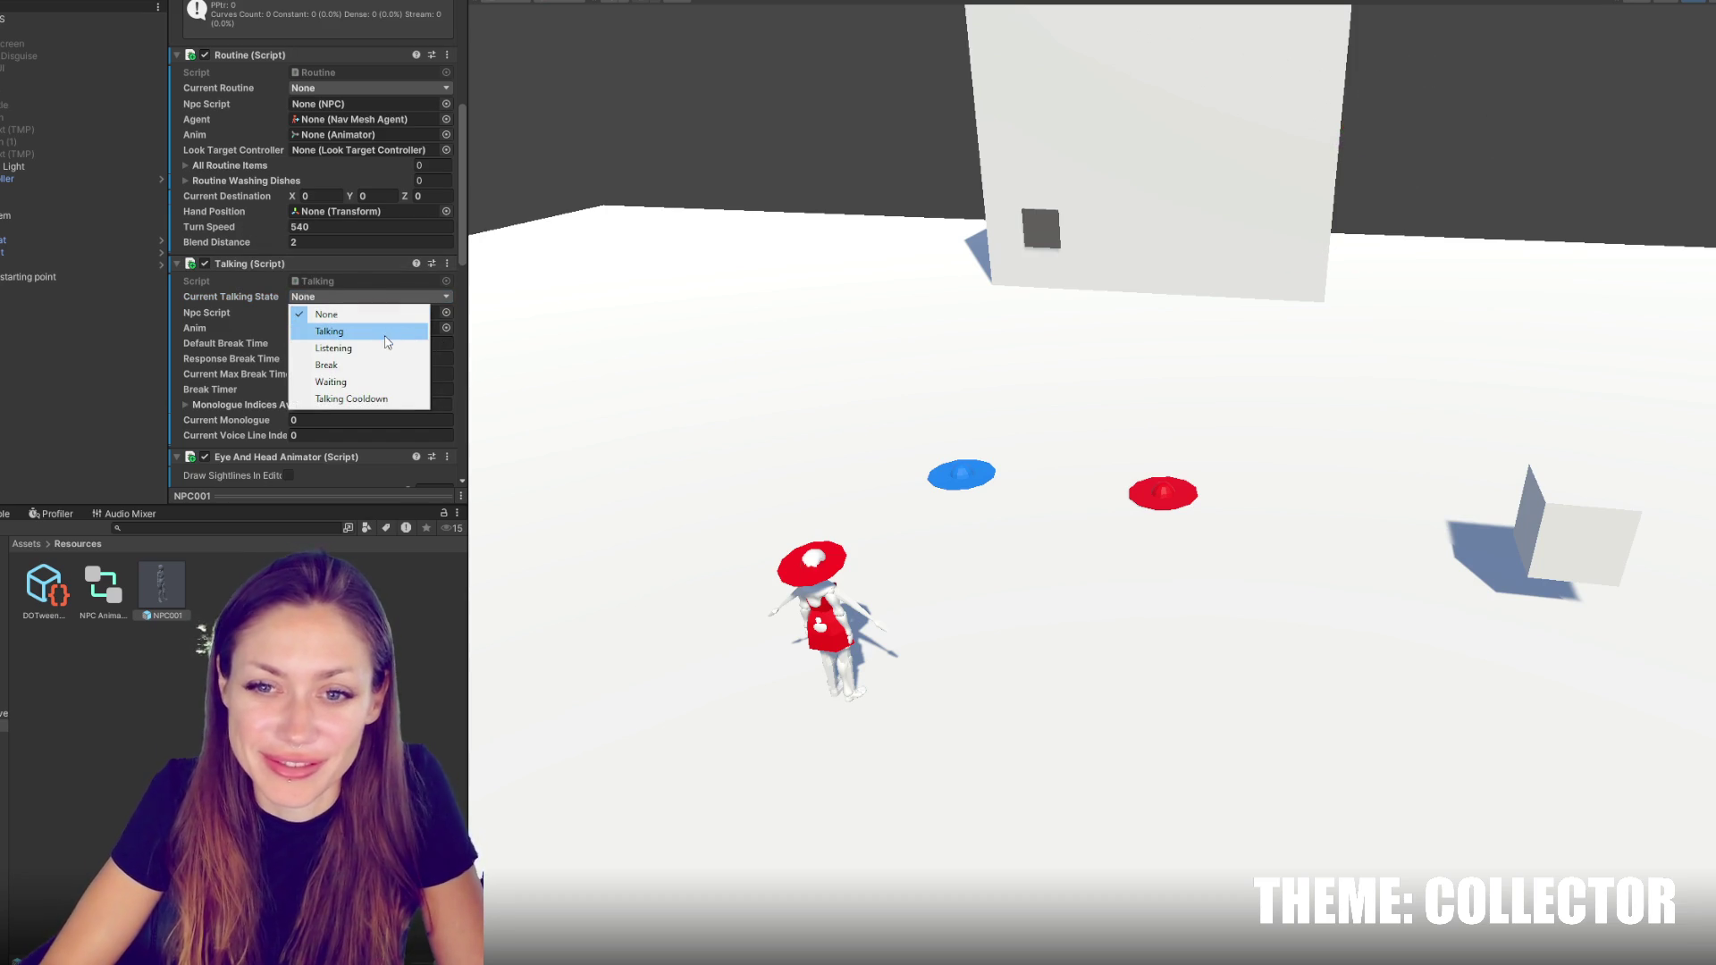
pyautogui.click(372, 309)
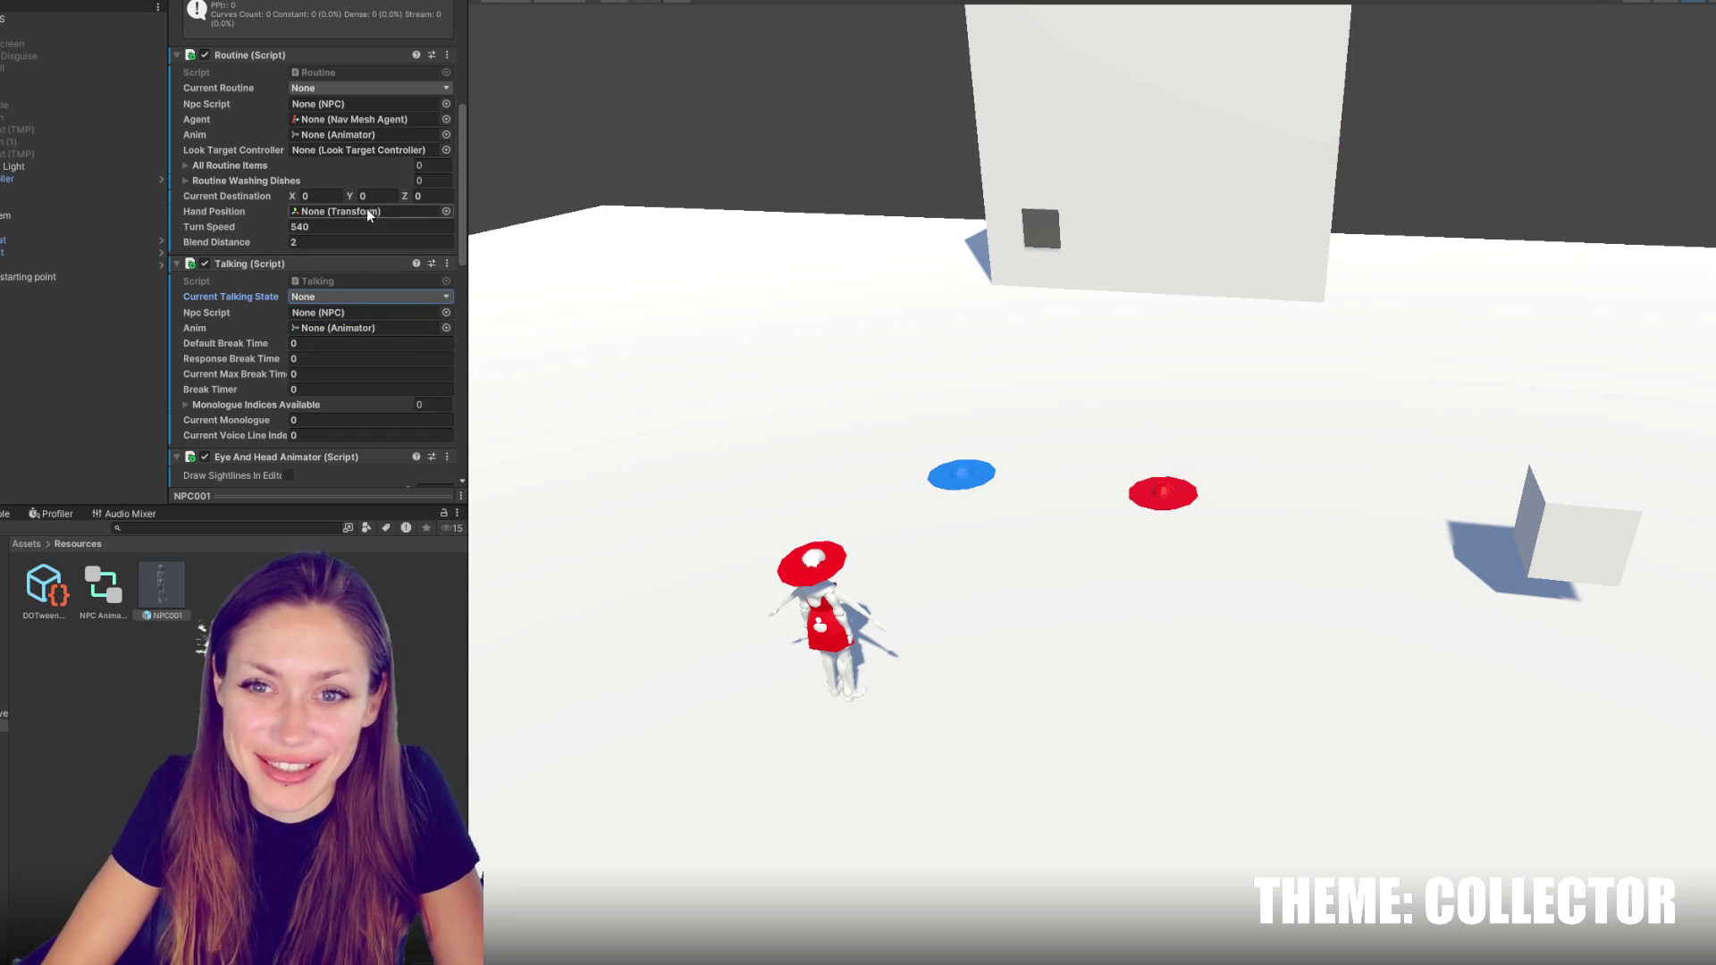
pyautogui.scroll(3, 351, 147)
pyautogui.click(344, 211)
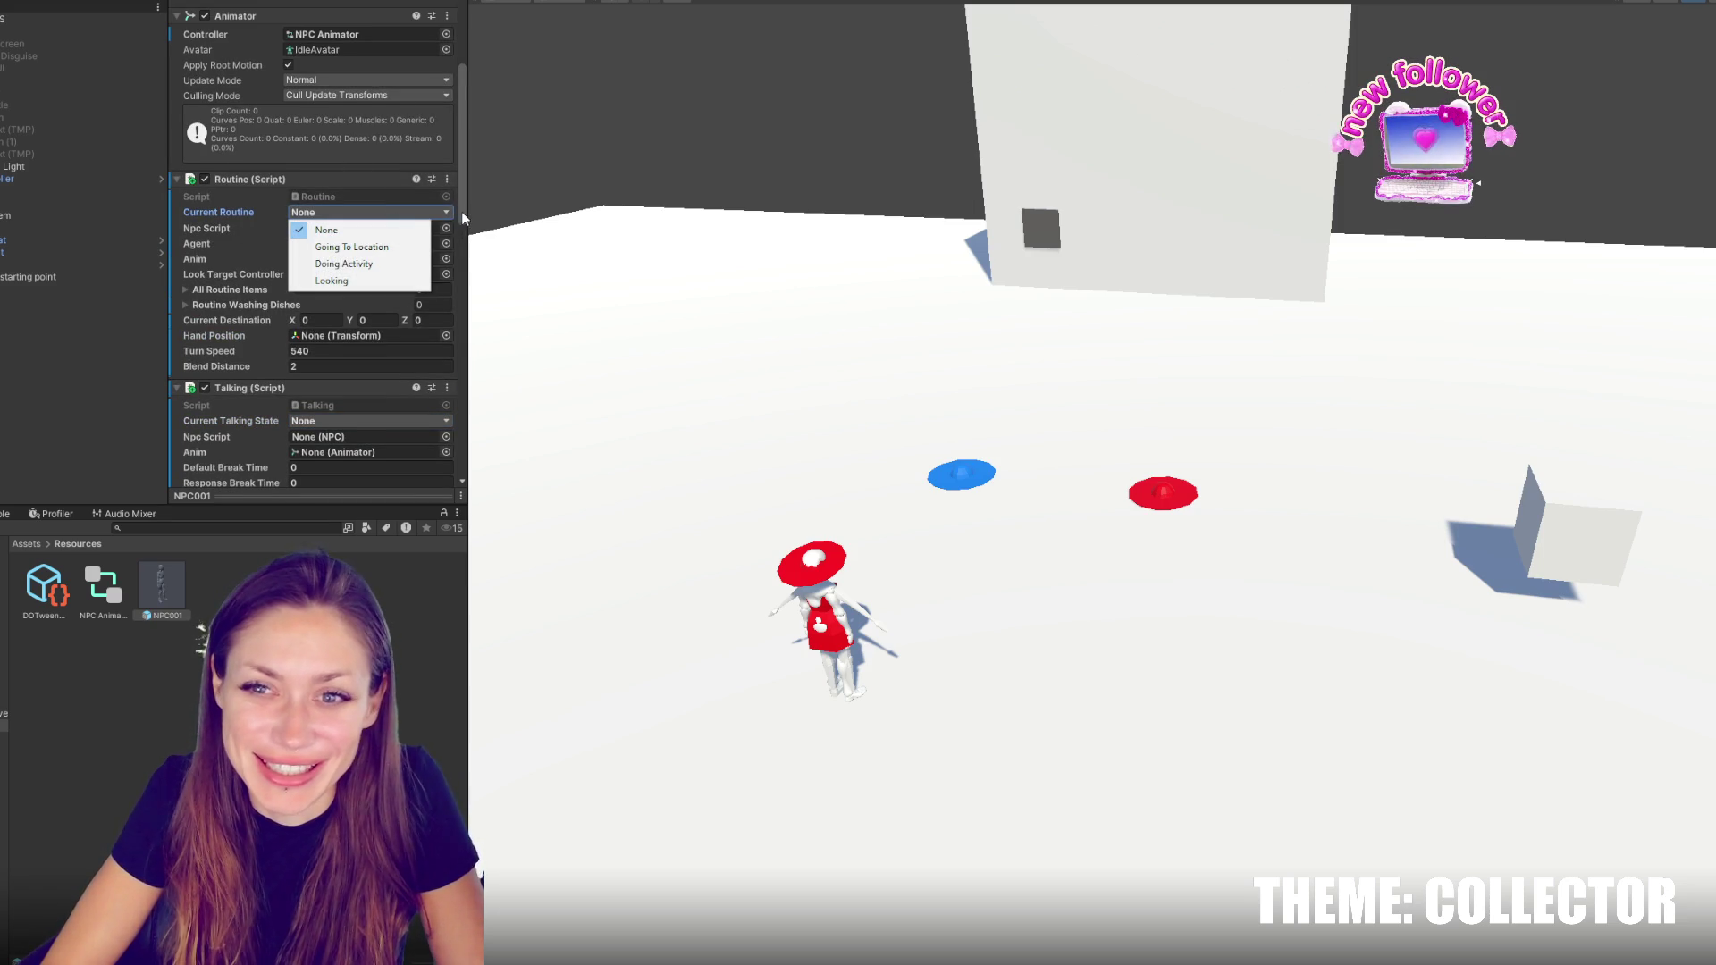
pyautogui.click(399, 230)
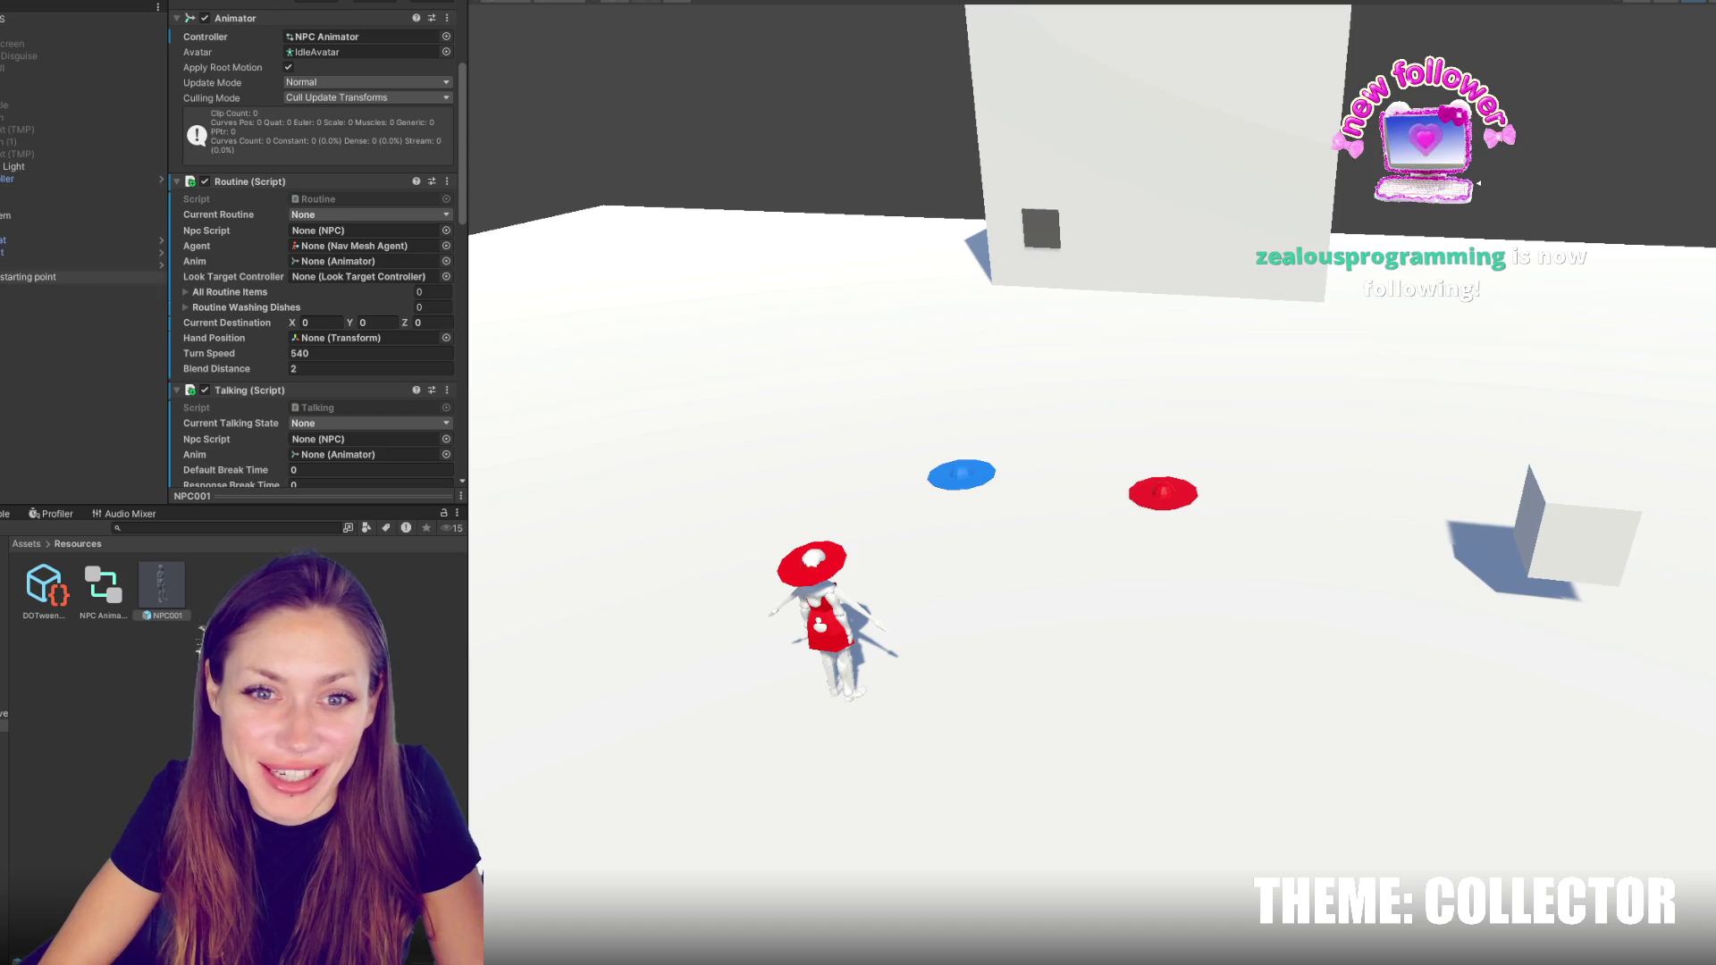
pyautogui.moveTo(54, 277)
pyautogui.mouseDown()
pyautogui.moveTo(353, 250)
pyautogui.moveTo(338, 231)
pyautogui.mouseUp()
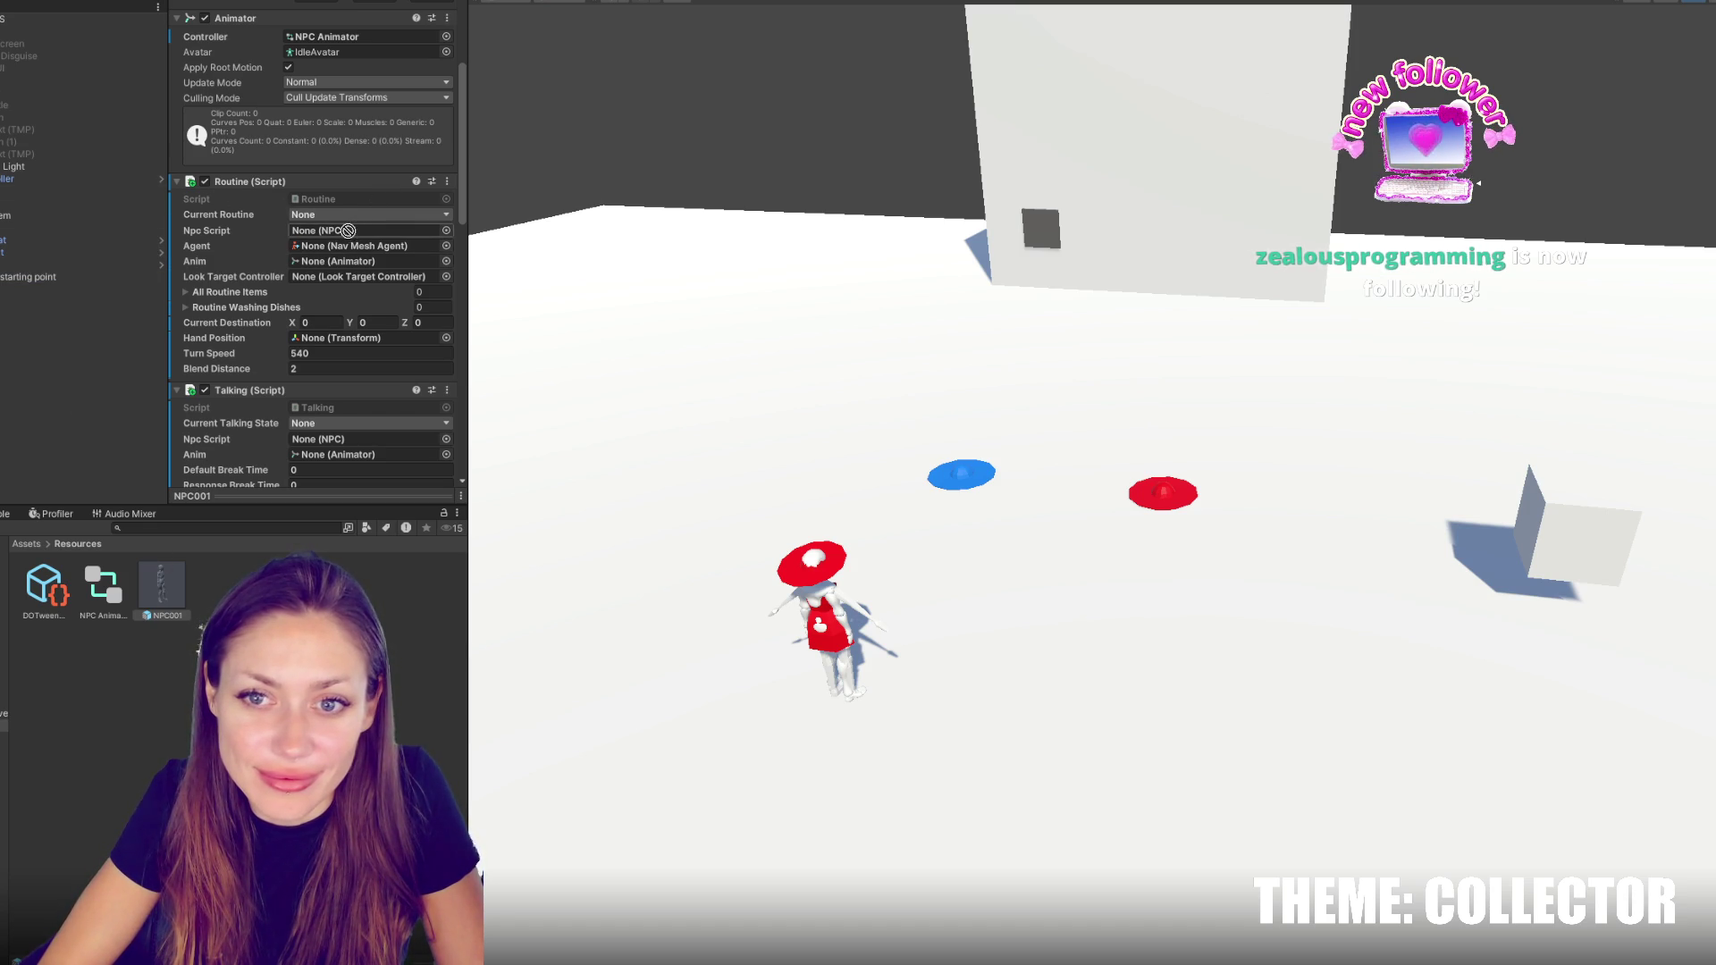
pyautogui.moveTo(256, 357); pyautogui.dragTo(299, 257)
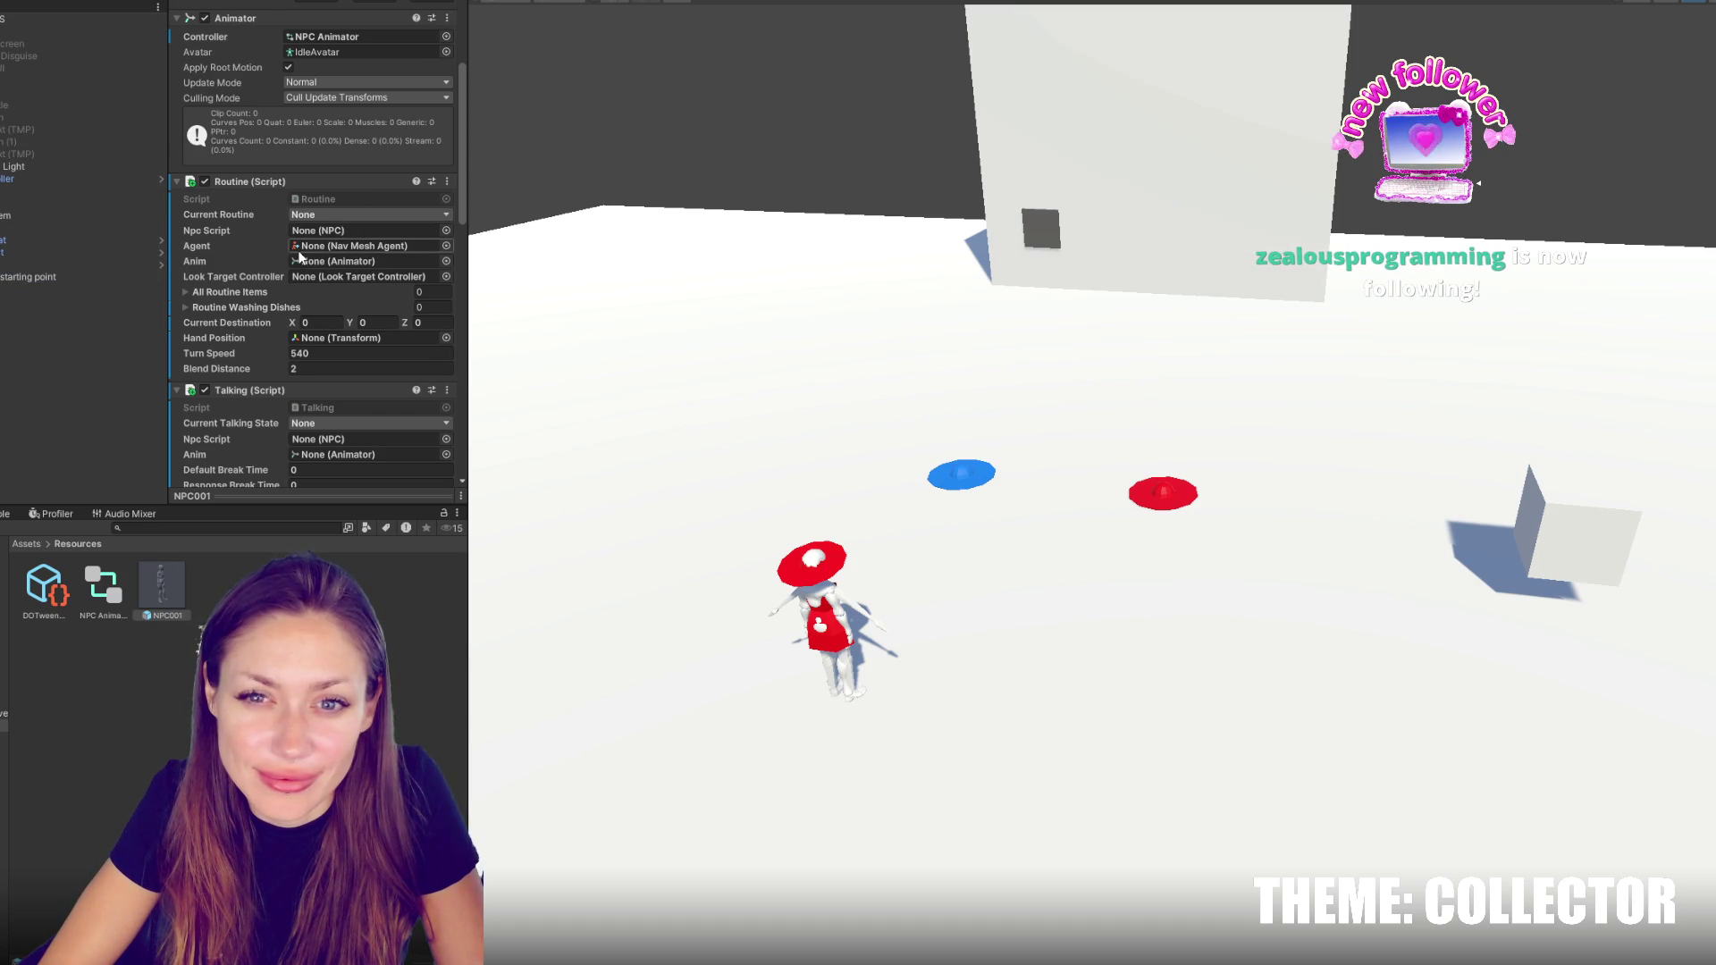
pyautogui.scroll(-5, 300, 254)
pyautogui.scroll(7, 259, 290)
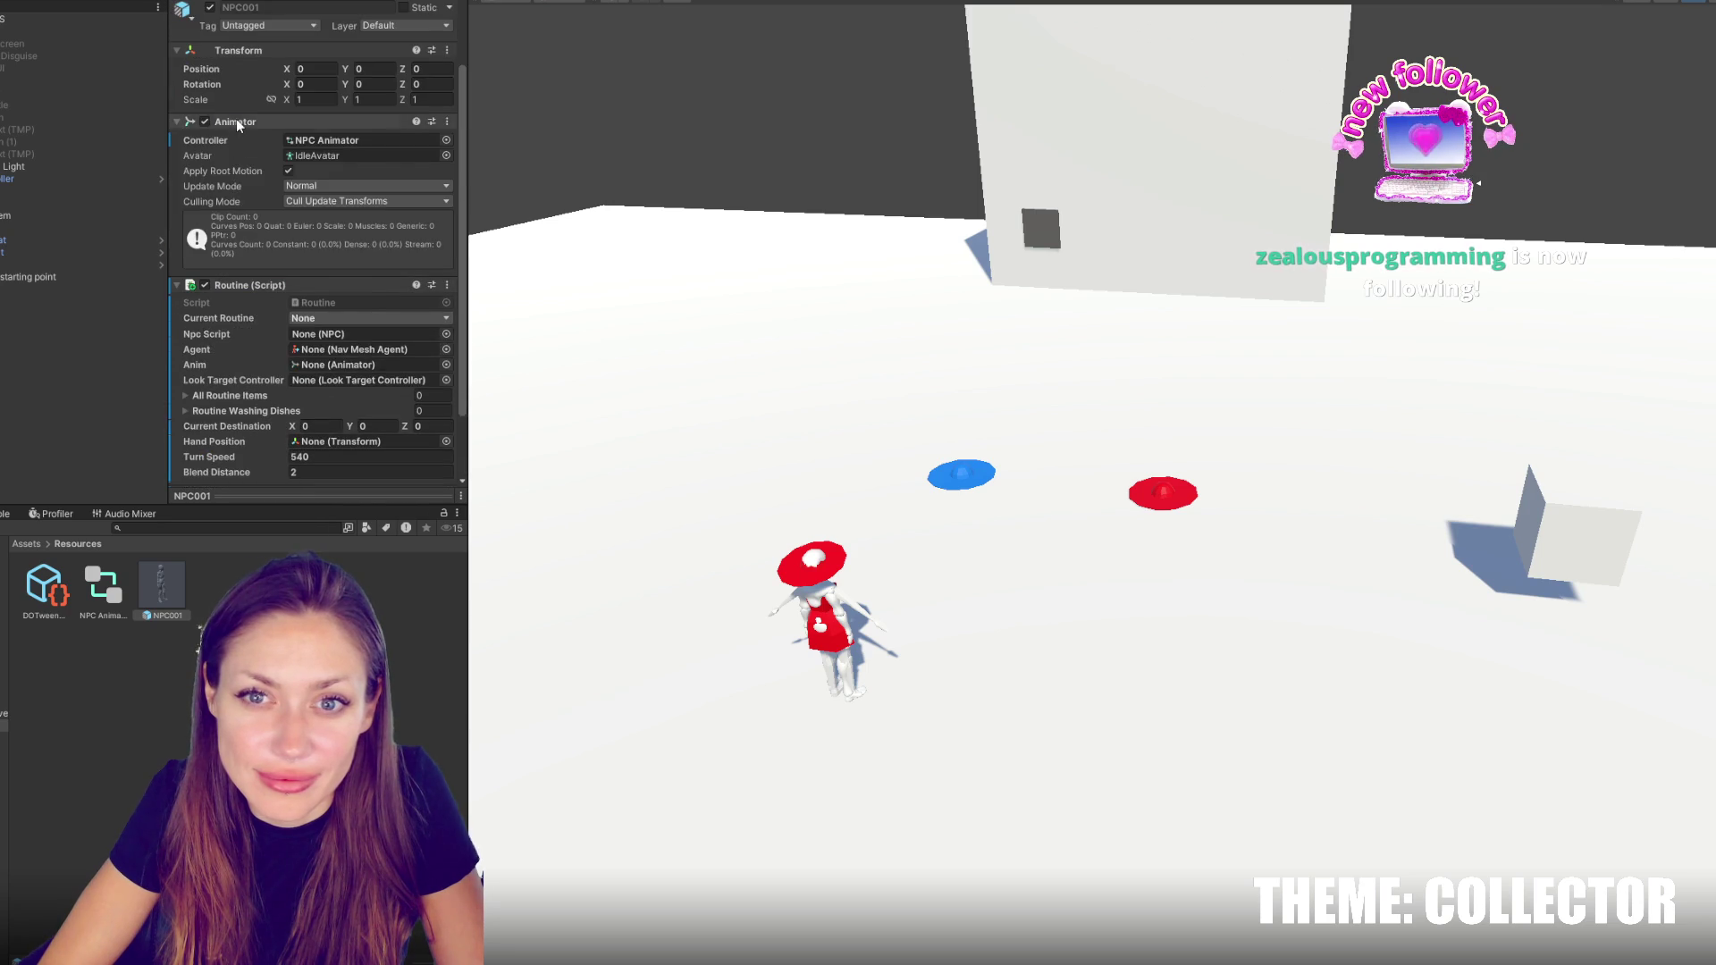
# Add the NPC script to NPC001 below Animator and set its Npc Script reference to NPC001
pyautogui.click(236, 121)
pyautogui.click(234, 181)
pyautogui.click(314, 309)
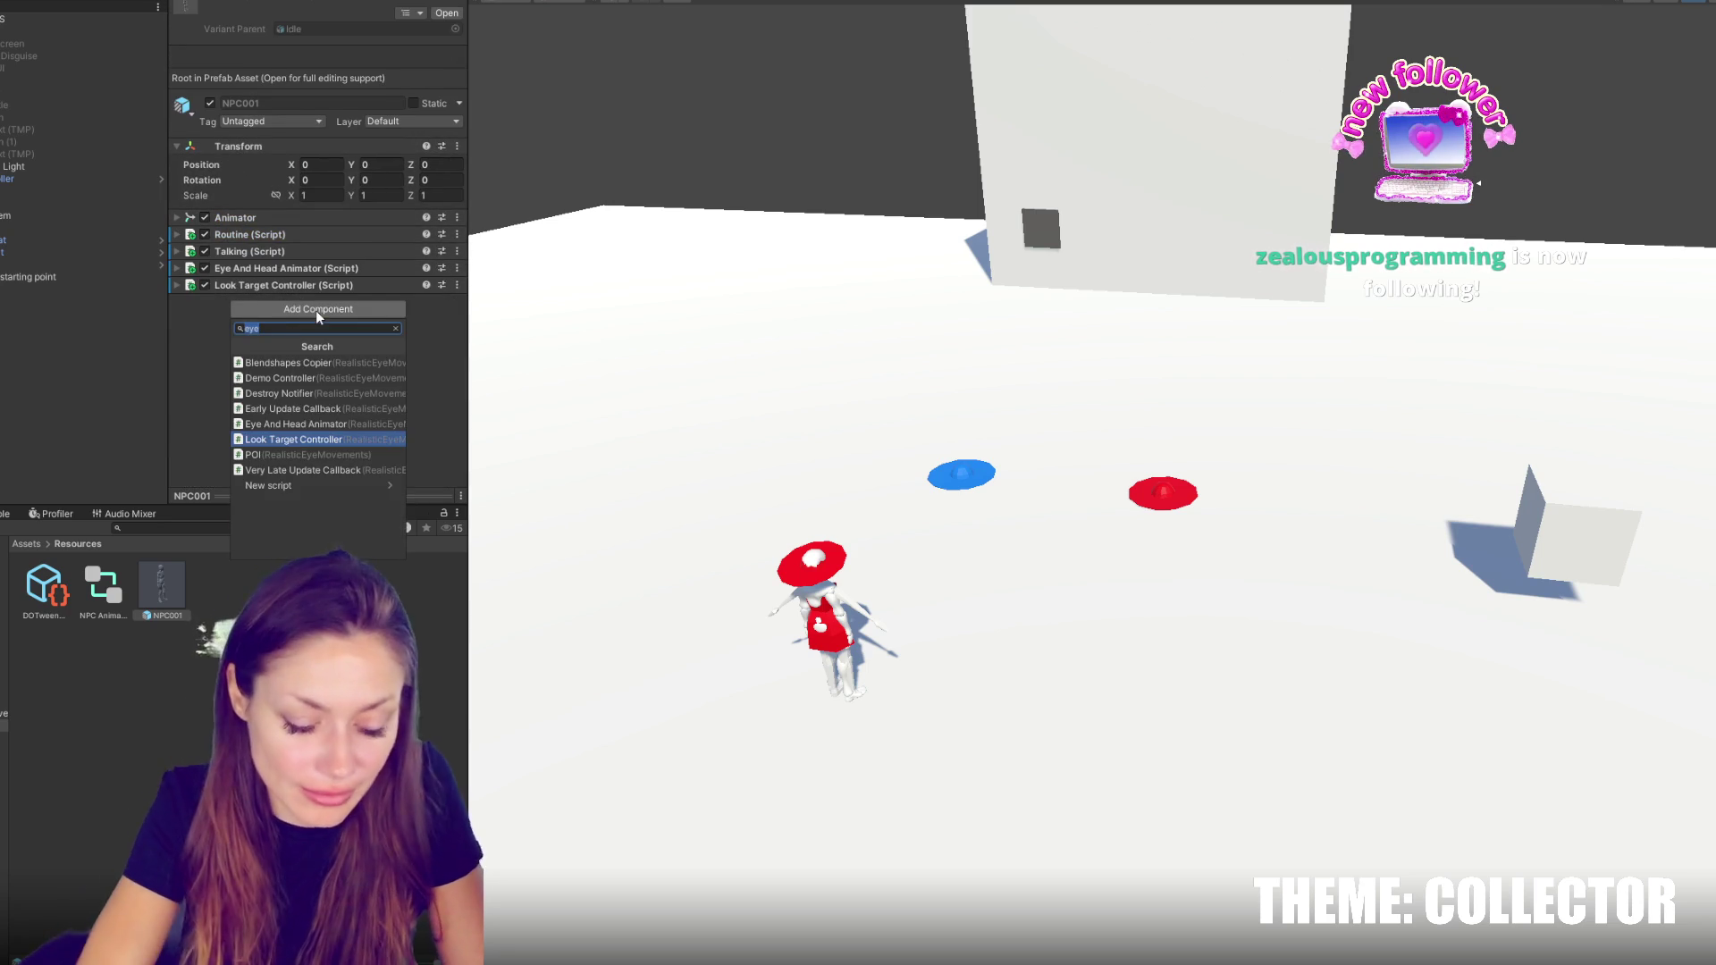
pyautogui.write('npc')
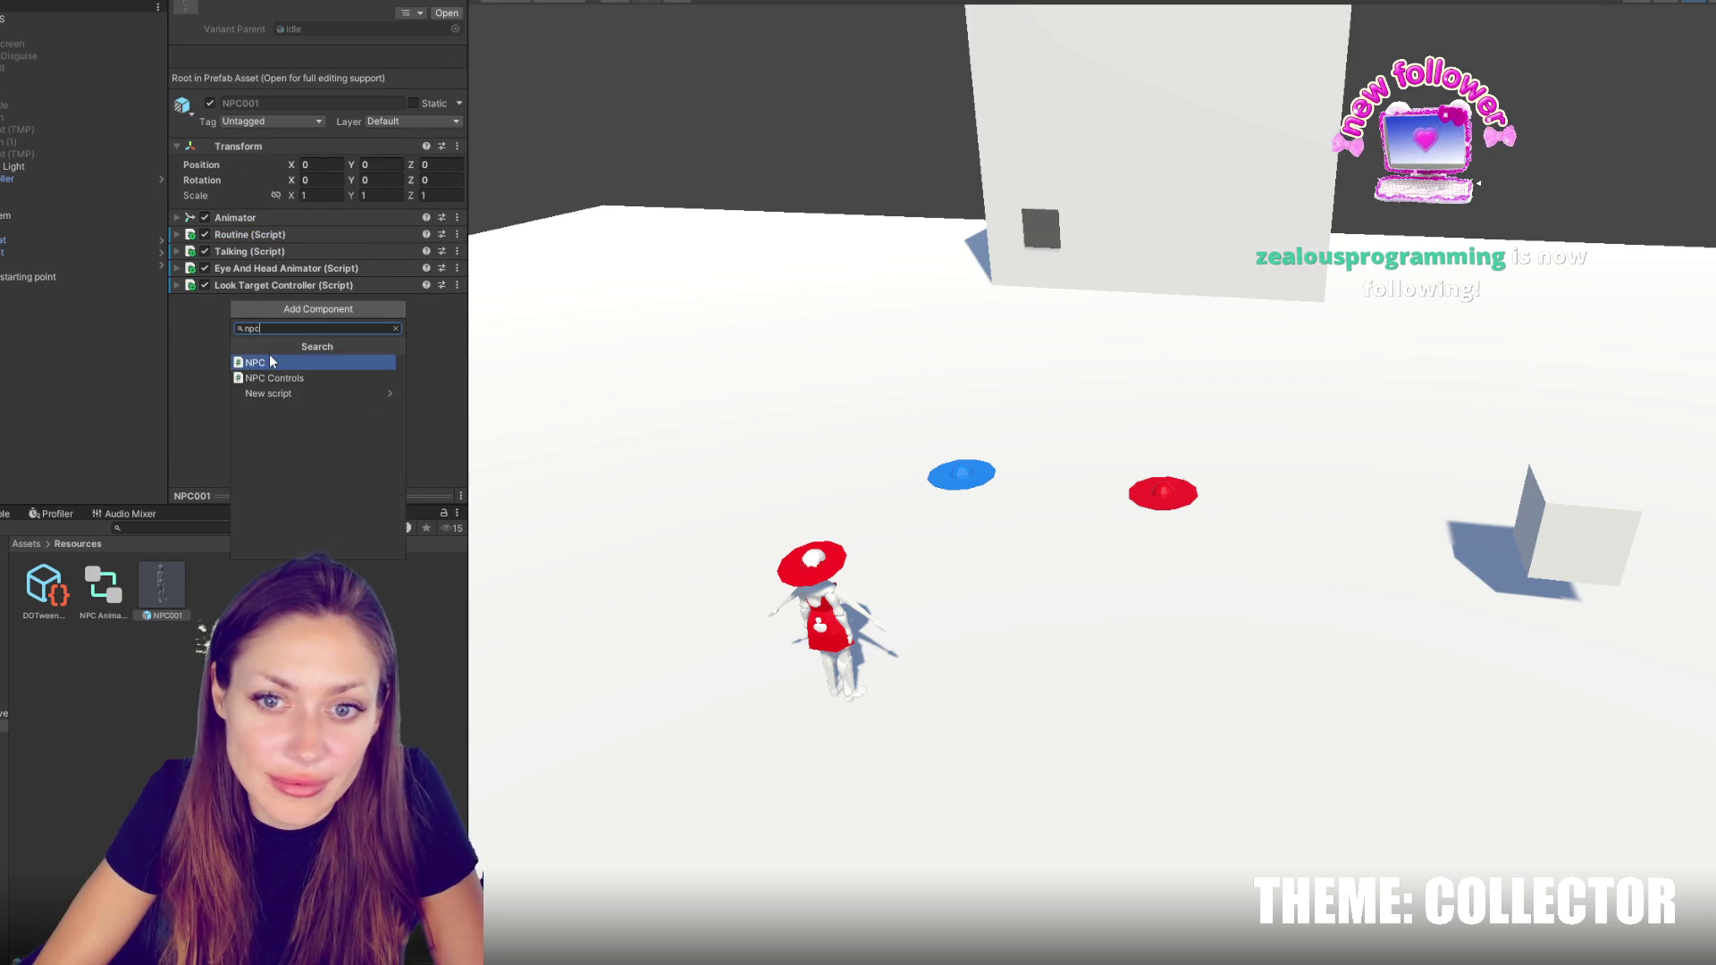
pyautogui.click(270, 362)
pyautogui.moveTo(238, 302); pyautogui.dragTo(243, 223)
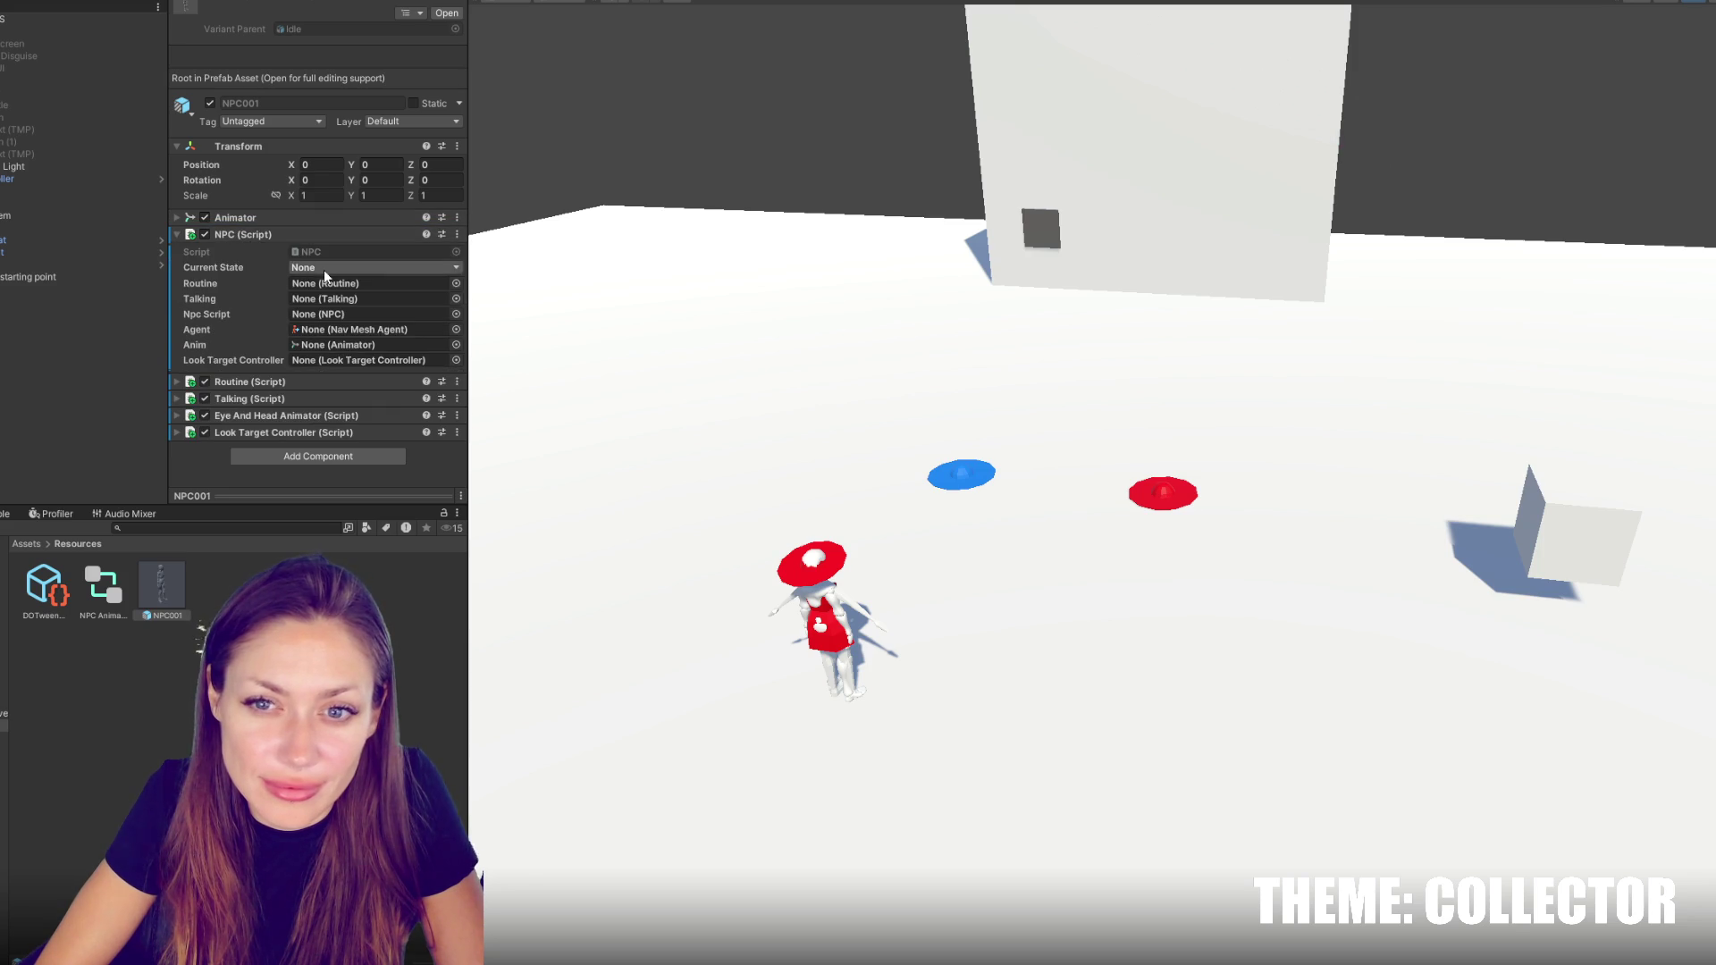
pyautogui.moveTo(161, 585)
pyautogui.mouseDown()
pyautogui.moveTo(366, 283)
pyautogui.moveTo(372, 322)
pyautogui.moveTo(367, 298)
pyautogui.mouseUp()
pyautogui.moveTo(251, 448); pyautogui.dragTo(282, 409)
pyautogui.moveTo(345, 307); pyautogui.dragTo(345, 313)
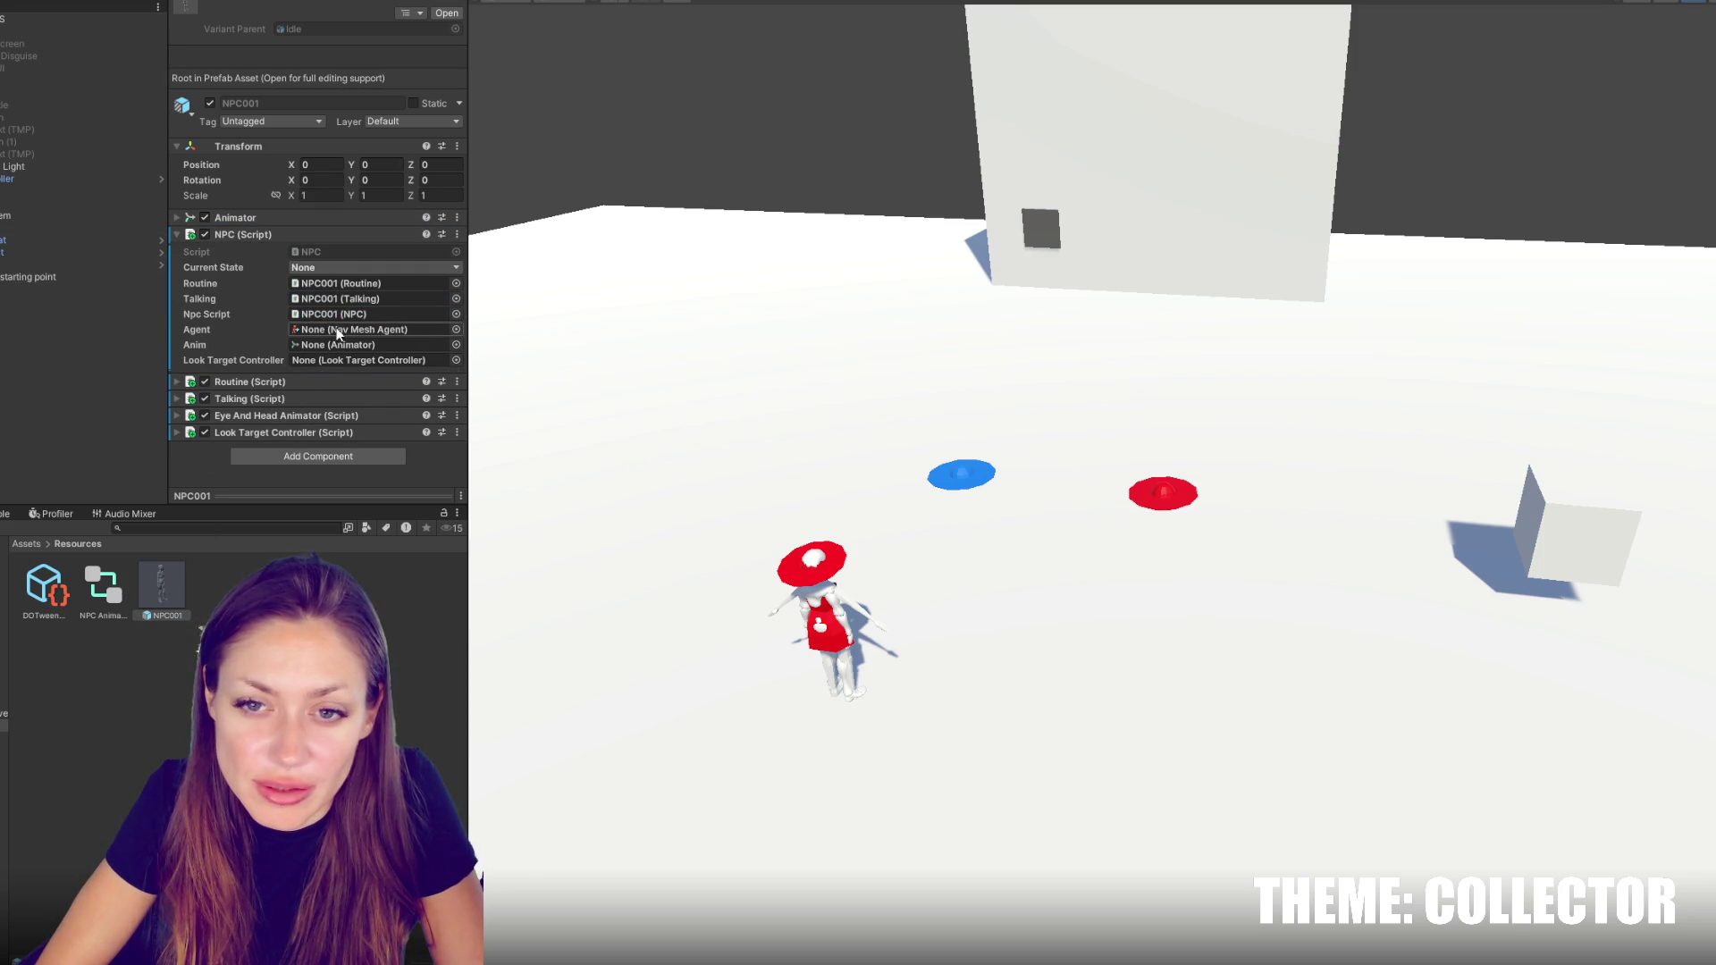
pyautogui.moveTo(140, 584); pyautogui.dragTo(372, 329)
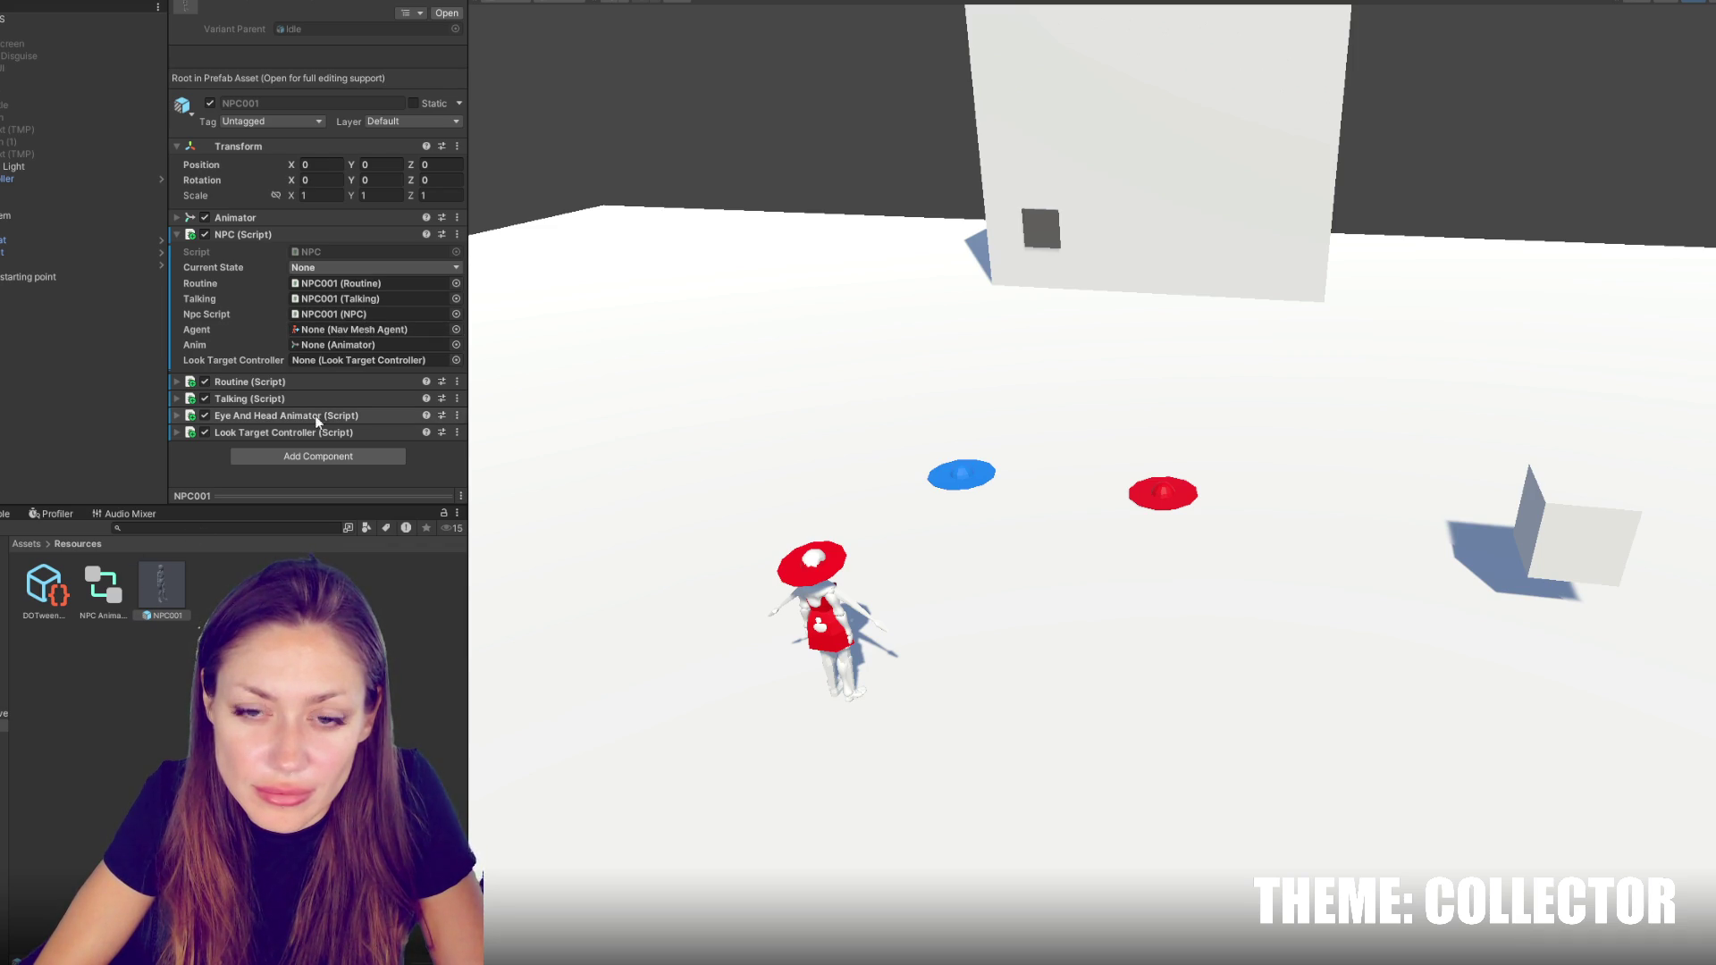
# Add a Nav Mesh Agent to NPC001 and link it as the Agent and Anim references
pyautogui.click(295, 456)
pyautogui.write('agent')
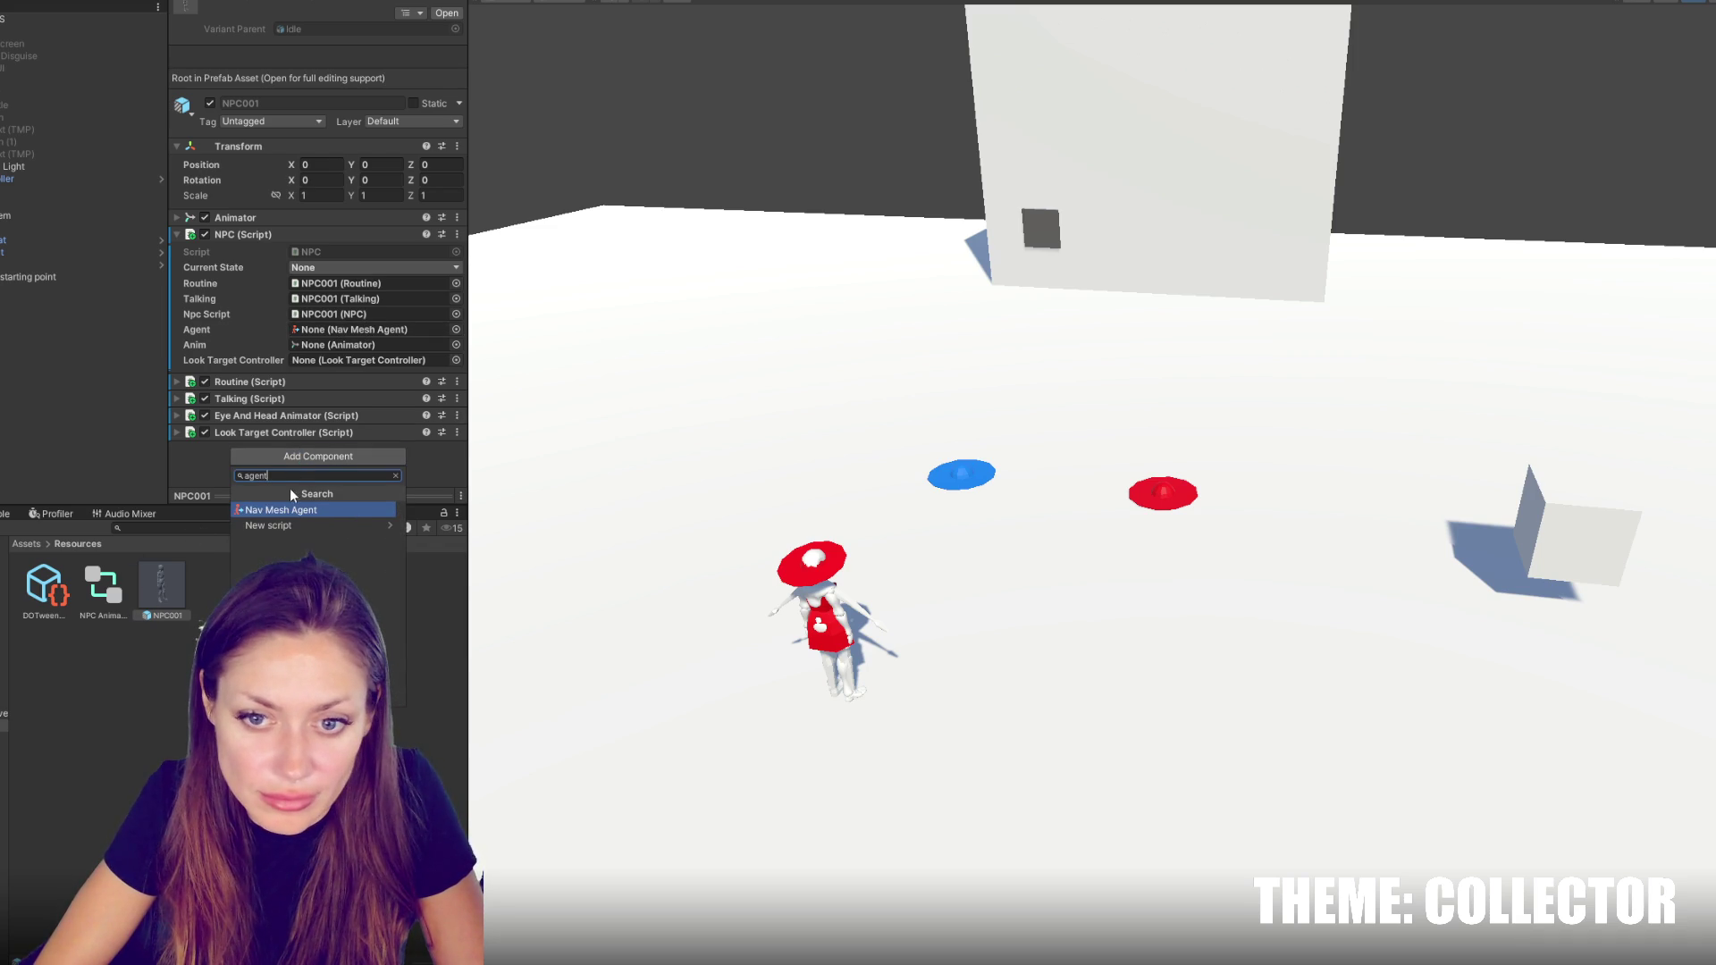
pyautogui.click(292, 510)
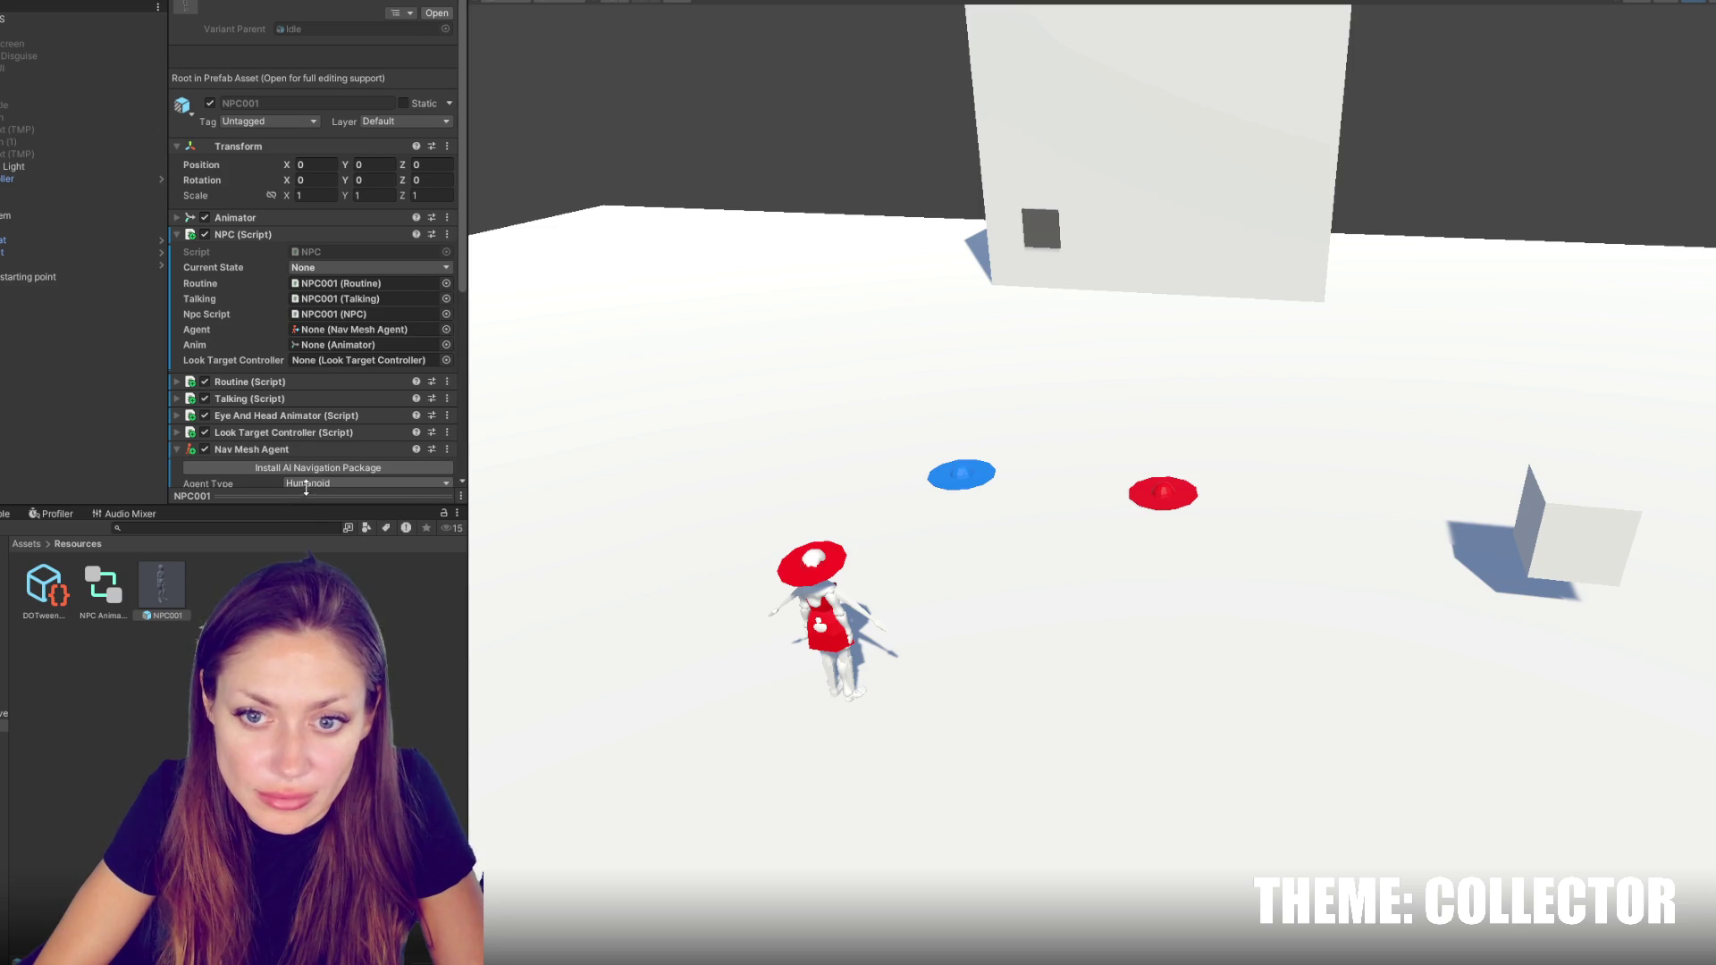
pyautogui.scroll(-5, 261, 443)
pyautogui.scroll(5, 269, 421)
pyautogui.click(265, 448)
pyautogui.moveTo(265, 449); pyautogui.dragTo(385, 333)
pyautogui.moveTo(160, 582); pyautogui.dragTo(386, 345)
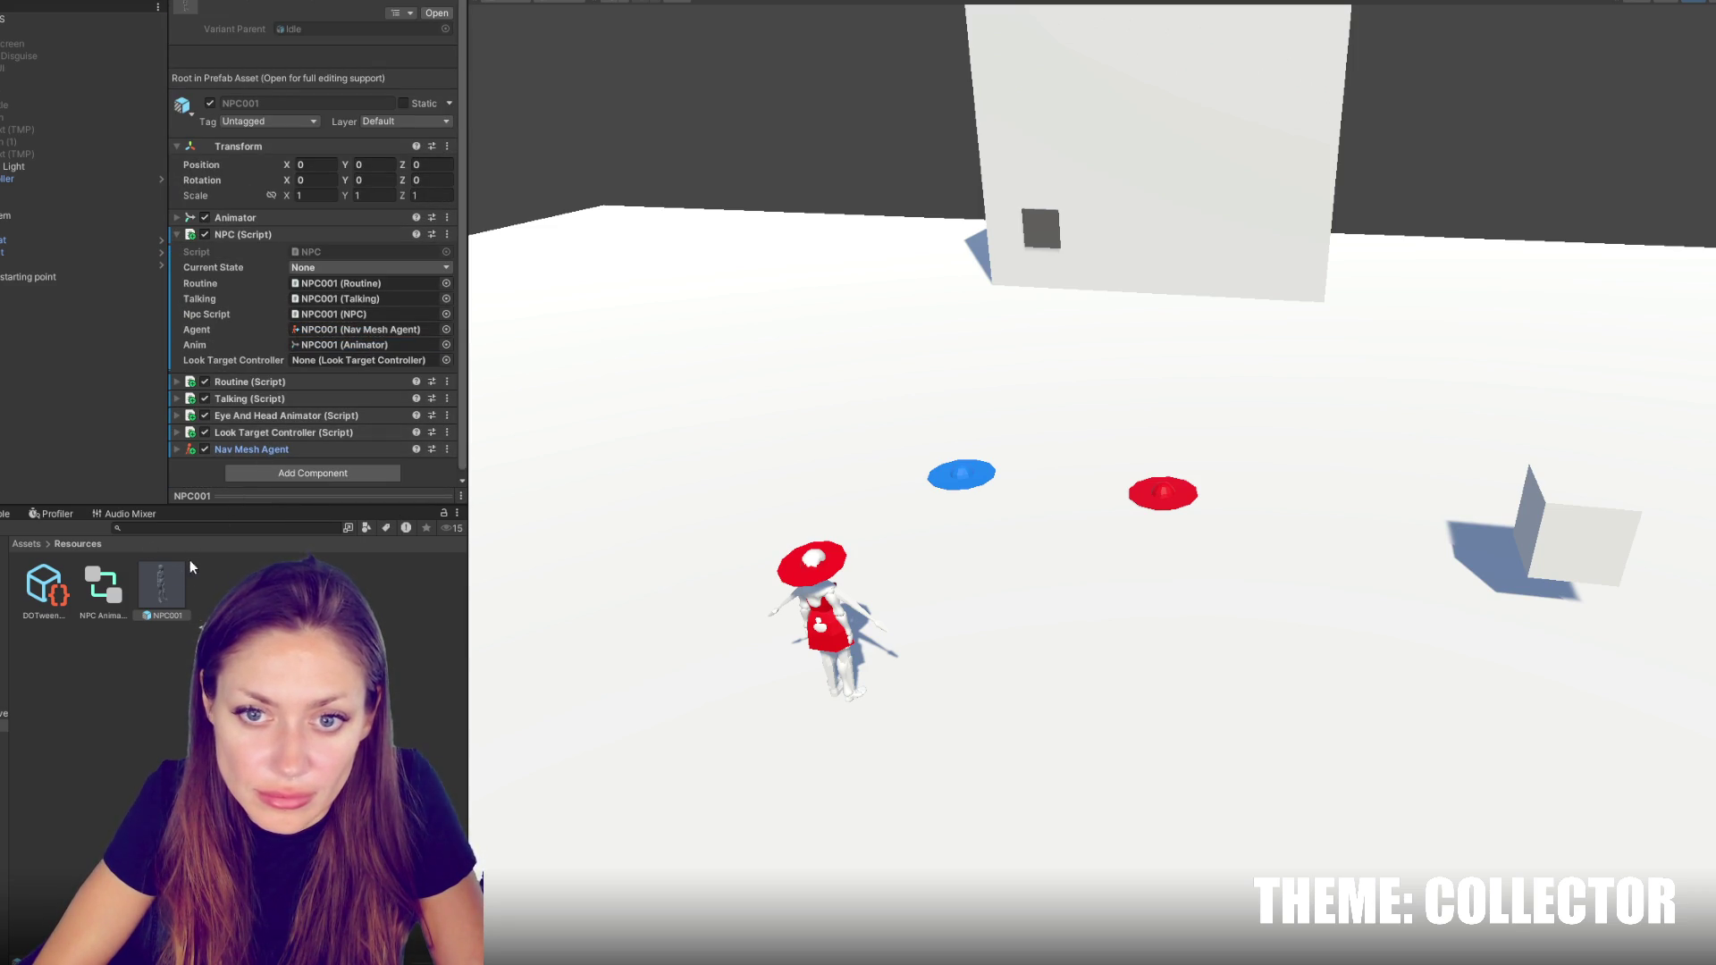
# Link NPC001's NPC script and Animator into the Routine and Talking script references
pyautogui.click(270, 236)
pyautogui.click(270, 250)
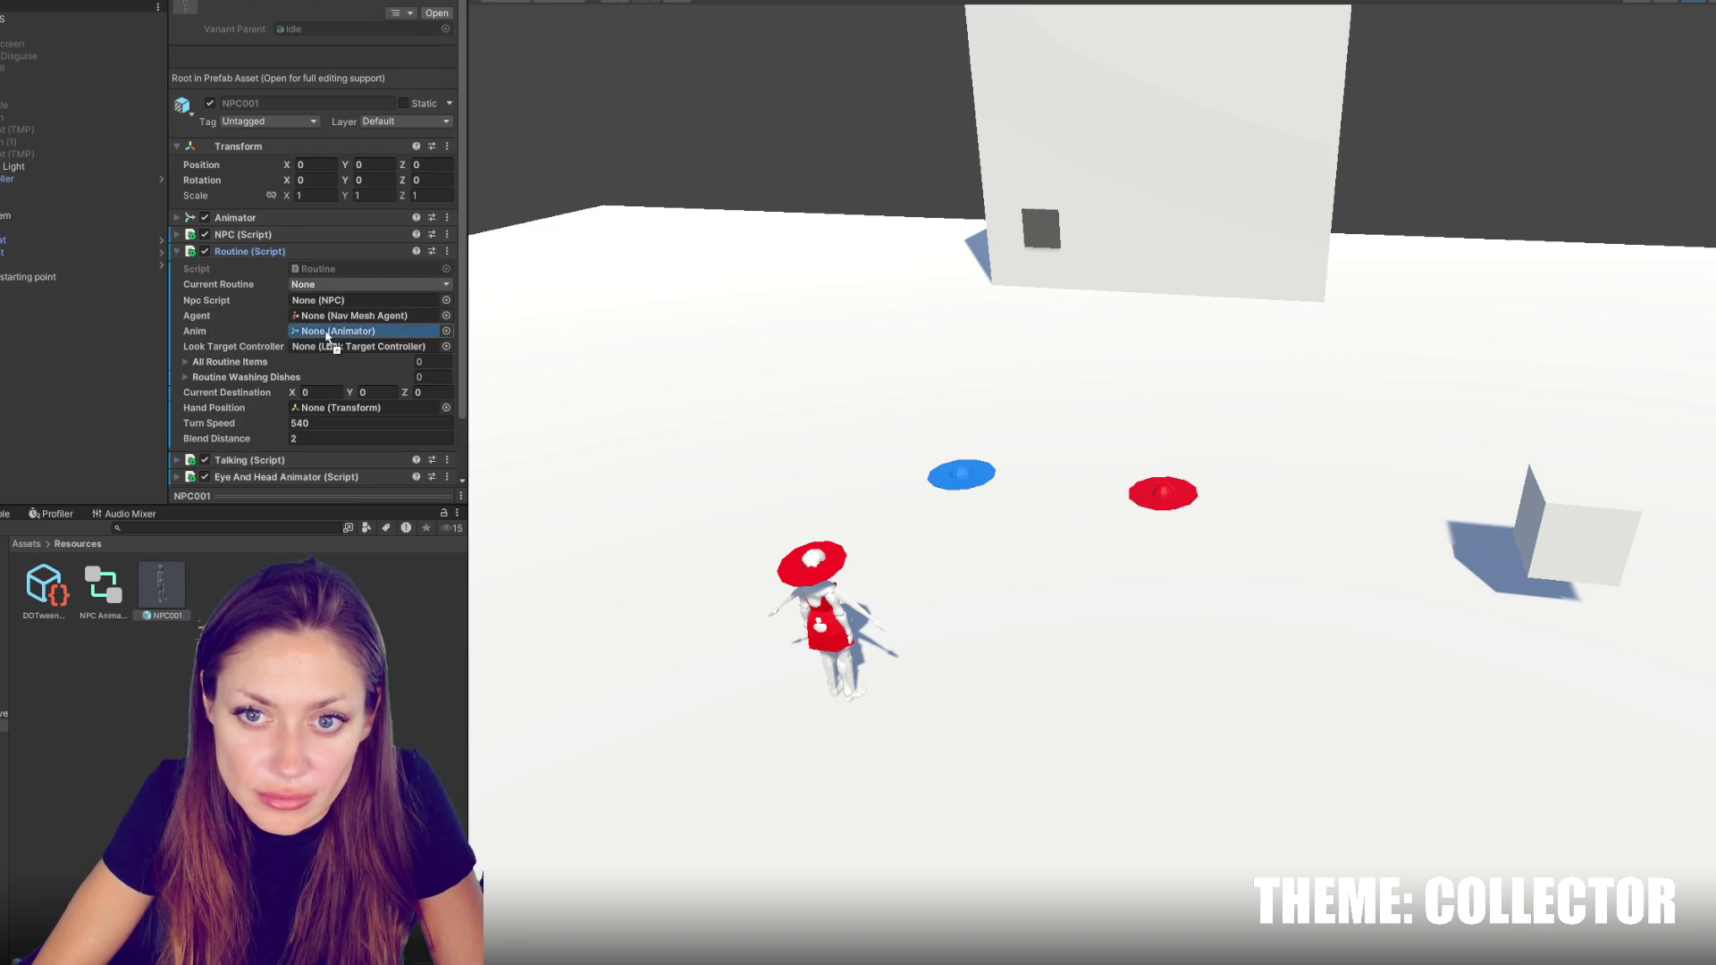
pyautogui.moveTo(161, 586)
pyautogui.mouseDown()
pyautogui.moveTo(366, 358)
pyautogui.moveTo(363, 283)
pyautogui.moveTo(383, 291)
pyautogui.moveTo(367, 280)
pyautogui.mouseUp()
pyautogui.scroll(-1, 363, 304)
pyautogui.scroll(-1, 364, 295)
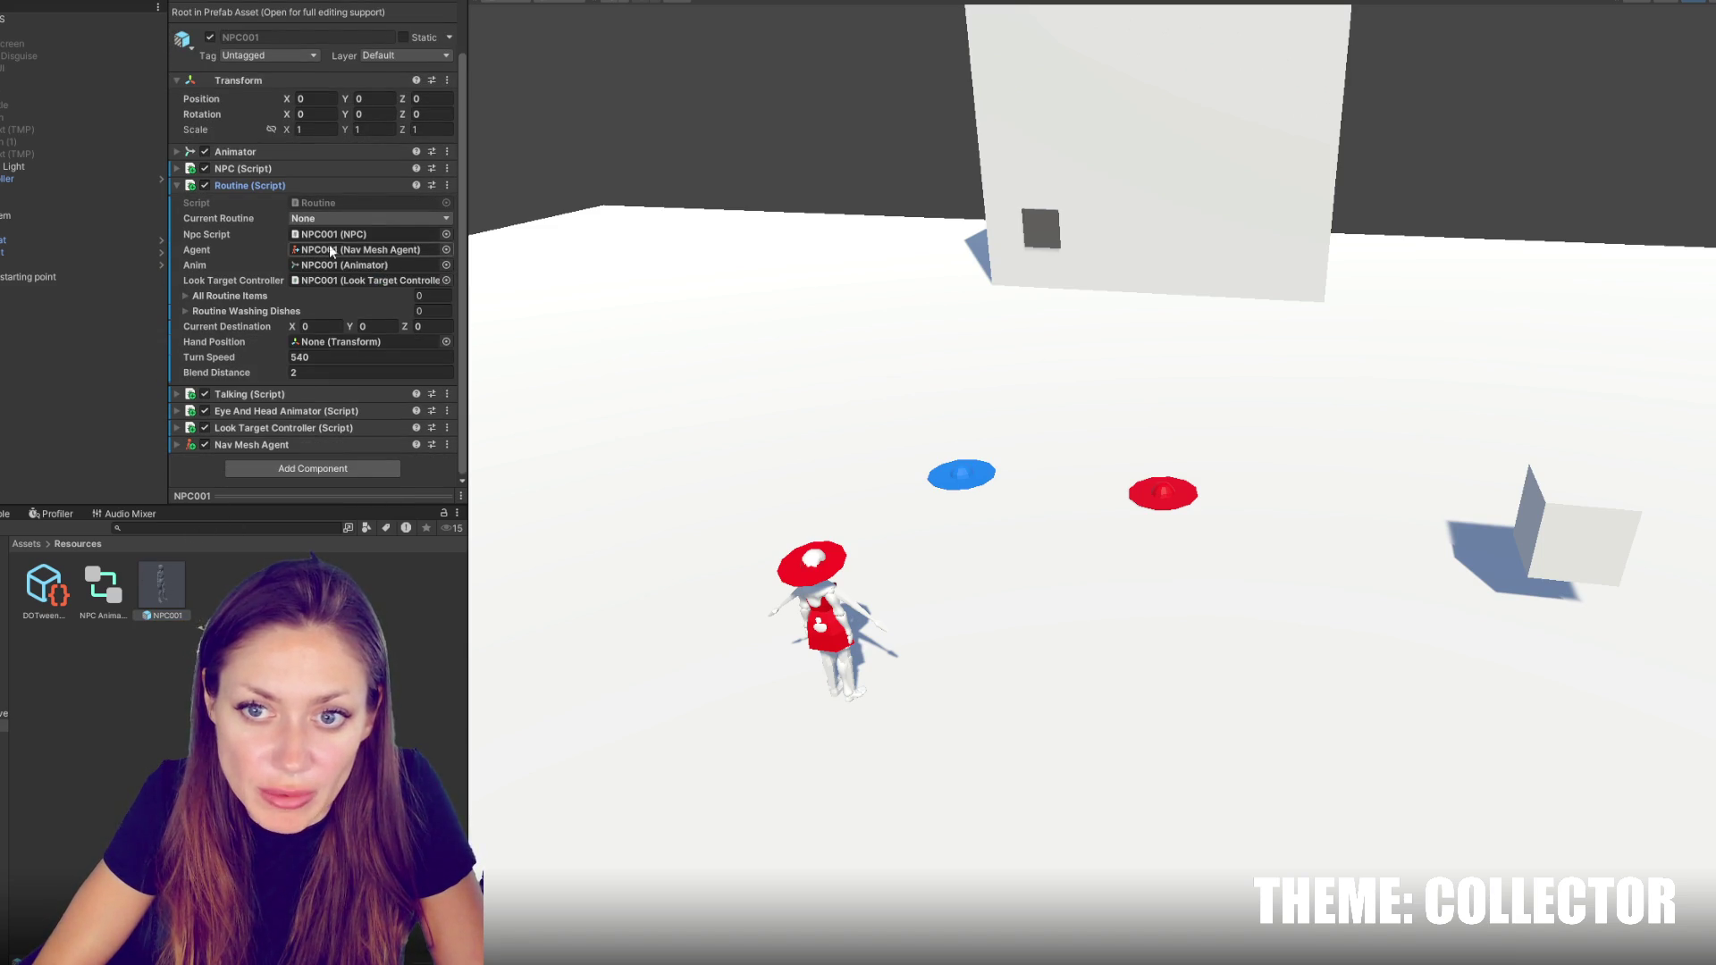
pyautogui.click(247, 186)
pyautogui.click(250, 268)
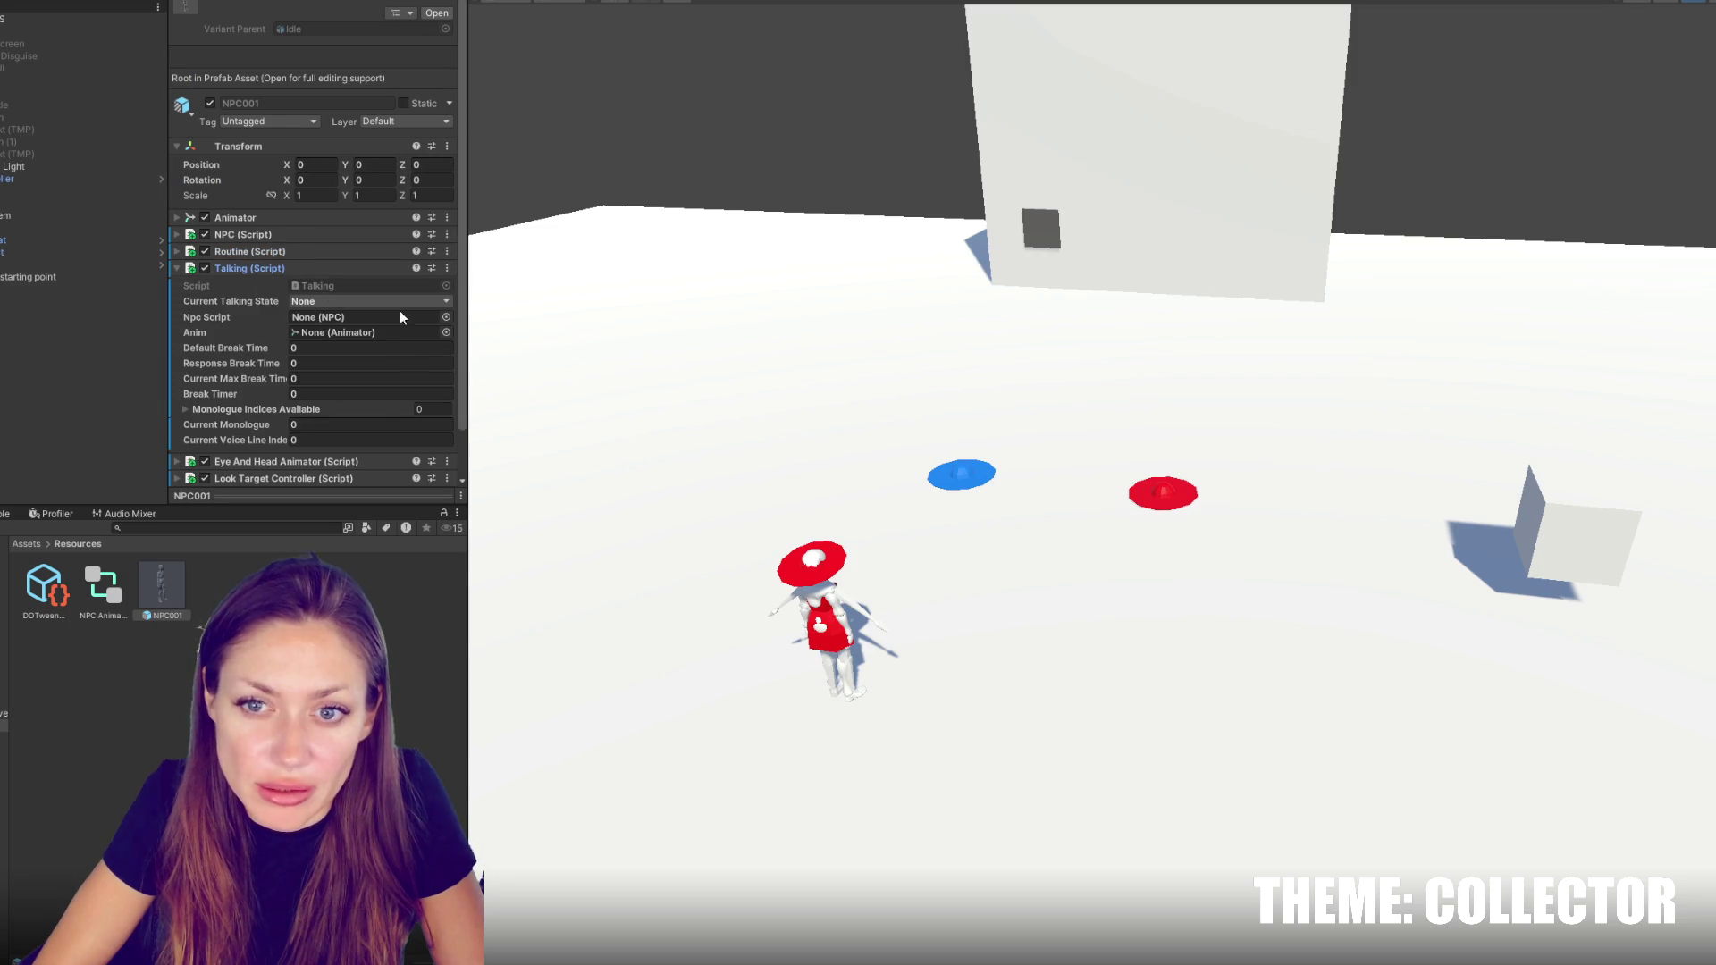
pyautogui.moveTo(184, 583); pyautogui.dragTo(367, 317)
pyautogui.click(175, 551)
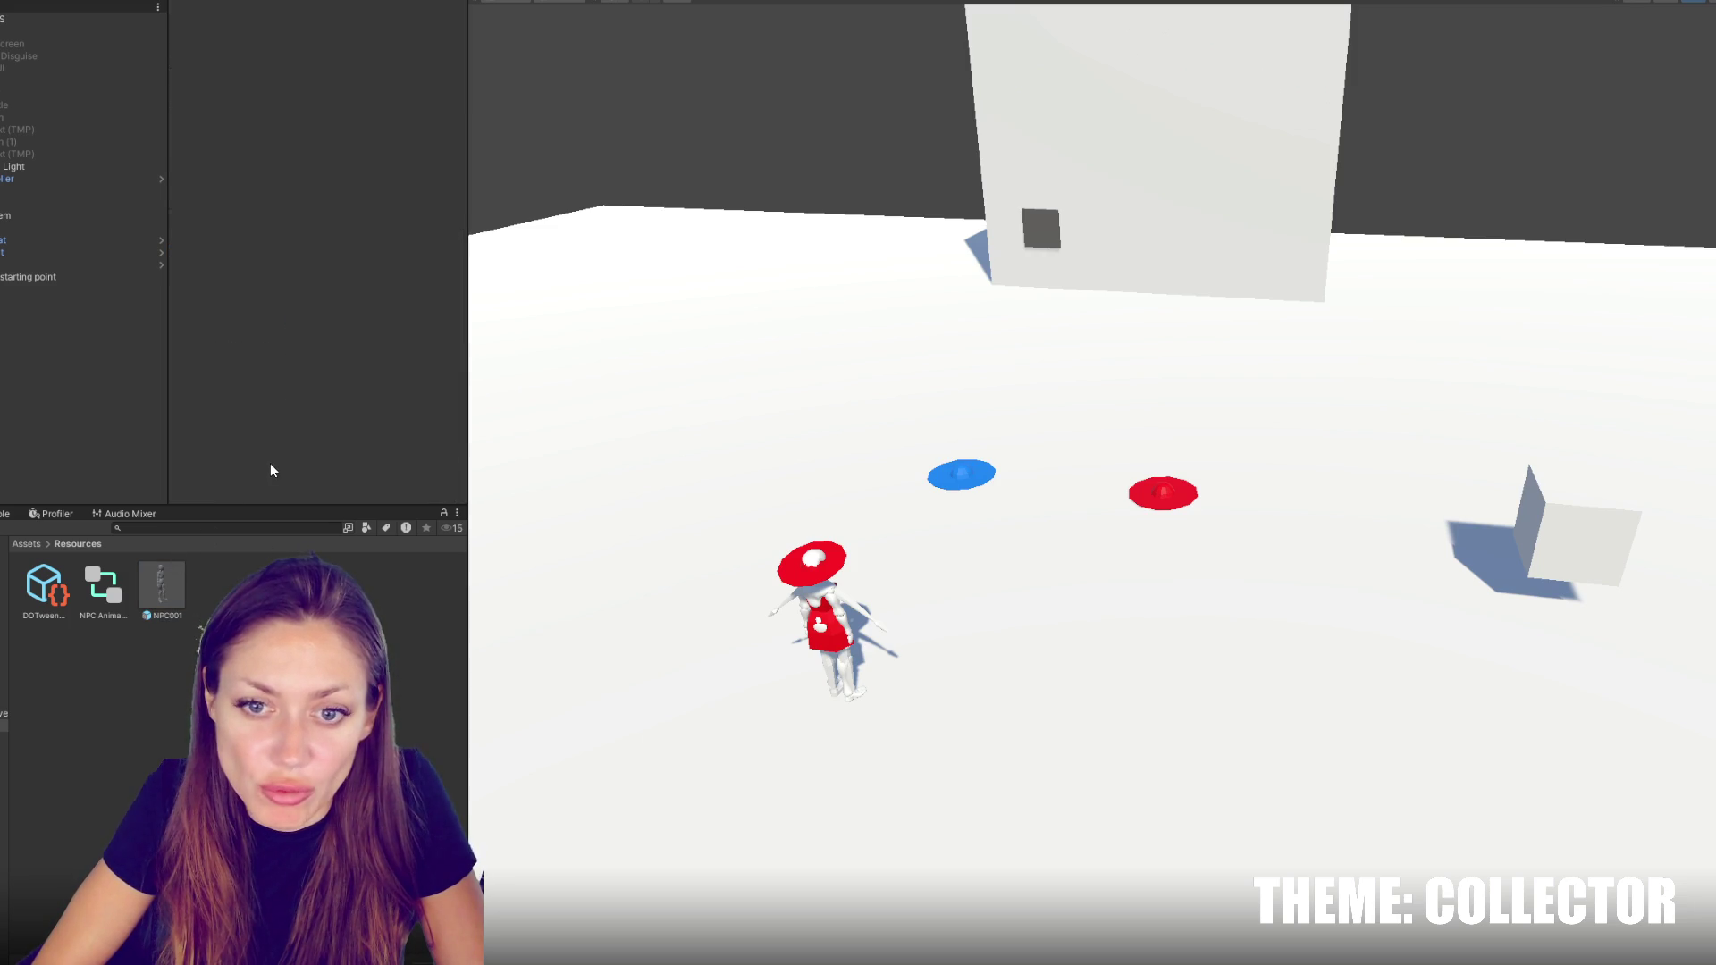
pyautogui.click(161, 586)
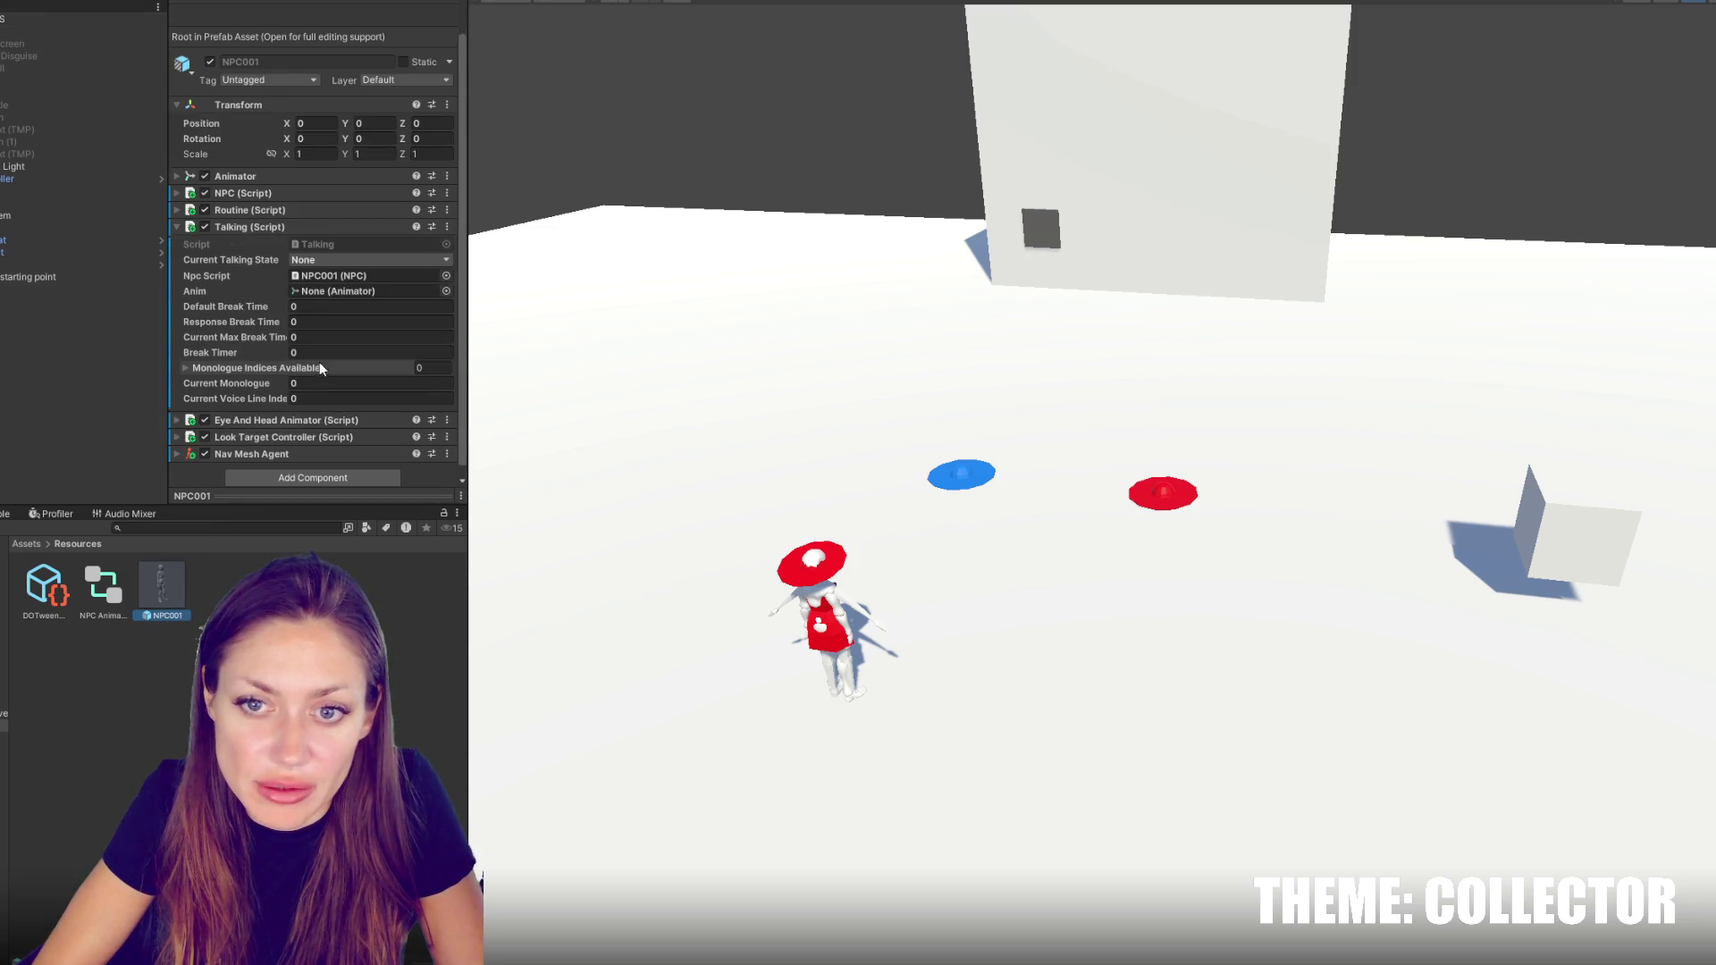
pyautogui.moveTo(170, 590)
pyautogui.mouseDown()
pyautogui.moveTo(387, 250)
pyautogui.moveTo(348, 281)
pyautogui.mouseUp()
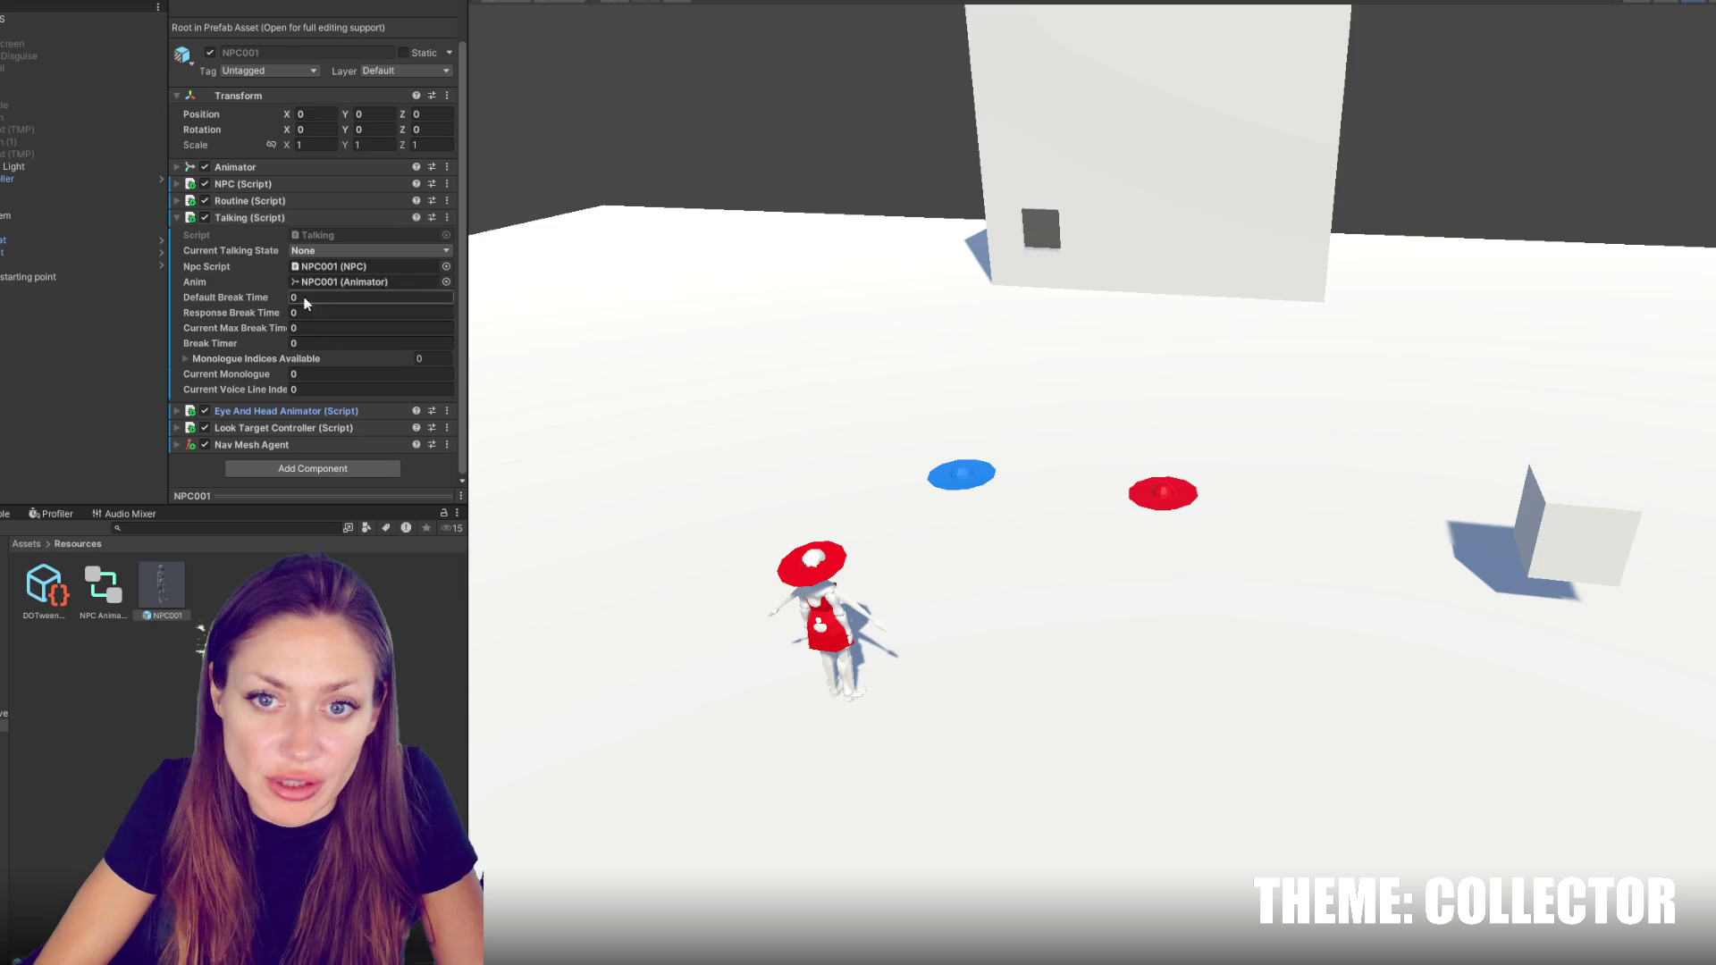
# Review the Nav Mesh Agent, Look Target Controller and Eye And Head Animator head control settings
pyautogui.click(255, 446)
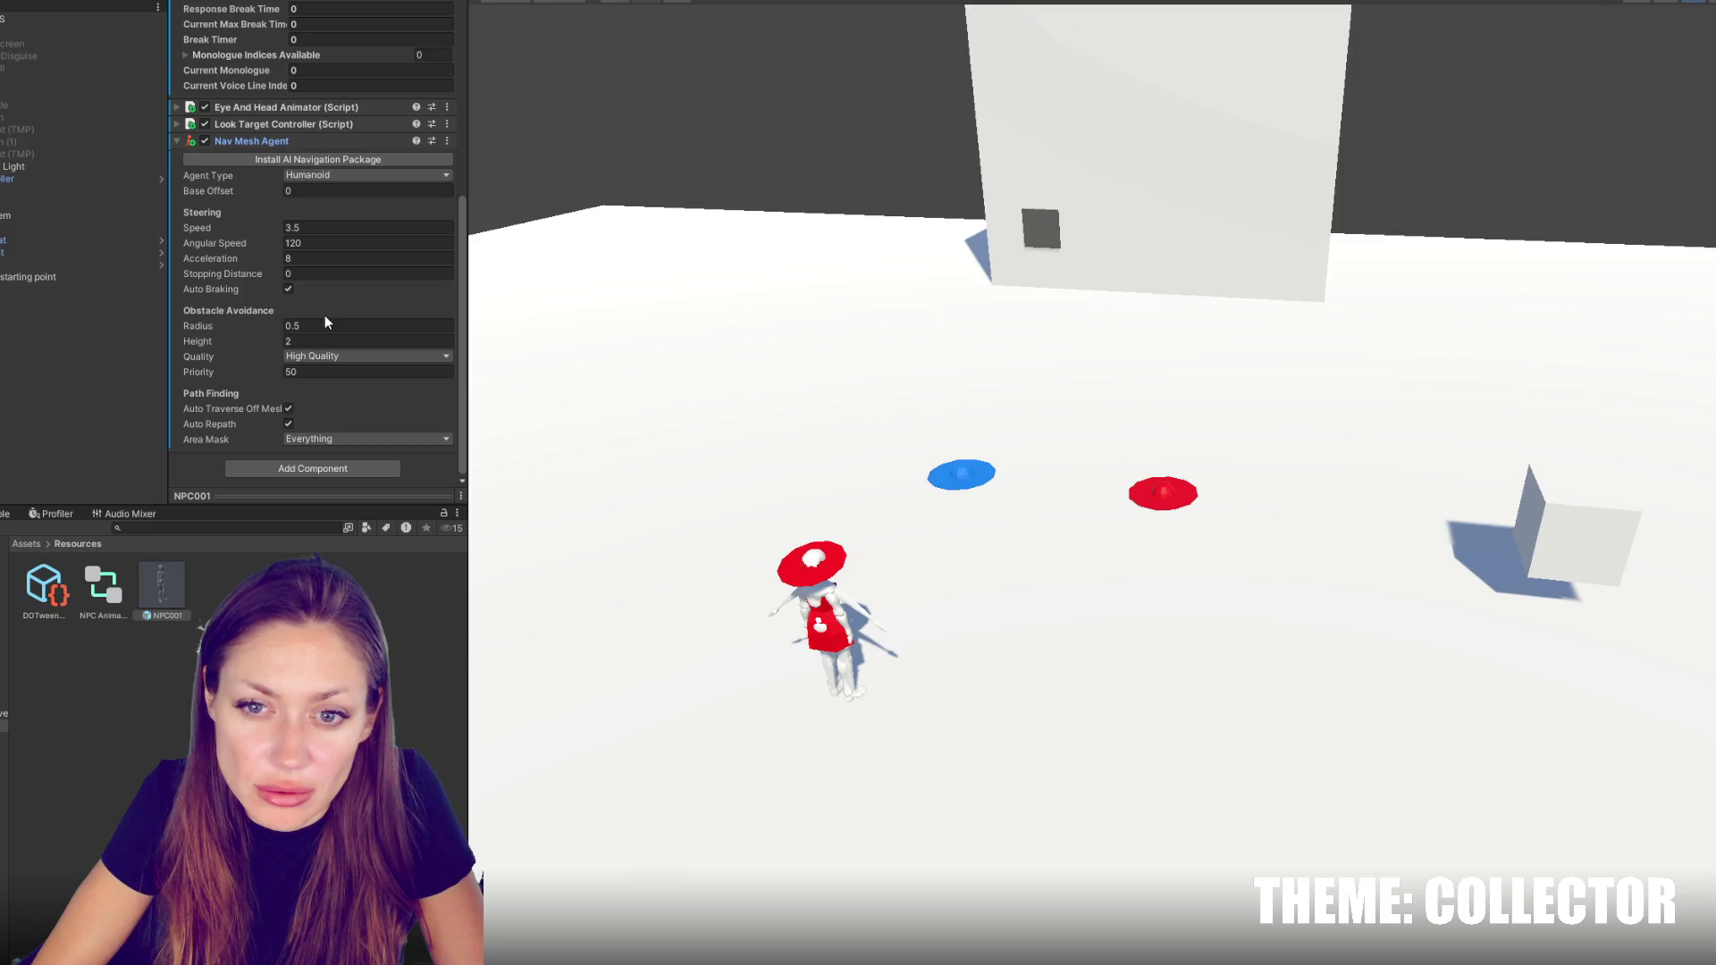
pyautogui.click(250, 141)
pyautogui.click(250, 431)
pyautogui.scroll(-3, 309, 243)
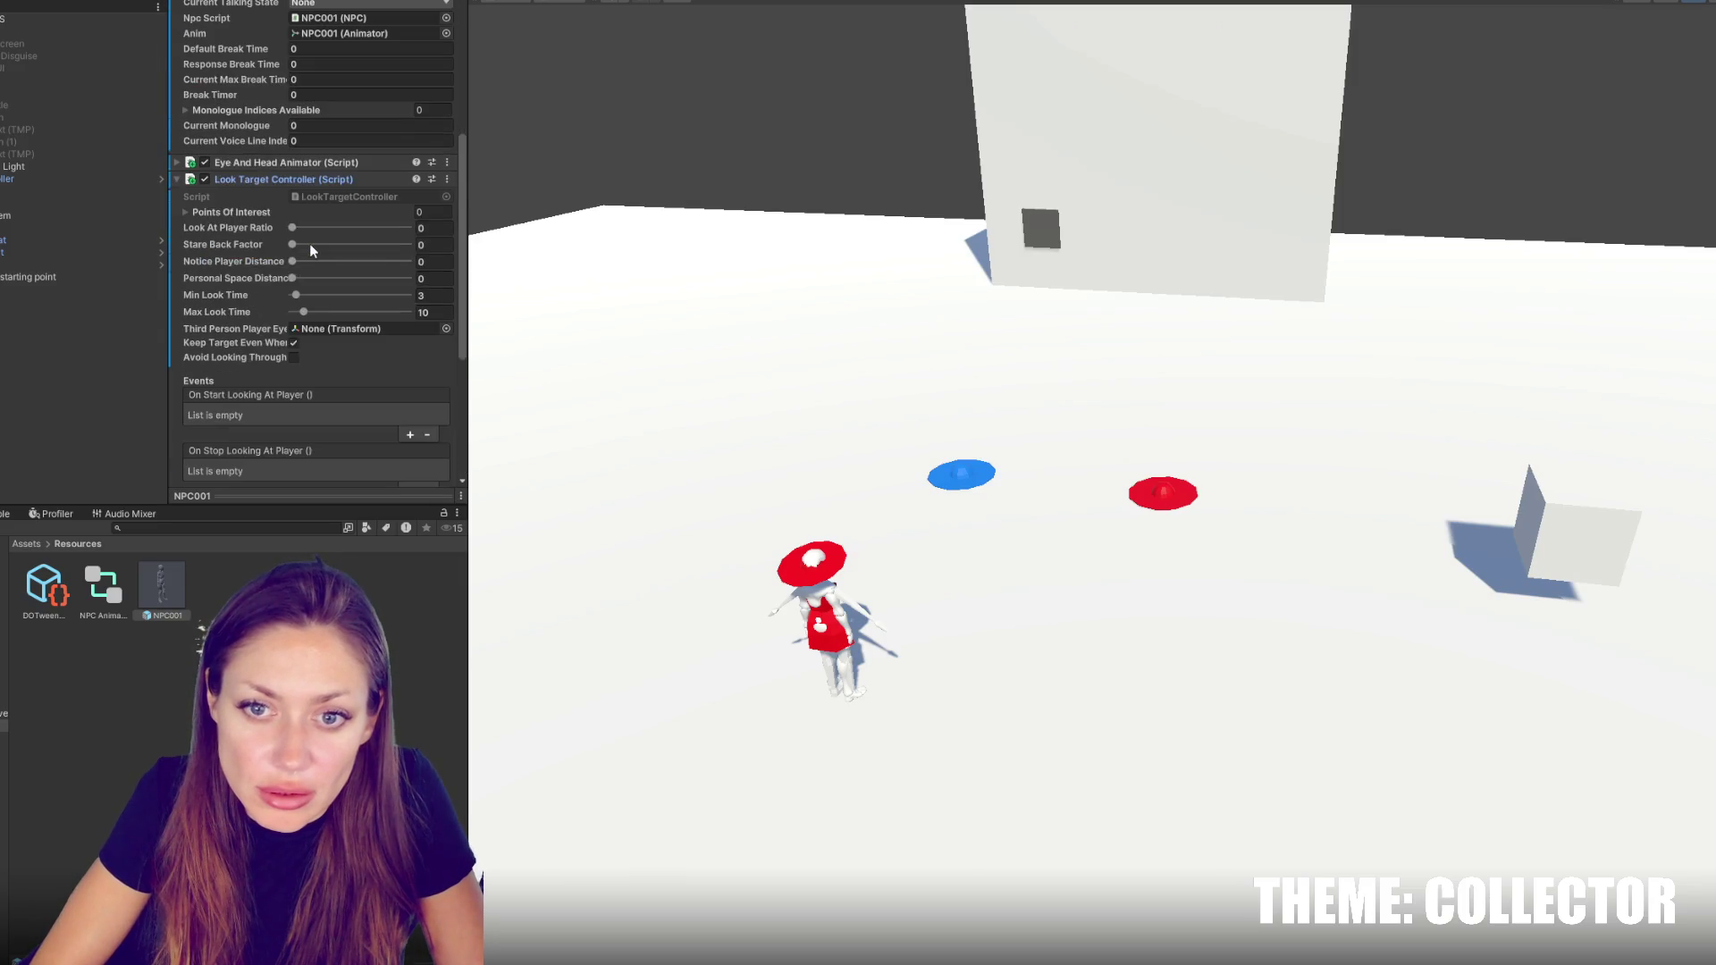
pyautogui.scroll(2, 407, 309)
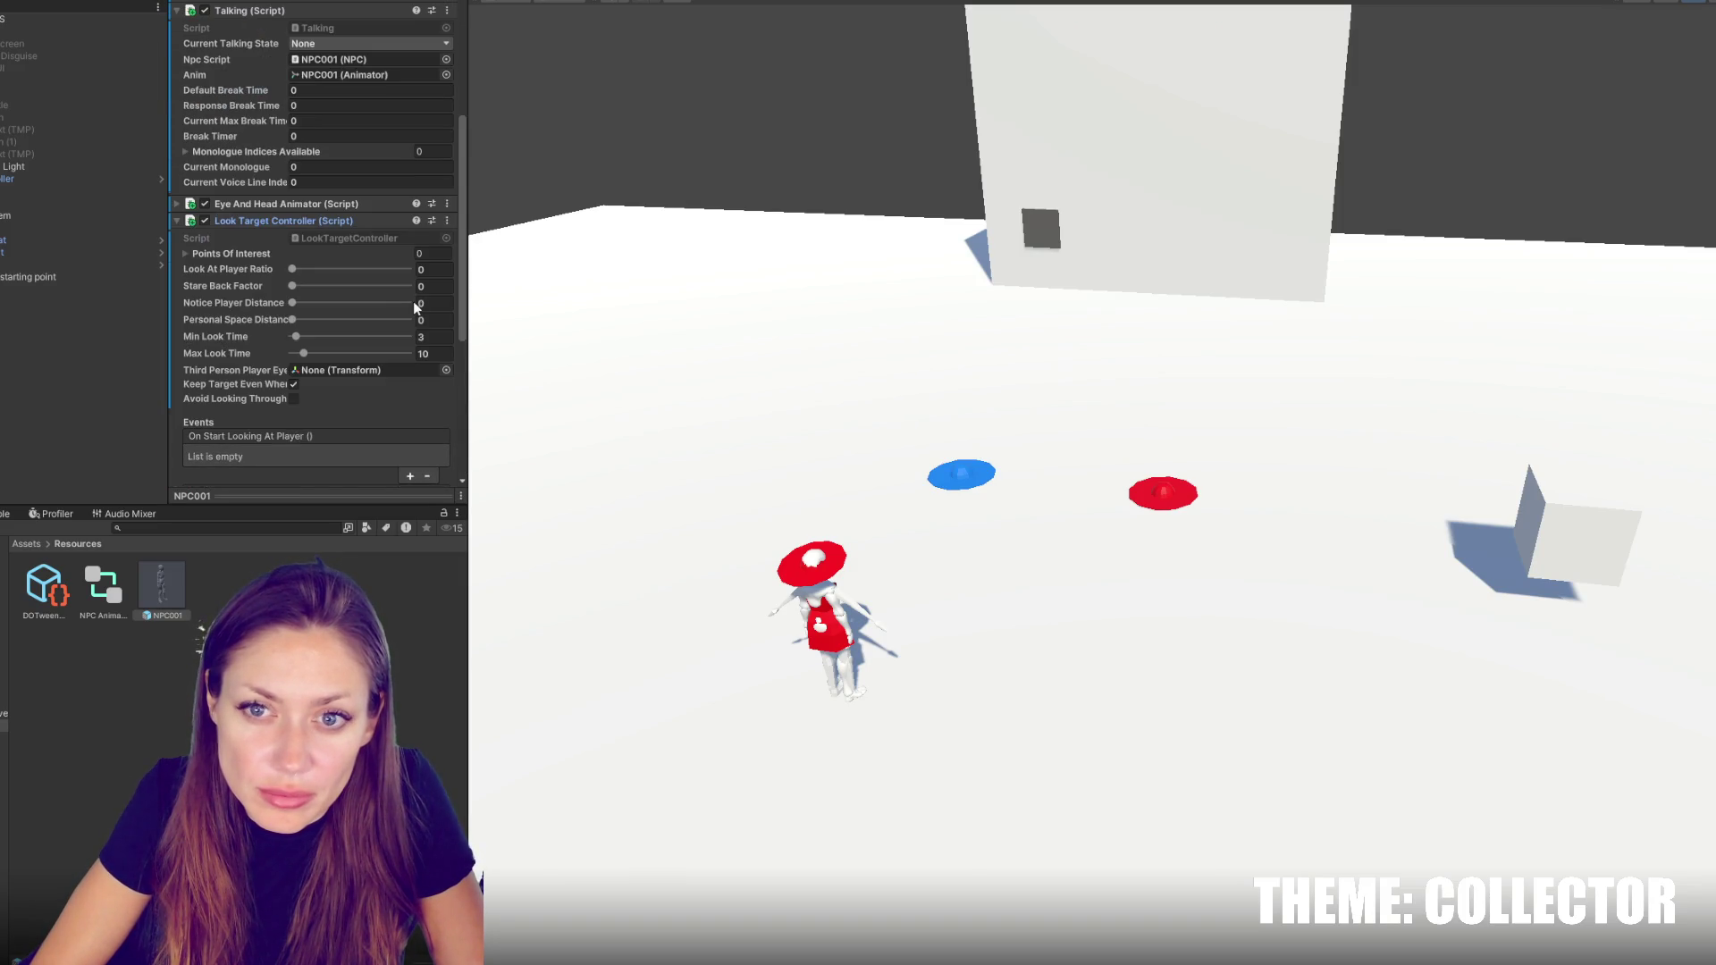
pyautogui.click(265, 221)
pyautogui.click(275, 402)
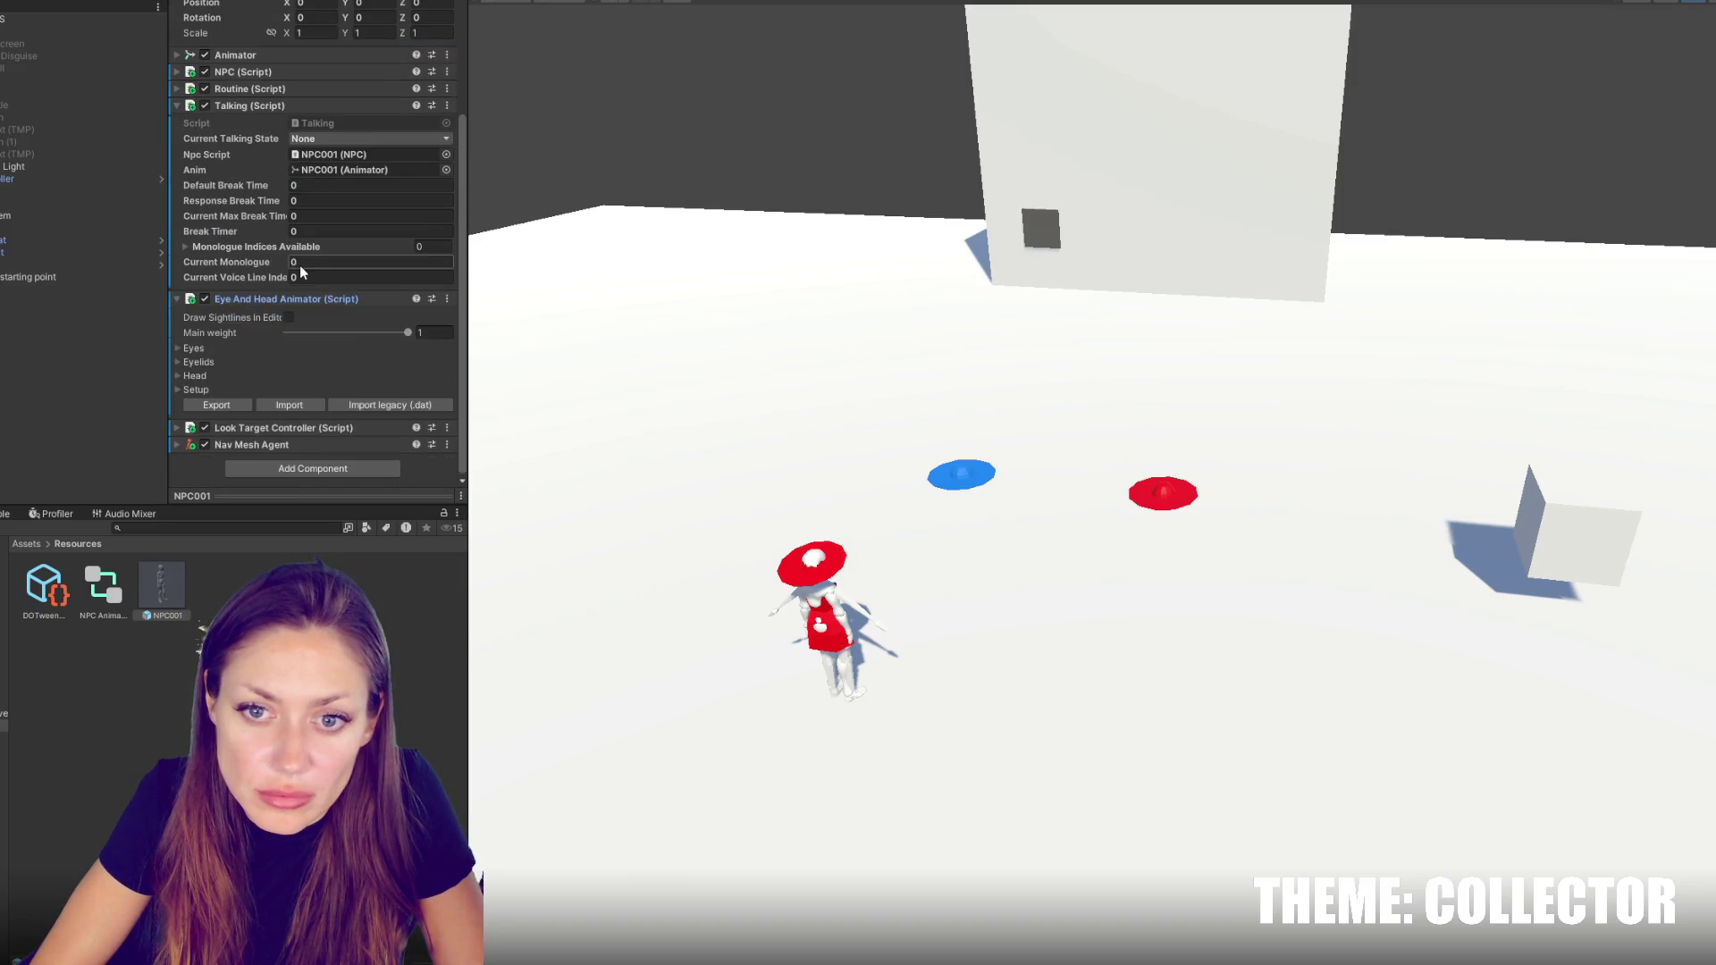
pyautogui.click(197, 391)
pyautogui.click(195, 391)
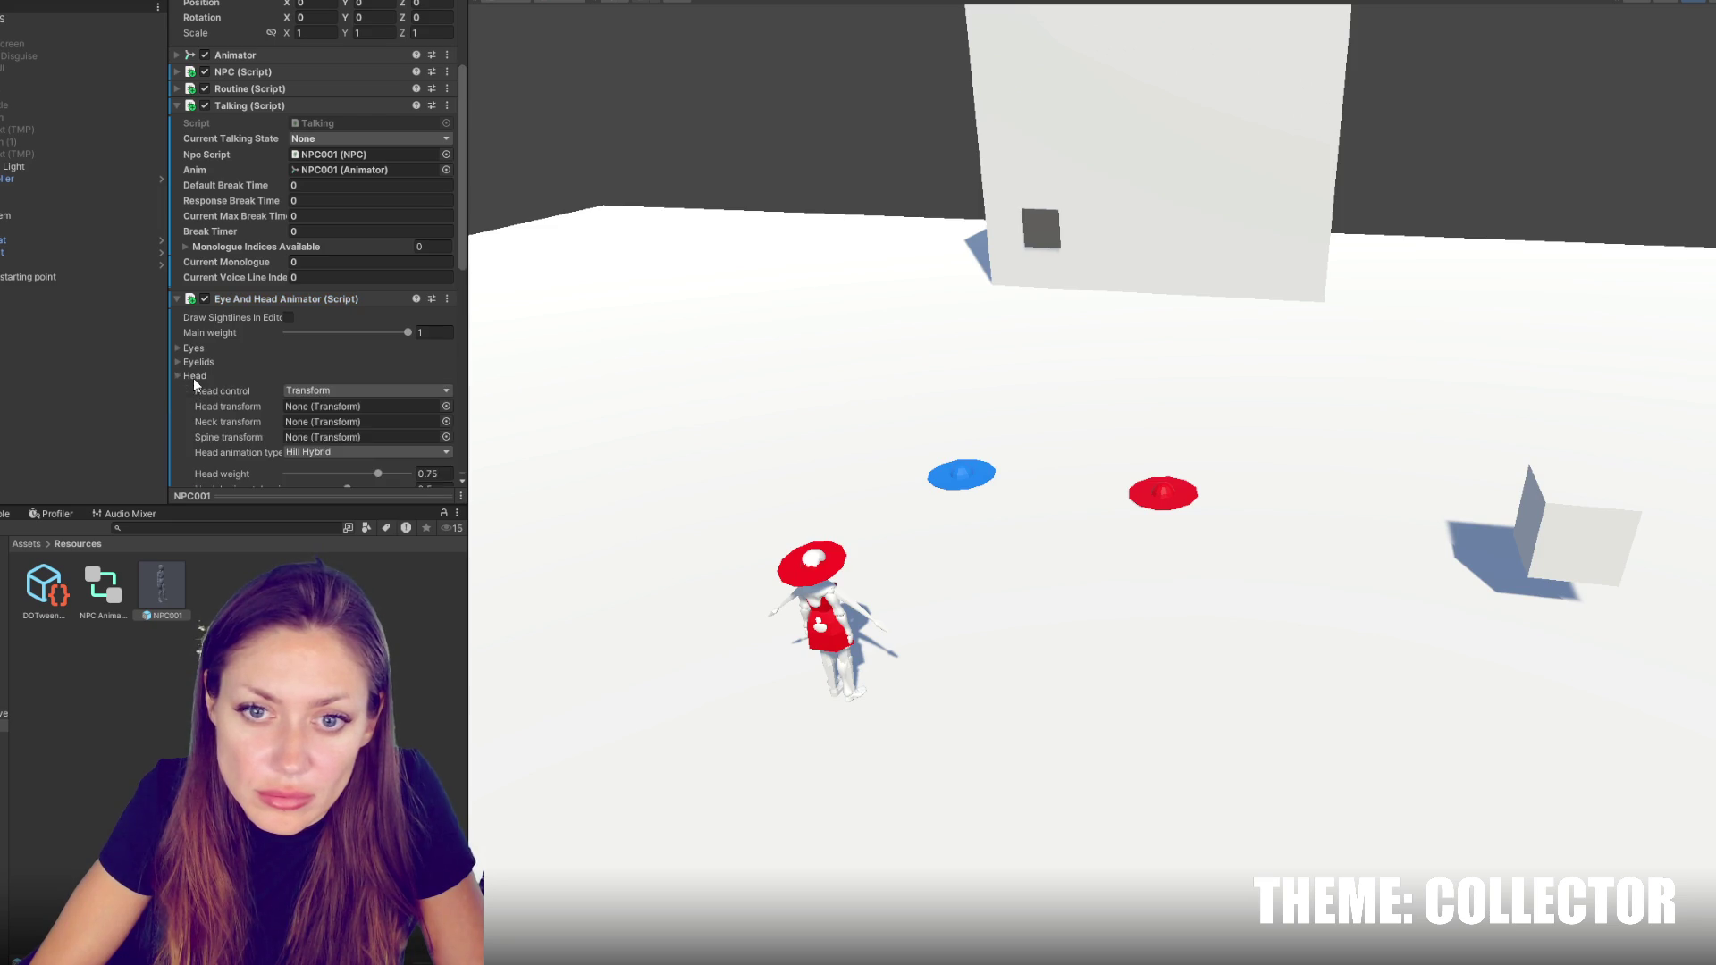
pyautogui.click(194, 375)
pyautogui.scroll(-3, 243, 344)
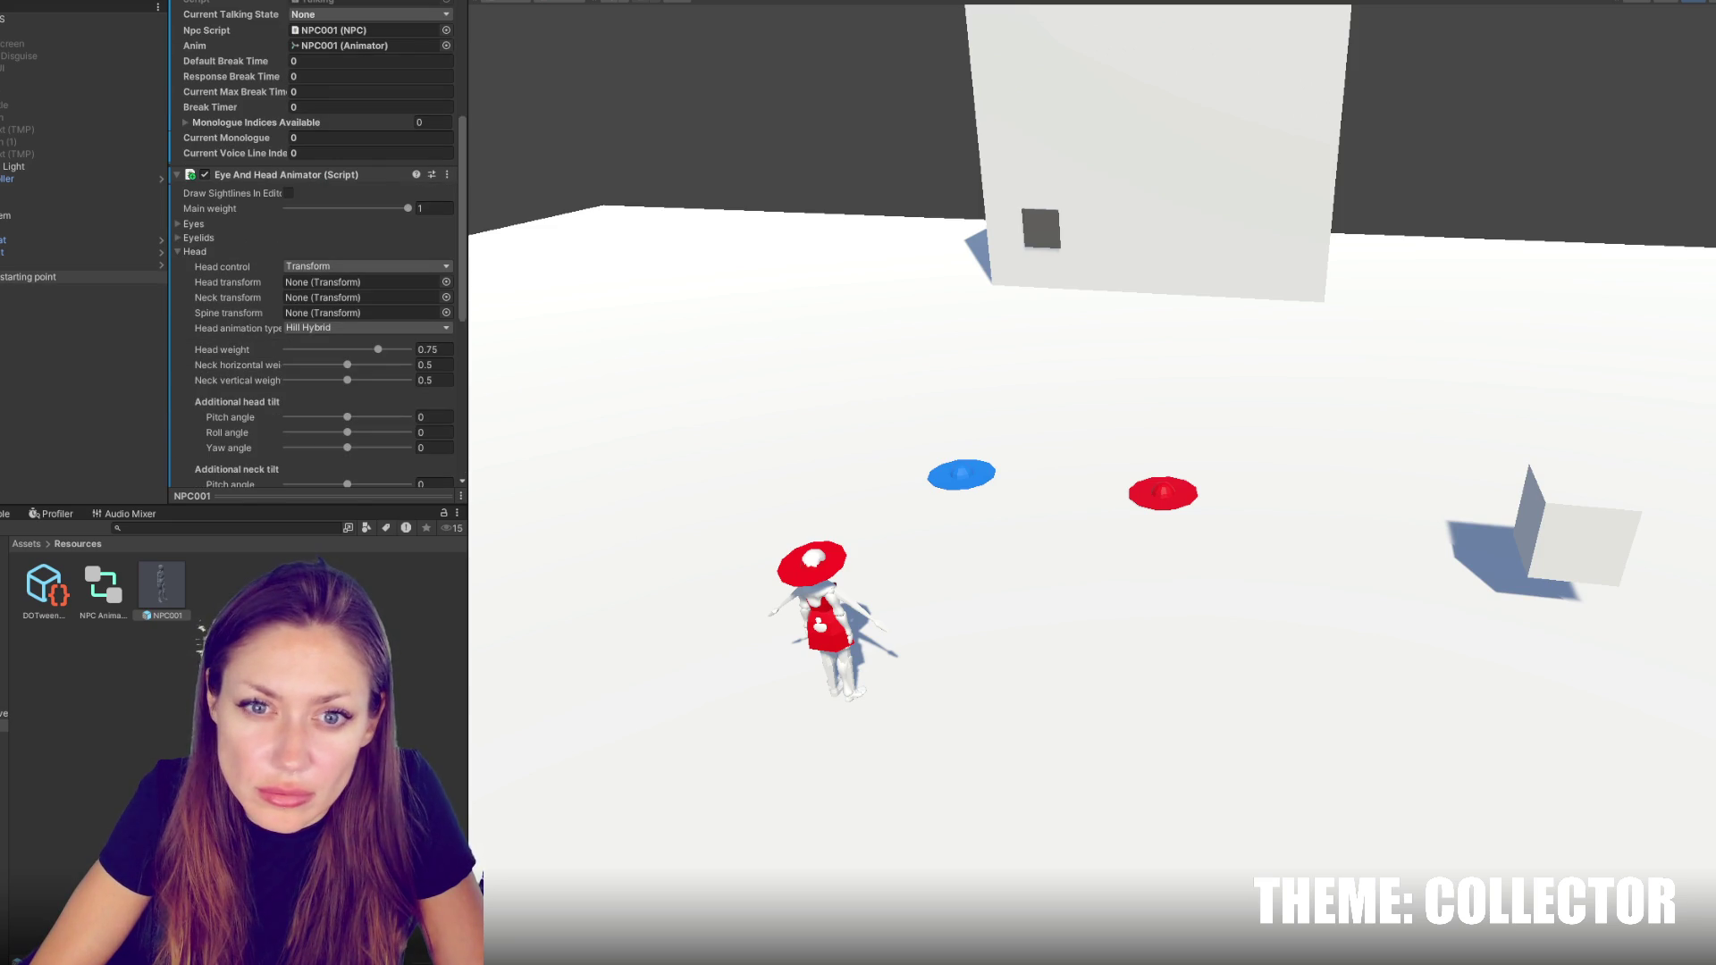
# Open NPC001 in Prefab Mode, select its root and expand the Eye And Head Animator's head settings
pyautogui.doubleClick(168, 582)
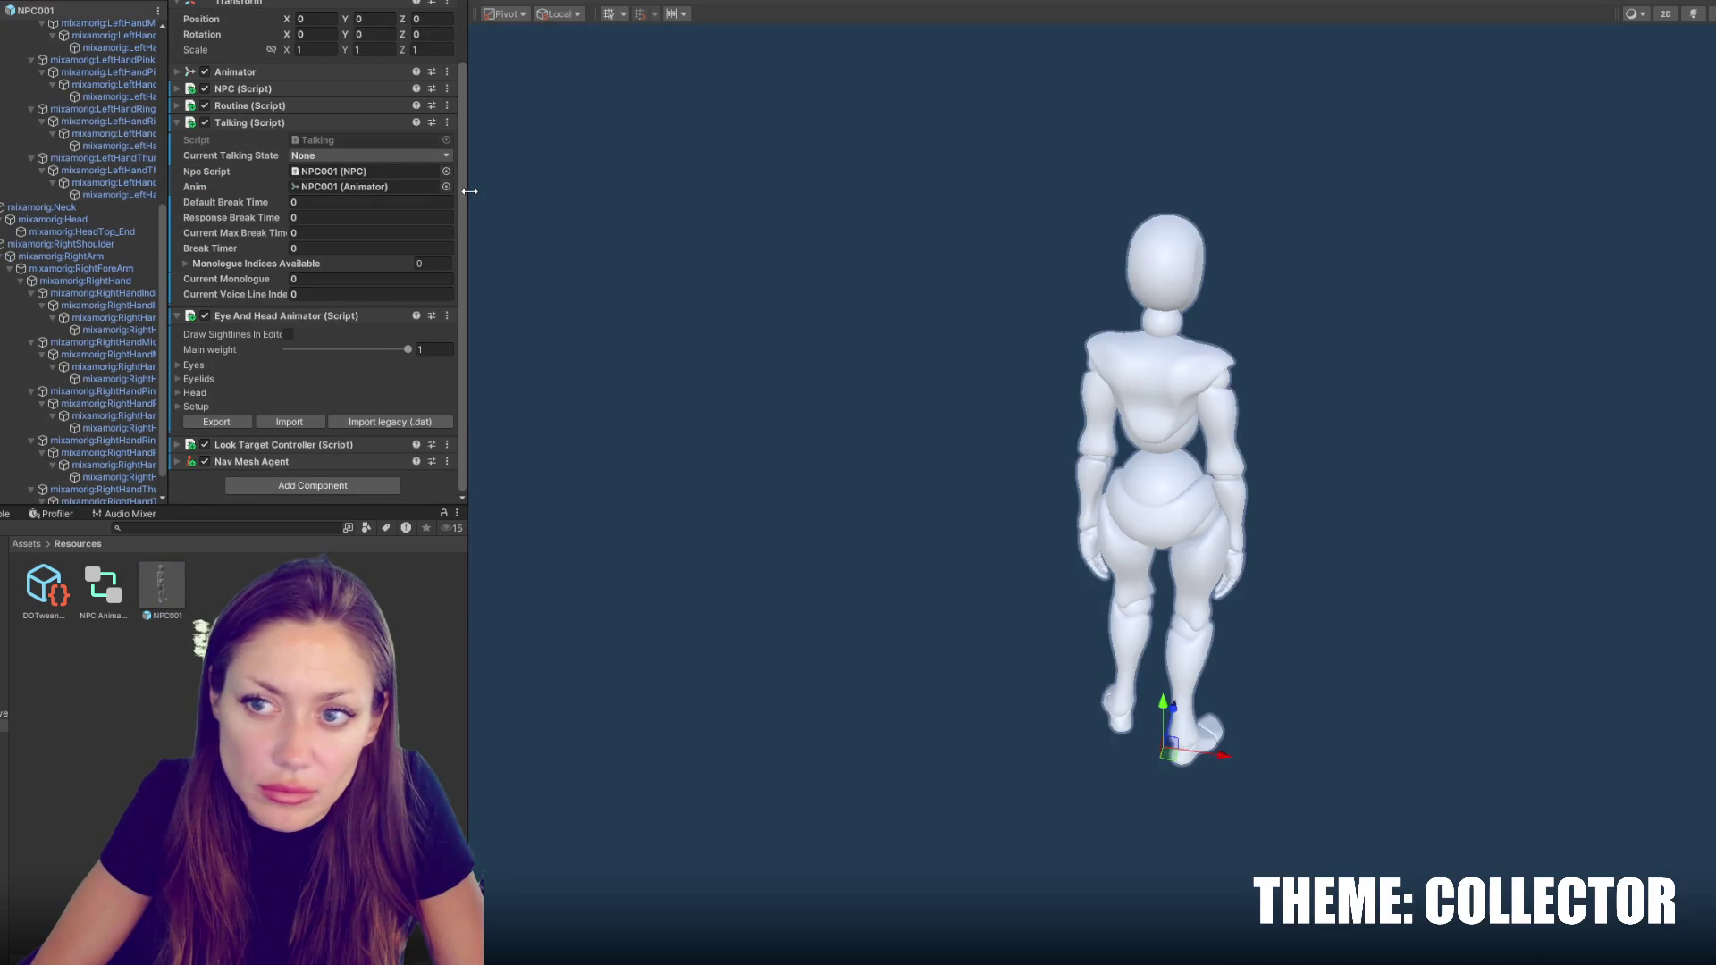
pyautogui.moveTo(470, 191); pyautogui.dragTo(742, 215)
pyautogui.scroll(5, 206, 241)
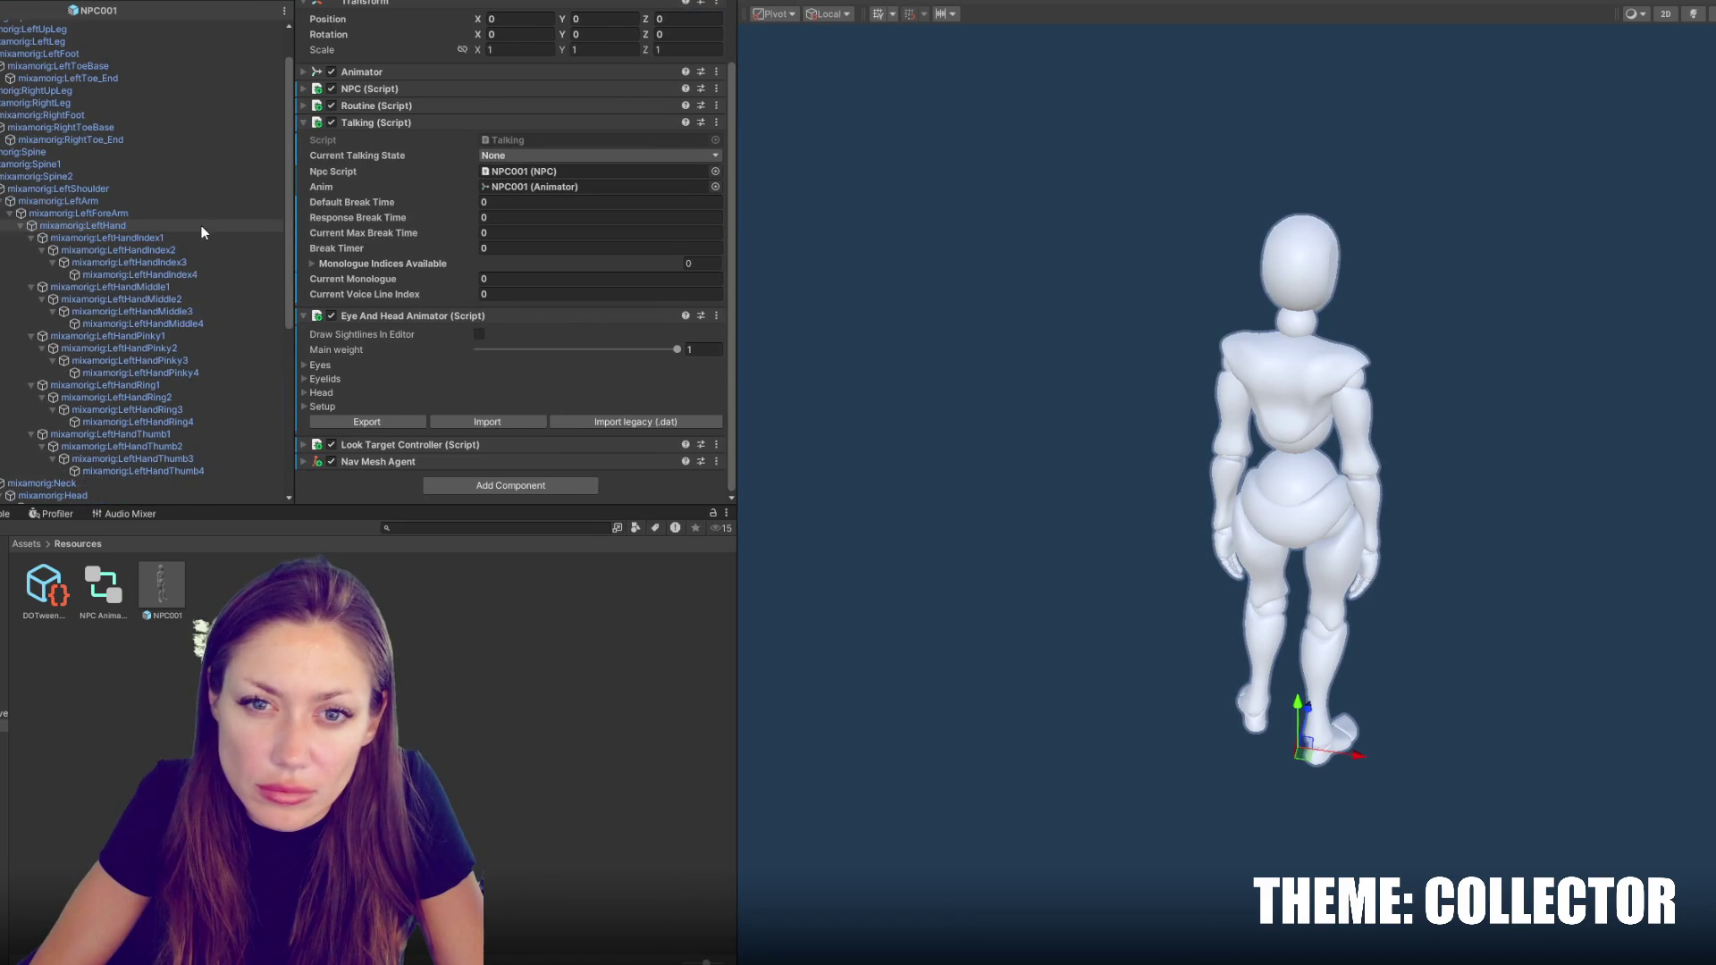
pyautogui.click(186, 263)
pyautogui.scroll(2, 178, 232)
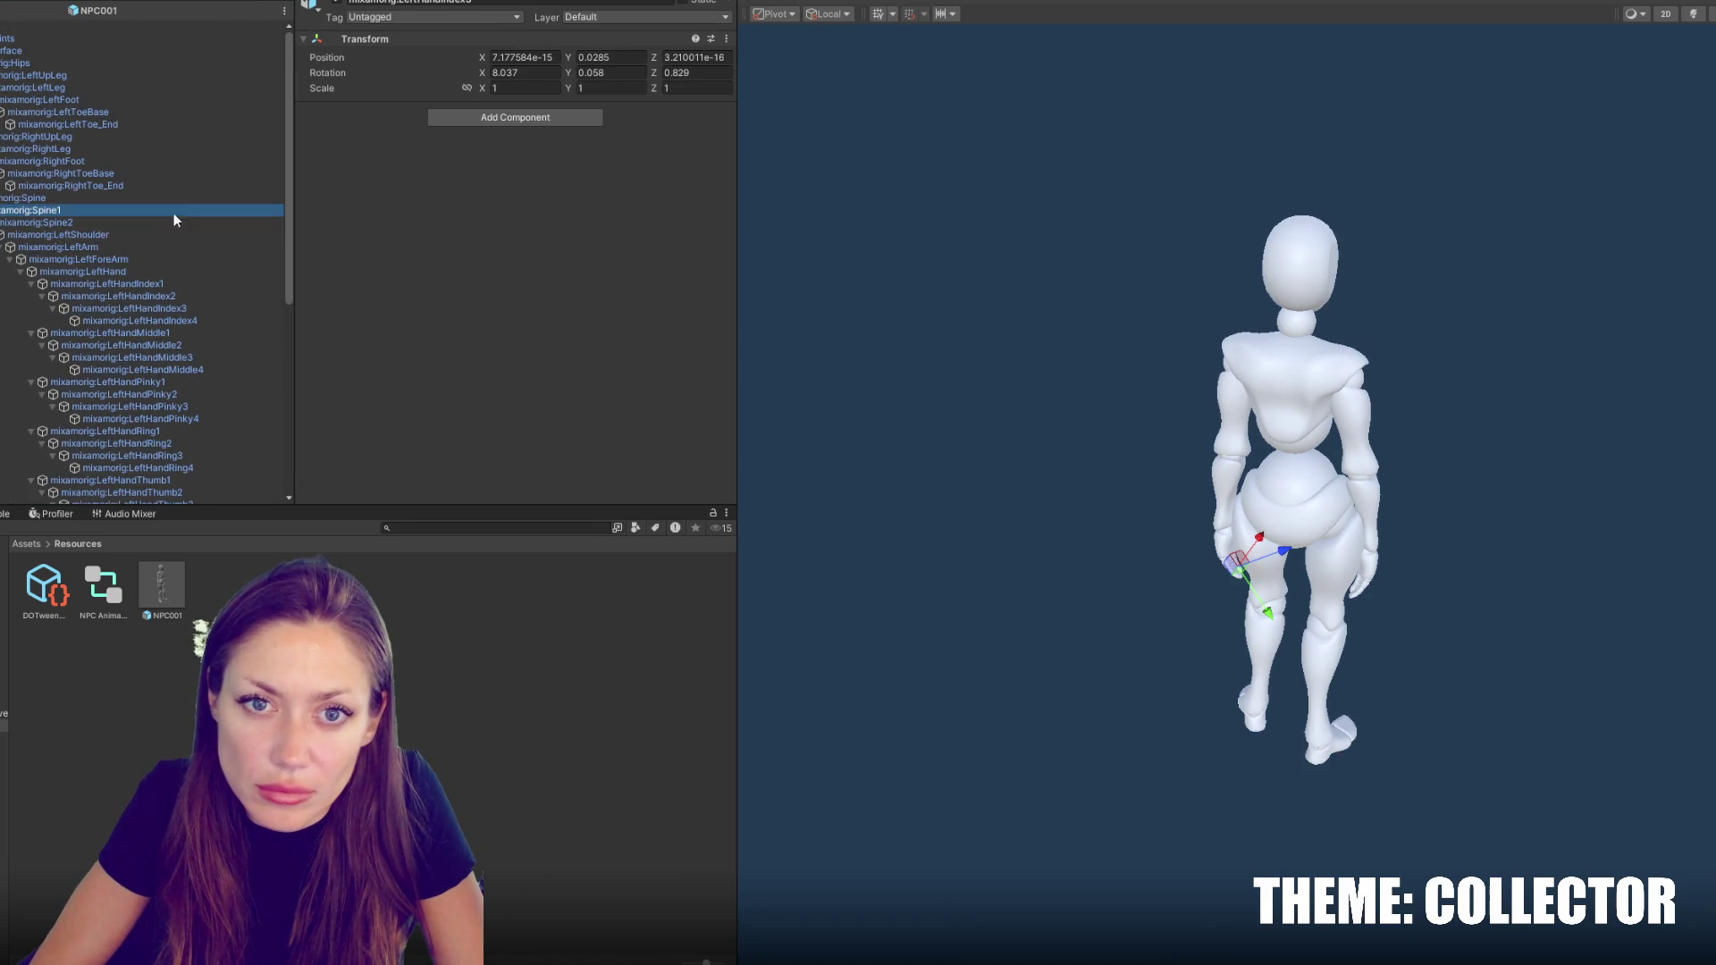
pyautogui.click(152, 28)
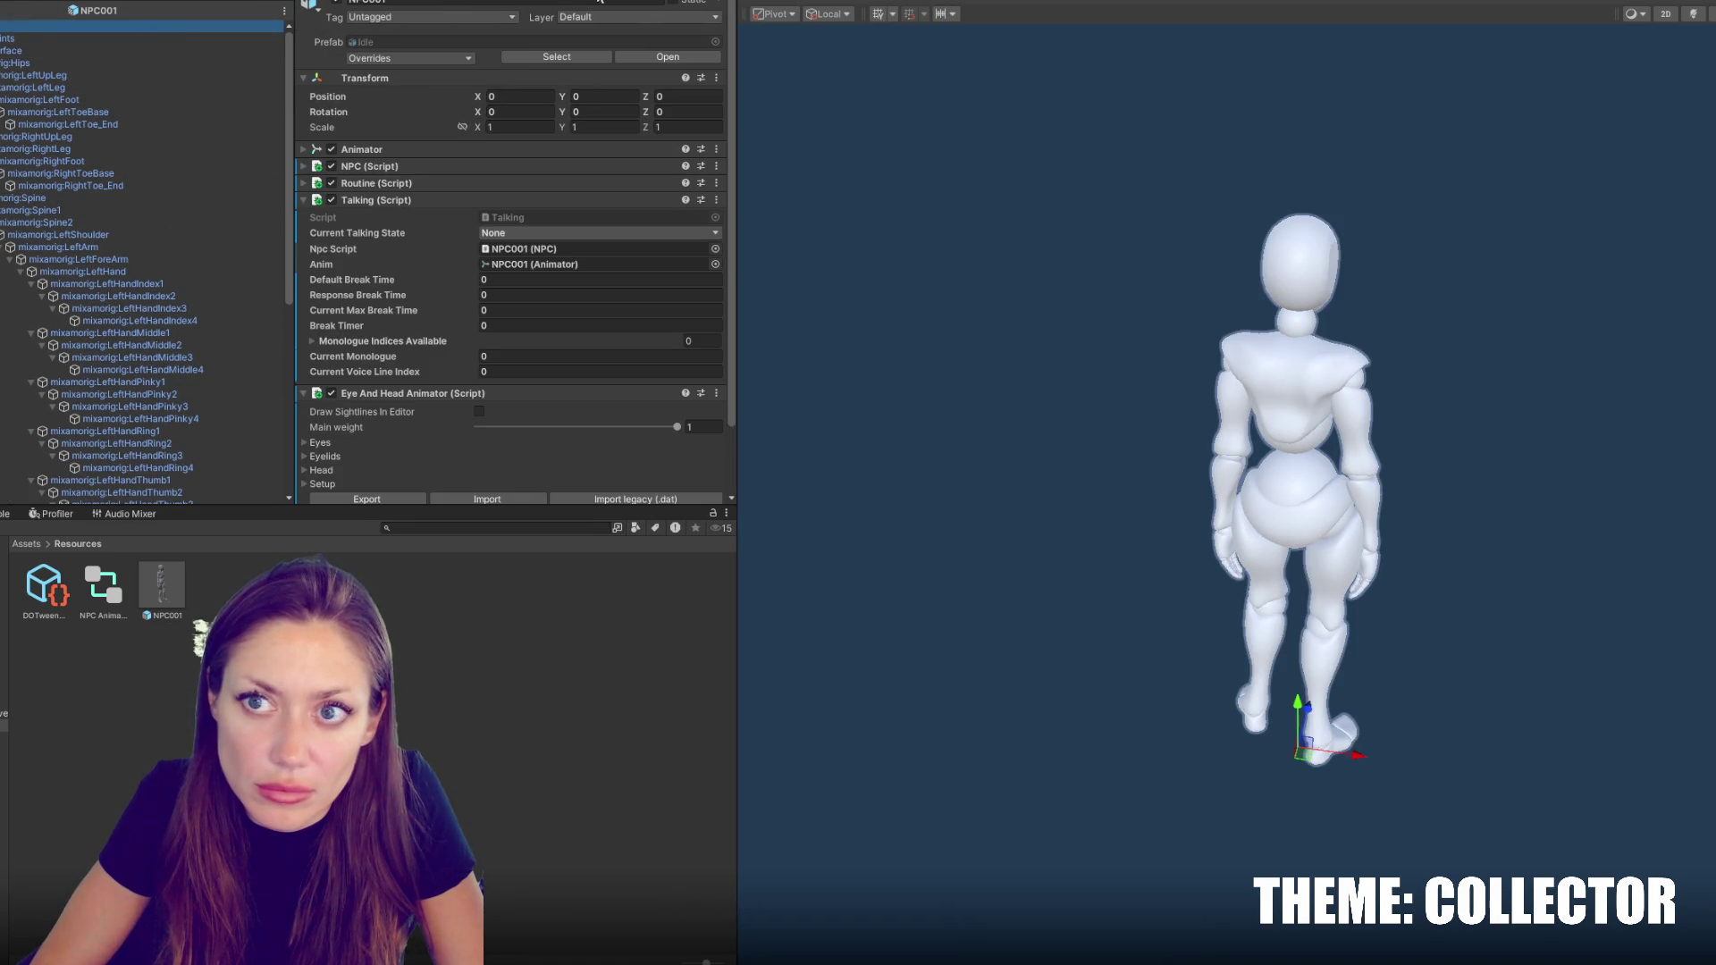
pyautogui.scroll(-6, 201, 243)
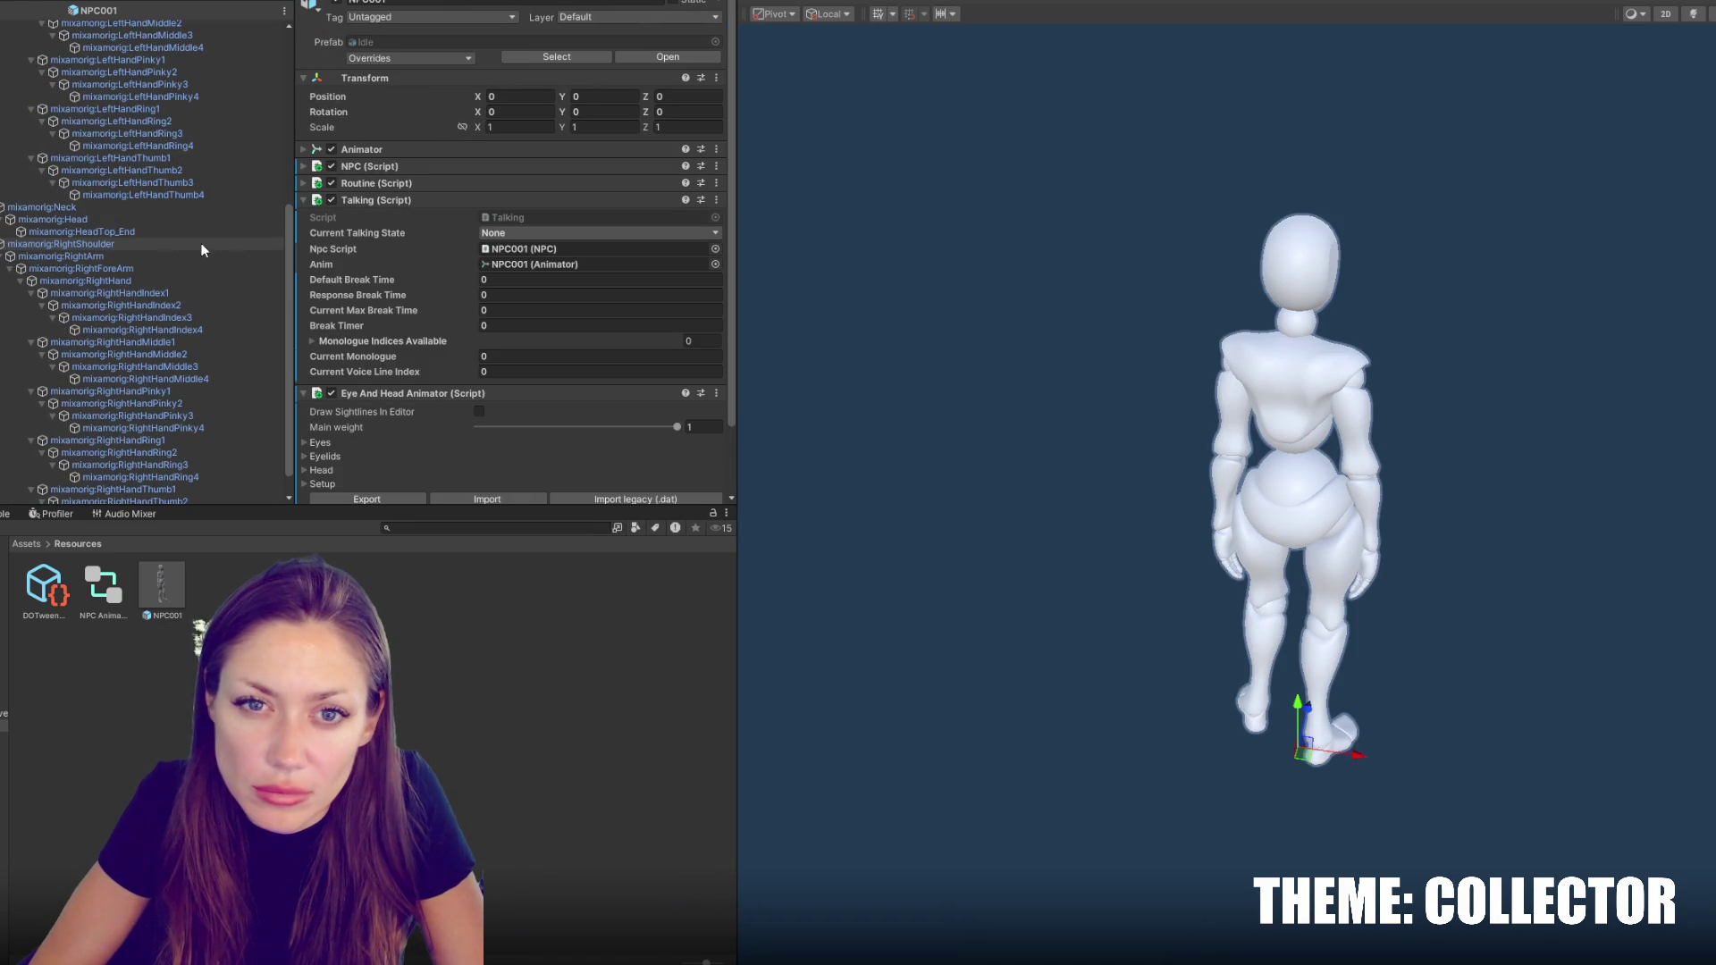
pyautogui.scroll(-2, 372, 274)
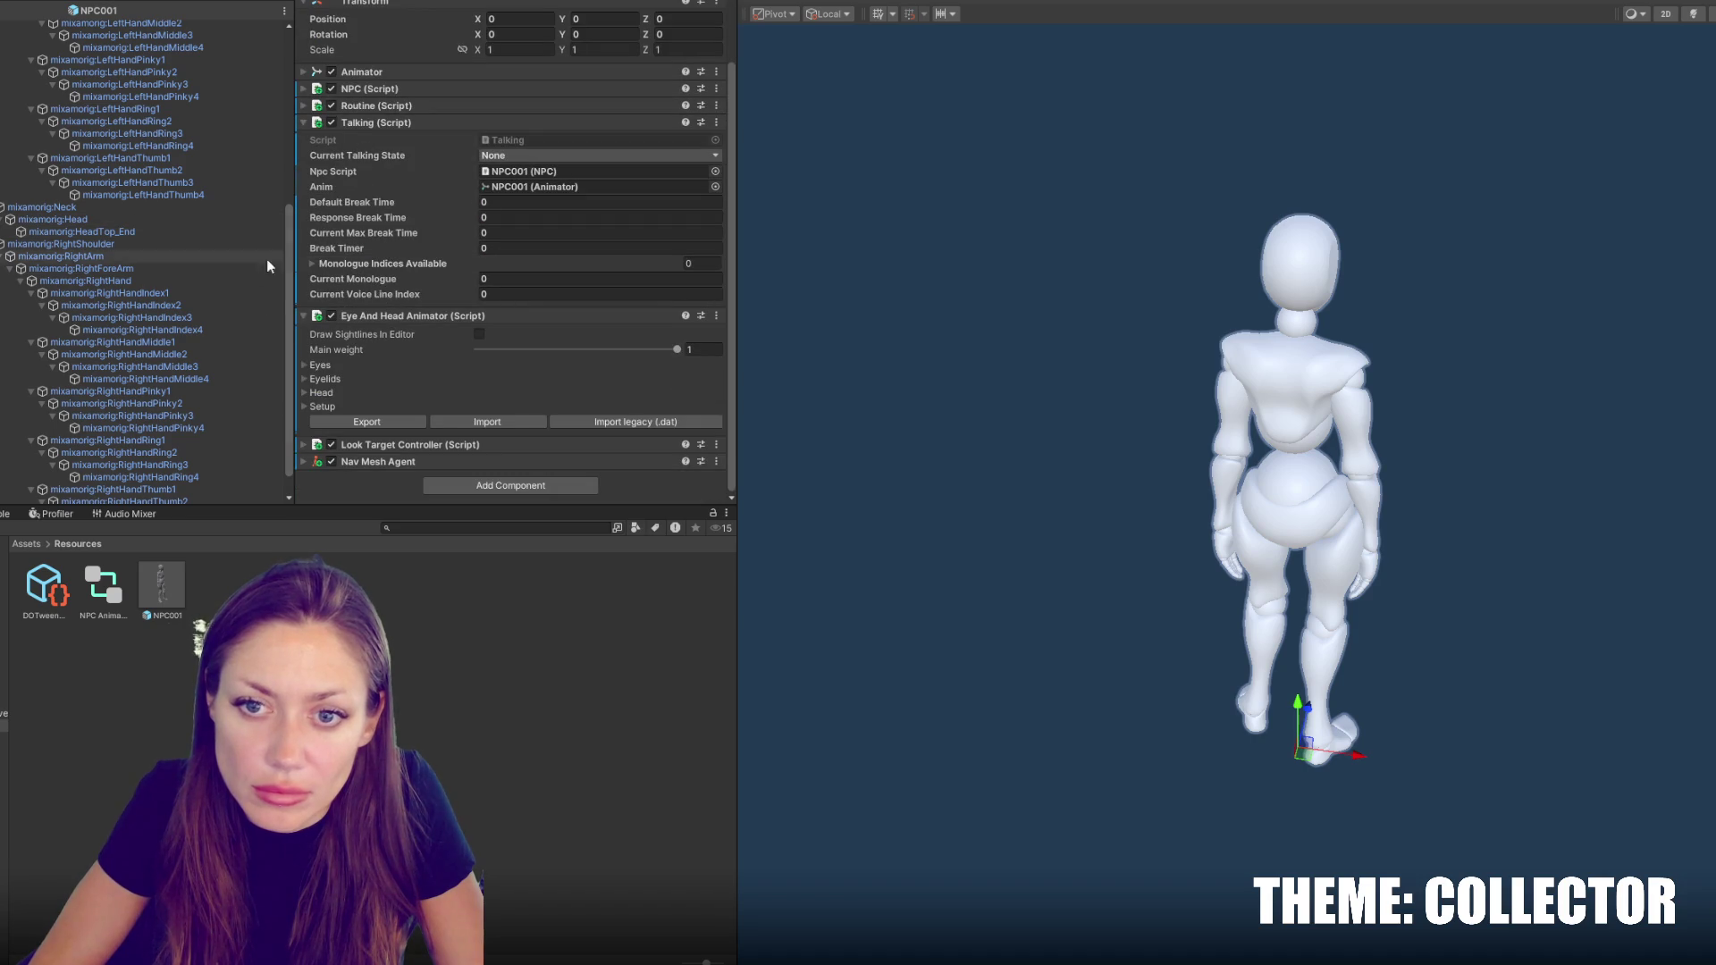
pyautogui.click(317, 392)
# Assign the mixamorig Head and Spine2 bones to the head and spine transforms, then collapse the components
pyautogui.scroll(-6, 402, 358)
pyautogui.moveTo(54, 220)
pyautogui.mouseDown()
pyautogui.moveTo(105, 230)
pyautogui.moveTo(538, 97)
pyautogui.moveTo(147, 205)
pyautogui.moveTo(520, 109)
pyautogui.mouseUp()
pyautogui.scroll(6, 134, 229)
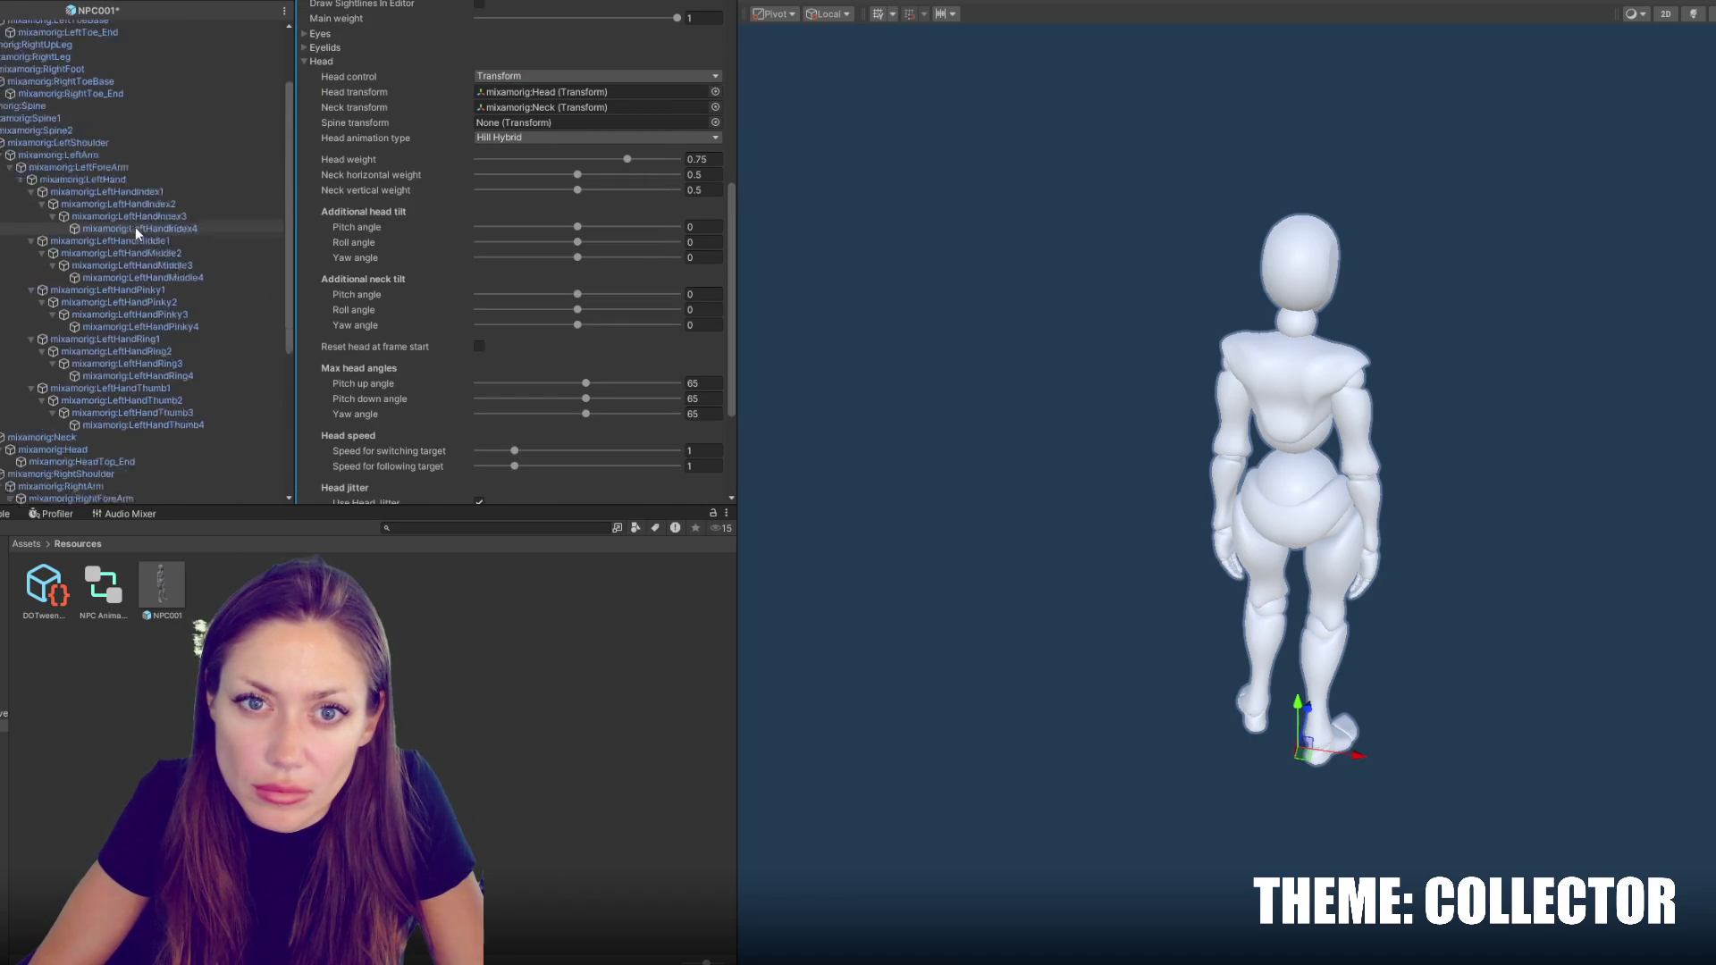
pyautogui.moveTo(73, 175); pyautogui.dragTo(534, 120)
pyautogui.scroll(-3, 533, 120)
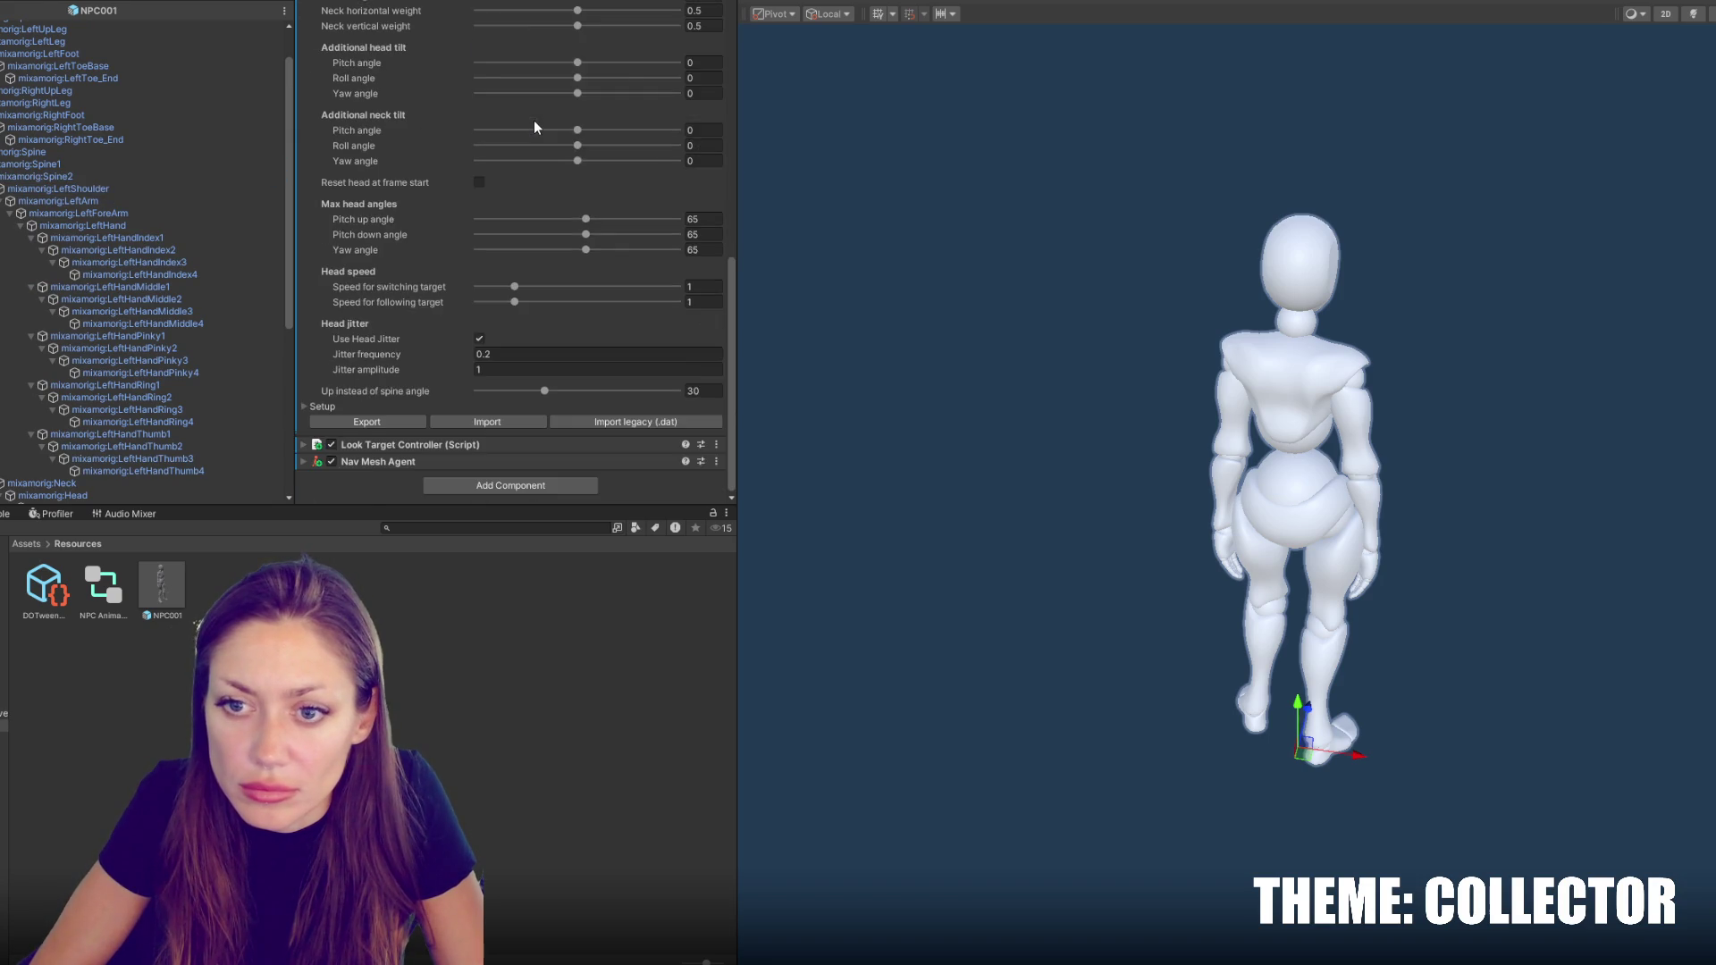
pyautogui.scroll(5, 424, 121)
pyautogui.click(411, 69)
pyautogui.click(349, 200)
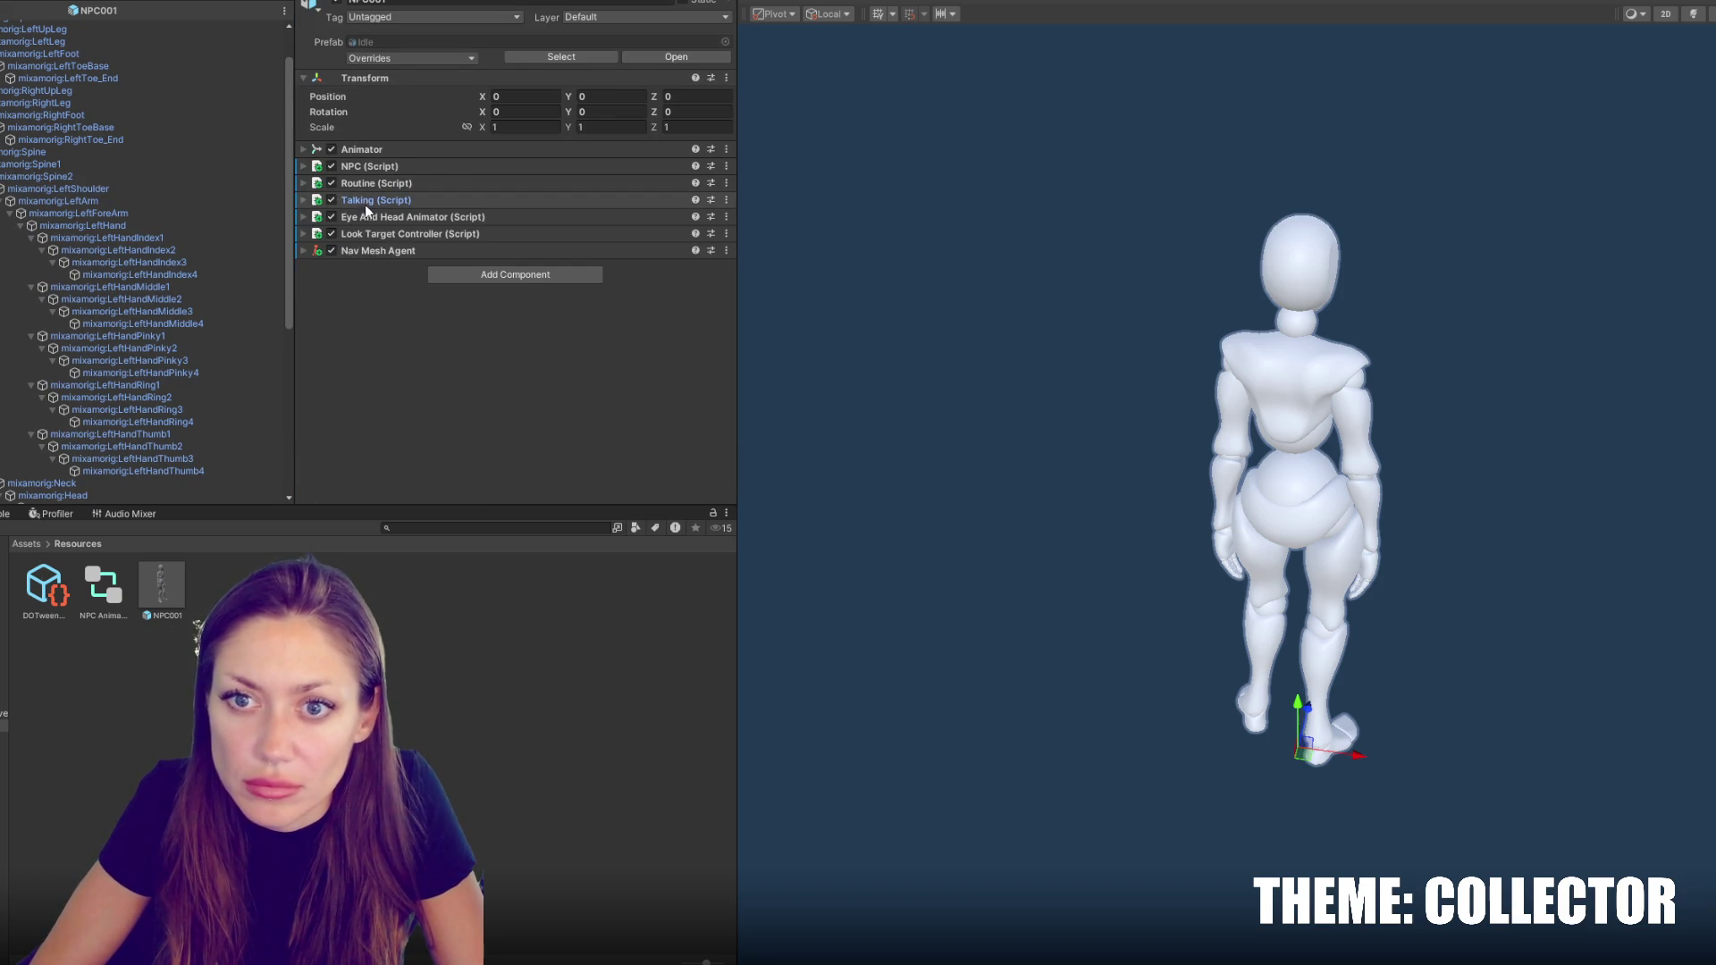
pyautogui.moveTo(734, 111)
pyautogui.mouseDown()
pyautogui.moveTo(364, 223)
pyautogui.moveTo(320, 357)
pyautogui.mouseUp()
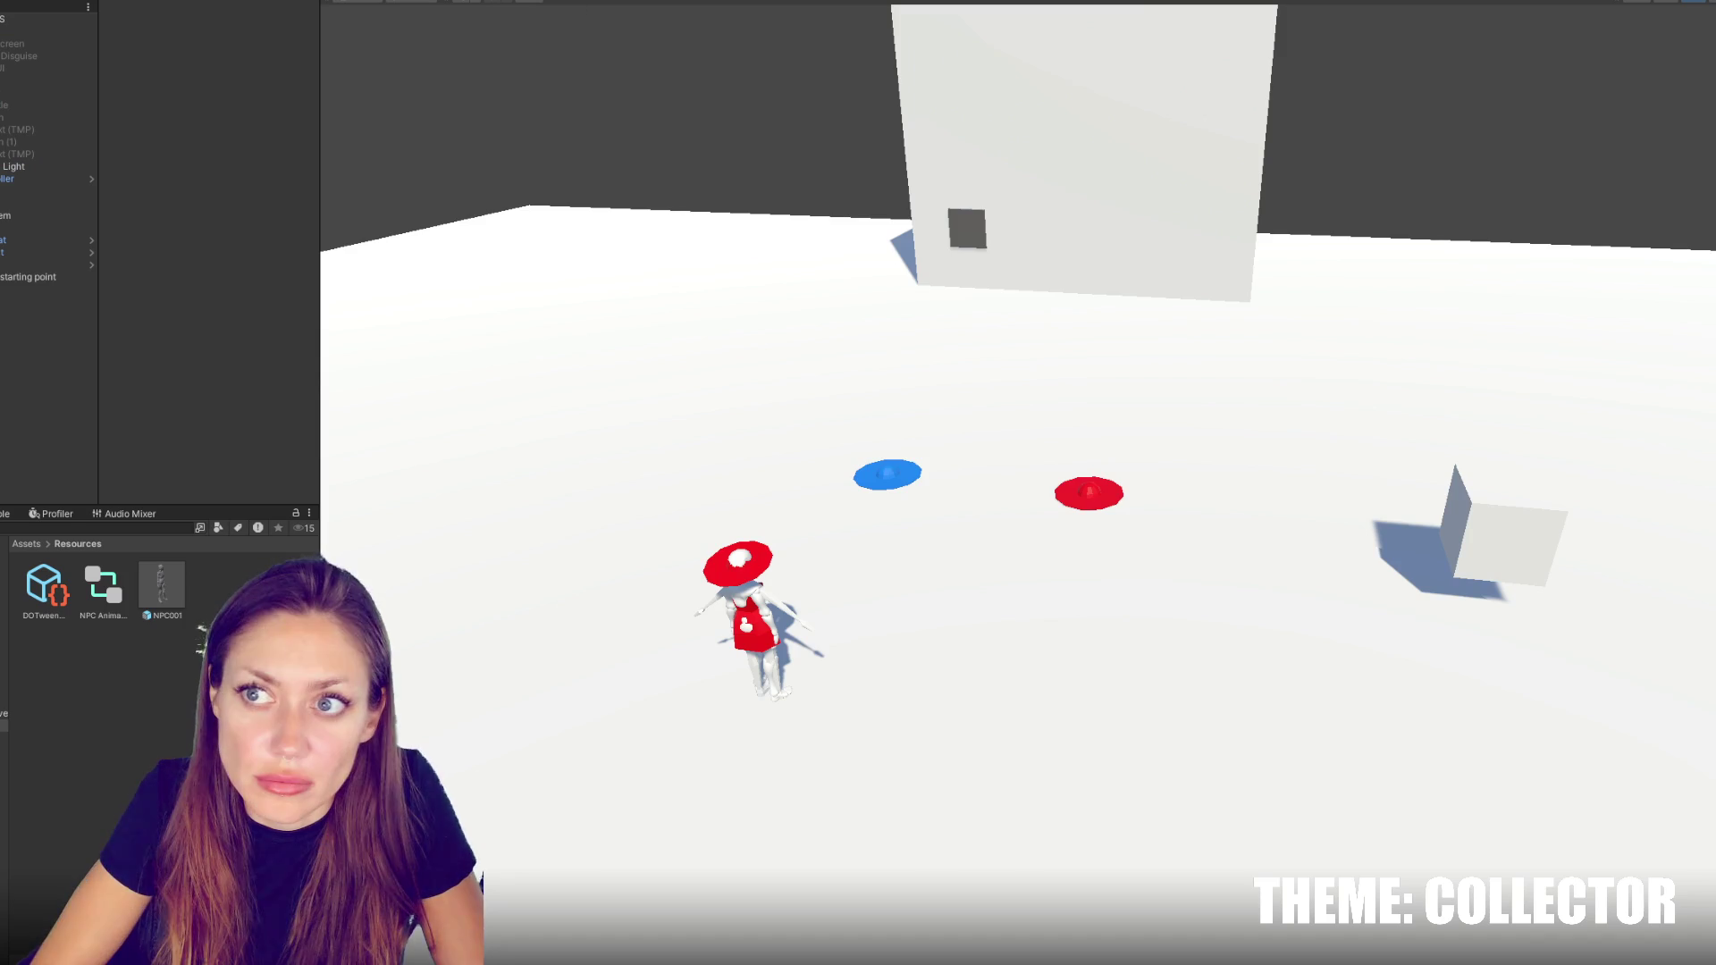
# Hide the starting point cube's mesh and bring up NPC001's Routine script in a wider Inspector
pyautogui.click(28, 277)
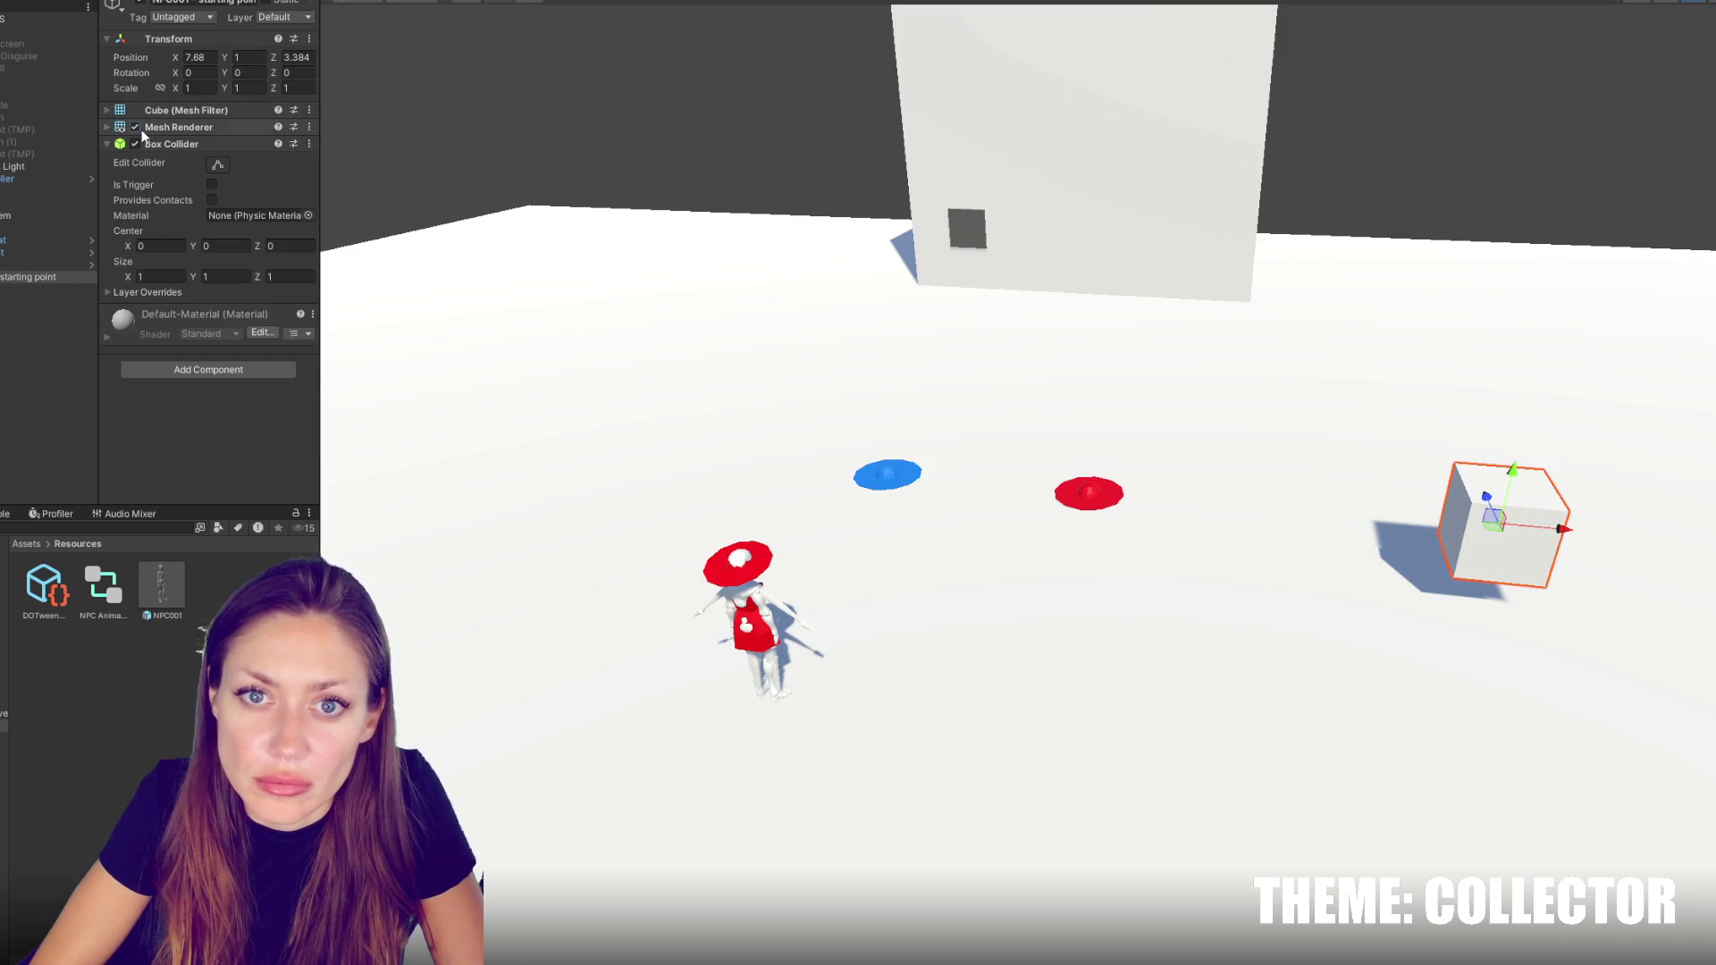
pyautogui.click(135, 127)
pyautogui.click(45, 18)
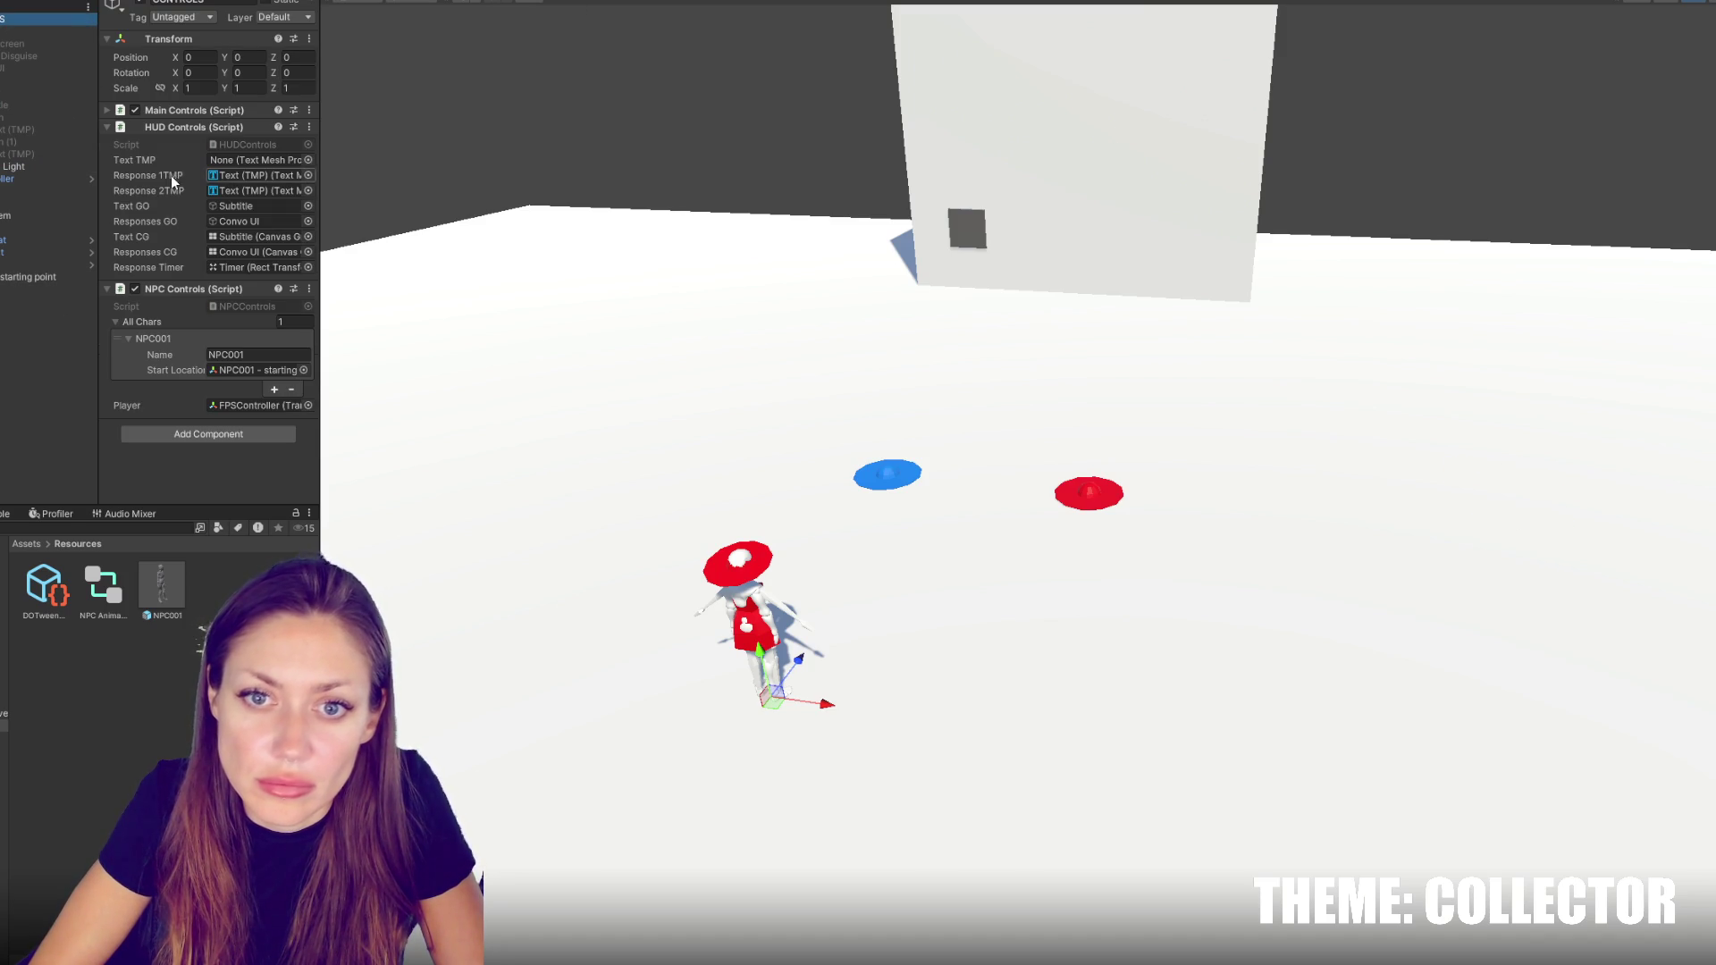
pyautogui.click(162, 586)
pyautogui.click(164, 236)
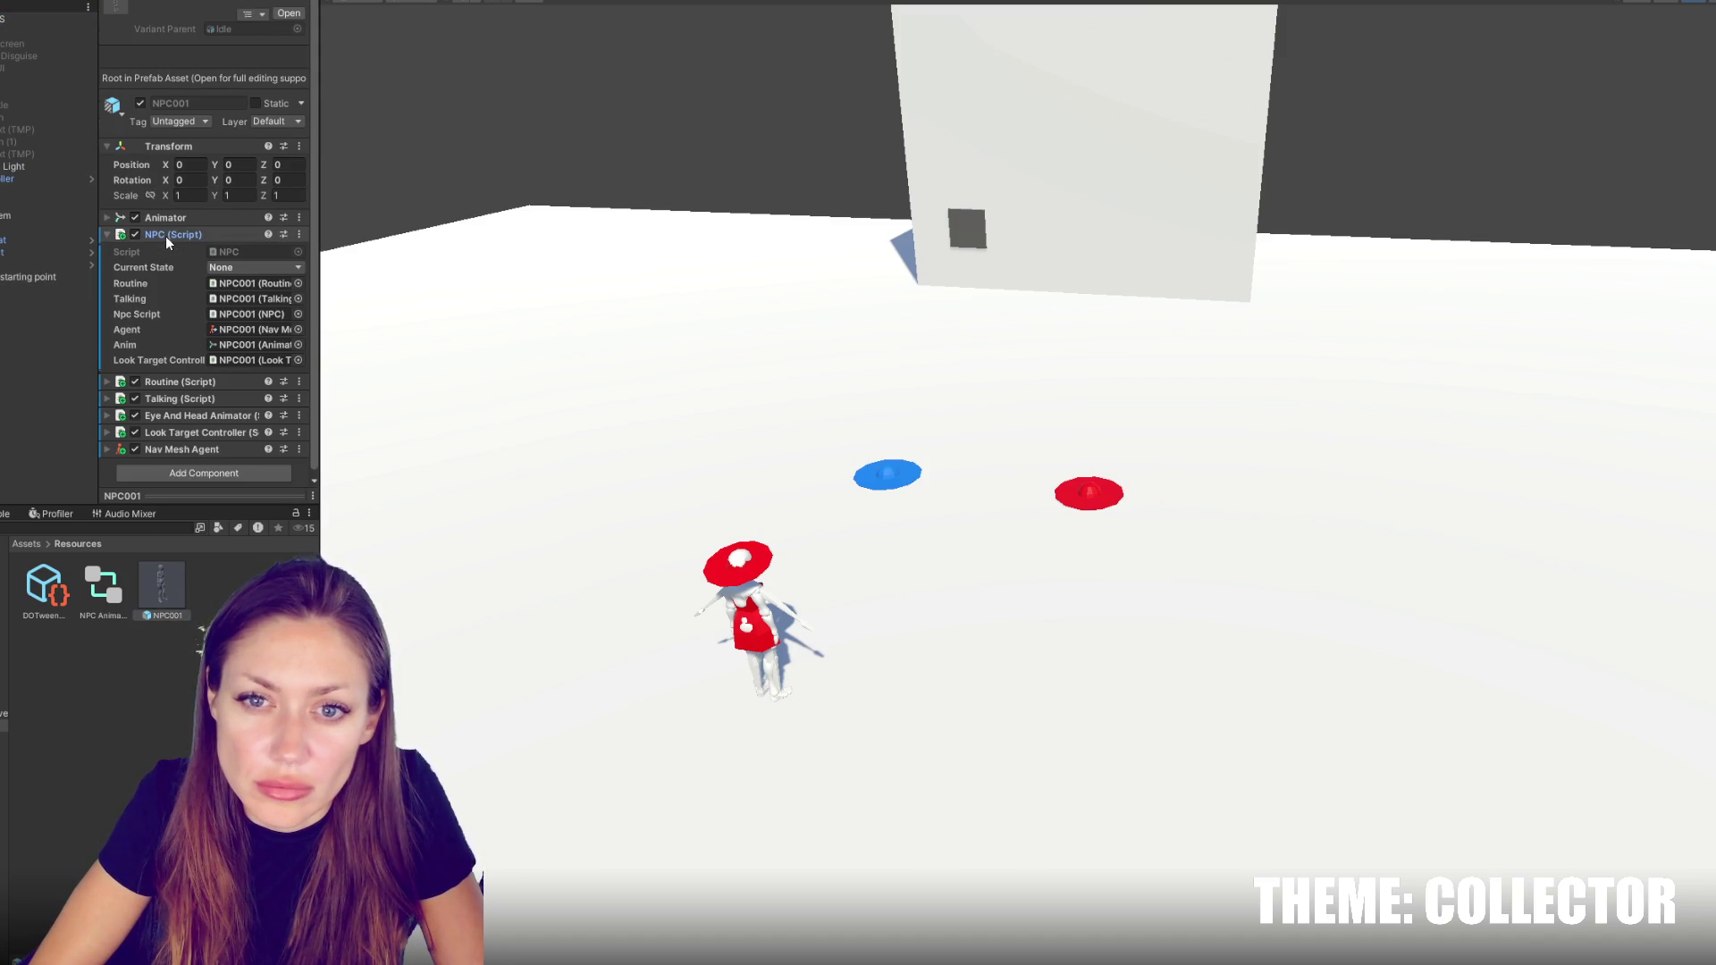
pyautogui.click(164, 235)
pyautogui.click(164, 248)
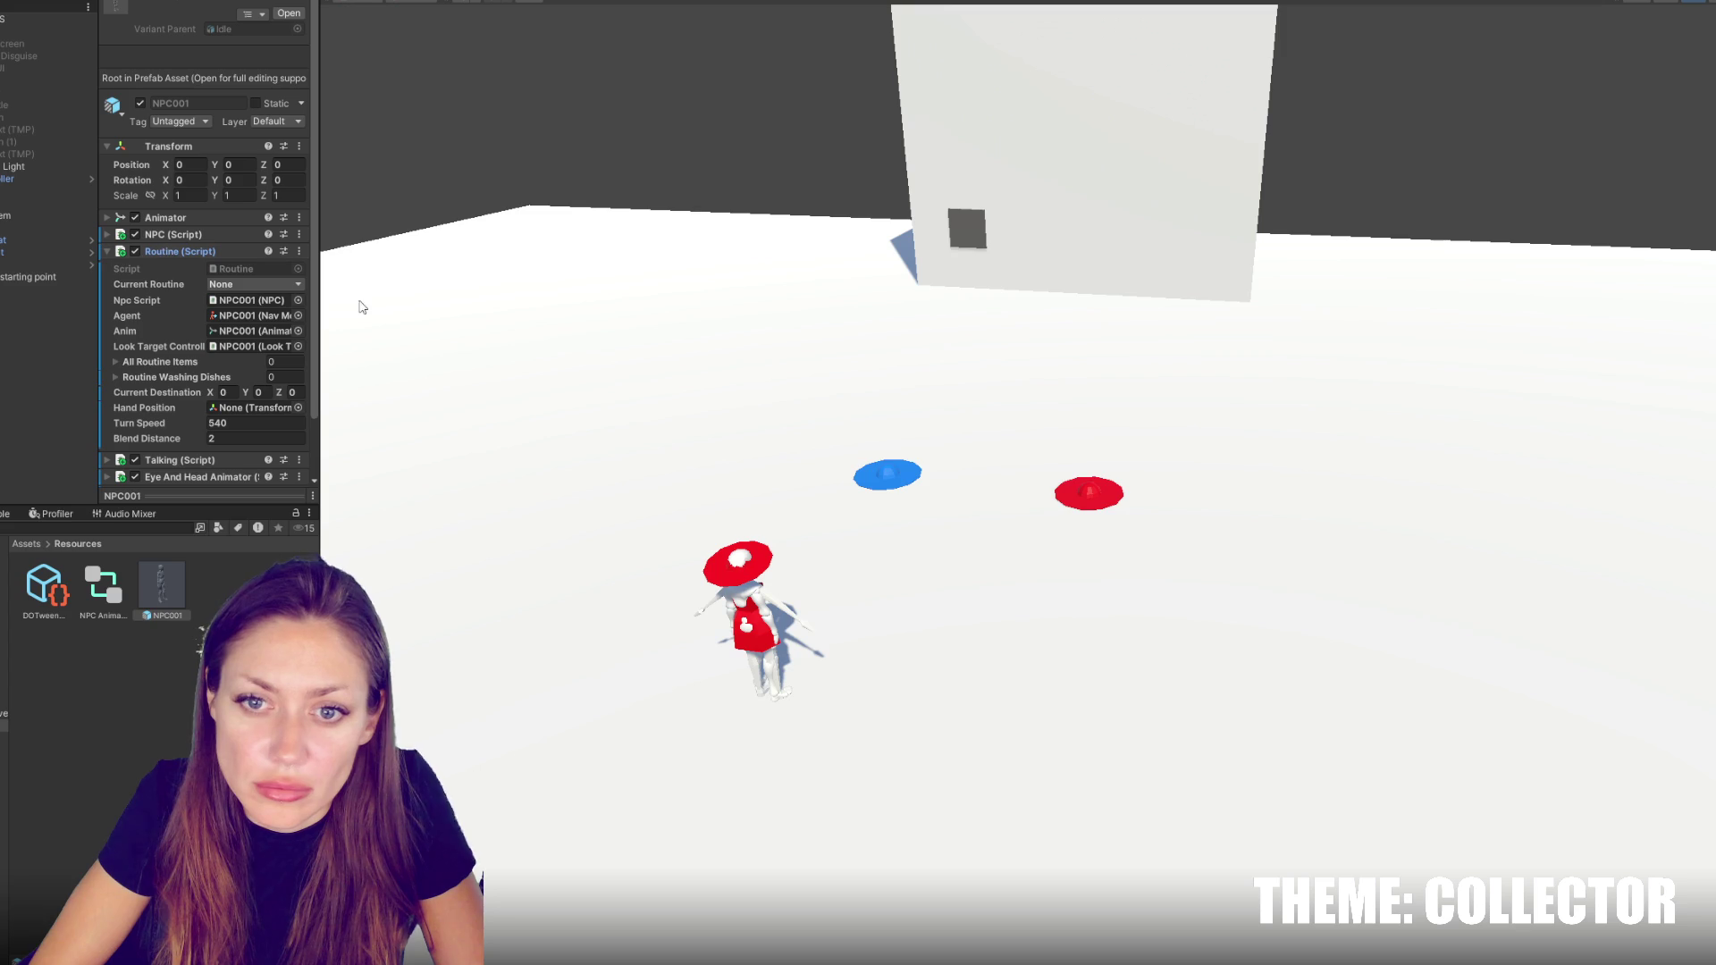
pyautogui.moveTo(322, 317); pyautogui.dragTo(566, 322)
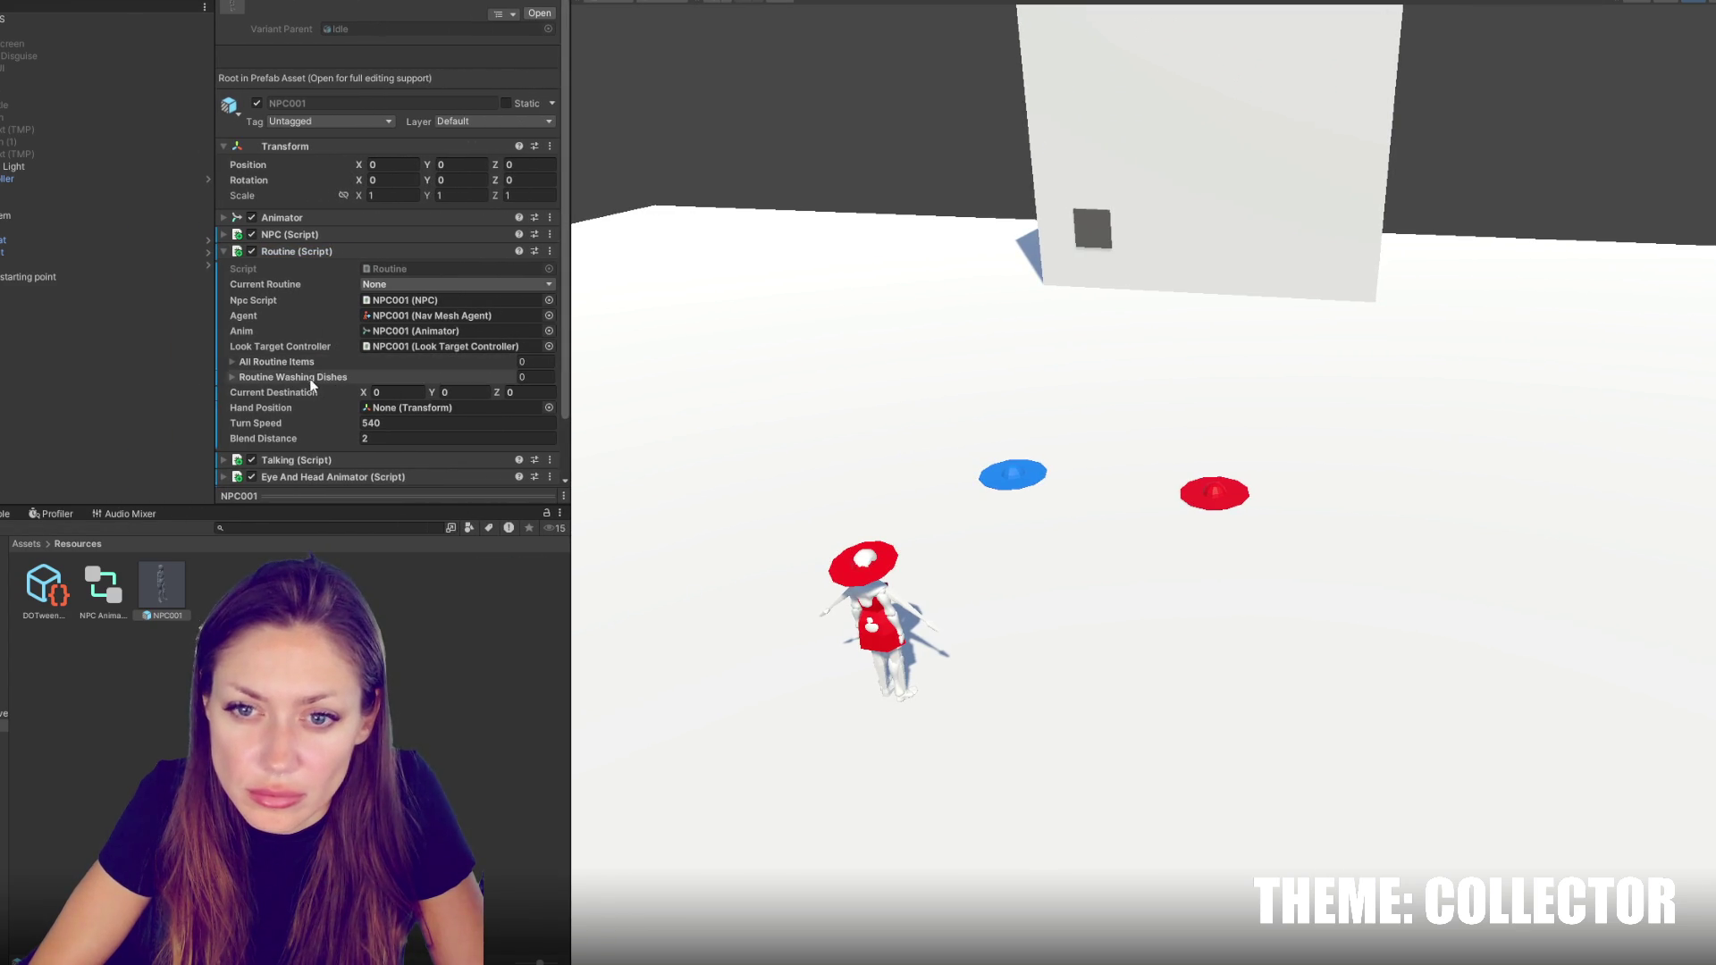
# Add two Routine Washing Dishes entries, named Standing and Smoking
pyautogui.click(300, 376)
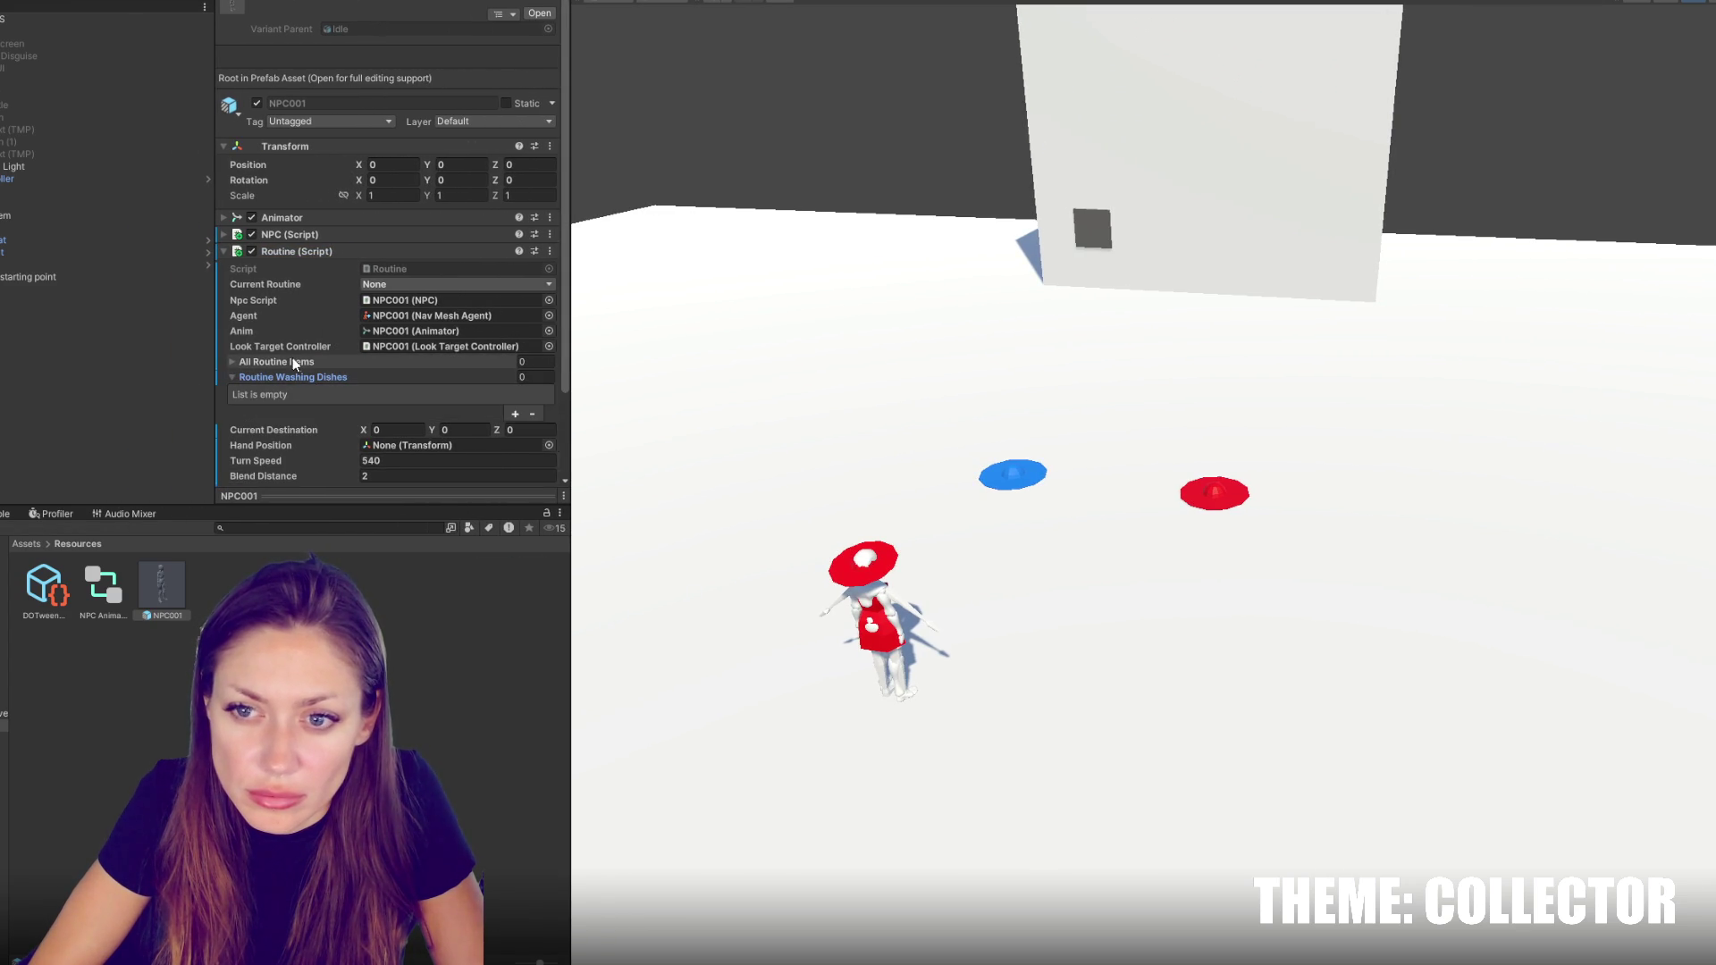
pyautogui.click(515, 413)
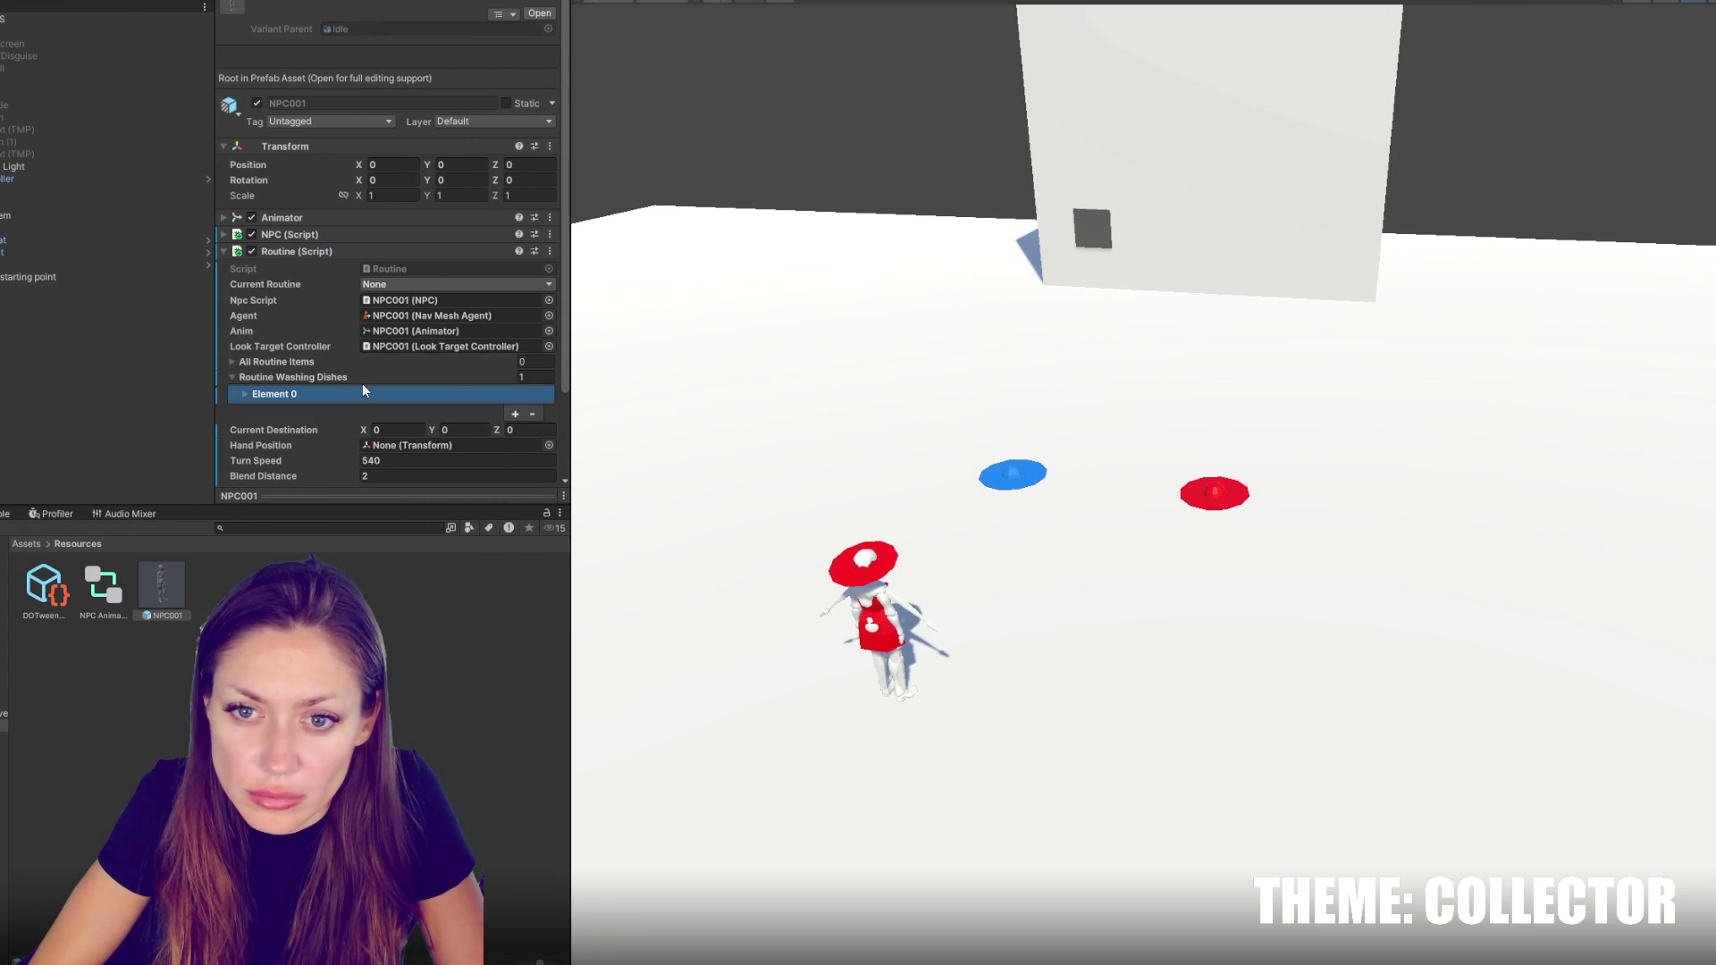
pyautogui.scroll(-5, 325, 361)
pyautogui.click(441, 204)
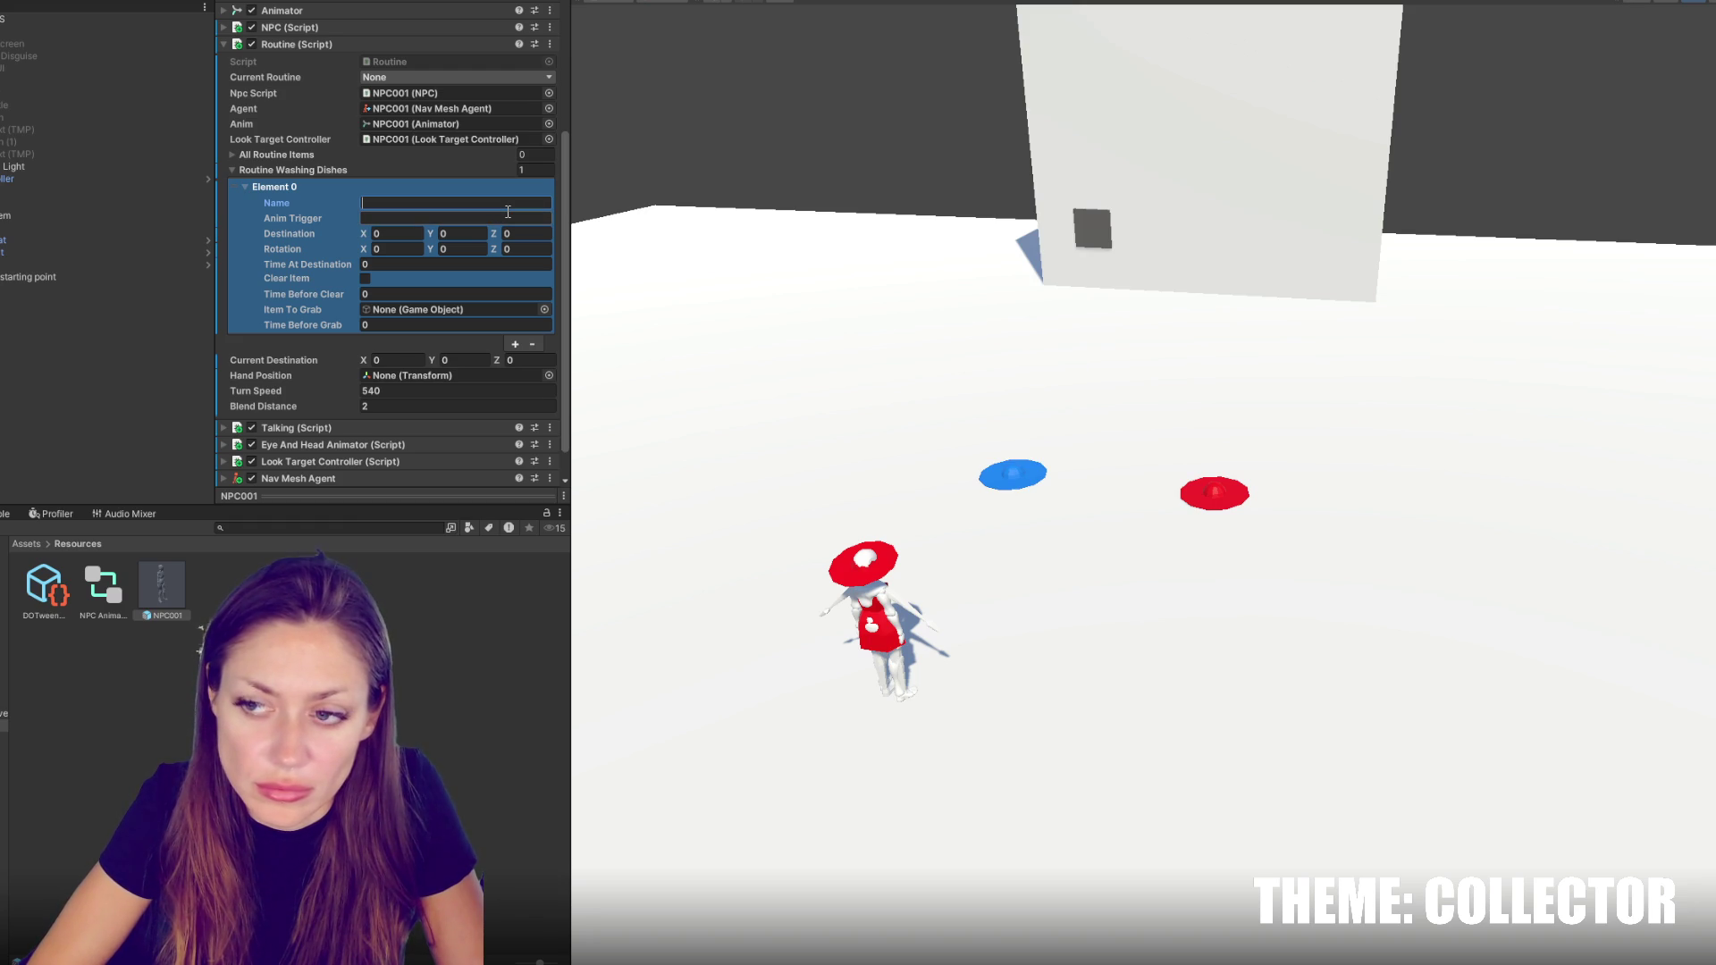
pyautogui.write('STanding')
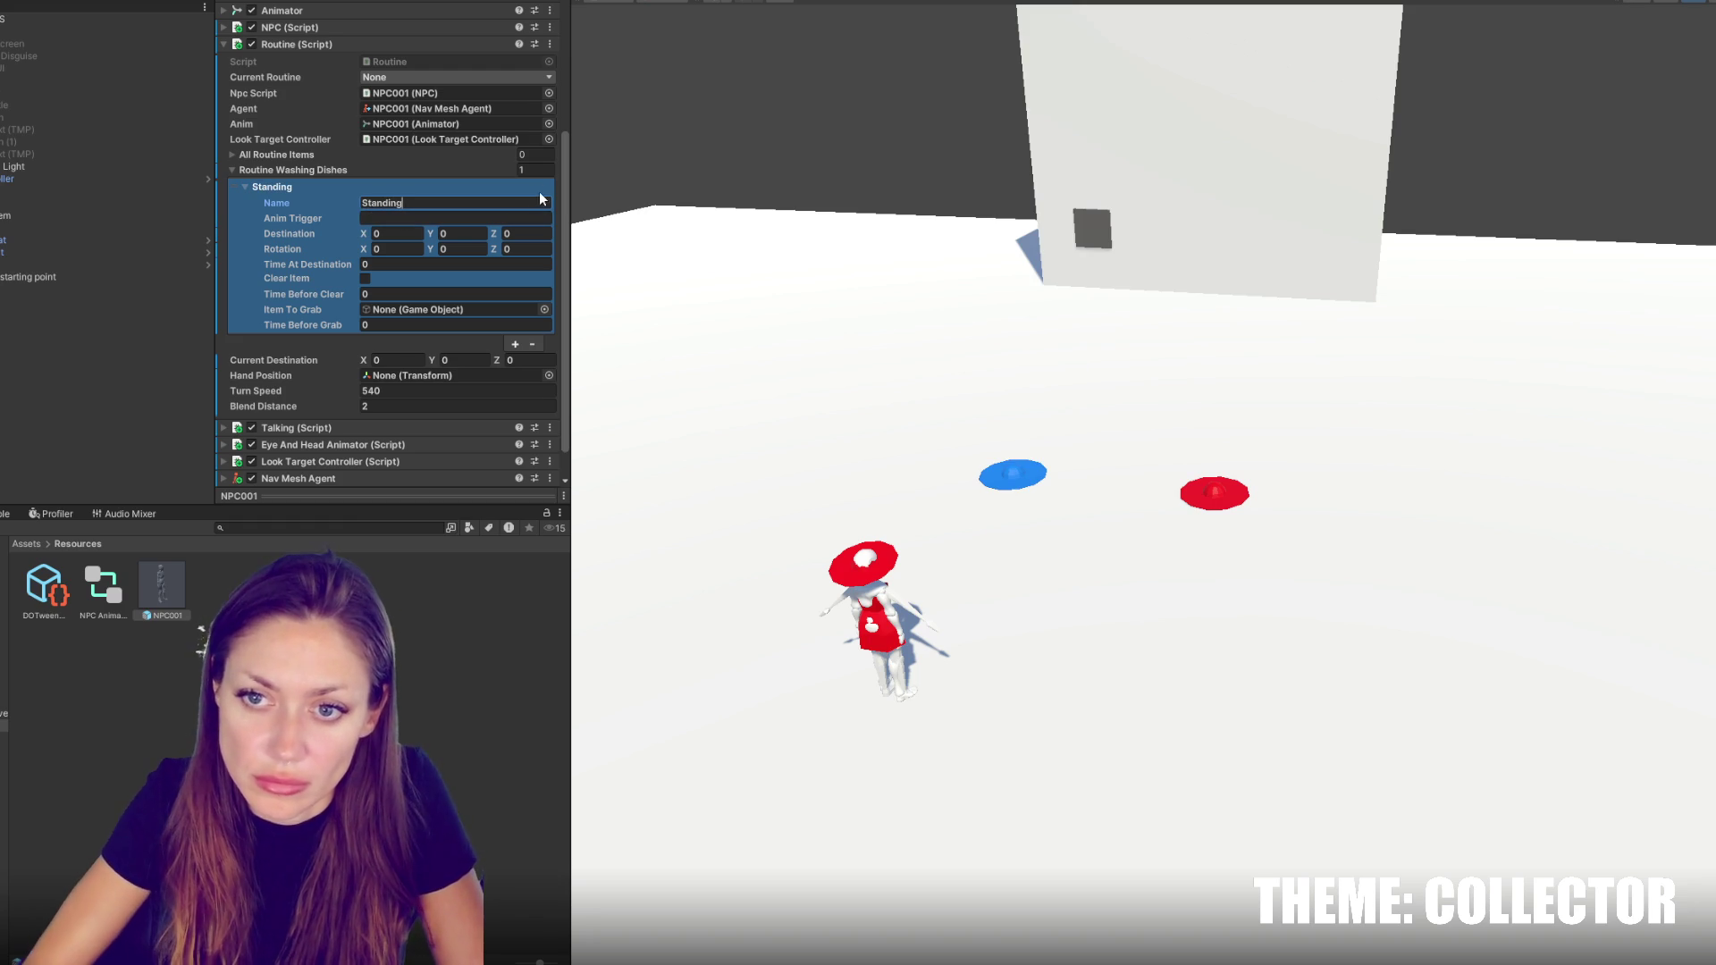
pyautogui.click(514, 344)
pyautogui.click(359, 342)
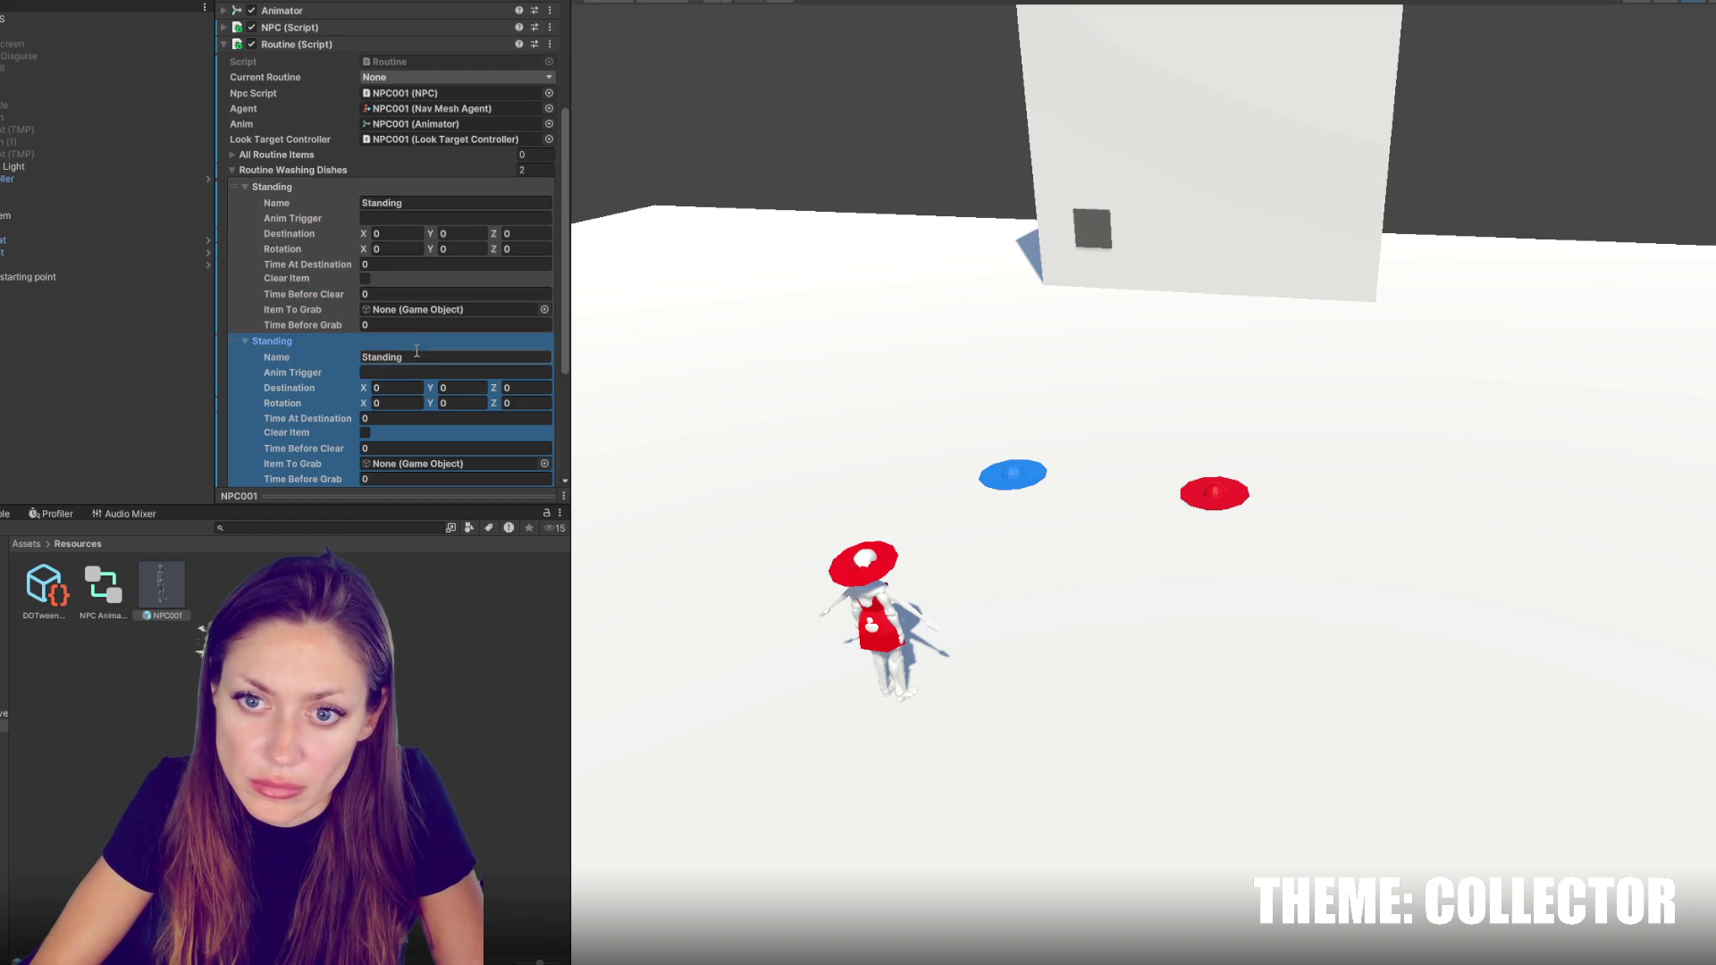
pyautogui.click(386, 355)
pyautogui.write('Smoking')
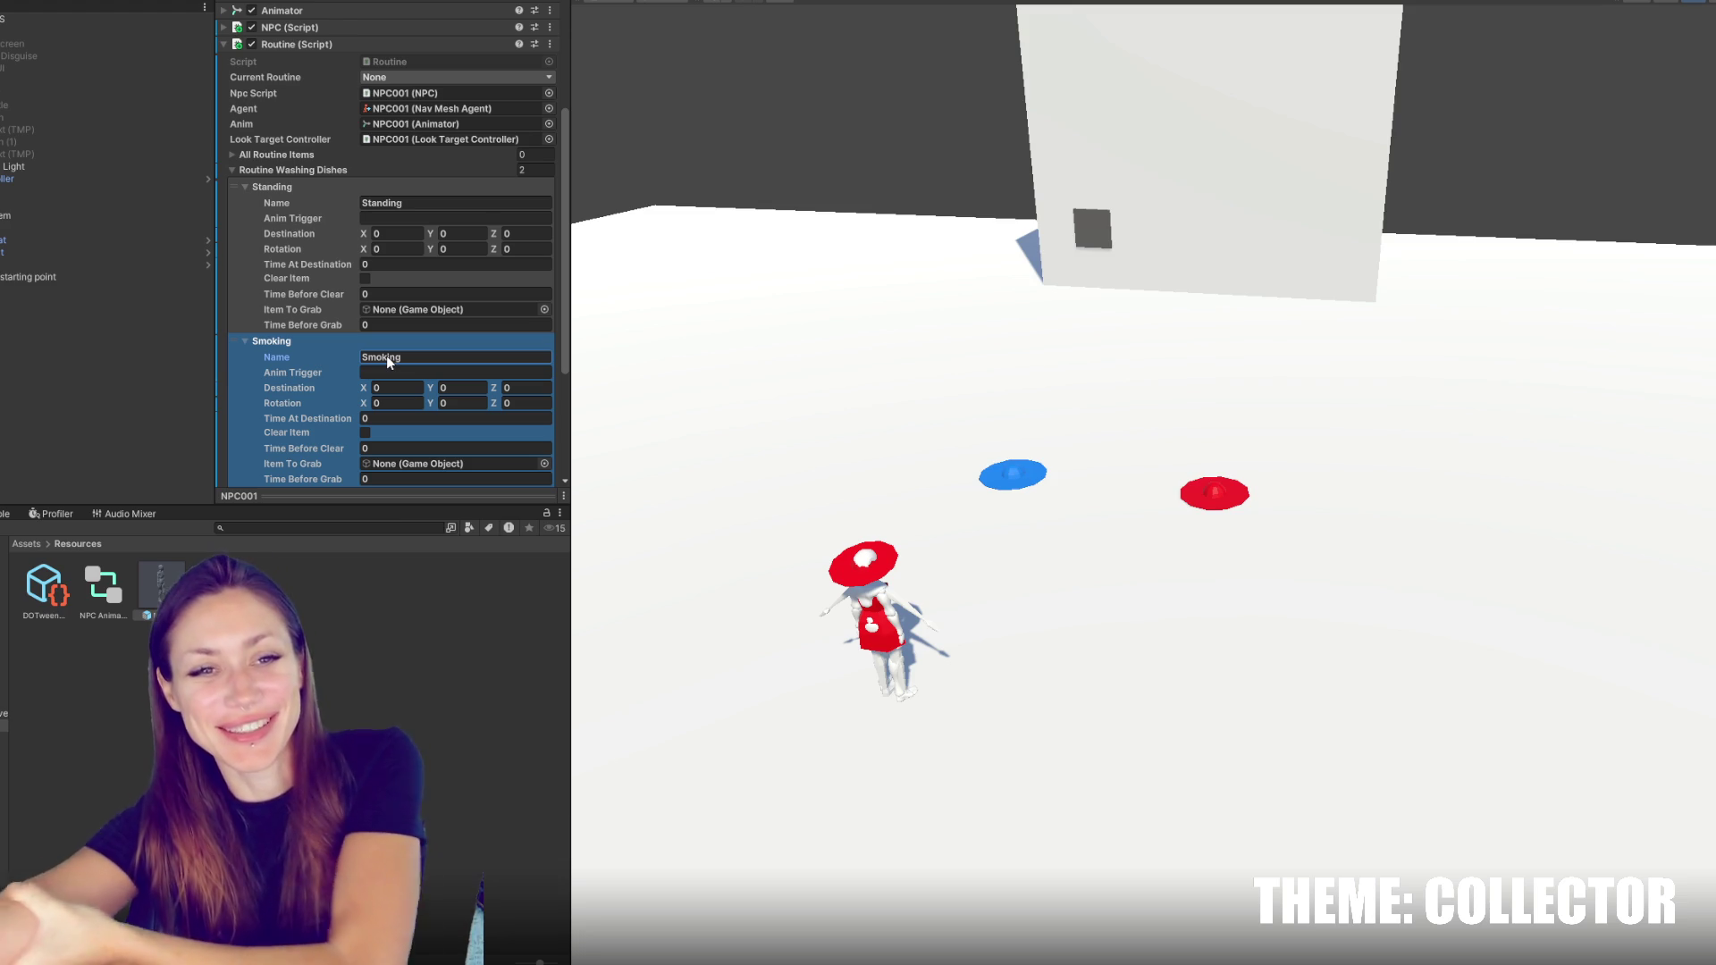
pyautogui.scroll(-3, 447, 357)
# Set the animation triggers to Idling for Standing and Smoking for Smoking
pyautogui.click(487, 205)
pyautogui.click(437, 52)
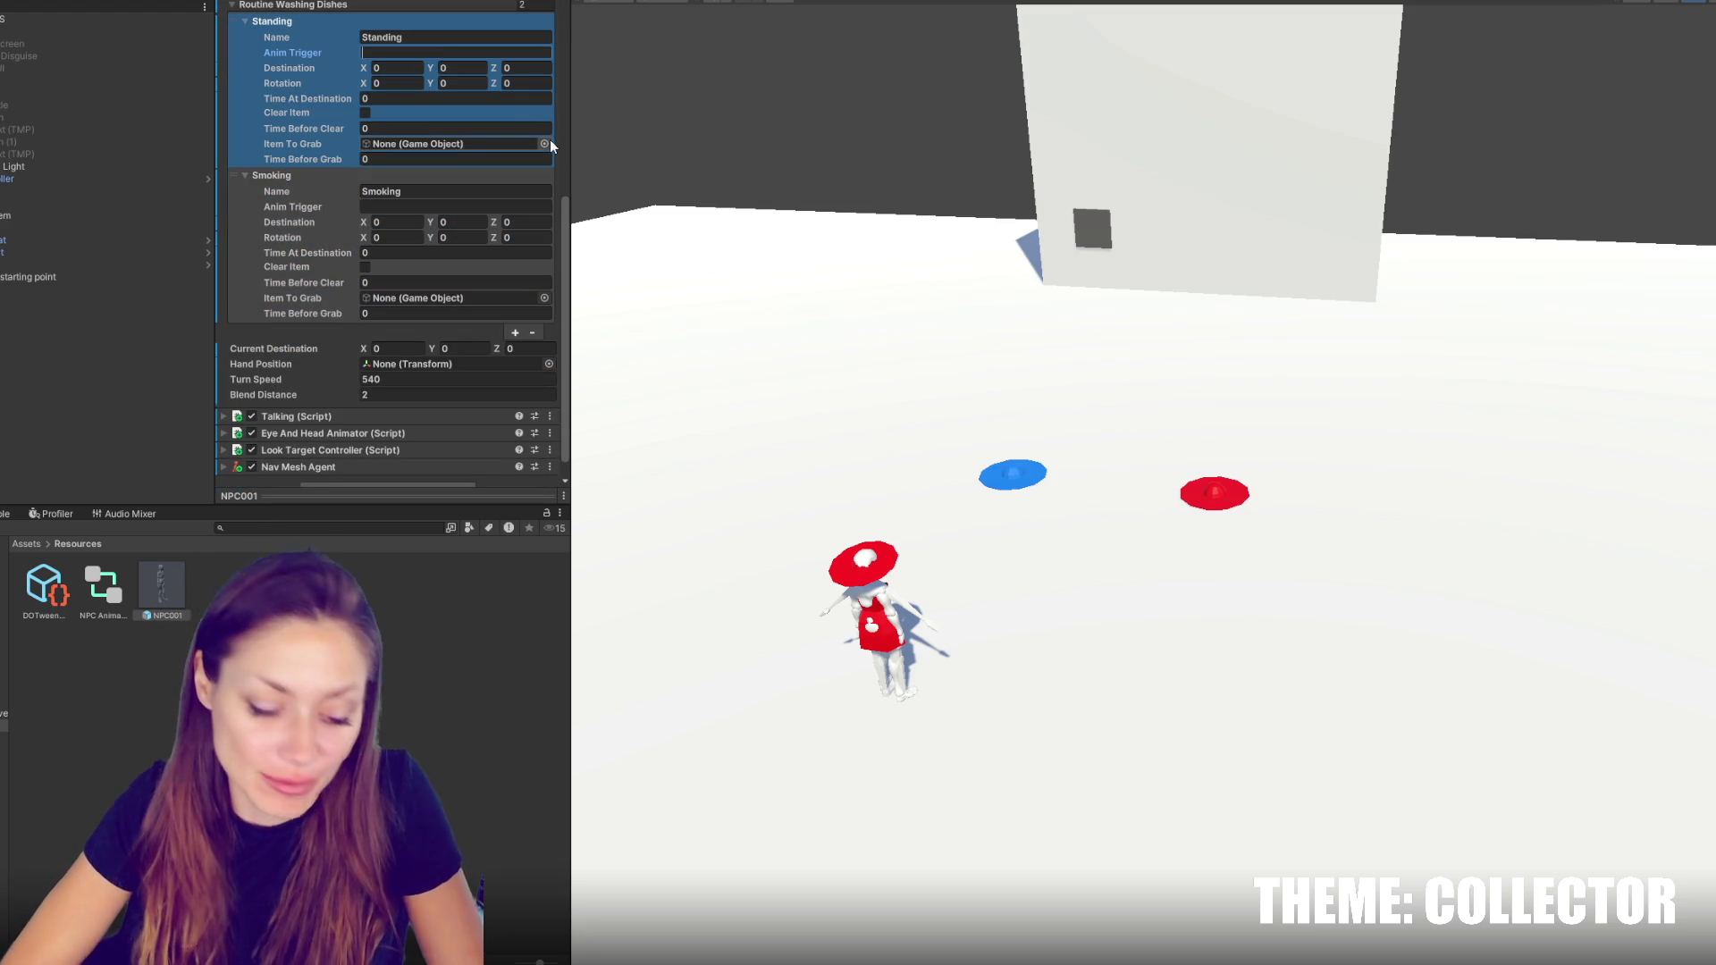
pyautogui.write('Idling')
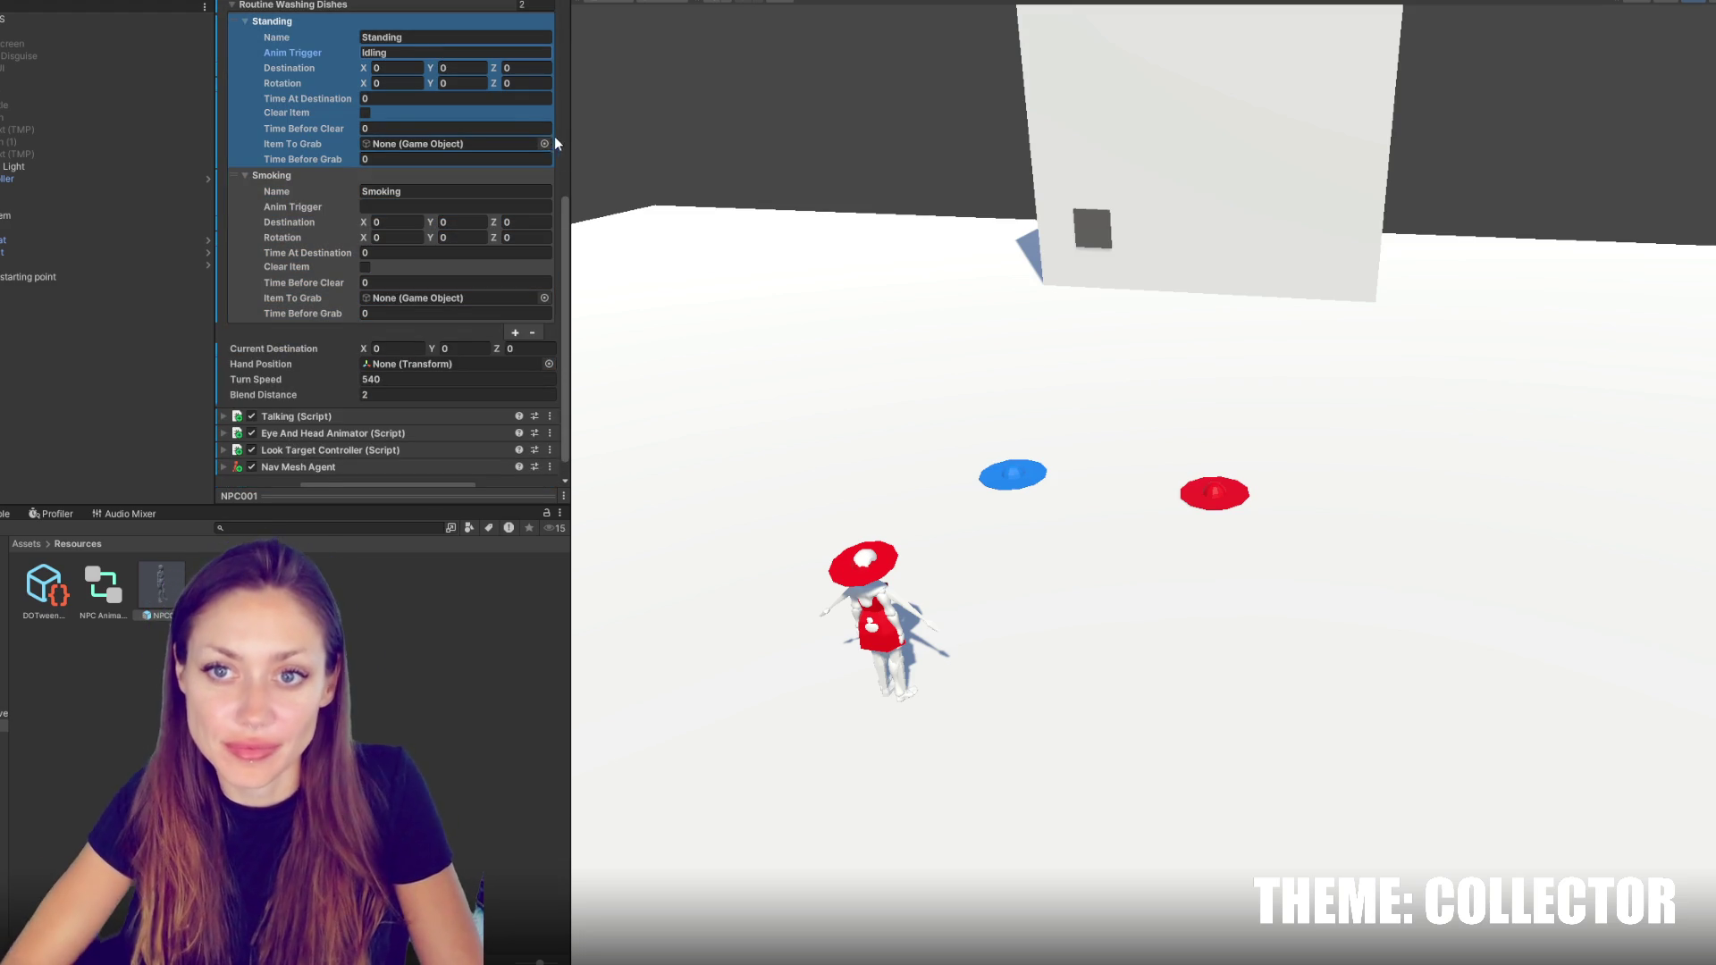
pyautogui.click(487, 204)
pyautogui.write('Smoking')
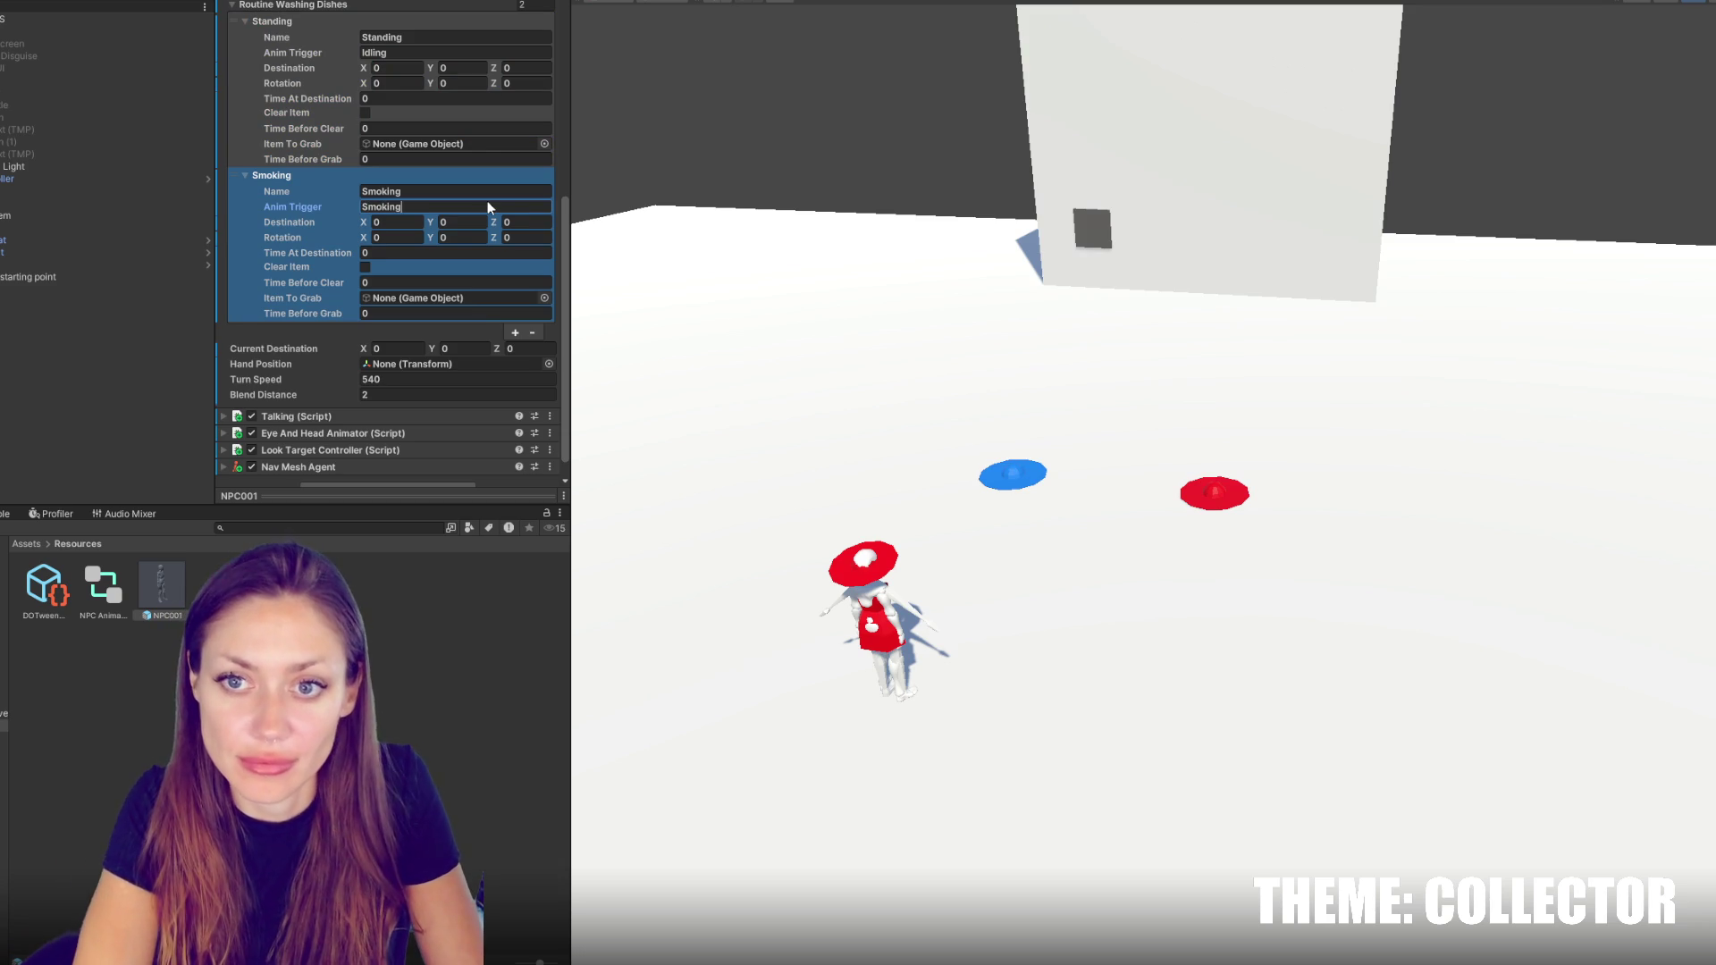
# Give Standing a destination with Y 1 and Z 8, and a rotation of 30
pyautogui.click(424, 67)
pyautogui.write('2')
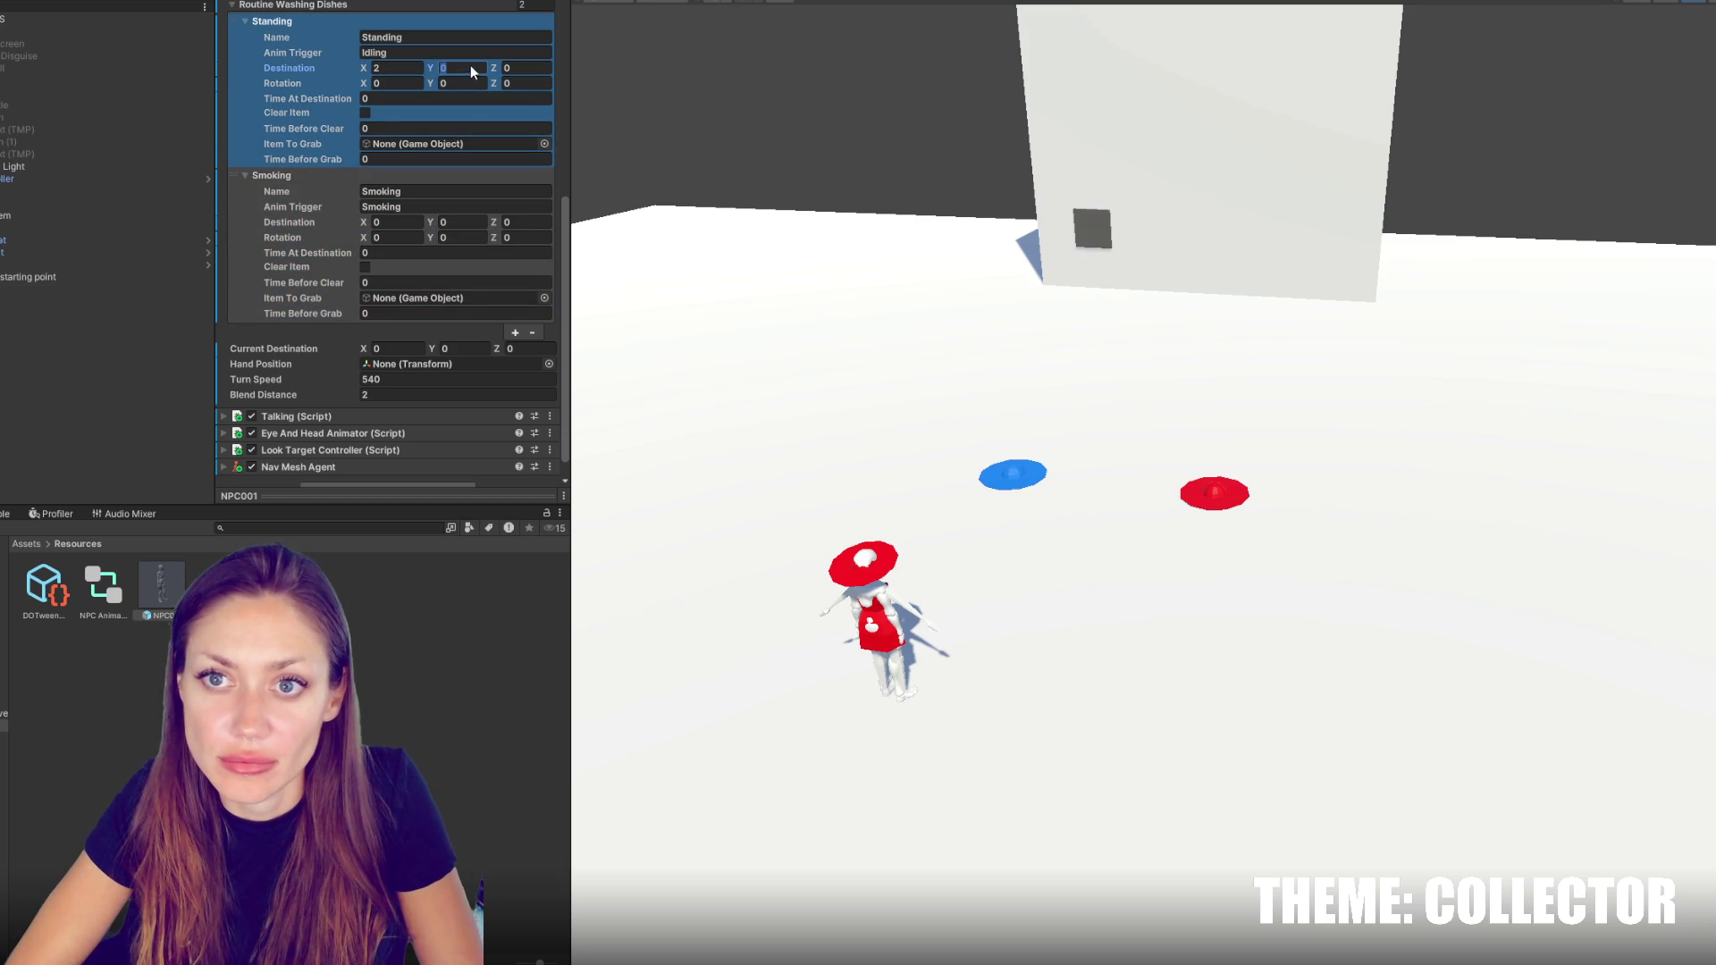
pyautogui.click(469, 68)
pyautogui.write('1')
pyautogui.click(545, 69)
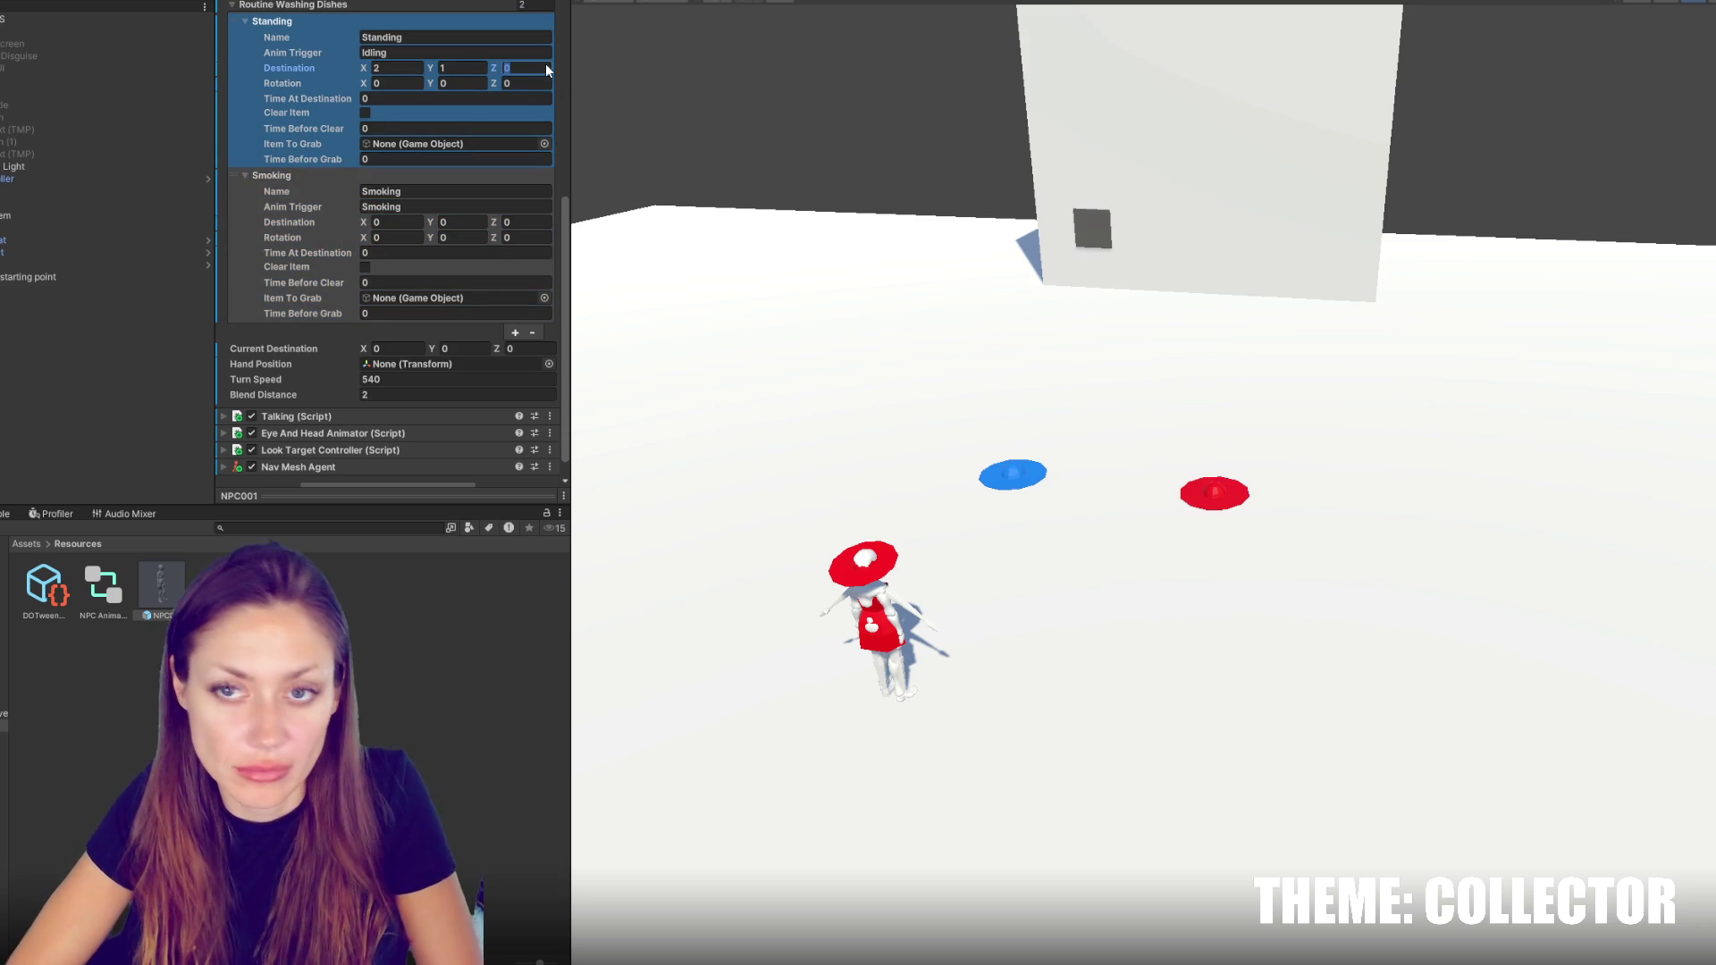
pyautogui.write('8')
pyautogui.click(398, 84)
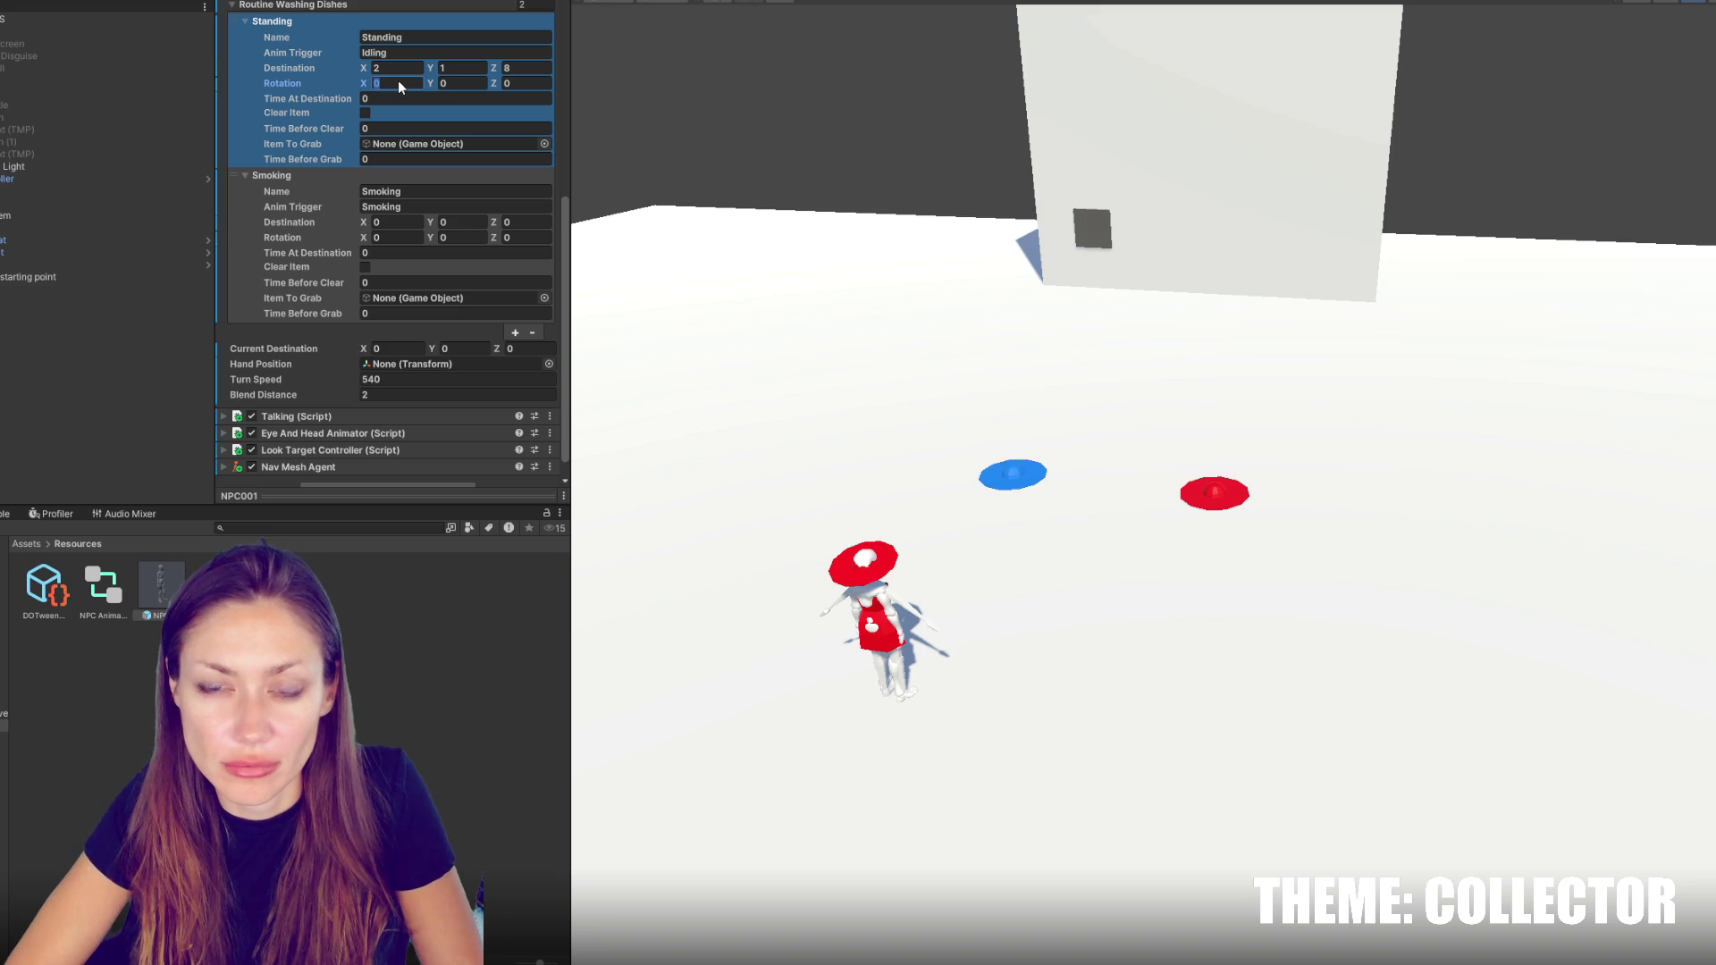
pyautogui.write('30')
# Set Smoking's destination values (X 6, Y 3) and 5 seconds at destination
pyautogui.click(409, 222)
pyautogui.write('6')
pyautogui.press('Tab')
pyautogui.write('3')
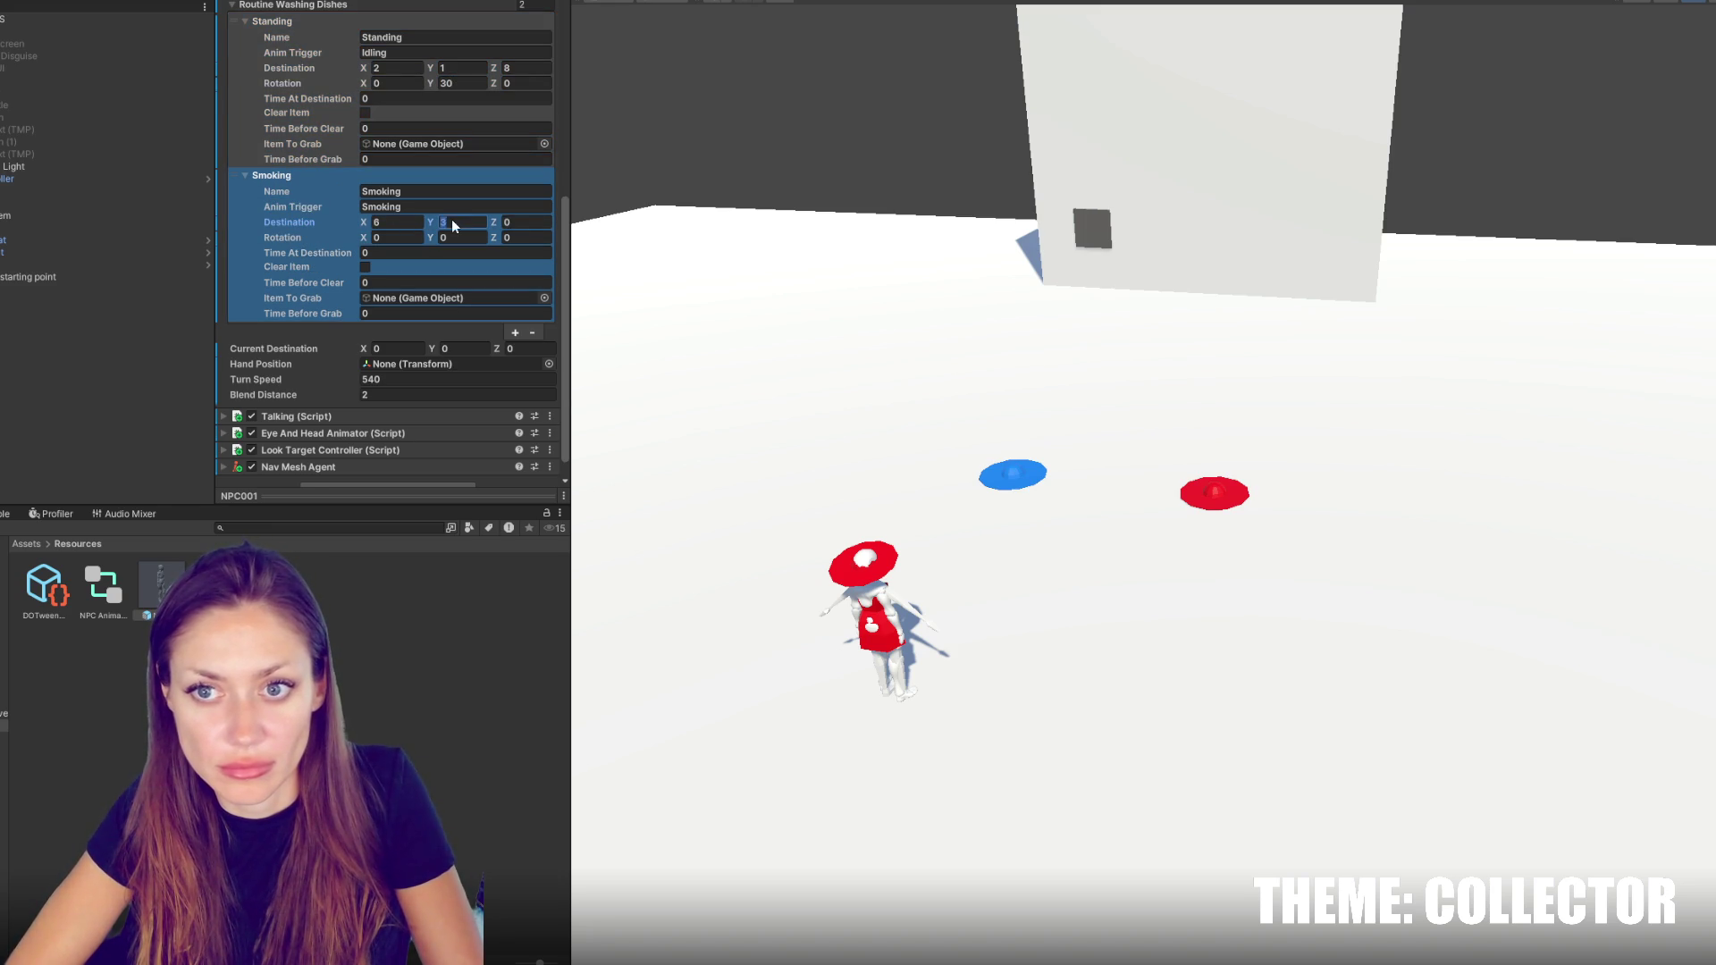
pyautogui.click(486, 224)
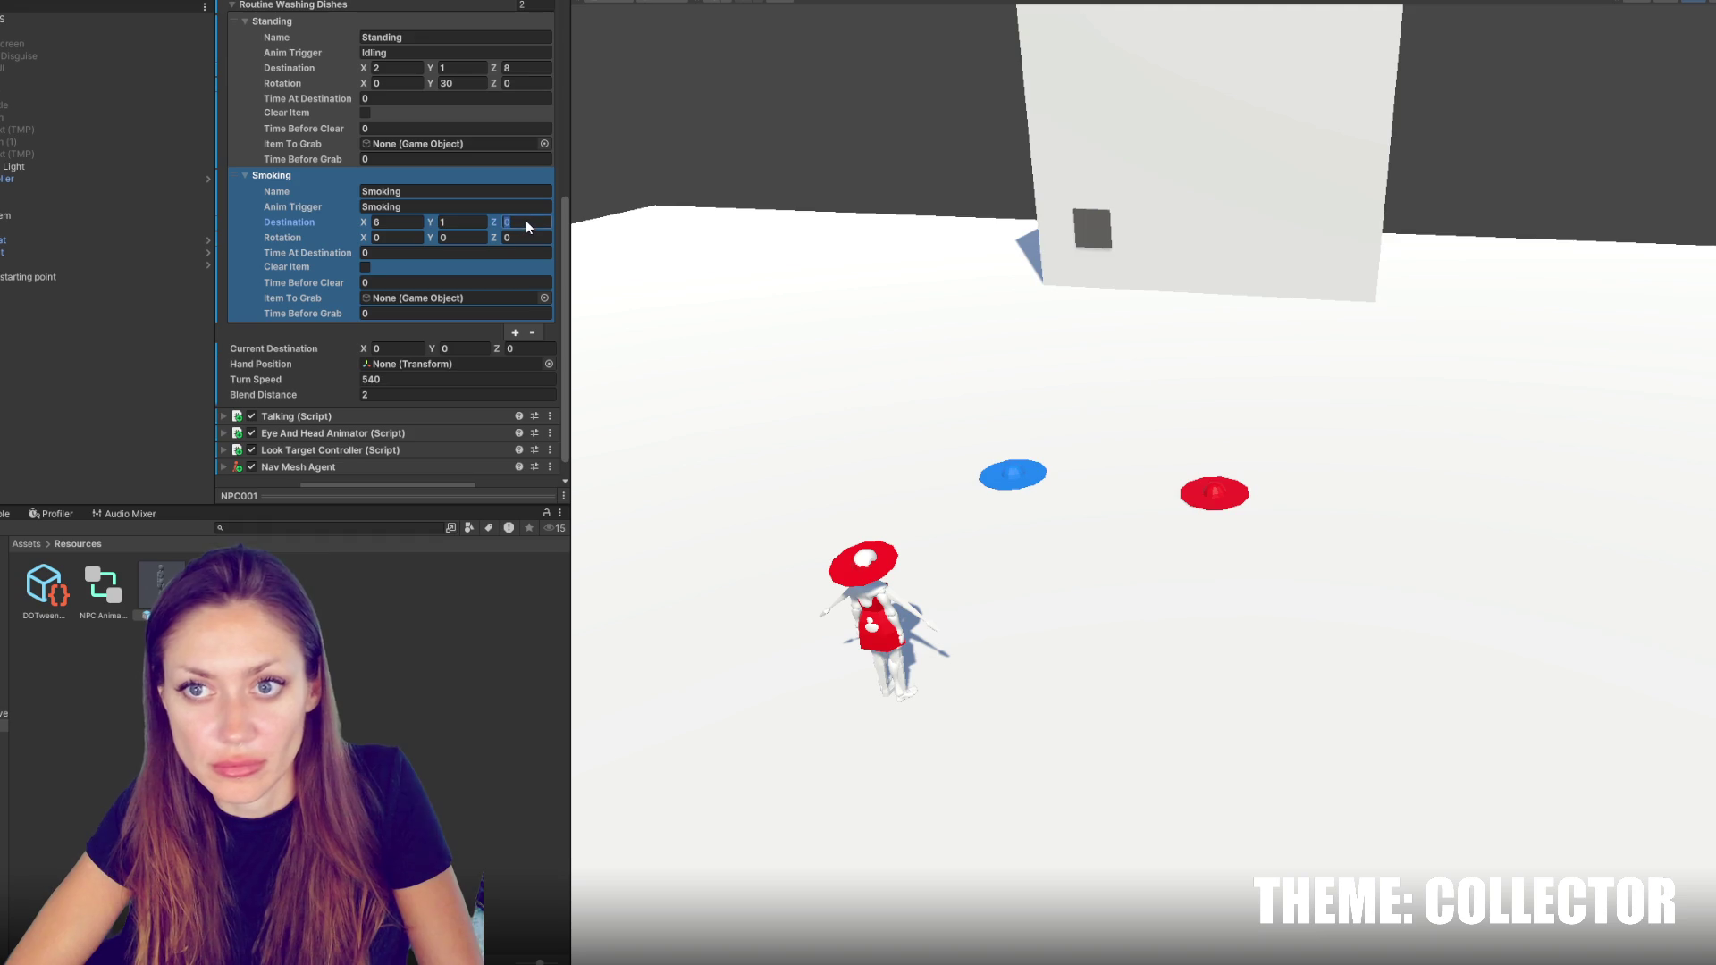
pyautogui.write('9')
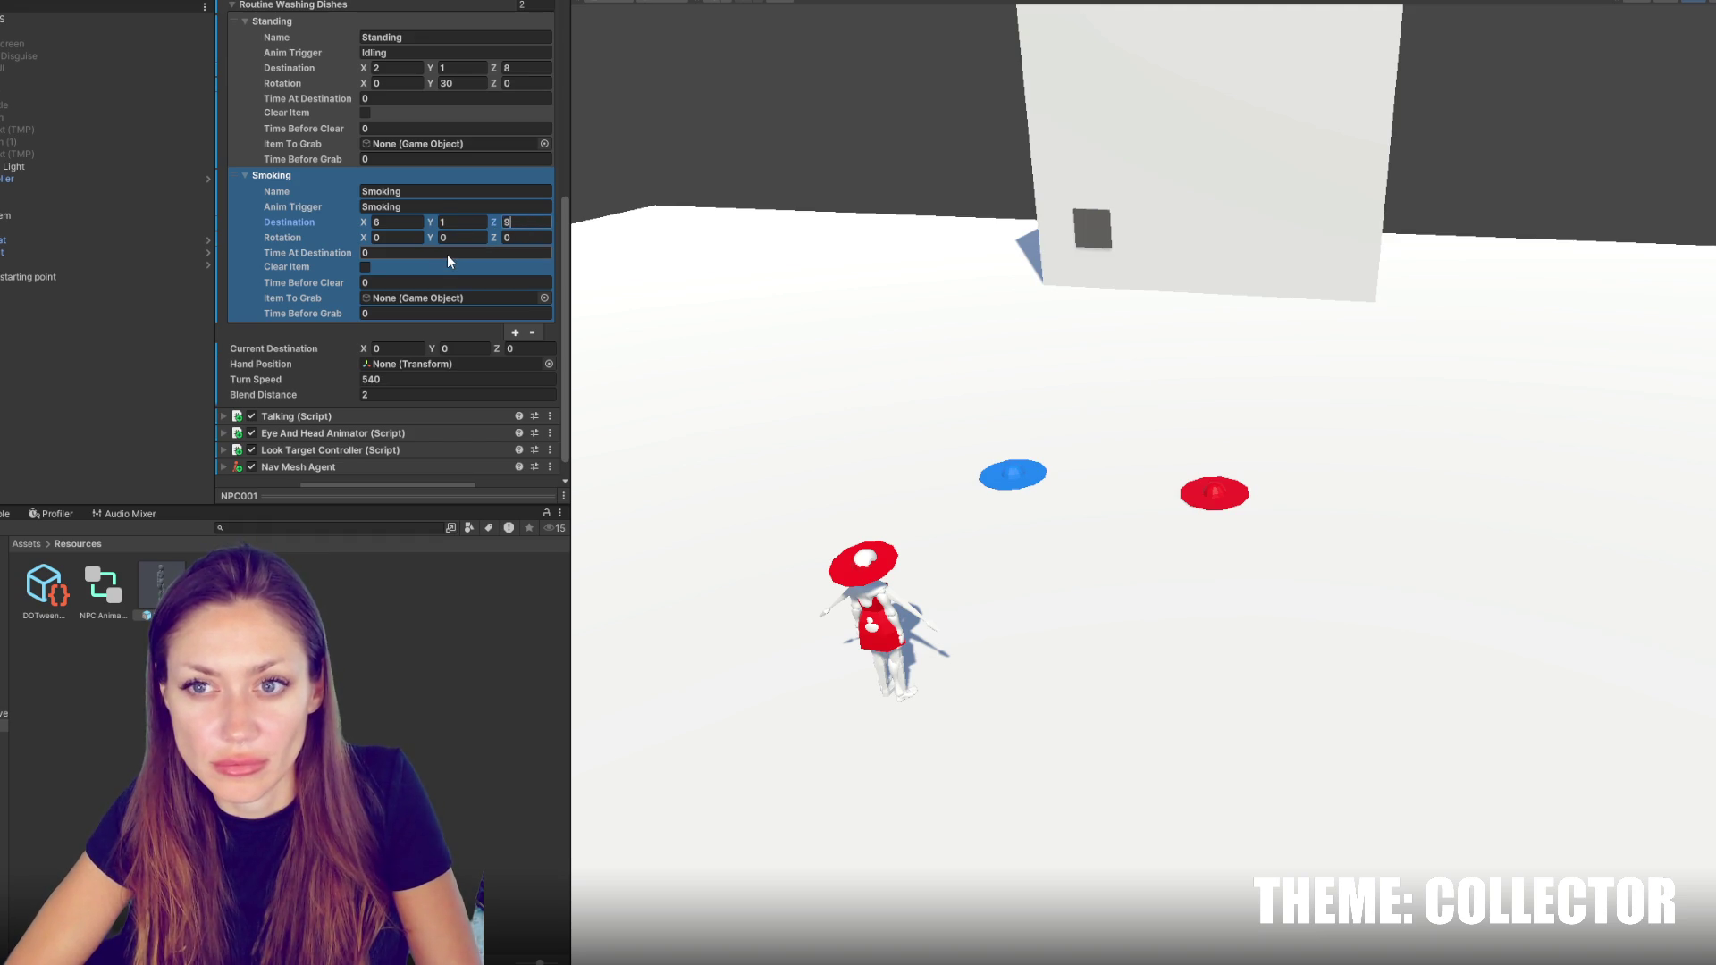
pyautogui.press('BackSpace')
pyautogui.write('0')
pyautogui.click(447, 254)
pyautogui.write('5')
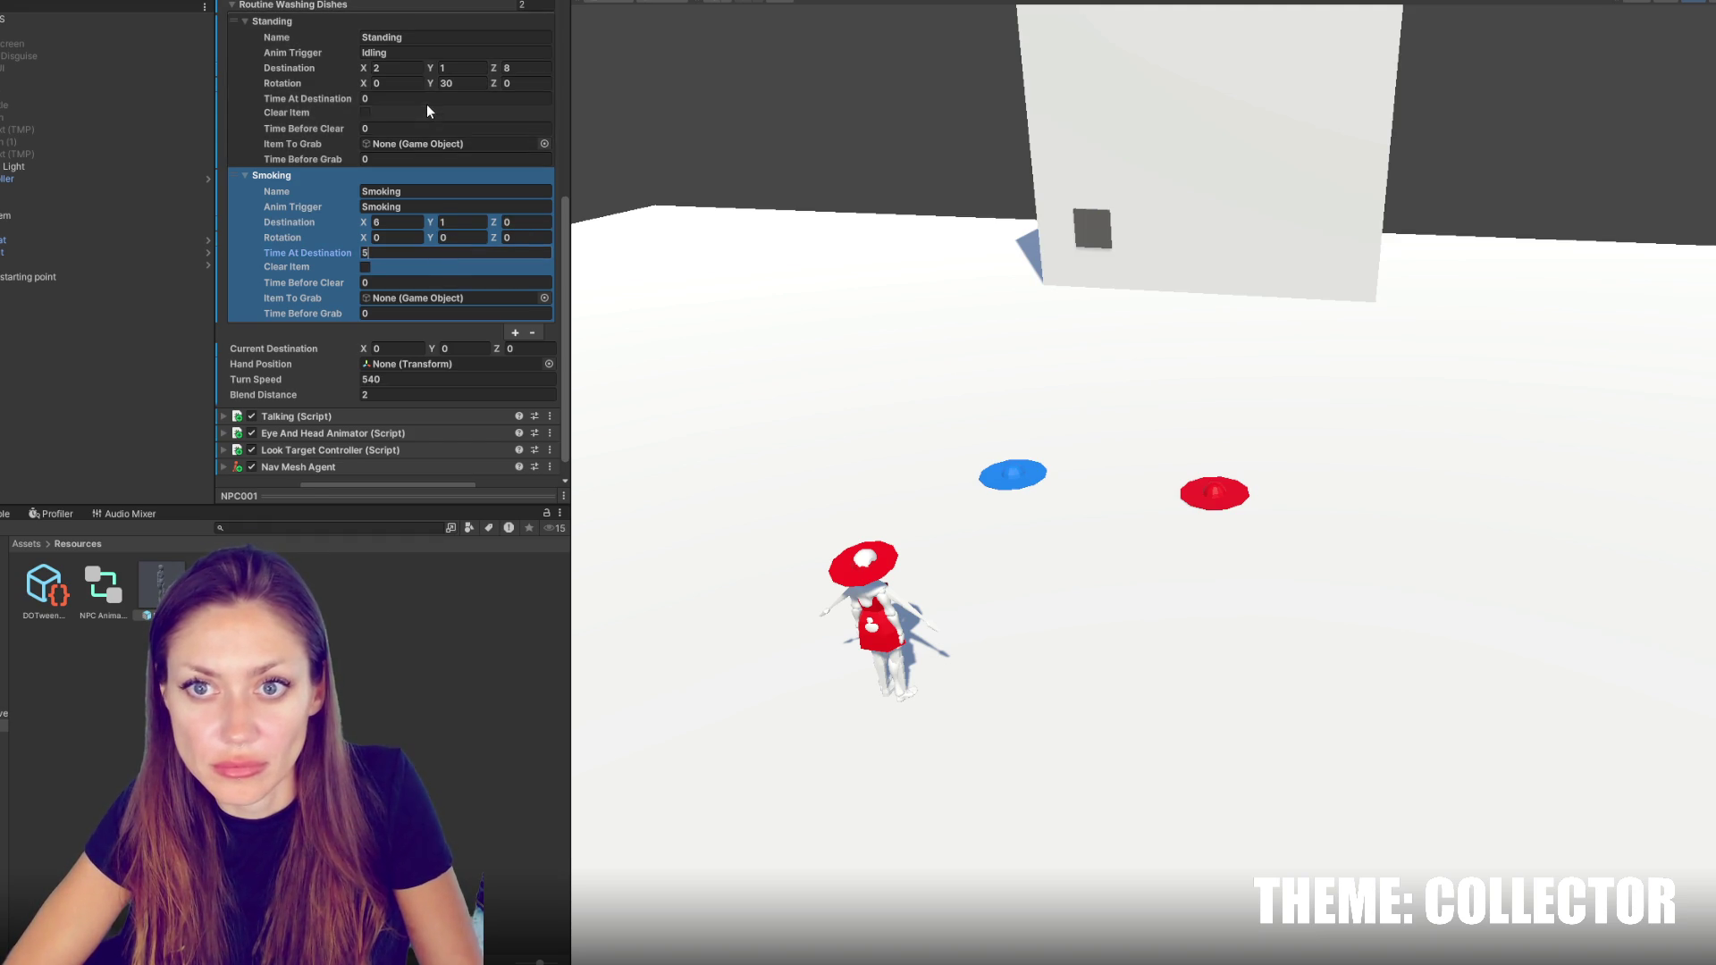
# Set Standing's time at destination to 7 and Smoking's Y rotation to 90
pyautogui.click(418, 127)
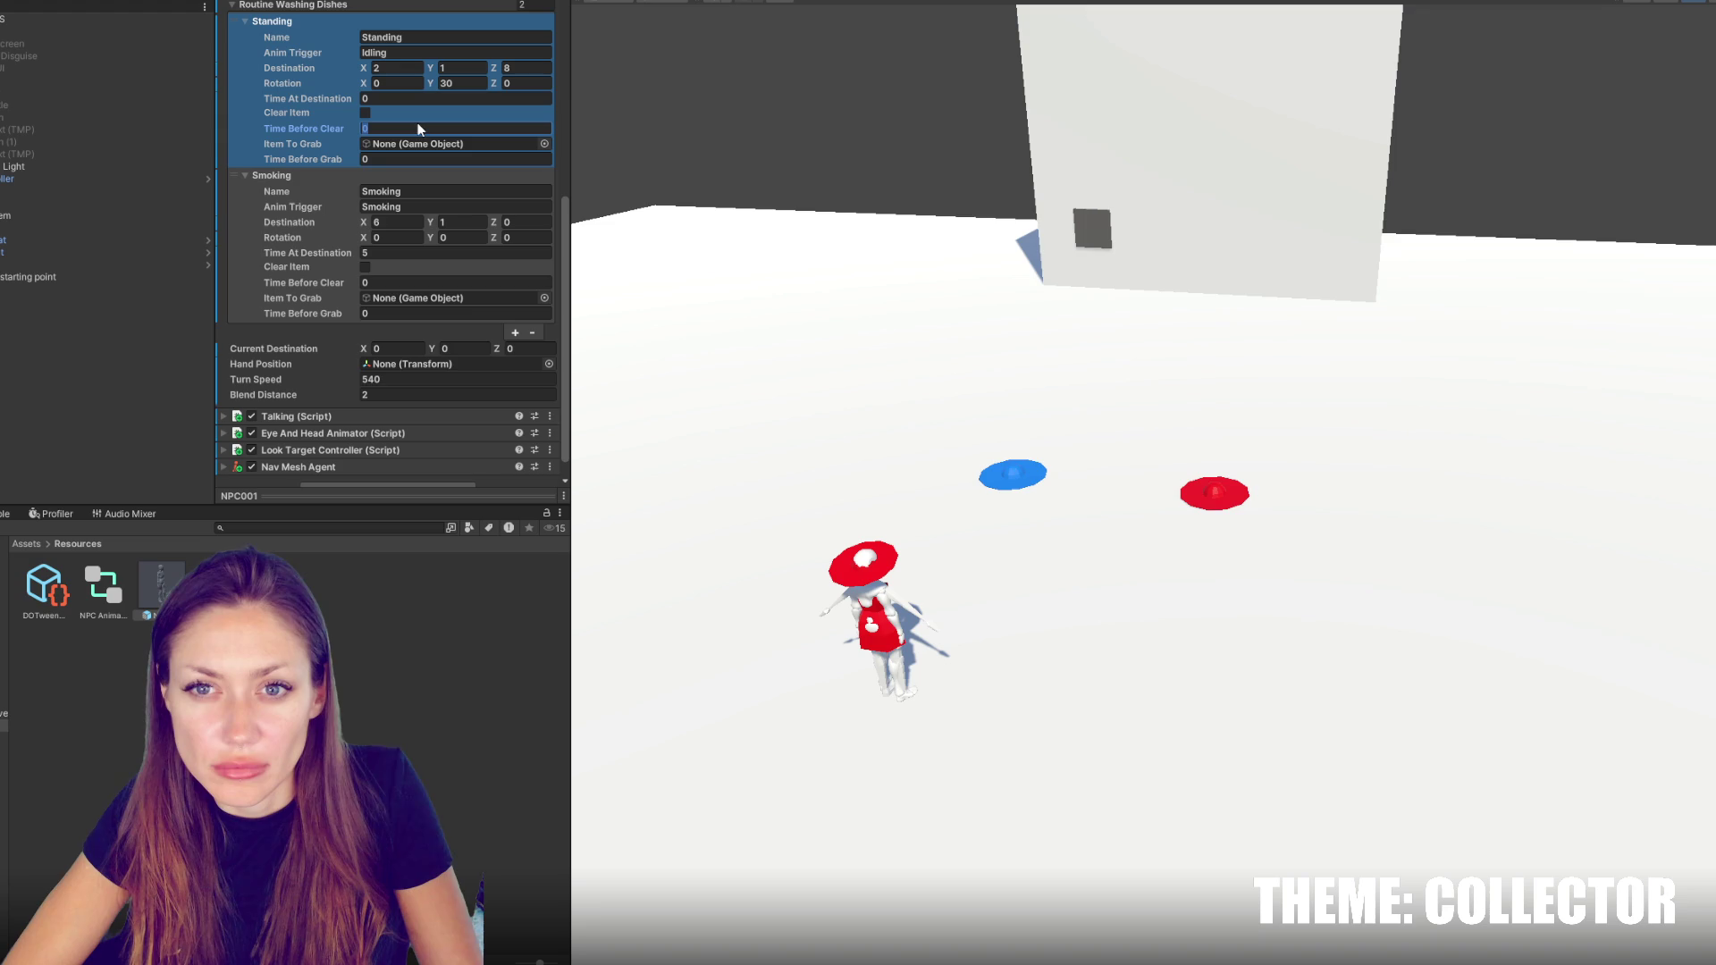
pyautogui.click(417, 99)
pyautogui.write('7')
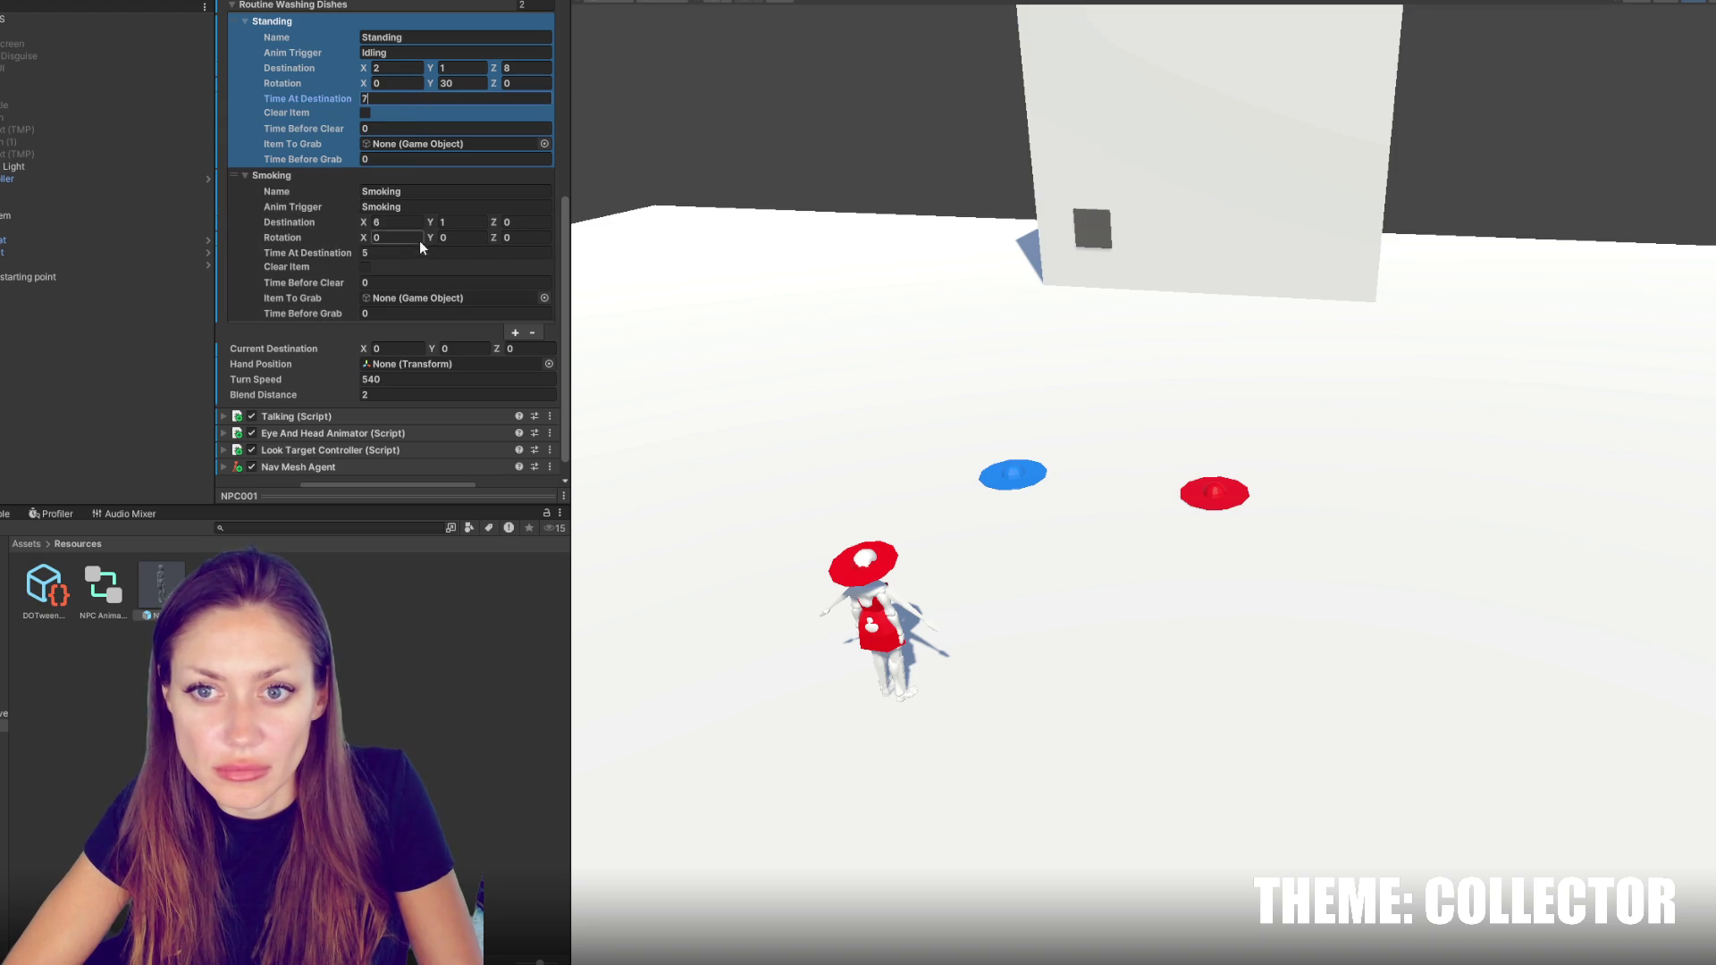
pyautogui.click(454, 238)
pyautogui.write('90')
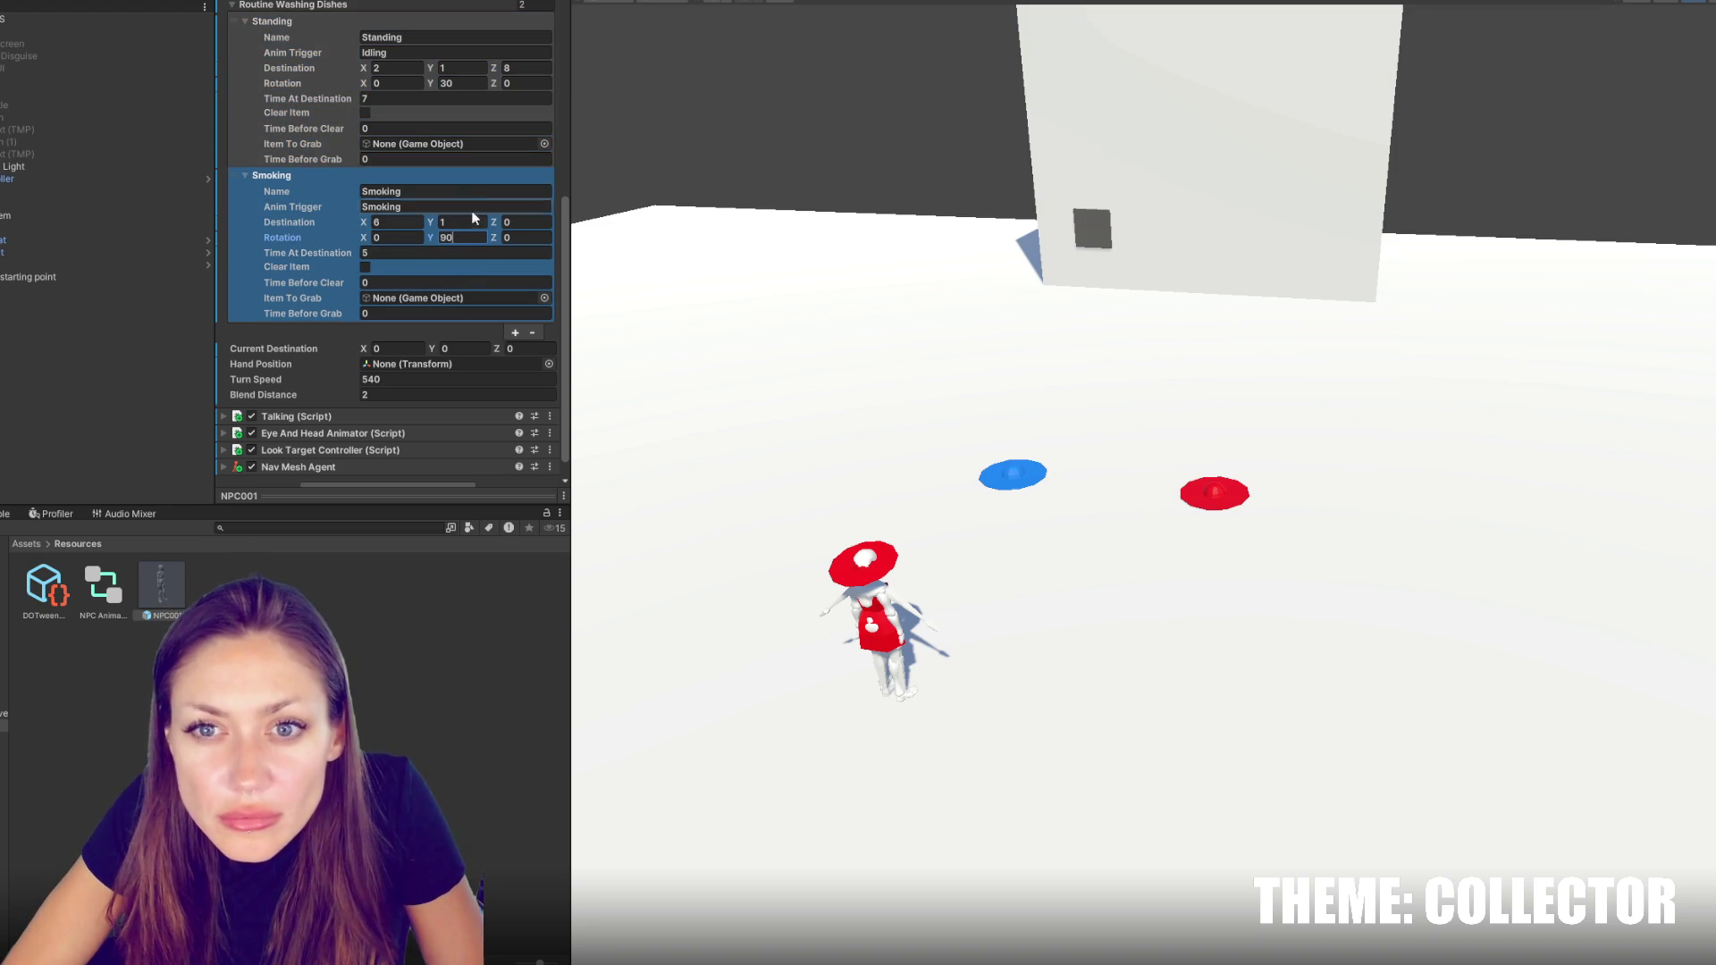
# Add a third entry named Dancing with destination 1, 1, 4
pyautogui.click(515, 333)
pyautogui.scroll(-1, 376, 343)
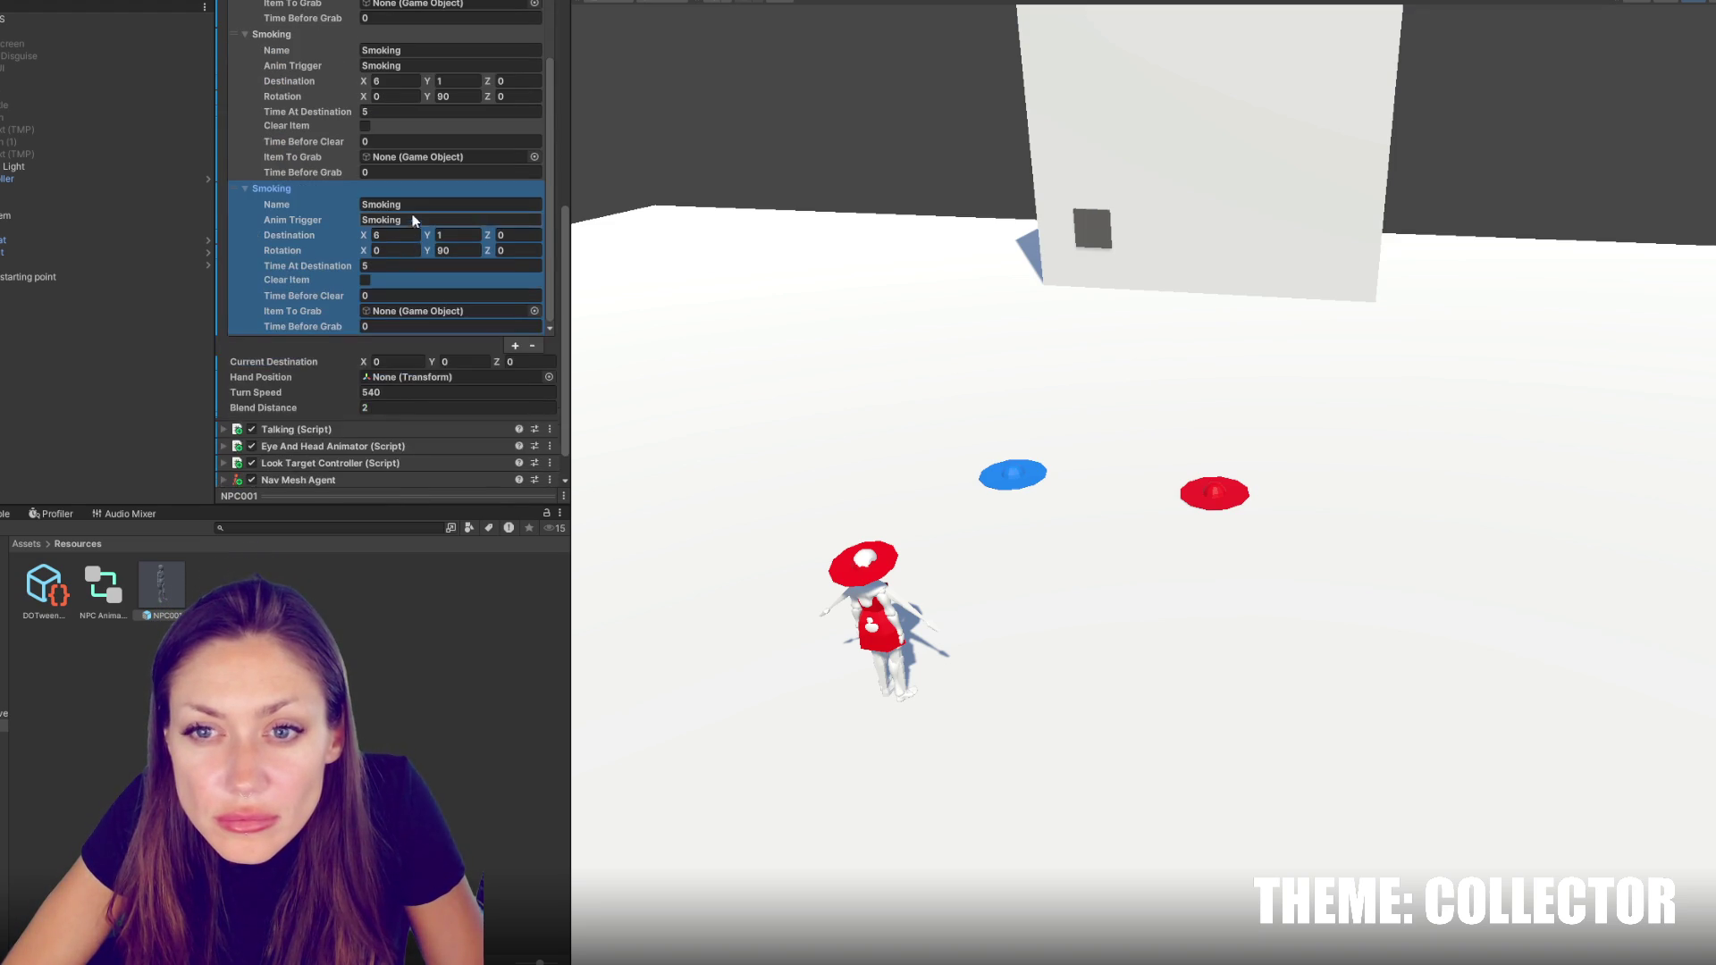
pyautogui.click(411, 205)
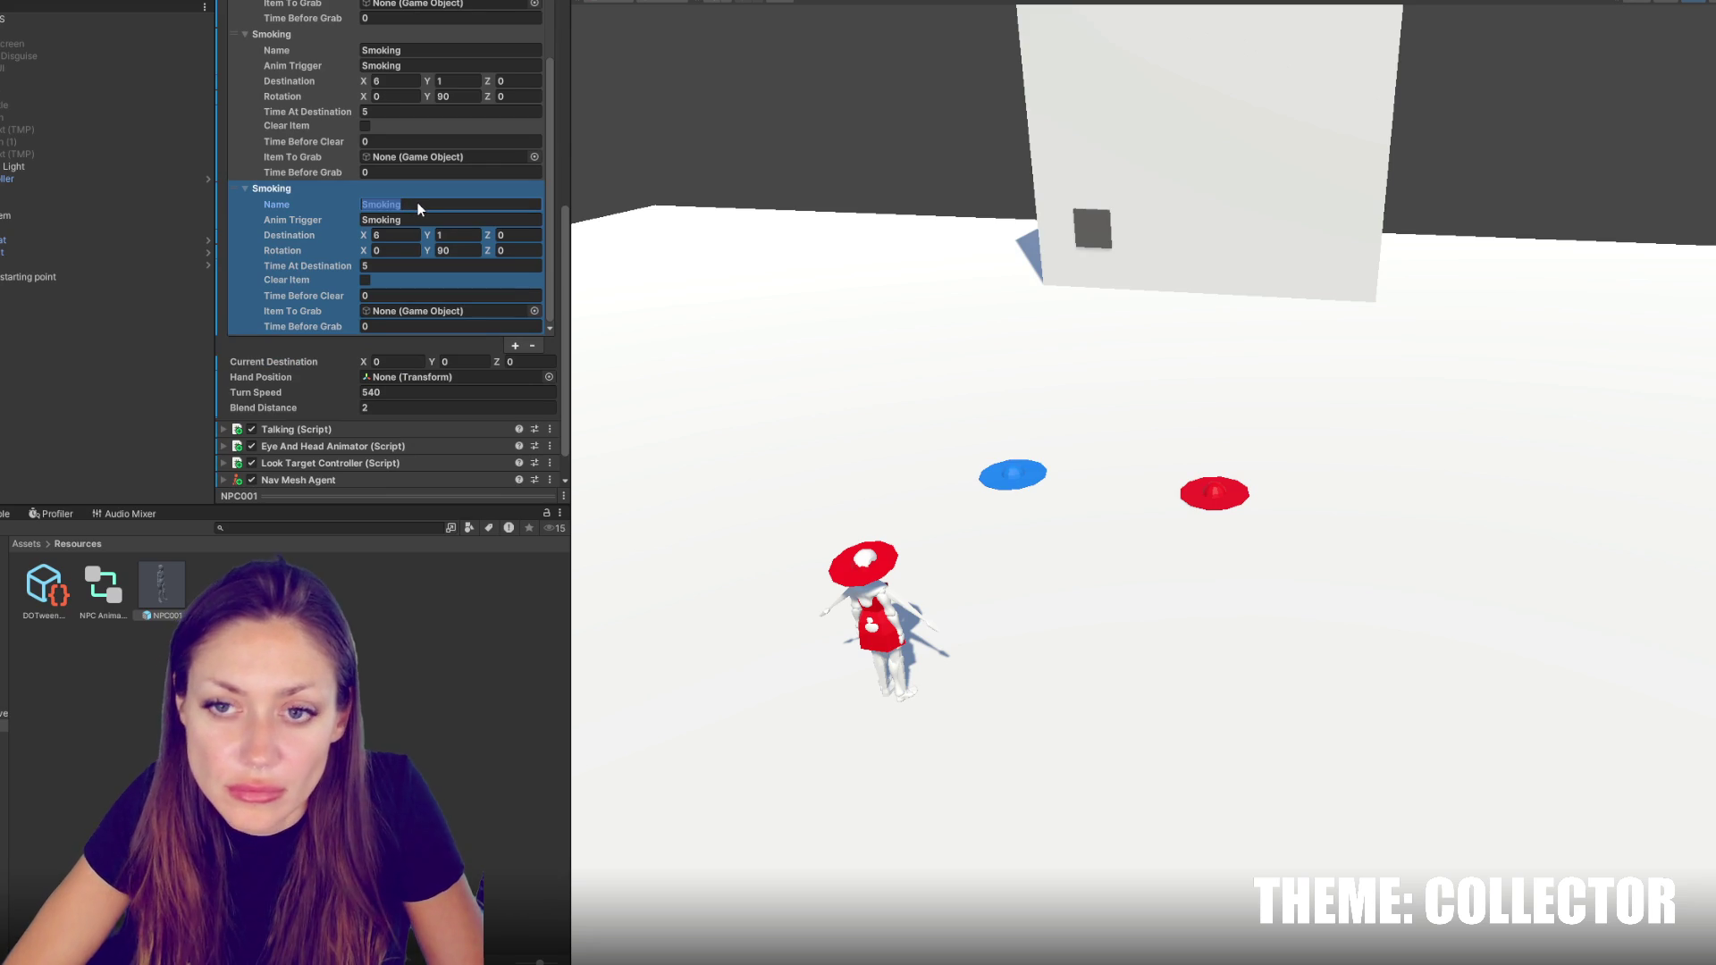
pyautogui.write('Dangin')
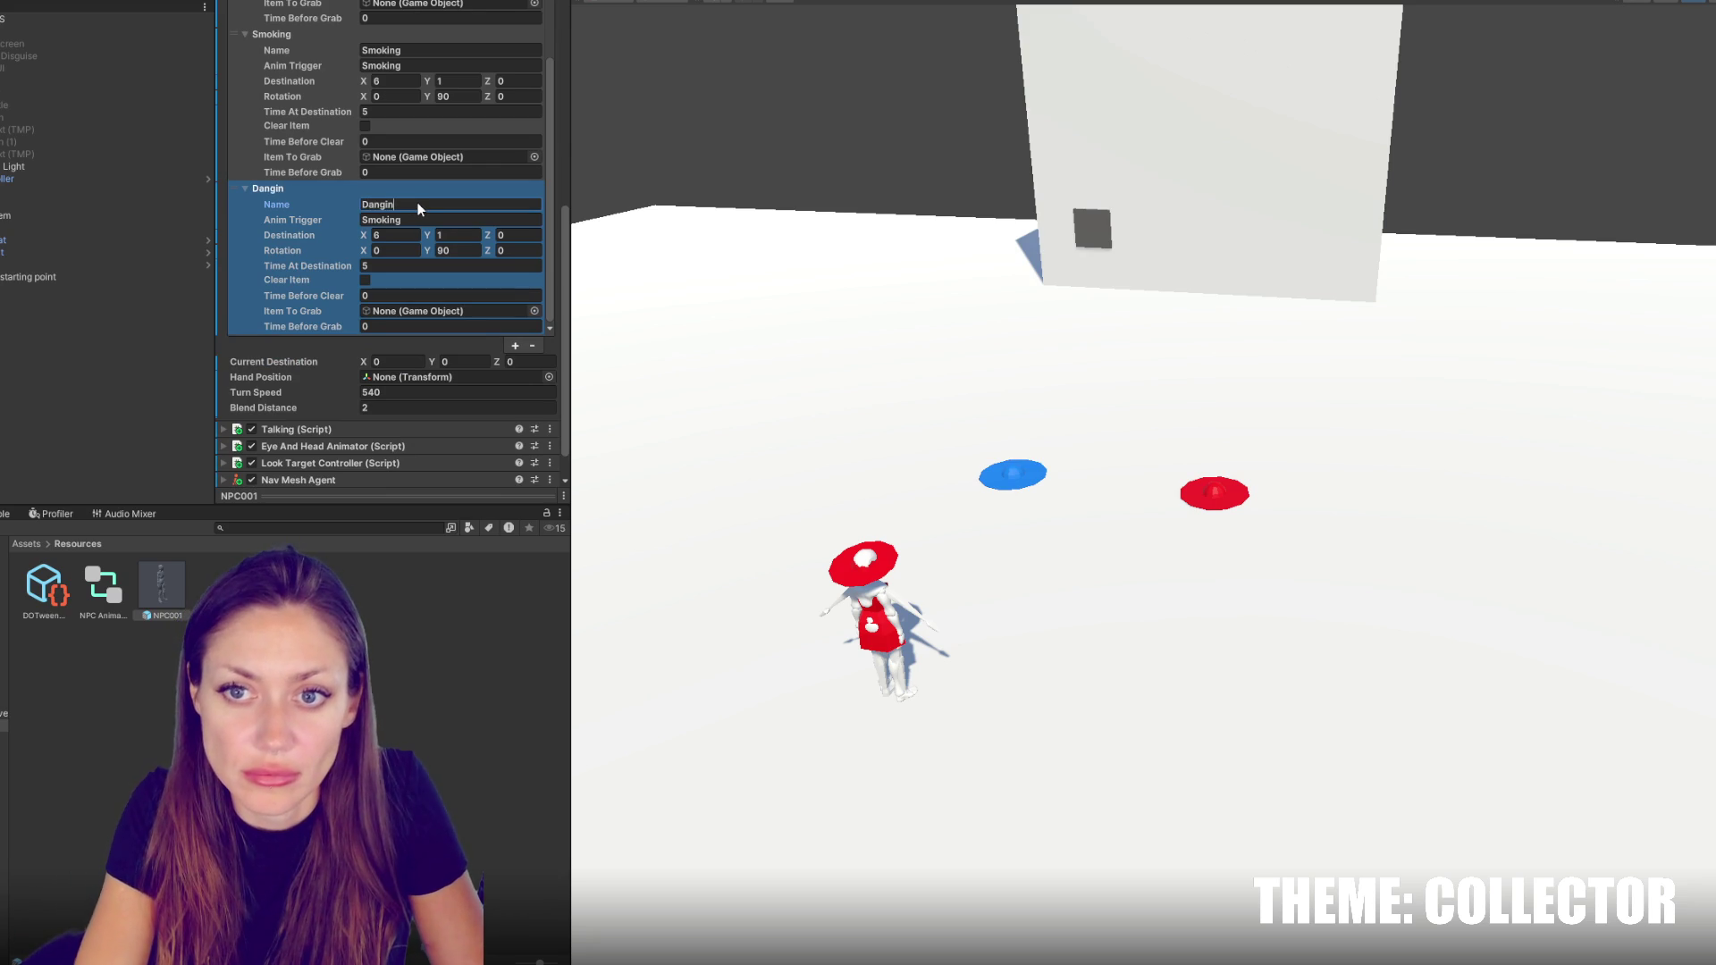
pyautogui.write('ing')
pyautogui.press('Tab')
pyautogui.write('Dancin')
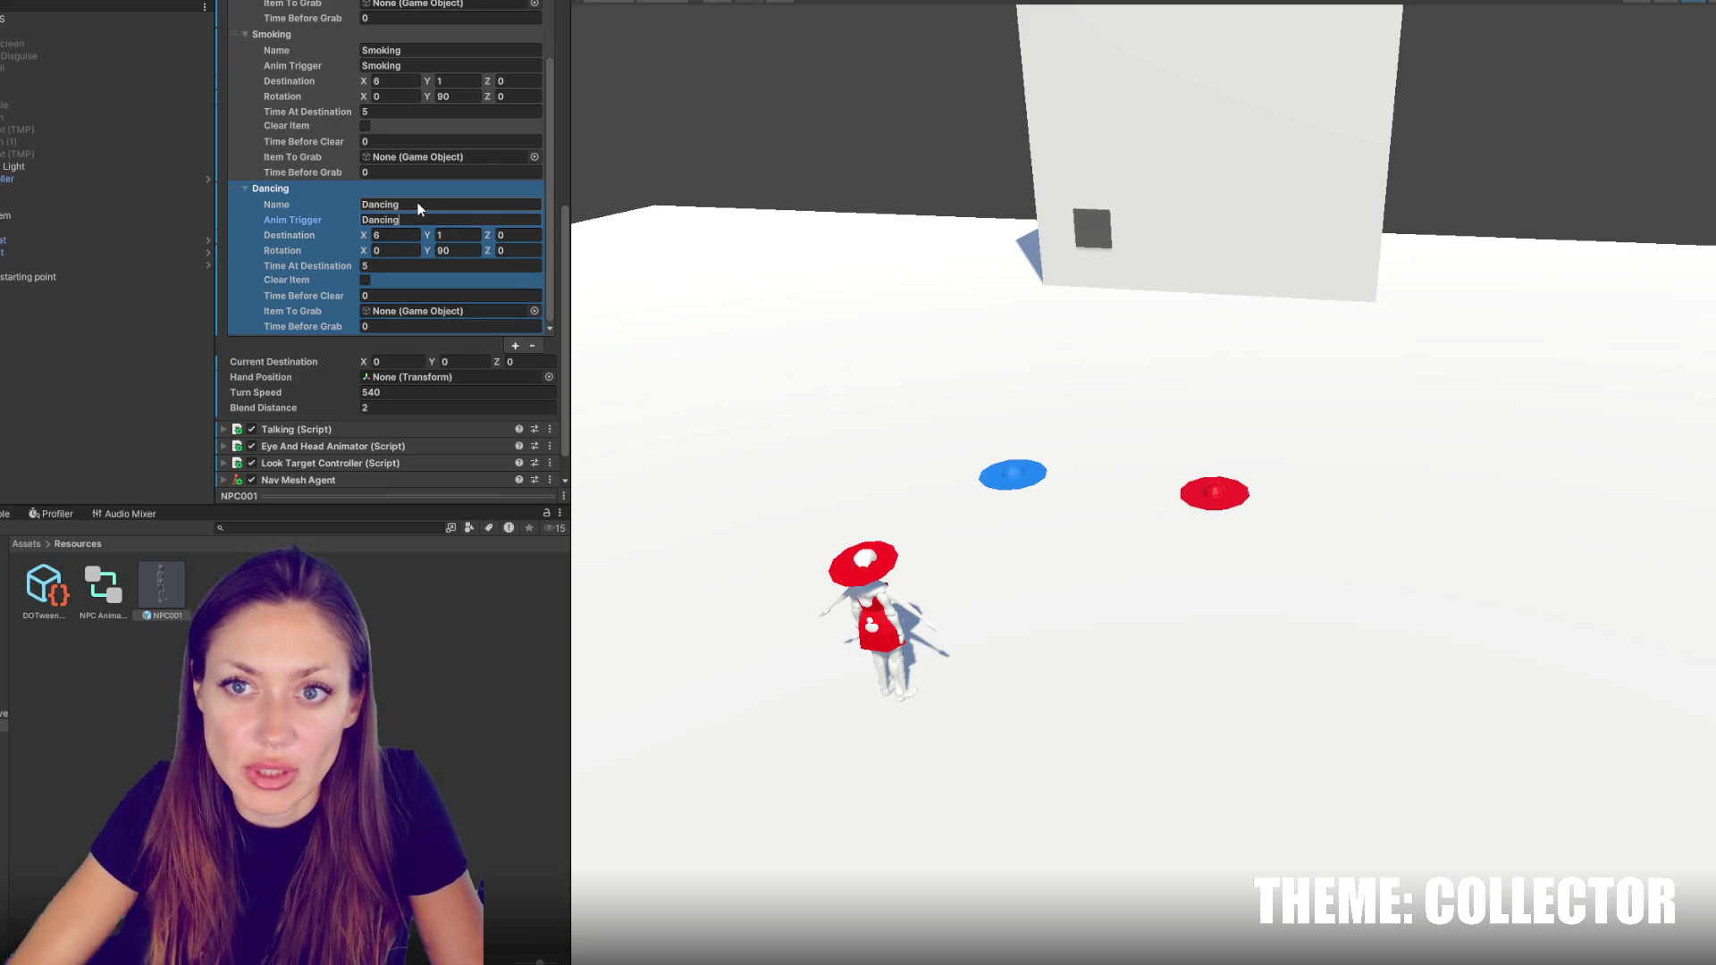
pyautogui.write('g')
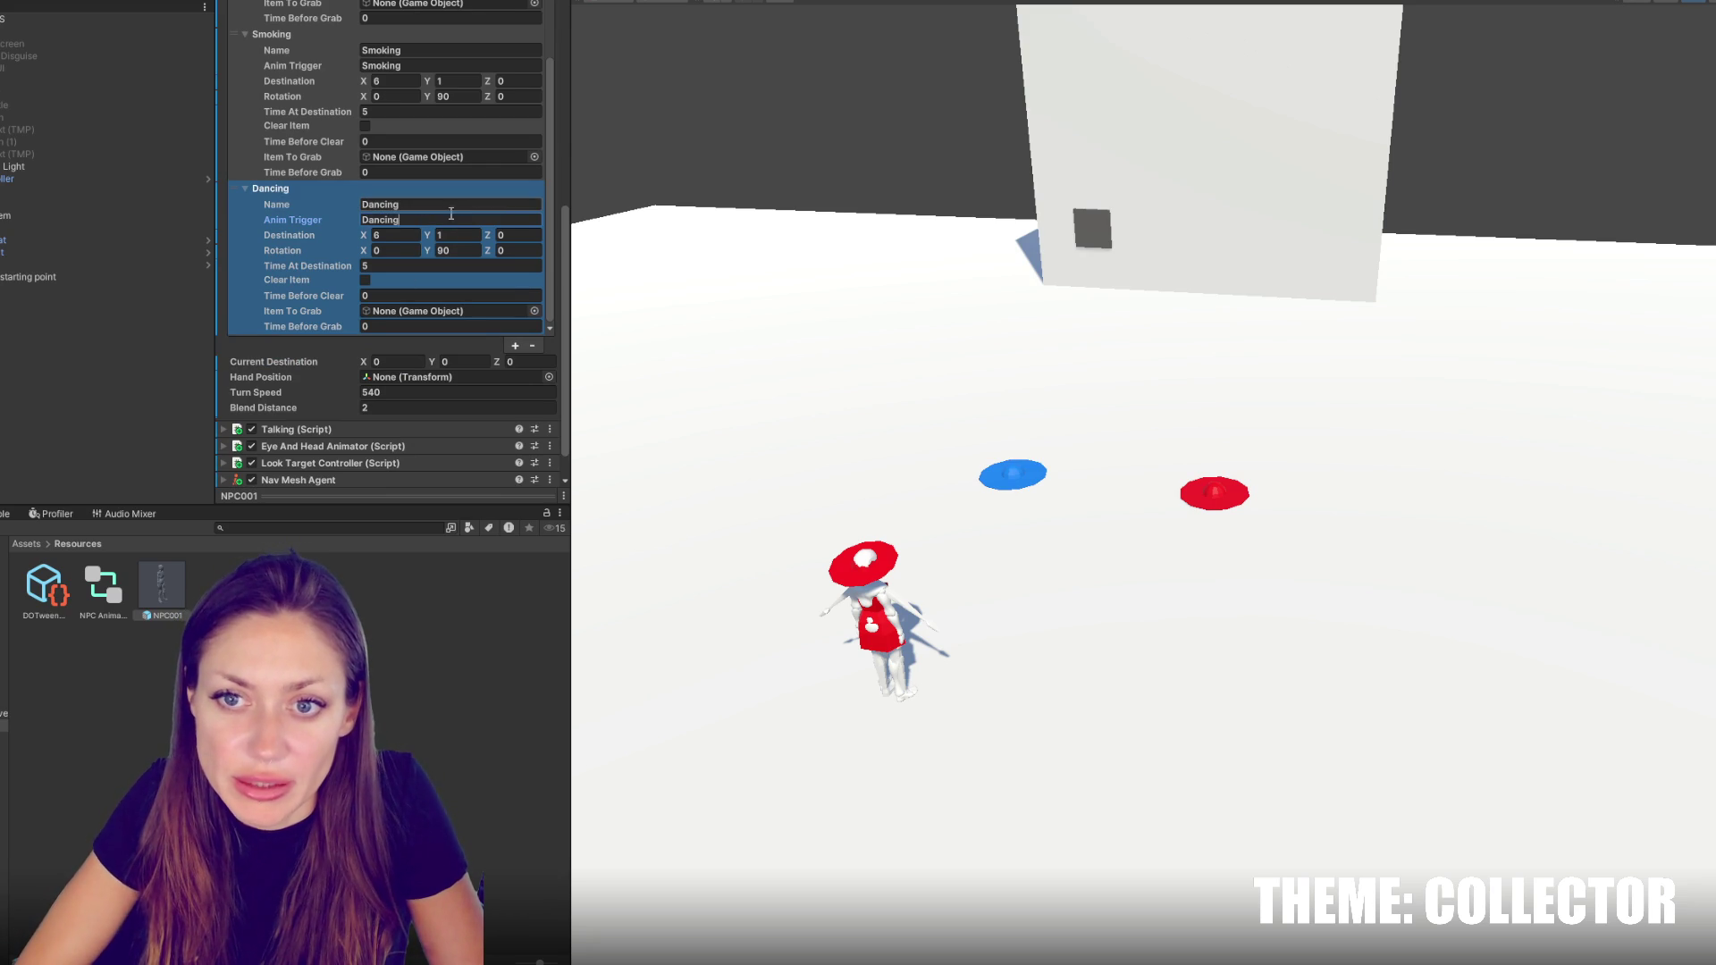
pyautogui.press('Tab')
pyautogui.write('1')
pyautogui.press('Tab')
pyautogui.press('Tab')
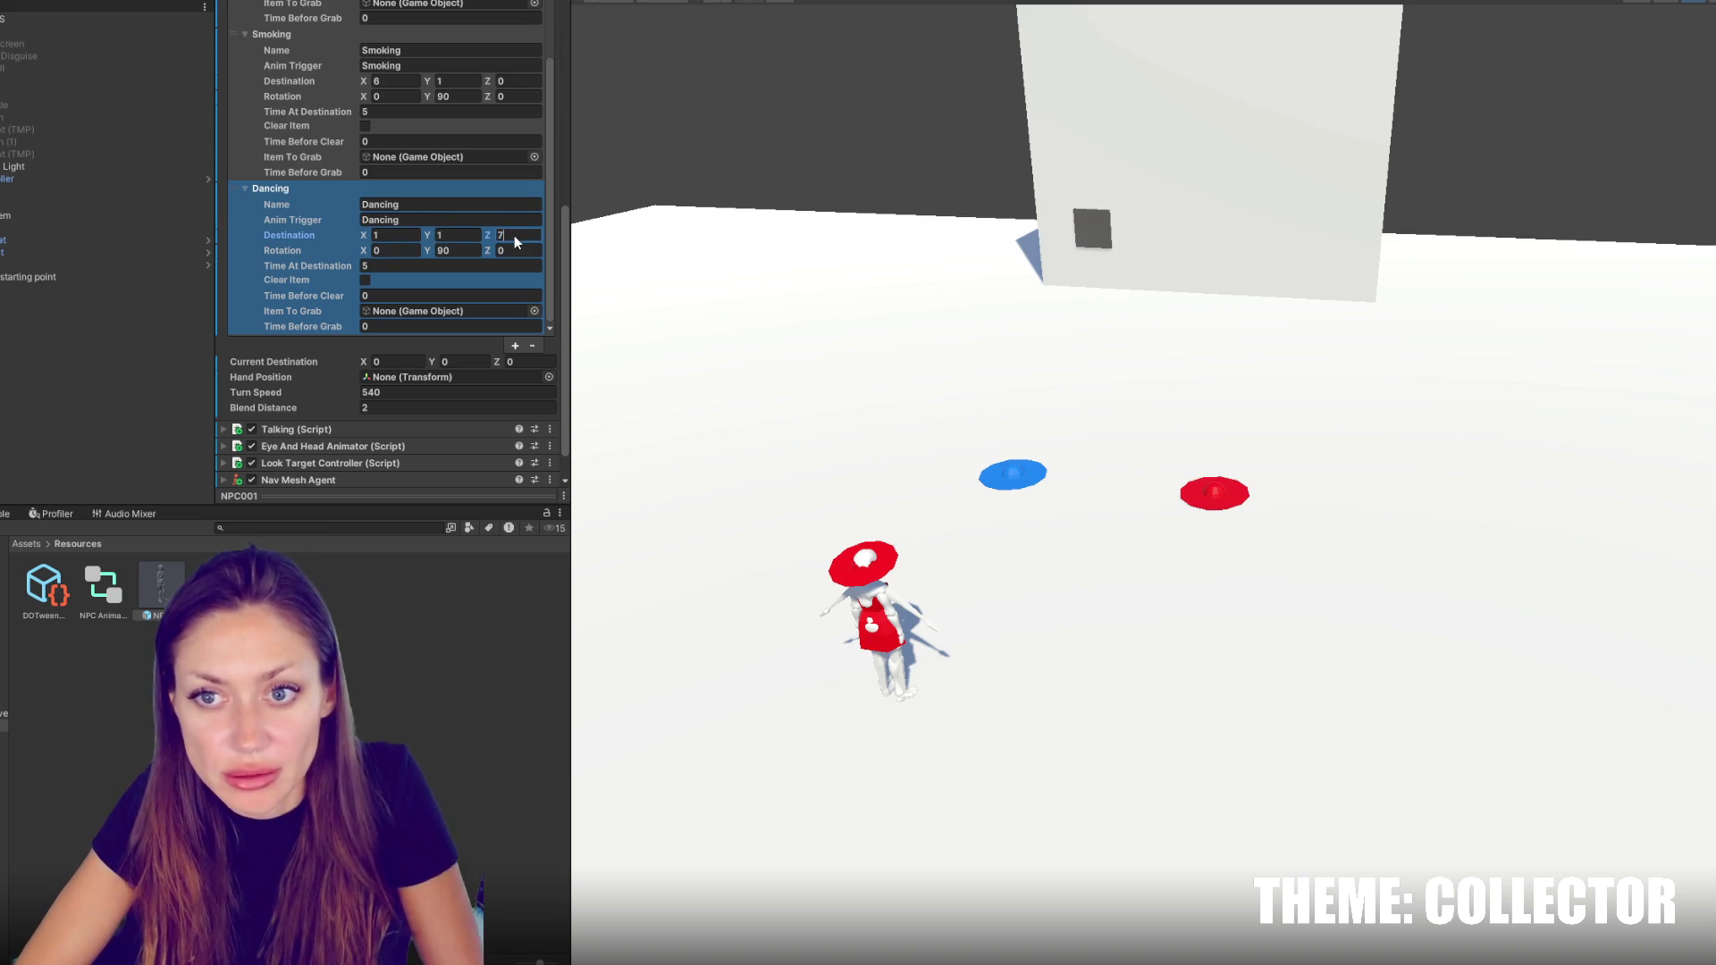
pyautogui.scroll(2, 517, 250)
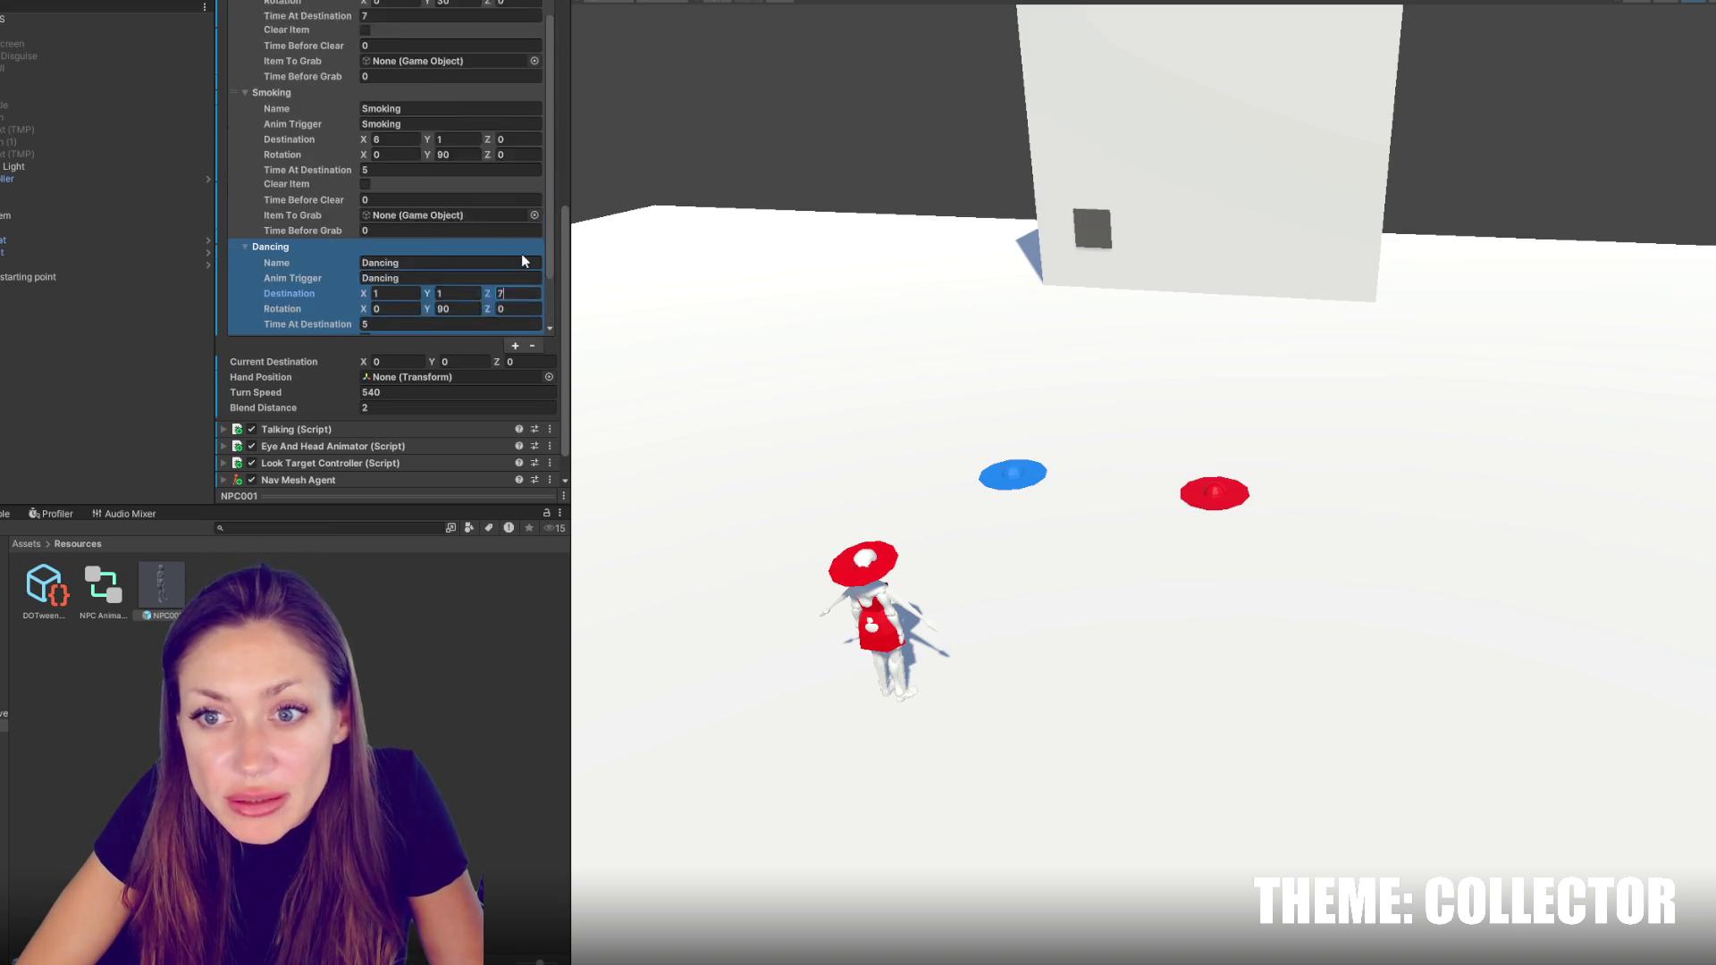
pyautogui.scroll(-1, 522, 260)
pyautogui.press('BackSpace')
pyautogui.write('4')
# Set Dancing's Y rotation to 20 and collapse the Smoking and Standing entries
pyautogui.click(479, 267)
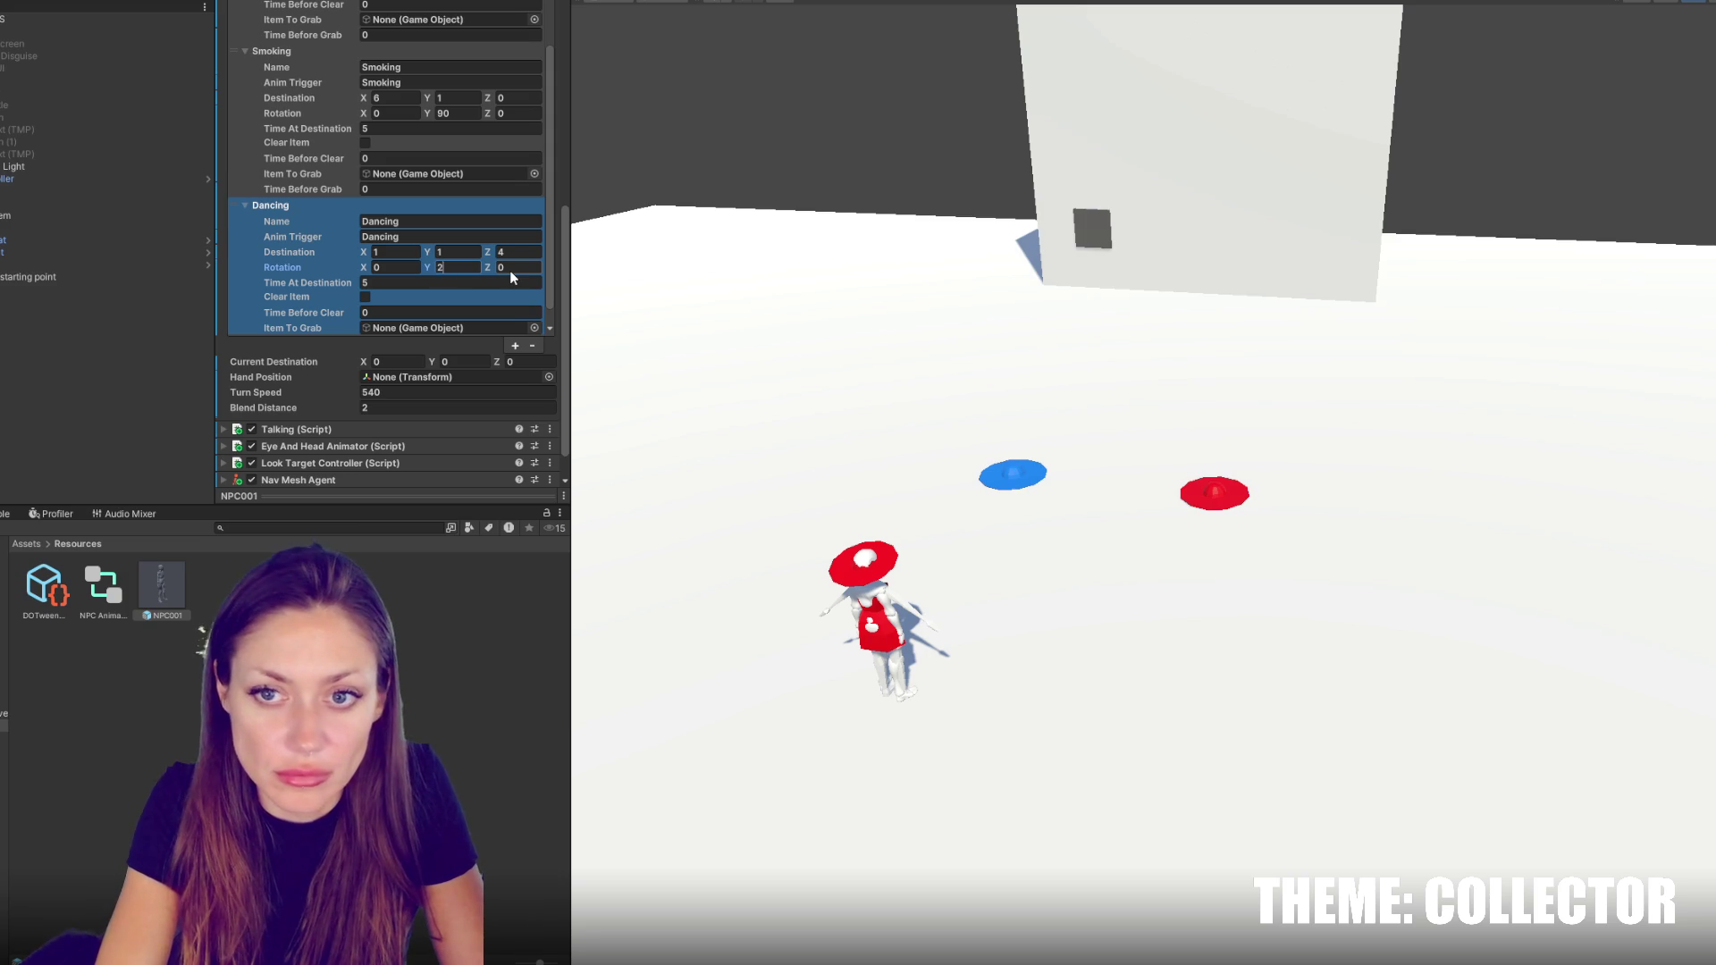
pyautogui.write('20')
pyautogui.press('Return')
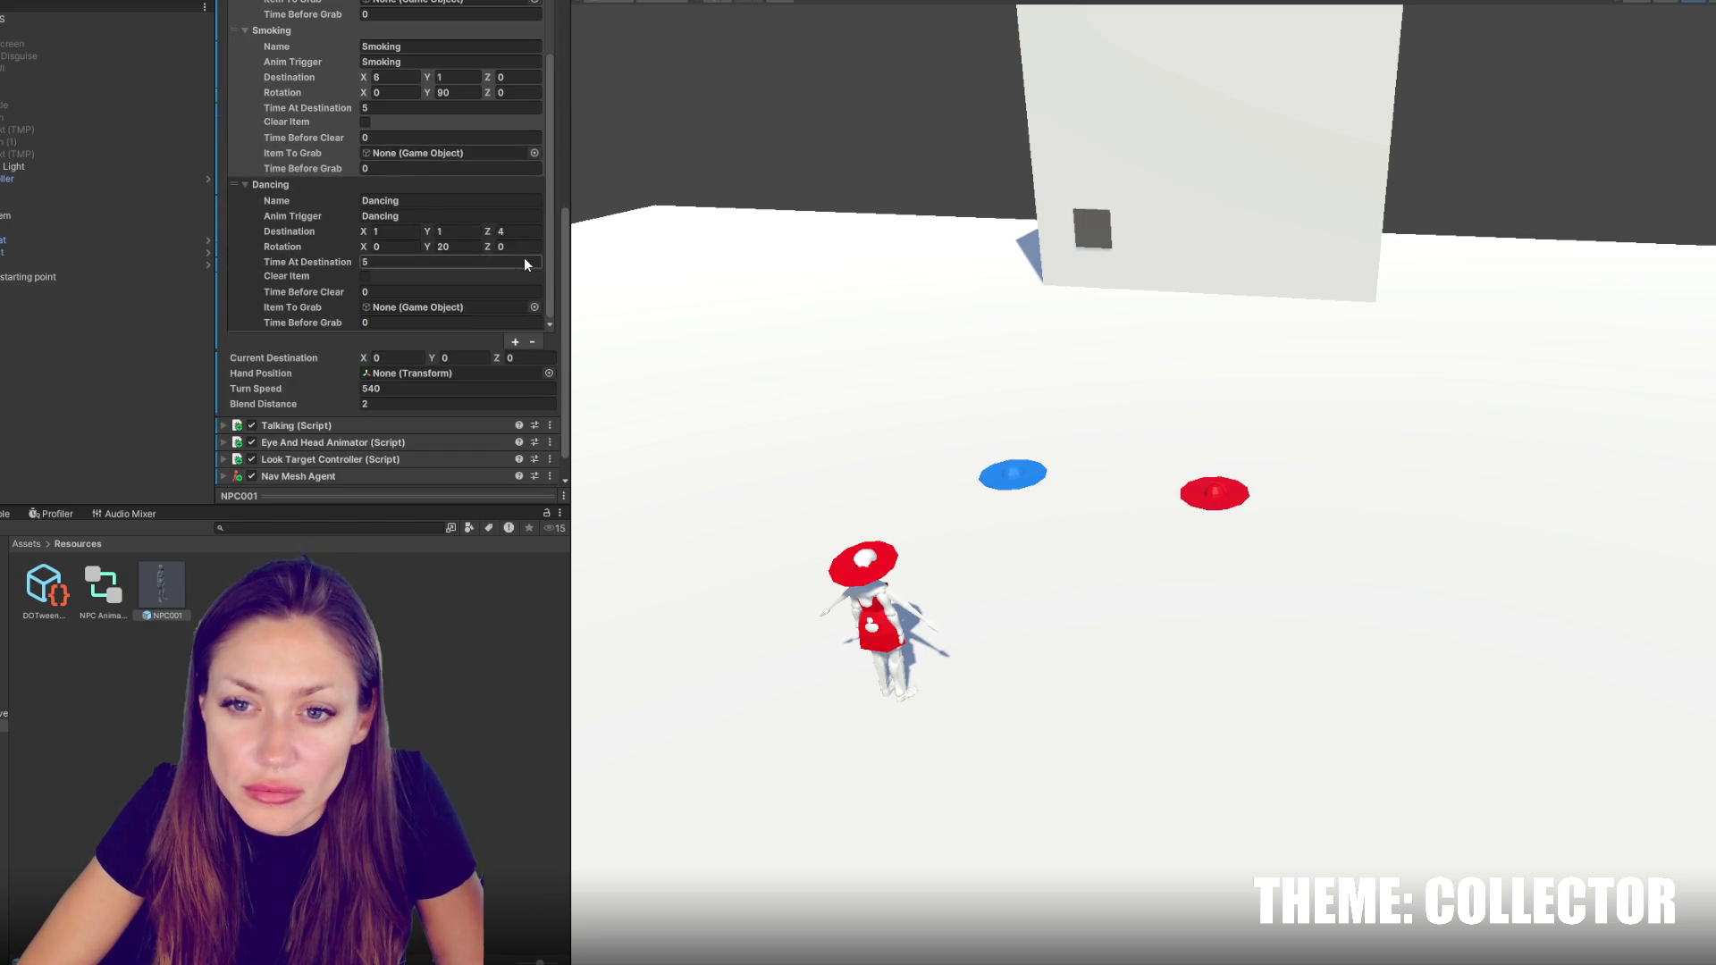
pyautogui.scroll(2, 309, 302)
pyautogui.click(286, 175)
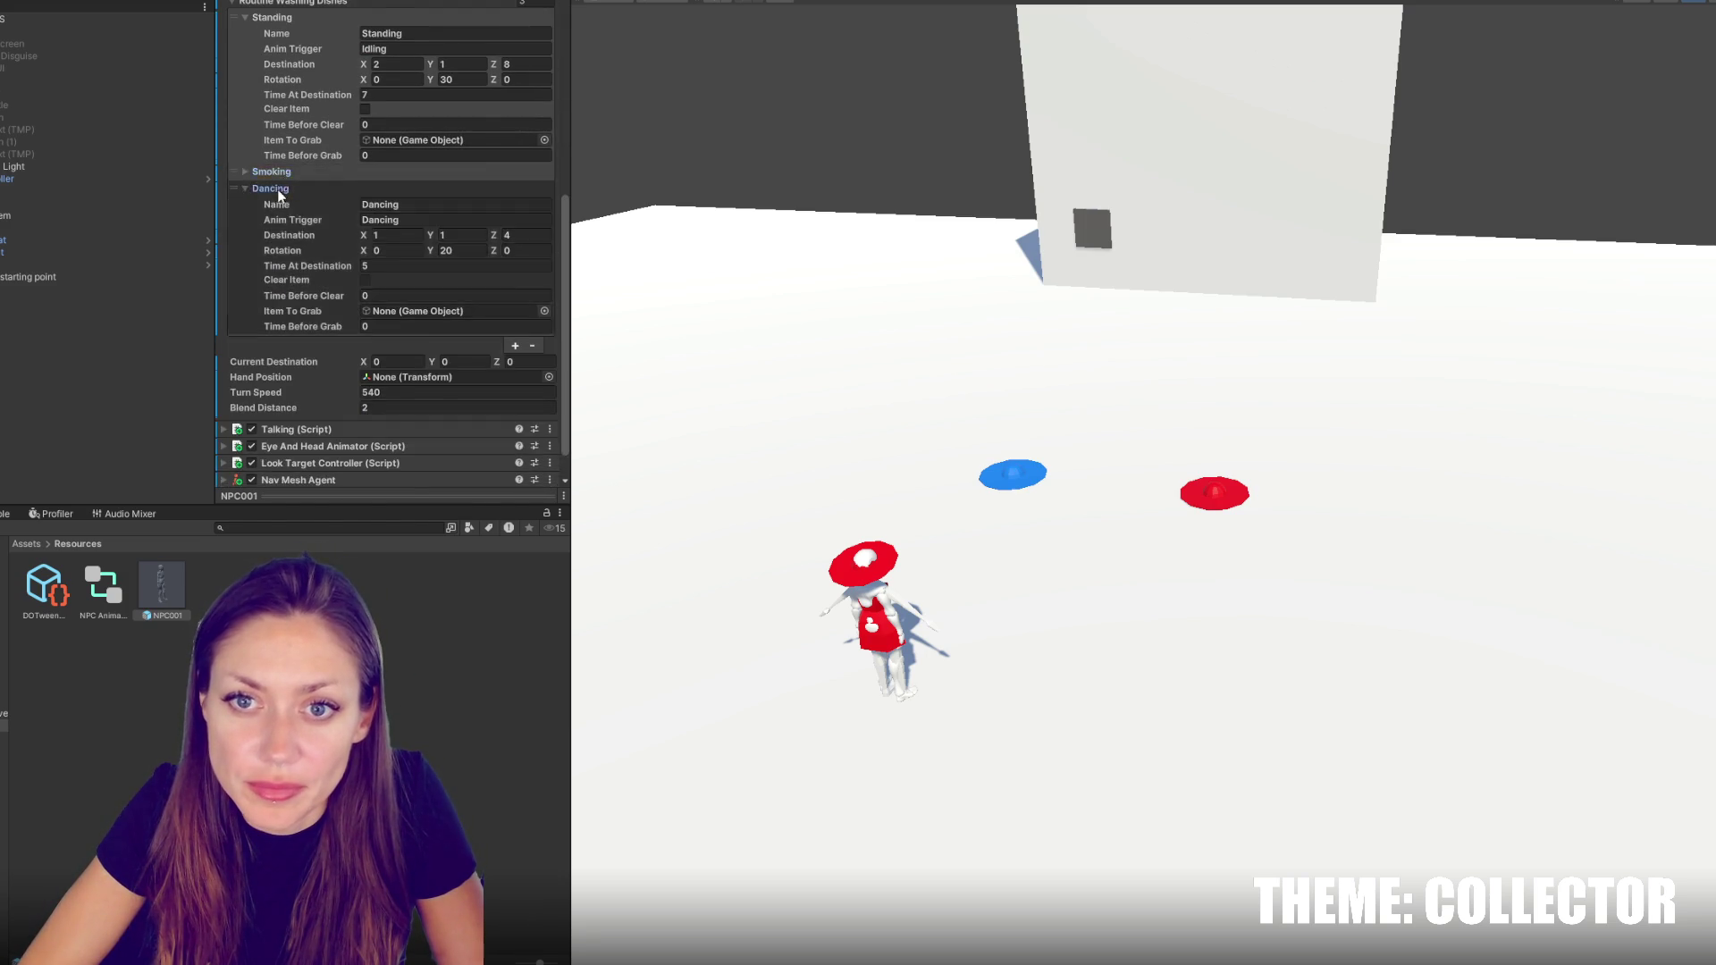
pyautogui.click(272, 168)
# Review the Talking, Routine and NPC script settings, collapsing each afterwards
pyautogui.click(282, 361)
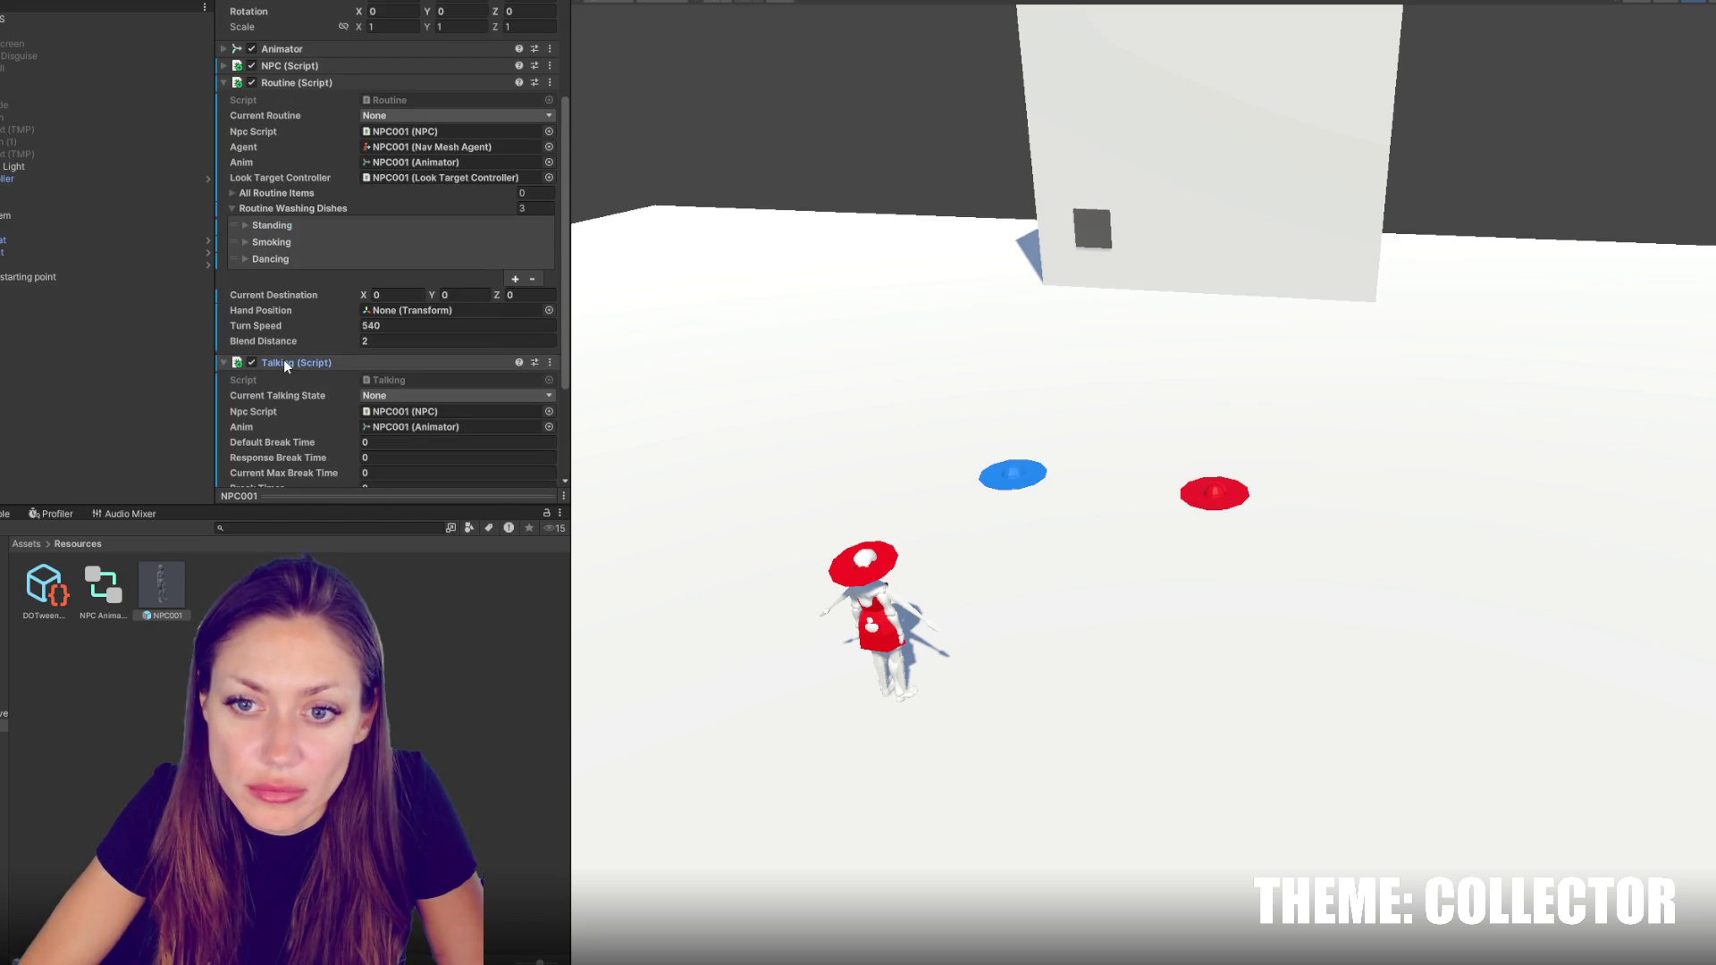
pyautogui.scroll(-3, 283, 359)
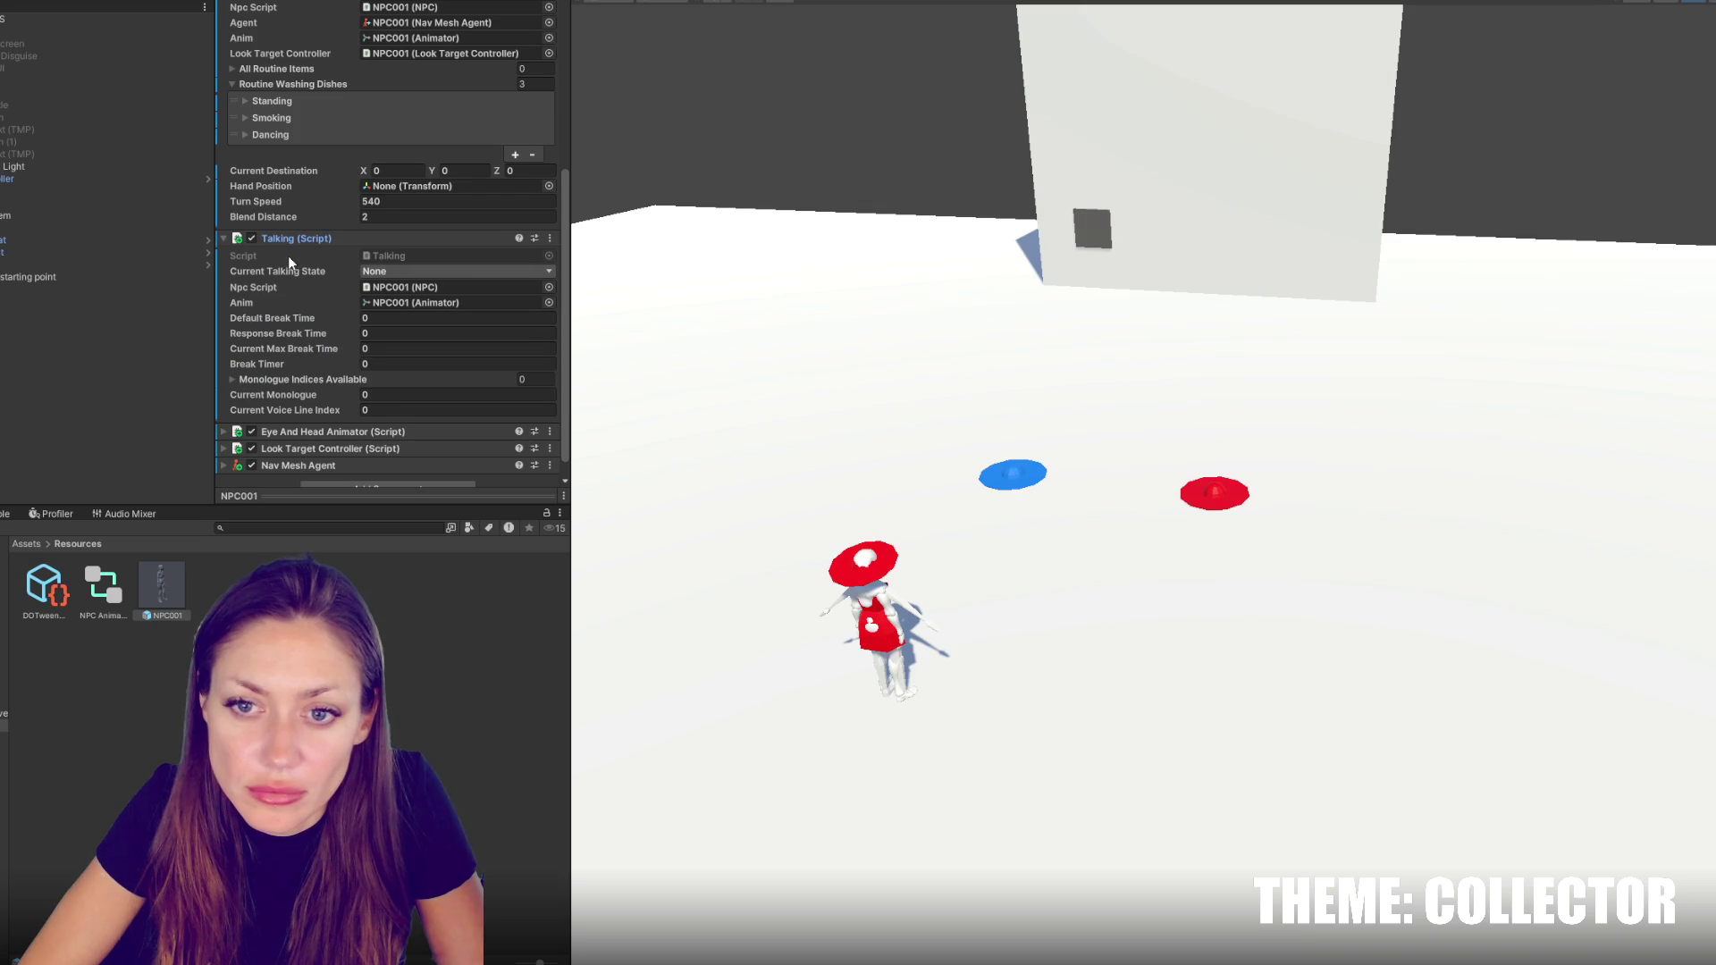
pyautogui.scroll(4, 326, 420)
pyautogui.click(314, 404)
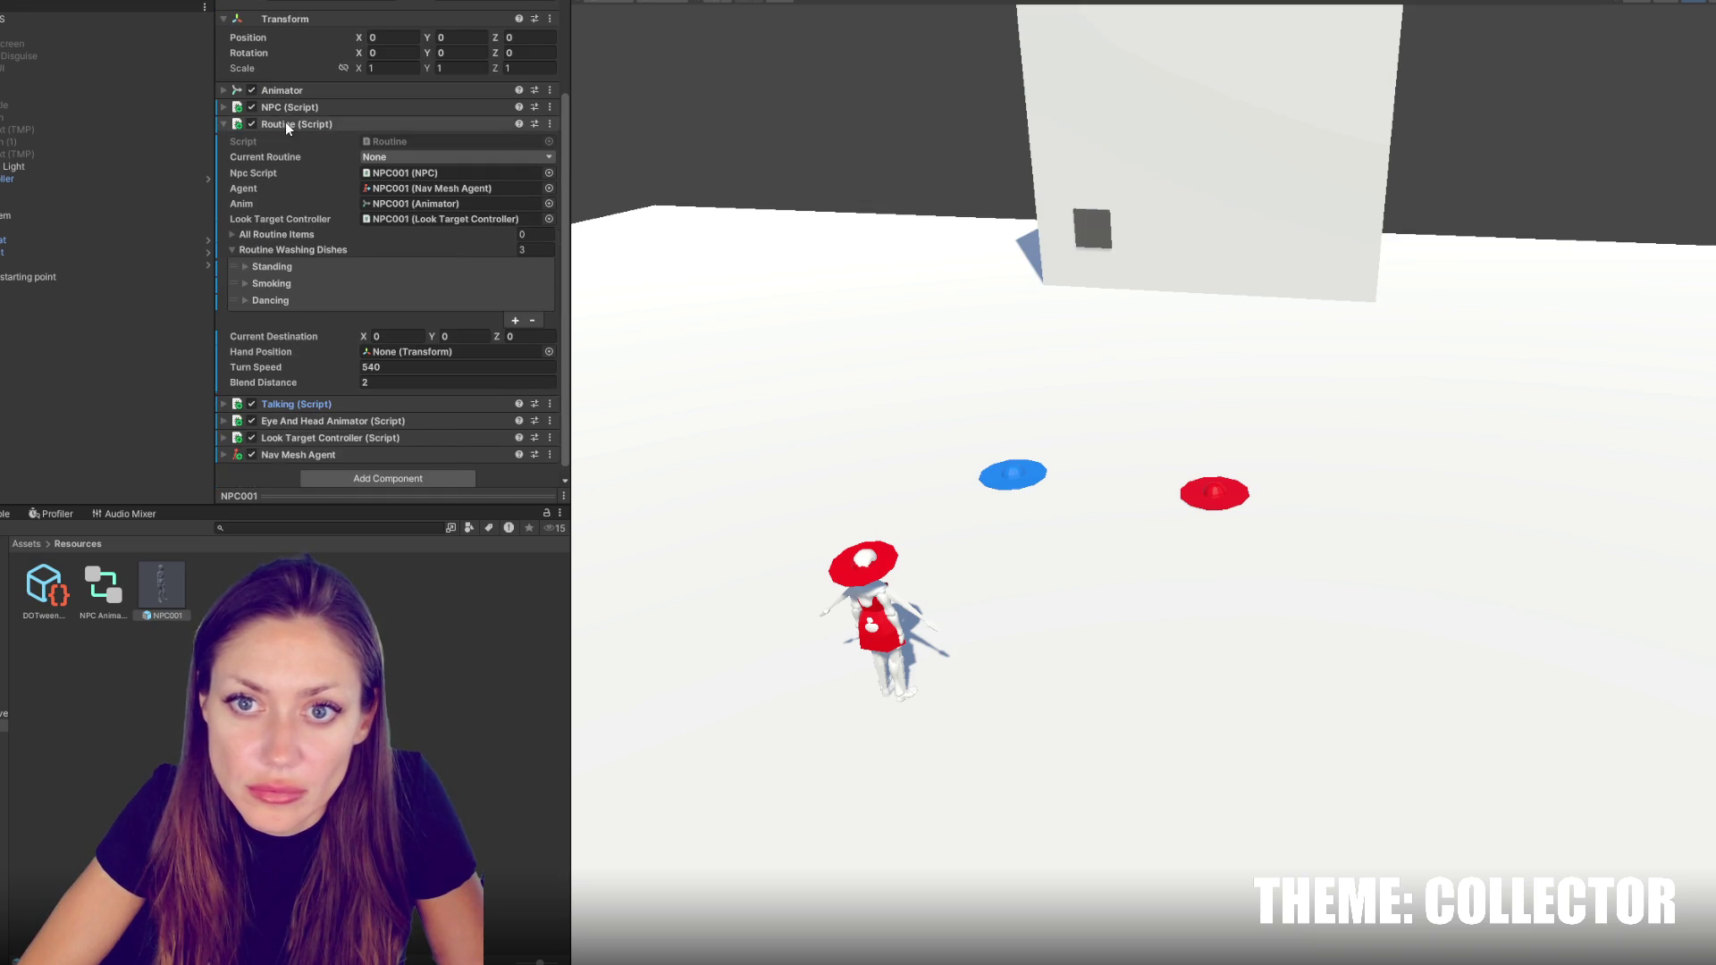
pyautogui.click(286, 123)
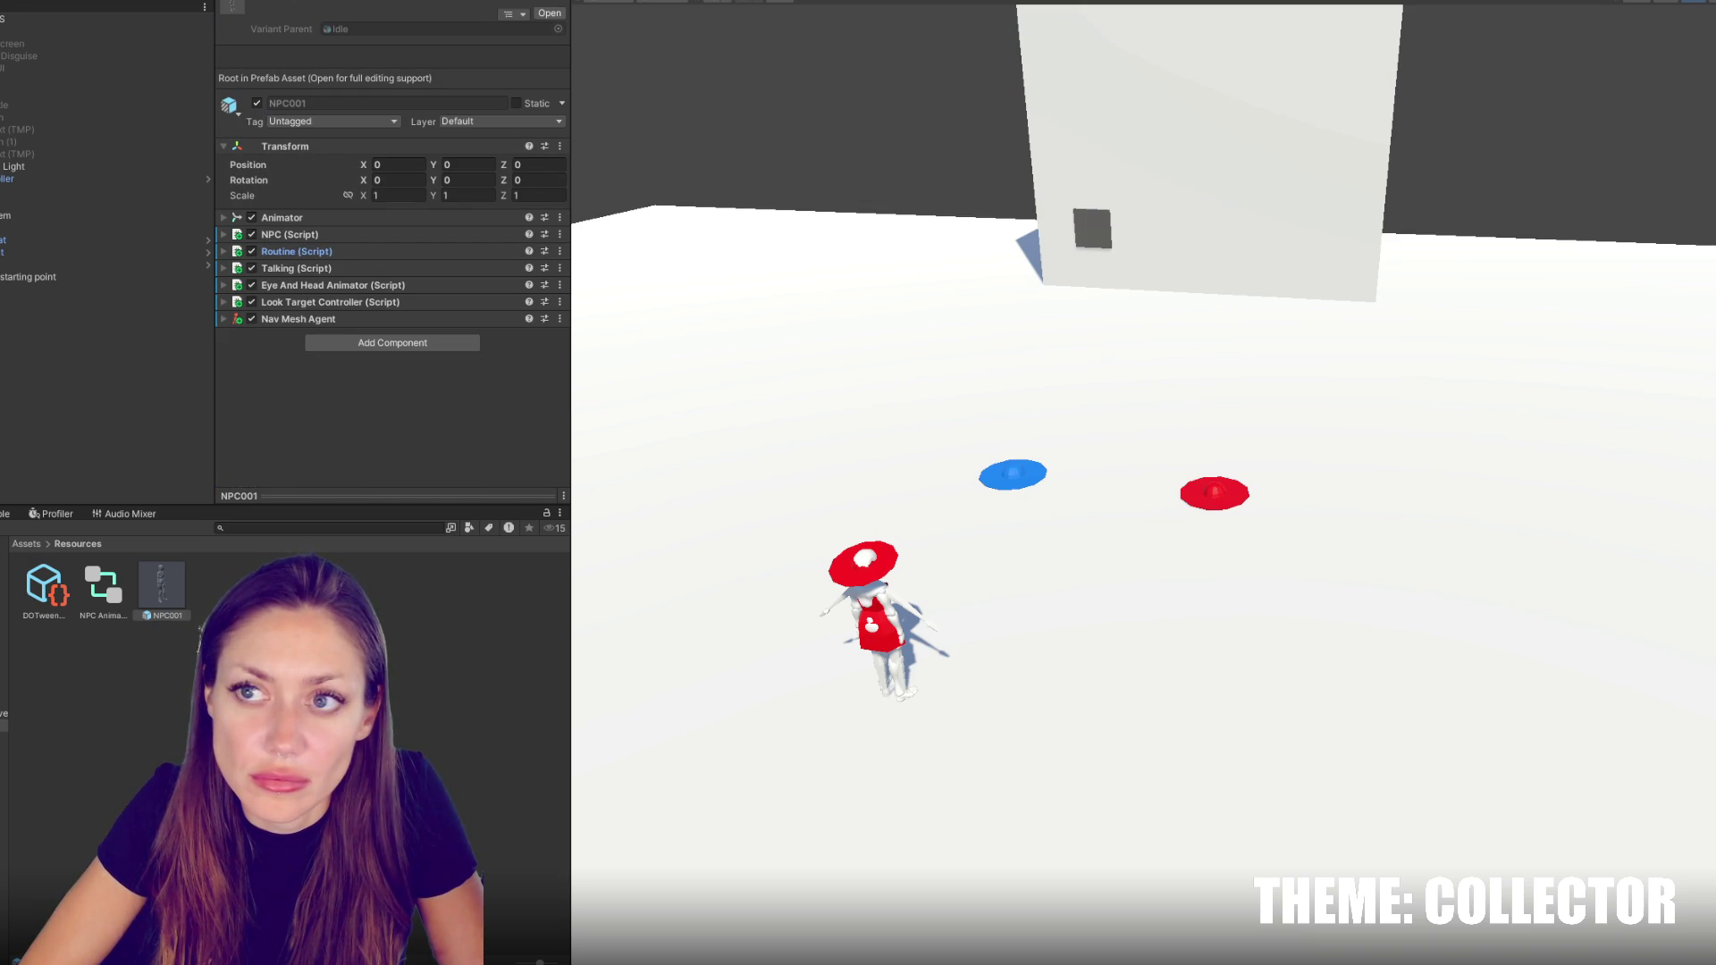
pyautogui.click(297, 234)
pyautogui.click(297, 234)
# Open the console errors and jump to Talking.cs line 48 from the first NullReferenceException
pyautogui.click(13, 21)
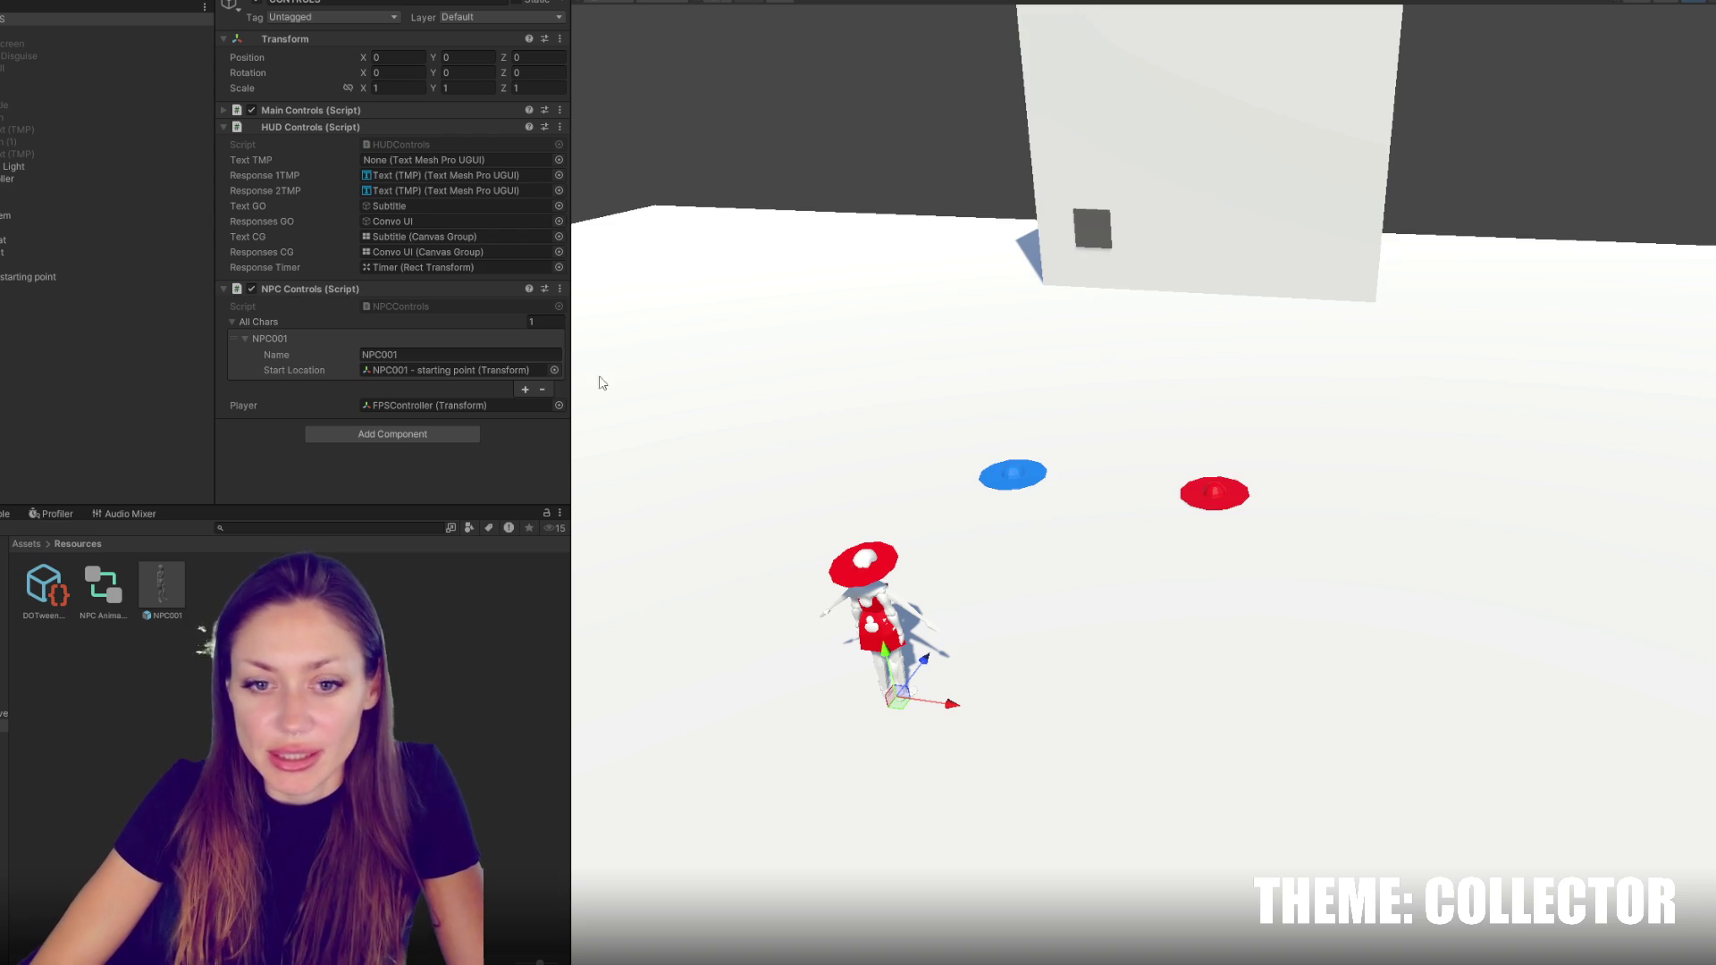
pyautogui.click(7, 514)
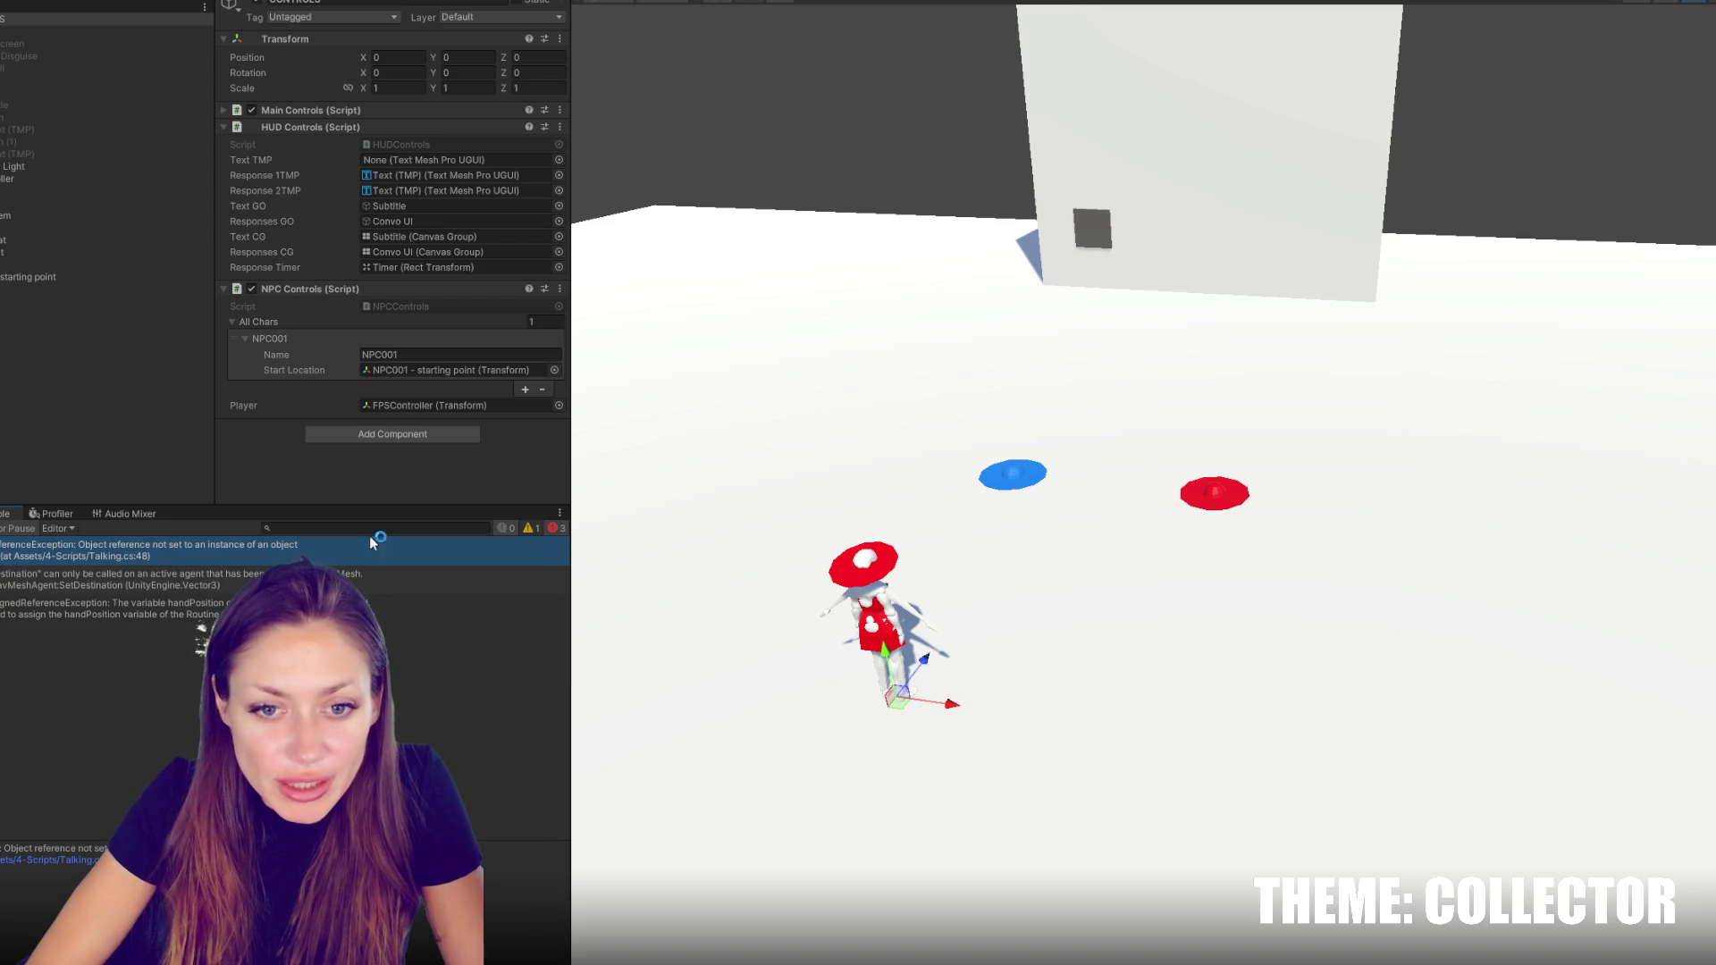
pyautogui.doubleClick(196, 550)
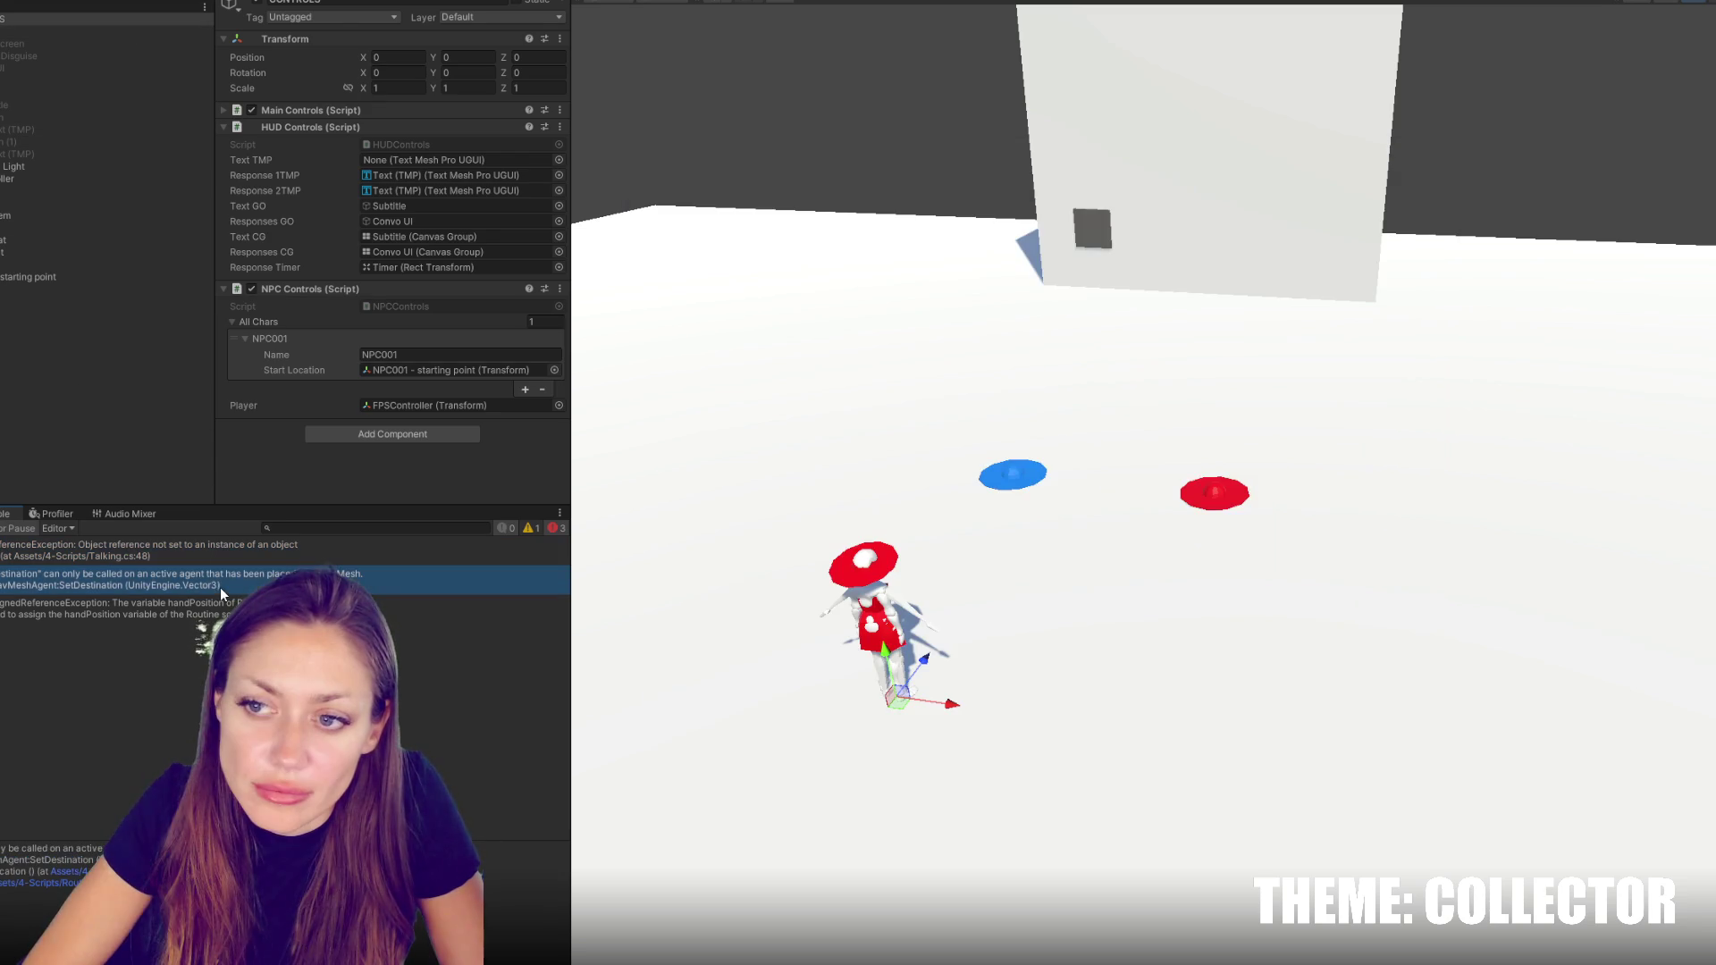
# Open Routine.cs at the handPosition error and locate the handPosition declaration
pyautogui.click(220, 587)
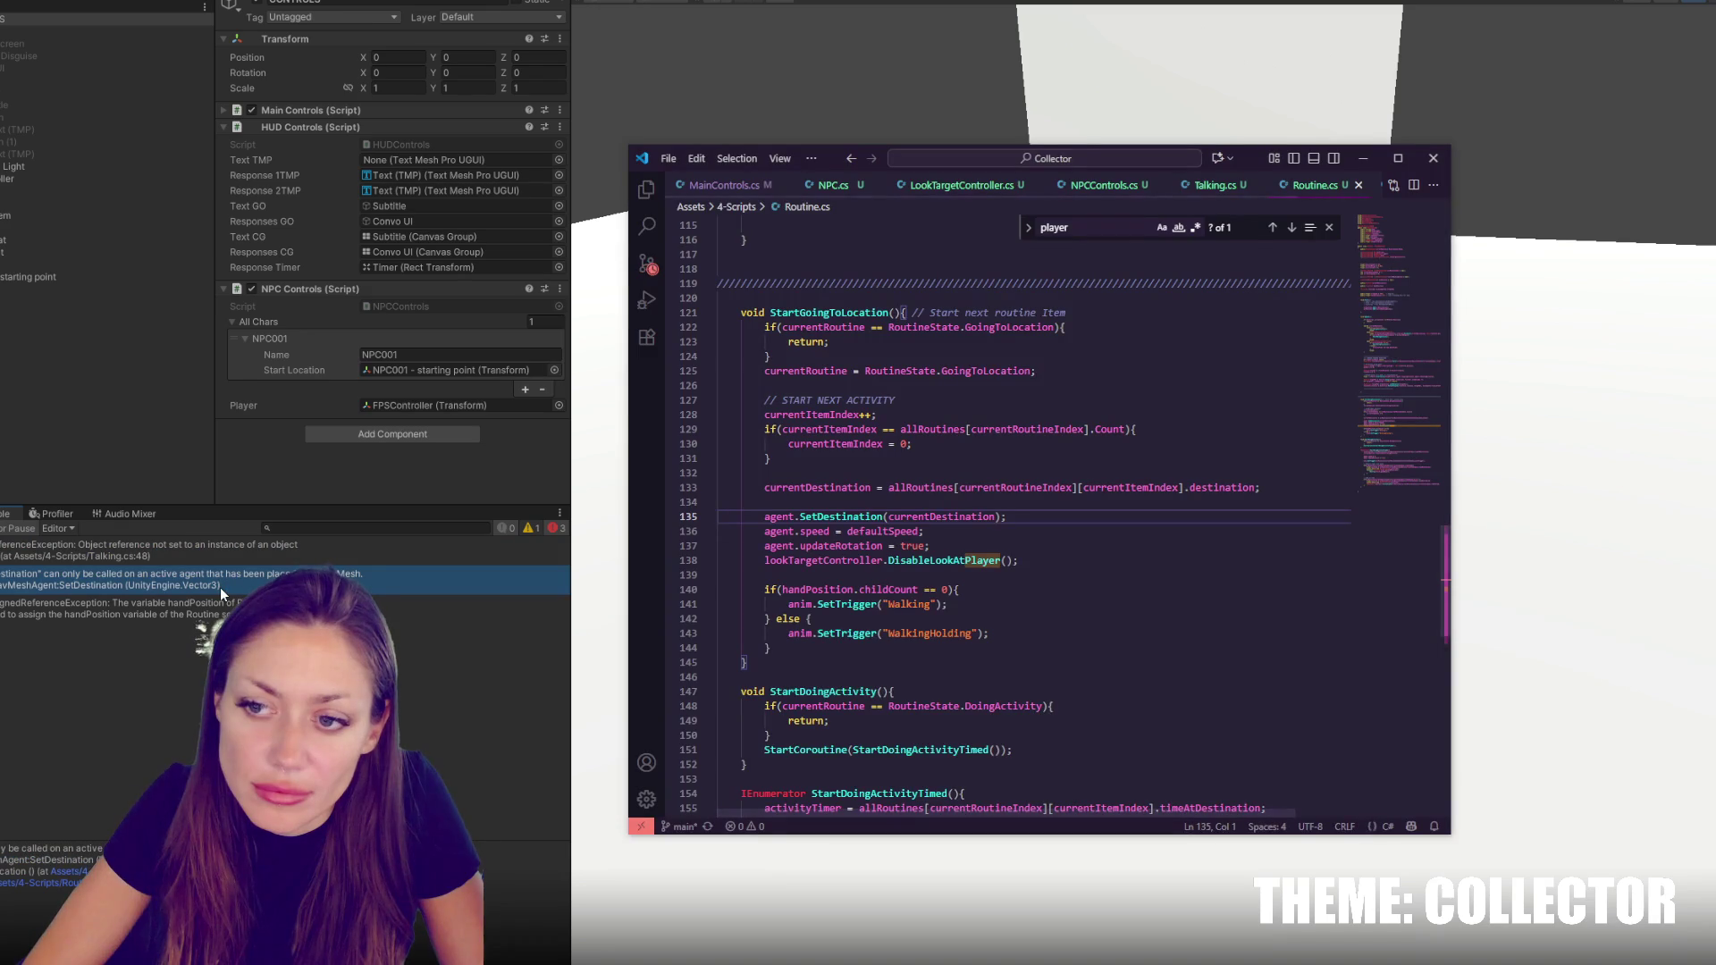
pyautogui.doubleClick(223, 607)
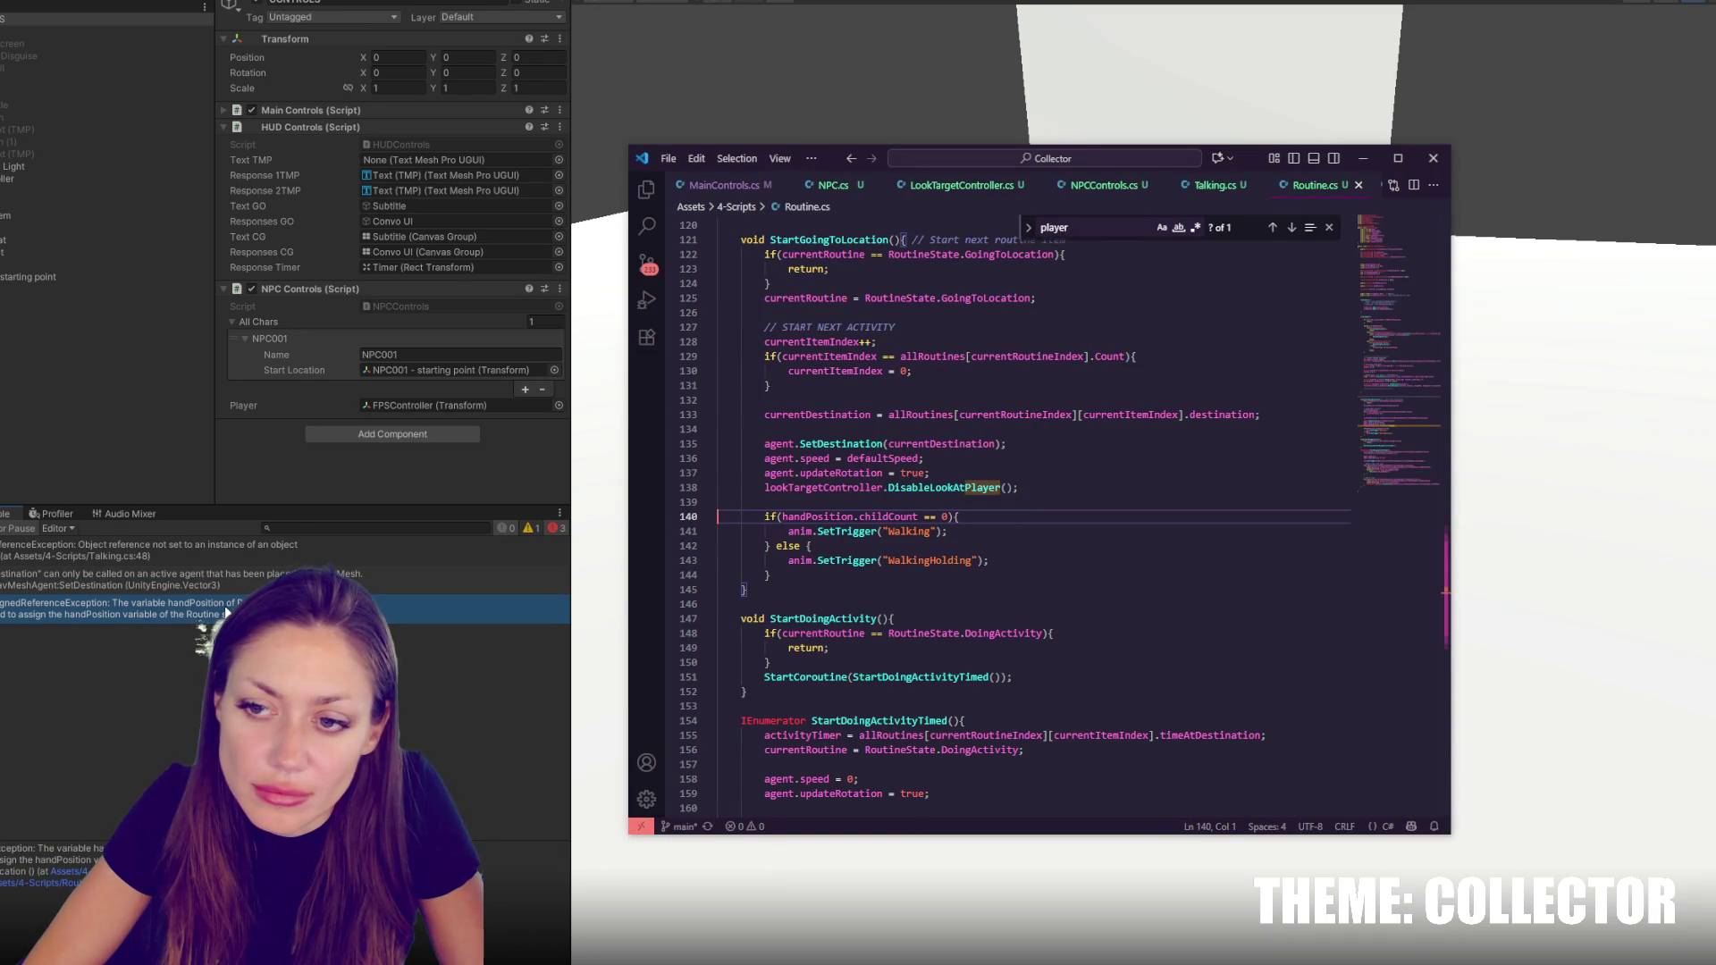
pyautogui.doubleClick(822, 517)
pyautogui.hotkey('ctrl', 'c')
pyautogui.hotkey('ctrl', 'f')
pyautogui.click(1272, 228)
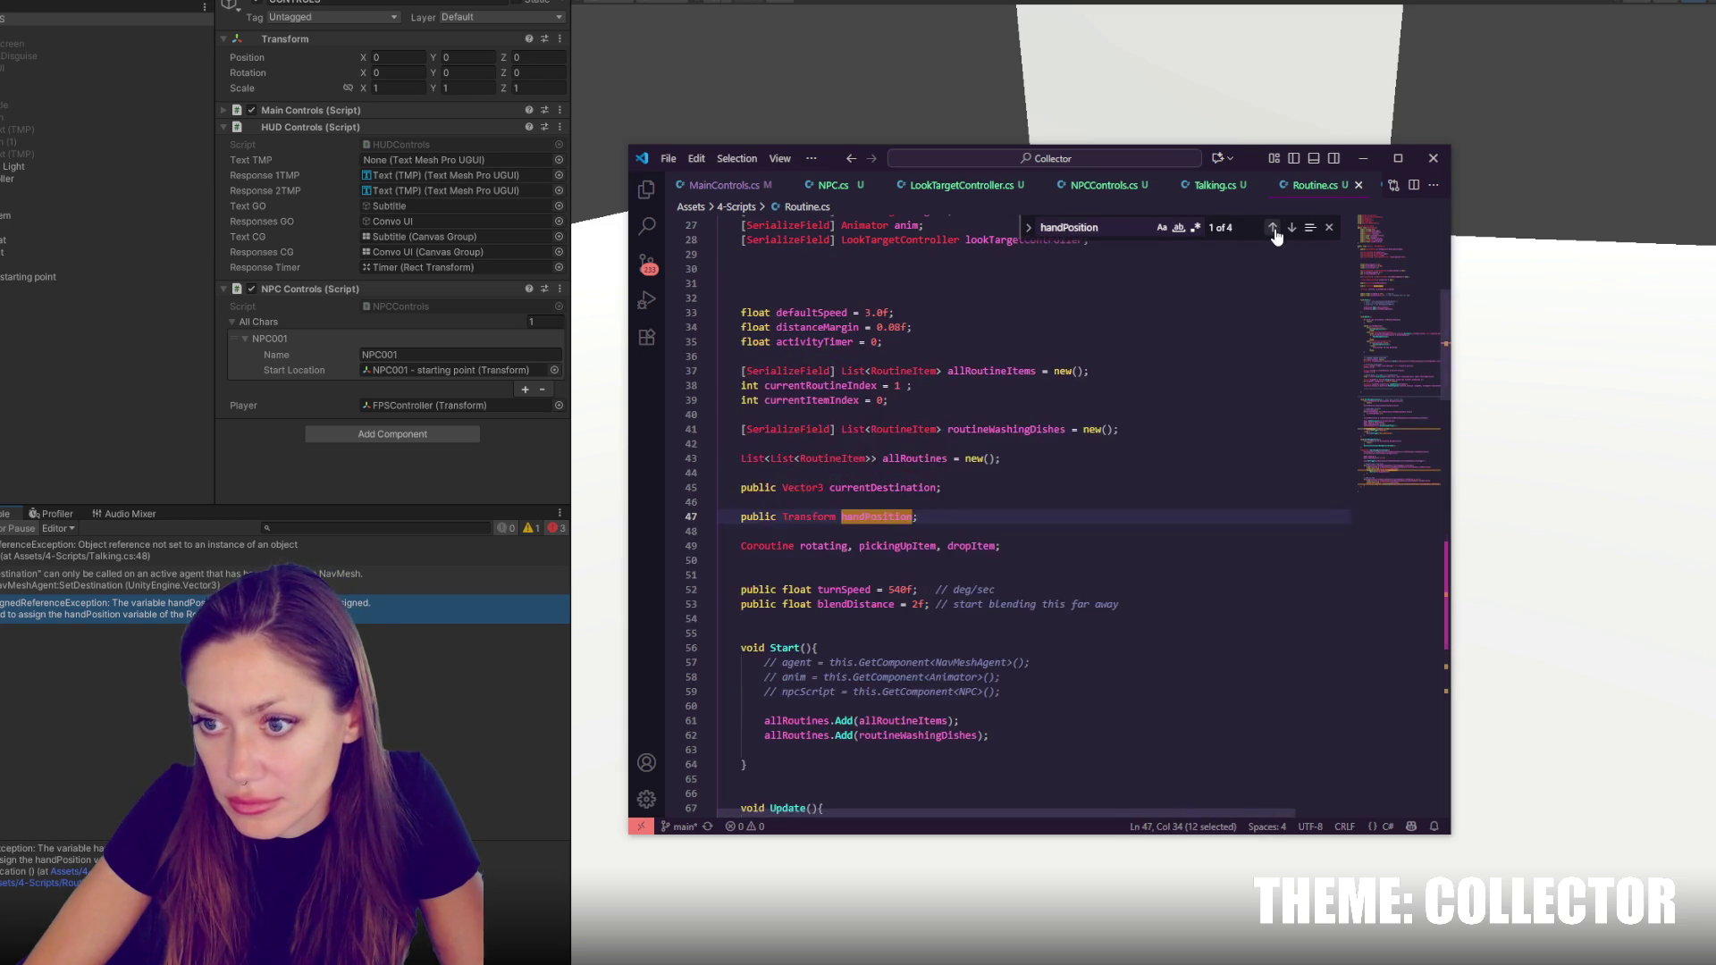
pyautogui.click(1290, 229)
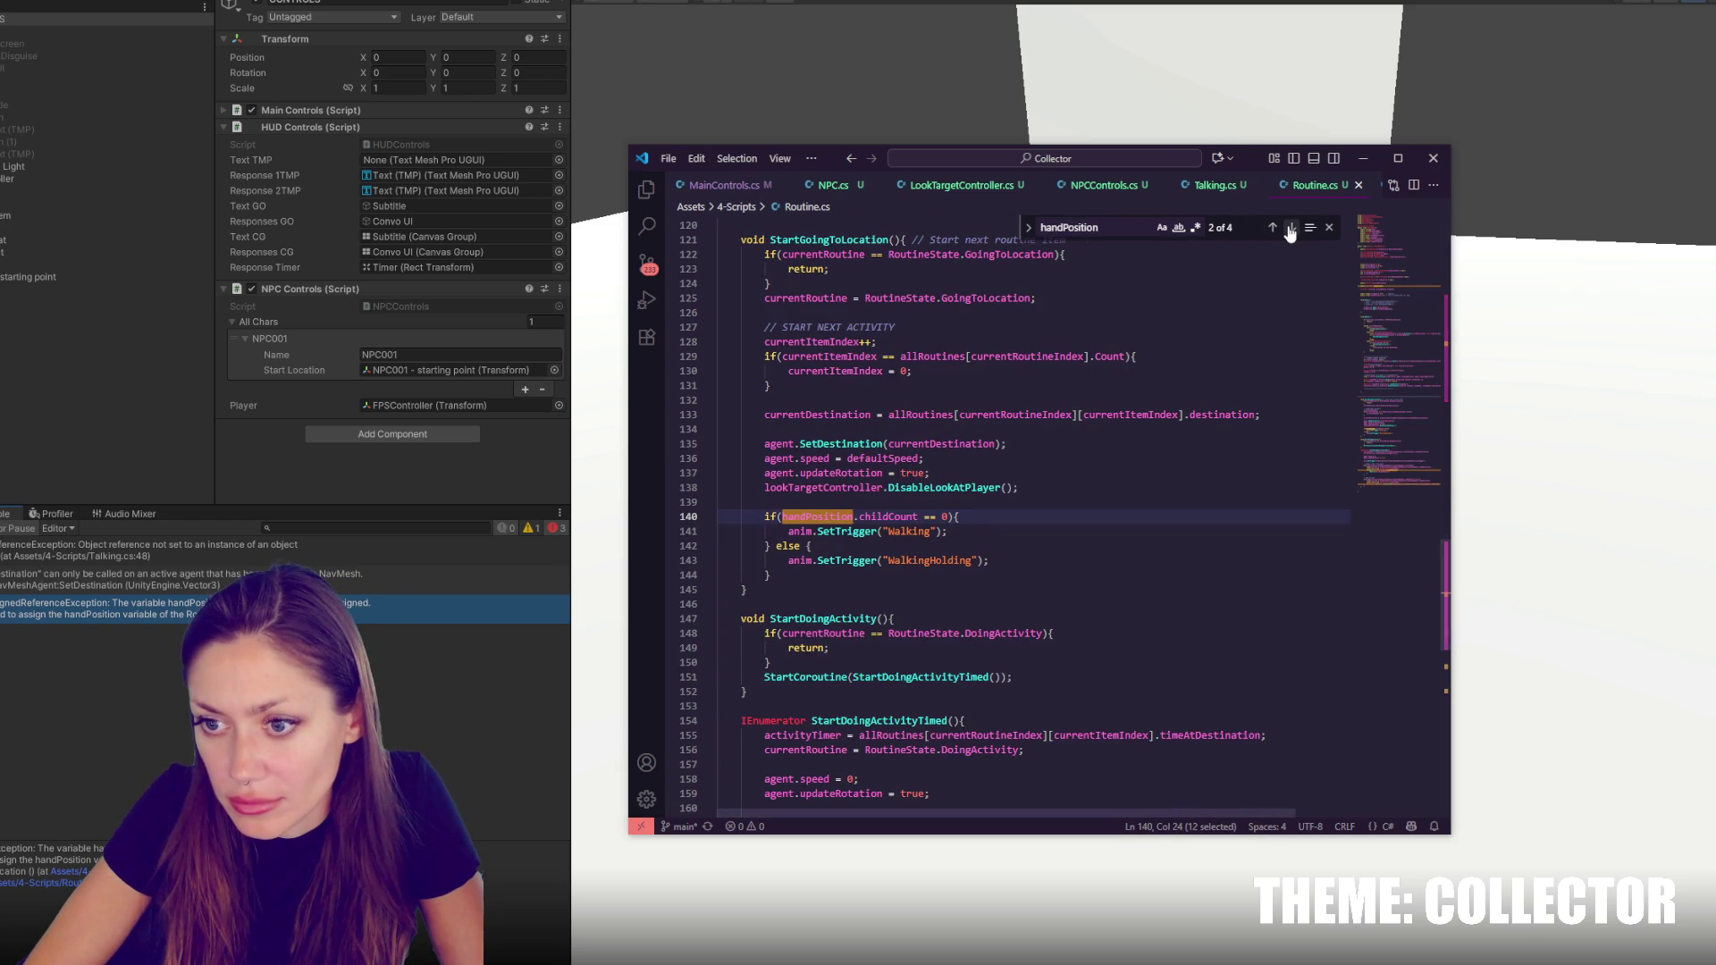
# Change line 140 to if(handPosition && handPosition.childCount == 0), save, and return to Unity
pyautogui.press('Left')
pyautogui.hotkey('ctrl', 'v')
pyautogui.write('&&')
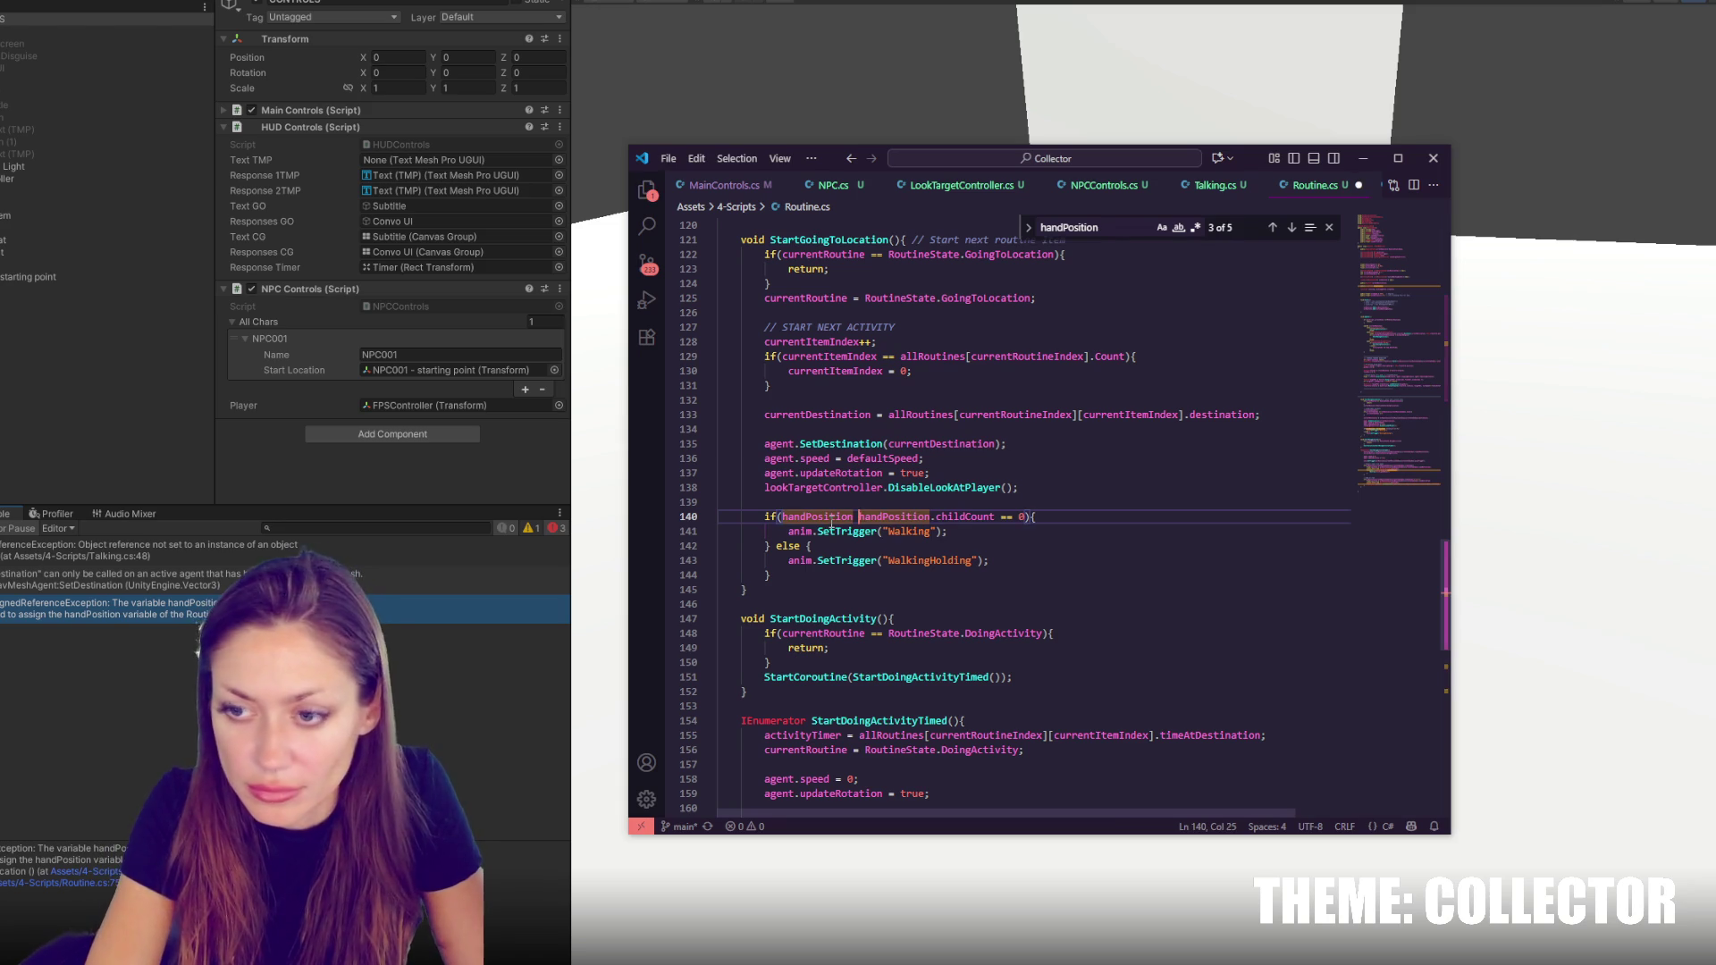
pyautogui.hotkey('ctrl', 's')
pyautogui.click(109, 443)
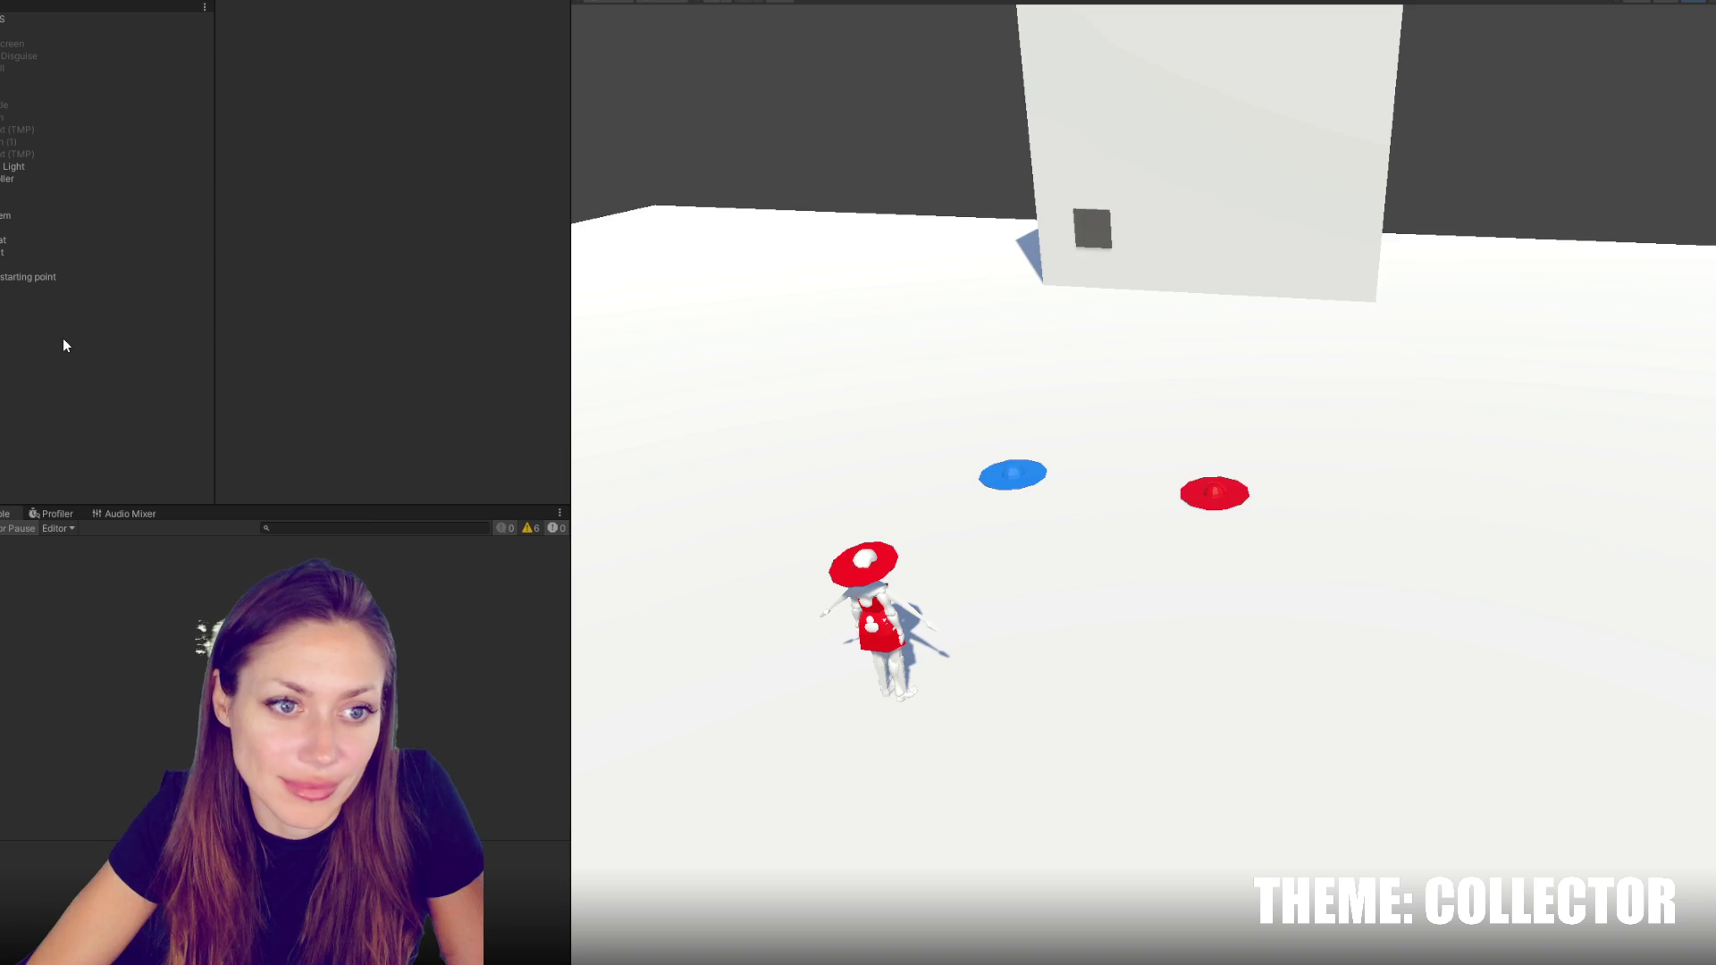
# Assign the Subtitle text to the CONTROLS object's Text TMP field
pyautogui.click(39, 19)
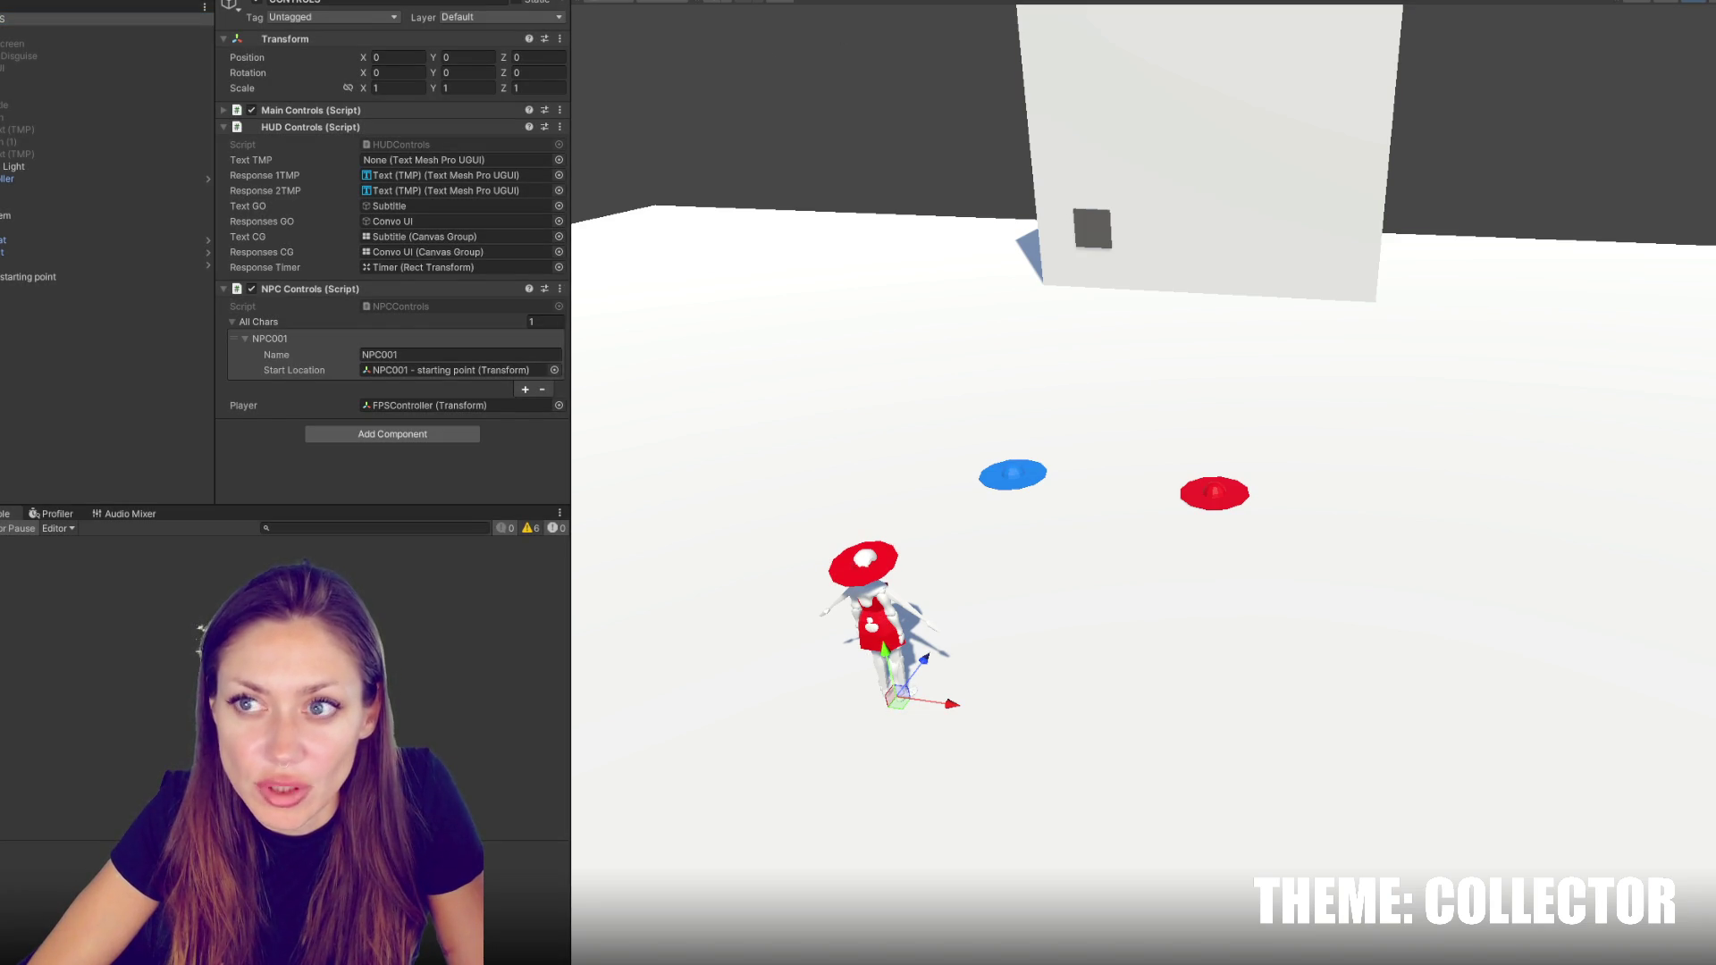
pyautogui.moveTo(112, 108); pyautogui.dragTo(411, 163)
pyautogui.click(399, 268)
# Anchor Timer middle-centre at position 0, 0, then open the Talking.cs null reference error
pyautogui.click(104, 93)
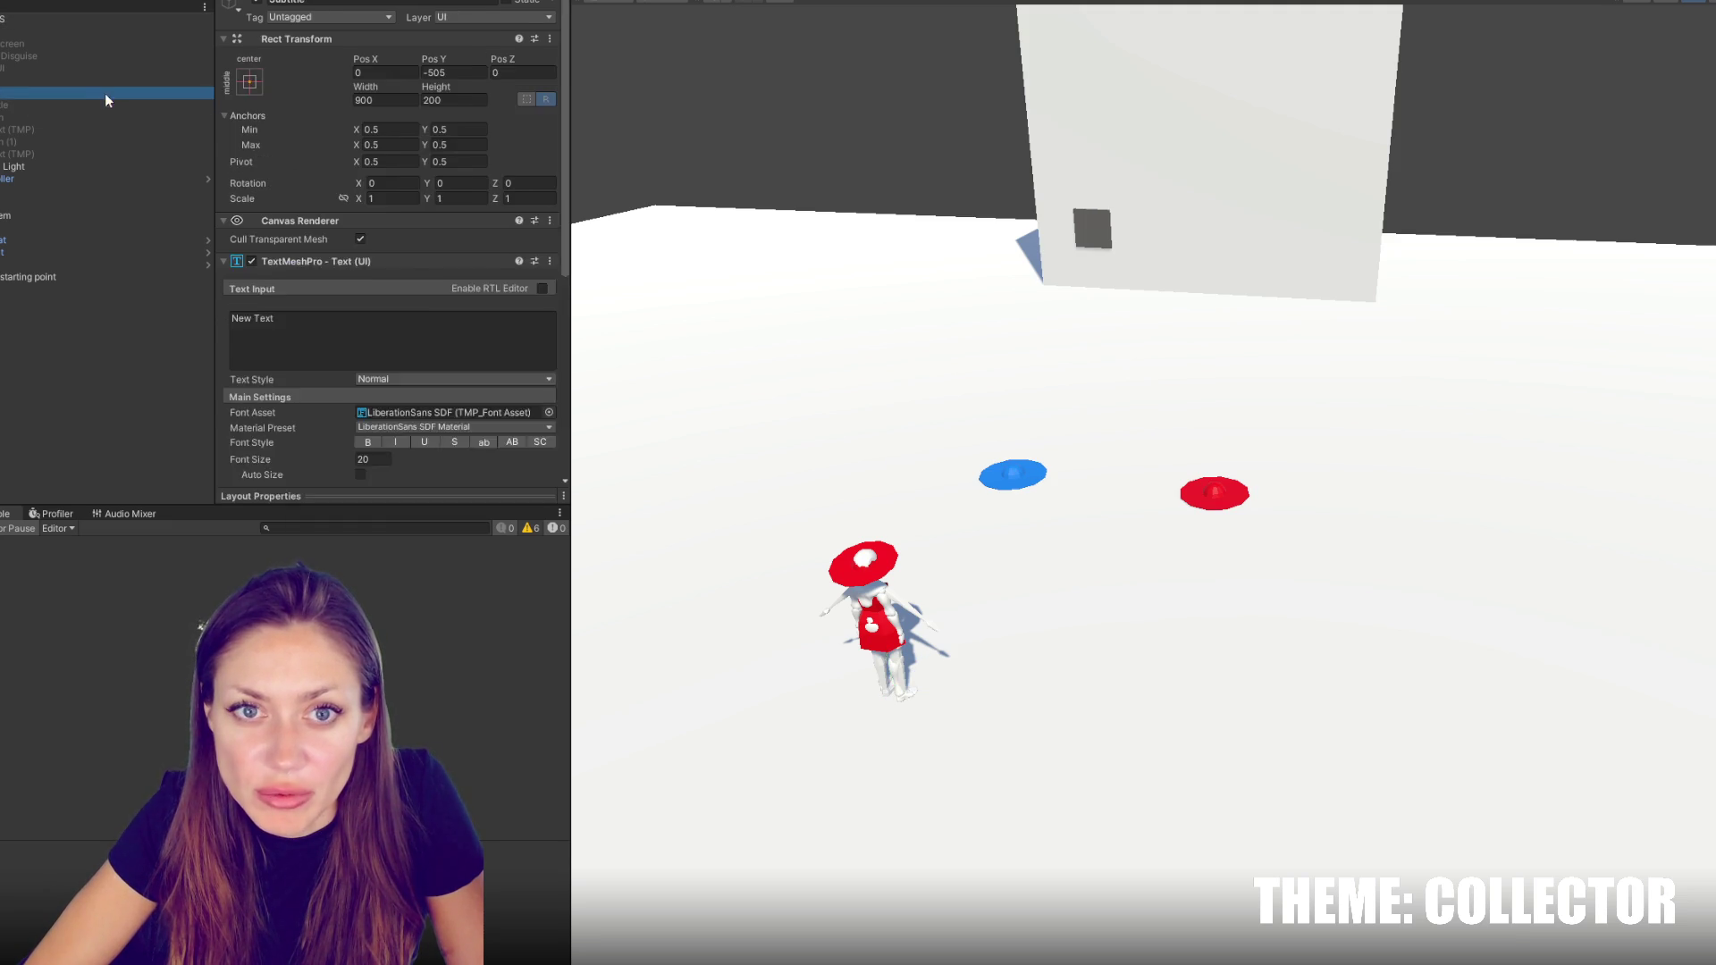
pyautogui.click(249, 82)
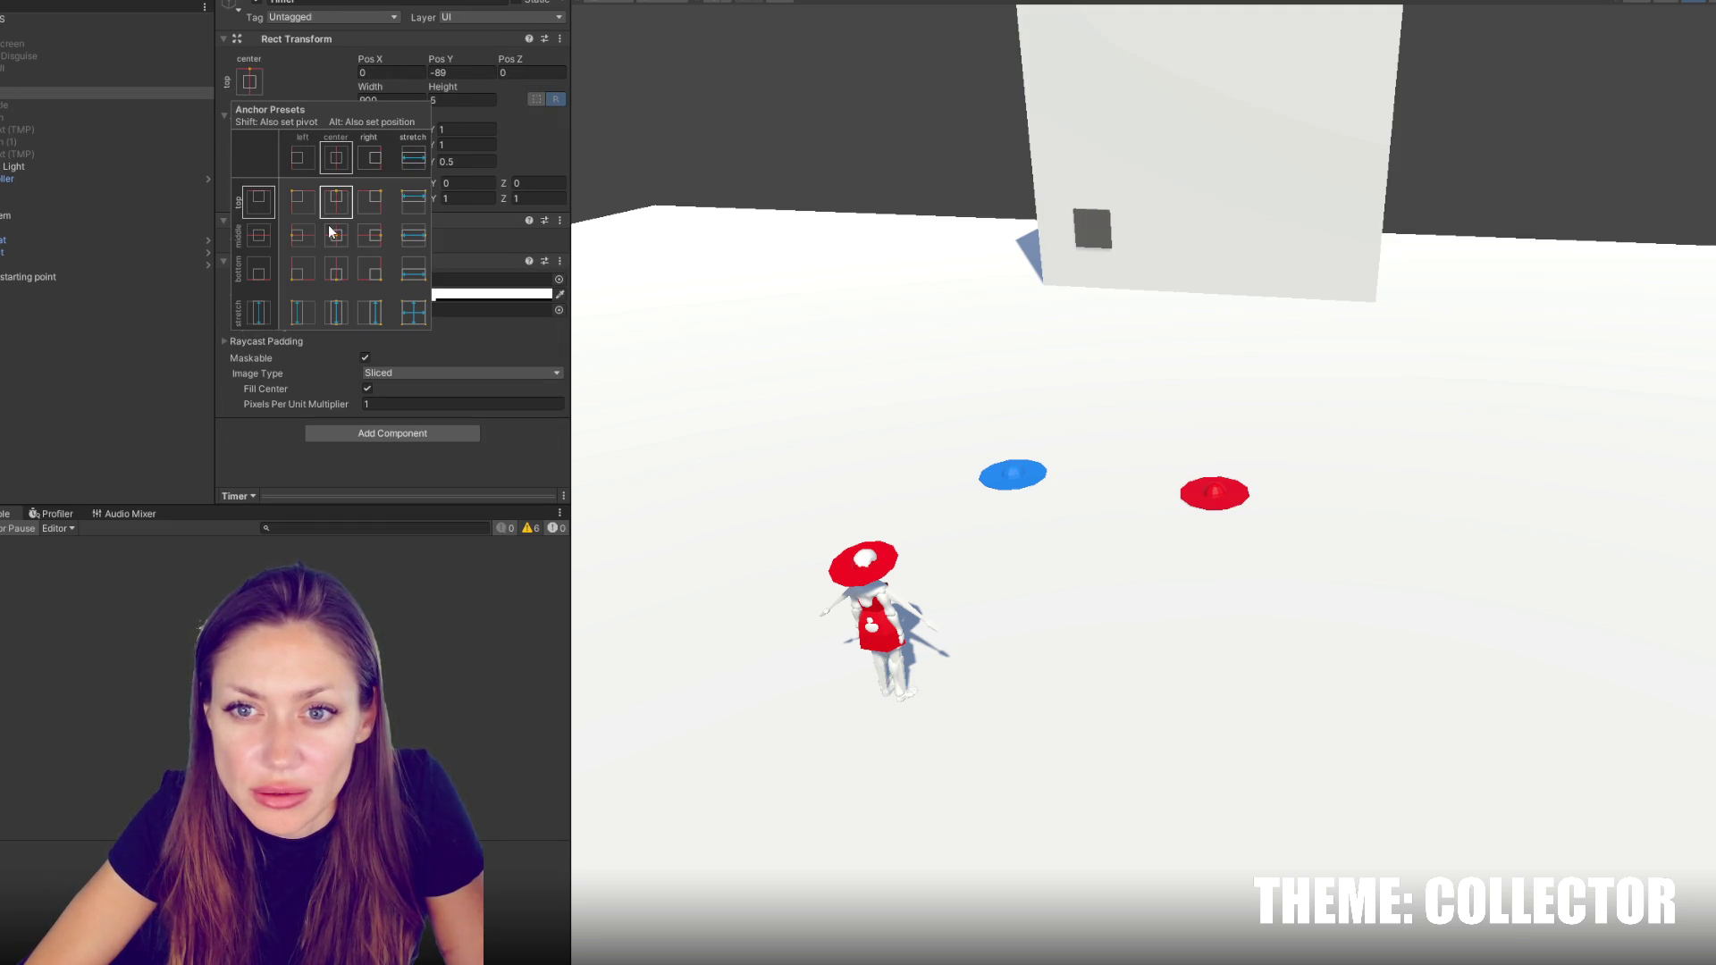
pyautogui.keyDown('alt'); pyautogui.click(336, 234); pyautogui.keyUp('alt')
pyautogui.hotkey('shift', 'alt')
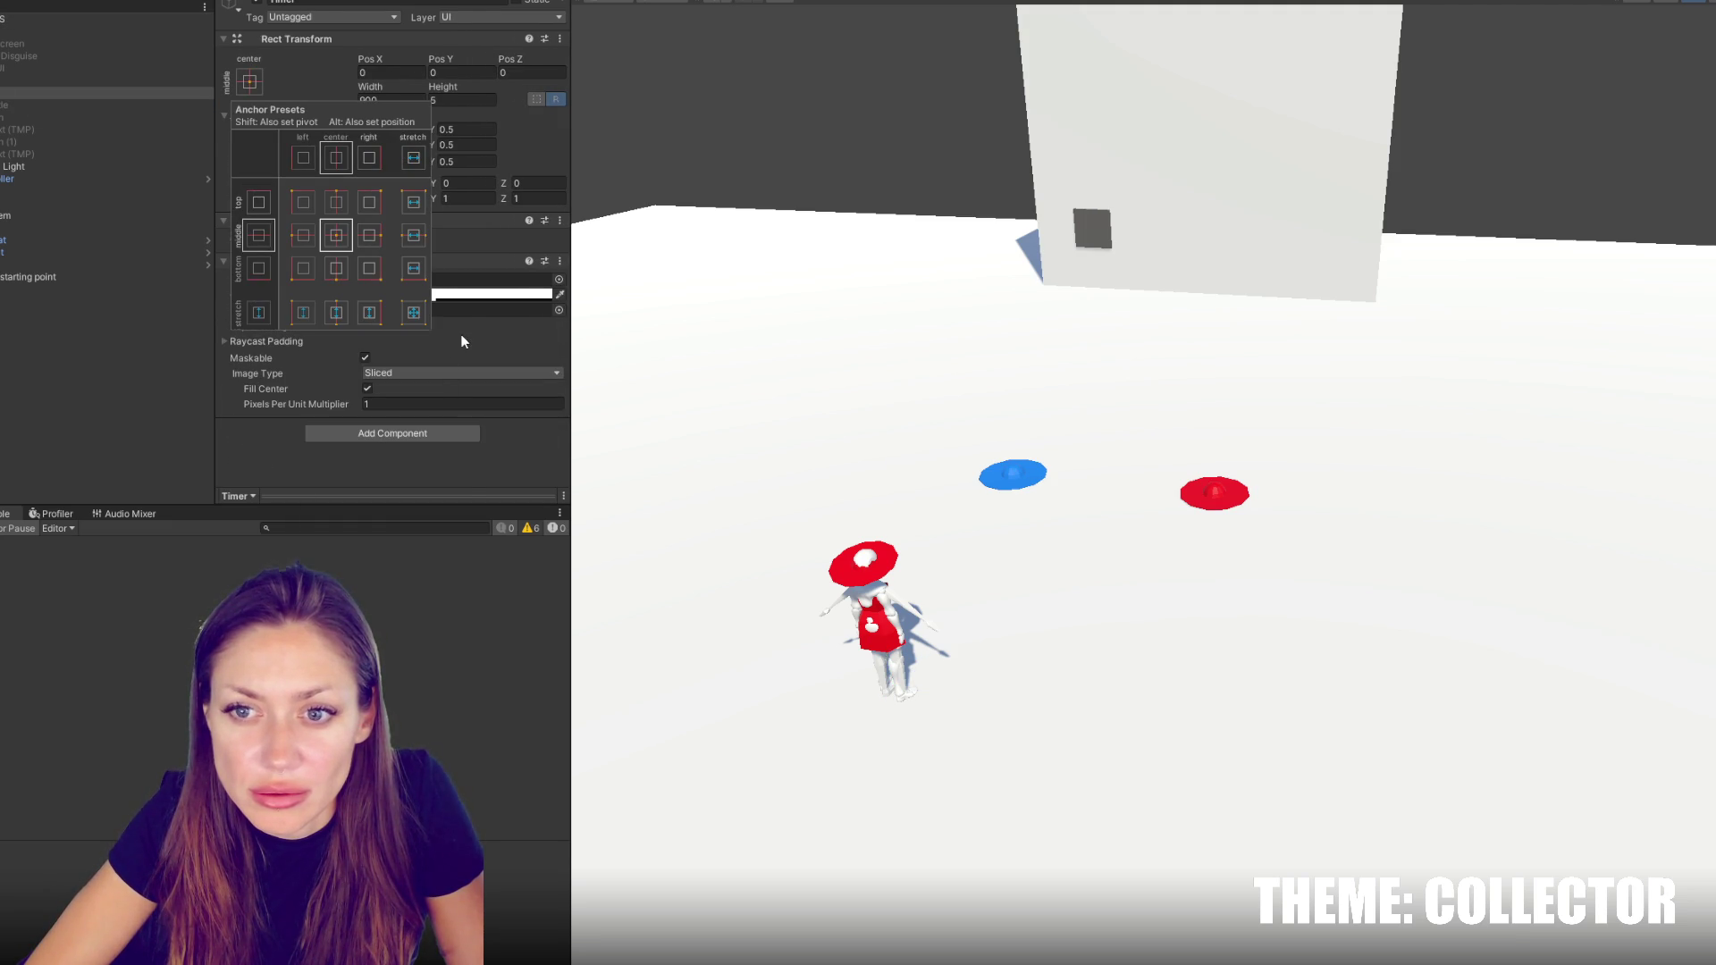
pyautogui.click(463, 341)
pyautogui.click(394, 262)
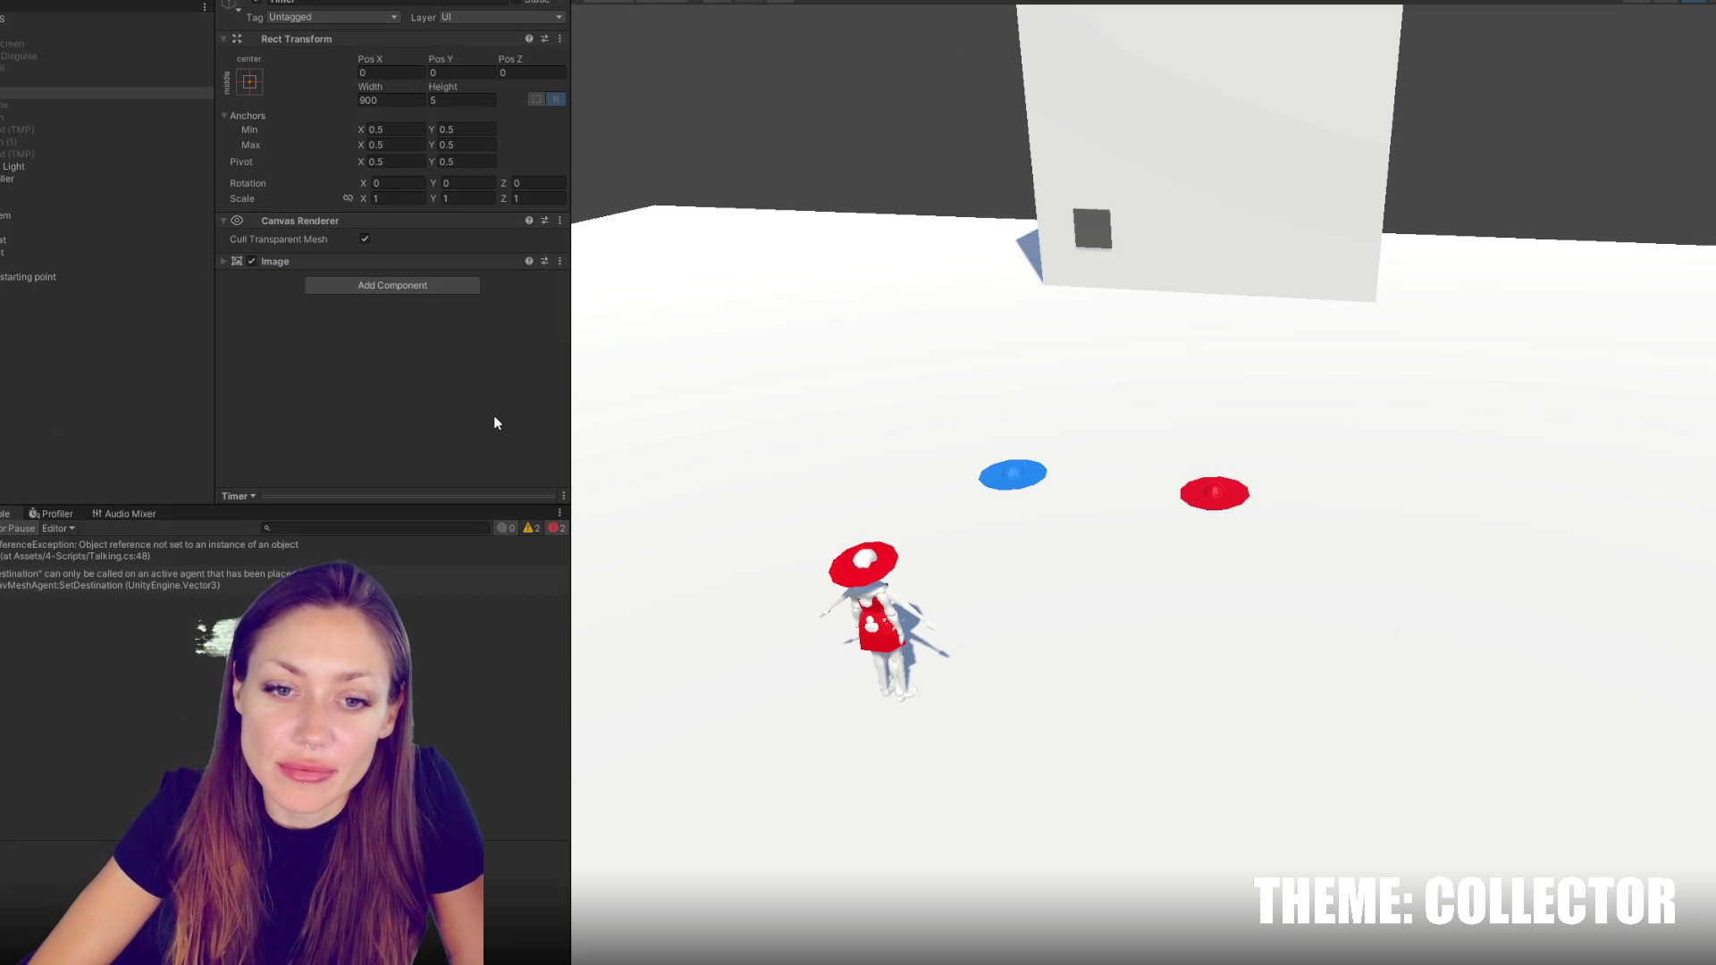
pyautogui.click(117, 558)
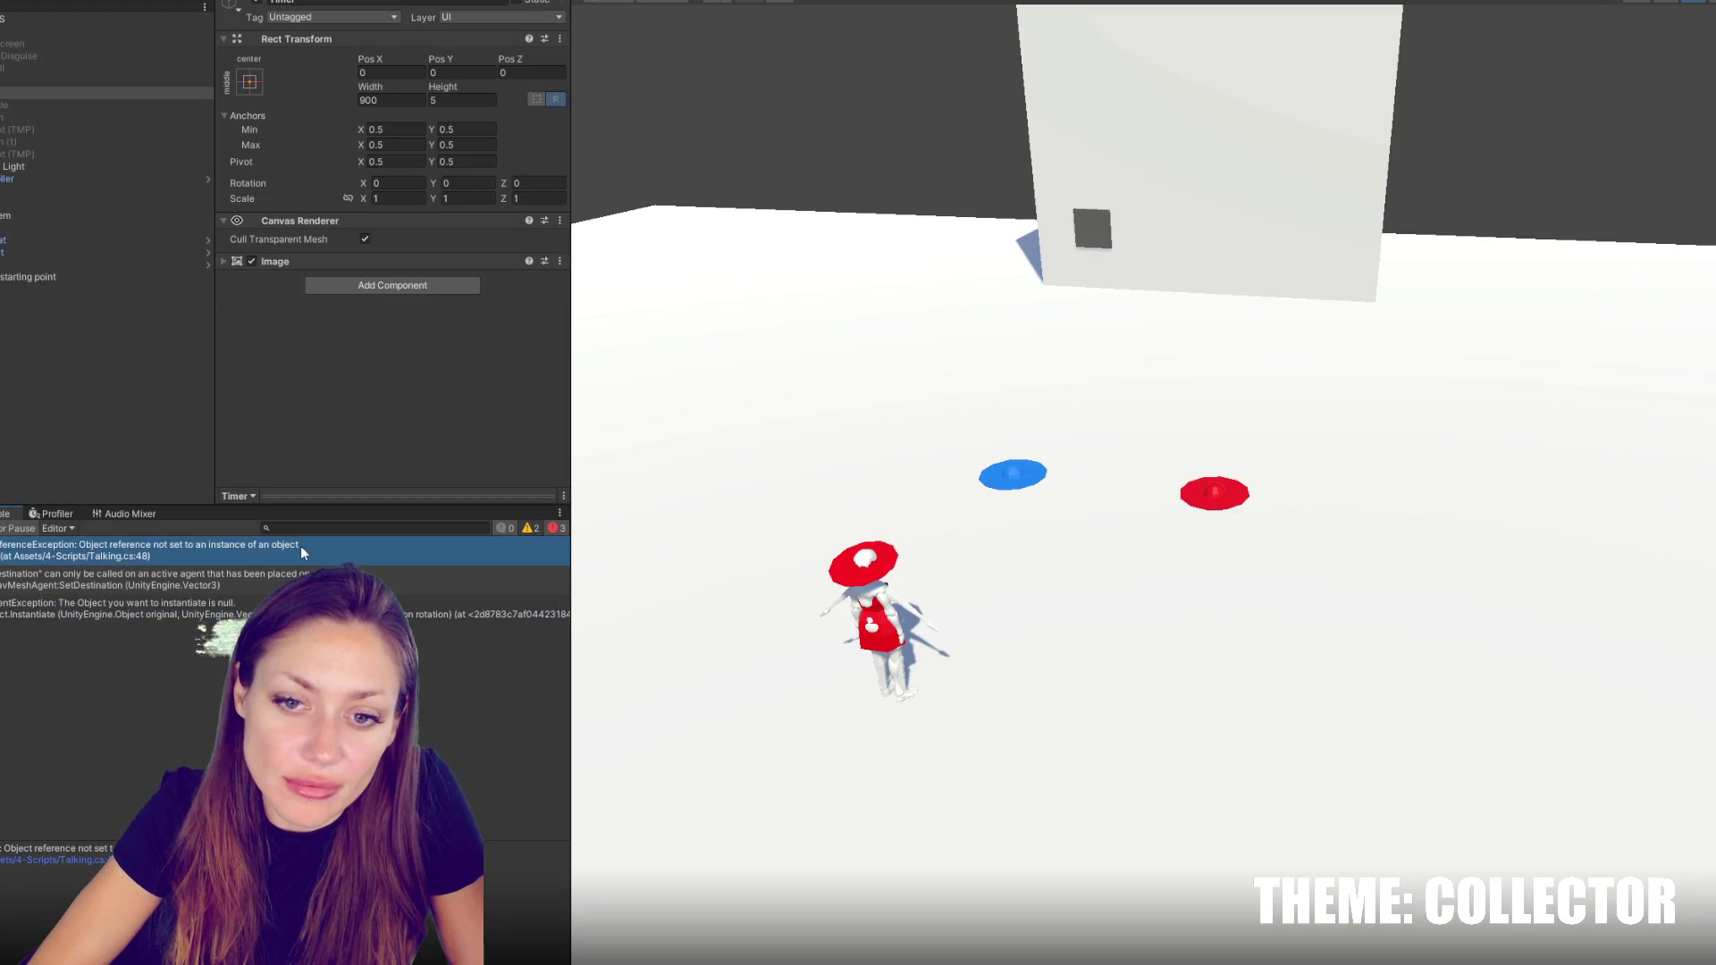
pyautogui.doubleClick(117, 558)
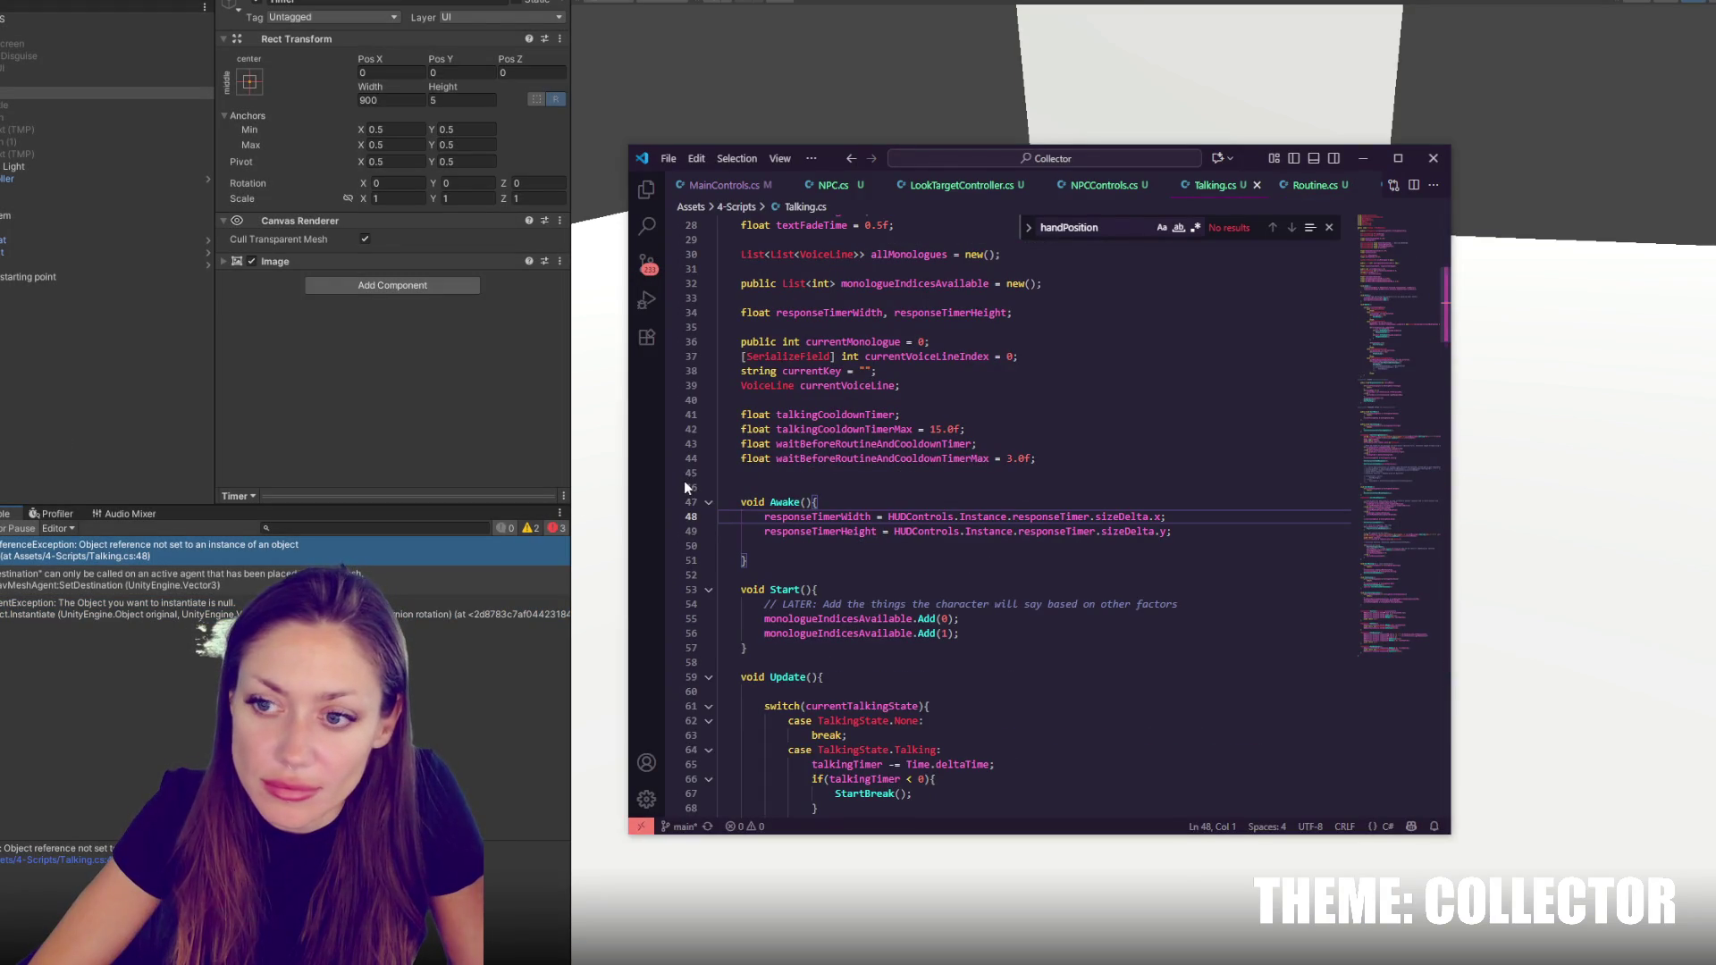
# Open NPCControls.cs from the Instantiate error and highlight the newChar and prefab usages
pyautogui.click(88, 259)
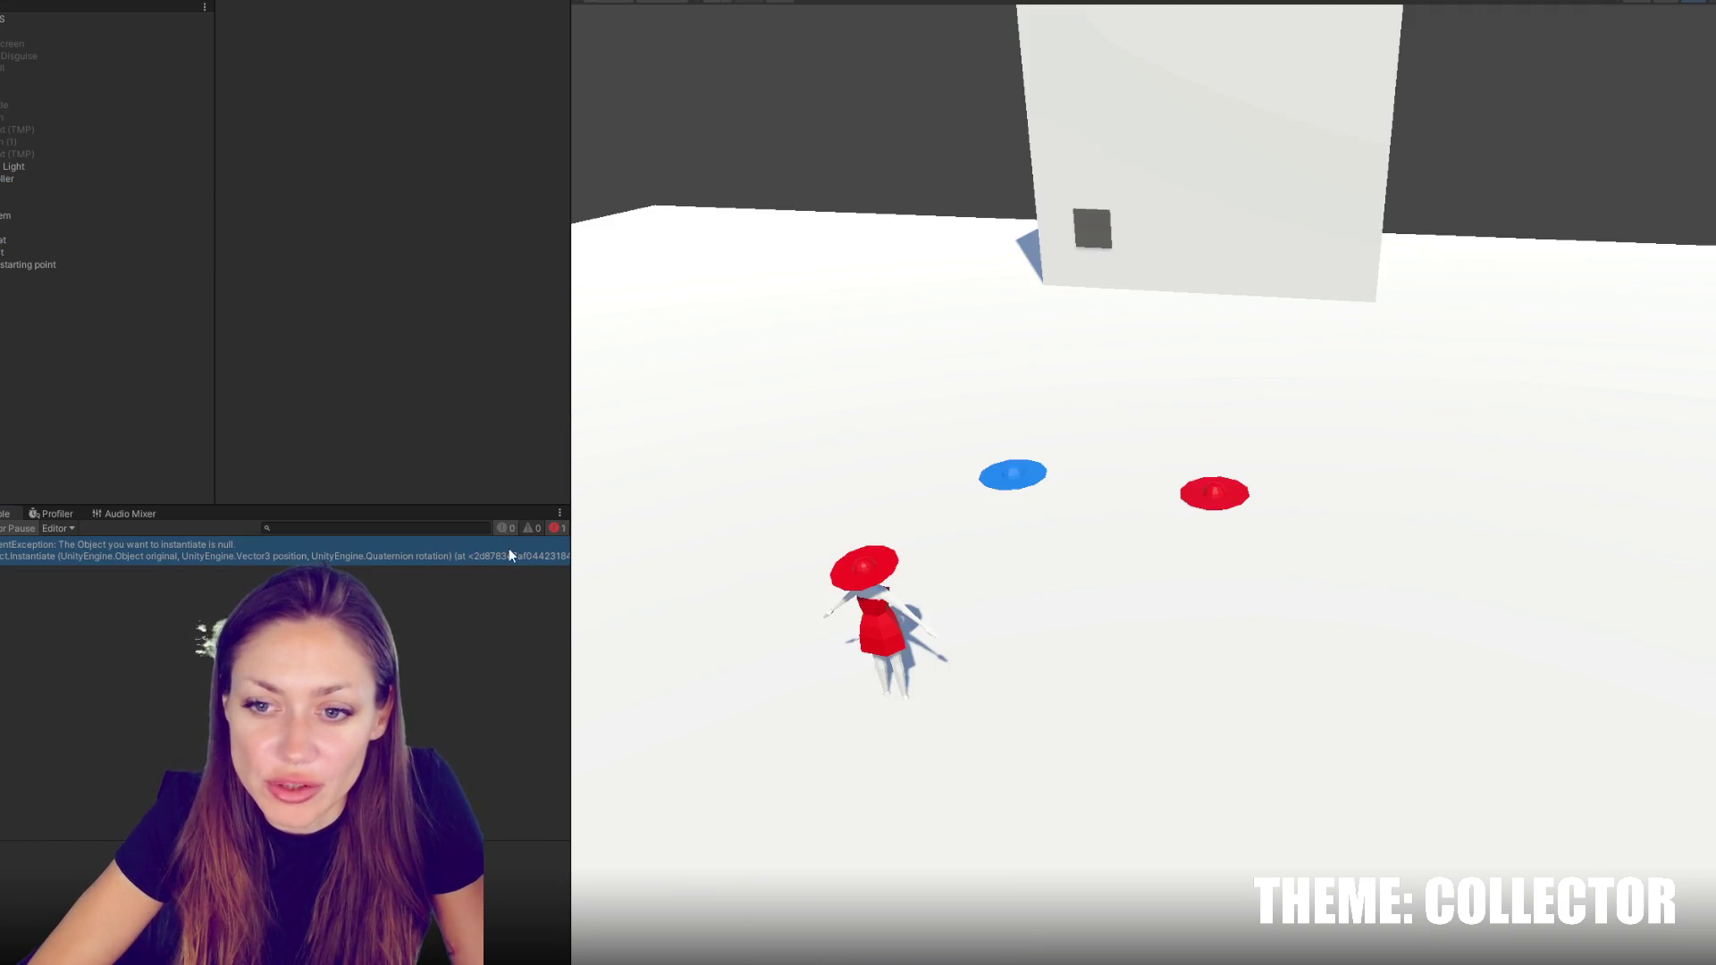
pyautogui.doubleClick(510, 555)
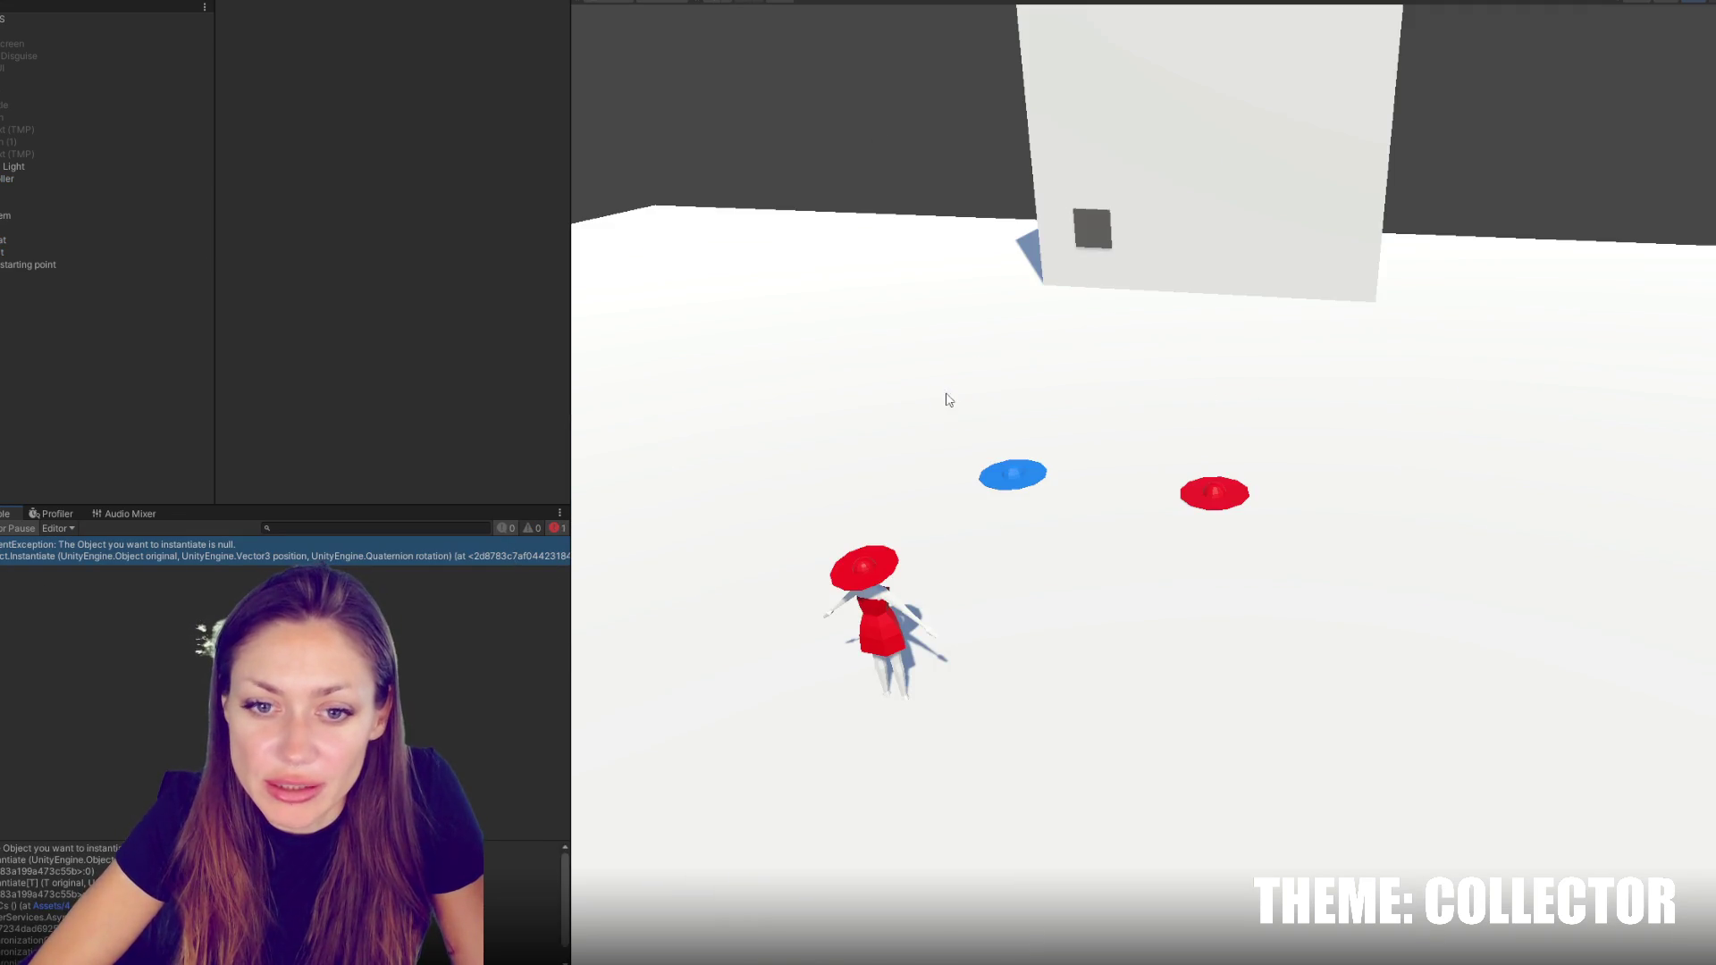
pyautogui.doubleClick(873, 516)
pyautogui.doubleClick(1008, 517)
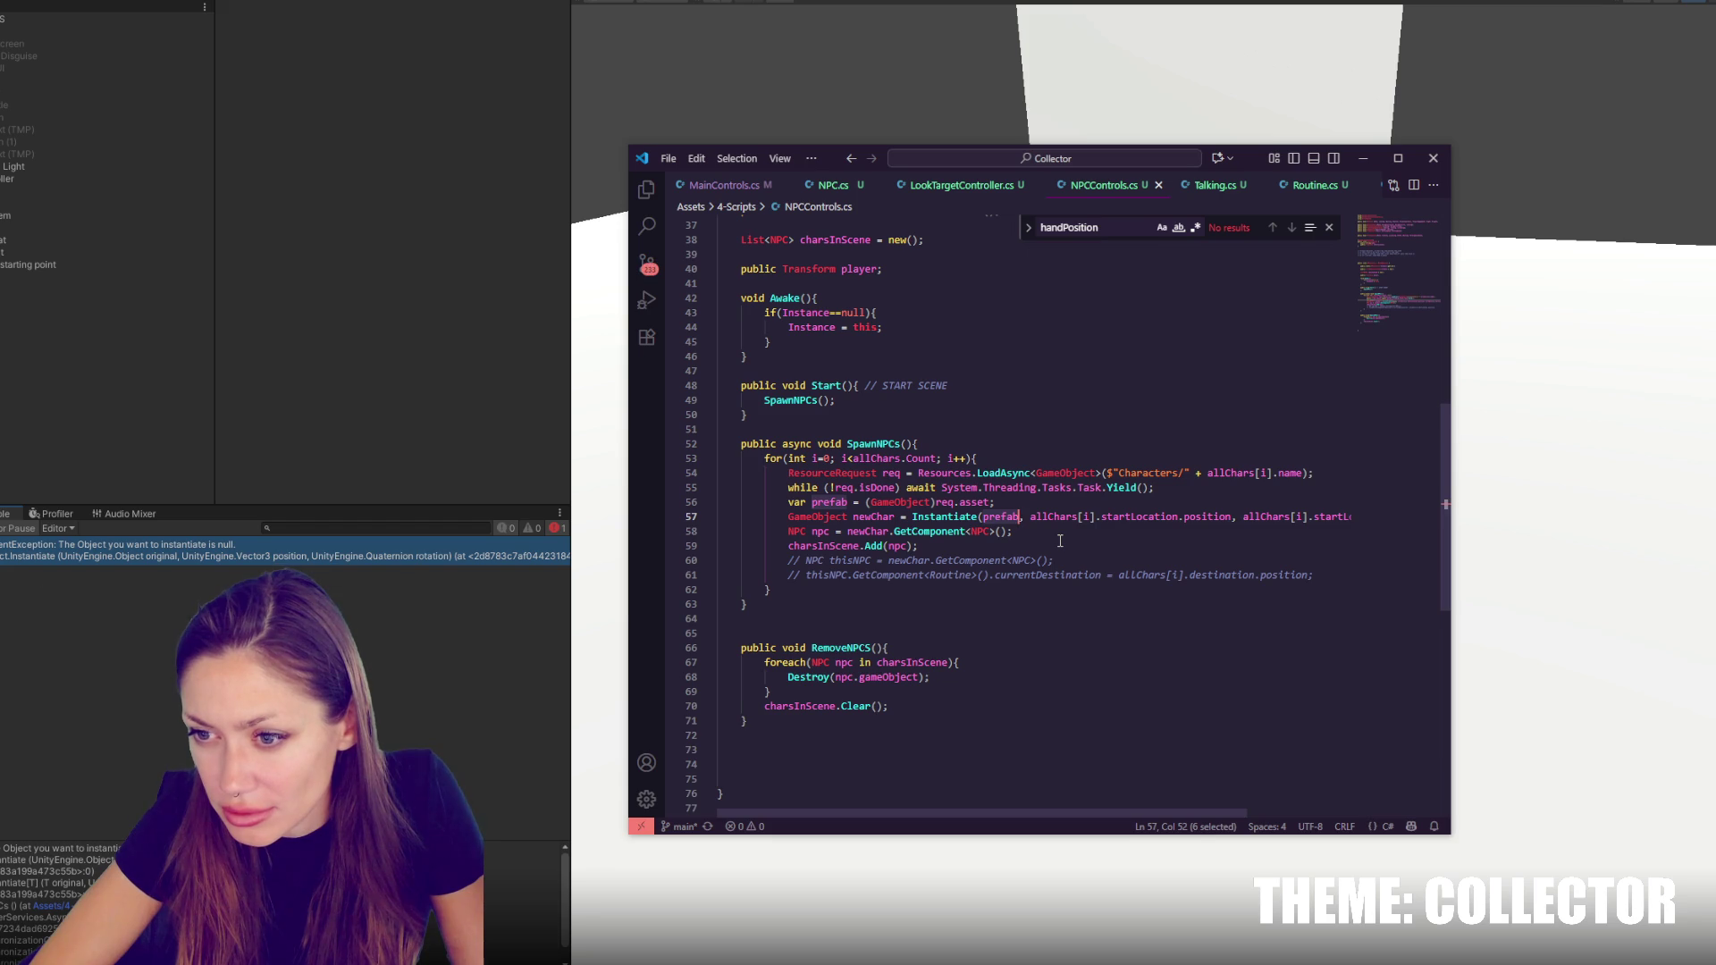
# Search for 'resources' to find the line loading prefabs from Characters/, then return to Unity
pyautogui.scroll(4, 1060, 541)
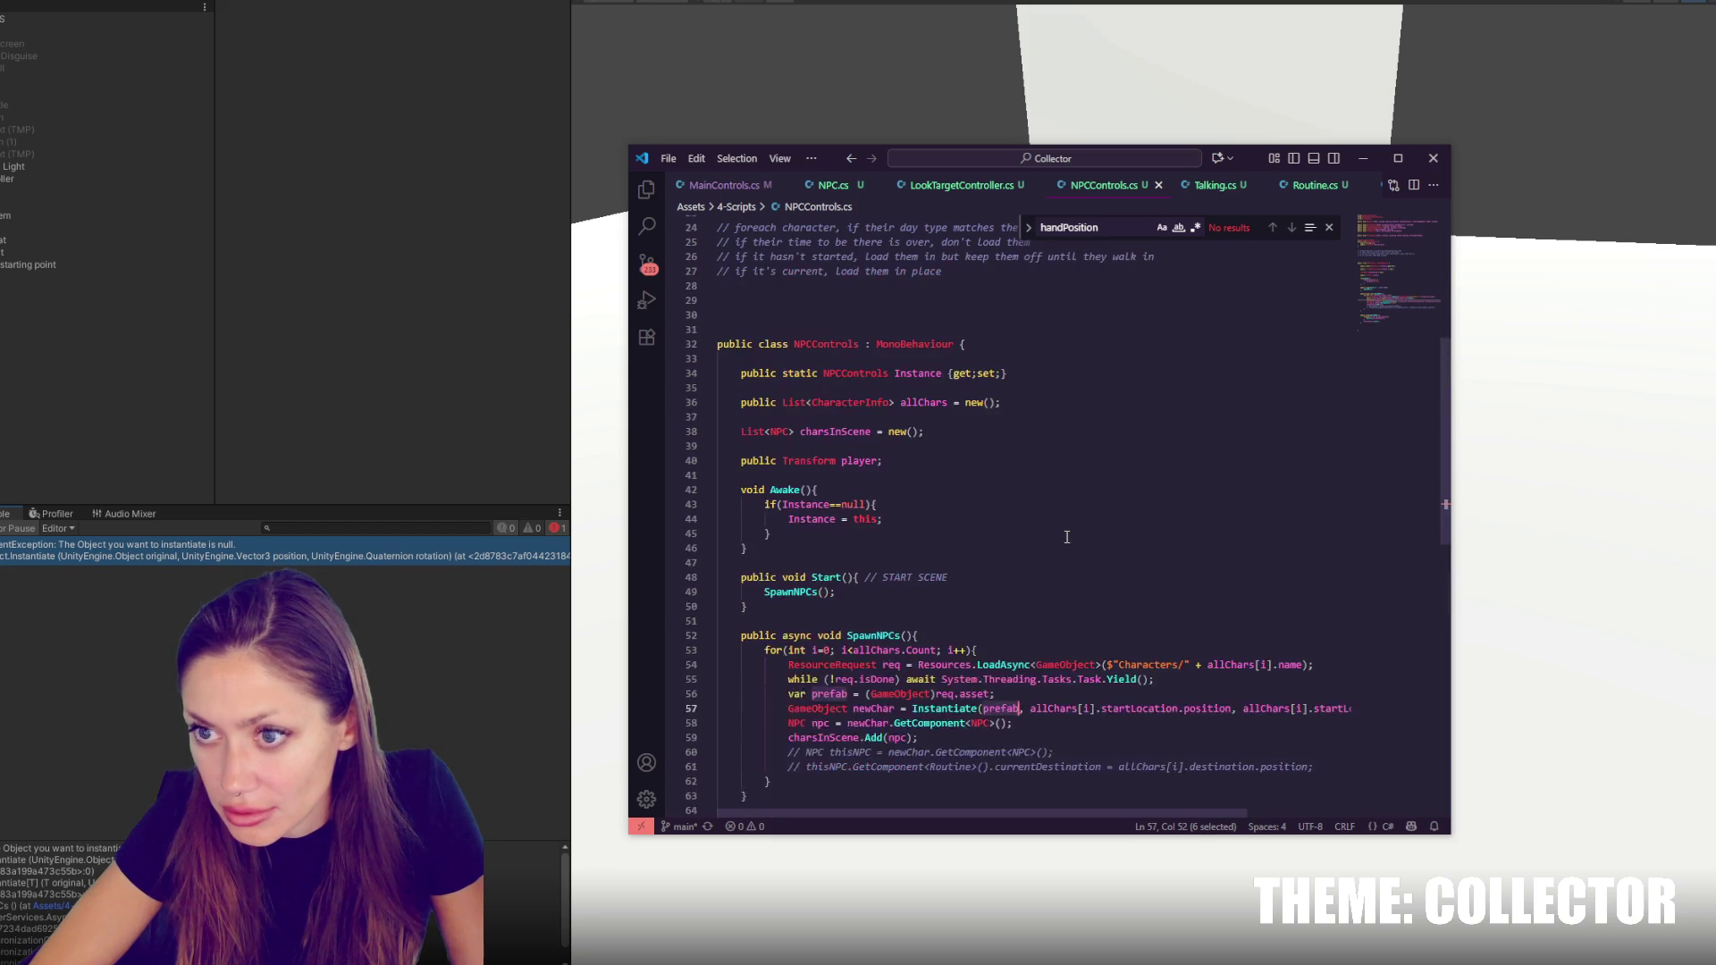
pyautogui.click(1314, 185)
pyautogui.scroll(10, 1201, 494)
pyautogui.scroll(17, 1201, 493)
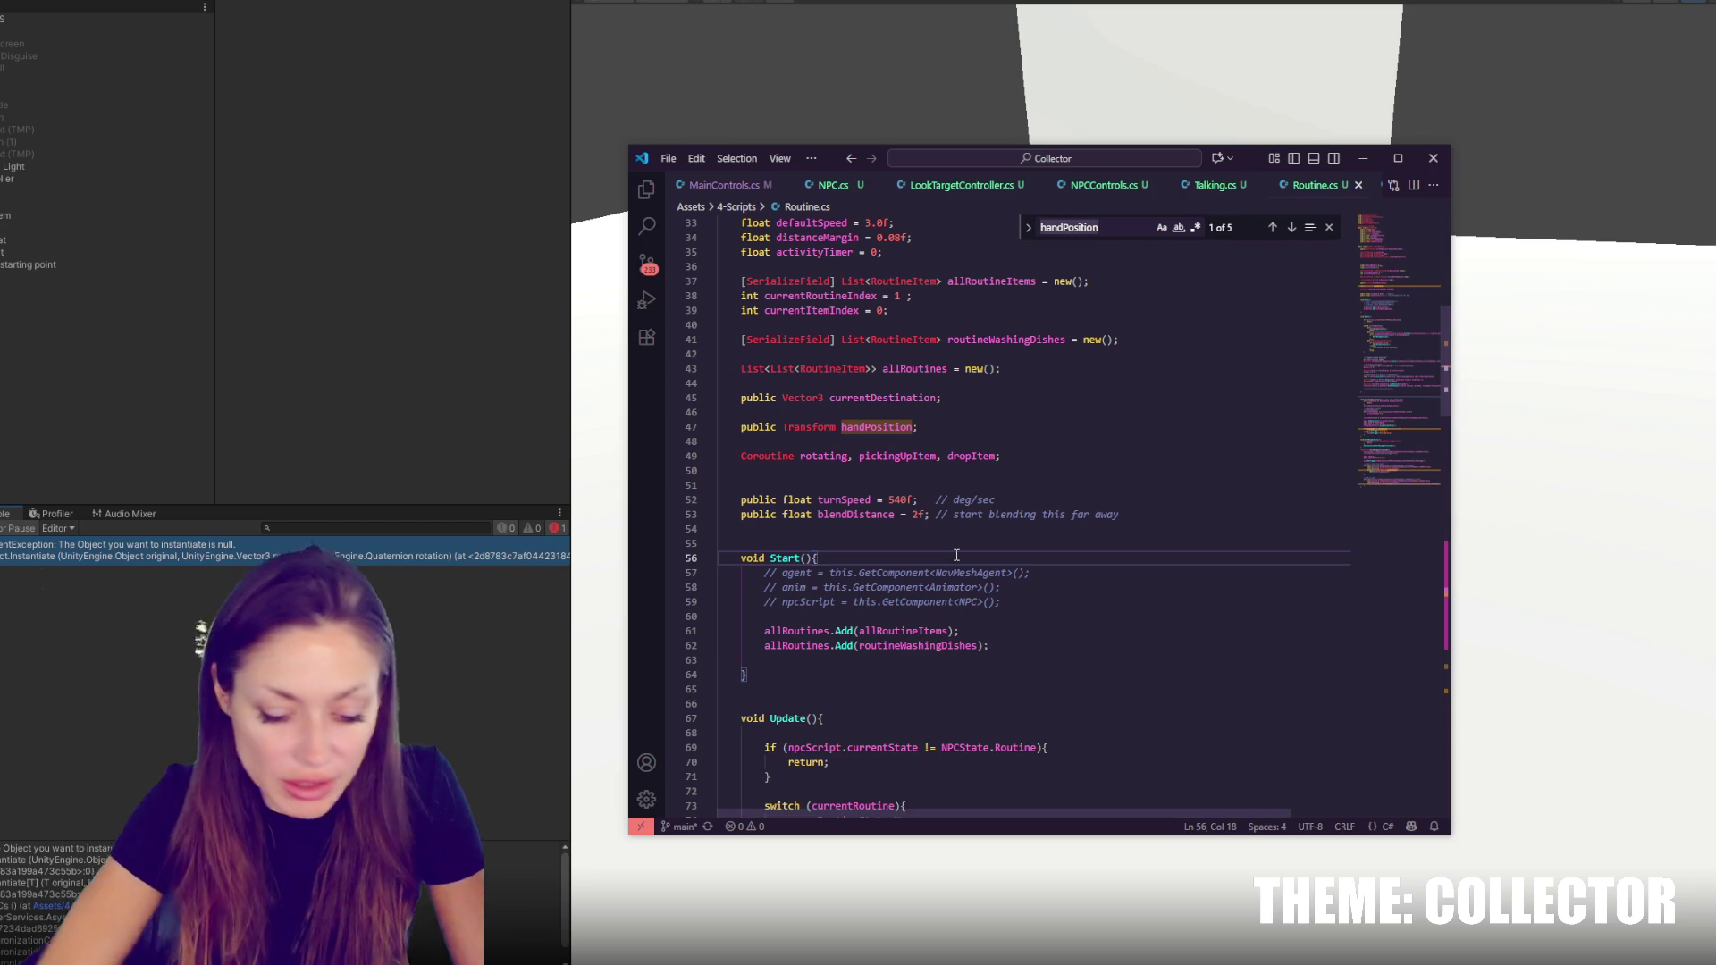
pyautogui.hotkey('ctrl', 'f')
pyautogui.write('resources')
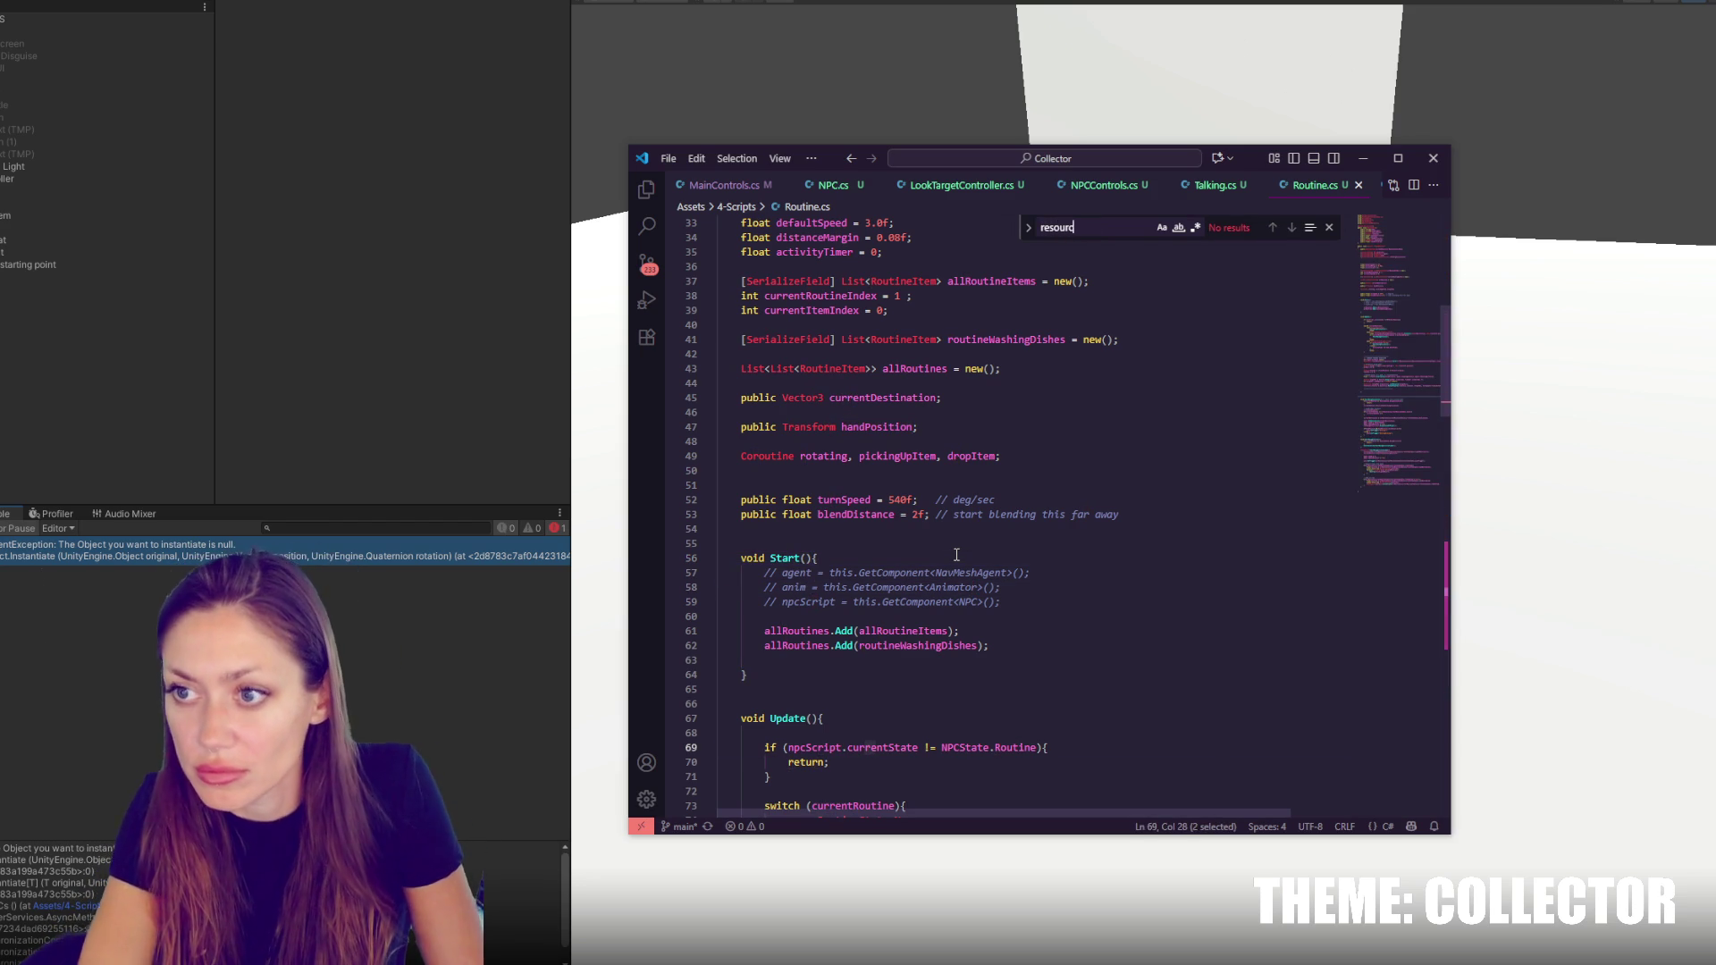
pyautogui.click(1106, 190)
pyautogui.press('Return')
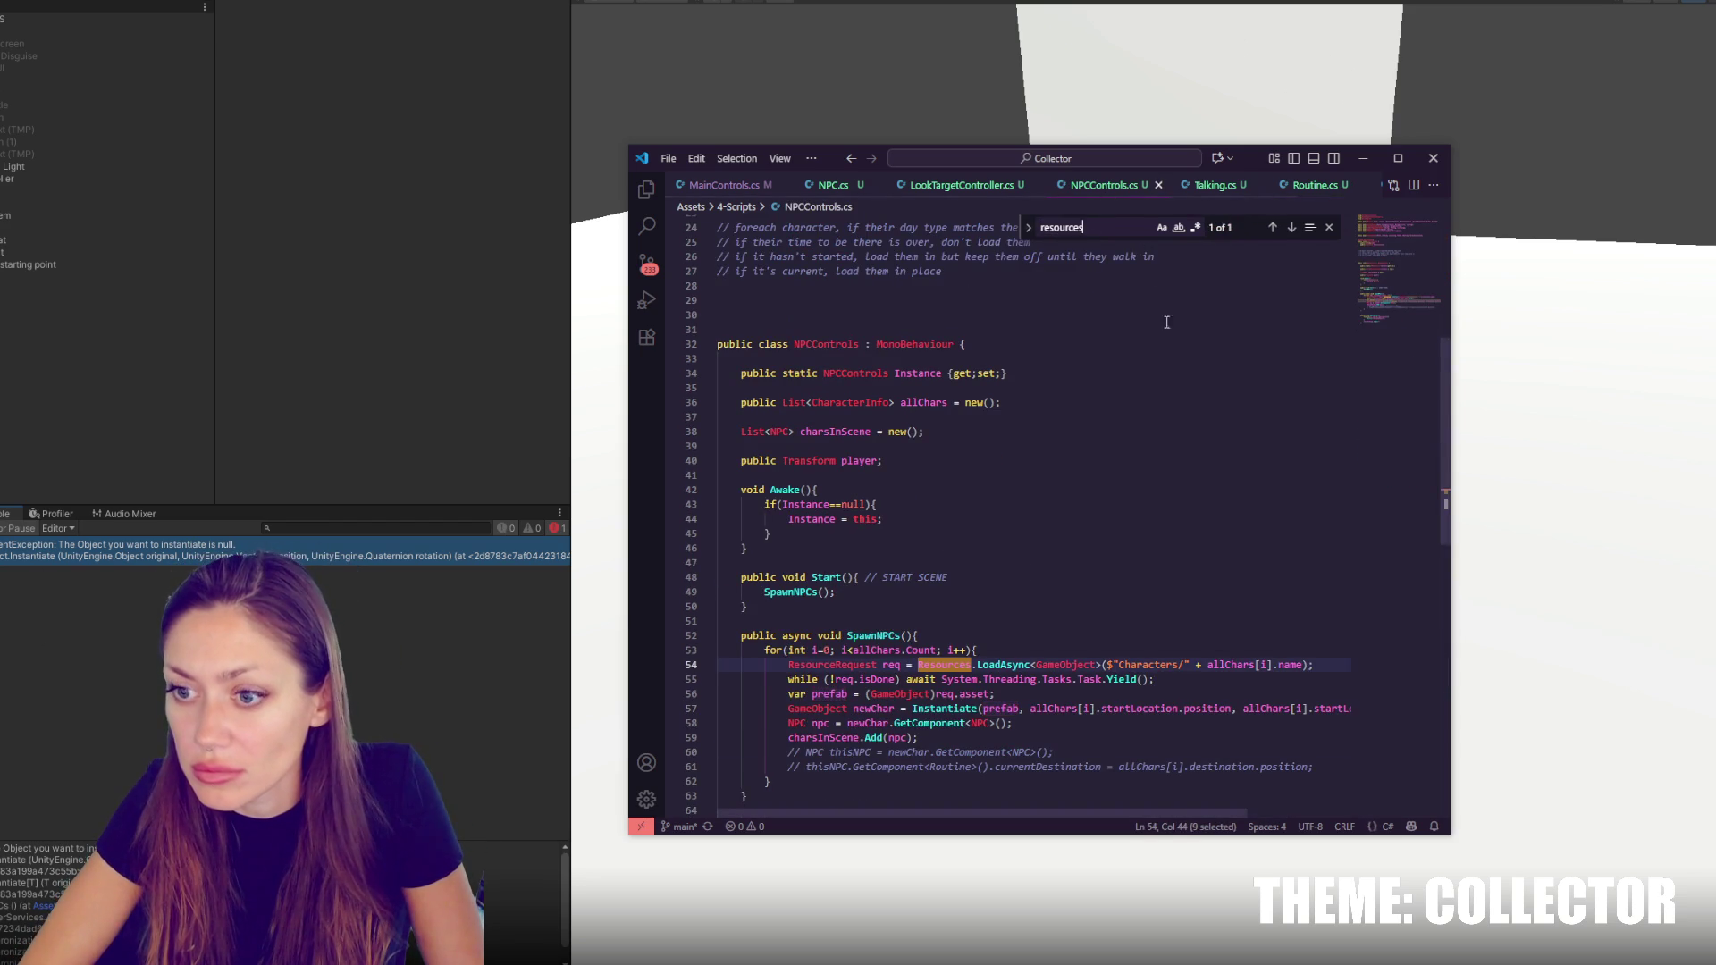
pyautogui.hotkey('alt', 'Tab')
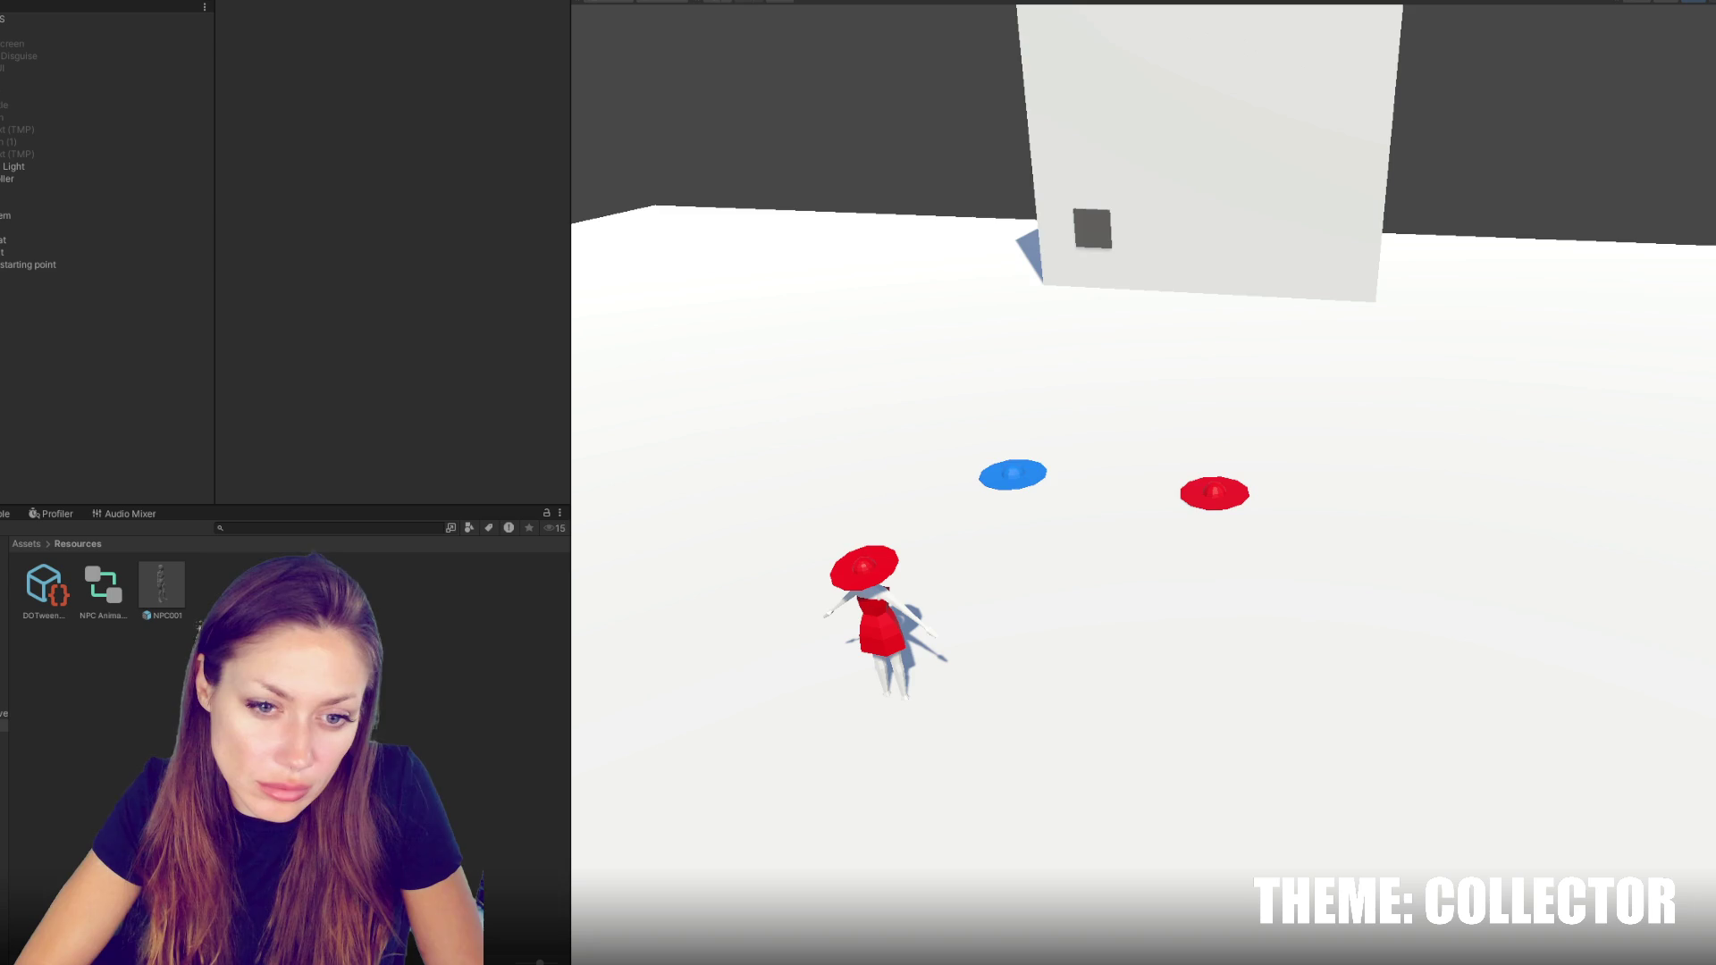
# Create a Characters folder inside Assets/Resources and save the scene
pyautogui.rightClick(123, 677)
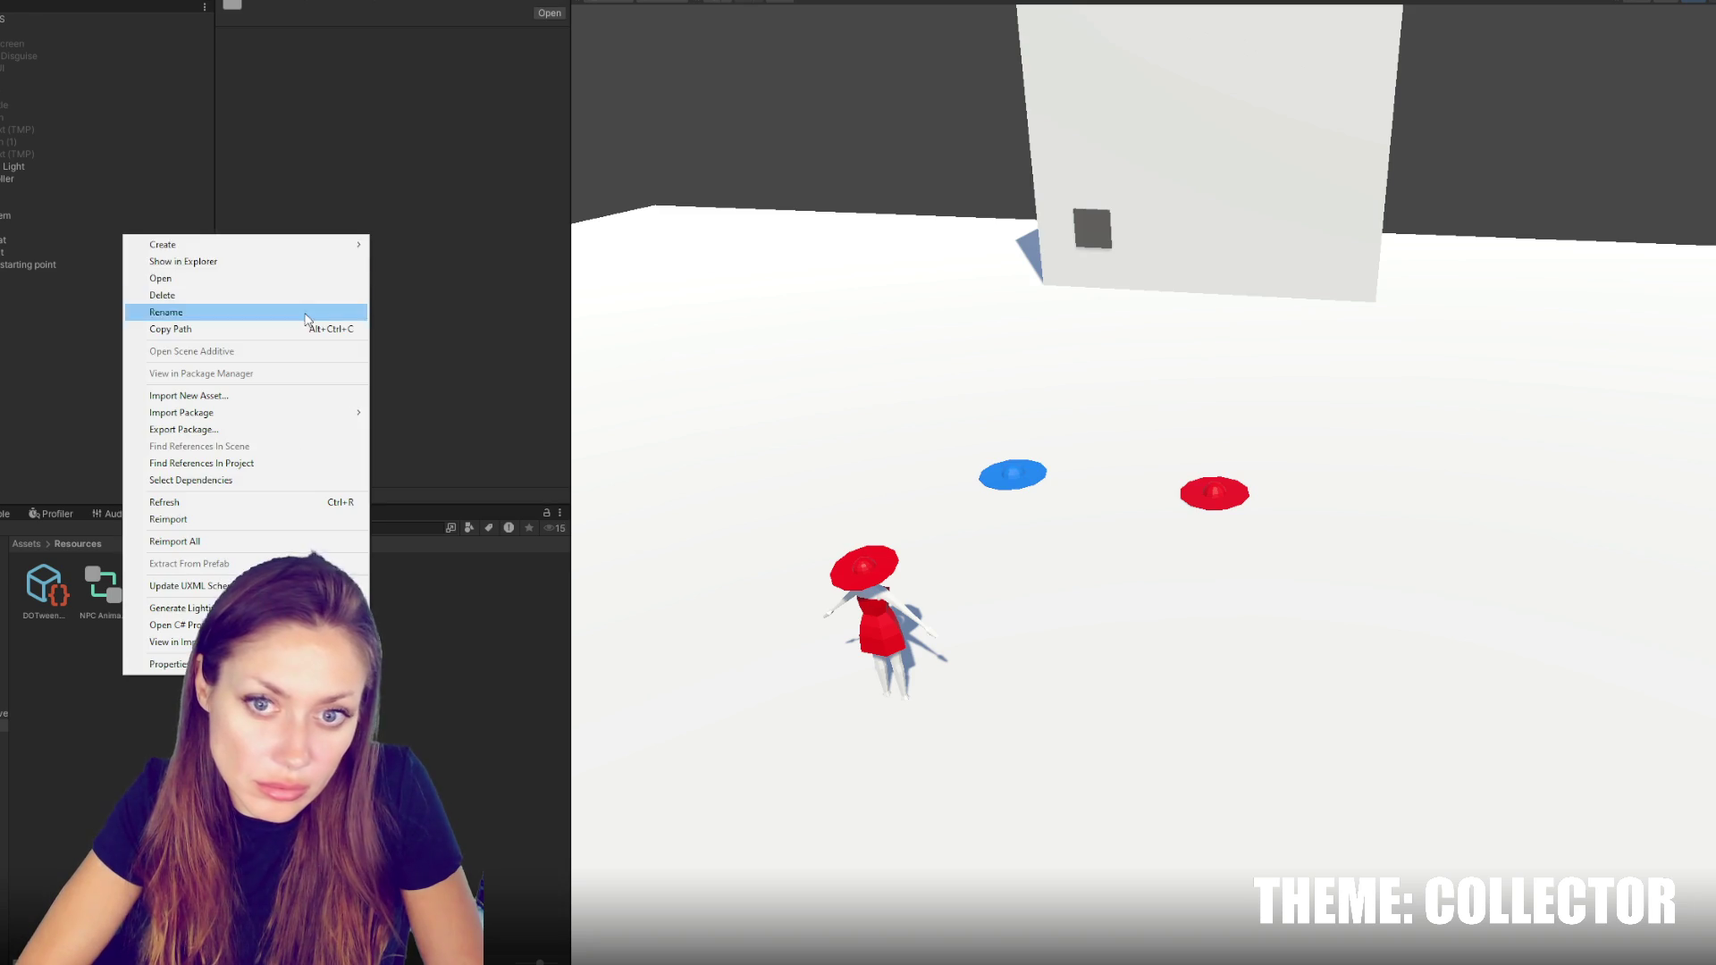
pyautogui.moveTo(268, 245)
pyautogui.click(438, 278)
pyautogui.write('Characters')
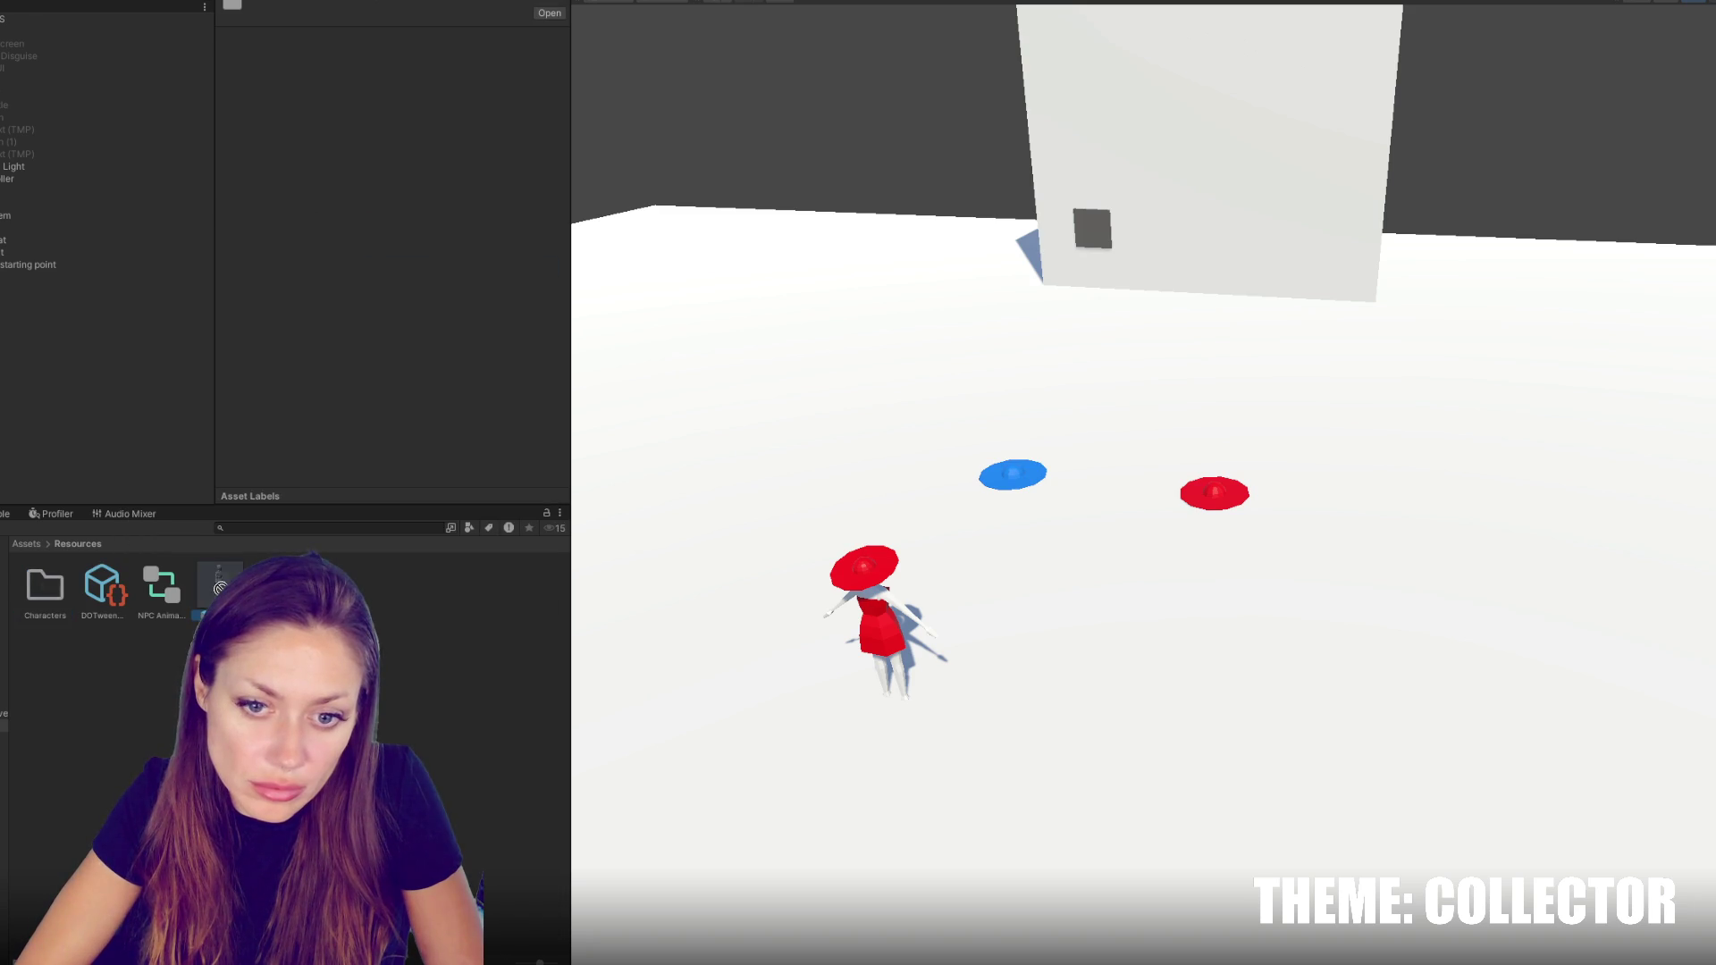
pyautogui.press('Return')
pyautogui.hotkey('ctrl', 's')
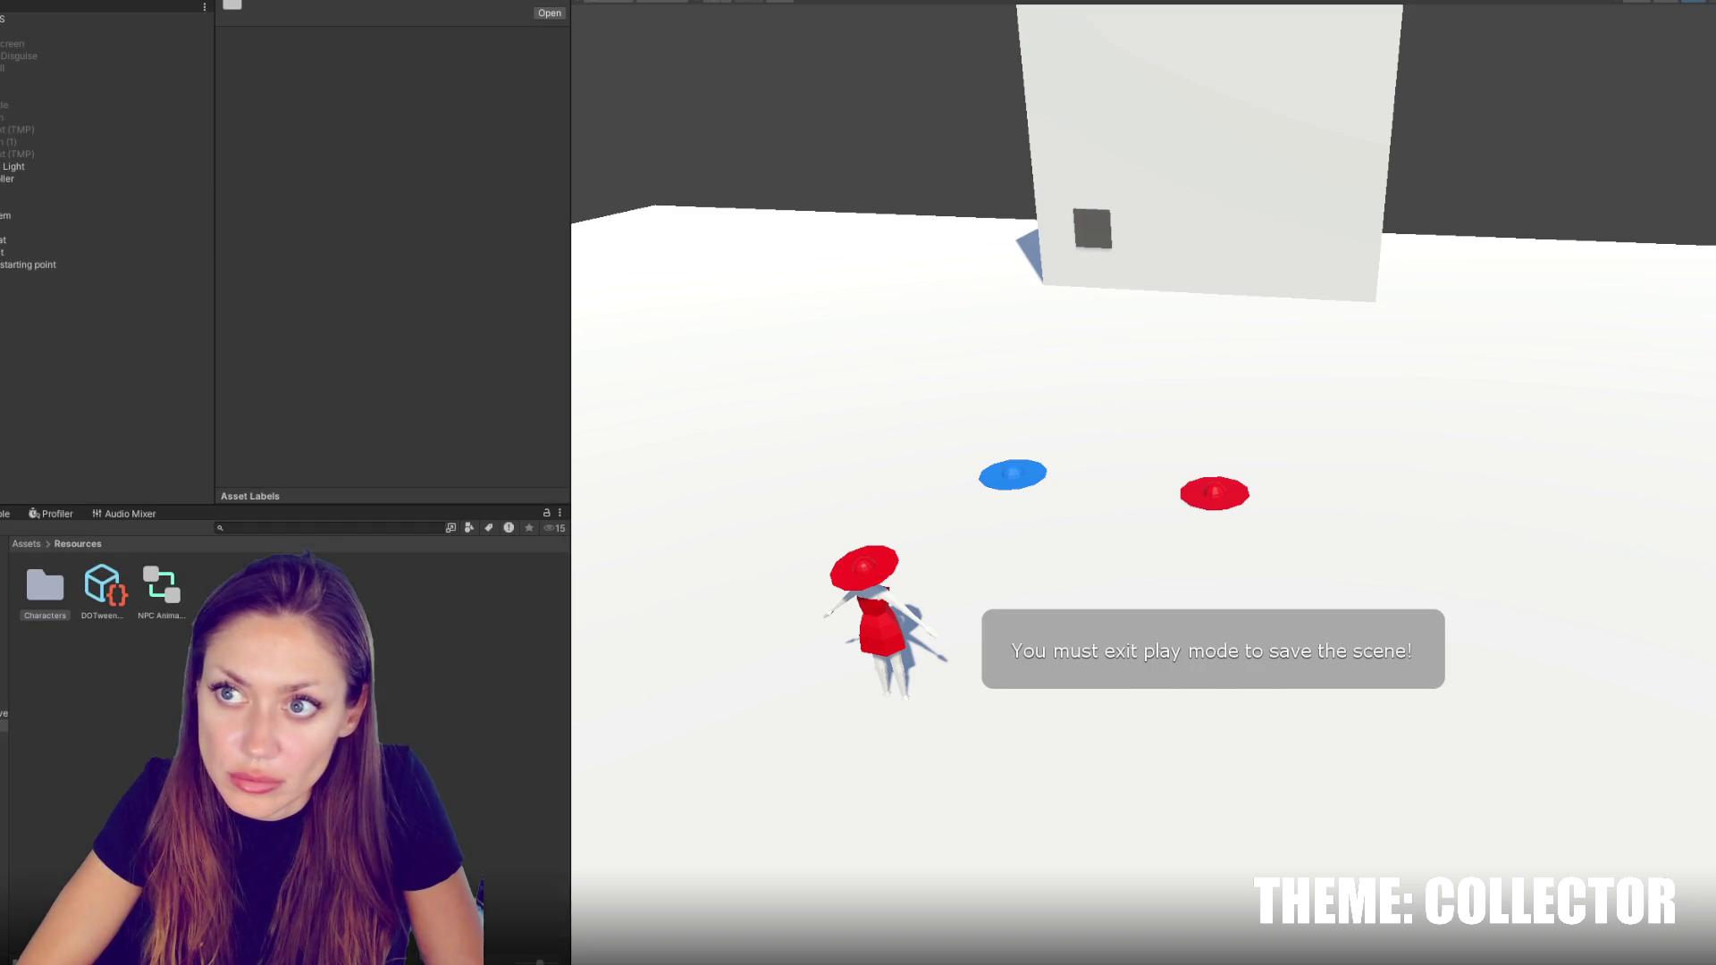
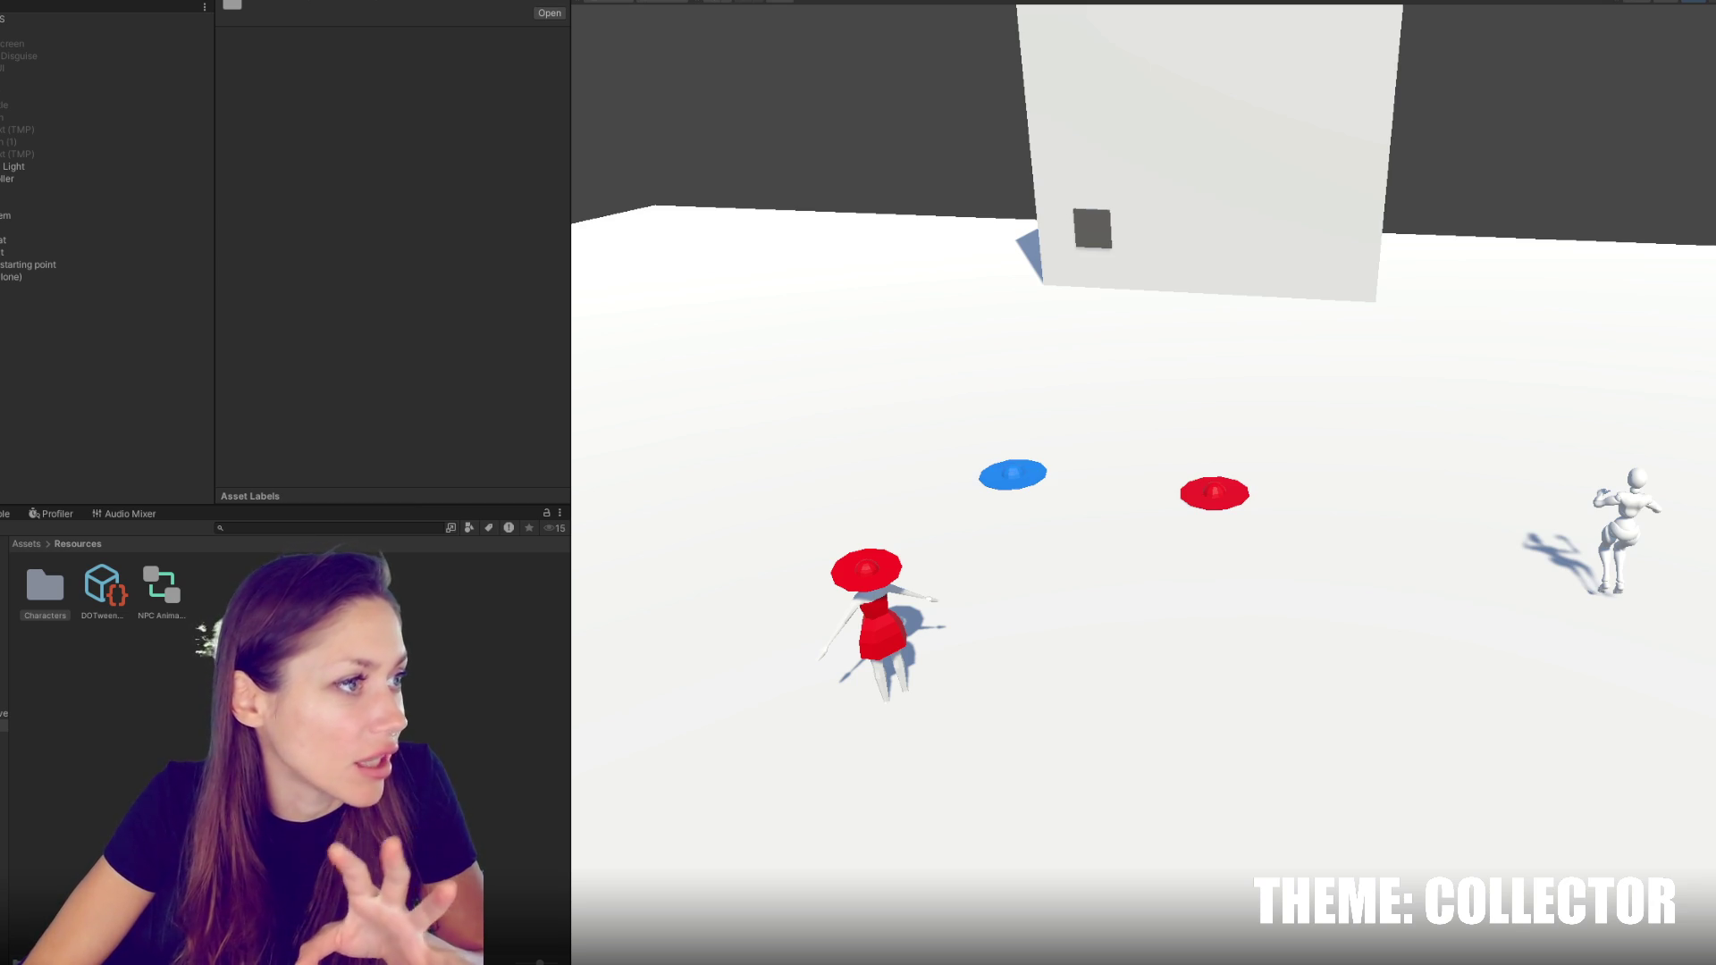
# Select 'starting point' and show the Console's NavMesh SetDestination error, then deselect it
pyautogui.click(94, 263)
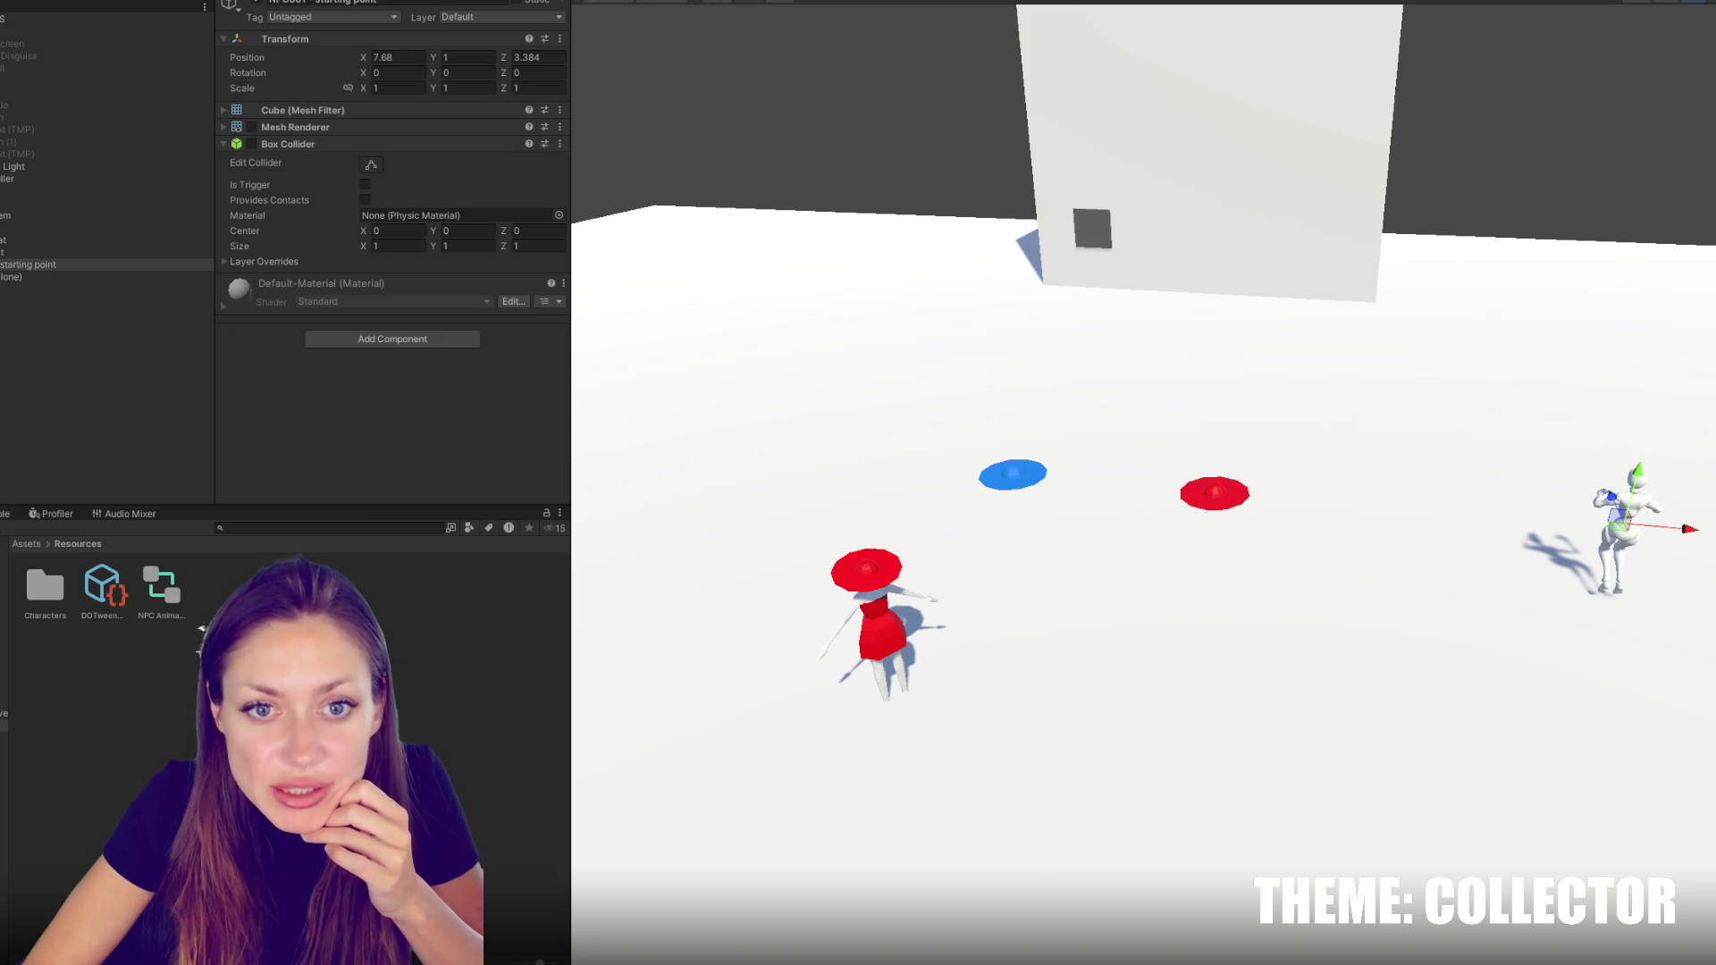
pyautogui.click(7, 514)
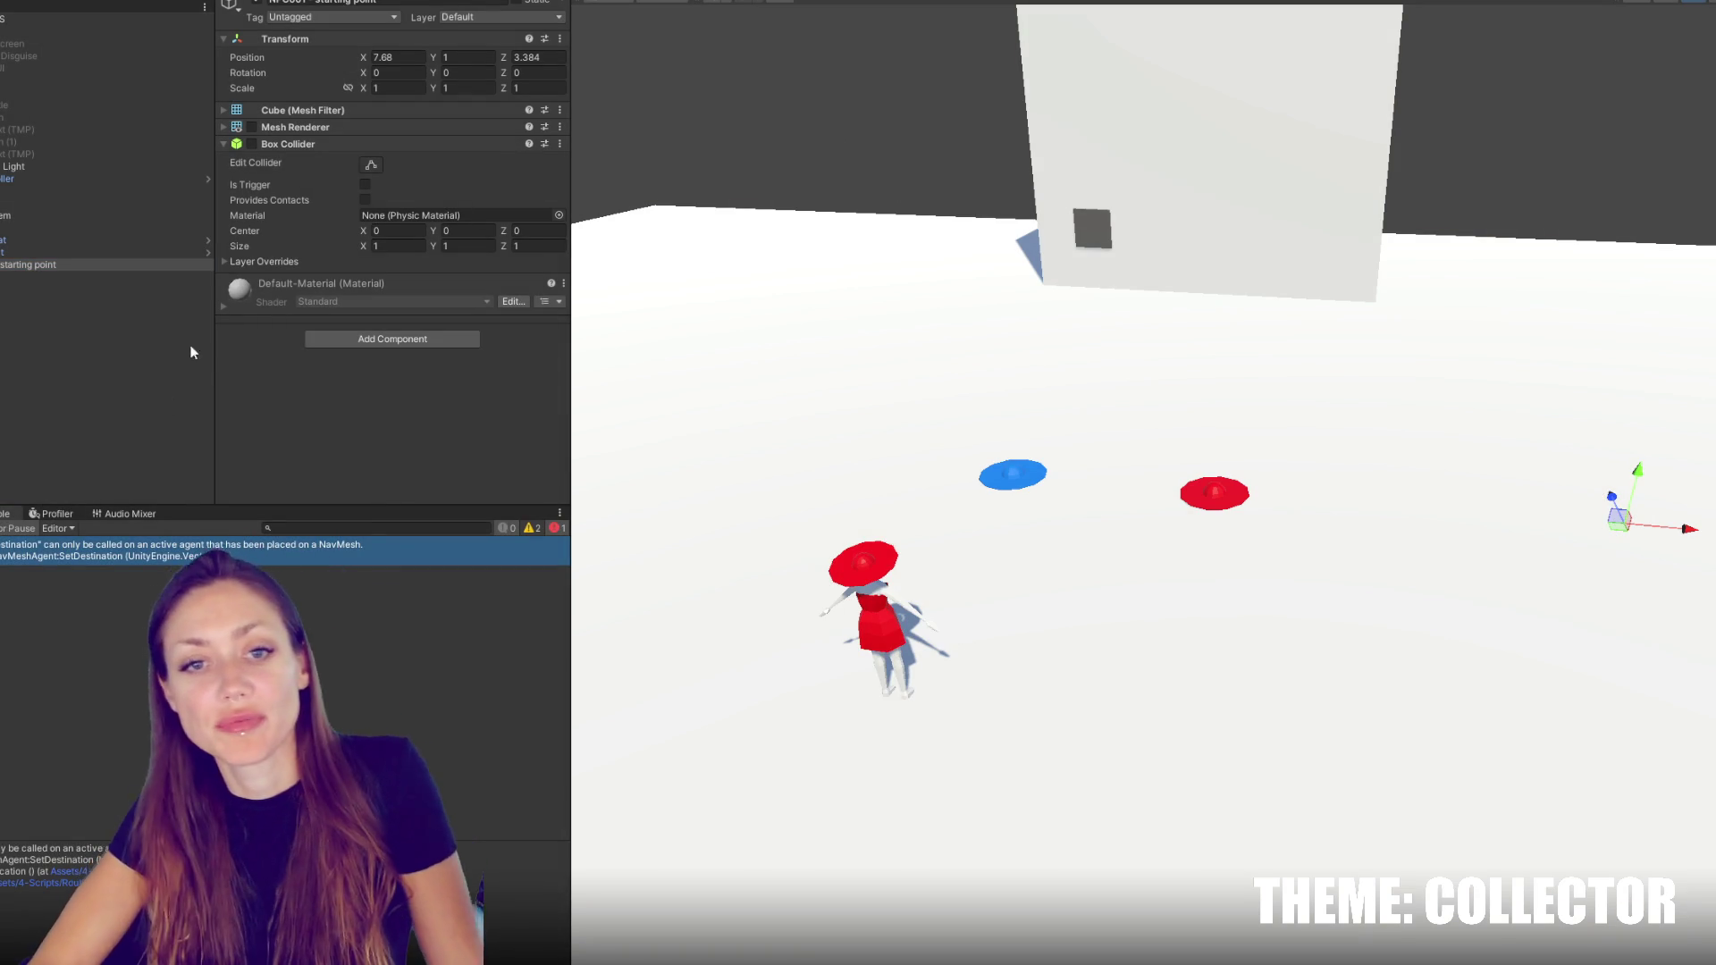
pyautogui.click(65, 342)
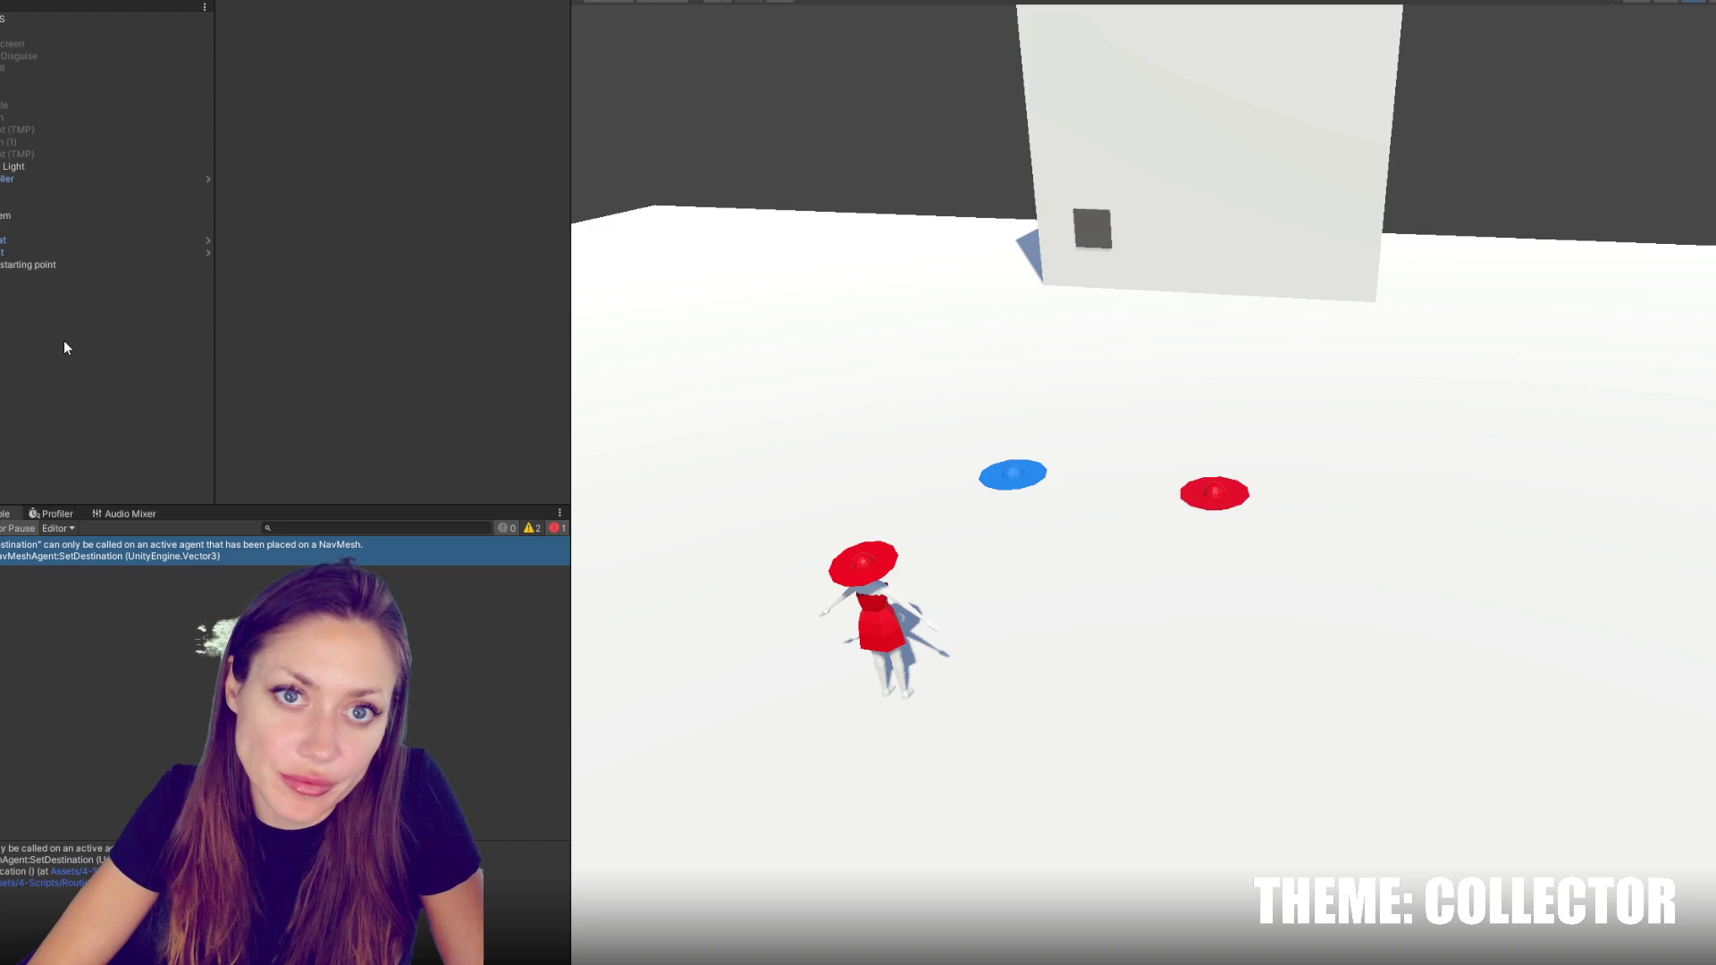
# Create an empty GameObject named NavMesh in the Hierarchy
pyautogui.rightClick(25, 315)
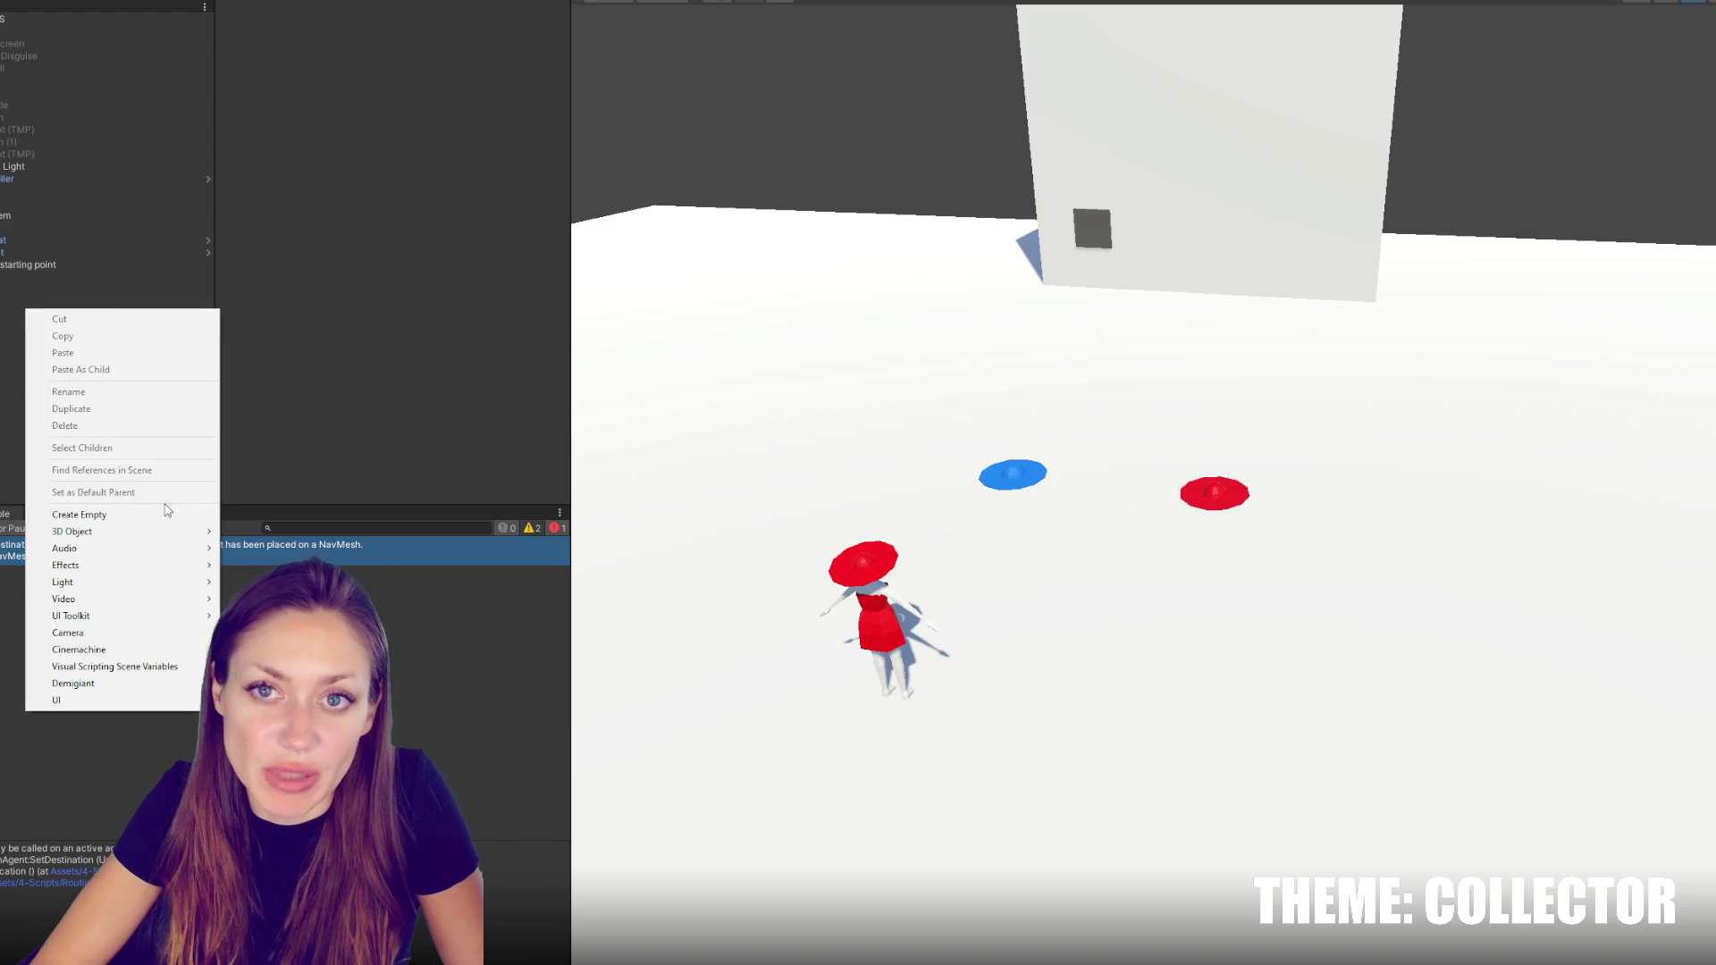
pyautogui.click(163, 507)
pyautogui.write('NavMesh')
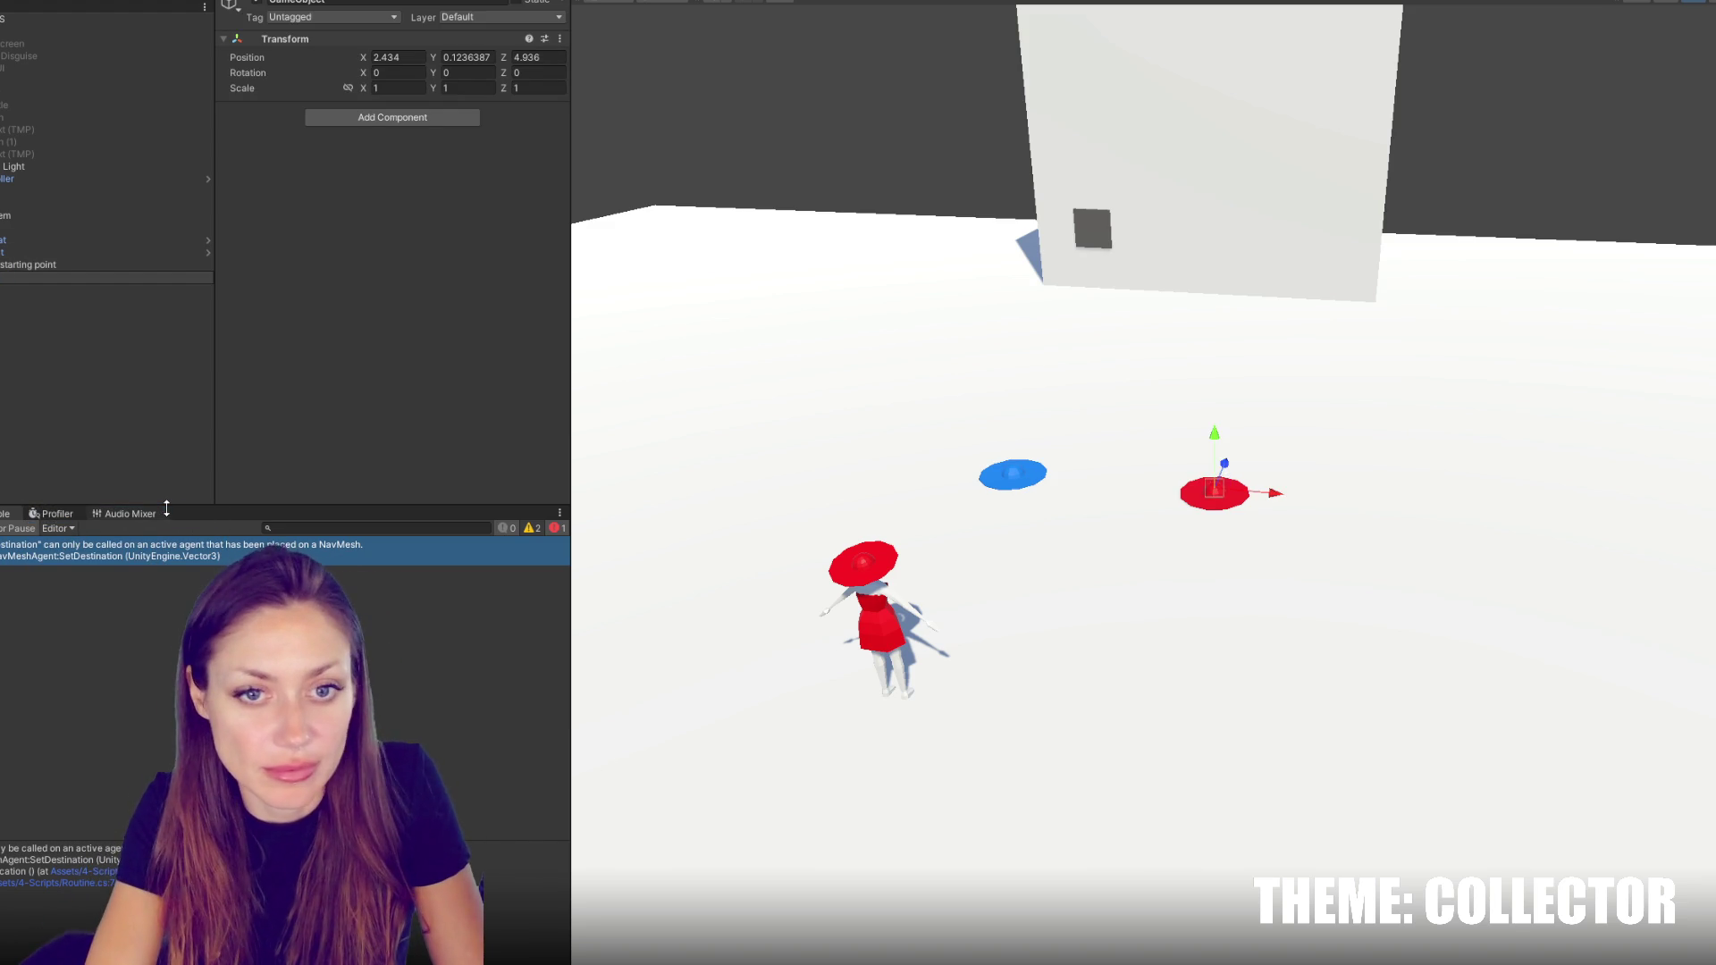
pyautogui.press('Return')
# Search Add Component for 'nav', then bring up the Package Manager
pyautogui.click(372, 120)
pyautogui.write('nav')
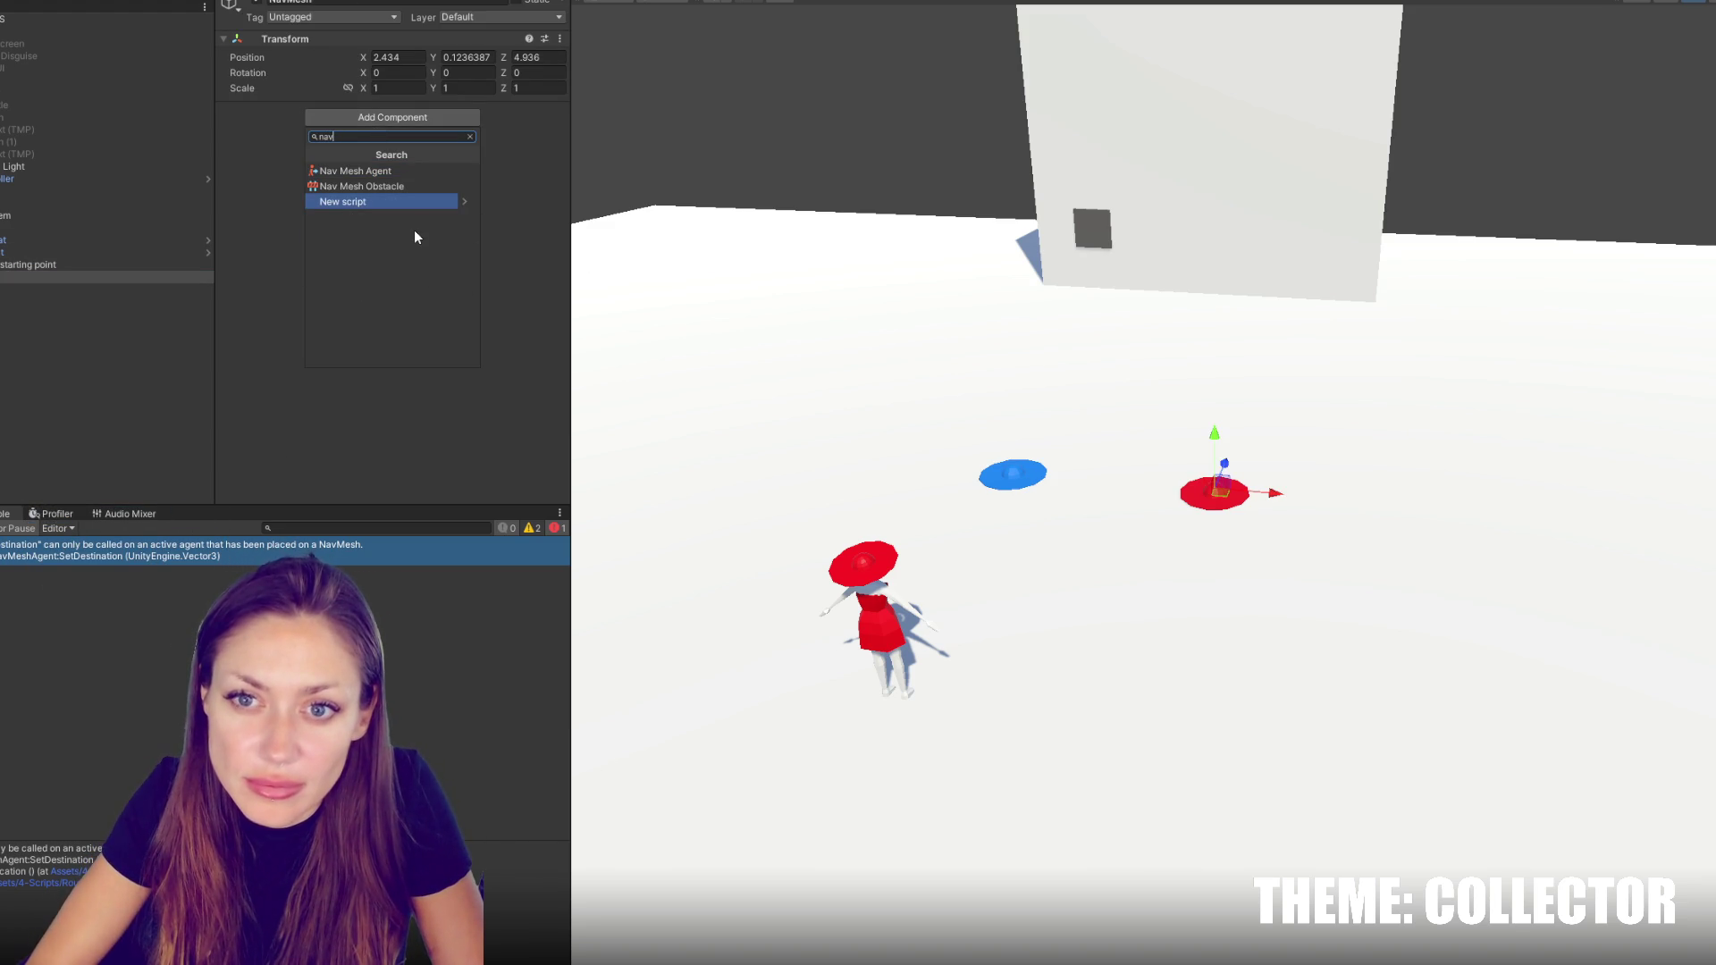
pyautogui.click(264, 2)
pyautogui.click(302, 198)
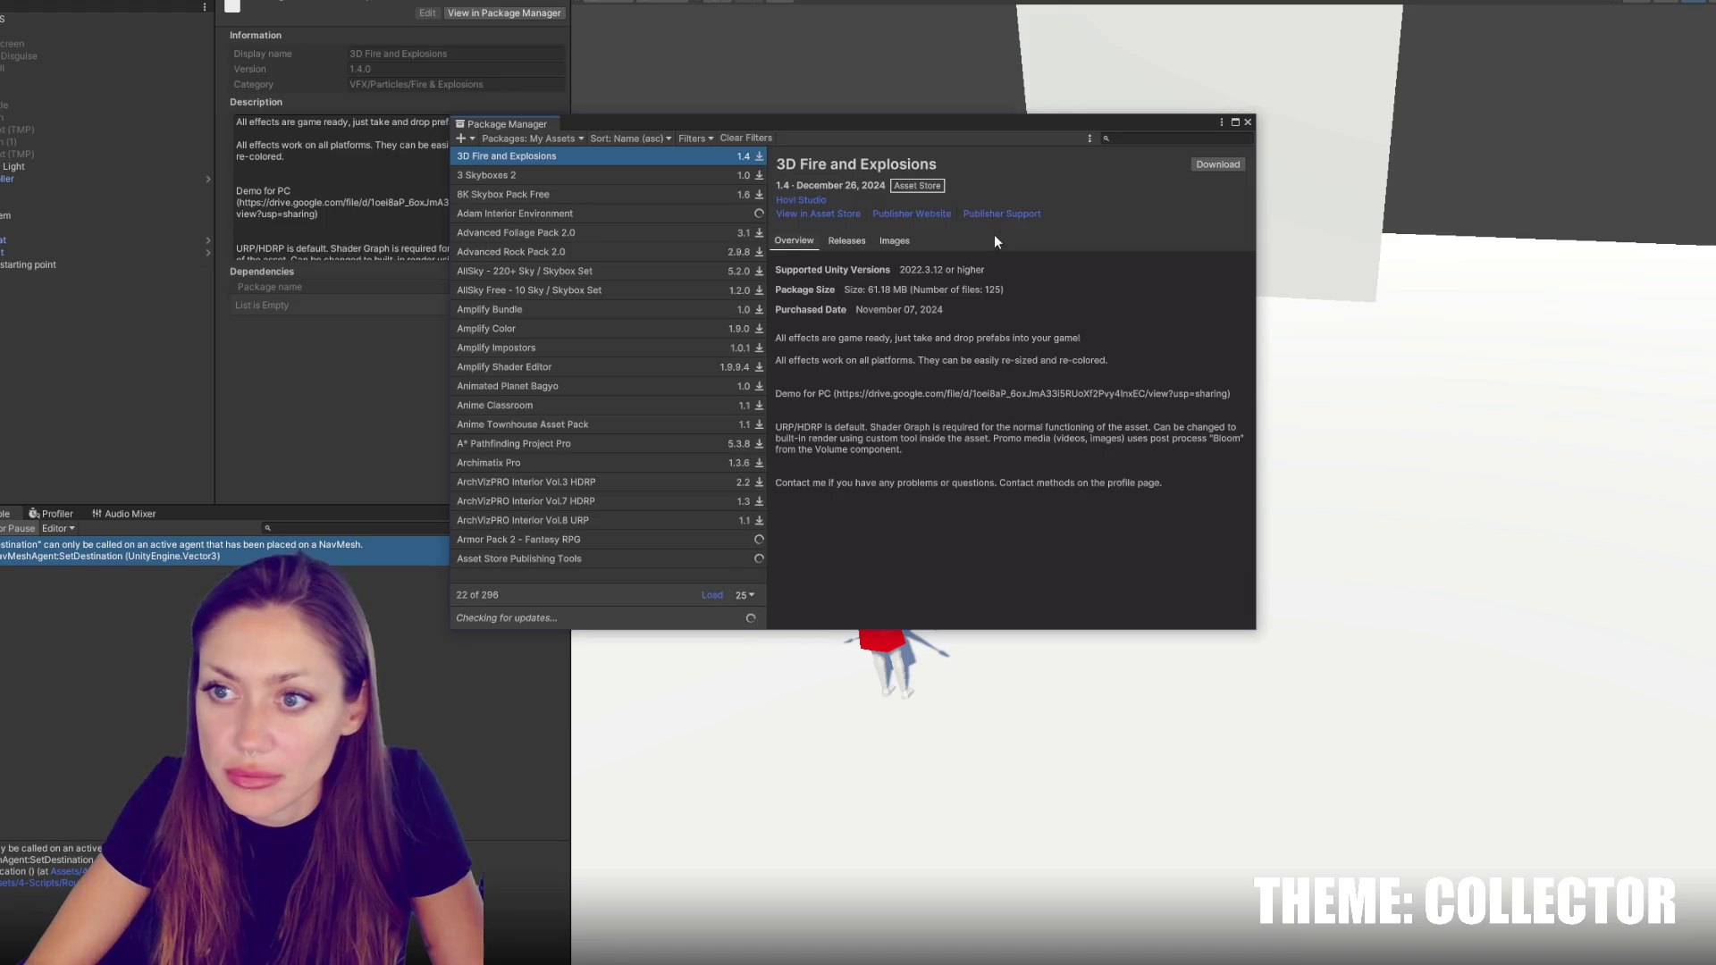
# Install the AI Navigation package from the Unity Registry by searching 'ai', then close Package Manager
pyautogui.click(536, 138)
pyautogui.click(538, 161)
pyautogui.click(1144, 139)
pyautogui.write('navmes')
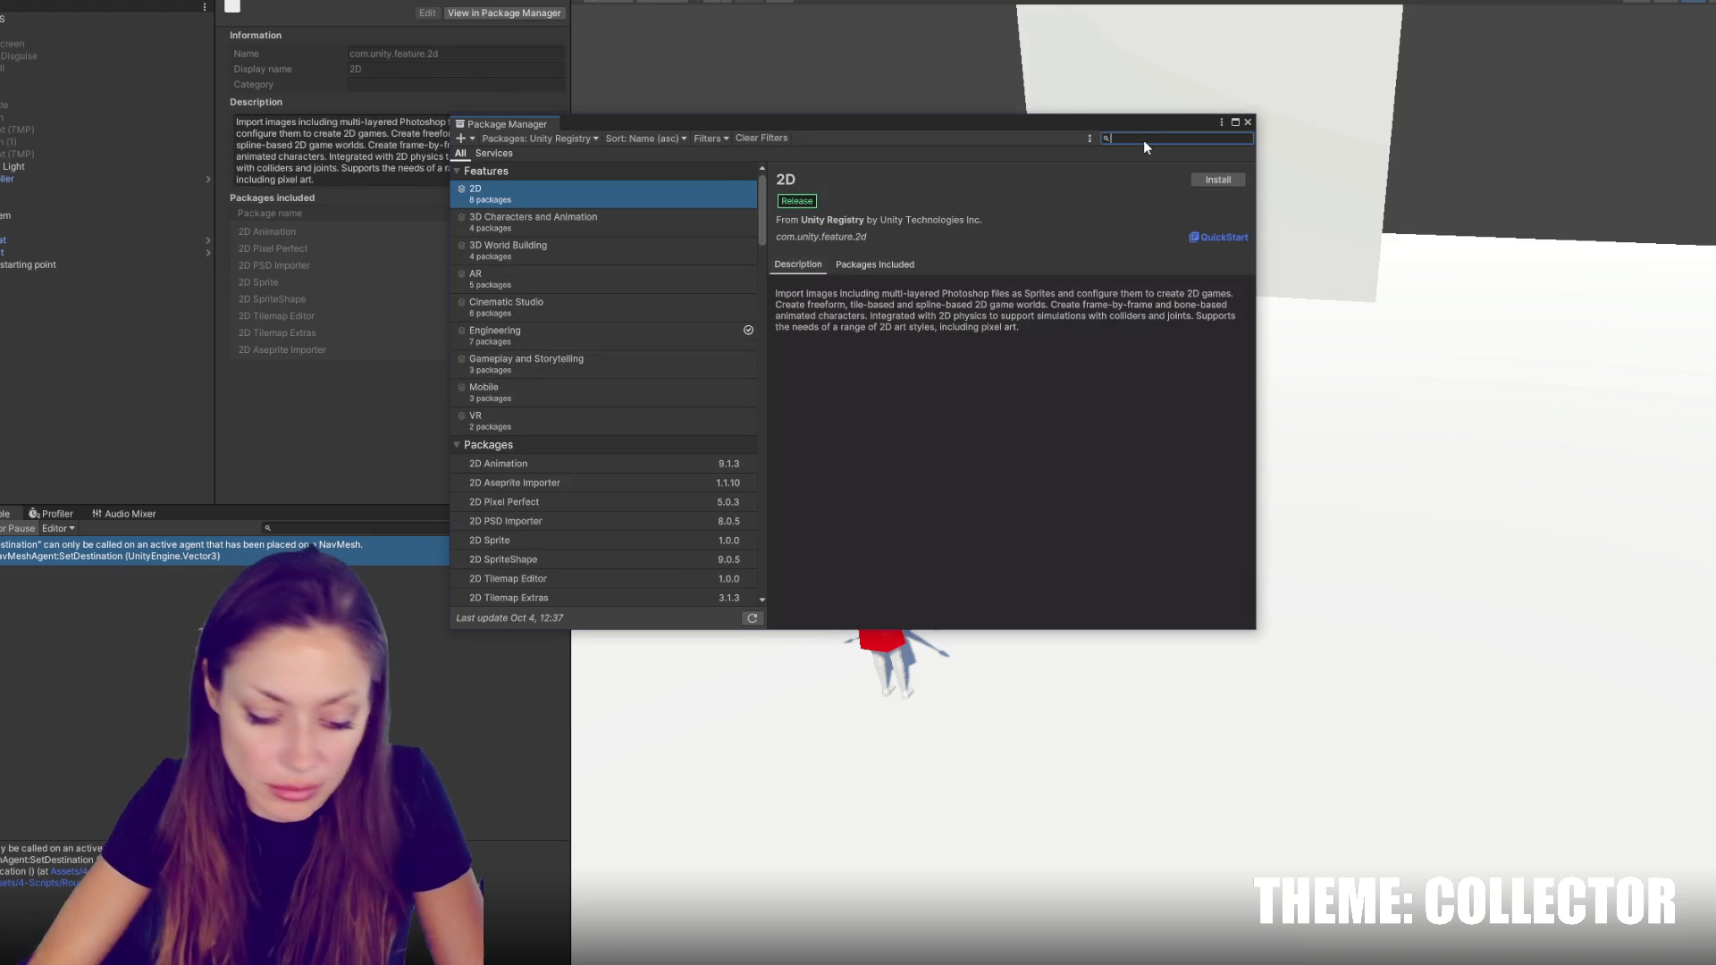
pyautogui.write('h')
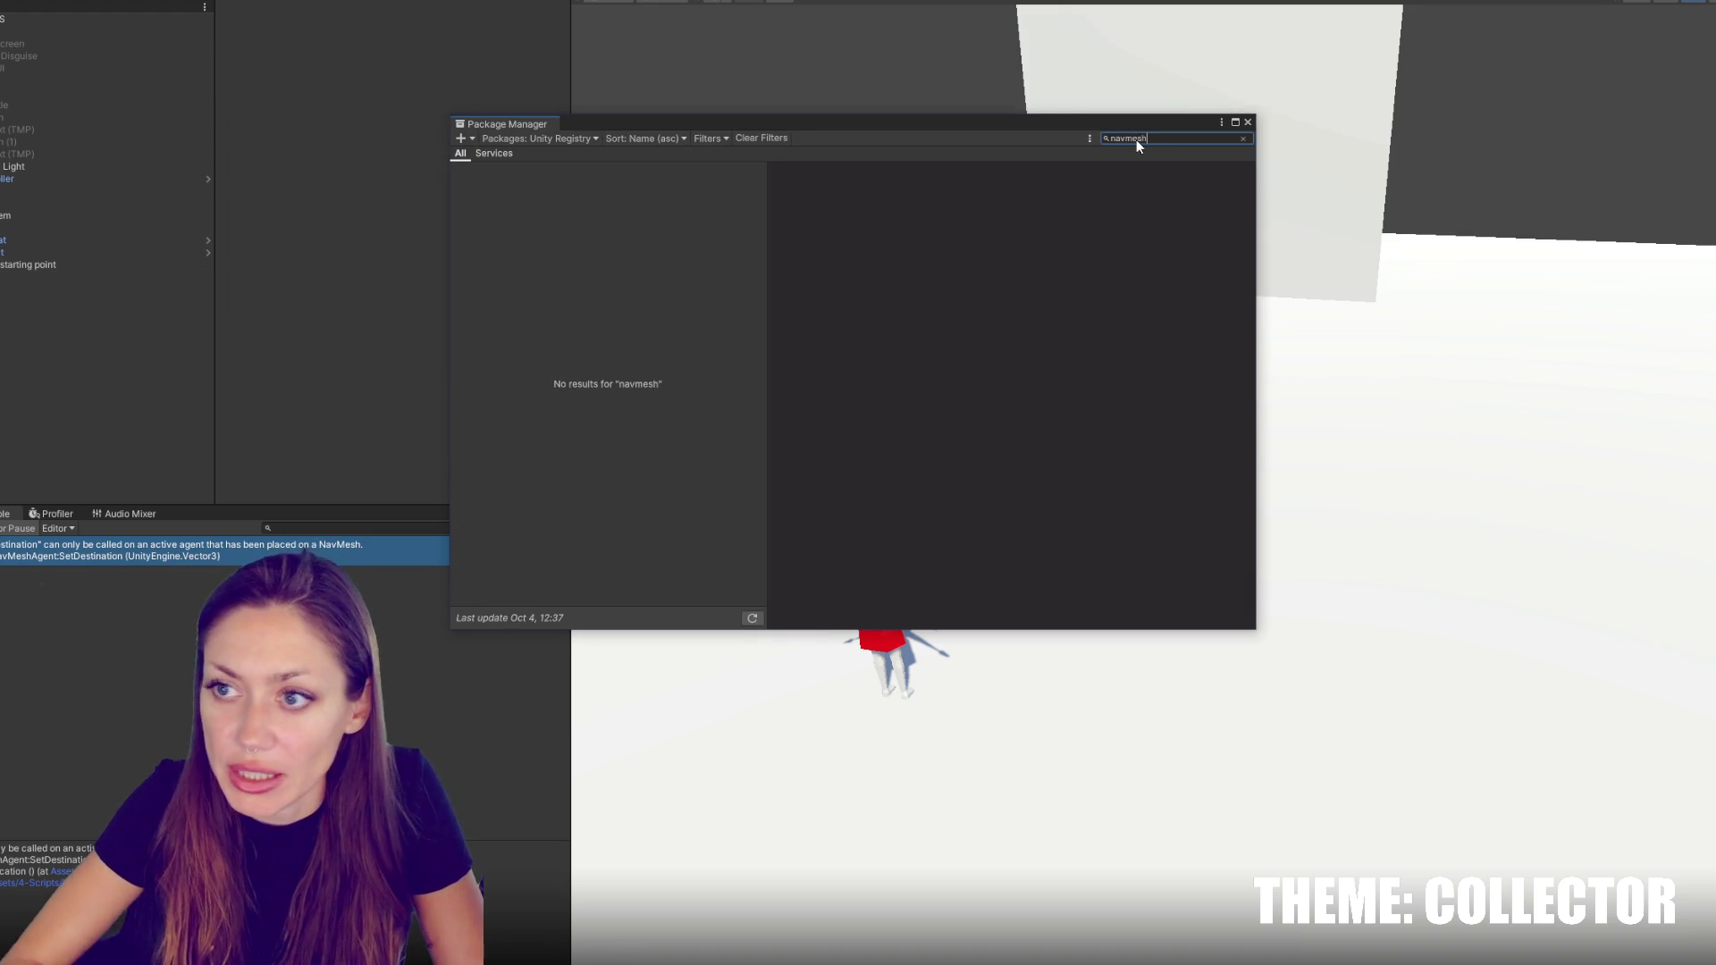
pyautogui.press('BackSpace')
pyautogui.press('BackSpace')
pyautogui.press('BackSpace')
pyautogui.write('ai')
pyautogui.click(1210, 181)
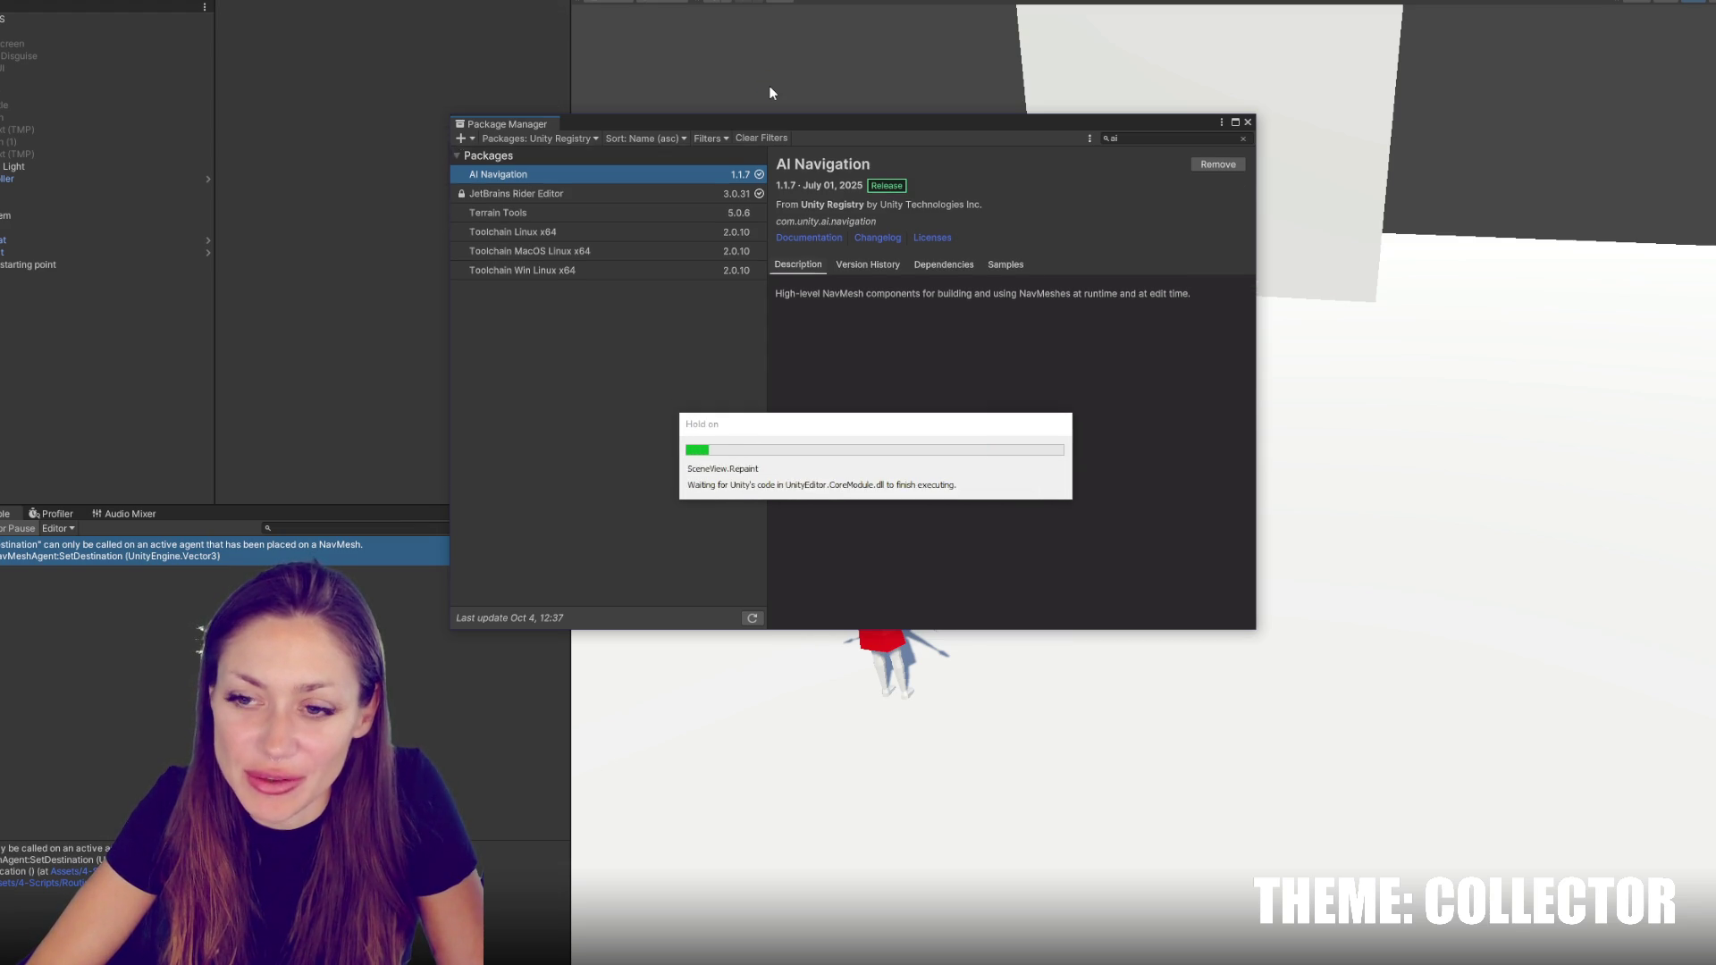
pyautogui.click(1248, 122)
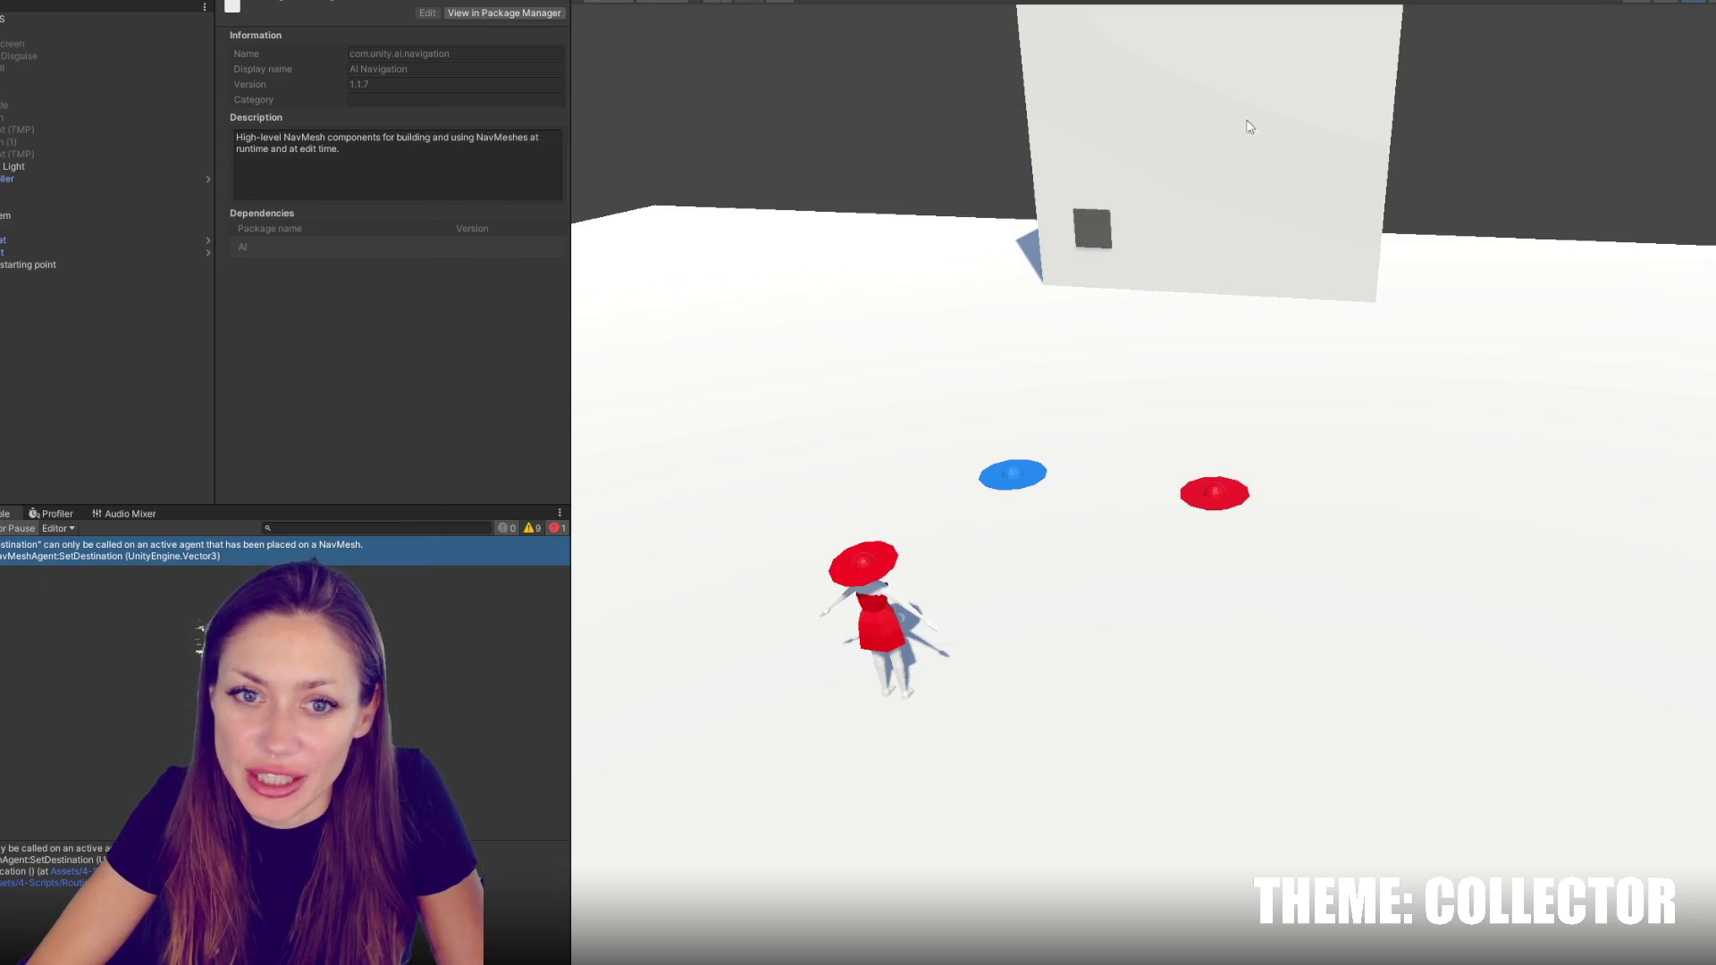
# Add a Nav Mesh Agent component to the NavMesh object, then select the wall and floor
pyautogui.click(42, 277)
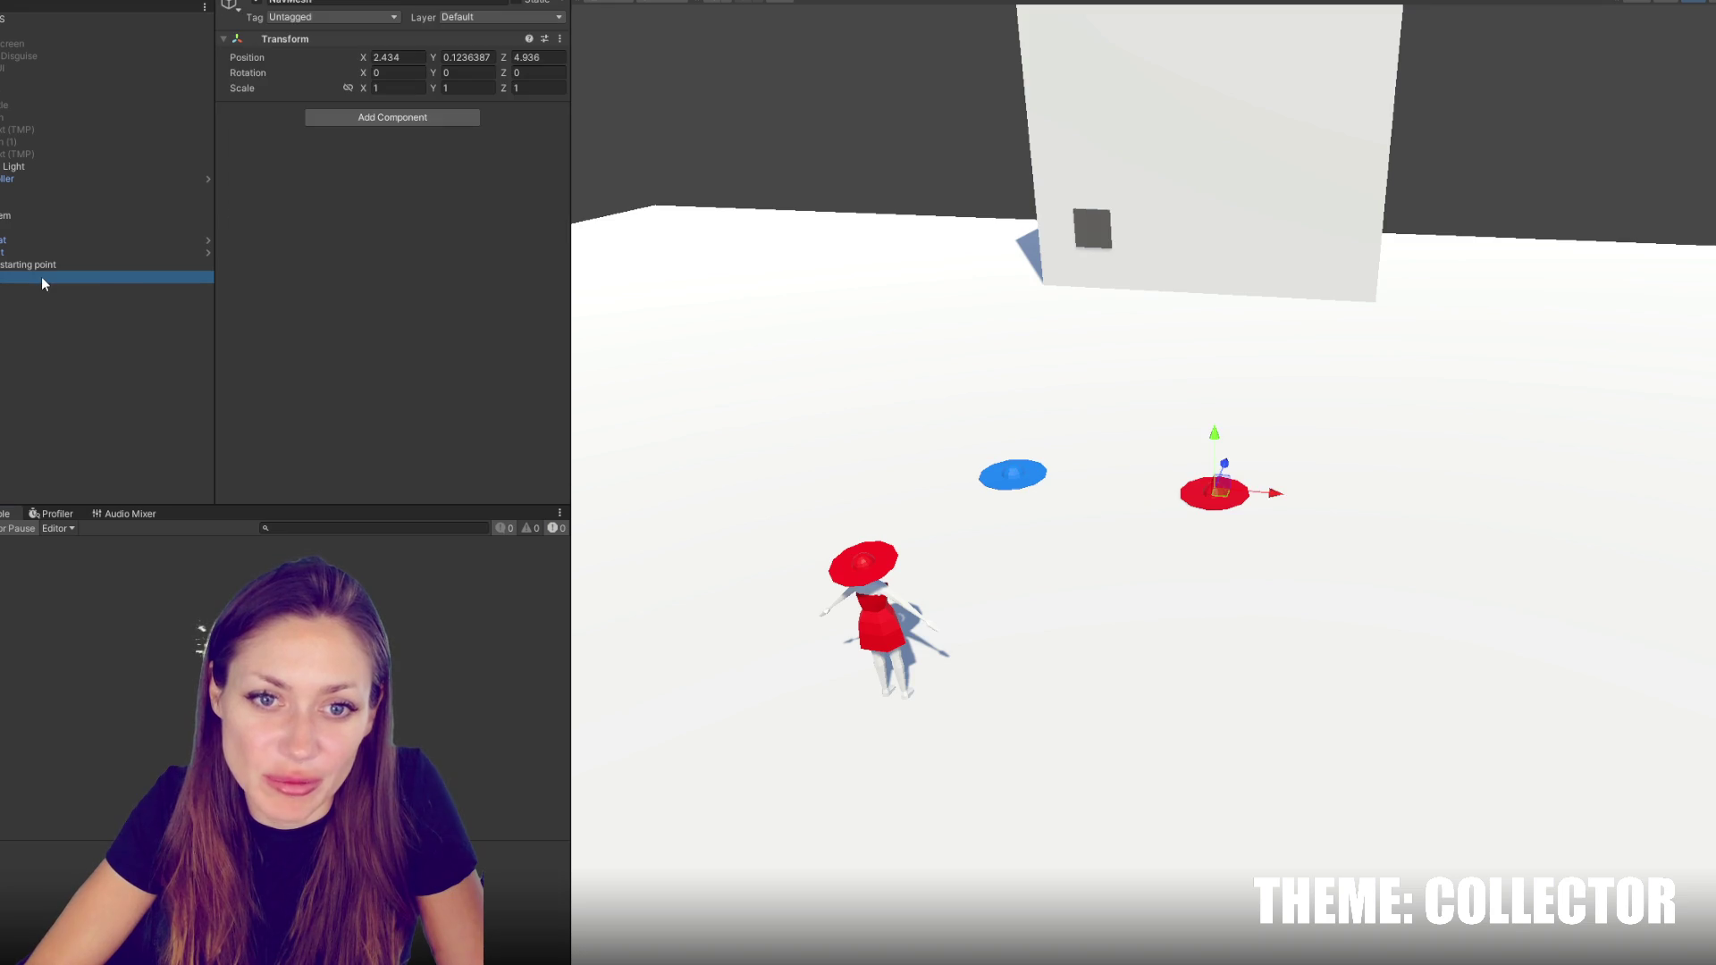
pyautogui.click(389, 117)
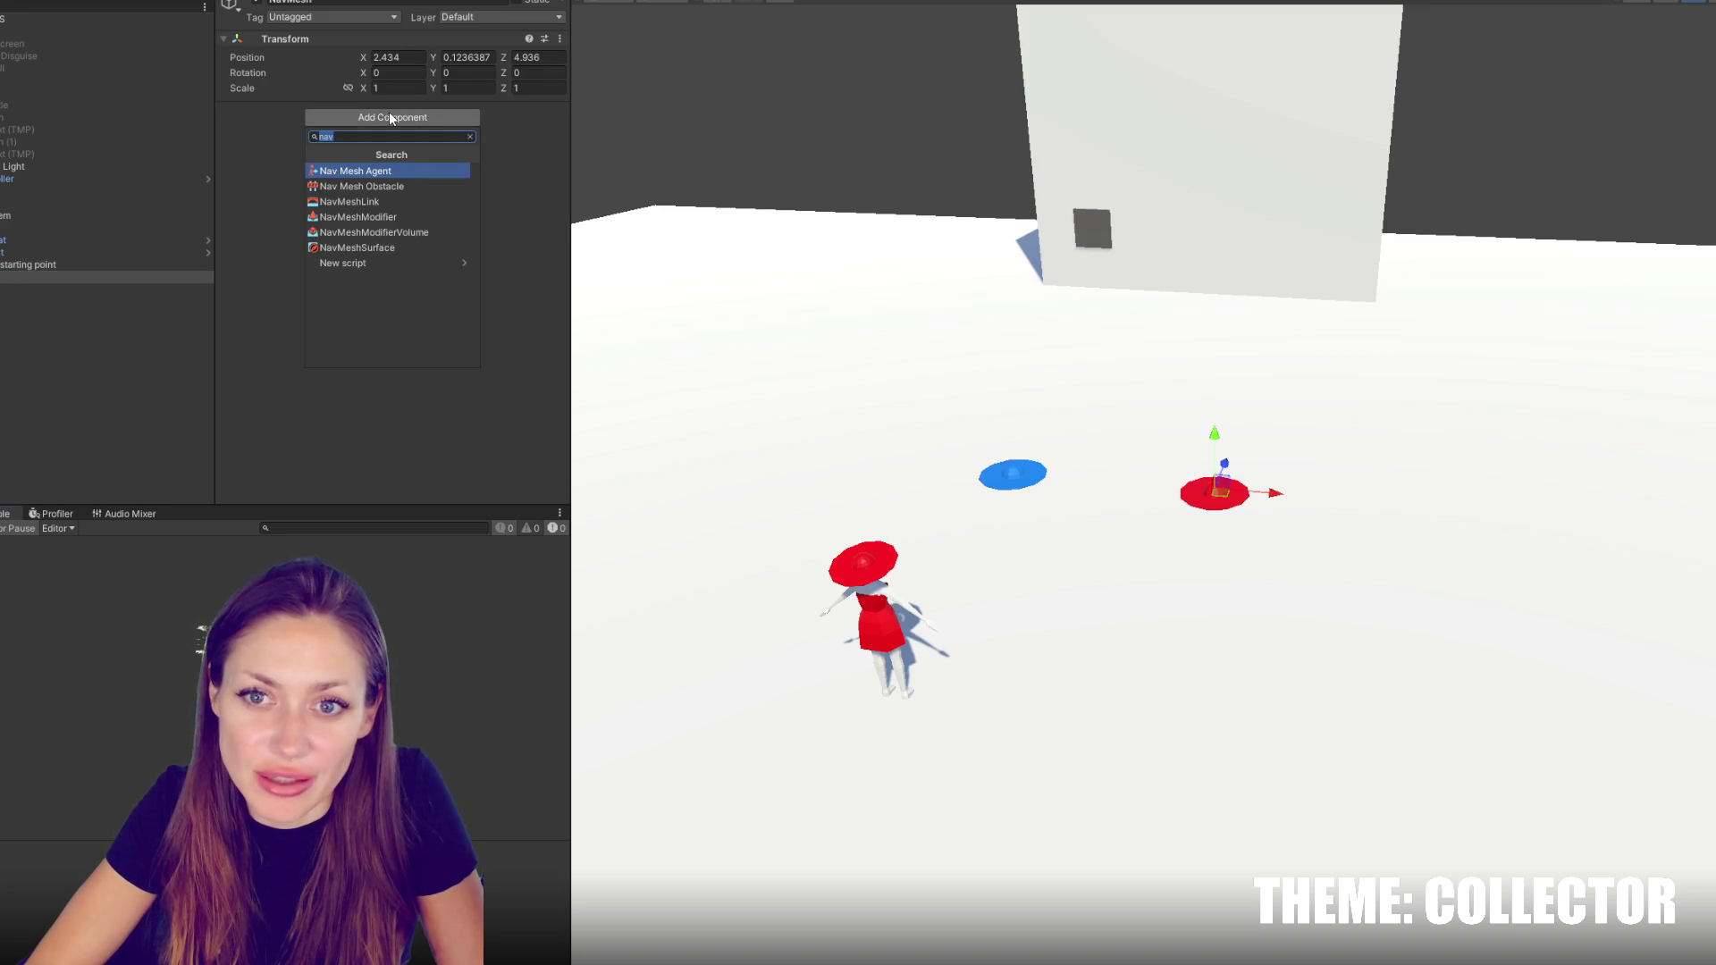
pyautogui.click(406, 171)
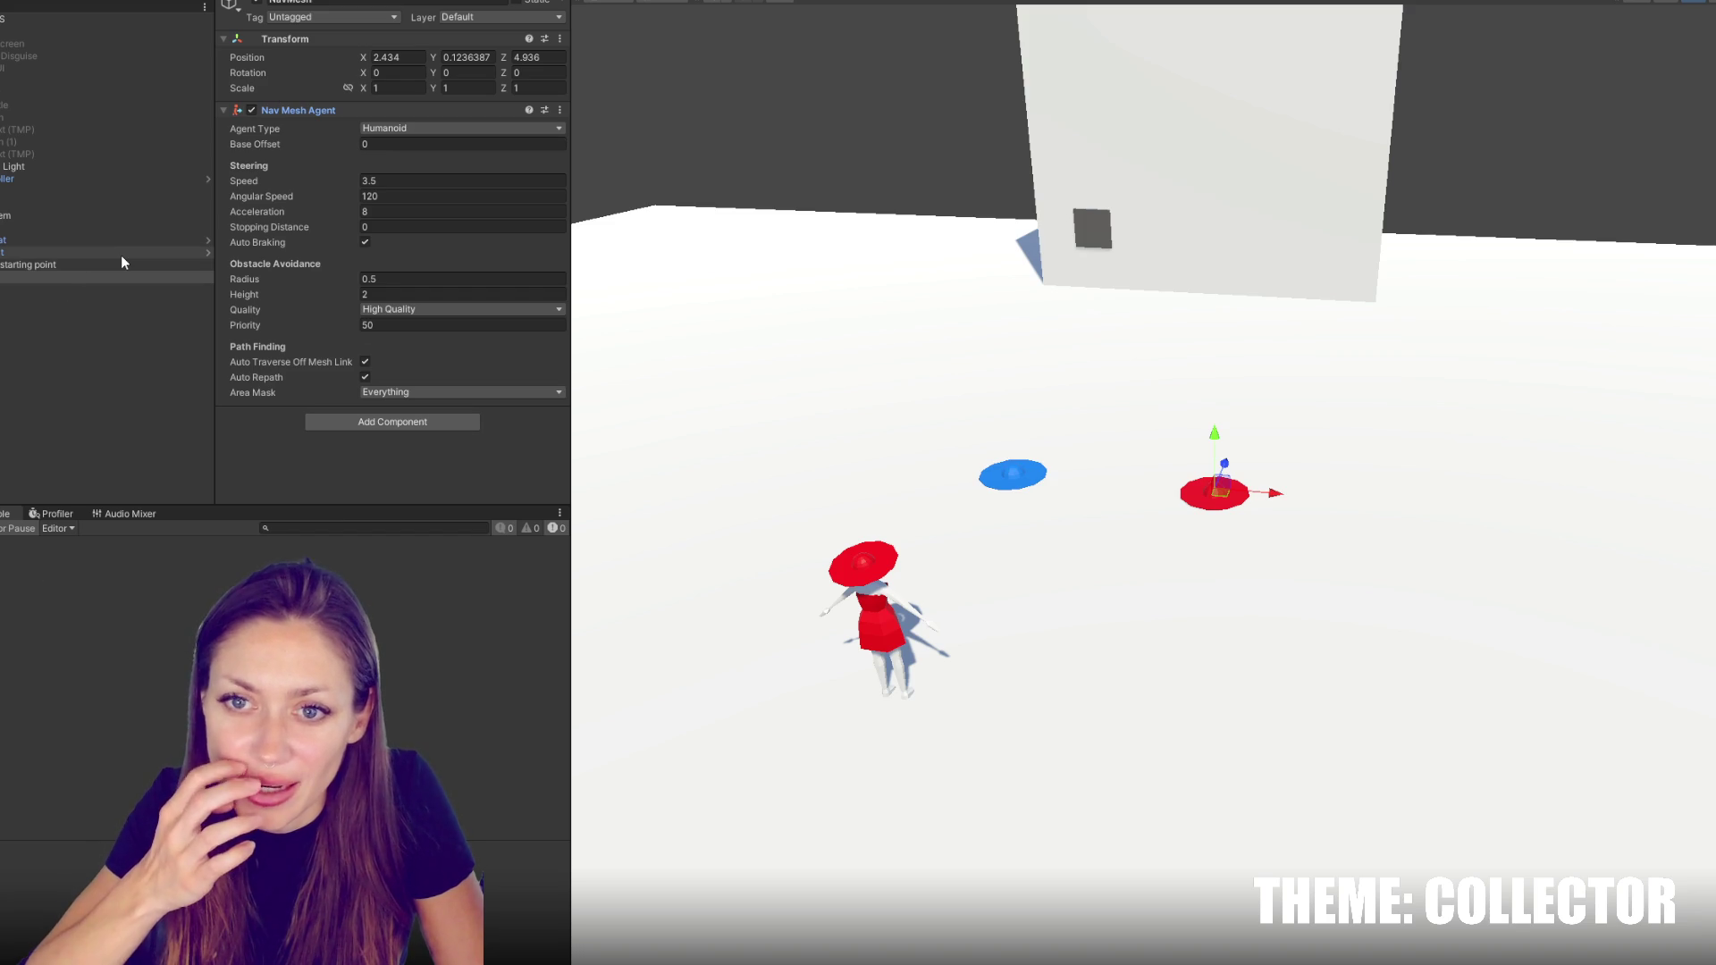
pyautogui.click(1054, 303)
pyautogui.keyDown('shift'); pyautogui.click(962, 304); pyautogui.keyUp('shift')
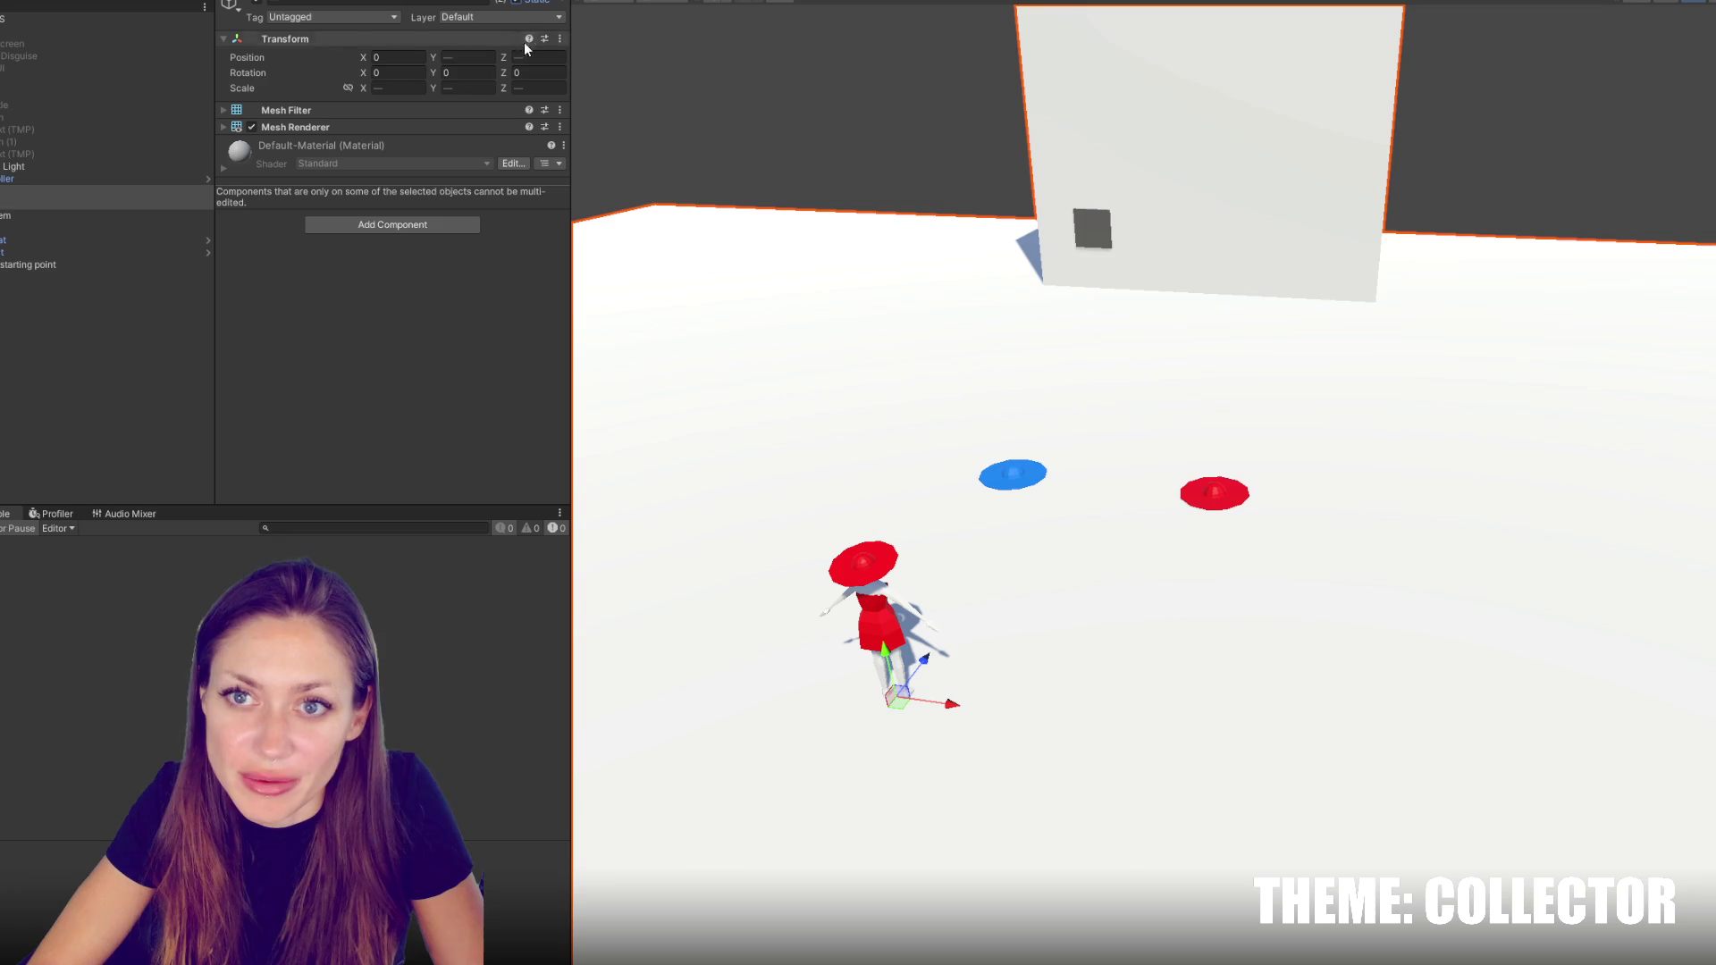
# Create an empty object at position 0, 0, 0 named Environment
pyautogui.rightClick(30, 197)
pyautogui.click(82, 418)
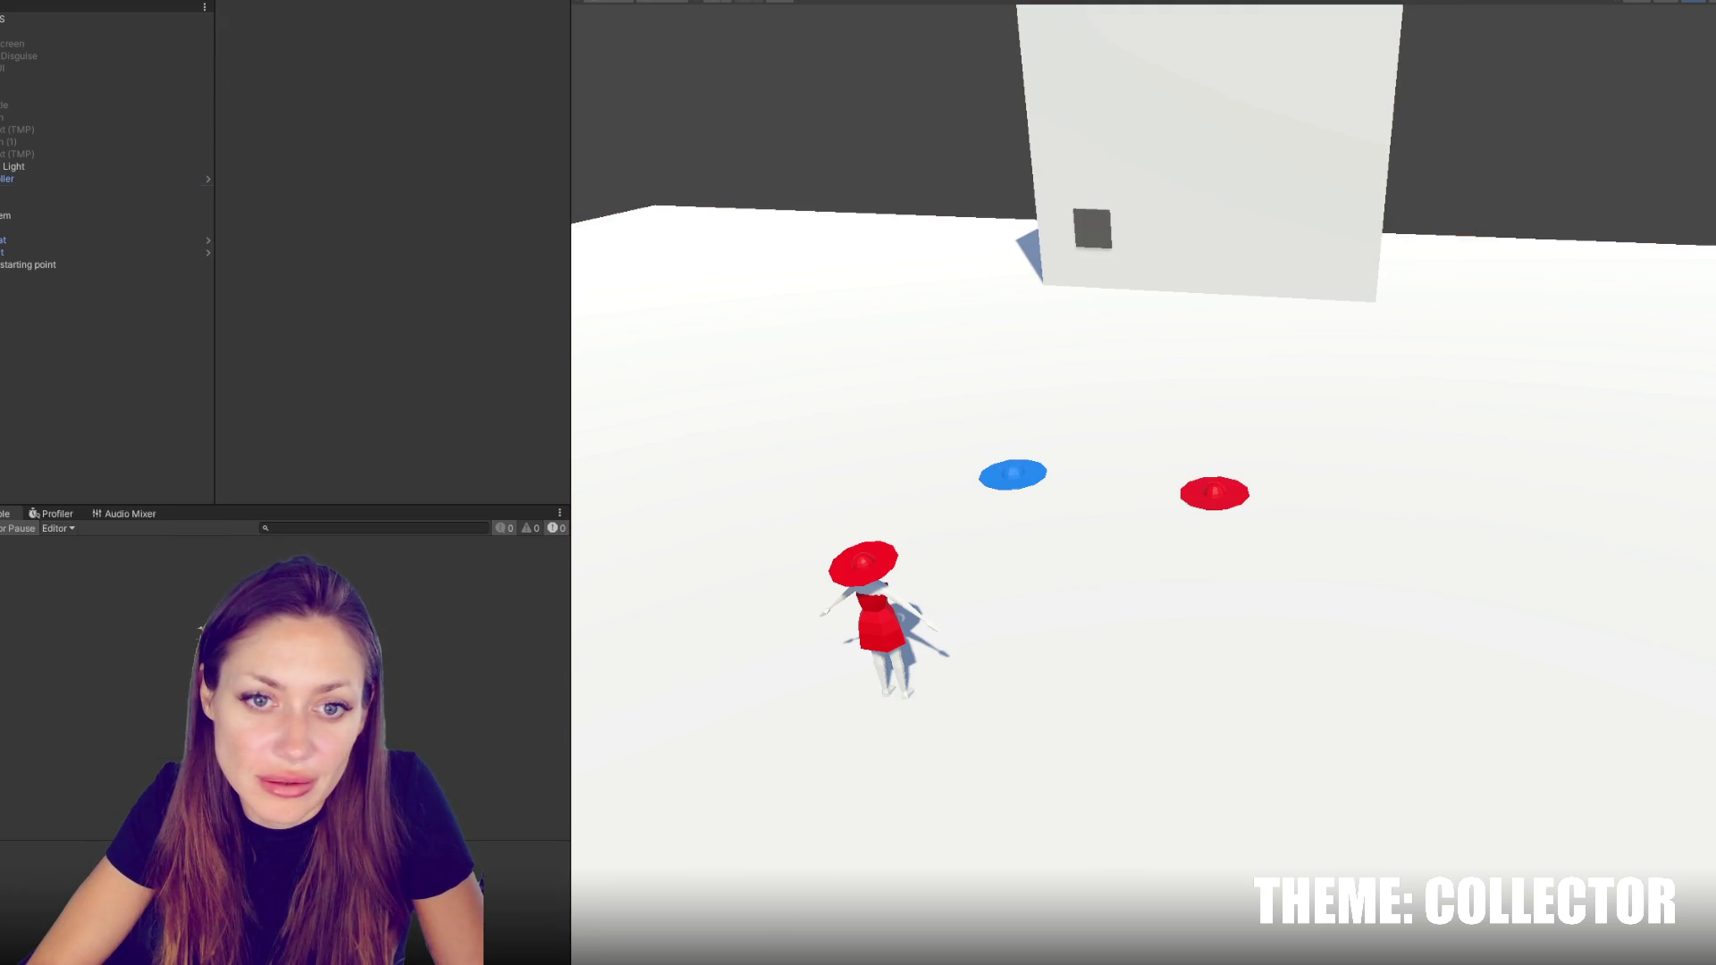
pyautogui.click(413, 71)
pyautogui.click(405, 57)
pyautogui.write('0')
pyautogui.press('Tab')
pyautogui.write('0')
pyautogui.press('Tab')
pyautogui.write('0')
pyautogui.click(421, 3)
pyautogui.write('Enviment')
# Parent the wall and floor under the Environment object
pyautogui.click(107, 203)
pyautogui.keyDown('shift'); pyautogui.click(107, 190); pyautogui.keyUp('shift')
pyautogui.moveTo(9, 312); pyautogui.dragTo(13, 304)
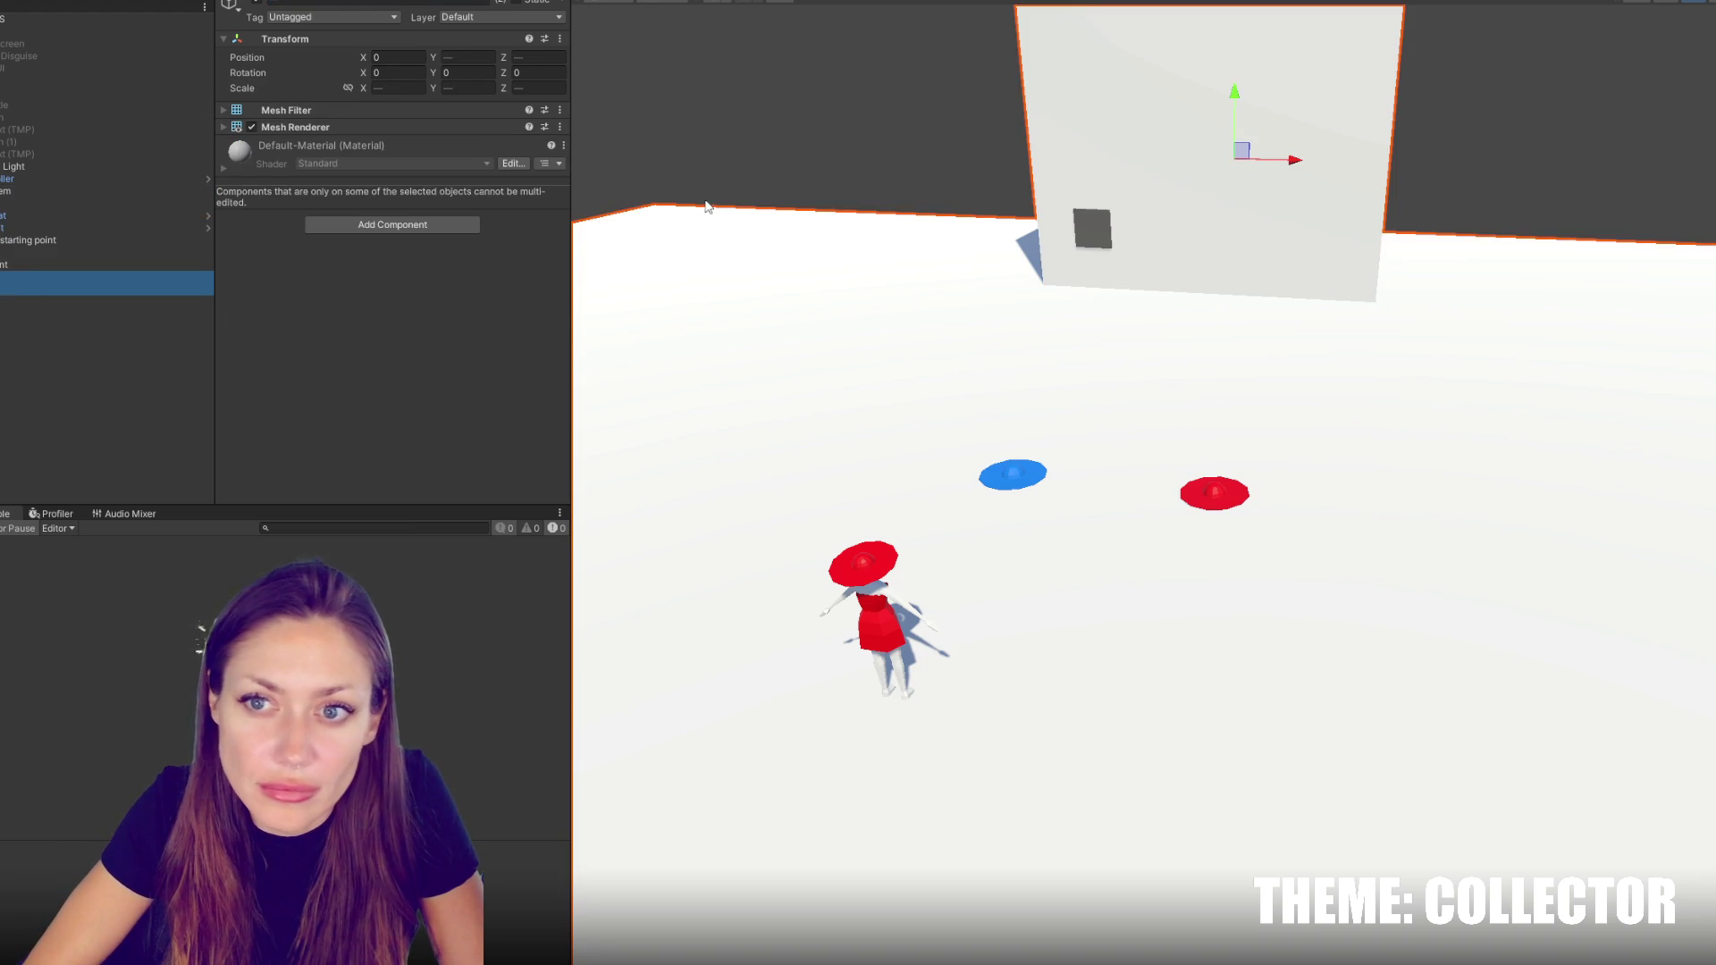
pyautogui.click(170, 254)
pyautogui.click(166, 266)
# Mark Environment and its children Static and rename it 'Environment (static)'
pyautogui.click(517, 1)
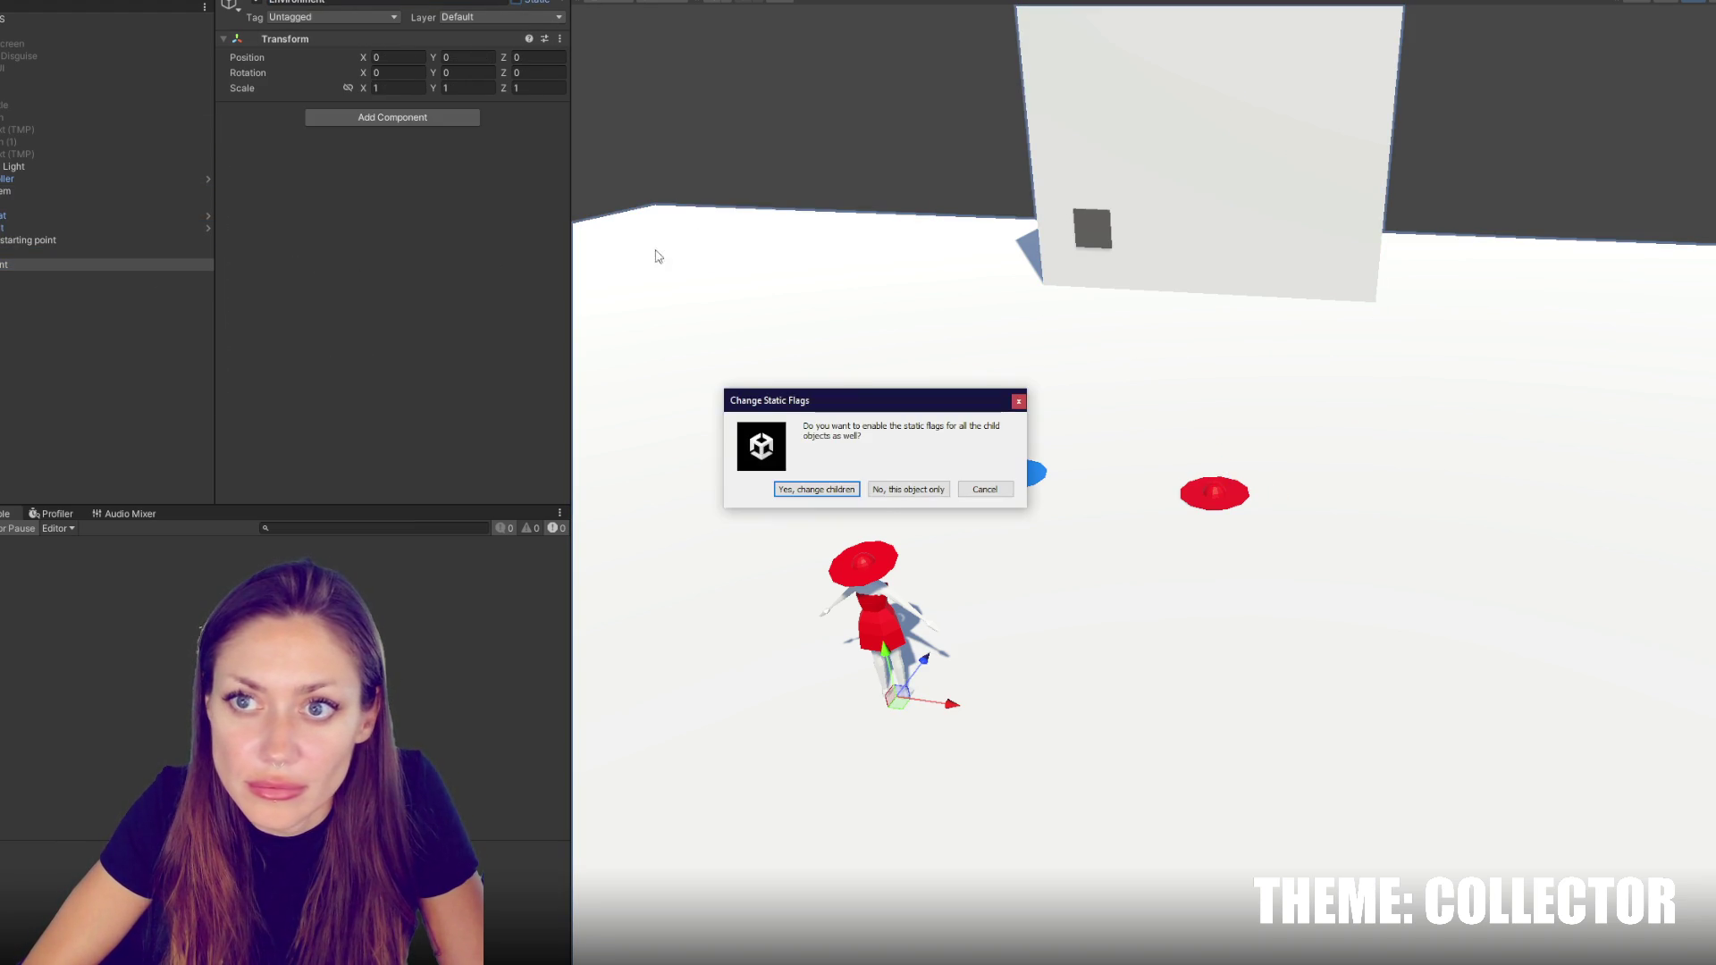
pyautogui.click(816, 490)
pyautogui.click(417, 3)
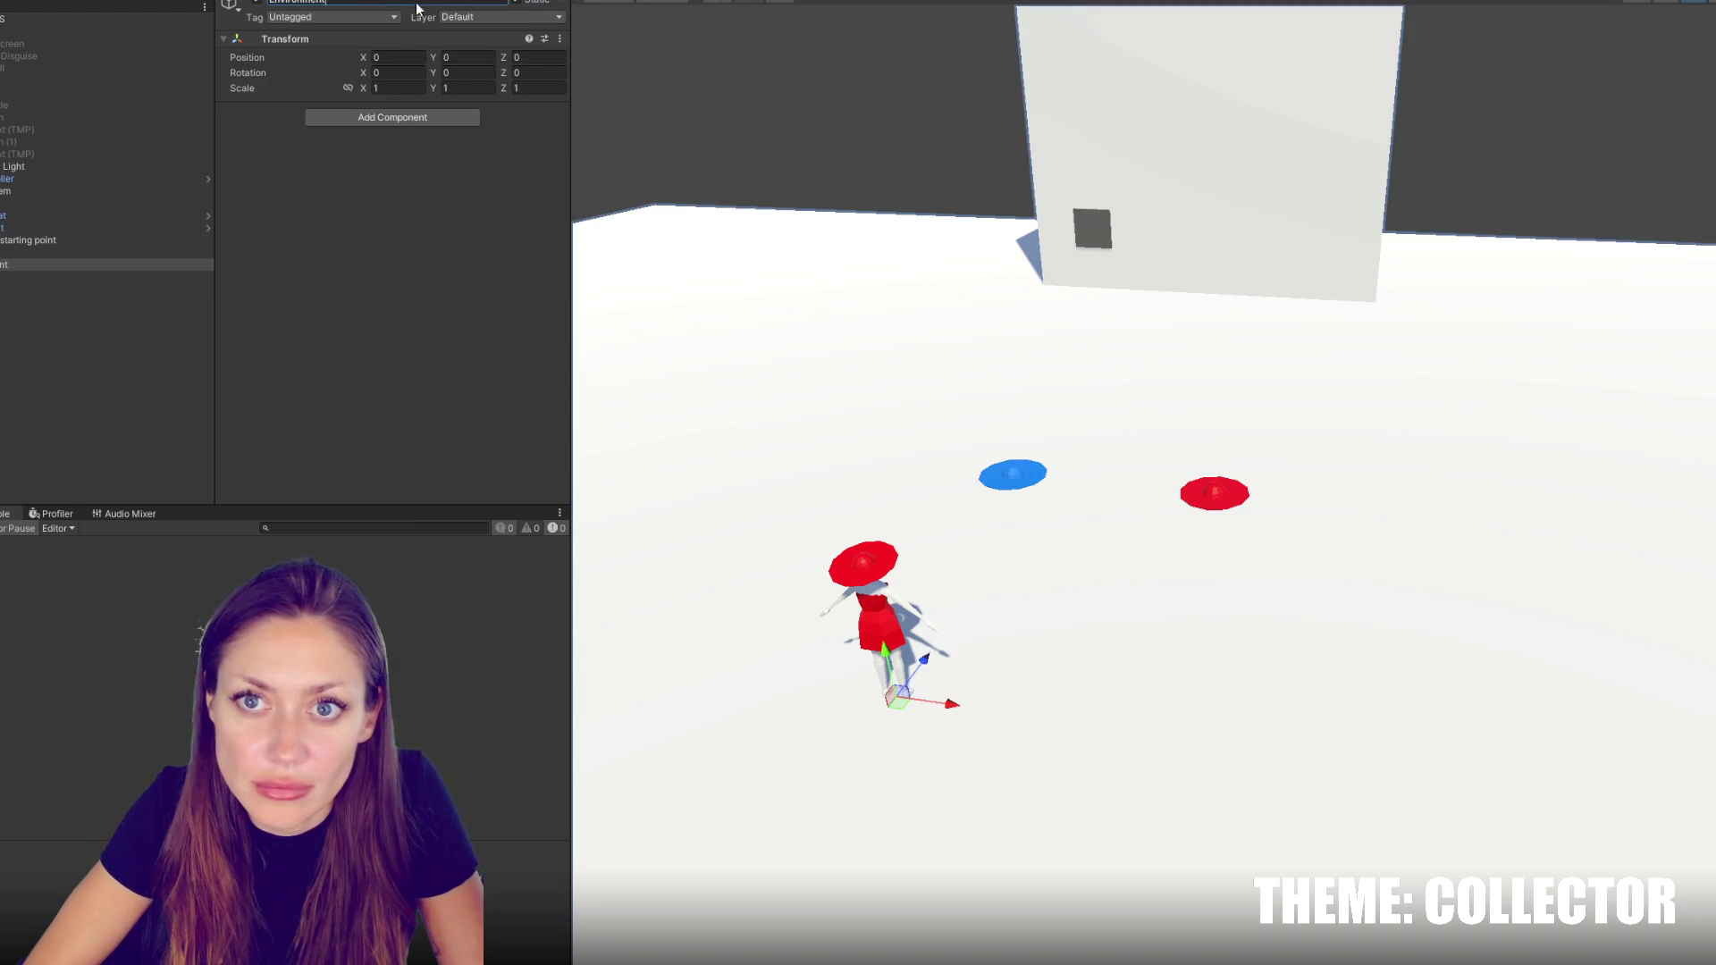
pyautogui.press('End')
pyautogui.write('(static')
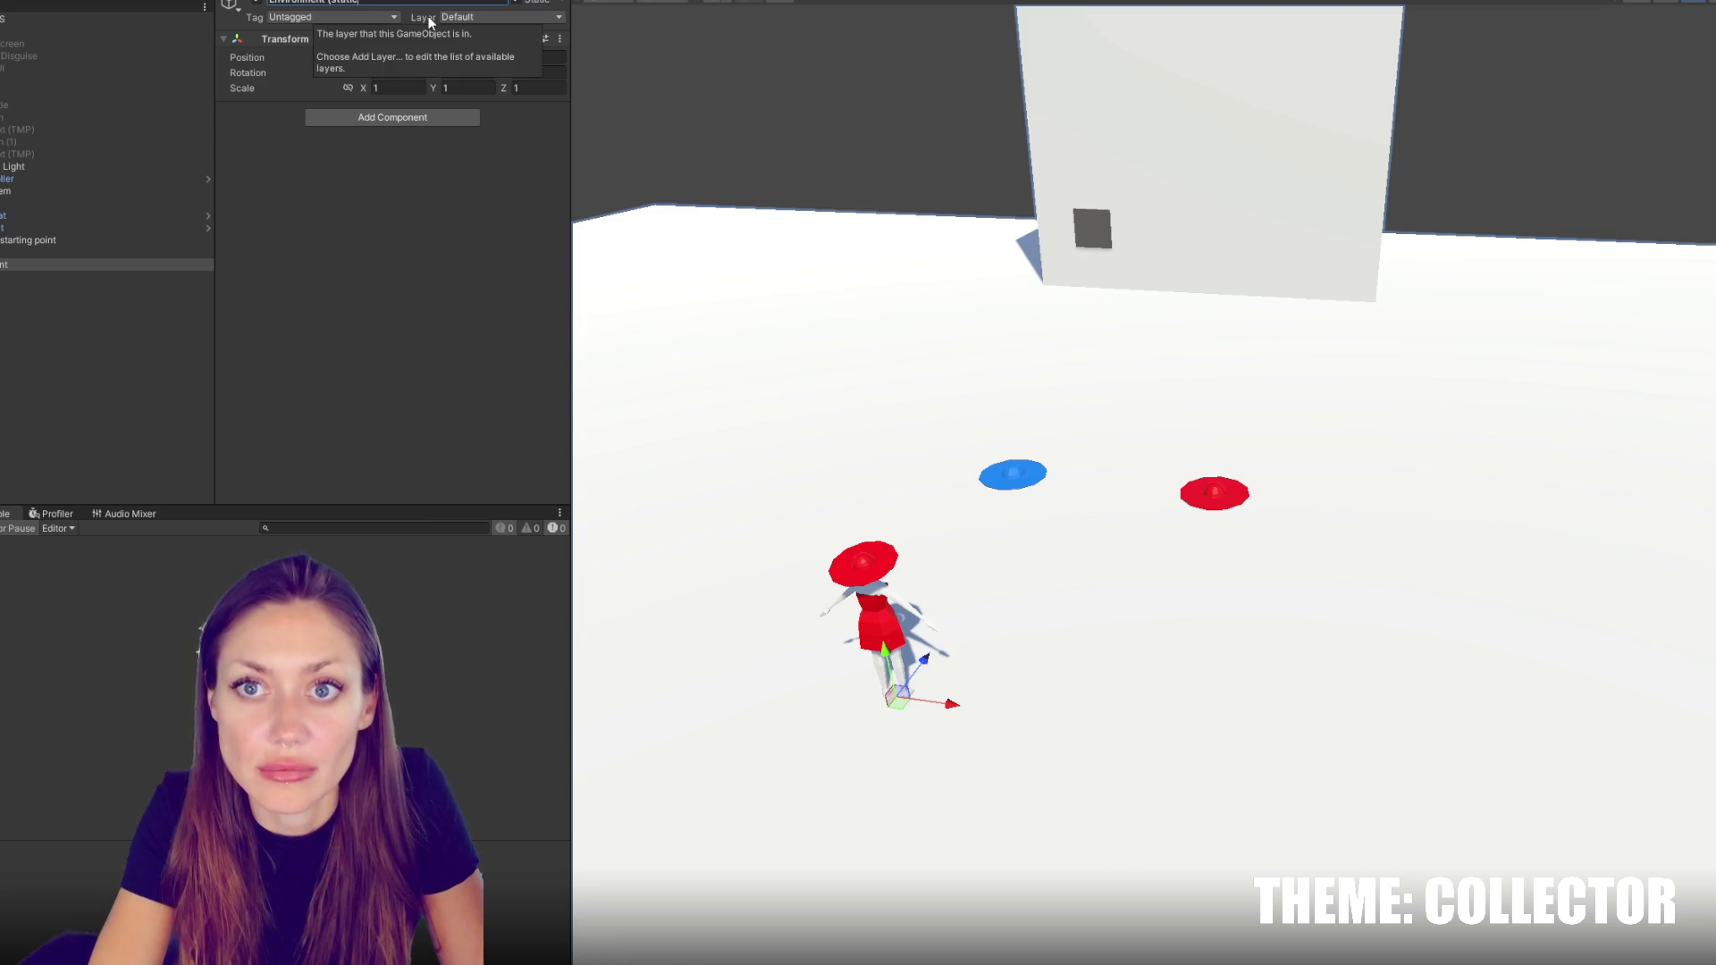
pyautogui.write(')')
pyautogui.press('Return')
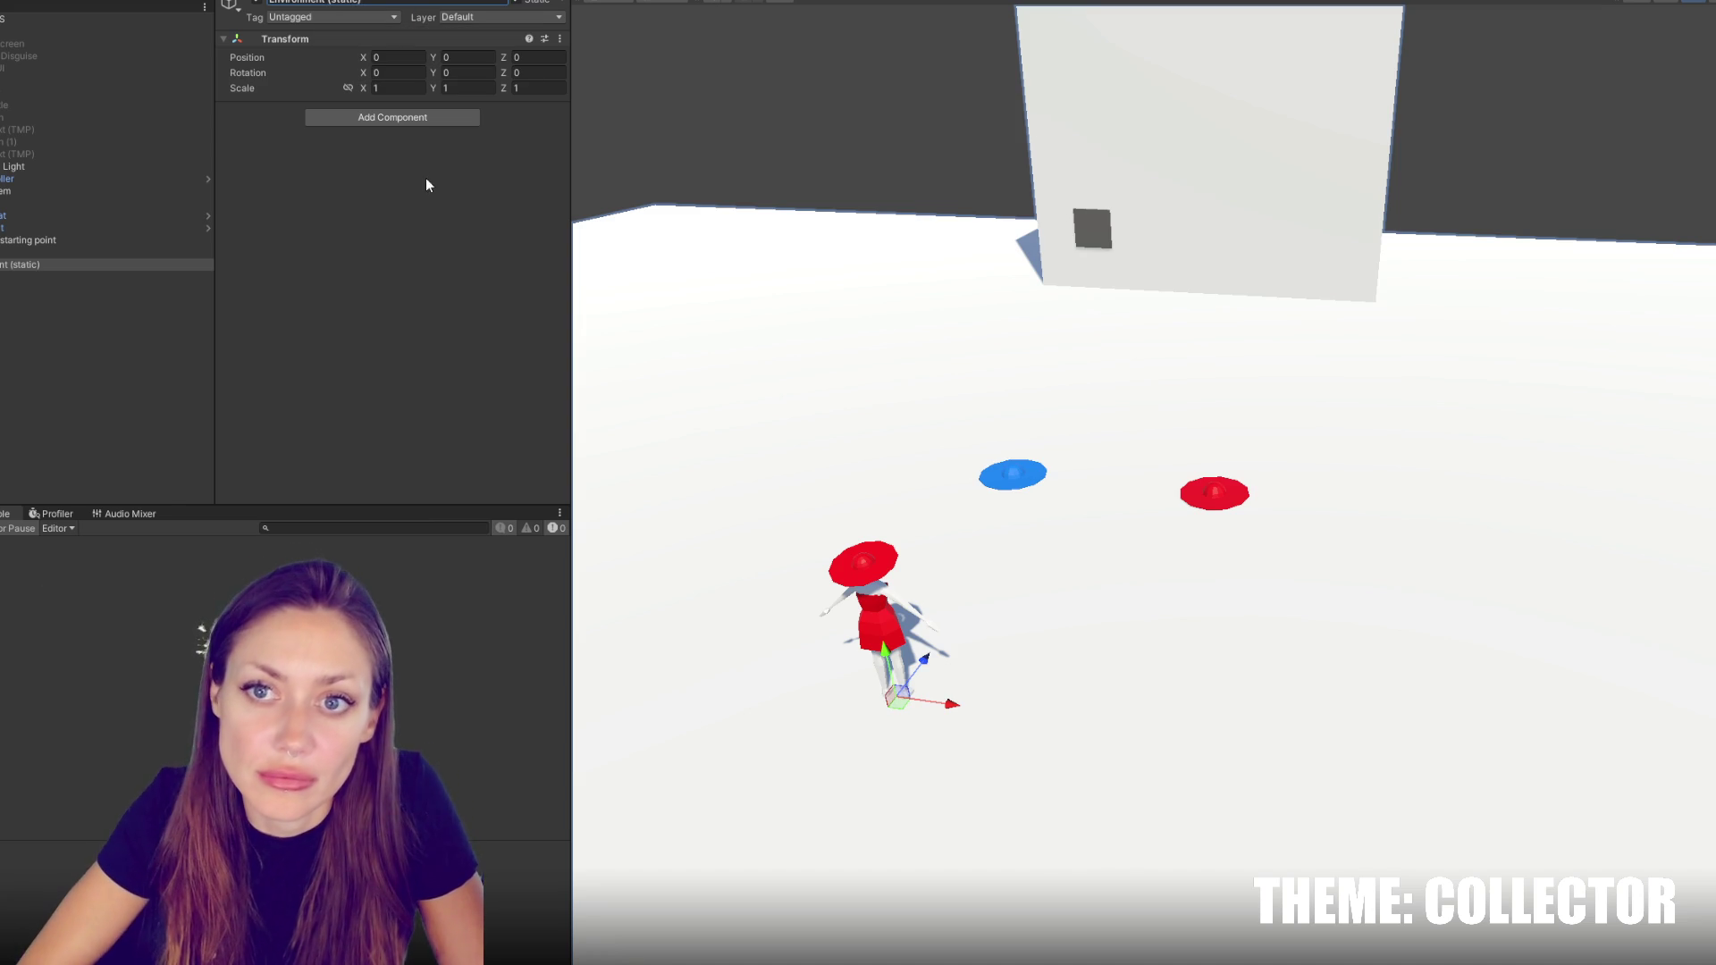
pyautogui.click(107, 254)
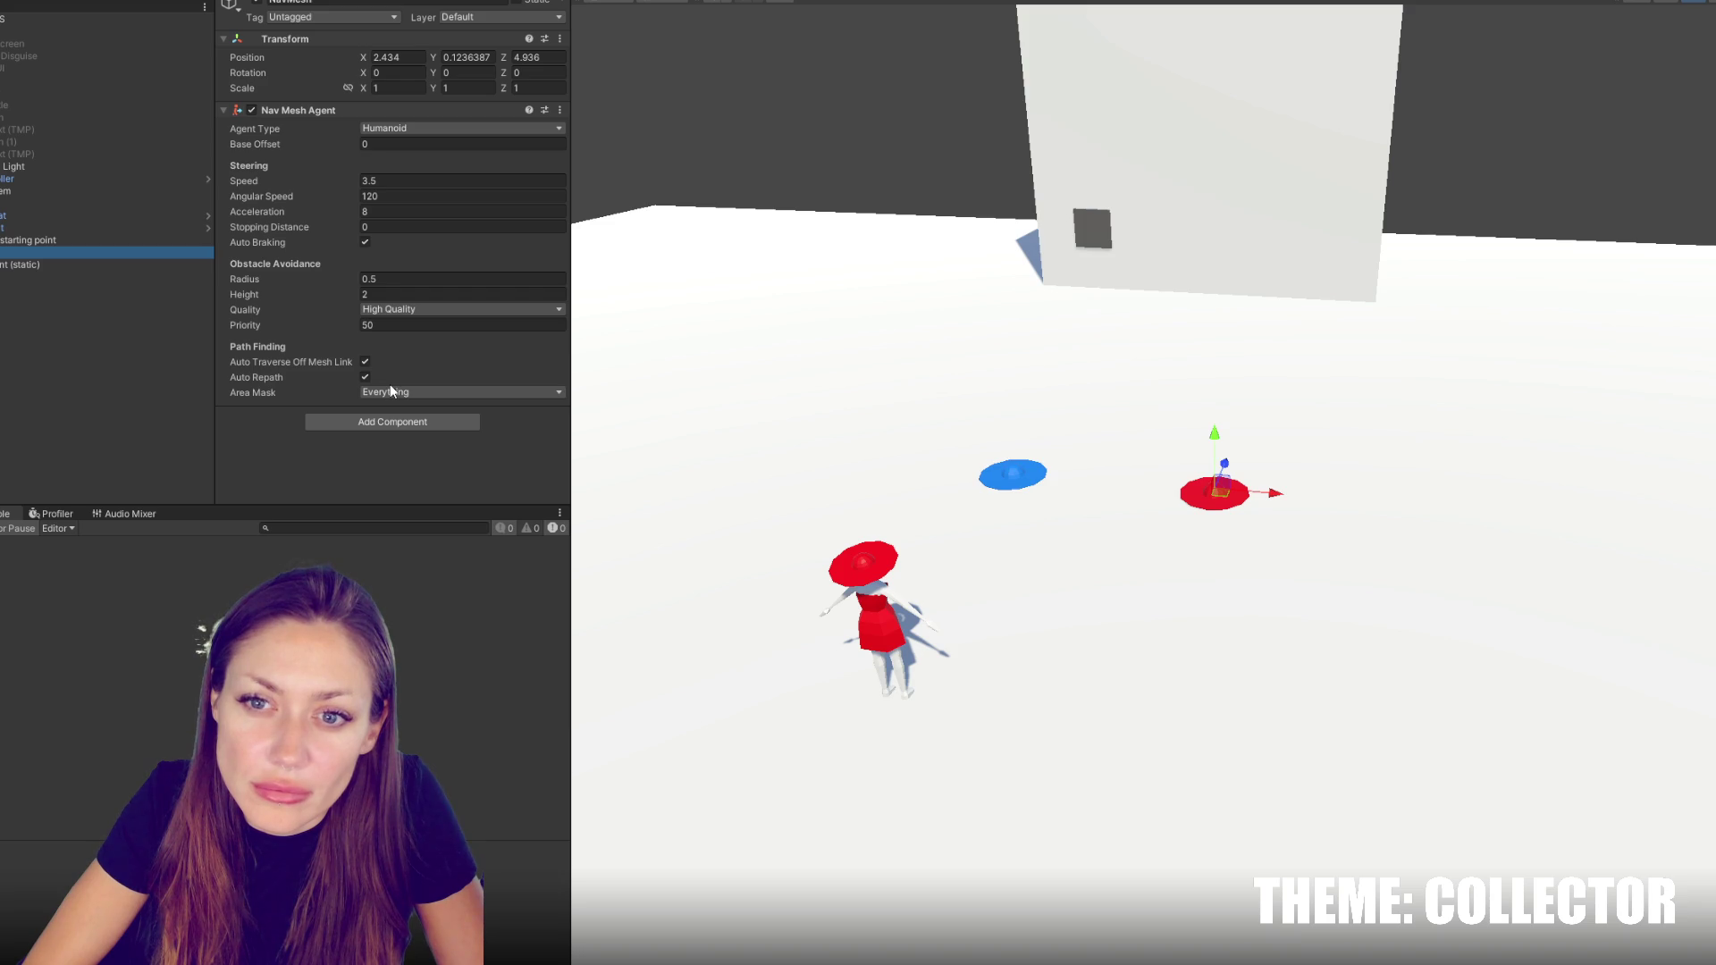
# Replace NavMesh's Nav Mesh Agent with a NavMeshSurface component
pyautogui.rightClick(311, 109)
pyautogui.click(338, 135)
pyautogui.click(336, 122)
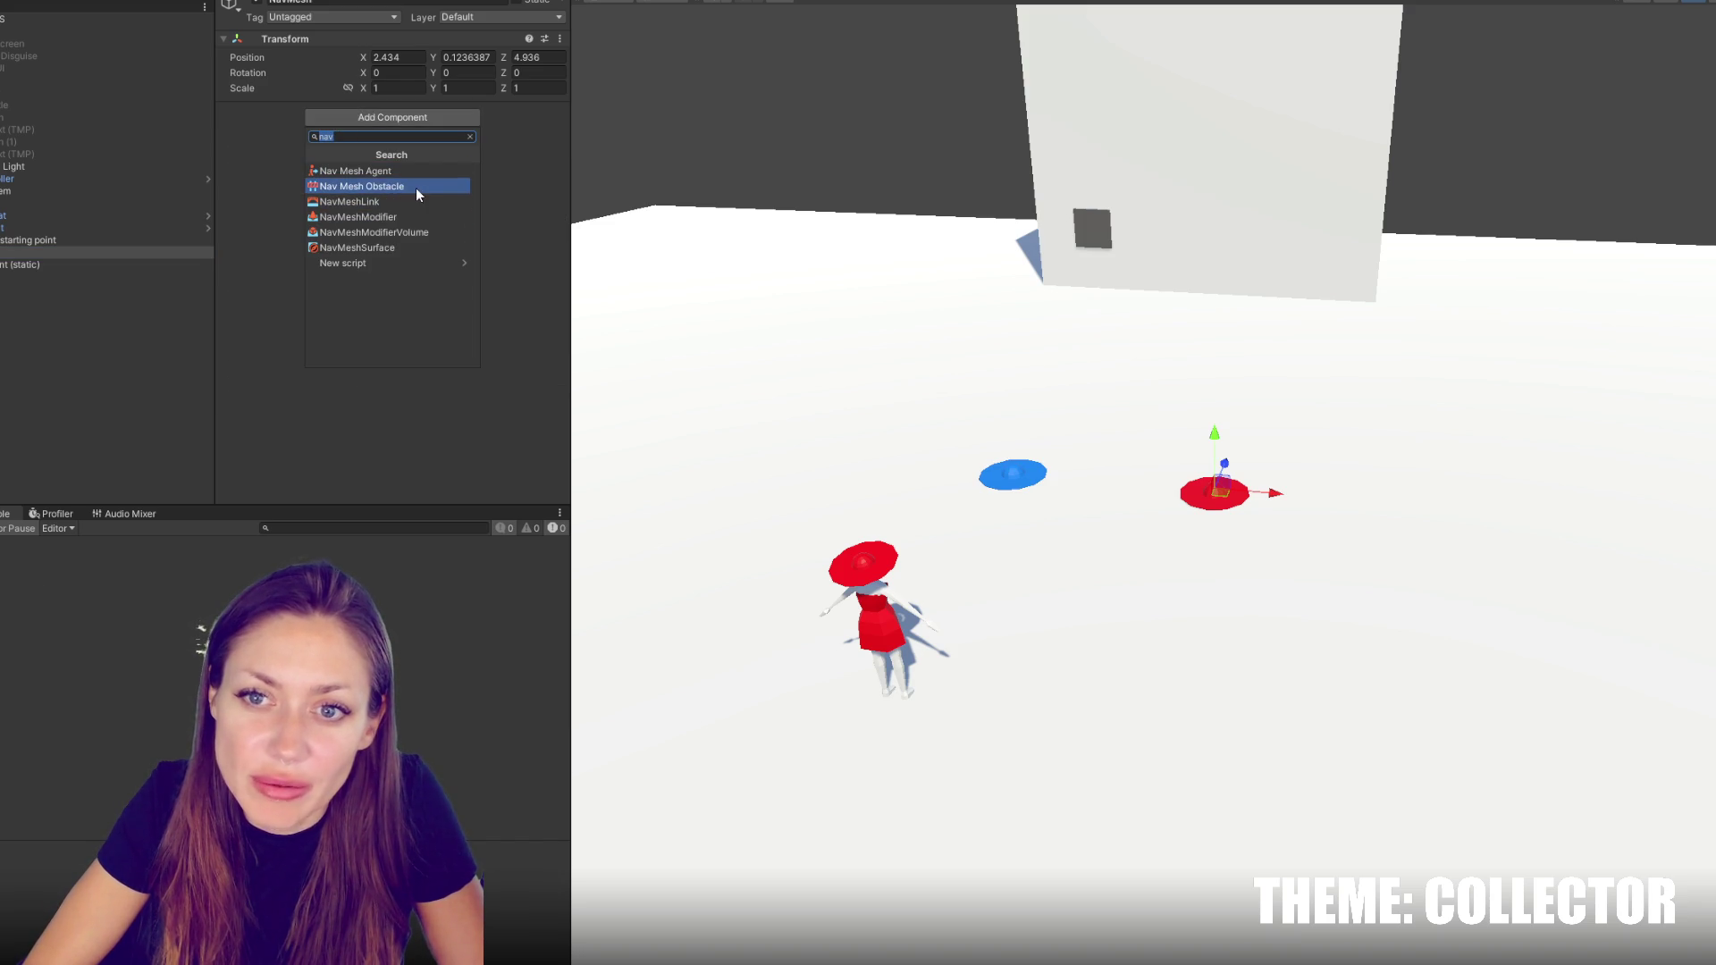
pyautogui.click(423, 249)
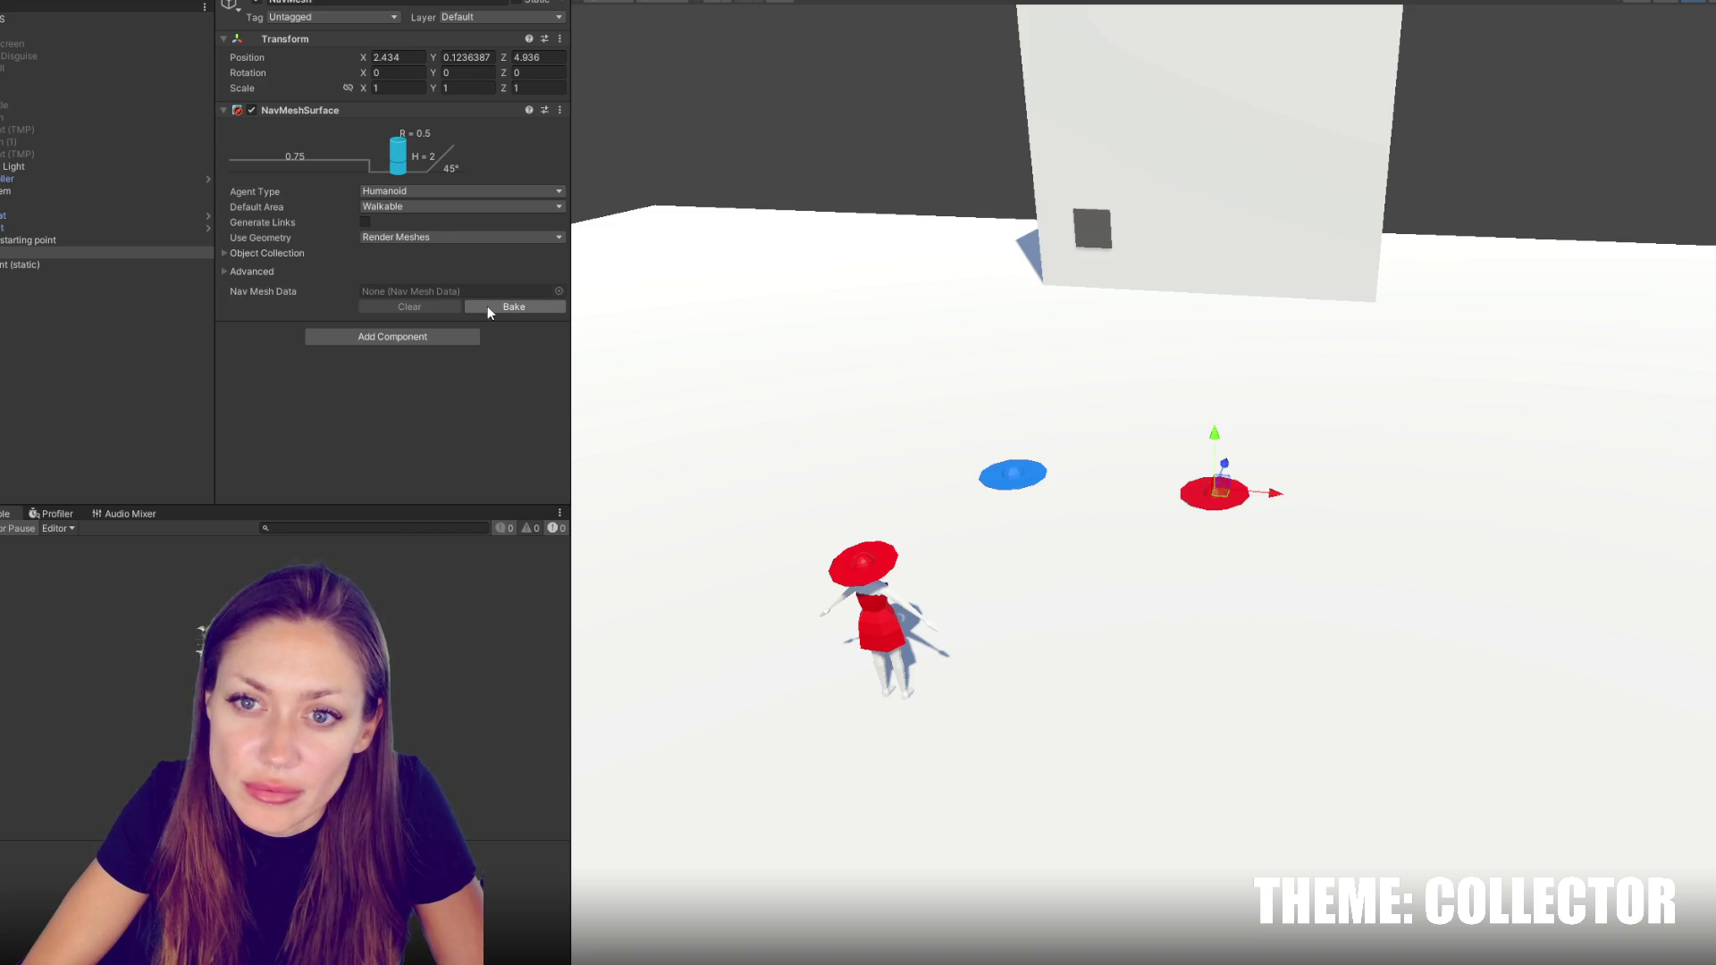
# Bake the NavMeshSurface from Physics Colliders with link generation, then exit Play mode
pyautogui.click(433, 237)
pyautogui.click(443, 272)
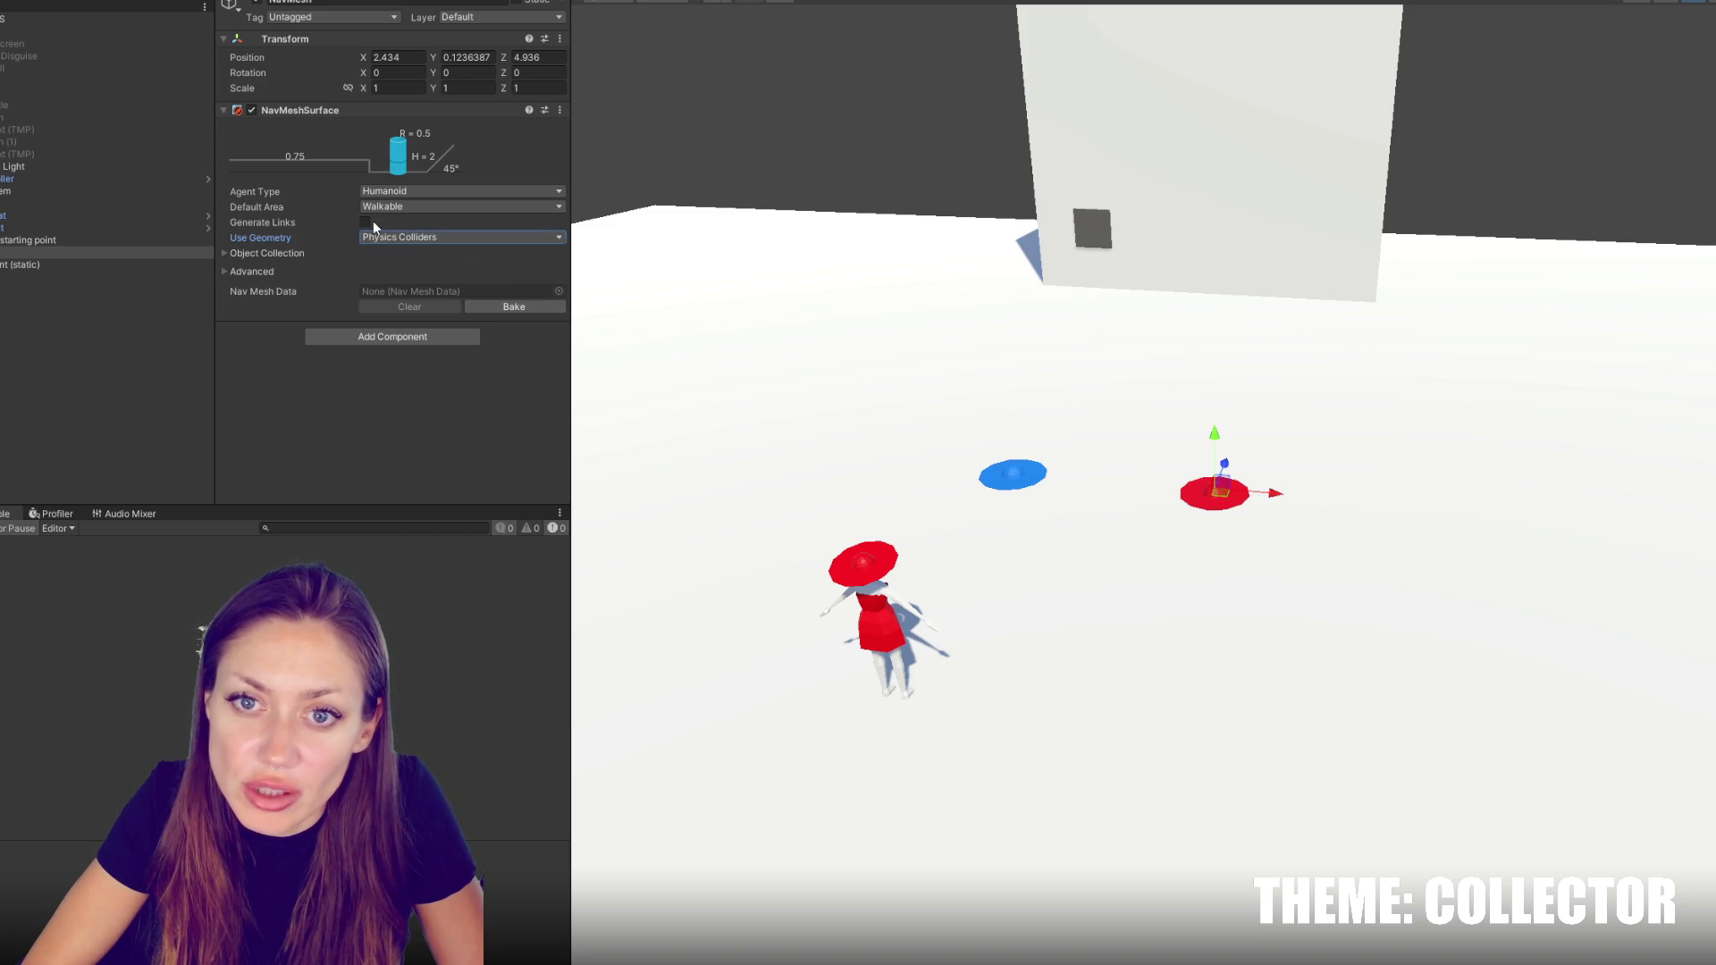
pyautogui.click(367, 222)
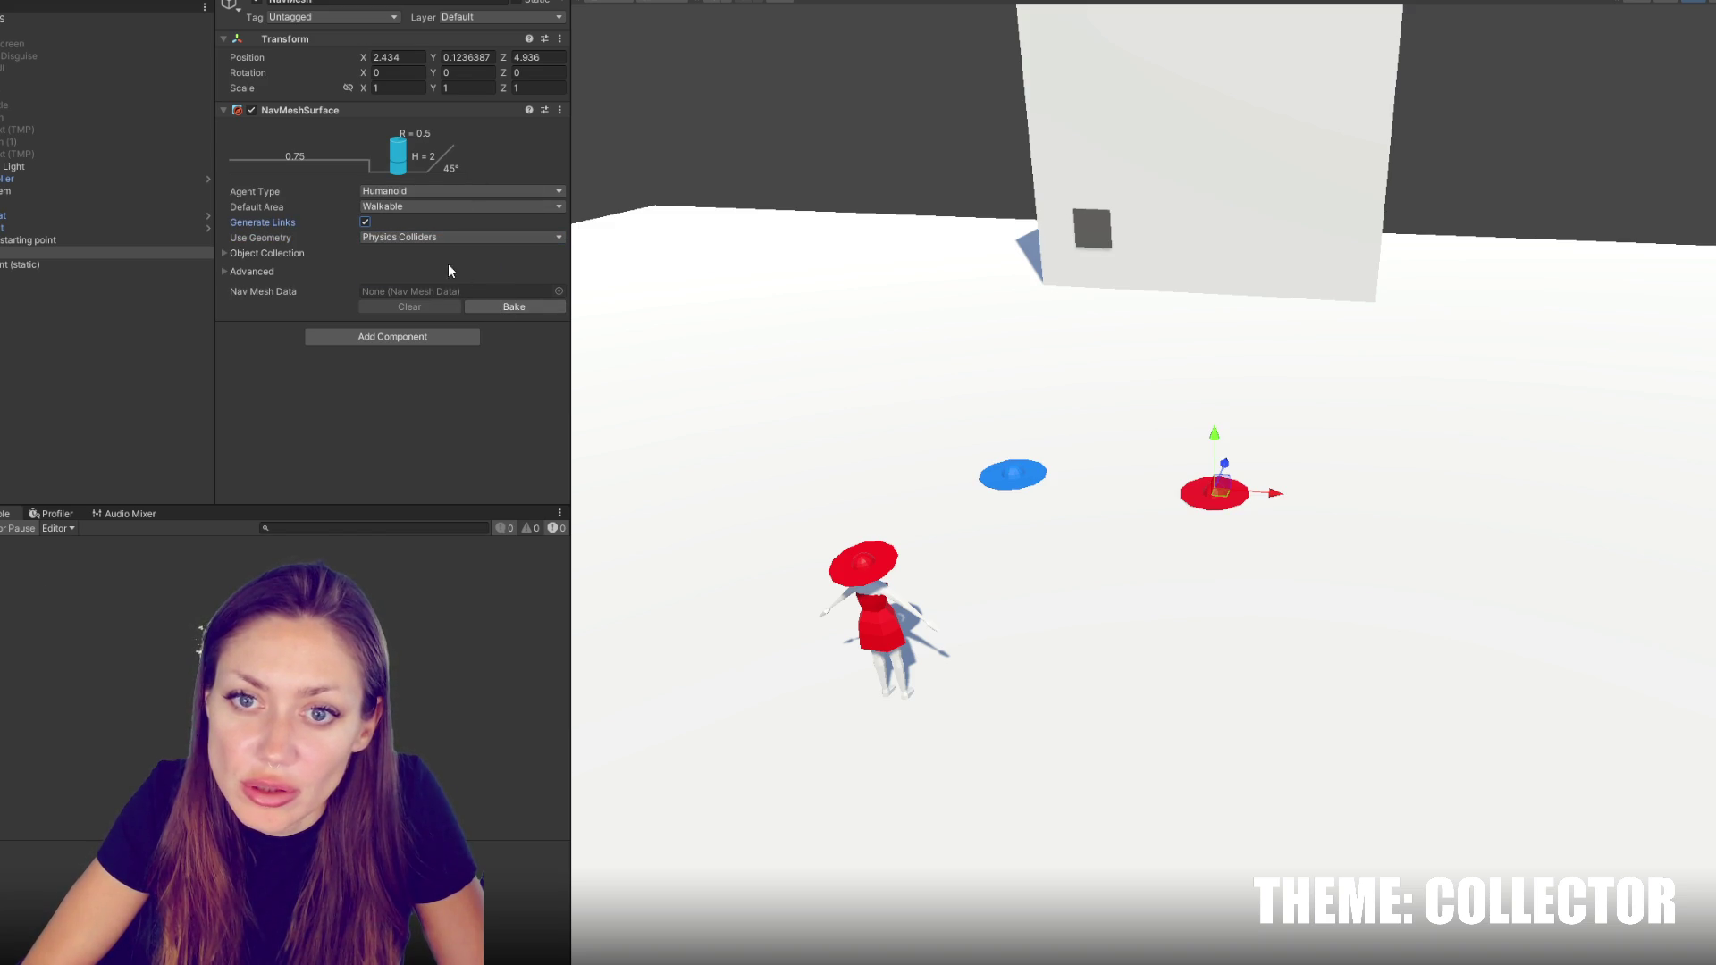
pyautogui.click(227, 254)
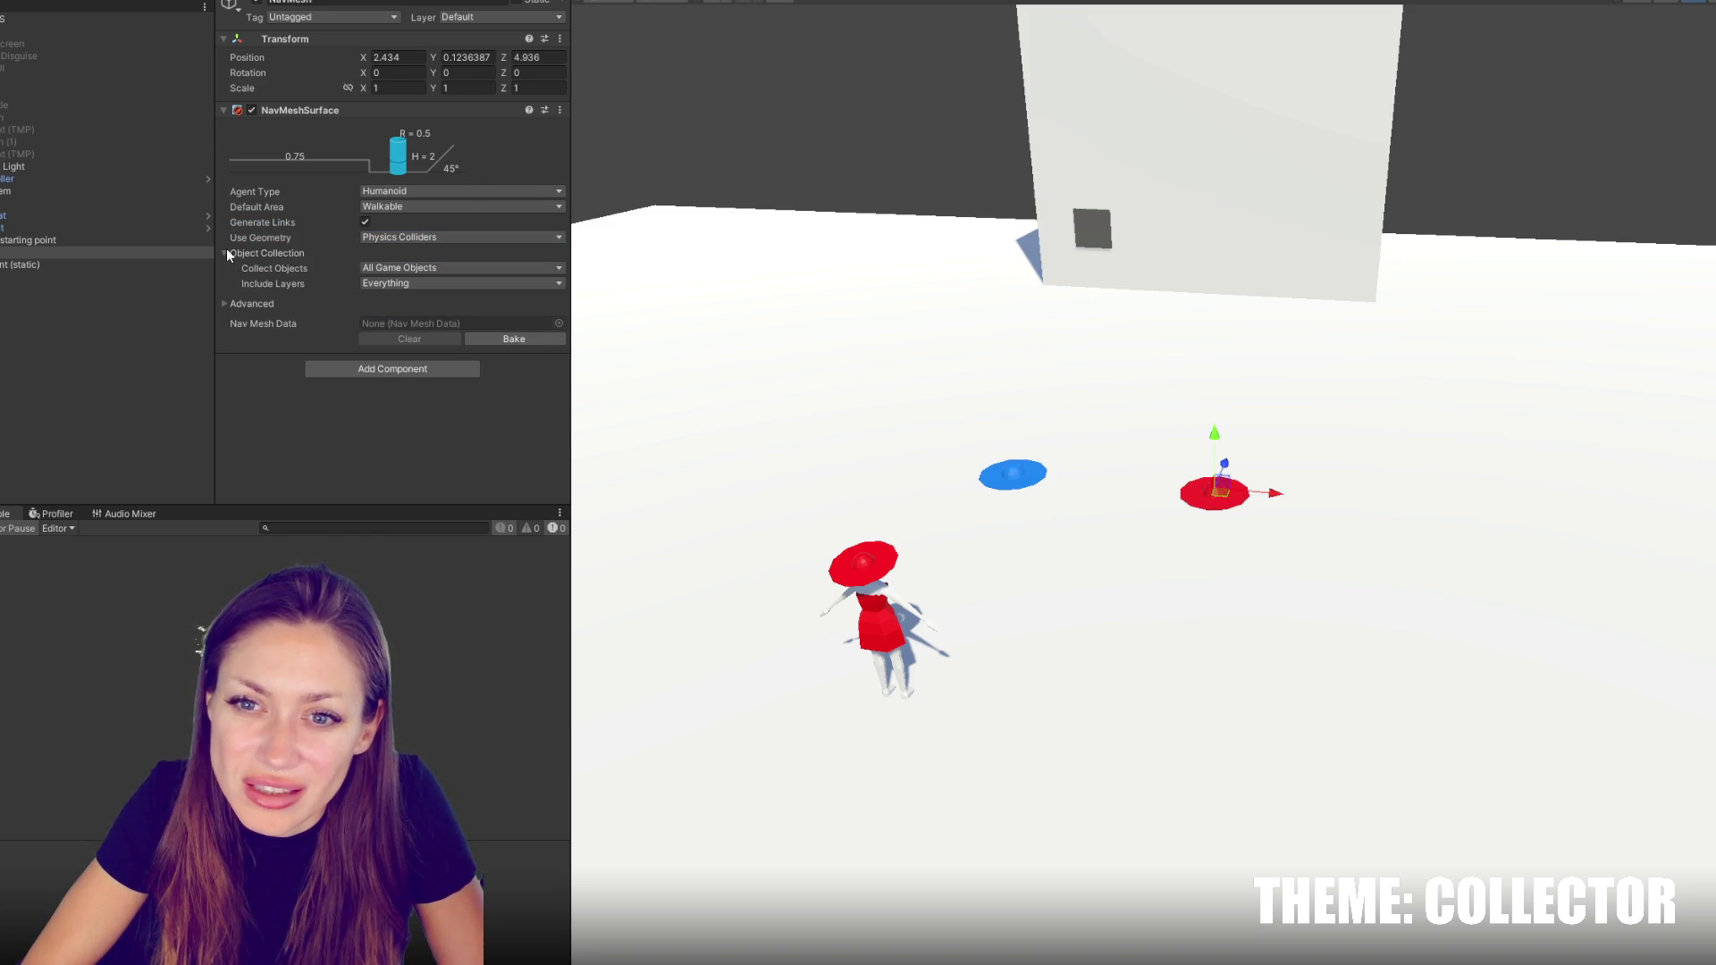
pyautogui.click(227, 253)
pyautogui.click(226, 271)
pyautogui.click(226, 272)
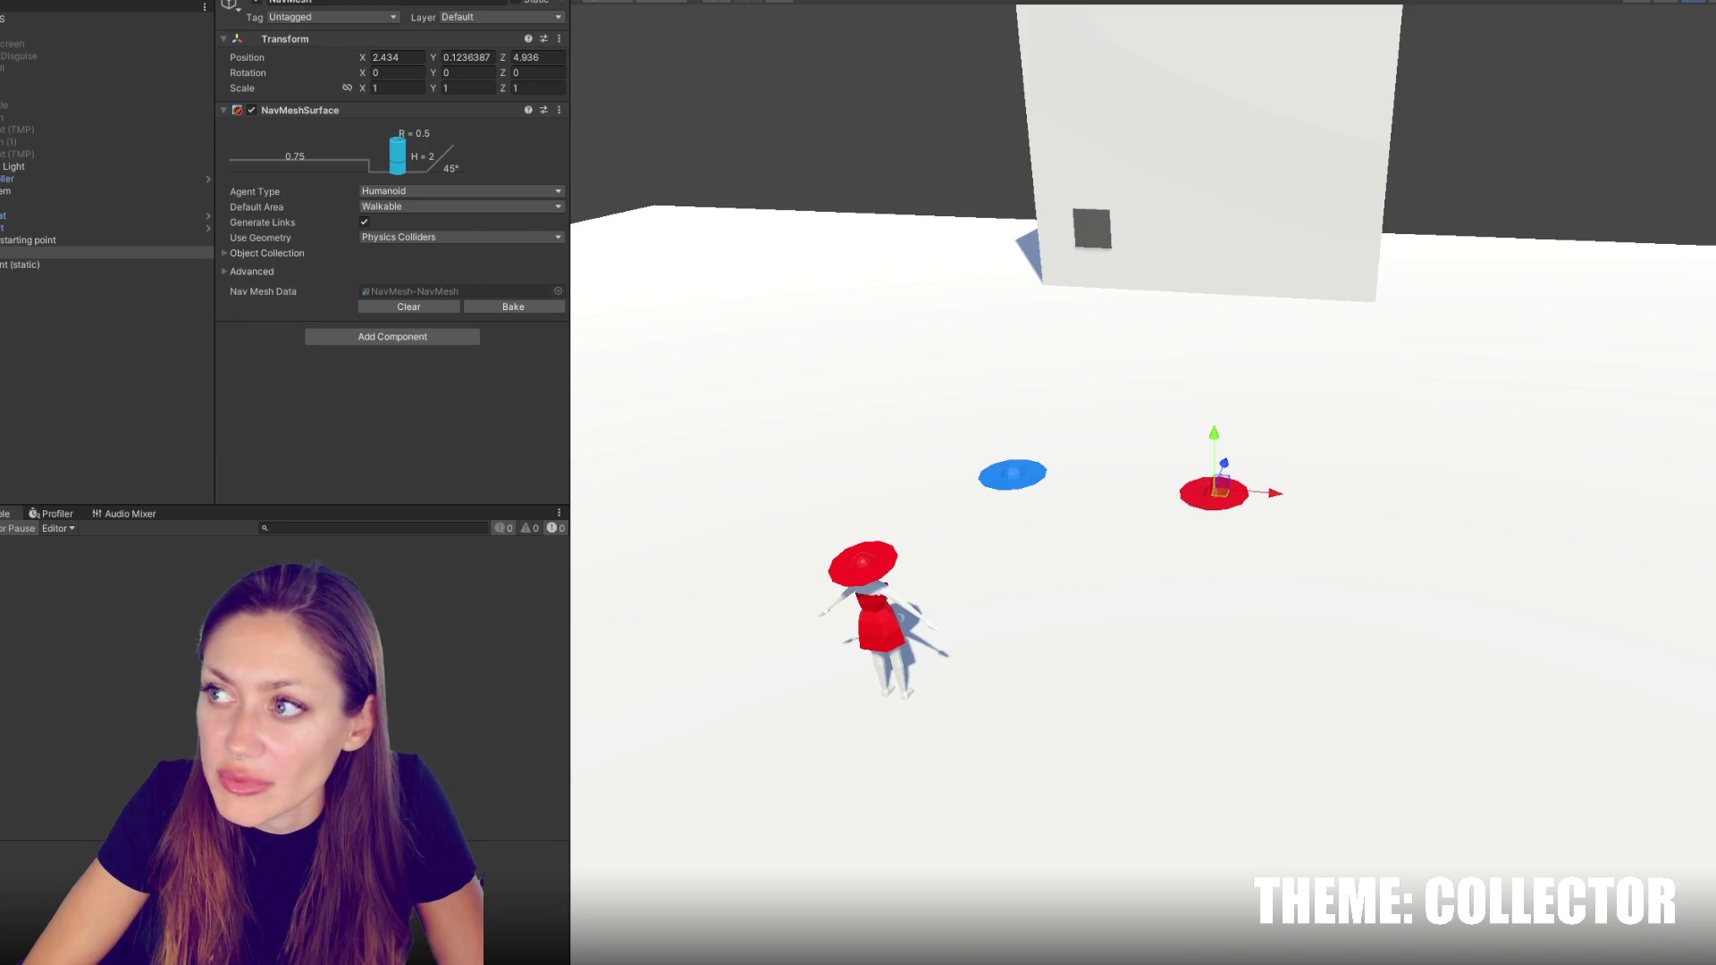
pyautogui.click(513, 307)
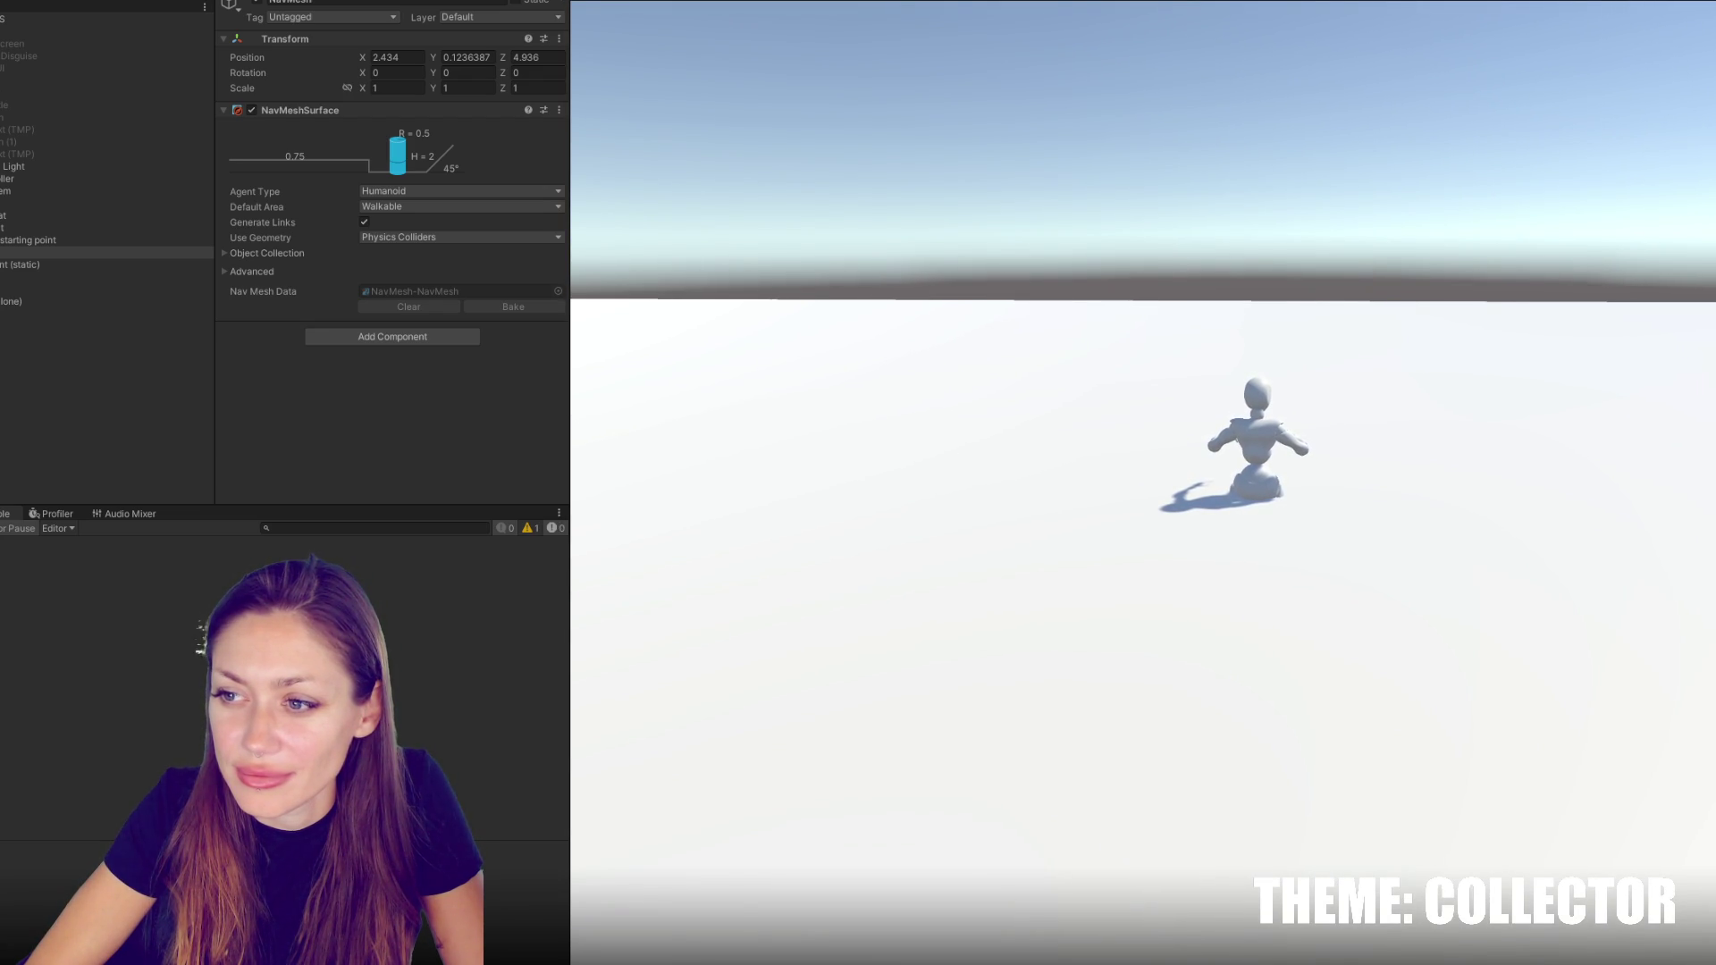
pyautogui.press('Escape')
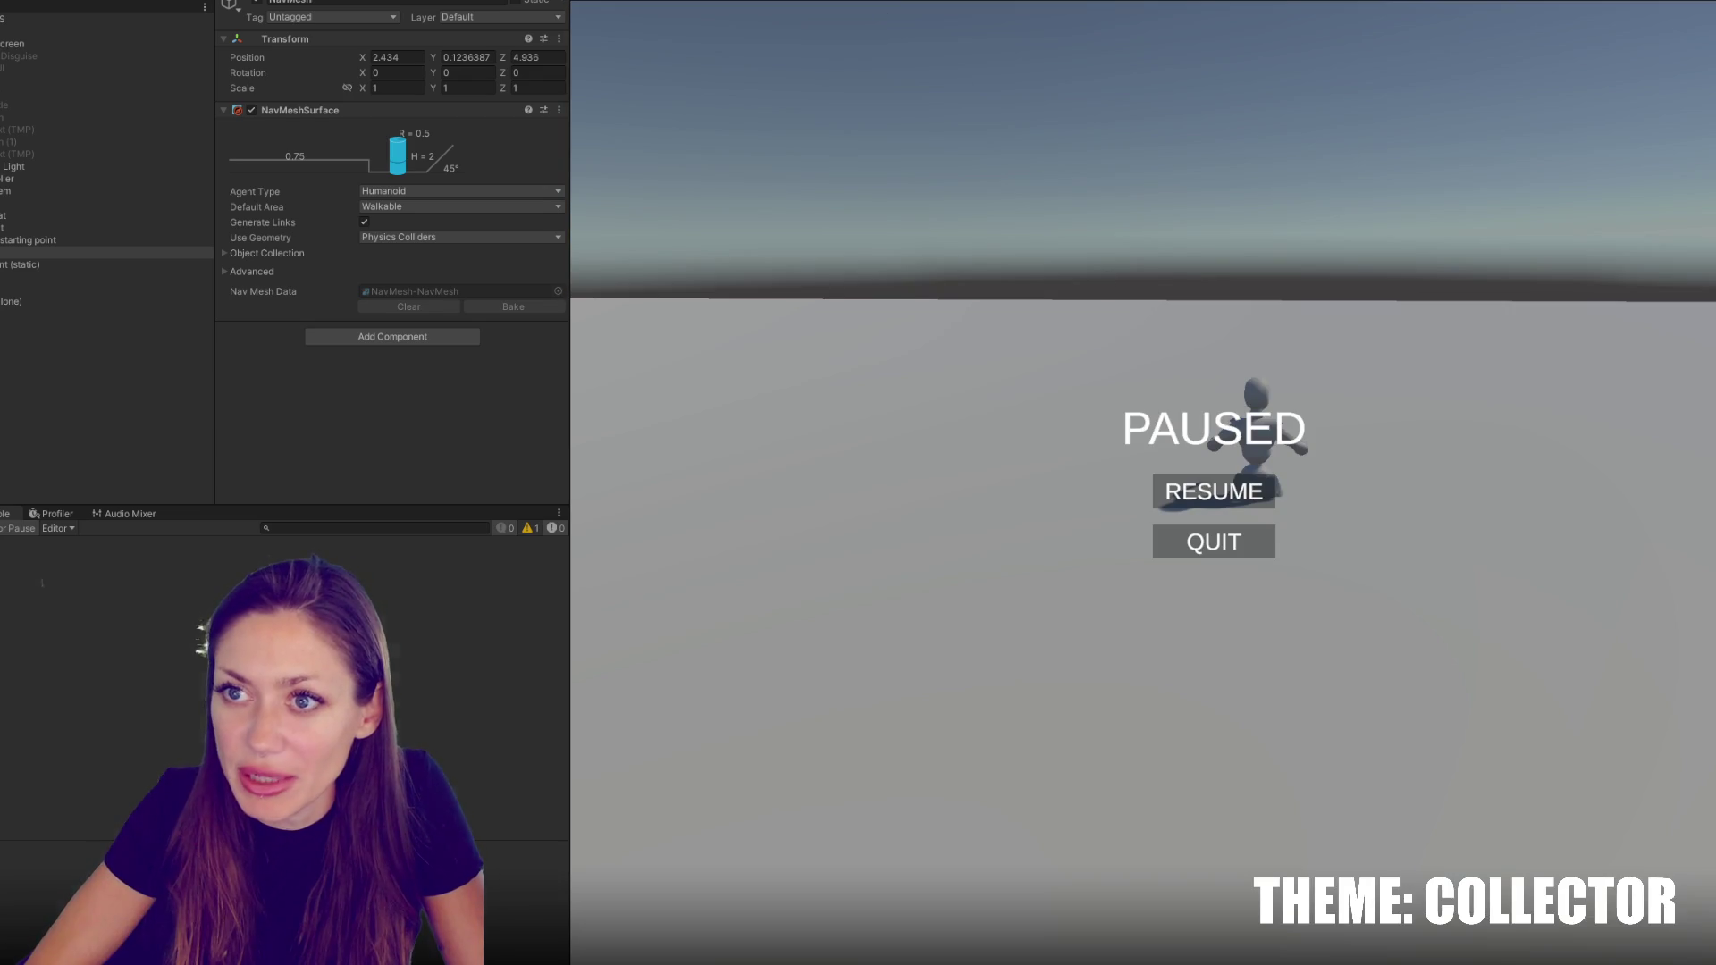
pyautogui.click(856, 7)
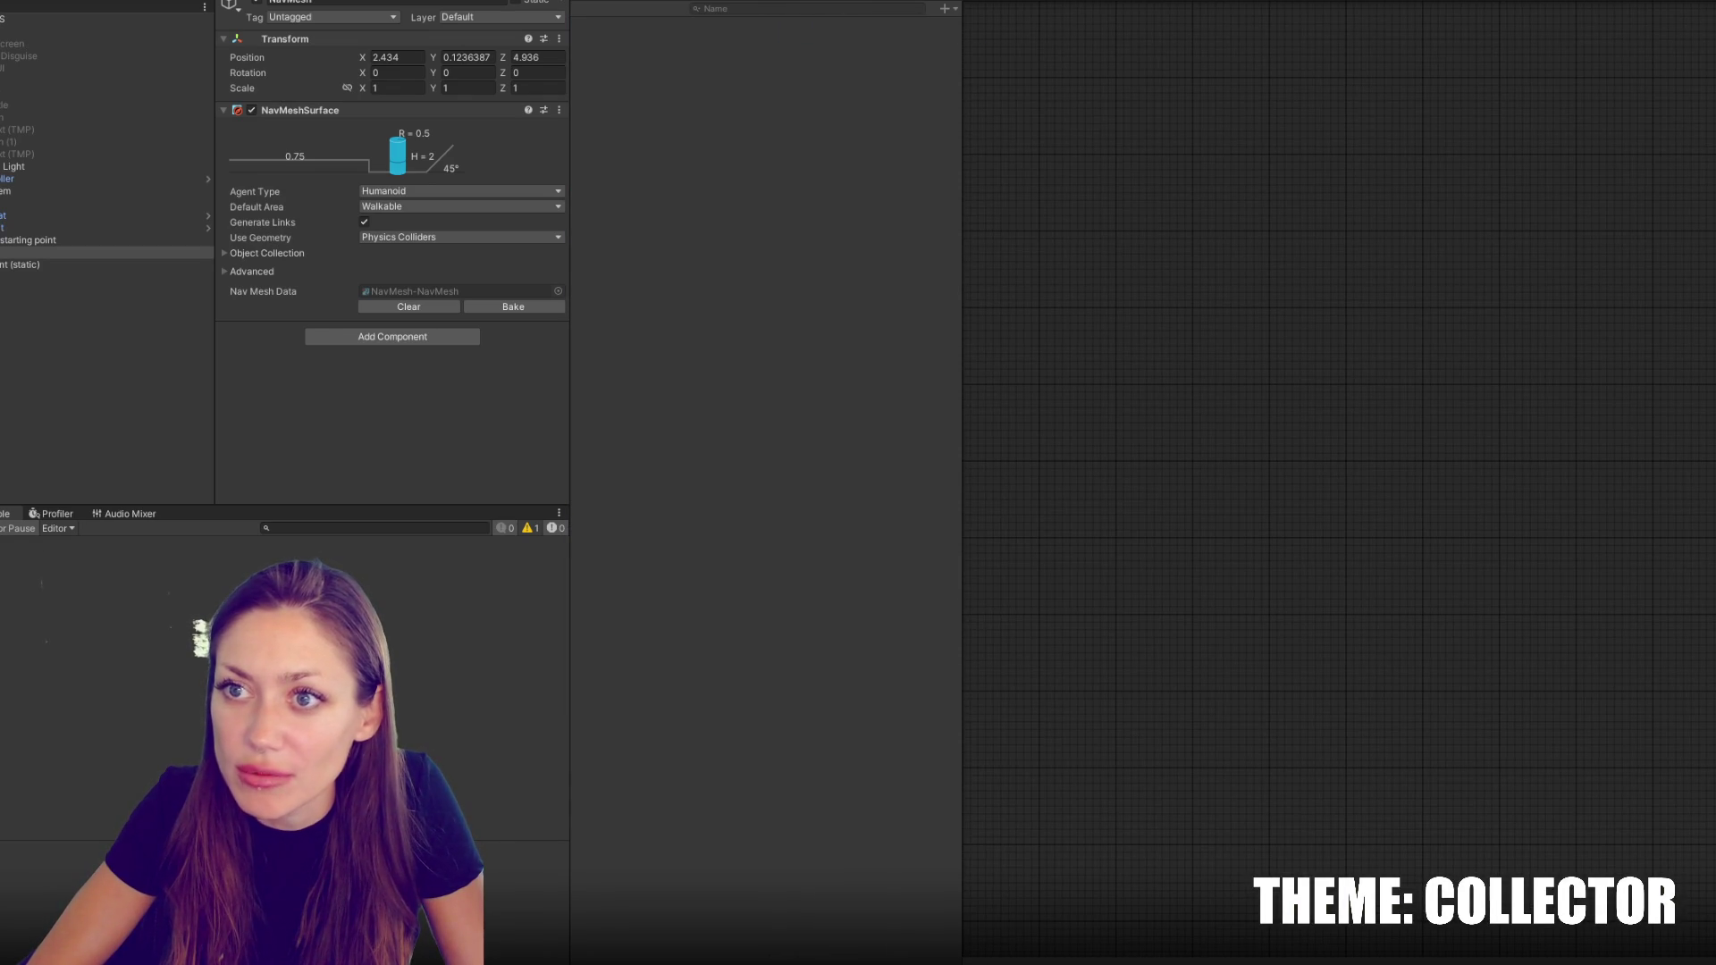
# Narrow the Animator side panel and open Assets > 1-3D-LD > Animation in the Project browser
pyautogui.moveTo(965, 243)
pyautogui.mouseDown()
pyautogui.moveTo(798, 242)
pyautogui.moveTo(887, 242)
pyautogui.mouseUp()
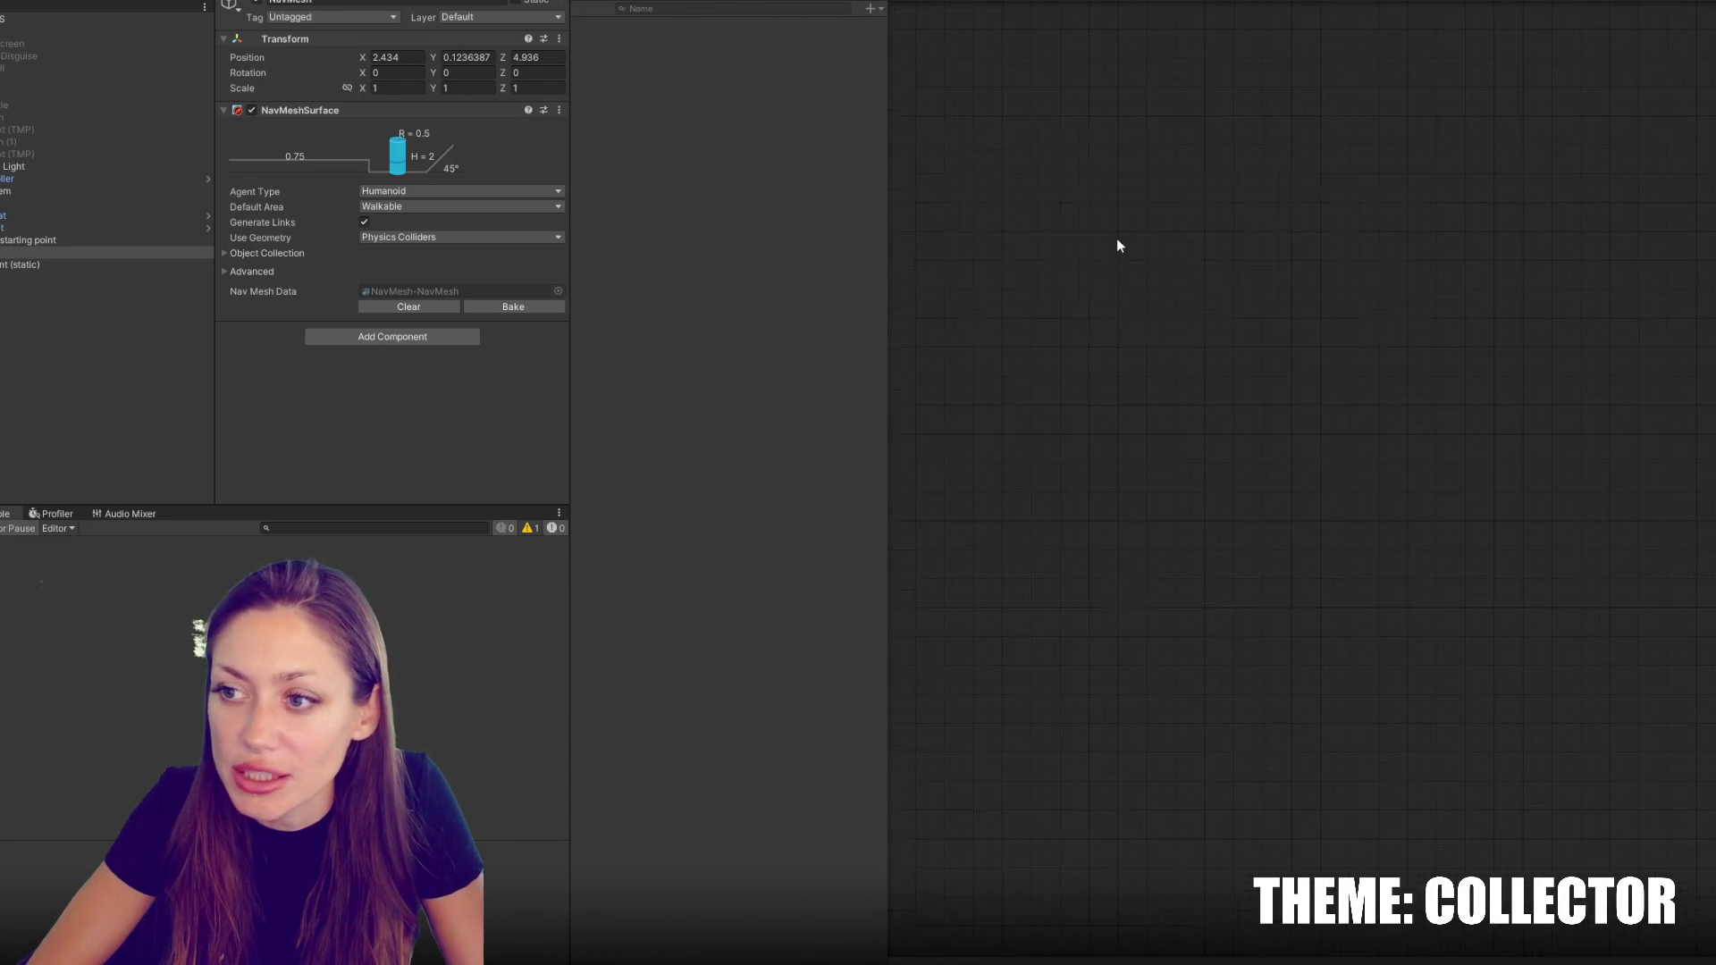
pyautogui.hotkey('ctrl', '5')
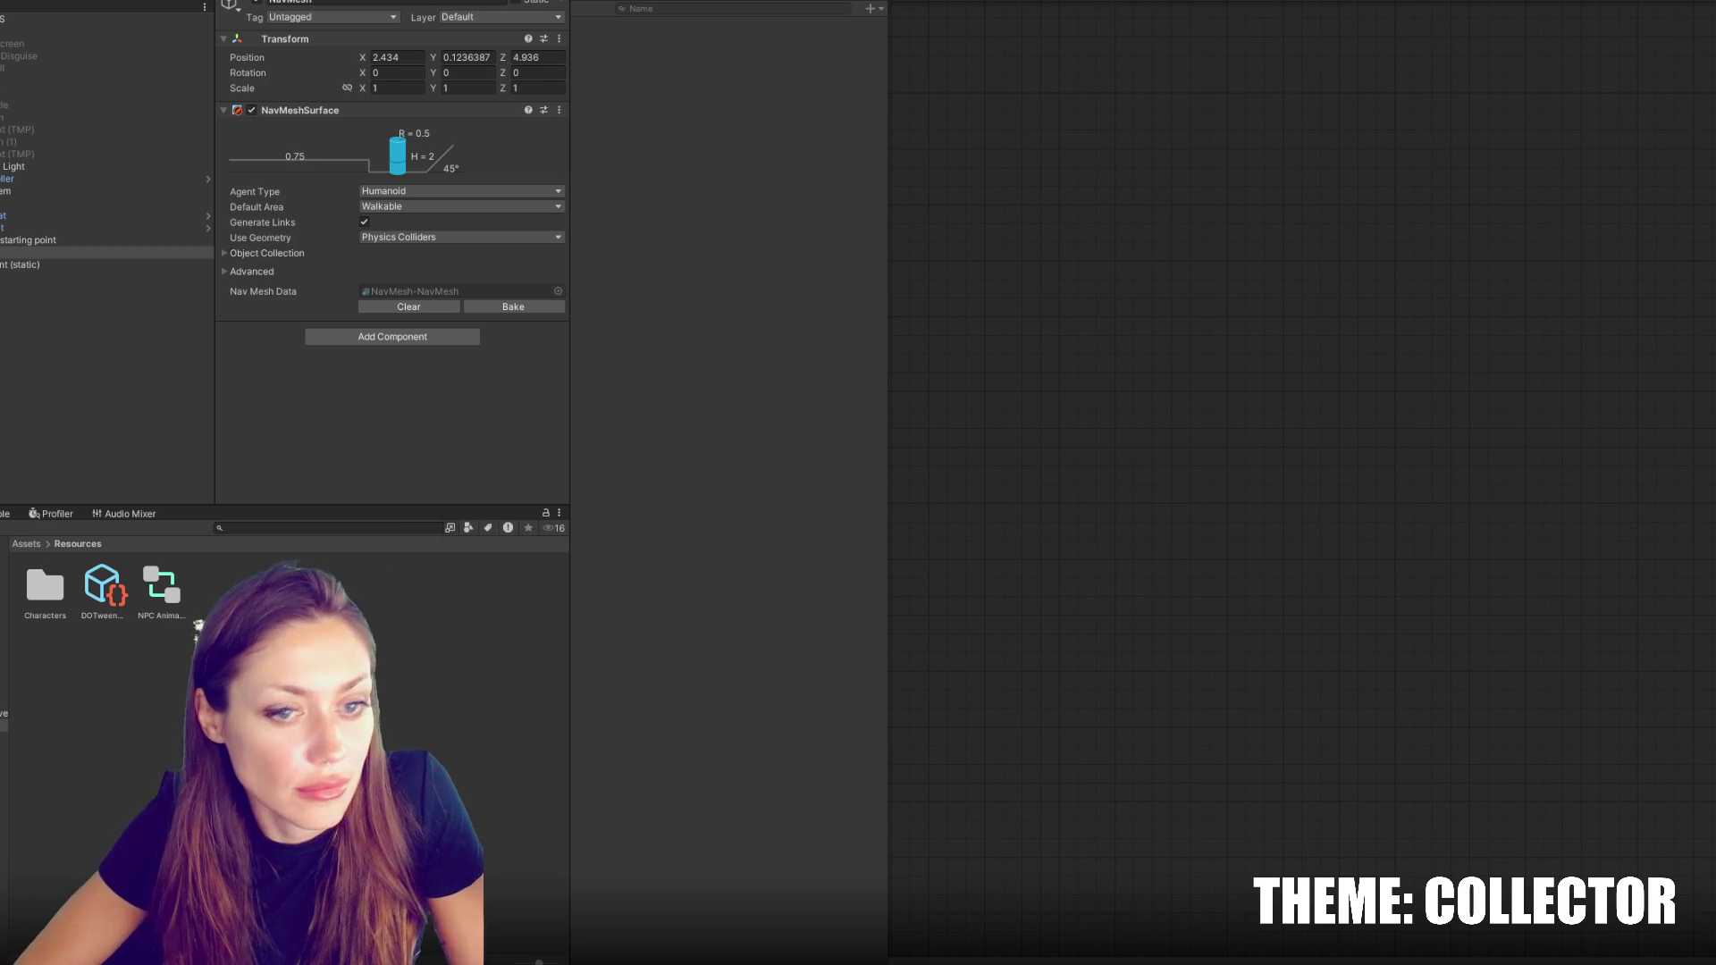
pyautogui.click(3, 590)
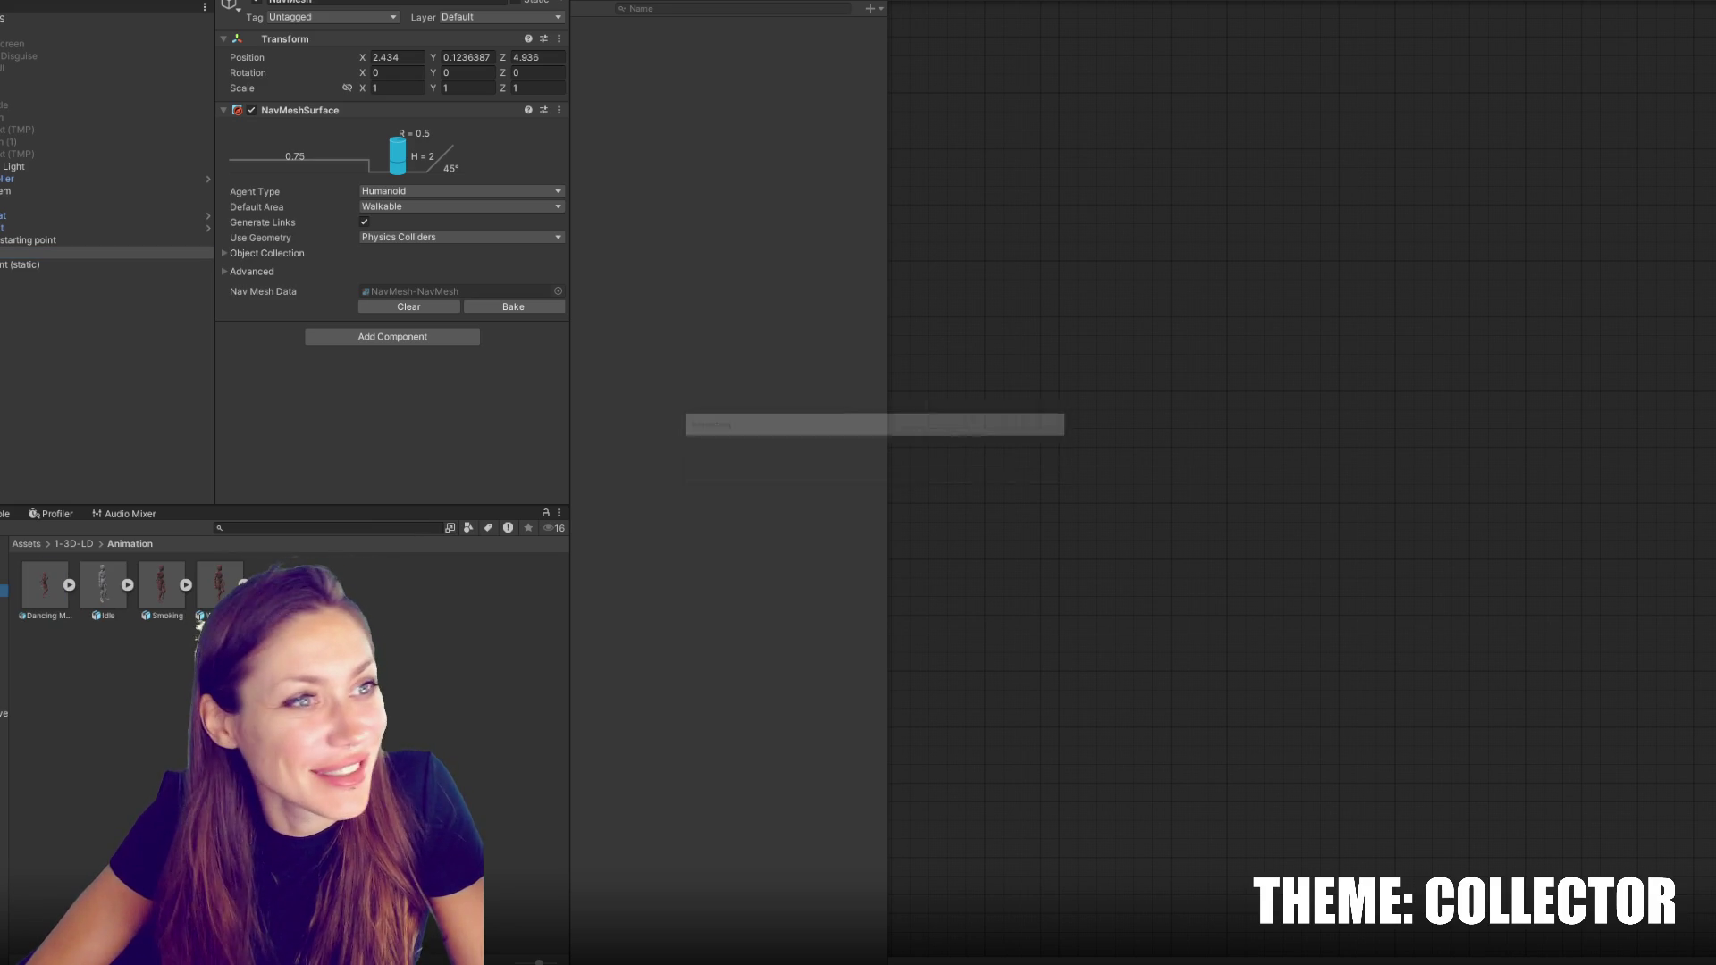
# Set Material Creation Mode to None for the Walking (1), Smoking and Dancing clips
pyautogui.click(151, 589)
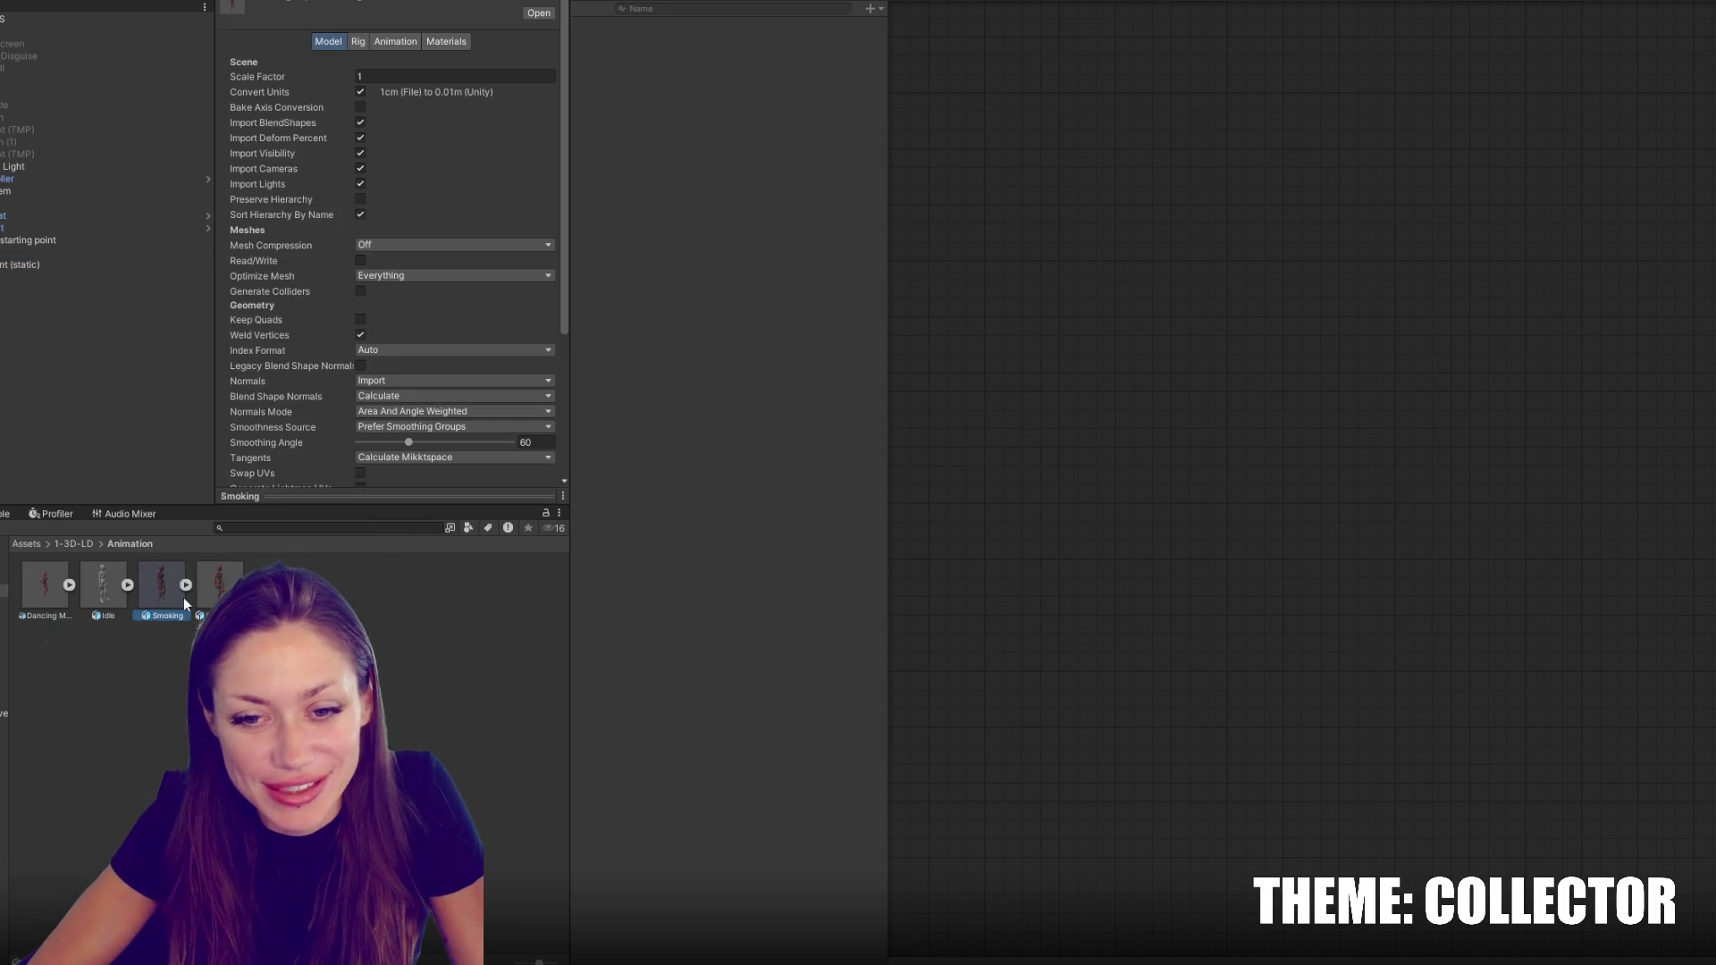
pyautogui.click(438, 43)
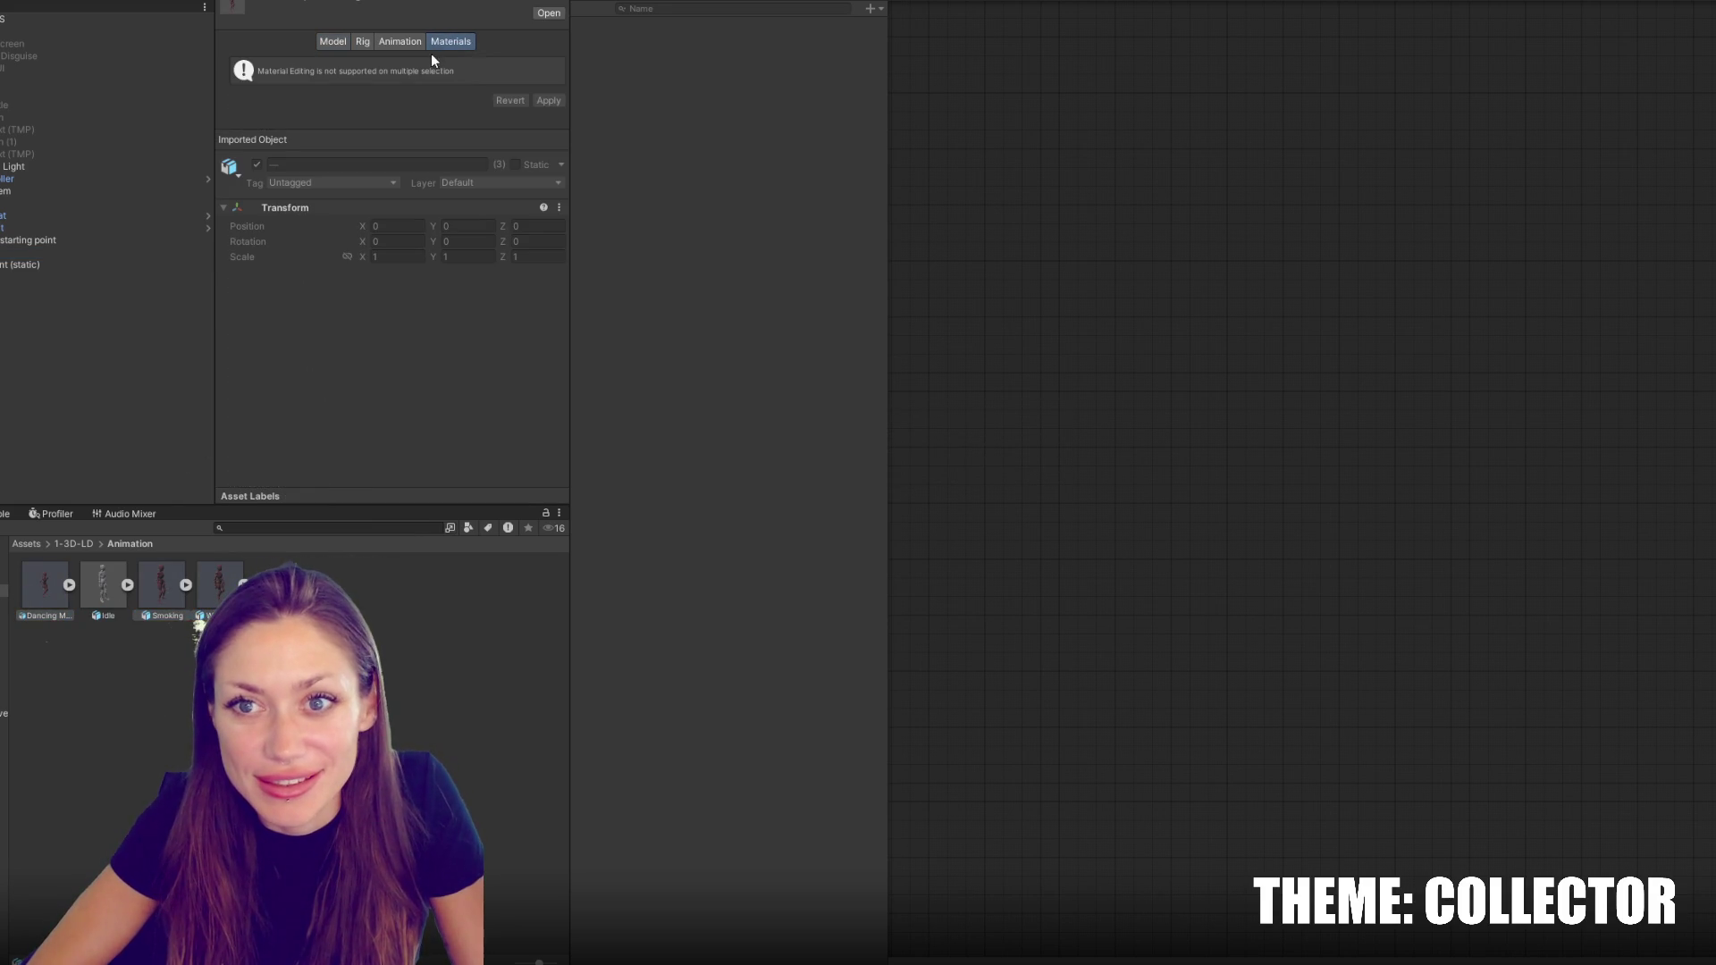
pyautogui.click(460, 63)
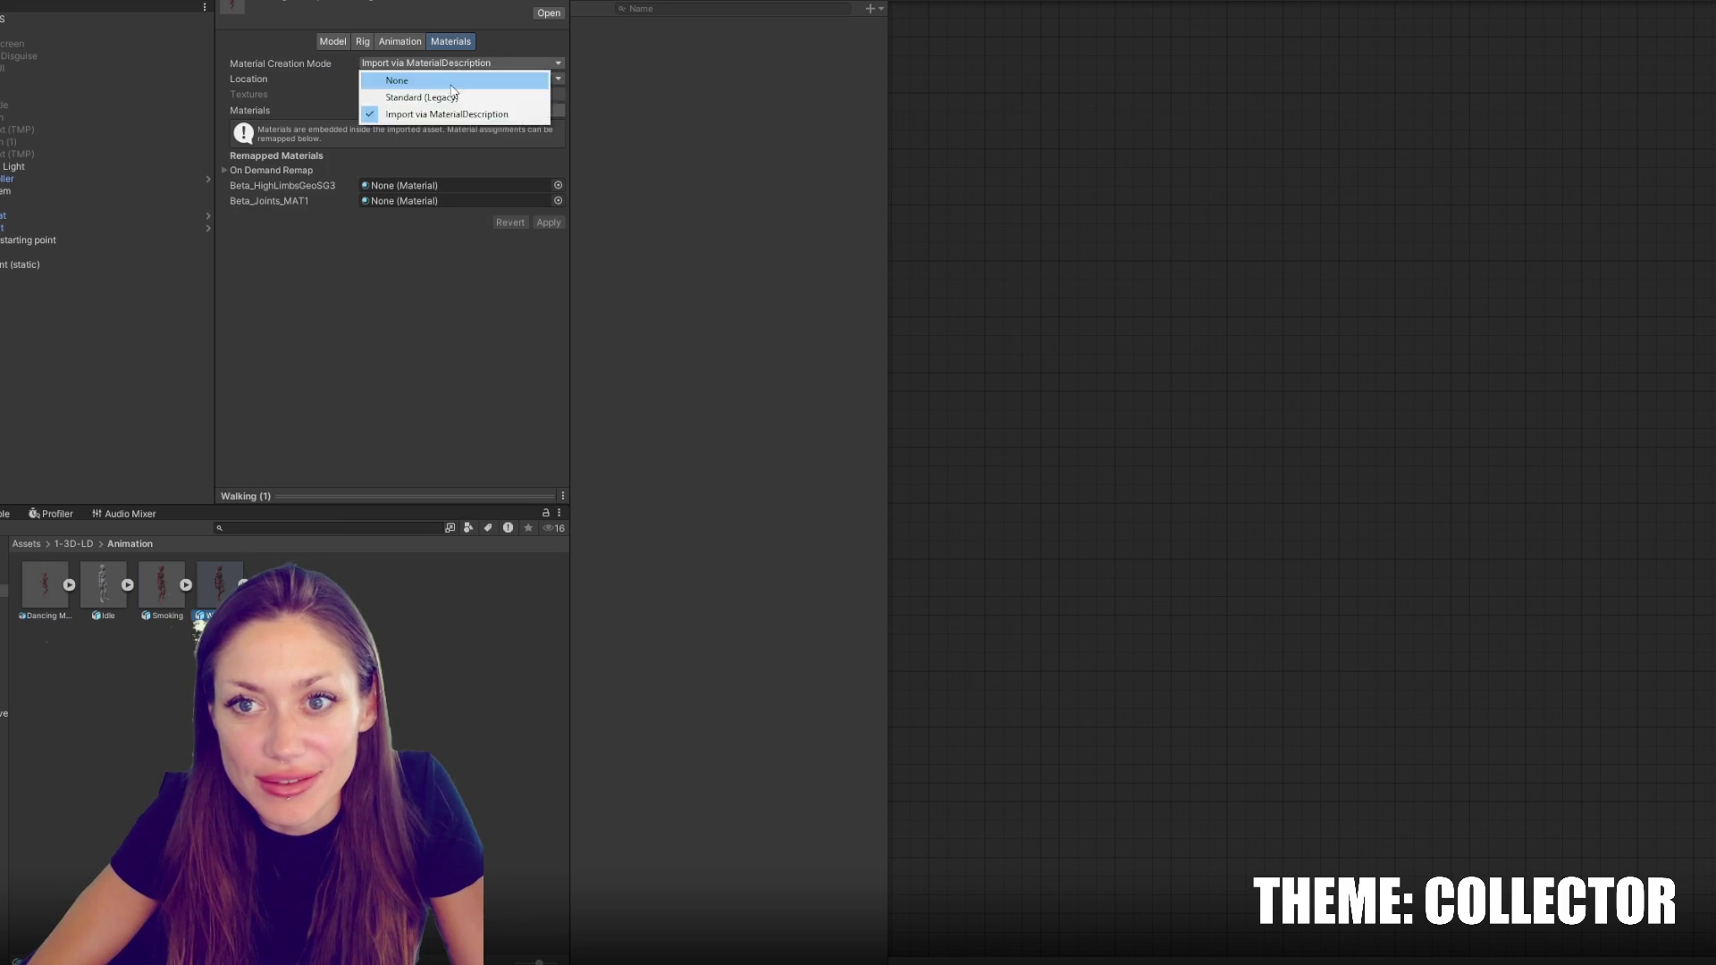
pyautogui.click(393, 75)
pyautogui.click(548, 115)
pyautogui.click(176, 614)
pyautogui.click(457, 62)
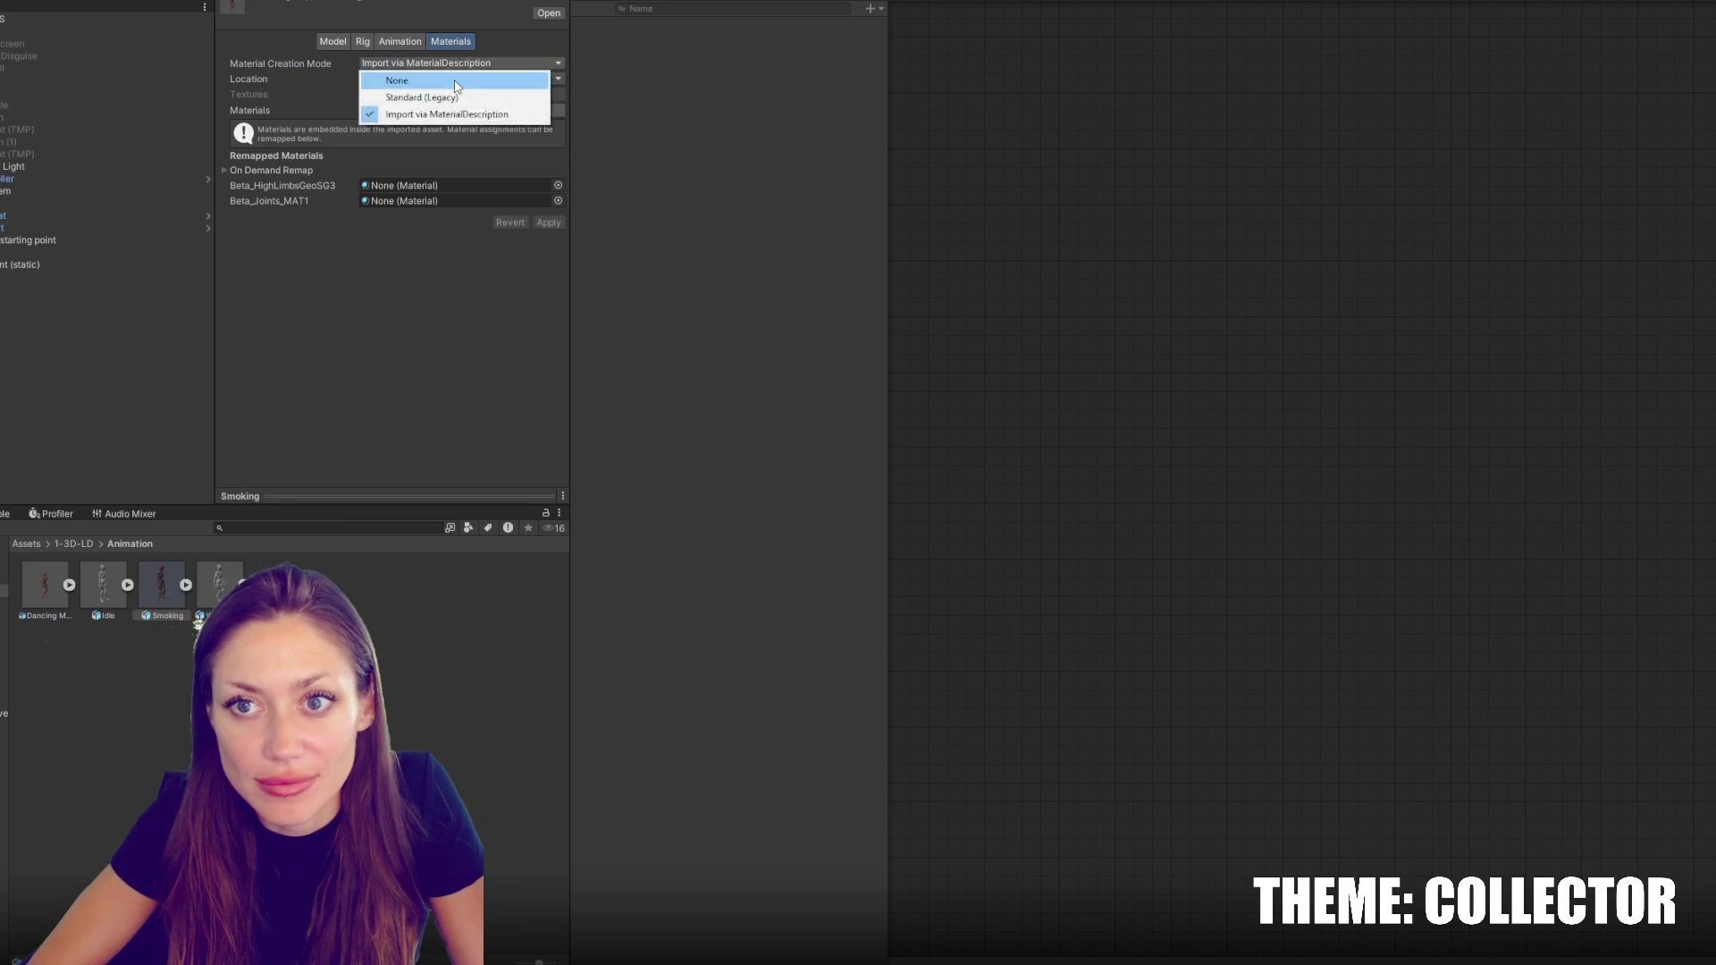
pyautogui.click(375, 77)
pyautogui.click(548, 115)
pyautogui.click(45, 585)
pyautogui.click(460, 62)
pyautogui.click(375, 79)
pyautogui.click(548, 115)
# Turn on Loop Time for the dance animation clip
pyautogui.click(411, 42)
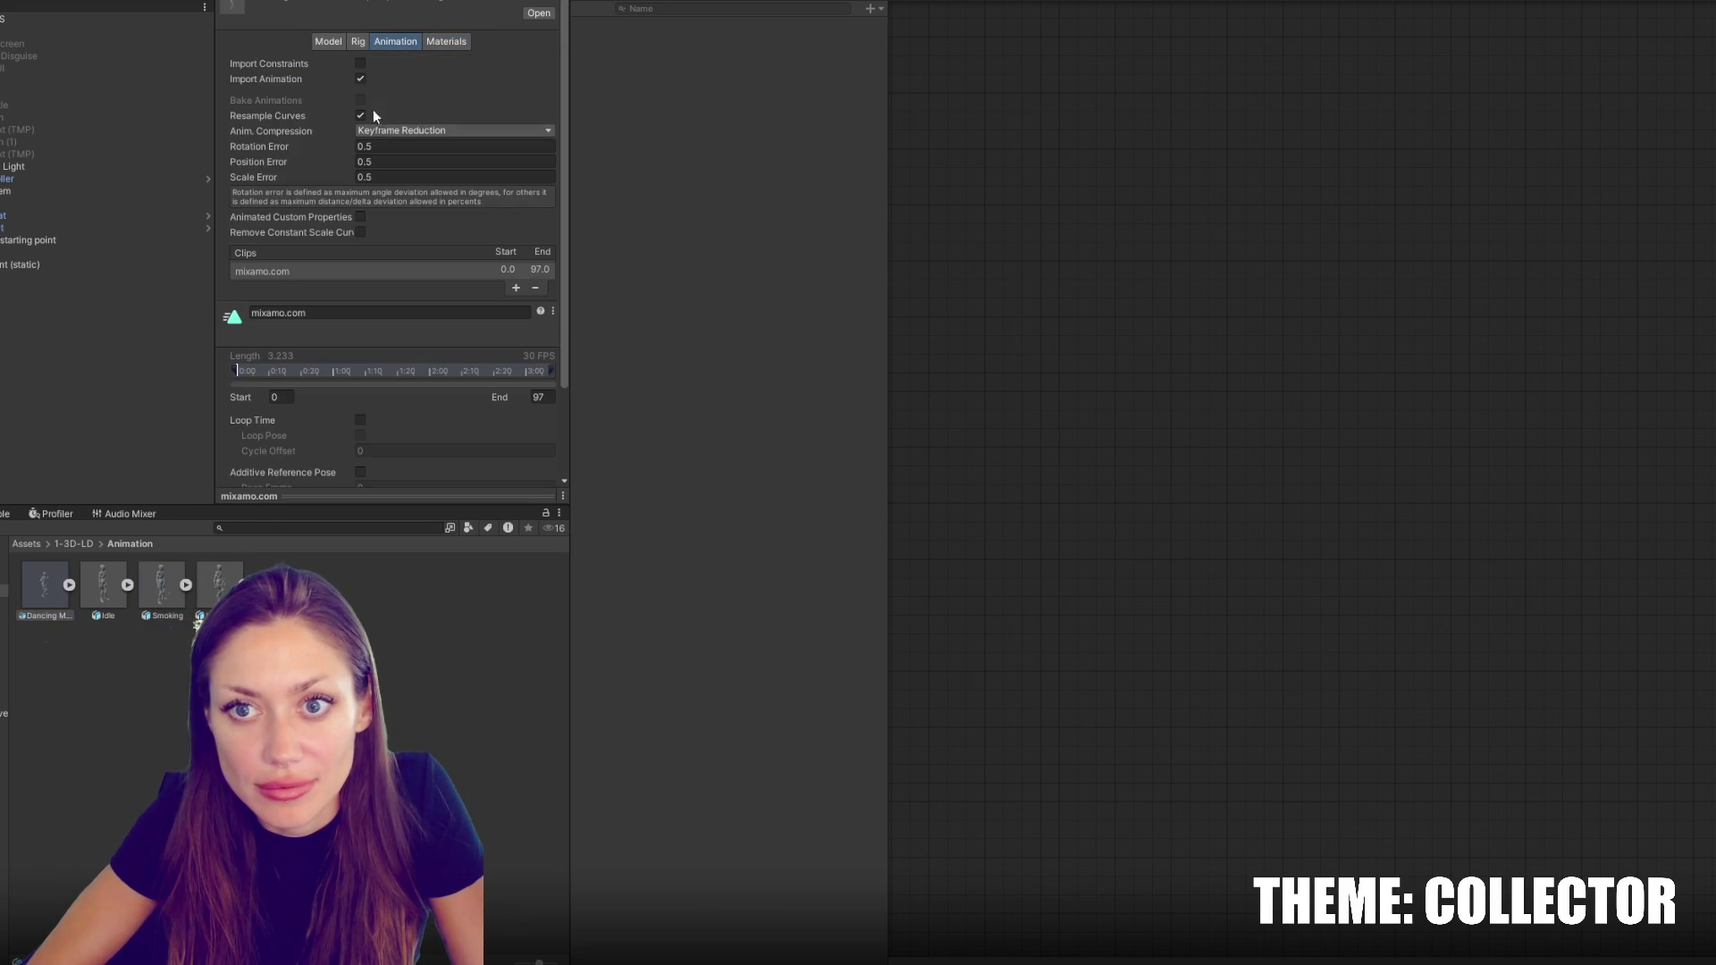
pyautogui.scroll(-3, 358, 358)
pyautogui.click(359, 311)
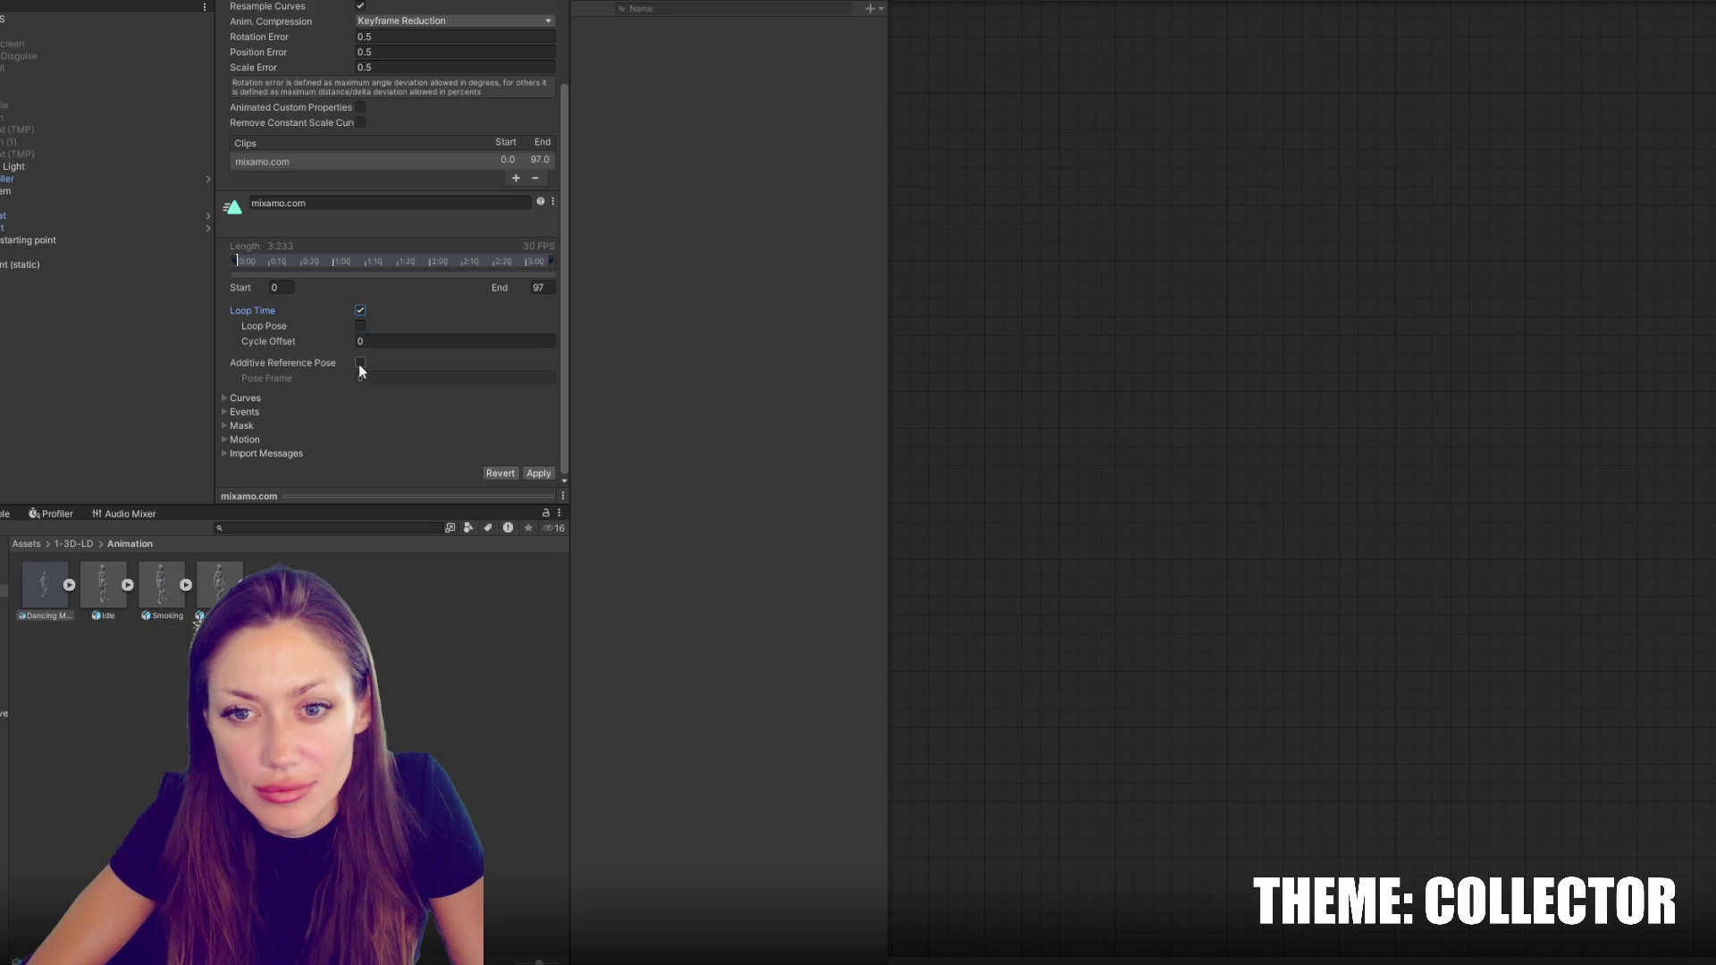
pyautogui.scroll(5, 435, 323)
# Set the dance asset's rig to Humanoid, apply, and review the avatar bone mapping
pyautogui.click(362, 41)
pyautogui.click(460, 63)
pyautogui.click(402, 129)
pyautogui.click(558, 190)
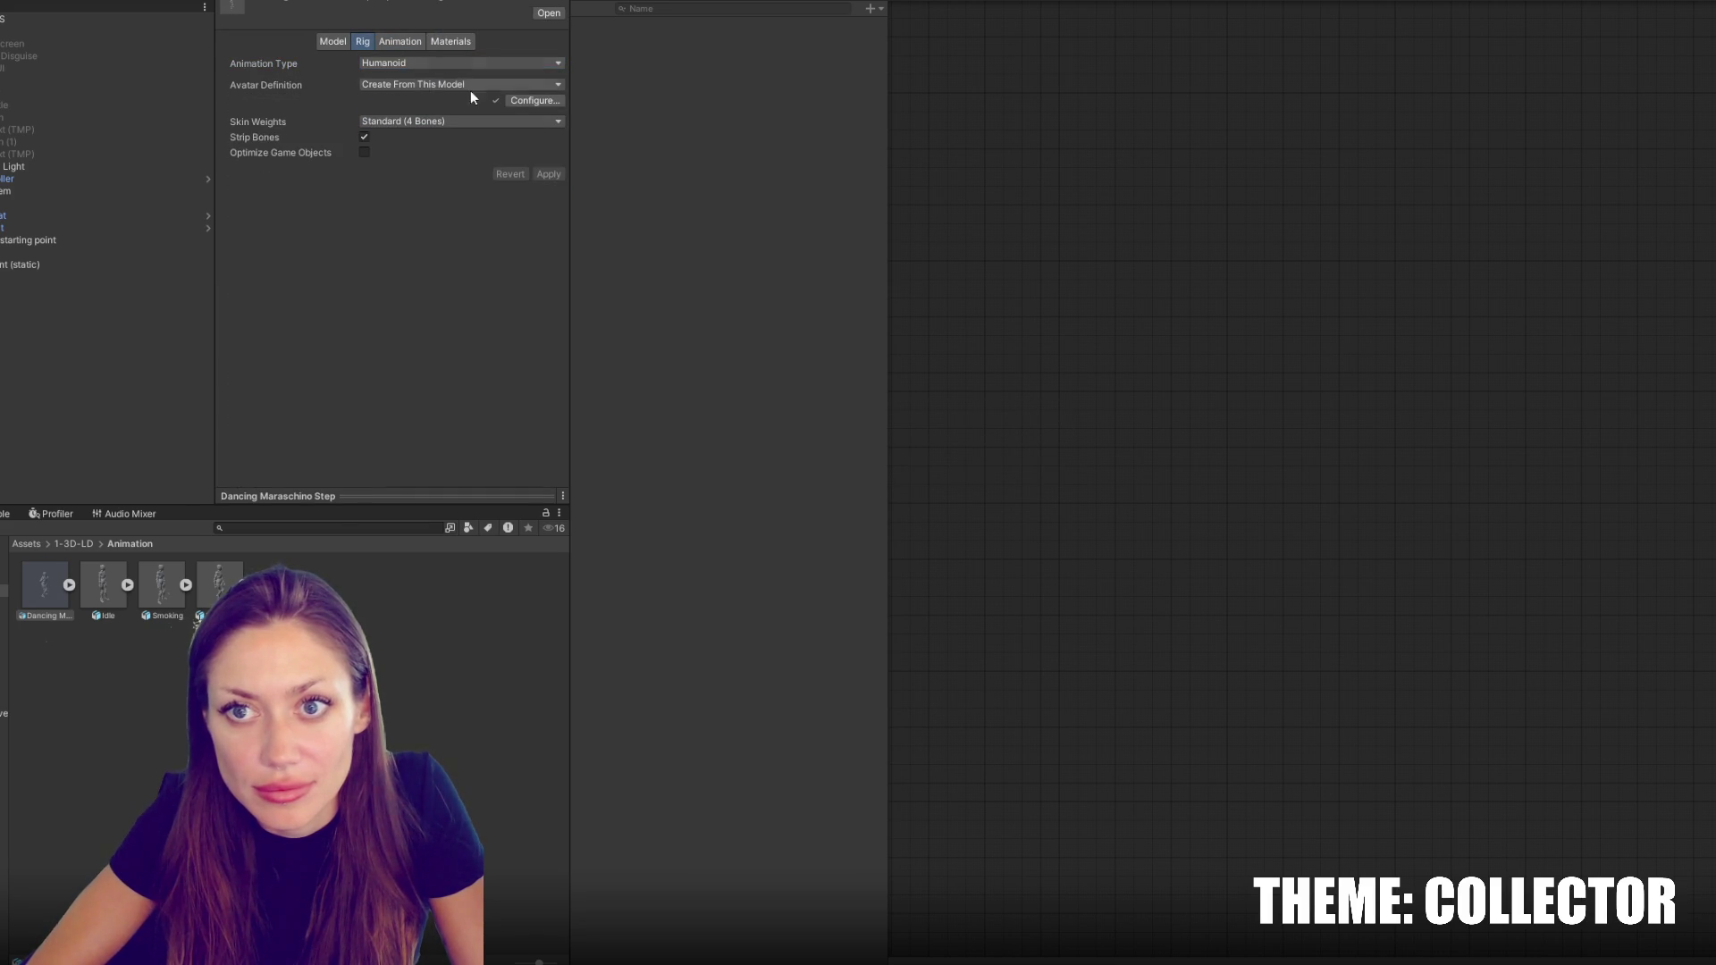
pyautogui.click(534, 99)
pyautogui.scroll(-5, 393, 223)
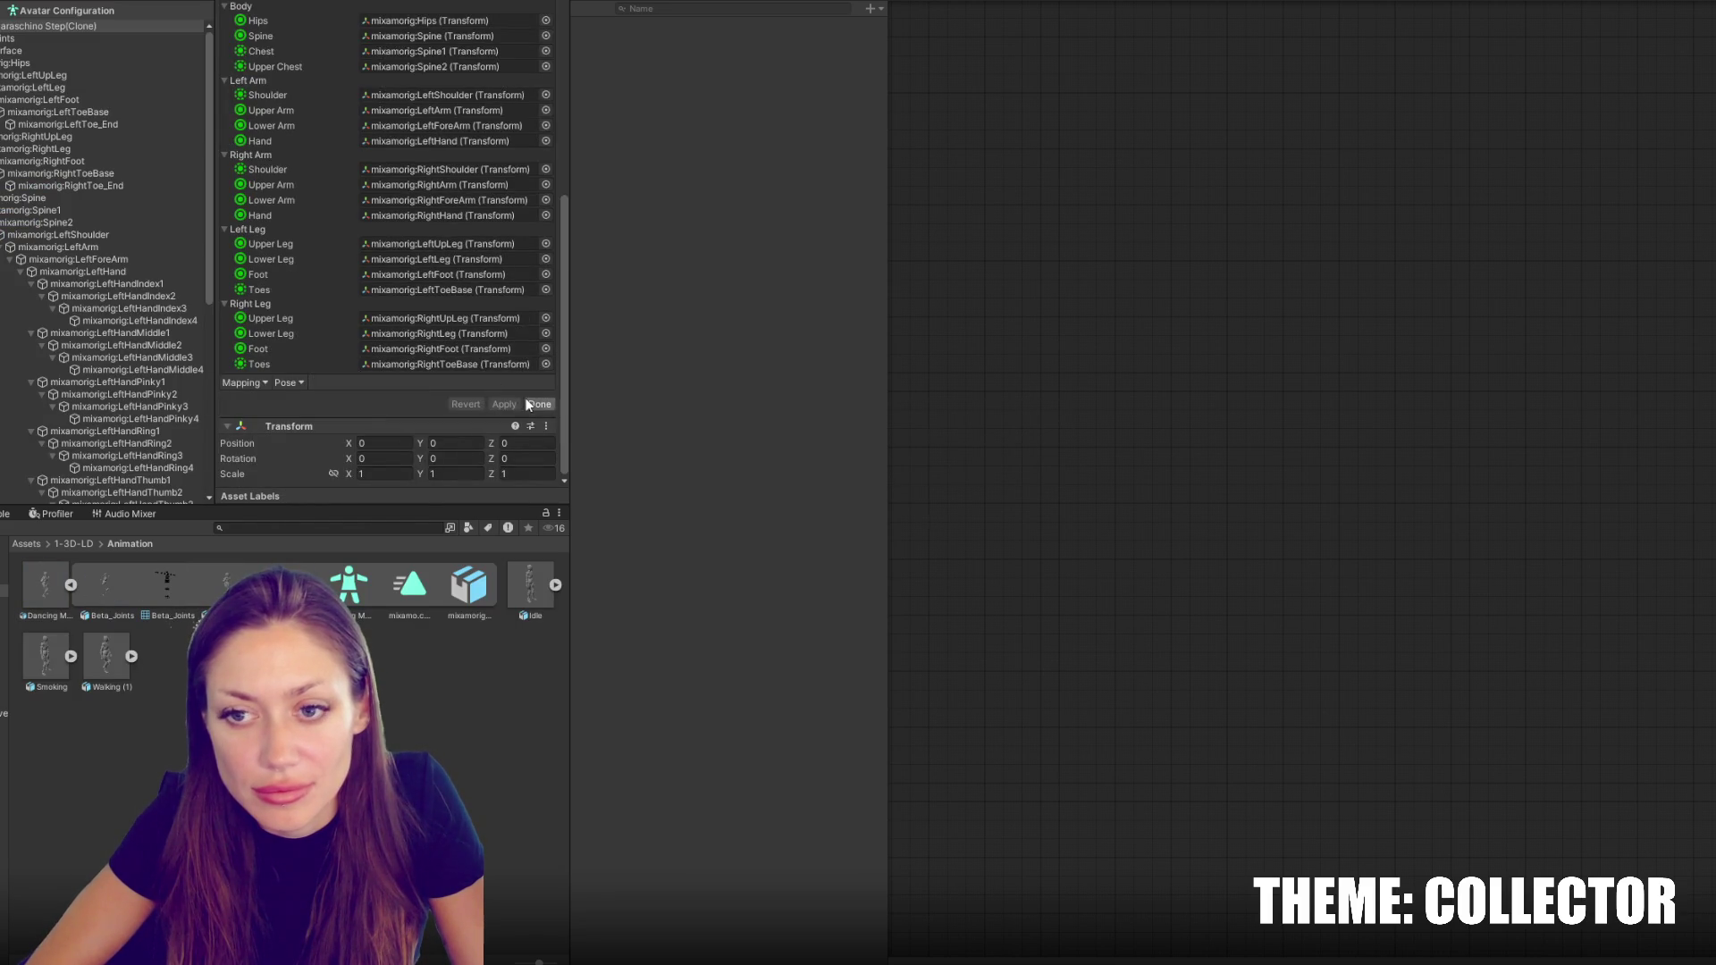
pyautogui.click(537, 404)
pyautogui.click(395, 41)
# Bake root rotation, Y and XZ position into pose, based on Original
pyautogui.scroll(-4, 402, 286)
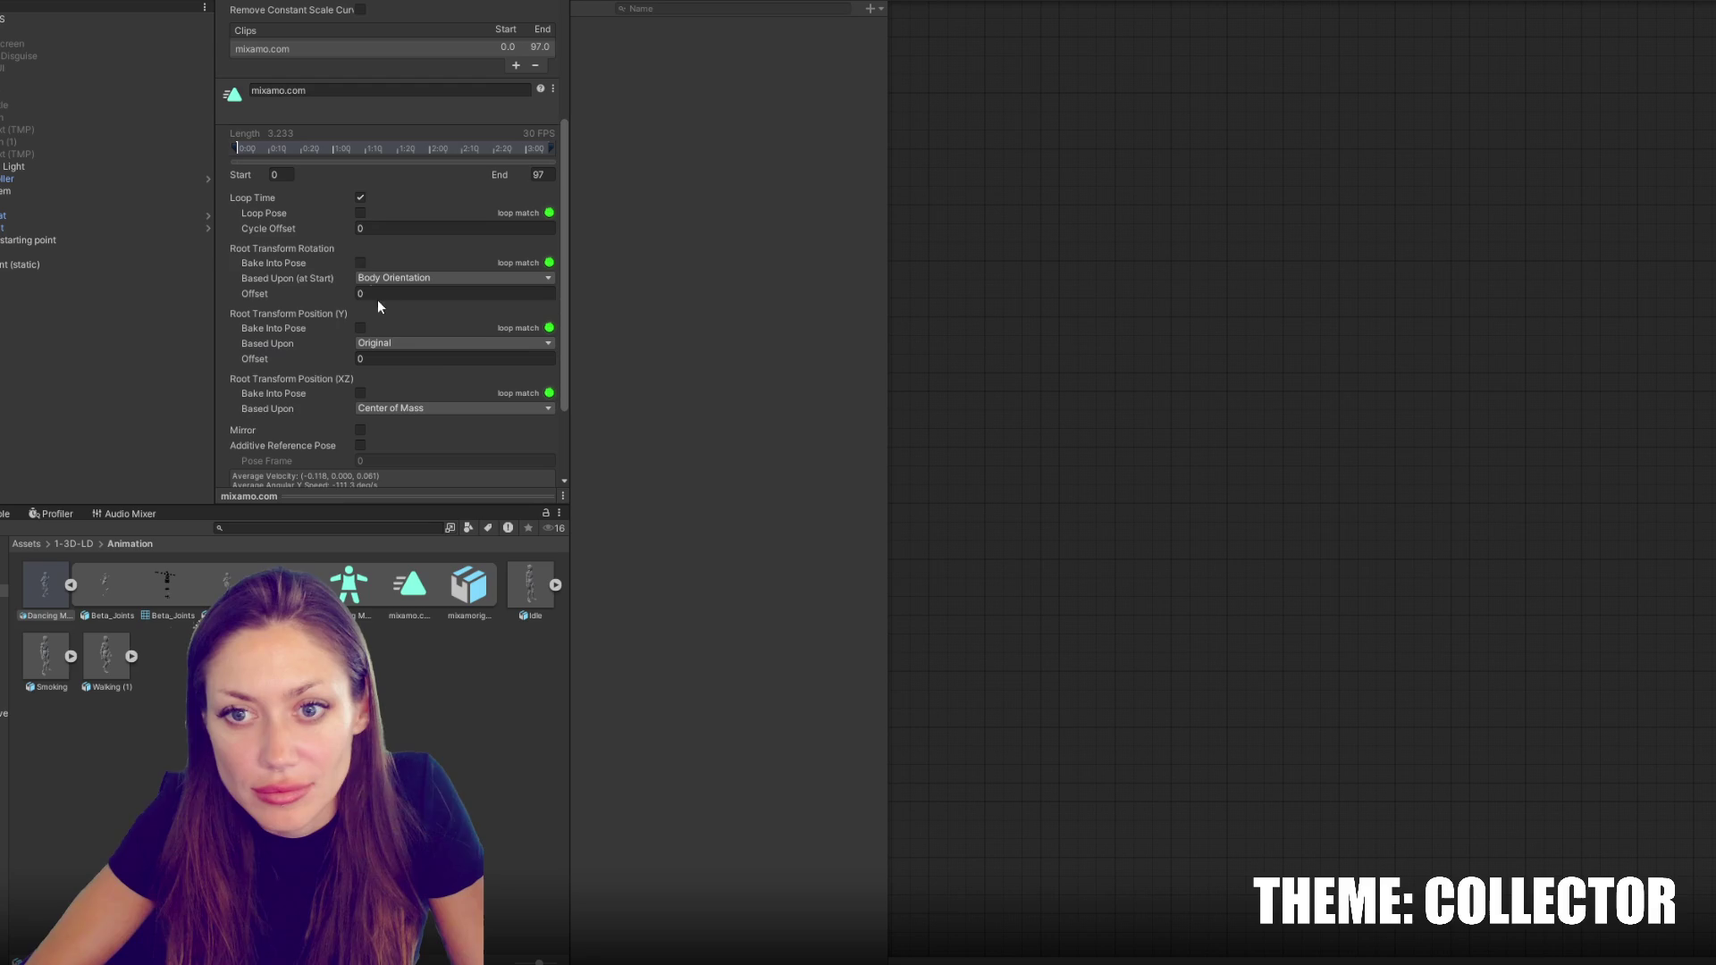
pyautogui.click(384, 278)
pyautogui.click(375, 295)
pyautogui.click(360, 327)
pyautogui.click(360, 393)
pyautogui.click(429, 408)
pyautogui.click(416, 422)
pyautogui.scroll(-2, 402, 357)
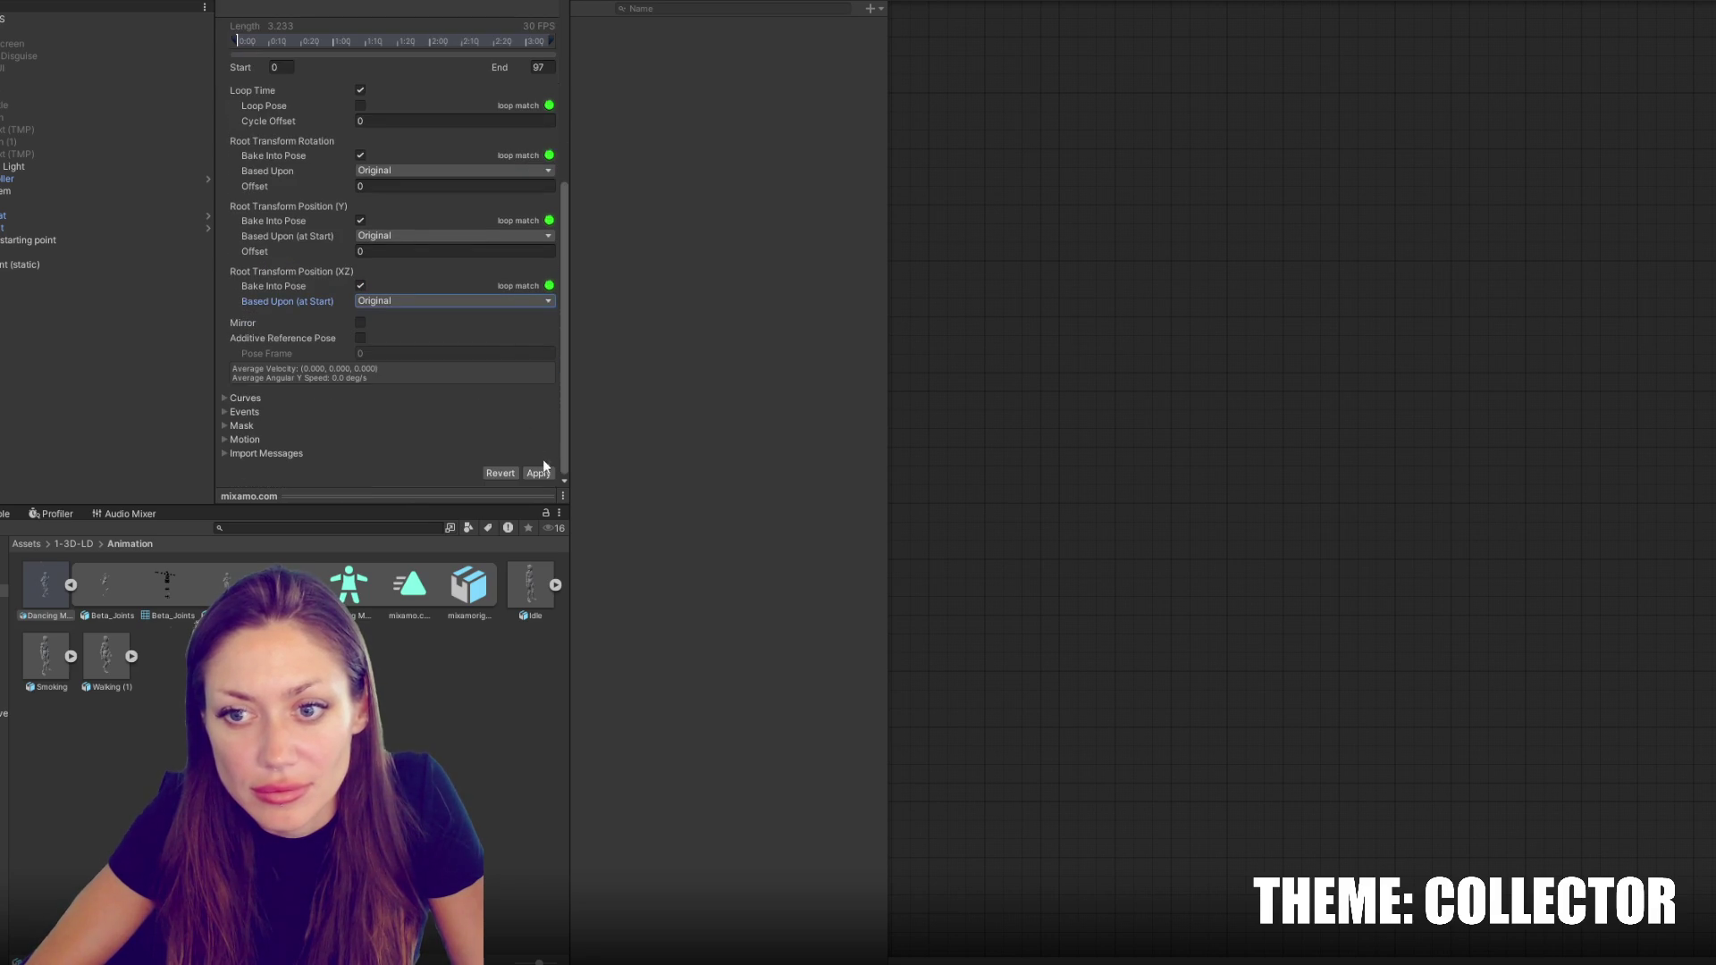
pyautogui.click(77, 586)
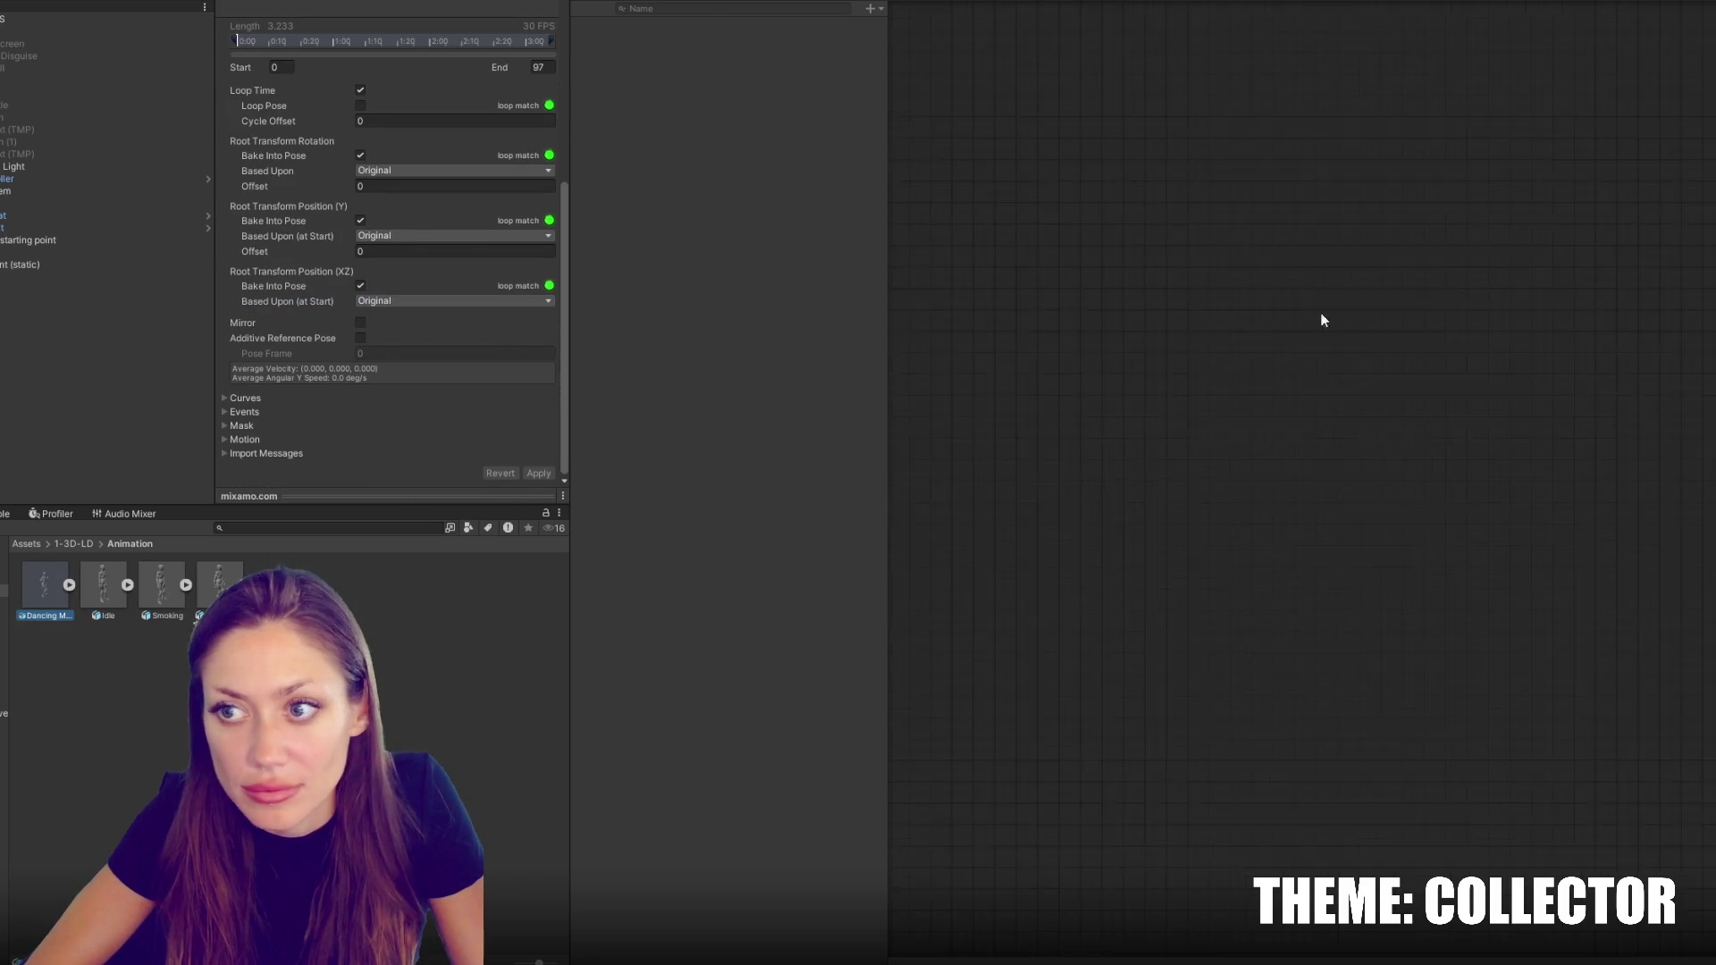
pyautogui.click(54, 43)
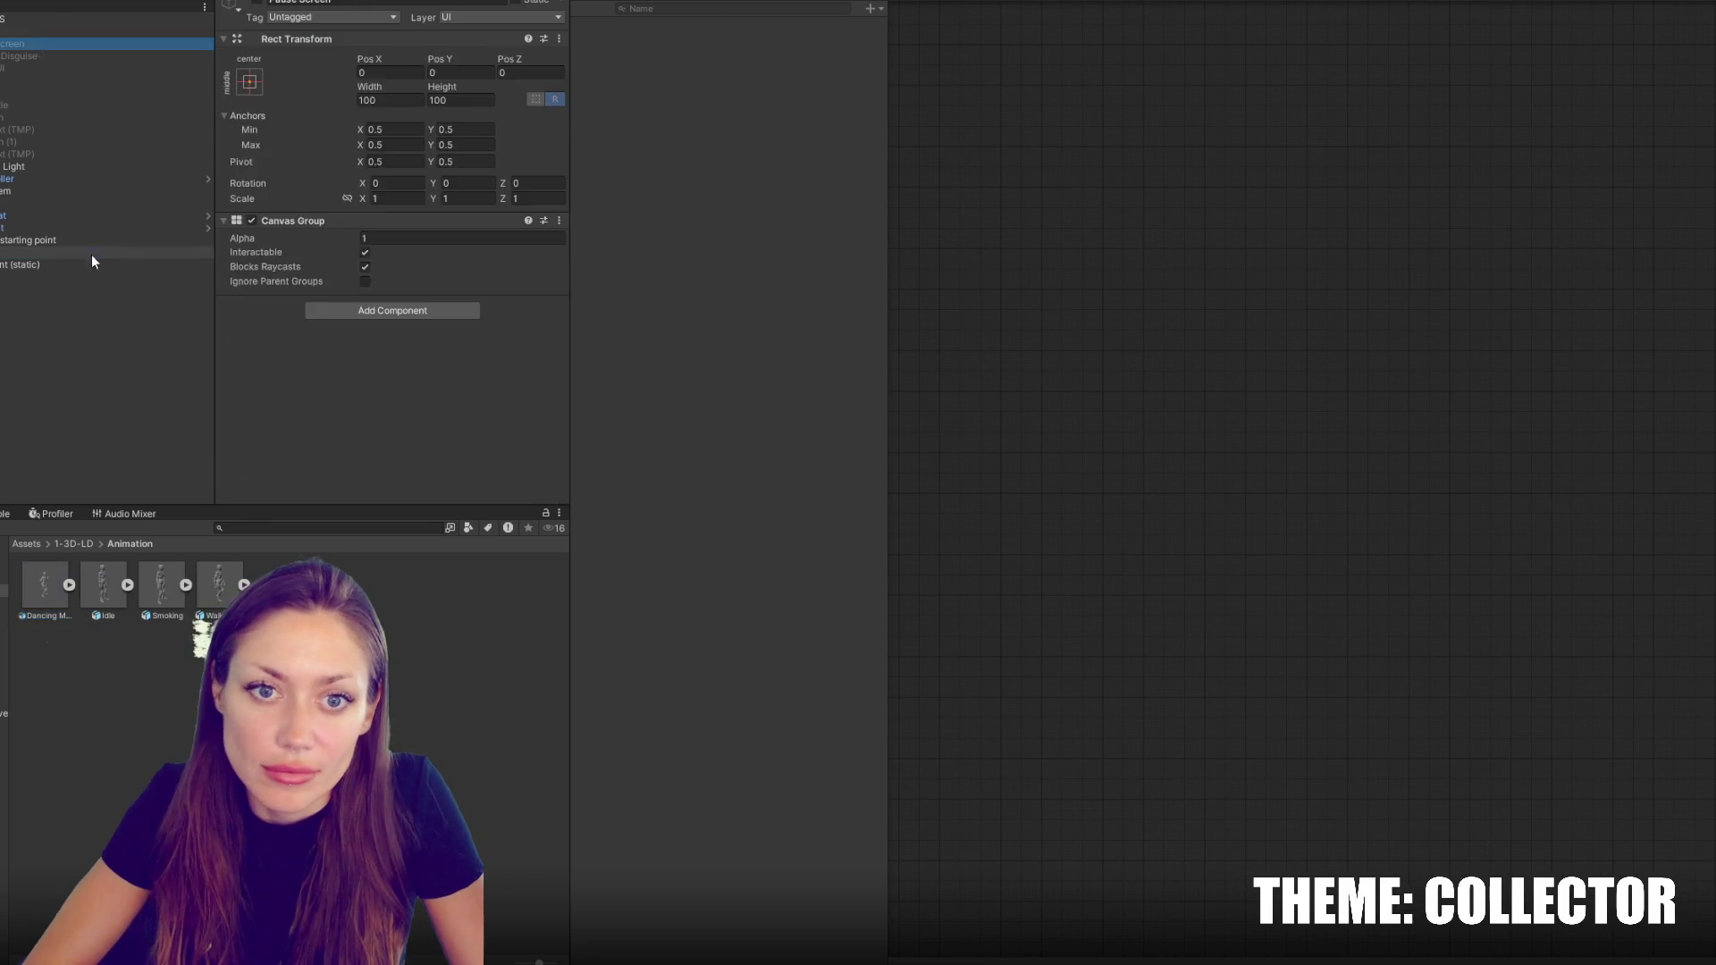
# Open the NPC Animator controller from the Resources folder
pyautogui.click(90, 255)
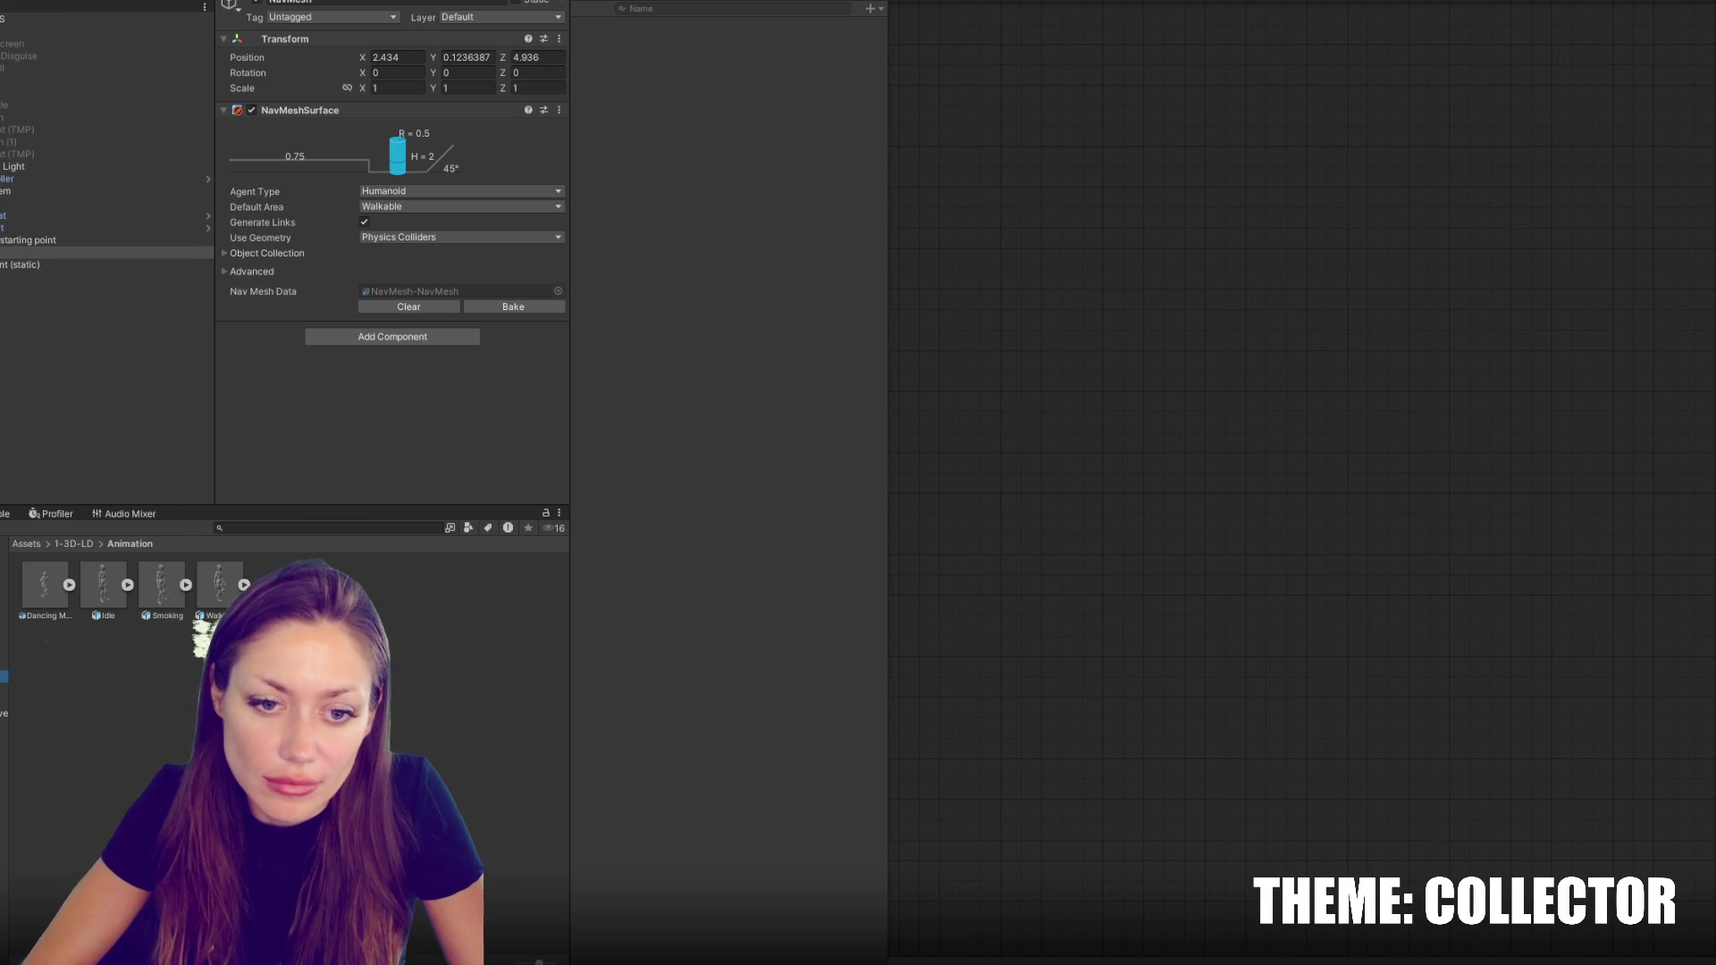
pyautogui.click(4, 651)
pyautogui.click(3, 725)
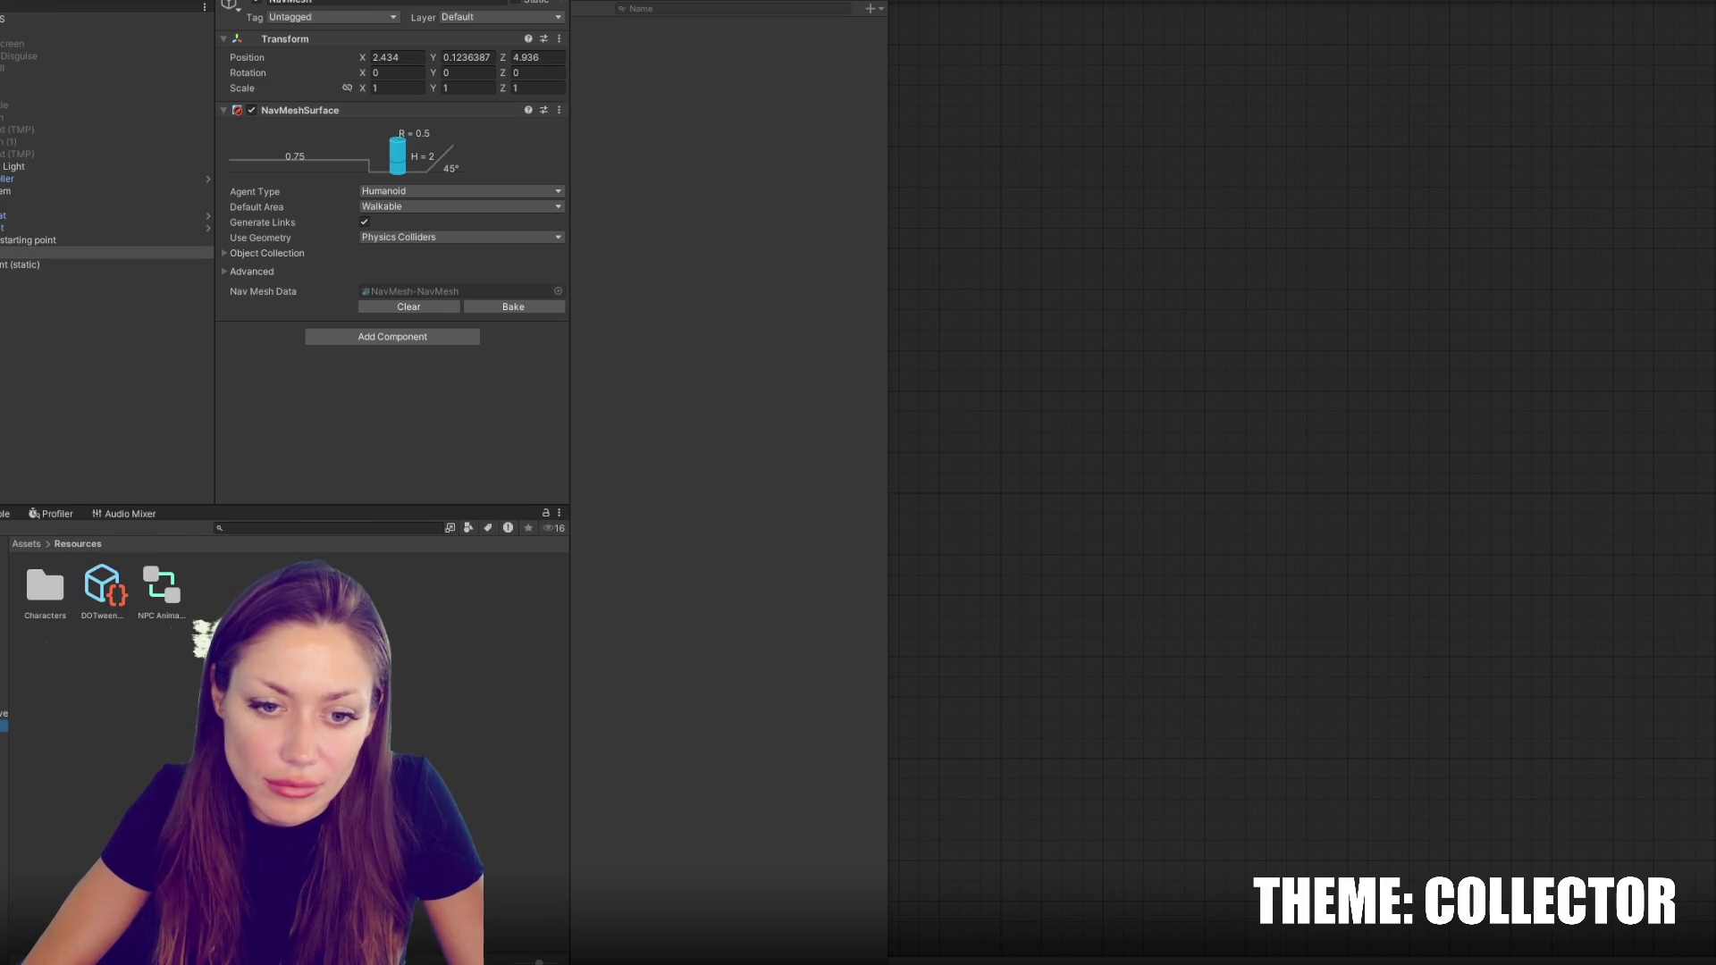
pyautogui.click(161, 588)
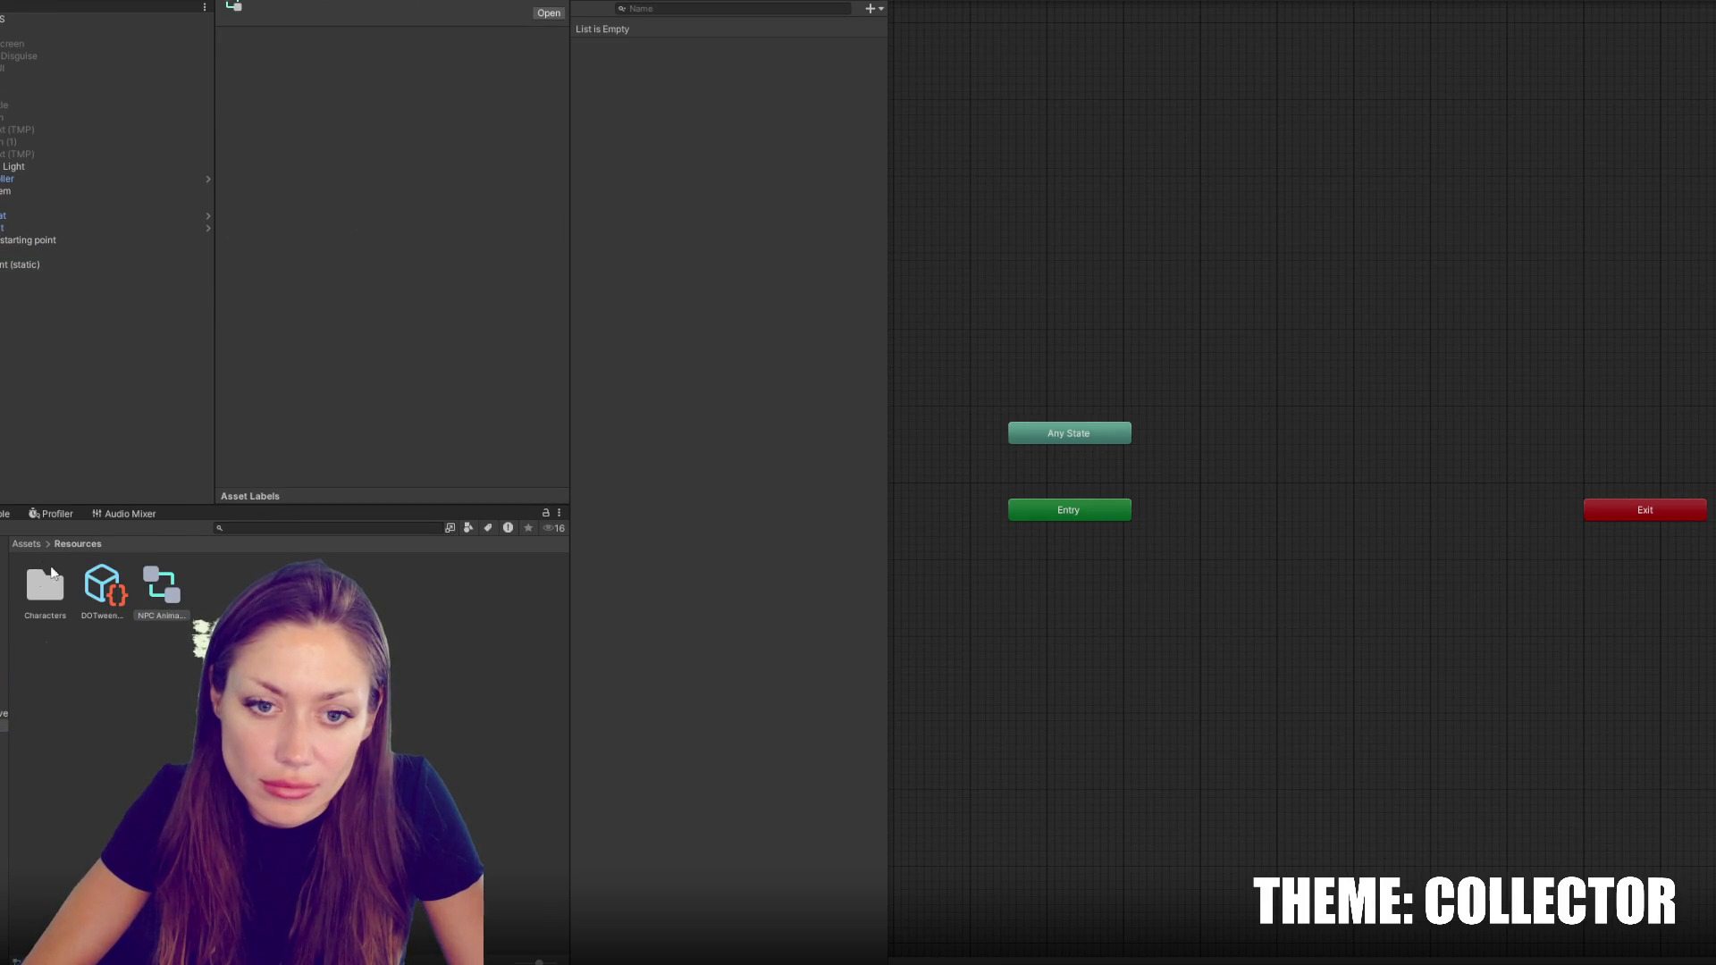
# Drag the dance clip into the Animator graph as a state named Dancing
pyautogui.click(4, 590)
pyautogui.click(70, 586)
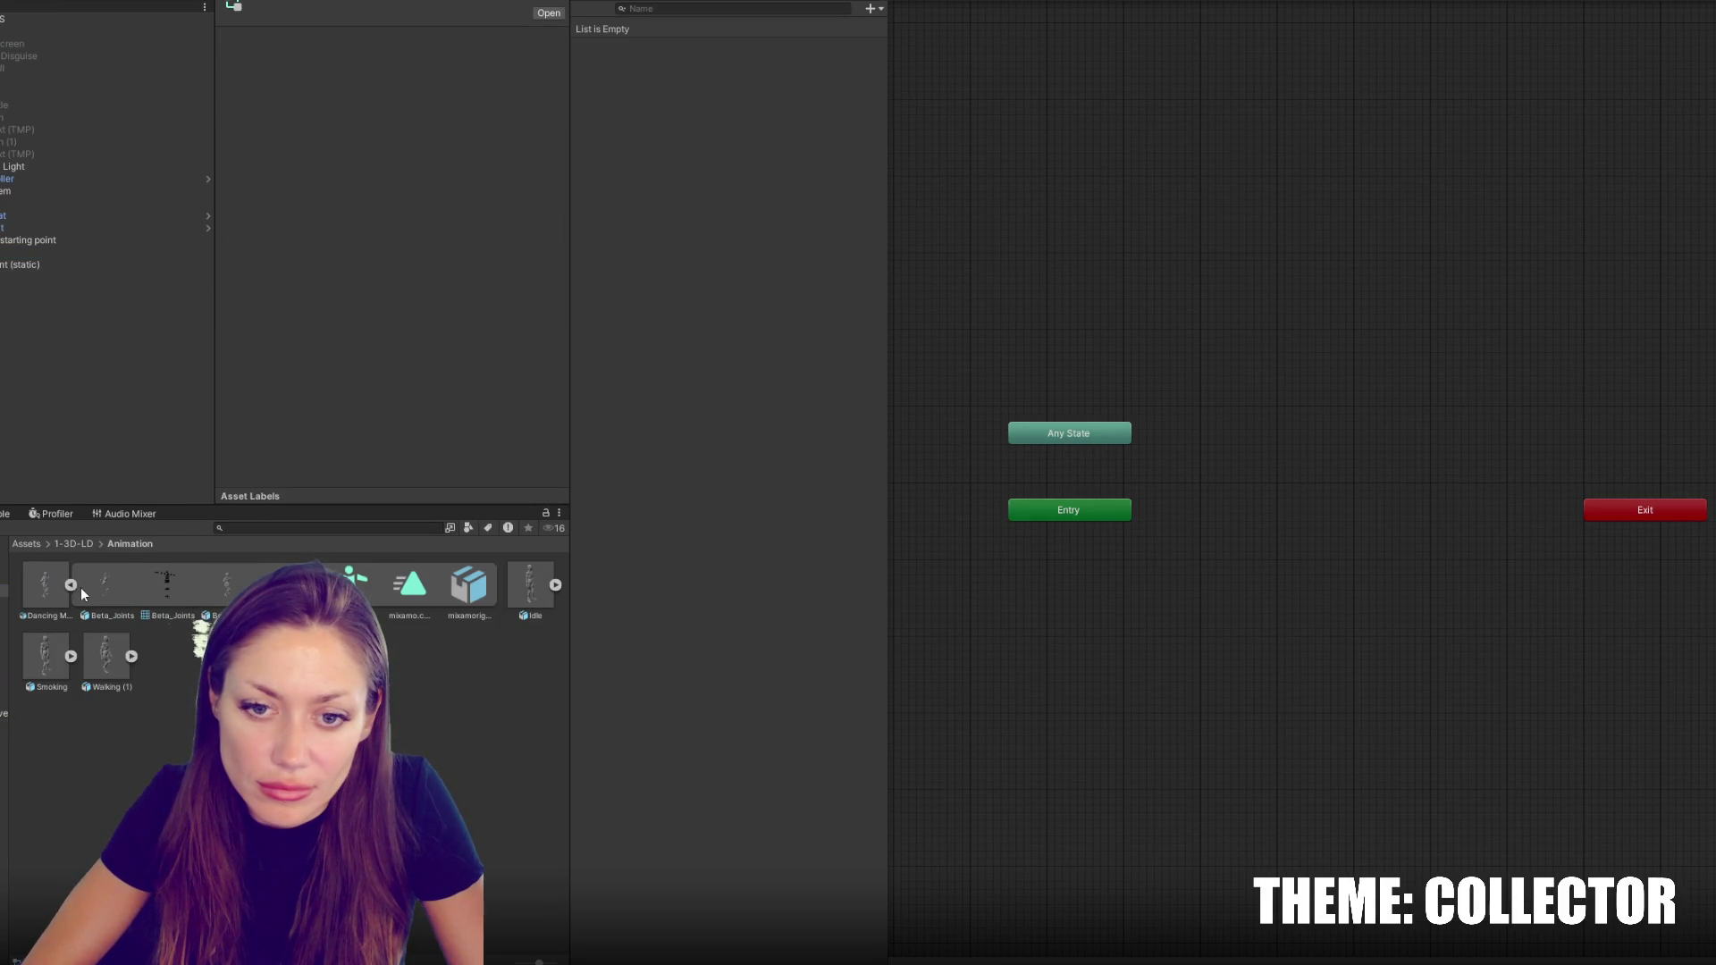
pyautogui.click(44, 585)
pyautogui.click(409, 586)
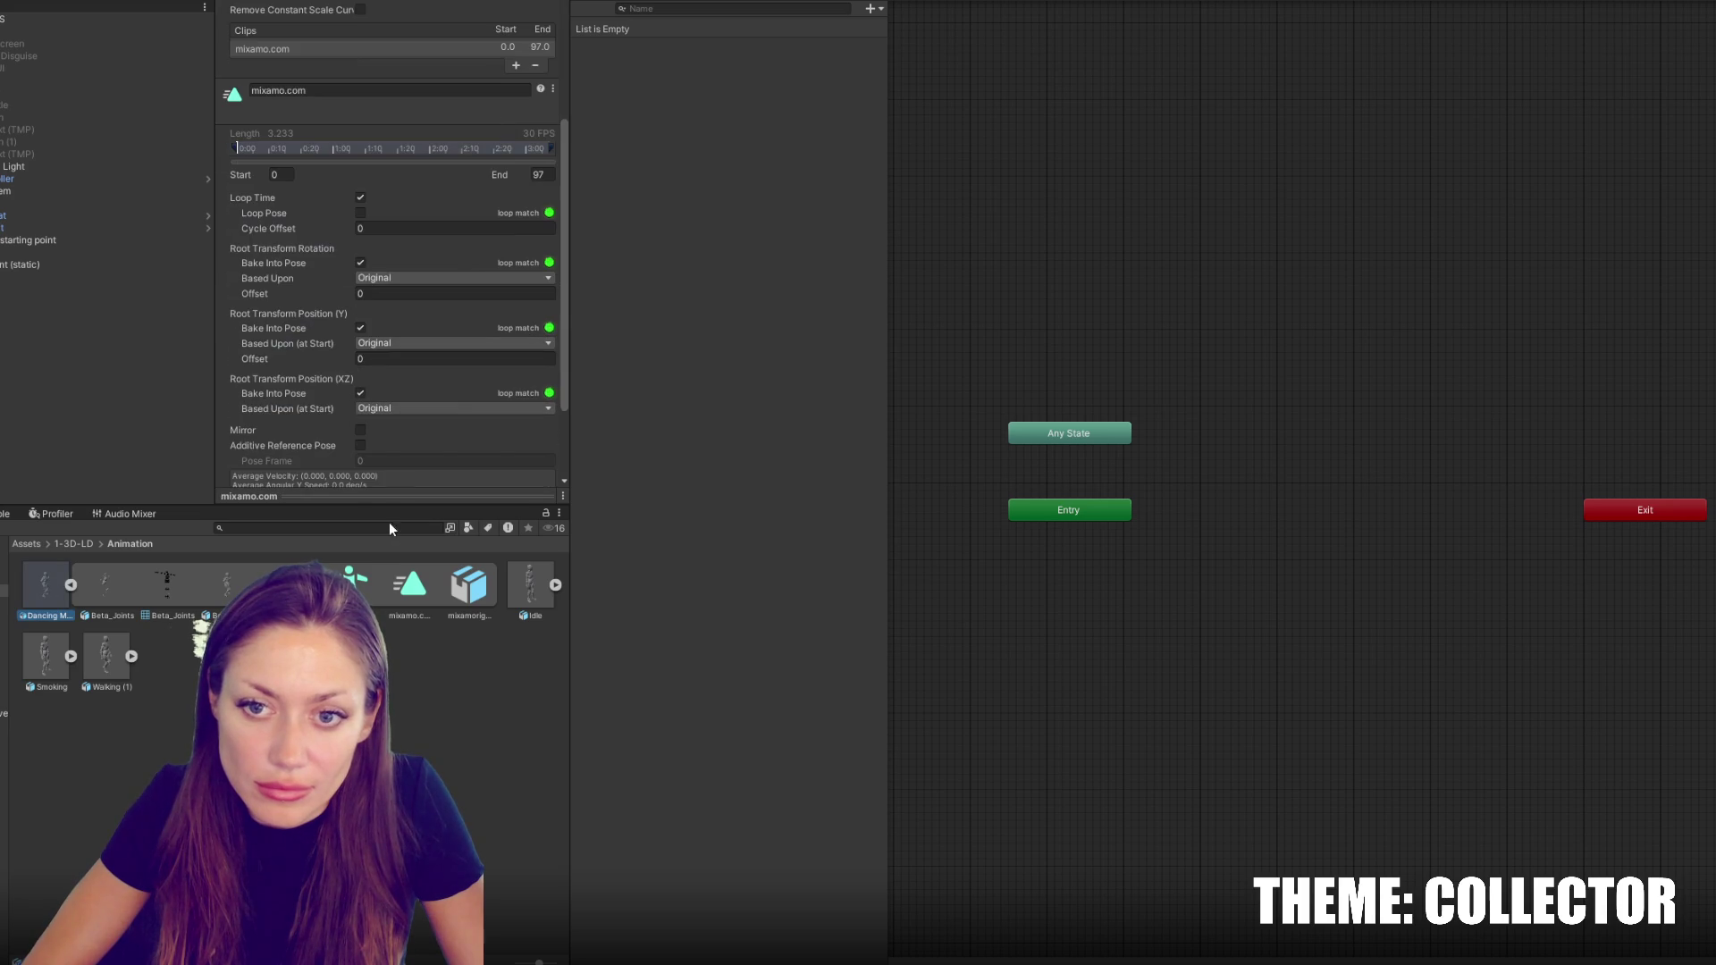
pyautogui.moveTo(409, 585); pyautogui.dragTo(1118, 273)
pyautogui.click(279, 4)
pyautogui.write('Dancing')
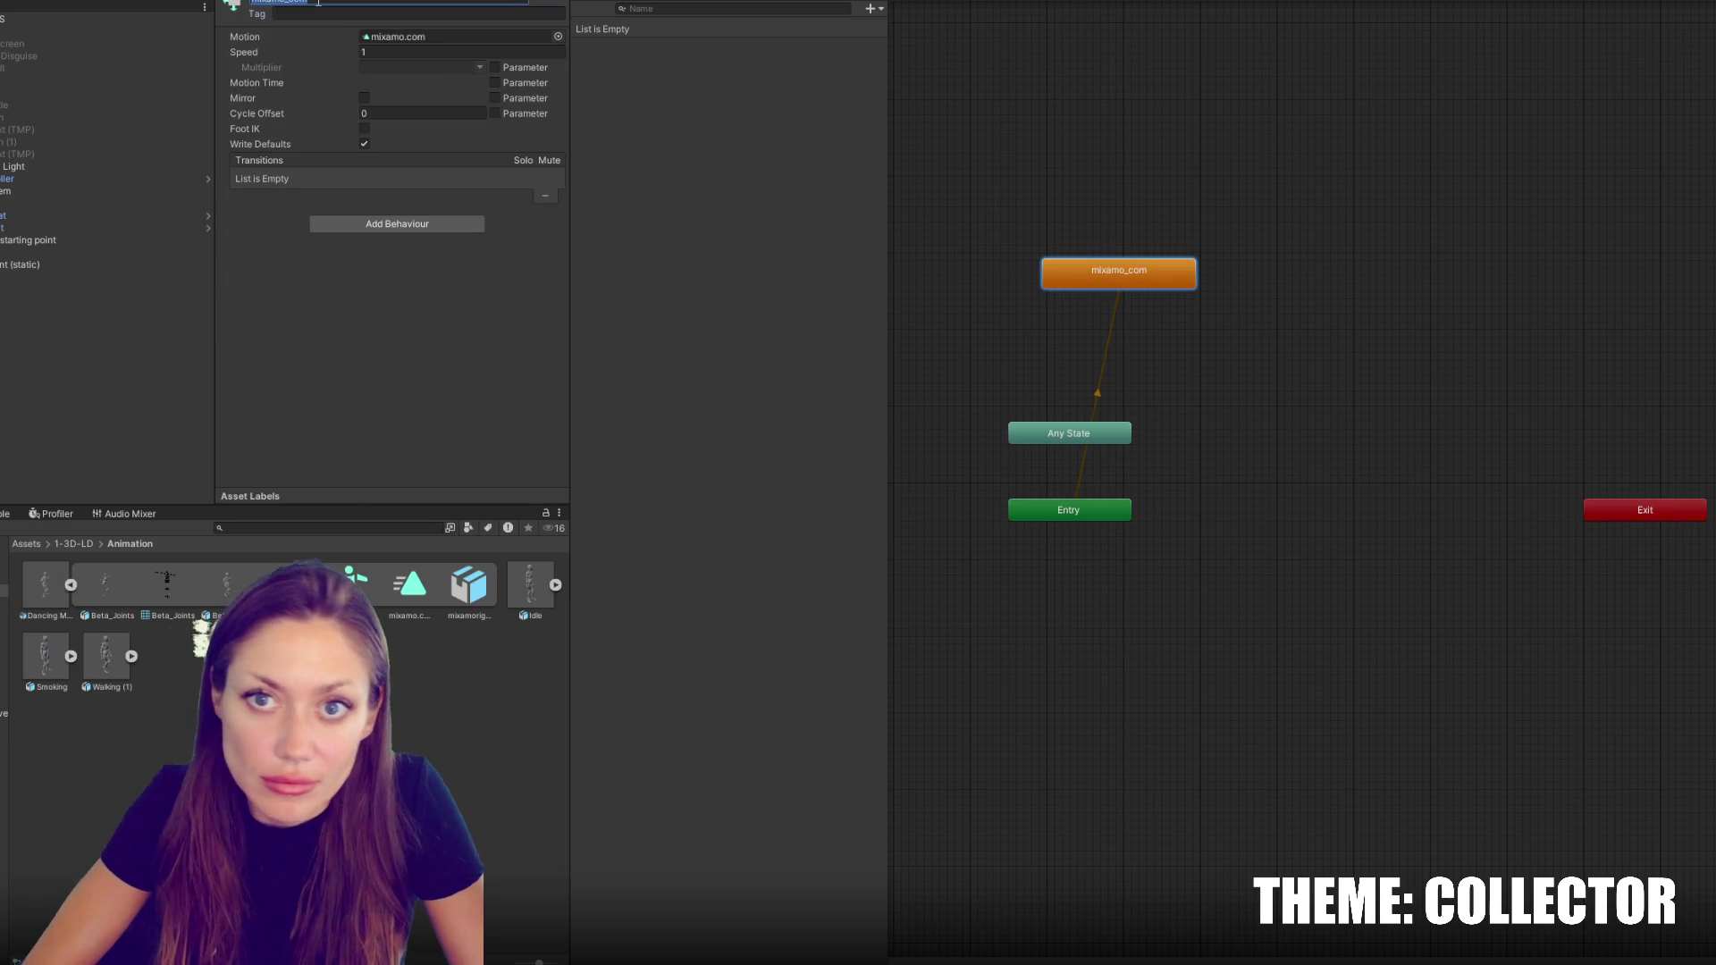
pyautogui.press('Return')
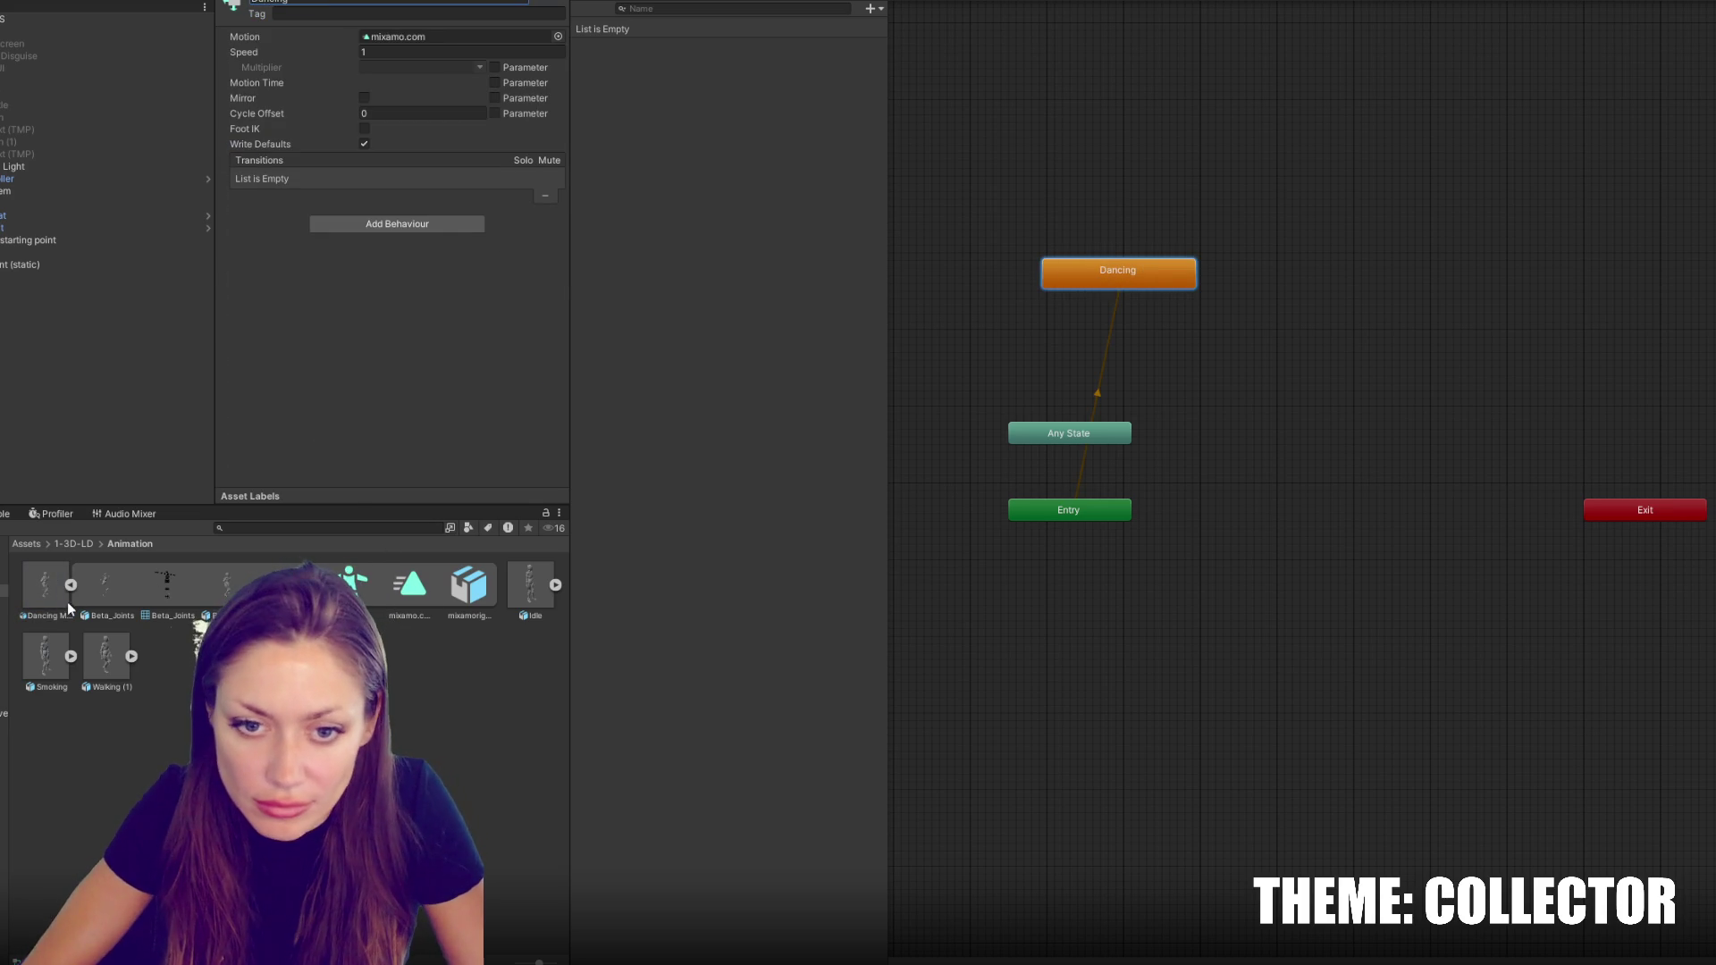
# Drag the Idle clip into the Animator graph as a state named Idling
pyautogui.click(53, 591)
pyautogui.click(70, 586)
pyautogui.click(127, 585)
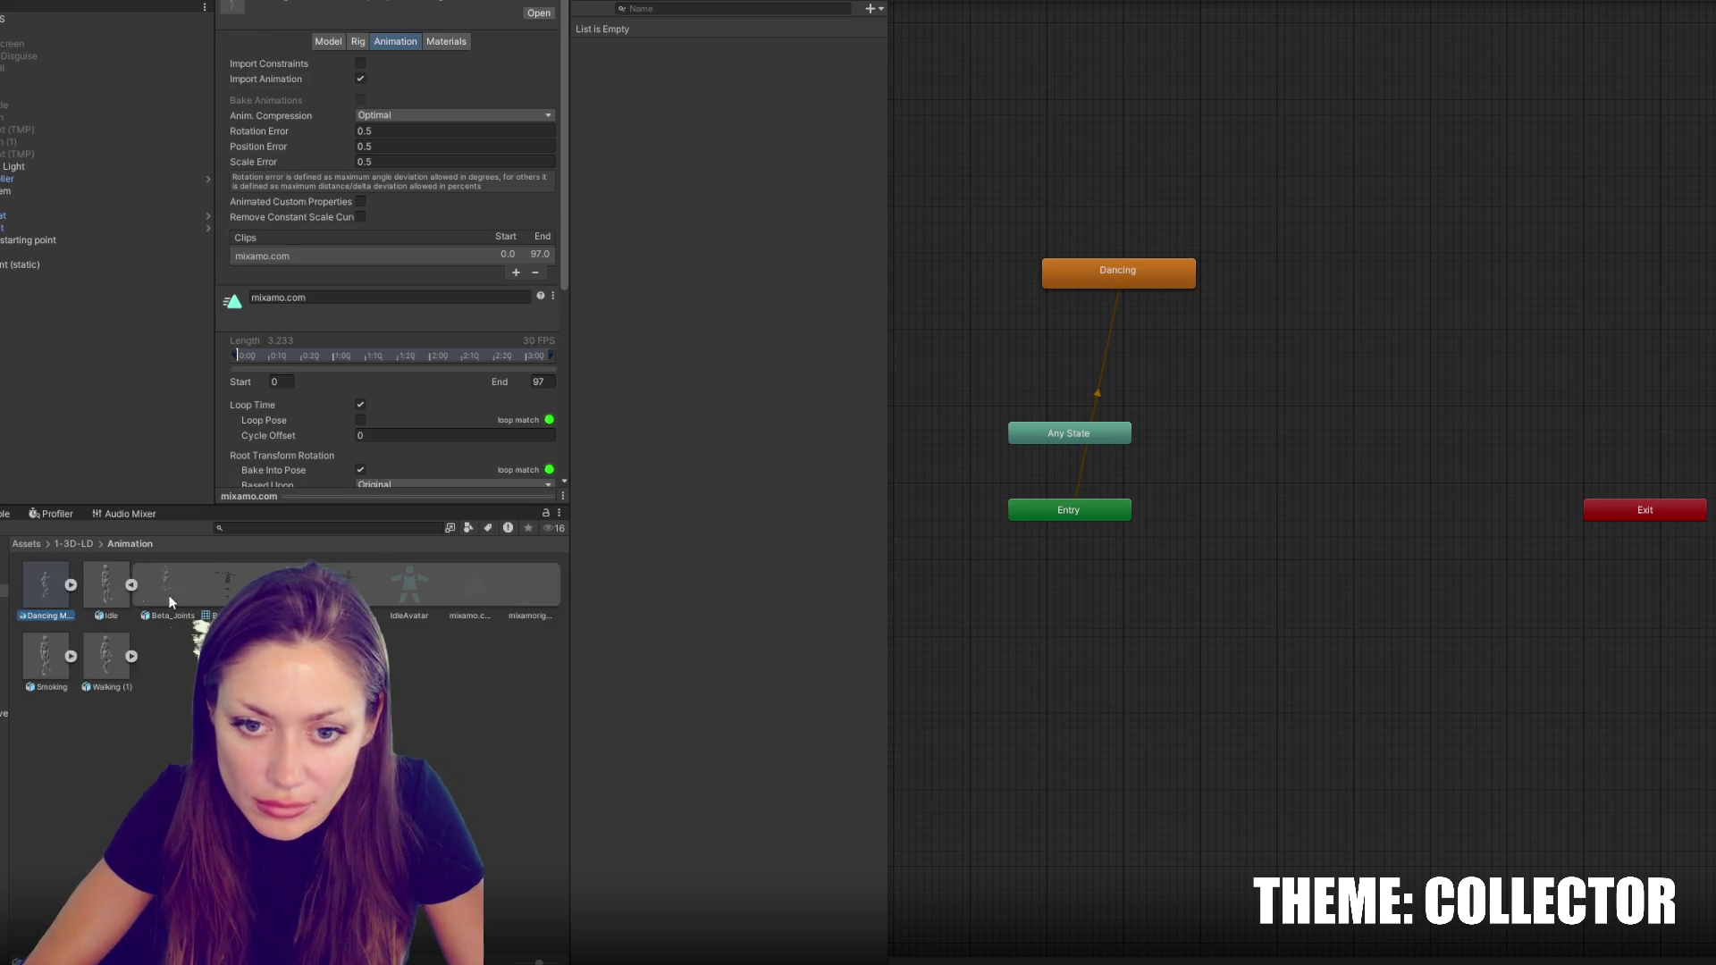
pyautogui.scroll(-3, 469, 418)
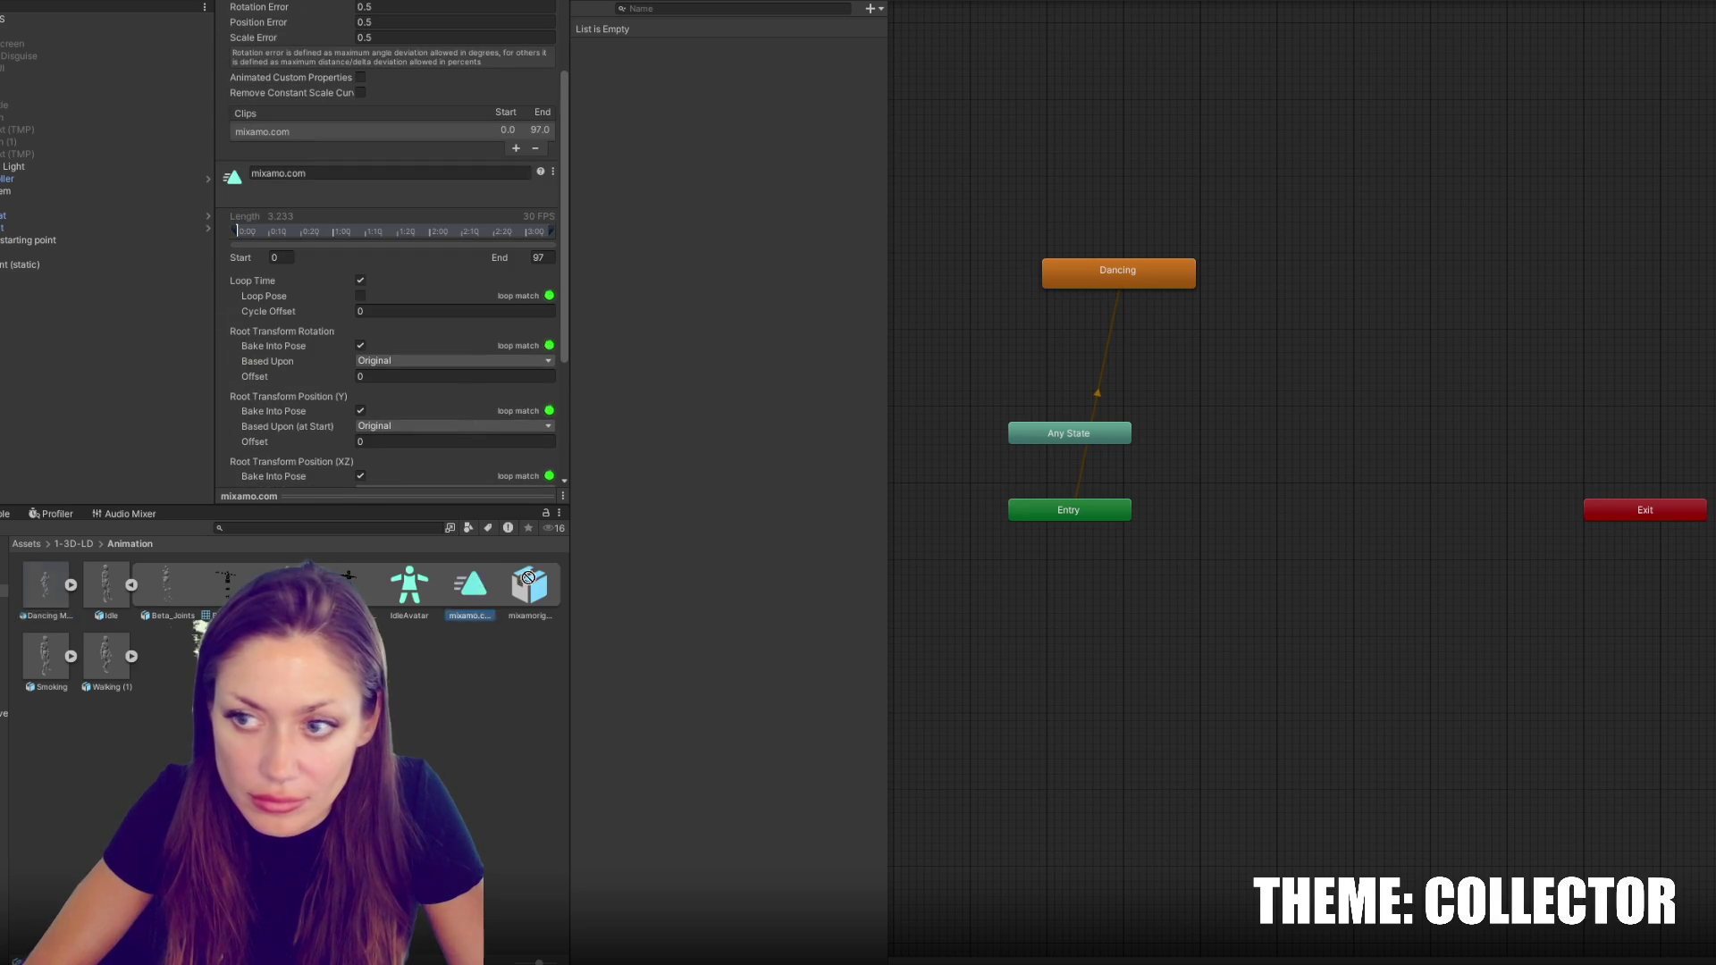
pyautogui.moveTo(470, 585); pyautogui.dragTo(1269, 398)
pyautogui.click(452, 3)
pyautogui.write('Idling')
pyautogui.press('Return')
pyautogui.click(131, 585)
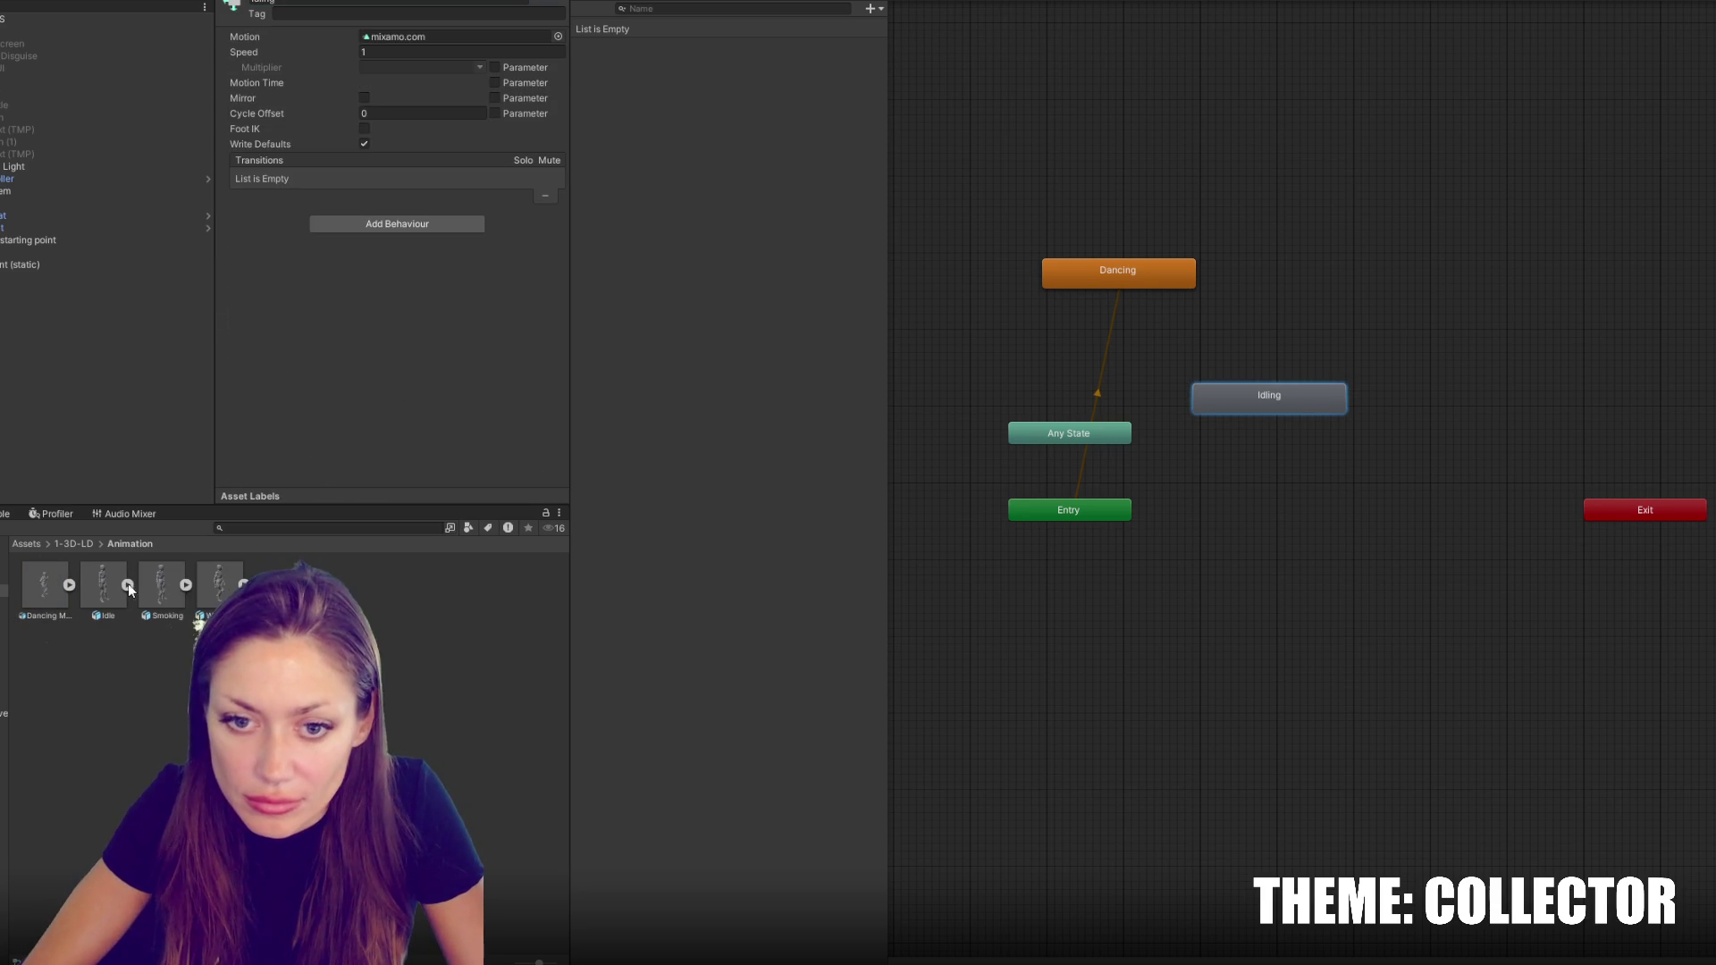
# Set the Smoking clip's rig to Humanoid, apply it, and review the avatar bone mapping
pyautogui.click(192, 584)
pyautogui.click(166, 585)
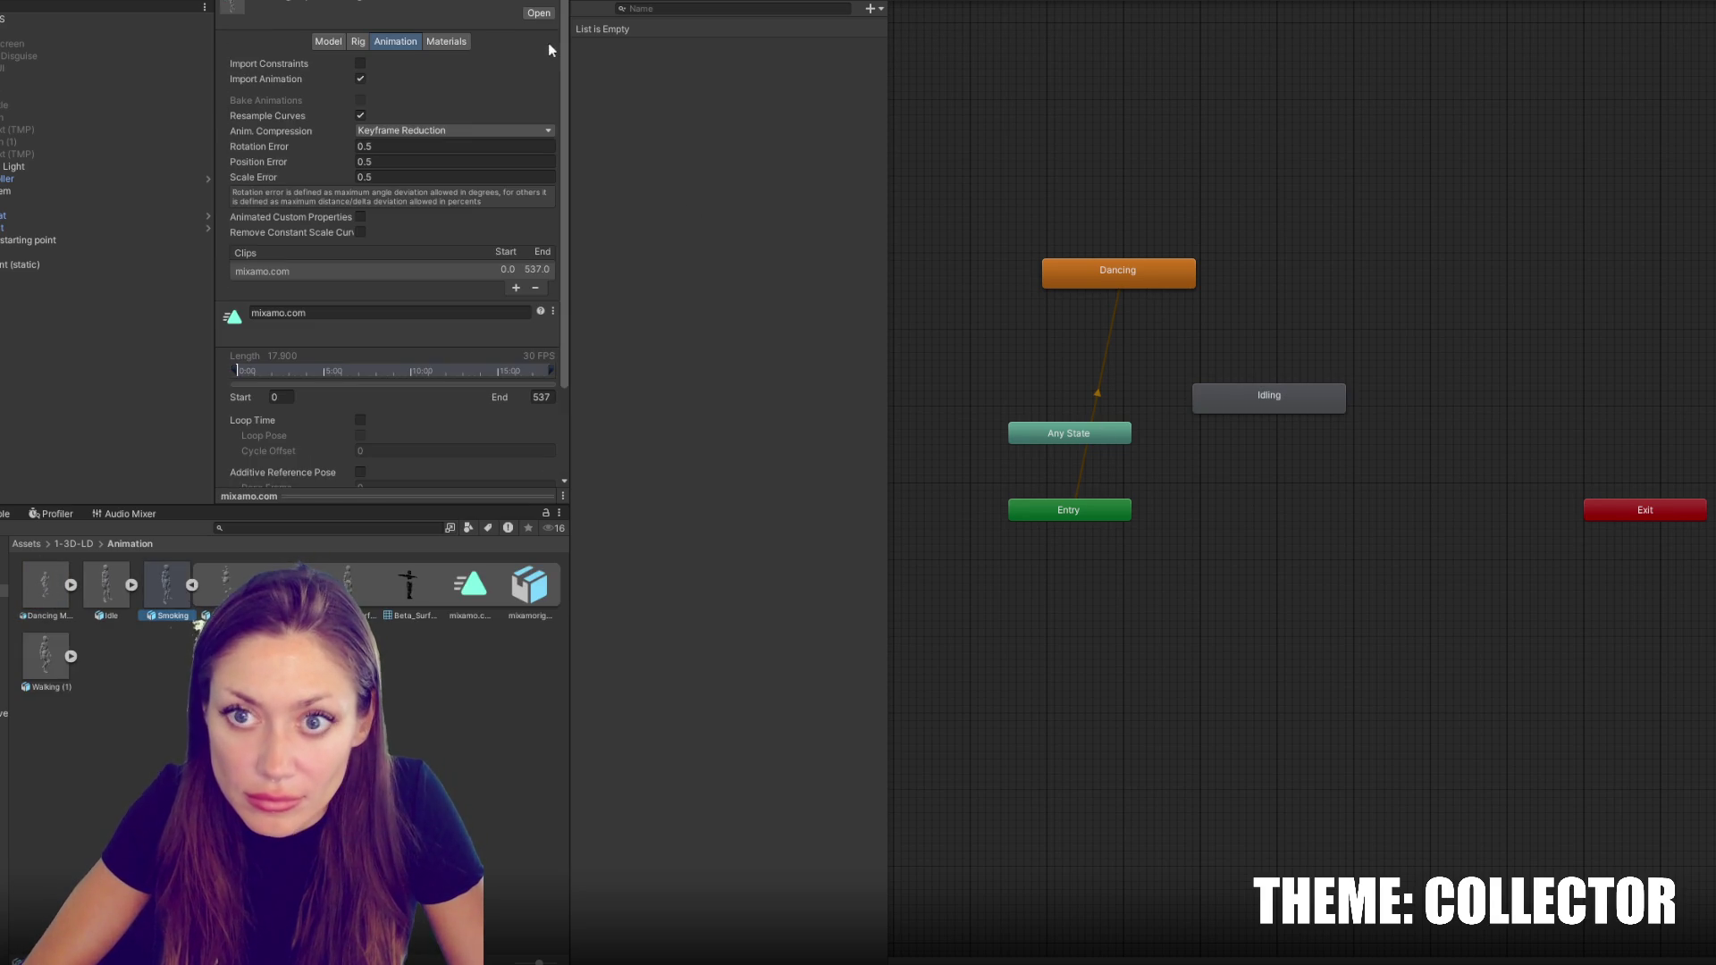
pyautogui.click(357, 41)
pyautogui.click(420, 62)
pyautogui.click(420, 131)
pyautogui.click(548, 189)
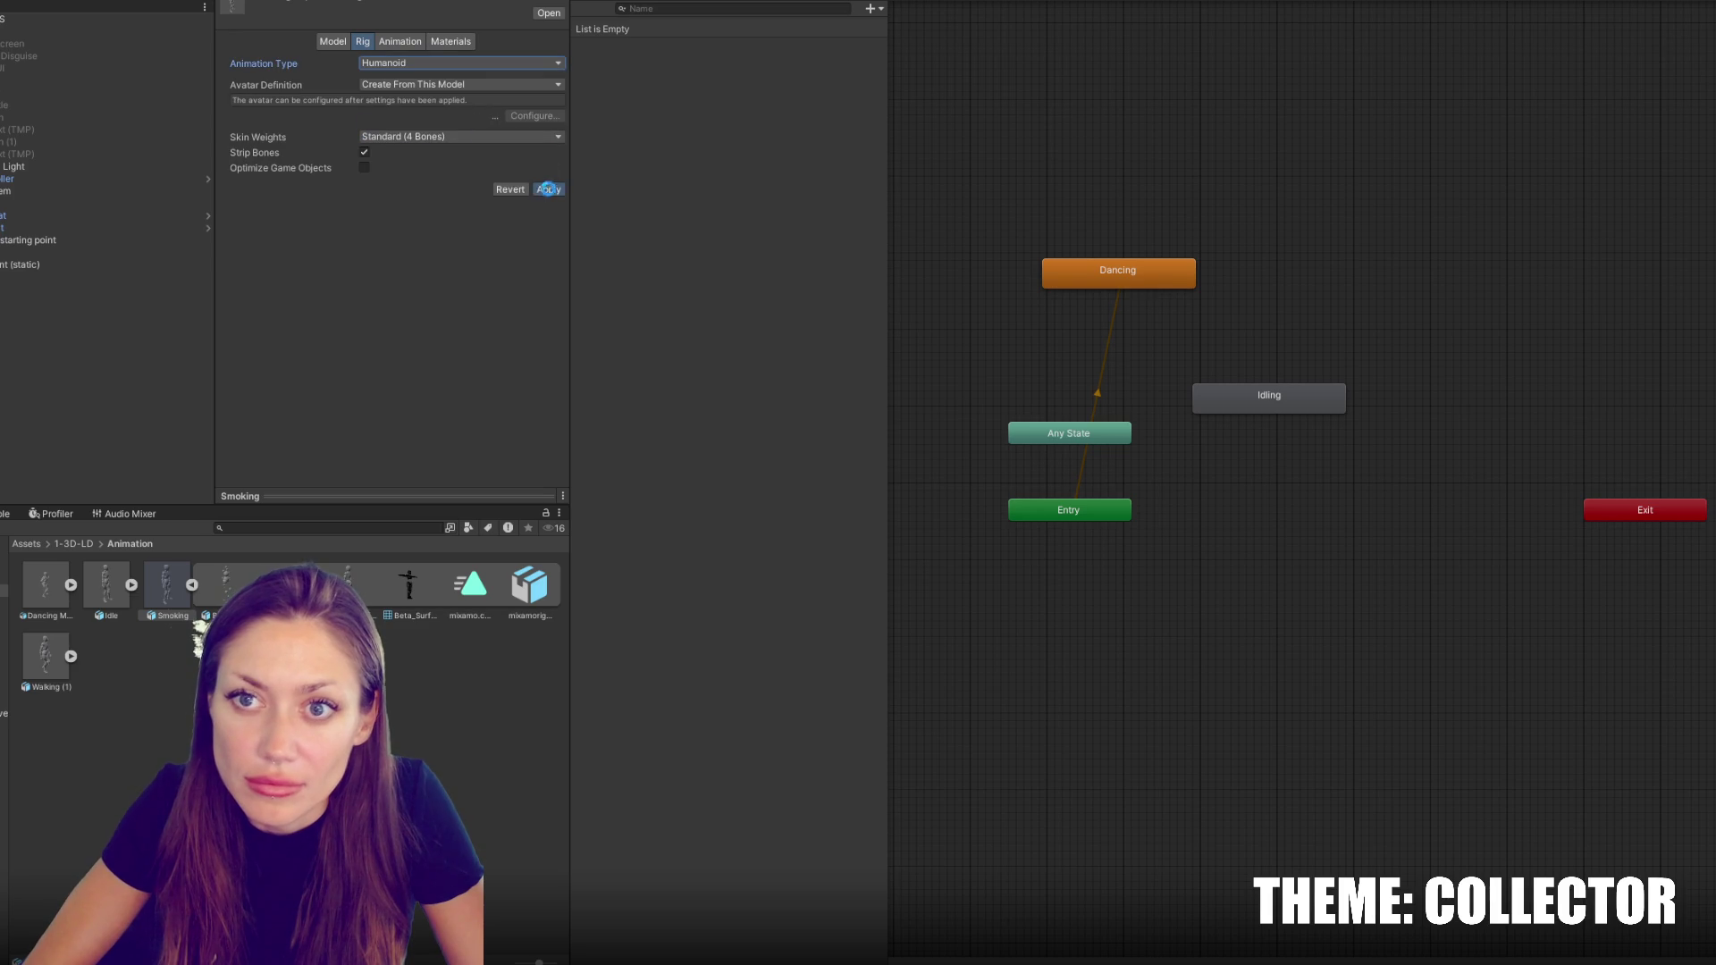
pyautogui.click(545, 115)
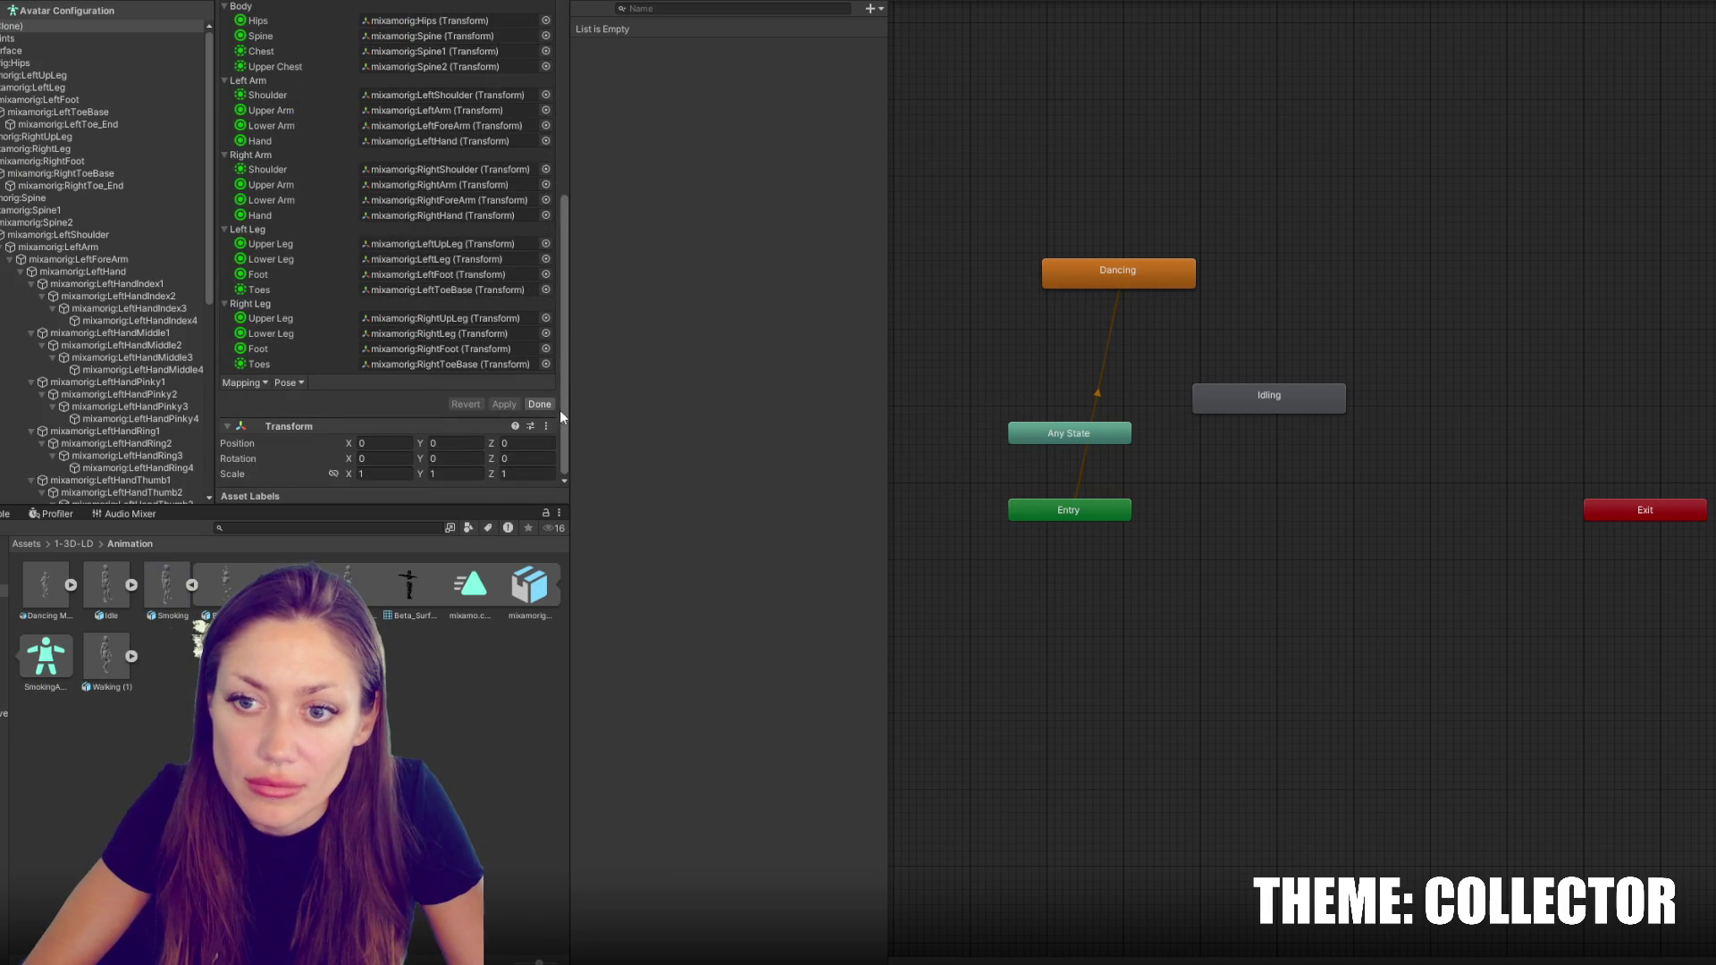
pyautogui.click(540, 425)
# Bake Smoking's root rotation and horizontal position into pose, based upon original, and apply
pyautogui.click(395, 41)
pyautogui.scroll(-5, 404, 86)
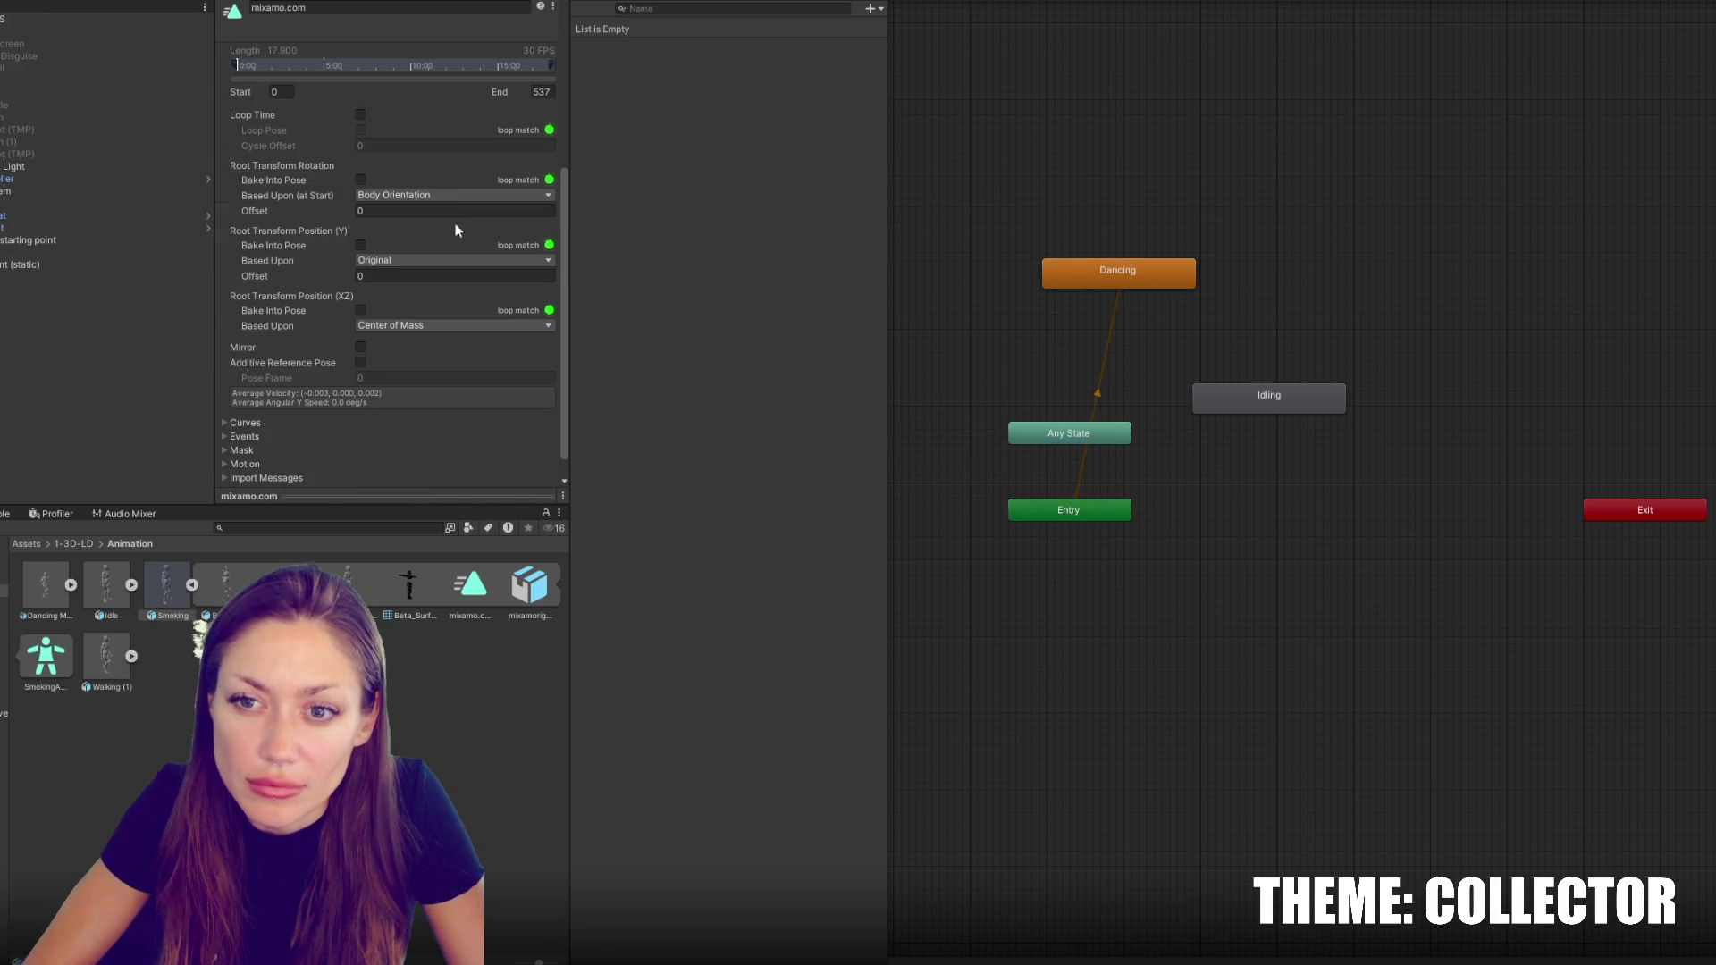
pyautogui.click(370, 195)
pyautogui.click(372, 211)
pyautogui.click(360, 310)
pyautogui.click(368, 325)
pyautogui.click(452, 340)
pyautogui.click(538, 473)
# Add the Smoking clip to the Animator as a state named 'Smoking'
pyautogui.moveTo(225, 585); pyautogui.dragTo(1103, 605)
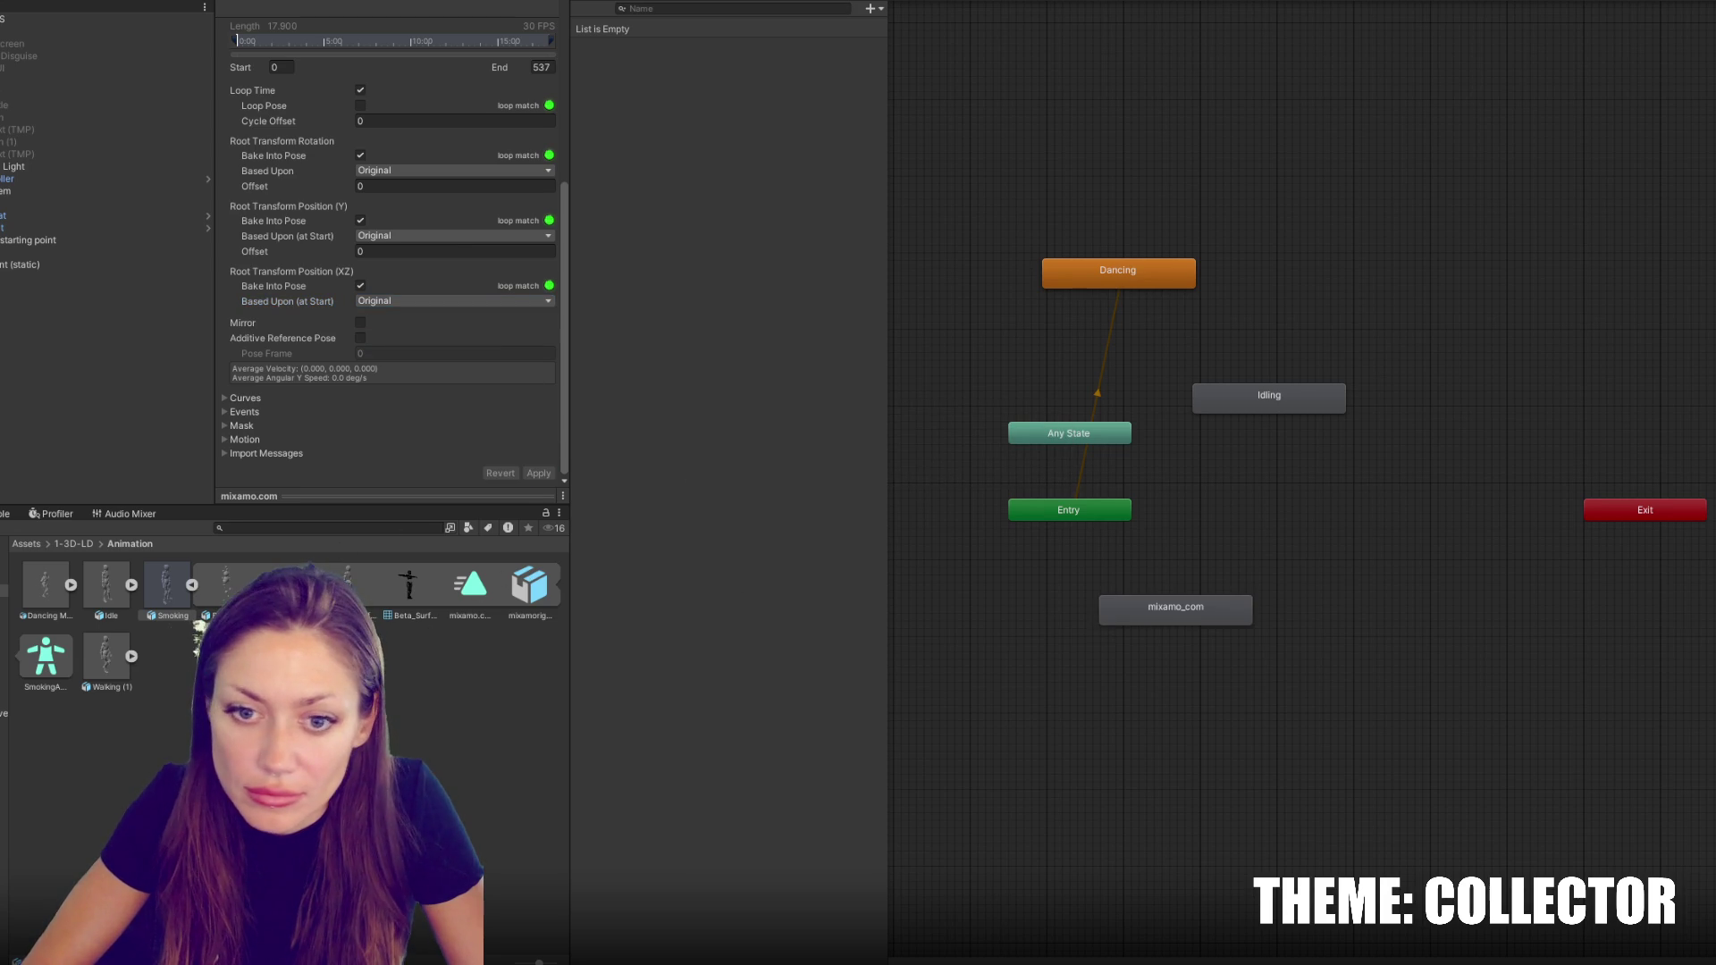
pyautogui.click(1108, 606)
pyautogui.click(345, 1)
pyautogui.write('Smoking')
pyautogui.press('Return')
# Set the Walking model's animation type to Humanoid and apply it
pyautogui.click(191, 585)
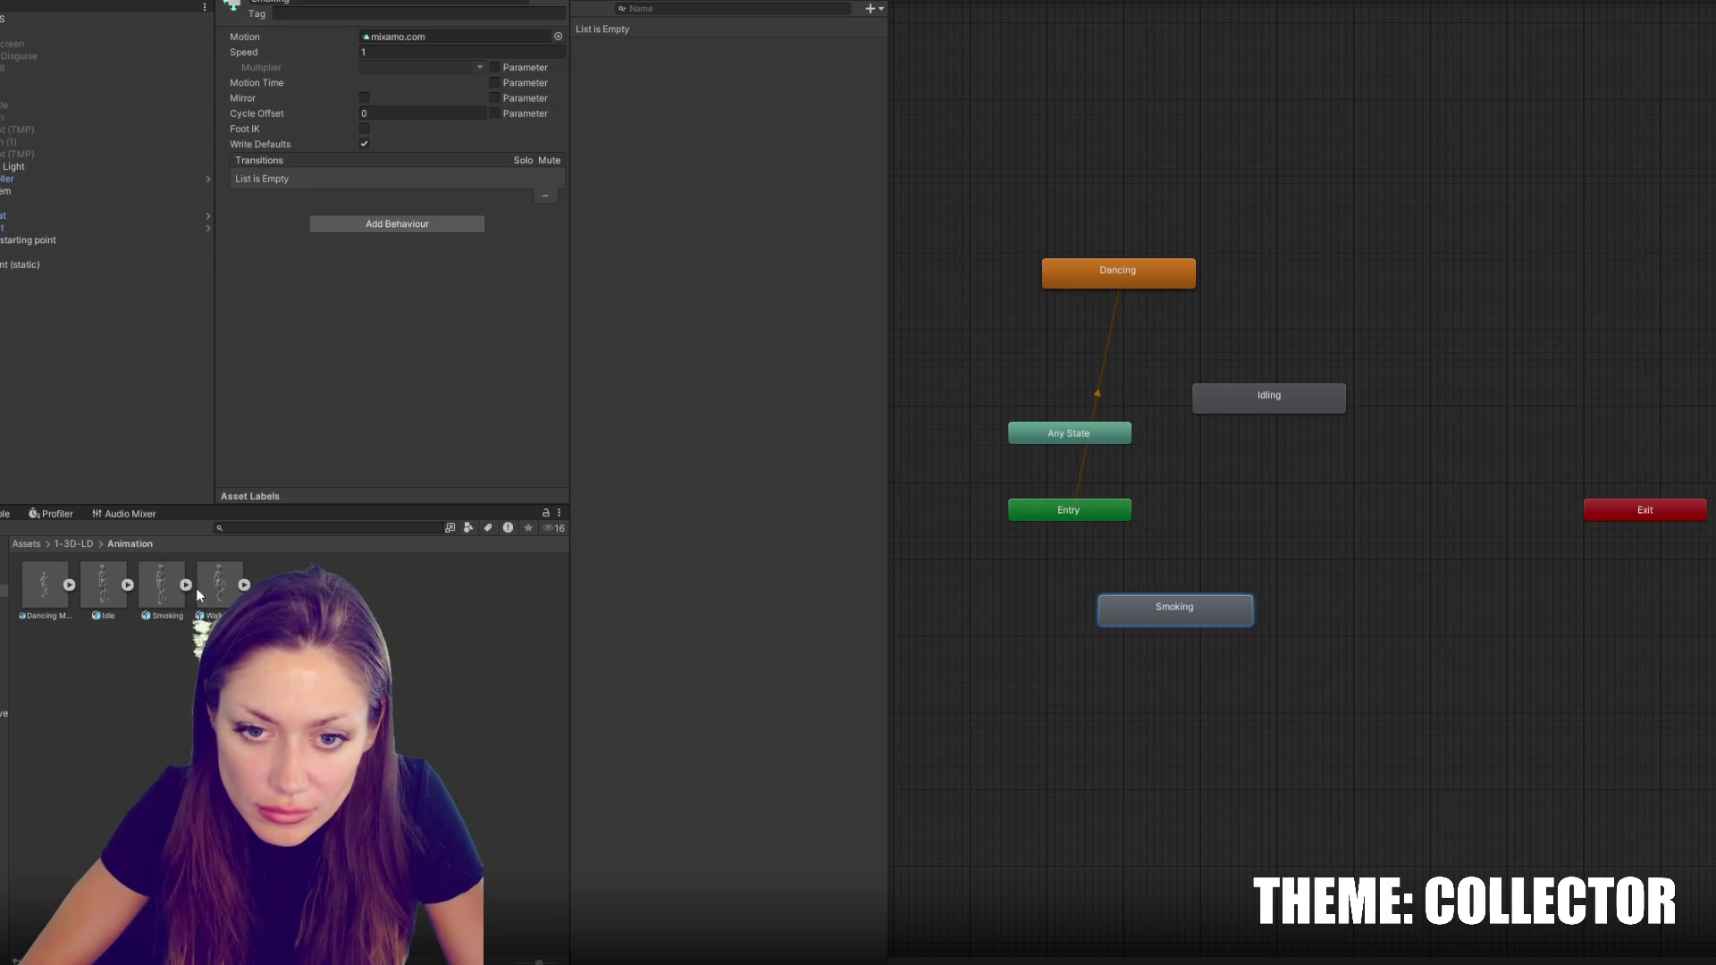
pyautogui.click(197, 590)
pyautogui.click(244, 585)
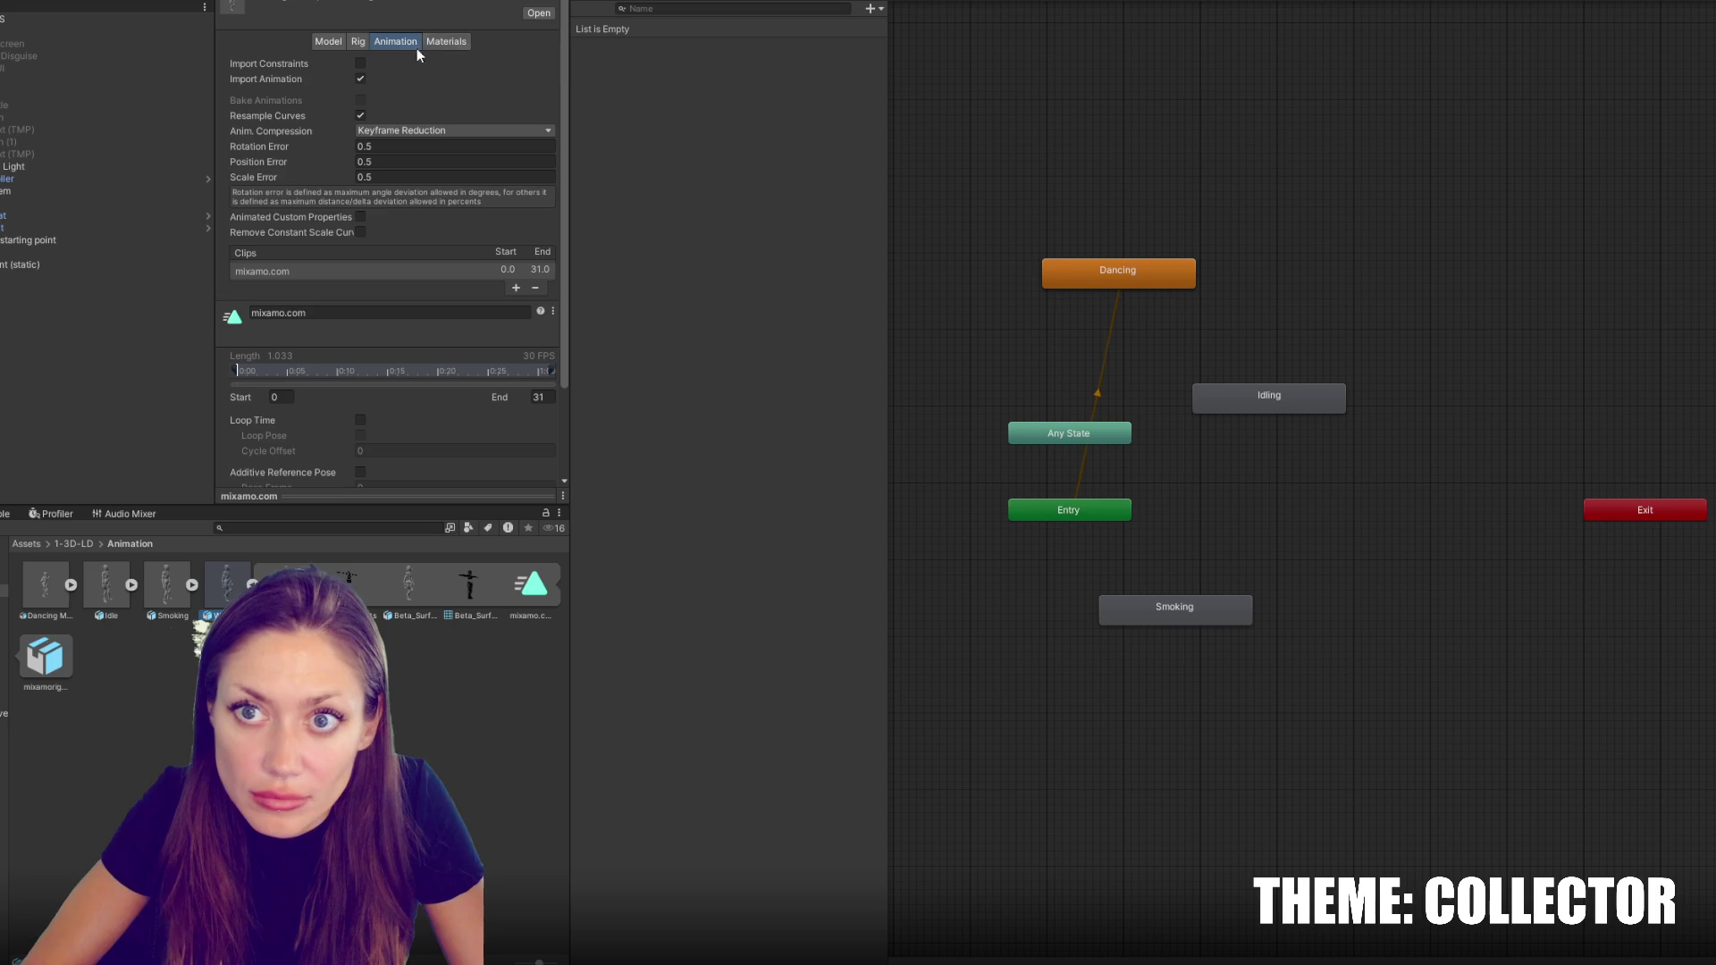
pyautogui.scroll(-5, 377, 260)
pyautogui.scroll(5, 371, 179)
pyautogui.click(362, 42)
pyautogui.click(461, 63)
pyautogui.click(393, 88)
pyautogui.click(461, 63)
pyautogui.click(393, 89)
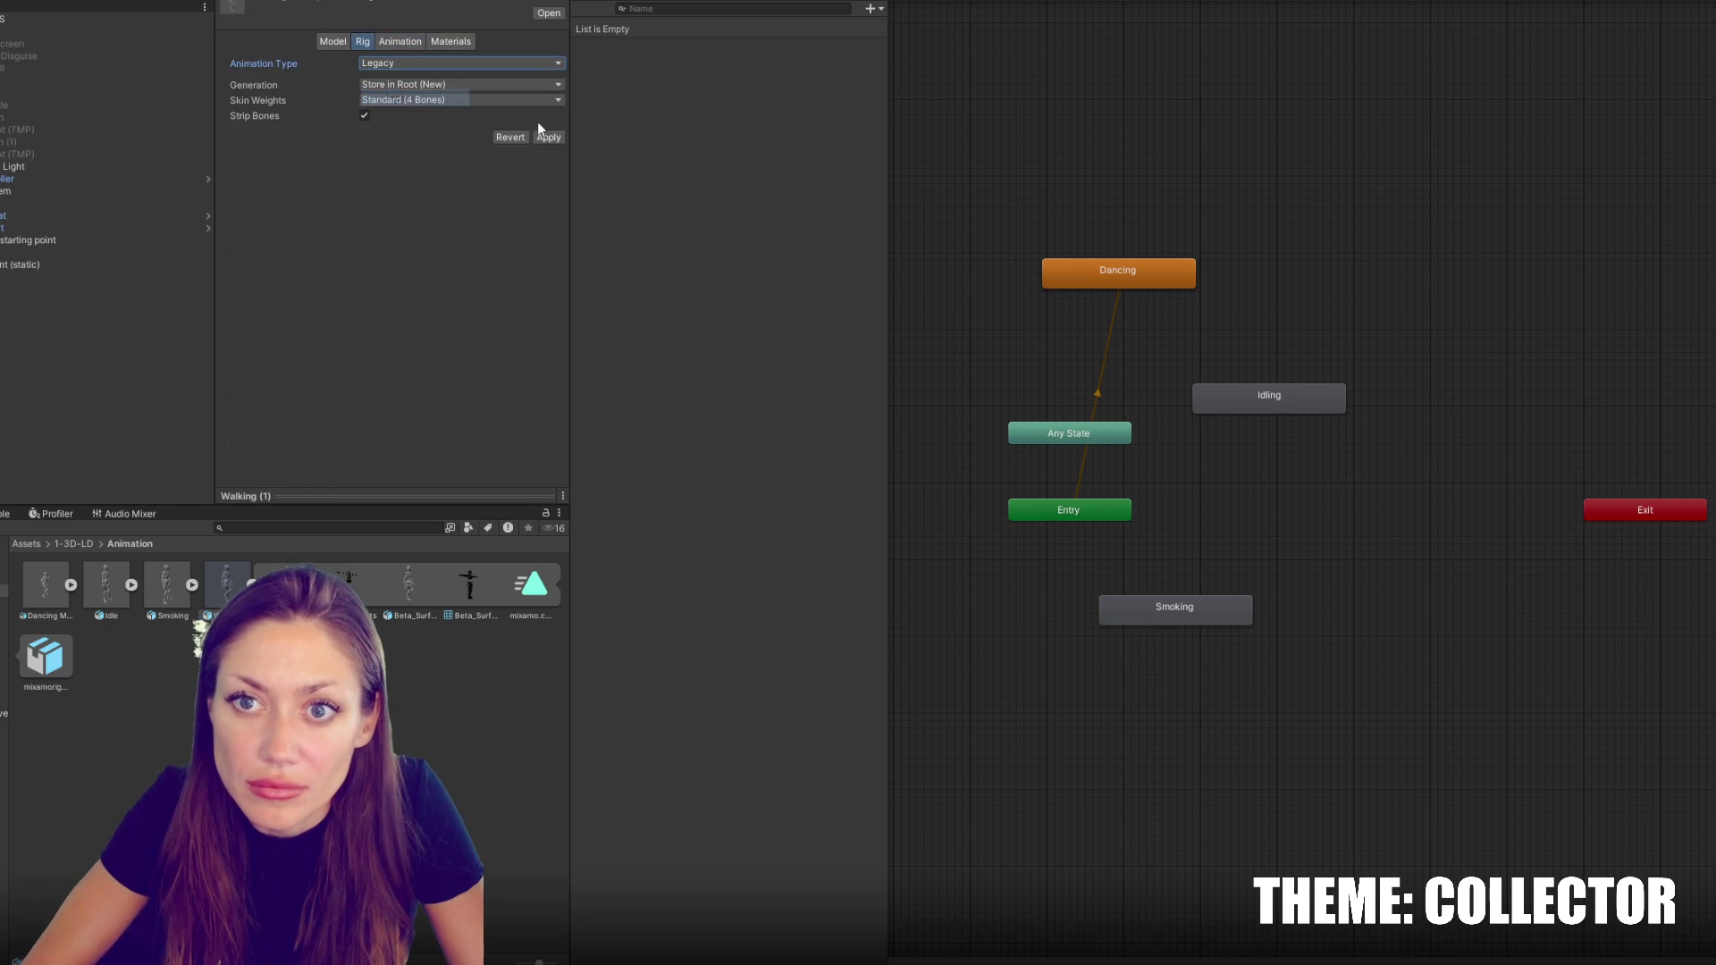
pyautogui.click(500, 62)
pyautogui.click(398, 130)
pyautogui.click(547, 173)
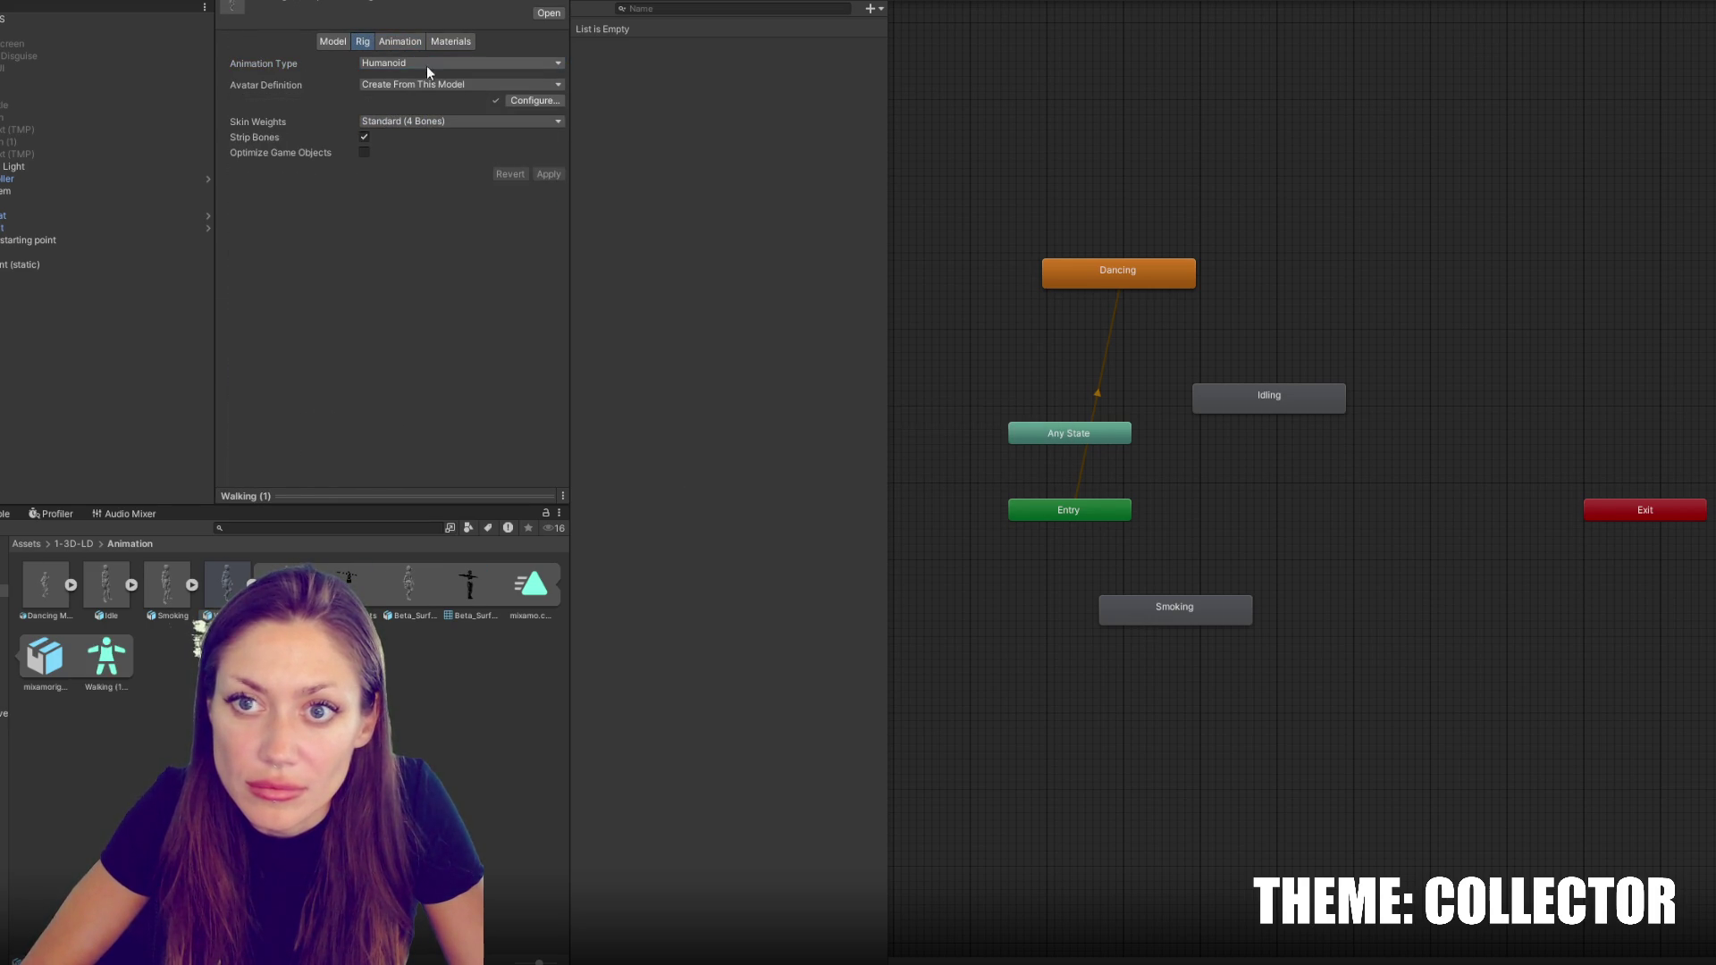
# Make the Walking clip loop and bake root rotation and positions into pose, based upon original
pyautogui.click(399, 42)
pyautogui.scroll(-5, 394, 268)
pyautogui.click(360, 156)
pyautogui.click(360, 220)
pyautogui.click(367, 236)
pyautogui.click(384, 252)
pyautogui.click(360, 286)
pyautogui.click(364, 367)
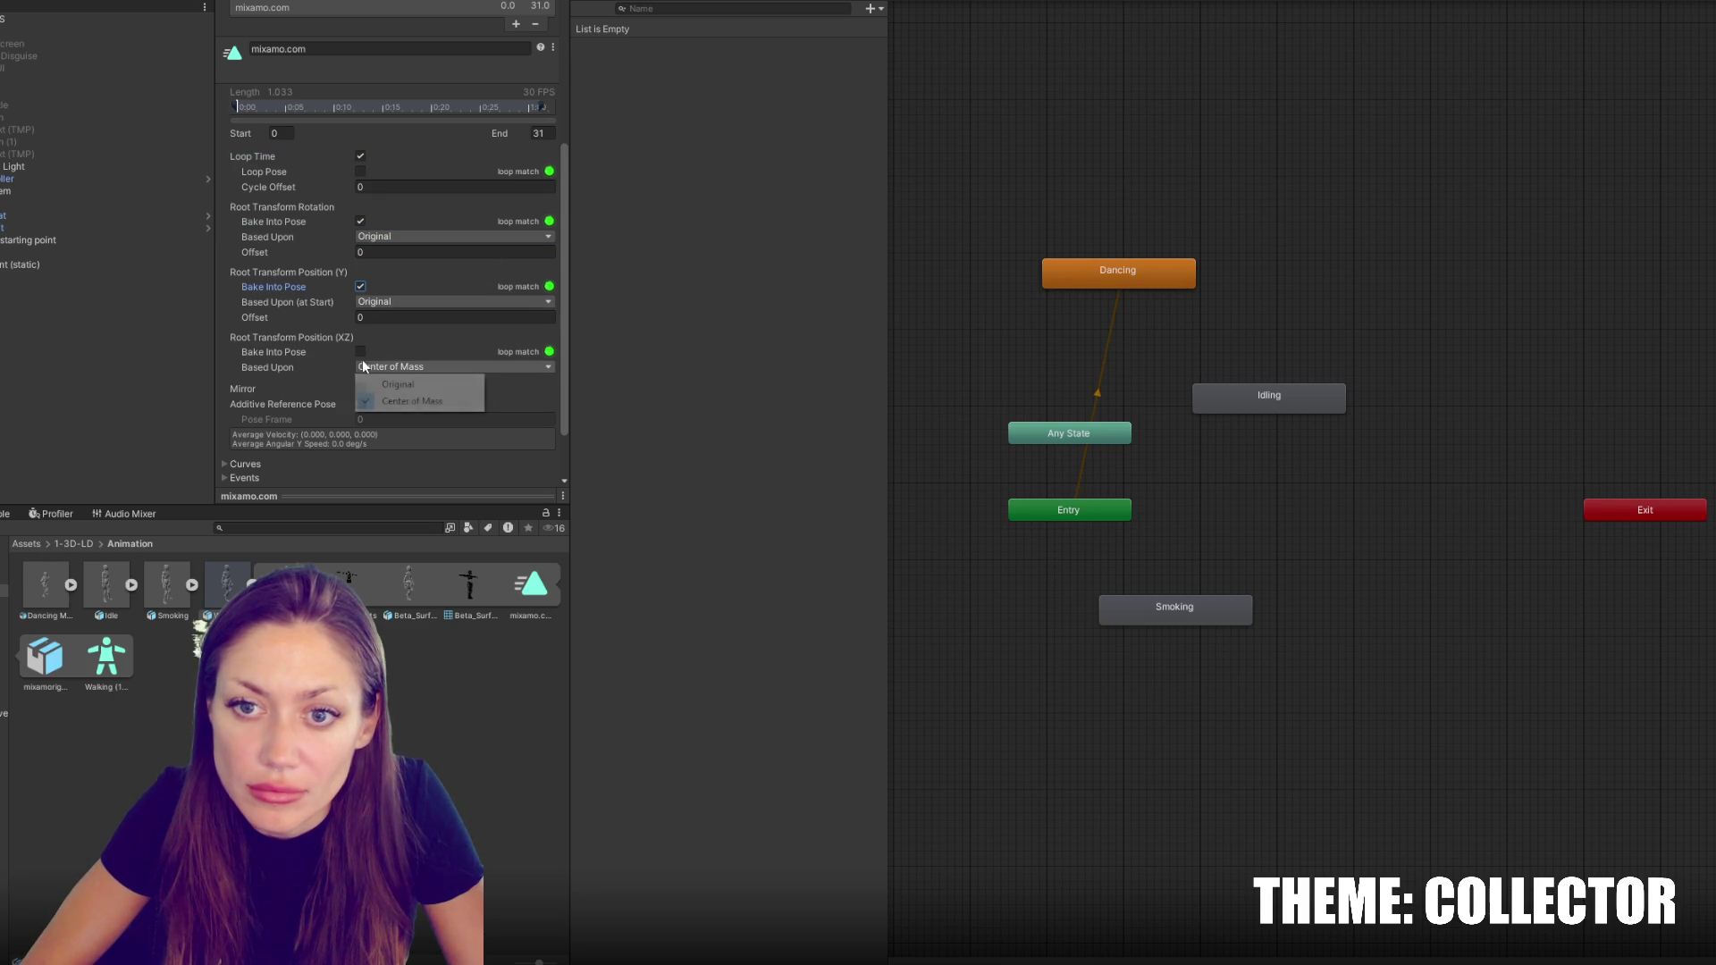
pyautogui.click(398, 384)
pyautogui.click(360, 351)
pyautogui.scroll(-2, 441, 330)
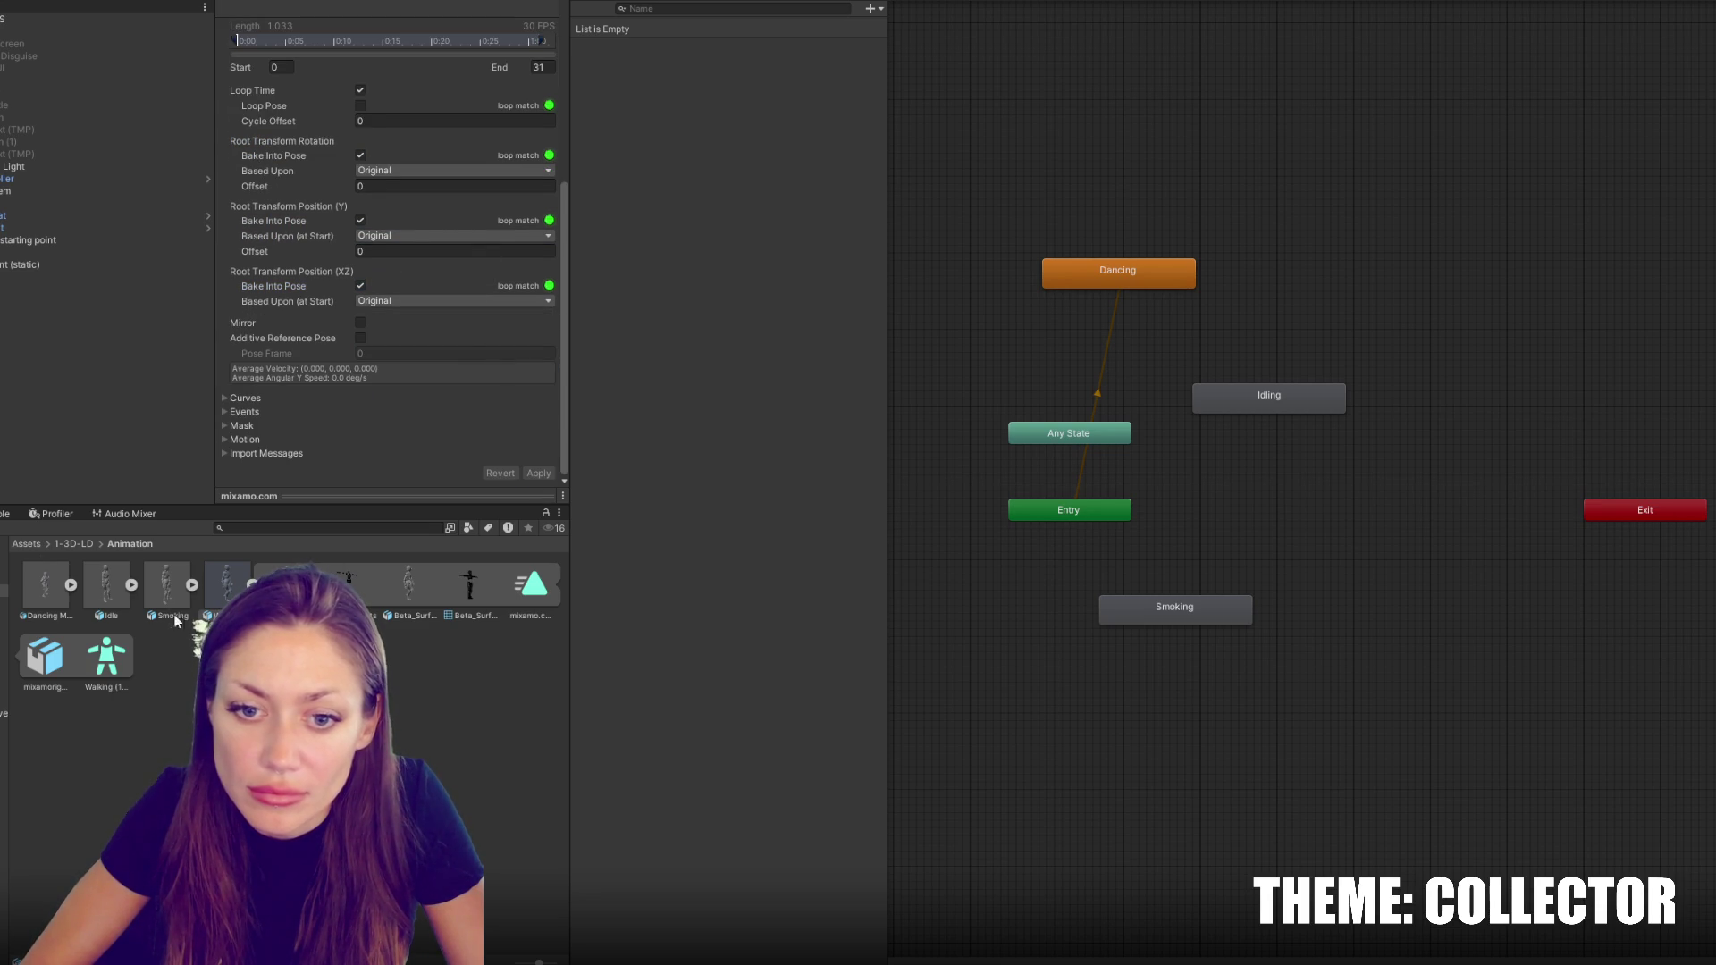
# Add the Walking clip to the Animator graph and rearrange Entry, Dancing and Any State
pyautogui.moveTo(525, 590); pyautogui.dragTo(1194, 491)
pyautogui.moveTo(1082, 509)
pyautogui.mouseDown()
pyautogui.moveTo(1069, 193)
pyautogui.moveTo(1032, 192)
pyautogui.mouseUp()
pyautogui.moveTo(1082, 282)
pyautogui.mouseDown()
pyautogui.moveTo(1253, 248)
pyautogui.moveTo(1293, 276)
pyautogui.mouseUp()
pyautogui.moveTo(1084, 434)
pyautogui.mouseDown()
pyautogui.moveTo(1080, 361)
pyautogui.moveTo(1029, 265)
pyautogui.moveTo(1101, 313)
pyautogui.mouseUp()
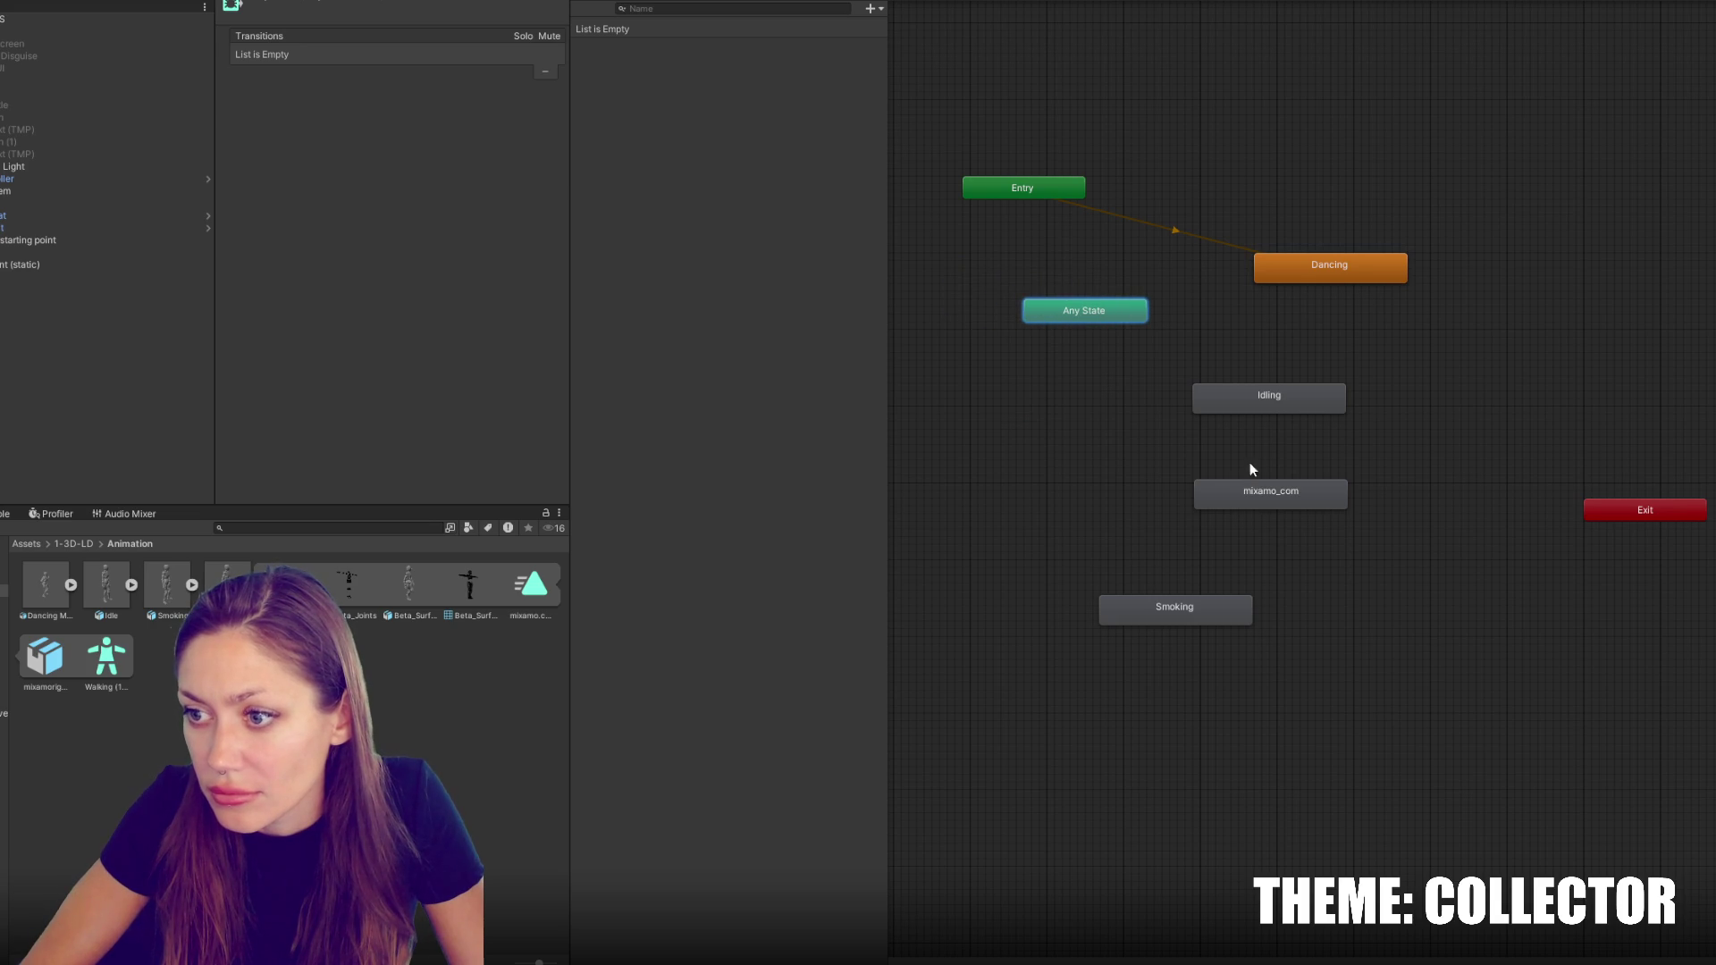
# Make Idling the layer default state and rename the mixamo_com state to 'Walking'
pyautogui.click(1274, 395)
pyautogui.rightClick(1273, 395)
pyautogui.click(1323, 410)
pyautogui.click(1323, 494)
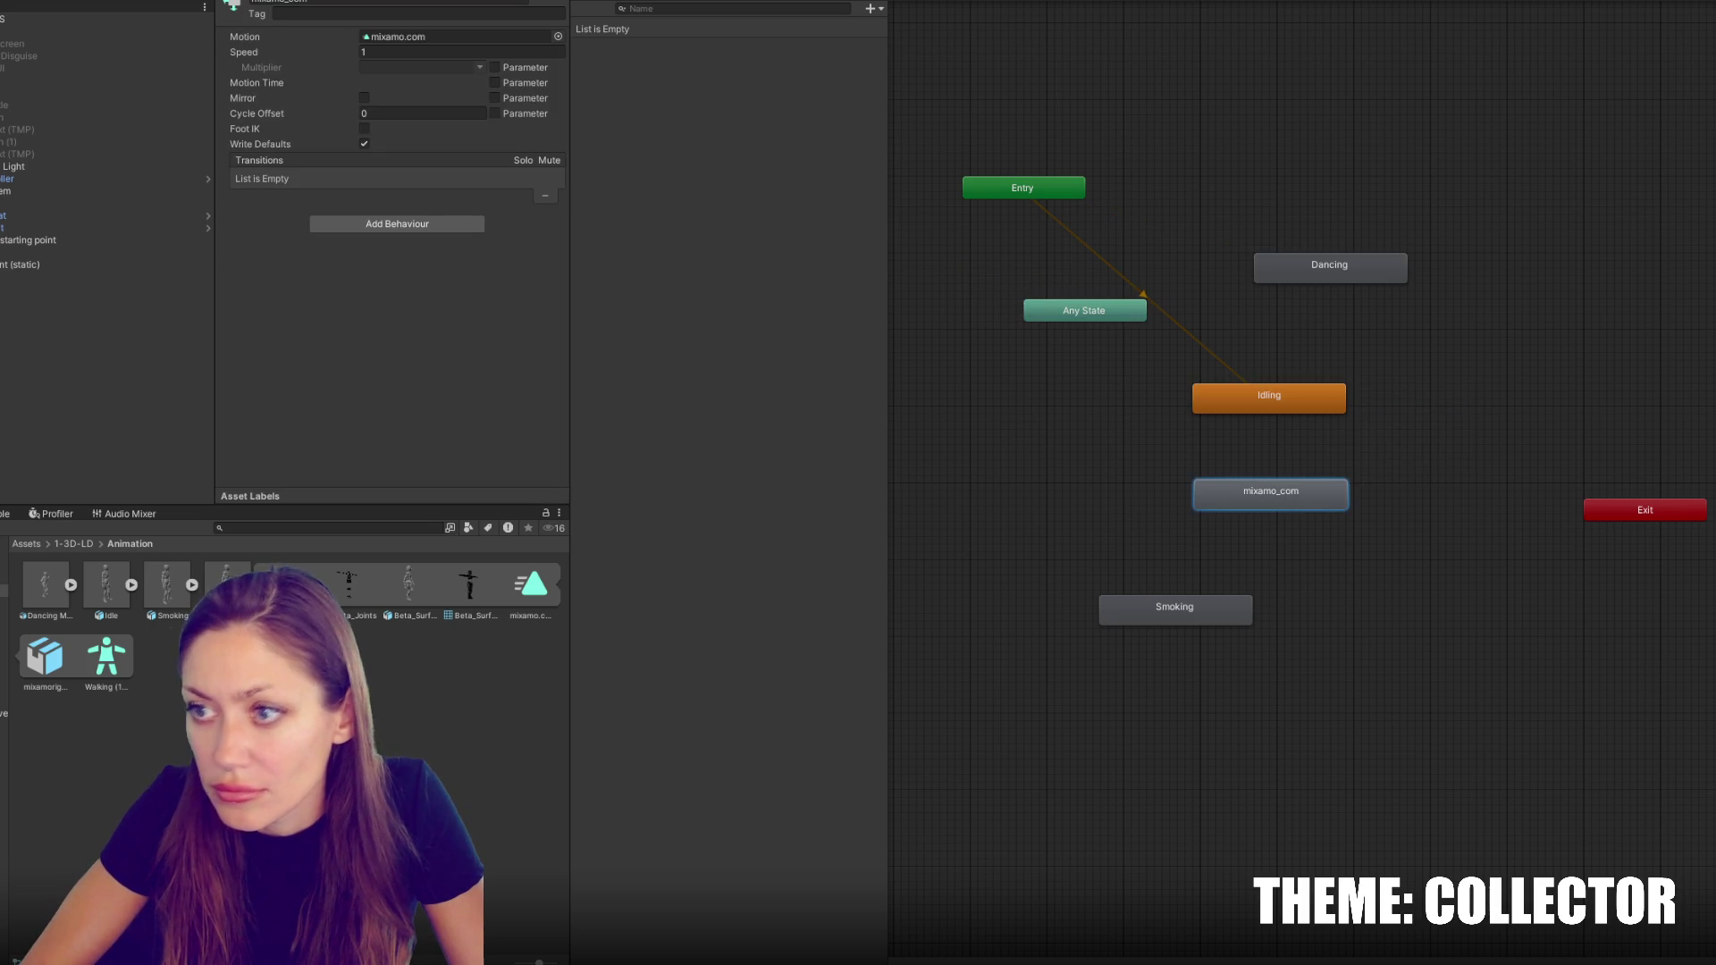
pyautogui.write('Walking')
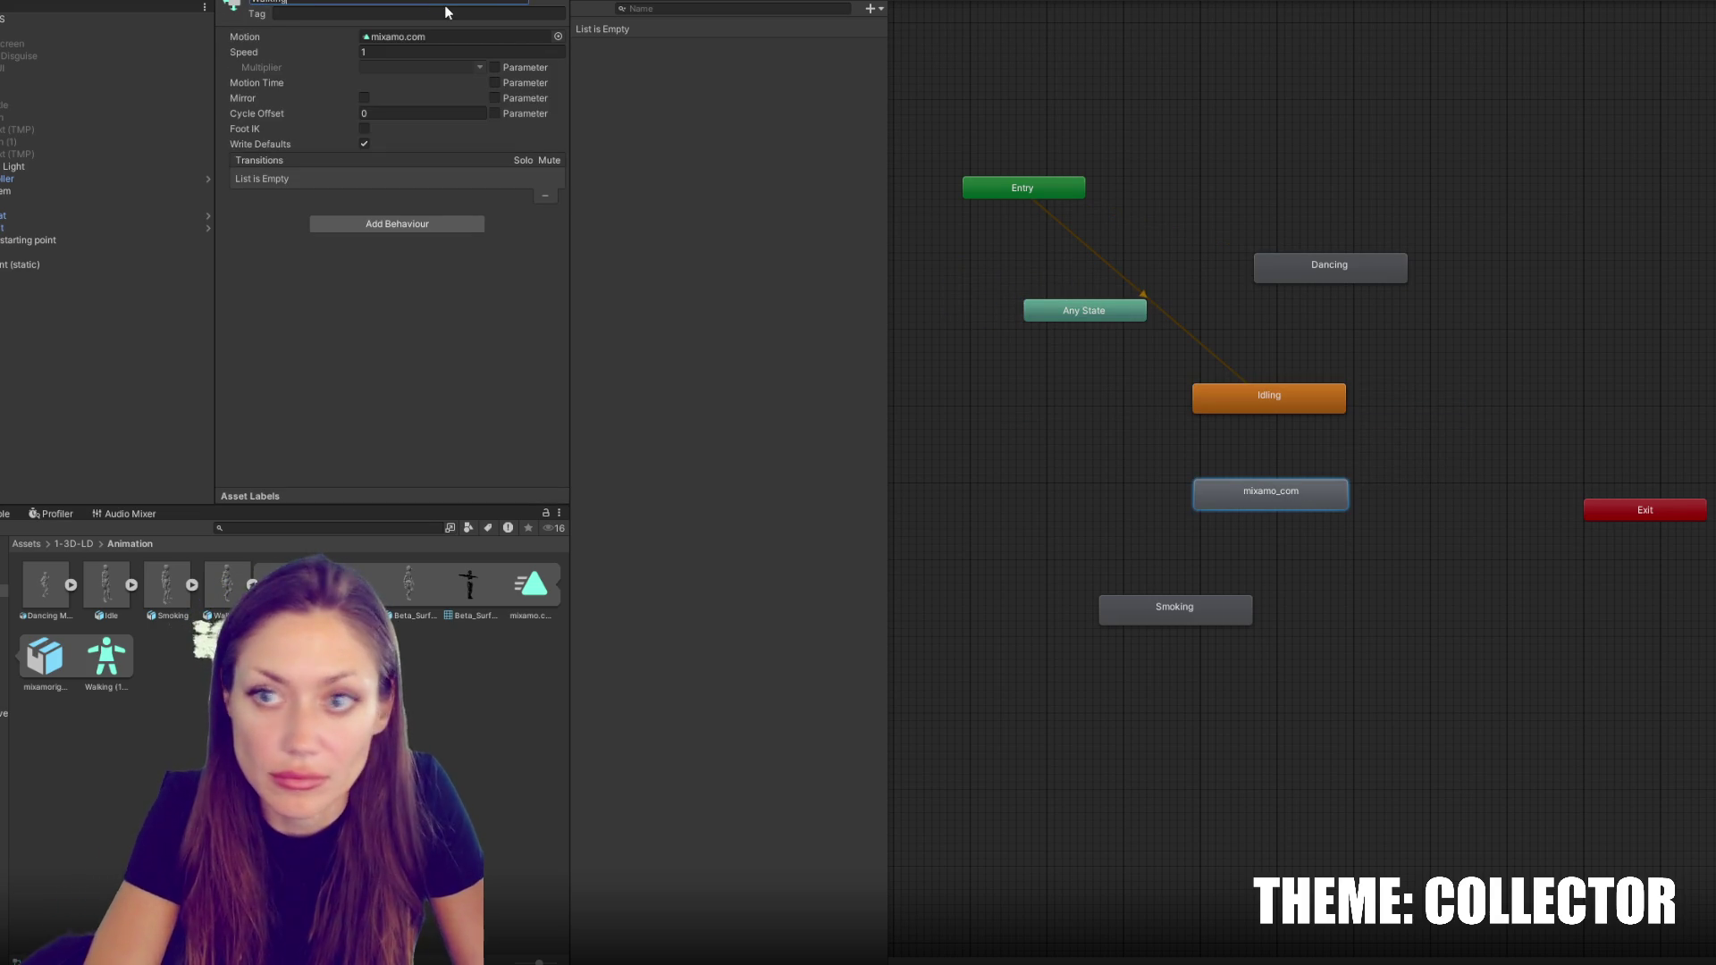
pyautogui.press('Return')
# Rearrange the states and add Any State transitions to Idling and Dancing
pyautogui.moveTo(1332, 273); pyautogui.dragTo(1424, 404)
pyautogui.moveTo(1293, 384)
pyautogui.mouseDown()
pyautogui.moveTo(1198, 229)
pyautogui.moveTo(1018, 267)
pyautogui.mouseUp()
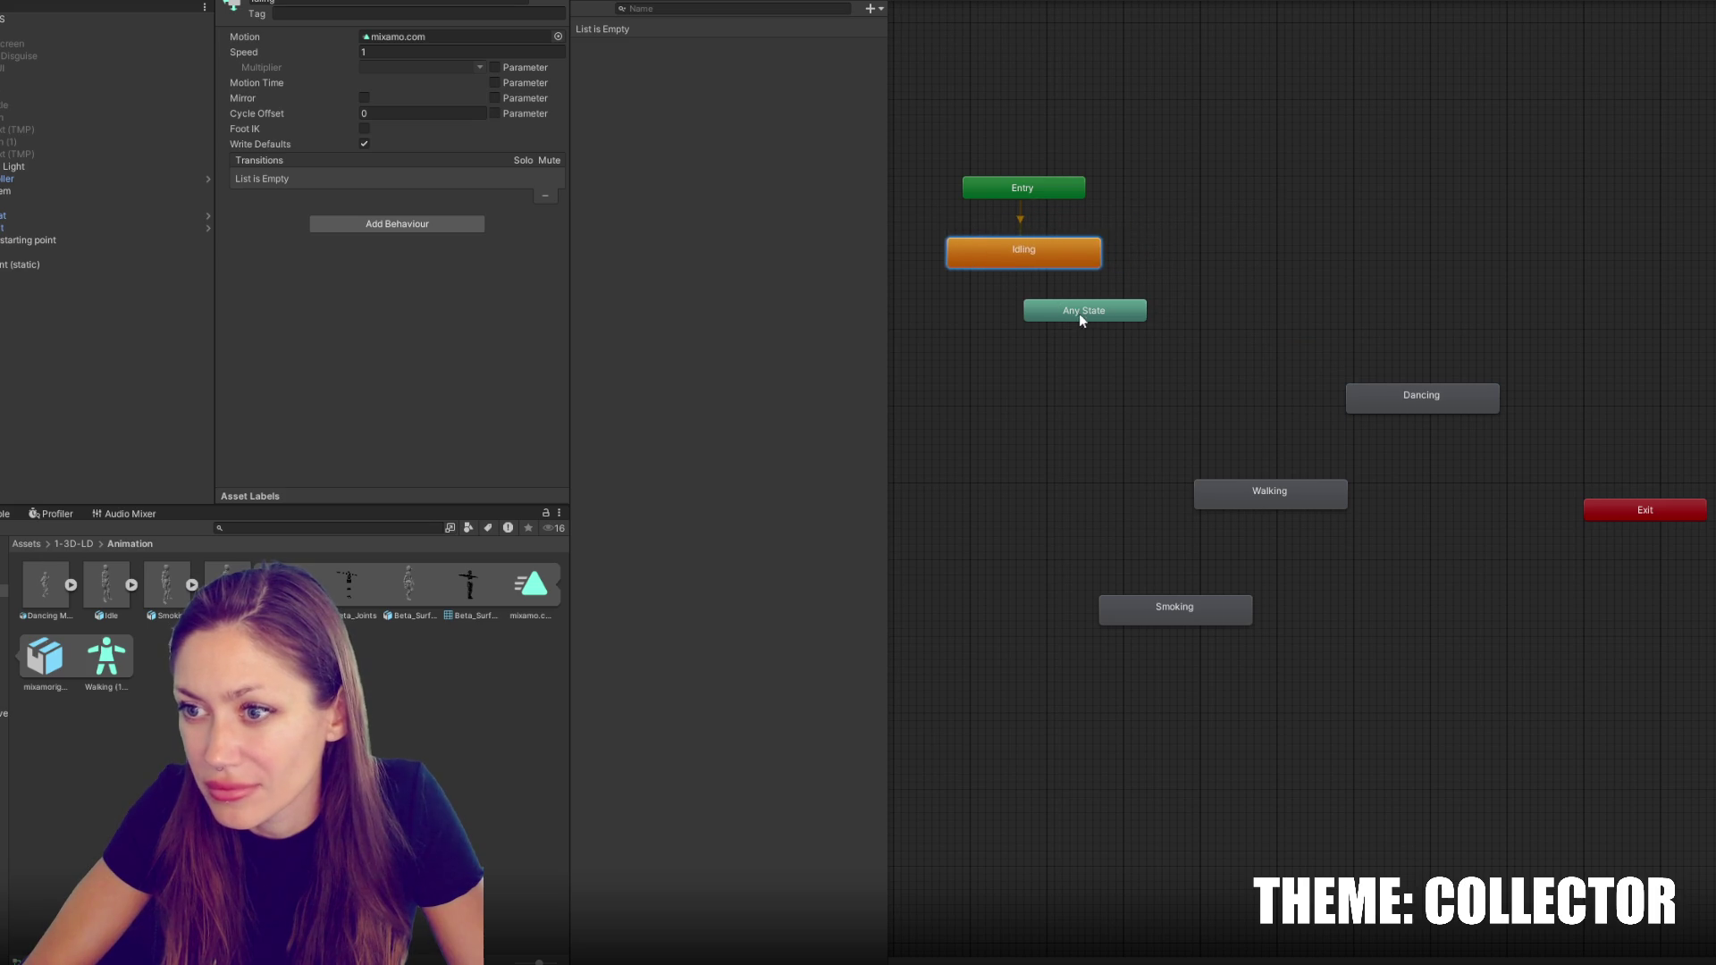
pyautogui.moveTo(1080, 319); pyautogui.dragTo(1031, 378)
pyautogui.rightClick(1035, 380)
pyautogui.click(1068, 254)
pyautogui.rightClick(1044, 383)
pyautogui.click(1100, 393)
pyautogui.click(1064, 252)
# Add Any State transitions to Walking and Smoking, repositioning Dancing and Smoking
pyautogui.moveTo(1419, 397); pyautogui.dragTo(1242, 371)
pyautogui.rightClick(1058, 382)
pyautogui.click(1099, 395)
pyautogui.click(1251, 367)
pyautogui.click(1176, 429)
pyautogui.rightClick(1059, 383)
pyautogui.click(1077, 387)
pyautogui.click(1214, 490)
pyautogui.rightClick(1021, 387)
pyautogui.click(1069, 396)
pyautogui.click(1160, 604)
pyautogui.moveTo(1160, 604); pyautogui.dragTo(1081, 557)
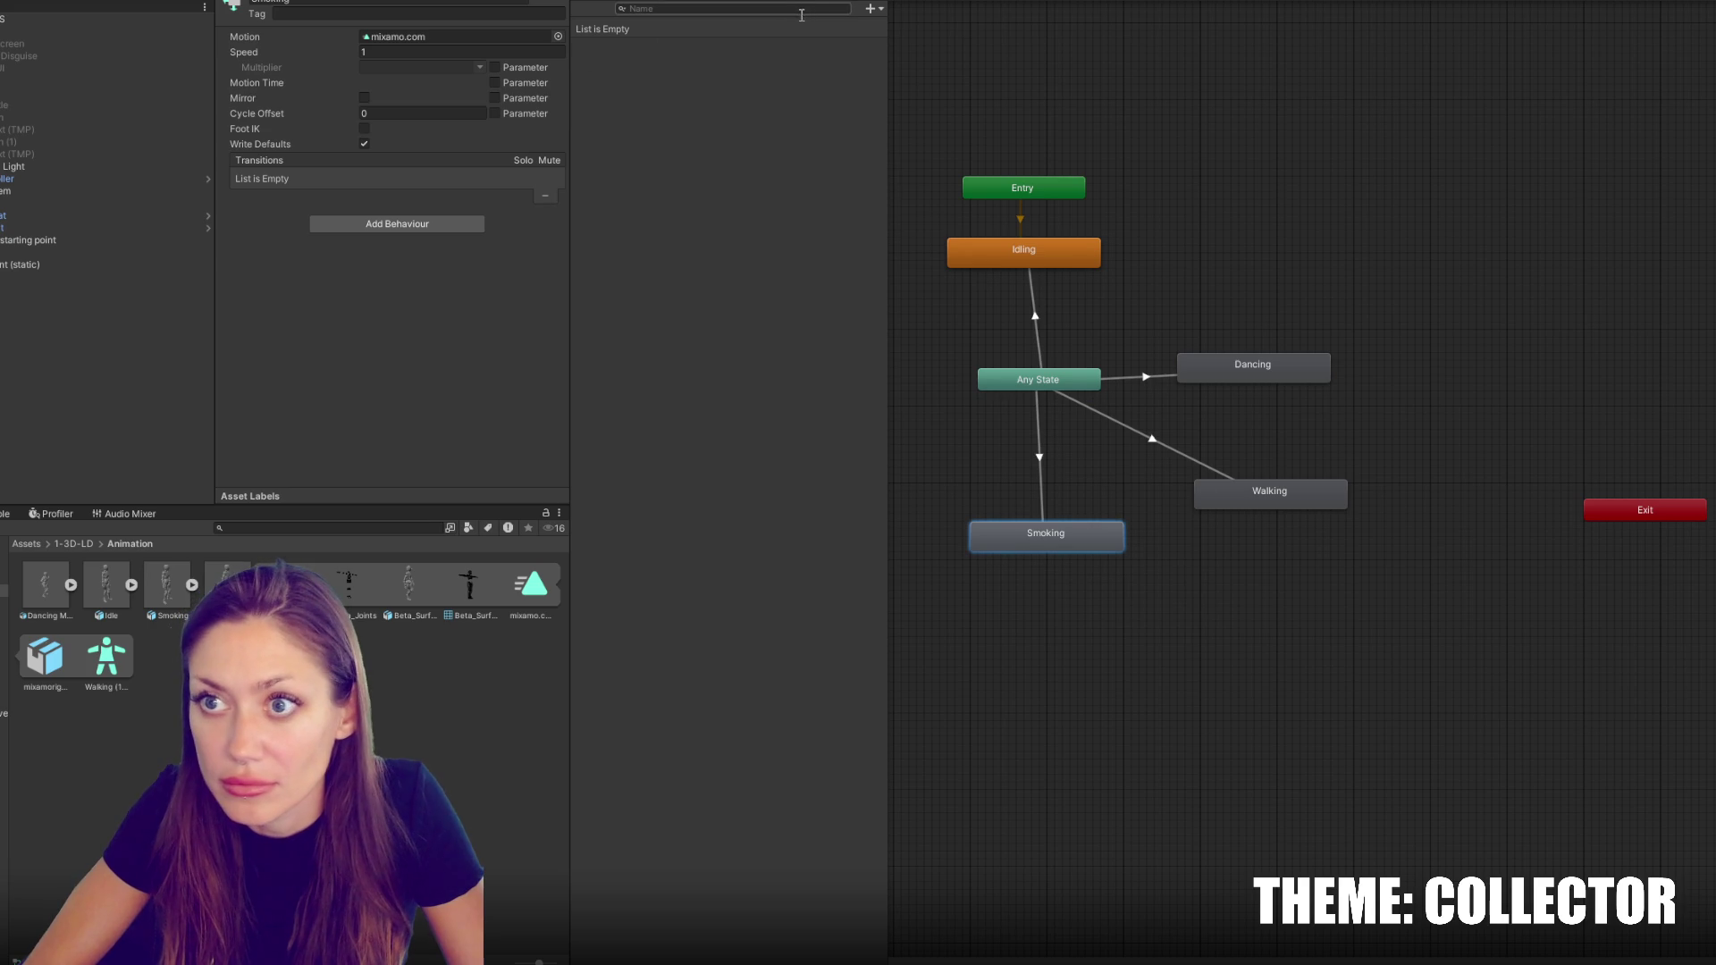
pyautogui.click(869, 9)
# Add the Idling and Walking trigger parameters
pyautogui.click(884, 78)
pyautogui.write('Idling')
pyautogui.press('Return')
pyautogui.click(870, 9)
pyautogui.click(889, 76)
pyautogui.write('Walk')
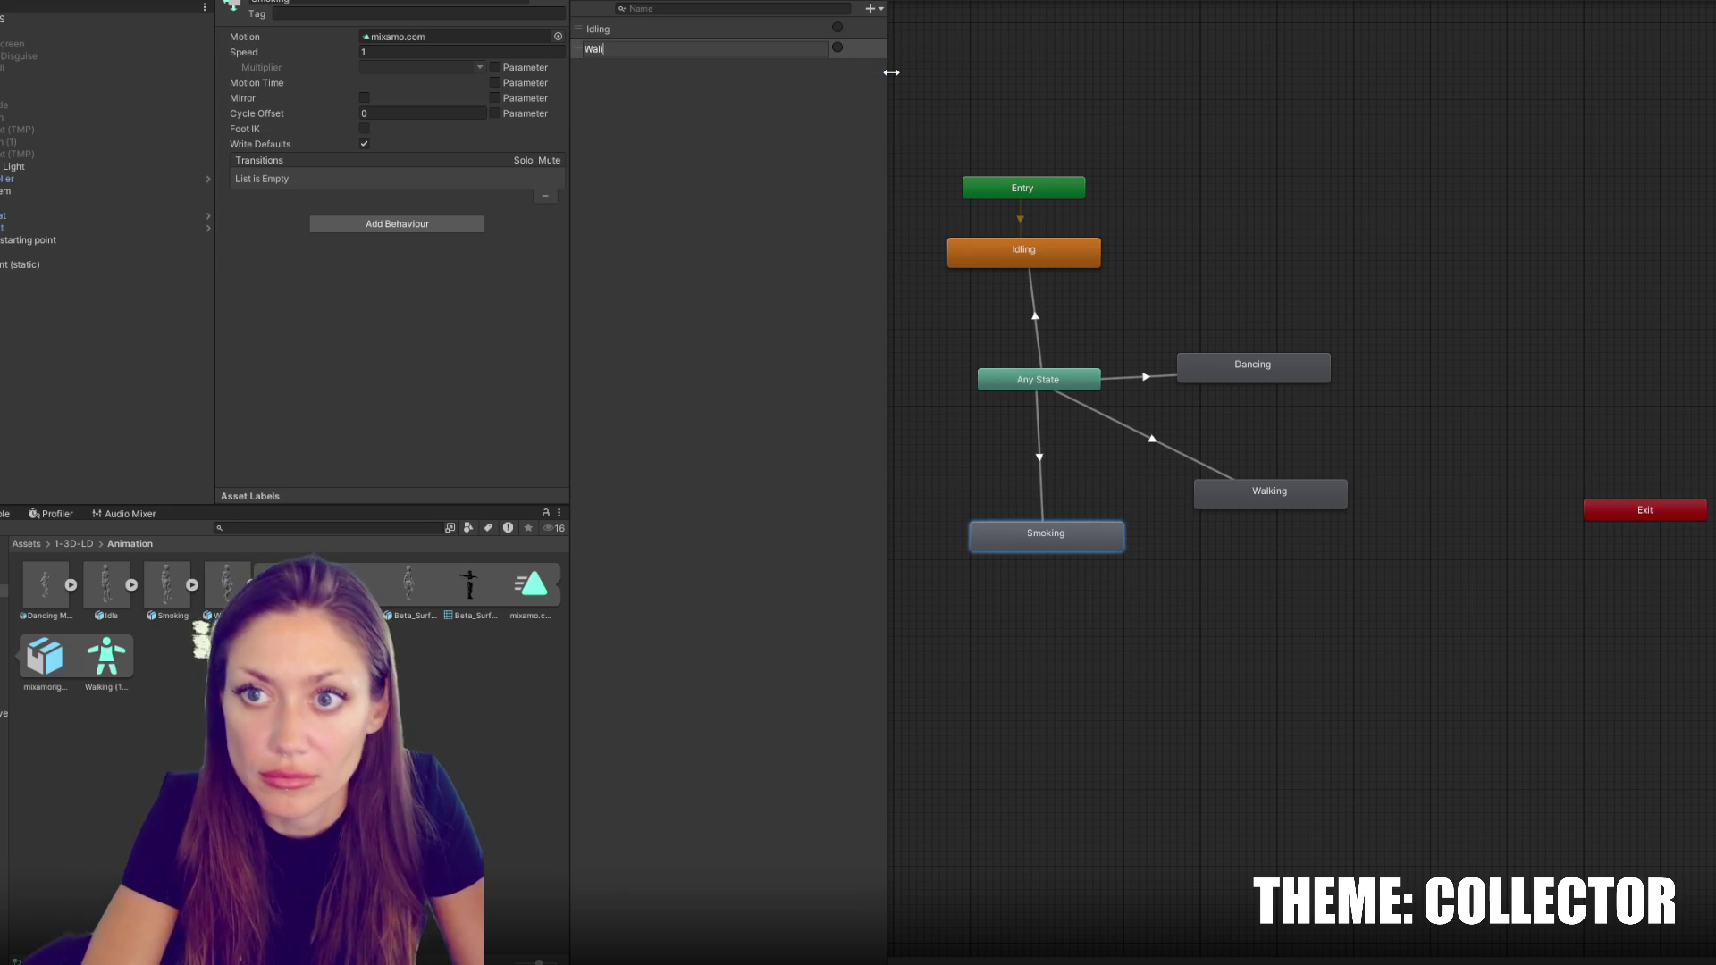
pyautogui.write('ing')
pyautogui.press('Return')
# Add the Smoking and Dancing trigger parameters
pyautogui.click(870, 9)
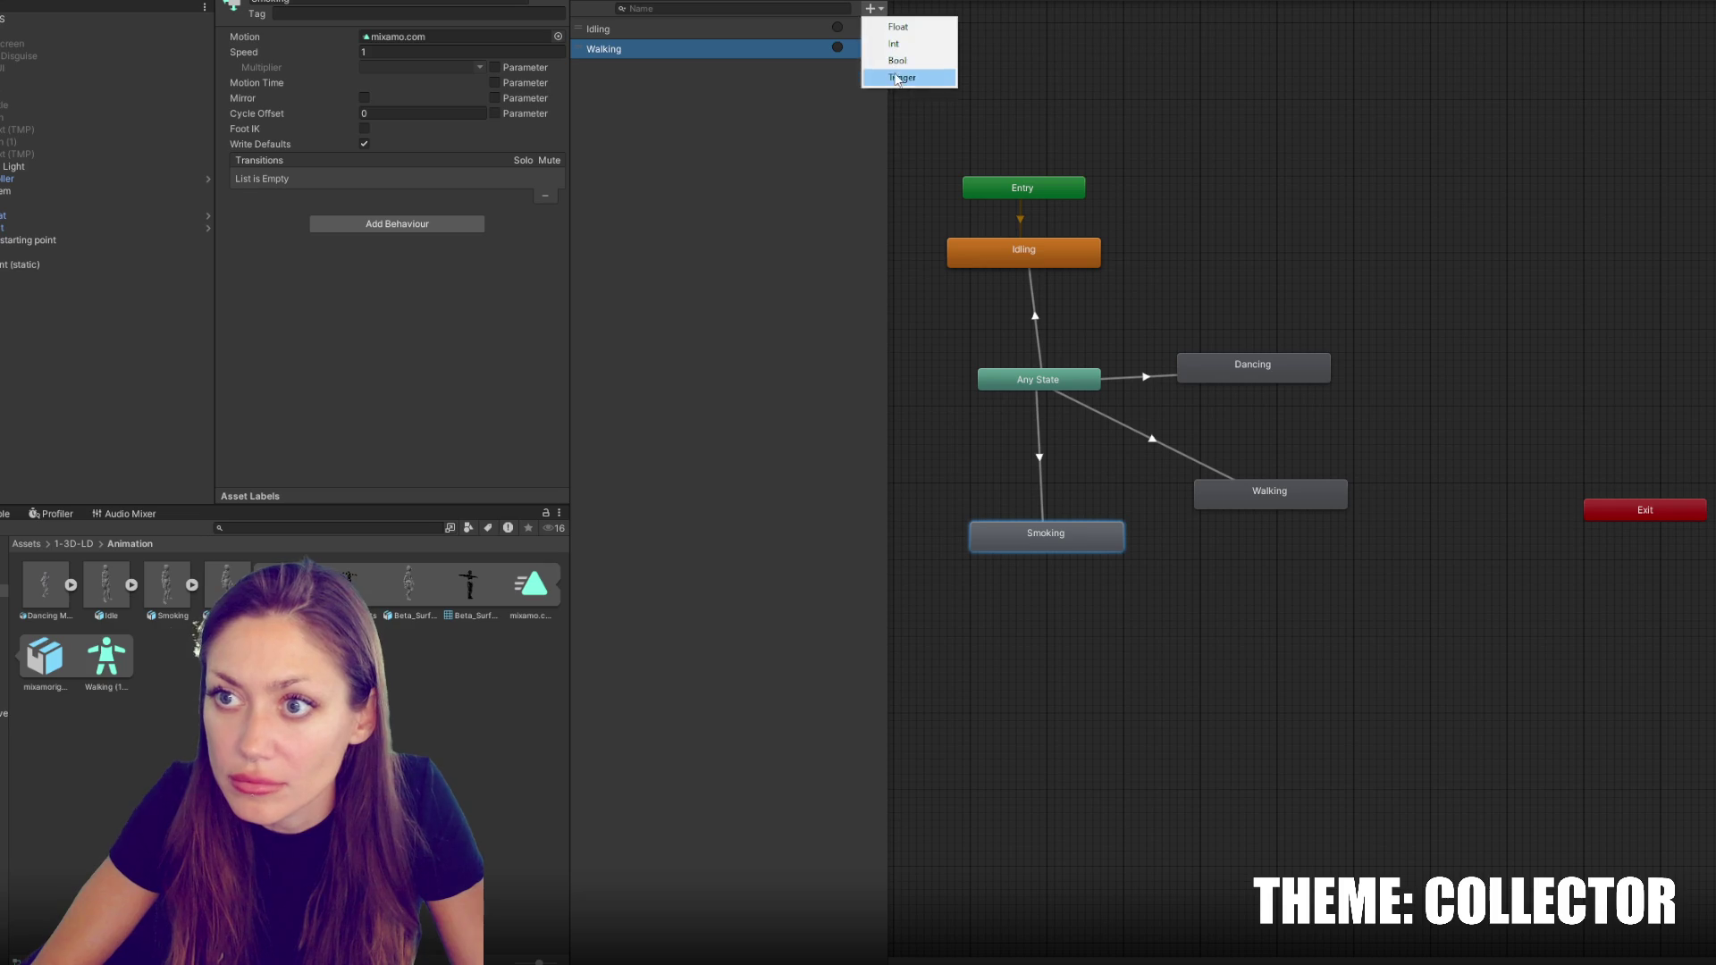
pyautogui.click(902, 79)
pyautogui.write('Smoking')
pyautogui.press('Return')
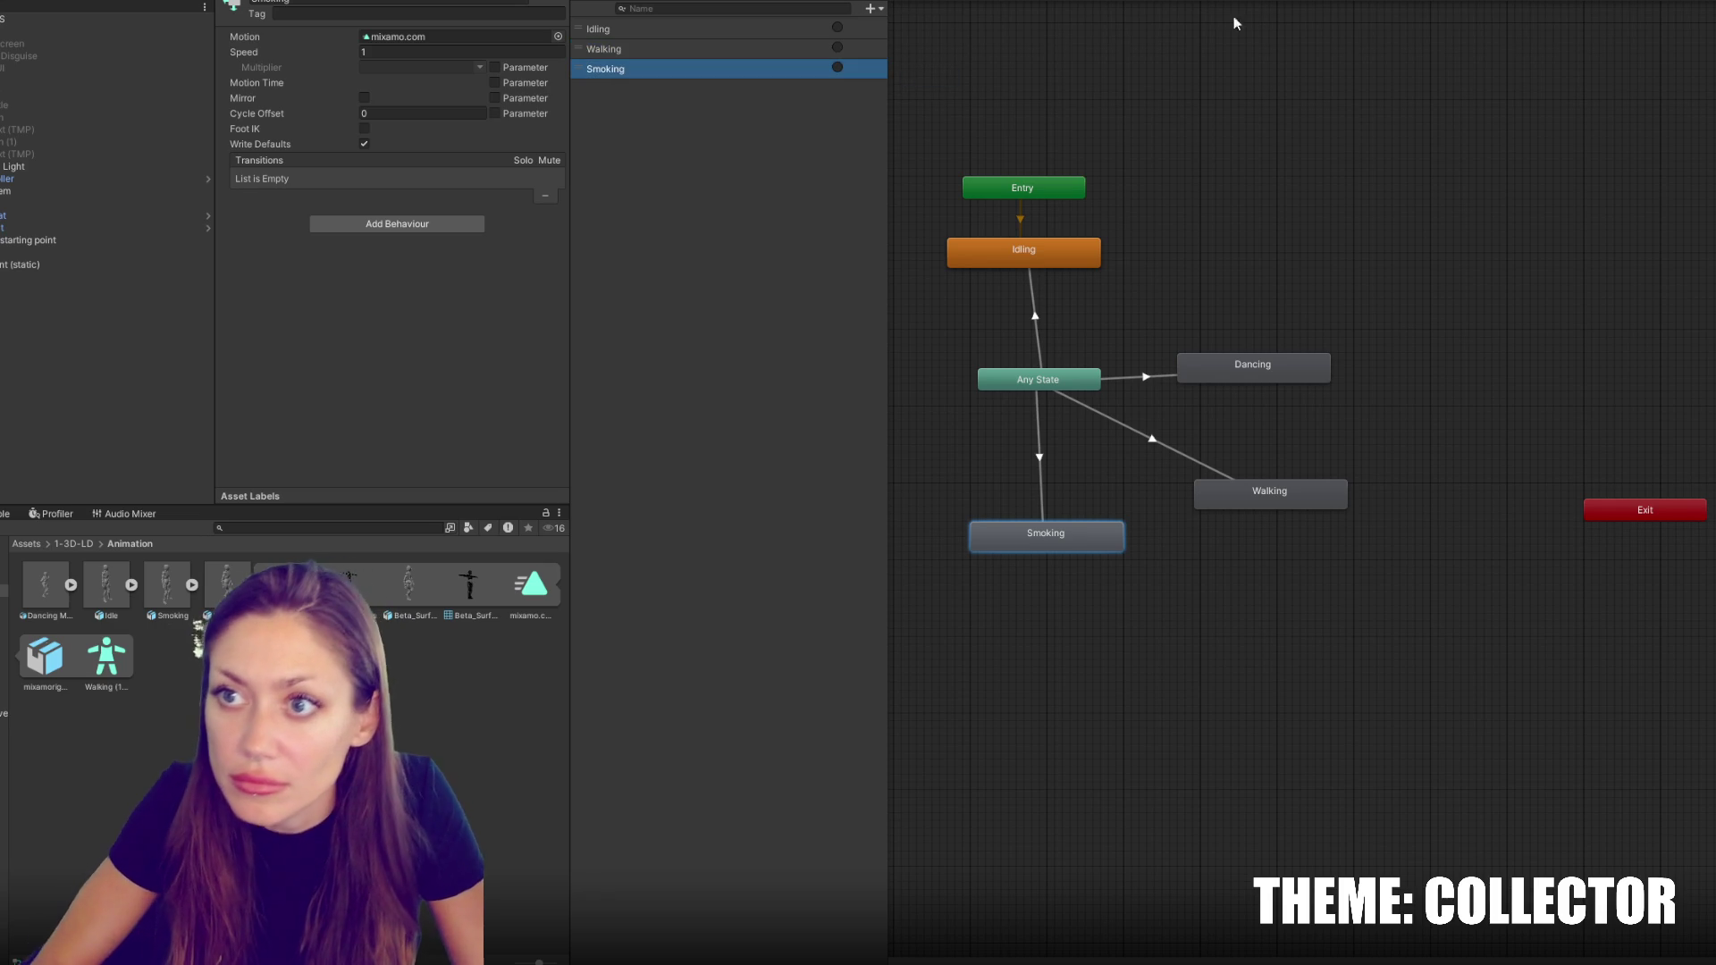
pyautogui.click(872, 8)
pyautogui.click(900, 68)
pyautogui.write('Dancing')
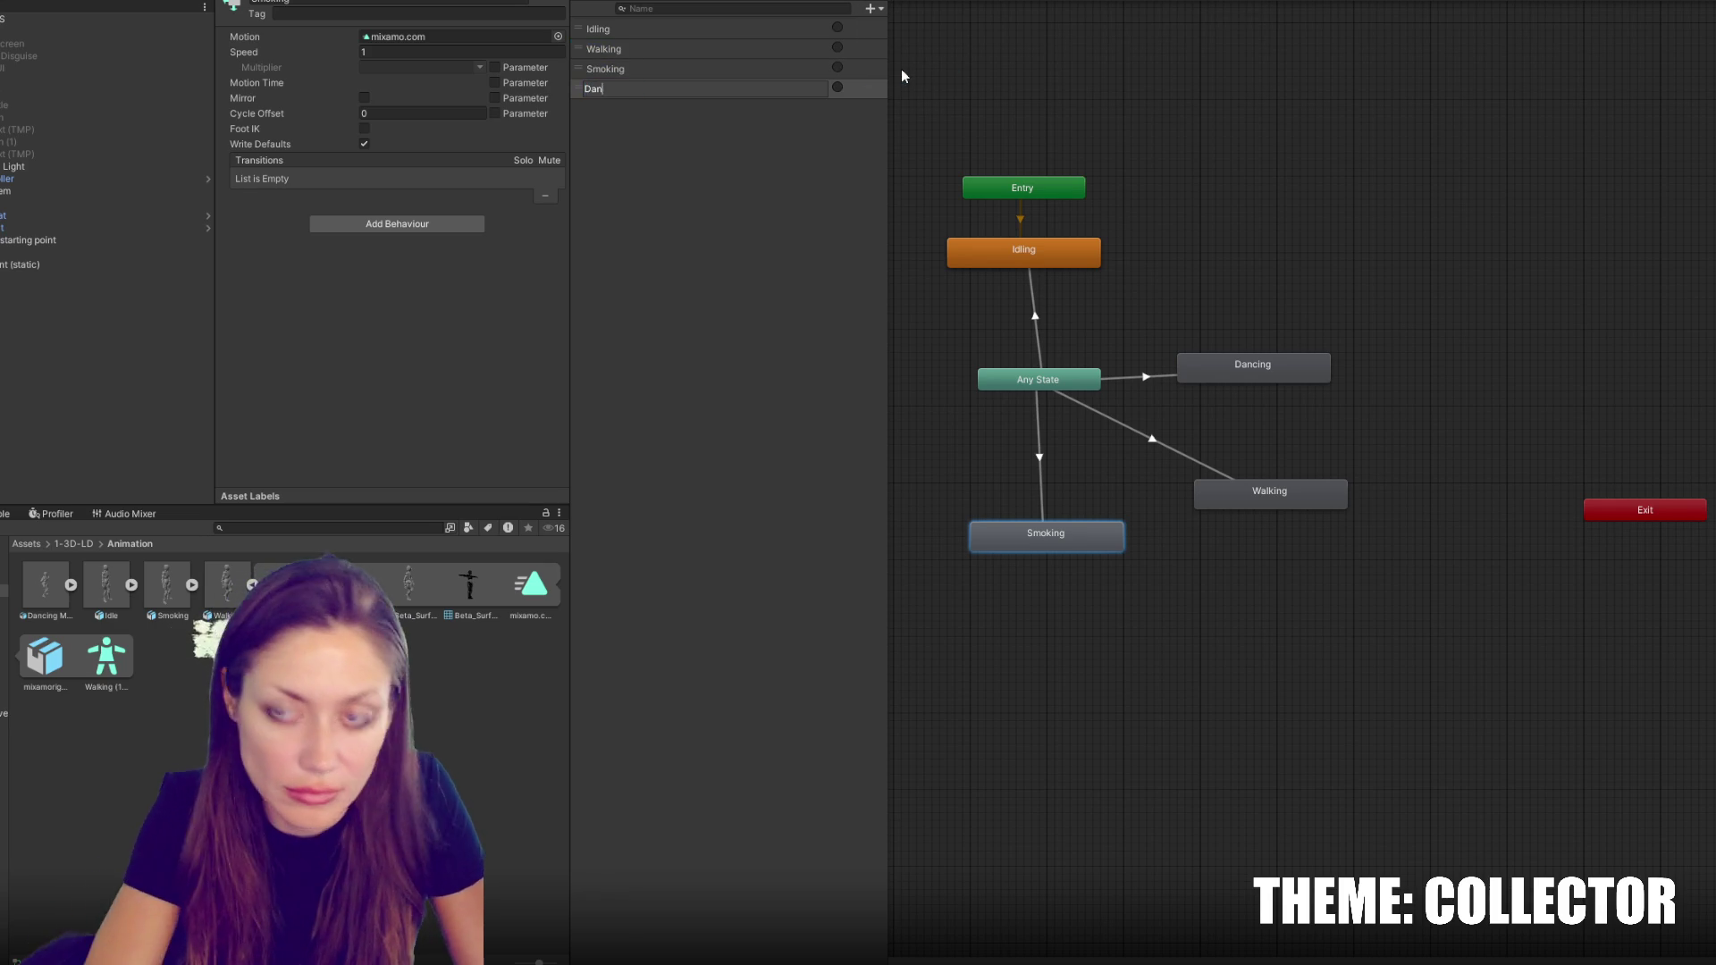
pyautogui.press('Return')
pyautogui.click(1032, 295)
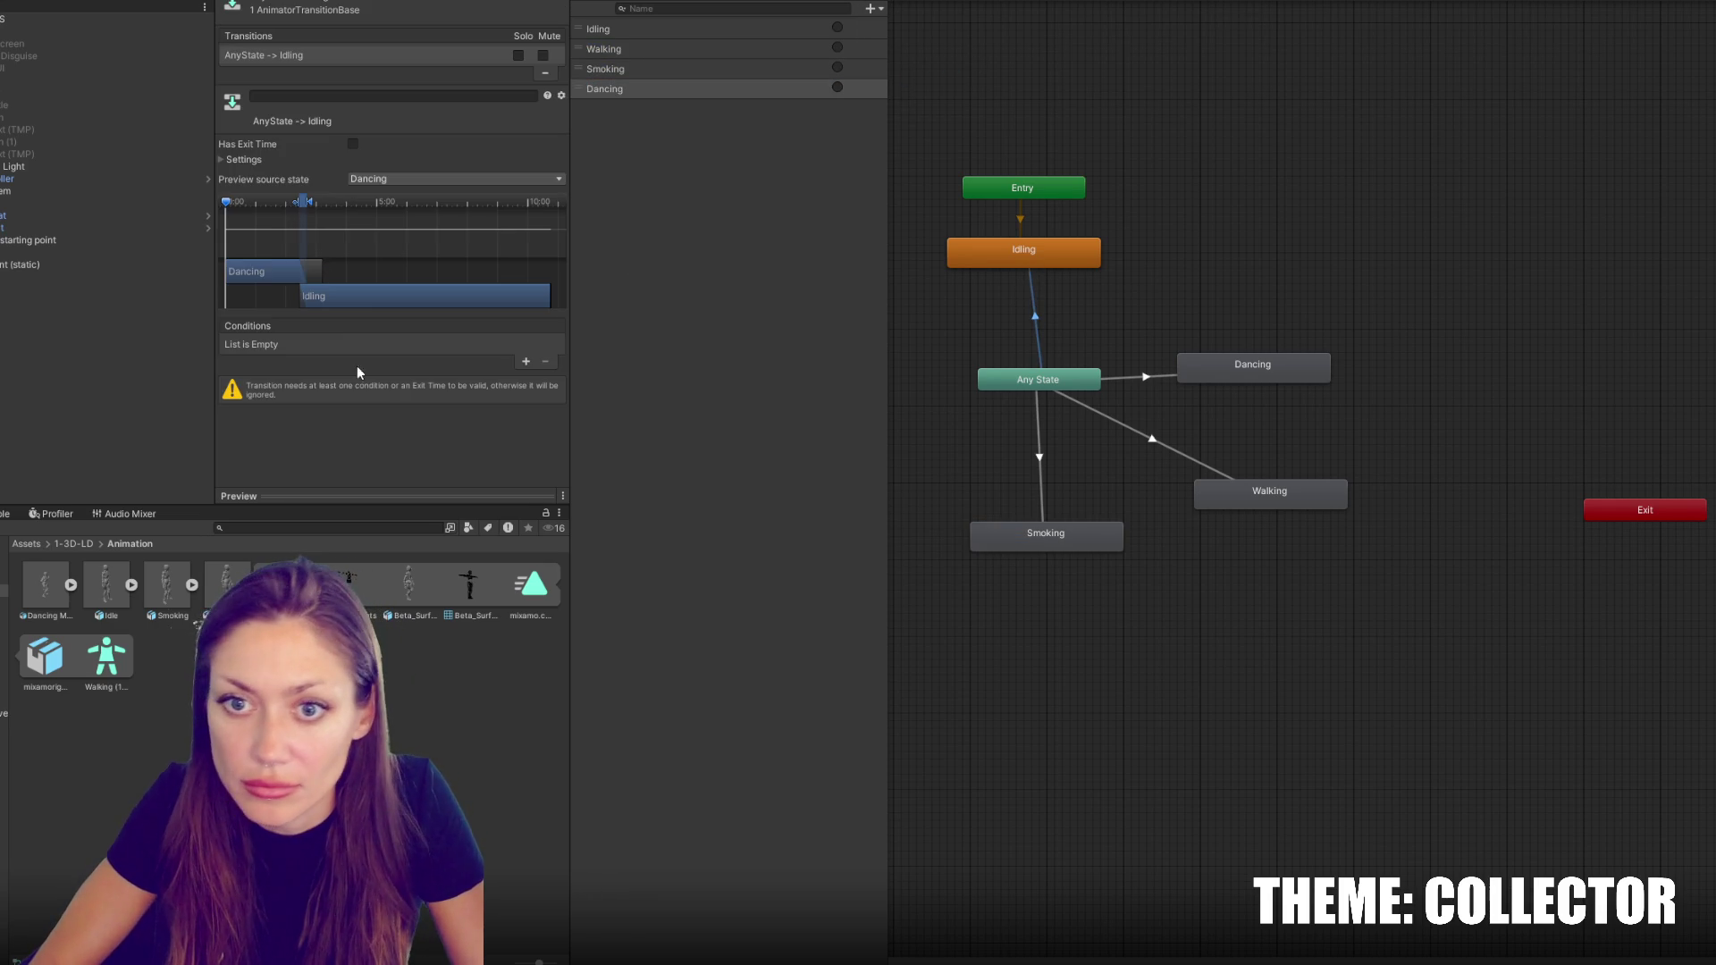
# Give the Any State→Idling transition a condition, Next State interruption, and non-fixed, shorter duration
pyautogui.click(526, 362)
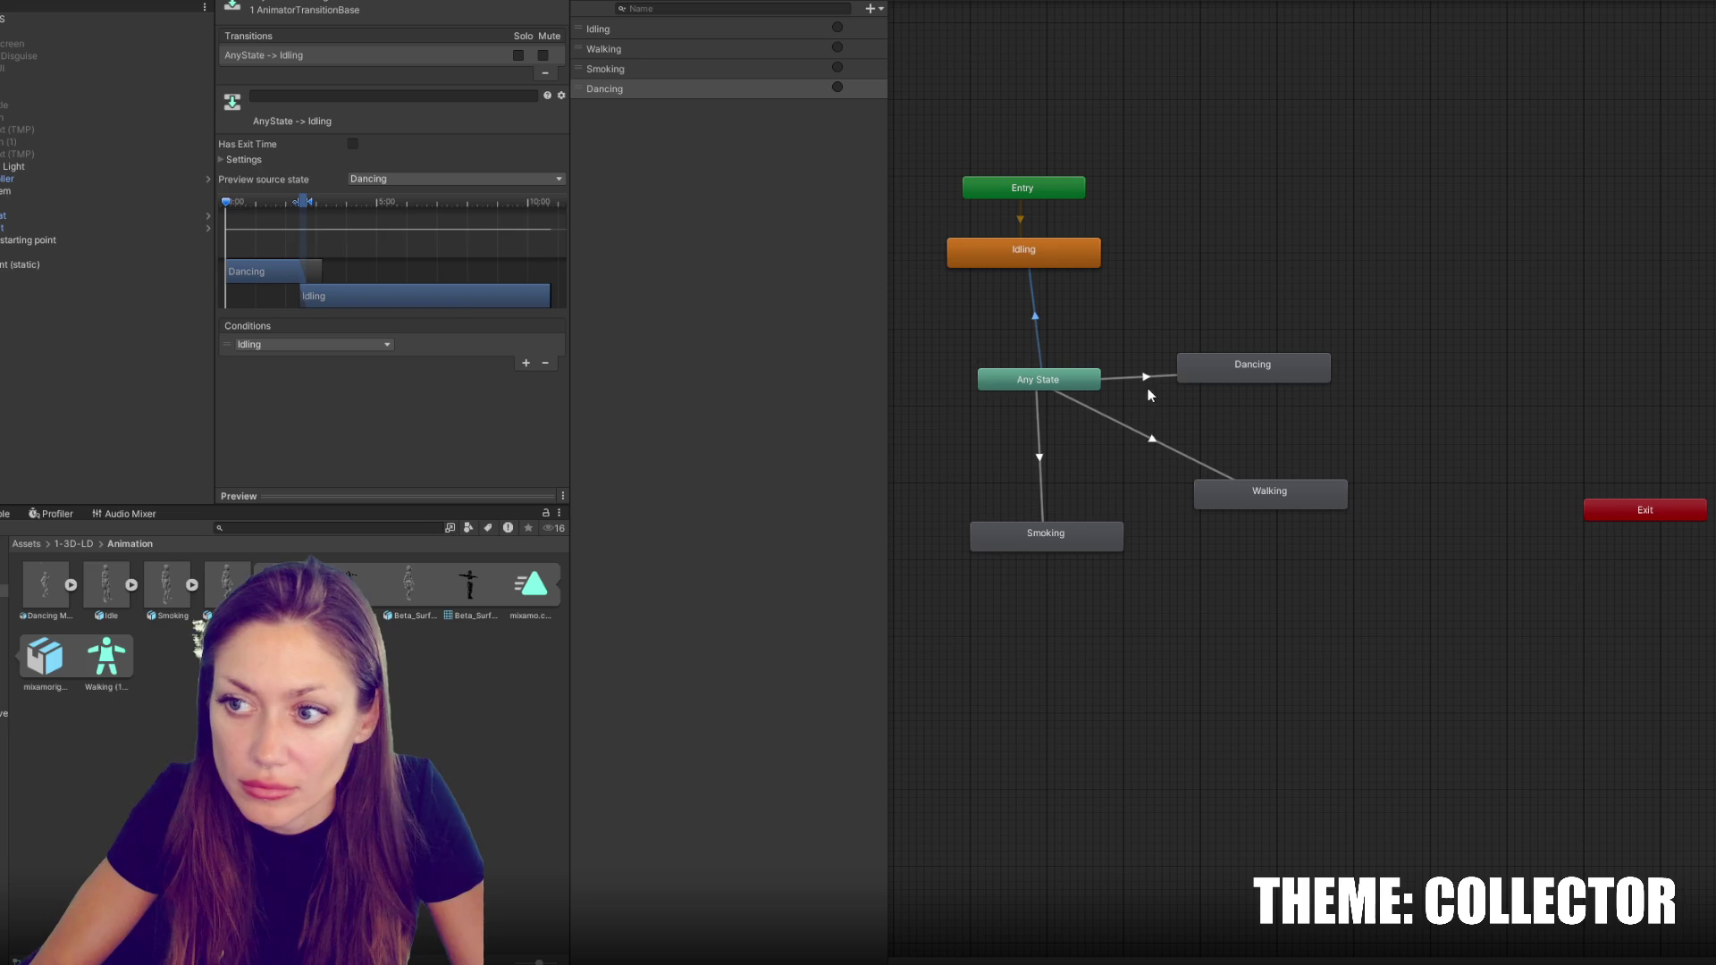
pyautogui.moveTo(302, 202); pyautogui.dragTo(234, 201)
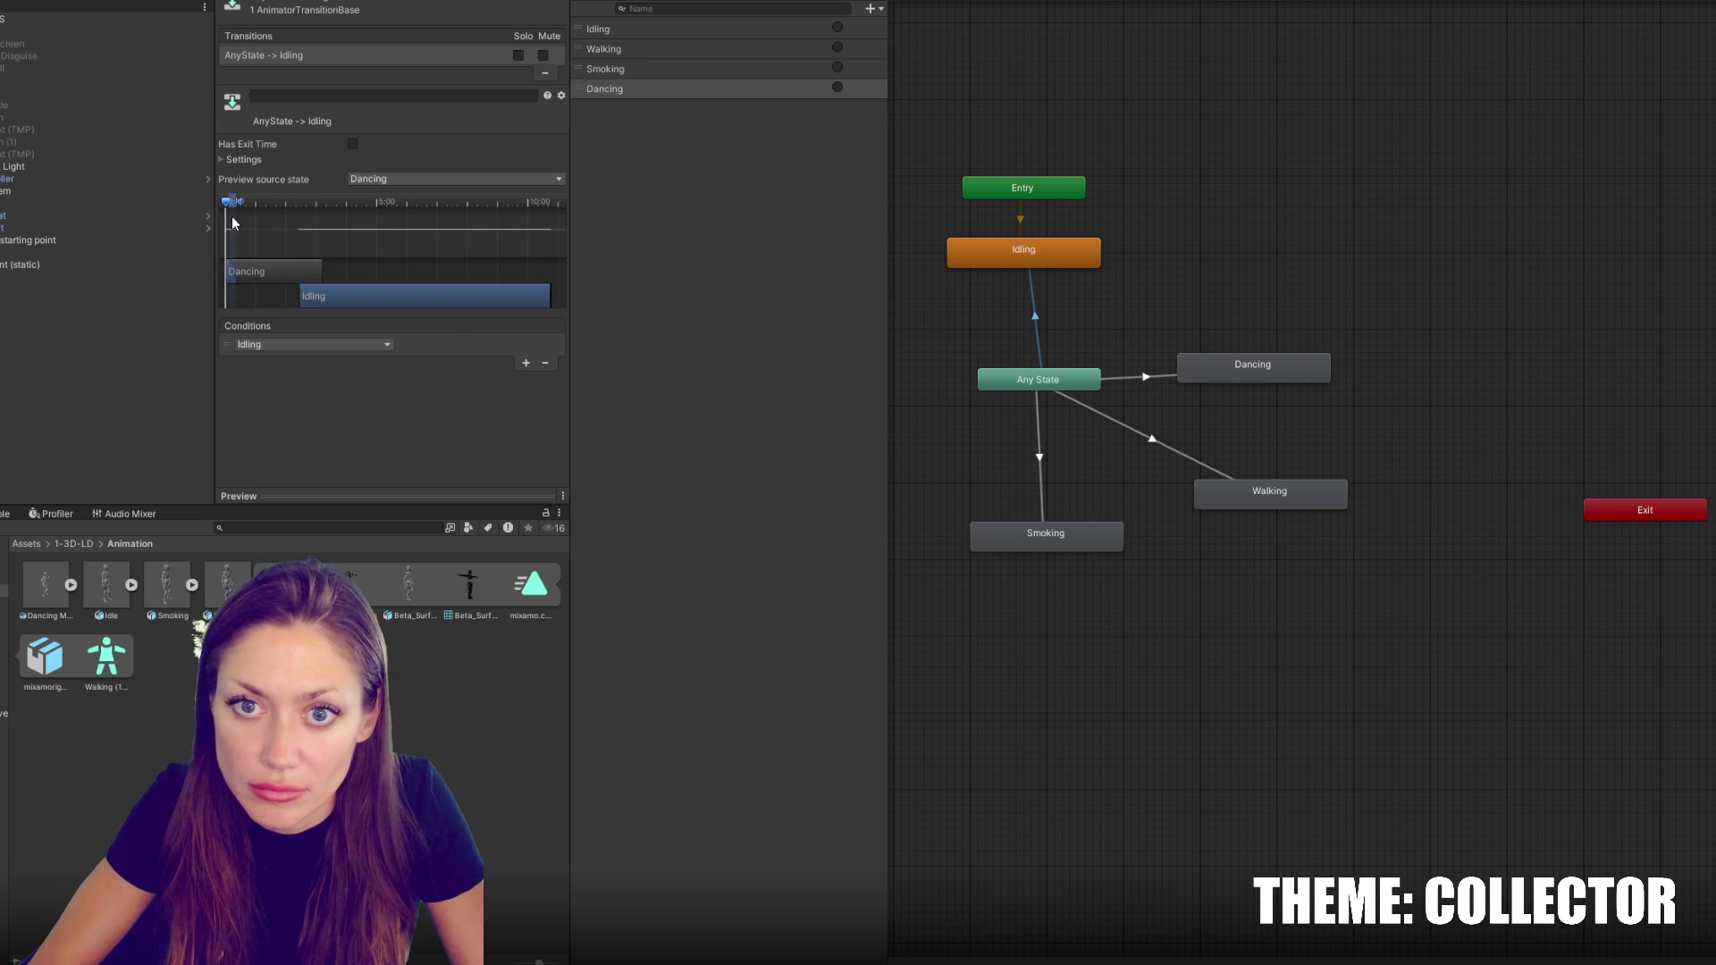
pyautogui.click(265, 158)
pyautogui.click(380, 238)
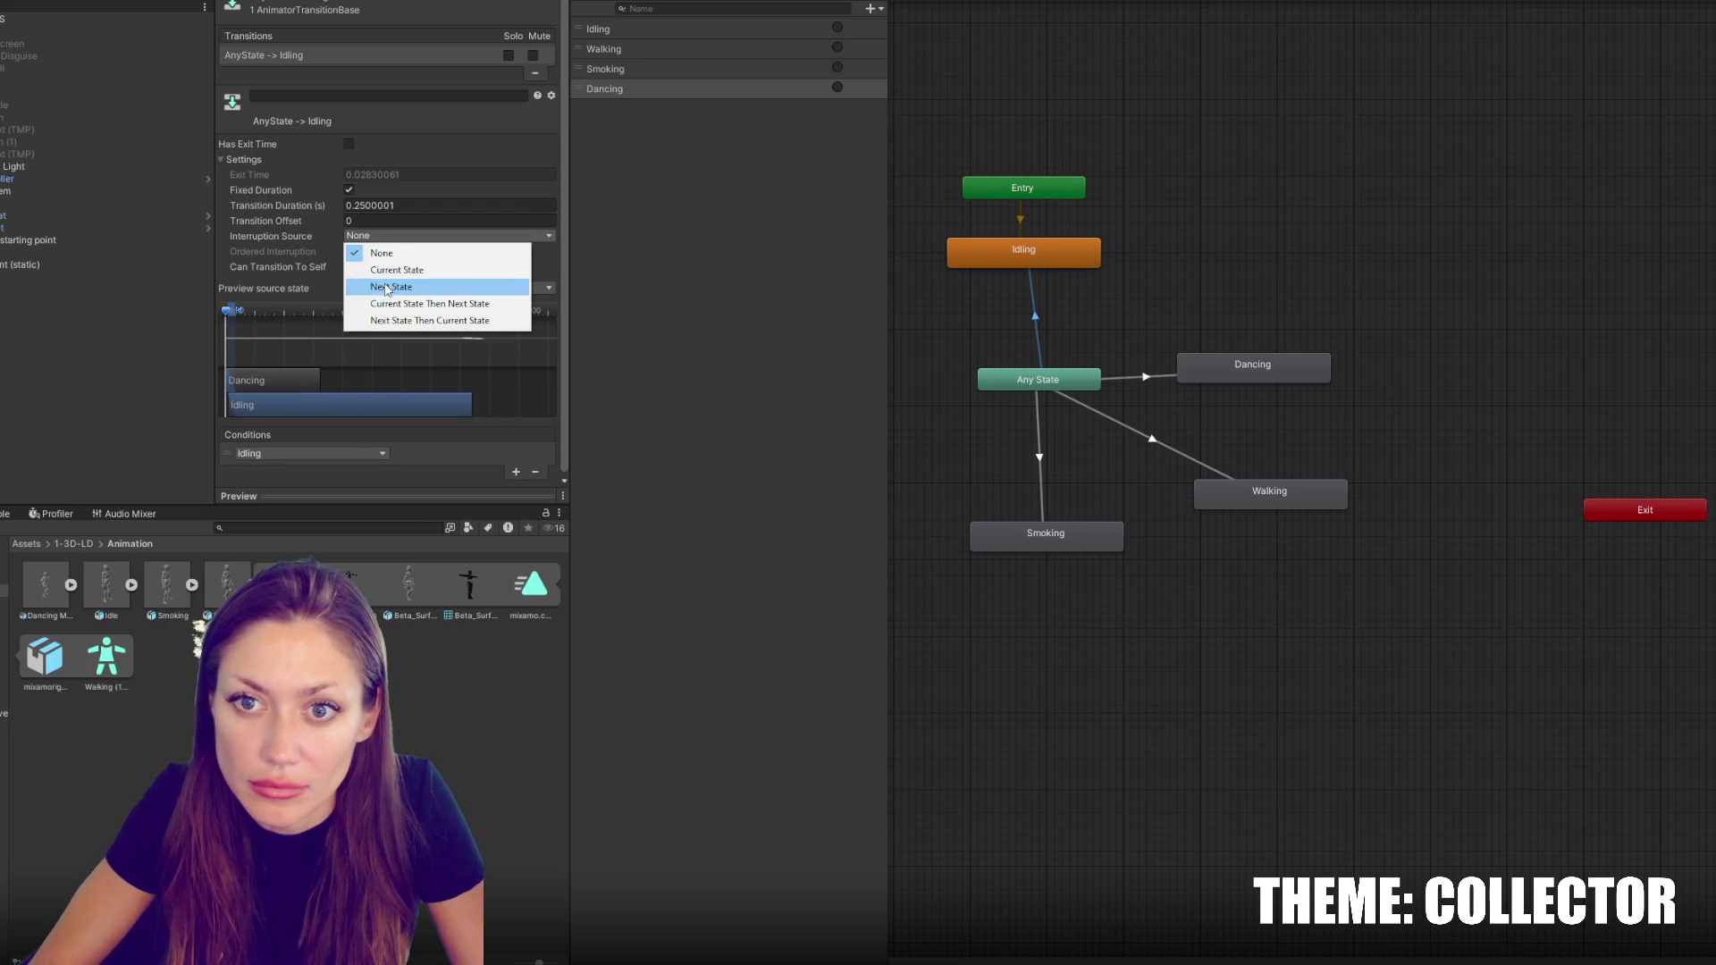
pyautogui.click(390, 287)
pyautogui.click(349, 190)
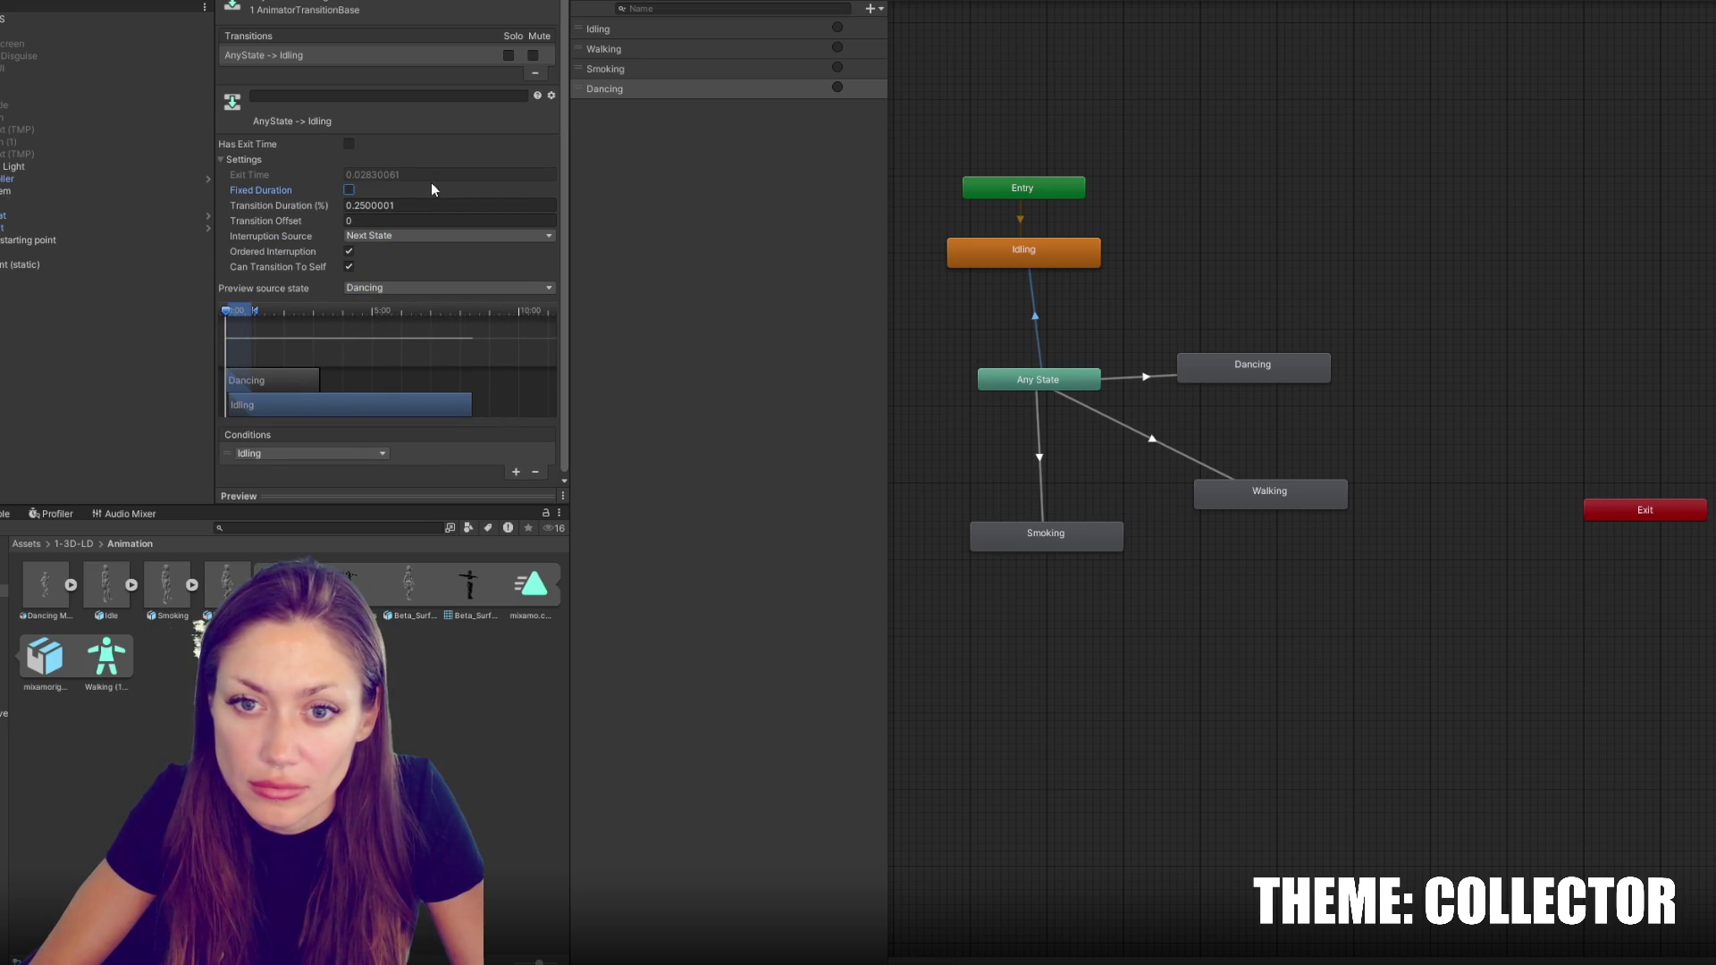
pyautogui.moveTo(257, 314); pyautogui.dragTo(255, 312)
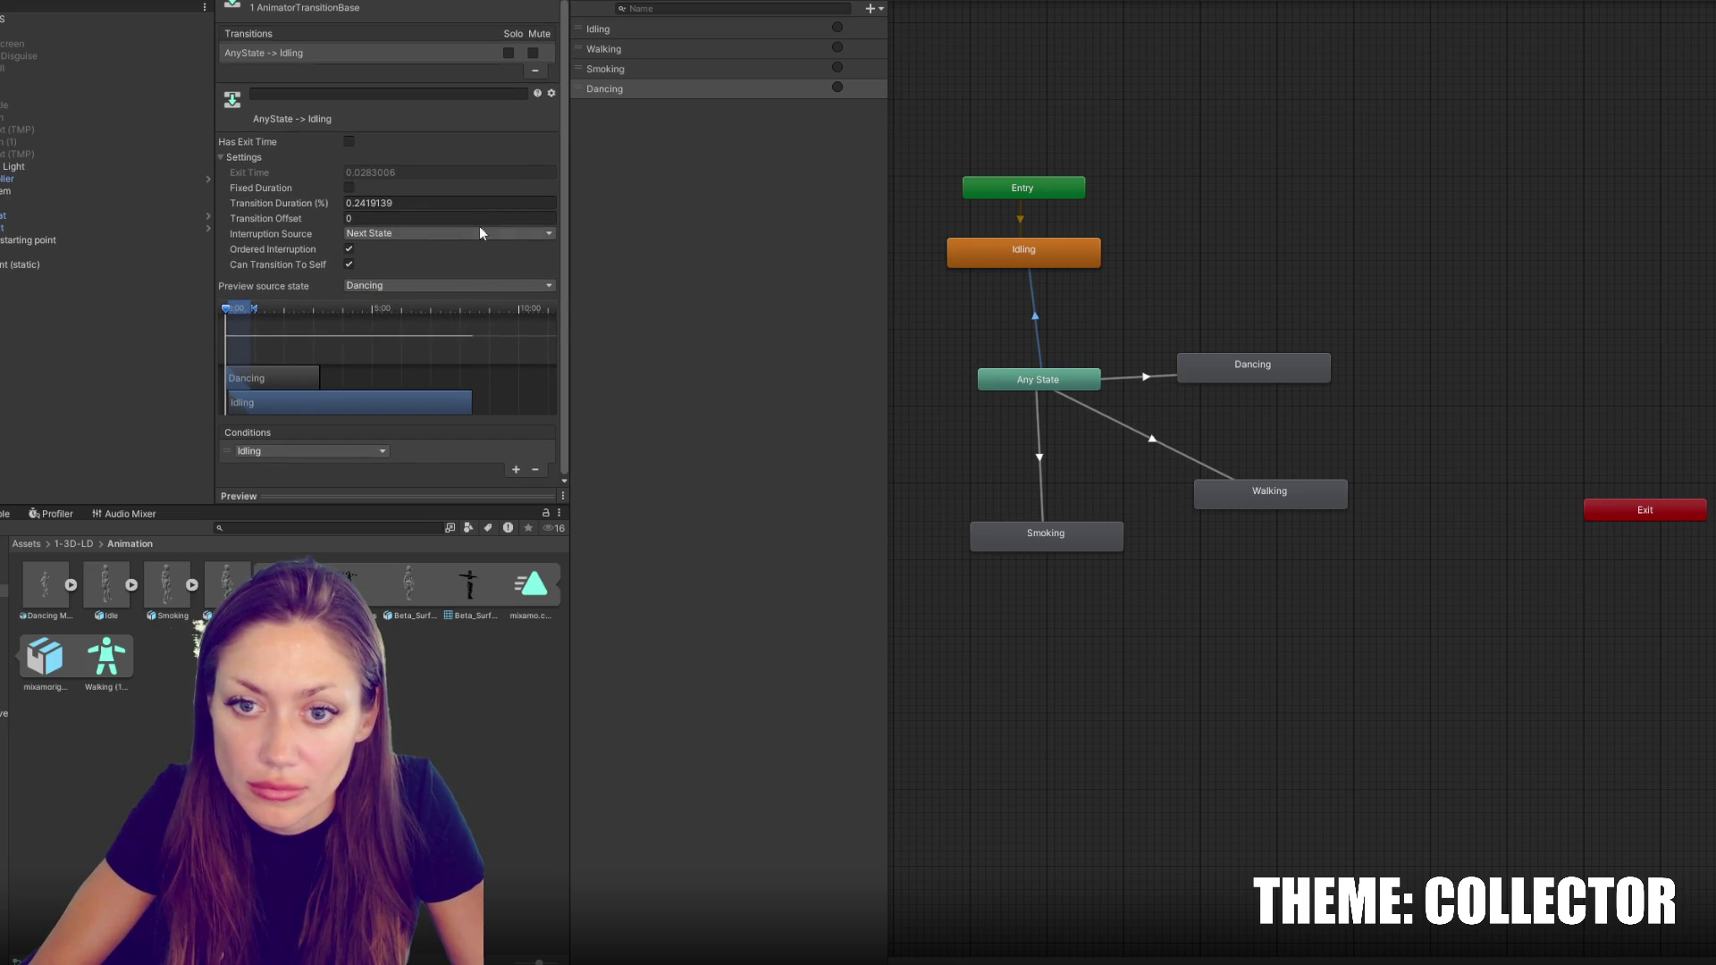
# Set Any State→Dancing to non-fixed duration, Next State interruption, early blend, and a Dancing trigger condition
pyautogui.click(1142, 378)
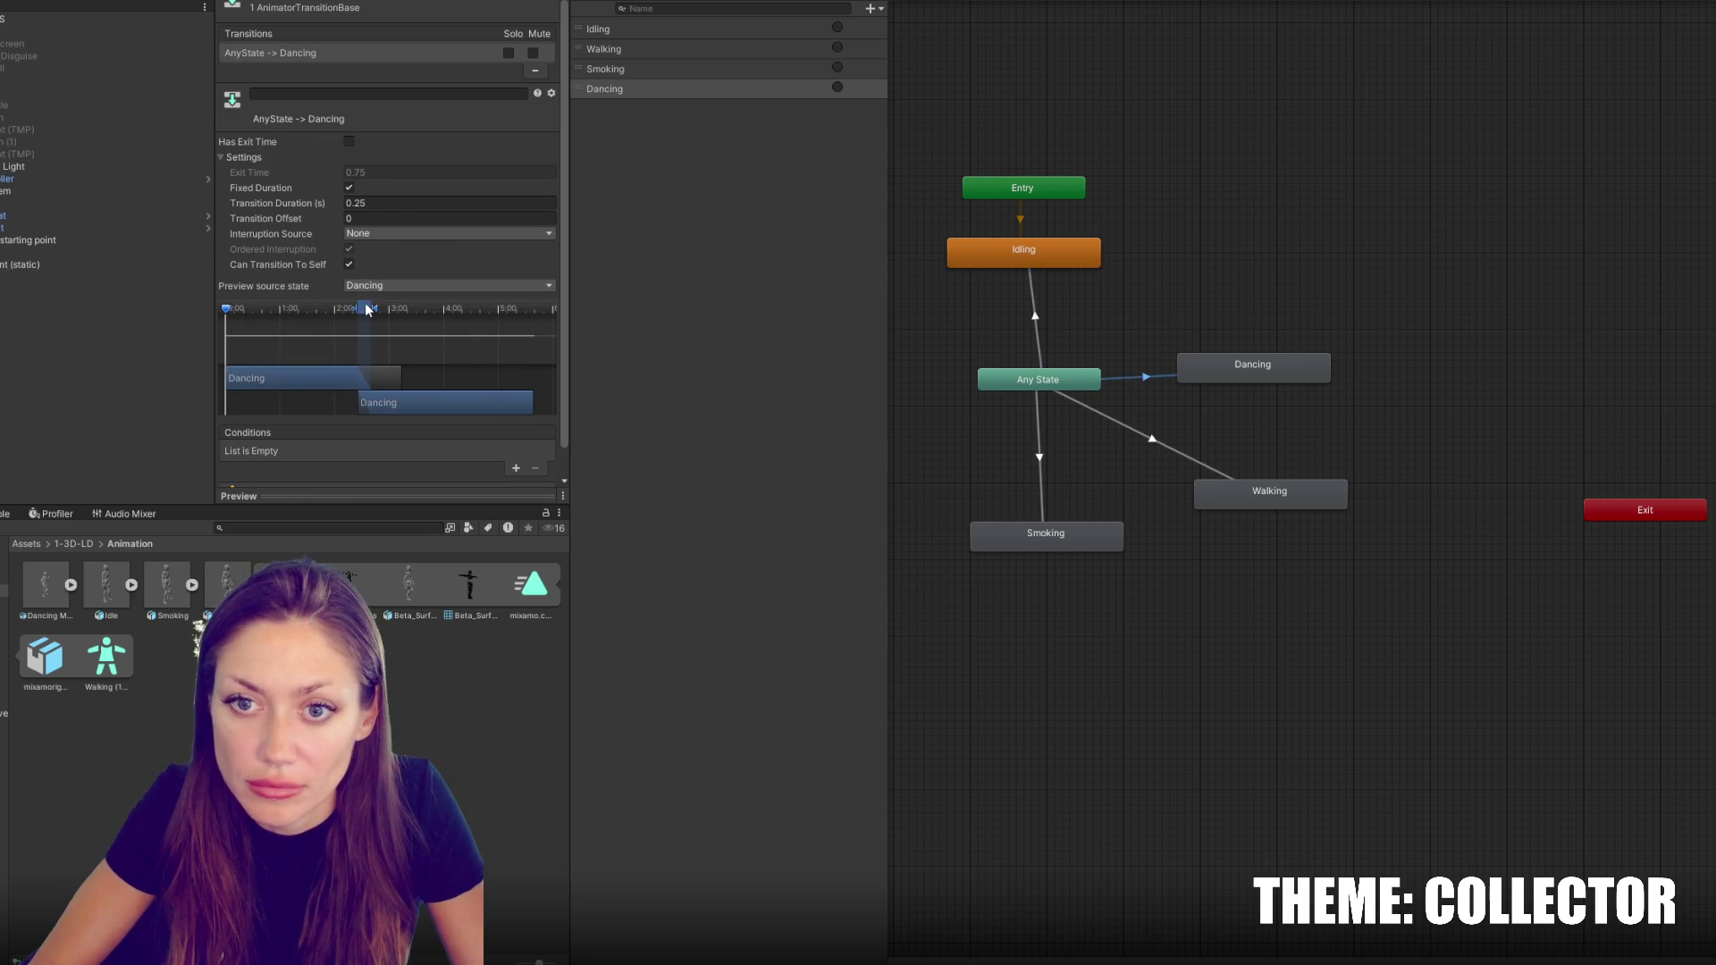
pyautogui.click(349, 188)
pyautogui.click(356, 234)
pyautogui.click(362, 278)
pyautogui.moveTo(377, 308); pyautogui.dragTo(207, 306)
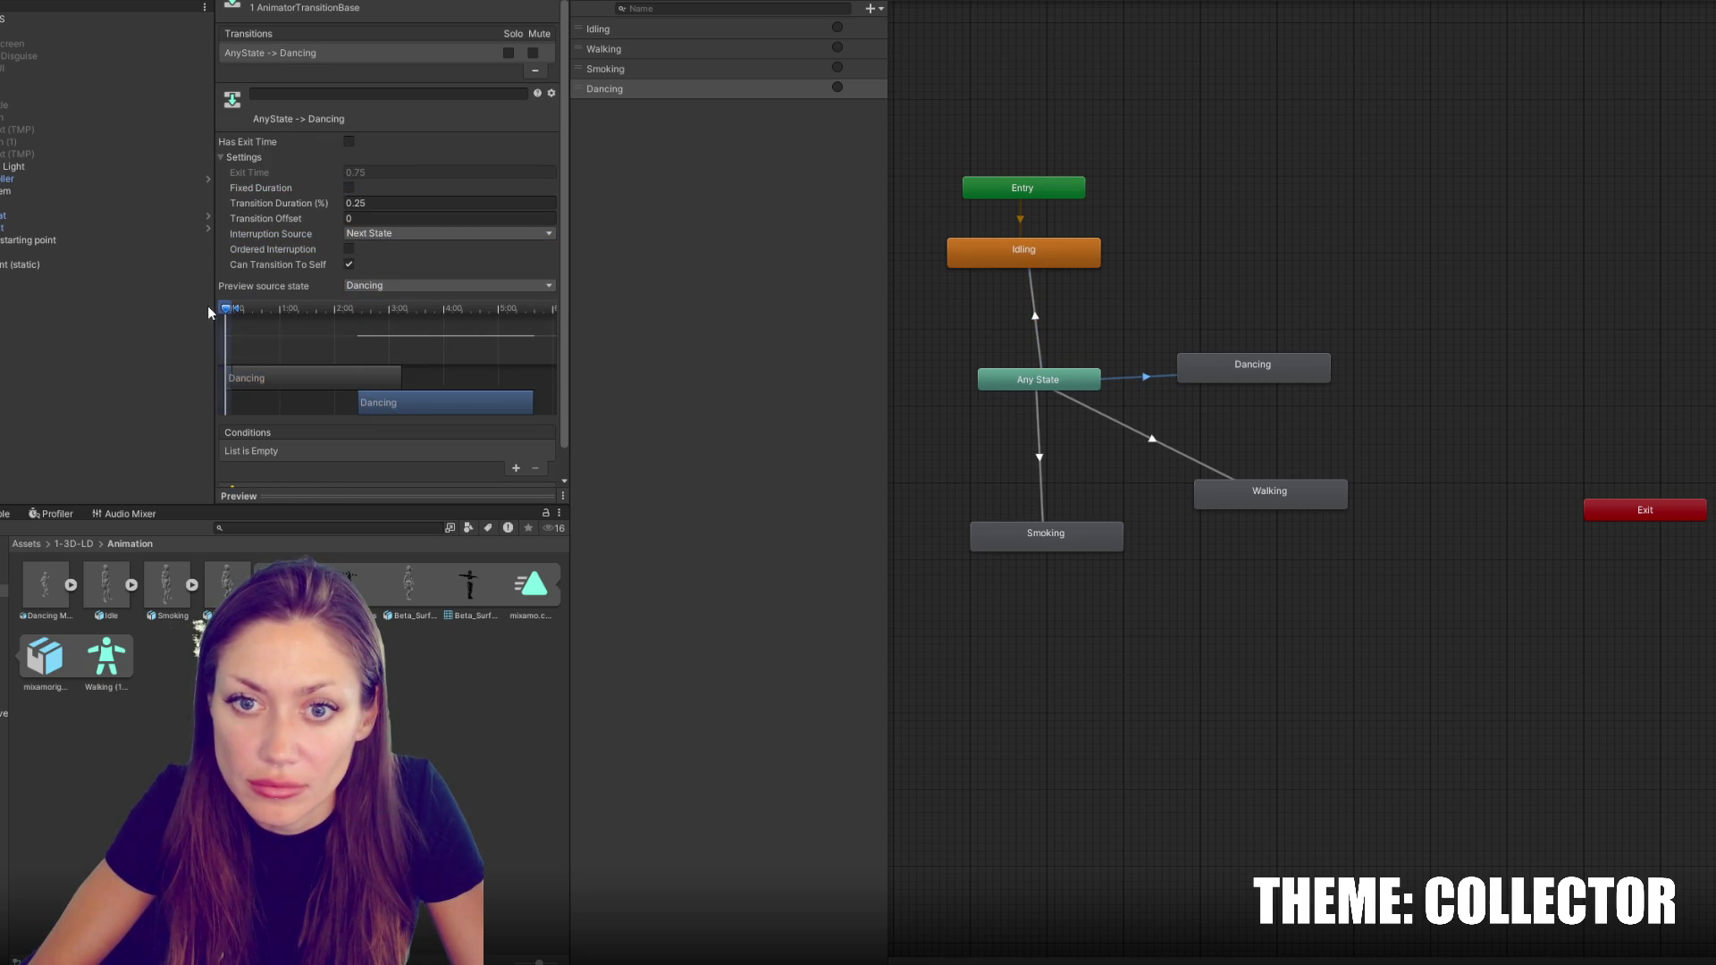
pyautogui.click(516, 467)
pyautogui.click(356, 451)
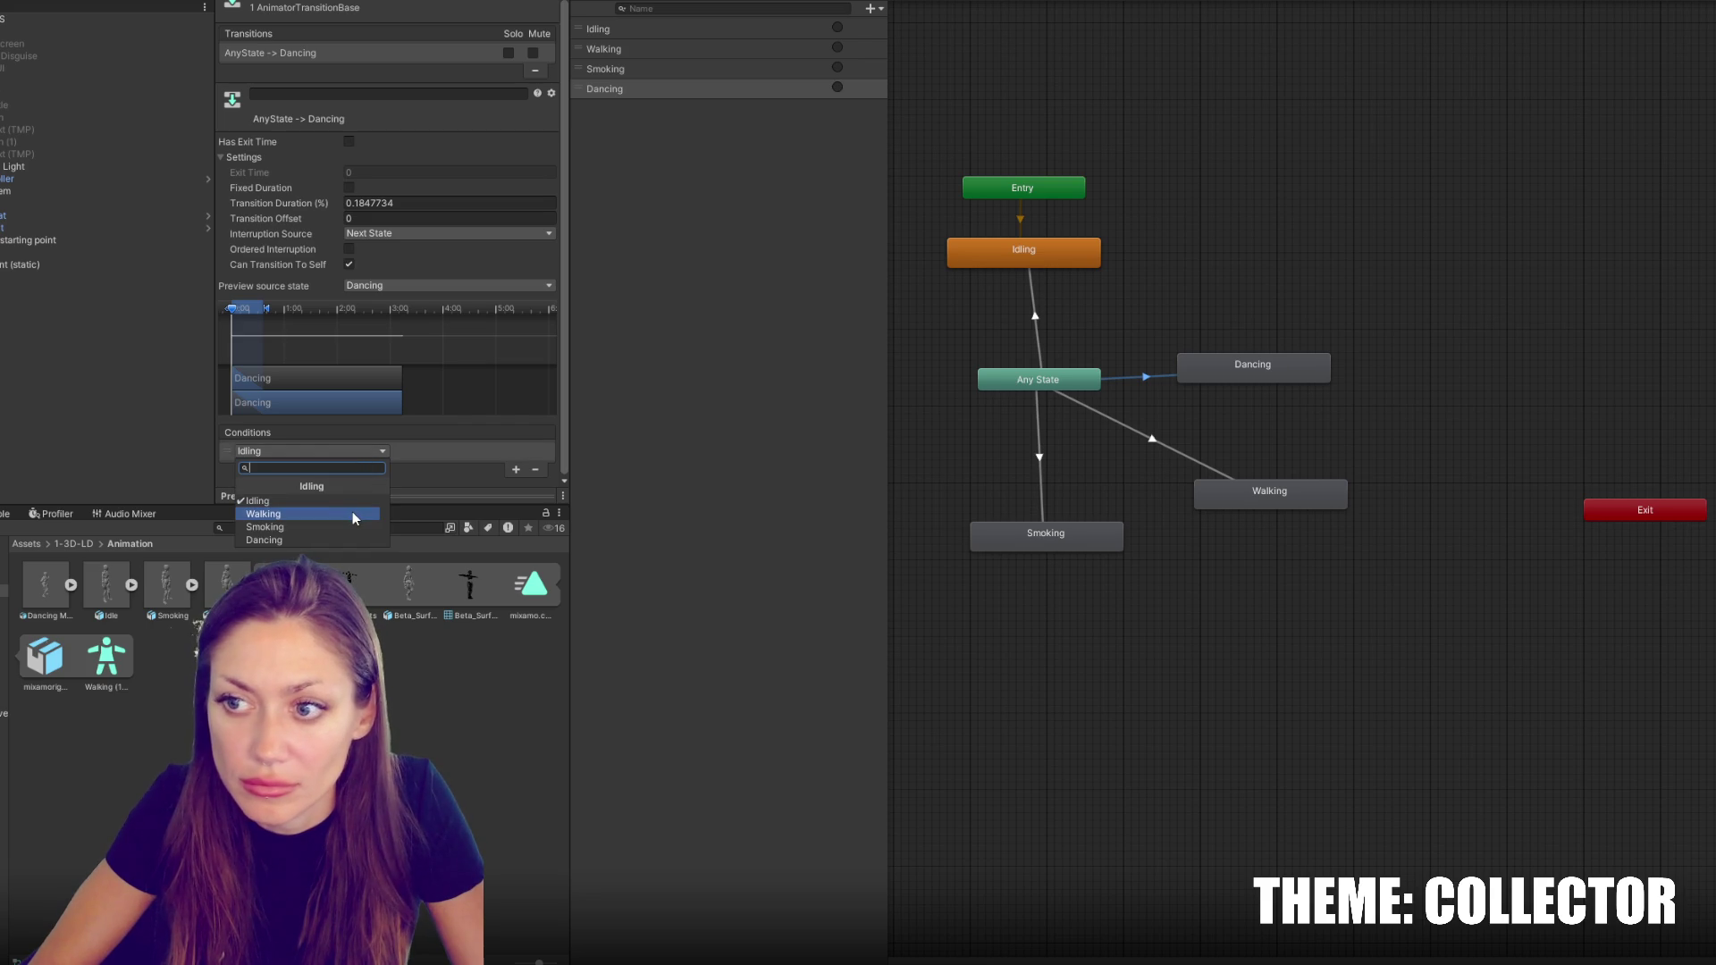
pyautogui.click(345, 538)
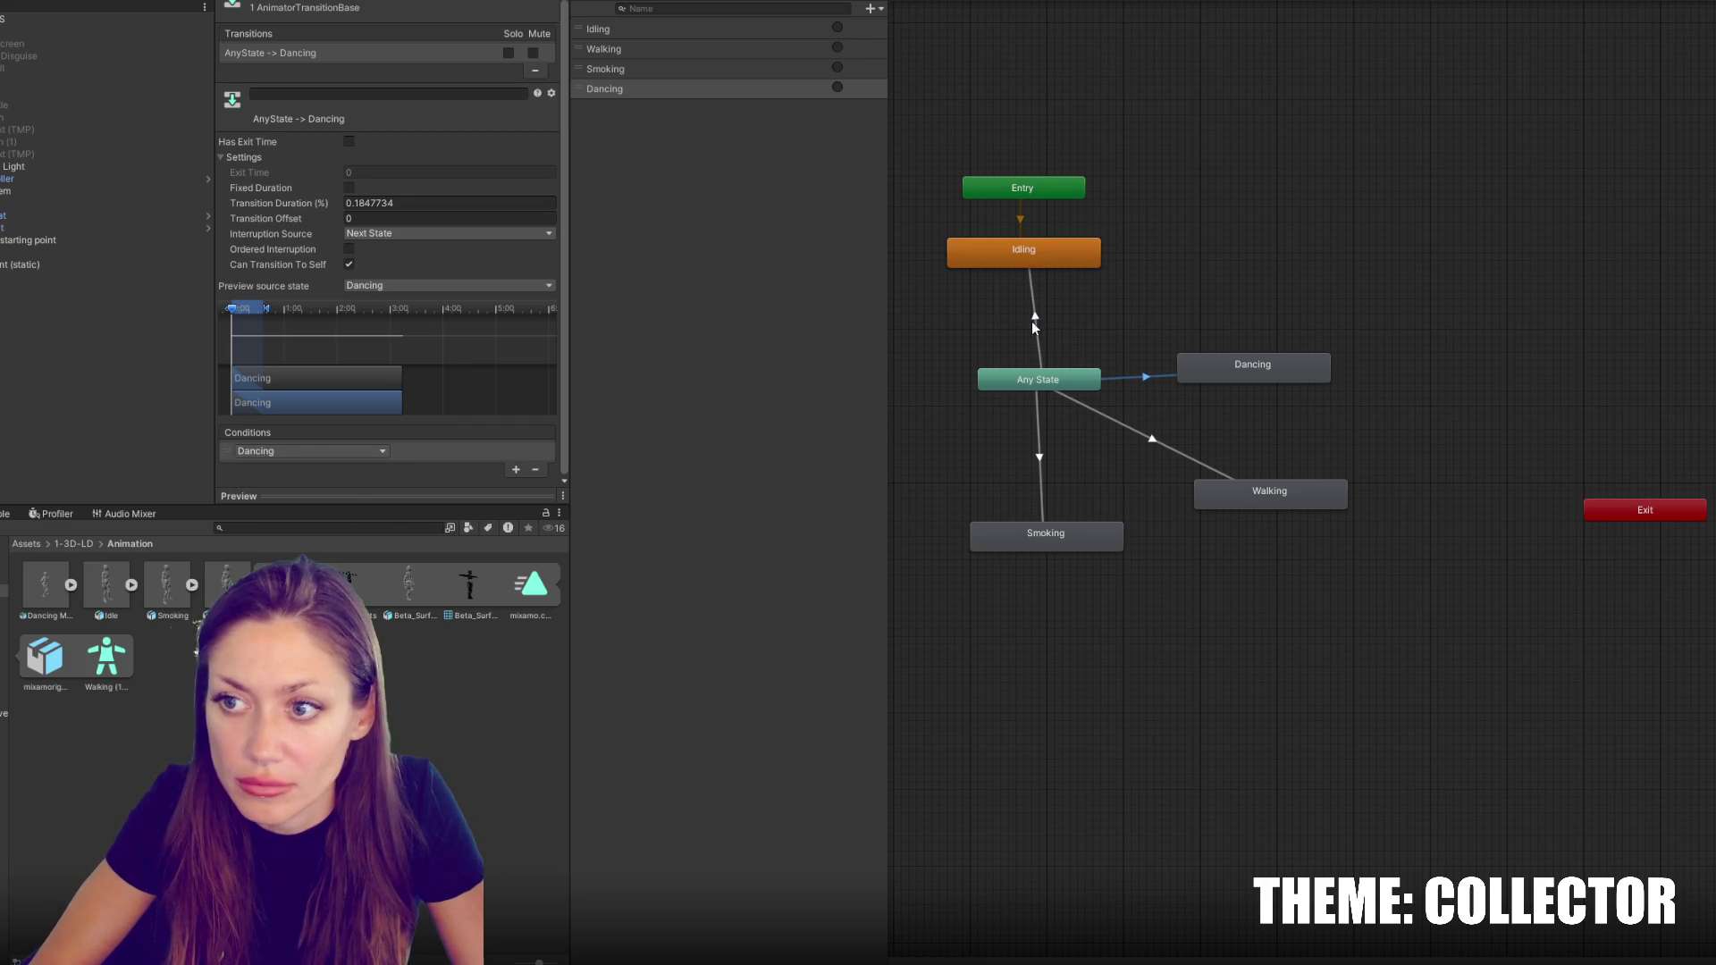
pyautogui.click(1152, 439)
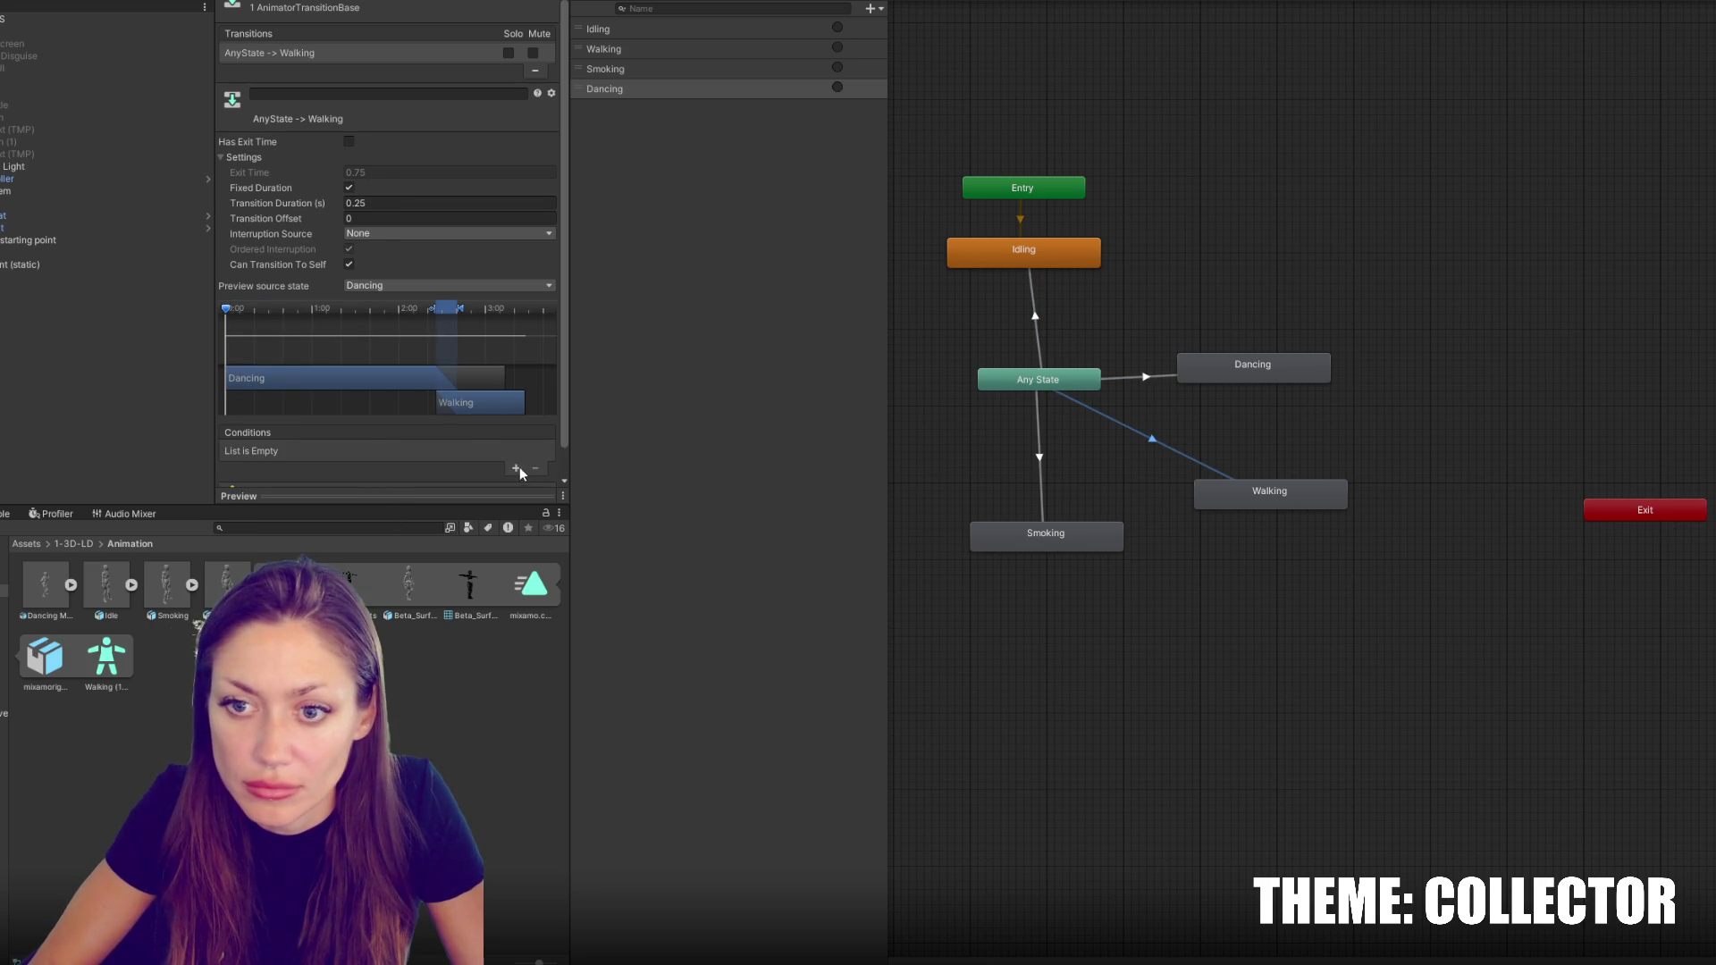
# Give Any State→Walking a Walking trigger condition, non-fixed duration, Next State interruption and early, shorter blend
pyautogui.click(515, 467)
pyautogui.click(307, 451)
pyautogui.click(300, 515)
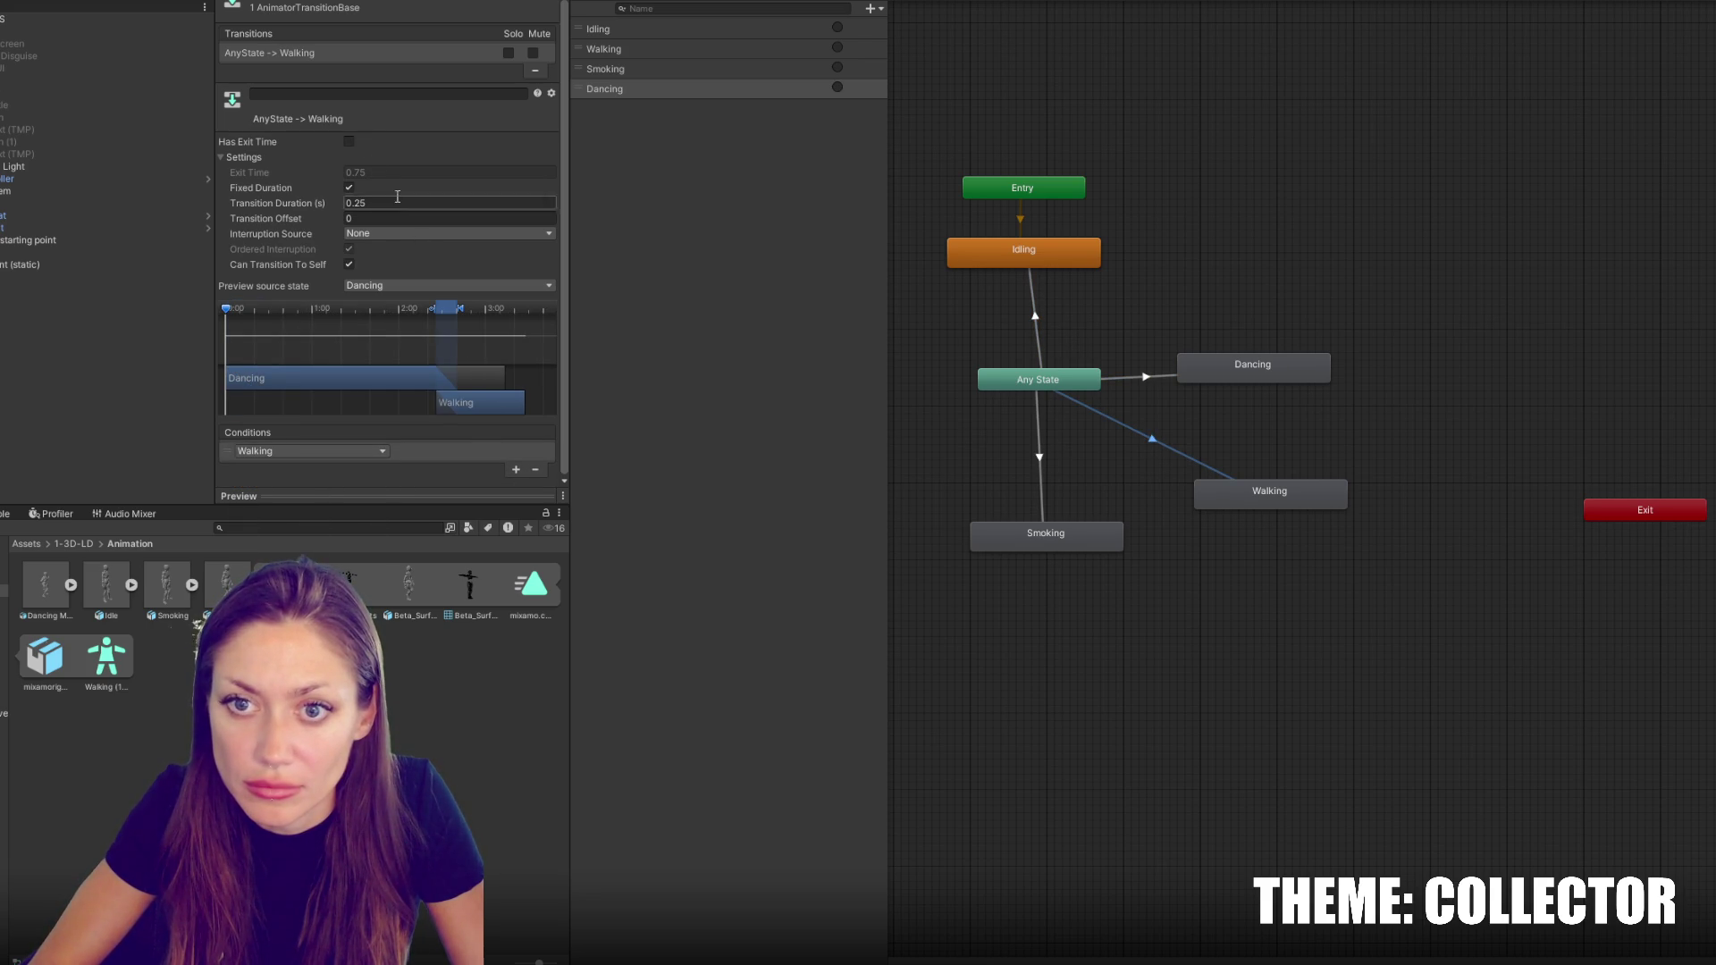
pyautogui.click(348, 188)
pyautogui.click(357, 233)
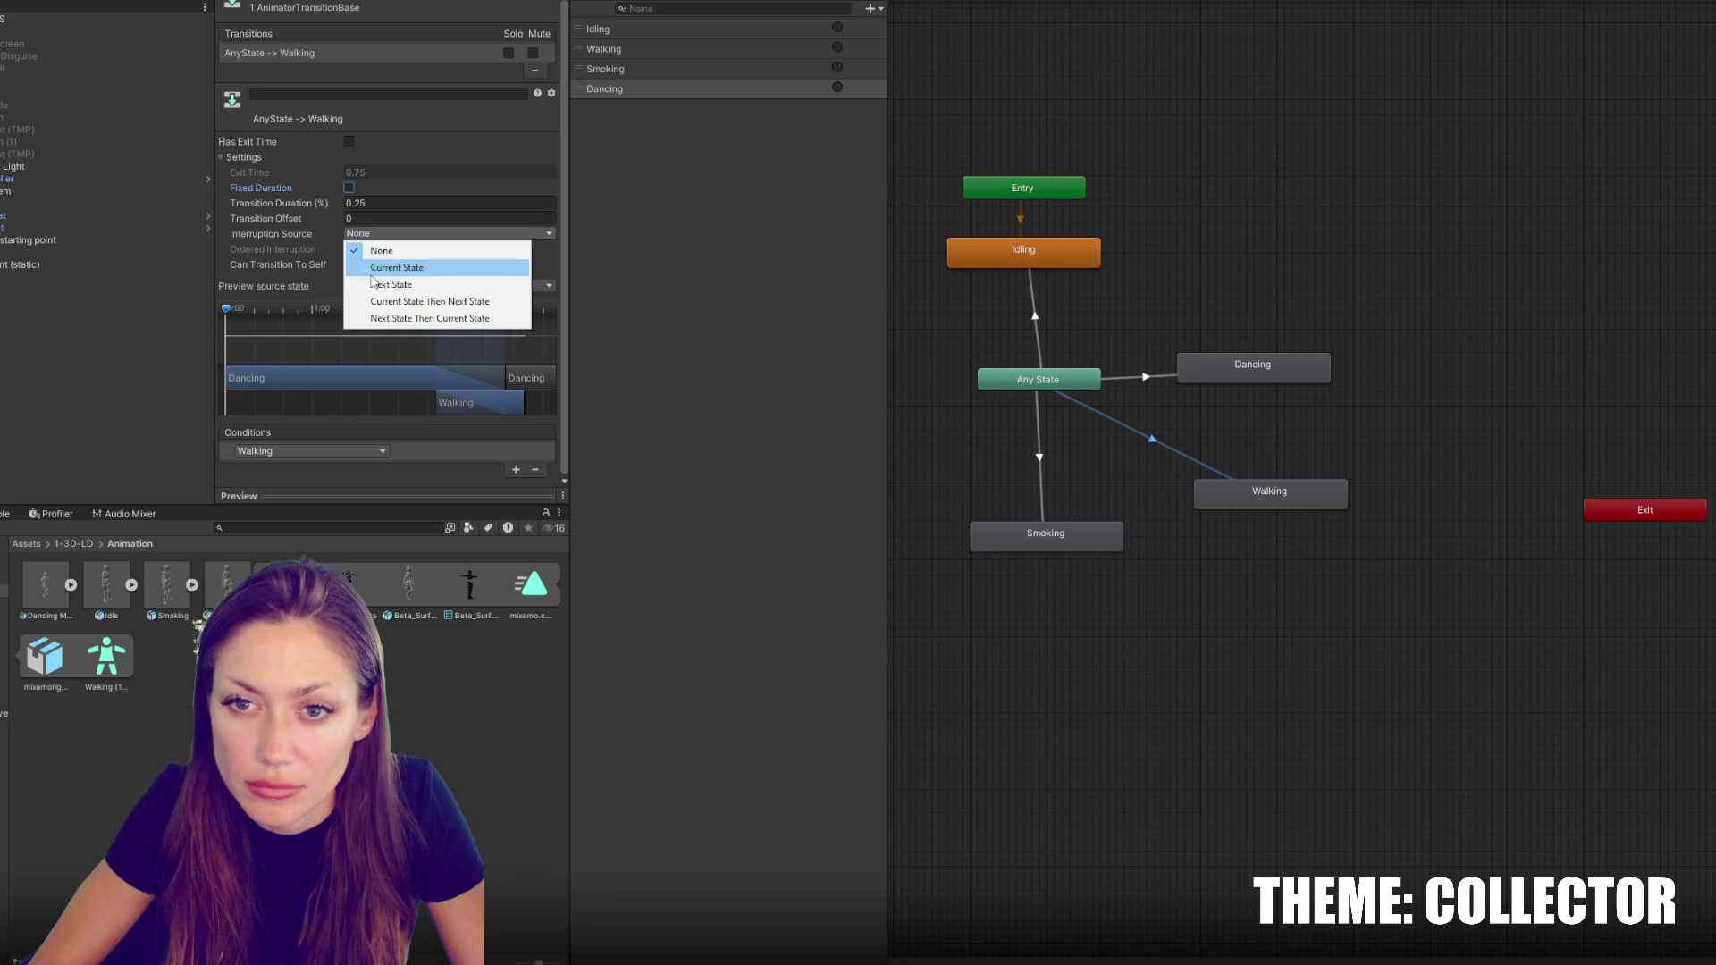
pyautogui.click(393, 286)
pyautogui.moveTo(472, 316); pyautogui.dragTo(257, 308)
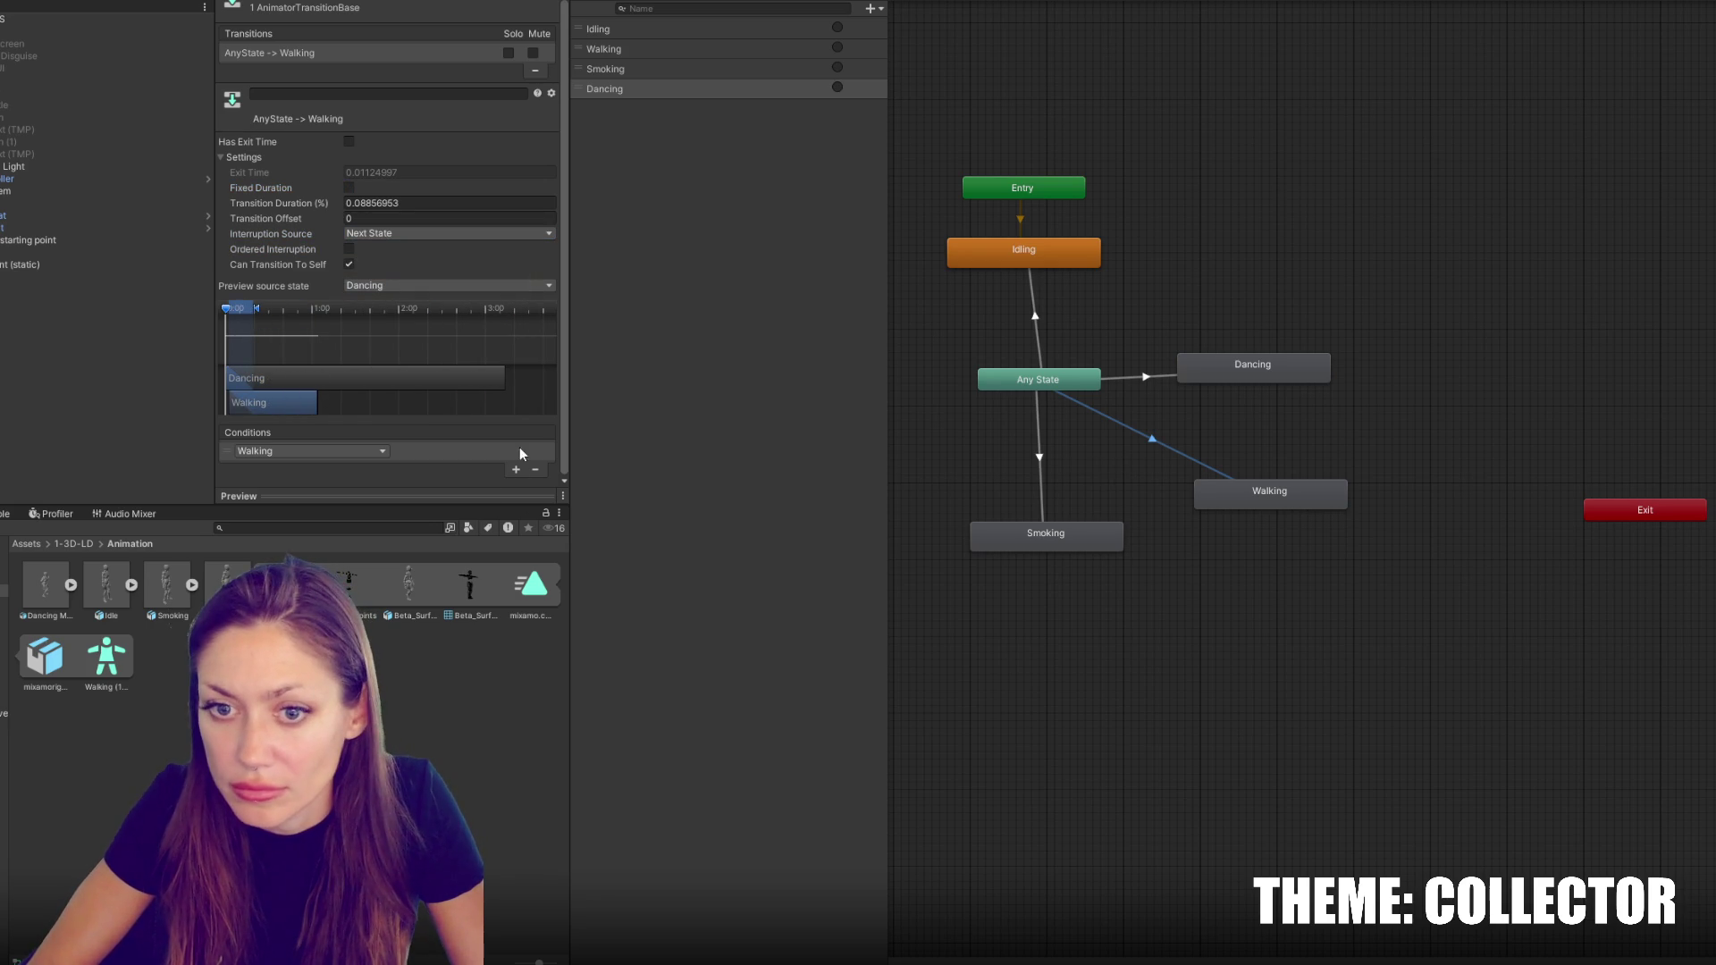
# Give Any State→Smoking a Smoking condition, non-fixed duration, Next State interruption, no ordered interruption
pyautogui.click(1040, 487)
pyautogui.click(516, 468)
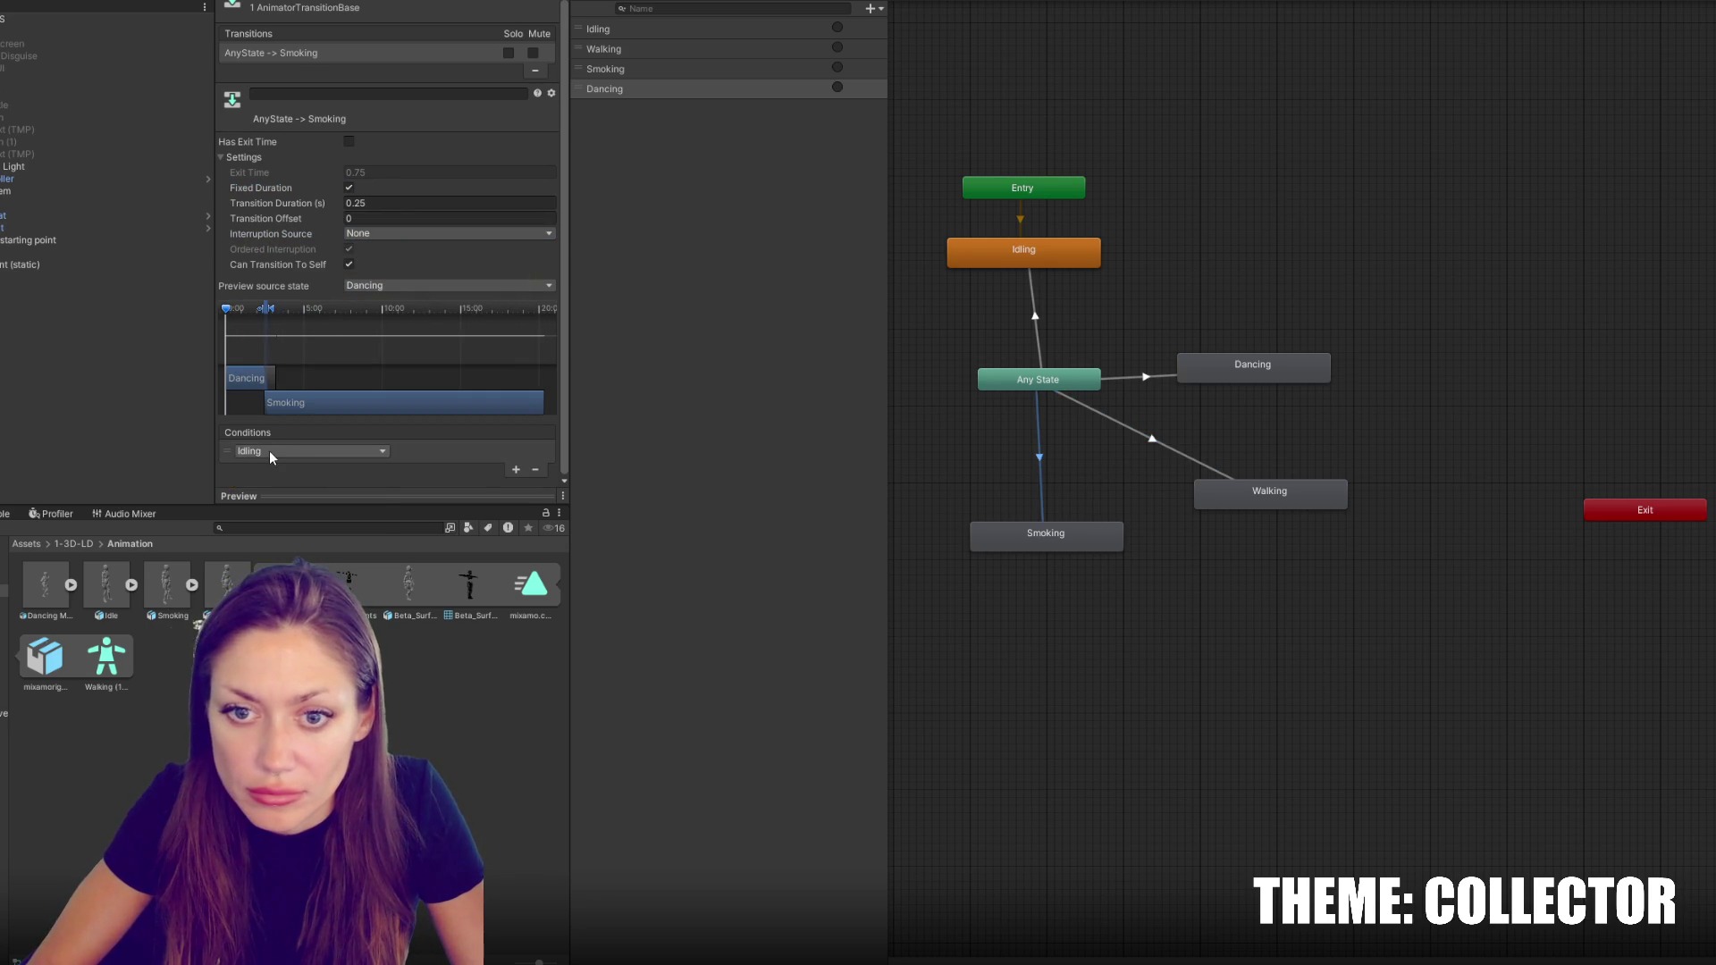
pyautogui.click(308, 451)
pyautogui.click(289, 529)
pyautogui.click(348, 188)
pyautogui.click(375, 234)
pyautogui.click(371, 283)
pyautogui.click(349, 250)
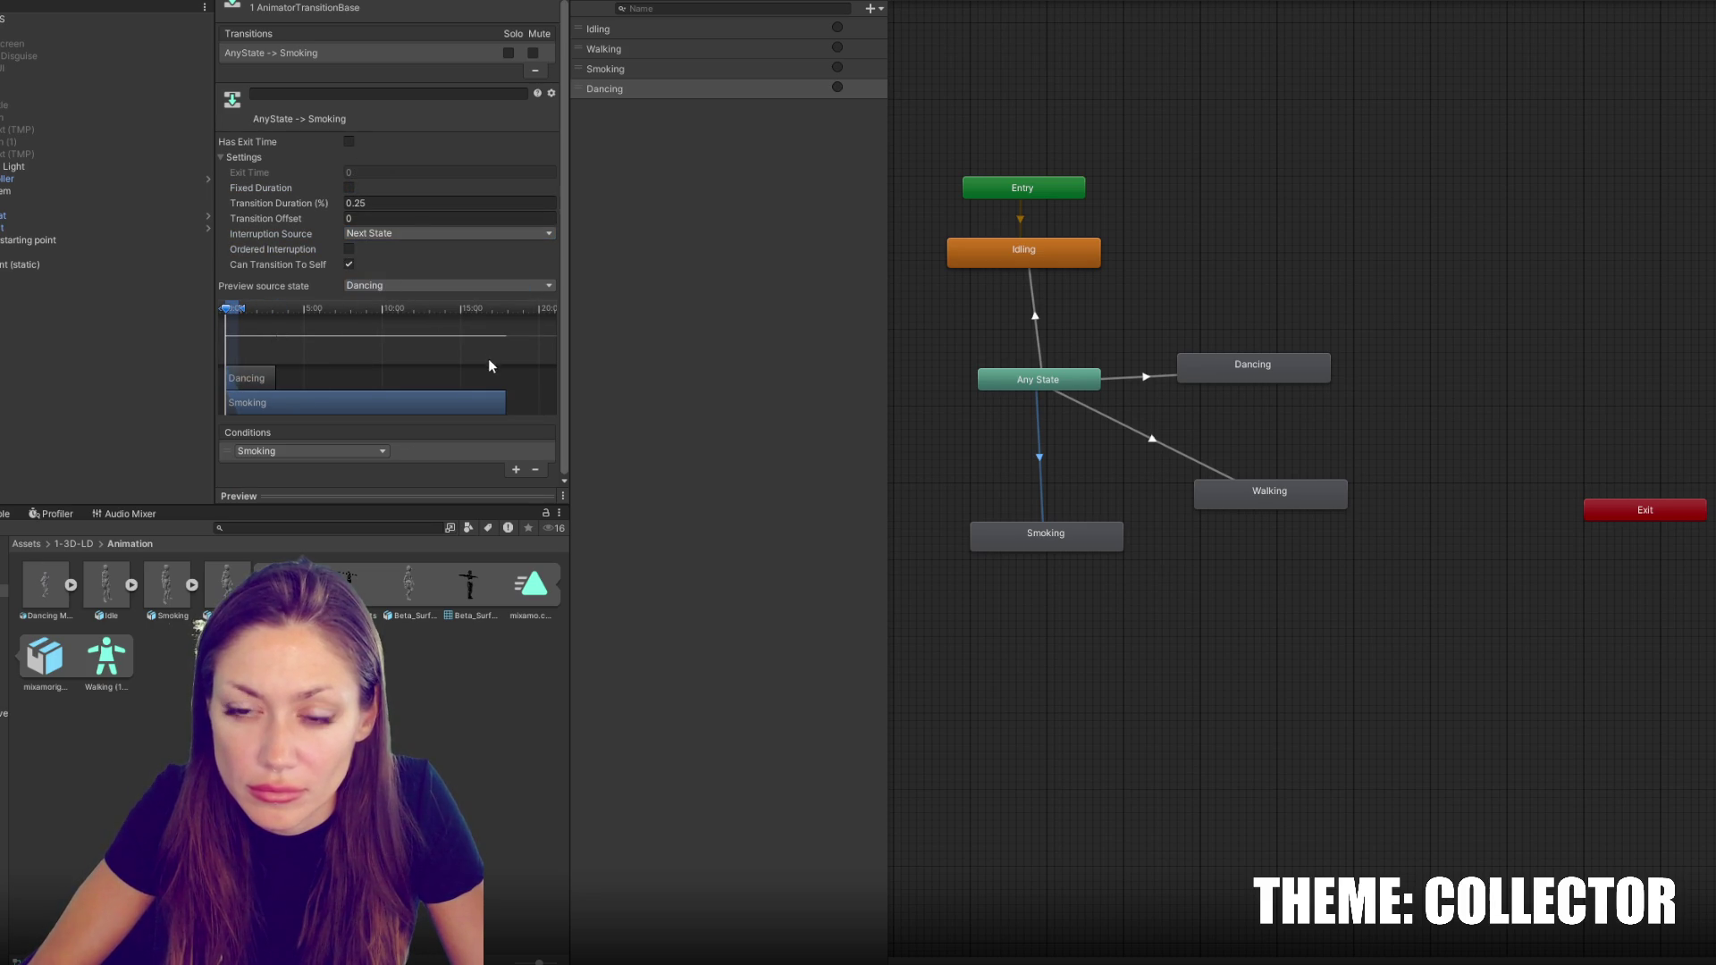
pyautogui.click(1034, 319)
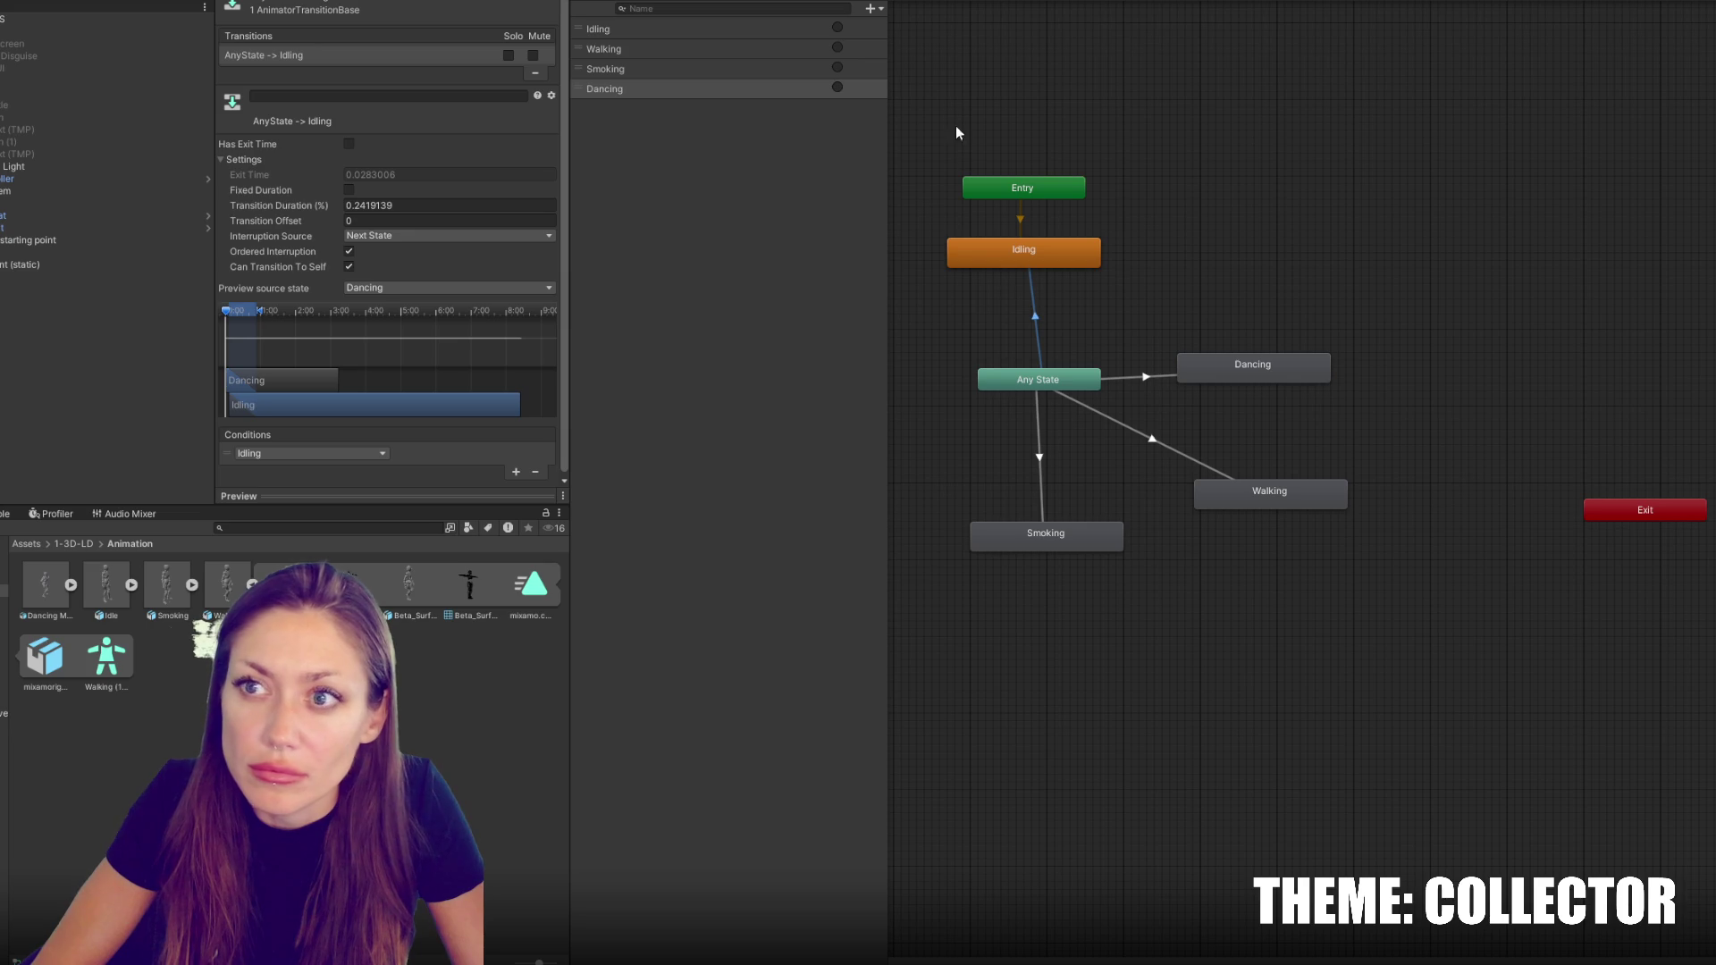
pyautogui.click(965, 168)
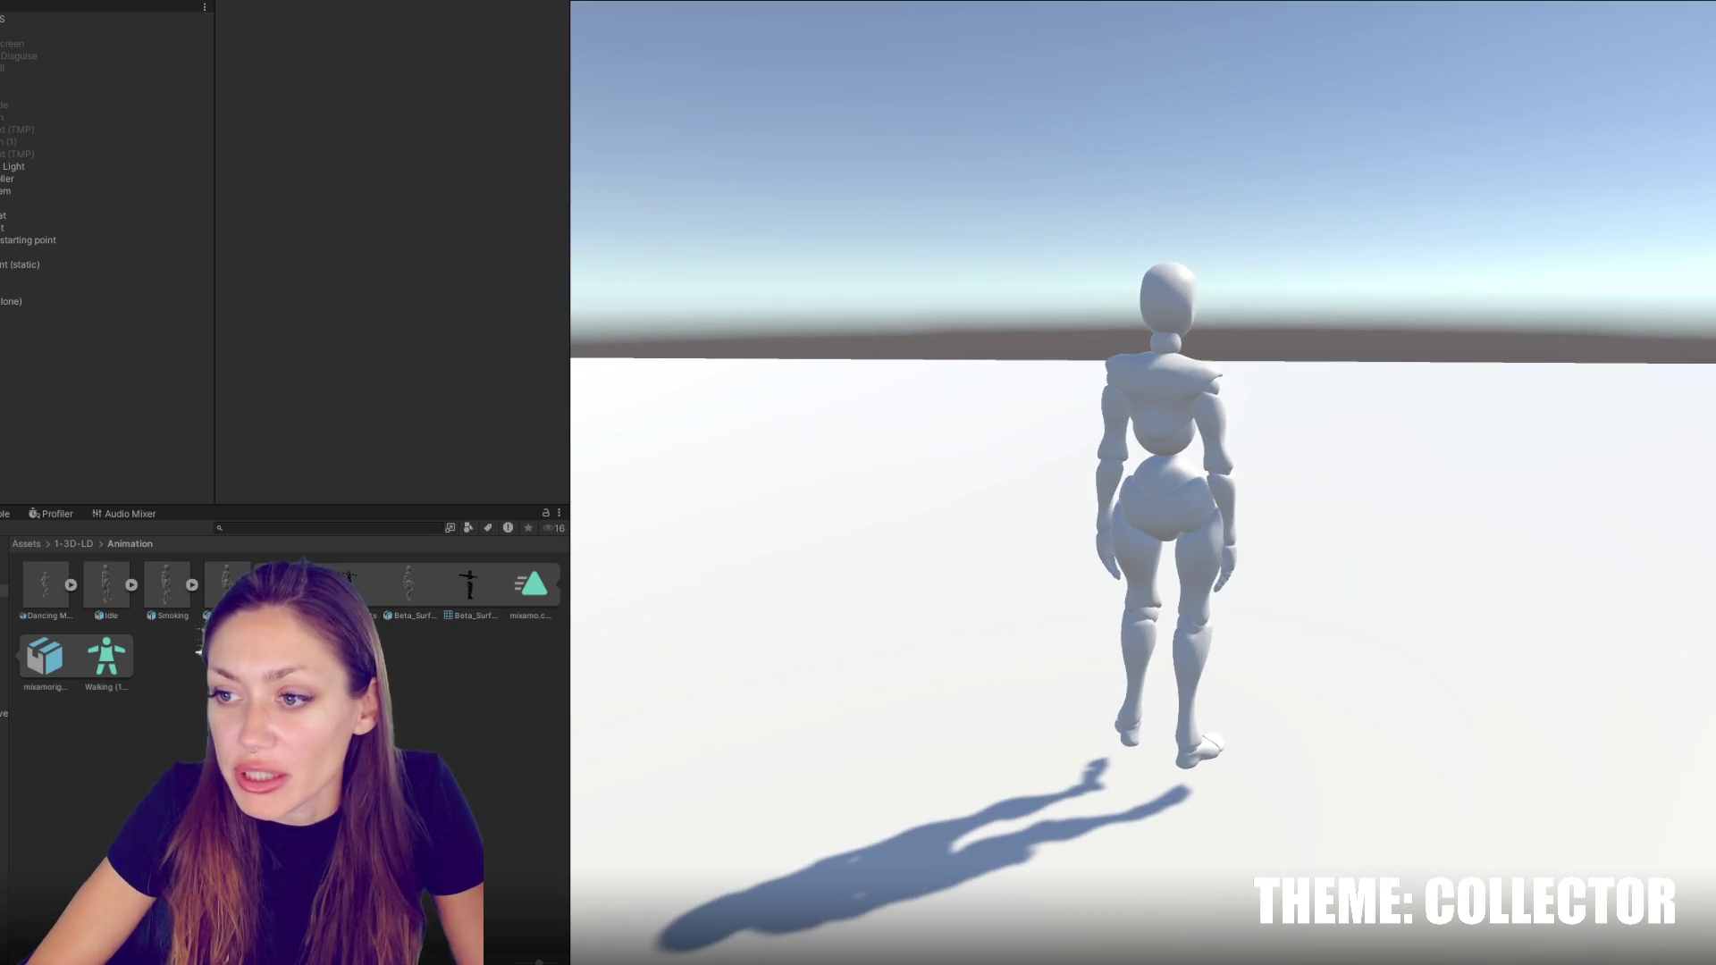
# Maximize the Console to read the NullReferenceException
pyautogui.doubleClick(11, 513)
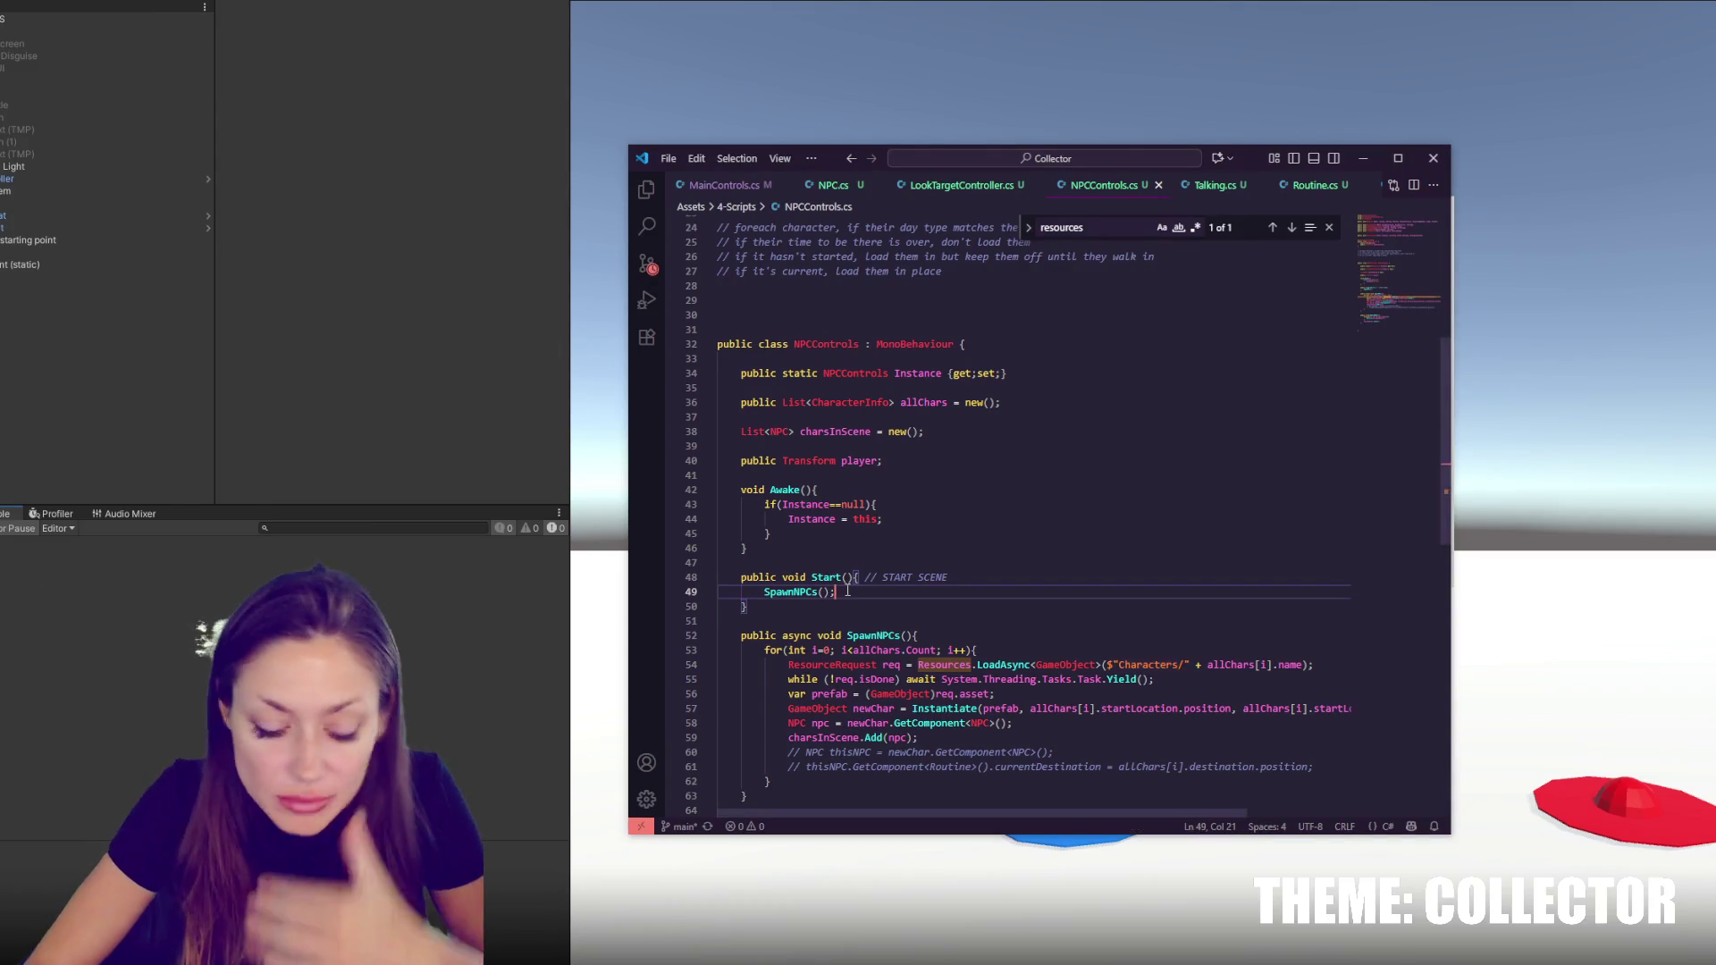
# Search for 'thefixer' and locate its hardcoded path on line 145 of Talking.cs
pyautogui.hotkey('ctrl', 'f')
pyautogui.write('thefixer')
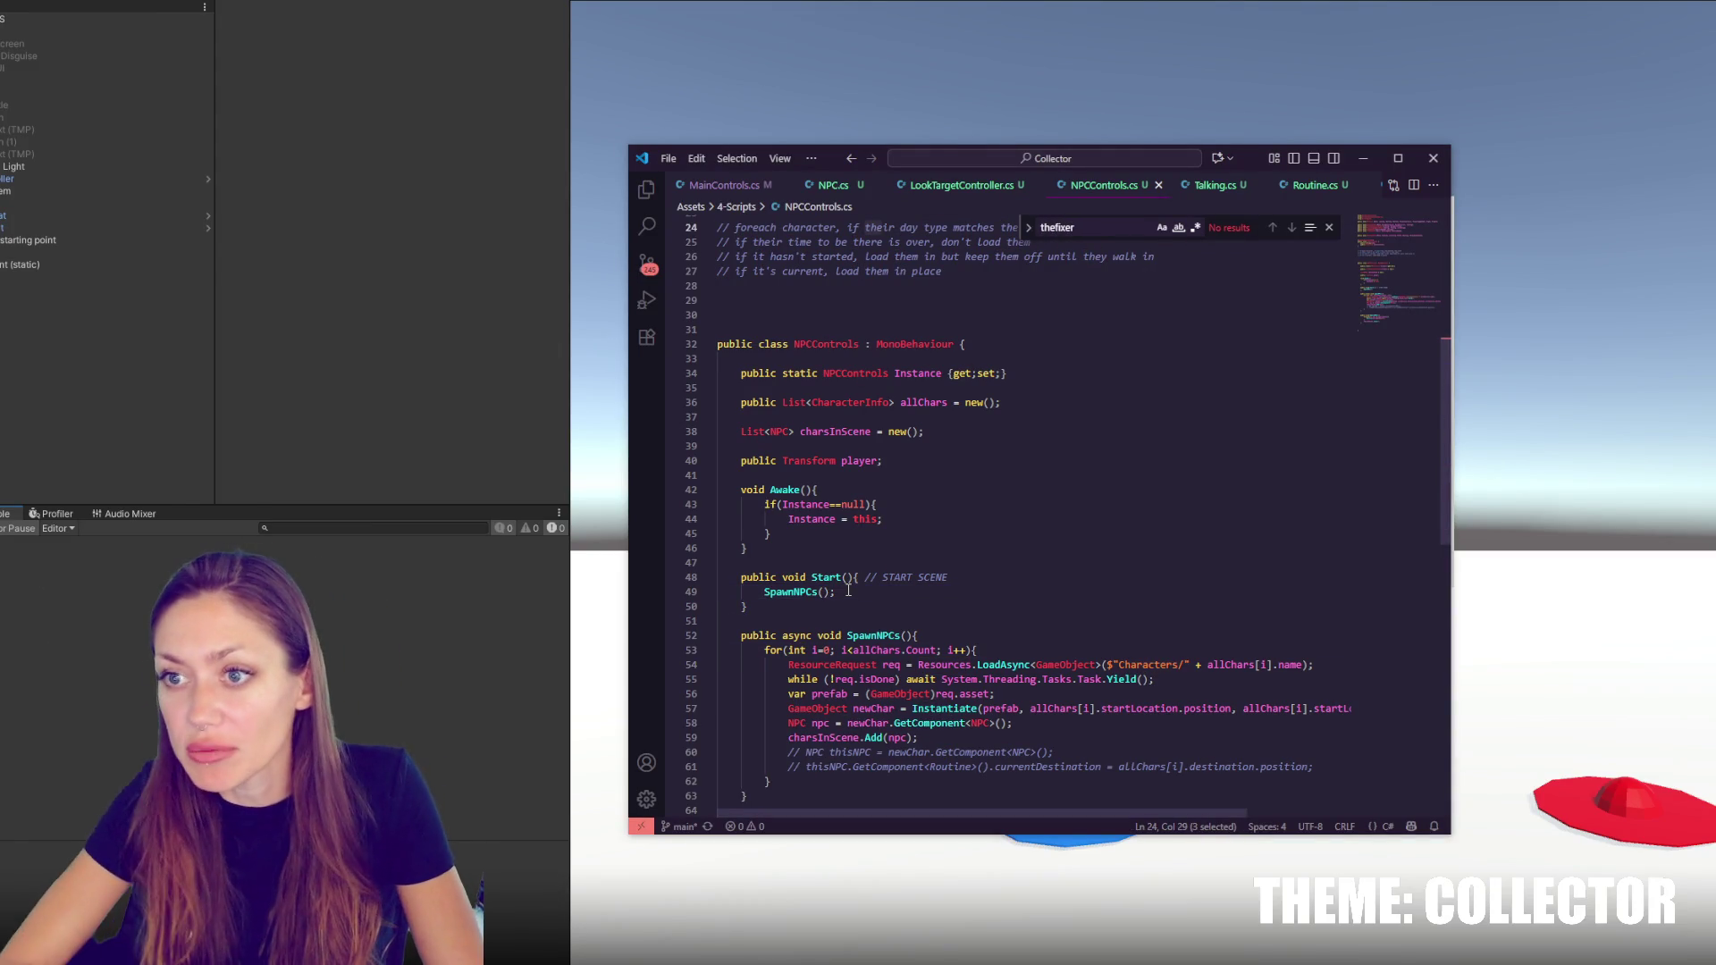
pyautogui.click(1214, 185)
pyautogui.click(1292, 228)
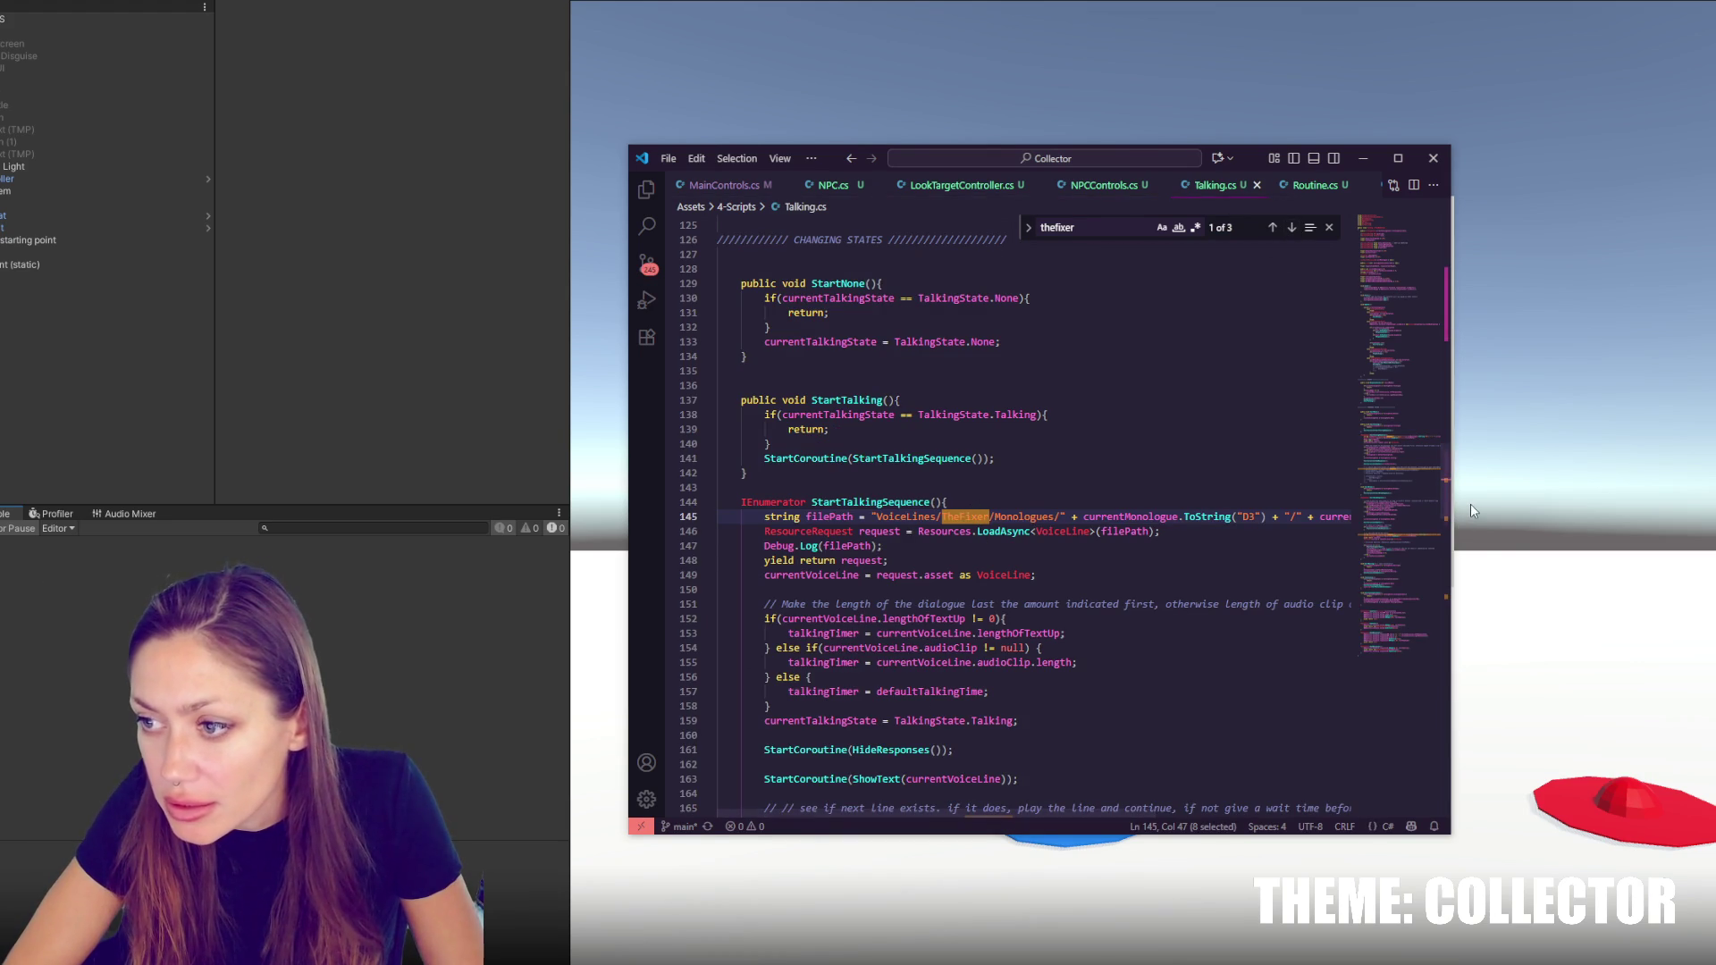
pyautogui.moveTo(1453, 504); pyautogui.dragTo(1715, 504)
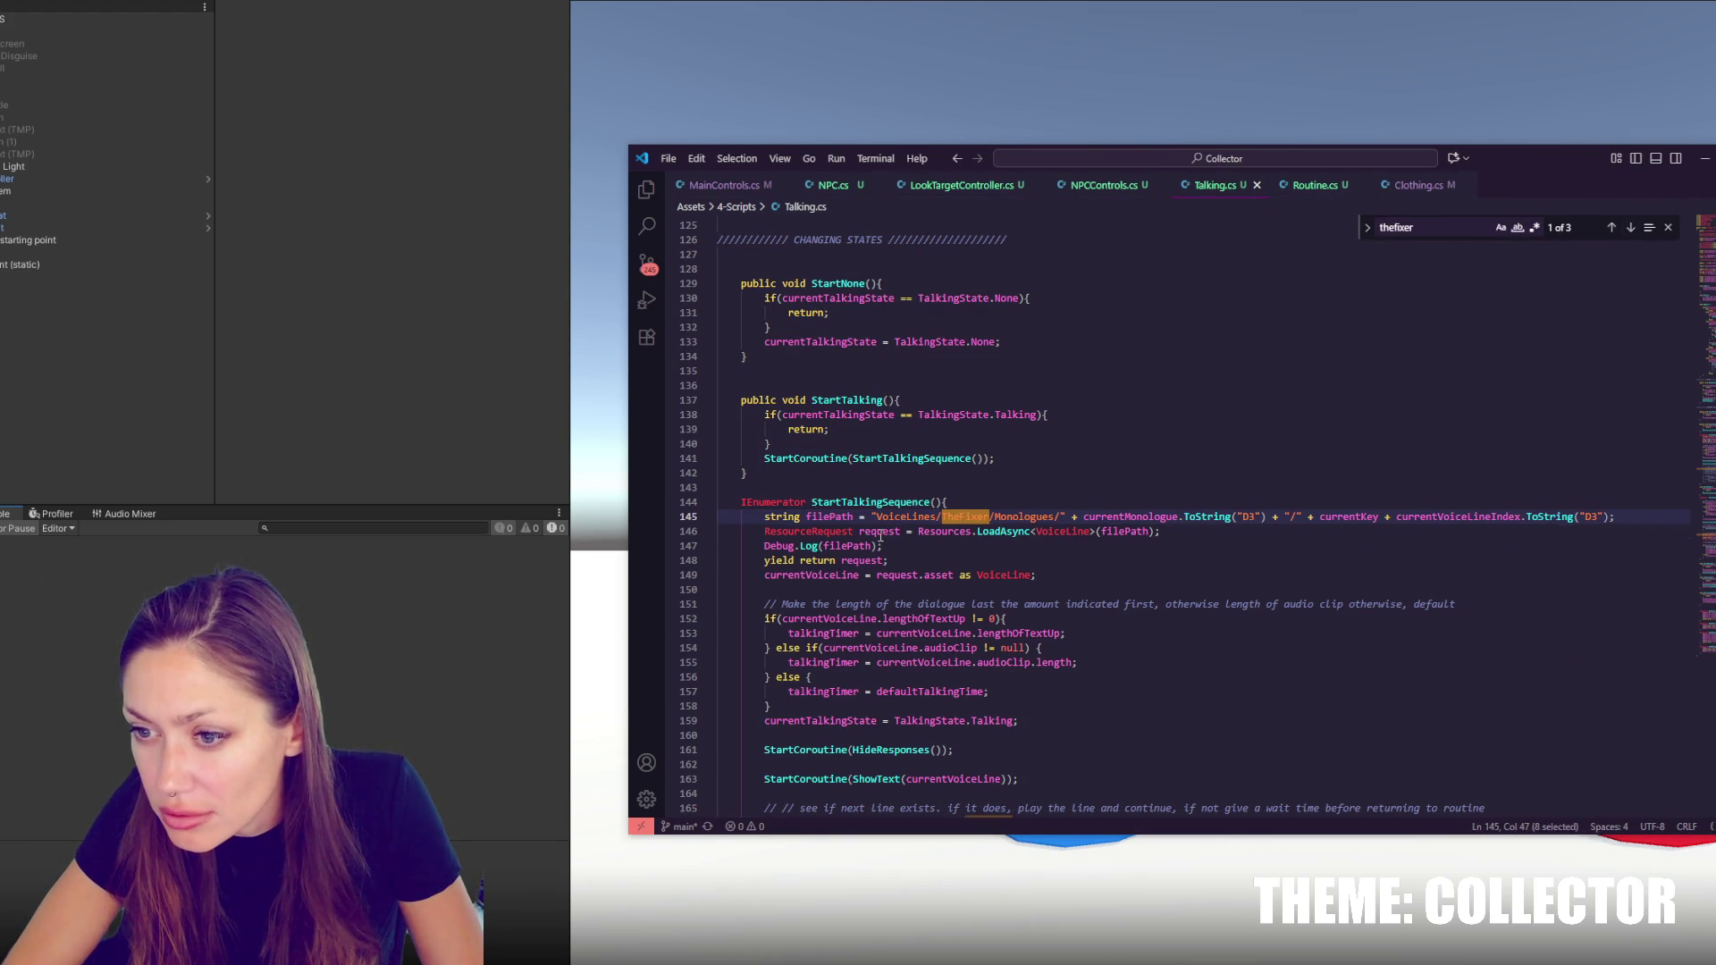
pyautogui.click(1100, 604)
pyautogui.scroll(5, 1101, 584)
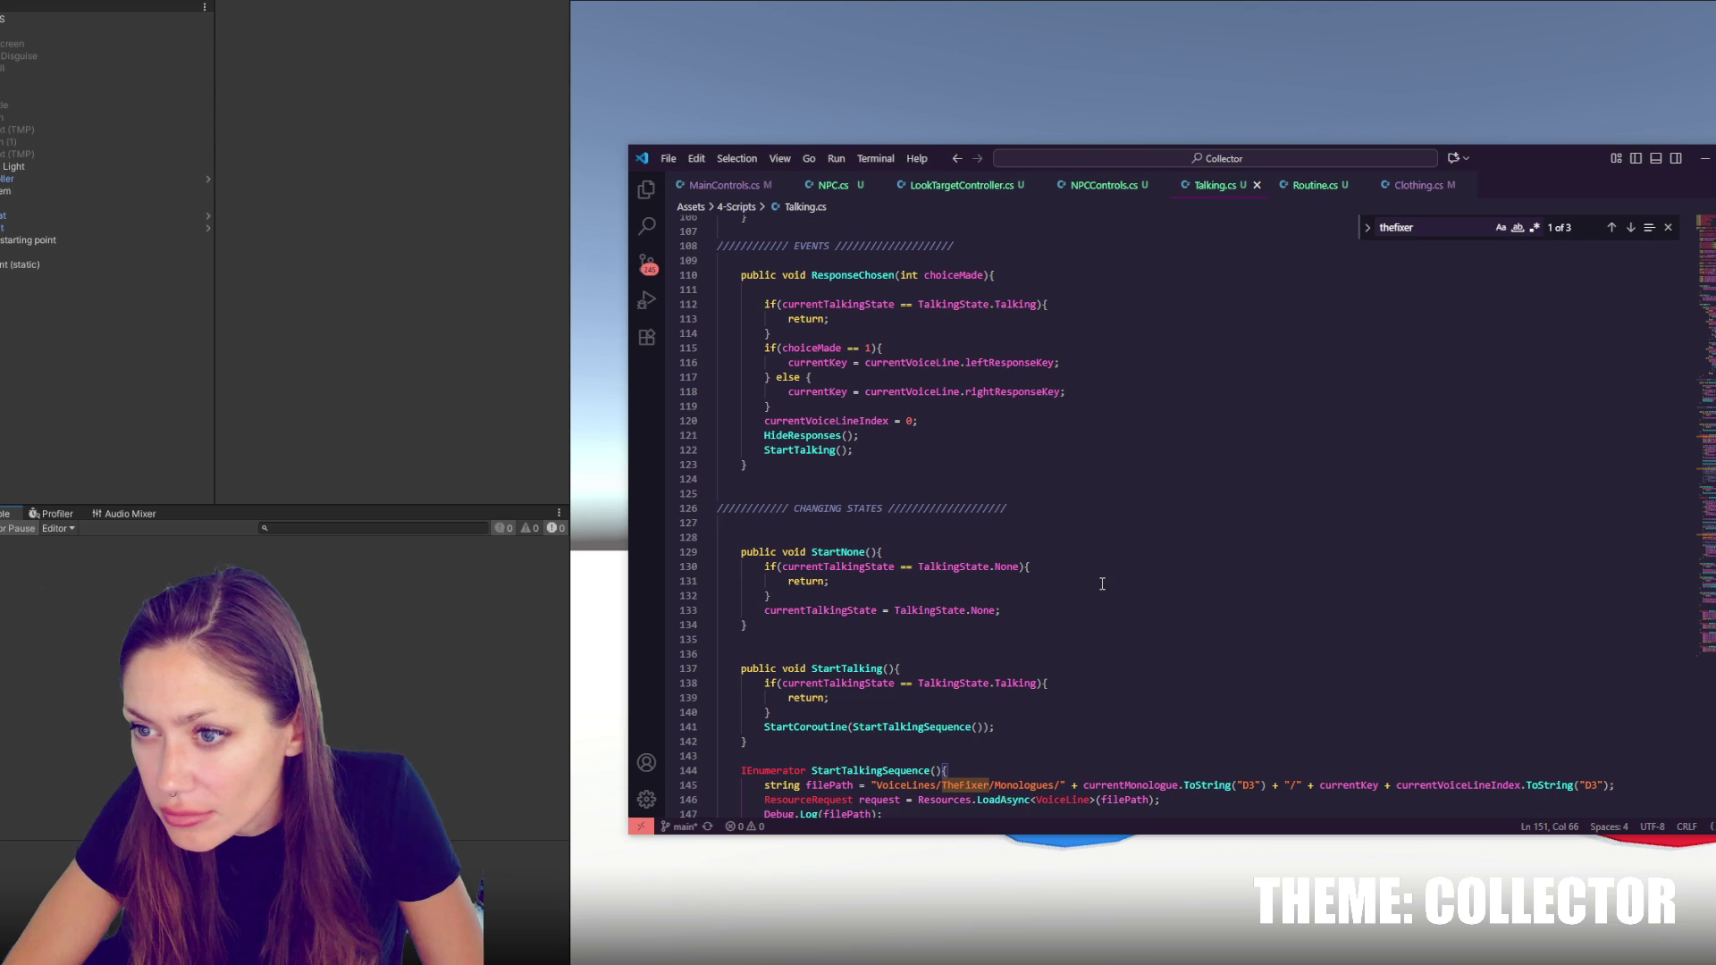
pyautogui.scroll(5, 1099, 583)
pyautogui.scroll(5, 1096, 579)
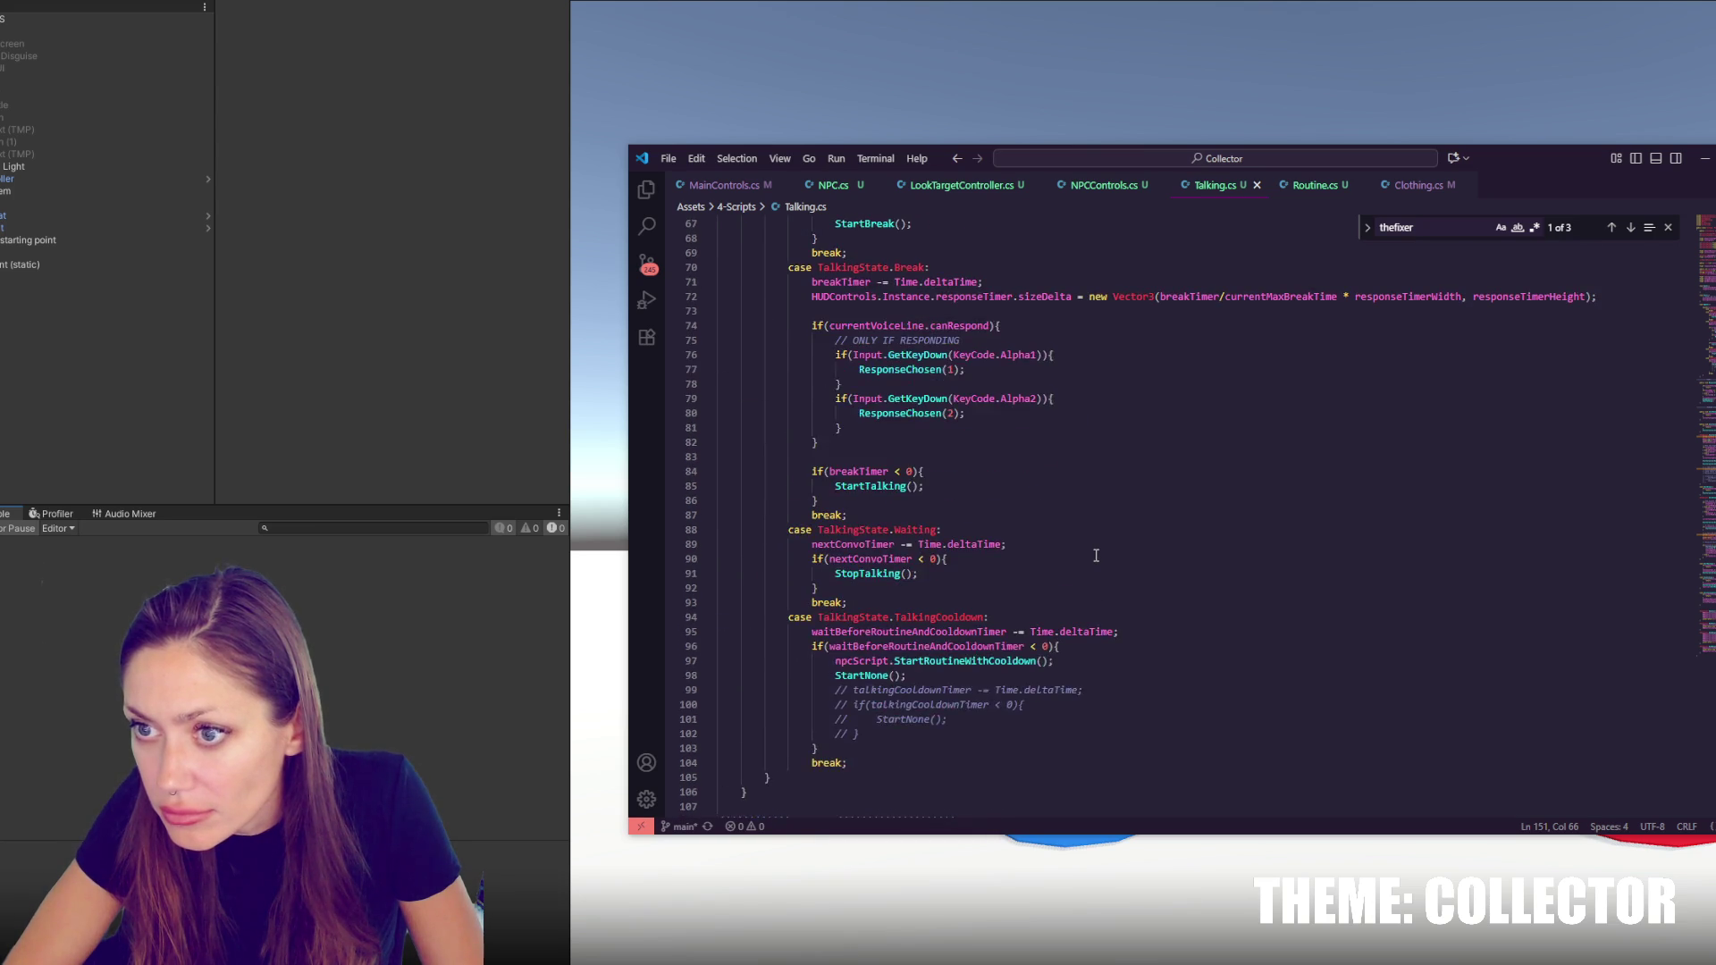
pyautogui.scroll(-4, 1096, 578)
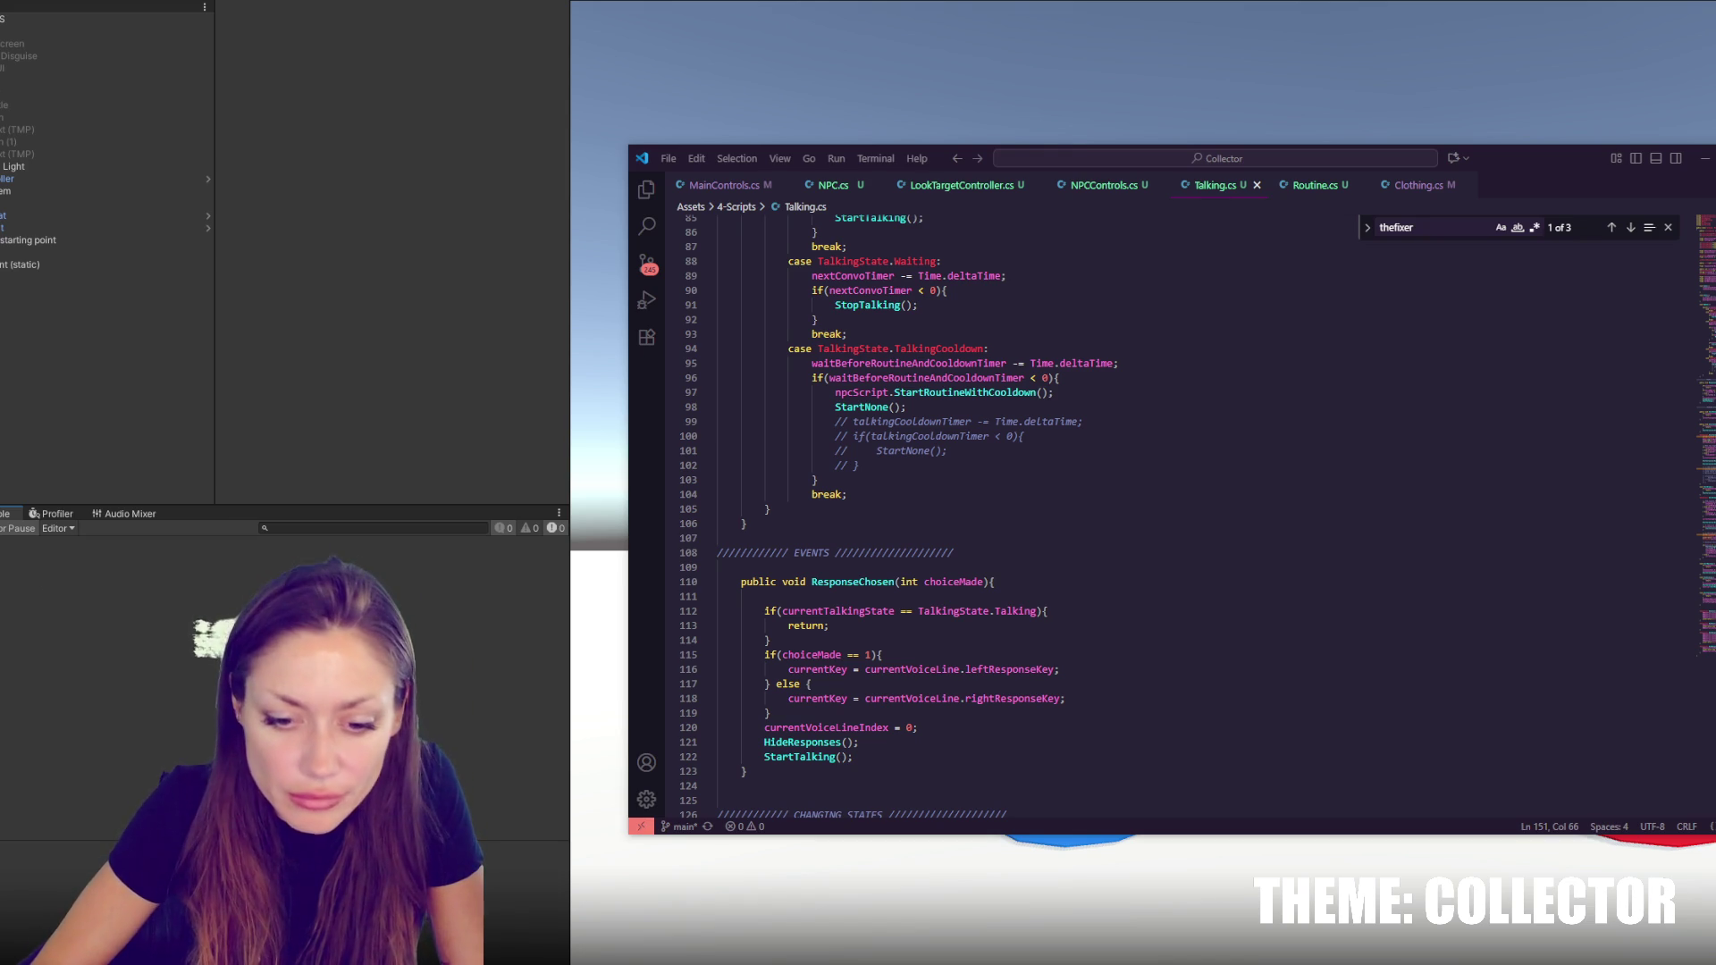
# Launch Unity Hub and open the STRAIN project
pyautogui.hotkey('alt', 'Tab')
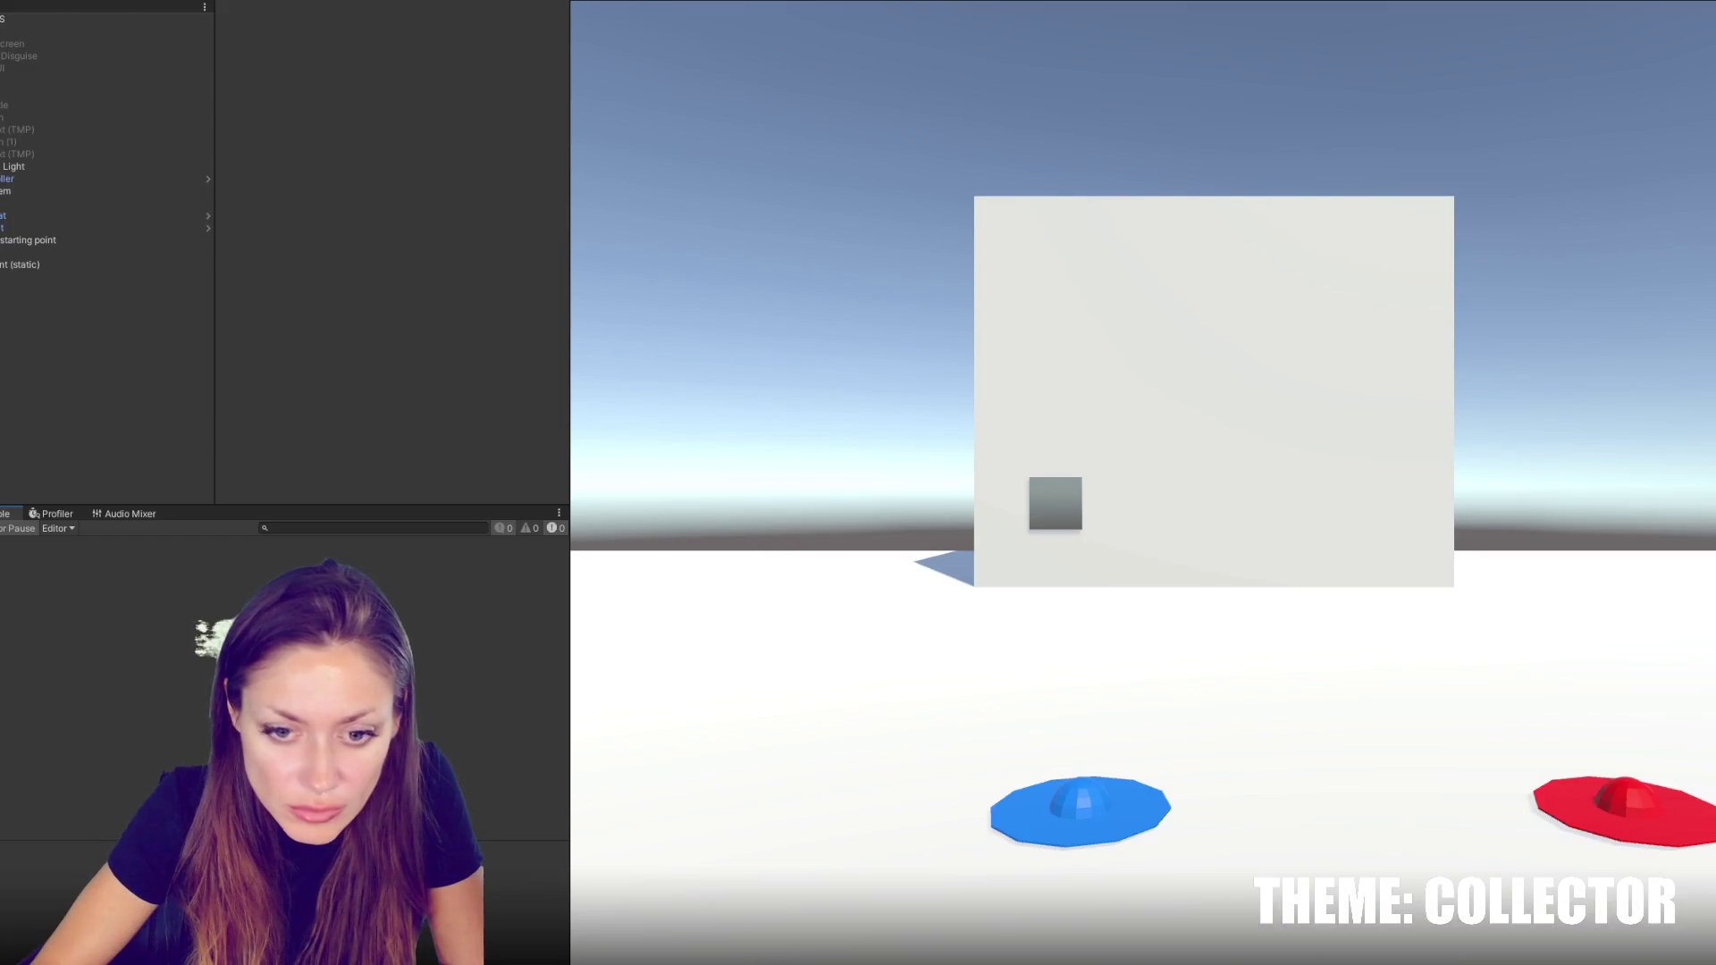
pyautogui.press('super')
pyautogui.click(203, 731)
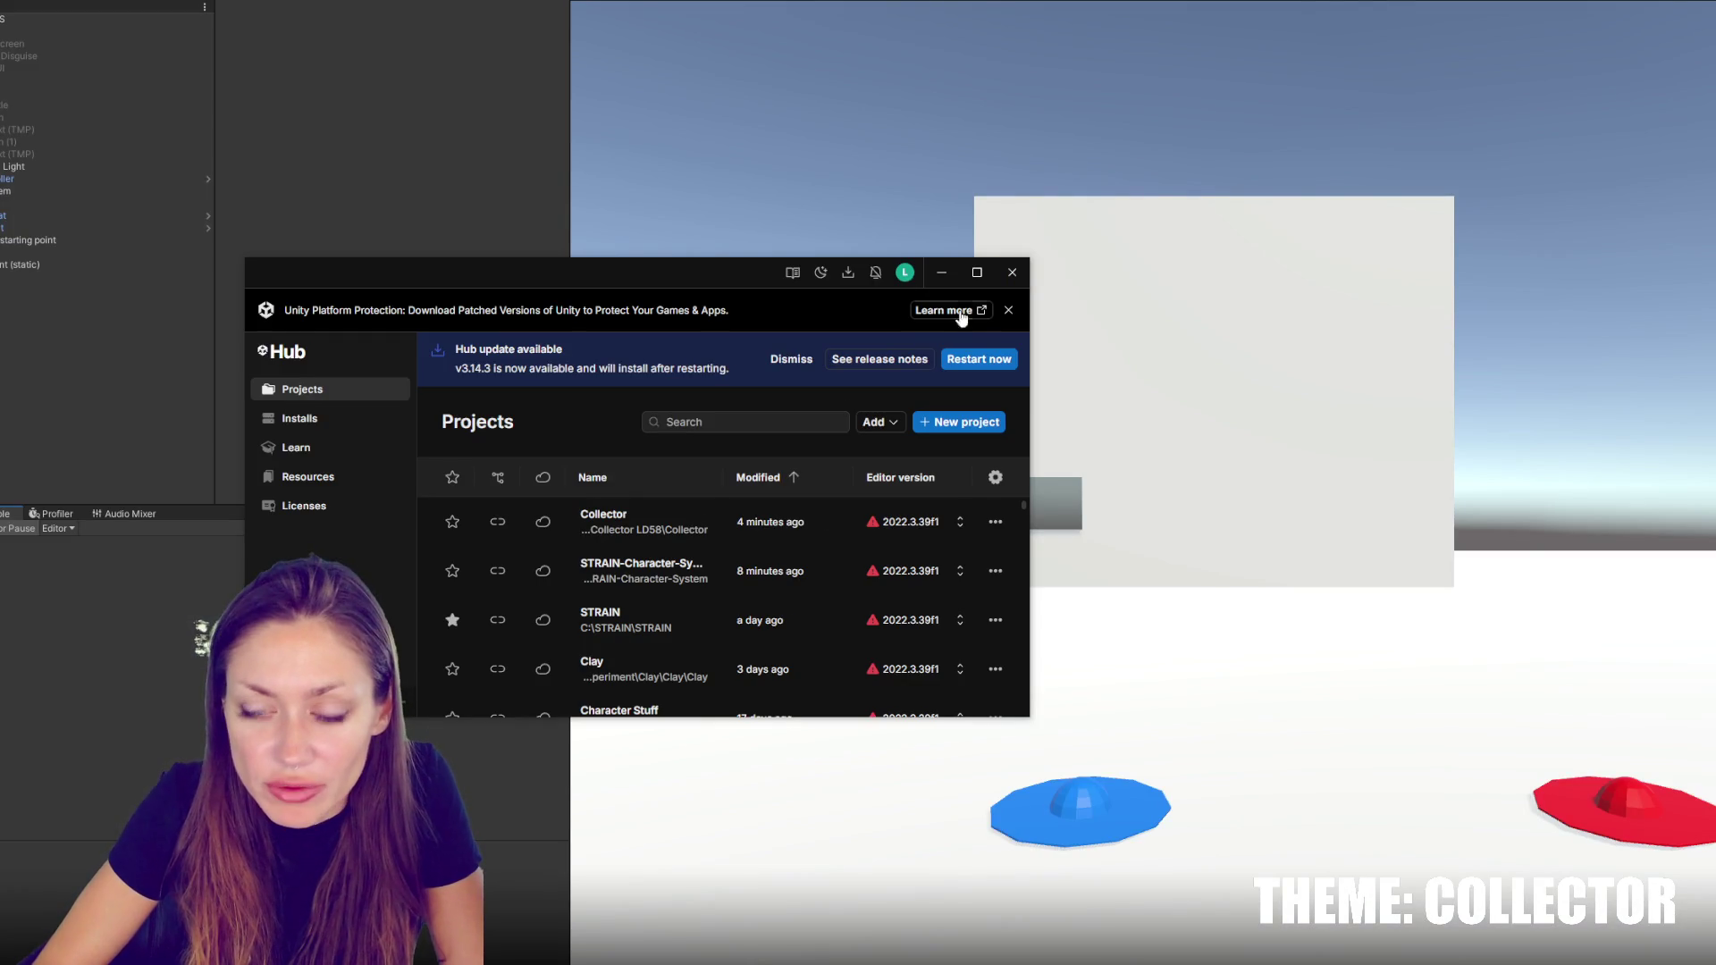
pyautogui.click(617, 620)
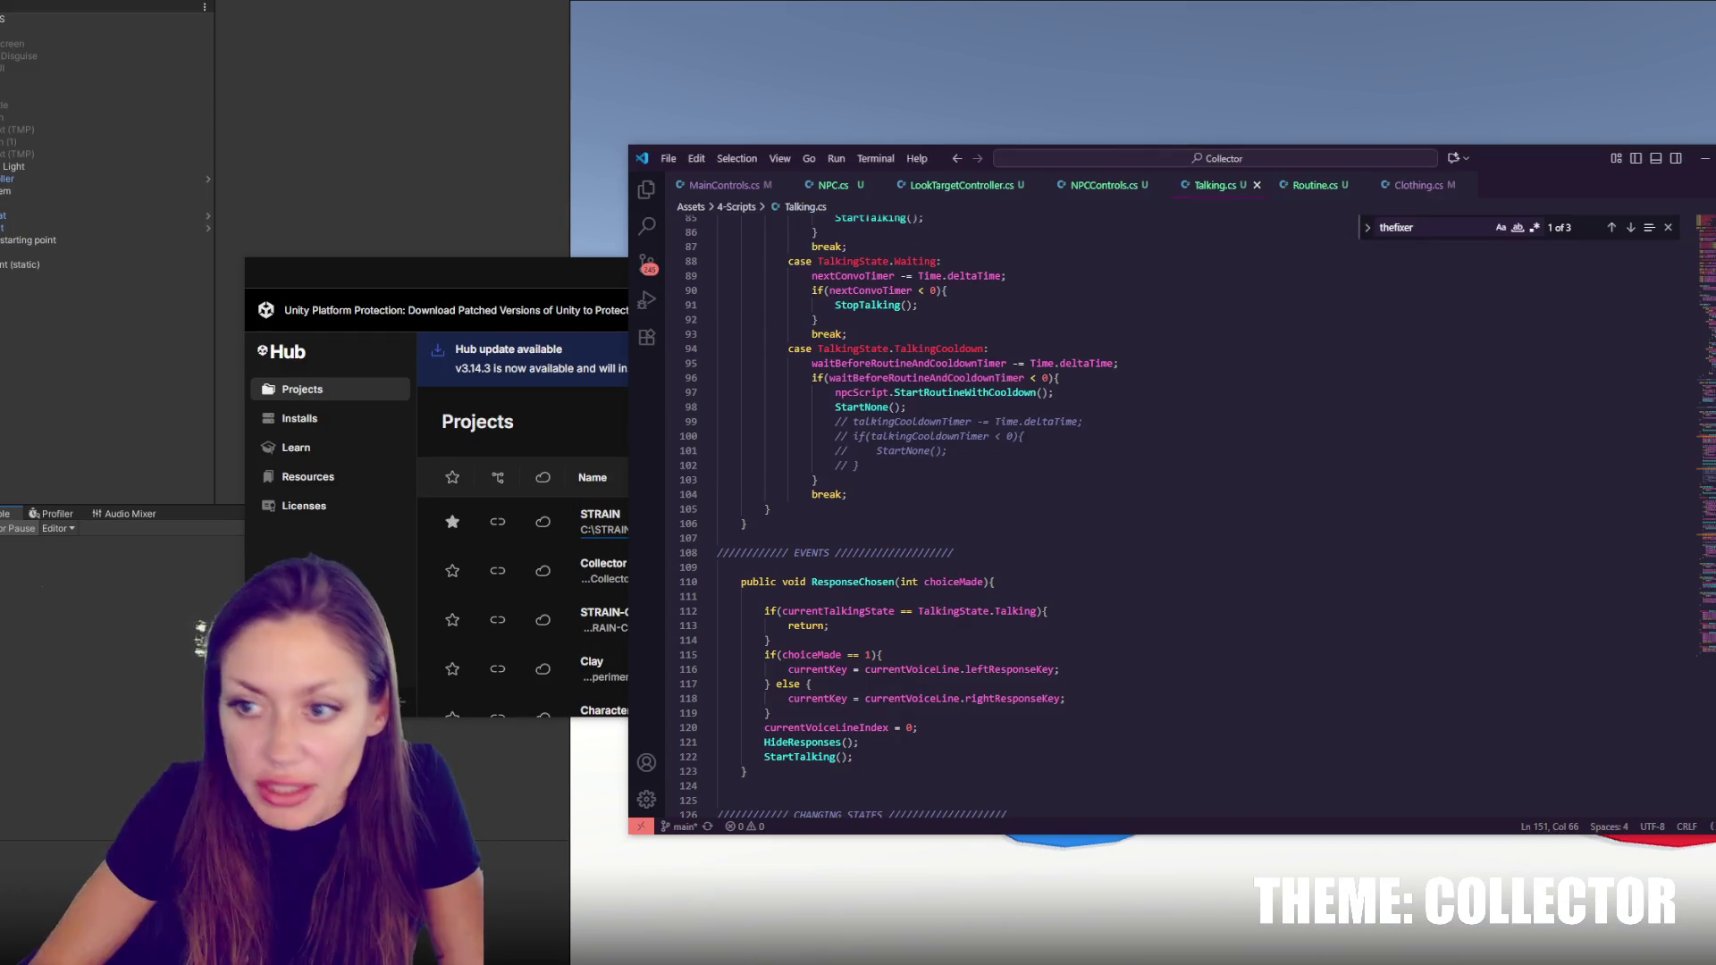
# Highlight the hardcoded TheFixer folder and currentMonologue in the line-145 voice-line path
pyautogui.click(833, 529)
pyautogui.scroll(-10, 834, 529)
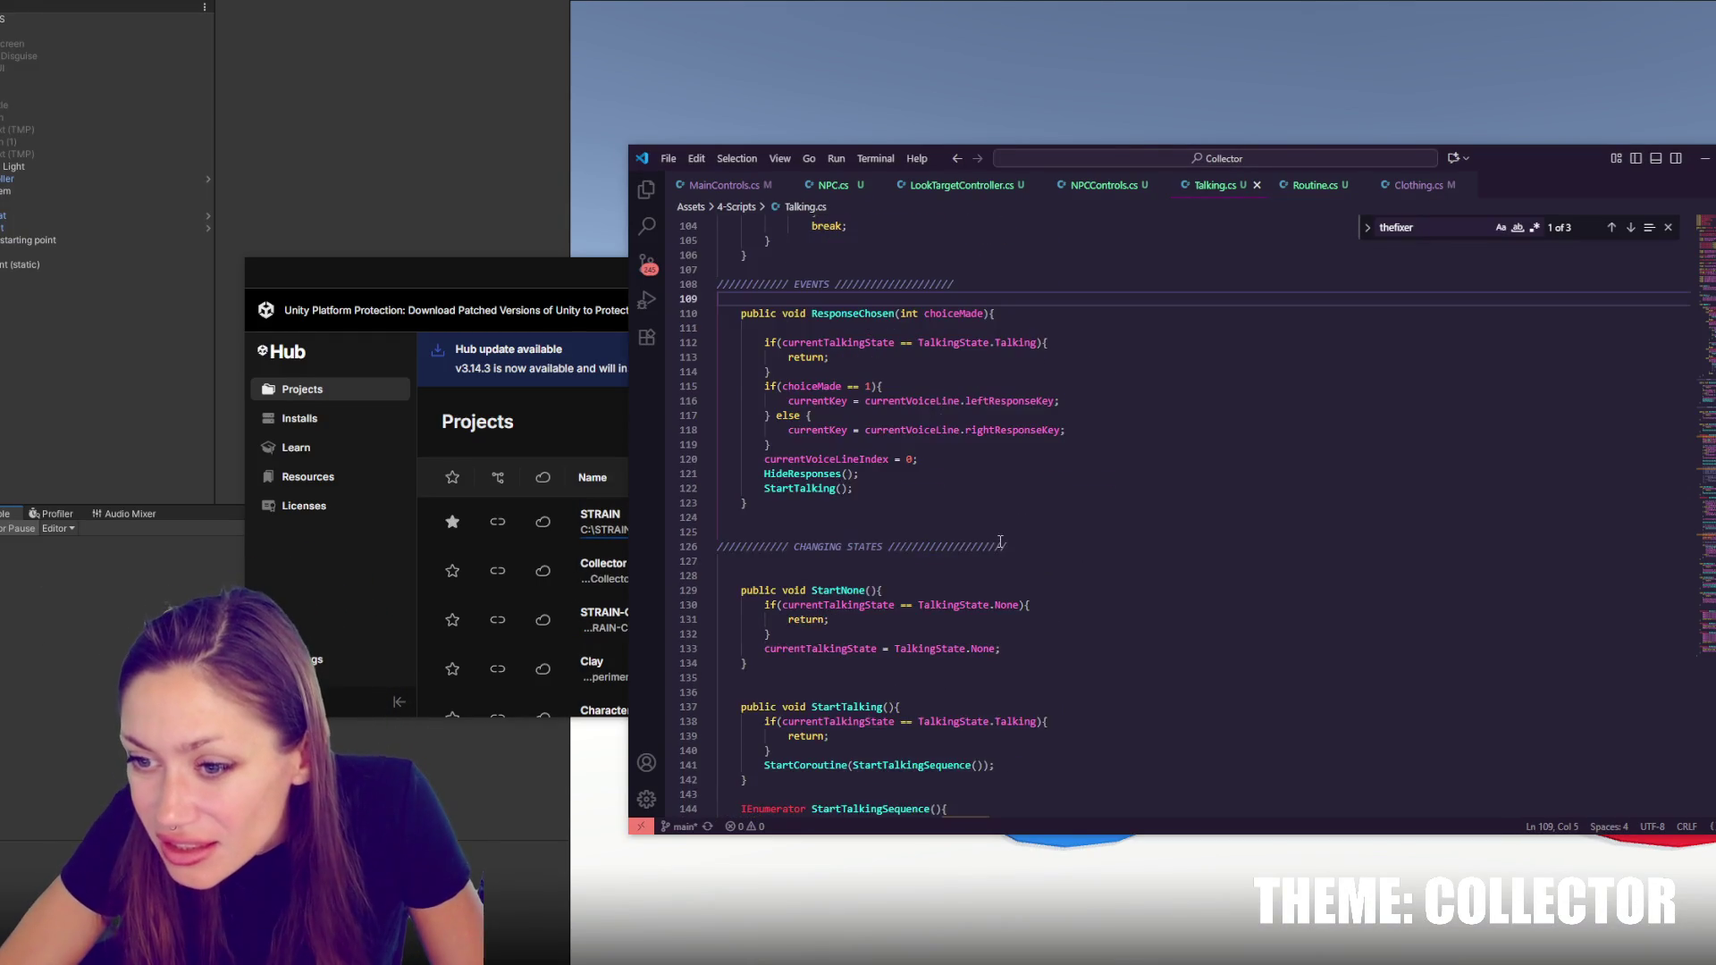
pyautogui.doubleClick(966, 555)
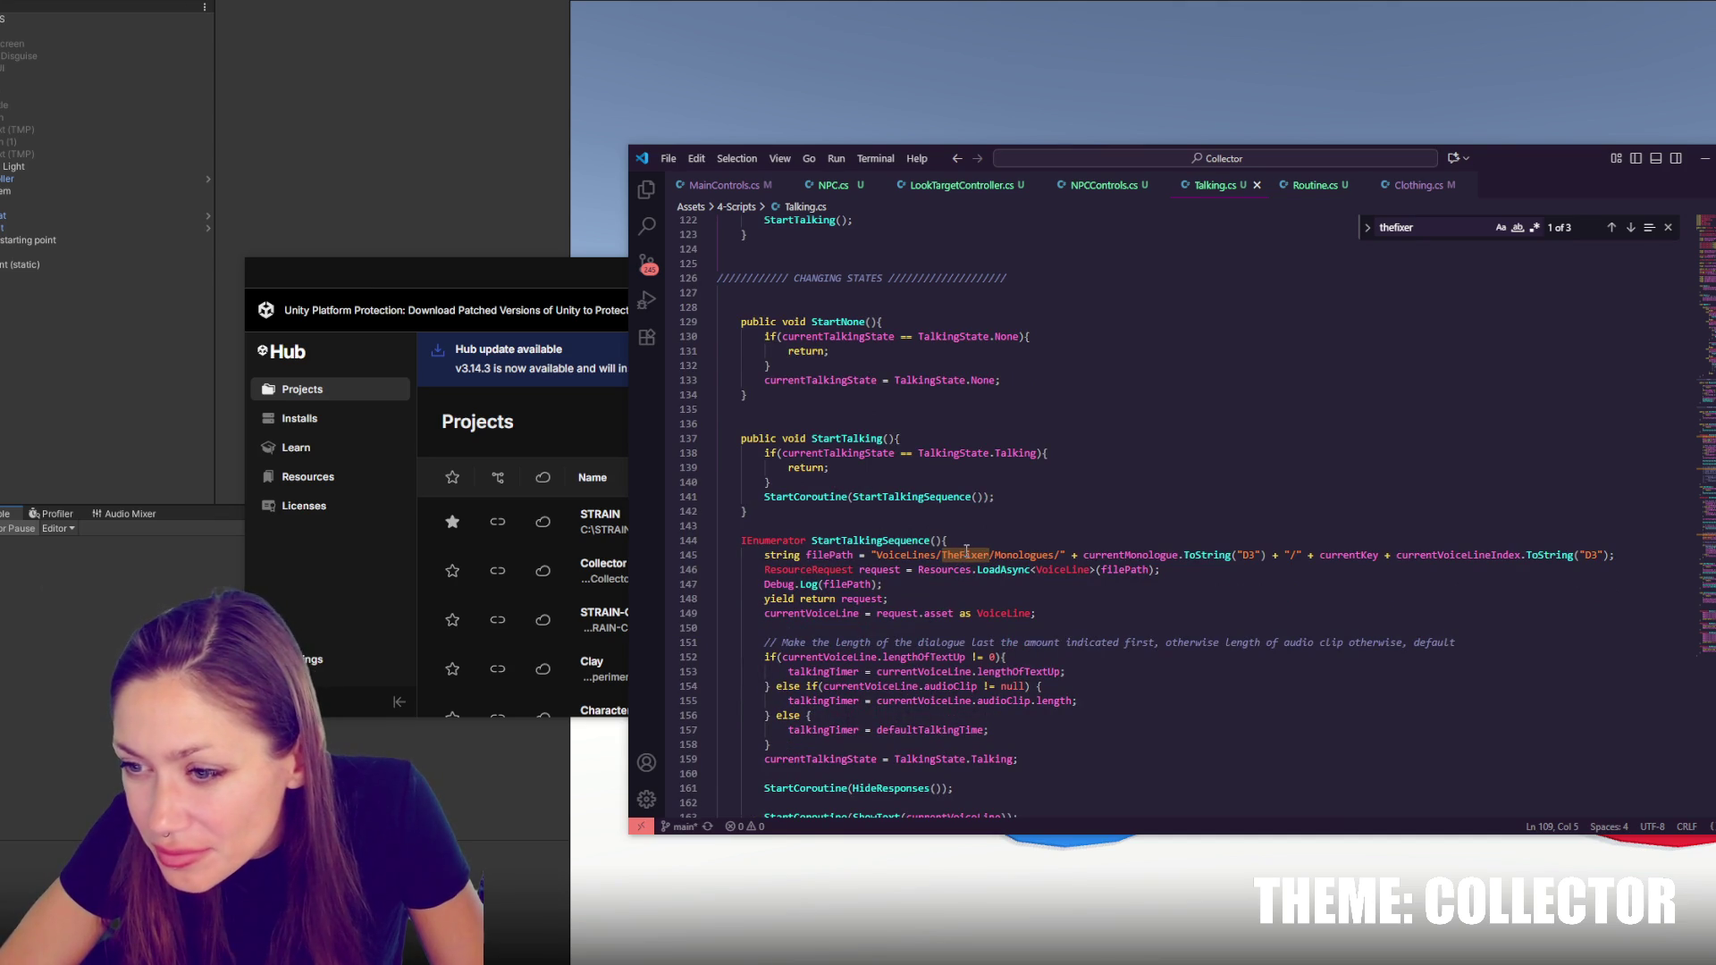
pyautogui.doubleClick(1176, 556)
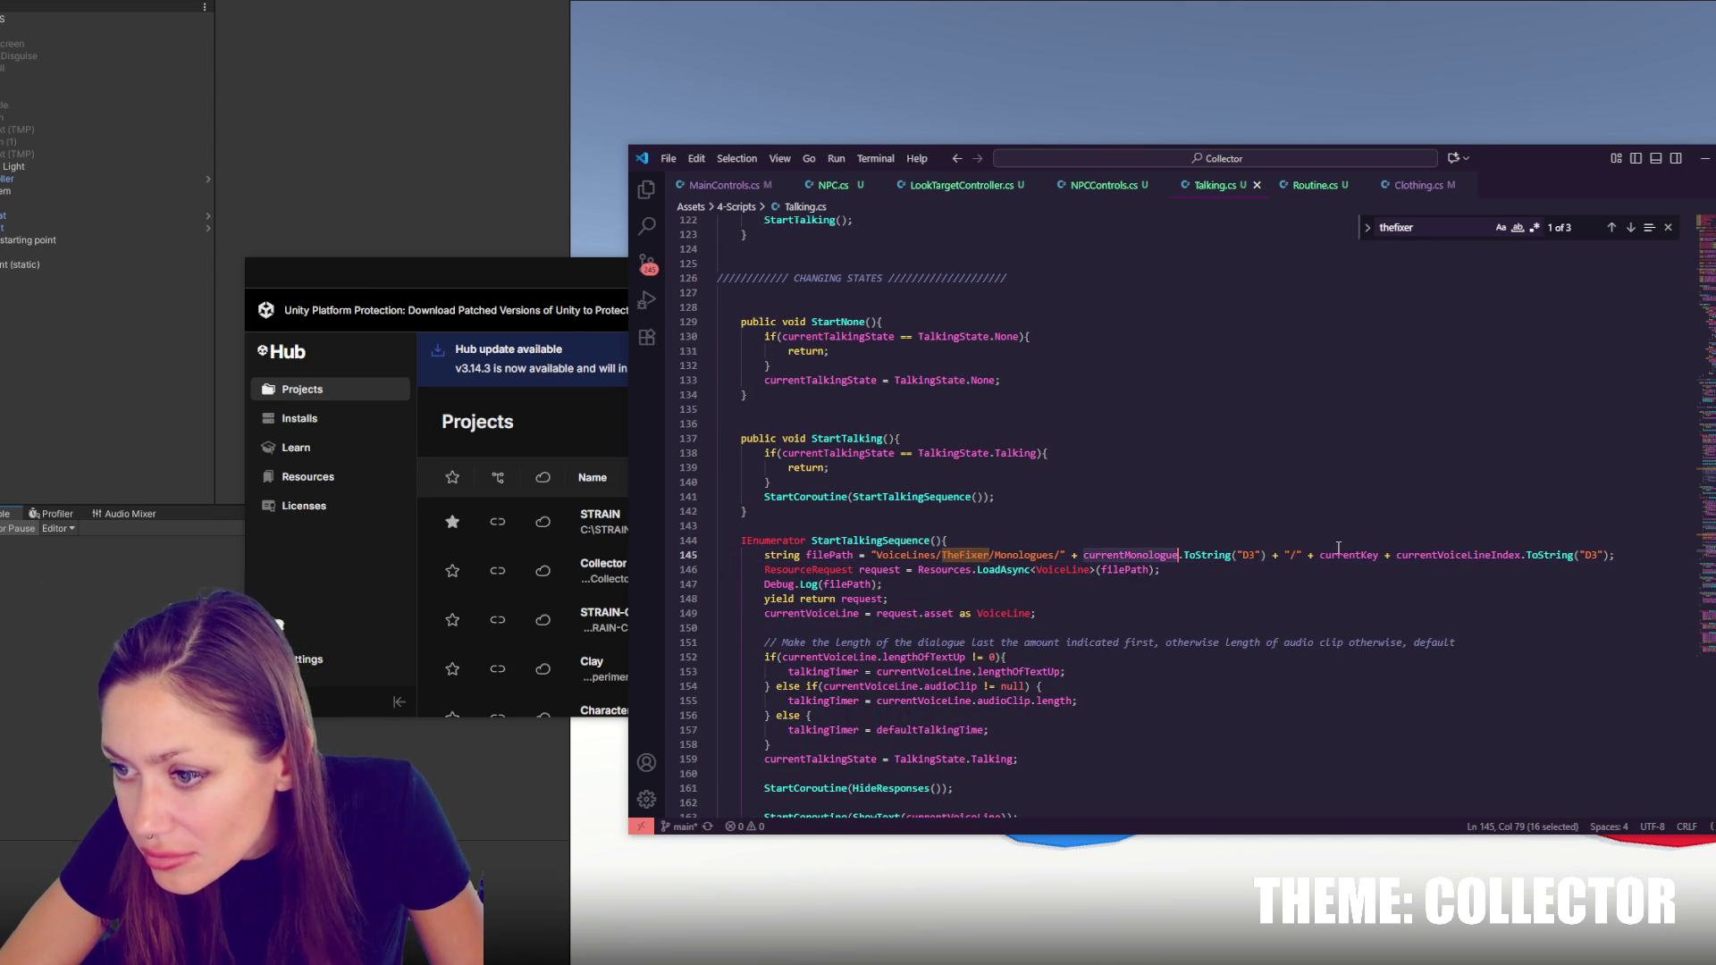
pyautogui.scroll(1, 1179, 560)
pyautogui.scroll(20, 854, 461)
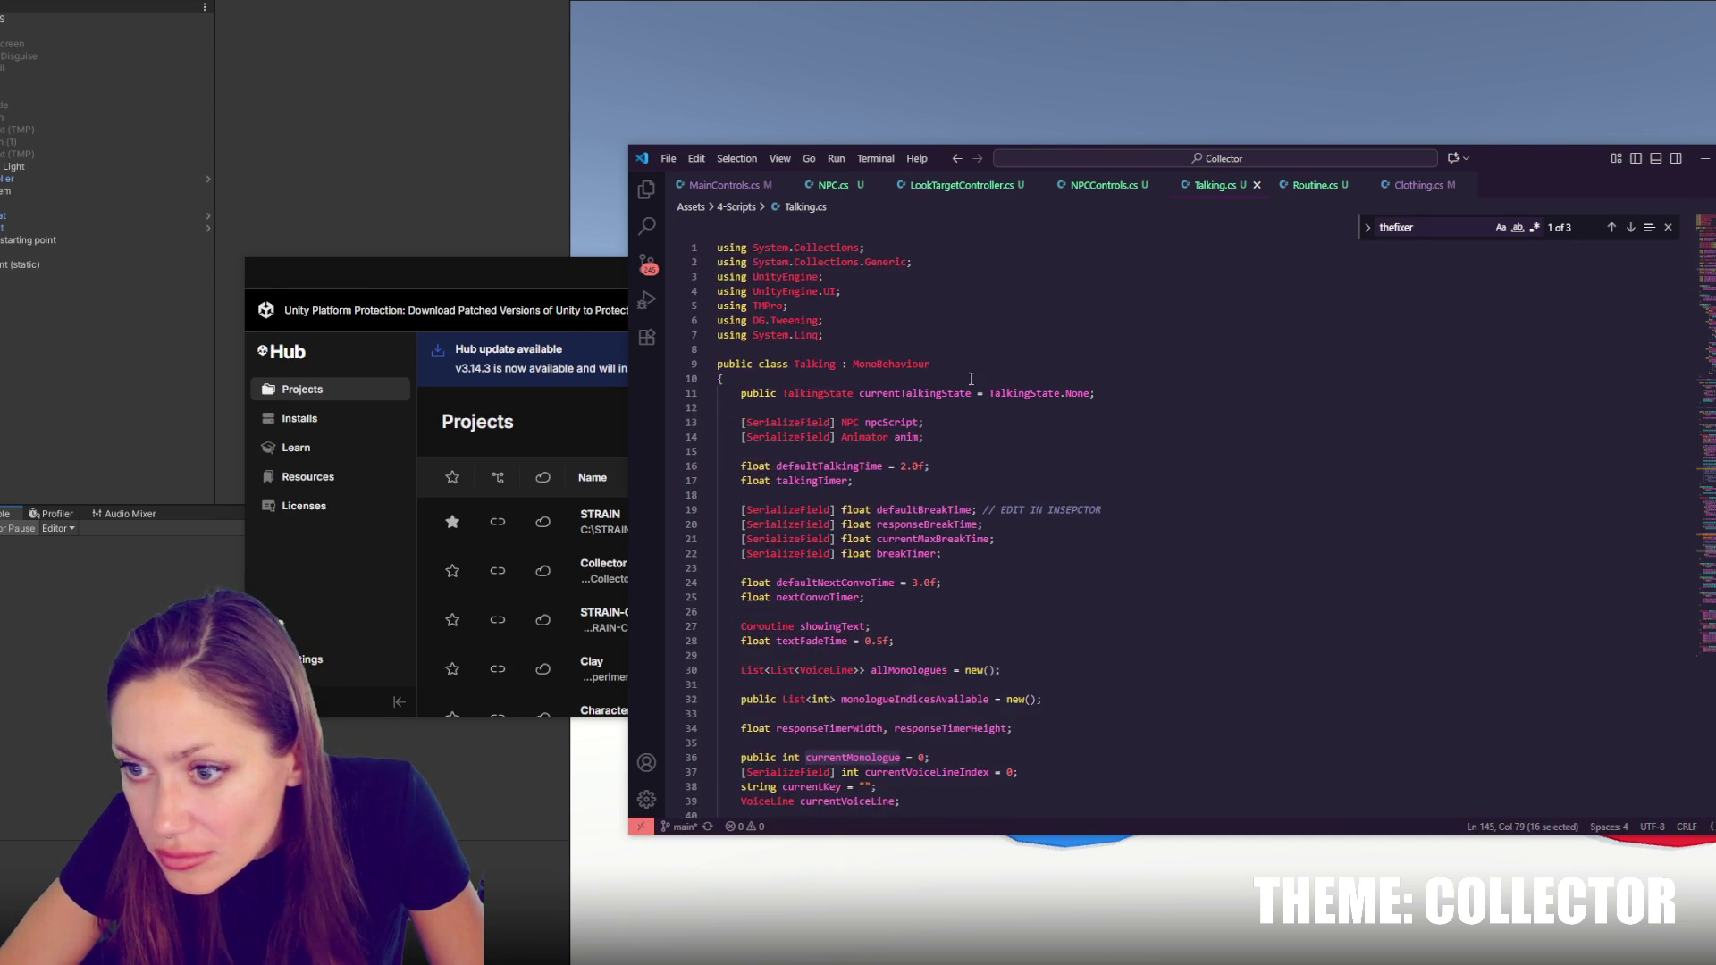
# Check the responseTimerWidth field declaration, then close Unity Hub and switch to the Unity Documentation
pyautogui.doubleClick(854, 460)
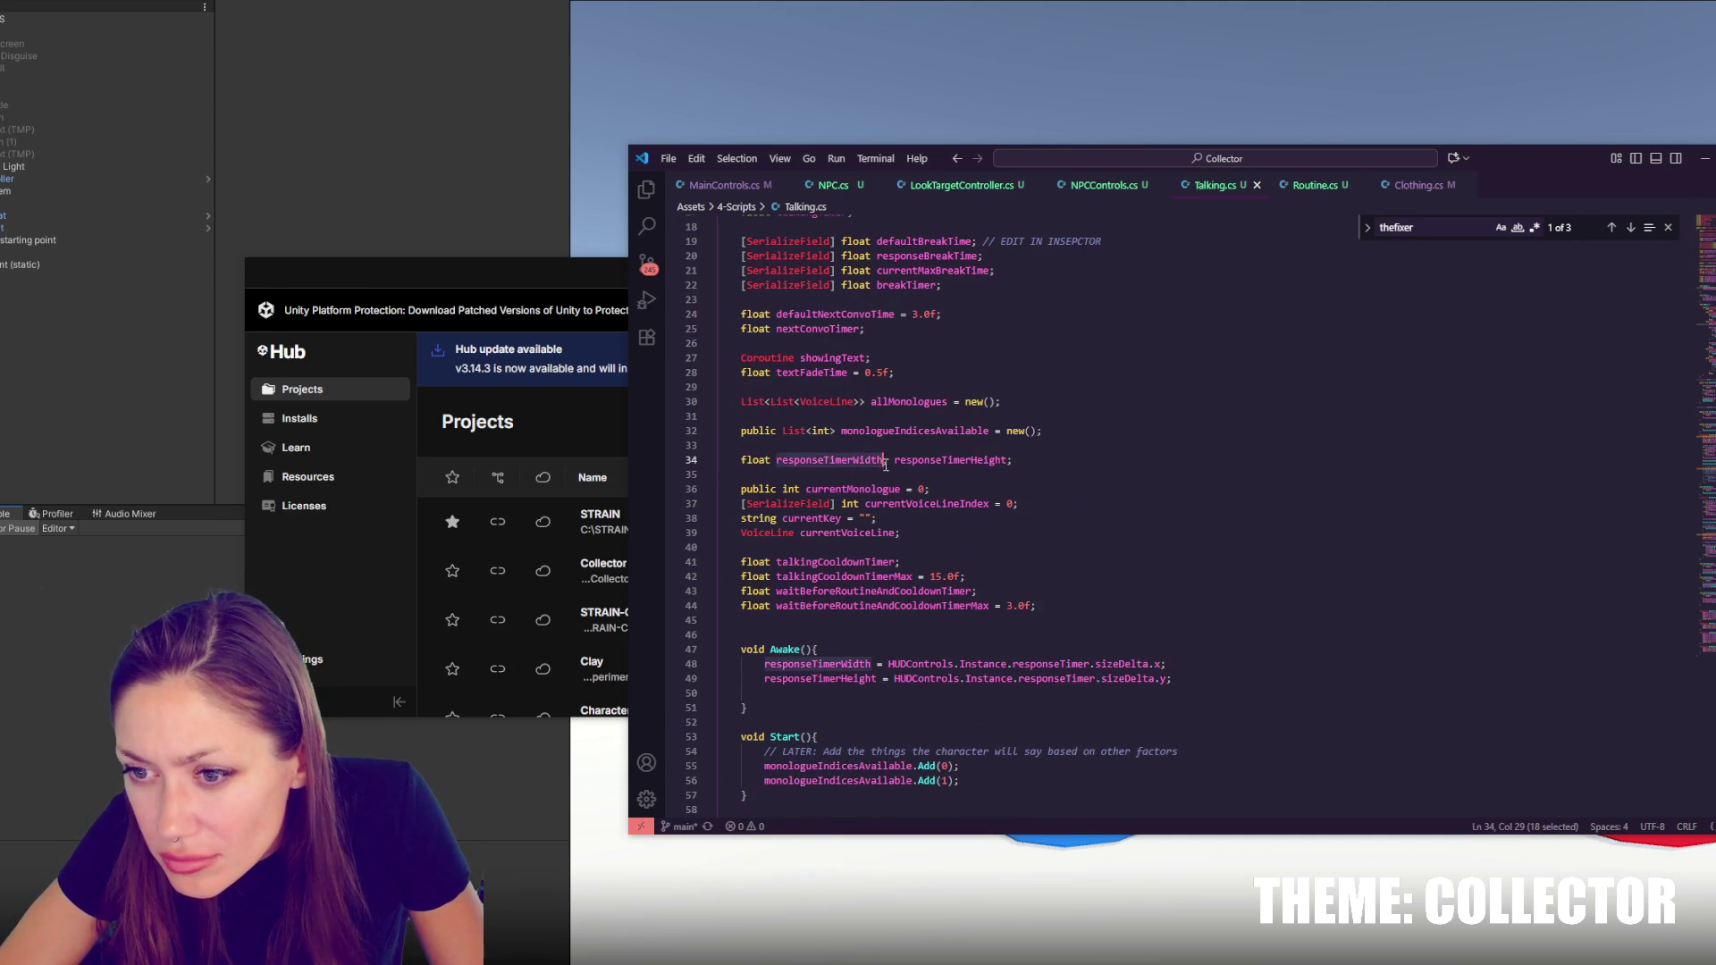
pyautogui.scroll(-2, 884, 462)
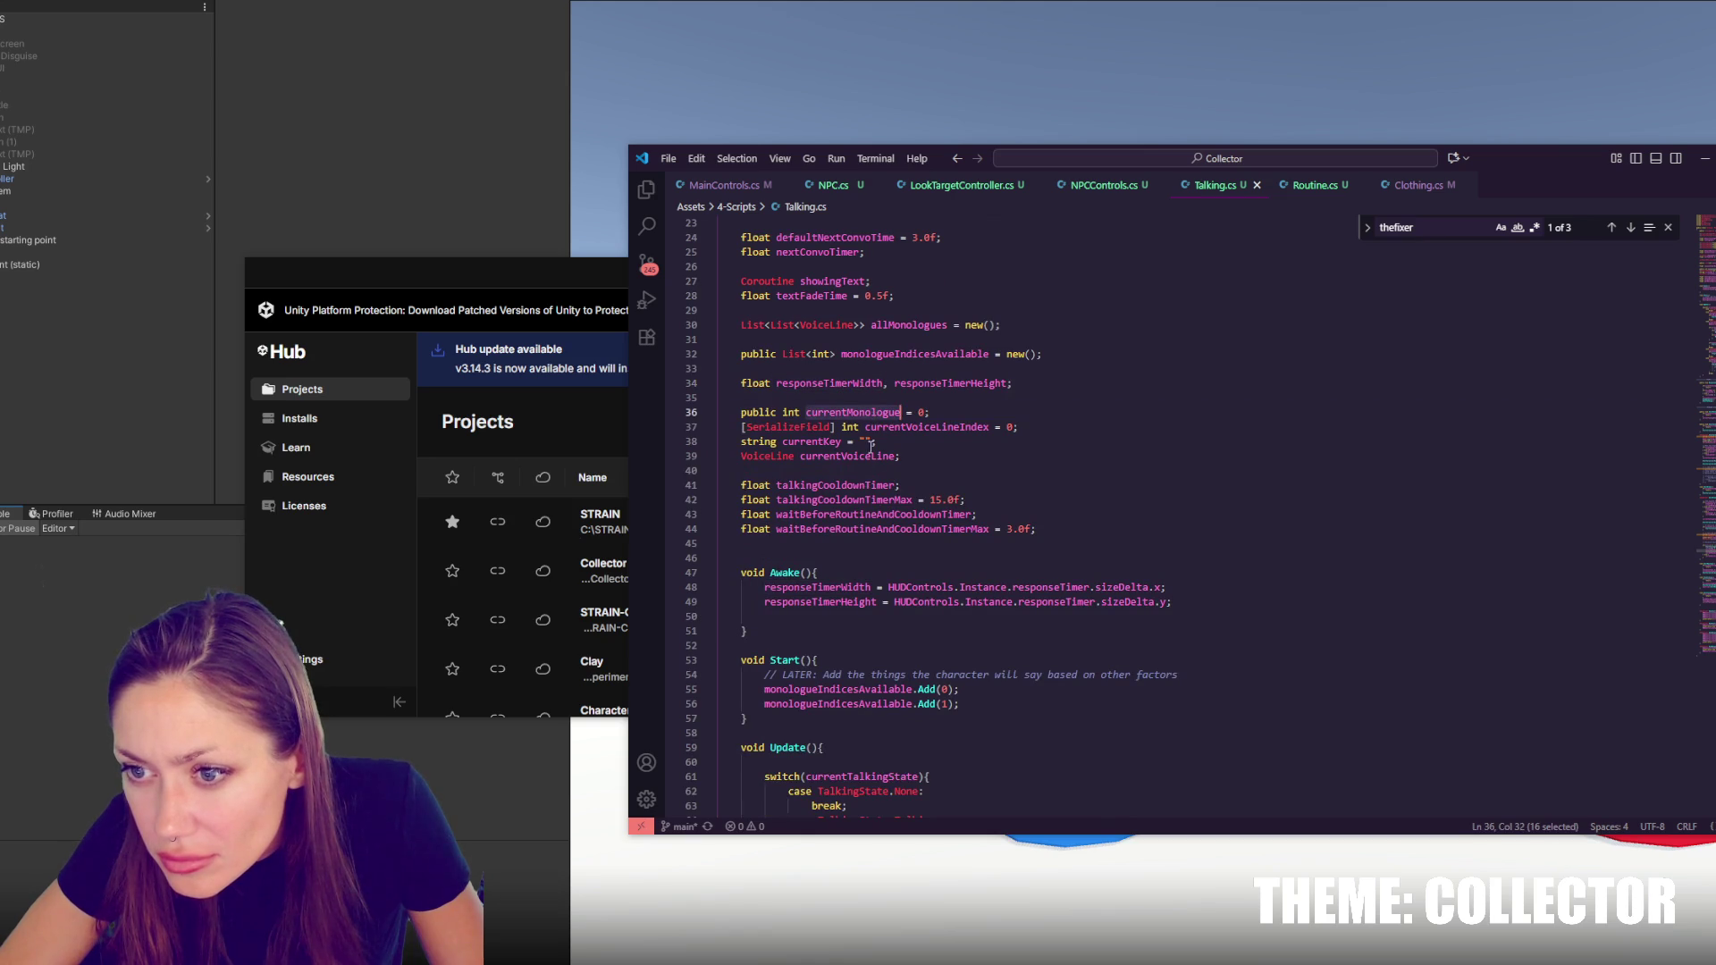
pyautogui.click(866, 471)
pyautogui.scroll(2, 895, 449)
pyautogui.scroll(4, 894, 448)
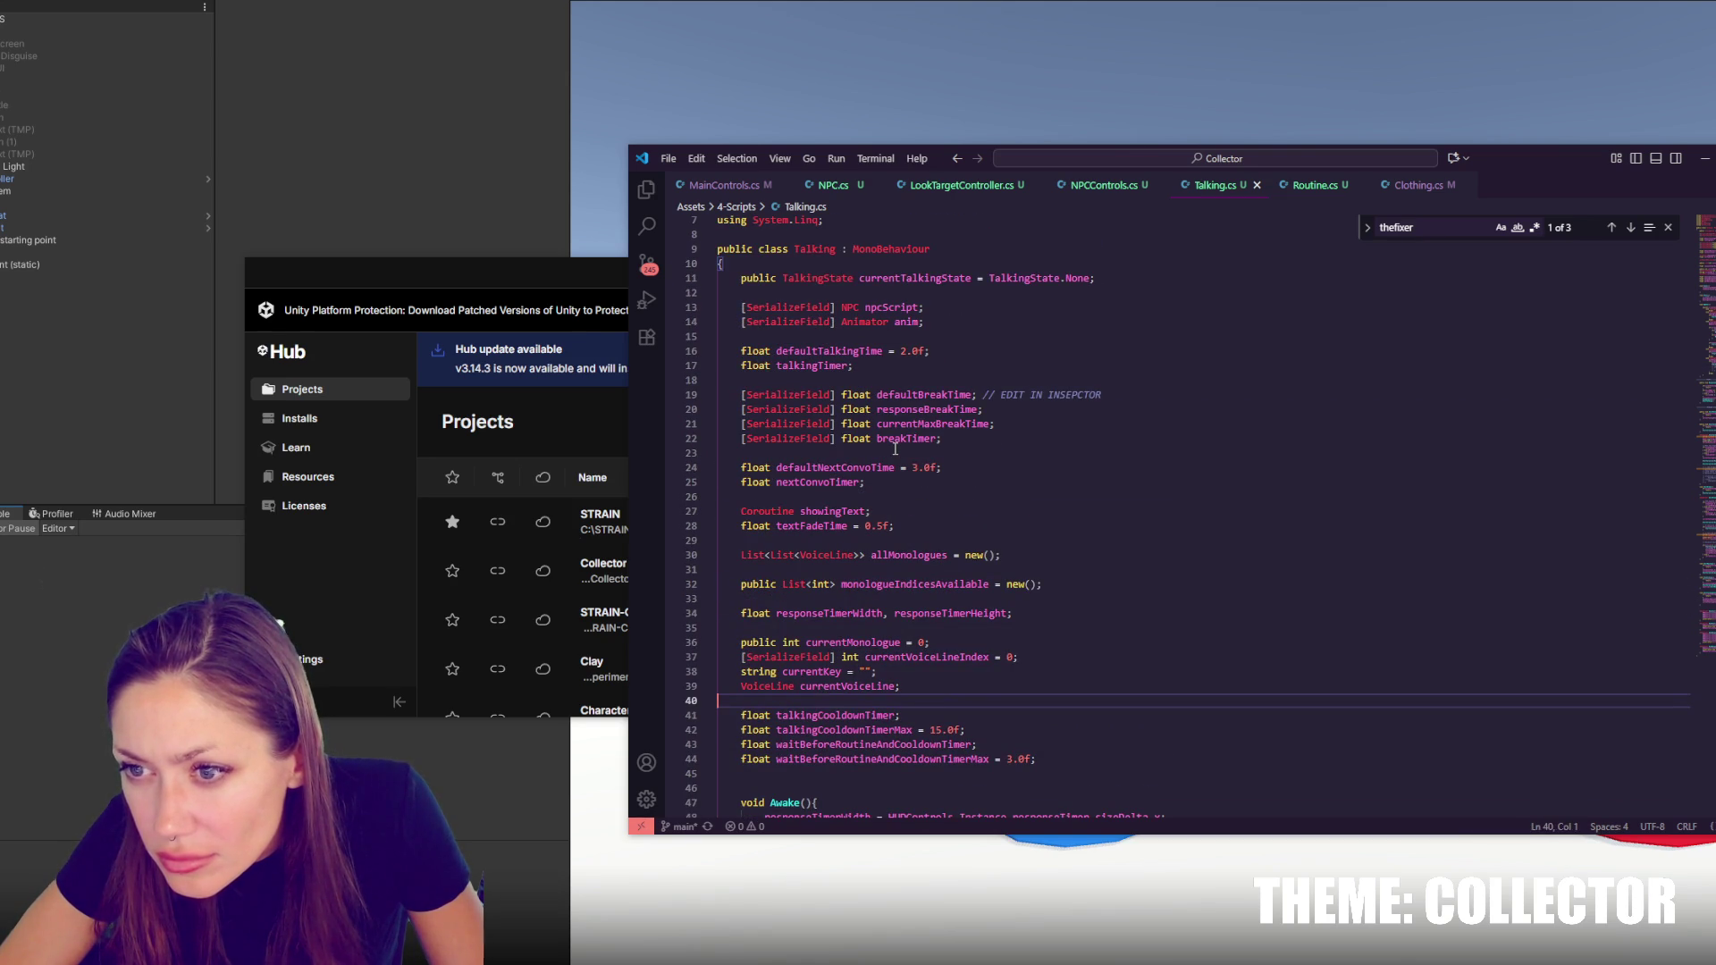
pyautogui.click(1012, 268)
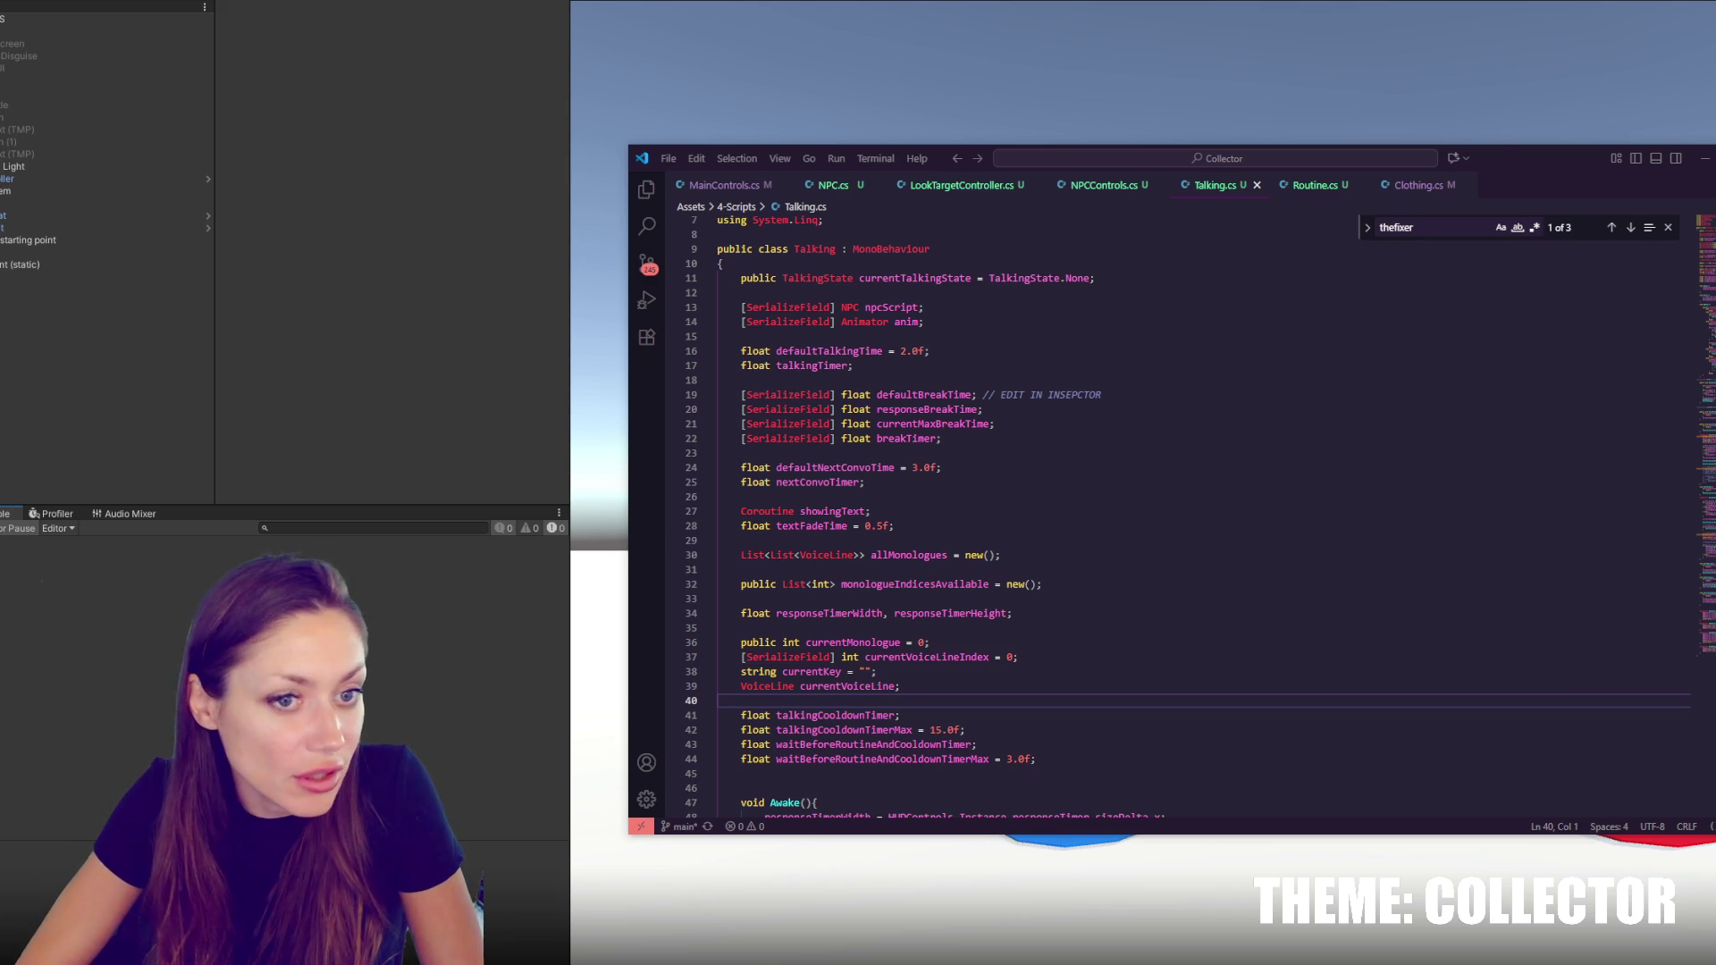
pyautogui.hotkey('alt', 'Tab')
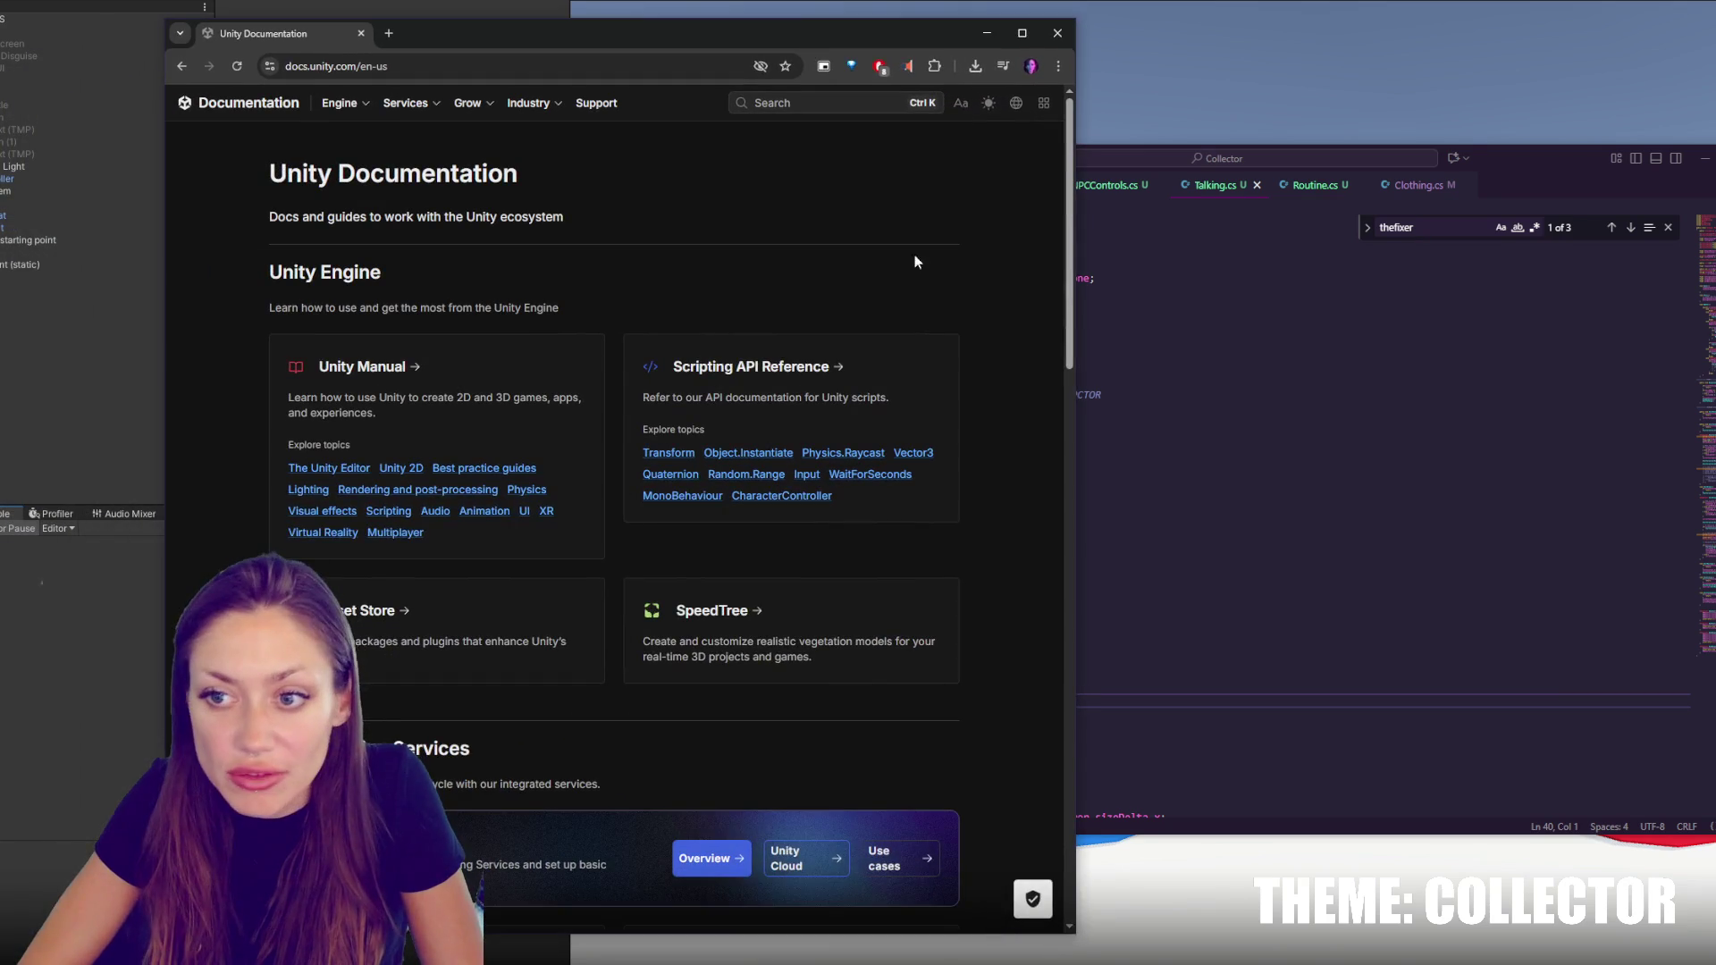
# Browse the Scripting API's AccessibilityHierarchy and Diagnostics Utils class pages
pyautogui.click(804, 367)
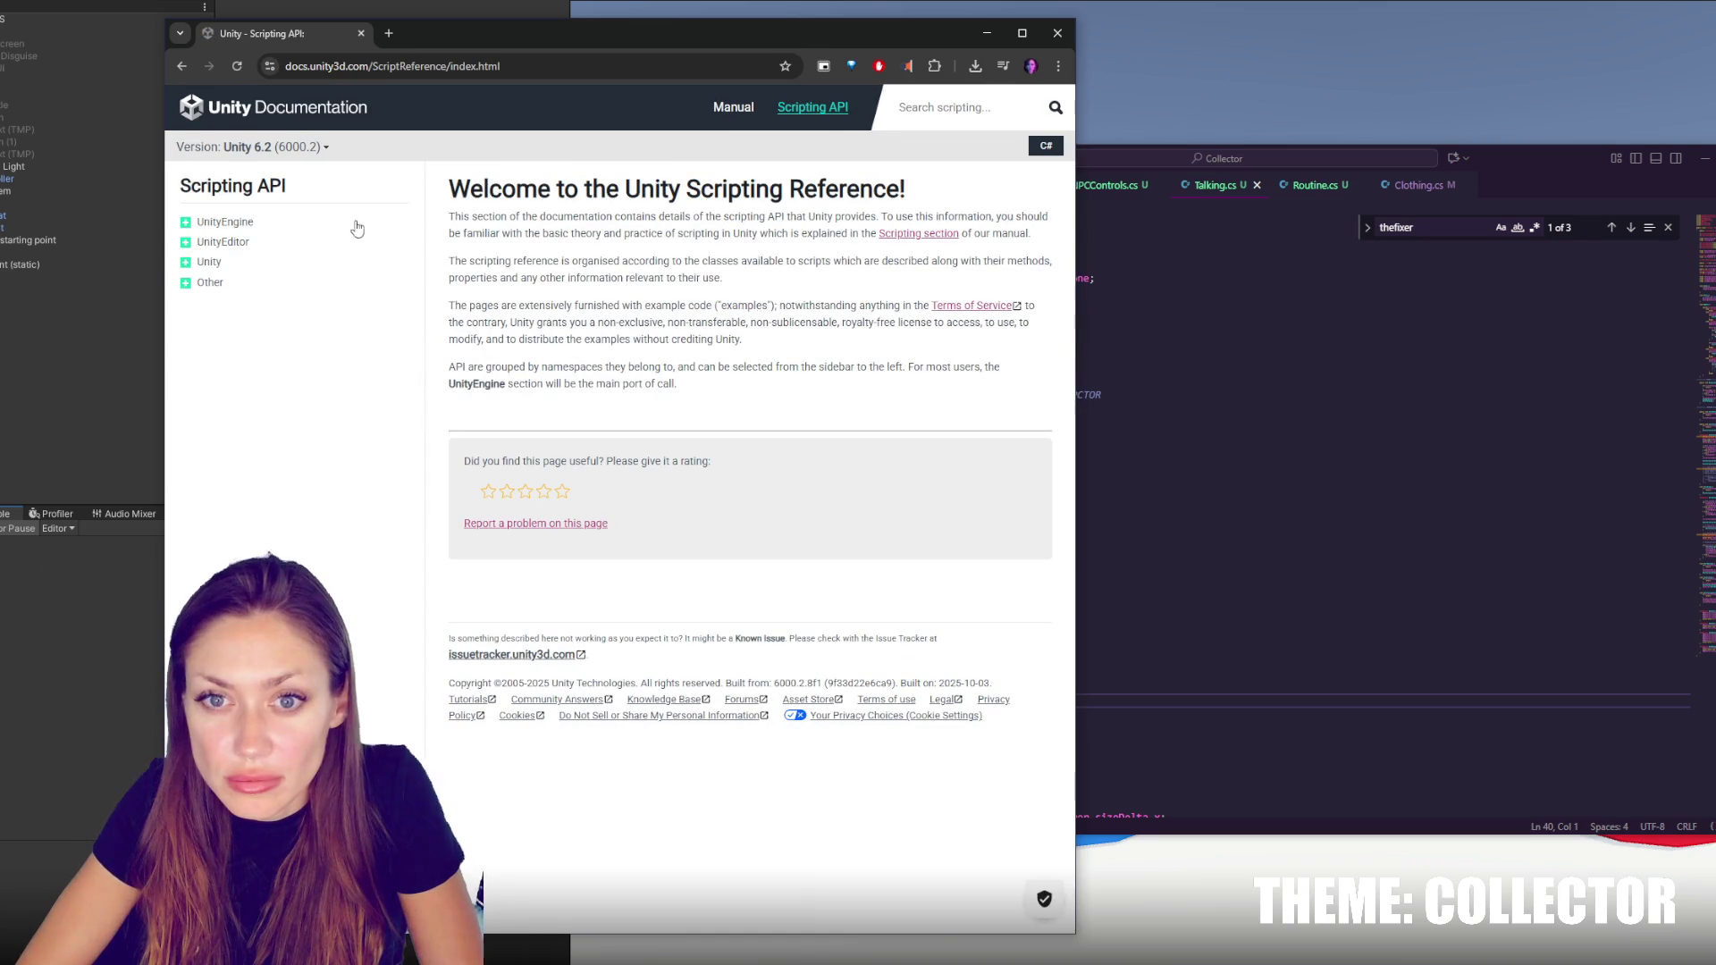
pyautogui.click(228, 224)
pyautogui.scroll(-2, 258, 261)
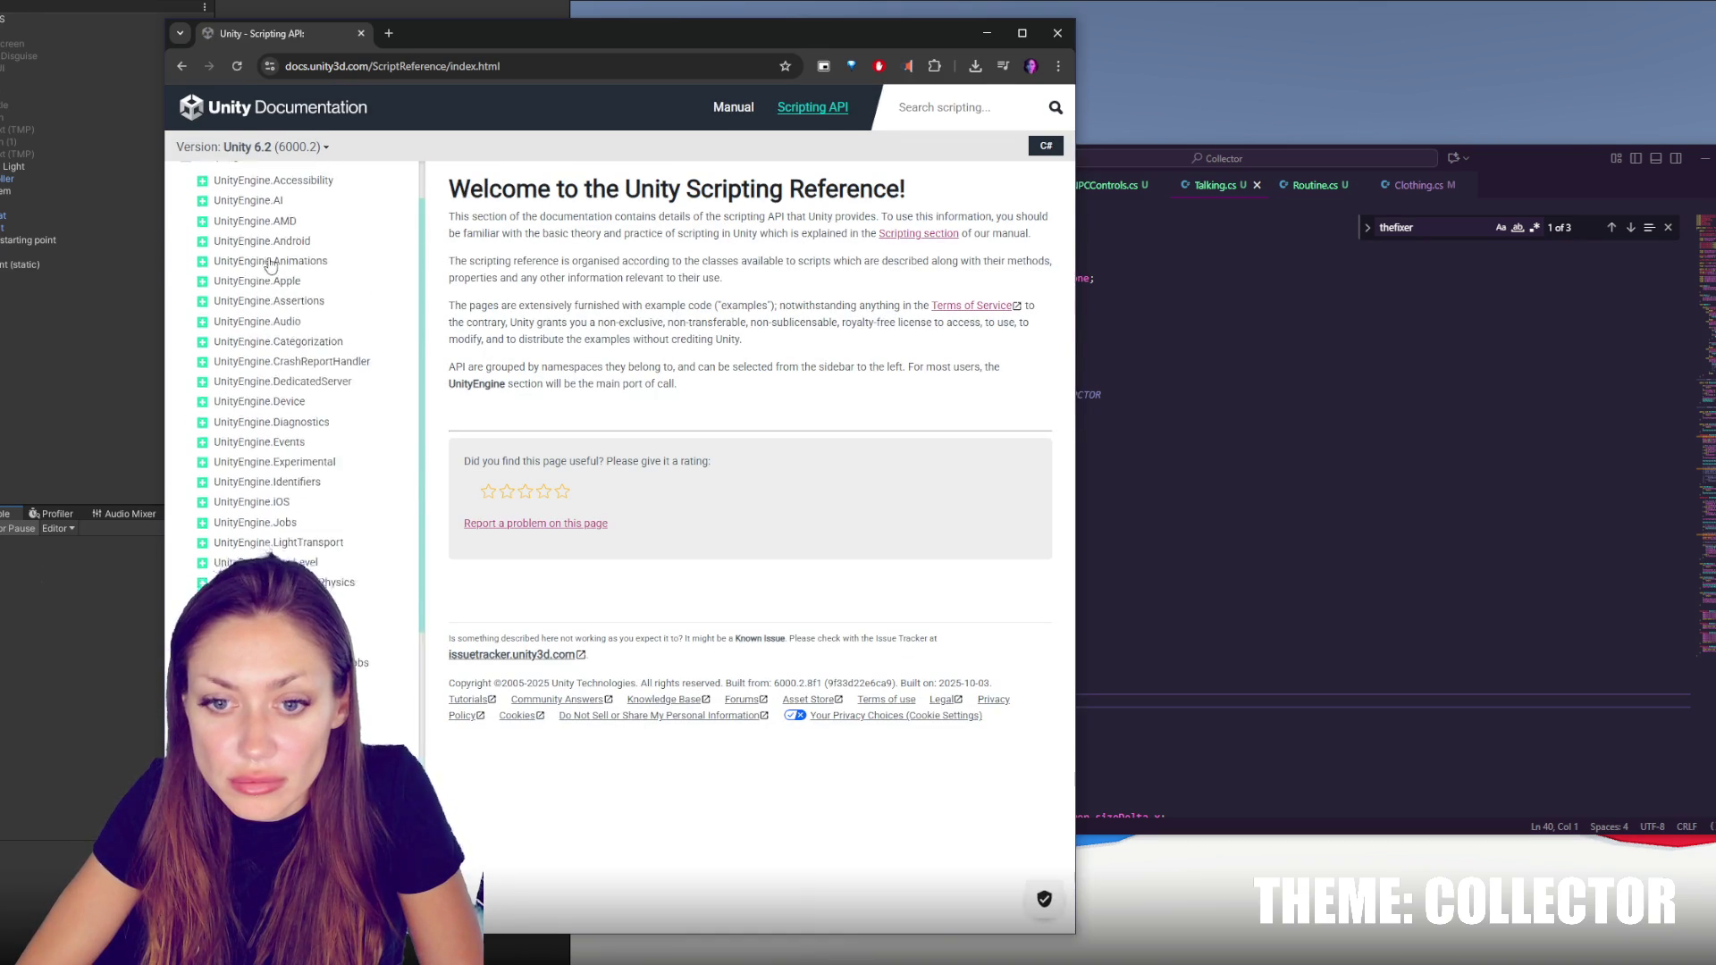
pyautogui.scroll(2, 264, 266)
pyautogui.click(268, 249)
pyautogui.click(251, 273)
pyautogui.click(270, 306)
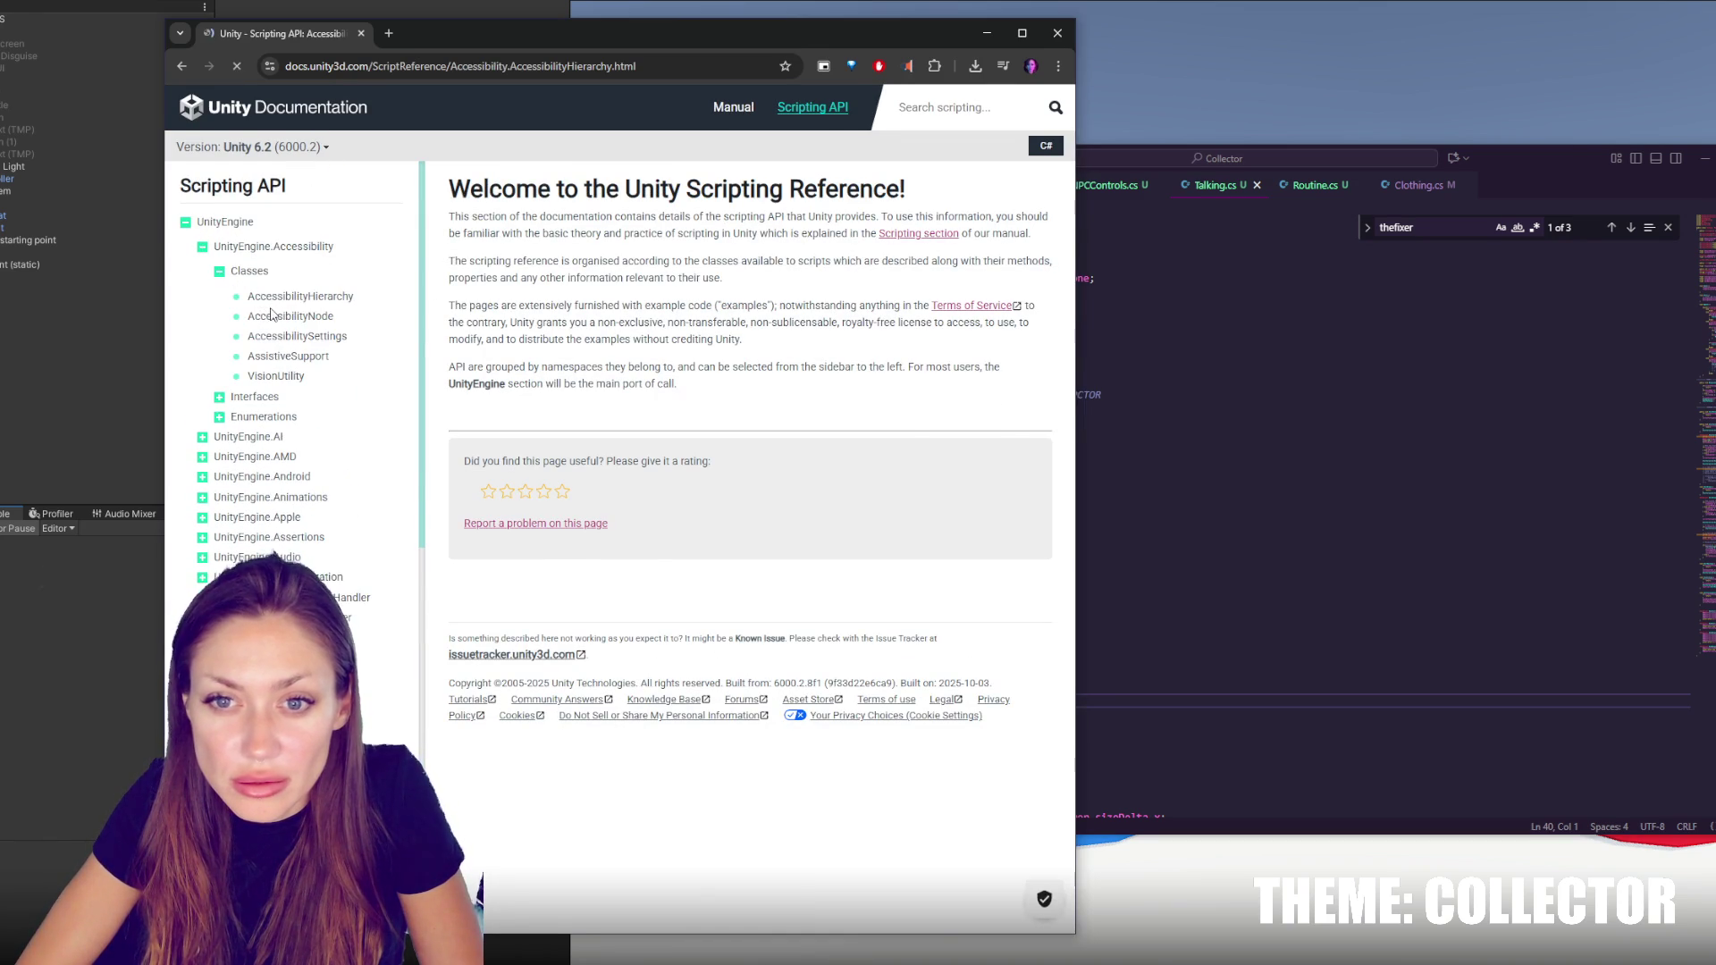
pyautogui.scroll(-5, 261, 301)
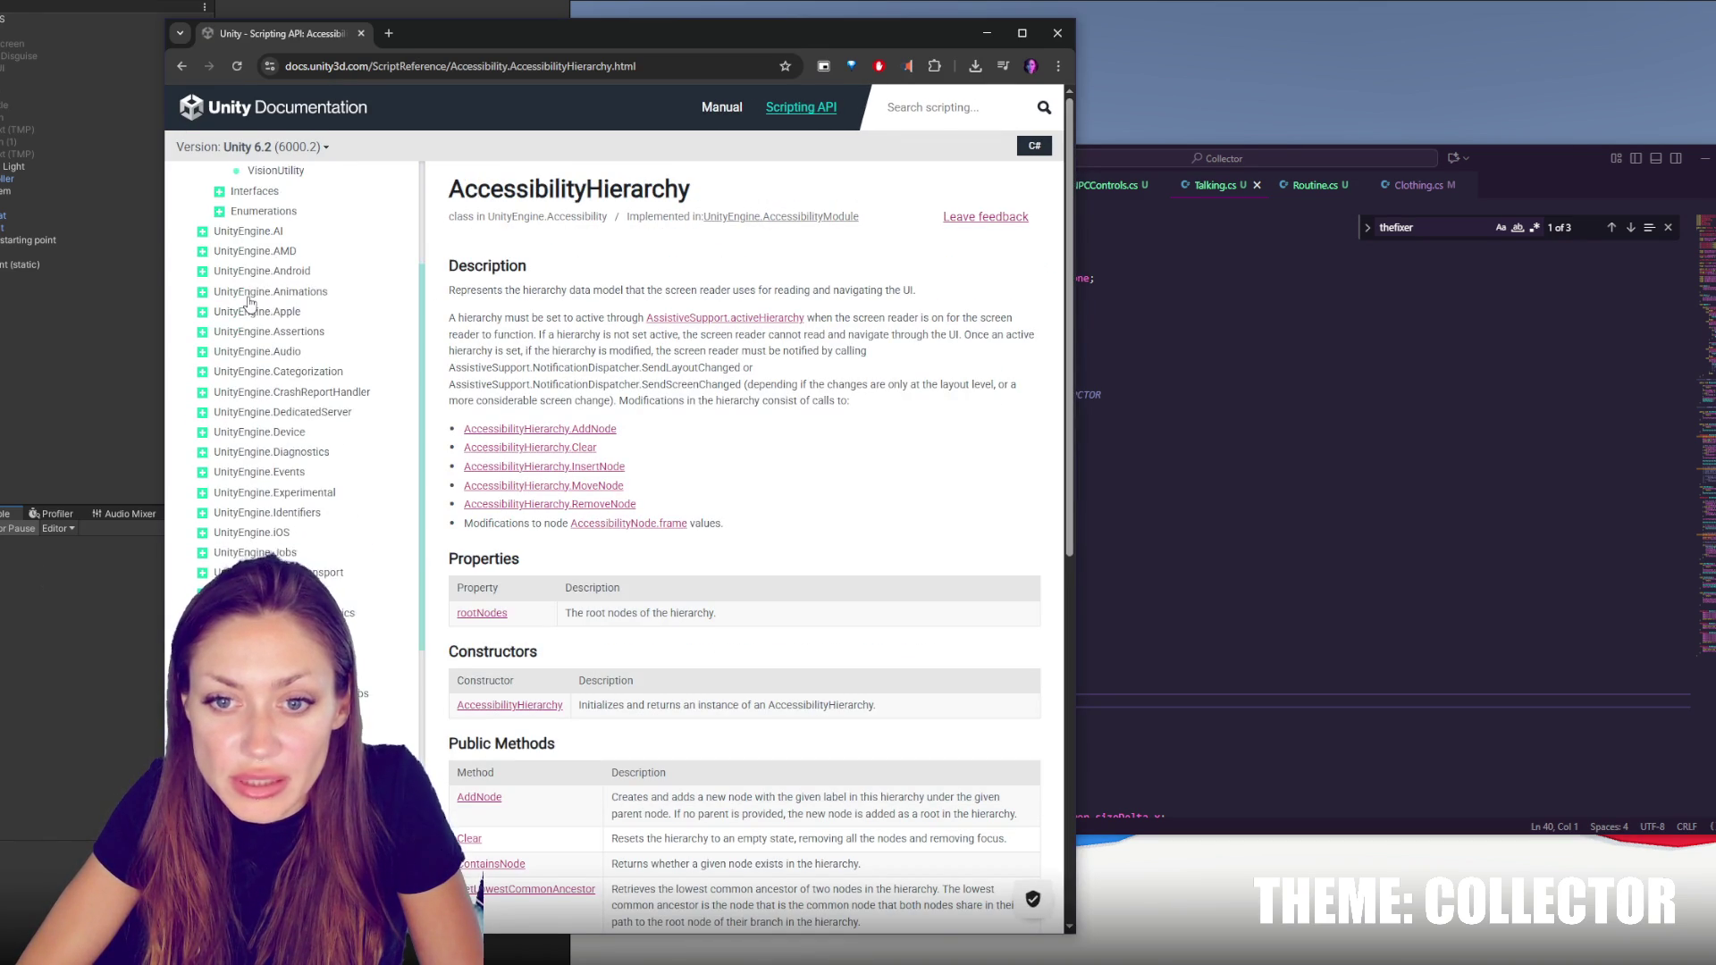
pyautogui.click(260, 302)
pyautogui.click(261, 319)
pyautogui.click(263, 339)
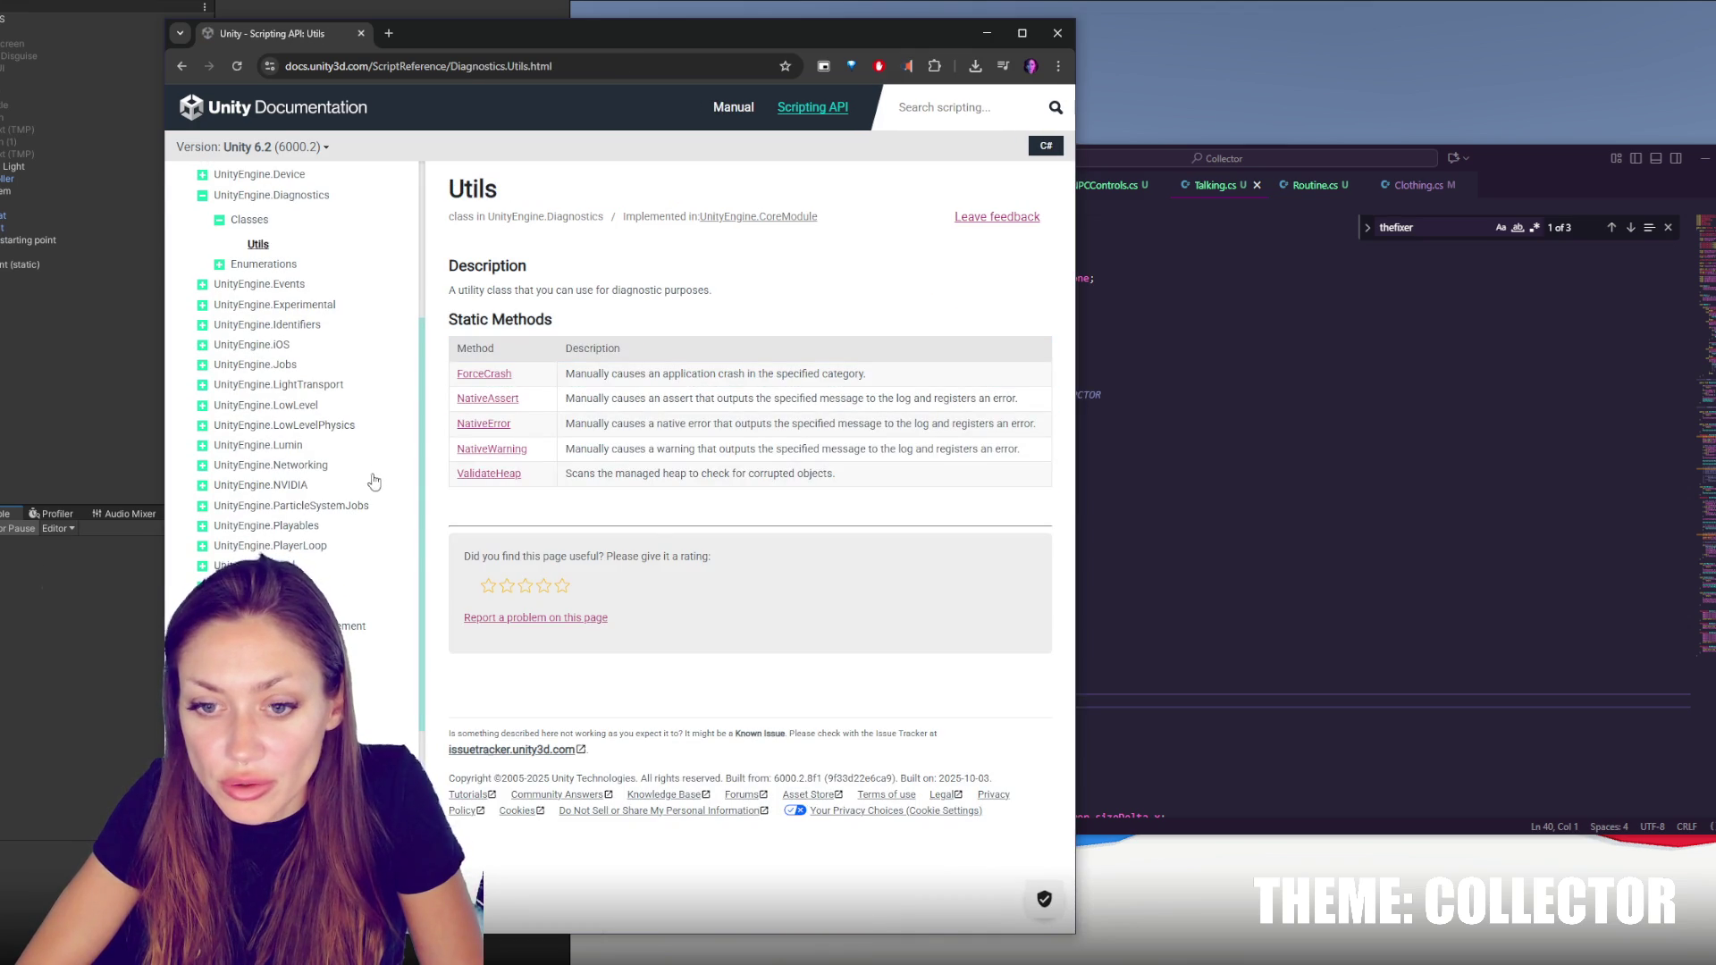
pyautogui.scroll(3, 357, 537)
# Go from the Scripting API home to the Unity Manual's Physics section
pyautogui.click(340, 108)
pyautogui.scroll(3, 308, 234)
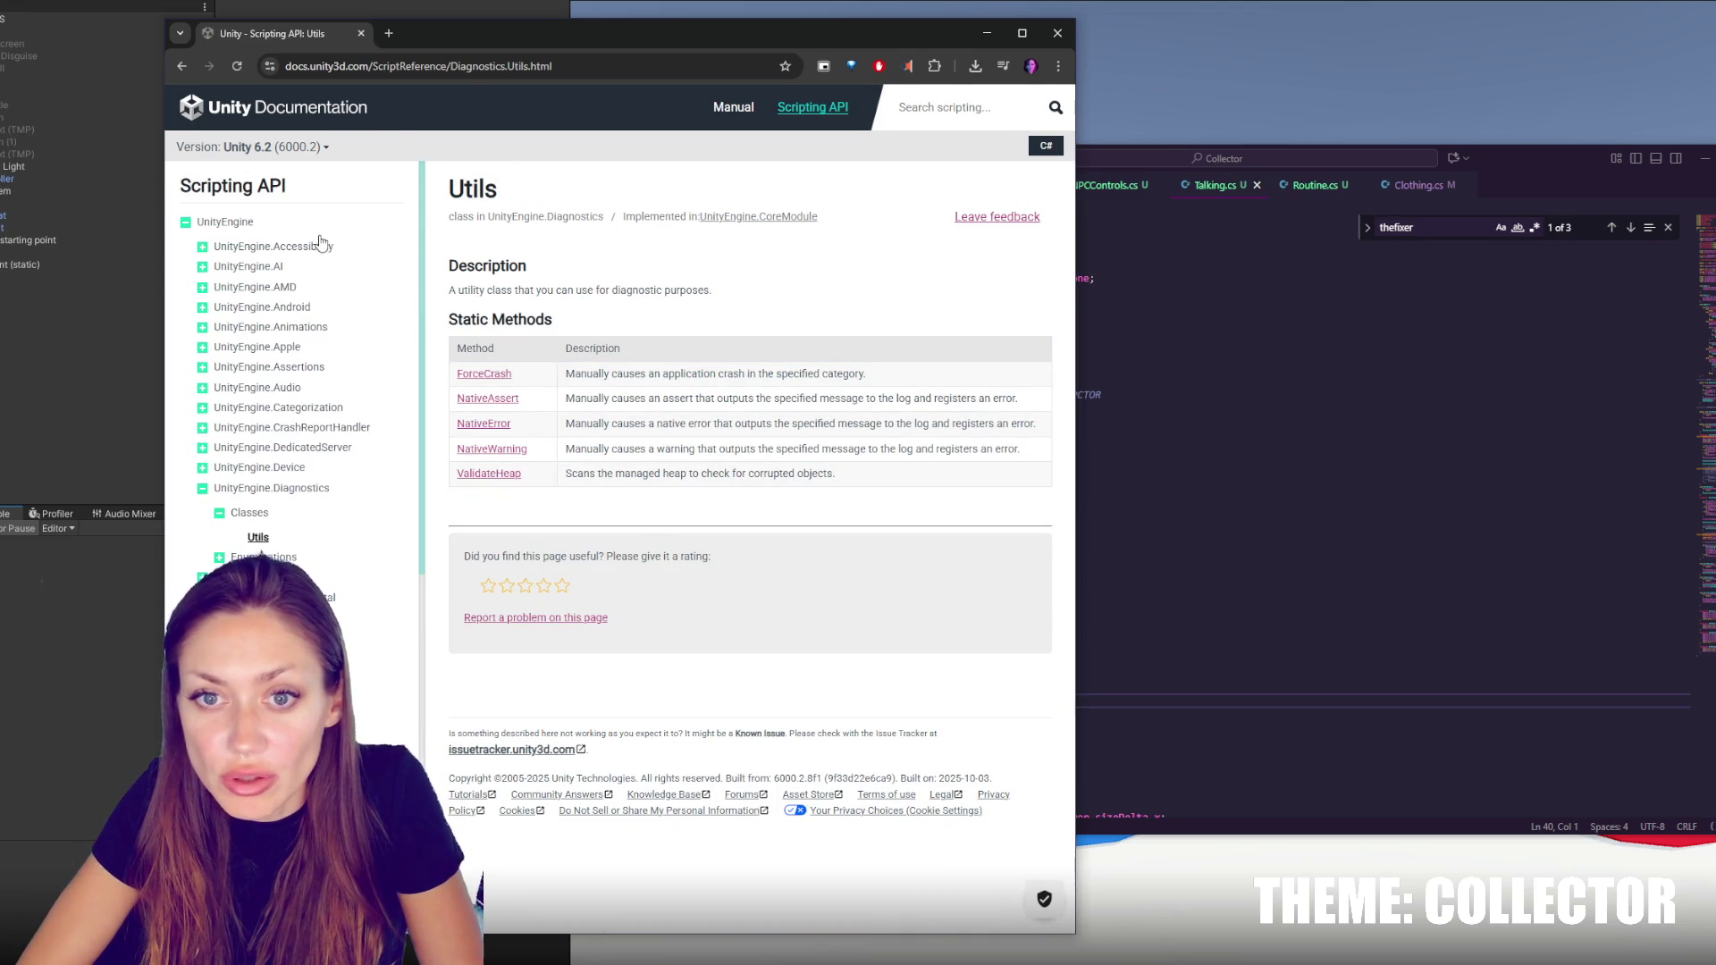
pyautogui.click(733, 108)
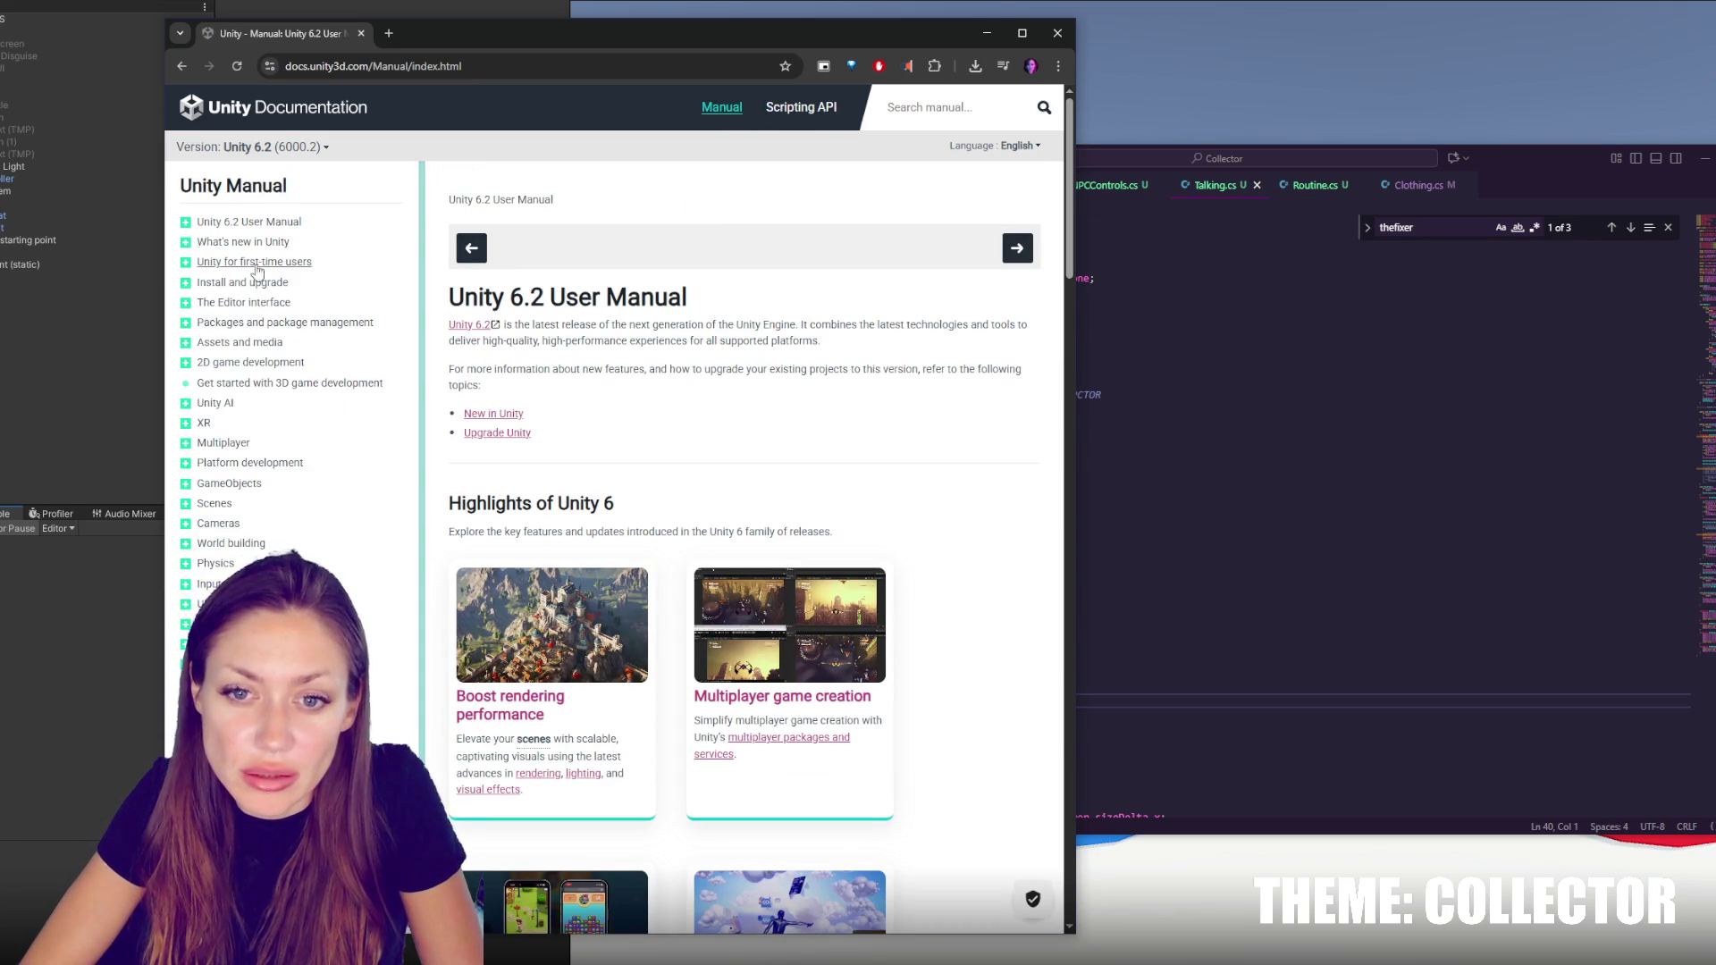
pyautogui.scroll(-1, 250, 305)
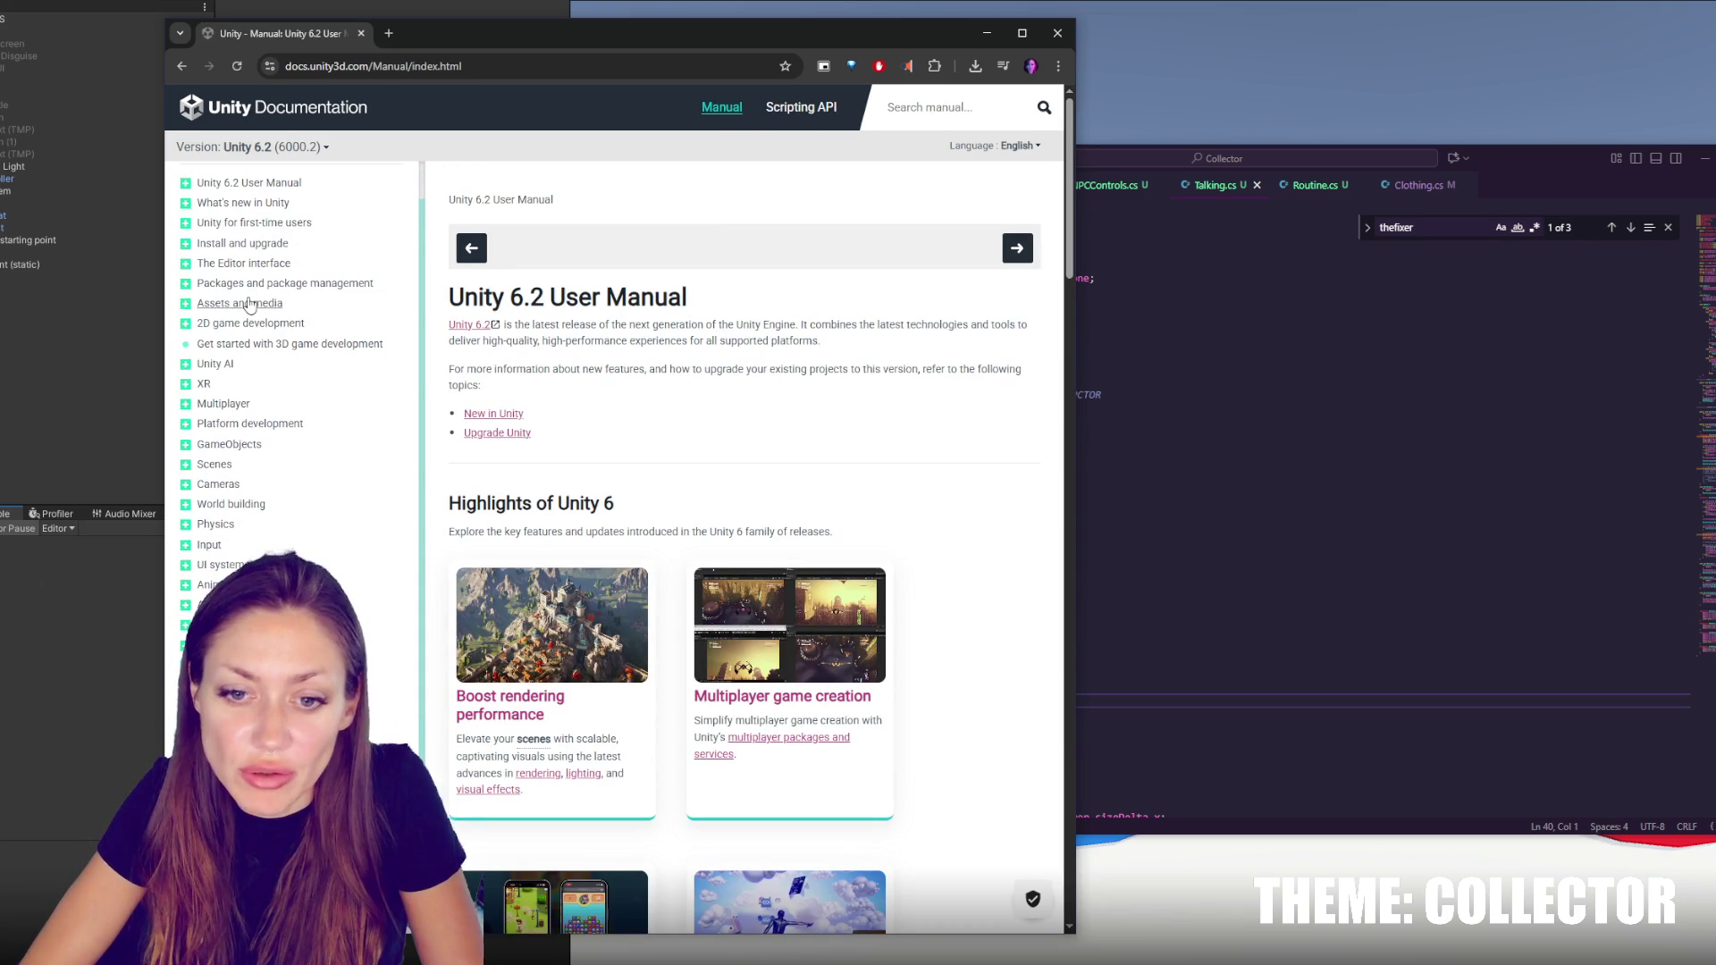
pyautogui.click(215, 523)
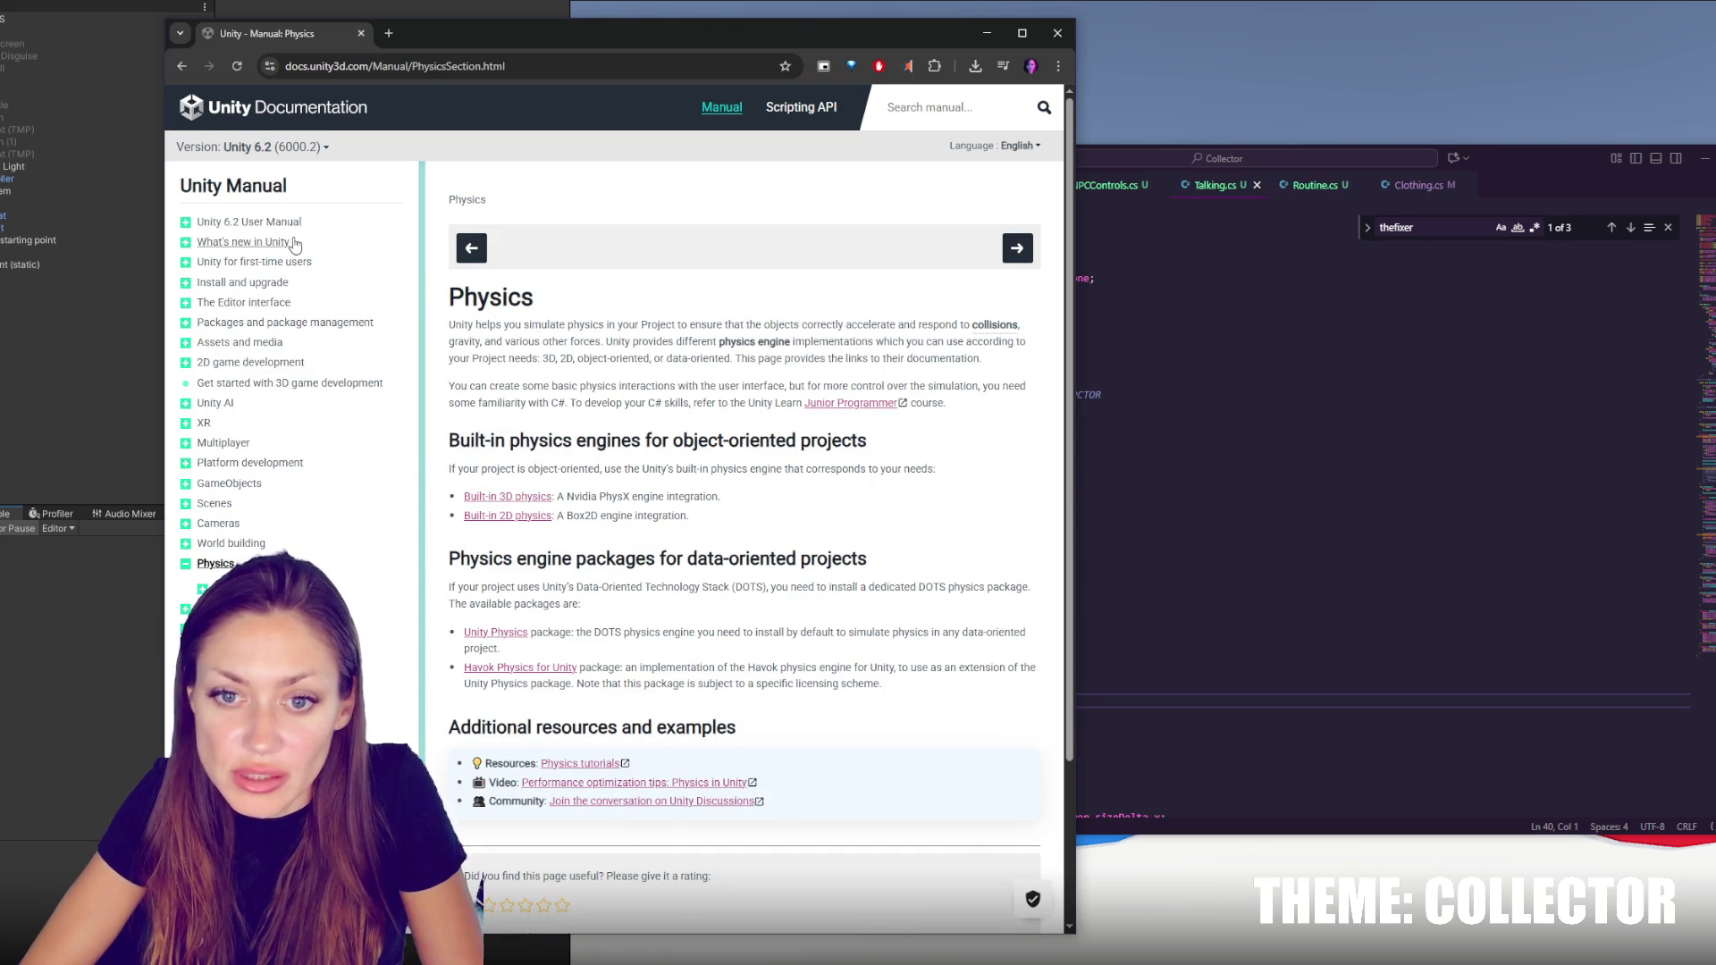
pyautogui.scroll(-1, 703, 457)
pyautogui.scroll(-2, 703, 458)
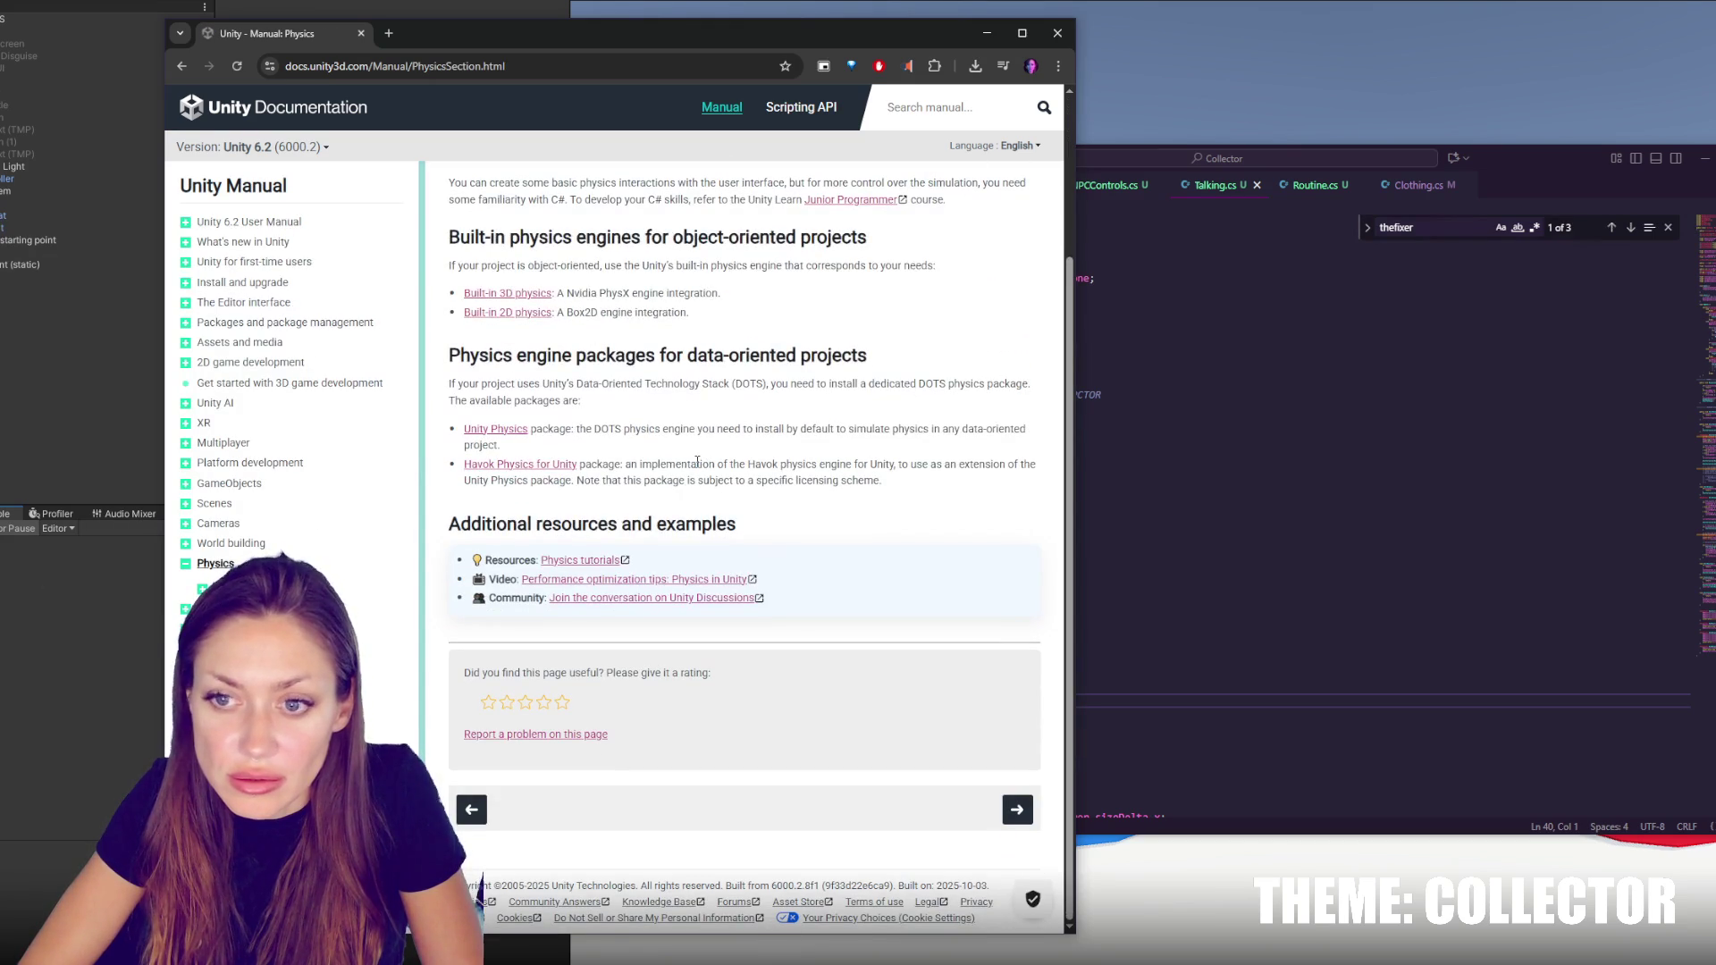
pyautogui.scroll(3, 703, 458)
# Drill into Built-in 3D physics, Character control and Rigidbody physics, then close the browser
pyautogui.click(507, 496)
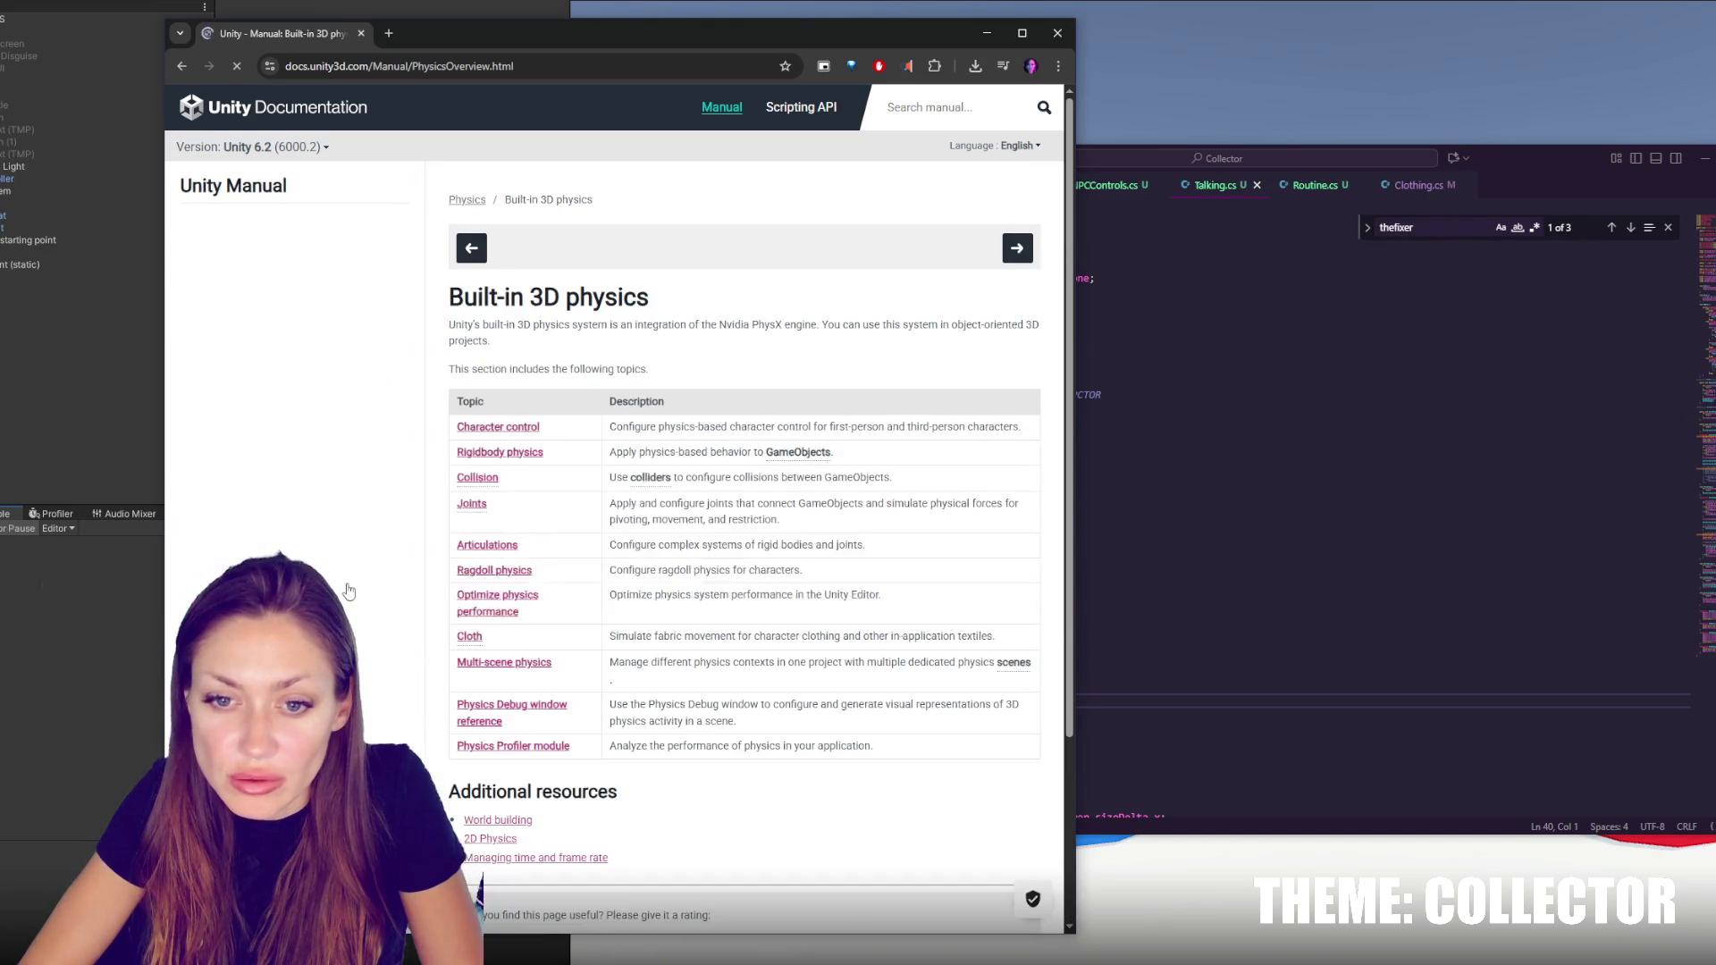
pyautogui.click(498, 426)
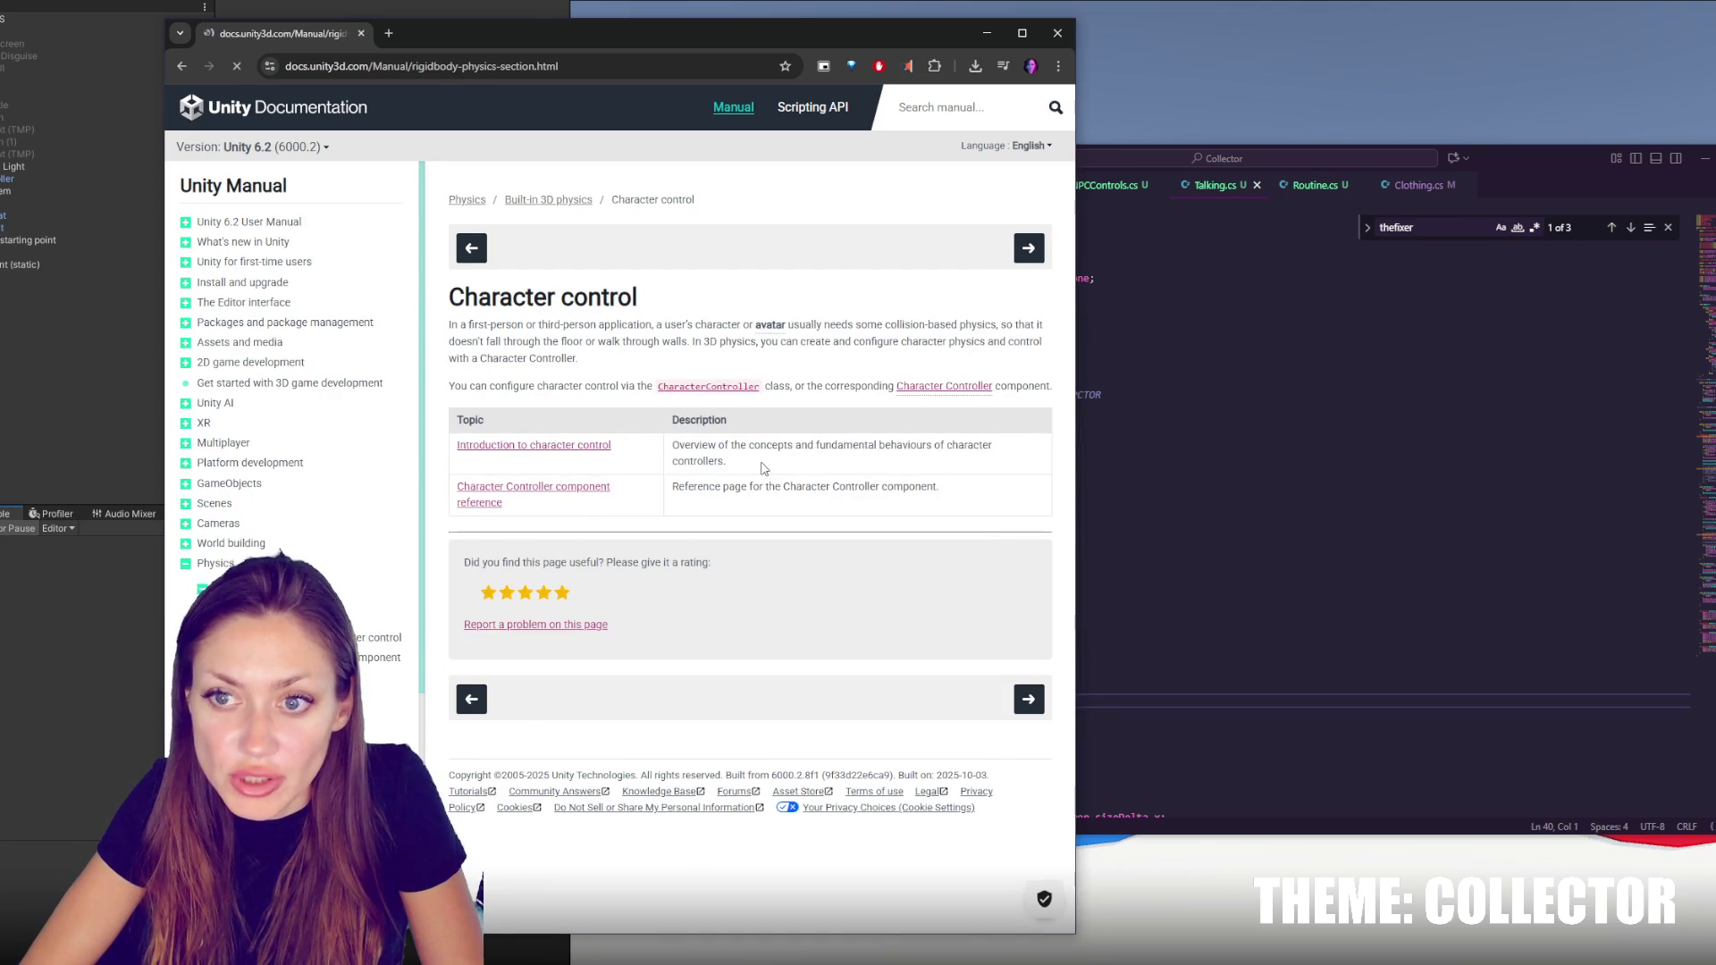
pyautogui.click(375, 676)
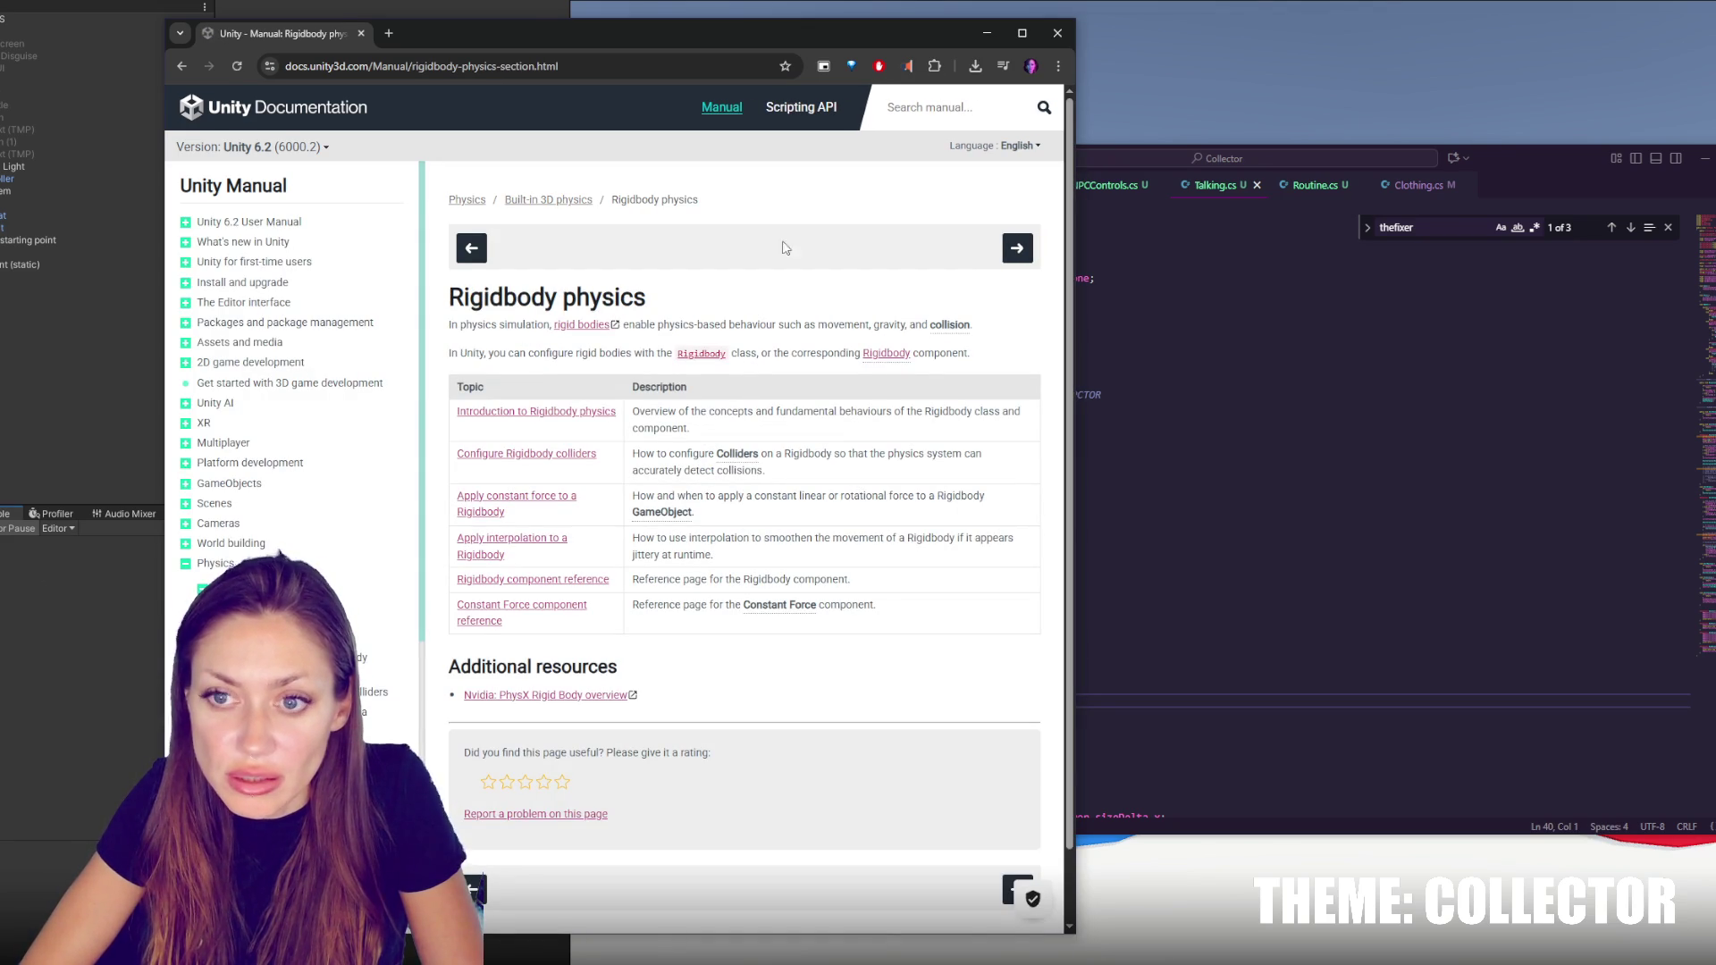
pyautogui.moveTo(286, 66); pyautogui.dragTo(429, 72)
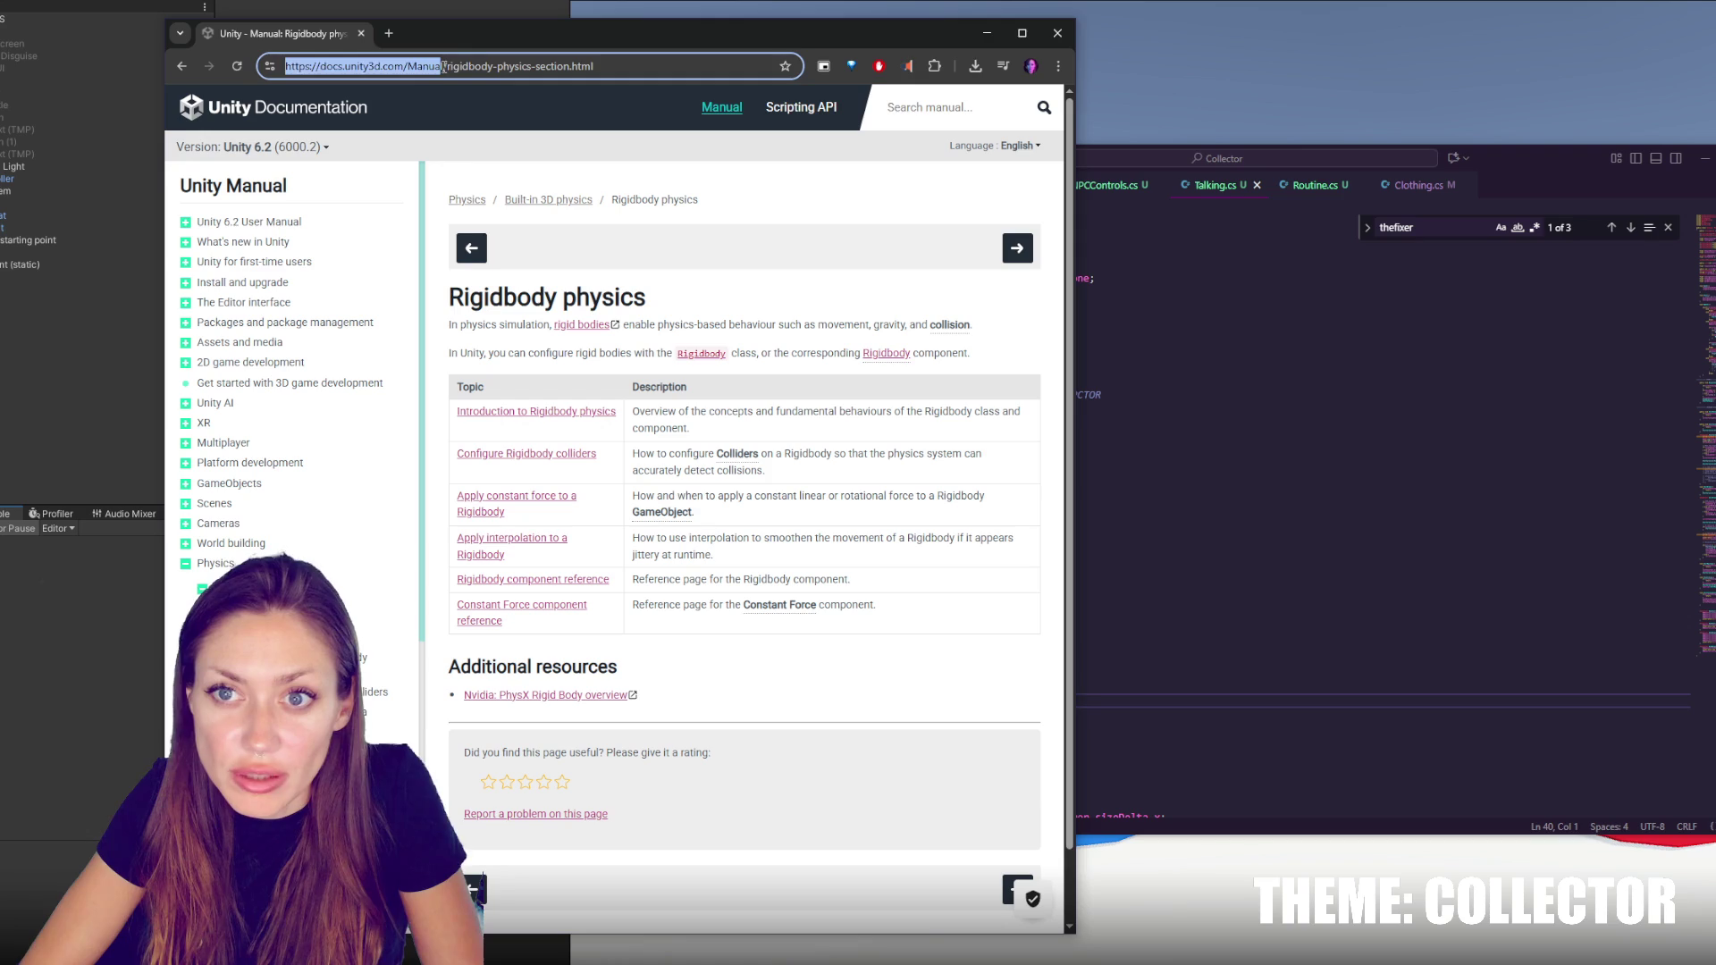
pyautogui.hotkey('alt', 'Tab')
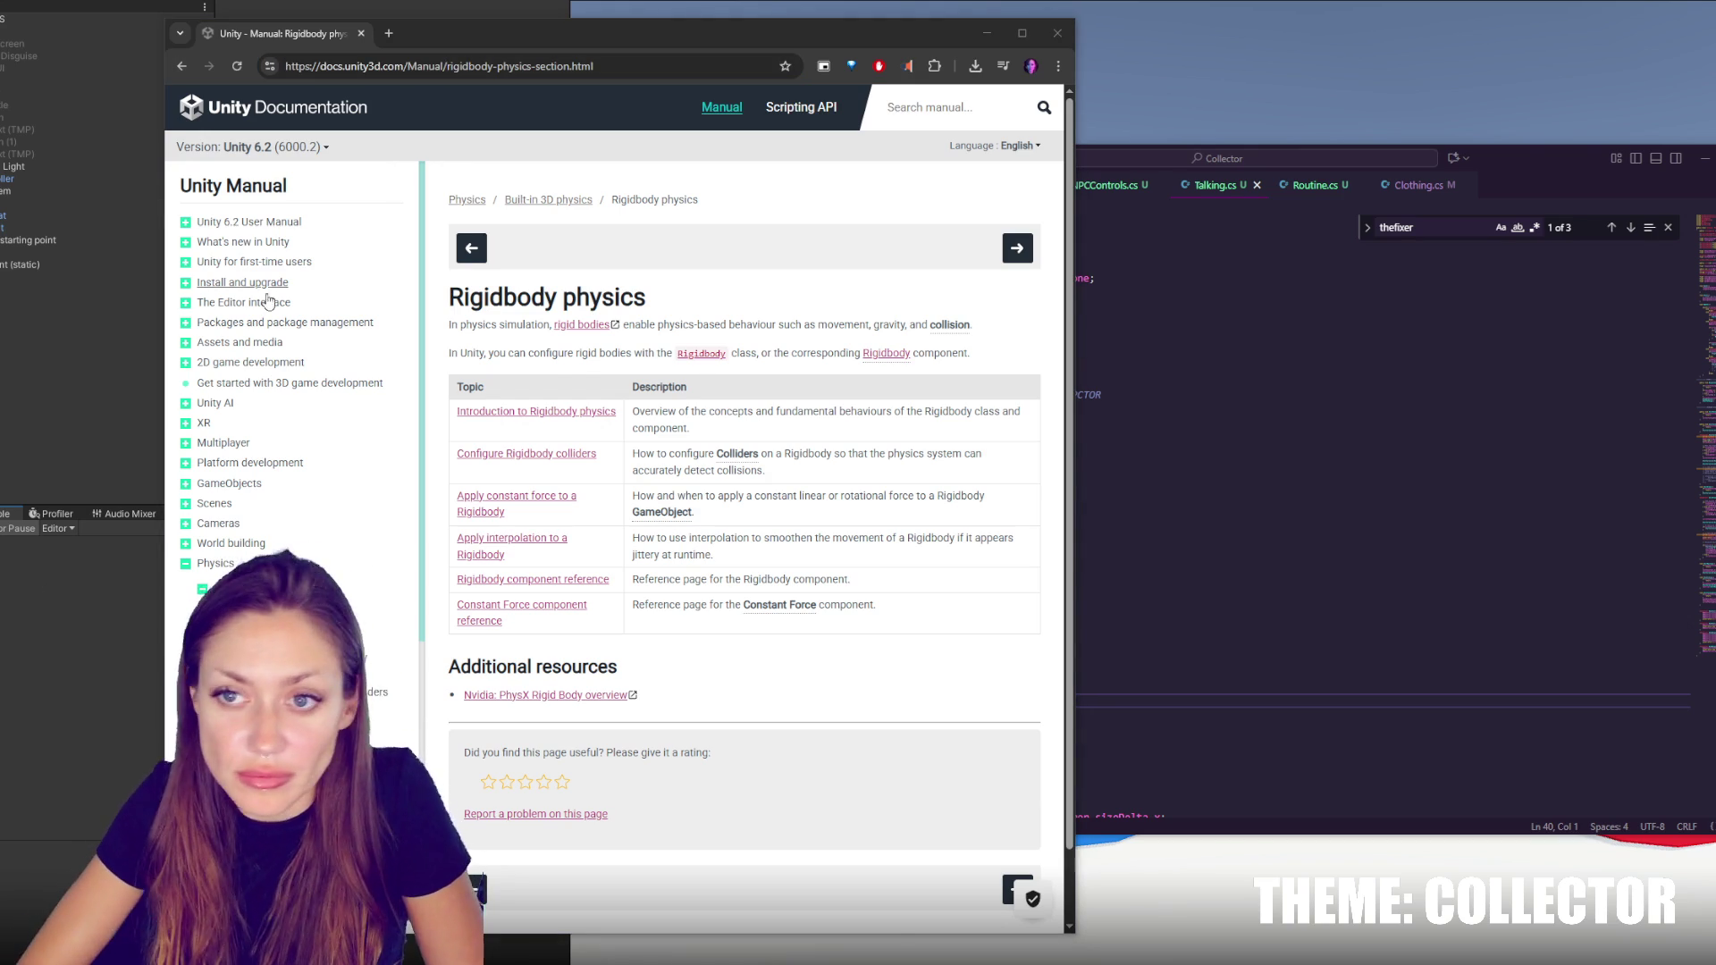
pyautogui.click(1057, 33)
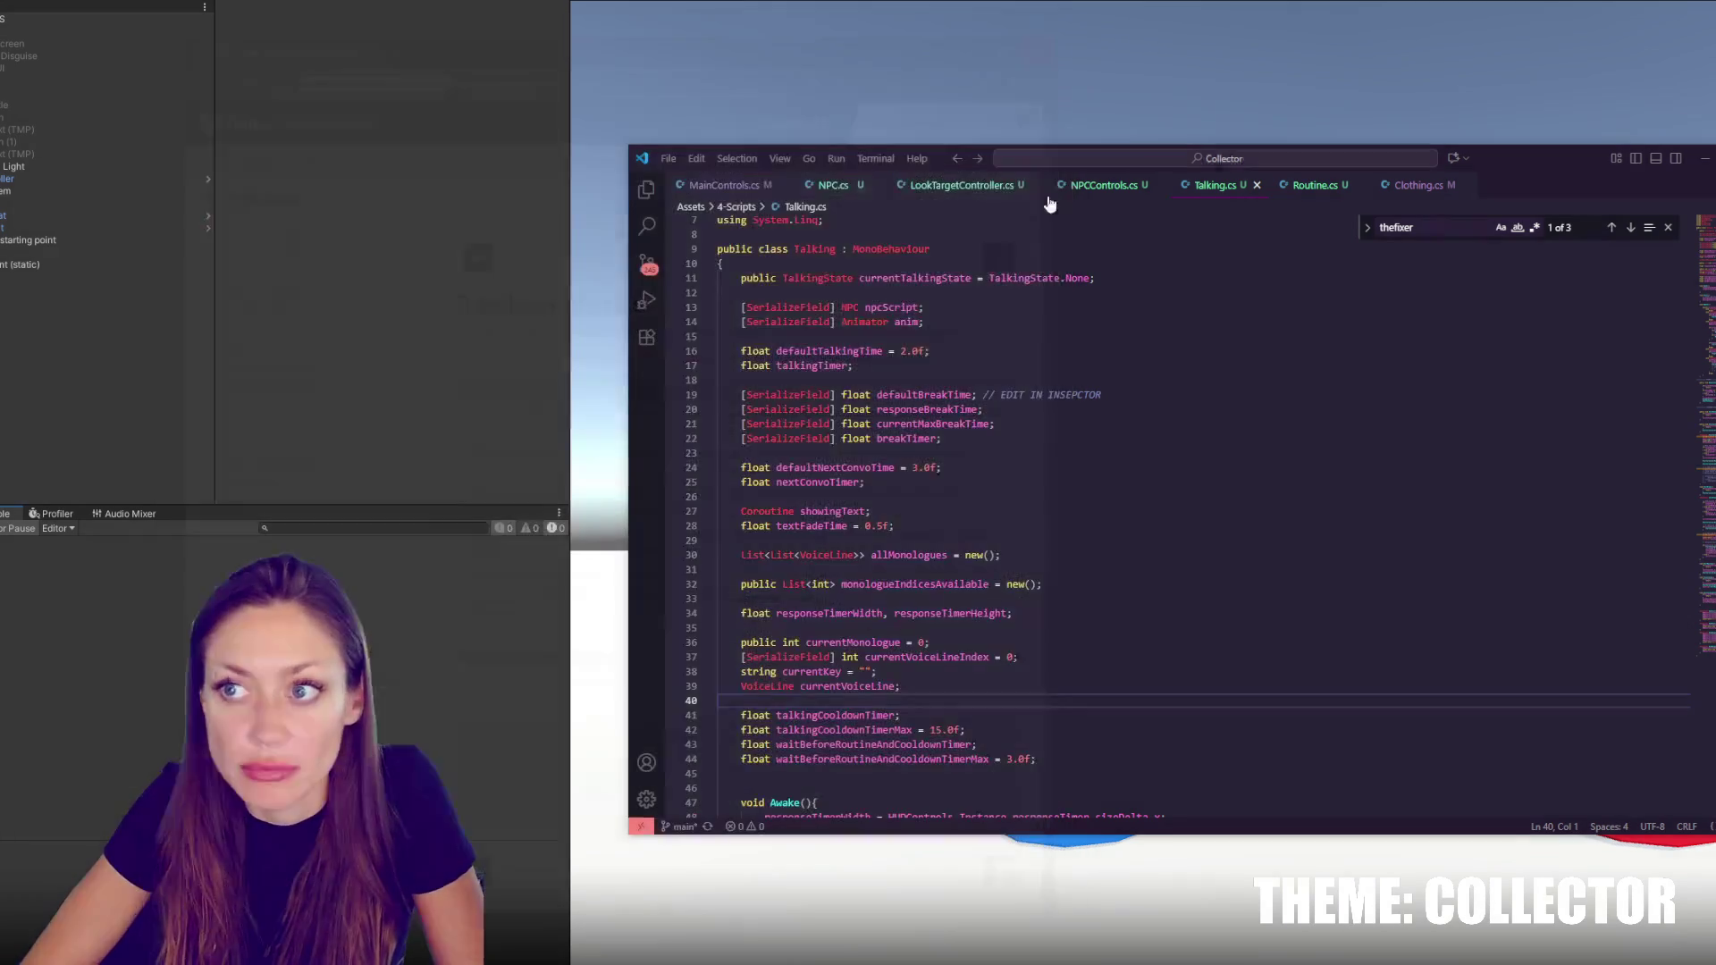
pyautogui.click(1143, 441)
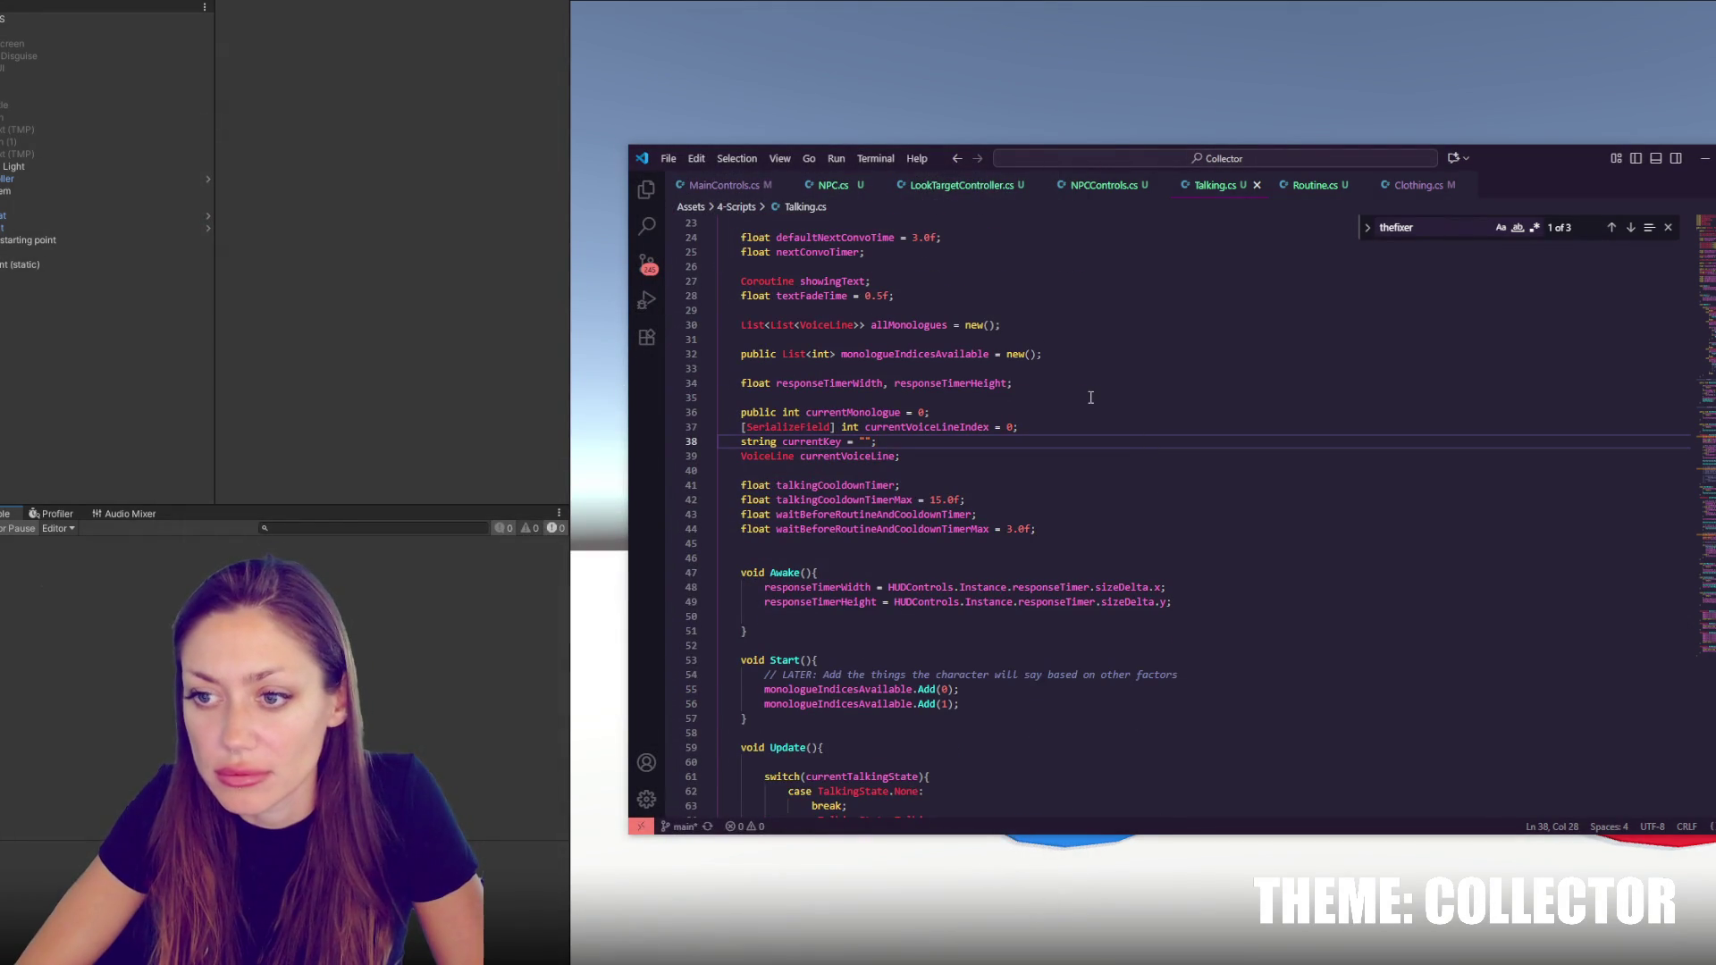
pyautogui.press('Up')
pyautogui.press('Up')
pyautogui.press('End')
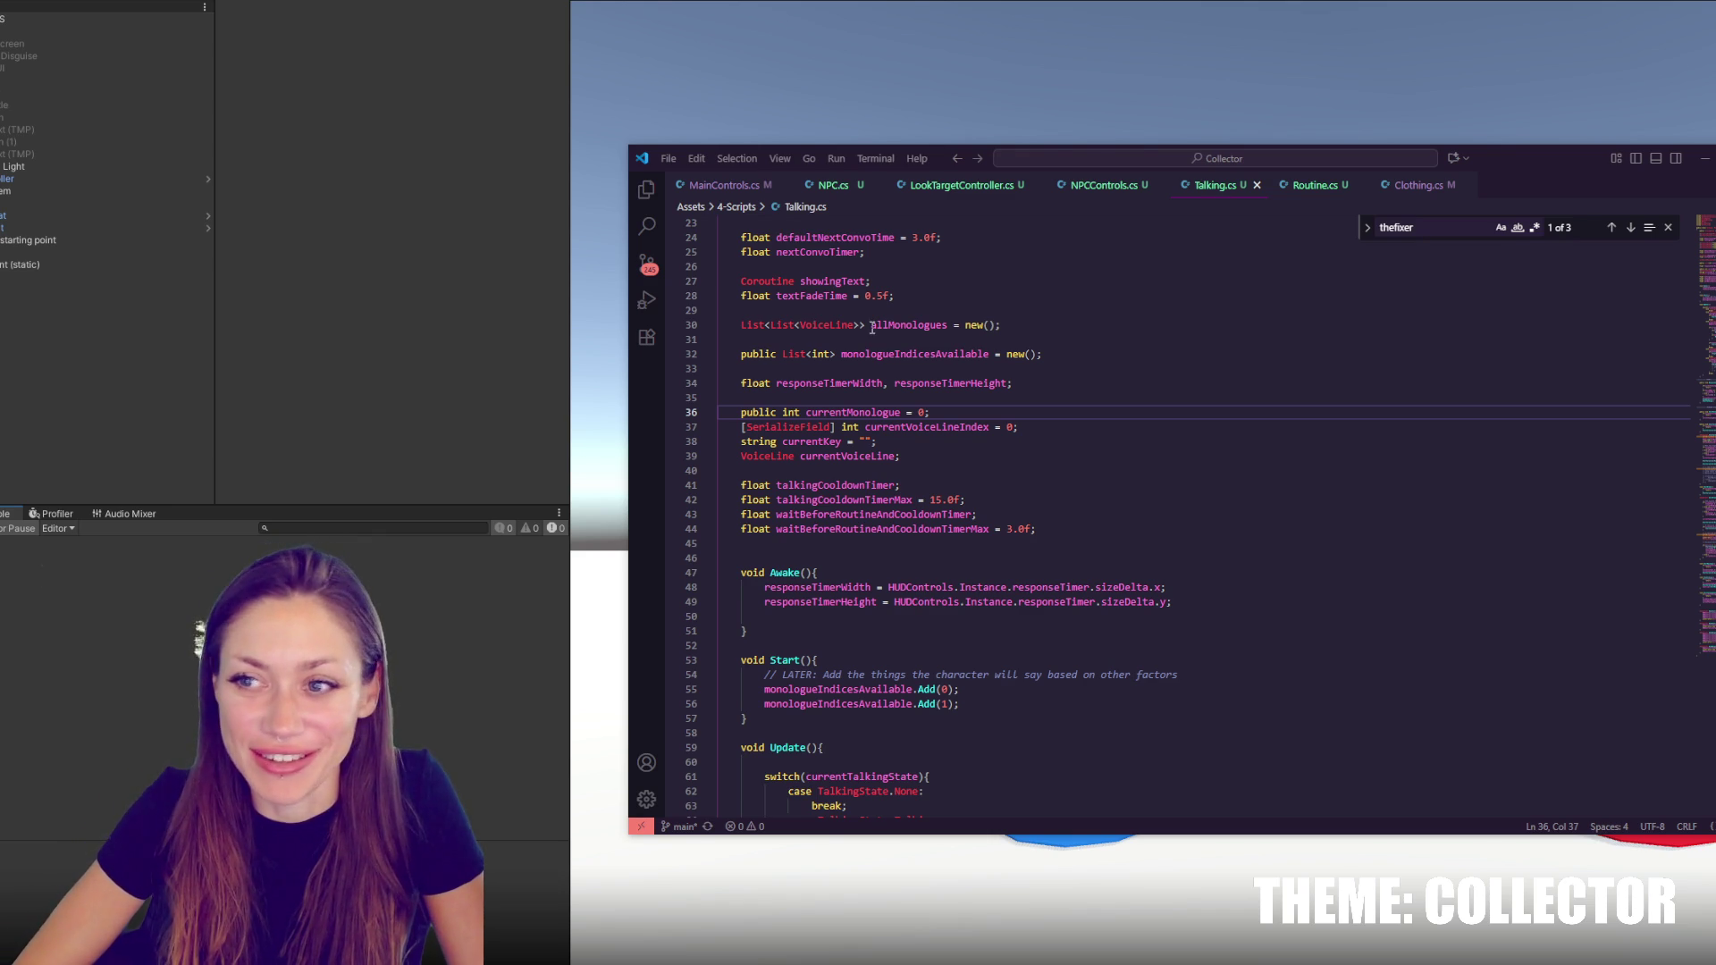
pyautogui.click(1174, 398)
pyautogui.click(1181, 384)
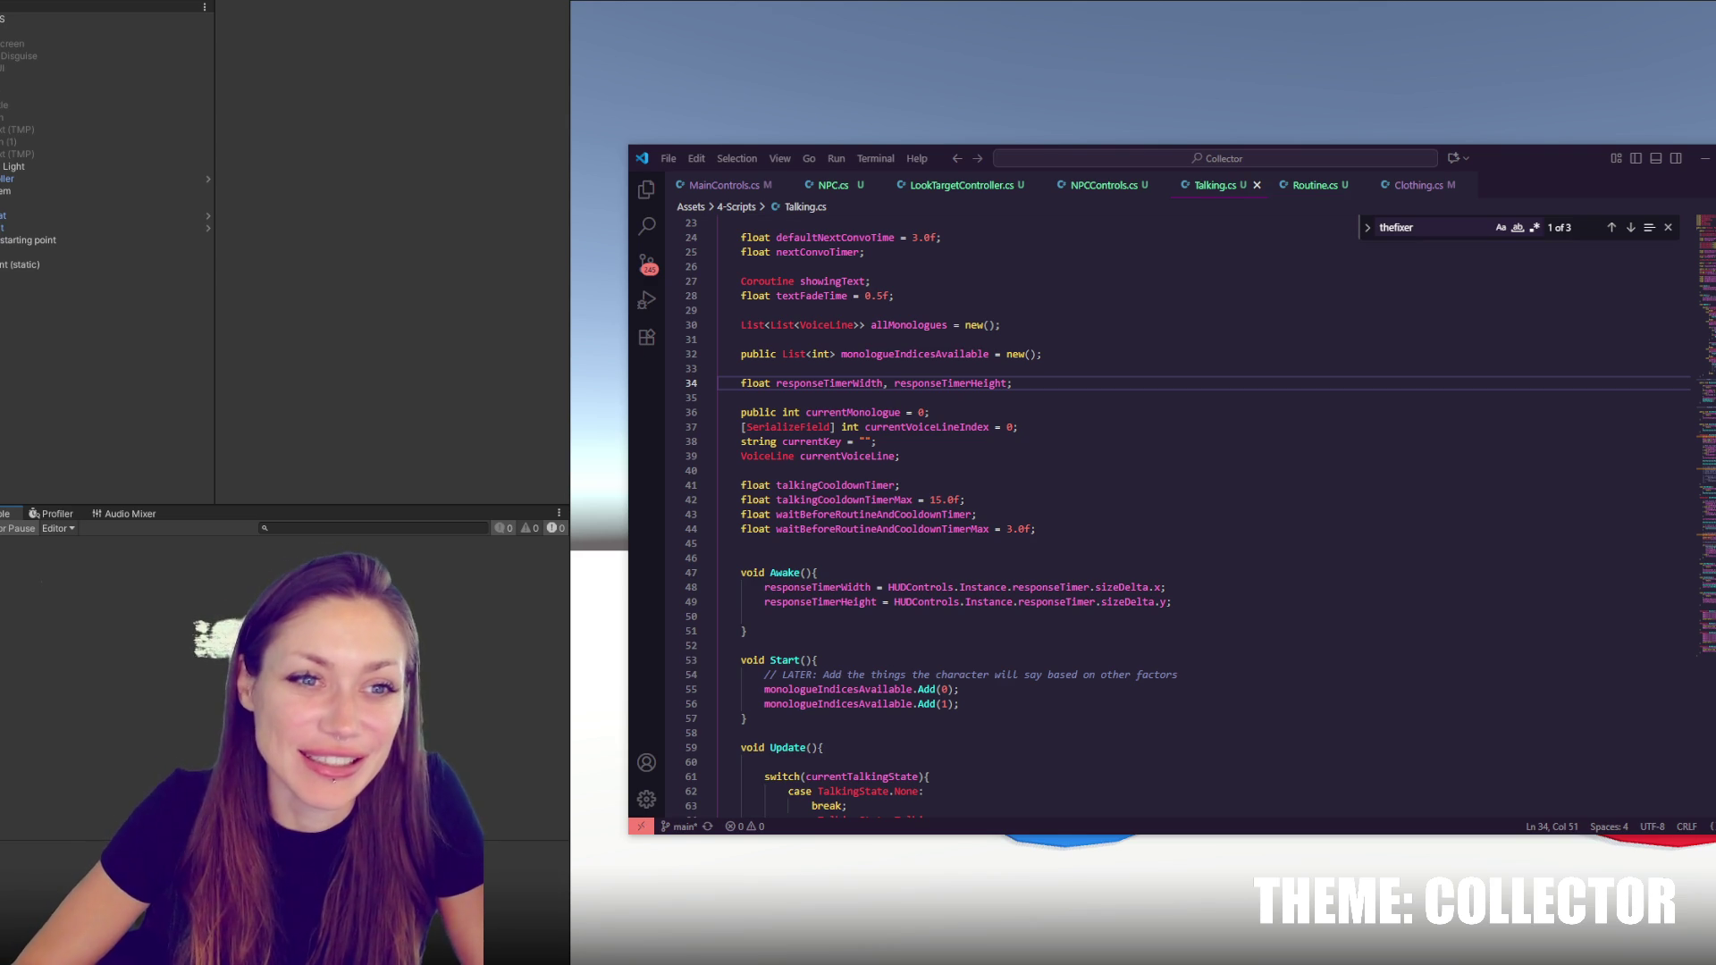
pyautogui.click(1045, 486)
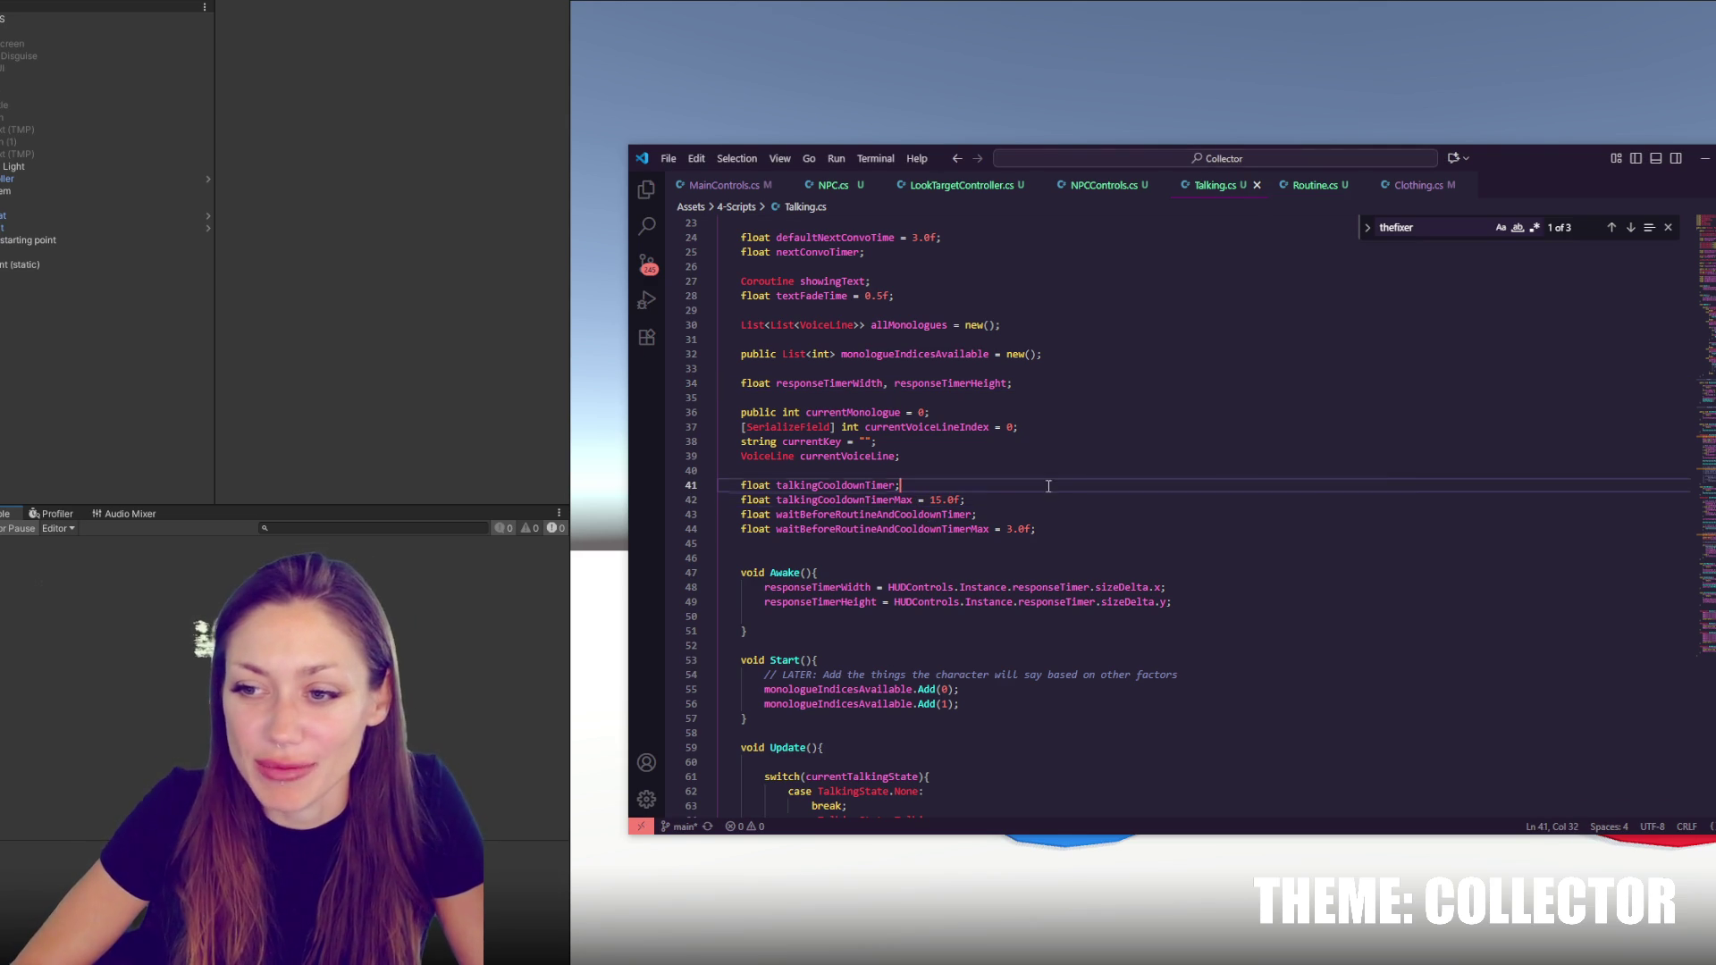
pyautogui.press('Down')
pyautogui.press('Down')
pyautogui.press('Down')
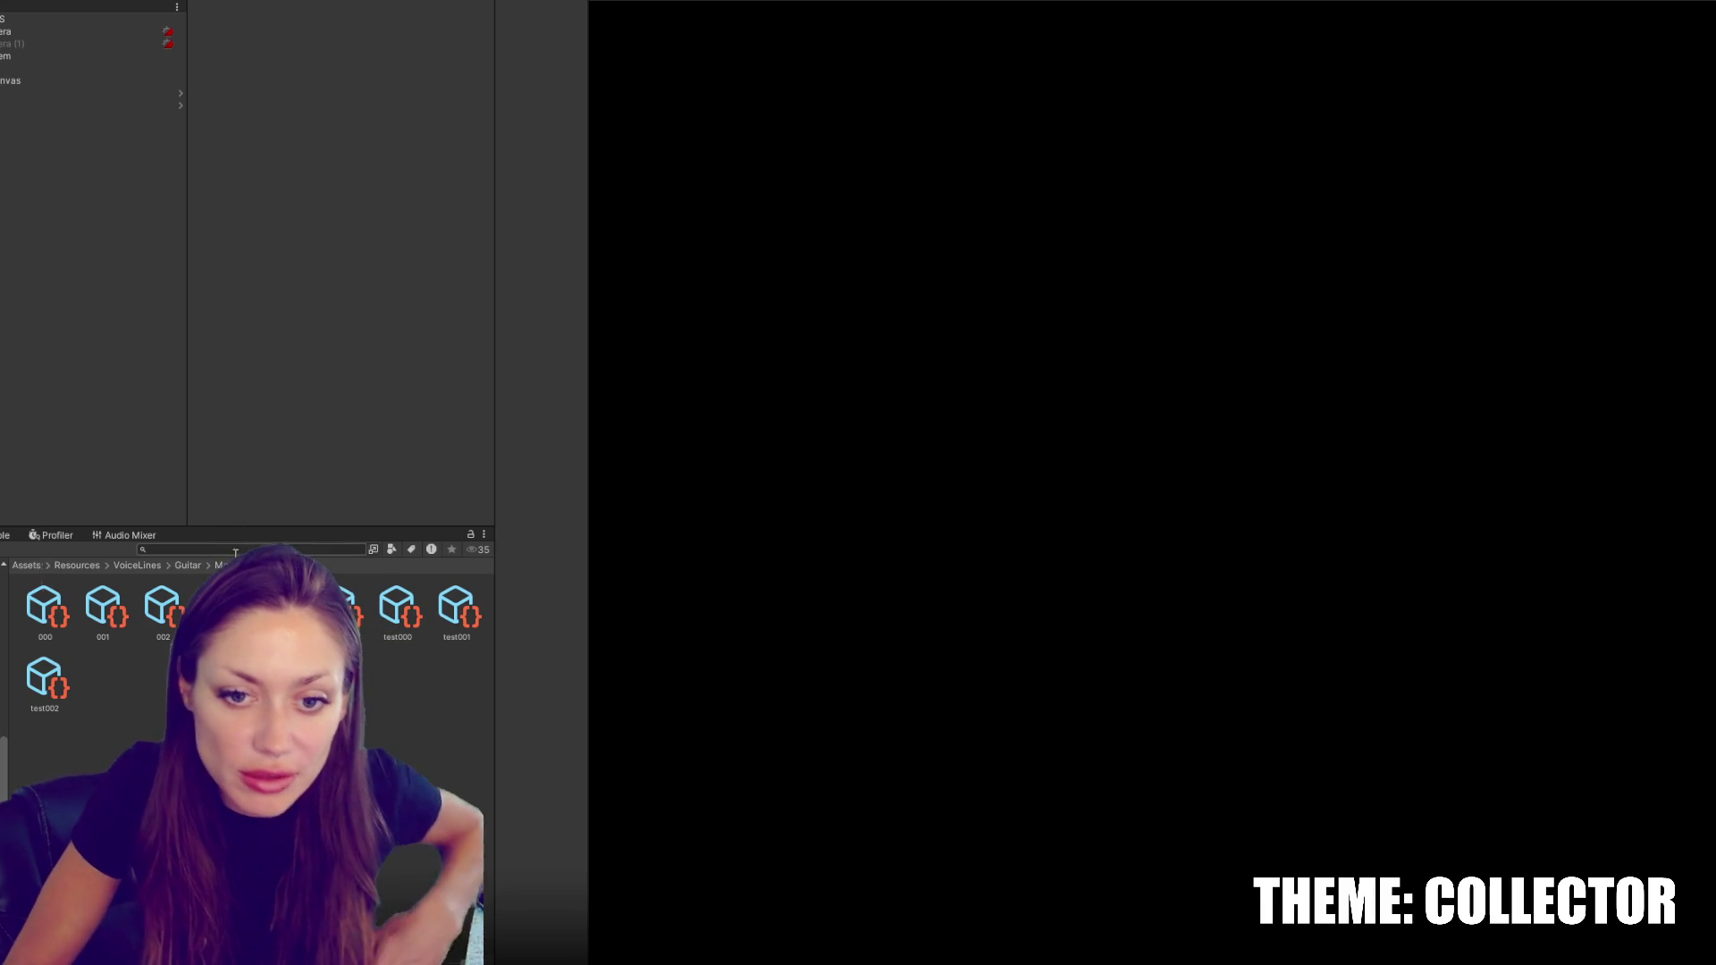
# Open STRAIN's Talking.cs from the Project search and copy '+ npcScript.name +' from its resource path
pyautogui.write('talking')
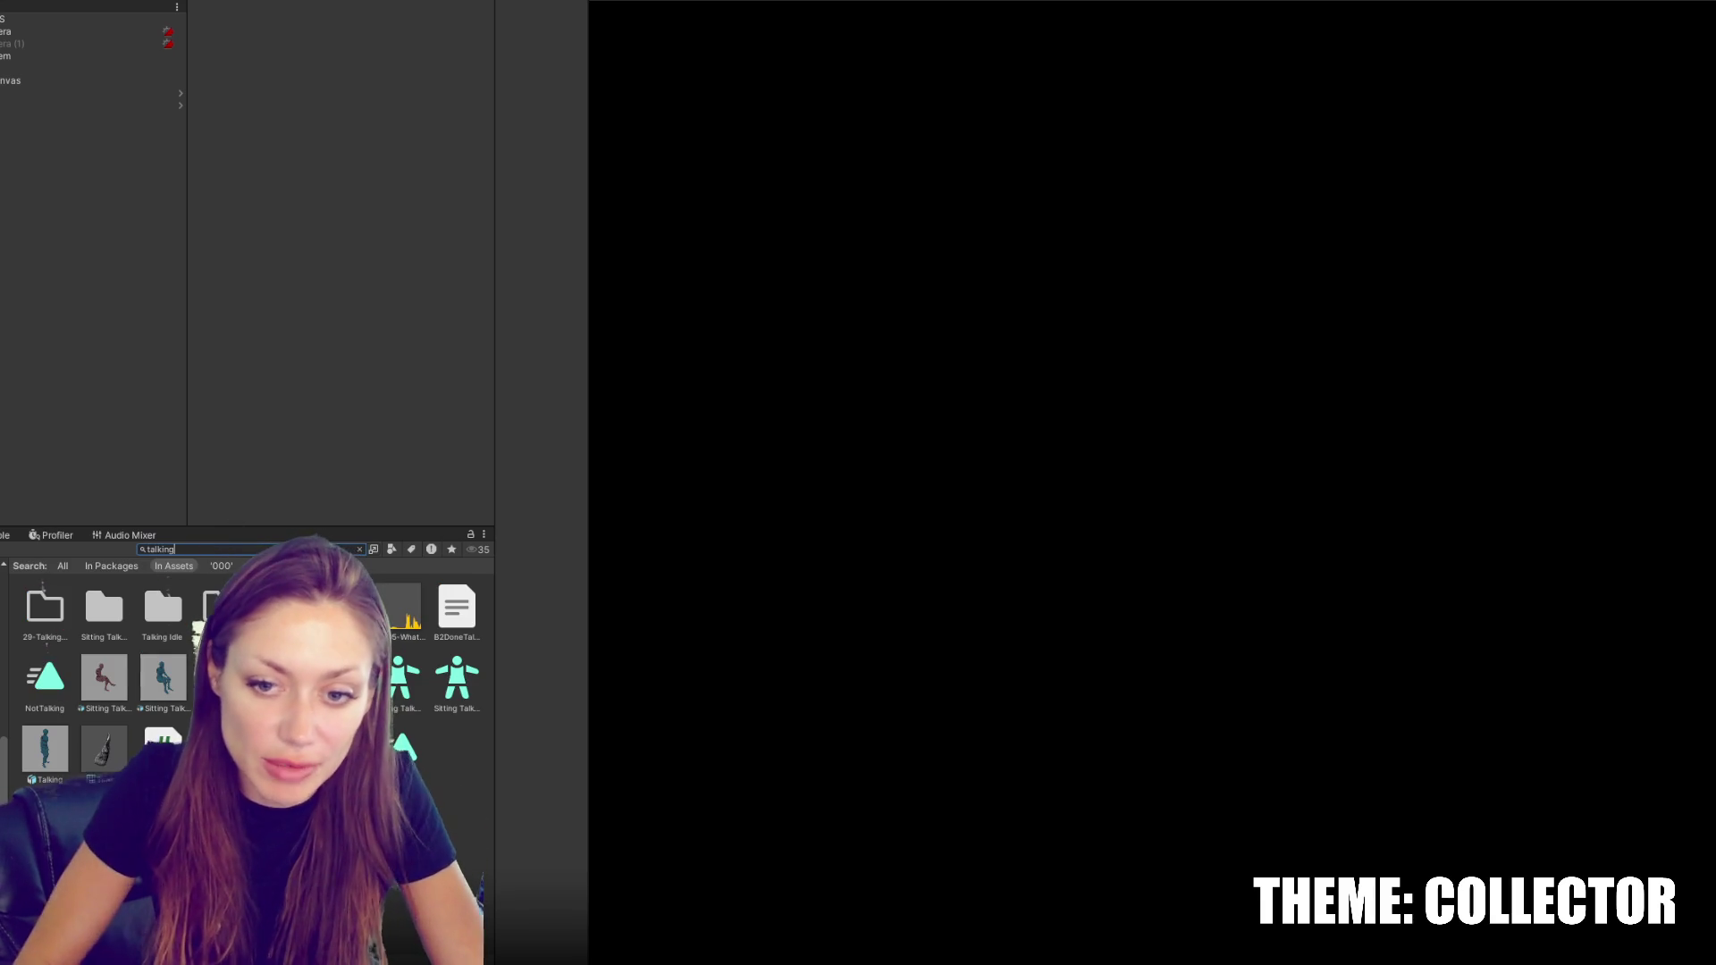
pyautogui.doubleClick(45, 749)
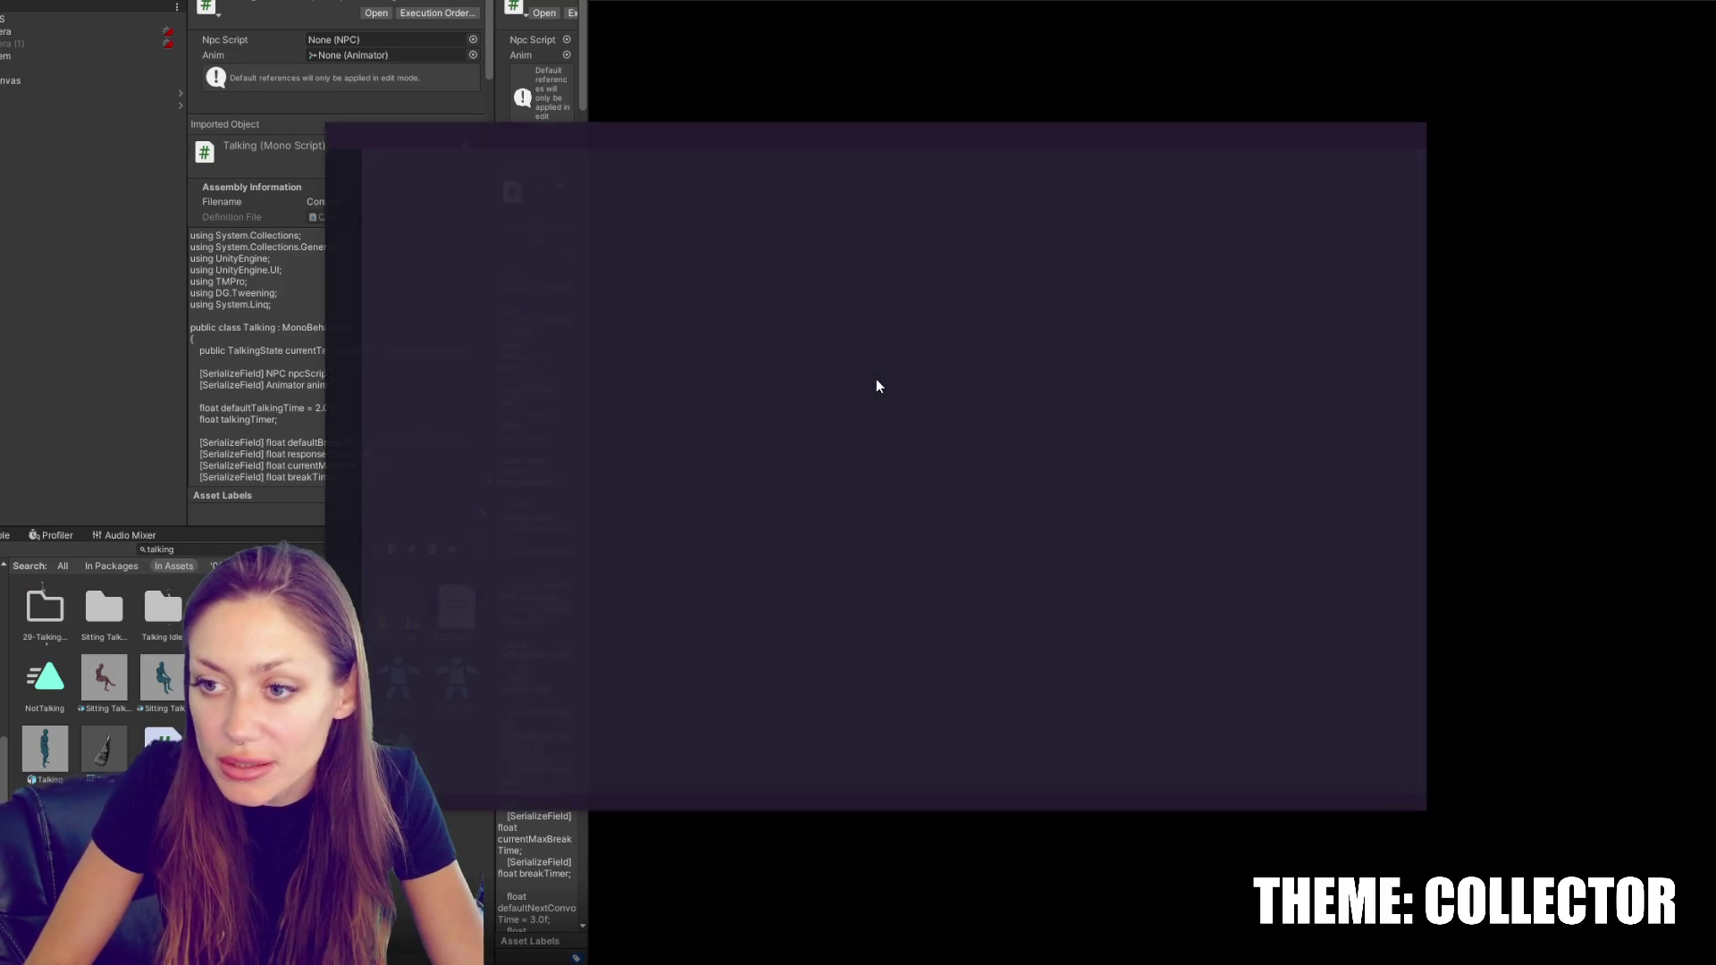
pyautogui.hotkey('ctrl', 'f')
pyautogui.write('resource')
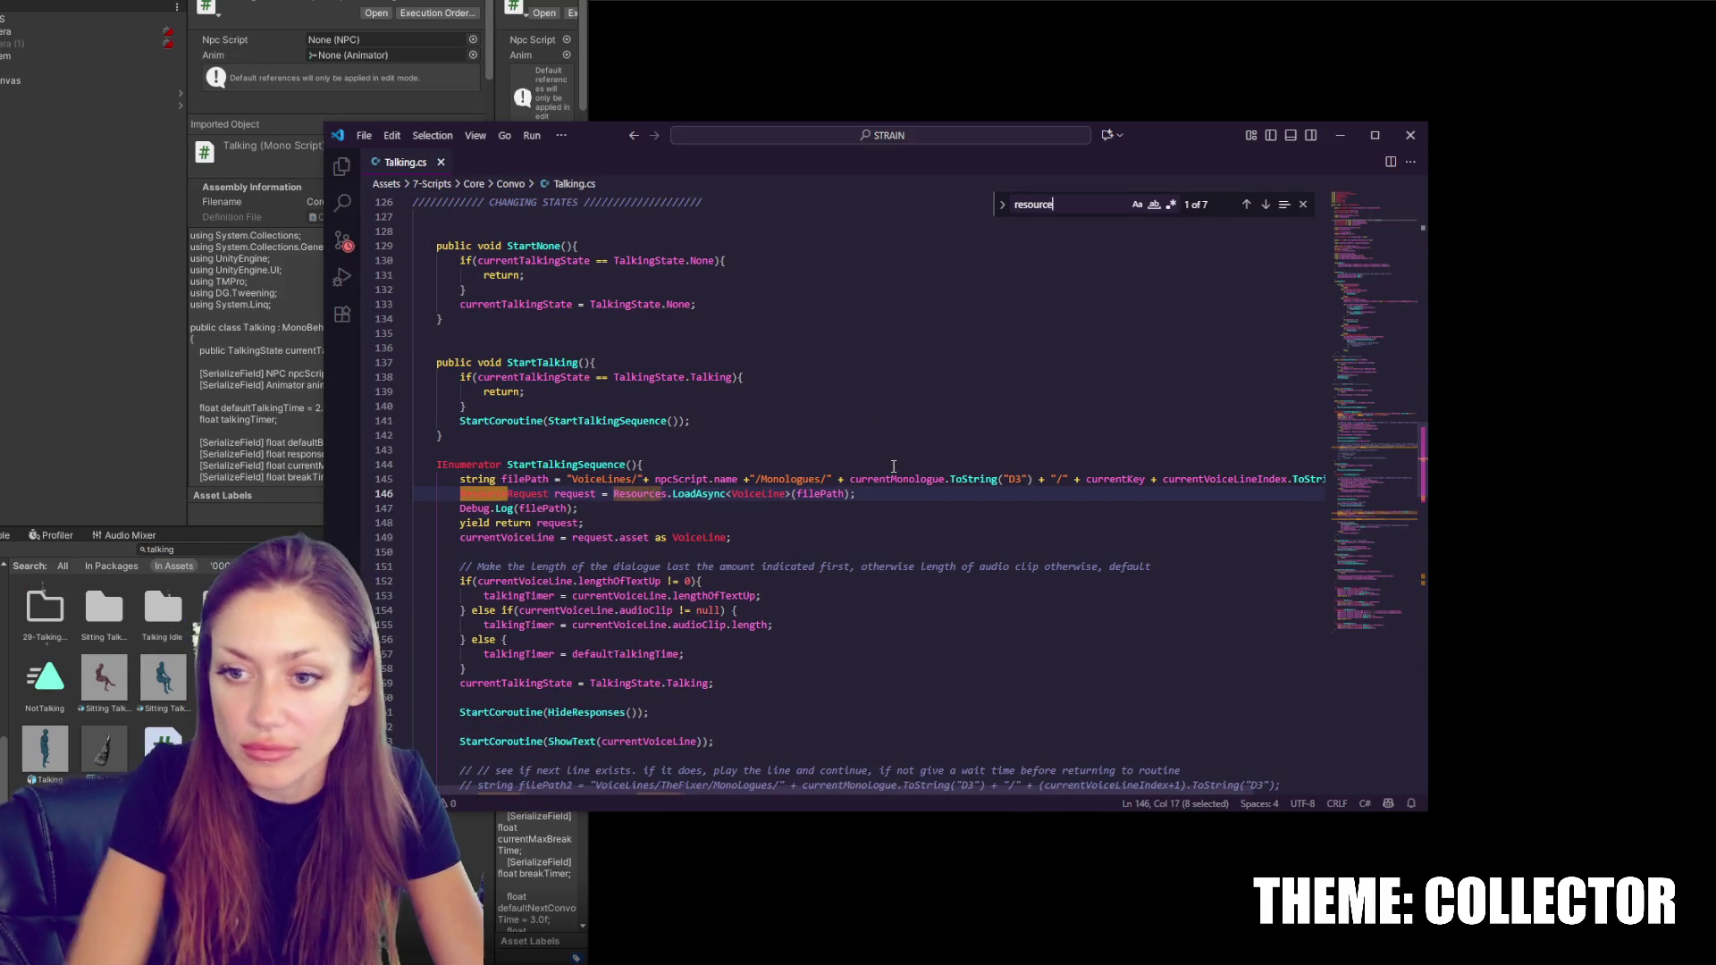
pyautogui.moveTo(644, 479); pyautogui.dragTo(749, 479)
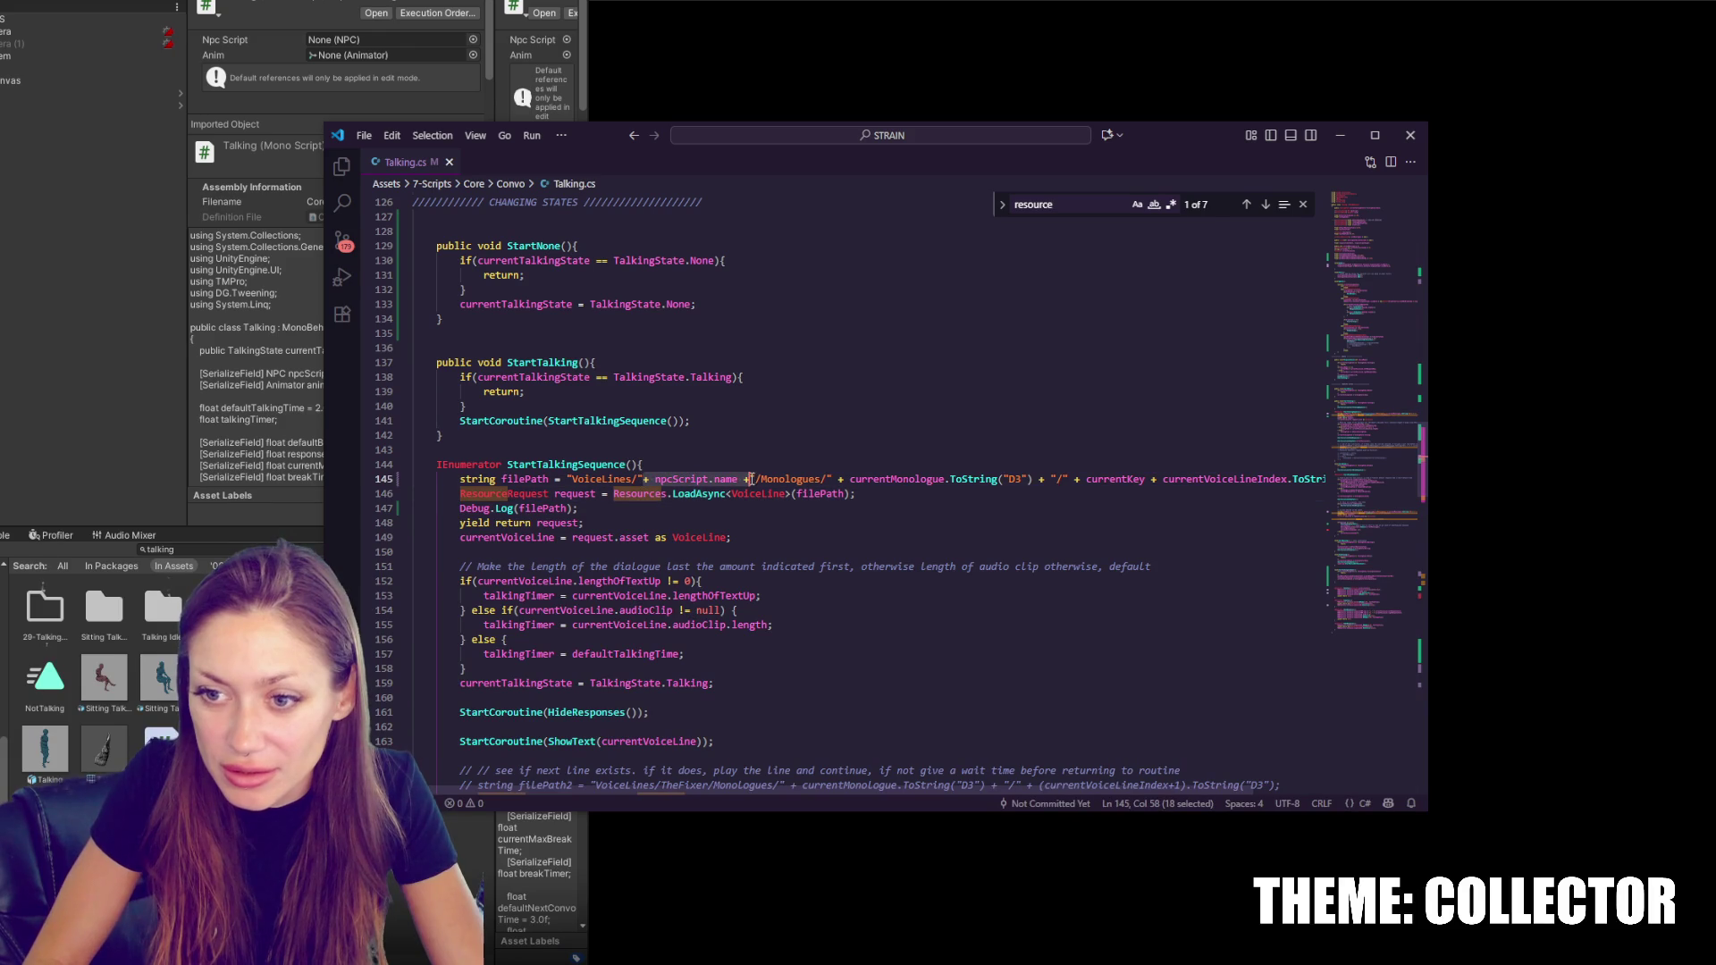
pyautogui.hotkey('alt', 'Tab')
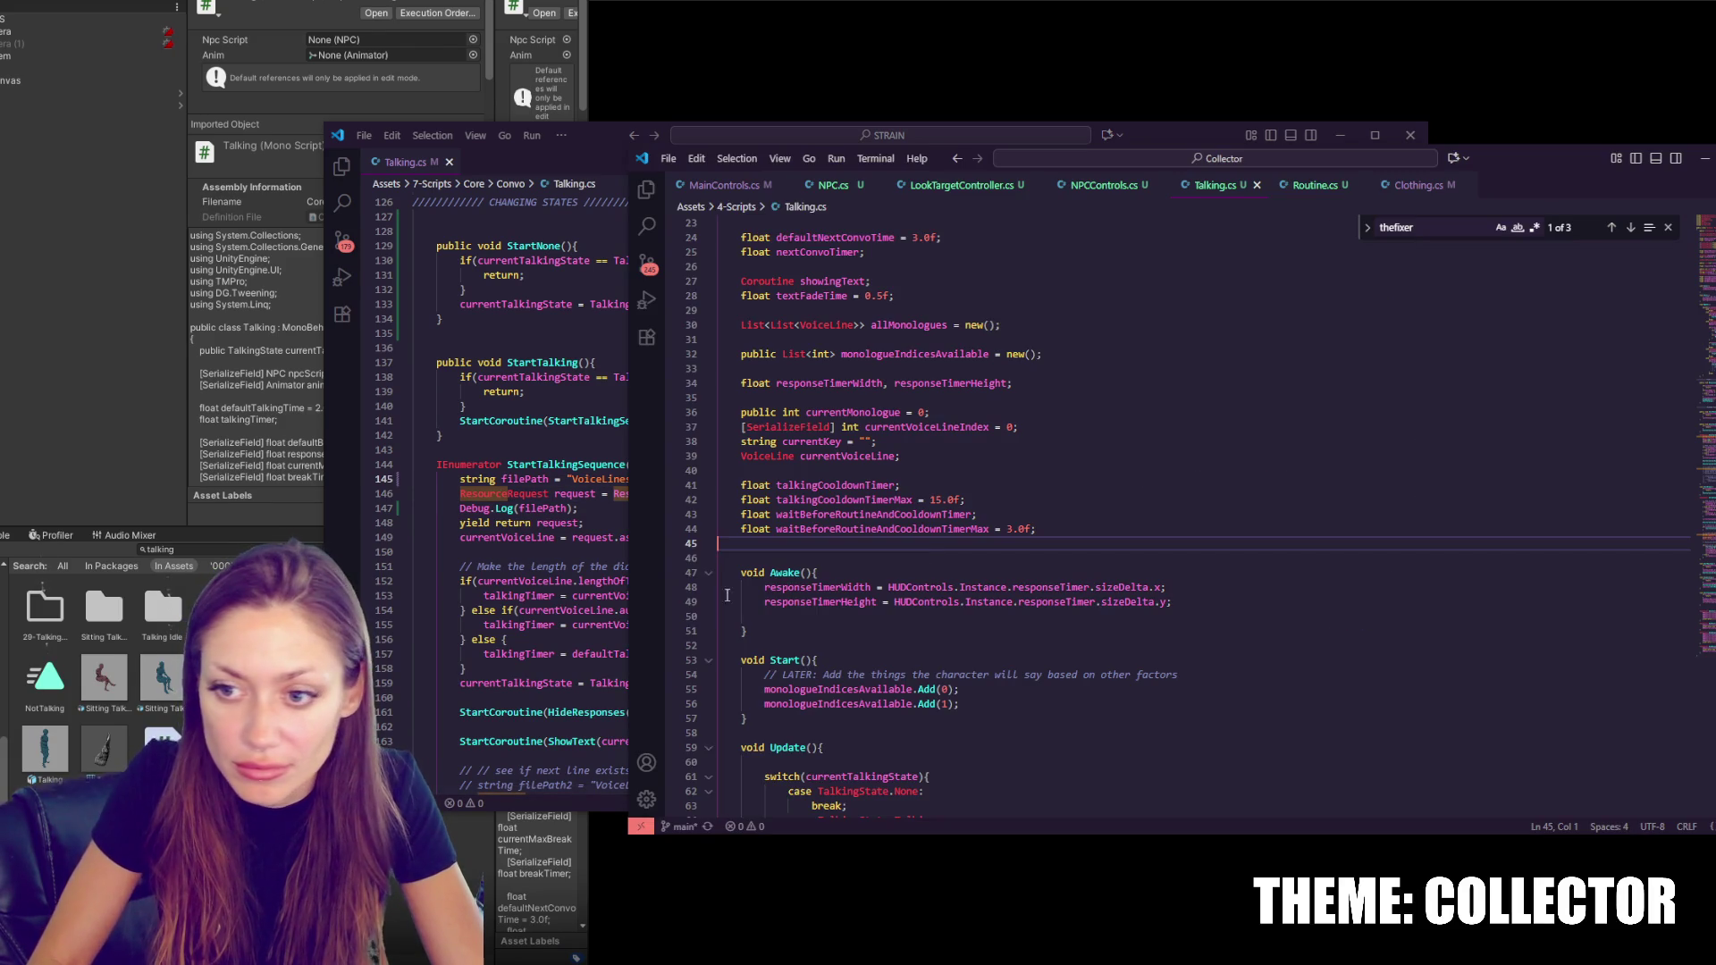
# Replace the hardcoded TheFixer on line 145 with the pasted npcScript.name expression
pyautogui.hotkey('ctrl', 'f')
pyautogui.write('thefisx')
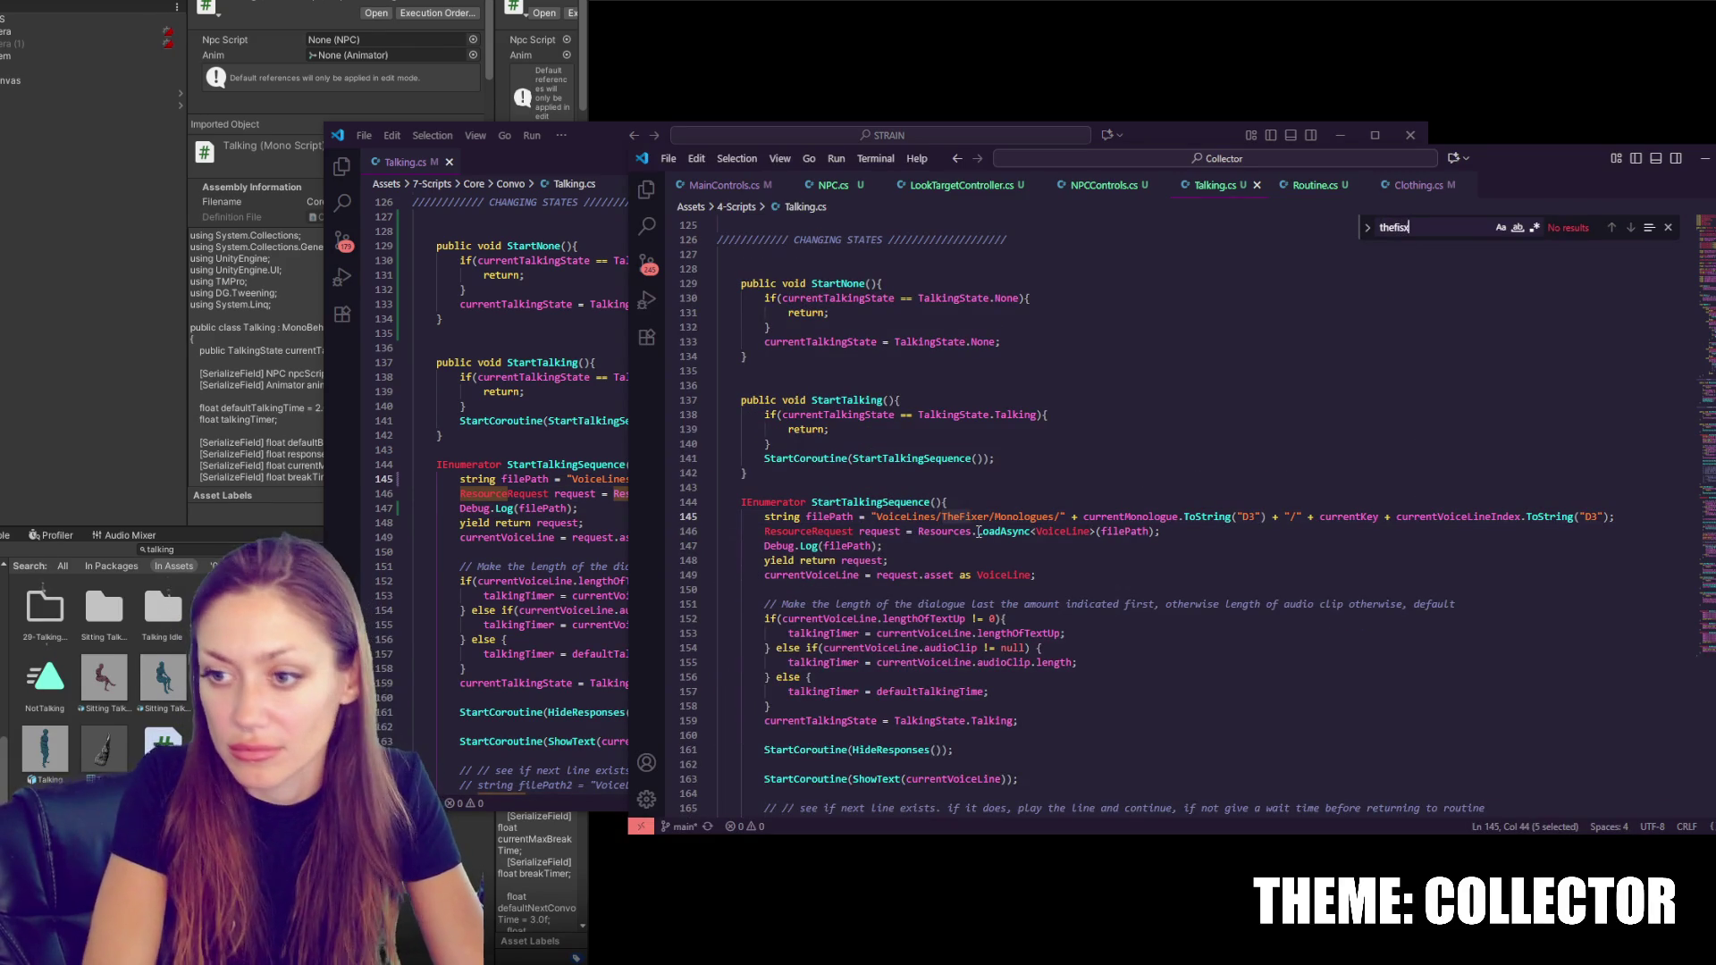
pyautogui.doubleClick(964, 516)
pyautogui.hotkey('ctrl', 'v')
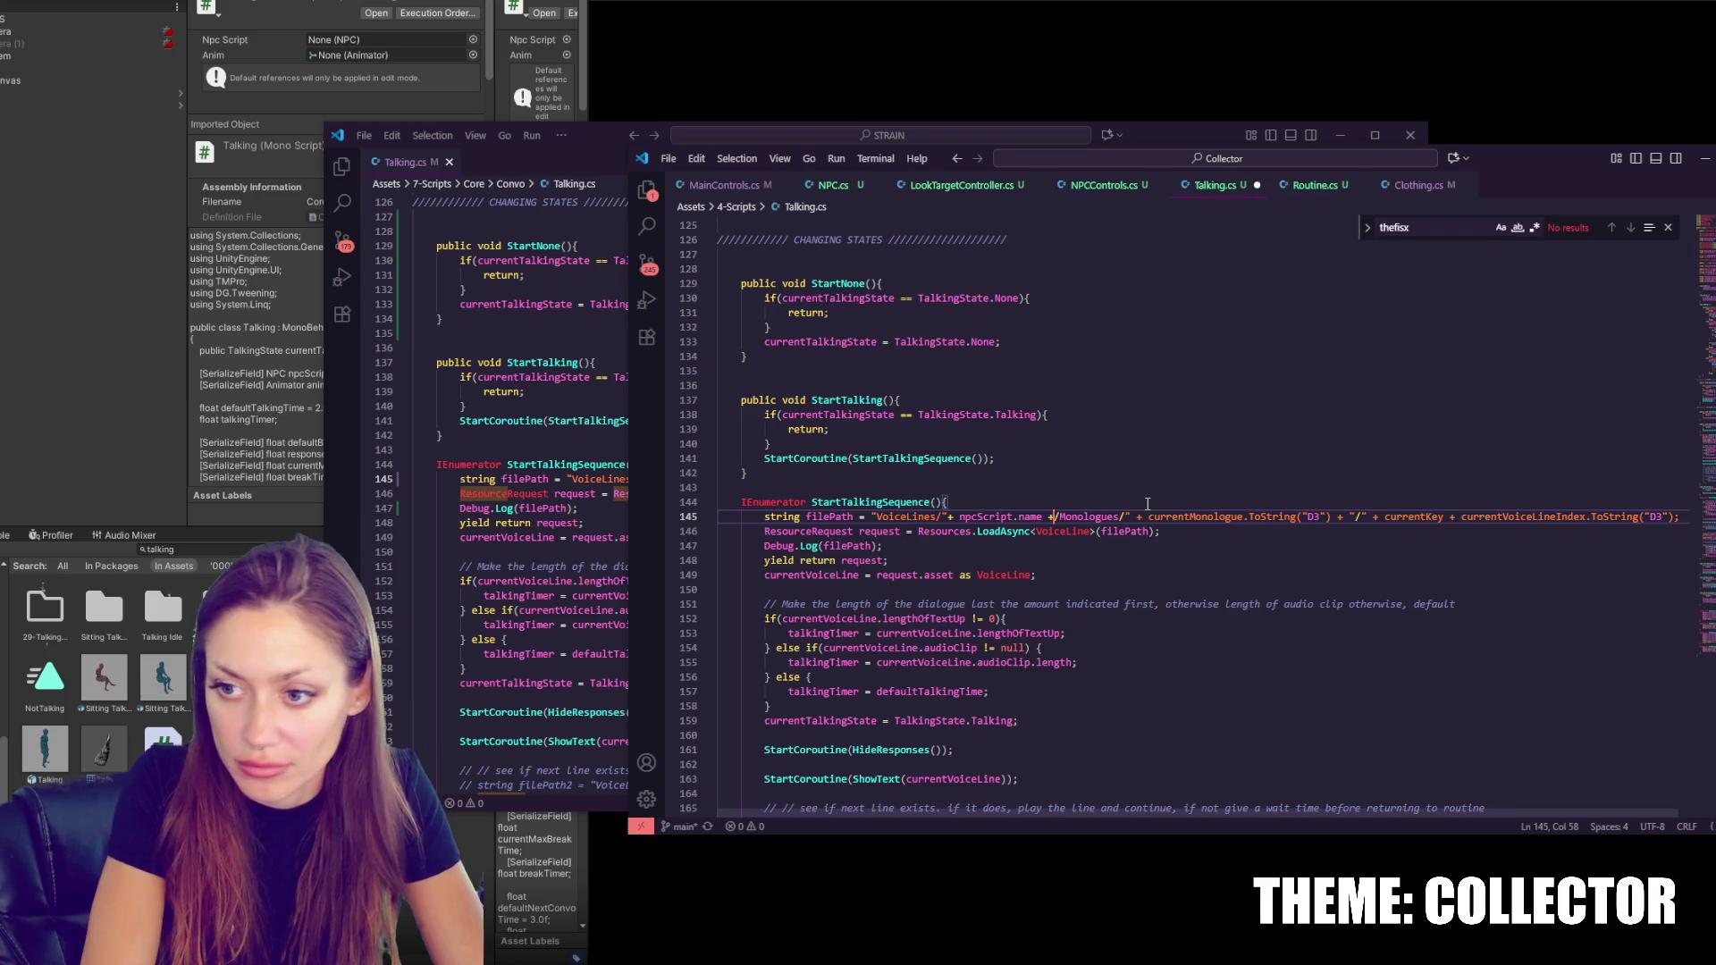
# Replace TheFixer in the line-209 filePath2 with "+ npcScript.name +"
pyautogui.click(1451, 229)
pyautogui.press('BackSpace')
pyautogui.press('BackSpace')
pyautogui.write('x')
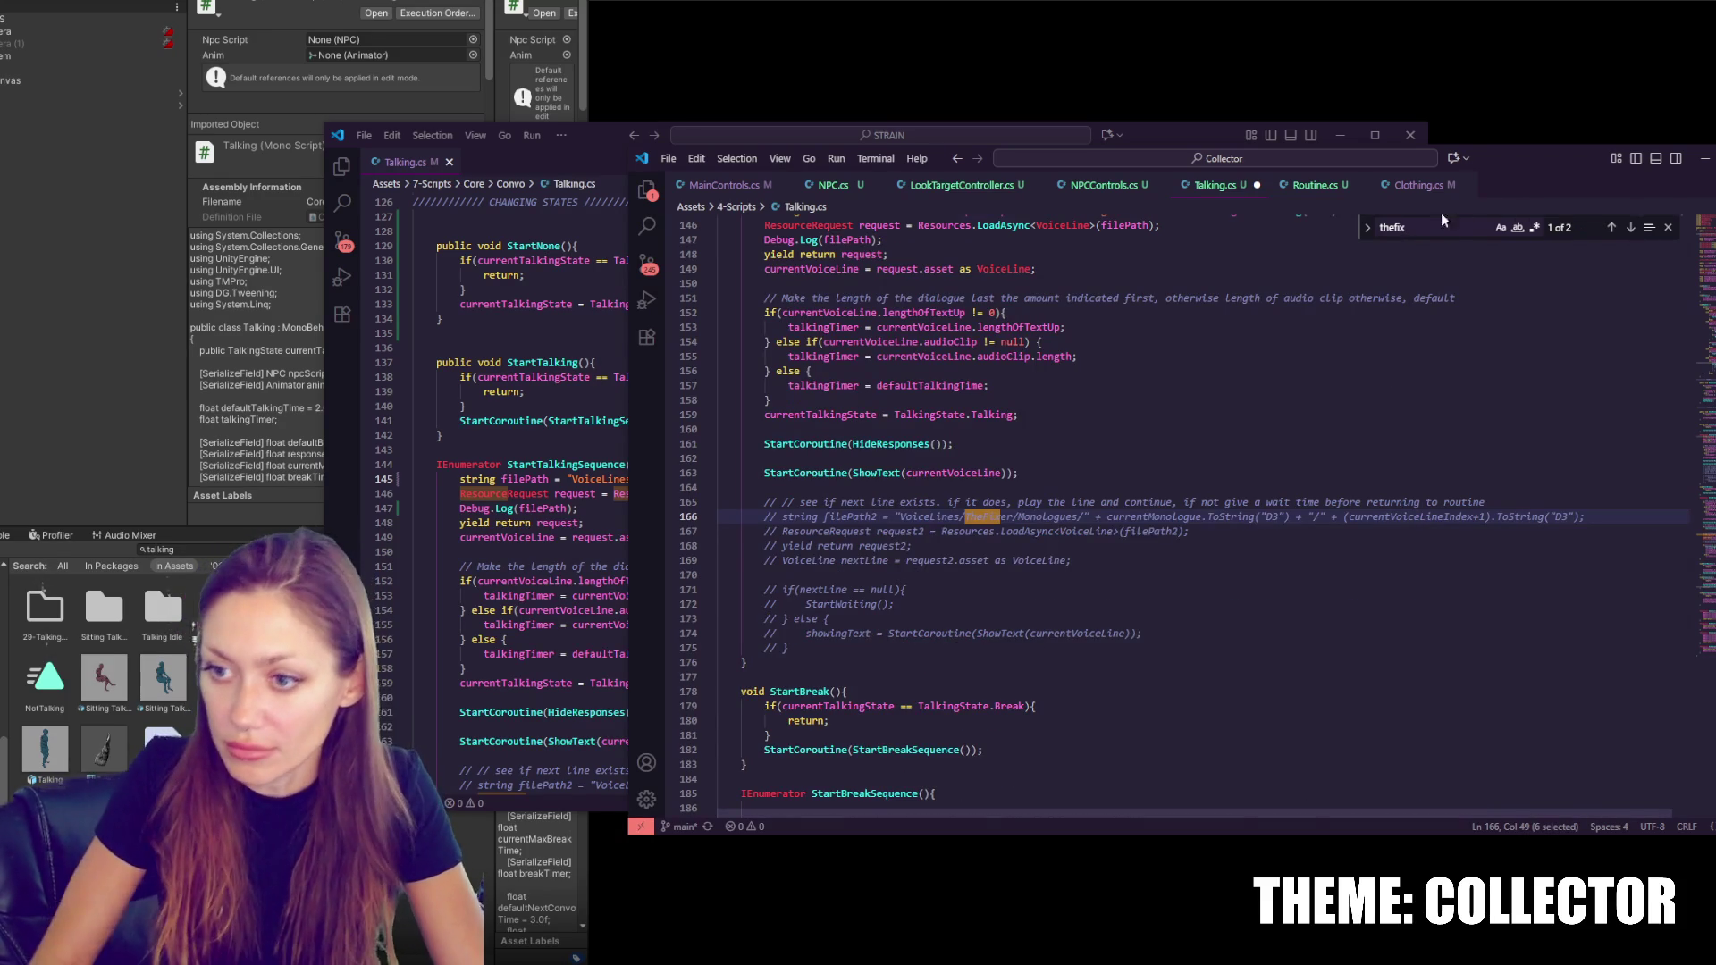
pyautogui.scroll(-4, 1391, 307)
pyautogui.doubleClick(973, 321)
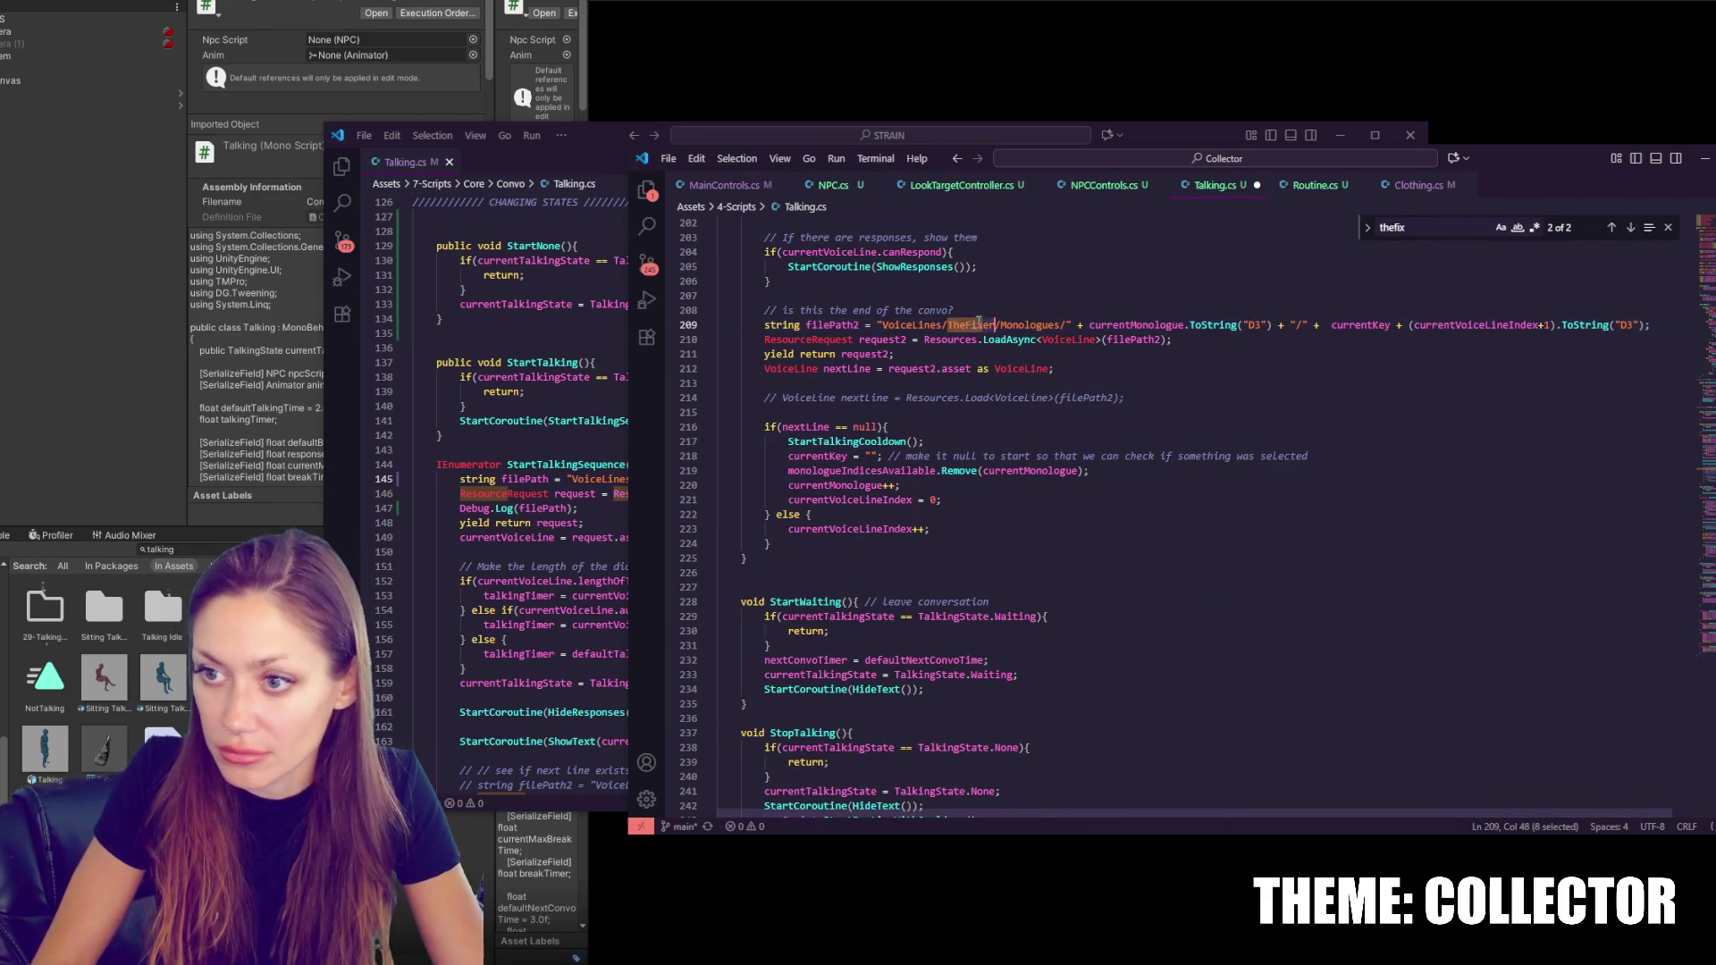
pyautogui.press('BackSpace')
pyautogui.write('"+ npcScript.name +"')
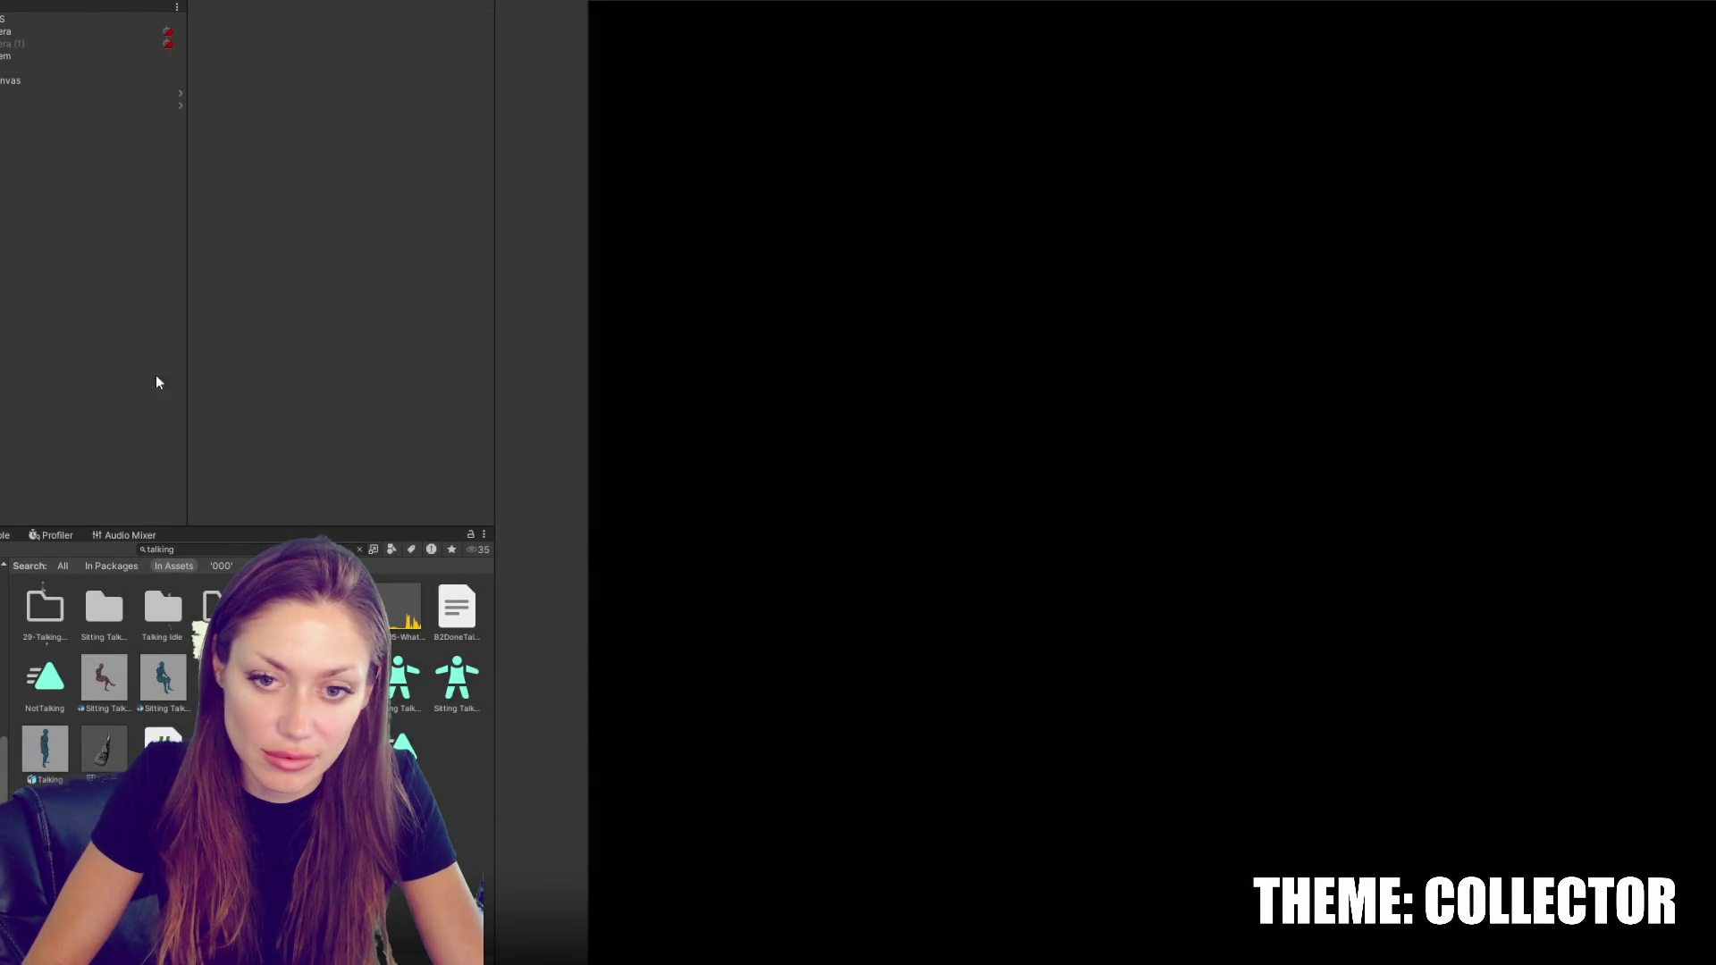
# Show Unity's Console to watch the recompile, which lists zero errors and one warning
pyautogui.click(3, 536)
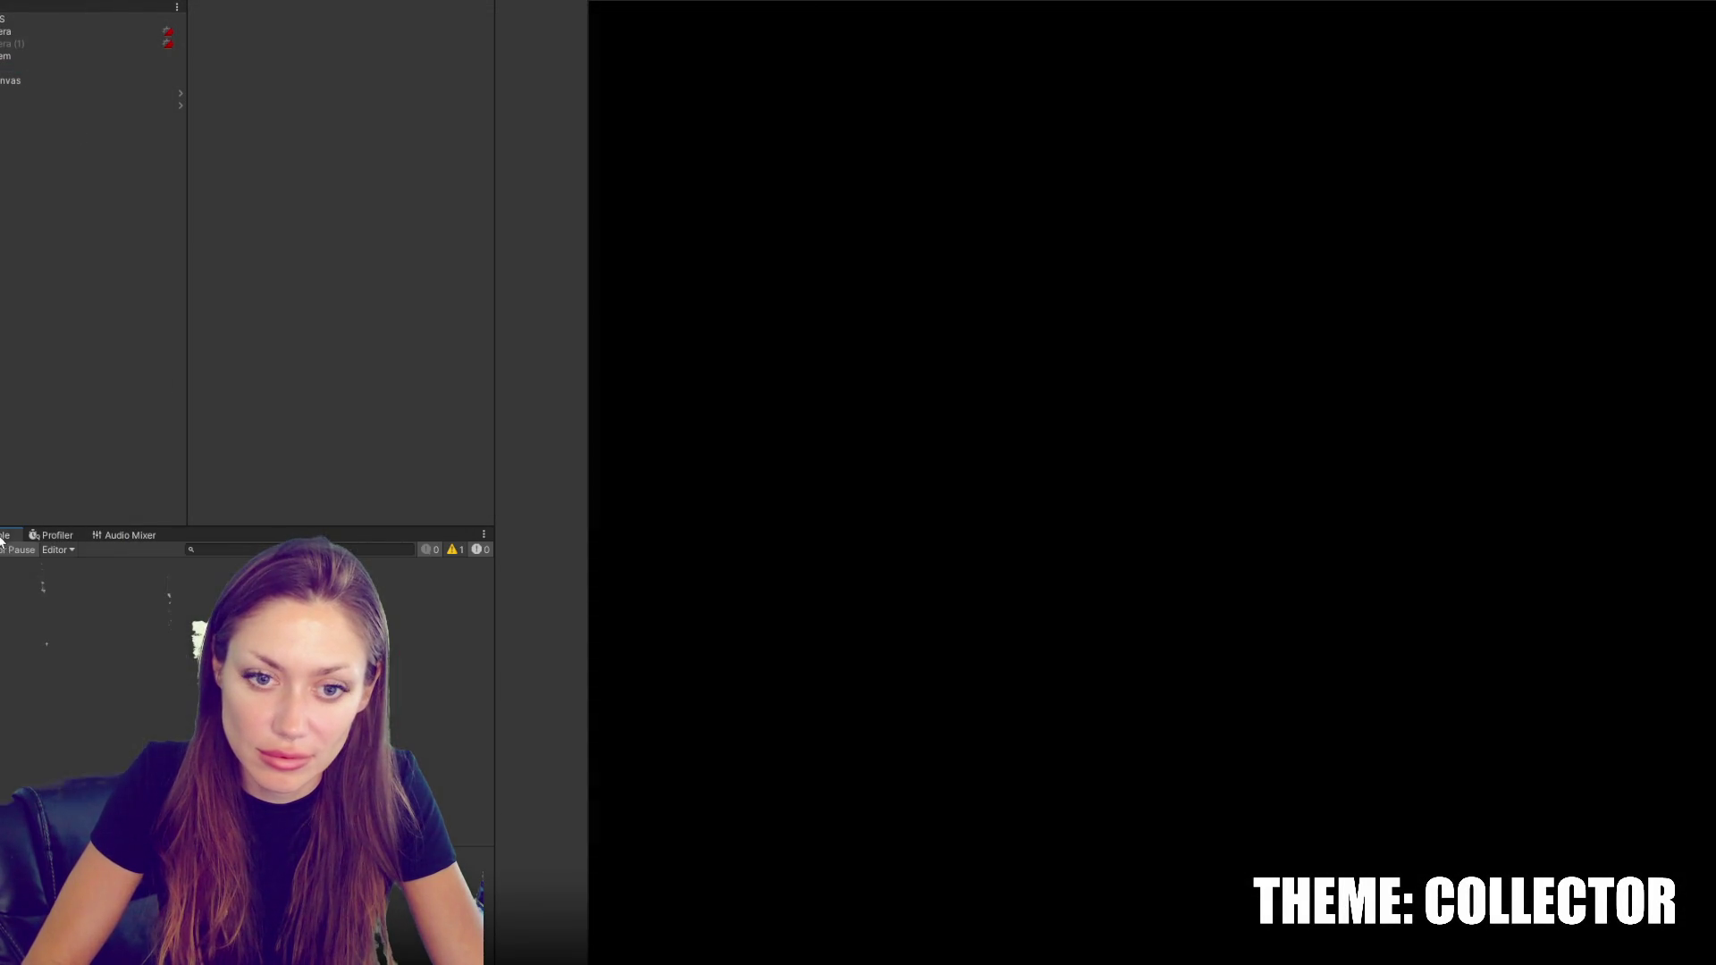